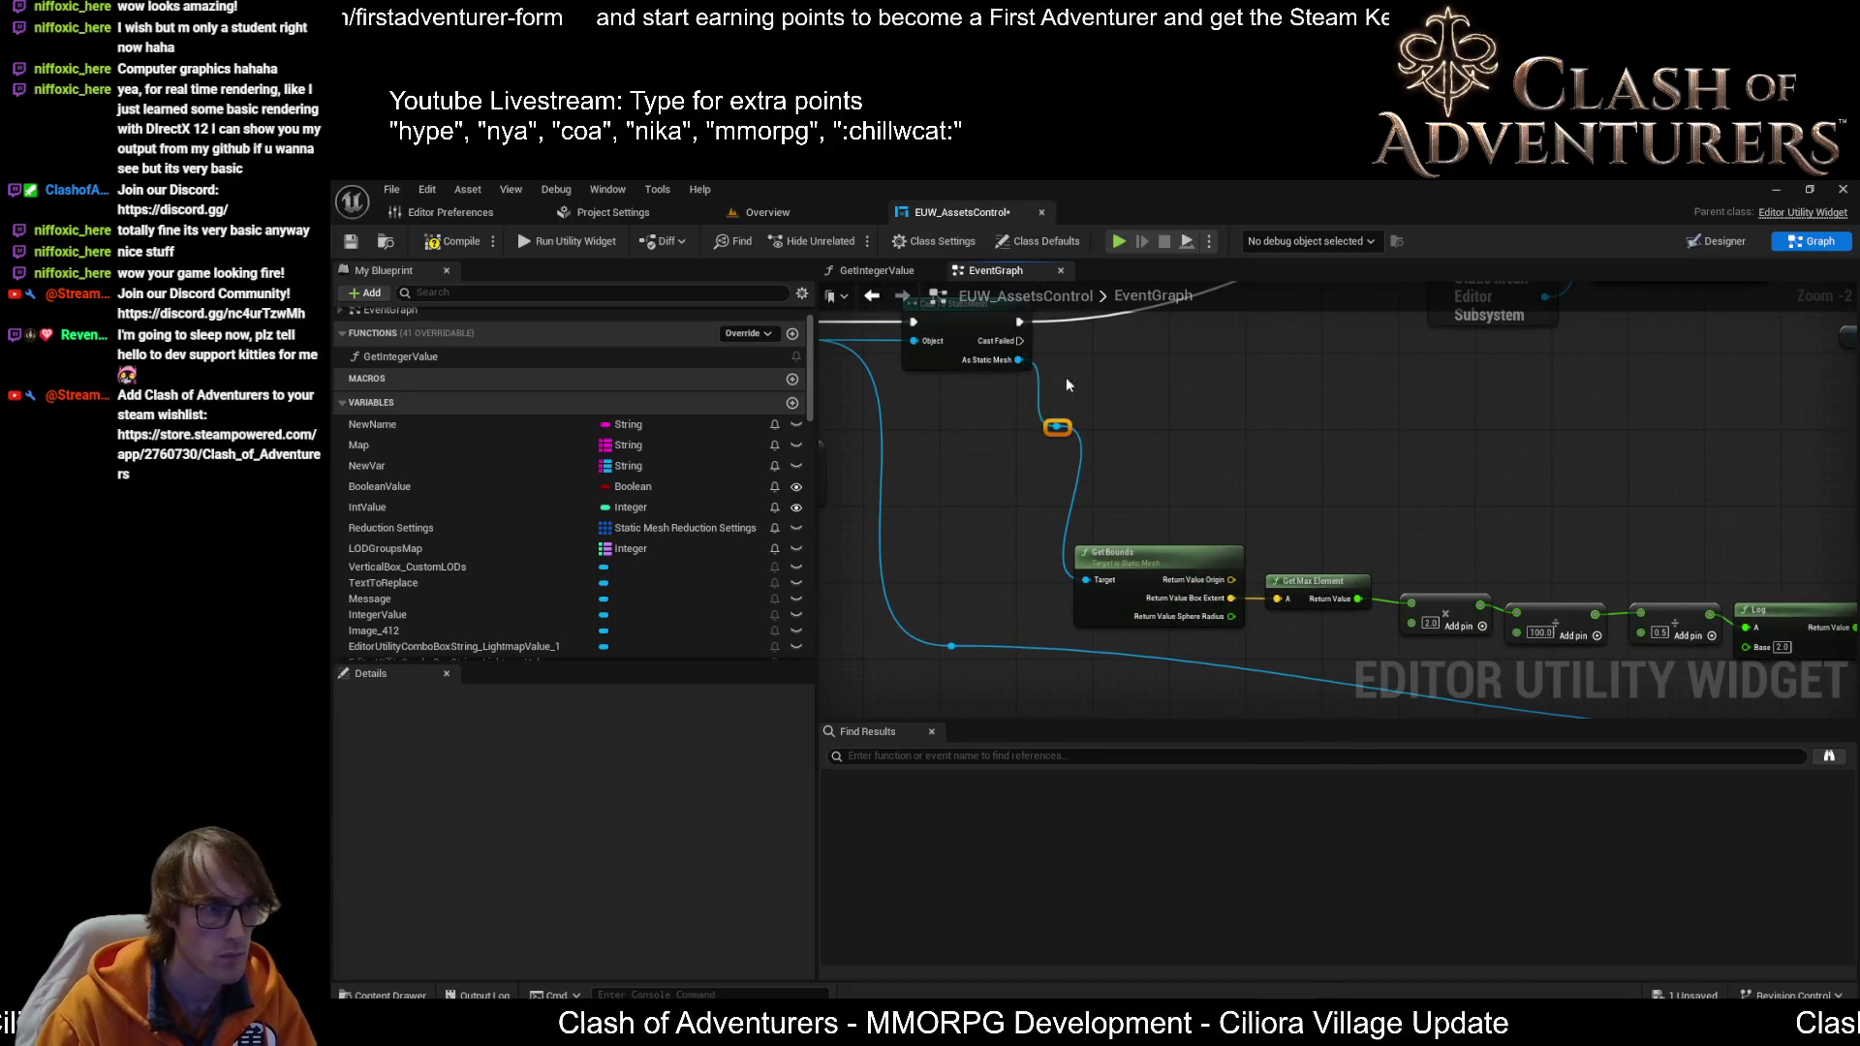
# Wire the cast static mesh into Set LODGroup's Static Mesh input and move the node lower.
pyautogui.moveTo(1586, 431)
pyautogui.mouseDown()
pyautogui.moveTo(1169, 520)
pyautogui.moveTo(1178, 653)
pyautogui.moveTo(1311, 485)
pyautogui.moveTo(1243, 457)
pyautogui.moveTo(1233, 423)
pyautogui.mouseUp()
pyautogui.moveTo(857, 579); pyautogui.dragTo(1402, 379)
pyautogui.moveTo(1514, 463); pyautogui.dragTo(1324, 525)
pyautogui.moveTo(1293, 397)
pyautogui.mouseDown()
pyautogui.moveTo(1298, 577)
pyautogui.moveTo(1305, 556)
pyautogui.moveTo(1646, 478)
pyautogui.mouseUp()
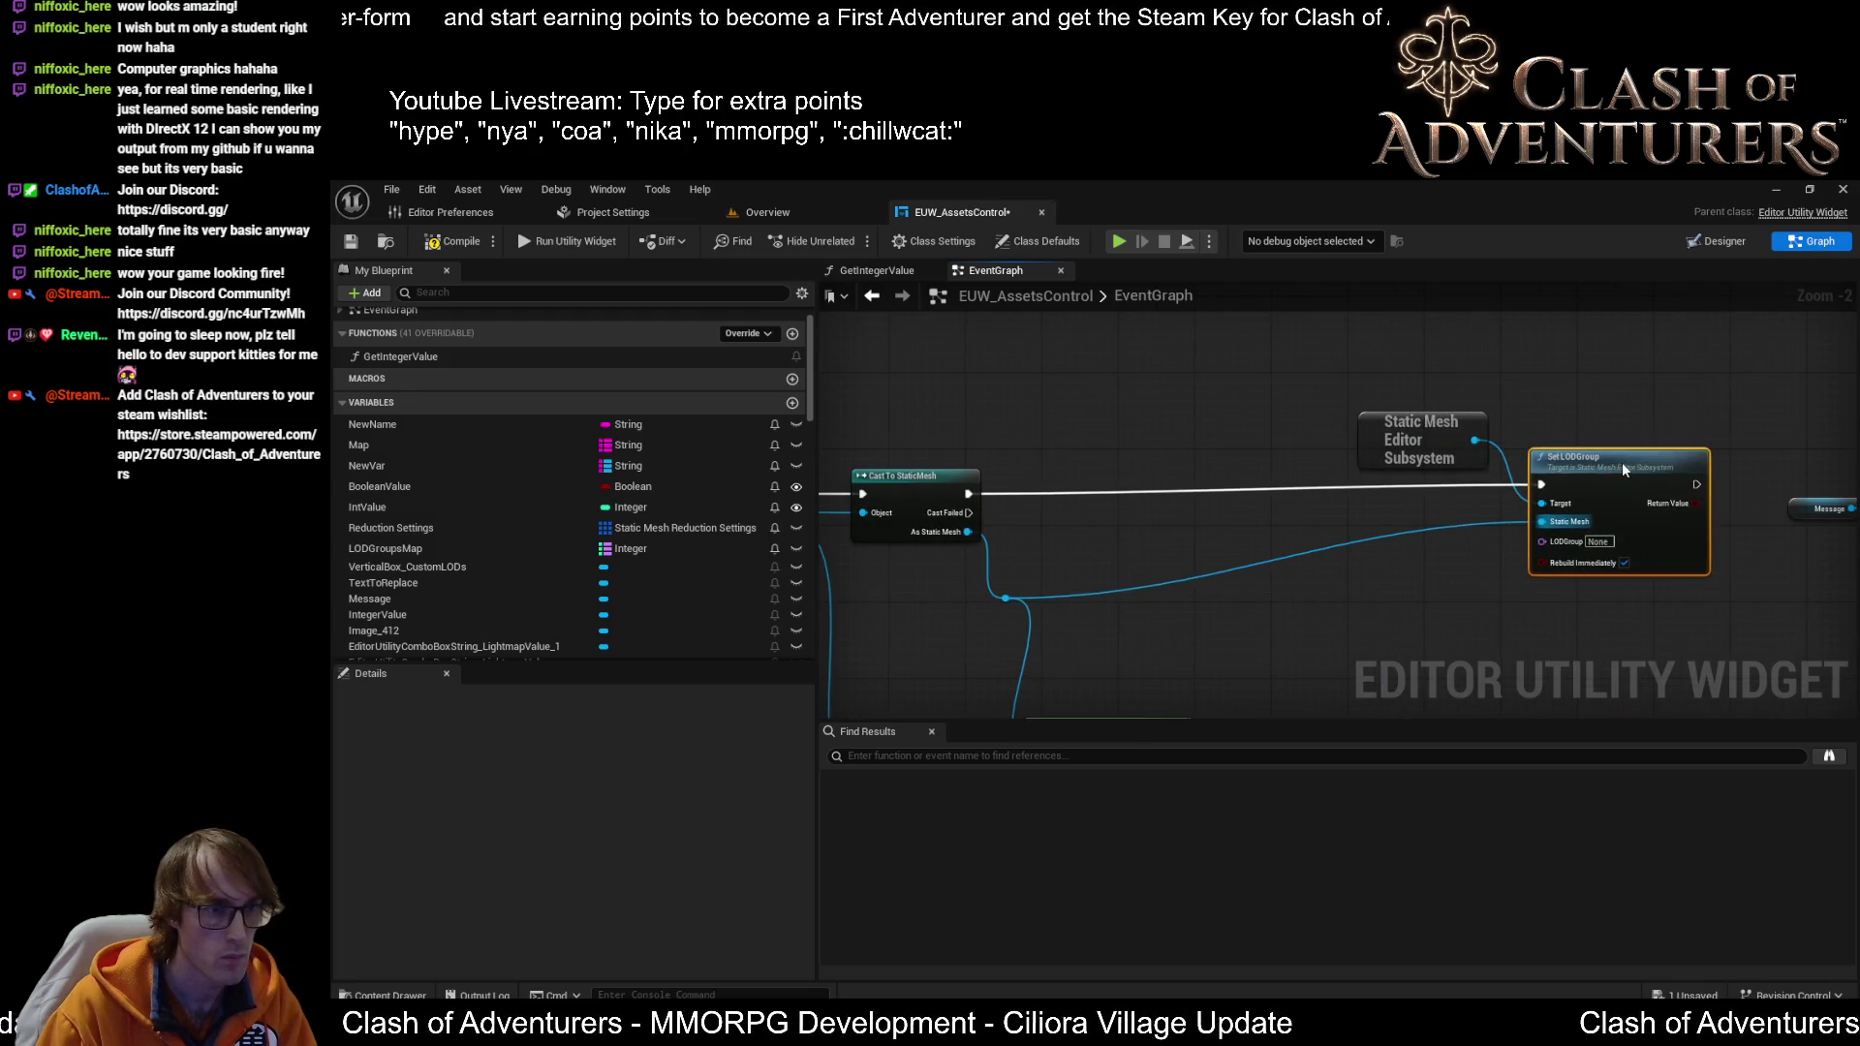
# Place the Static Mesh Editor Subsystem node beside Set LODGroup and add a reroute on the Static Mesh wire.
pyautogui.moveTo(1443, 426)
pyautogui.mouseDown()
pyautogui.moveTo(1623, 404)
pyautogui.moveTo(1476, 328)
pyautogui.mouseUp()
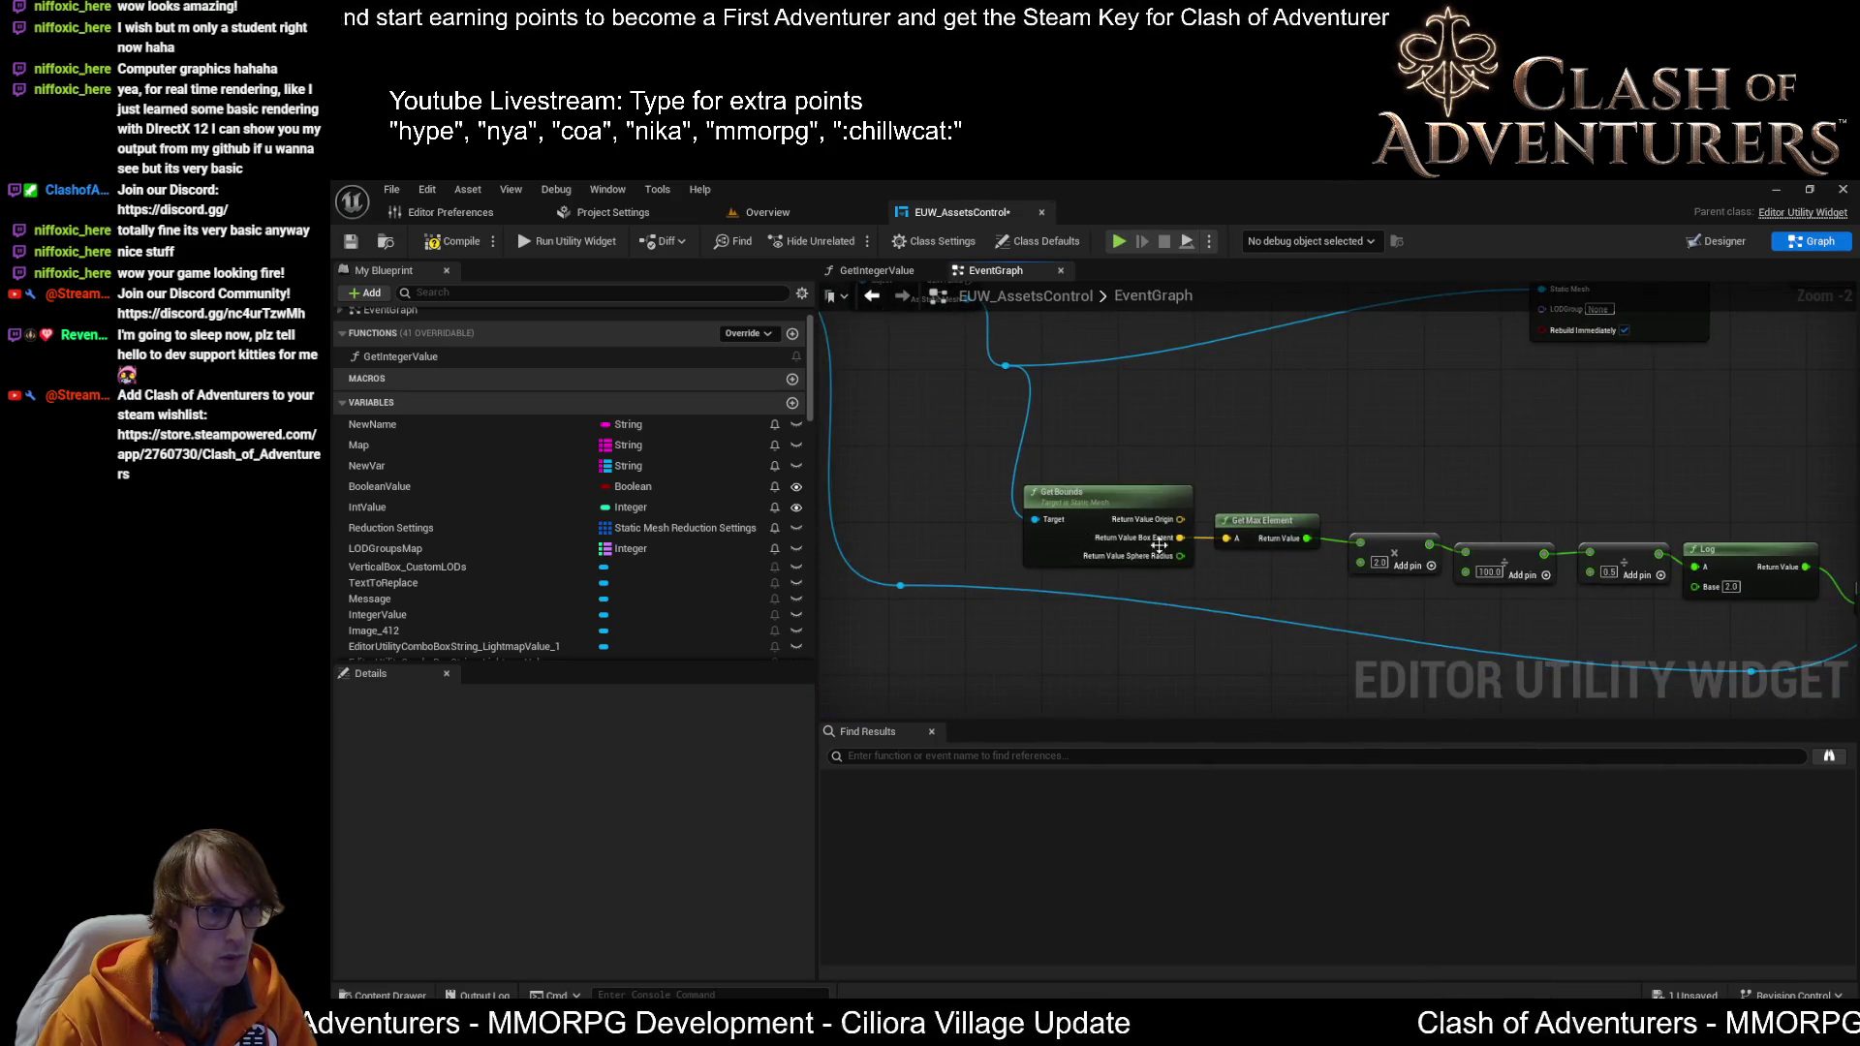
pyautogui.moveTo(975, 540); pyautogui.dragTo(1155, 588)
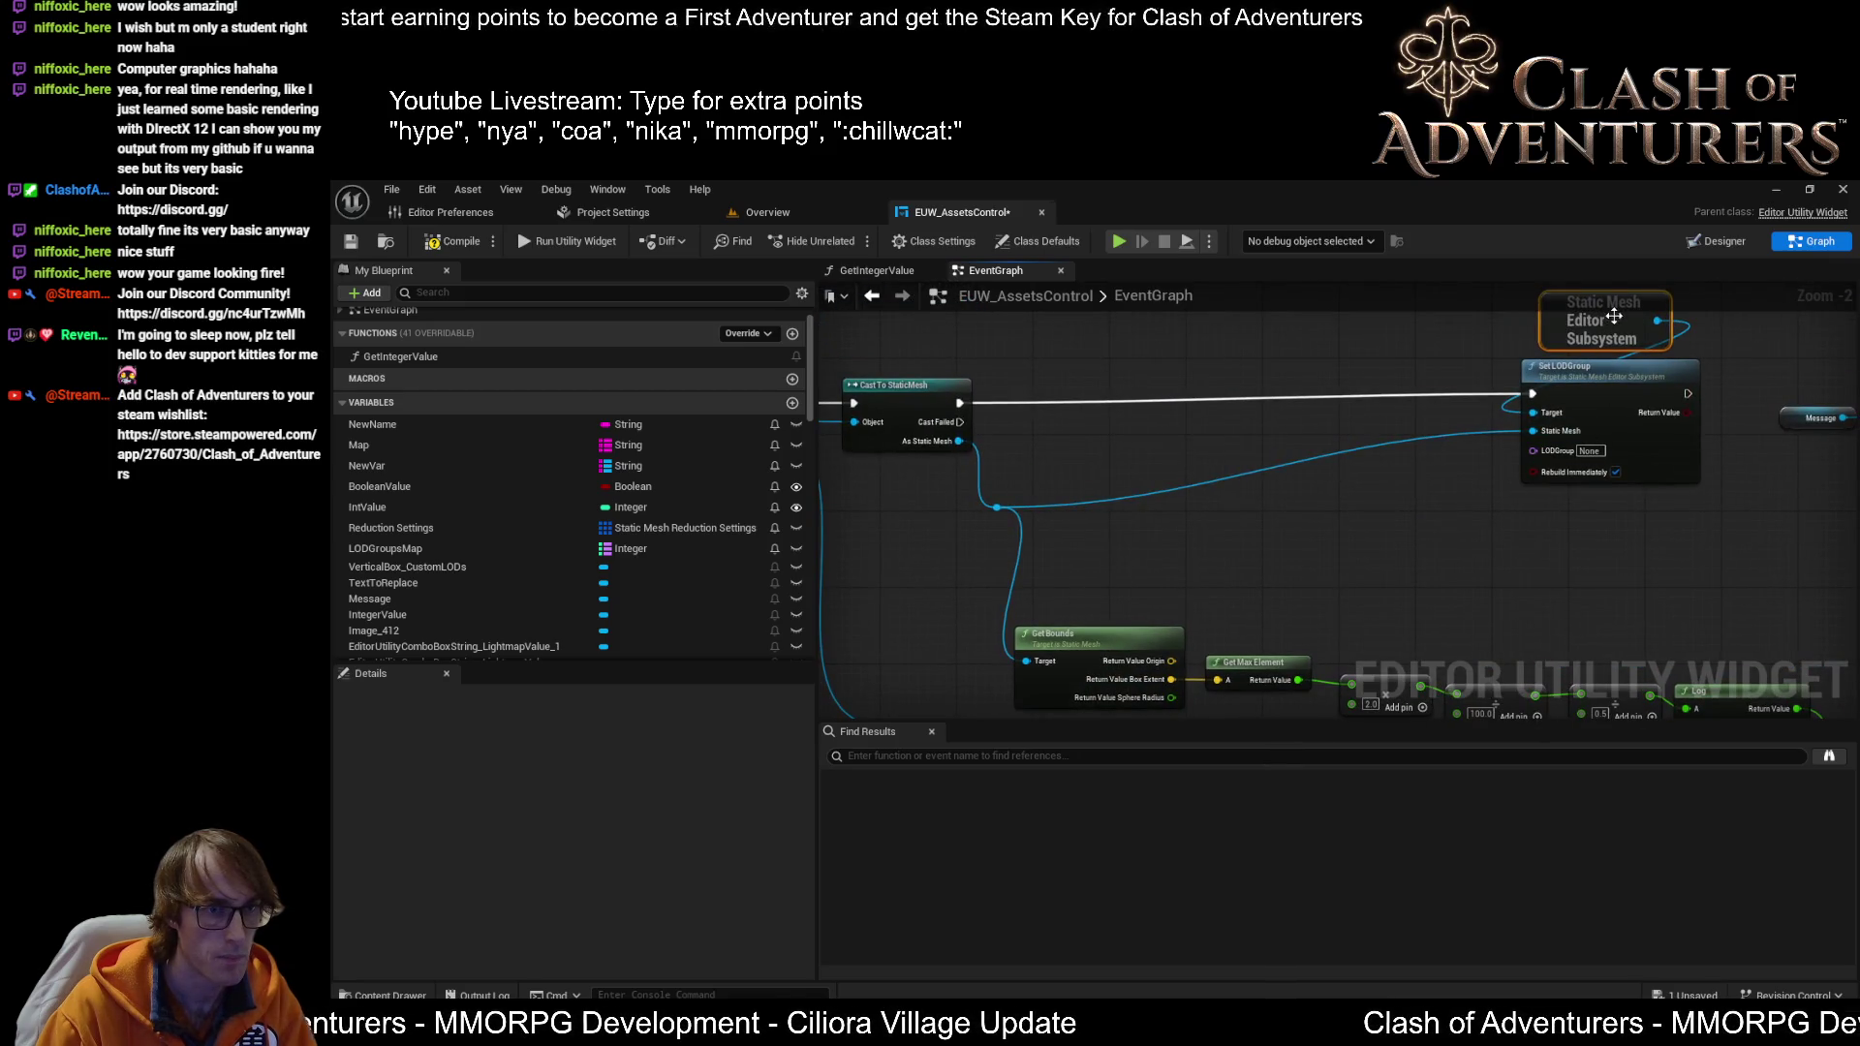
pyautogui.click(1407, 400)
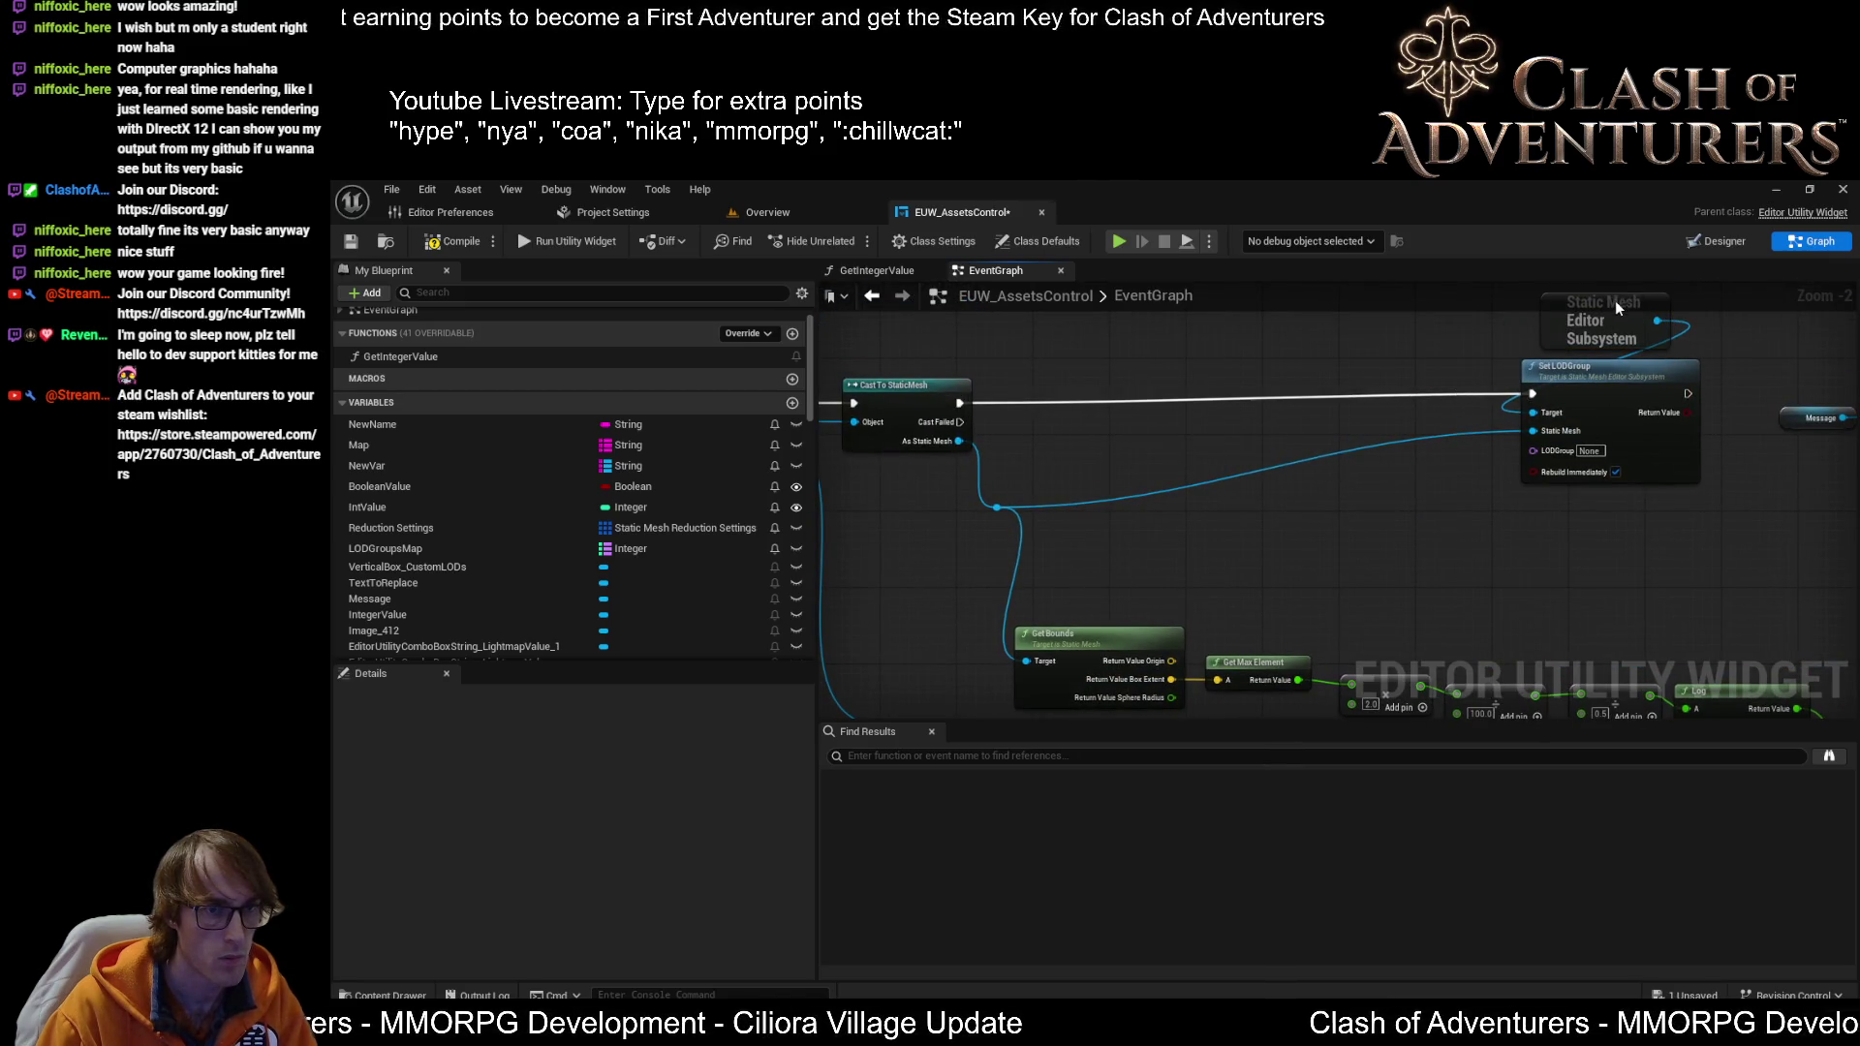
pyautogui.moveTo(1615, 304); pyautogui.dragTo(1582, 330)
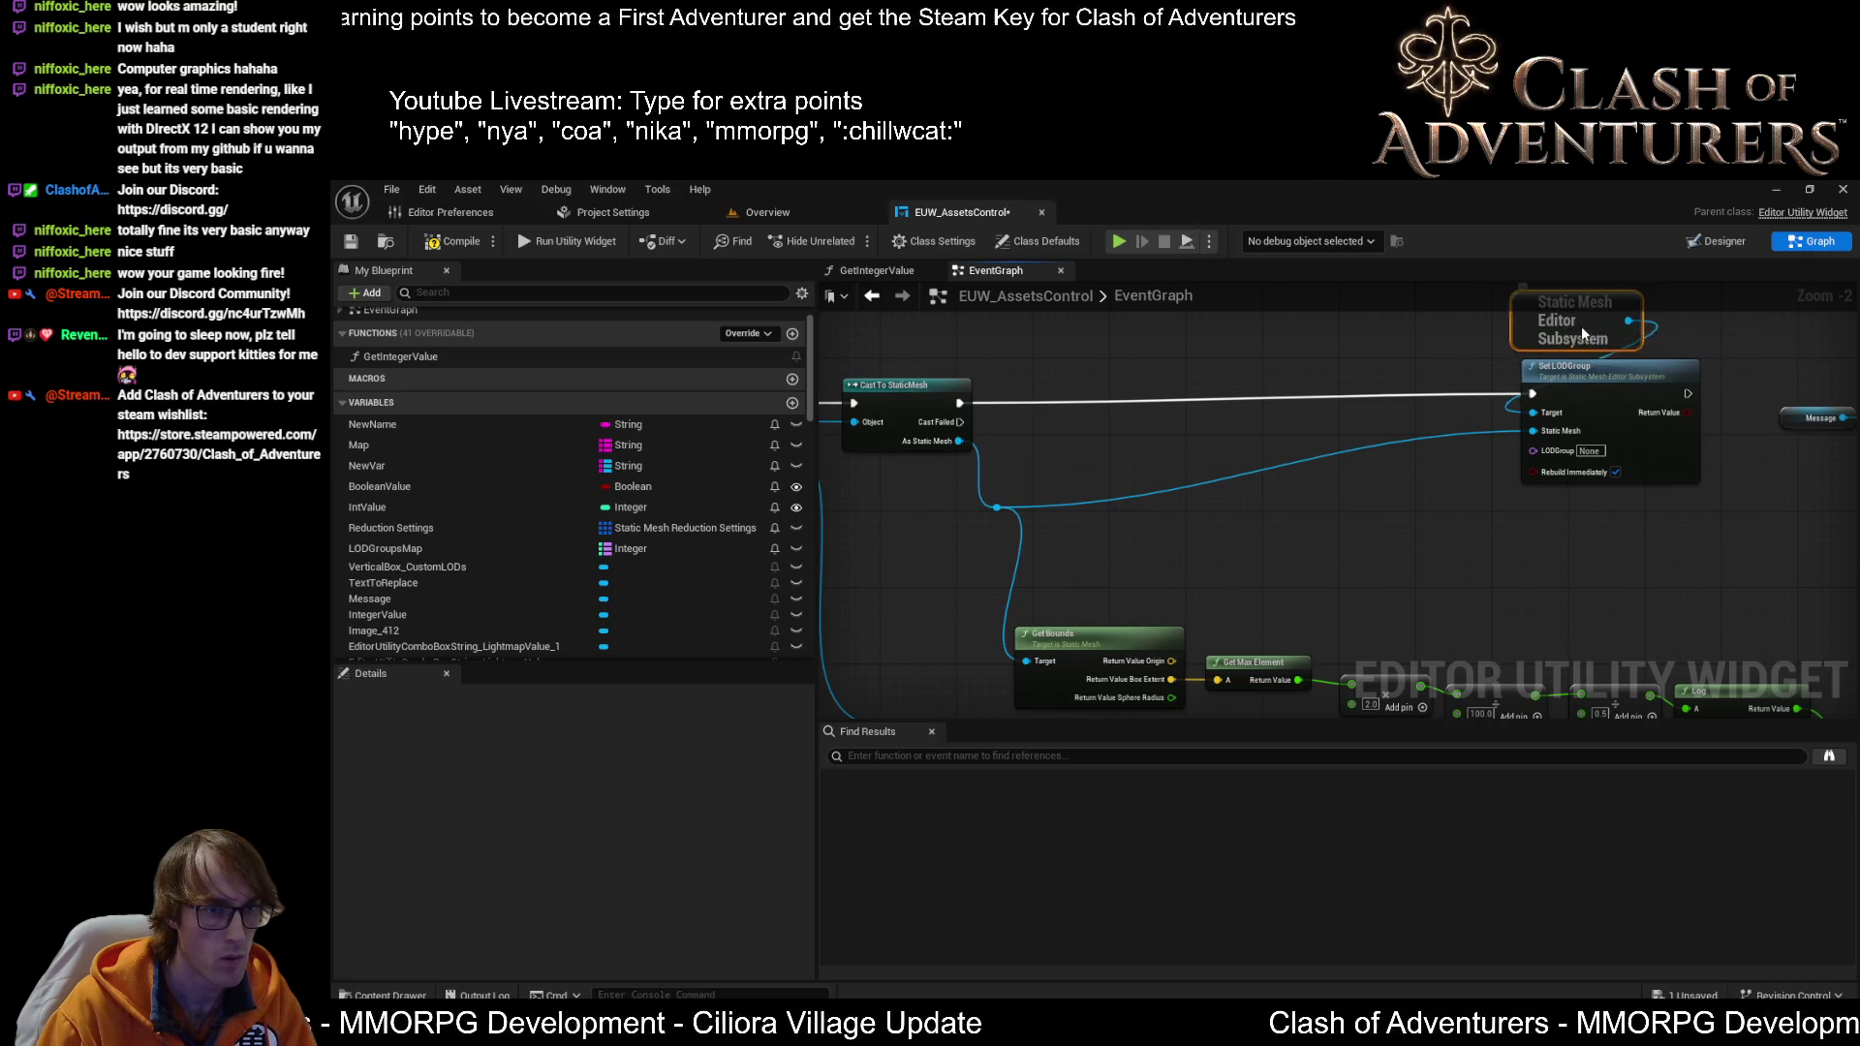
pyautogui.doubleClick(1503, 436)
pyautogui.moveTo(1503, 436)
pyautogui.mouseDown()
pyautogui.moveTo(1492, 491)
pyautogui.moveTo(1450, 509)
pyautogui.mouseUp()
pyautogui.moveTo(1407, 426)
pyautogui.mouseDown()
pyautogui.moveTo(1350, 427)
pyautogui.moveTo(1282, 345)
pyautogui.moveTo(1143, 585)
pyautogui.moveTo(1114, 469)
pyautogui.mouseUp()
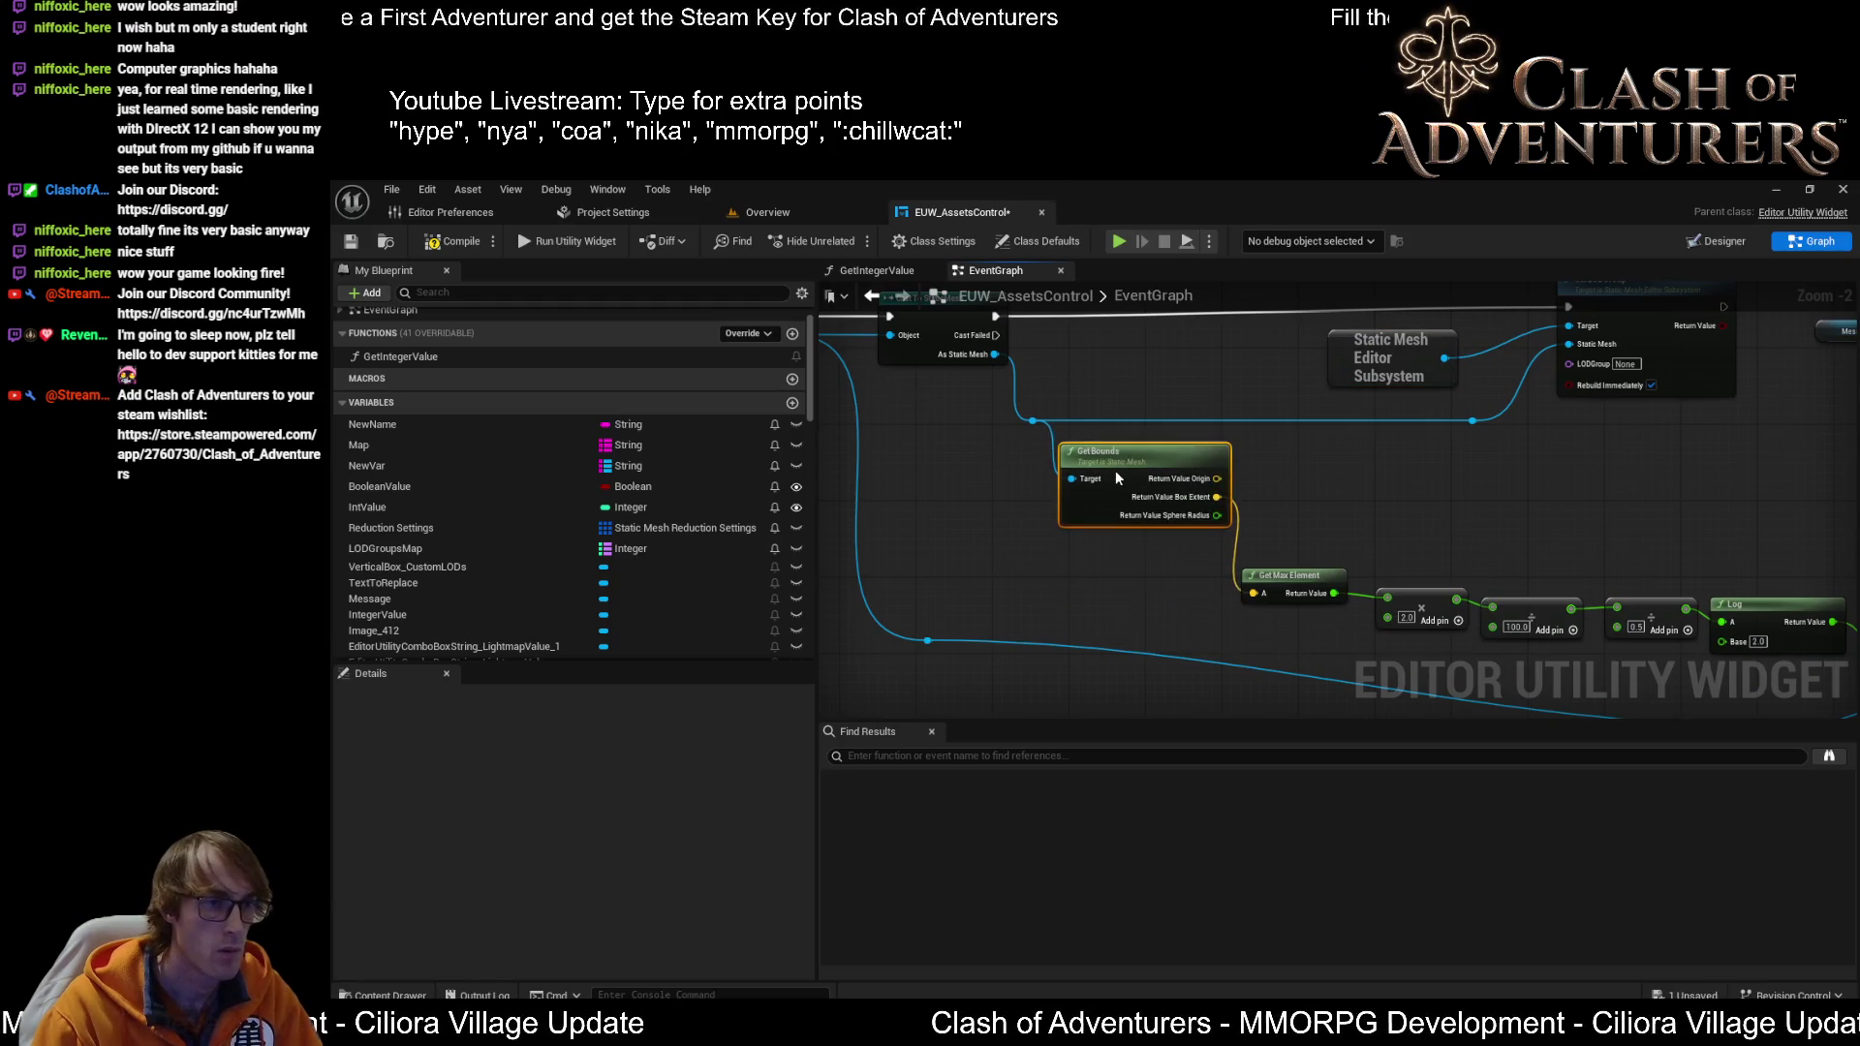
# Move Get Max Element, the multiply, divide and Log nodes in next to Get Bounds.
pyautogui.moveTo(1256, 592); pyautogui.dragTo(1147, 557)
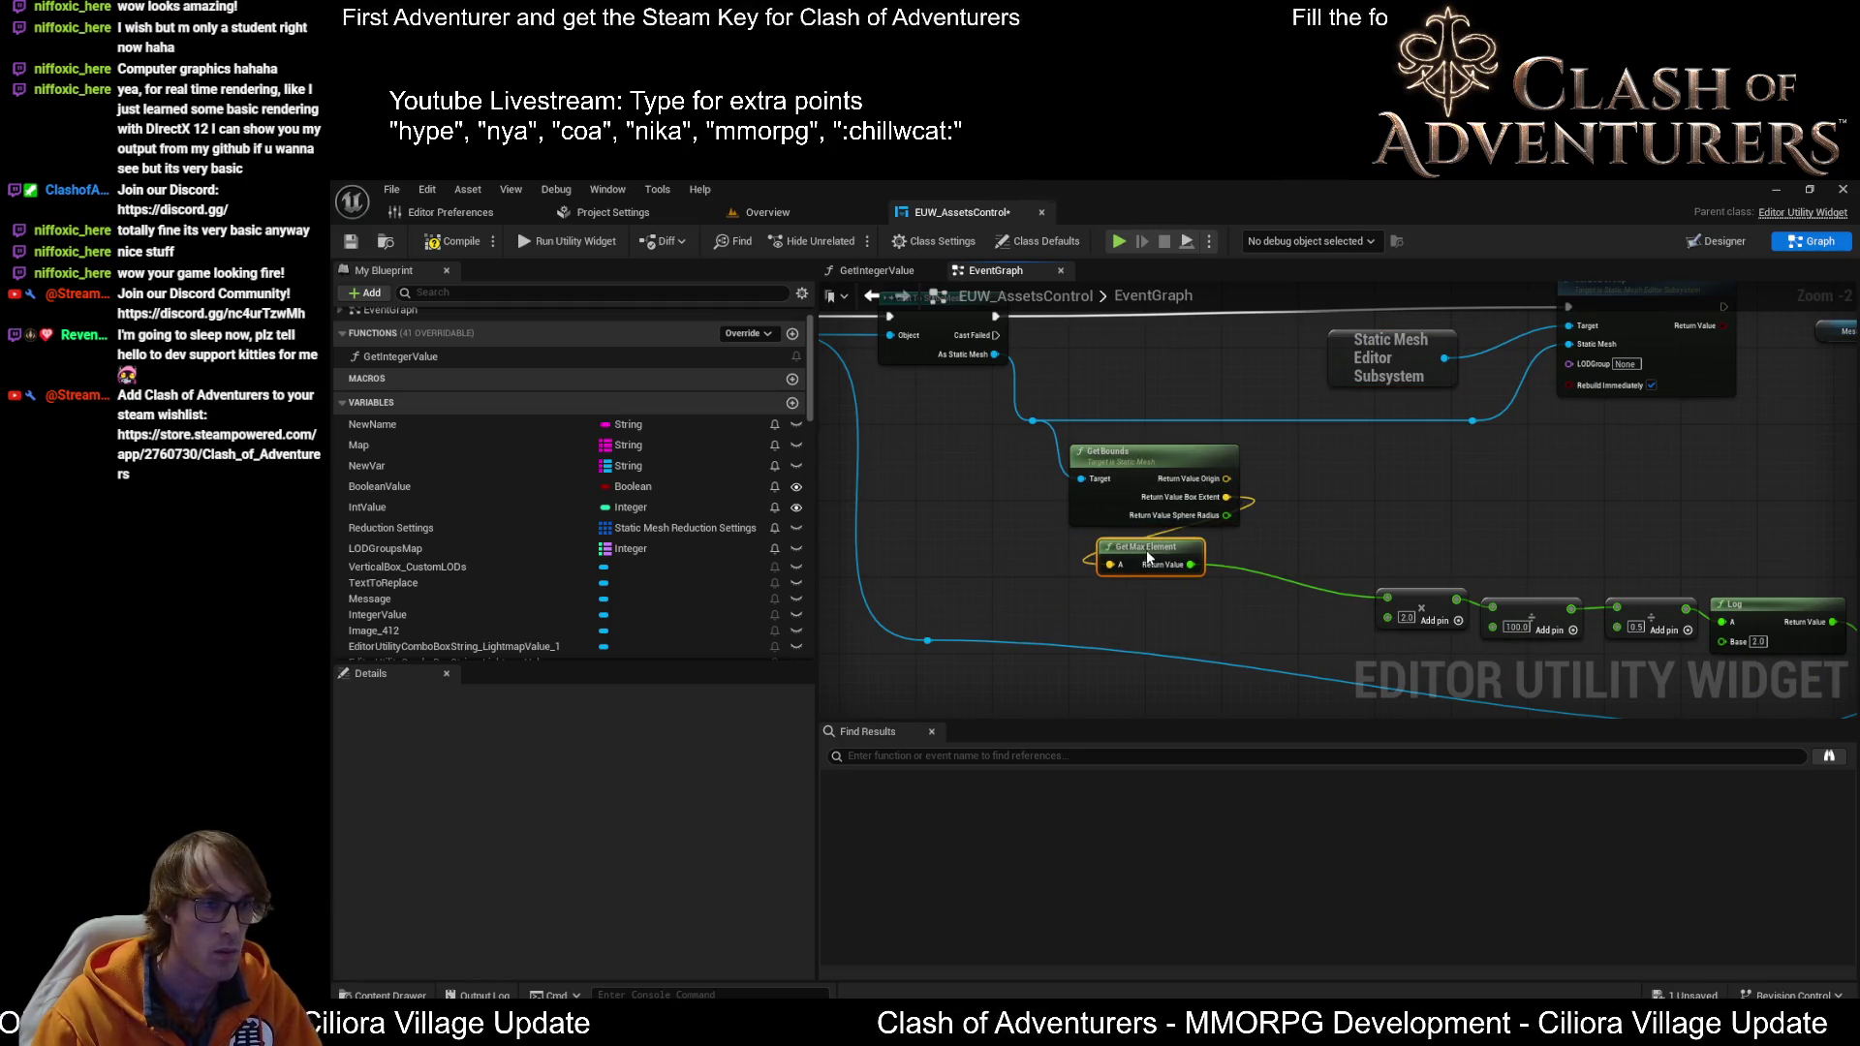
pyautogui.moveTo(1419, 588)
pyautogui.mouseDown()
pyautogui.moveTo(1330, 508)
pyautogui.moveTo(1346, 484)
pyautogui.mouseUp()
pyautogui.moveTo(1515, 602)
pyautogui.mouseDown()
pyautogui.moveTo(1333, 543)
pyautogui.moveTo(1355, 456)
pyautogui.mouseUp()
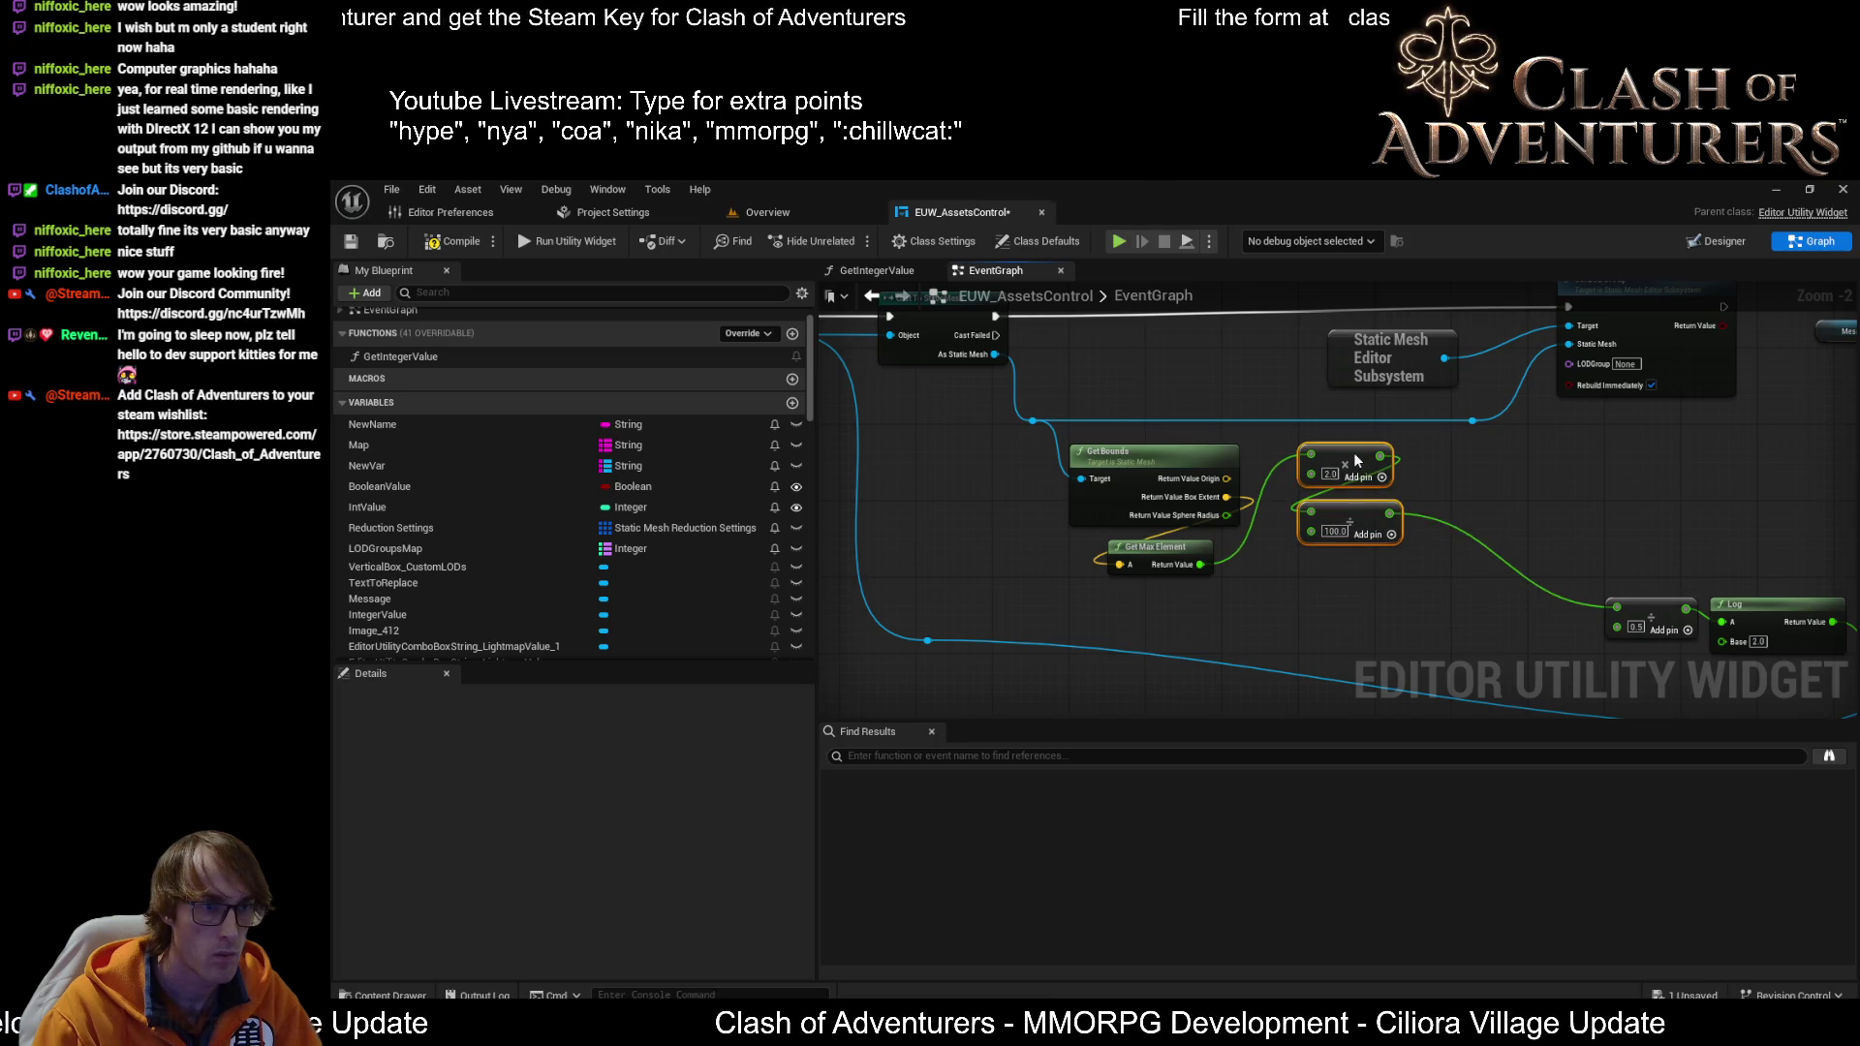
pyautogui.moveTo(1678, 602); pyautogui.dragTo(1300, 574)
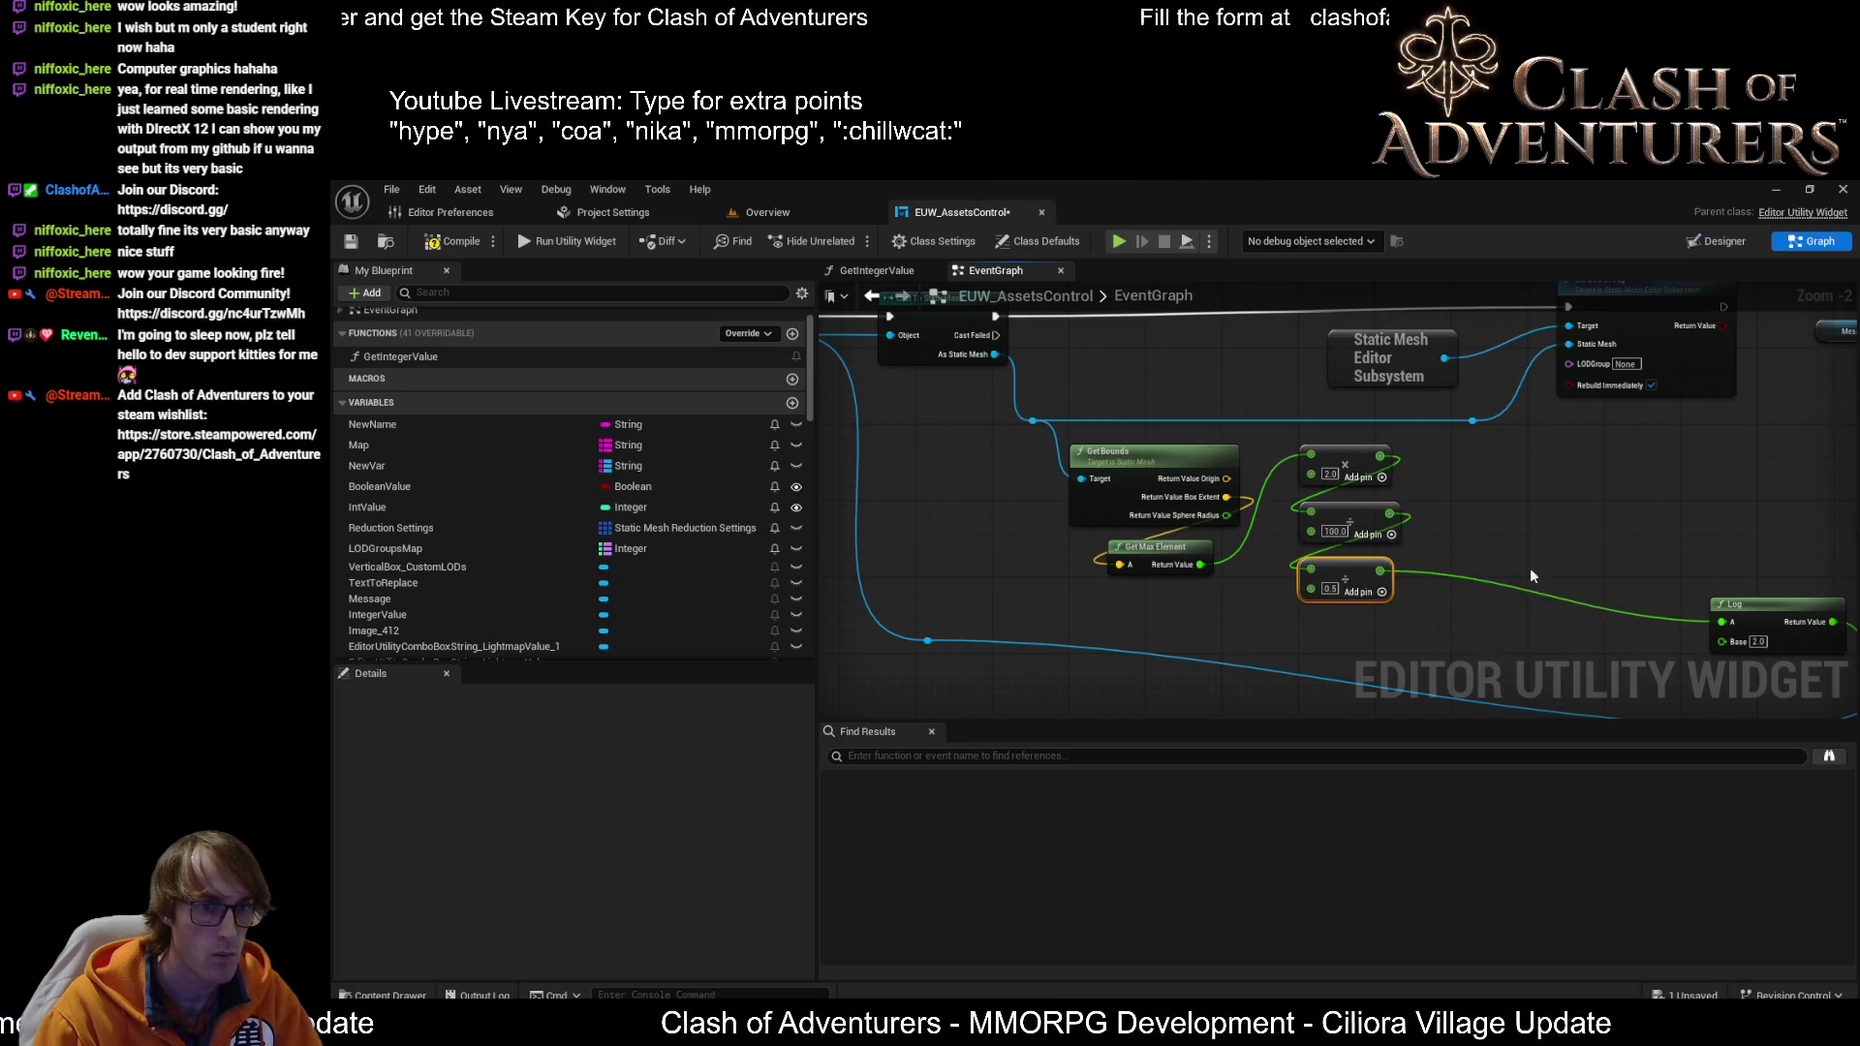
pyautogui.moveTo(1531, 567); pyautogui.dragTo(1290, 540)
pyautogui.moveTo(1561, 594)
pyautogui.mouseDown()
pyautogui.moveTo(1433, 542)
pyautogui.moveTo(1292, 444)
pyautogui.moveTo(1268, 560)
pyautogui.moveTo(1298, 431)
pyautogui.mouseUp()
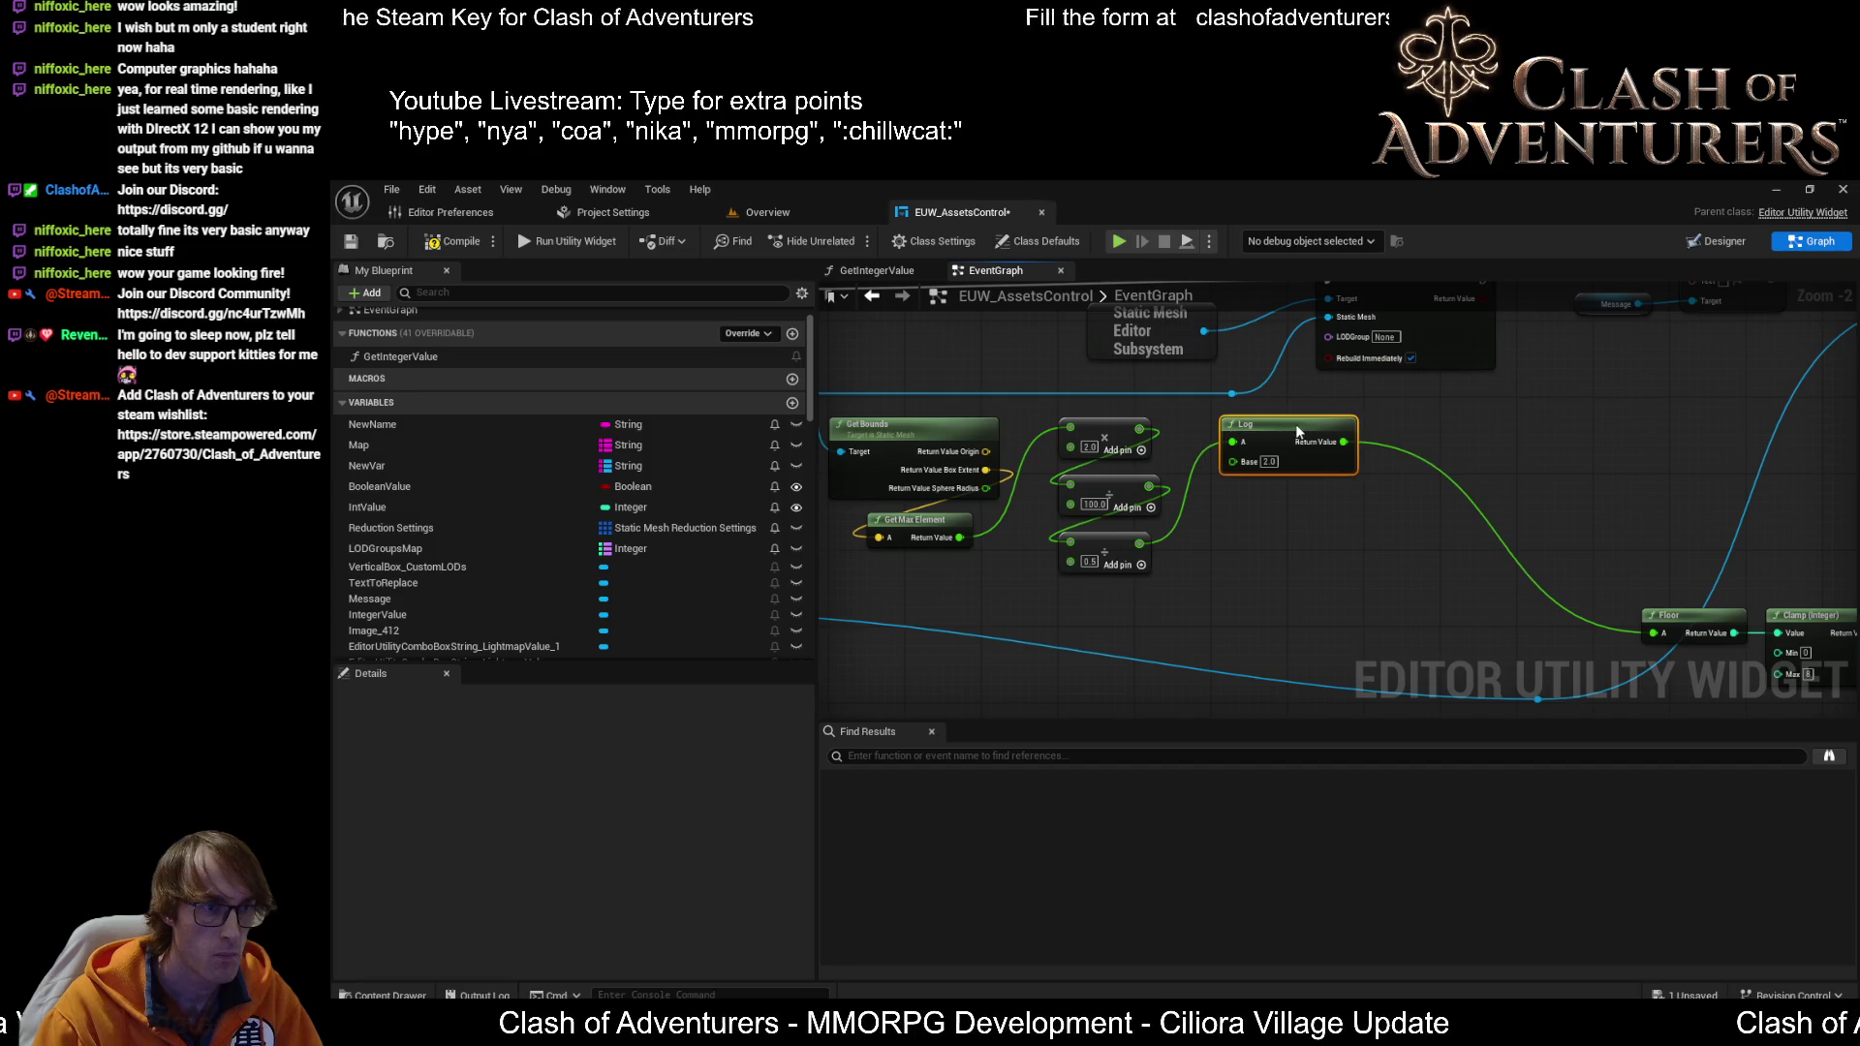
# Reorder the math column: ×2.0 below ÷100.0, ÷0.5 above it, then shift all three up-left.
pyautogui.moveTo(1090, 424); pyautogui.dragTo(1109, 557)
pyautogui.moveTo(1117, 487); pyautogui.dragTo(1138, 509)
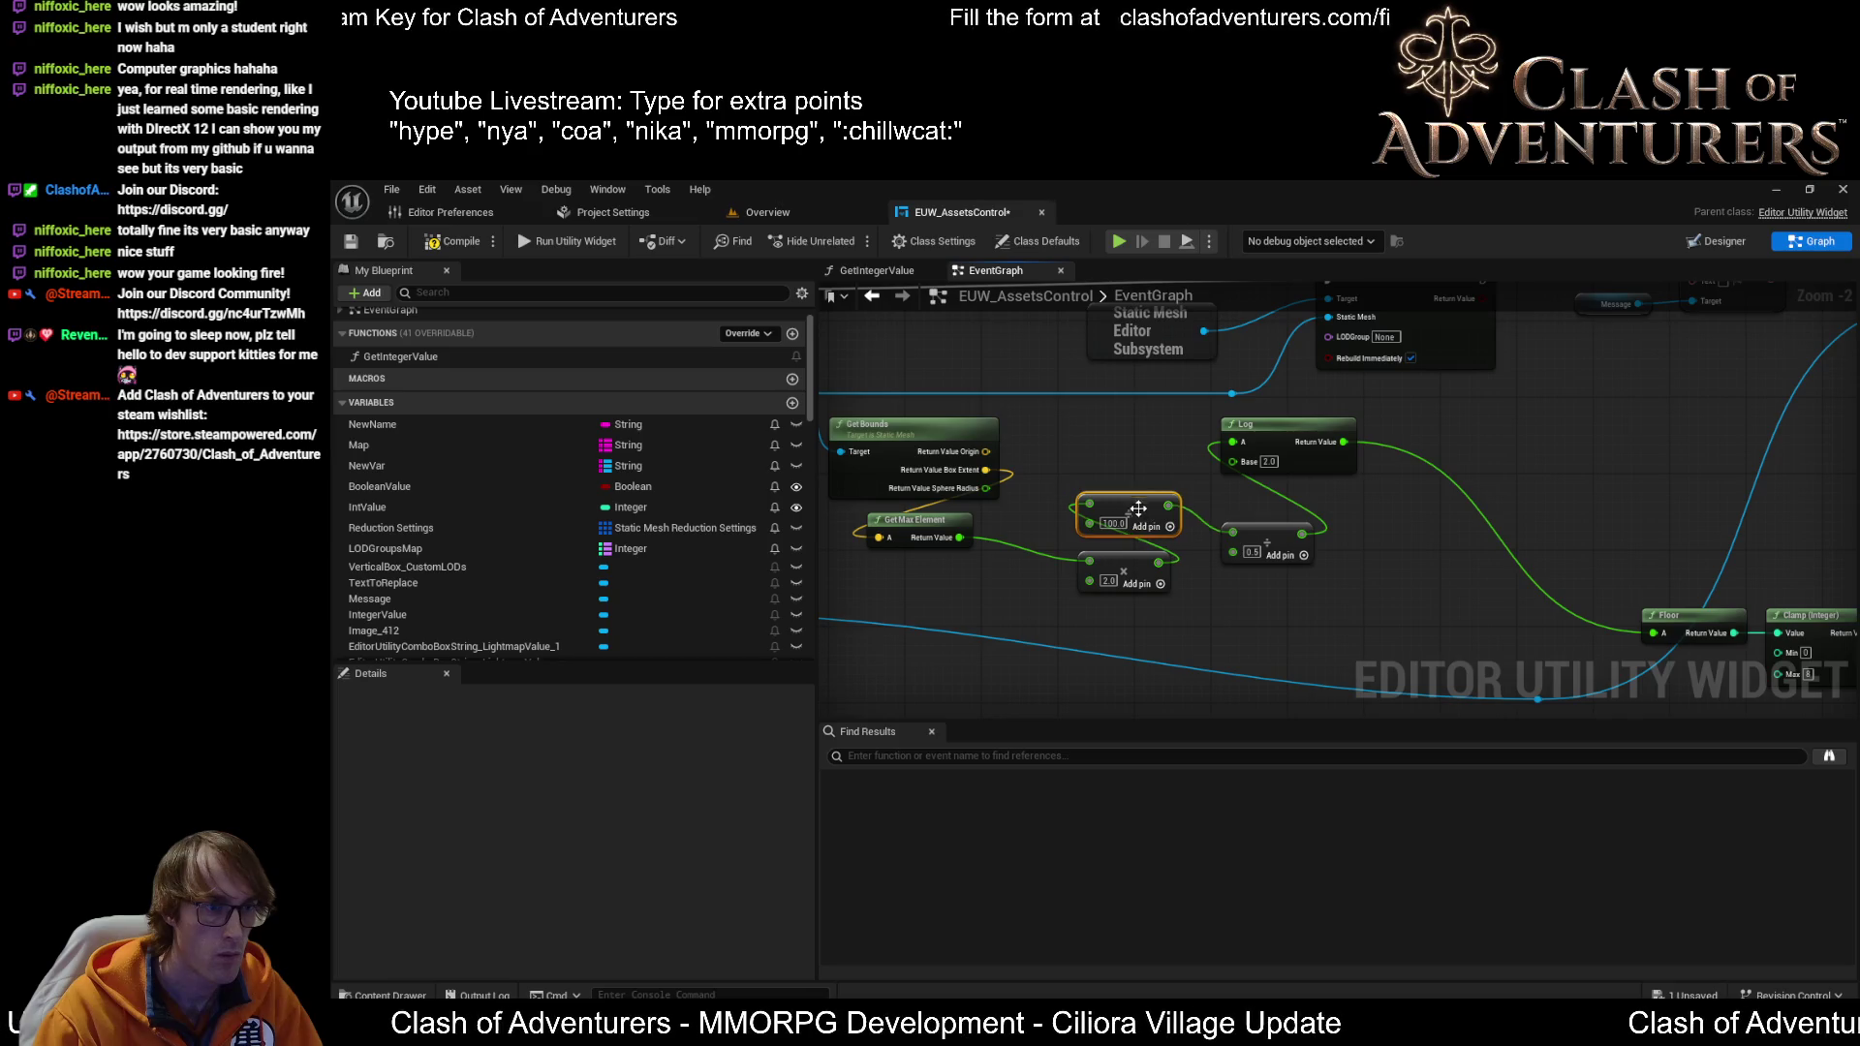
pyautogui.moveTo(1277, 537); pyautogui.dragTo(1138, 447)
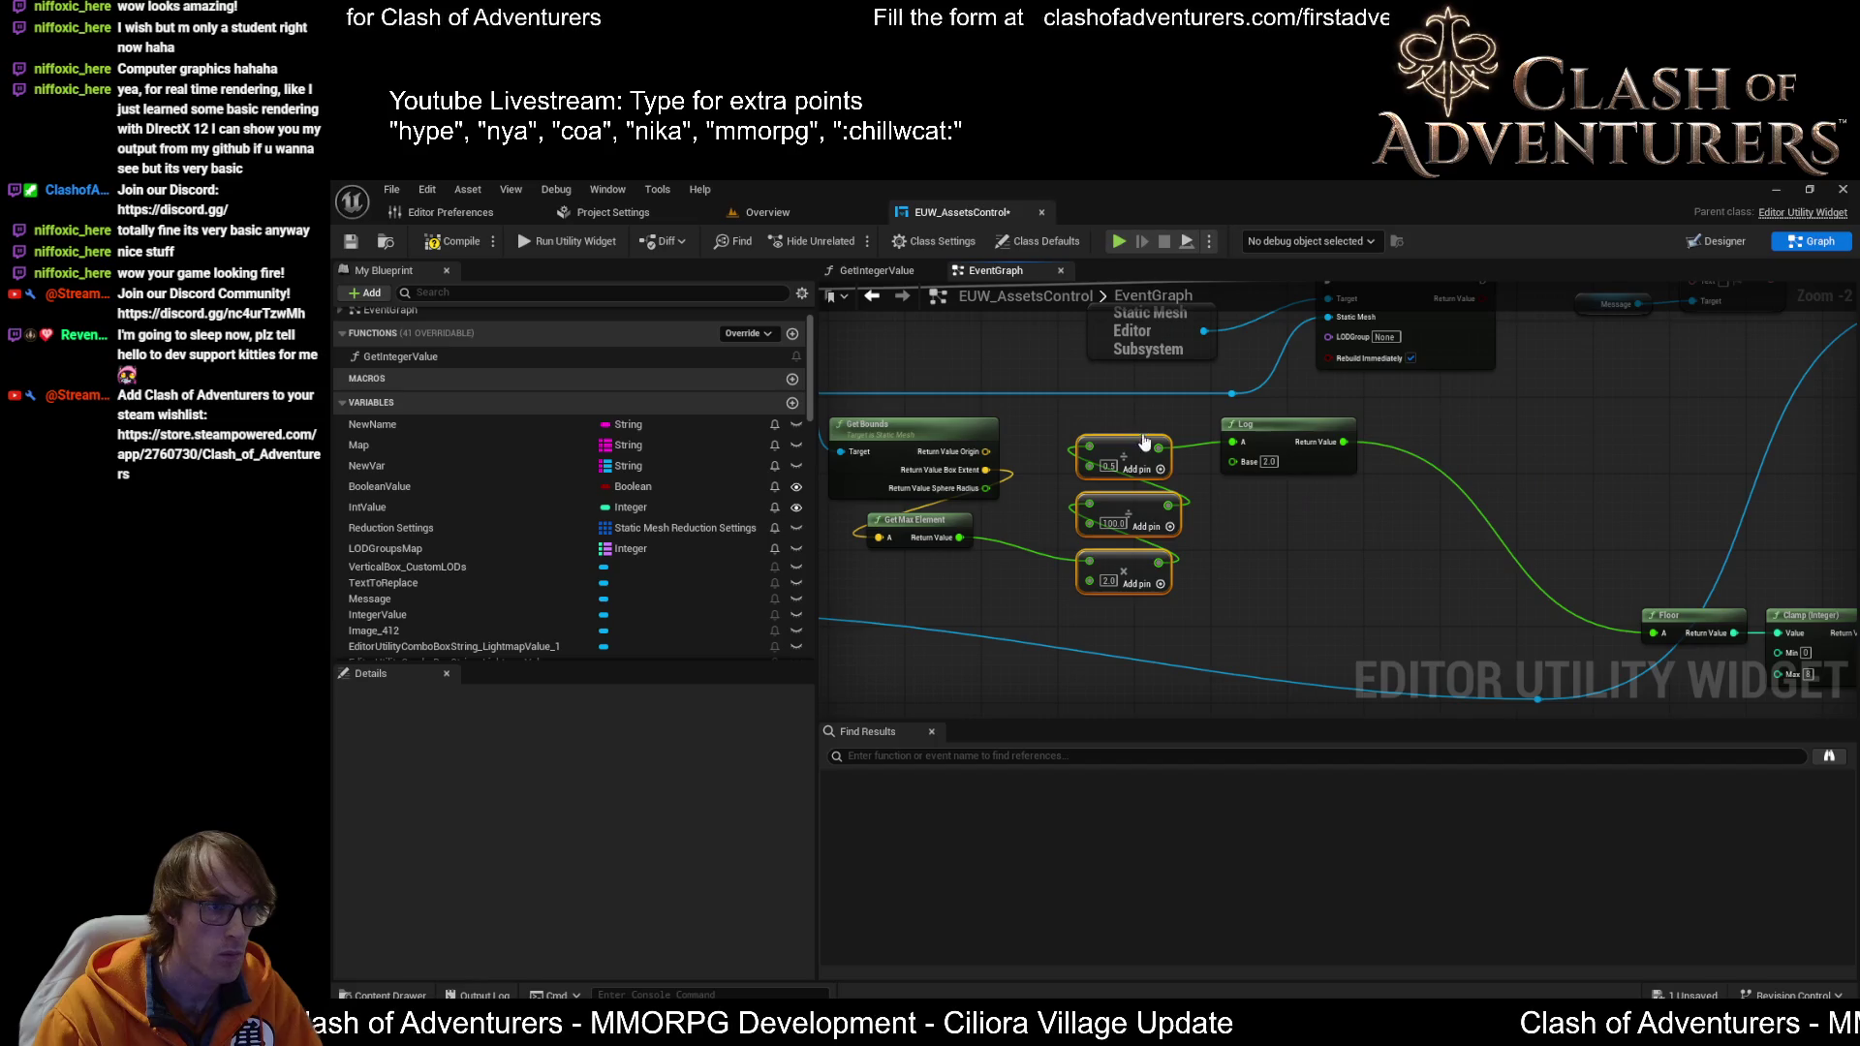
pyautogui.moveTo(1144, 441)
pyautogui.mouseDown()
pyautogui.moveTo(1126, 432)
pyautogui.moveTo(1487, 494)
pyautogui.mouseUp()
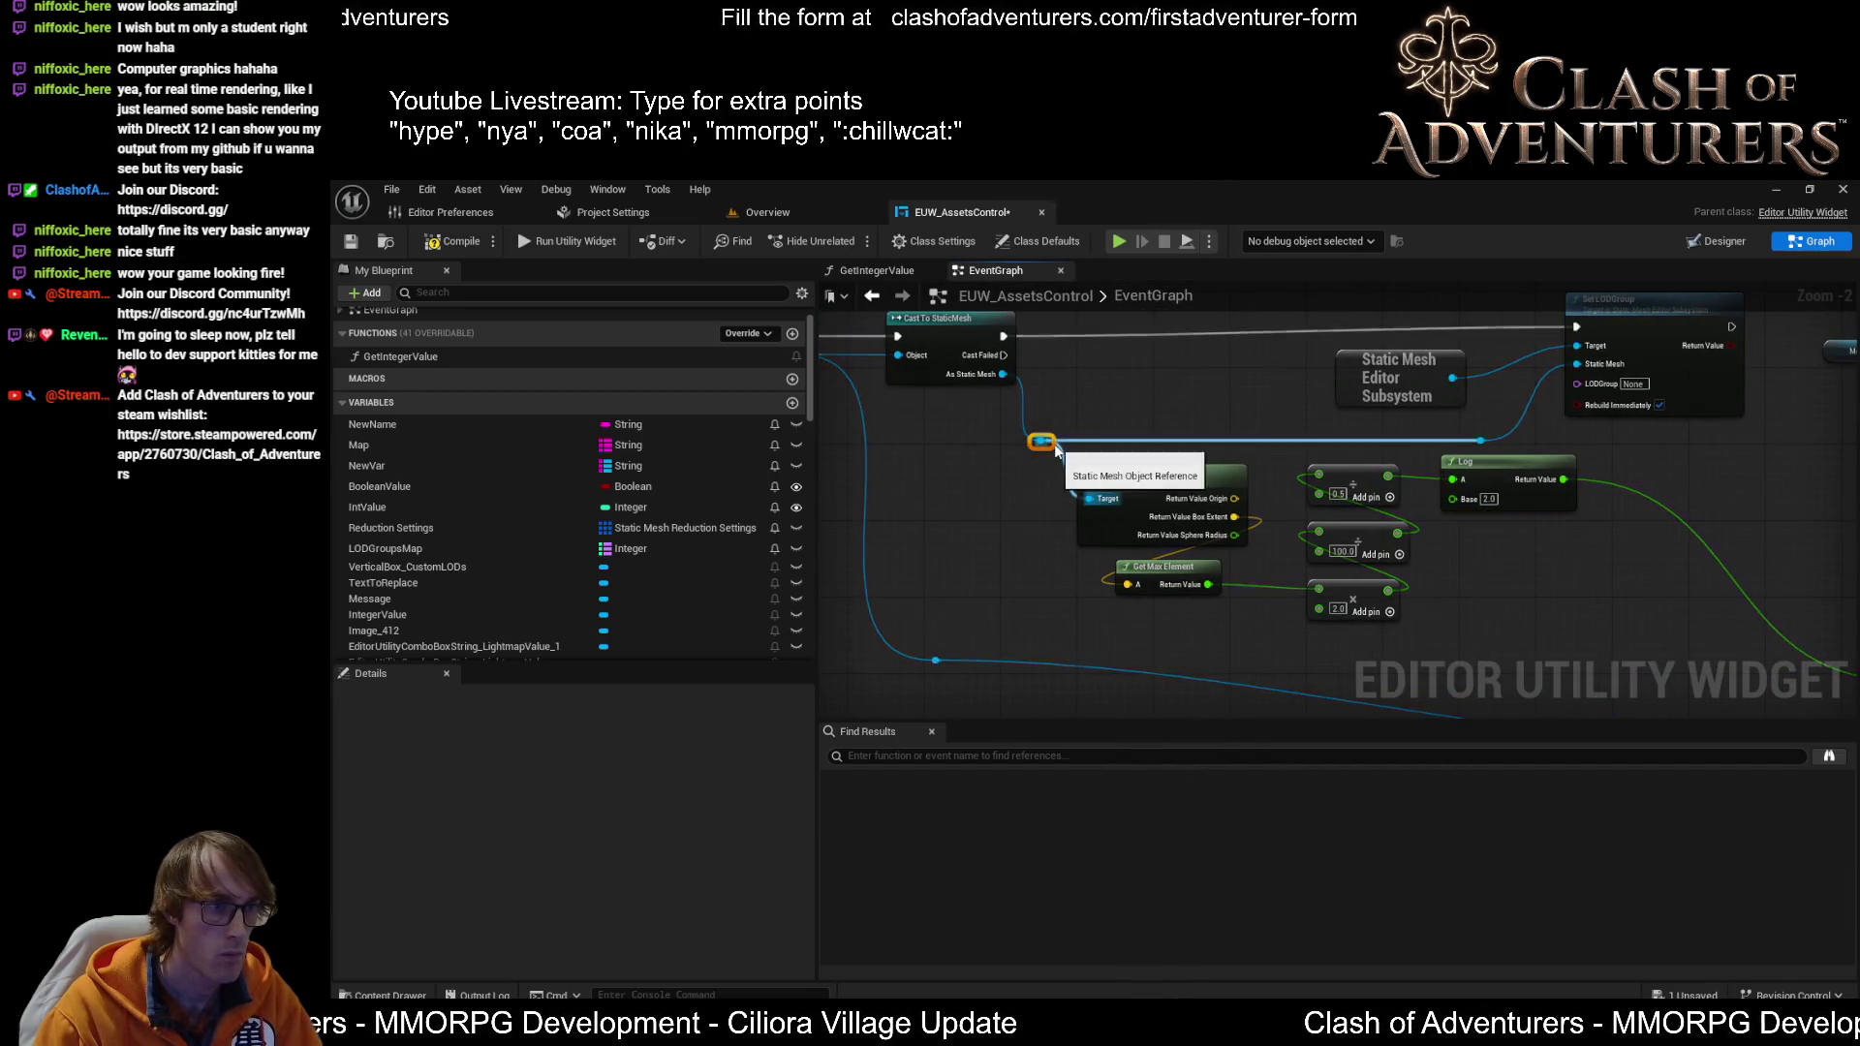
# Place SET and Message before Save Loaded Asset and chain execution Set LODGroup → SET → Save Loaded Asset.
pyautogui.scroll(-2, 1485, 344)
pyautogui.moveTo(1485, 344)
pyautogui.mouseDown()
pyautogui.moveTo(1296, 377)
pyautogui.moveTo(1586, 412)
pyautogui.mouseUp()
pyautogui.click(1235, 391)
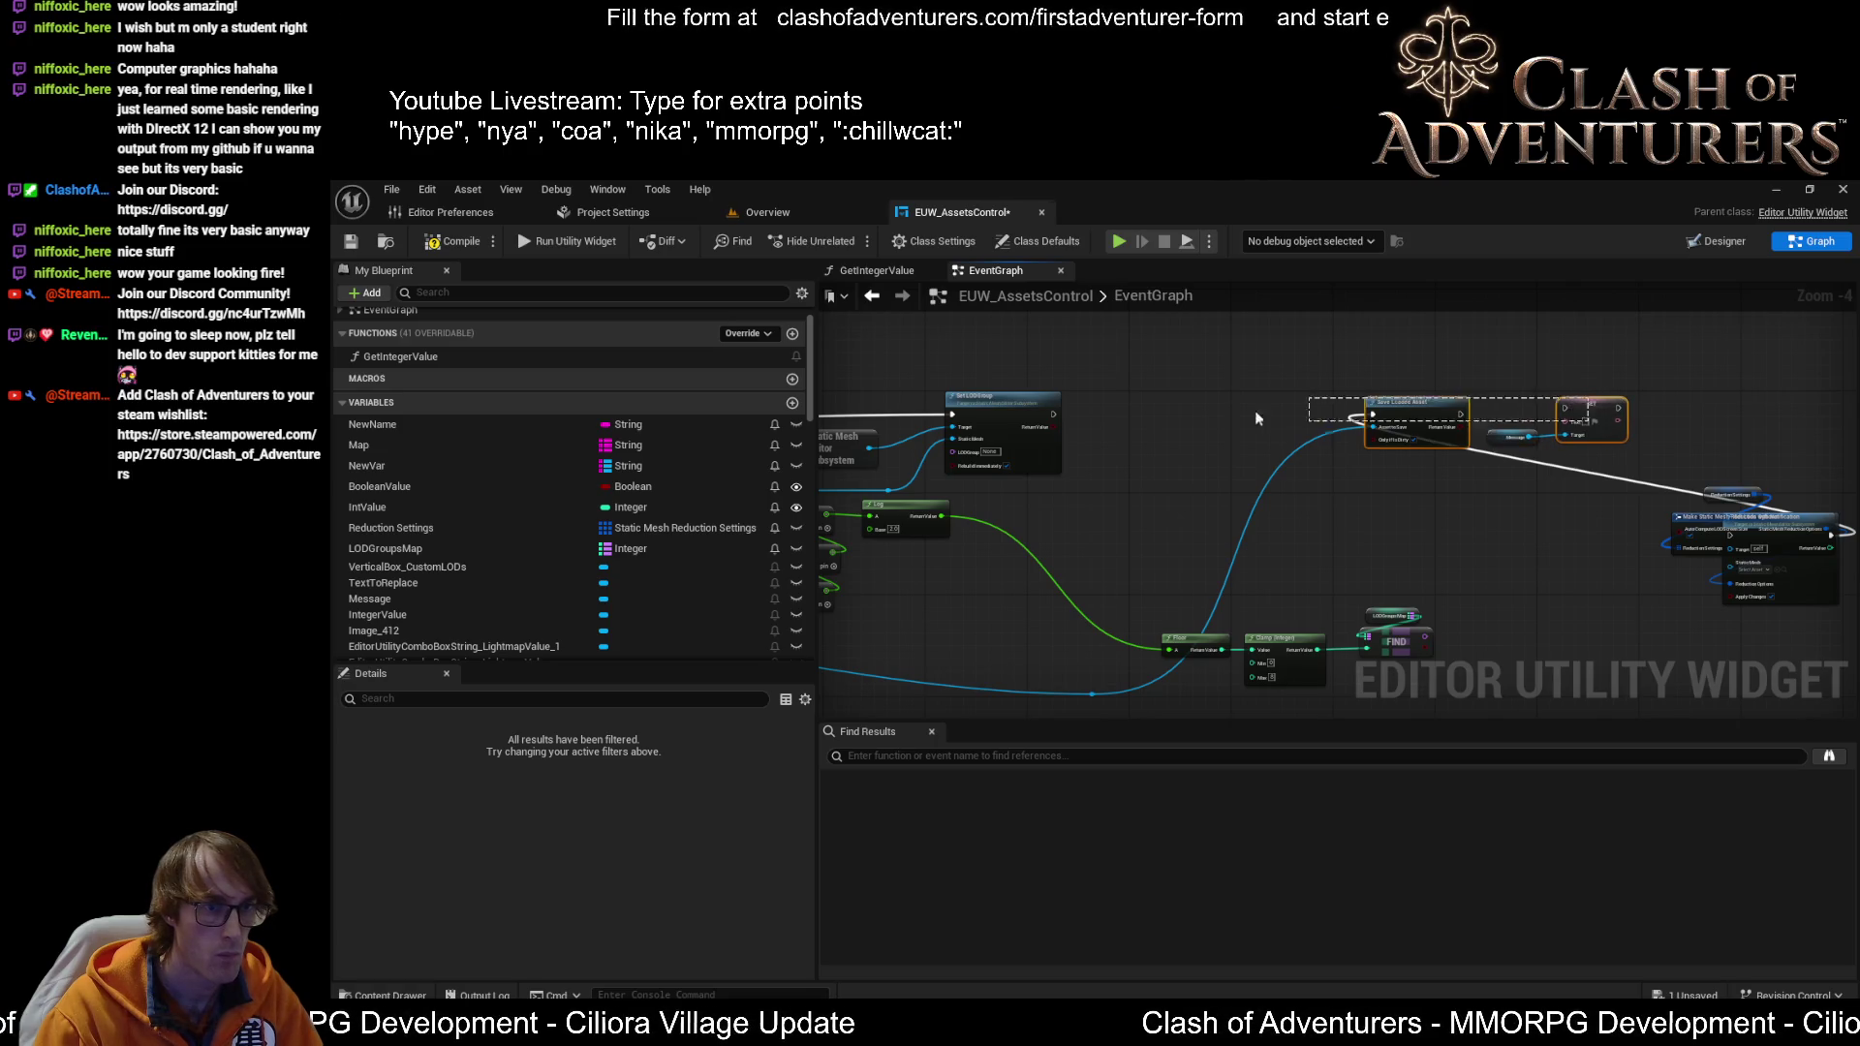
pyautogui.moveTo(1561, 435); pyautogui.dragTo(1199, 419)
pyautogui.scroll(1, 1087, 445)
pyautogui.moveTo(1057, 406); pyautogui.dragTo(1487, 414)
pyautogui.scroll(1, 1488, 413)
pyautogui.moveTo(1220, 678); pyautogui.dragTo(1212, 510)
# Move Clamp down-left, regroup FIND and the LODGroups Map, and add a reroute on the blue mesh wire.
pyautogui.moveTo(1587, 481); pyautogui.dragTo(1309, 666)
pyautogui.moveTo(1284, 601)
pyautogui.mouseDown()
pyautogui.moveTo(1536, 634)
pyautogui.moveTo(1268, 484)
pyautogui.moveTo(1096, 471)
pyautogui.mouseUp()
pyautogui.click(1241, 476)
pyautogui.moveTo(1241, 476); pyautogui.dragTo(1107, 523)
pyautogui.moveTo(1462, 529); pyautogui.dragTo(1352, 438)
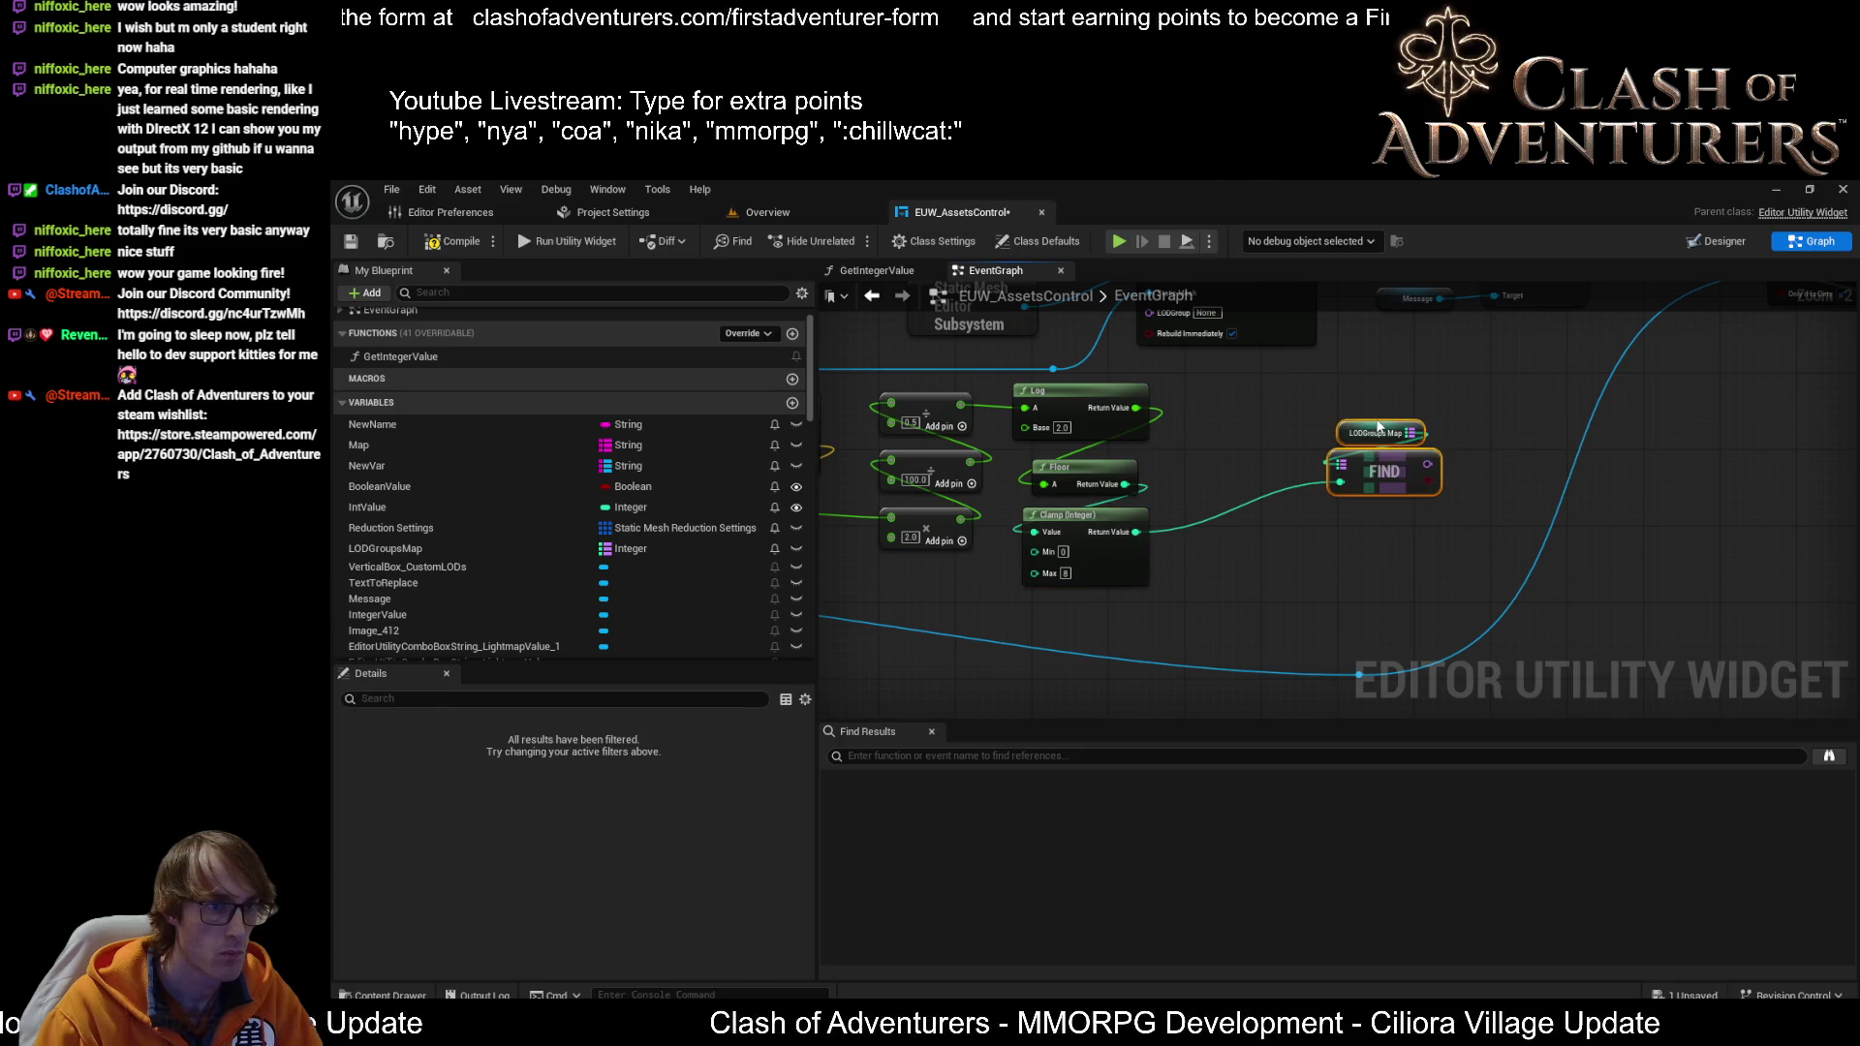
pyautogui.scroll(-2, 1382, 429)
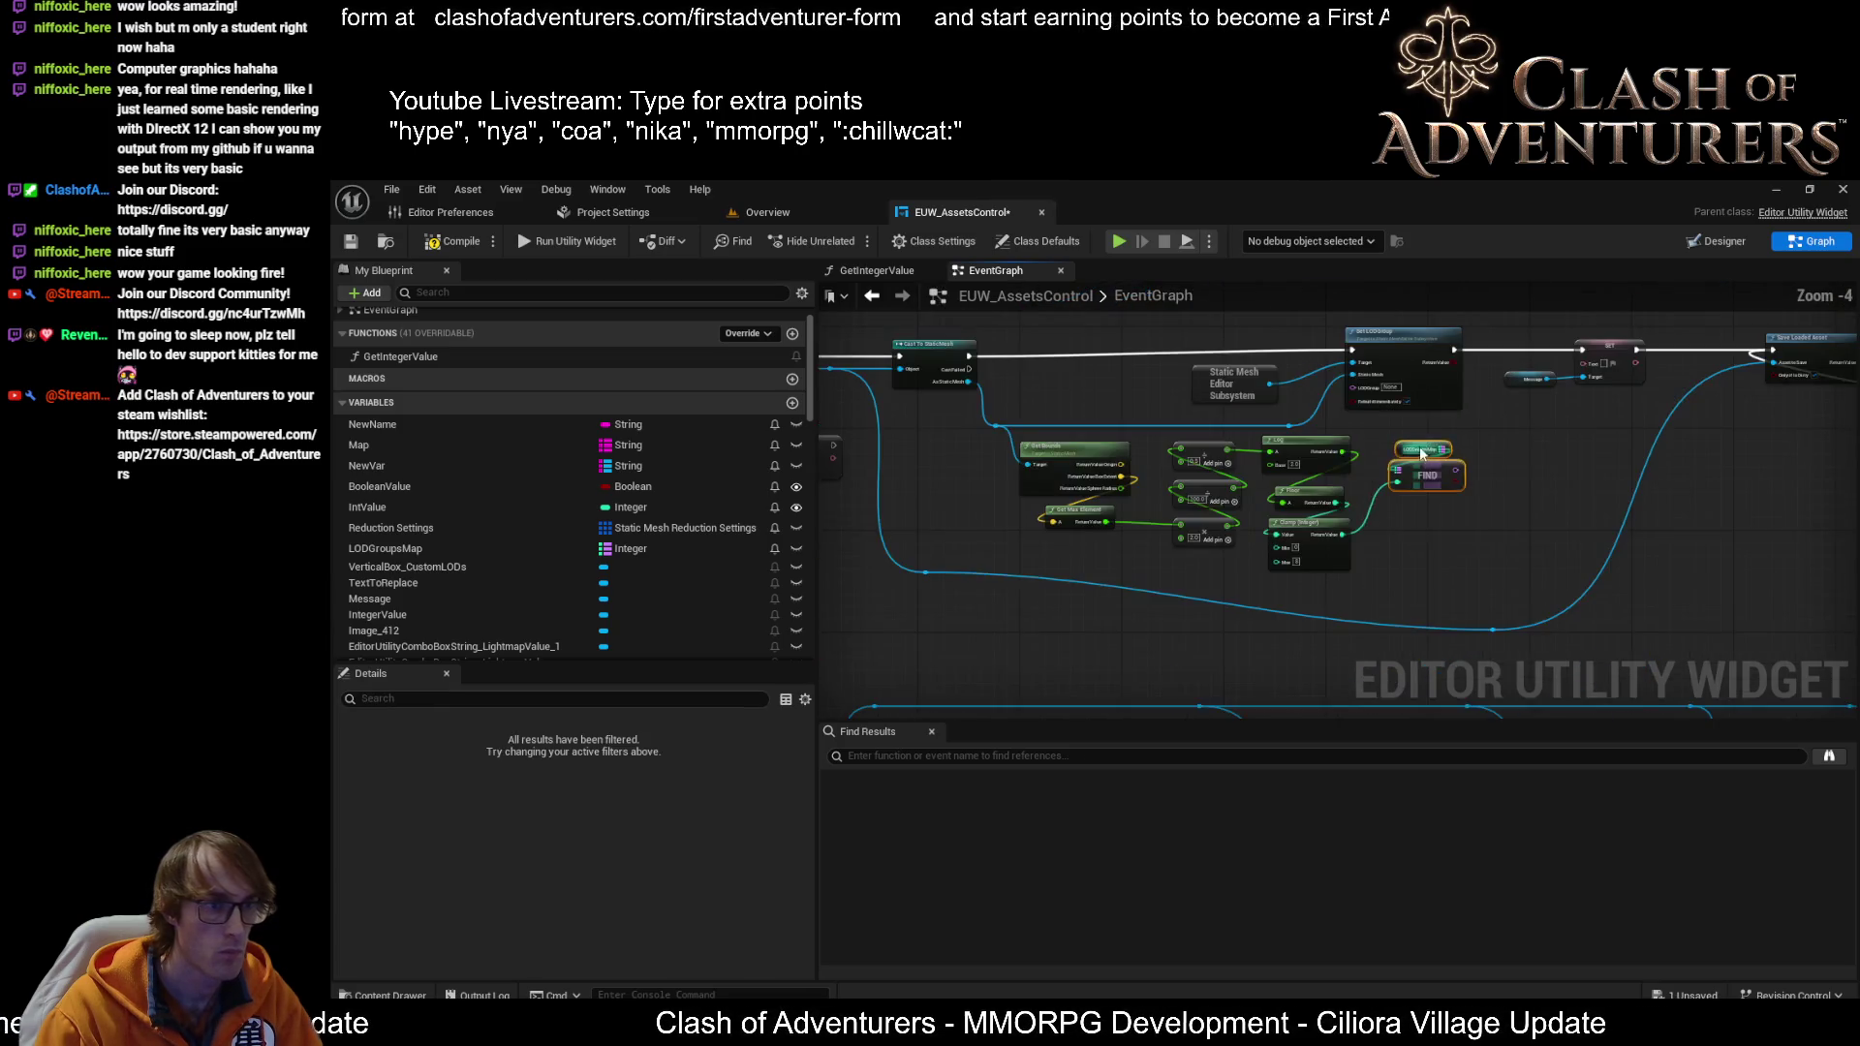
pyautogui.doubleClick(1467, 562)
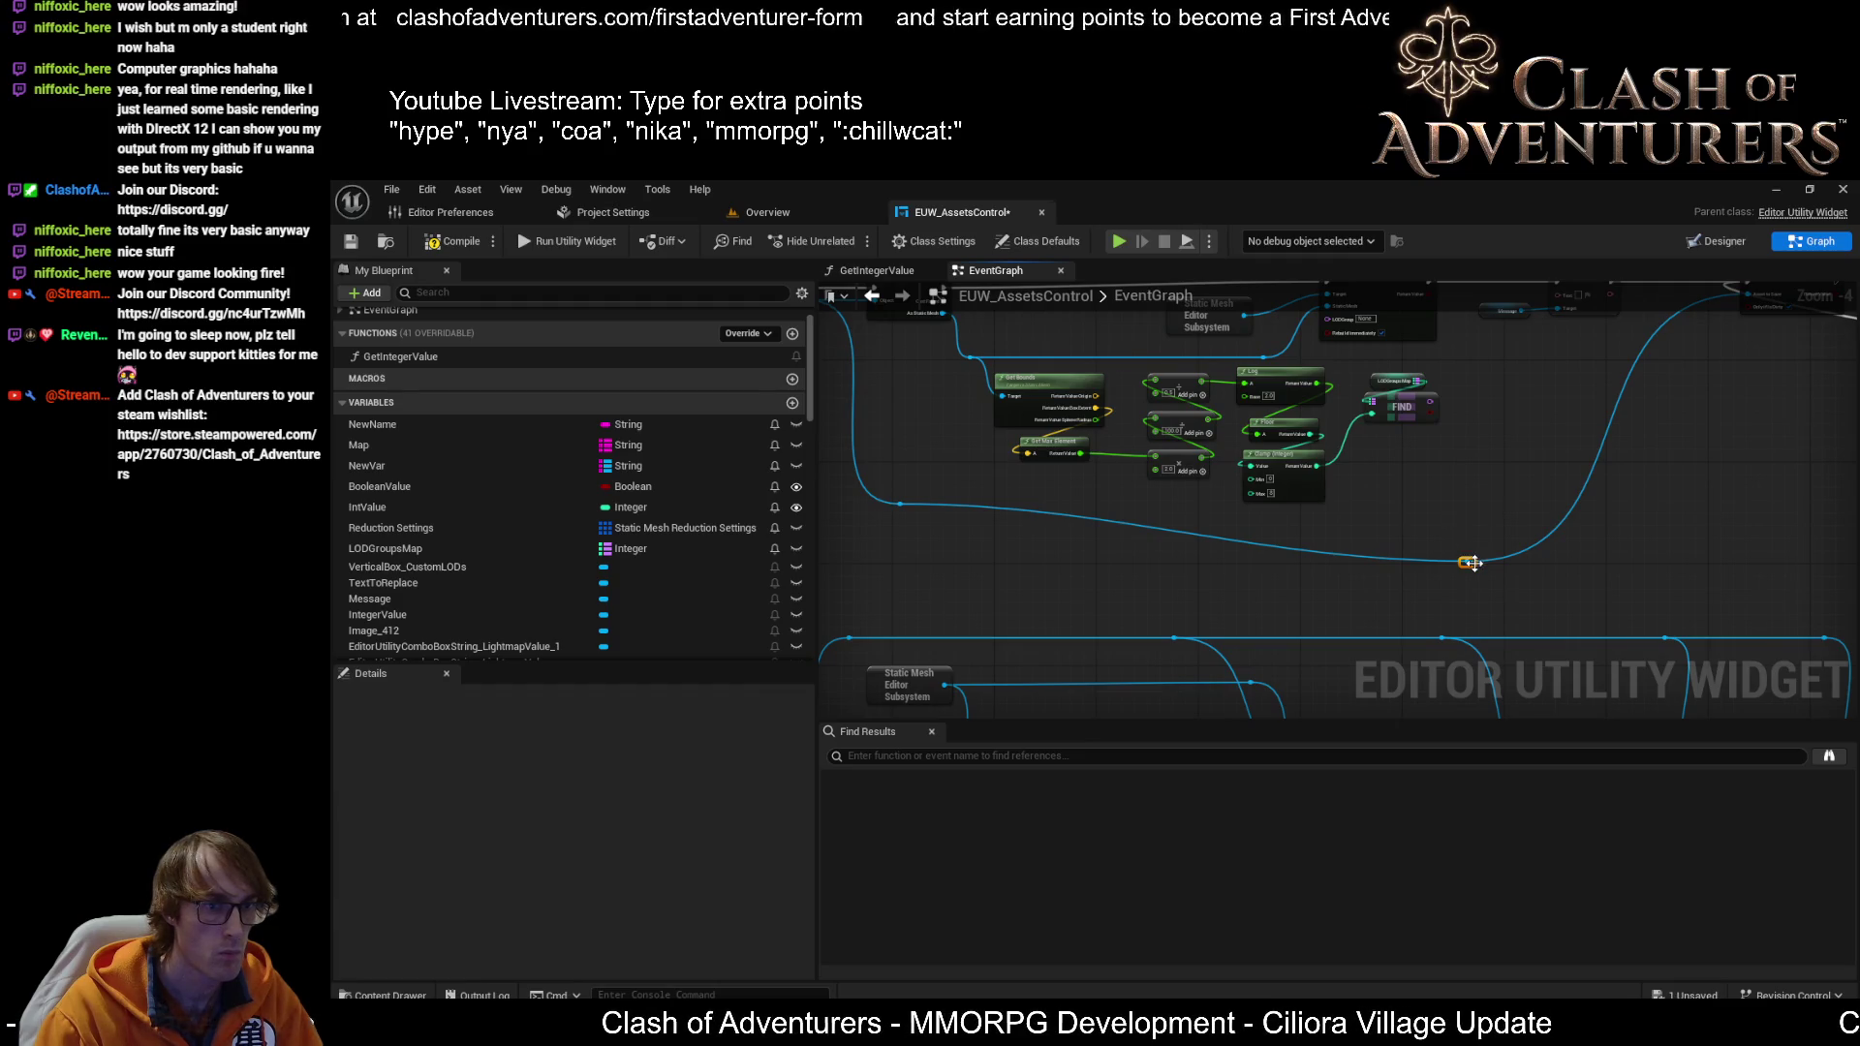
pyautogui.moveTo(1472, 563)
pyautogui.mouseDown()
pyautogui.moveTo(1474, 518)
pyautogui.moveTo(1487, 531)
pyautogui.mouseUp()
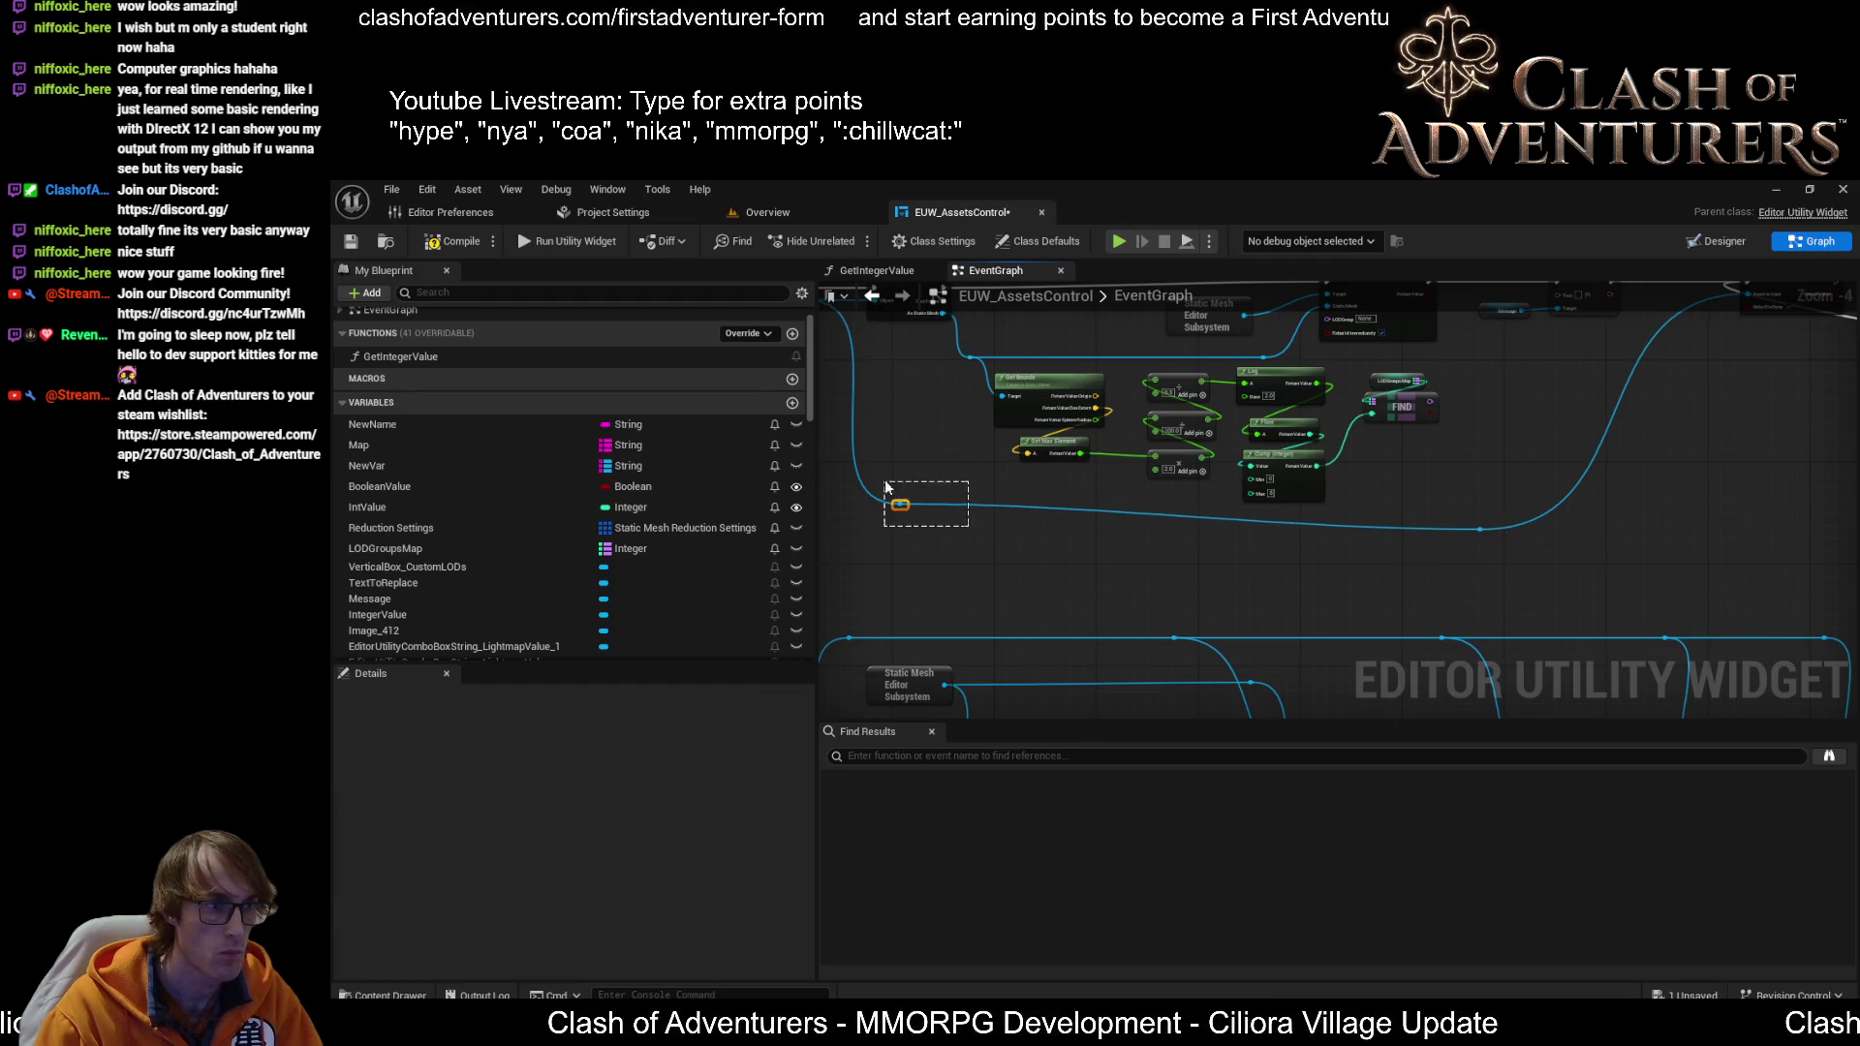
pyautogui.moveTo(912, 516); pyautogui.dragTo(910, 540)
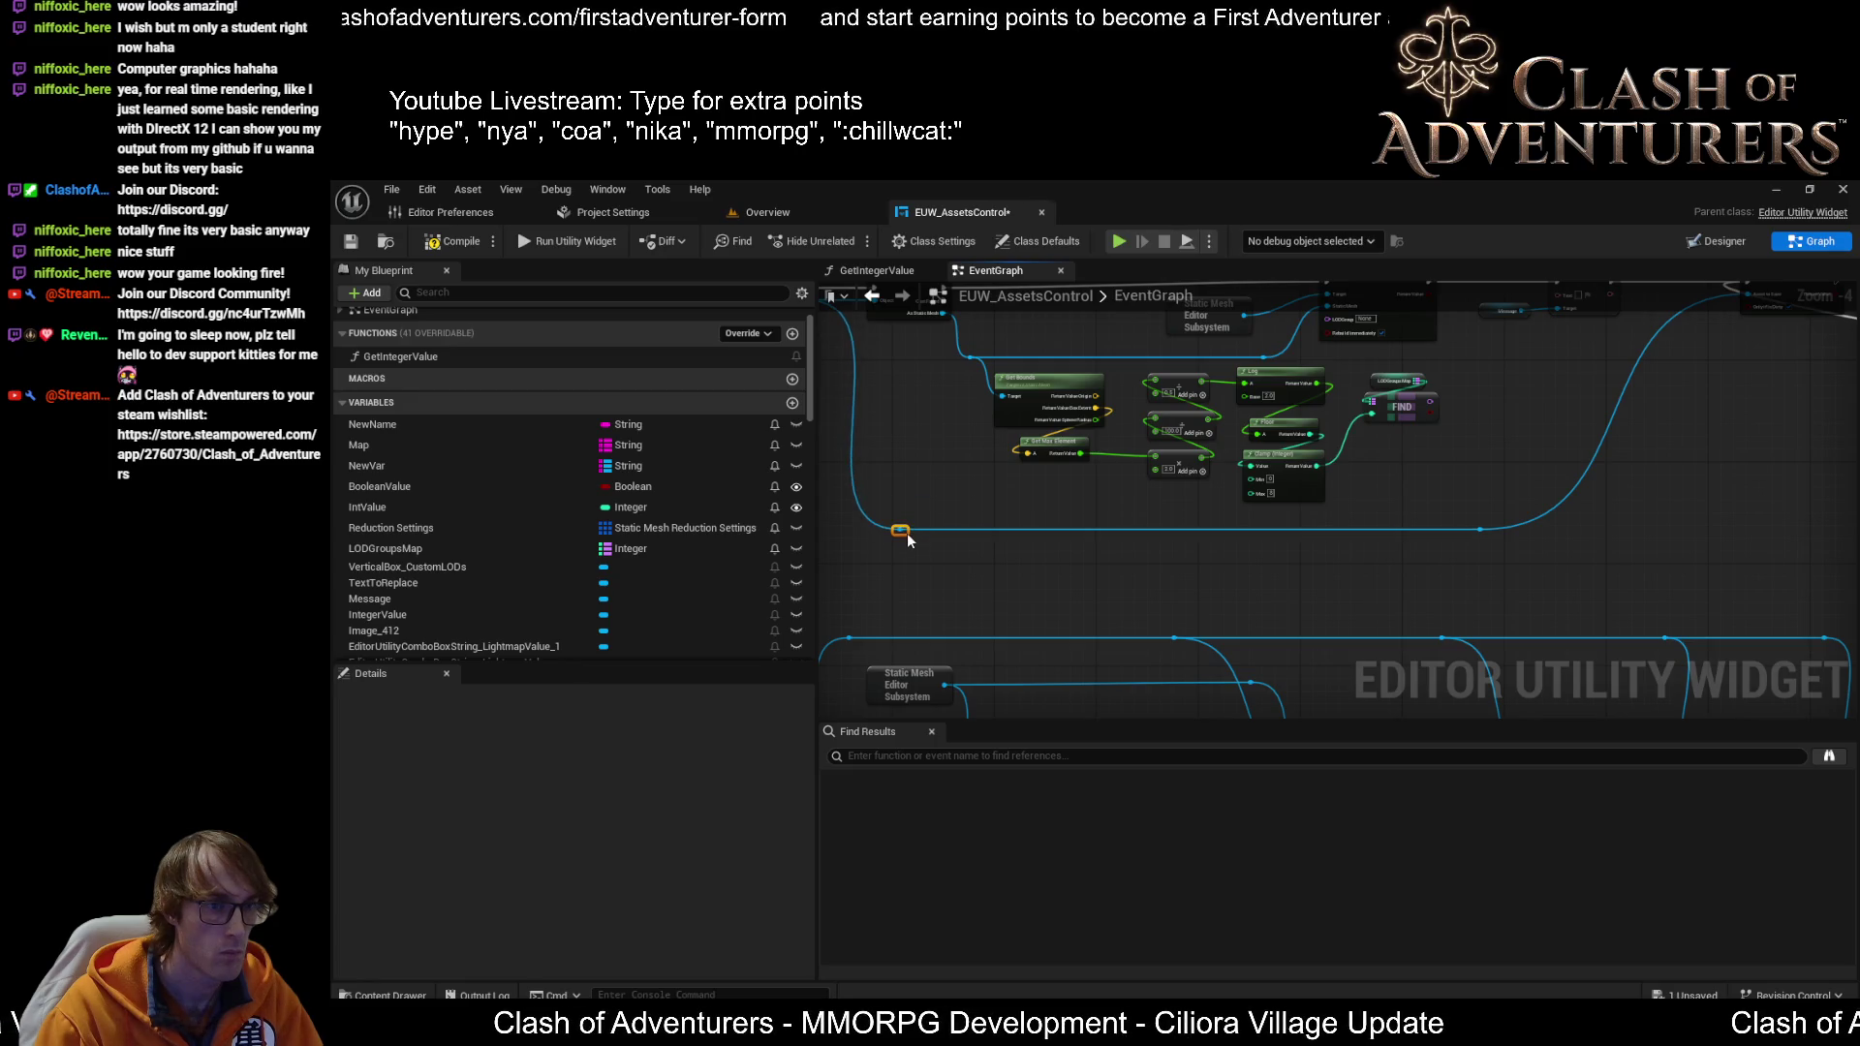
# Shift Message, SET and Save Loaded Asset right, then move Set LODGroup and its reroute right.
pyautogui.moveTo(1633, 391); pyautogui.dragTo(1281, 471)
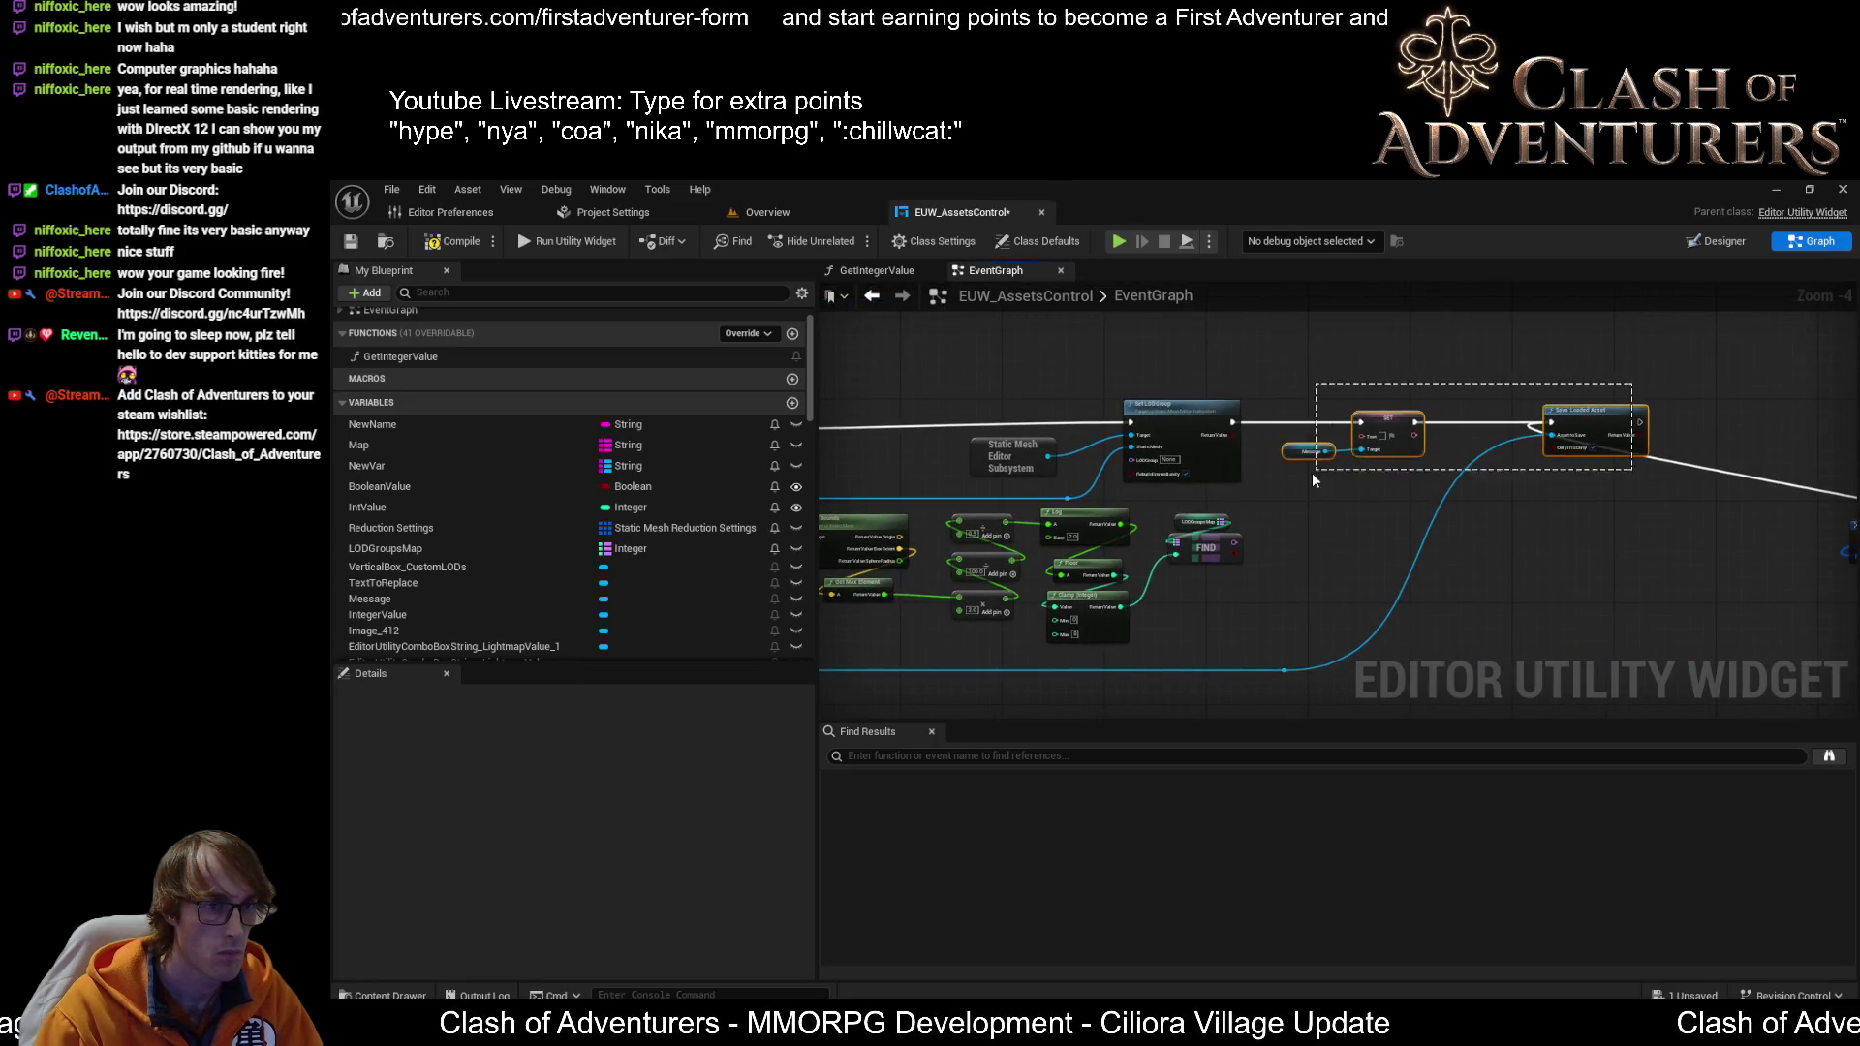
pyautogui.moveTo(1371, 428); pyautogui.dragTo(1487, 428)
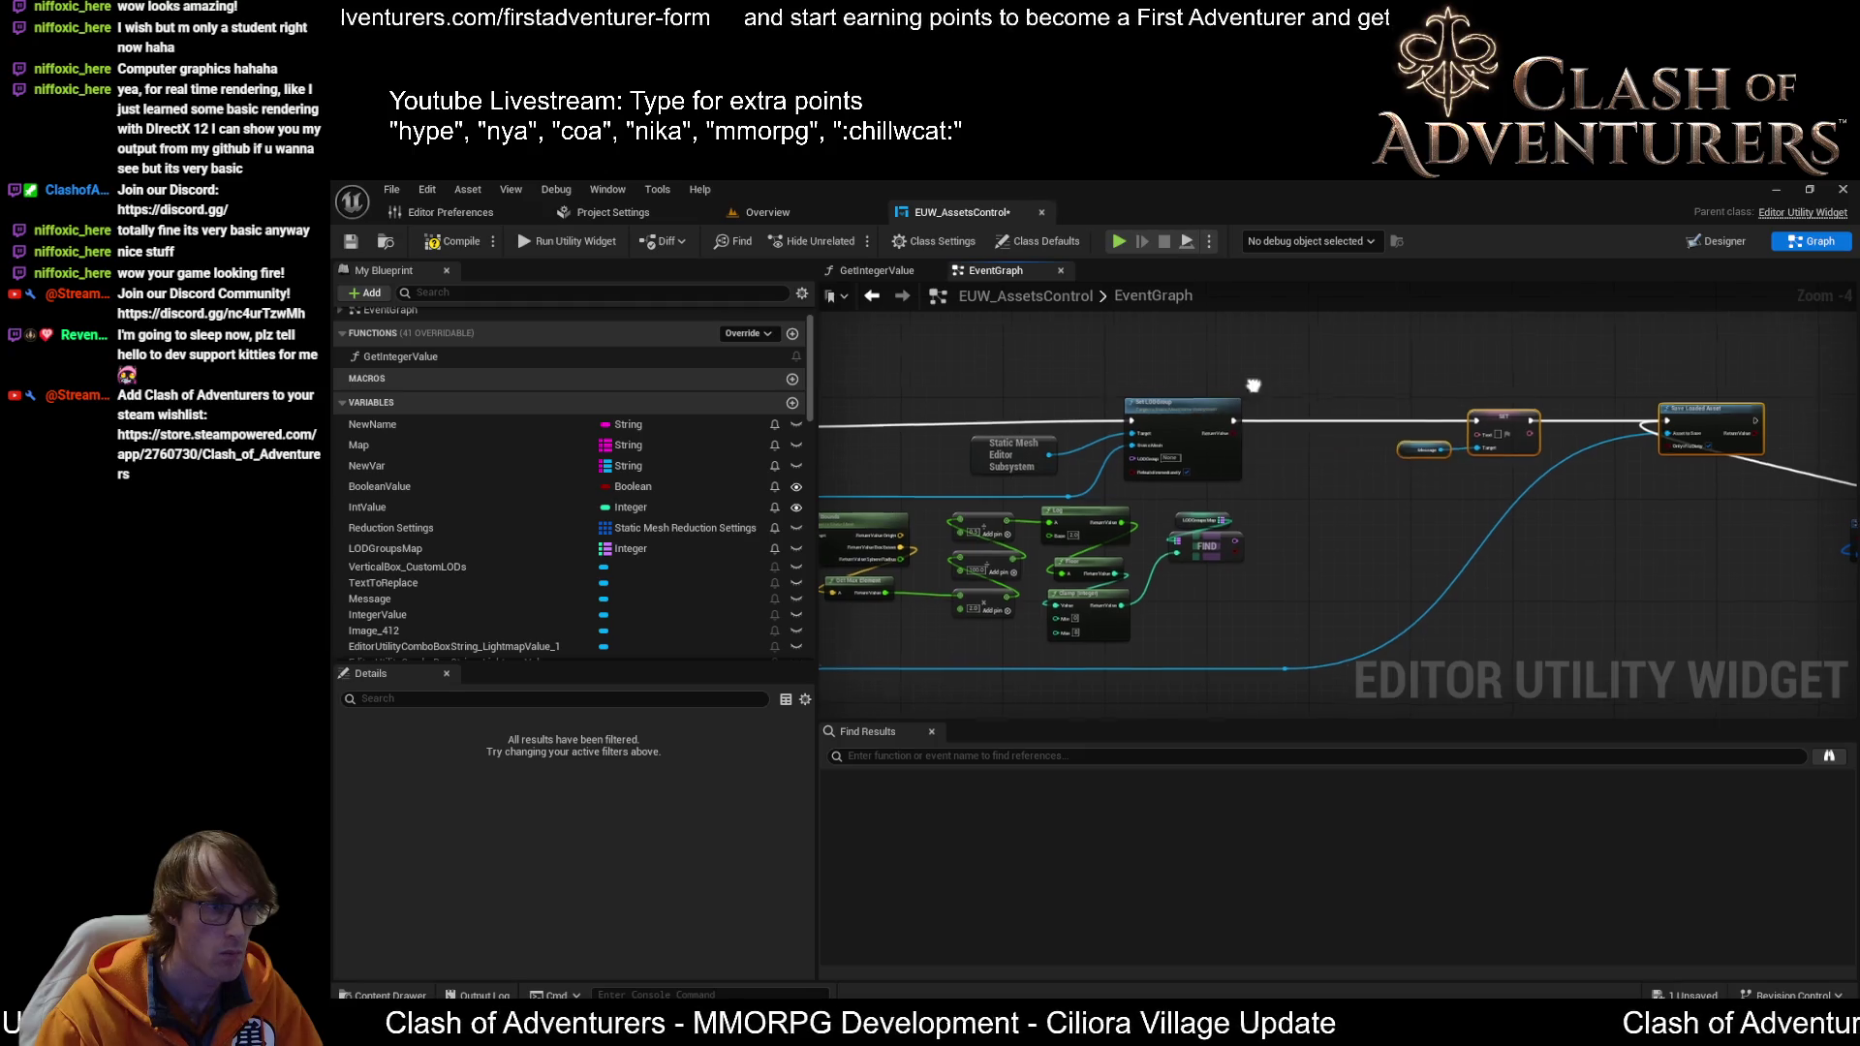
pyautogui.moveTo(1335, 351)
pyautogui.mouseDown()
pyautogui.moveTo(1112, 467)
pyautogui.moveTo(1143, 490)
pyautogui.mouseUp()
pyautogui.moveTo(1284, 426)
pyautogui.mouseDown()
pyautogui.moveTo(1321, 393)
pyautogui.moveTo(1414, 395)
pyautogui.moveTo(1417, 415)
pyautogui.mouseUp()
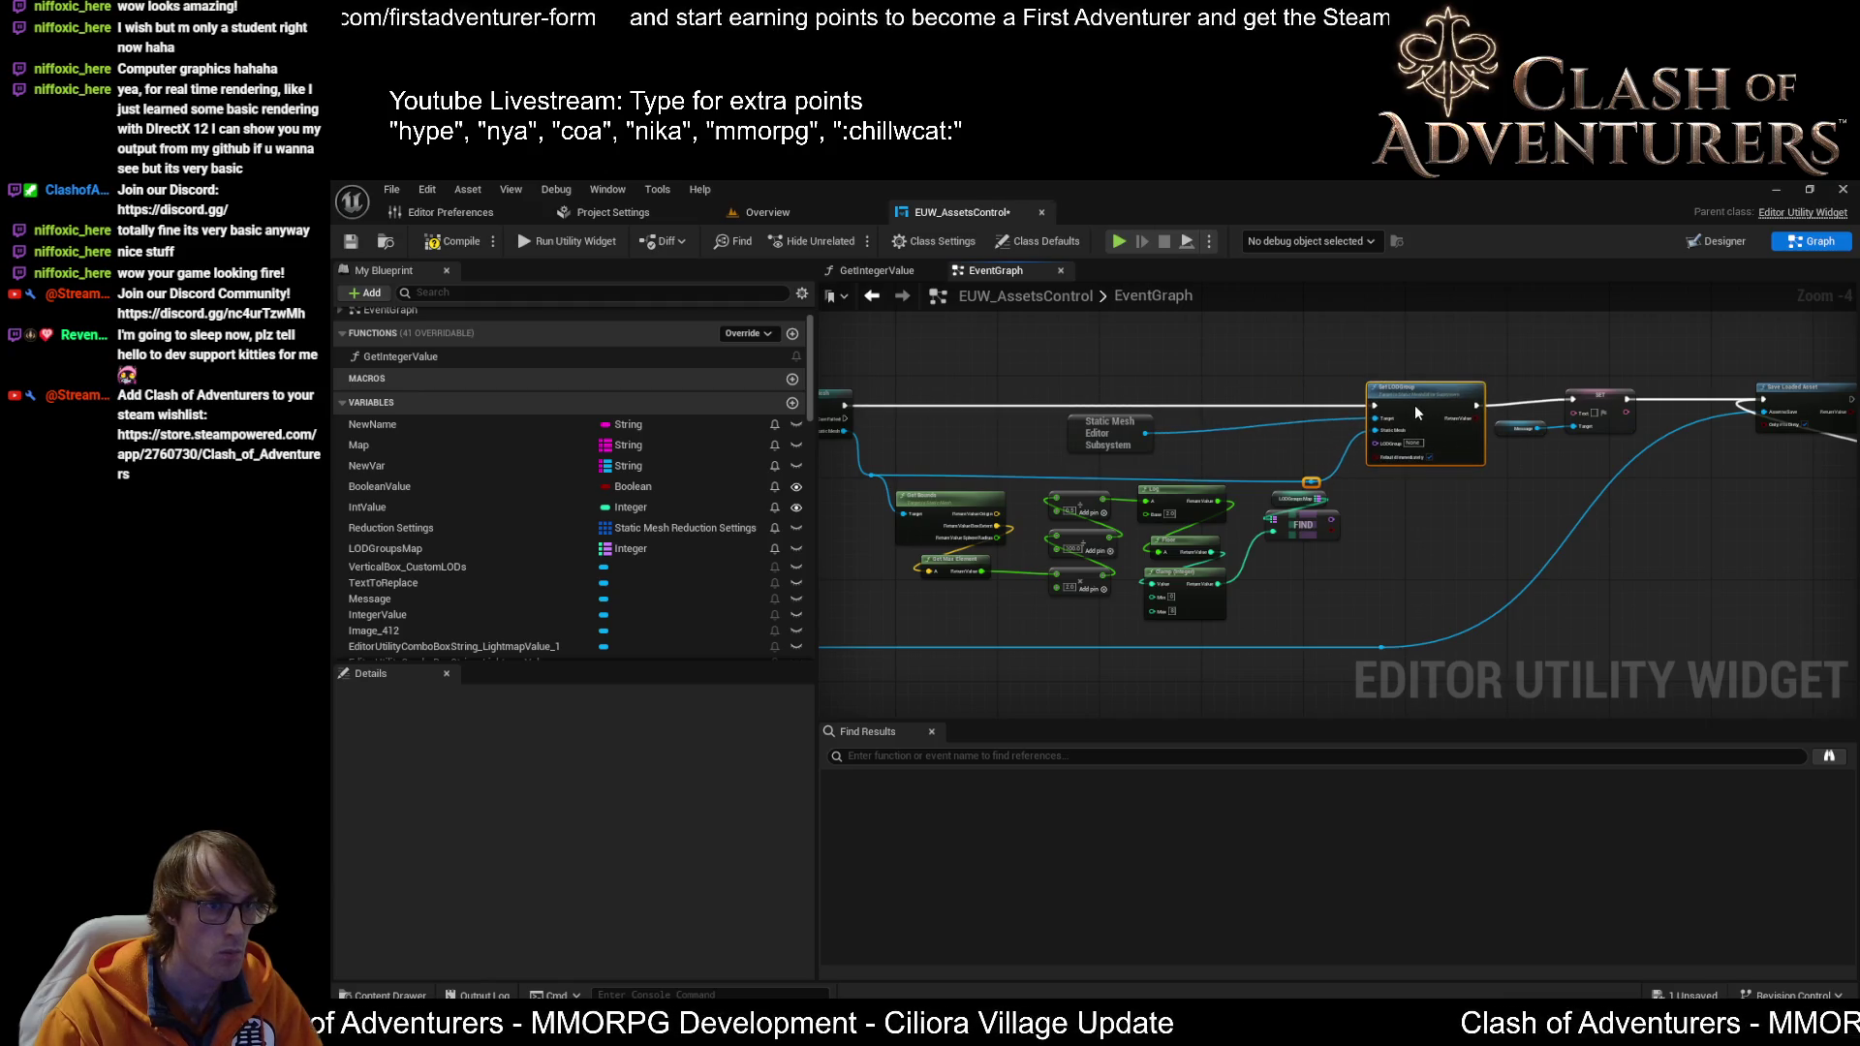
# Move the Static Mesh Editor Subsystem and Message nodes to tidy the area around Set LODGroup.
pyautogui.scroll(2, 1345, 502)
pyautogui.moveTo(1344, 502)
pyautogui.mouseDown()
pyautogui.moveTo(1347, 565)
pyautogui.moveTo(1399, 425)
pyautogui.mouseUp()
pyautogui.scroll(2, 1346, 565)
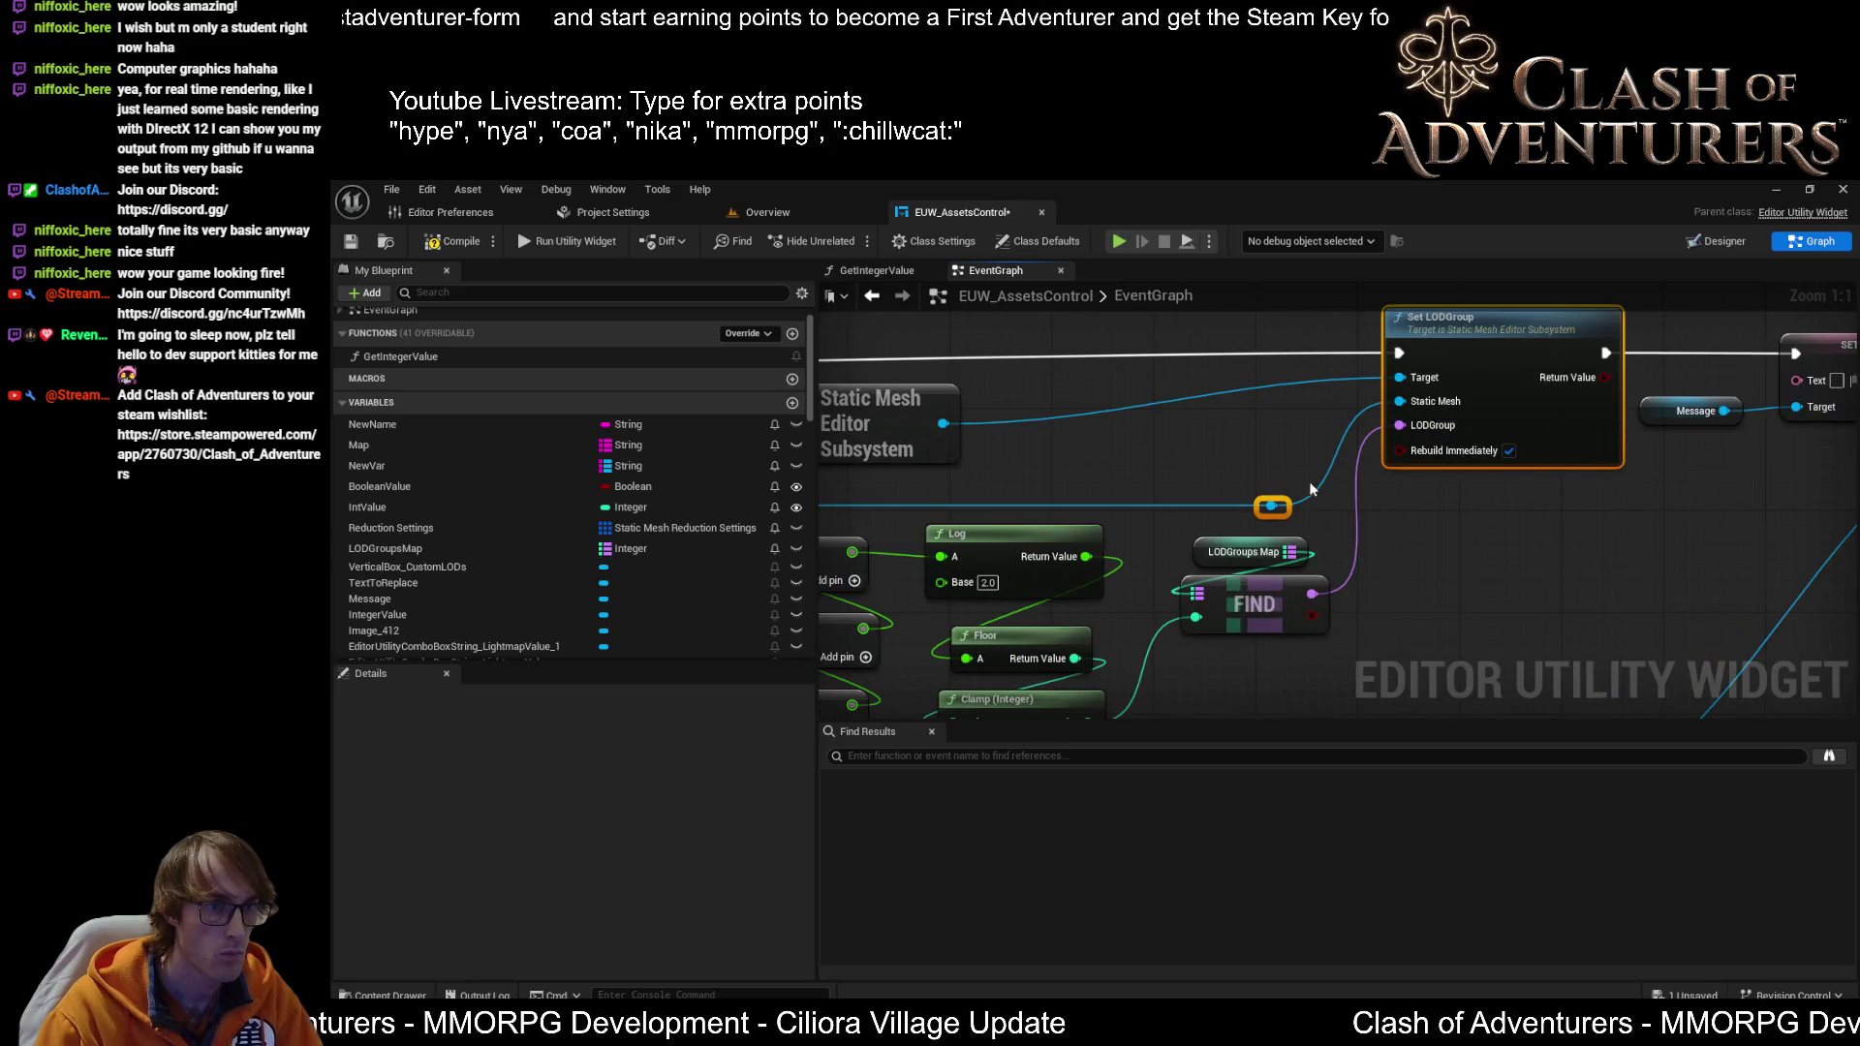
pyautogui.click(1281, 507)
pyautogui.scroll(-2, 1214, 516)
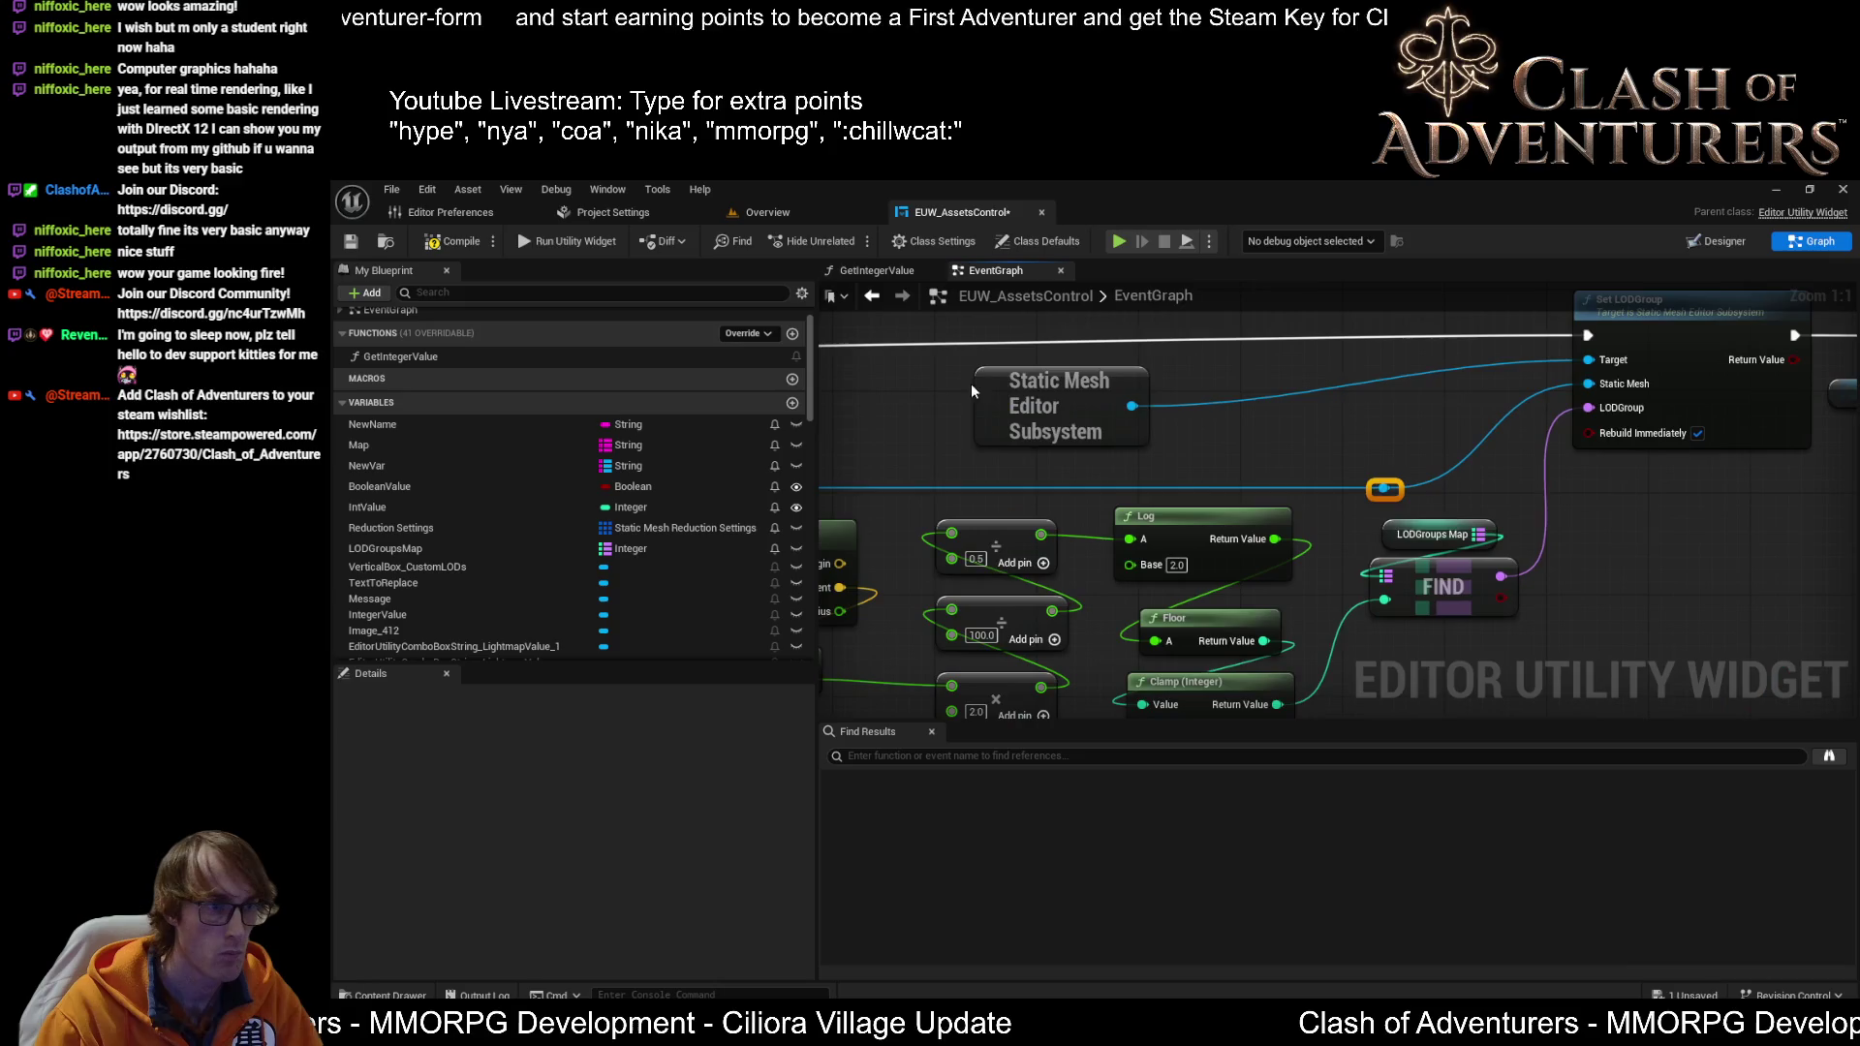
pyautogui.moveTo(937, 403); pyautogui.dragTo(1201, 411)
pyautogui.moveTo(1322, 441)
pyautogui.mouseDown()
pyautogui.moveTo(894, 459)
pyautogui.moveTo(1282, 480)
pyautogui.moveTo(1078, 521)
pyautogui.moveTo(1121, 526)
pyautogui.moveTo(1497, 489)
pyautogui.moveTo(1104, 530)
pyautogui.moveTo(1375, 579)
pyautogui.mouseUp()
pyautogui.scroll(1, 1353, 540)
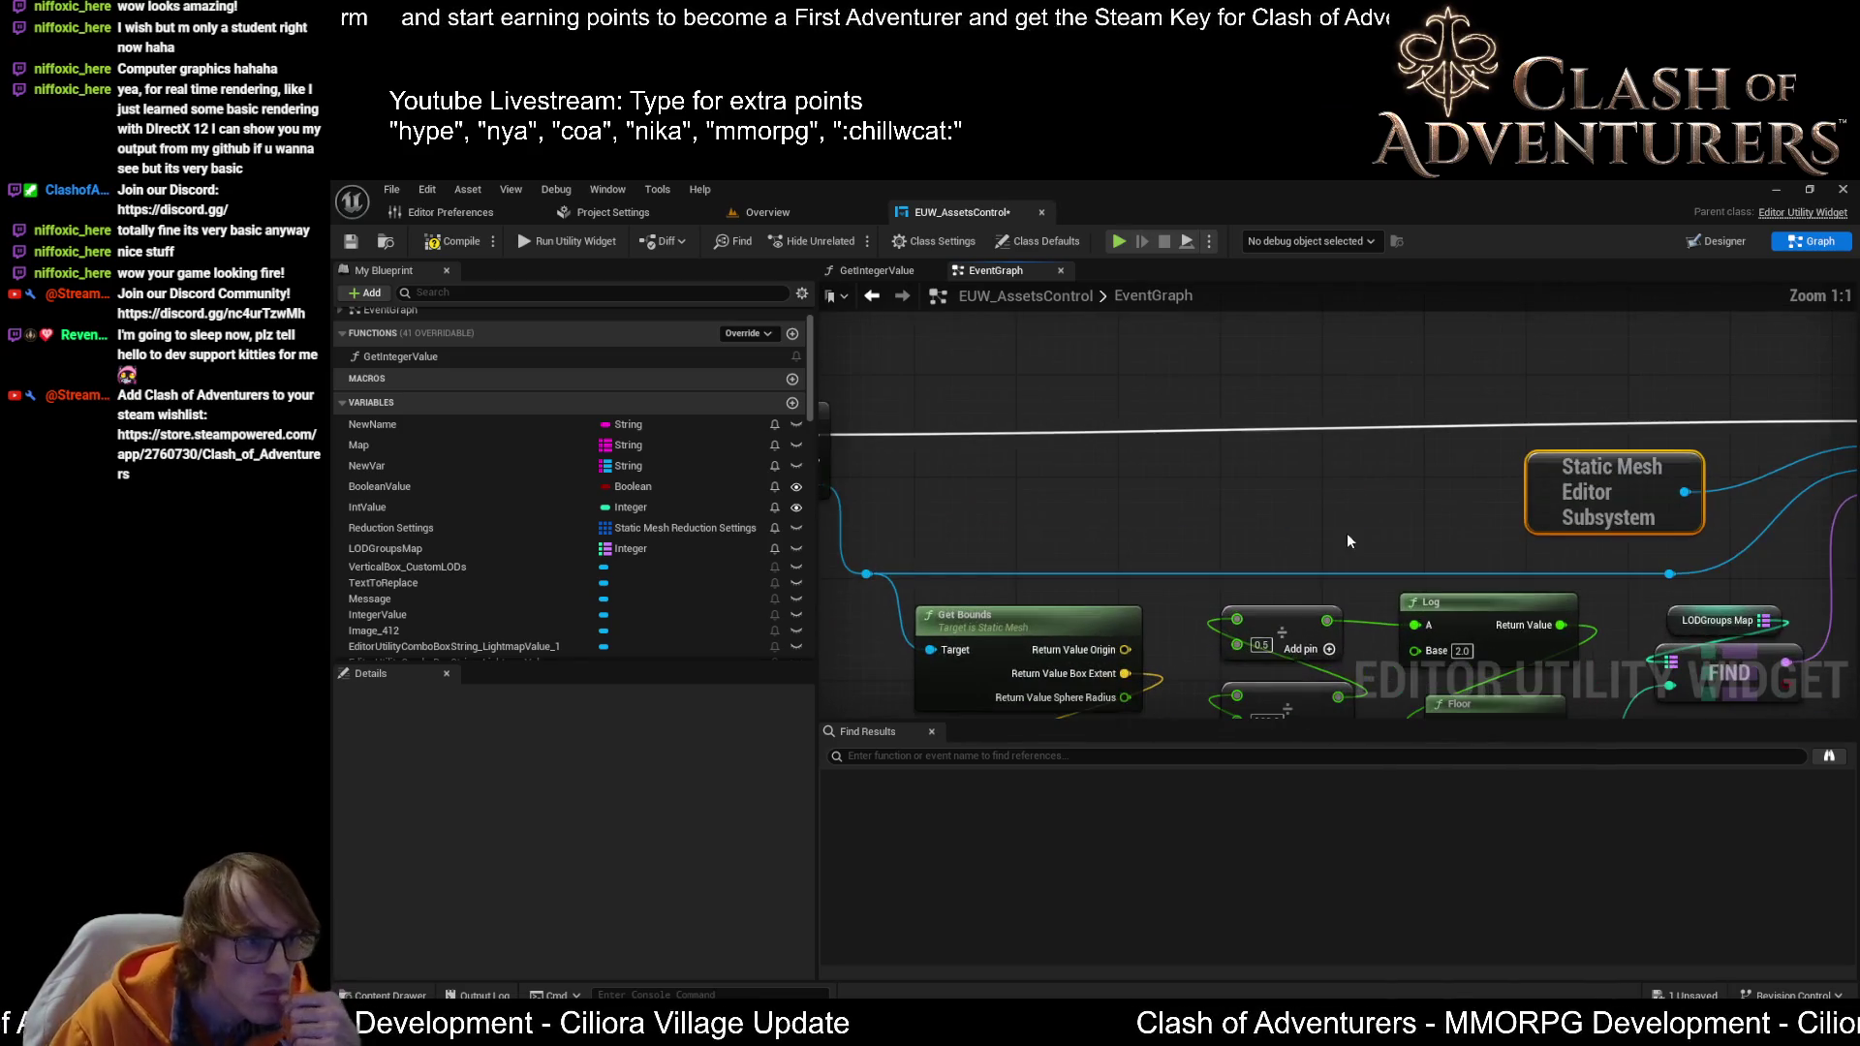
pyautogui.moveTo(1411, 498)
pyautogui.mouseDown()
pyautogui.moveTo(849, 498)
pyautogui.moveTo(895, 516)
pyautogui.mouseUp()
pyautogui.moveTo(1518, 507)
pyautogui.mouseDown()
pyautogui.moveTo(1110, 444)
pyautogui.moveTo(1279, 499)
pyautogui.mouseUp()
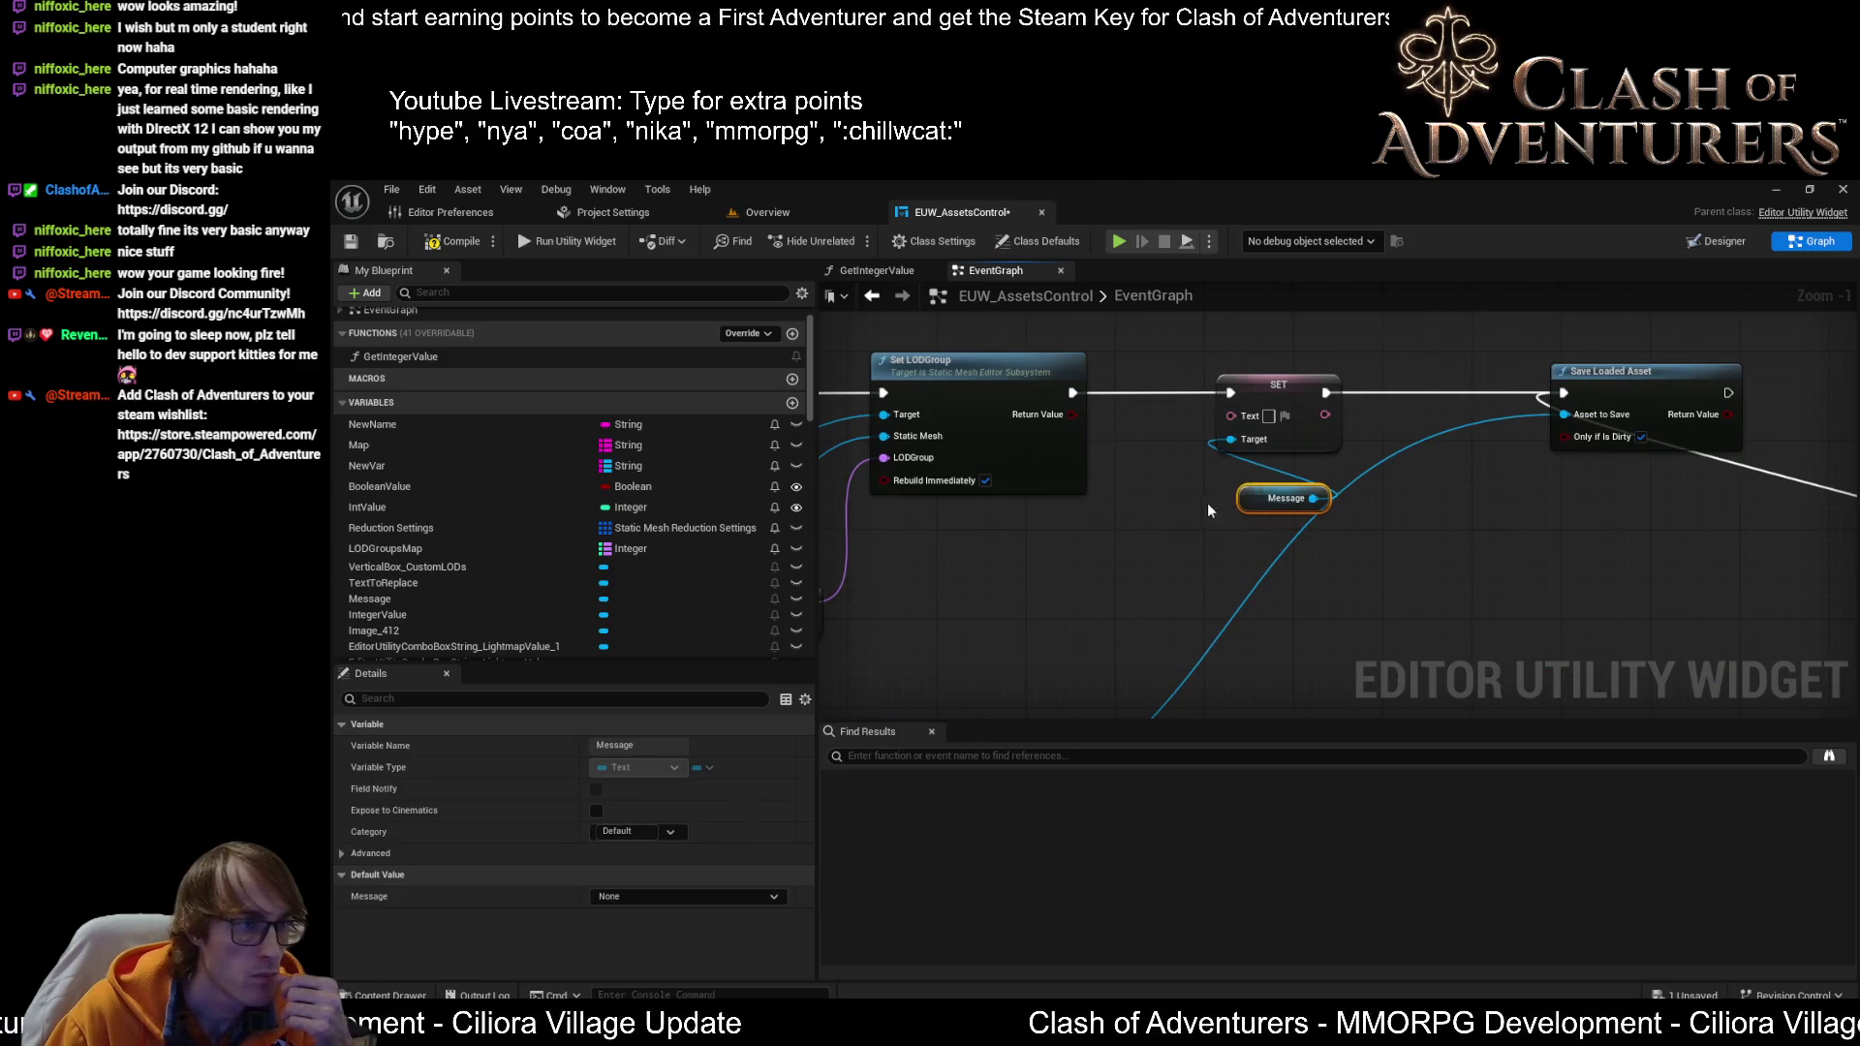
# Connect FIND's result to SET's Text, creating a To Text (Name) node placed below FIND.
pyautogui.moveTo(805, 562); pyautogui.dragTo(1070, 586)
pyautogui.moveTo(1160, 632); pyautogui.dragTo(1327, 560)
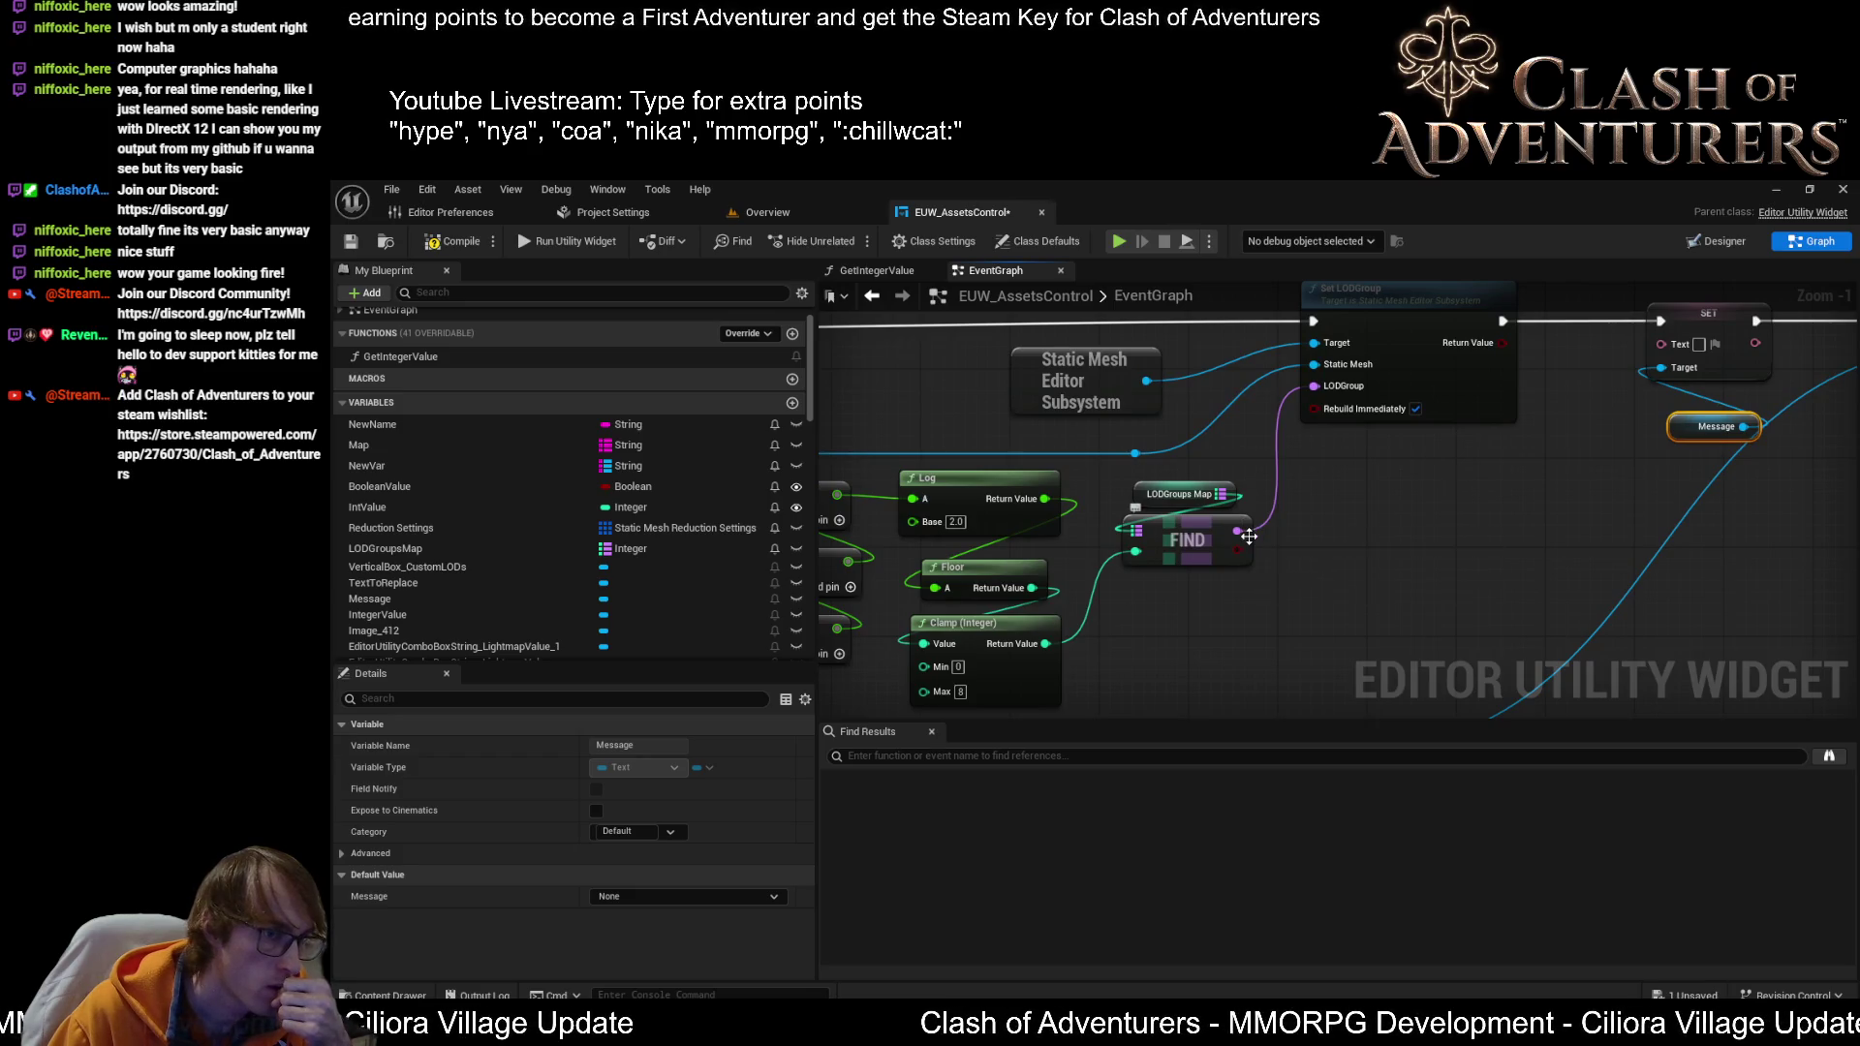
pyautogui.moveTo(1249, 536)
pyautogui.mouseDown()
pyautogui.moveTo(1578, 477)
pyautogui.moveTo(1719, 344)
pyautogui.mouseUp()
pyautogui.moveTo(1441, 443); pyautogui.dragTo(1441, 489)
pyautogui.scroll(-2, 1549, 465)
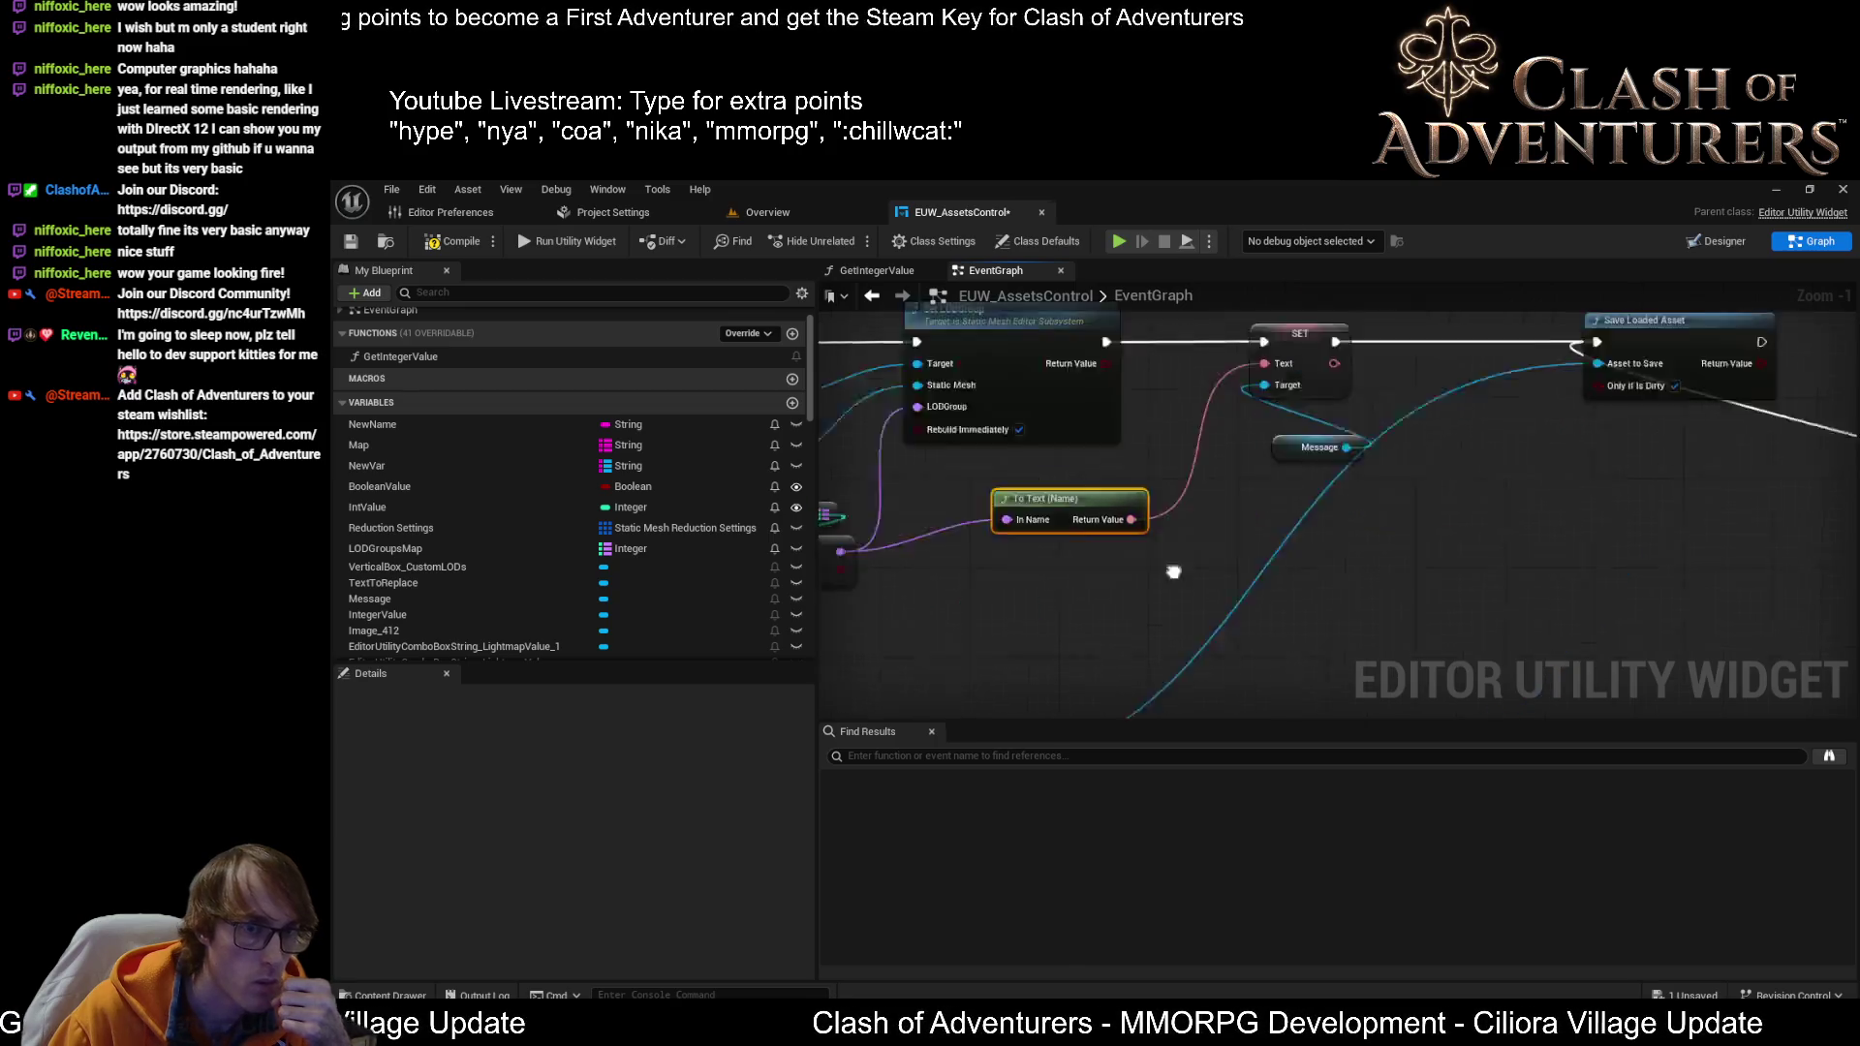
pyautogui.moveTo(1096, 610); pyautogui.dragTo(1160, 654)
pyautogui.scroll(1, 1160, 654)
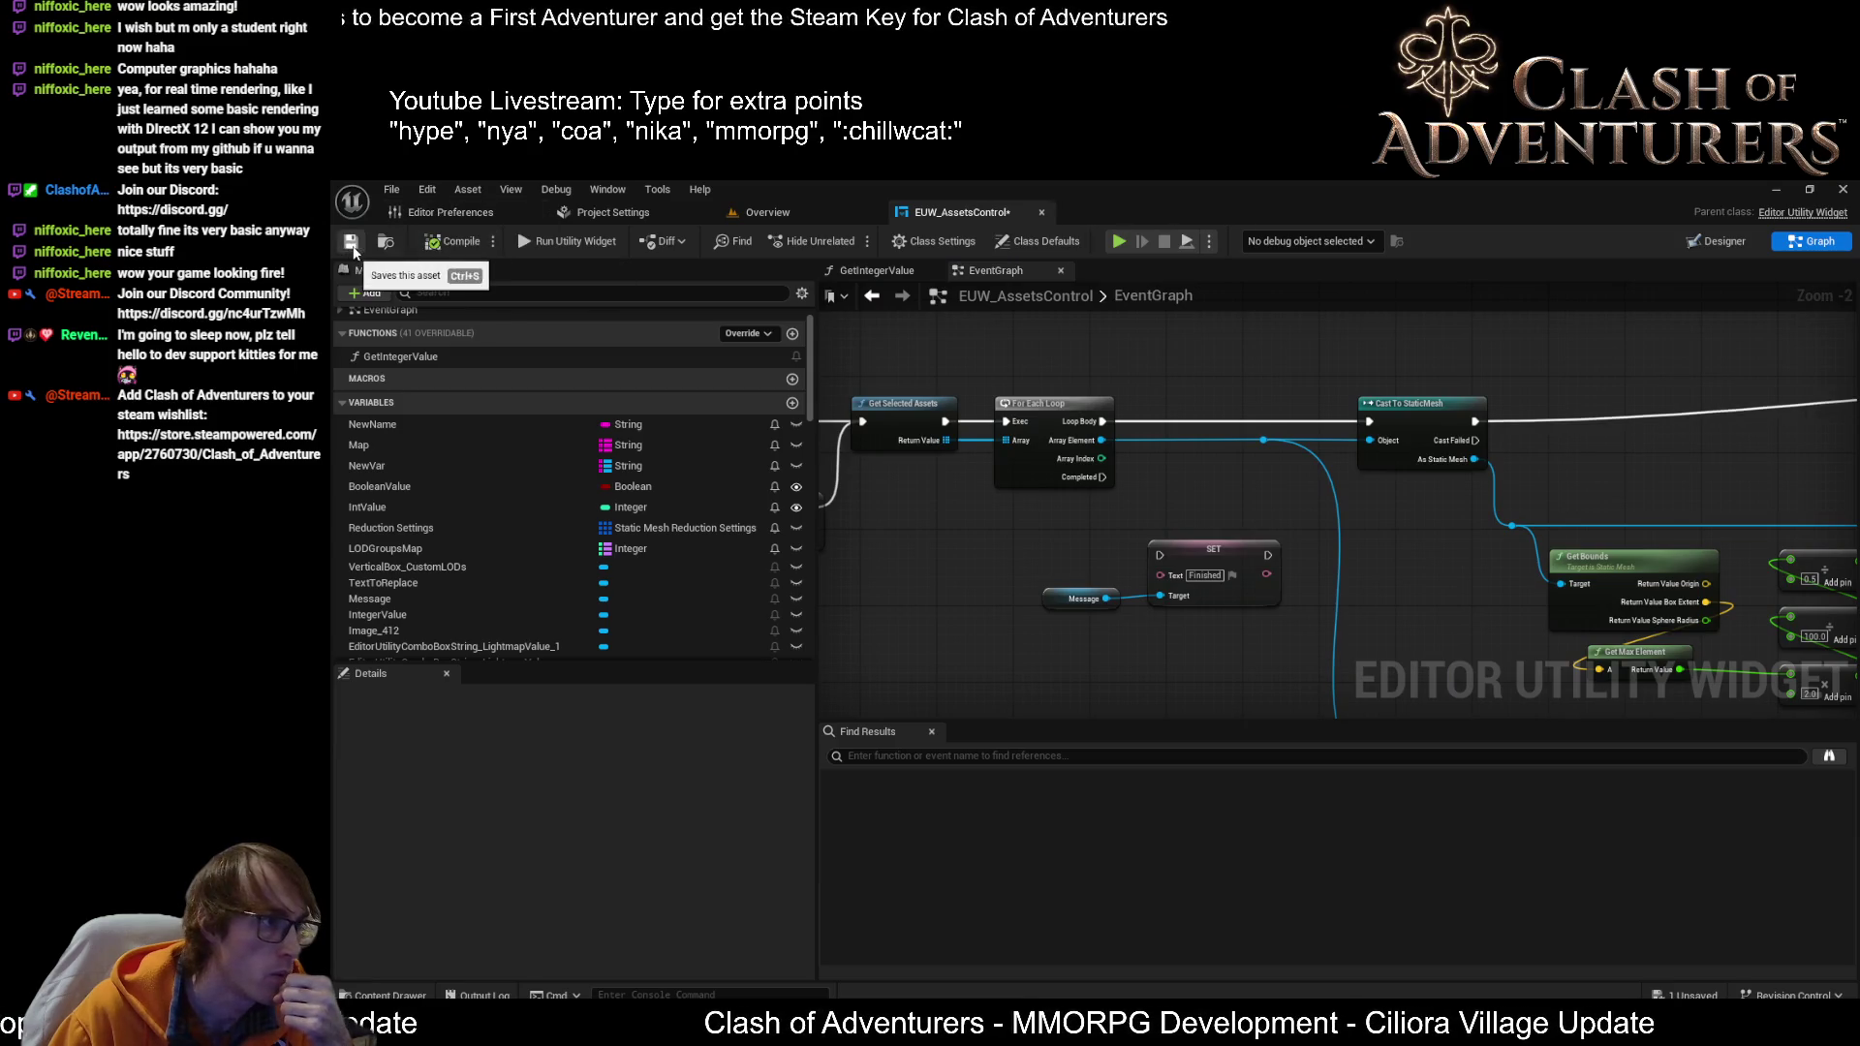
# Scroll the Western_07 cliff mesh's Details down to its LOD settings.
pyautogui.click(776, 215)
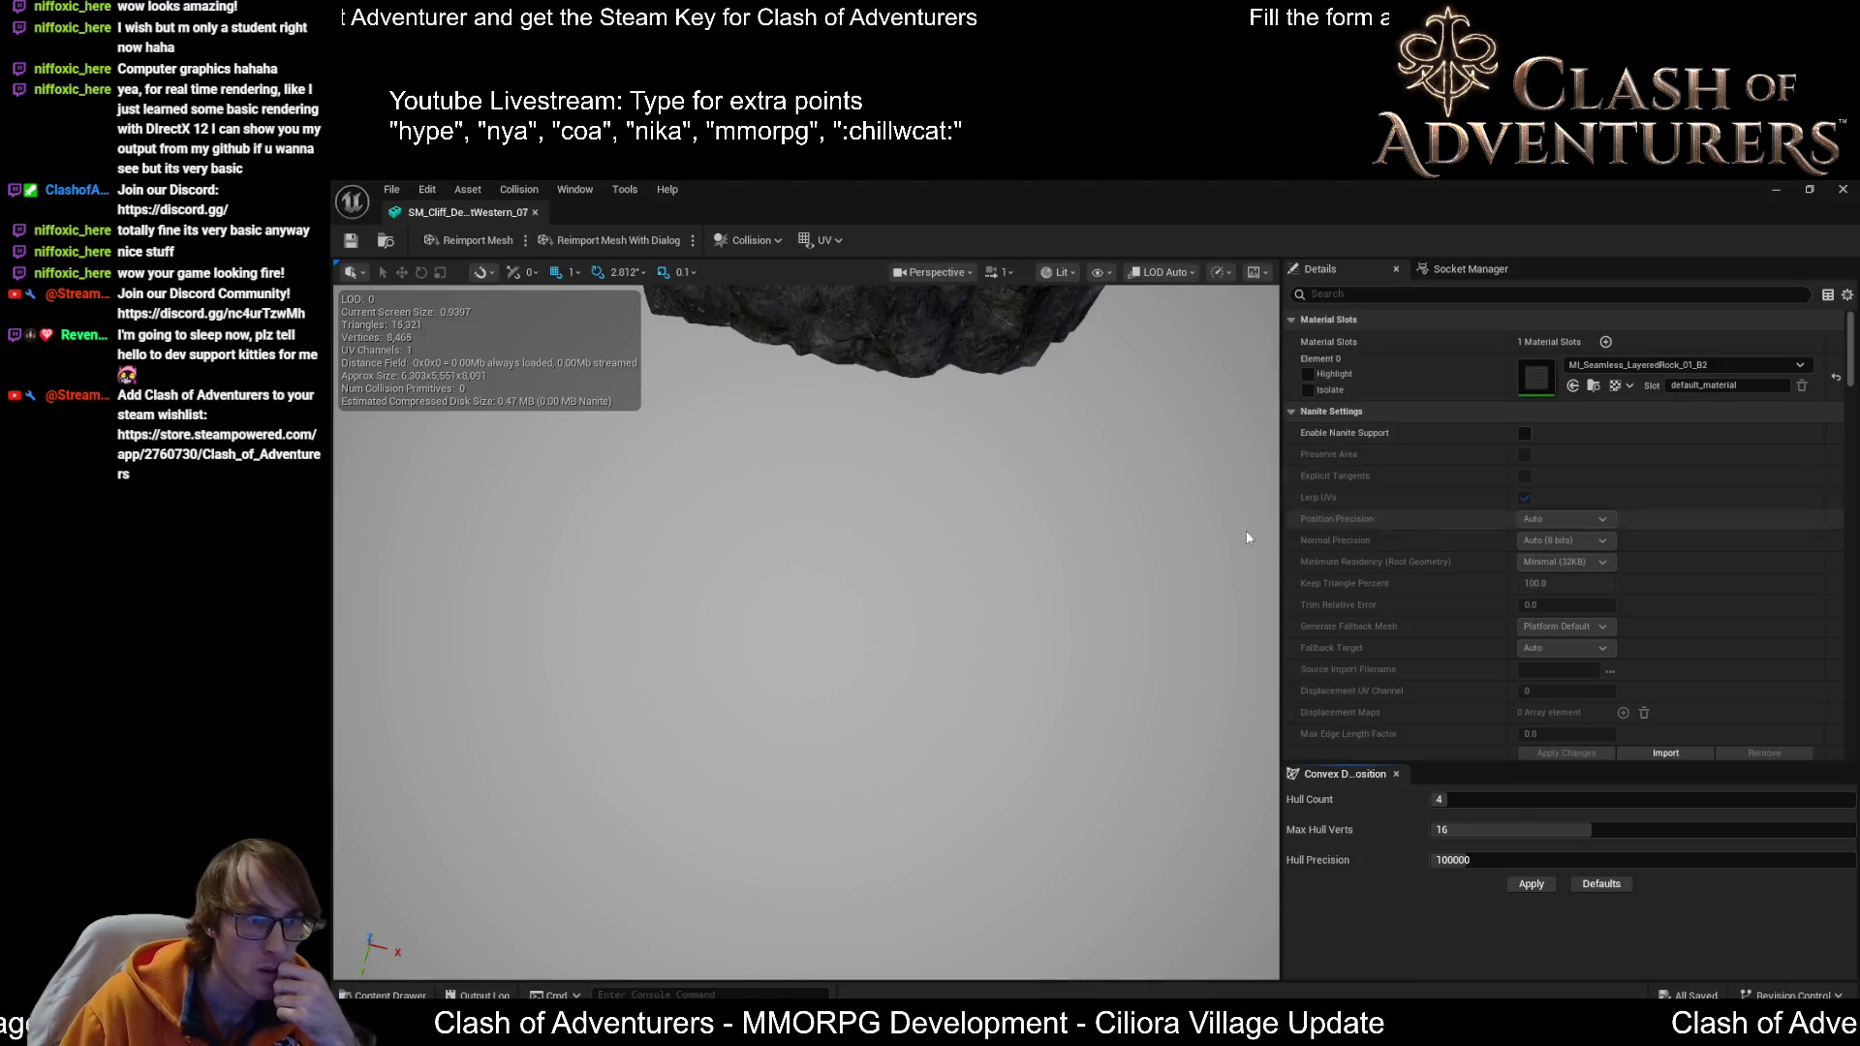
pyautogui.scroll(-5, 1686, 589)
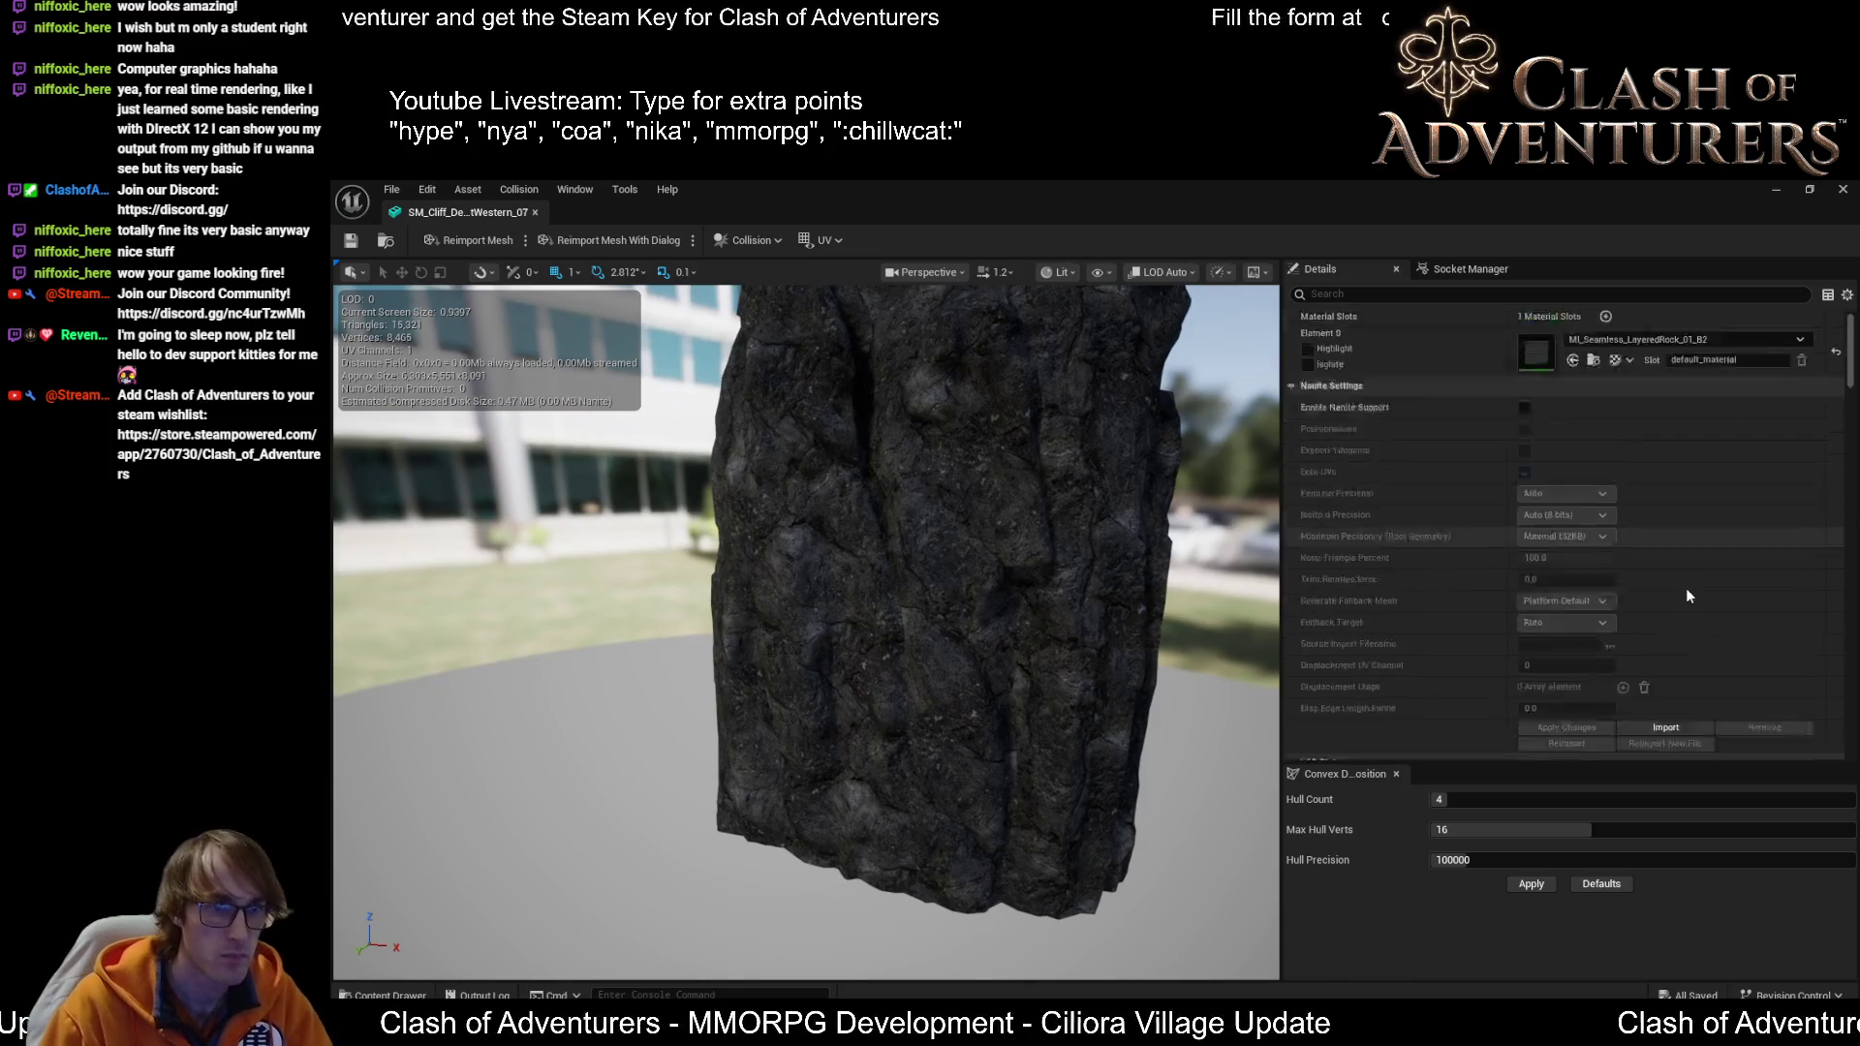
pyautogui.scroll(-2, 1711, 573)
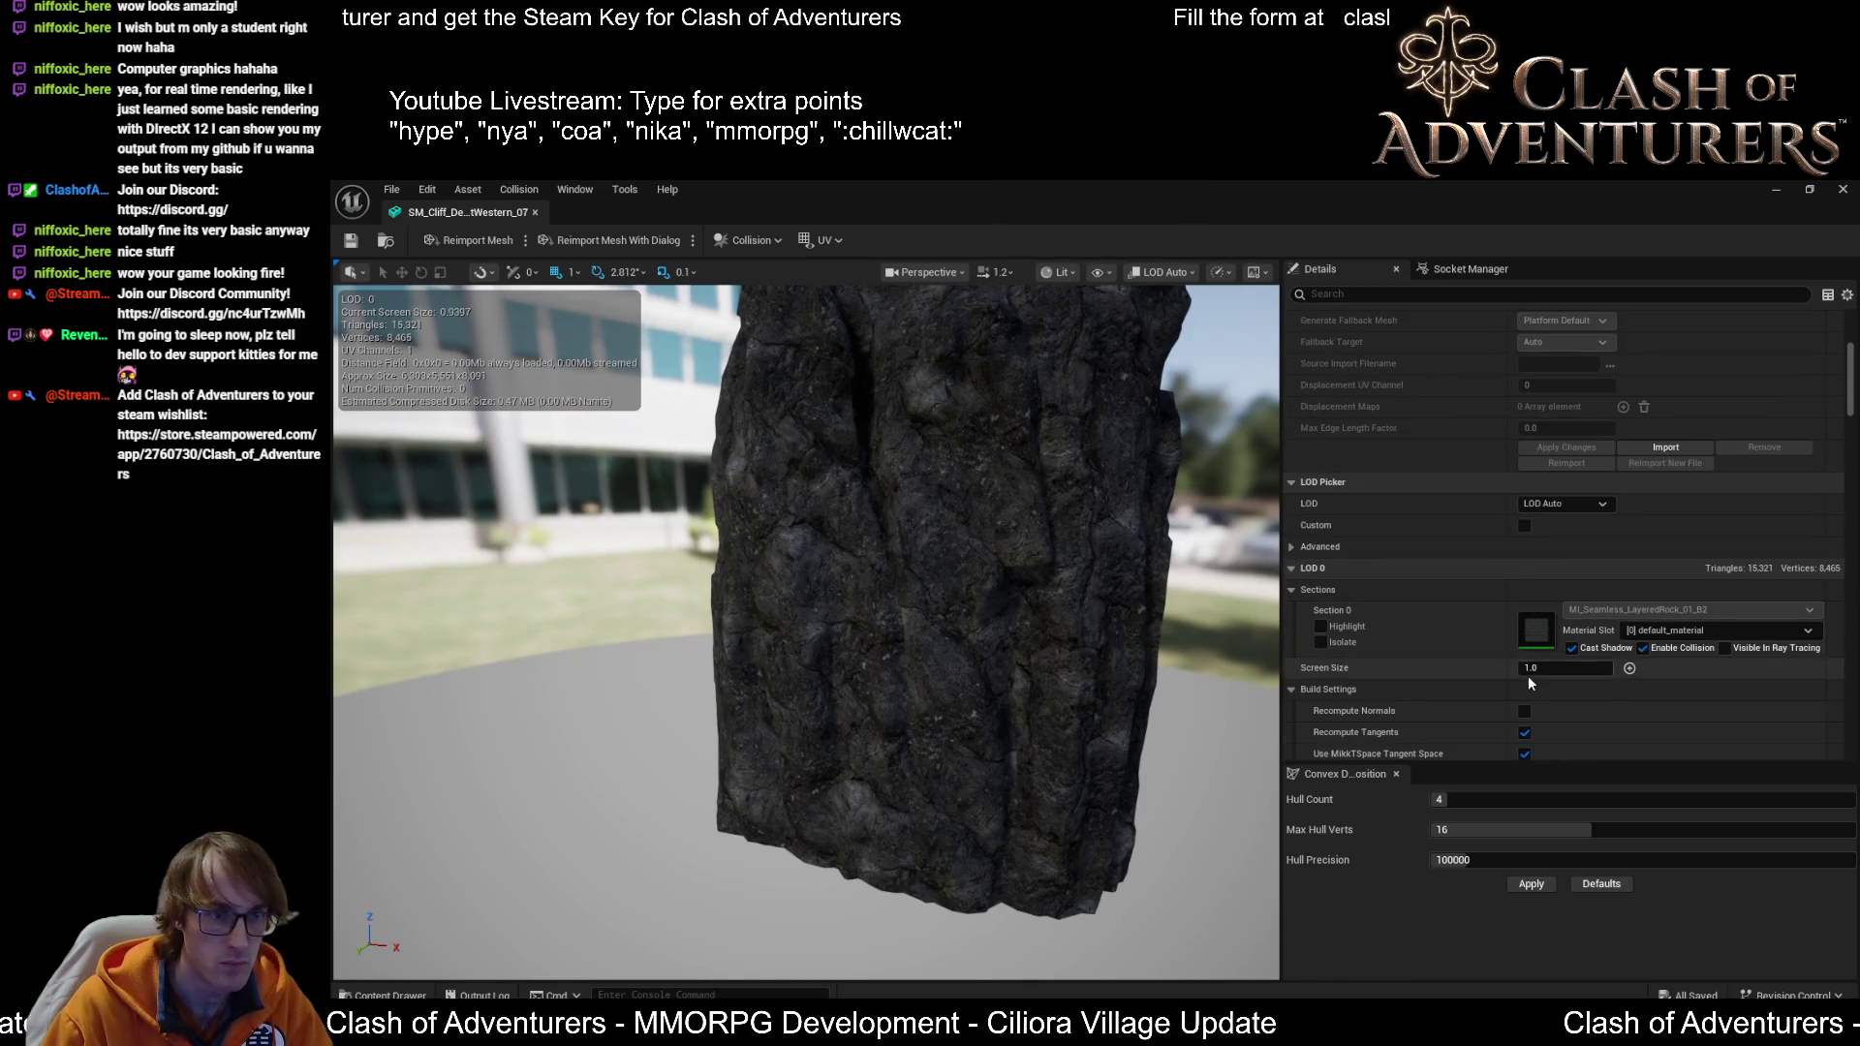
pyautogui.scroll(-2, 1569, 684)
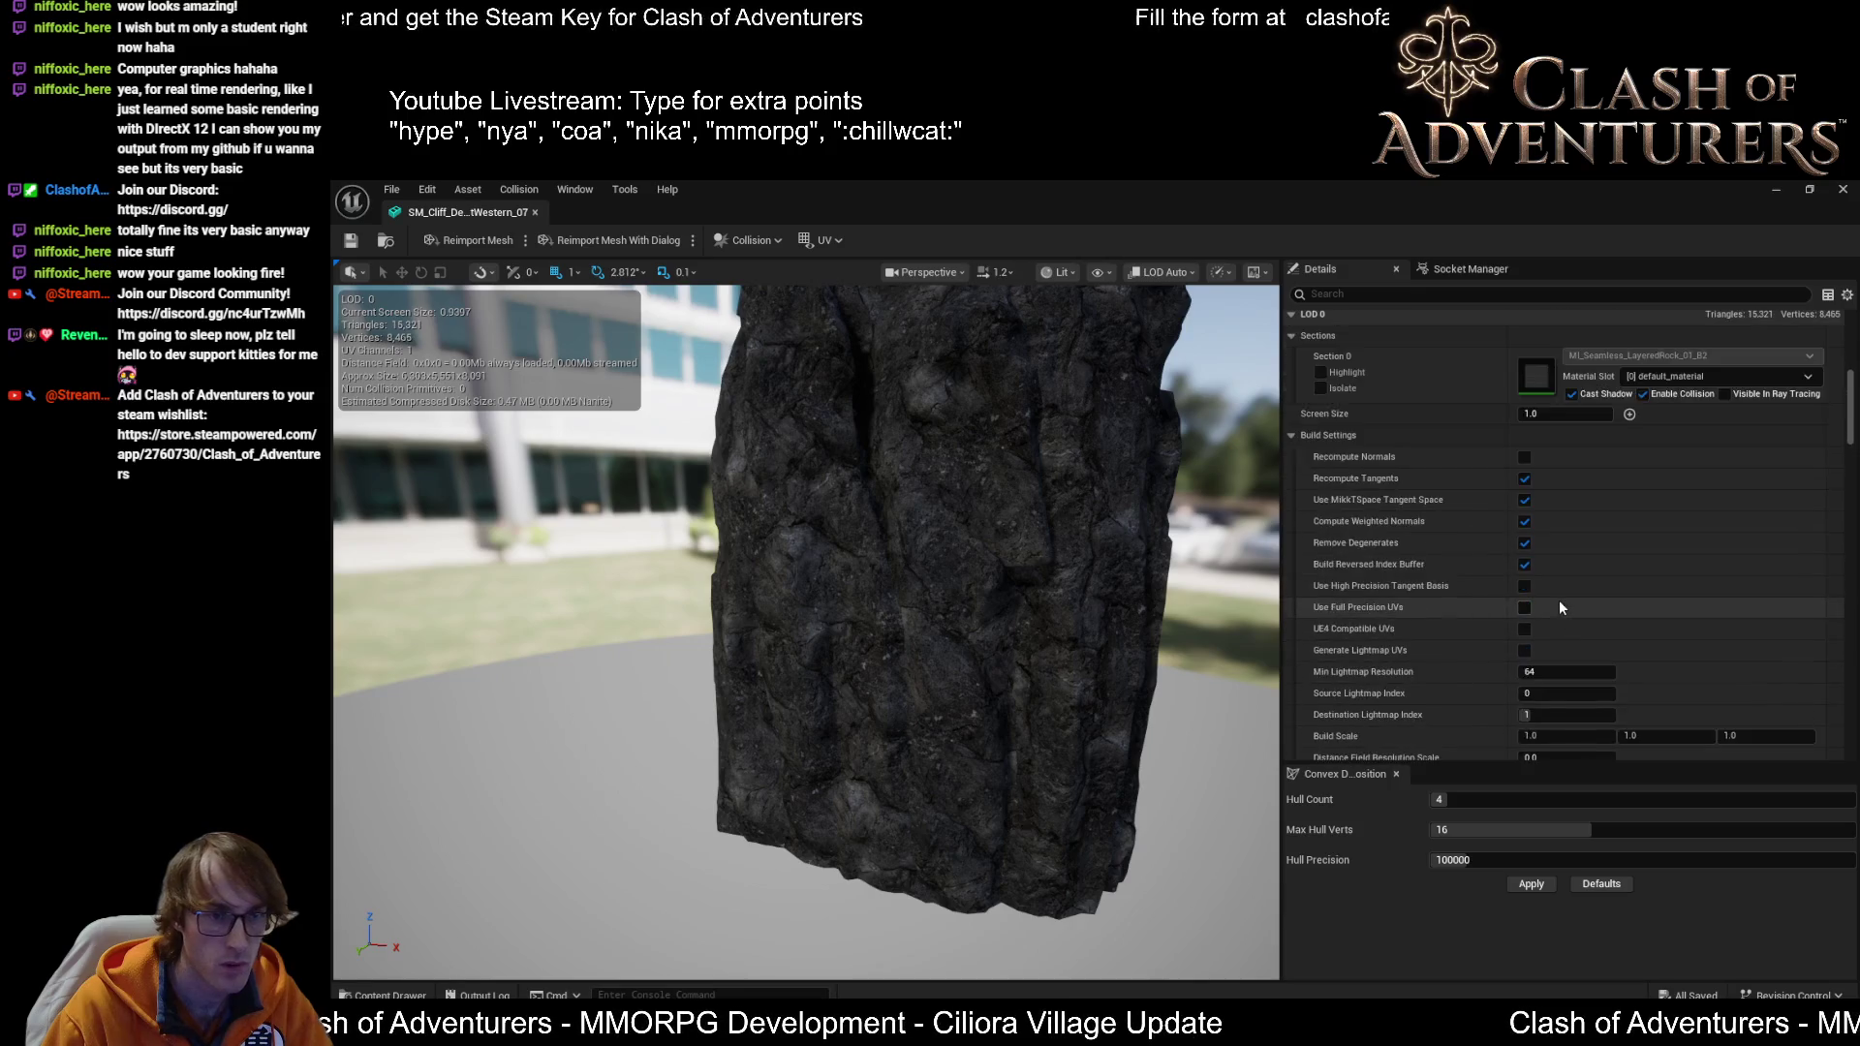
pyautogui.scroll(-9, 1592, 594)
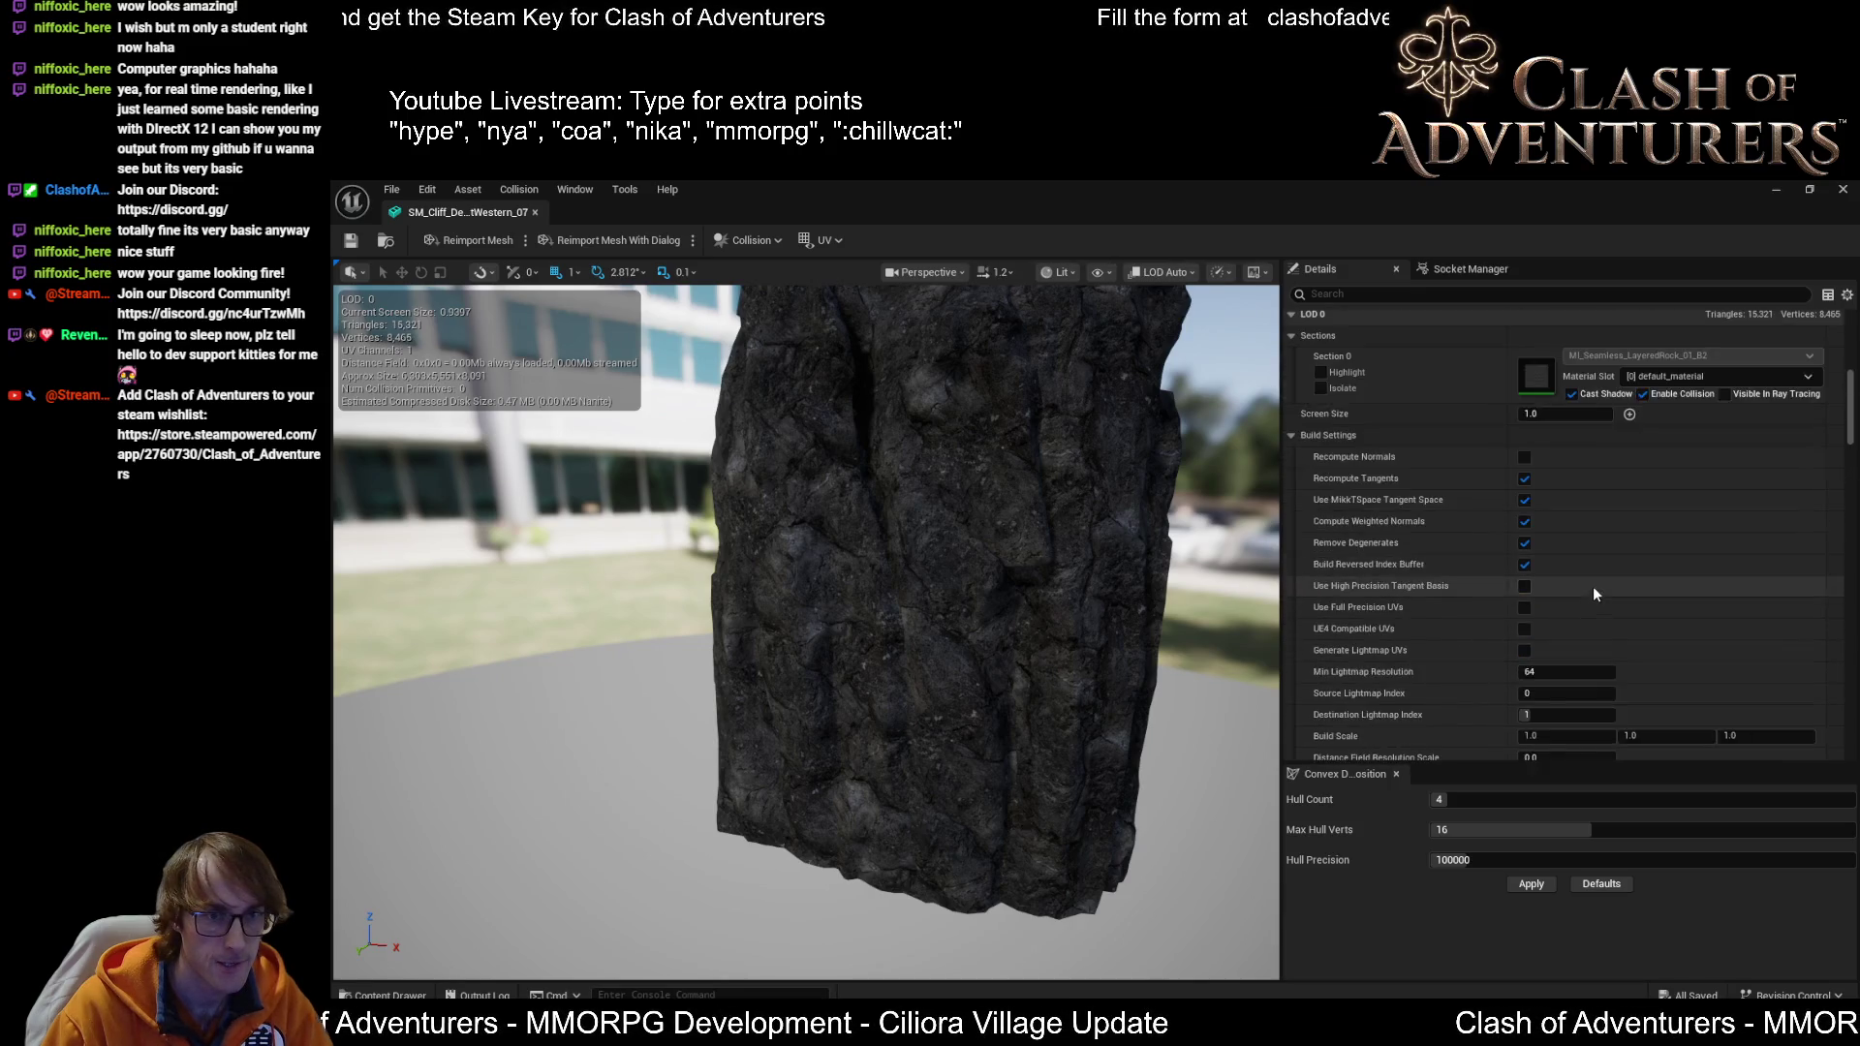
pyautogui.scroll(-10, 806, 630)
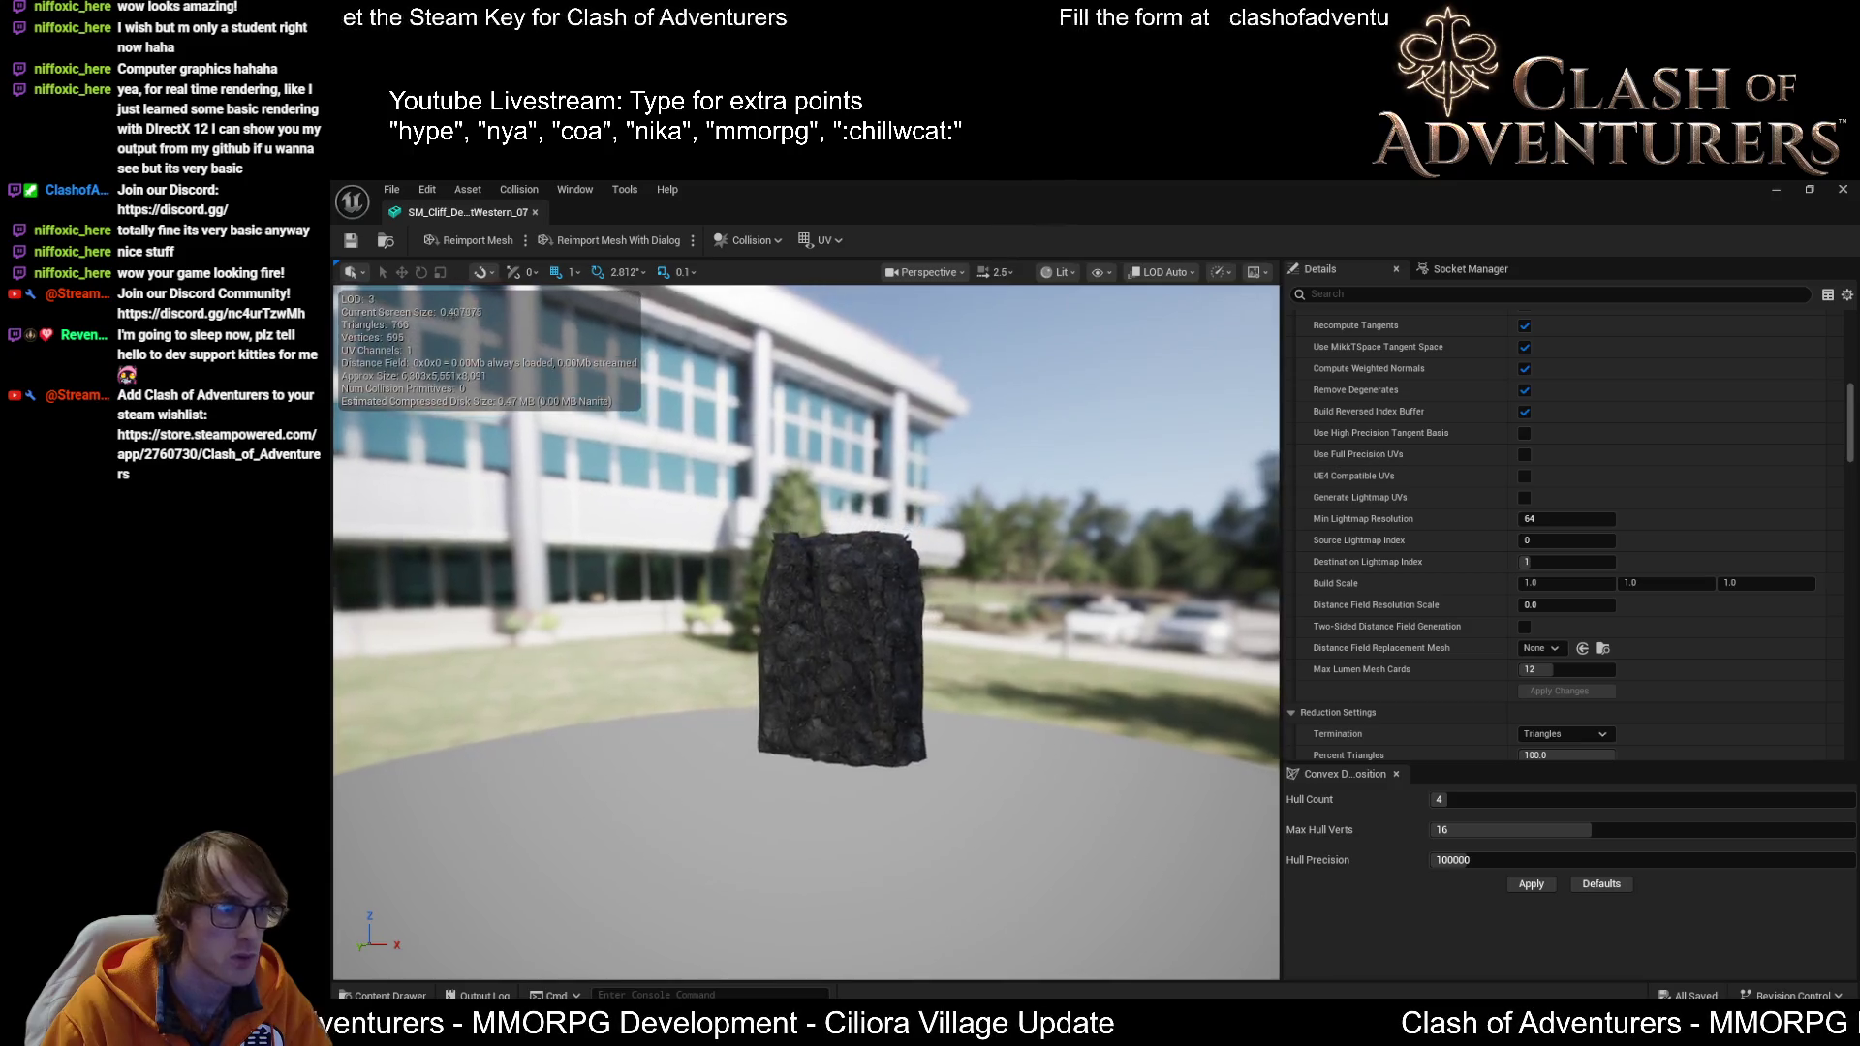
pyautogui.scroll(-6, 806, 630)
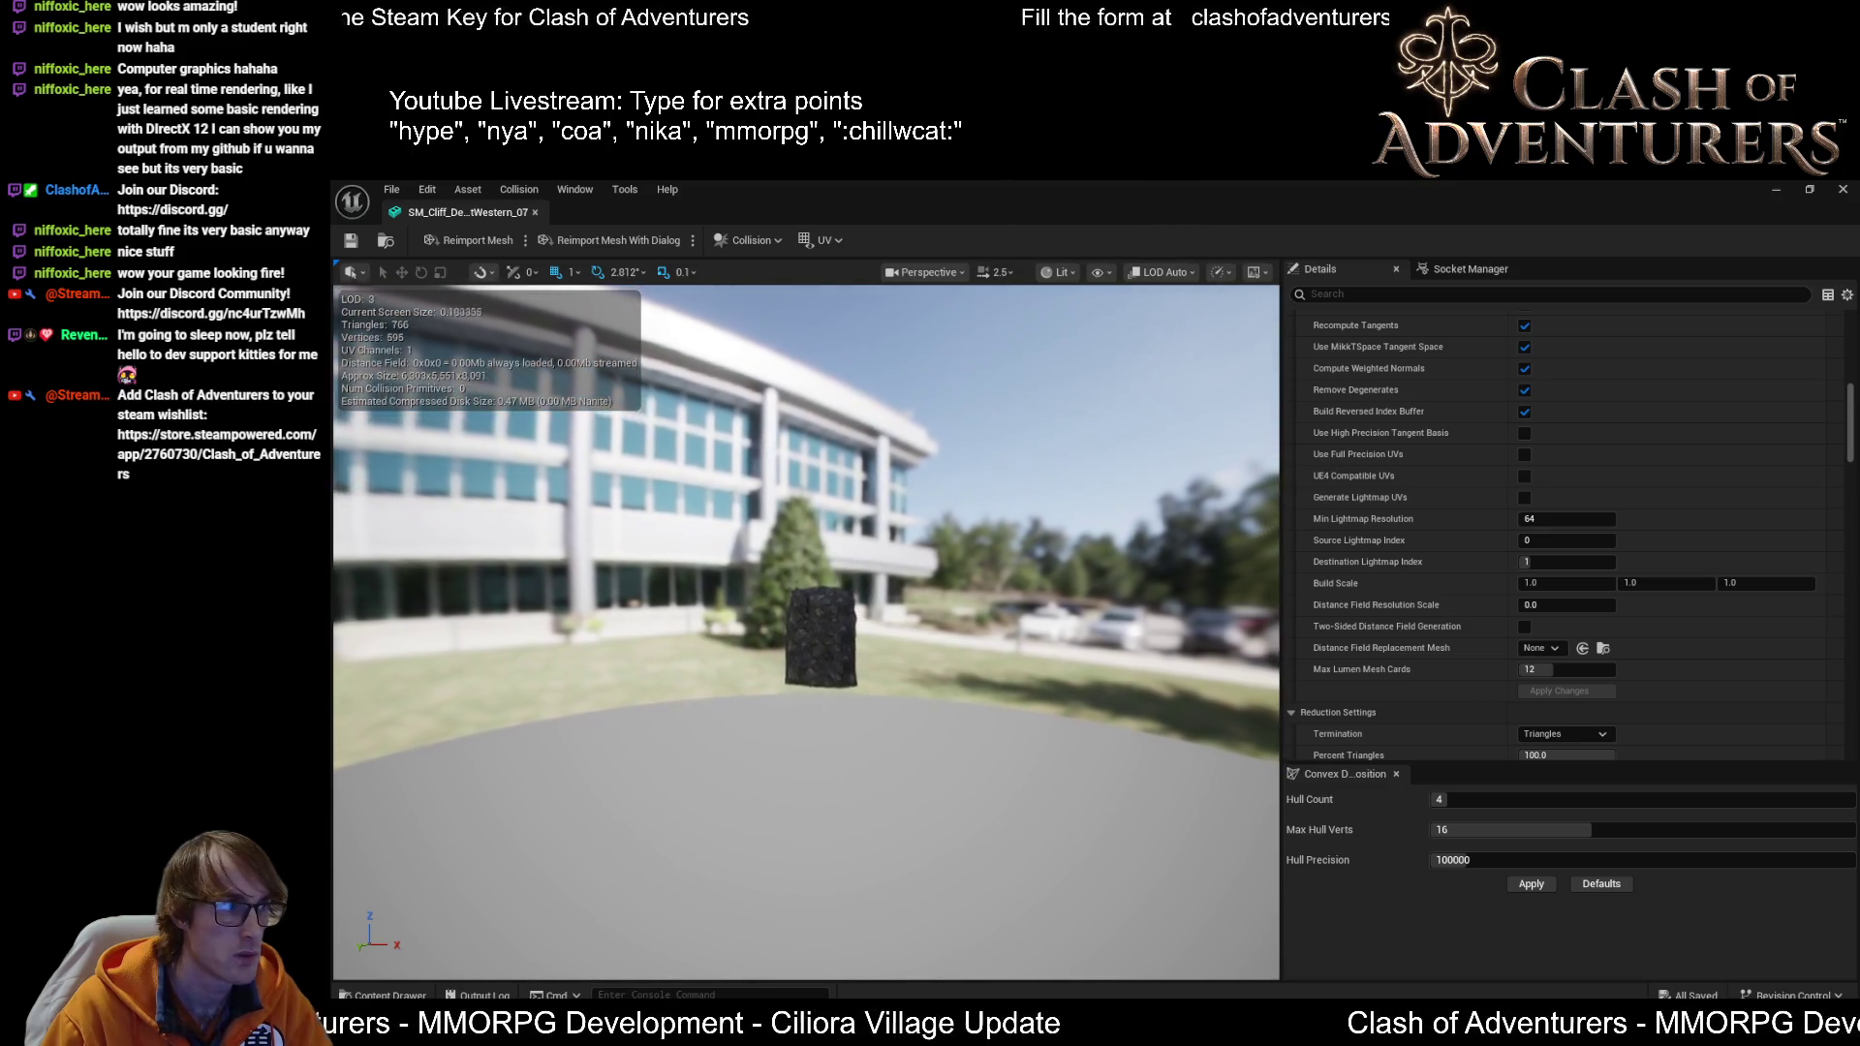
# Zoom and orbit around the rock to watch its LODs switch down to LOD 3.
pyautogui.scroll(10, 806, 630)
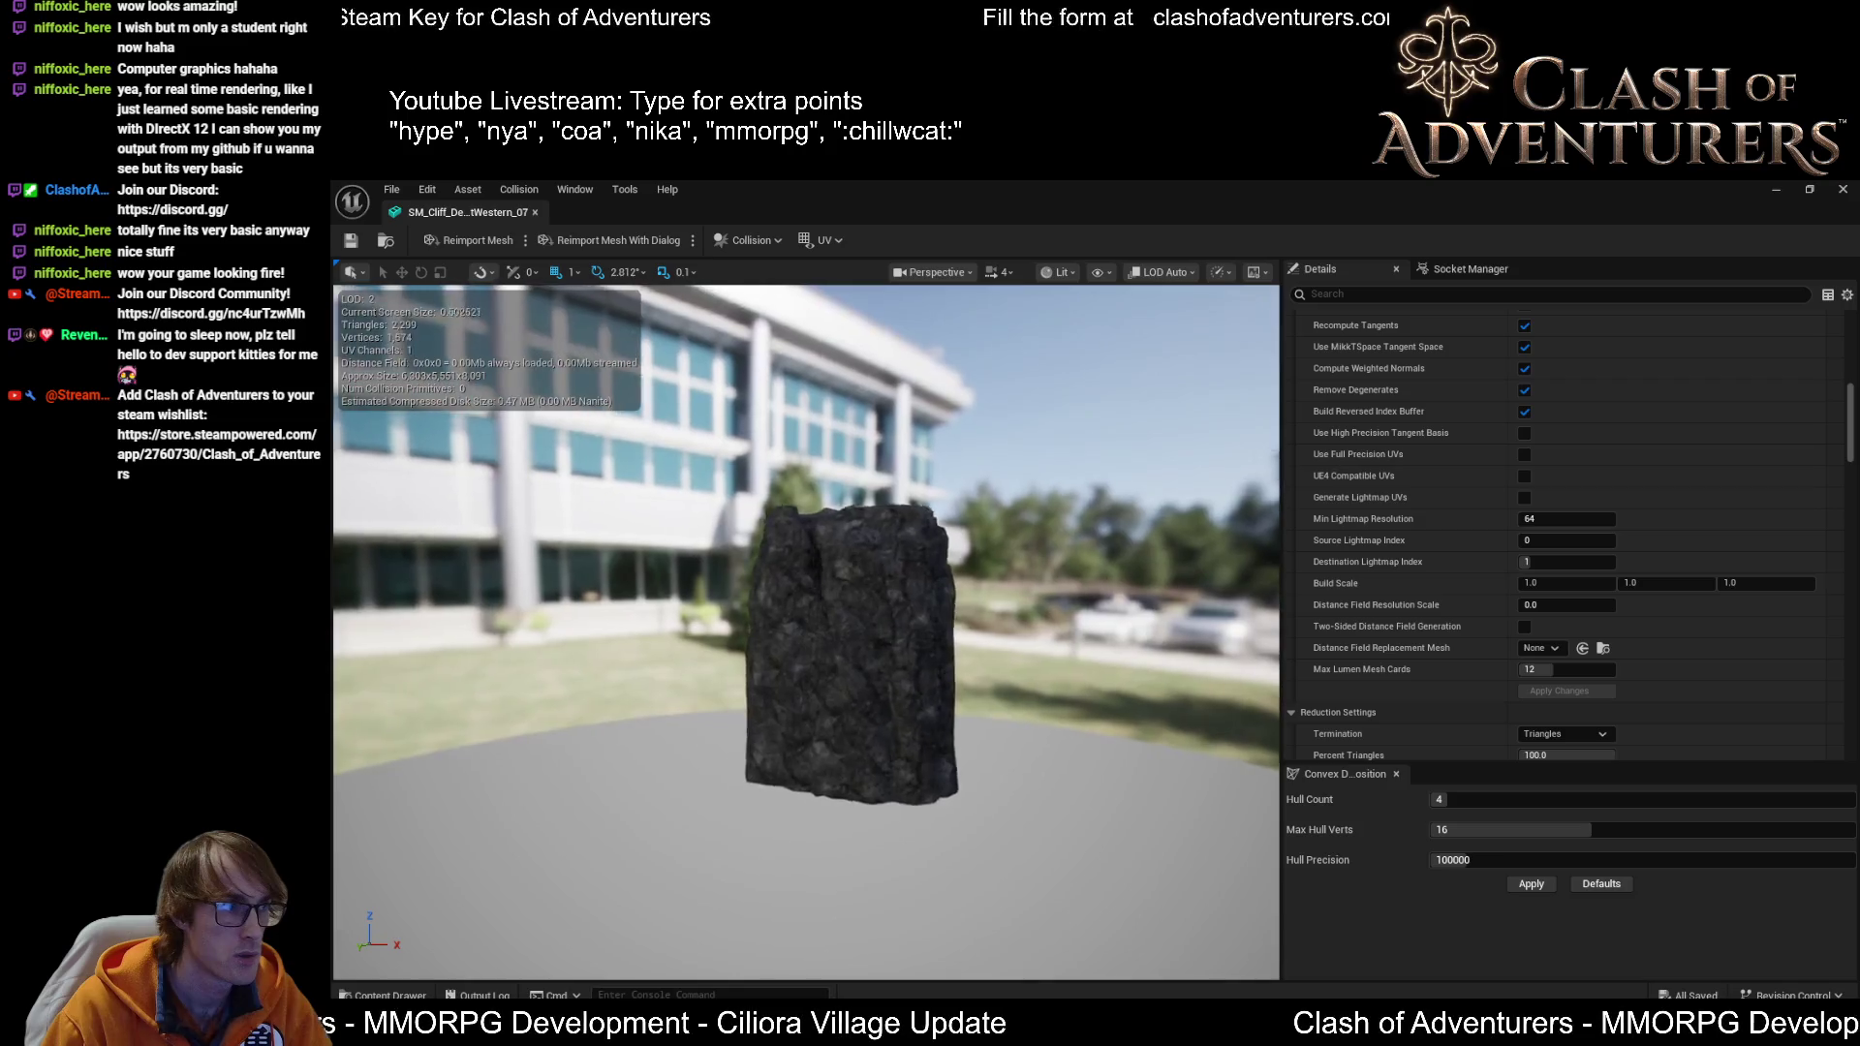
pyautogui.scroll(-8, 805, 629)
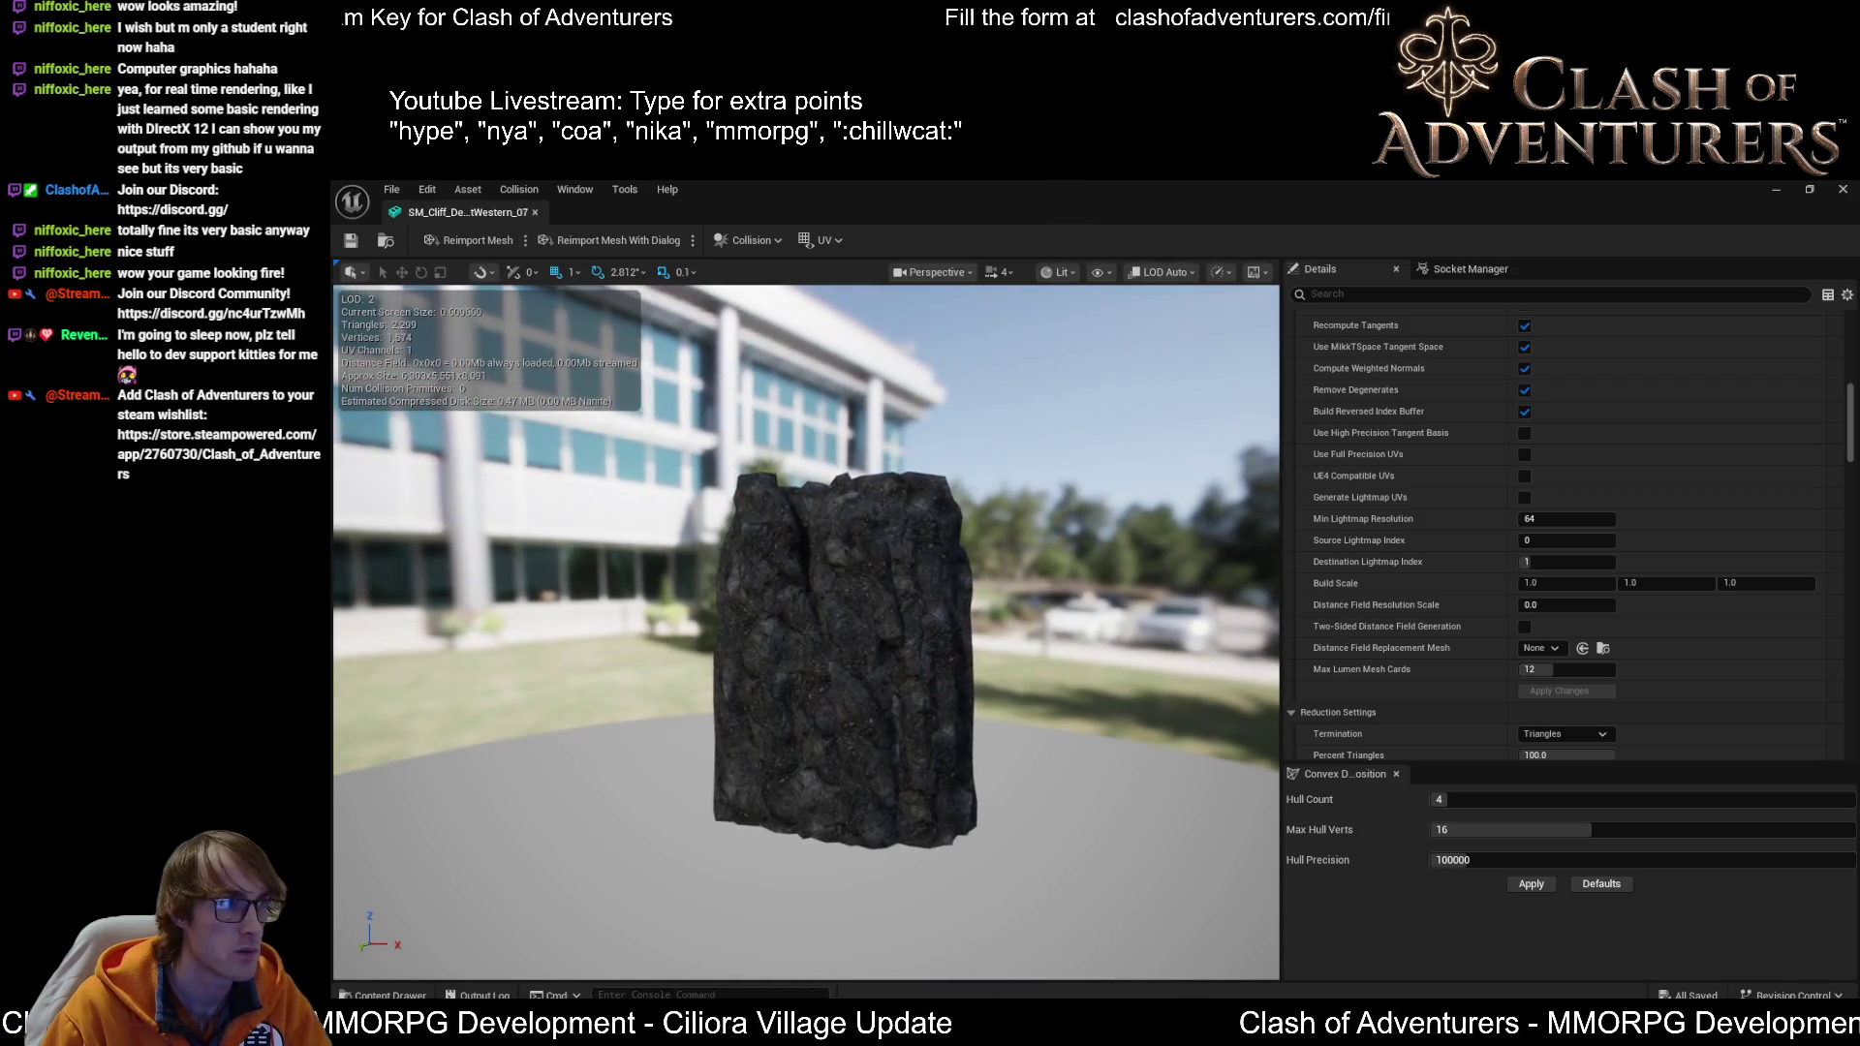
pyautogui.scroll(-8, 806, 630)
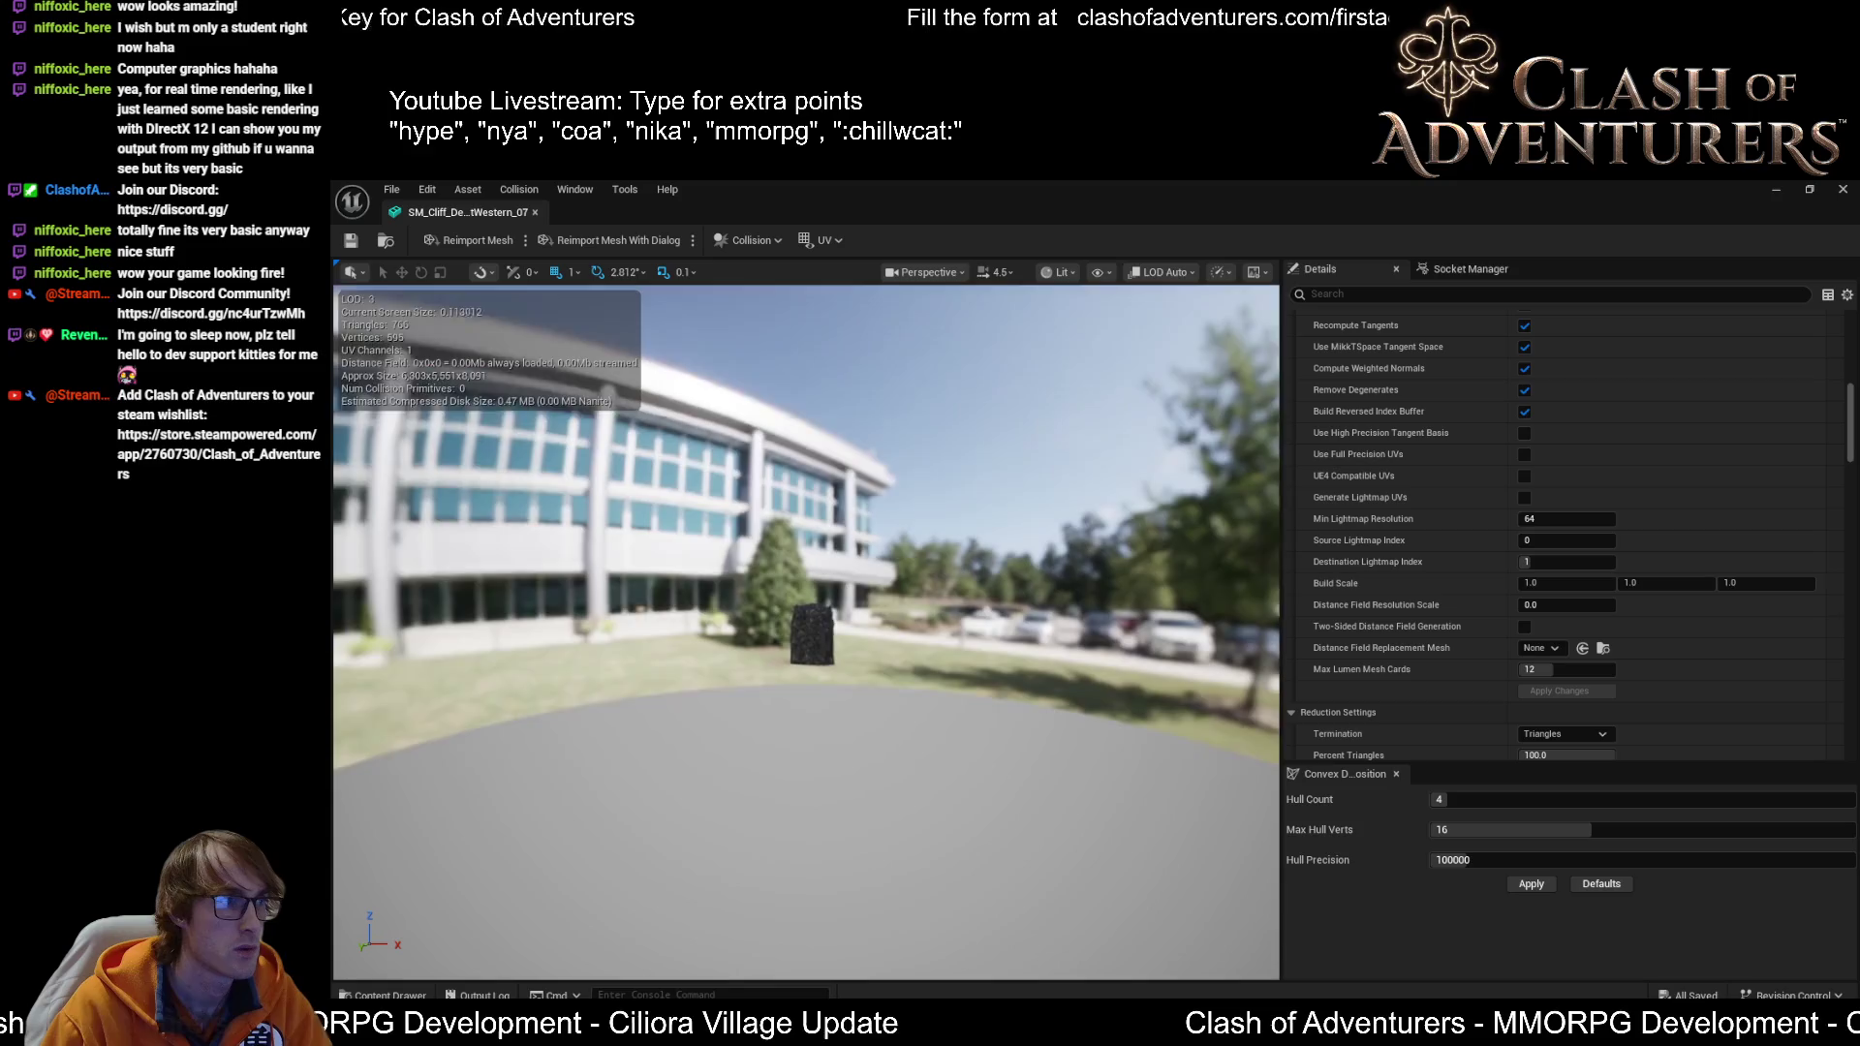
pyautogui.scroll(-2, 806, 629)
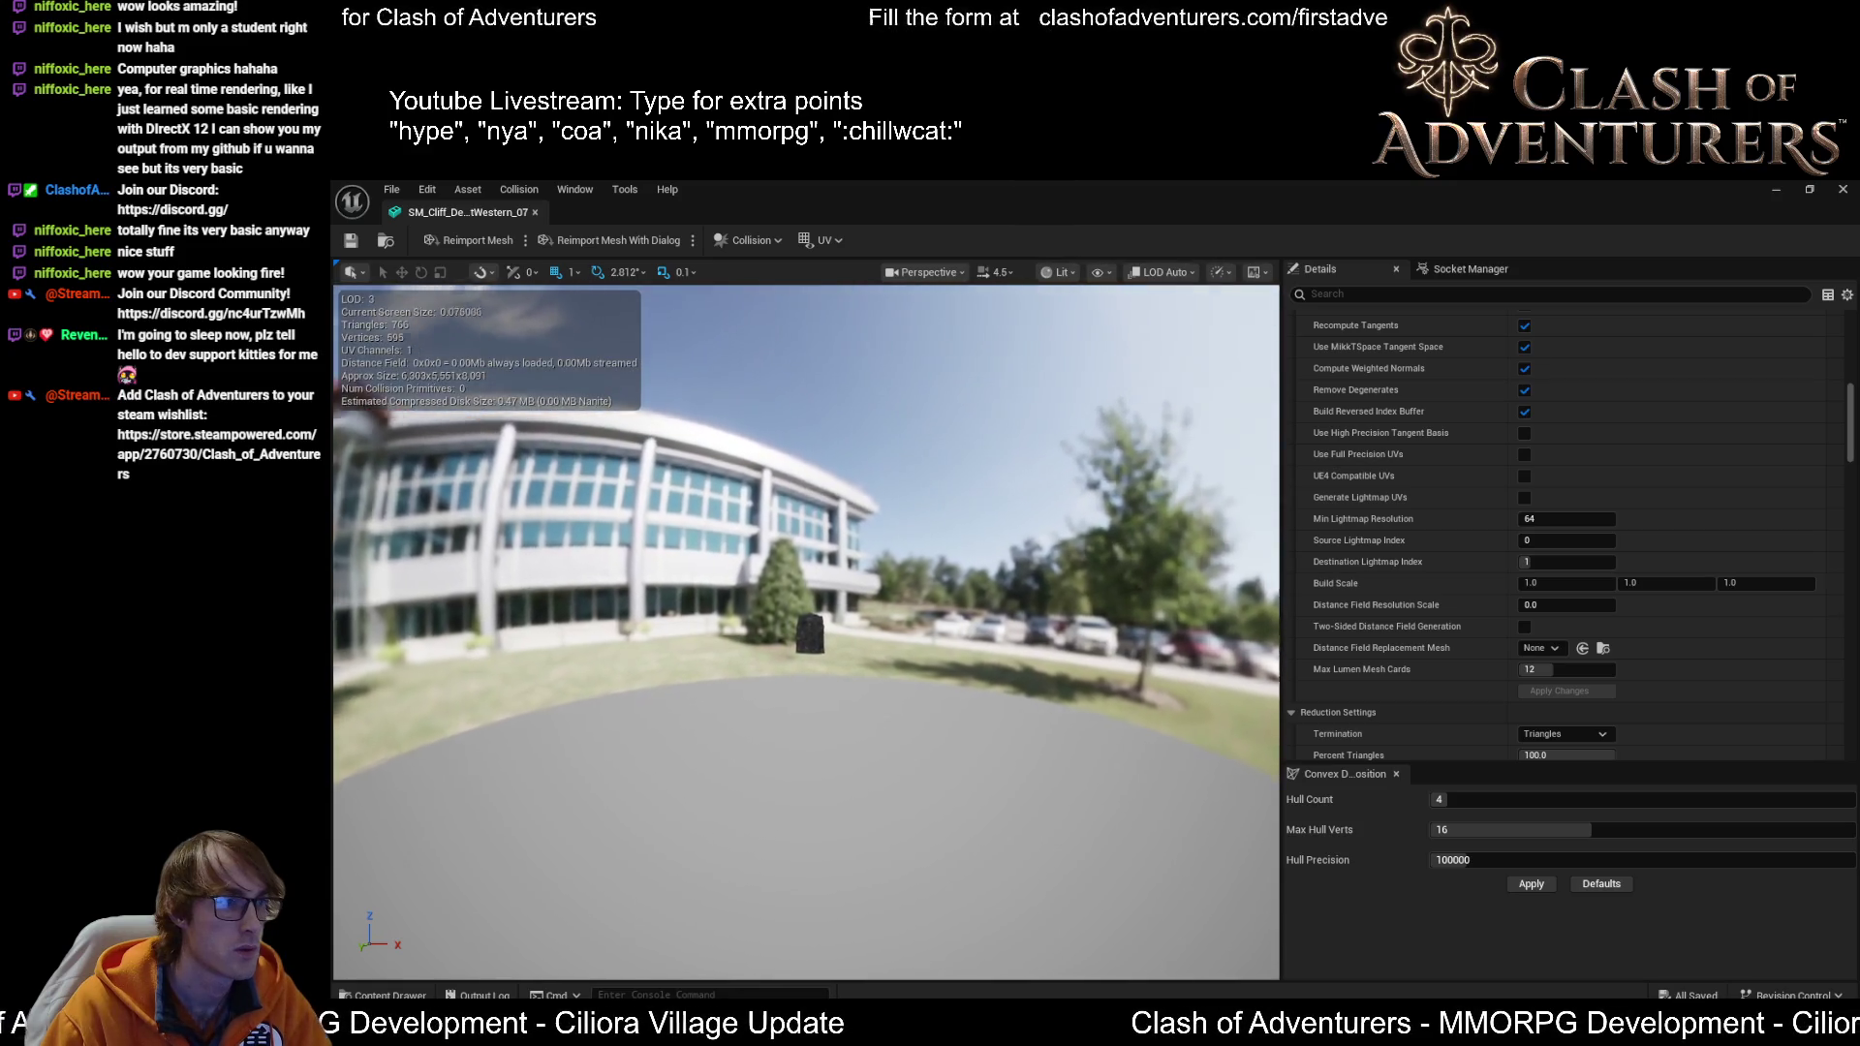
pyautogui.scroll(-8, 806, 629)
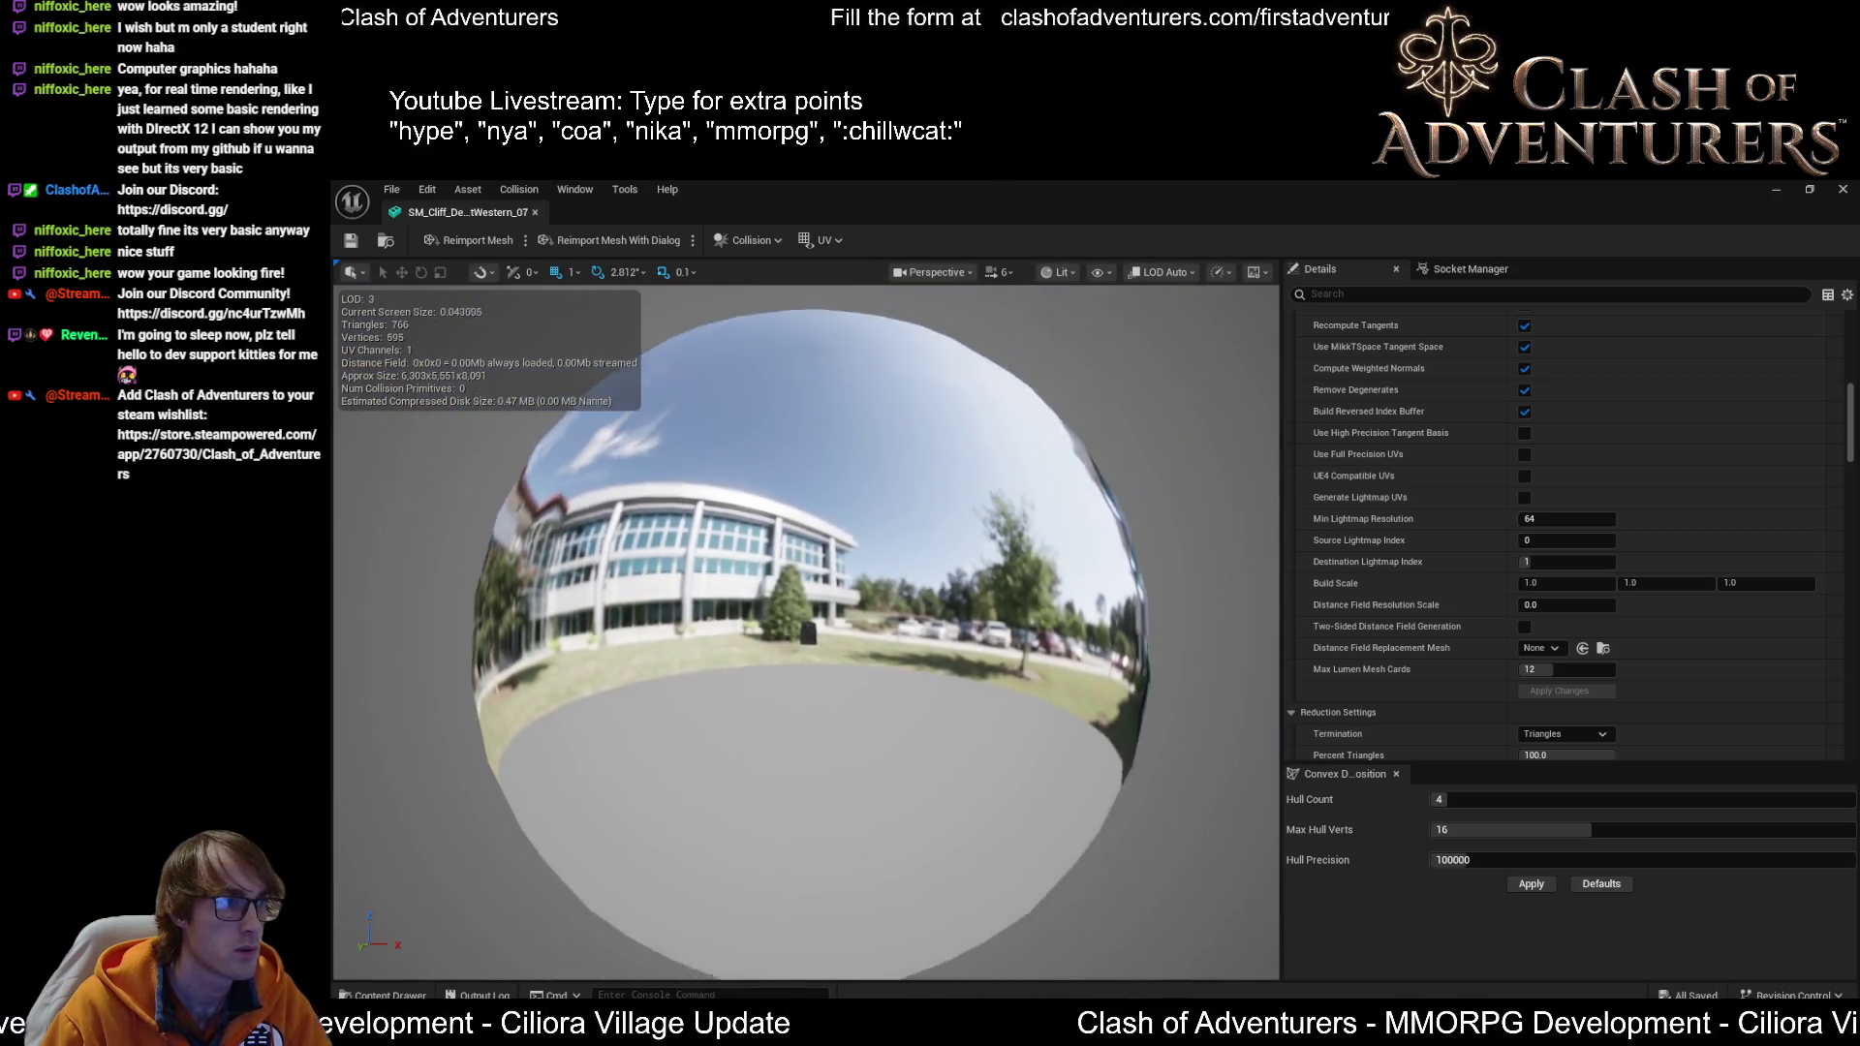
pyautogui.scroll(3, 806, 629)
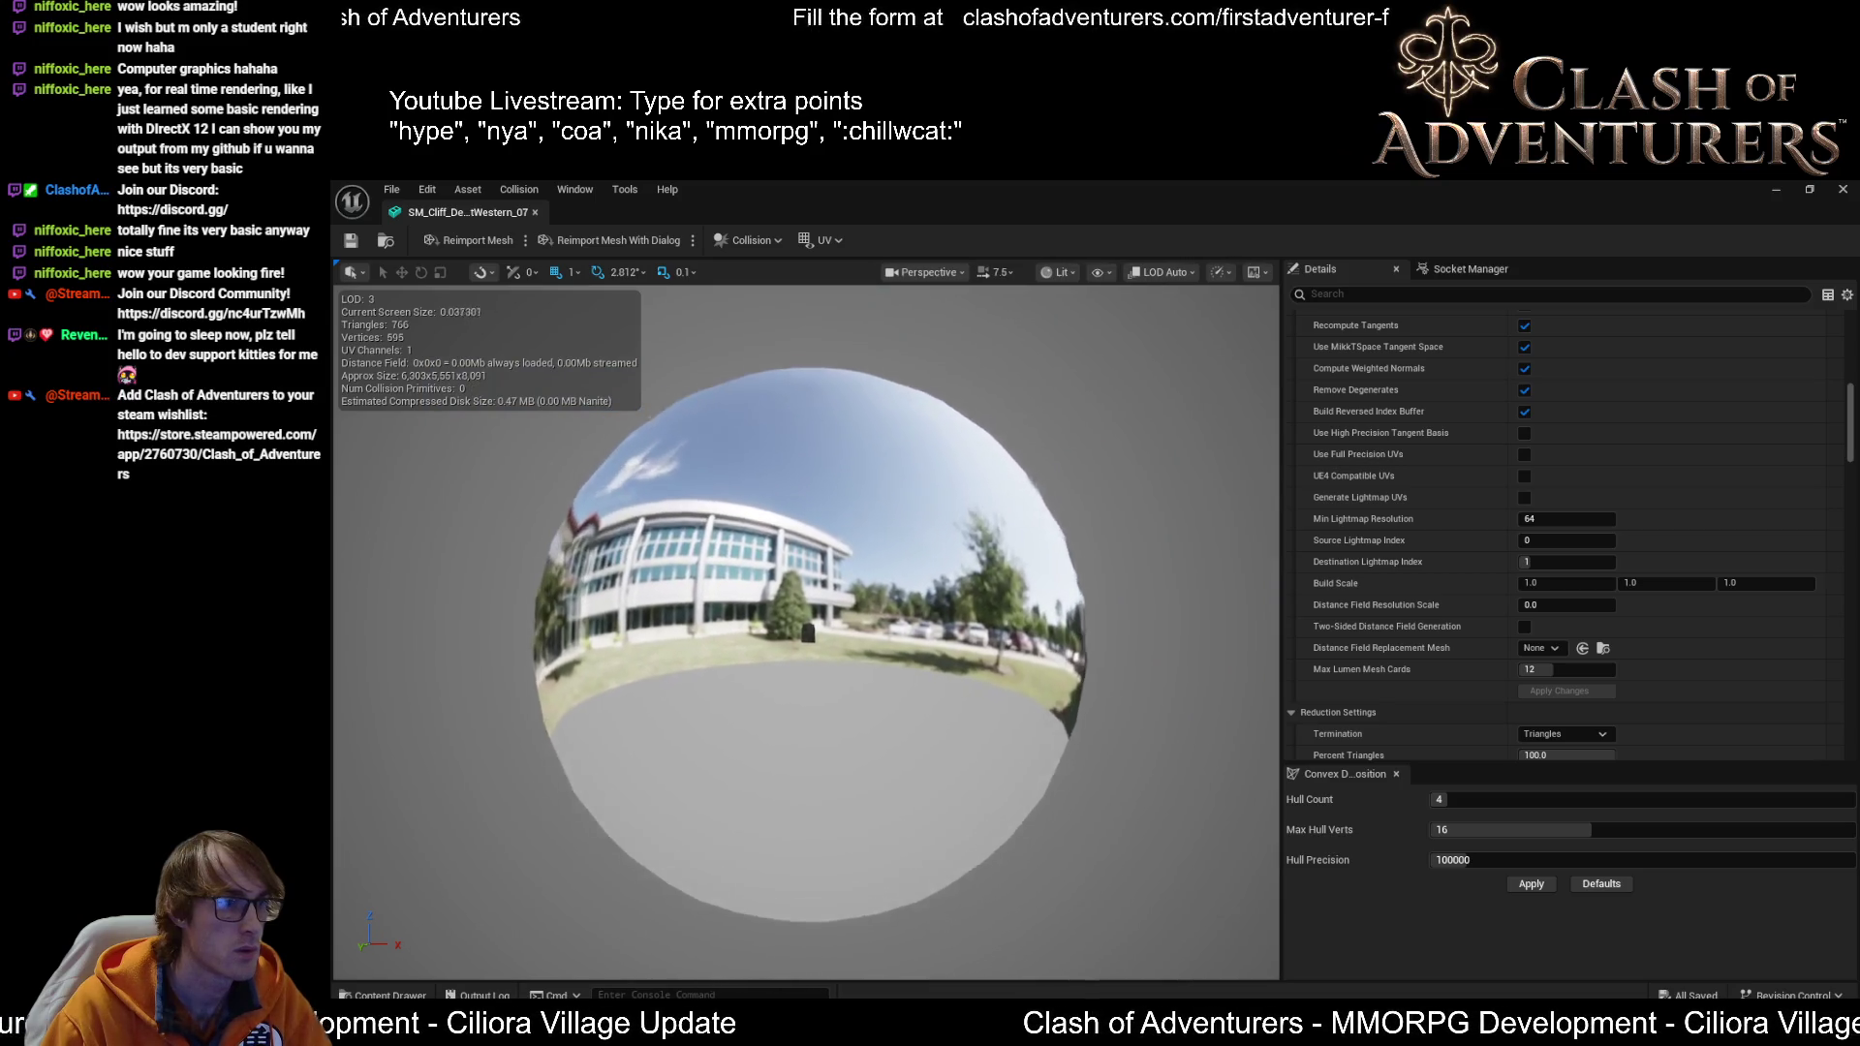
pyautogui.scroll(5, 806, 629)
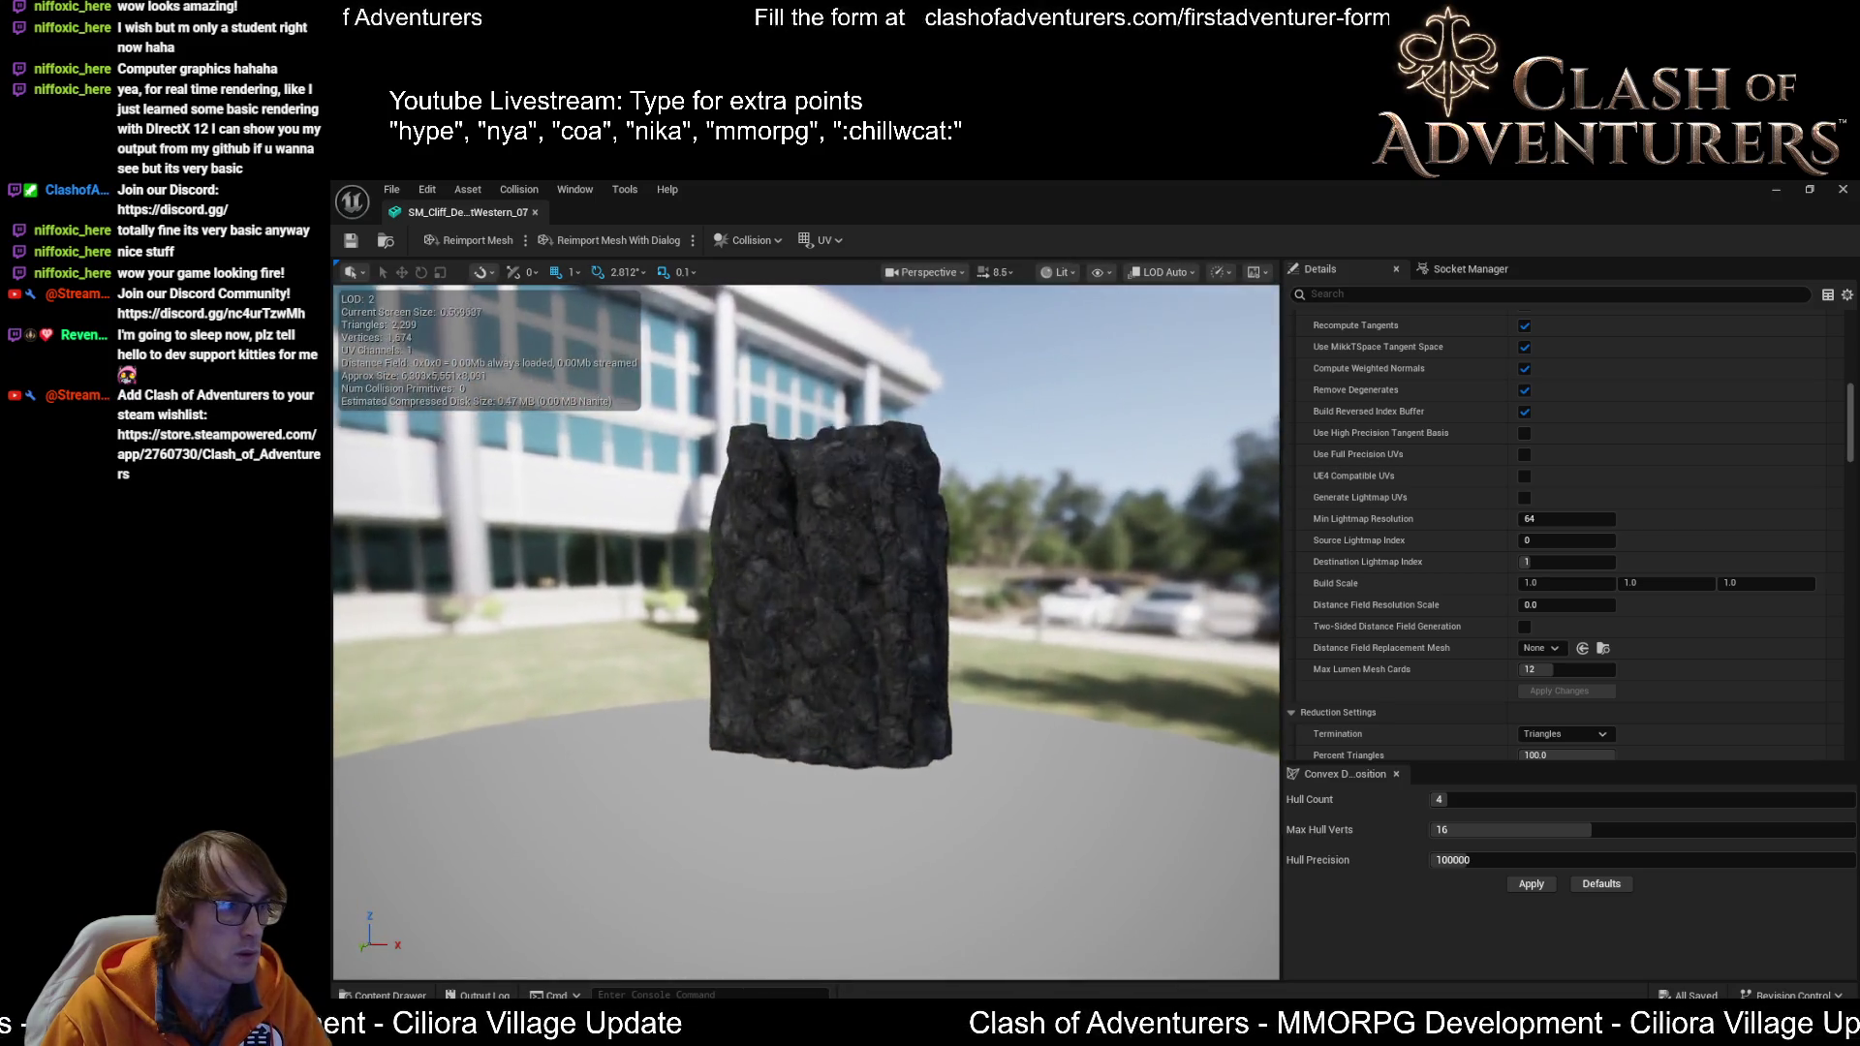
pyautogui.scroll(3, 806, 630)
pyautogui.scroll(-3, 805, 629)
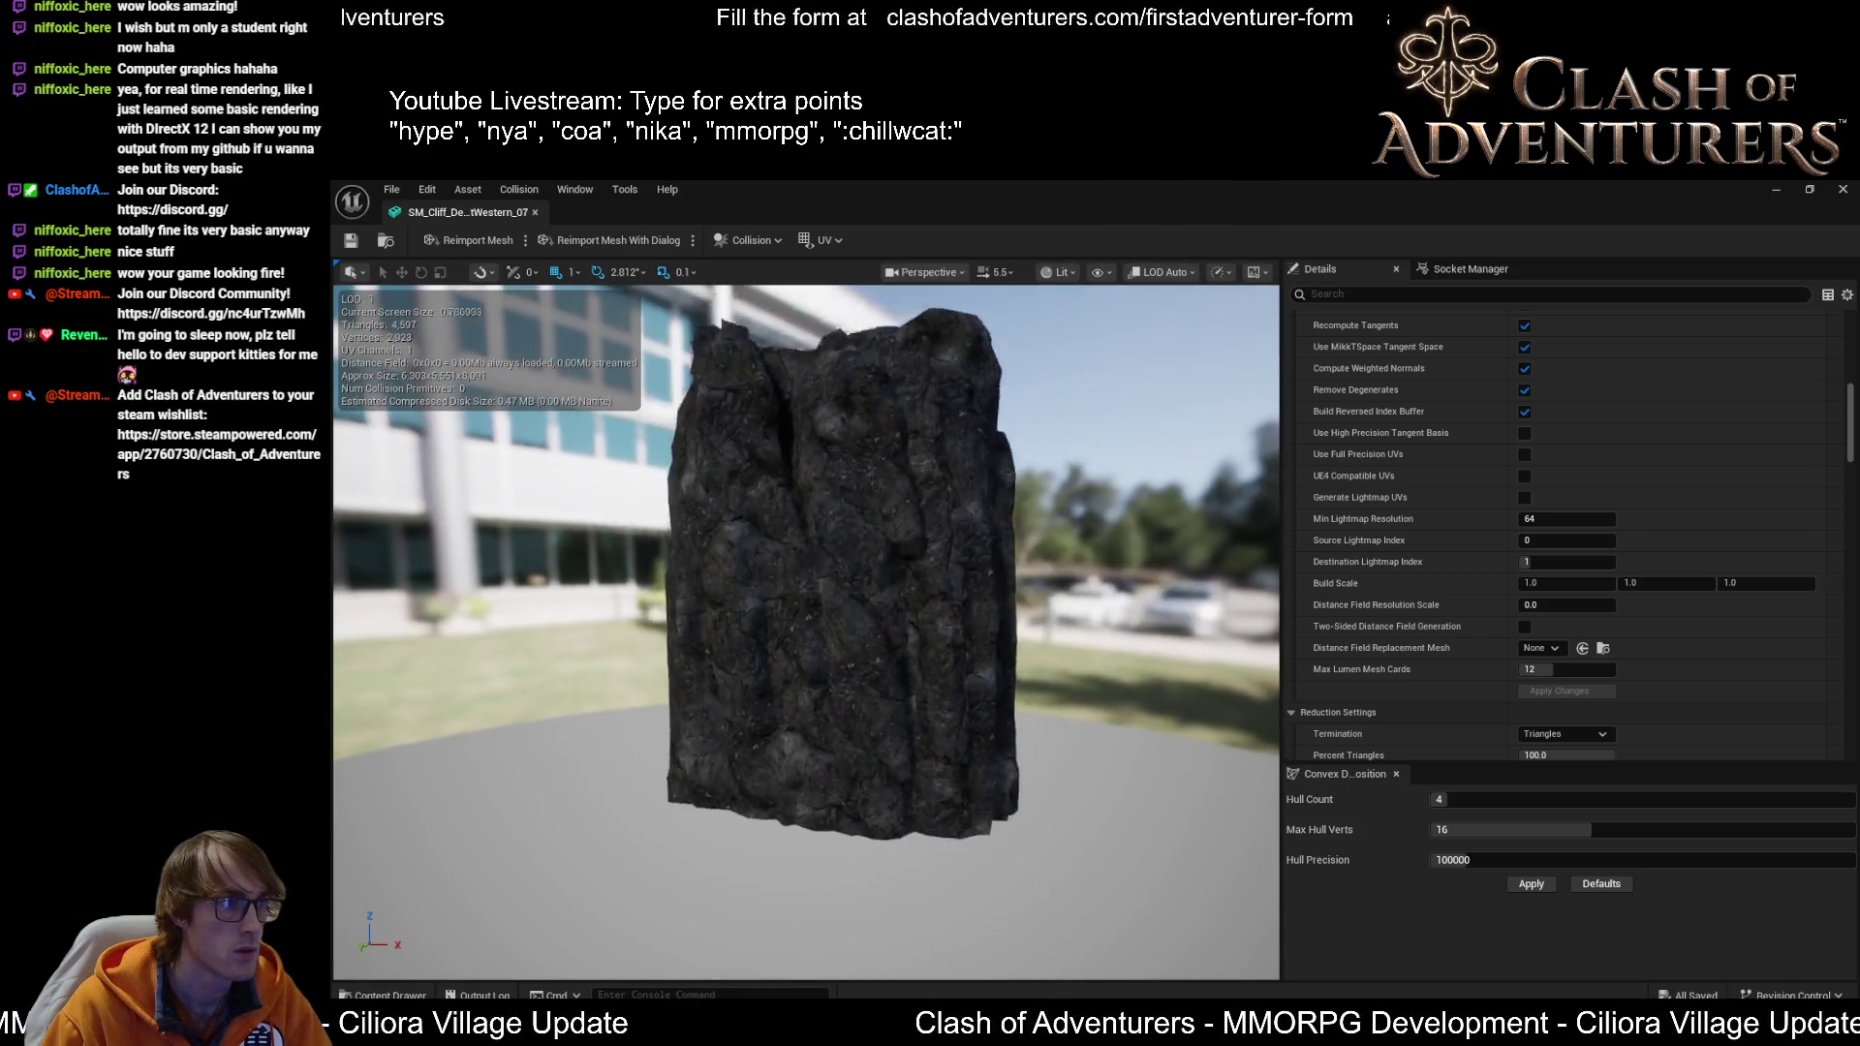
pyautogui.moveTo(993, 637)
pyautogui.mouseDown()
pyautogui.moveTo(1046, 613)
pyautogui.moveTo(1168, 610)
pyautogui.moveTo(1050, 641)
pyautogui.mouseUp()
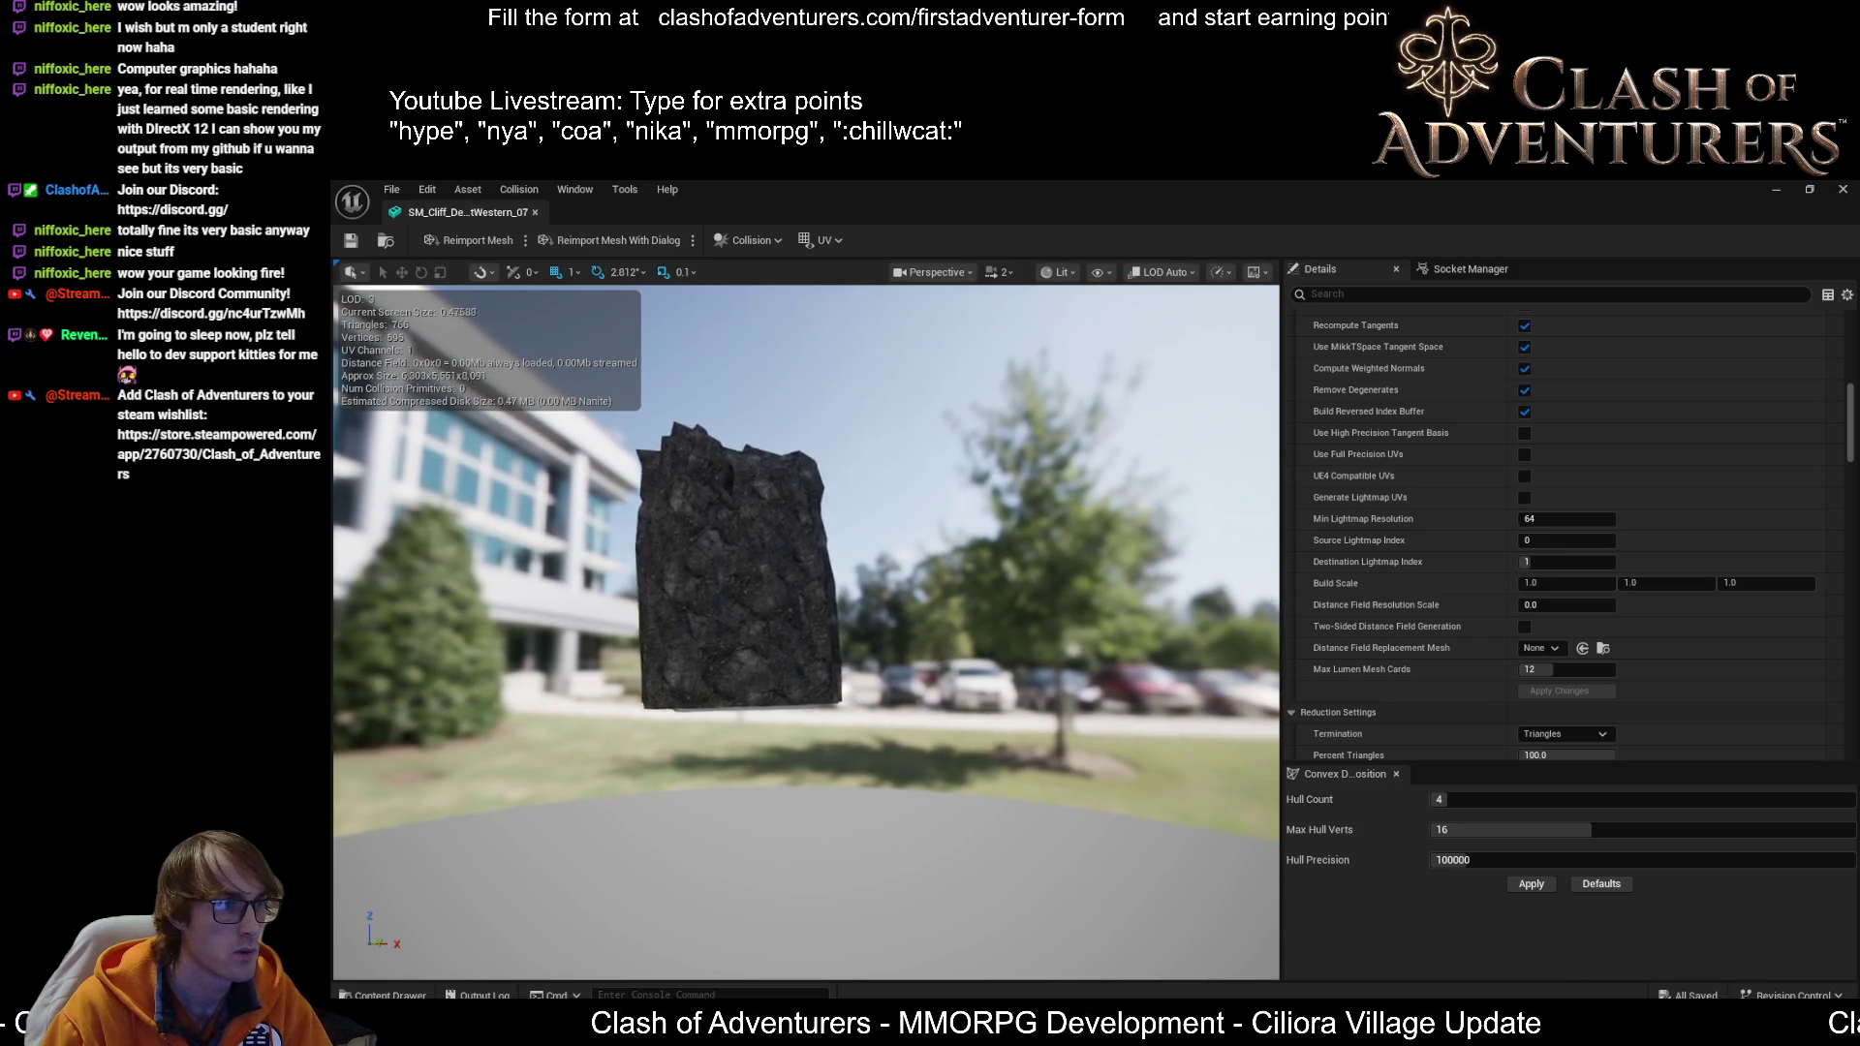
pyautogui.moveTo(1051, 641); pyautogui.dragTo(901, 656)
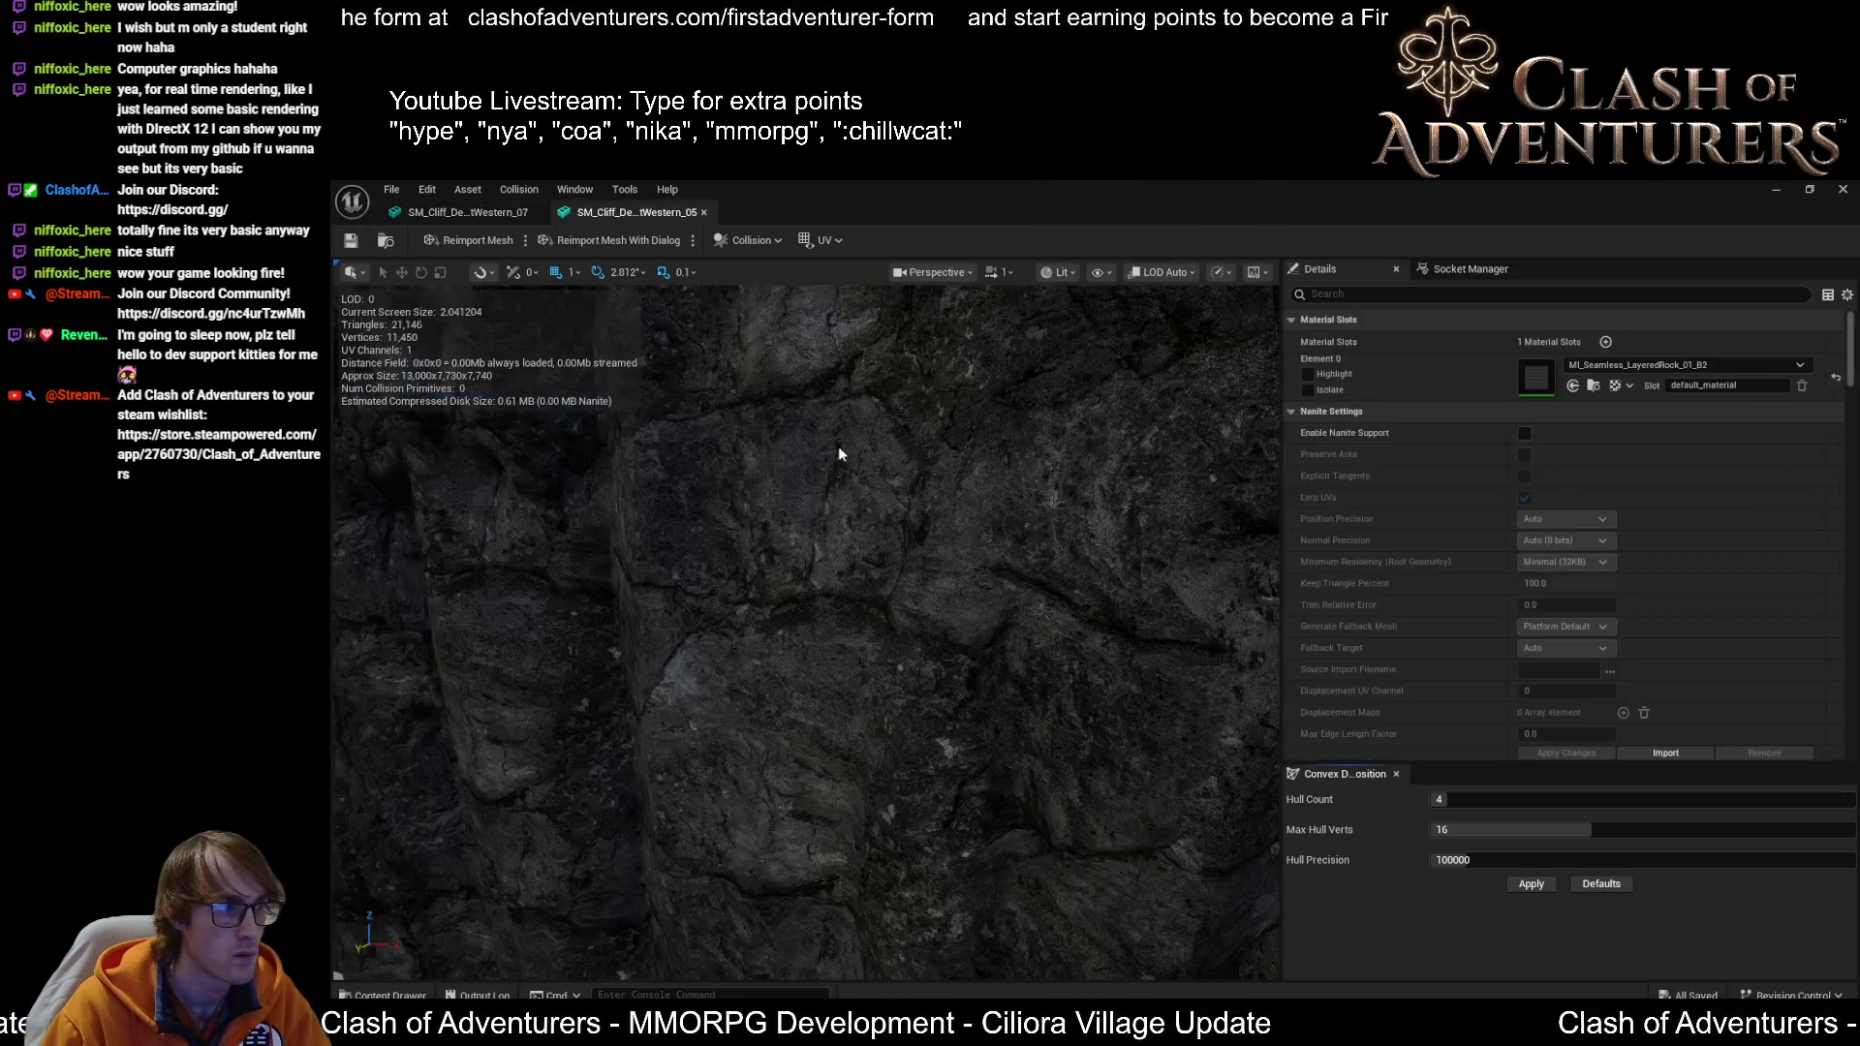
# Frame the rock mesh, go back to Western_07, and close both cliff mesh editors.
pyautogui.press('f')
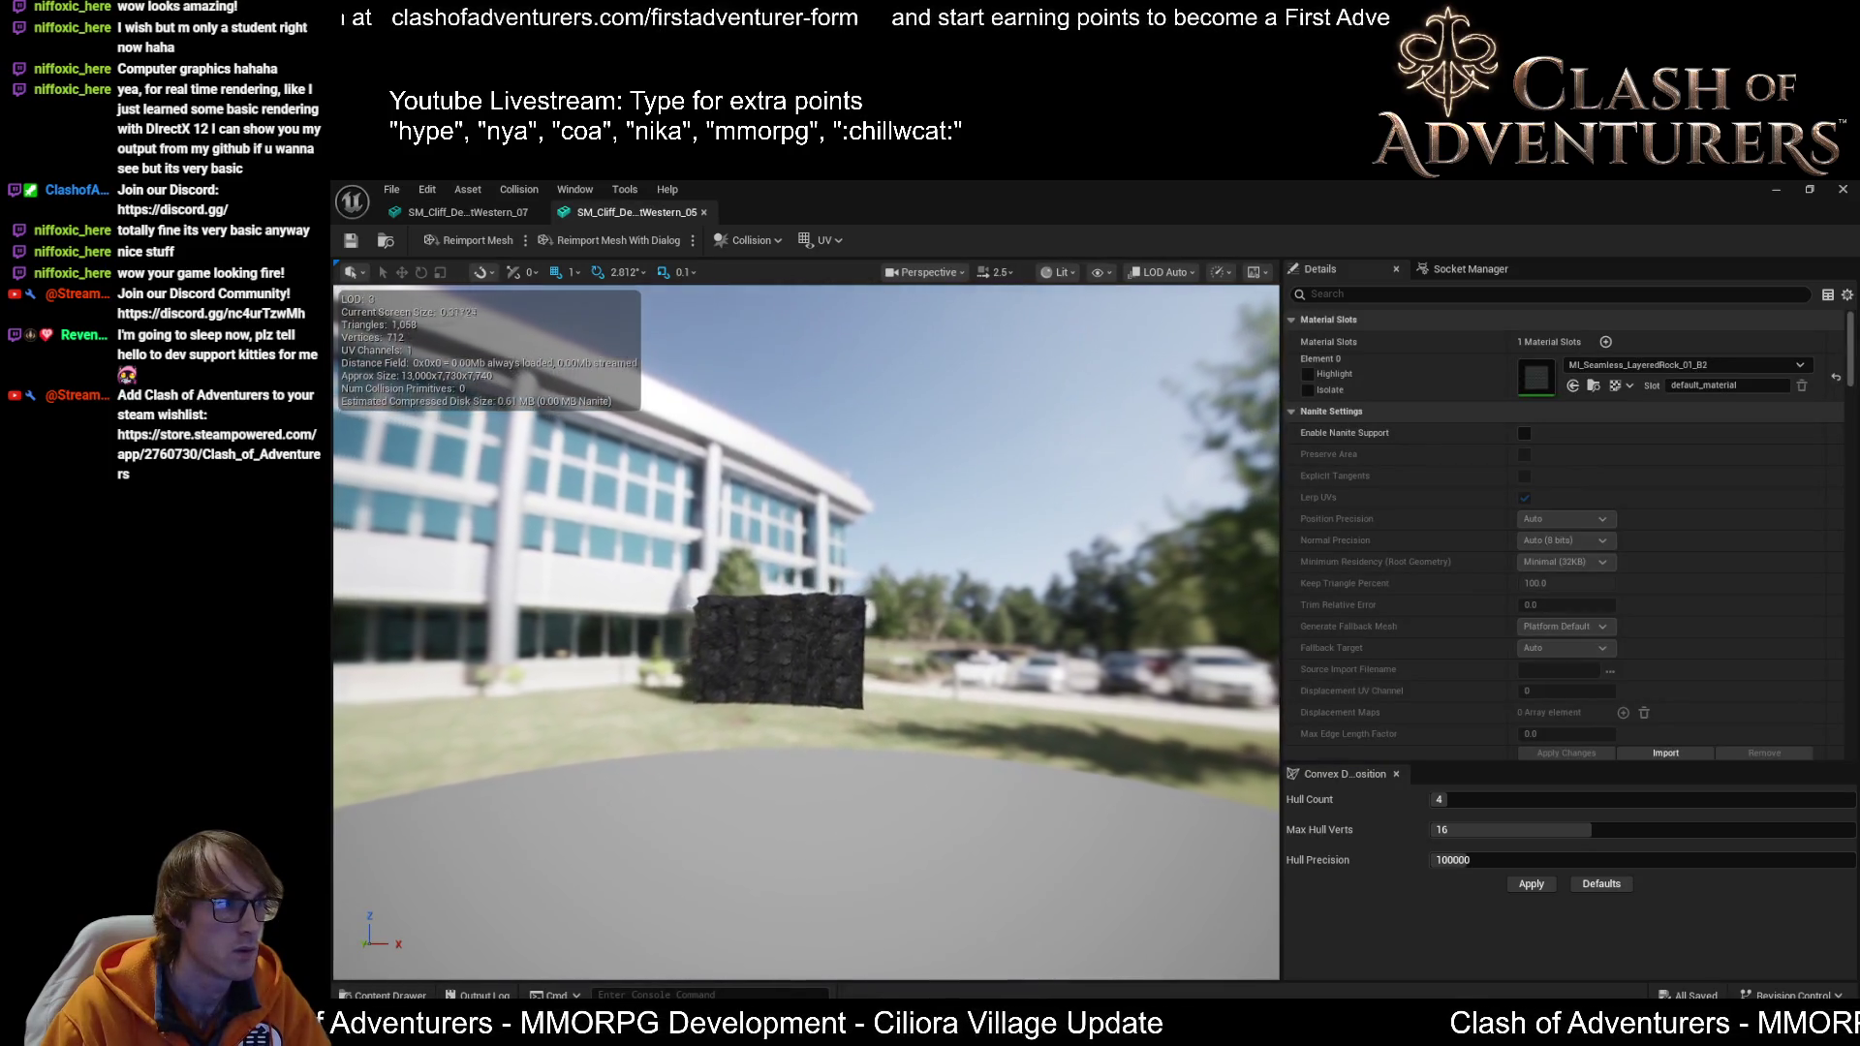
pyautogui.scroll(5, 806, 630)
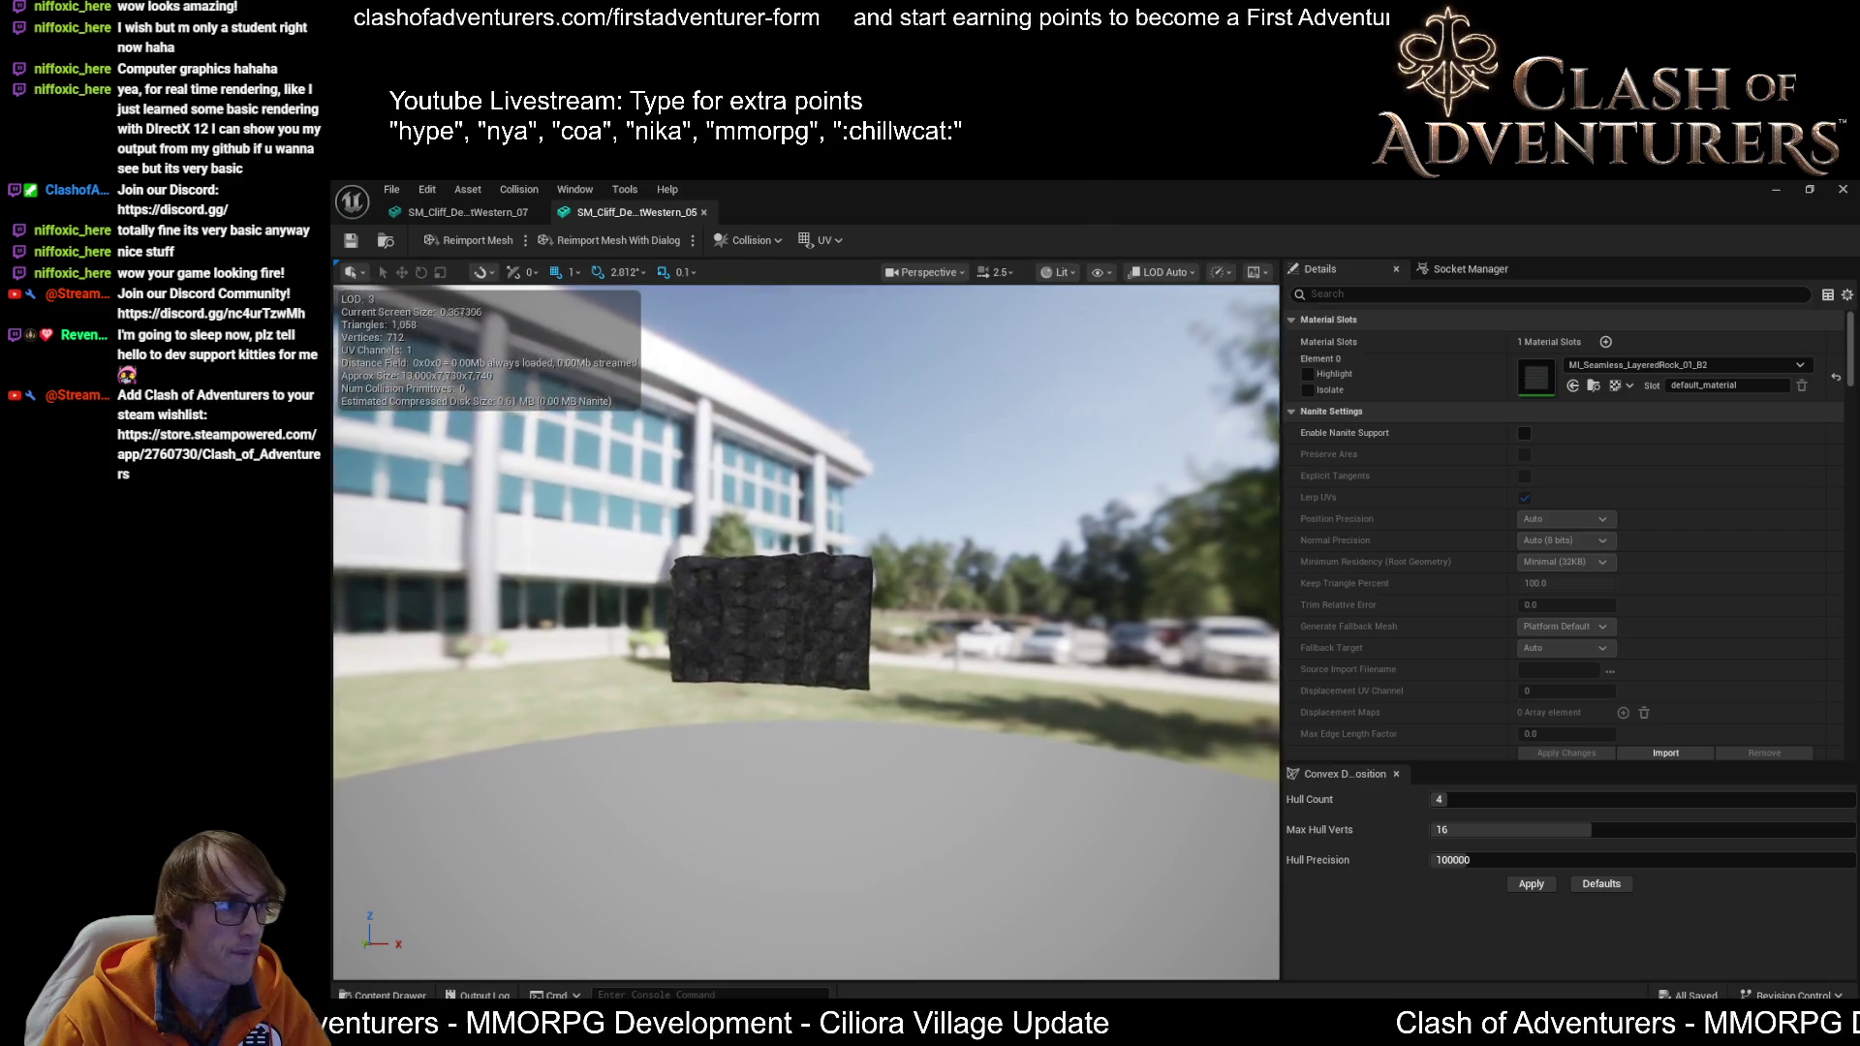
pyautogui.click(465, 213)
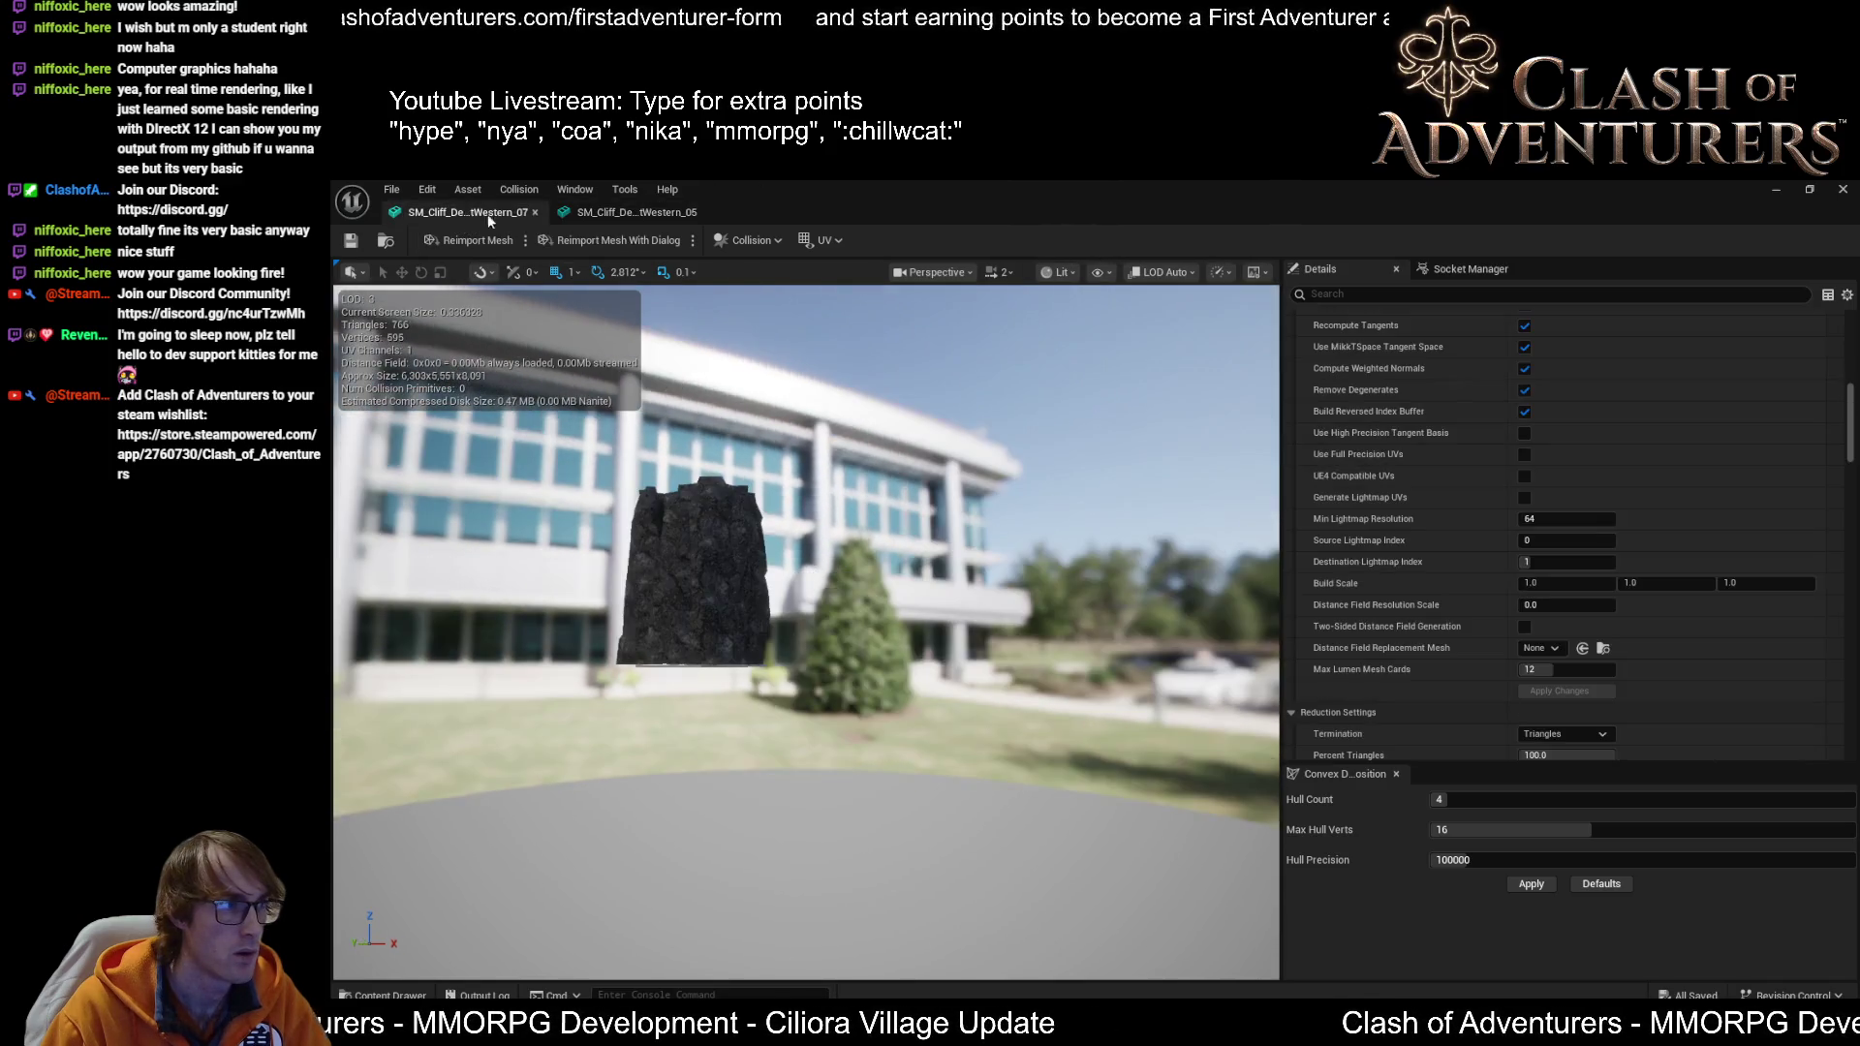
pyautogui.hotkey('alt', 'Tab')
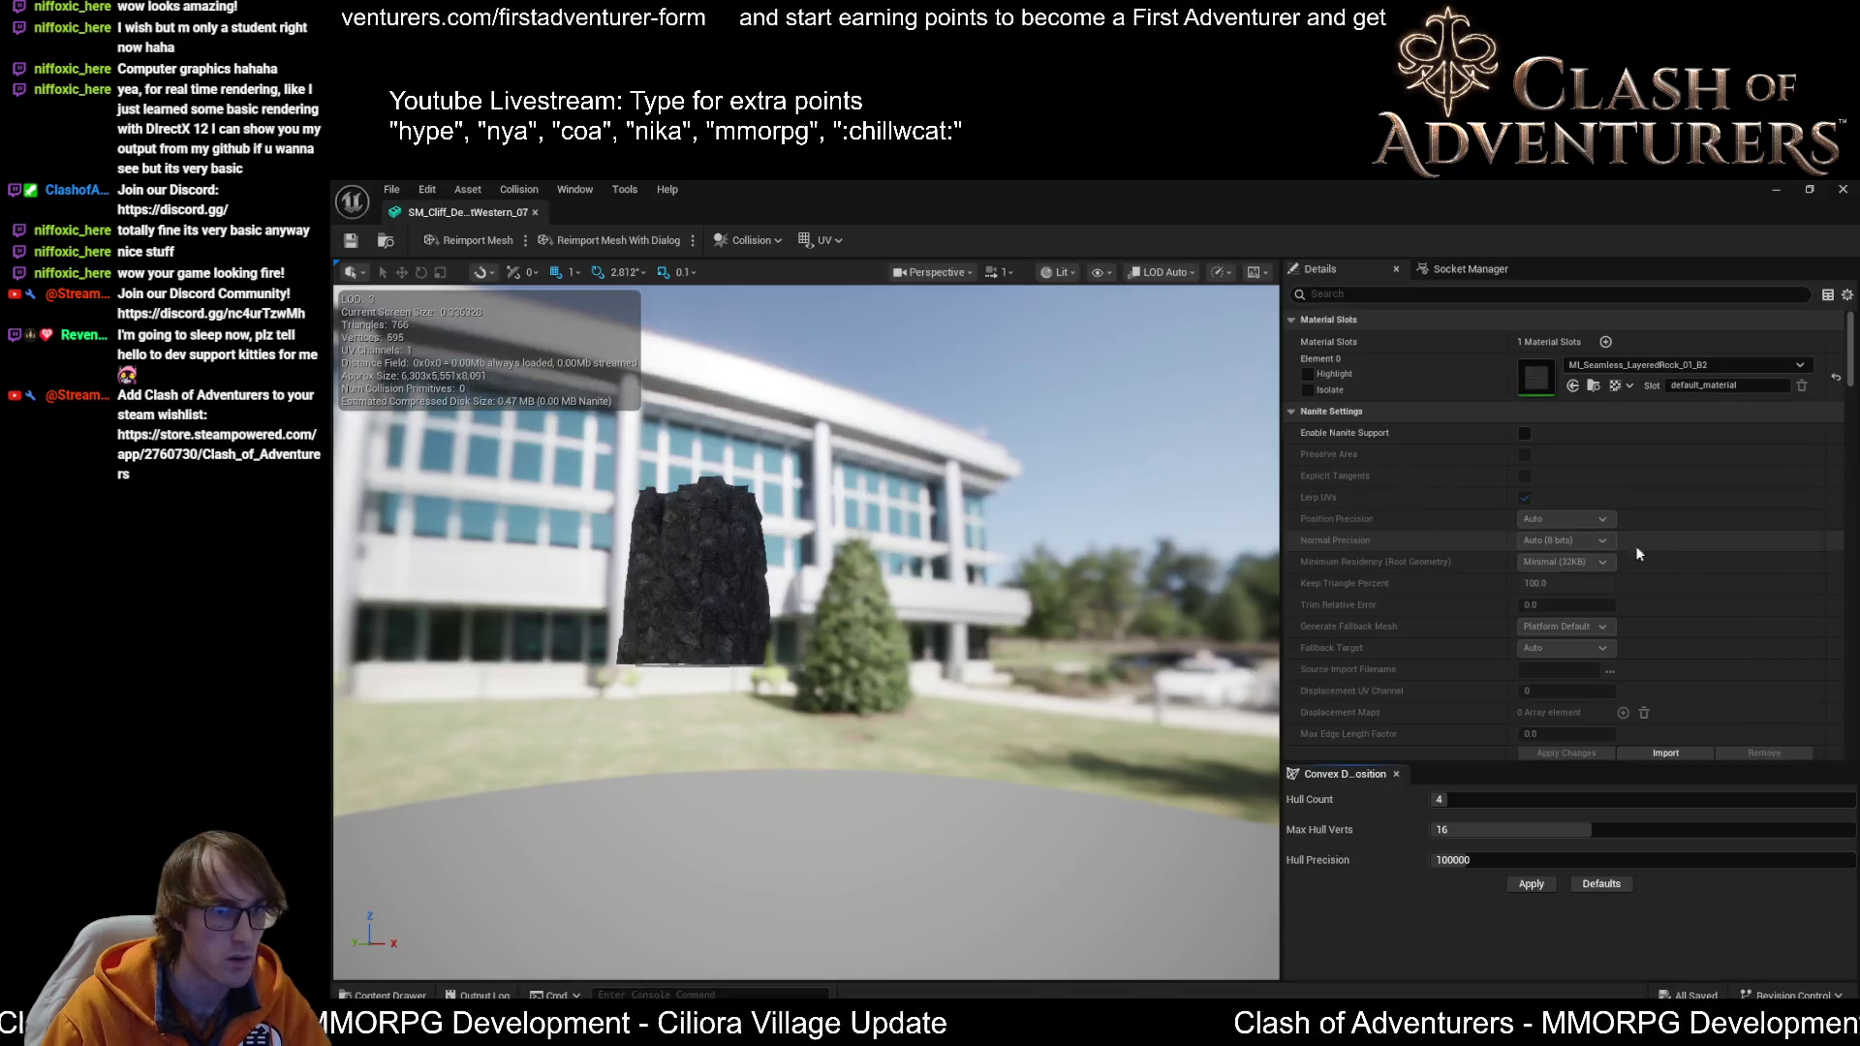
pyautogui.scroll(-5, 1665, 557)
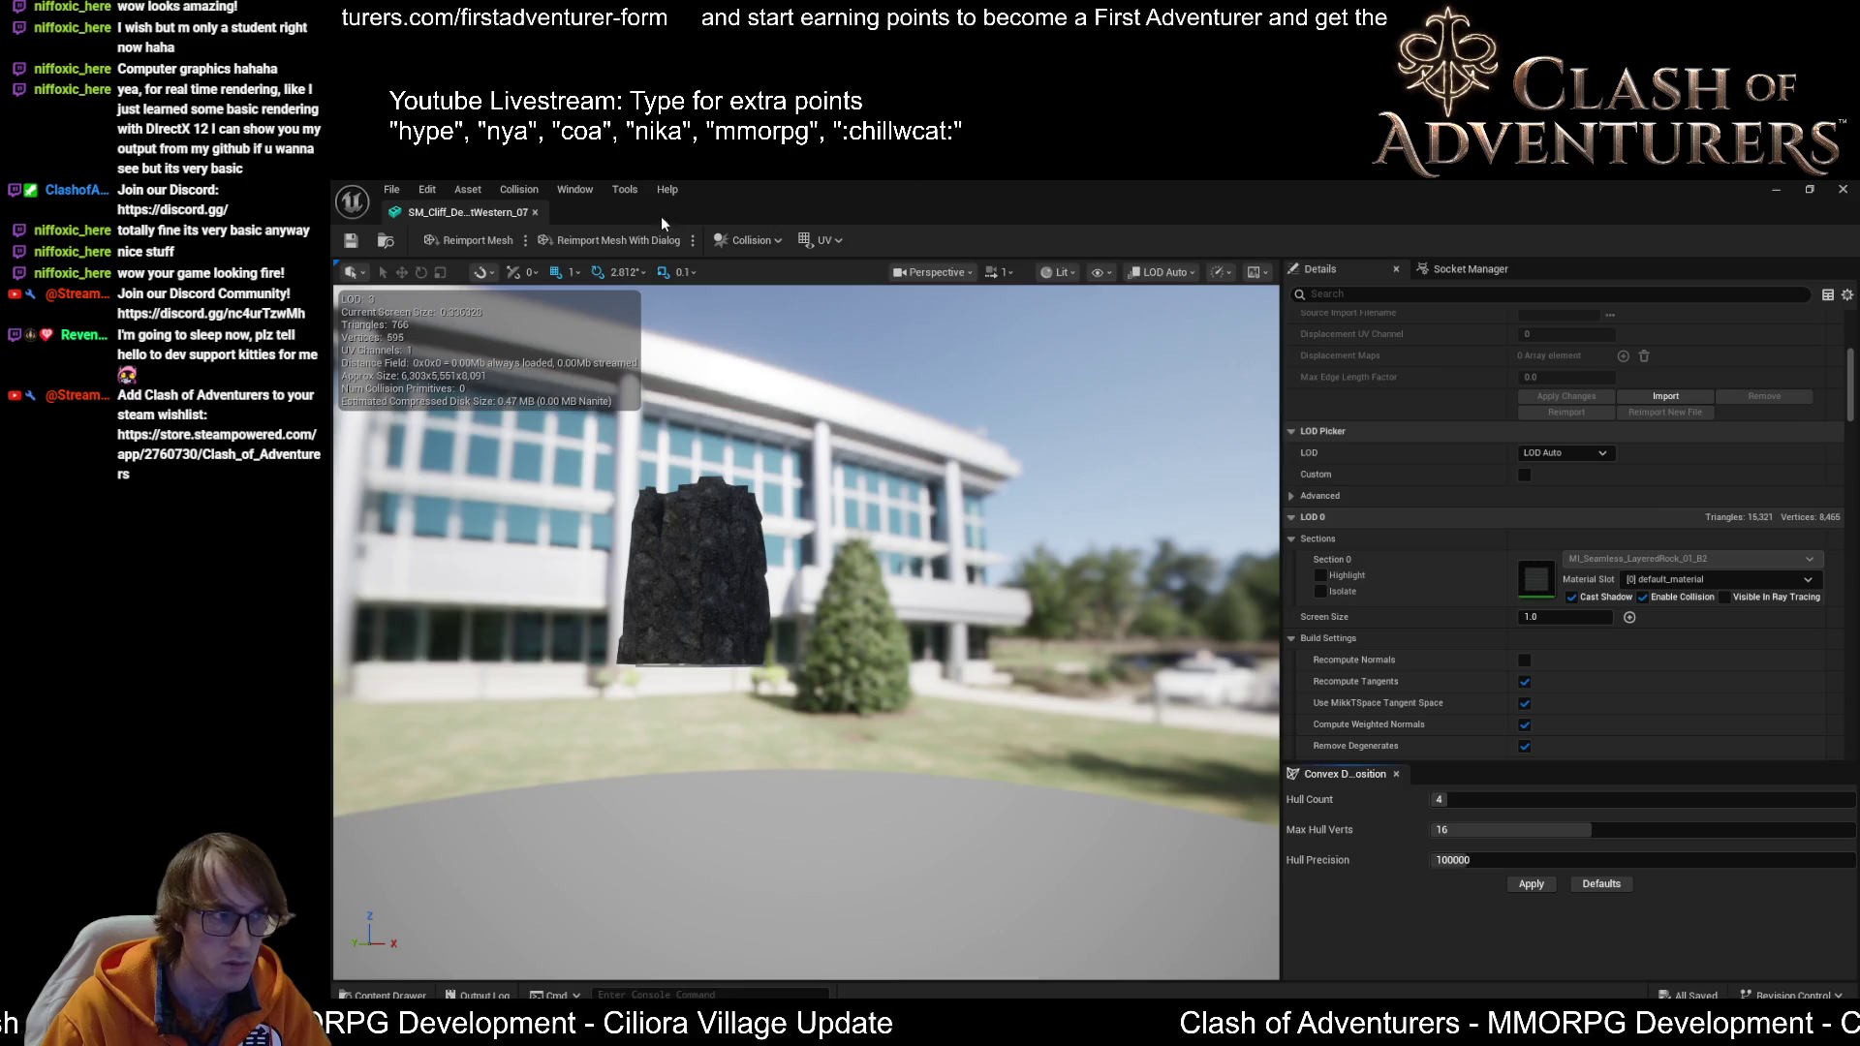
pyautogui.hotkey('ctrl', 'w')
# Bring up the EUW_AssetsControl event graph and nudge Set LODGroup slightly down.
pyautogui.click(989, 213)
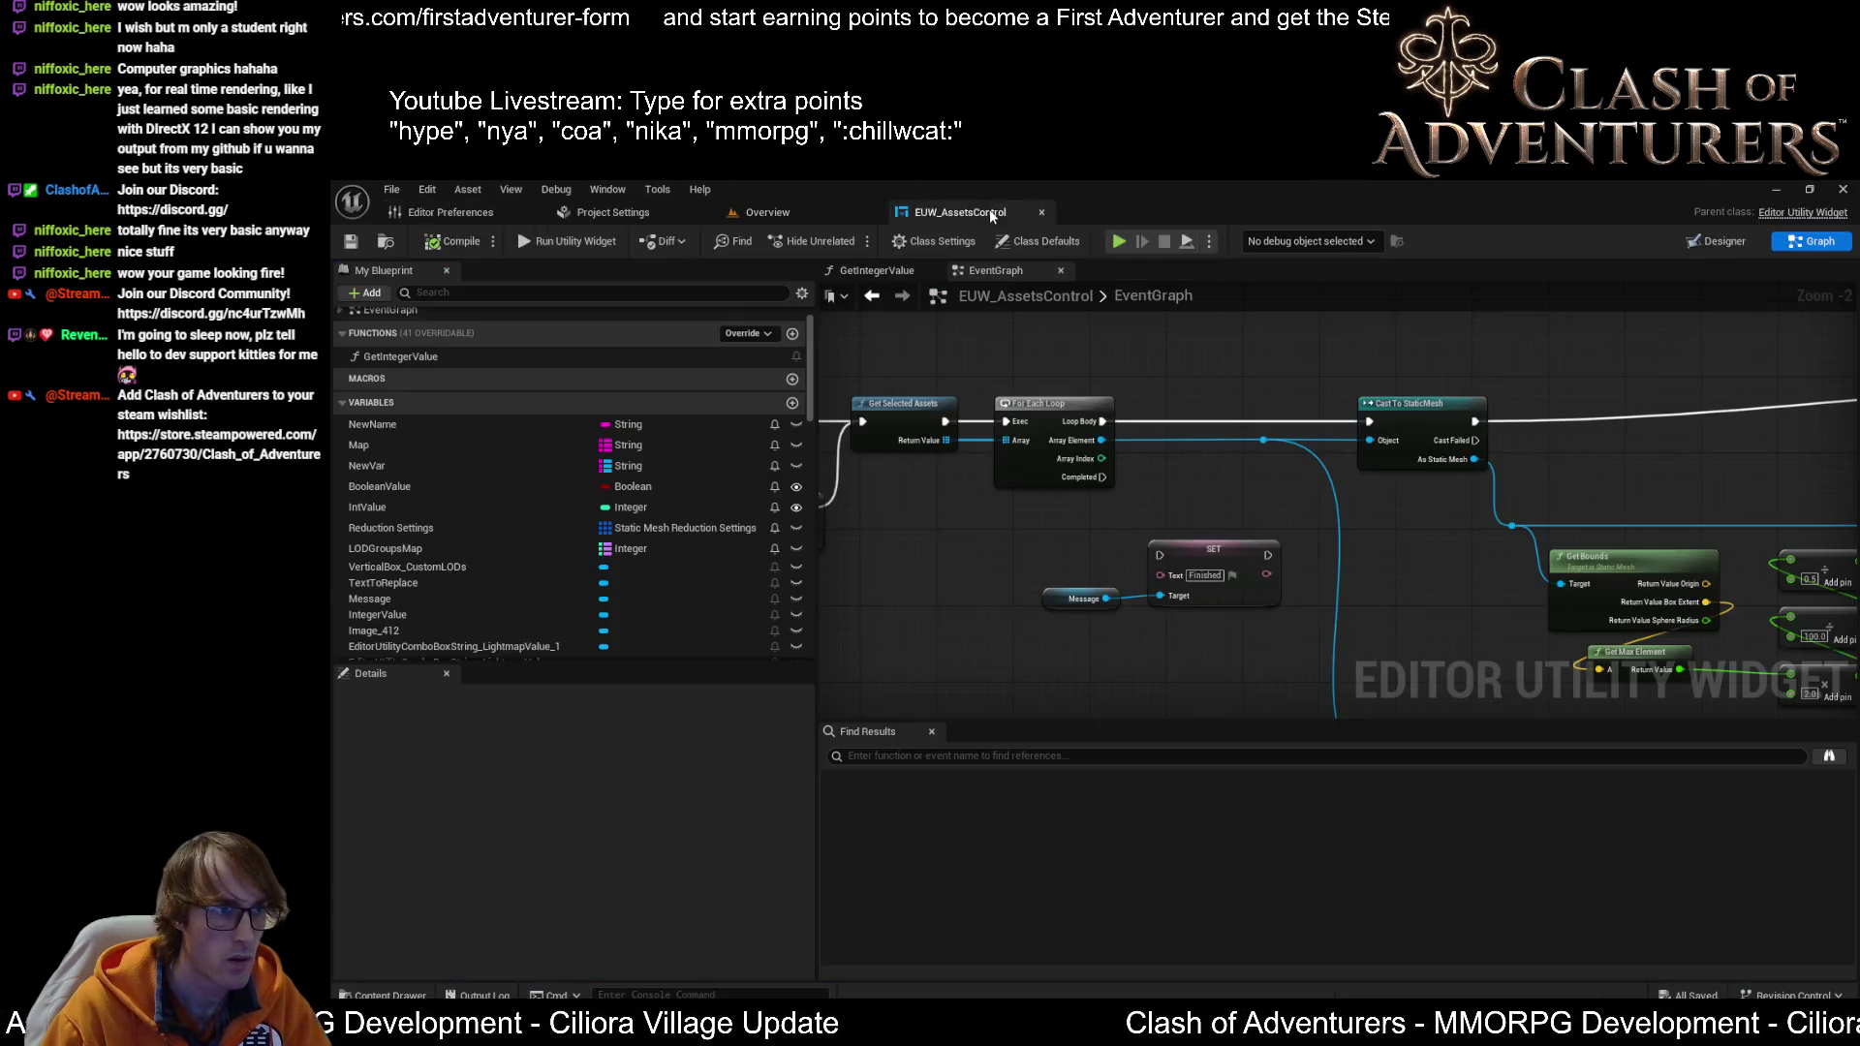
pyautogui.hscroll(5, 1349, 414)
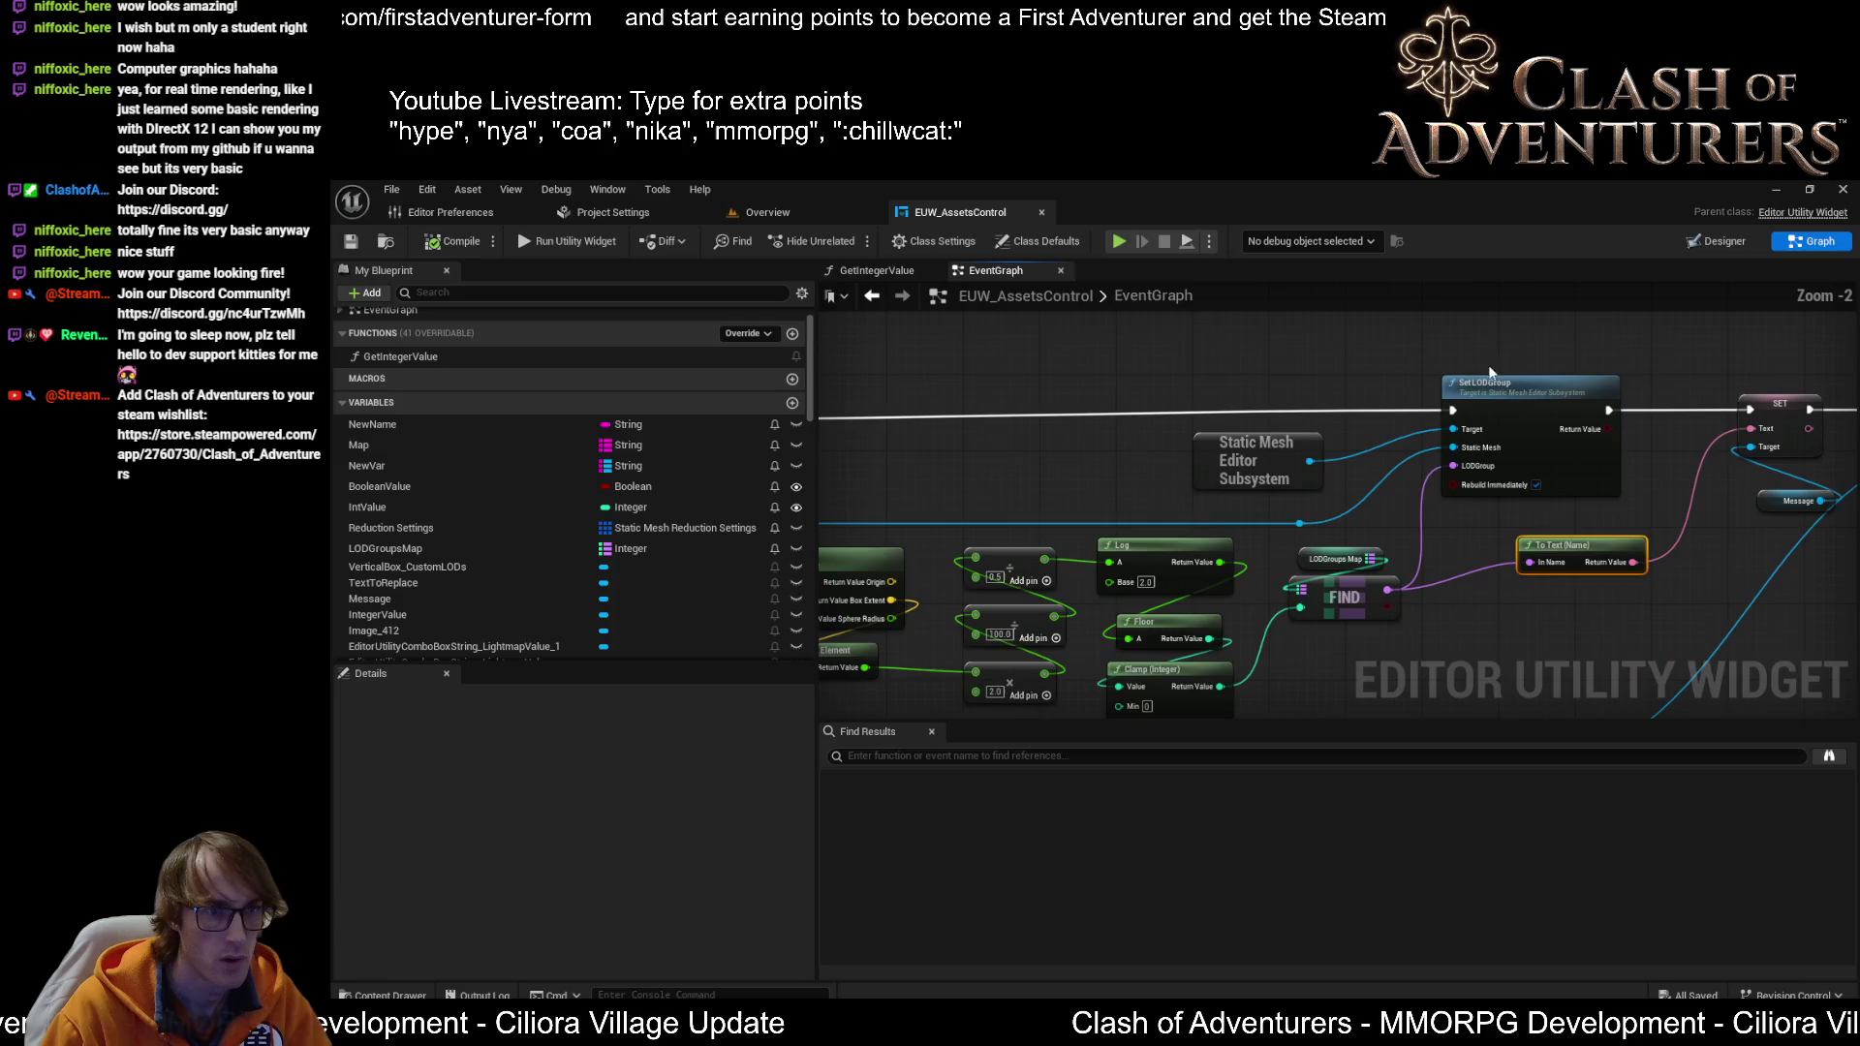
pyautogui.scroll(-2, 1374, 378)
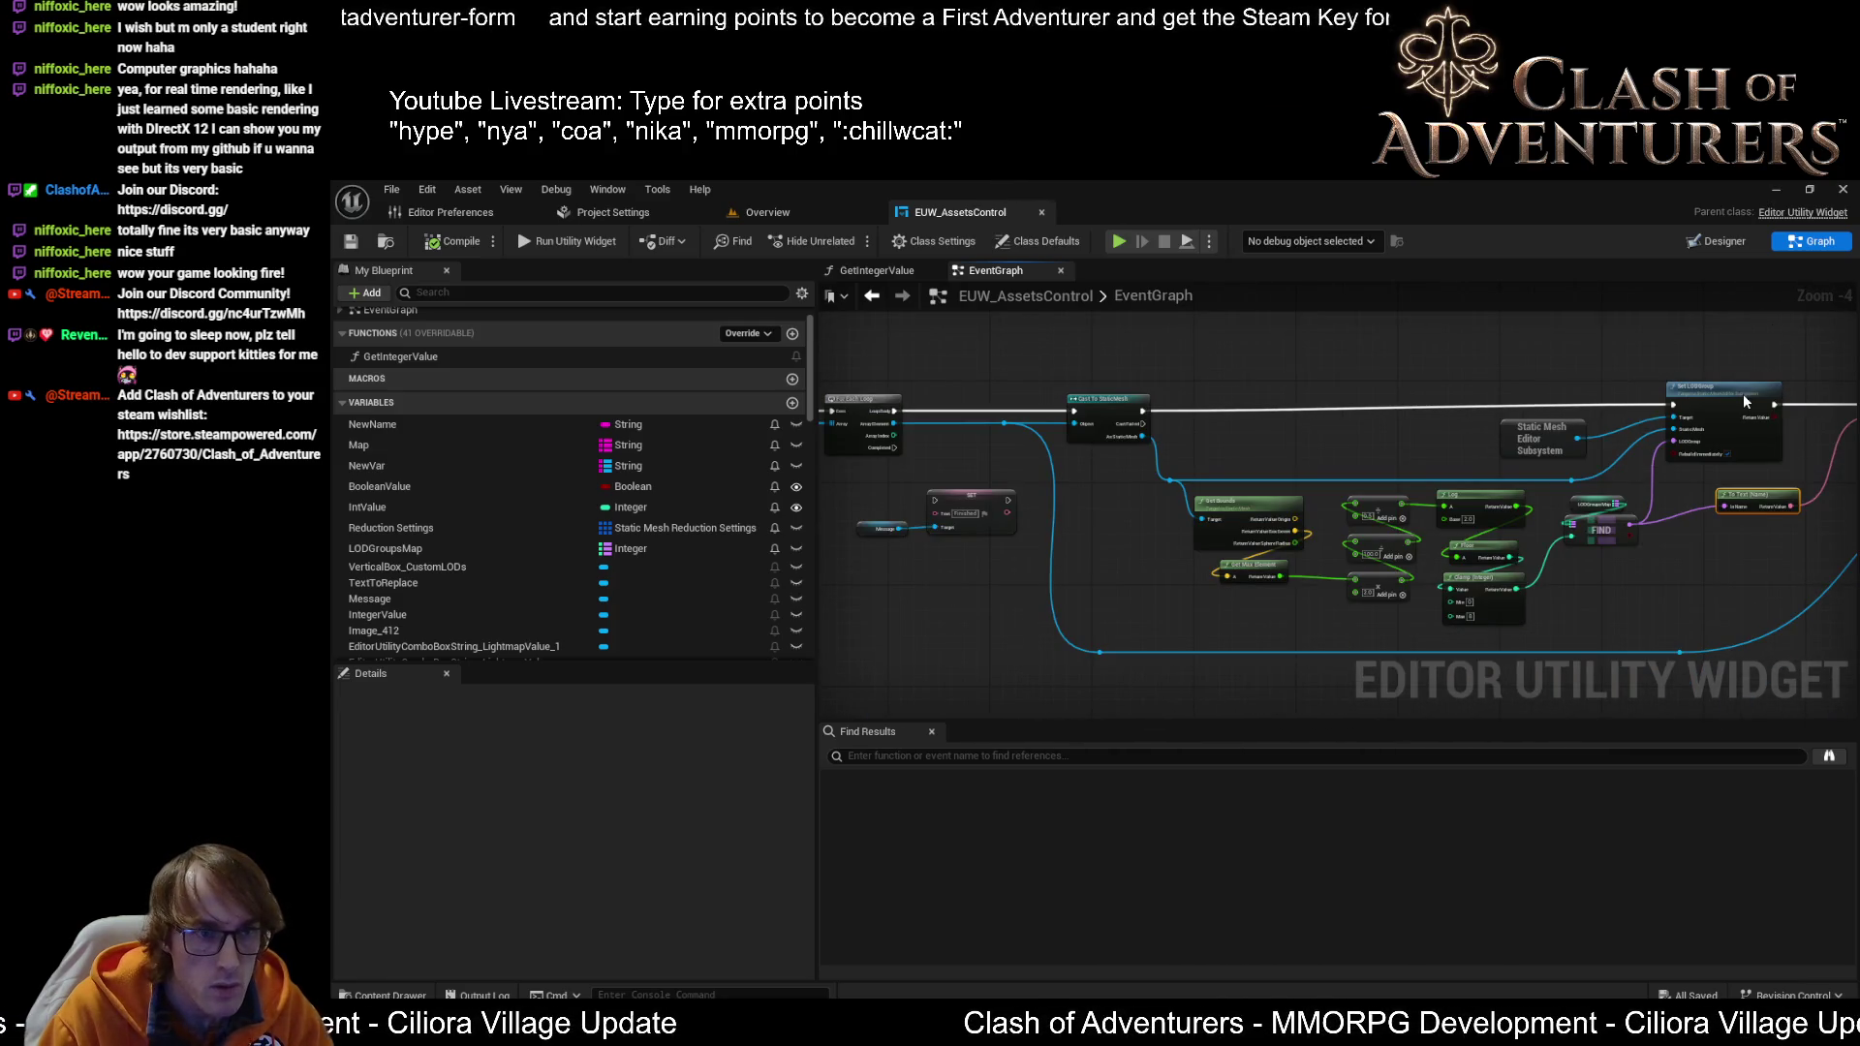
pyautogui.moveTo(1745, 401); pyautogui.dragTo(1746, 406)
pyautogui.scroll(5, 1746, 407)
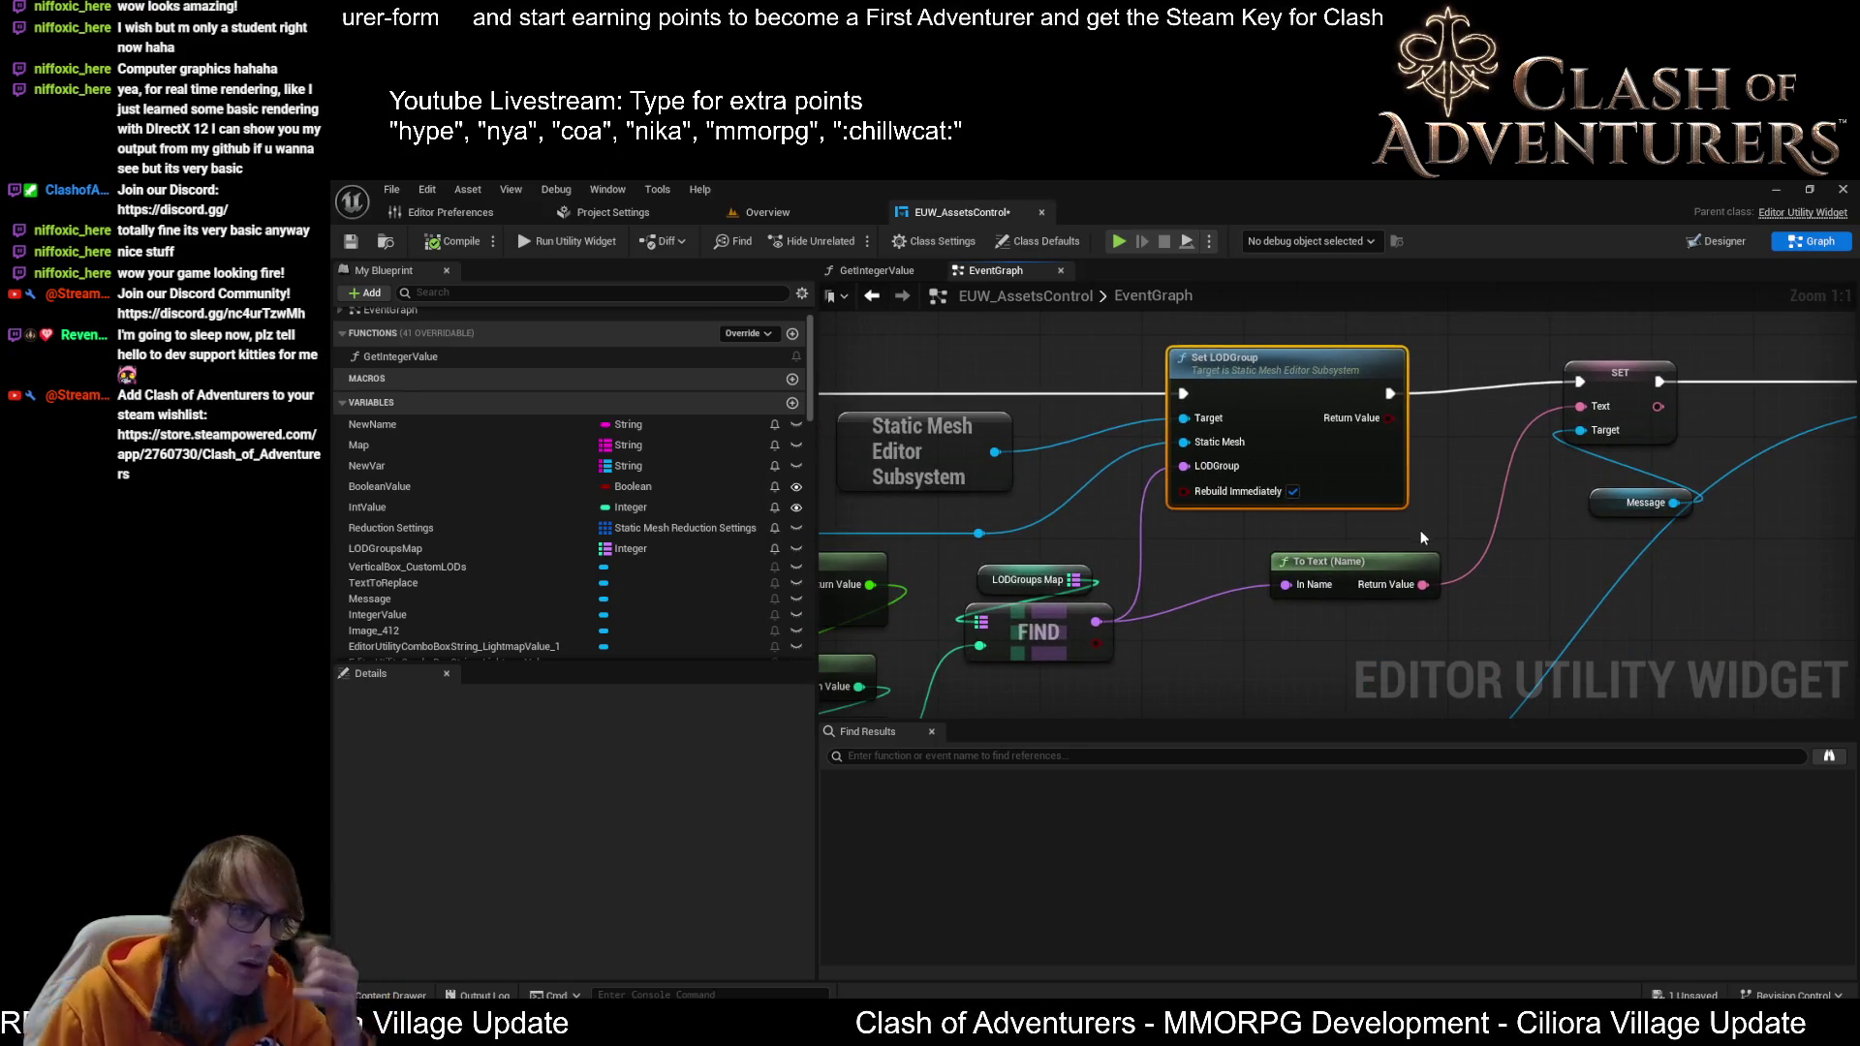
pyautogui.scroll(-2, 1419, 531)
# Route Set LODGroup's boolean result through a conversion into SET's Text and compile the widget.
pyautogui.click(1151, 462)
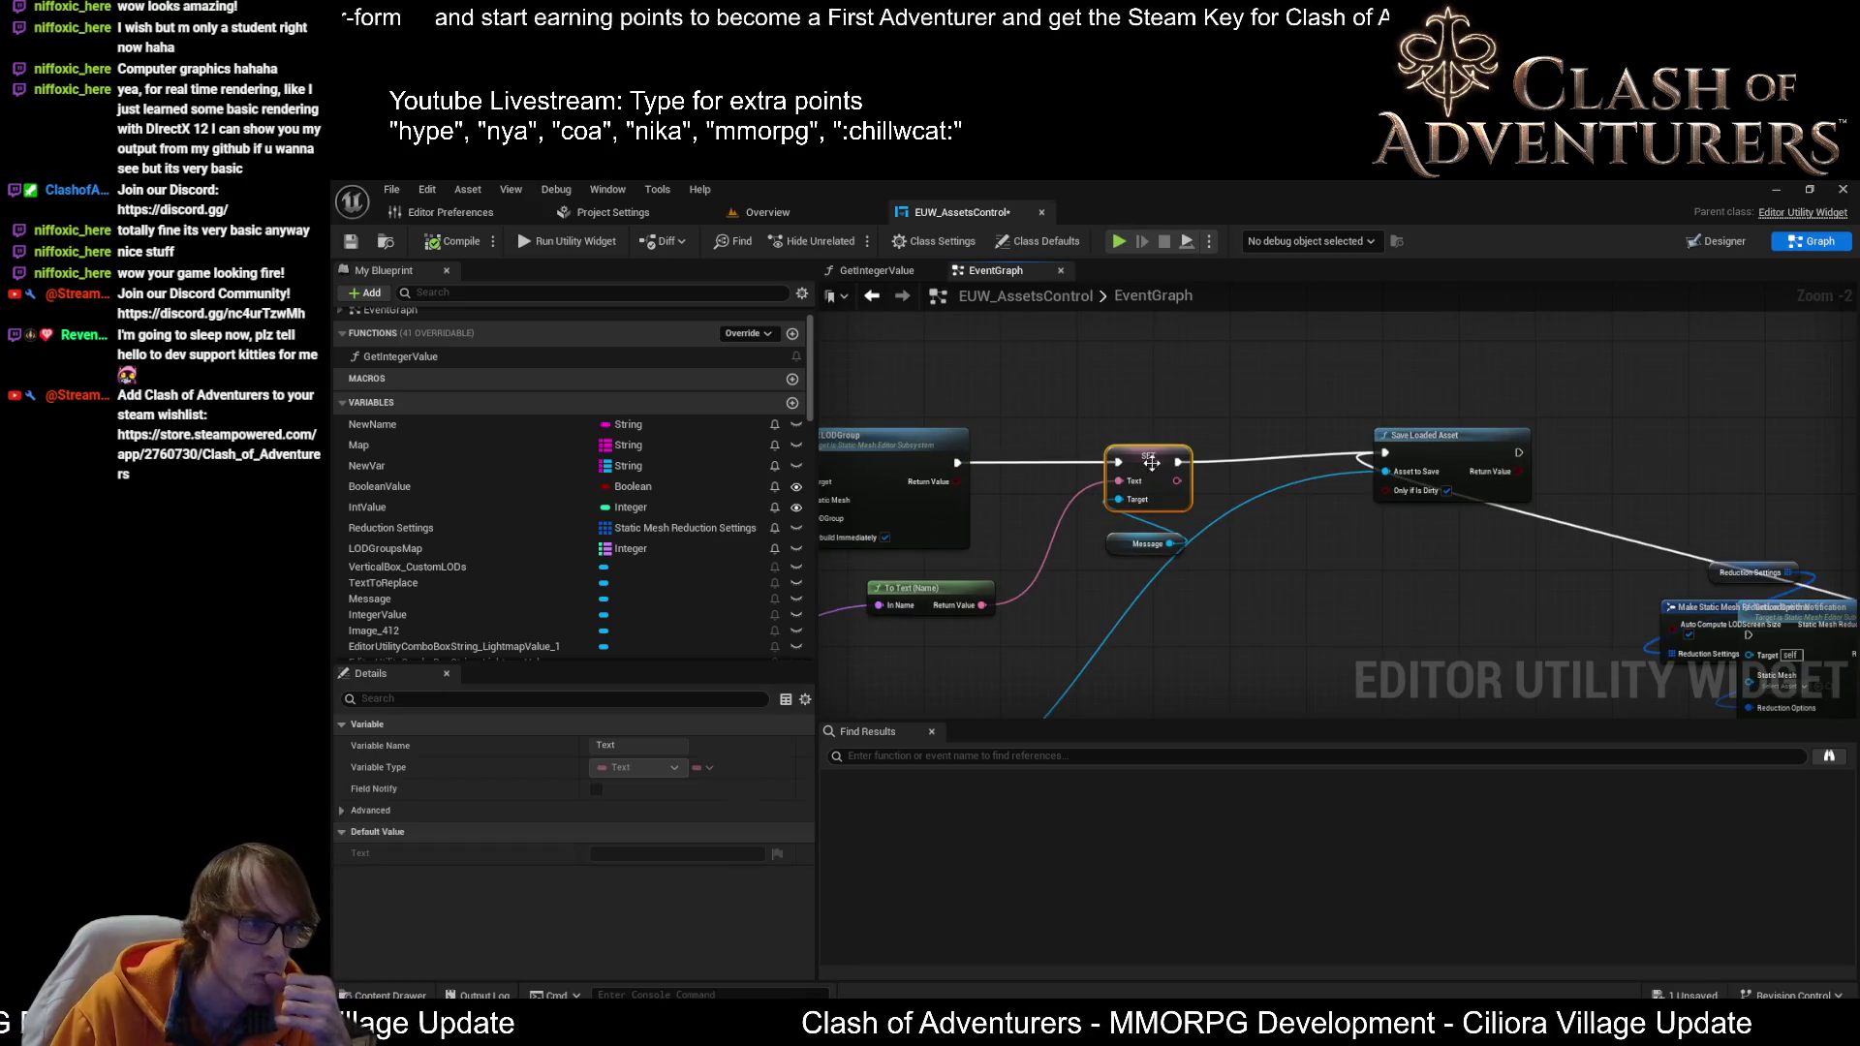
pyautogui.scroll(2, 1151, 462)
pyautogui.moveTo(1104, 485); pyautogui.dragTo(1576, 438)
pyautogui.moveTo(1394, 395)
pyautogui.mouseDown()
pyautogui.moveTo(1471, 484)
pyautogui.moveTo(1210, 443)
pyautogui.mouseUp()
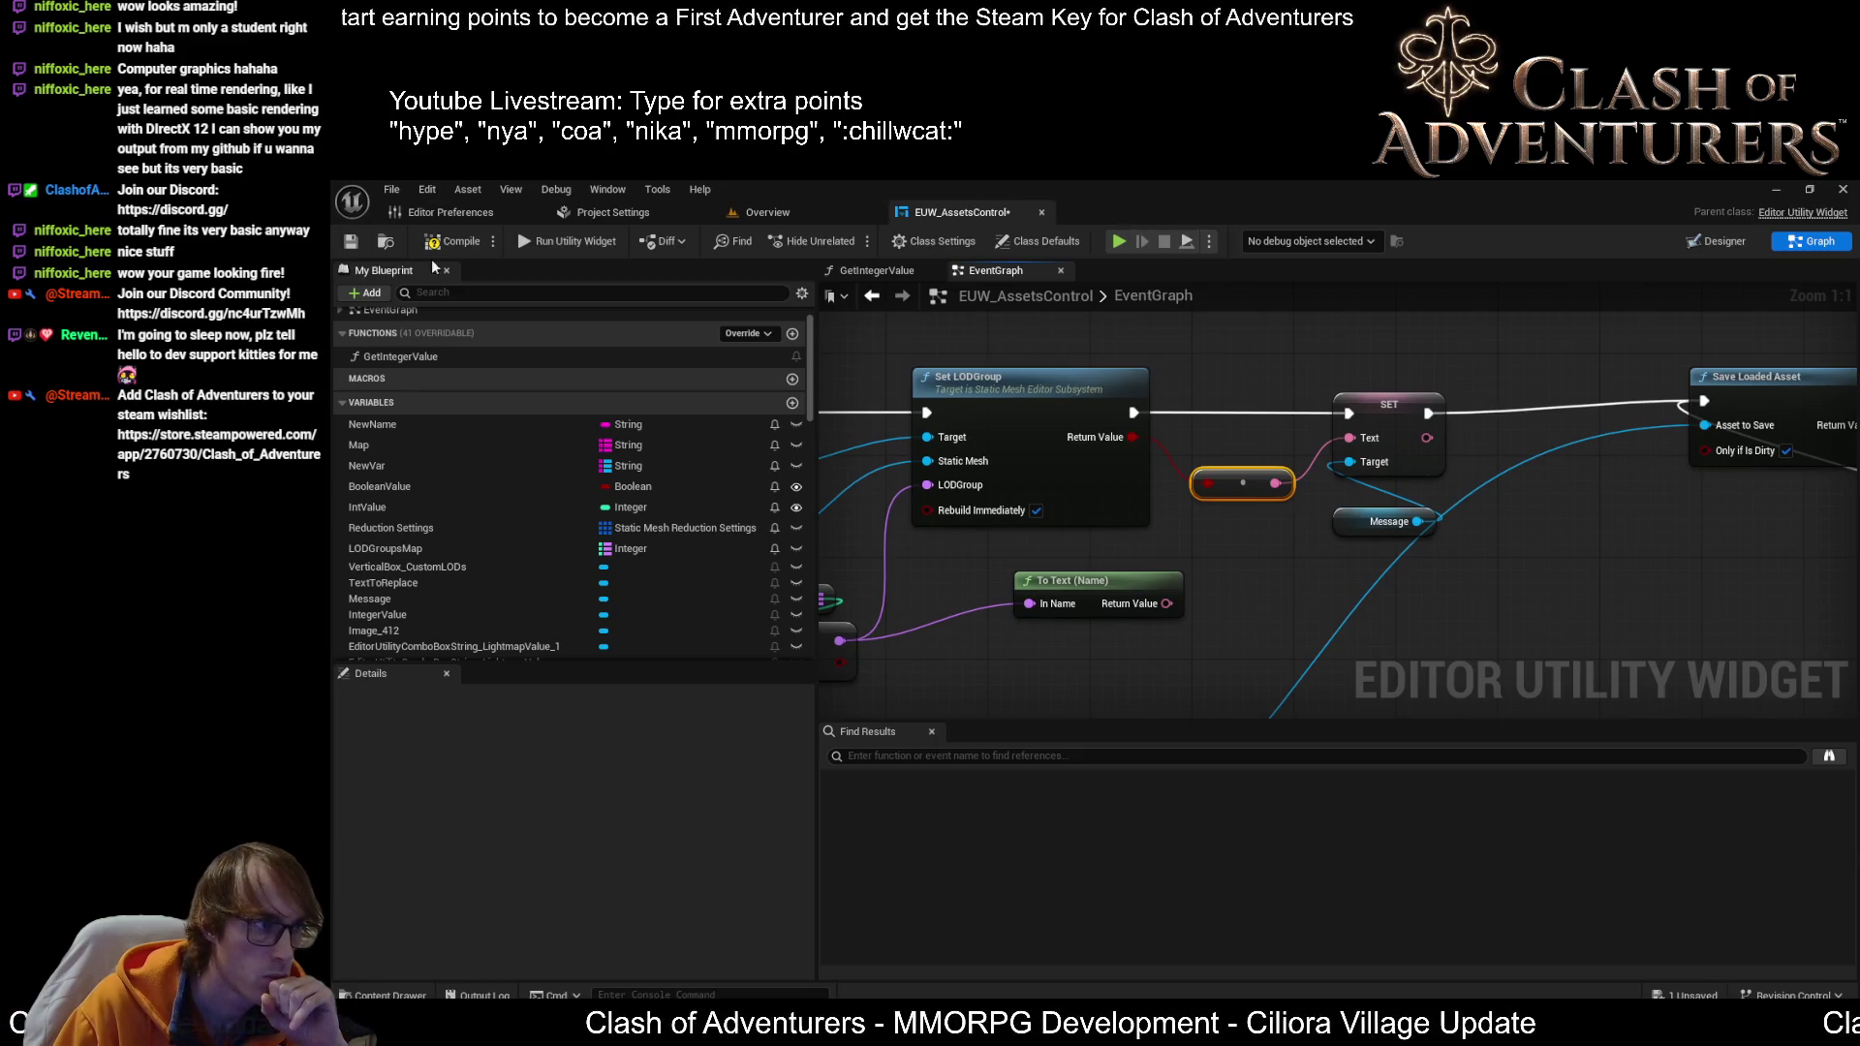
pyautogui.click(423, 249)
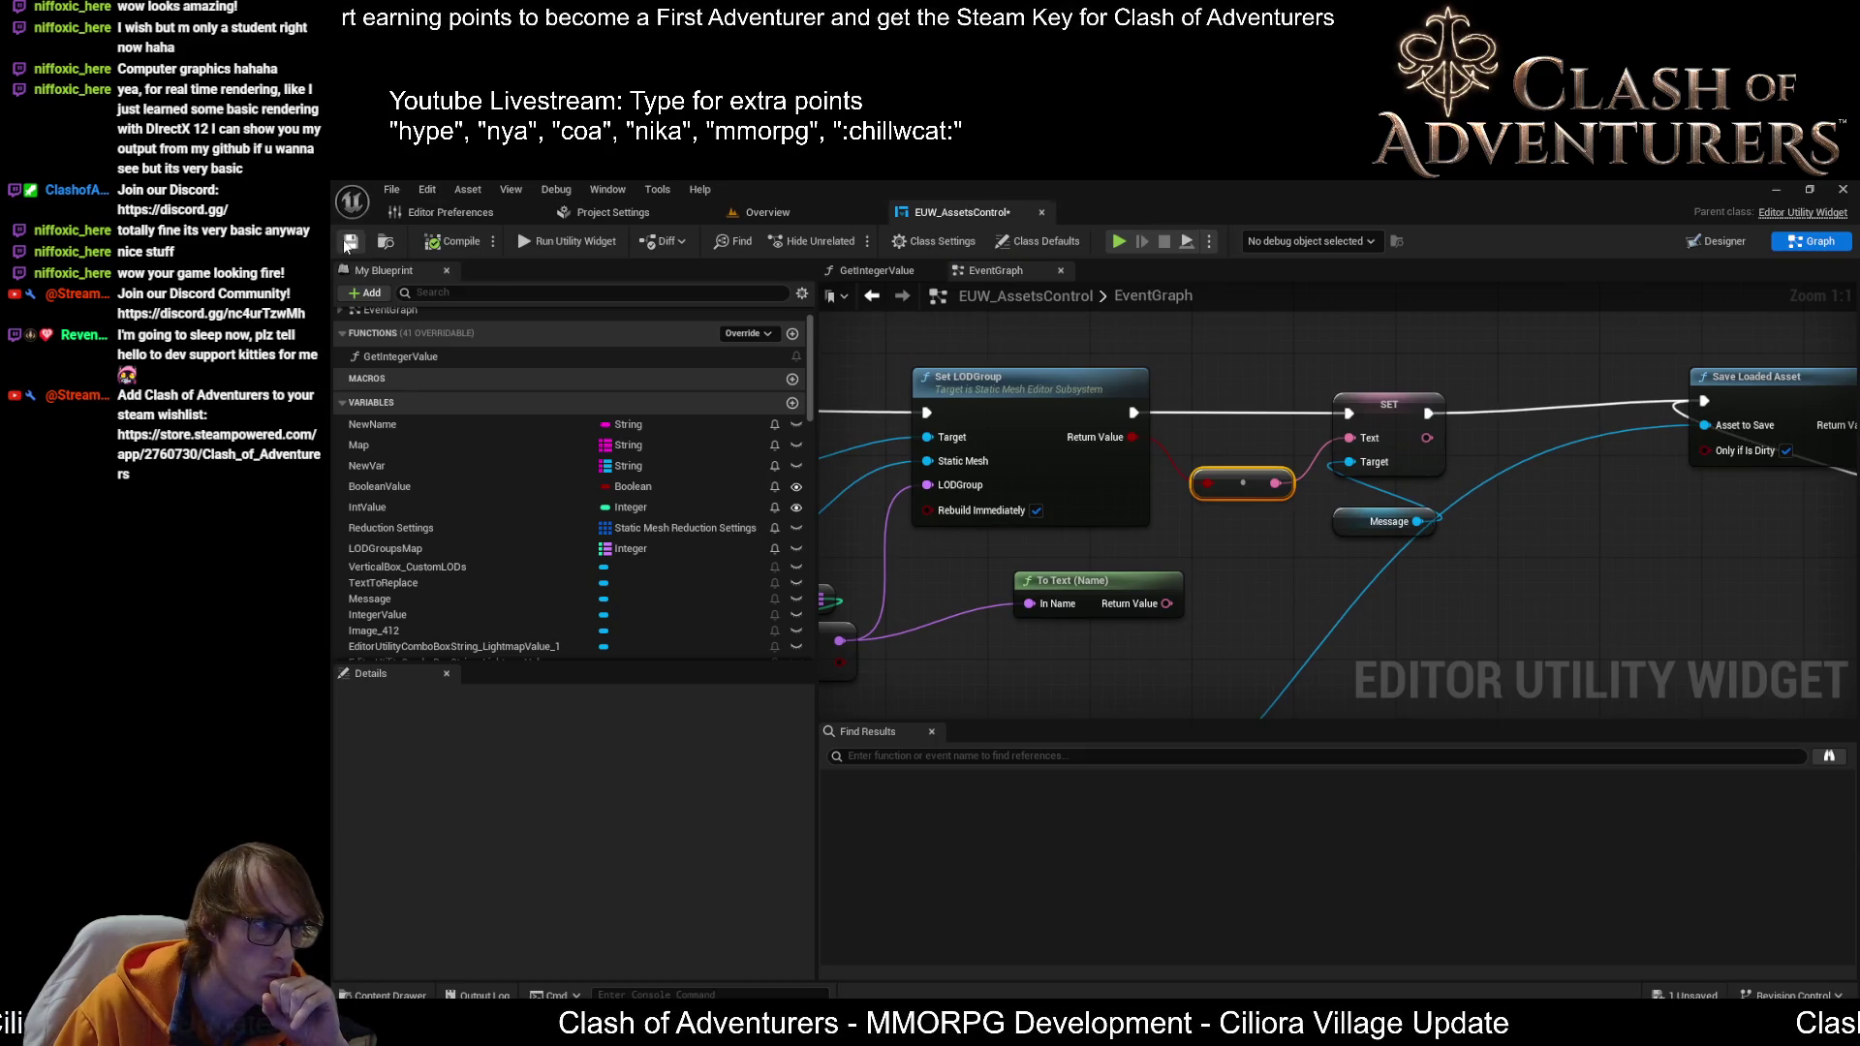
pyautogui.click(790, 206)
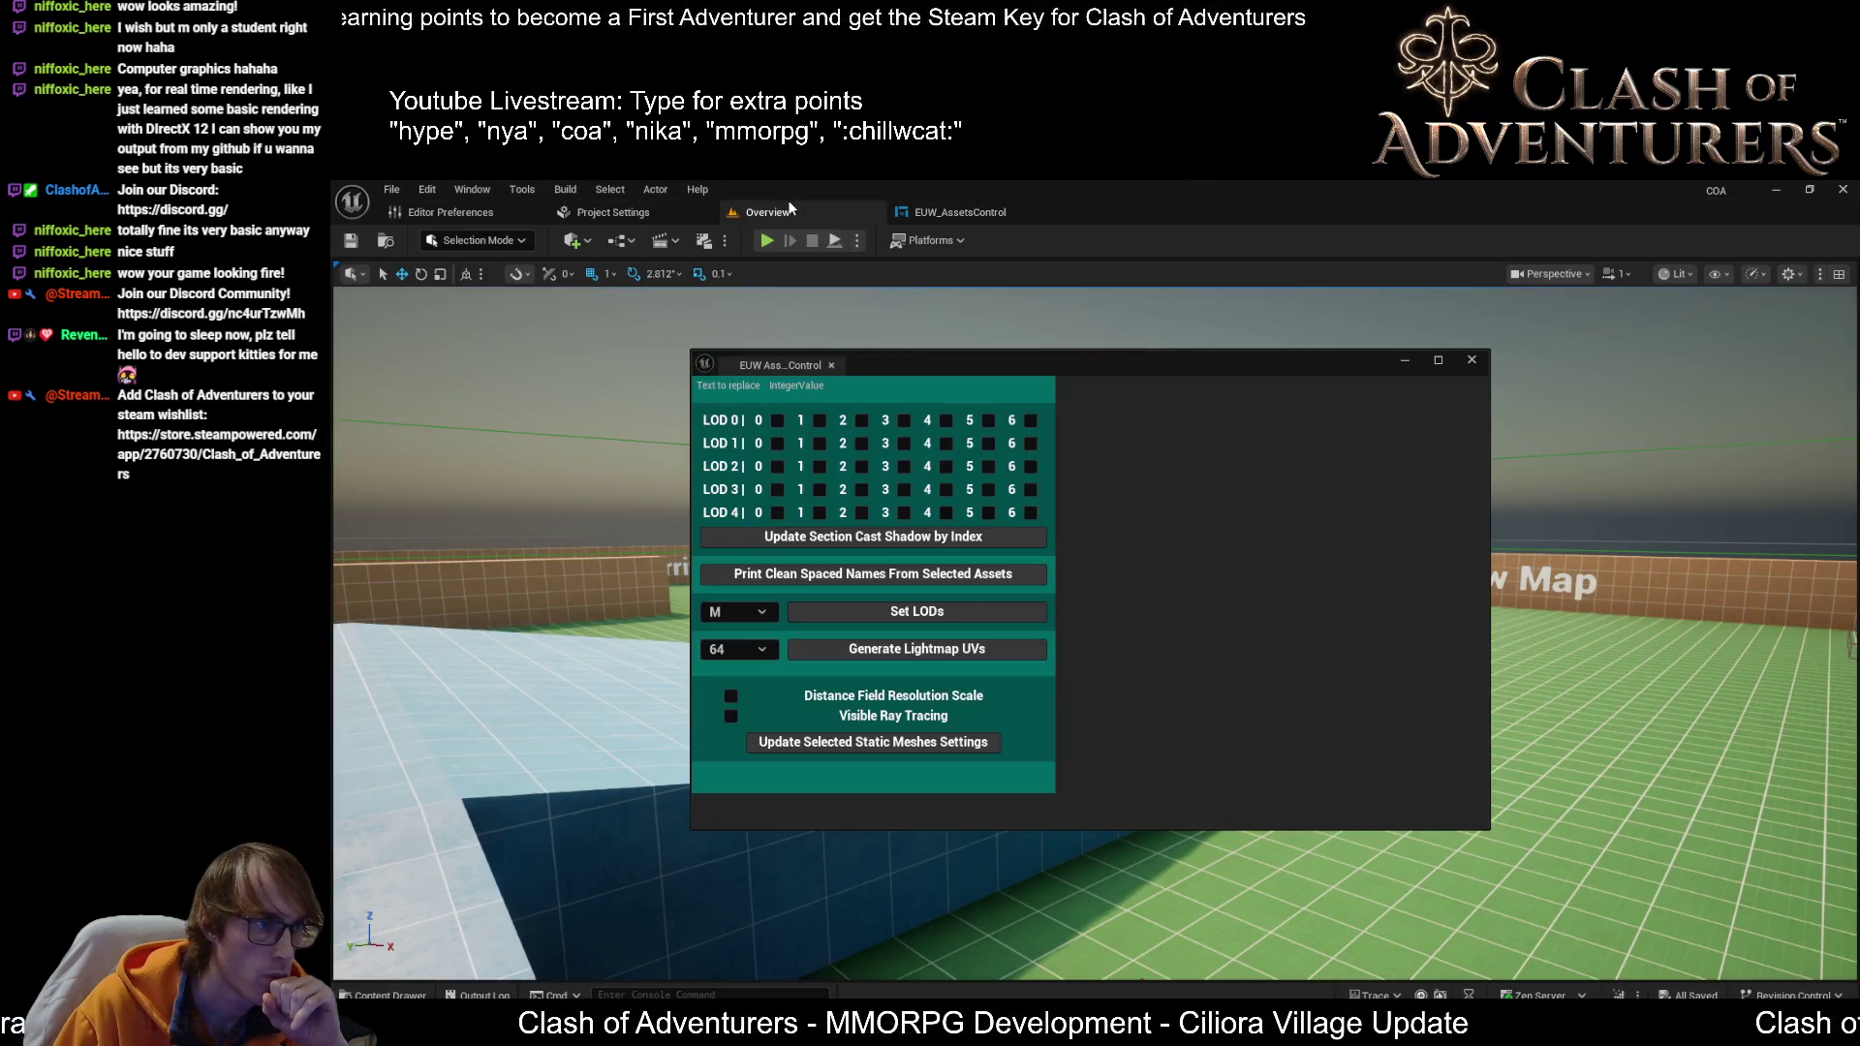
# Run Set LODs on the selected meshes, then go back to the EUW_AssetsControl event graph.
pyautogui.click(891, 618)
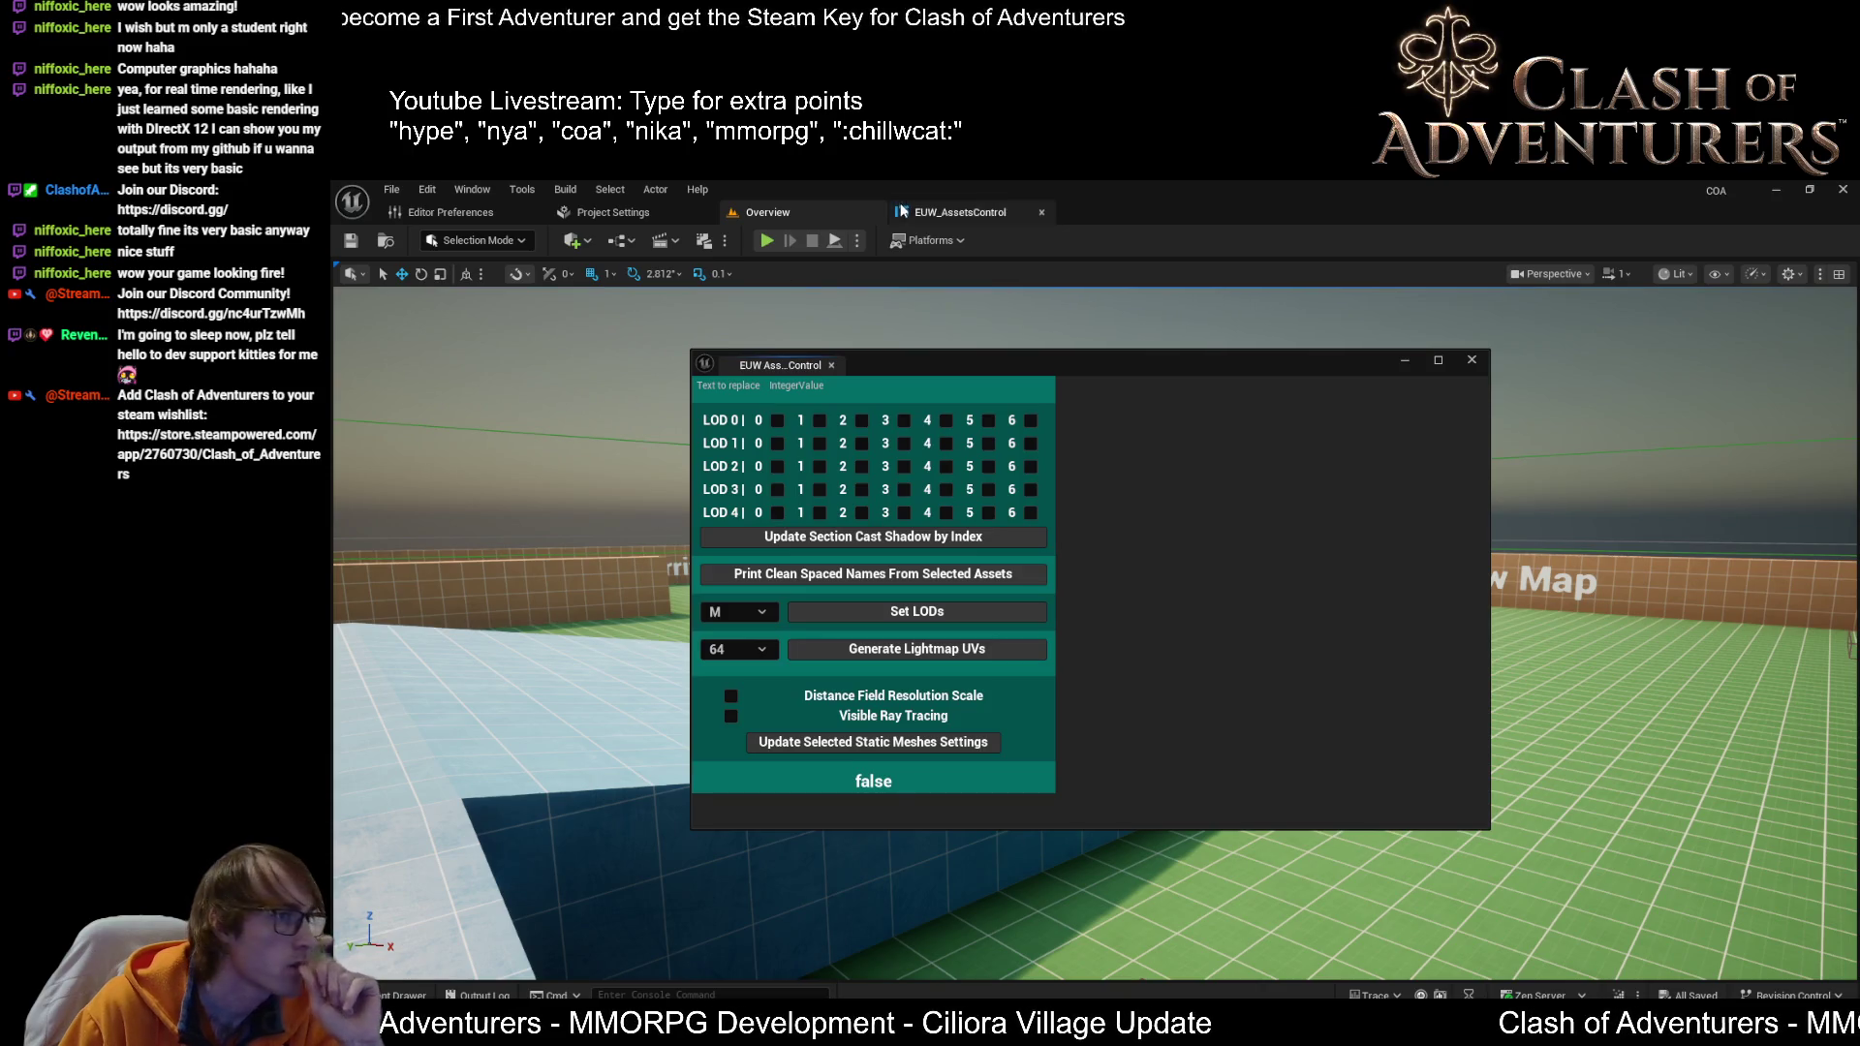
pyautogui.click(973, 213)
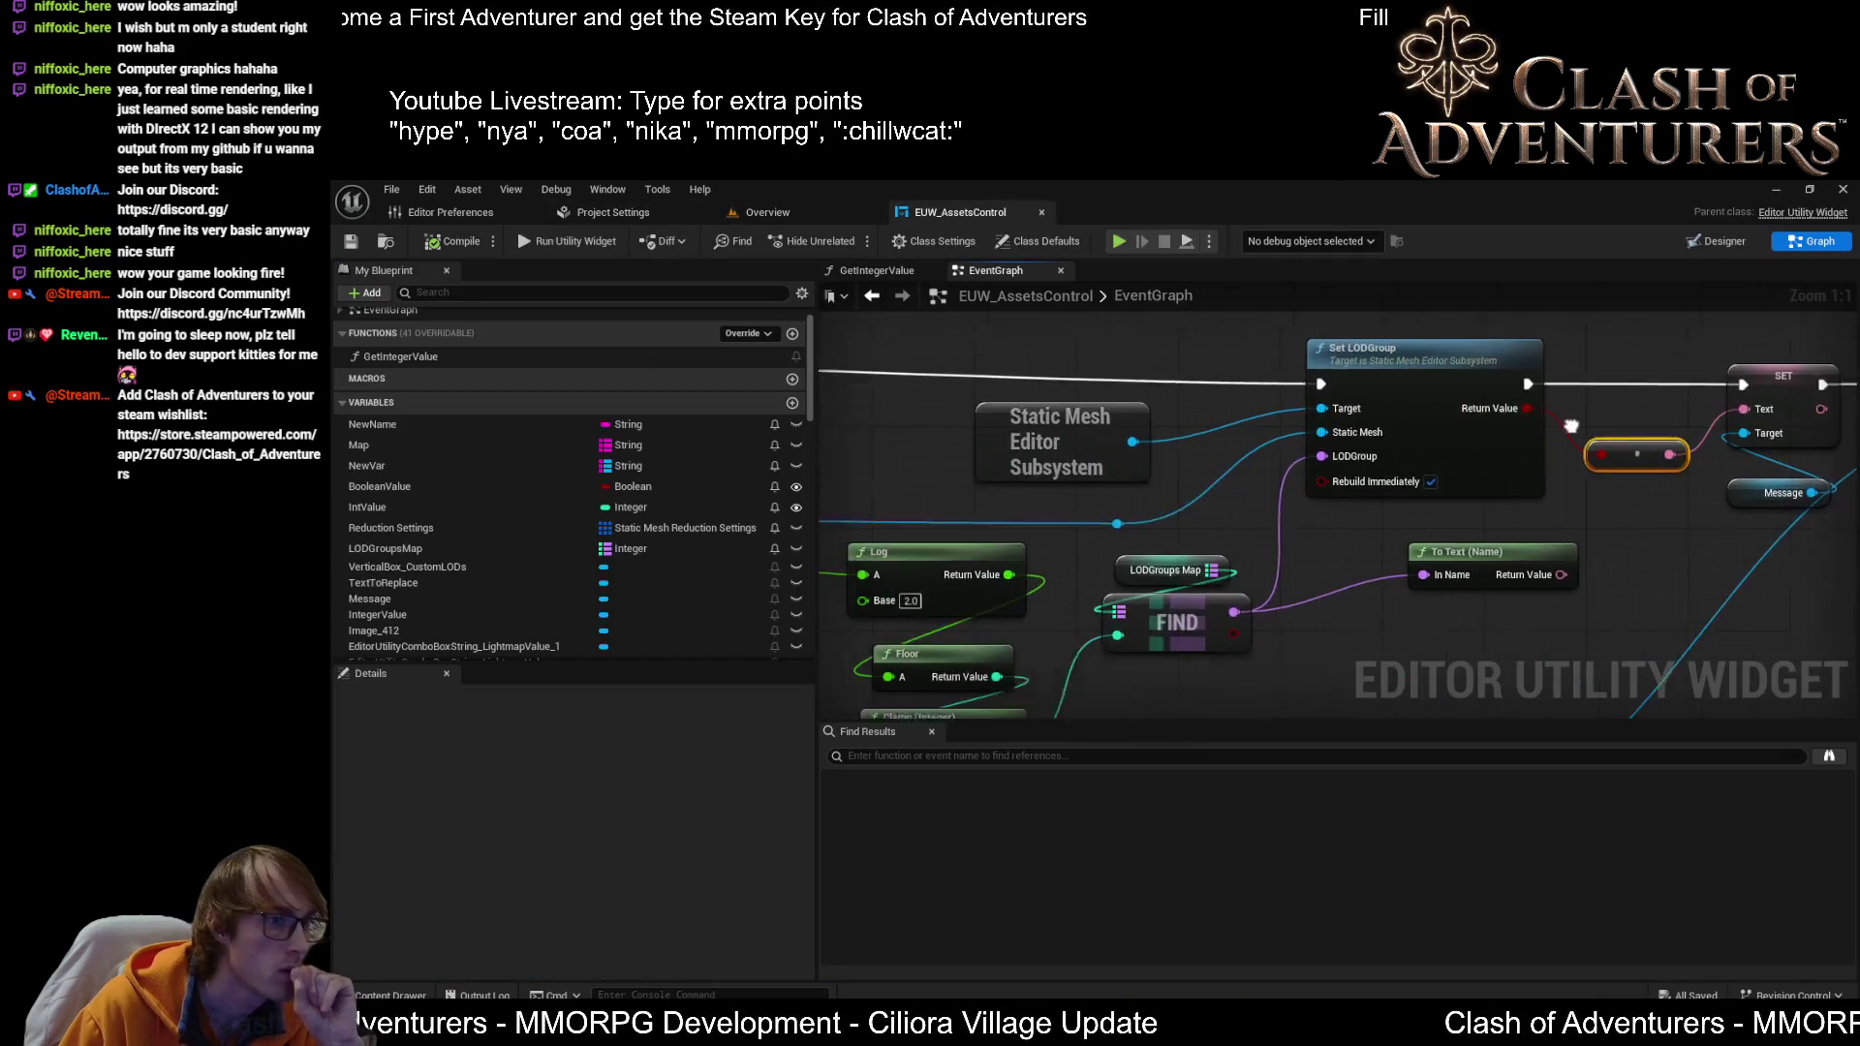
# Add a Get LODGroup node from the Static Mesh Editor Subsystem, then delete it.
pyautogui.moveTo(1293, 613)
pyautogui.mouseDown()
pyautogui.moveTo(1141, 597)
pyautogui.moveTo(1261, 574)
pyautogui.mouseUp()
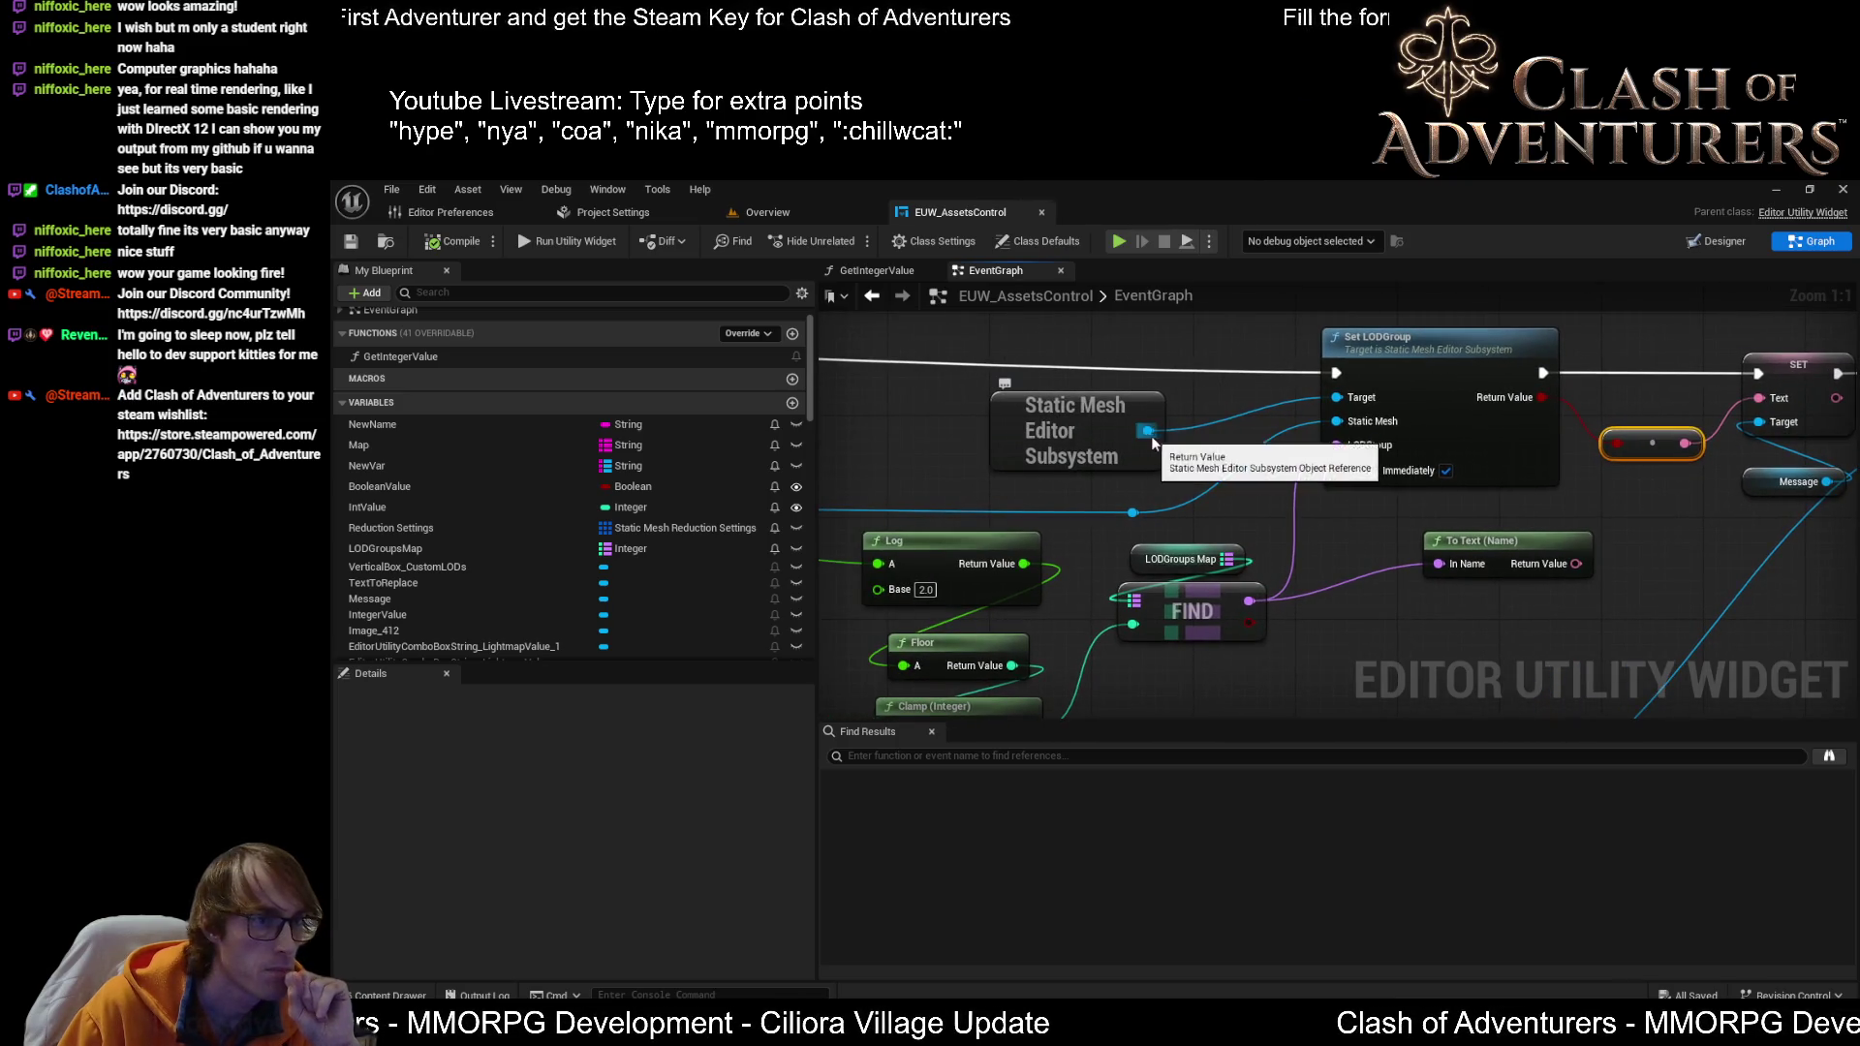
pyautogui.moveTo(1149, 437); pyautogui.dragTo(1201, 394)
pyautogui.write('get lod gr')
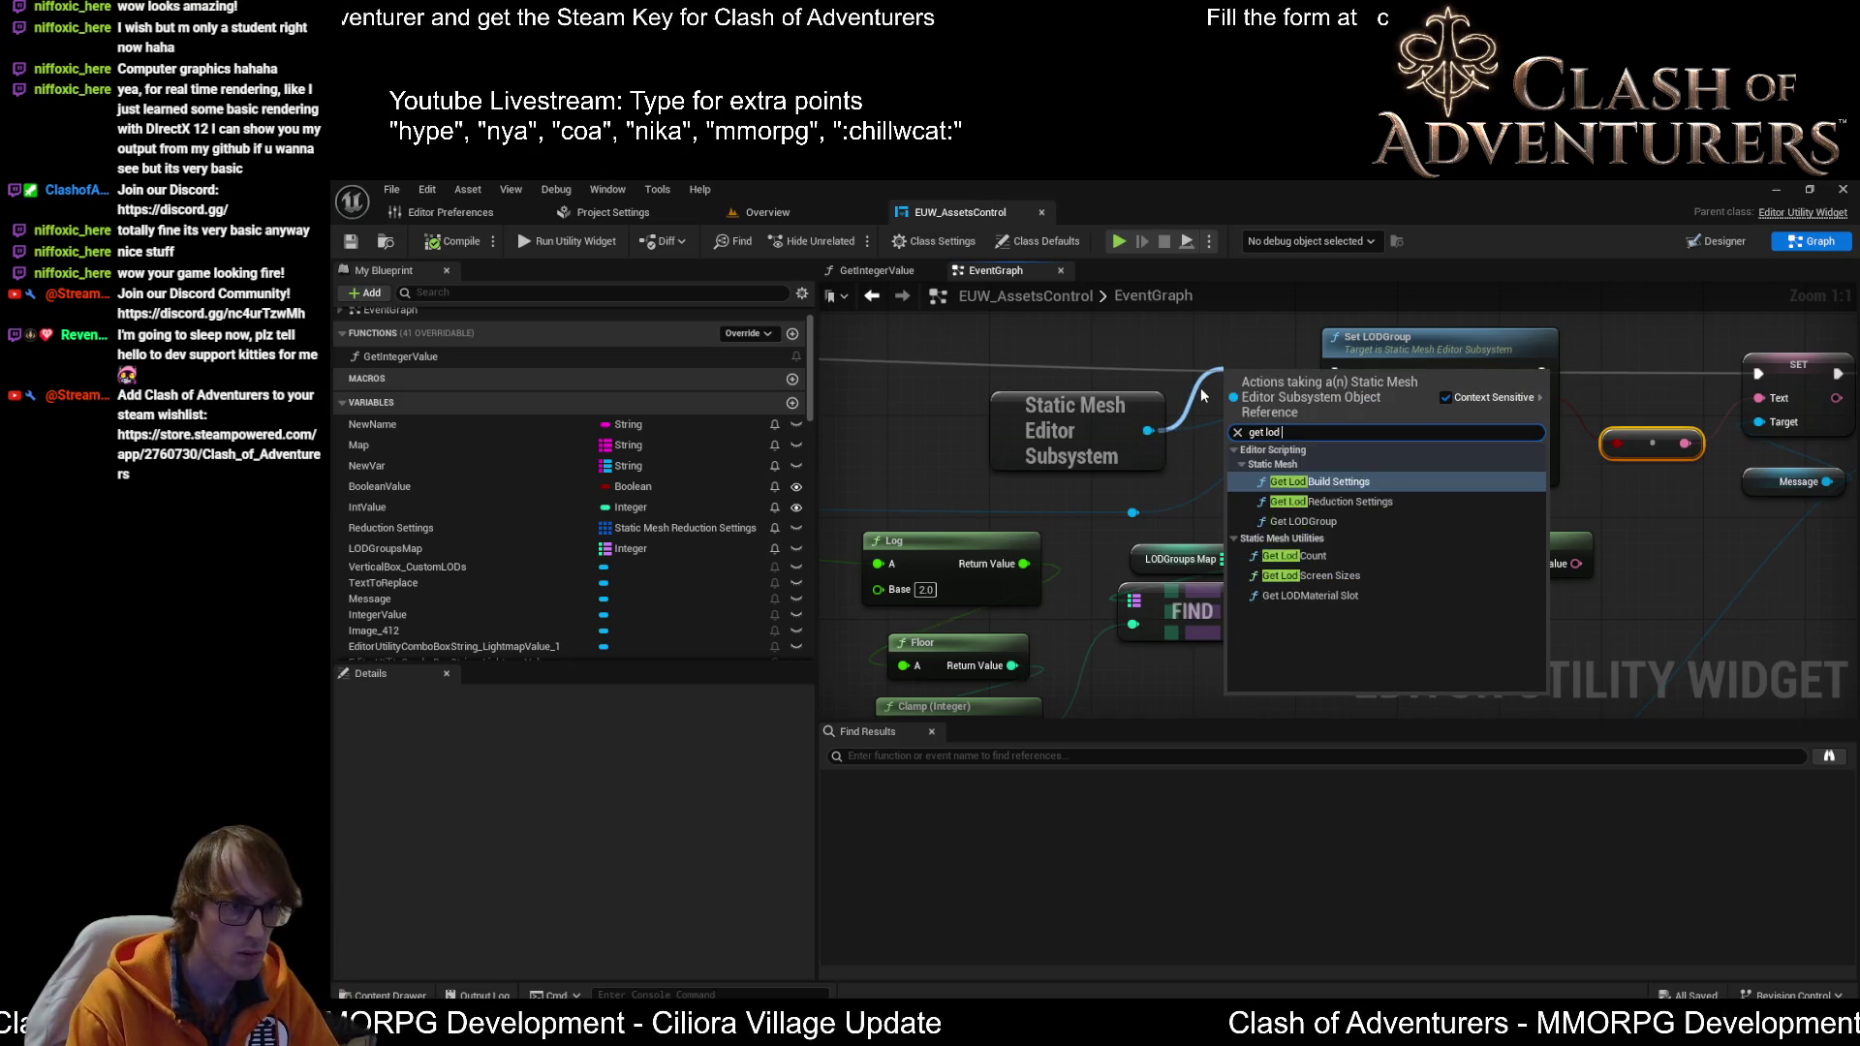
pyautogui.press('Return')
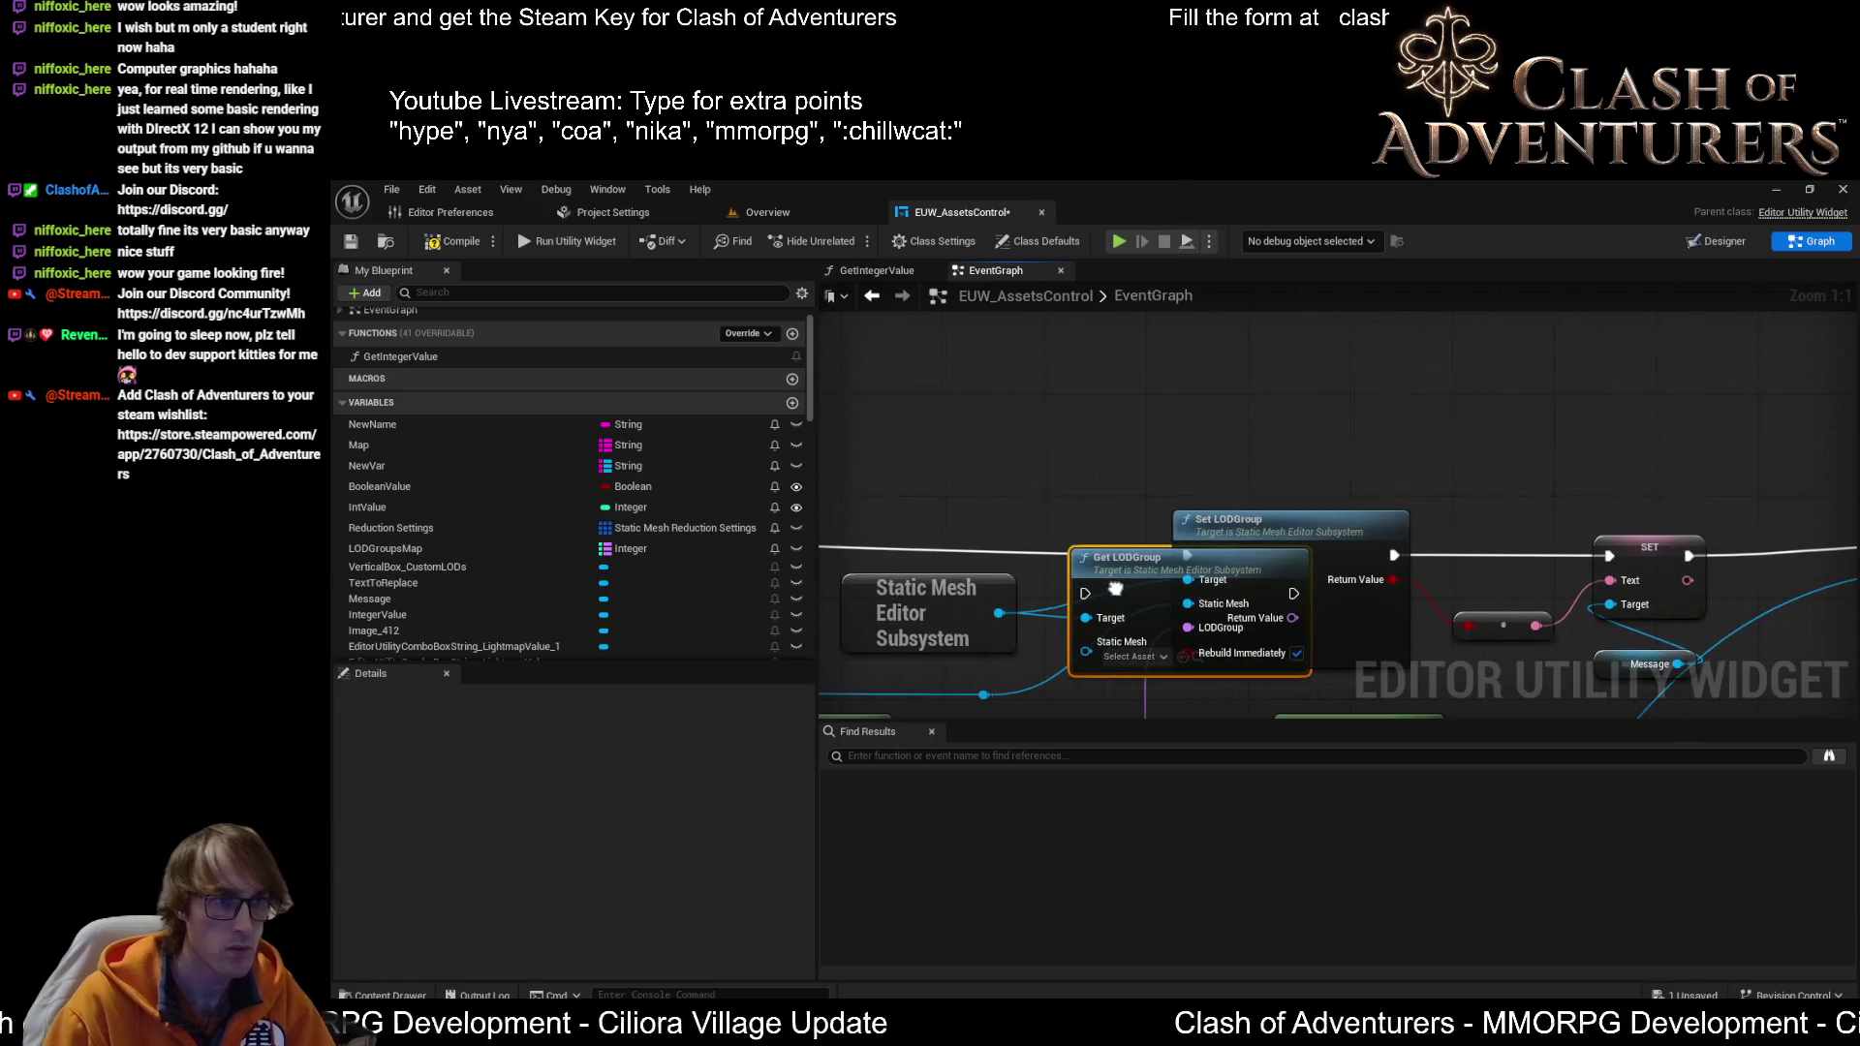
pyautogui.moveTo(1156, 586)
pyautogui.mouseDown()
pyautogui.moveTo(1156, 401)
pyautogui.moveTo(1181, 401)
pyautogui.mouseUp()
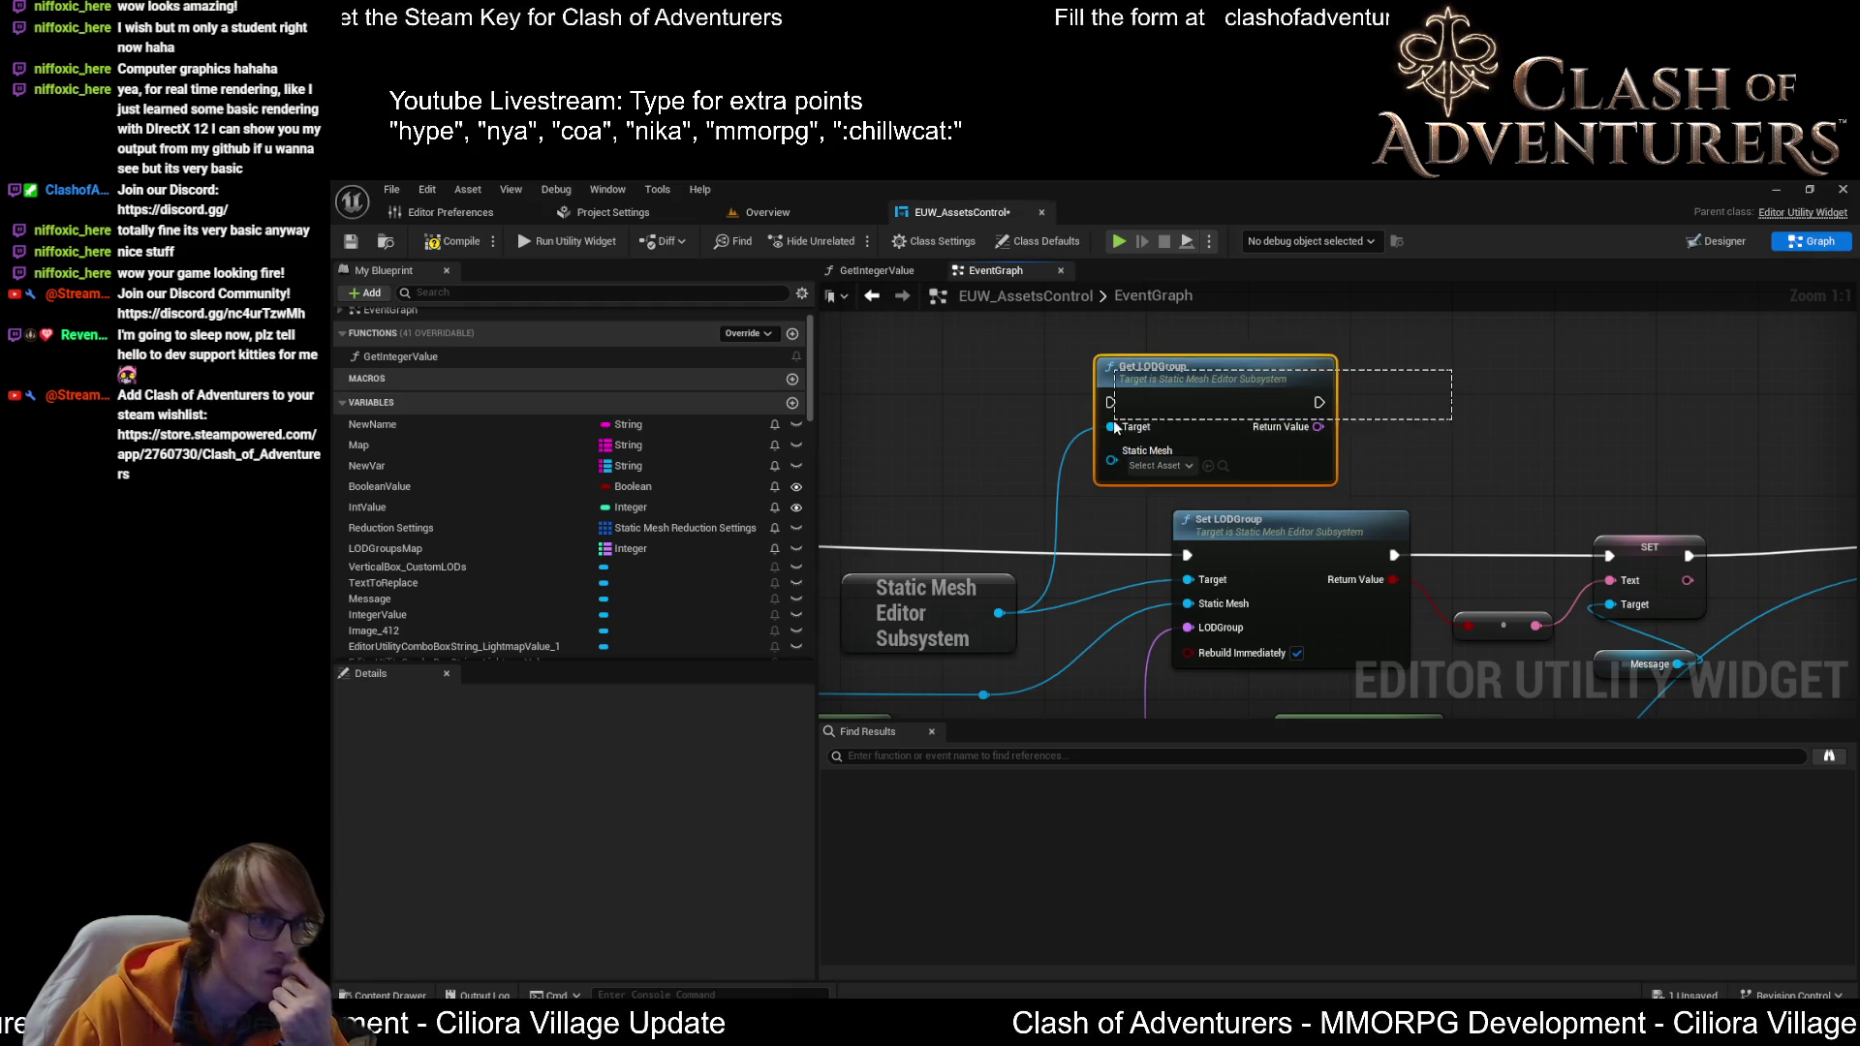
pyautogui.press('Delete')
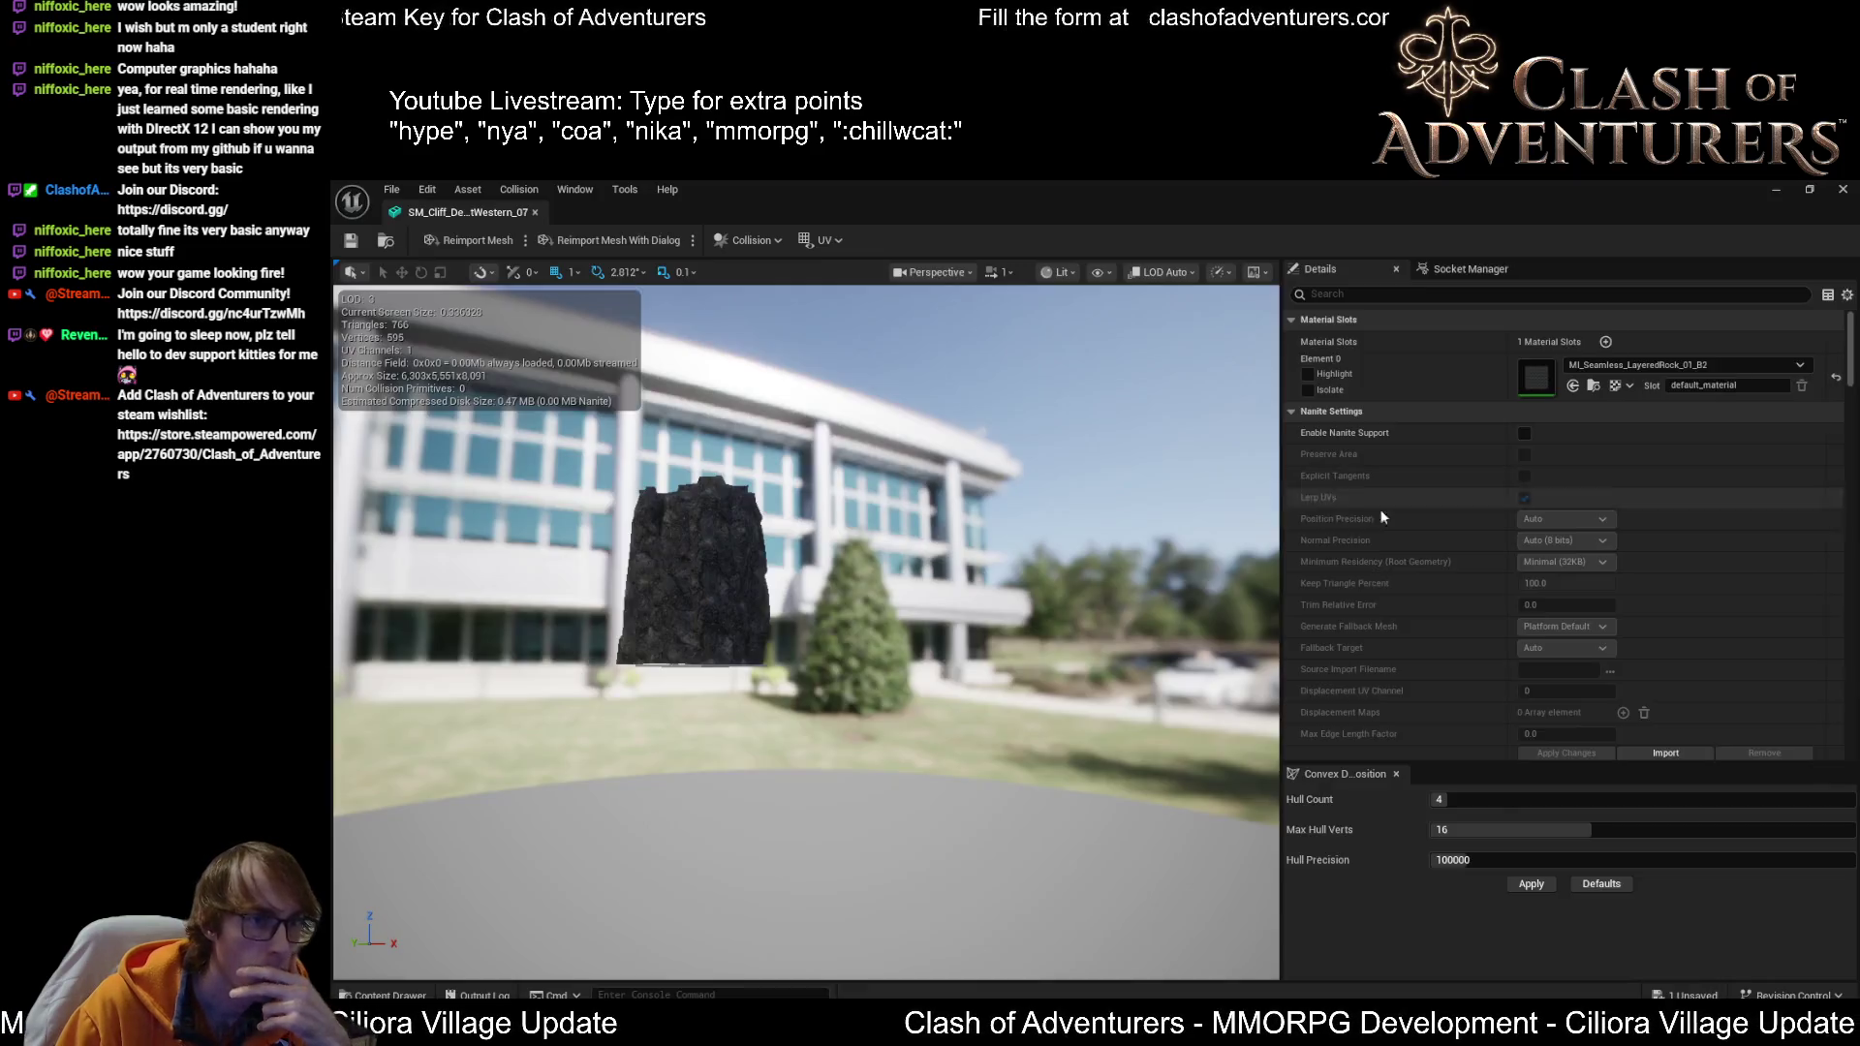
# Scroll to the cliff mesh's LOD Settings and list the LOD Group options, currently None.
pyautogui.scroll(-6, 1610, 528)
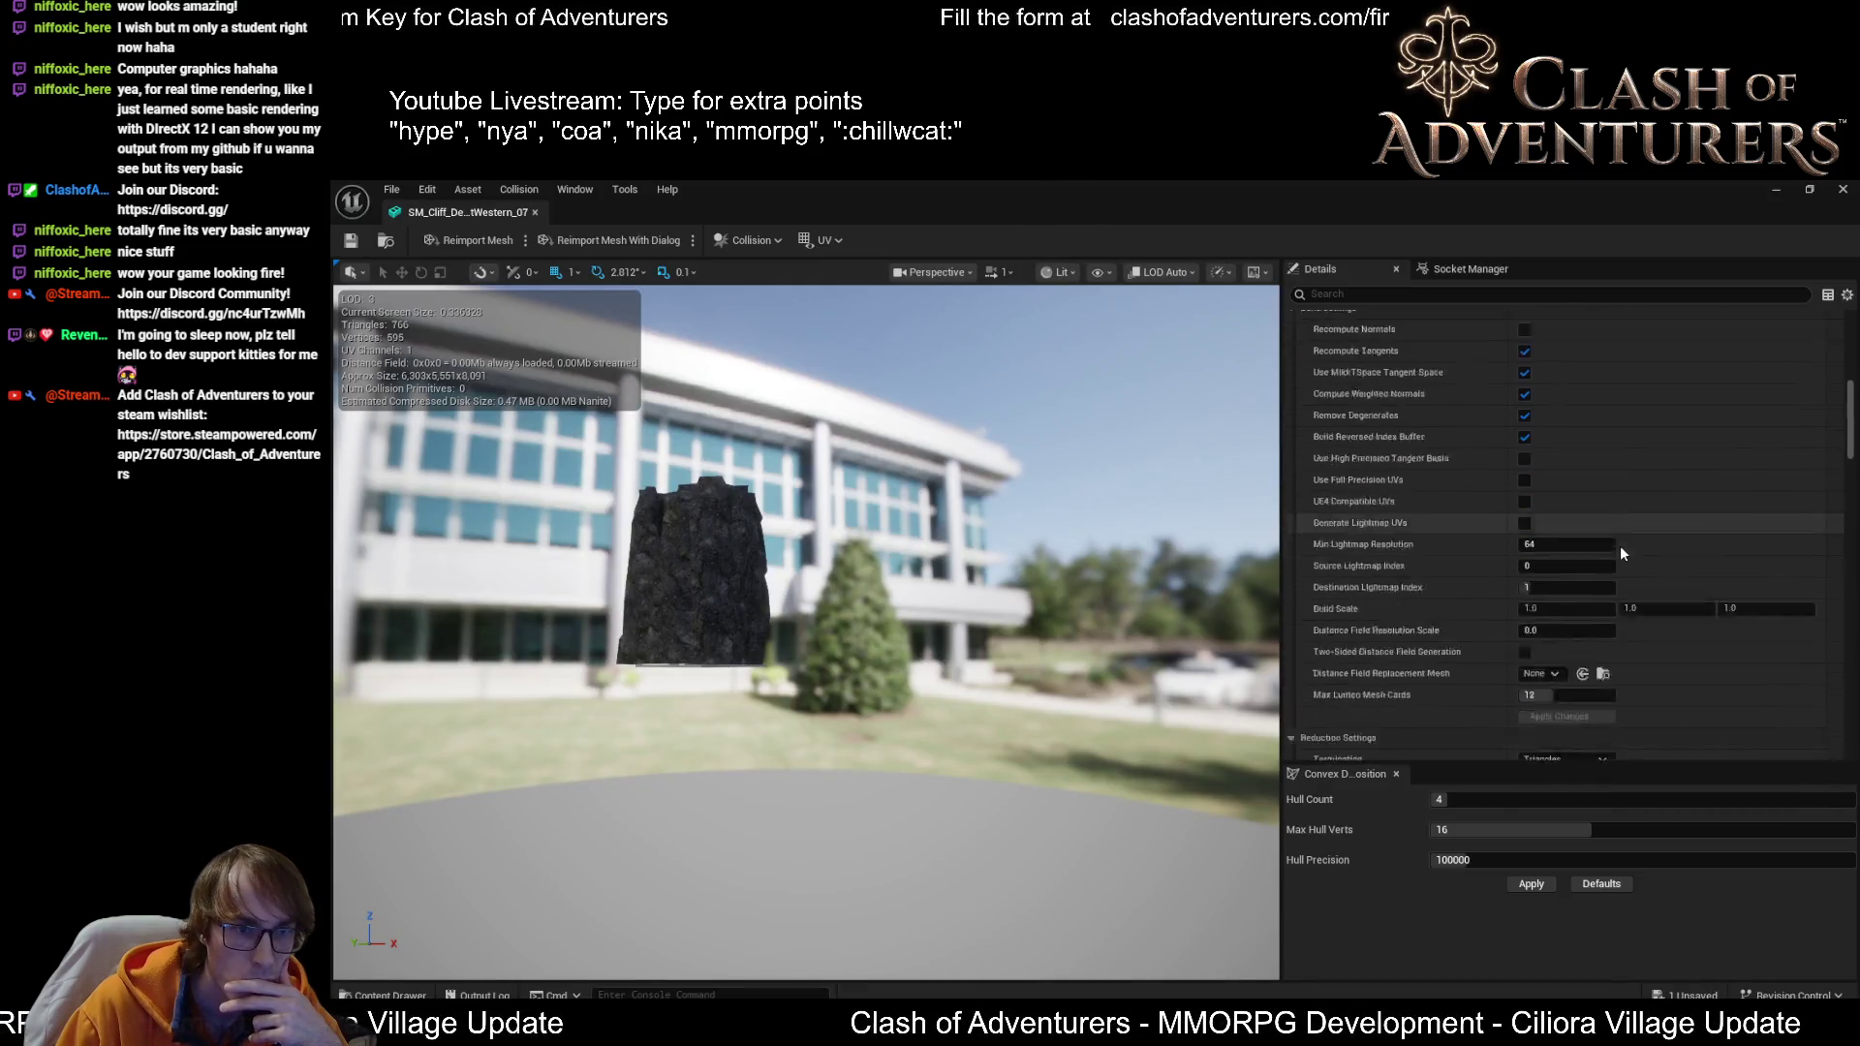
pyautogui.scroll(-4, 1619, 574)
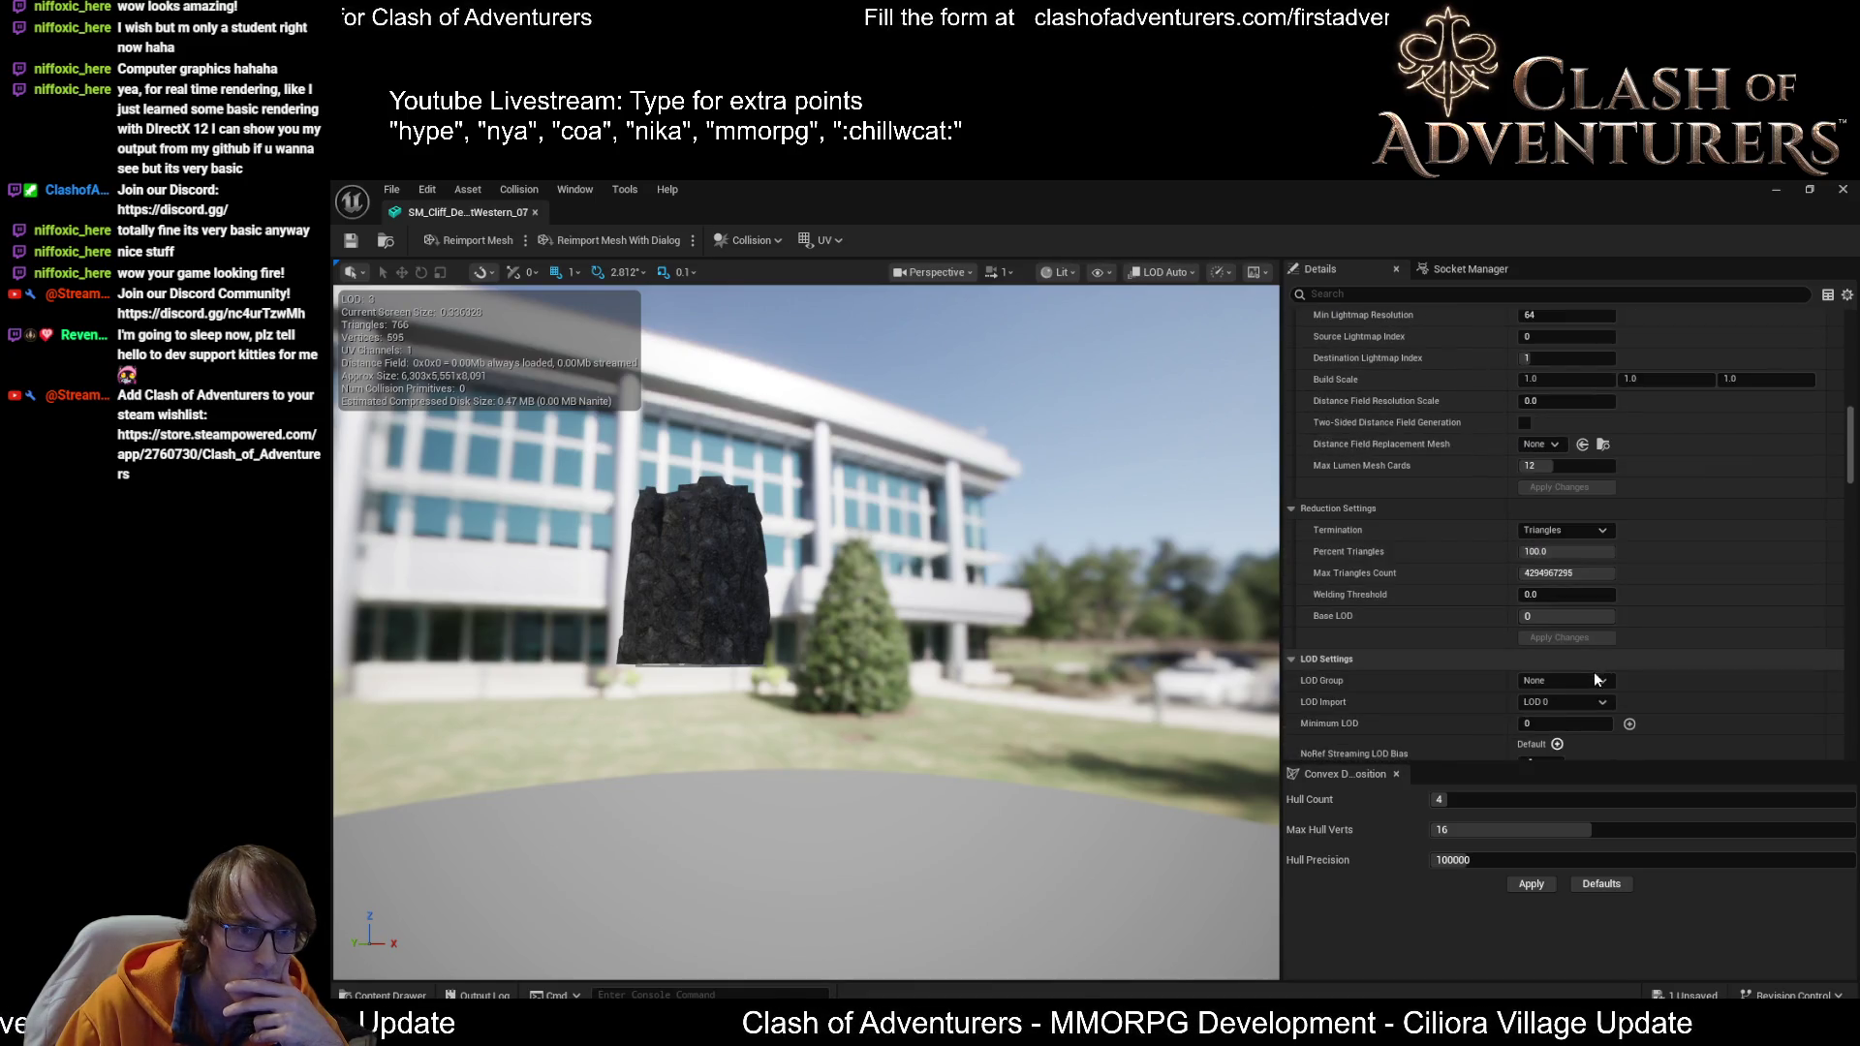
pyautogui.click(1594, 682)
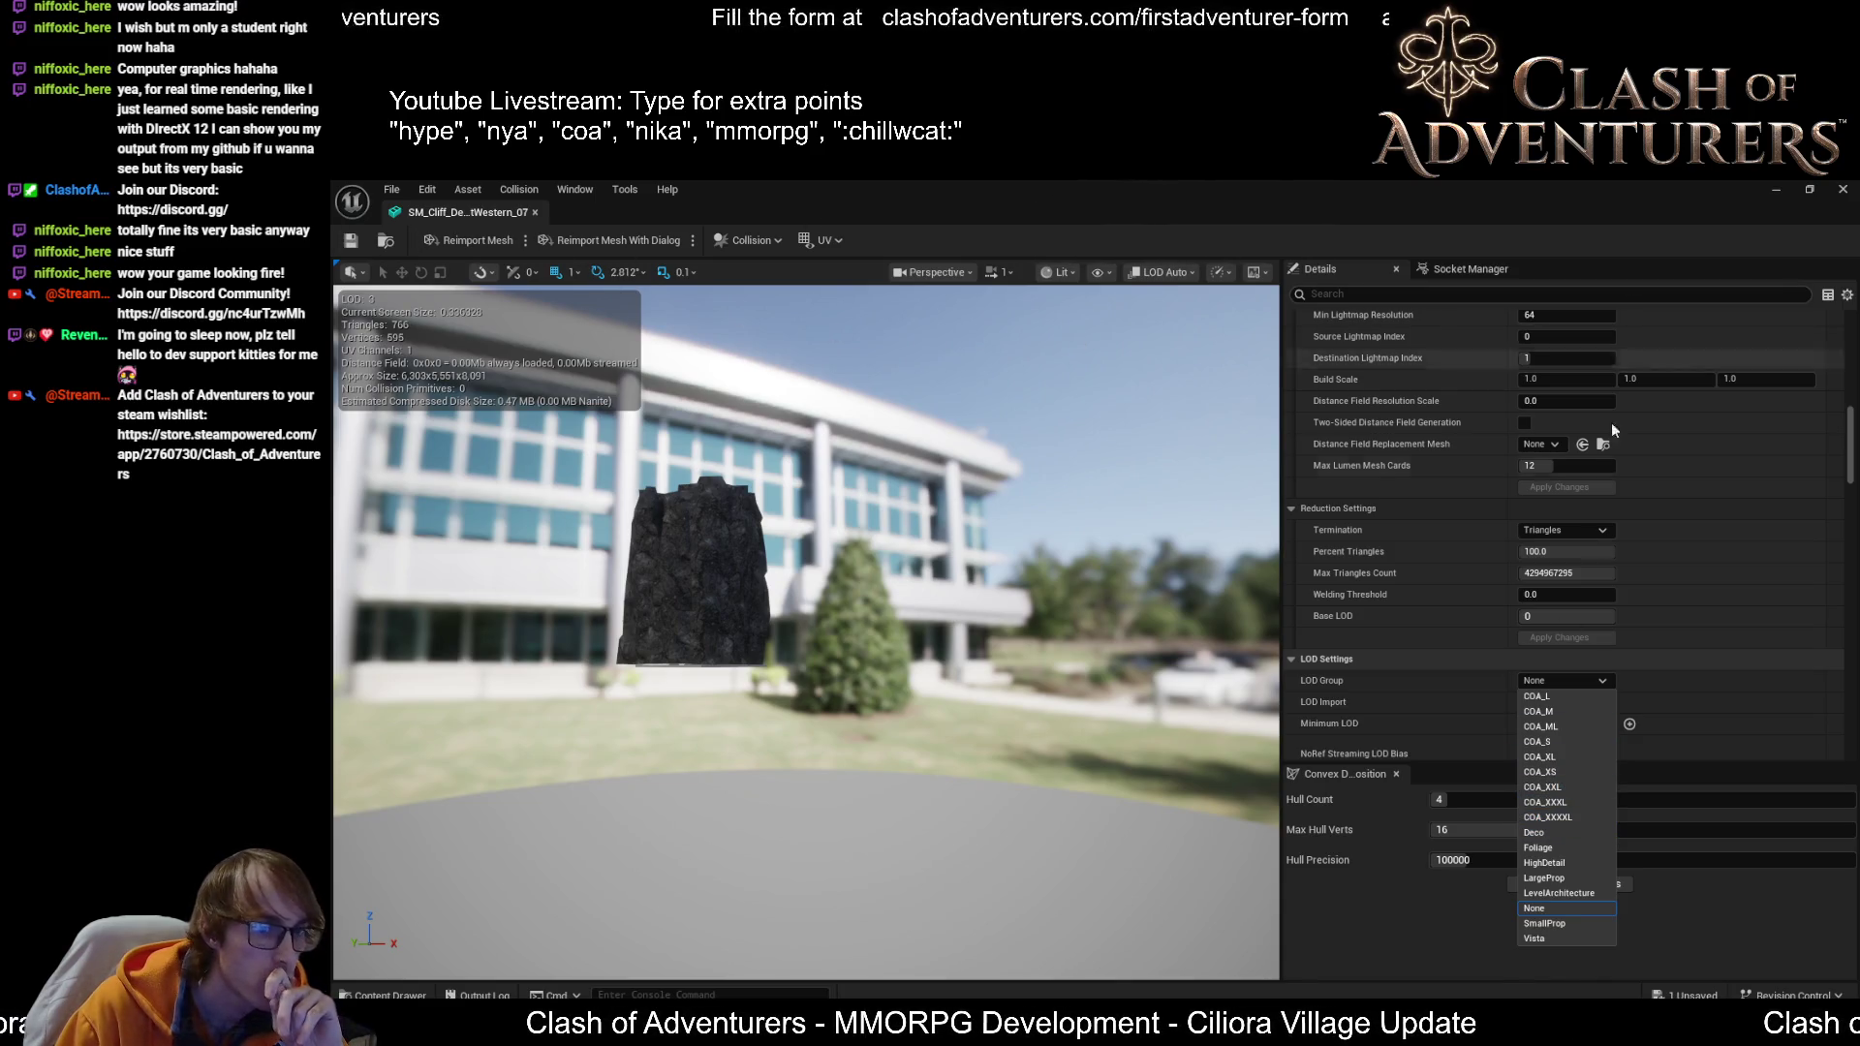
# Close the mesh editor, select LODGroupsMap and trim key 3 to COA_L, undoing a mistaken key 2 edit.
pyautogui.click(1842, 188)
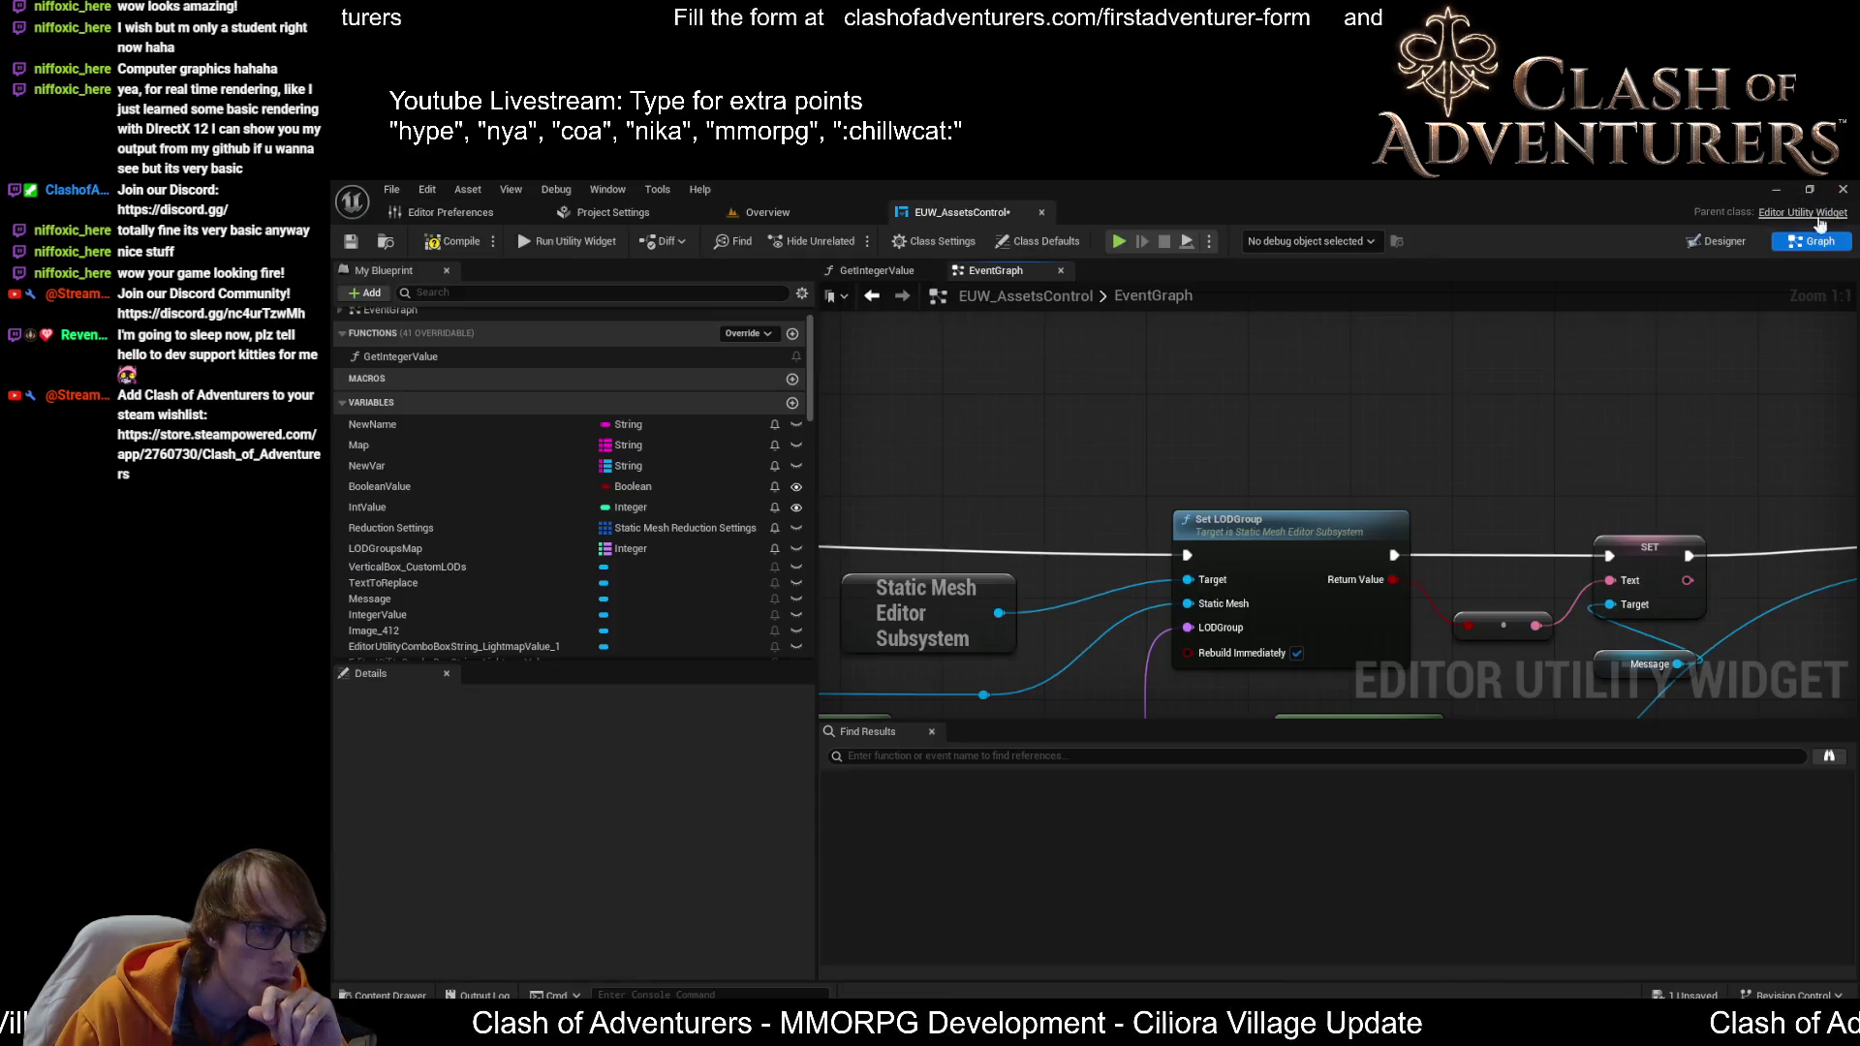
pyautogui.moveTo(1099, 478); pyautogui.dragTo(1238, 289)
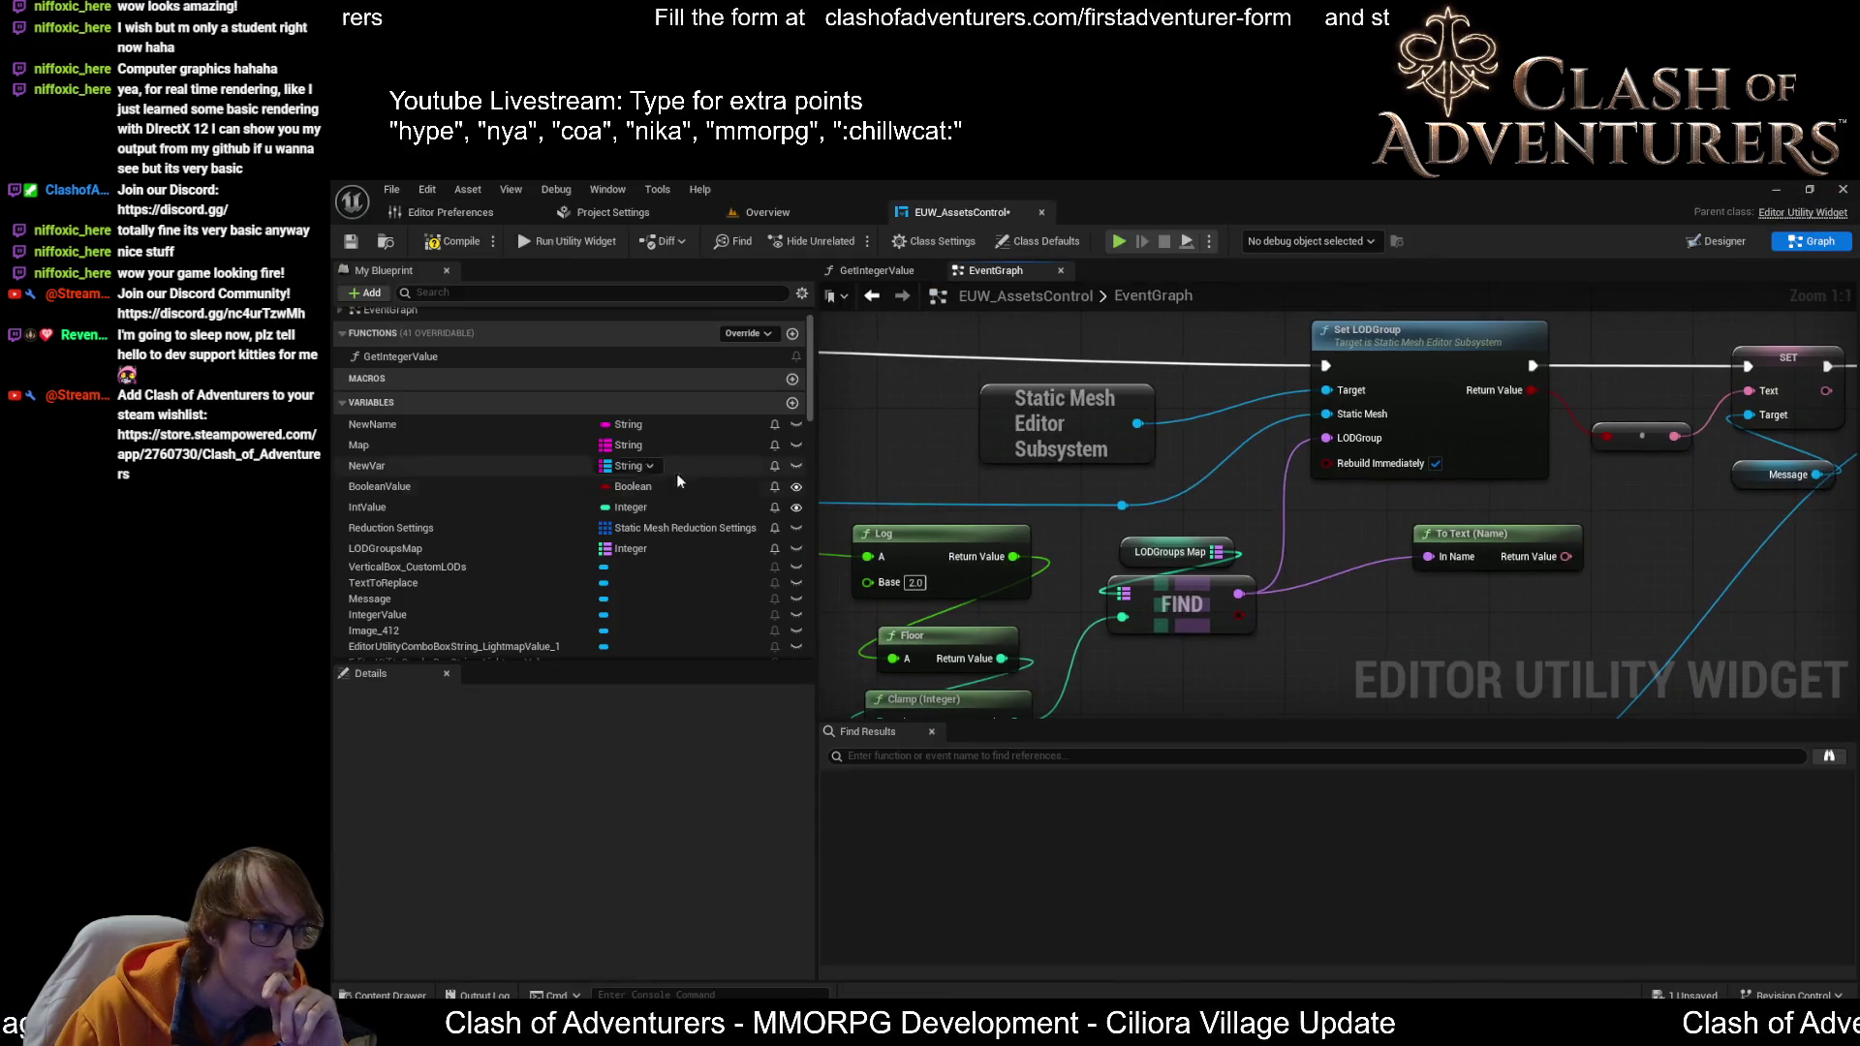
pyautogui.click(485, 548)
pyautogui.scroll(-10, 581, 823)
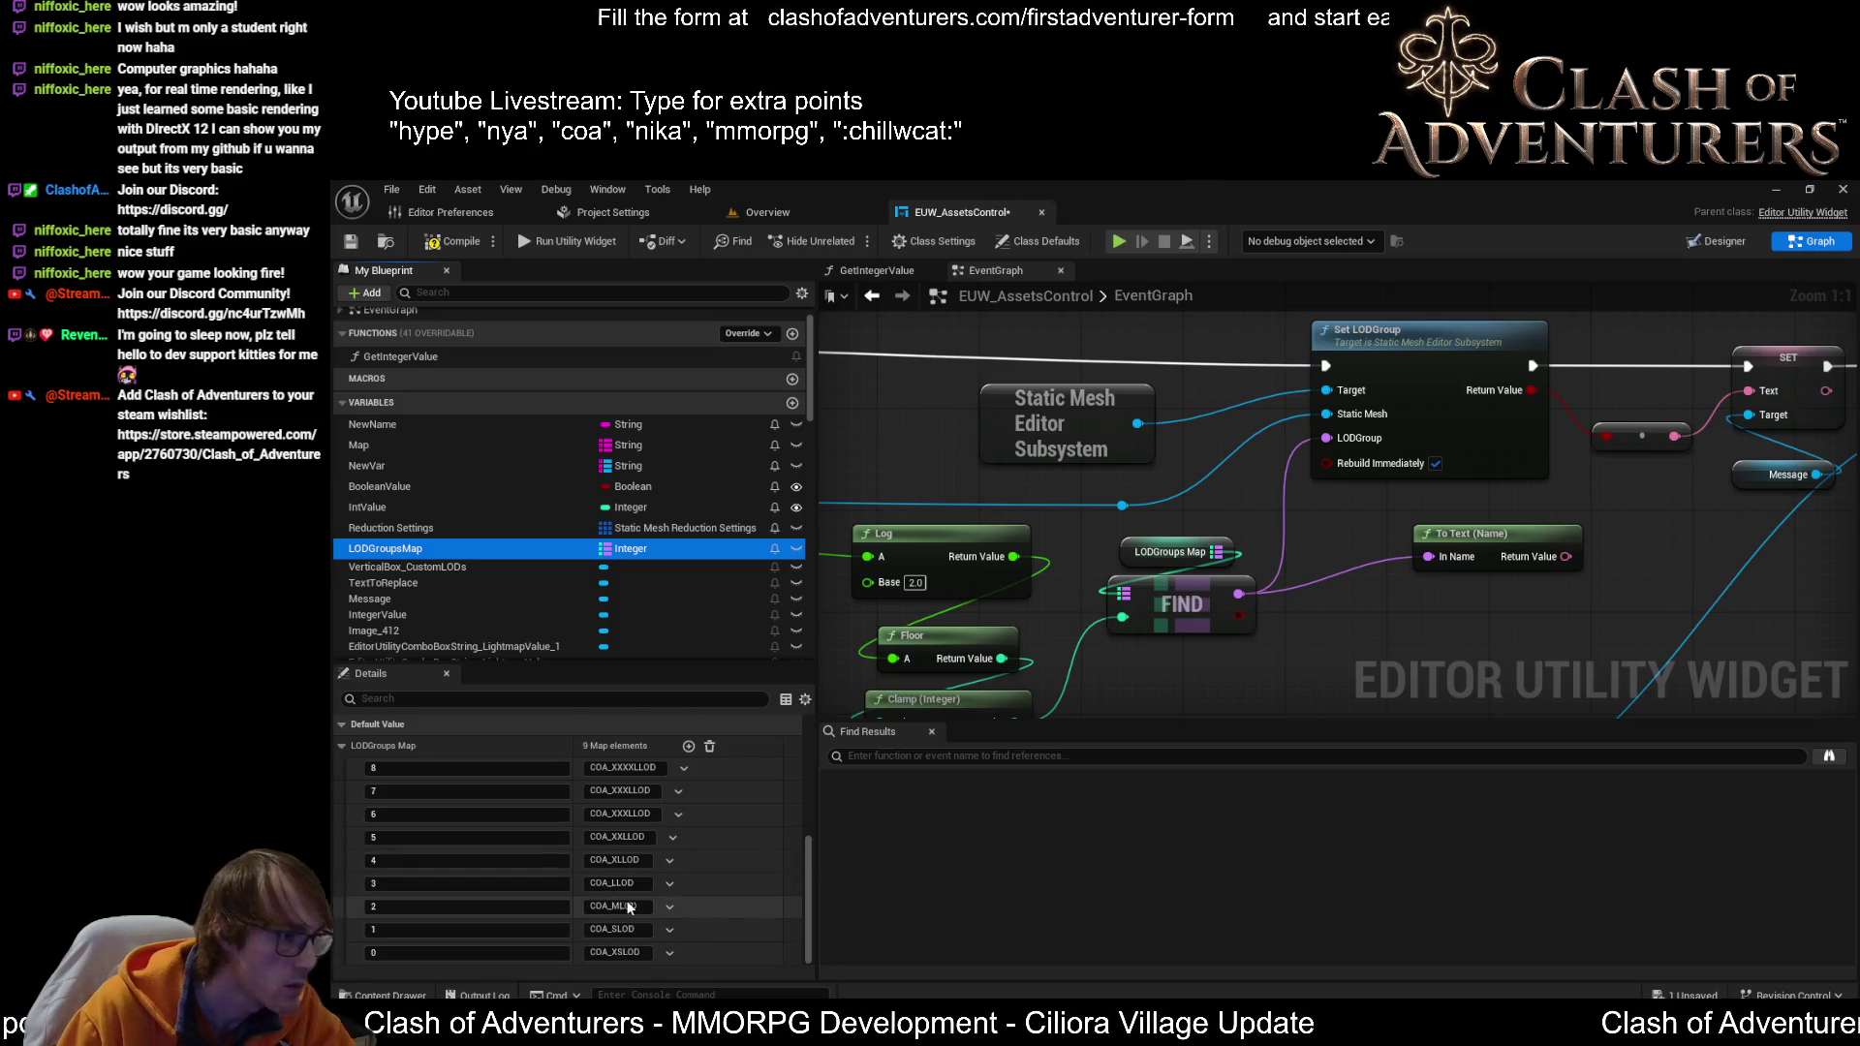
pyautogui.click(634, 884)
pyautogui.press('BackSpace')
pyautogui.press('BackSpace')
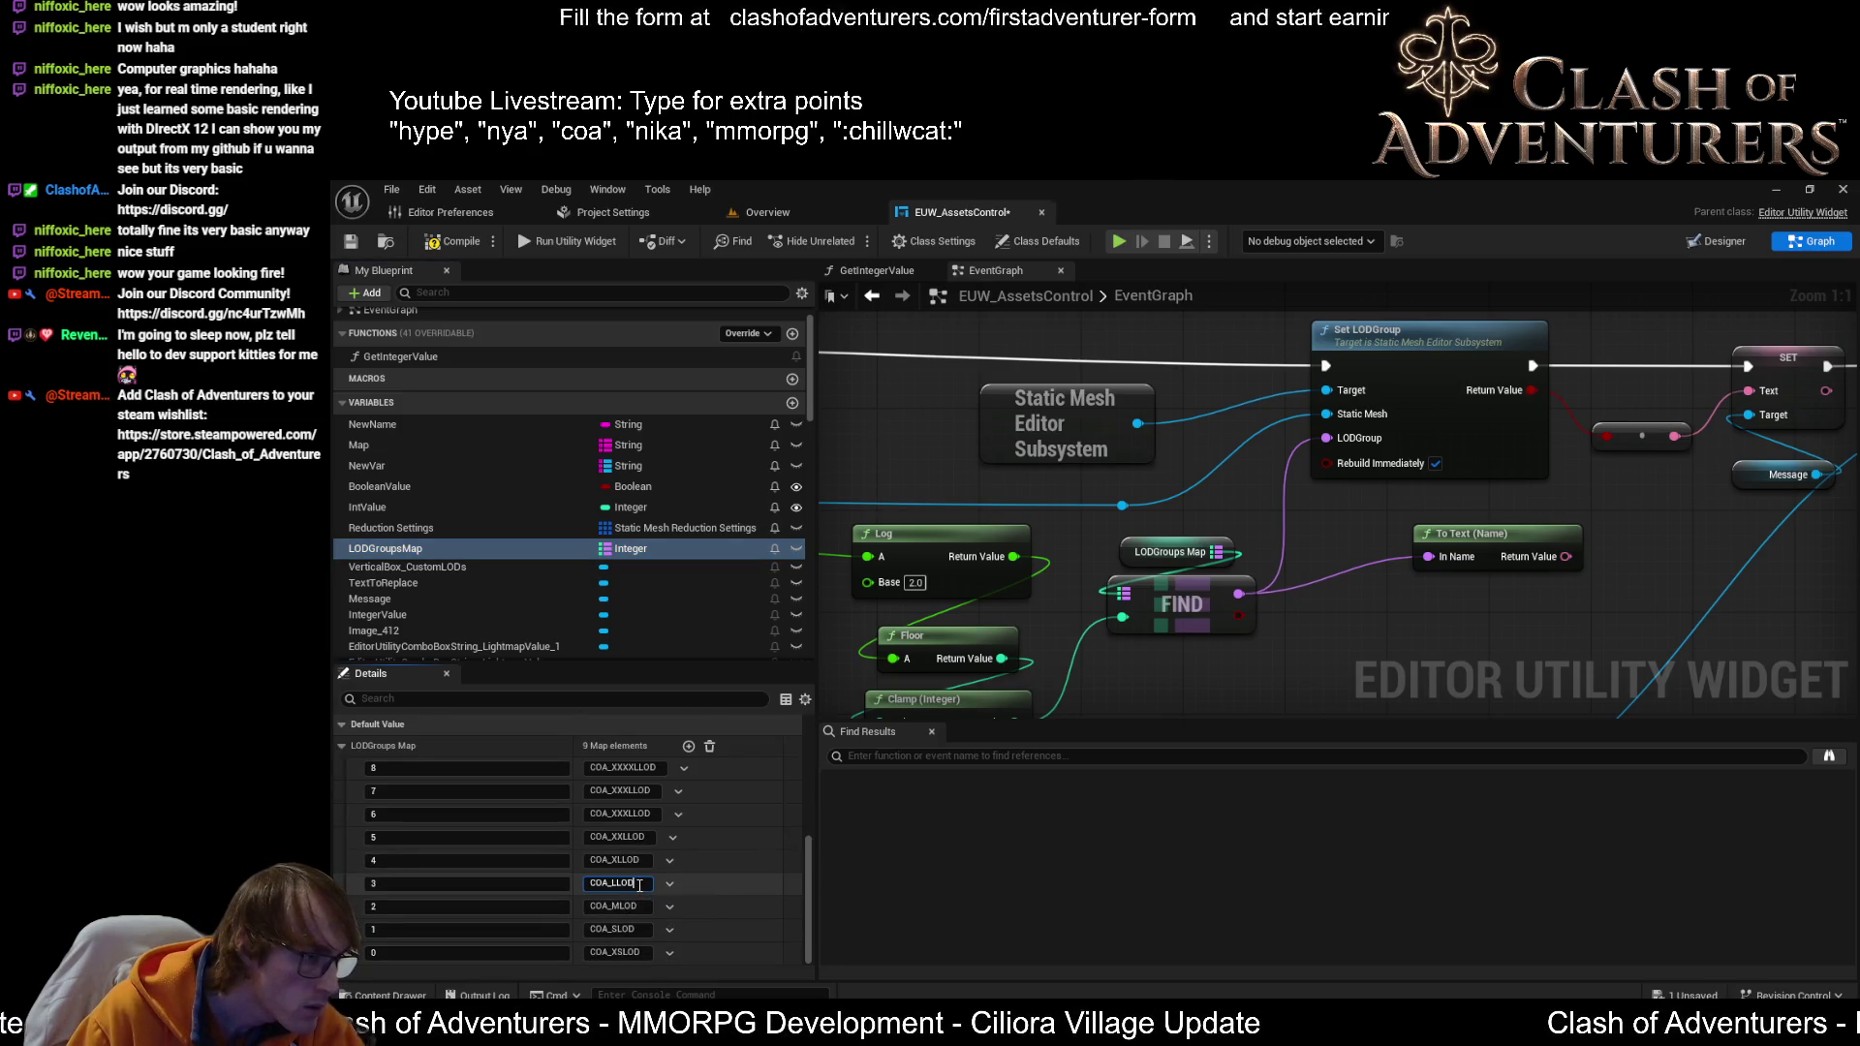
pyautogui.press('BackSpace')
pyautogui.click(642, 905)
pyautogui.hotkey('ctrl', 'a')
pyautogui.press('BackSpace')
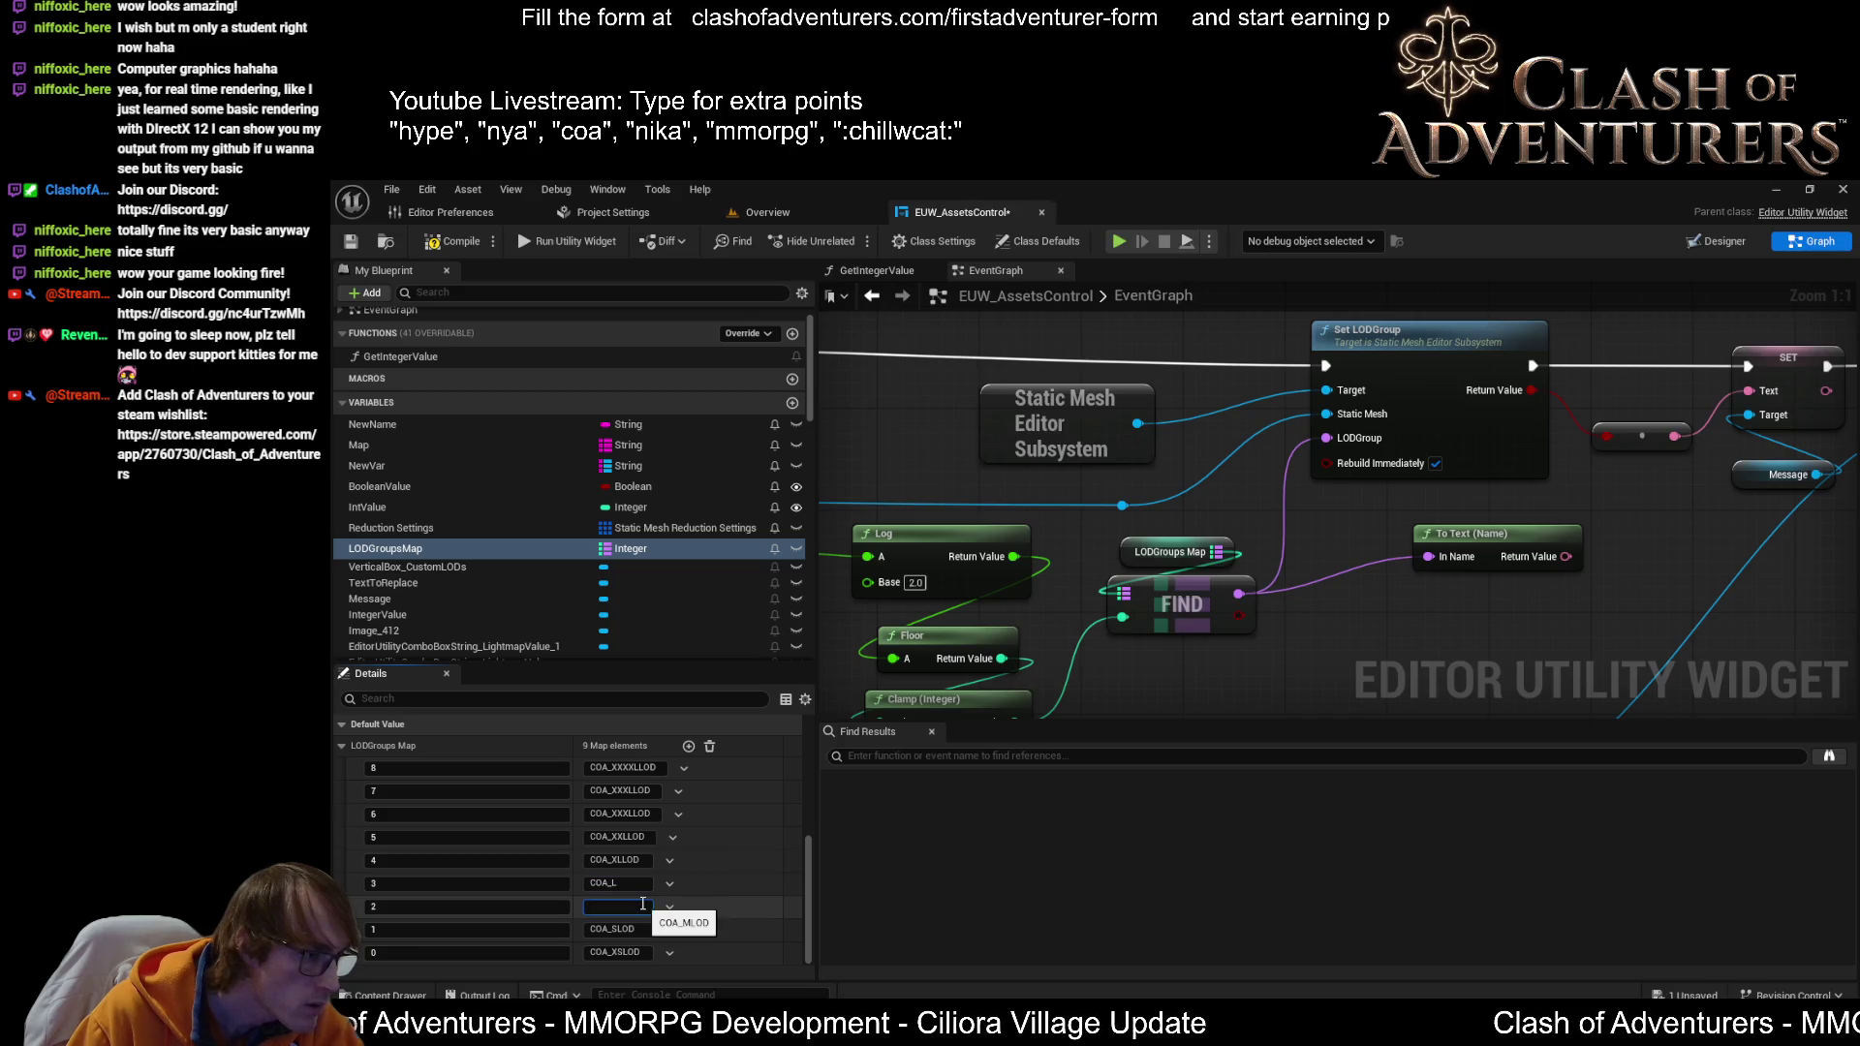
pyautogui.press('Return')
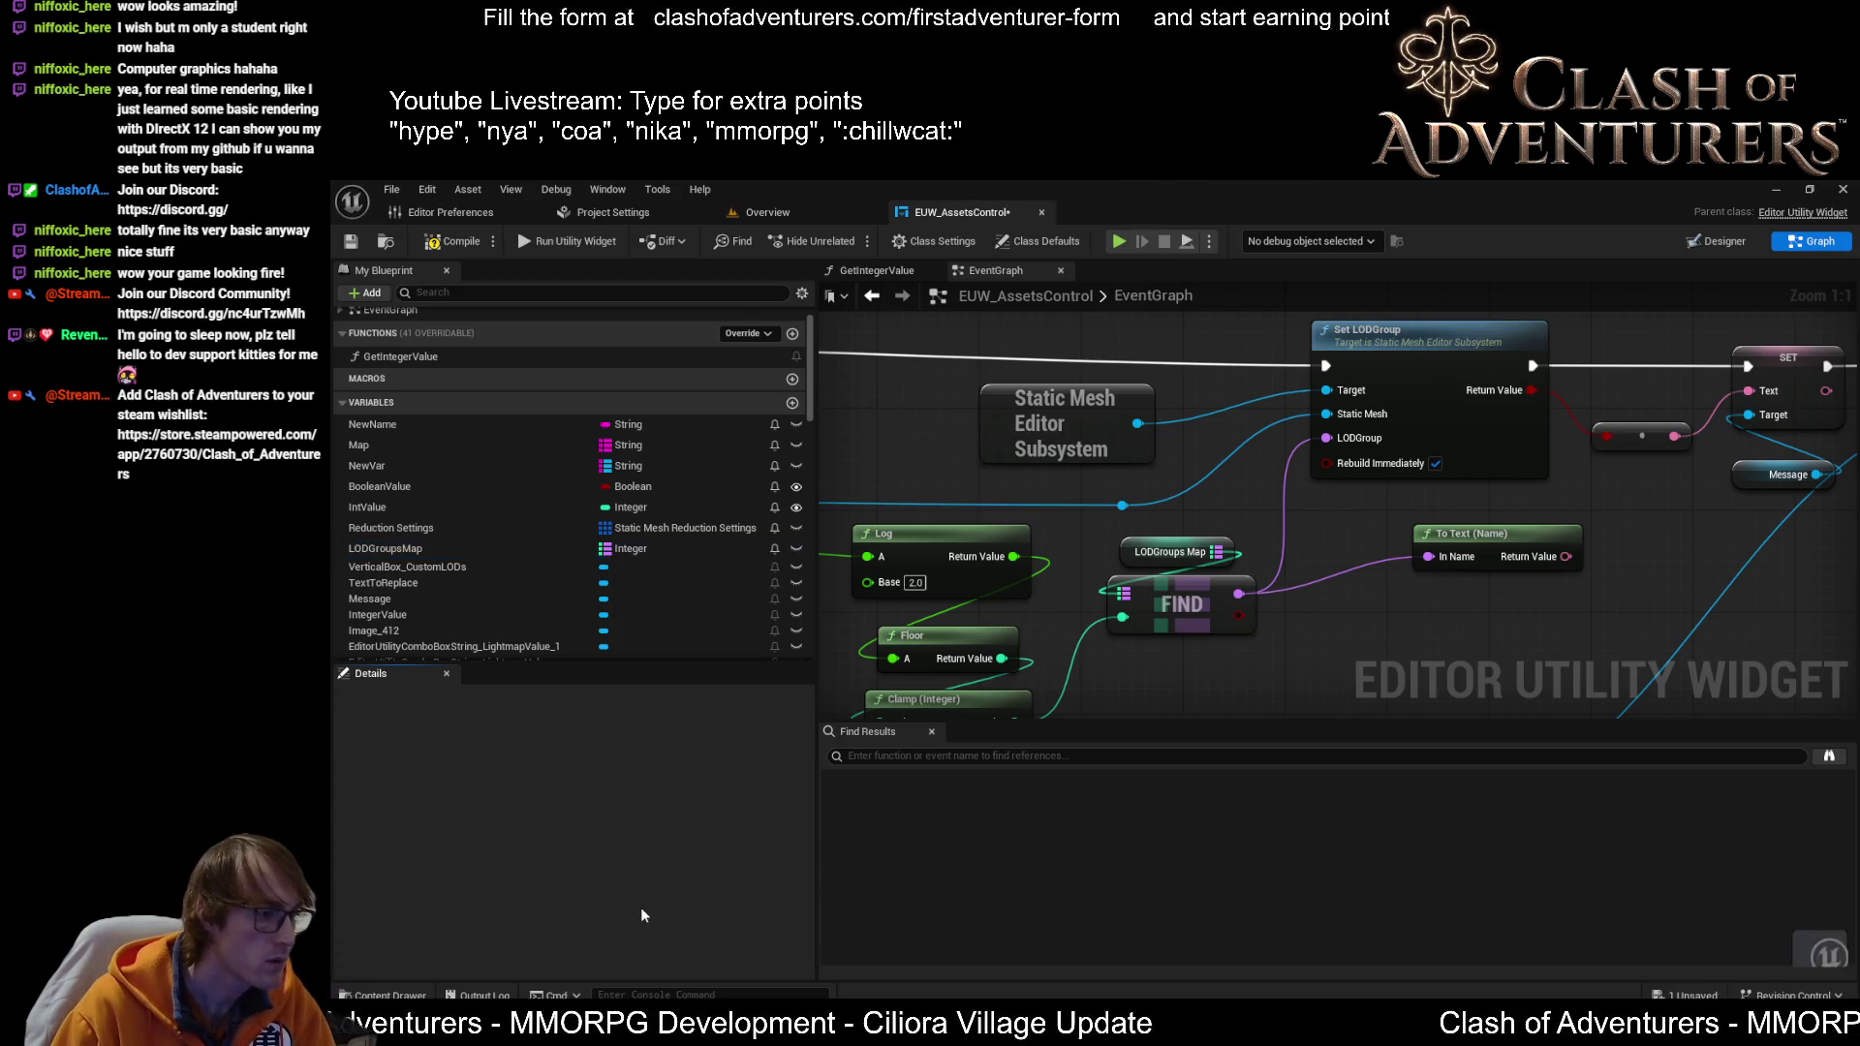
pyautogui.click(484, 549)
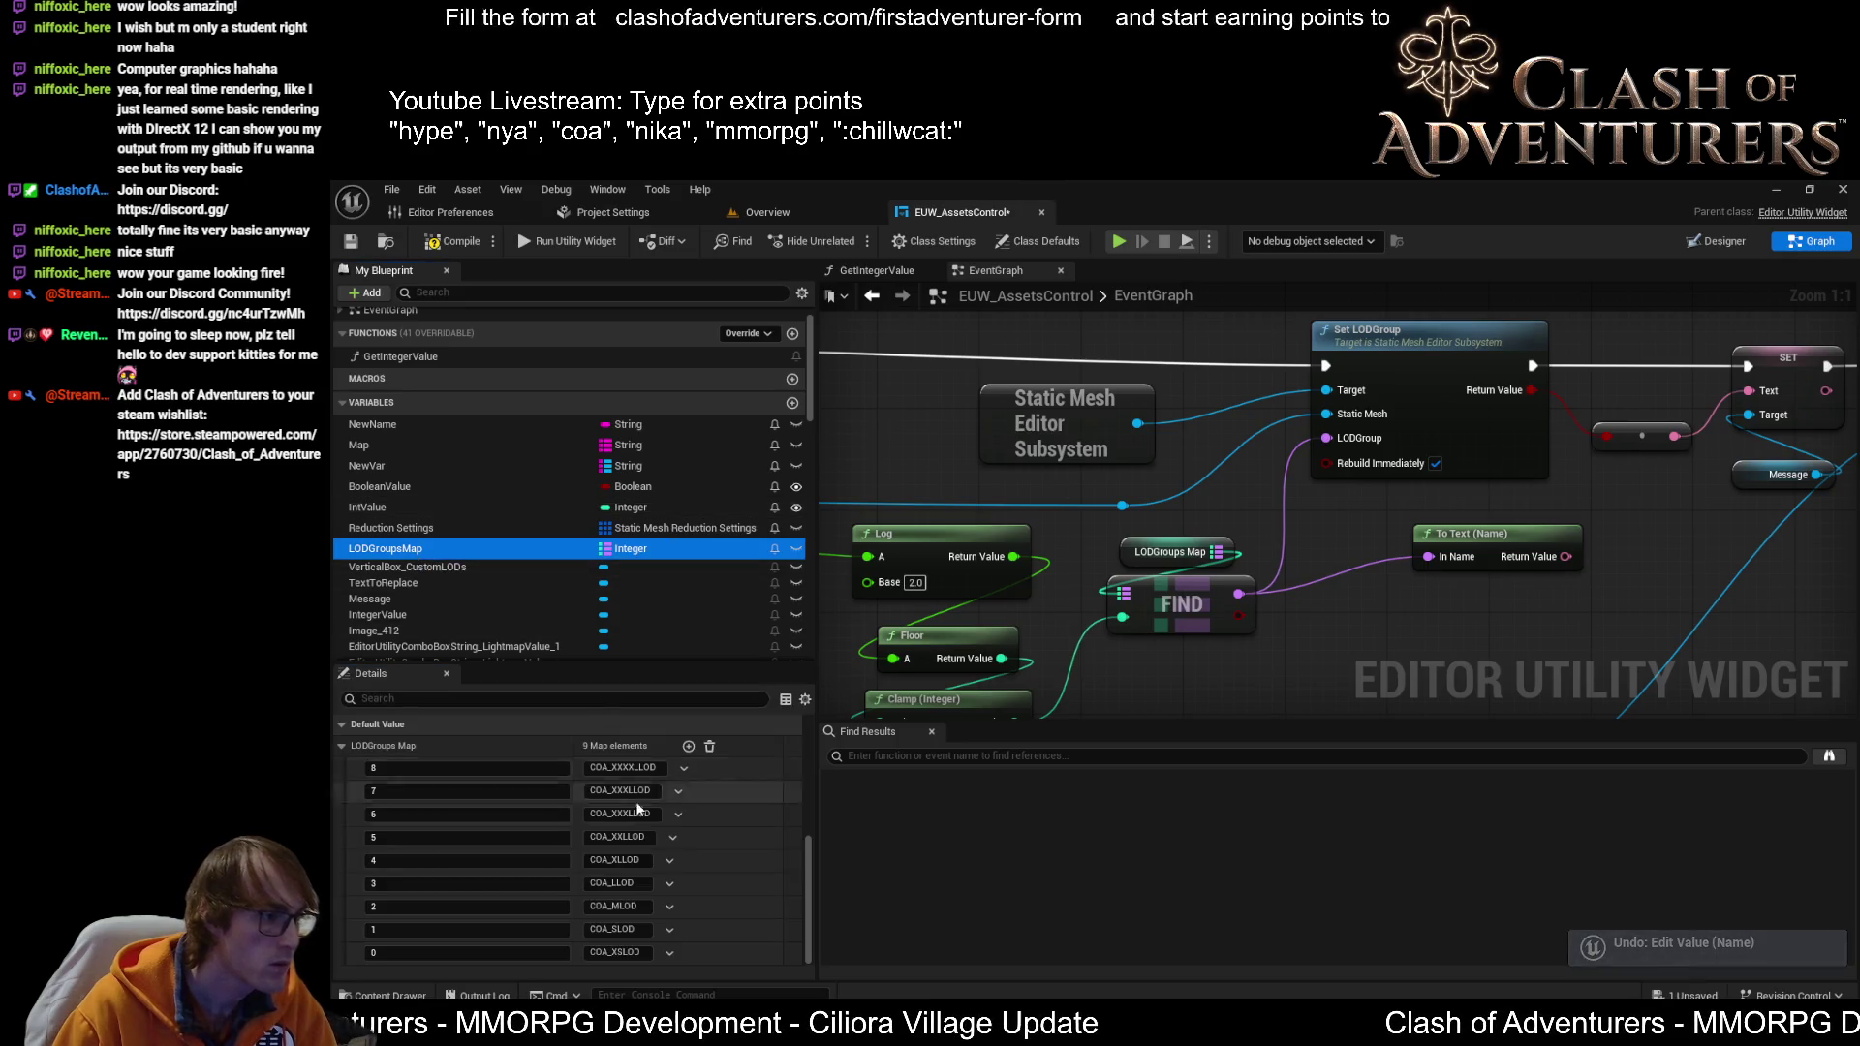
# Trim keys 2 and 1 to COA_M and COA_S, and retype key 0 as COA_XS.
pyautogui.click(645, 913)
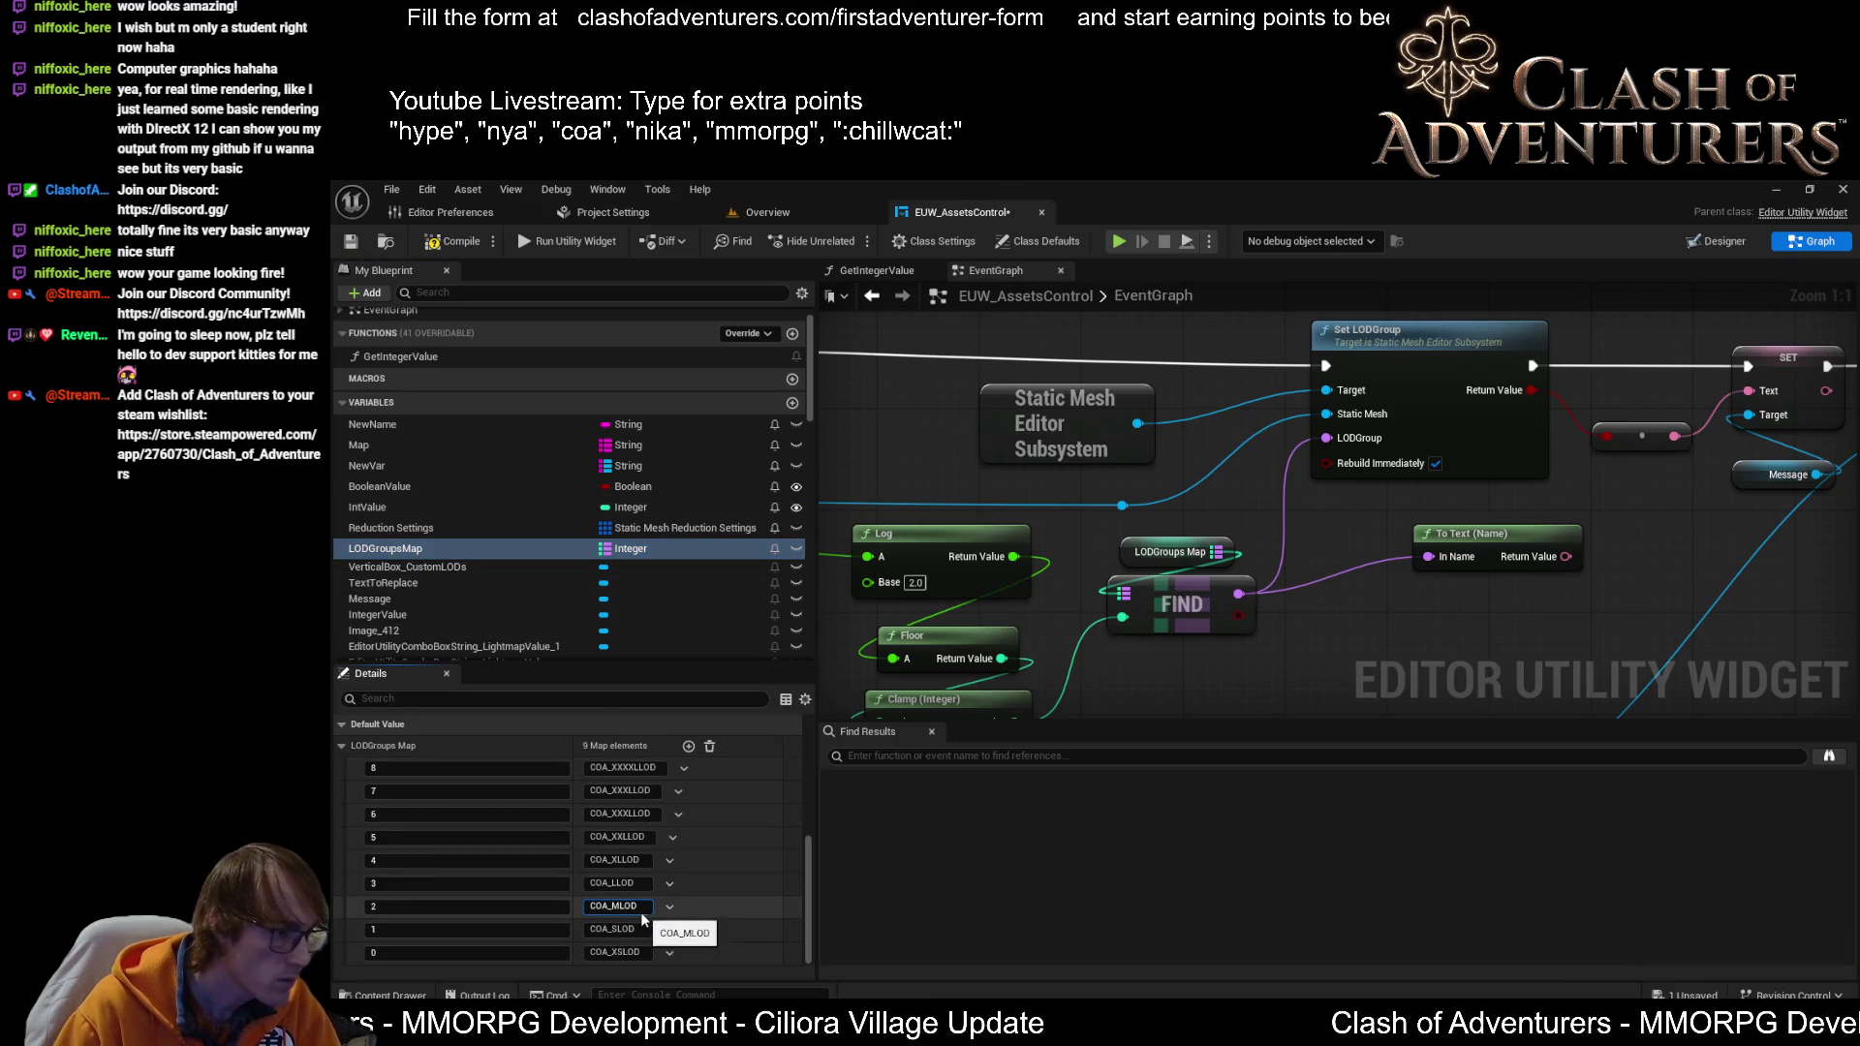
pyautogui.press('BackSpace')
pyautogui.press('BackSpace')
pyautogui.press('BackSpace')
pyautogui.click(642, 929)
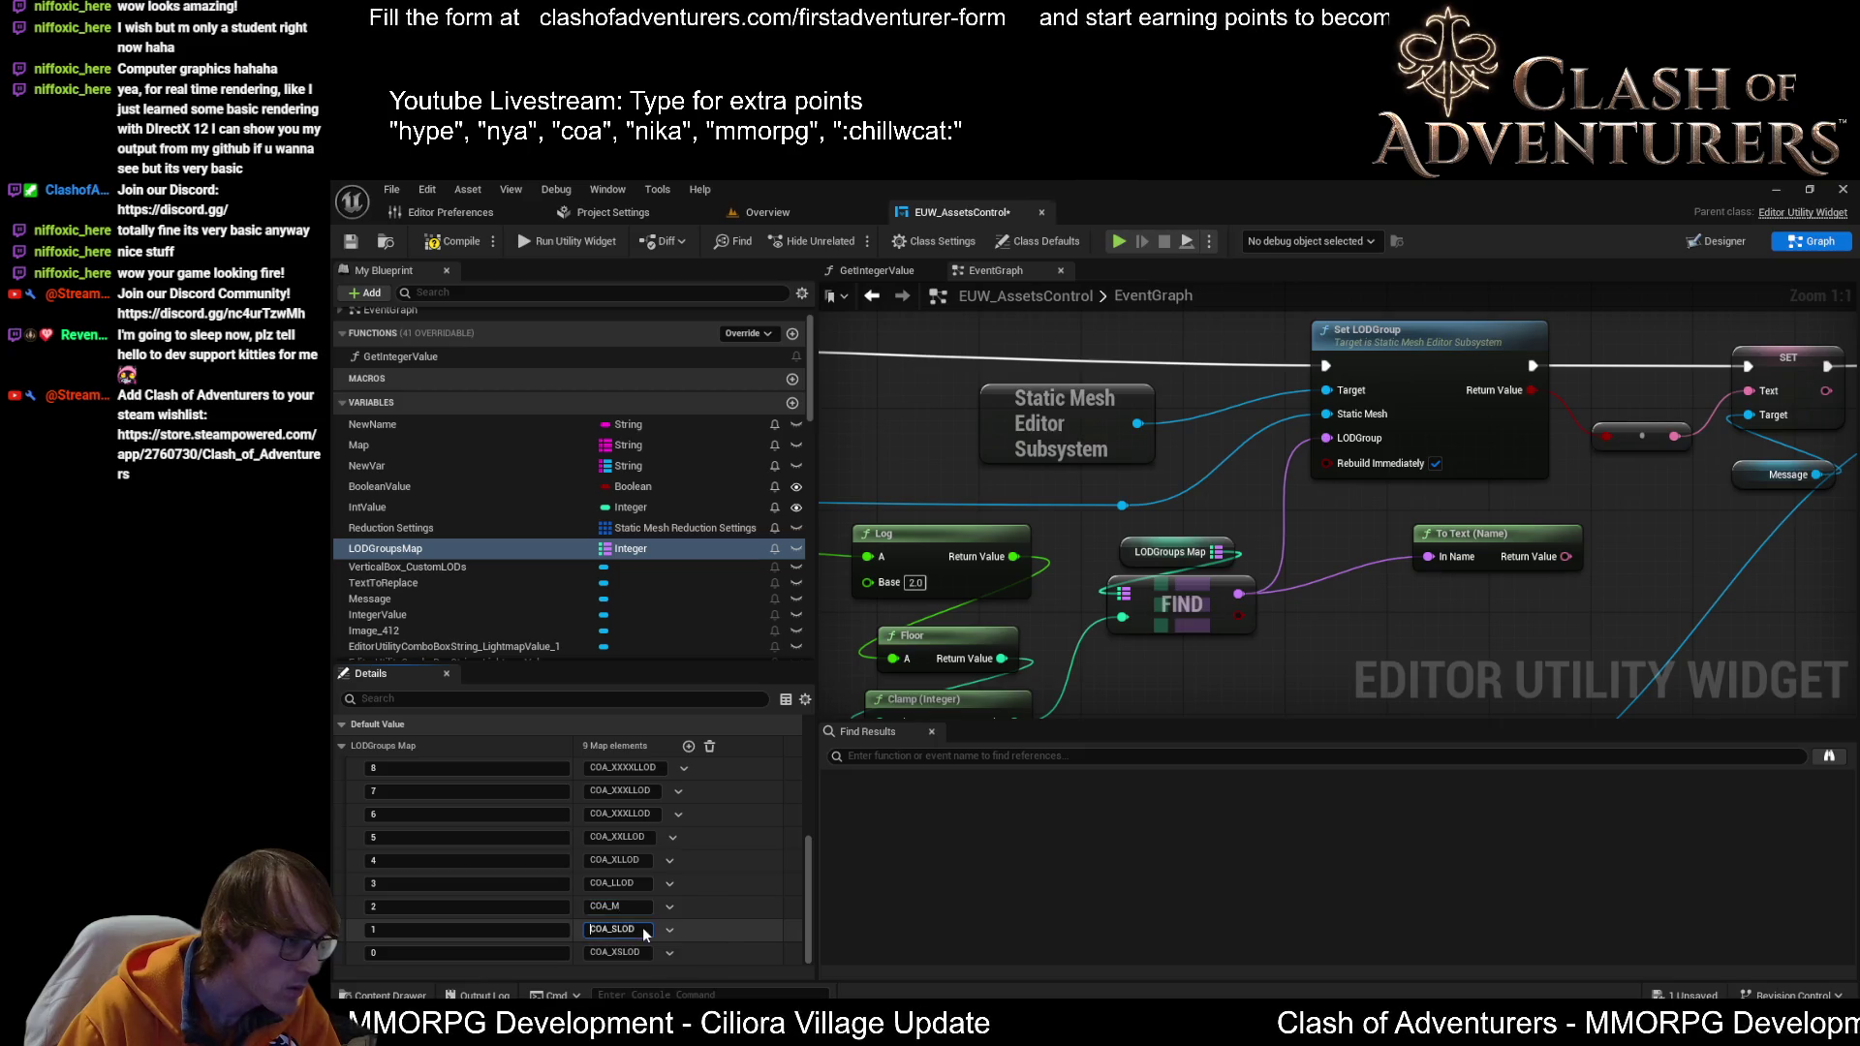
pyautogui.press('BackSpace')
pyautogui.press('BackSpace')
pyautogui.press('BackSpace')
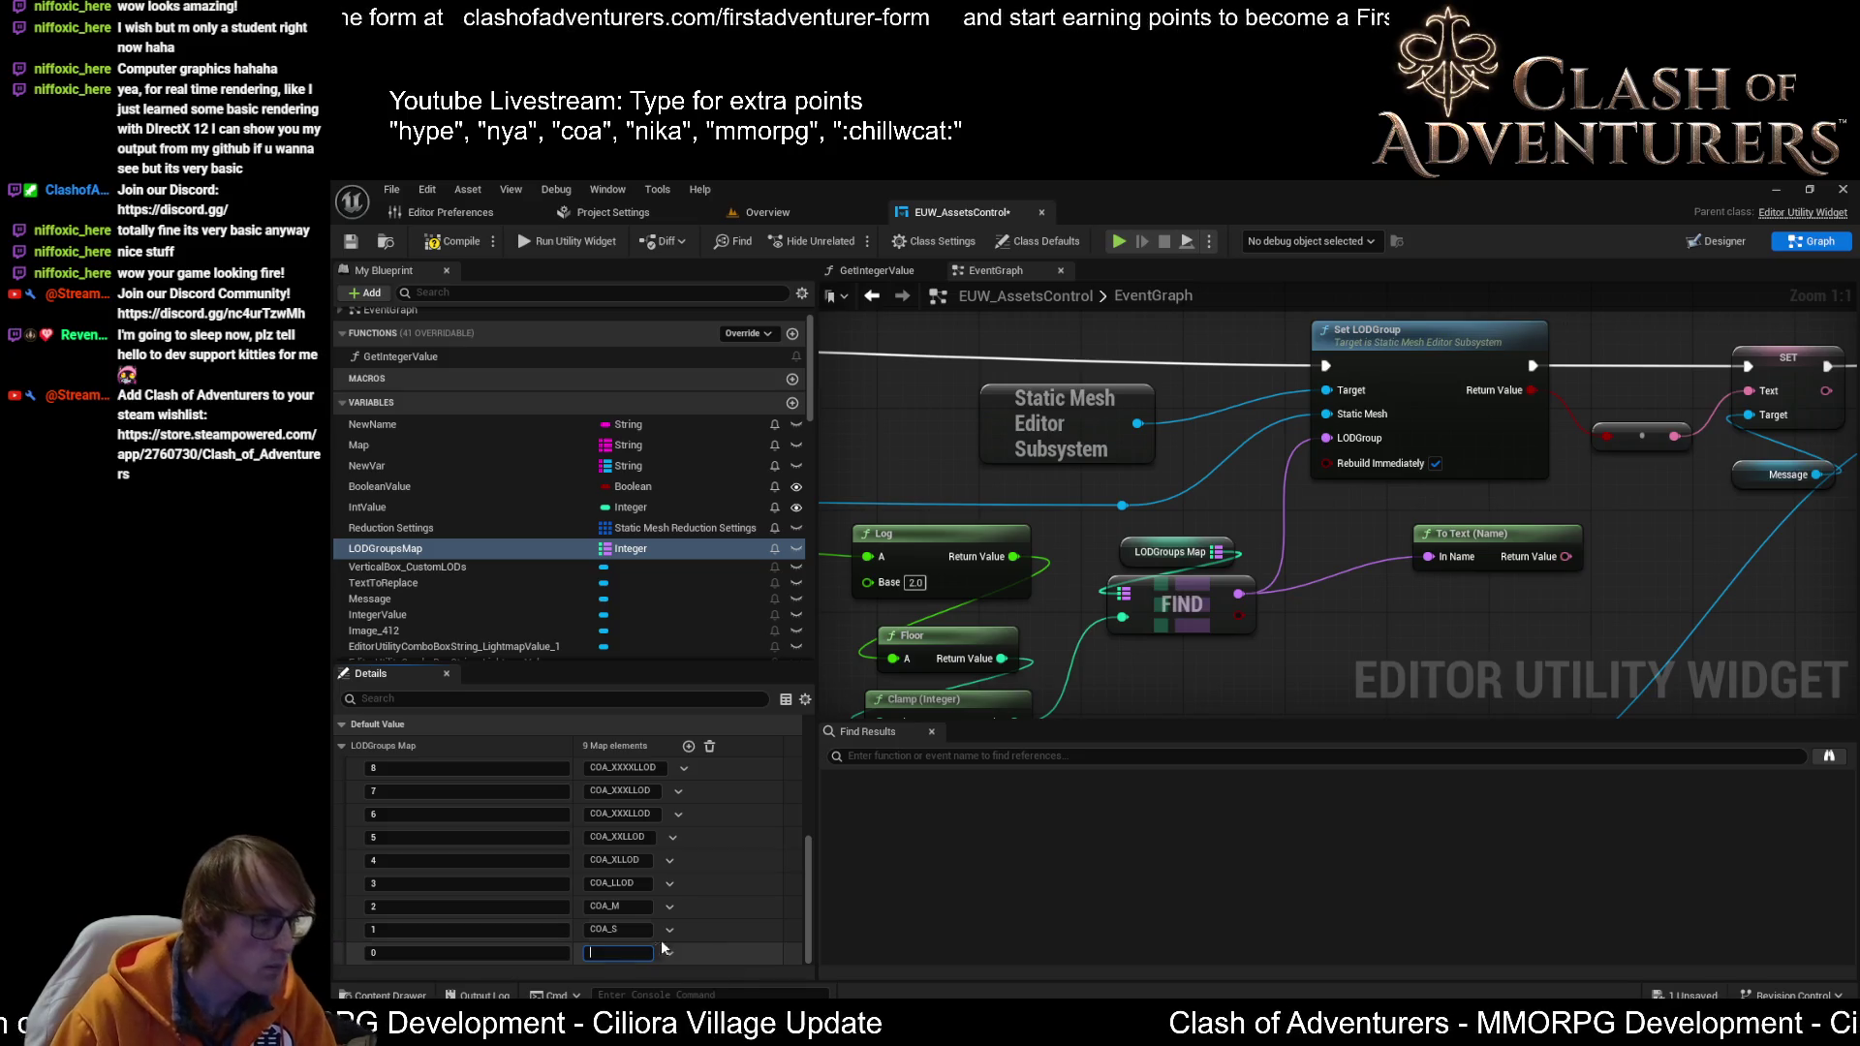
pyautogui.click(644, 951)
pyautogui.hotkey('ctrl', 'a')
pyautogui.press('BackSpace')
pyautogui.press('Return')
pyautogui.click(620, 952)
pyautogui.write('CO')
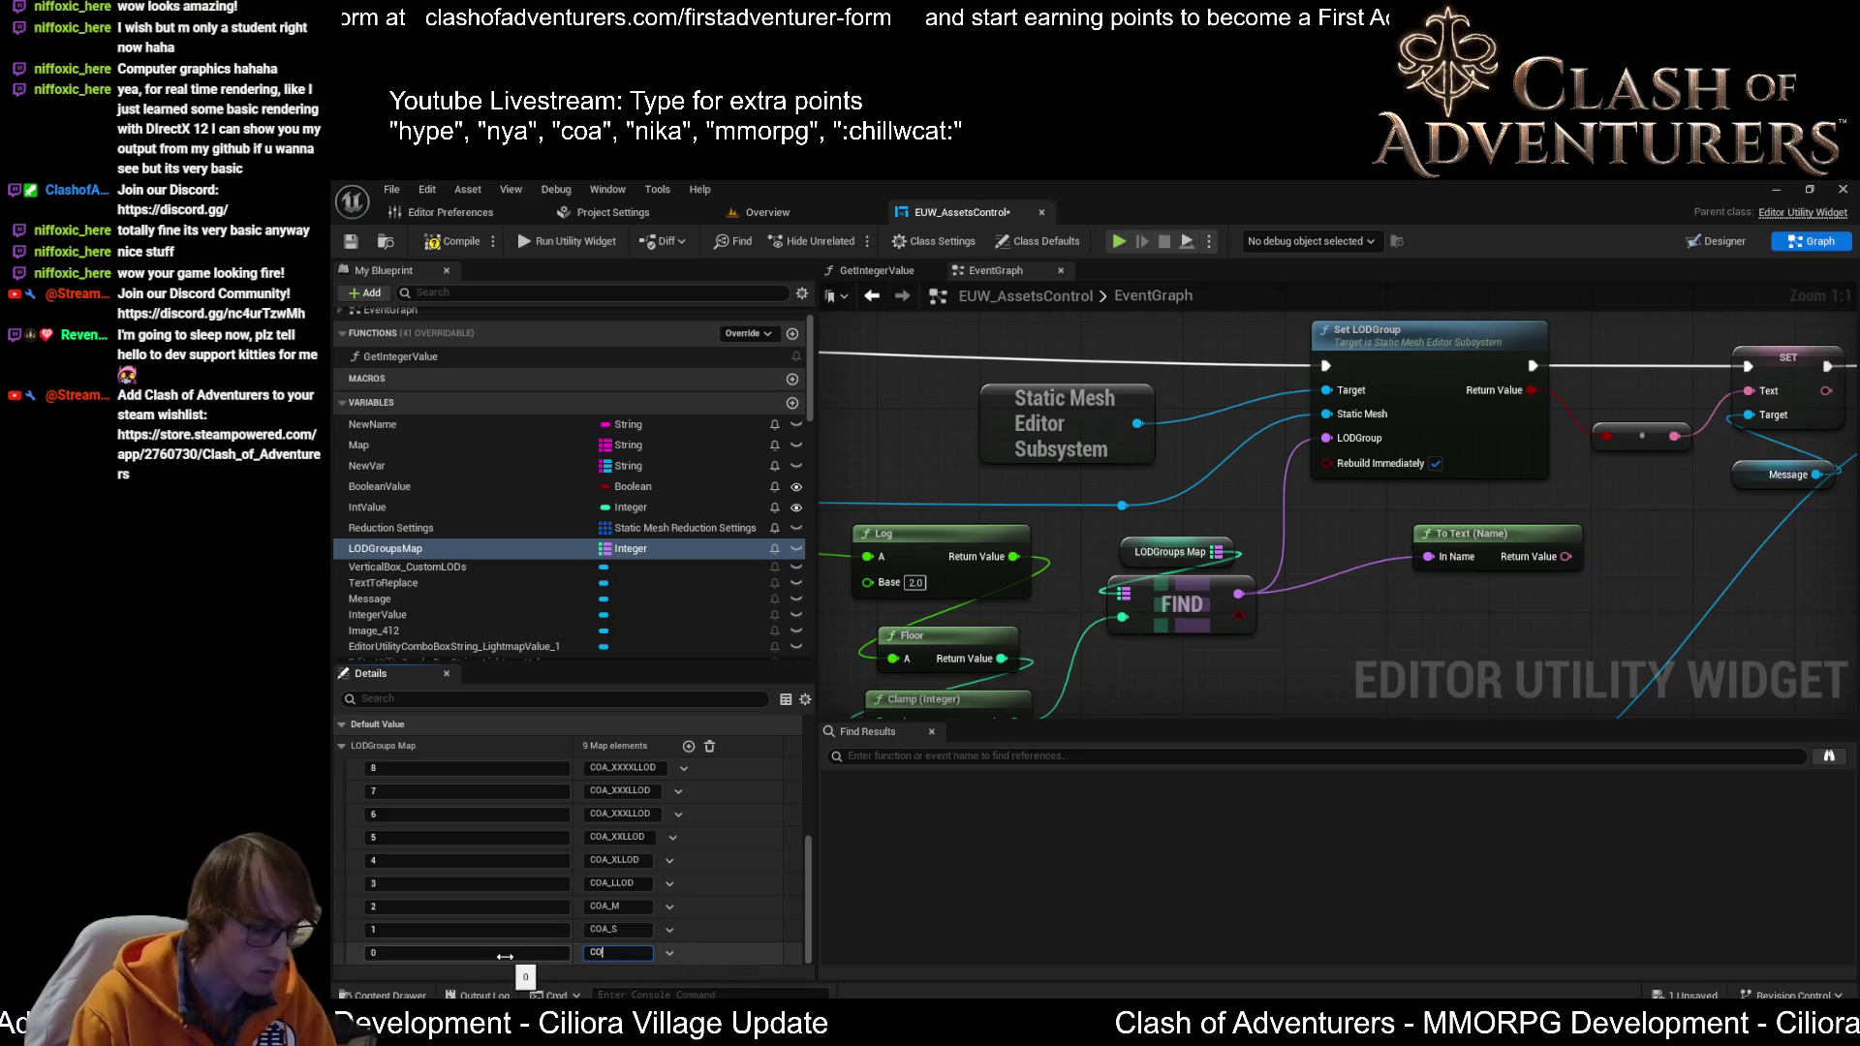
pyautogui.write('A_XS')
pyautogui.press('Return')
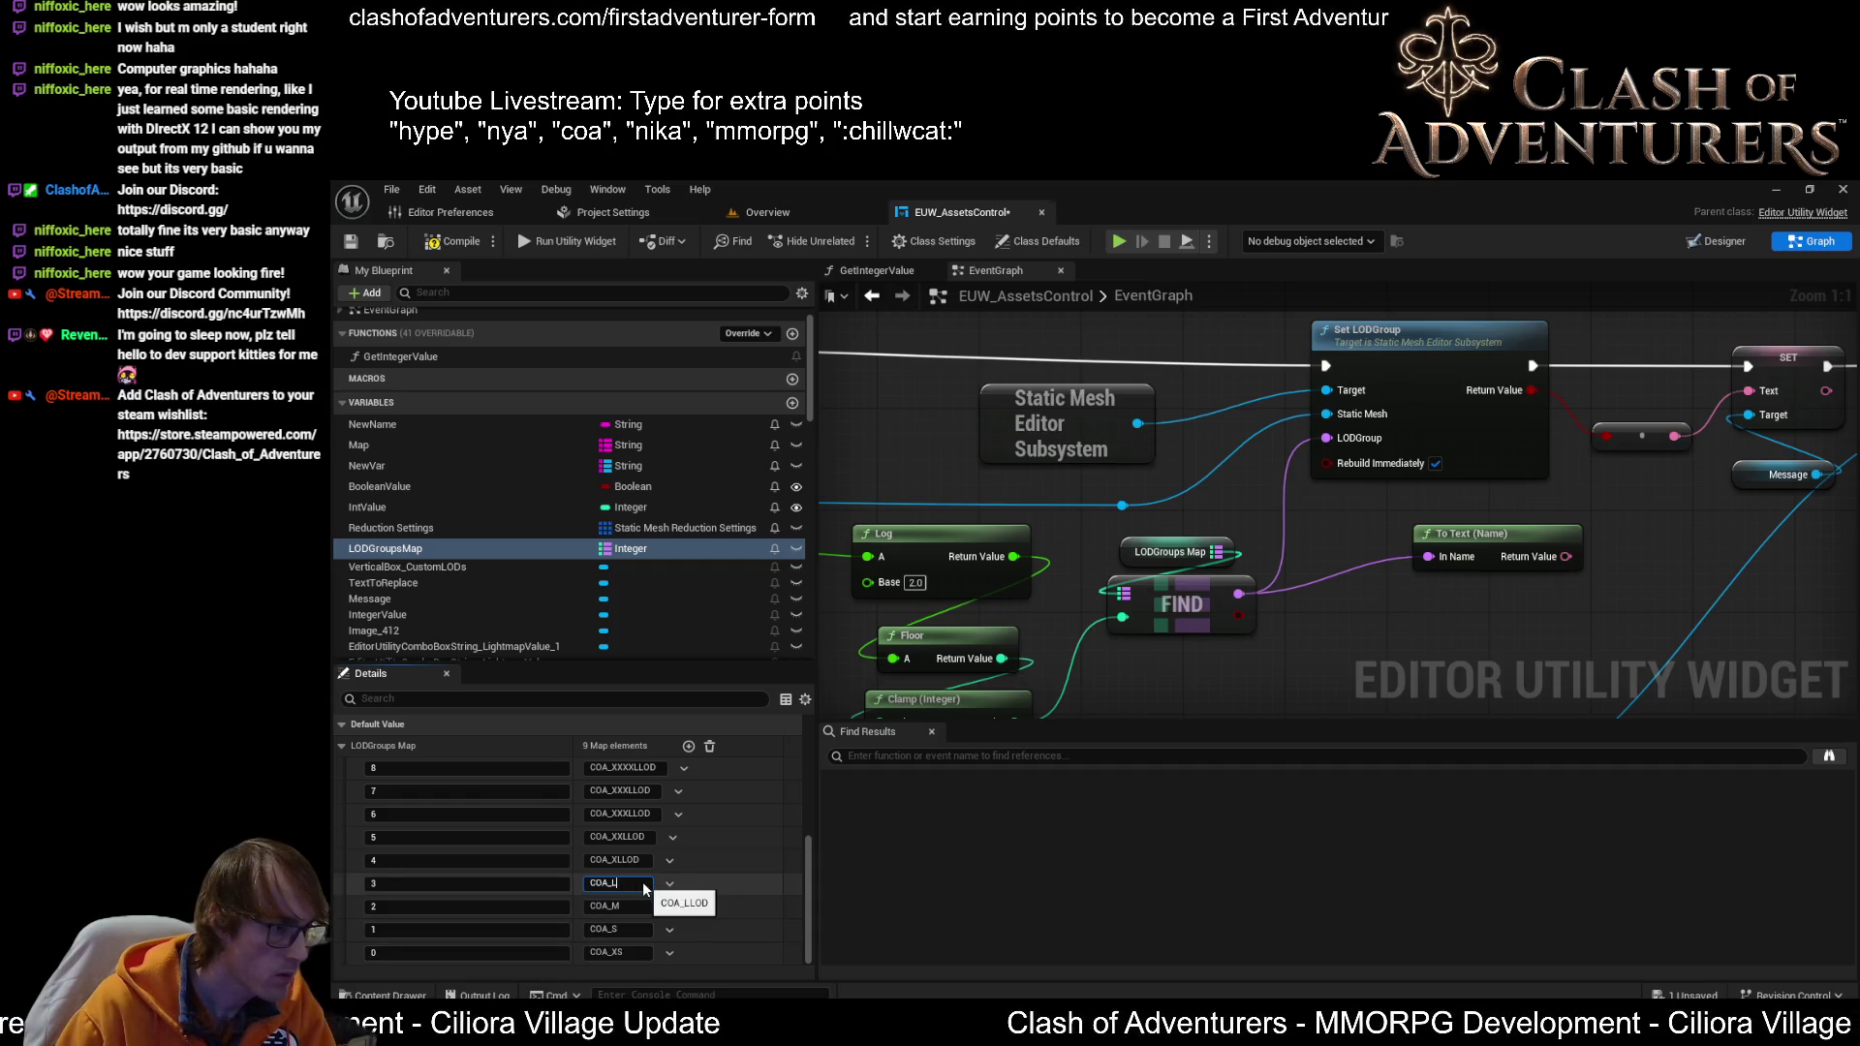
# Drop the LOD suffix from keys 3–8 (COA_L through COA_XXXXL), then compile and save.
pyautogui.click(639, 883)
pyautogui.click(644, 862)
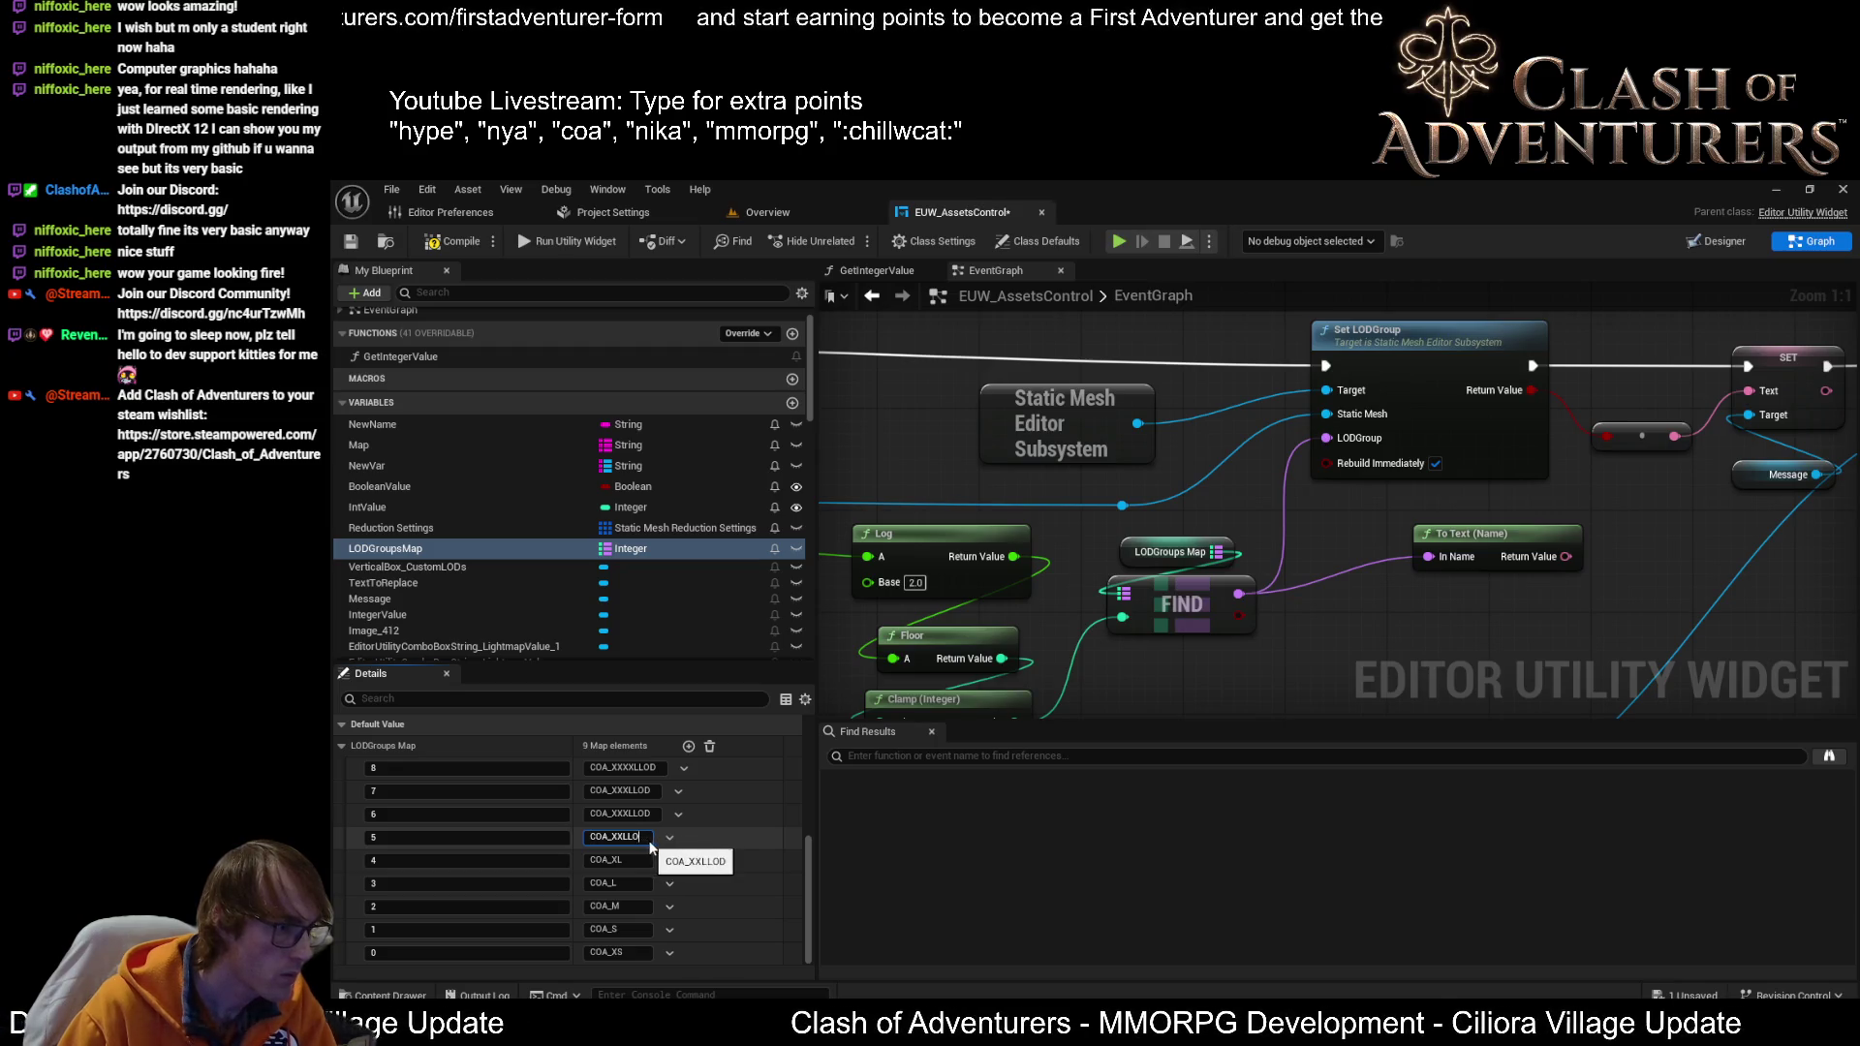
pyautogui.press('BackSpace')
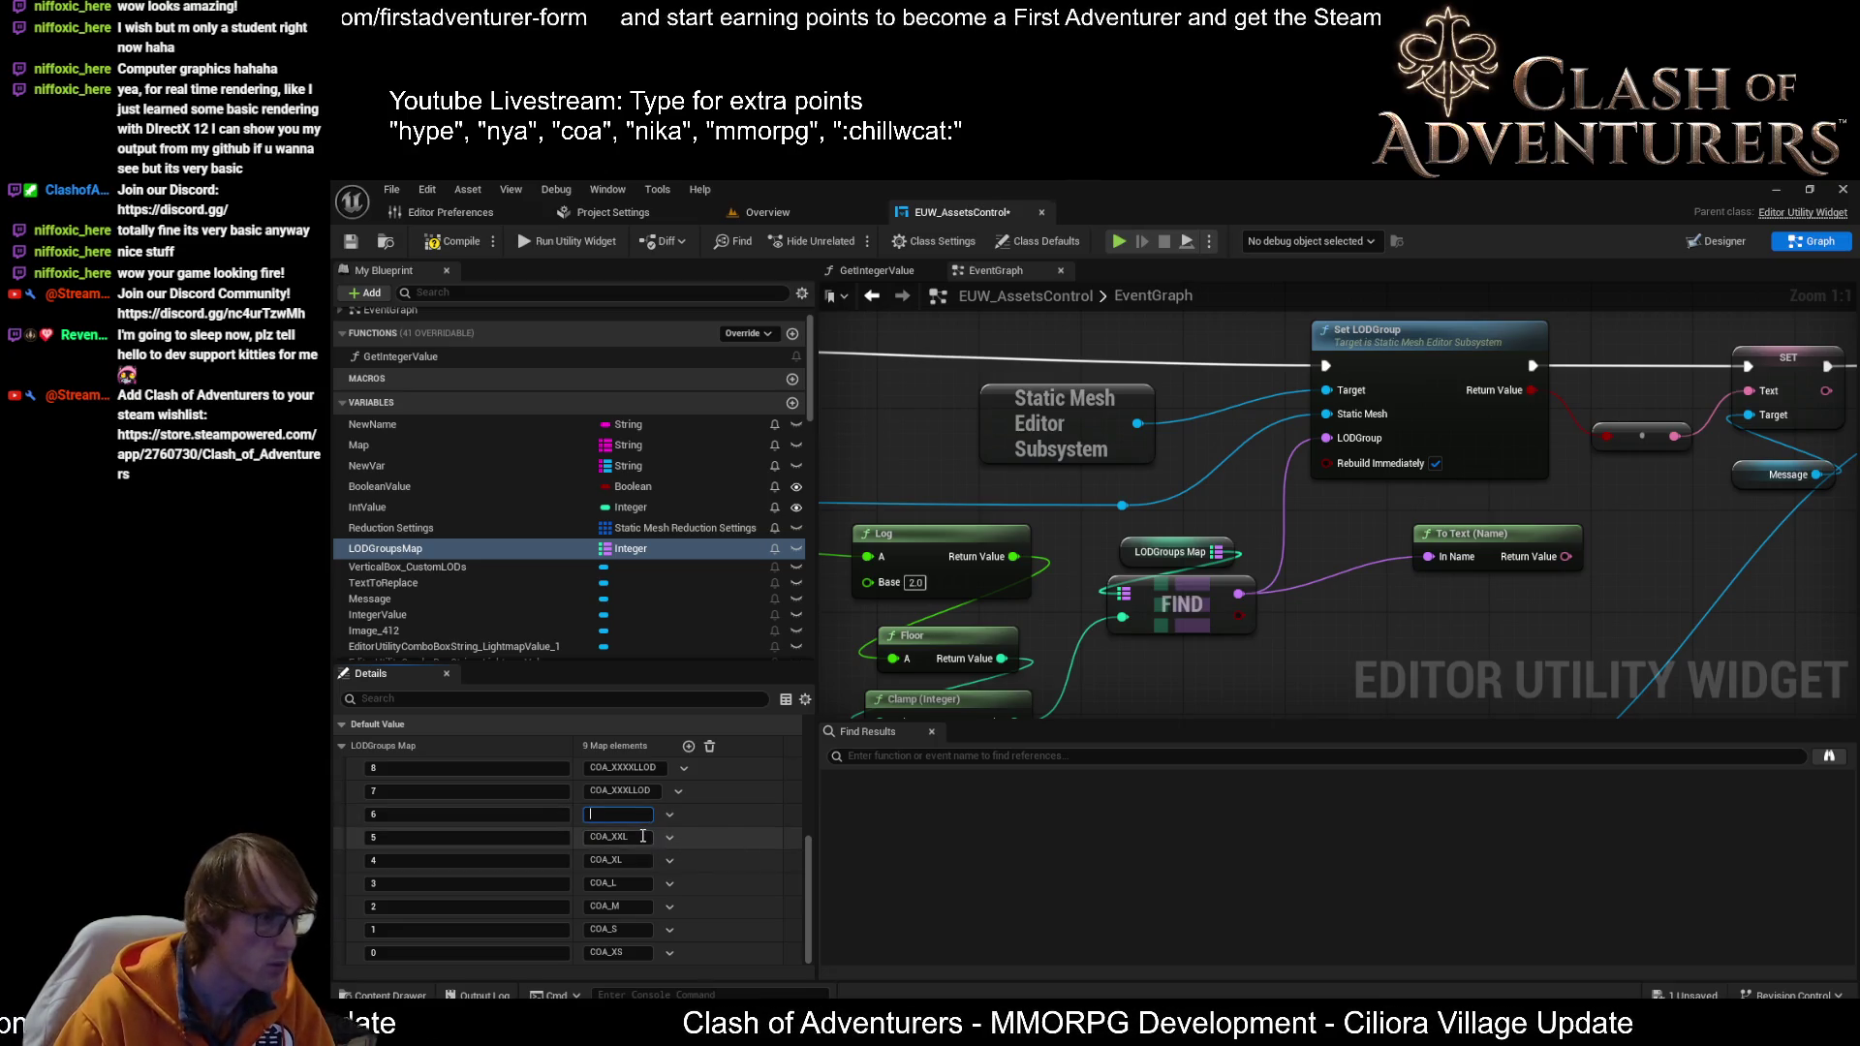
pyautogui.click(618, 815)
pyautogui.write('COA_XXX')
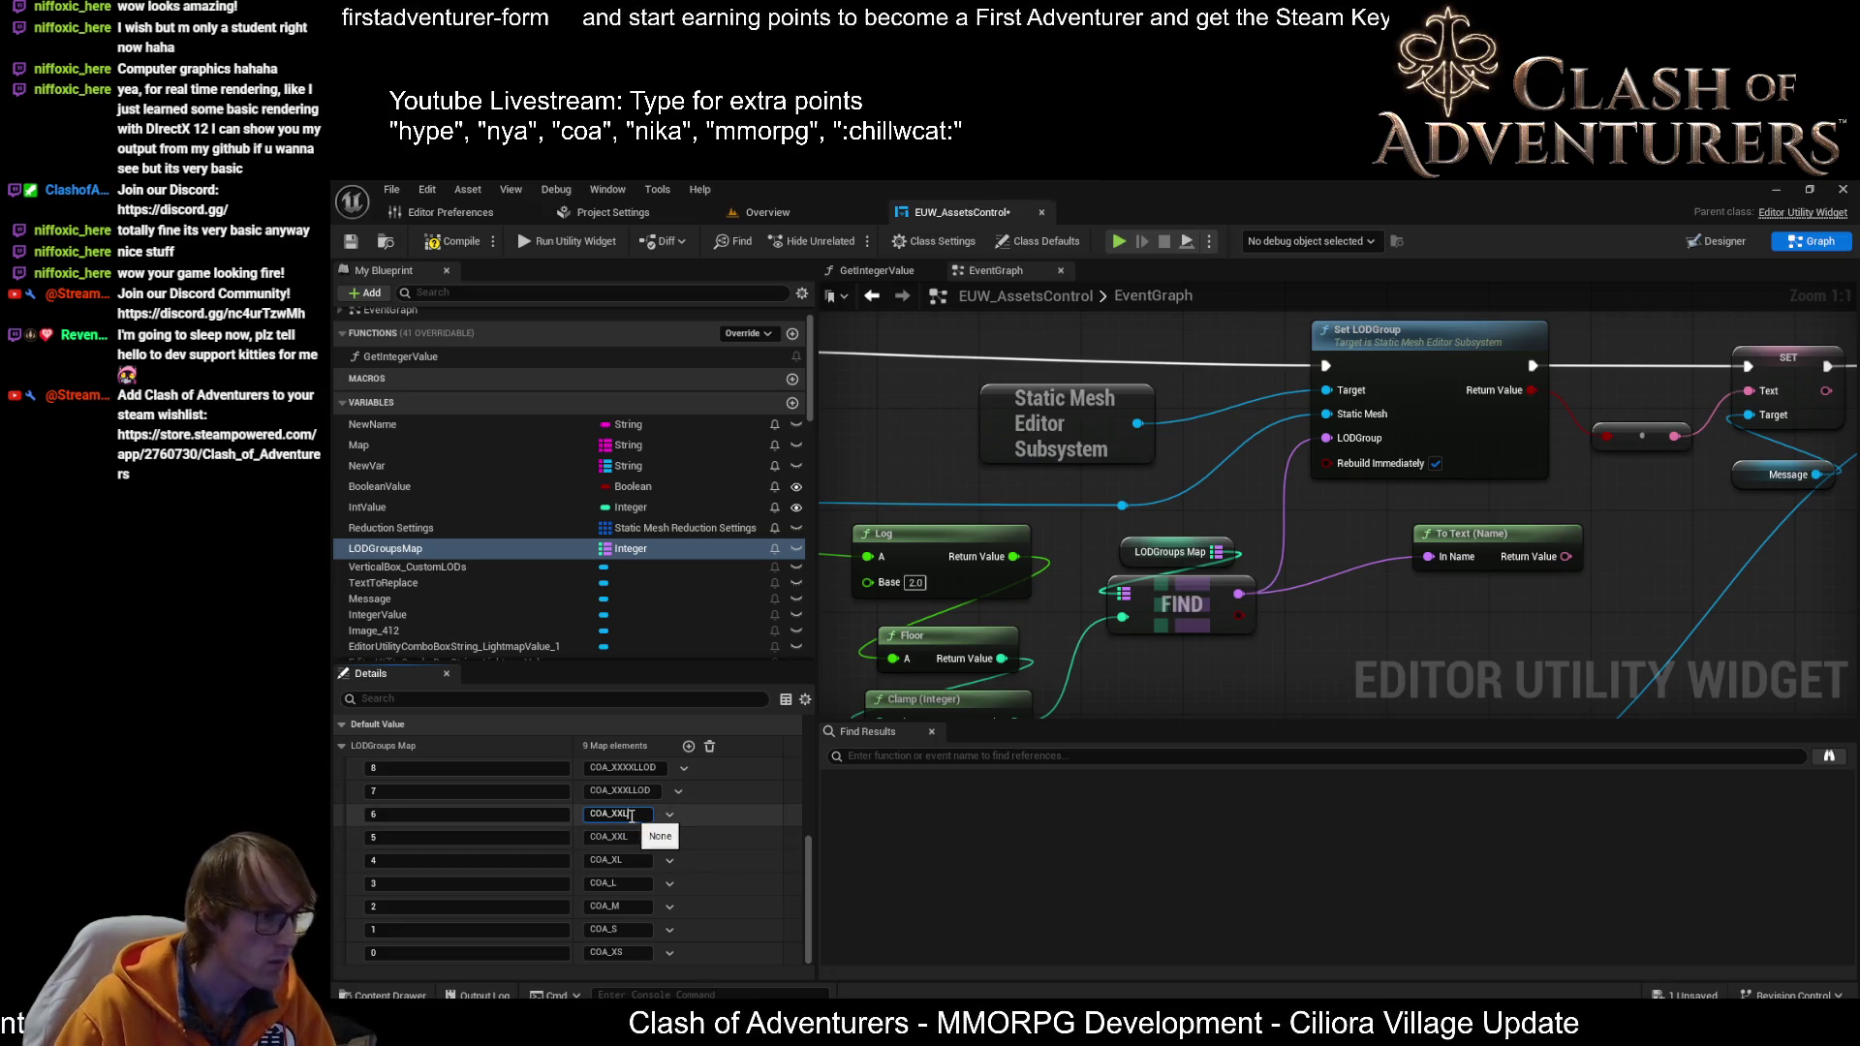
pyautogui.write('L')
pyautogui.press('End')
pyautogui.press('BackSpace')
pyautogui.press('BackSpace')
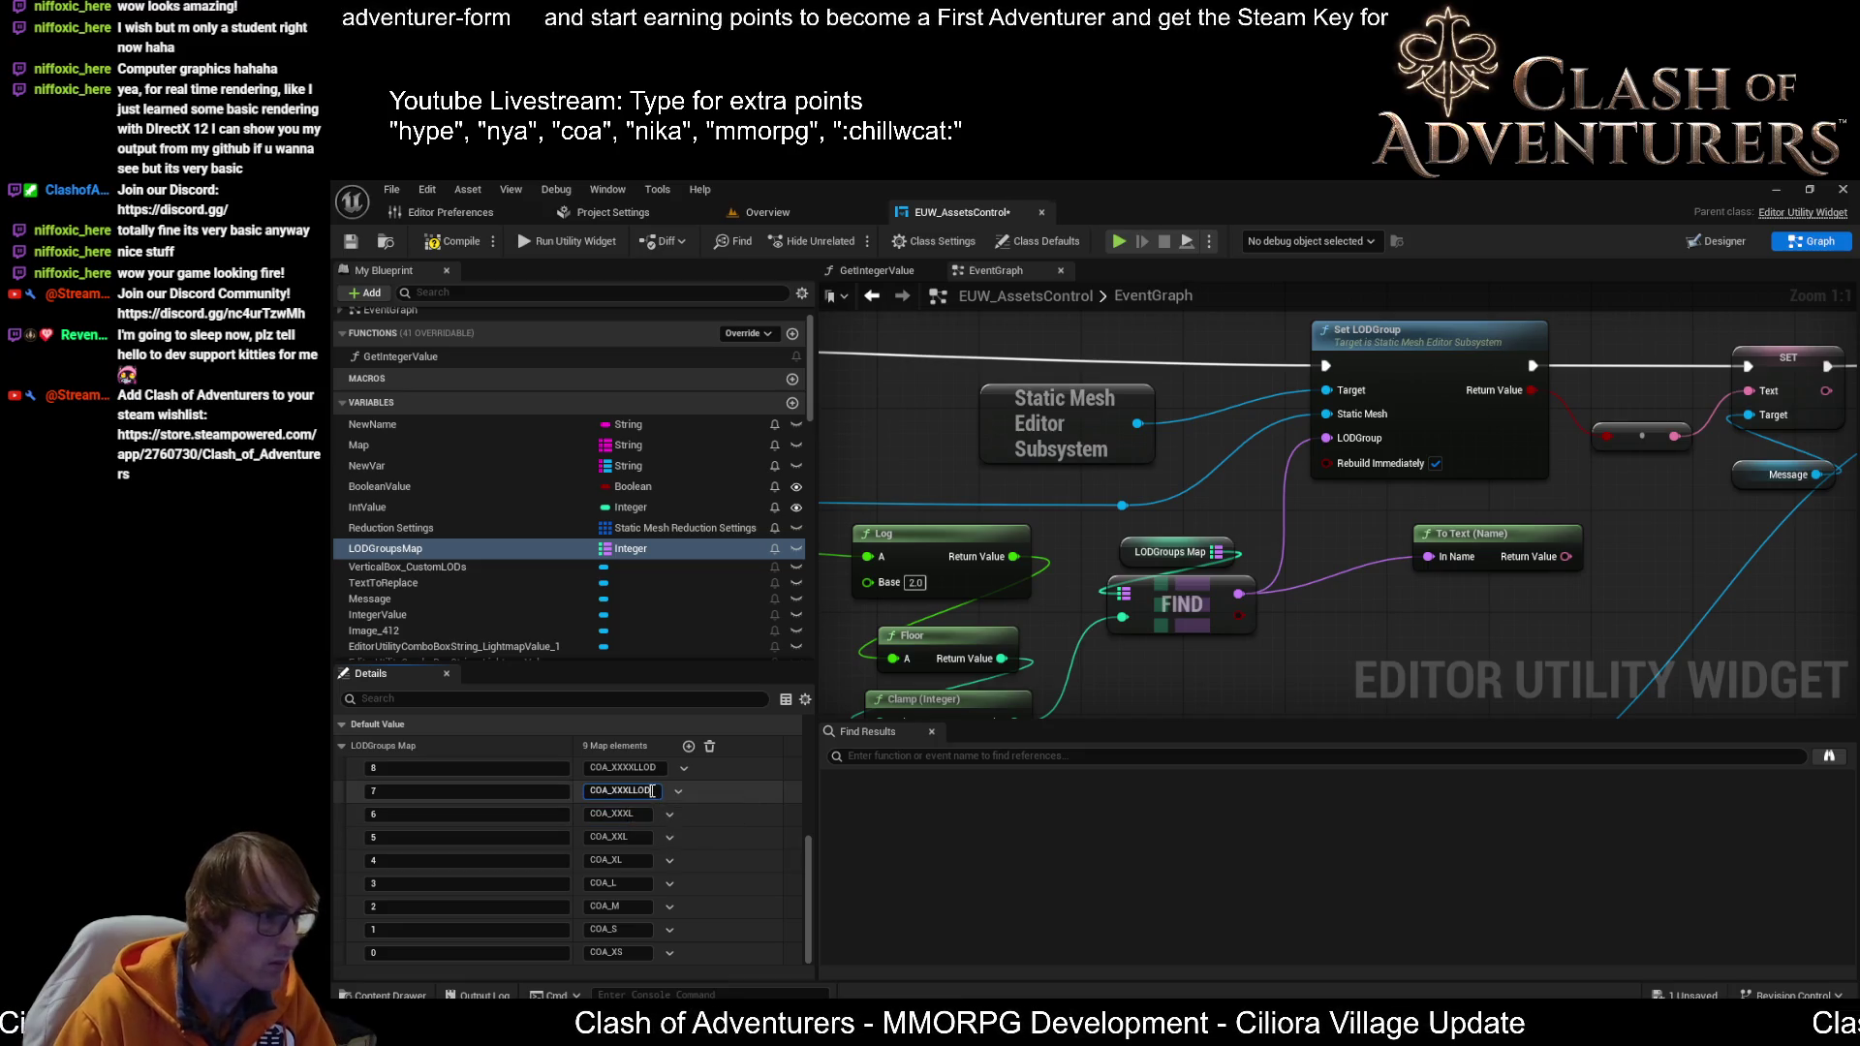
pyautogui.click(652, 767)
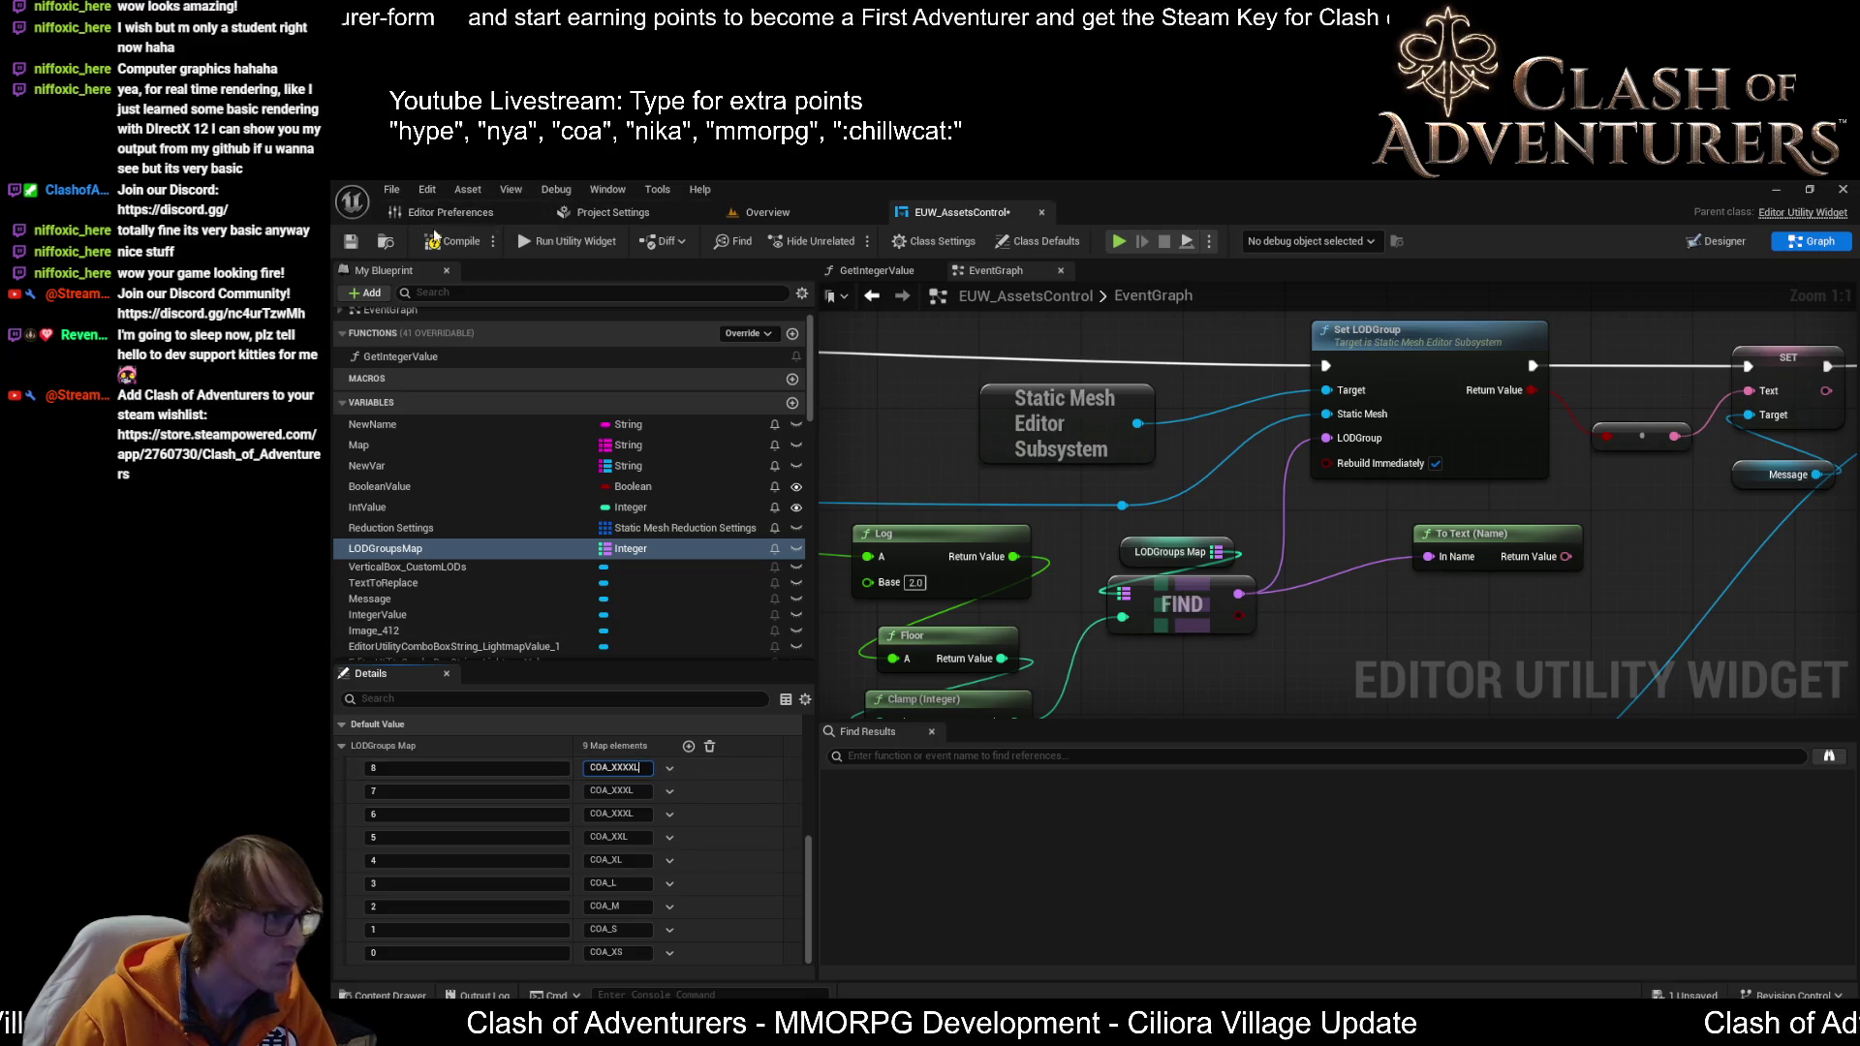
pyautogui.click(351, 241)
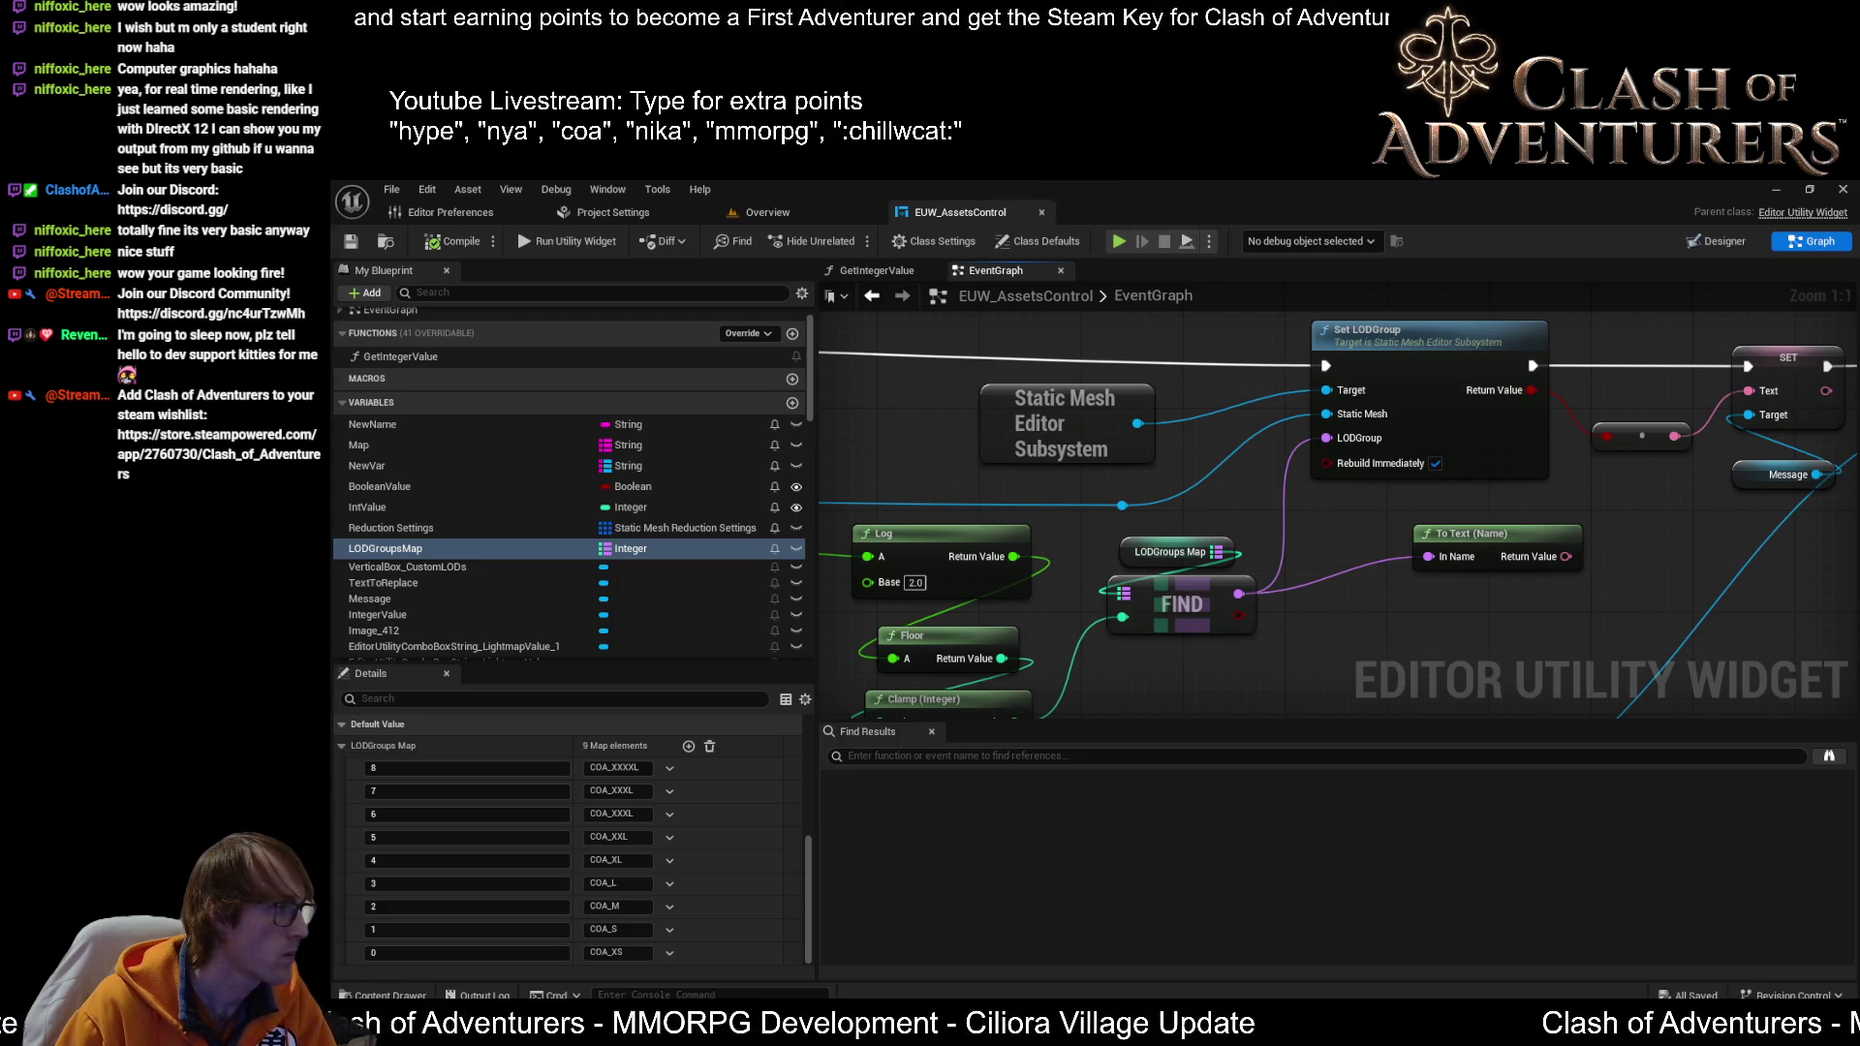
# After a test run of Set LODs, wire To Text's Return Value into SET Text and delete the redundant node.
pyautogui.click(813, 221)
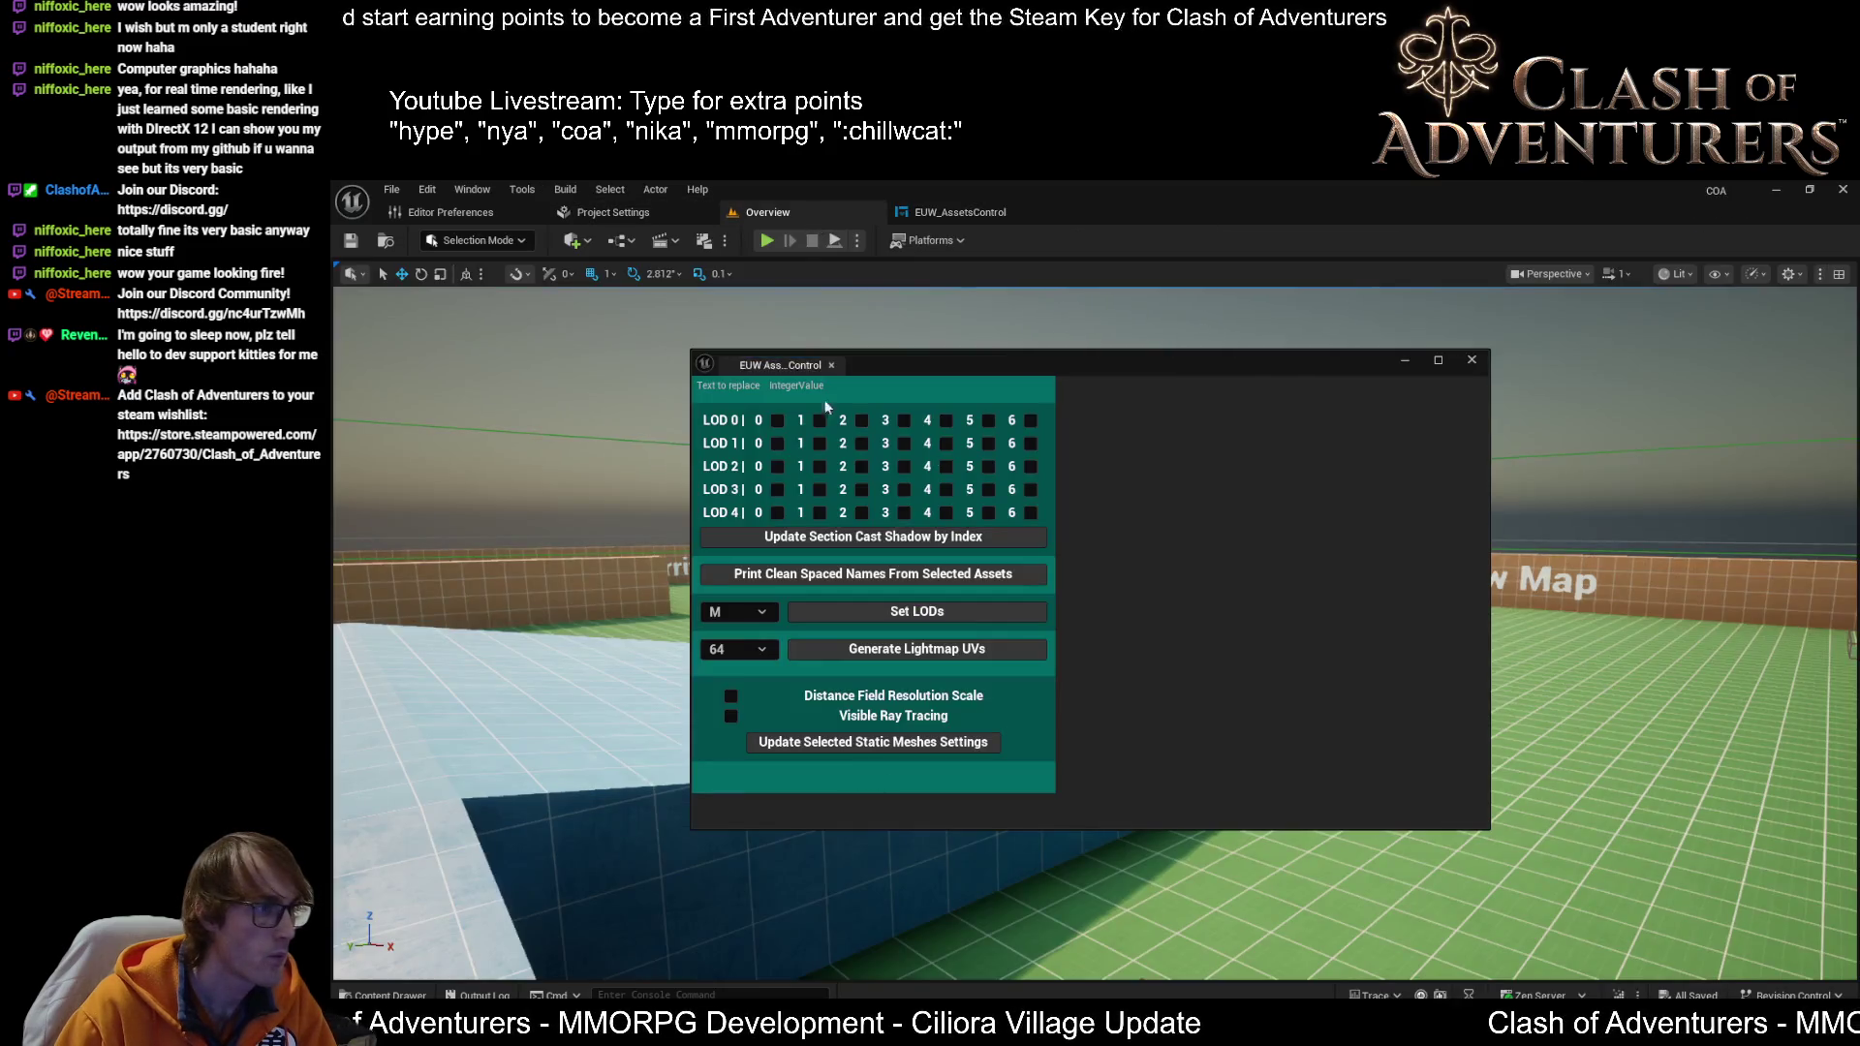
pyautogui.click(913, 610)
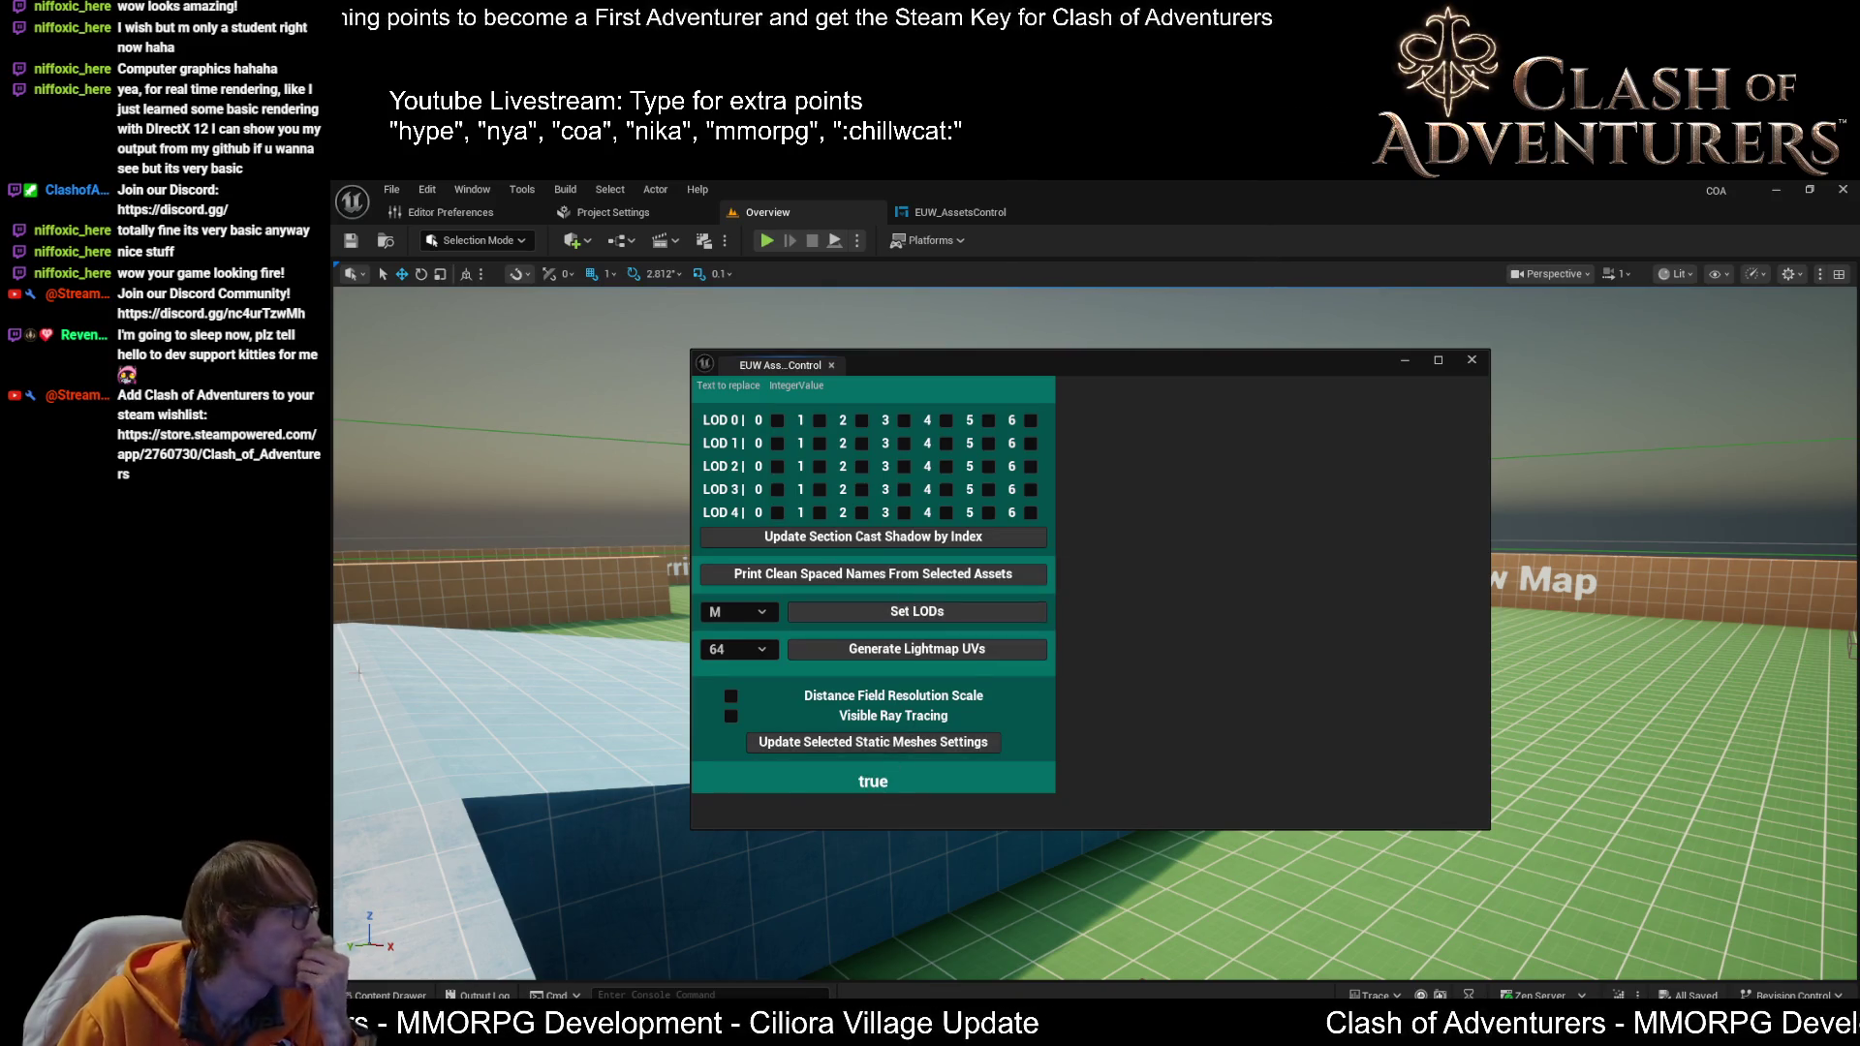
pyautogui.click(954, 218)
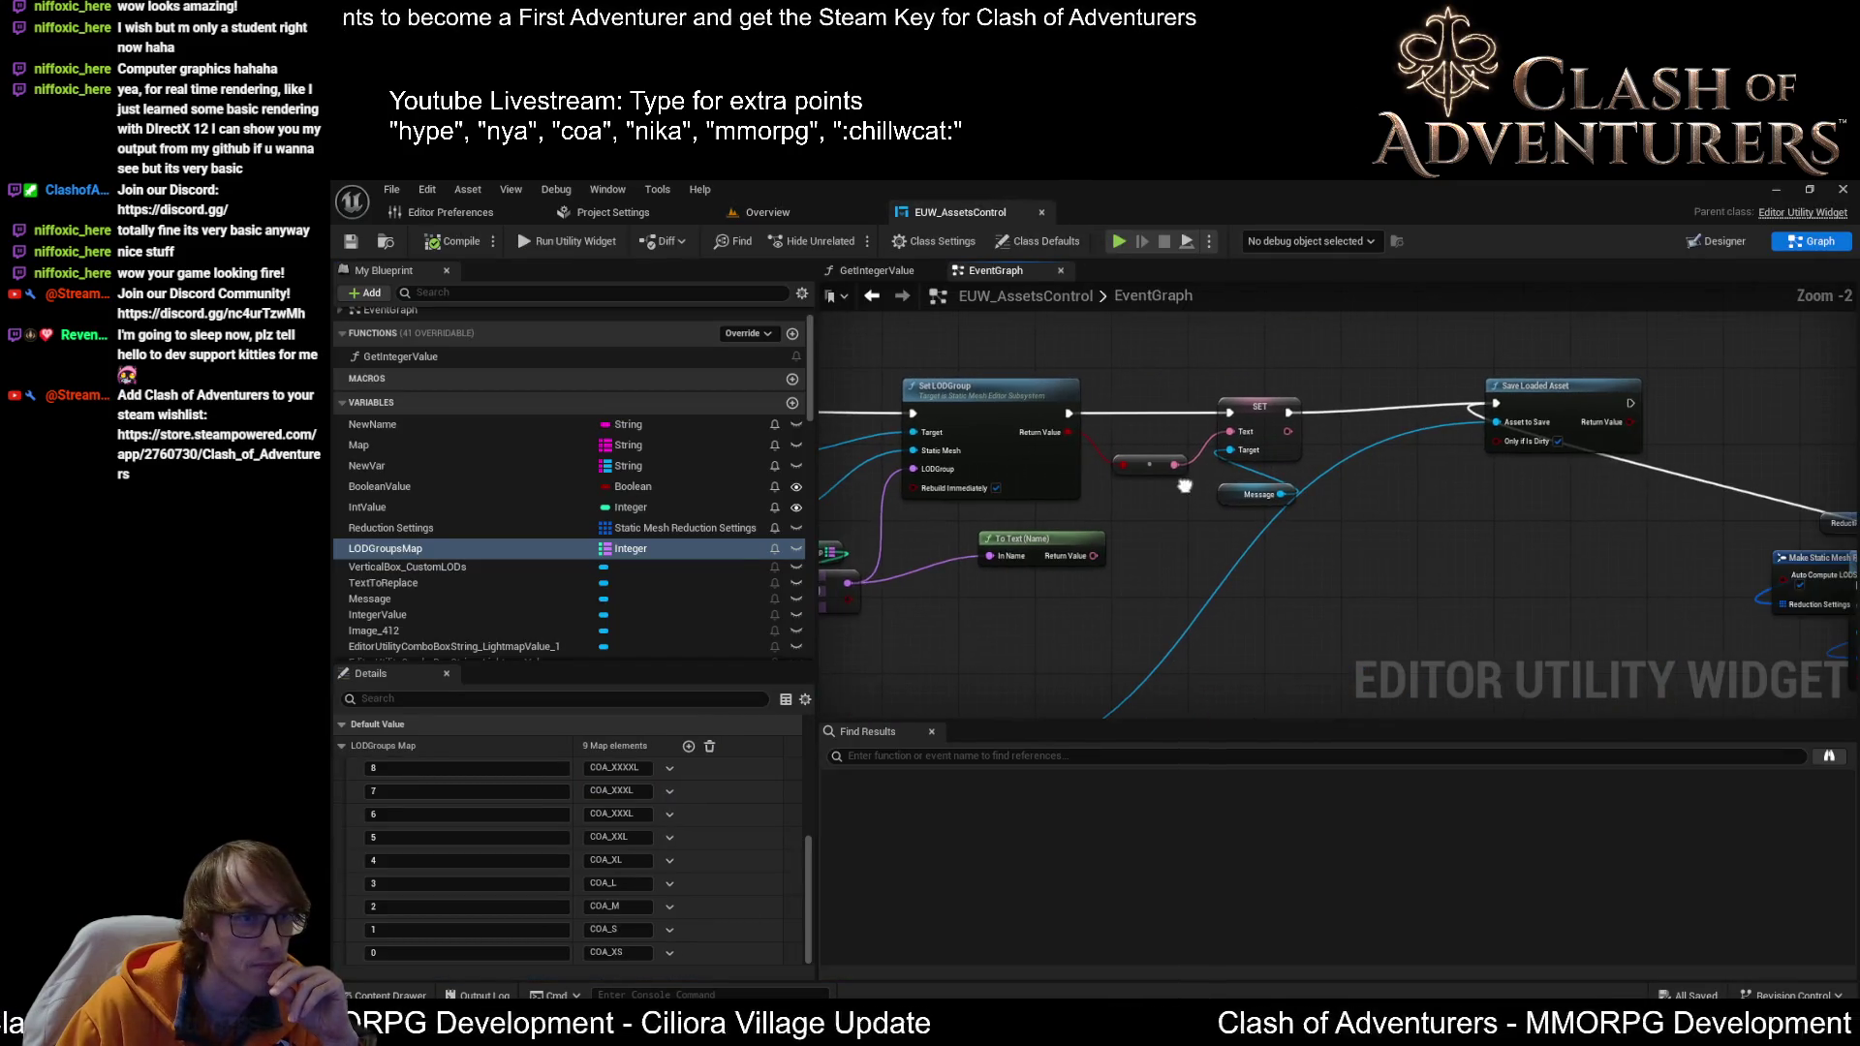
pyautogui.scroll(2, 1093, 555)
pyautogui.moveTo(1092, 553)
pyautogui.mouseDown()
pyautogui.moveTo(1220, 538)
pyautogui.moveTo(1273, 386)
pyautogui.mouseUp()
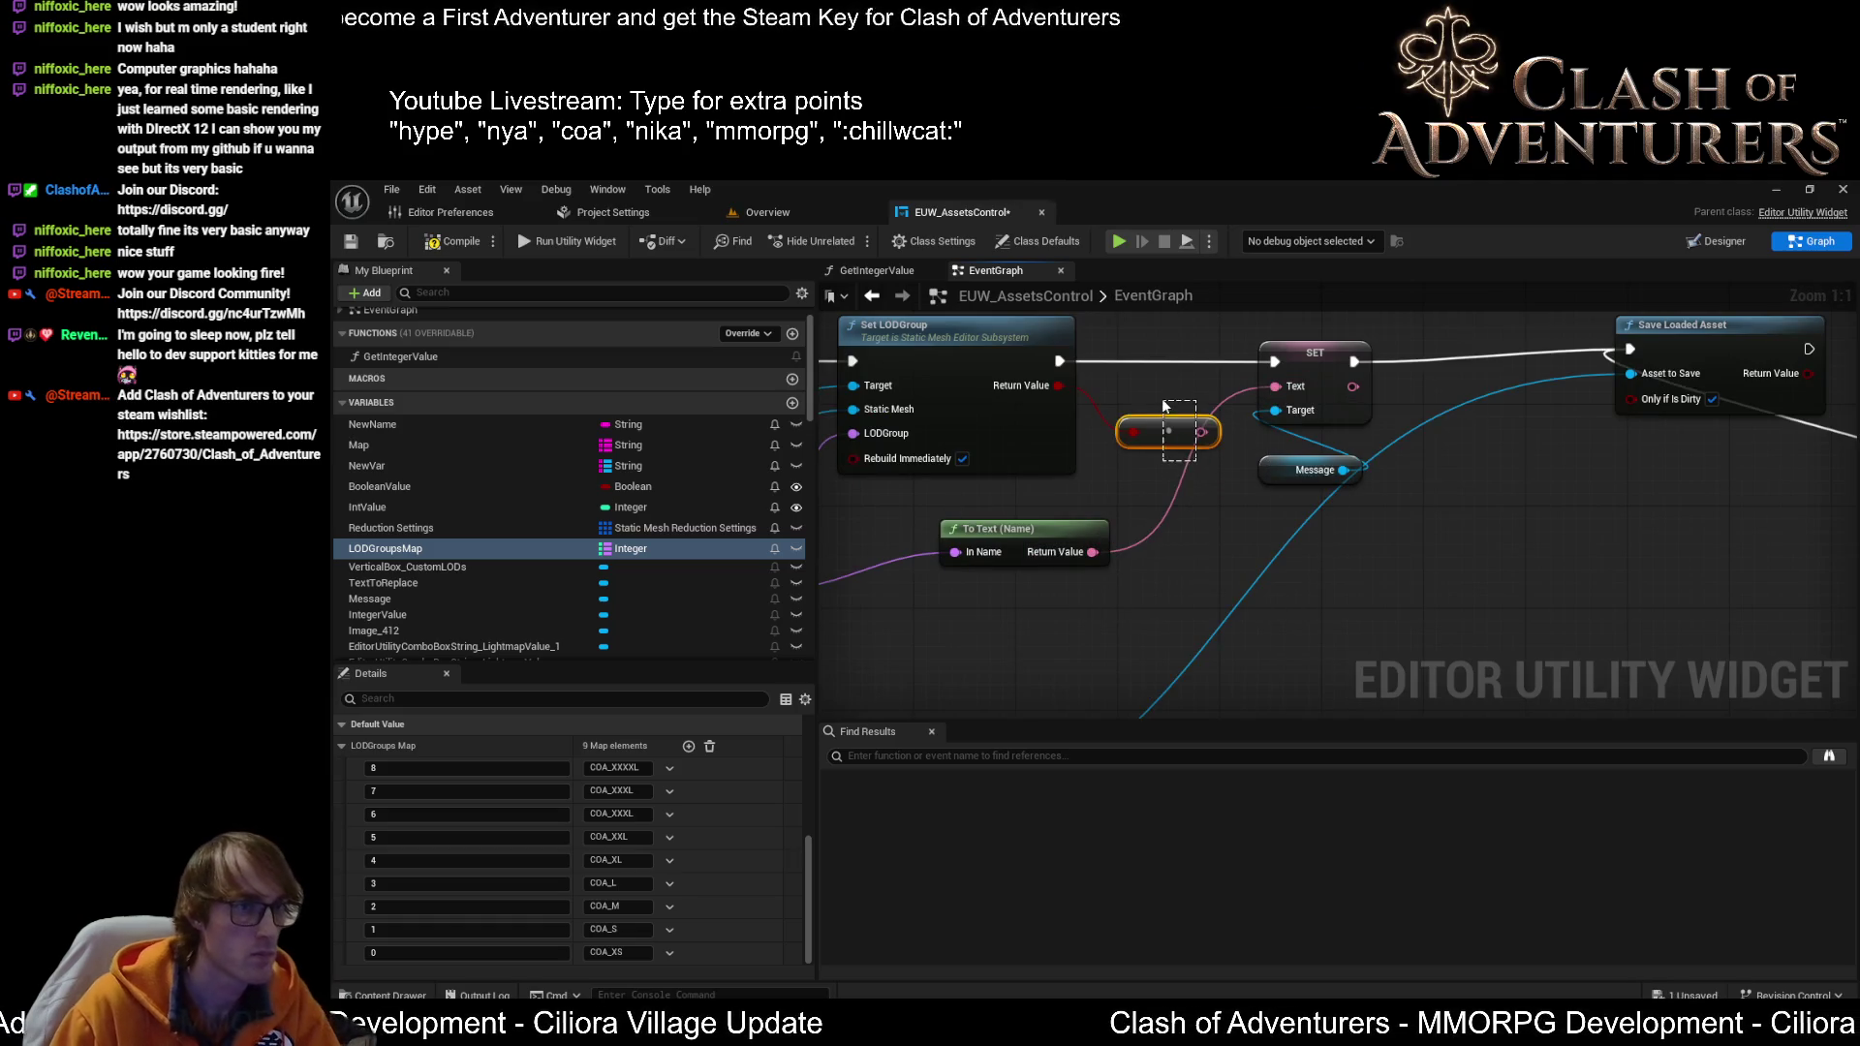
pyautogui.click(1163, 436)
pyautogui.press('Delete')
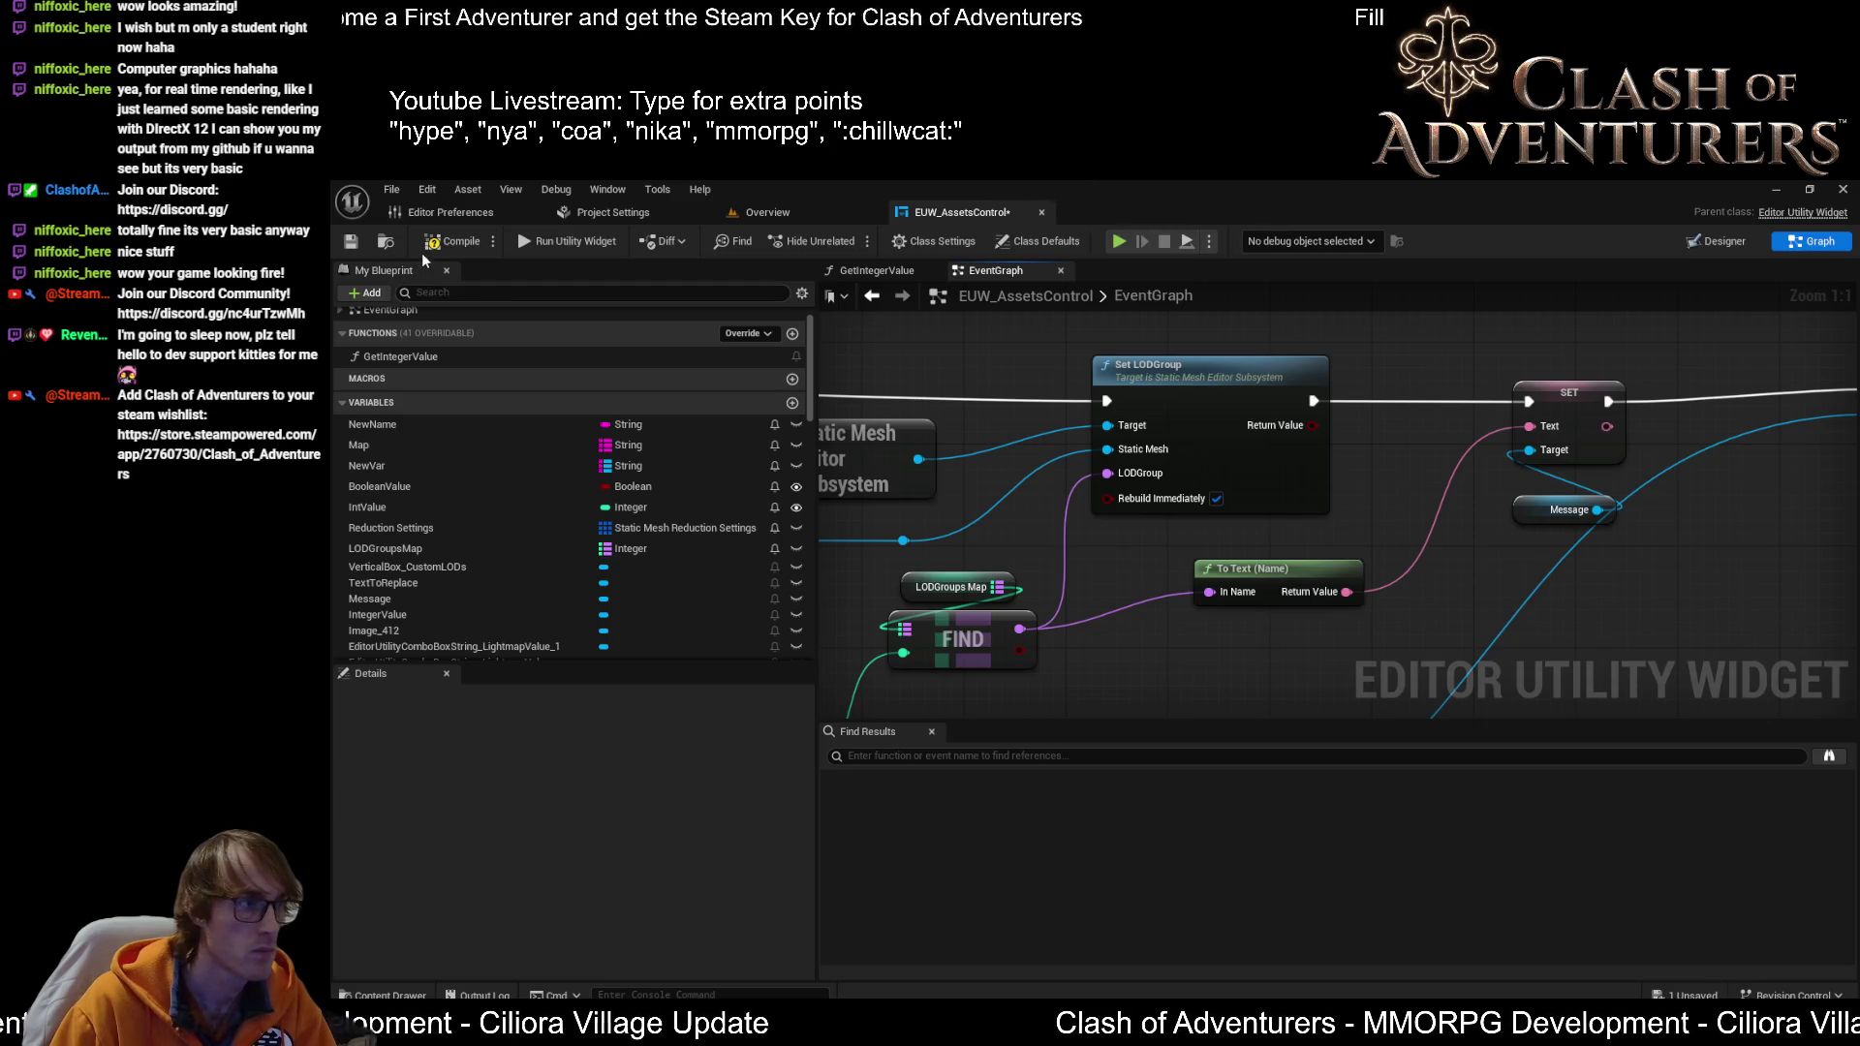
# Save the widget and run Set LODs again on the selected meshes.
pyautogui.click(354, 242)
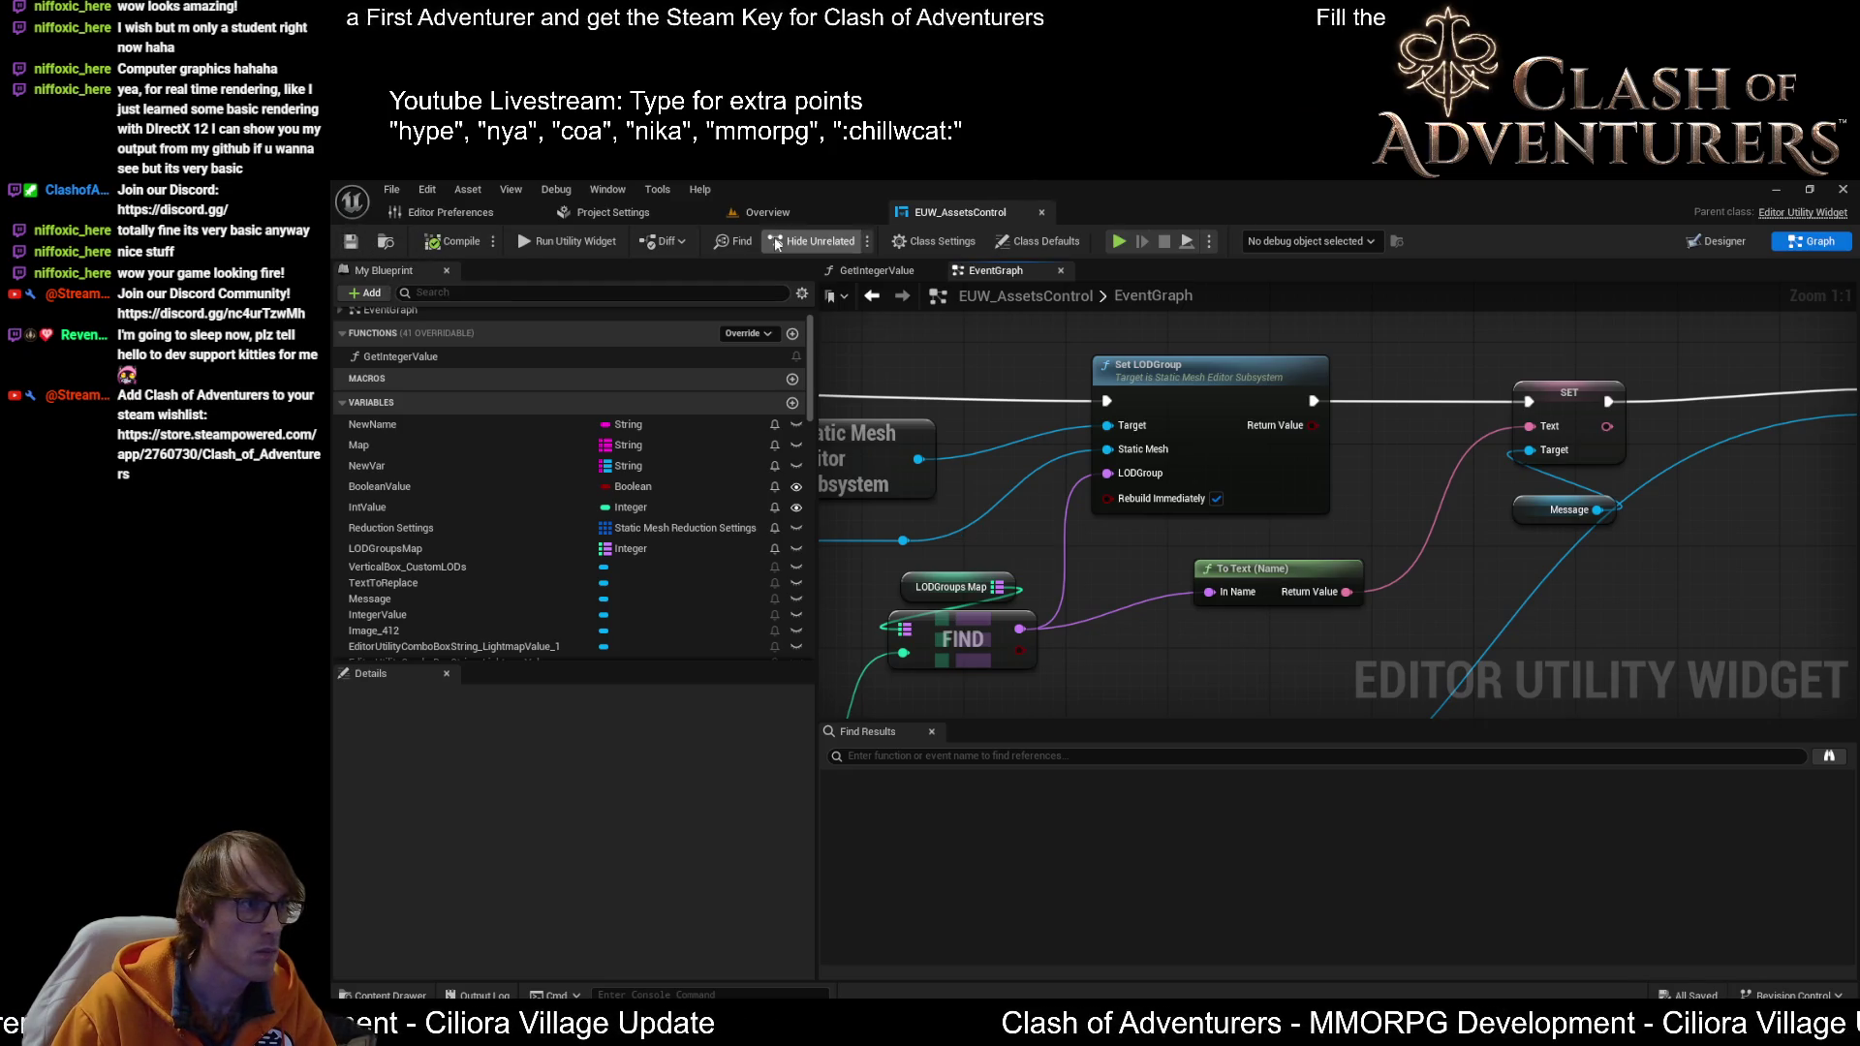
pyautogui.click(841, 211)
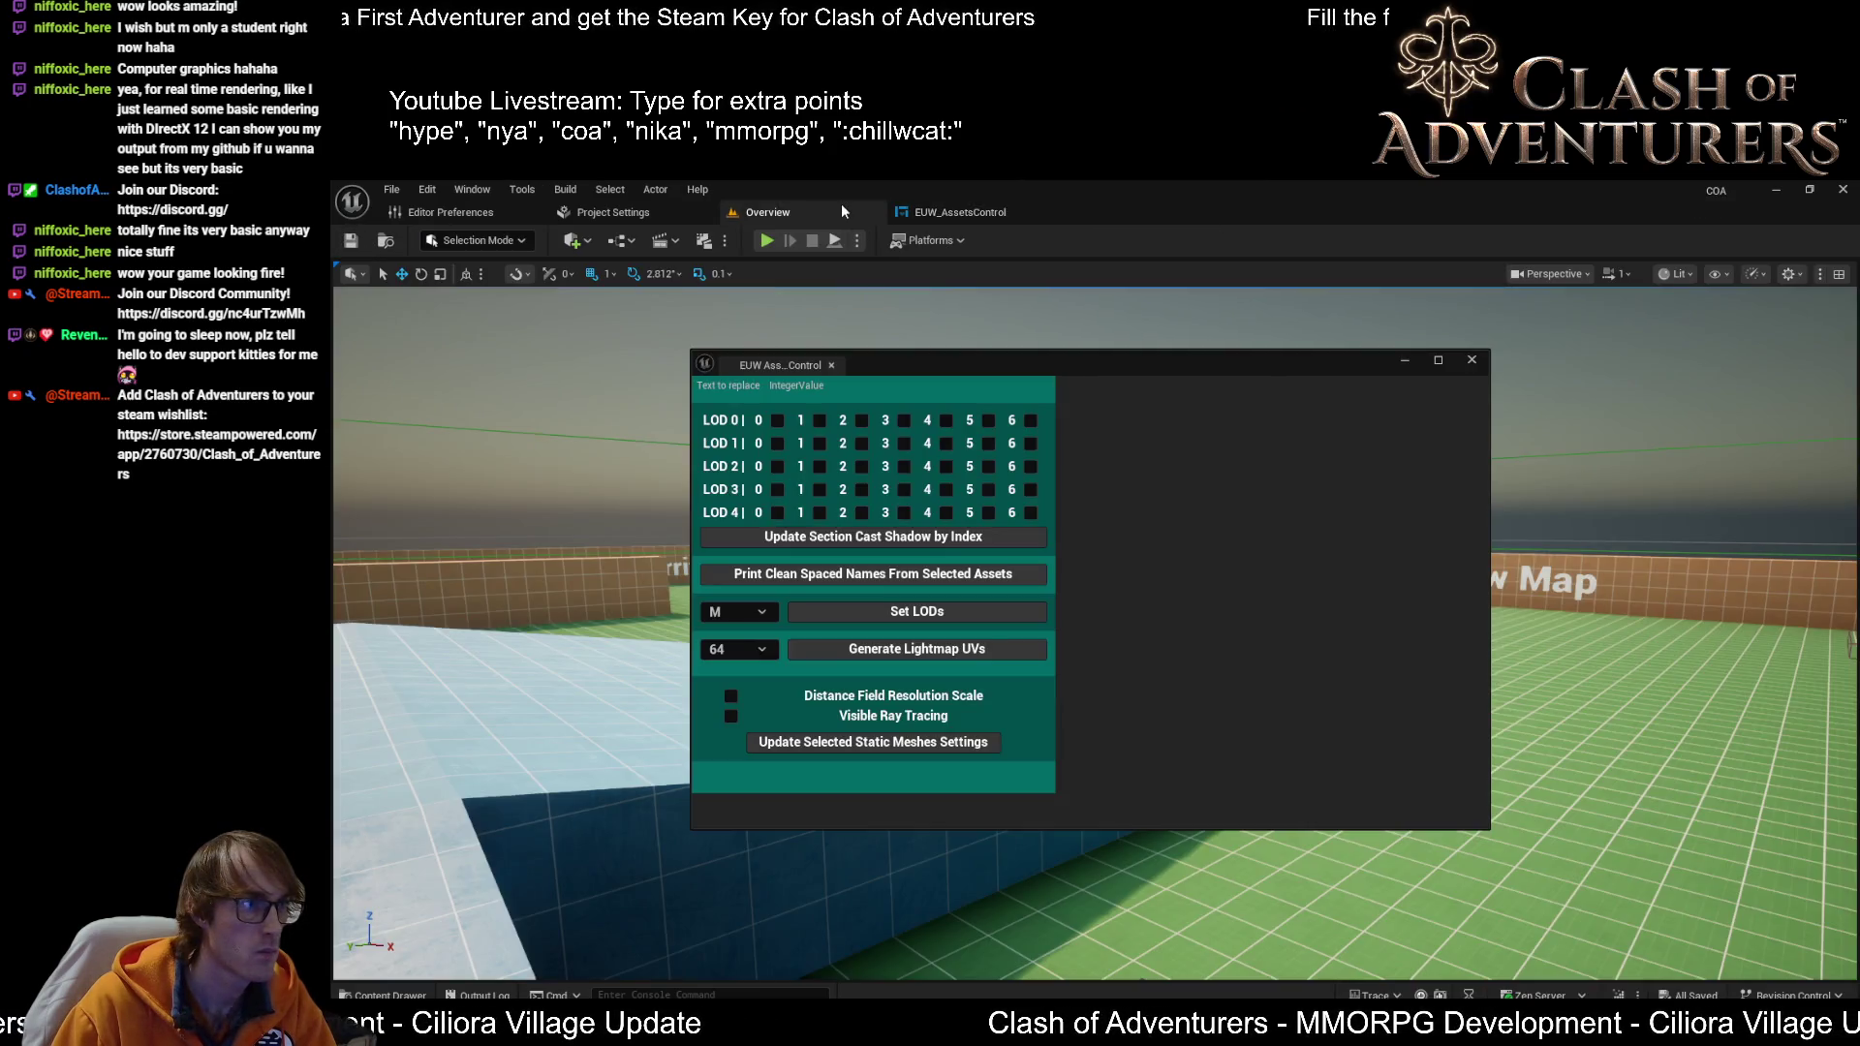
pyautogui.click(959, 610)
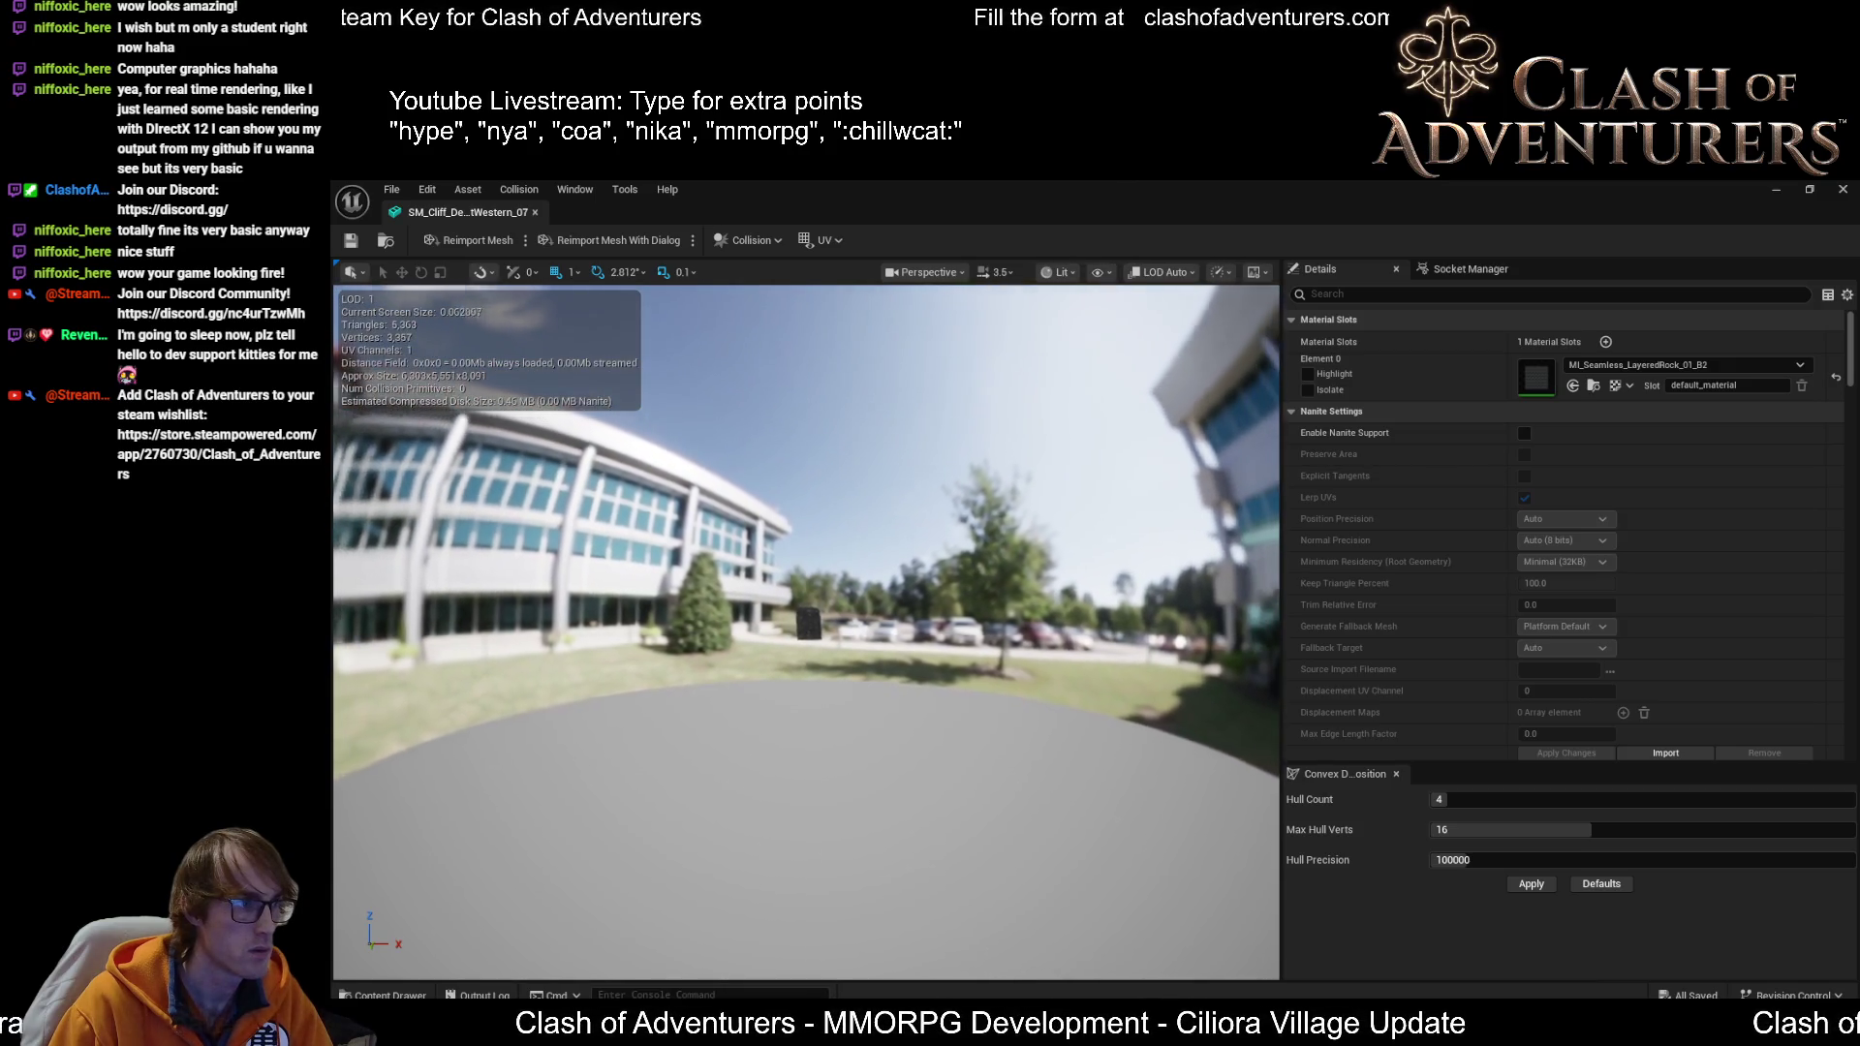
pyautogui.scroll(3, 806, 631)
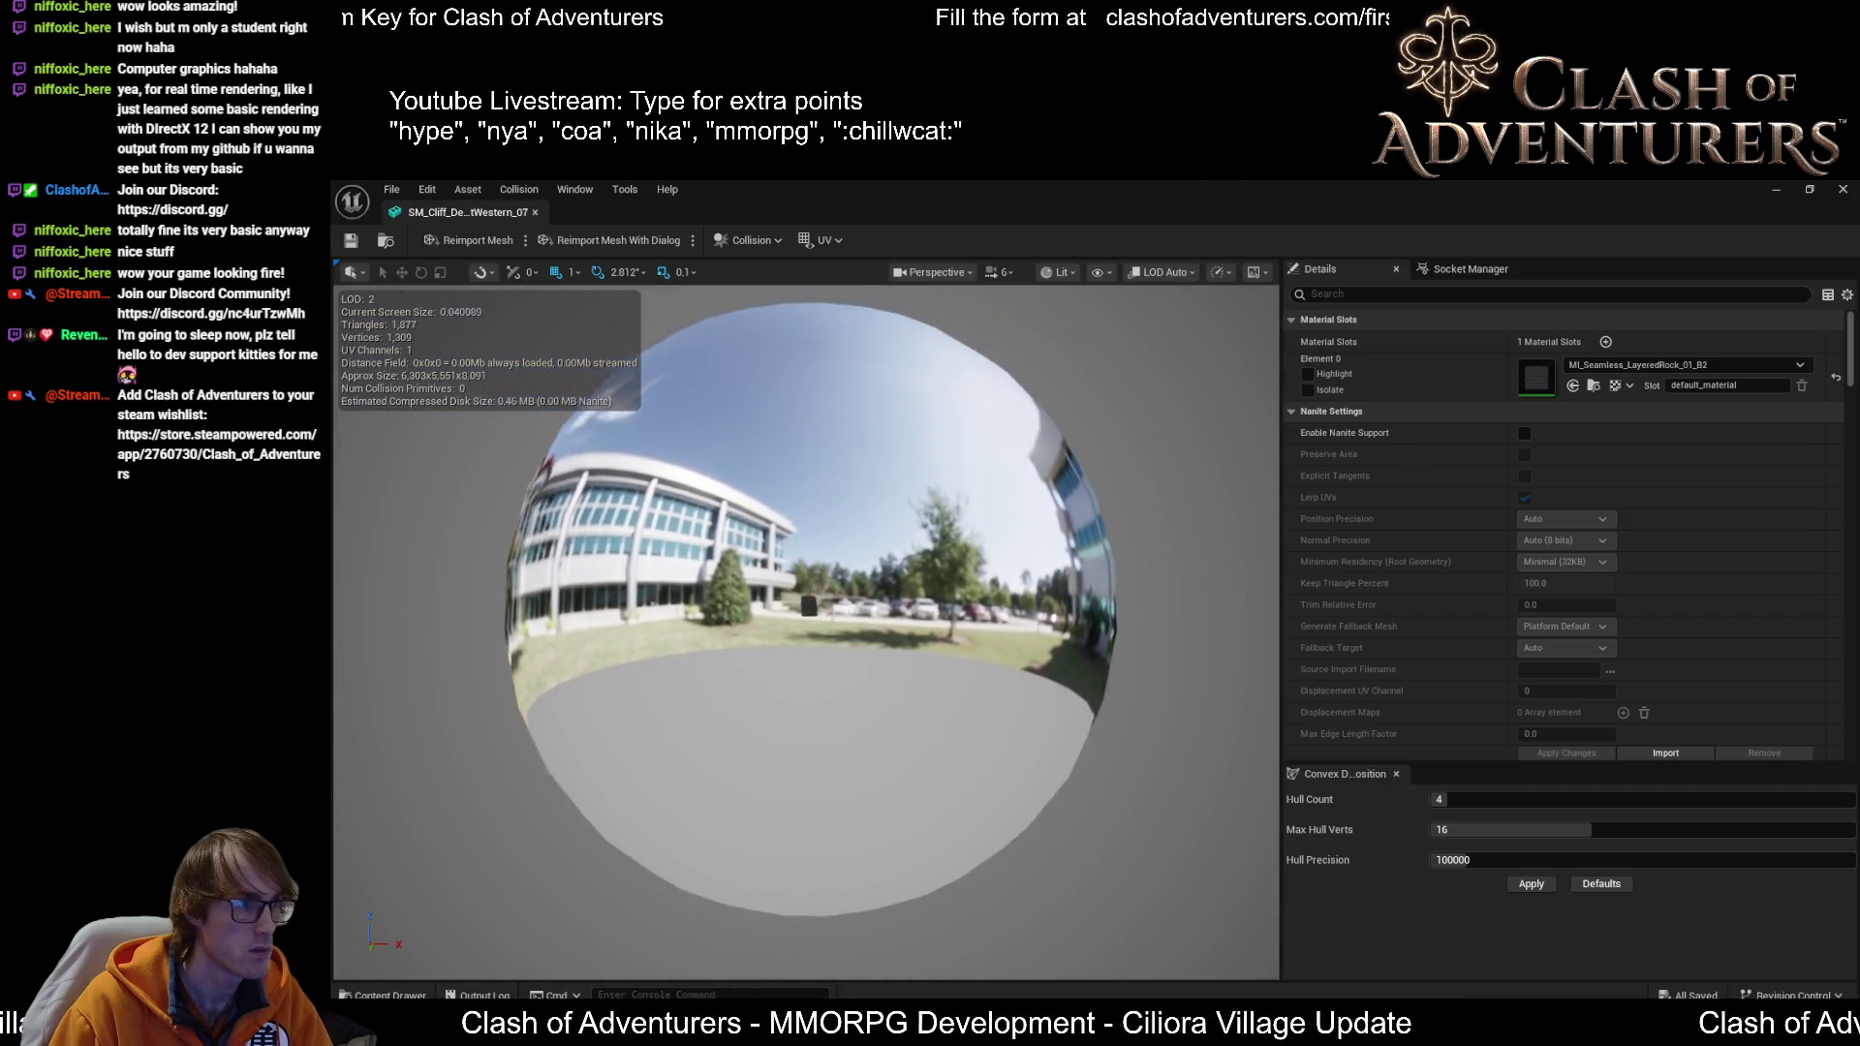
pyautogui.scroll(-2, 805, 631)
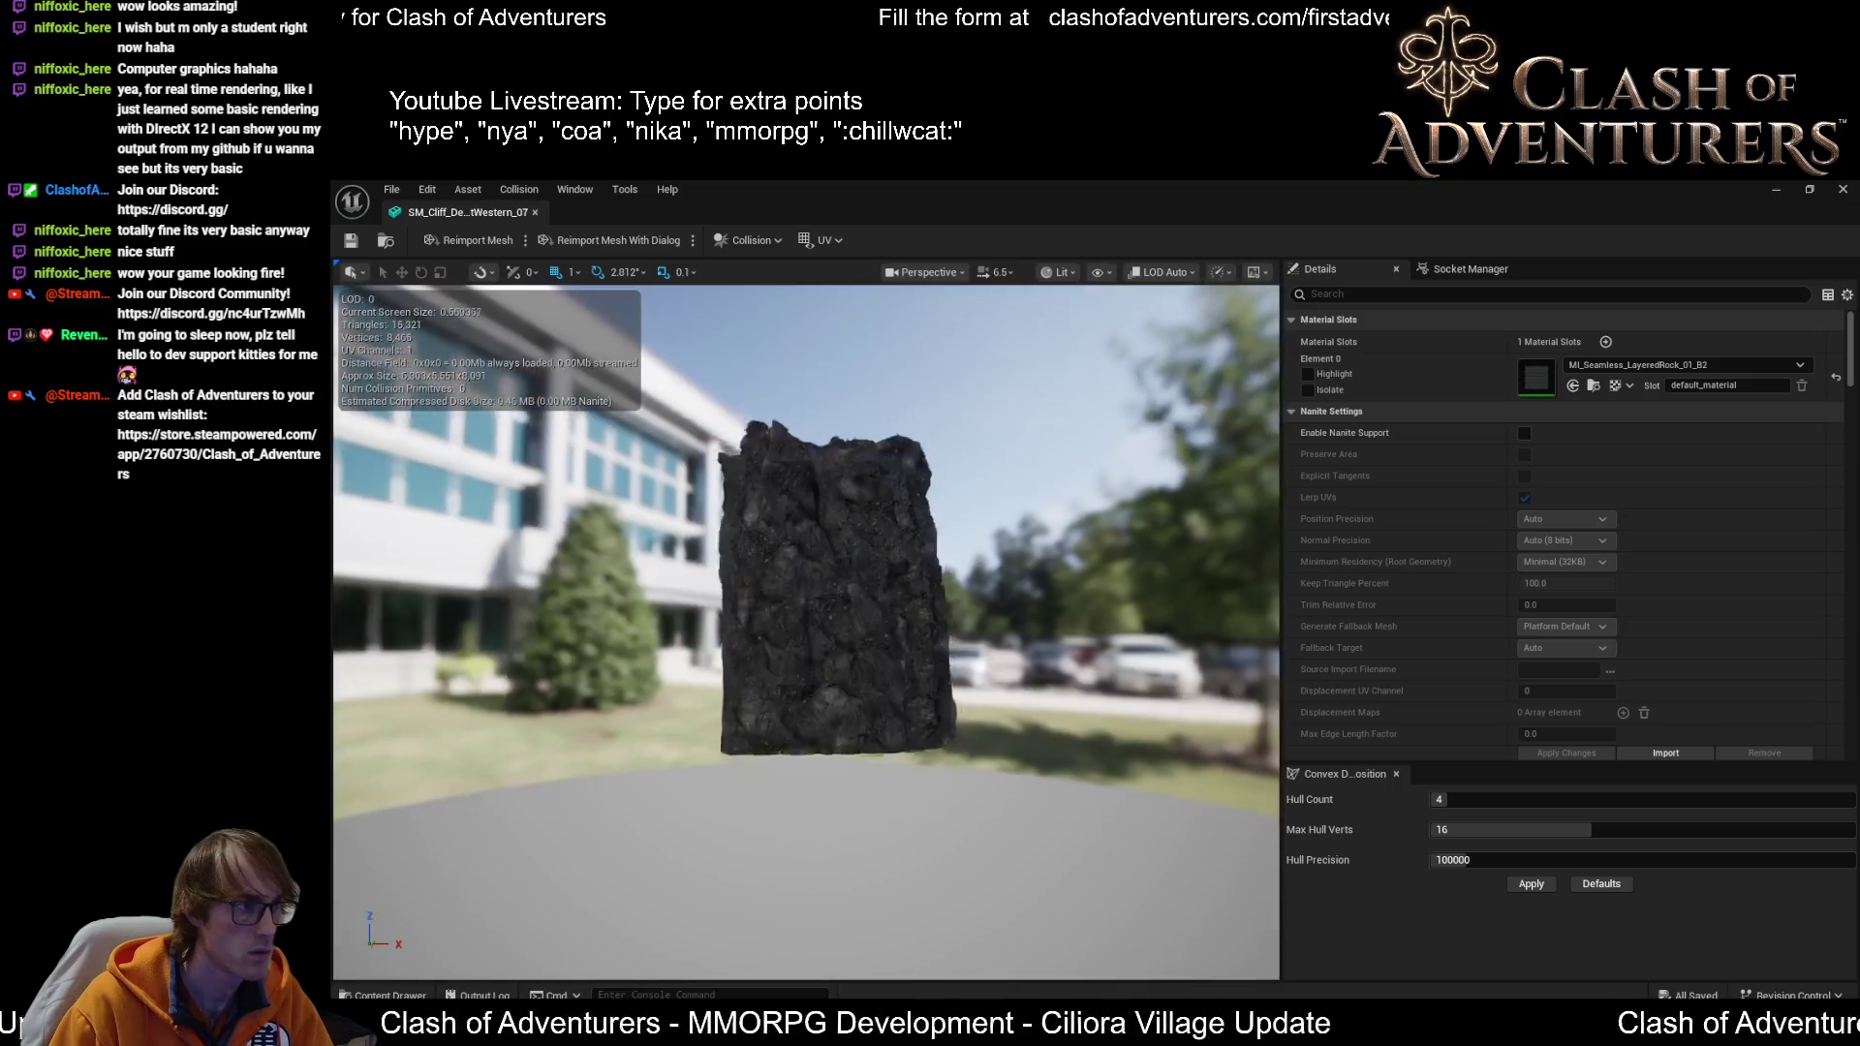
pyautogui.moveTo(1131, 585)
pyautogui.mouseDown()
pyautogui.moveTo(1055, 585)
pyautogui.moveTo(1130, 585)
pyautogui.mouseUp()
pyautogui.scroll(-5, 1540, 487)
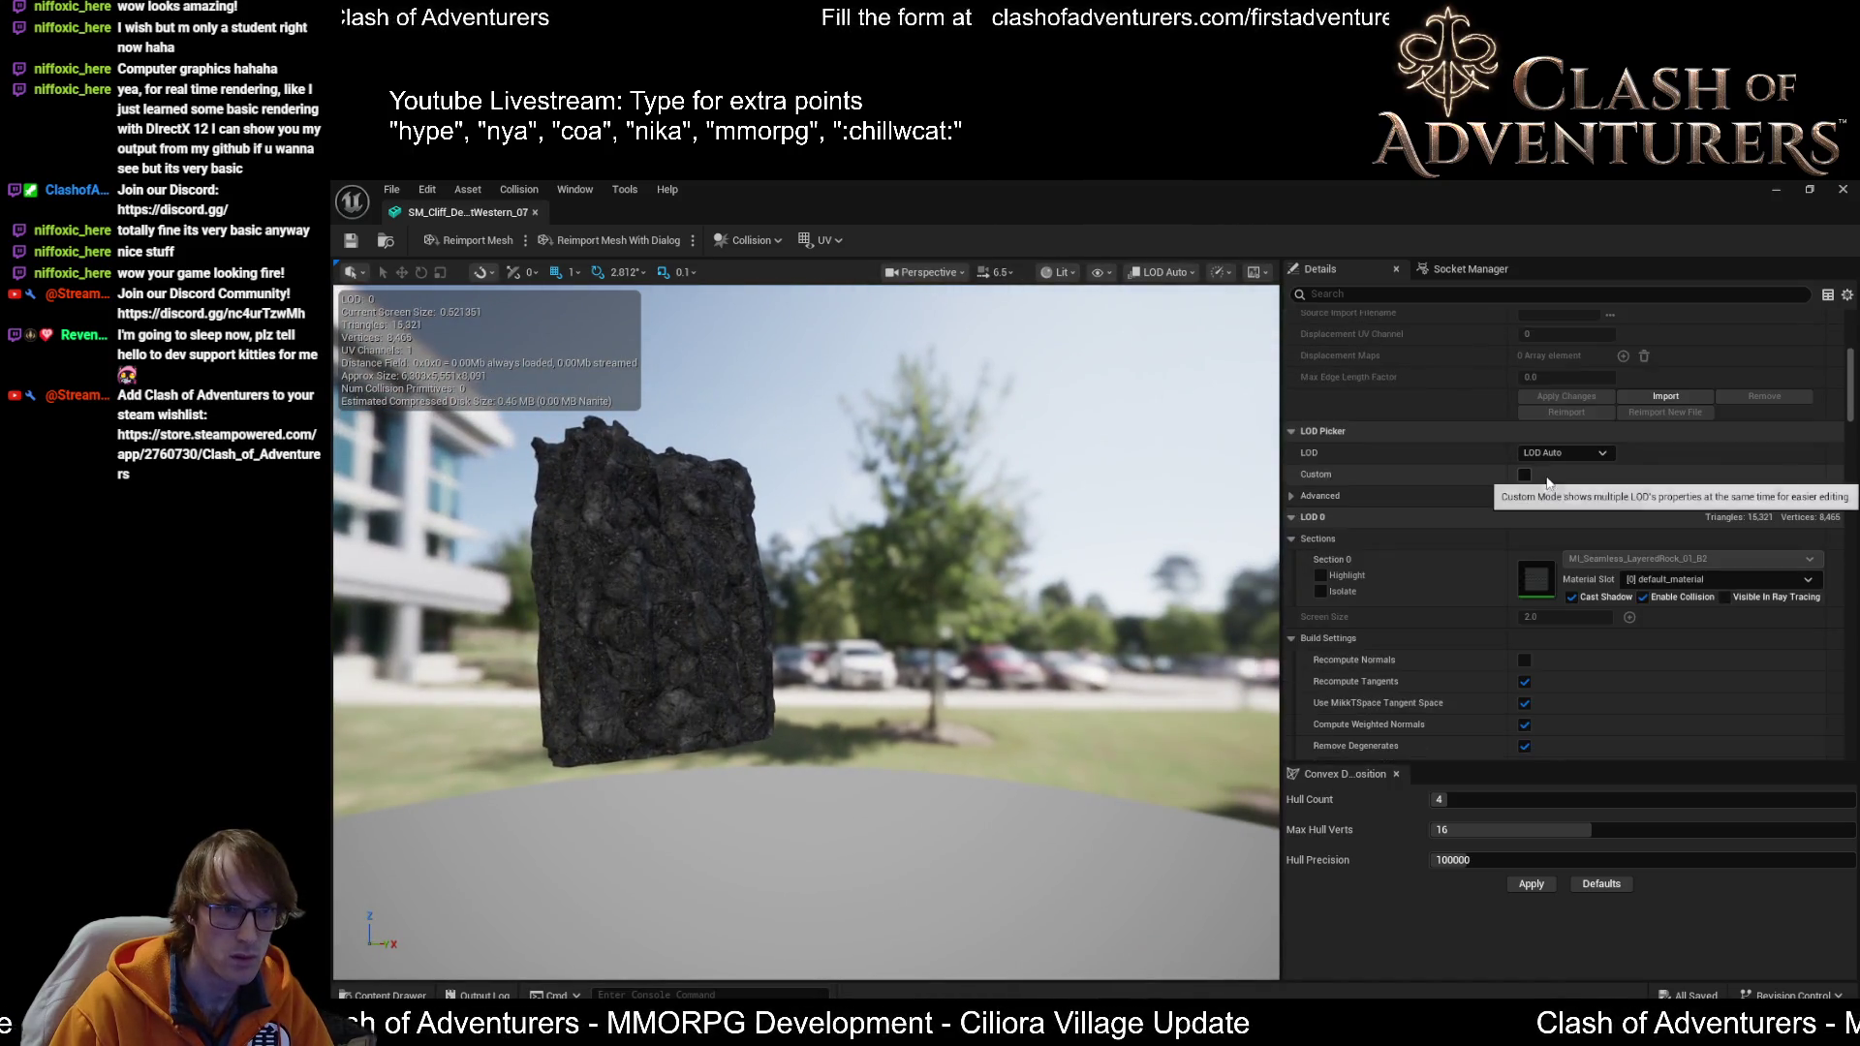
pyautogui.scroll(-6, 1544, 474)
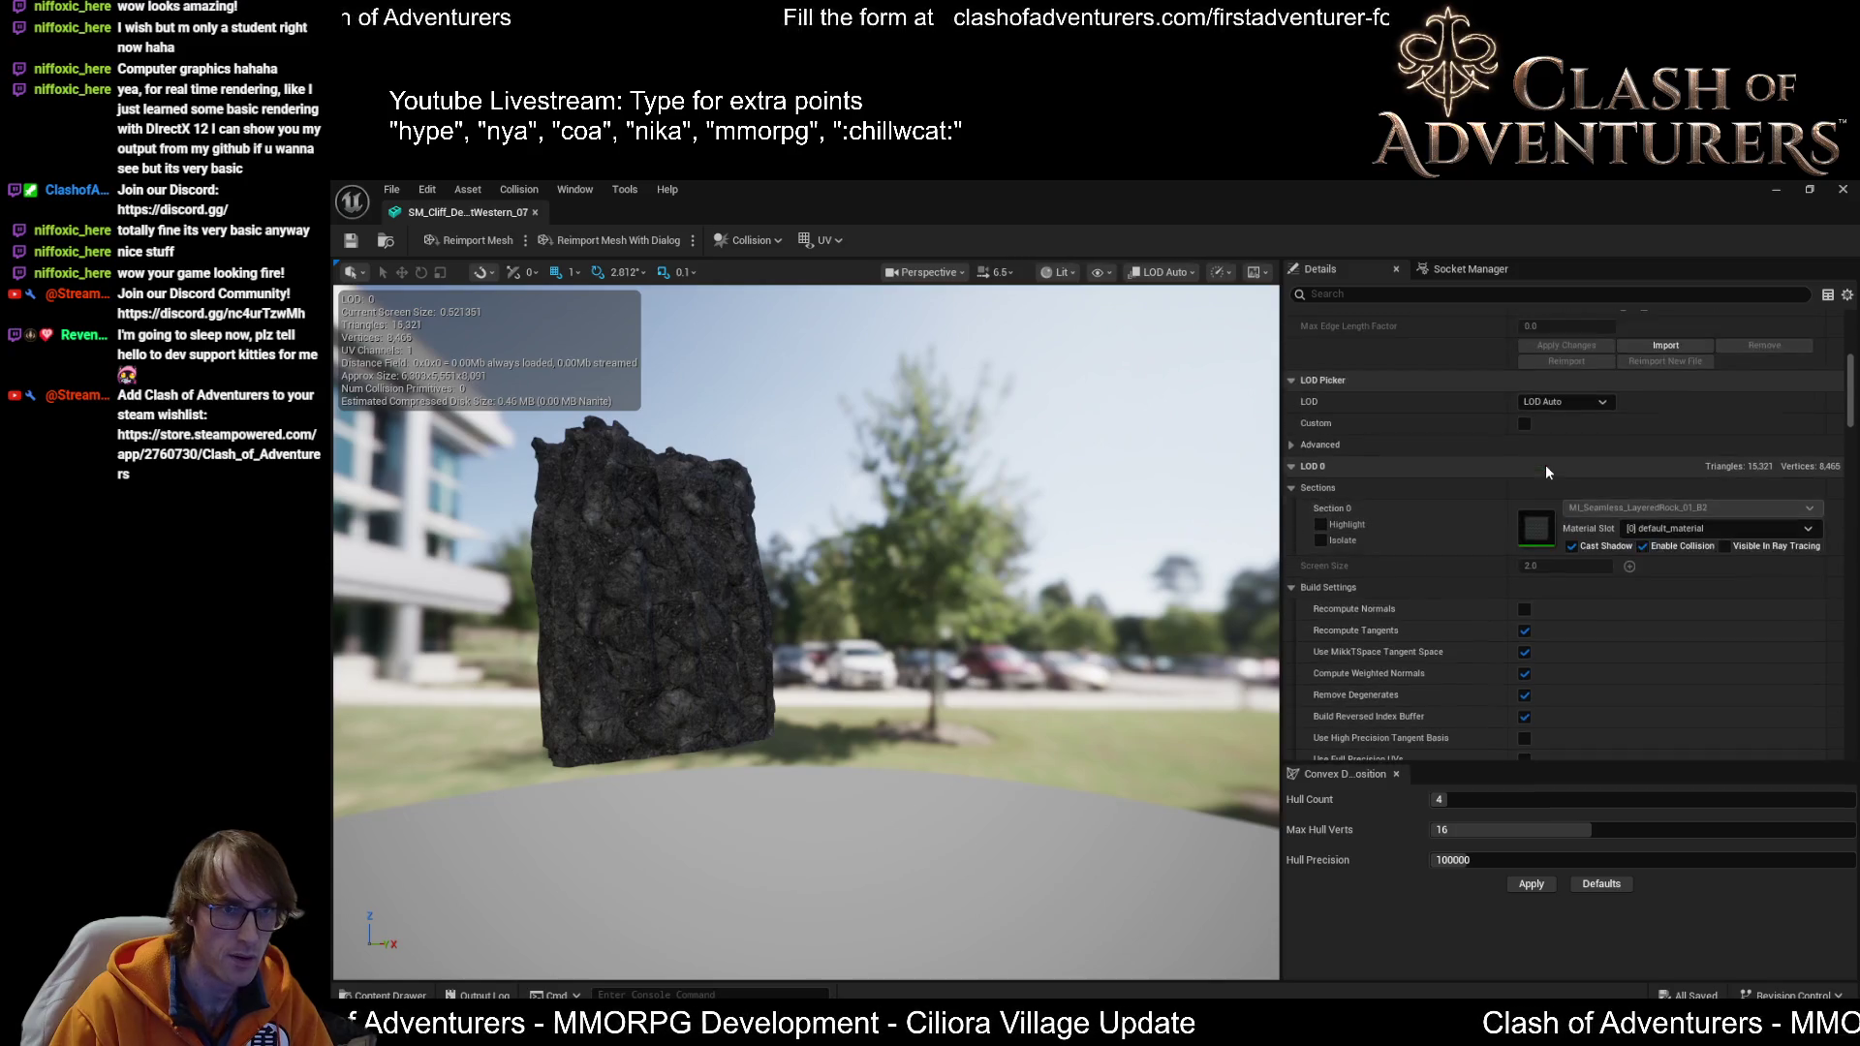
pyautogui.scroll(-3, 1545, 492)
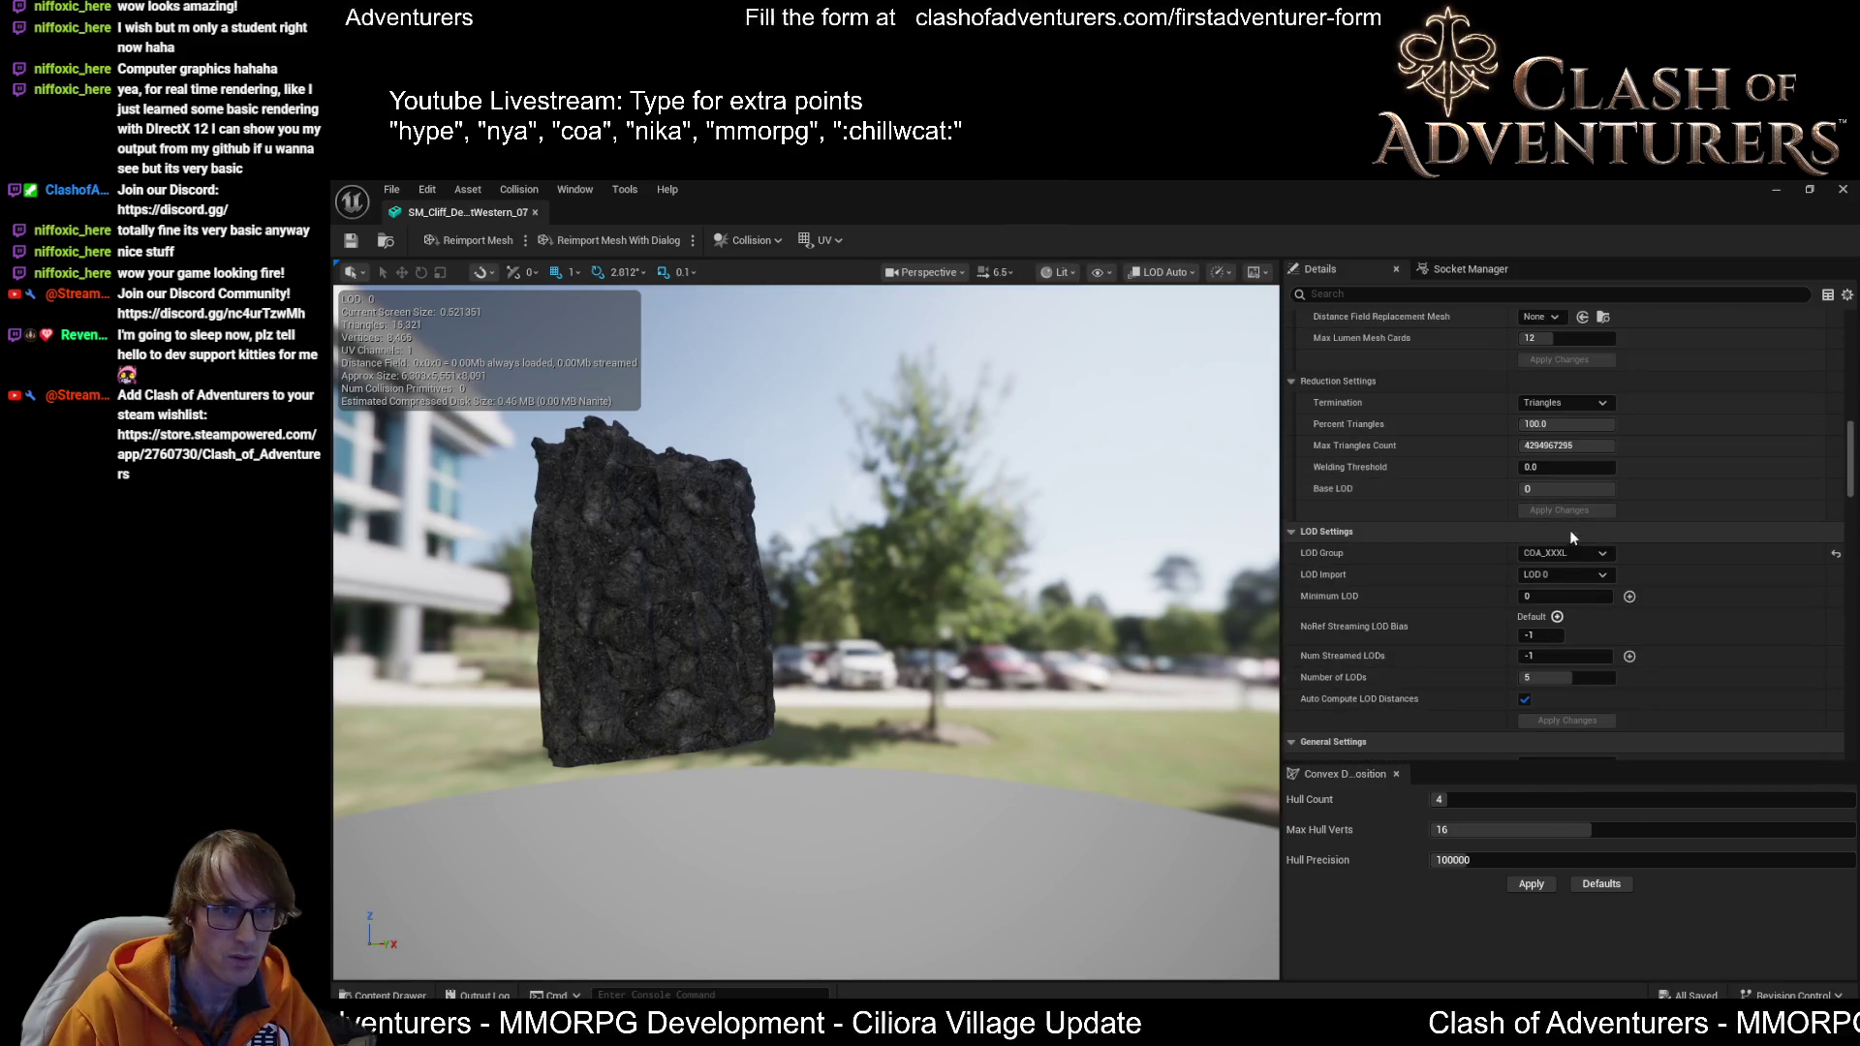
pyautogui.click(1588, 553)
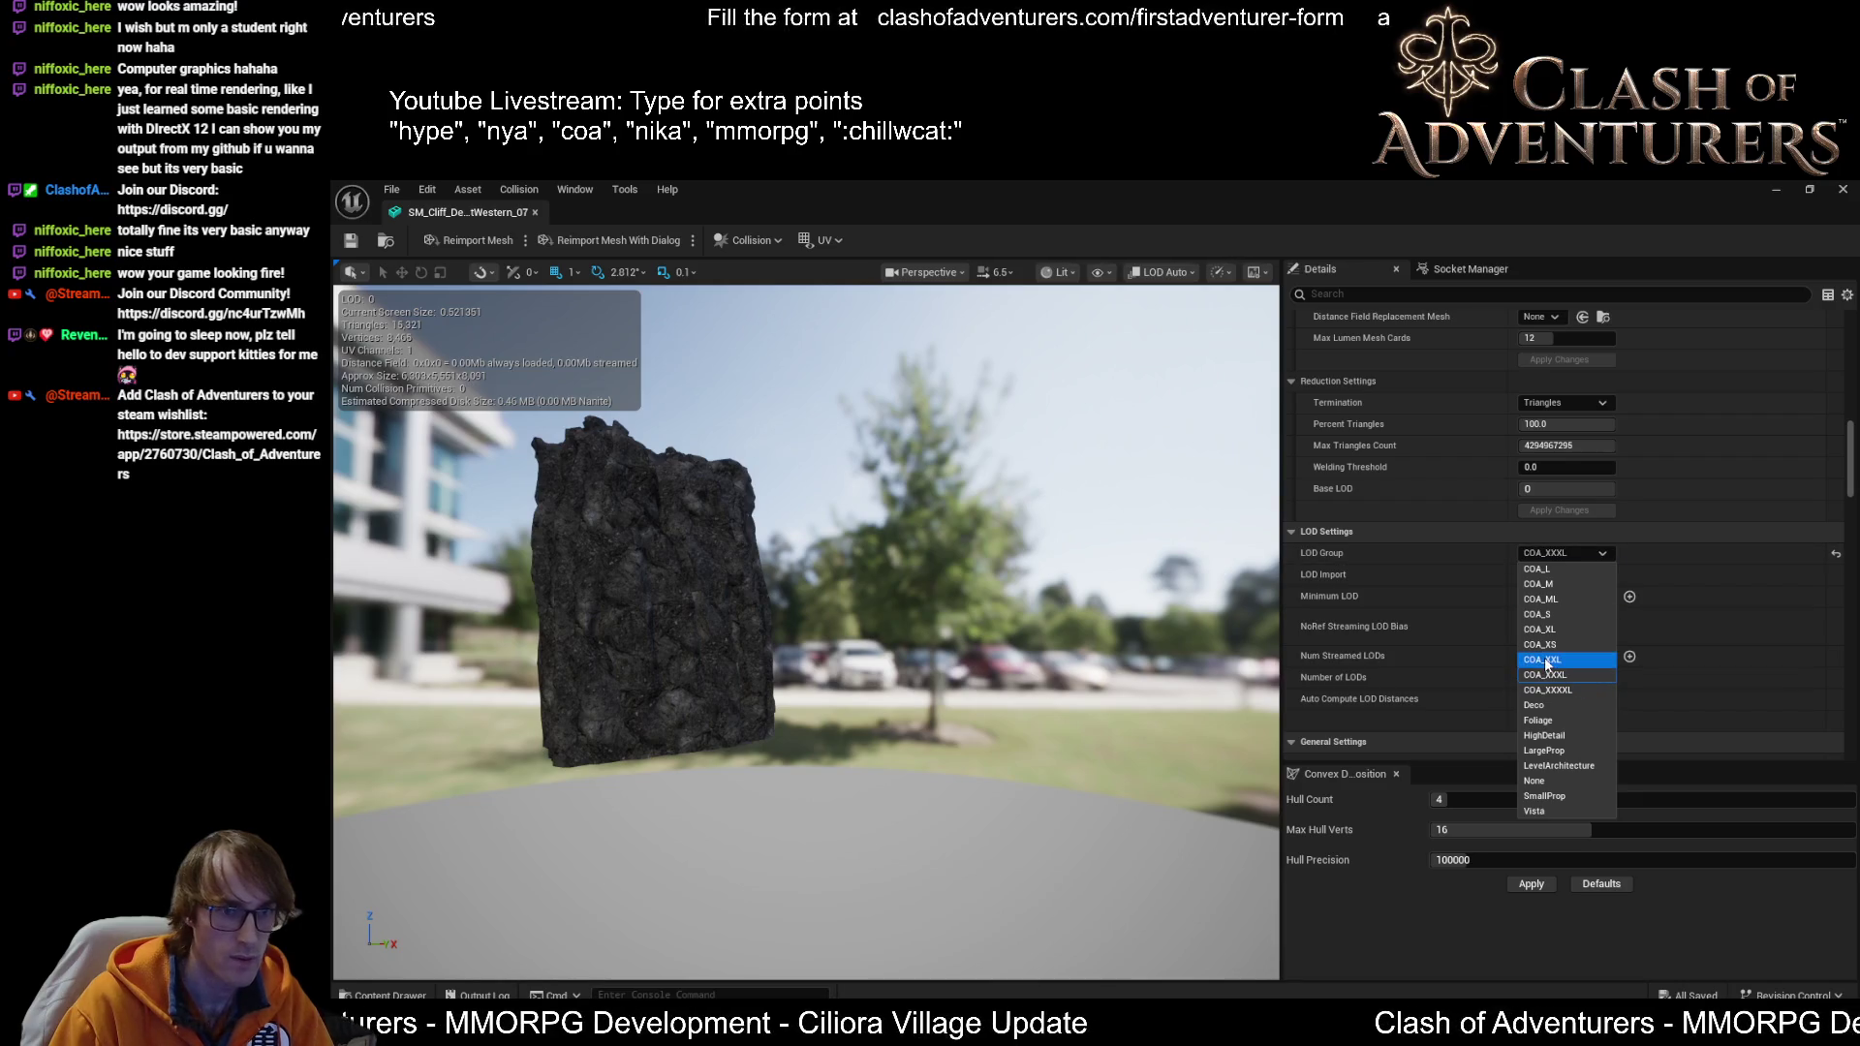
pyautogui.moveTo(801, 514); pyautogui.dragTo(950, 580)
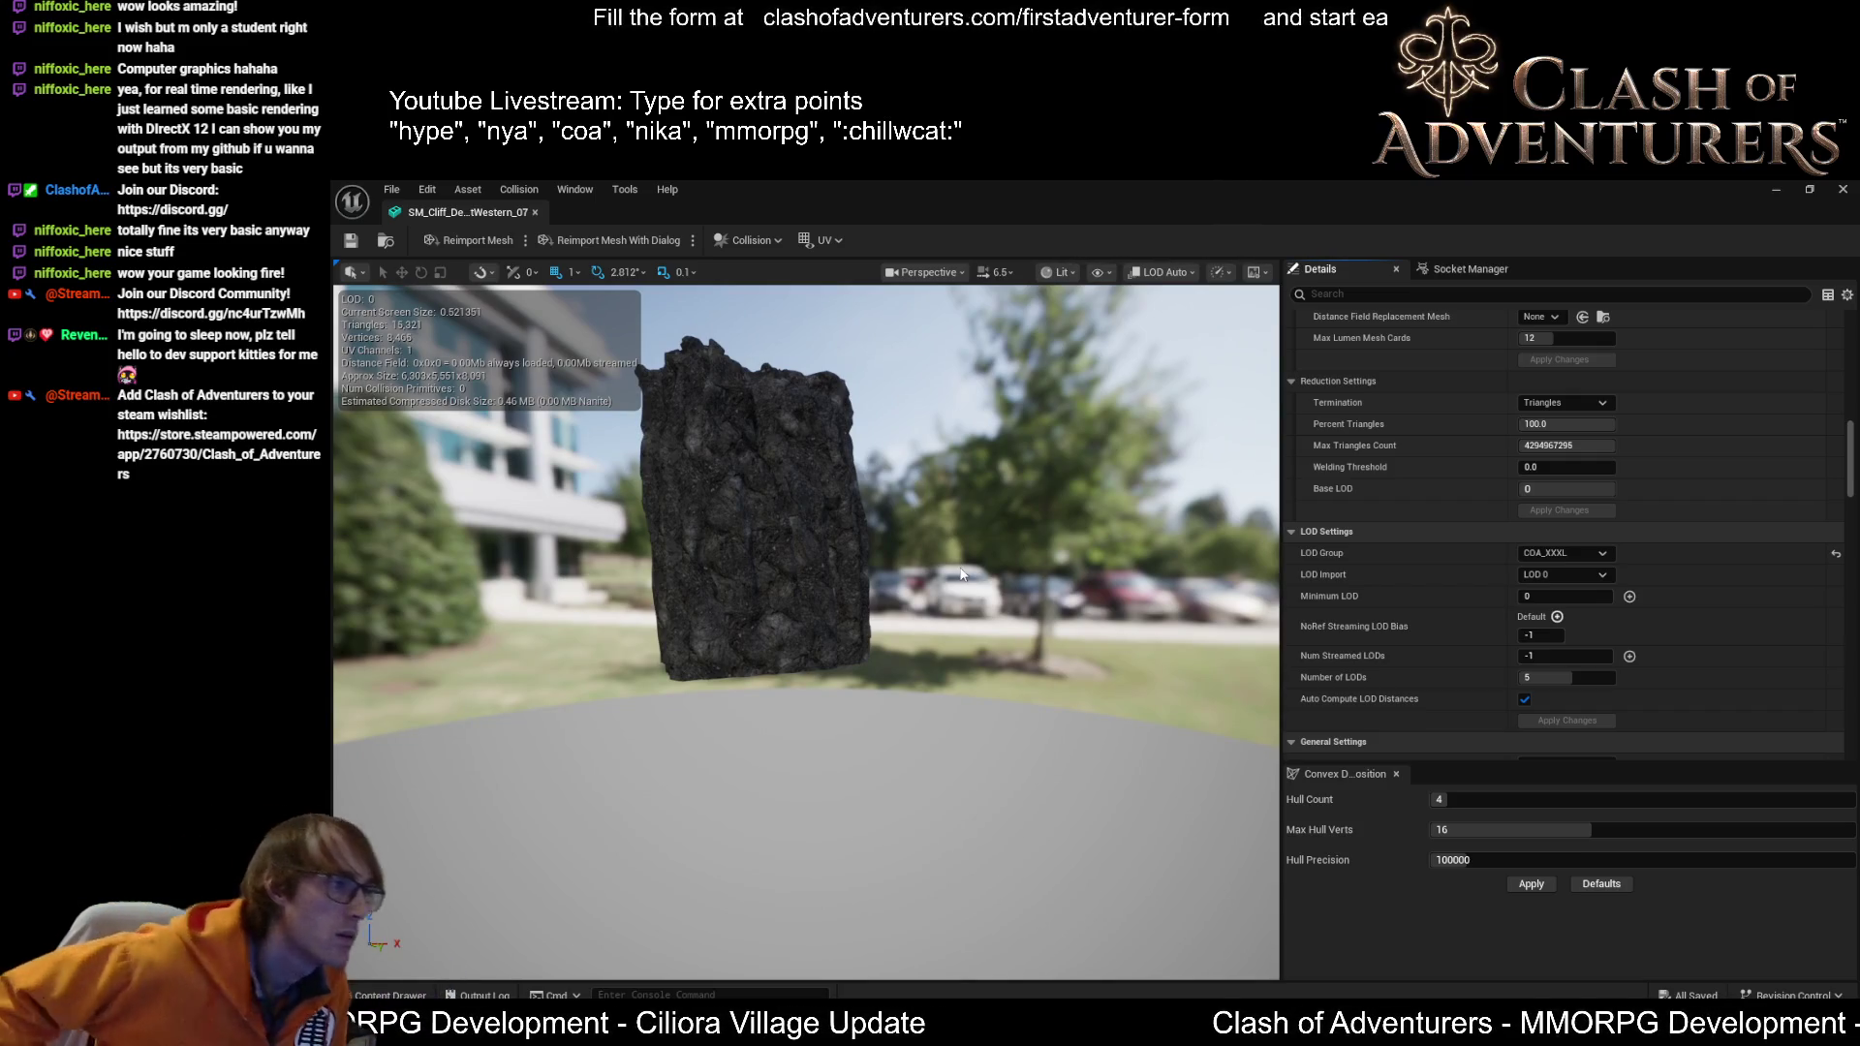
pyautogui.scroll(10, 1584, 526)
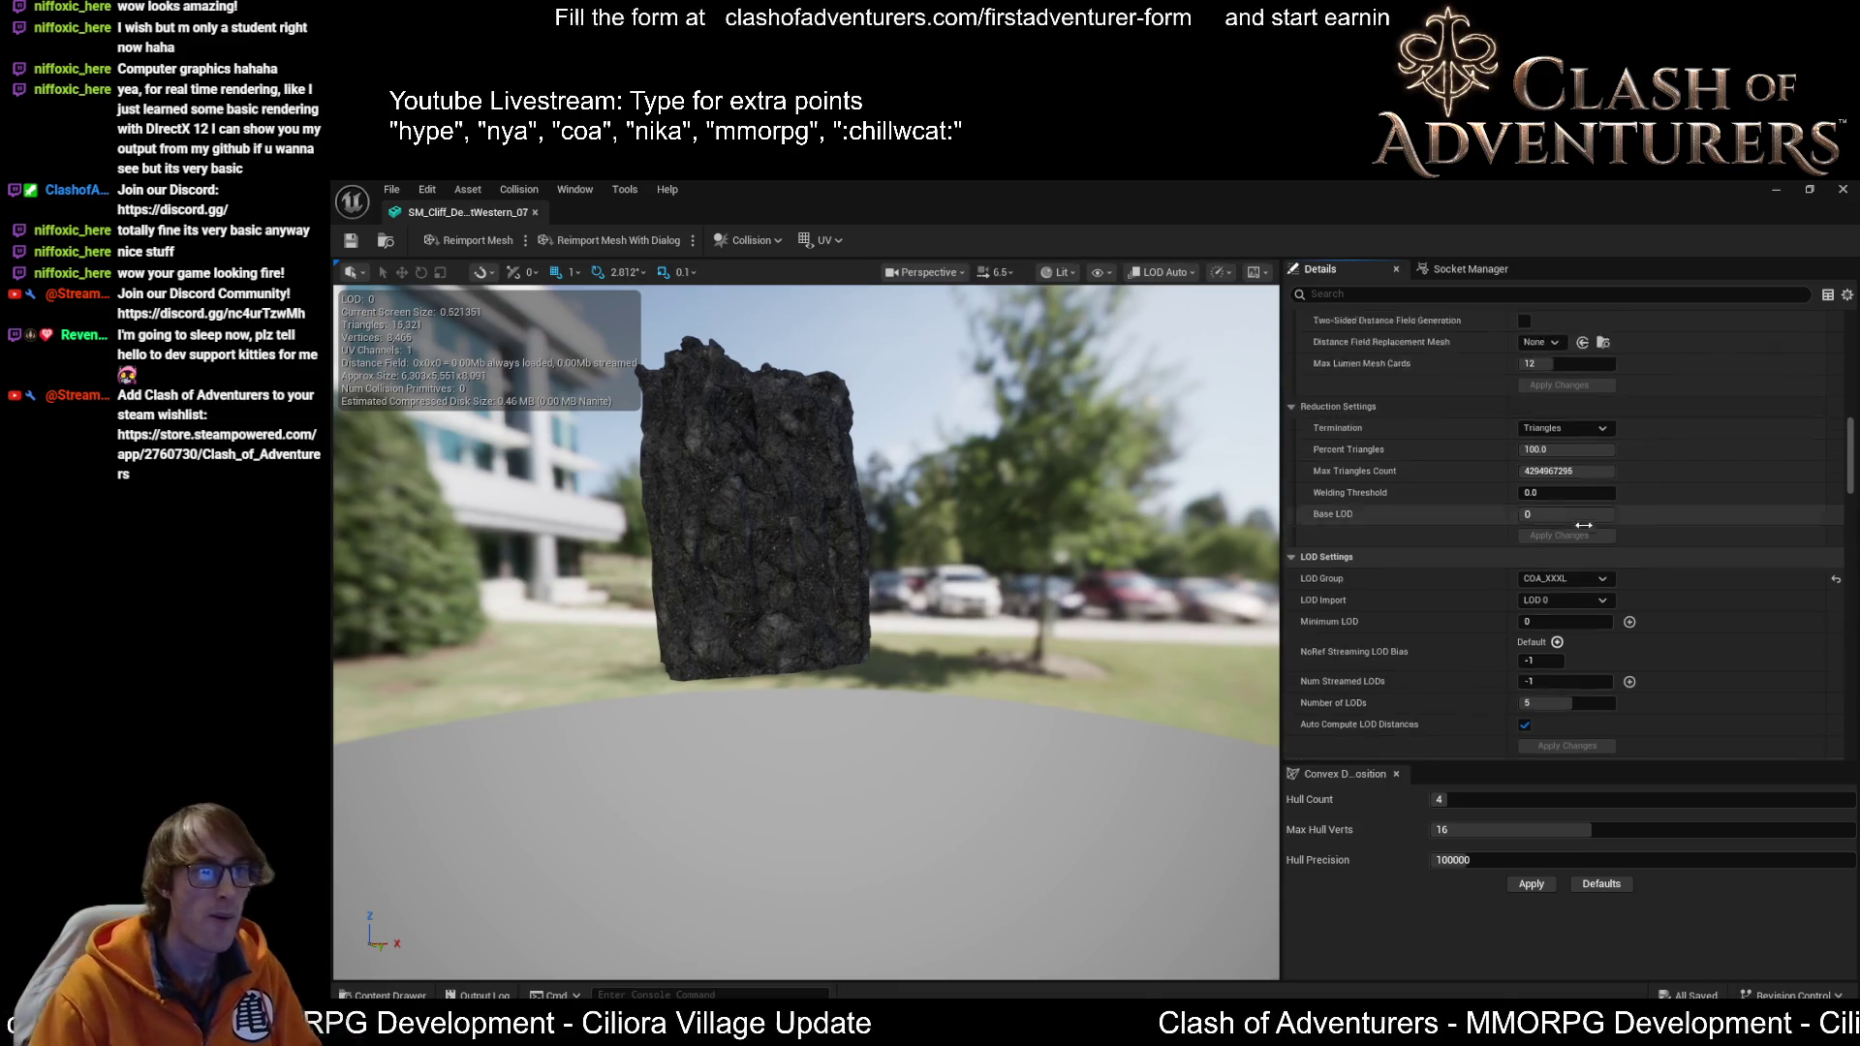
# Scroll down to locate the Western_05 cliff mesh.
pyautogui.scroll(-5, 1605, 540)
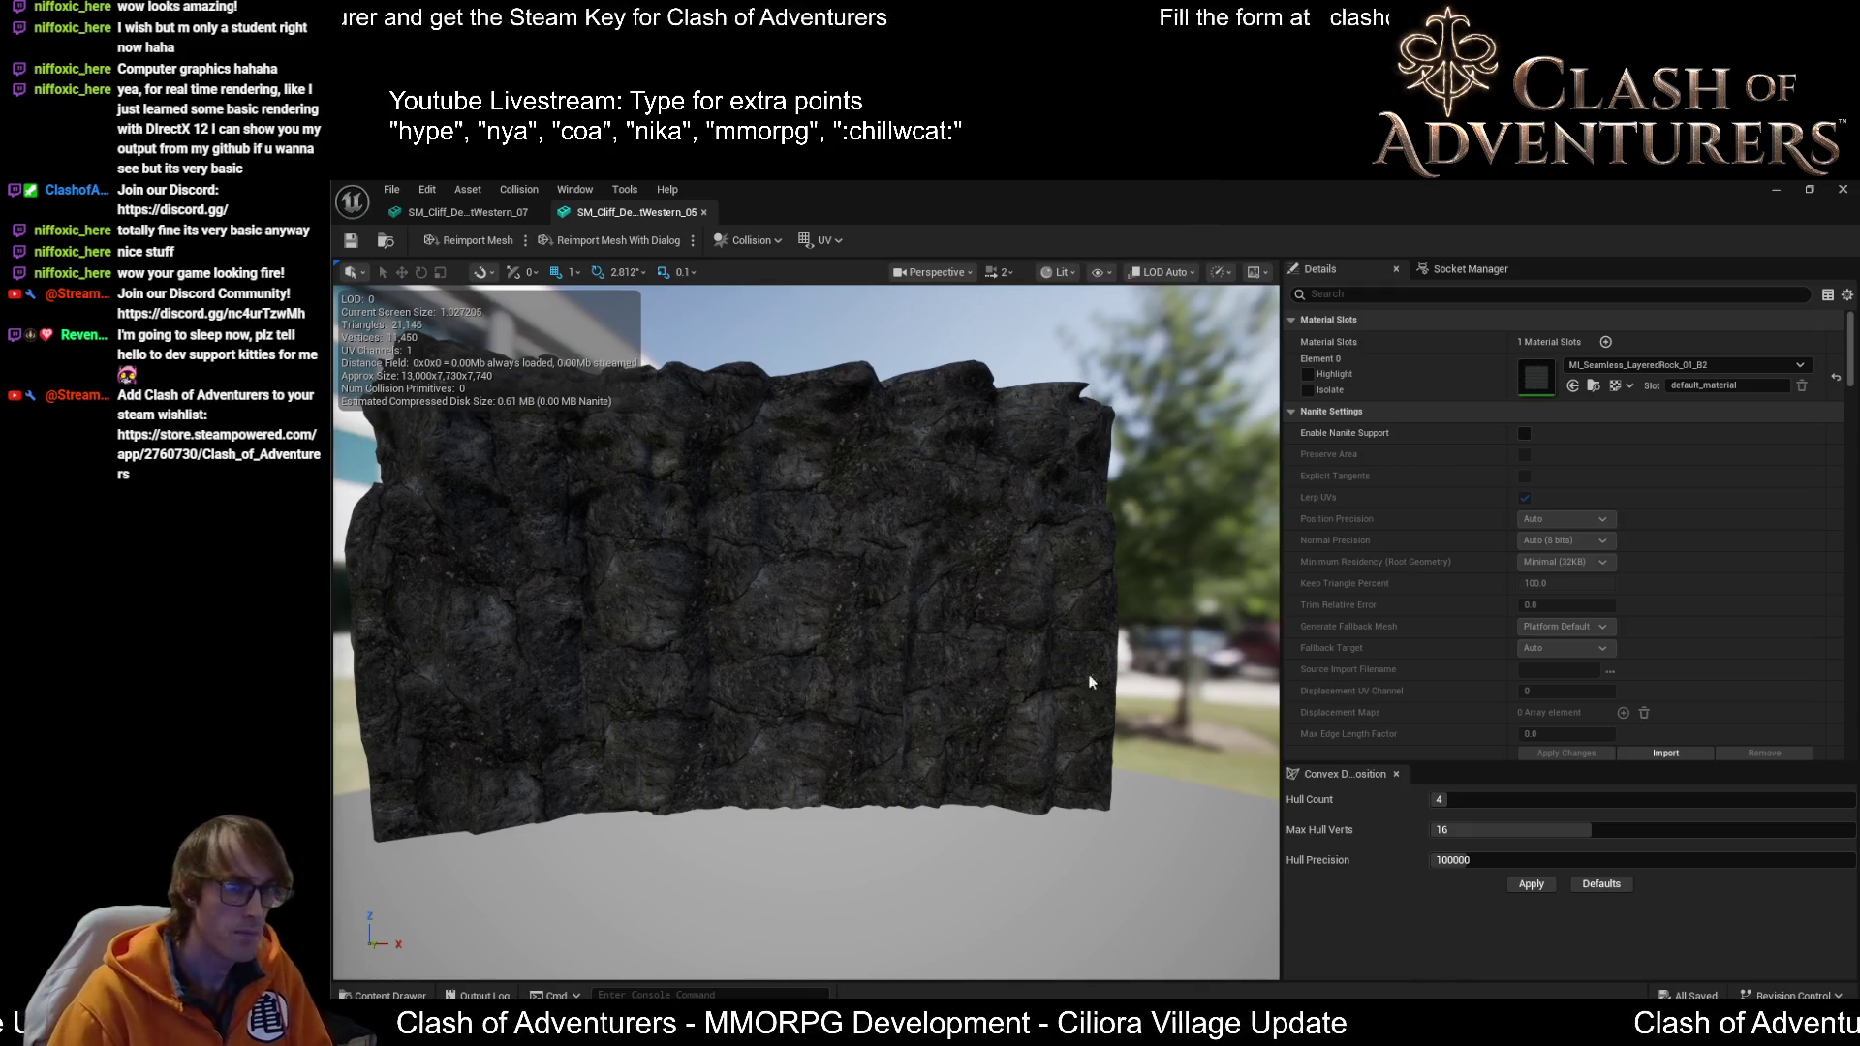
# Frame the Western_05 mesh and capture its LOD 0 stats (21,146 triangles, 11,460 vertices) to the clipboard.
pyautogui.scroll(-3, 1550, 630)
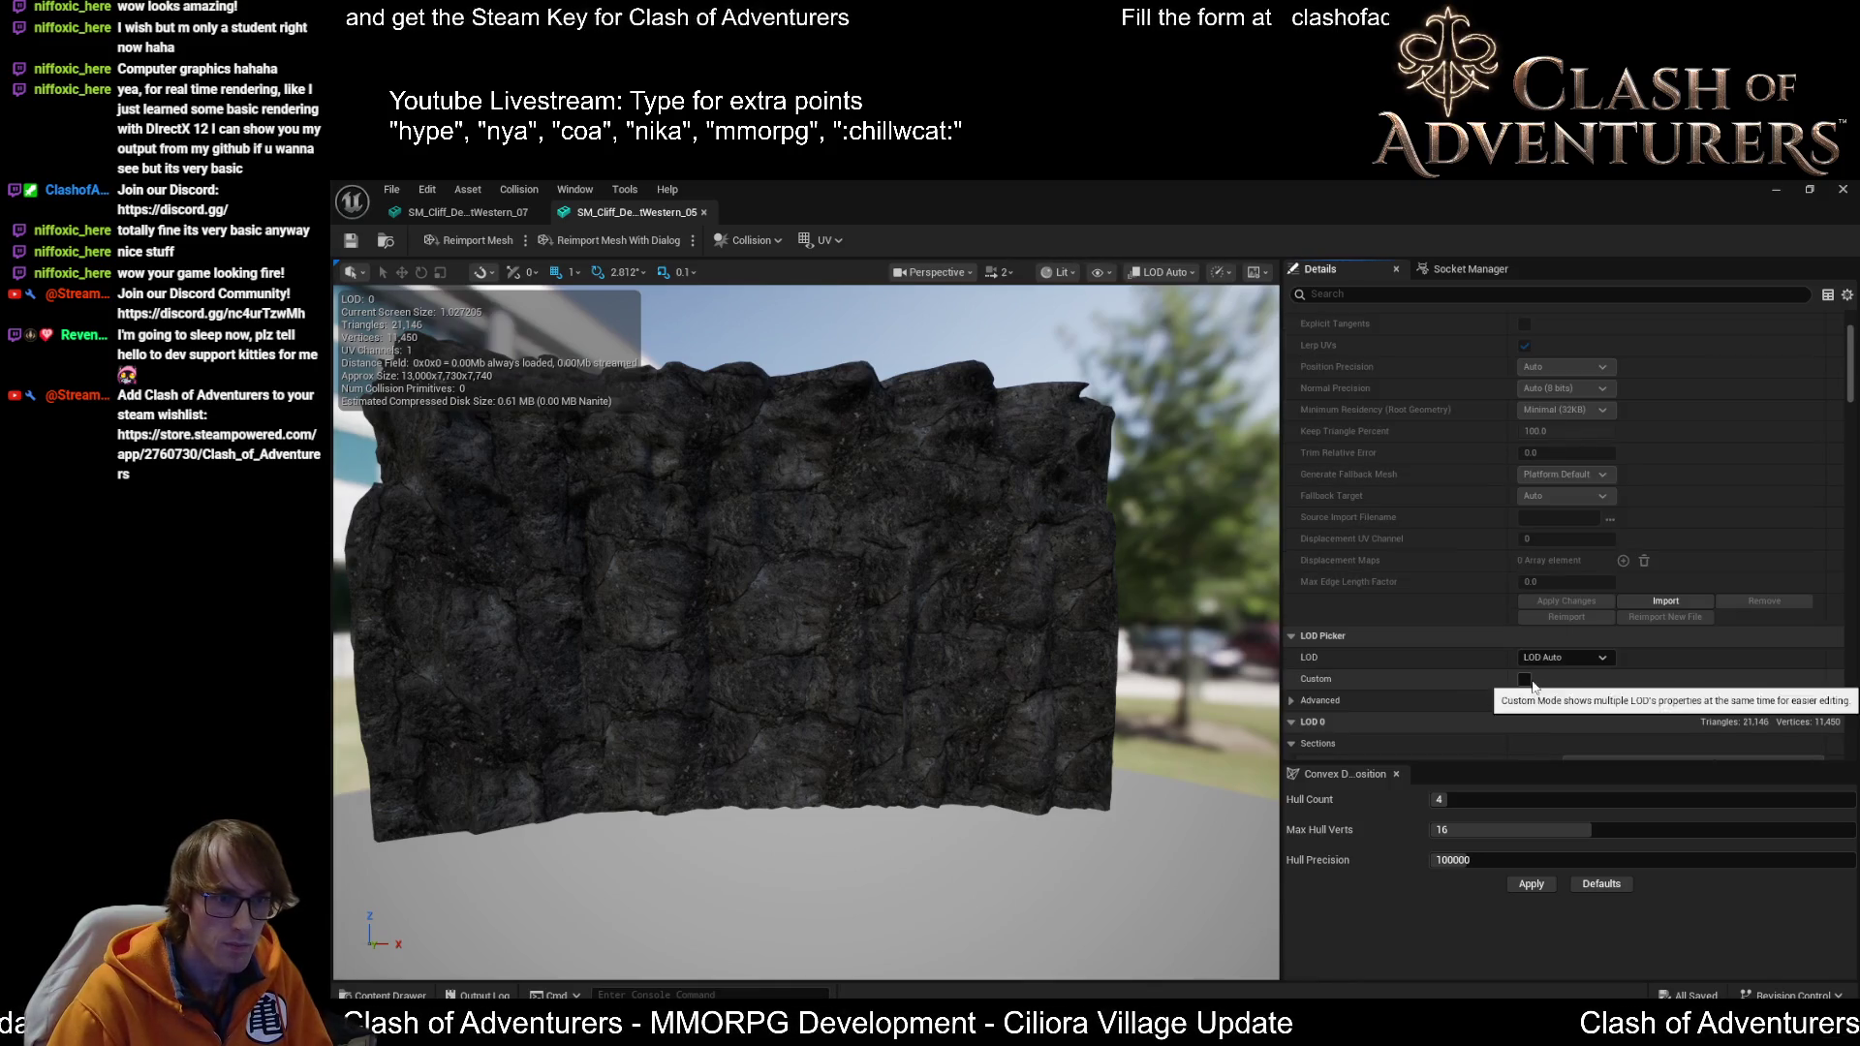
pyautogui.scroll(-5, 804, 581)
pyautogui.moveTo(804, 630); pyautogui.dragTo(862, 644)
pyautogui.scroll(5, 803, 629)
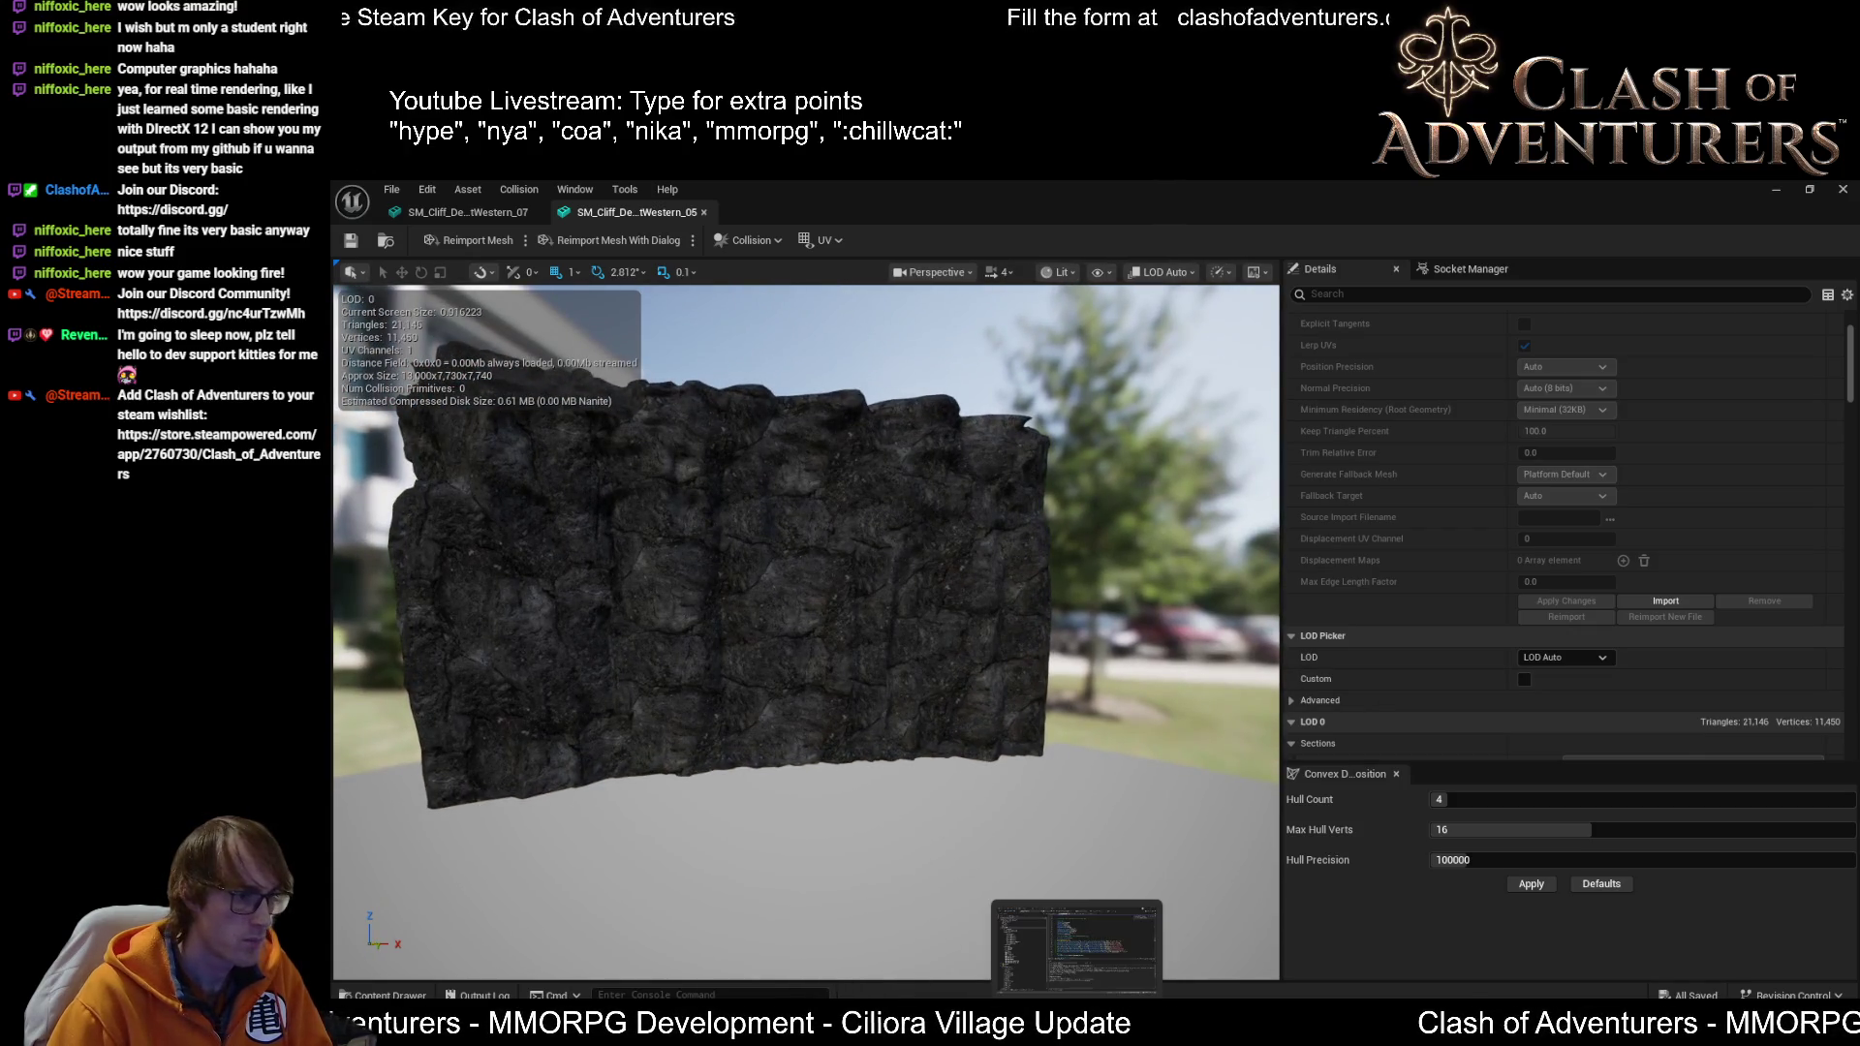
pyautogui.scroll(-2, 1526, 713)
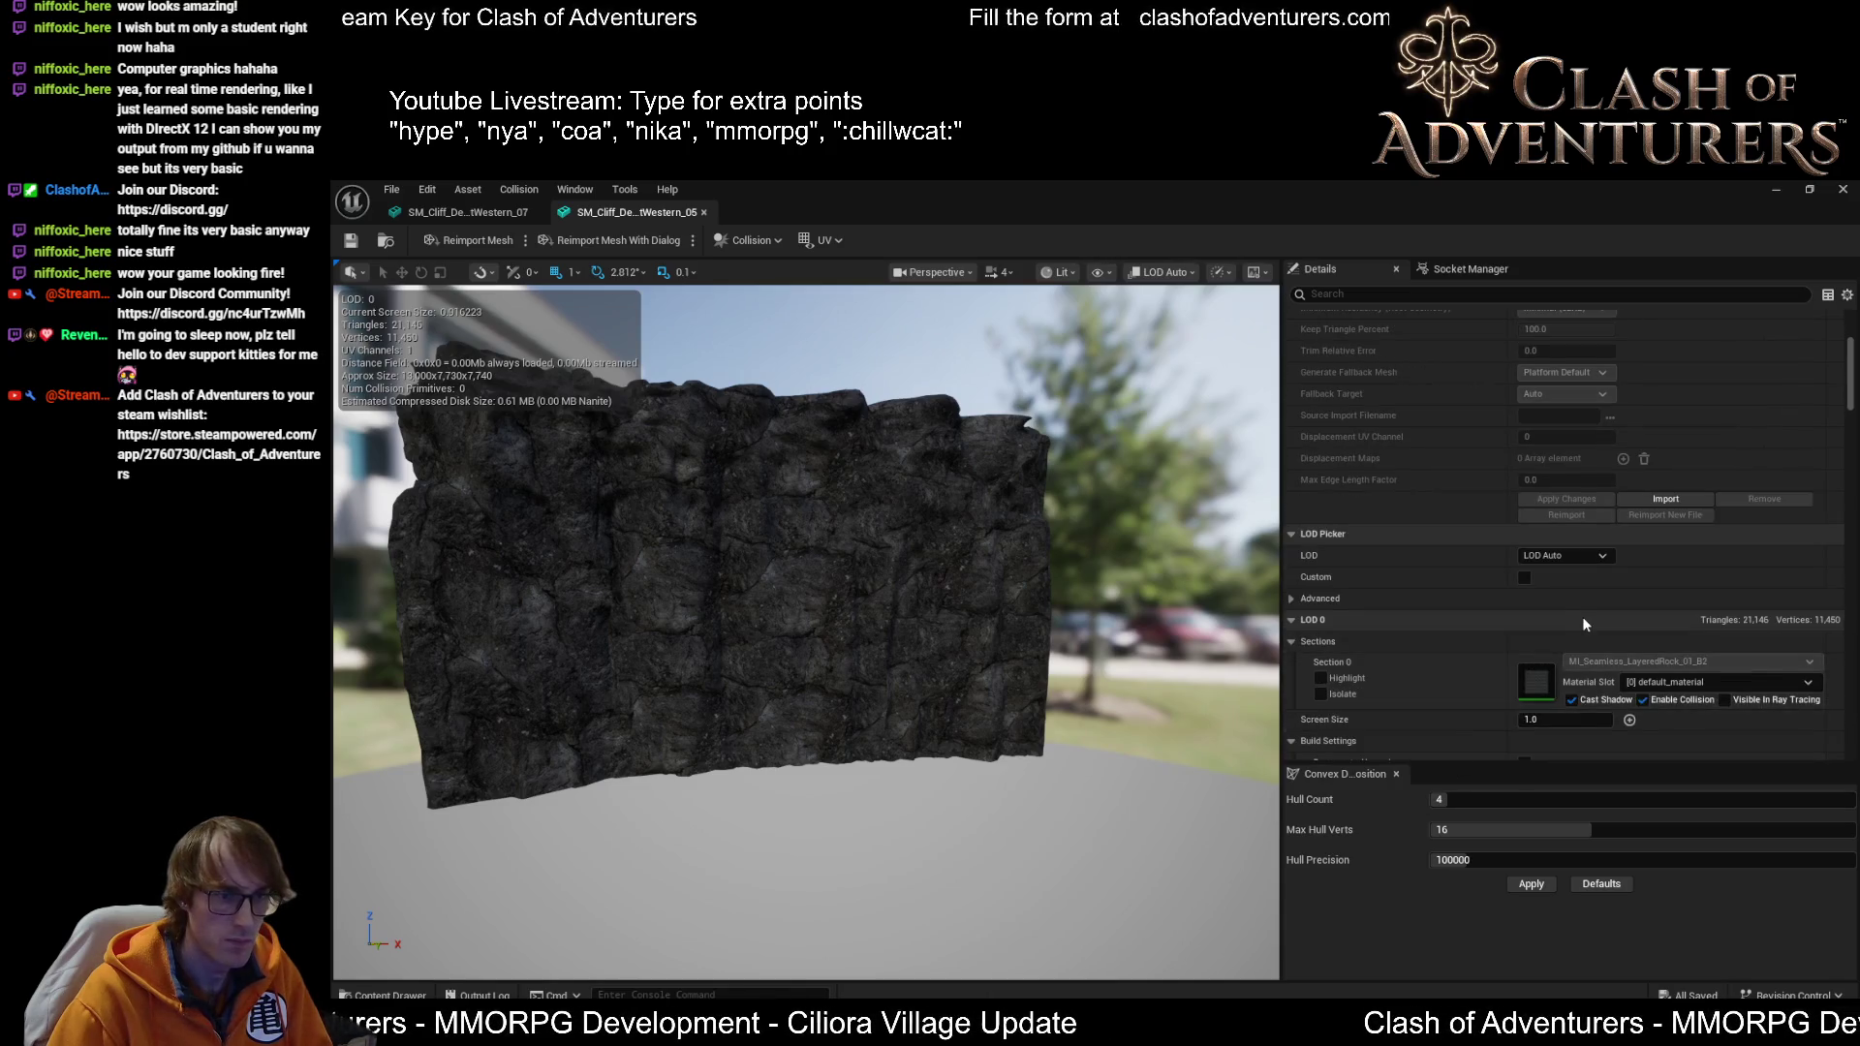
pyautogui.scroll(-4, 1582, 616)
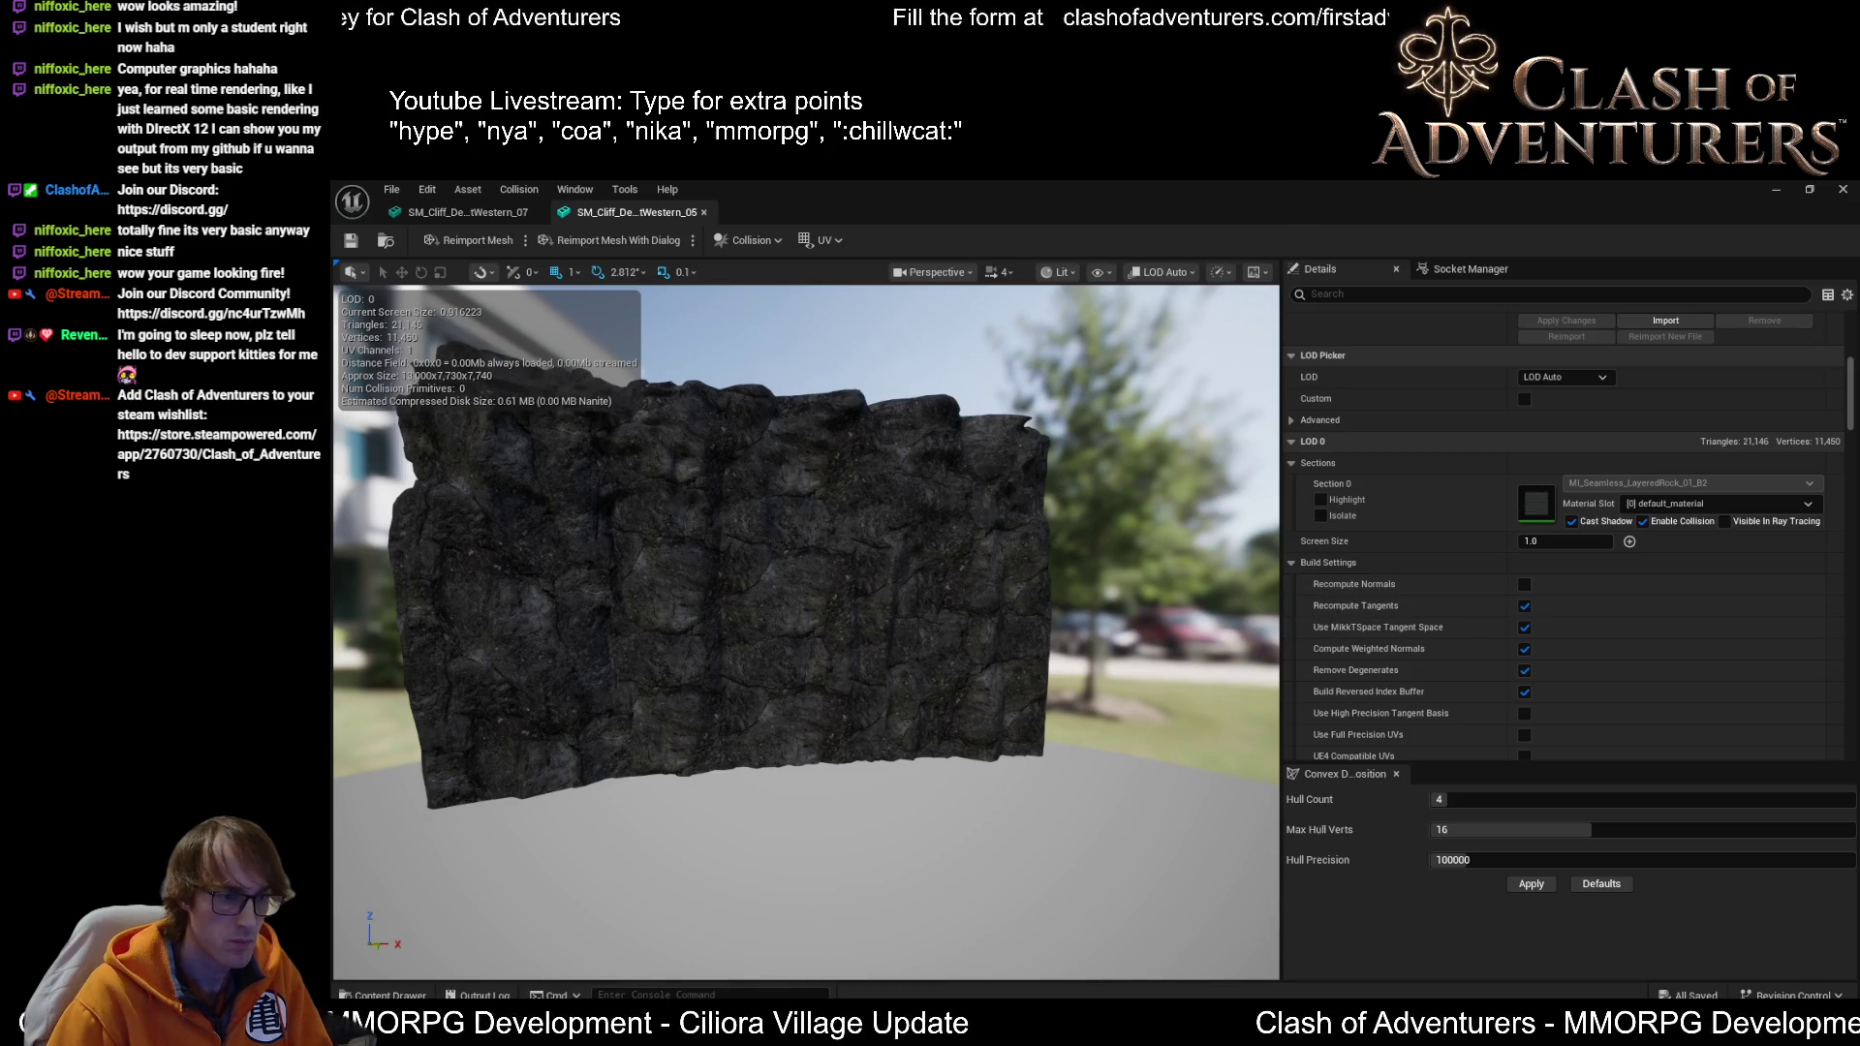
pyautogui.moveTo(917, 581)
pyautogui.mouseDown()
pyautogui.moveTo(1046, 593)
pyautogui.moveTo(1055, 678)
pyautogui.mouseUp()
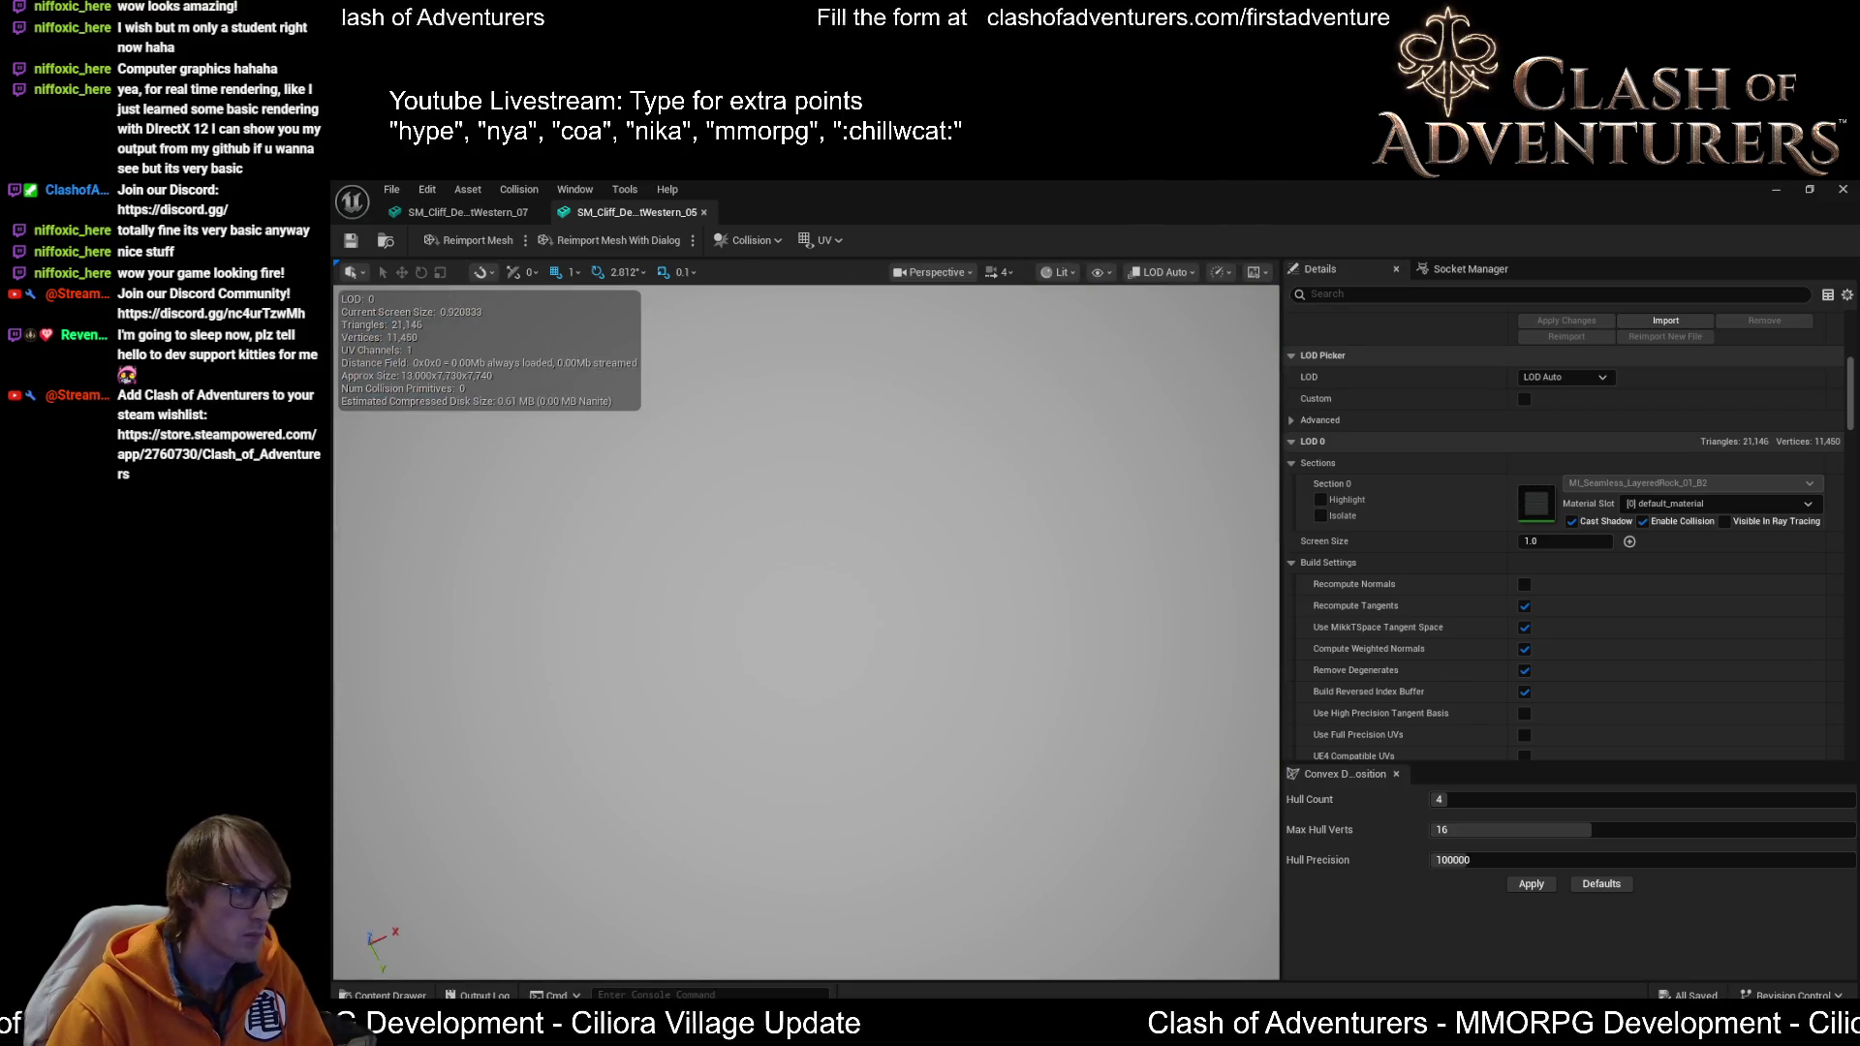
pyautogui.press('super+shift+s')
pyautogui.moveTo(651, 413)
pyautogui.mouseDown()
pyautogui.moveTo(386, 287)
pyautogui.moveTo(334, 341)
pyautogui.moveTo(359, 283)
pyautogui.moveTo(339, 283)
pyautogui.mouseUp()
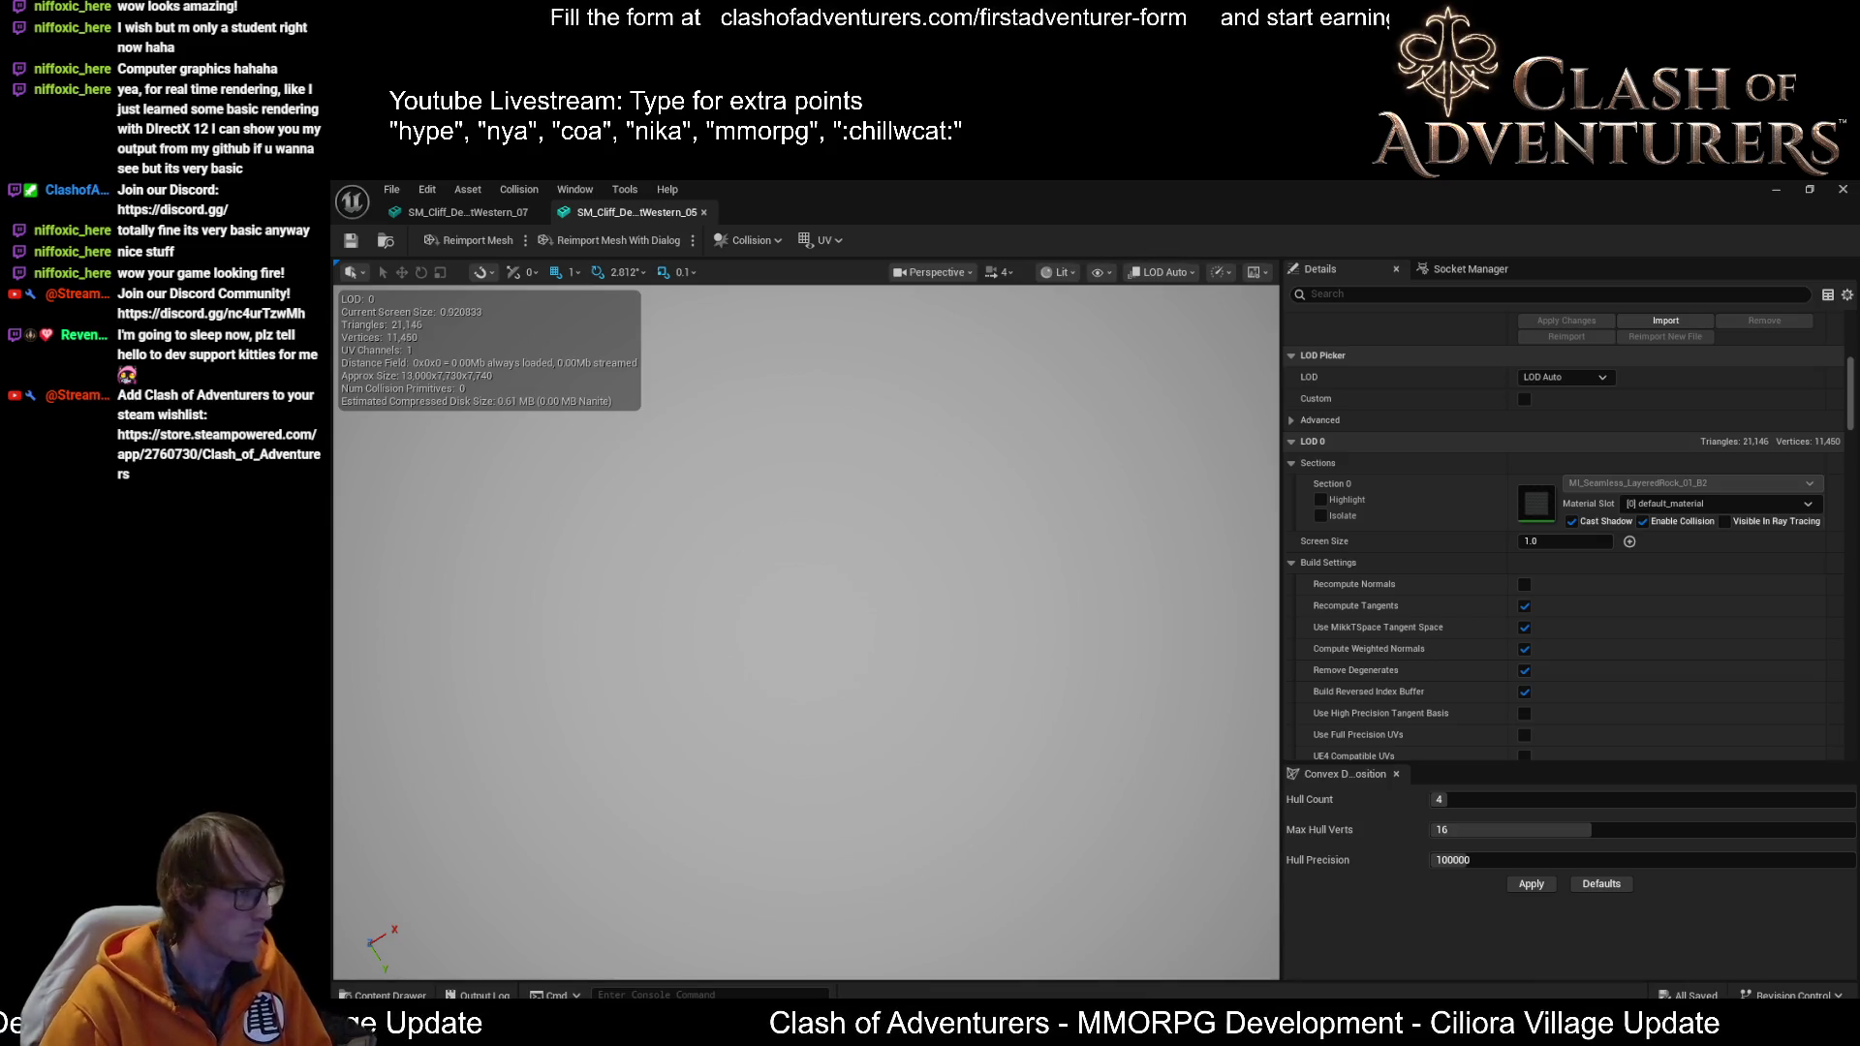
# Expand the LOD 1, LOD 2 and LOD 3 details of Western_05's generated LODs.
pyautogui.scroll(-3, 1695, 565)
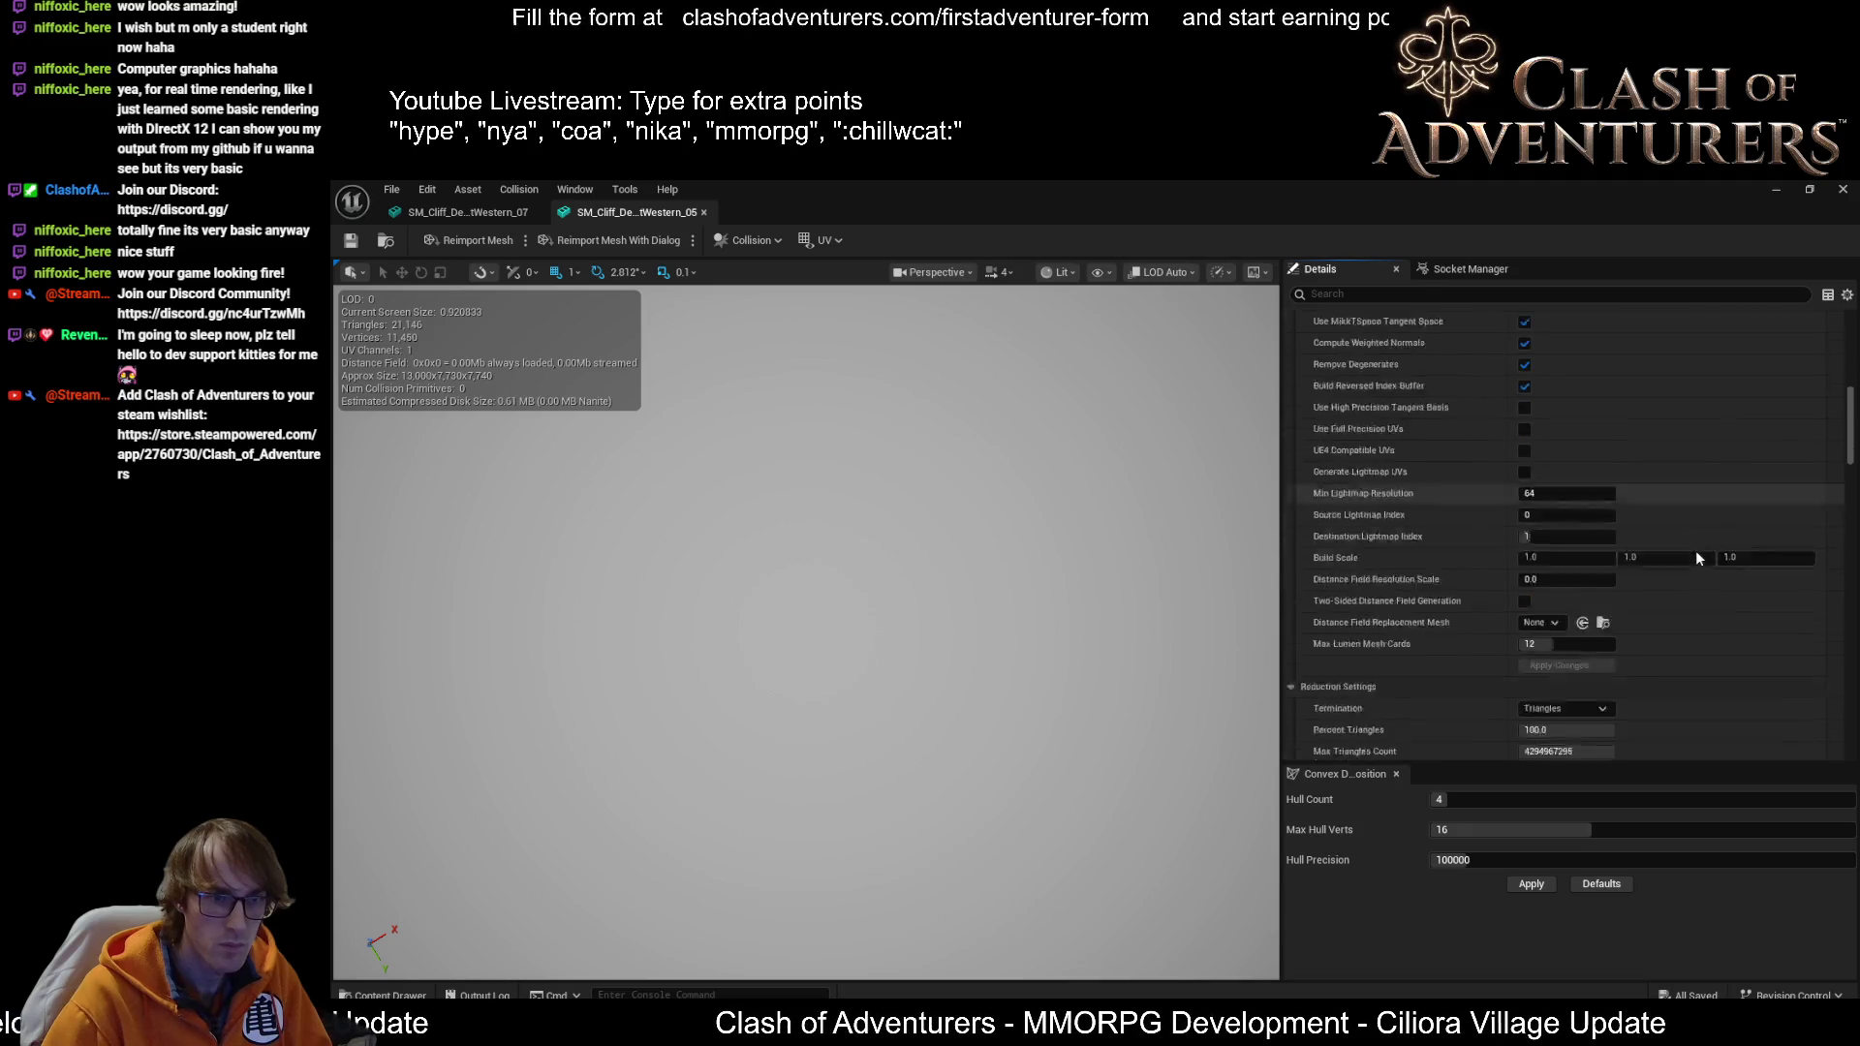
pyautogui.scroll(-2, 1695, 557)
pyautogui.scroll(2, 1694, 543)
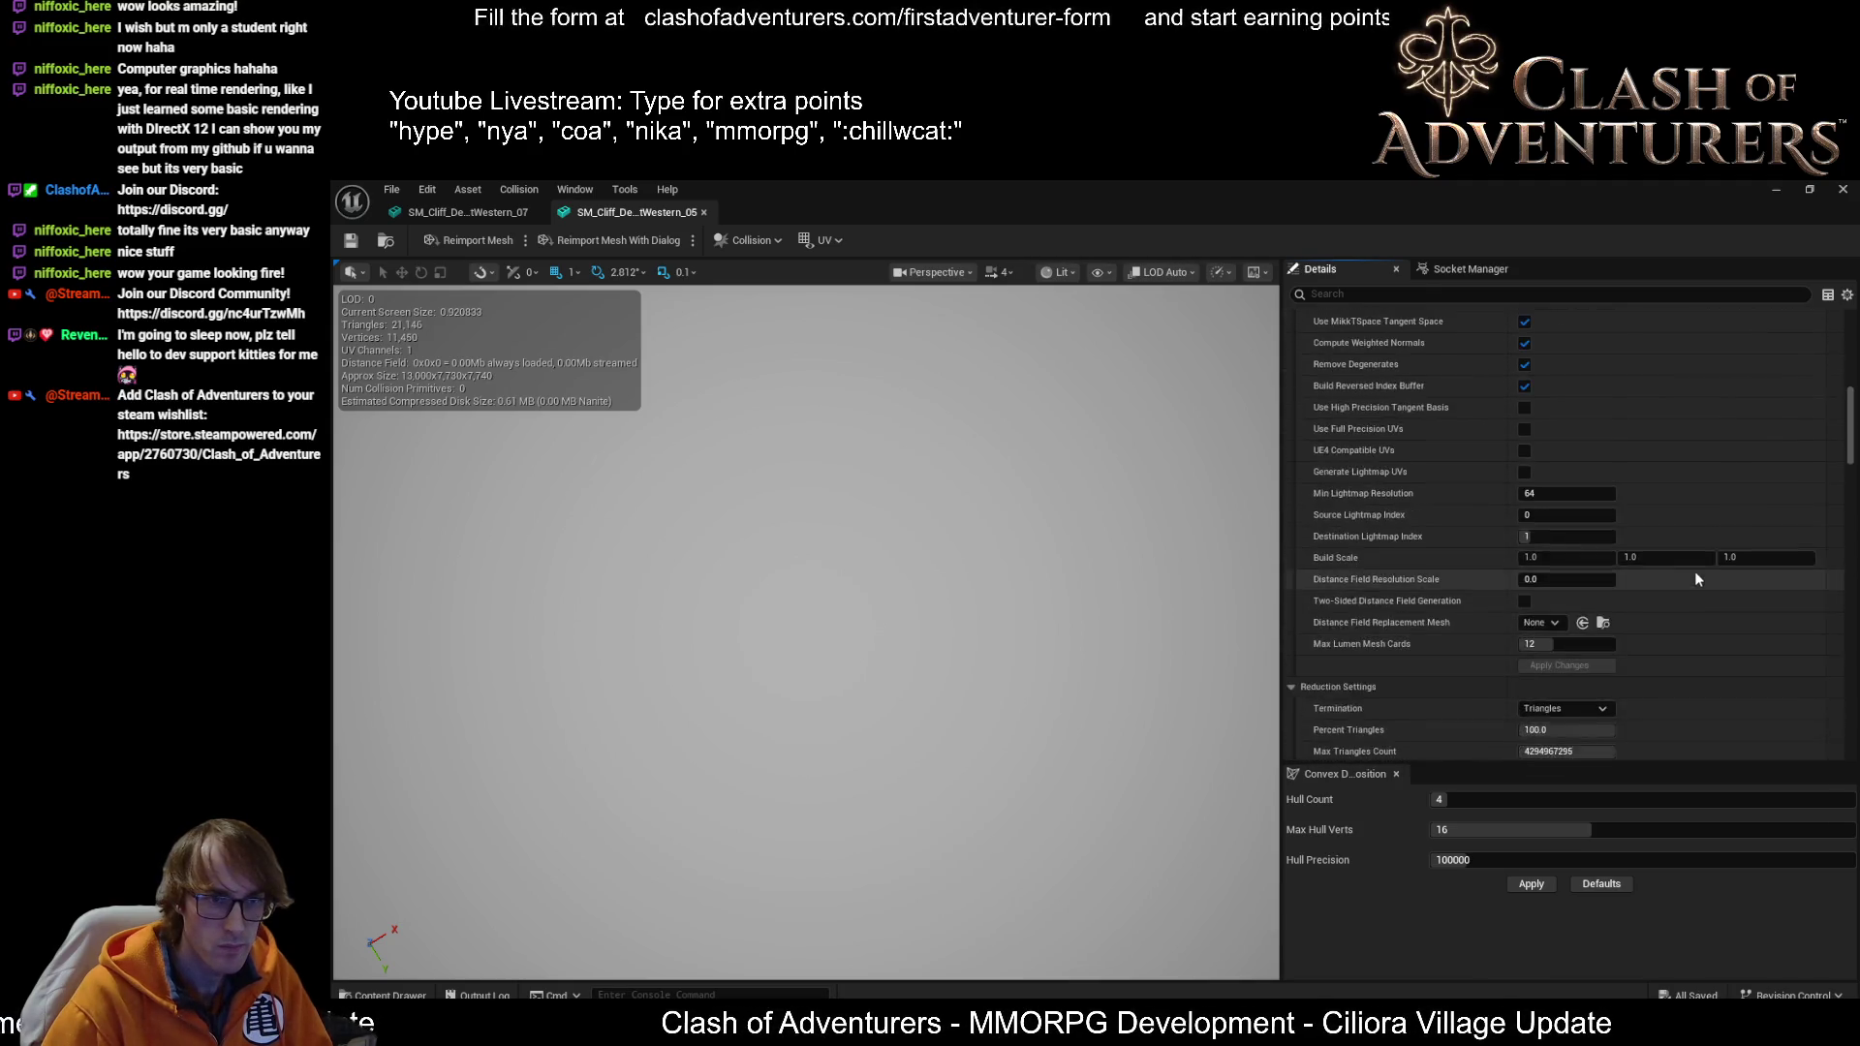
pyautogui.scroll(5, 1695, 578)
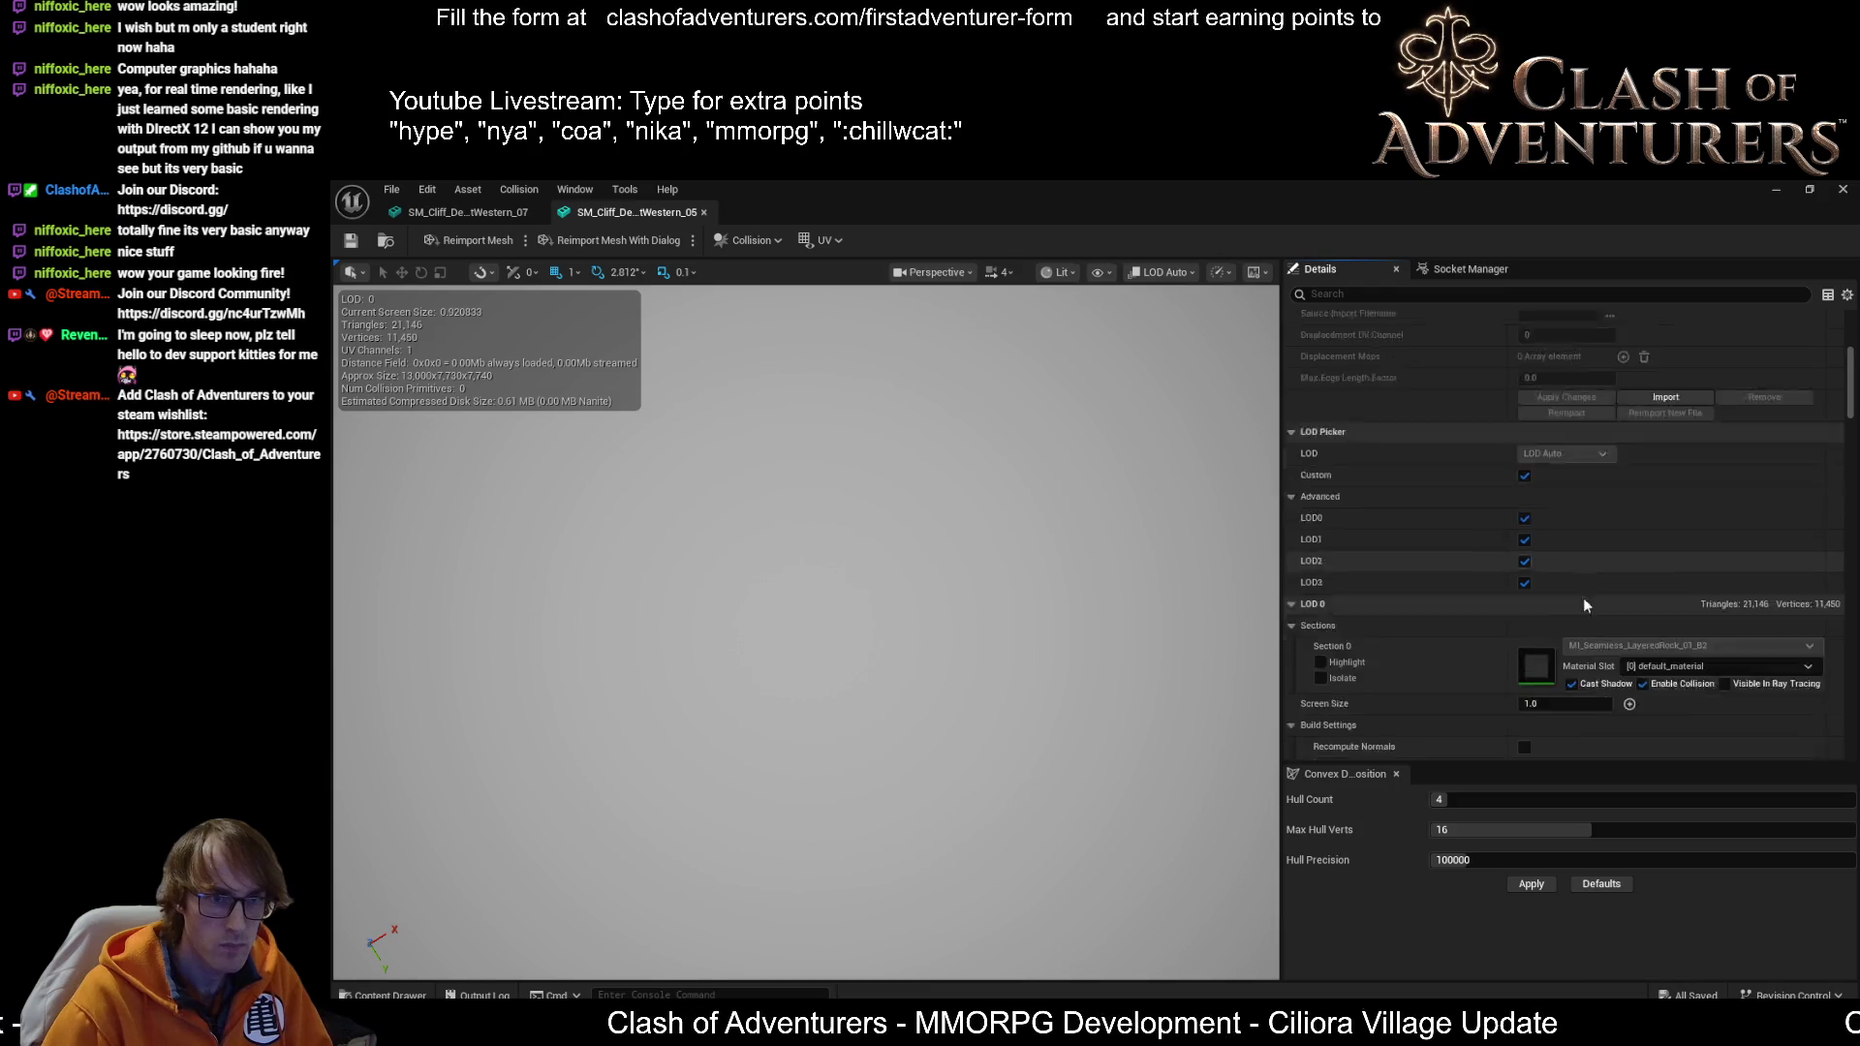
pyautogui.scroll(-5, 1585, 602)
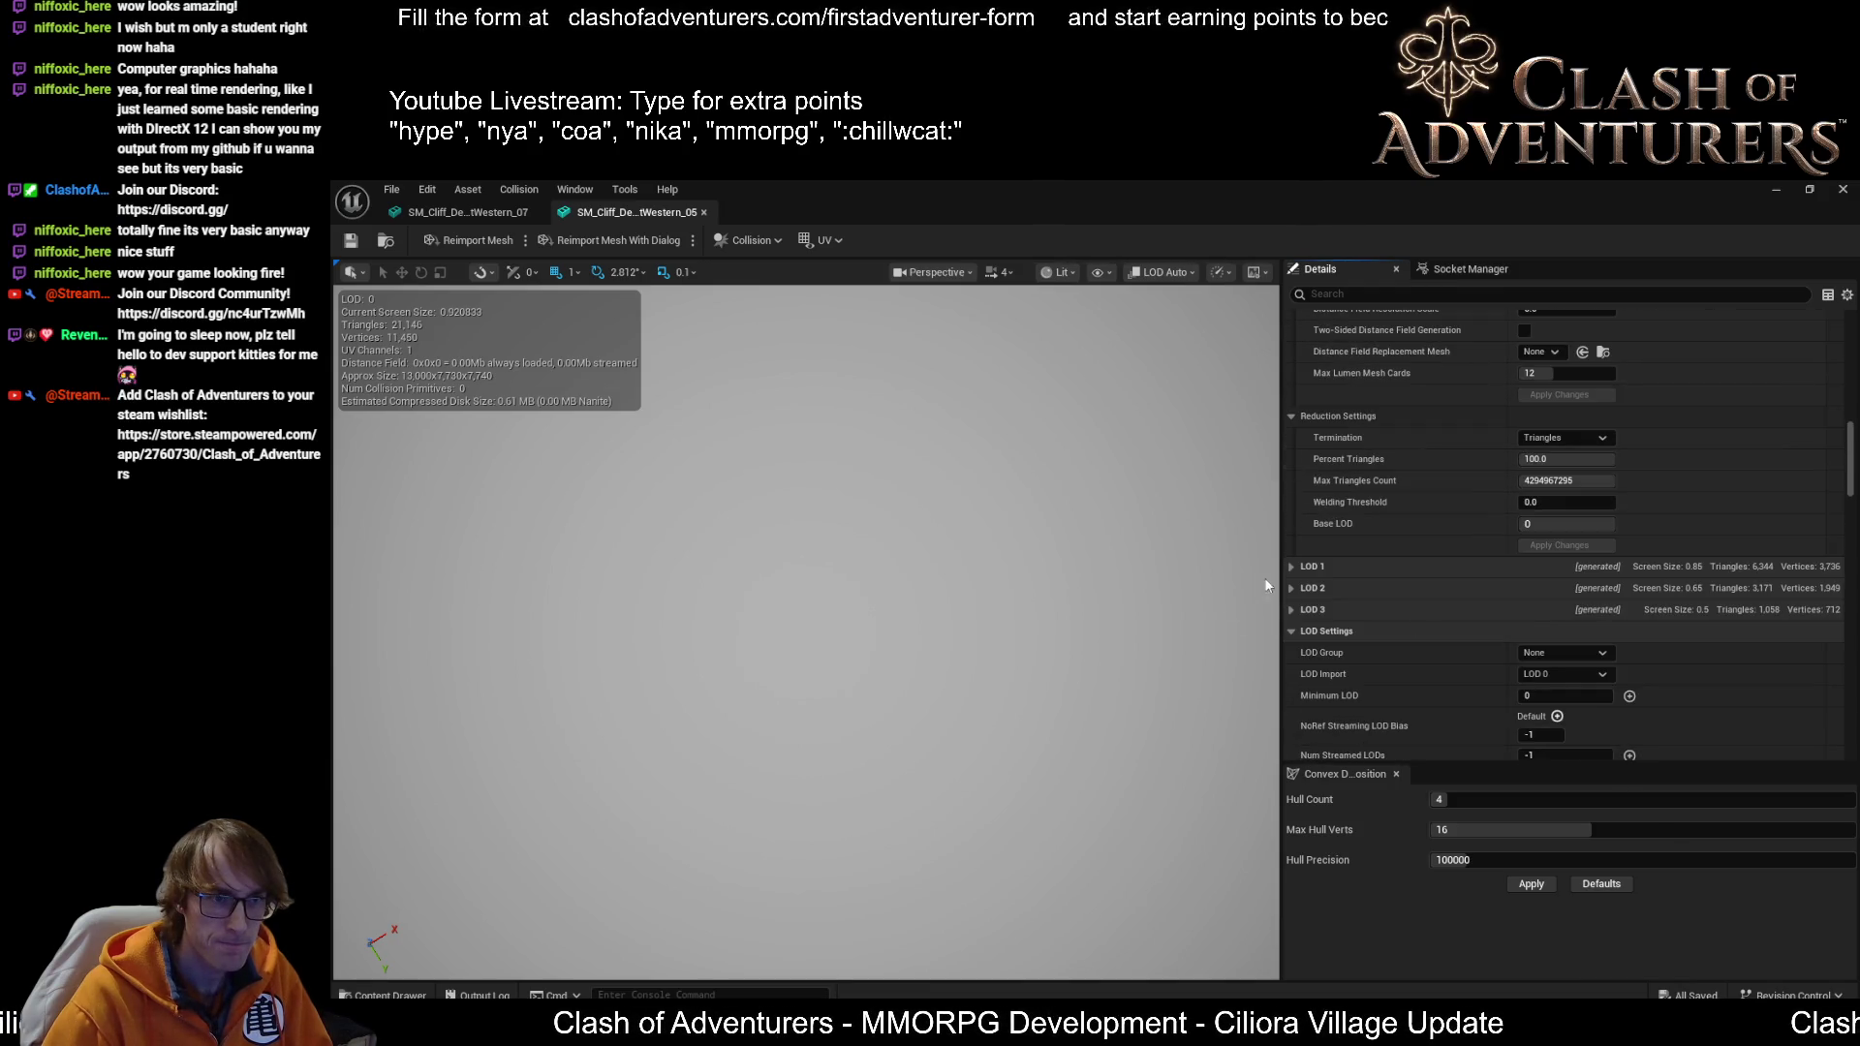
pyautogui.click(1290, 569)
pyautogui.click(1291, 672)
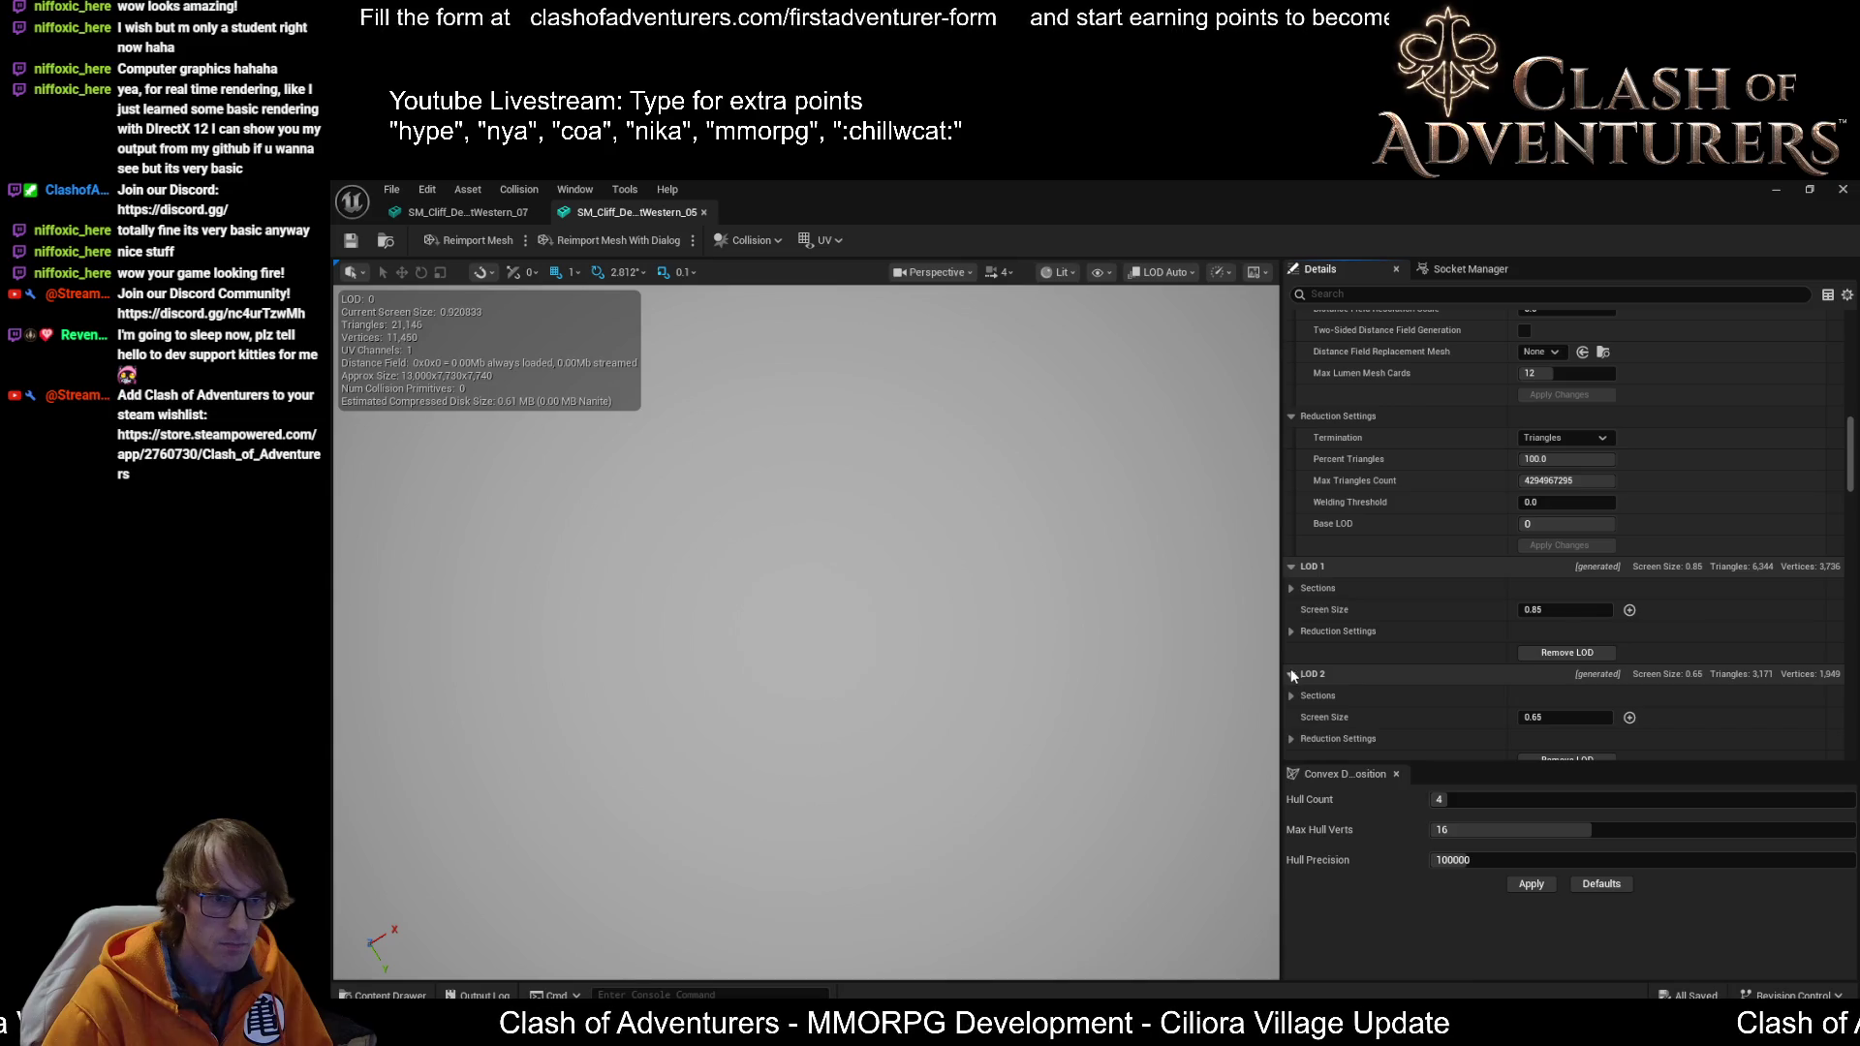
pyautogui.scroll(-1, 1288, 717)
pyautogui.click(1290, 705)
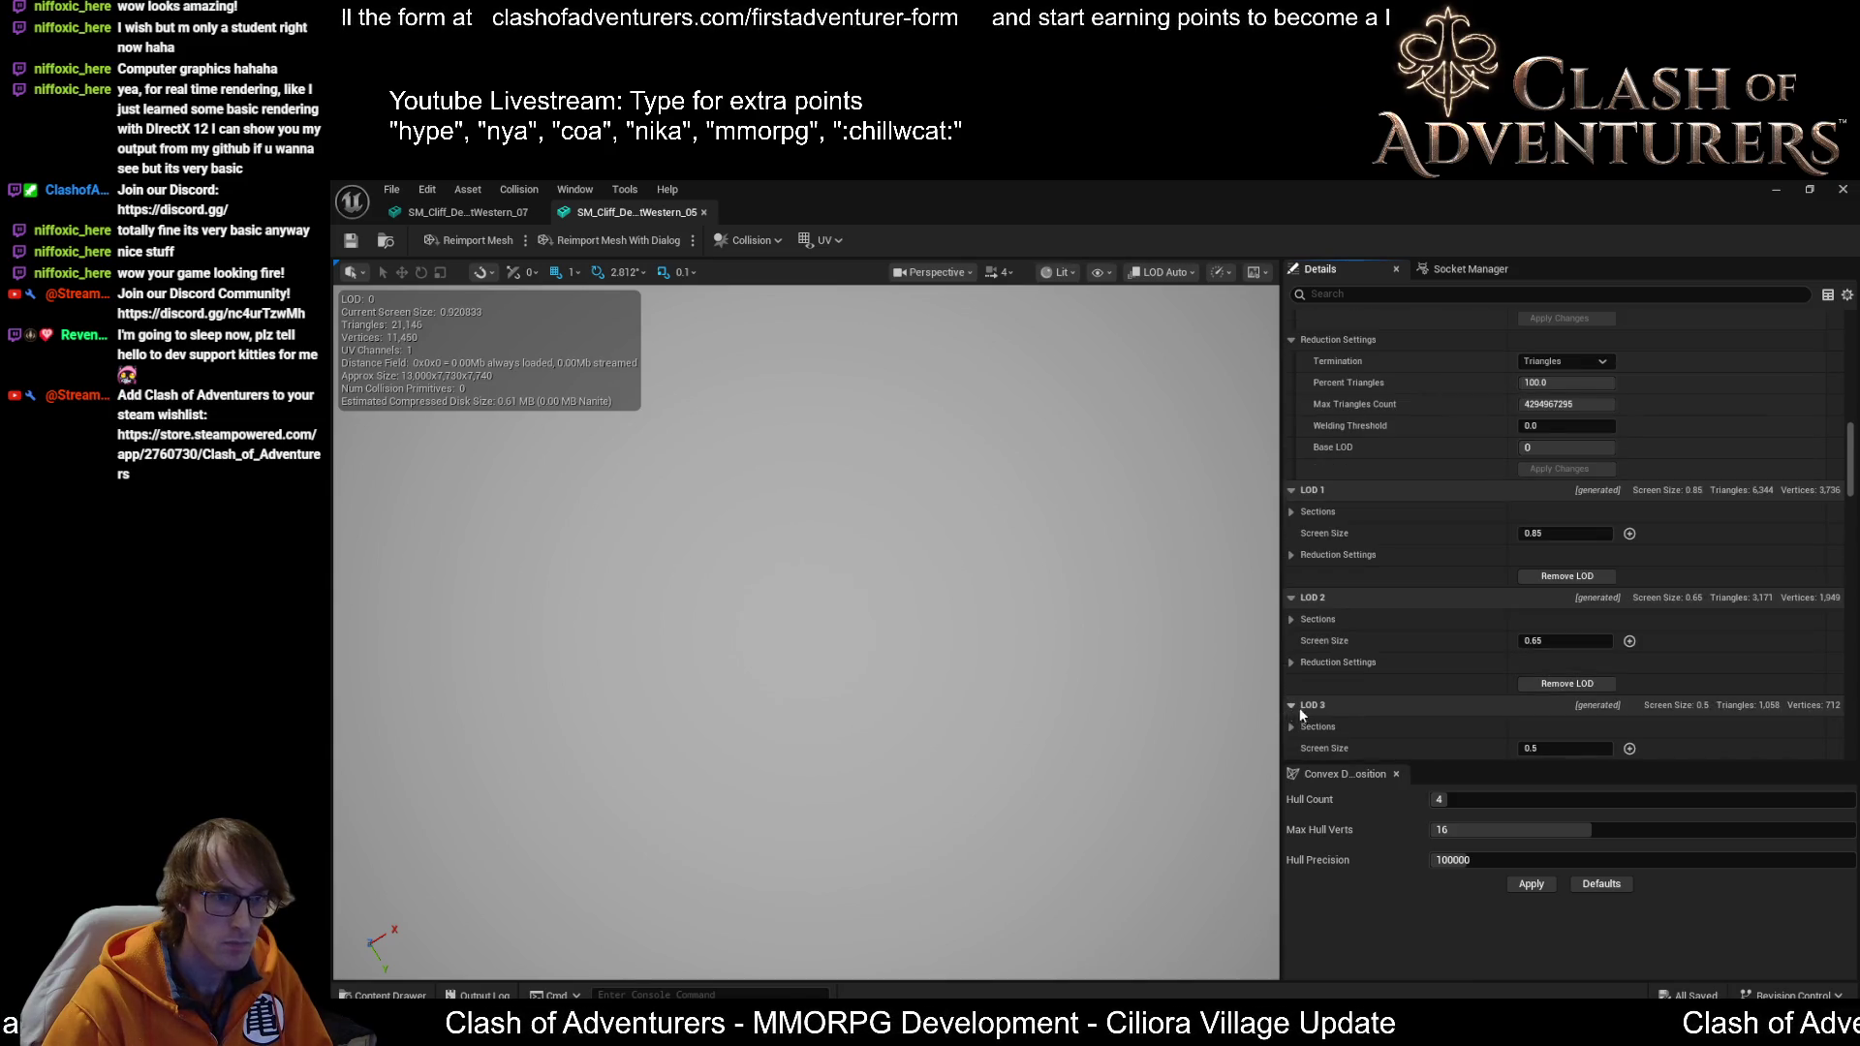
pyautogui.scroll(-2, 1299, 707)
pyautogui.scroll(-1, 1375, 692)
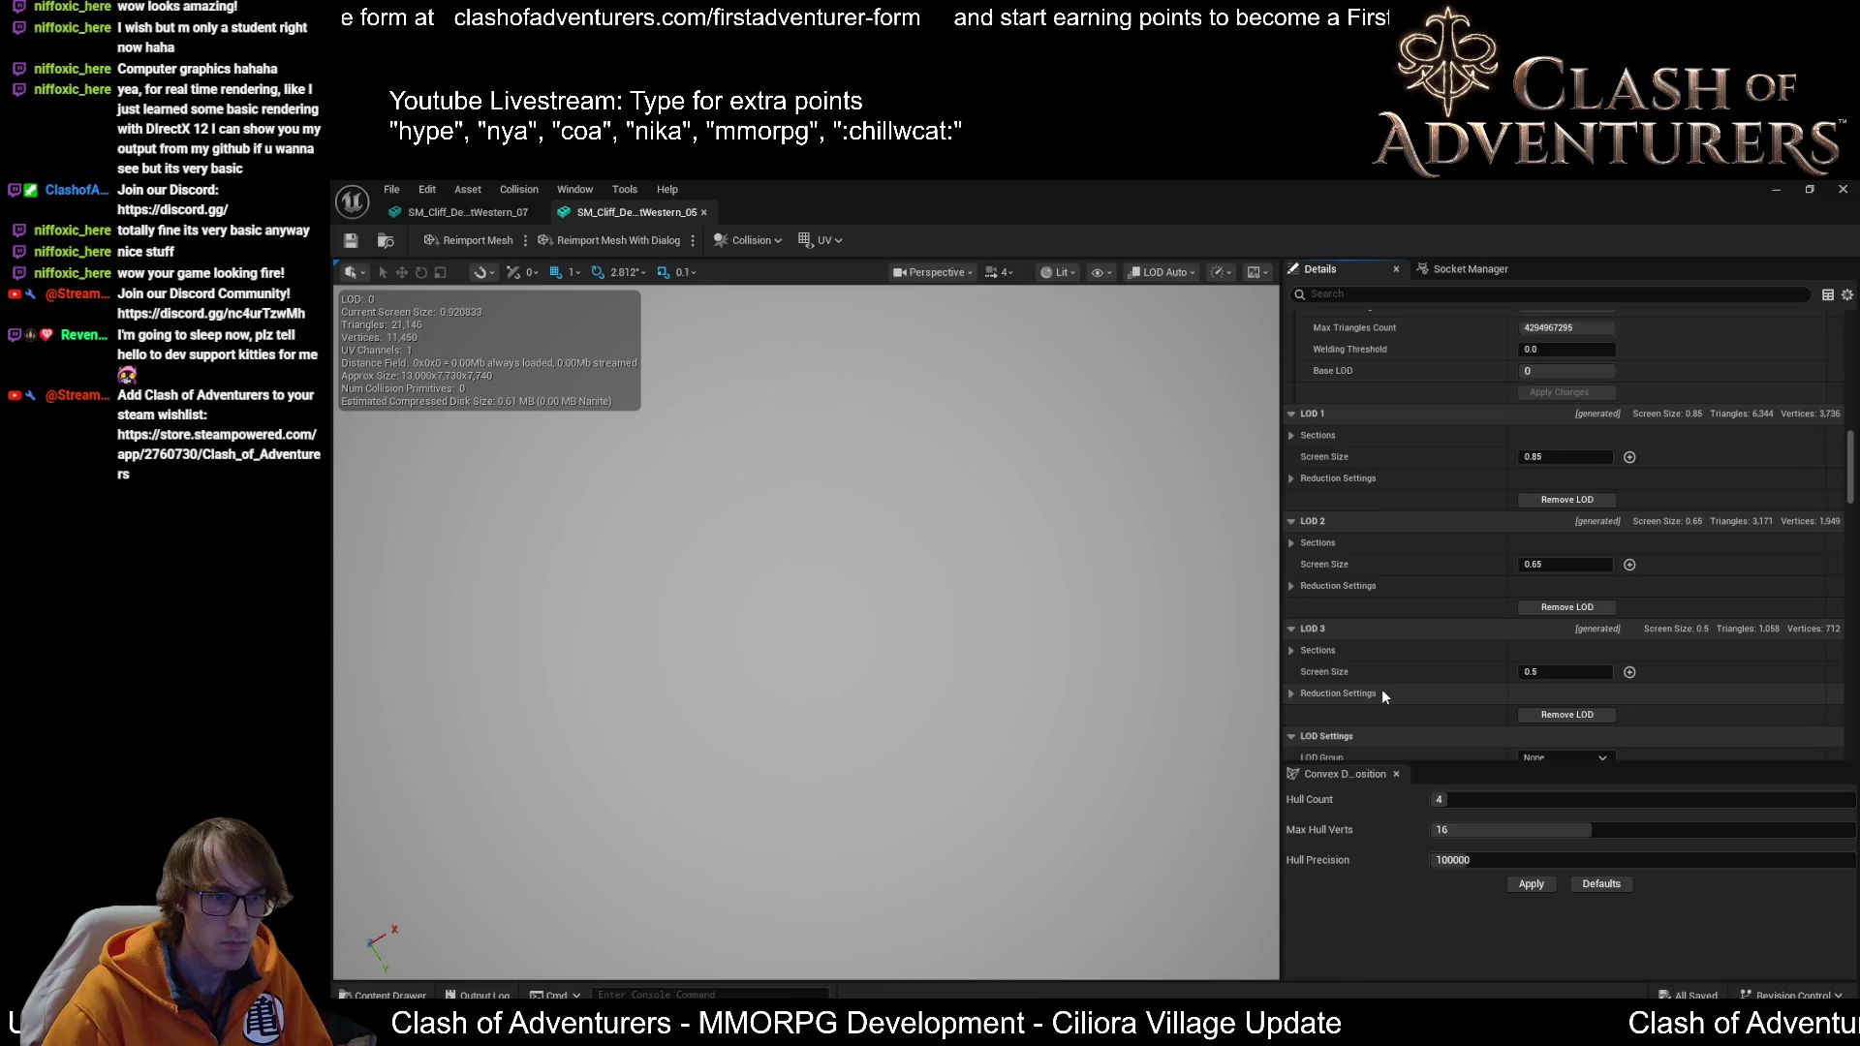
pyautogui.click(1290, 650)
pyautogui.click(1290, 650)
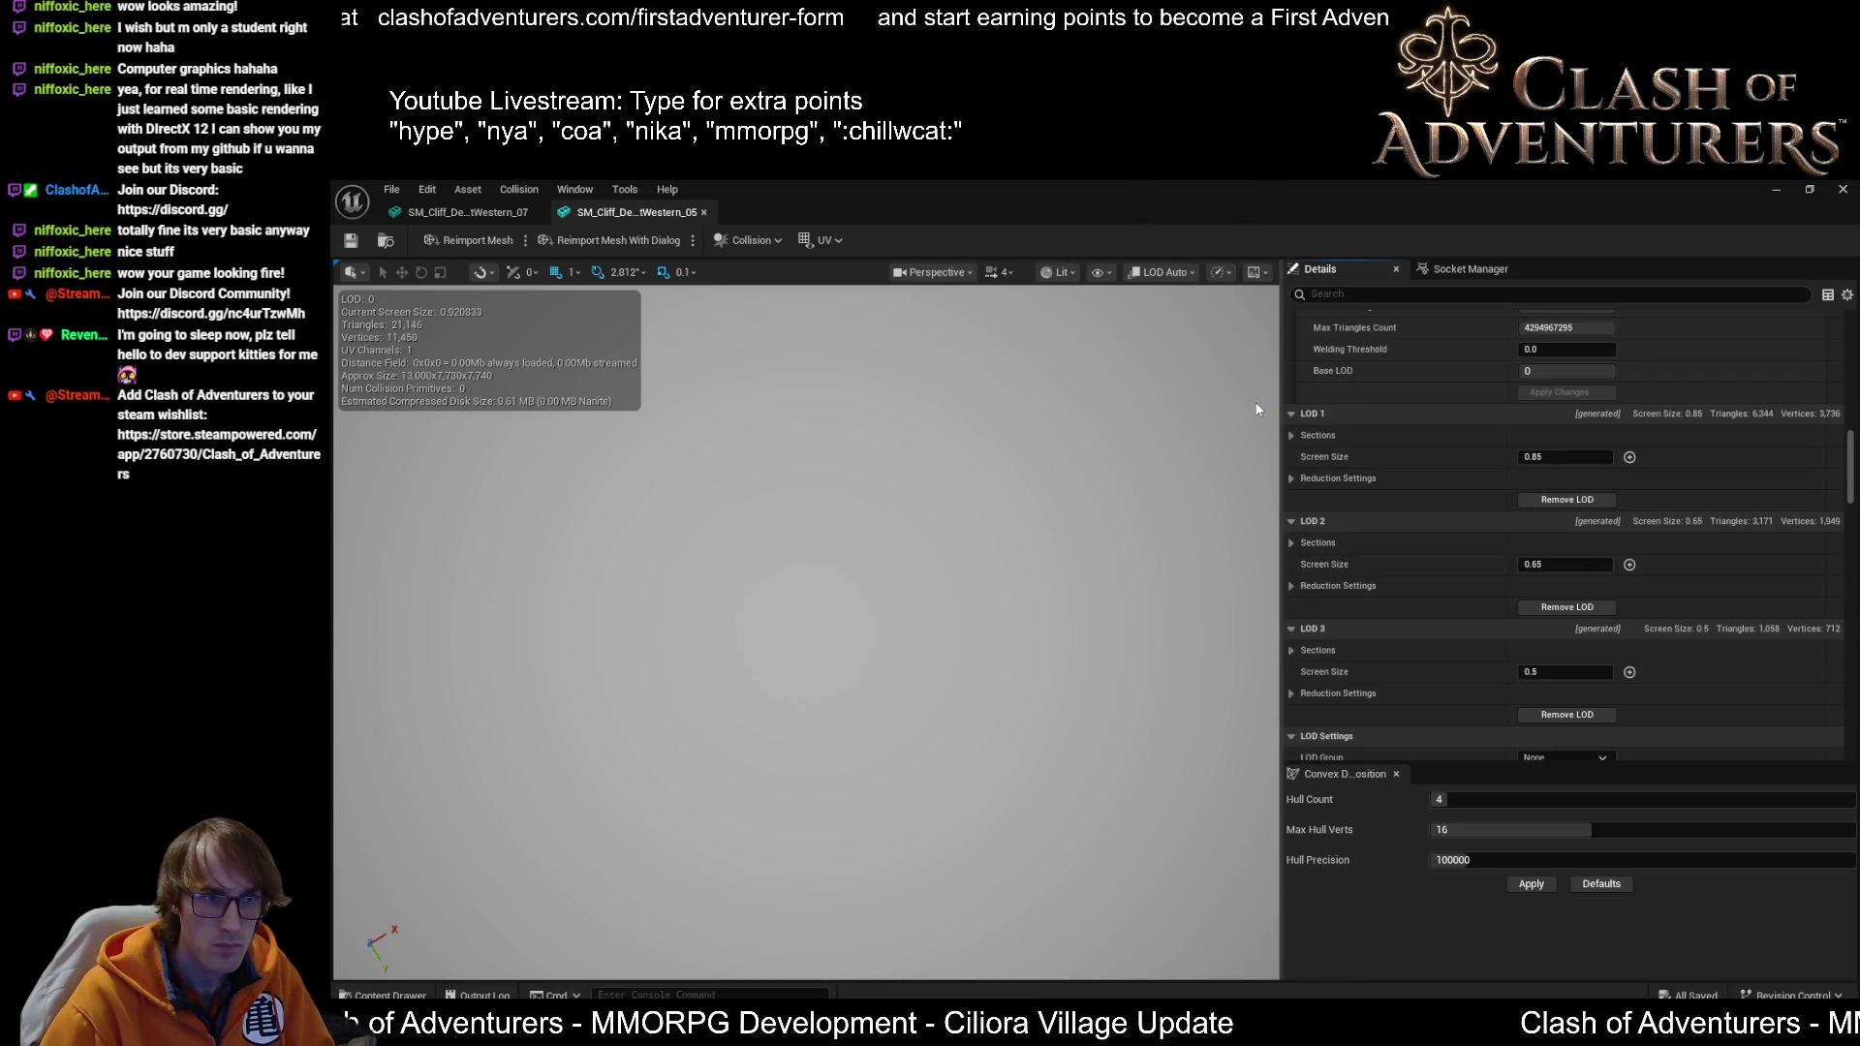
# Capture the LOD 1–3 rows (screen sizes 0.85, 0.65, 0.5) as a screenshot.
pyautogui.press('super+shift+s')
pyautogui.moveTo(1269, 402)
pyautogui.mouseDown()
pyautogui.moveTo(1455, 466)
pyautogui.moveTo(1840, 733)
pyautogui.moveTo(1835, 852)
pyautogui.moveTo(1821, 754)
pyautogui.moveTo(1845, 775)
pyautogui.moveTo(1845, 732)
pyautogui.mouseUp()
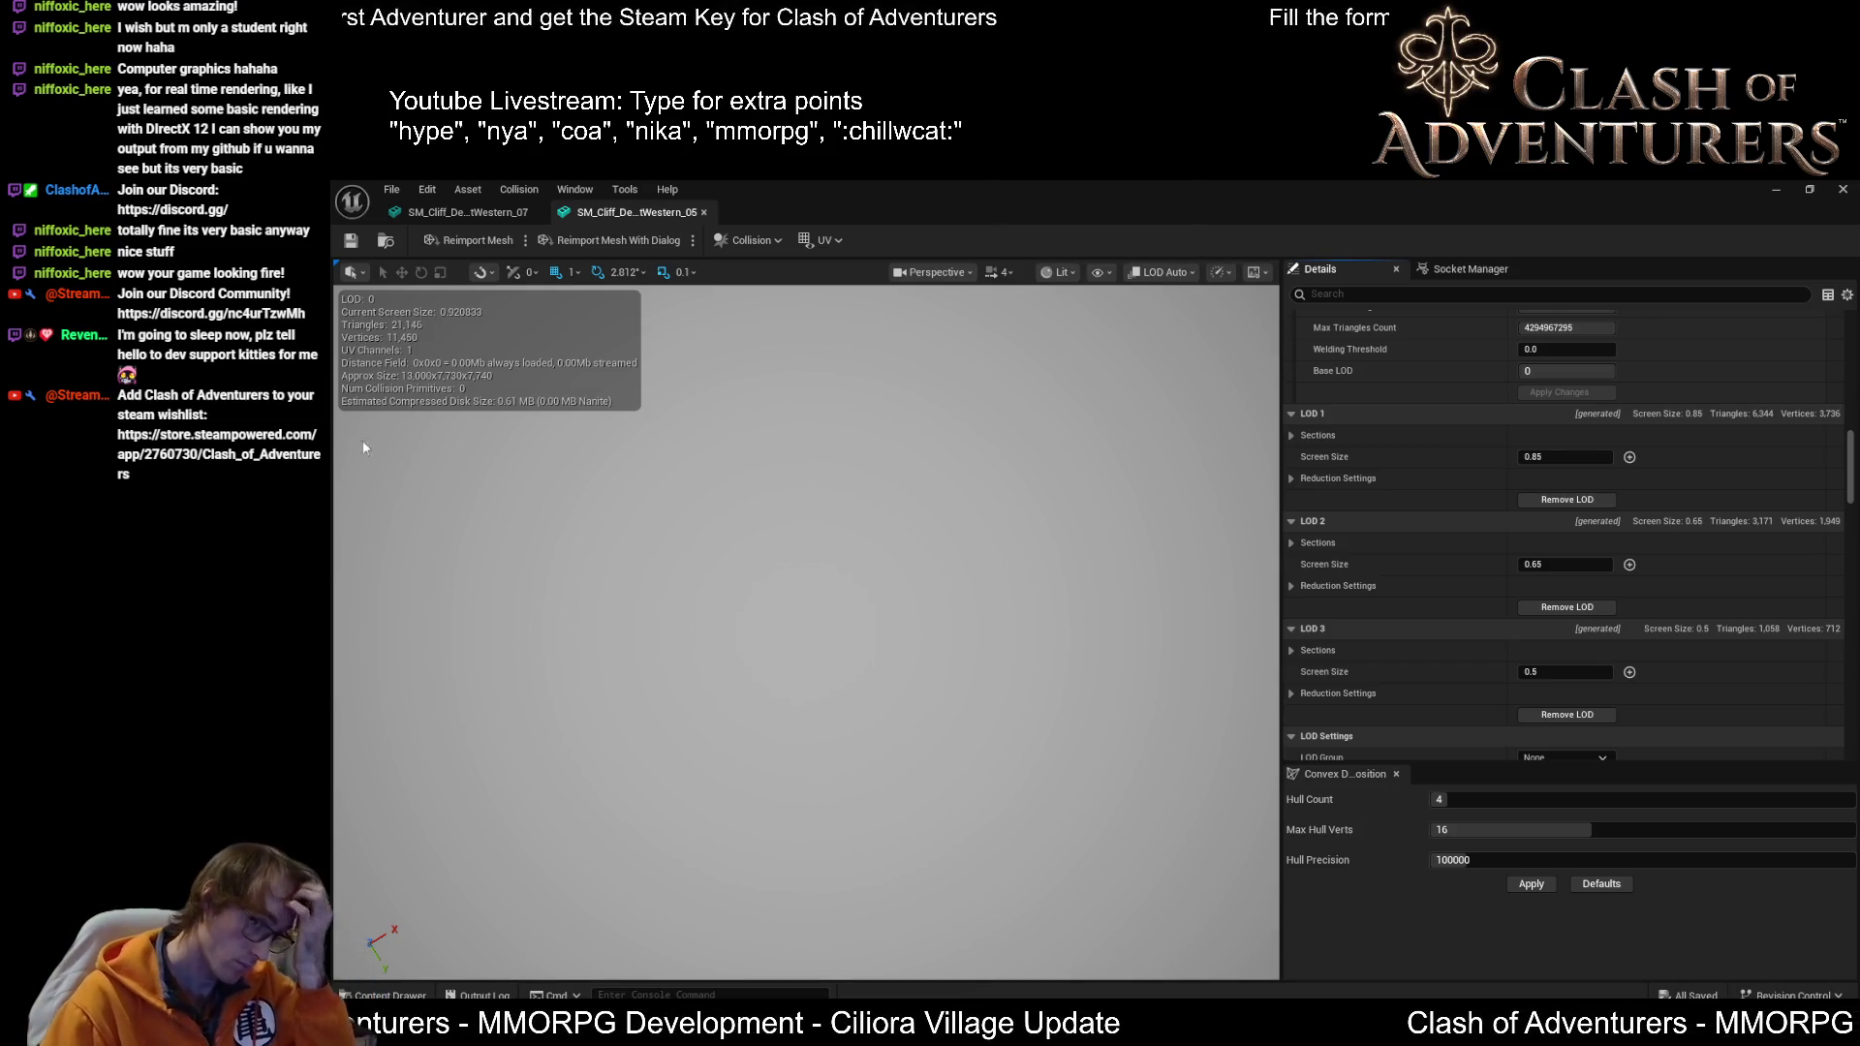
pyautogui.scroll(1, 1589, 549)
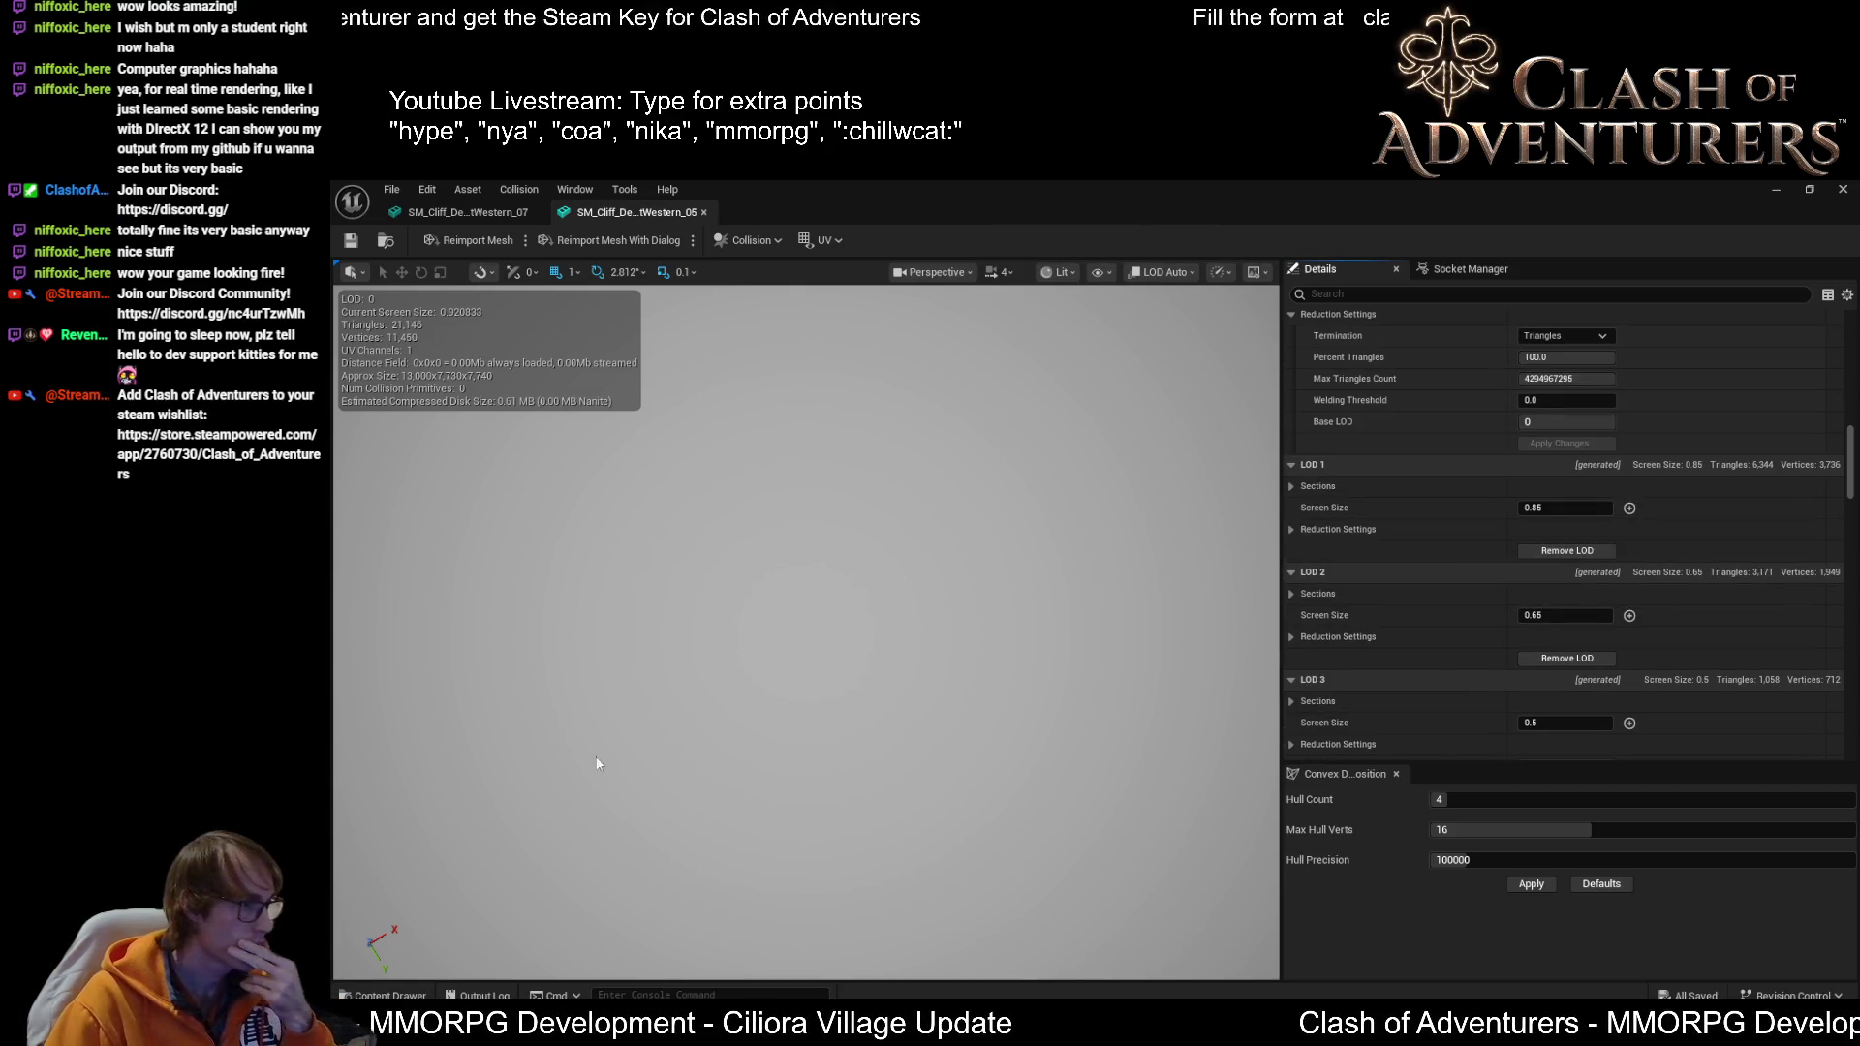
pyautogui.click(1319, 949)
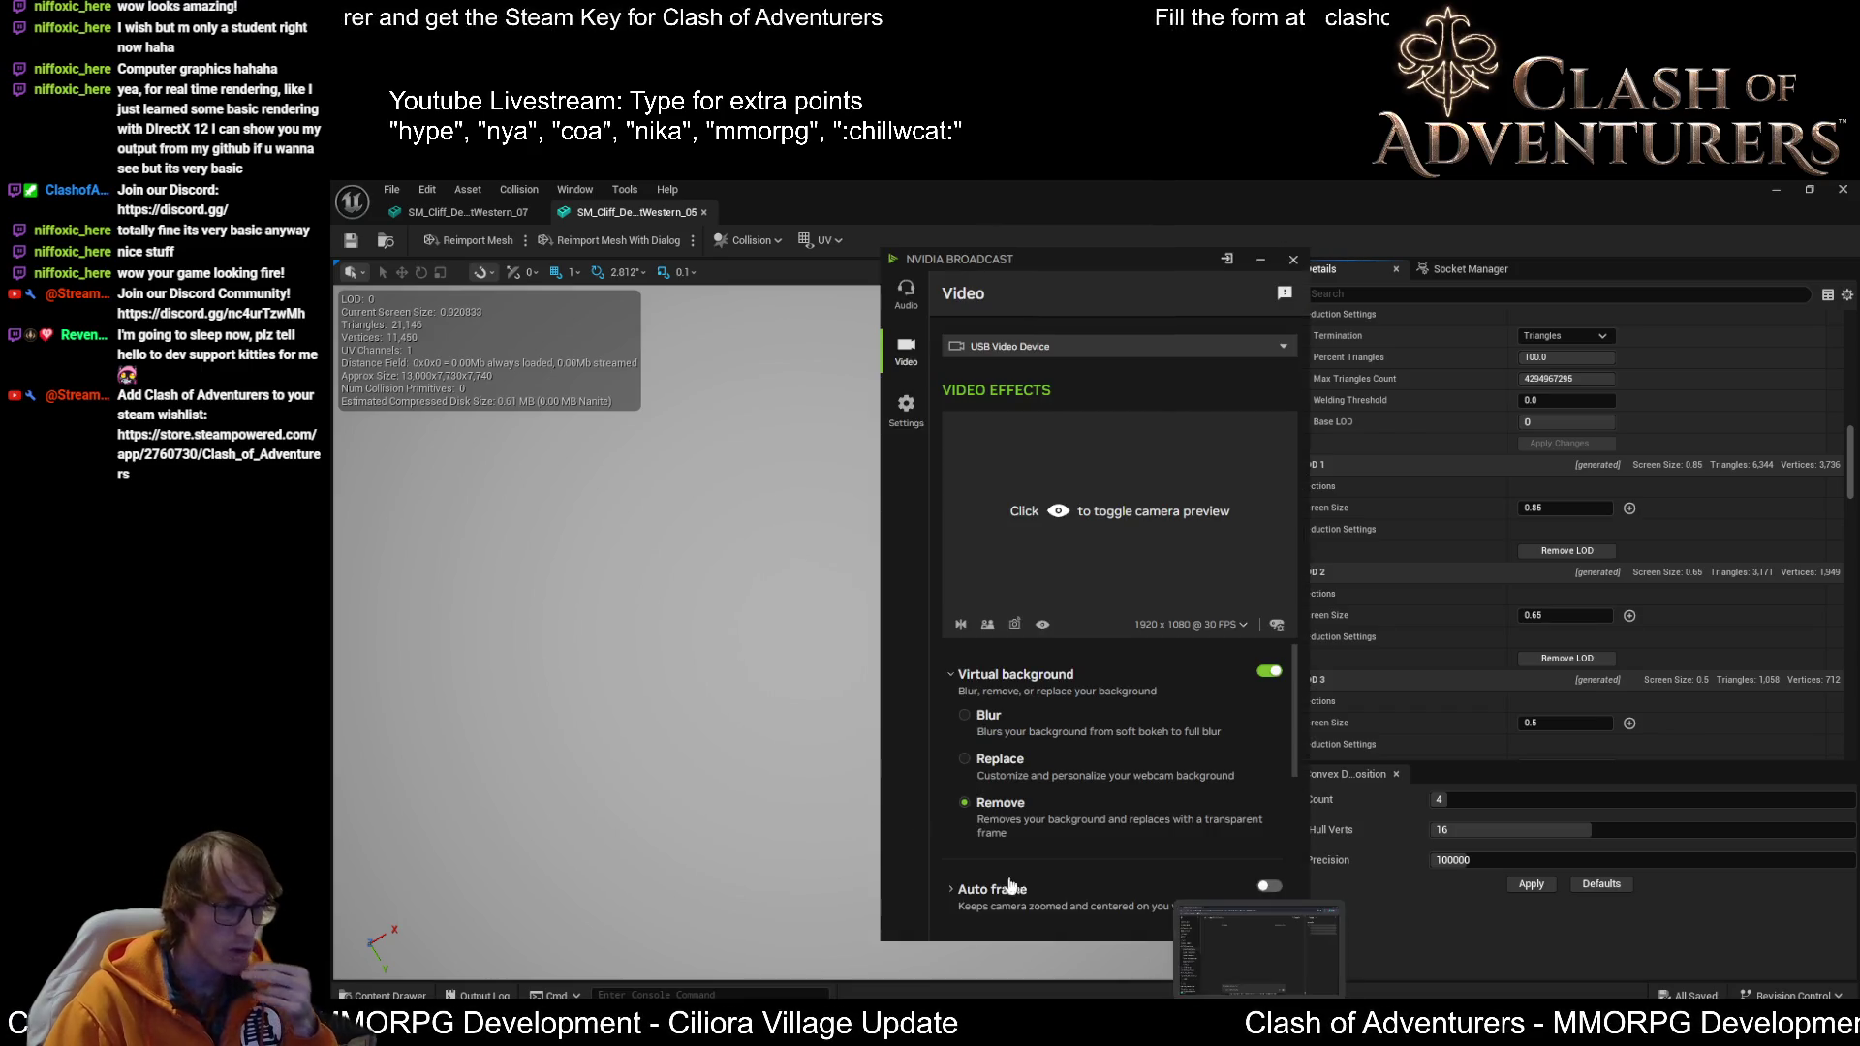
pyautogui.click(736, 760)
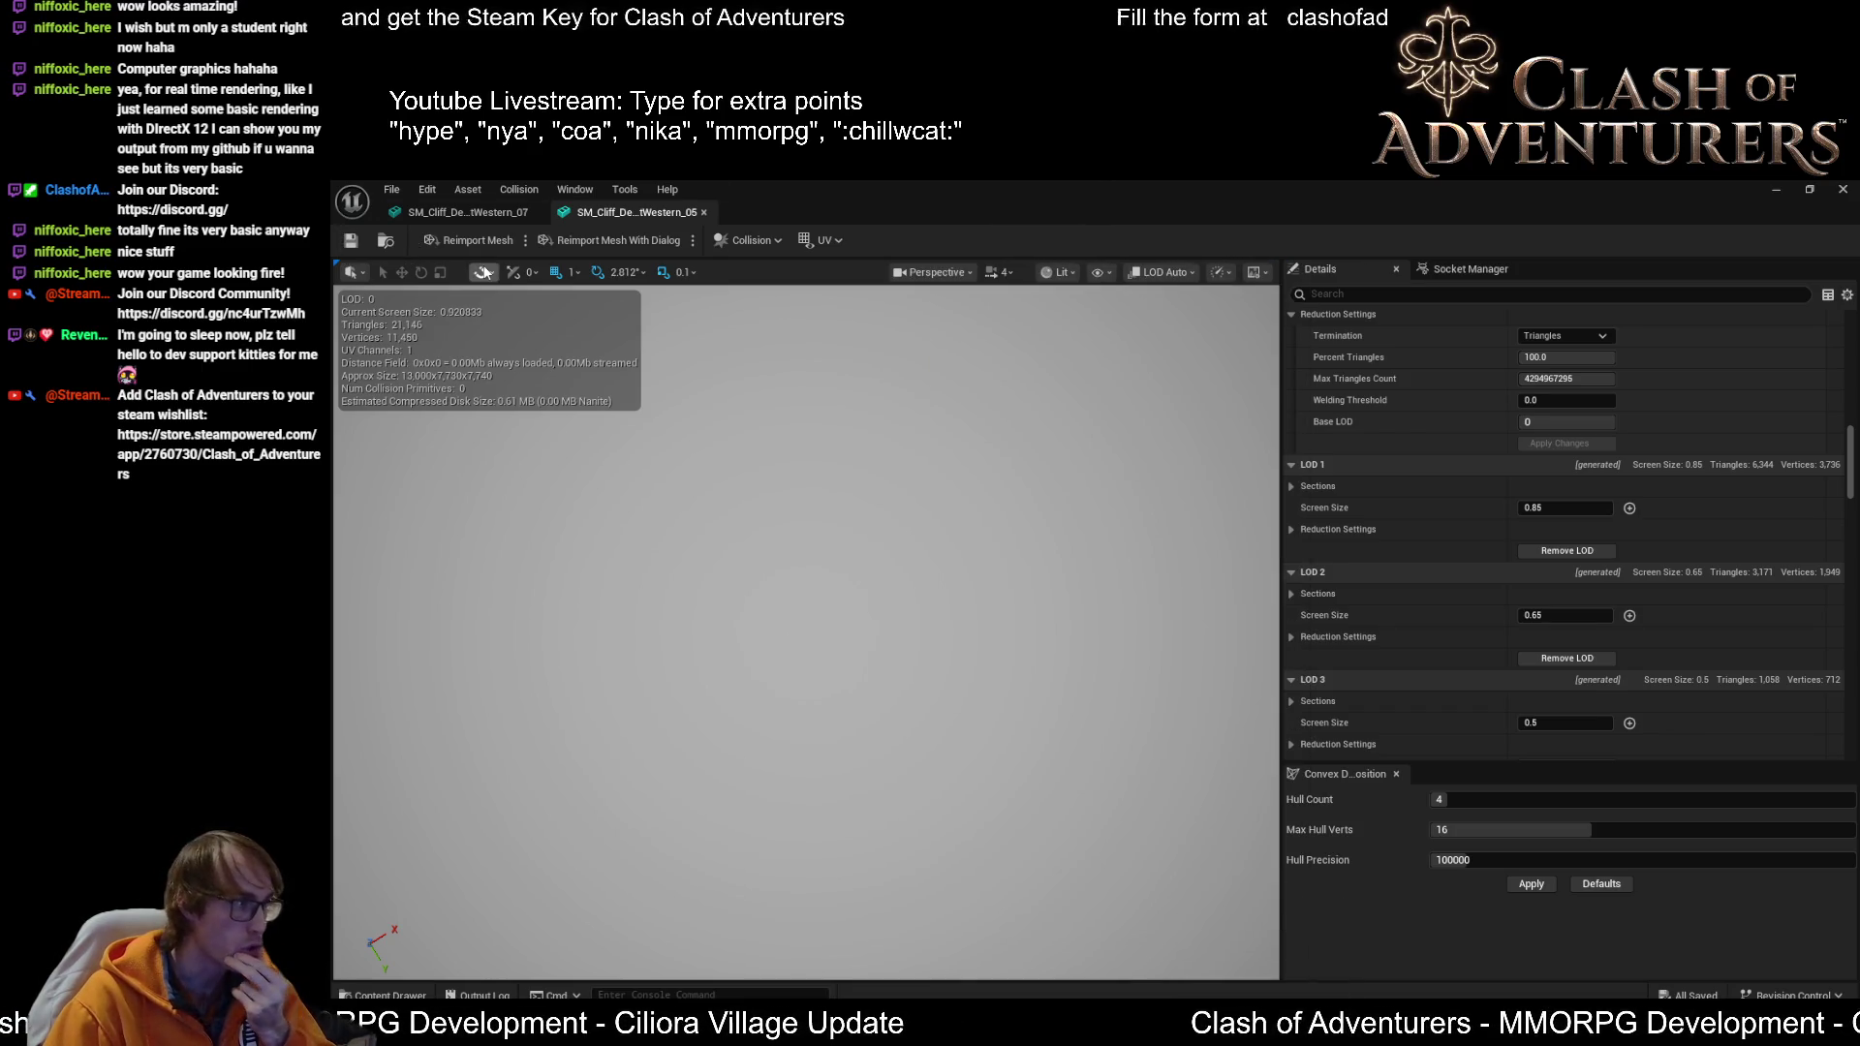
# Reimport the Western_07 rock mesh, then bring up DefaultEngine.ini in Visual Studio.
pyautogui.click(474, 218)
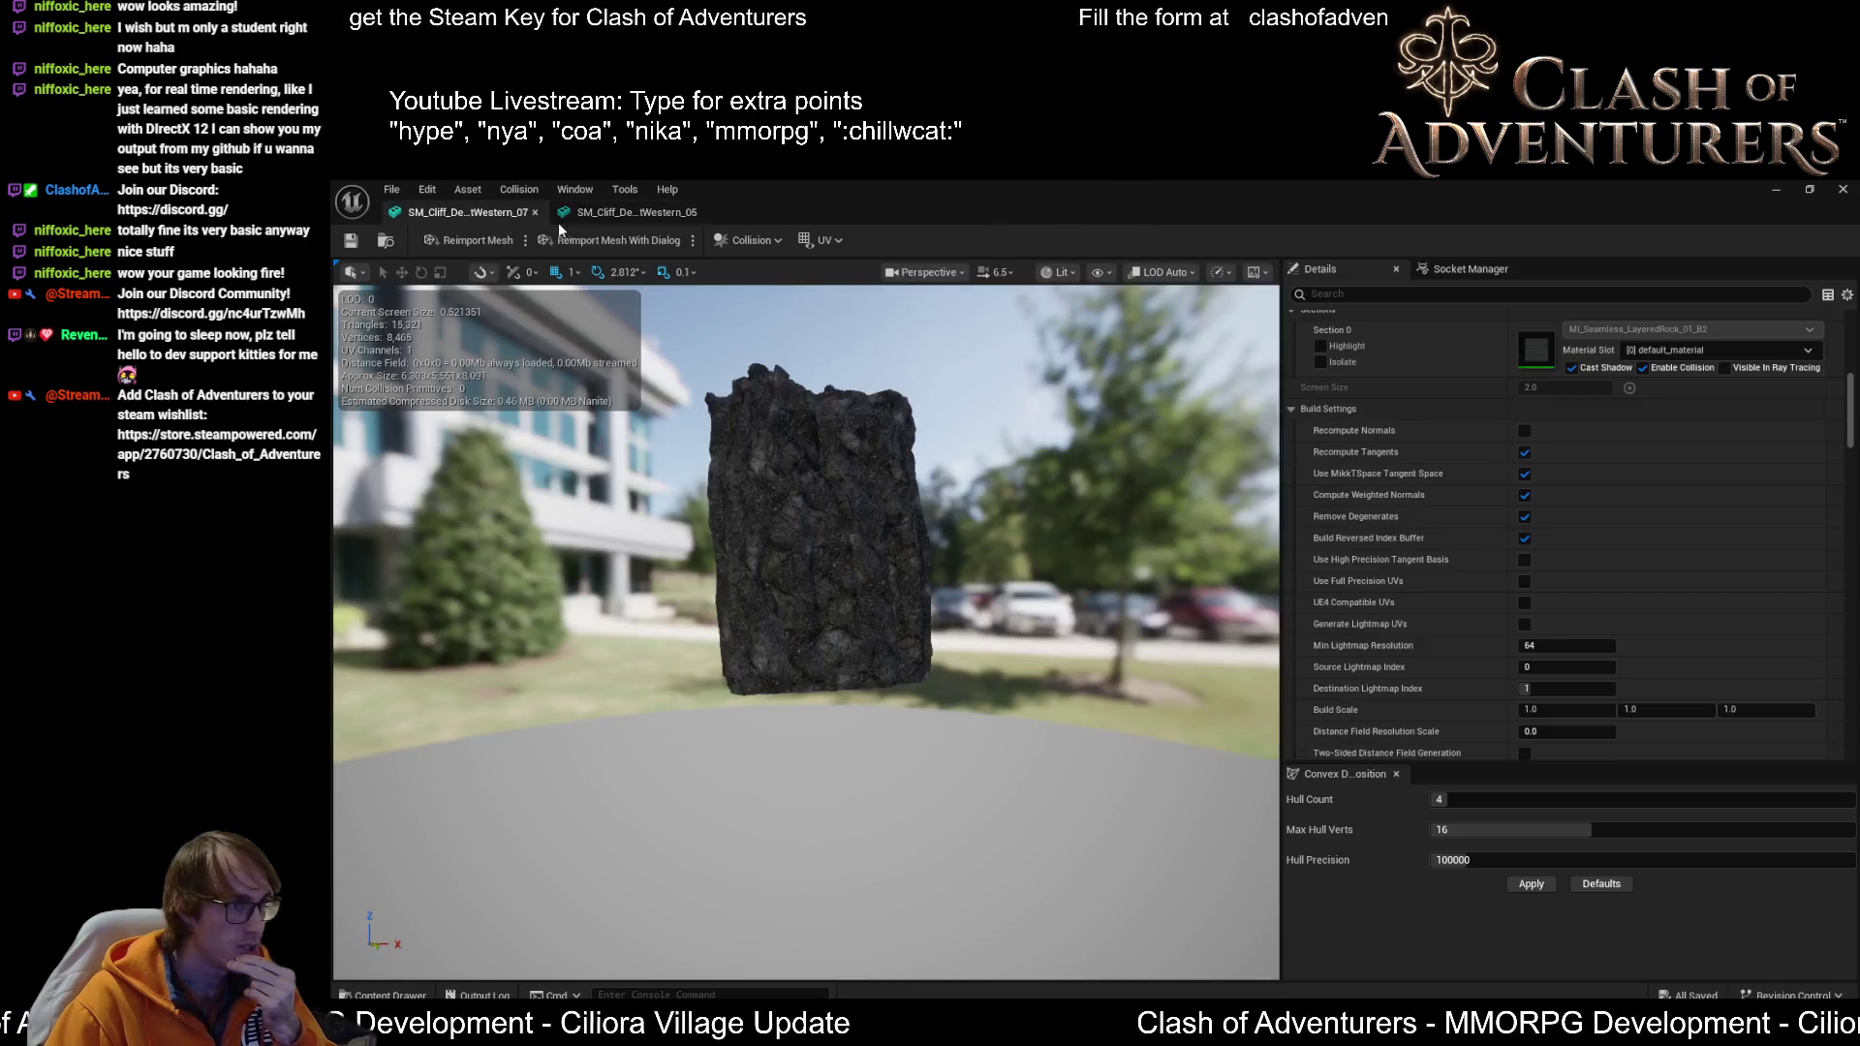
pyautogui.click(612, 219)
pyautogui.click(515, 218)
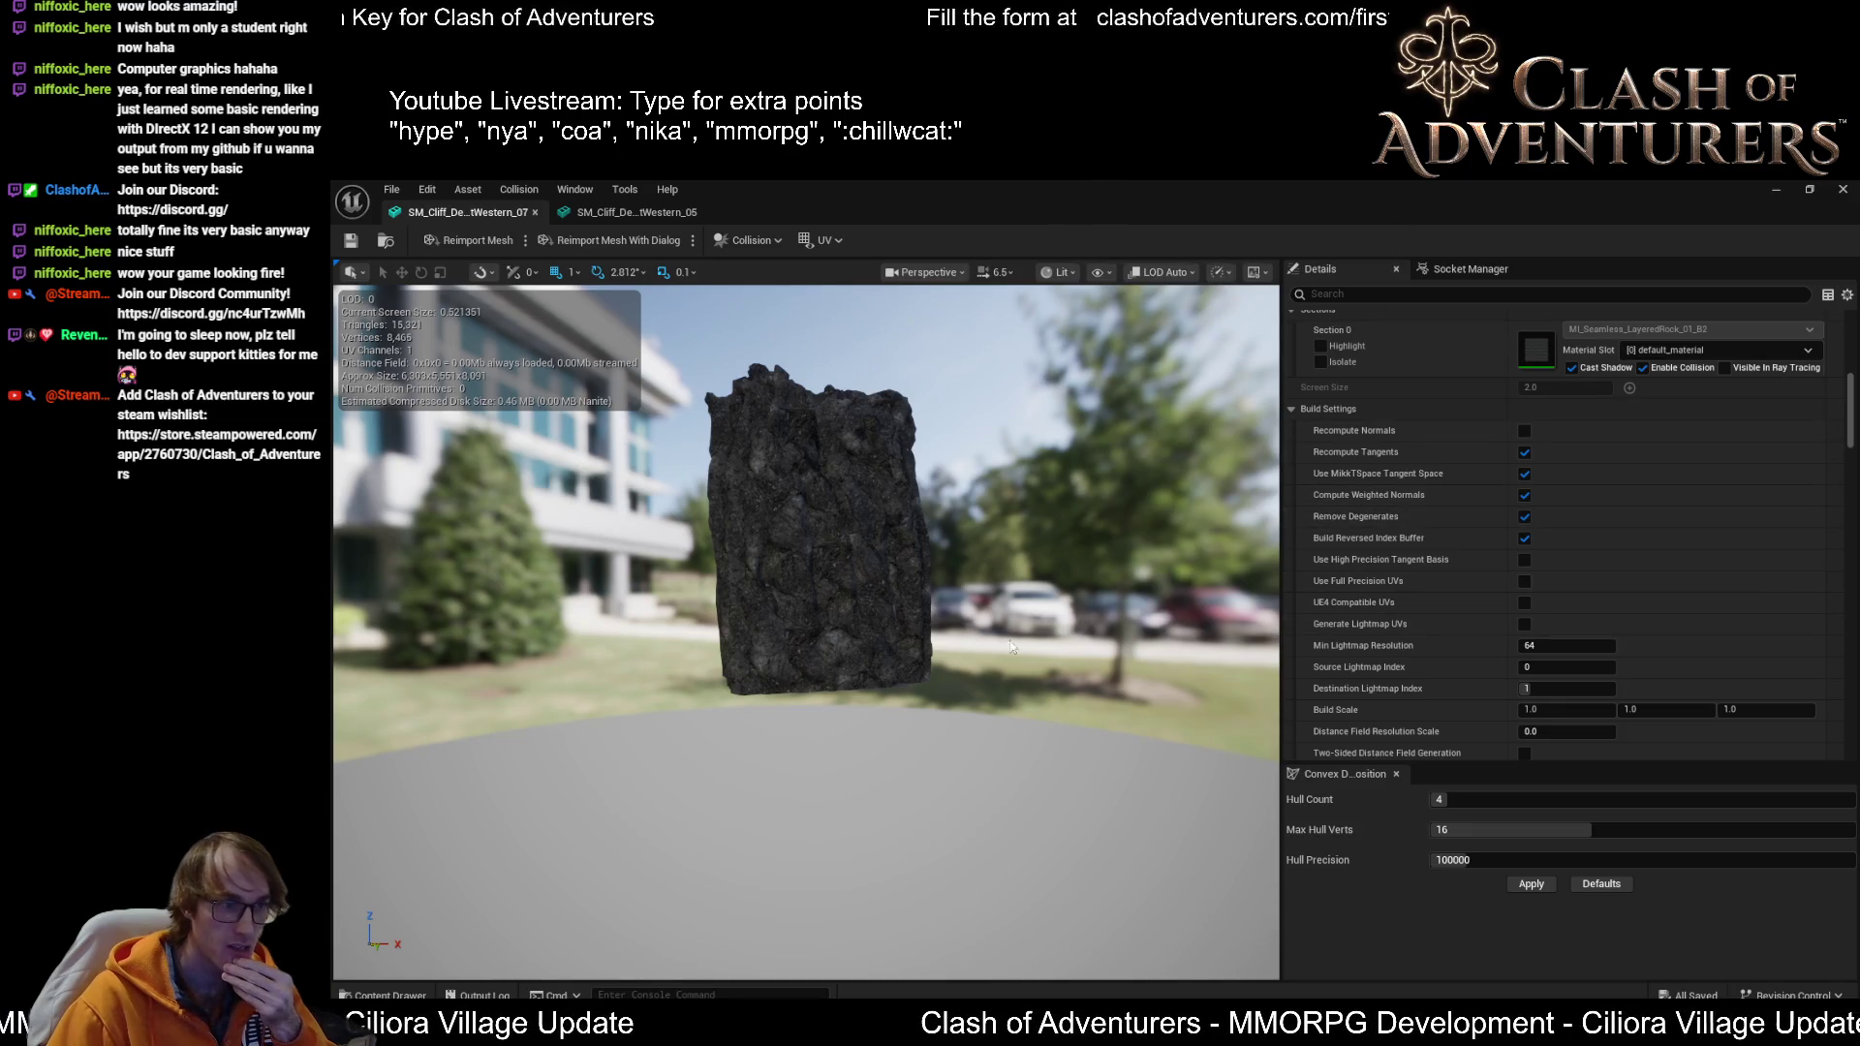
pyautogui.click(479, 241)
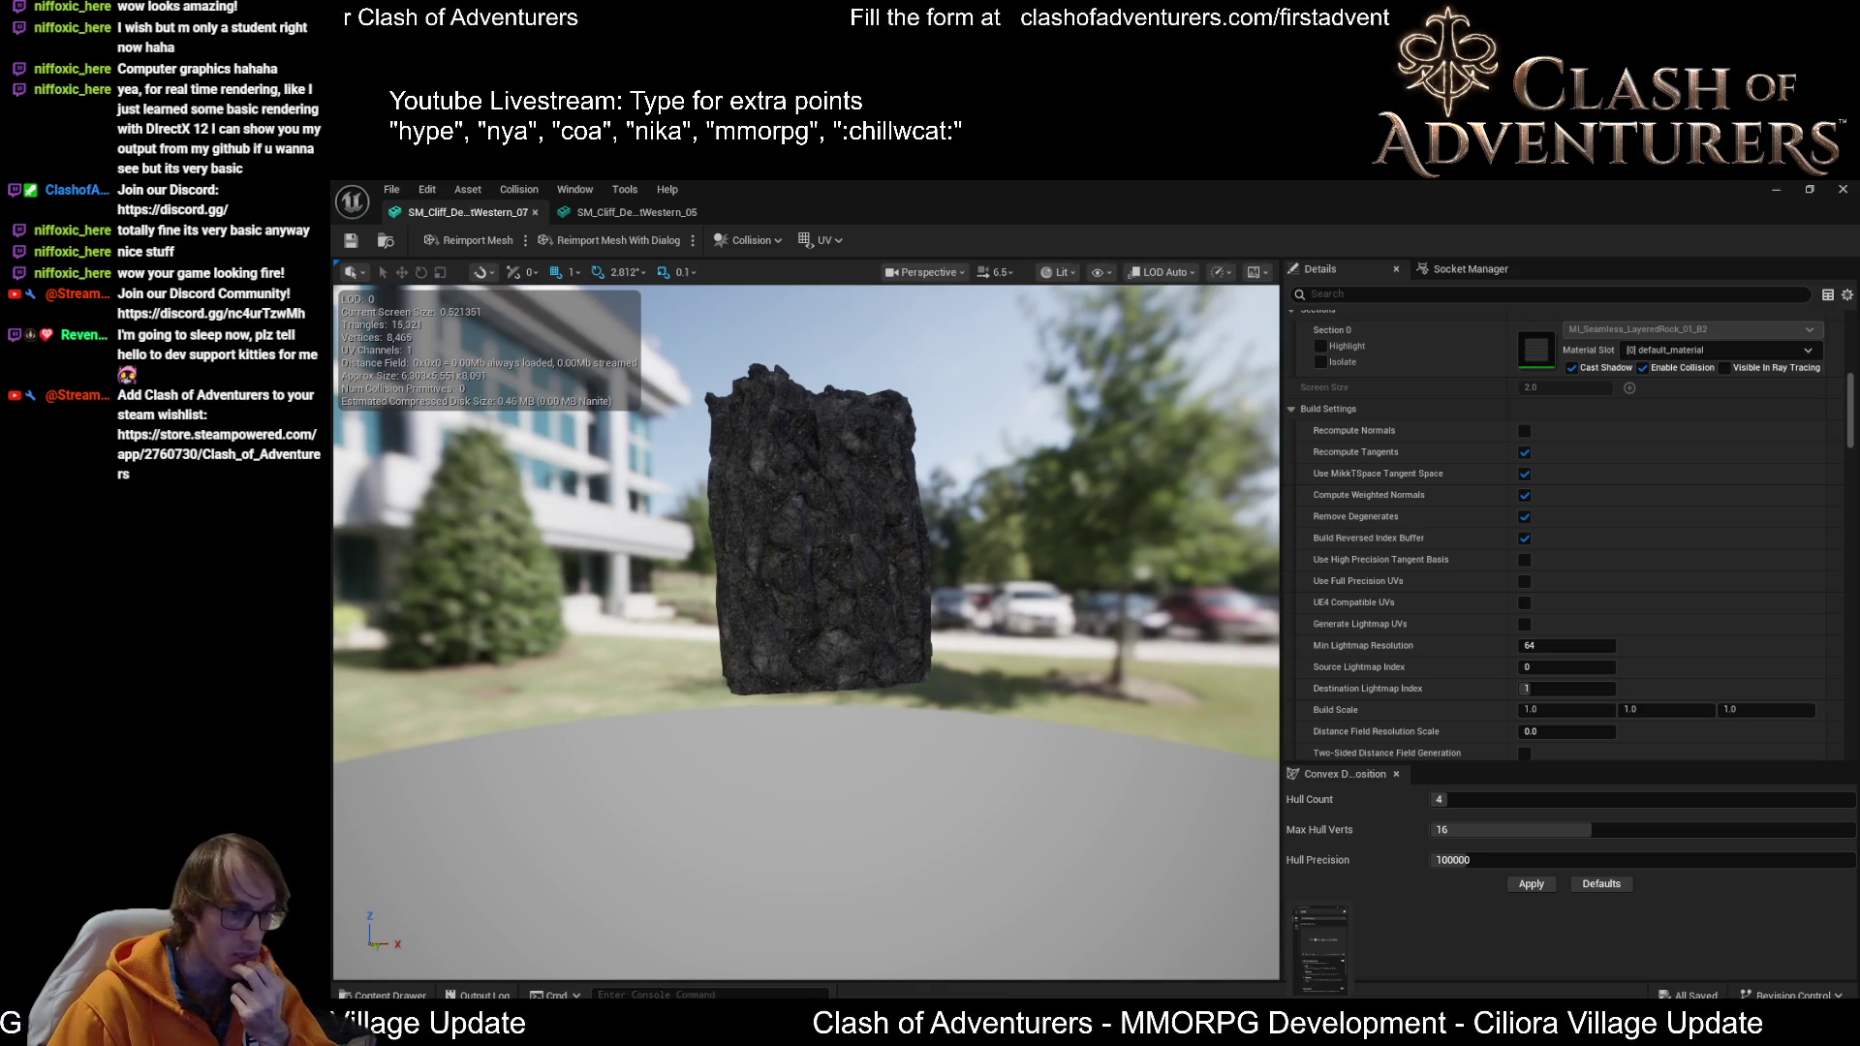
pyautogui.moveTo(1133, 1012)
pyautogui.click(1133, 930)
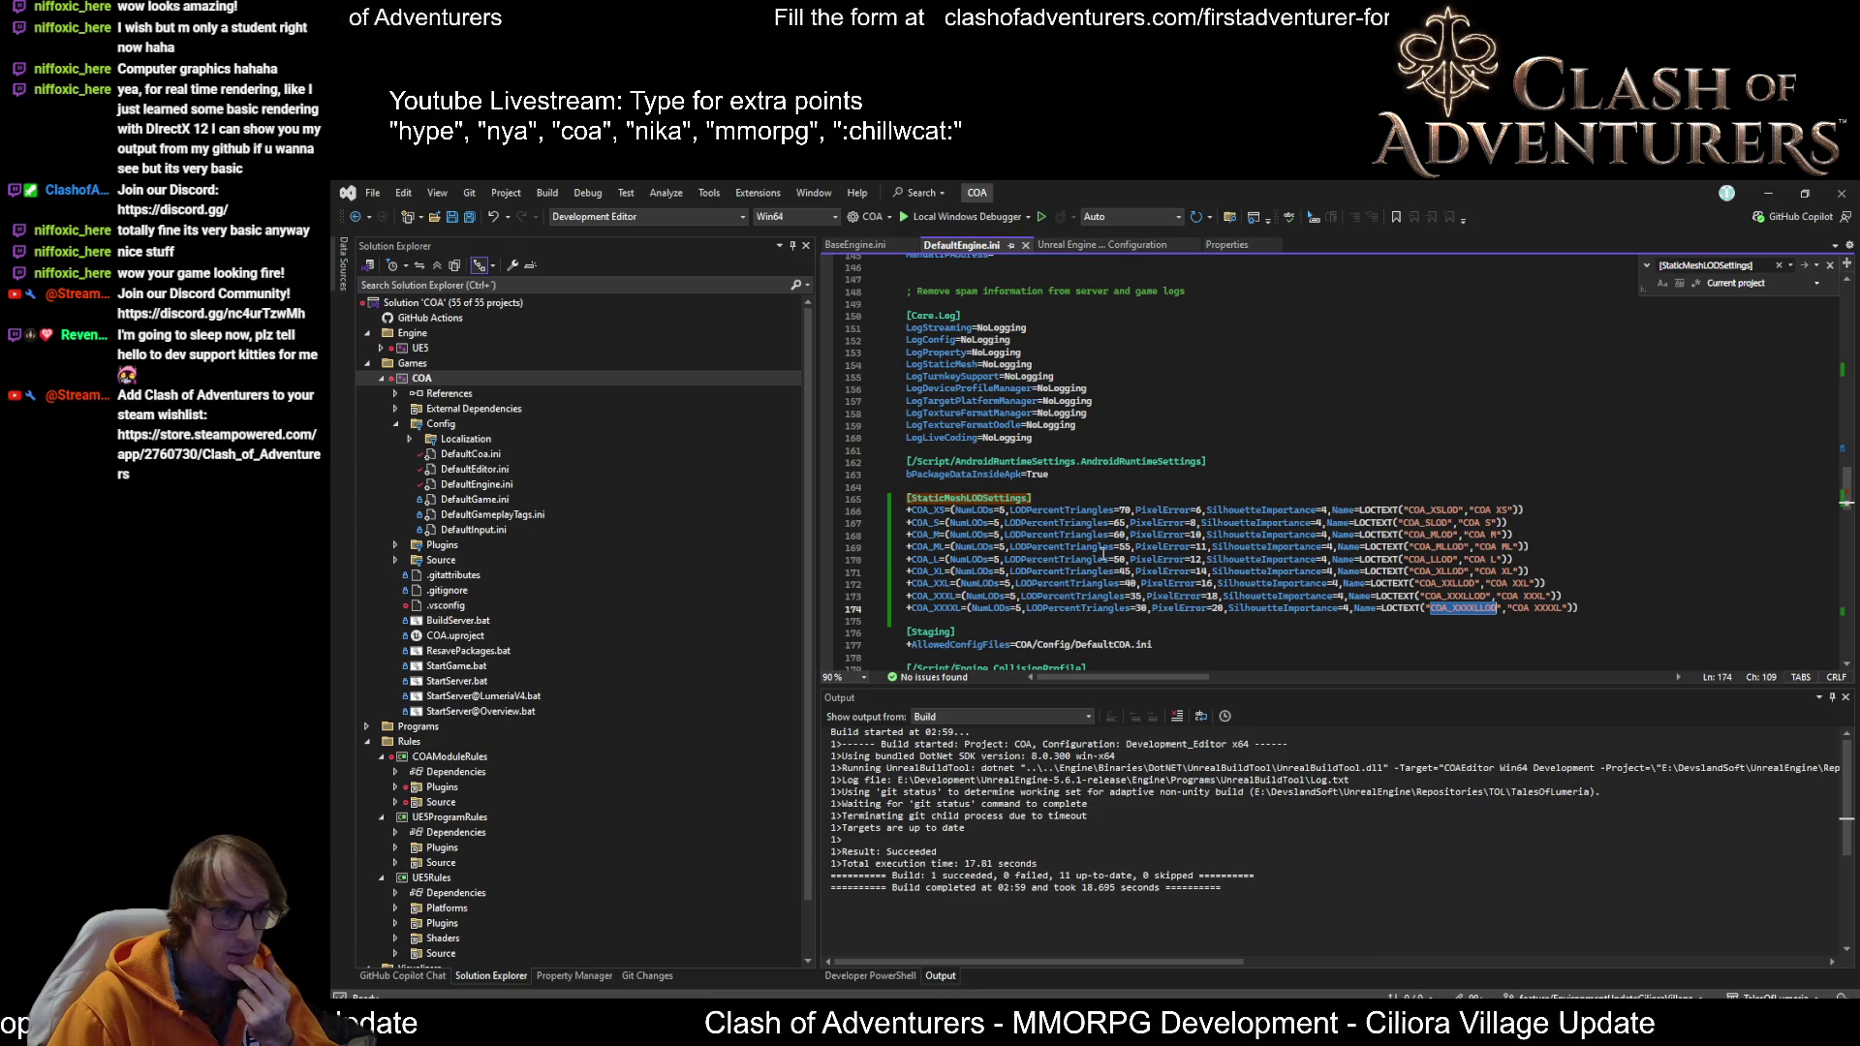
# Leave Visual Studio and scroll the rock mesh's Details down to Build Settings.
pyautogui.click(1761, 194)
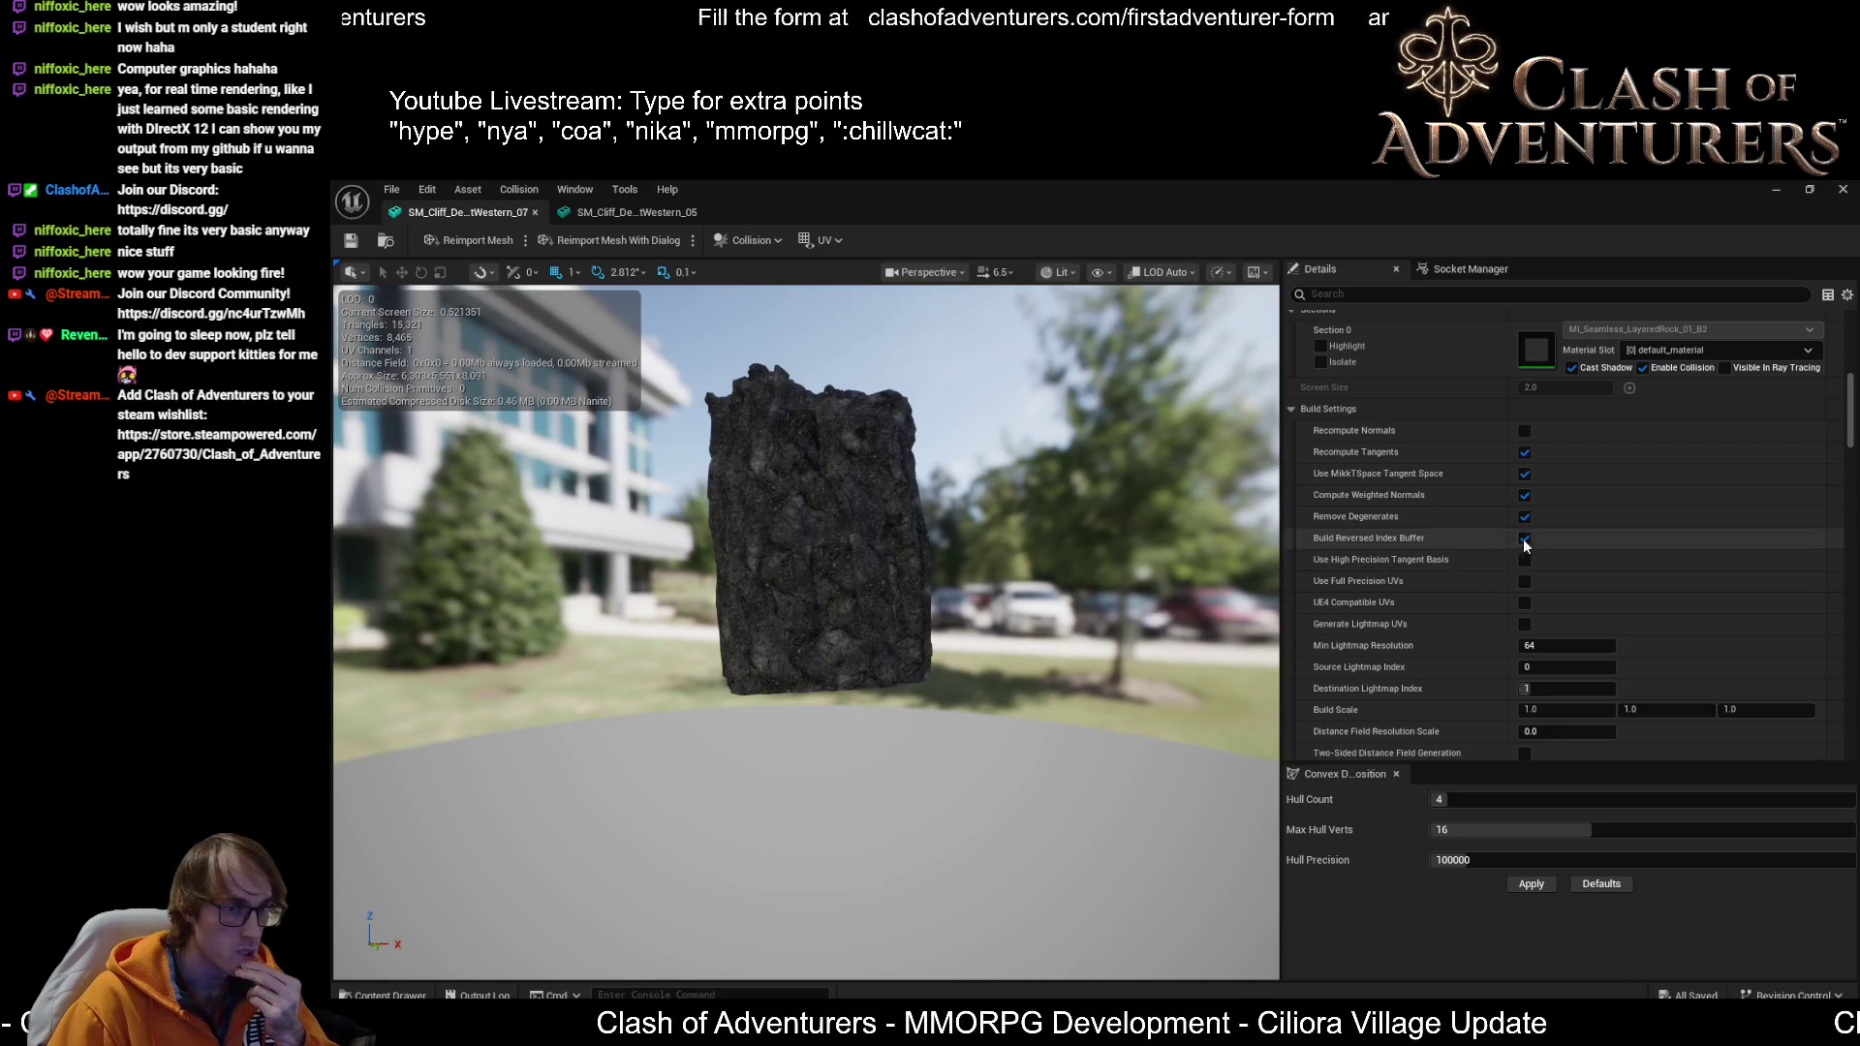
pyautogui.scroll(-2, 1523, 571)
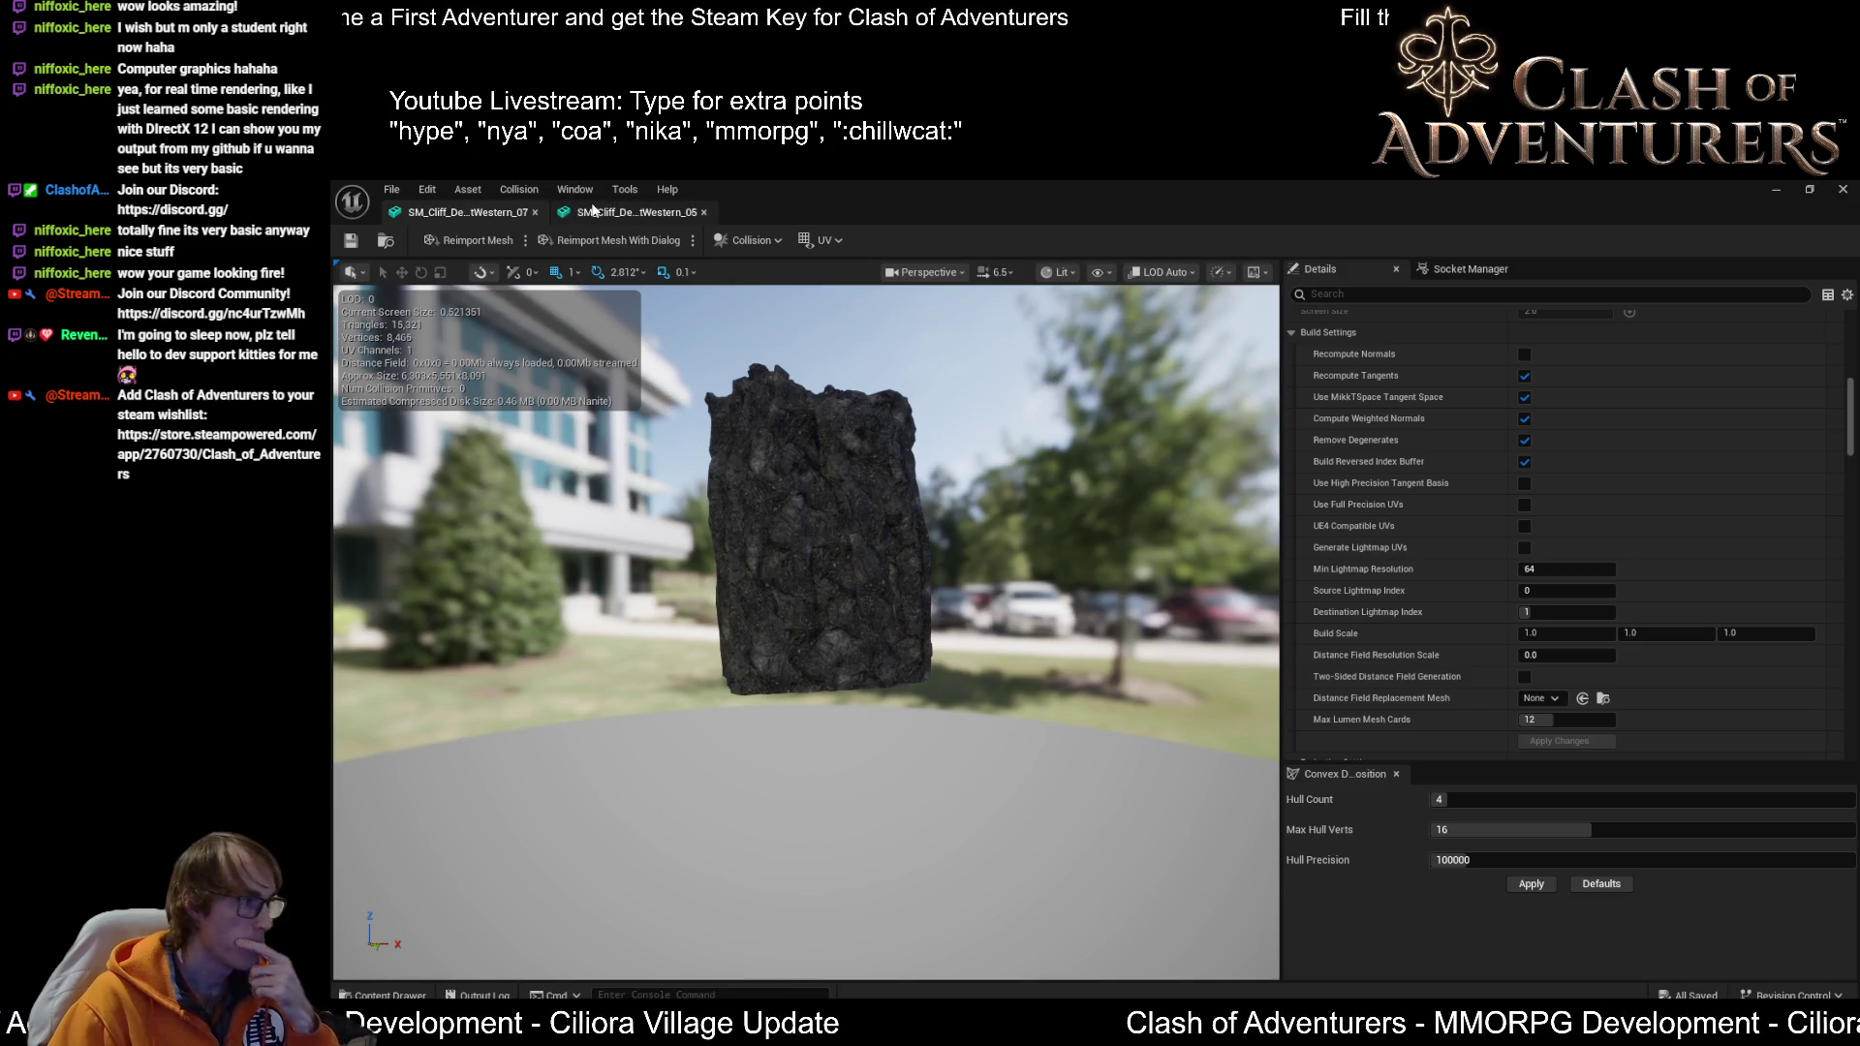
# Close the mesh editor from the _05 tab and return to the level with EUW_AssetsControl showing.
pyautogui.click(638, 212)
pyautogui.click(1843, 187)
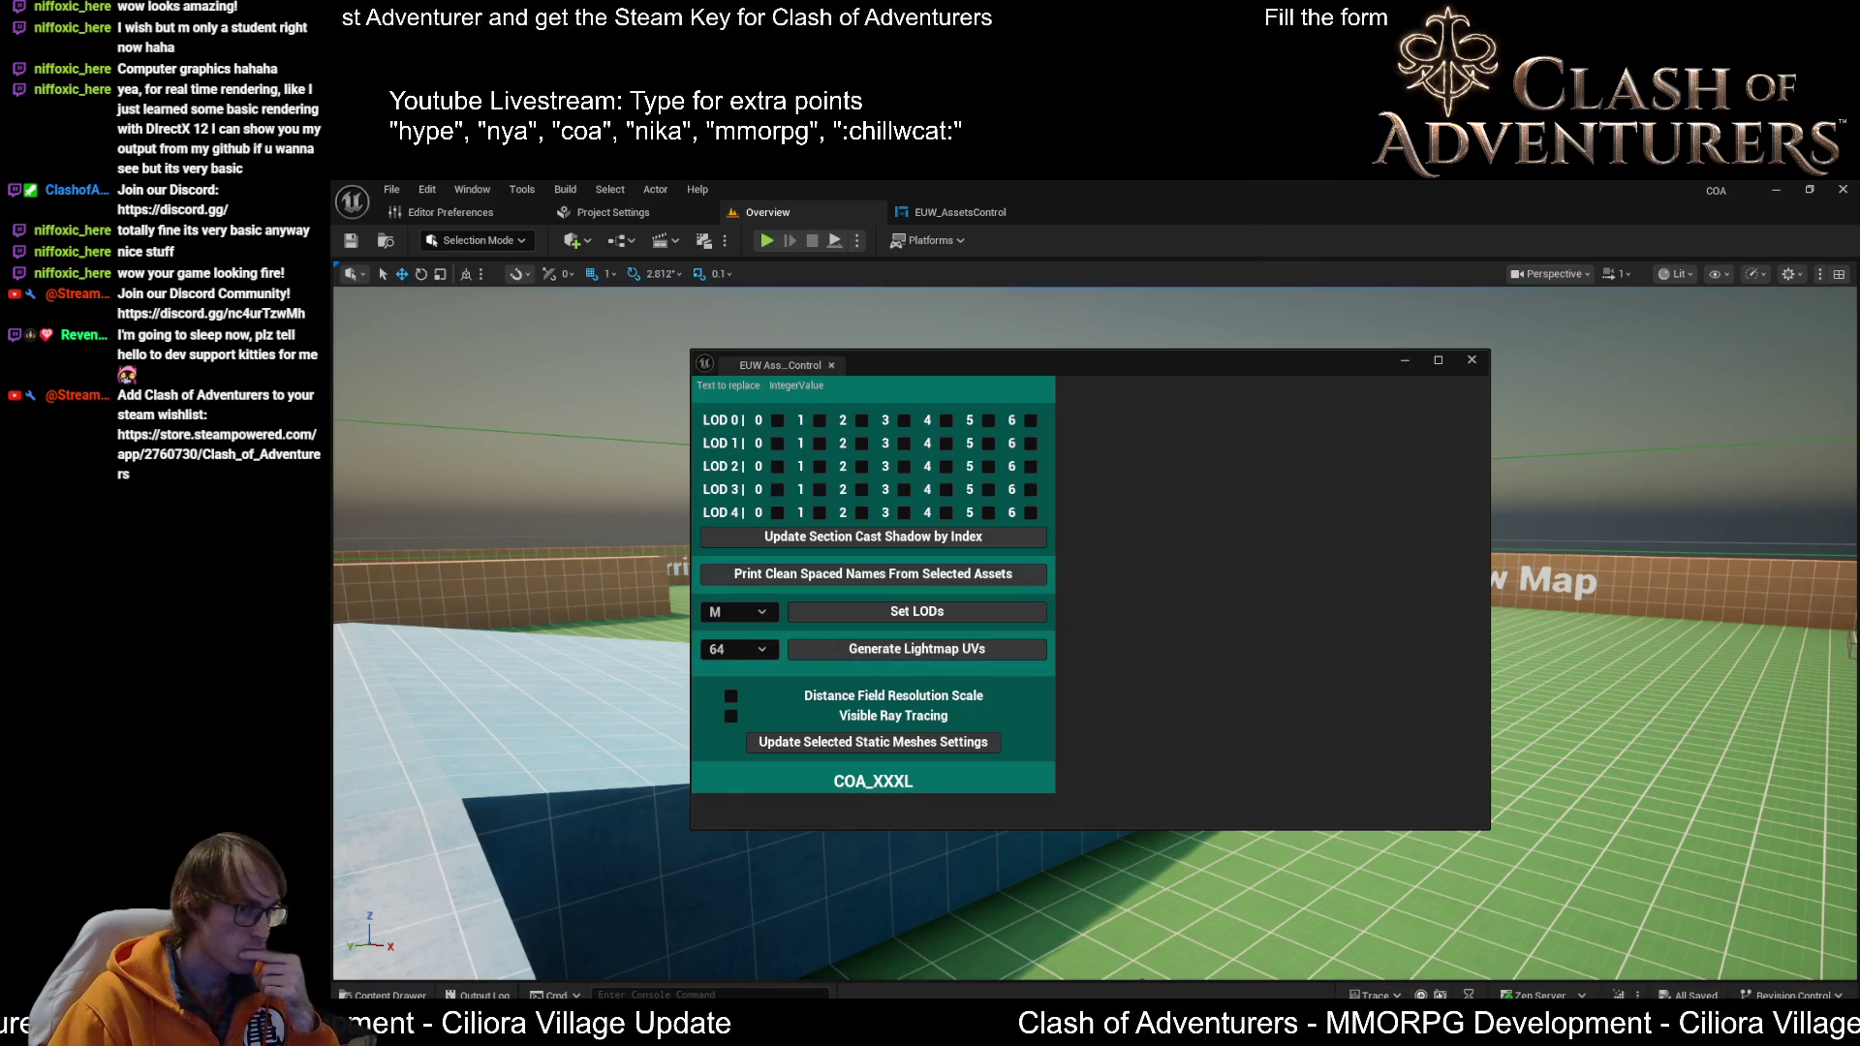
pyautogui.moveTo(1300, 1027)
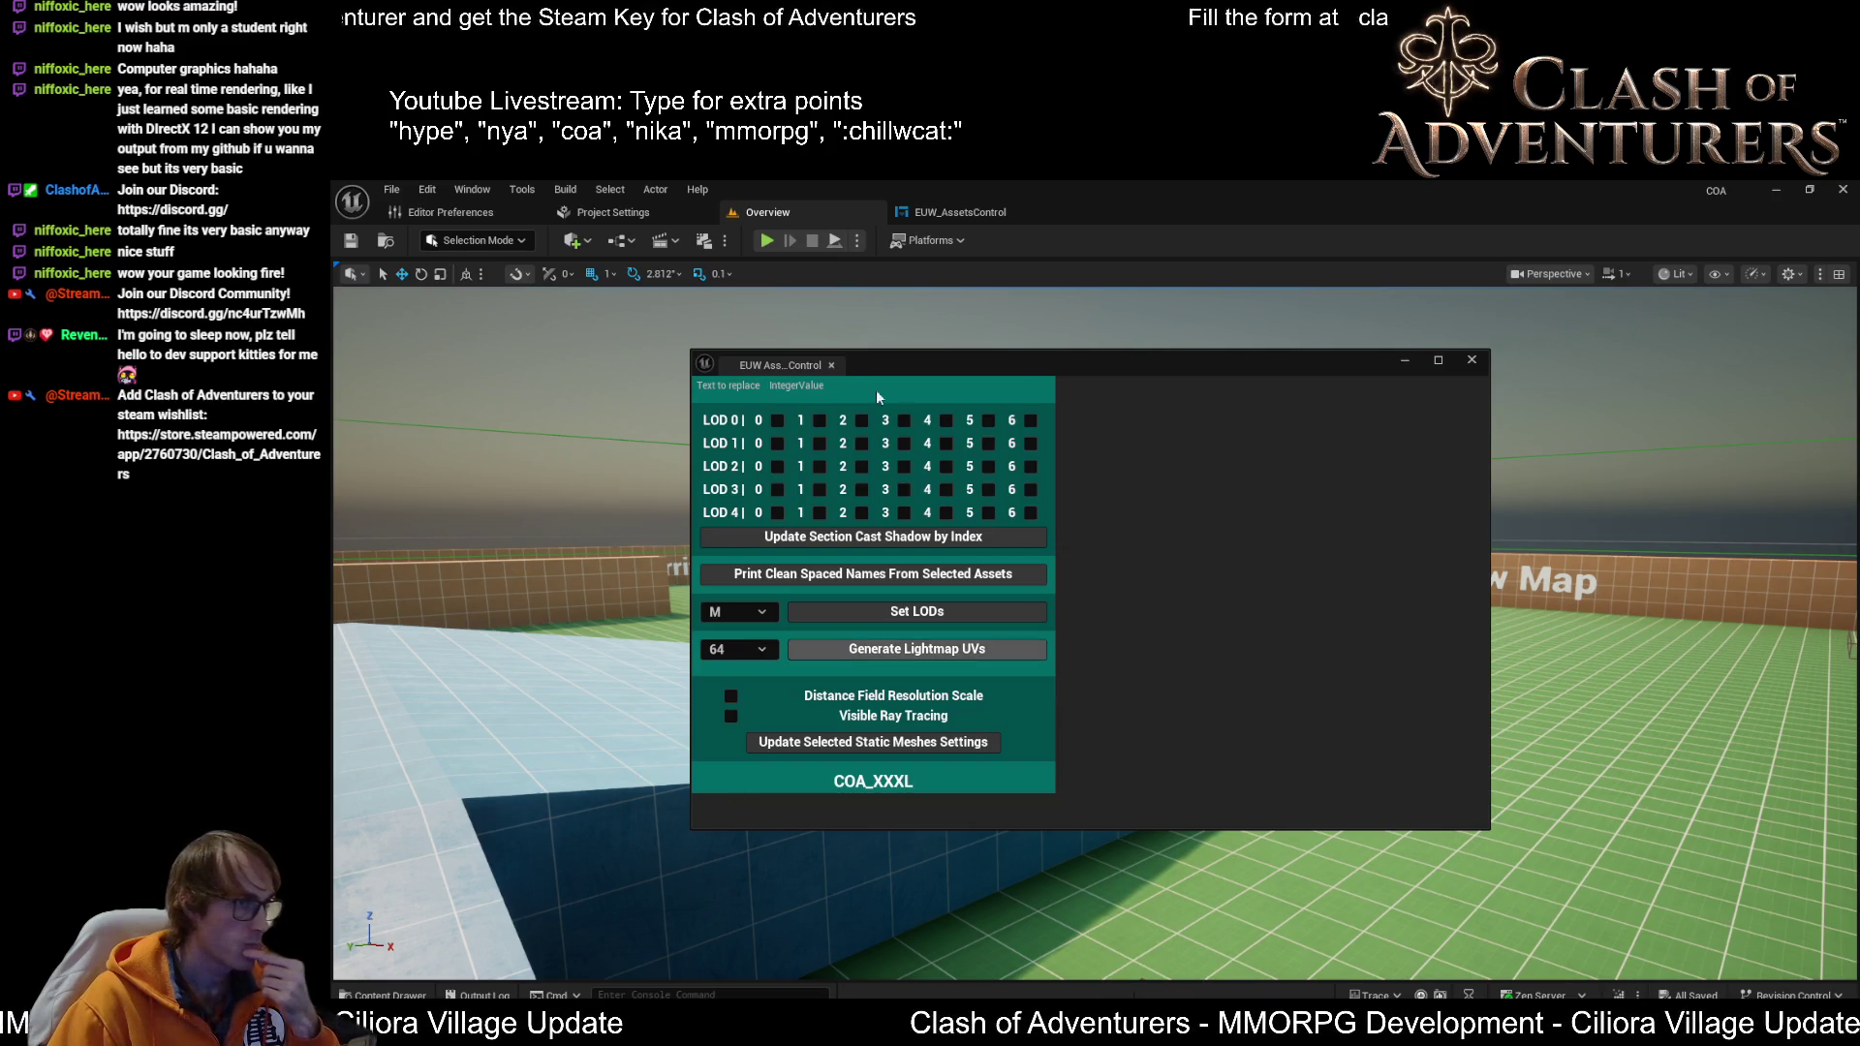
pyautogui.click(991, 210)
pyautogui.click(816, 215)
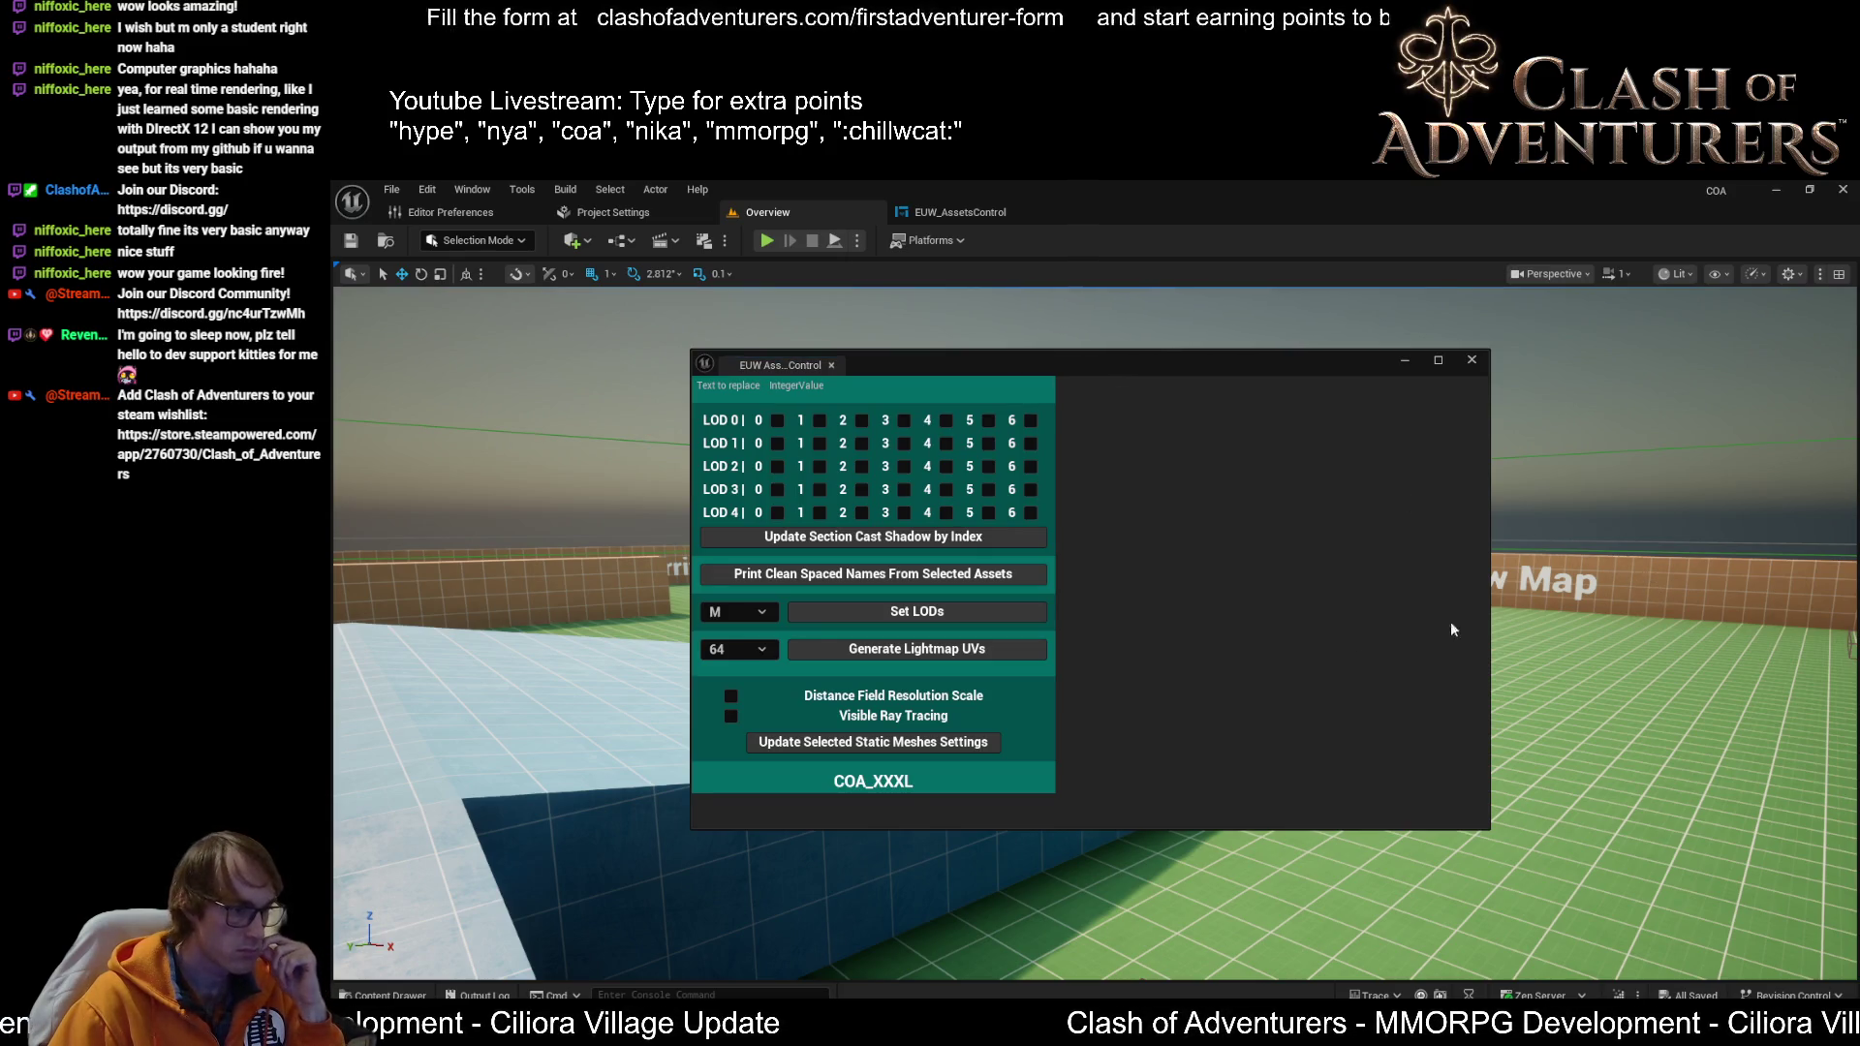
# Delete the Branch, integer lookup and RESIZE nodes from the Set LODs click logic.
pyautogui.click(959, 211)
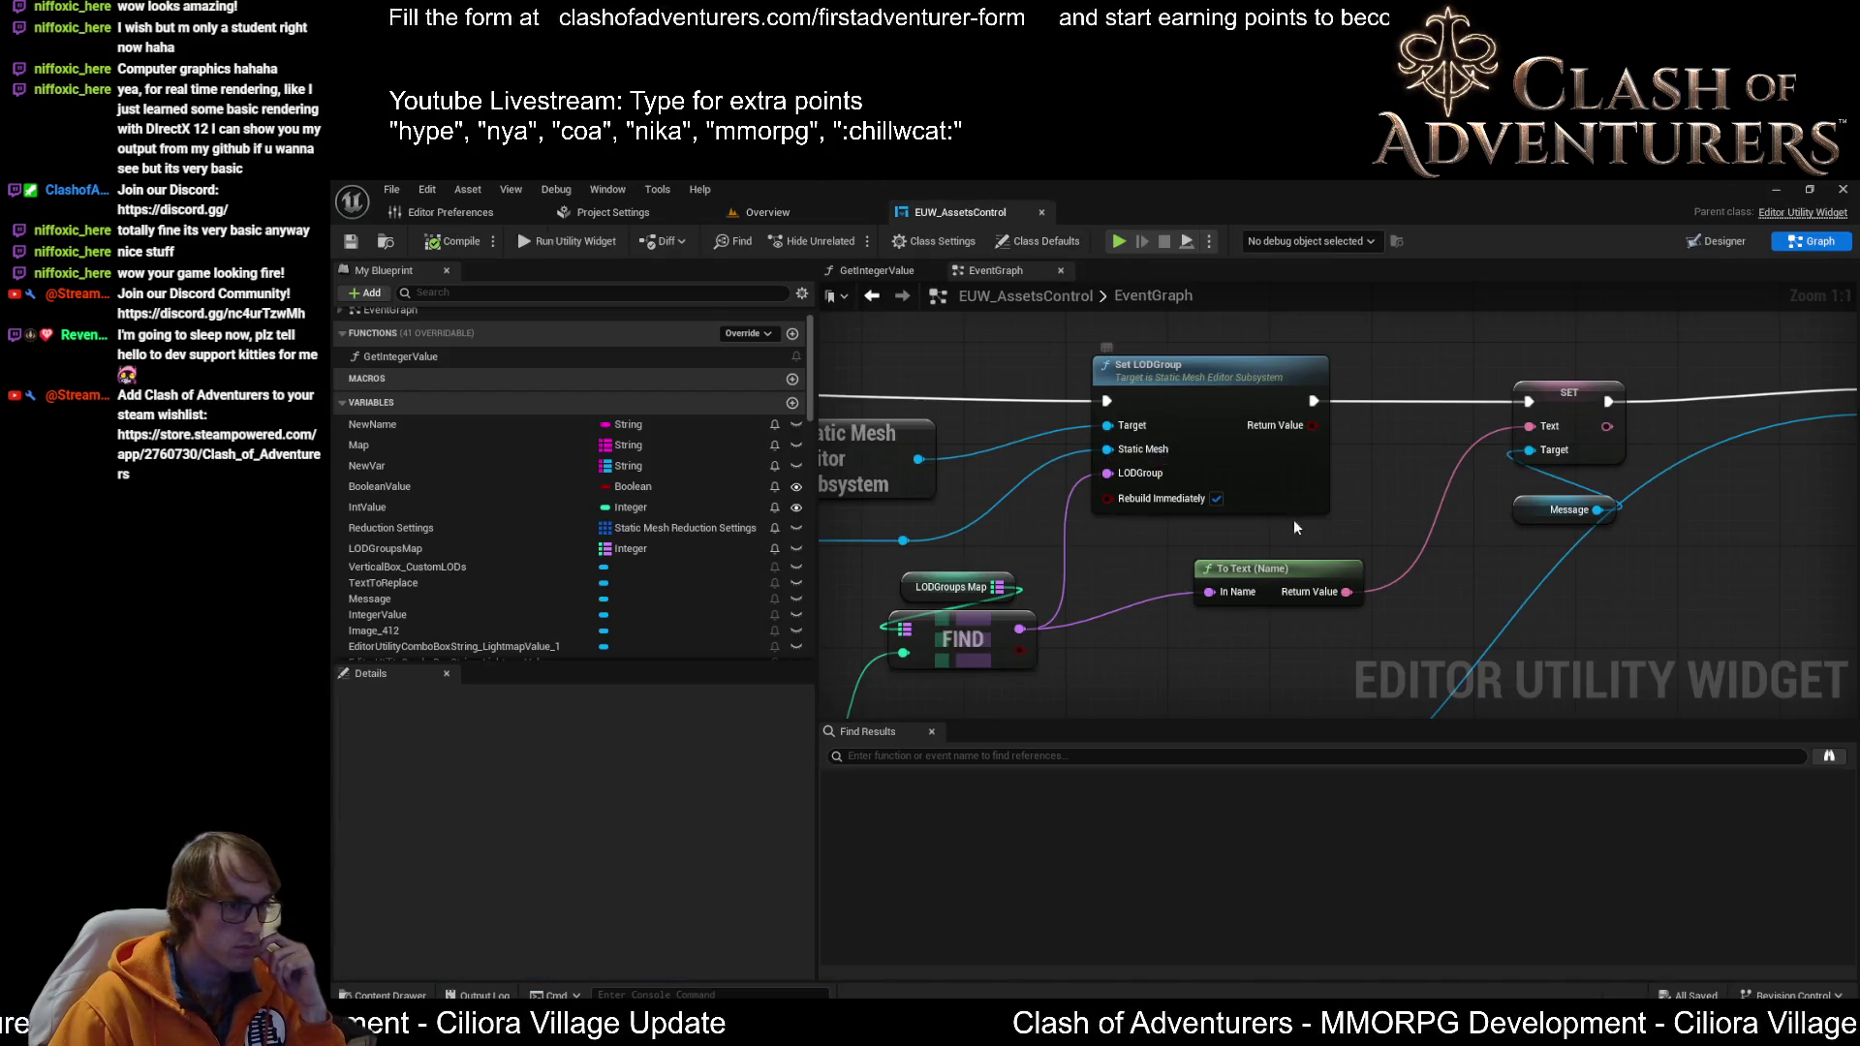
pyautogui.scroll(-2, 1252, 579)
pyautogui.moveTo(1252, 578)
pyautogui.mouseDown()
pyautogui.moveTo(1458, 582)
pyautogui.moveTo(1253, 446)
pyautogui.mouseUp()
pyautogui.scroll(-2, 1254, 446)
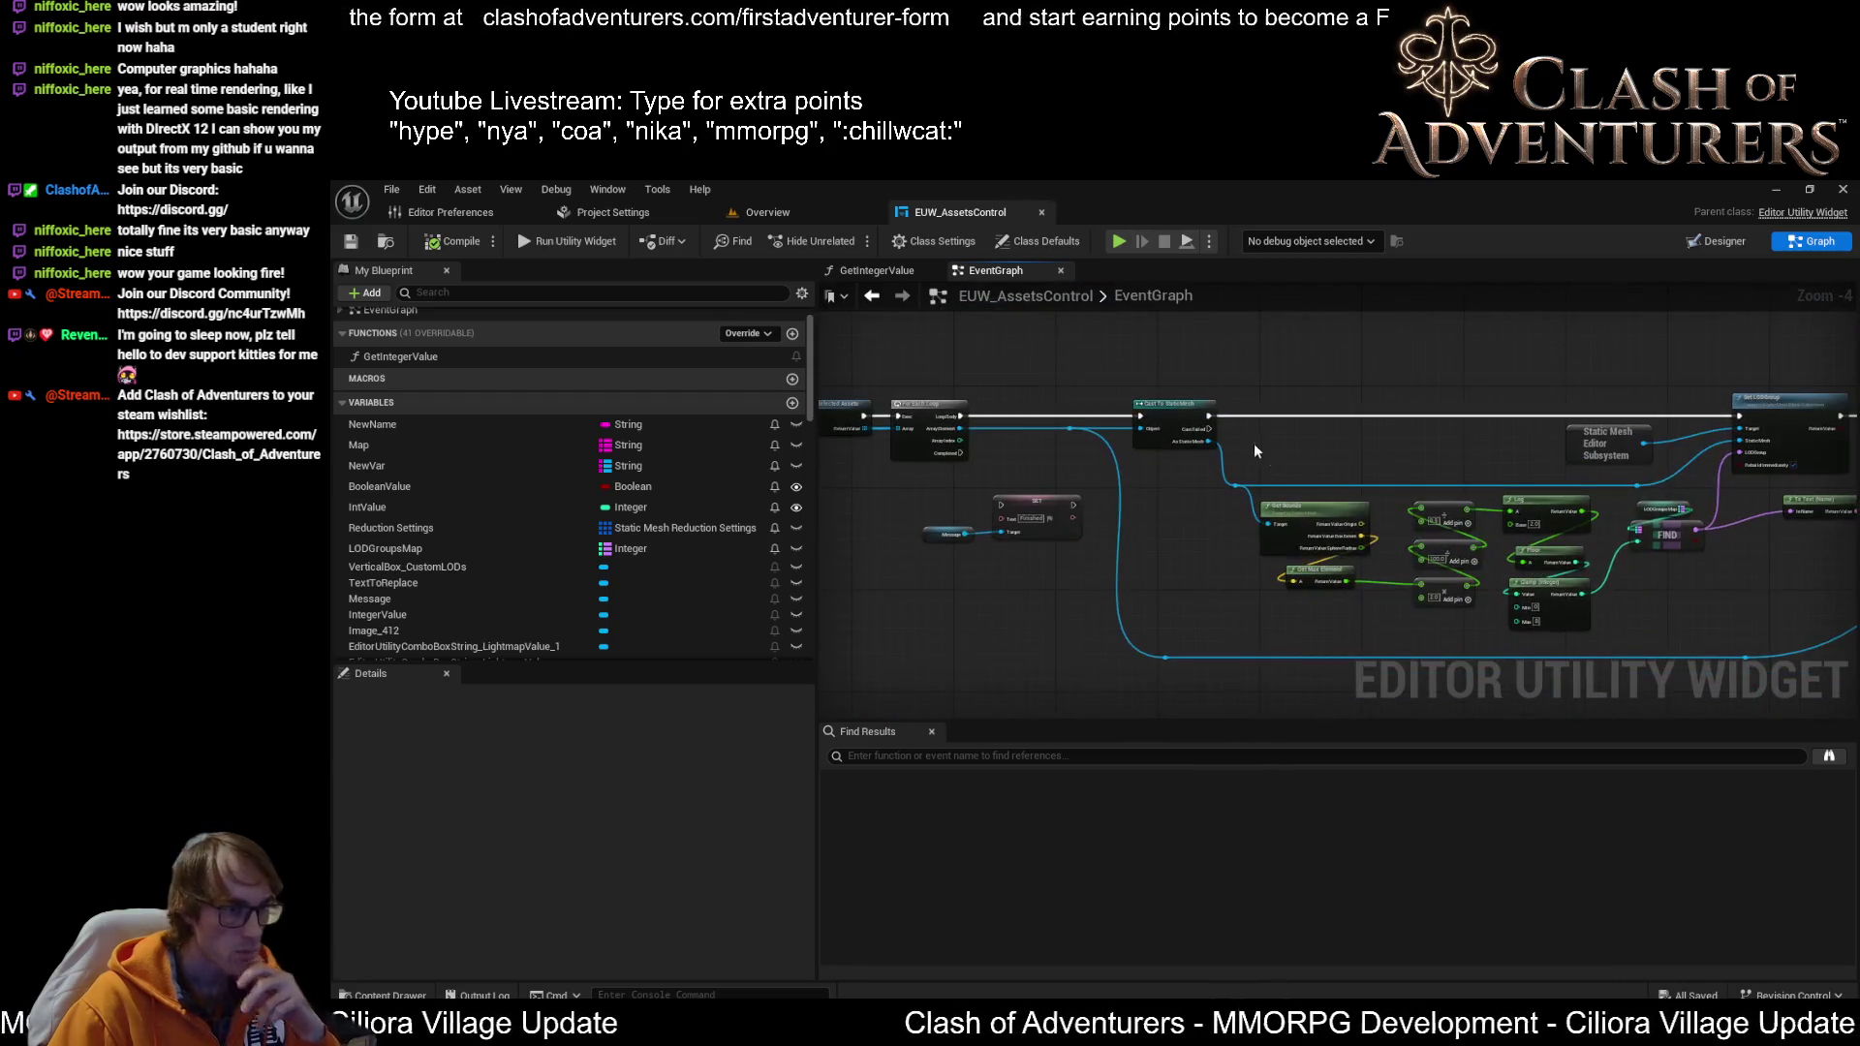
pyautogui.scroll(-3, 1254, 449)
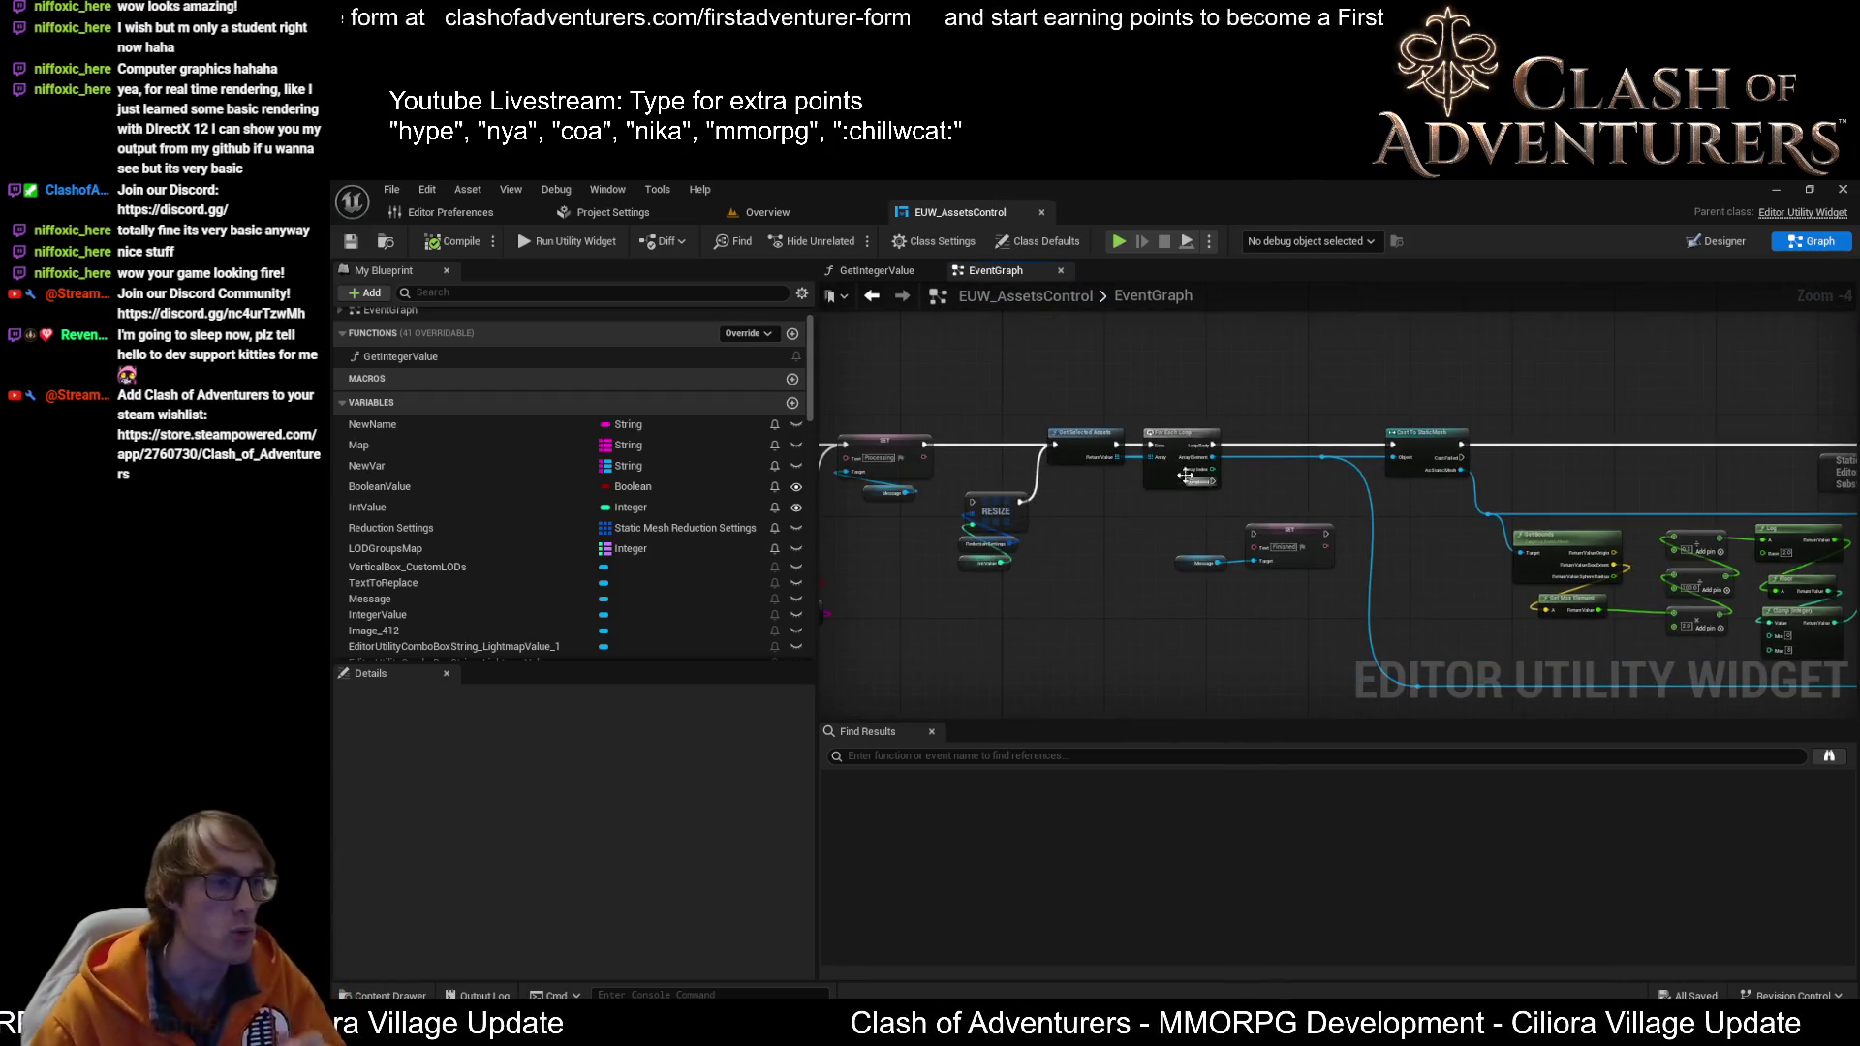
pyautogui.scroll(4, 1197, 542)
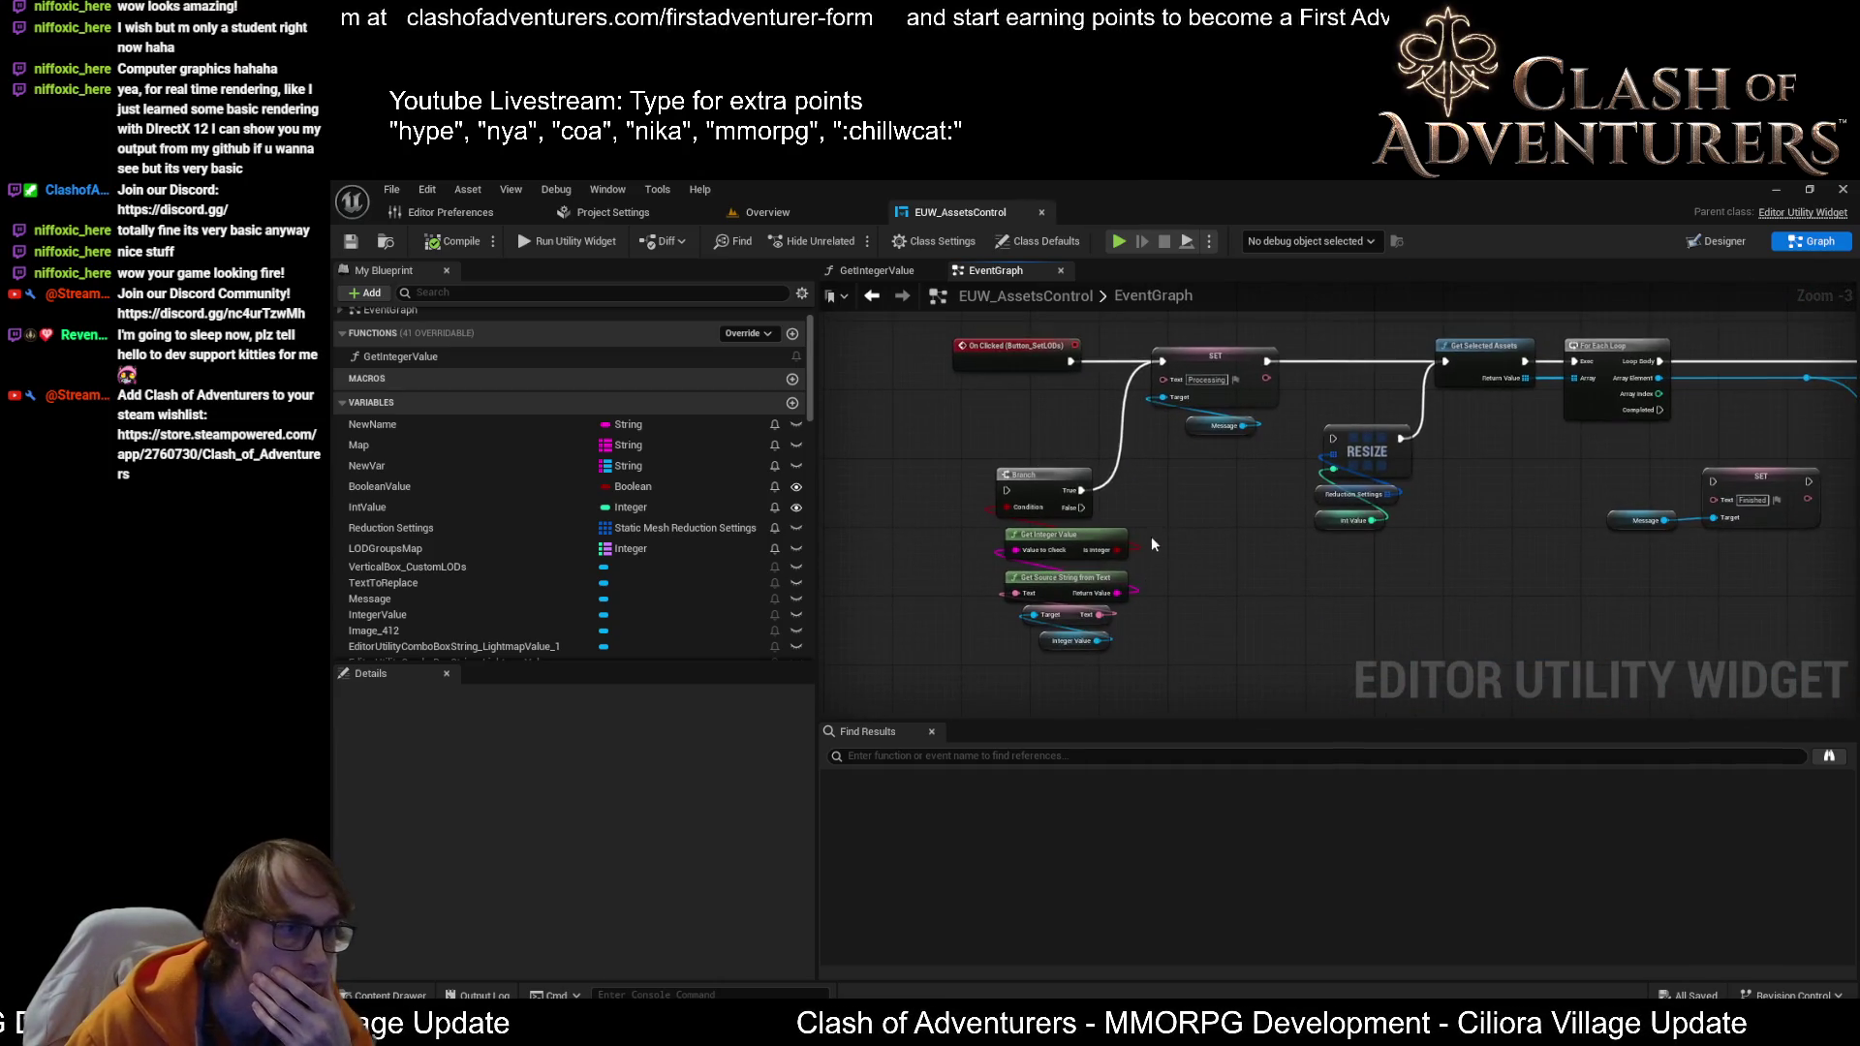
pyautogui.moveTo(1155, 701); pyautogui.dragTo(961, 461)
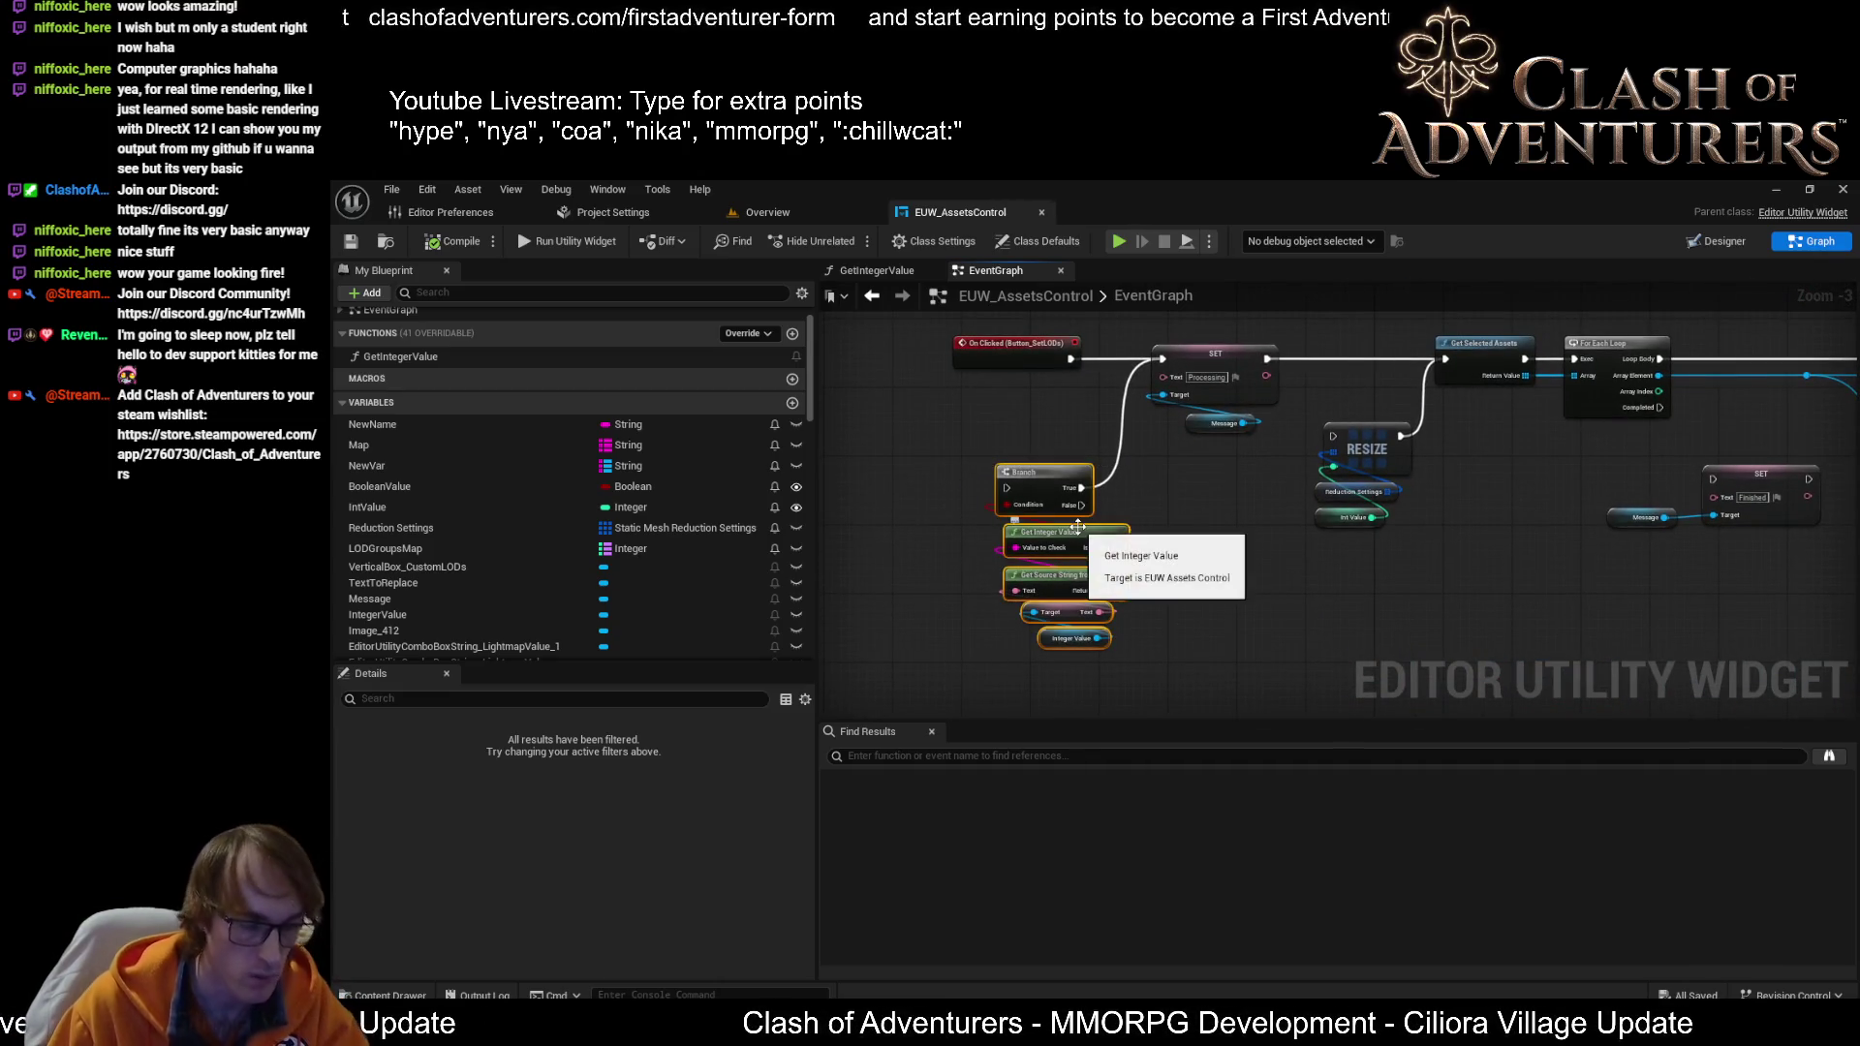
pyautogui.press('Delete')
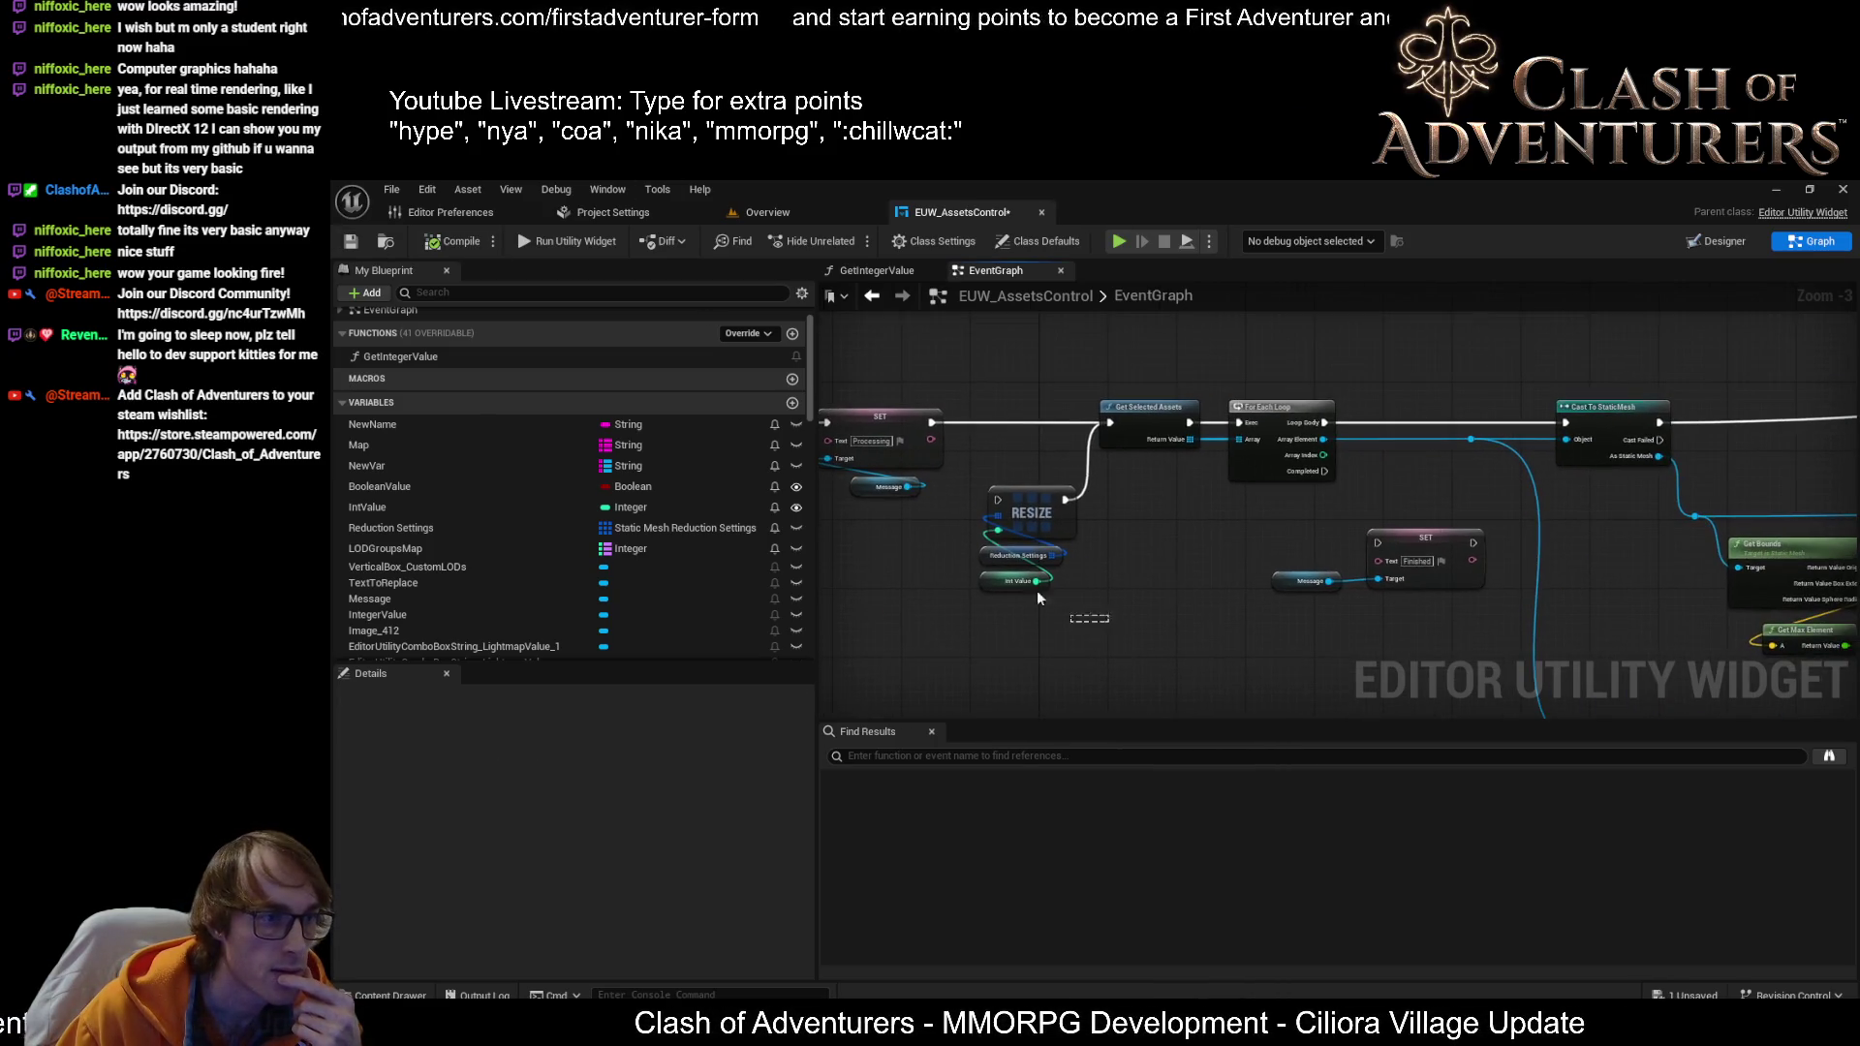
pyautogui.moveTo(1077, 606); pyautogui.dragTo(986, 491)
pyautogui.press('Delete')
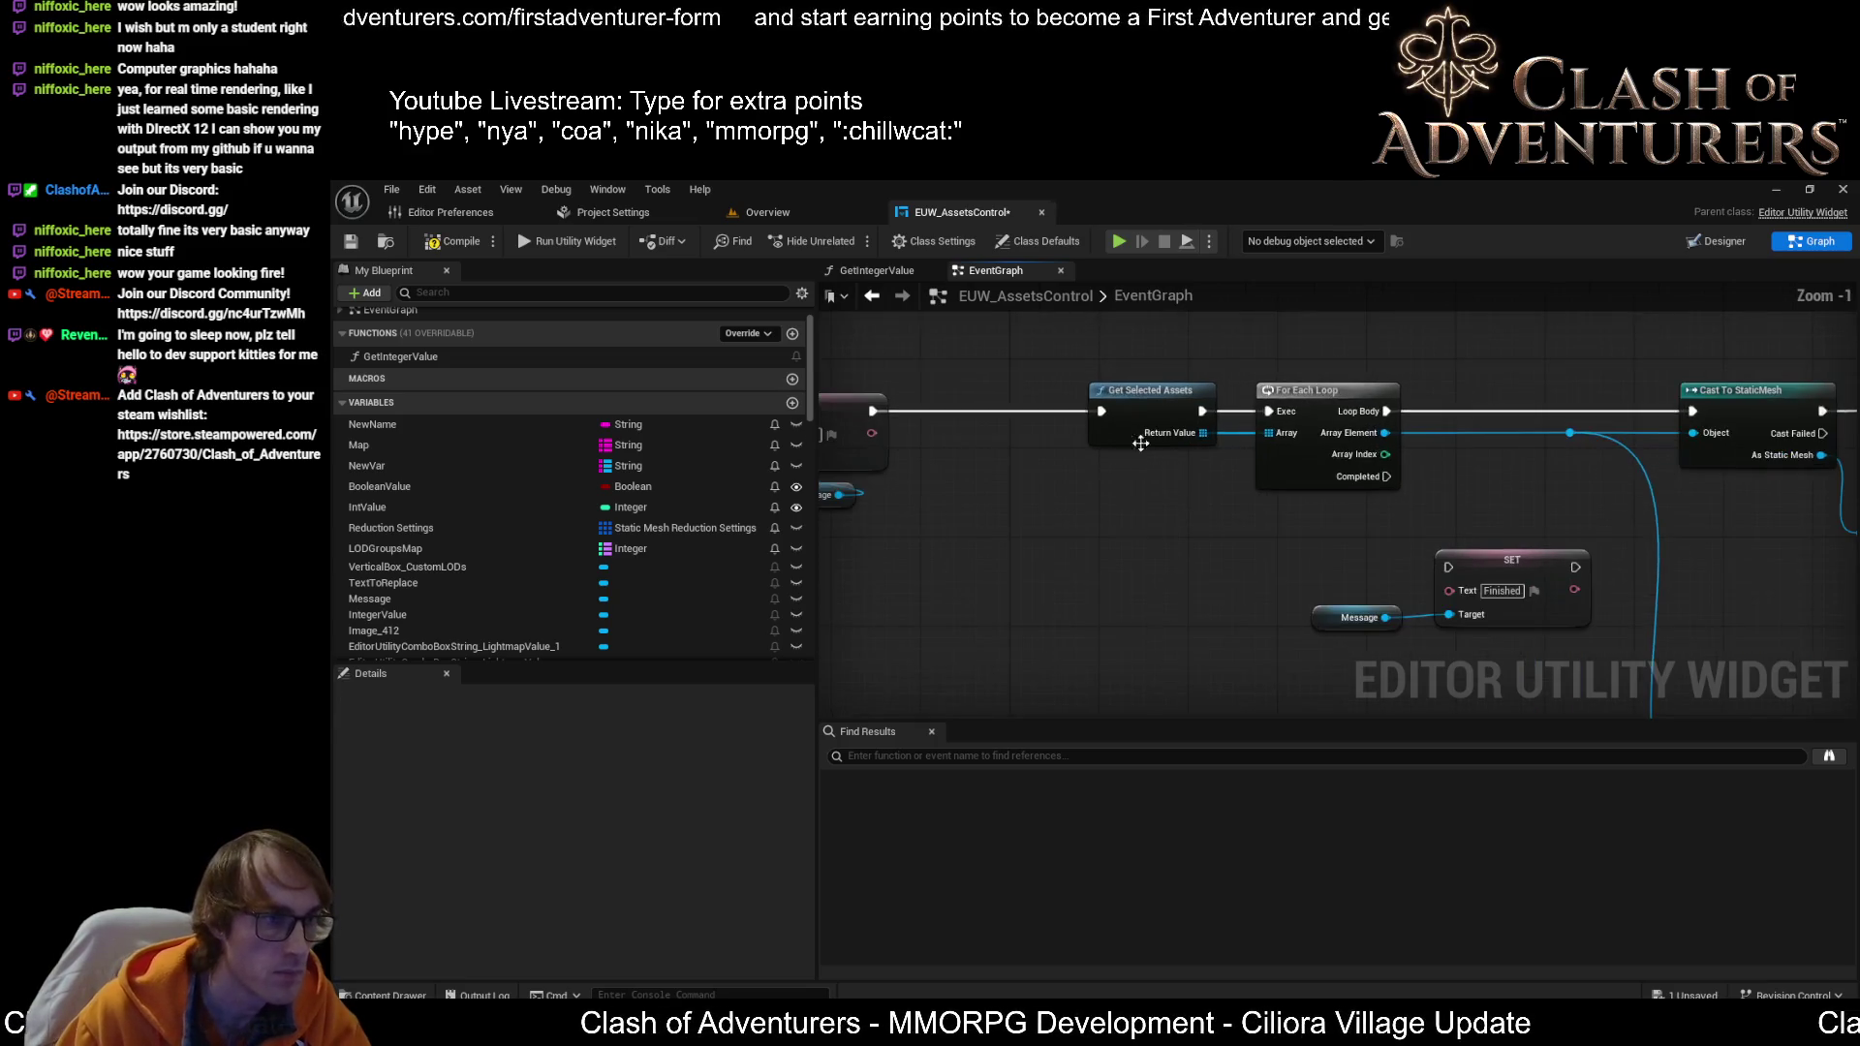
# Shift the On Clicked, SET and Message chain right and review the Set LODGroup nodes.
pyautogui.scroll(-5, 997, 415)
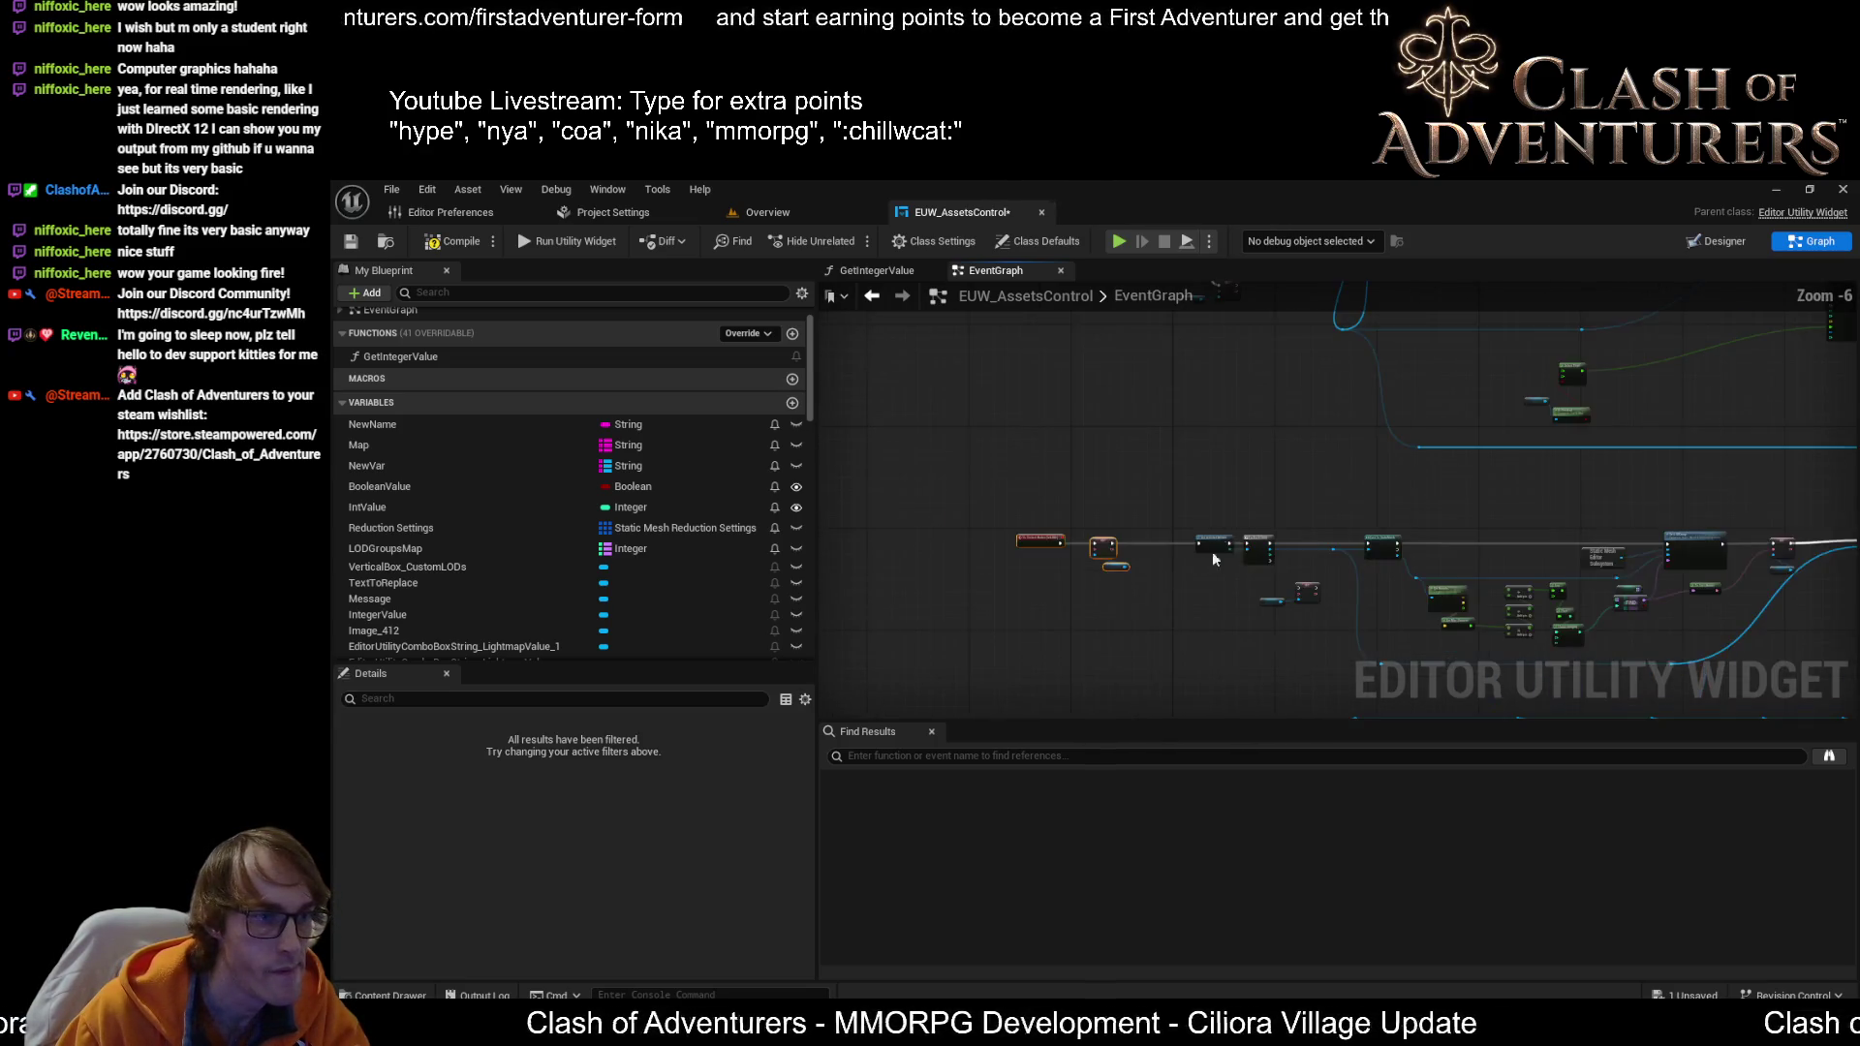
pyautogui.scroll(5, 1220, 504)
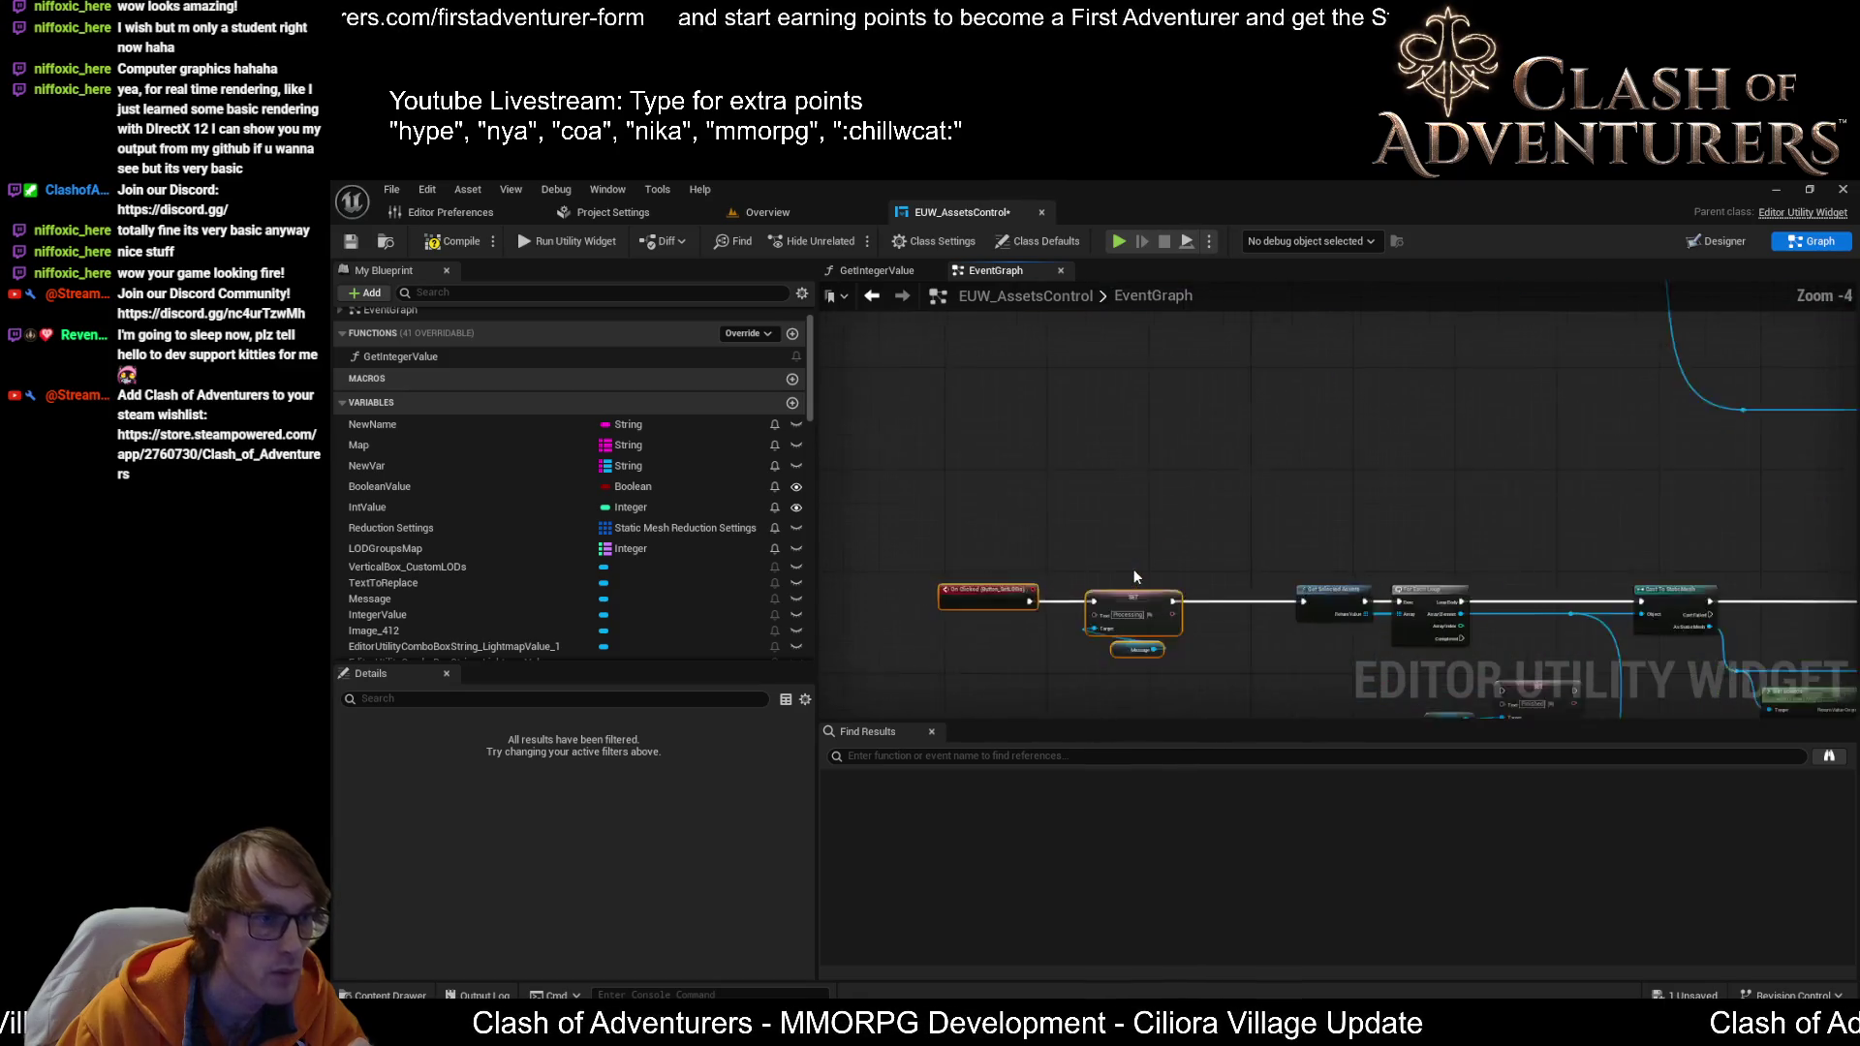
pyautogui.moveTo(1135, 614); pyautogui.dragTo(1250, 616)
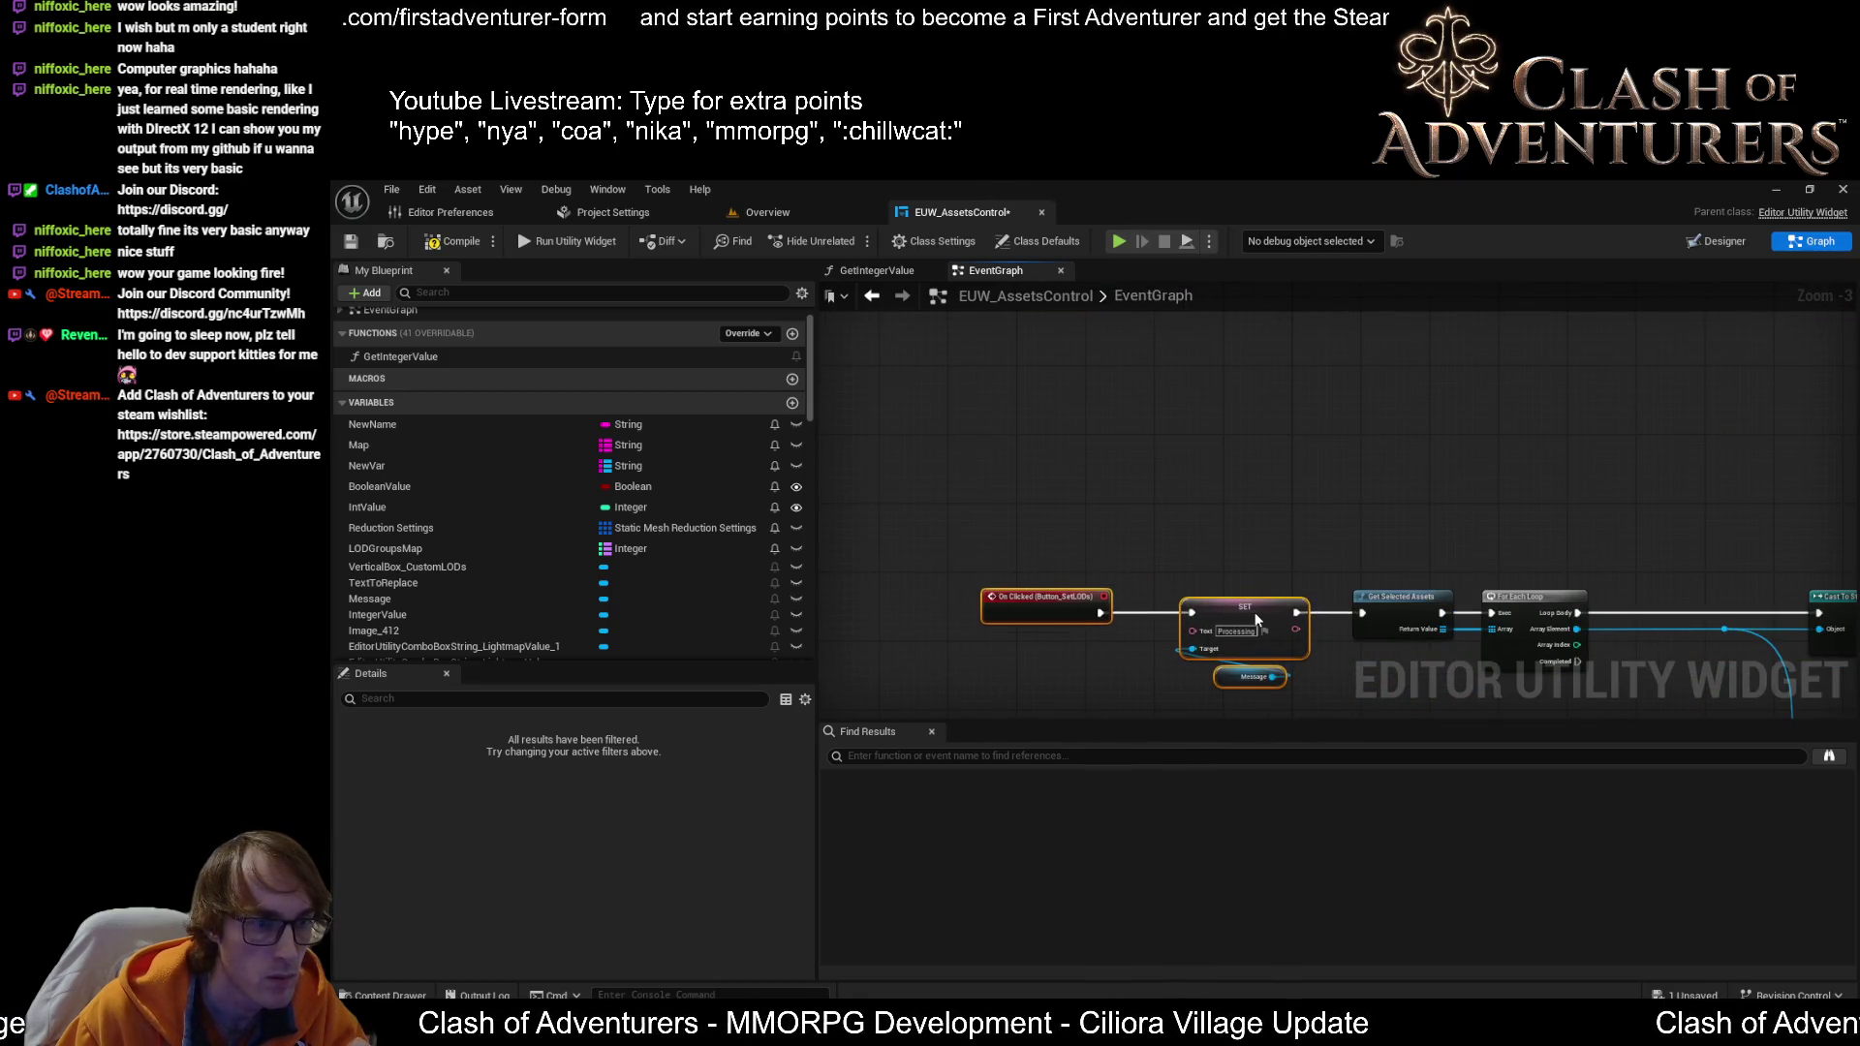
pyautogui.moveTo(1531, 607); pyautogui.dragTo(1051, 337)
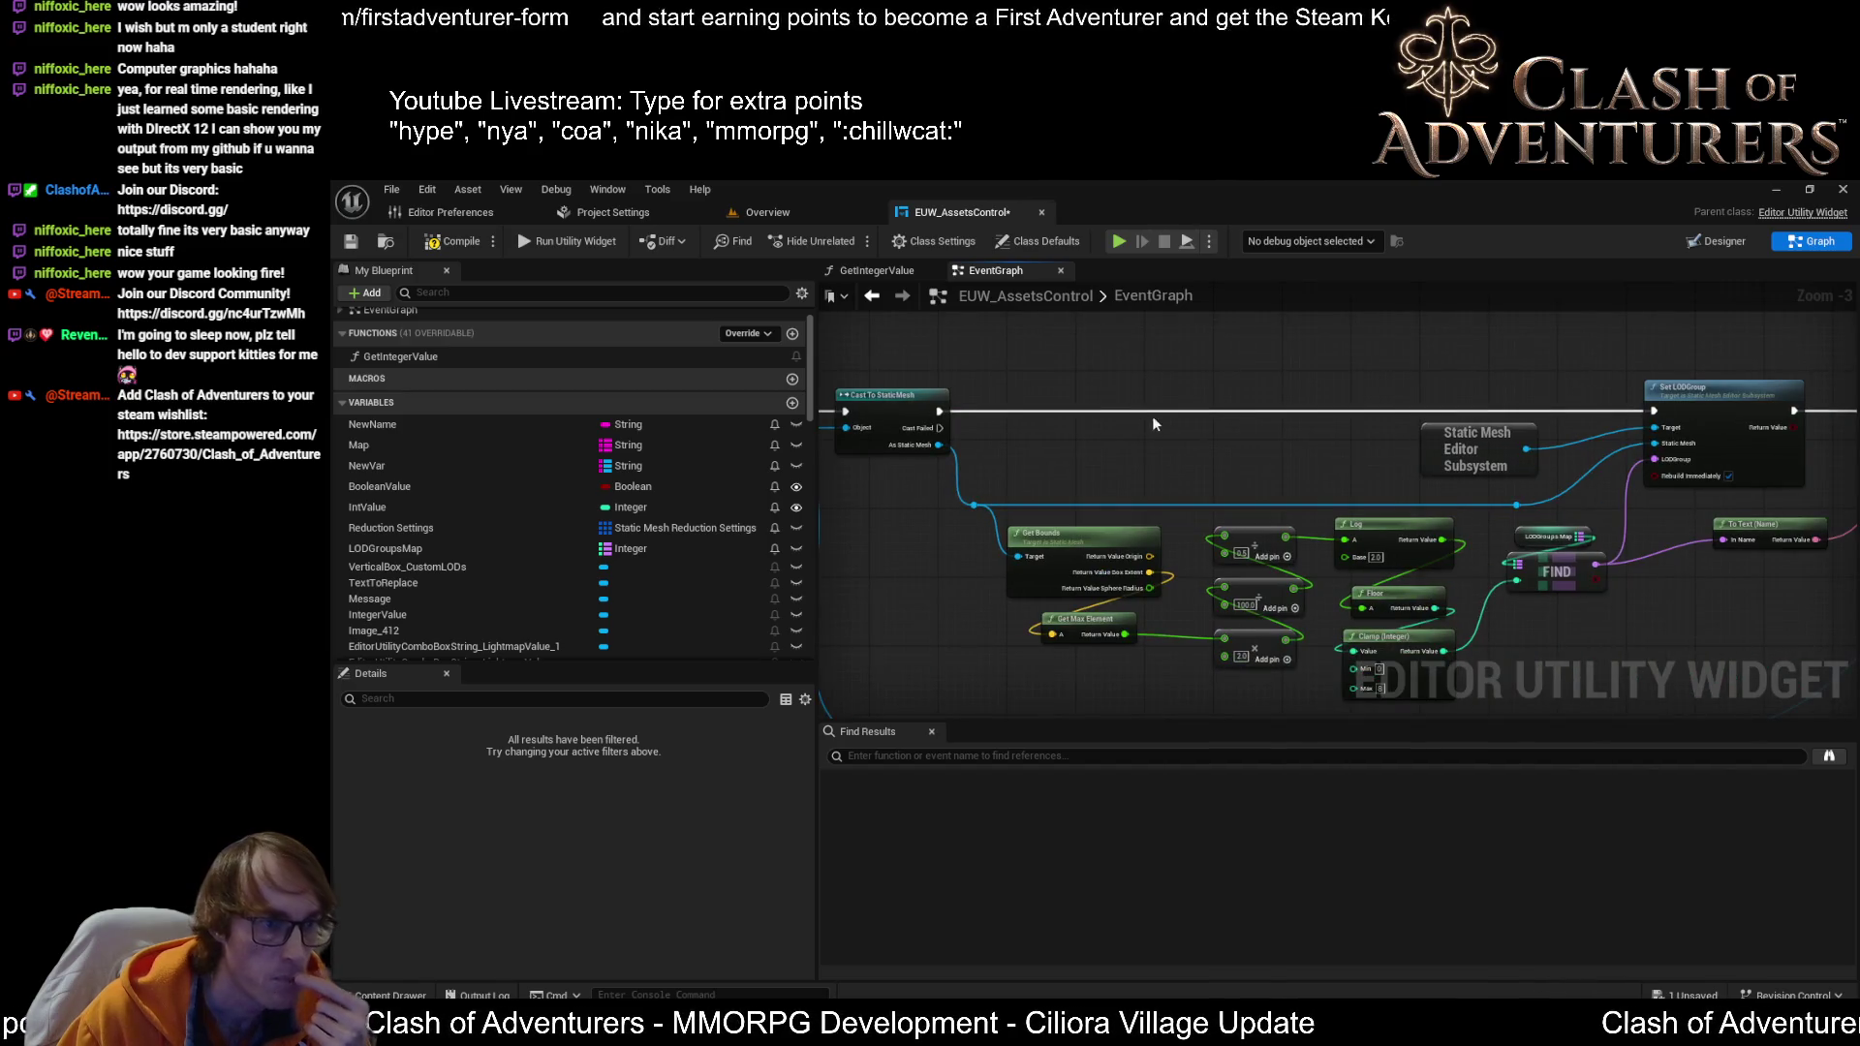
pyautogui.moveTo(1153, 424)
pyautogui.mouseDown()
pyautogui.moveTo(867, 397)
pyautogui.moveTo(1266, 494)
pyautogui.moveTo(958, 509)
pyautogui.moveTo(1297, 461)
pyautogui.moveTo(1579, 484)
pyautogui.mouseUp()
pyautogui.scroll(1, 1153, 455)
pyautogui.scroll(-2, 959, 509)
pyautogui.scroll(1, 1061, 455)
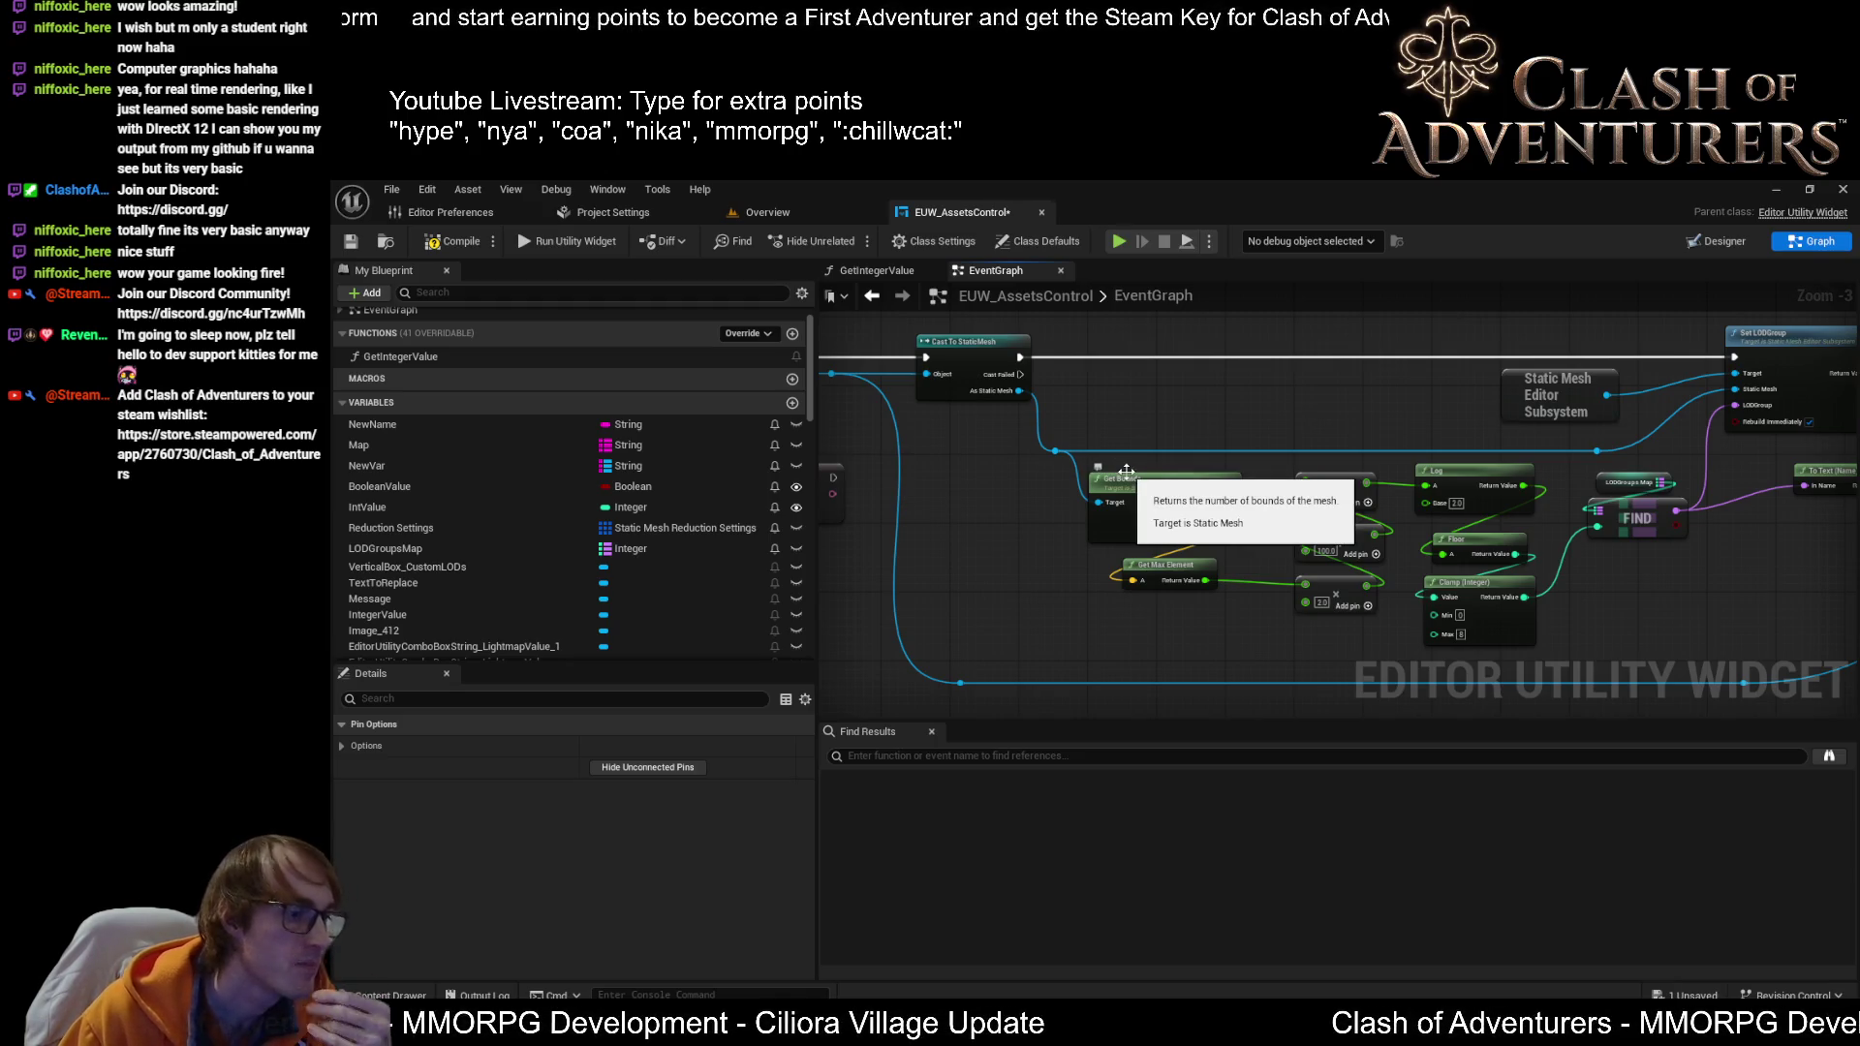
pyautogui.scroll(-2, 1126, 472)
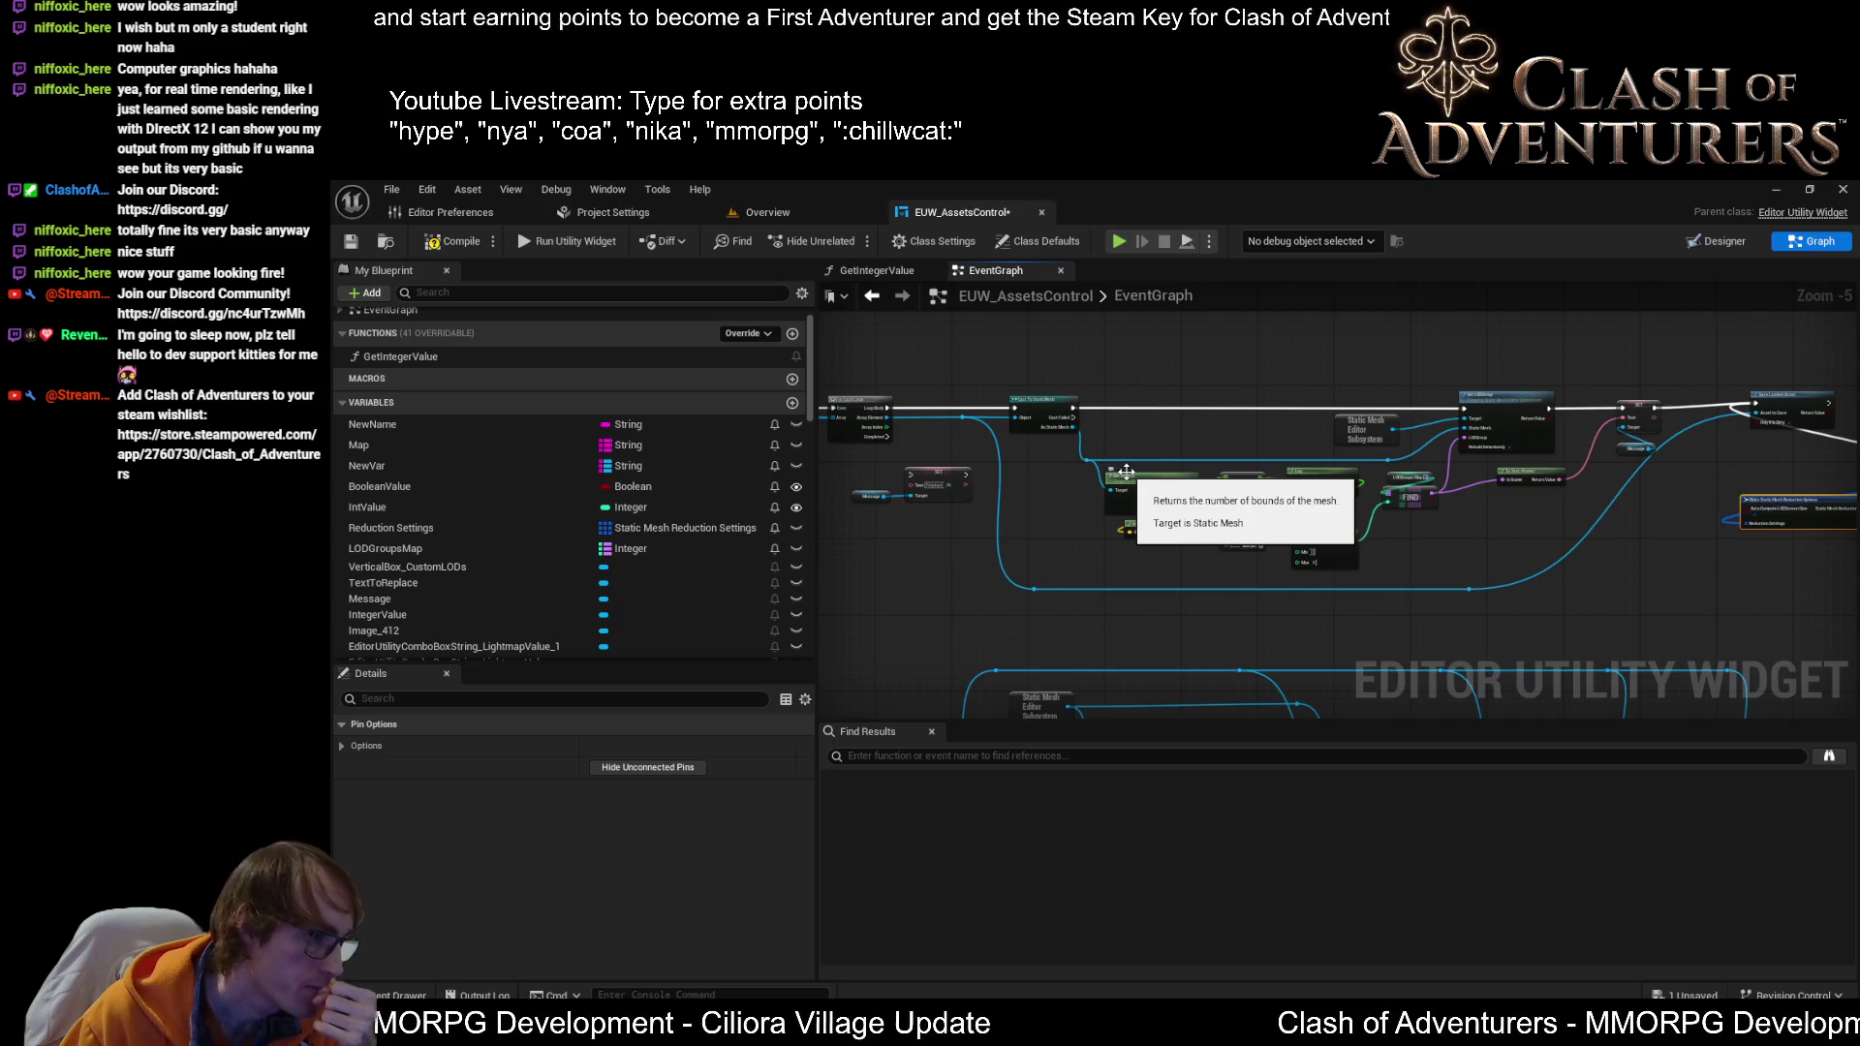
pyautogui.scroll(-3, 783, 562)
pyautogui.moveTo(807, 430); pyautogui.dragTo(774, 713)
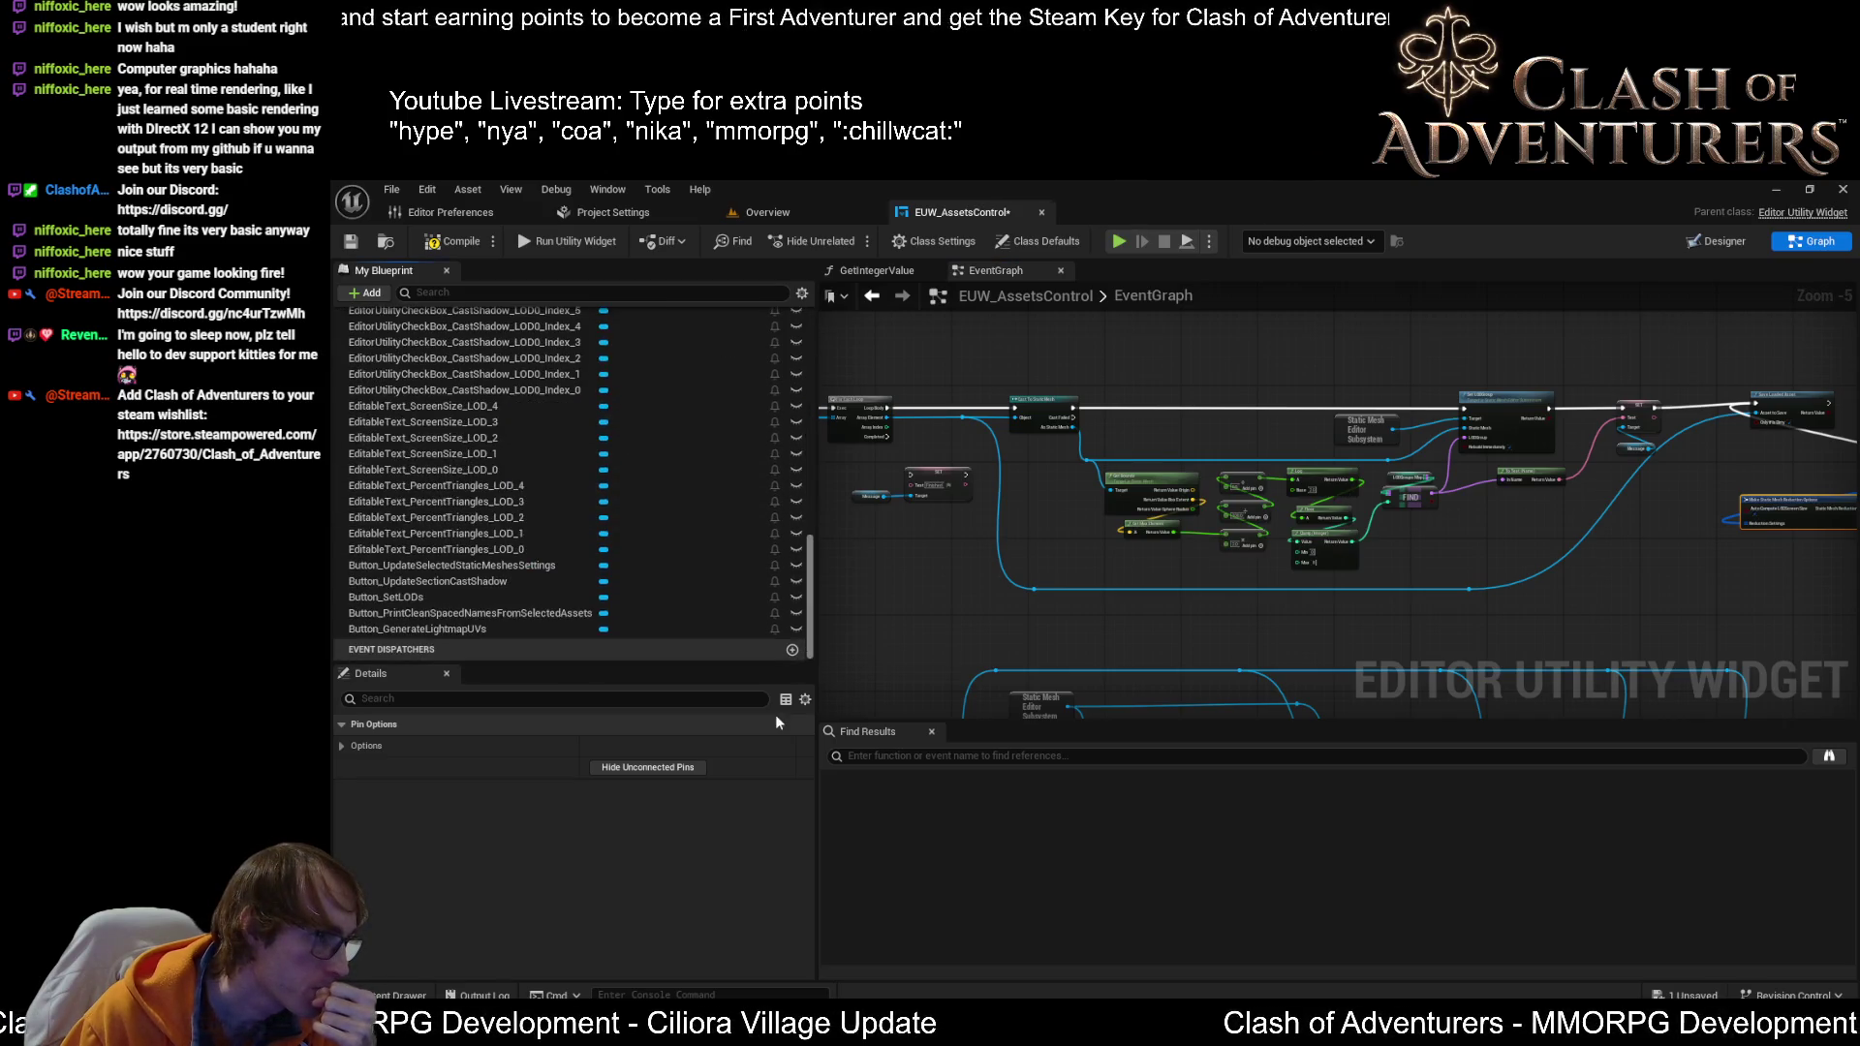
pyautogui.click(1712, 239)
# Select the M LOD group combo box beside Set LODs to show its properties.
pyautogui.scroll(5, 1148, 803)
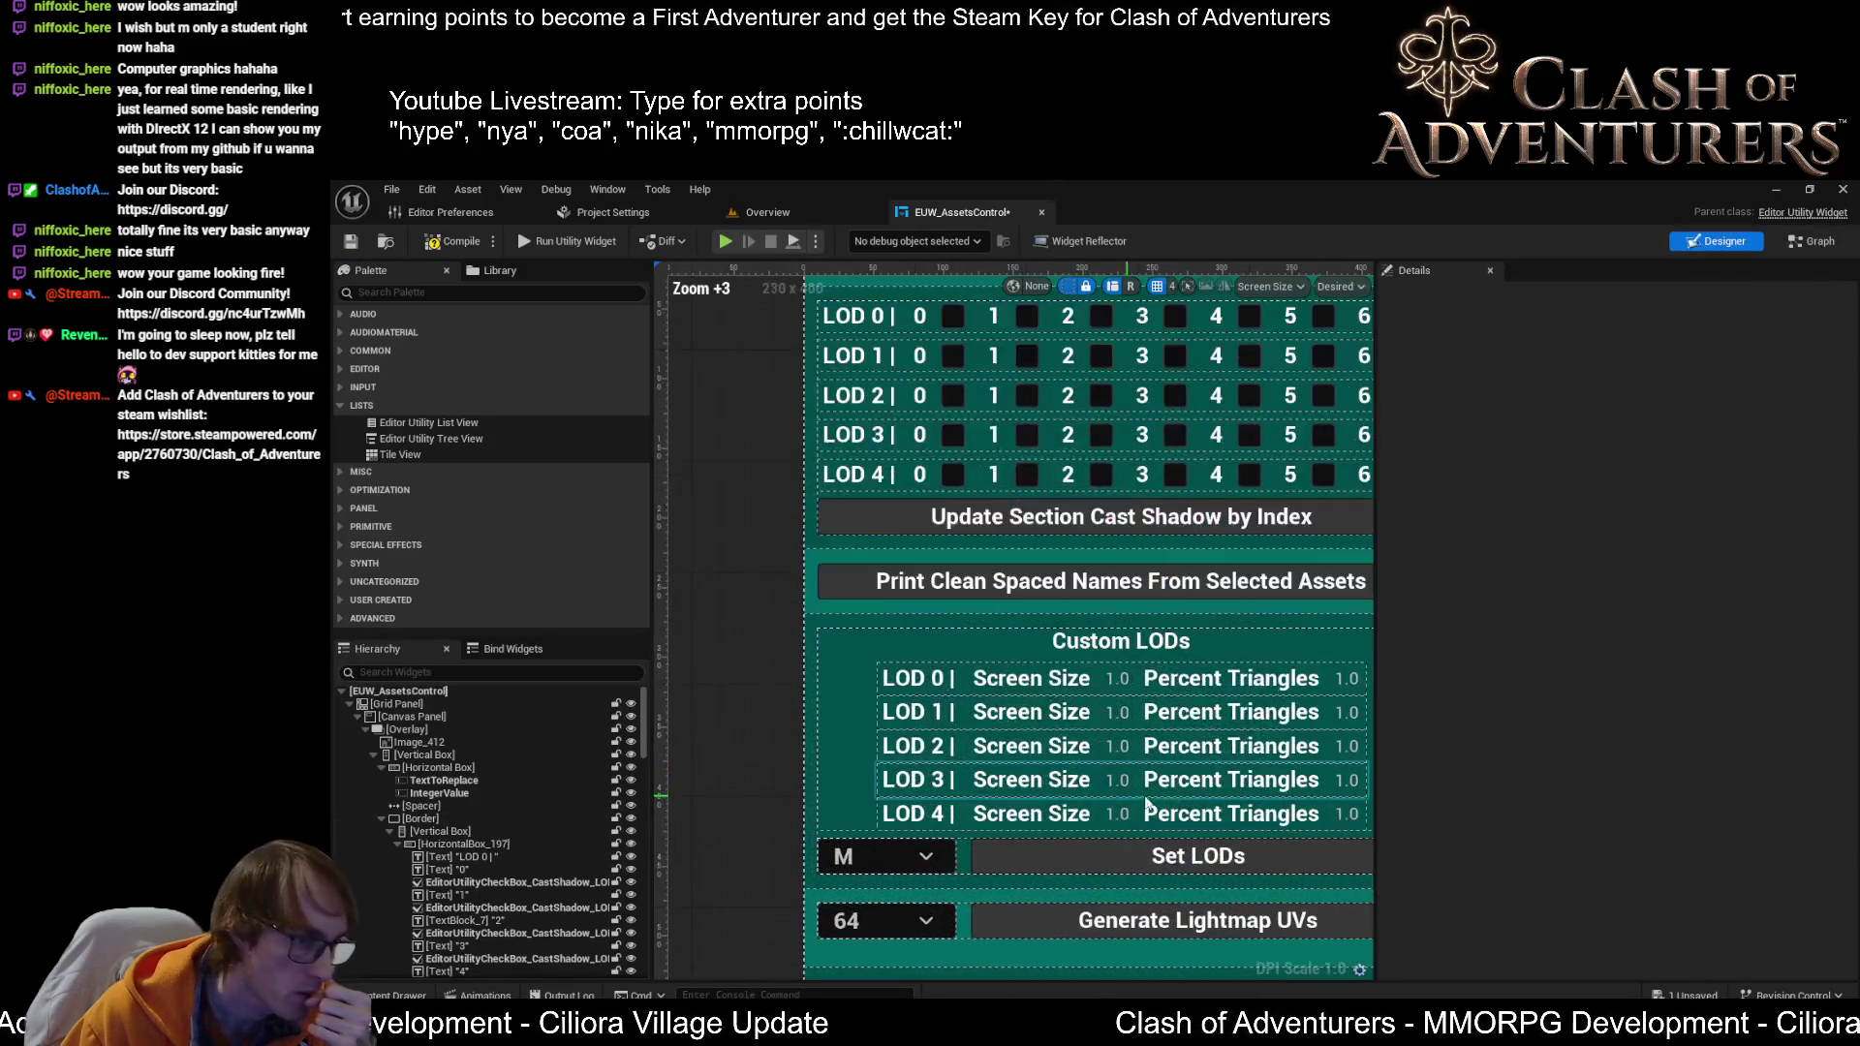
pyautogui.click(920, 854)
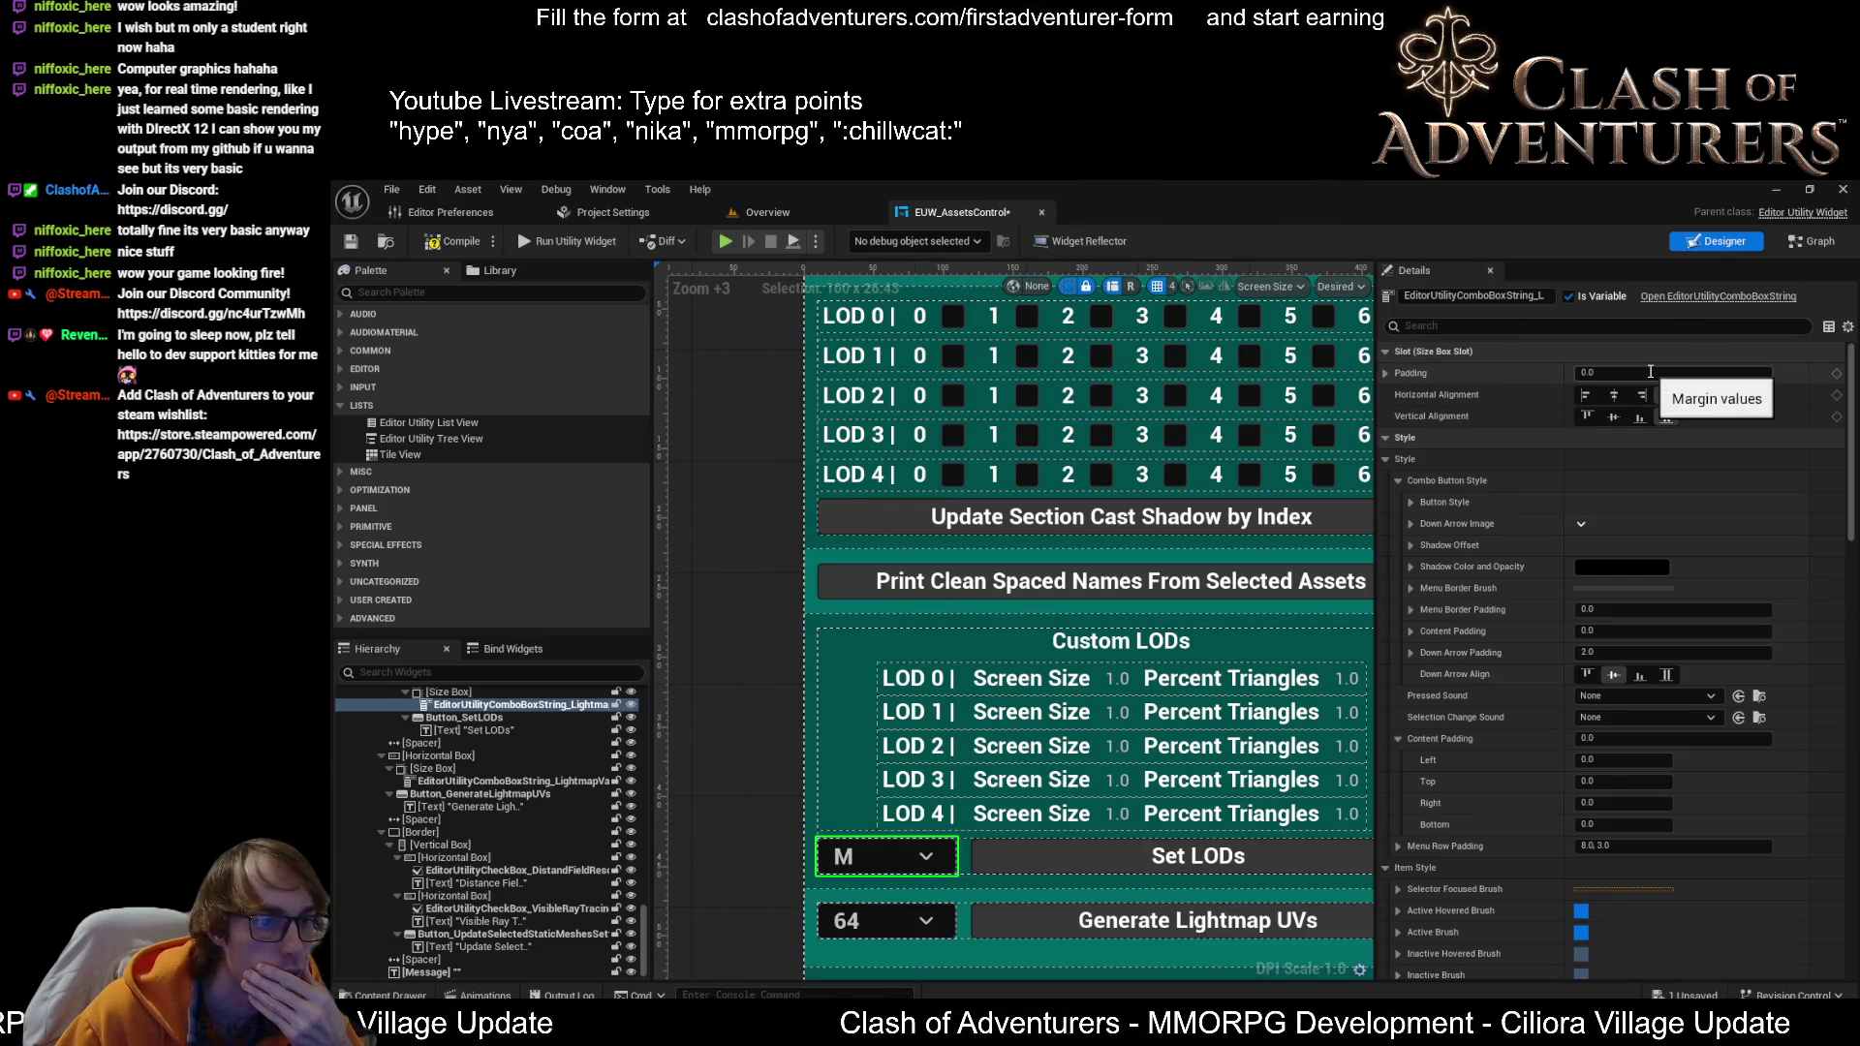
# Add an Auto entry to the LOD combo box options and make Auto the default selection.
pyautogui.click(1495, 327)
pyautogui.write('option')
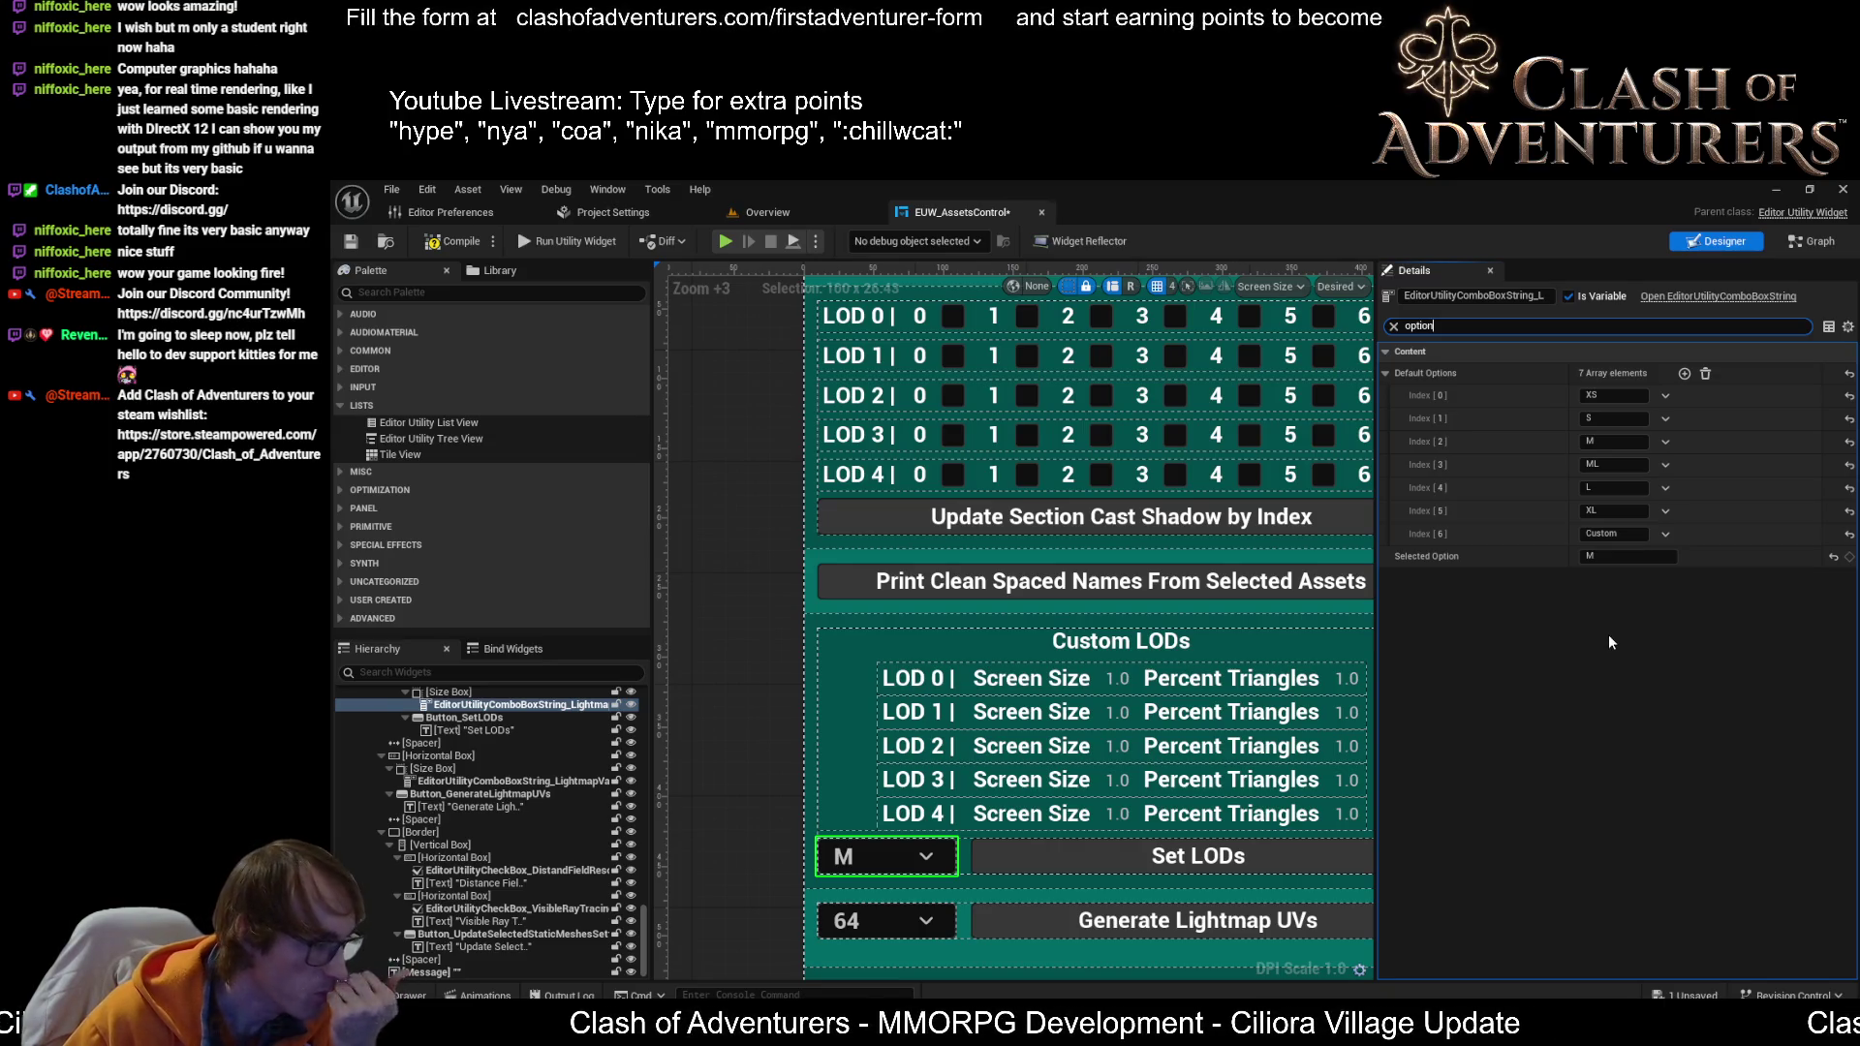
pyautogui.click(1685, 373)
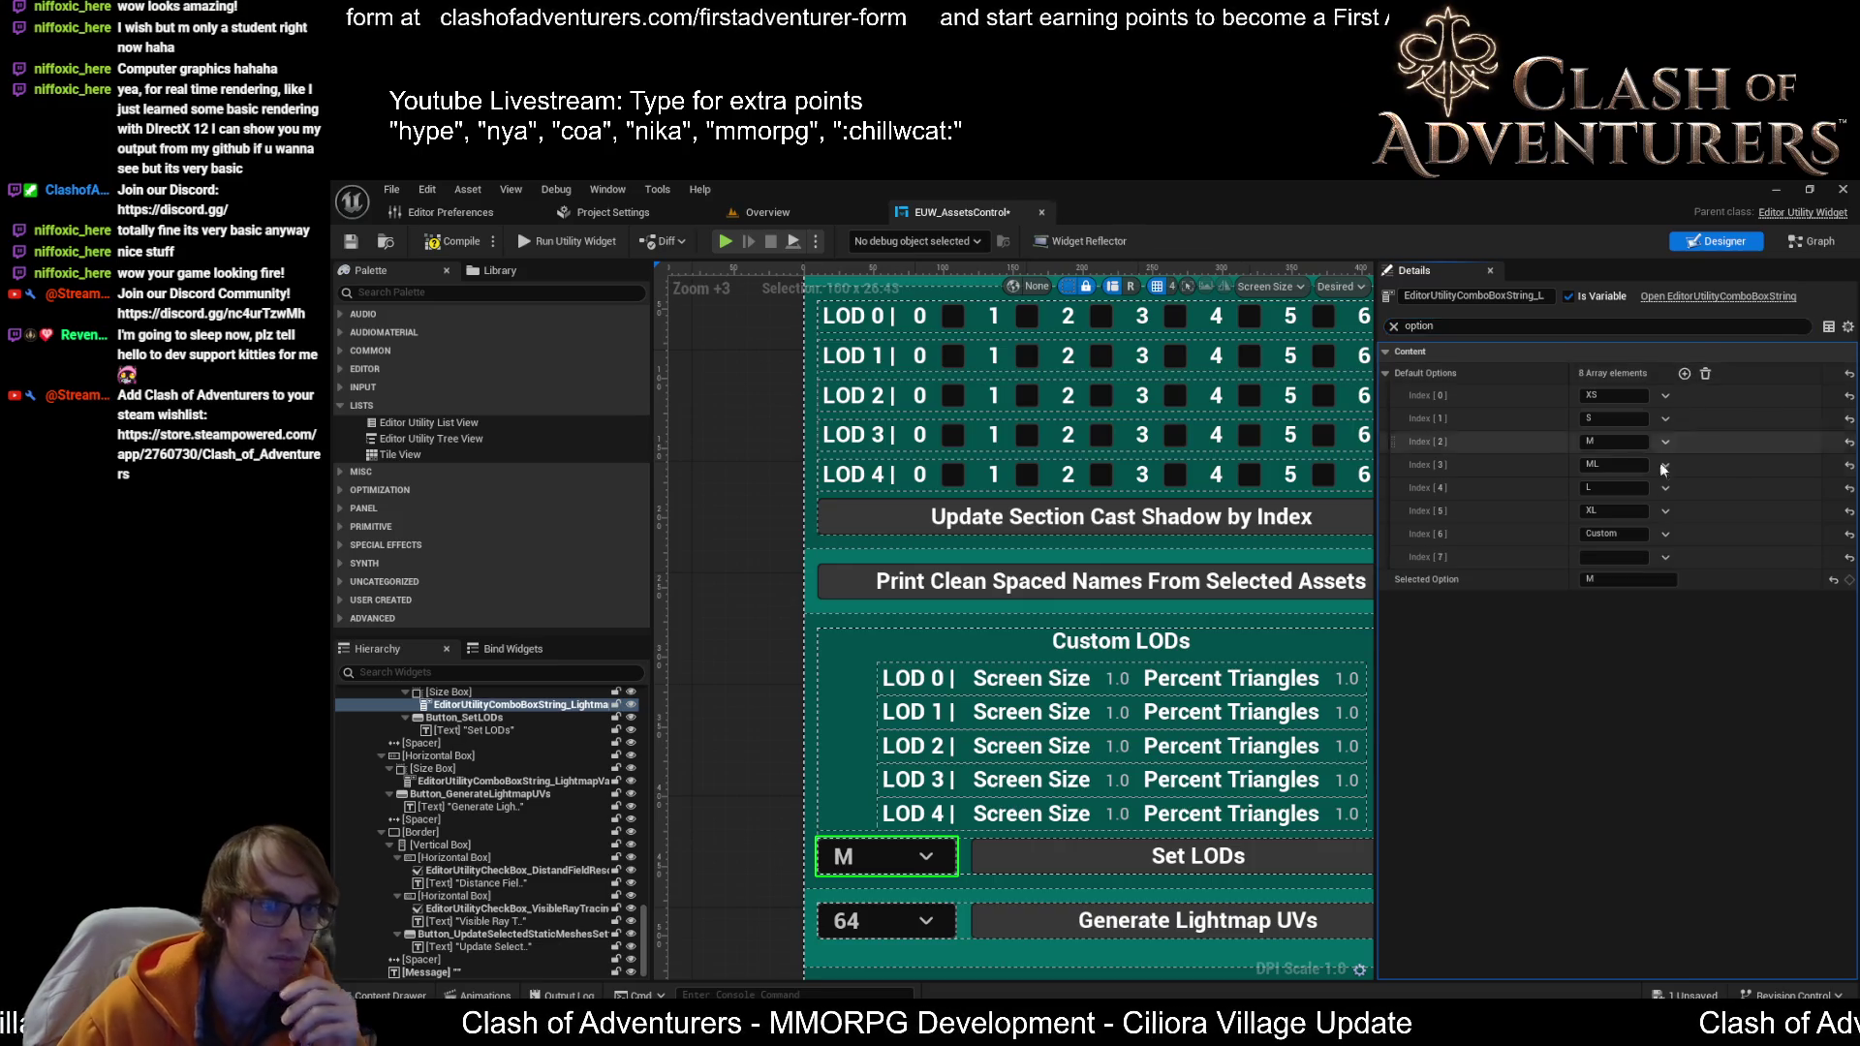
pyautogui.click(1623, 558)
pyautogui.write('Auto')
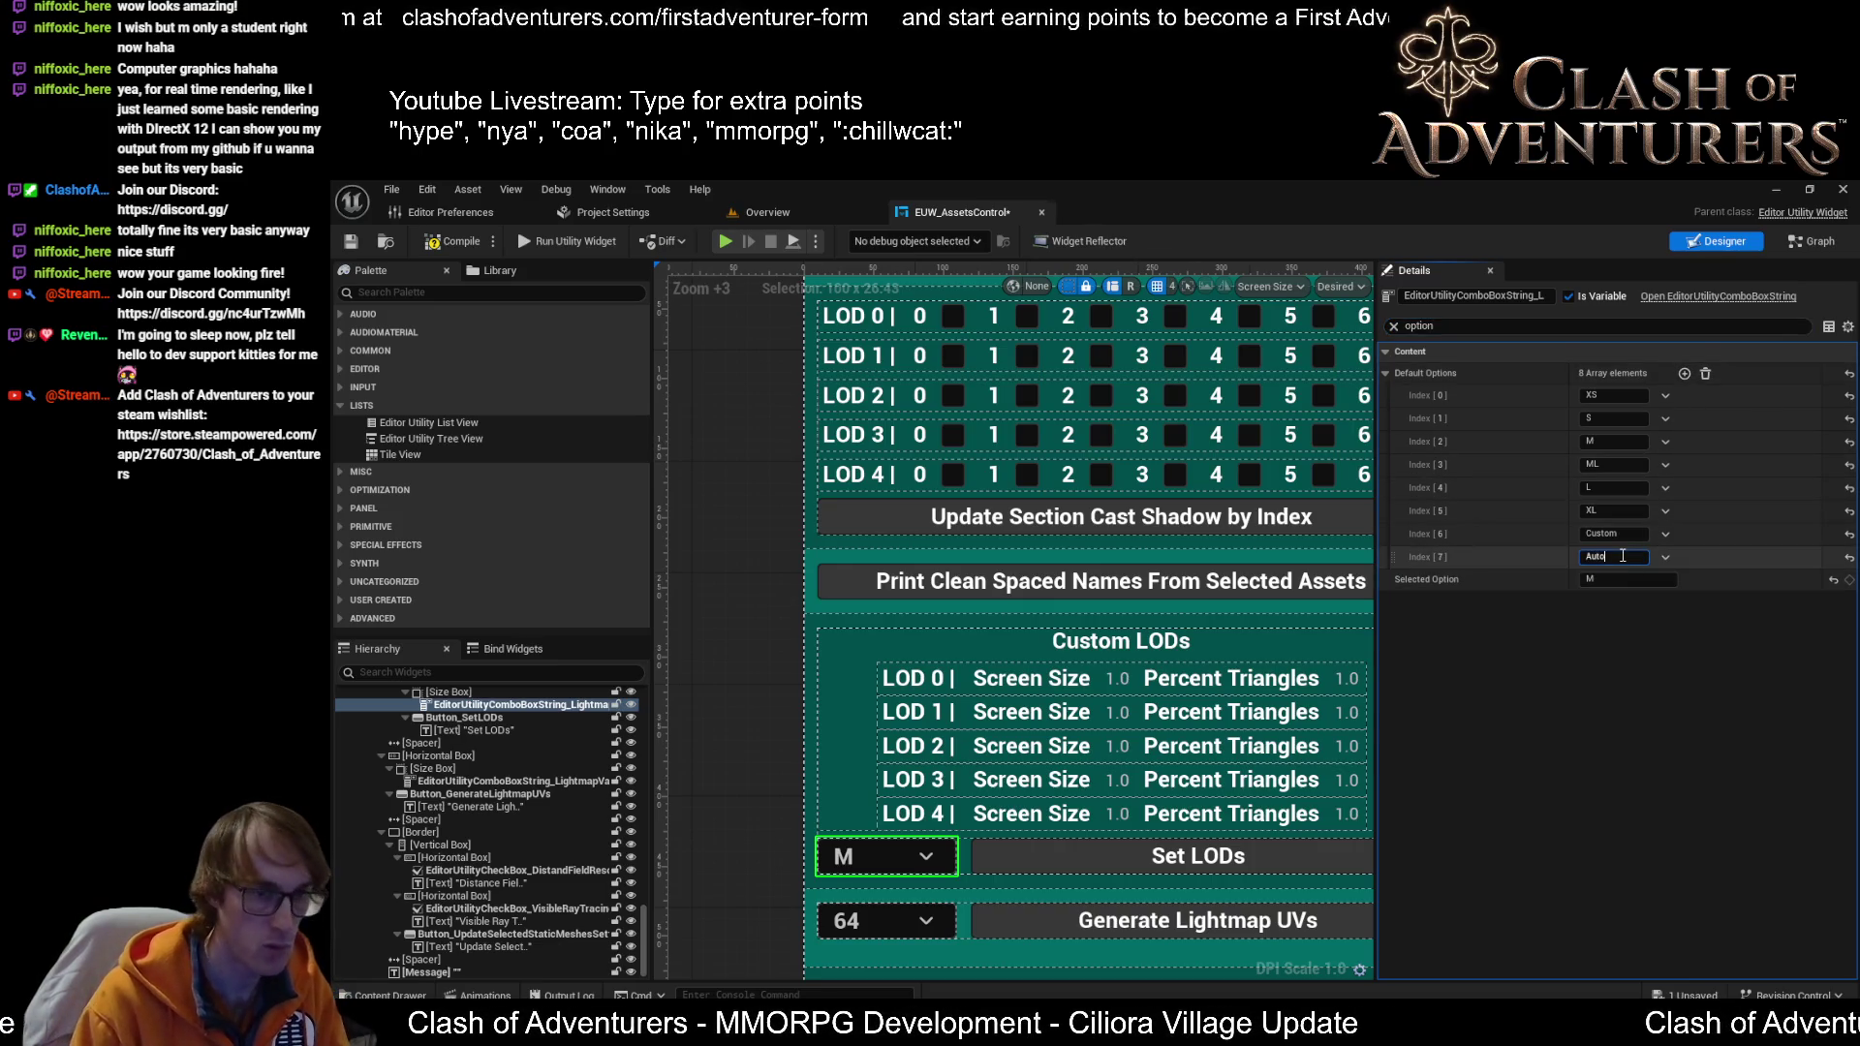
pyautogui.click(1633, 578)
pyautogui.write('Auto')
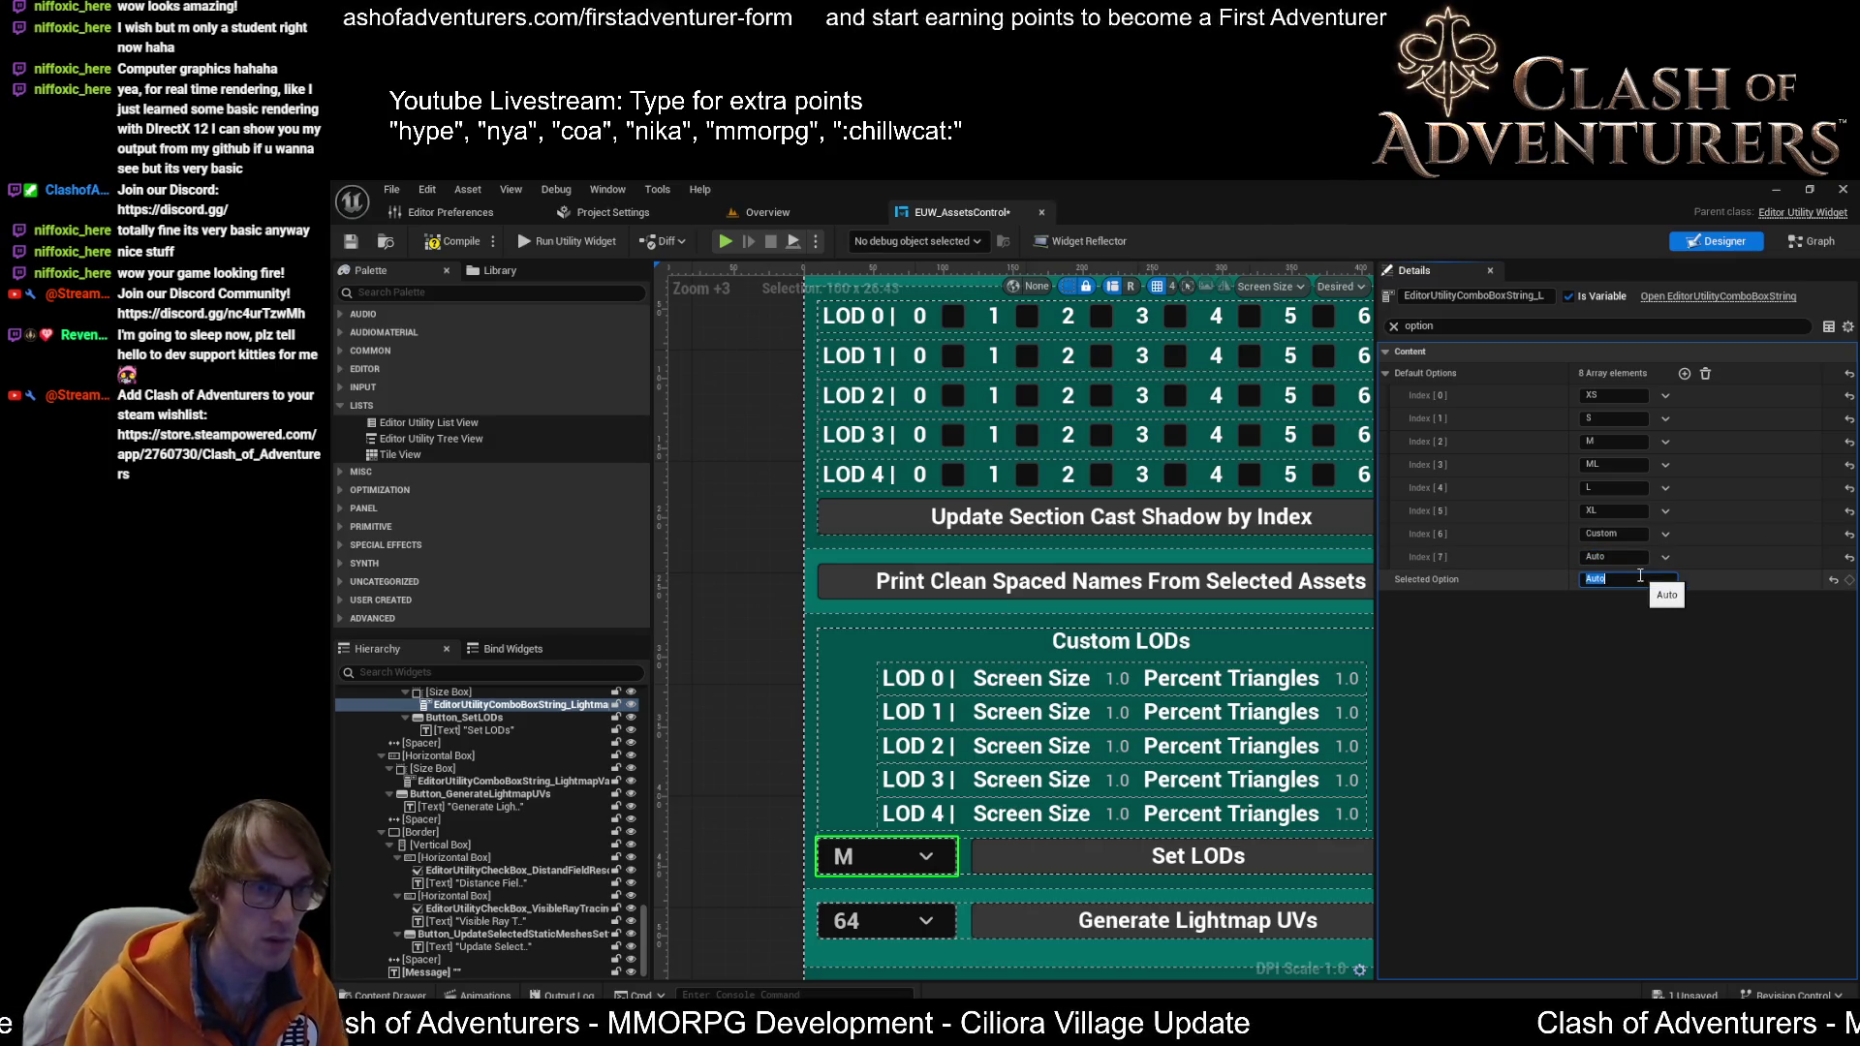
pyautogui.press('Return')
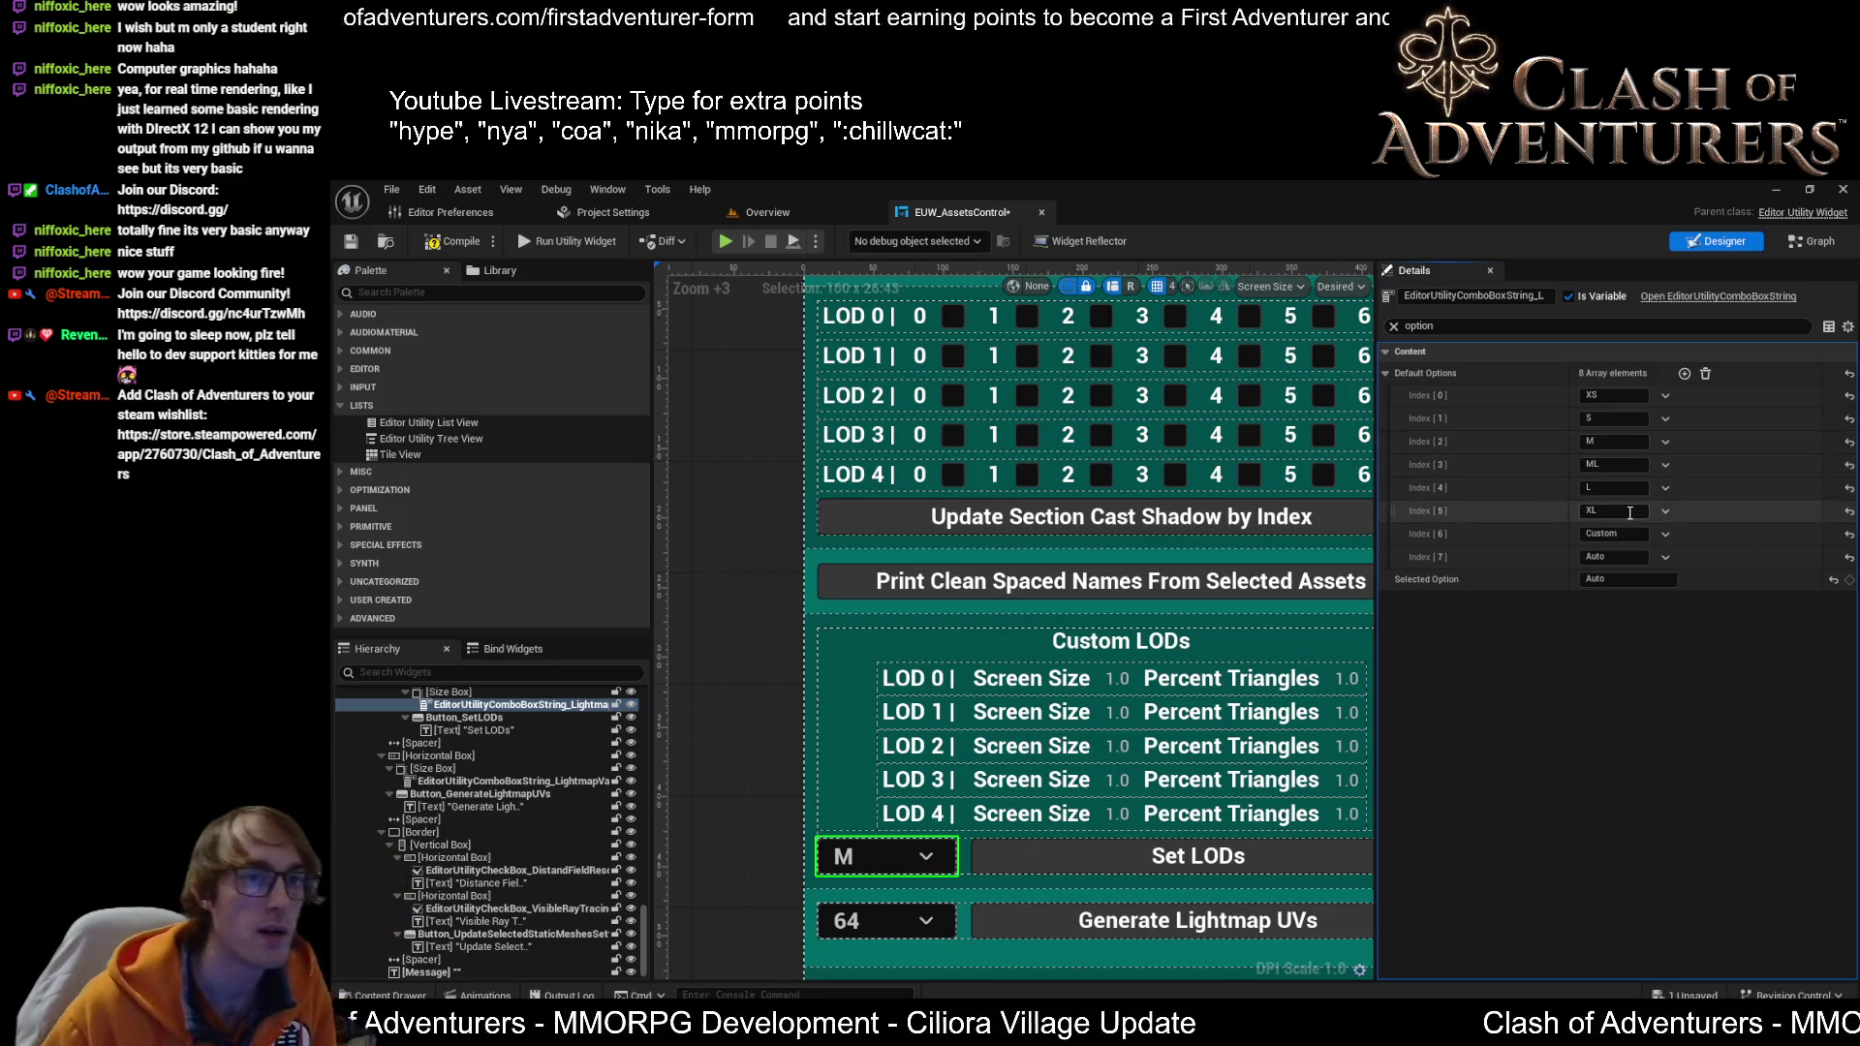
# Add XXL, XXXL and XXXXL entries to the combo box's default options.
pyautogui.click(1684, 374)
pyautogui.click(1684, 374)
pyautogui.click(1684, 374)
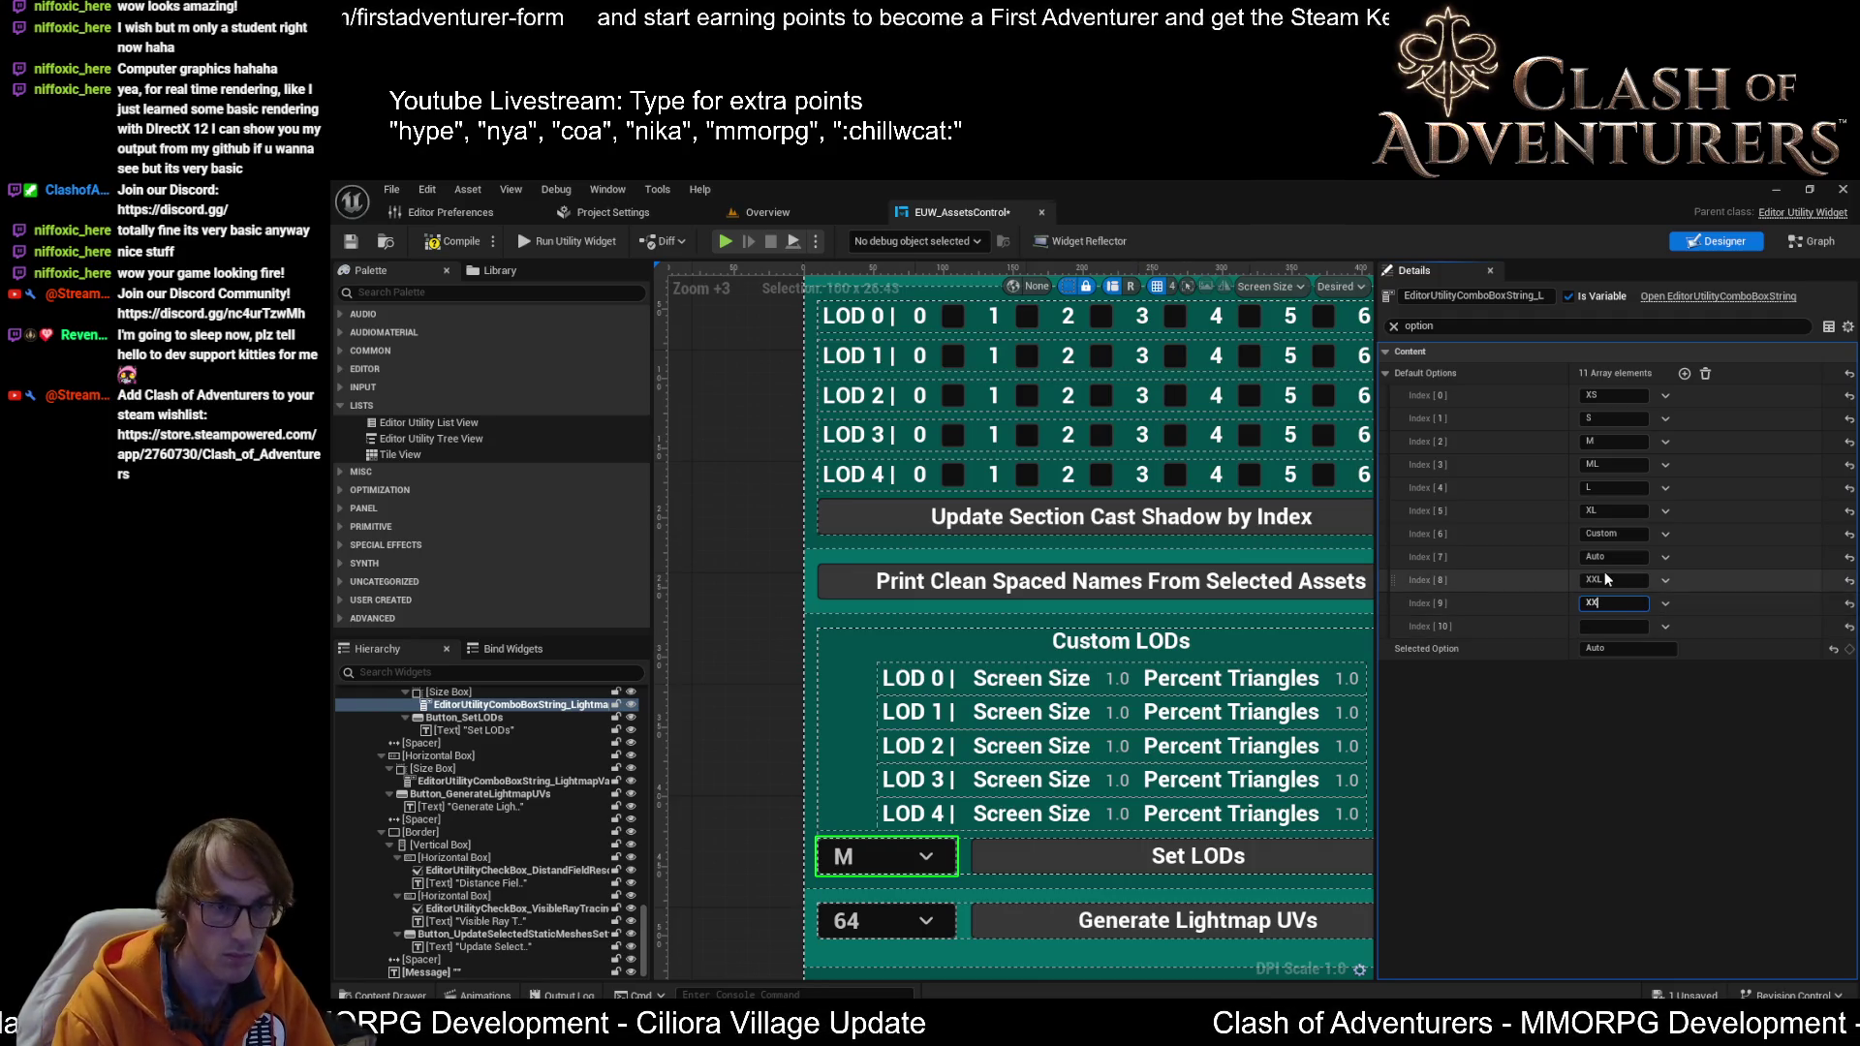
pyautogui.write('XL')
pyautogui.click(1607, 625)
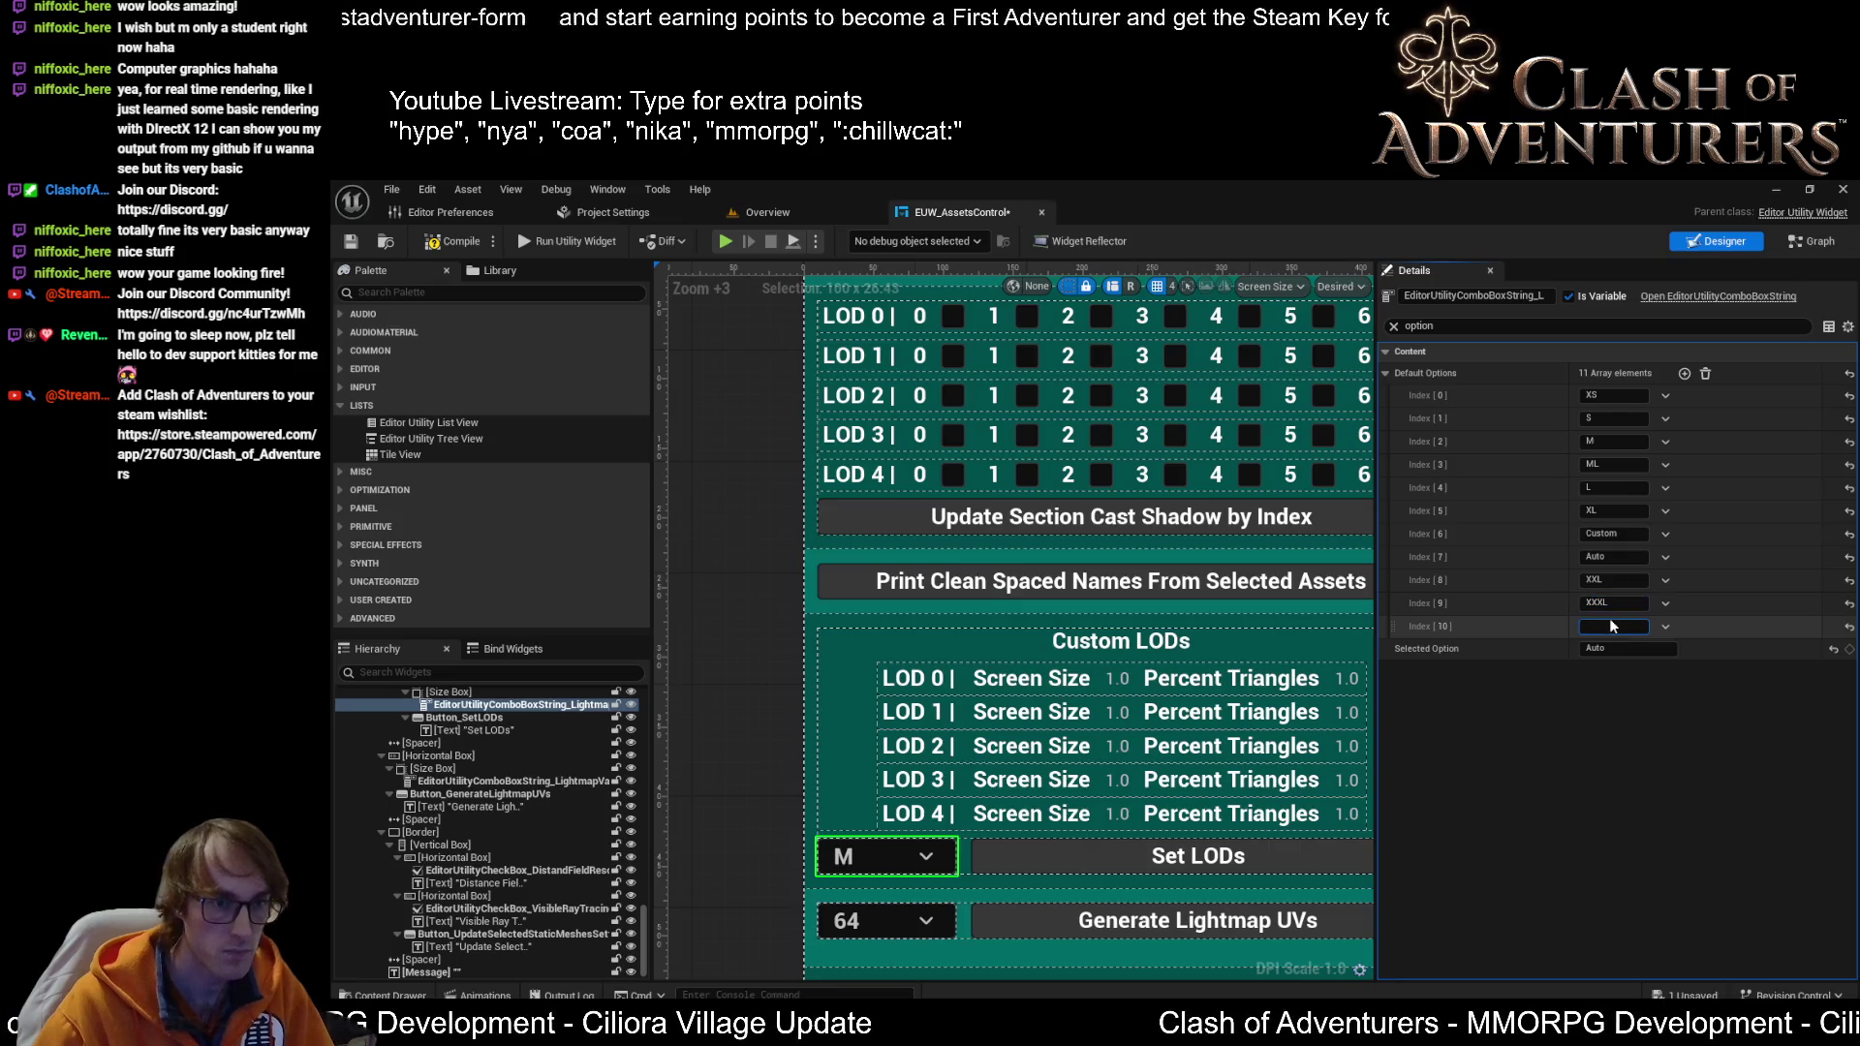
pyautogui.write('XXXL')
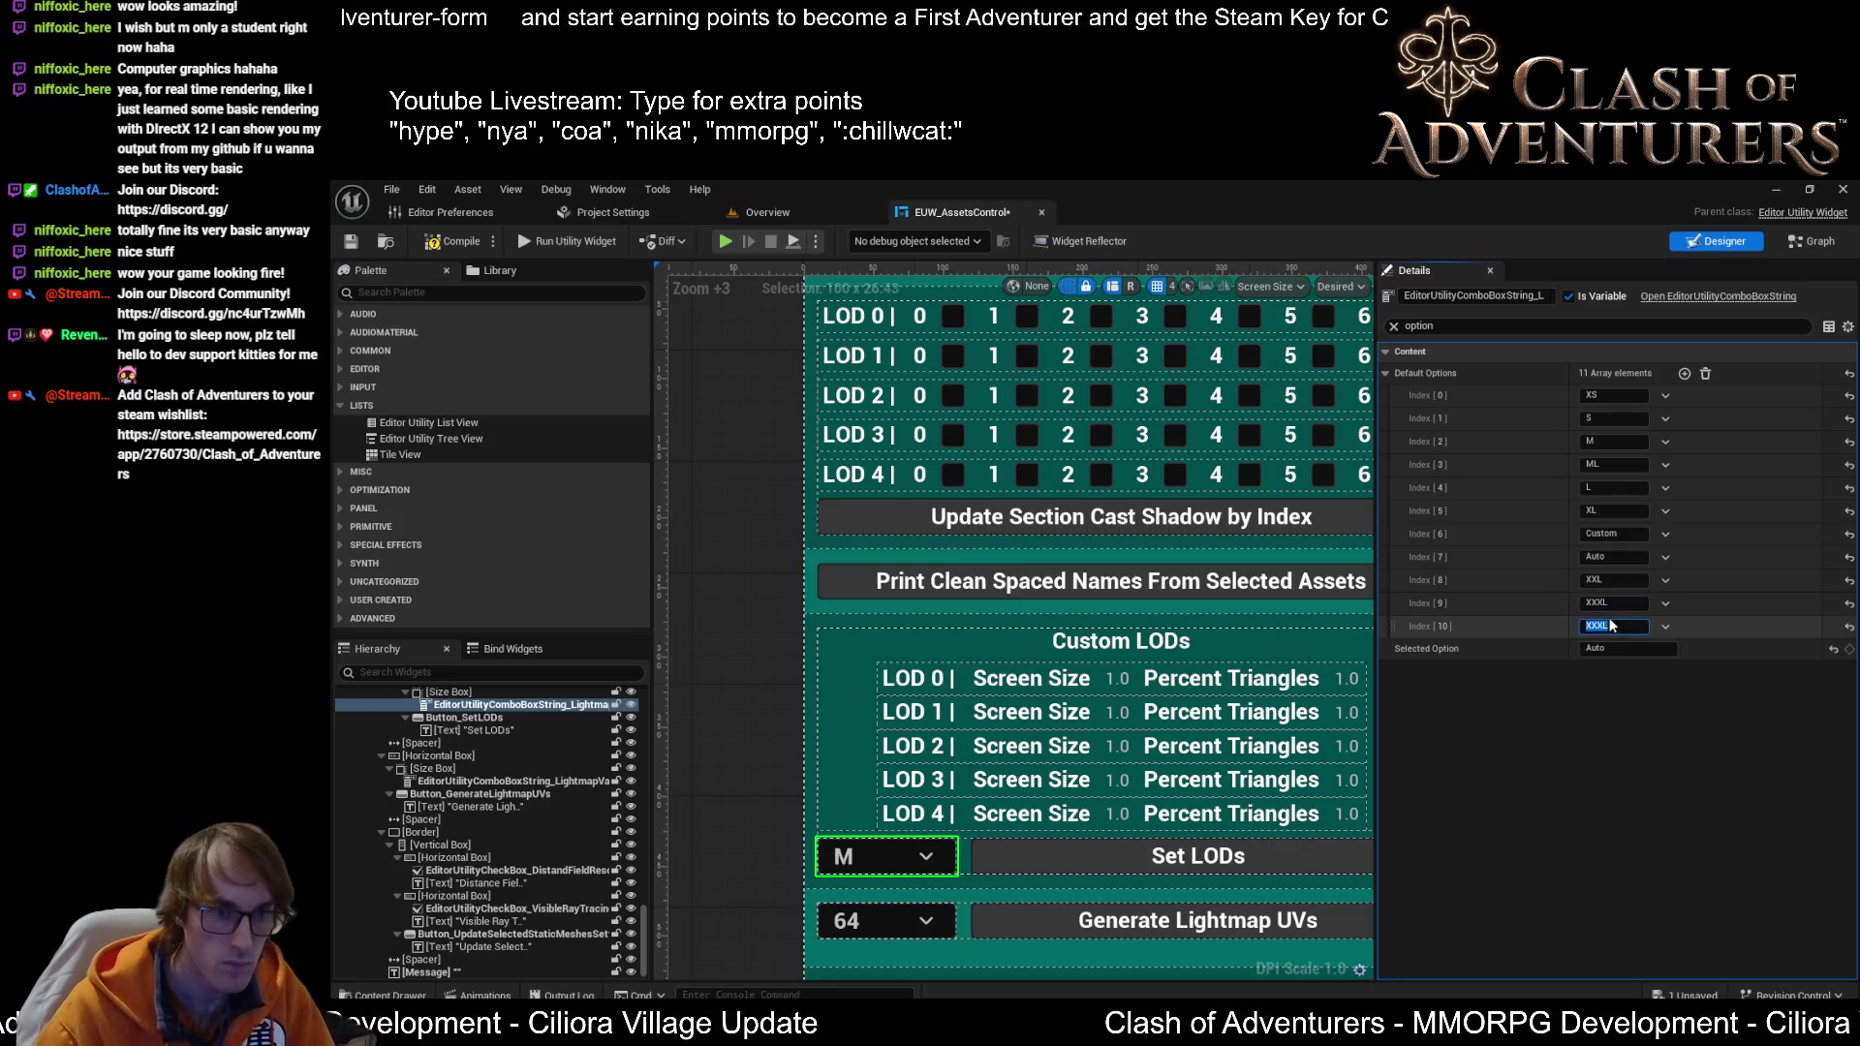
pyautogui.write('X')
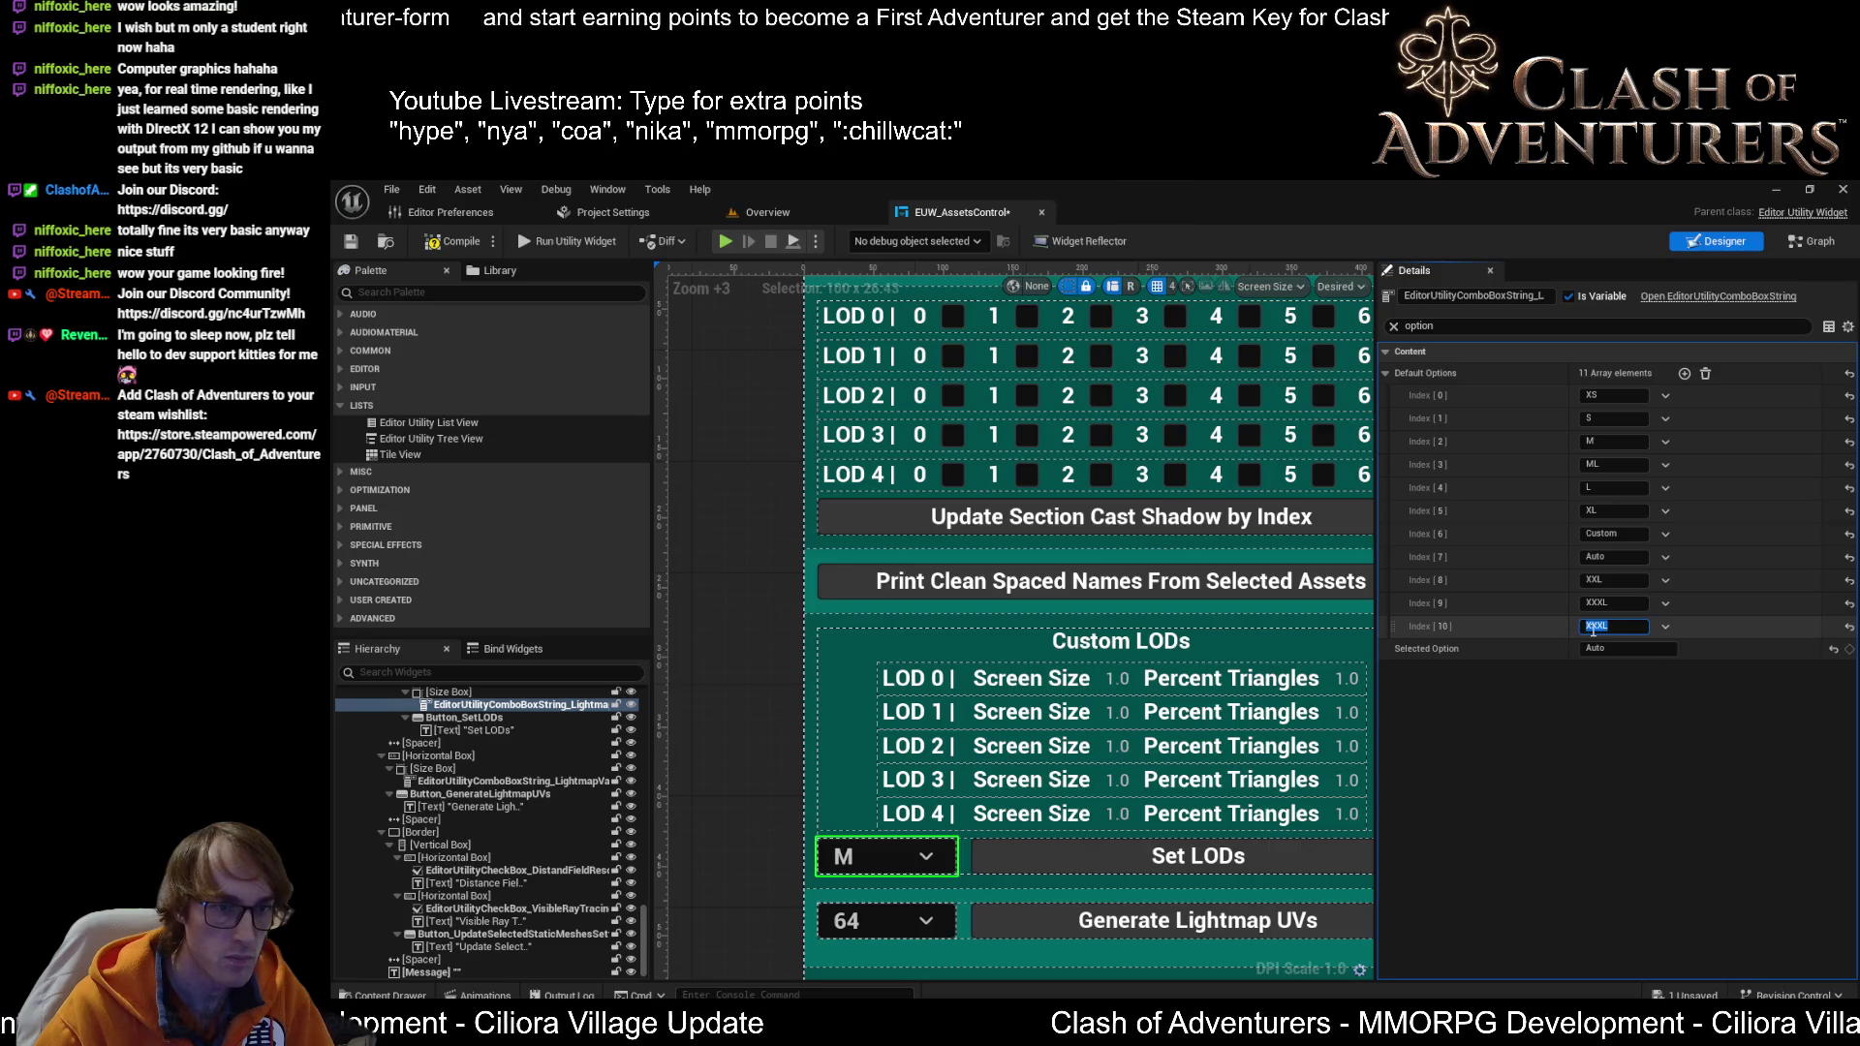
pyautogui.press('Return')
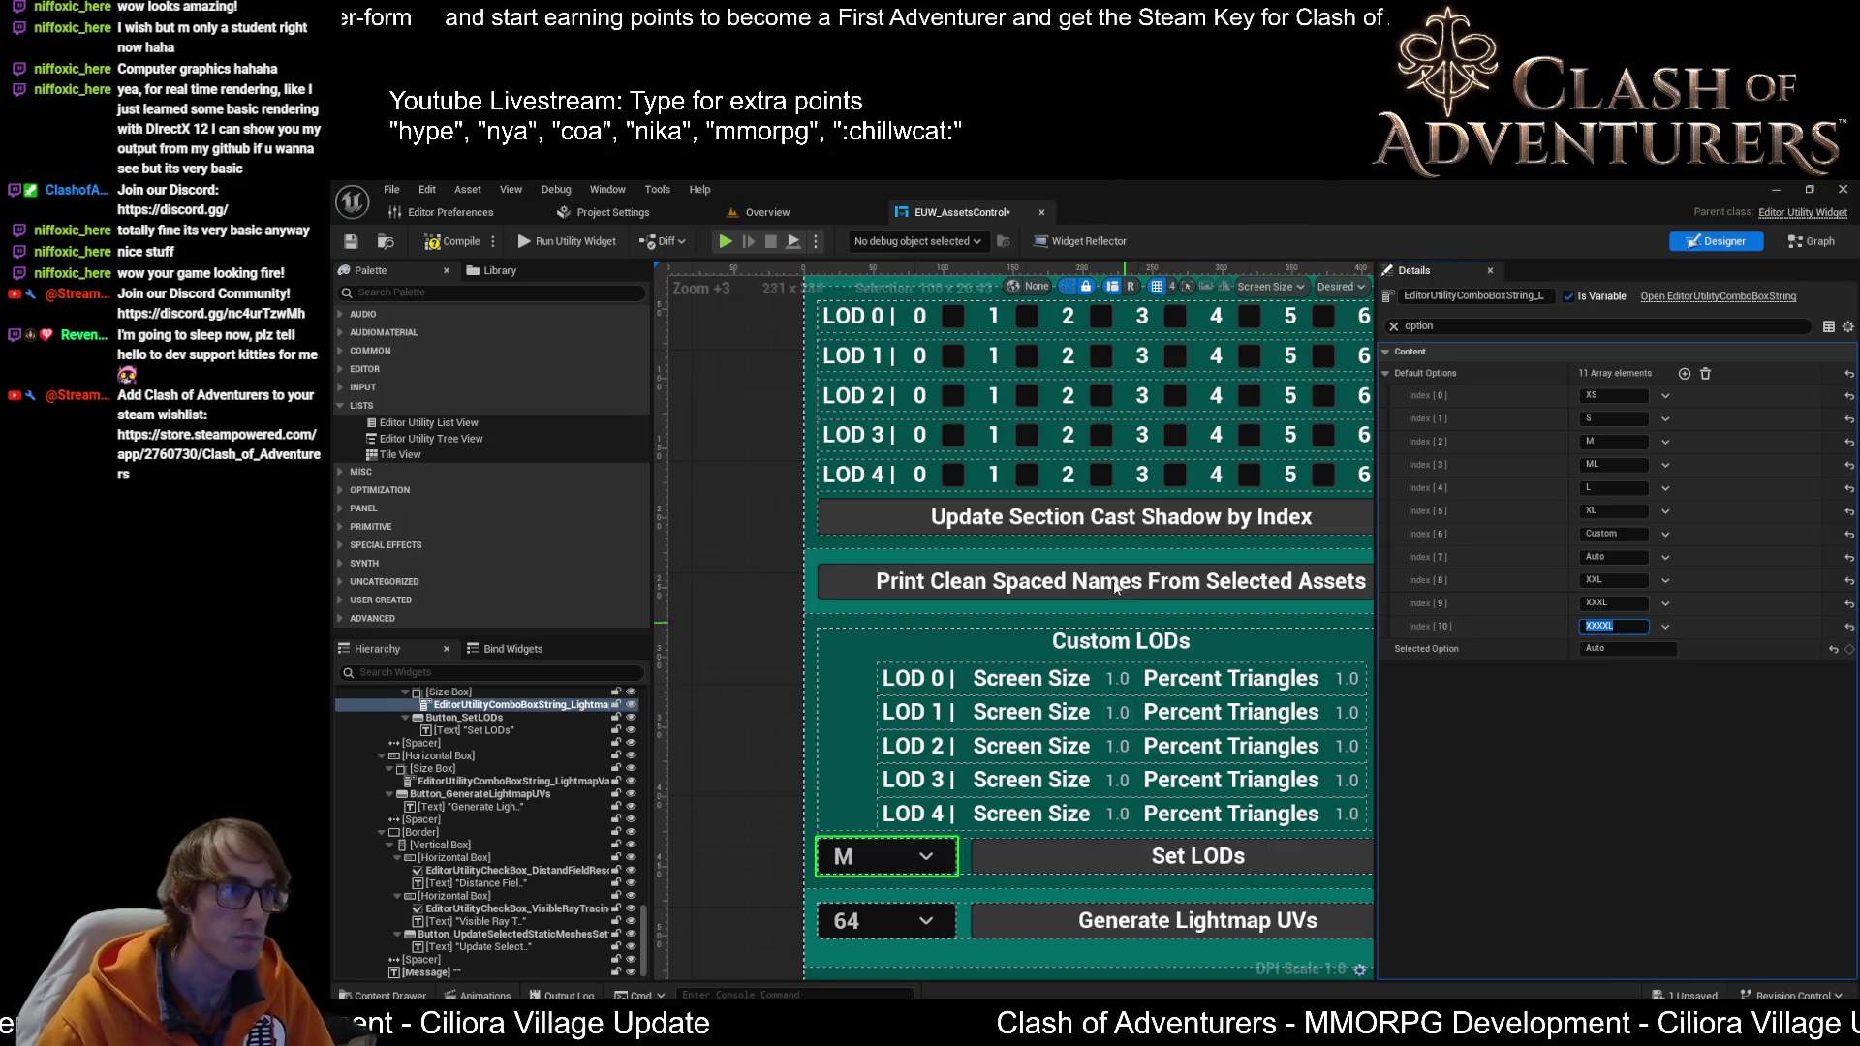
# In the event graph, select LODGroupsMap and scroll to its nine defaults, 0 COA_XS to 8 COA_XXXXL.
pyautogui.click(1809, 241)
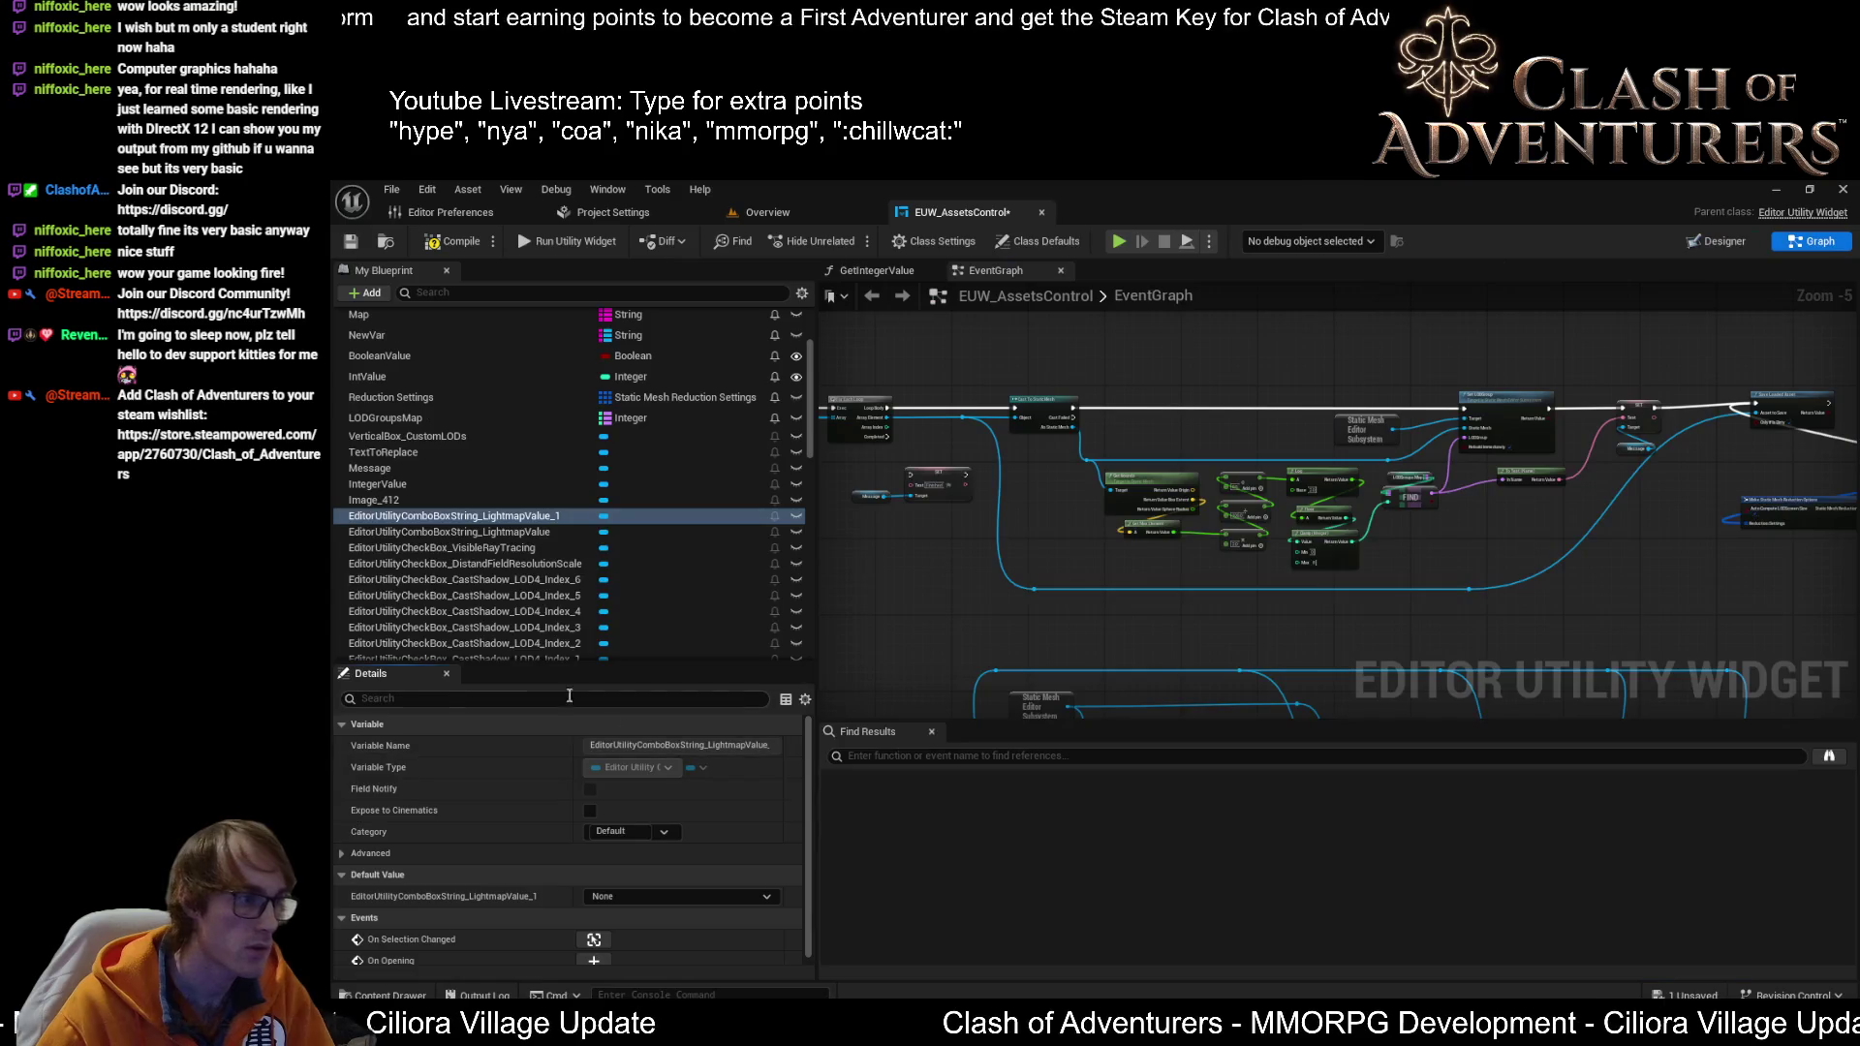
pyautogui.click(467, 519)
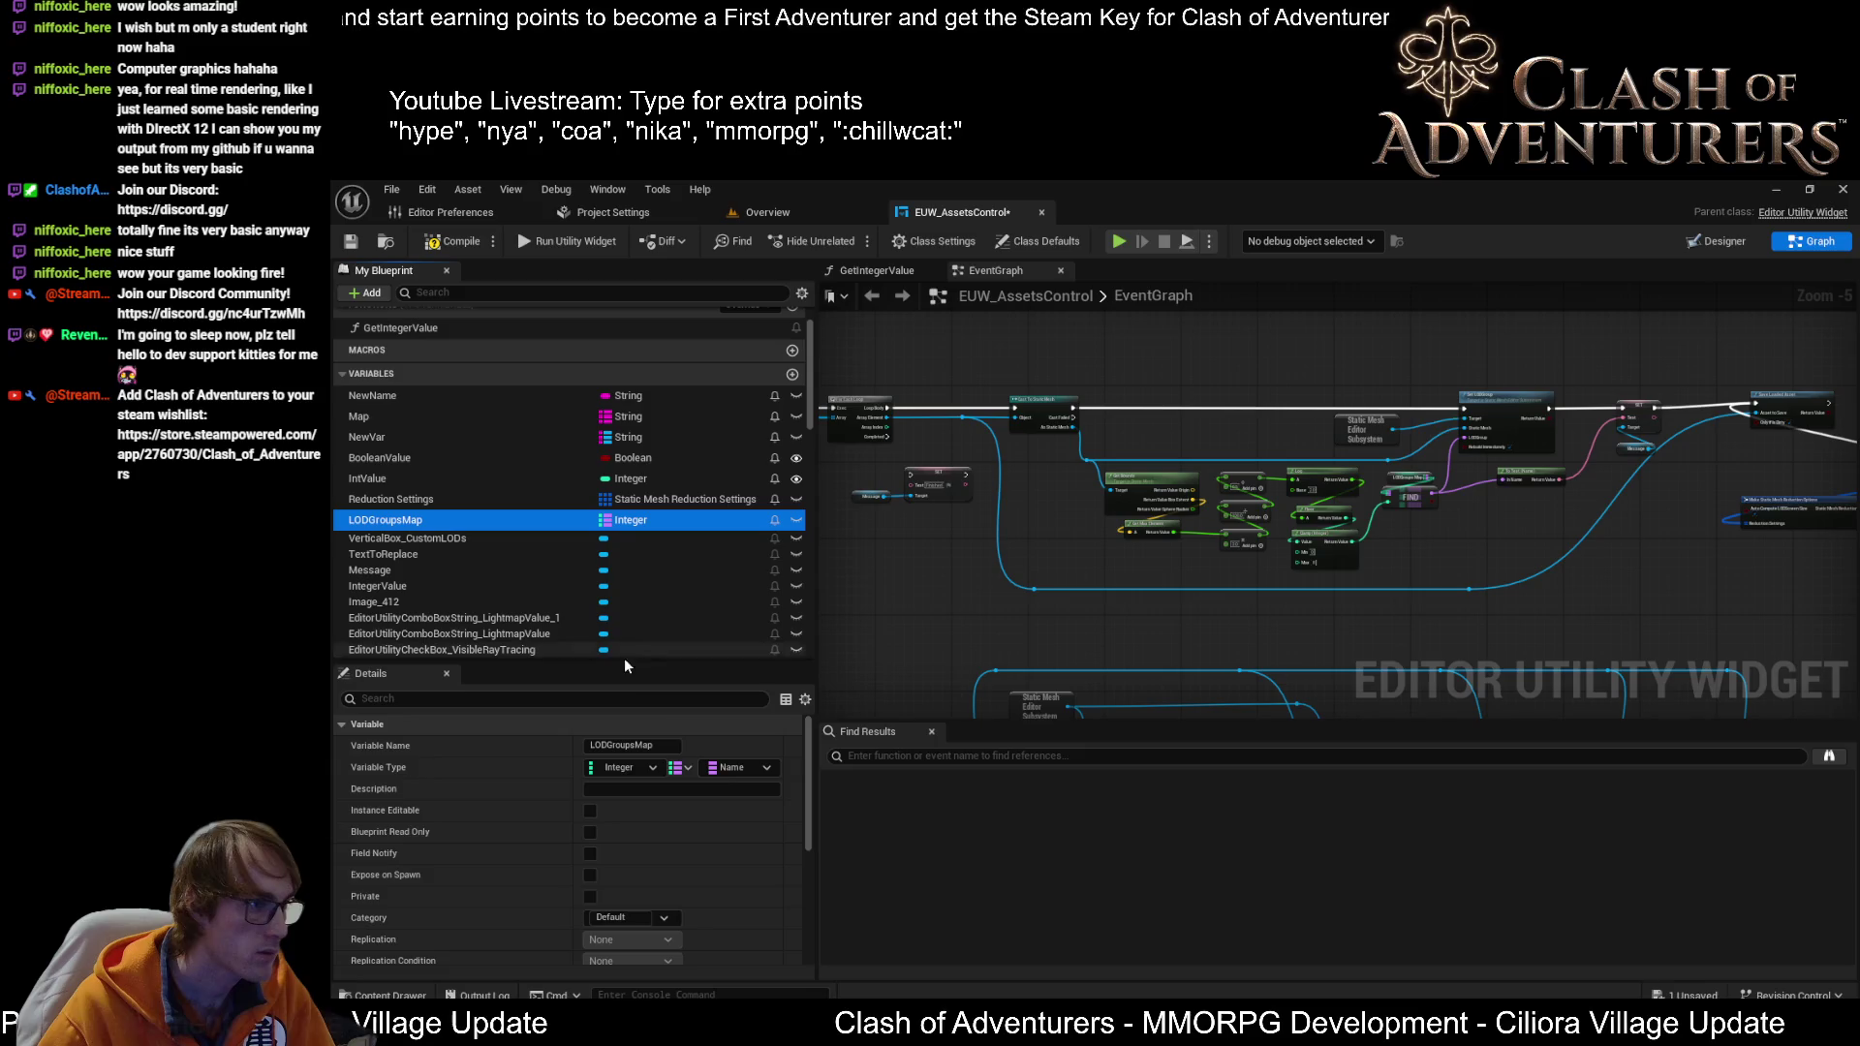
pyautogui.scroll(-5, 703, 857)
pyautogui.scroll(-2, 713, 922)
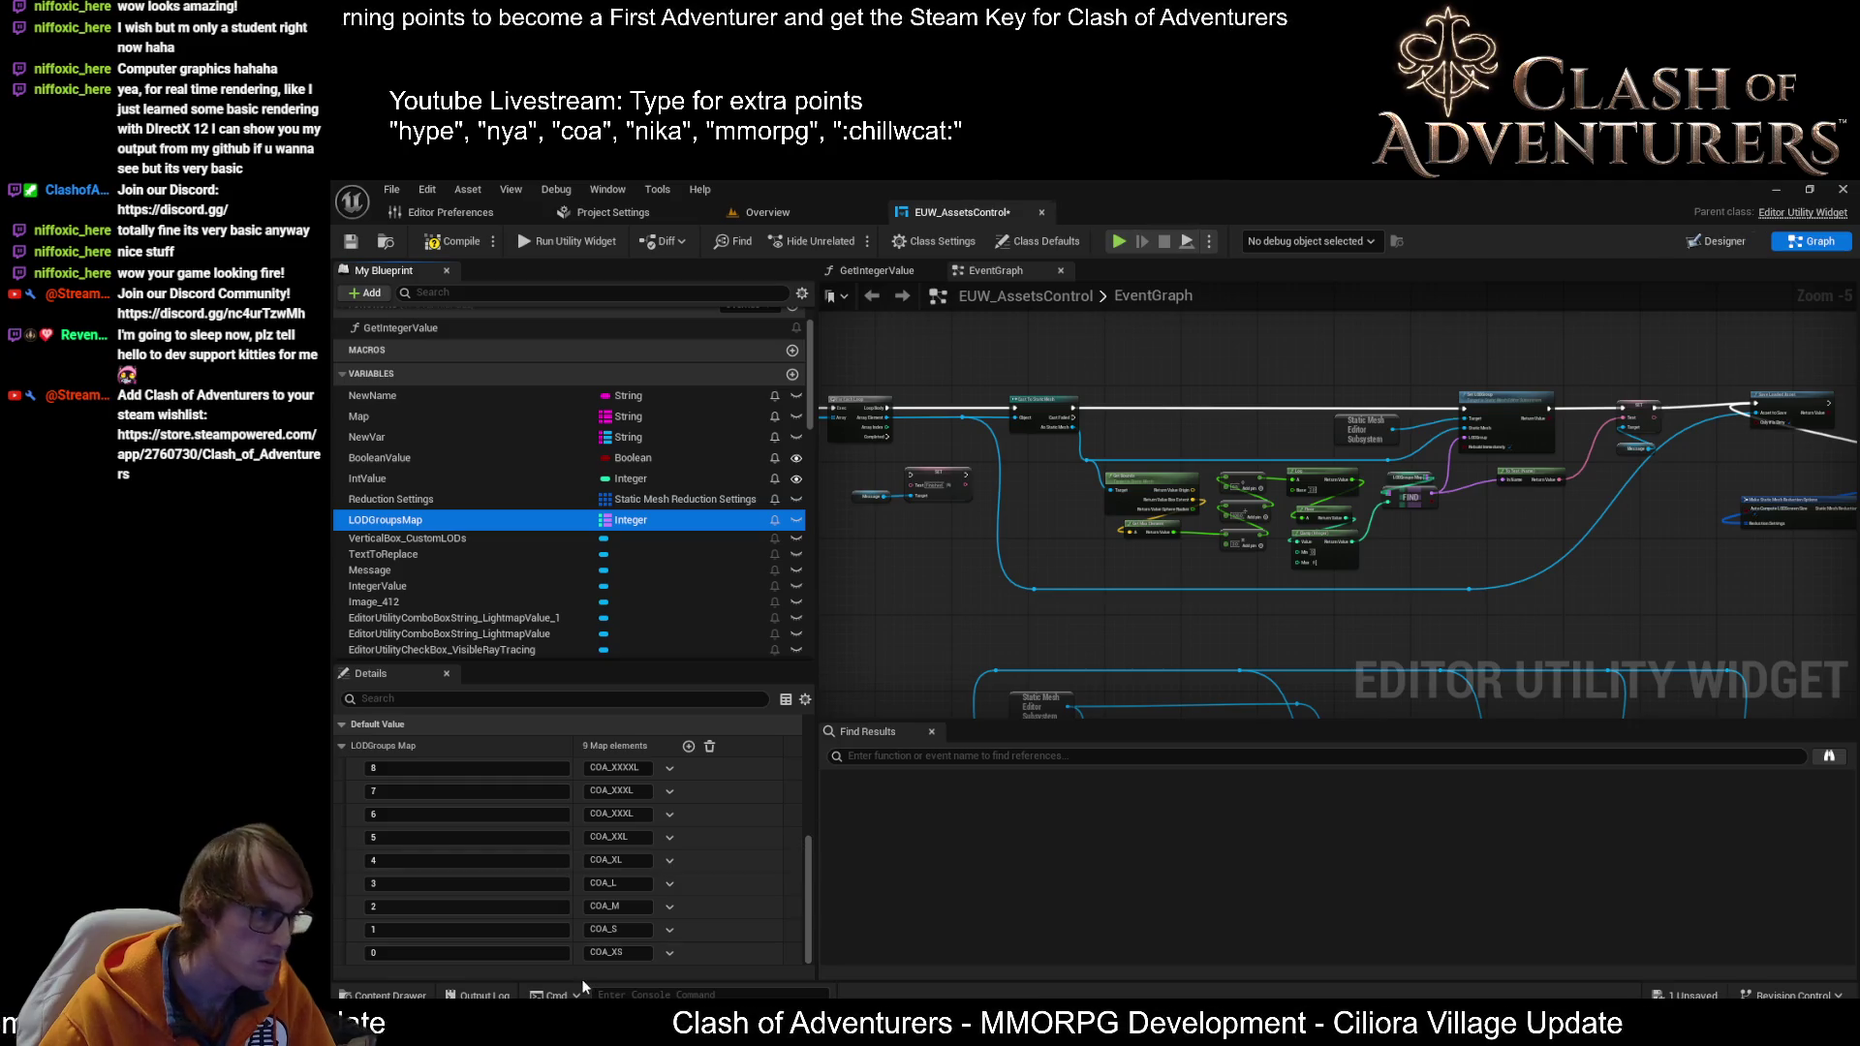
# Back in the Designer, filter the combo box's Details by 'option'.
pyautogui.click(1714, 268)
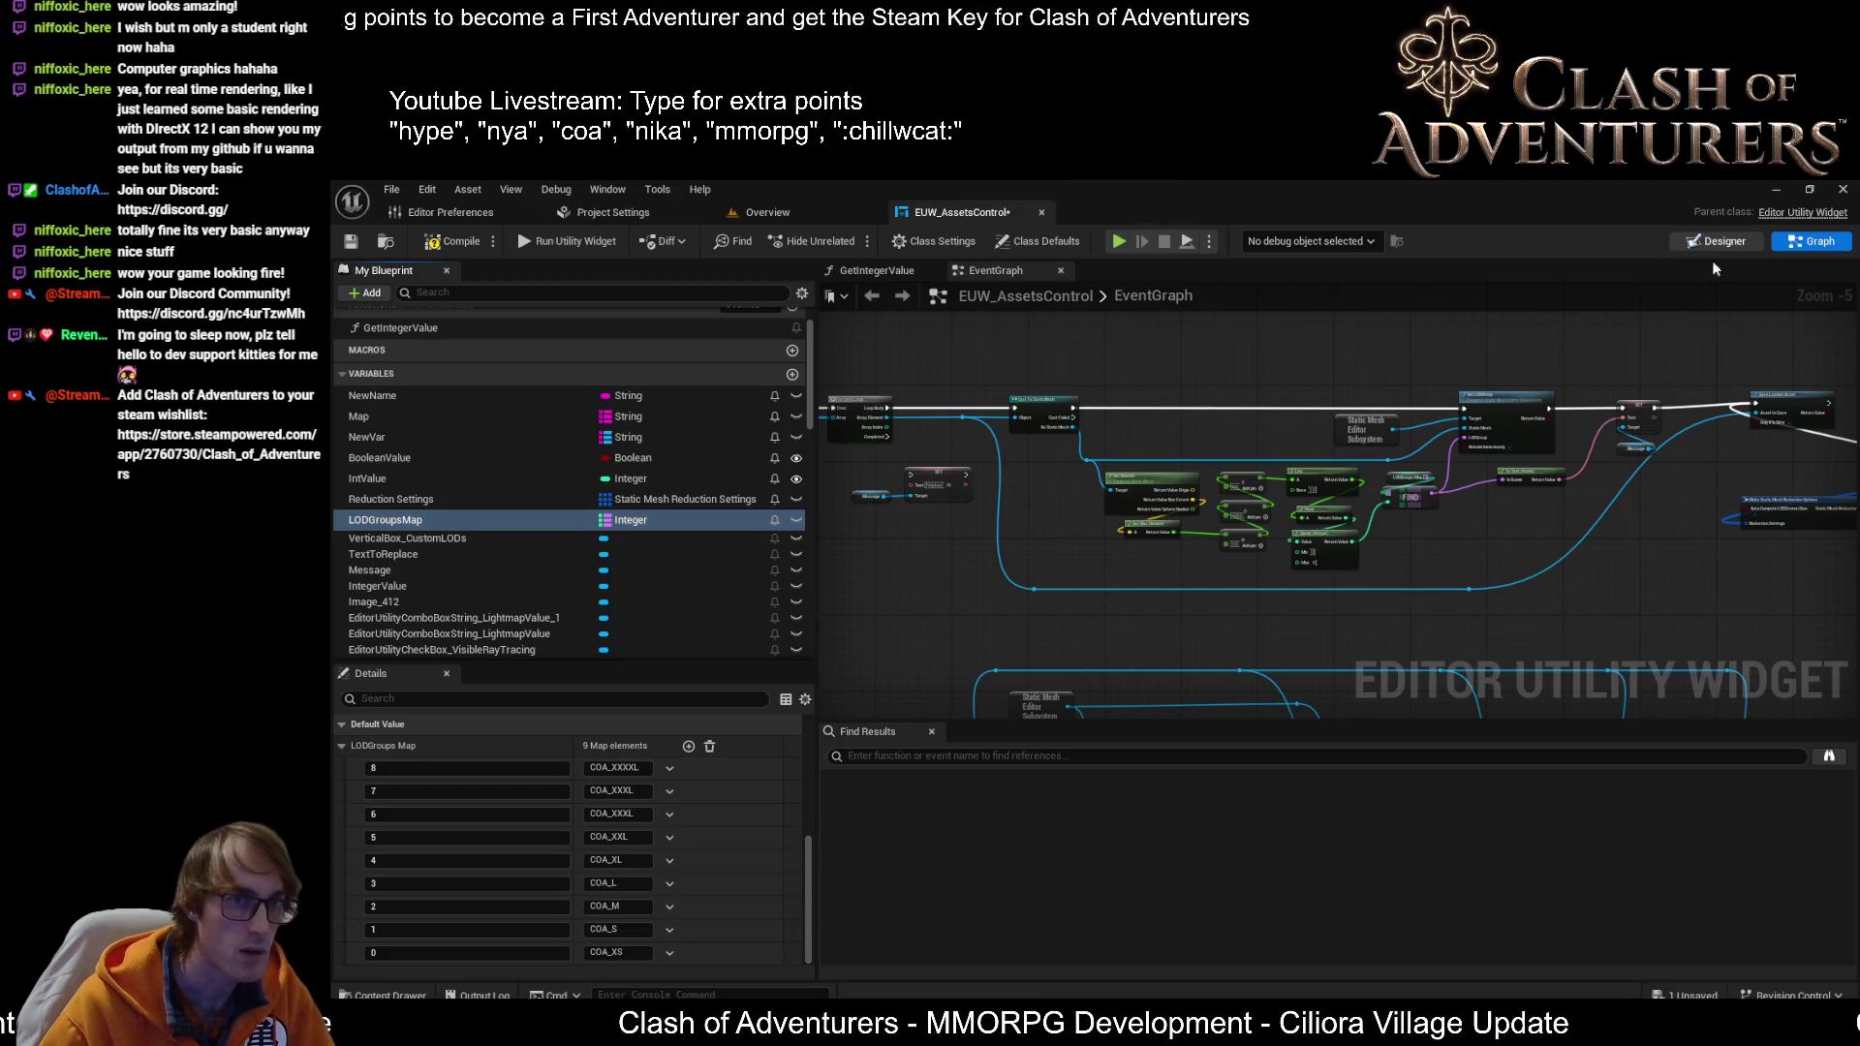
pyautogui.click(1715, 241)
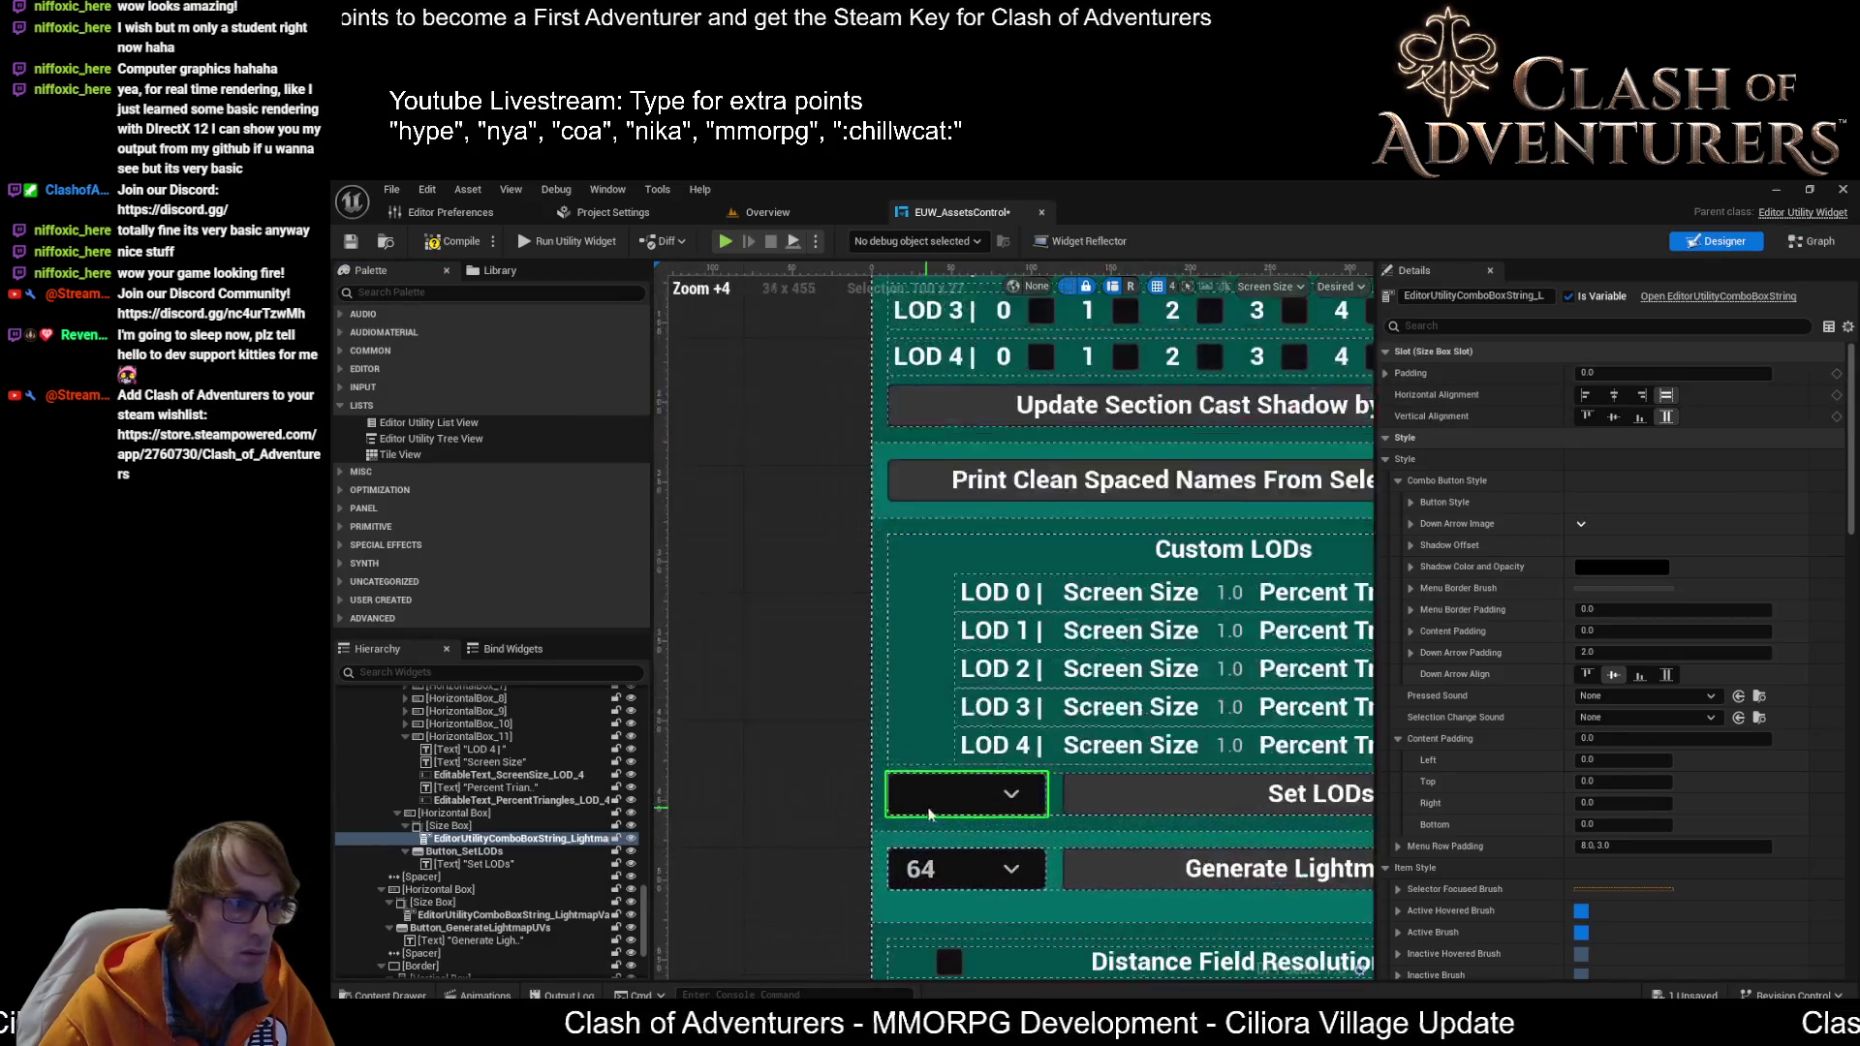
pyautogui.scroll(1, 927, 814)
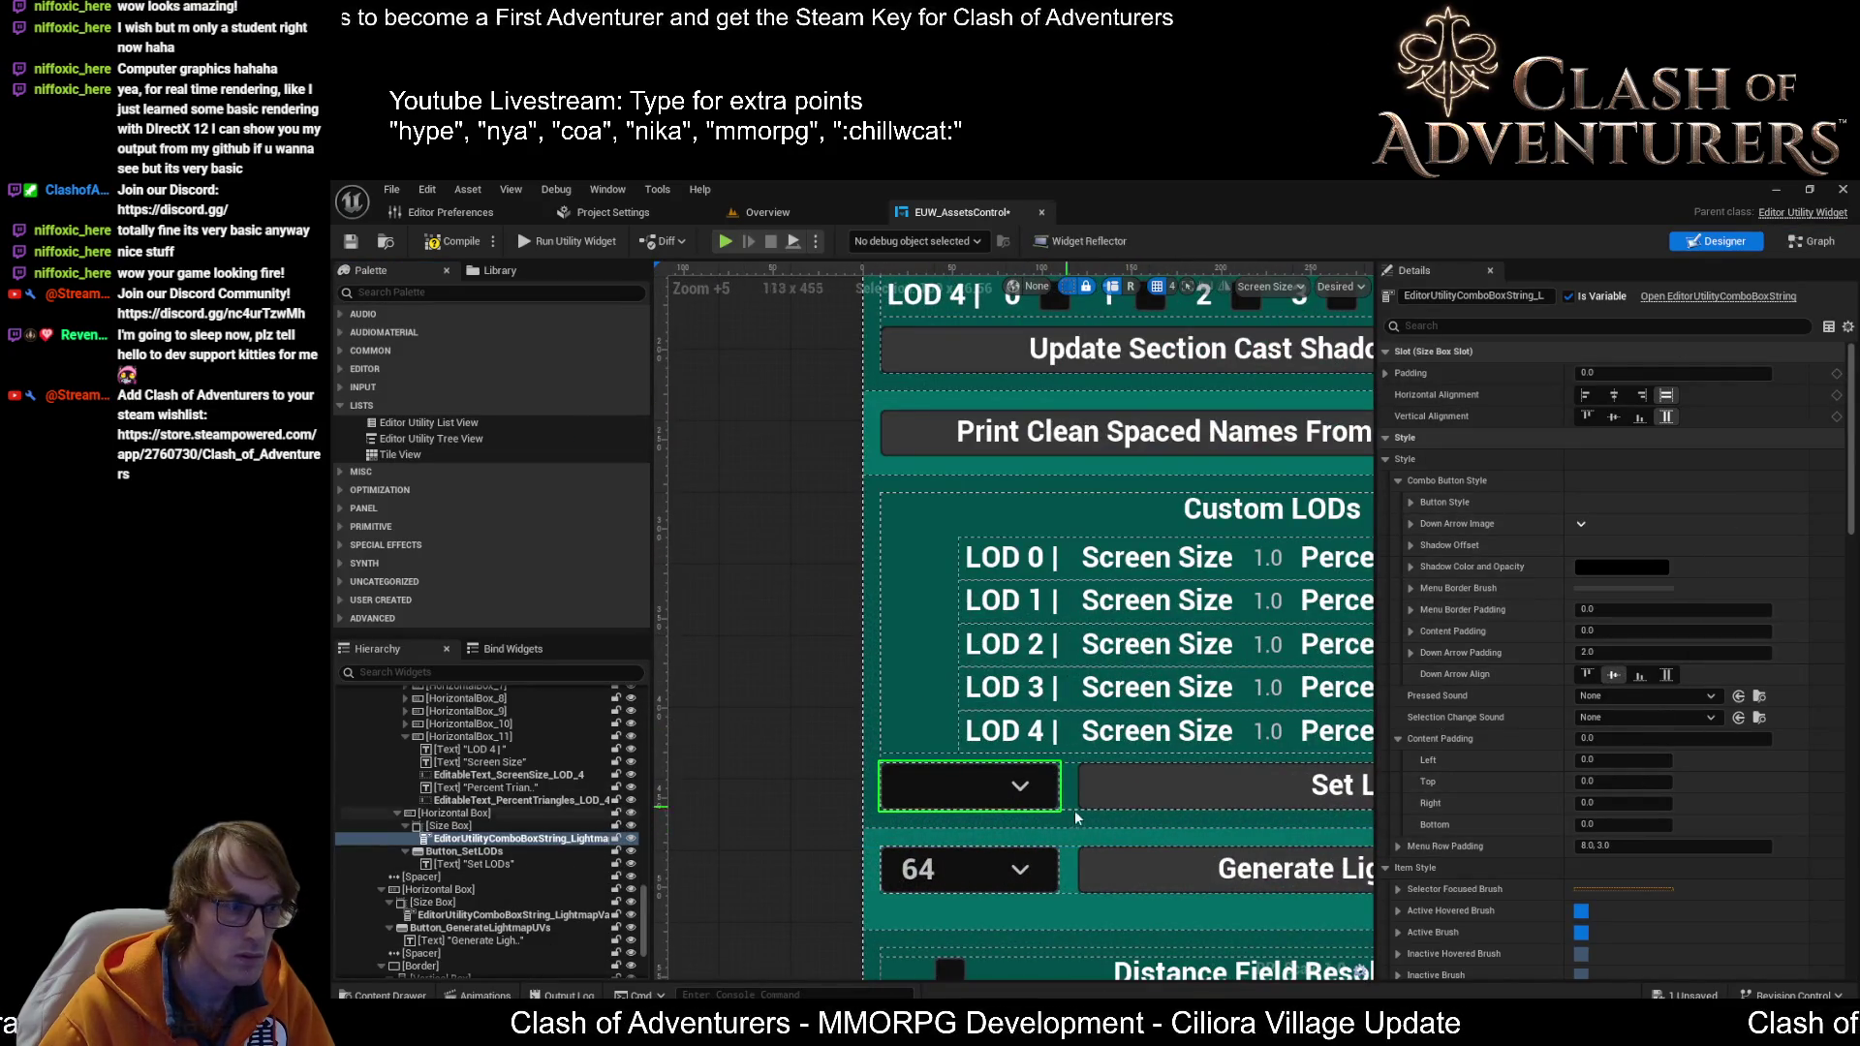
pyautogui.click(1508, 326)
pyautogui.write('option')
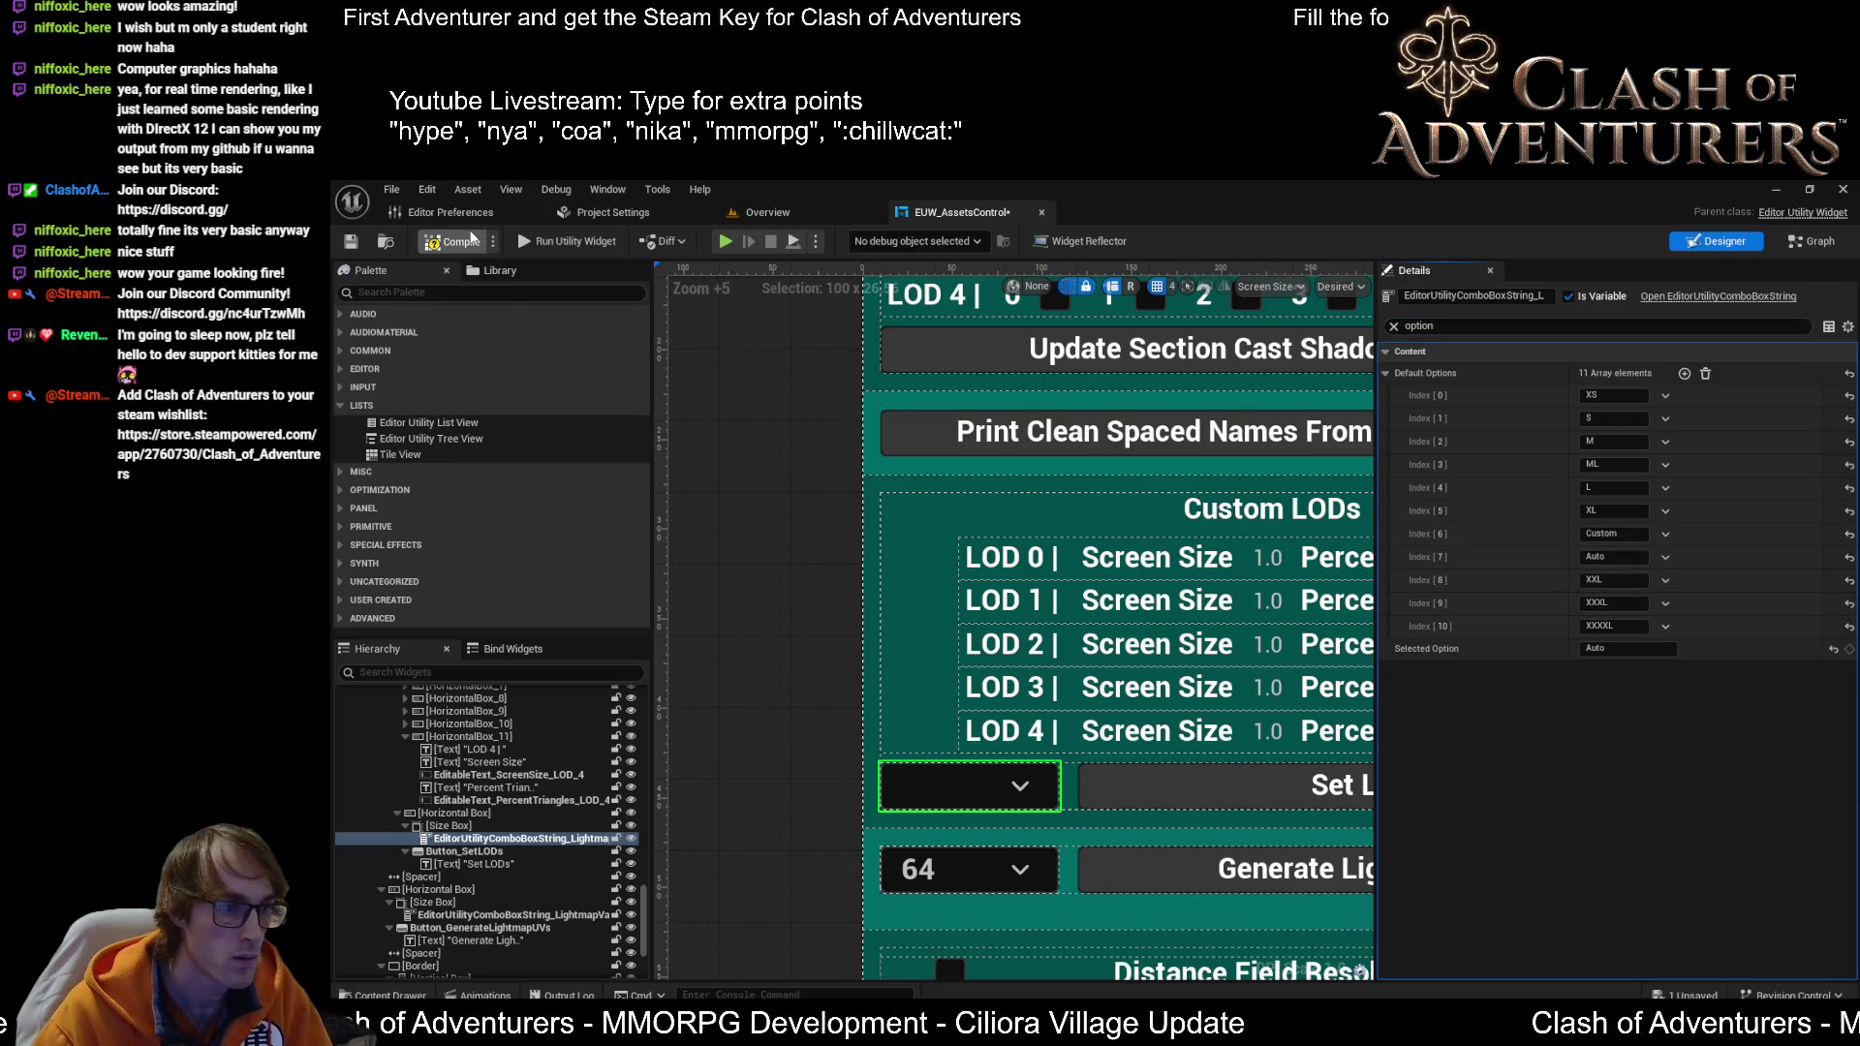
# Compile the widget, then move Auto to index 0 and Custom to index 1.
pyautogui.click(472, 237)
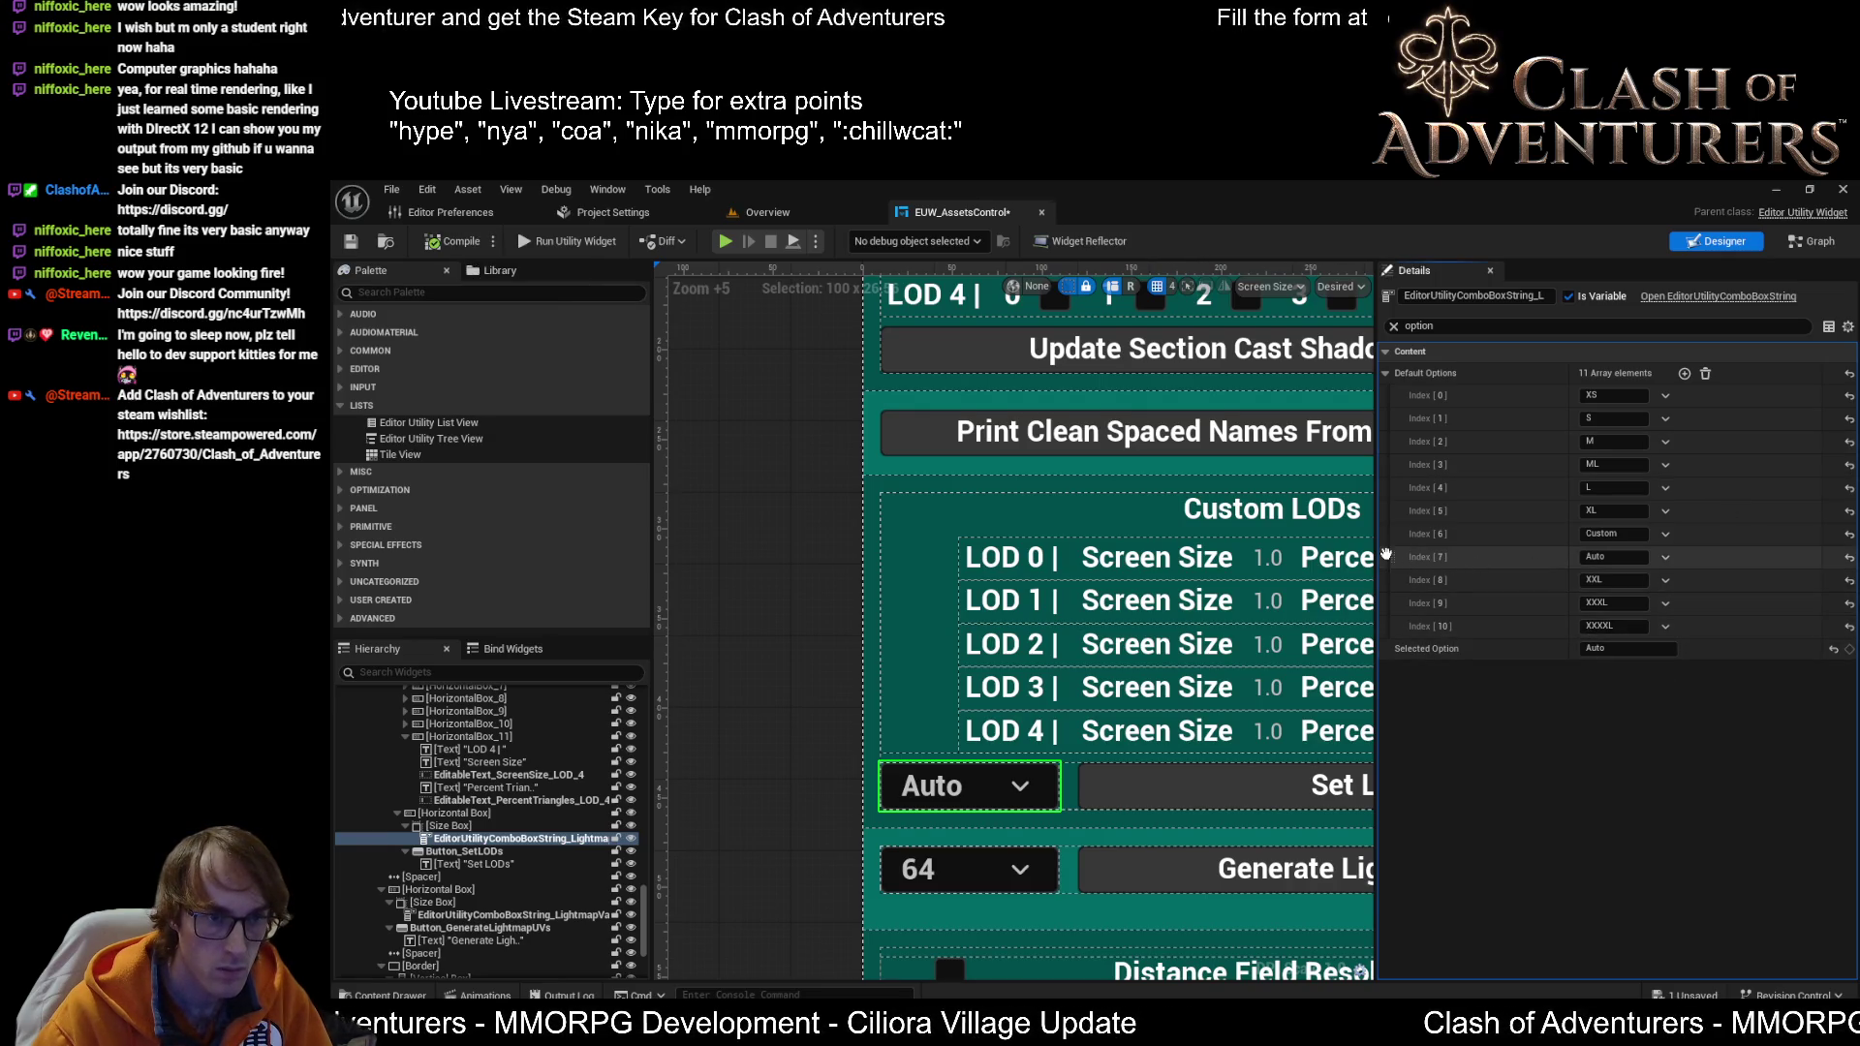
pyautogui.moveTo(1386, 553); pyautogui.dragTo(1388, 389)
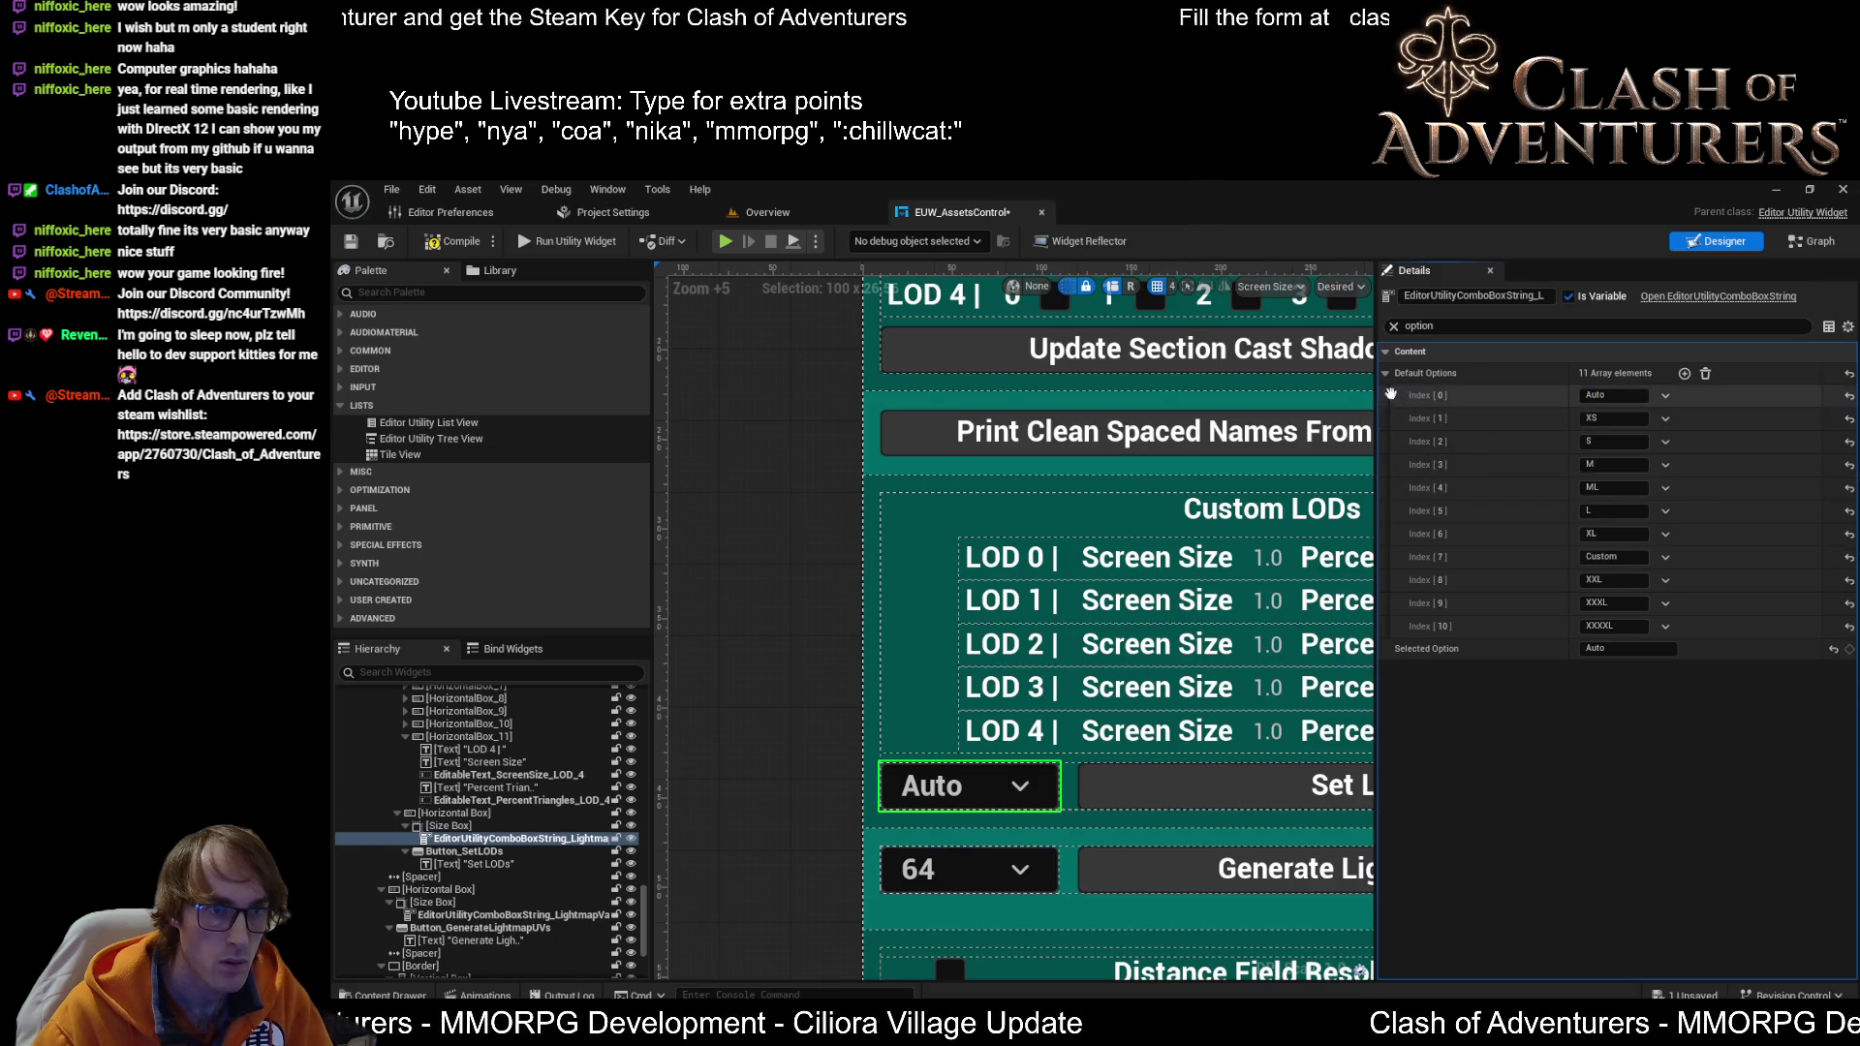
pyautogui.moveTo(1391, 560)
pyautogui.mouseDown()
pyautogui.moveTo(1396, 401)
pyautogui.moveTo(1395, 420)
pyautogui.mouseUp()
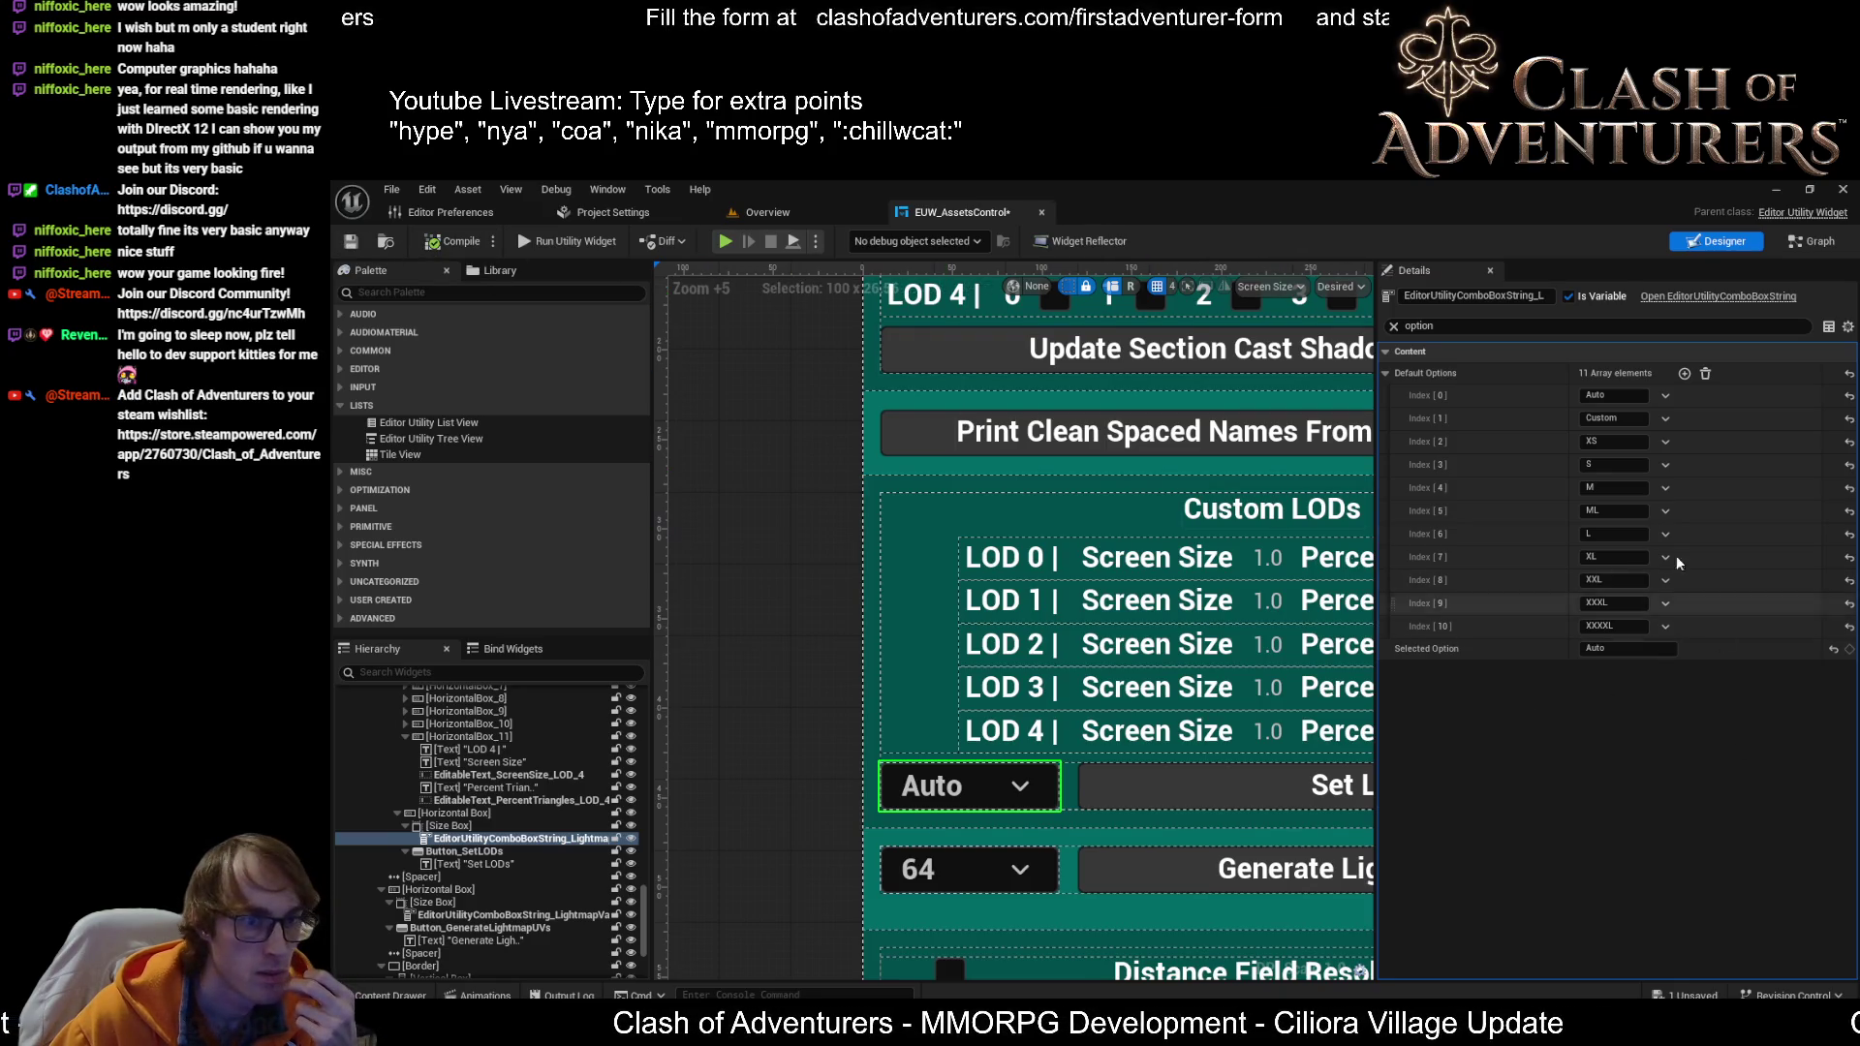
pyautogui.click(1843, 242)
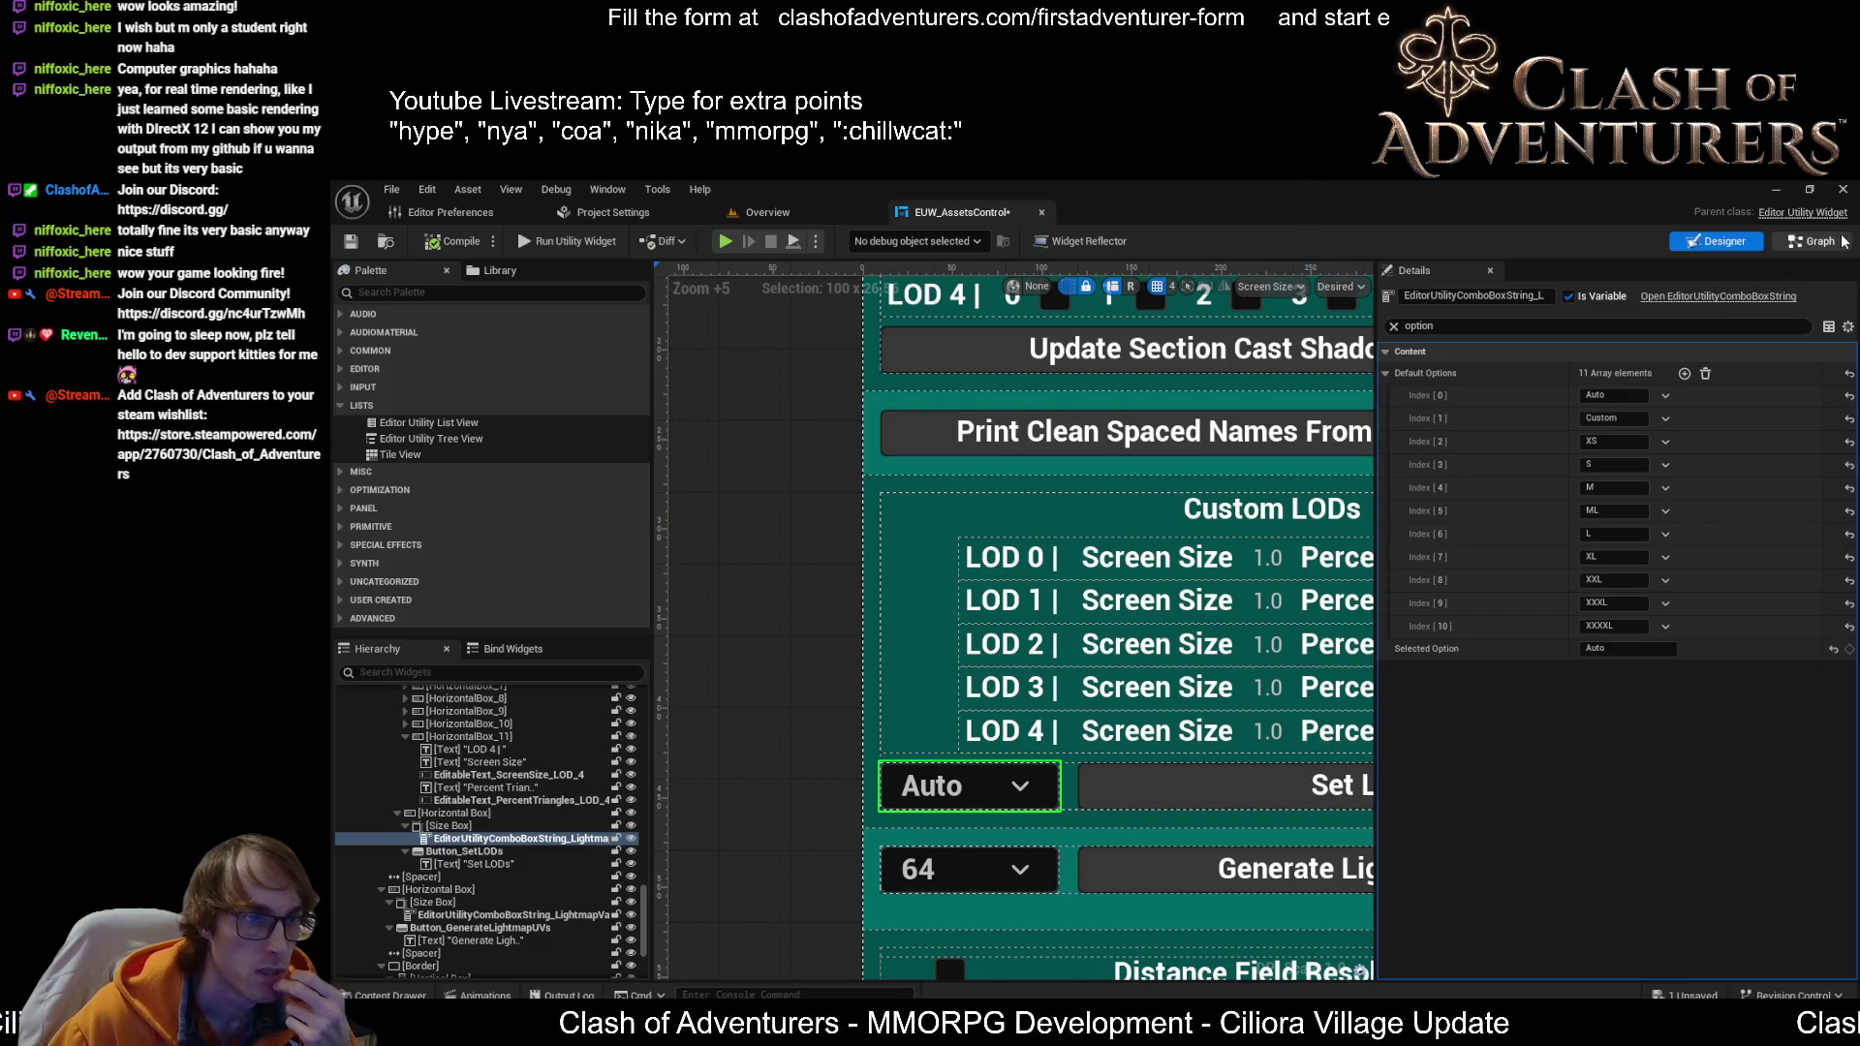
pyautogui.click(1717, 242)
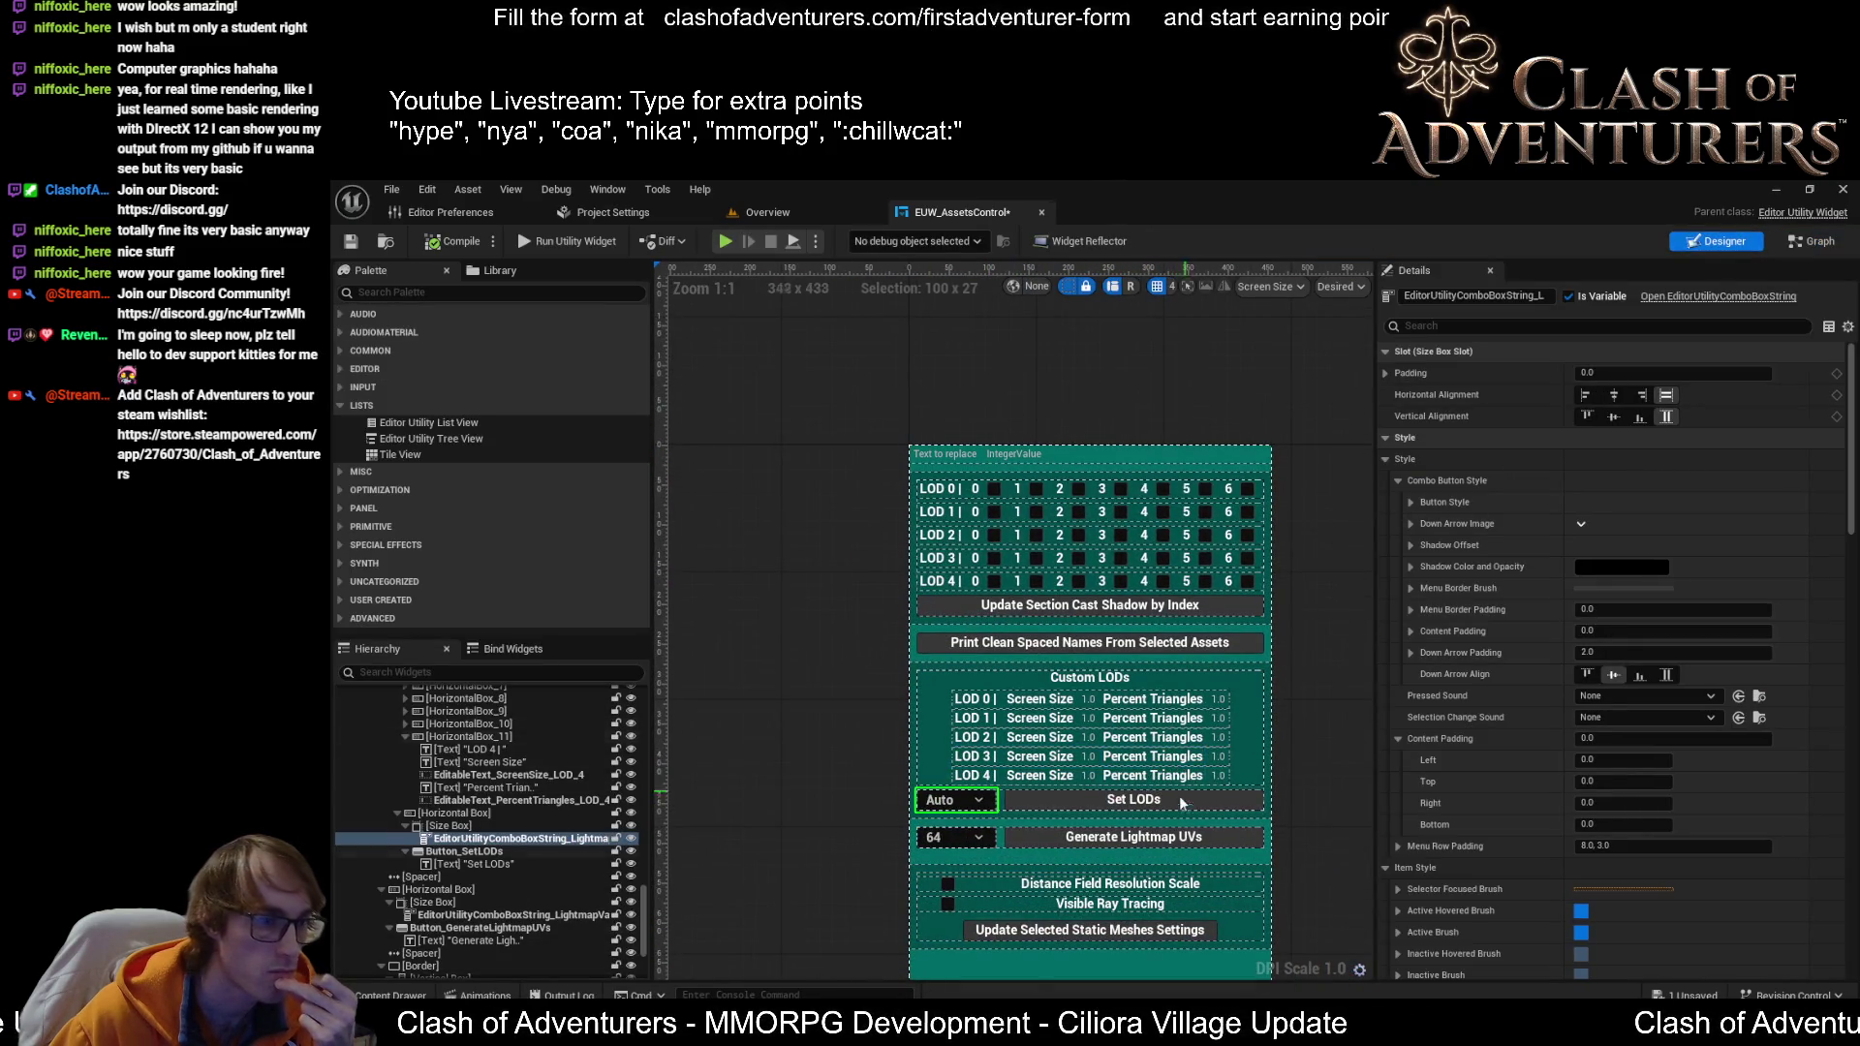
pyautogui.click(1808, 245)
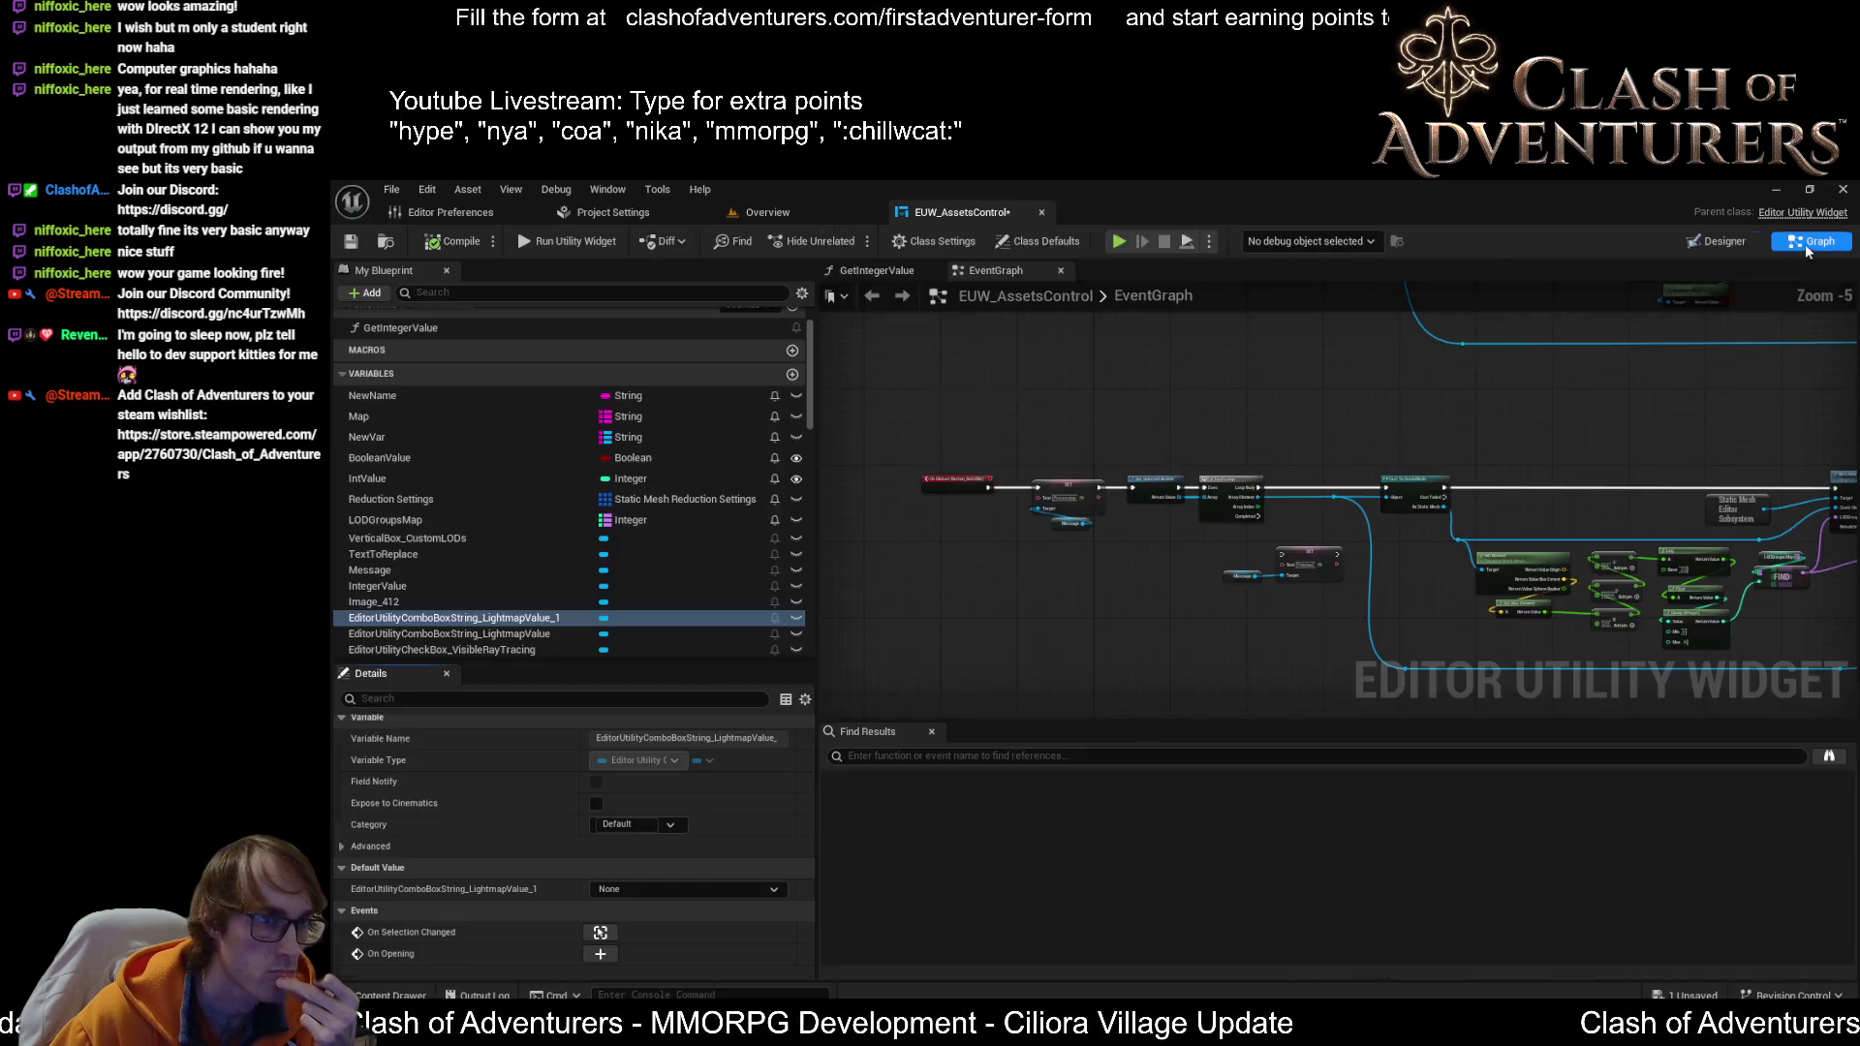
pyautogui.scroll(-2, 1560, 550)
pyautogui.moveTo(1560, 550)
pyautogui.mouseDown()
pyautogui.moveTo(1065, 489)
pyautogui.moveTo(1132, 442)
pyautogui.mouseUp()
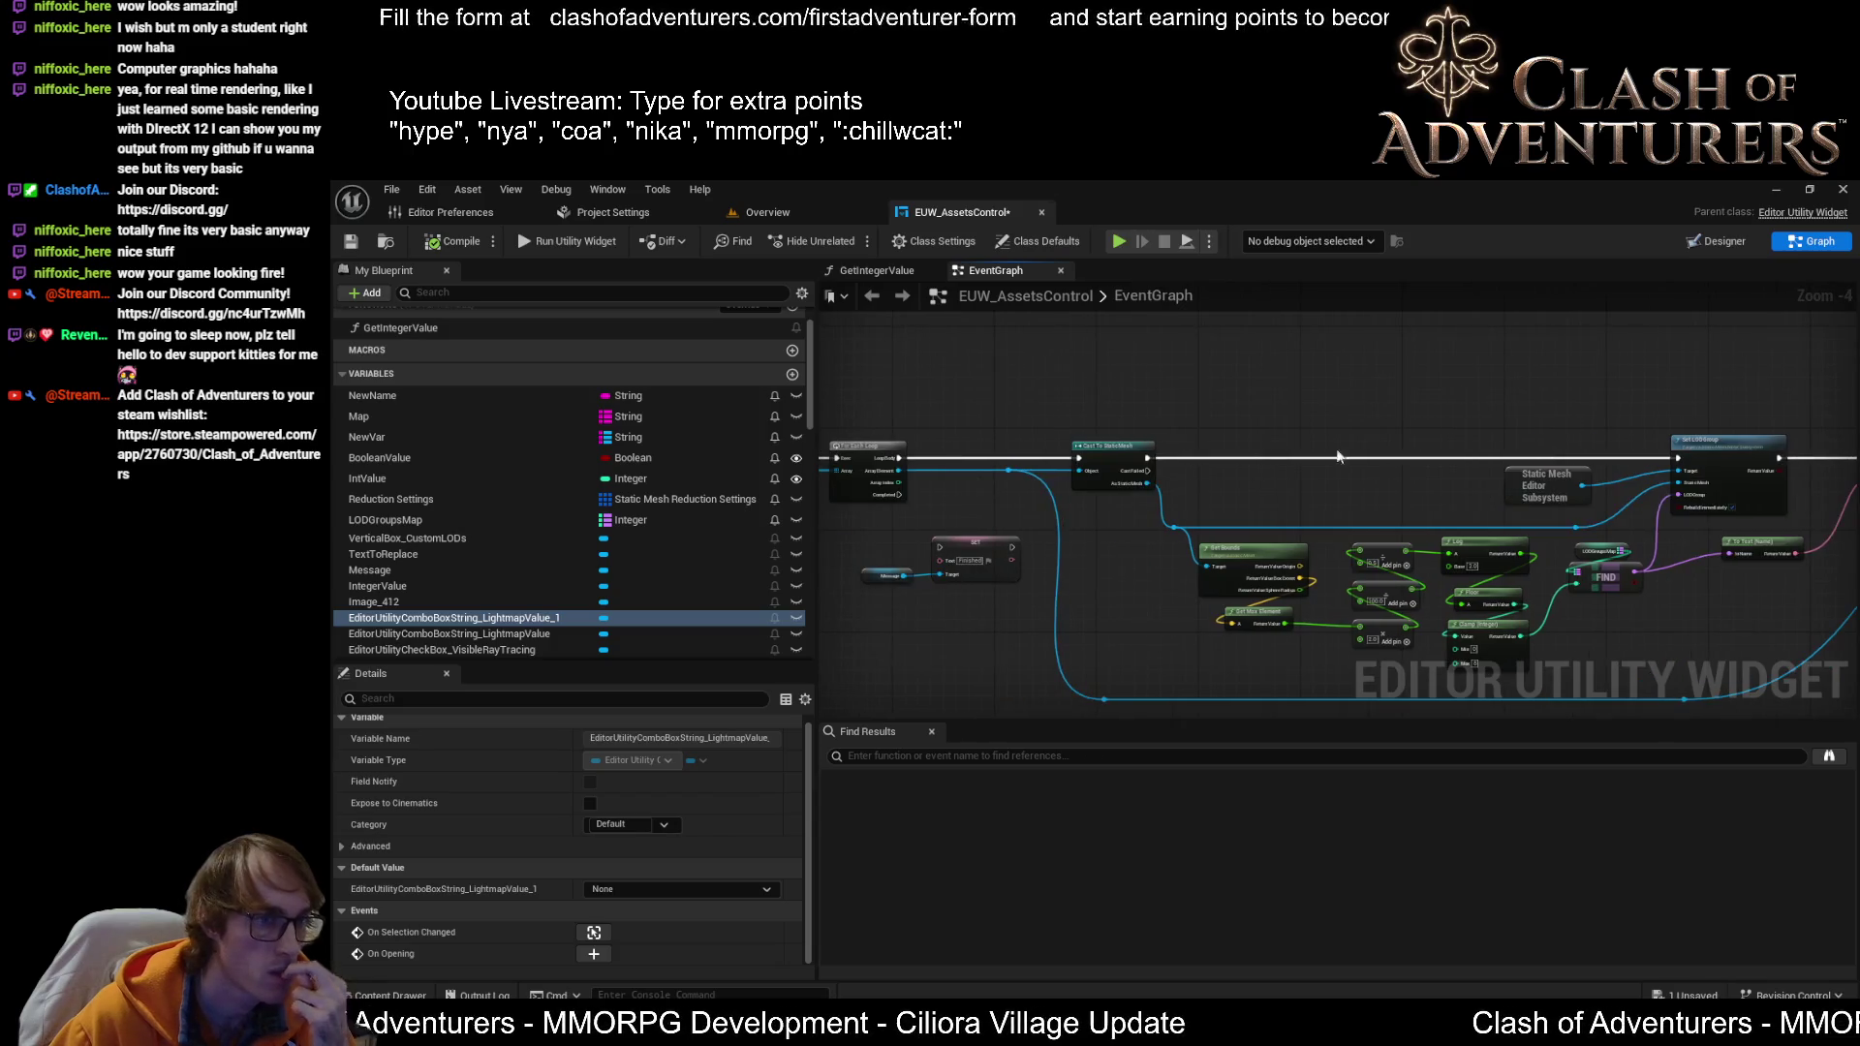
pyautogui.scroll(2, 1131, 441)
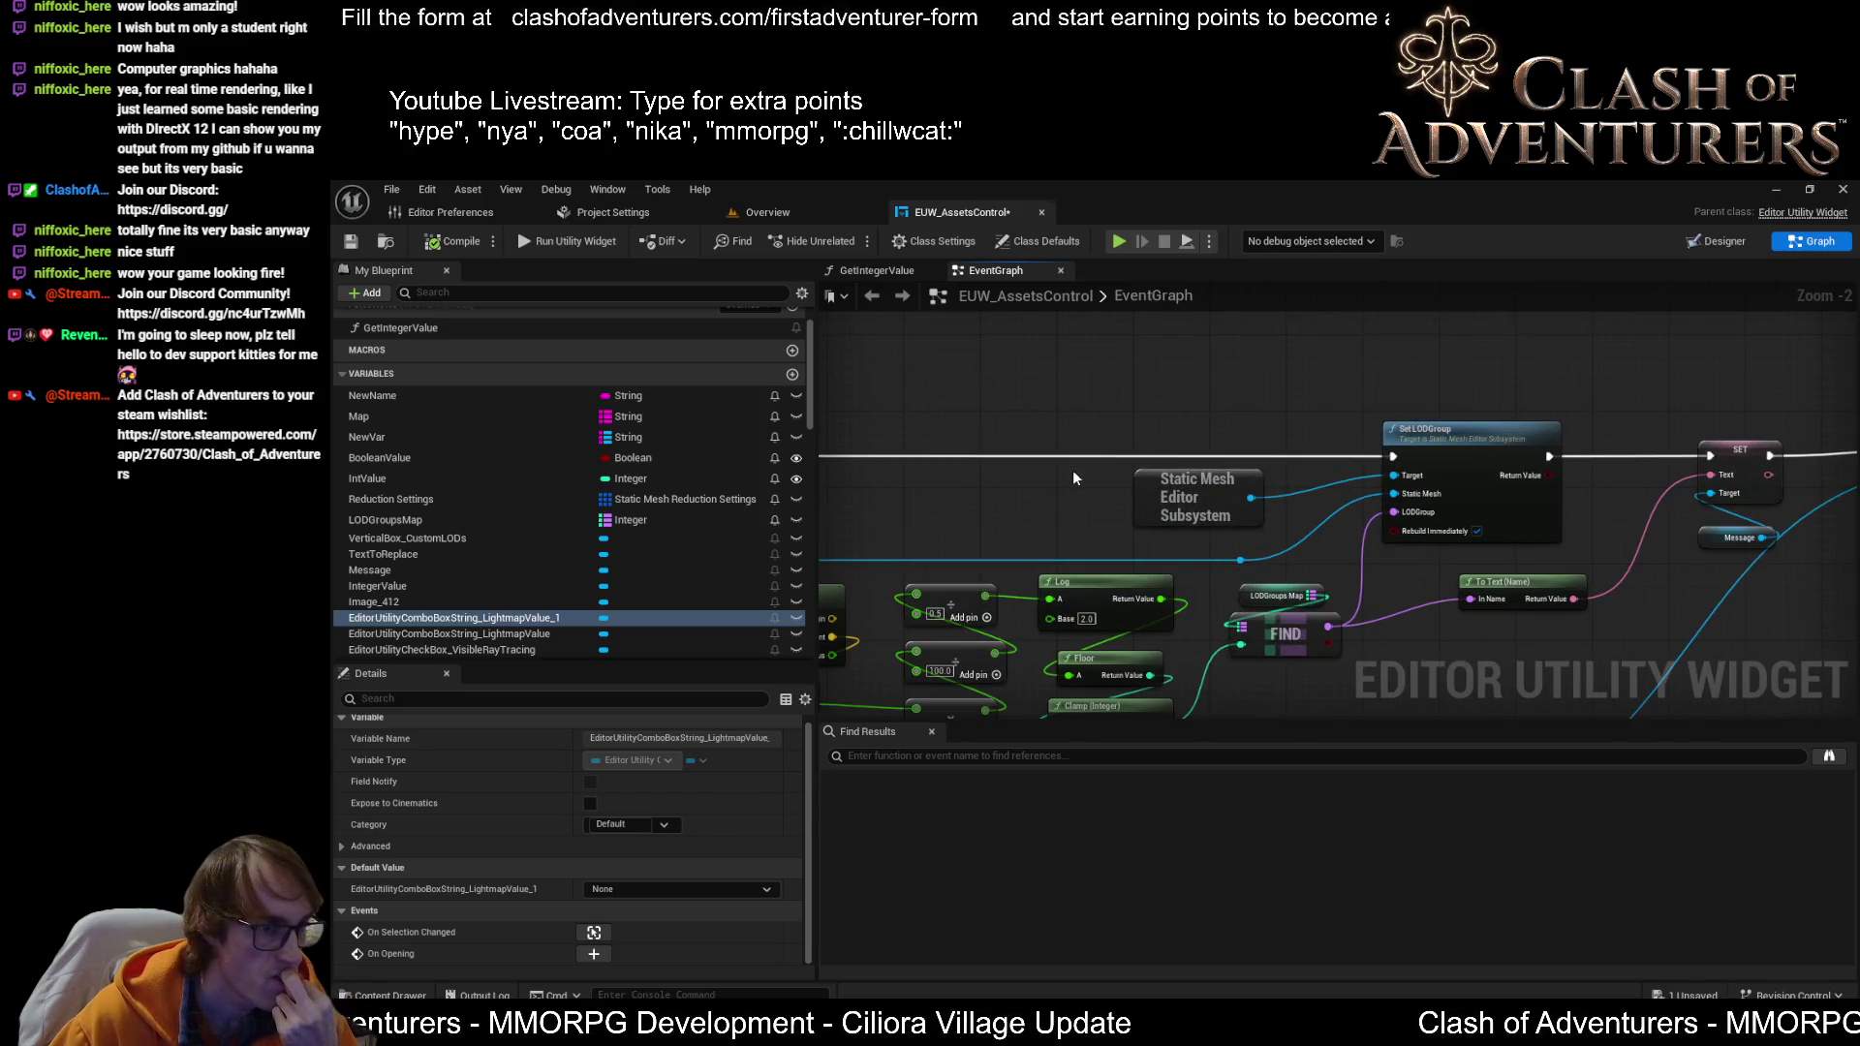
pyautogui.scroll(-1, 994, 480)
pyautogui.moveTo(993, 481)
pyautogui.mouseDown()
pyautogui.moveTo(1404, 428)
pyautogui.moveTo(1241, 478)
pyautogui.moveTo(1044, 467)
pyautogui.mouseUp()
pyautogui.scroll(1, 1352, 458)
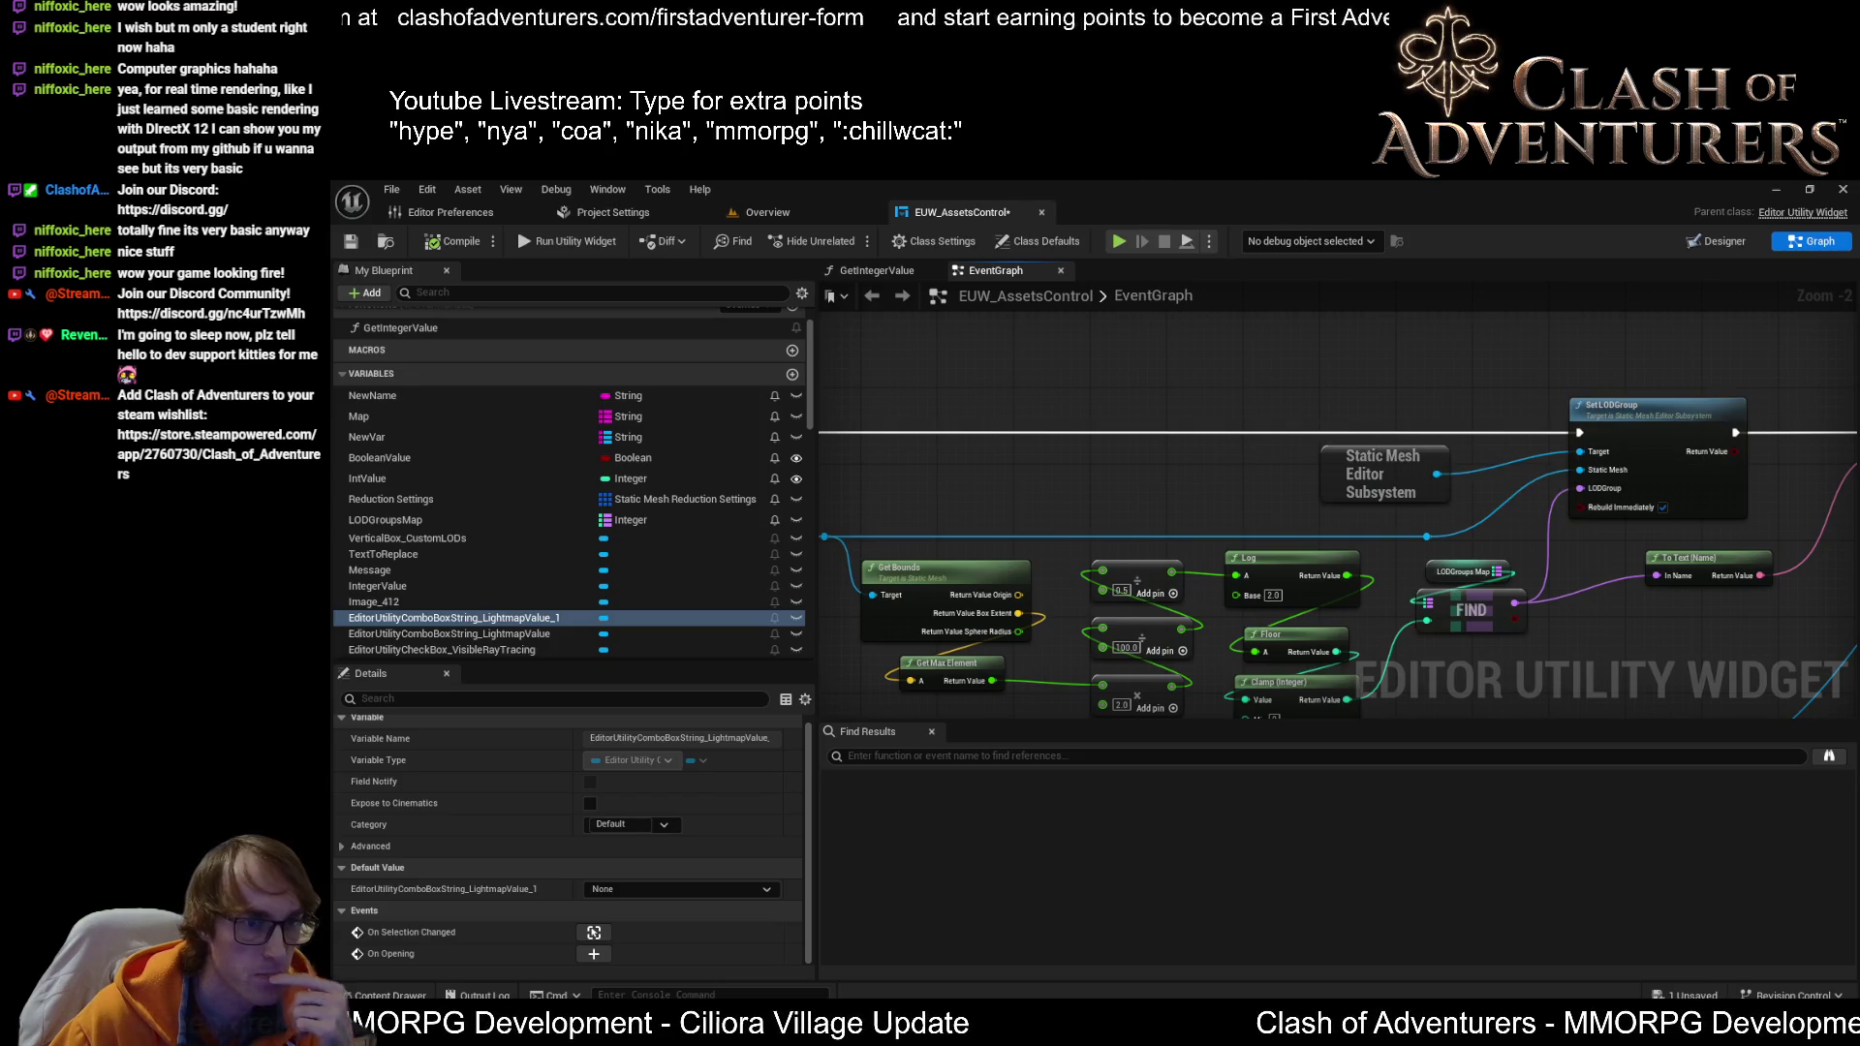
pyautogui.scroll(-2, 1540, 500)
pyautogui.moveTo(1540, 500); pyautogui.dragTo(1176, 482)
pyautogui.scroll(2, 1177, 481)
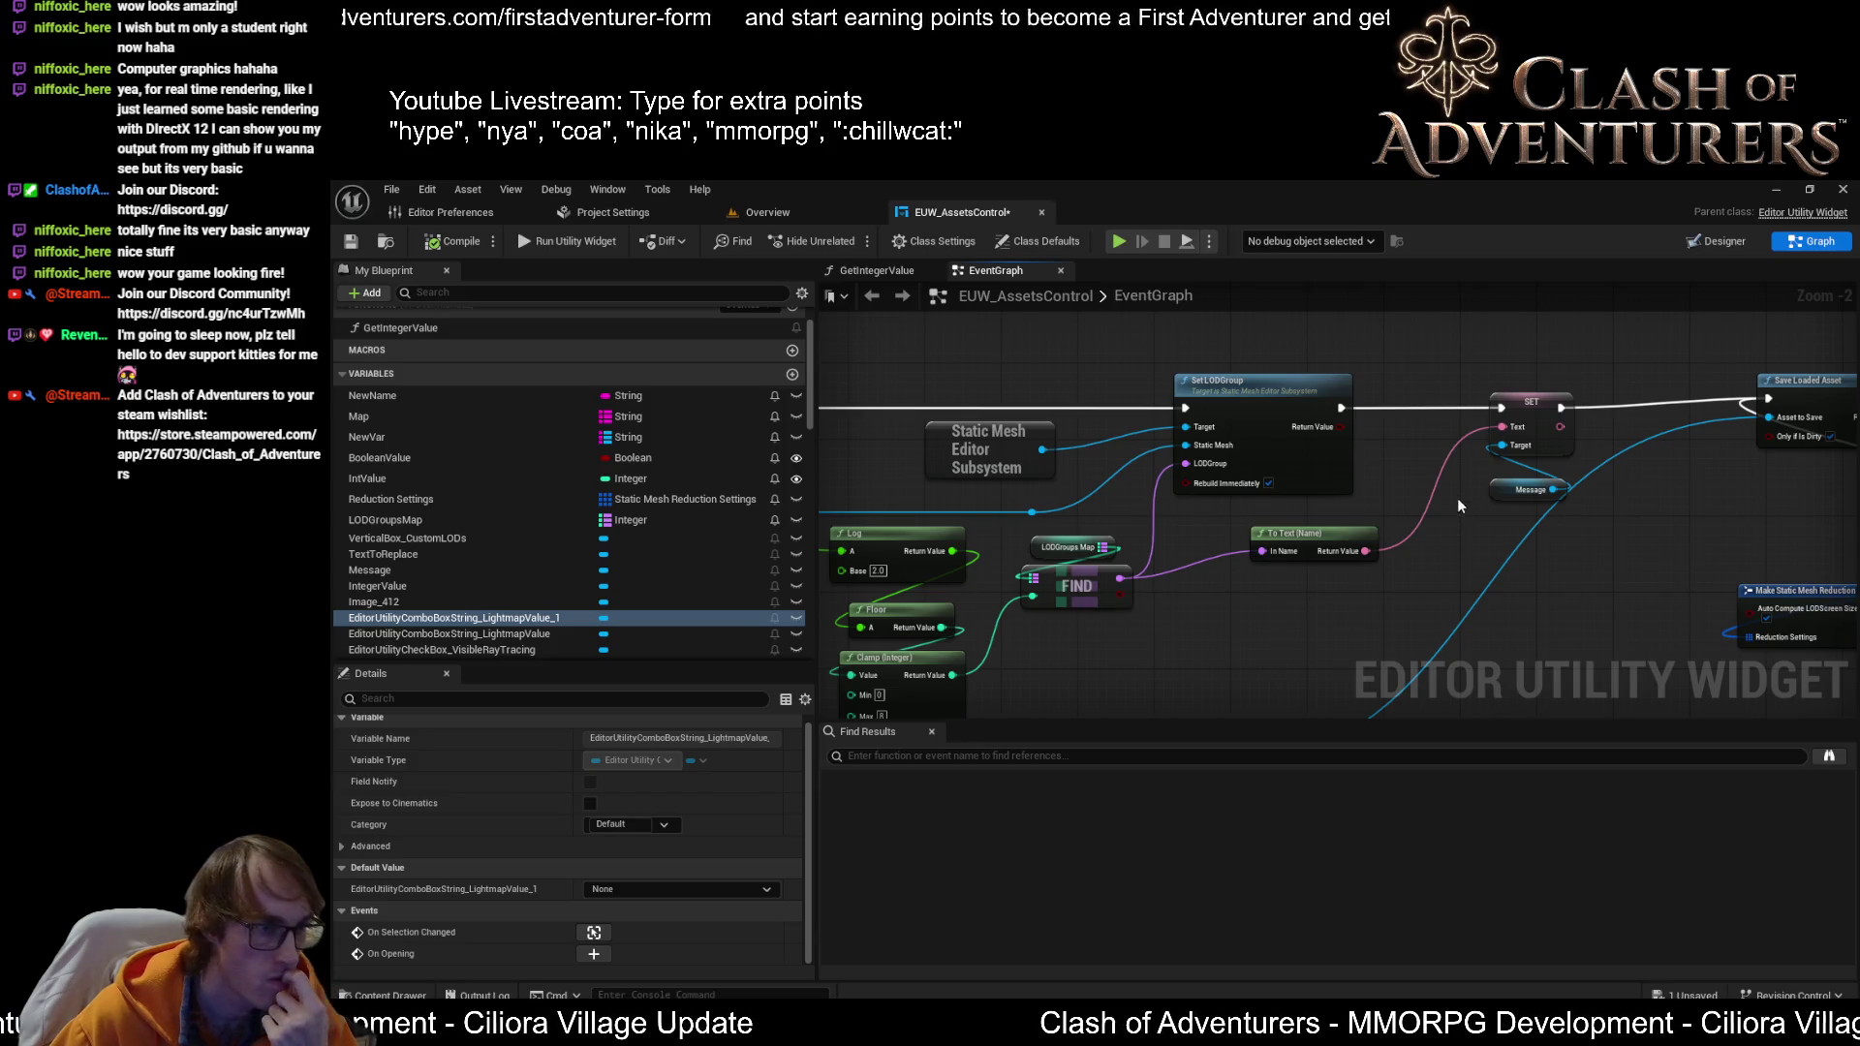
pyautogui.scroll(-1, 1240, 428)
pyautogui.moveTo(1200, 418); pyautogui.dragTo(1632, 443)
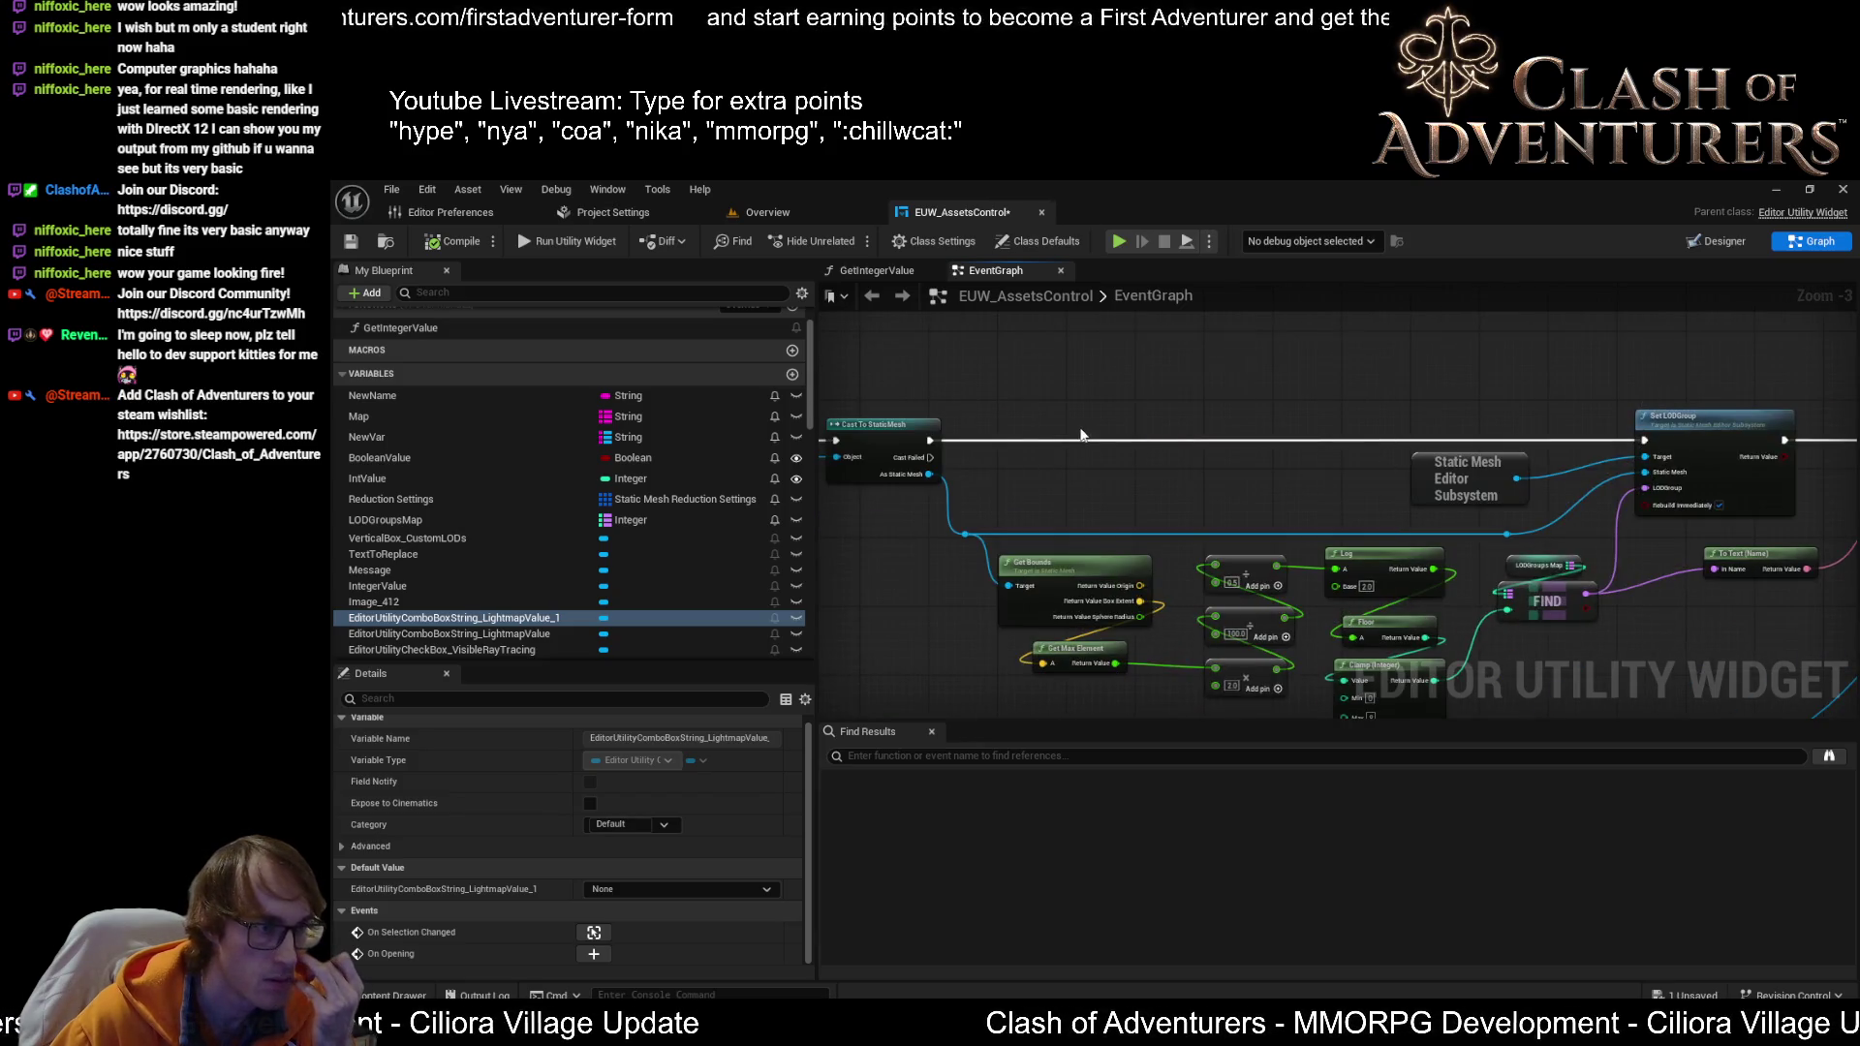
pyautogui.moveTo(928, 438); pyautogui.dragTo(1013, 391)
pyautogui.press('Escape')
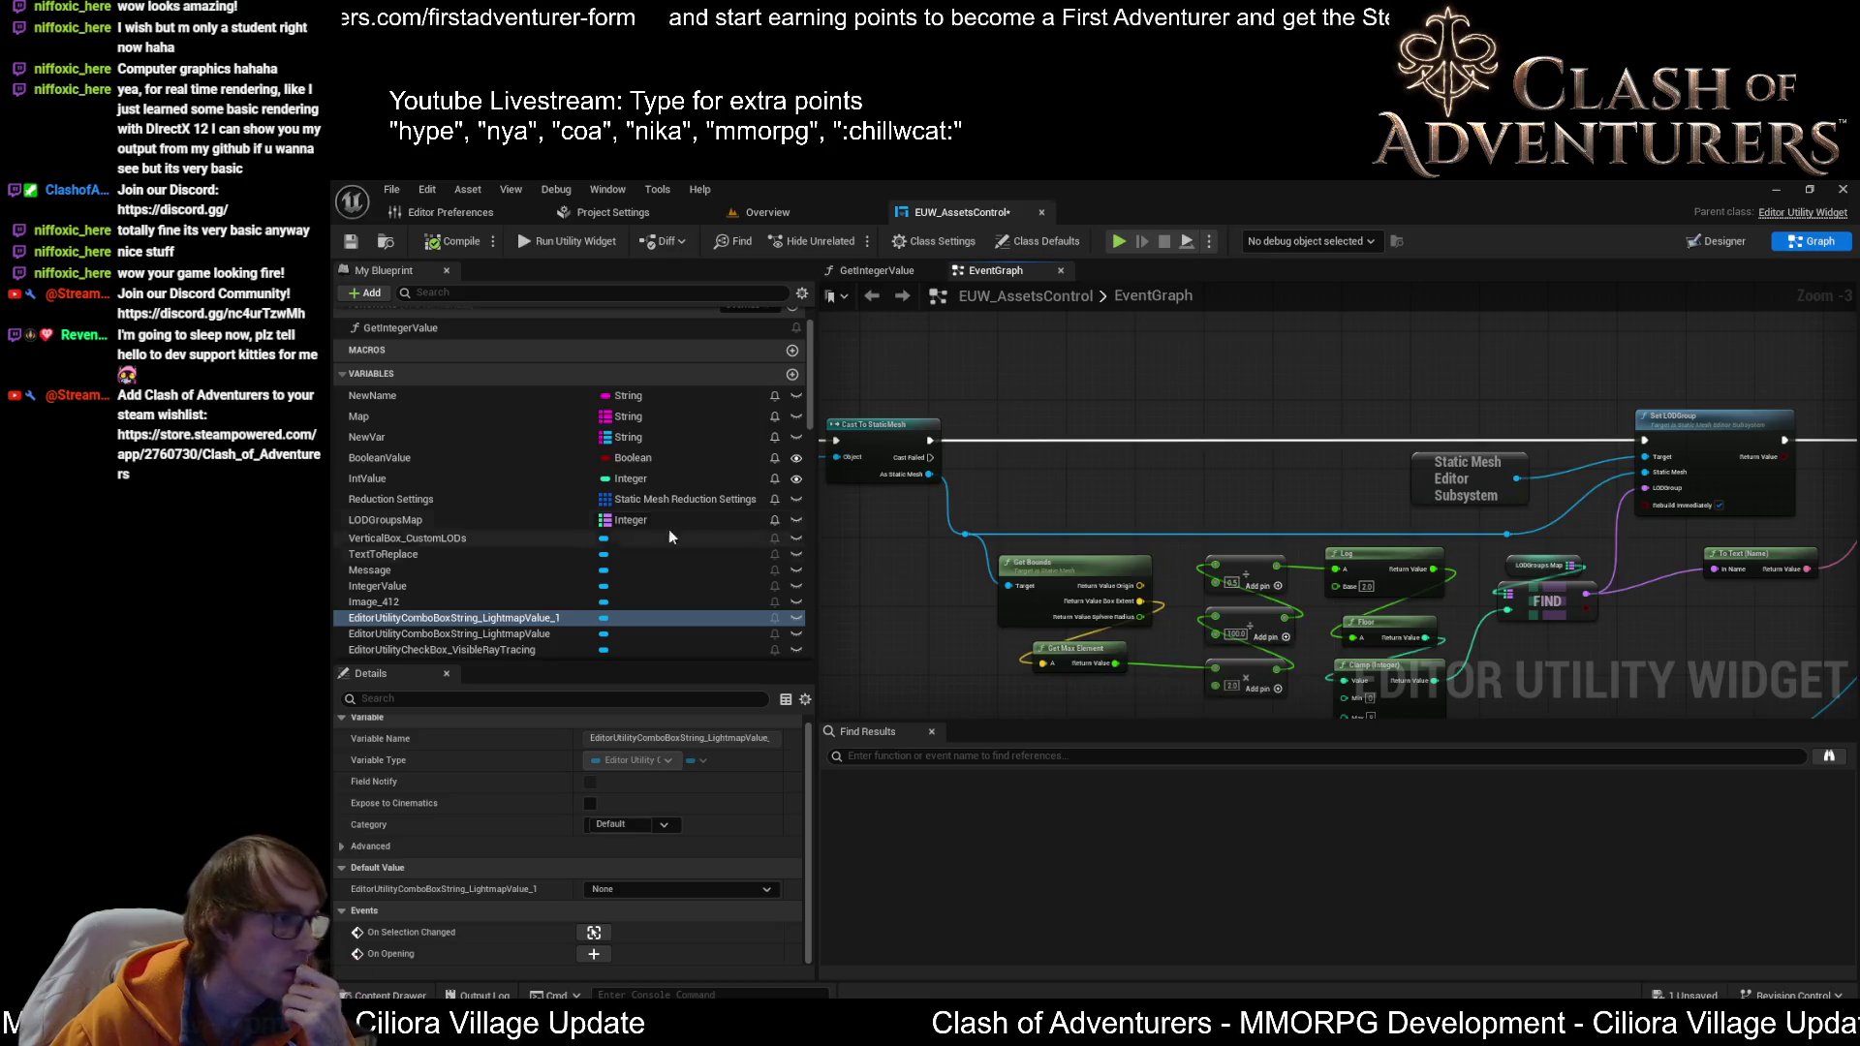
pyautogui.click(1717, 241)
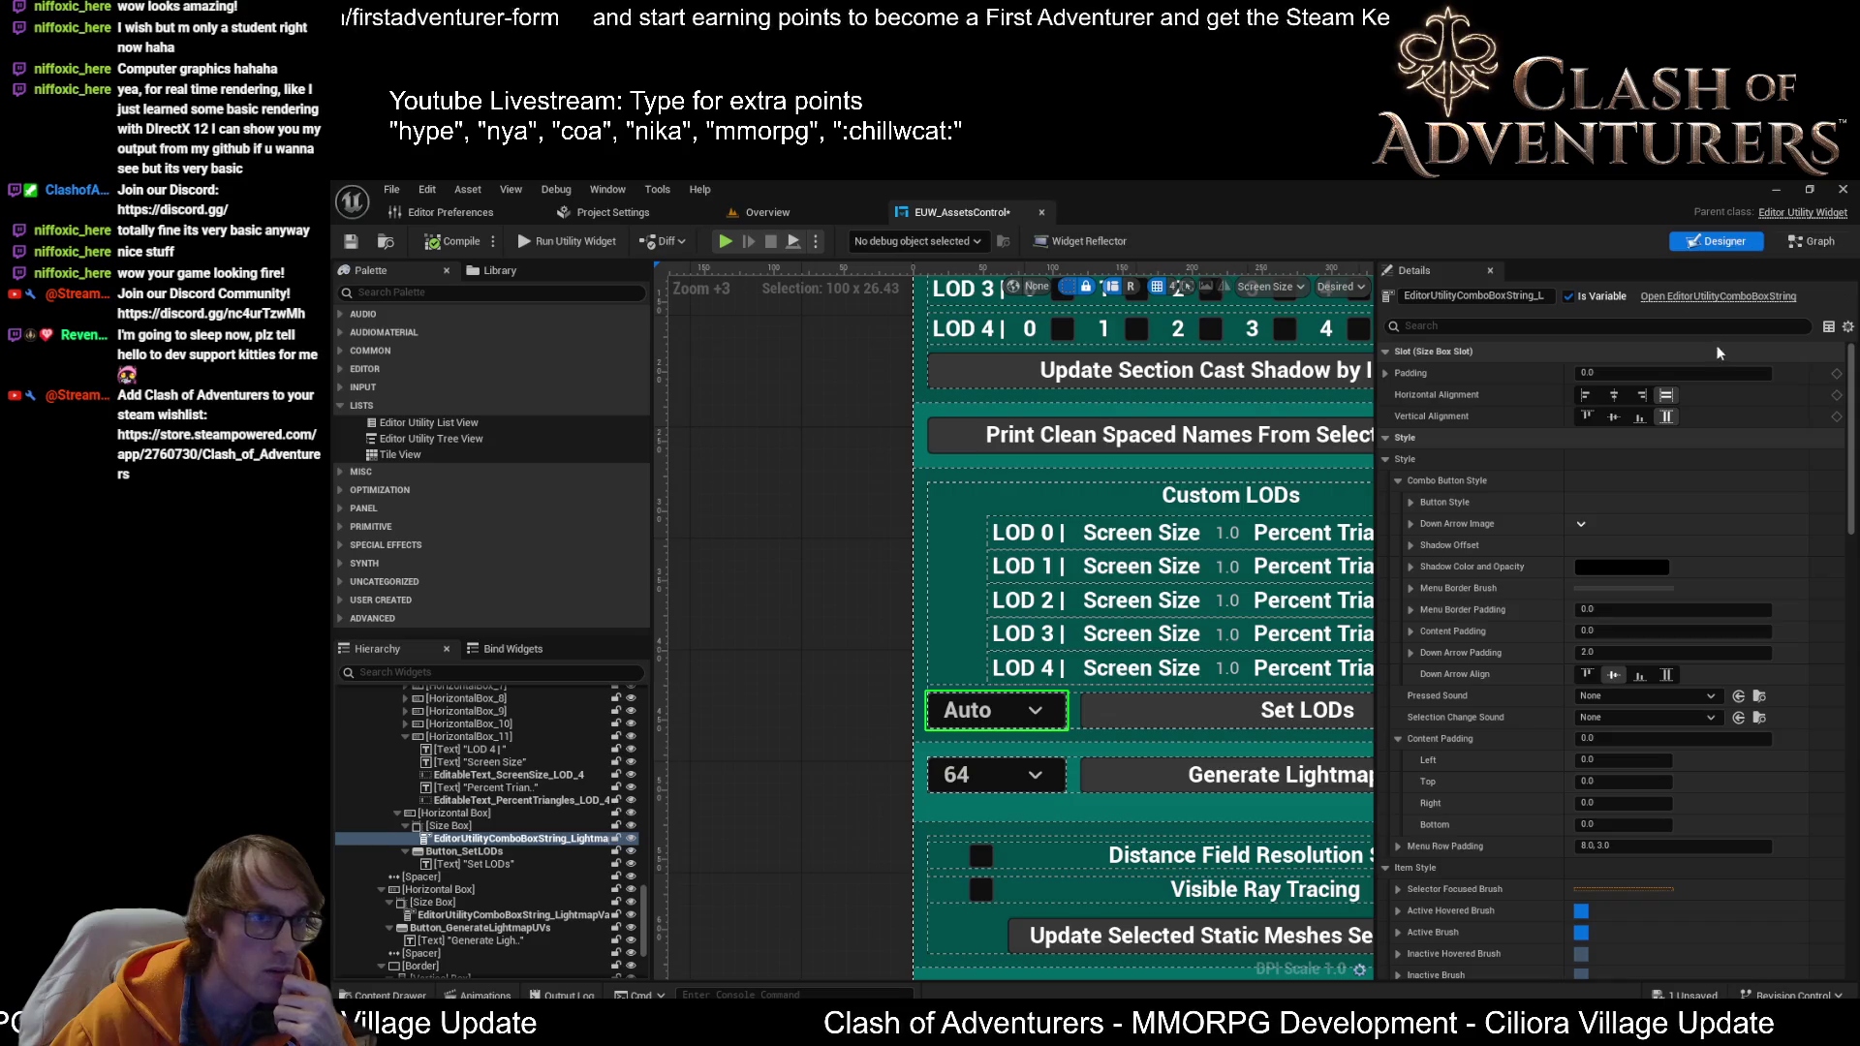
# Rename the combo box widget, replacing its LightmapValue suffix with LODGroup.
pyautogui.click(1470, 299)
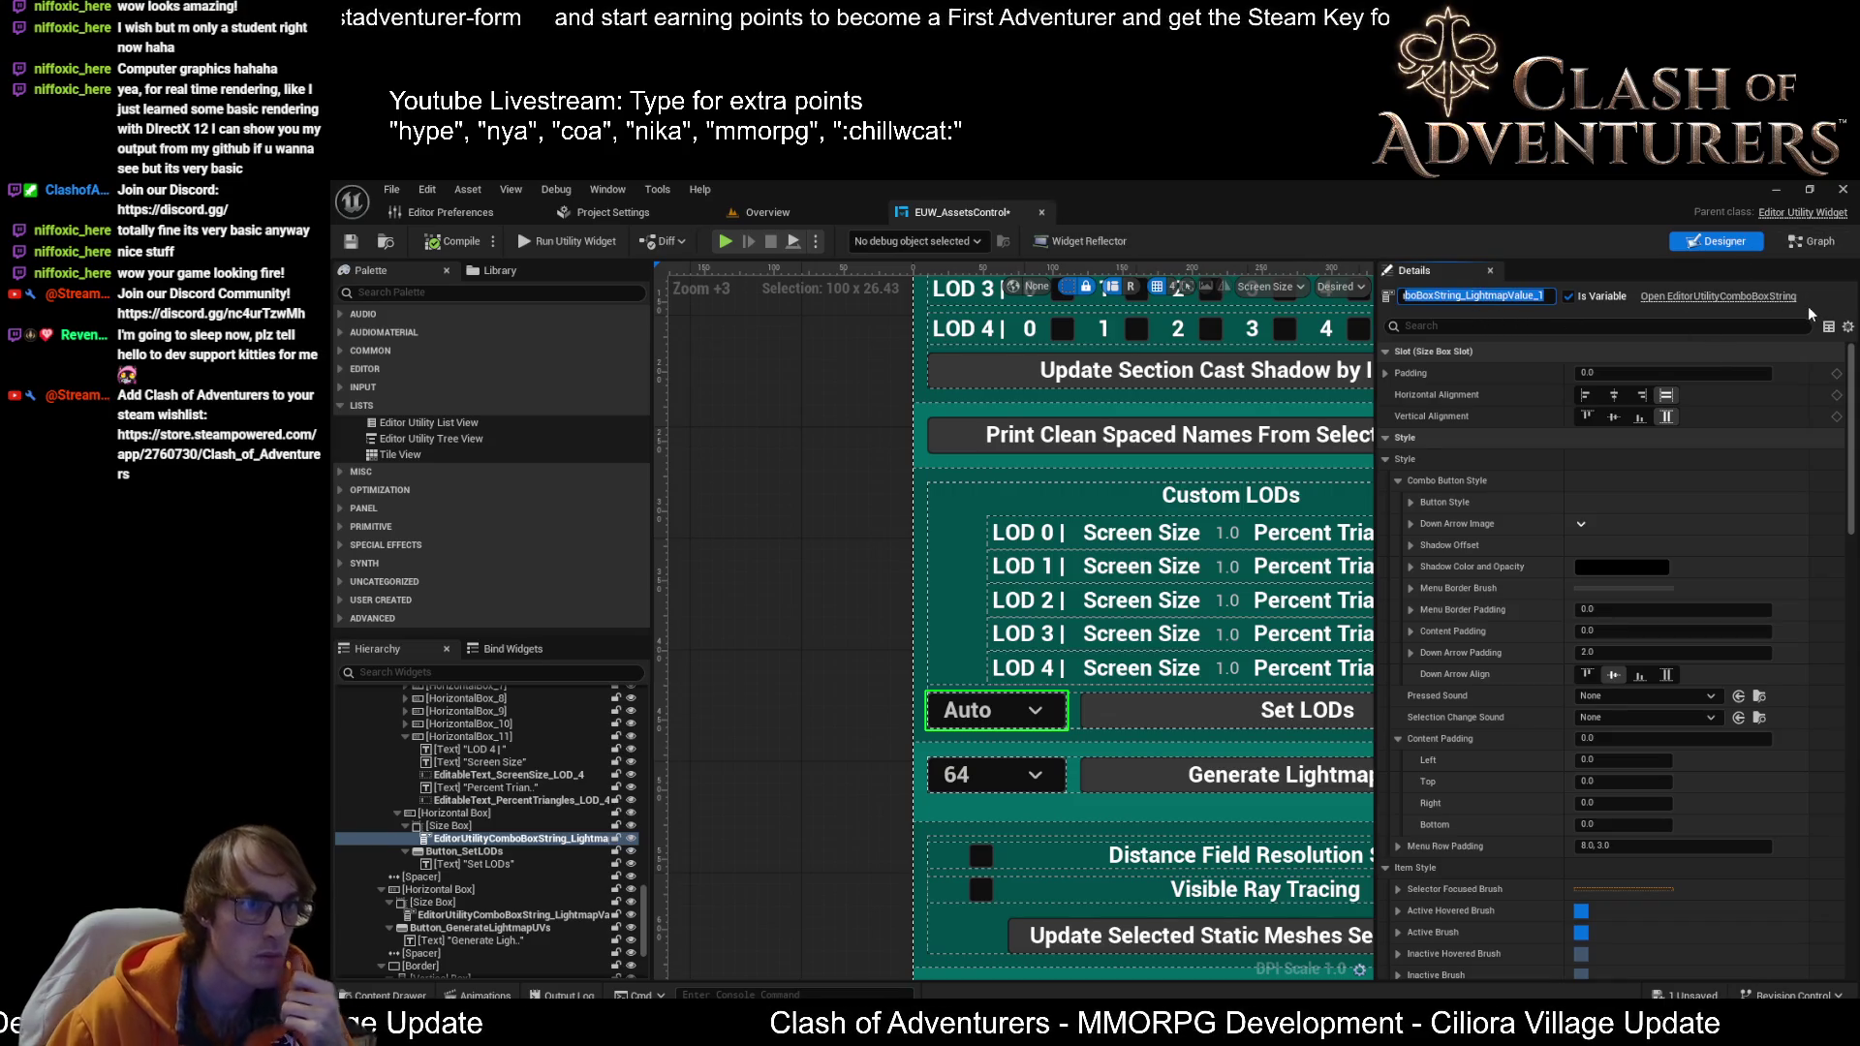
pyautogui.press('End')
pyautogui.press('BackSpace')
pyautogui.press('BackSpace')
pyautogui.press('BackSpace')
pyautogui.press('BackSpace')
pyautogui.press('BackSpace')
pyautogui.press('BackSpace')
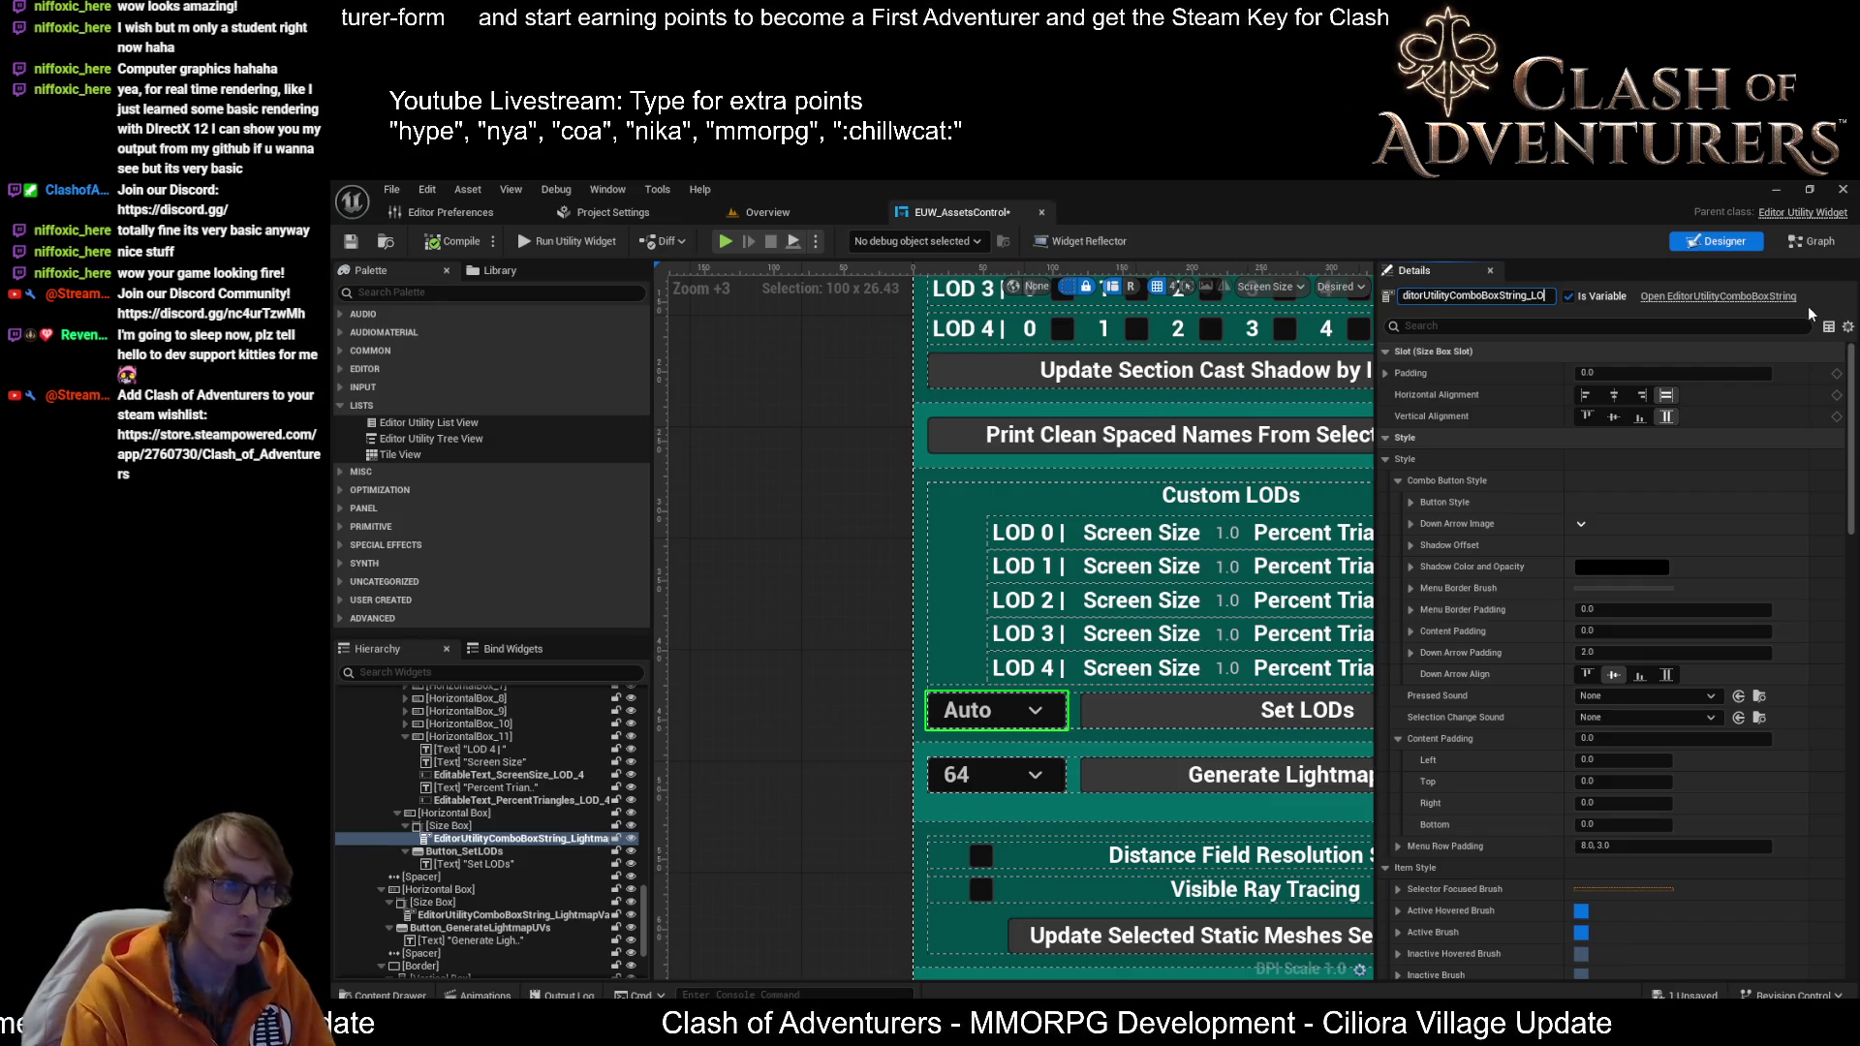
pyautogui.write('LOD')
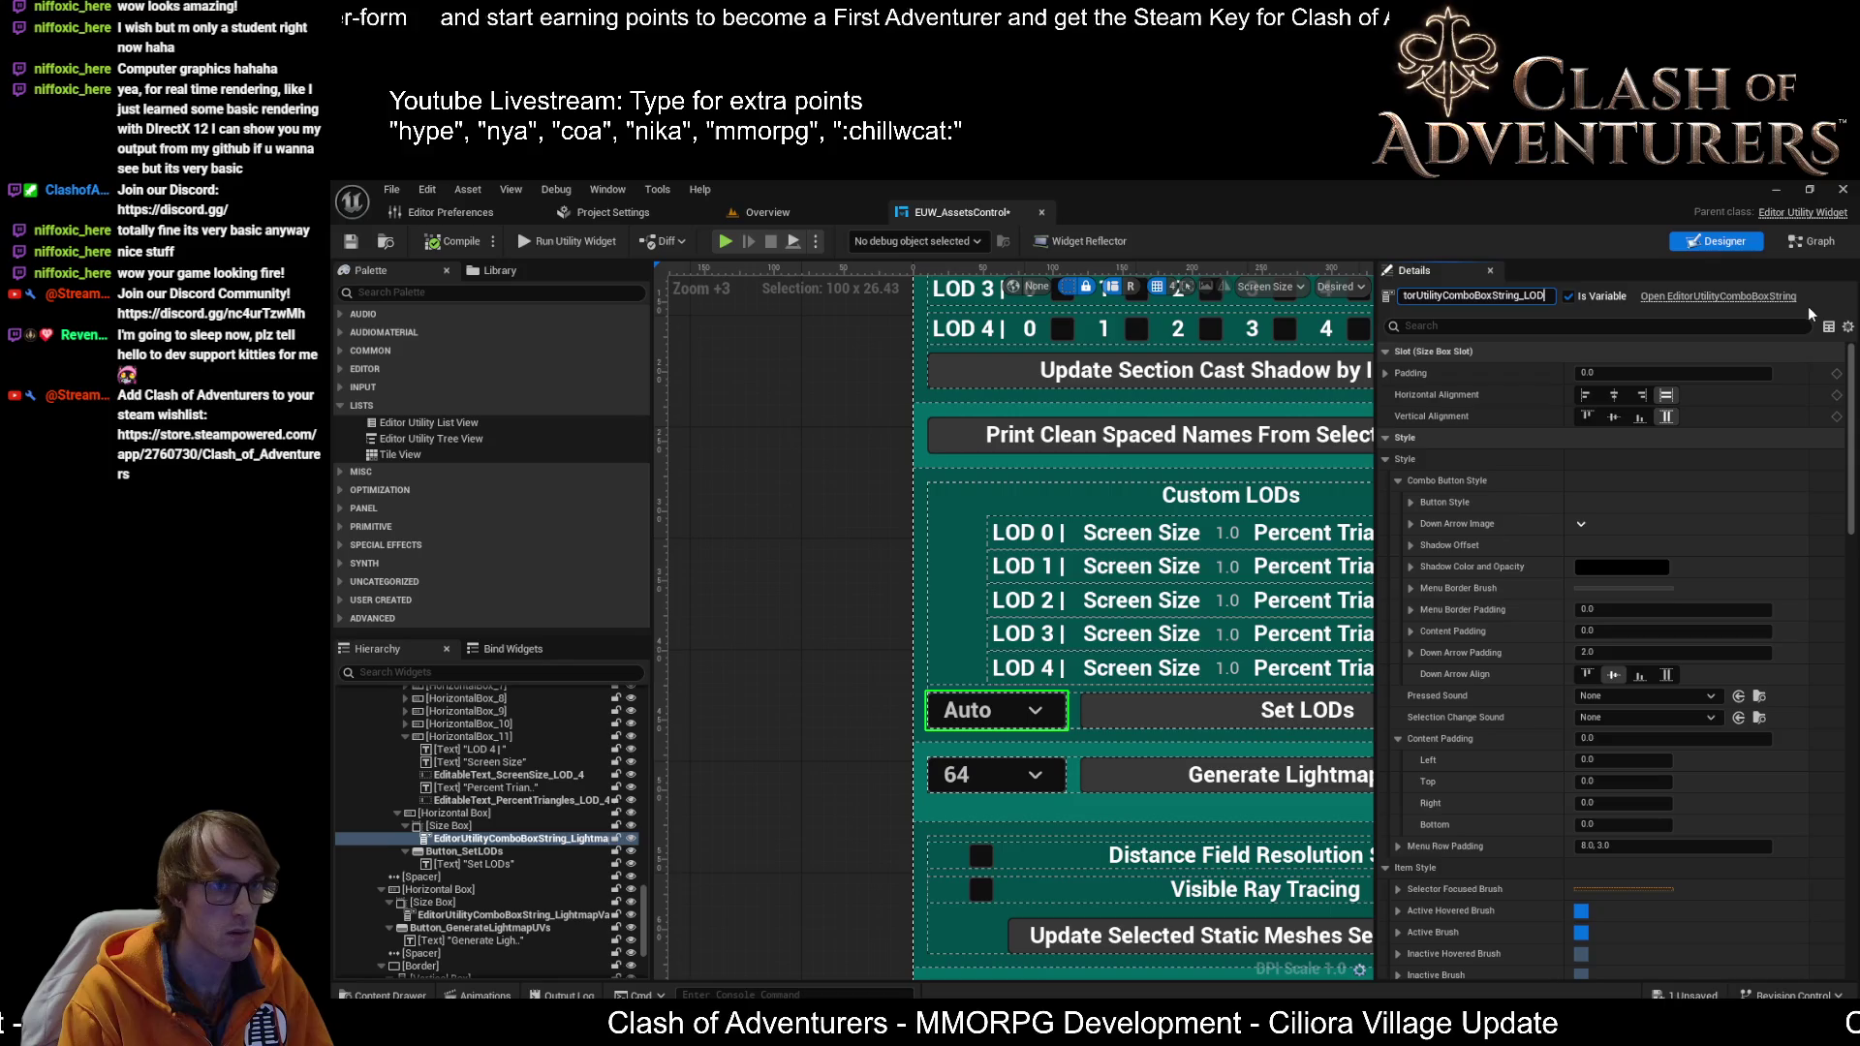
pyautogui.write('Group')
pyautogui.press('Return')
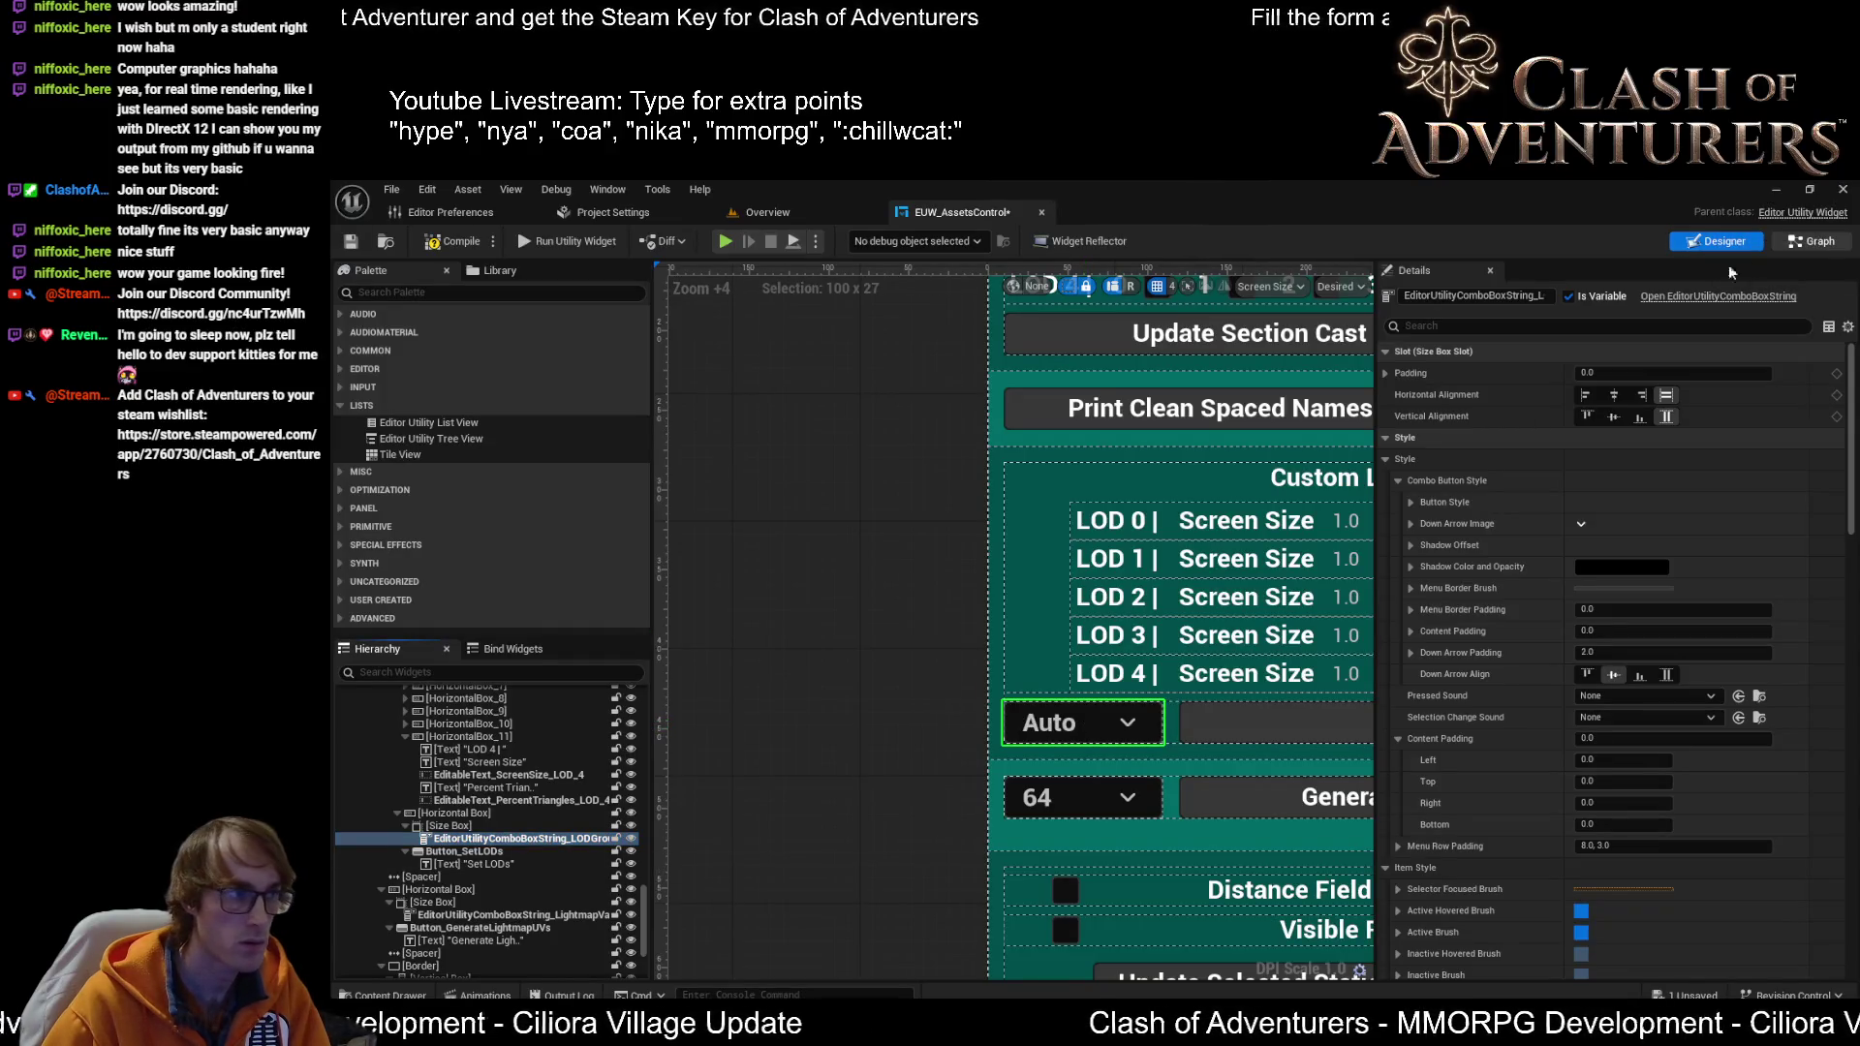
# Add a getter for the LODGroupSettings combo box and a Get Selected Option node from it.
pyautogui.click(1816, 241)
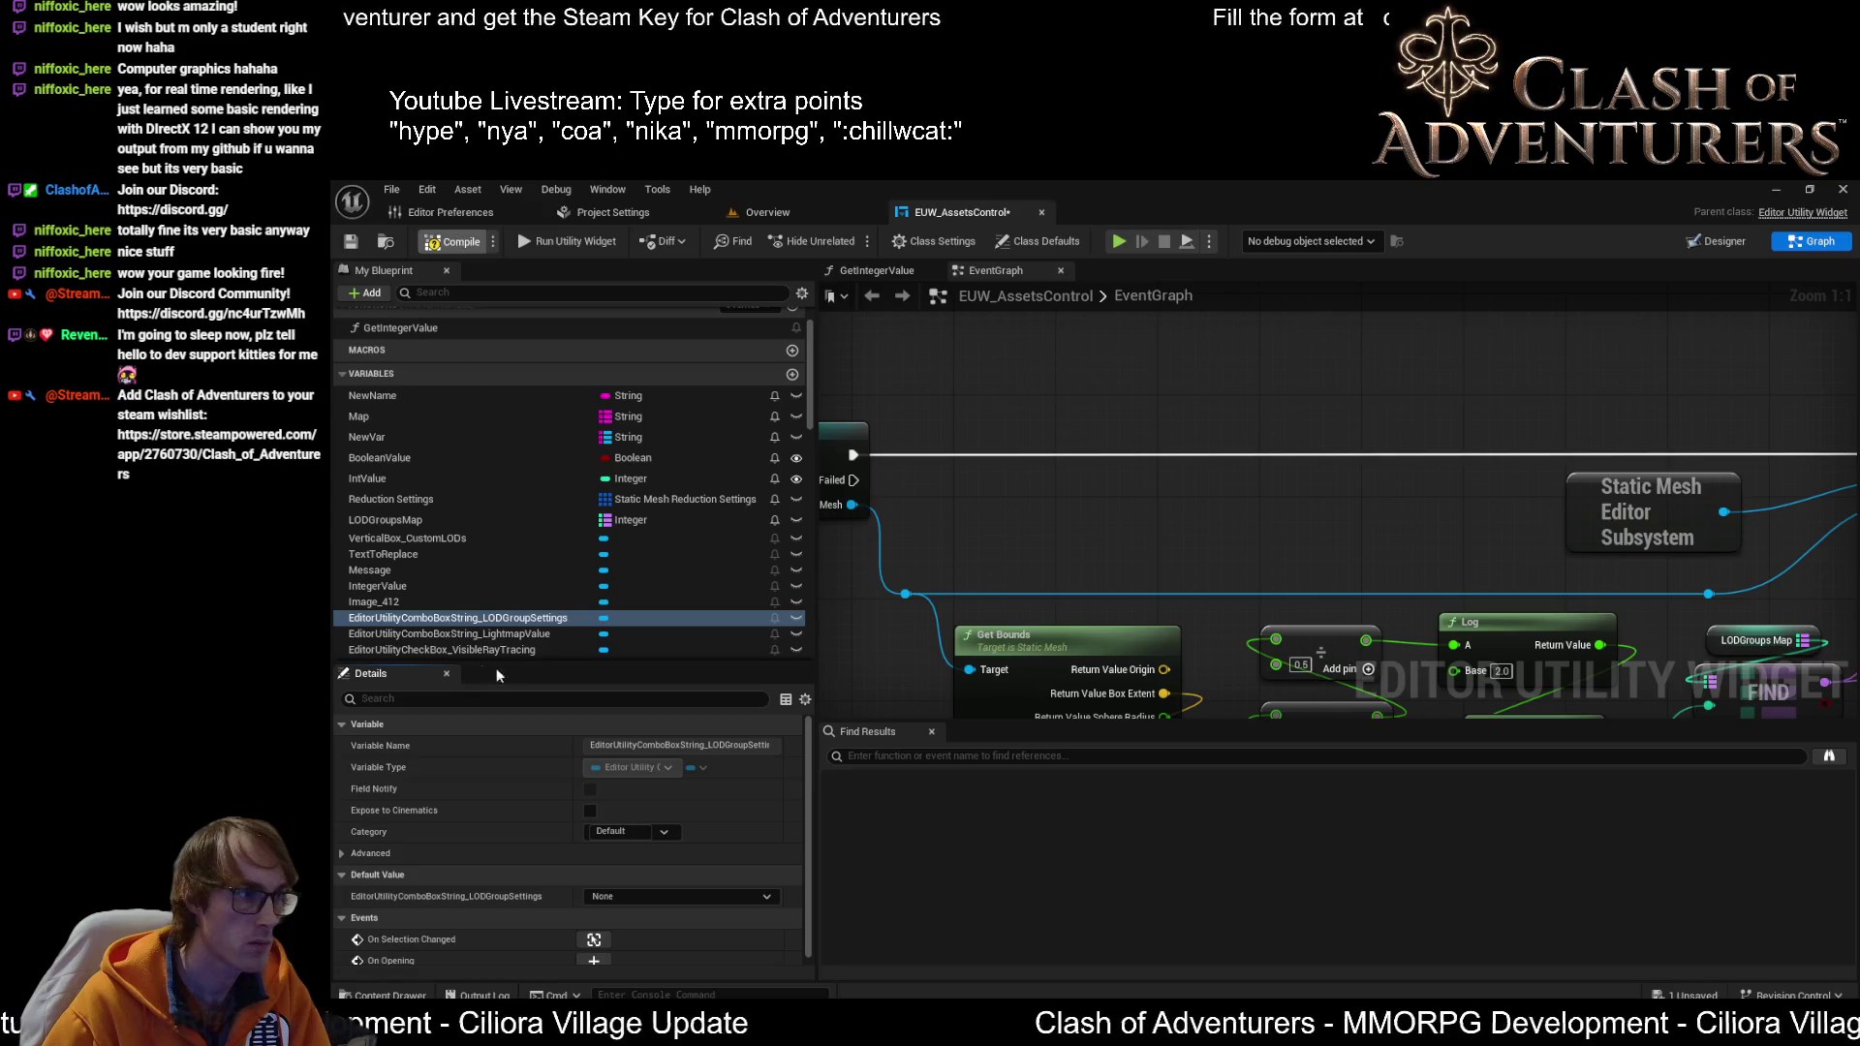
pyautogui.moveTo(465, 618)
pyautogui.mouseDown()
pyautogui.moveTo(1085, 377)
pyautogui.moveTo(1082, 402)
pyautogui.mouseUp()
pyautogui.click(1081, 405)
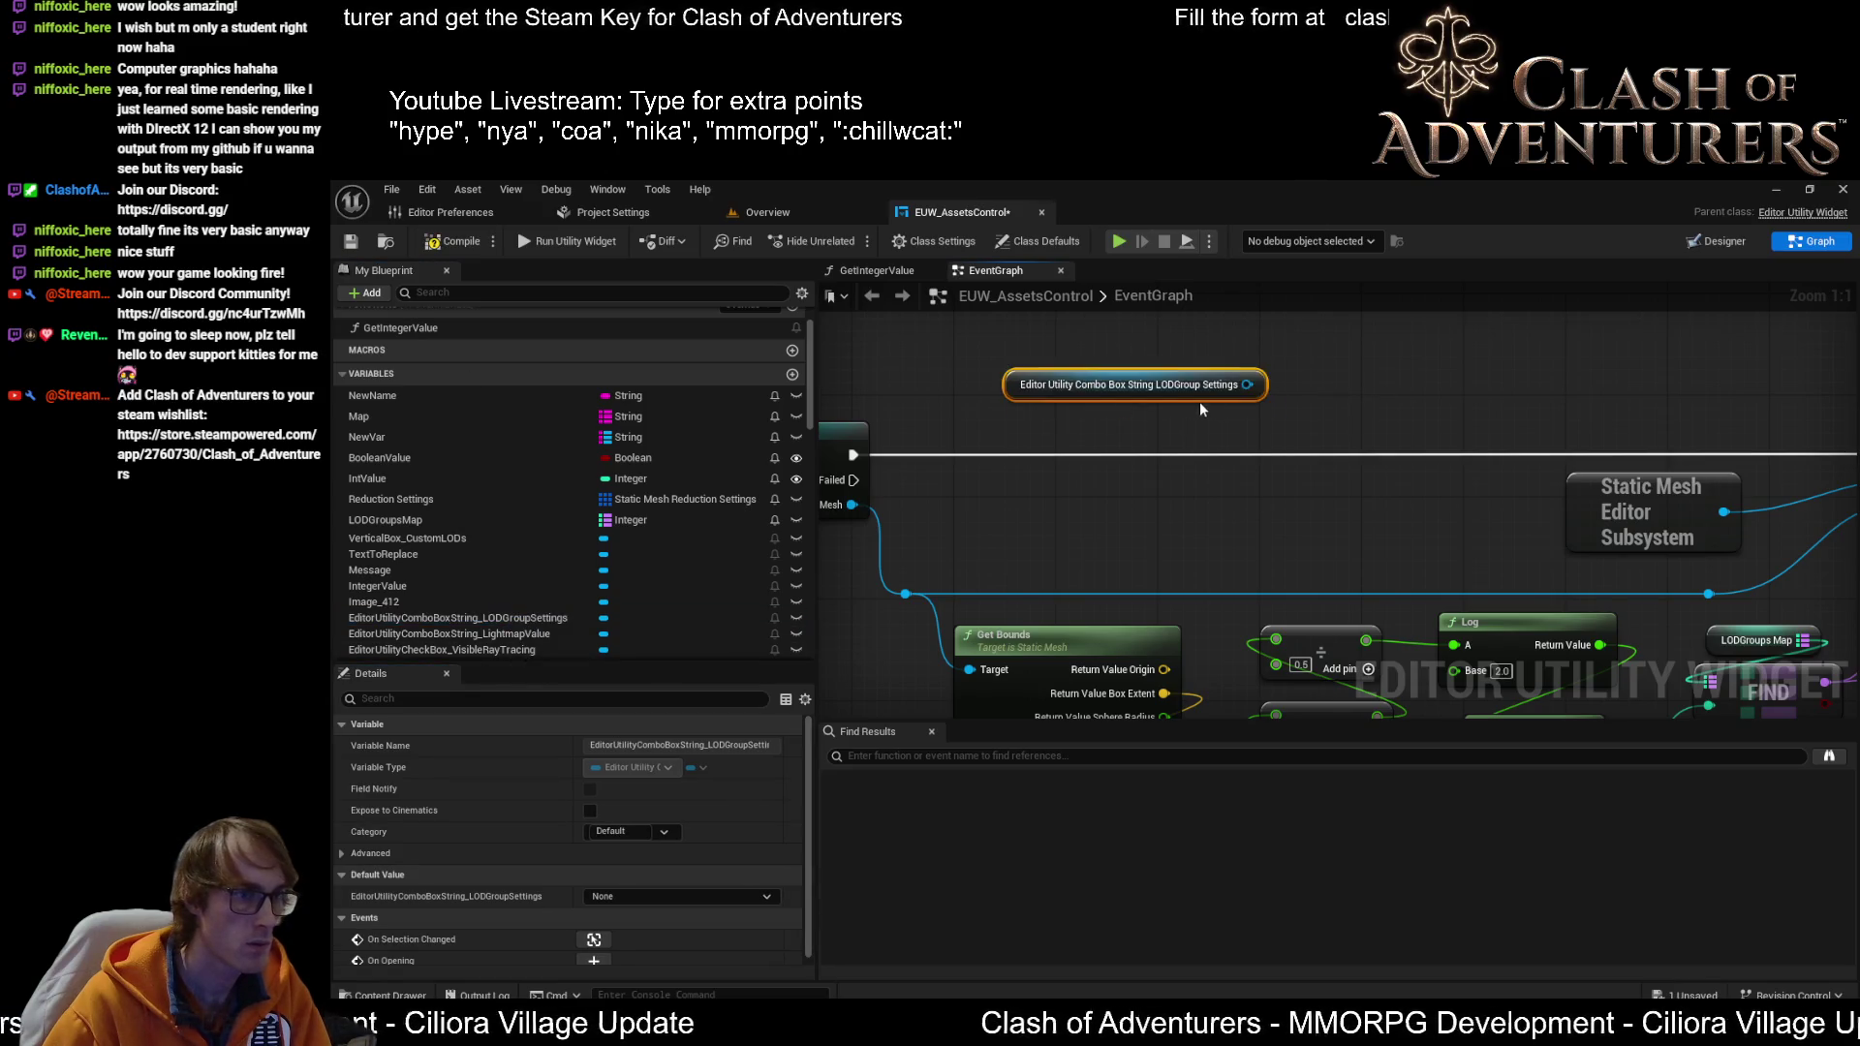
pyautogui.moveTo(1250, 385); pyautogui.dragTo(1334, 359)
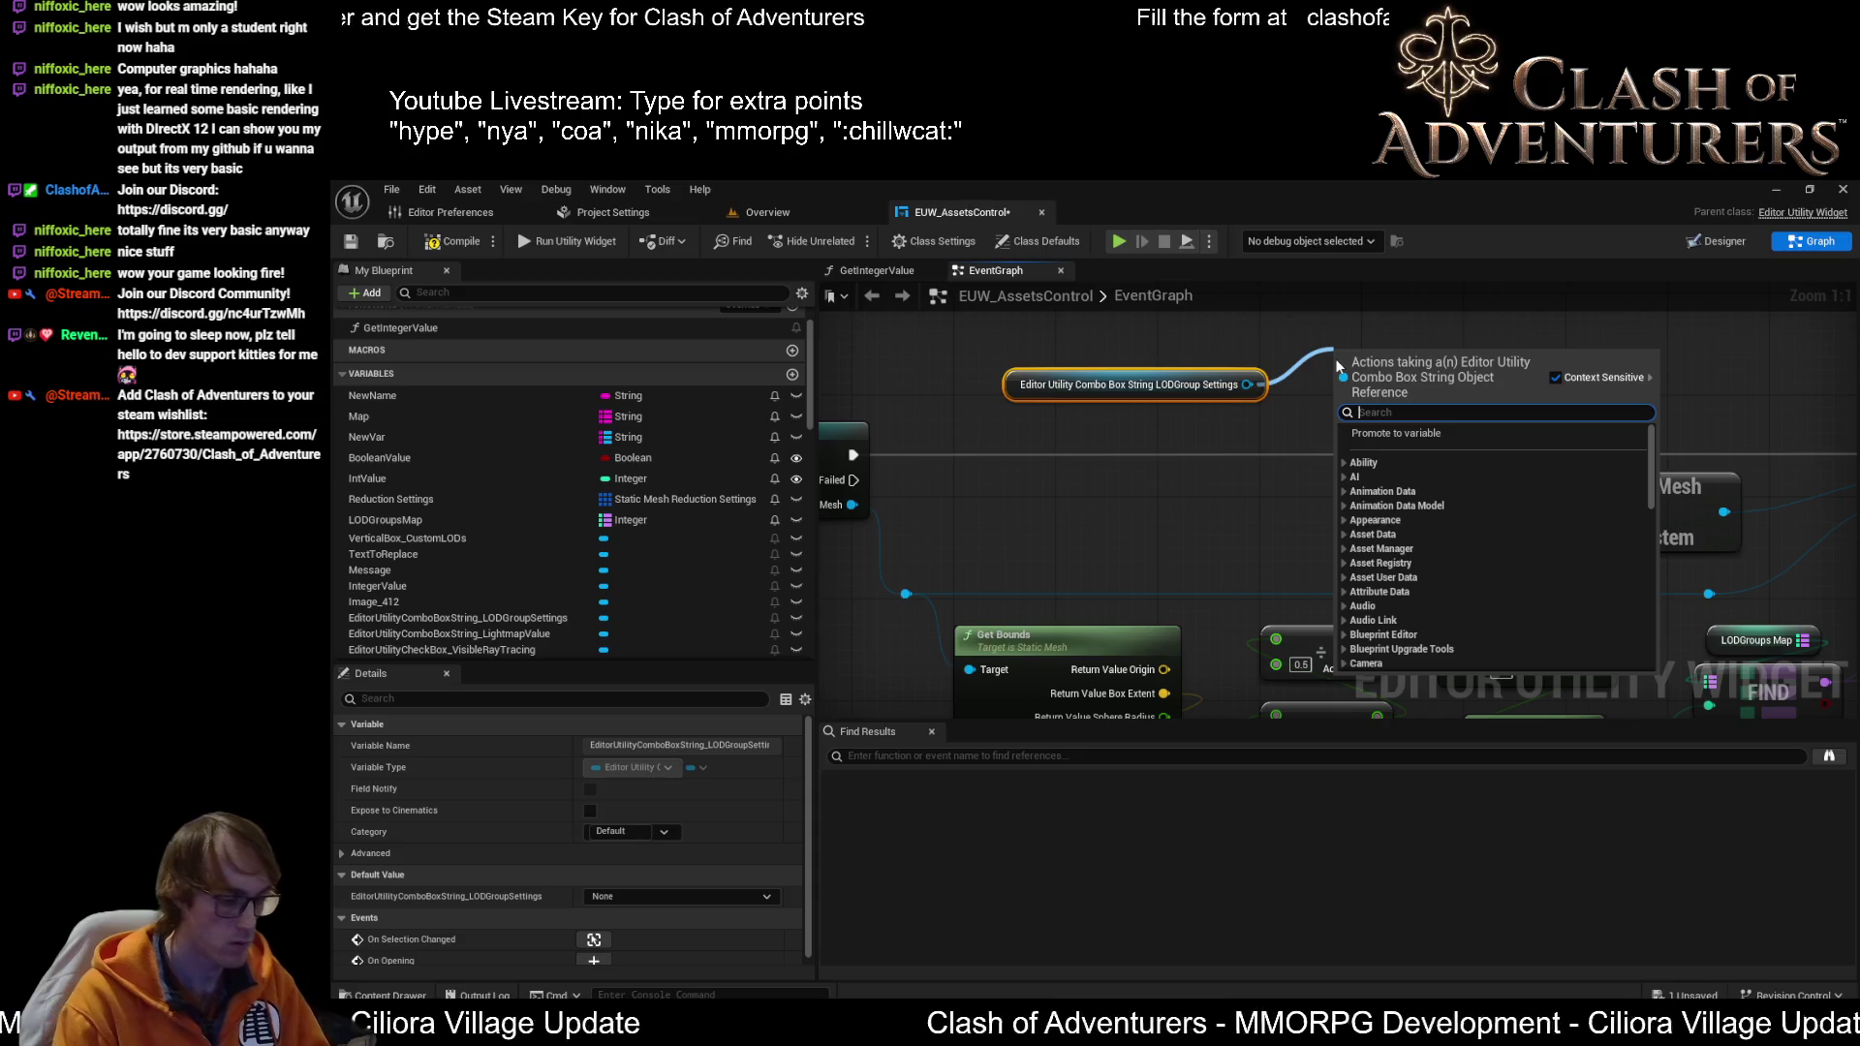
pyautogui.write('get option')
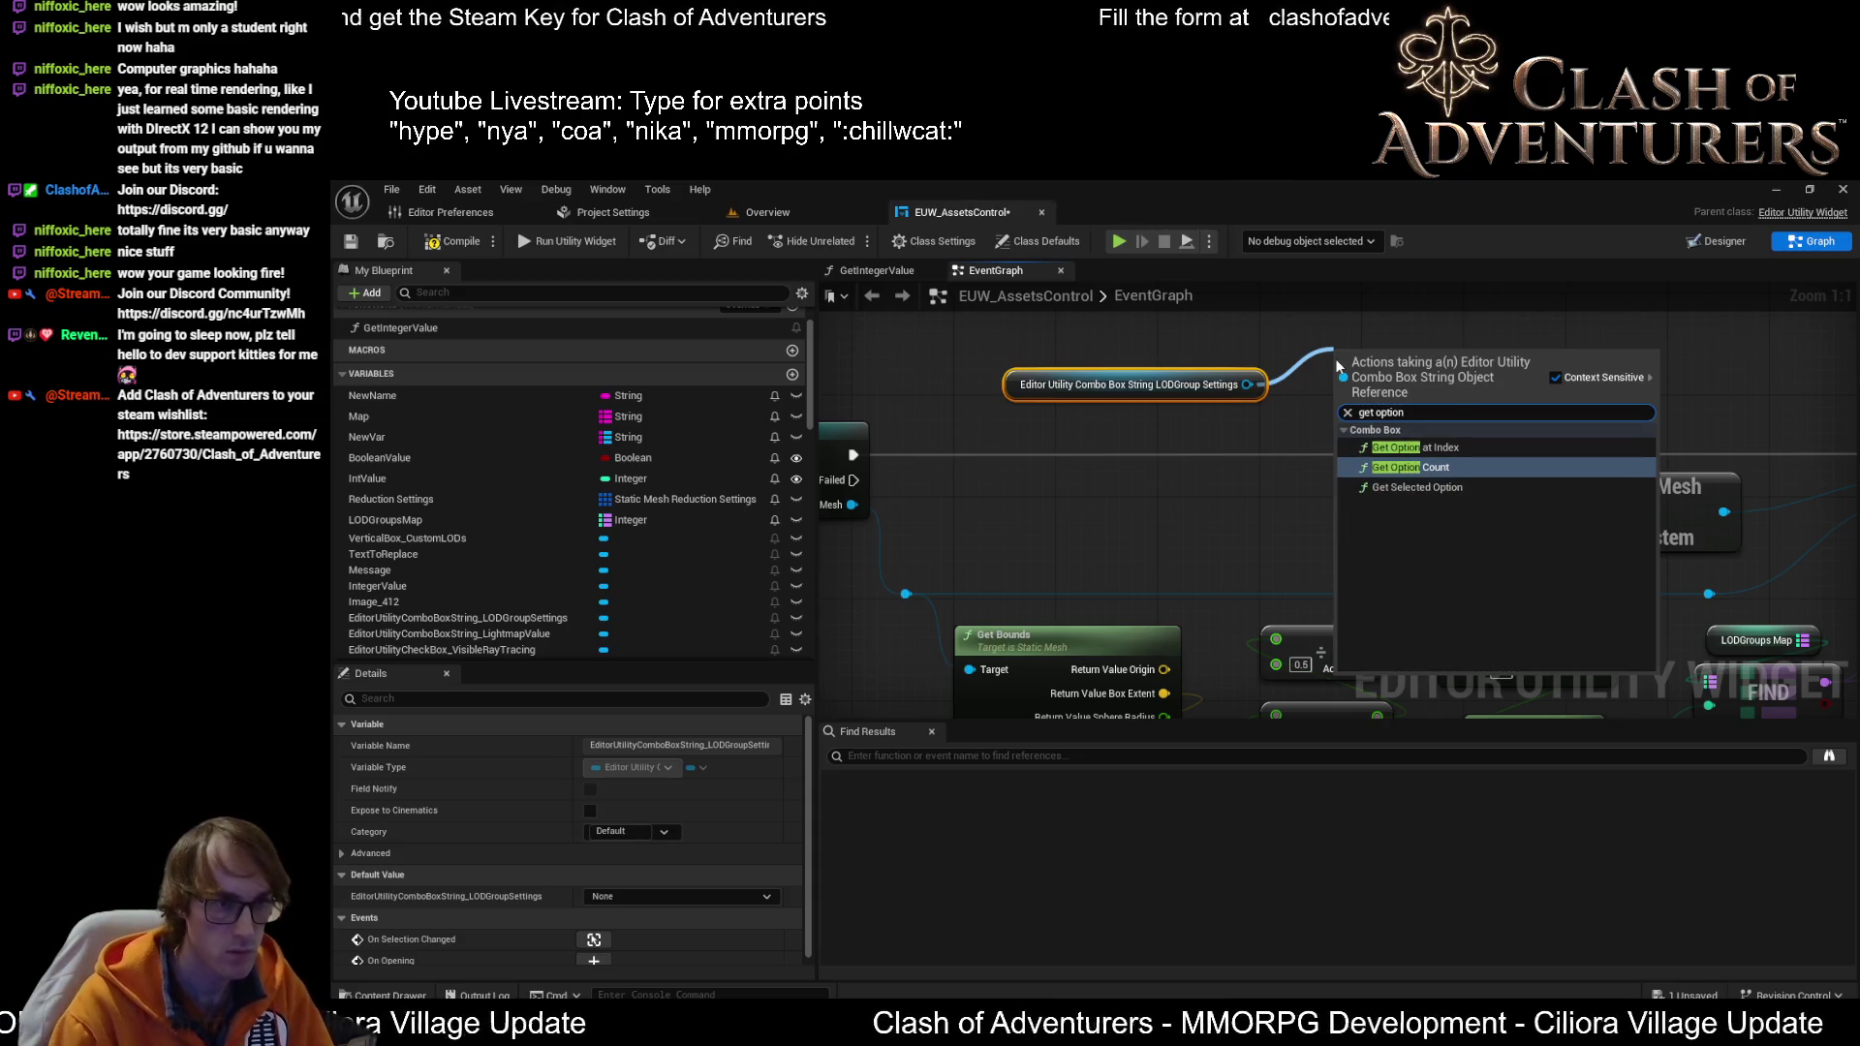
pyautogui.press('Down')
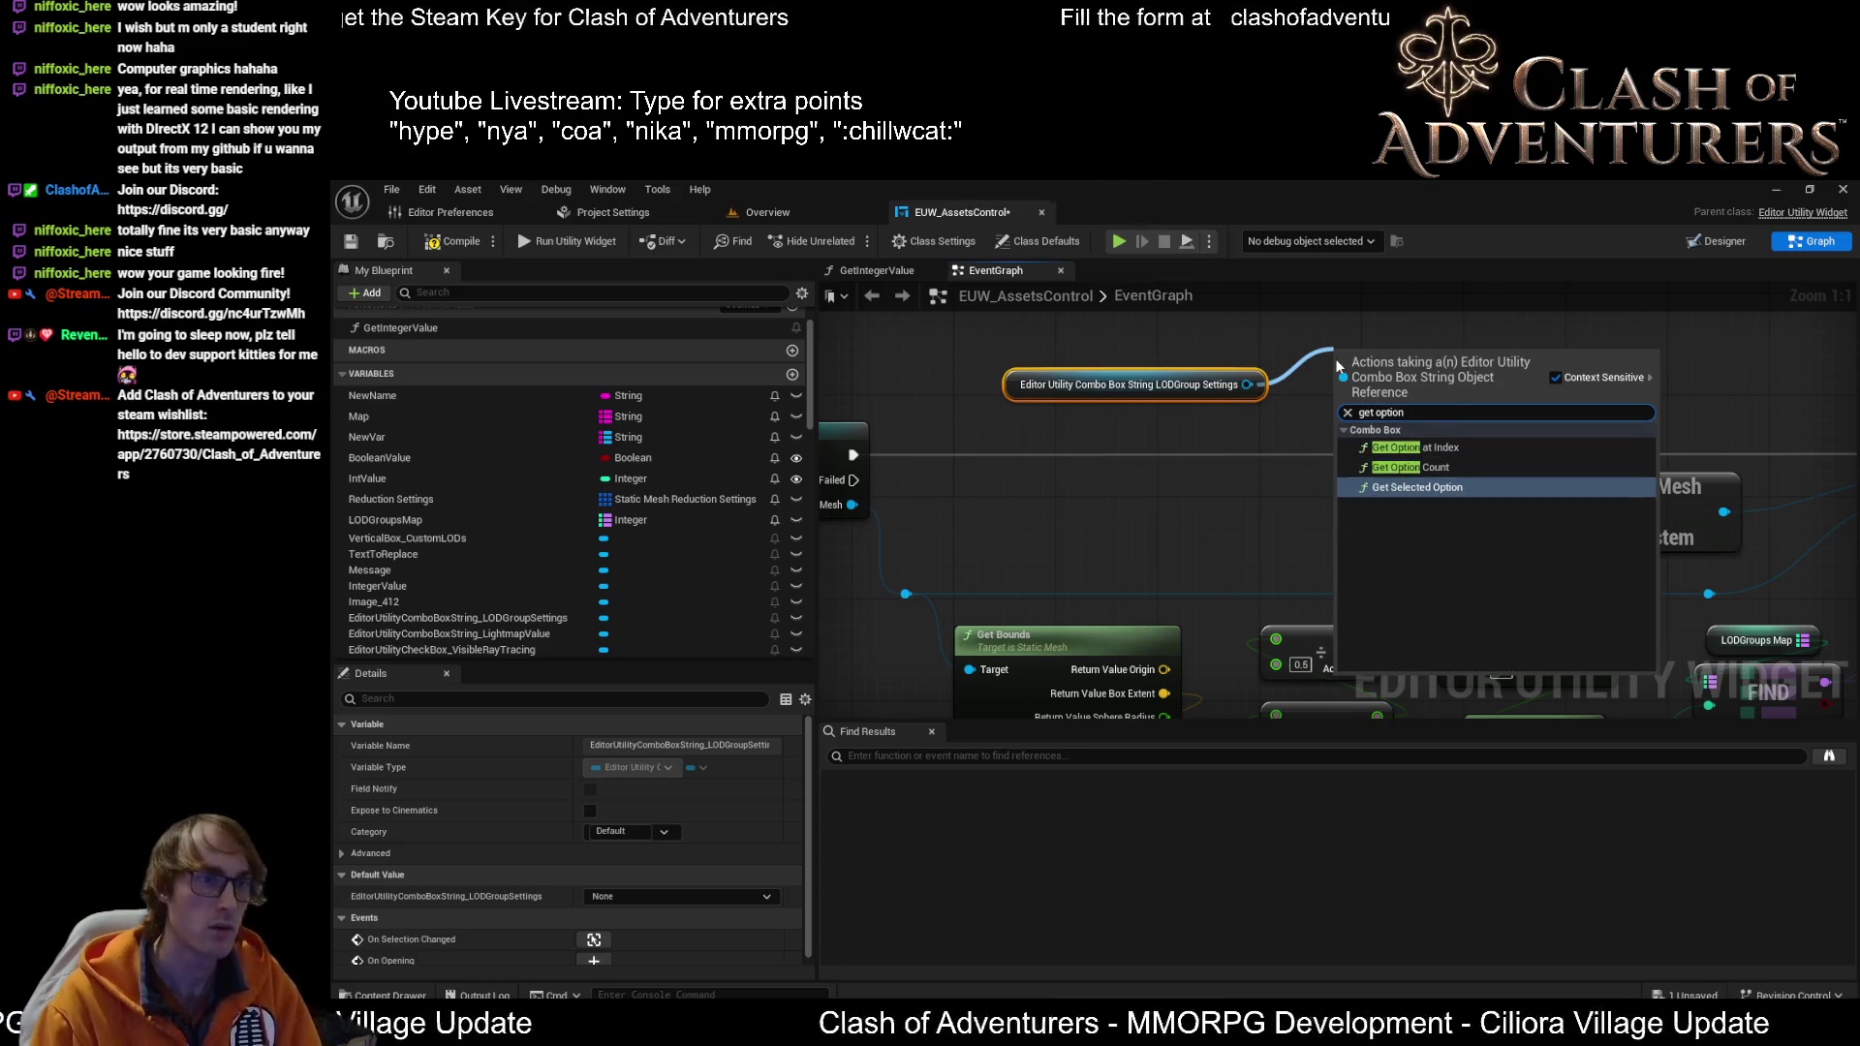
pyautogui.press('Return')
pyautogui.moveTo(1336, 373)
pyautogui.mouseDown()
pyautogui.moveTo(1369, 473)
pyautogui.moveTo(1038, 490)
pyautogui.moveTo(1278, 347)
pyautogui.moveTo(1299, 482)
pyautogui.moveTo(1146, 392)
pyautogui.mouseUp()
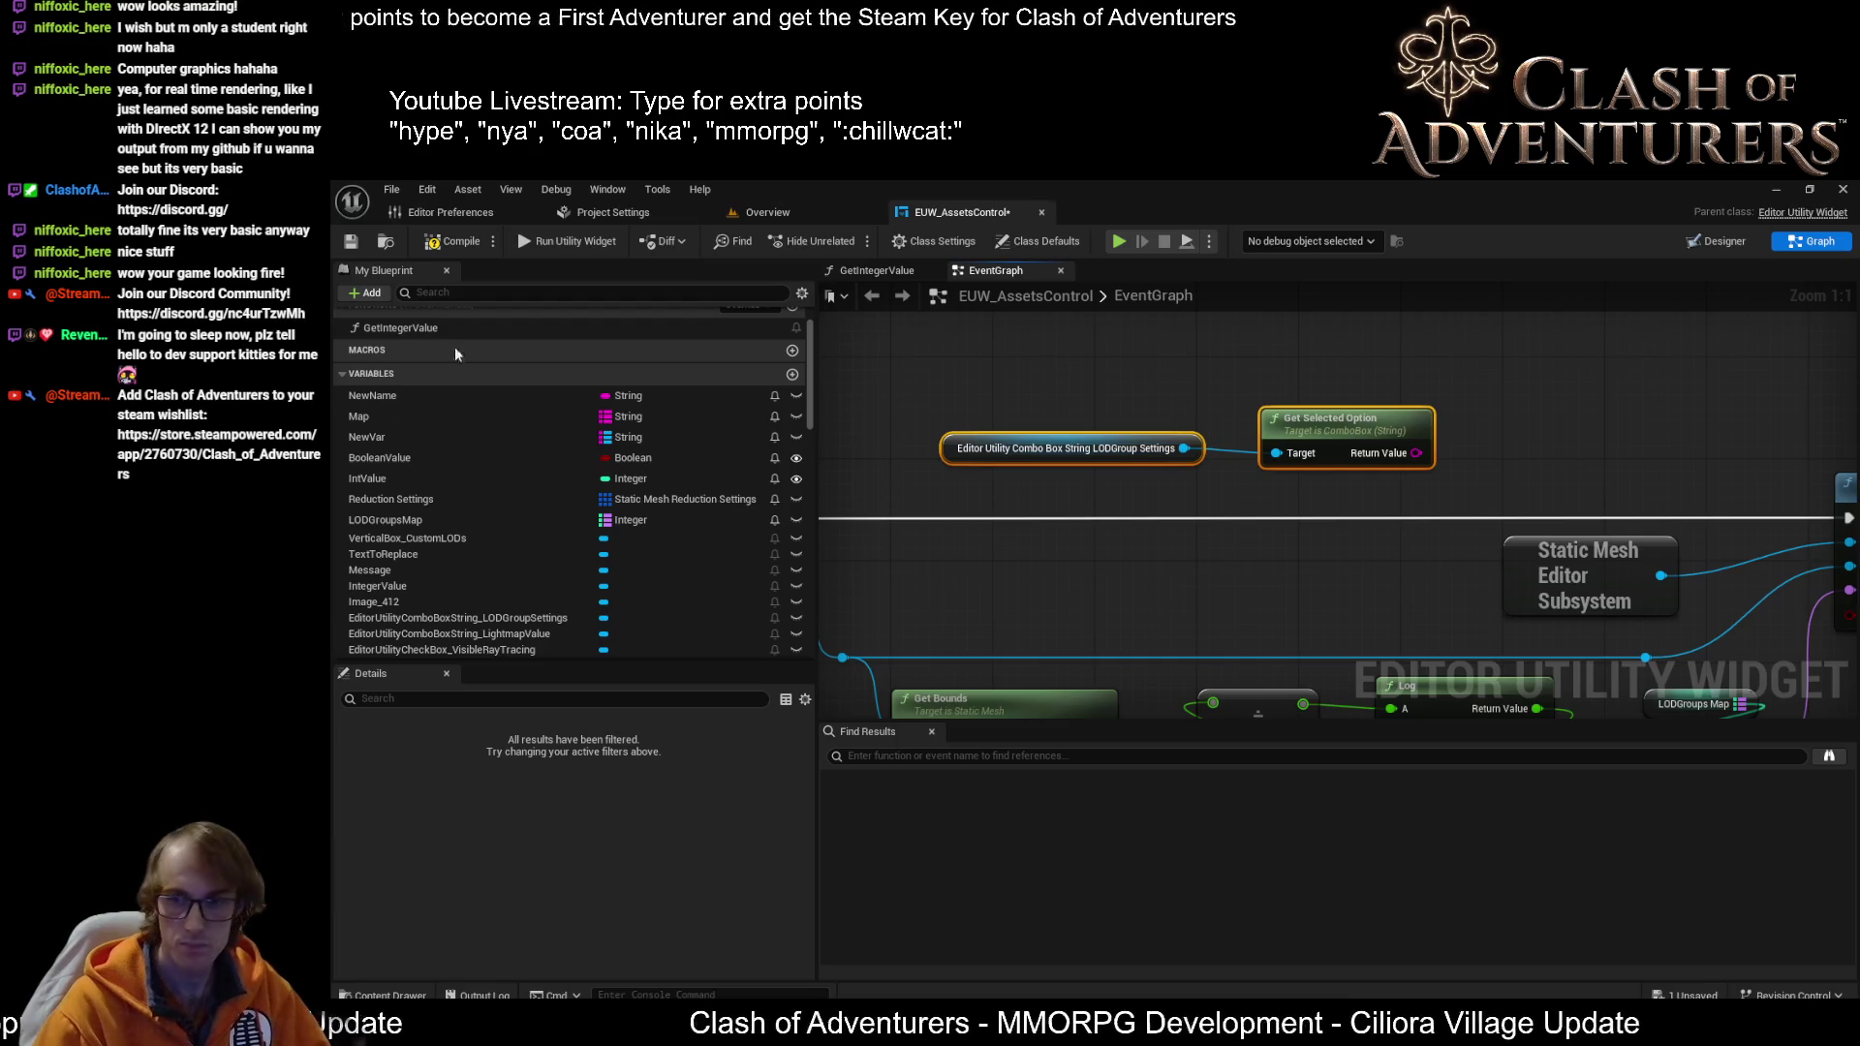
# Return to the Overview level tab.
pyautogui.click(813, 211)
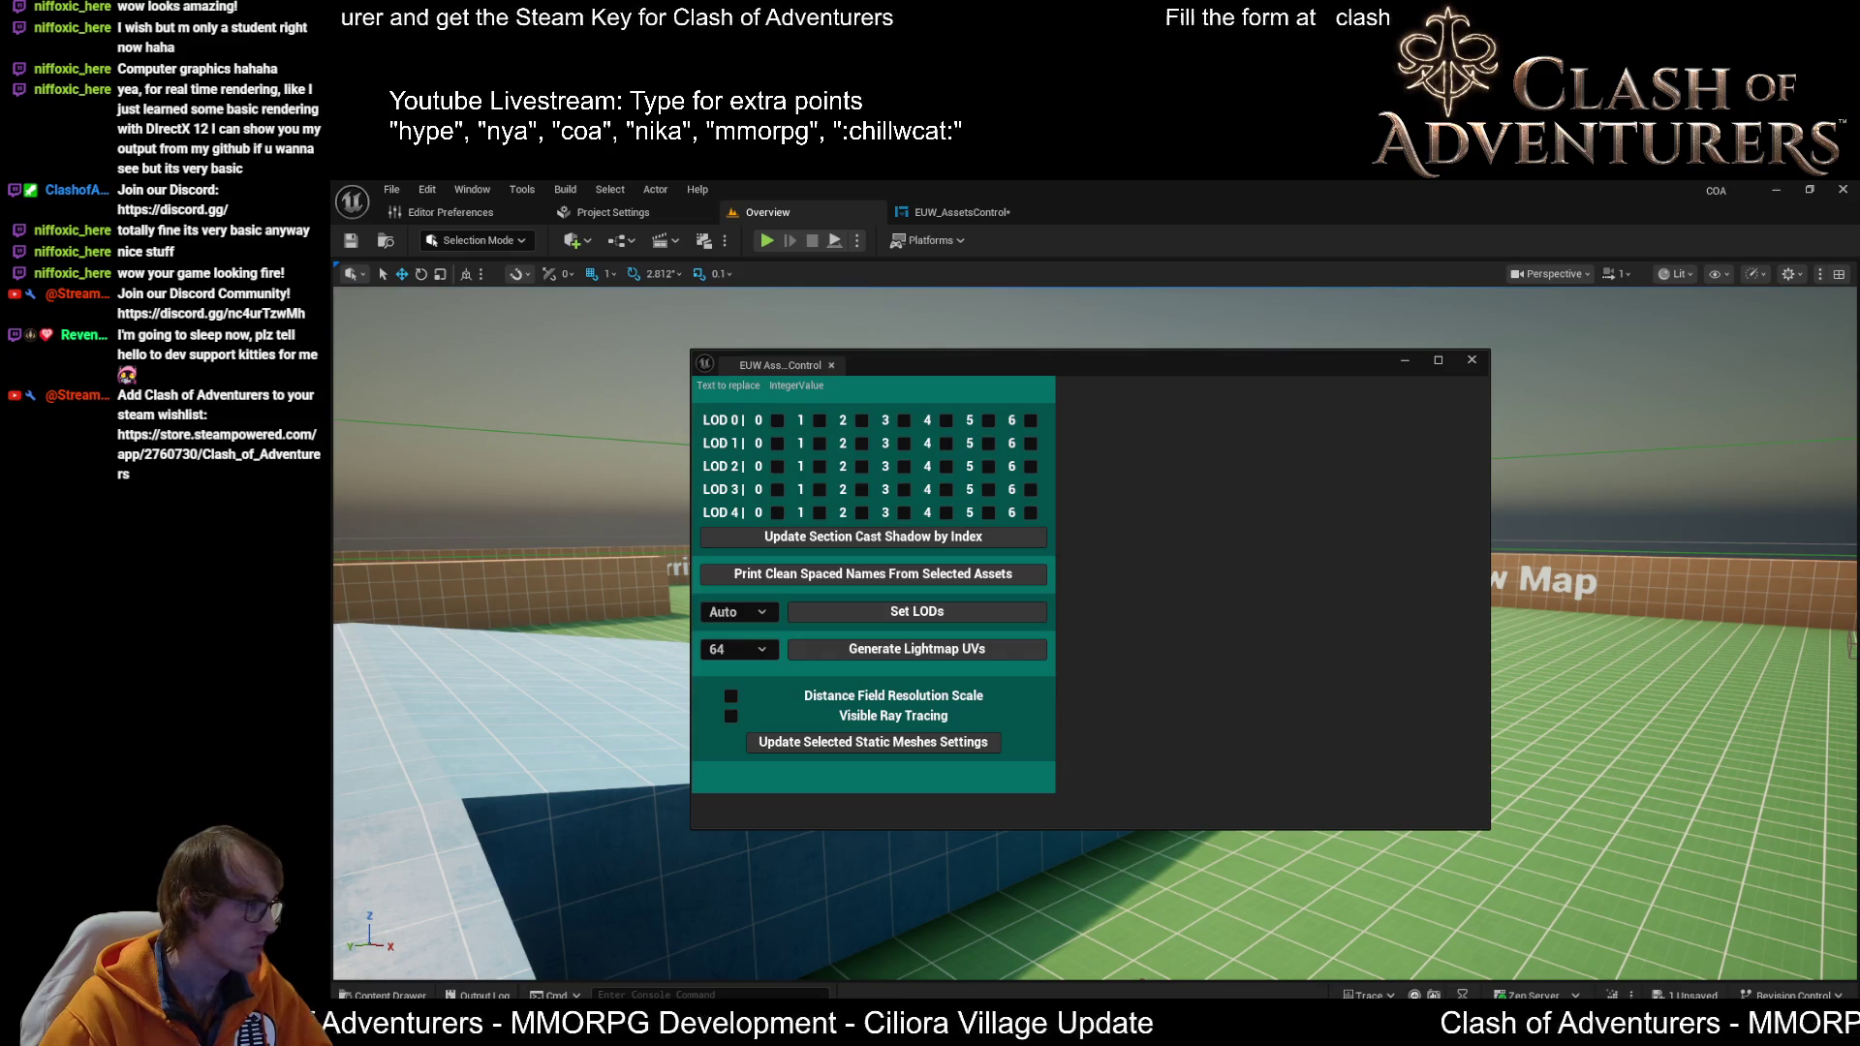
# Close the utility widget, open SM_Barrel_01 and zoom the viewport to check LOD switching.
pyautogui.click(1187, 444)
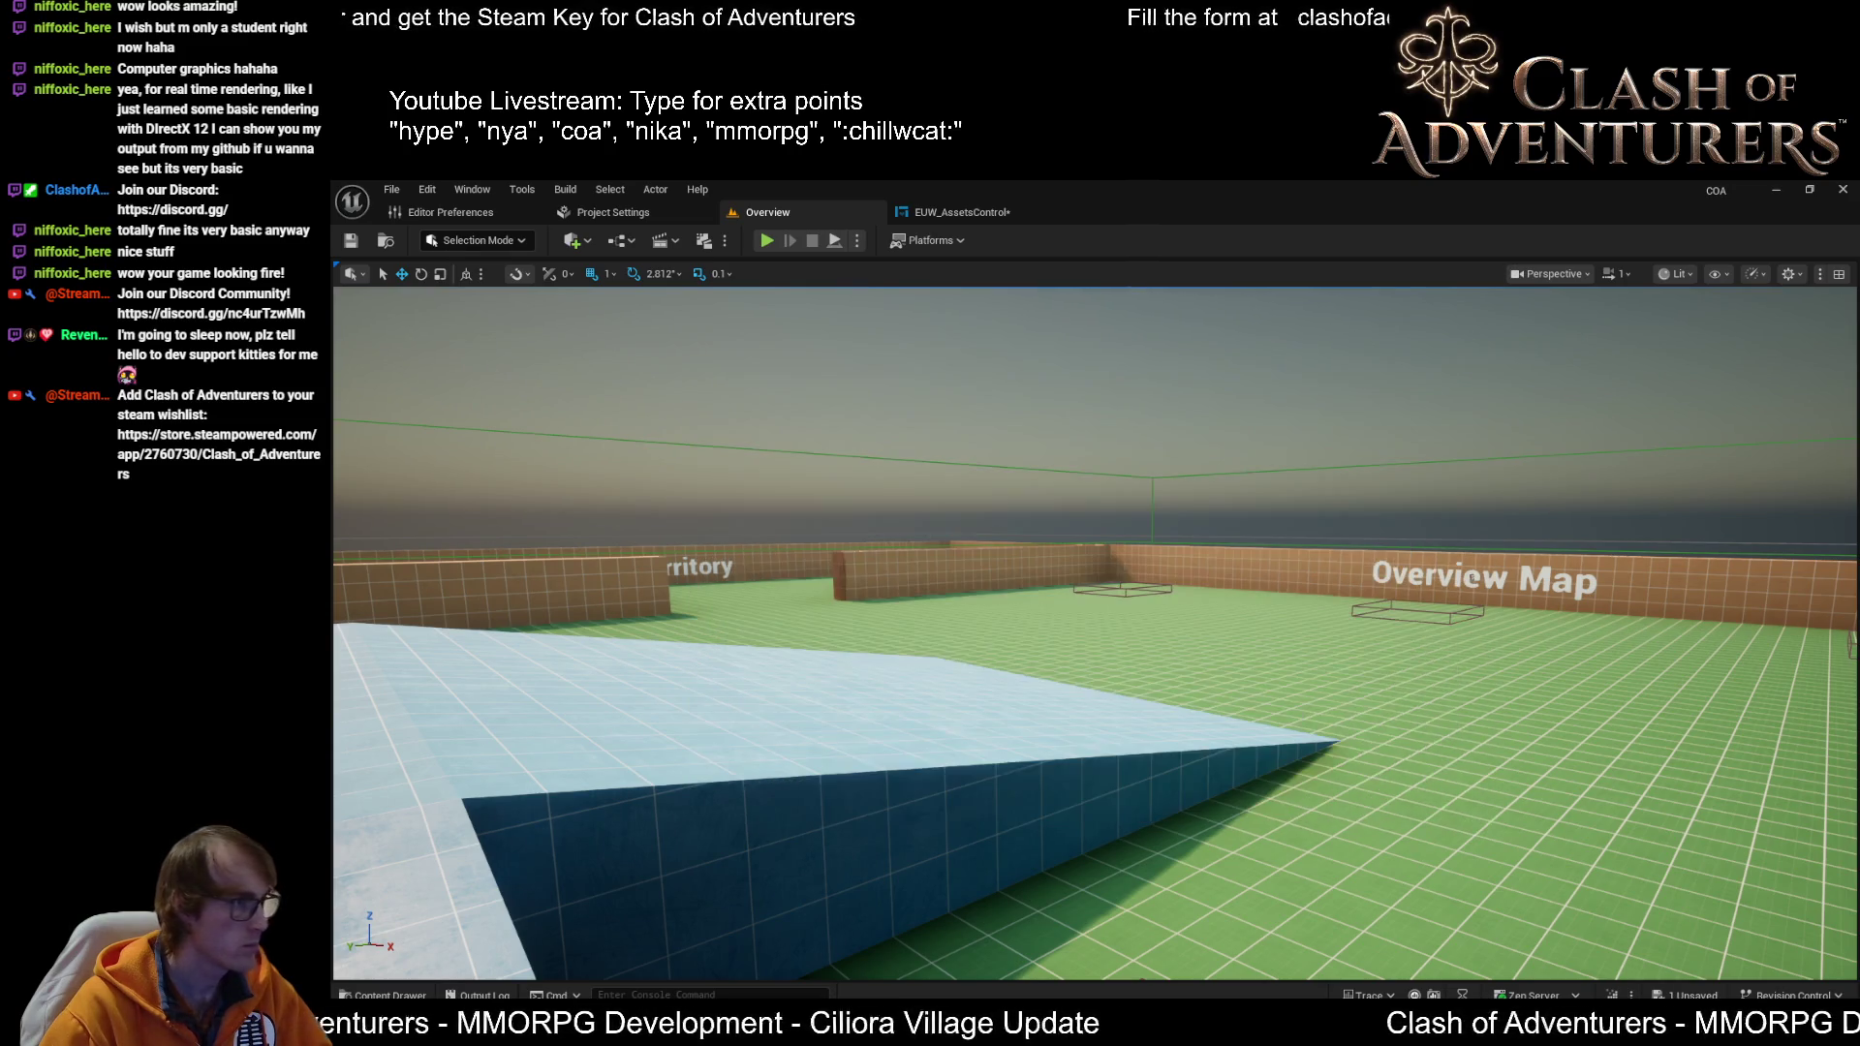
pyautogui.hotkey('ctrl', 'e')
pyautogui.scroll(-10, 916, 591)
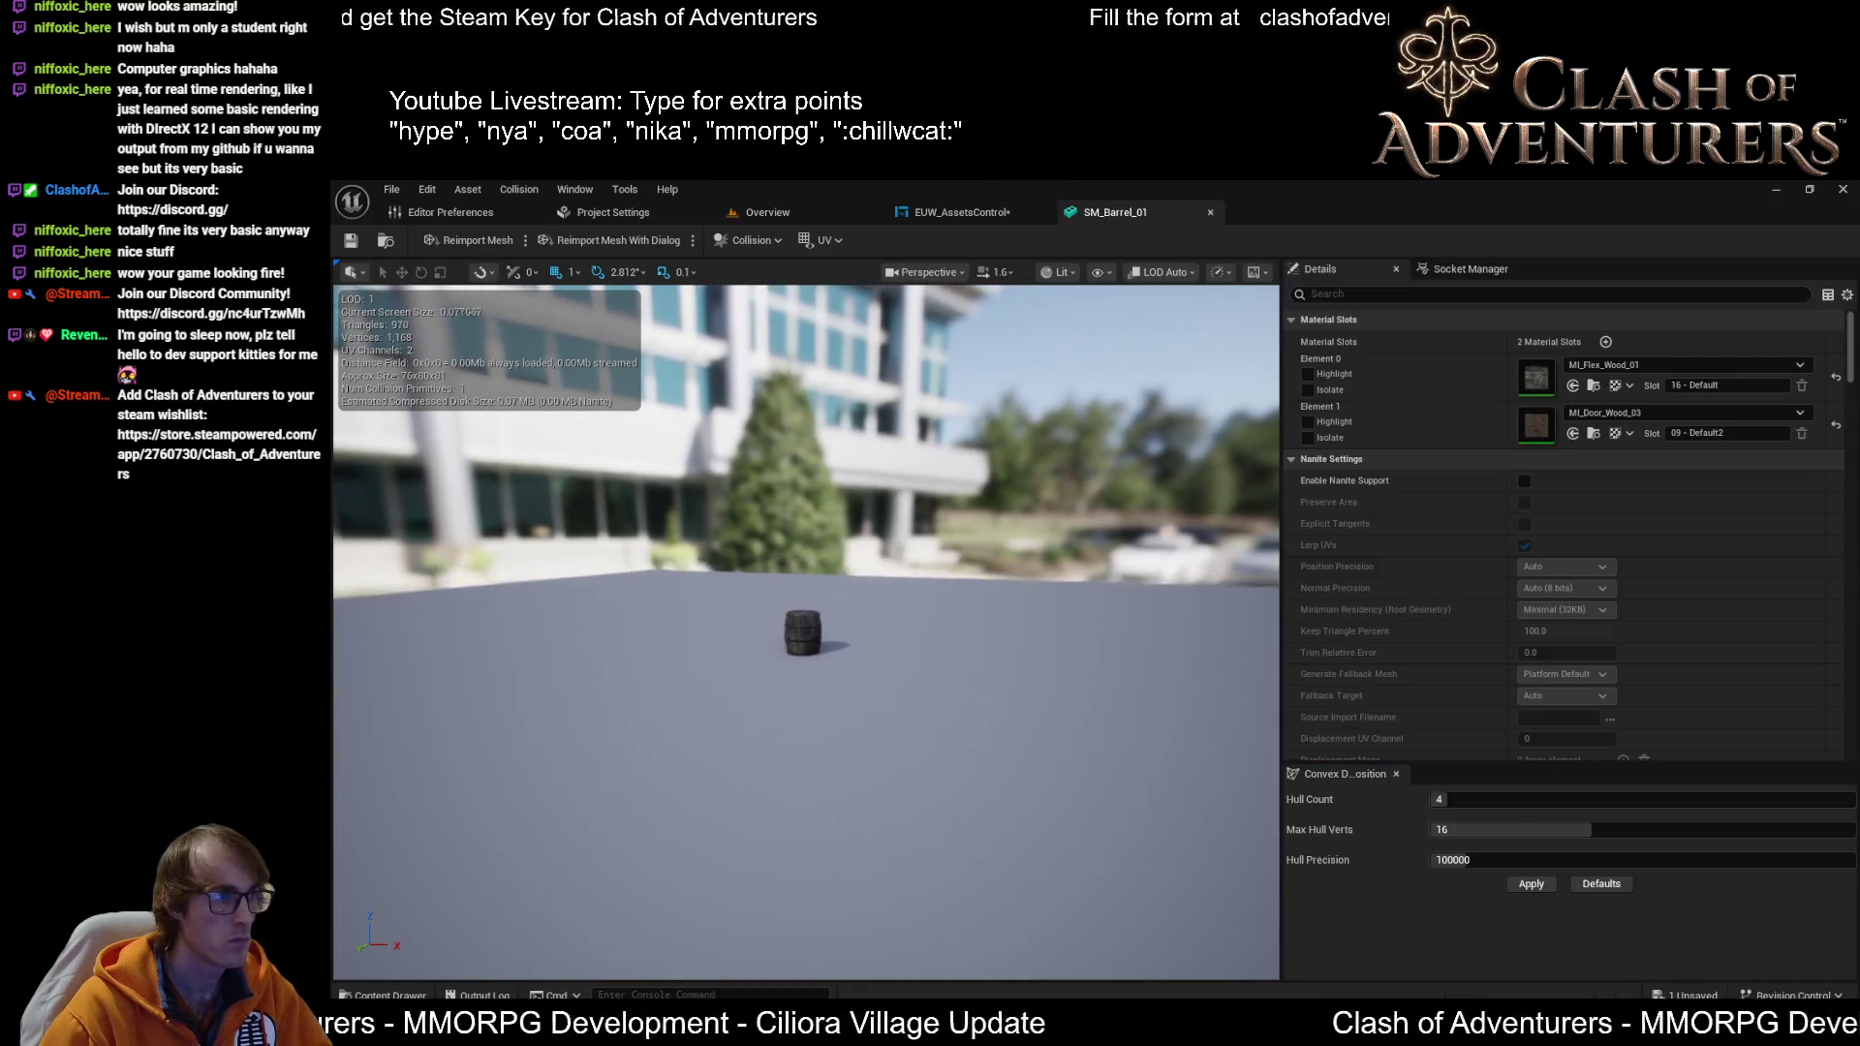
pyautogui.scroll(-10, 805, 633)
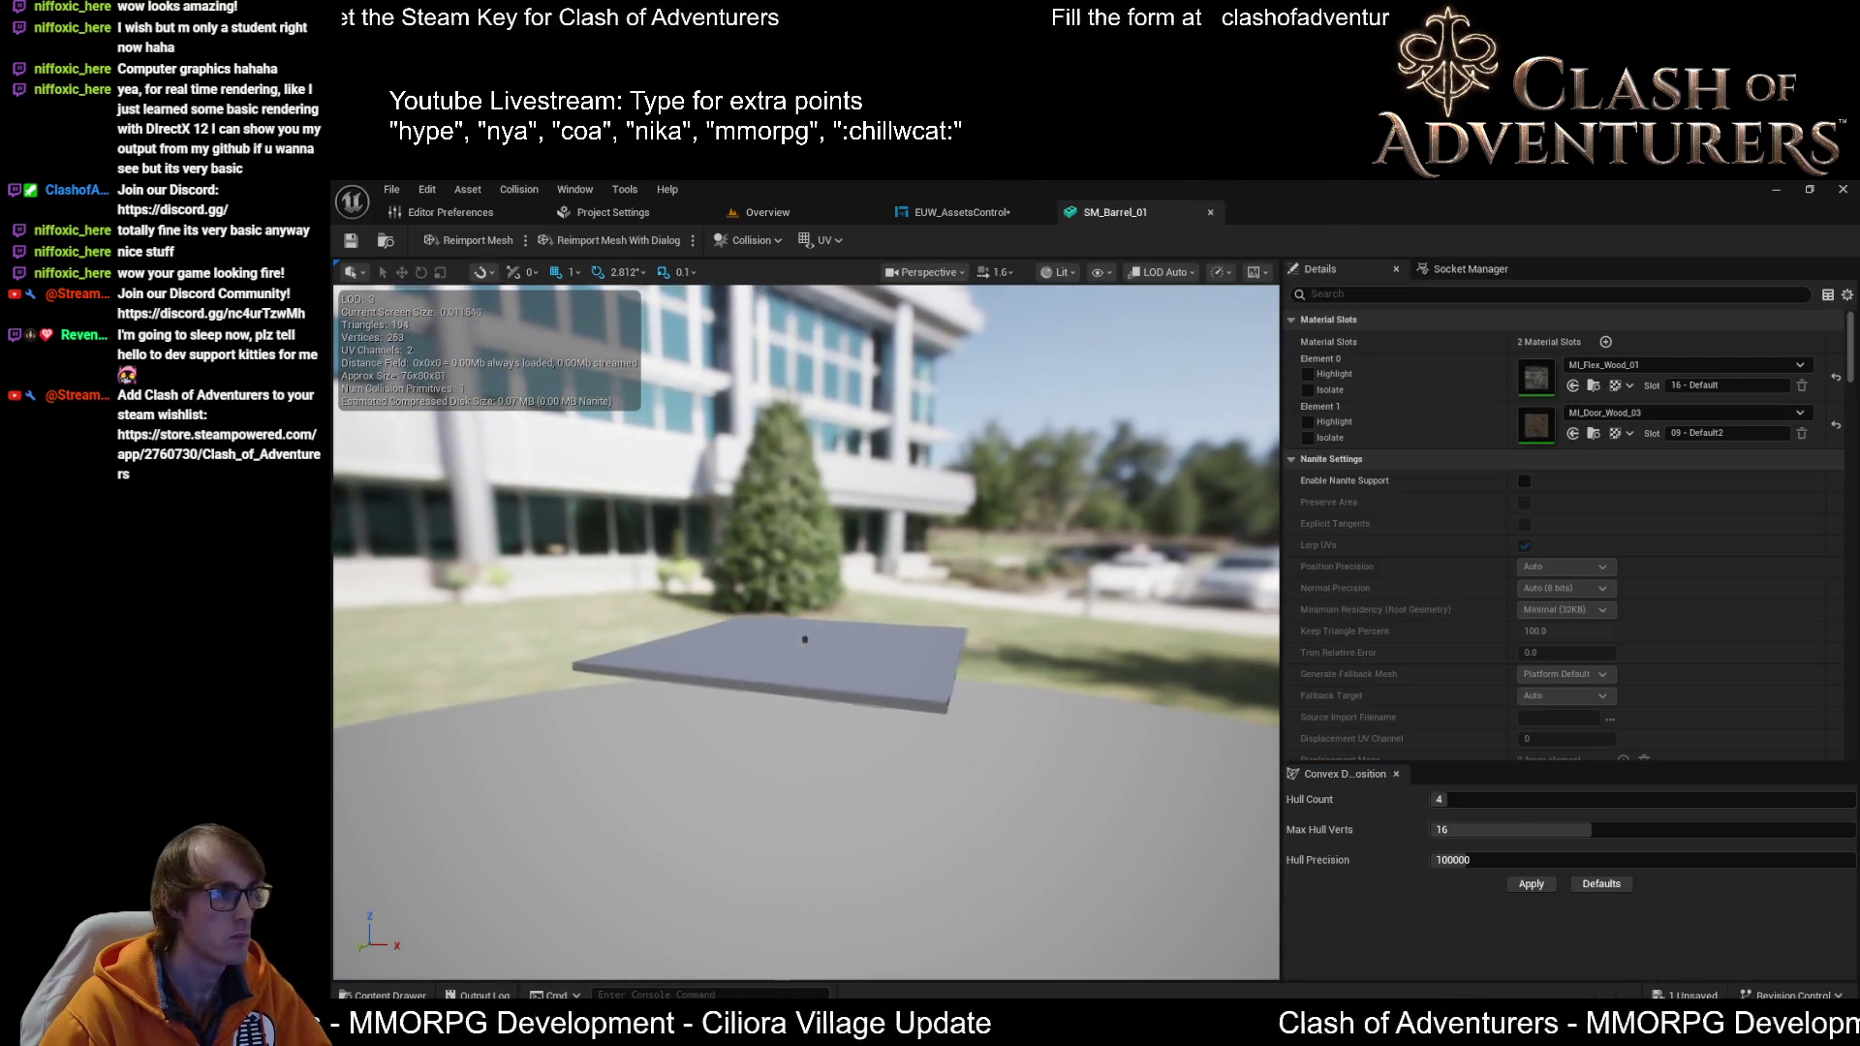
pyautogui.scroll(10, 804, 640)
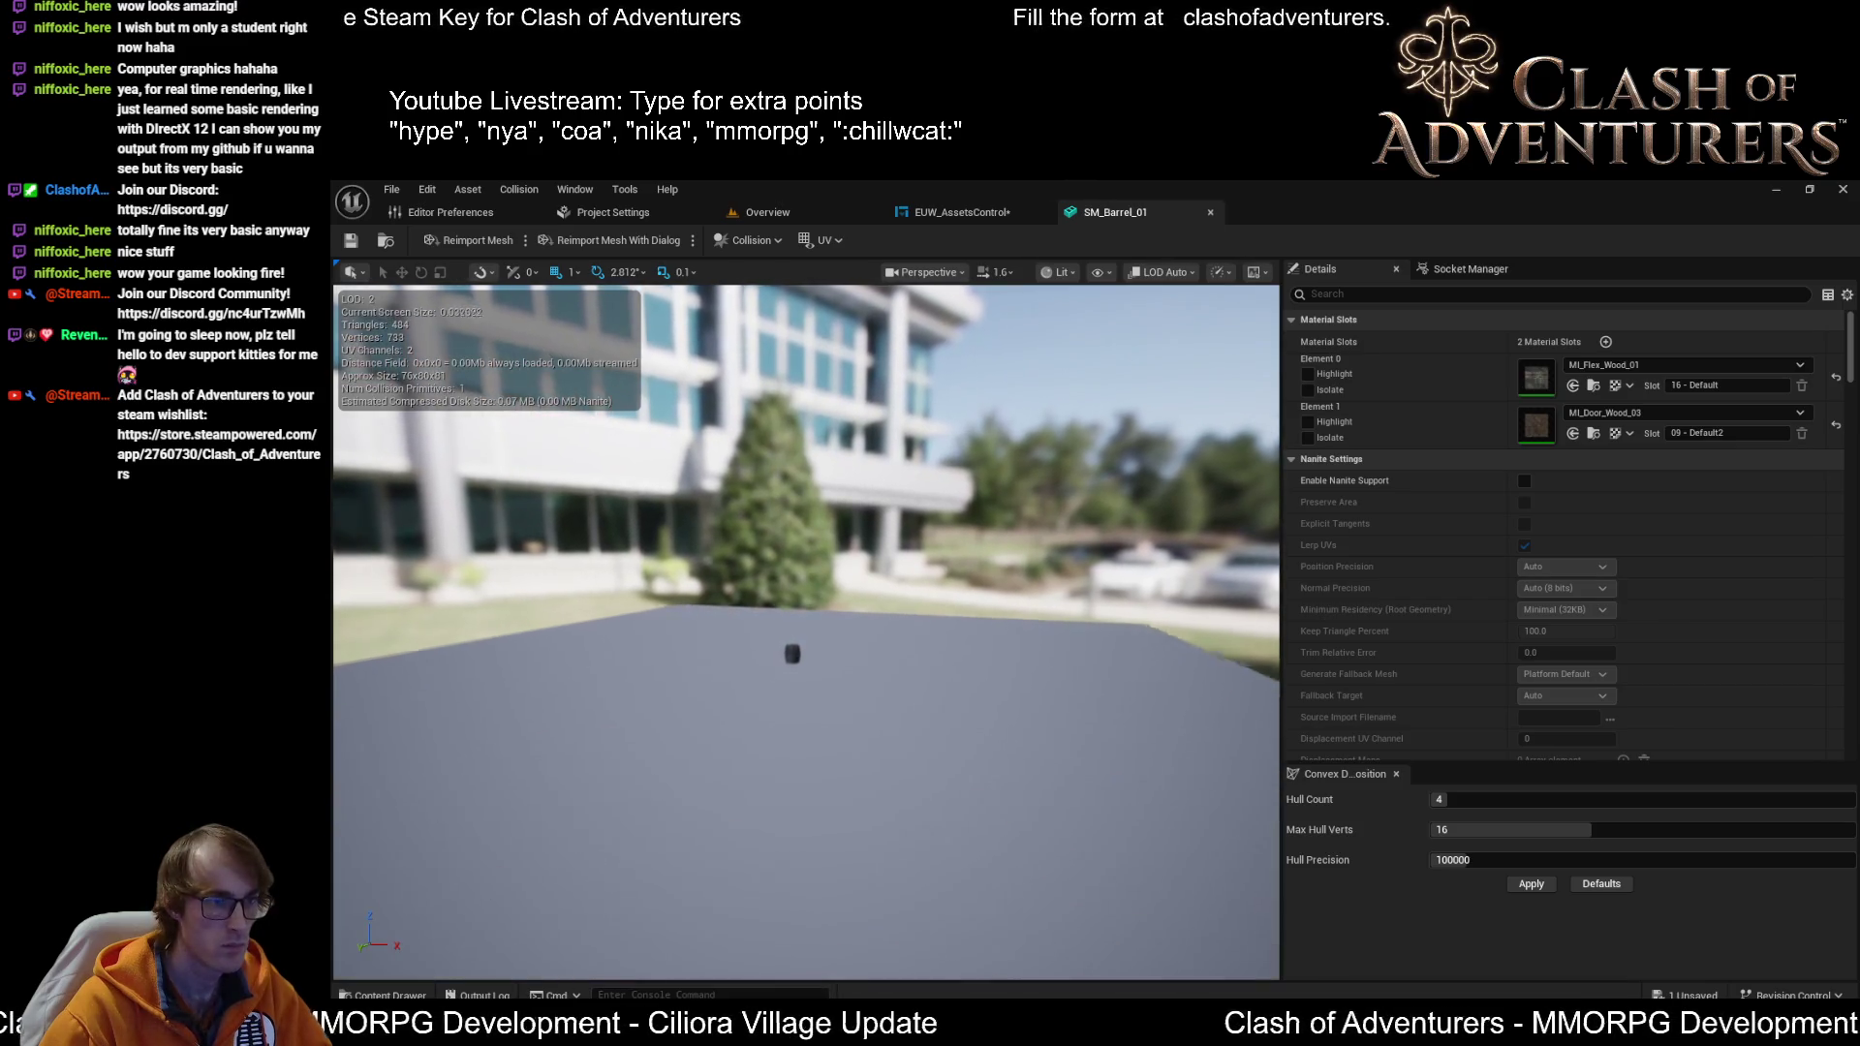
pyautogui.scroll(-15, 1304, 733)
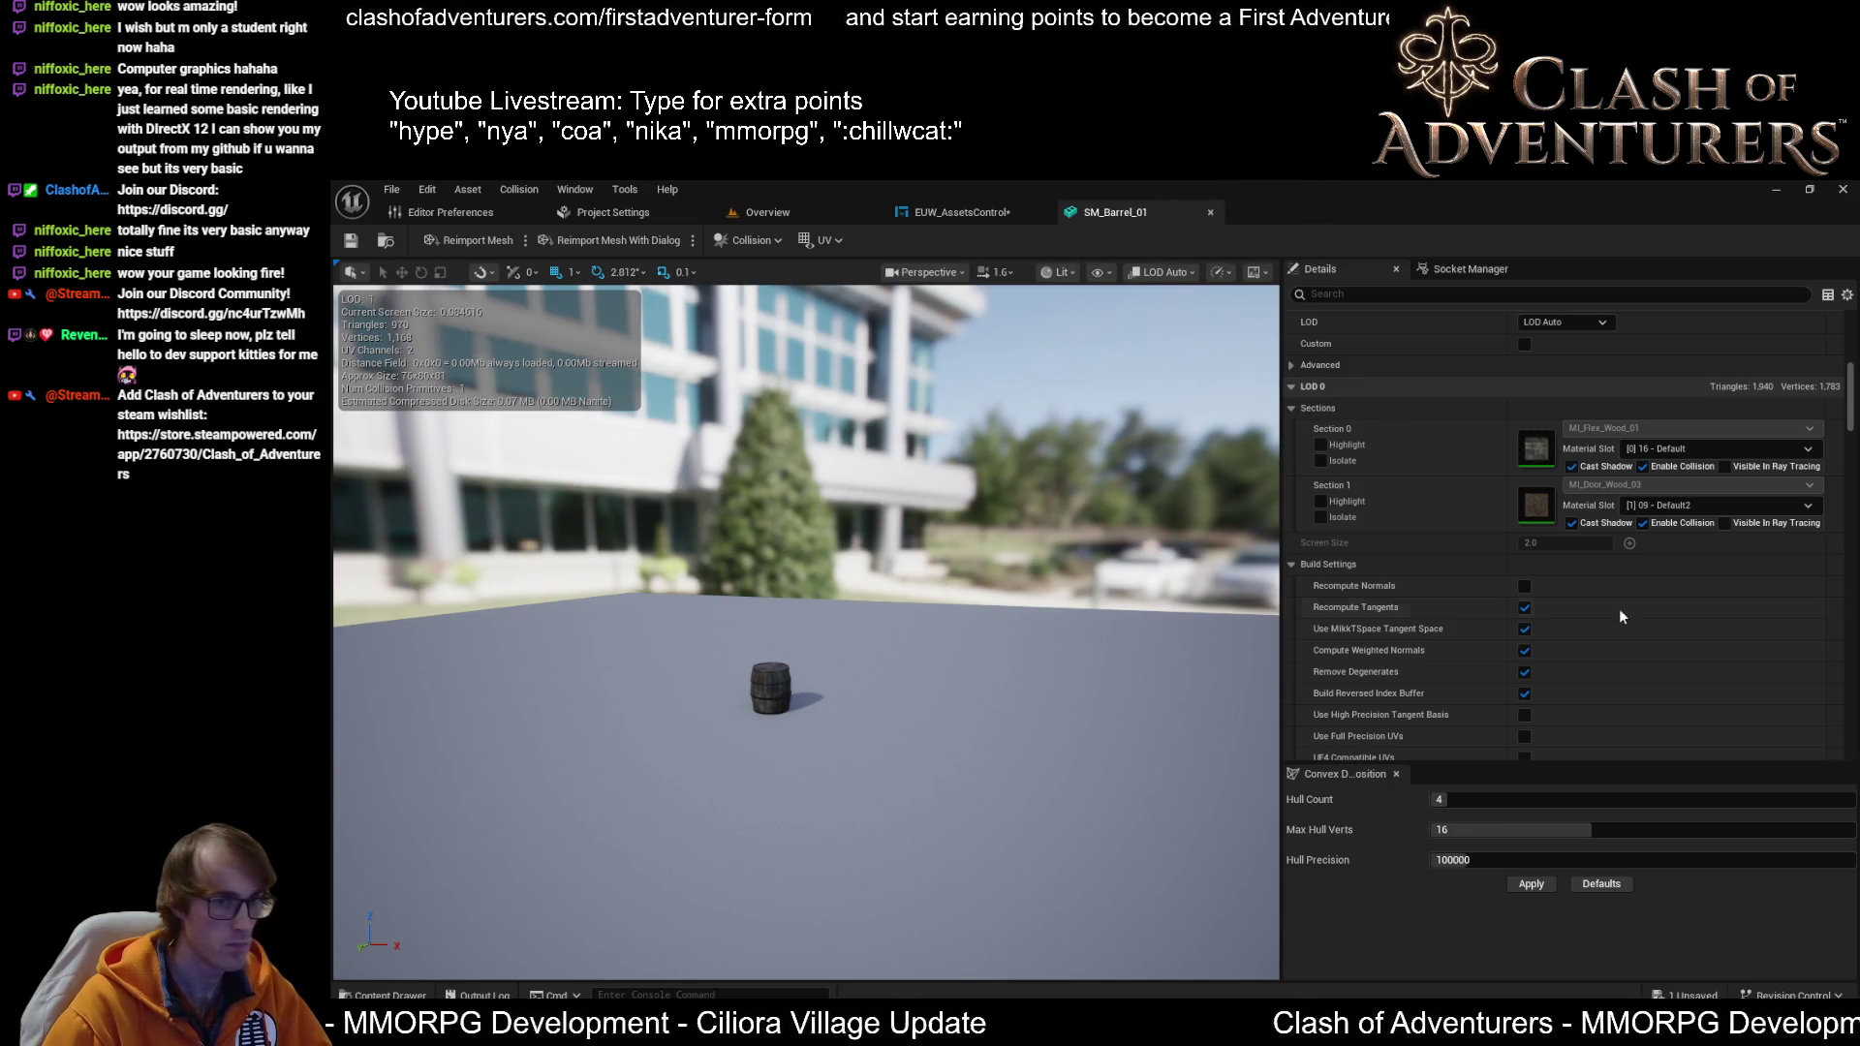
pyautogui.scroll(-5, 1508, 513)
pyautogui.scroll(8, 1570, 468)
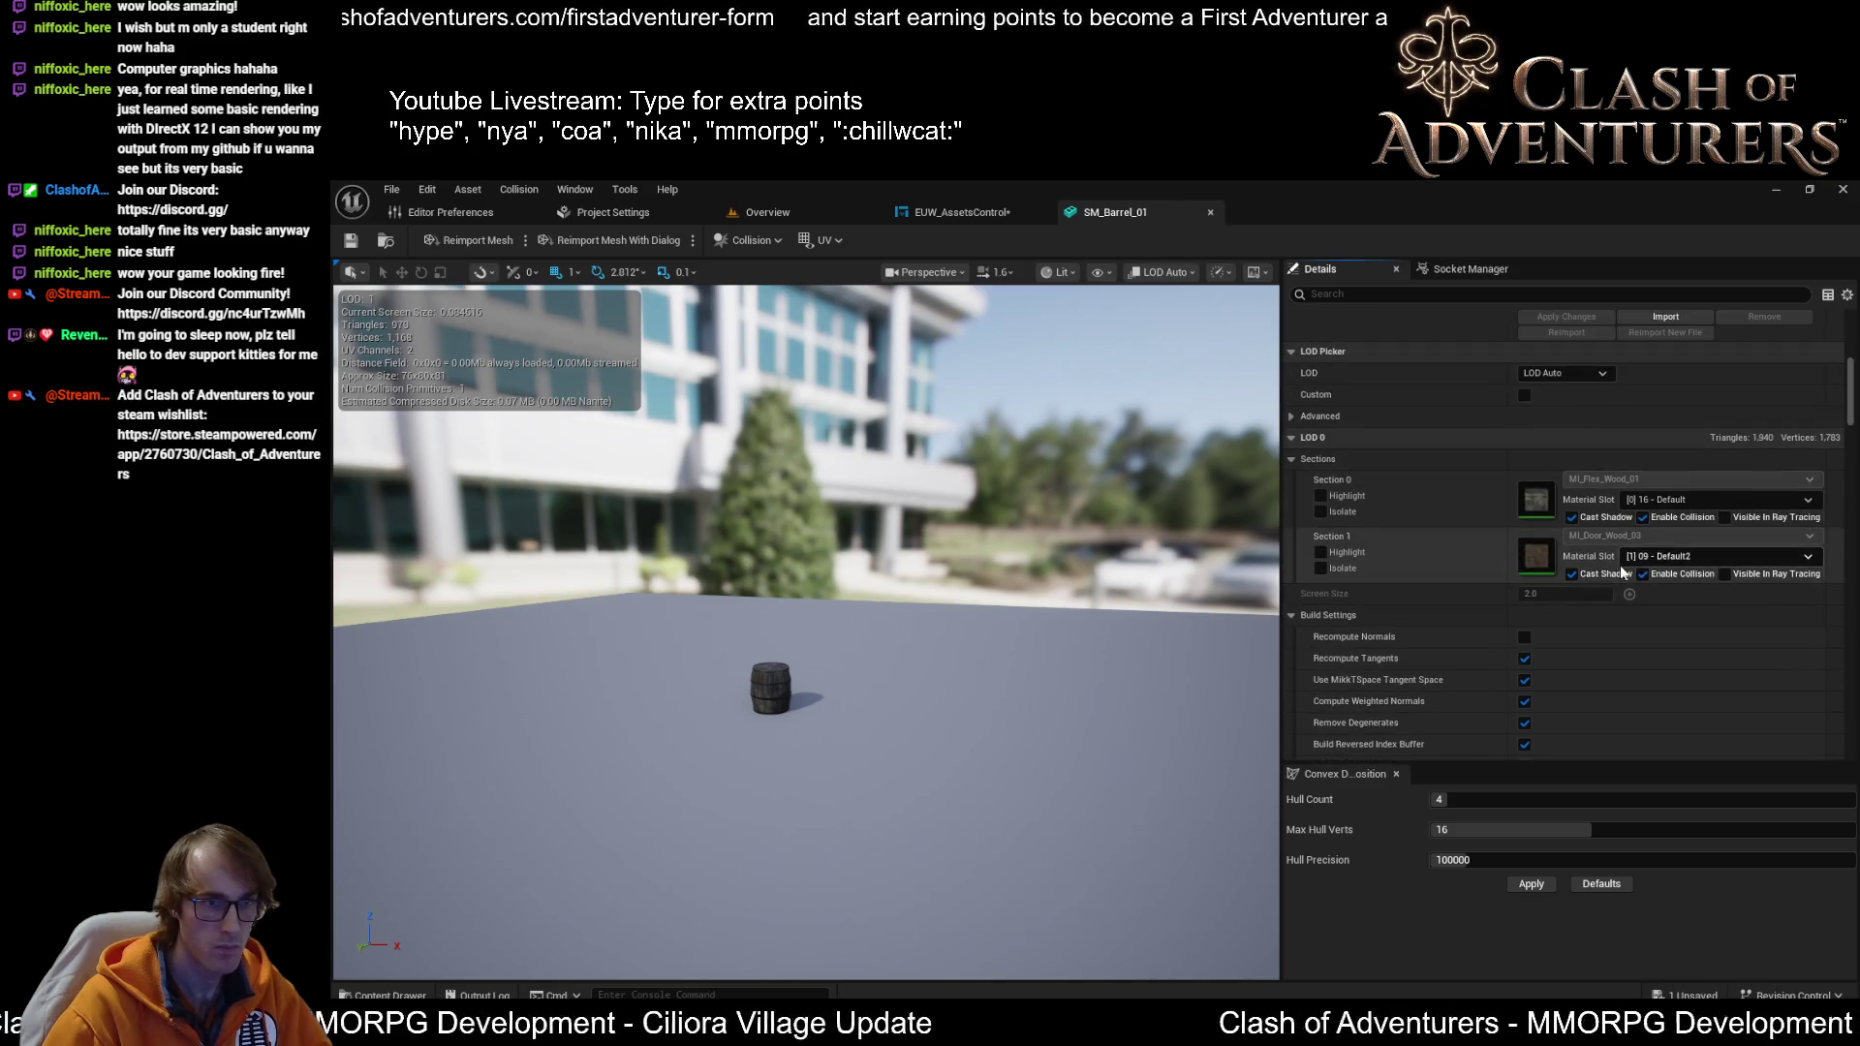
pyautogui.scroll(-10, 1620, 658)
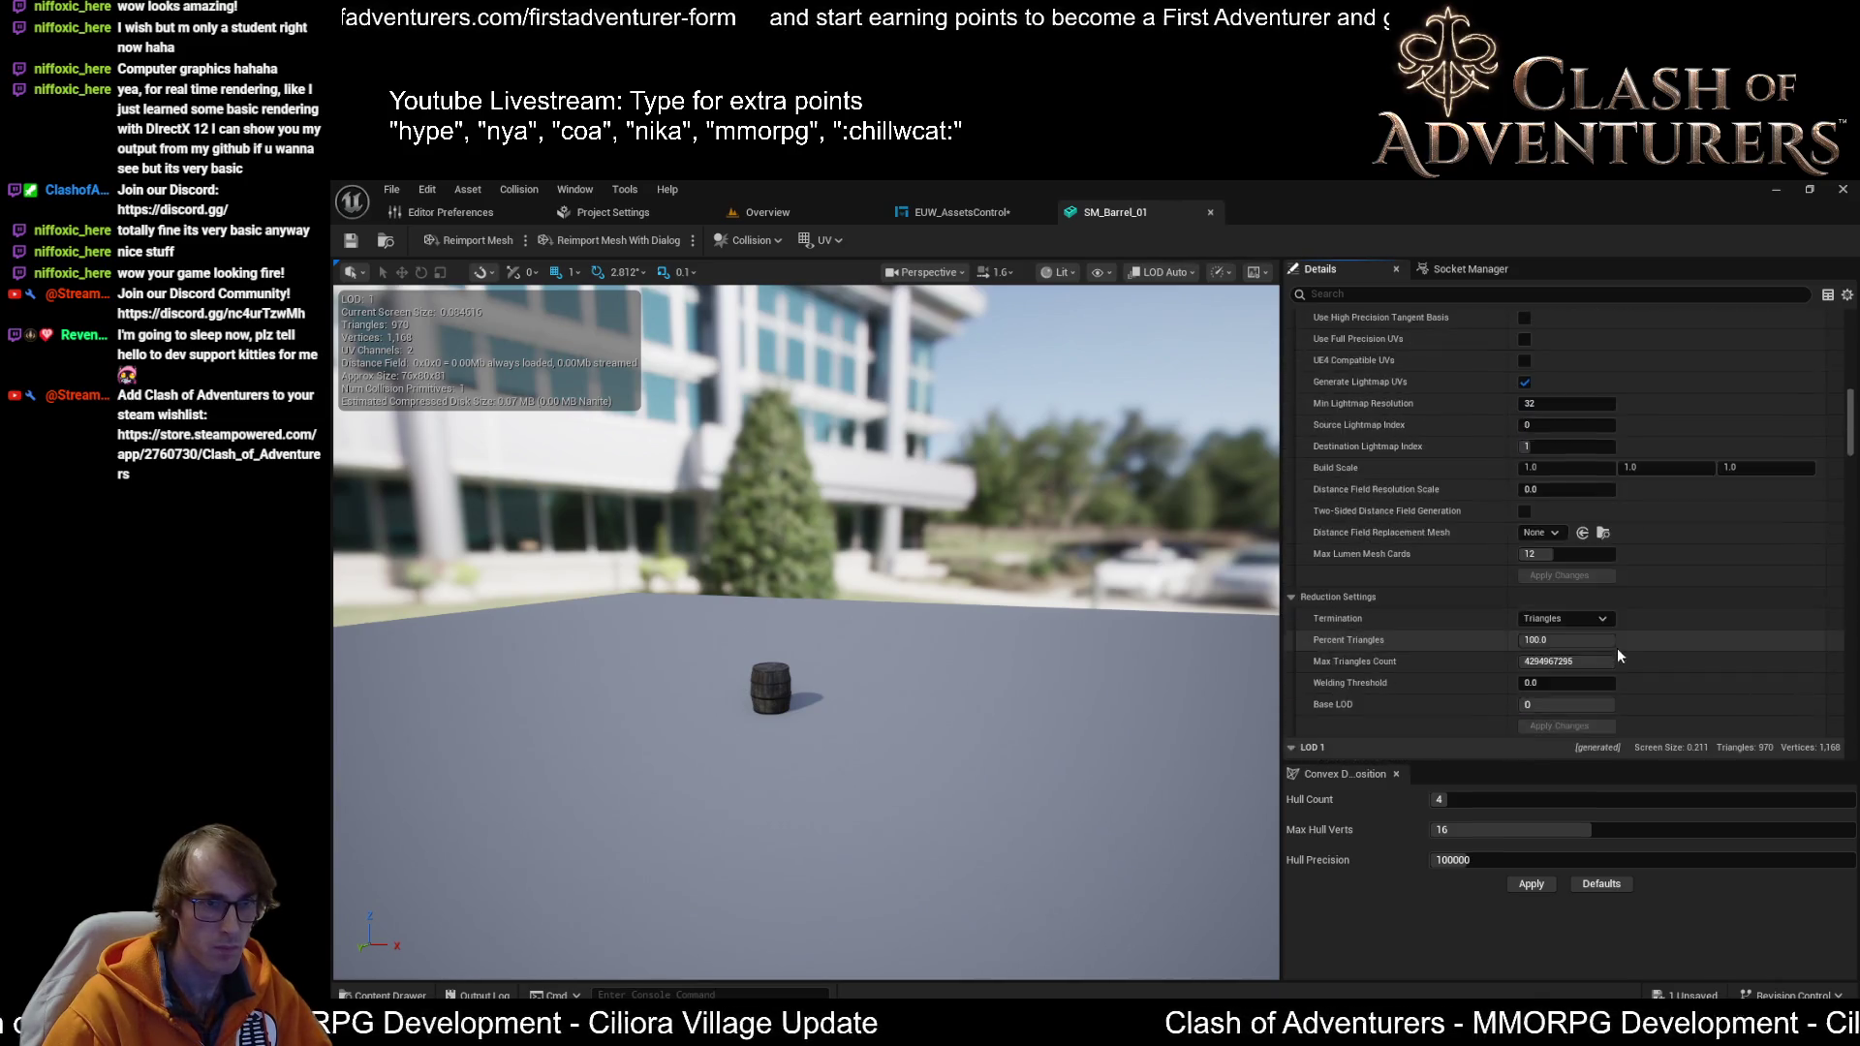
pyautogui.scroll(-2, 1635, 610)
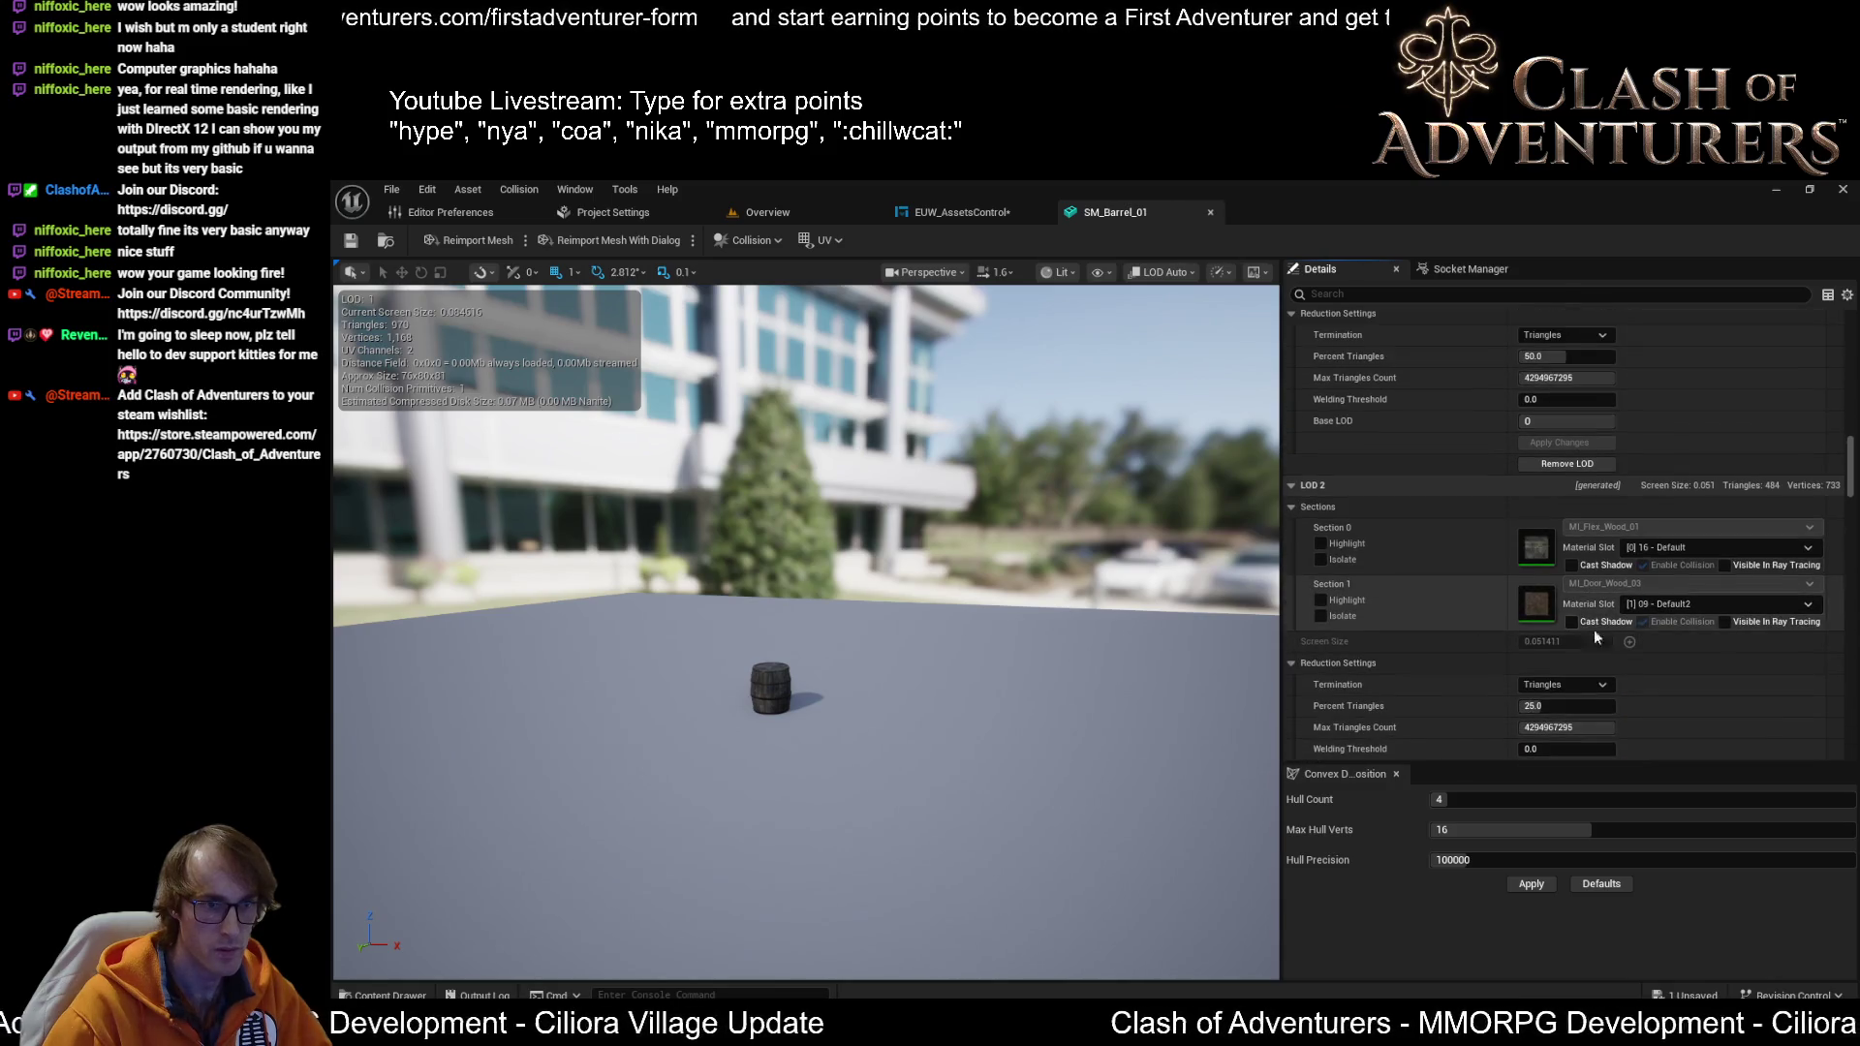
# Collapse the LOD 1 and LOD 2 material sections and enlarge Details to show LOD 1–3 Reduction Settings.
pyautogui.click(1291, 507)
pyautogui.scroll(1, 1366, 620)
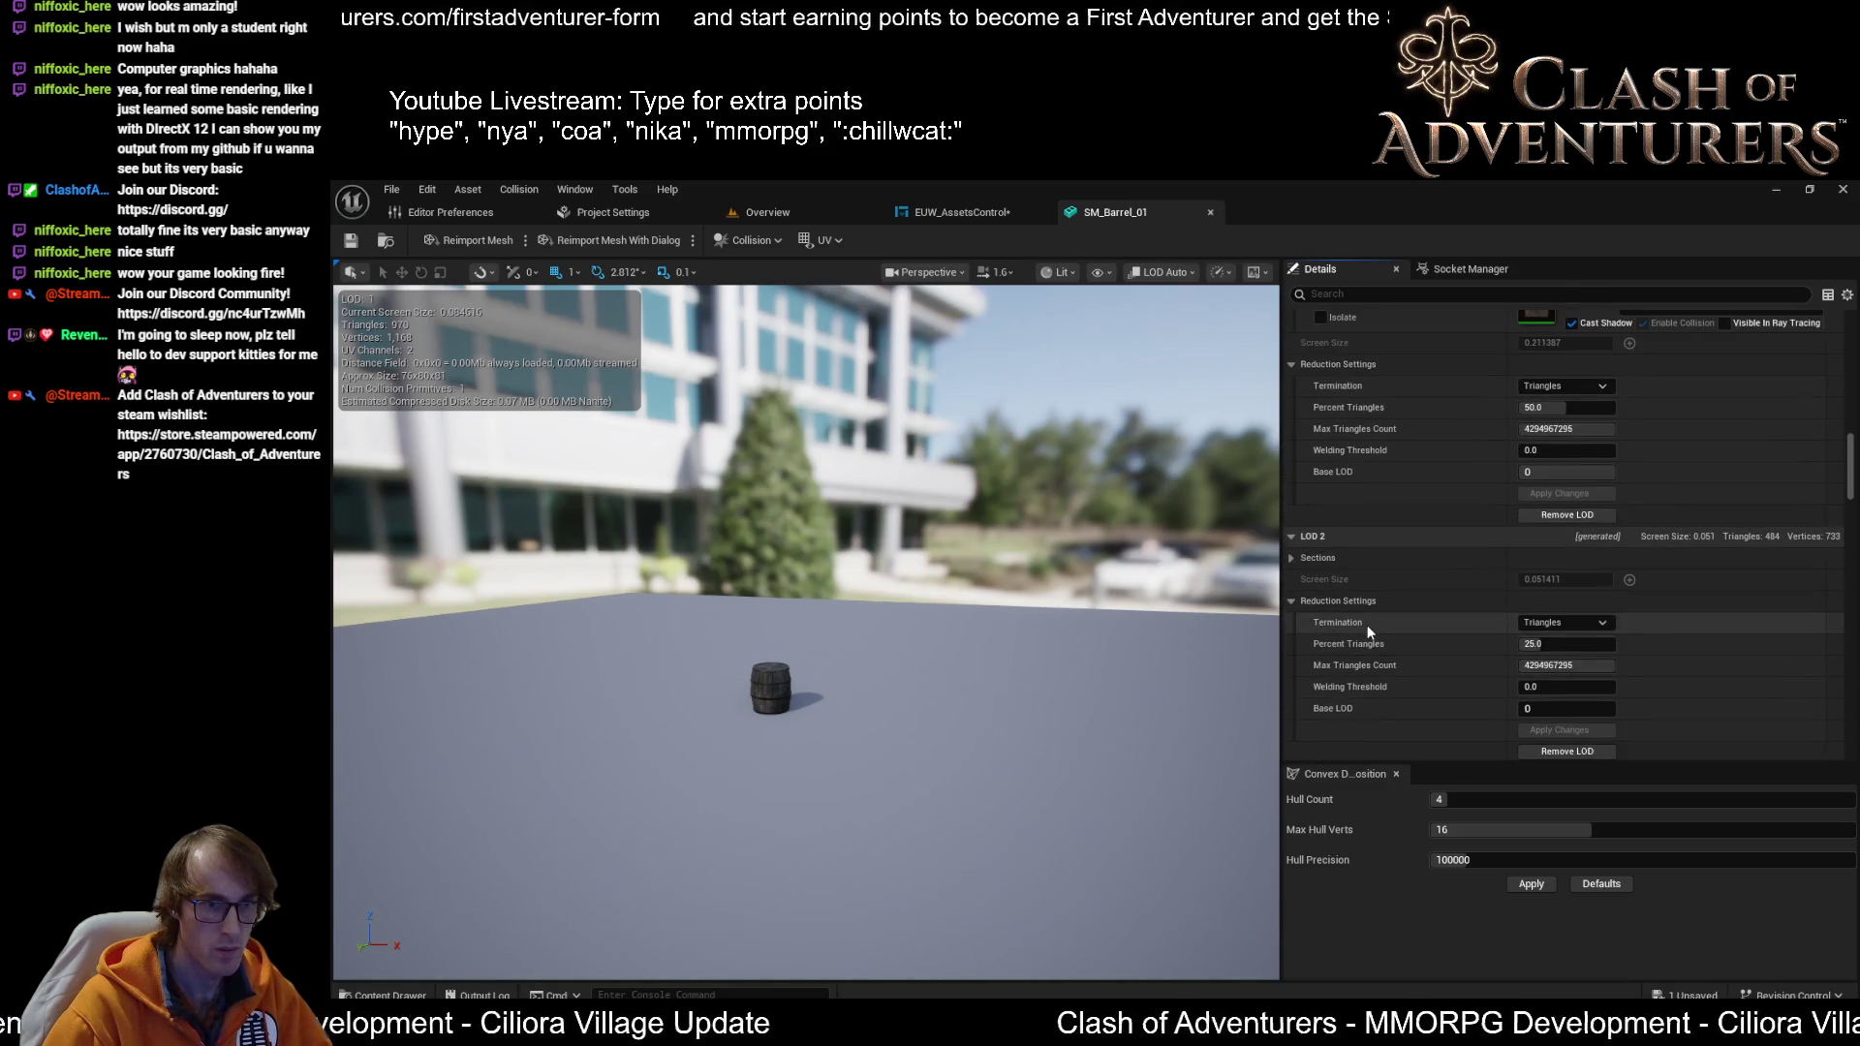
pyautogui.scroll(-2, 1321, 603)
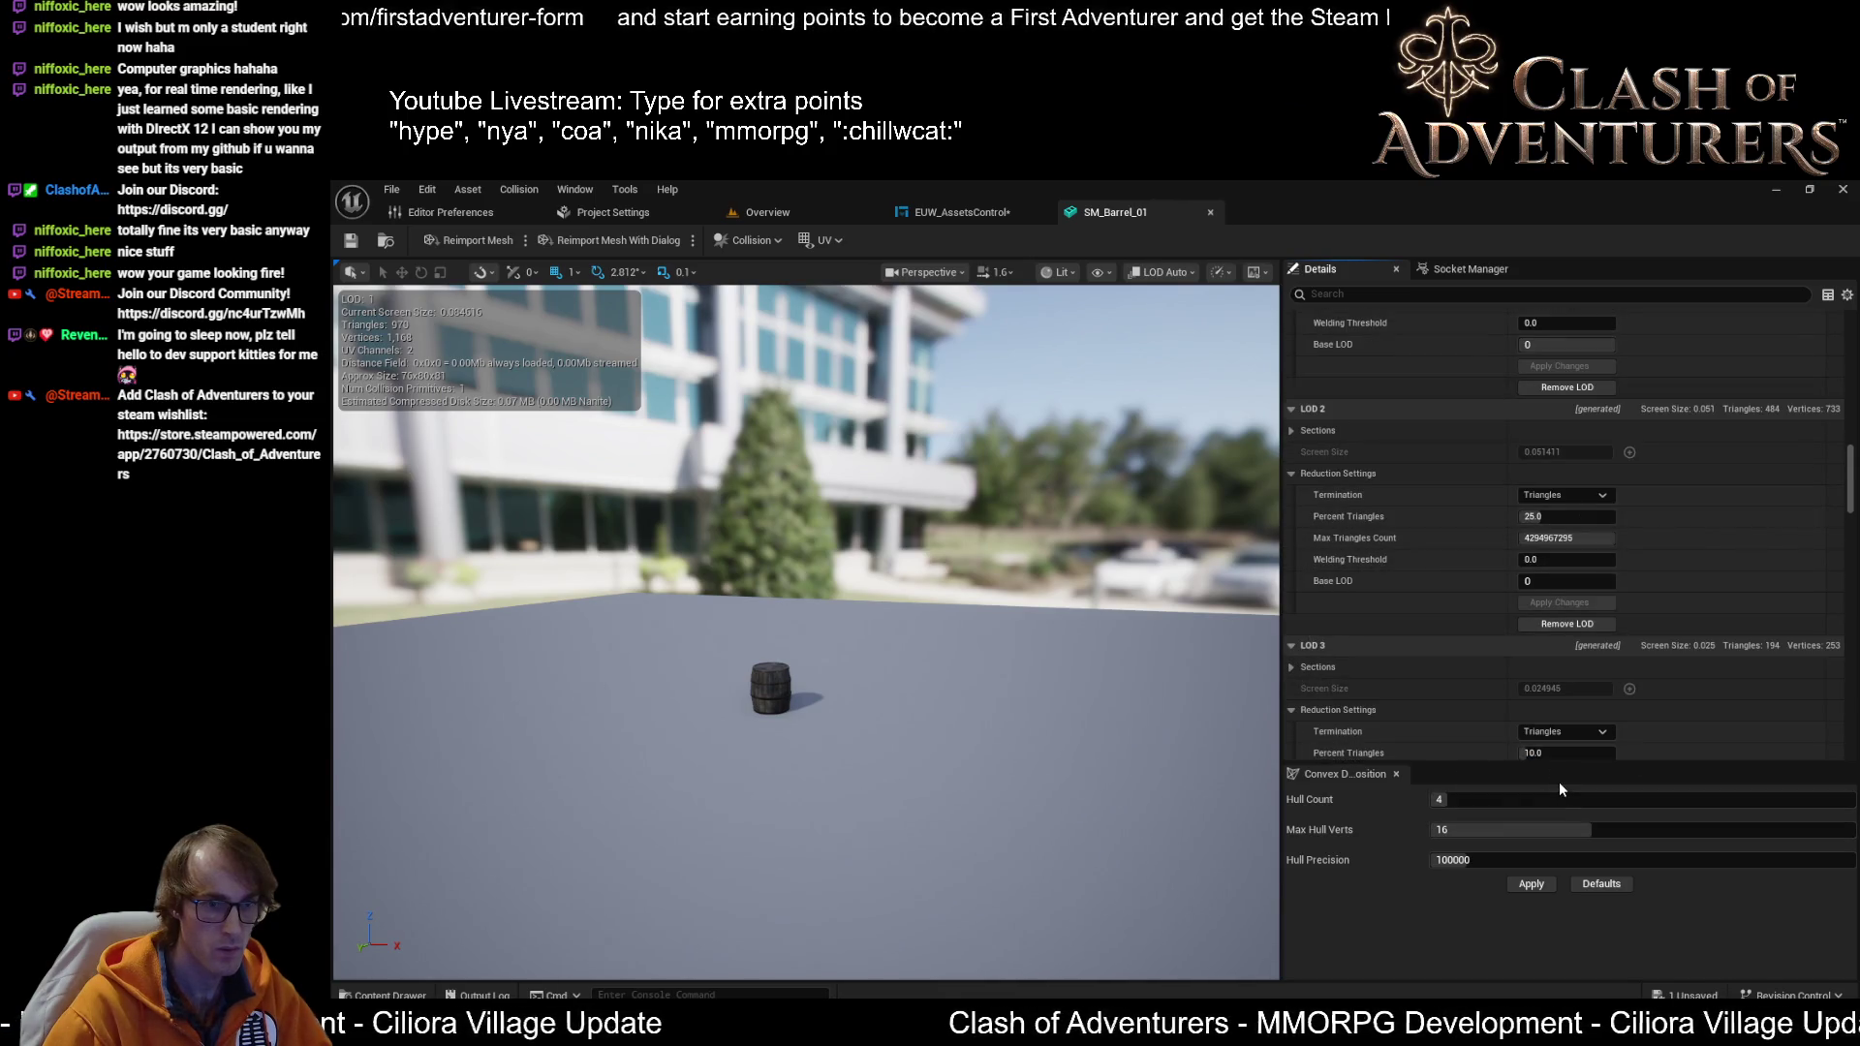
pyautogui.moveTo(1549, 762); pyautogui.dragTo(1550, 930)
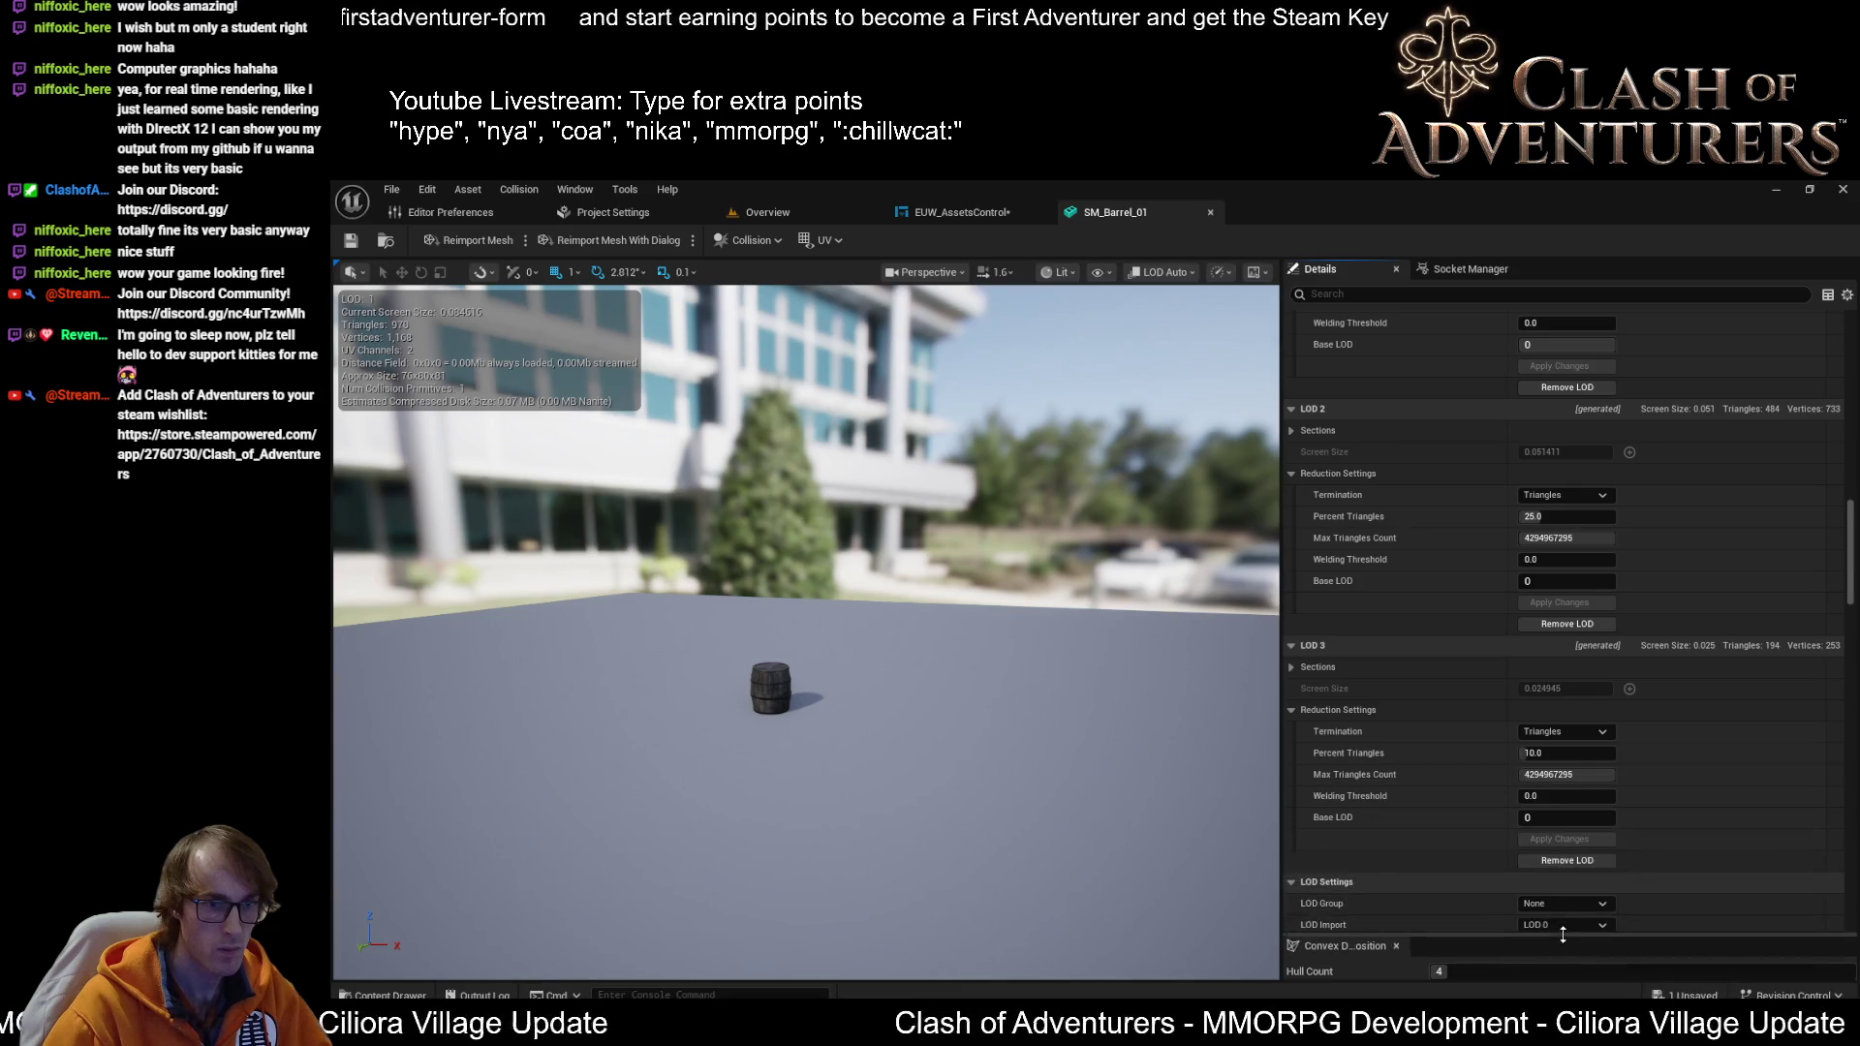
pyautogui.scroll(2, 1652, 769)
pyautogui.scroll(2, 1658, 767)
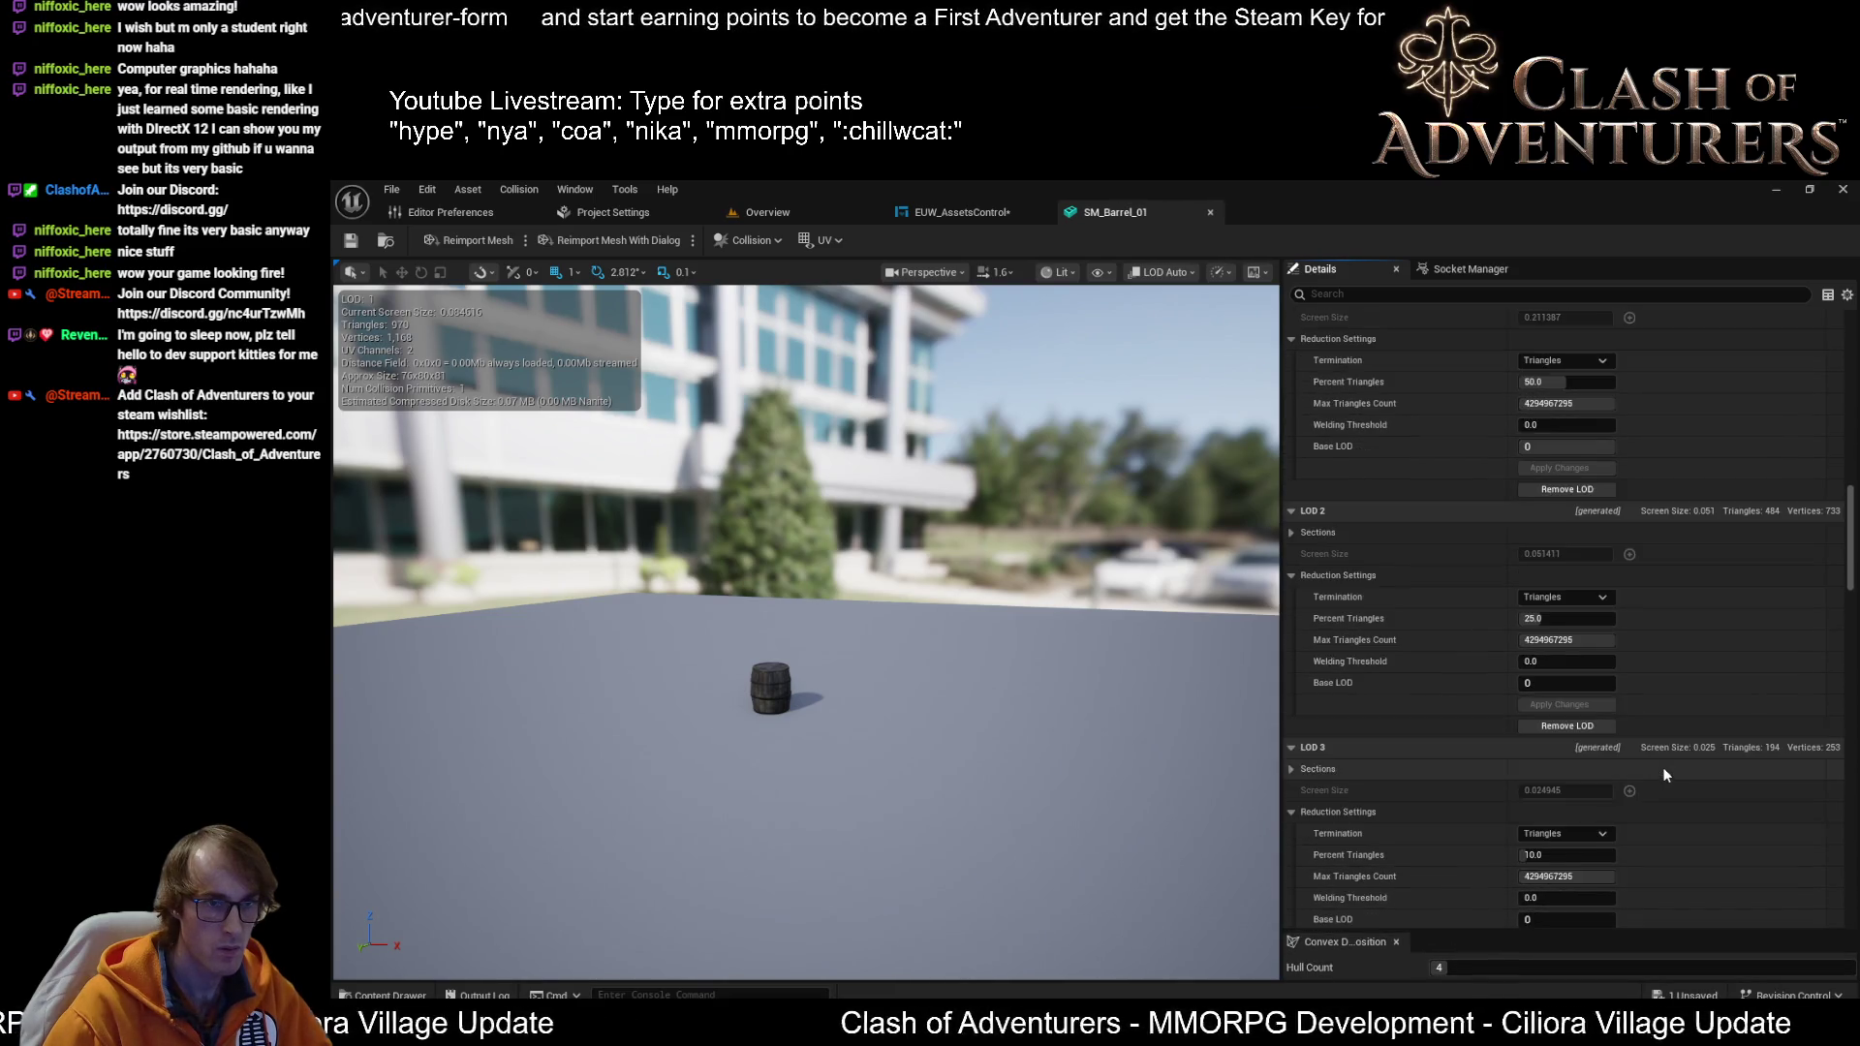
pyautogui.scroll(-2, 1661, 756)
pyautogui.scroll(4, 1501, 641)
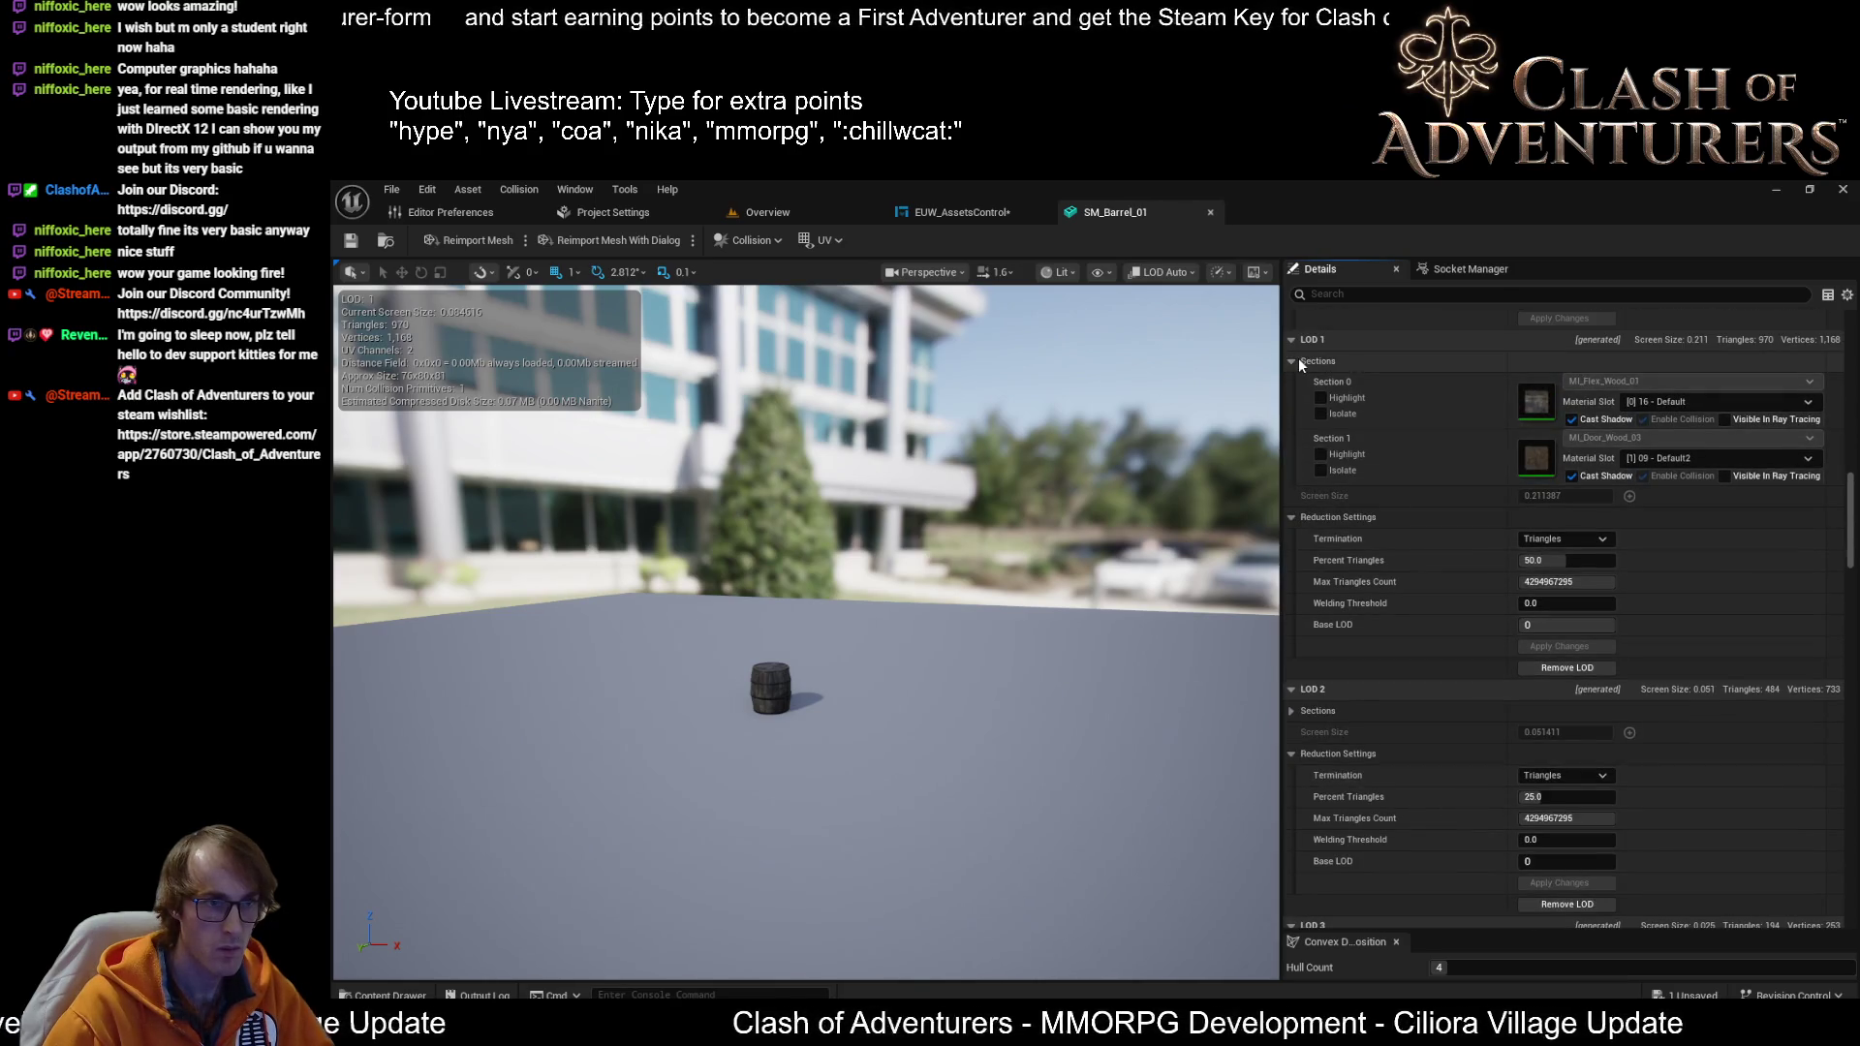
pyautogui.click(1292, 361)
pyautogui.scroll(-2, 1311, 439)
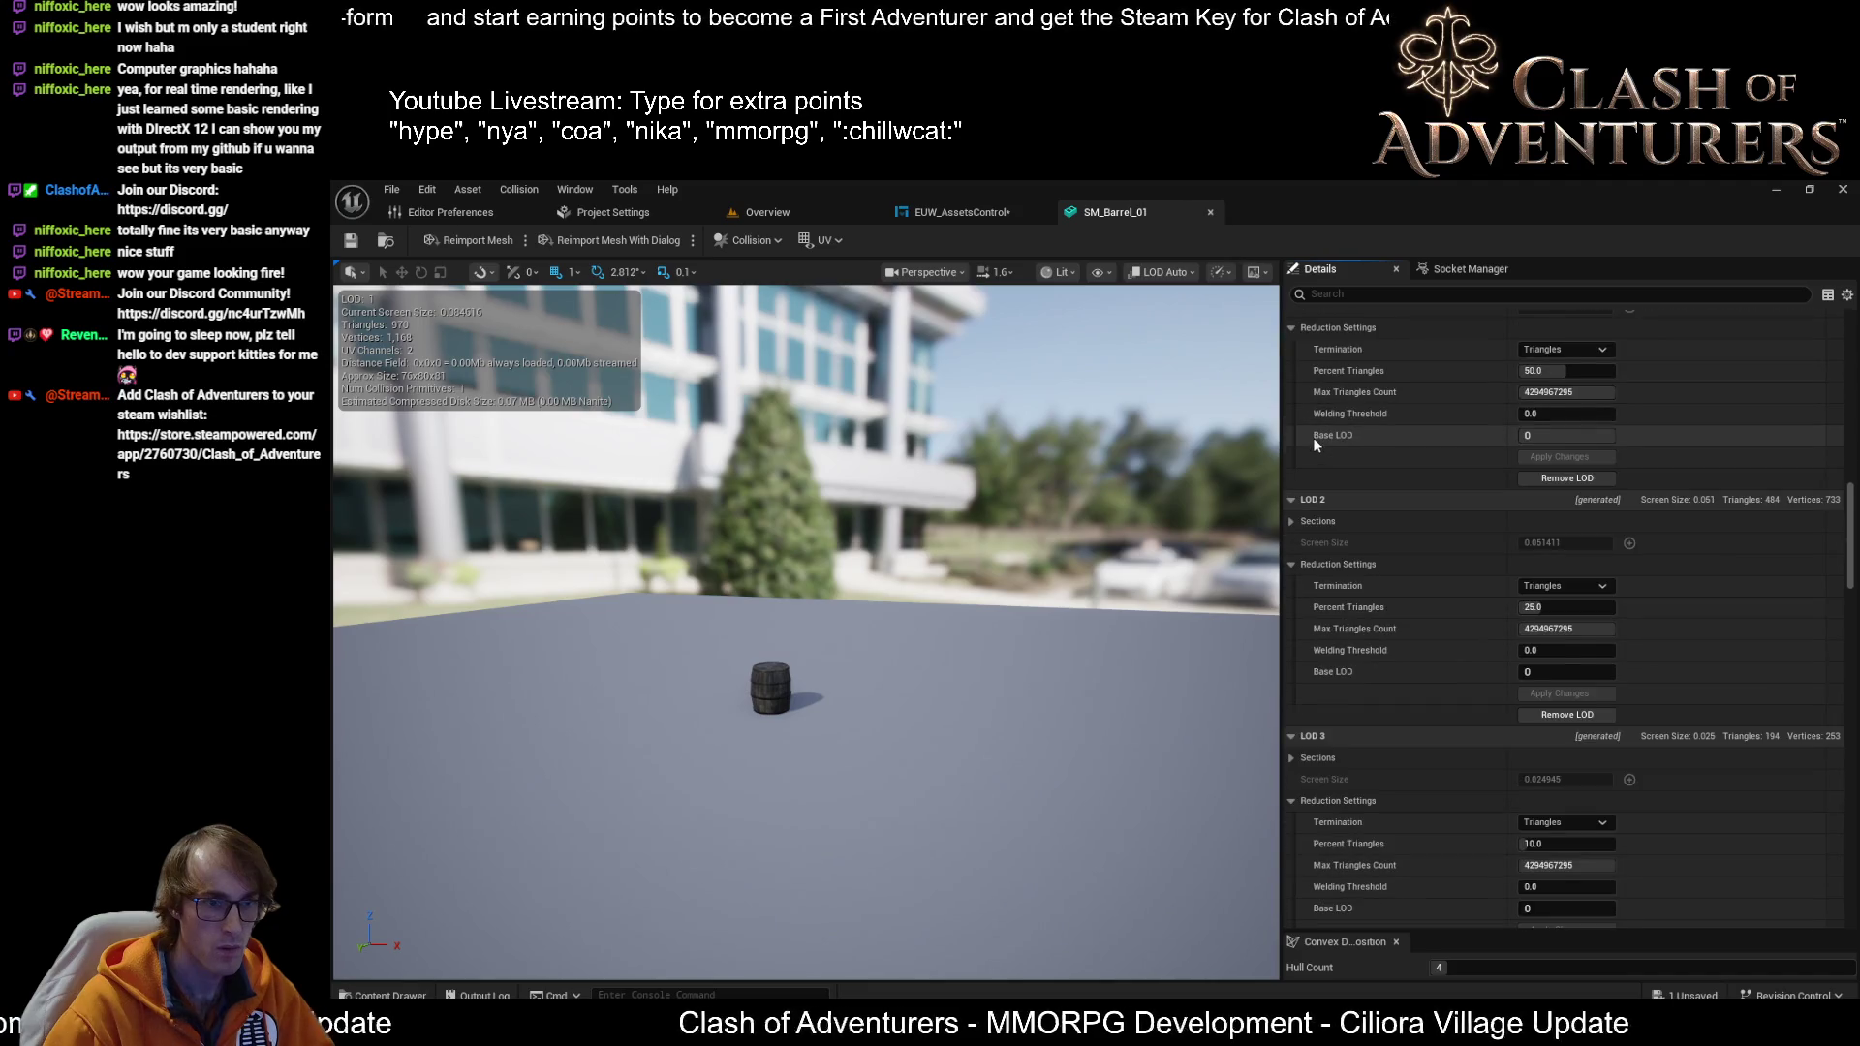
pyautogui.scroll(1, 1327, 463)
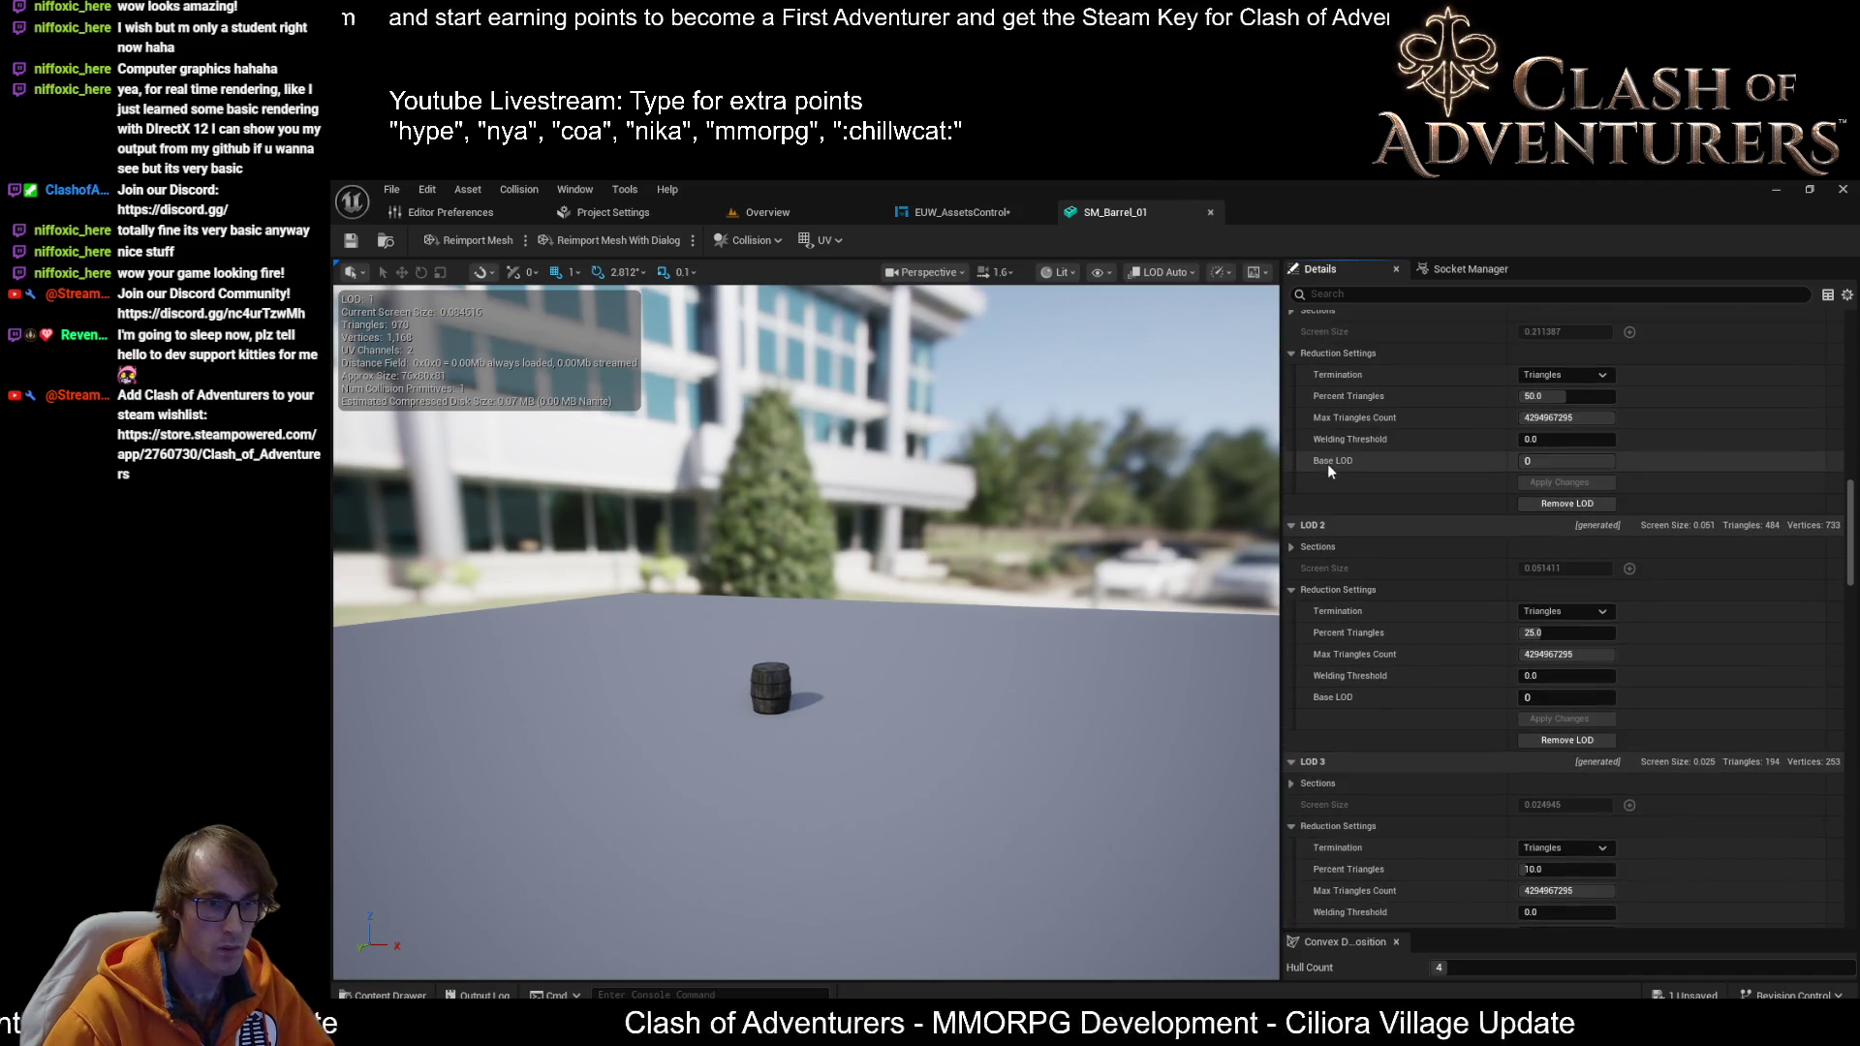
pyautogui.scroll(1, 1327, 469)
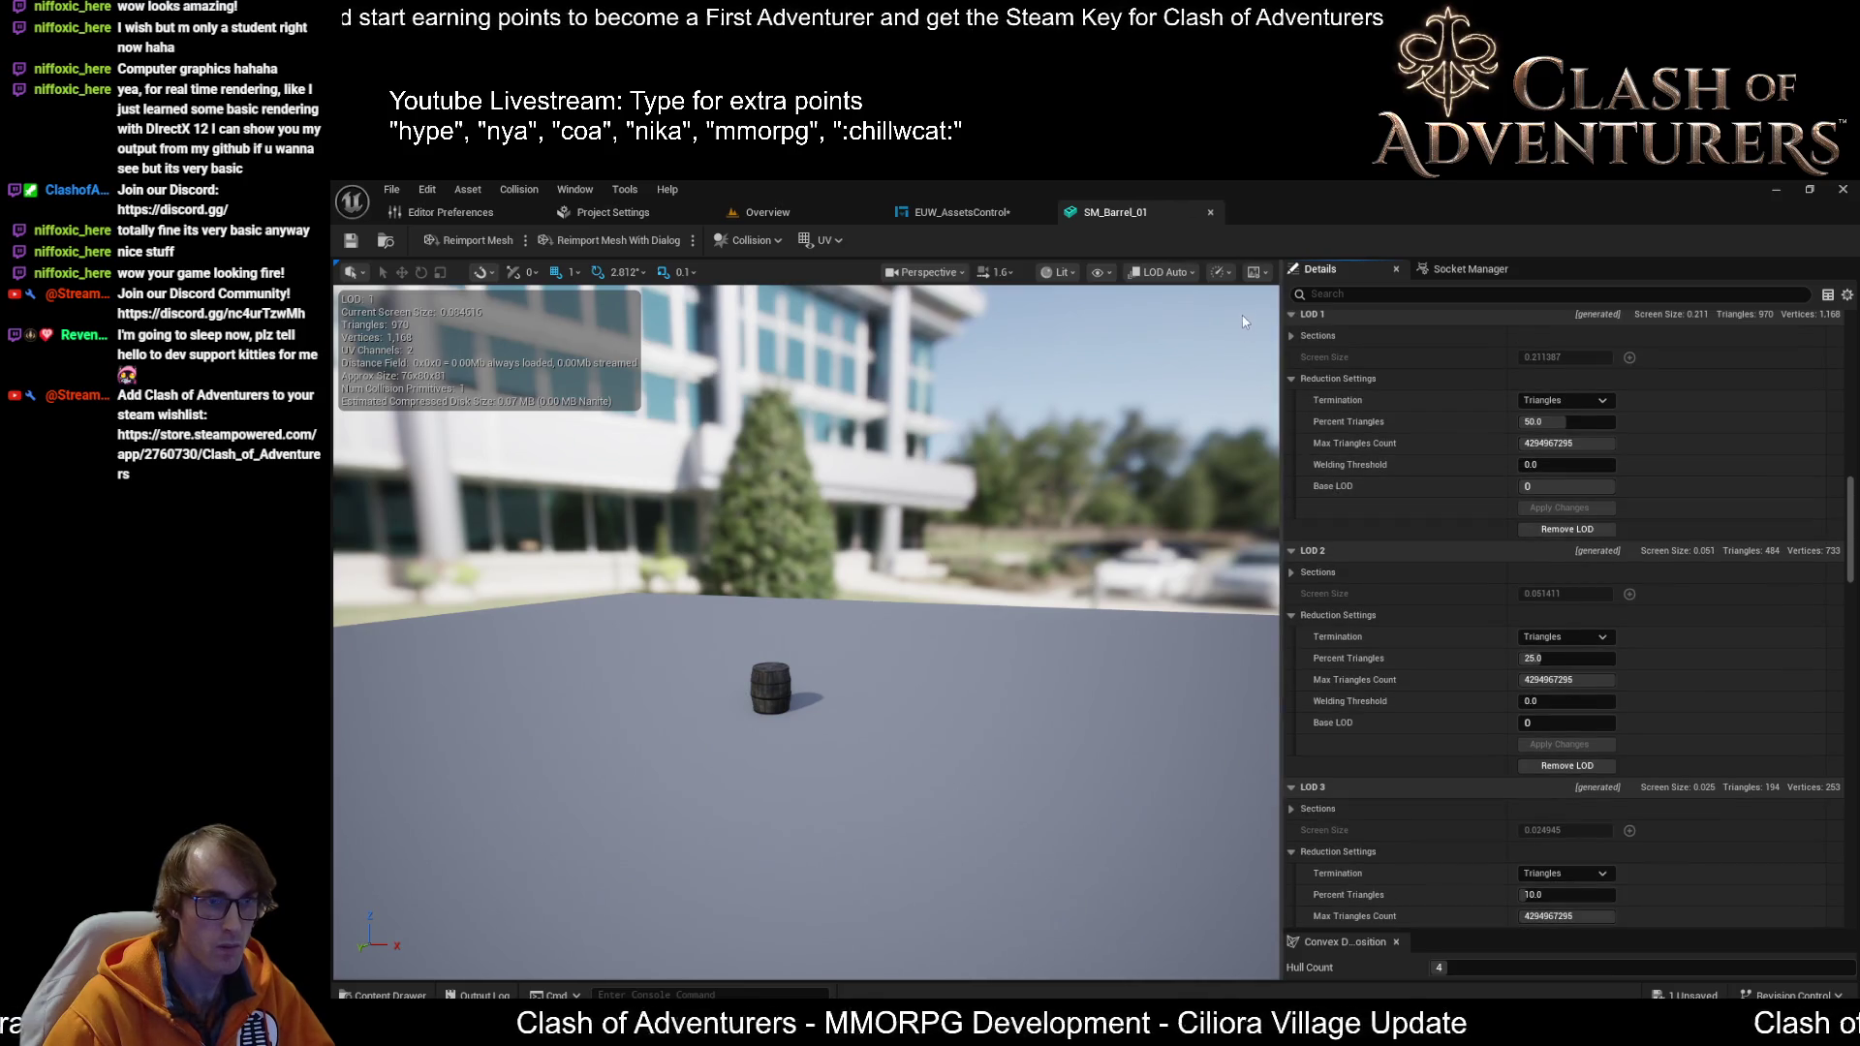
pyautogui.scroll(2, 1851, 531)
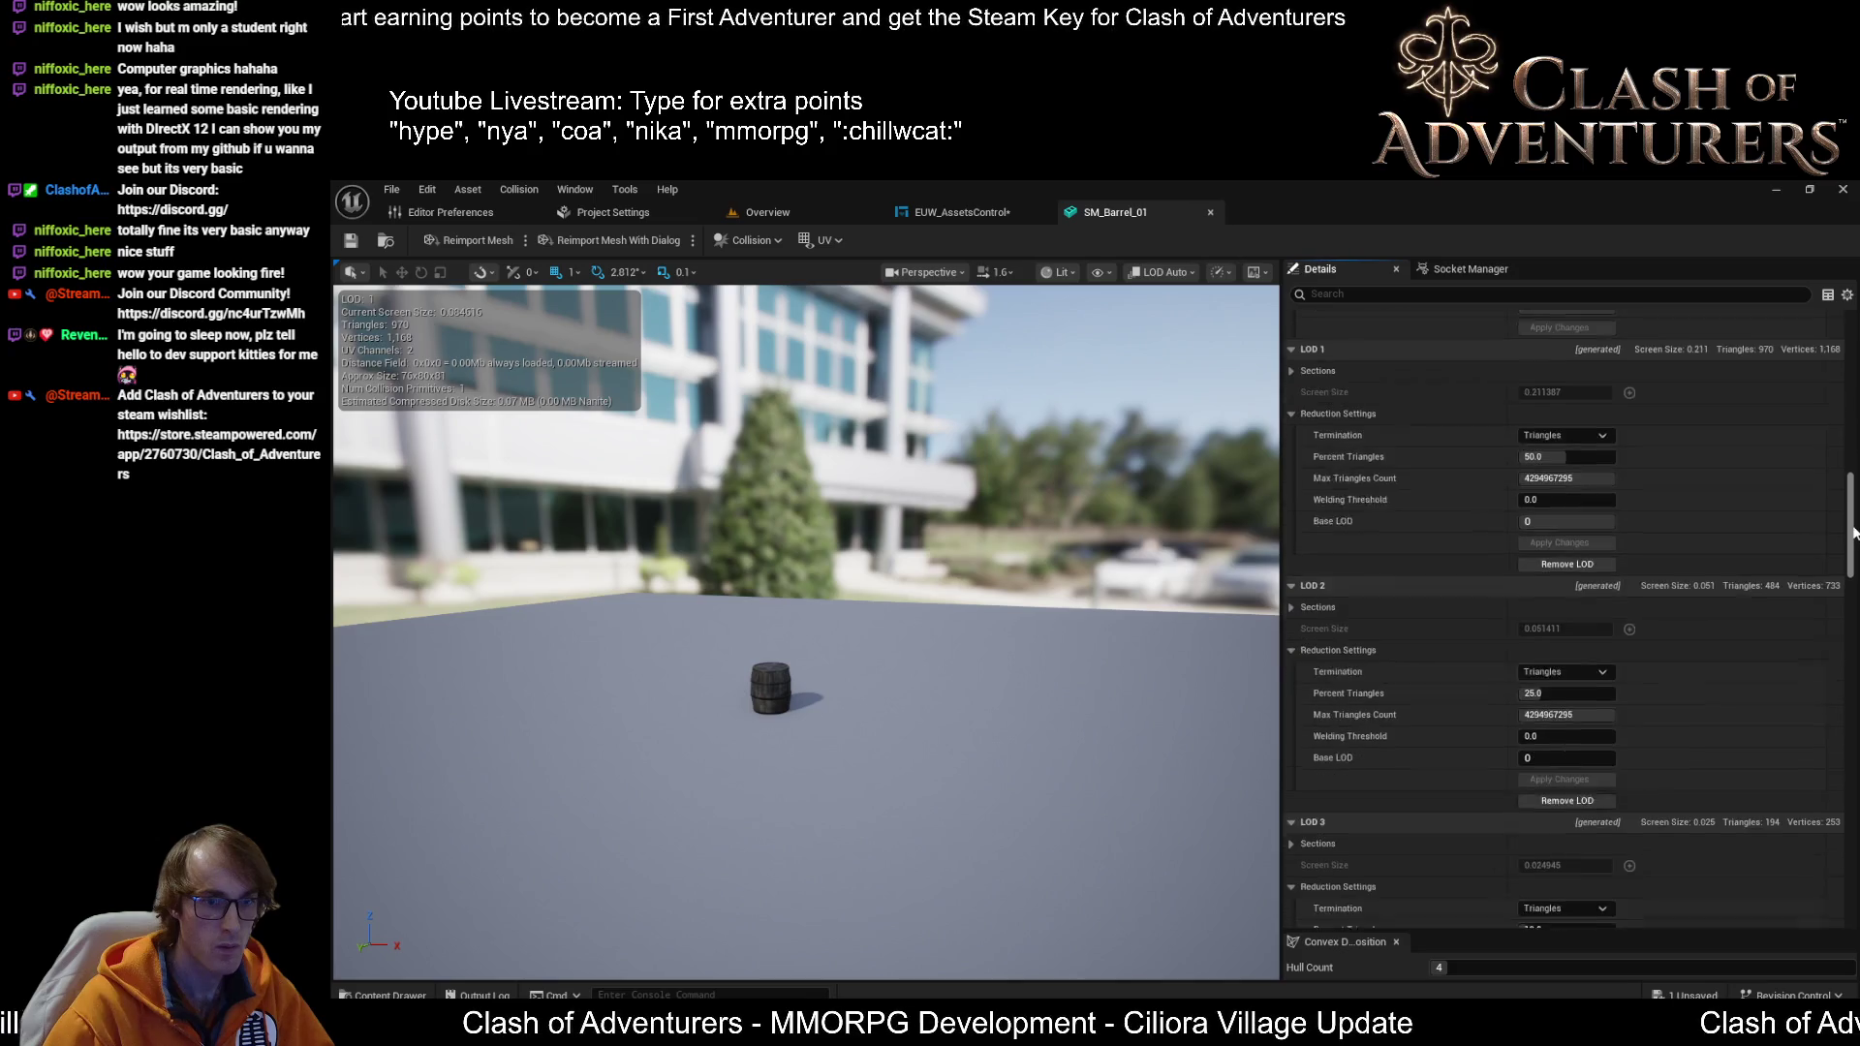
pyautogui.scroll(-1, 1852, 531)
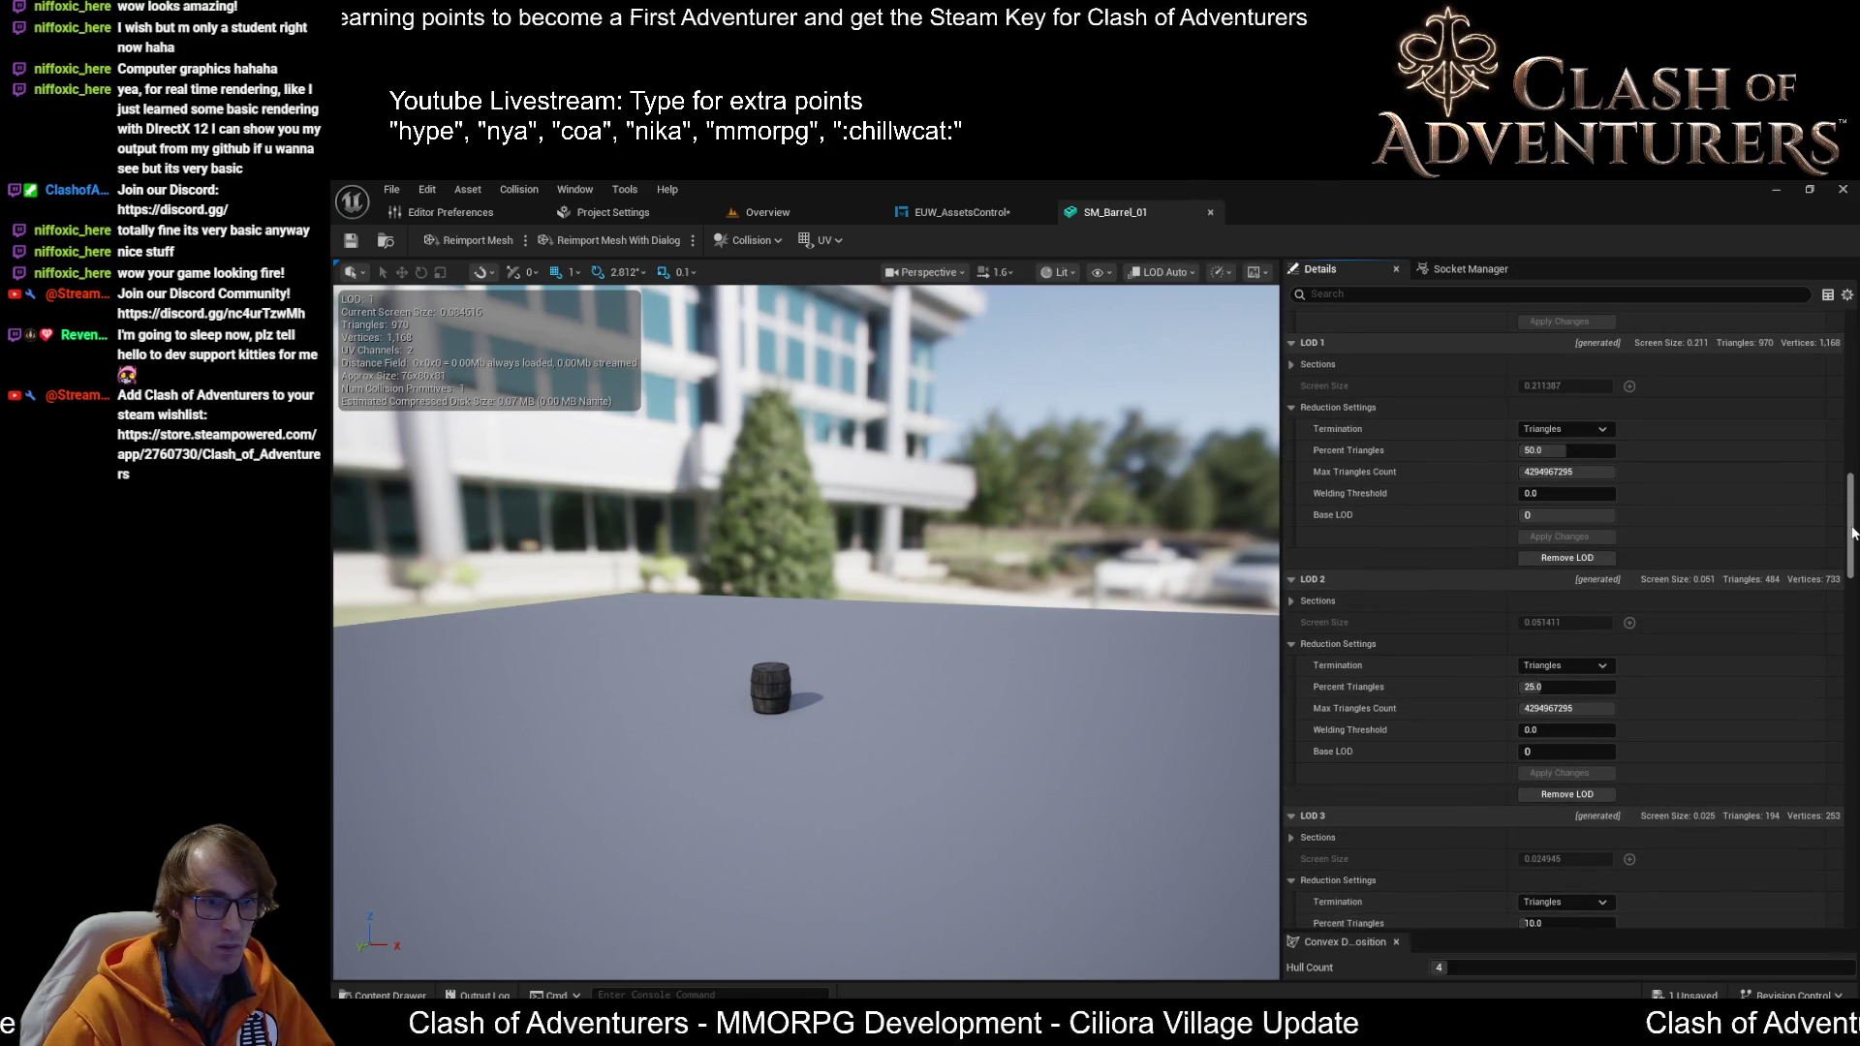
pyautogui.moveTo(1852, 531)
pyautogui.mouseDown()
pyautogui.moveTo(1848, 577)
pyautogui.moveTo(1835, 533)
pyautogui.mouseUp()
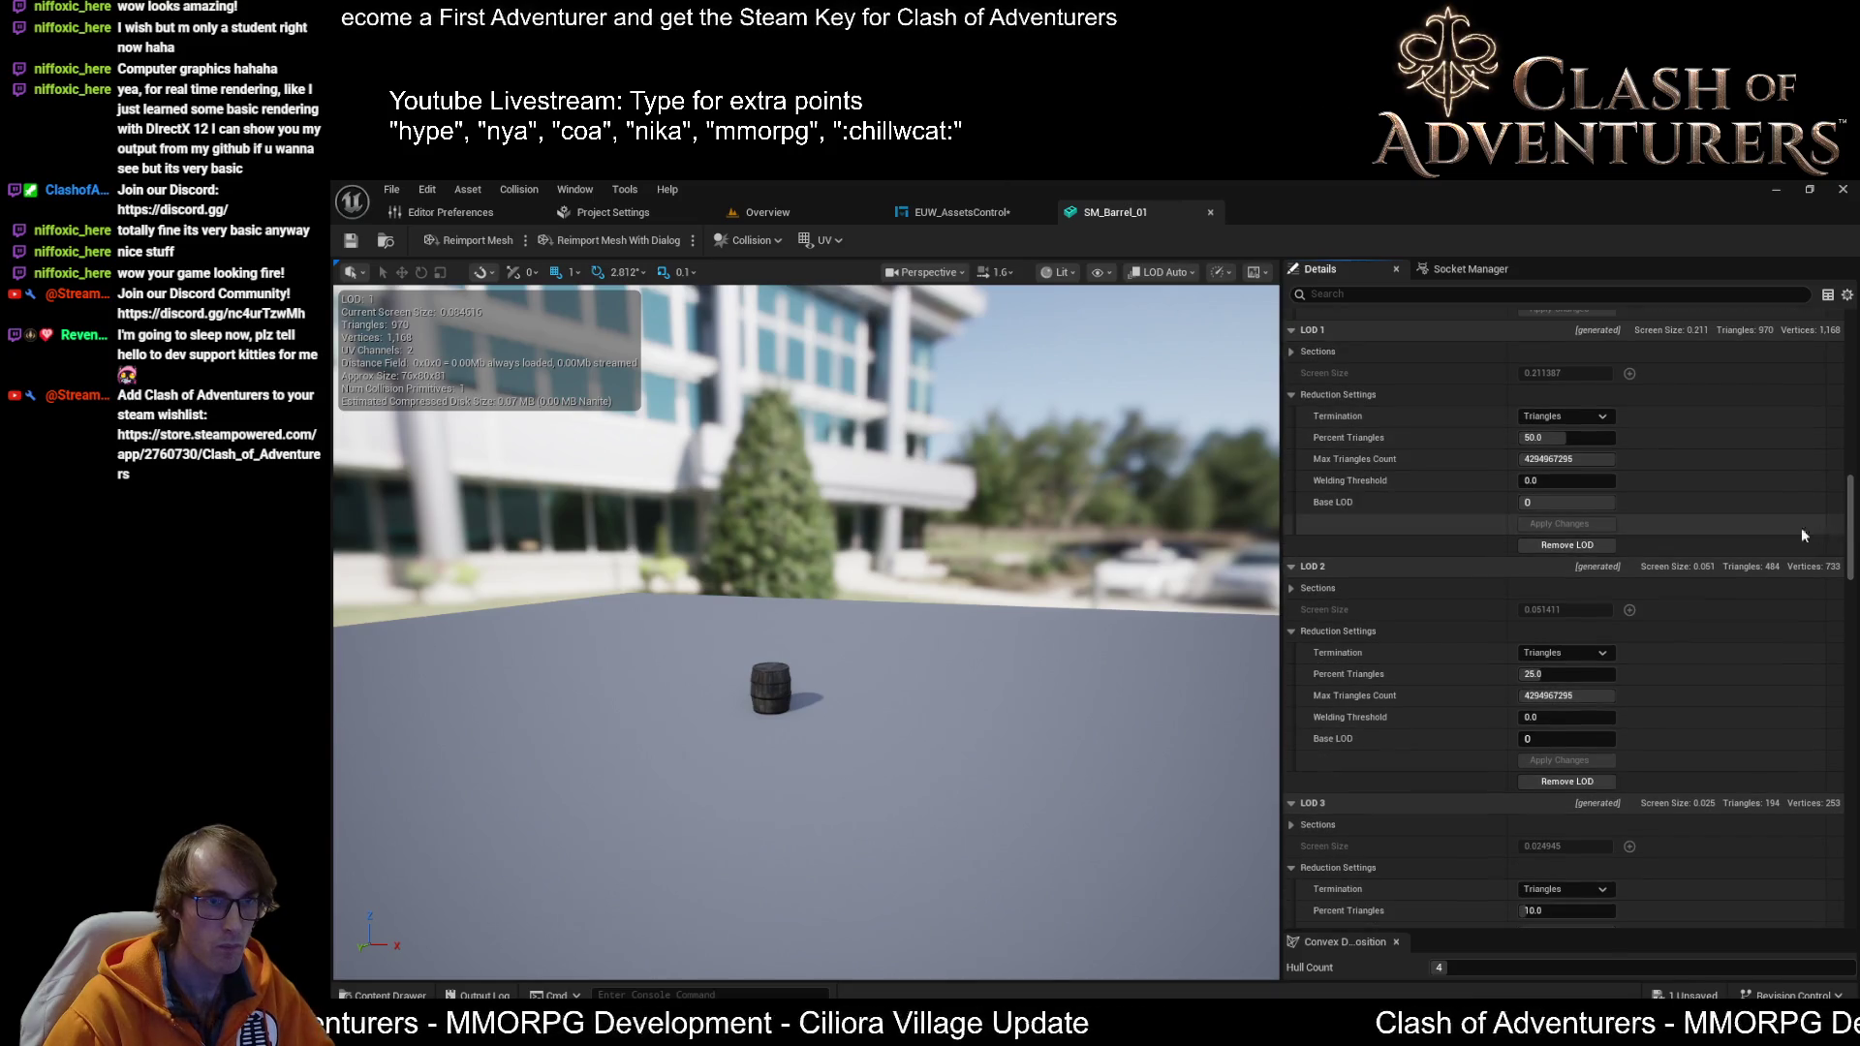
# Screenshot the LOD reduction settings (50, 25, 10% triangles) and the mesh preview.
pyautogui.press('Print')
pyautogui.moveTo(1366, 478)
pyautogui.mouseDown()
pyautogui.moveTo(1647, 935)
pyautogui.moveTo(1841, 953)
pyautogui.moveTo(1851, 932)
pyautogui.mouseUp()
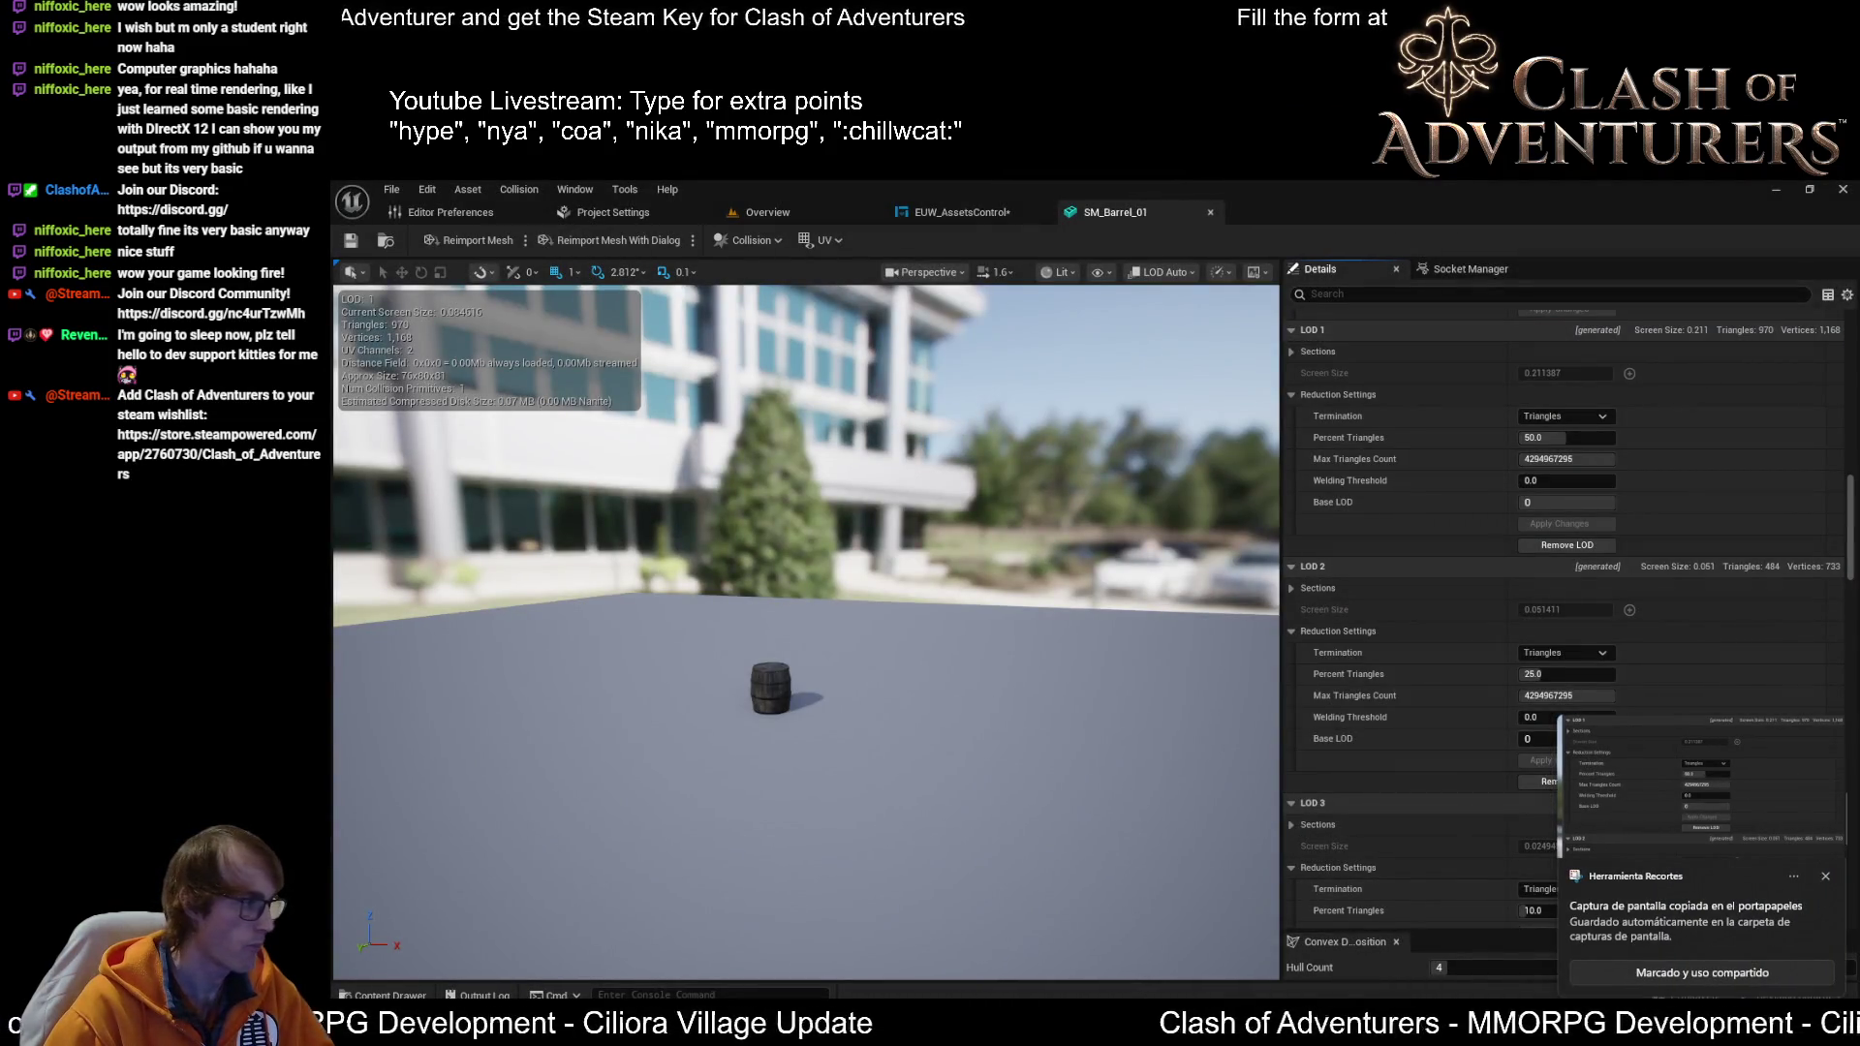
pyautogui.moveTo(653, 410)
pyautogui.mouseDown()
pyautogui.moveTo(700, 414)
pyautogui.moveTo(395, 289)
pyautogui.moveTo(331, 283)
pyautogui.mouseUp()
pyautogui.press('super+shift+s')
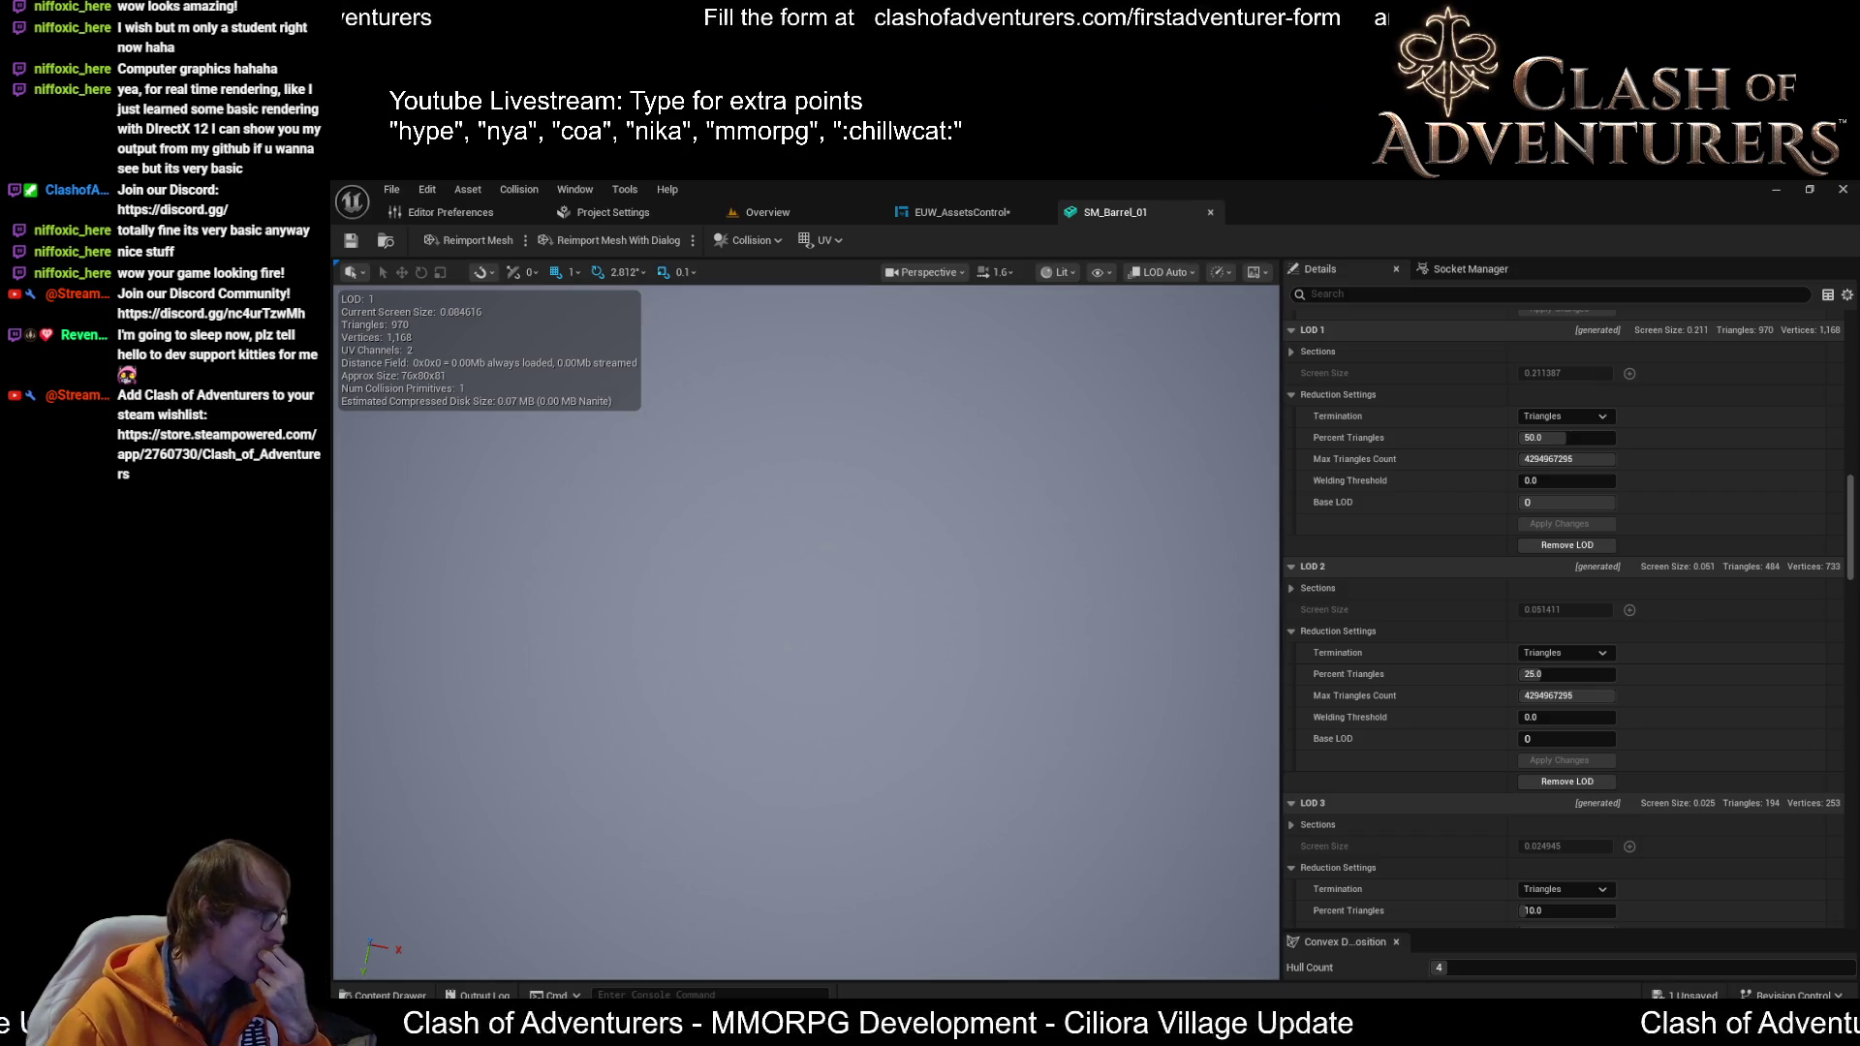
# Back in EUW_AssetsControl, wire Get Selected Option's Return Value into a new Switch on String node.
pyautogui.click(939, 215)
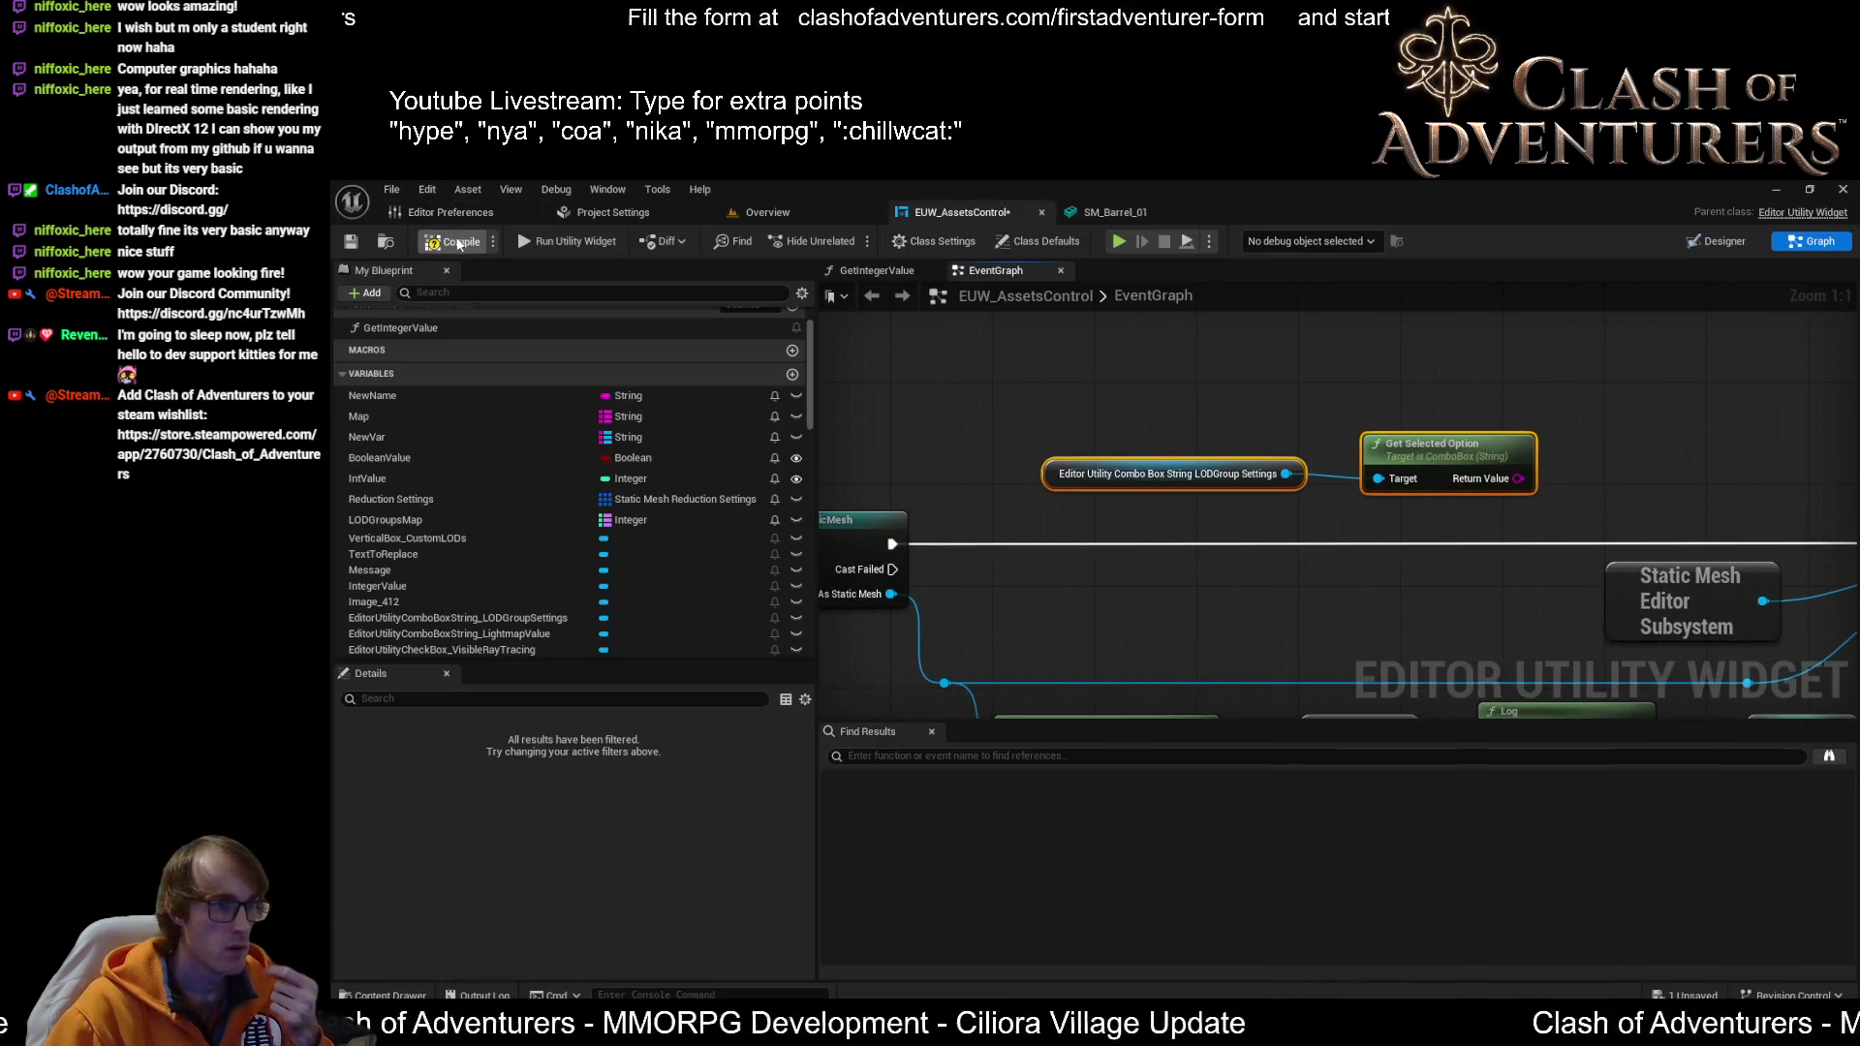
pyautogui.moveTo(1531, 538)
pyautogui.mouseDown()
pyautogui.moveTo(1036, 530)
pyautogui.moveTo(1390, 453)
pyautogui.moveTo(1219, 522)
pyautogui.mouseUp()
pyautogui.scroll(-1, 1037, 531)
pyautogui.scroll(1, 1043, 519)
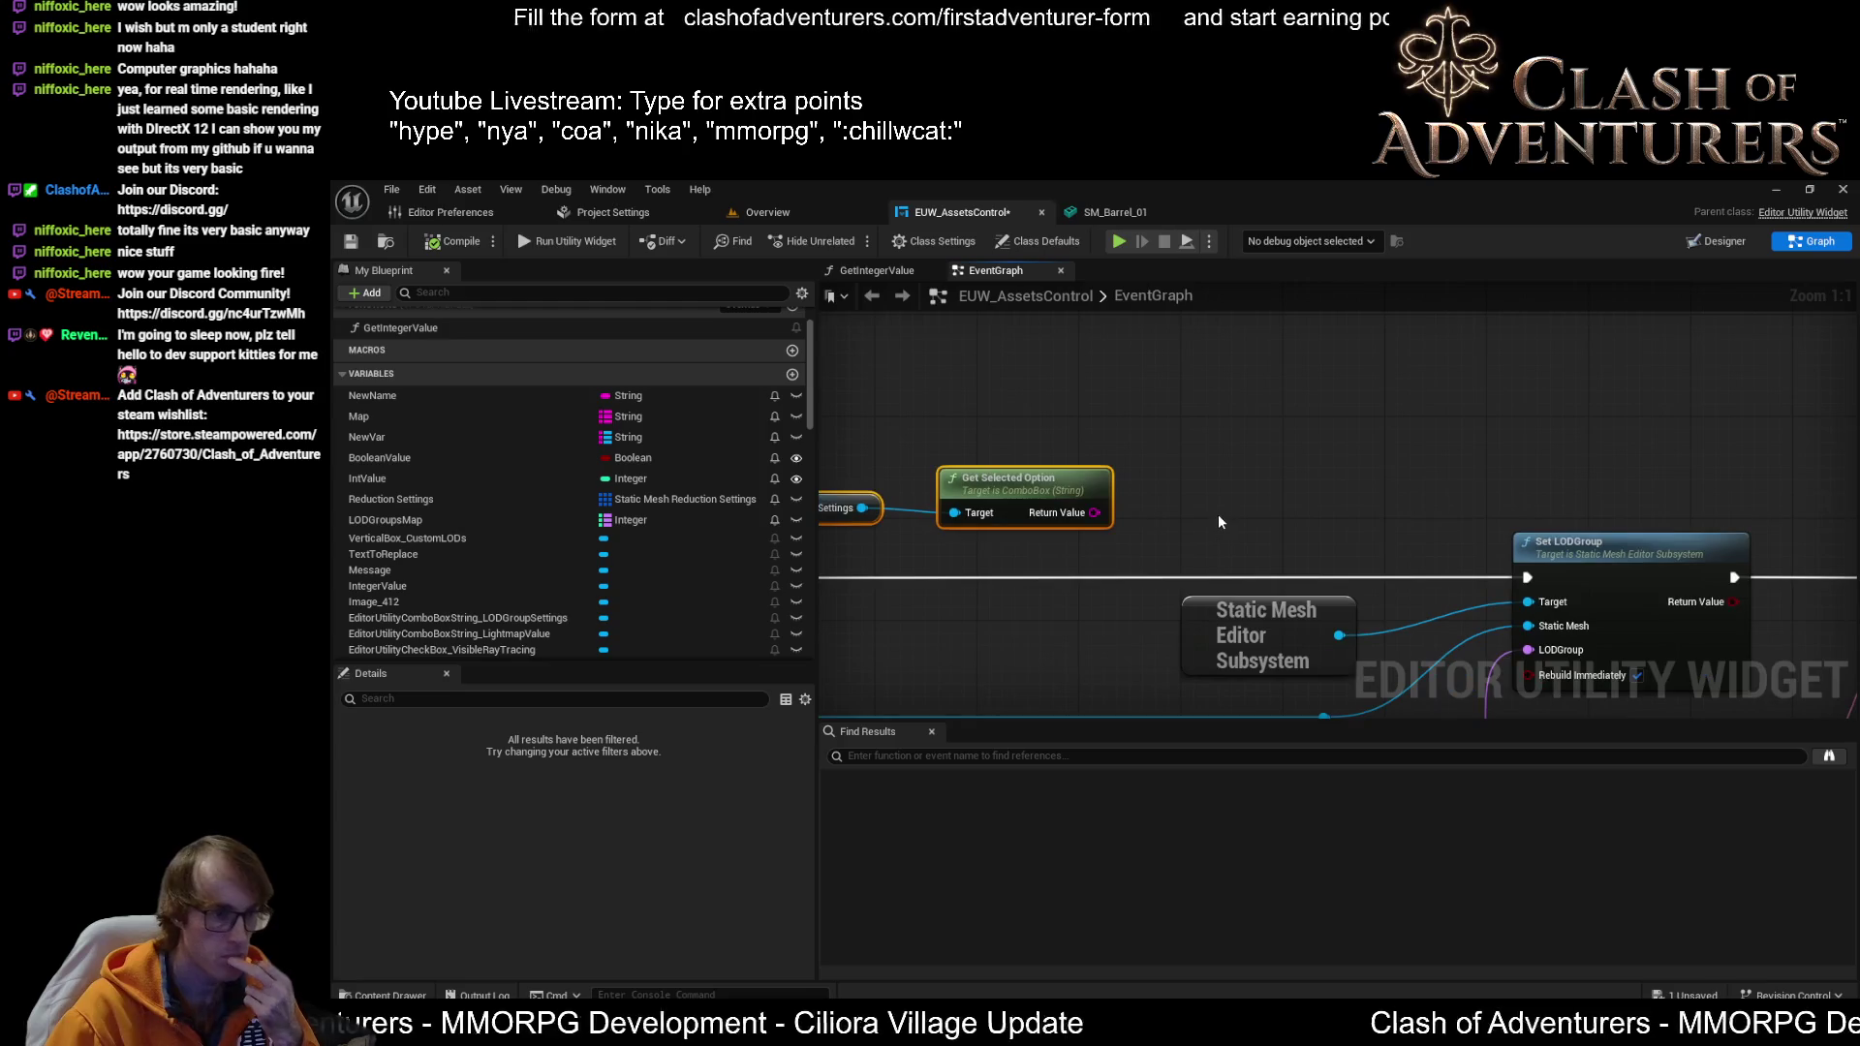
pyautogui.moveTo(1104, 523)
pyautogui.mouseDown()
pyautogui.moveTo(1156, 266)
pyautogui.moveTo(1084, 365)
pyautogui.moveTo(1107, 426)
pyautogui.moveTo(1197, 357)
pyautogui.mouseUp()
pyautogui.write('sw')
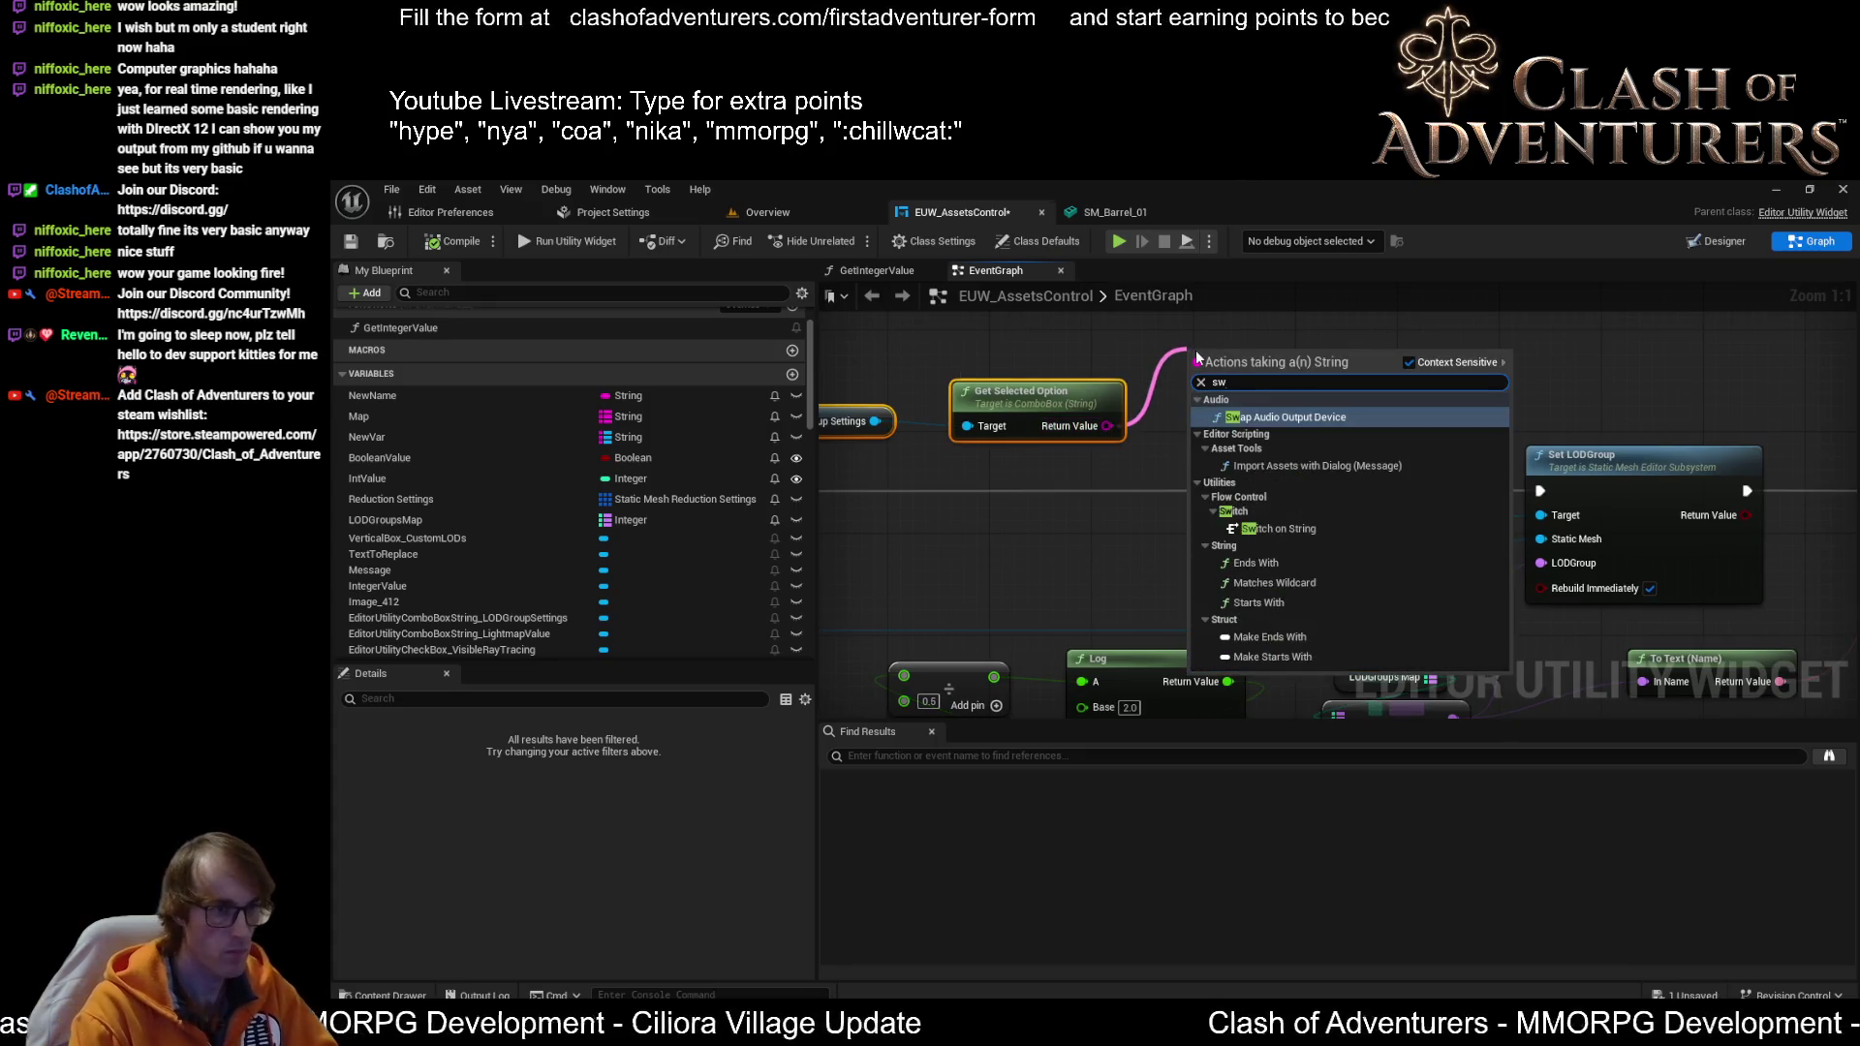
pyautogui.write('itch')
pyautogui.press('Return')
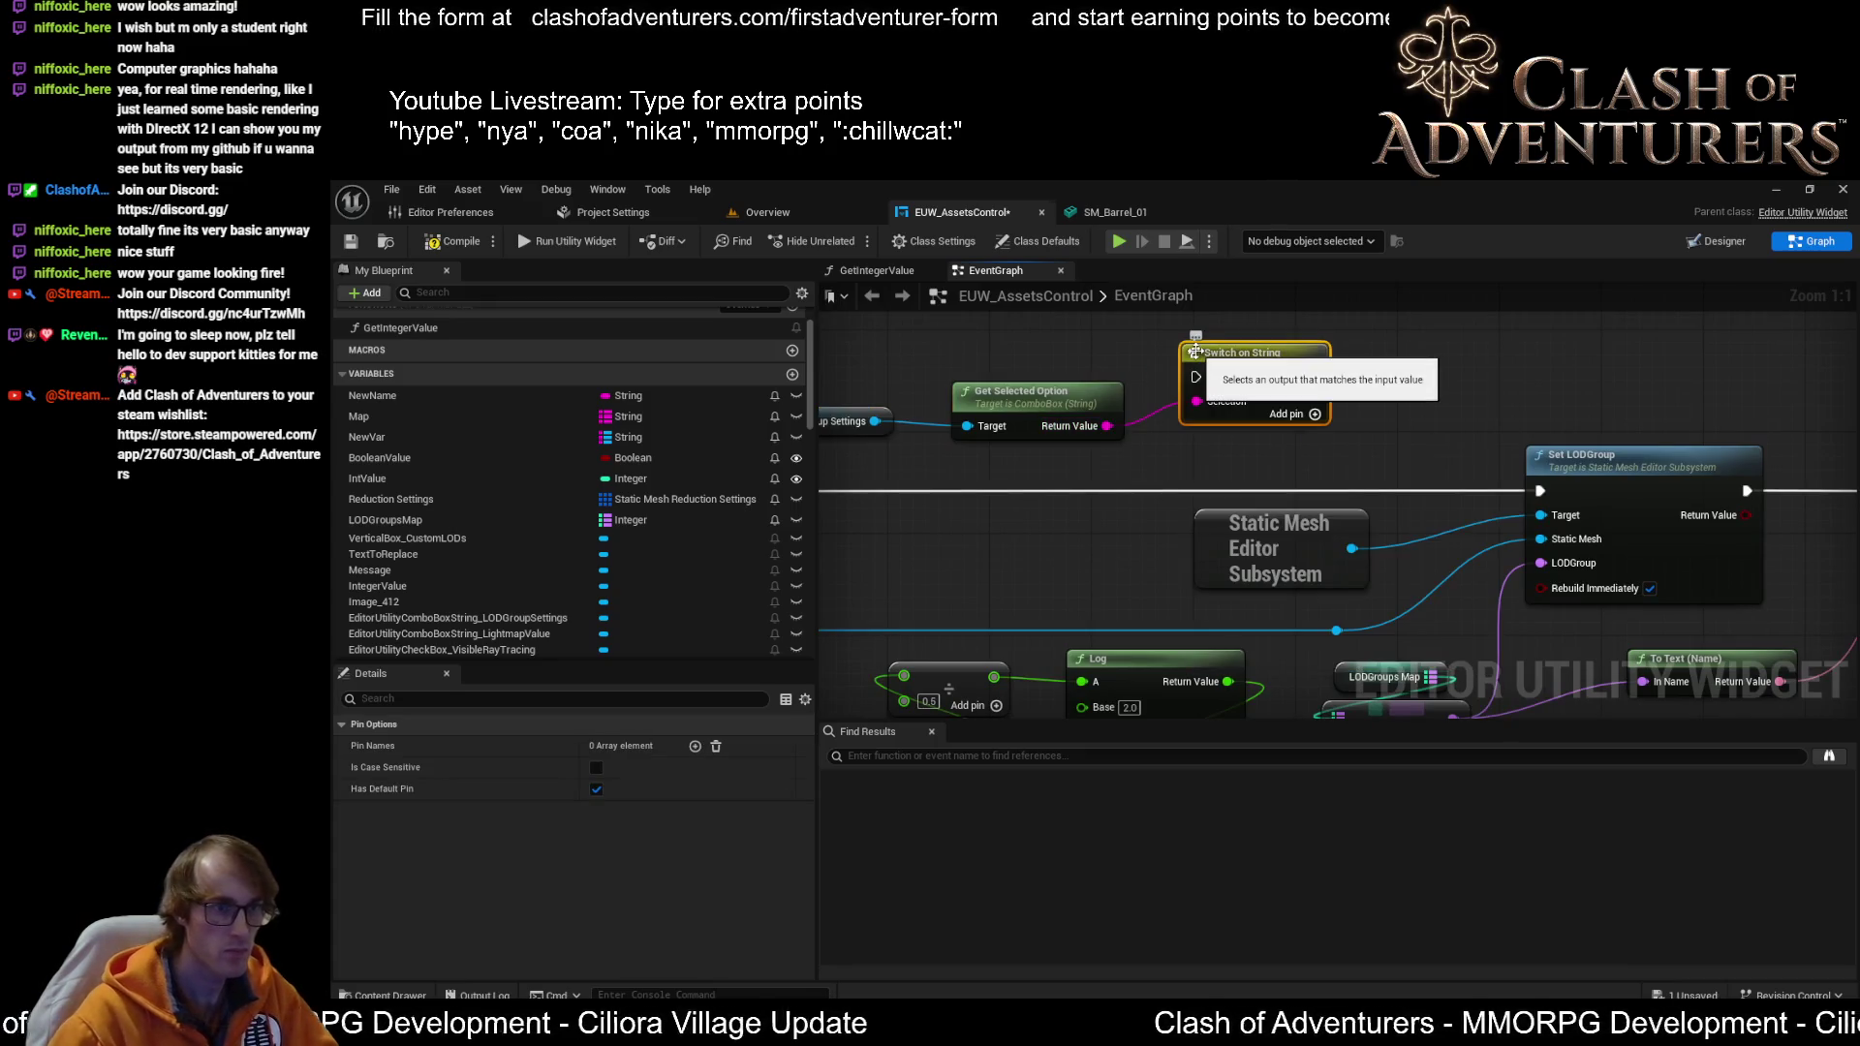
# Add three case pins, Case_0 to Case_2, to the switch and move the node up.
pyautogui.click(1314, 413)
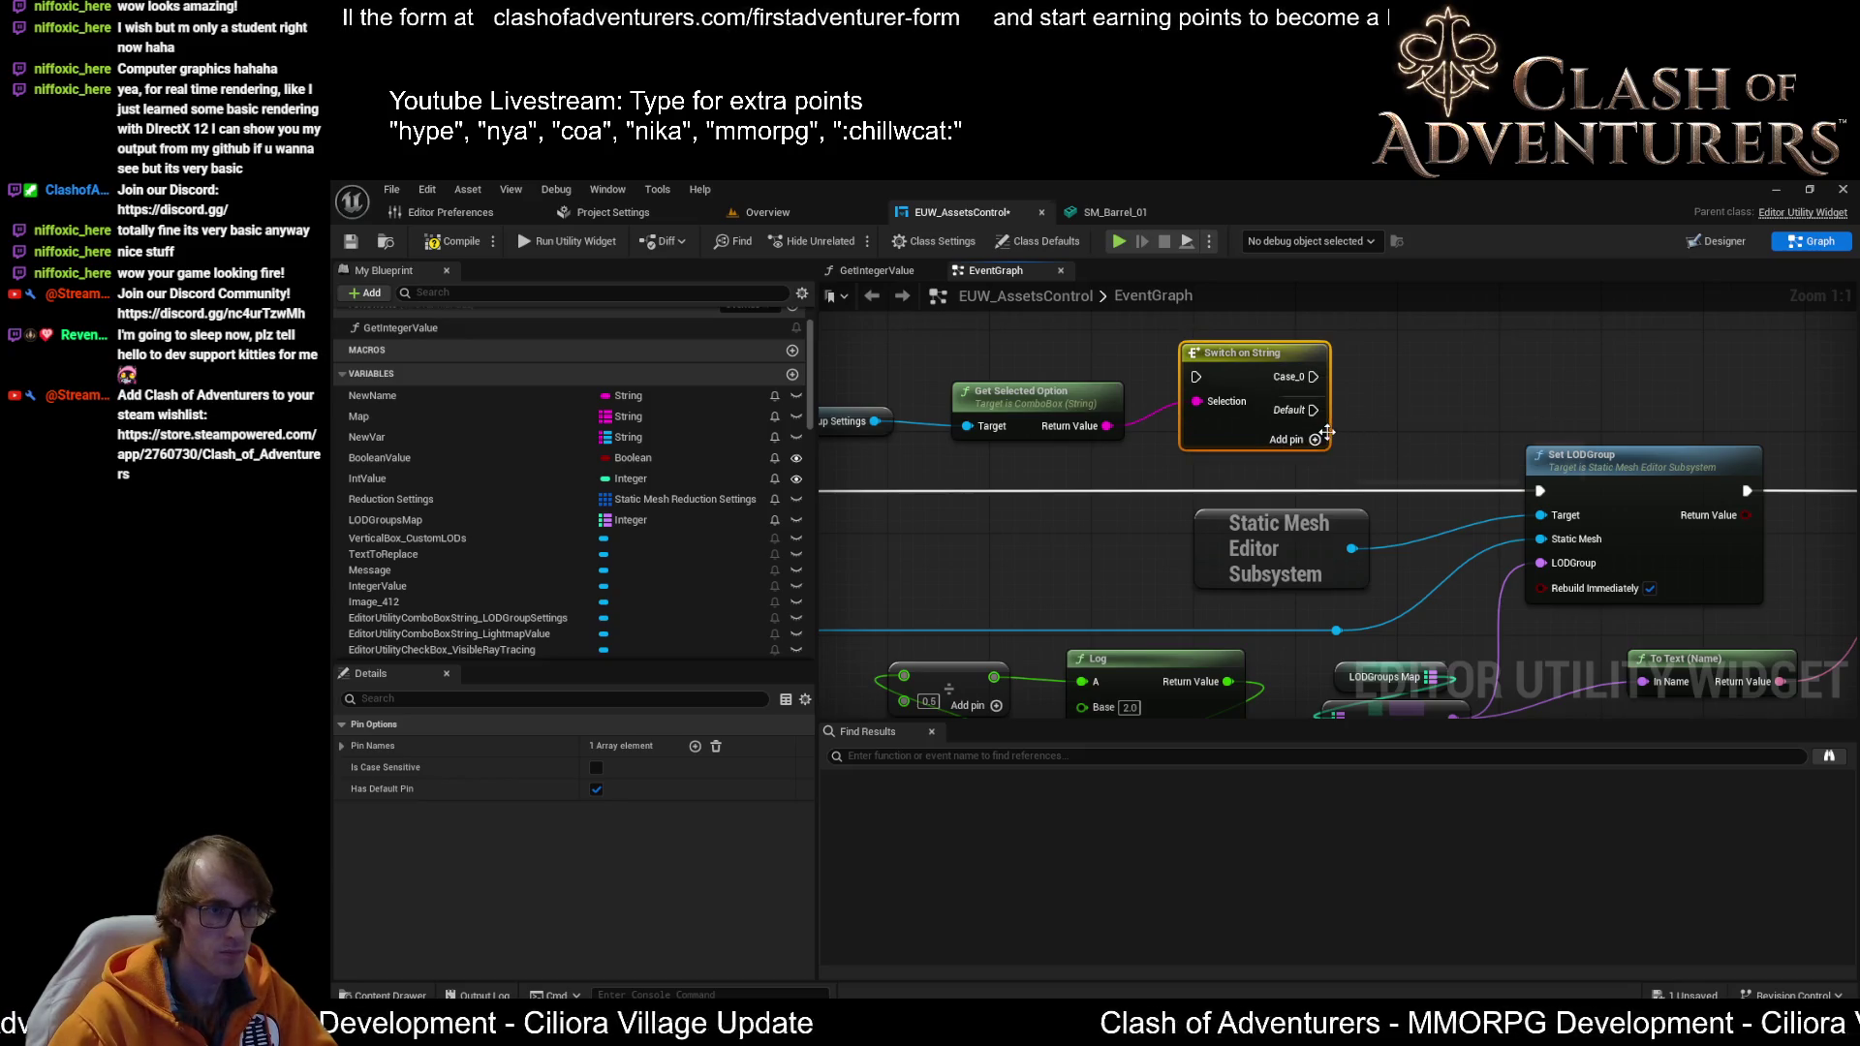
pyautogui.click(1315, 439)
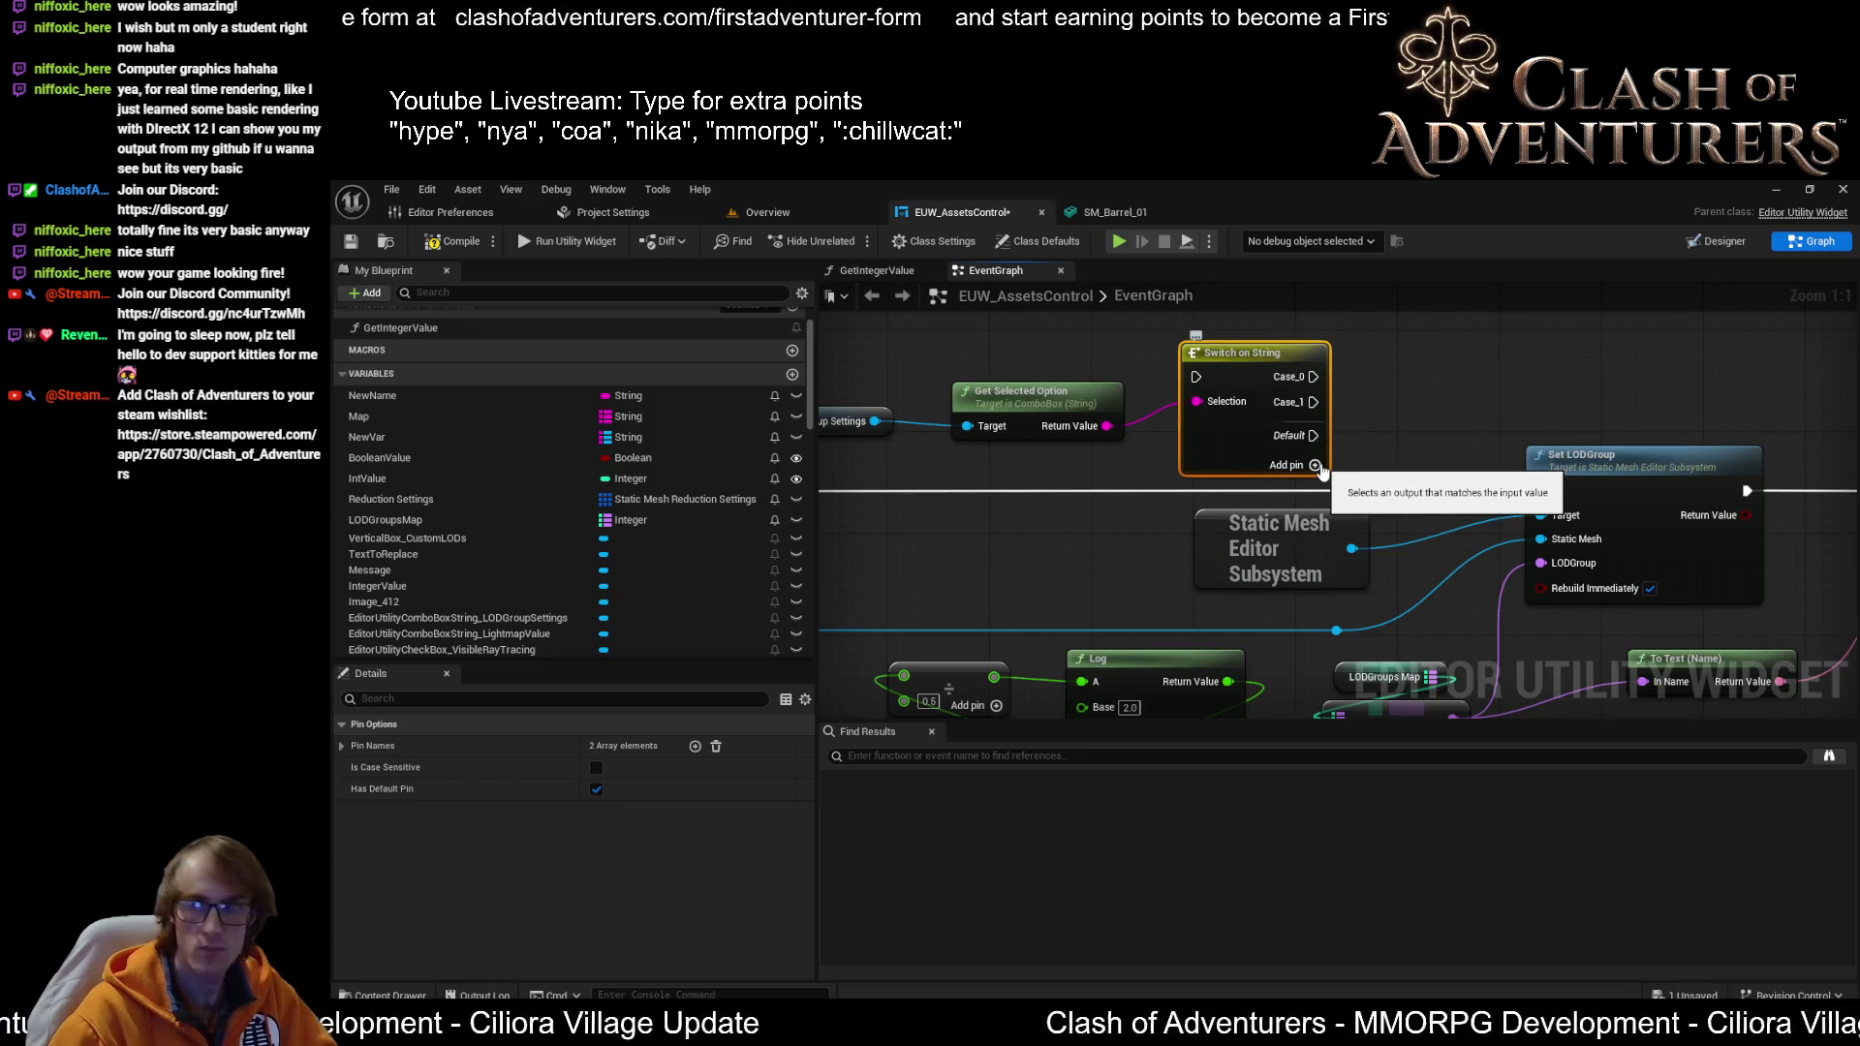
pyautogui.click(1314, 465)
pyautogui.moveTo(1454, 453); pyautogui.dragTo(1434, 595)
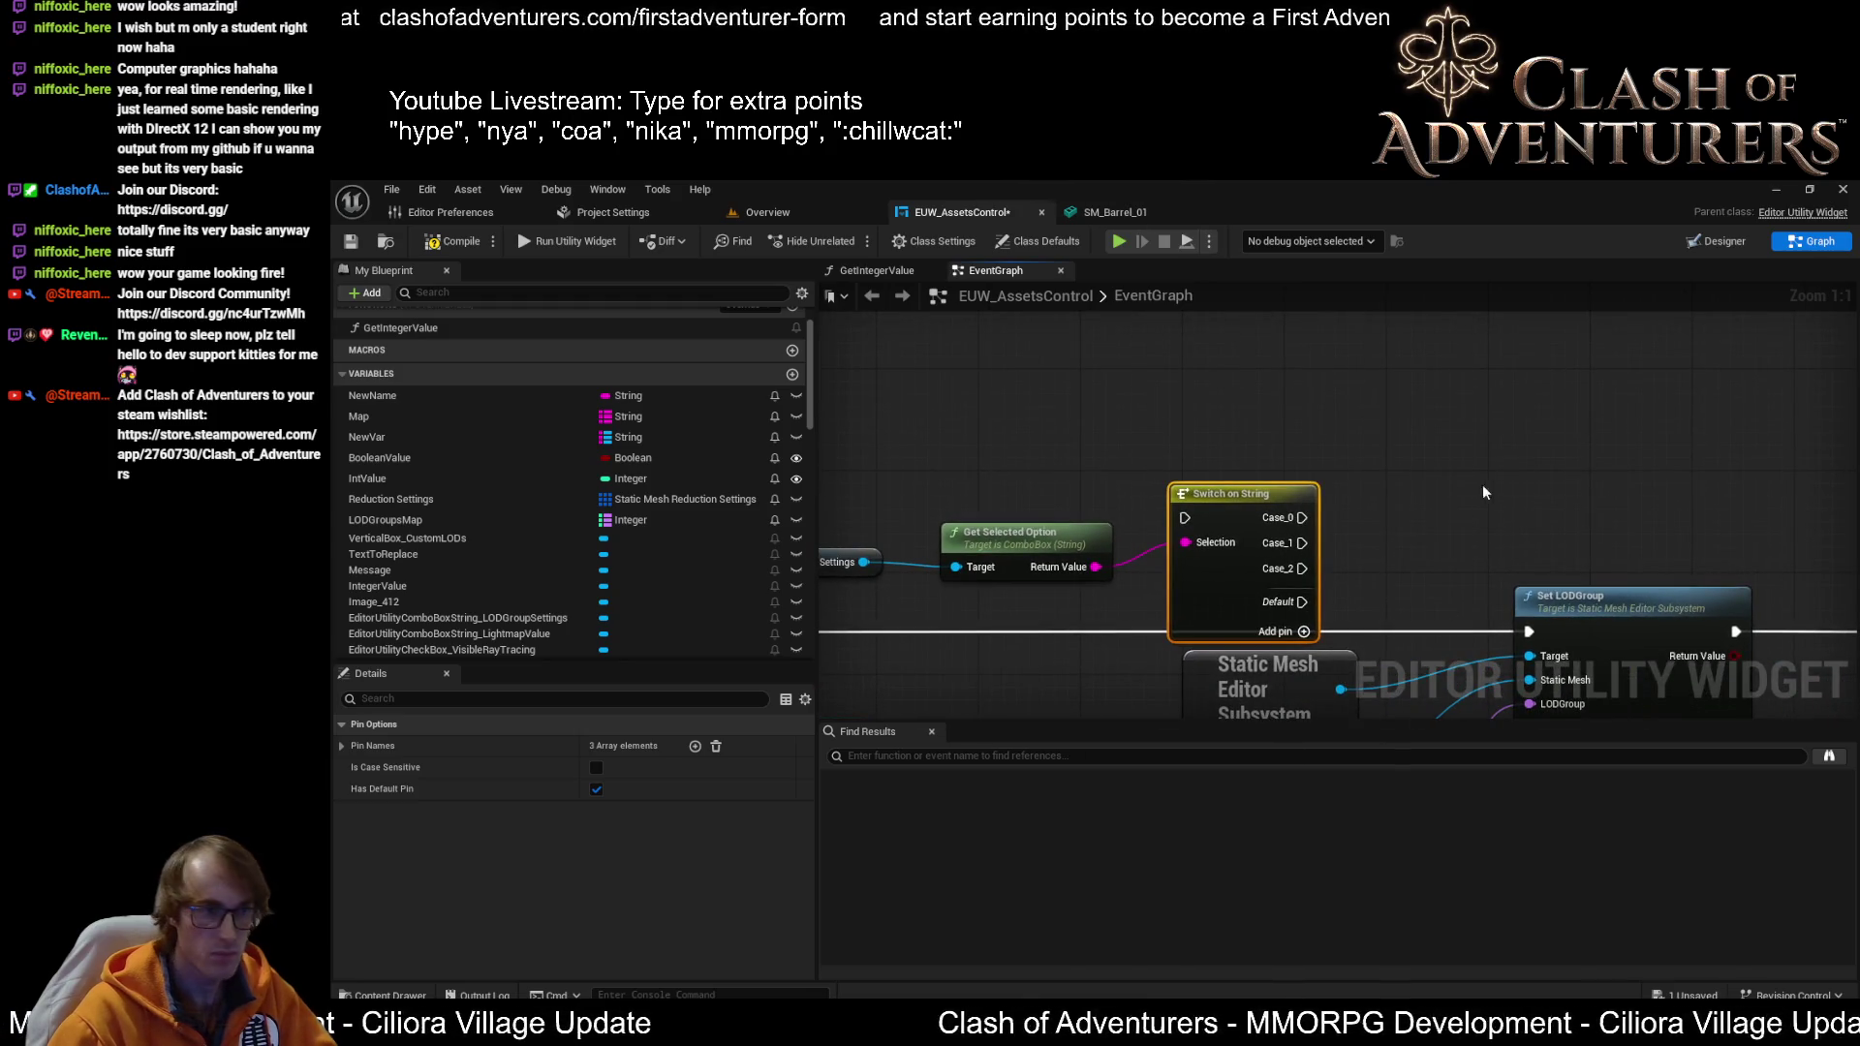
pyautogui.rightClick(1222, 491)
pyautogui.press('Escape')
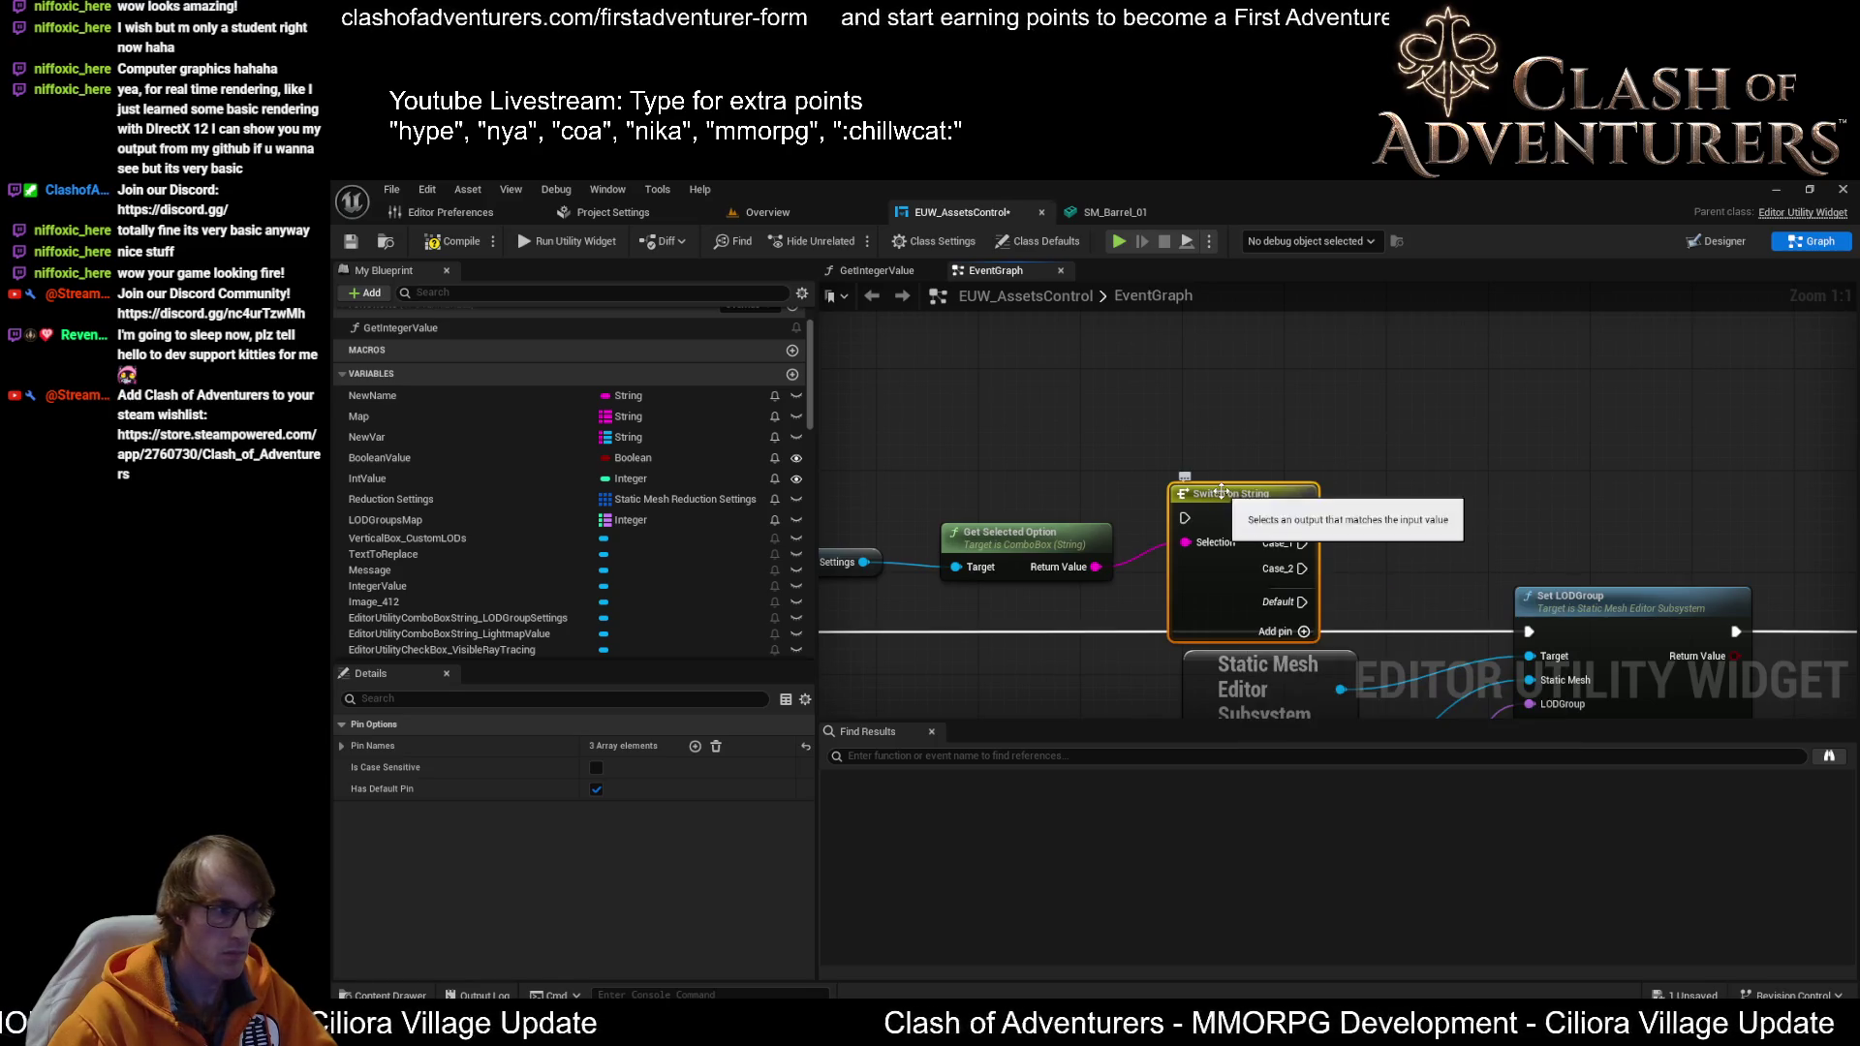
pyautogui.moveTo(1211, 499); pyautogui.dragTo(1235, 423)
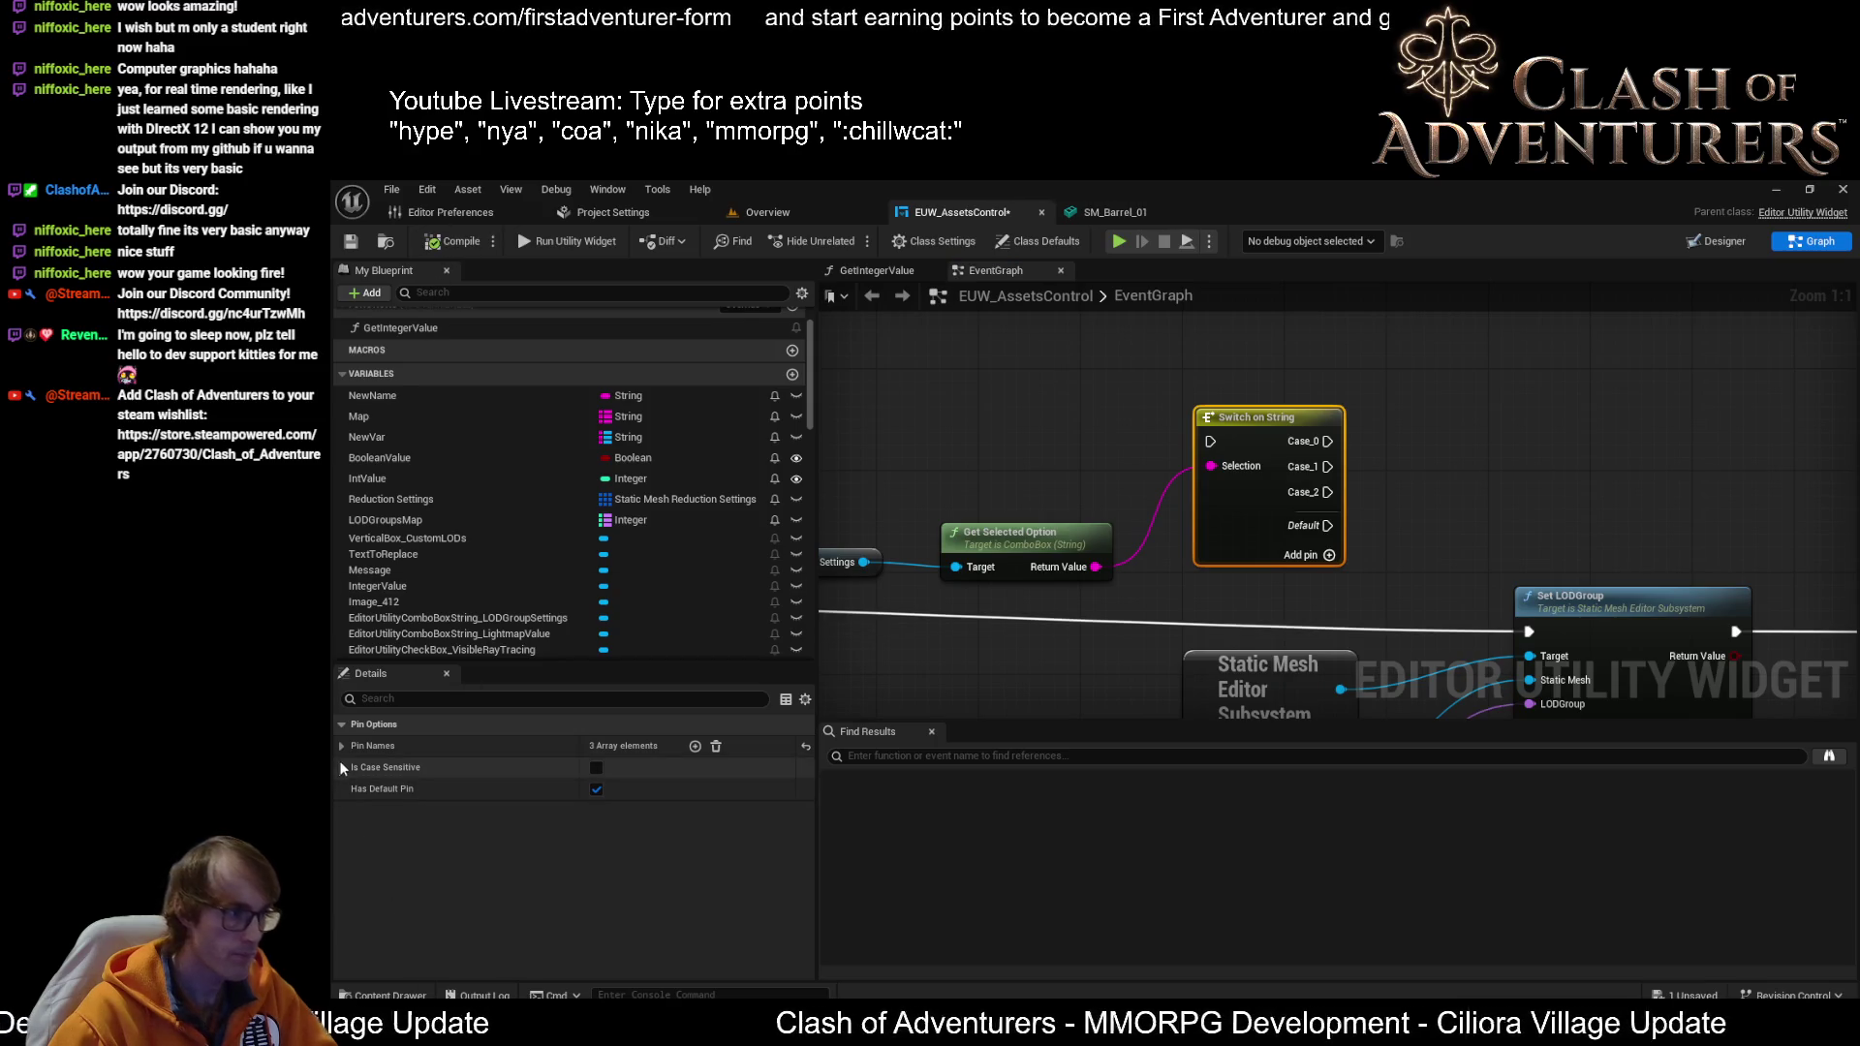
# Rename the switch's pin names: Index 0 to Custom and Index 1 to Auto.
pyautogui.click(342, 746)
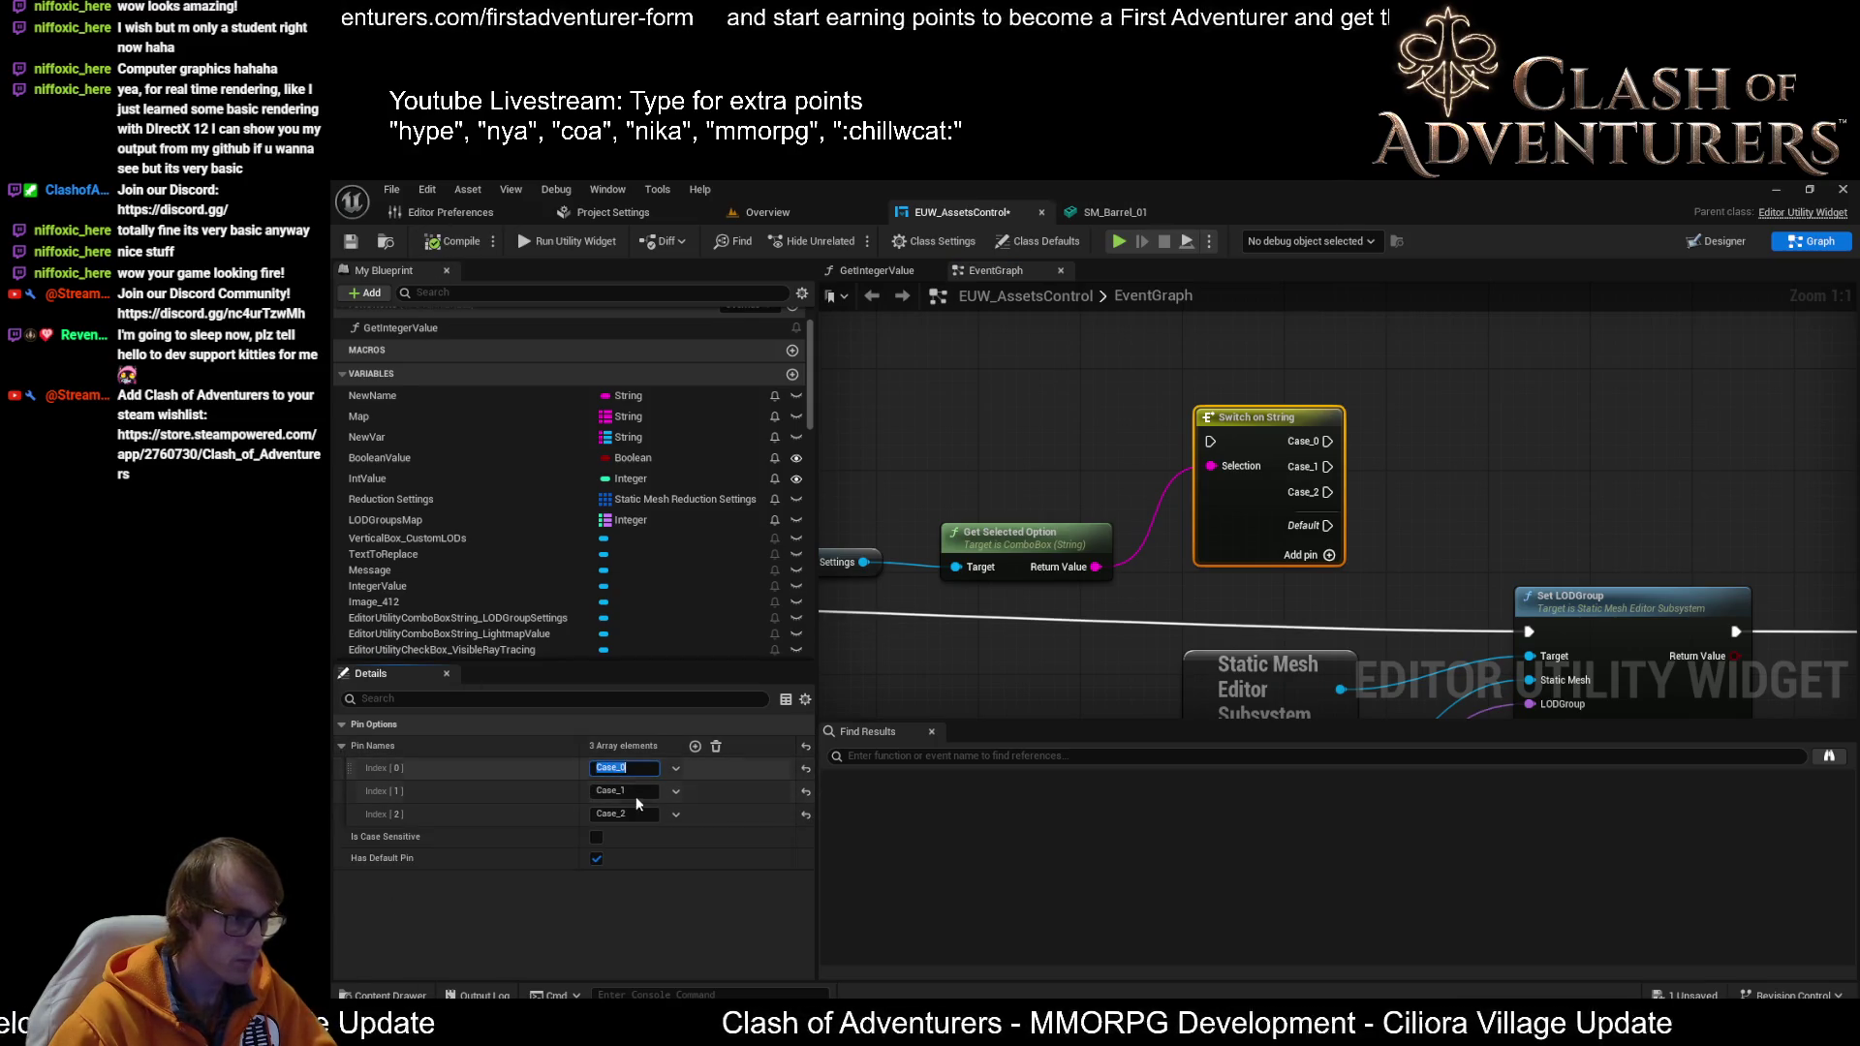
pyautogui.write('Cus')
pyautogui.press('Return')
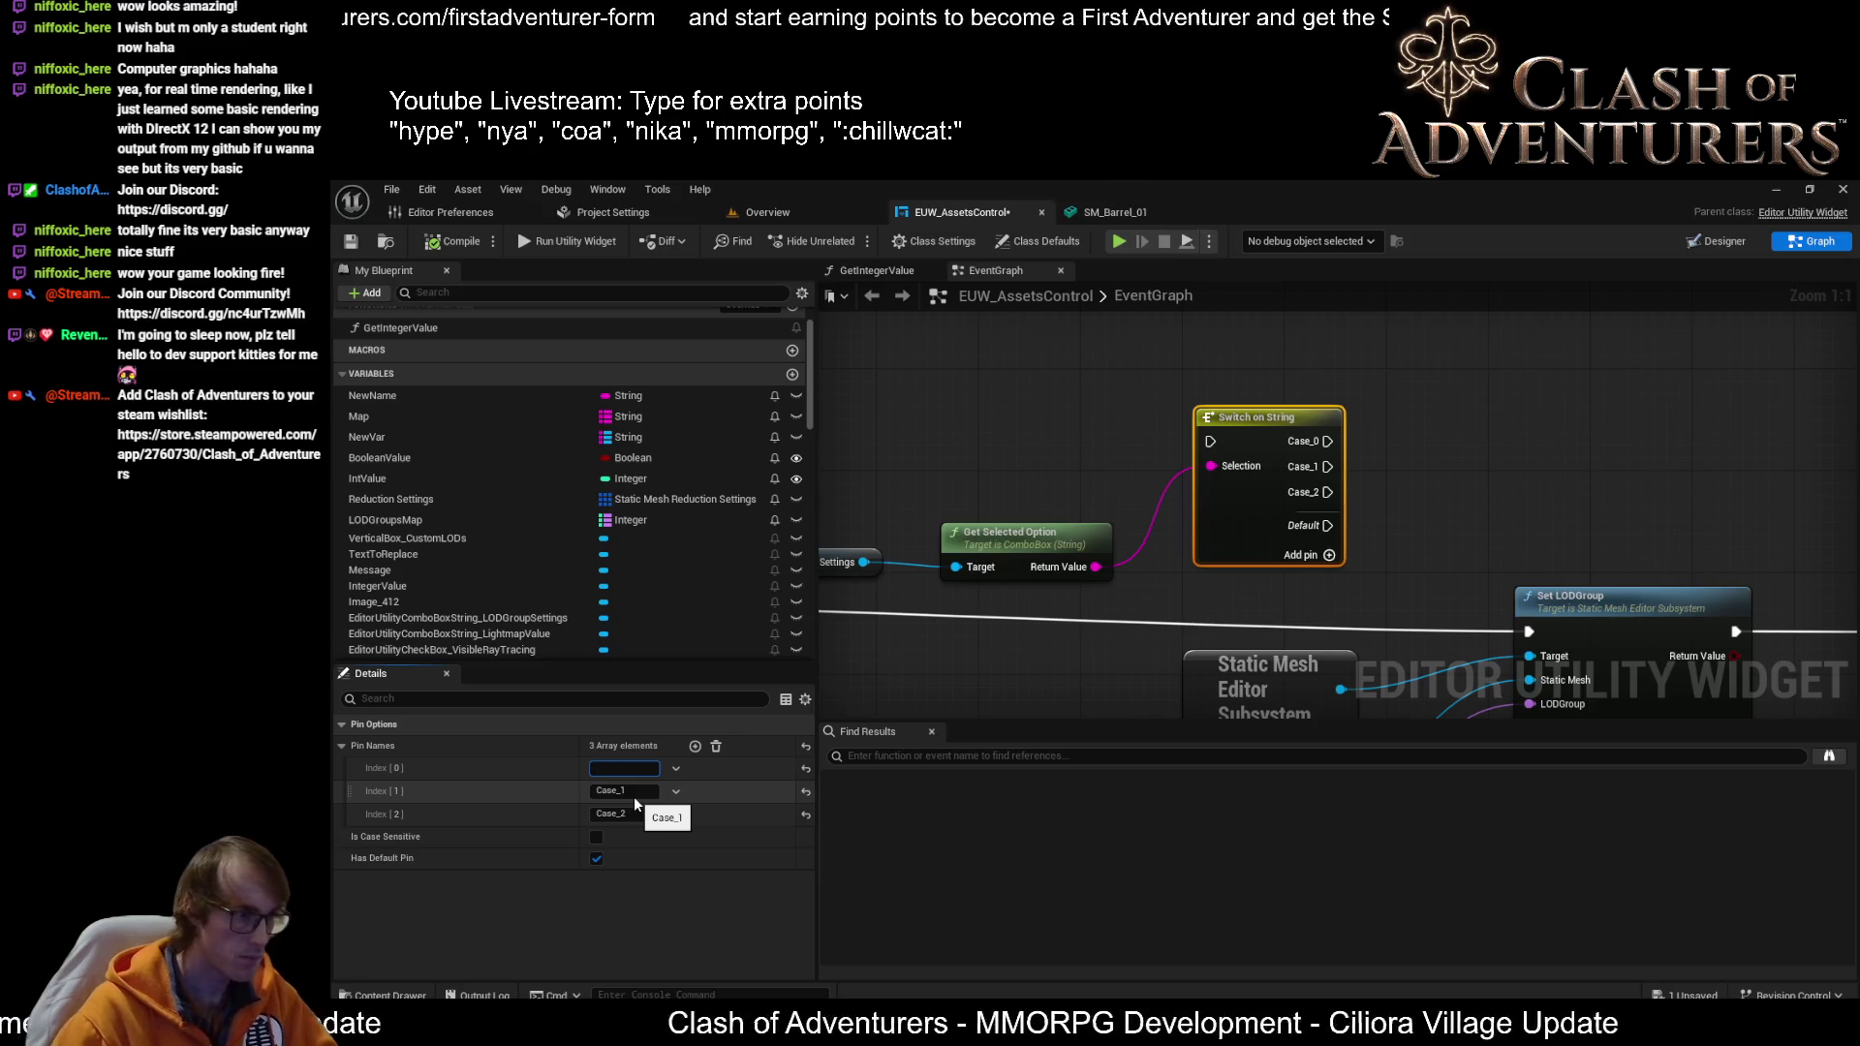
pyautogui.click(630, 768)
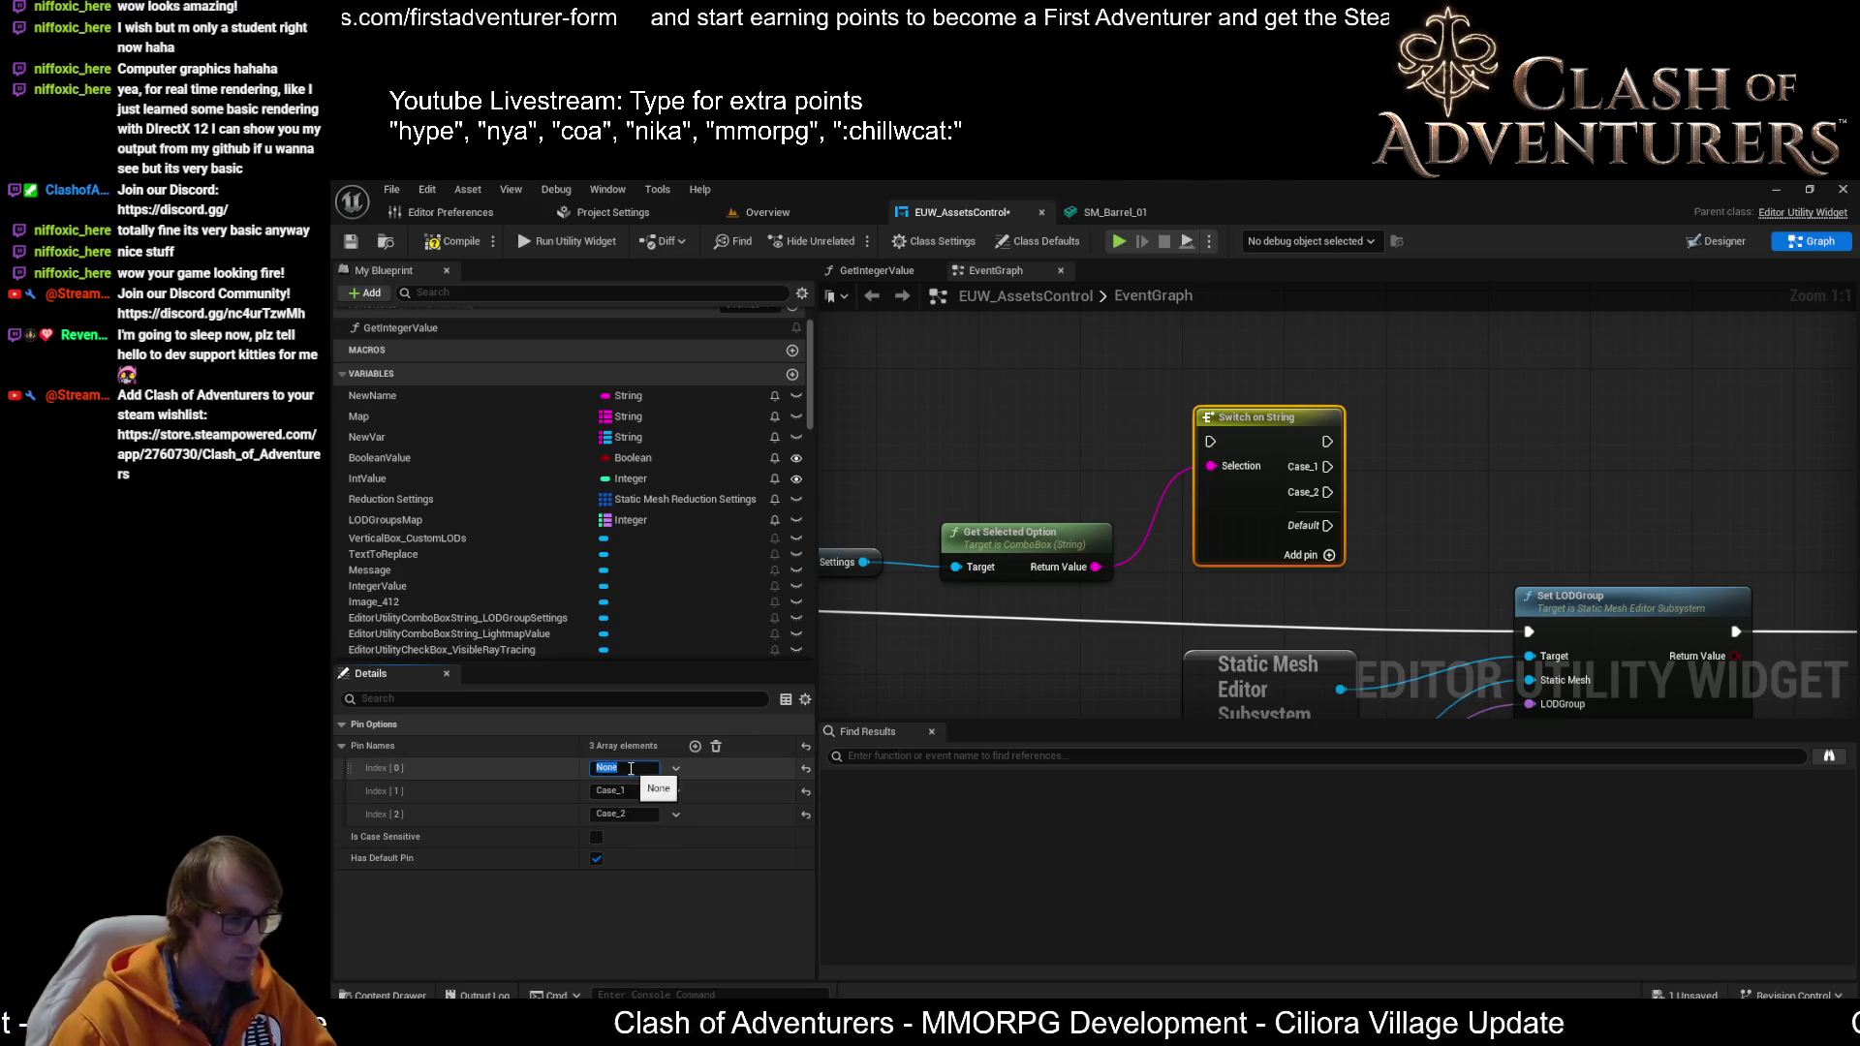
pyautogui.write('Custom')
pyautogui.press('Return')
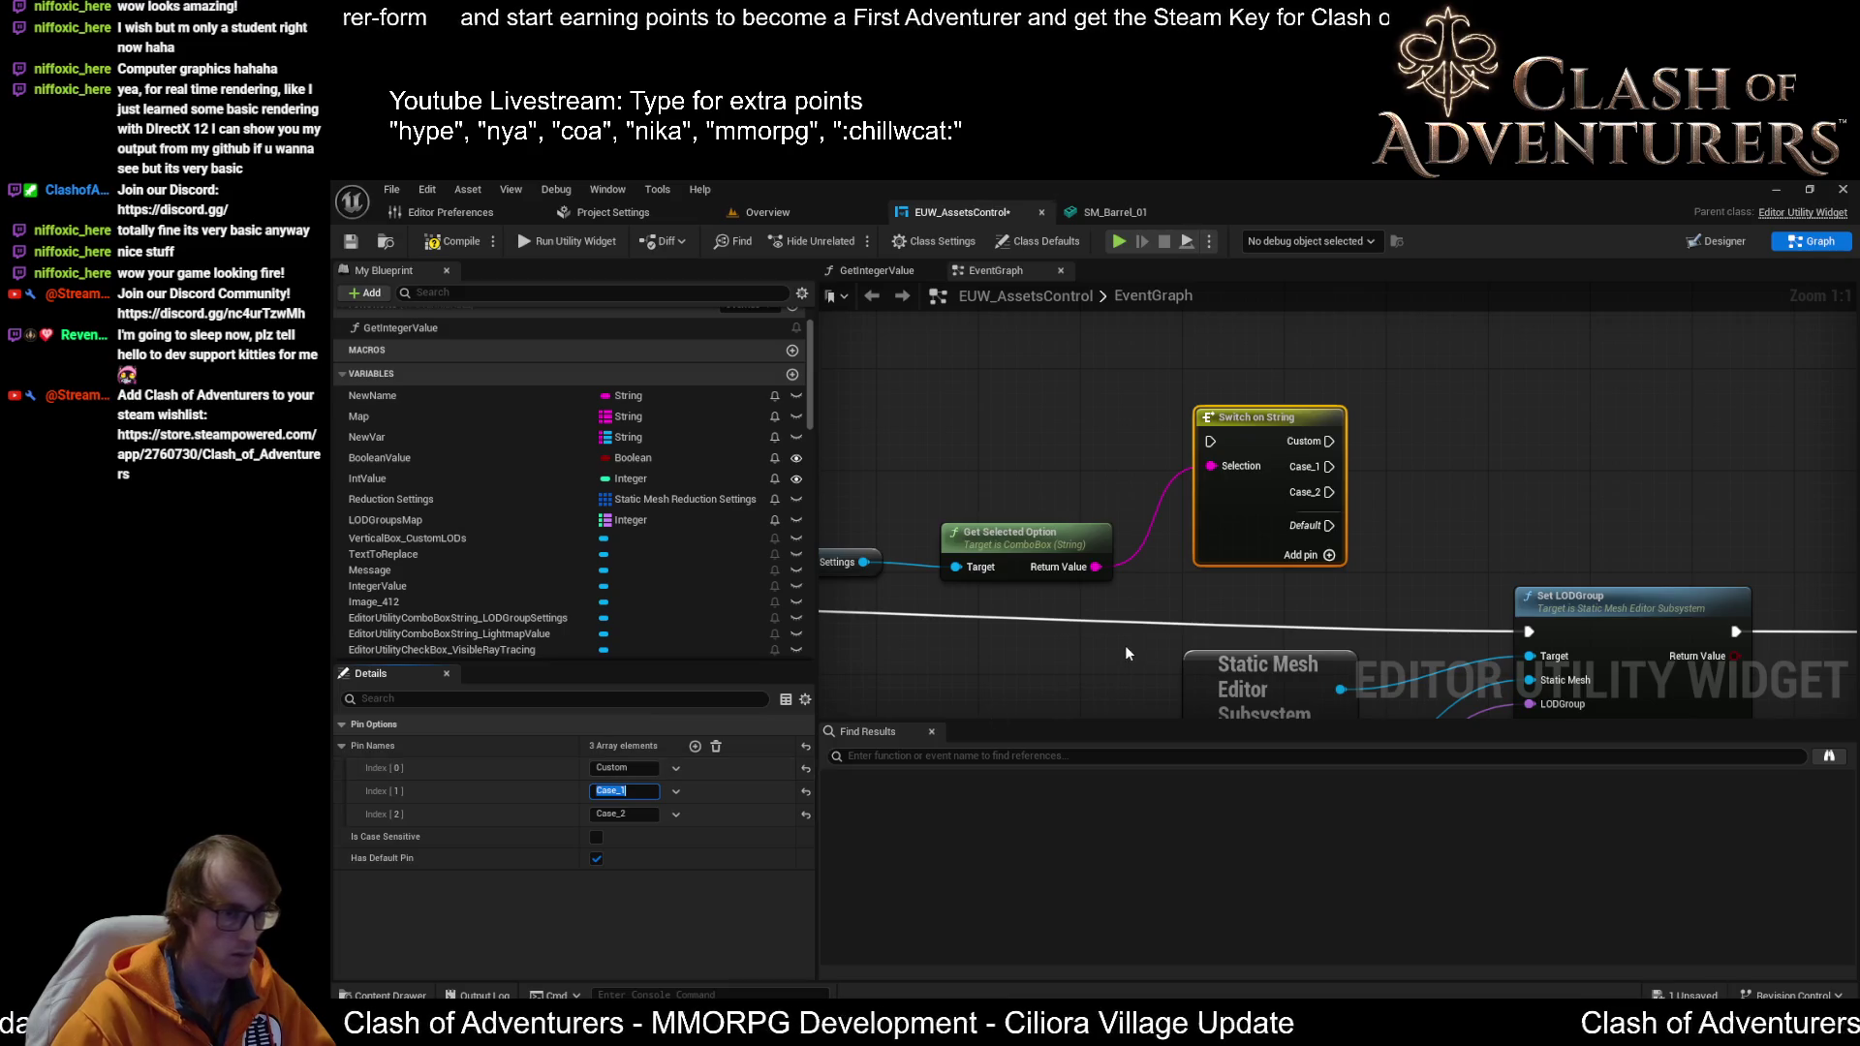
pyautogui.write('Auto')
pyautogui.press('Return')
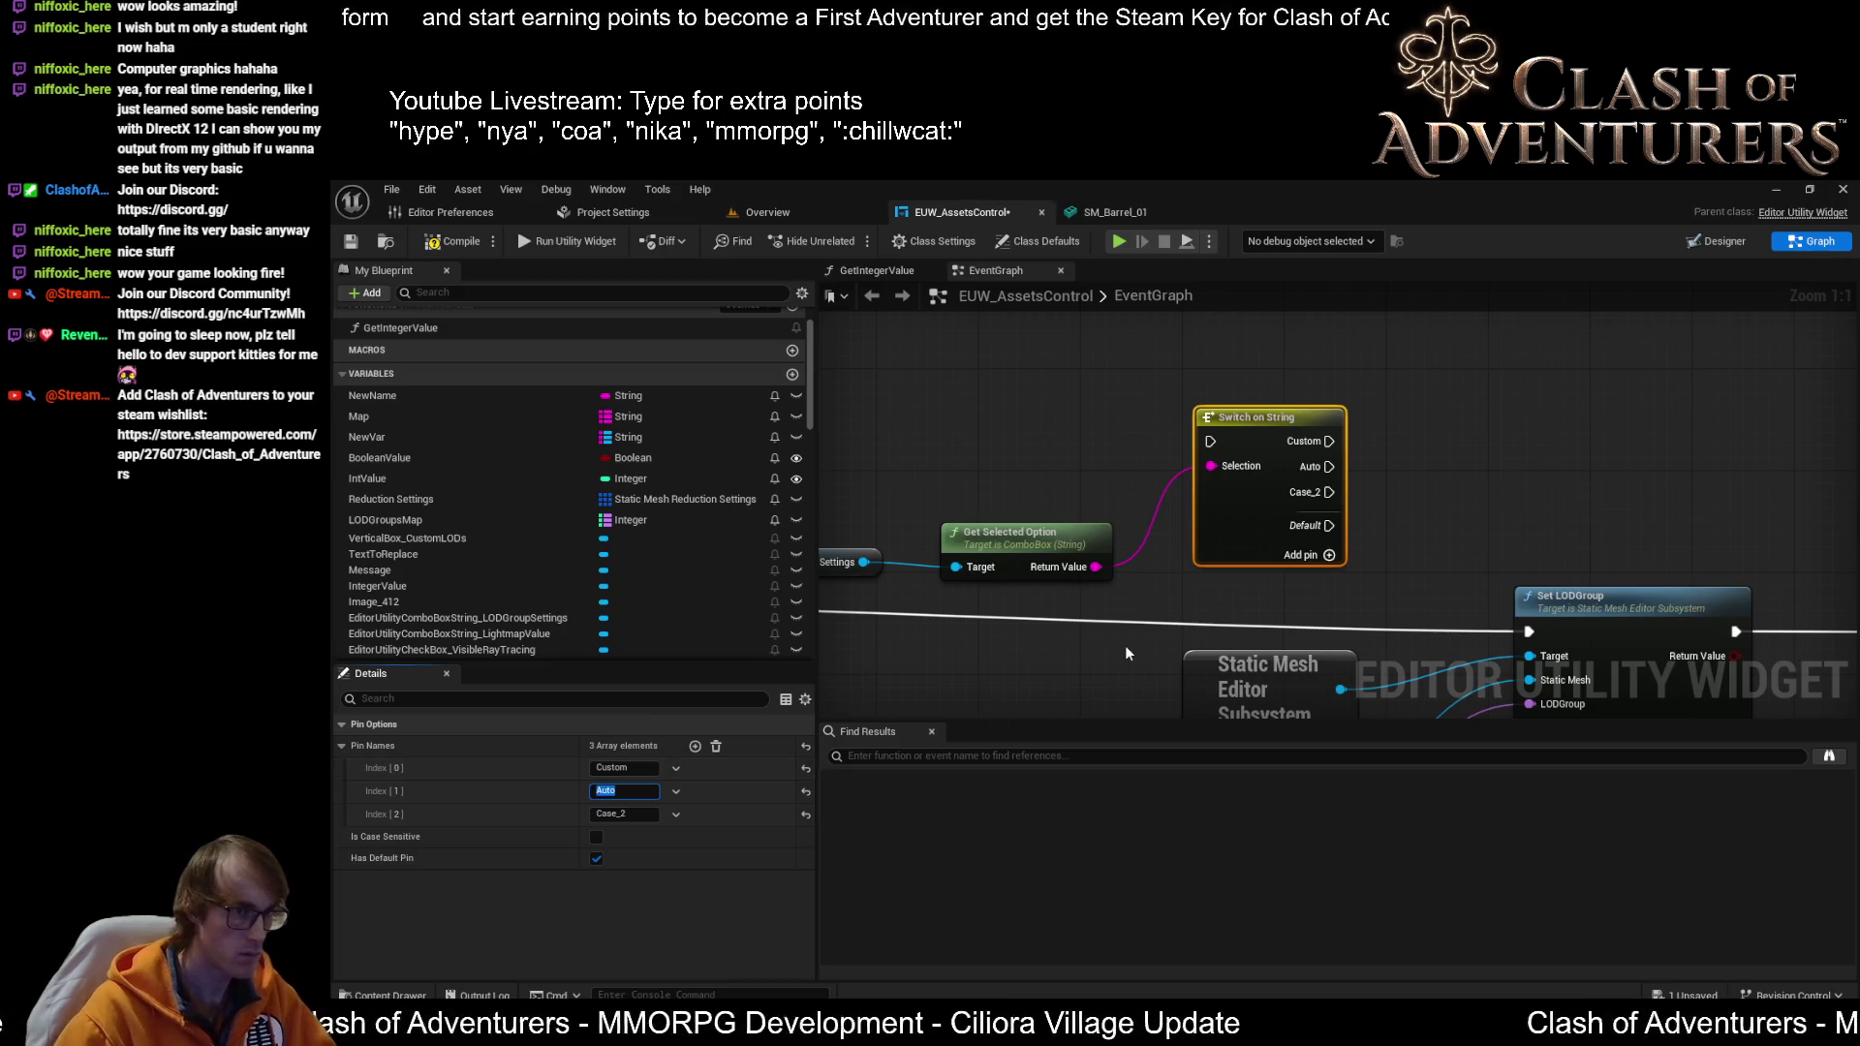
# Delete the third case pin, Index 2, from the Pin Names list.
pyautogui.click(675, 815)
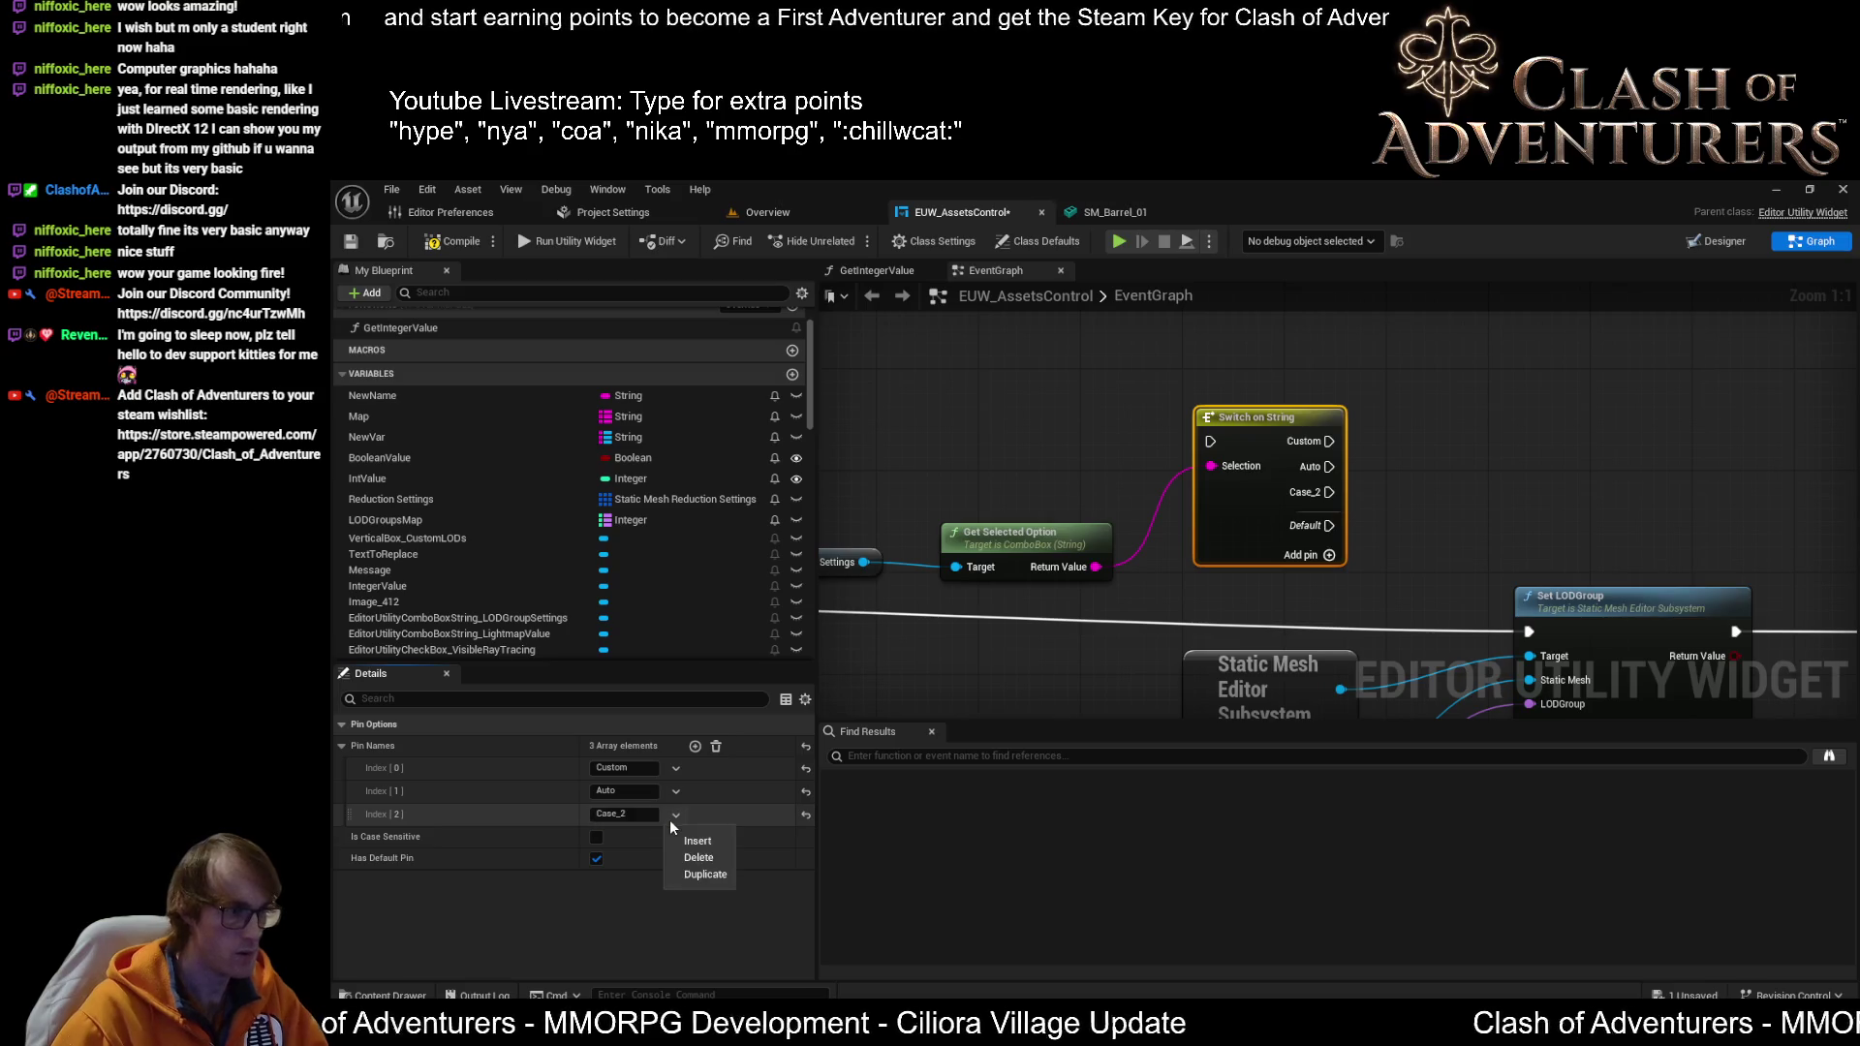
pyautogui.click(701, 853)
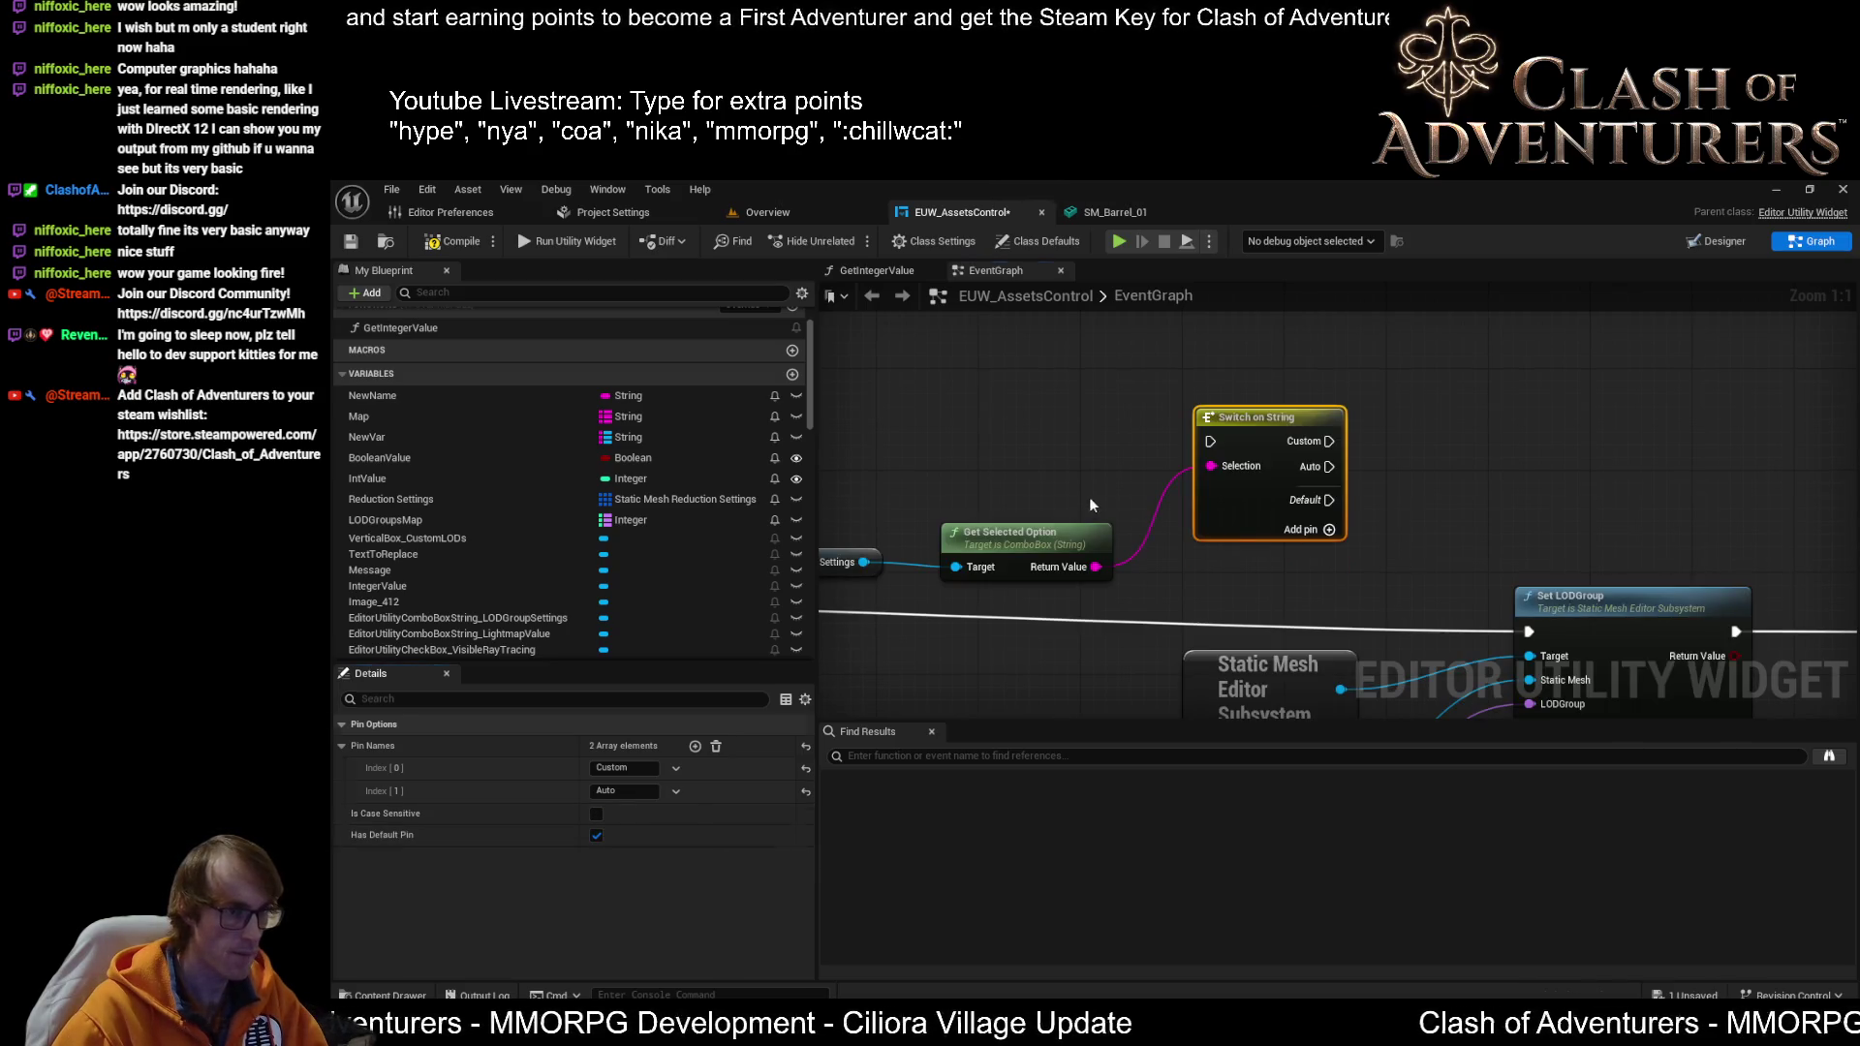
pyautogui.scroll(-2, 1090, 504)
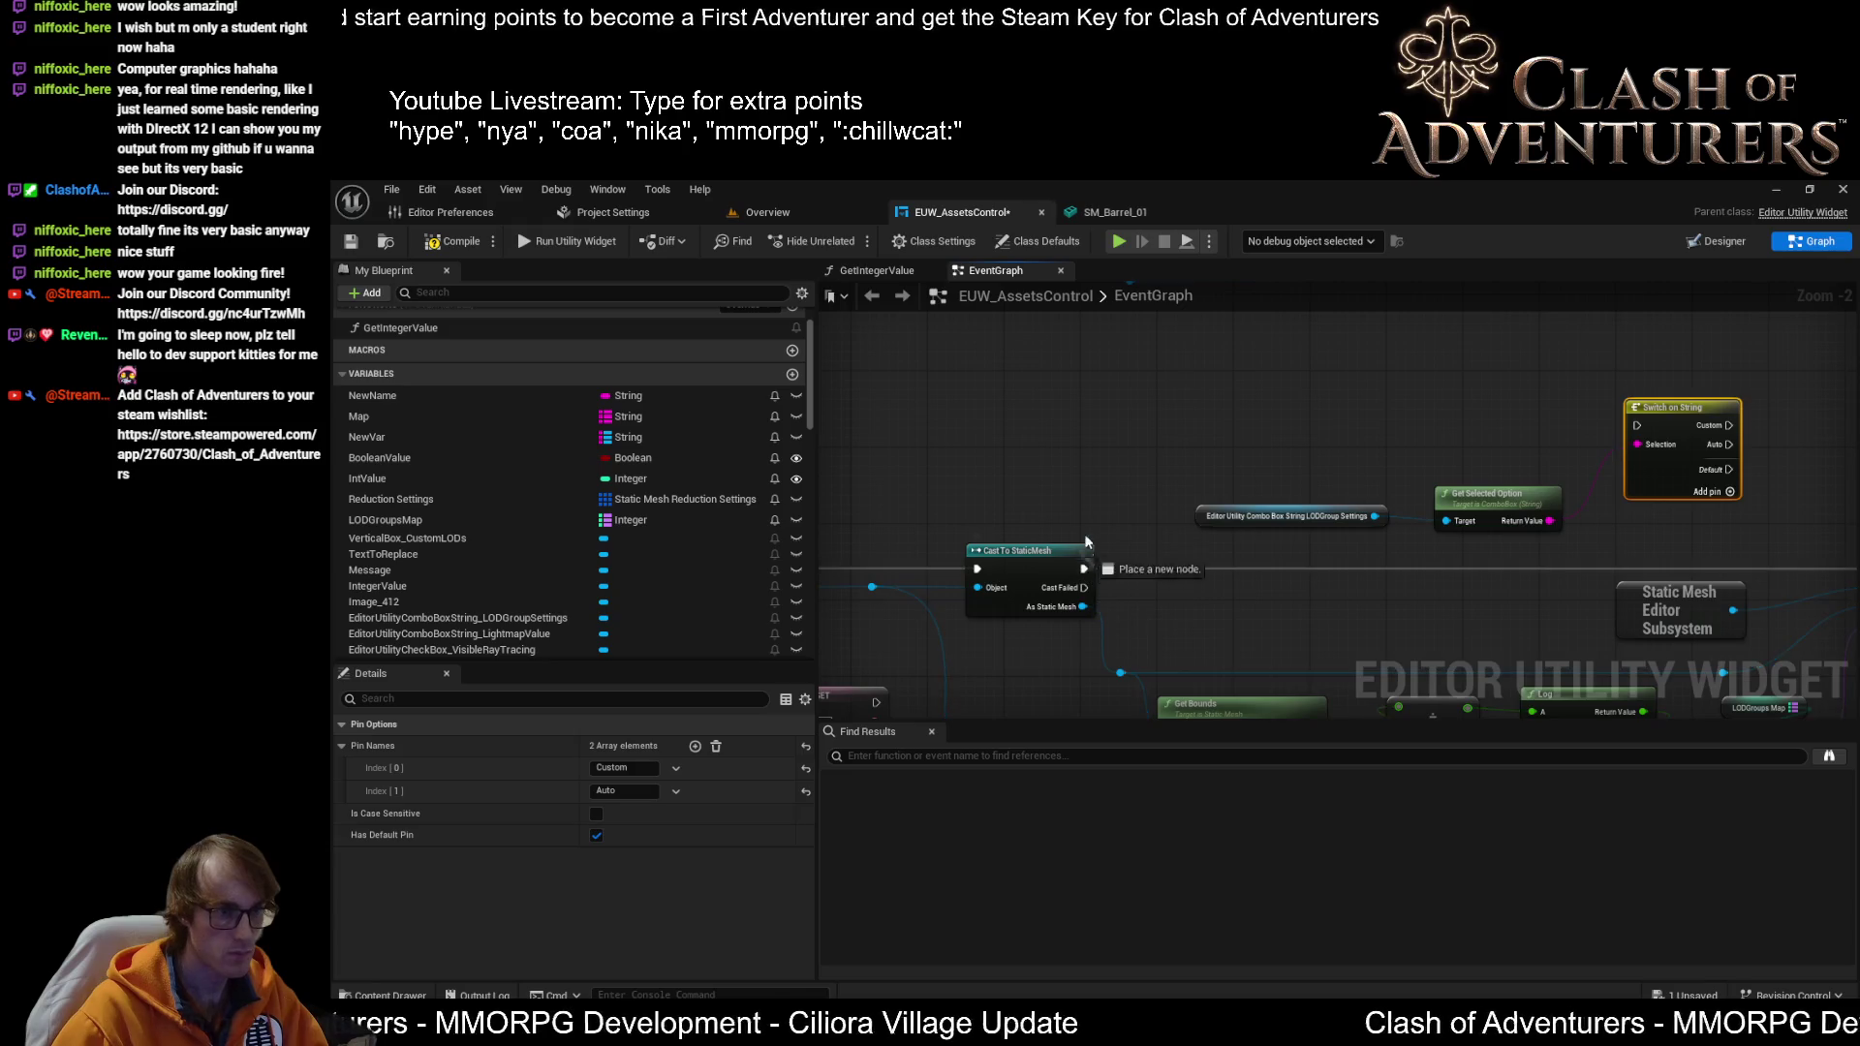
# Wire Cast To StaticMesh's exec into the Switch and place the combo box node below Get Selected Option.
pyautogui.moveTo(1084, 542); pyautogui.dragTo(1636, 425)
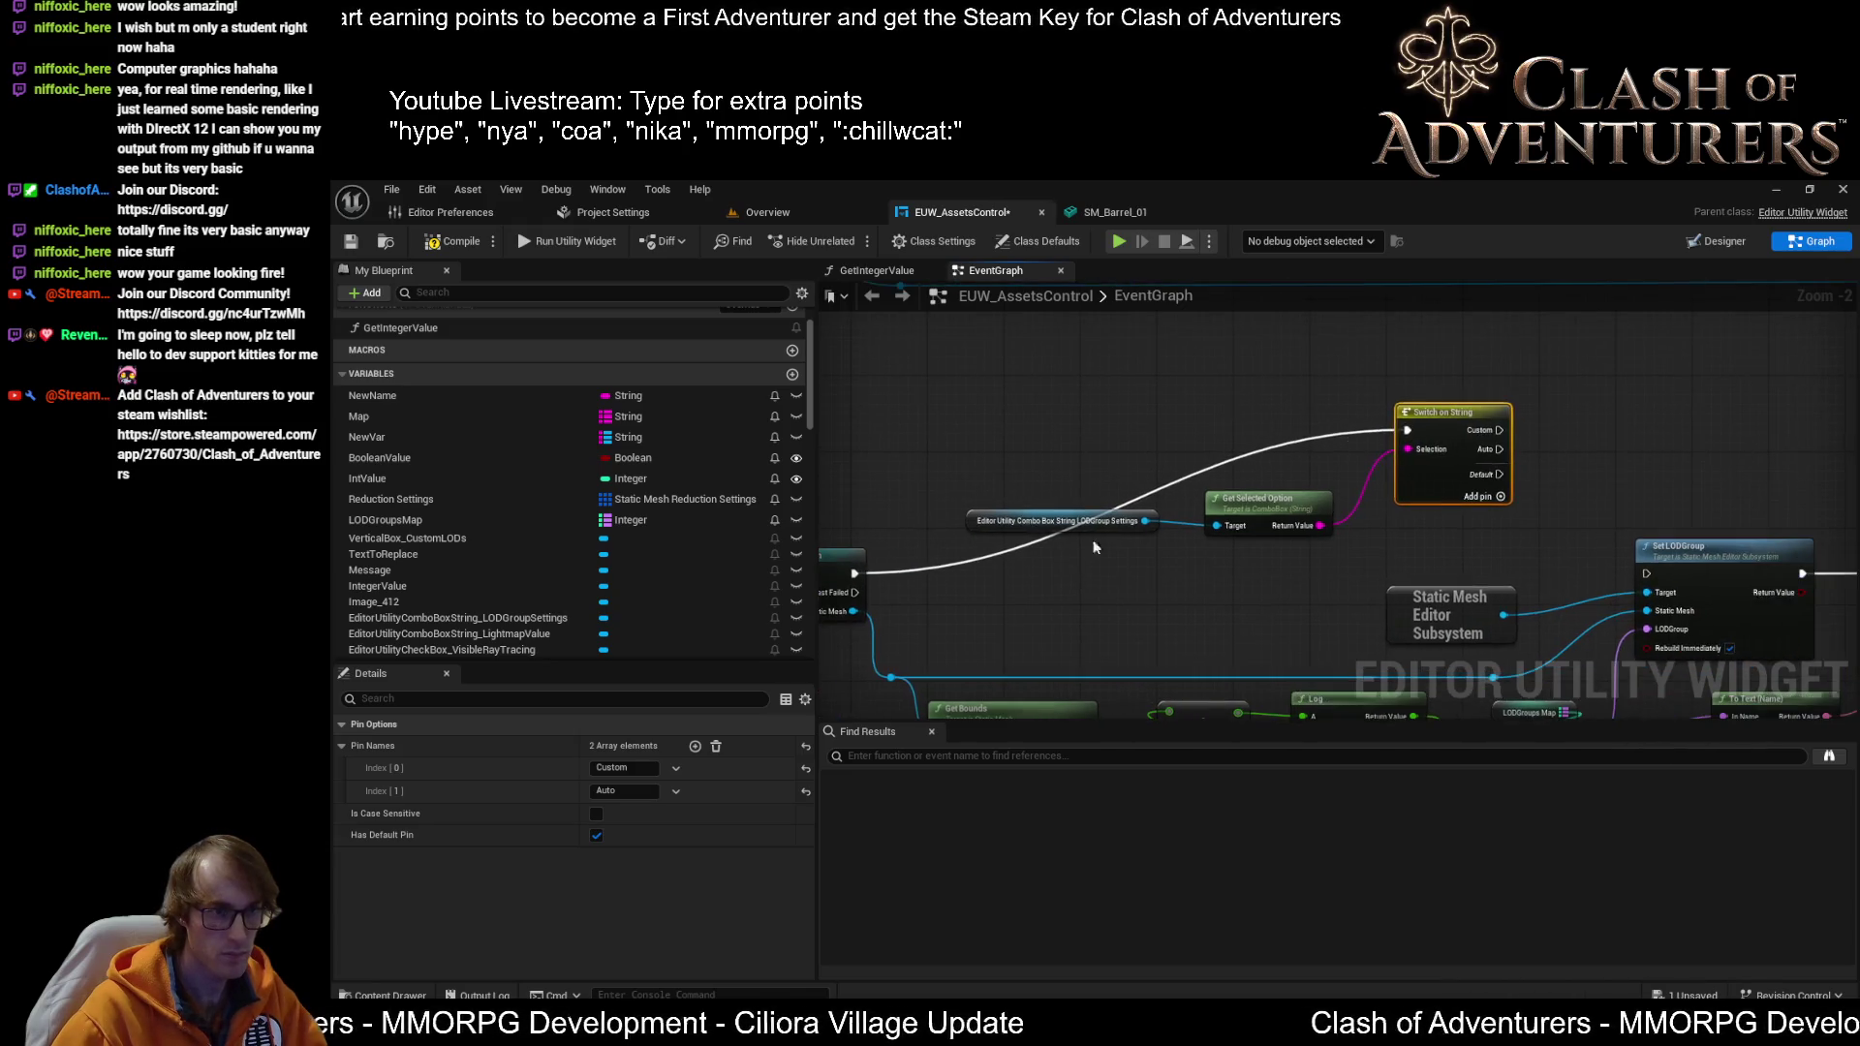
pyautogui.click(1231, 575)
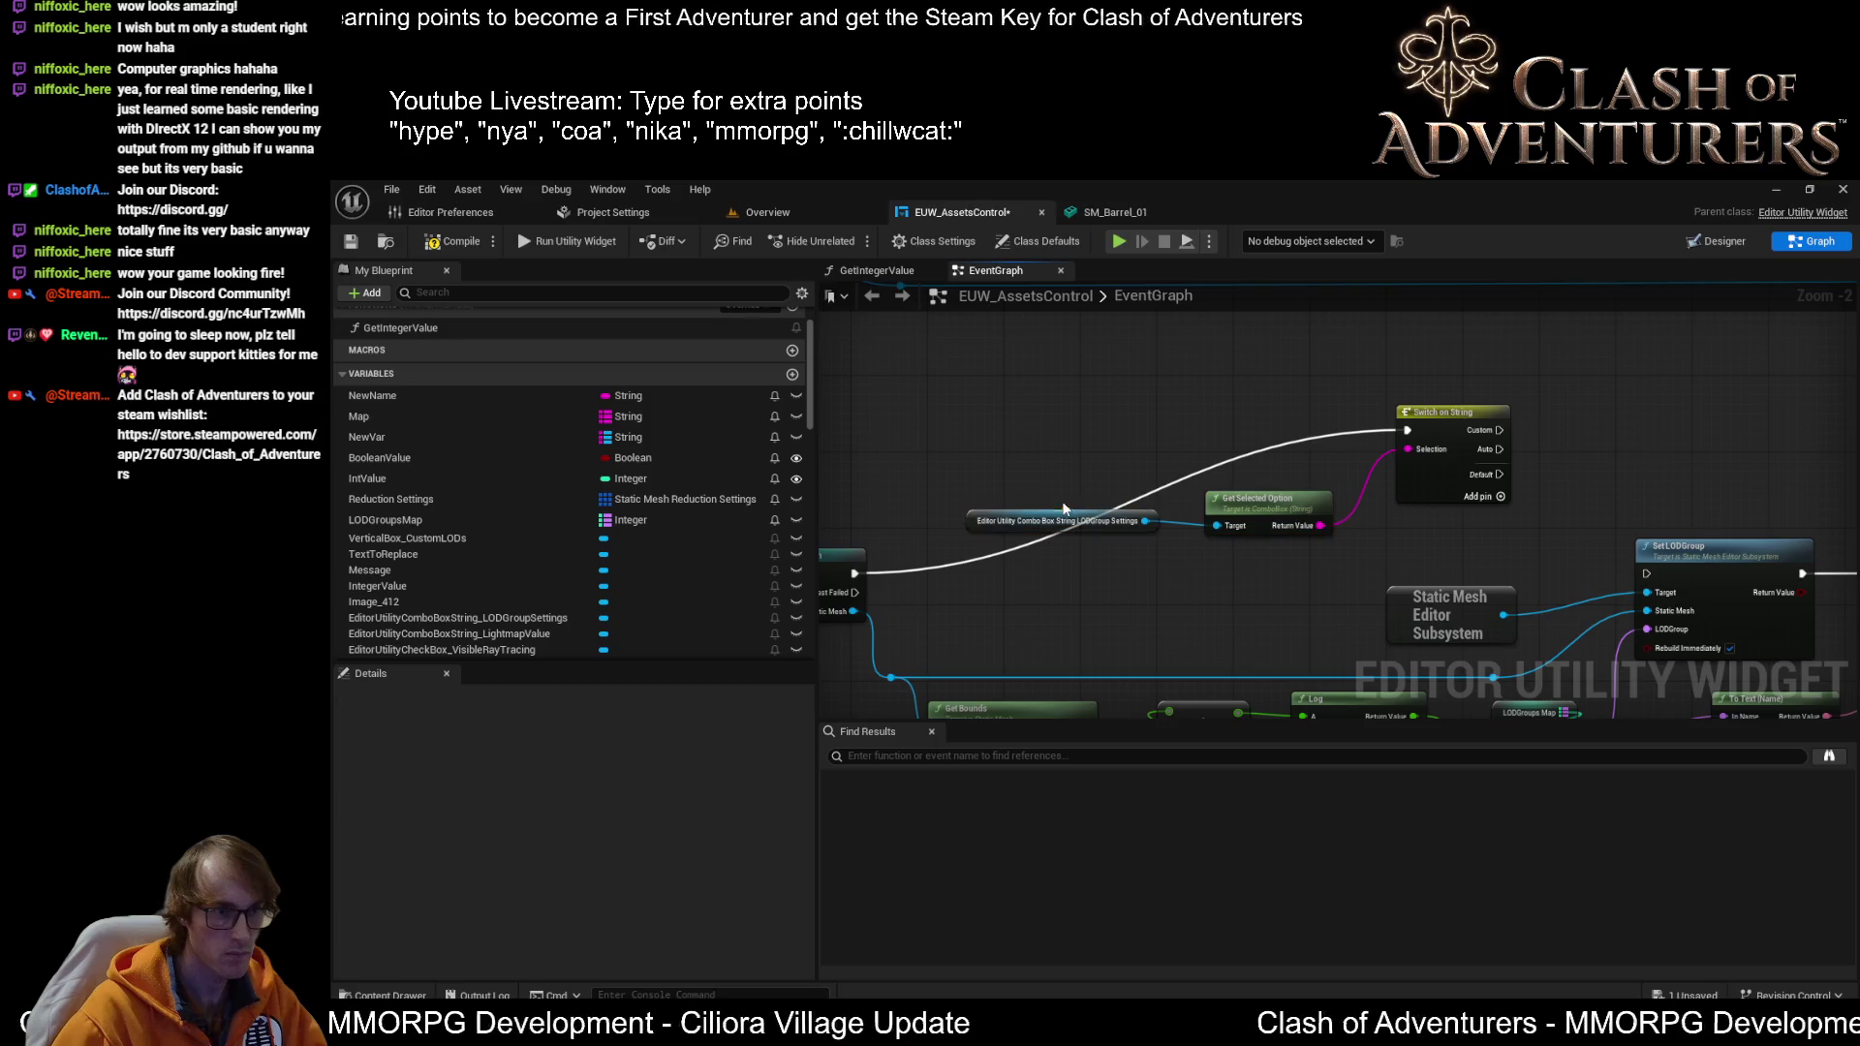
pyautogui.moveTo(1030, 516); pyautogui.dragTo(1232, 564)
pyautogui.scroll(1, 1286, 570)
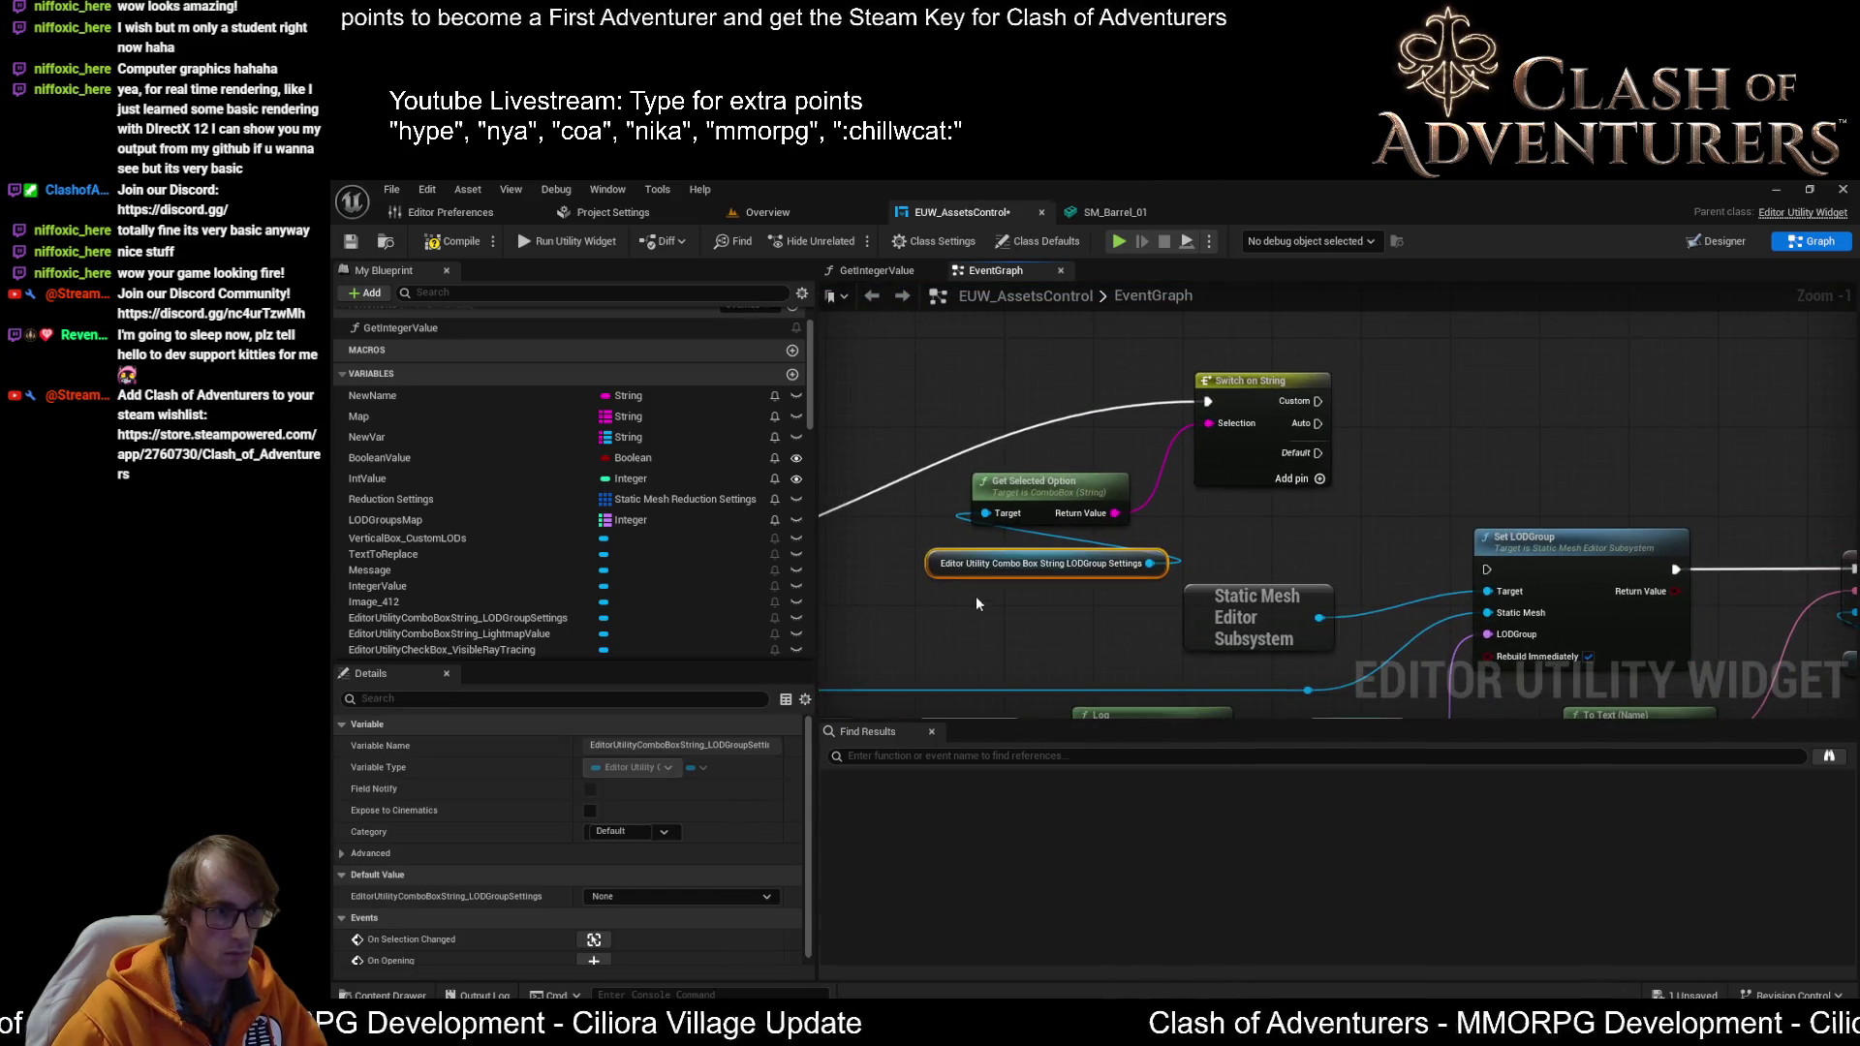
pyautogui.moveTo(984, 570); pyautogui.dragTo(980, 552)
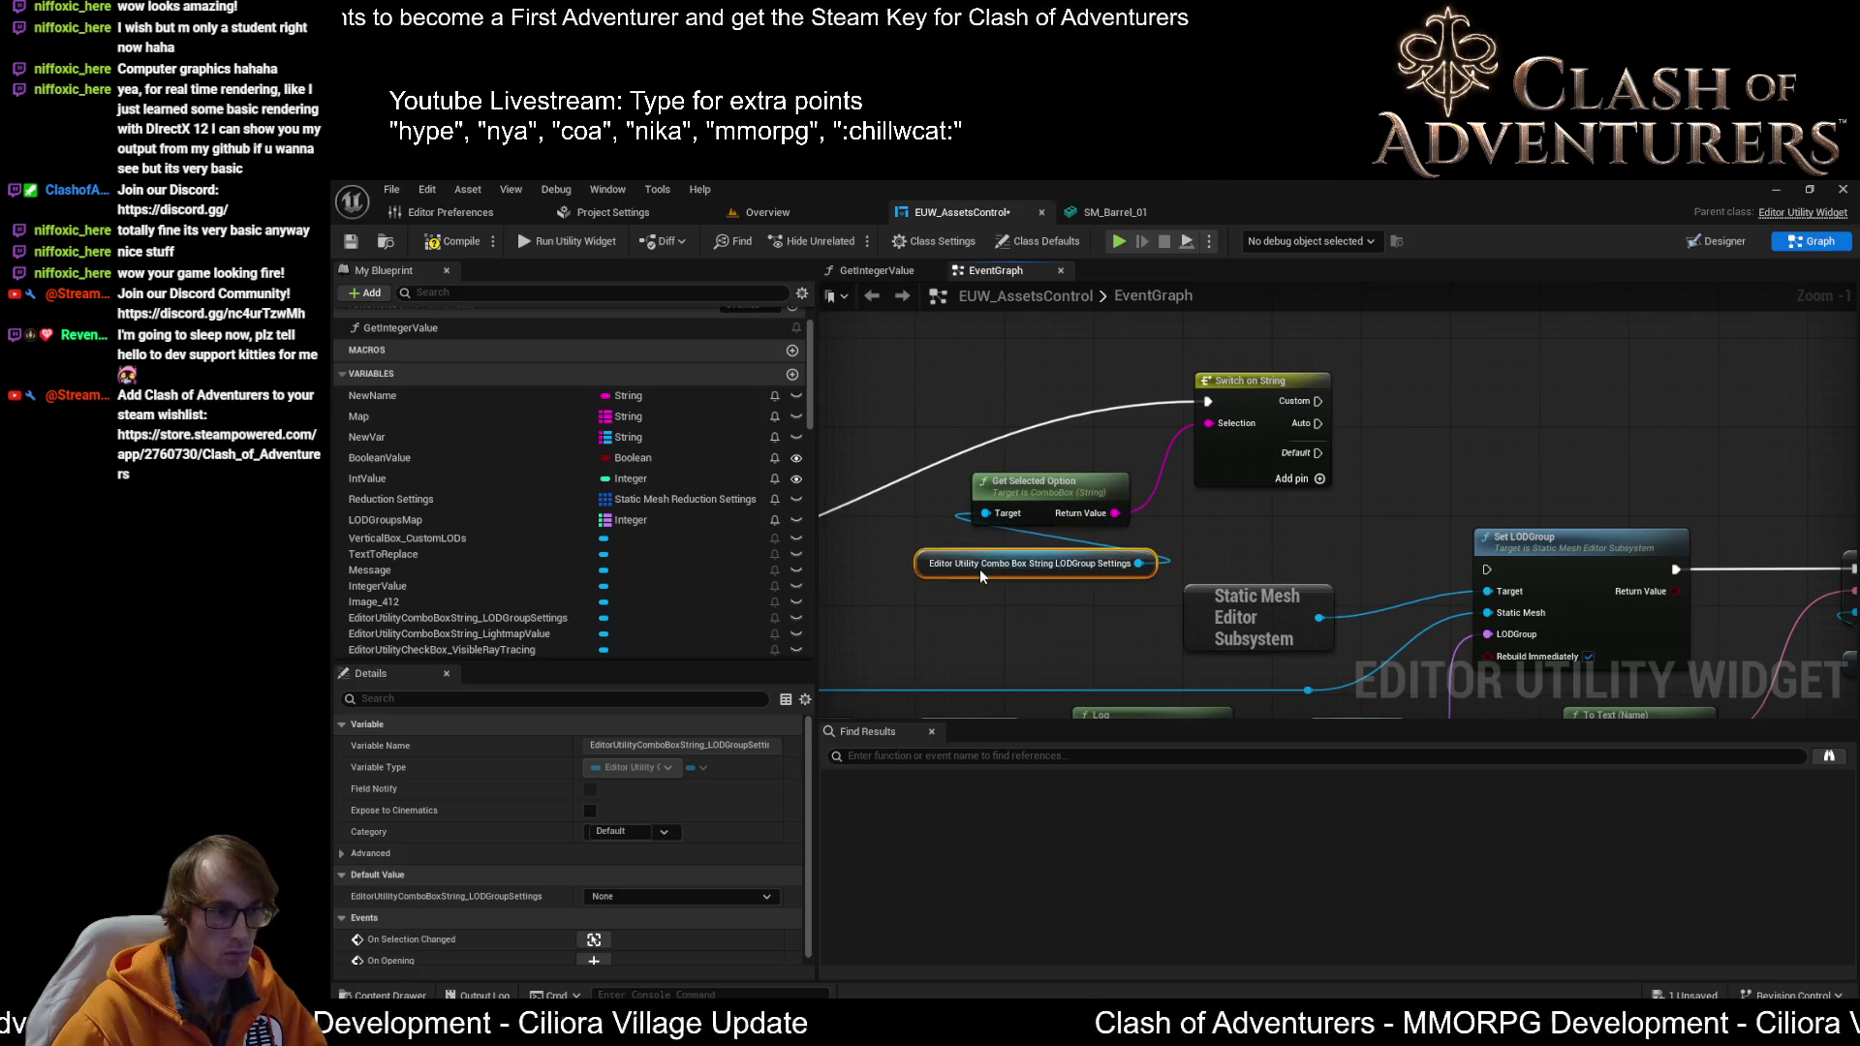
pyautogui.scroll(-1, 1453, 527)
pyautogui.scroll(1, 1264, 541)
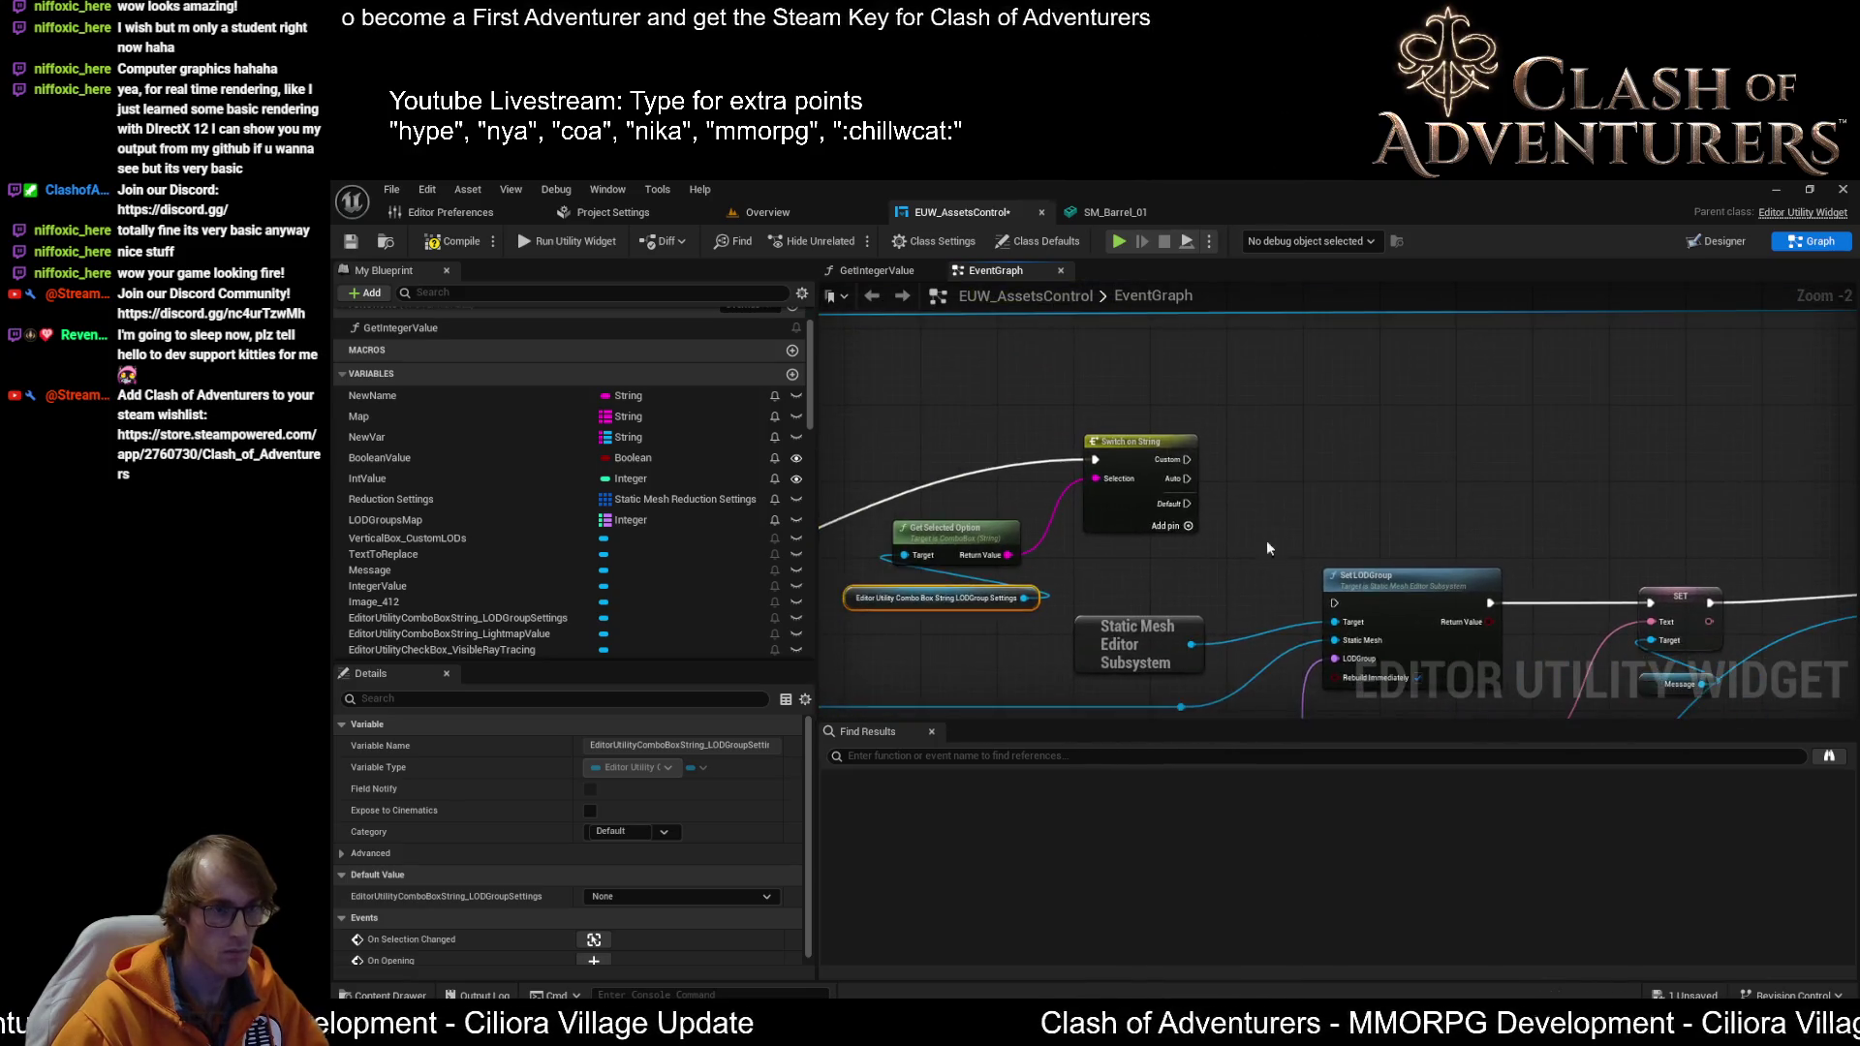
pyautogui.scroll(1, 1216, 499)
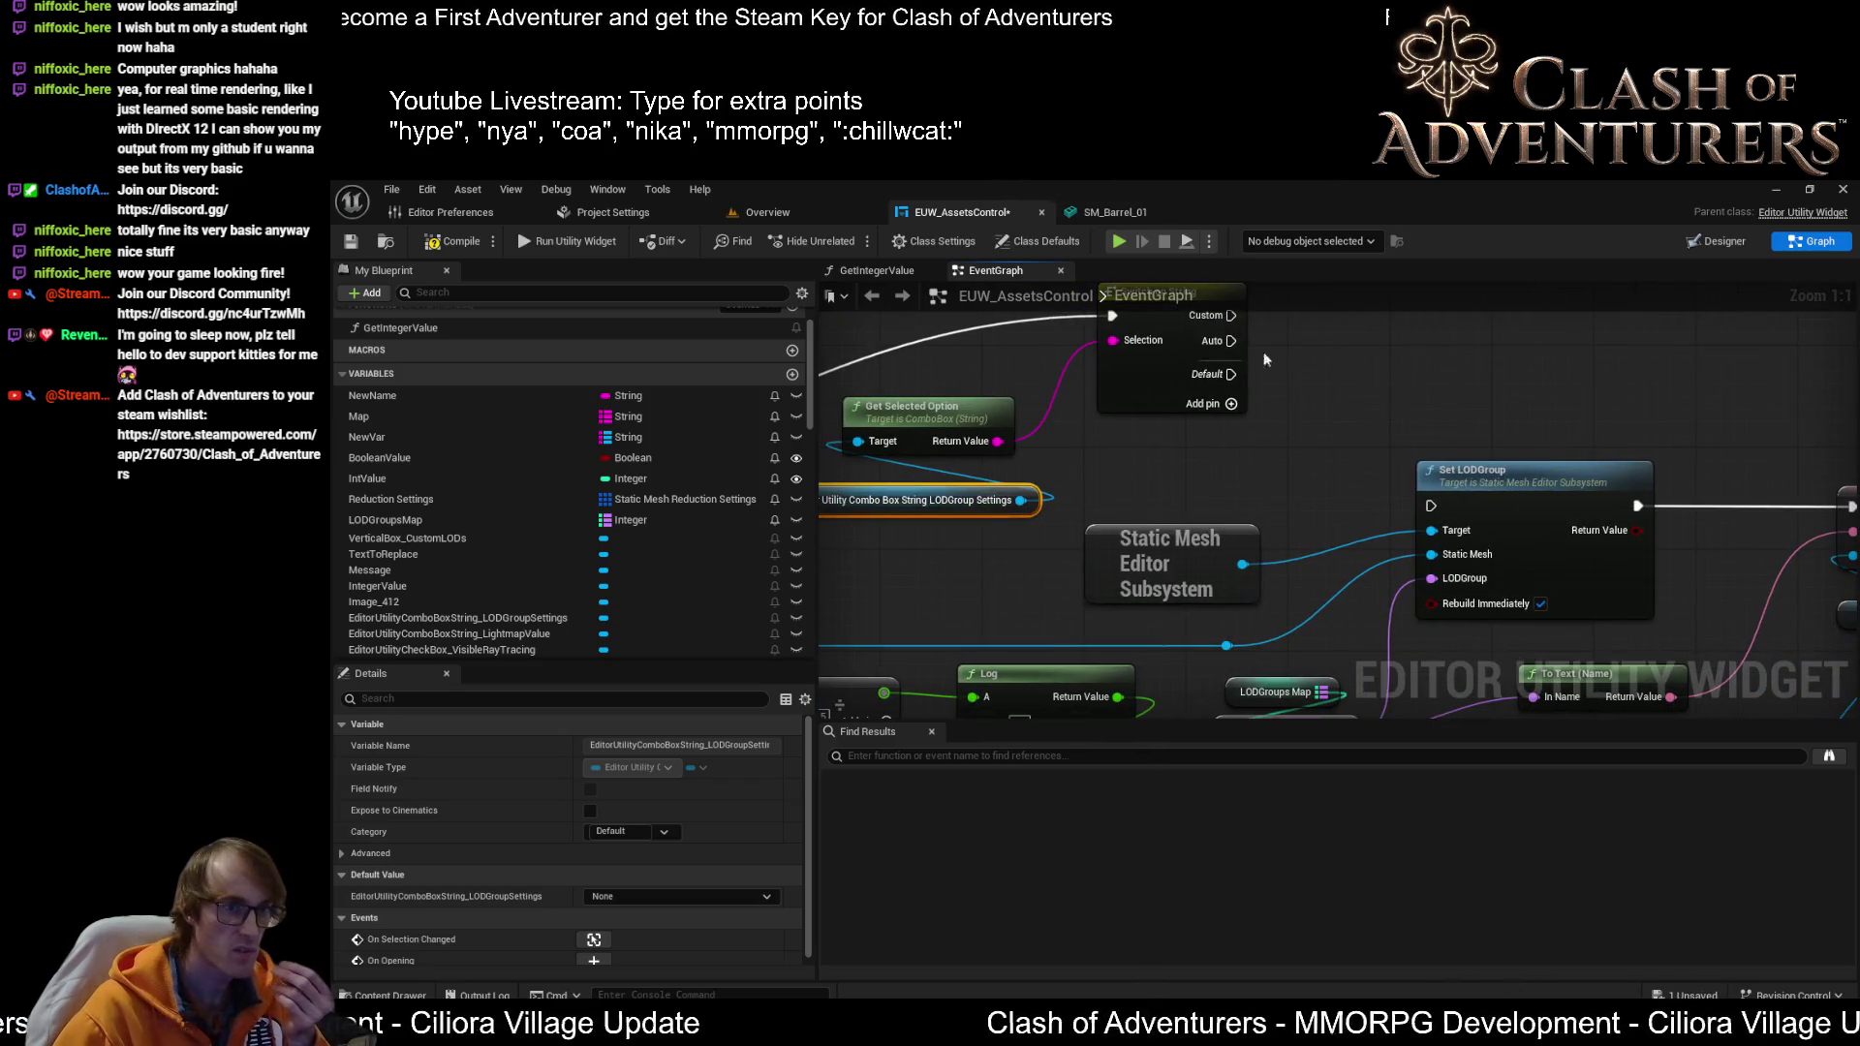
pyautogui.scroll(-2, 1455, 422)
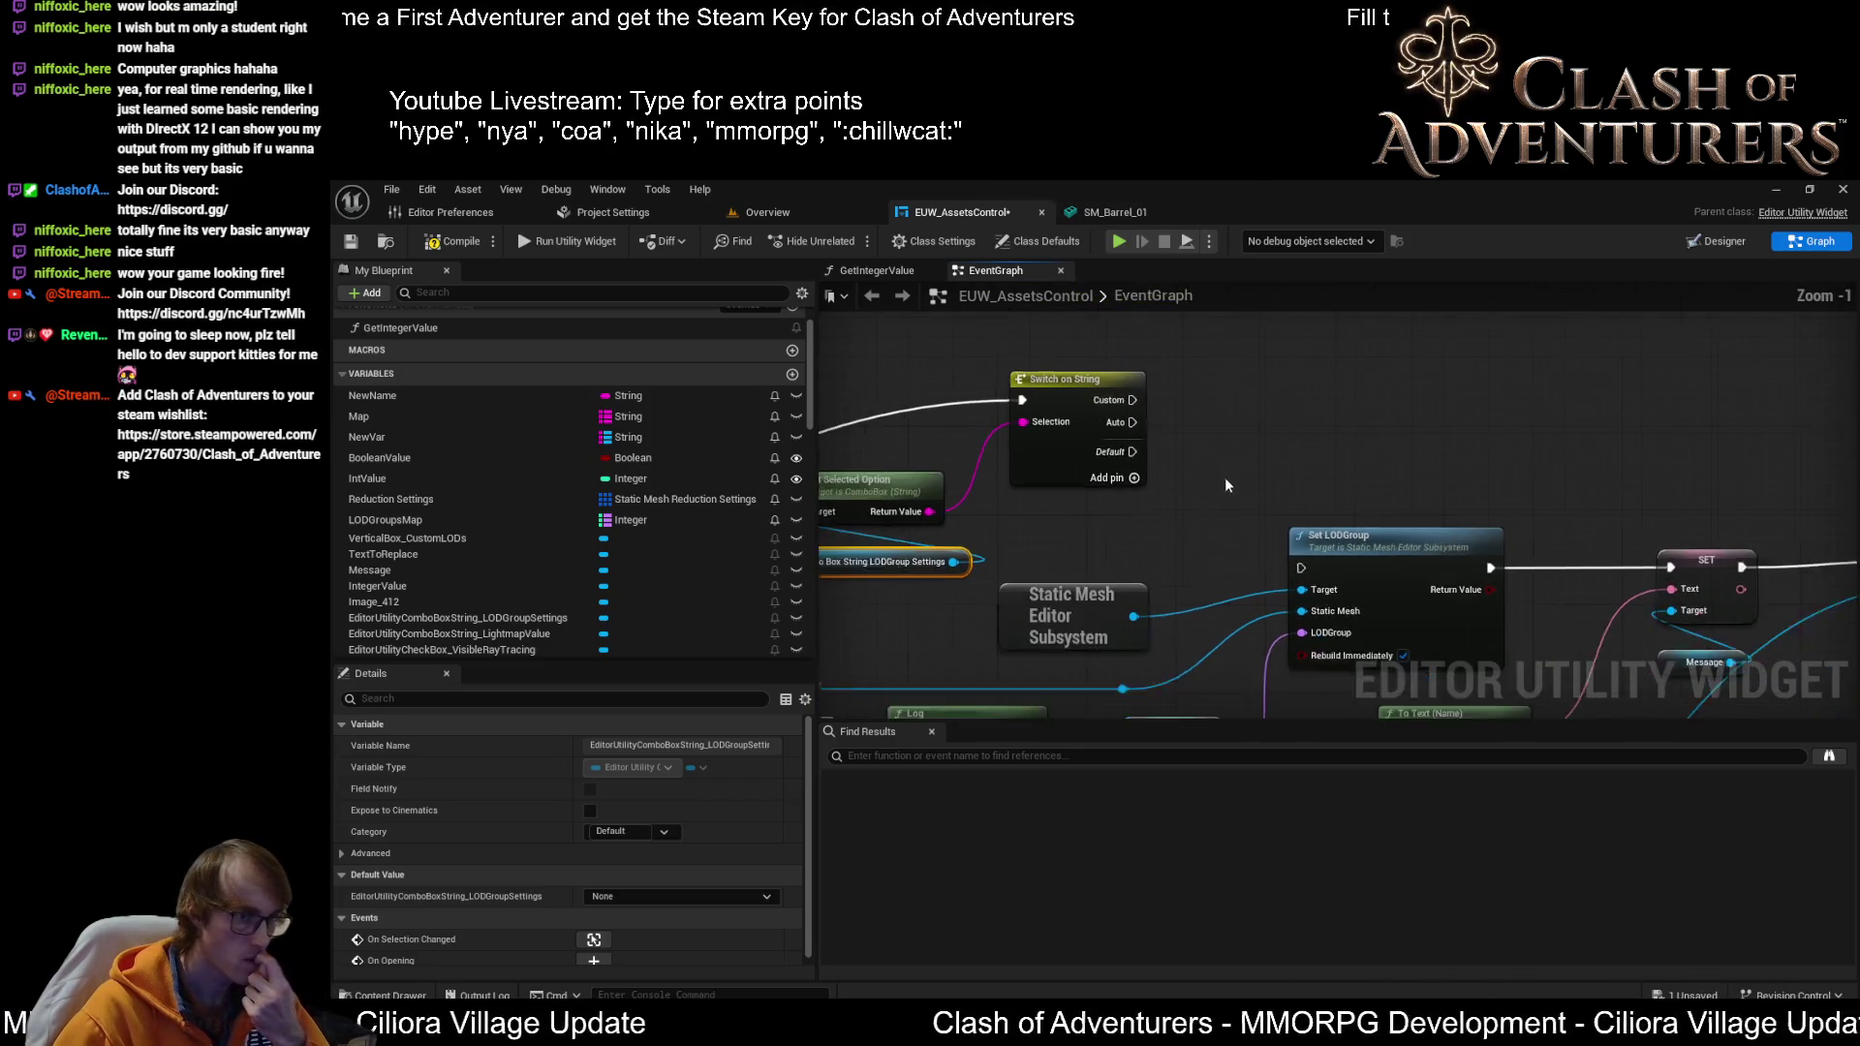
pyautogui.scroll(2, 1326, 581)
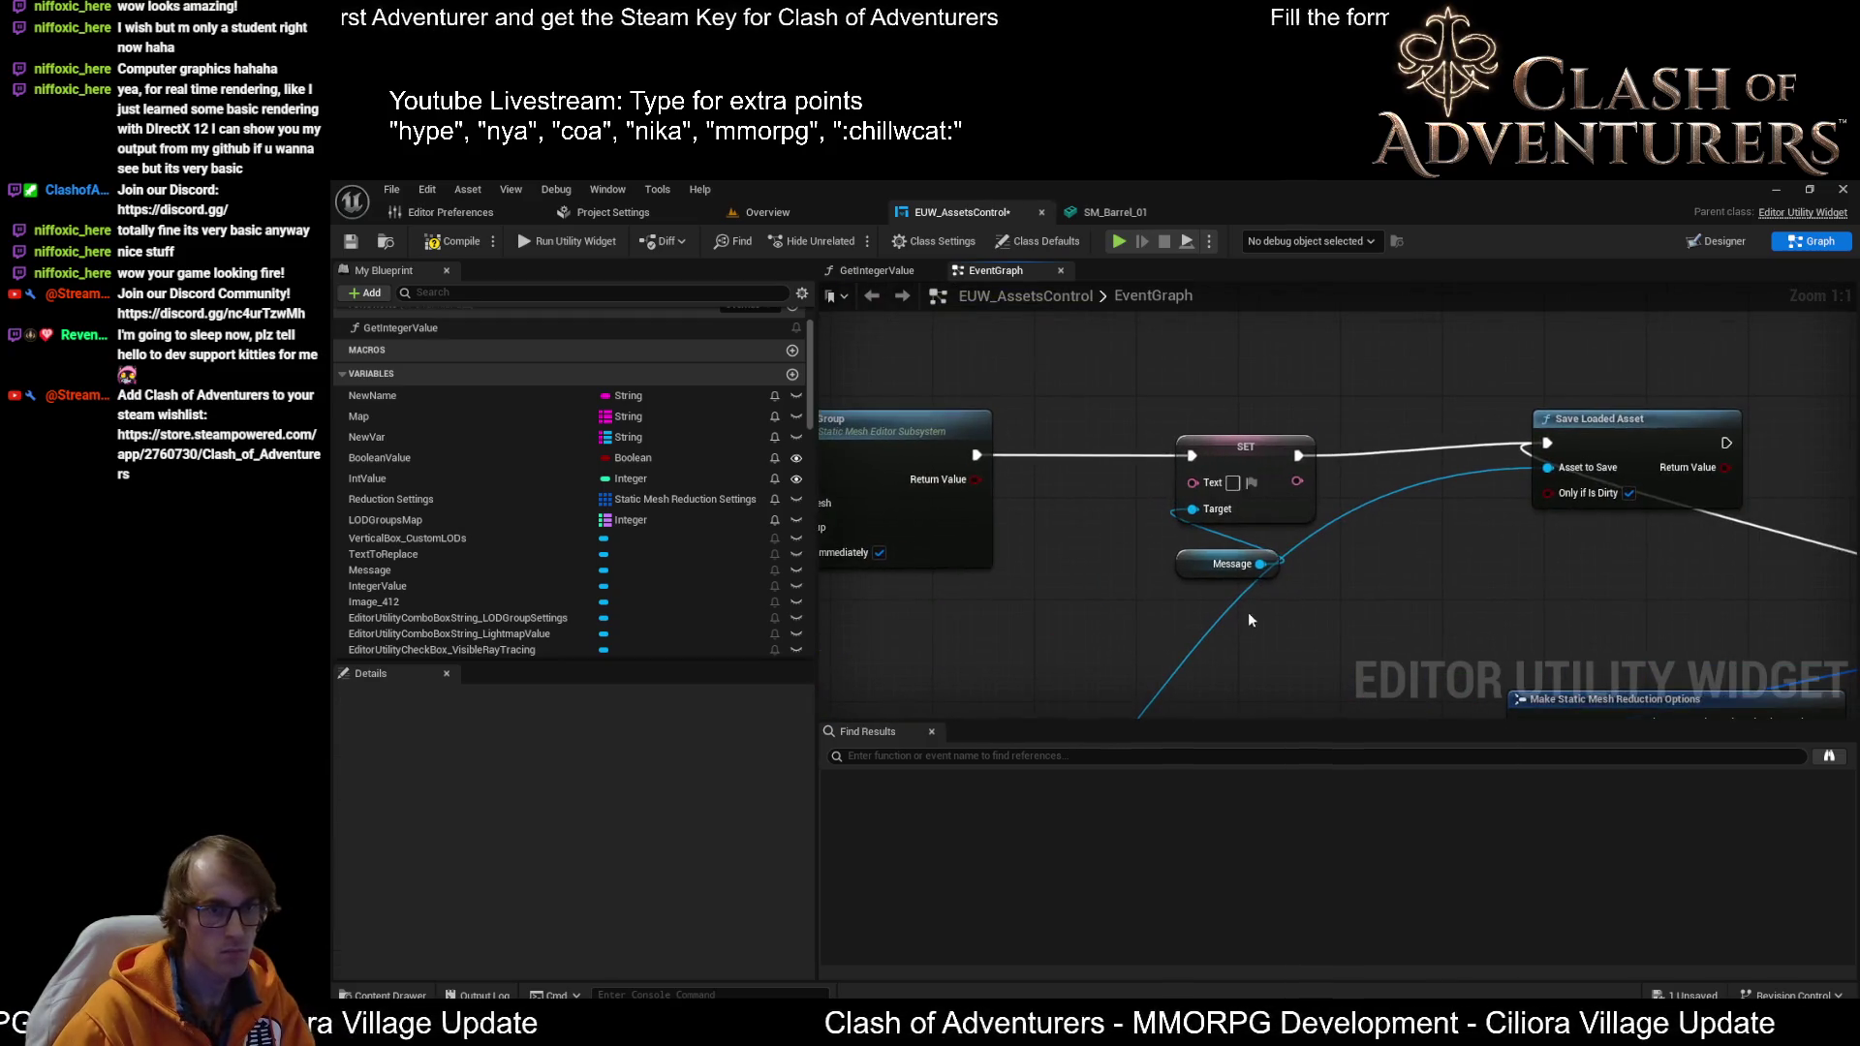
# Delete the SET Message nodes and connect Set LODGroup directly to Save Loaded Asset.
pyautogui.moveTo(1298, 581); pyautogui.dragTo(1221, 448)
pyautogui.press('Delete')
pyautogui.moveTo(1598, 433); pyautogui.dragTo(1196, 445)
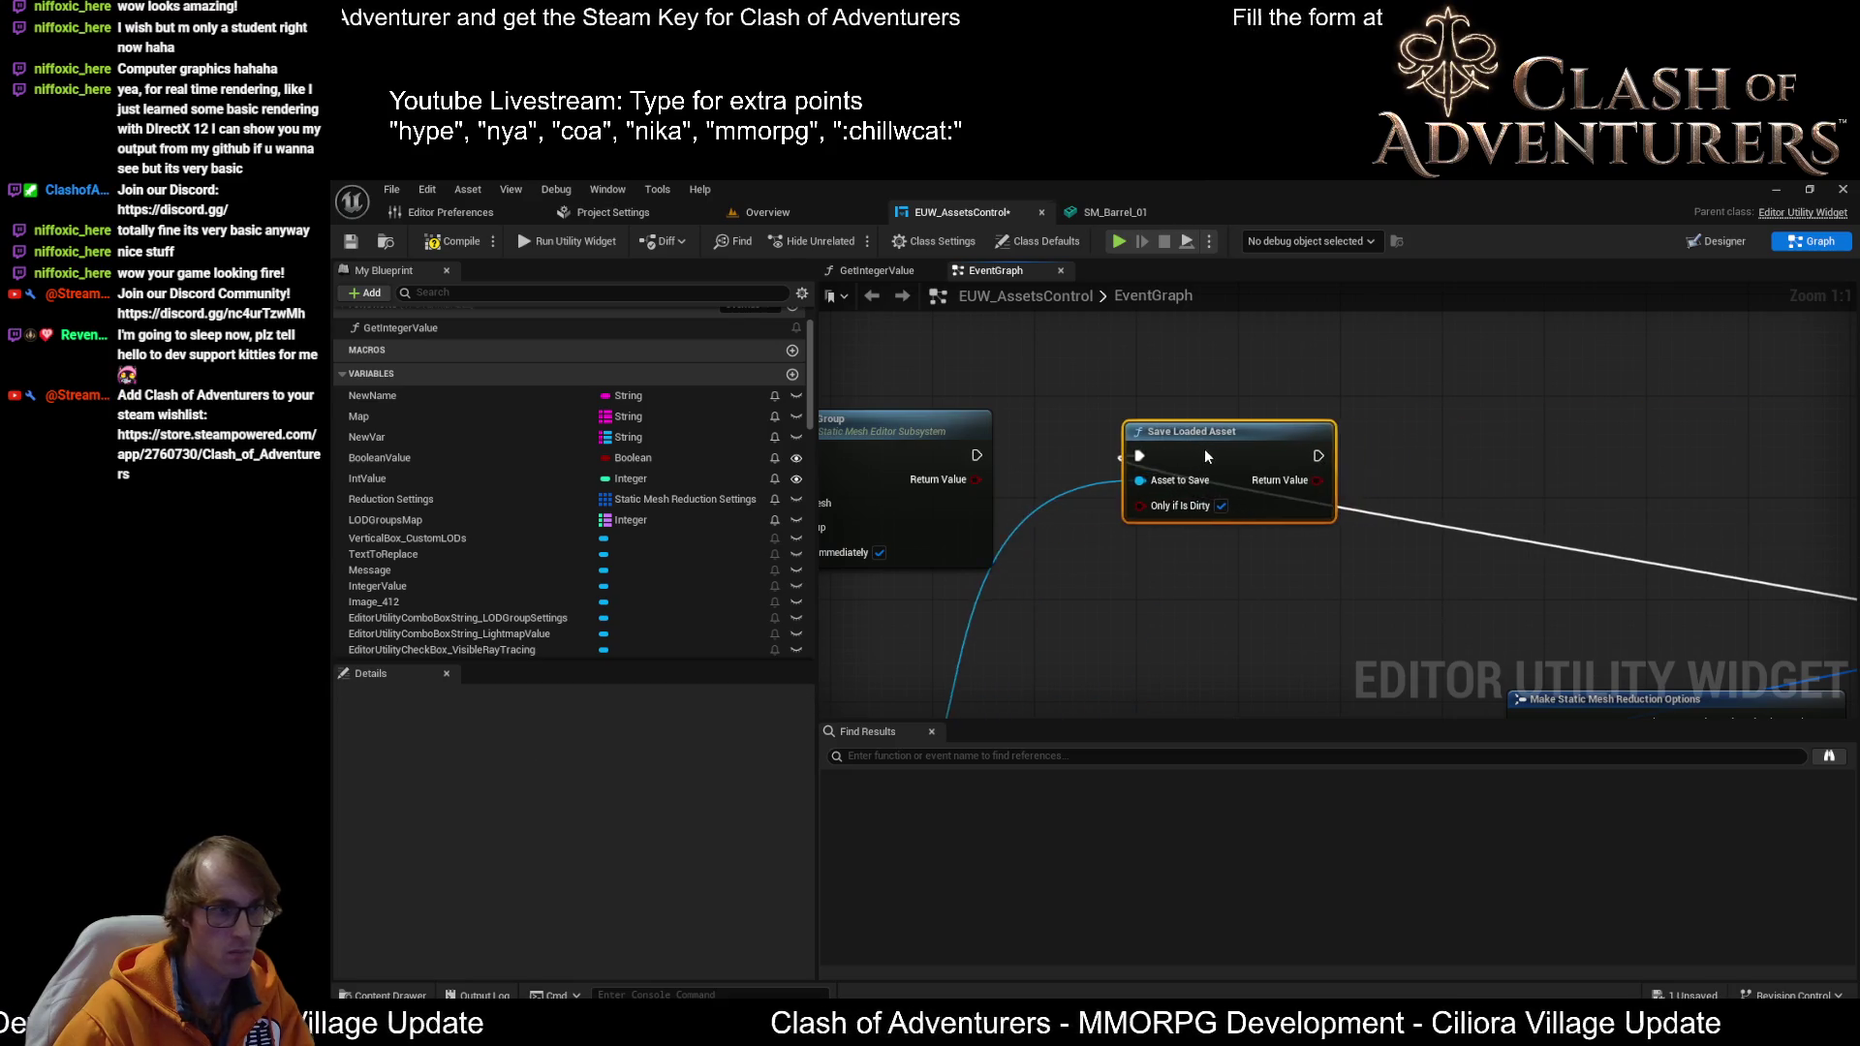
pyautogui.moveTo(976, 454); pyautogui.dragTo(1321, 437)
pyautogui.scroll(-2, 1317, 433)
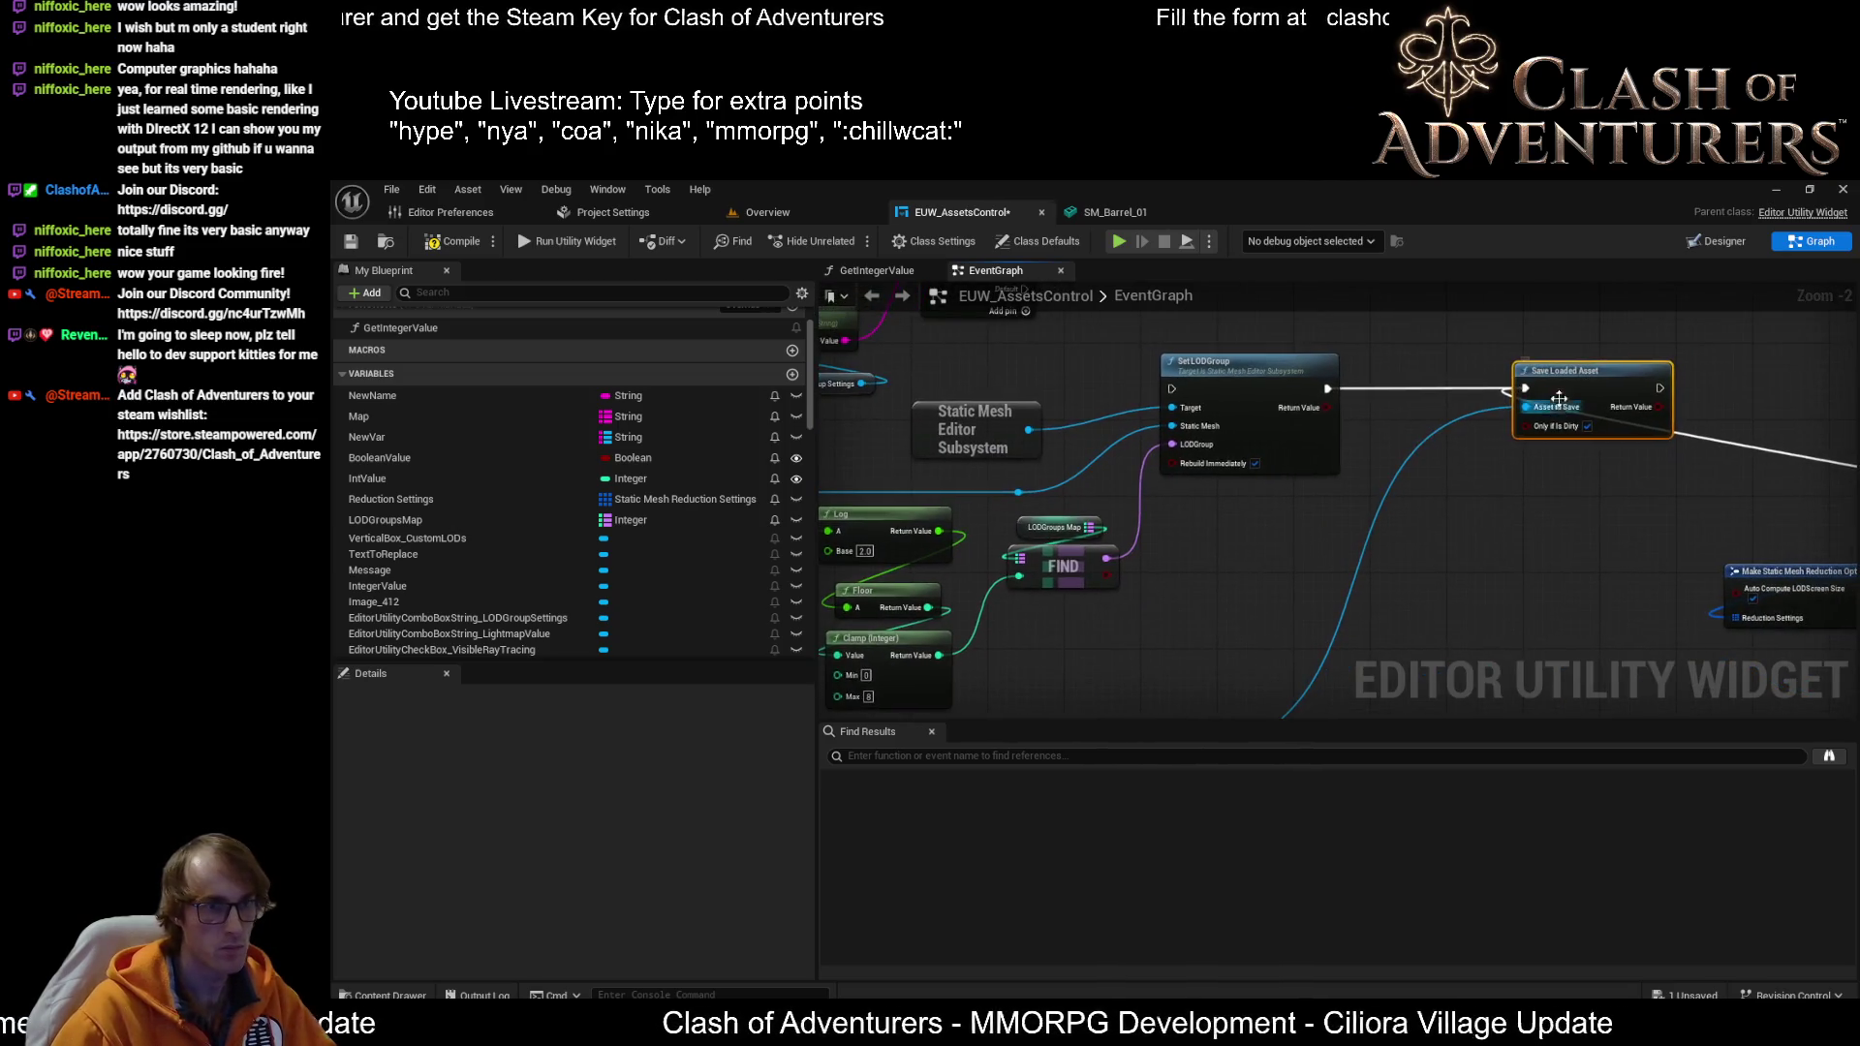
pyautogui.moveTo(1609, 376); pyautogui.dragTo(1845, 518)
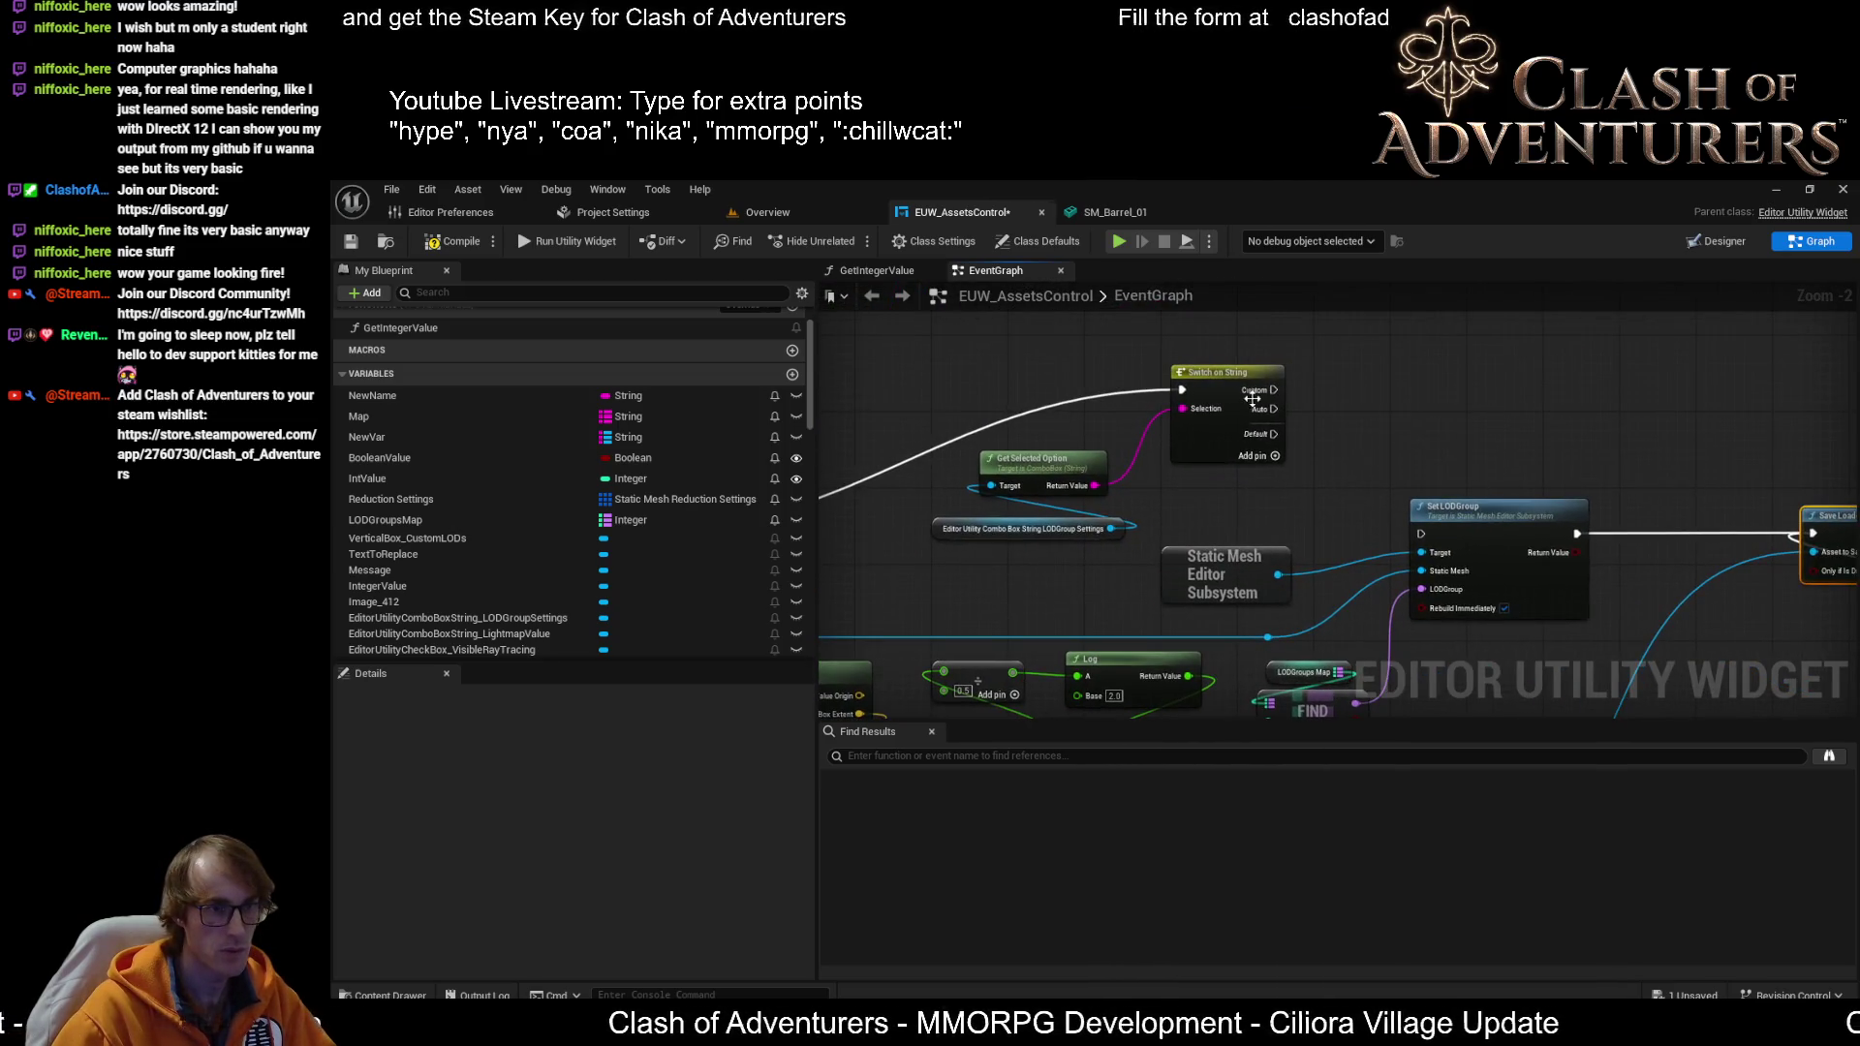
pyautogui.scroll(1, 1292, 423)
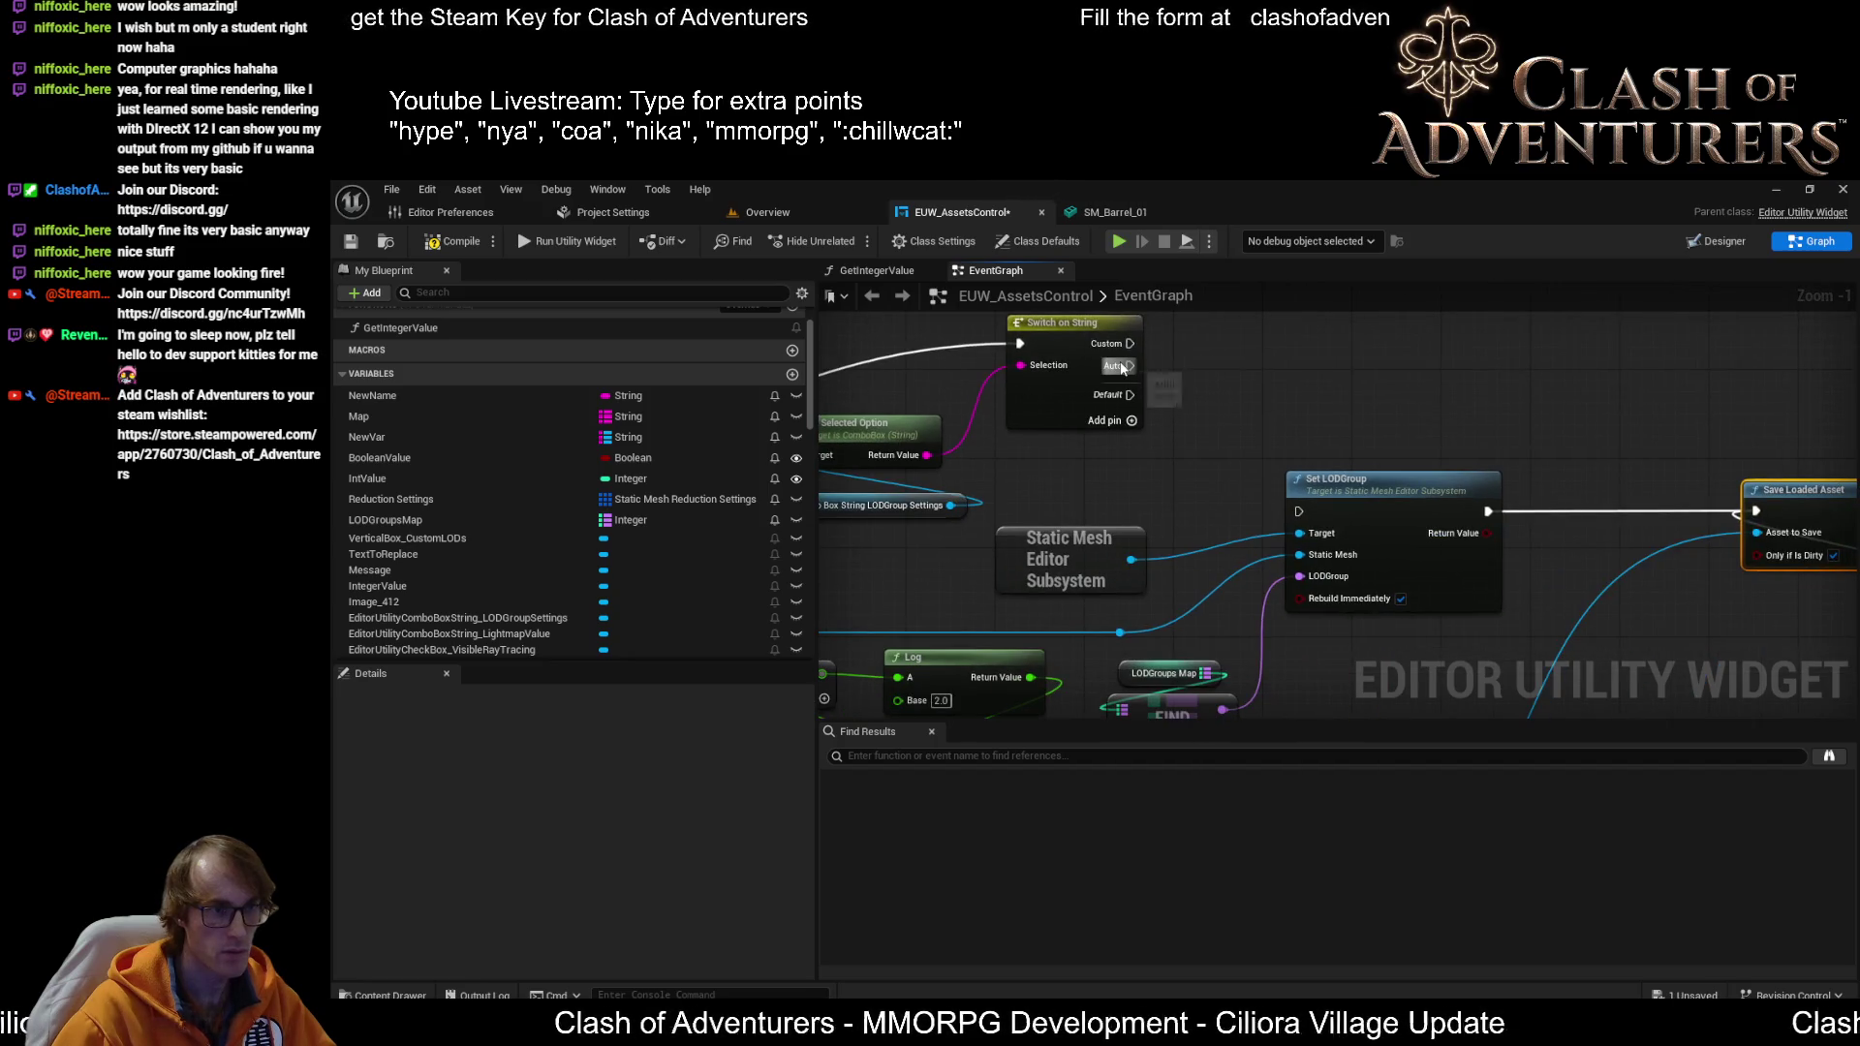
pyautogui.scroll(1, 1197, 468)
pyautogui.moveTo(1196, 397); pyautogui.dragTo(1153, 439)
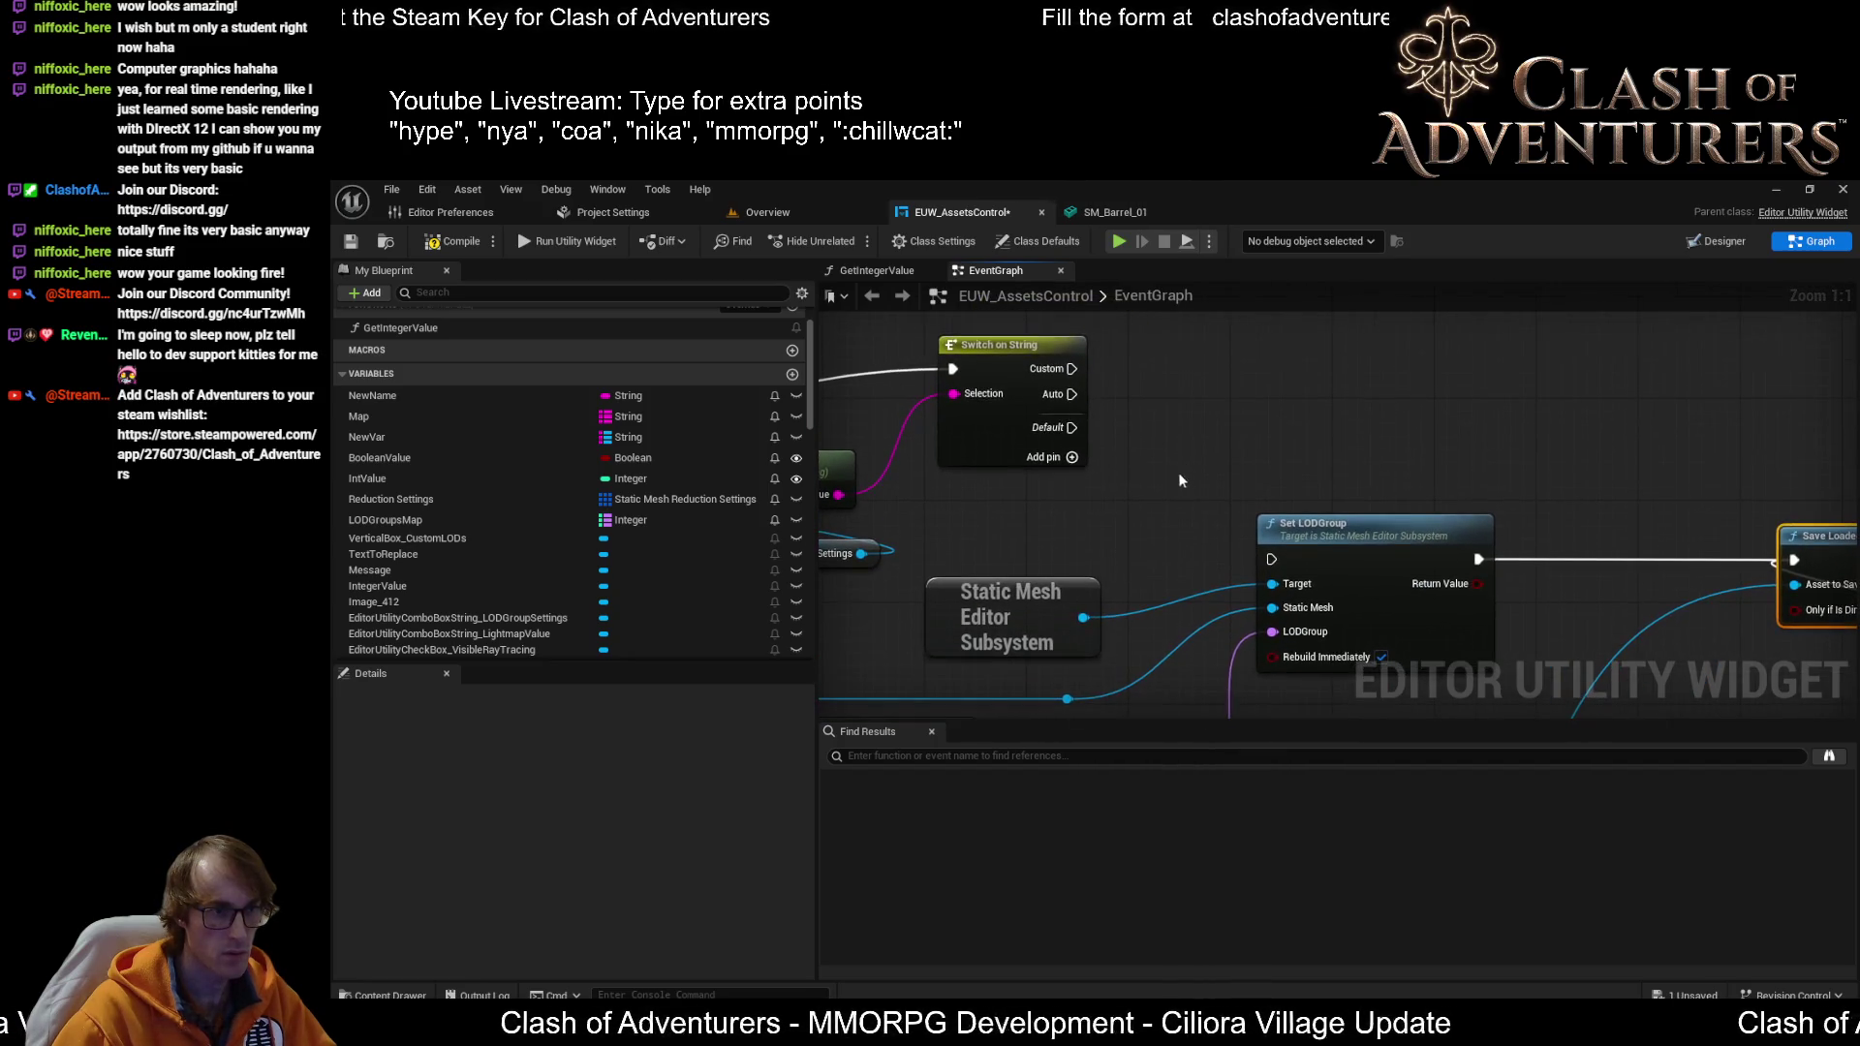
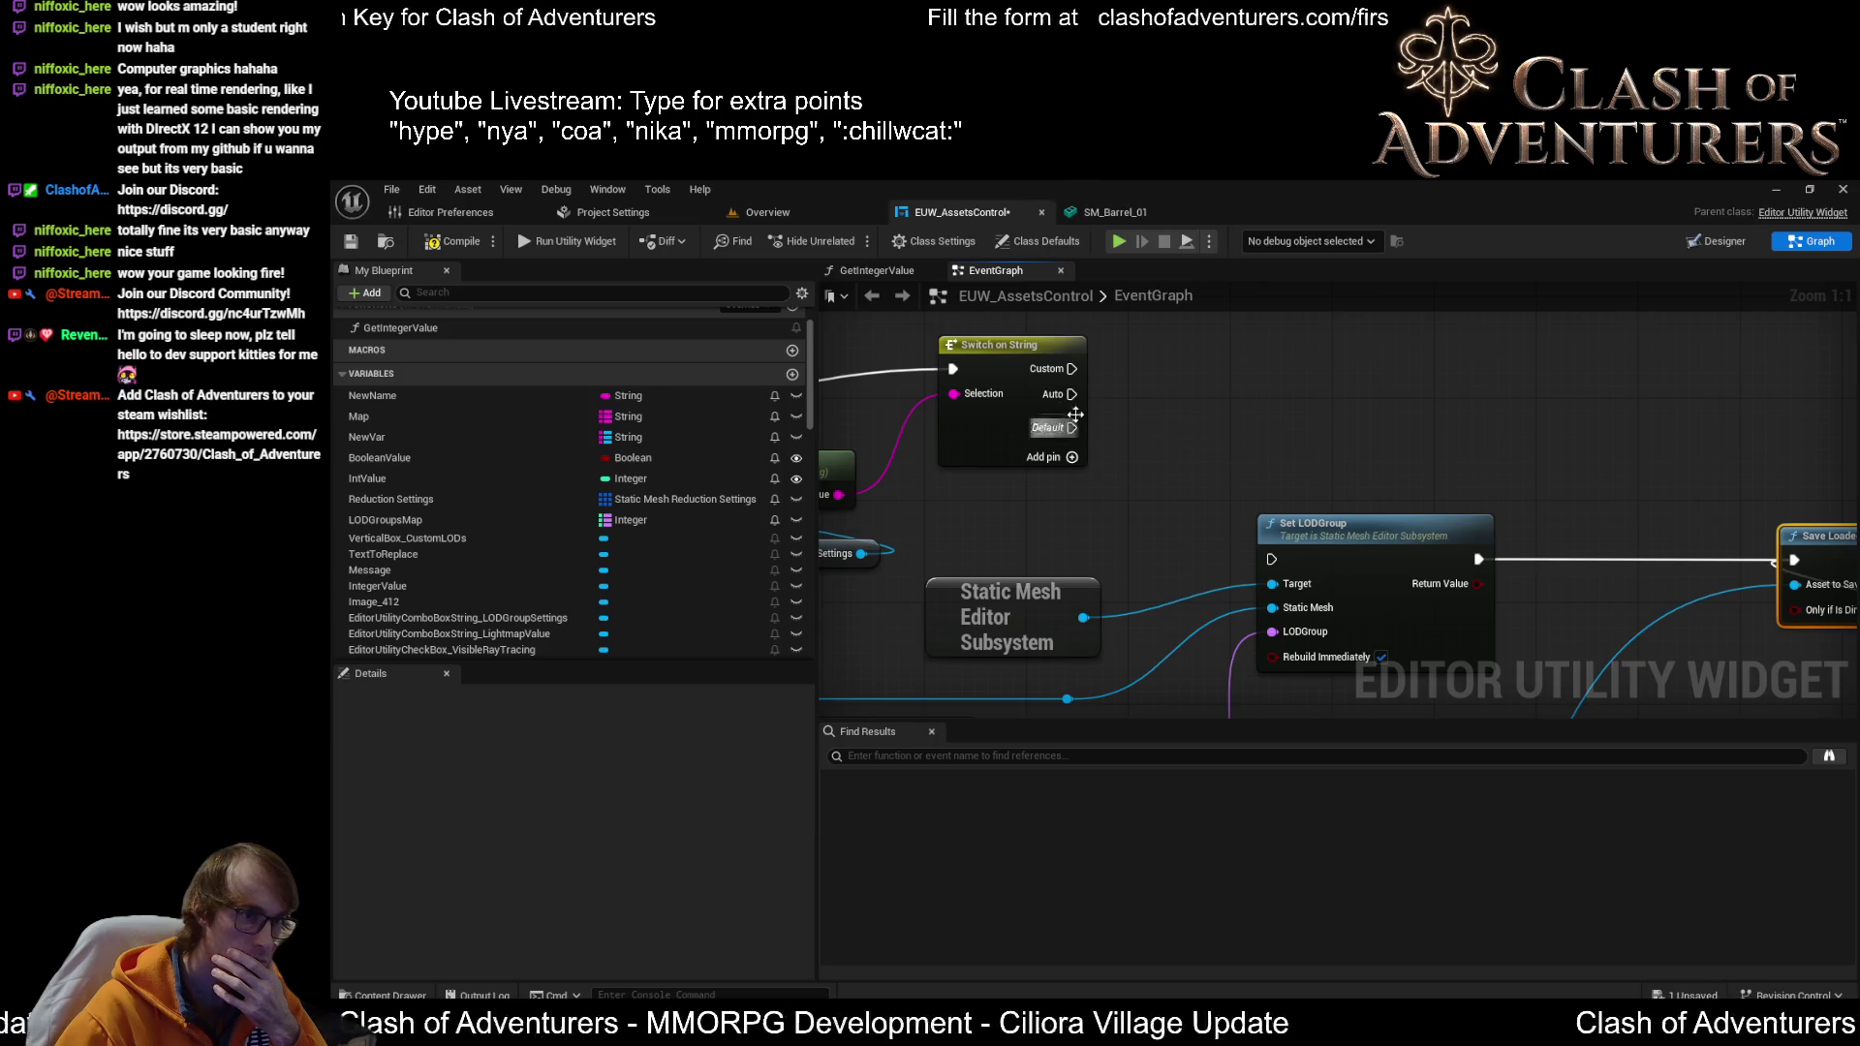
# Wire the Switch on String Auto case into Set LODGroup's exec input.
pyautogui.moveTo(1072, 394); pyautogui.dragTo(1272, 559)
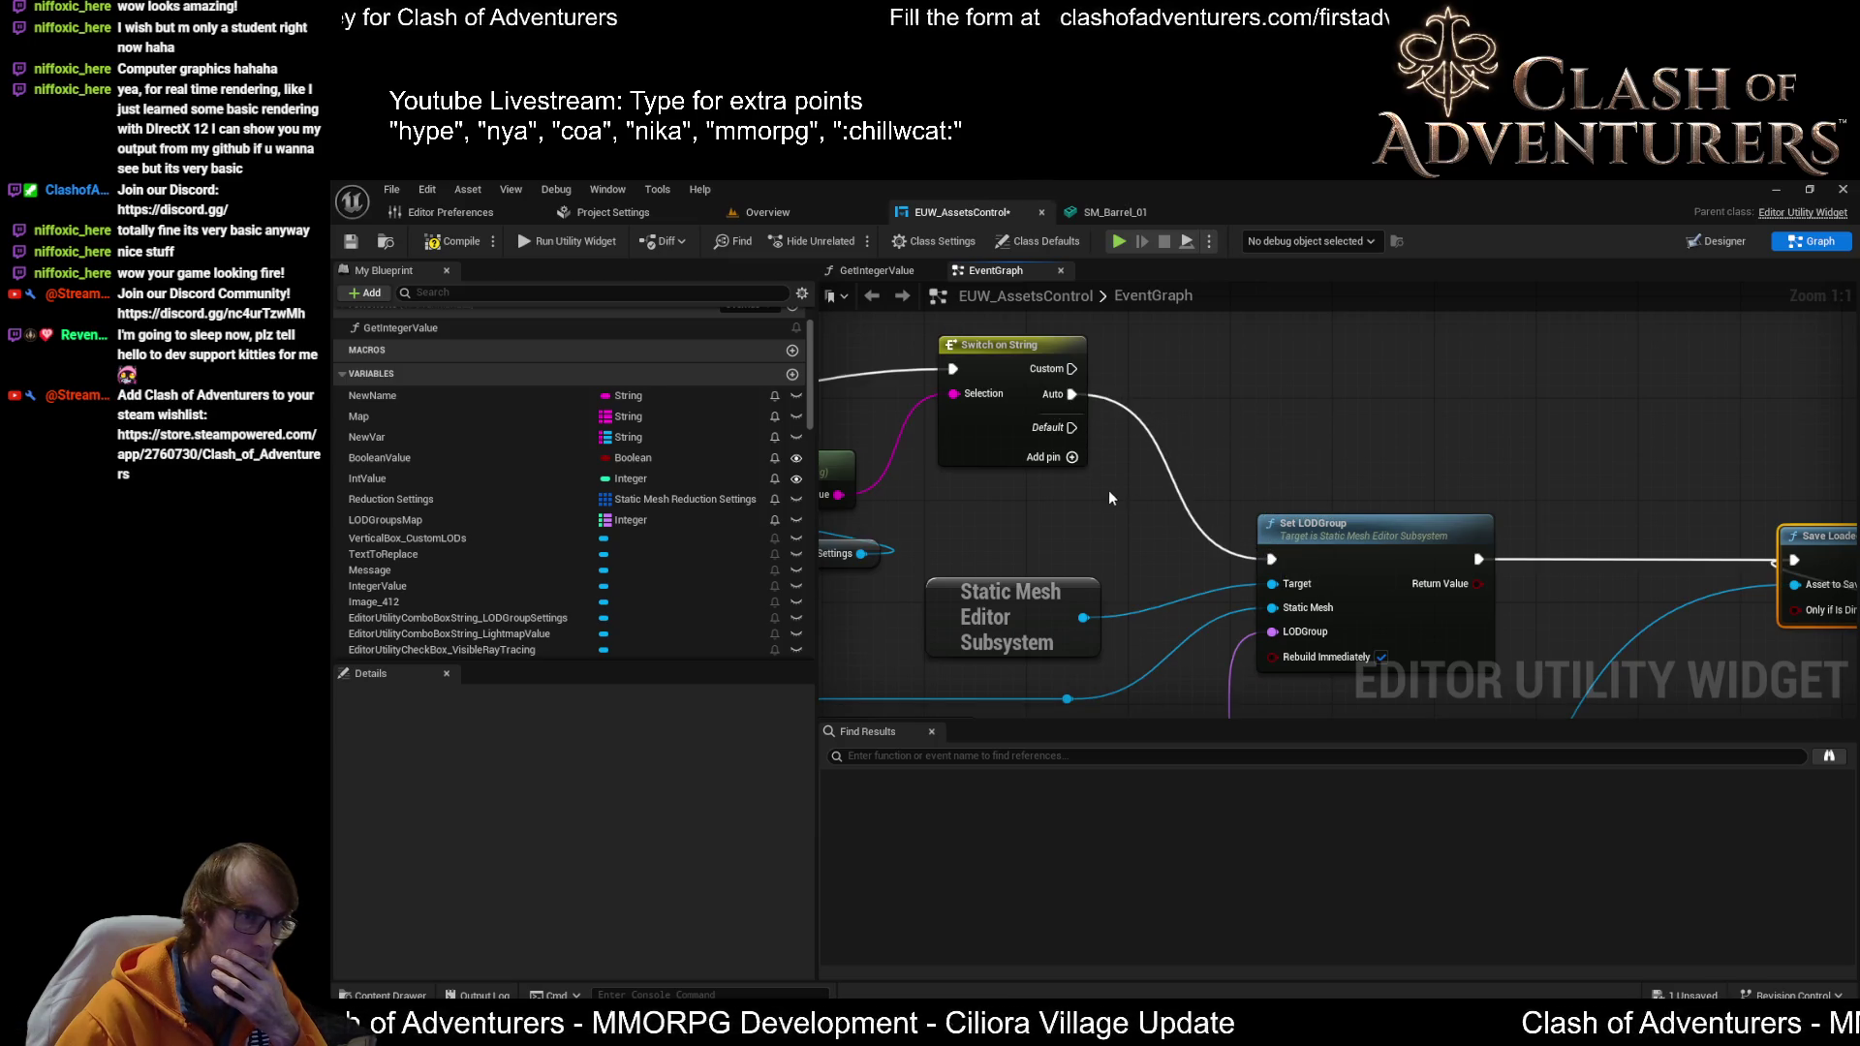
pyautogui.moveTo(1109, 497); pyautogui.dragTo(990, 550)
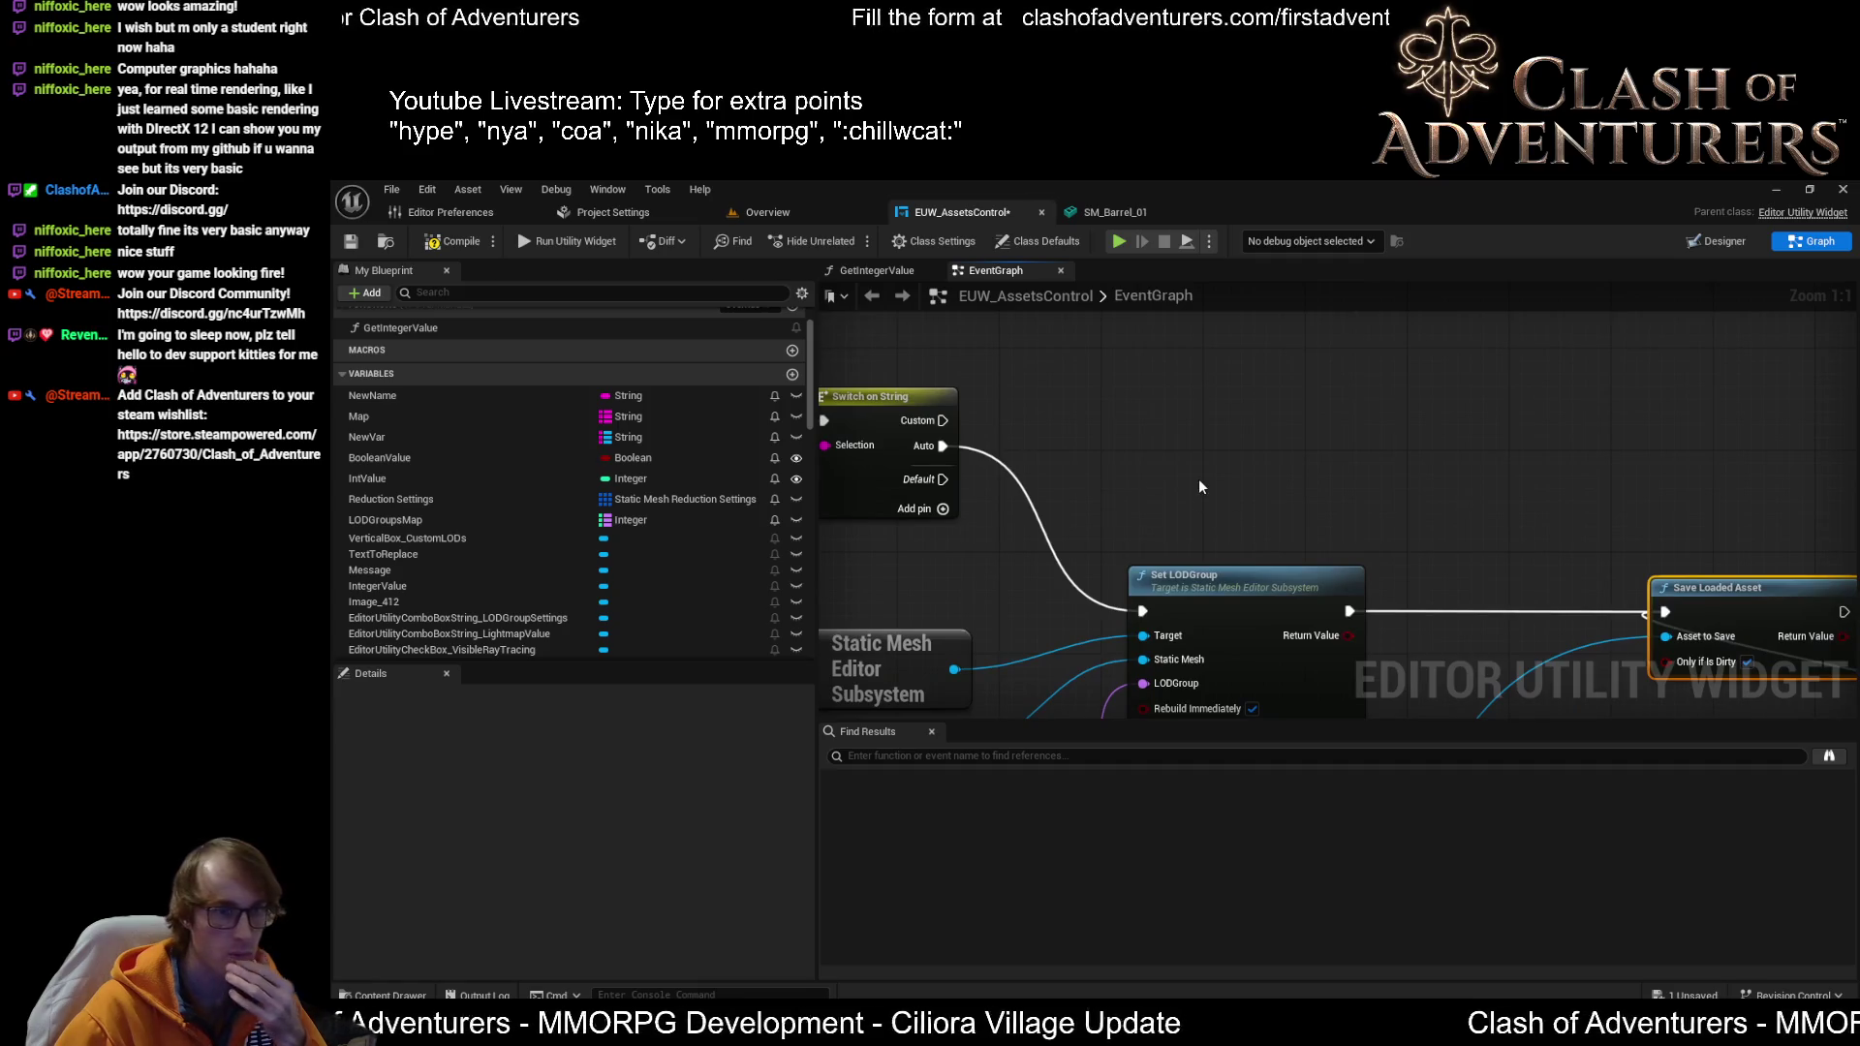
pyautogui.moveTo(1199, 486)
pyautogui.mouseDown()
pyautogui.moveTo(1472, 452)
pyautogui.moveTo(1175, 494)
pyautogui.moveTo(1222, 375)
pyautogui.moveTo(1057, 317)
pyautogui.moveTo(1162, 465)
pyautogui.moveTo(1261, 549)
pyautogui.moveTo(1740, 524)
pyautogui.moveTo(1651, 555)
pyautogui.moveTo(1598, 518)
pyautogui.moveTo(1656, 489)
pyautogui.moveTo(1610, 487)
pyautogui.moveTo(1317, 538)
pyautogui.moveTo(1199, 653)
pyautogui.mouseUp()
pyautogui.scroll(-2, 1358, 490)
pyautogui.scroll(1, 1259, 540)
pyautogui.scroll(-1, 1611, 495)
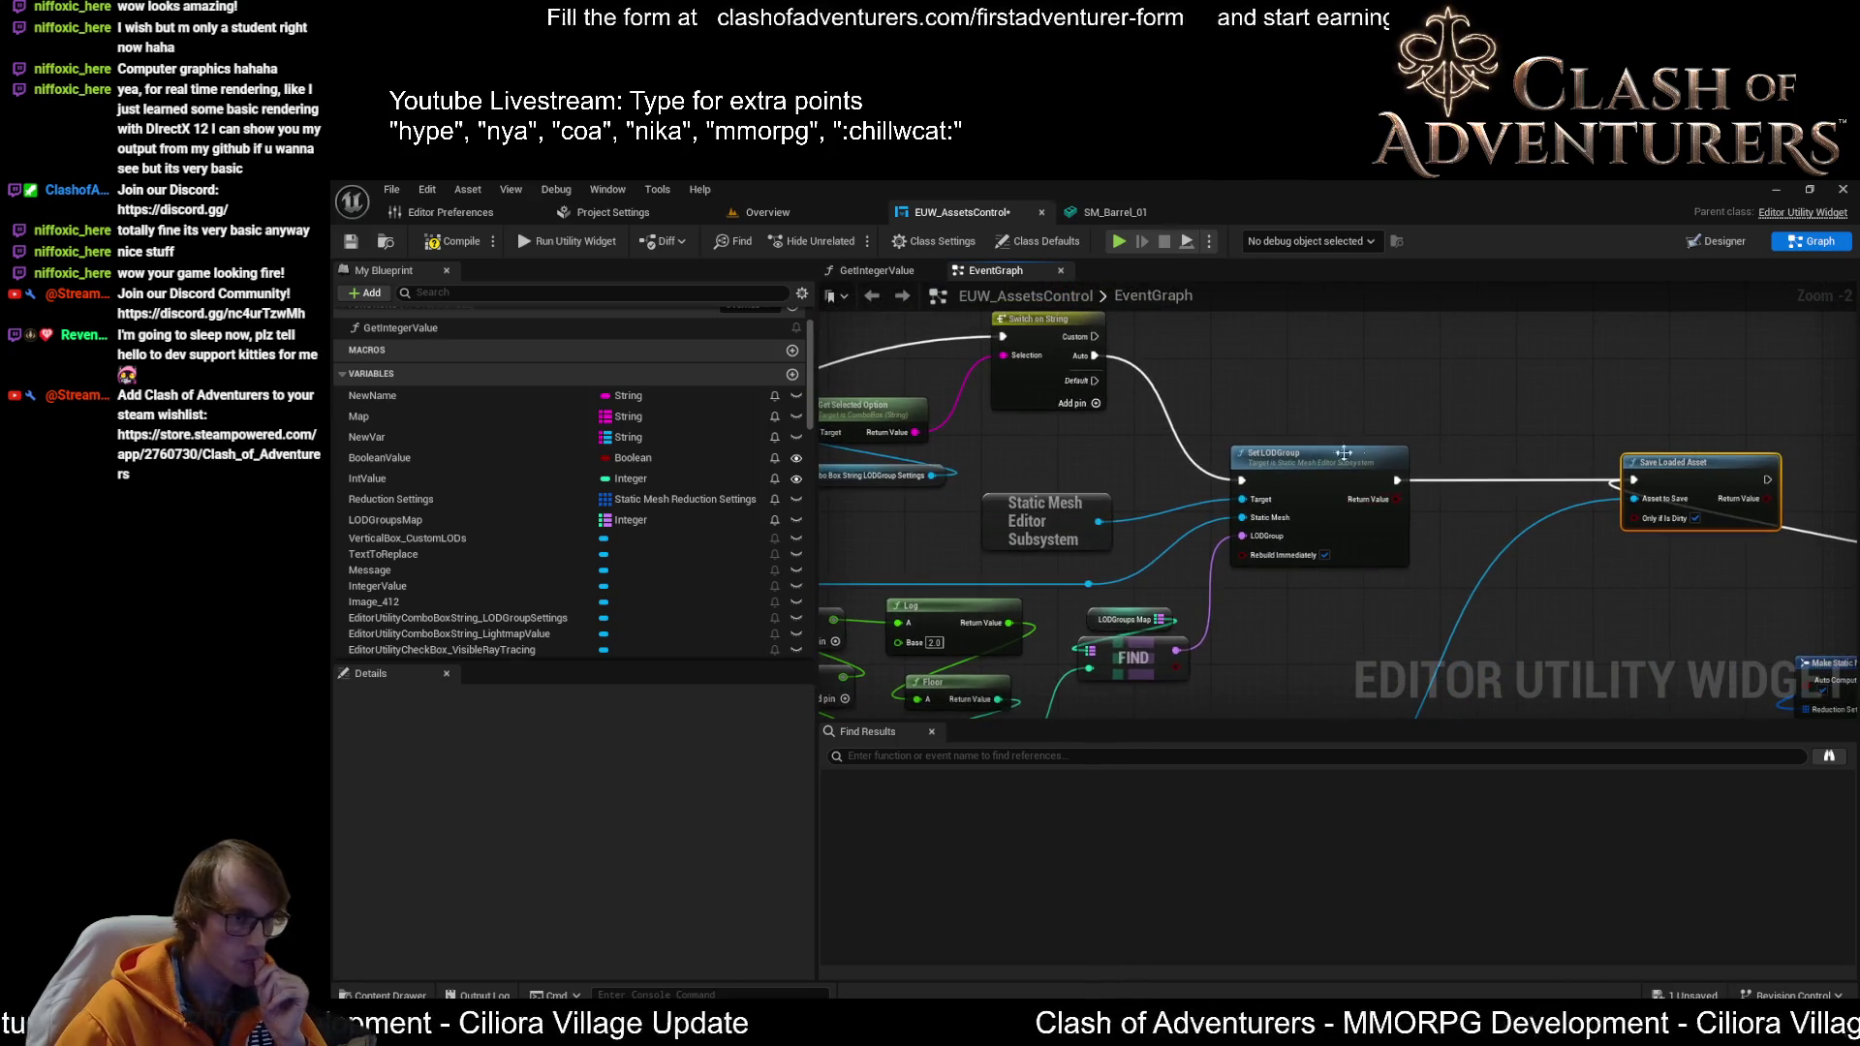
# Connect Set LODGroup's exec output on to Save Loaded Asset.
pyautogui.moveTo(1337, 475); pyautogui.dragTo(1391, 468)
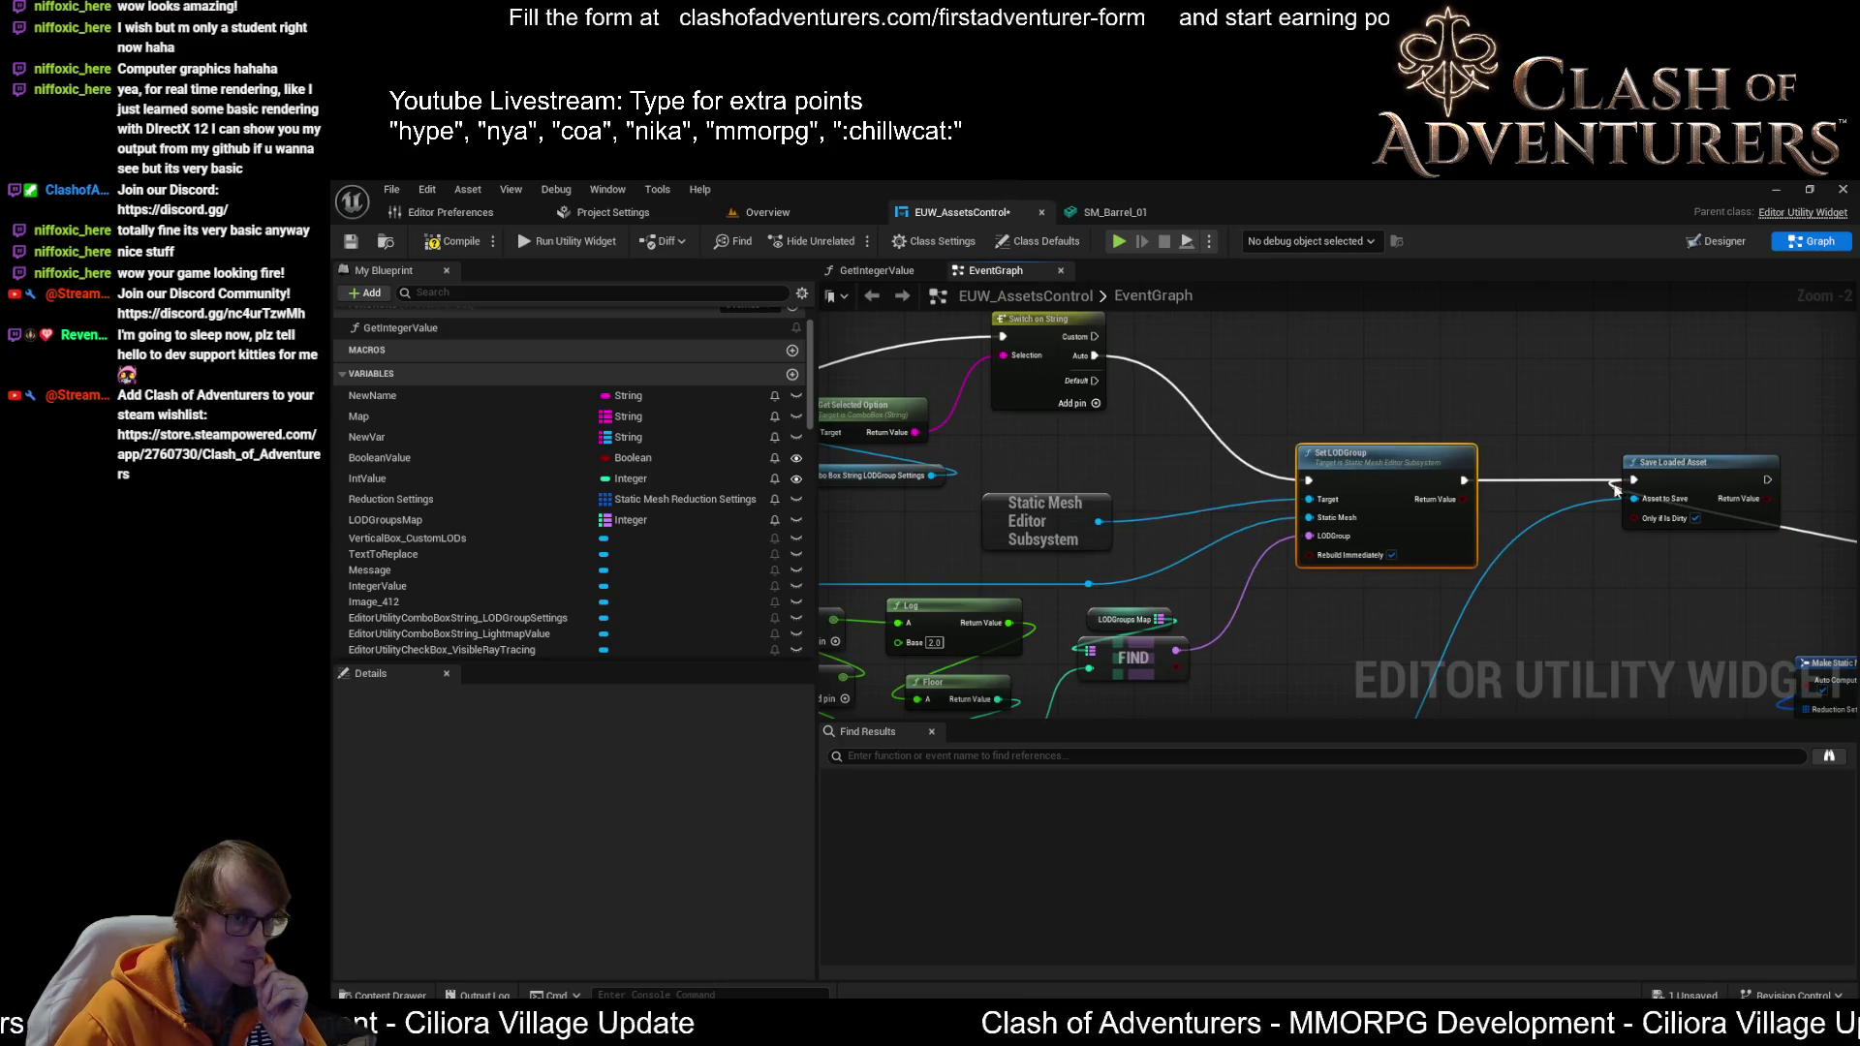
pyautogui.moveTo(1615, 491); pyautogui.dragTo(1634, 480)
pyautogui.scroll(2, 1217, 567)
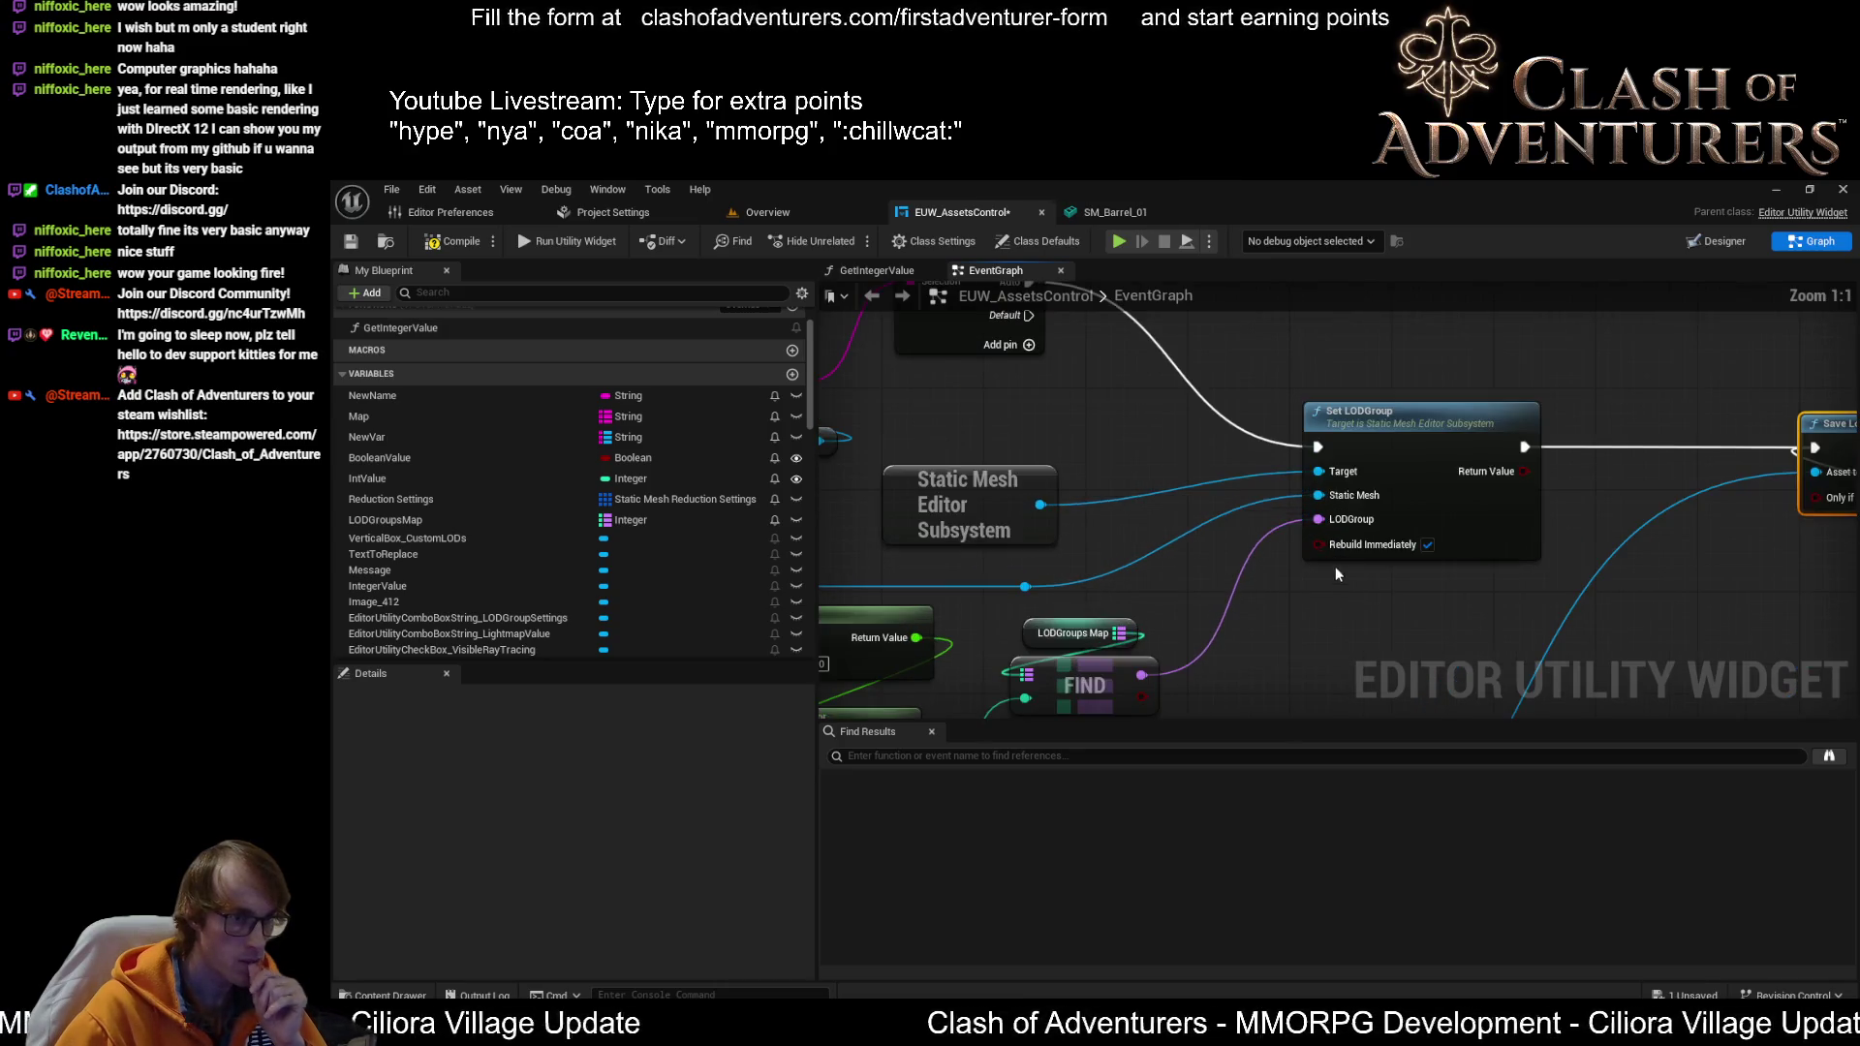
pyautogui.moveTo(1250, 554)
pyautogui.mouseDown()
pyautogui.moveTo(1391, 570)
pyautogui.moveTo(1250, 585)
pyautogui.moveTo(1283, 557)
pyautogui.moveTo(1275, 586)
pyautogui.mouseUp()
pyautogui.scroll(-2, 1259, 499)
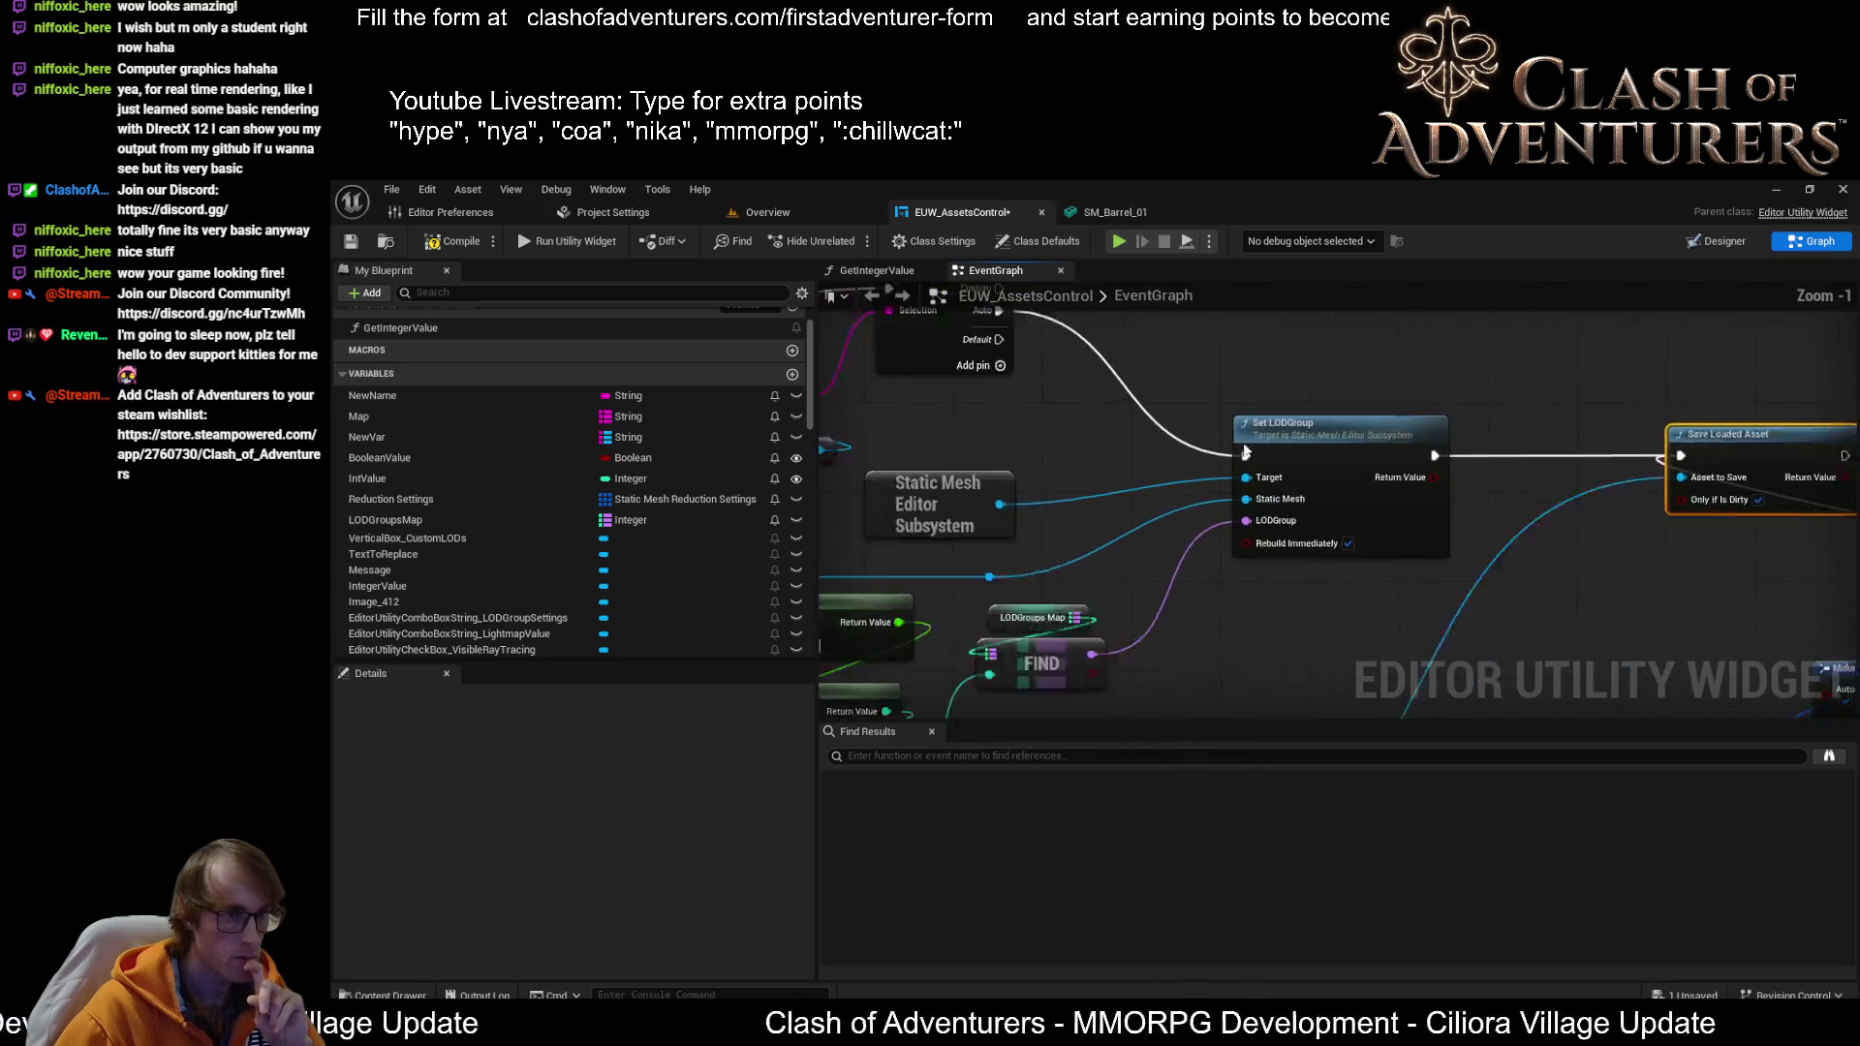
# Move the Set Lods with Notification node higher in the graph.
pyautogui.moveTo(1660, 535); pyautogui.dragTo(1641, 358)
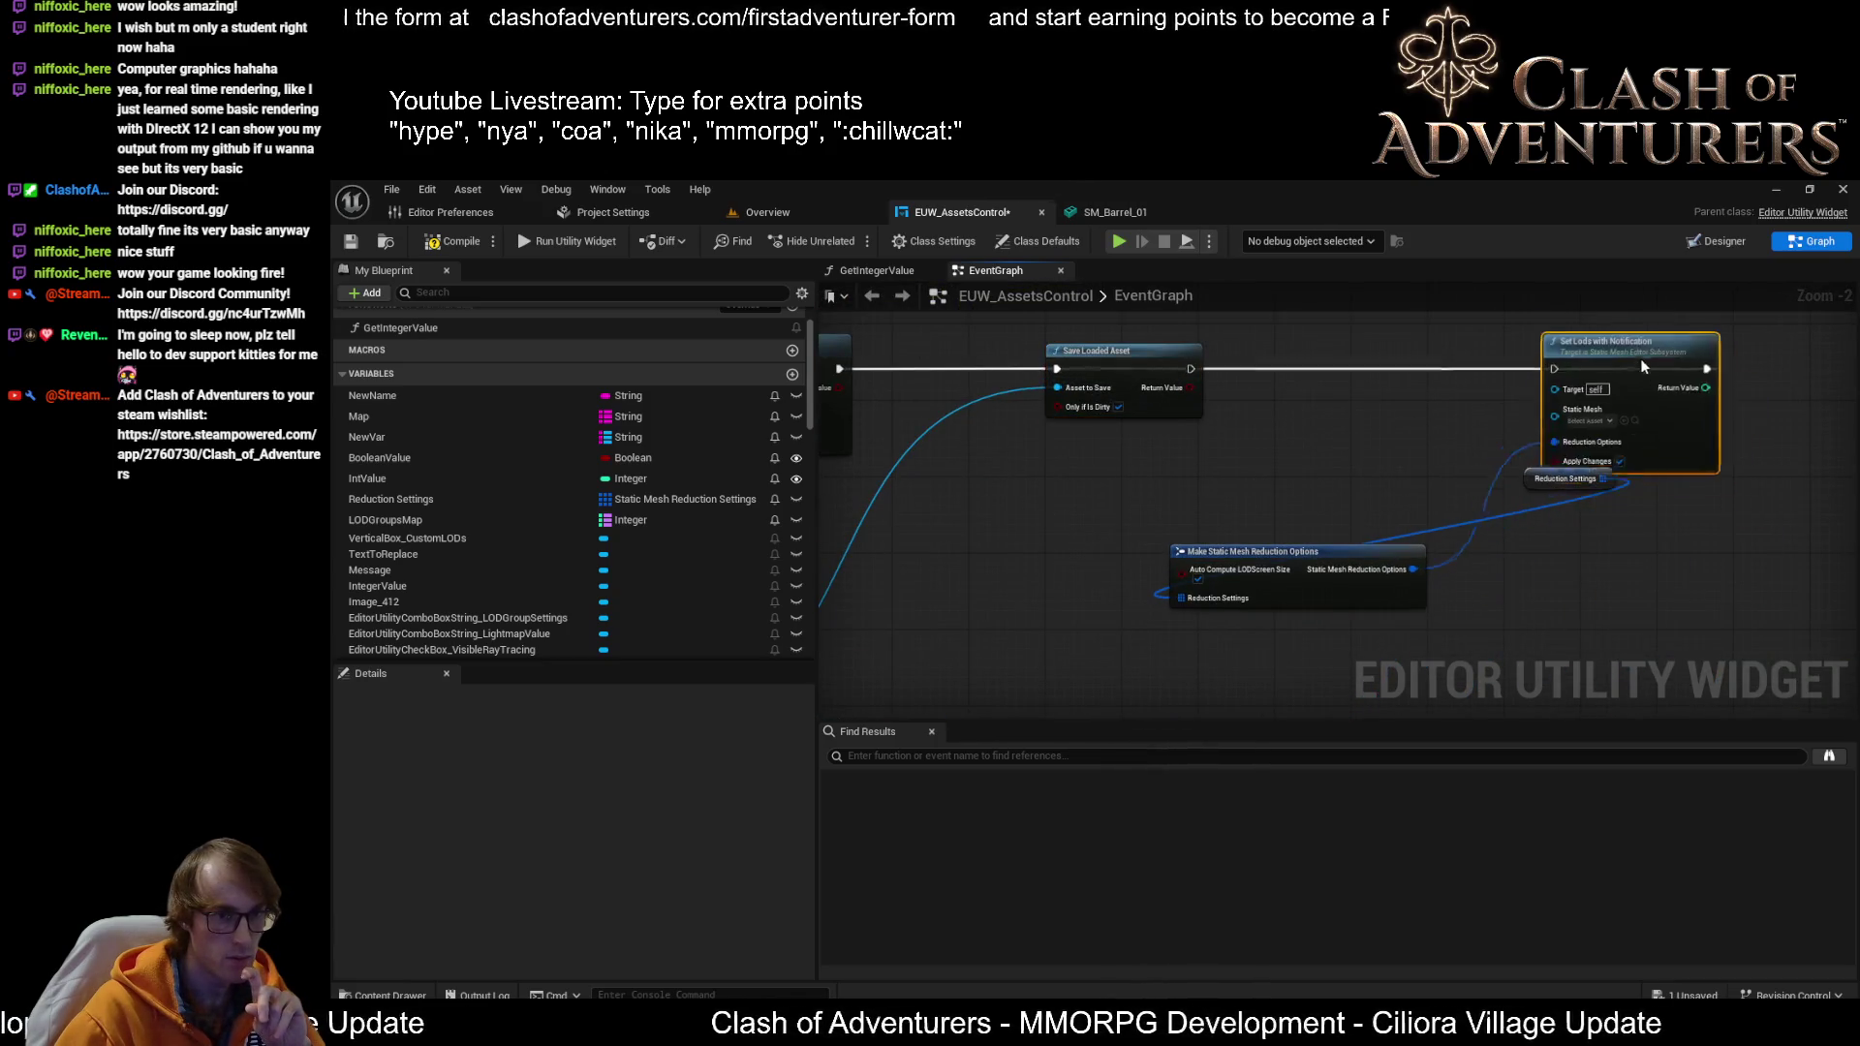
pyautogui.scroll(2, 1356, 465)
pyautogui.moveTo(1173, 481)
pyautogui.mouseDown()
pyautogui.moveTo(1220, 501)
pyautogui.moveTo(1291, 470)
pyautogui.moveTo(1555, 459)
pyautogui.moveTo(1513, 495)
pyautogui.moveTo(1546, 495)
pyautogui.mouseUp()
pyautogui.scroll(-2, 1209, 560)
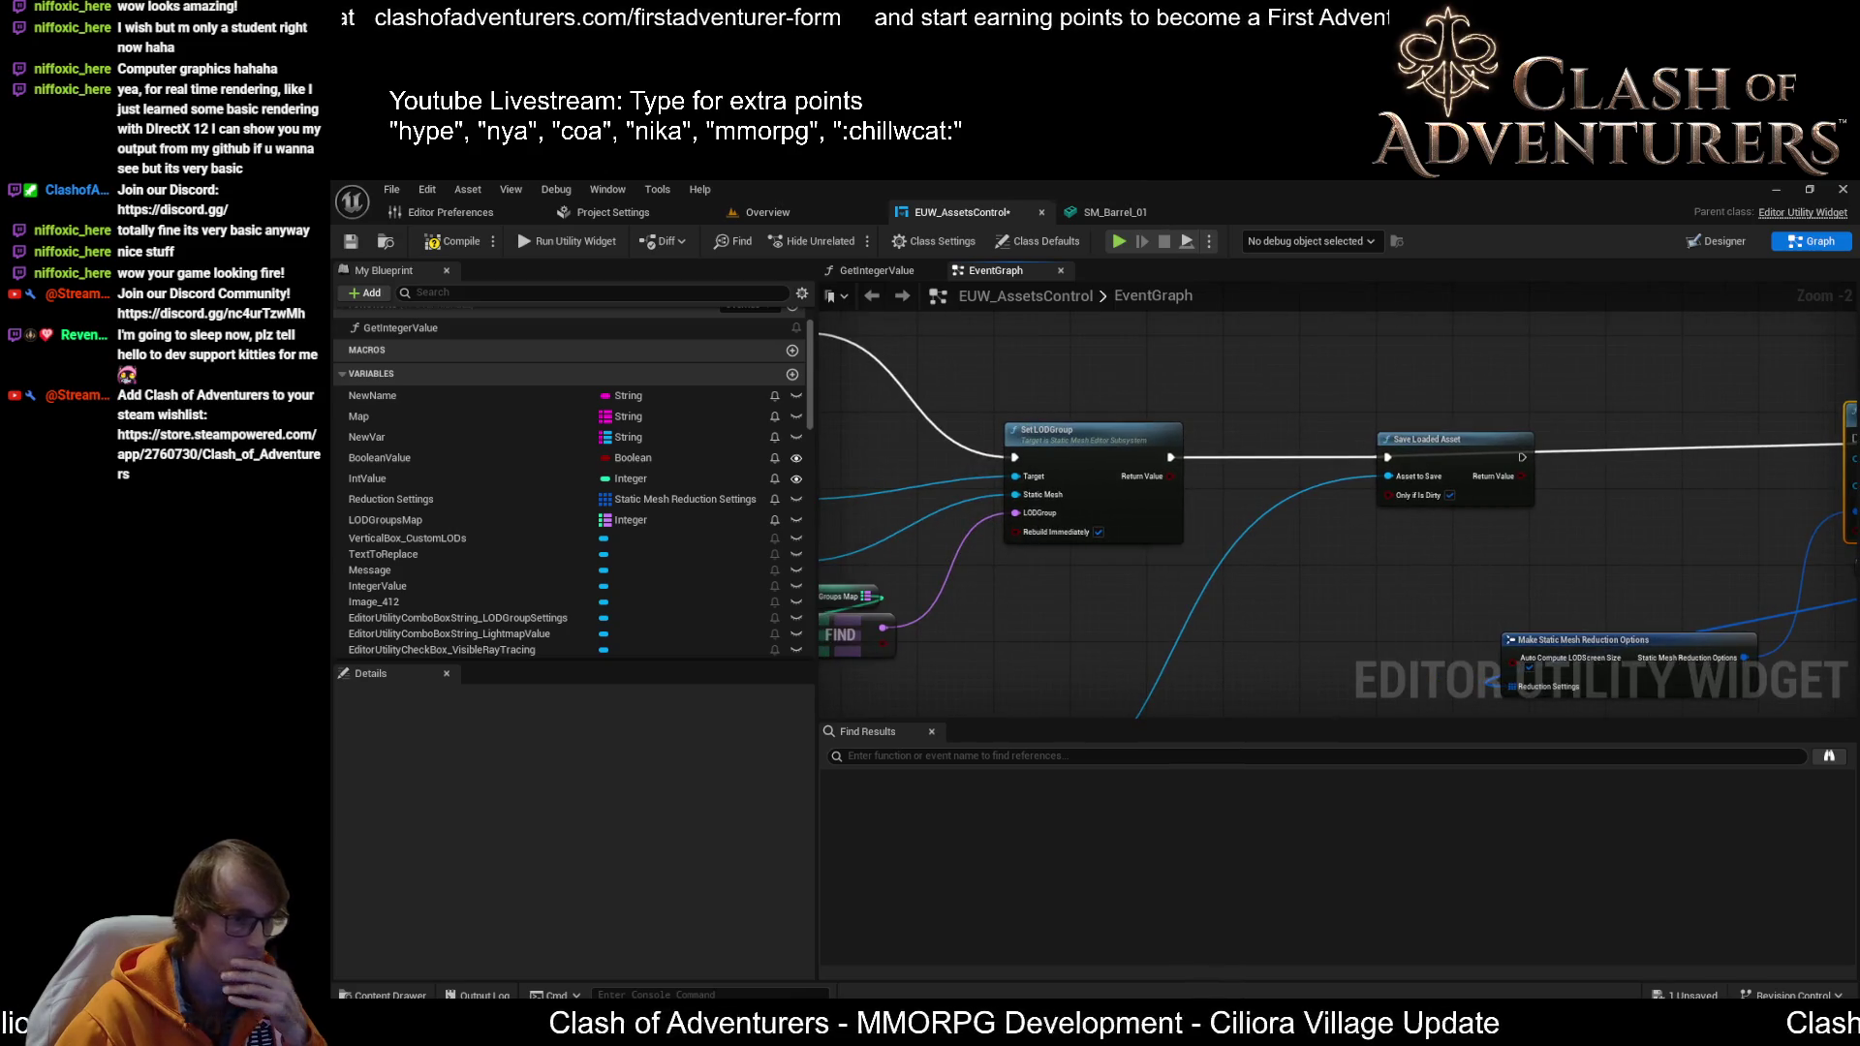
pyautogui.scroll(2, 1114, 426)
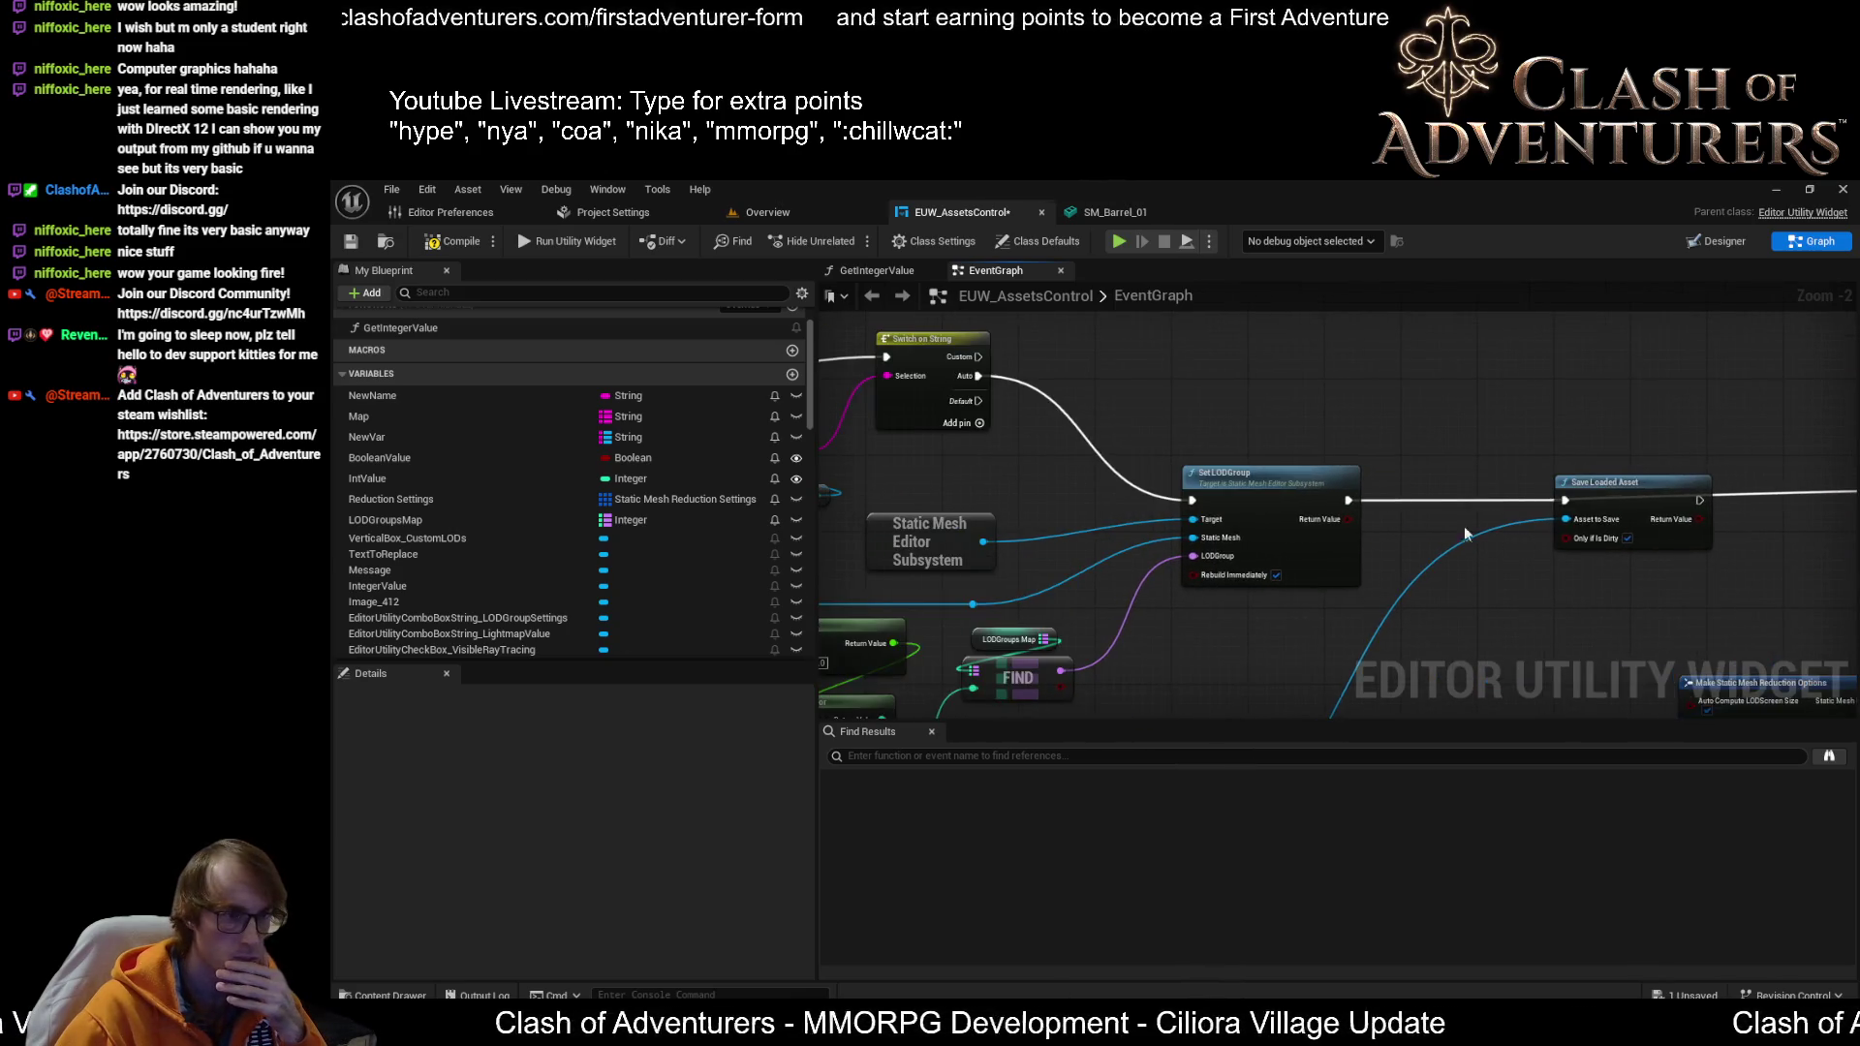
pyautogui.moveTo(1048, 349); pyautogui.dragTo(1110, 425)
pyautogui.scroll(-3, 1087, 473)
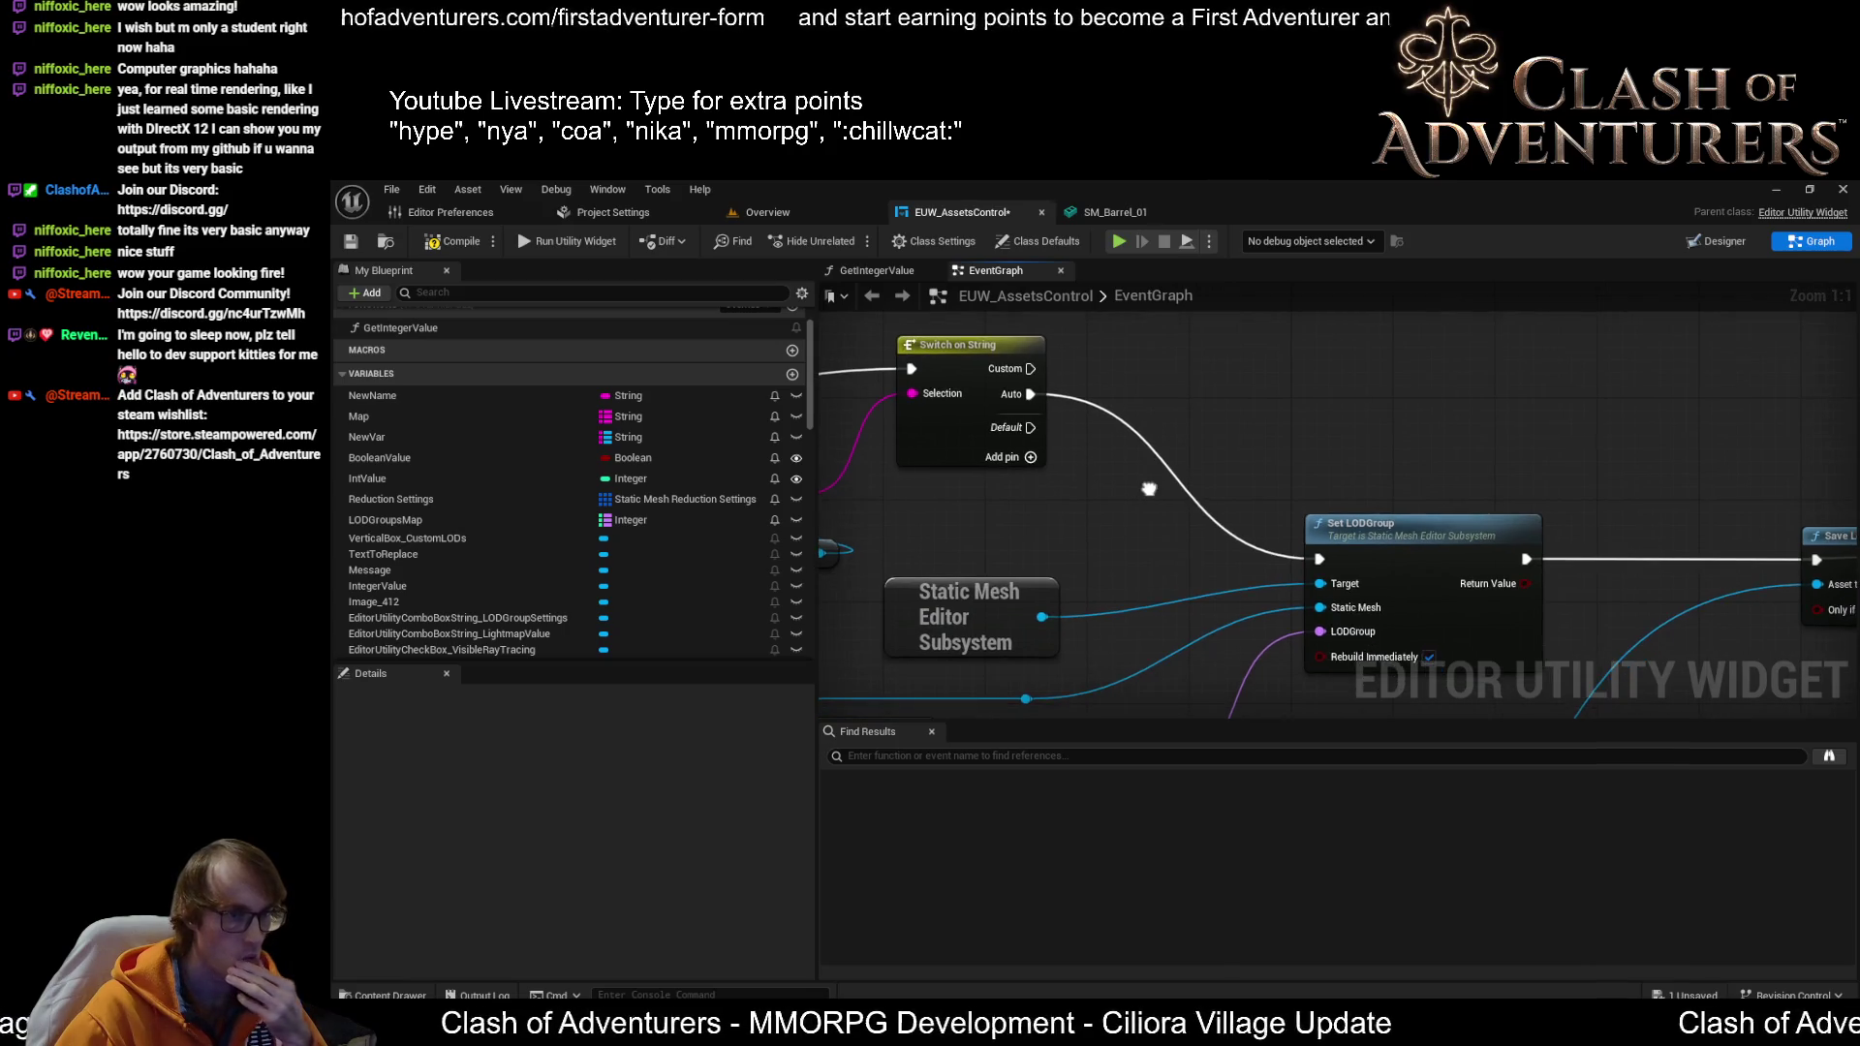
pyautogui.scroll(3, 953, 442)
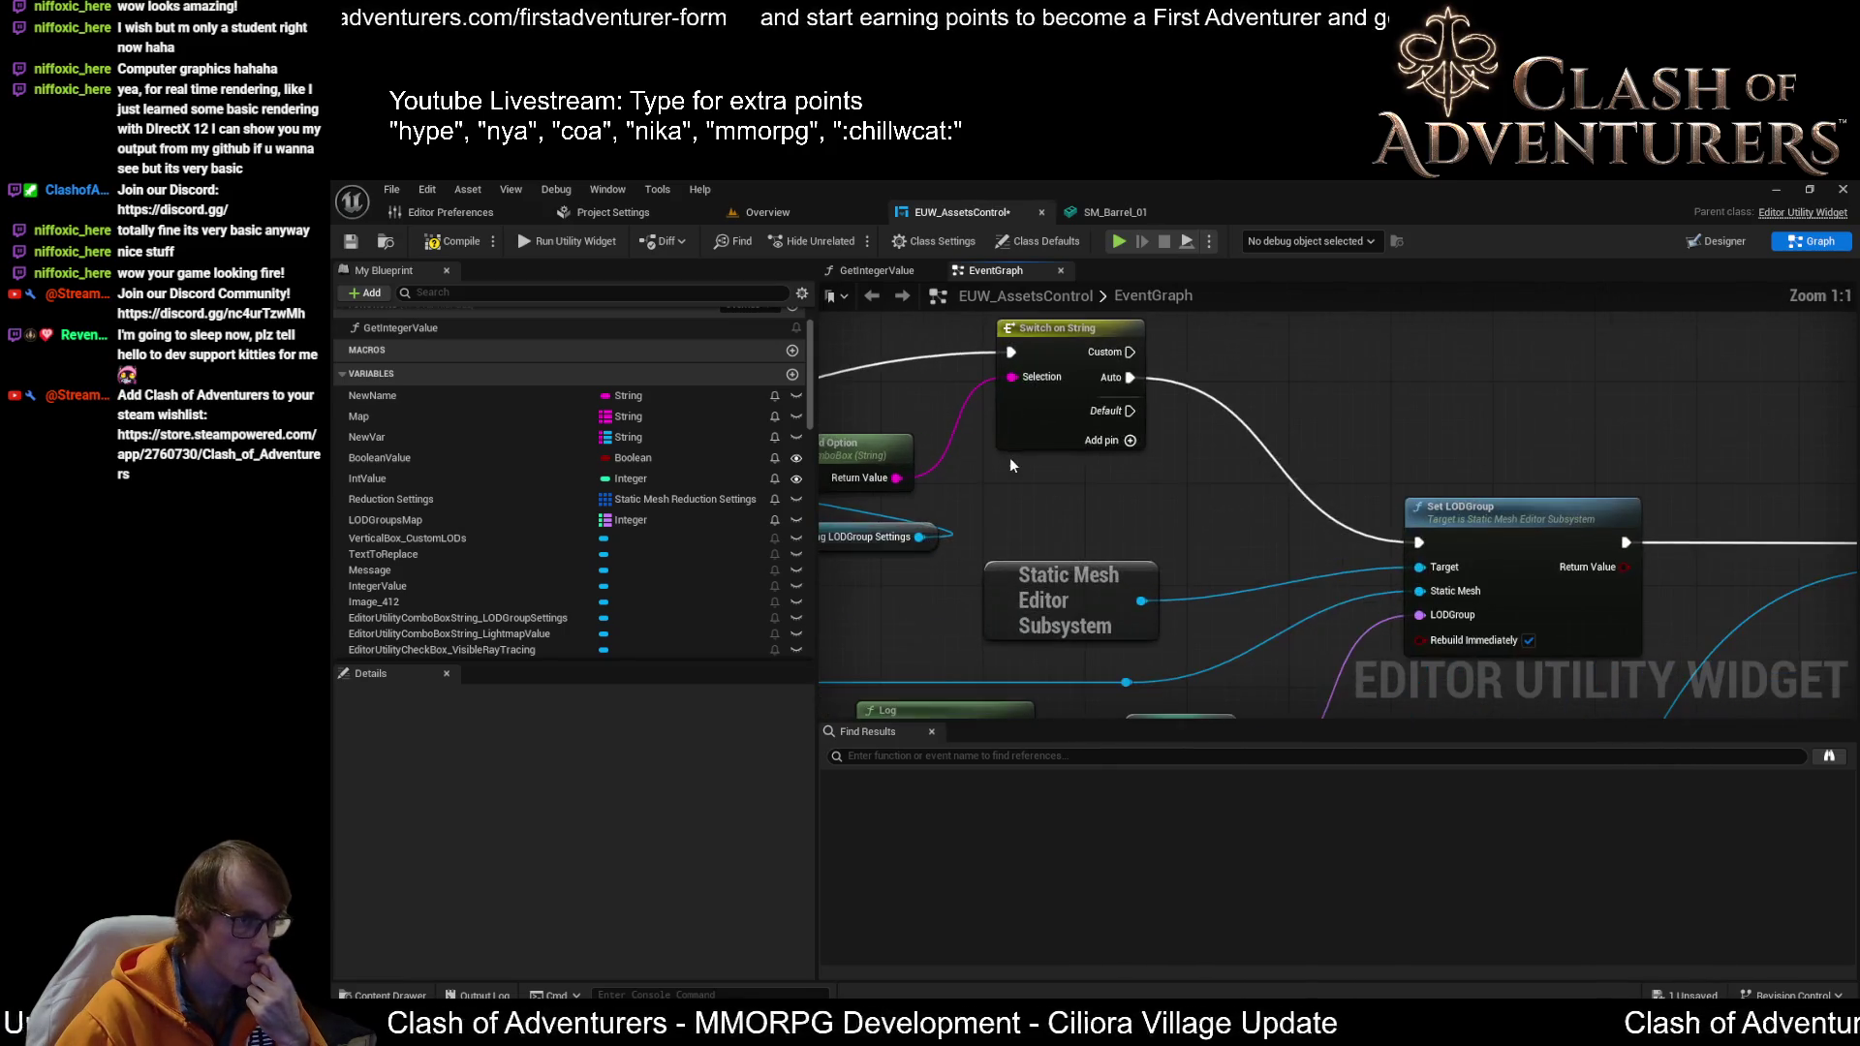
pyautogui.scroll(-2, 1312, 490)
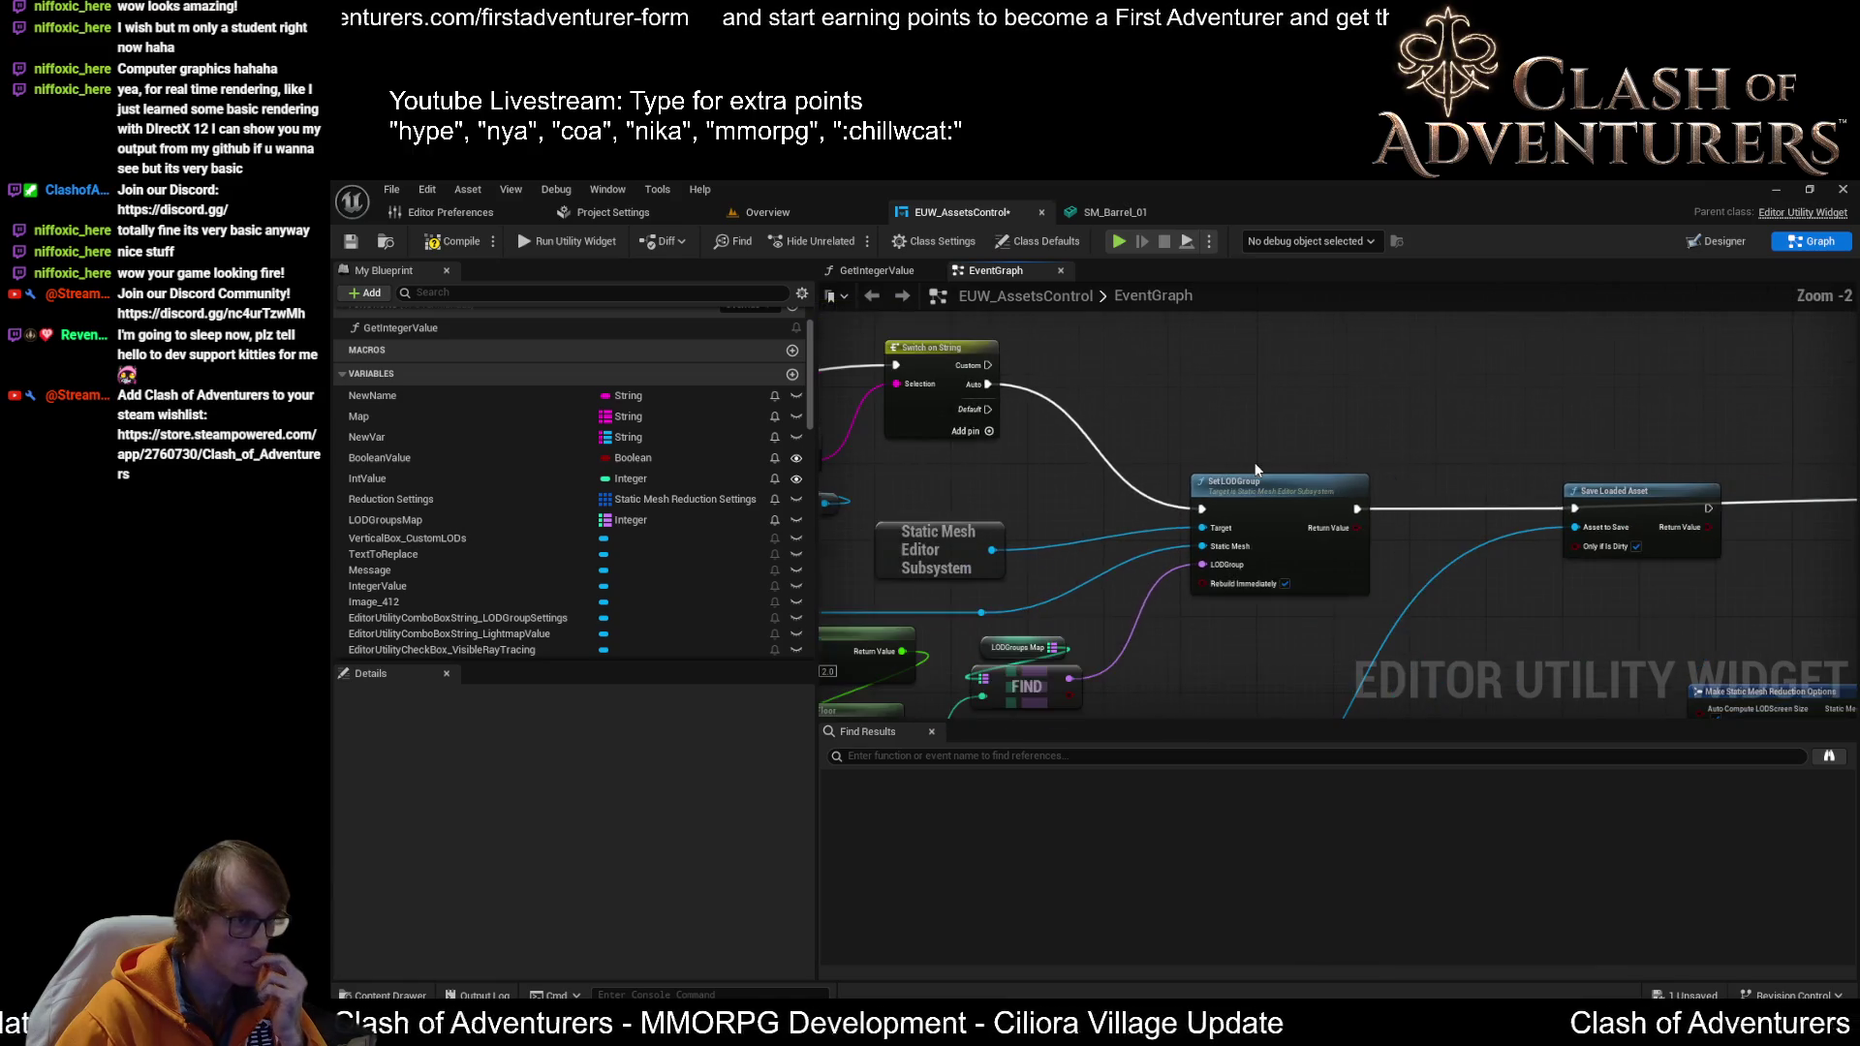
# Try wiring the Default case to a new node, then clear space above Set LODGroup.
pyautogui.click(1259, 523)
pyautogui.moveTo(1026, 514)
pyautogui.mouseDown()
pyautogui.moveTo(1199, 432)
pyautogui.moveTo(1137, 514)
pyautogui.mouseUp()
pyautogui.scroll(1, 1137, 514)
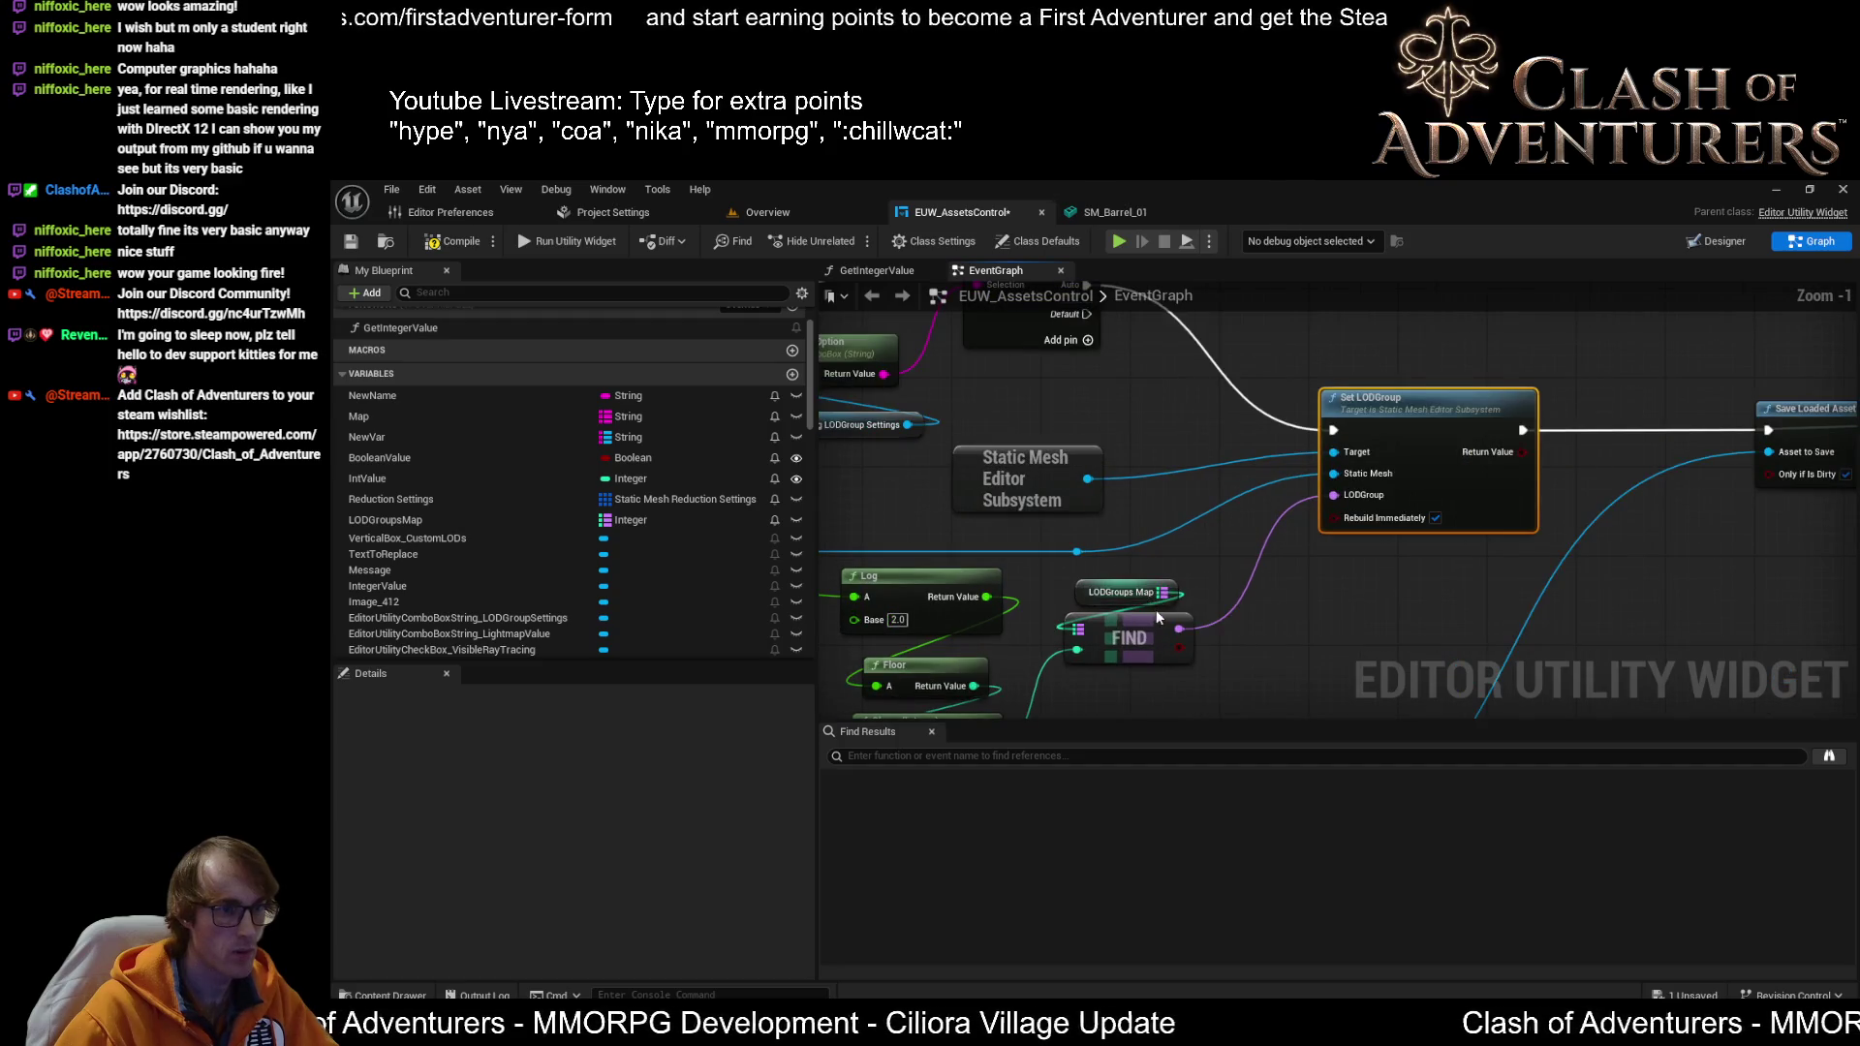
pyautogui.moveTo(1506, 442)
pyautogui.mouseDown()
pyautogui.moveTo(1470, 492)
pyautogui.moveTo(1395, 518)
pyautogui.moveTo(1457, 527)
pyautogui.moveTo(1467, 510)
pyautogui.moveTo(1288, 465)
pyautogui.moveTo(1009, 422)
pyautogui.mouseUp()
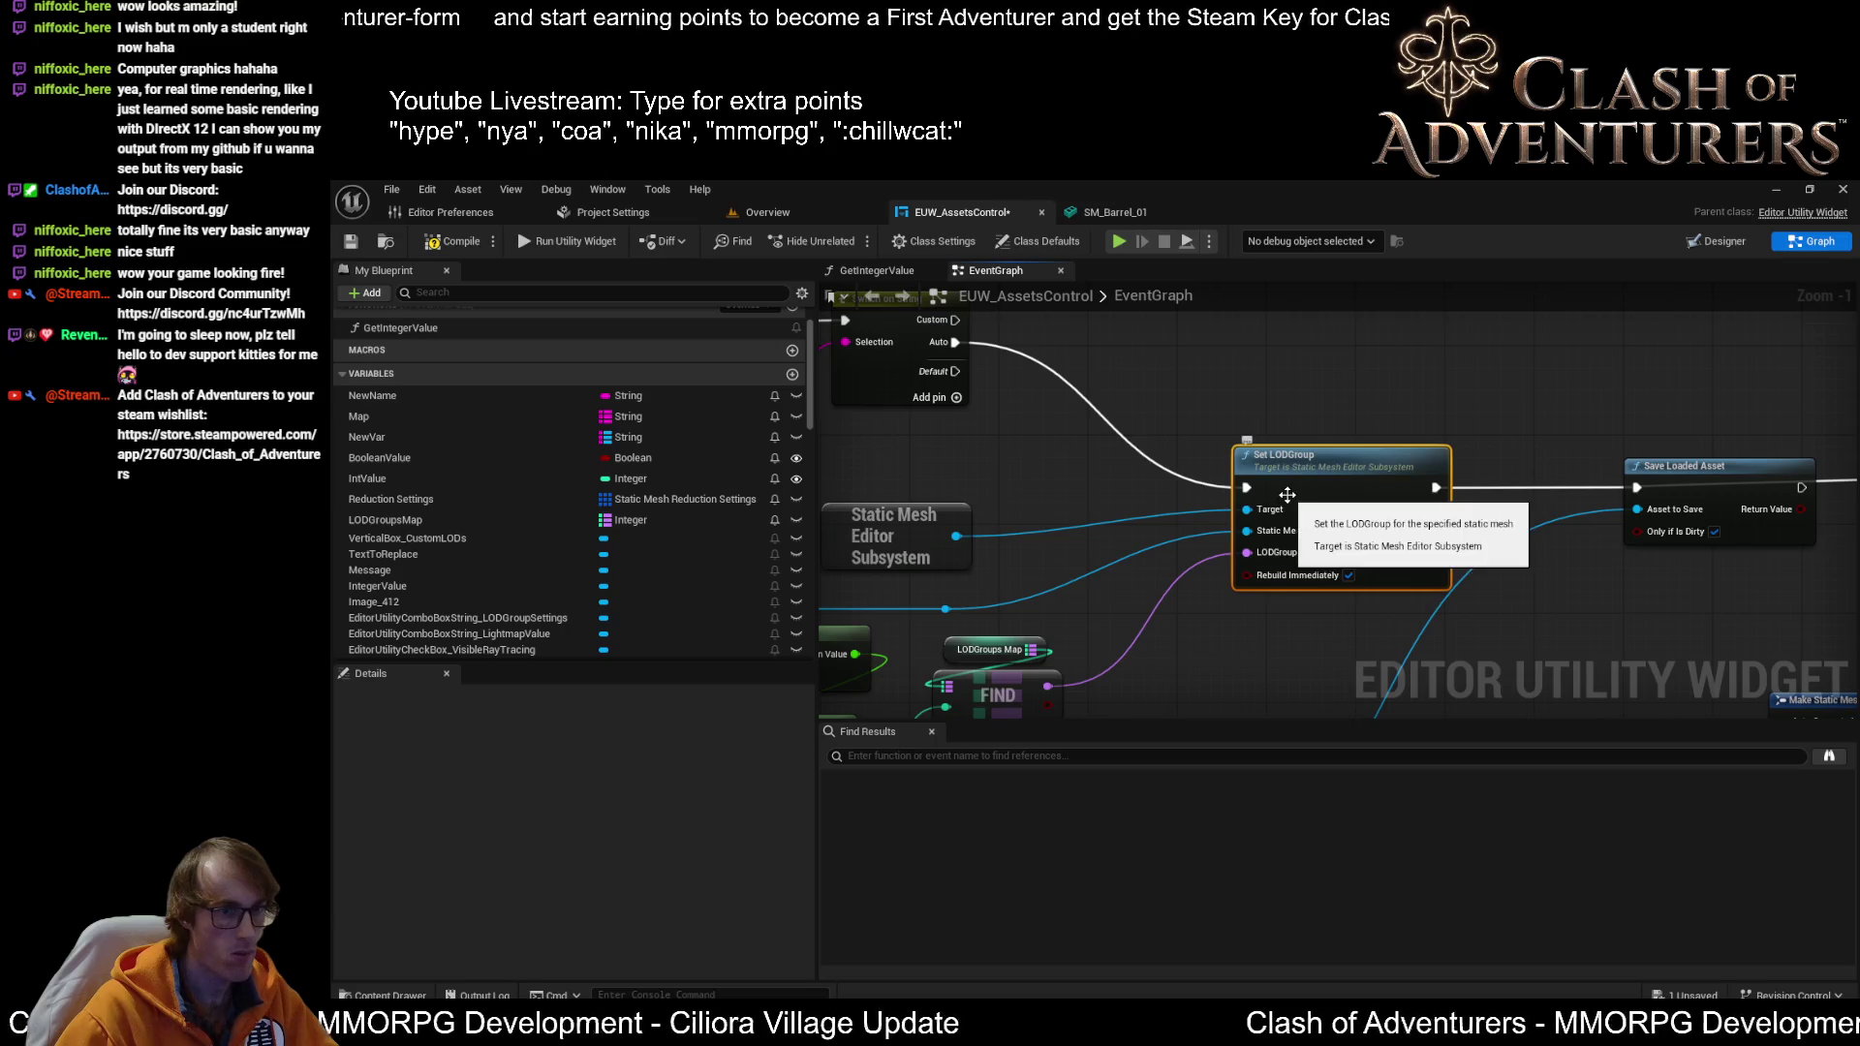
pyautogui.moveTo(954, 371)
pyautogui.mouseDown()
pyautogui.moveTo(1160, 449)
pyautogui.moveTo(1148, 504)
pyautogui.moveTo(1112, 474)
pyautogui.mouseUp()
pyautogui.click(1003, 501)
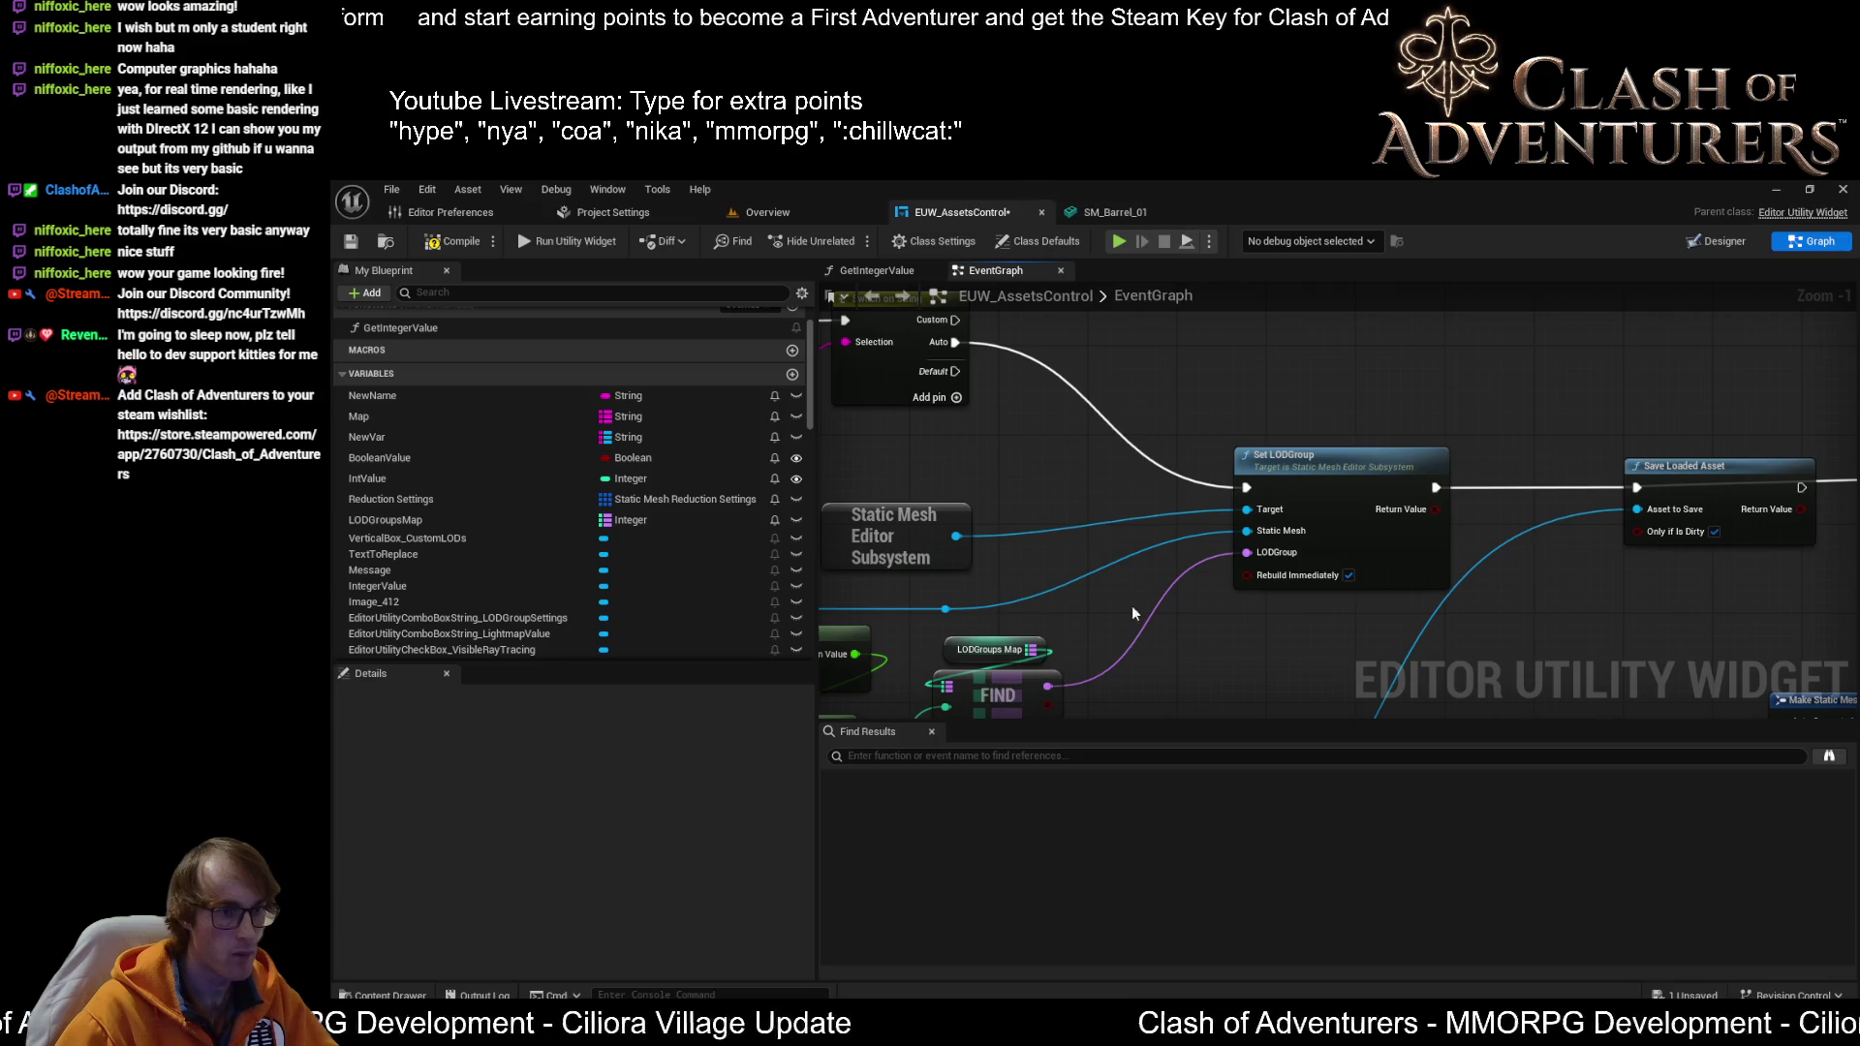
pyautogui.moveTo(1205, 351)
pyautogui.mouseDown()
pyautogui.moveTo(1209, 432)
pyautogui.moveTo(1317, 411)
pyautogui.moveTo(1352, 312)
pyautogui.moveTo(1336, 368)
pyautogui.moveTo(1368, 489)
pyautogui.moveTo(1331, 538)
pyautogui.mouseUp()
# Duplicate the Set LODGroup node and place the copy above the original.
pyautogui.hotkey('ctrl', 'v')
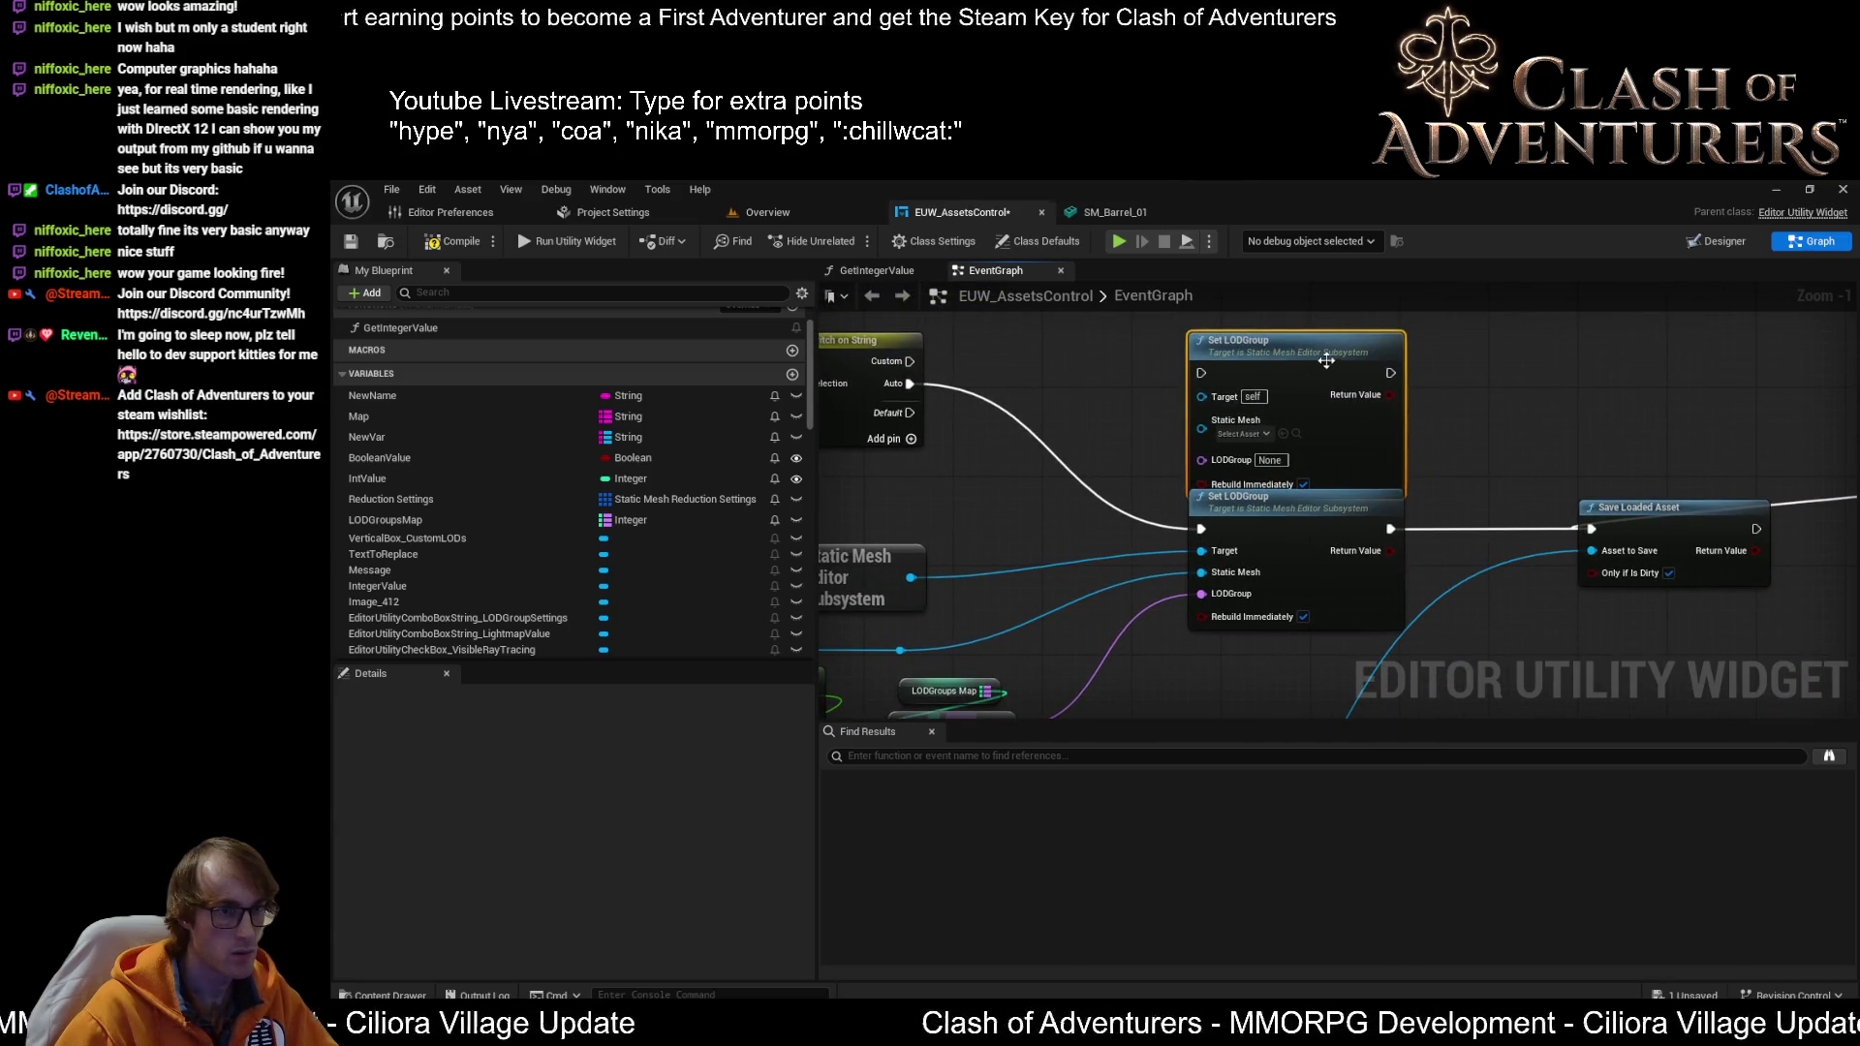
pyautogui.moveTo(1326, 360)
pyautogui.mouseDown()
pyautogui.moveTo(1362, 515)
pyautogui.moveTo(1311, 335)
pyautogui.moveTo(1339, 347)
pyautogui.mouseUp()
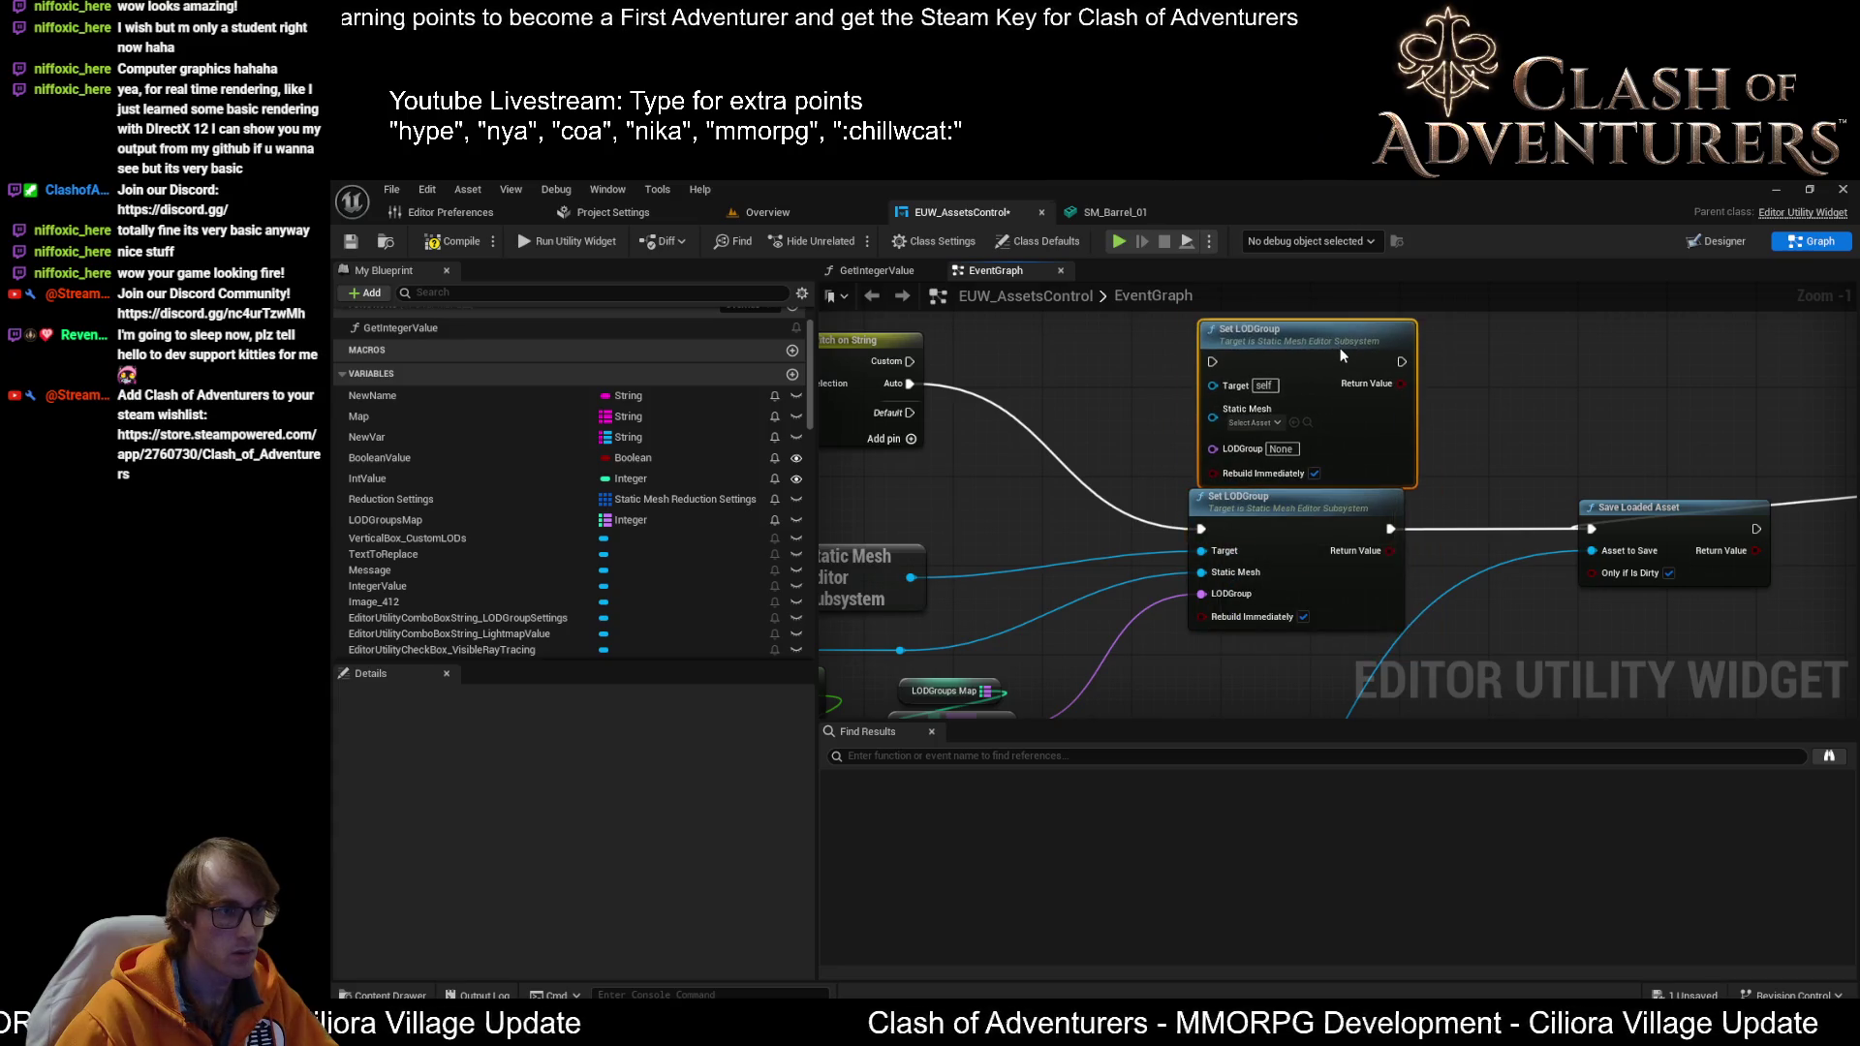
pyautogui.moveTo(1142, 422); pyautogui.dragTo(1328, 430)
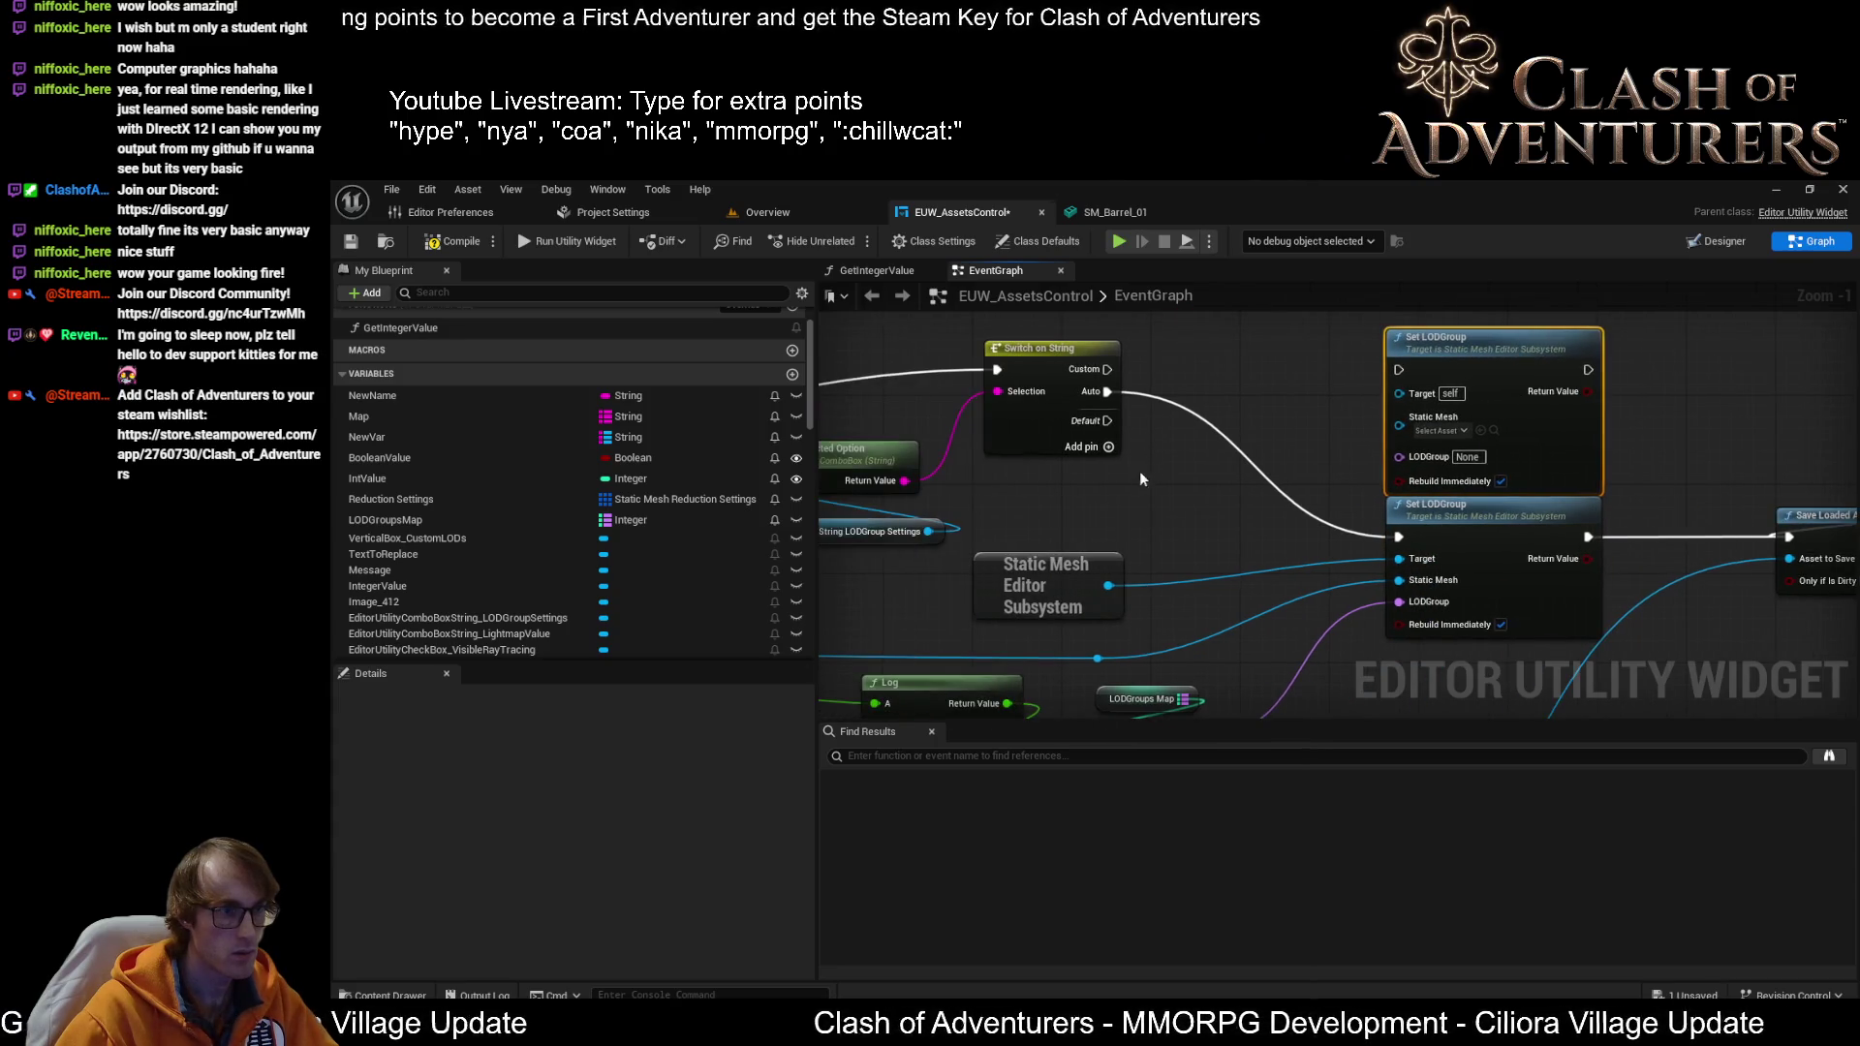
pyautogui.moveTo(1046, 476); pyautogui.dragTo(1162, 481)
pyautogui.scroll(1, 1166, 484)
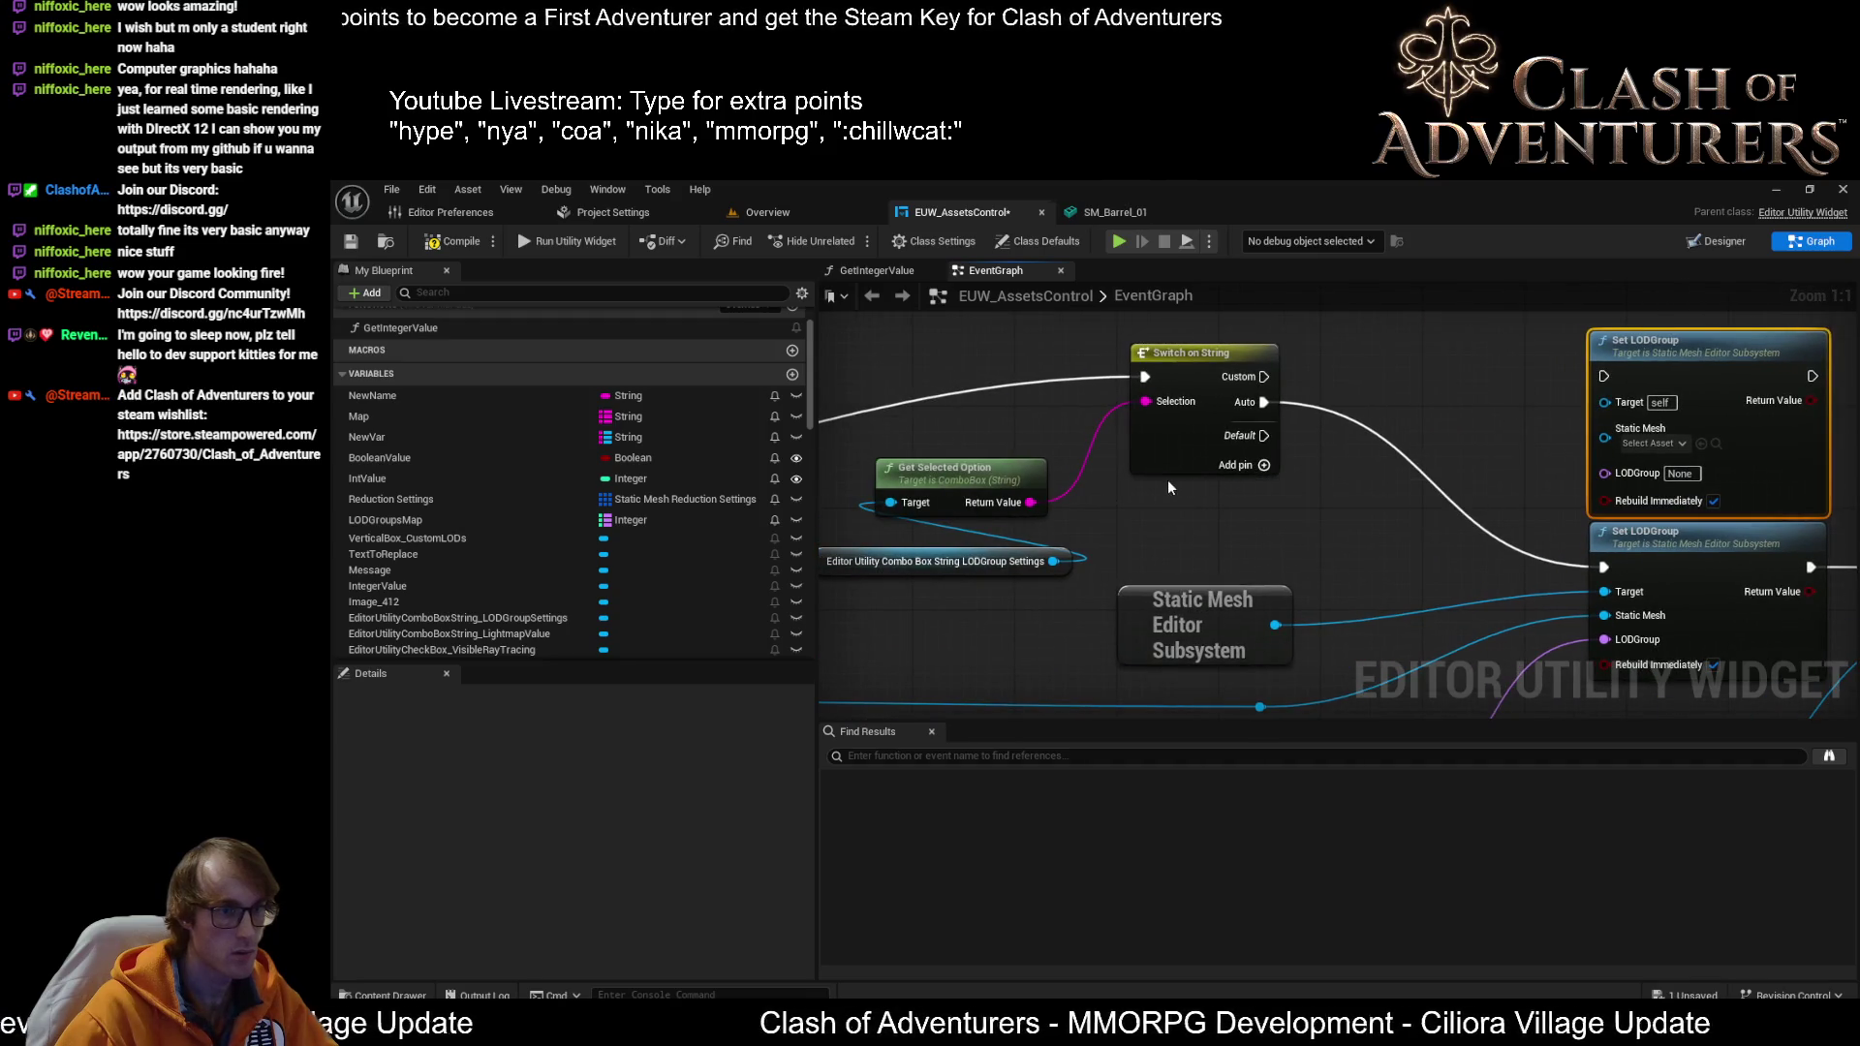
# Add a reroute point on the Get Selected Option wire and connect Default to the second Set LODGroup.
pyautogui.moveTo(1030, 502)
pyautogui.mouseDown()
pyautogui.moveTo(1217, 532)
pyautogui.moveTo(1202, 538)
pyautogui.mouseUp()
pyautogui.write('reroute')
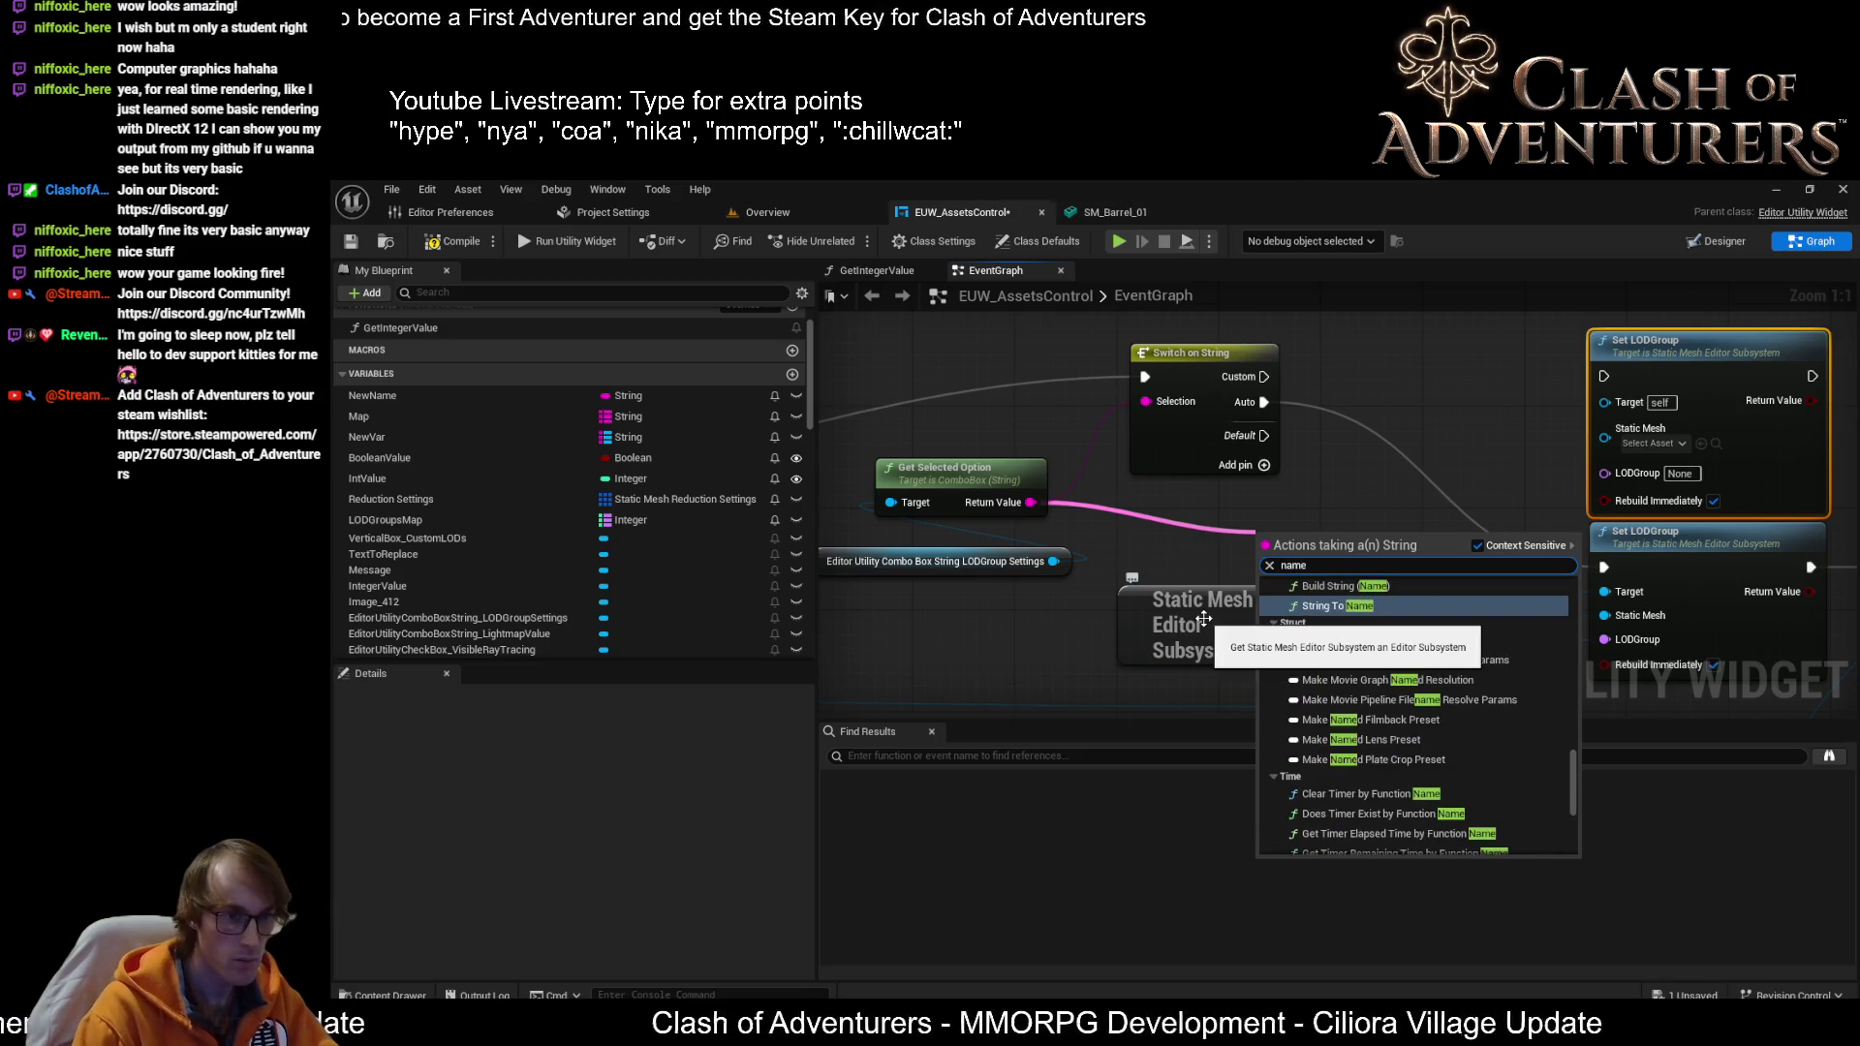
pyautogui.press('Return')
pyautogui.moveTo(1300, 538); pyautogui.dragTo(1339, 513)
pyautogui.moveTo(1261, 433)
pyautogui.mouseDown()
pyautogui.moveTo(1453, 428)
pyautogui.moveTo(1604, 378)
pyautogui.mouseUp()
pyautogui.moveTo(1312, 514)
pyautogui.mouseDown()
pyautogui.moveTo(1154, 510)
pyautogui.moveTo(1167, 455)
pyautogui.moveTo(1290, 334)
pyautogui.moveTo(1248, 503)
pyautogui.moveTo(1179, 494)
pyautogui.moveTo(1250, 446)
pyautogui.moveTo(1217, 436)
pyautogui.moveTo(1275, 471)
pyautogui.moveTo(1252, 504)
pyautogui.moveTo(1264, 468)
pyautogui.moveTo(1183, 465)
pyautogui.moveTo(1395, 586)
pyautogui.moveTo(1406, 574)
pyautogui.mouseUp()
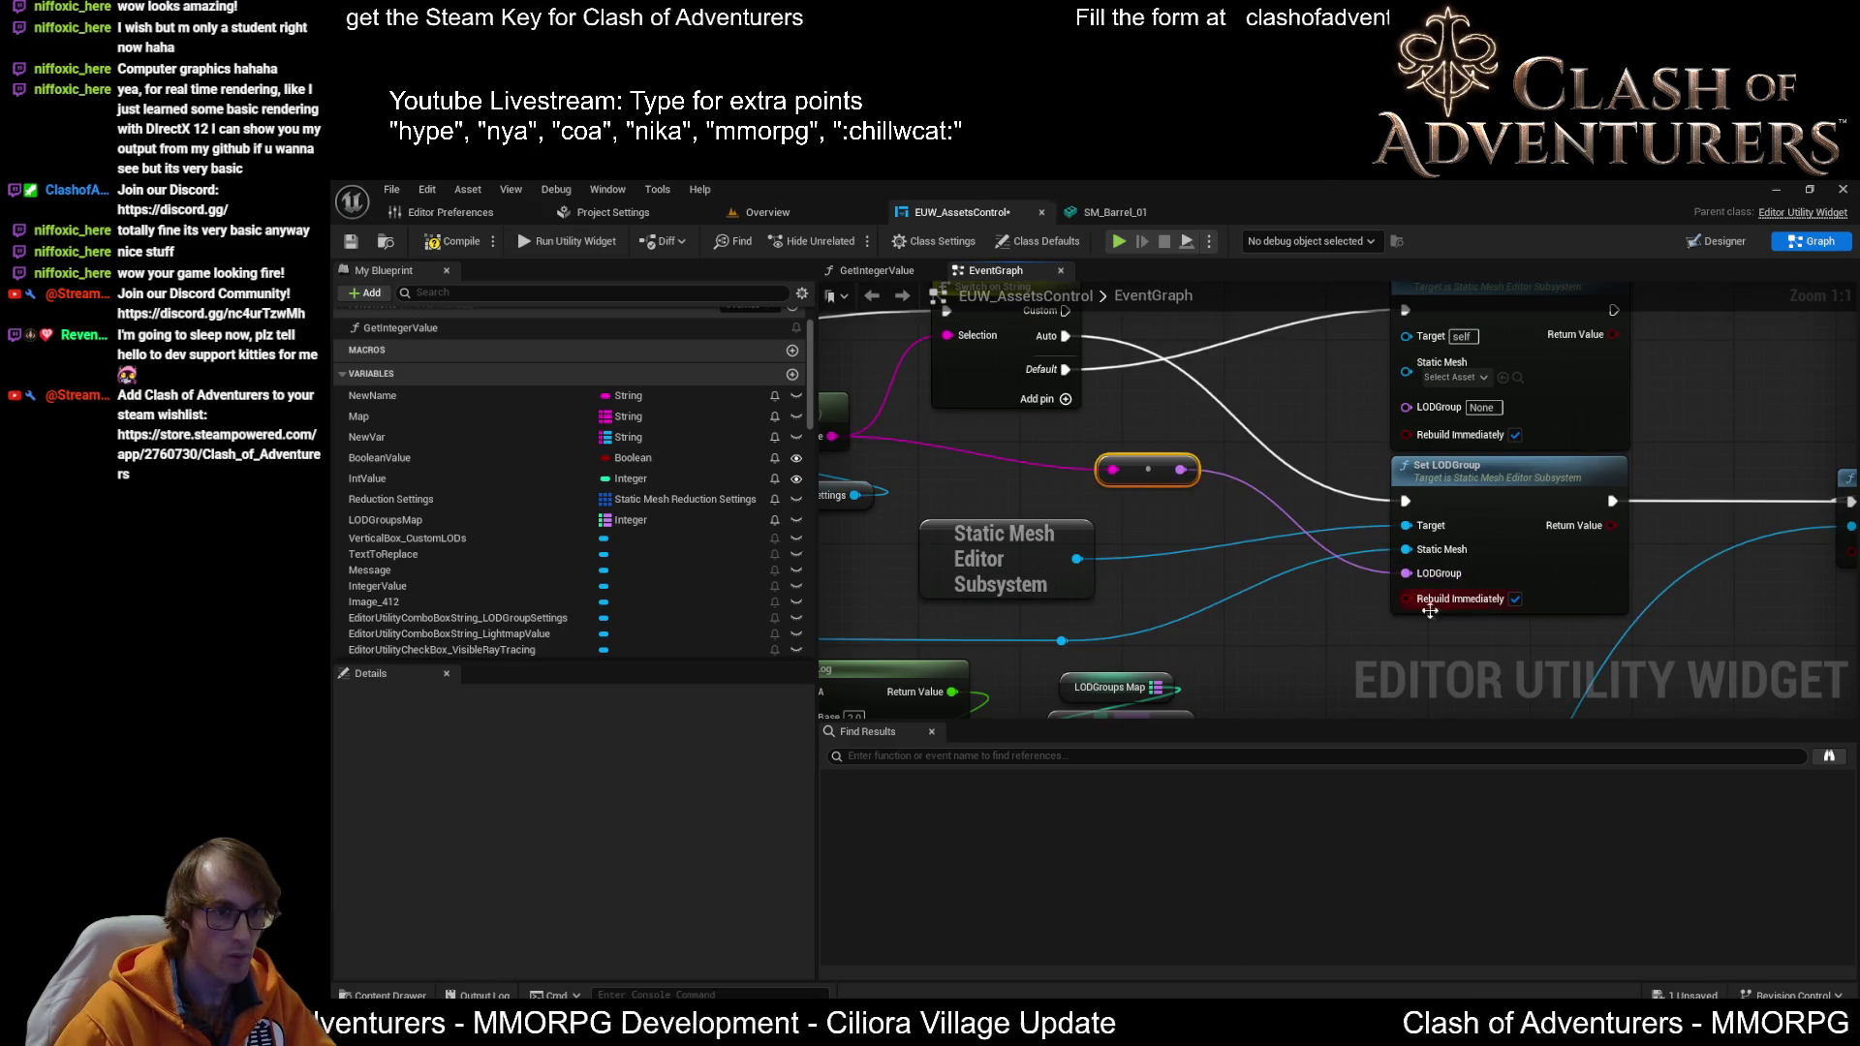
# Delete the reroute point and its wire.
pyautogui.moveTo(1251, 556)
pyautogui.mouseDown()
pyautogui.moveTo(1290, 525)
pyautogui.moveTo(1200, 441)
pyautogui.mouseUp()
pyautogui.press('Delete')
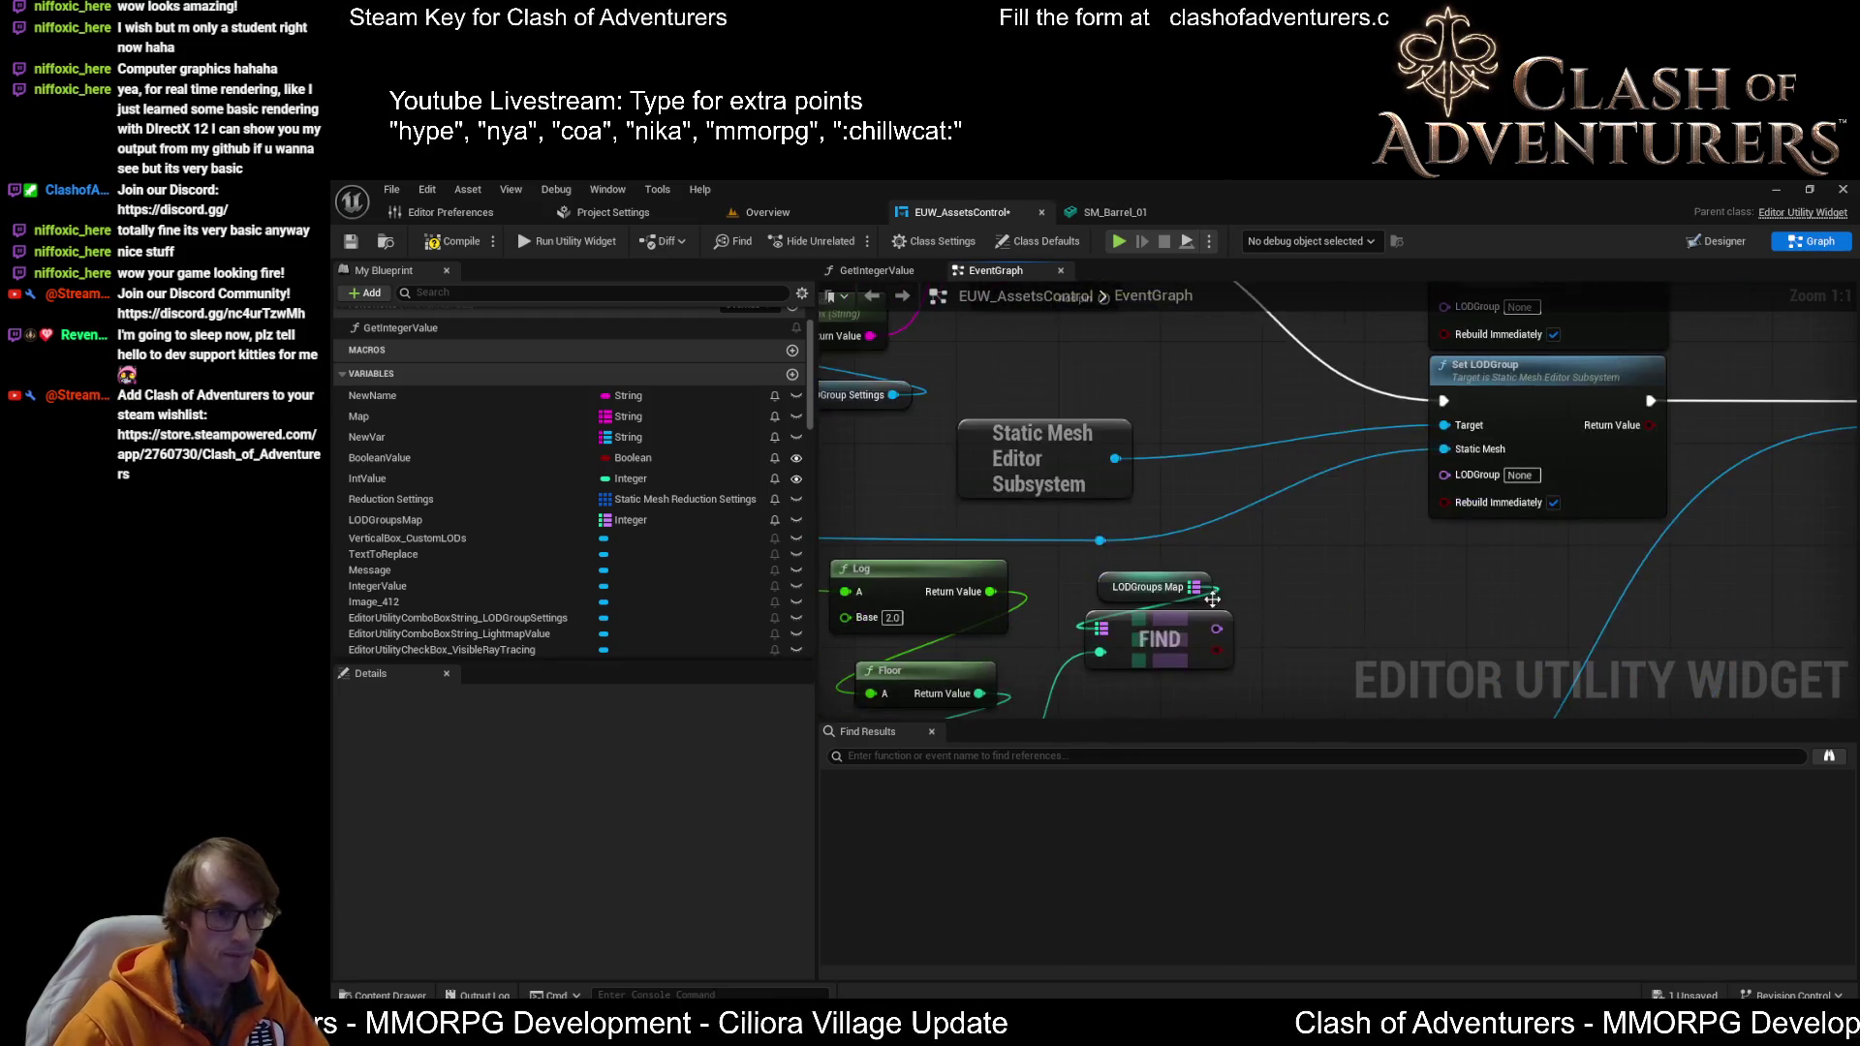
pyautogui.moveTo(1216, 630); pyautogui.dragTo(1283, 583)
pyautogui.press('Escape')
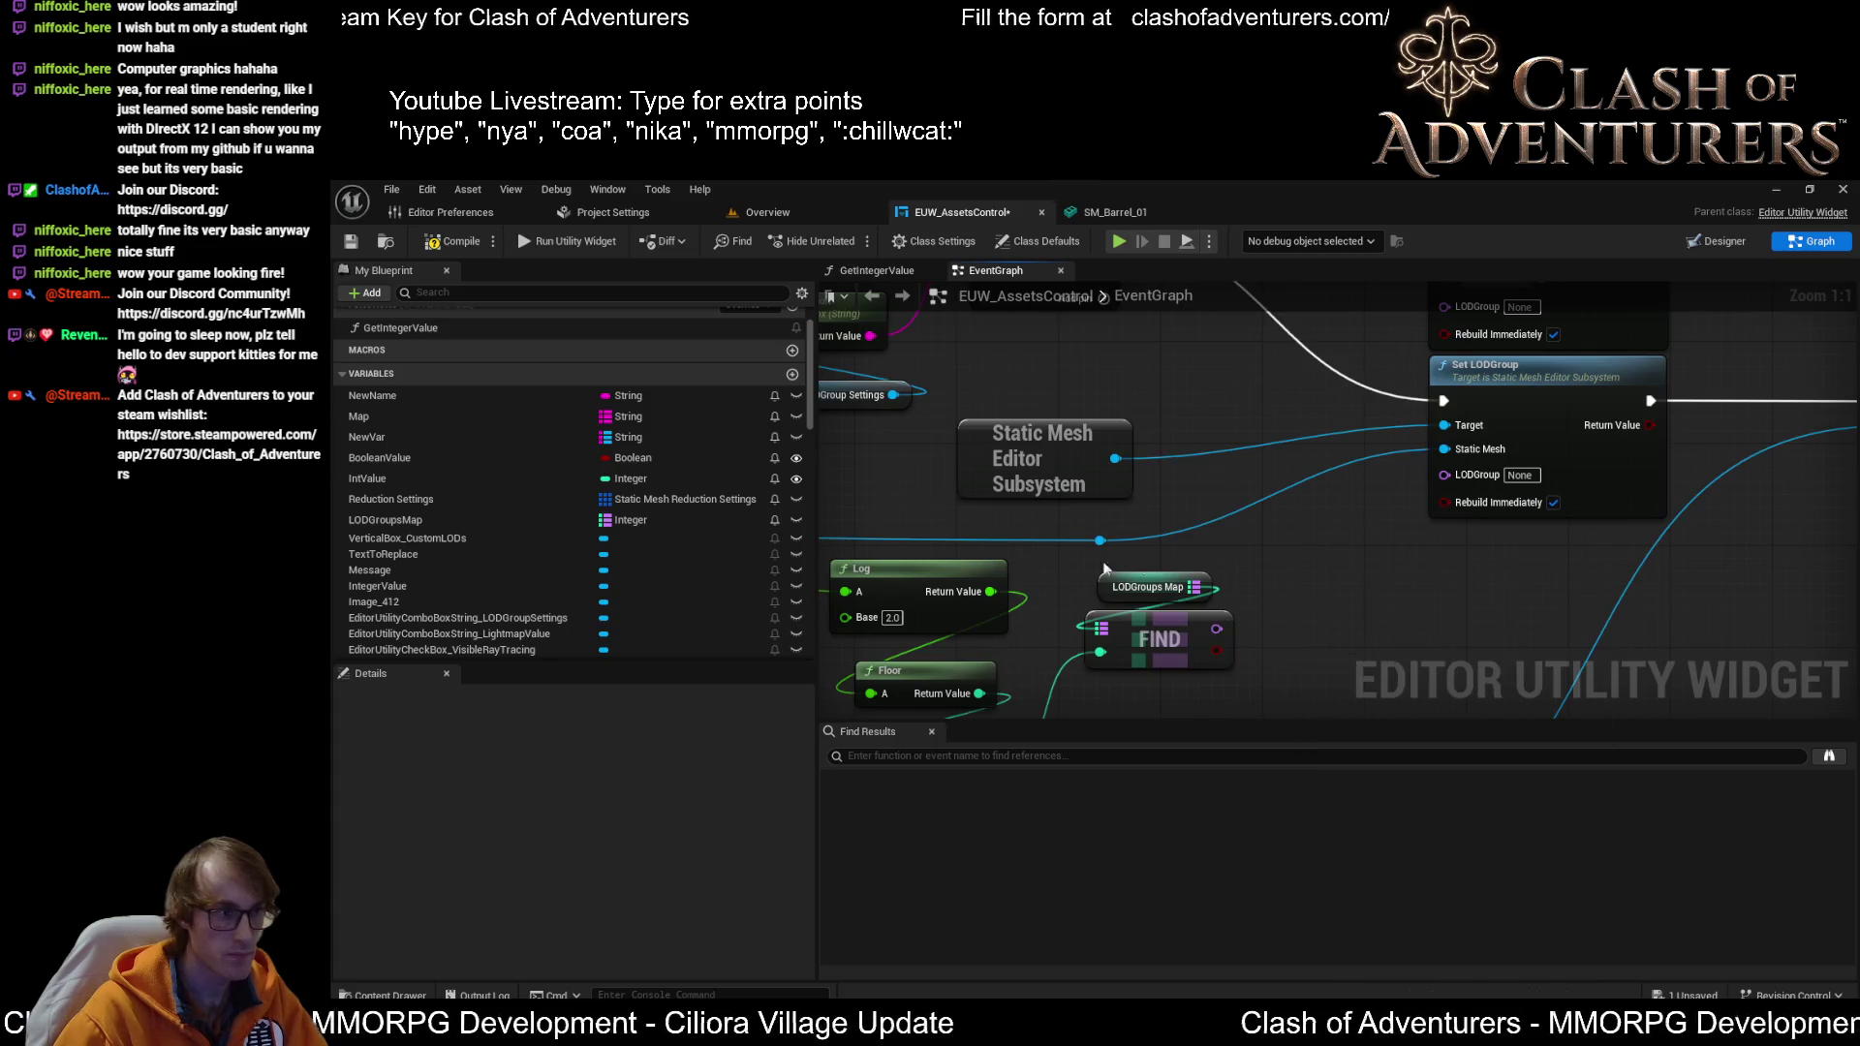
pyautogui.scroll(2, 710, 543)
pyautogui.scroll(1, 711, 543)
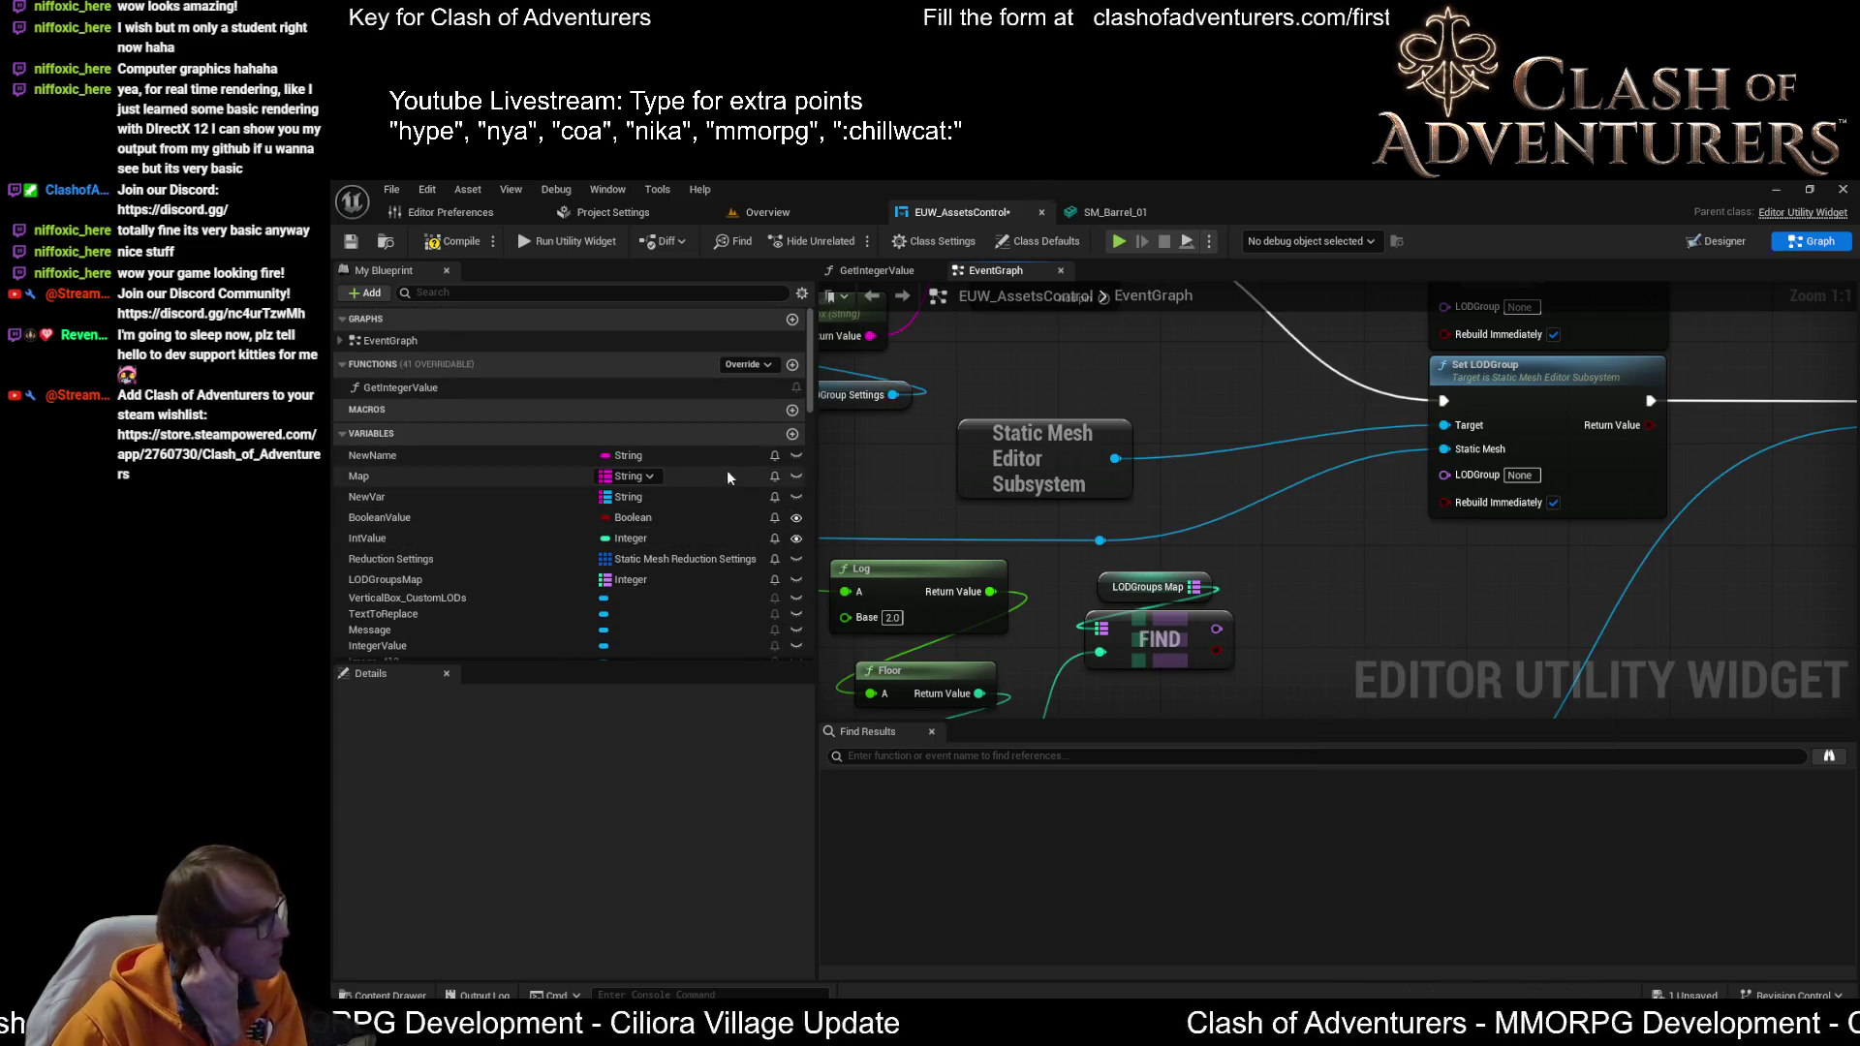
# Connect the FIND output directly to Set LODGroup's LODGroup input.
pyautogui.moveTo(1327, 520)
pyautogui.mouseDown()
pyautogui.moveTo(1333, 599)
pyautogui.moveTo(1425, 607)
pyautogui.mouseUp()
pyautogui.moveTo(1175, 588); pyautogui.dragTo(1069, 502)
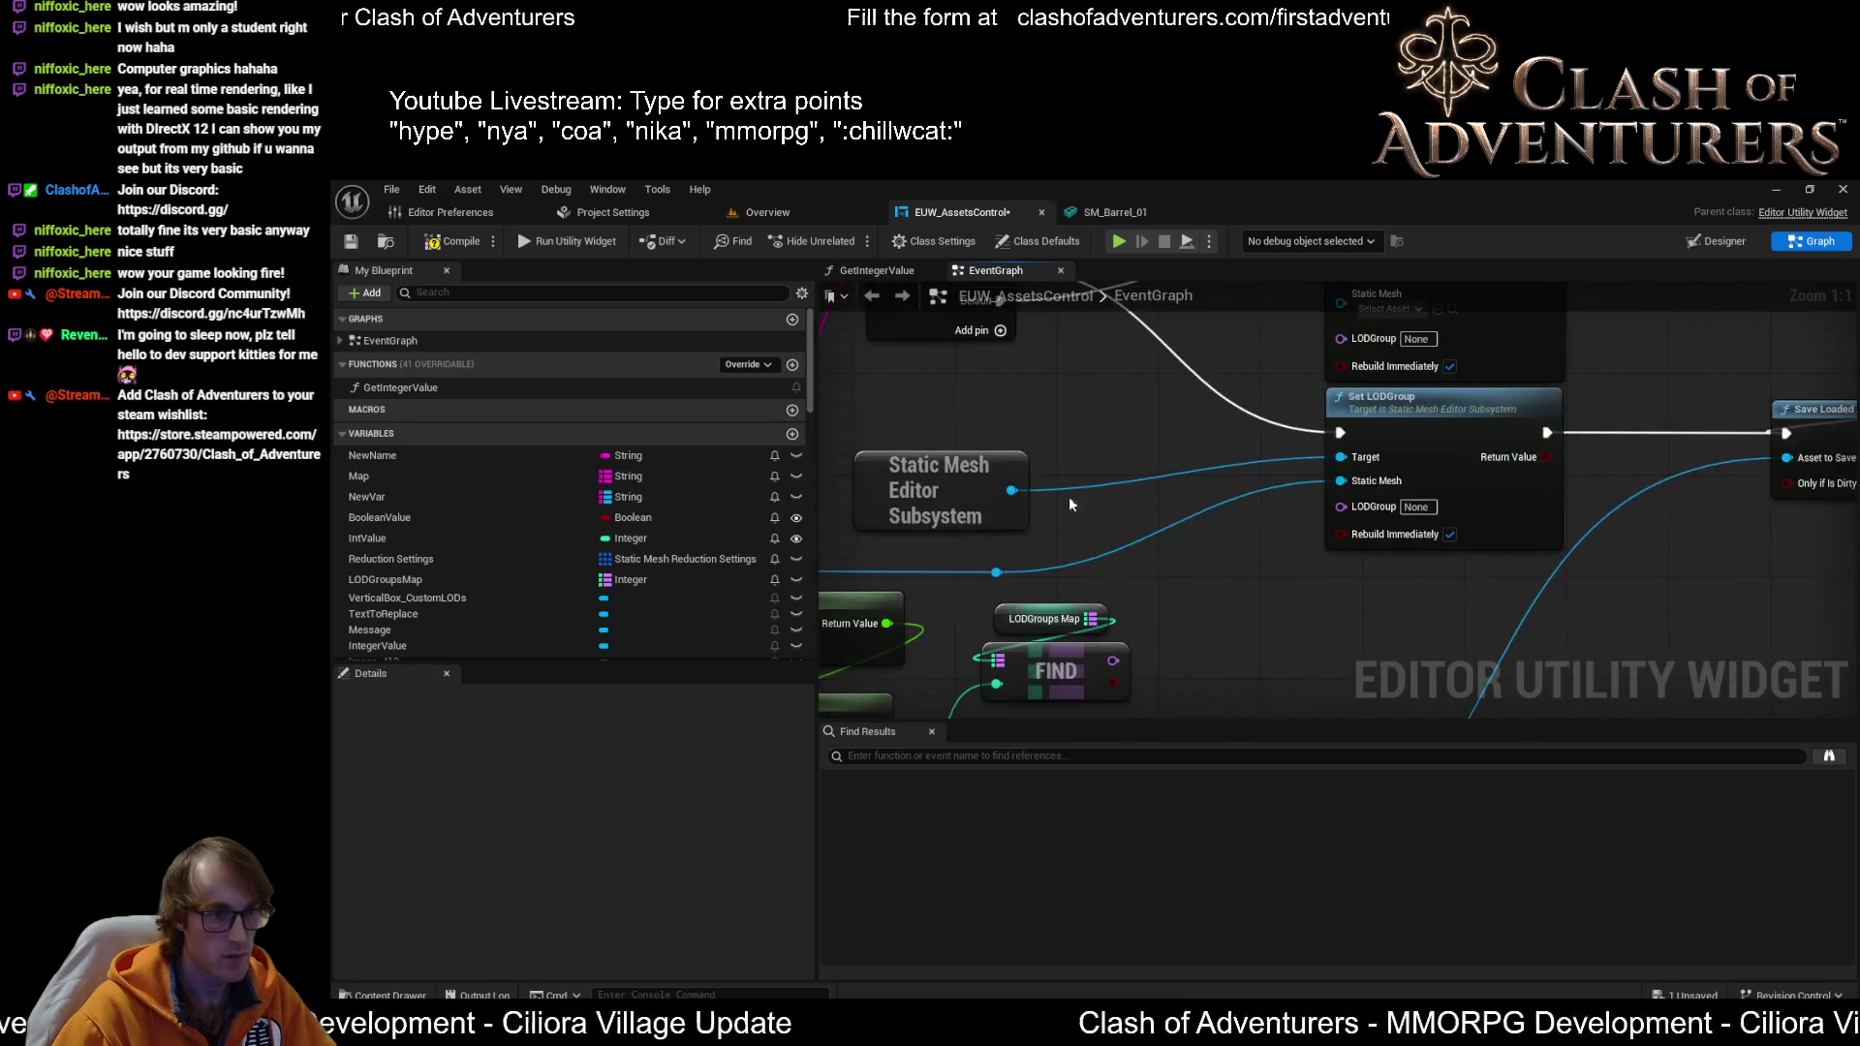
pyautogui.moveTo(1114, 667)
pyautogui.mouseDown()
pyautogui.moveTo(1294, 579)
pyautogui.moveTo(1340, 507)
pyautogui.mouseUp()
pyautogui.moveTo(1111, 474); pyautogui.dragTo(1090, 570)
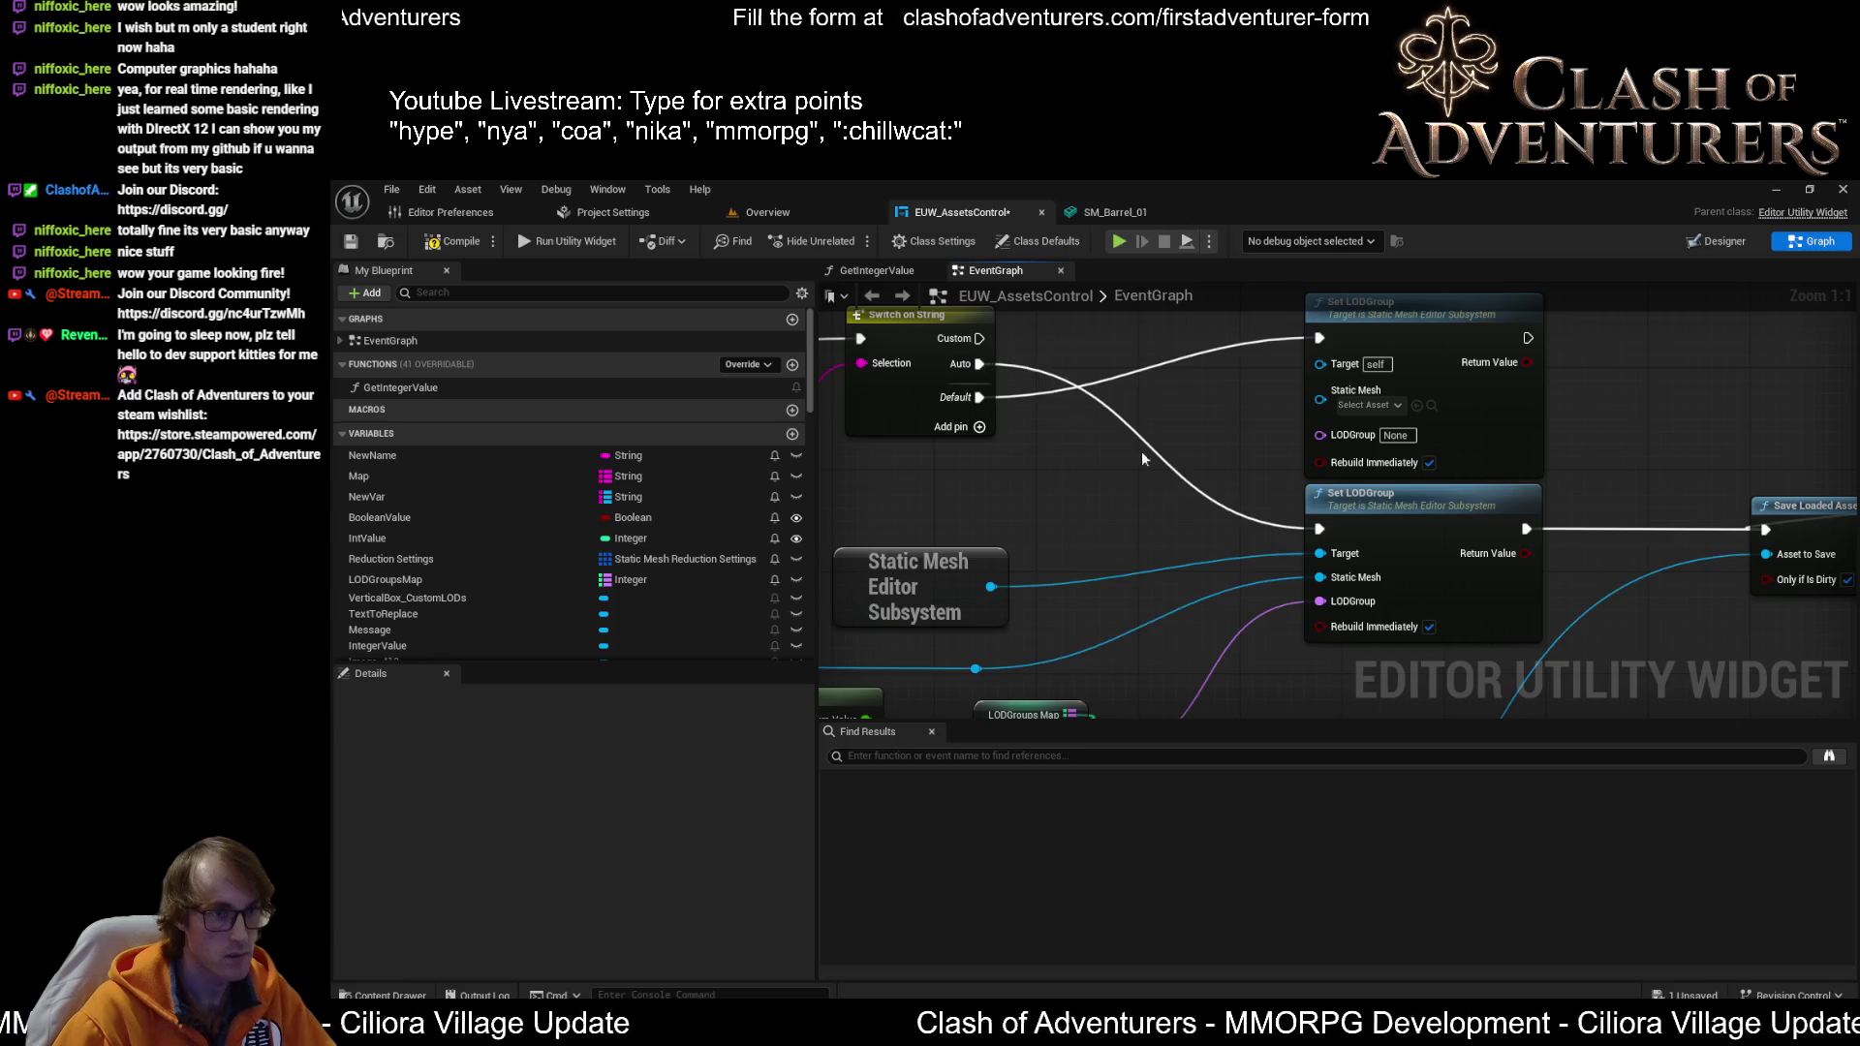
pyautogui.scroll(-2, 1321, 463)
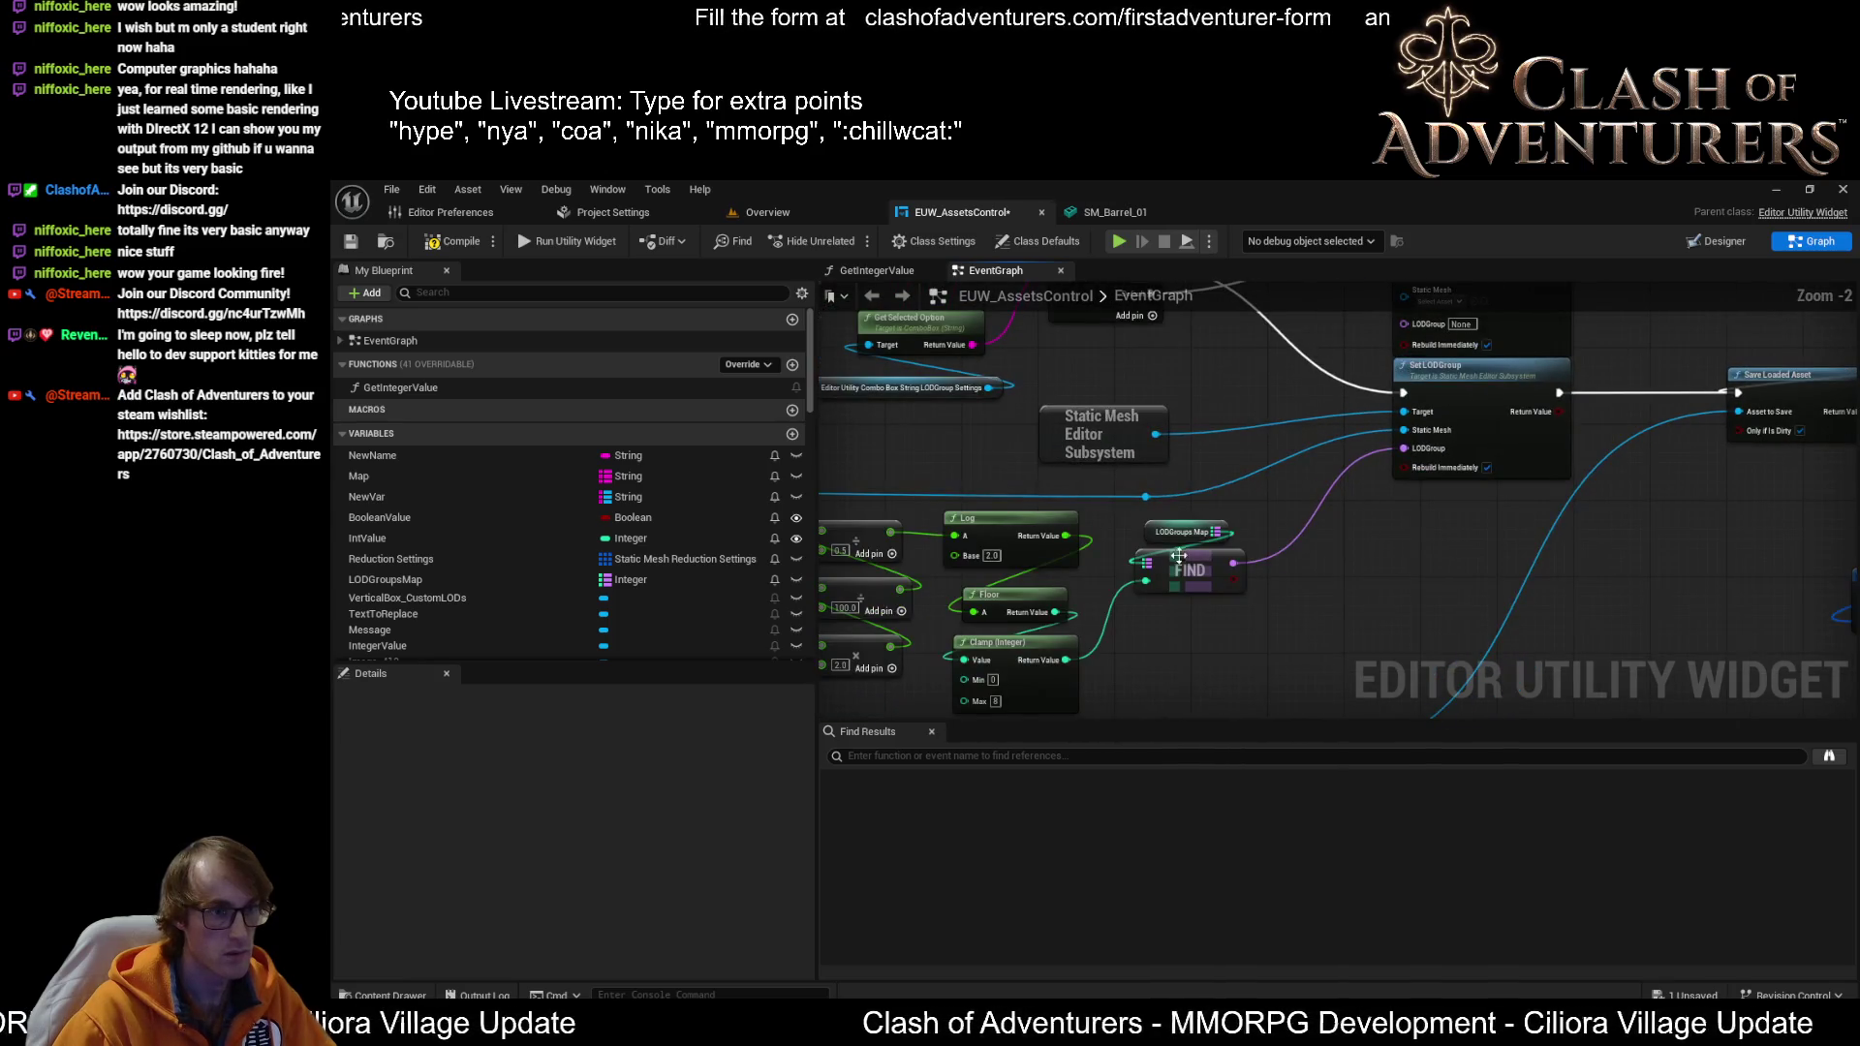
# Reposition the Save Loaded Asset node beside the Set LODGroup nodes.
pyautogui.moveTo(1178, 555)
pyautogui.mouseDown()
pyautogui.moveTo(1584, 516)
pyautogui.moveTo(1288, 629)
pyautogui.mouseUp()
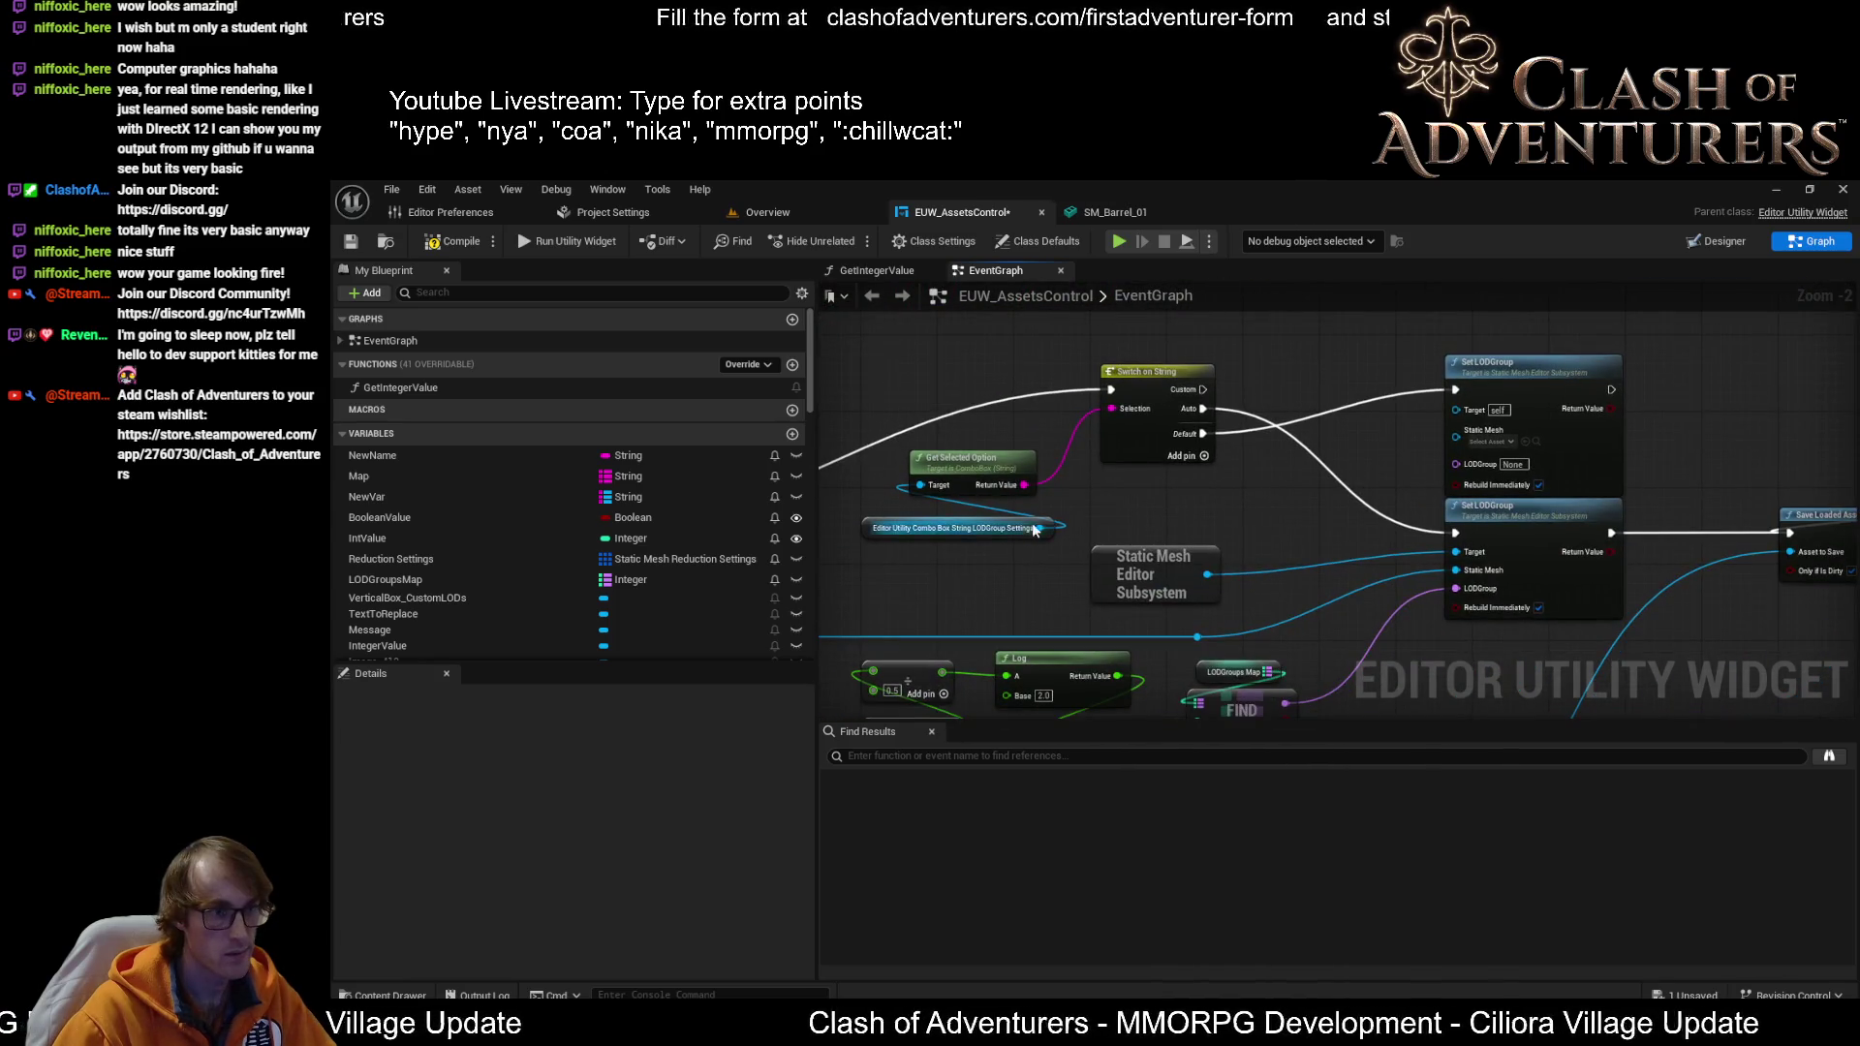
pyautogui.moveTo(1191, 422)
pyautogui.mouseDown()
pyautogui.moveTo(1373, 385)
pyautogui.moveTo(1211, 416)
pyautogui.moveTo(1252, 463)
pyautogui.moveTo(1285, 436)
pyautogui.moveTo(1253, 386)
pyautogui.moveTo(1023, 337)
pyautogui.moveTo(1225, 415)
pyautogui.moveTo(1281, 475)
pyautogui.moveTo(1334, 410)
pyautogui.moveTo(1342, 456)
pyautogui.mouseUp()
pyautogui.moveTo(1629, 451)
pyautogui.mouseDown()
pyautogui.moveTo(1164, 467)
pyautogui.moveTo(1221, 470)
pyautogui.mouseUp()
pyautogui.moveTo(1498, 360)
pyautogui.mouseDown()
pyautogui.moveTo(1563, 372)
pyautogui.moveTo(1315, 553)
pyautogui.mouseUp()
pyautogui.scroll(-1, 1316, 553)
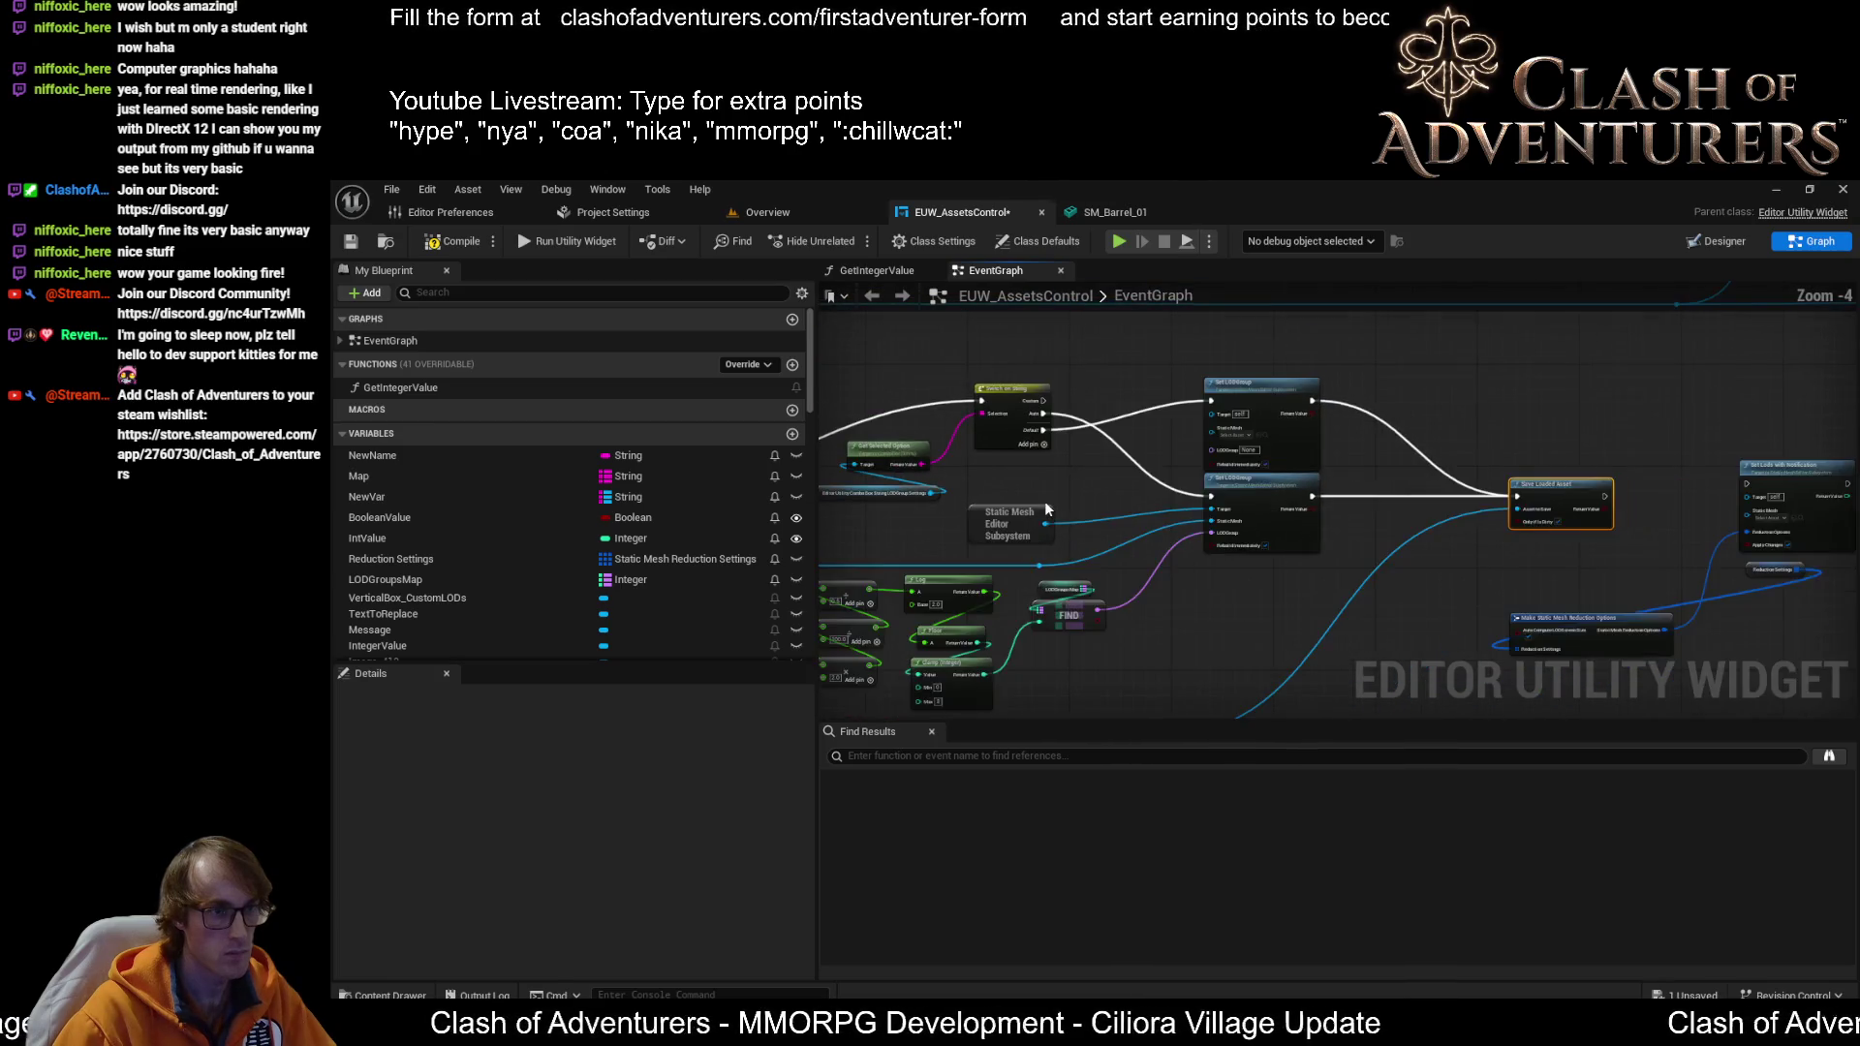
pyautogui.moveTo(1044, 502)
pyautogui.mouseDown()
pyautogui.moveTo(1269, 439)
pyautogui.moveTo(1275, 403)
pyautogui.mouseUp()
pyautogui.scroll(3, 1275, 402)
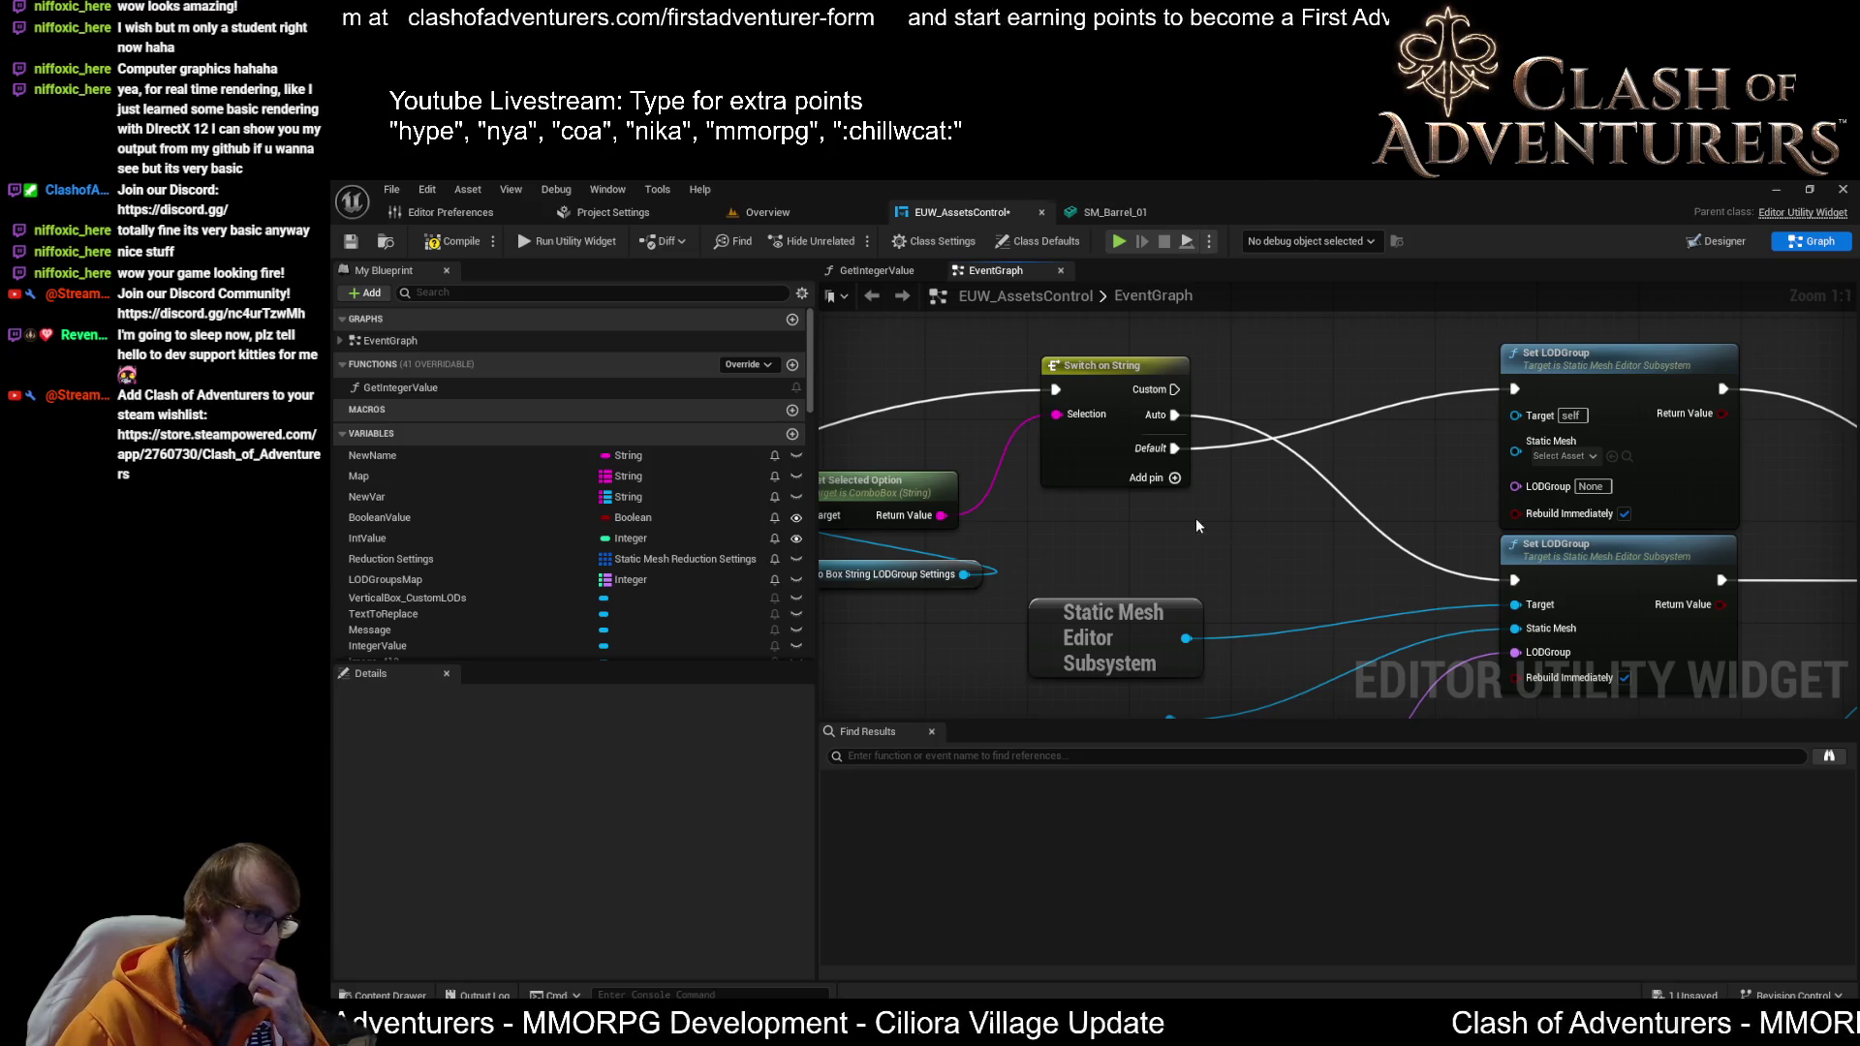
# Nudge the combo box settings node into a slightly different position.
pyautogui.moveTo(1126, 550); pyautogui.dragTo(1255, 550)
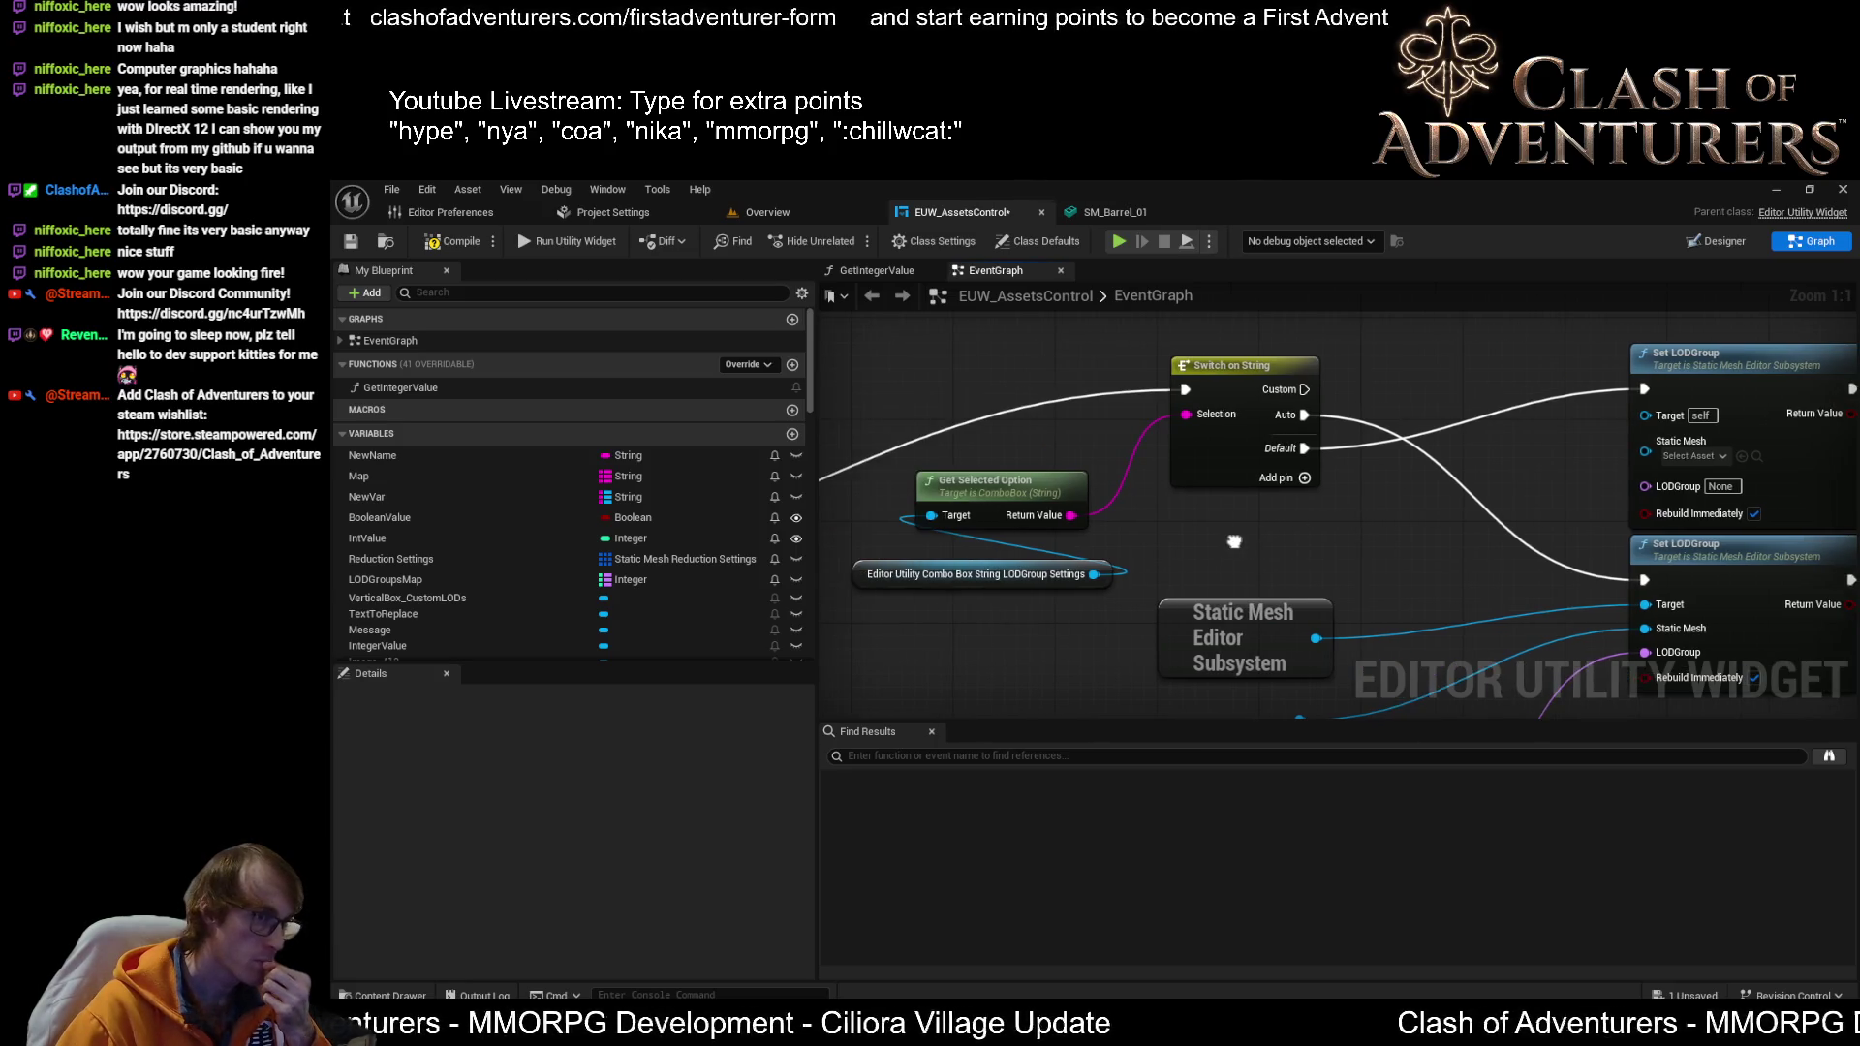
pyautogui.moveTo(901, 565); pyautogui.dragTo(914, 565)
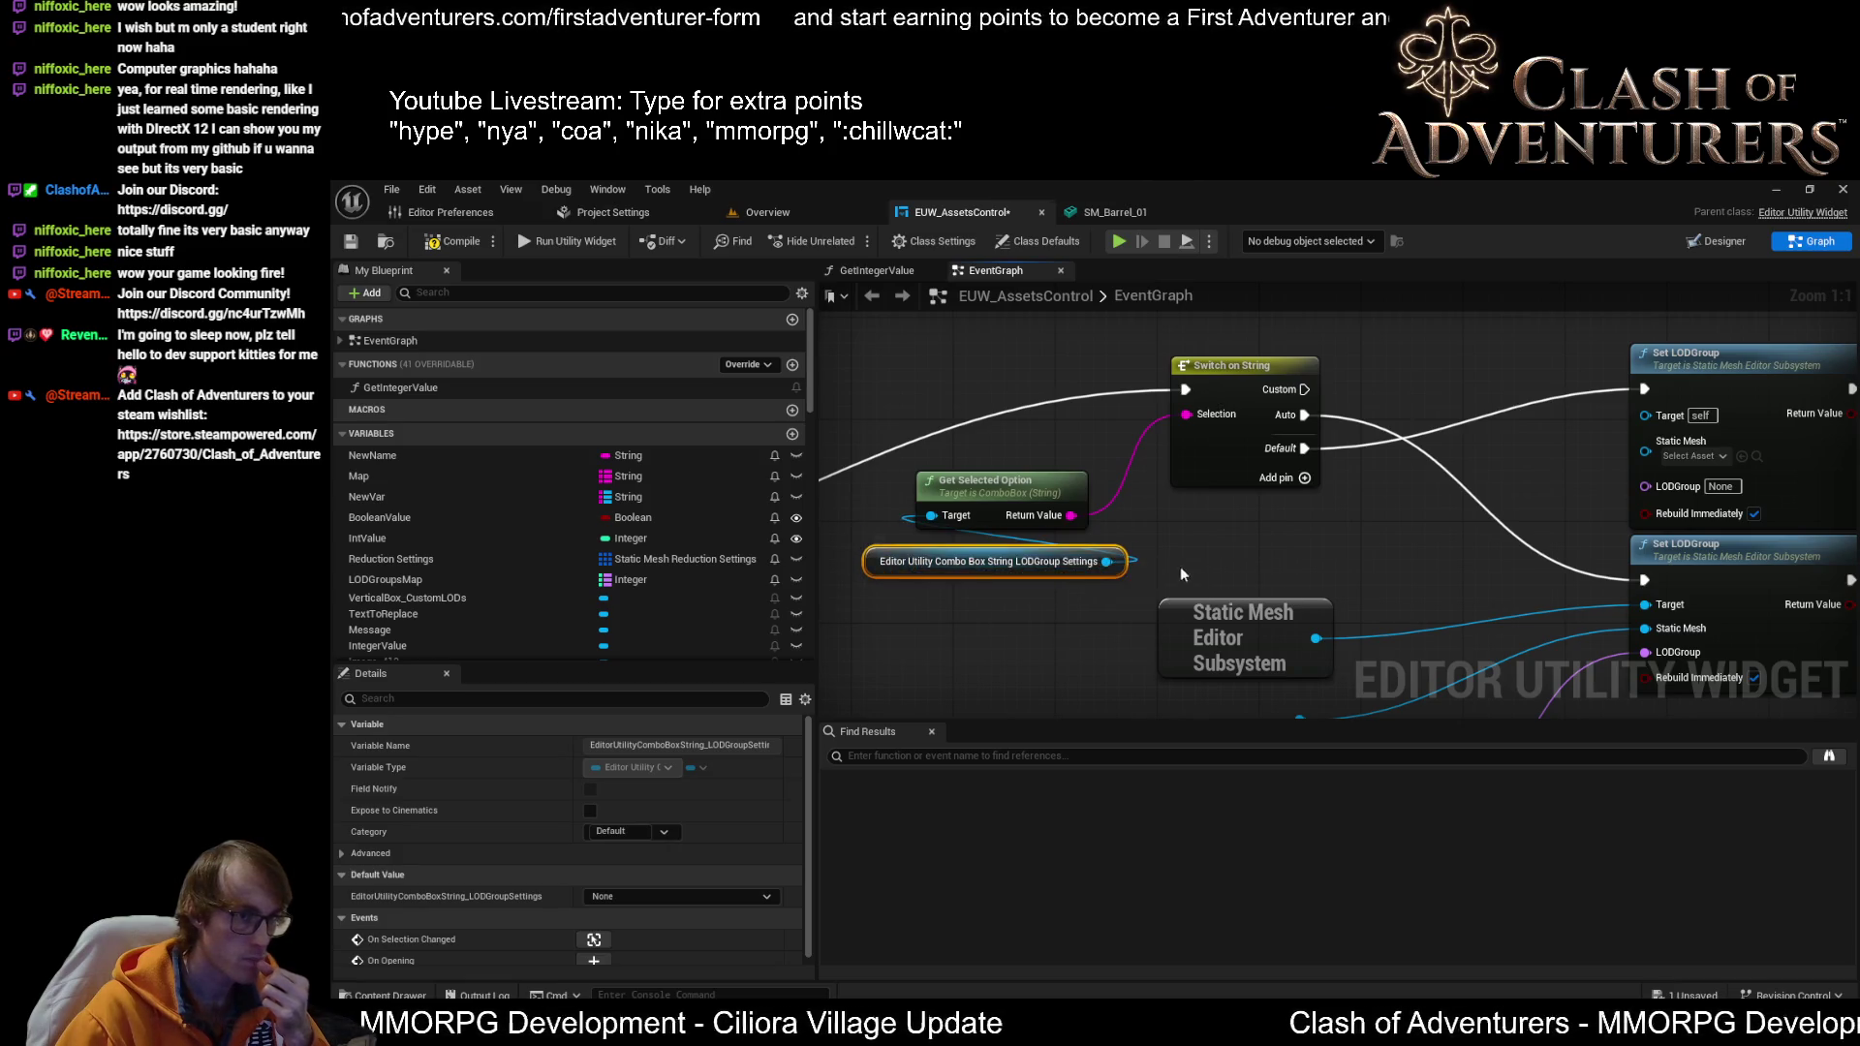
pyautogui.scroll(-2, 1372, 418)
pyautogui.moveTo(1373, 418); pyautogui.dragTo(1281, 493)
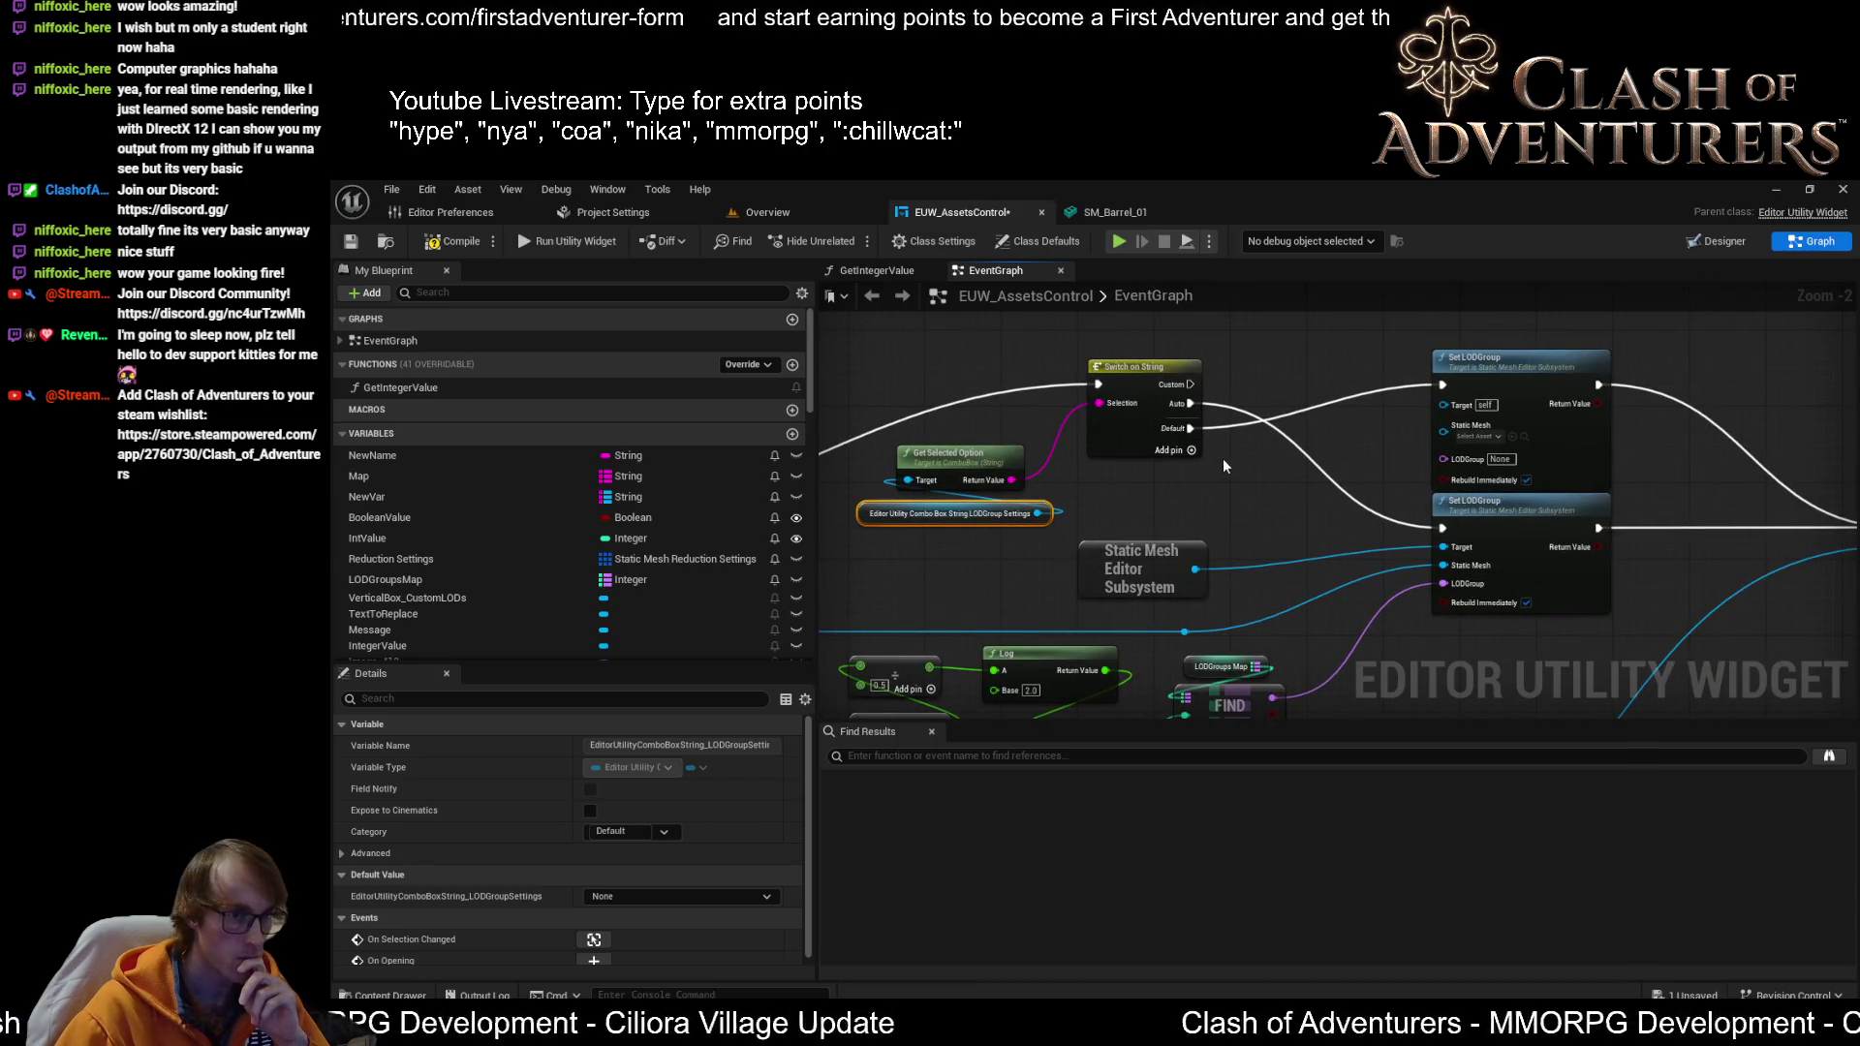
pyautogui.scroll(2, 1280, 502)
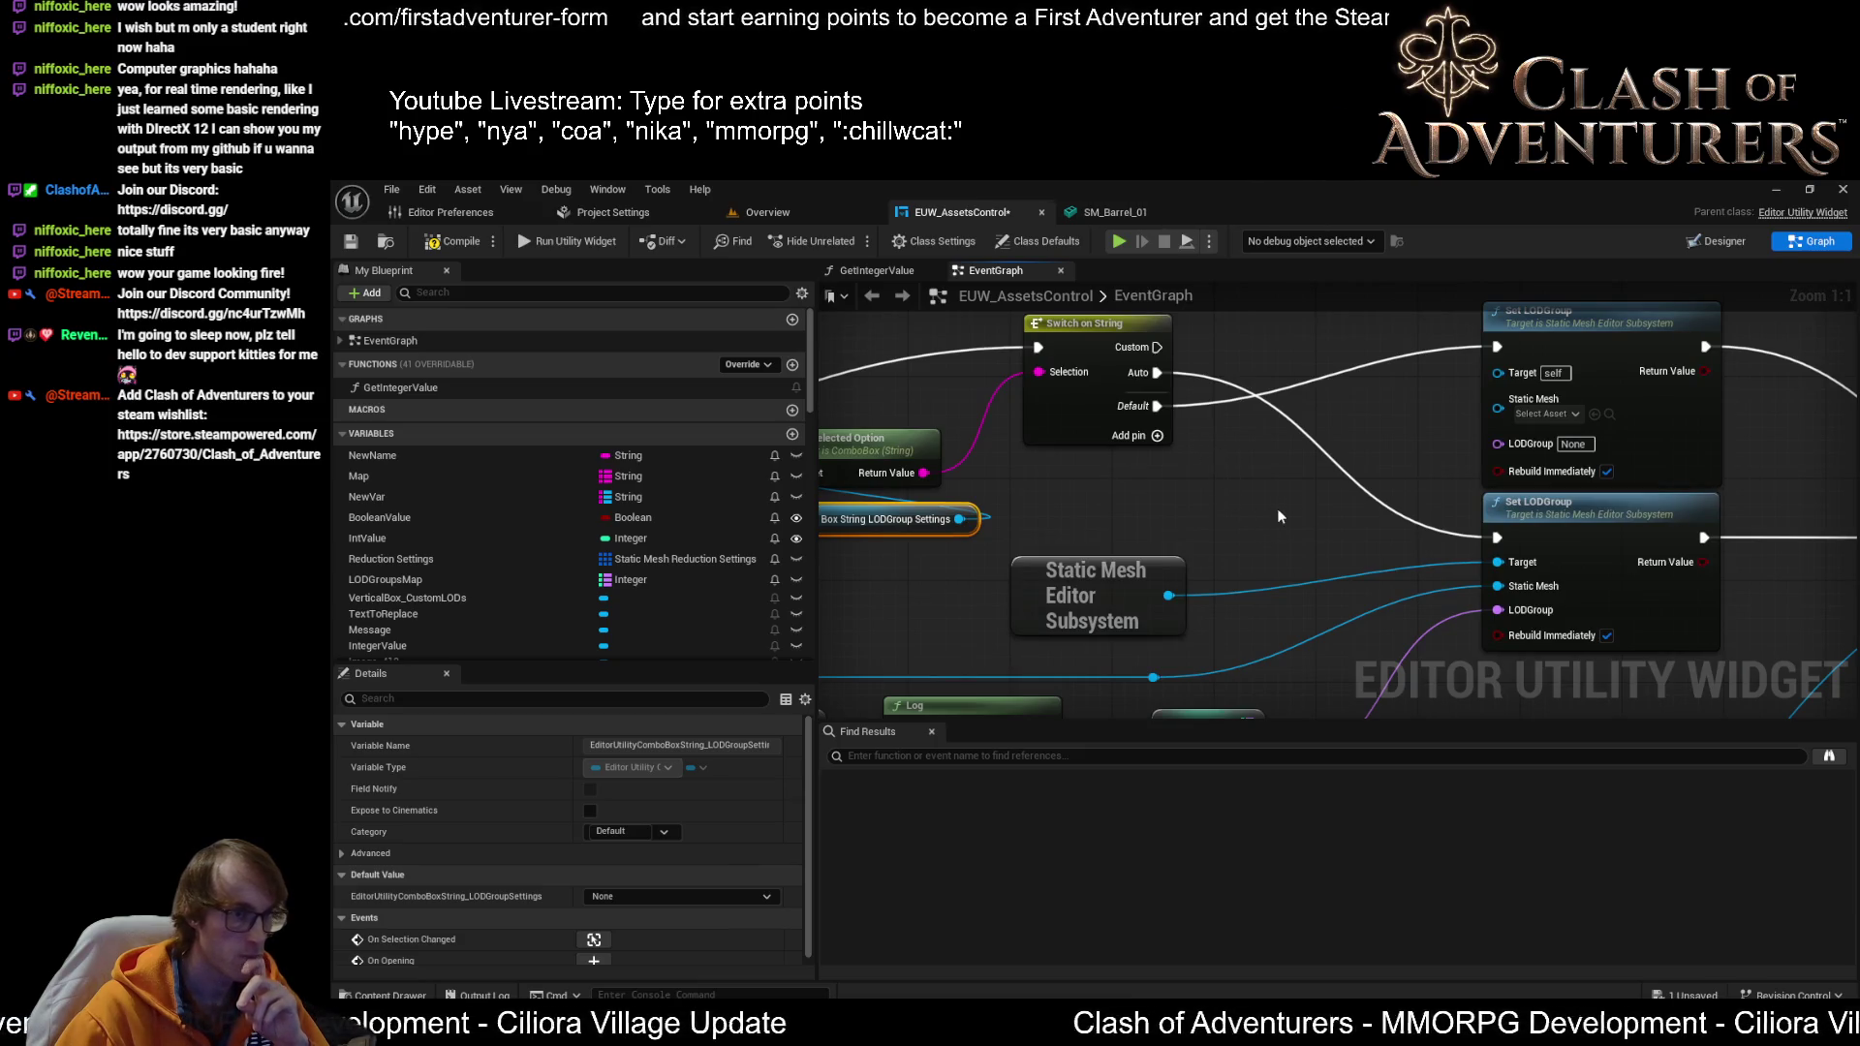
pyautogui.moveTo(1277, 508); pyautogui.dragTo(1253, 442)
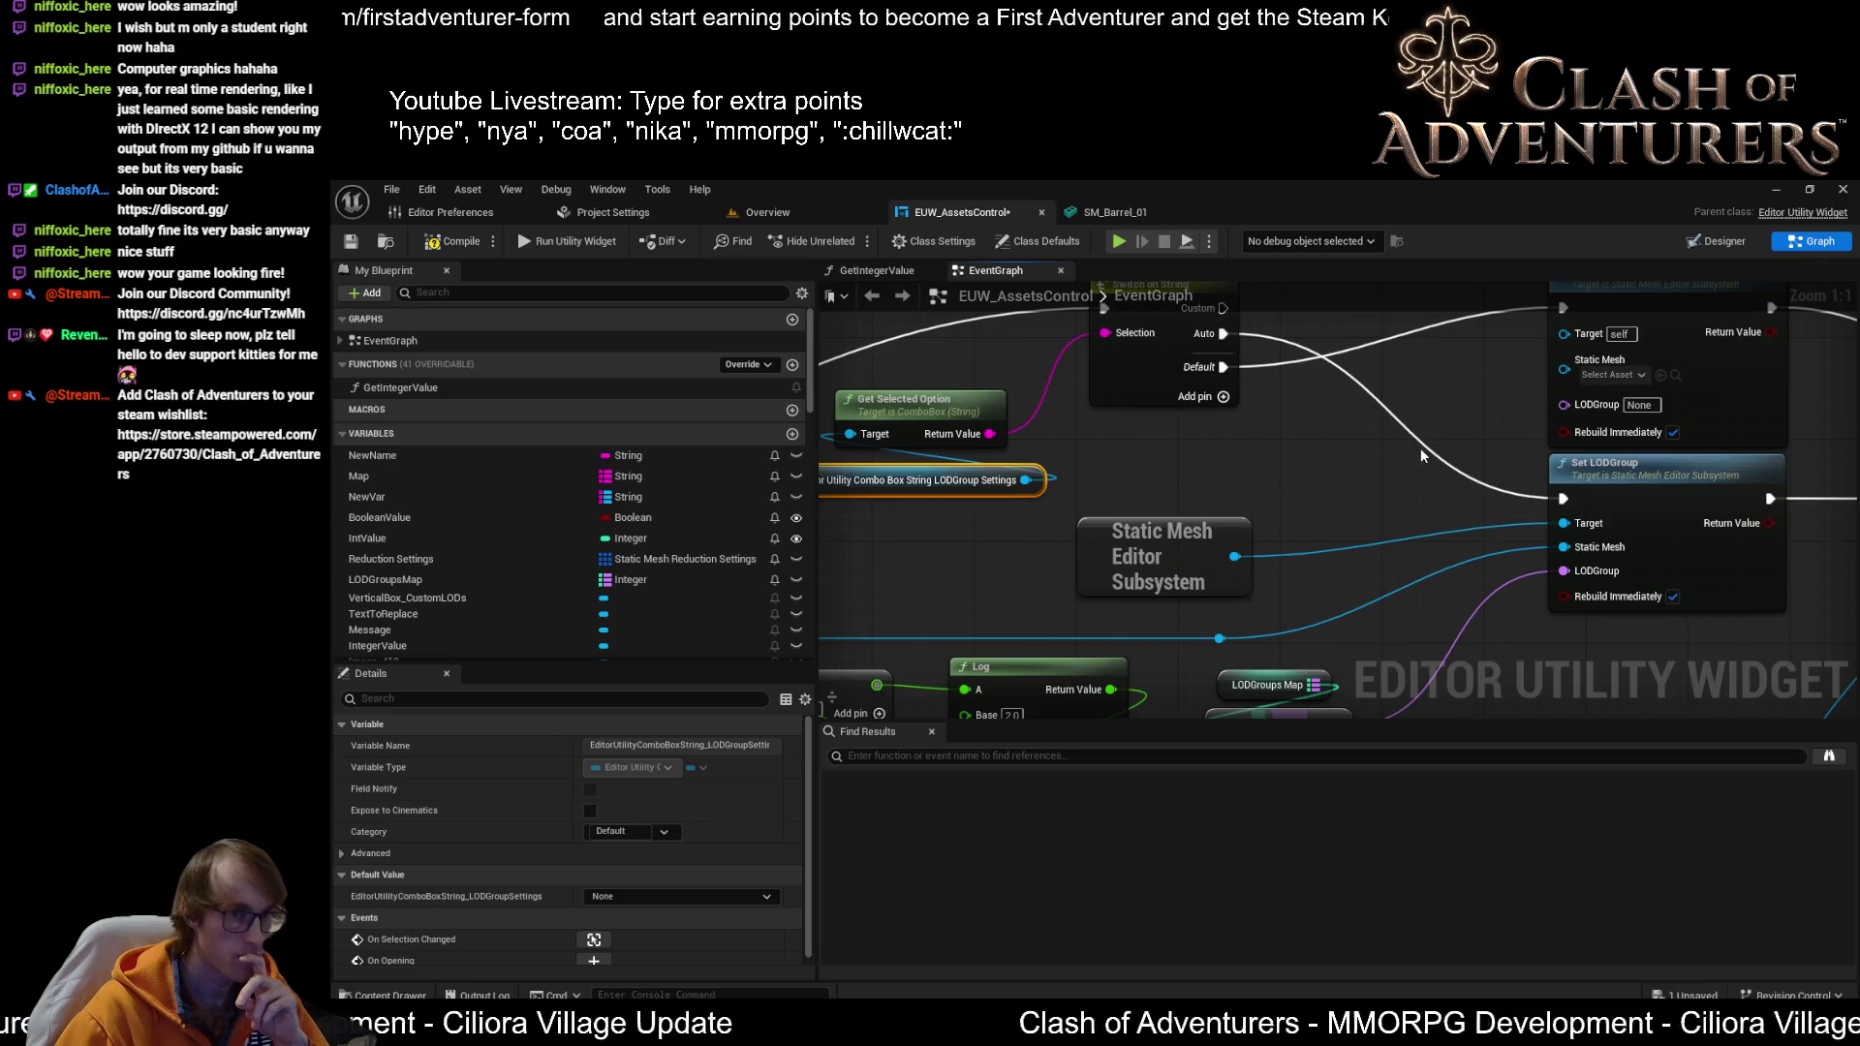
pyautogui.moveTo(1421, 448); pyautogui.dragTo(1341, 449)
# Connect Static Mesh Editor Subsystem to the upper Set LODGroup's Target, then reposition it and the reroute knot.
pyautogui.moveTo(1191, 556); pyautogui.dragTo(1524, 341)
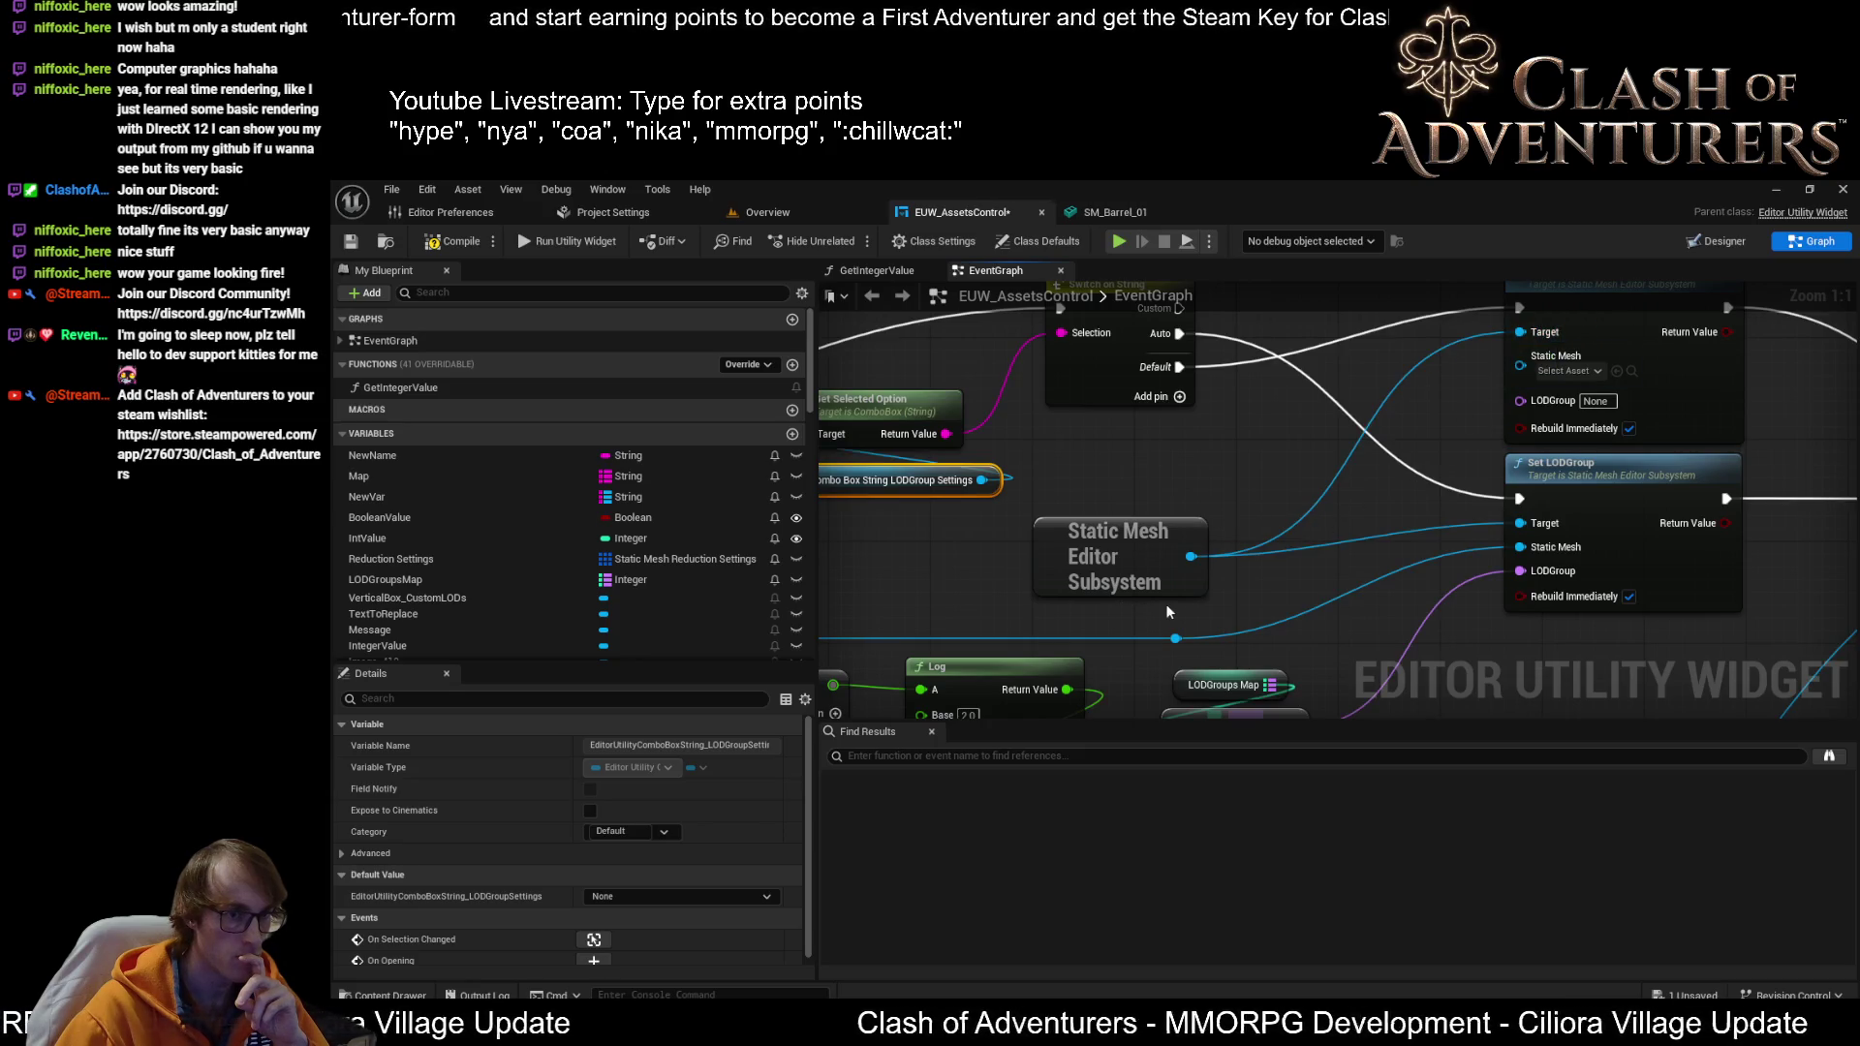
pyautogui.moveTo(1105, 538); pyautogui.dragTo(1119, 527)
pyautogui.click(1178, 639)
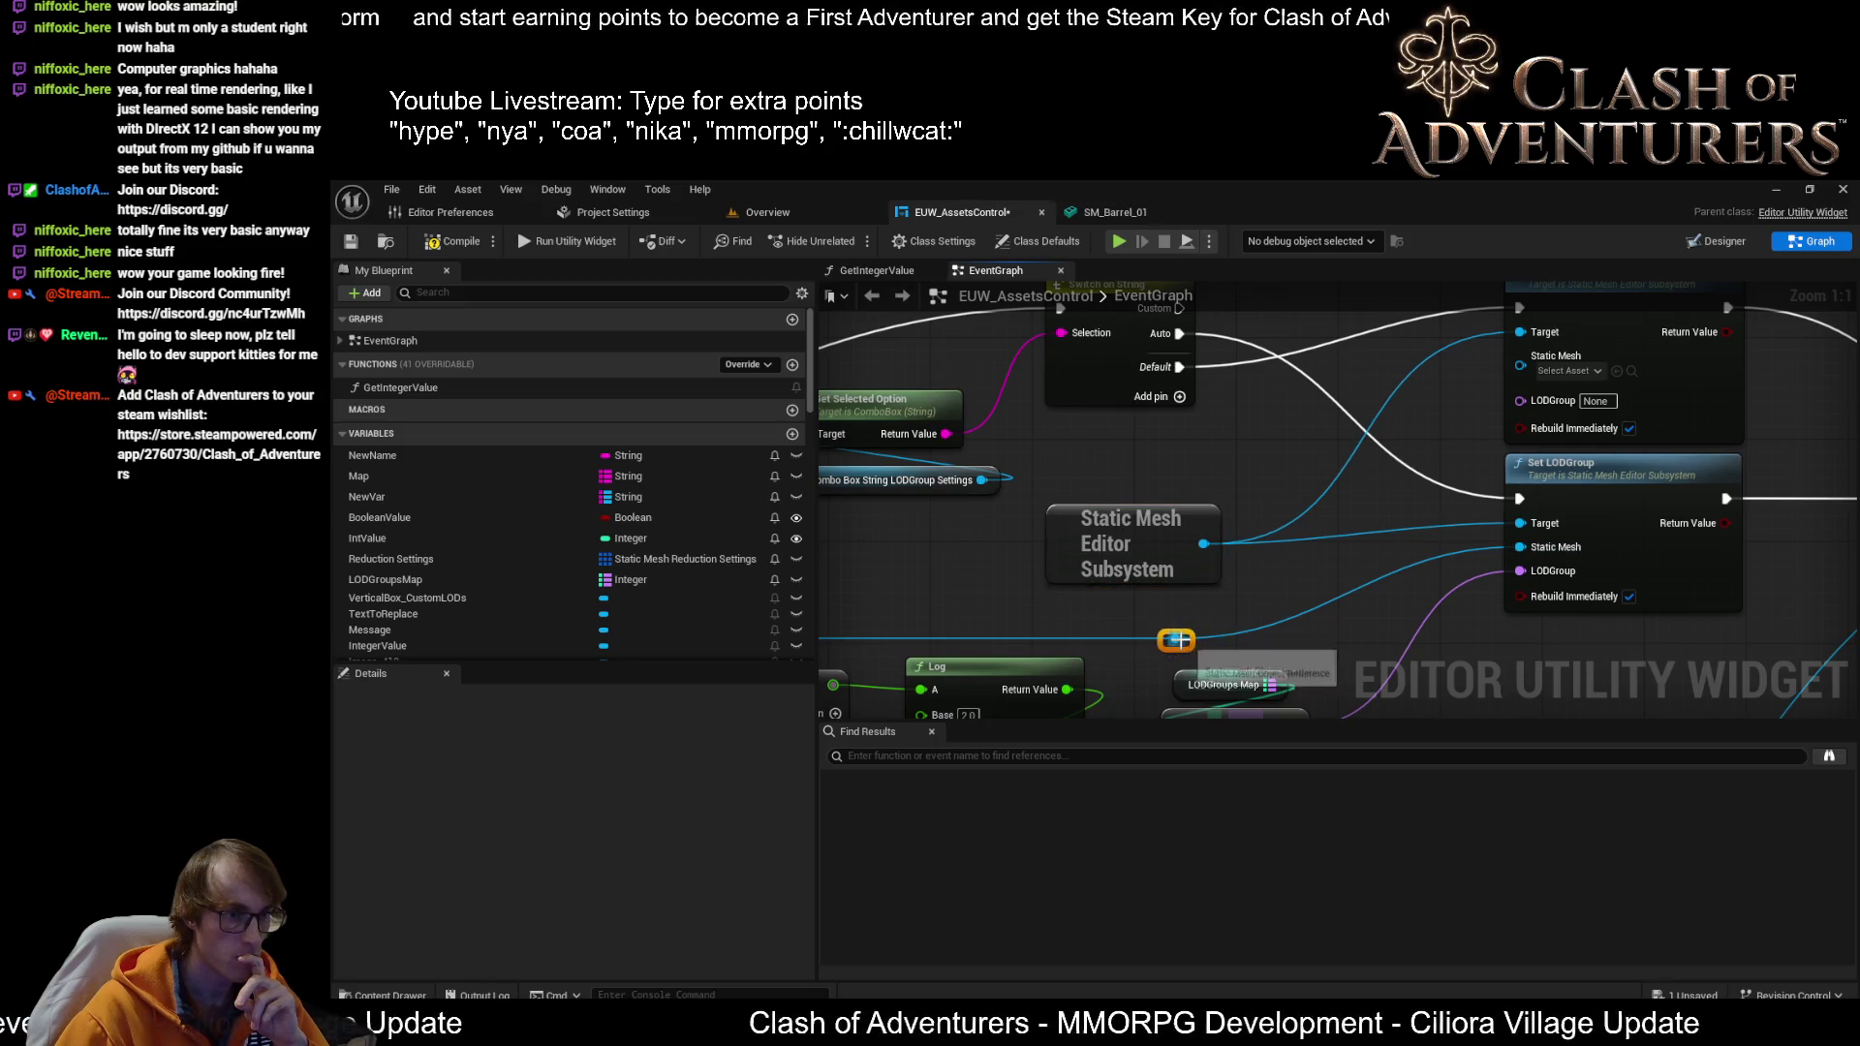
pyautogui.moveTo(1178, 640)
pyautogui.mouseDown()
pyautogui.moveTo(1263, 639)
pyautogui.moveTo(1479, 459)
pyautogui.moveTo(1298, 616)
pyautogui.moveTo(1259, 642)
pyautogui.moveTo(1351, 514)
pyautogui.moveTo(1521, 357)
pyautogui.mouseUp()
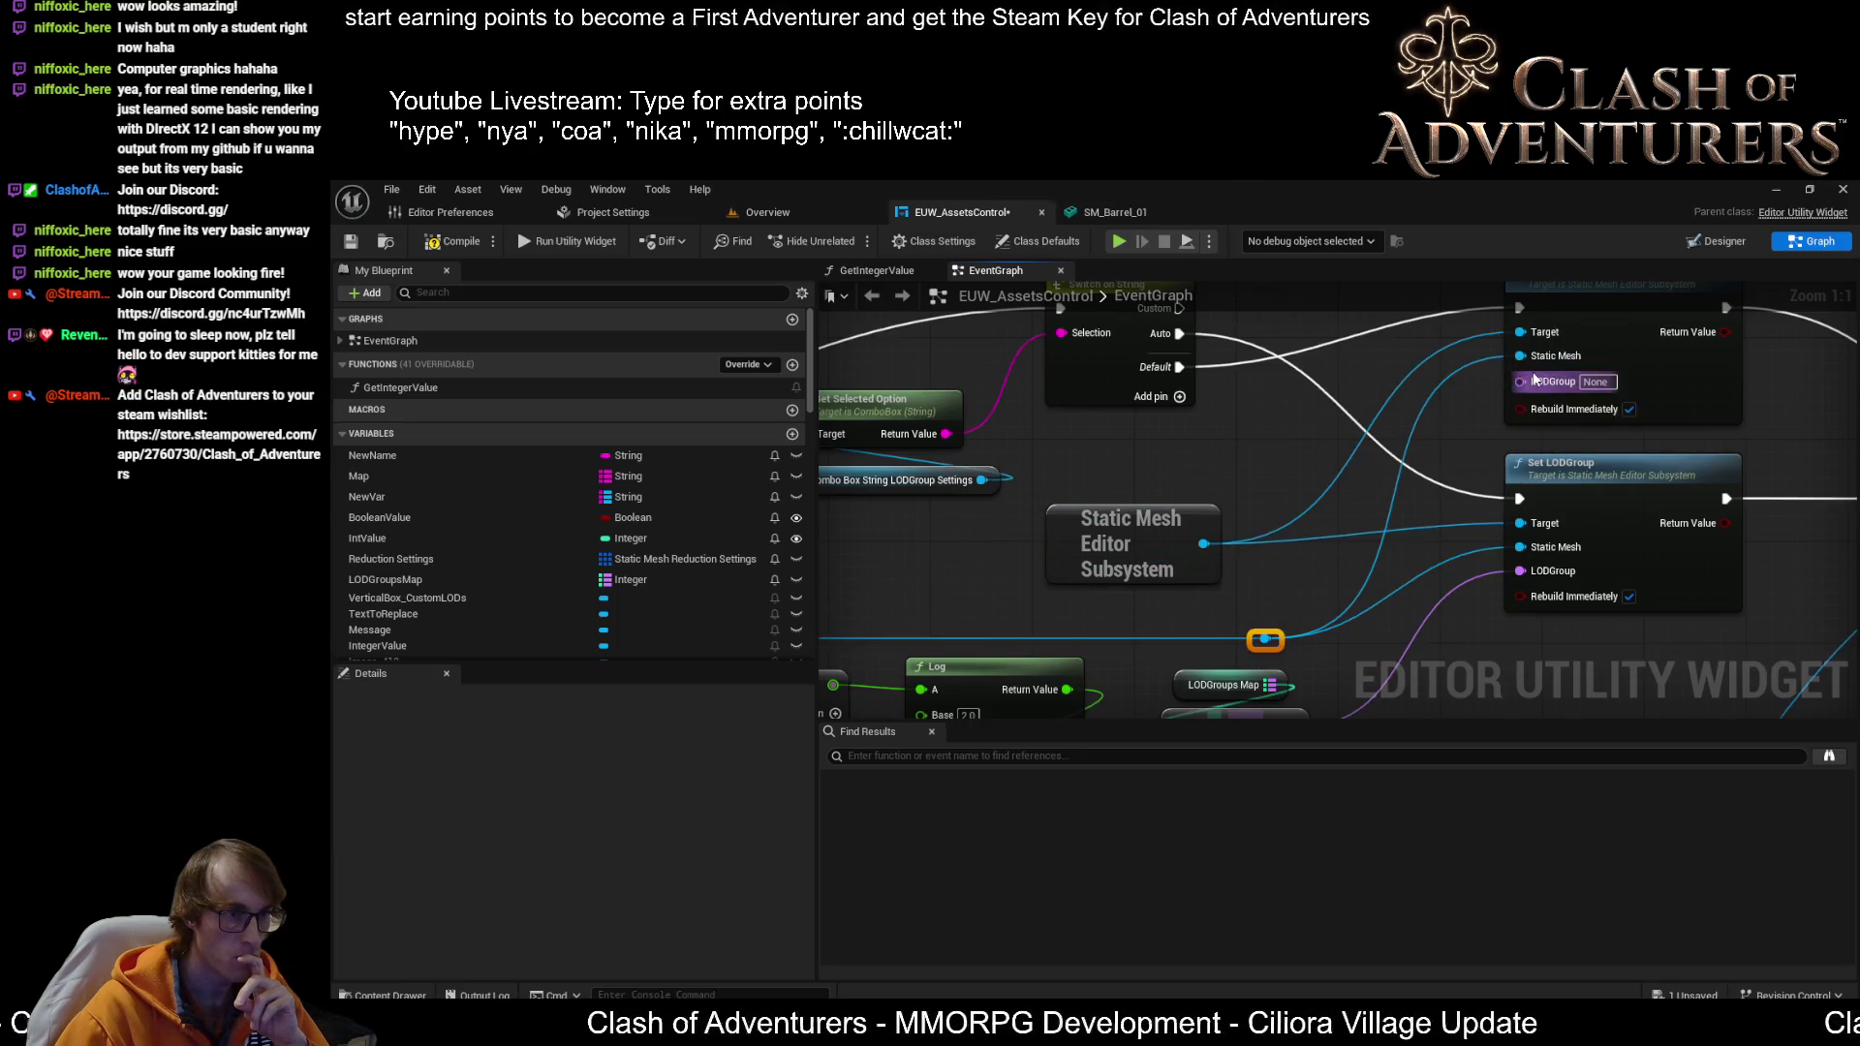
# Add a String To Name node from the selected option and feed it into the upper LODGroup input.
pyautogui.moveTo(880, 463); pyautogui.dragTo(968, 492)
pyautogui.click(996, 445)
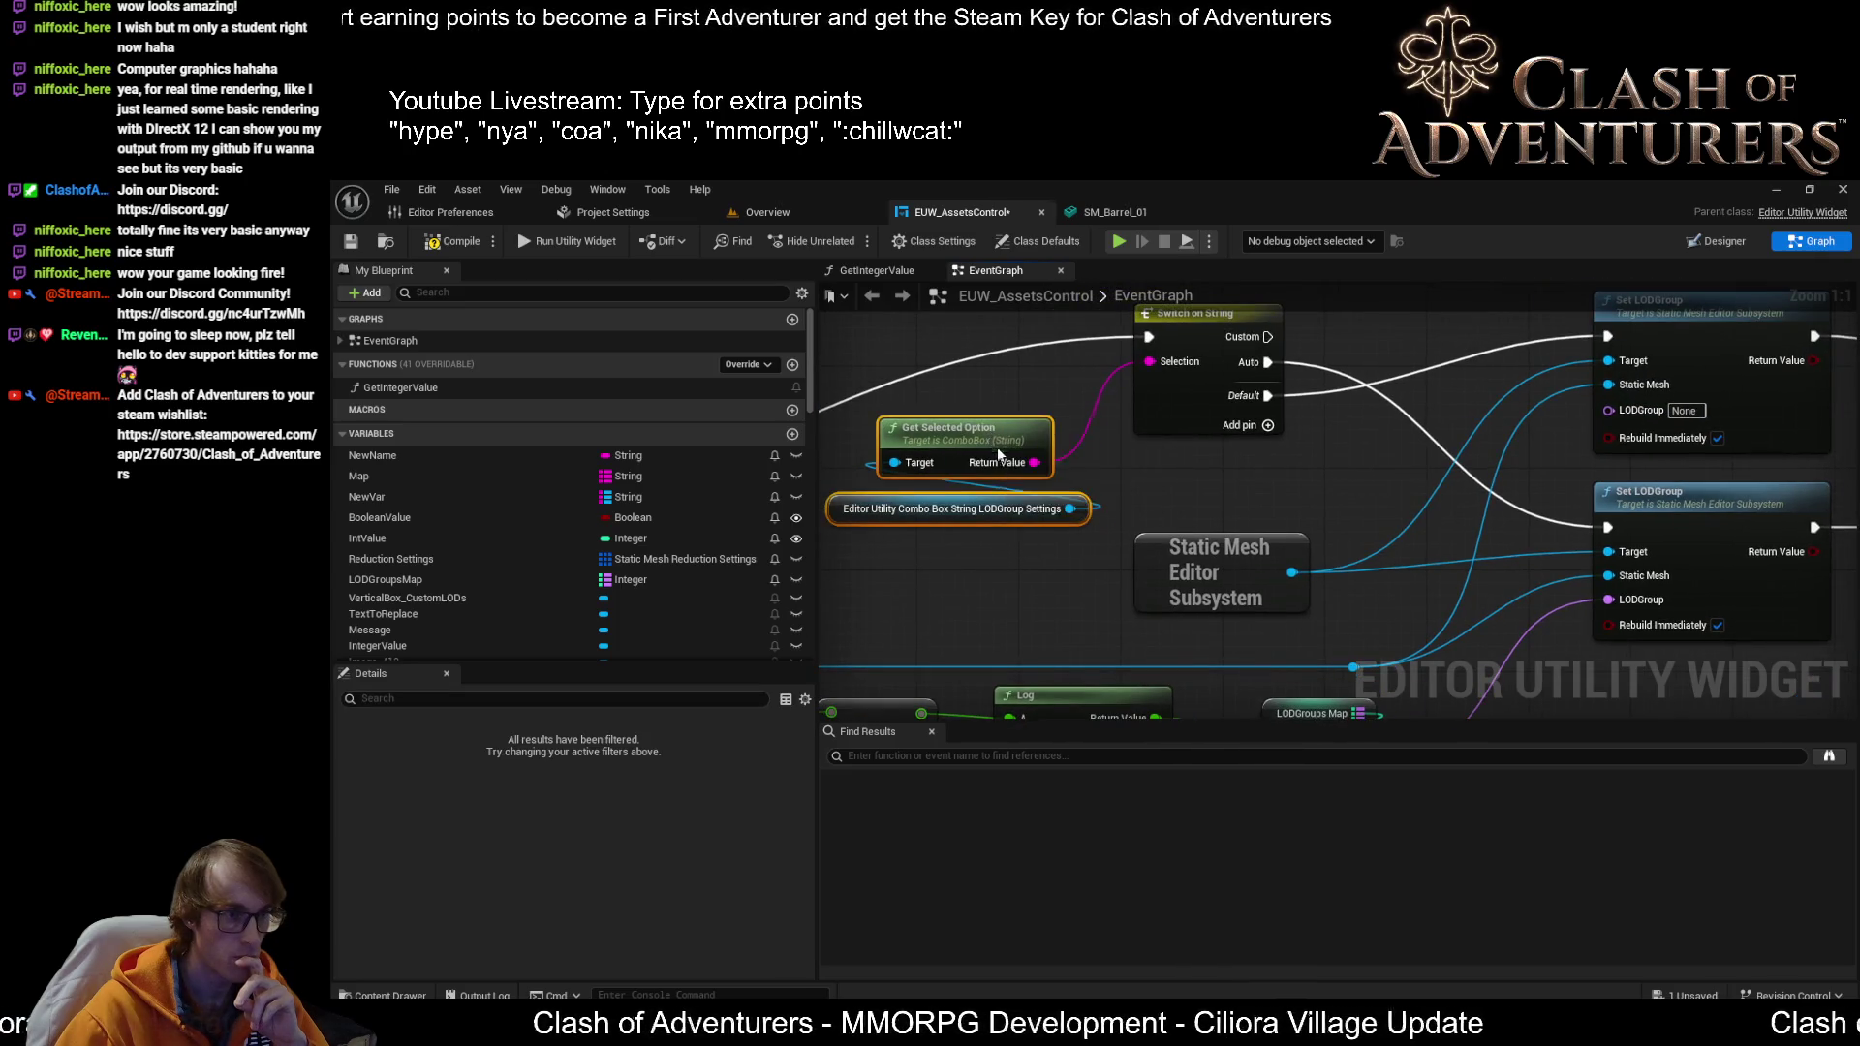
pyautogui.click(1030, 473)
pyautogui.moveTo(1034, 463); pyautogui.dragTo(1280, 485)
pyautogui.write('name')
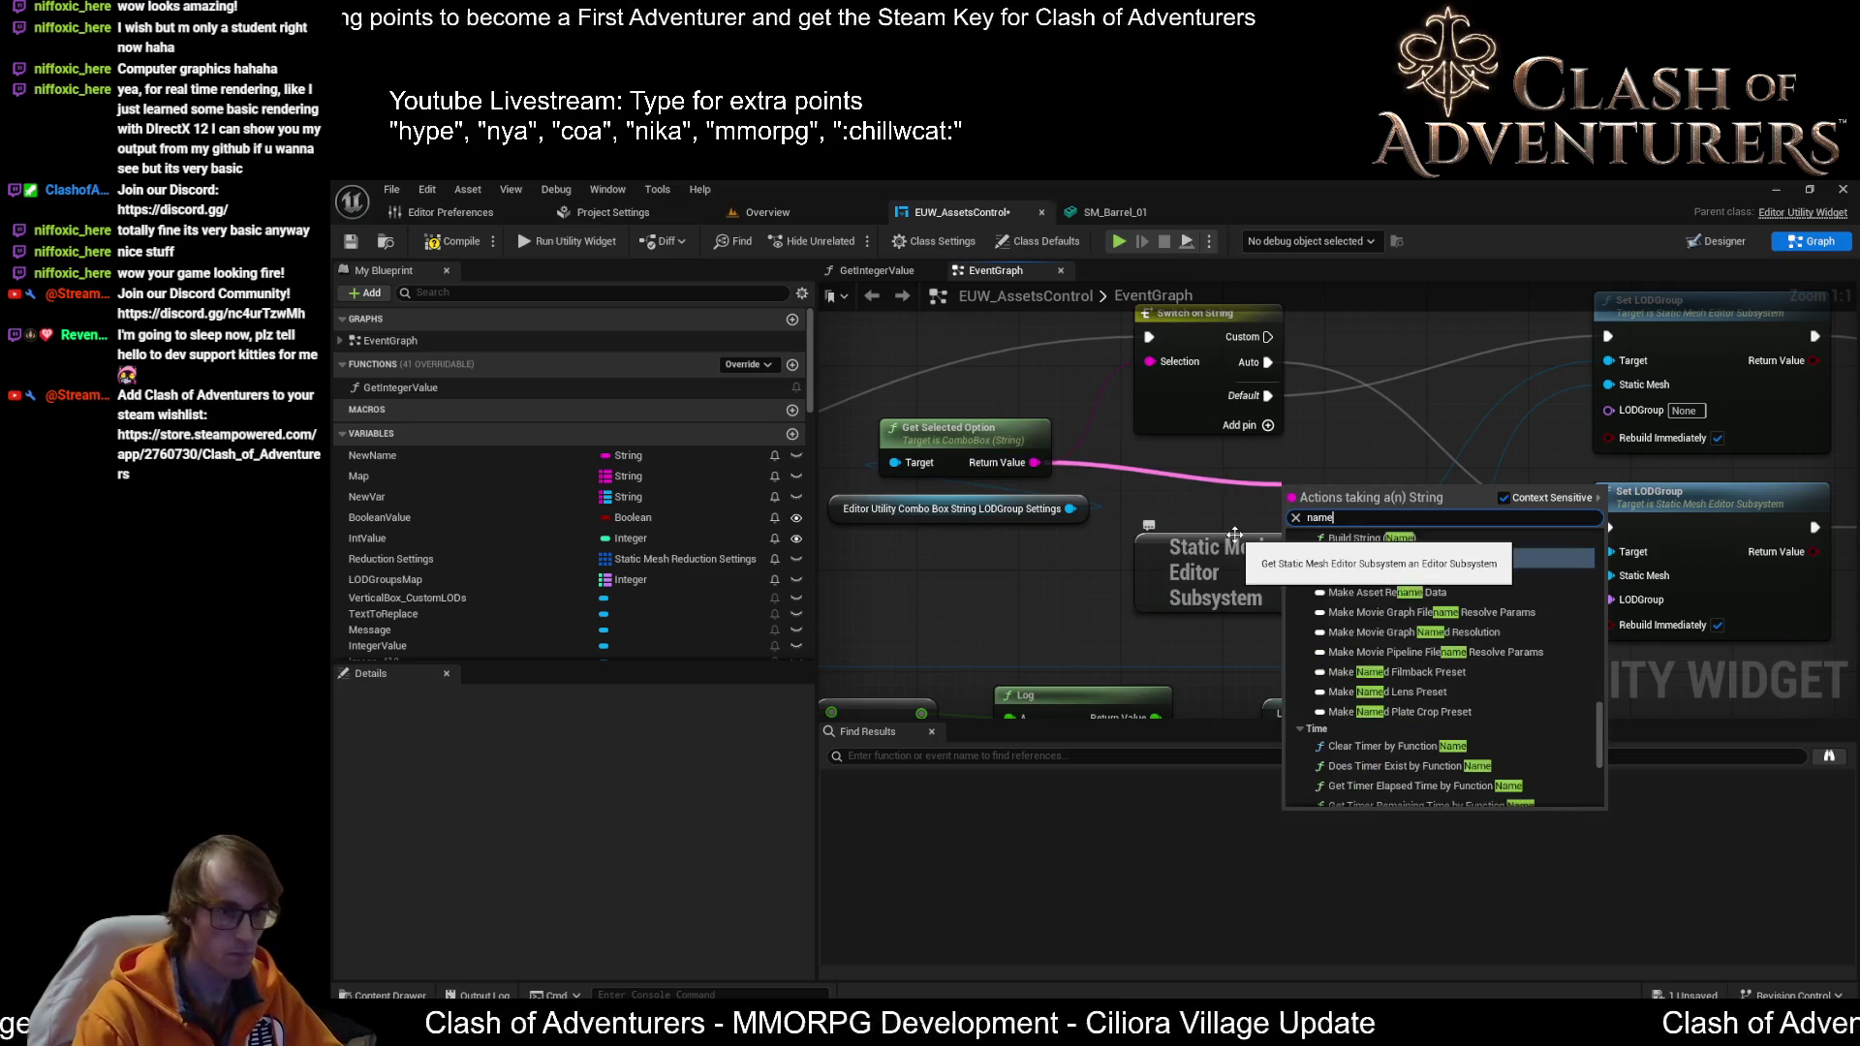
pyautogui.press('Return')
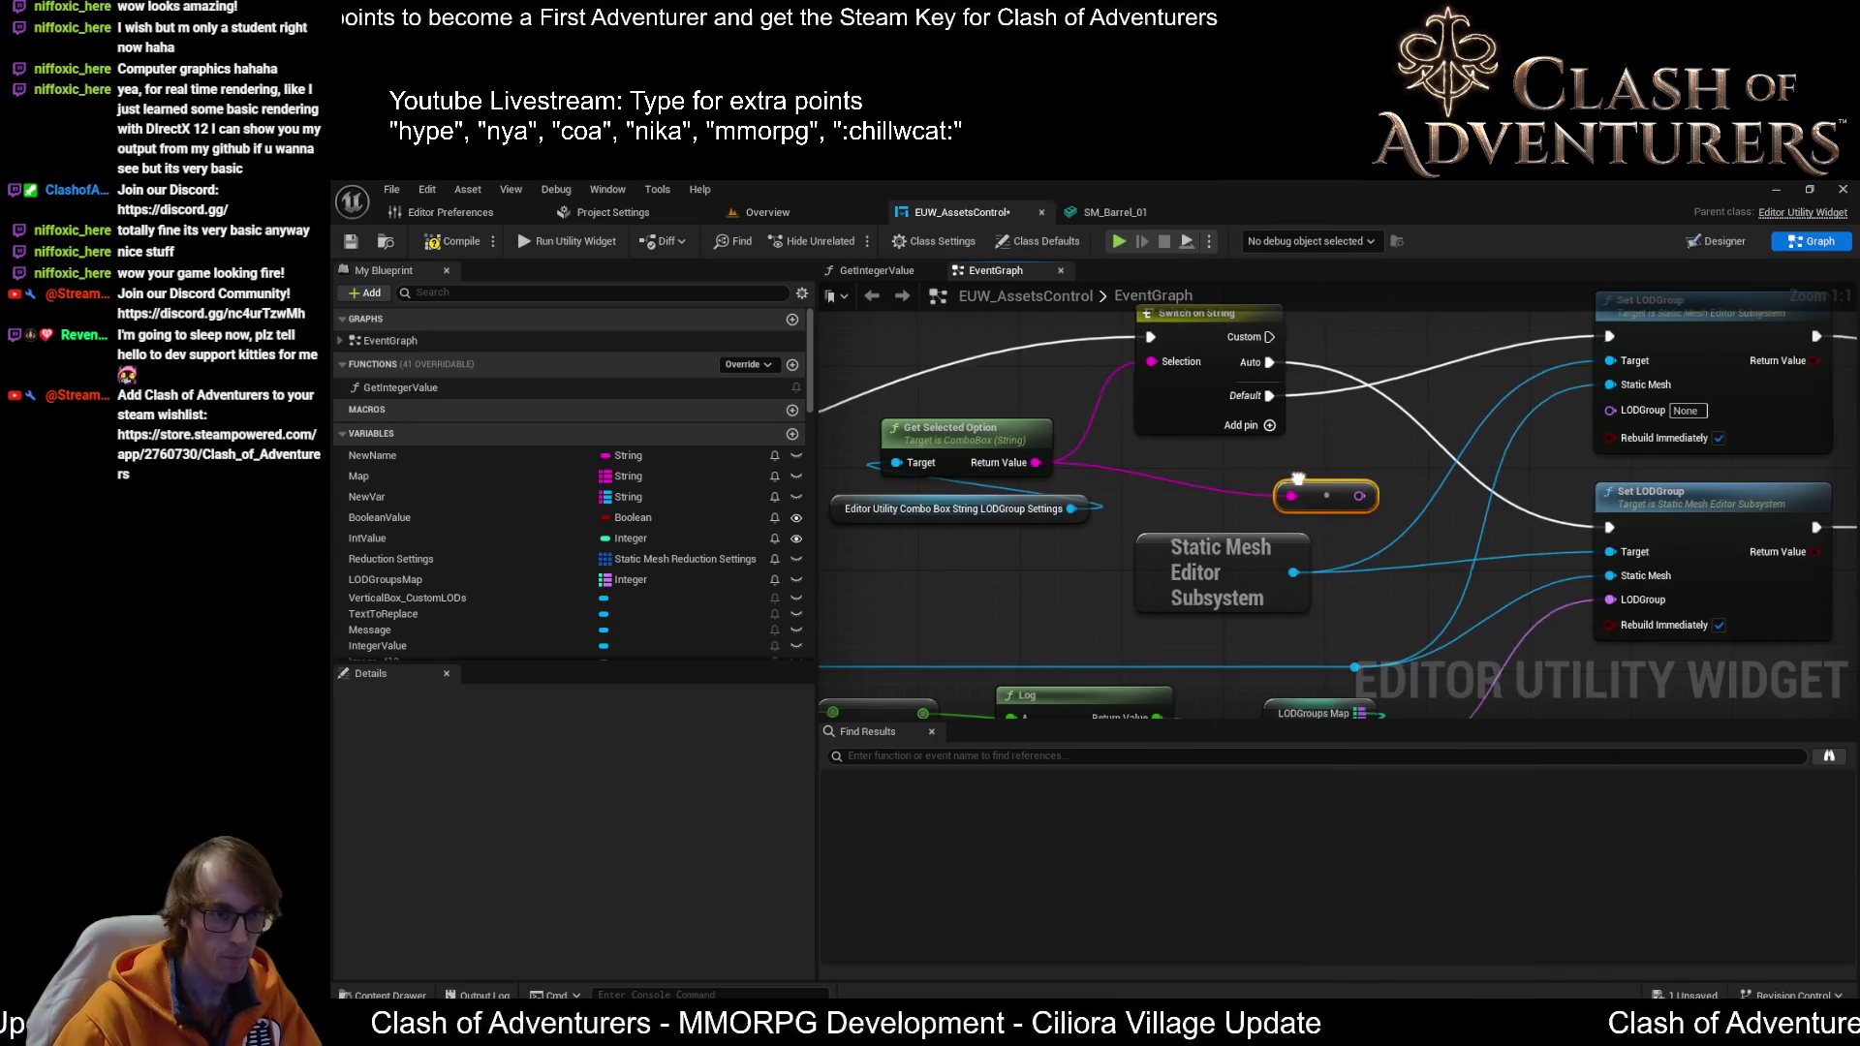
pyautogui.moveTo(1187, 491); pyautogui.dragTo(1436, 405)
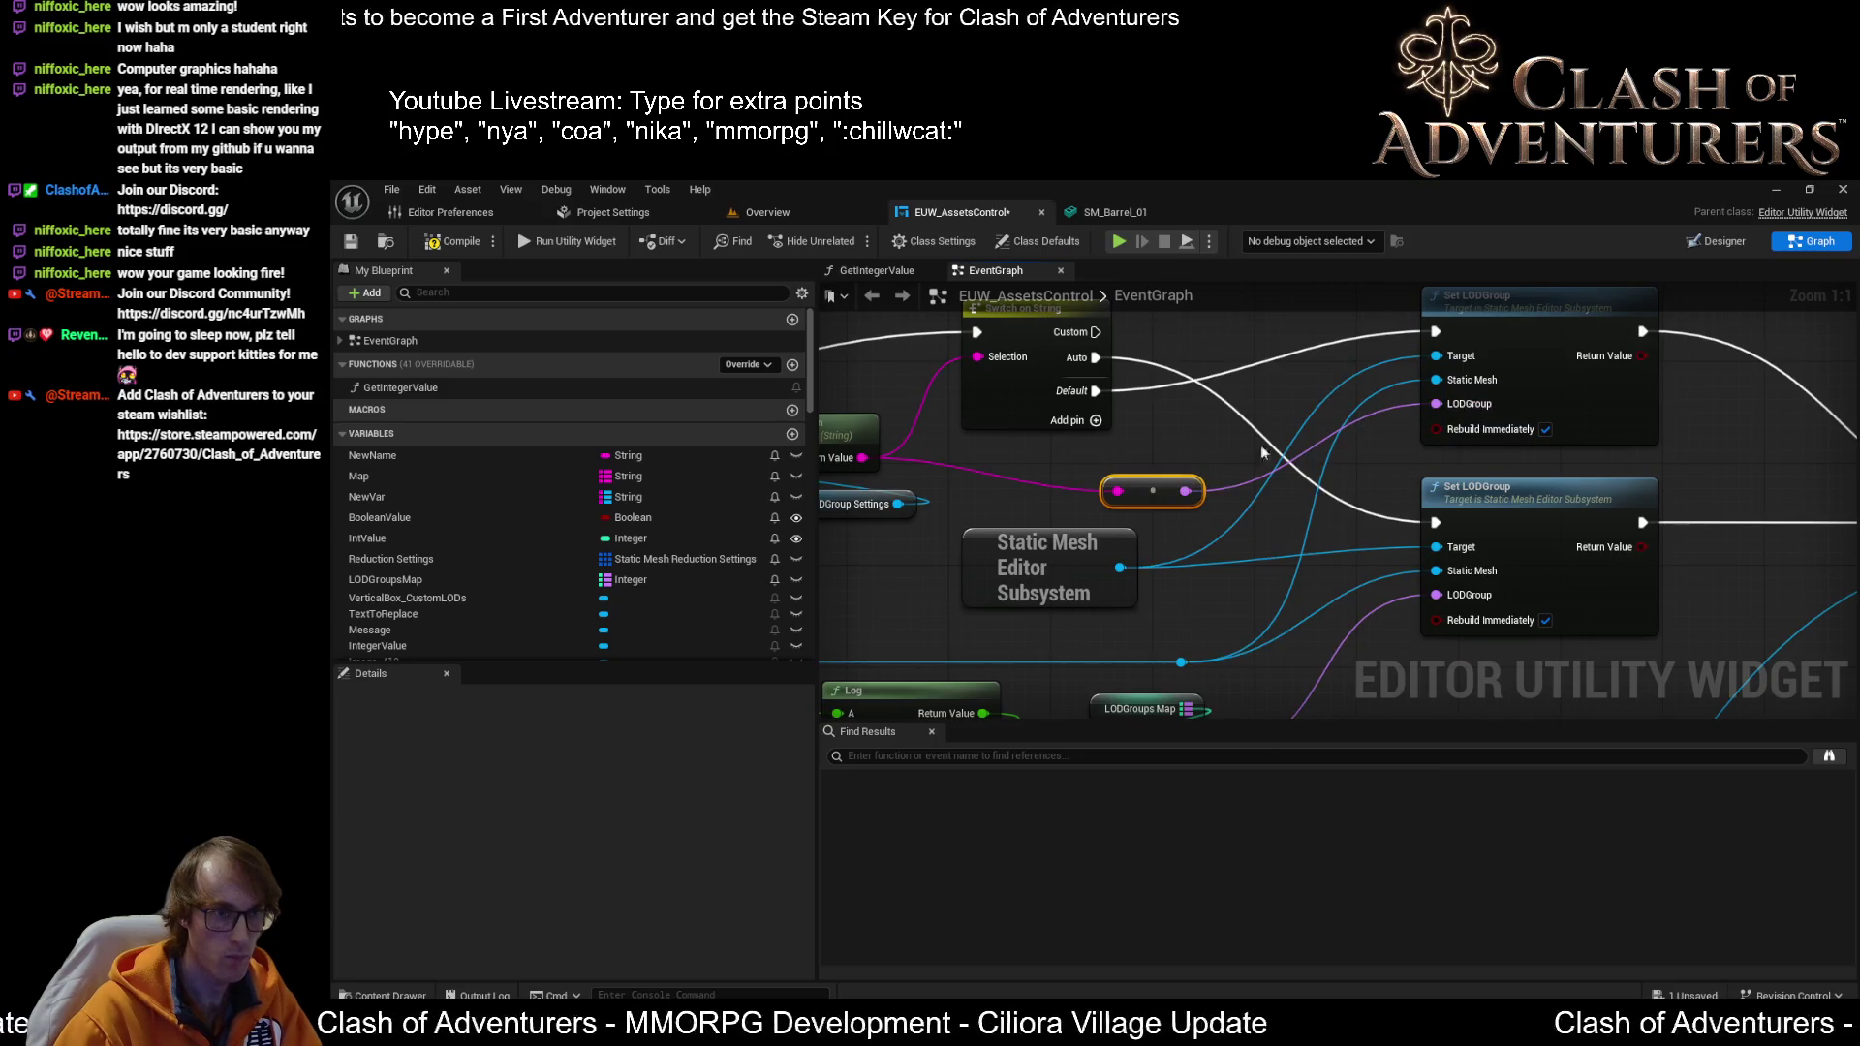
pyautogui.moveTo(1141, 480)
pyautogui.mouseDown()
pyautogui.moveTo(1158, 444)
pyautogui.moveTo(1140, 451)
pyautogui.mouseUp()
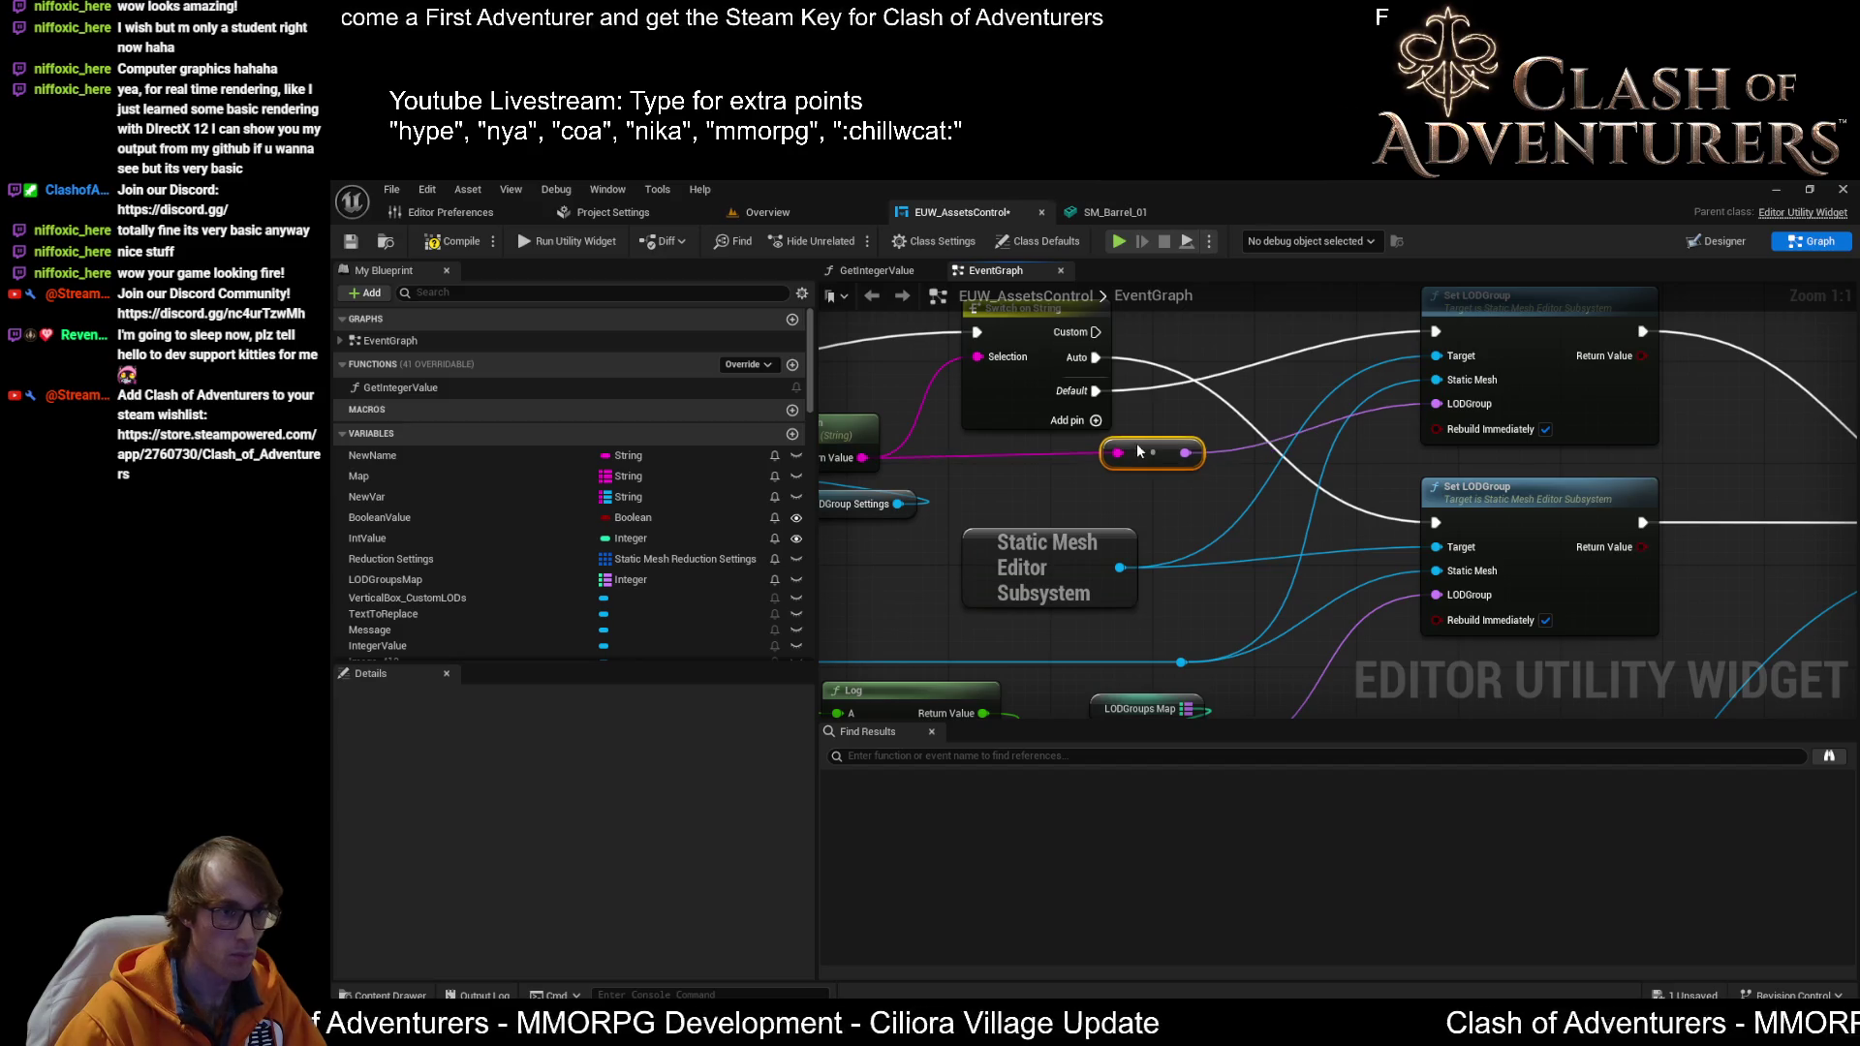
pyautogui.moveTo(1052, 458); pyautogui.dragTo(1040, 446)
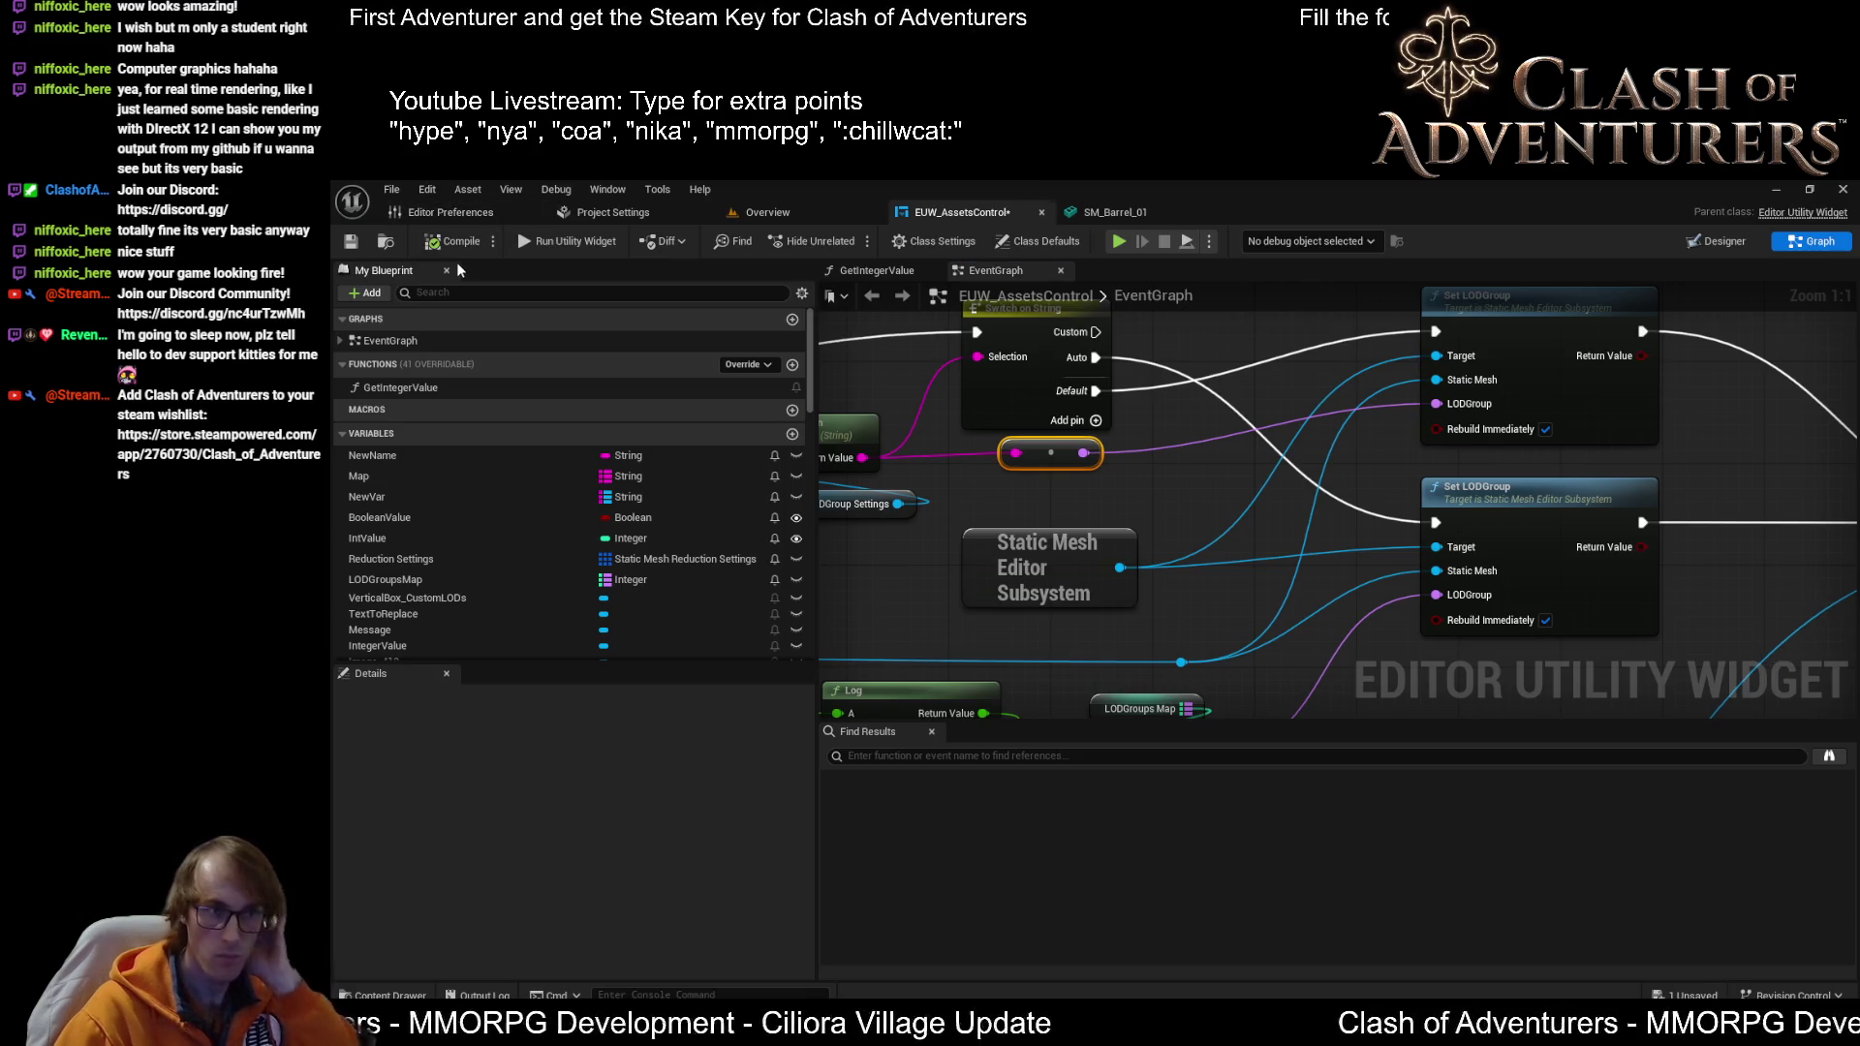
# Marquee-select the middle node cluster and move it down and left.
pyautogui.moveTo(1379, 451); pyautogui.dragTo(1328, 494)
pyautogui.moveTo(1473, 490); pyautogui.dragTo(1298, 324)
pyautogui.moveTo(1637, 484)
pyautogui.mouseDown()
pyautogui.moveTo(1554, 406)
pyautogui.moveTo(1369, 512)
pyautogui.mouseUp()
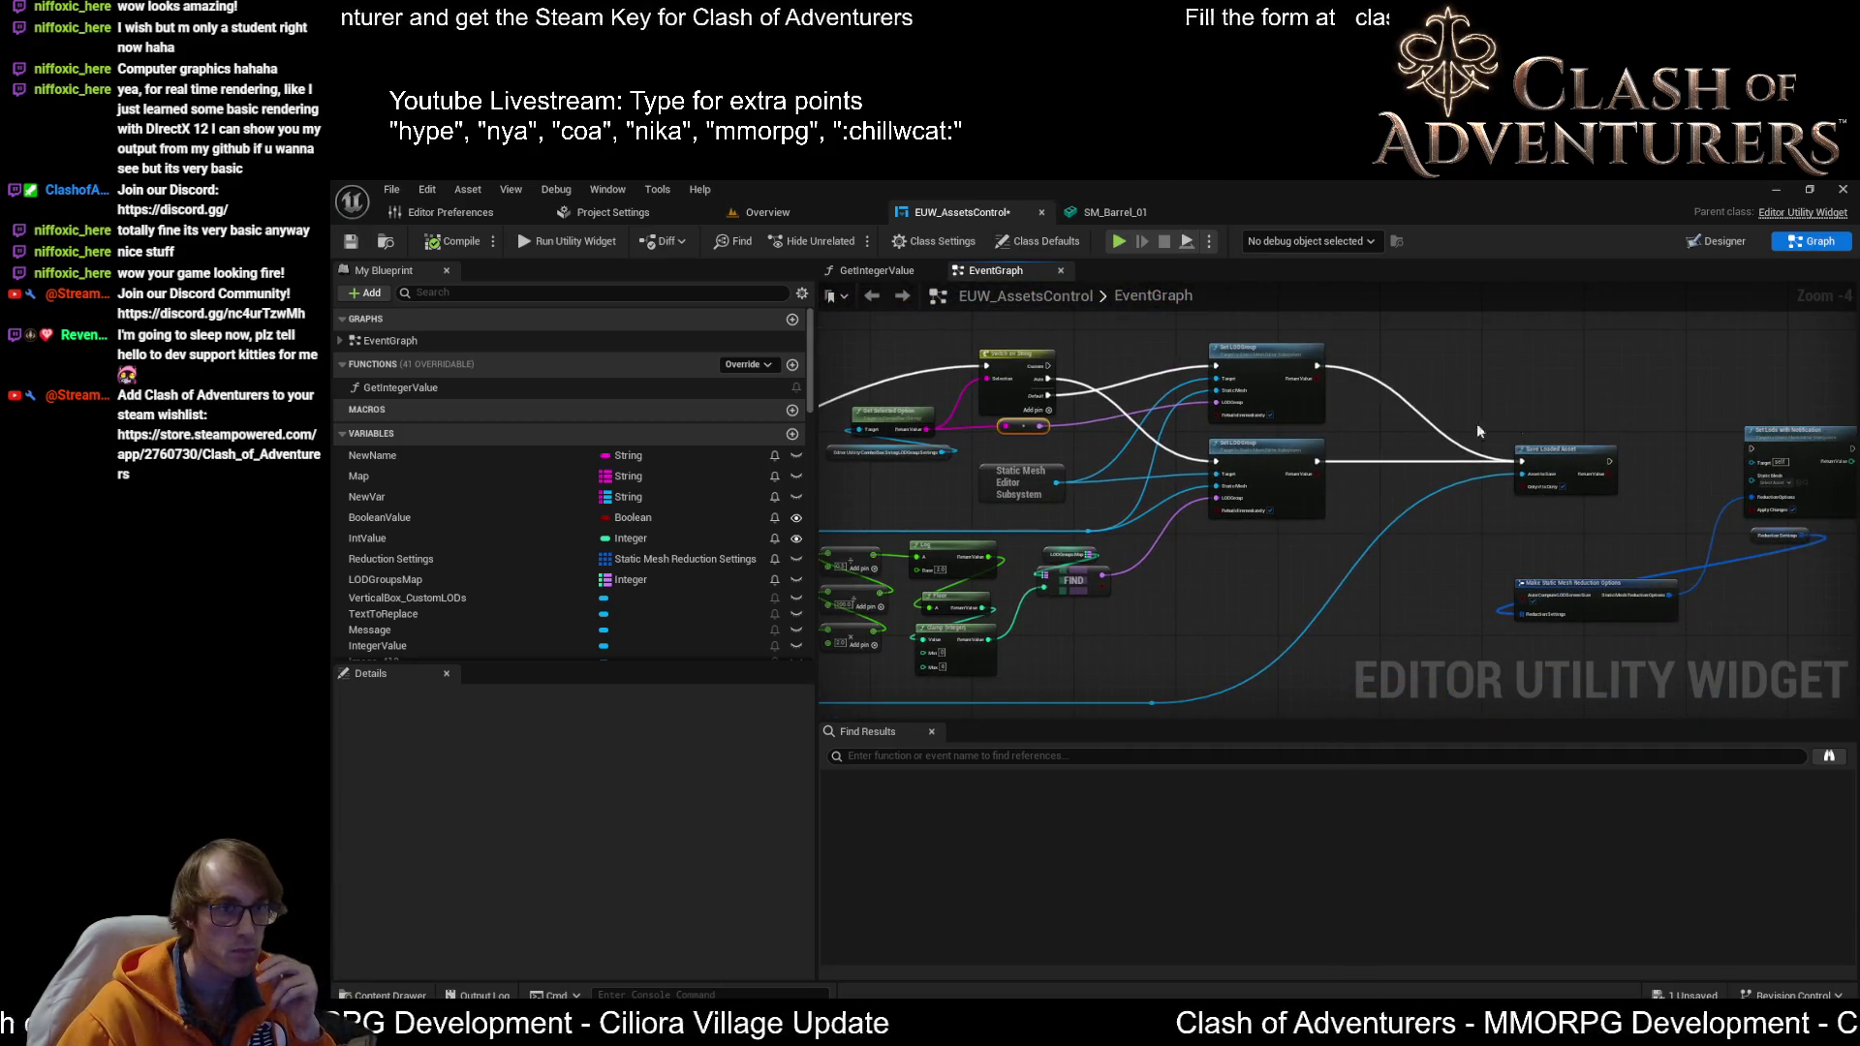
pyautogui.scroll(-2, 1368, 512)
pyautogui.scroll(-6, 1335, 497)
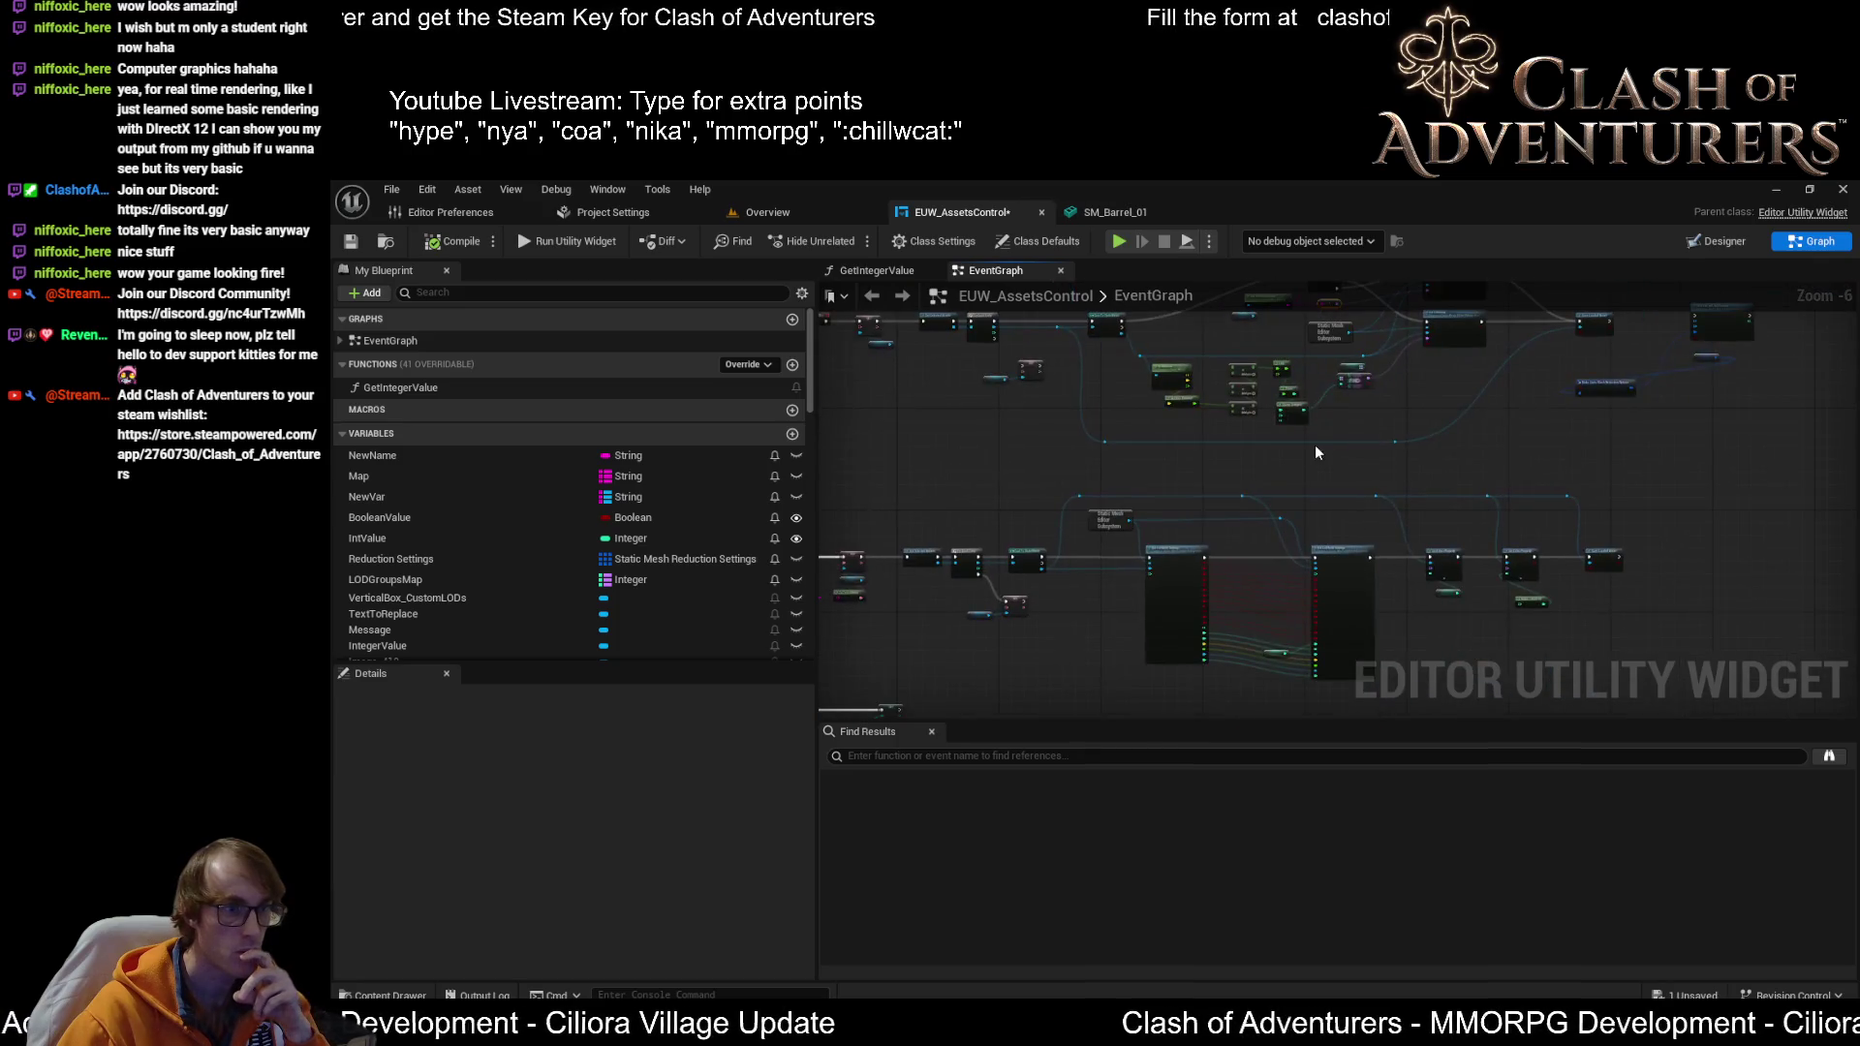
pyautogui.moveTo(1336, 503)
pyautogui.mouseDown()
pyautogui.moveTo(1647, 286)
pyautogui.moveTo(1529, 408)
pyautogui.mouseUp()
pyautogui.scroll(1, 1394, 465)
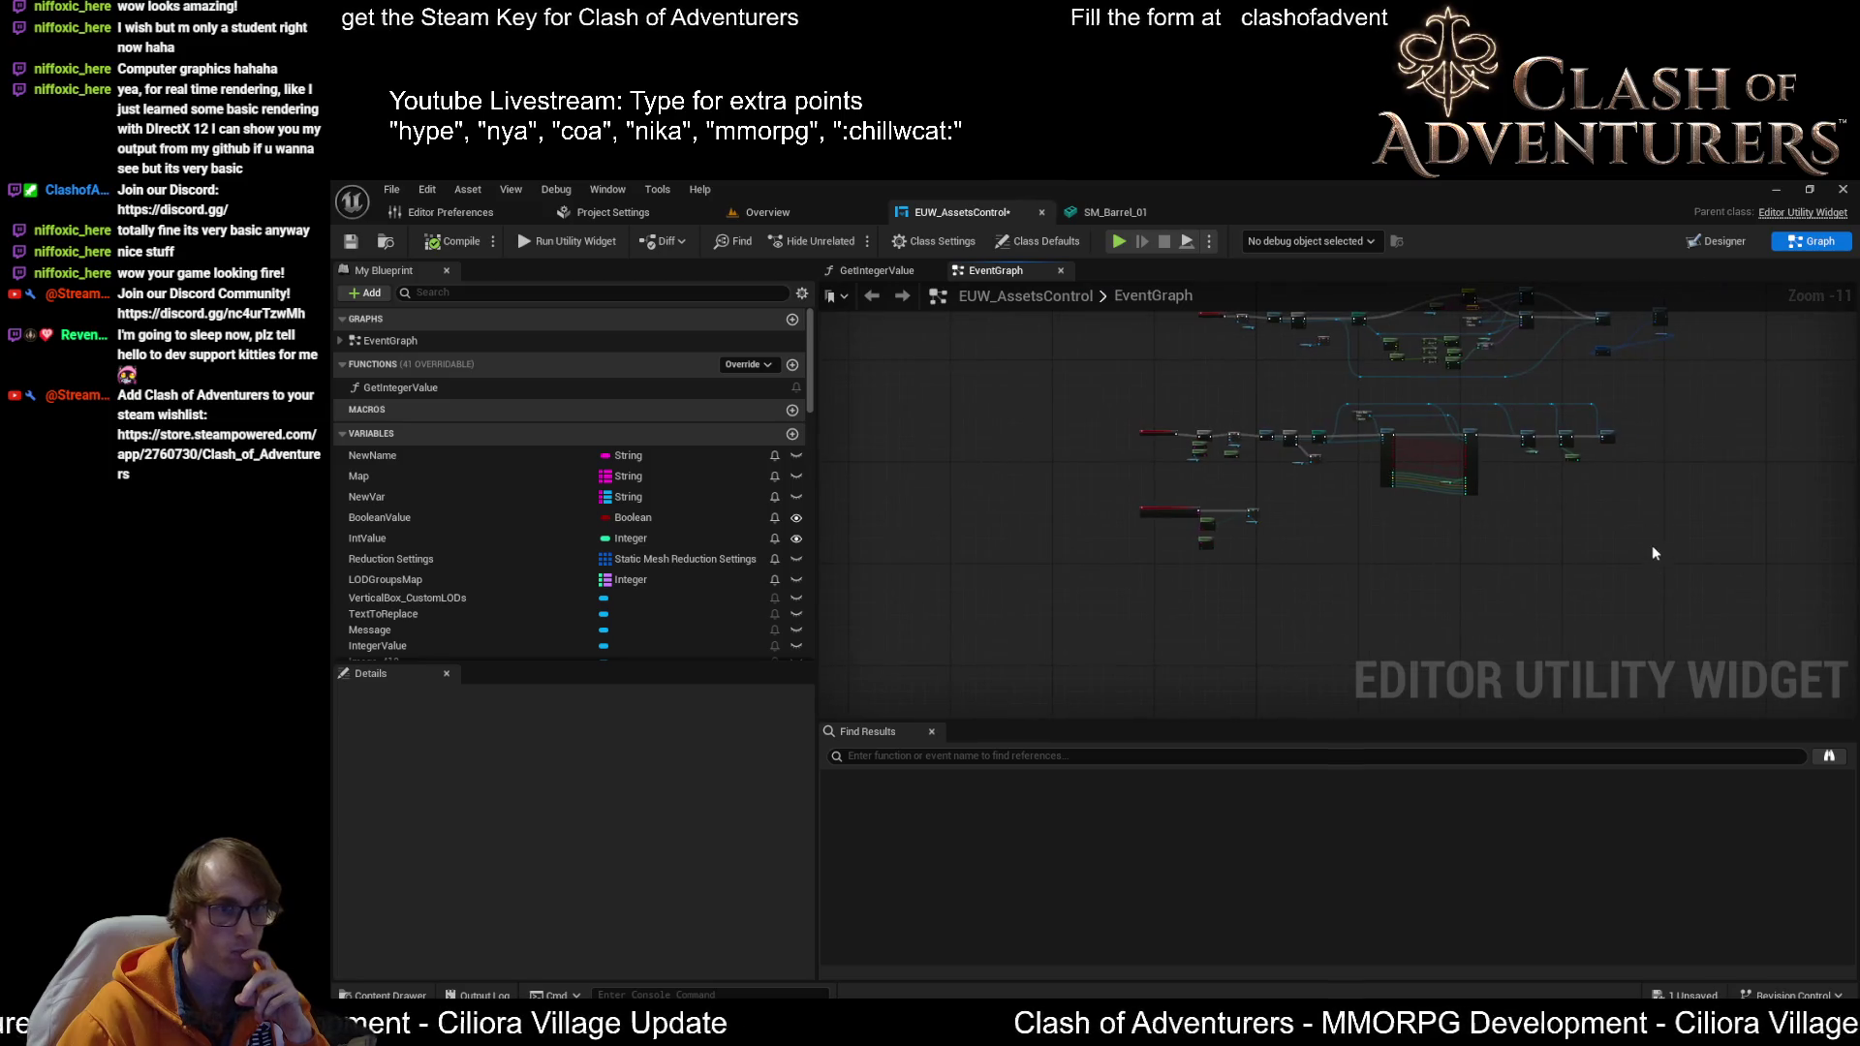
pyautogui.moveTo(1633, 573)
pyautogui.mouseDown()
pyautogui.moveTo(1261, 500)
pyautogui.moveTo(1101, 387)
pyautogui.moveTo(1174, 534)
pyautogui.mouseUp()
pyautogui.moveTo(1365, 310); pyautogui.dragTo(1384, 492)
pyautogui.scroll(1, 1384, 492)
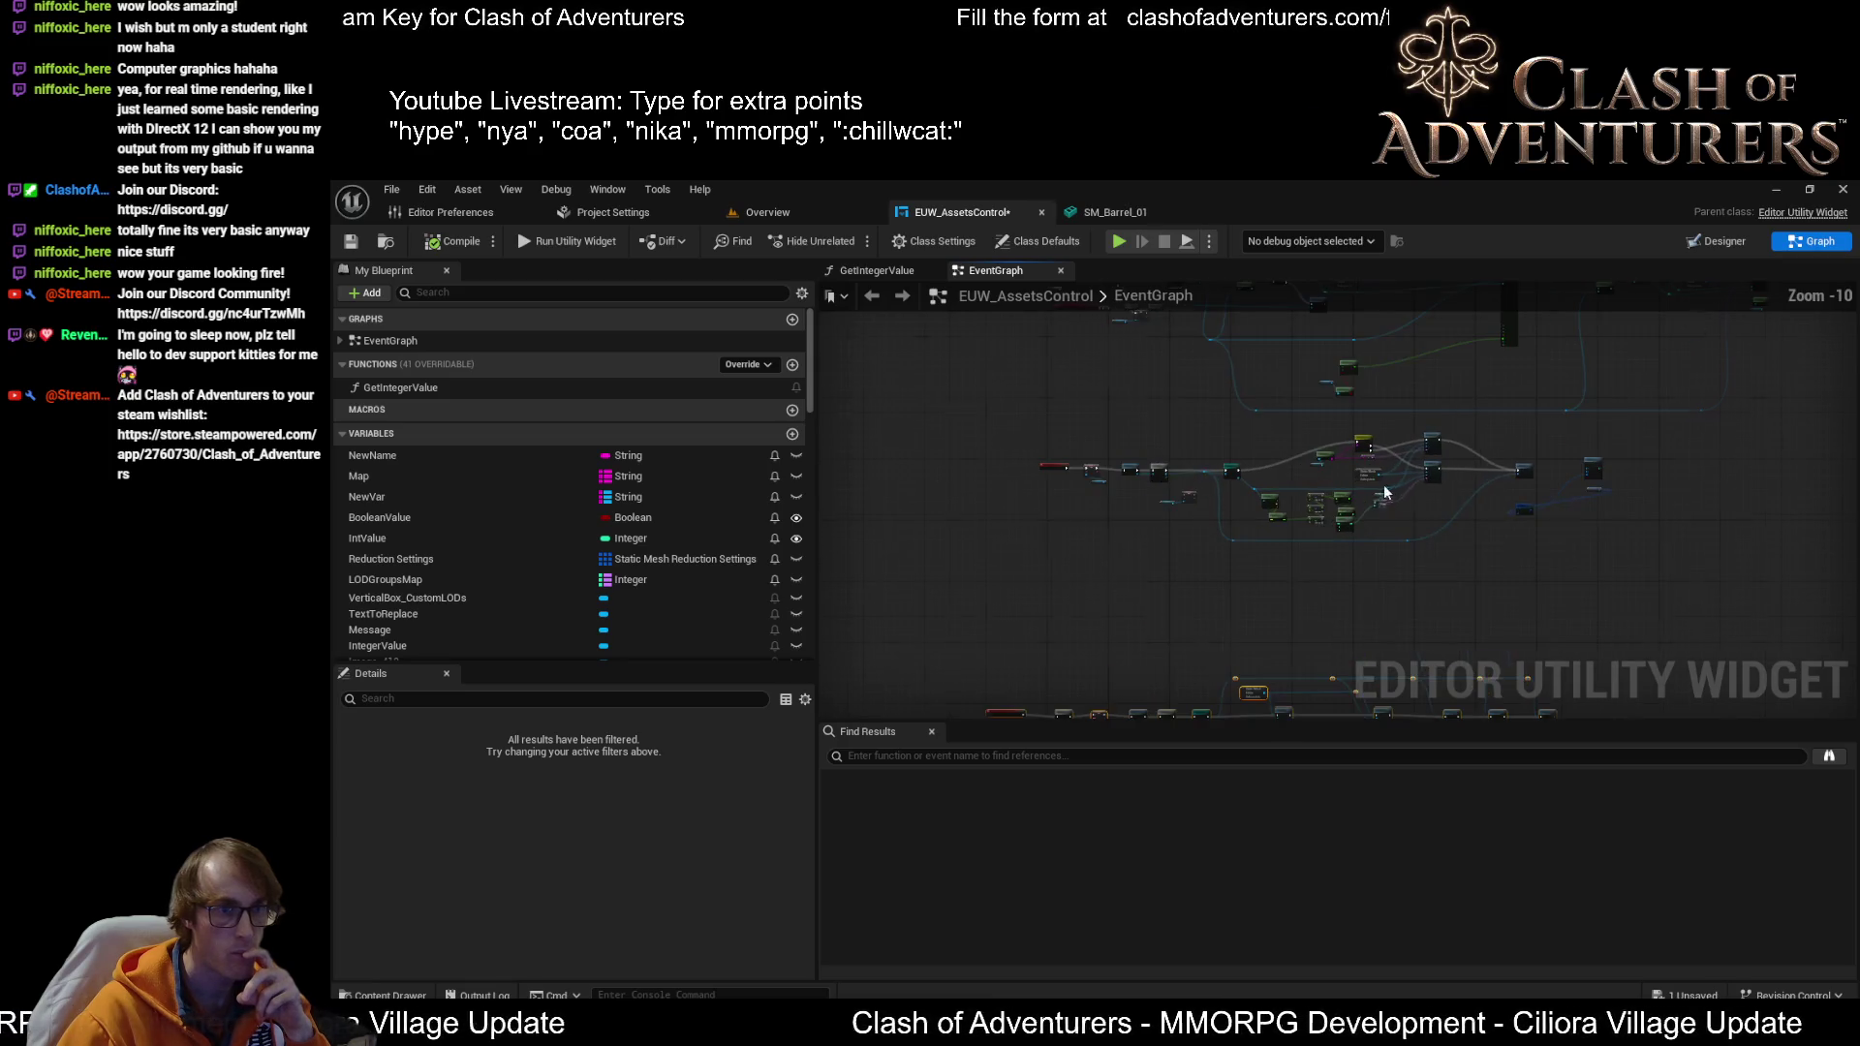
pyautogui.moveTo(1542, 527)
pyautogui.mouseDown()
pyautogui.moveTo(996, 417)
pyautogui.moveTo(1016, 490)
pyautogui.moveTo(996, 561)
pyautogui.mouseUp()
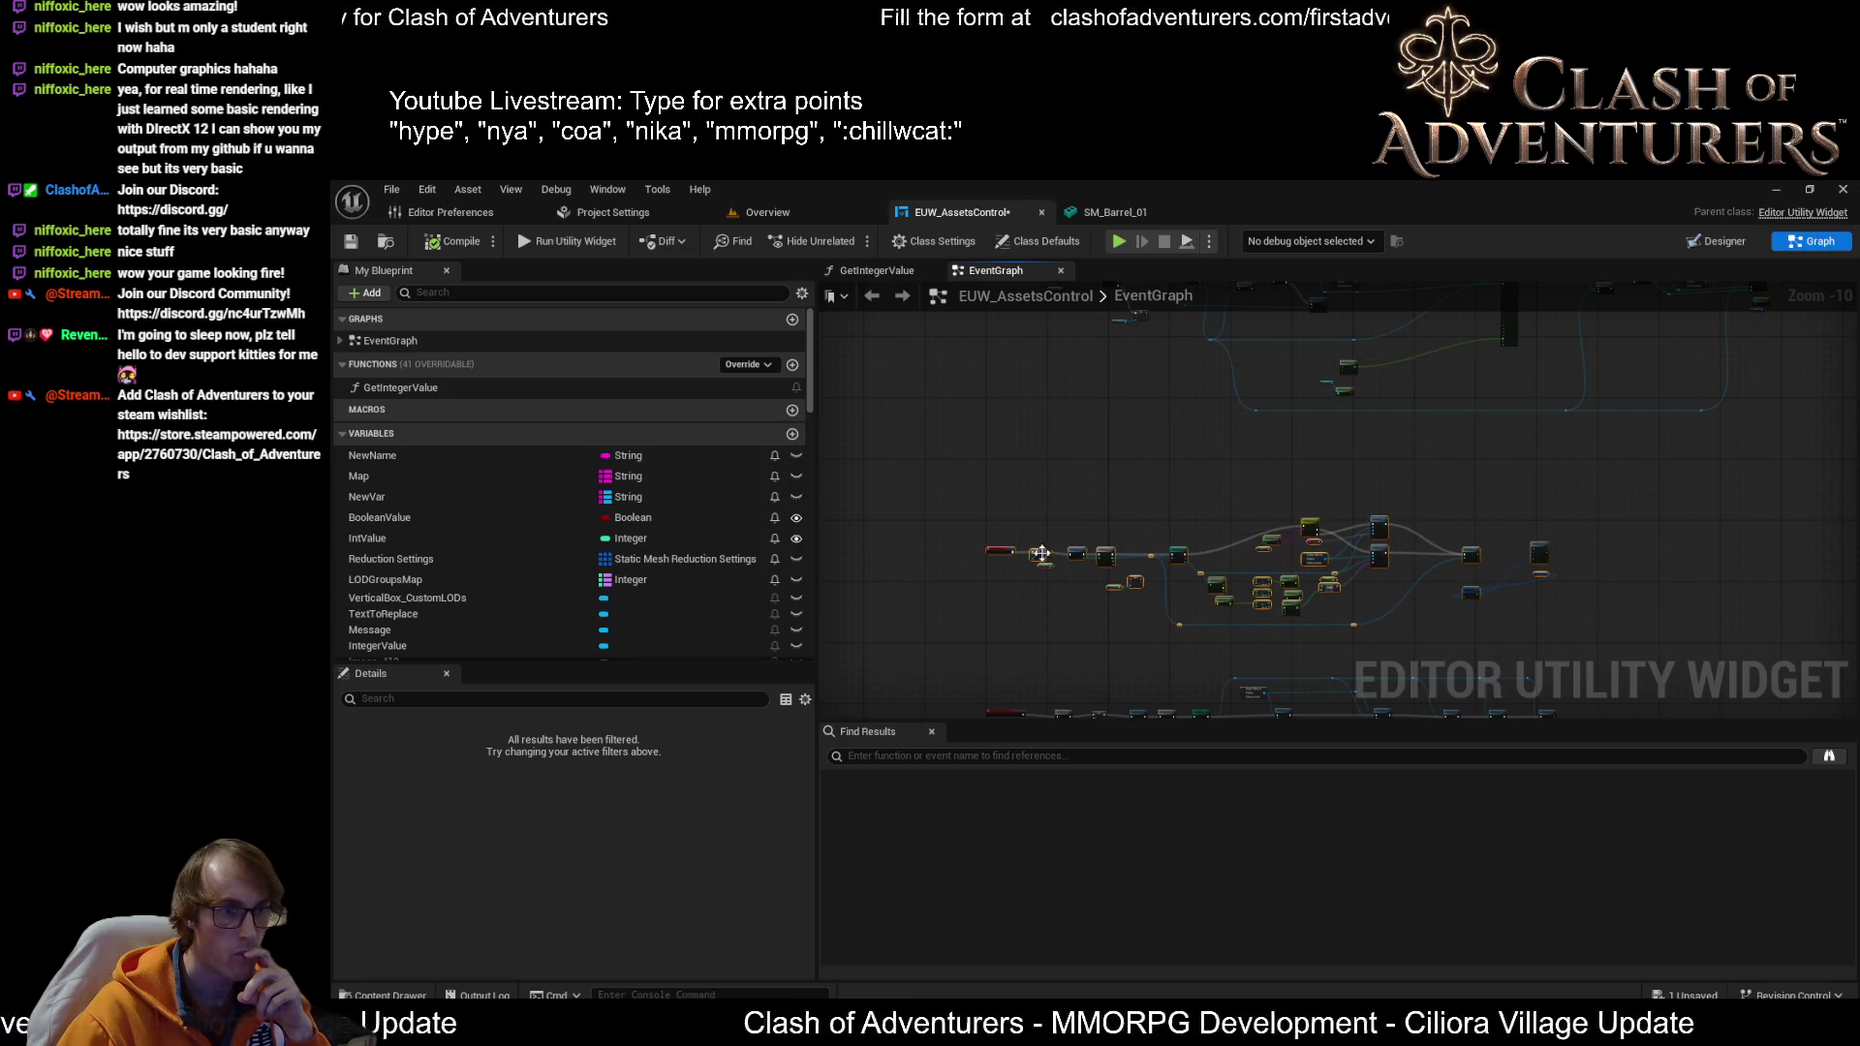
# Select both Set LODGroup nodes and move them to a new position.
pyautogui.scroll(6, 1041, 553)
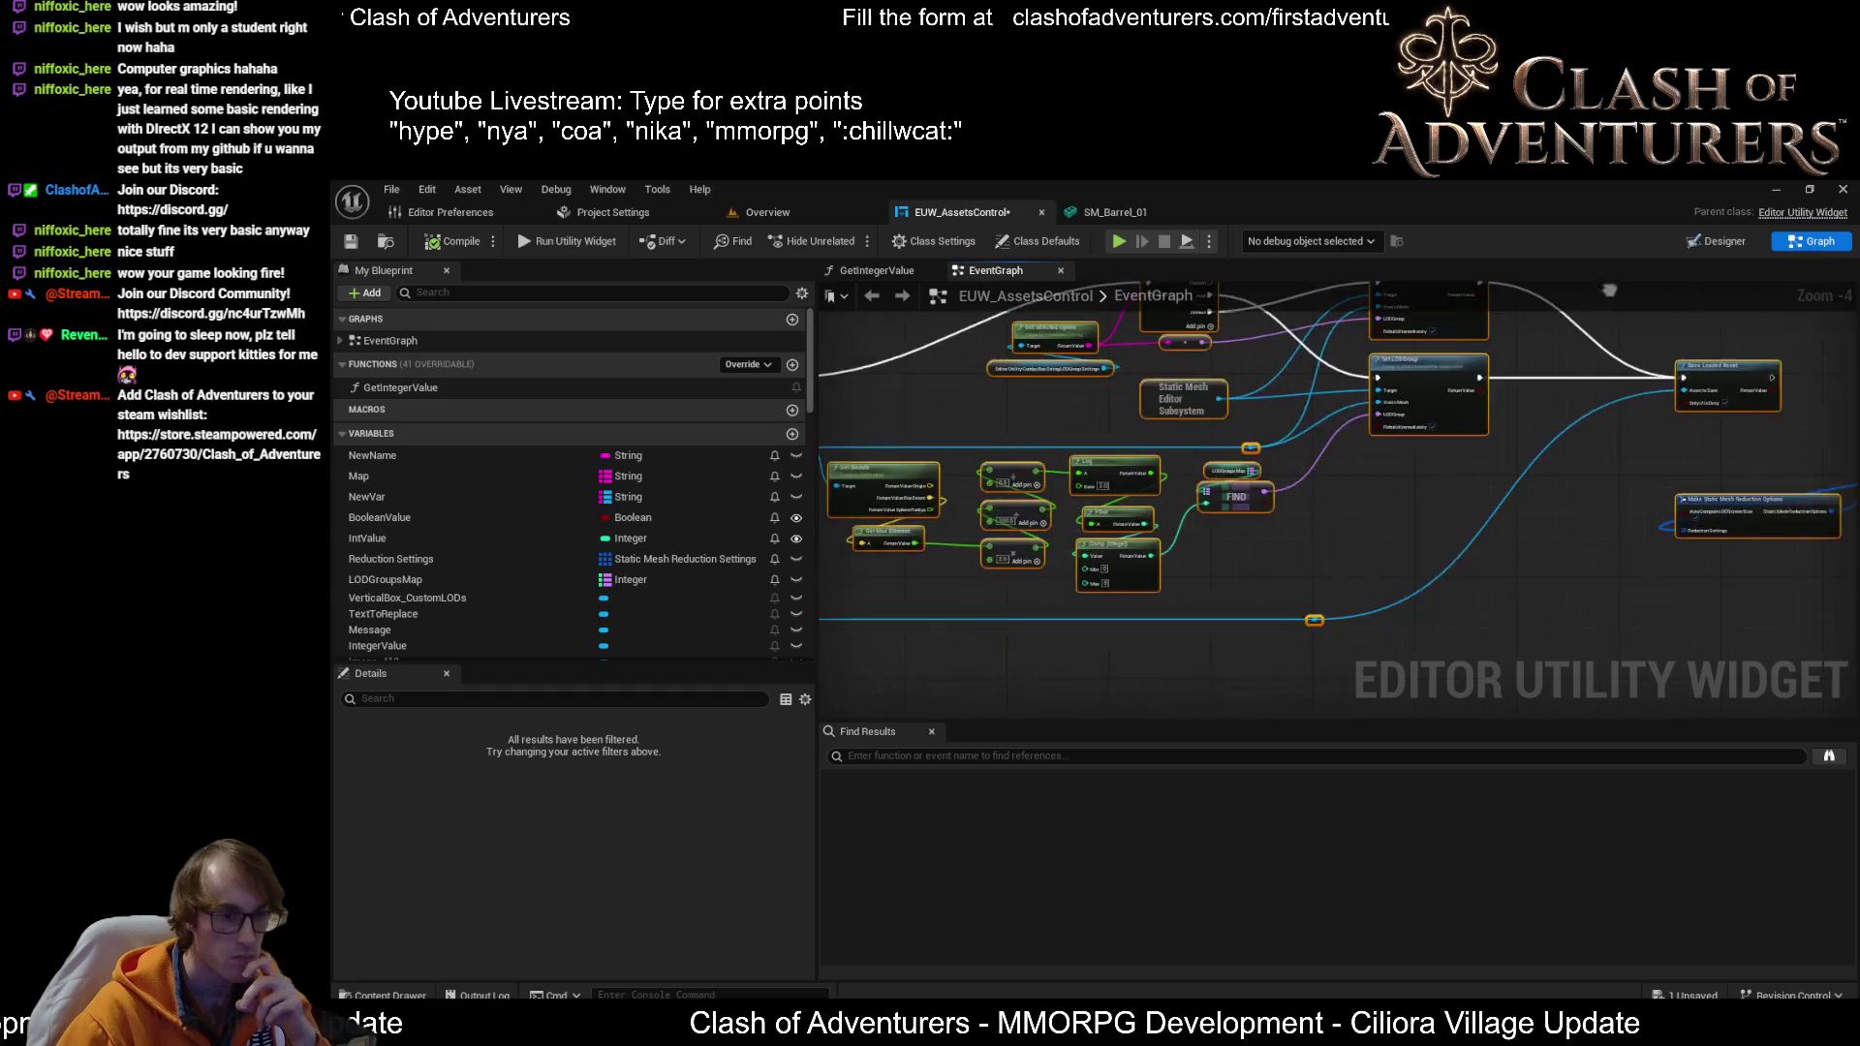
pyautogui.scroll(1, 1609, 290)
pyautogui.moveTo(1609, 289)
pyautogui.mouseDown()
pyautogui.moveTo(1404, 566)
pyautogui.moveTo(1283, 443)
pyautogui.moveTo(1152, 523)
pyautogui.moveTo(1460, 420)
pyautogui.moveTo(1649, 529)
pyautogui.mouseUp()
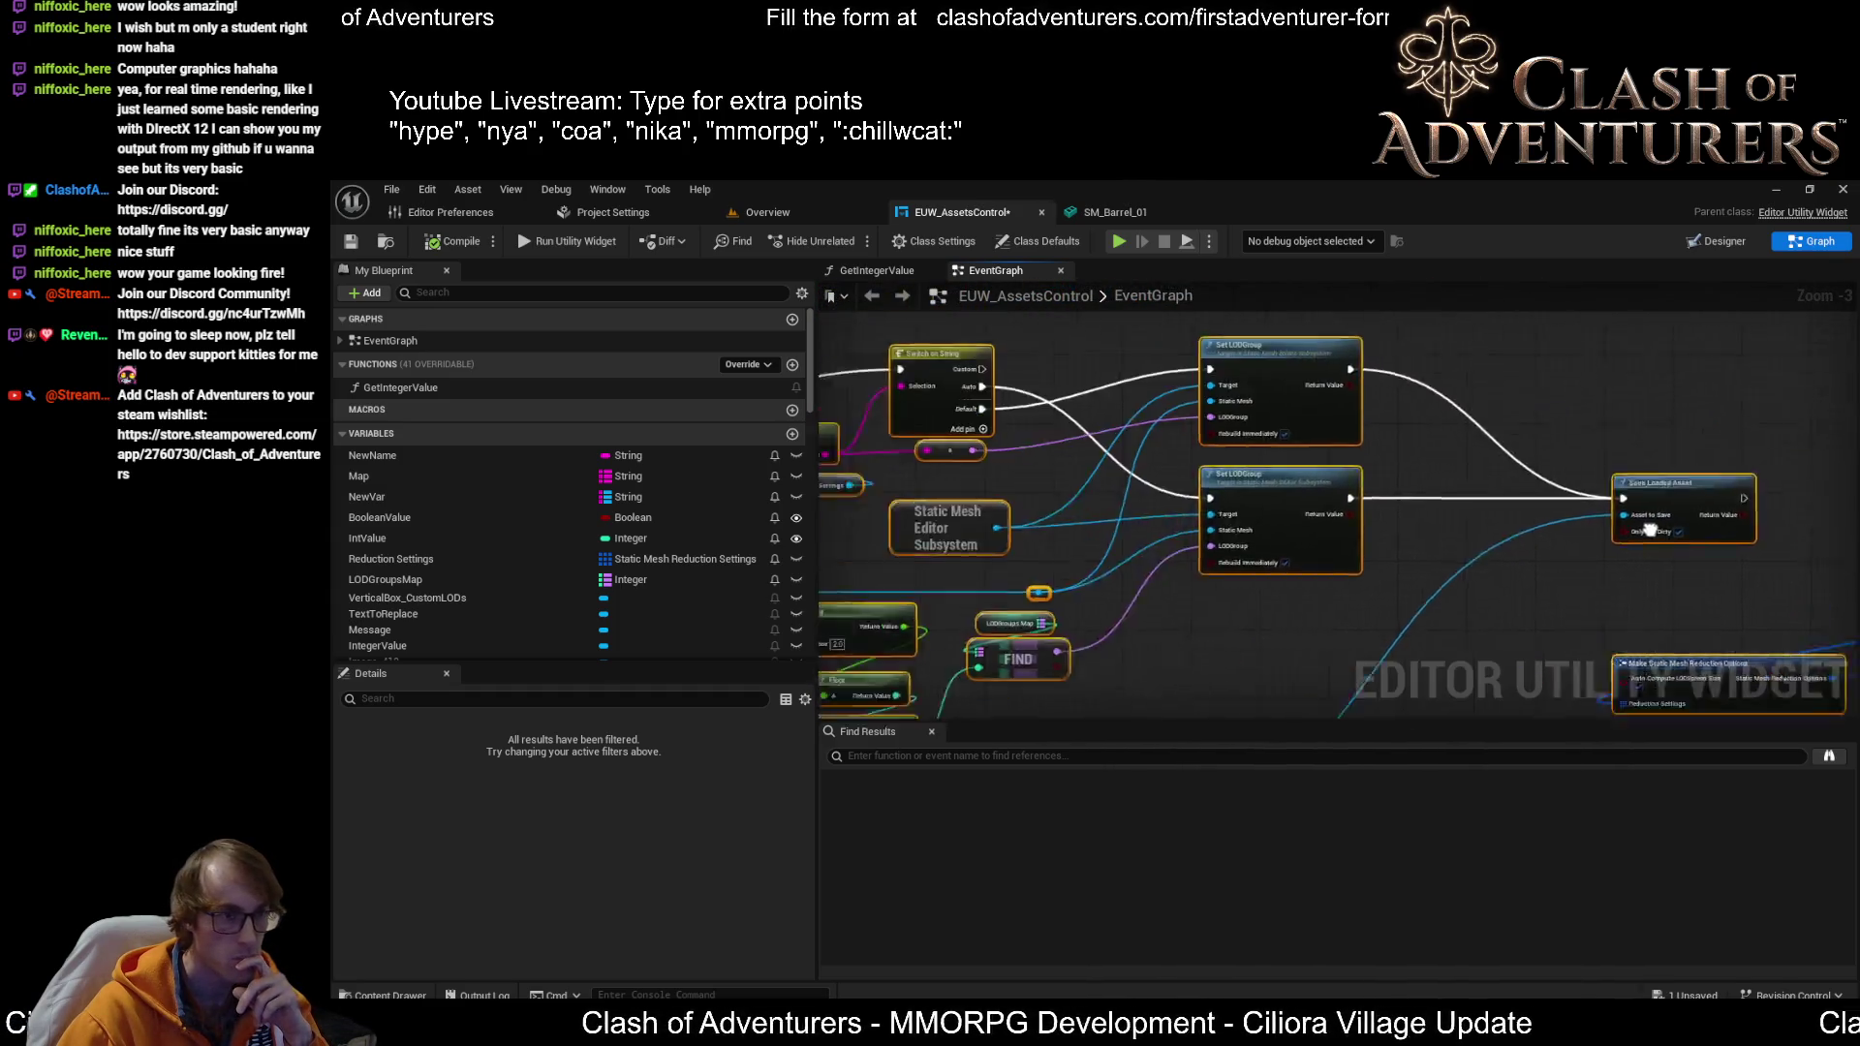
pyautogui.scroll(-2, 1575, 453)
pyautogui.moveTo(1416, 467)
pyautogui.mouseDown()
pyautogui.moveTo(1356, 494)
pyautogui.moveTo(1446, 499)
pyautogui.moveTo(1395, 528)
pyautogui.mouseUp()
pyautogui.click(1259, 480)
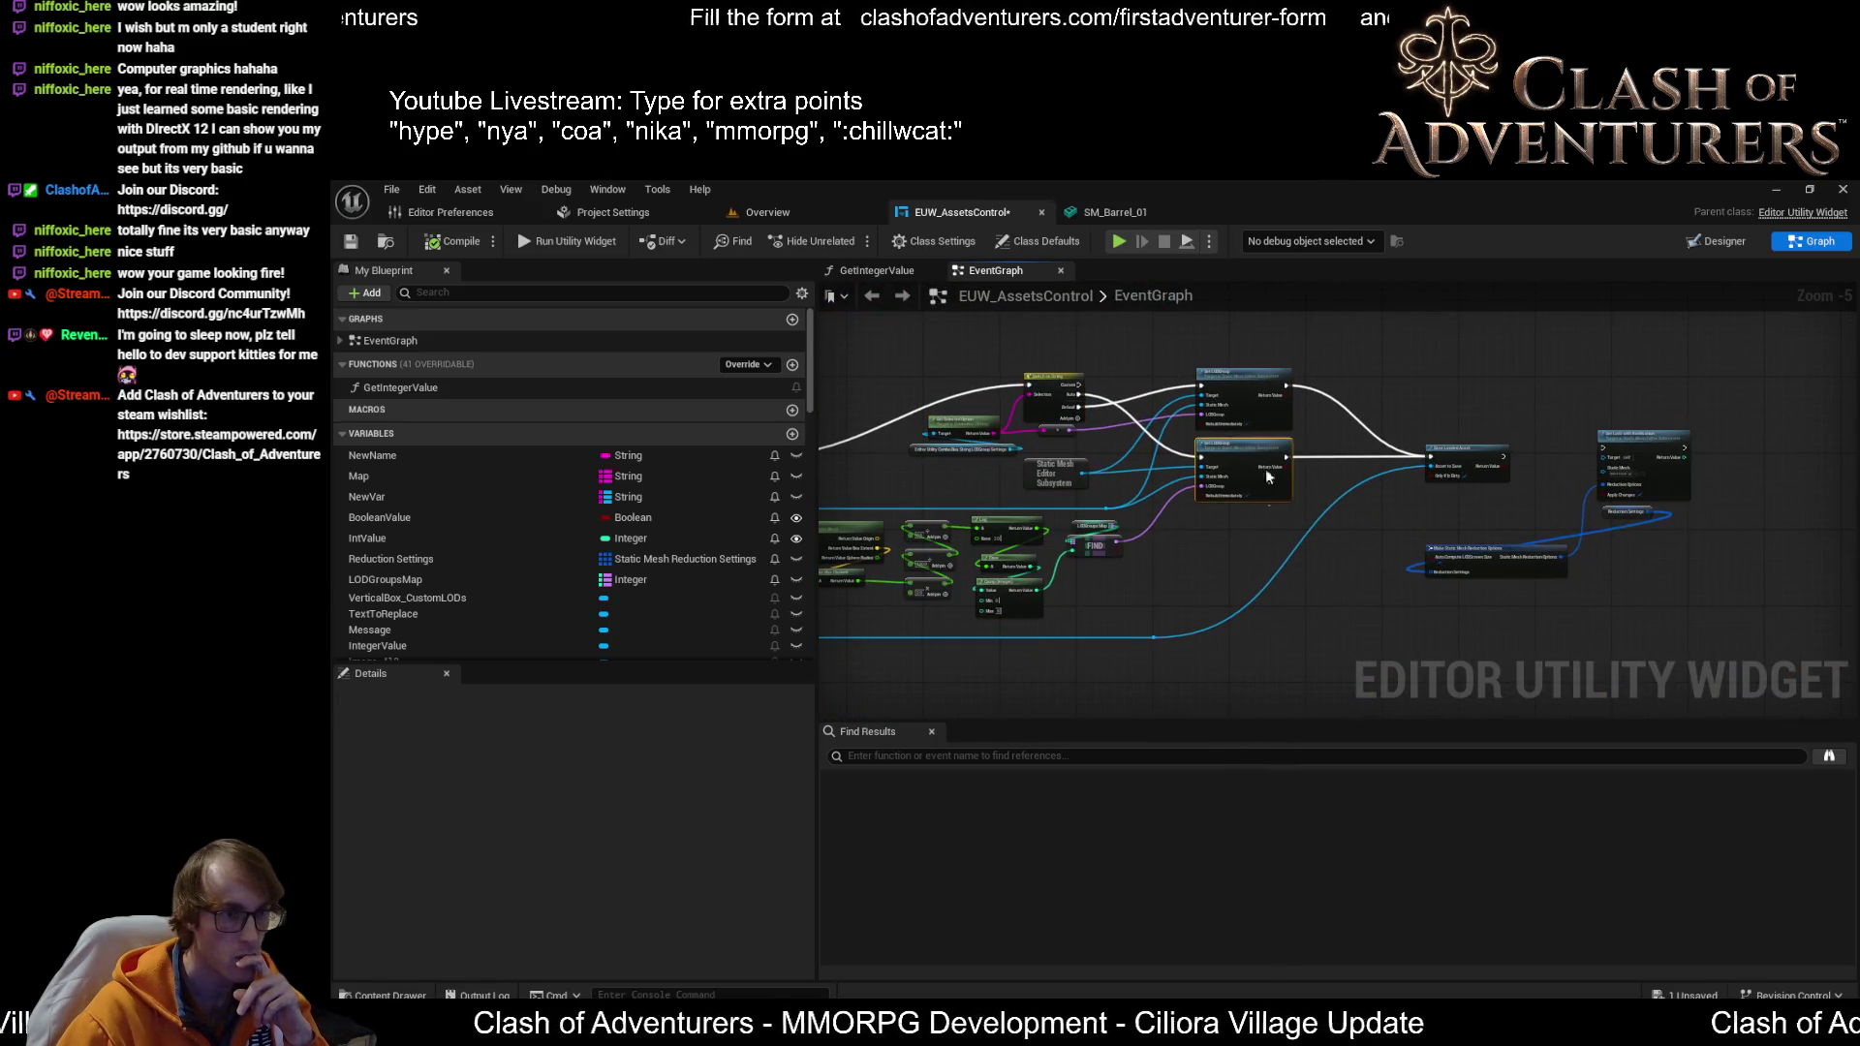
pyautogui.keyDown('shift'); pyautogui.click(1232, 385); pyautogui.keyUp('shift')
pyautogui.moveTo(1232, 385)
pyautogui.mouseDown()
pyautogui.moveTo(1235, 446)
pyautogui.moveTo(1460, 524)
pyautogui.moveTo(1201, 344)
pyautogui.moveTo(1072, 343)
pyautogui.mouseUp()
# Wire the Custom case and the Static Mesh Editor Subsystem into Set LODs with Notification.
pyautogui.scroll(5, 944, 351)
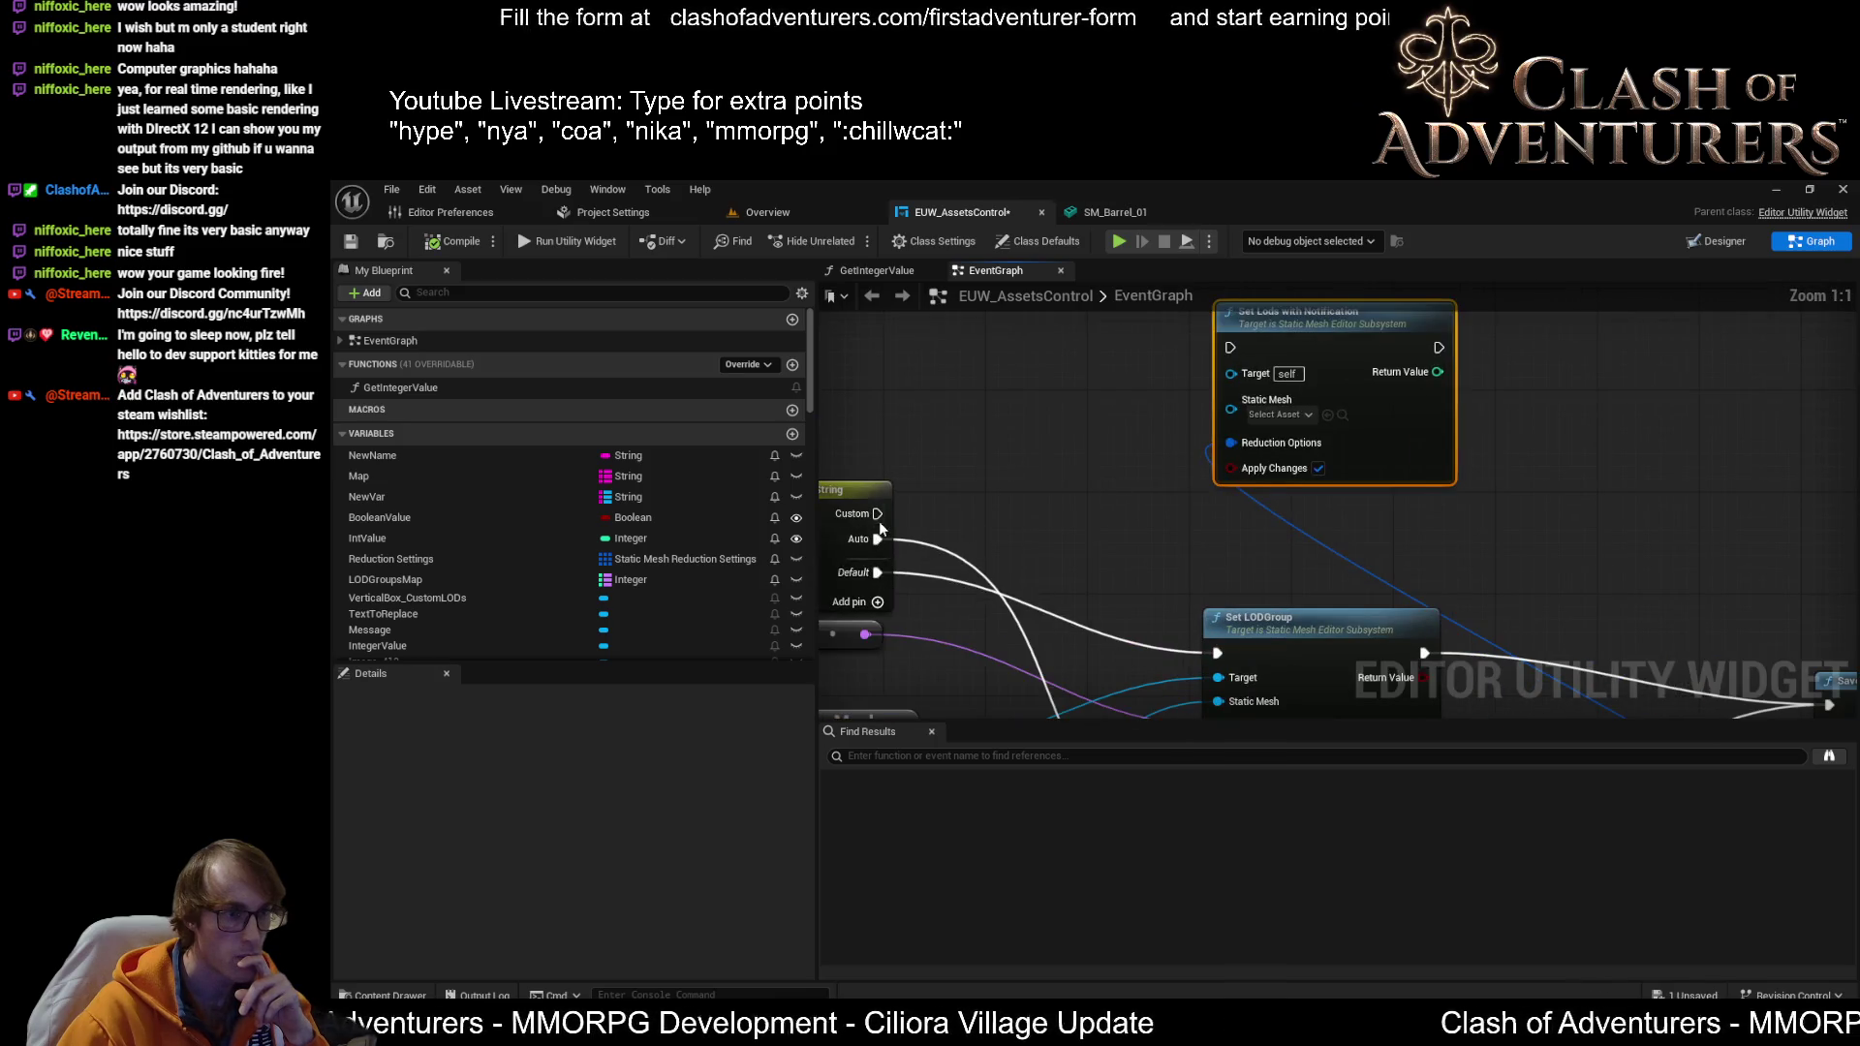
pyautogui.moveTo(935, 495); pyautogui.dragTo(1229, 347)
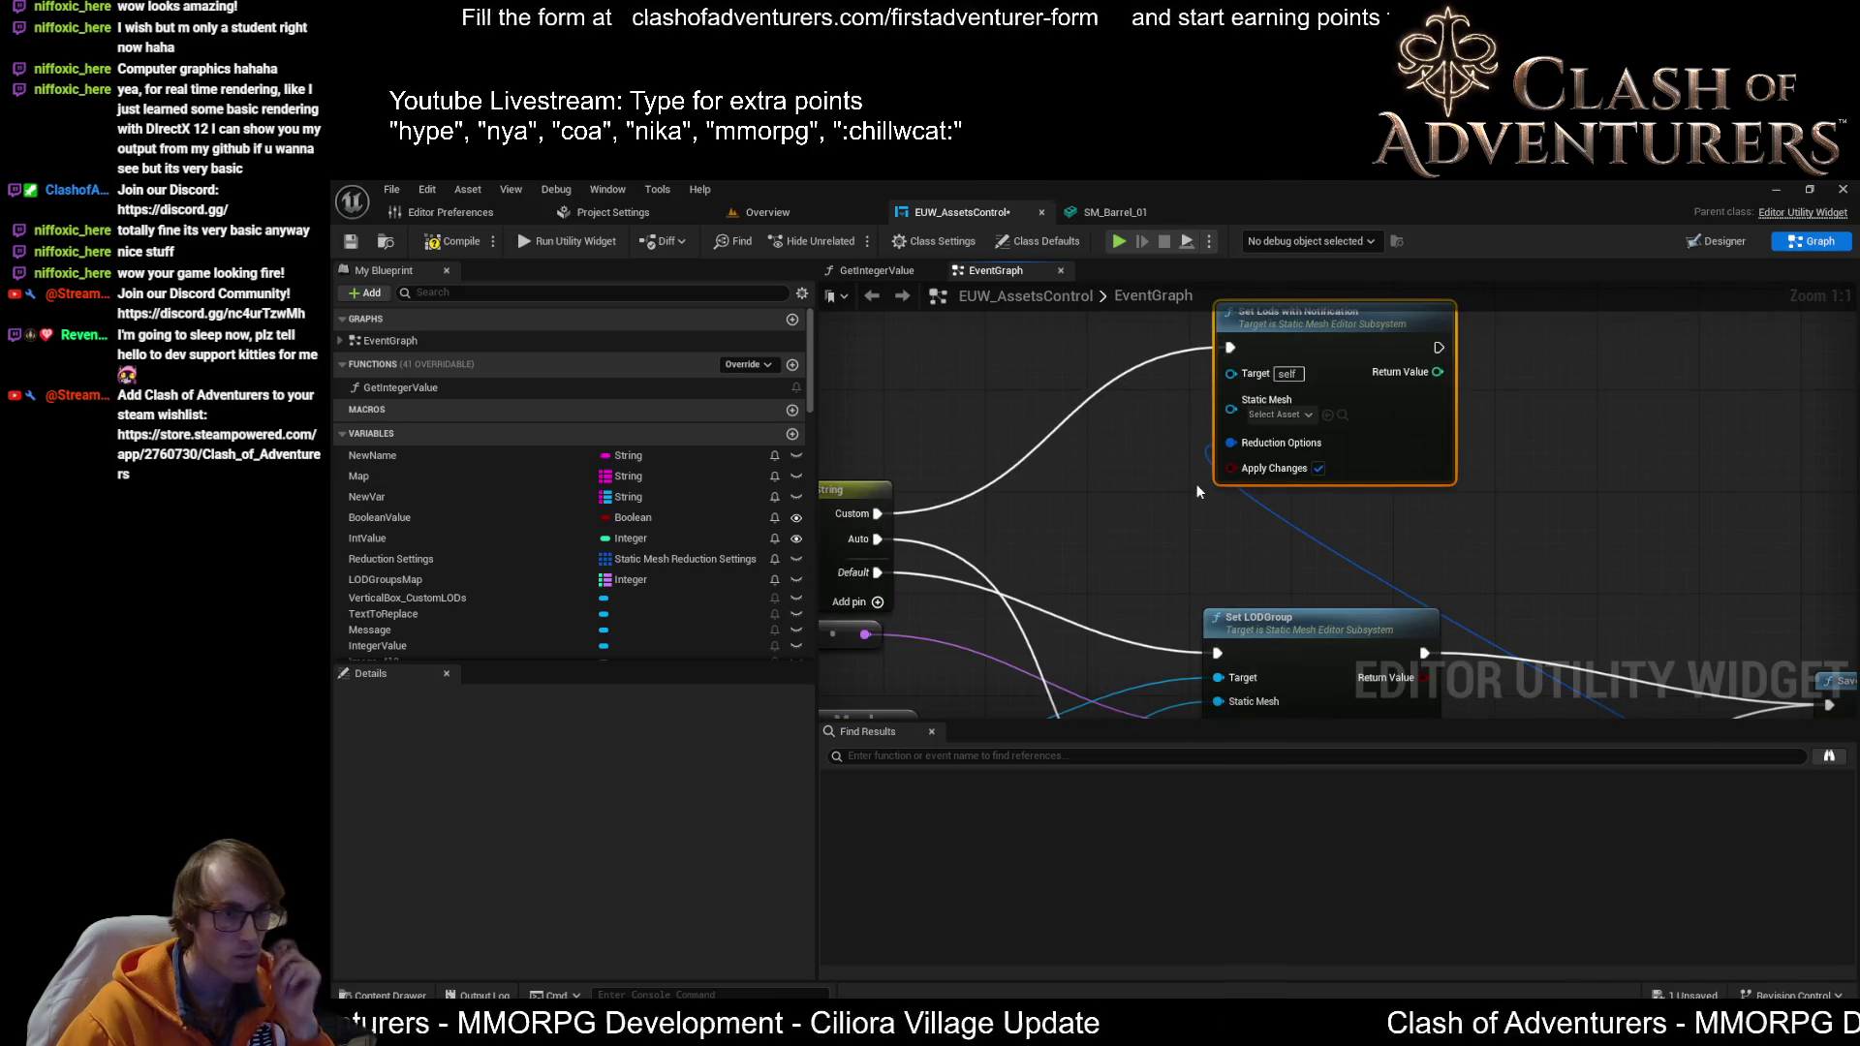
pyautogui.moveTo(1197, 485); pyautogui.dragTo(1381, 402)
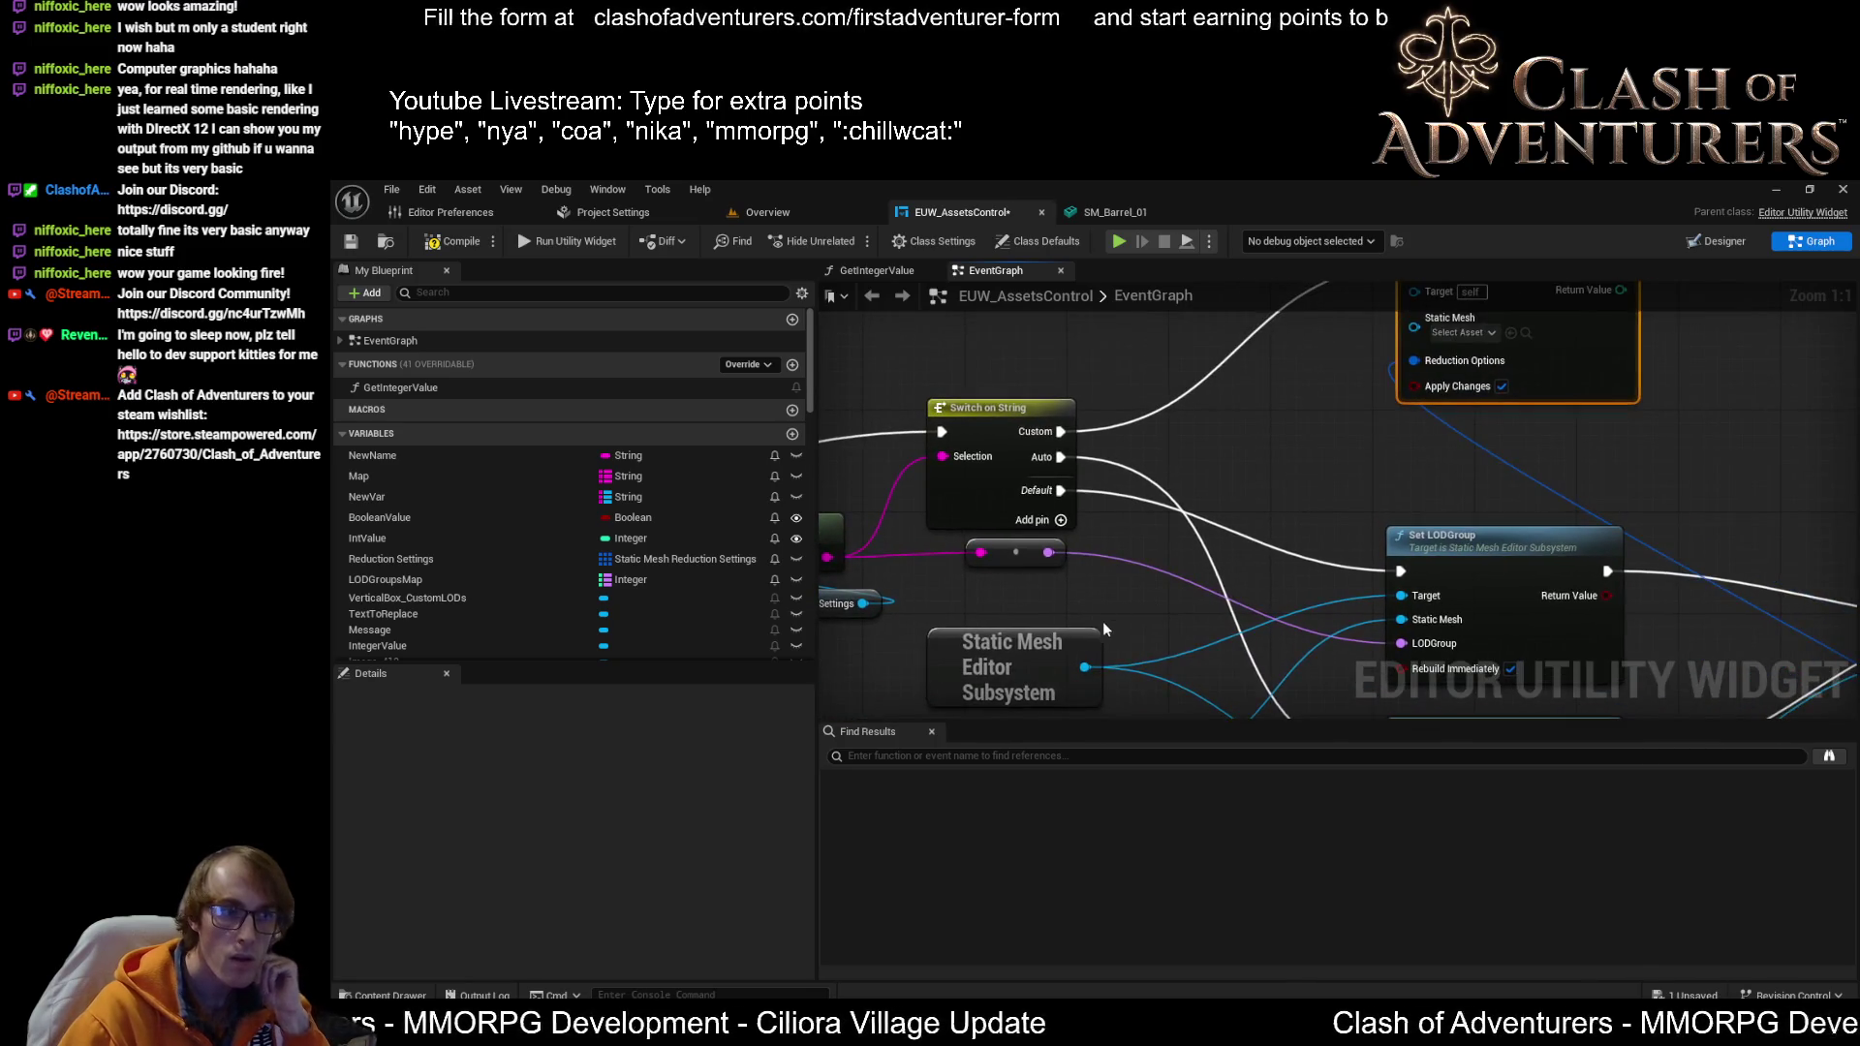
pyautogui.click(1050, 663)
pyautogui.moveTo(1051, 663)
pyautogui.mouseDown()
pyautogui.moveTo(1026, 665)
pyautogui.moveTo(1215, 513)
pyautogui.moveTo(1375, 519)
pyautogui.moveTo(1424, 382)
pyautogui.moveTo(1420, 427)
pyautogui.mouseUp()
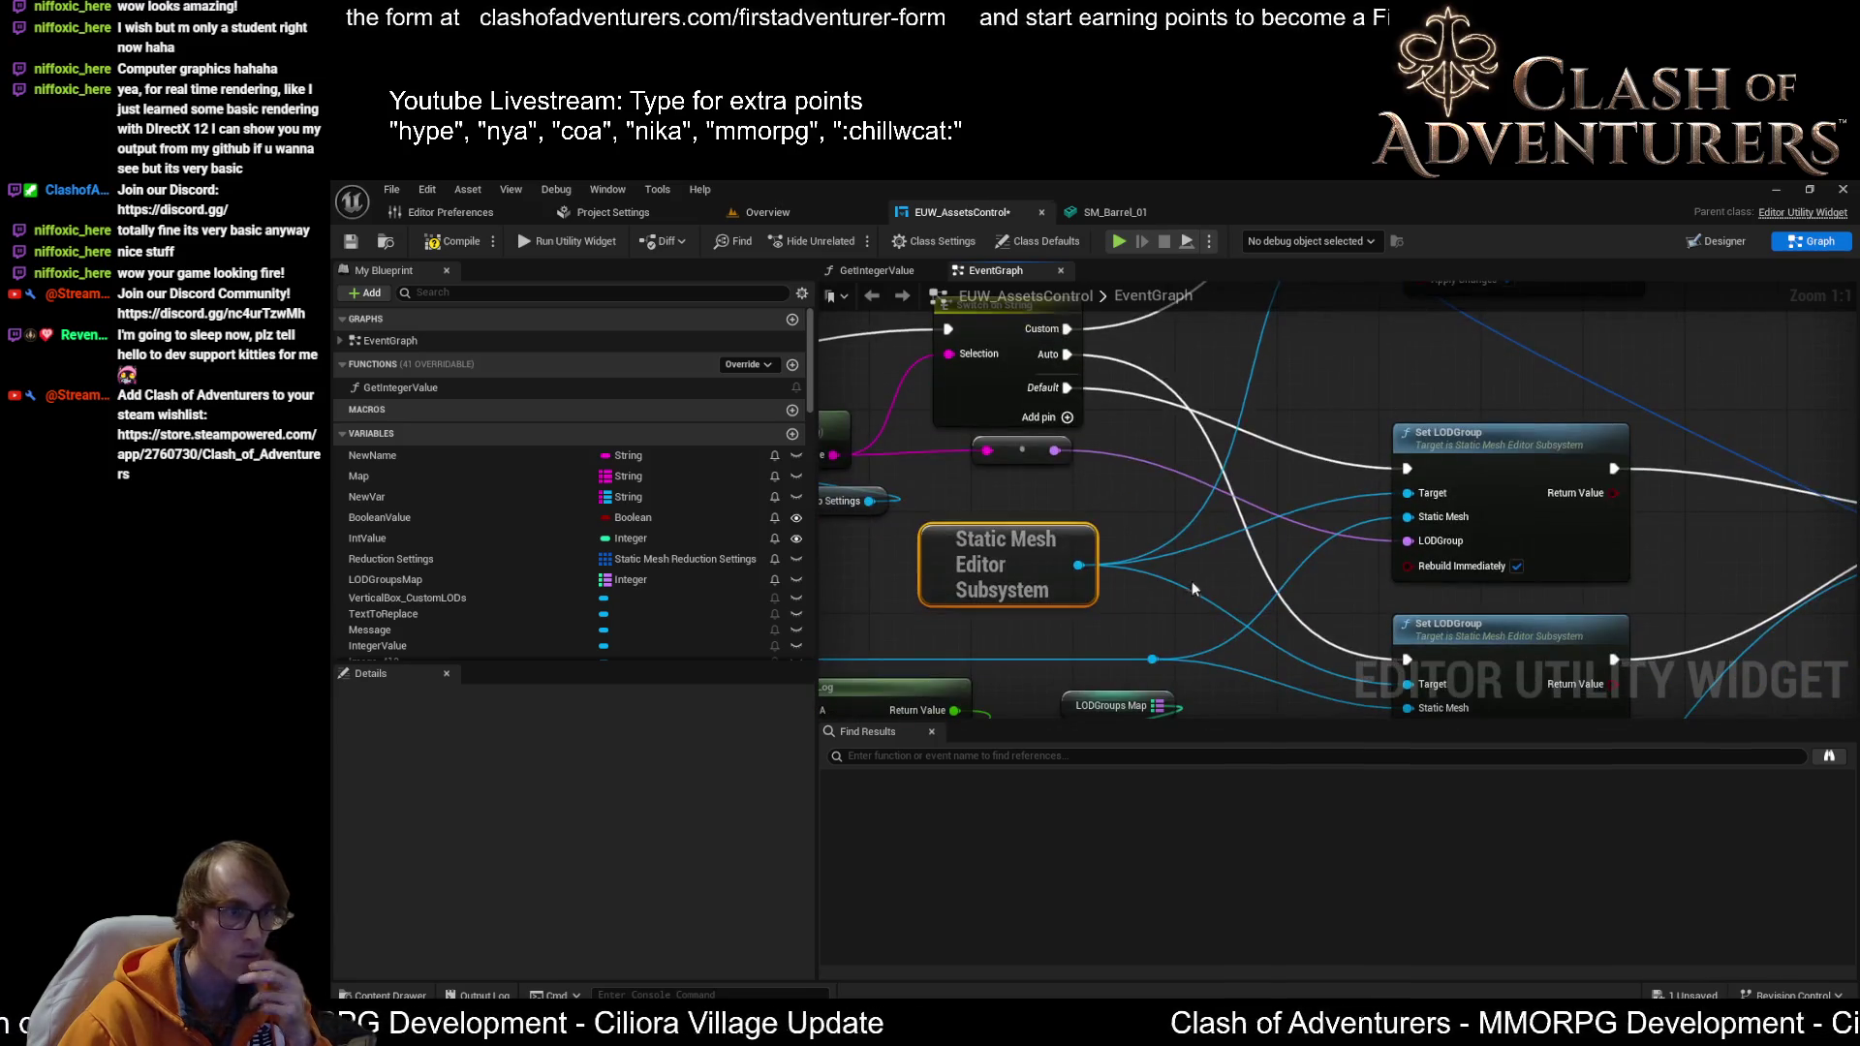
pyautogui.moveTo(1161, 659)
pyautogui.mouseDown()
pyautogui.moveTo(1356, 542)
pyautogui.moveTo(1419, 615)
pyautogui.moveTo(1362, 415)
pyautogui.moveTo(1257, 545)
pyautogui.mouseUp()
pyautogui.scroll(-4, 1491, 577)
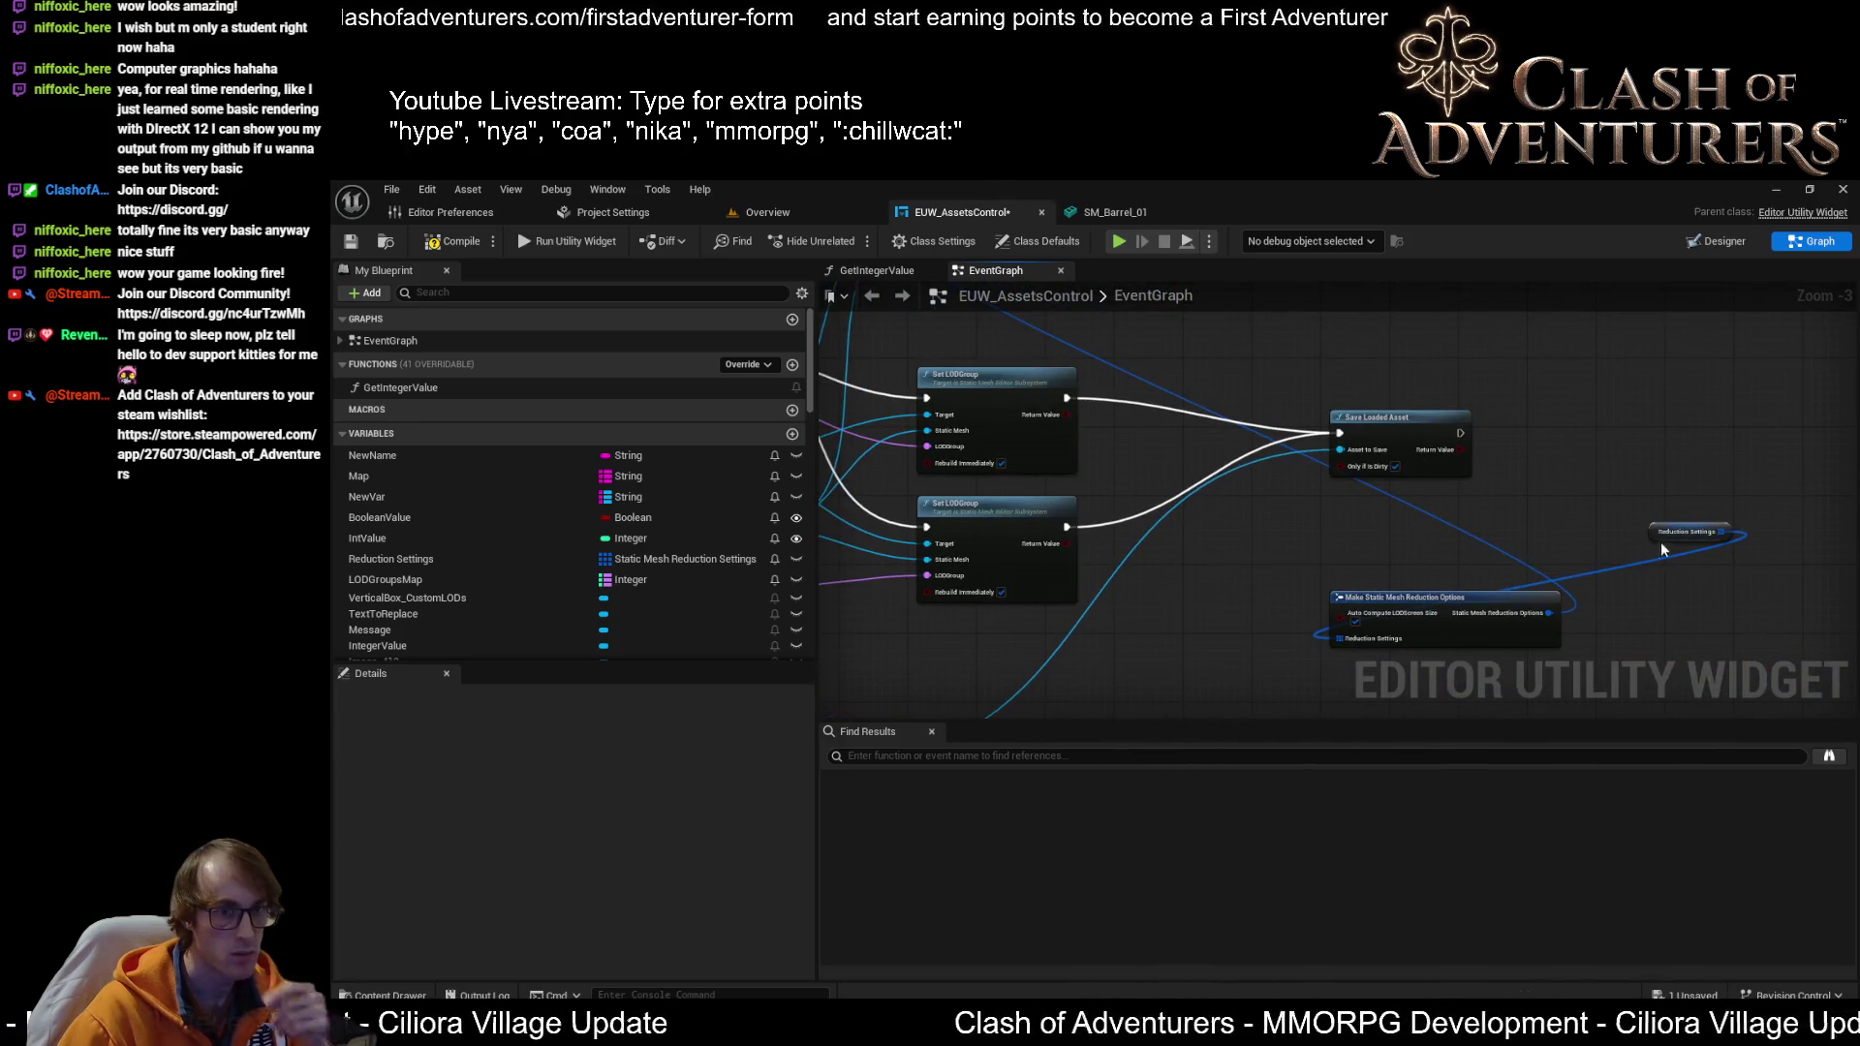
# Place Make Static Mesh Reduction Options with the Reduction Settings getter right beside it.
pyautogui.moveTo(1686, 531)
pyautogui.mouseDown()
pyautogui.moveTo(1496, 606)
pyautogui.moveTo(1437, 666)
pyautogui.moveTo(1475, 473)
pyautogui.mouseUp()
pyautogui.scroll(2, 1475, 473)
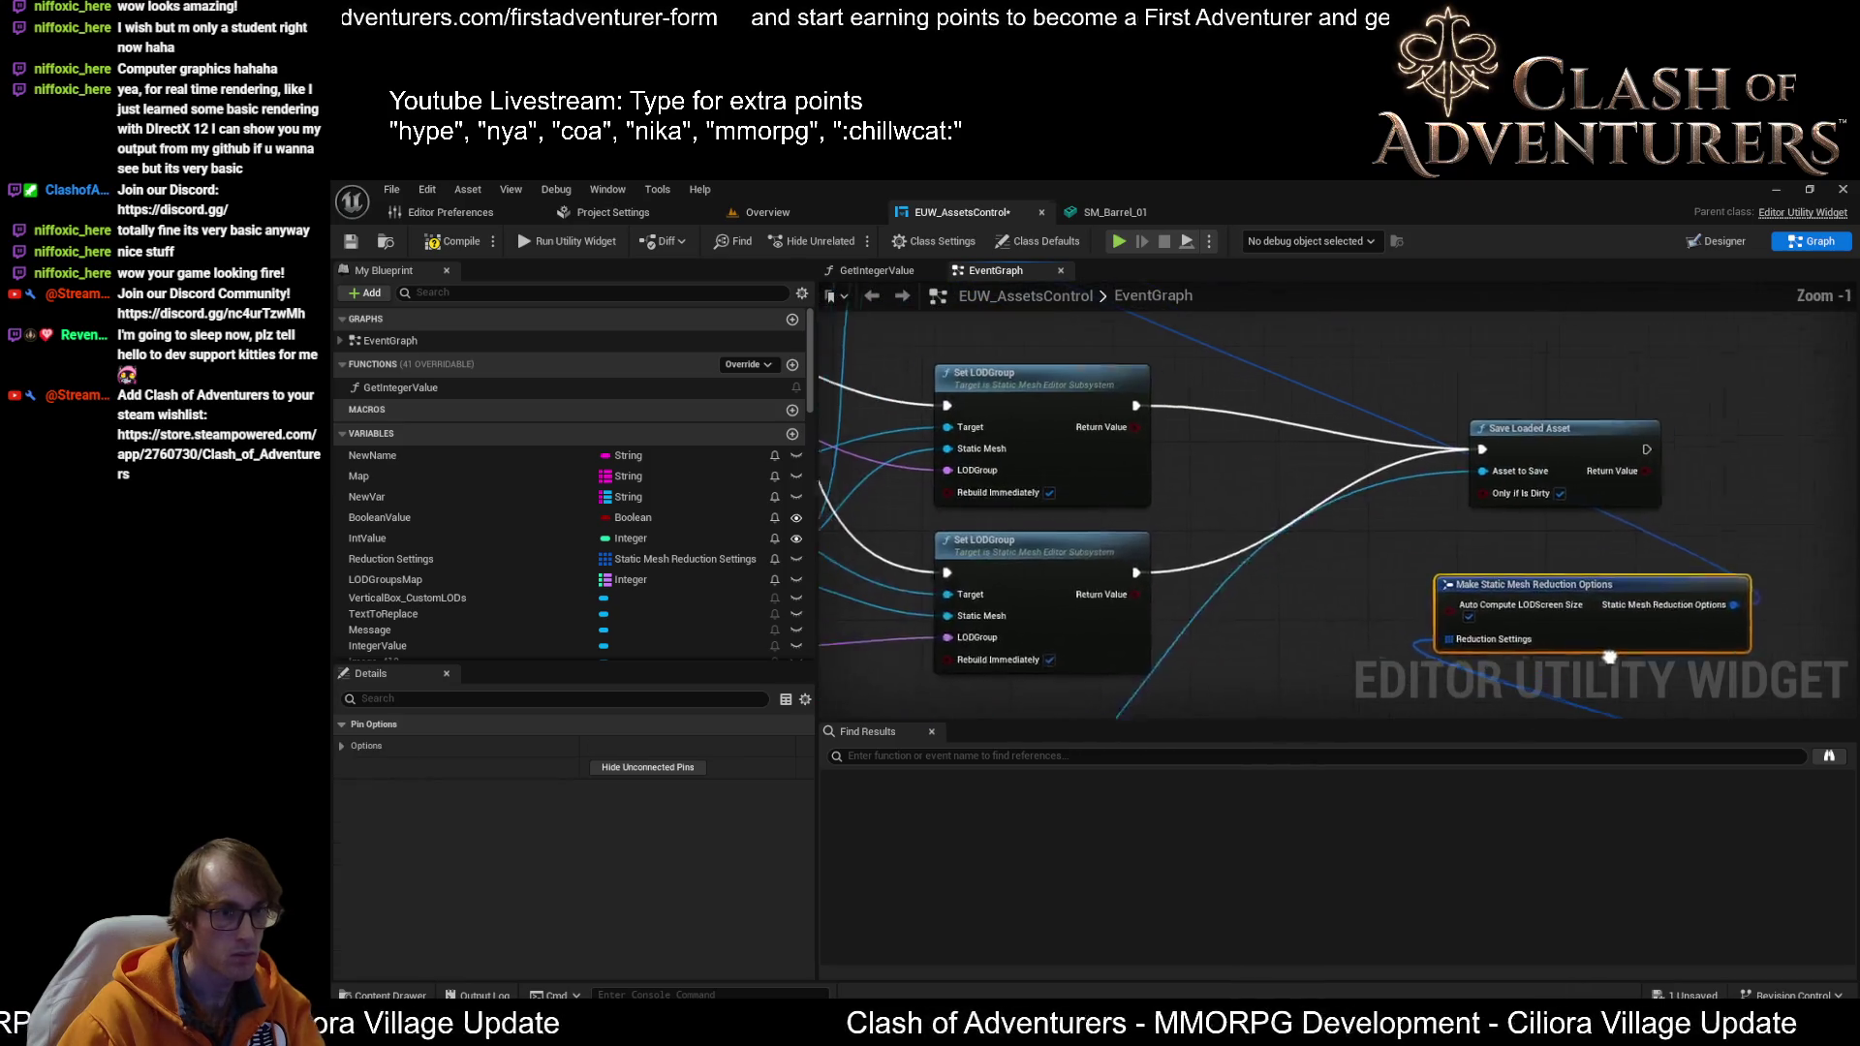
pyautogui.moveTo(1456, 324); pyautogui.dragTo(1591, 568)
pyautogui.click(1222, 345)
pyautogui.moveTo(1230, 341); pyautogui.dragTo(1072, 153)
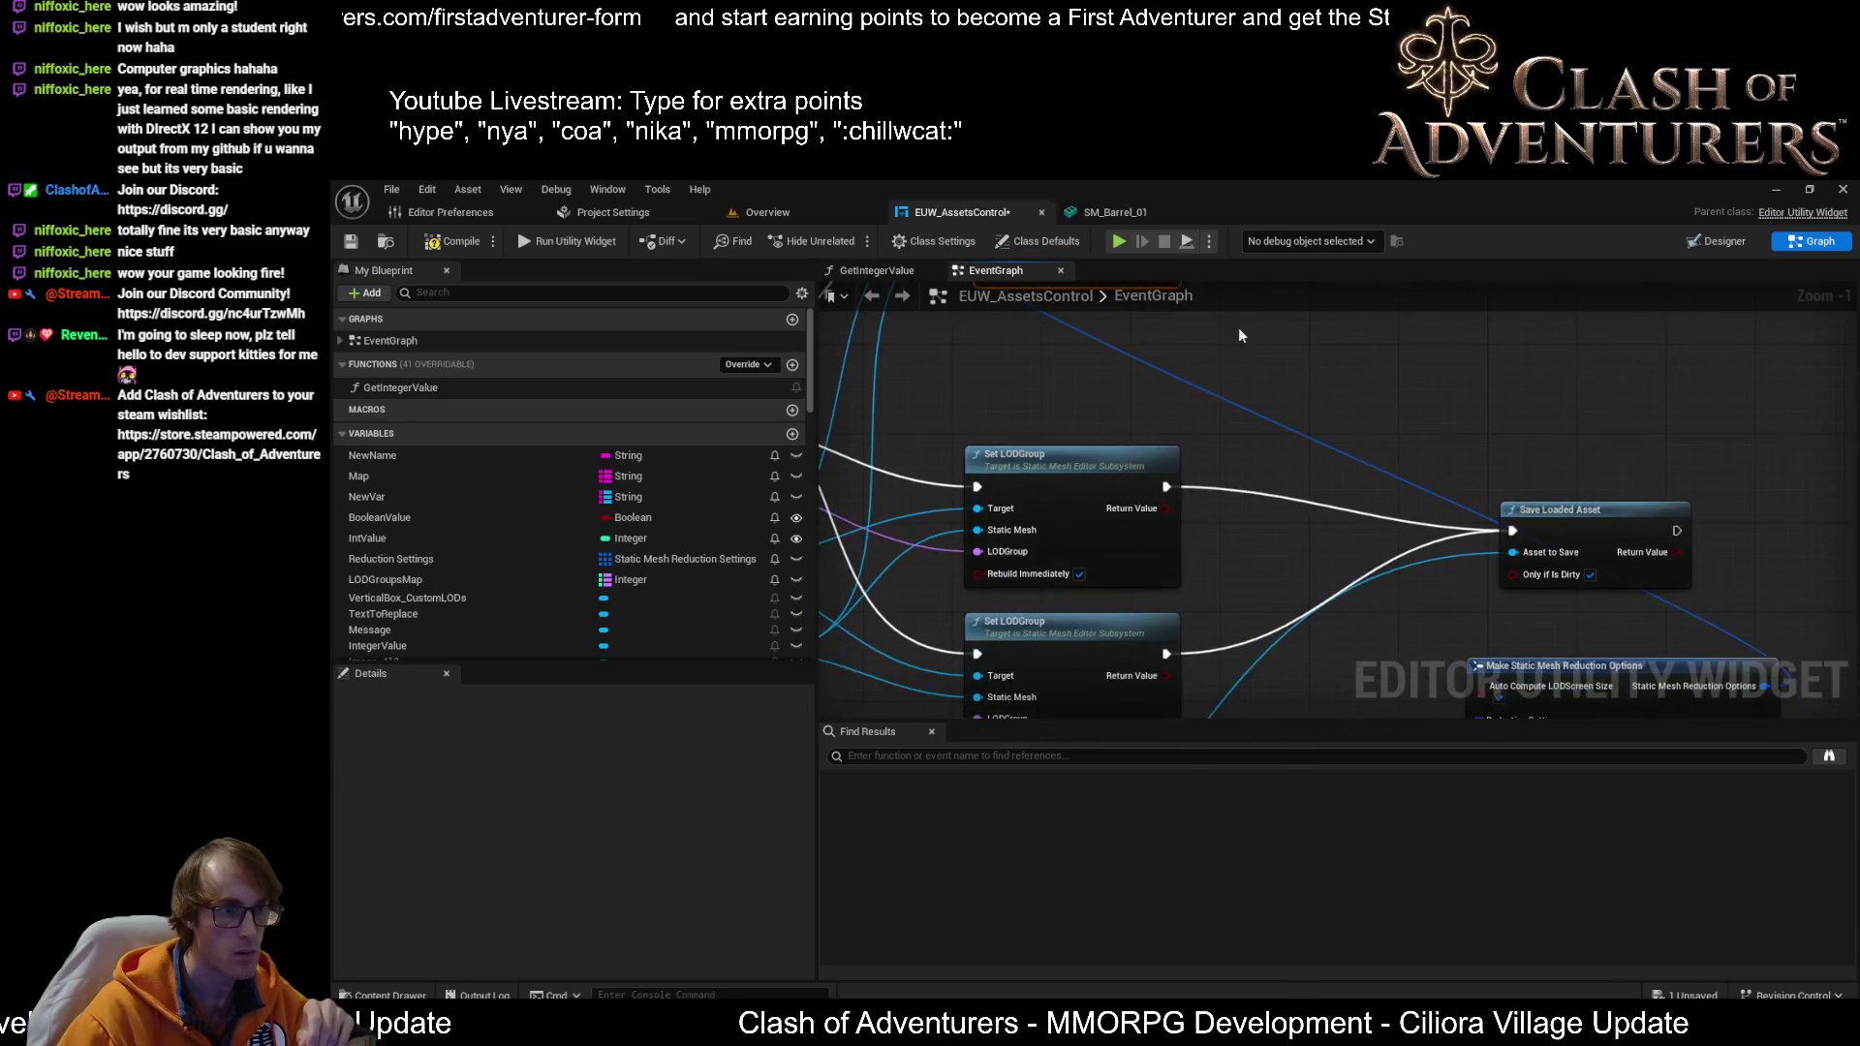
pyautogui.moveTo(1591, 673)
pyautogui.mouseDown()
pyautogui.moveTo(1079, 366)
pyautogui.moveTo(1099, 348)
pyautogui.moveTo(1149, 429)
pyautogui.moveTo(1412, 364)
pyautogui.moveTo(1417, 535)
pyautogui.moveTo(1357, 611)
pyautogui.mouseUp()
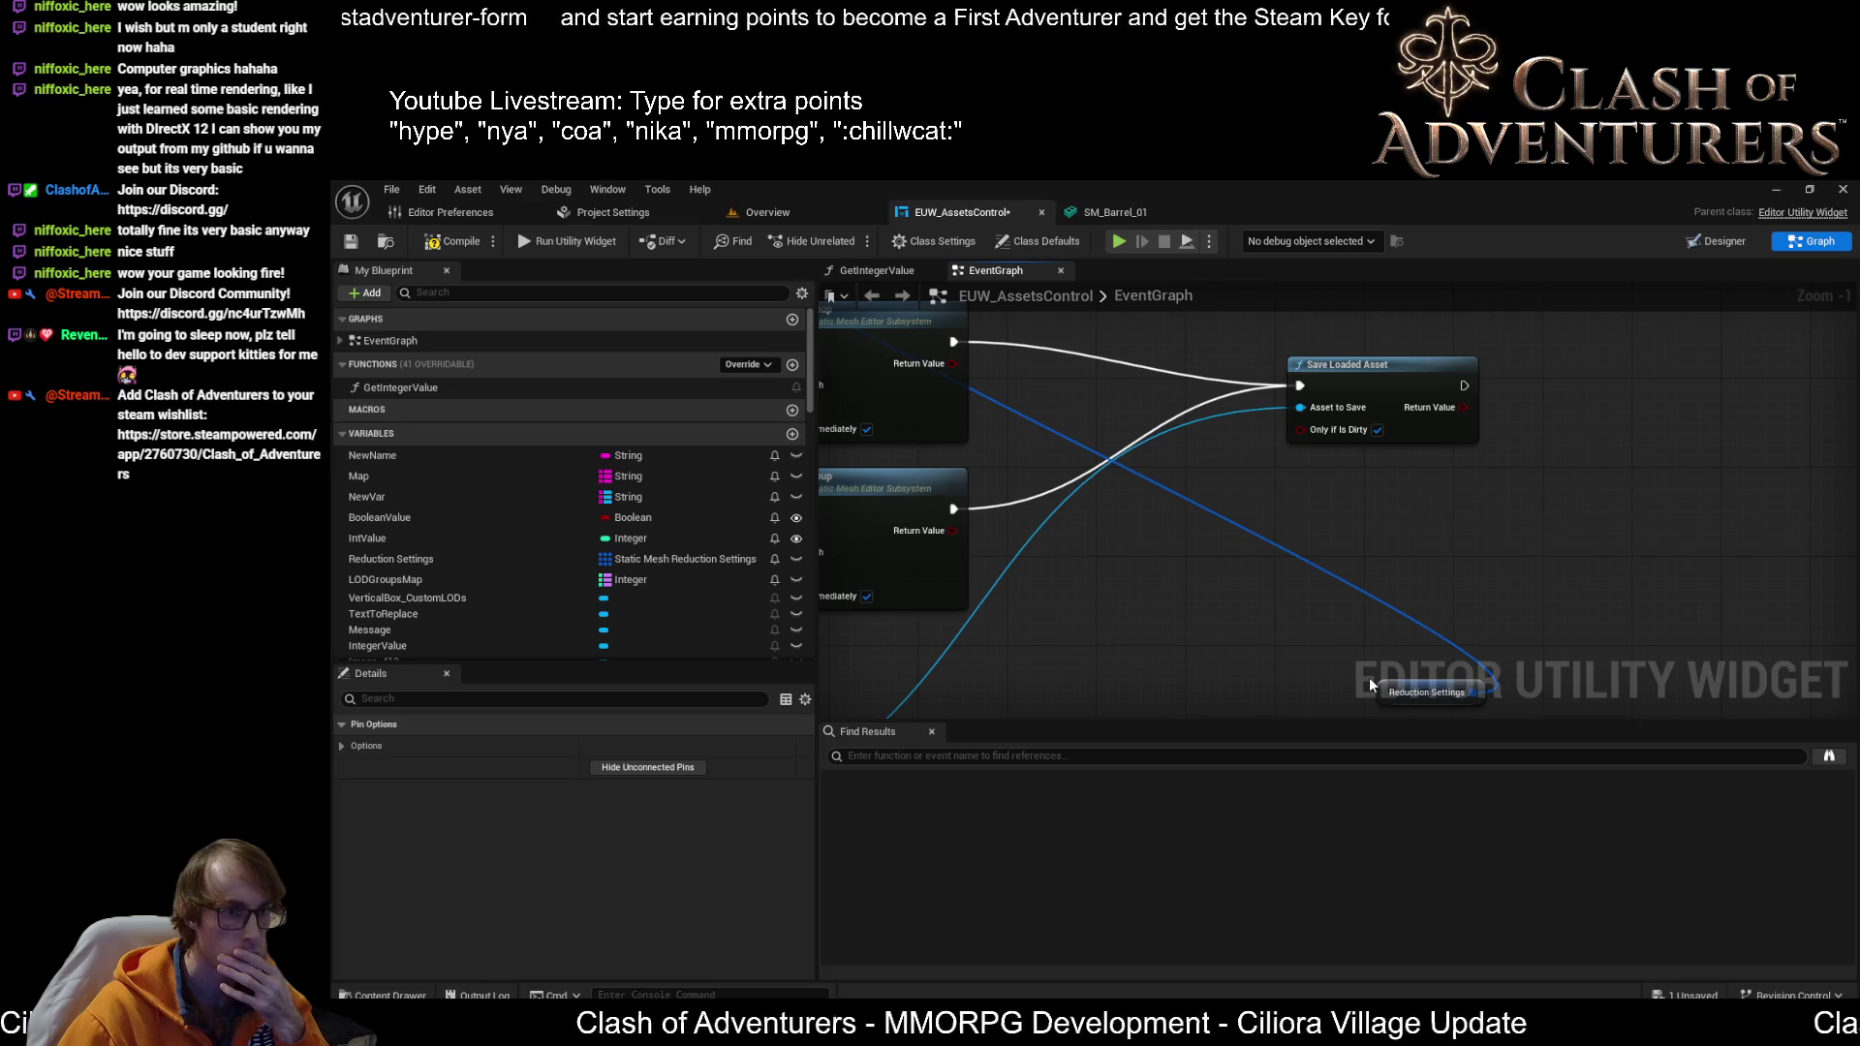
pyautogui.moveTo(1369, 683)
pyautogui.mouseDown()
pyautogui.moveTo(1321, 585)
pyautogui.moveTo(1158, 456)
pyautogui.moveTo(1157, 326)
pyautogui.moveTo(1392, 531)
pyautogui.mouseUp()
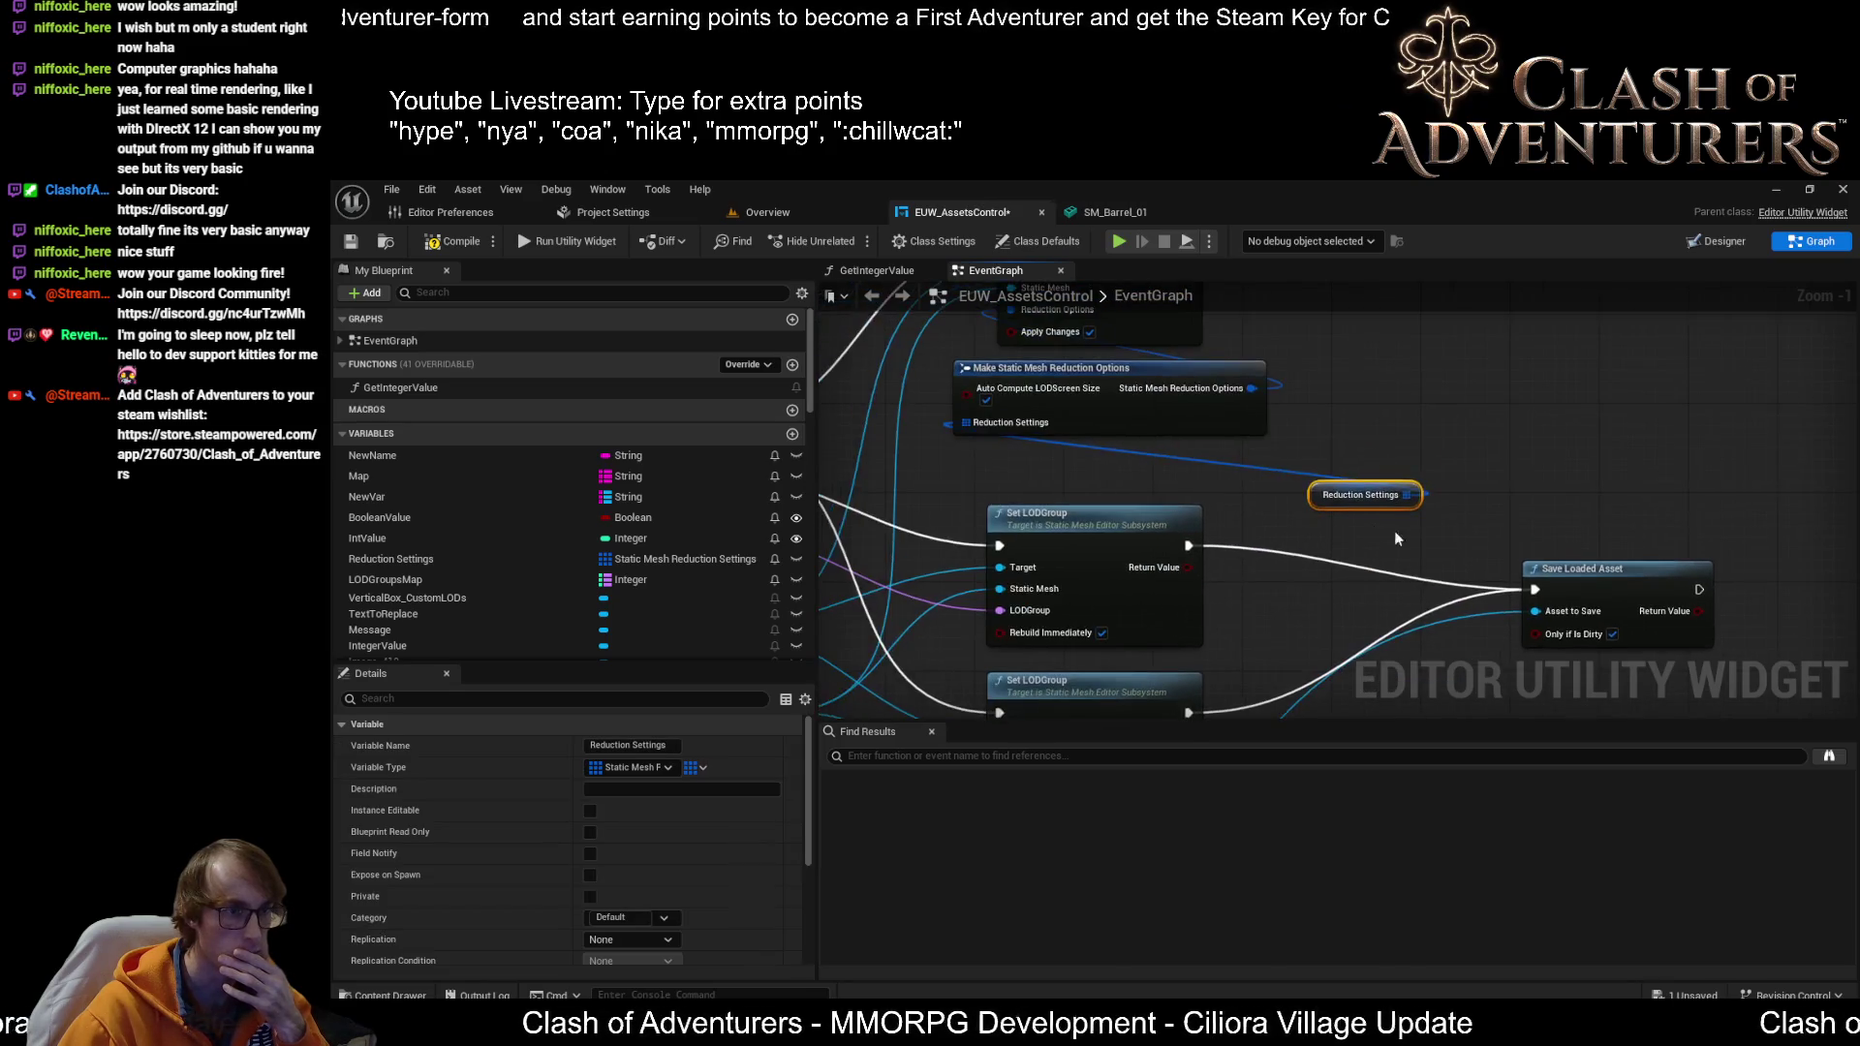
pyautogui.scroll(1, 1375, 523)
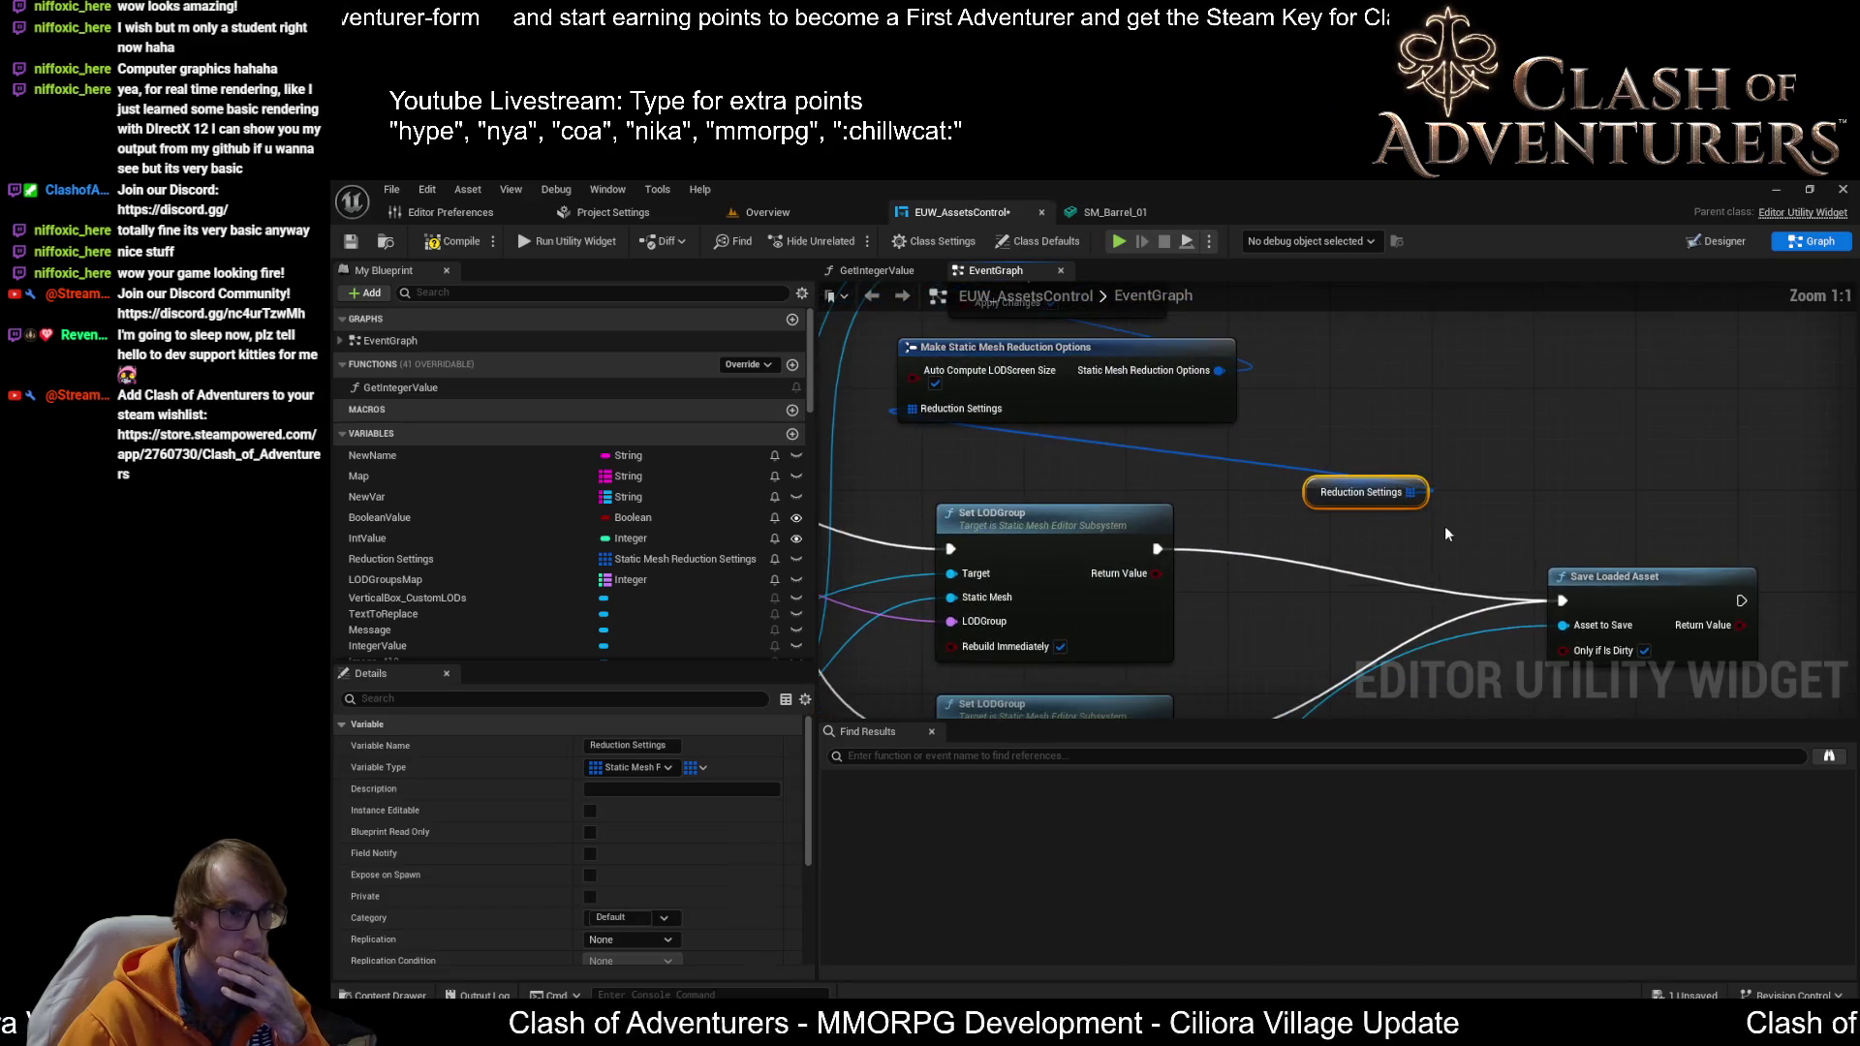
# Compile and save the utility widget blueprint.
pyautogui.click(452, 244)
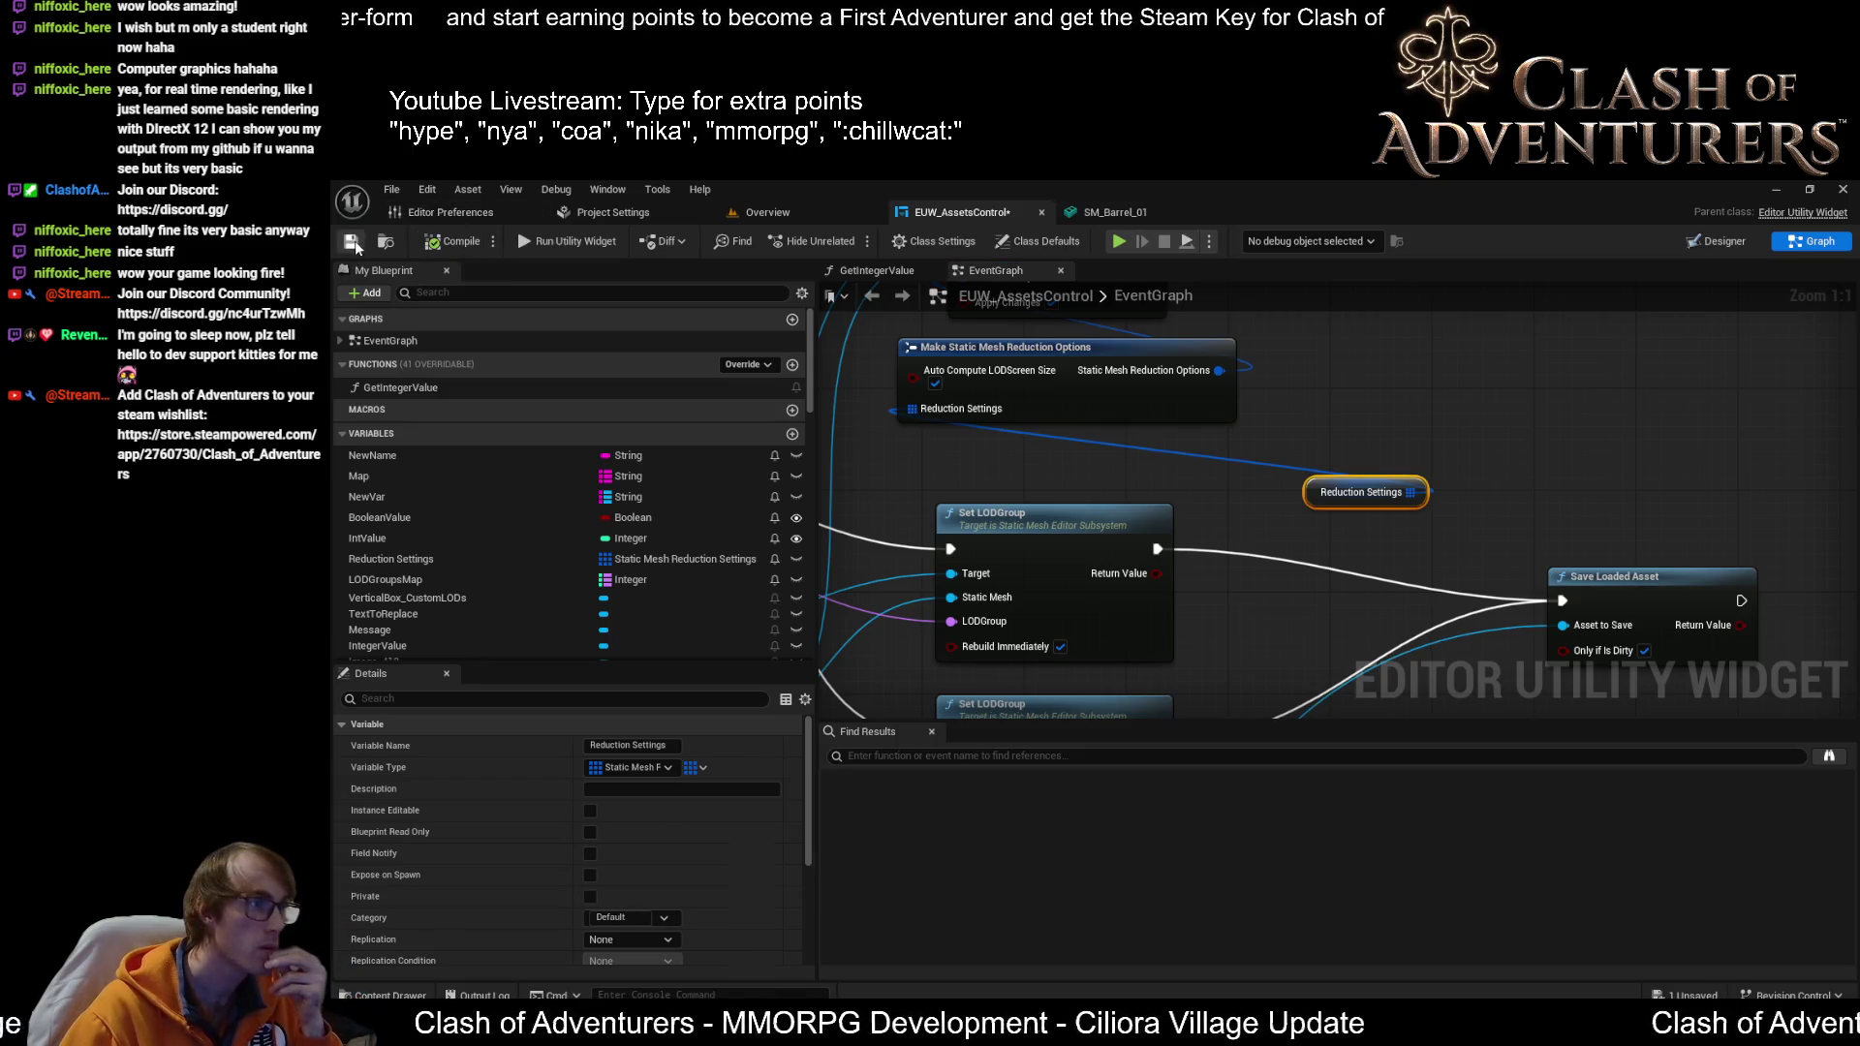
pyautogui.click(352, 242)
pyautogui.scroll(-3, 560, 775)
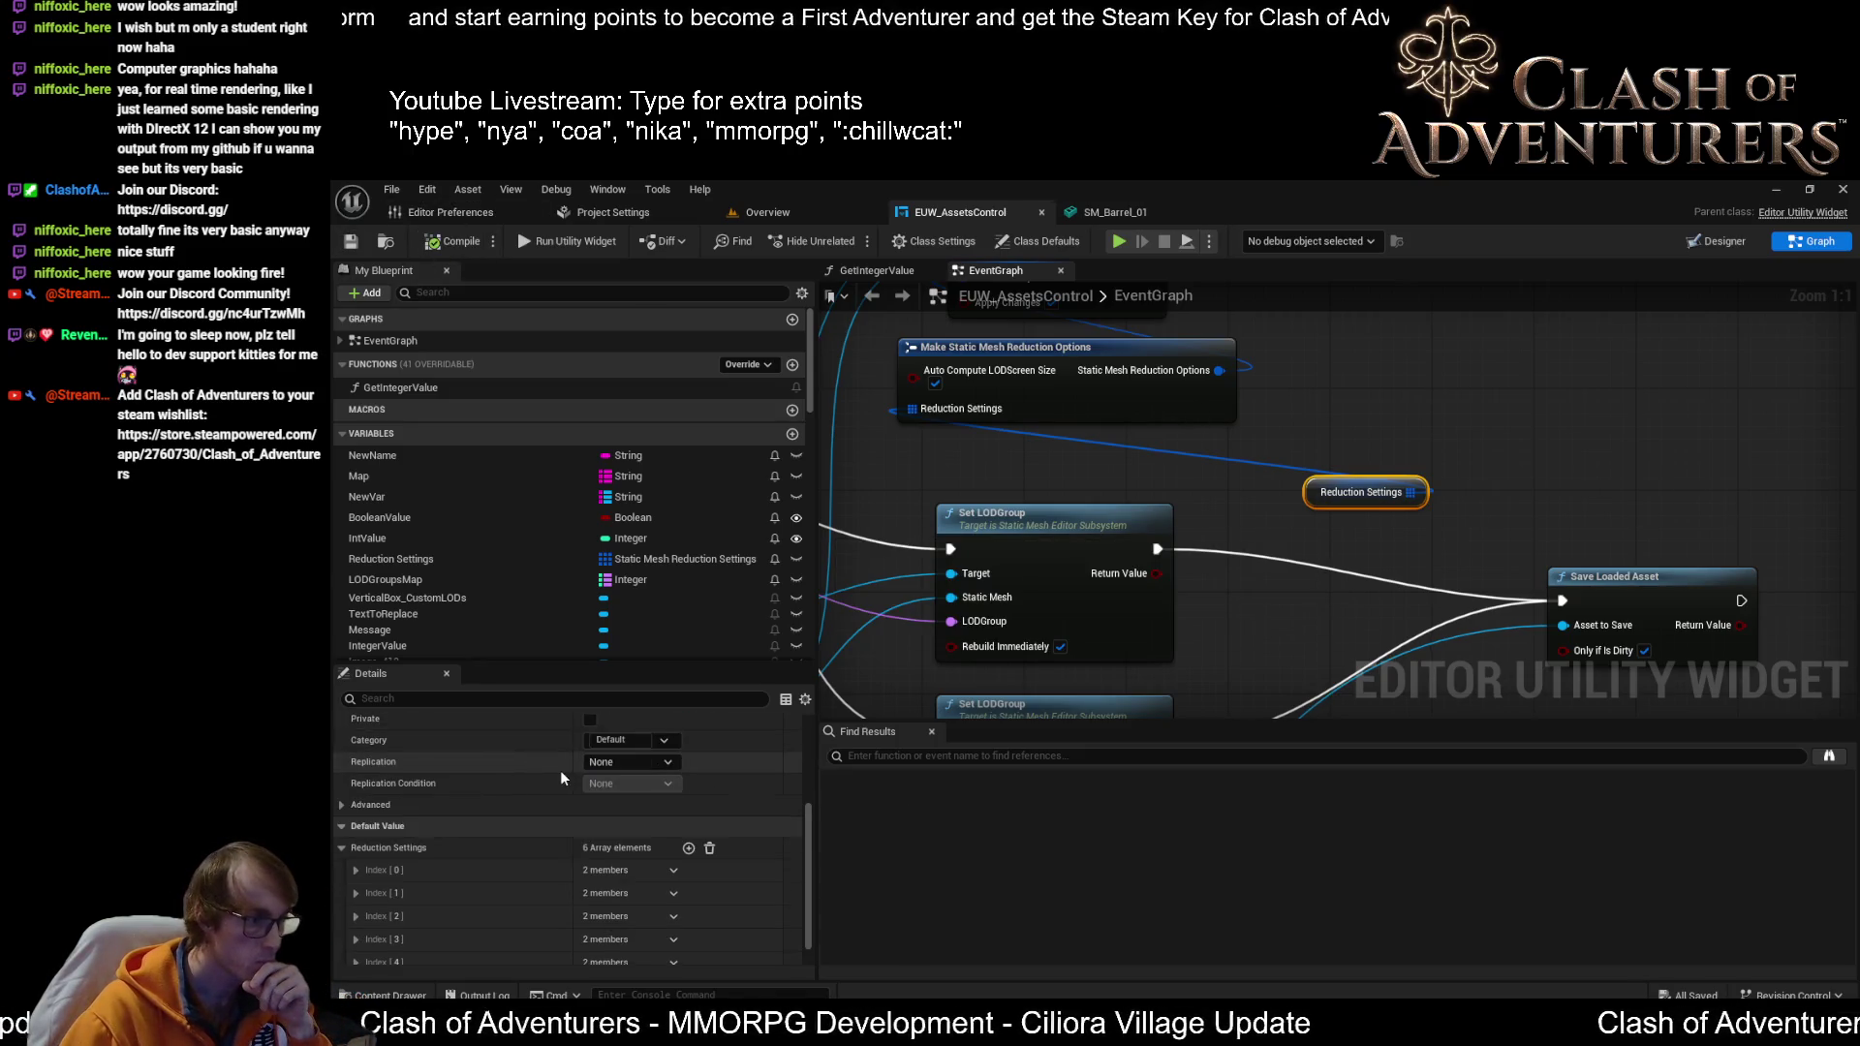
pyautogui.scroll(-1, 581, 773)
pyautogui.moveTo(1359, 511)
pyautogui.mouseDown()
pyautogui.moveTo(1509, 597)
pyautogui.moveTo(1305, 548)
pyautogui.moveTo(1178, 548)
pyautogui.mouseUp()
pyautogui.scroll(-3, 1177, 548)
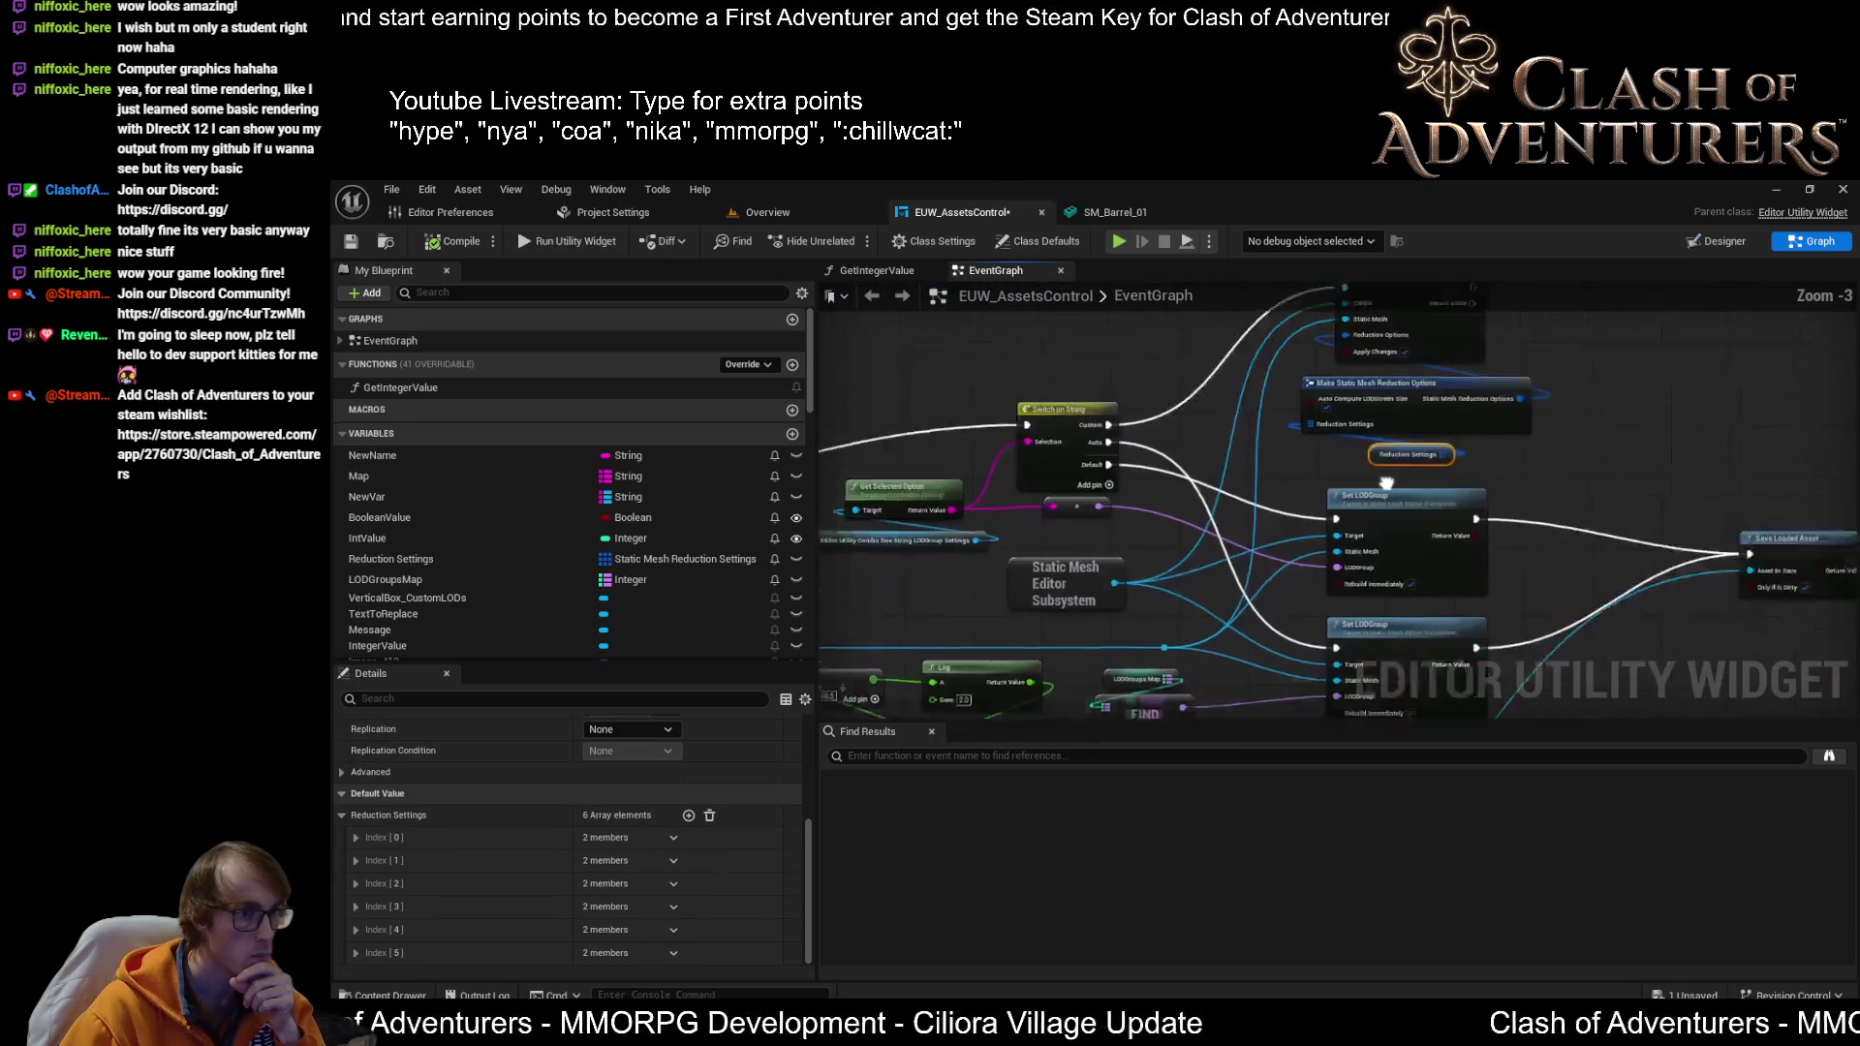
pyautogui.scroll(-1, 1386, 481)
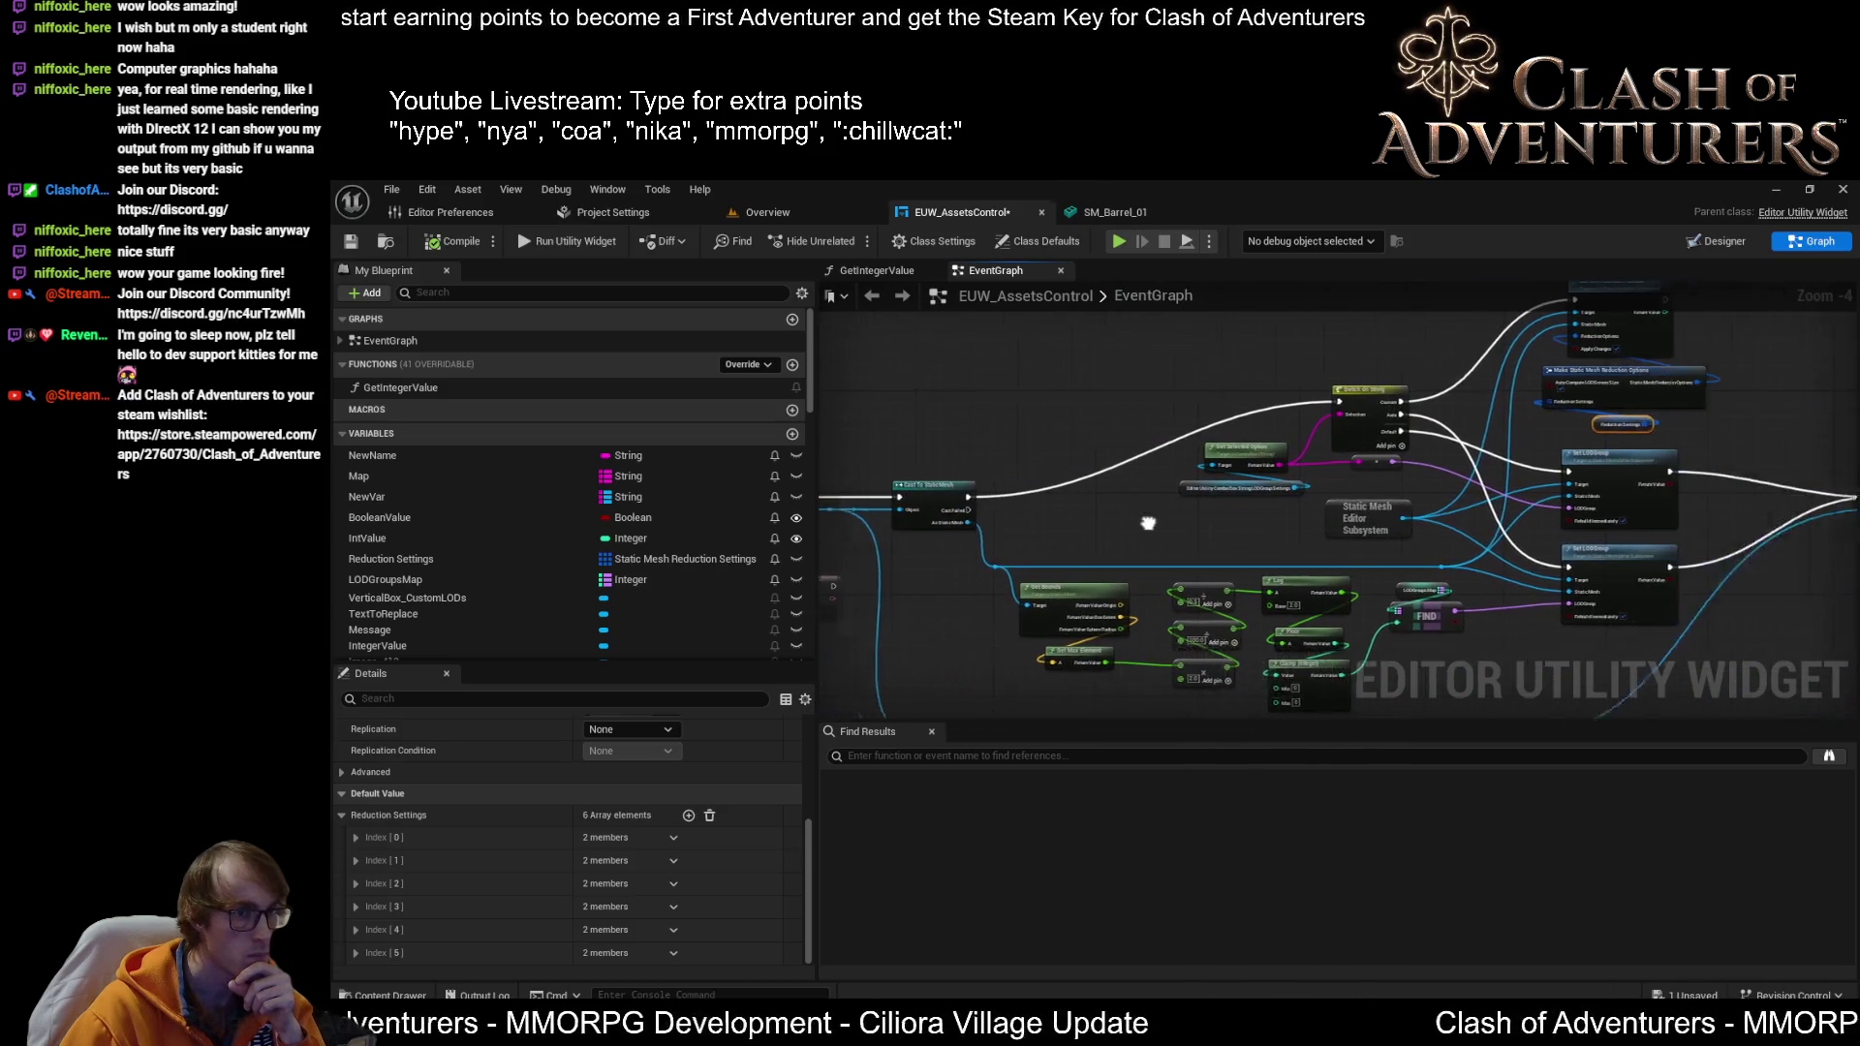
pyautogui.scroll(-1, 1148, 523)
pyautogui.scroll(-1, 1147, 523)
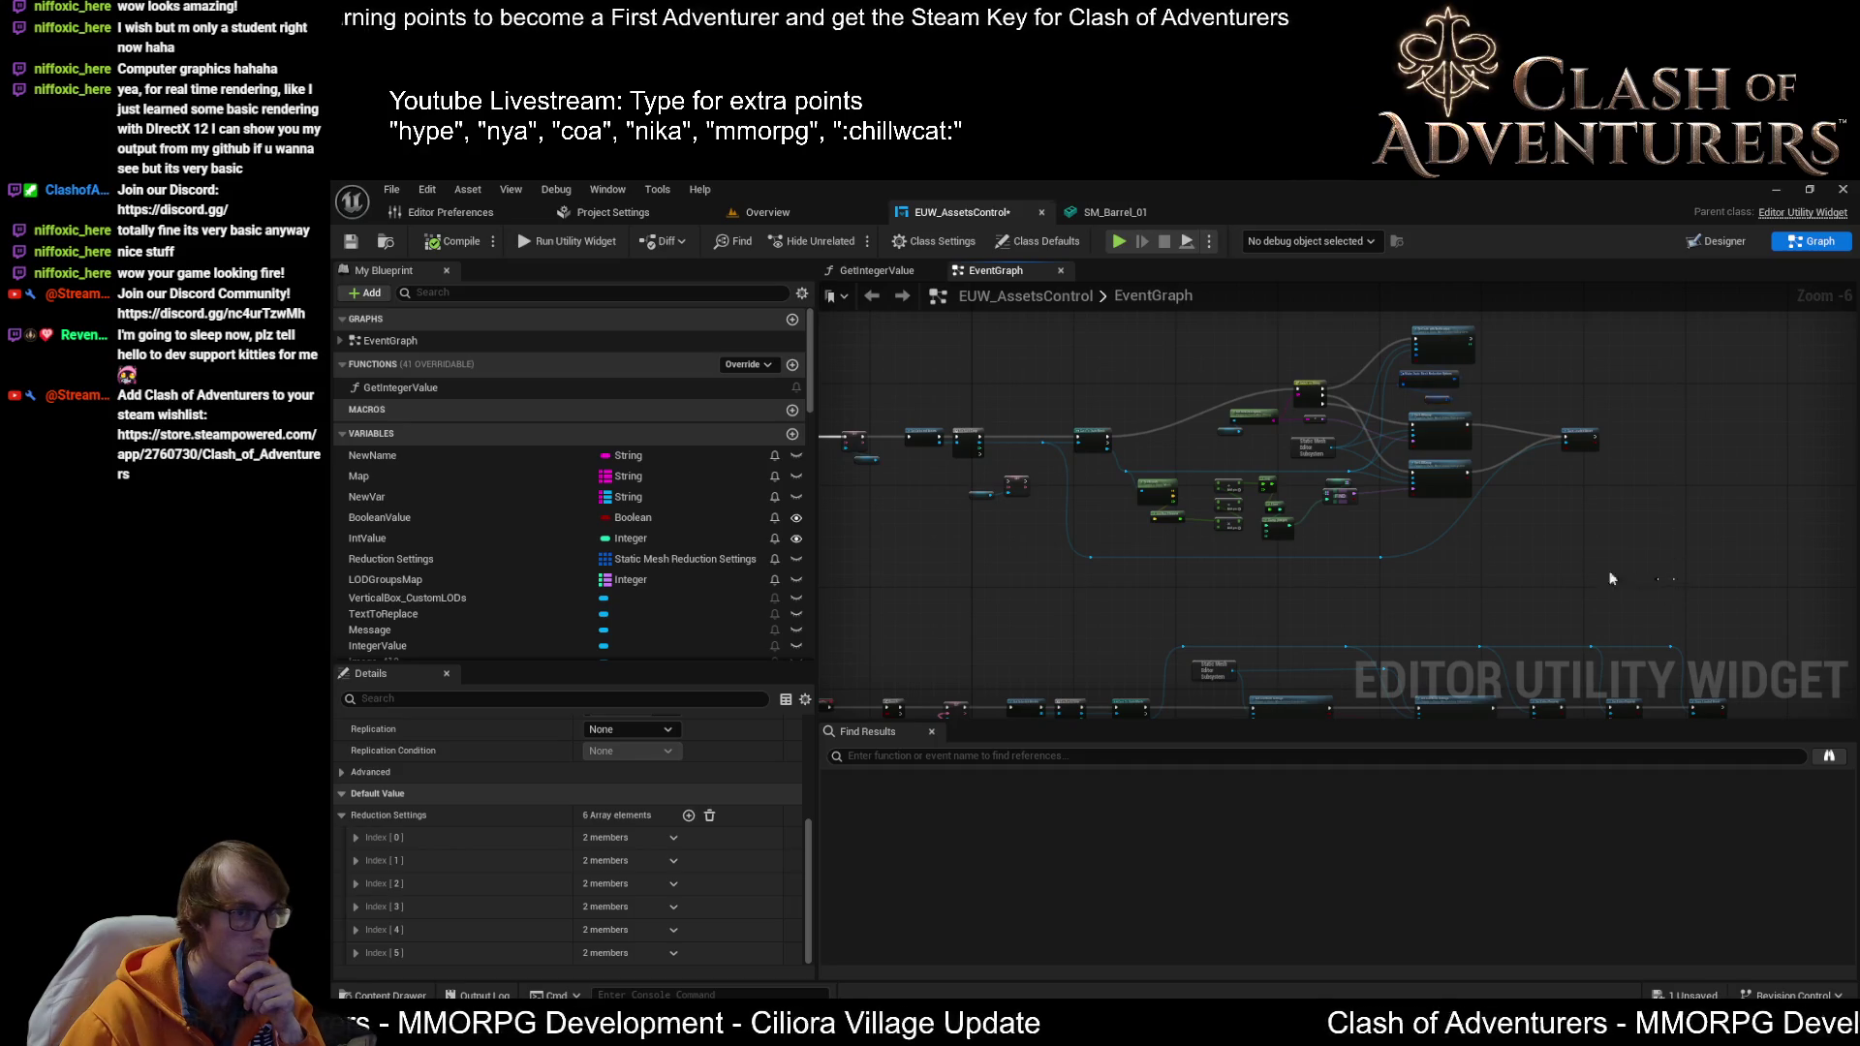
# Move the central node cluster, reroute point and subsystem node, then compile and save again.
pyautogui.moveTo(1559, 581)
pyautogui.mouseDown()
pyautogui.moveTo(1092, 403)
pyautogui.moveTo(1135, 403)
pyautogui.mouseUp()
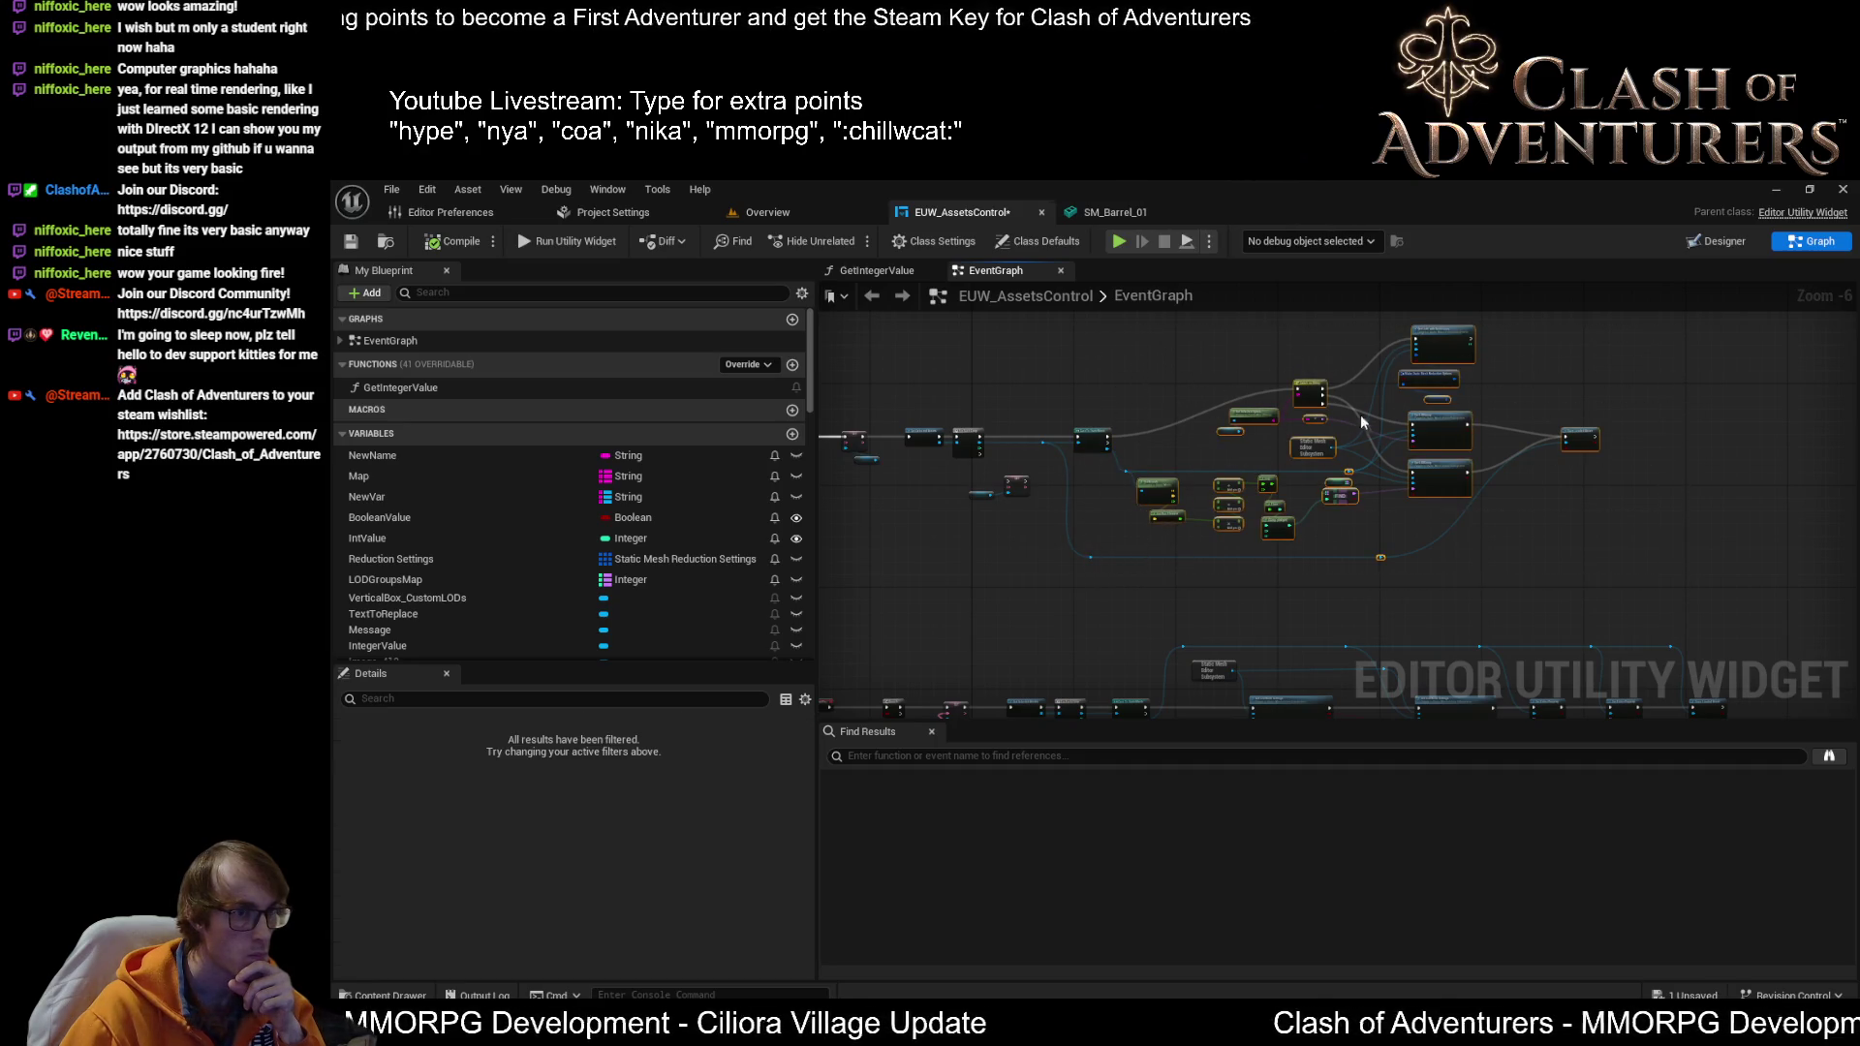
pyautogui.moveTo(1434, 338); pyautogui.dragTo(1434, 390)
pyautogui.scroll(2, 1065, 620)
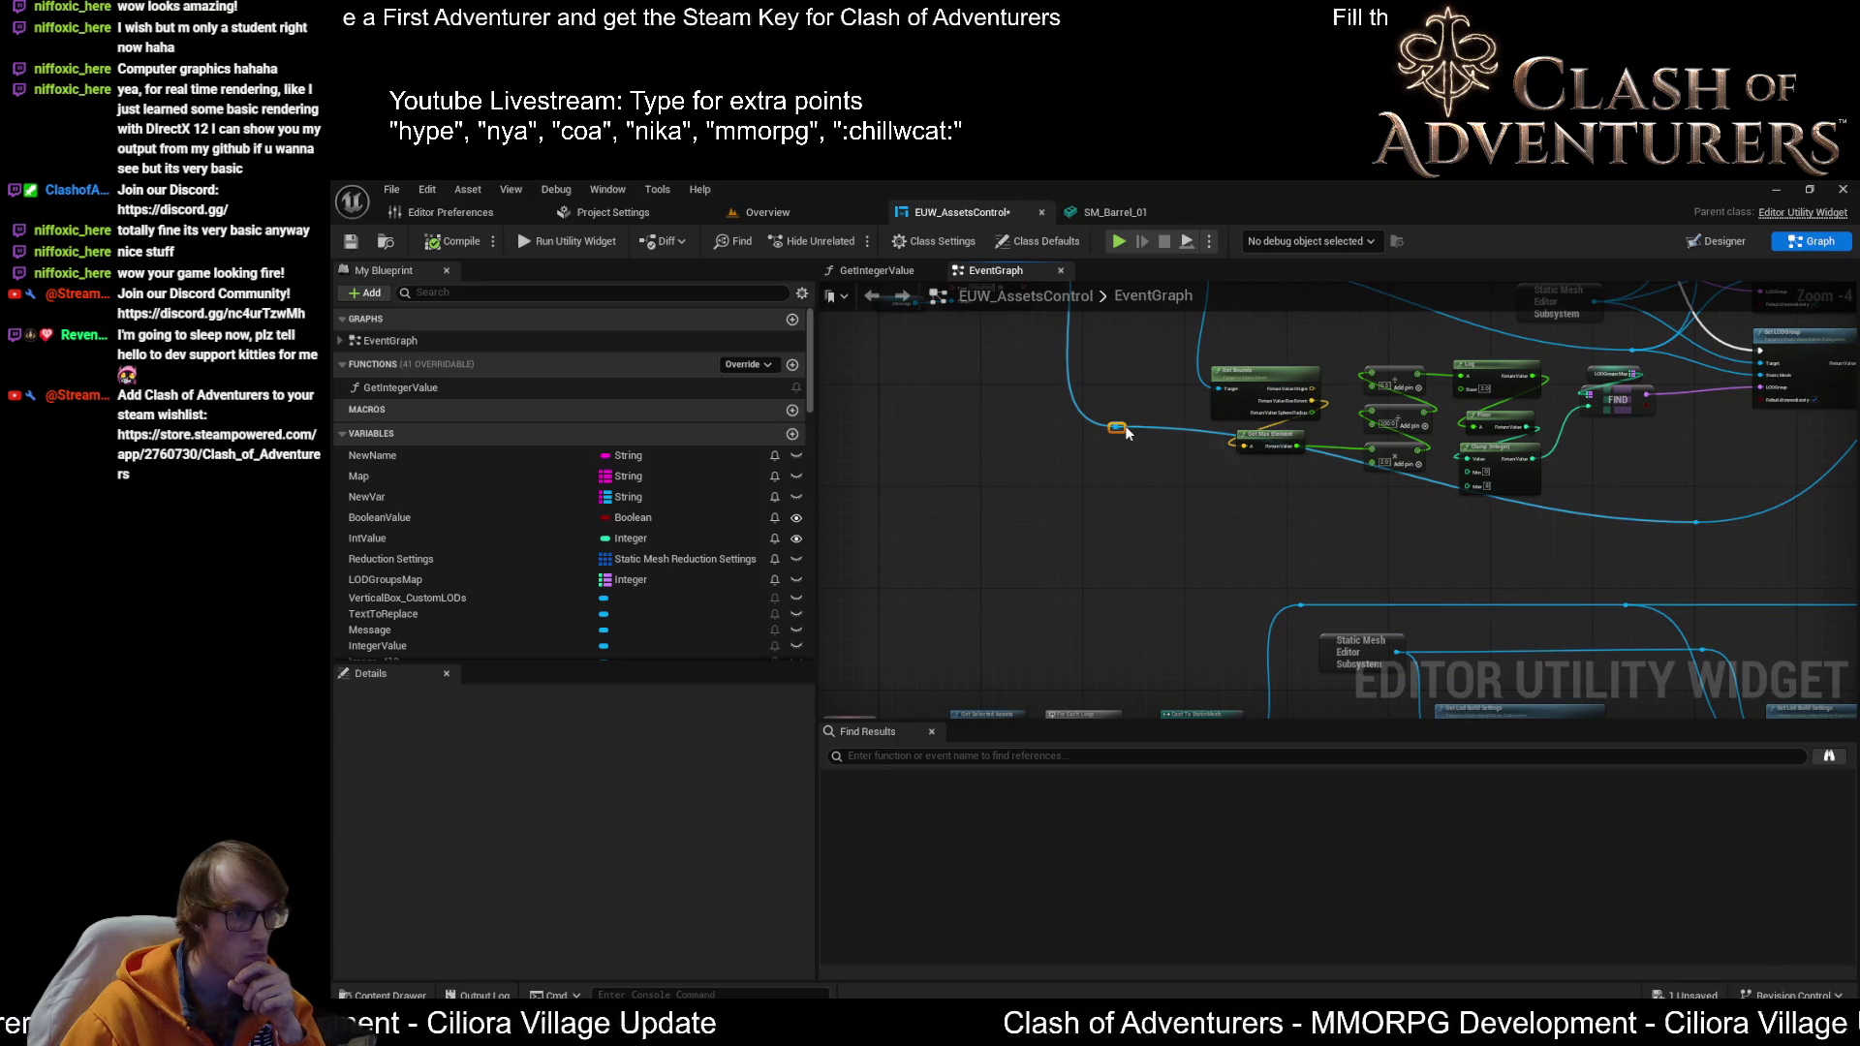
pyautogui.moveTo(1120, 432)
pyautogui.mouseDown()
pyautogui.moveTo(1130, 527)
pyautogui.moveTo(1363, 608)
pyautogui.moveTo(1279, 620)
pyautogui.moveTo(1470, 624)
pyautogui.mouseUp()
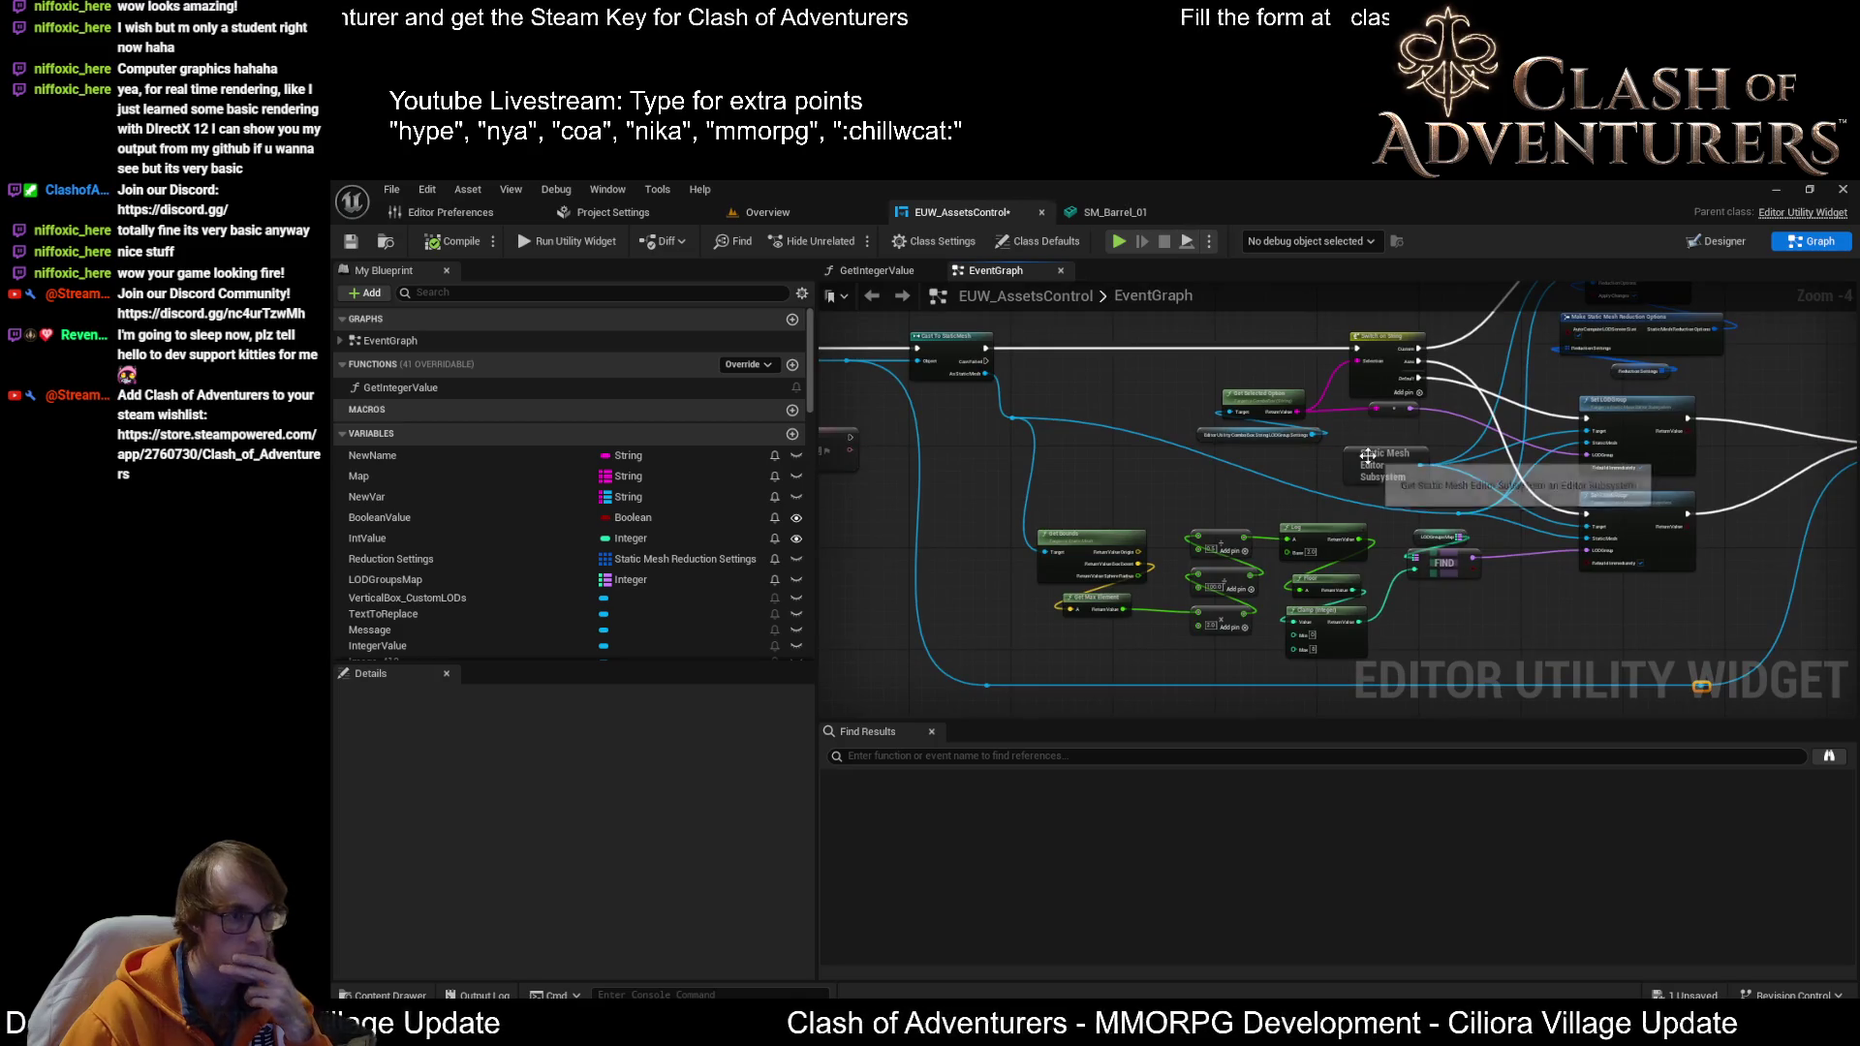
pyautogui.scroll(2, 1358, 523)
pyautogui.moveTo(1357, 523); pyautogui.dragTo(1213, 650)
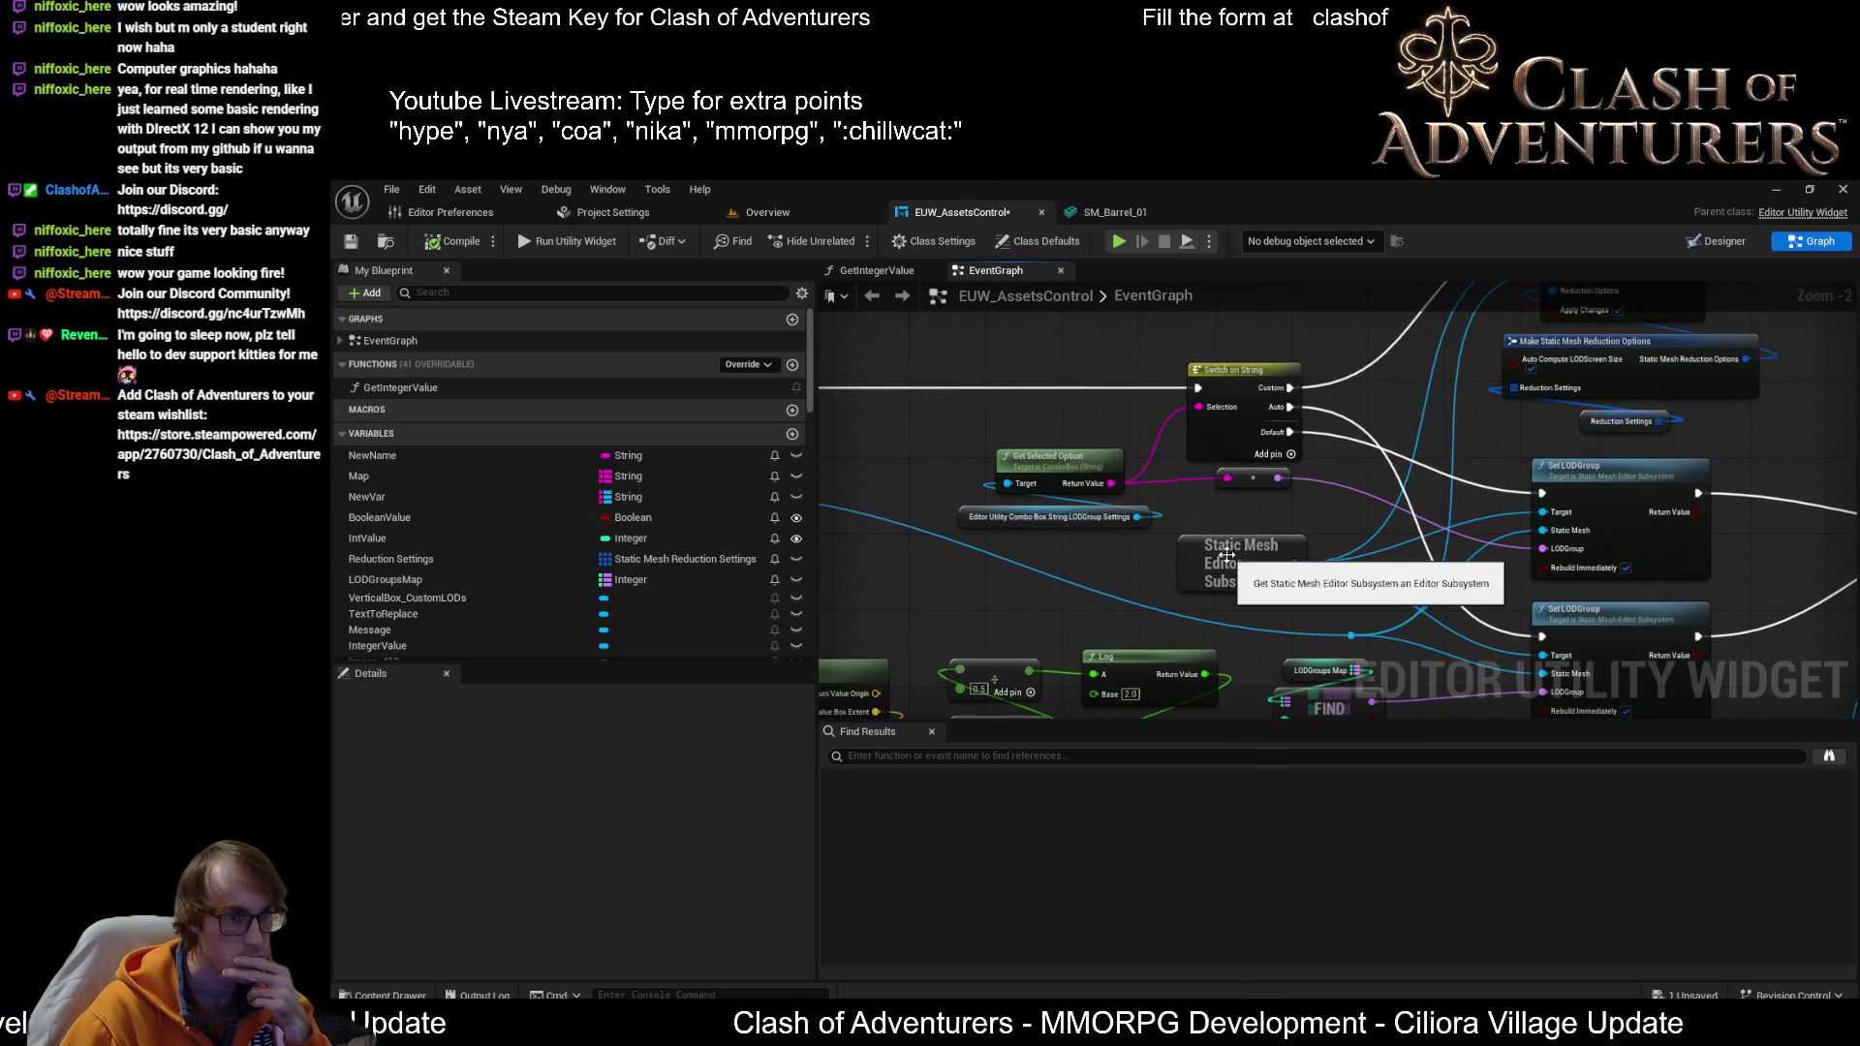
pyautogui.moveTo(1221, 552)
pyautogui.mouseDown()
pyautogui.moveTo(1242, 525)
pyautogui.moveTo(1317, 661)
pyautogui.moveTo(865, 531)
pyautogui.mouseUp()
pyautogui.scroll(-1, 1192, 545)
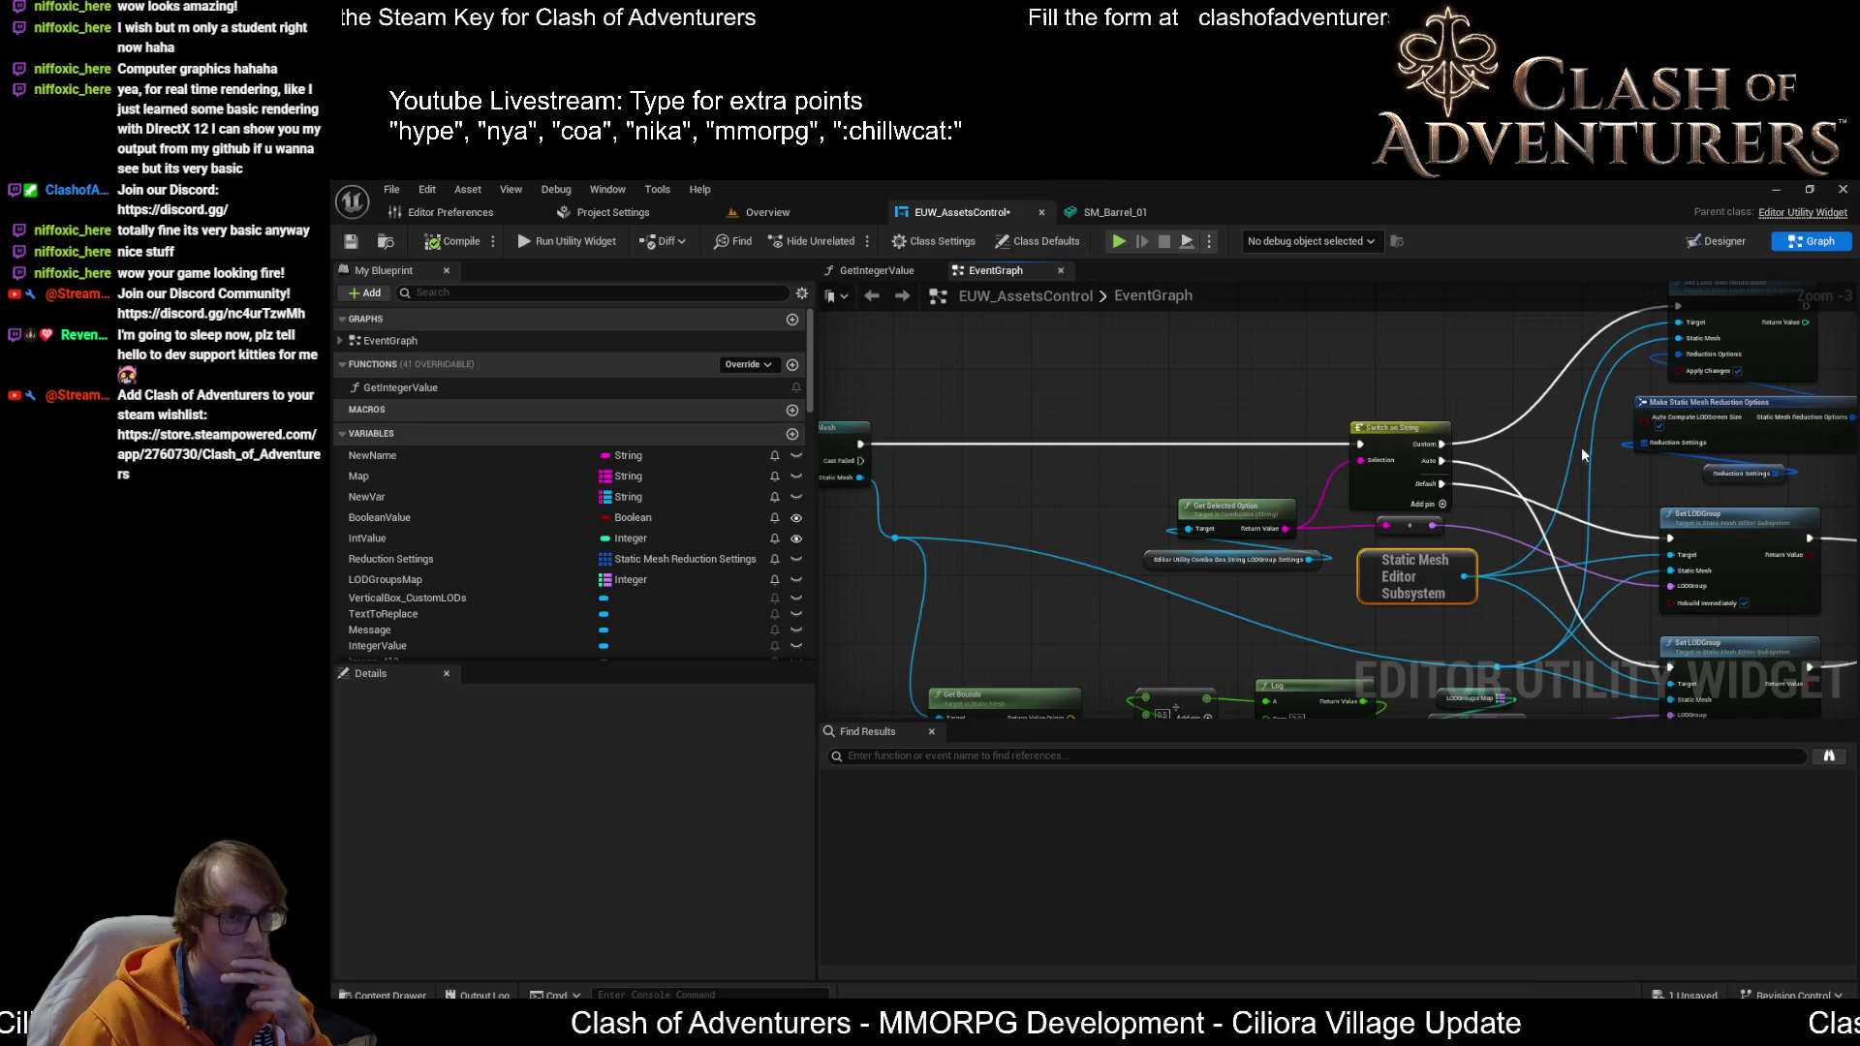
pyautogui.moveTo(1805, 371)
pyautogui.mouseDown()
pyautogui.moveTo(1459, 378)
pyautogui.moveTo(1460, 407)
pyautogui.moveTo(1427, 387)
pyautogui.mouseUp()
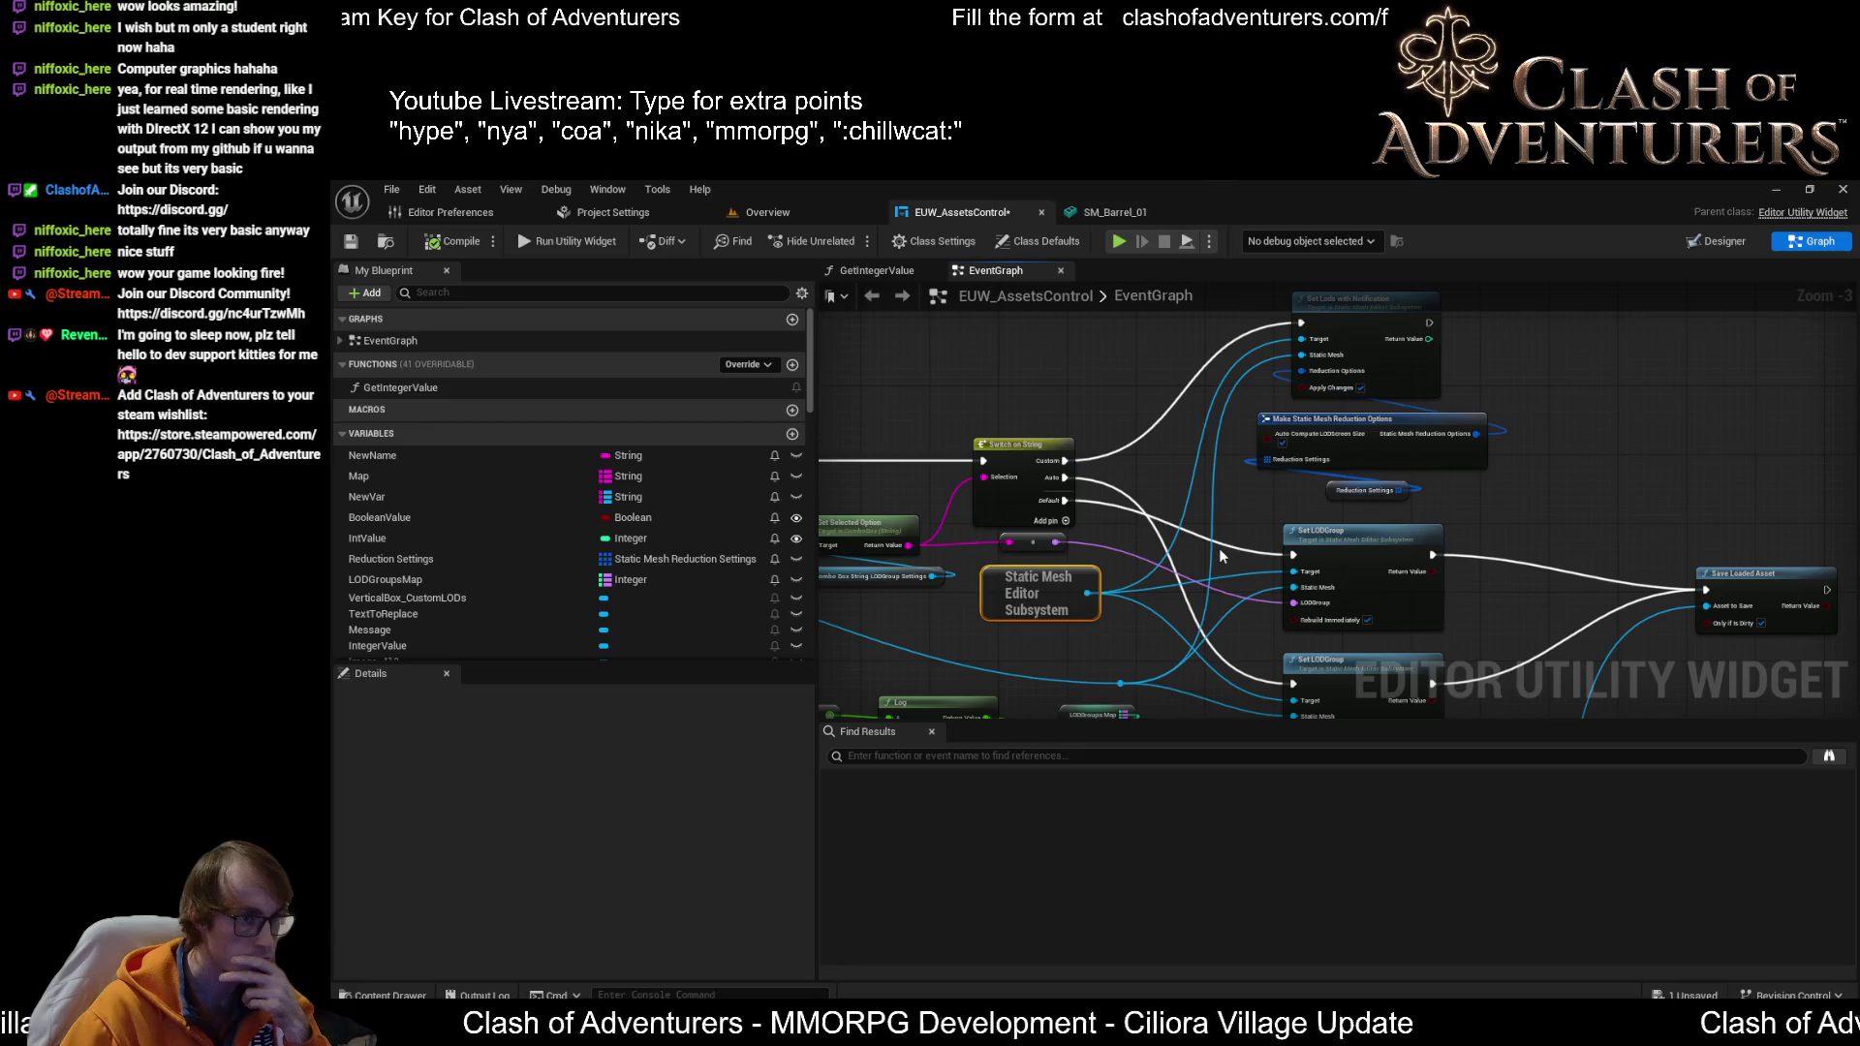
pyautogui.click(453, 241)
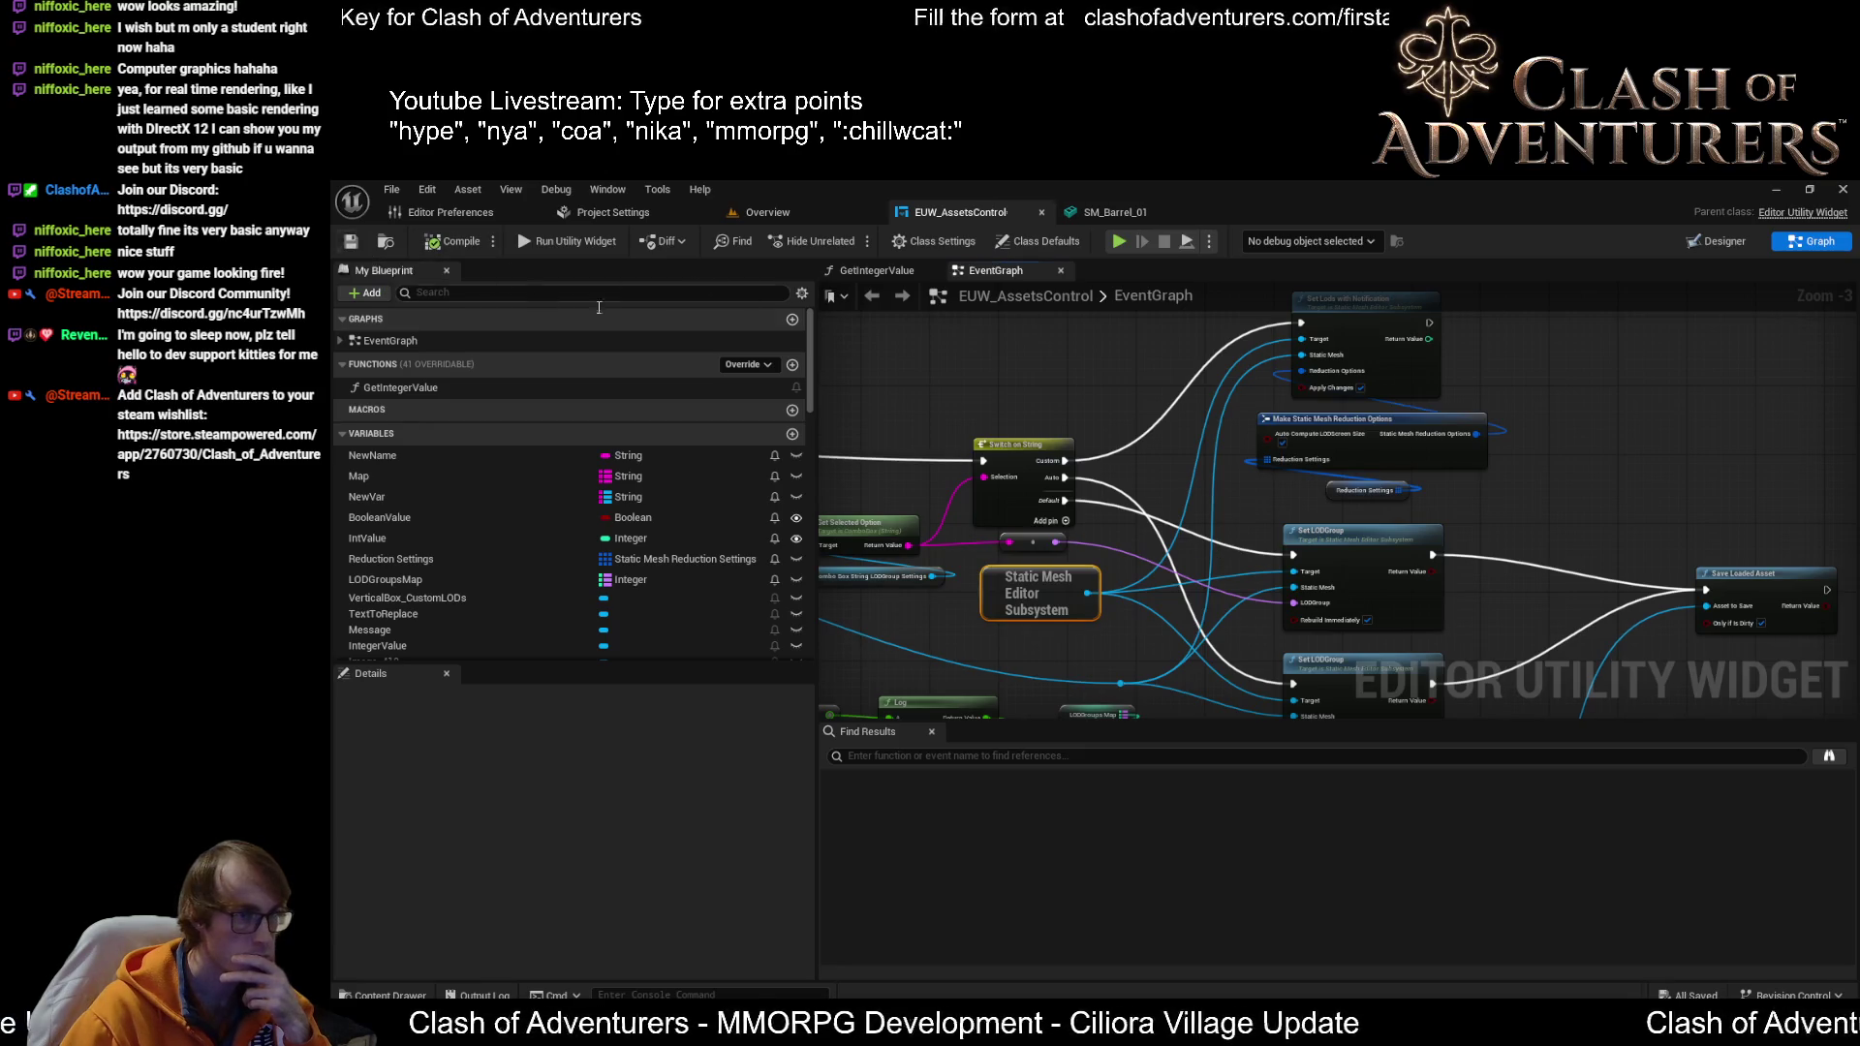
pyautogui.moveTo(1524, 444)
pyautogui.mouseDown()
pyautogui.moveTo(1280, 451)
pyautogui.moveTo(1247, 430)
pyautogui.mouseUp()
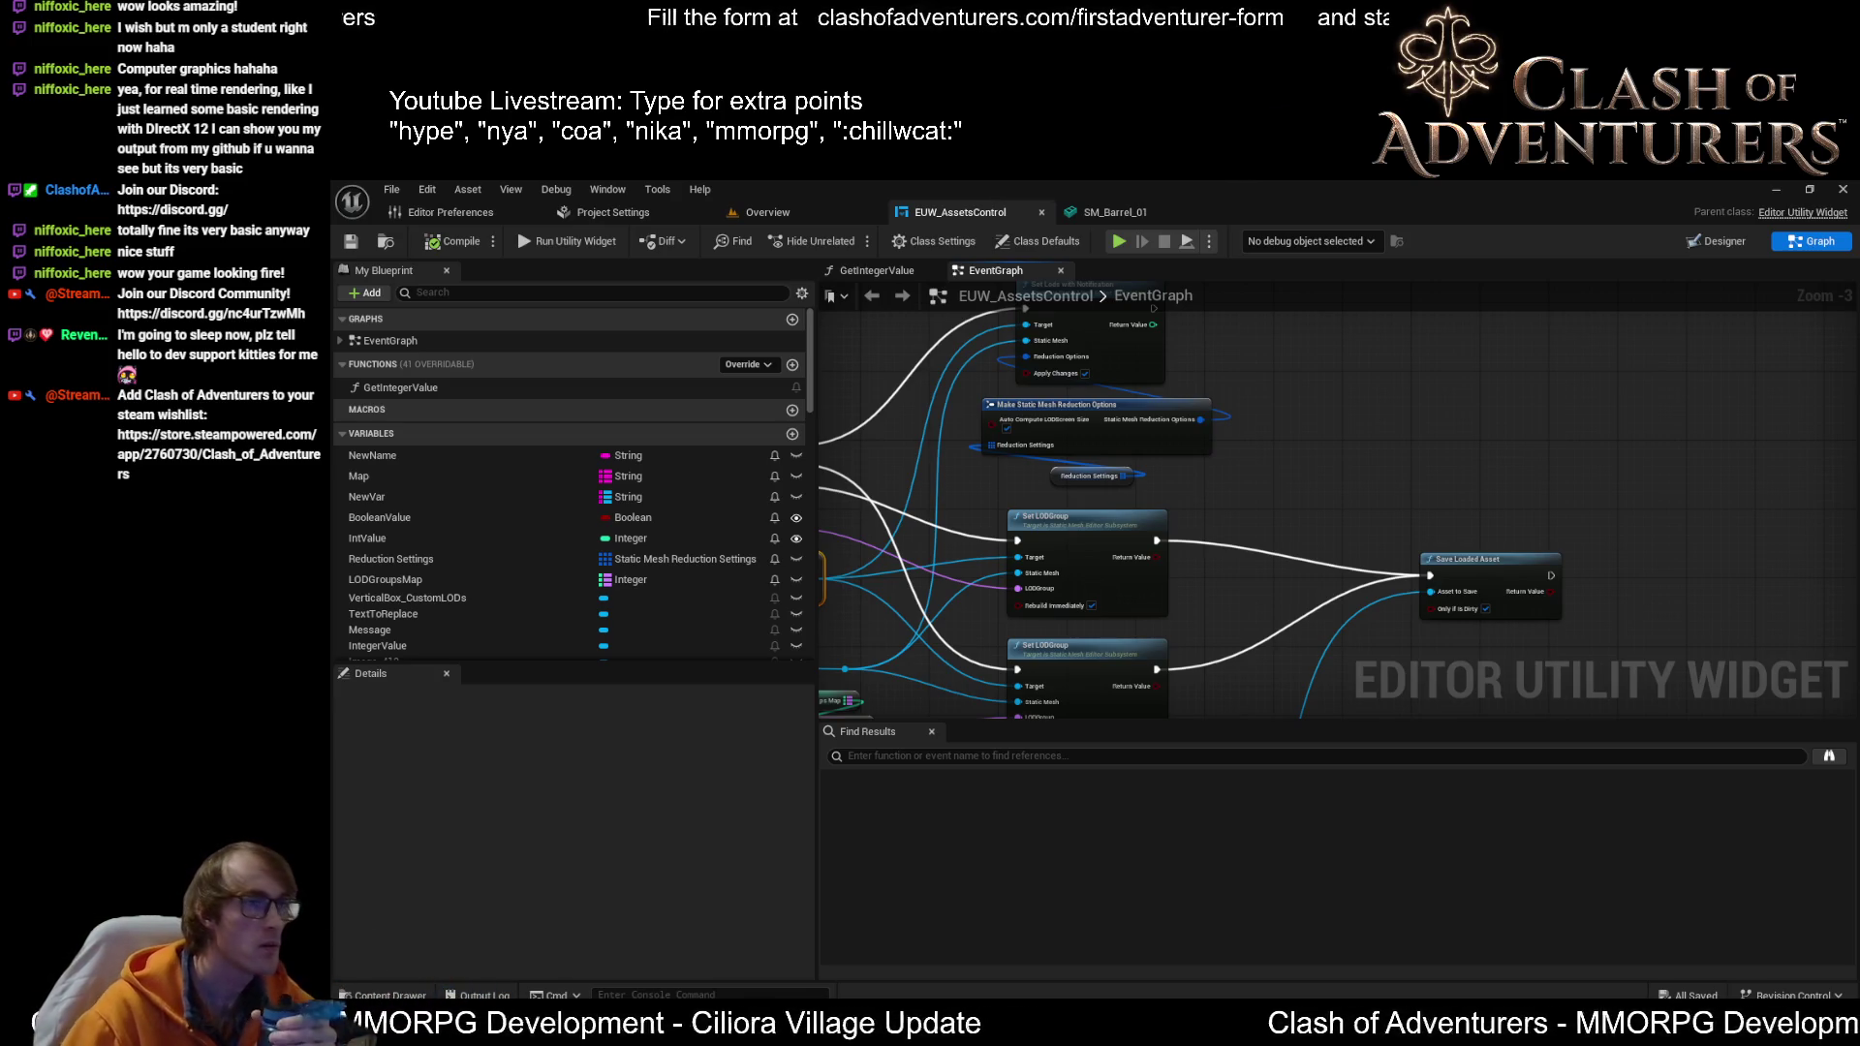
# Check SM_Barrel_01's LOD reduction settings, then switch to DefaultEngine.ini in Visual Studio.
pyautogui.click(1121, 217)
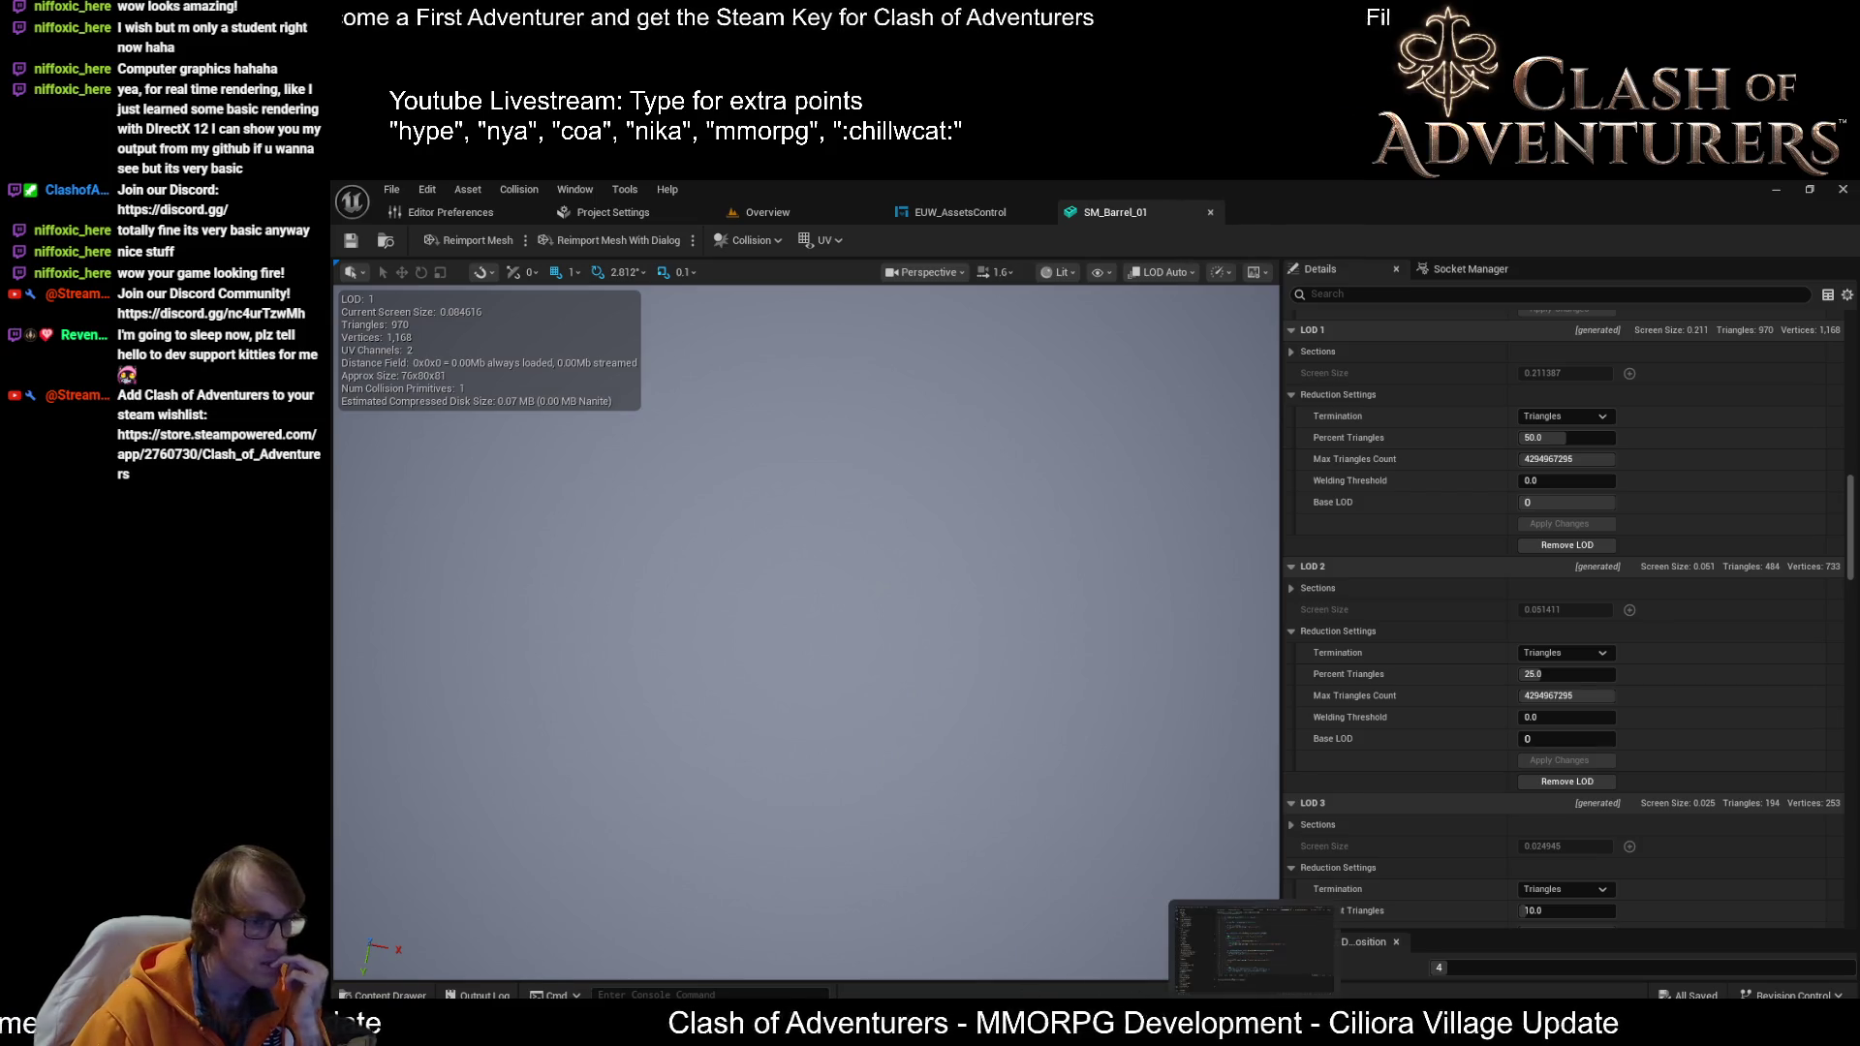
pyautogui.click(1222, 1032)
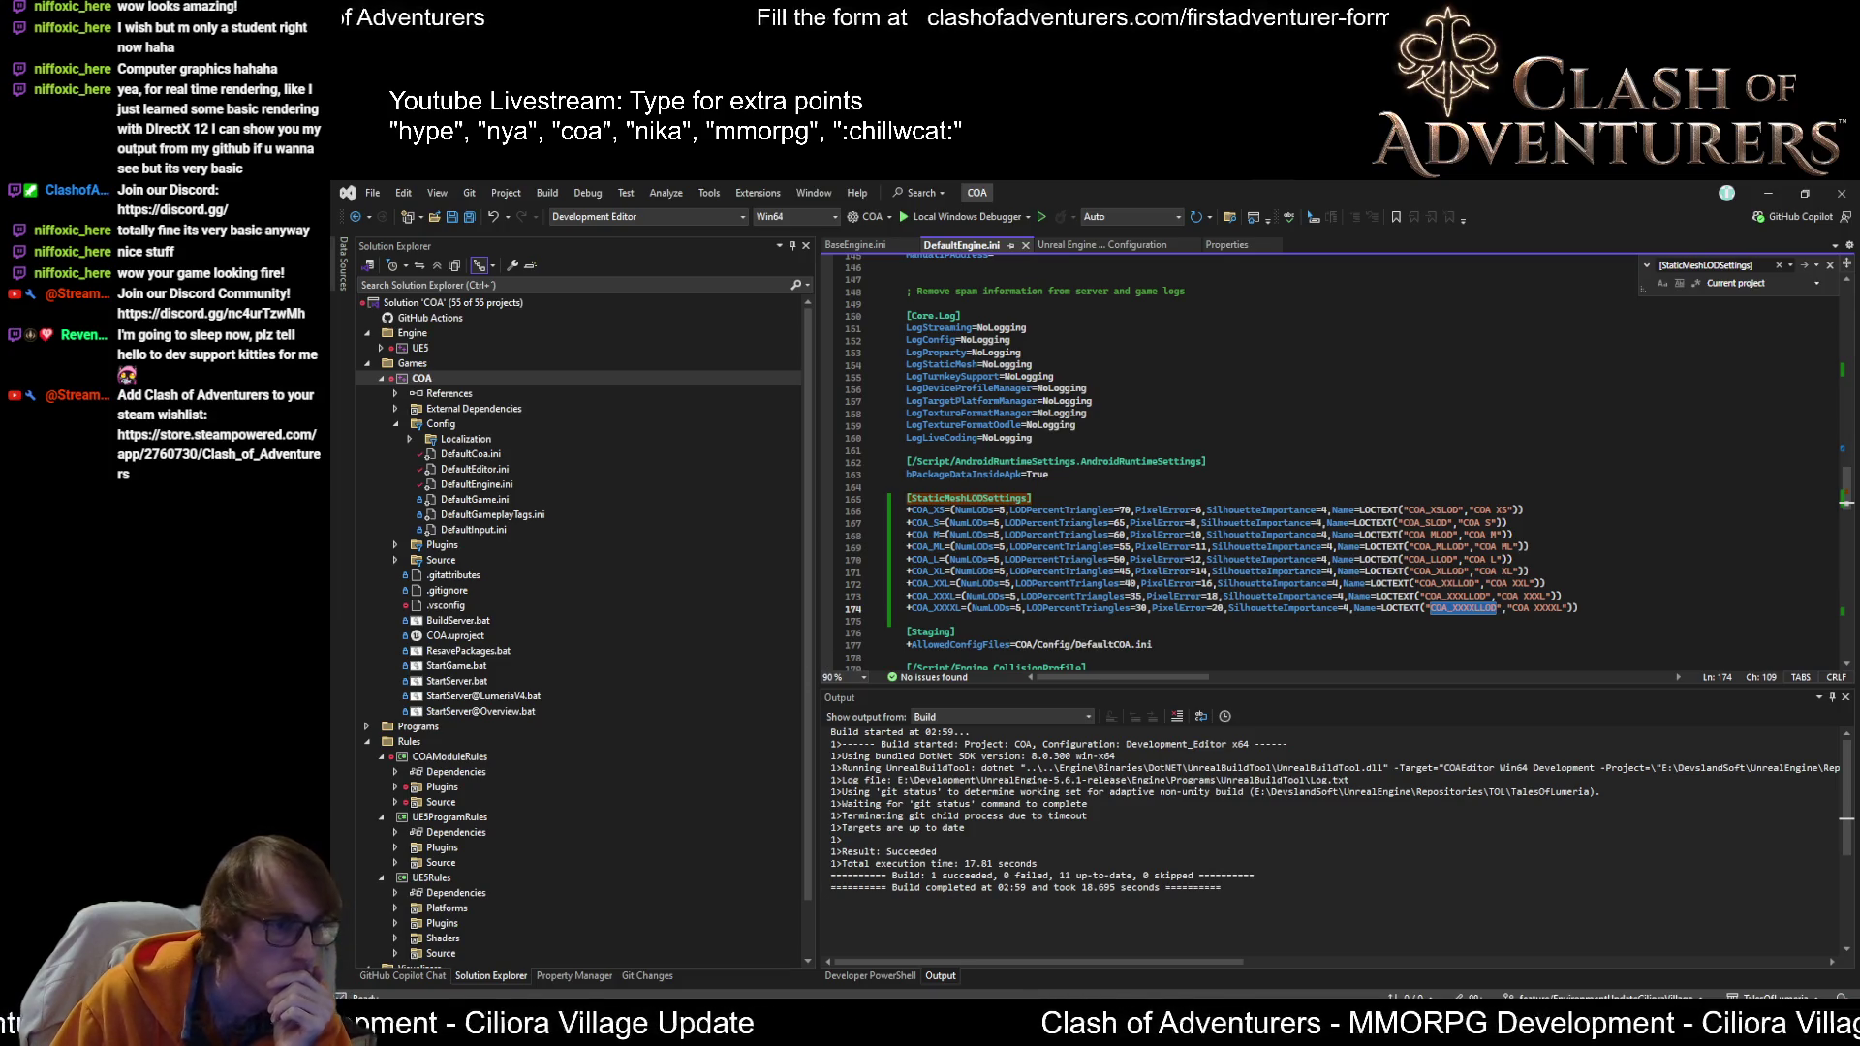
# Switch back to the Visual Studio window holding the COA solution with Alt+Tab.
pyautogui.hotkey('alt', 'Tab')
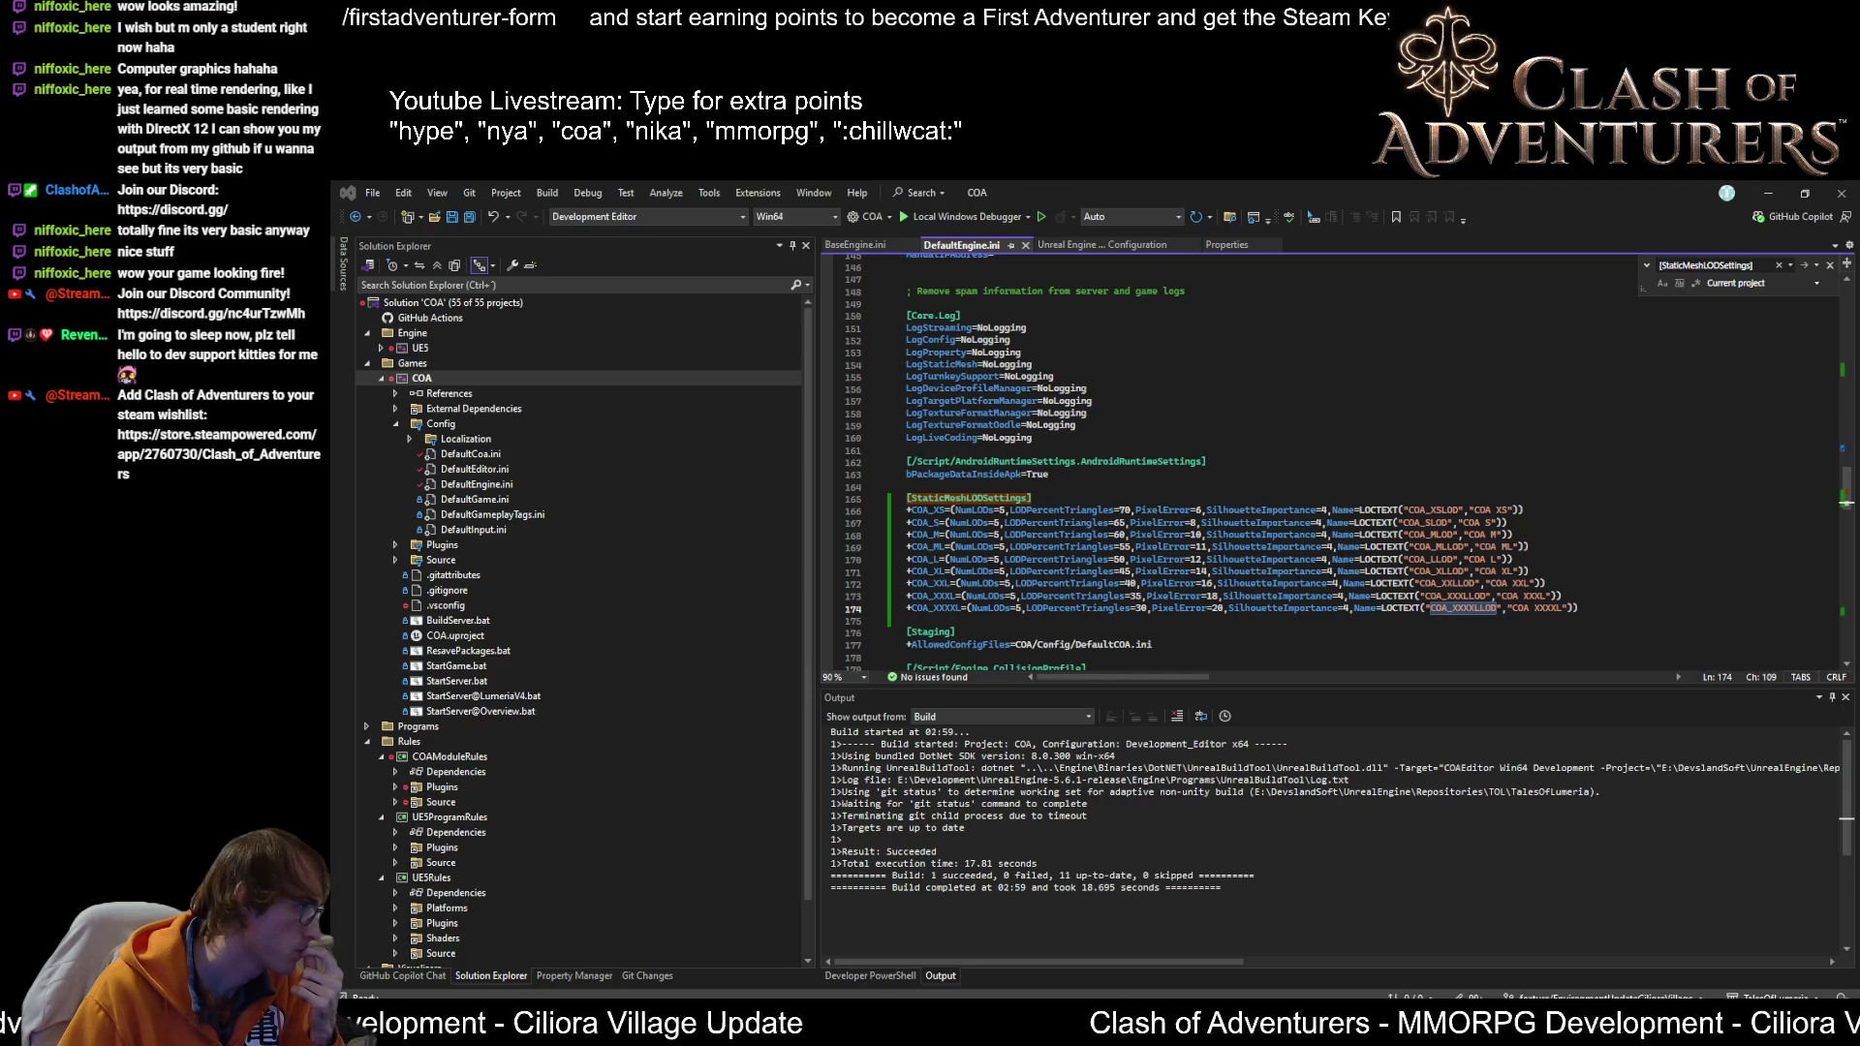
# Build the COA project from its context menu and launch the Unreal Editor without debugging.
pyautogui.rightClick(455, 302)
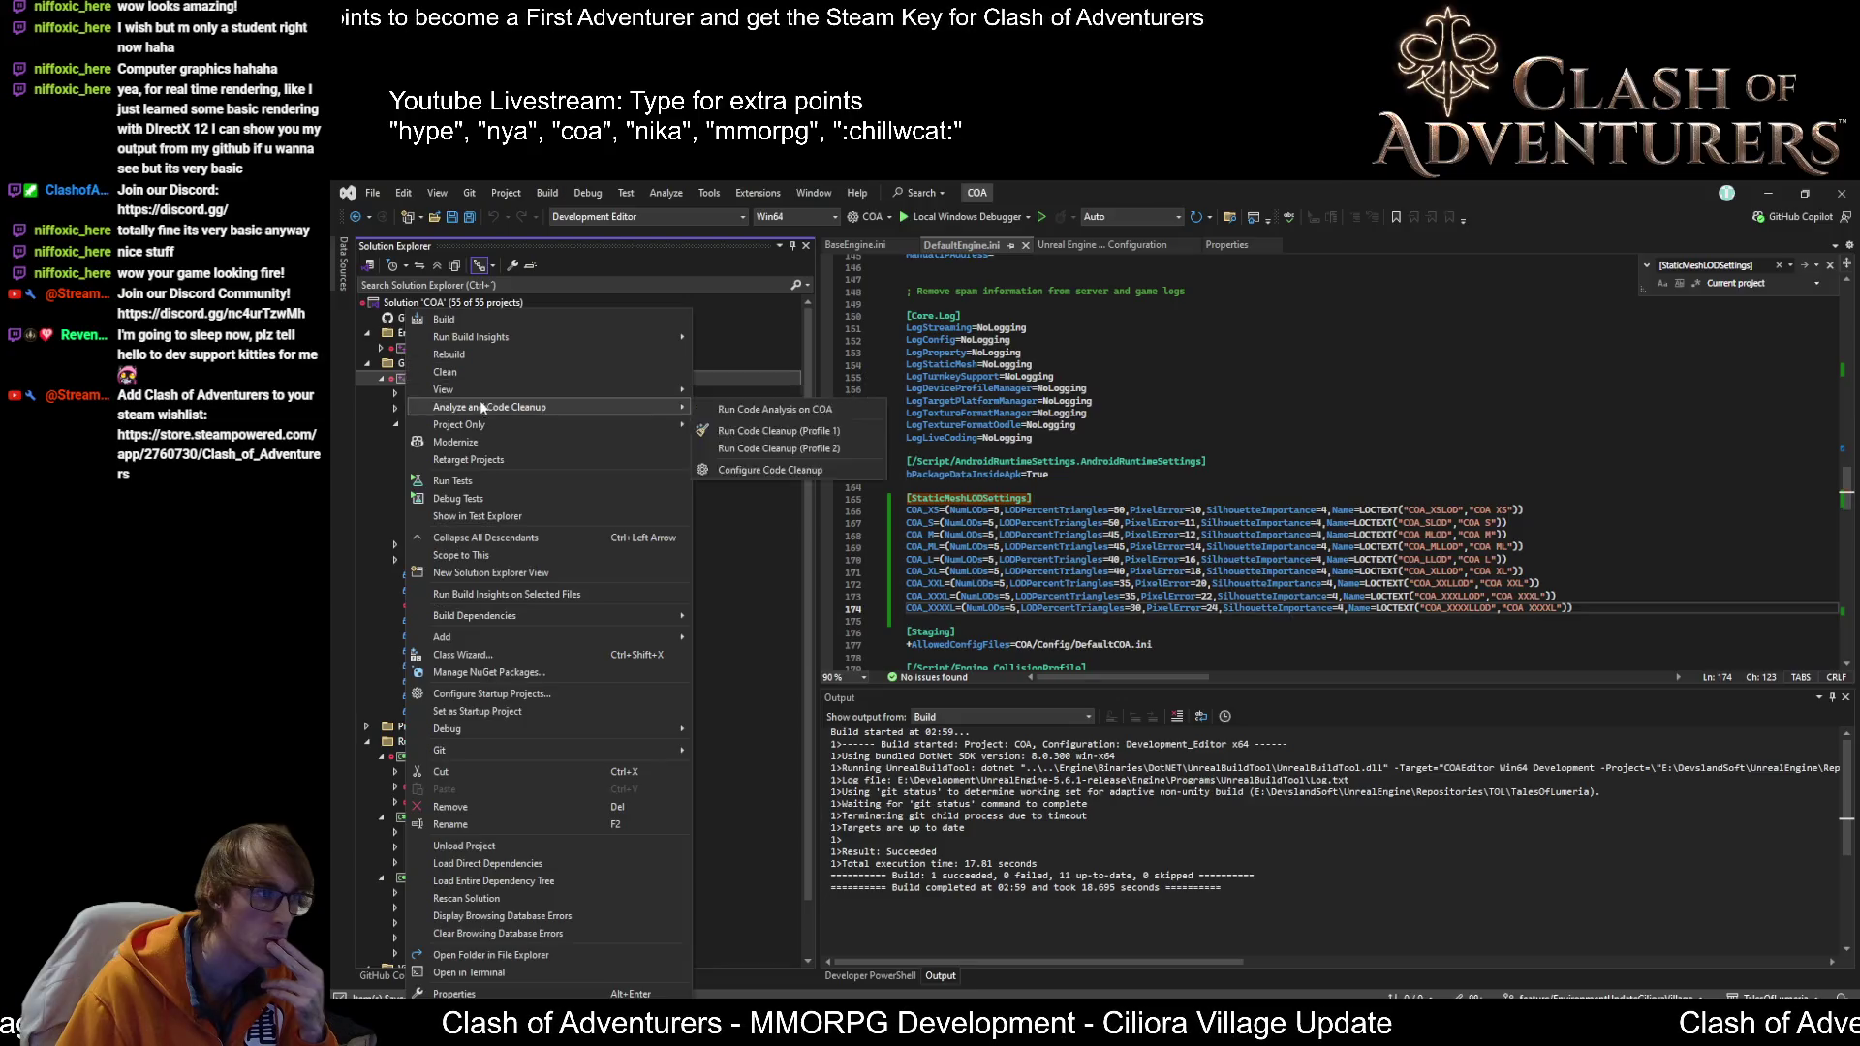
pyautogui.click(459, 317)
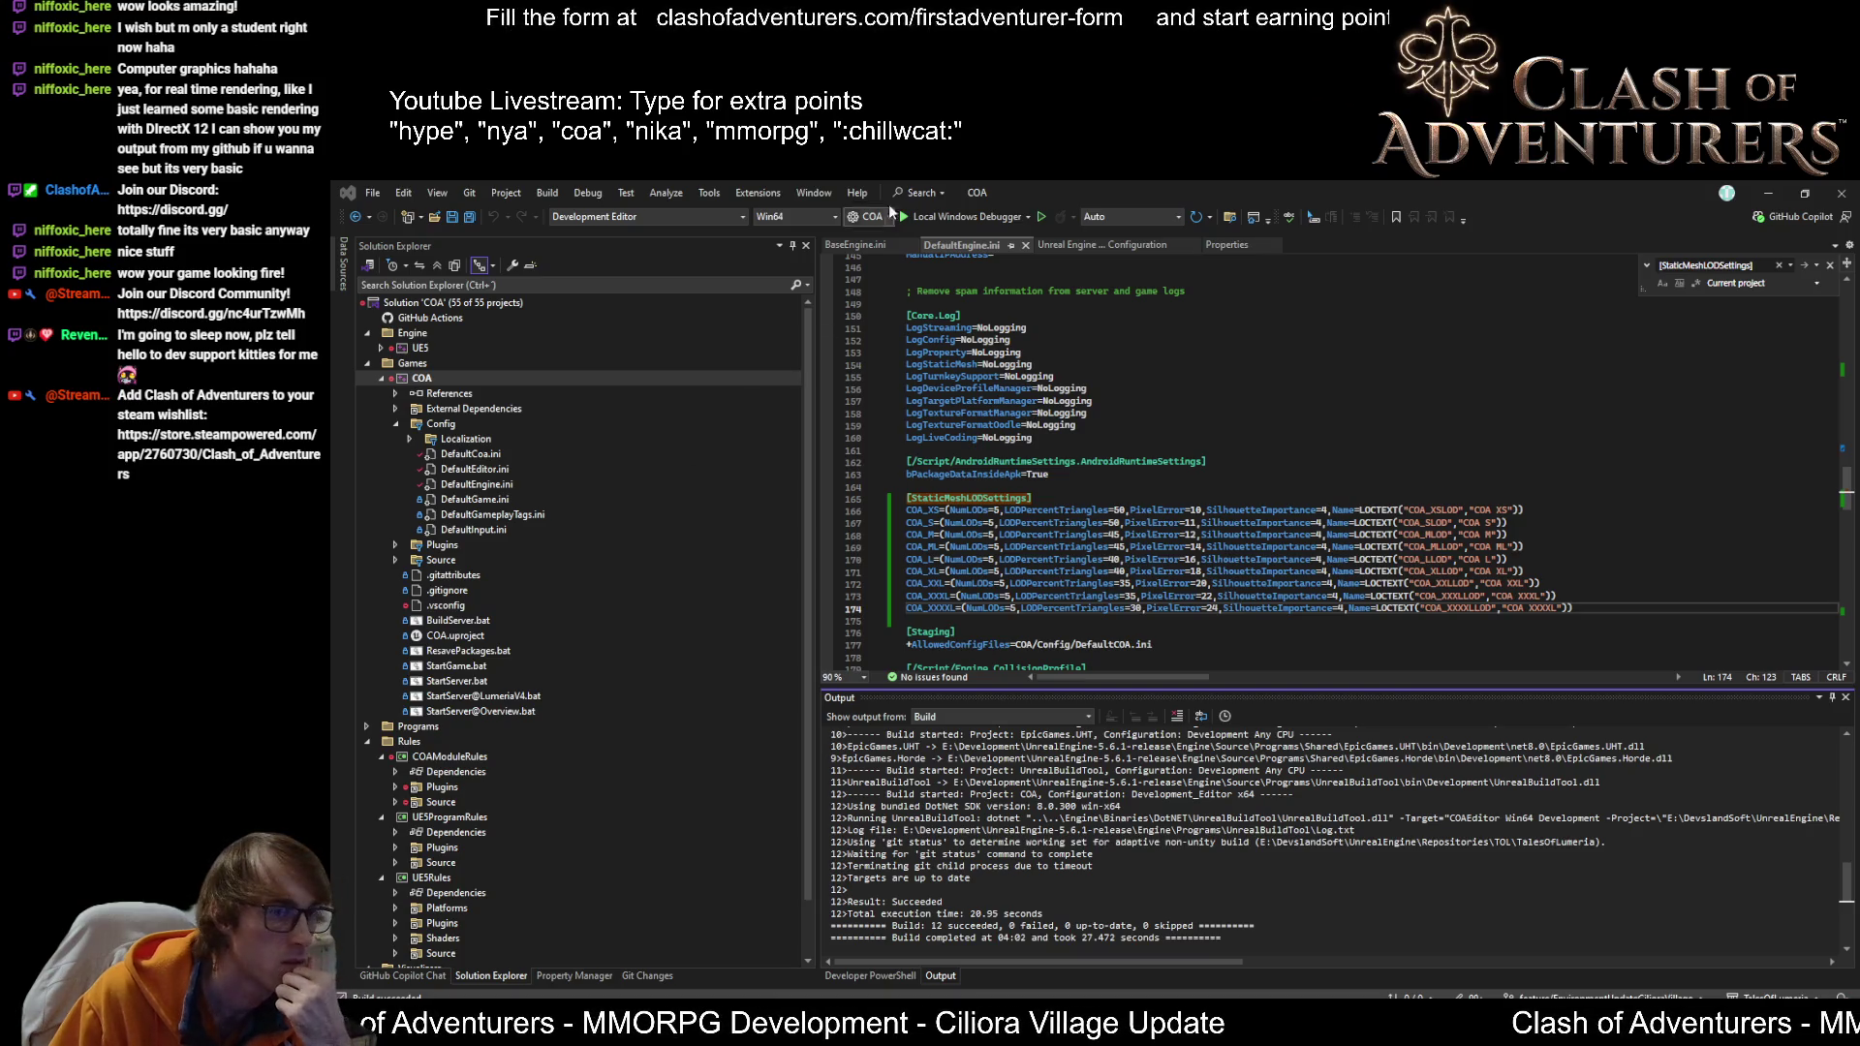
pyautogui.click(1040, 217)
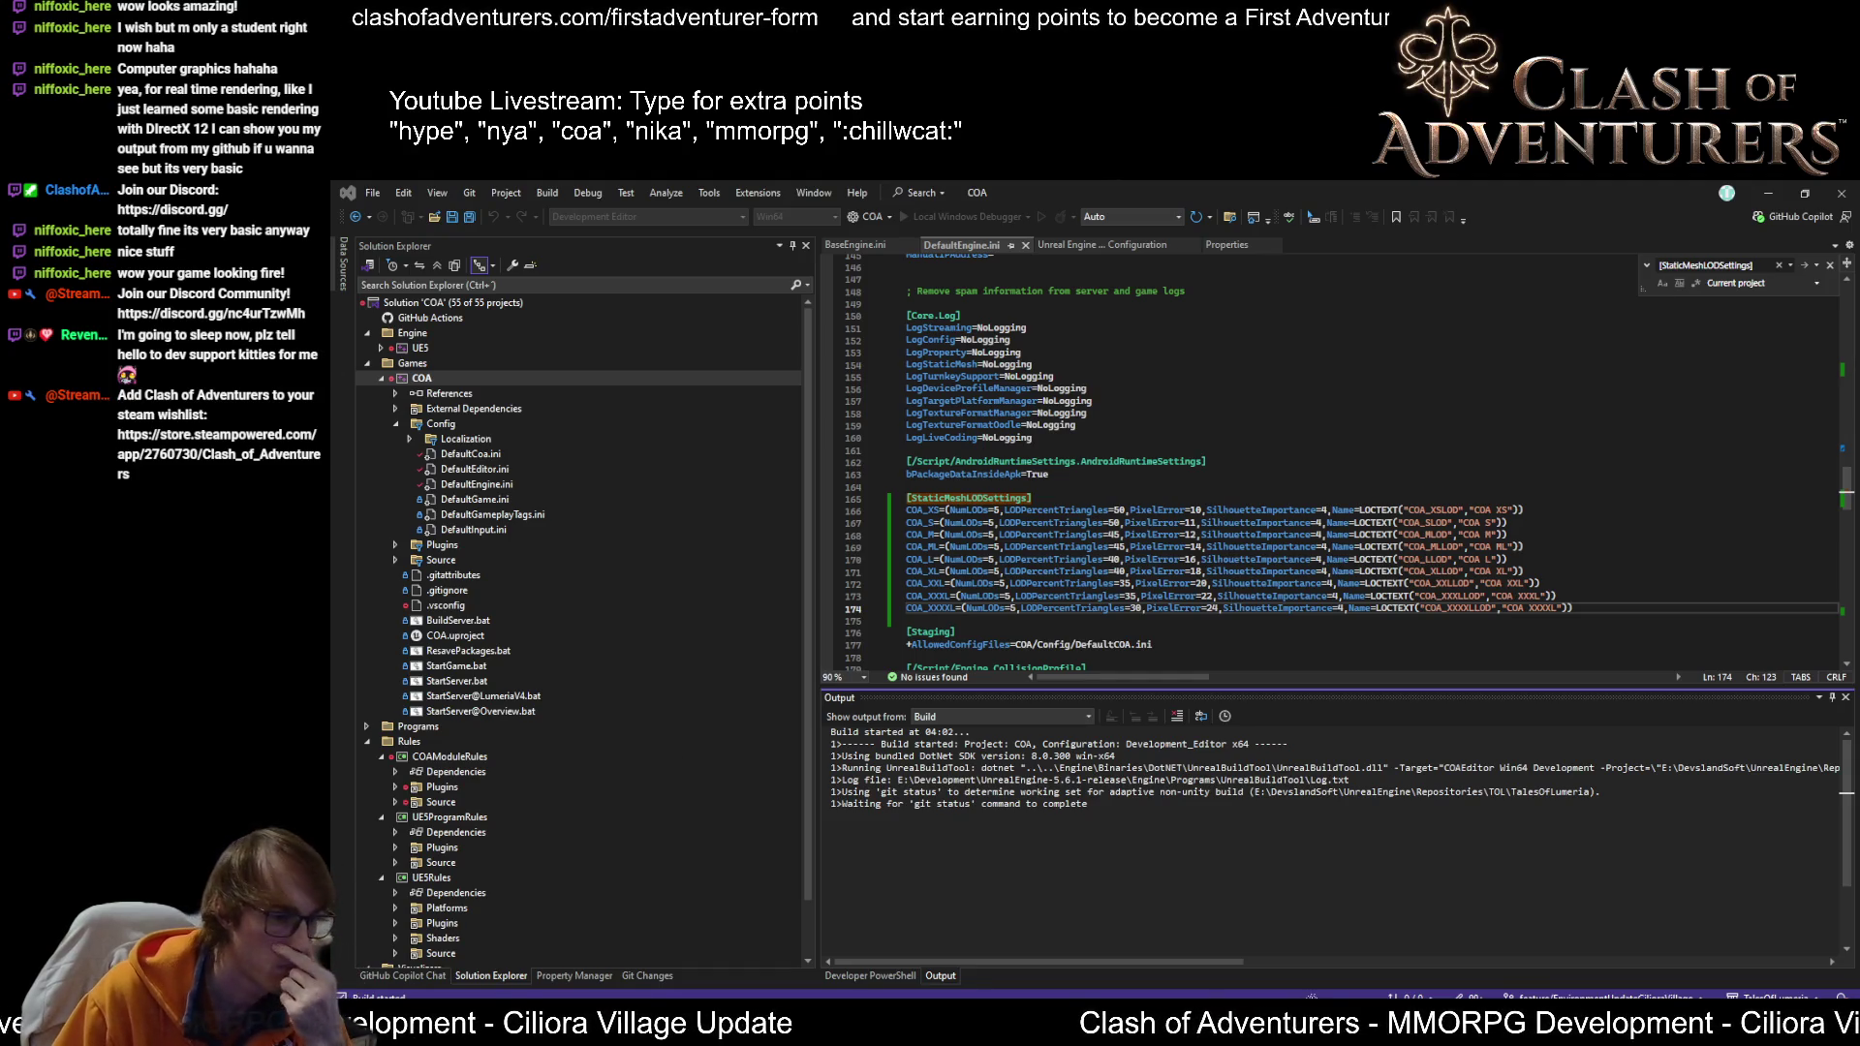
pyautogui.moveTo(1417, 1017)
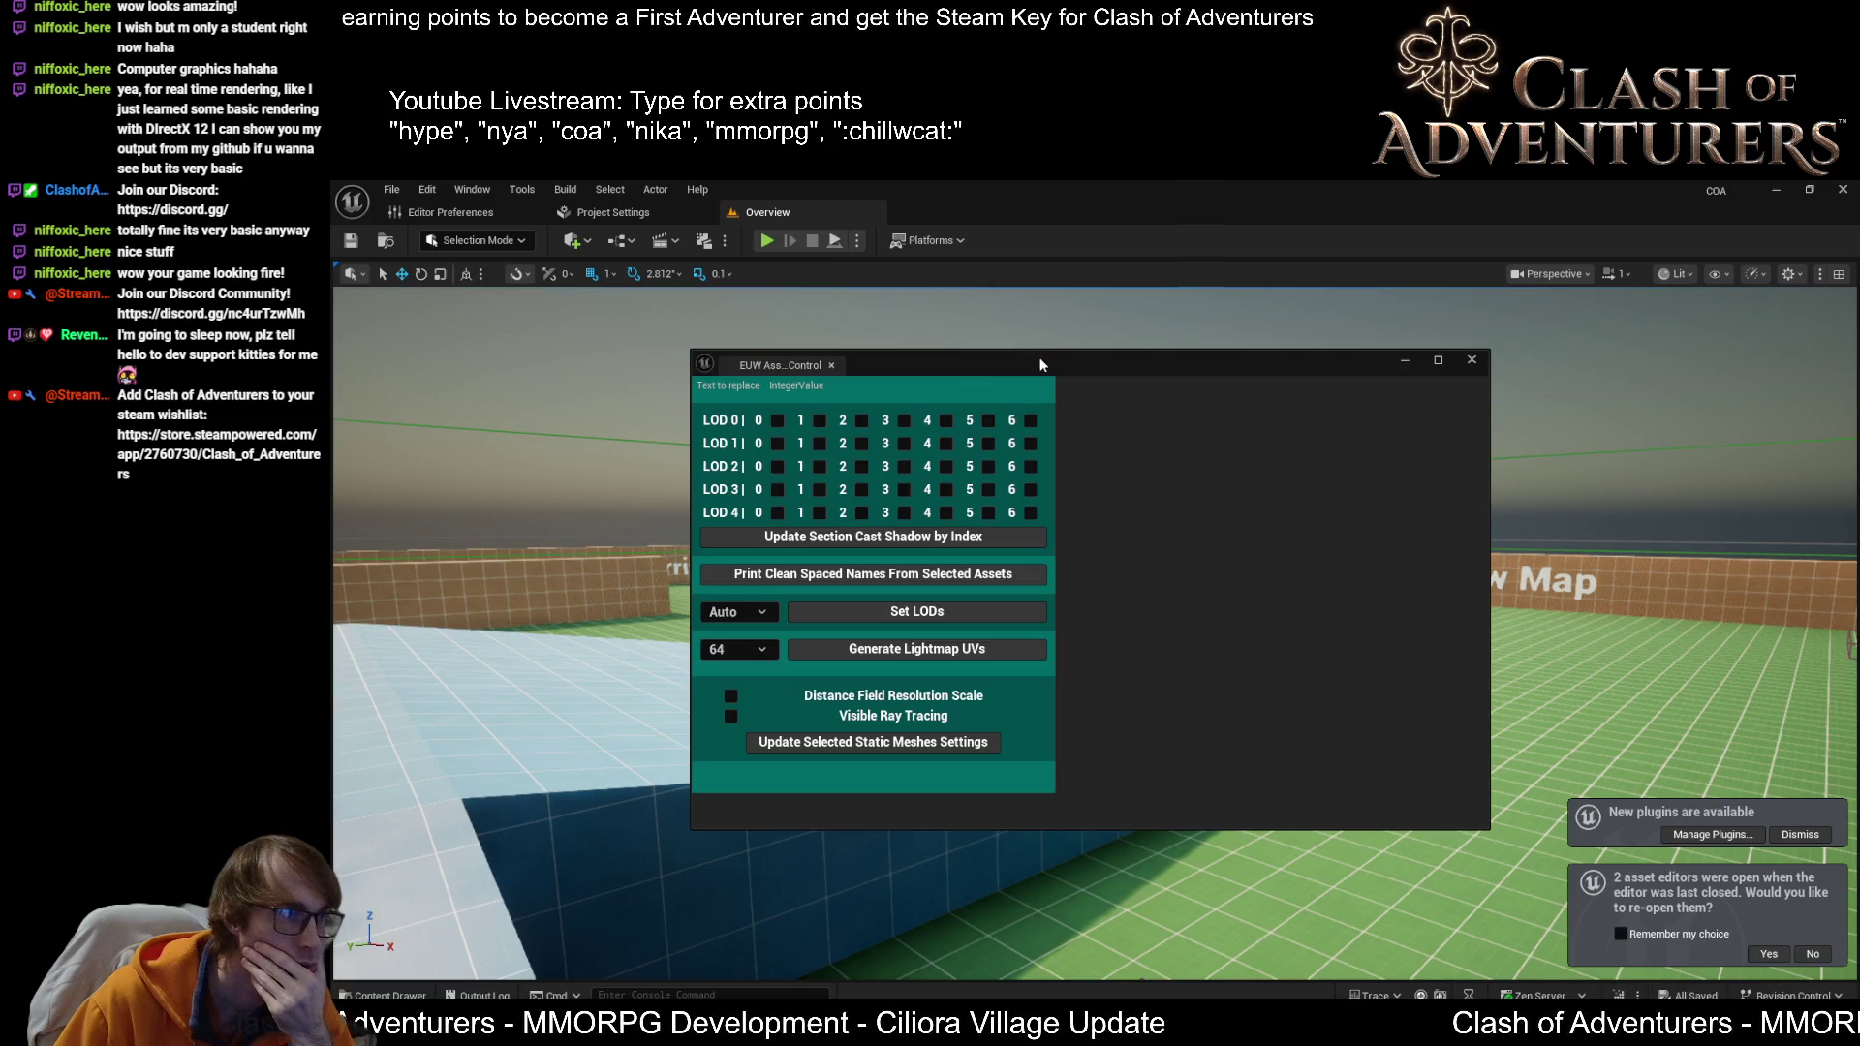
# Reopen the SM_Barrel_01 and EUW_AssetsControl editors and show the widget's event graph.
pyautogui.moveTo(1040, 365); pyautogui.dragTo(1091, 386)
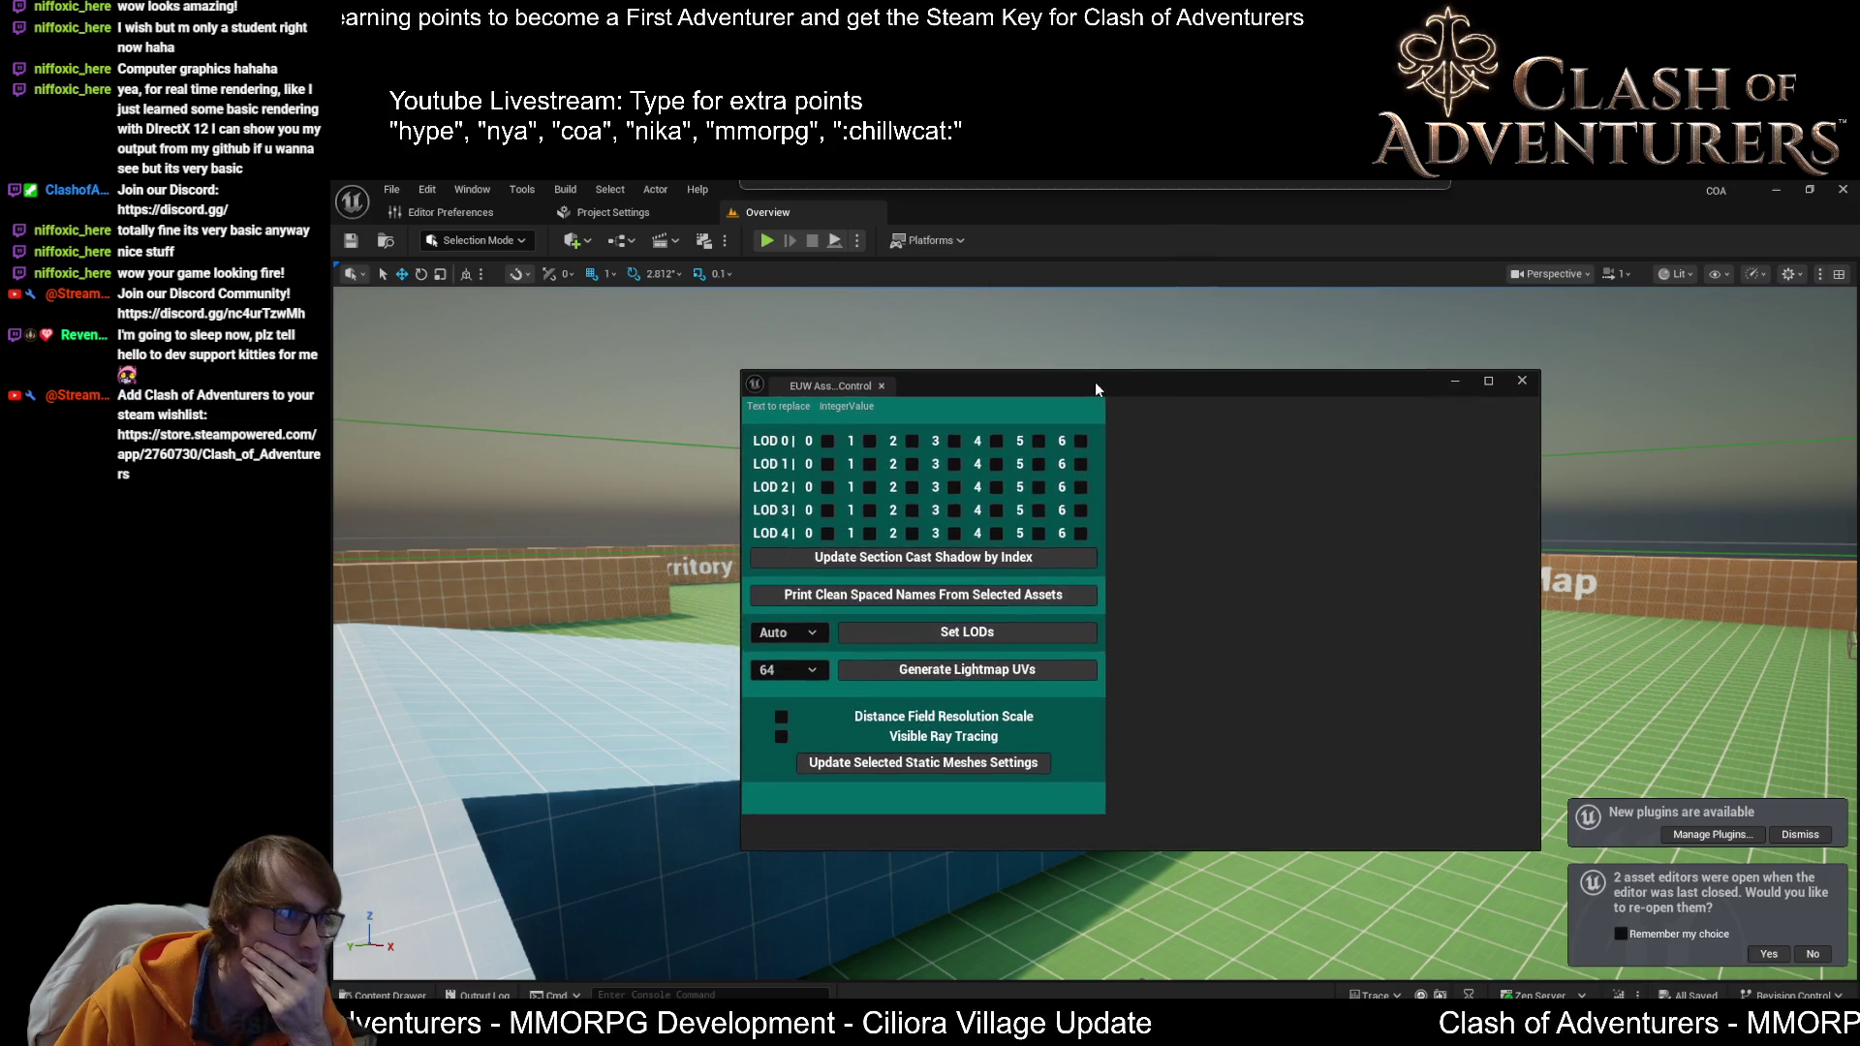
pyautogui.click(1768, 954)
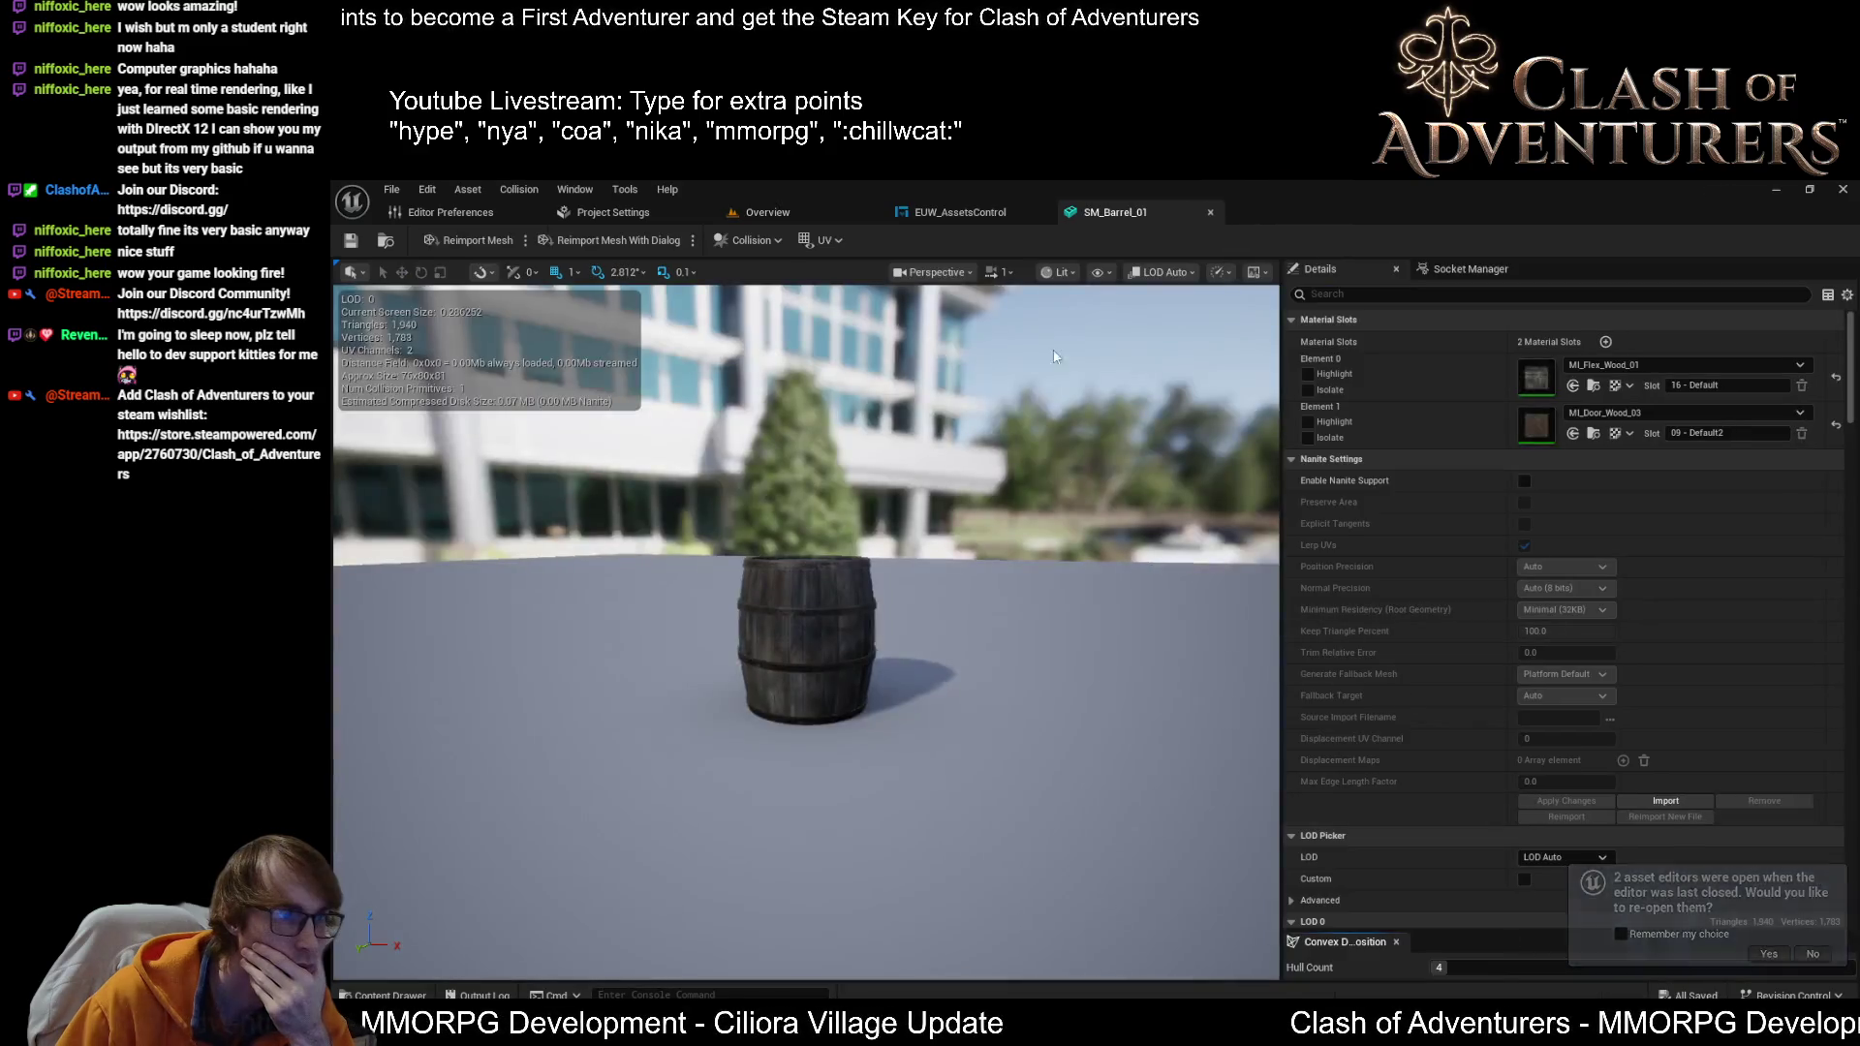
pyautogui.click(959, 212)
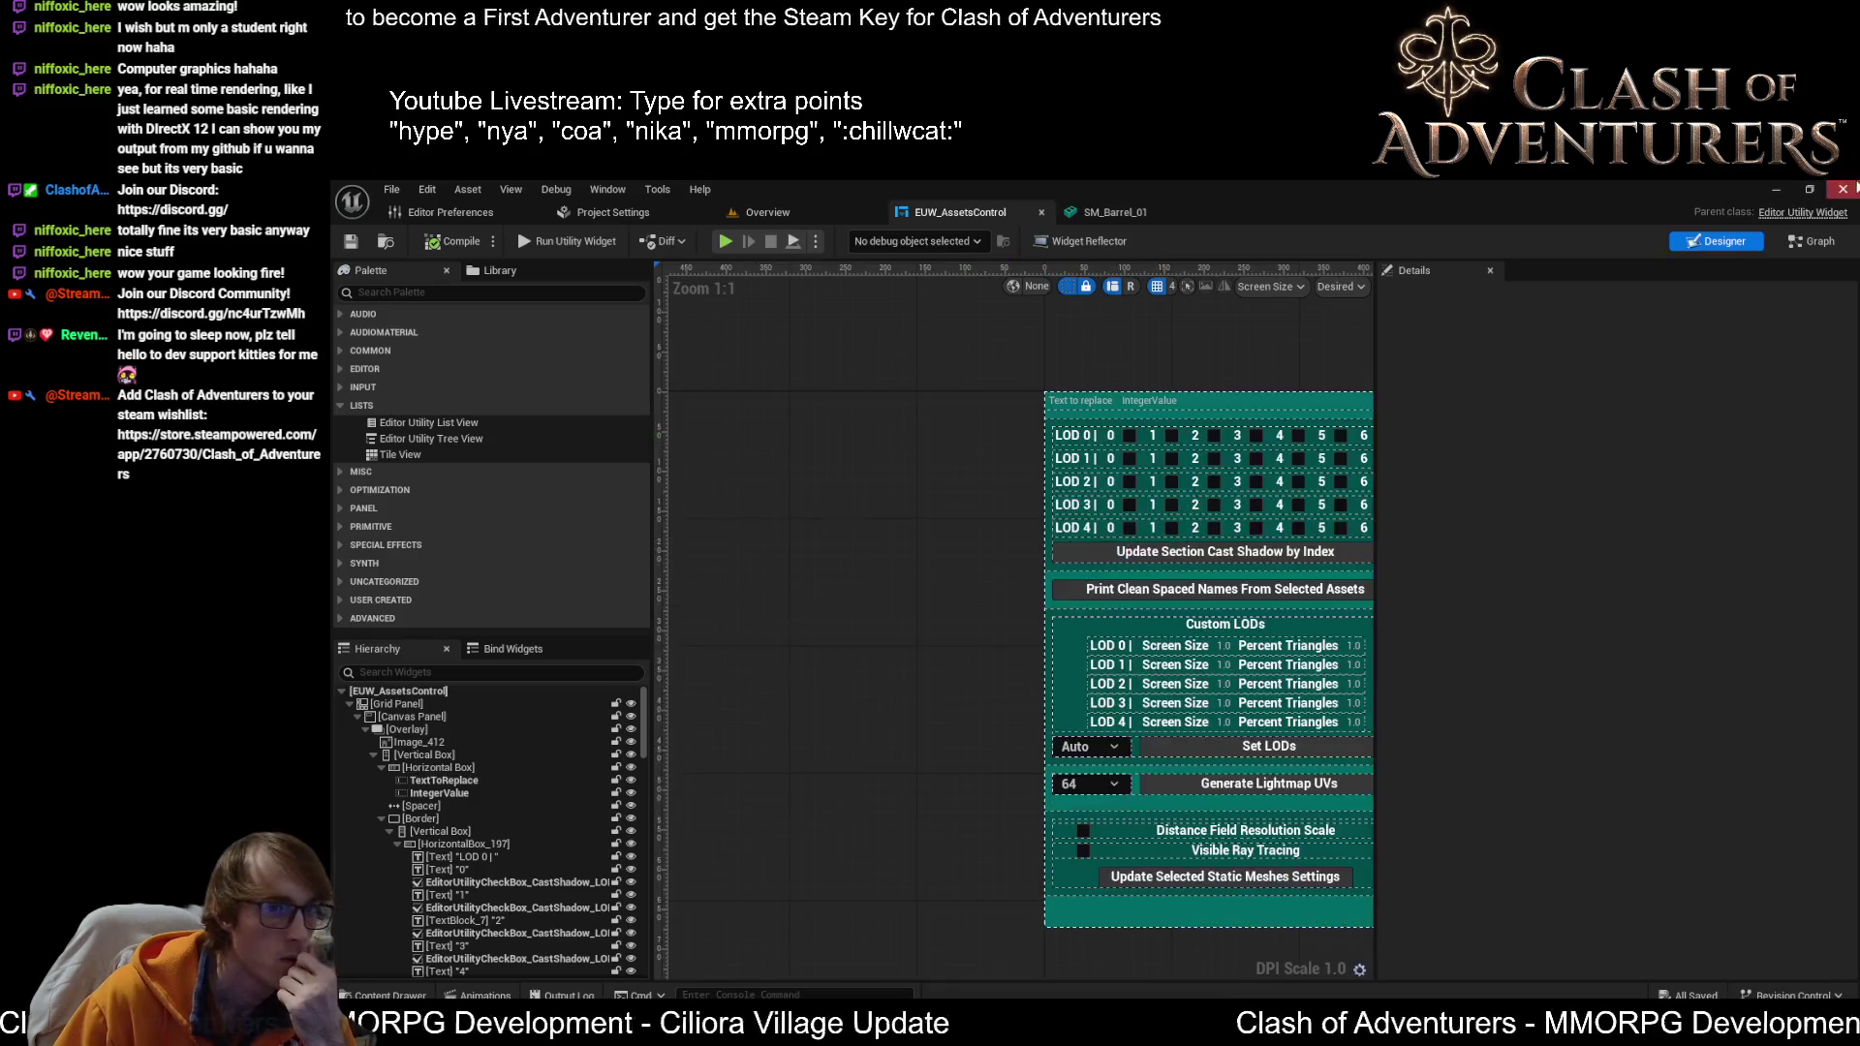
pyautogui.click(1803, 245)
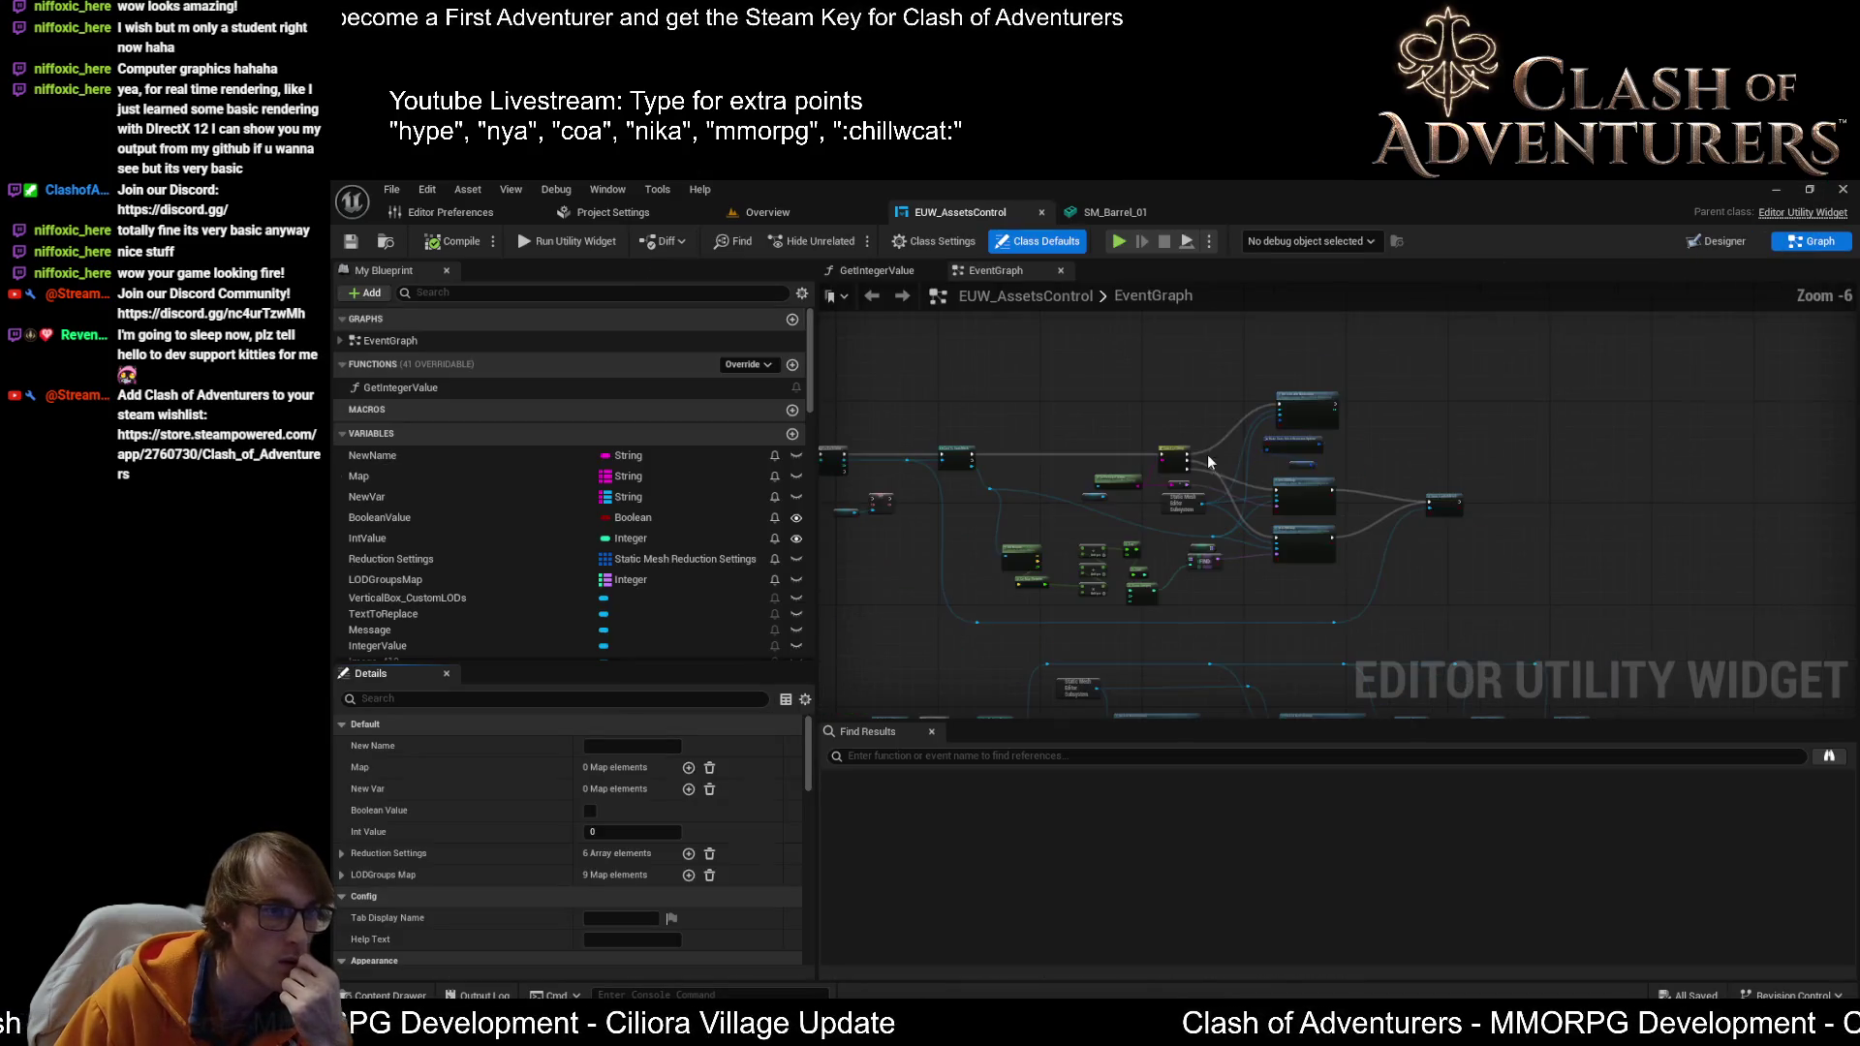
# Pan and zoom the event graph to the Set LODGroup and Get Selected Option nodes.
pyautogui.scroll(4, 1207, 463)
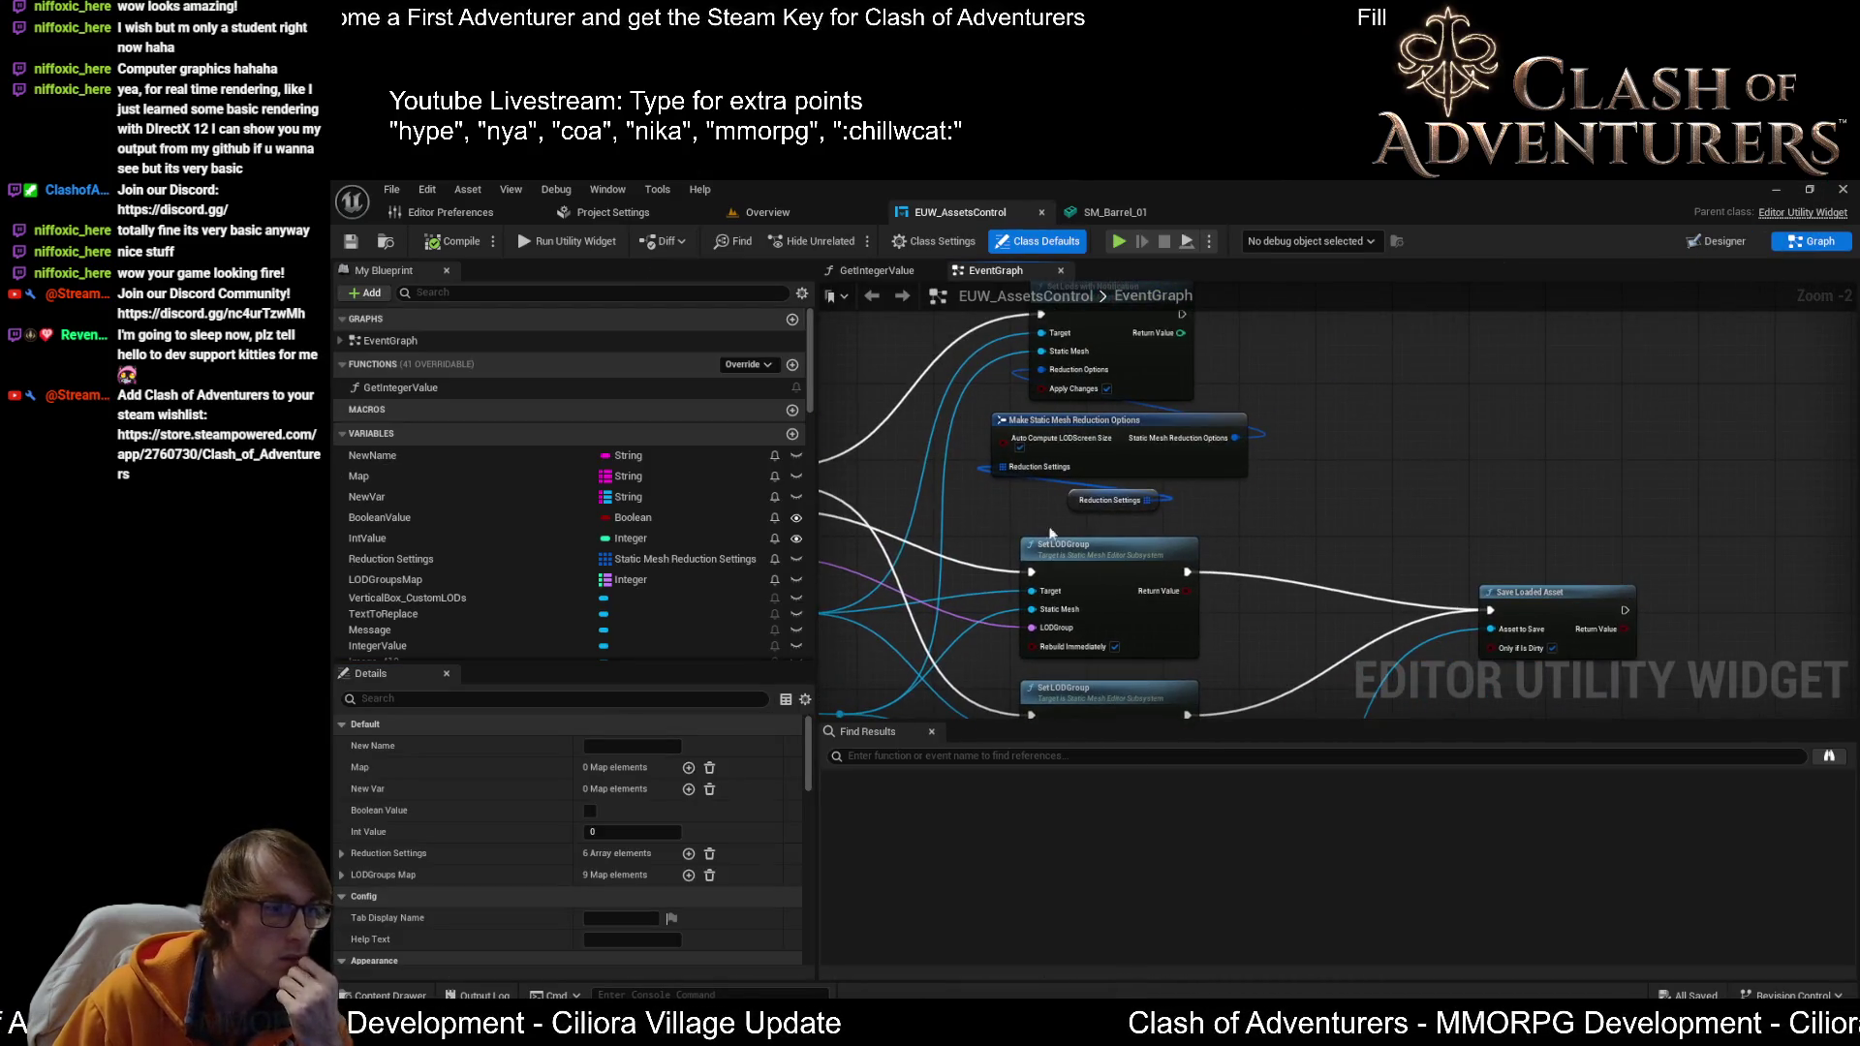
pyautogui.scroll(-1, 1092, 532)
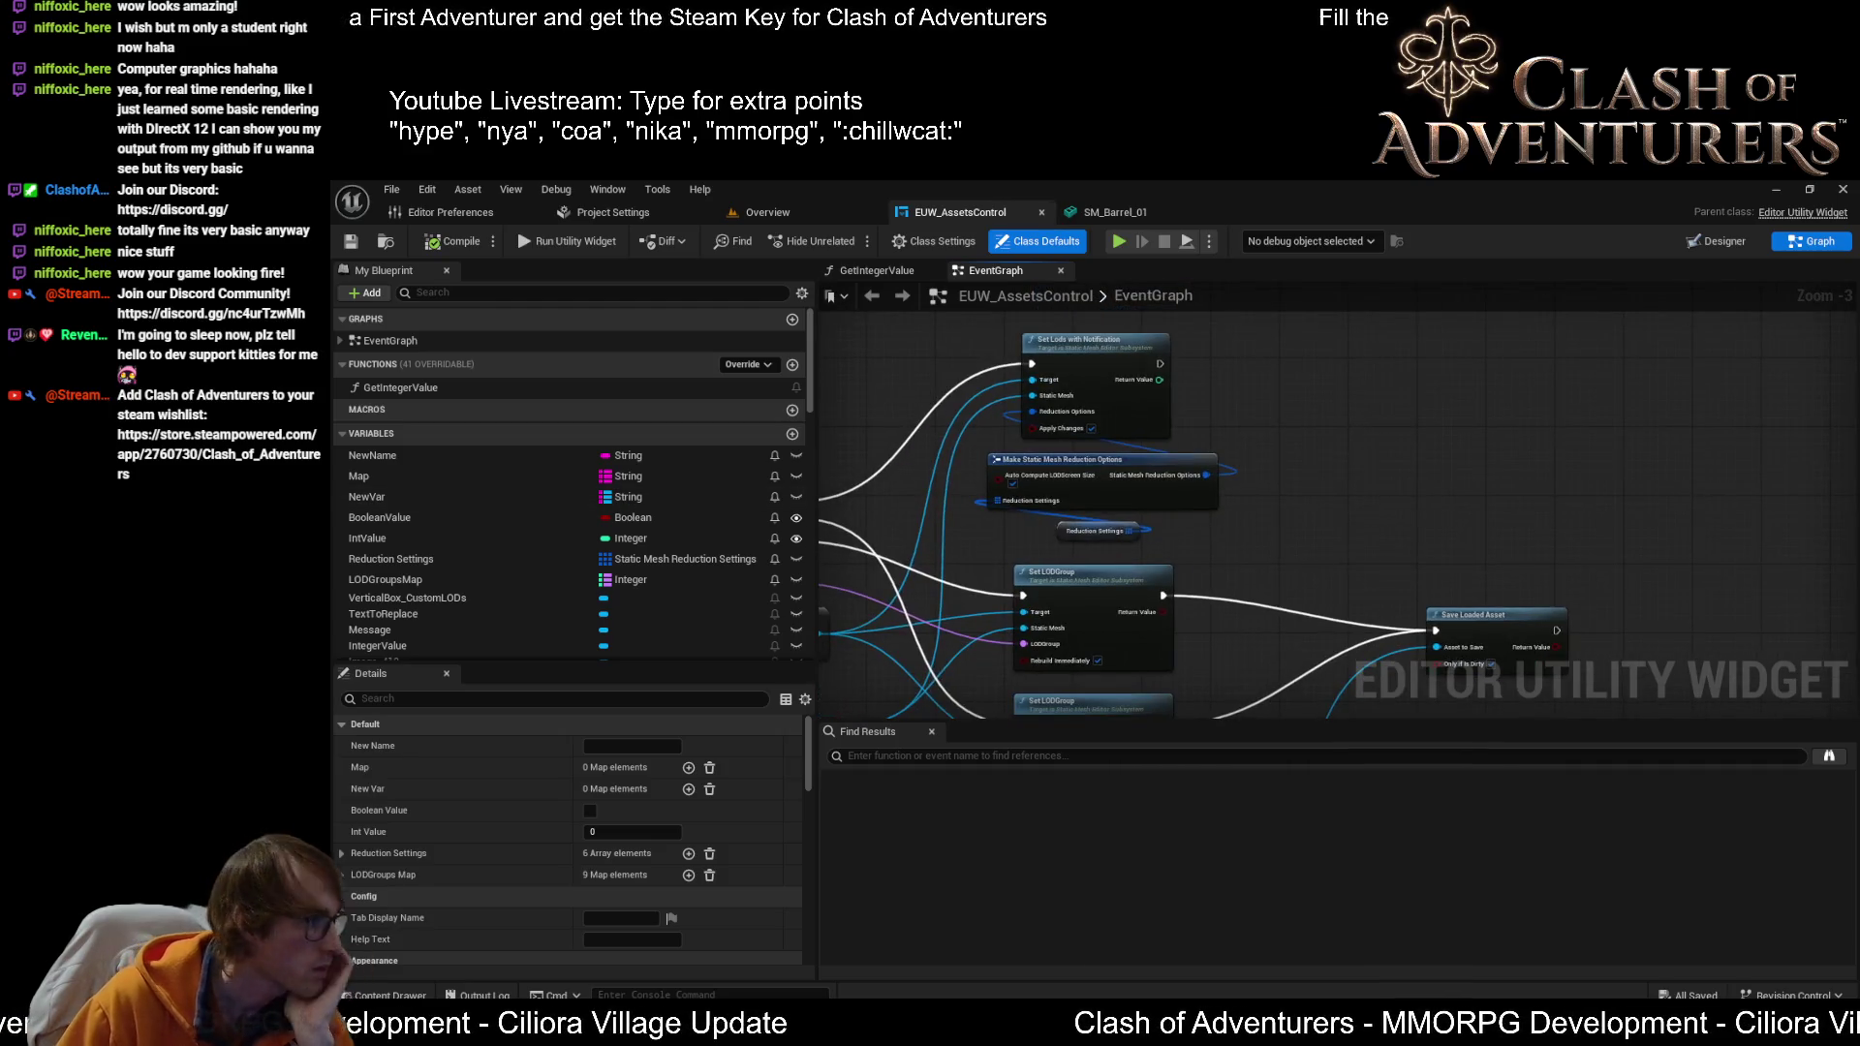
pyautogui.scroll(-1, 1321, 568)
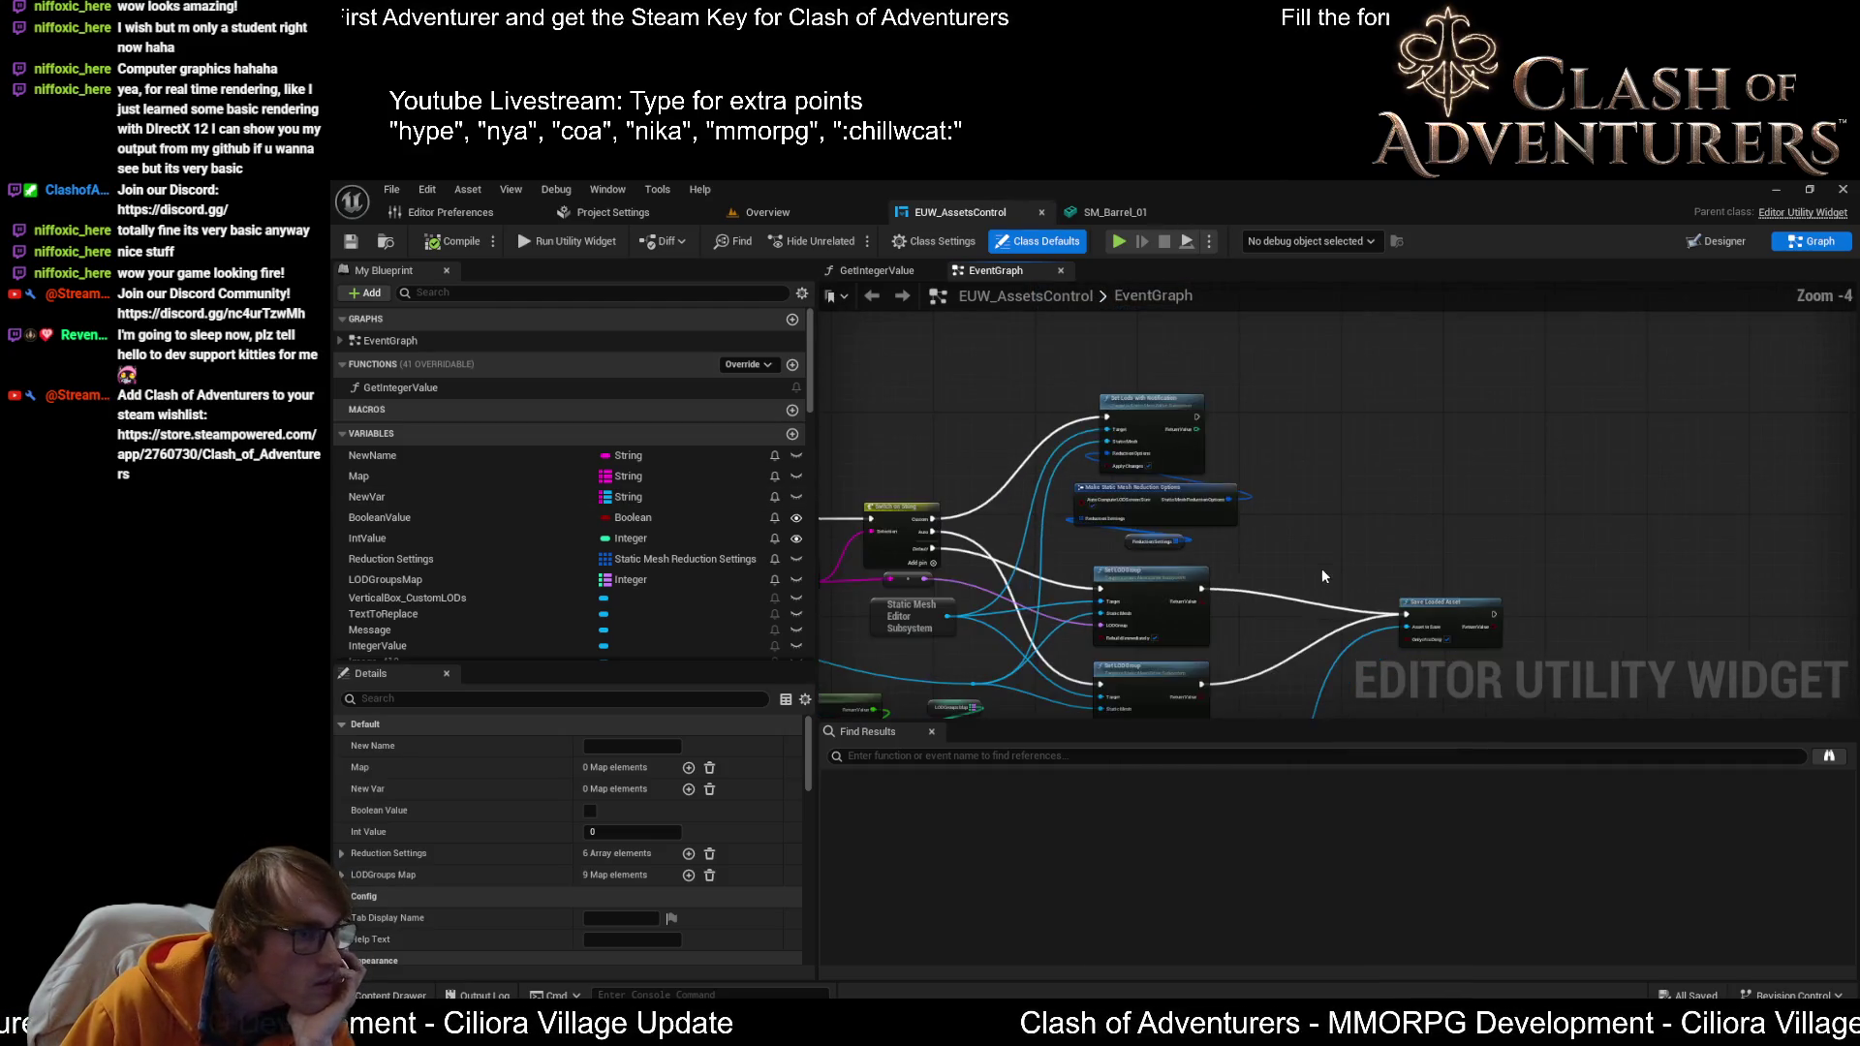
pyautogui.moveTo(1321, 567); pyautogui.dragTo(1450, 467)
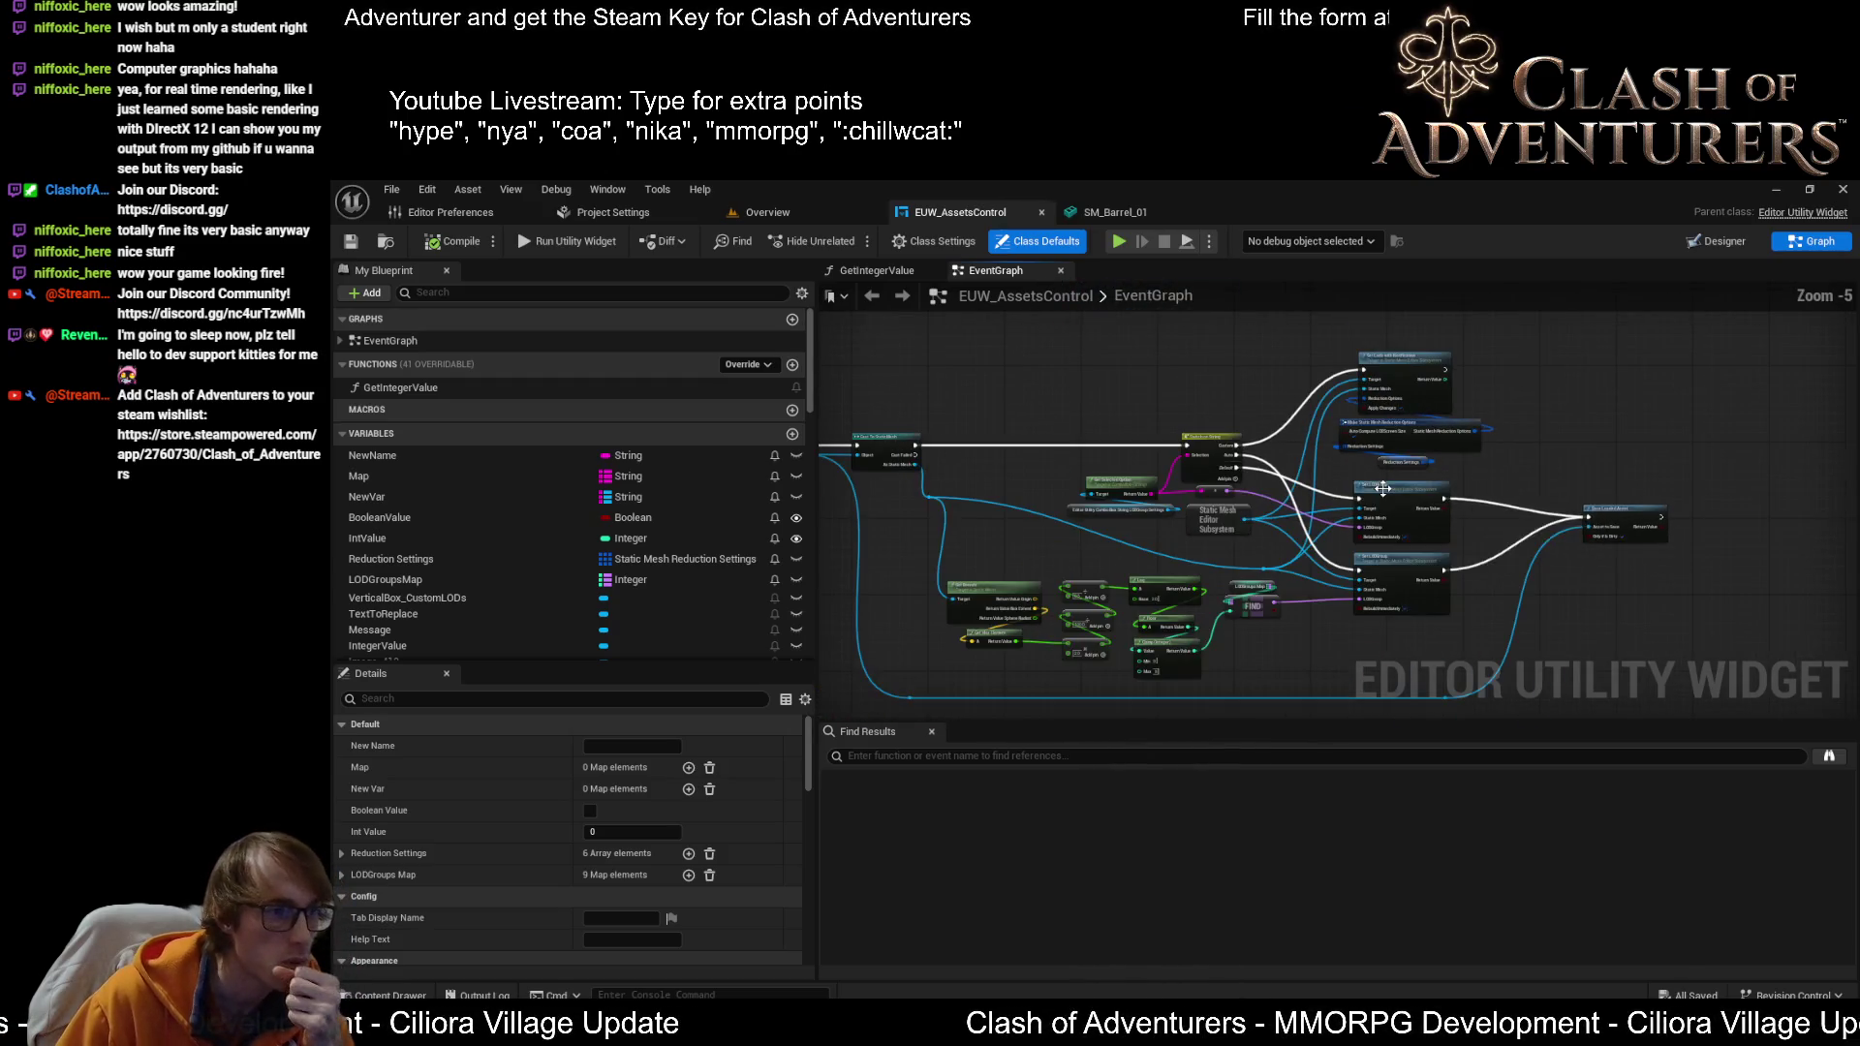
pyautogui.scroll(2, 1314, 482)
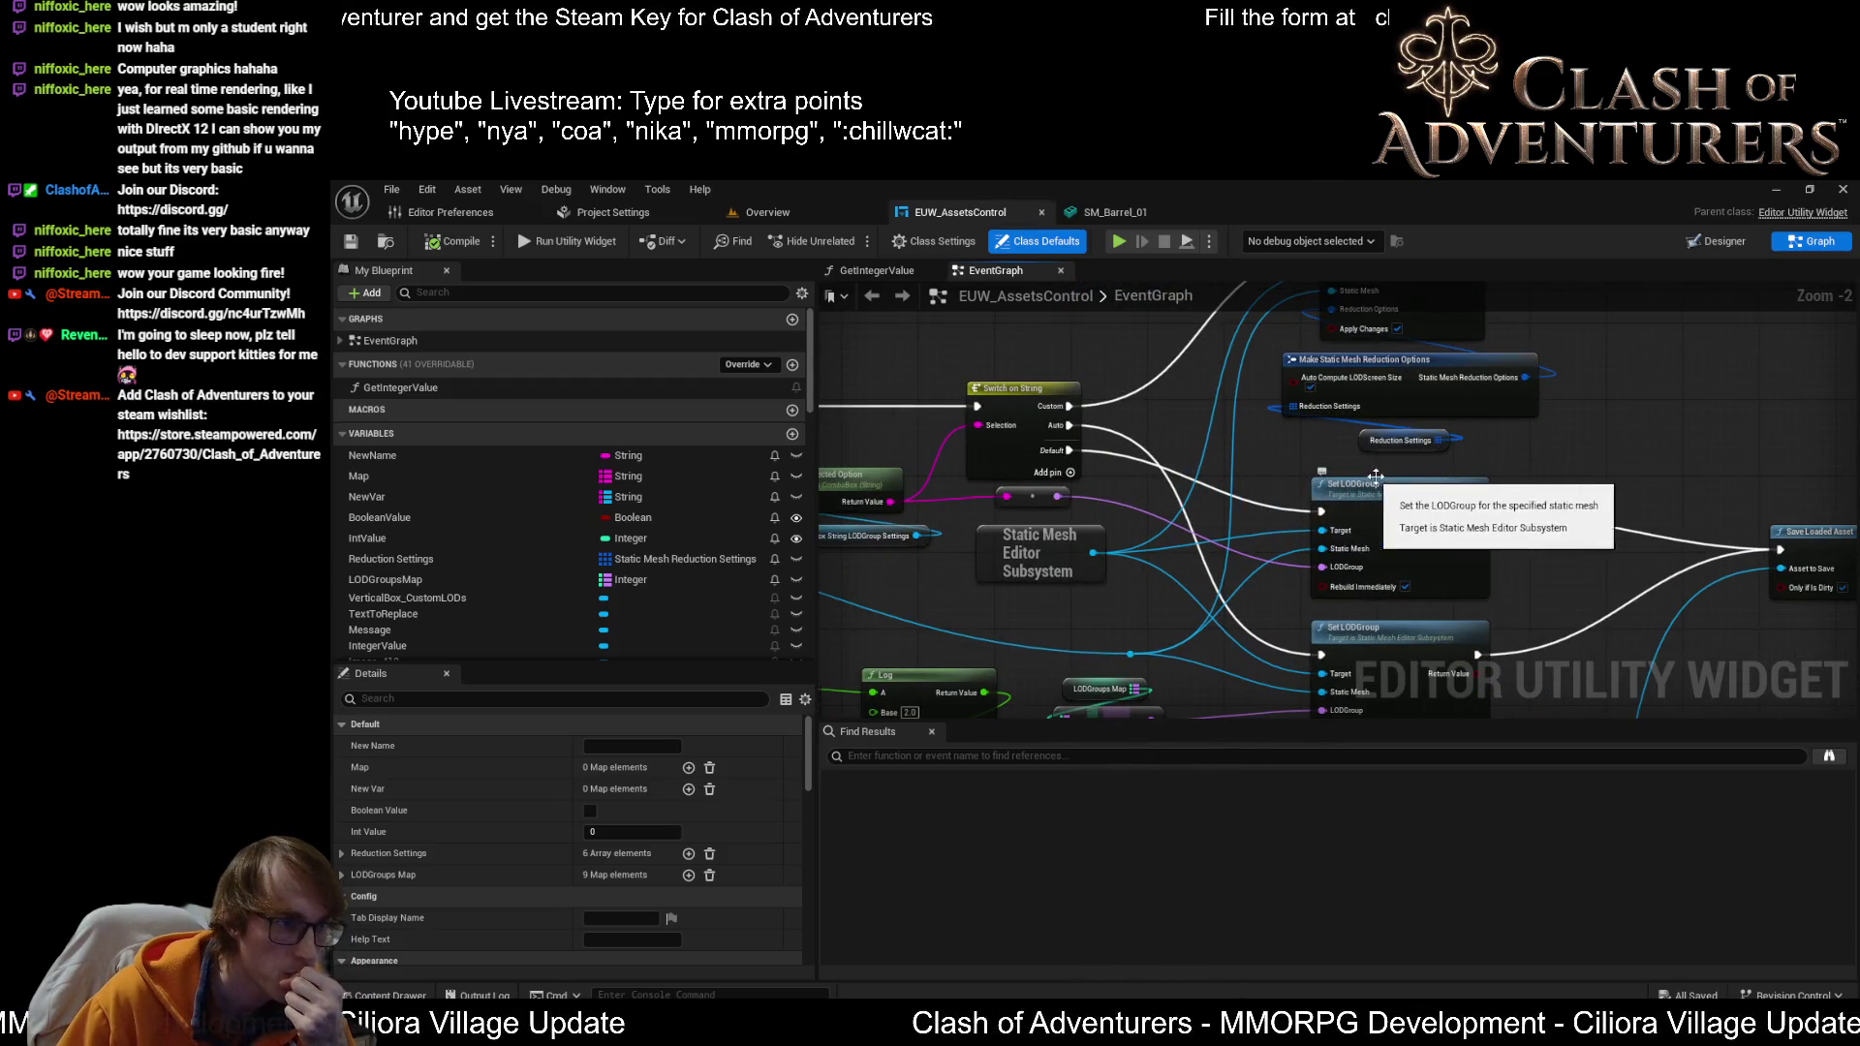
pyautogui.moveTo(1314, 481)
pyautogui.mouseDown()
pyautogui.moveTo(1192, 508)
pyautogui.moveTo(1146, 407)
pyautogui.mouseUp()
pyautogui.moveTo(1302, 455)
pyautogui.mouseDown()
pyautogui.moveTo(1159, 465)
pyautogui.moveTo(1173, 492)
pyautogui.moveTo(1142, 559)
pyautogui.mouseUp()
pyautogui.moveTo(1181, 414)
pyautogui.mouseDown()
pyautogui.moveTo(1172, 349)
pyautogui.moveTo(1155, 472)
pyautogui.mouseUp()
pyautogui.scroll(1, 1152, 378)
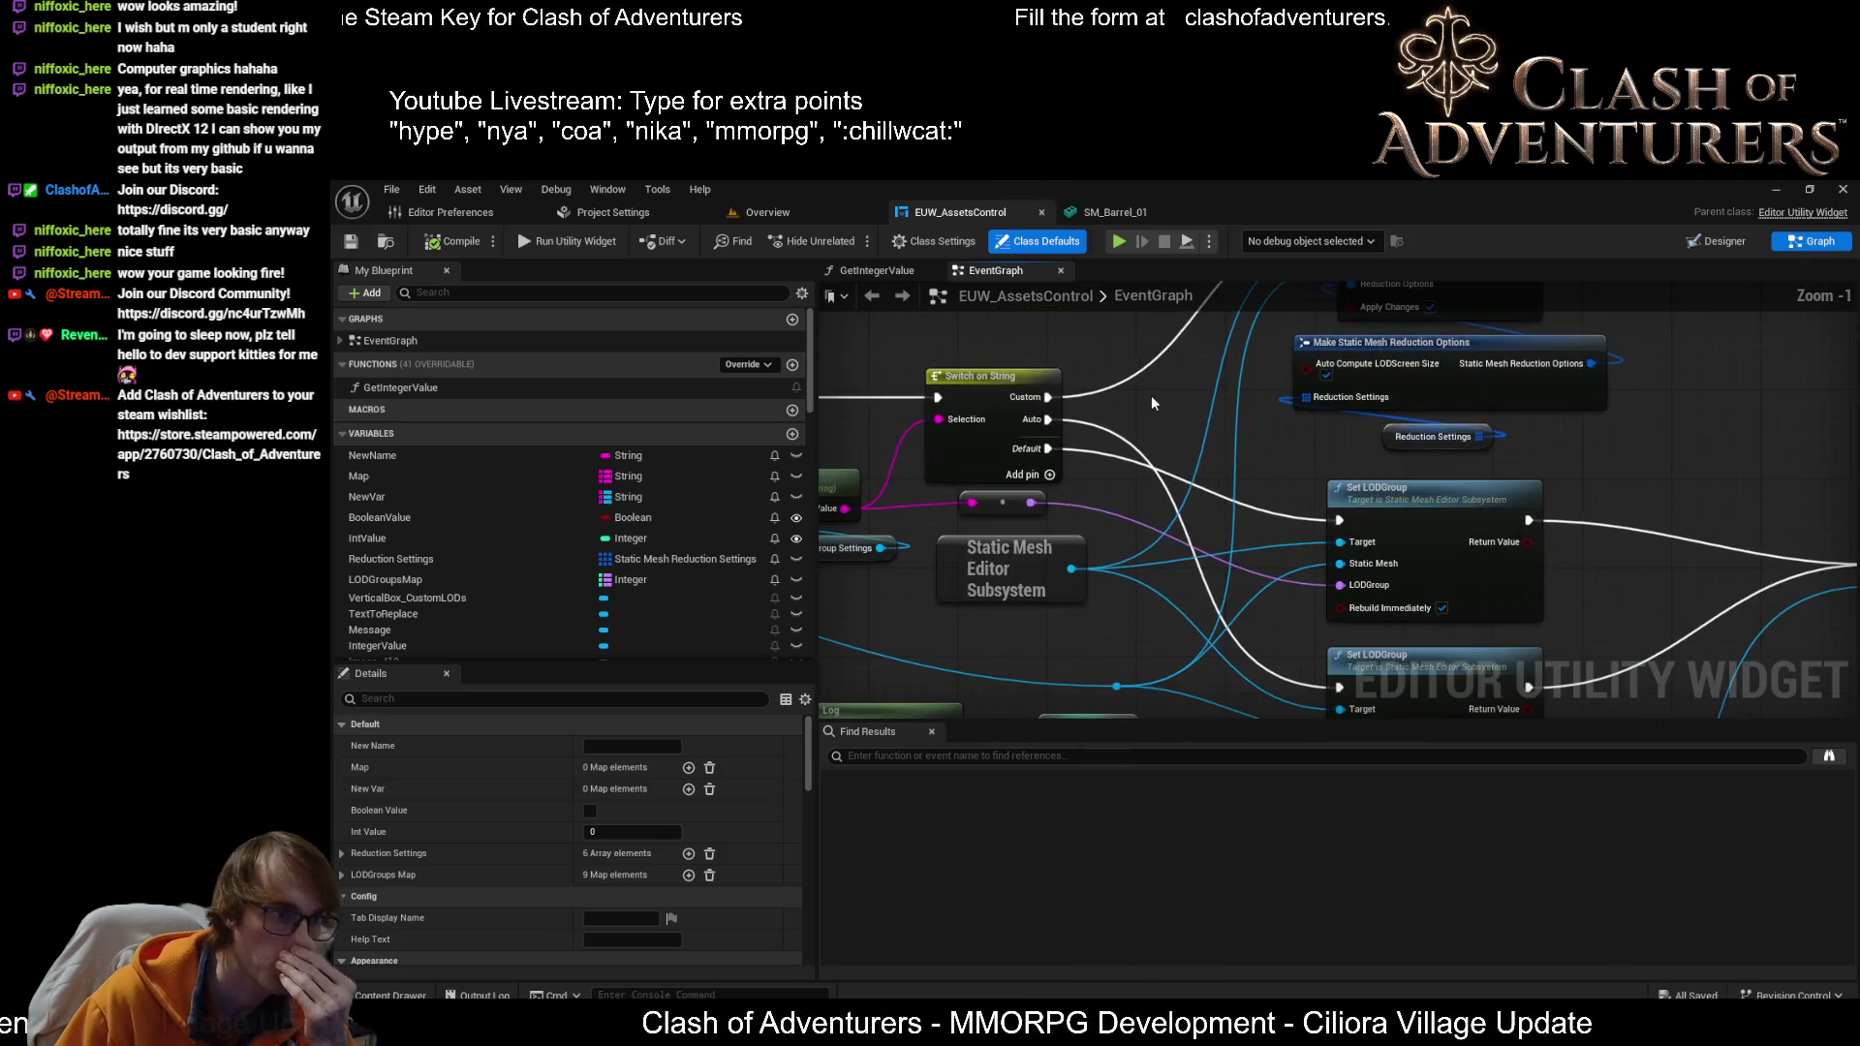
pyautogui.scroll(1, 1143, 393)
pyautogui.scroll(-1, 1121, 435)
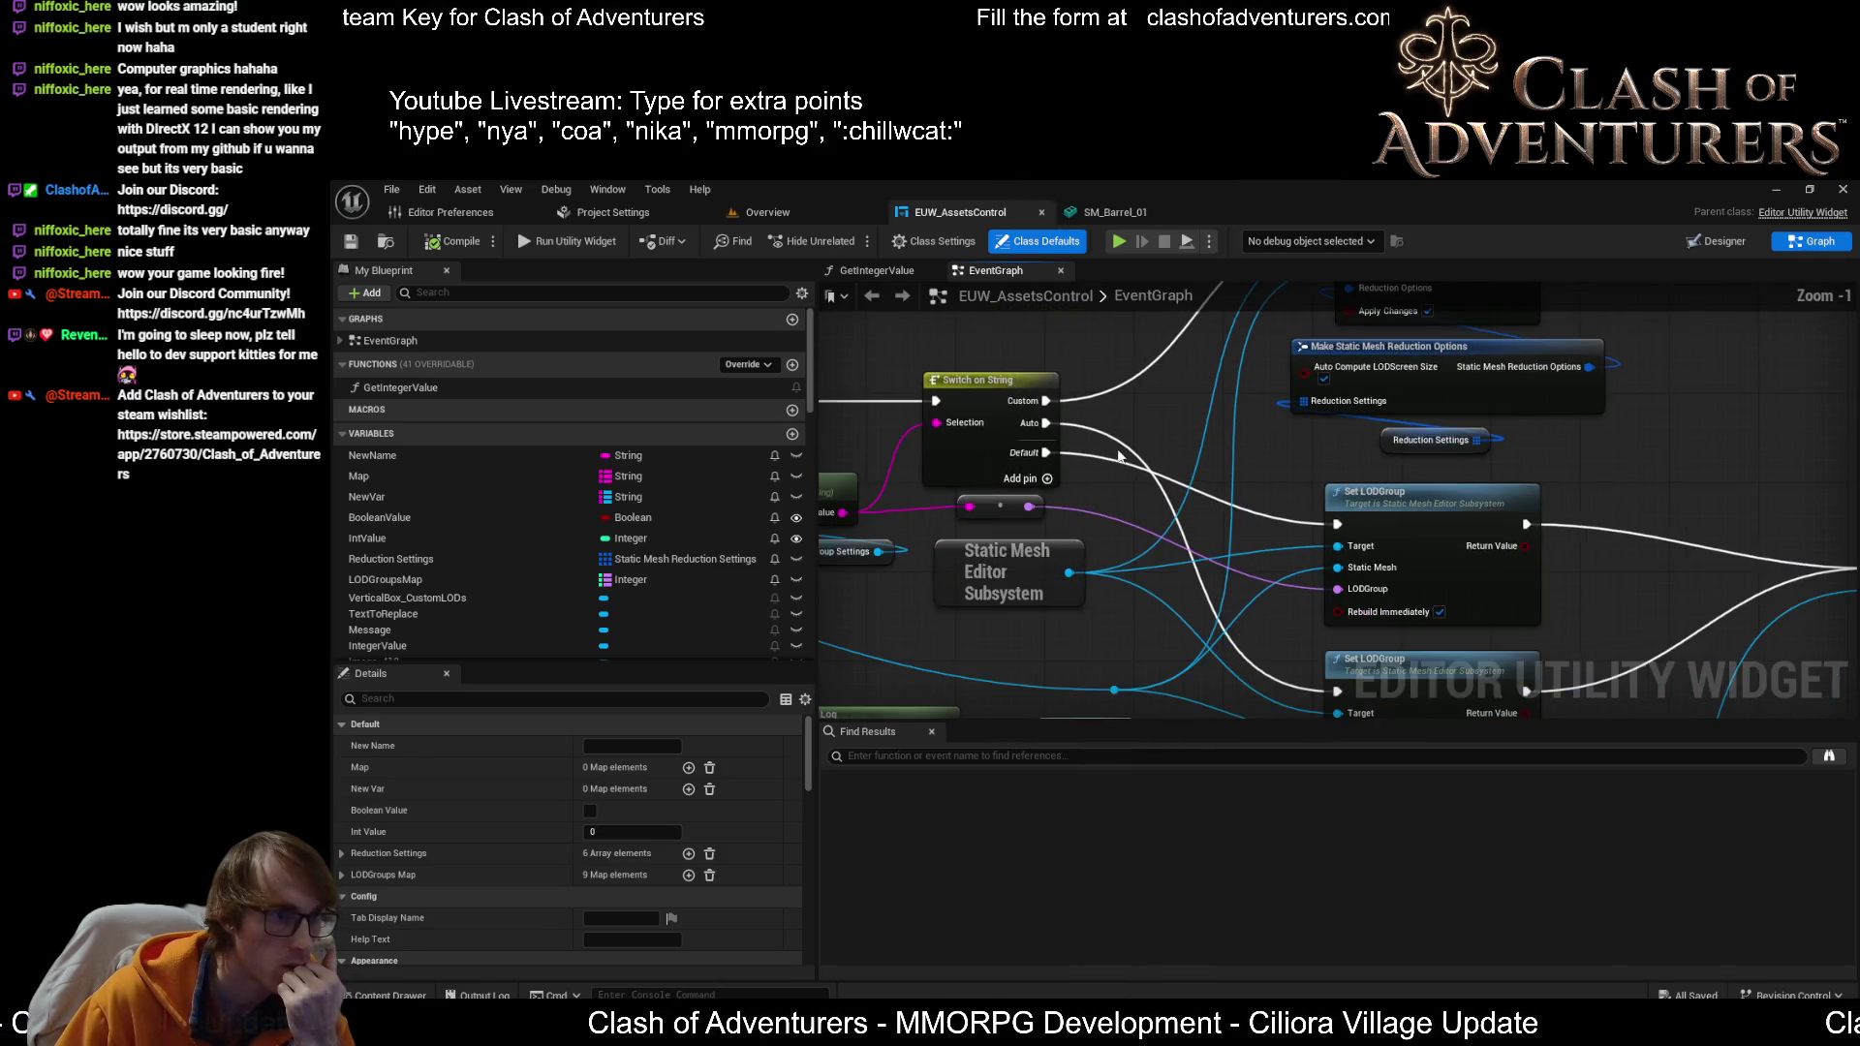
pyautogui.moveTo(1120, 436)
pyautogui.mouseDown()
pyautogui.moveTo(1420, 437)
pyautogui.moveTo(1174, 510)
pyautogui.mouseUp()
# Box-select both Set LODGroup nodes and Save Loaded Asset, and shift them slightly right.
pyautogui.scroll(-1, 1419, 437)
pyautogui.scroll(-1, 1250, 513)
pyautogui.moveTo(1328, 541)
pyautogui.mouseDown()
pyautogui.moveTo(1453, 533)
pyautogui.moveTo(1166, 506)
pyautogui.mouseUp()
pyautogui.scroll(-1, 1276, 488)
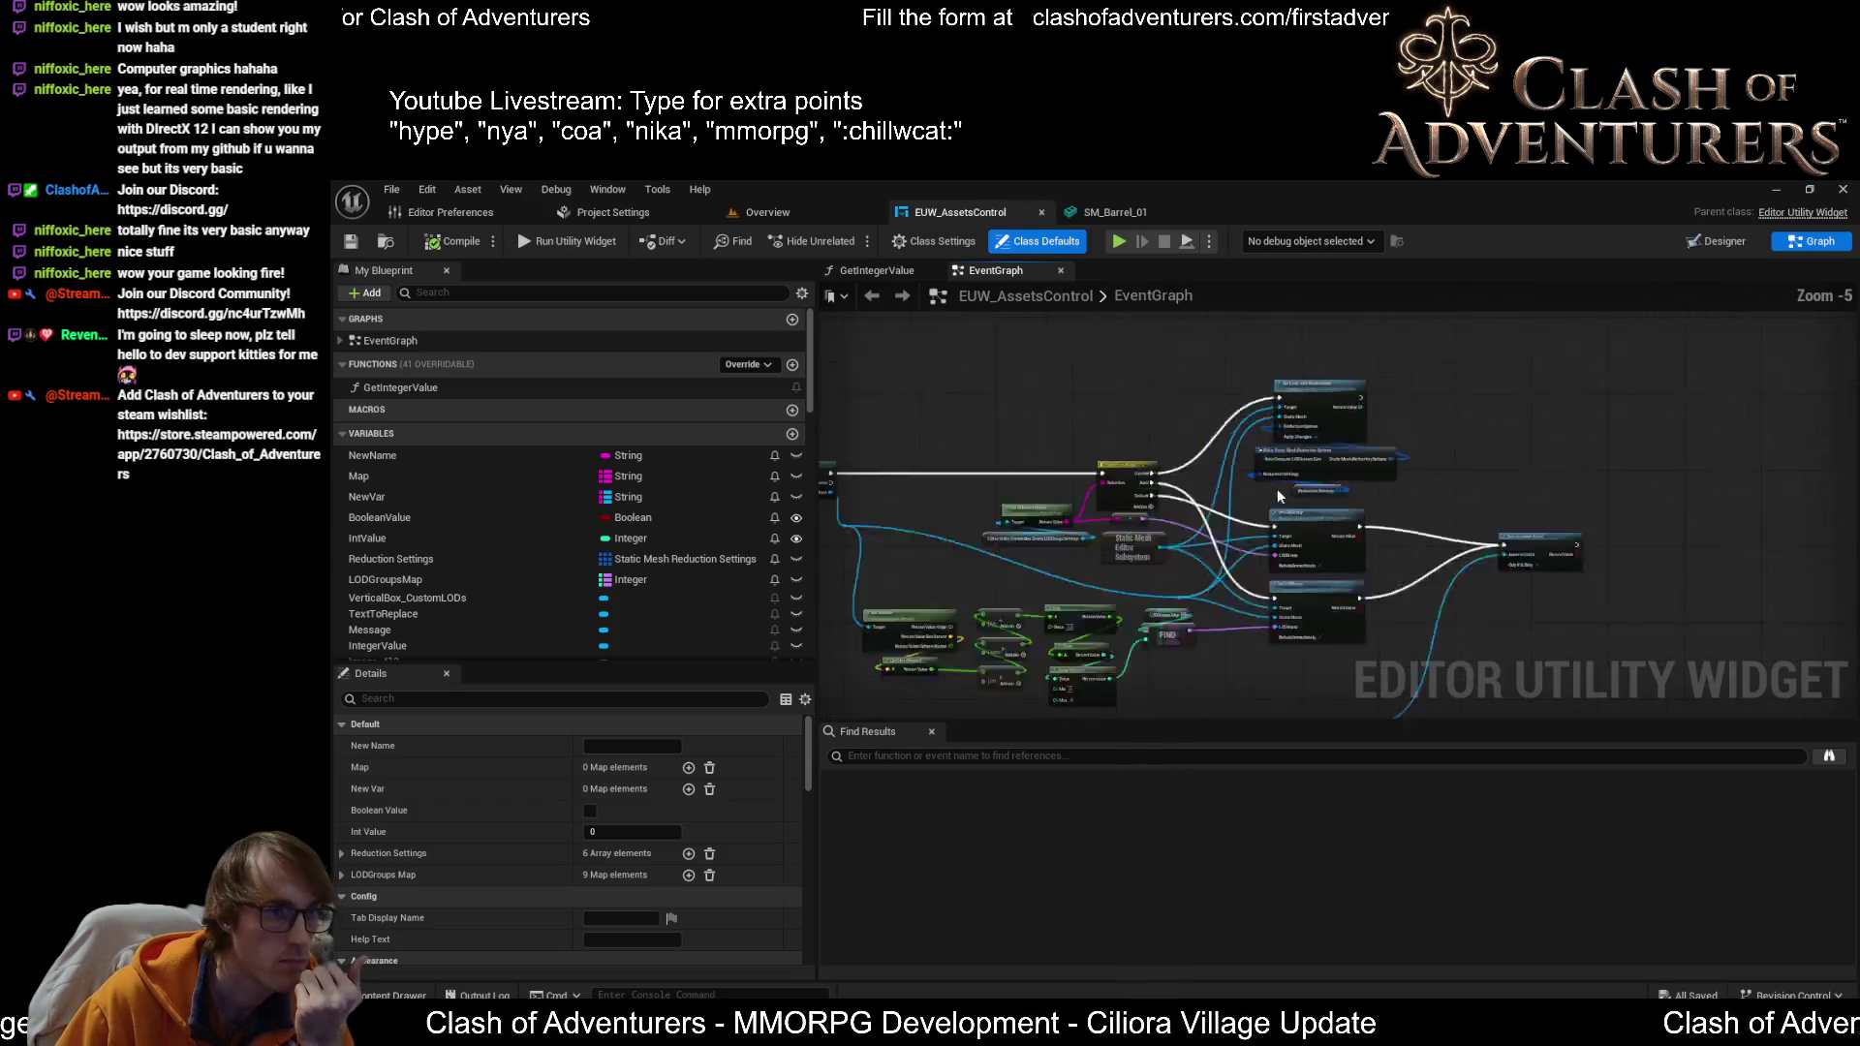
pyautogui.moveTo(1521, 577)
pyautogui.mouseDown()
pyautogui.moveTo(1538, 432)
pyautogui.moveTo(1177, 654)
pyautogui.mouseUp()
pyautogui.moveTo(1187, 411)
pyautogui.mouseDown()
pyautogui.moveTo(1402, 409)
pyautogui.moveTo(1212, 423)
pyautogui.moveTo(1194, 407)
pyautogui.moveTo(1375, 436)
pyautogui.moveTo(1179, 545)
pyautogui.mouseUp()
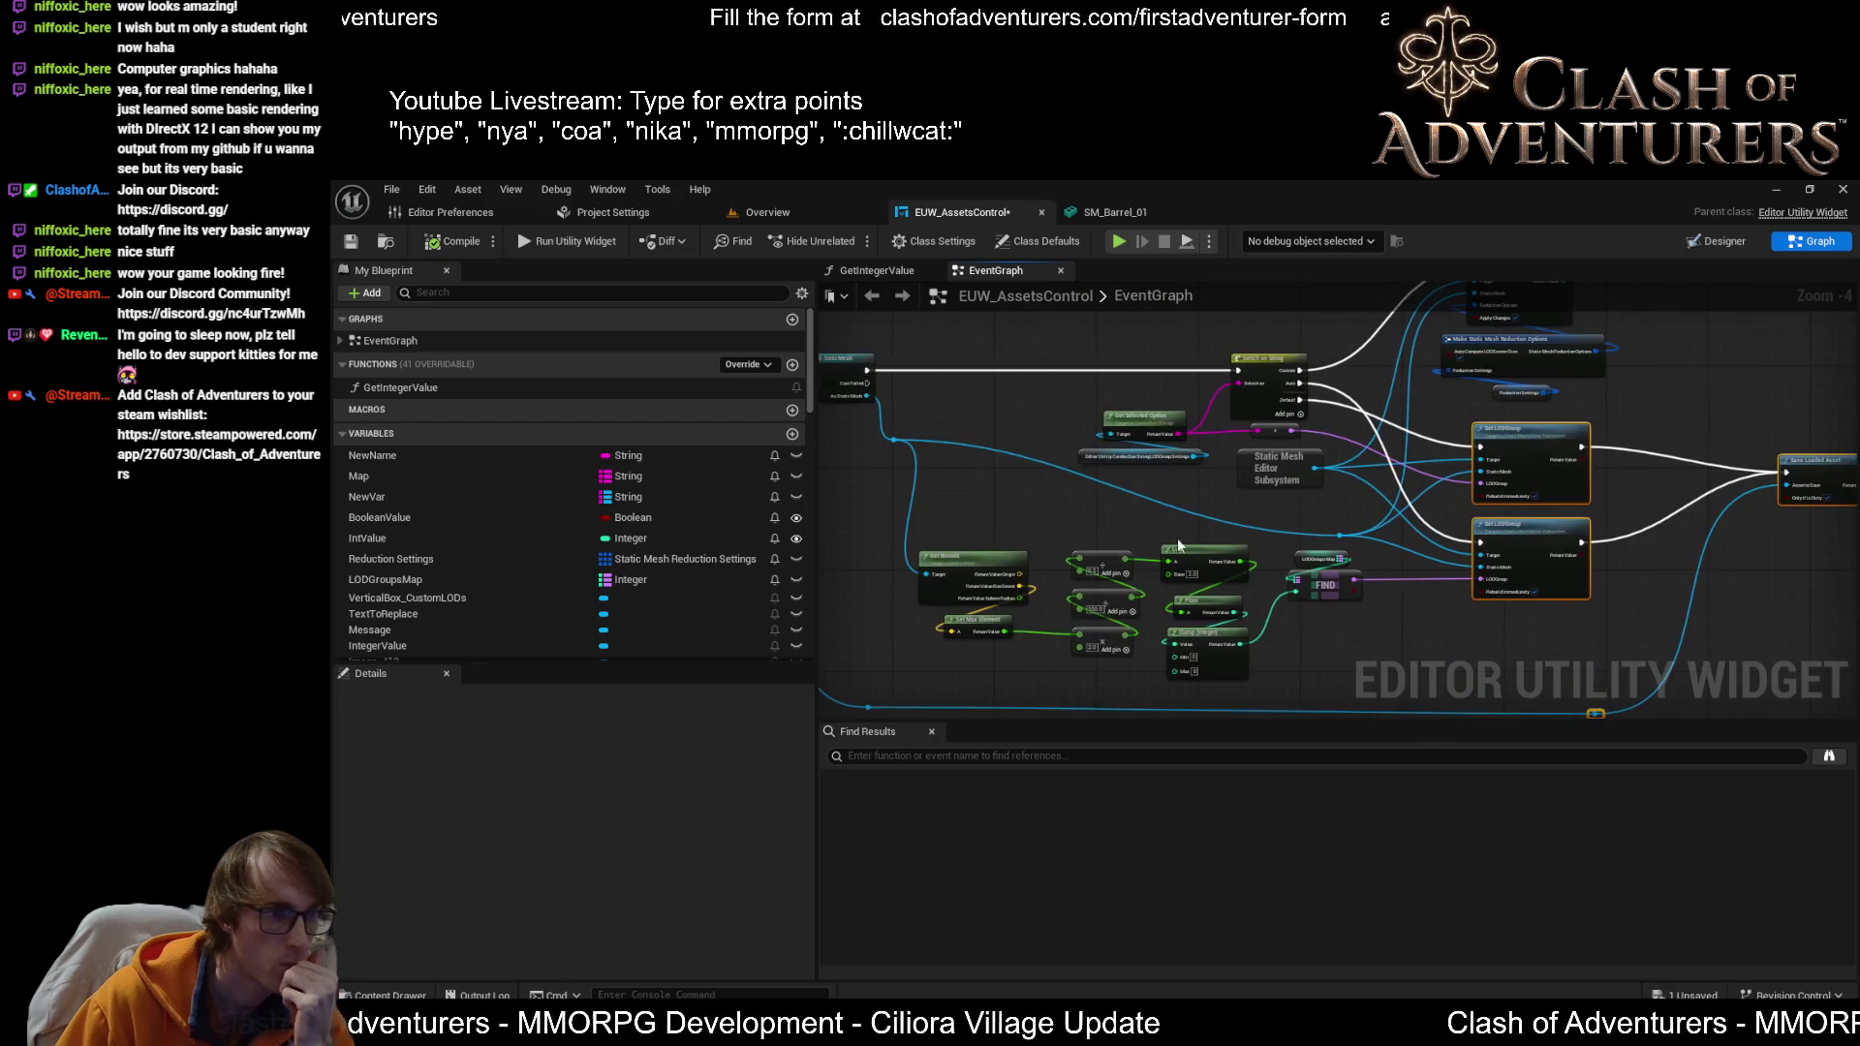
# Lower the reroute knot to straighten the long wire, then save the widget.
pyautogui.click(923, 453)
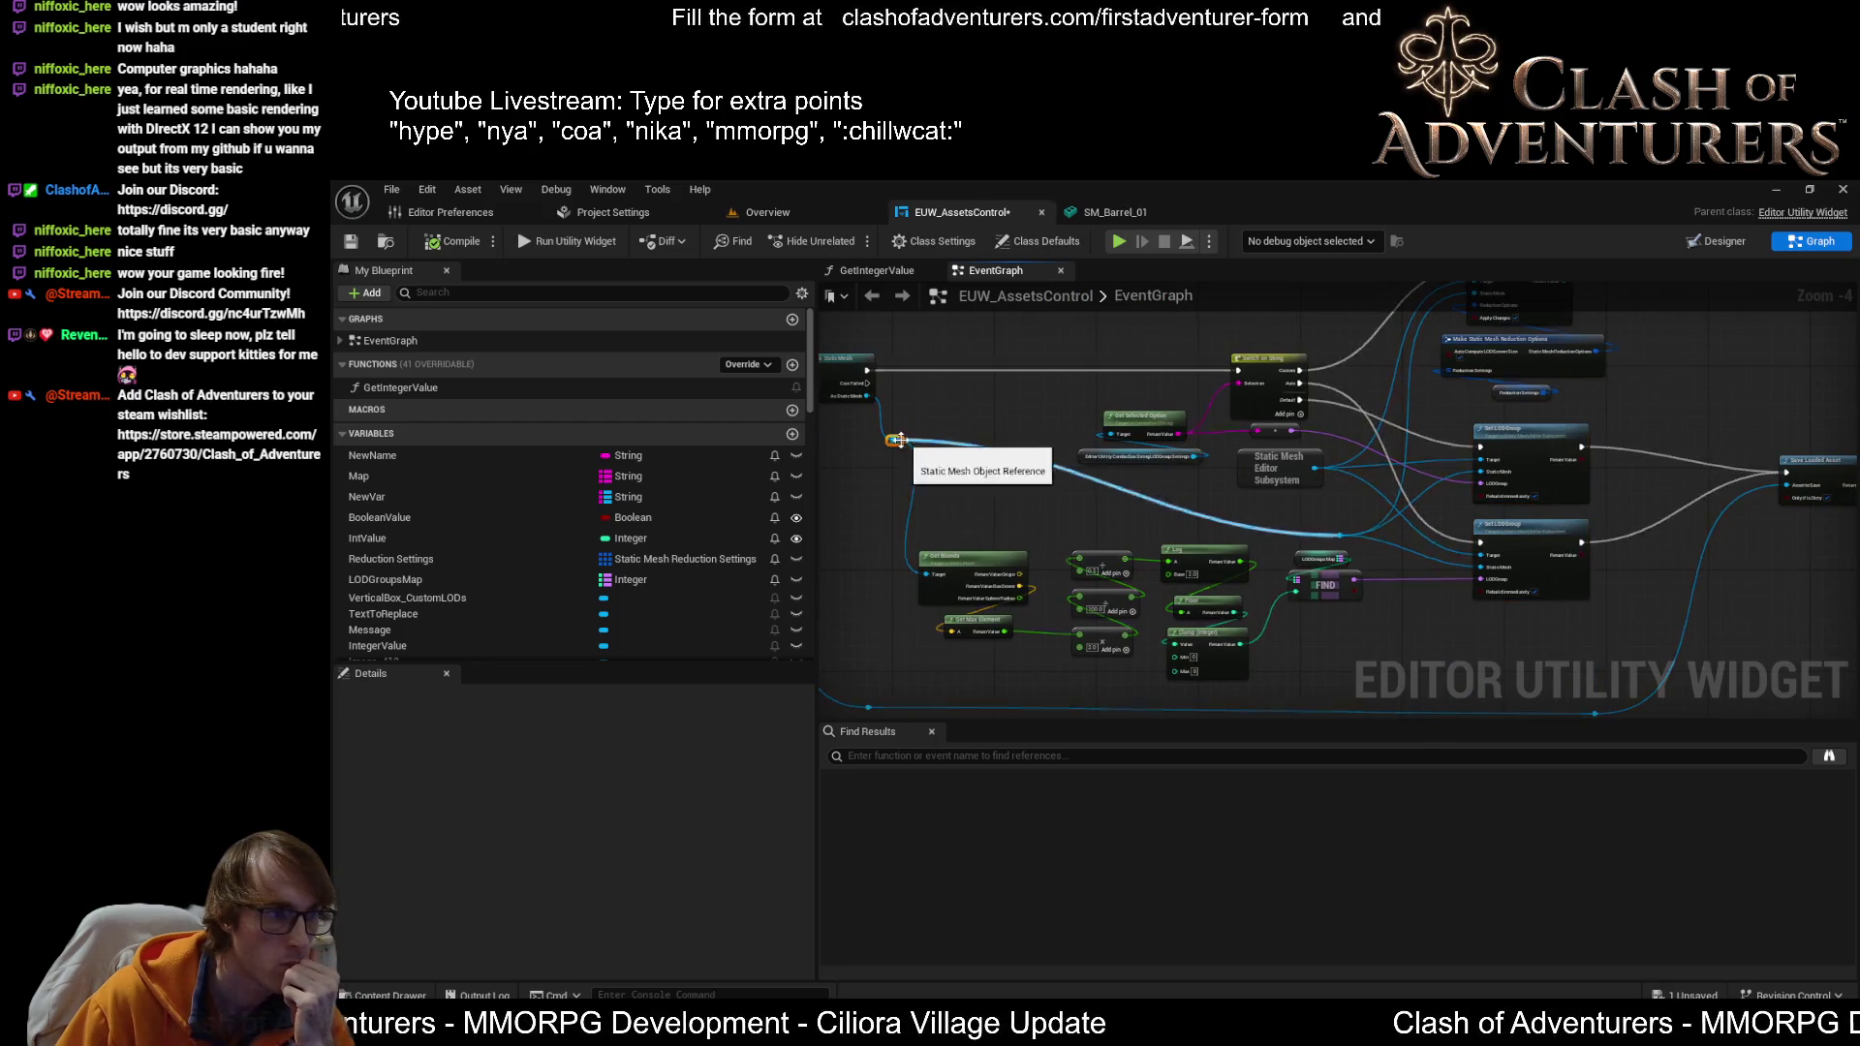
pyautogui.click(894, 441)
pyautogui.moveTo(901, 450); pyautogui.dragTo(903, 533)
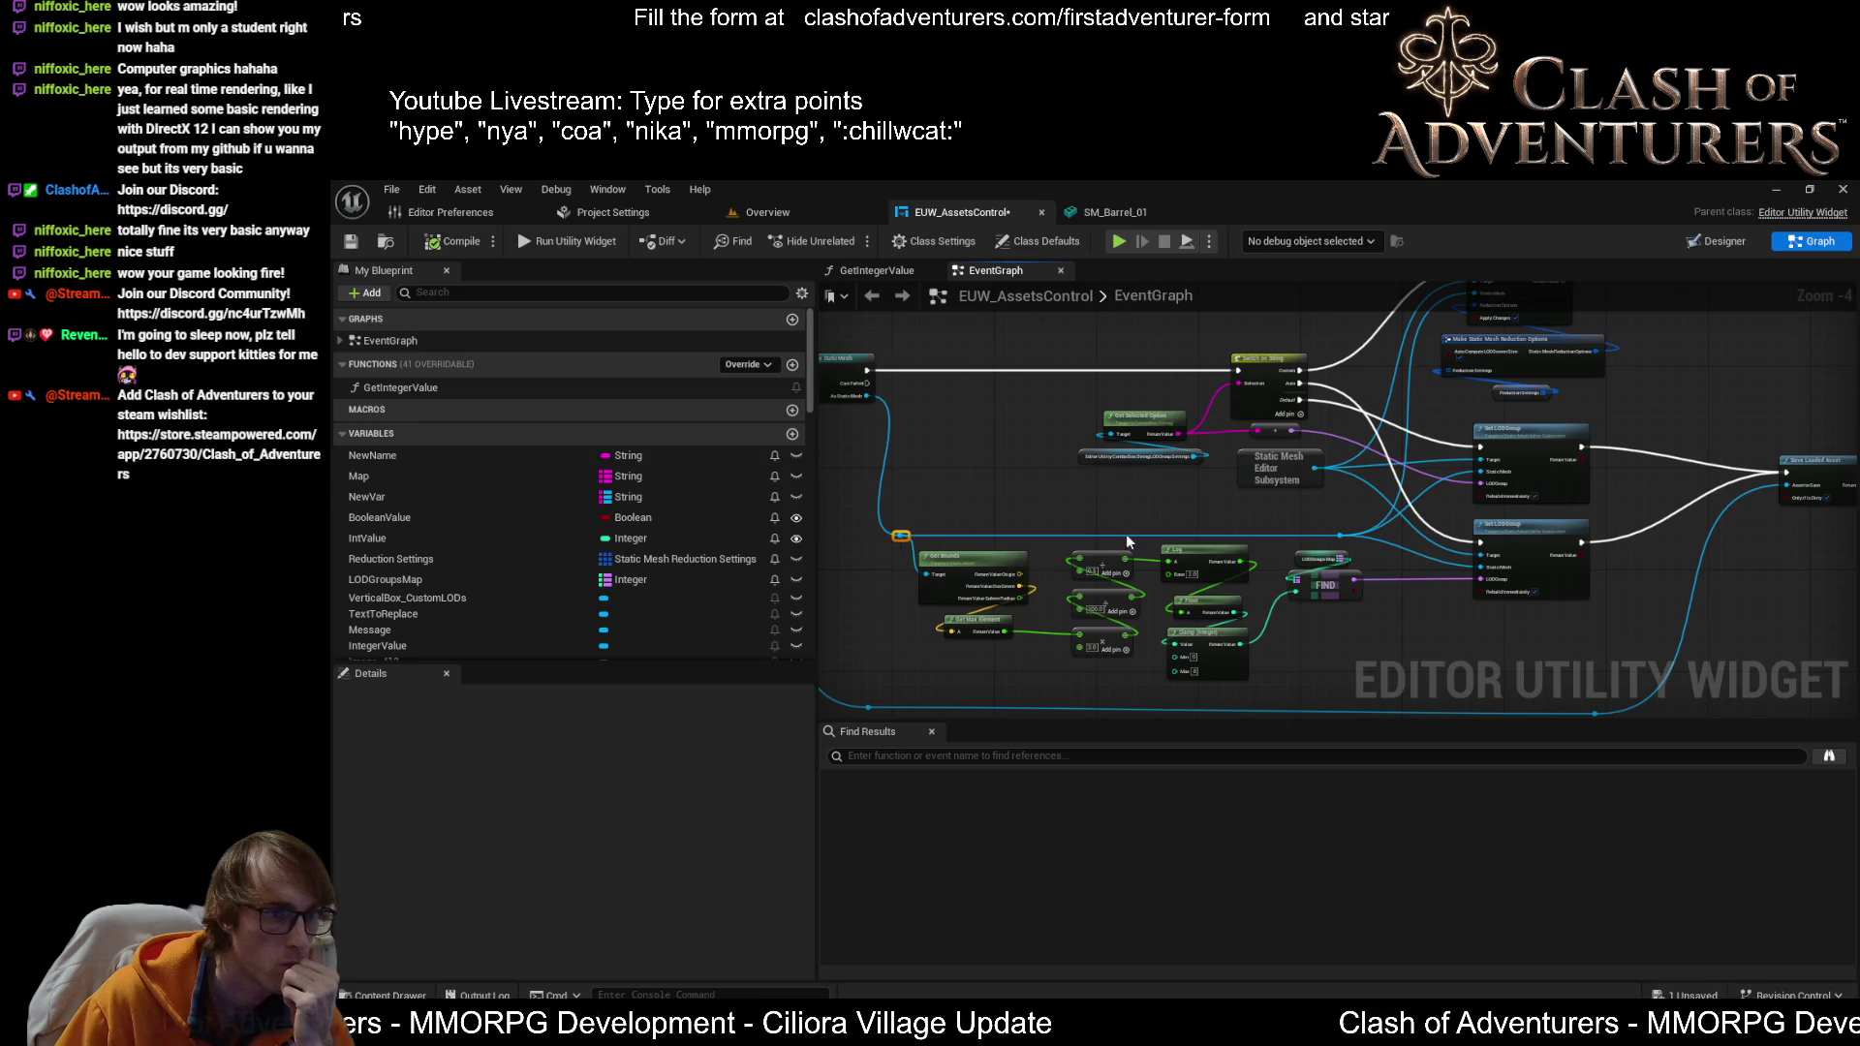
pyautogui.moveTo(1464, 524)
pyautogui.mouseDown()
pyautogui.moveTo(1179, 557)
pyautogui.moveTo(1376, 531)
pyautogui.moveTo(1463, 549)
pyautogui.moveTo(1356, 591)
pyautogui.moveTo(1855, 507)
pyautogui.mouseUp()
pyautogui.scroll(2, 1375, 530)
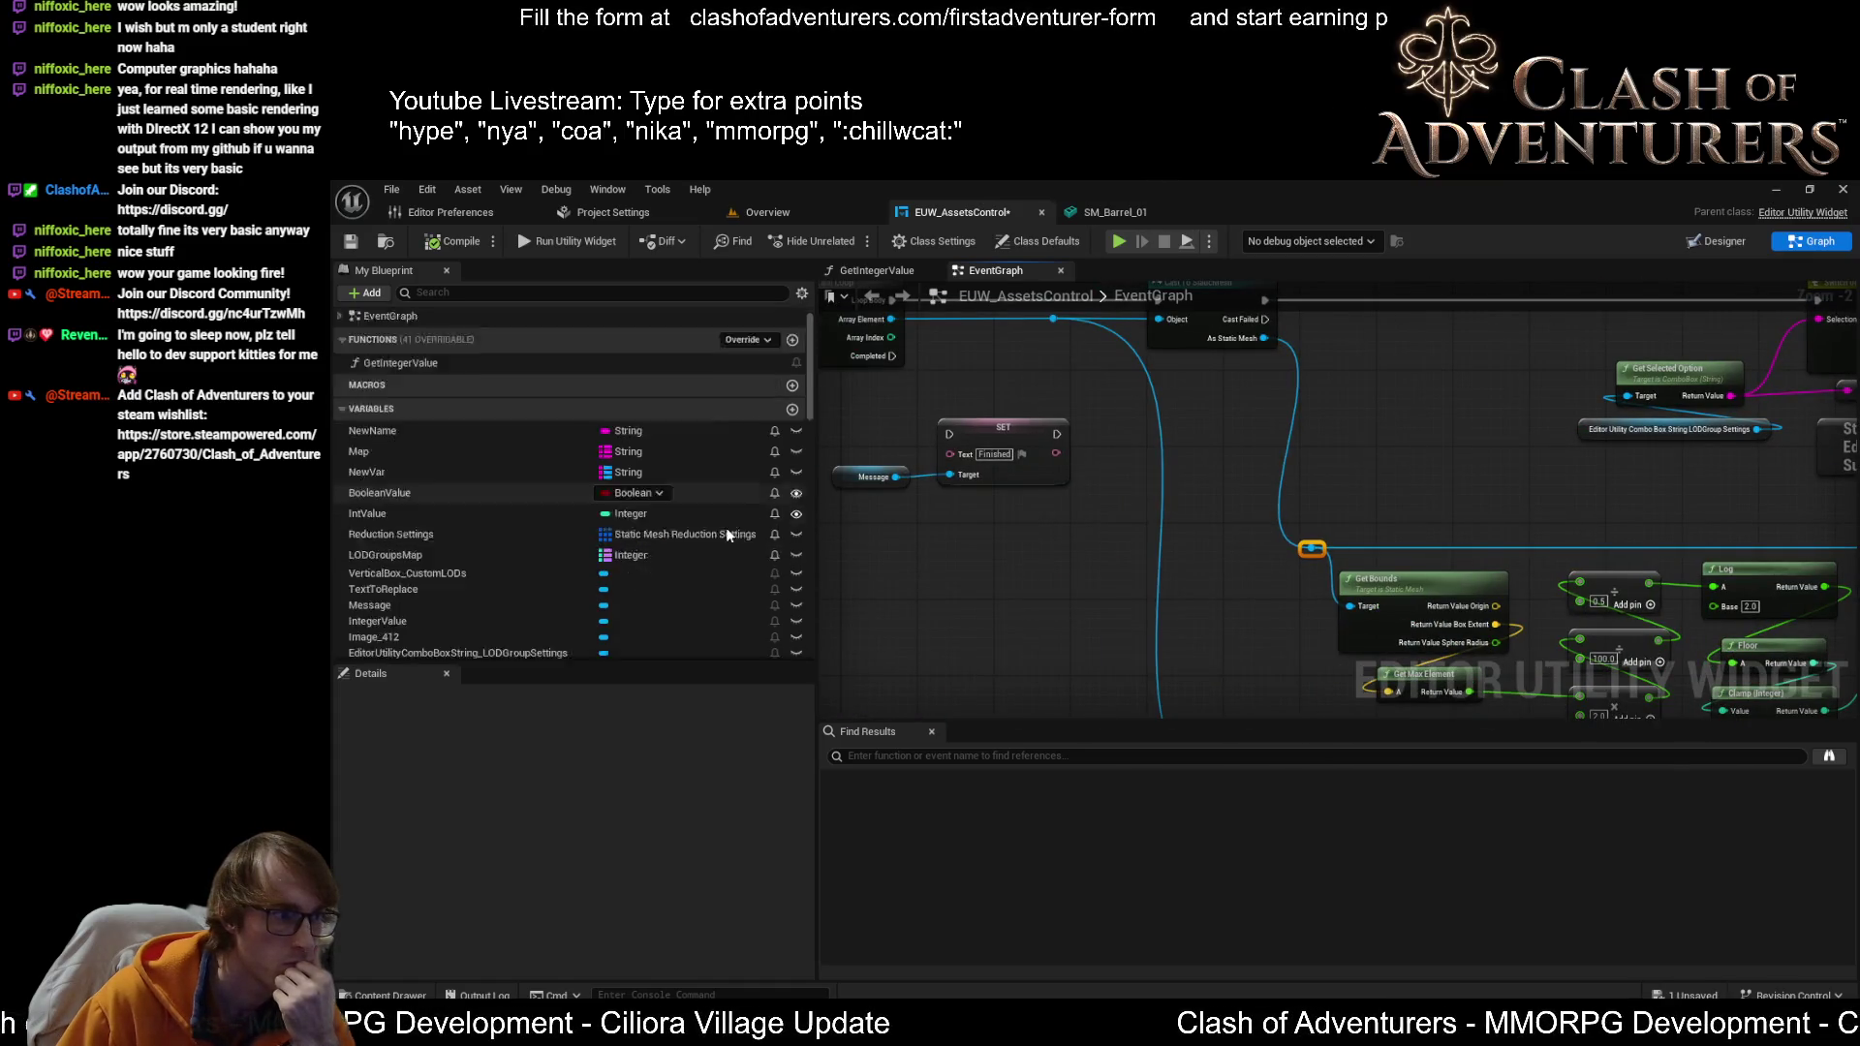
pyautogui.scroll(-3, 736, 537)
pyautogui.scroll(3, 746, 557)
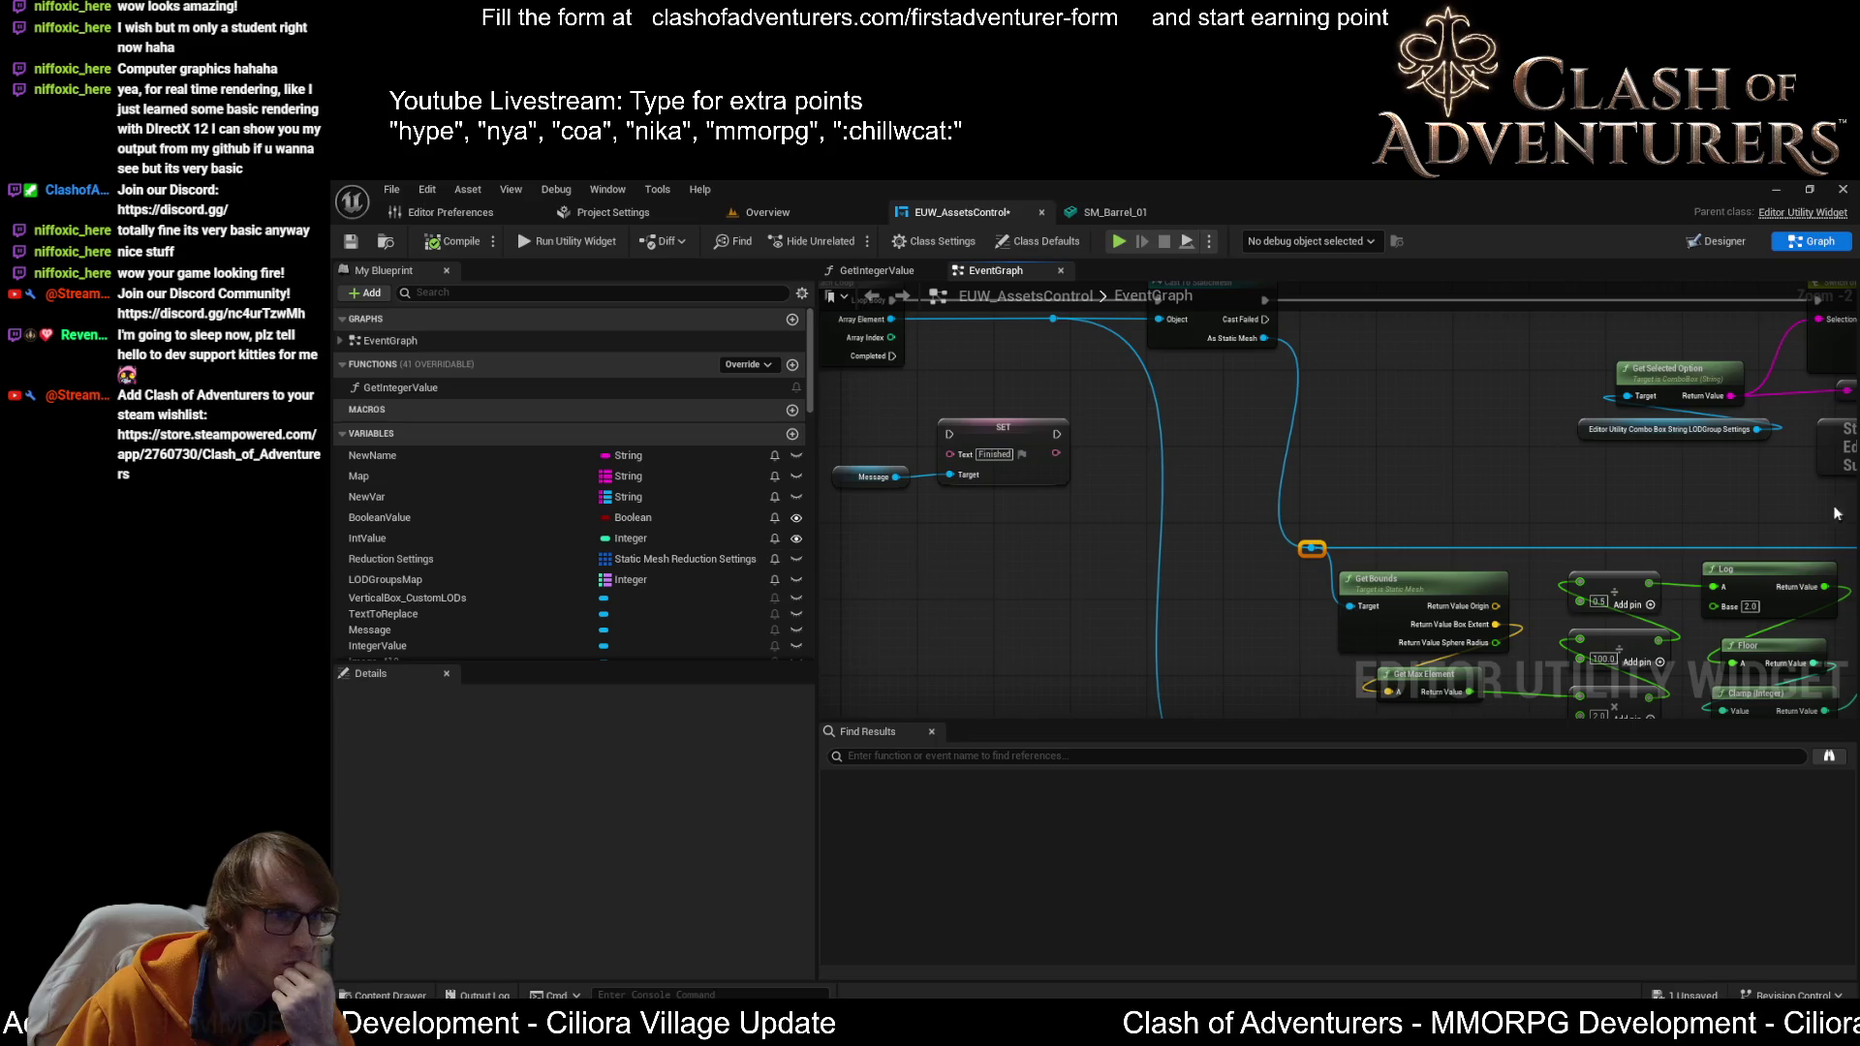
pyautogui.moveTo(1774, 501)
pyautogui.mouseDown()
pyautogui.moveTo(1126, 537)
pyautogui.moveTo(991, 609)
pyautogui.mouseUp()
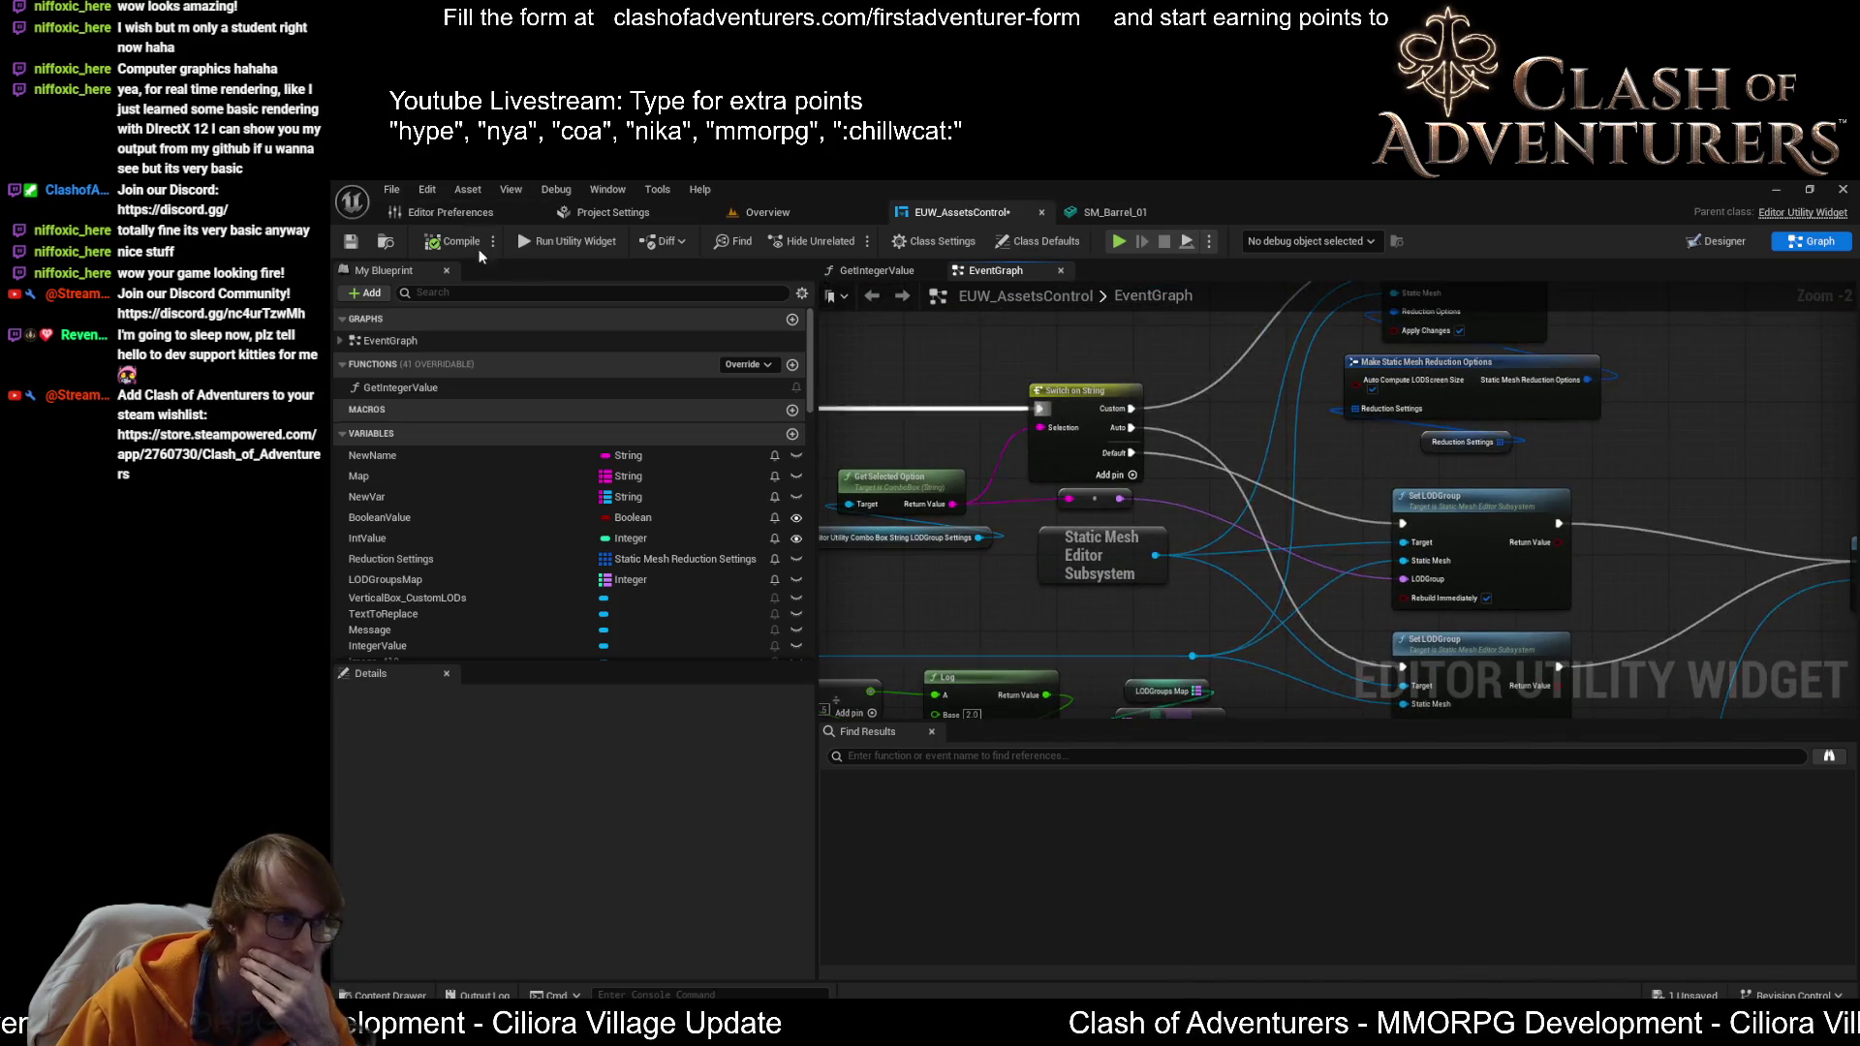
pyautogui.click(350, 241)
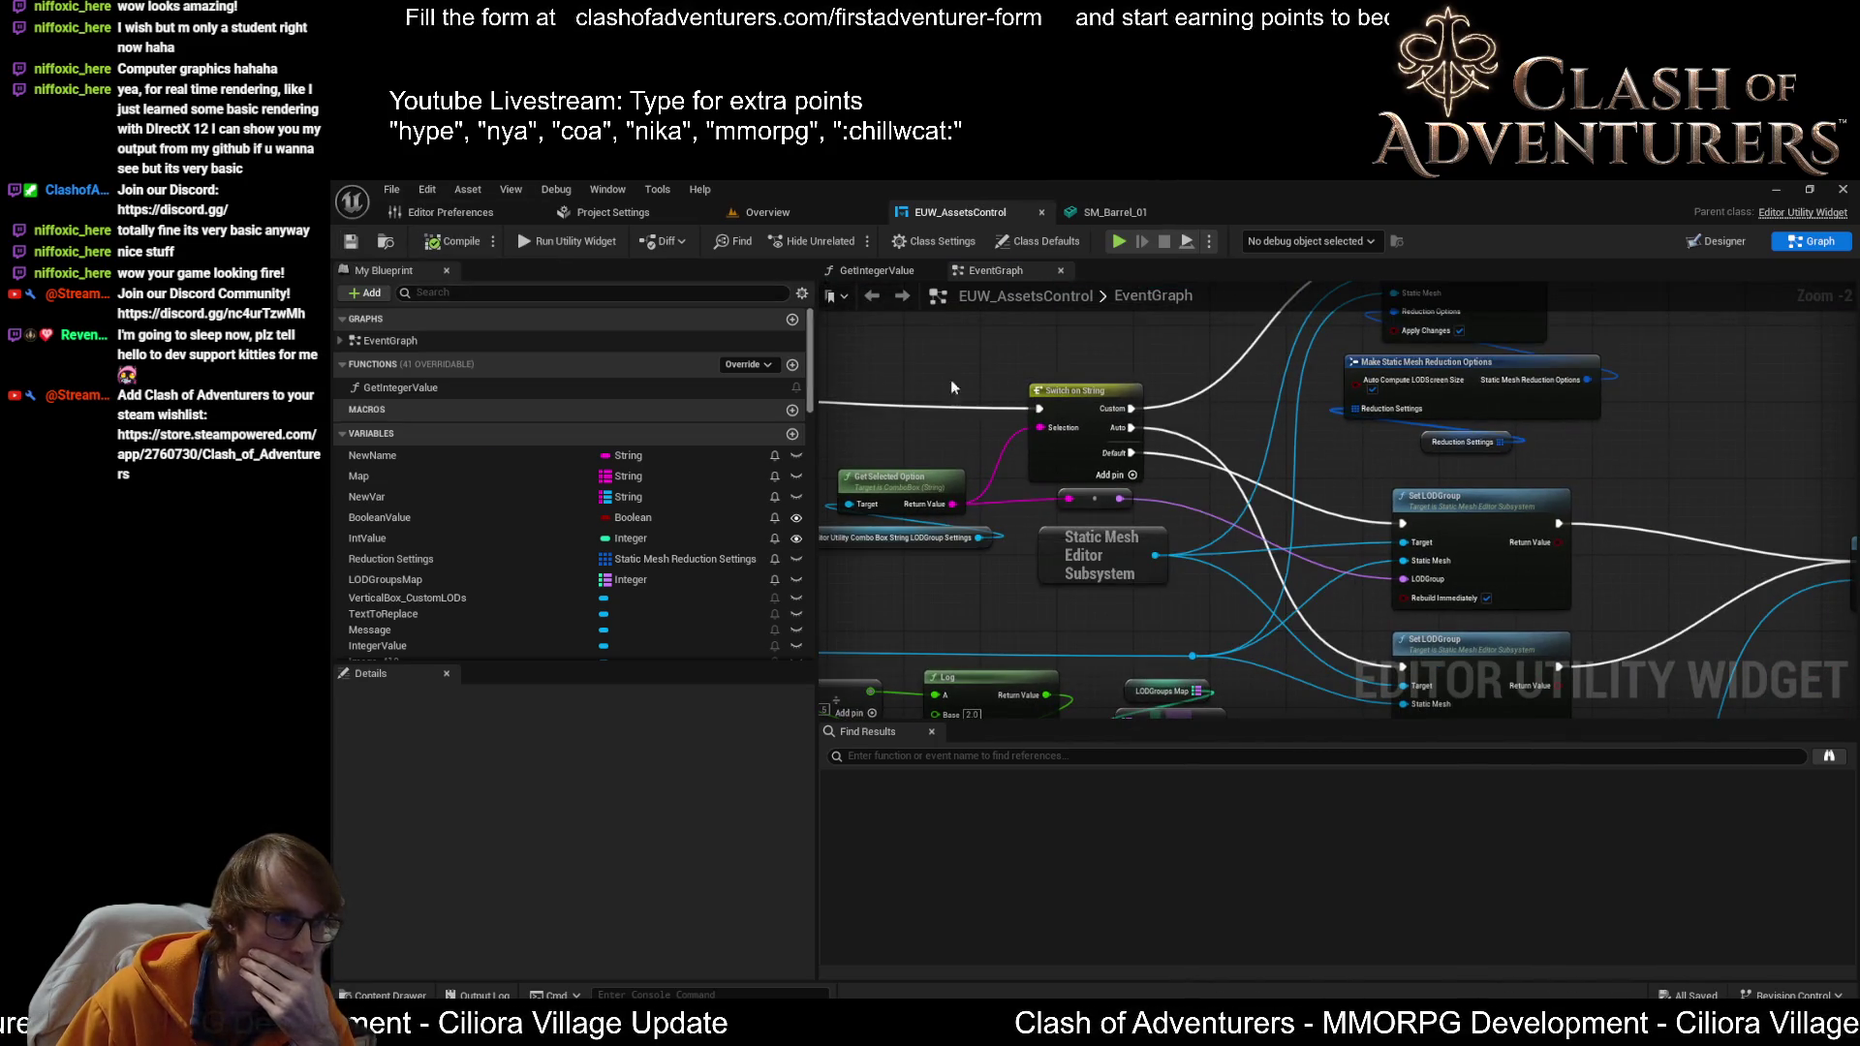
# Shift Set Lods with Notification, Make Static Mesh Reduction Options and Reduction Settings slightly right.
pyautogui.moveTo(1193, 480)
pyautogui.mouseDown()
pyautogui.moveTo(1503, 445)
pyautogui.moveTo(1178, 464)
pyautogui.moveTo(1070, 569)
pyautogui.mouseUp()
pyautogui.moveTo(1490, 562)
pyautogui.mouseDown()
pyautogui.moveTo(1362, 407)
pyautogui.moveTo(1390, 345)
pyautogui.mouseUp()
pyautogui.moveTo(885, 557)
pyautogui.mouseDown()
pyautogui.moveTo(1090, 520)
pyautogui.moveTo(1294, 438)
pyautogui.moveTo(829, 500)
pyautogui.moveTo(1097, 491)
pyautogui.moveTo(1065, 471)
pyautogui.mouseUp()
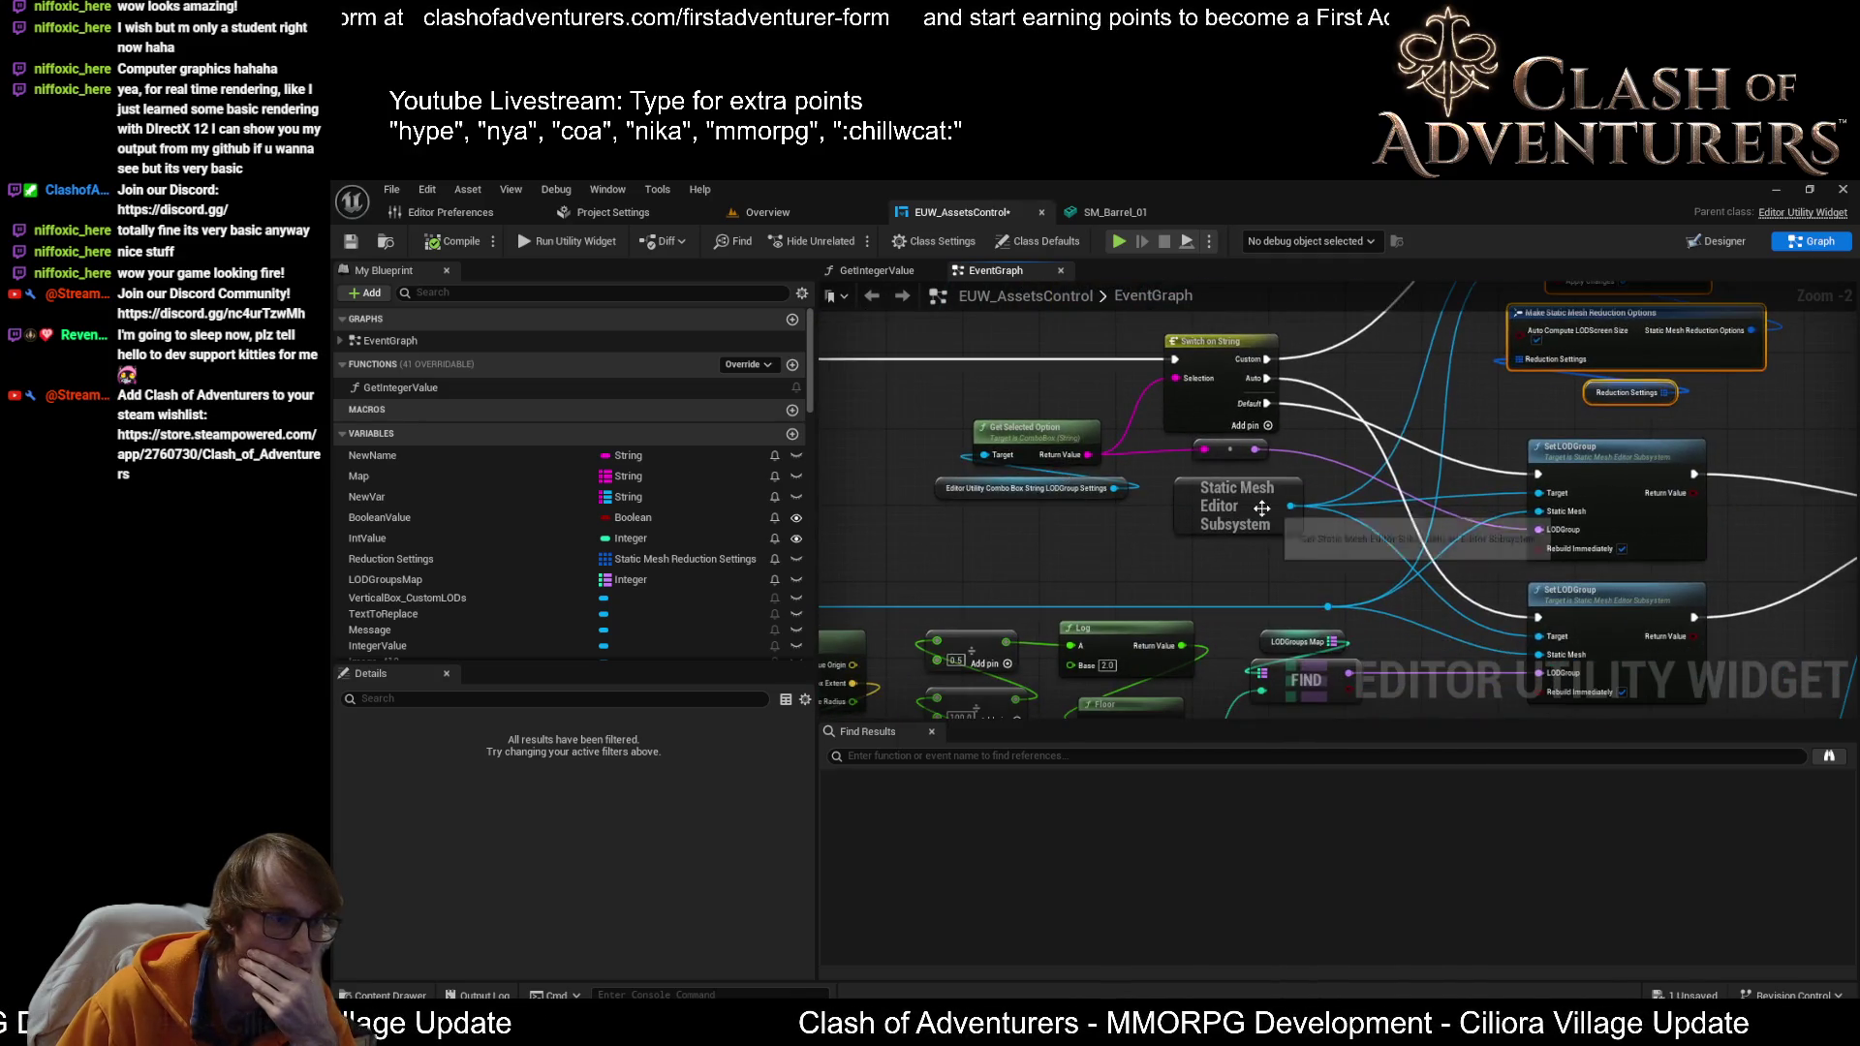
# Search the Static Mesh Editor Subsystem's actions for 'set lod' without adding a node.
pyautogui.moveTo(1288, 505); pyautogui.dragTo(1352, 423)
pyautogui.write('s')
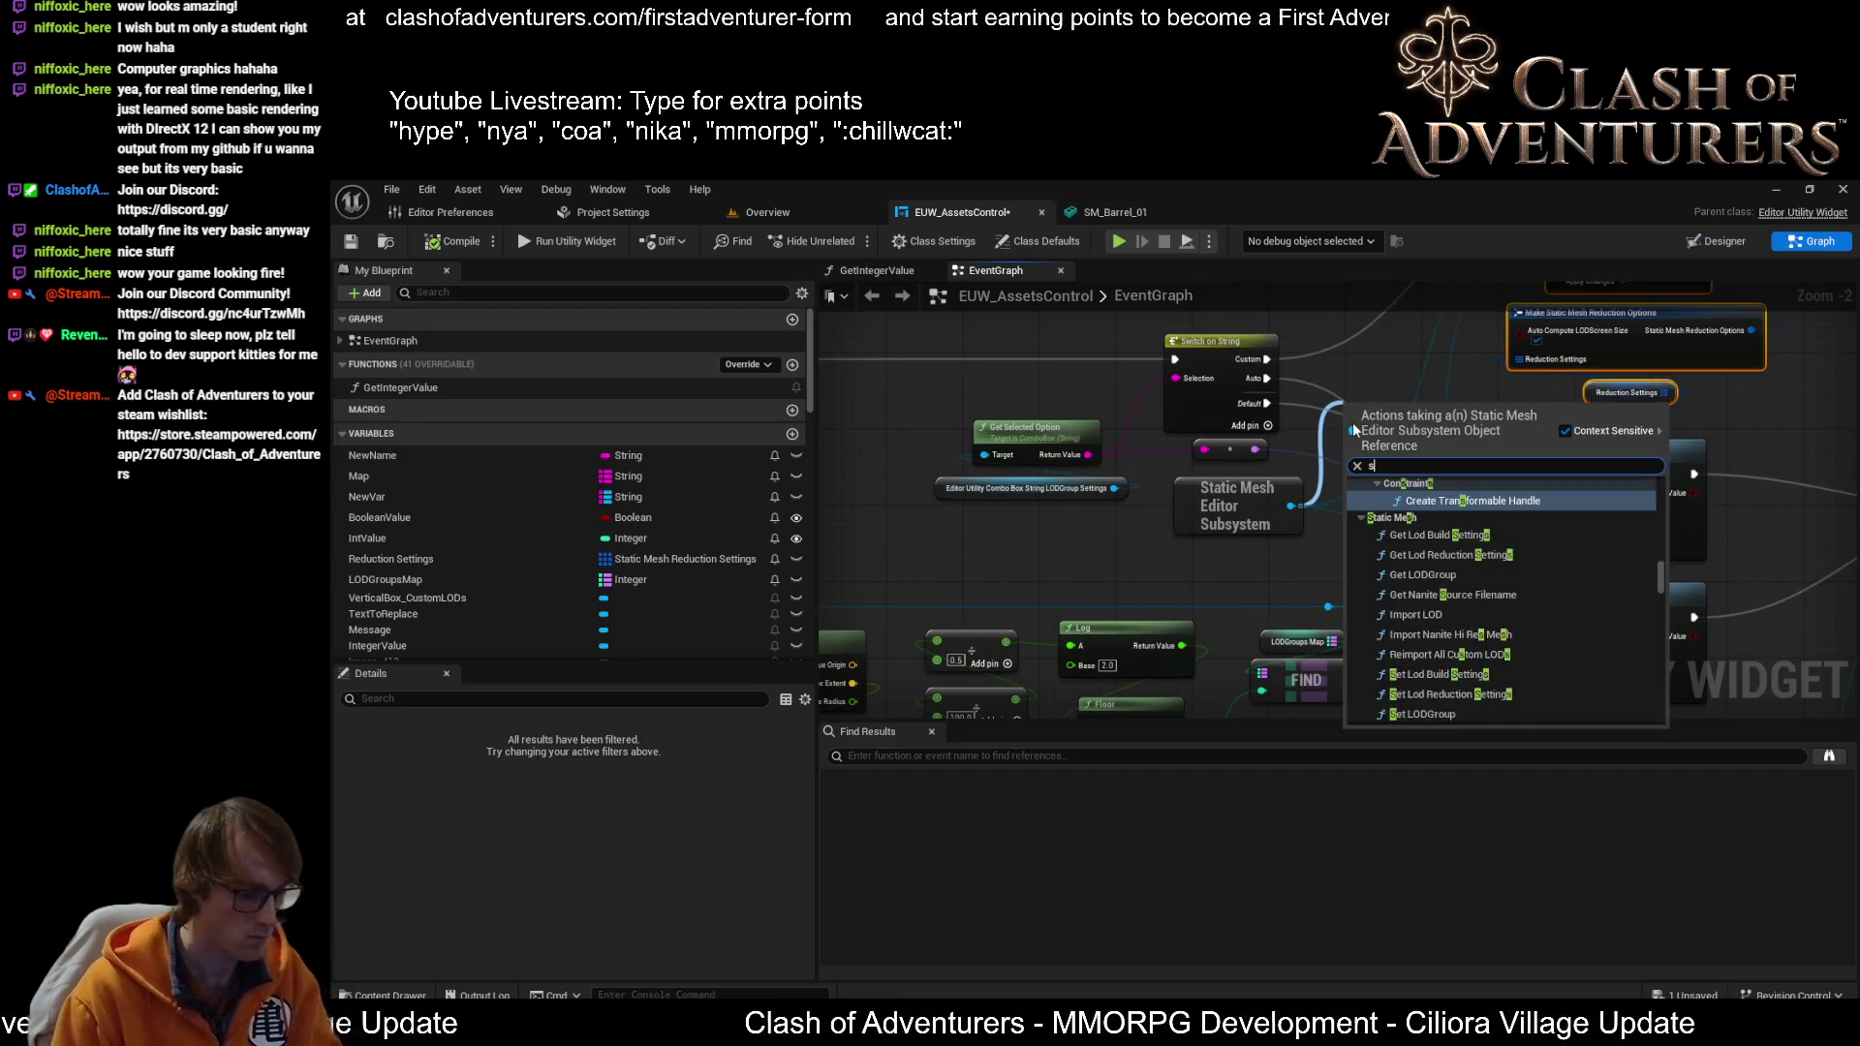
pyautogui.write('et lod n')
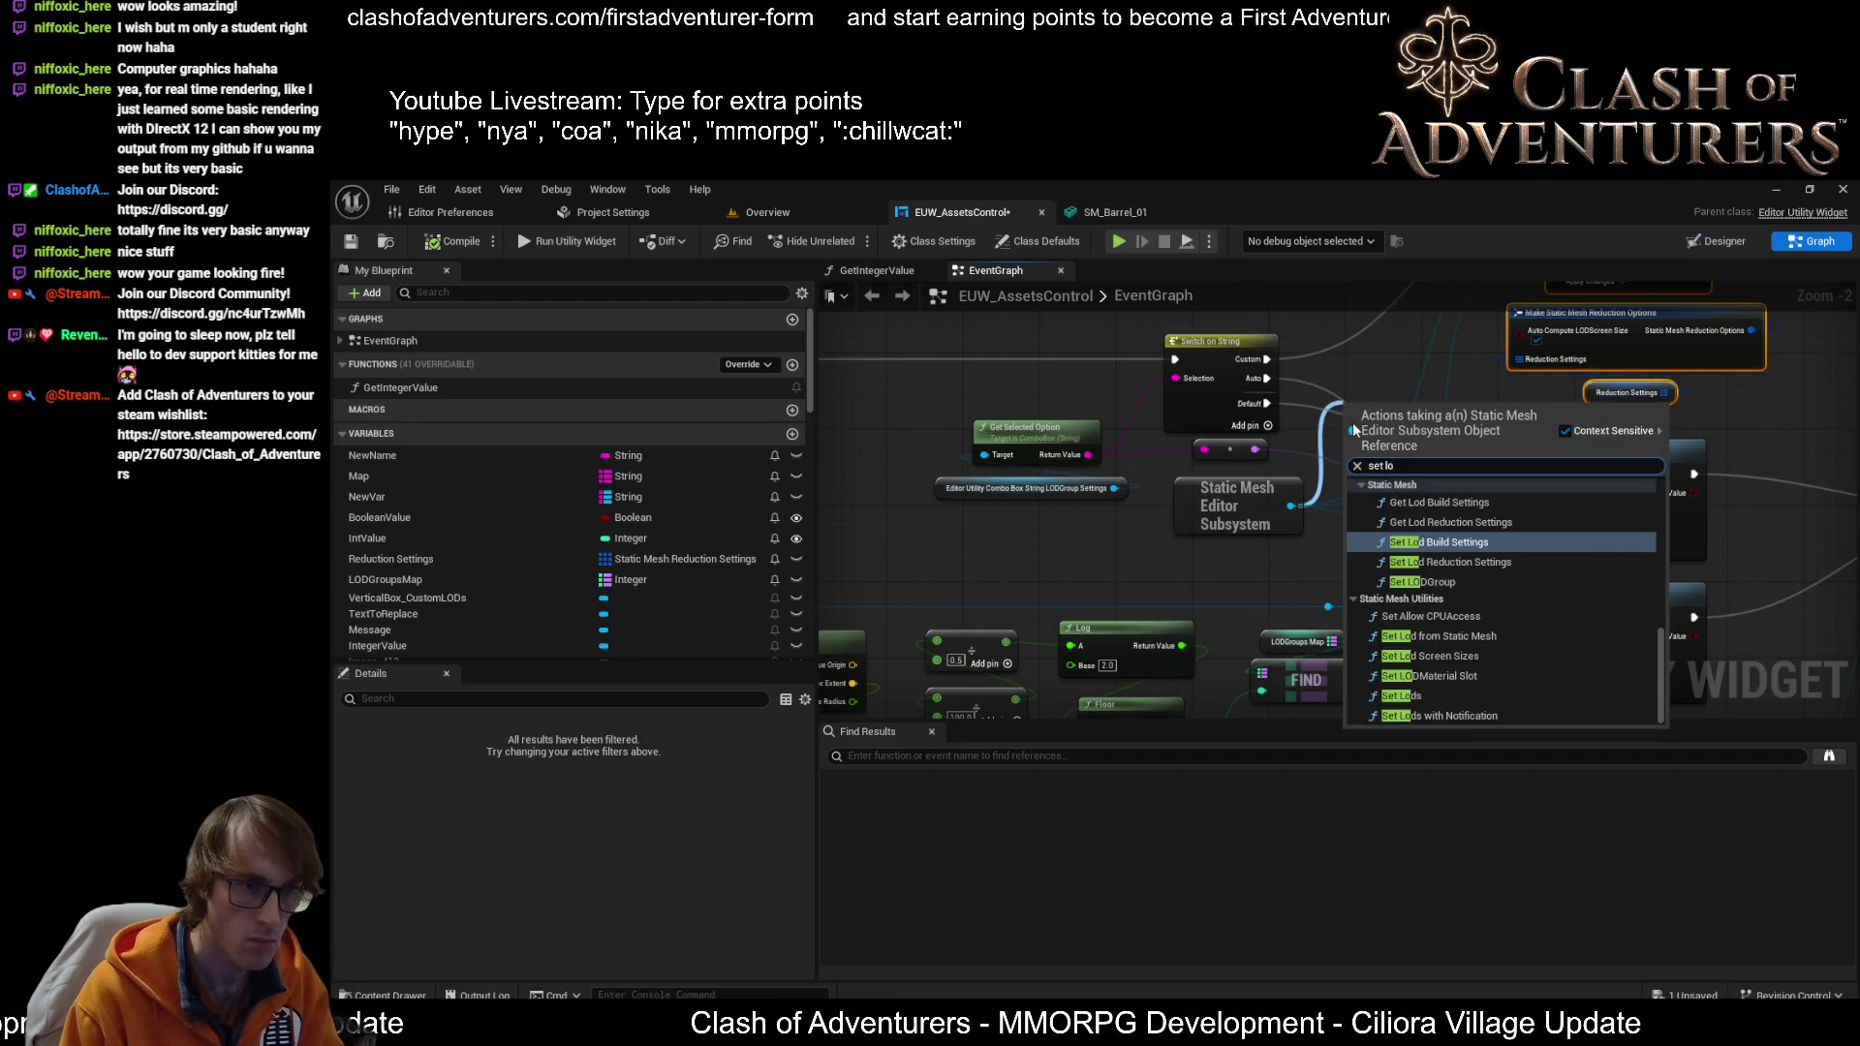
pyautogui.press('BackSpace')
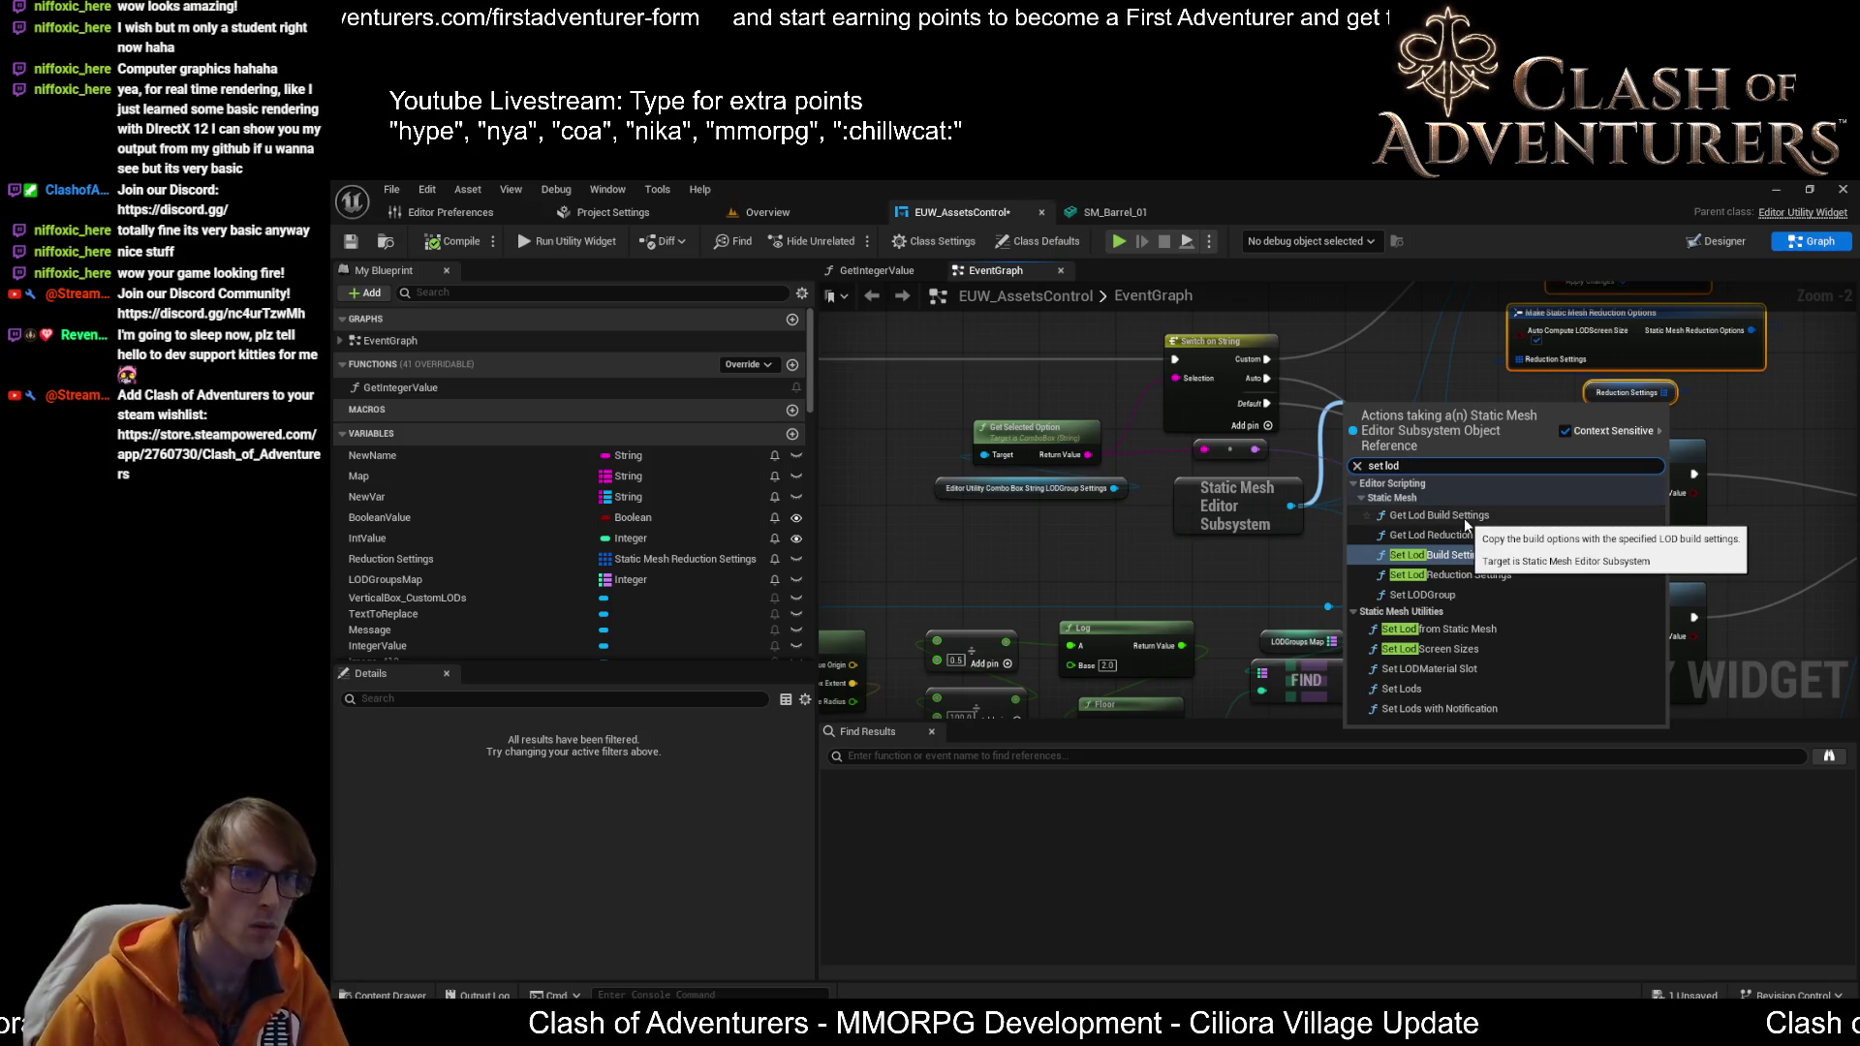
pyautogui.click(1370, 335)
# Inspect the Set Editor Property nodes, then switch to the SM_Barrel_01 mesh editor.
pyautogui.scroll(2, 1321, 524)
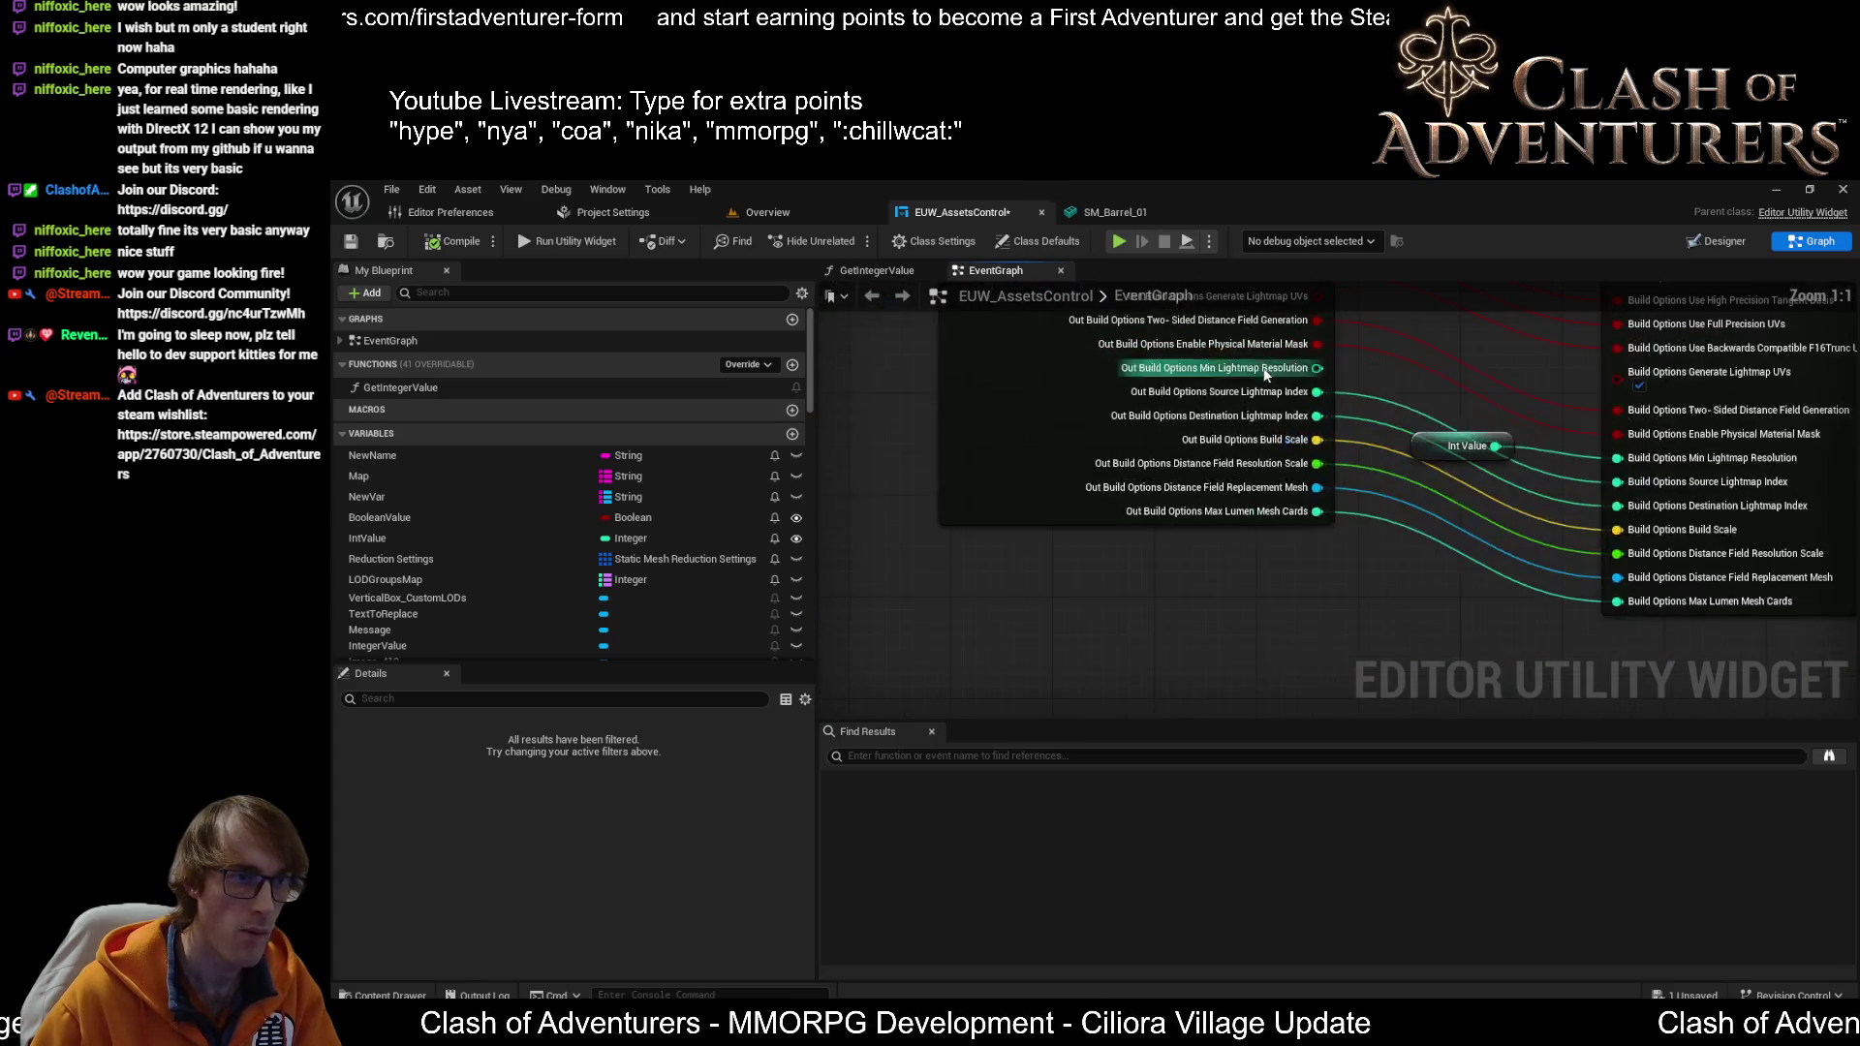
pyautogui.scroll(-7, 1321, 524)
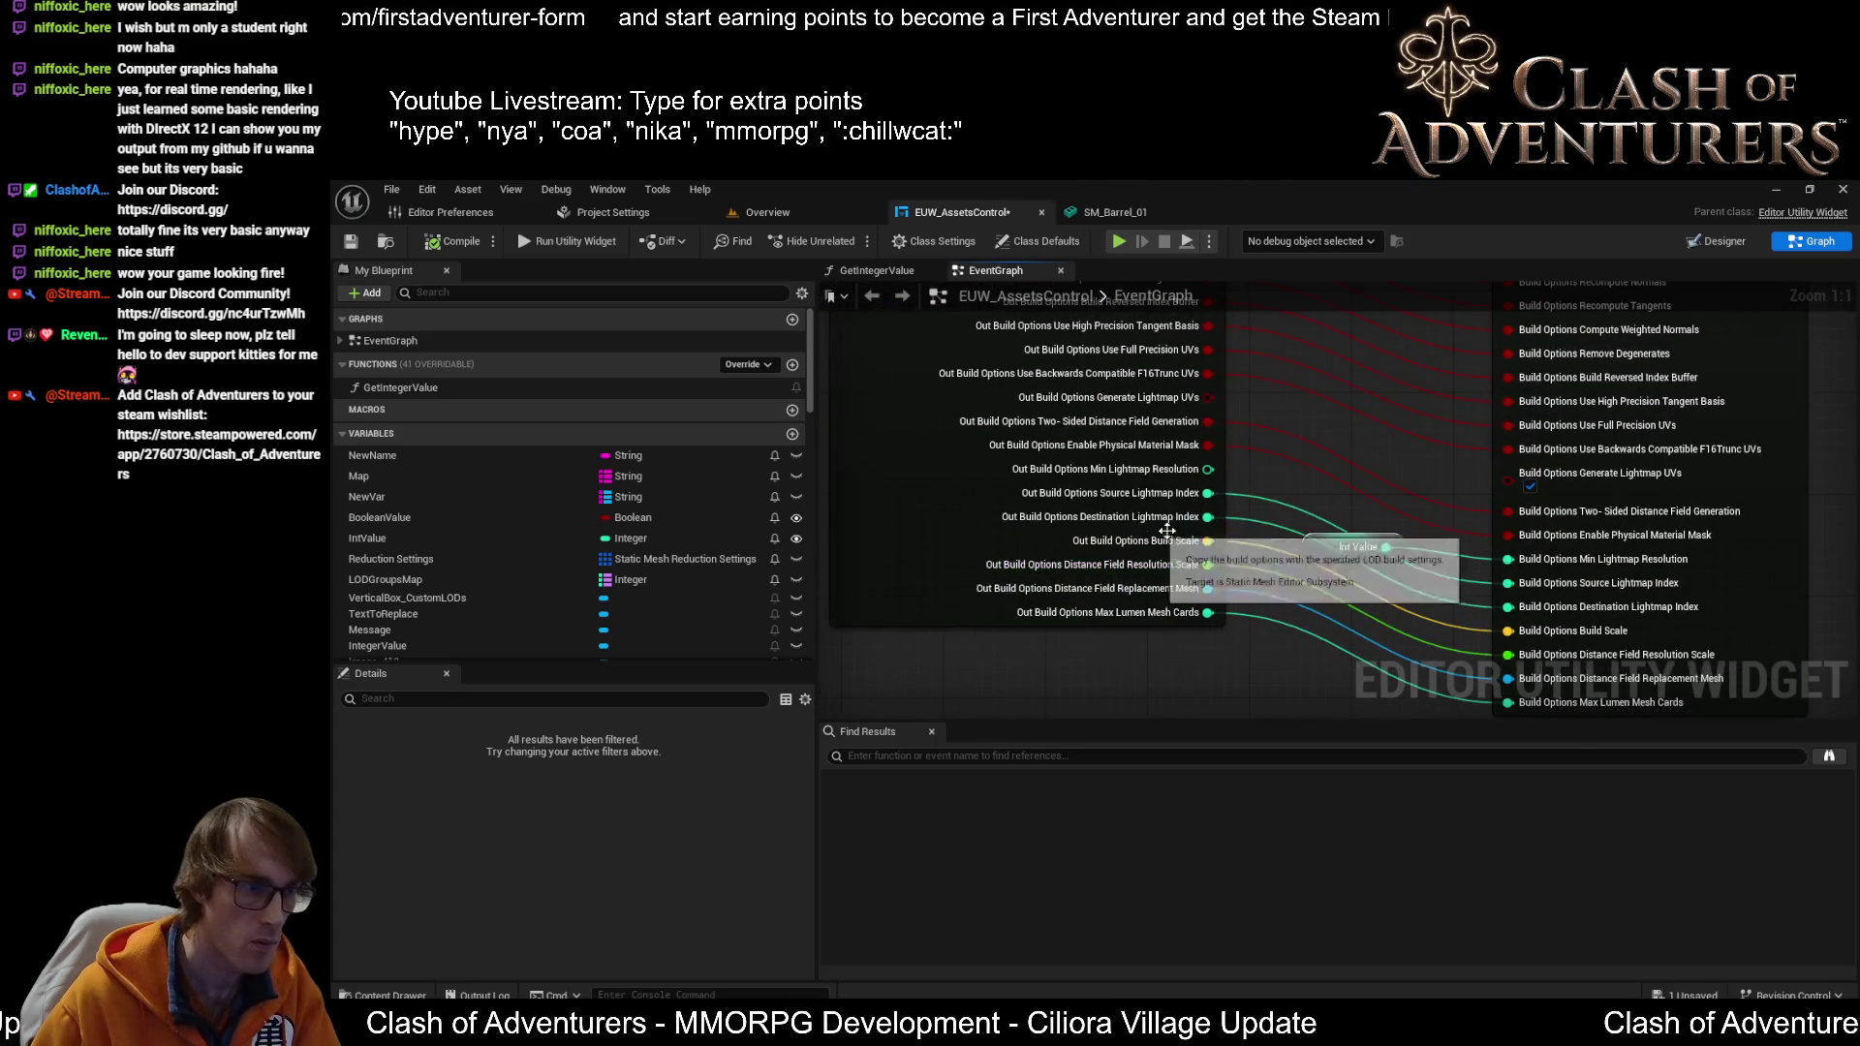
pyautogui.scroll(7, 1351, 486)
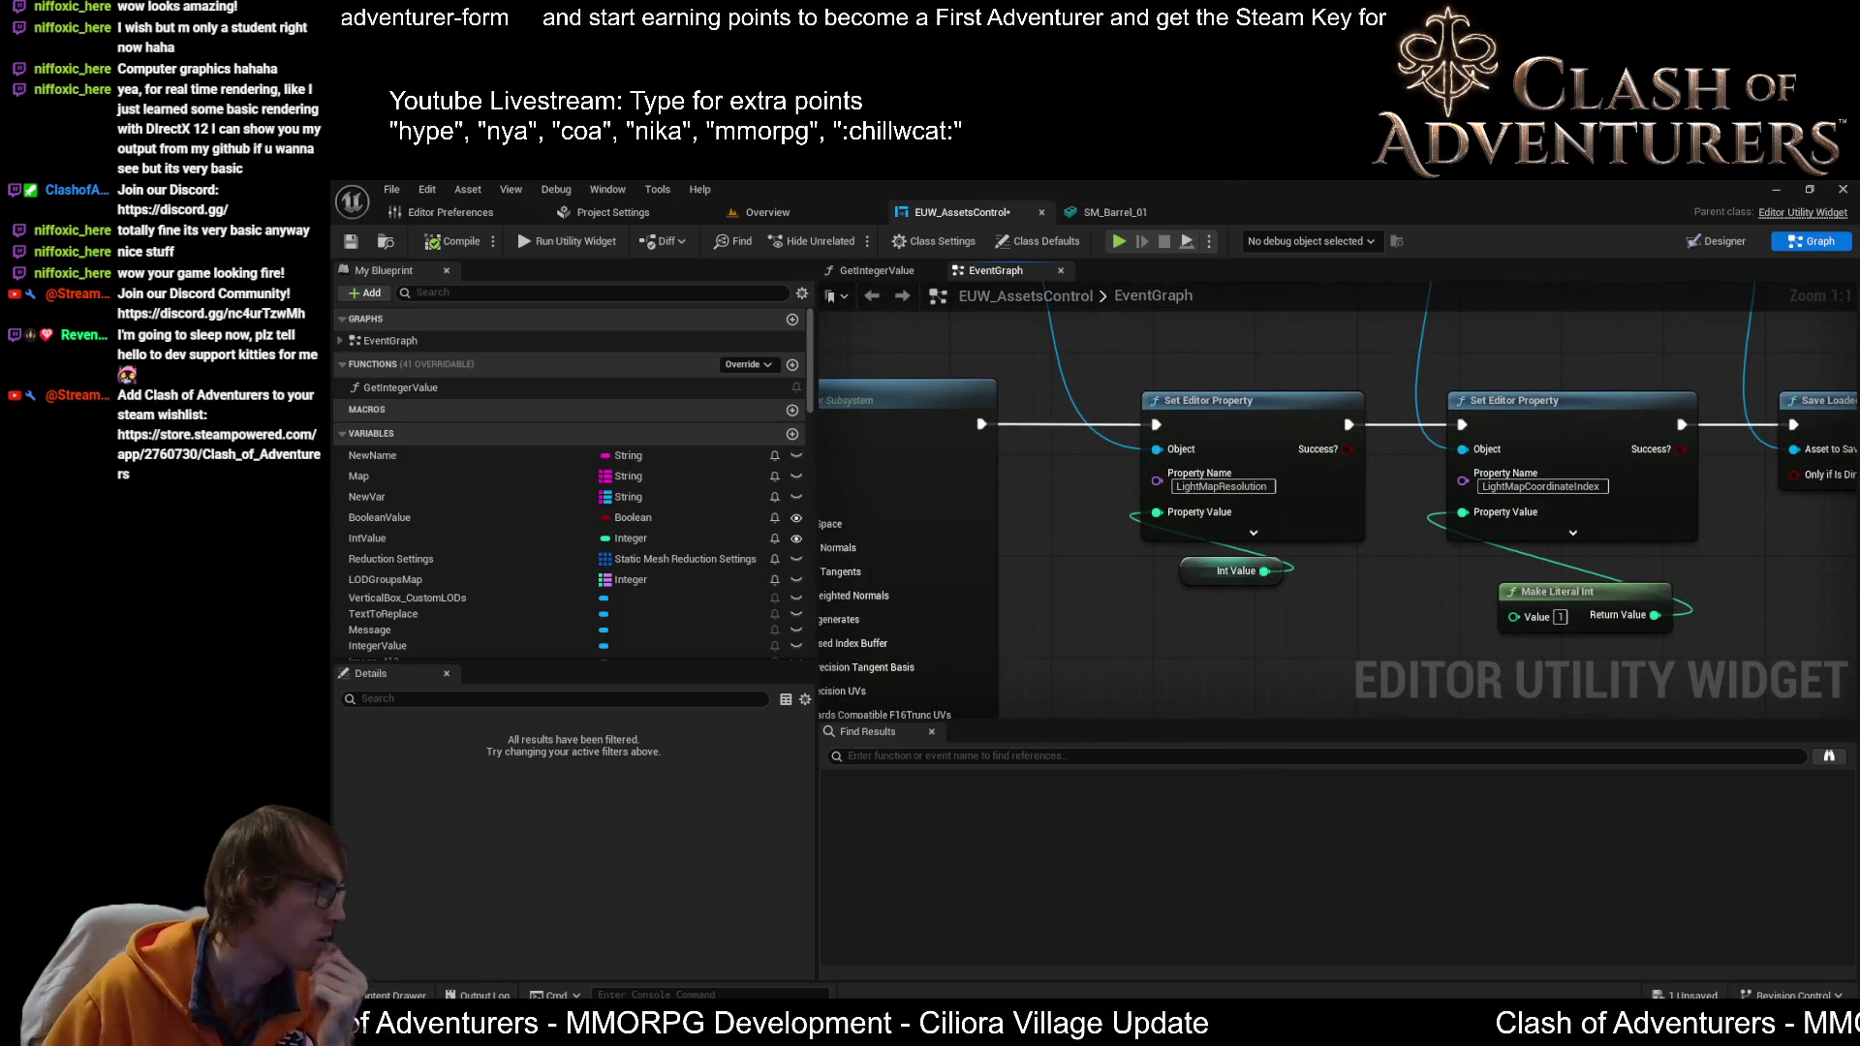
pyautogui.moveTo(1278, 416)
pyautogui.mouseDown()
pyautogui.moveTo(1325, 397)
pyautogui.moveTo(1474, 445)
pyautogui.mouseUp()
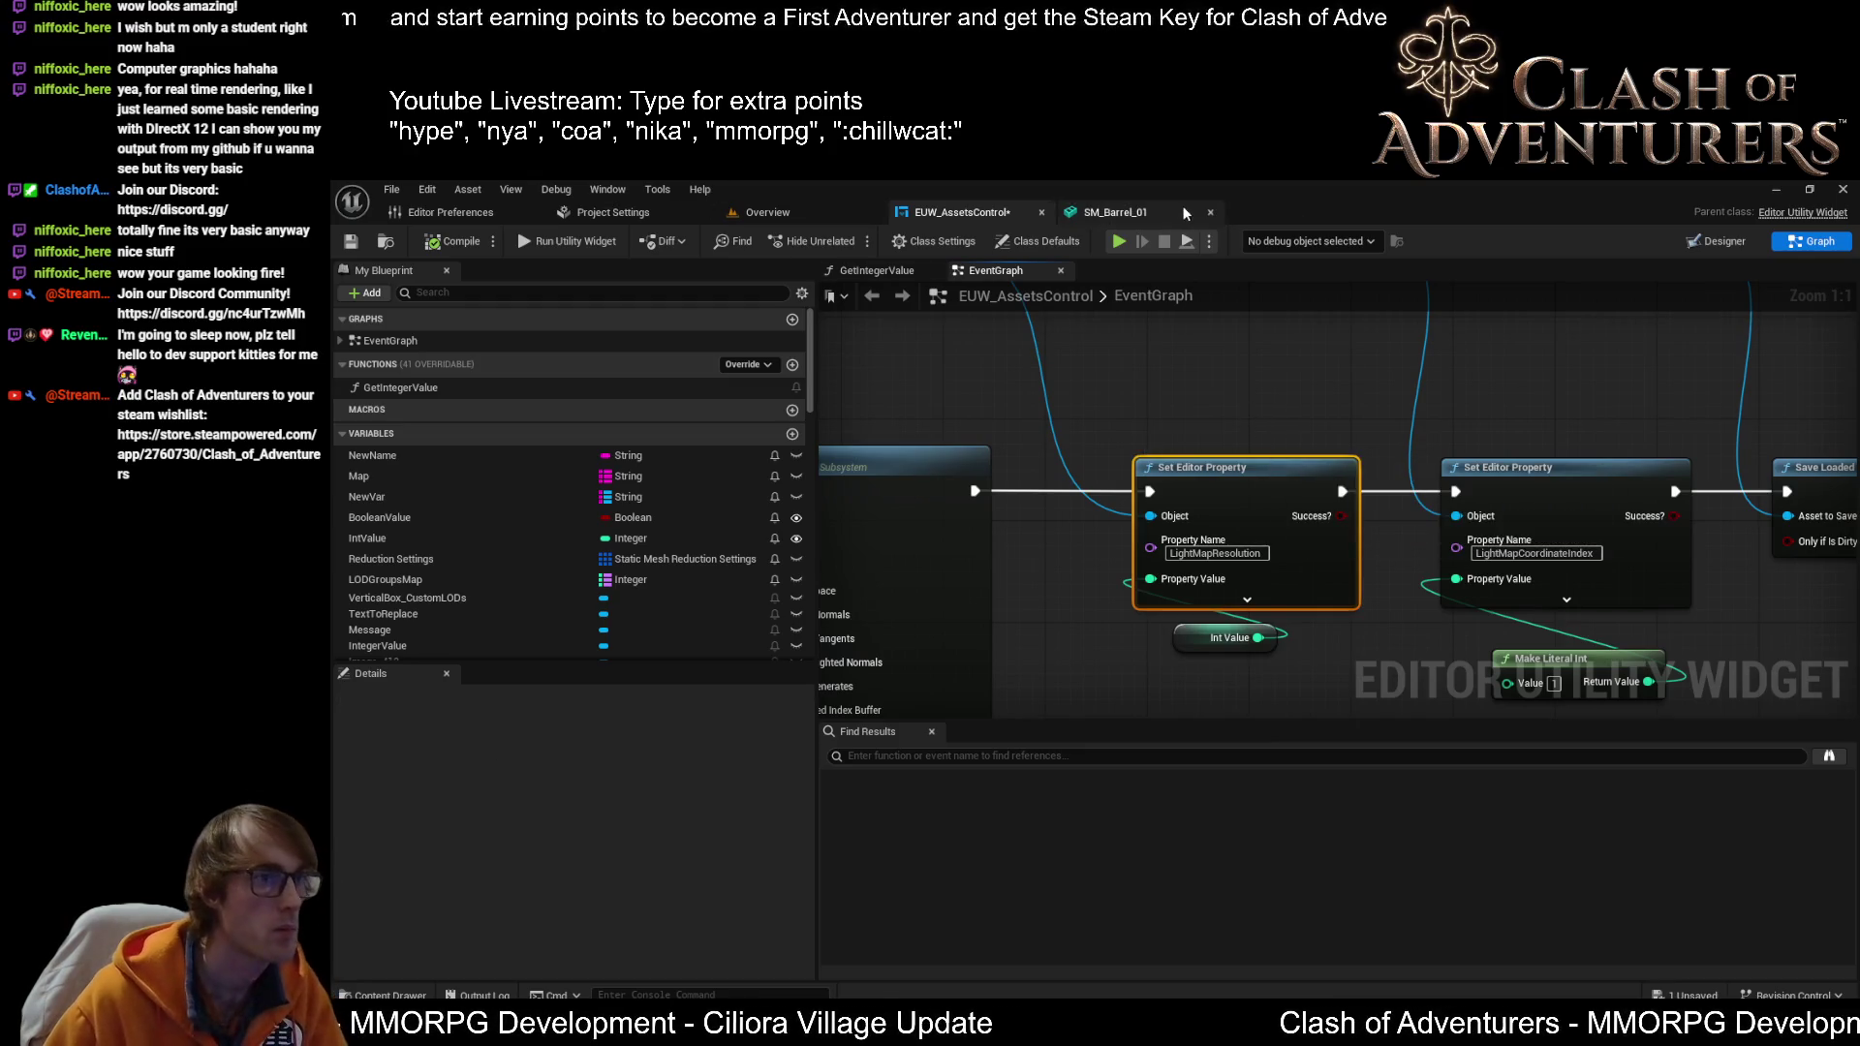
pyautogui.click(1114, 213)
# Filter SM_Barrel_01's details by 'lod' and inspect Number of LODs (4) under LOD Settings.
pyautogui.write('lod')
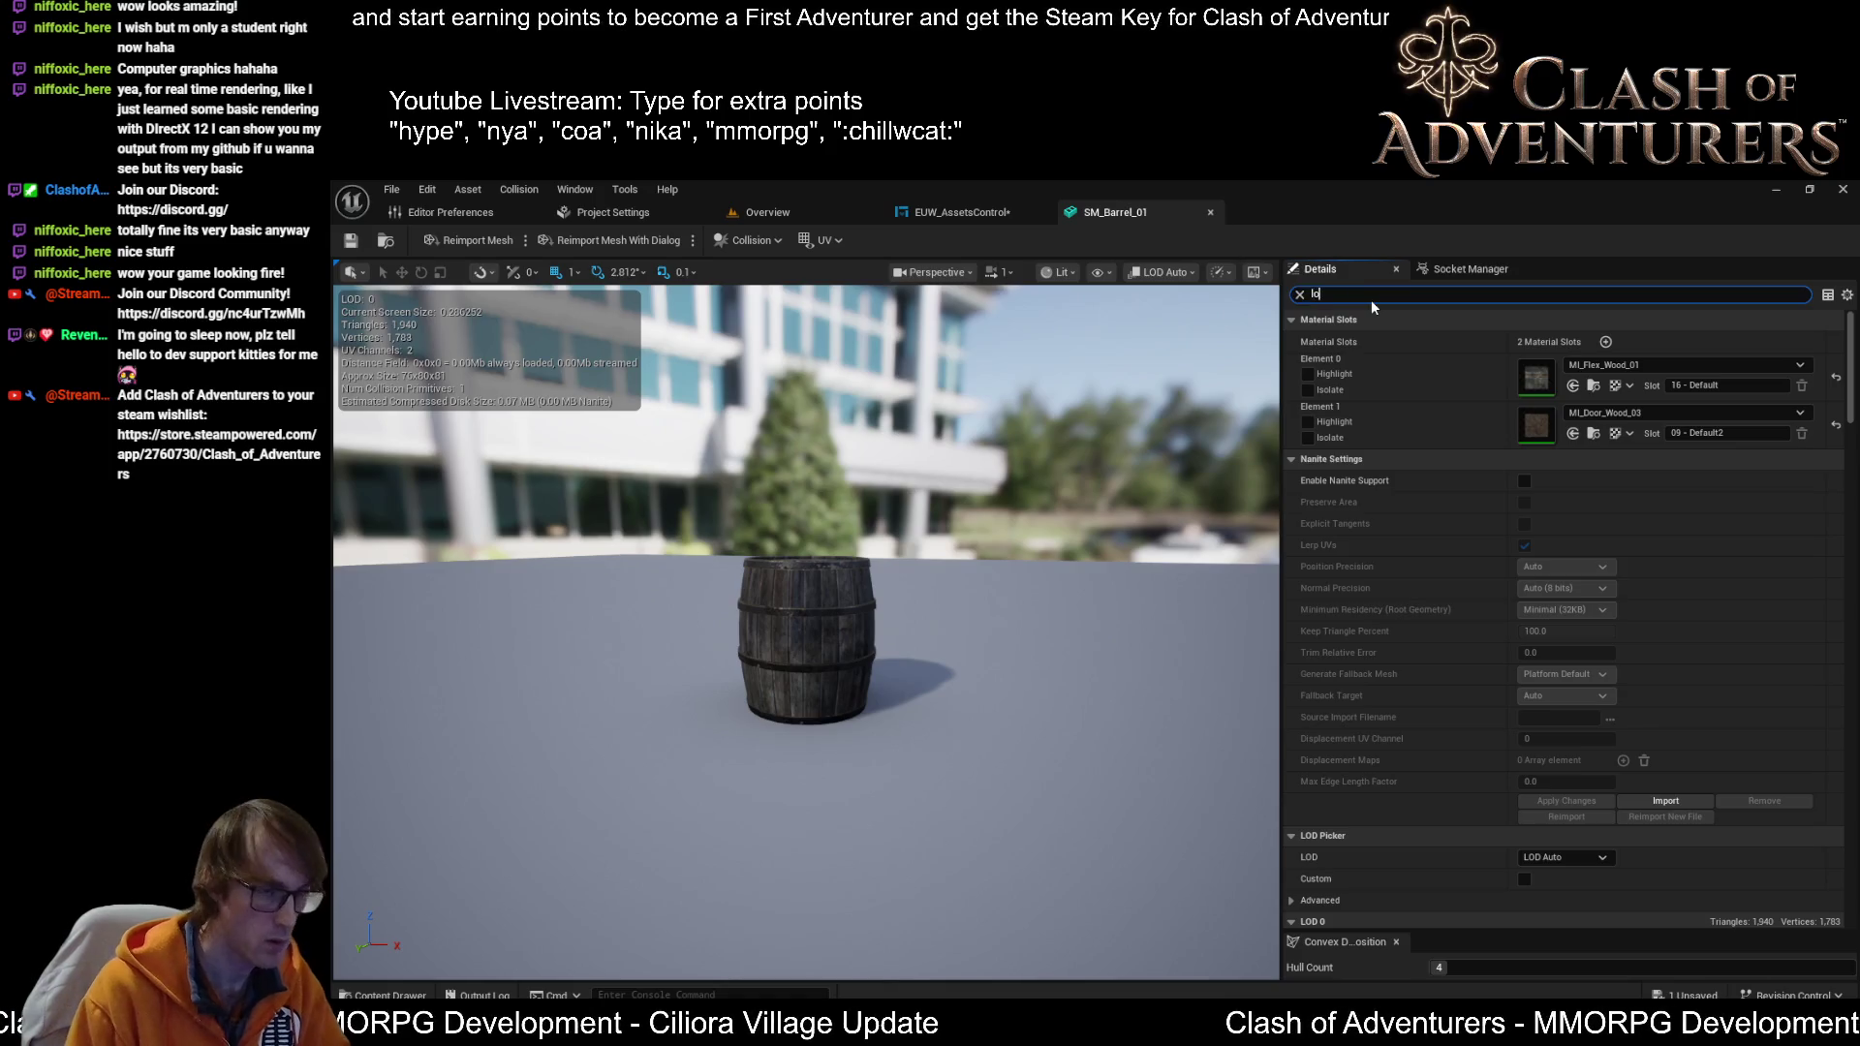
pyautogui.scroll(-4, 1582, 608)
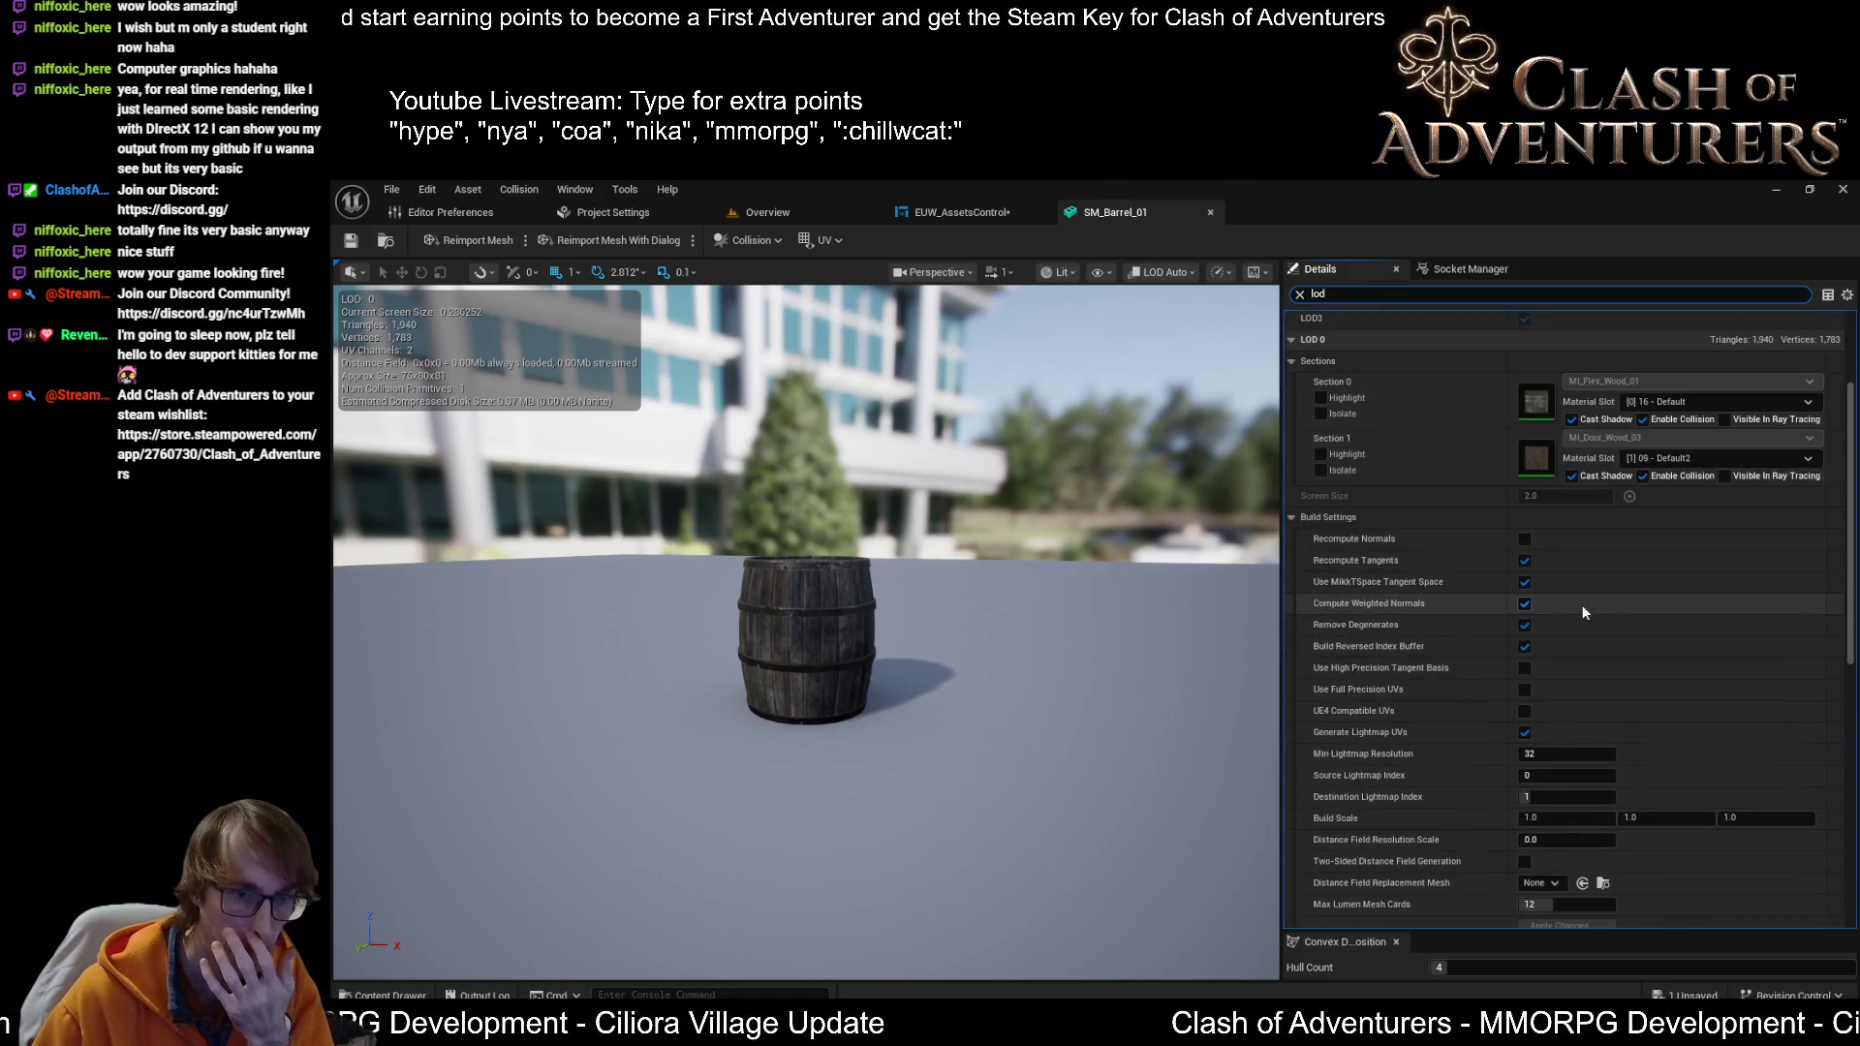
pyautogui.scroll(-5, 1598, 657)
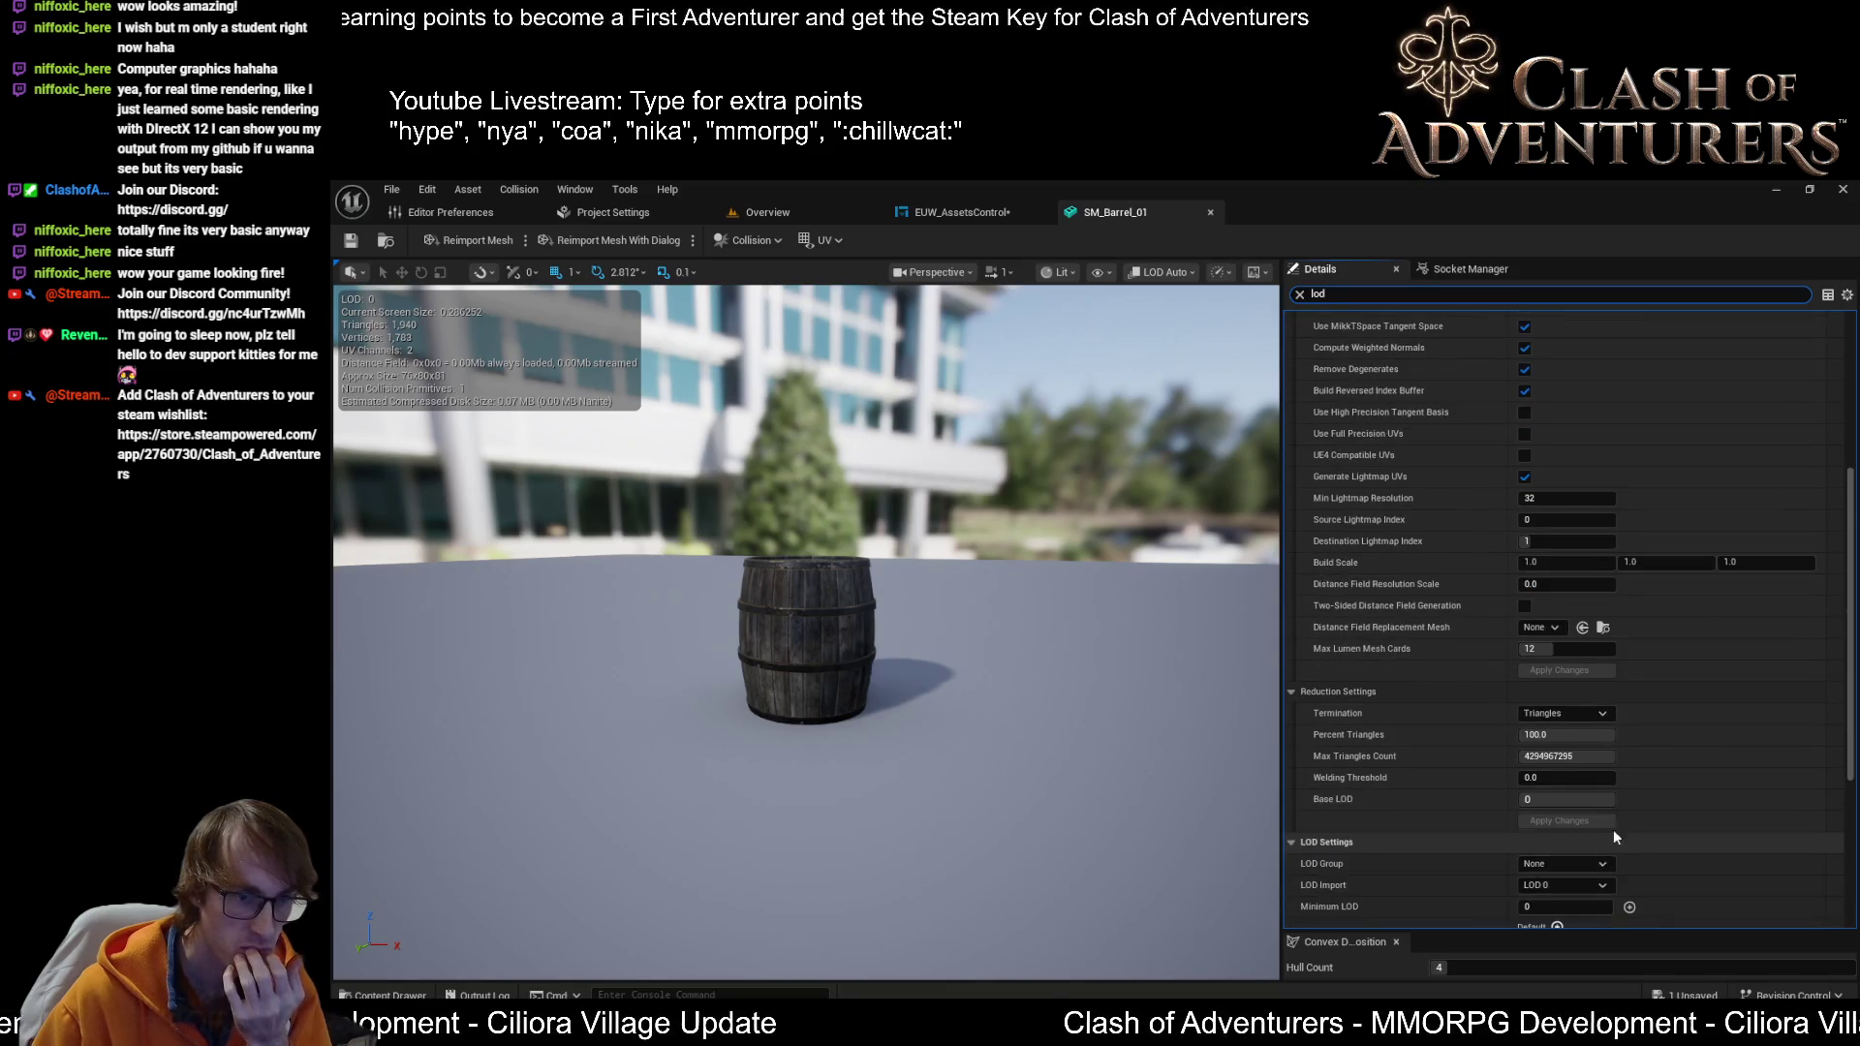
pyautogui.scroll(-4, 1613, 794)
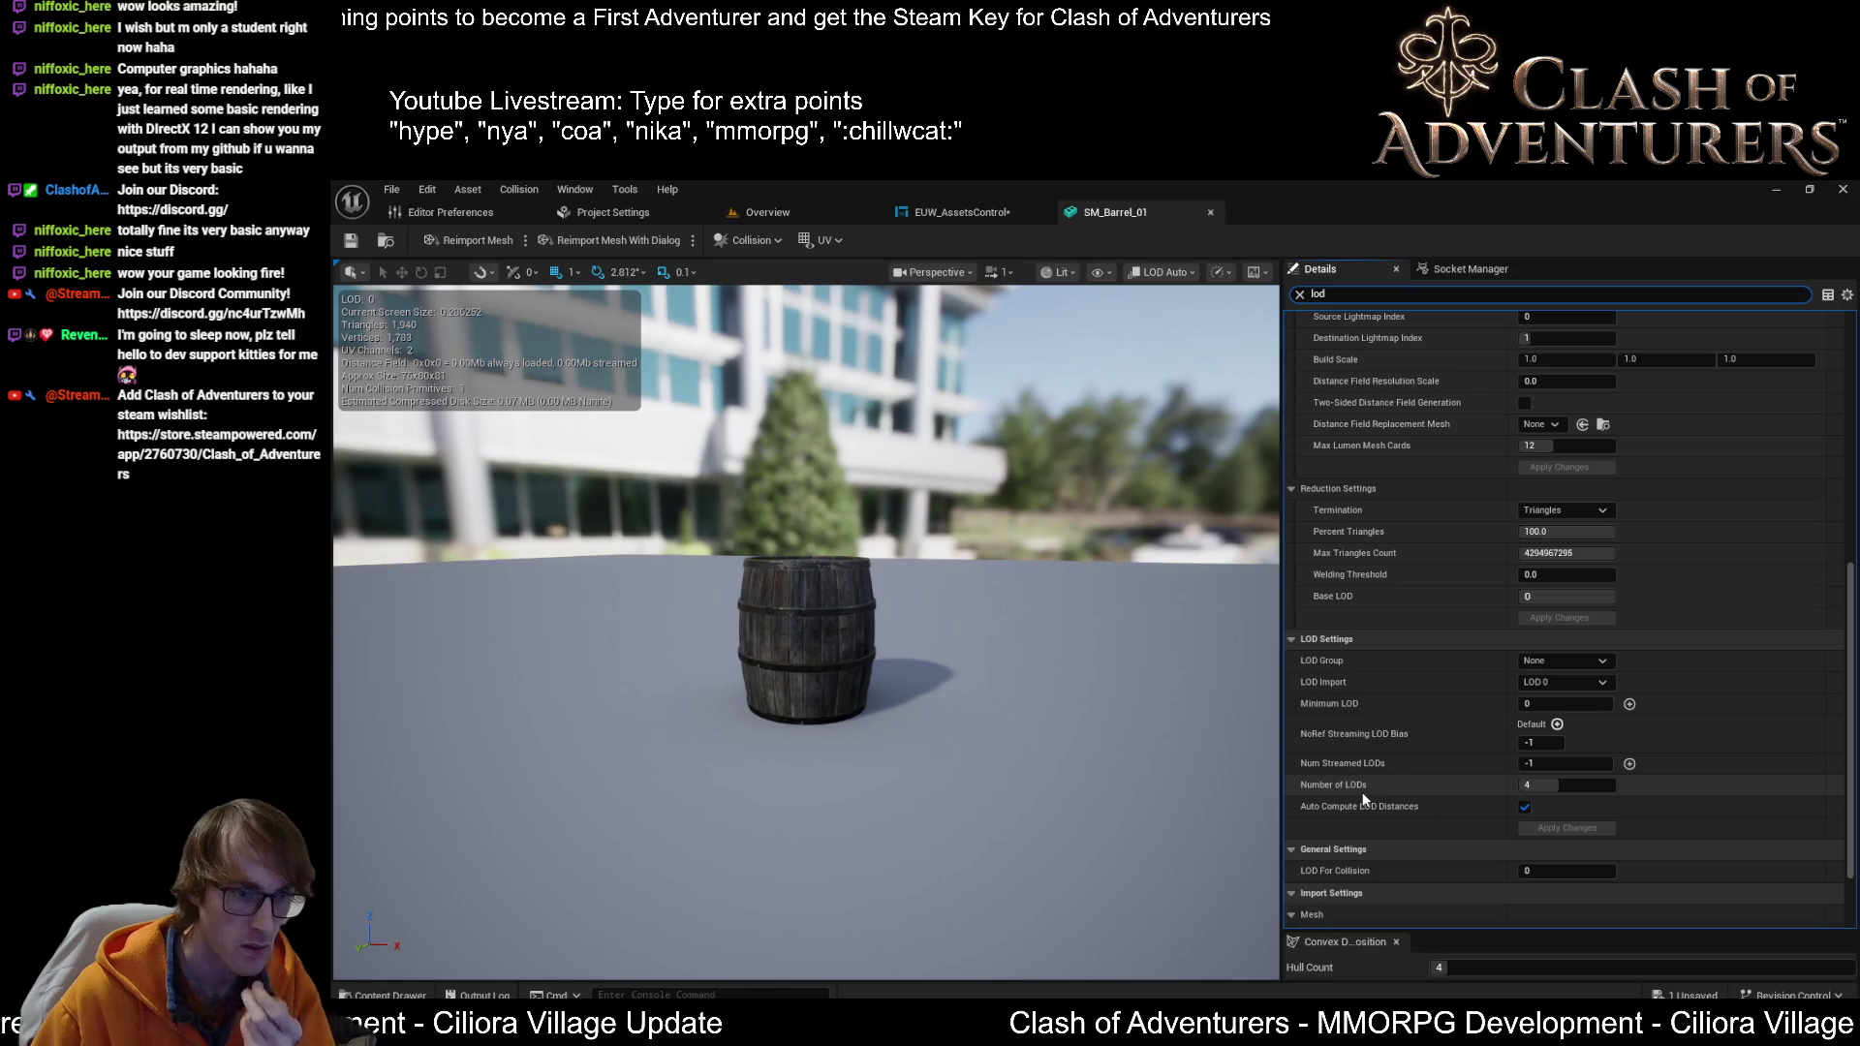
pyautogui.click(1363, 787)
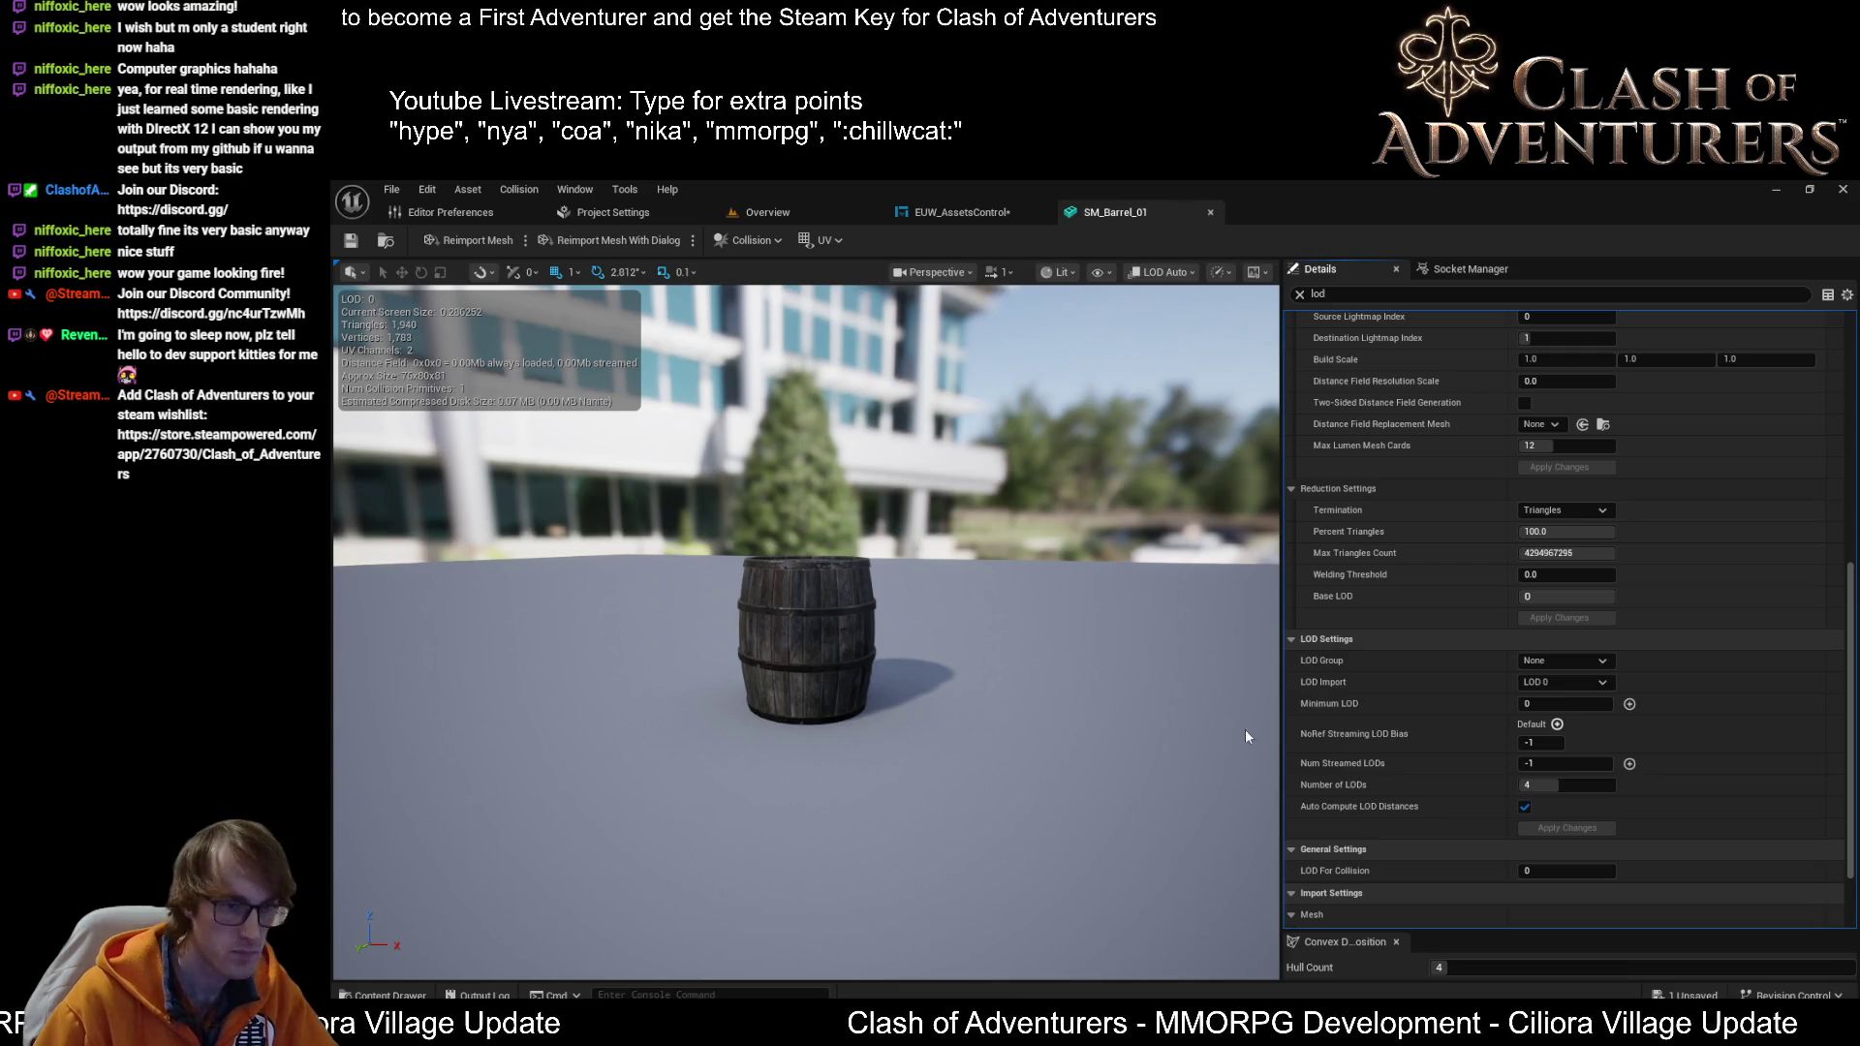
pyautogui.rightClick(1312, 786)
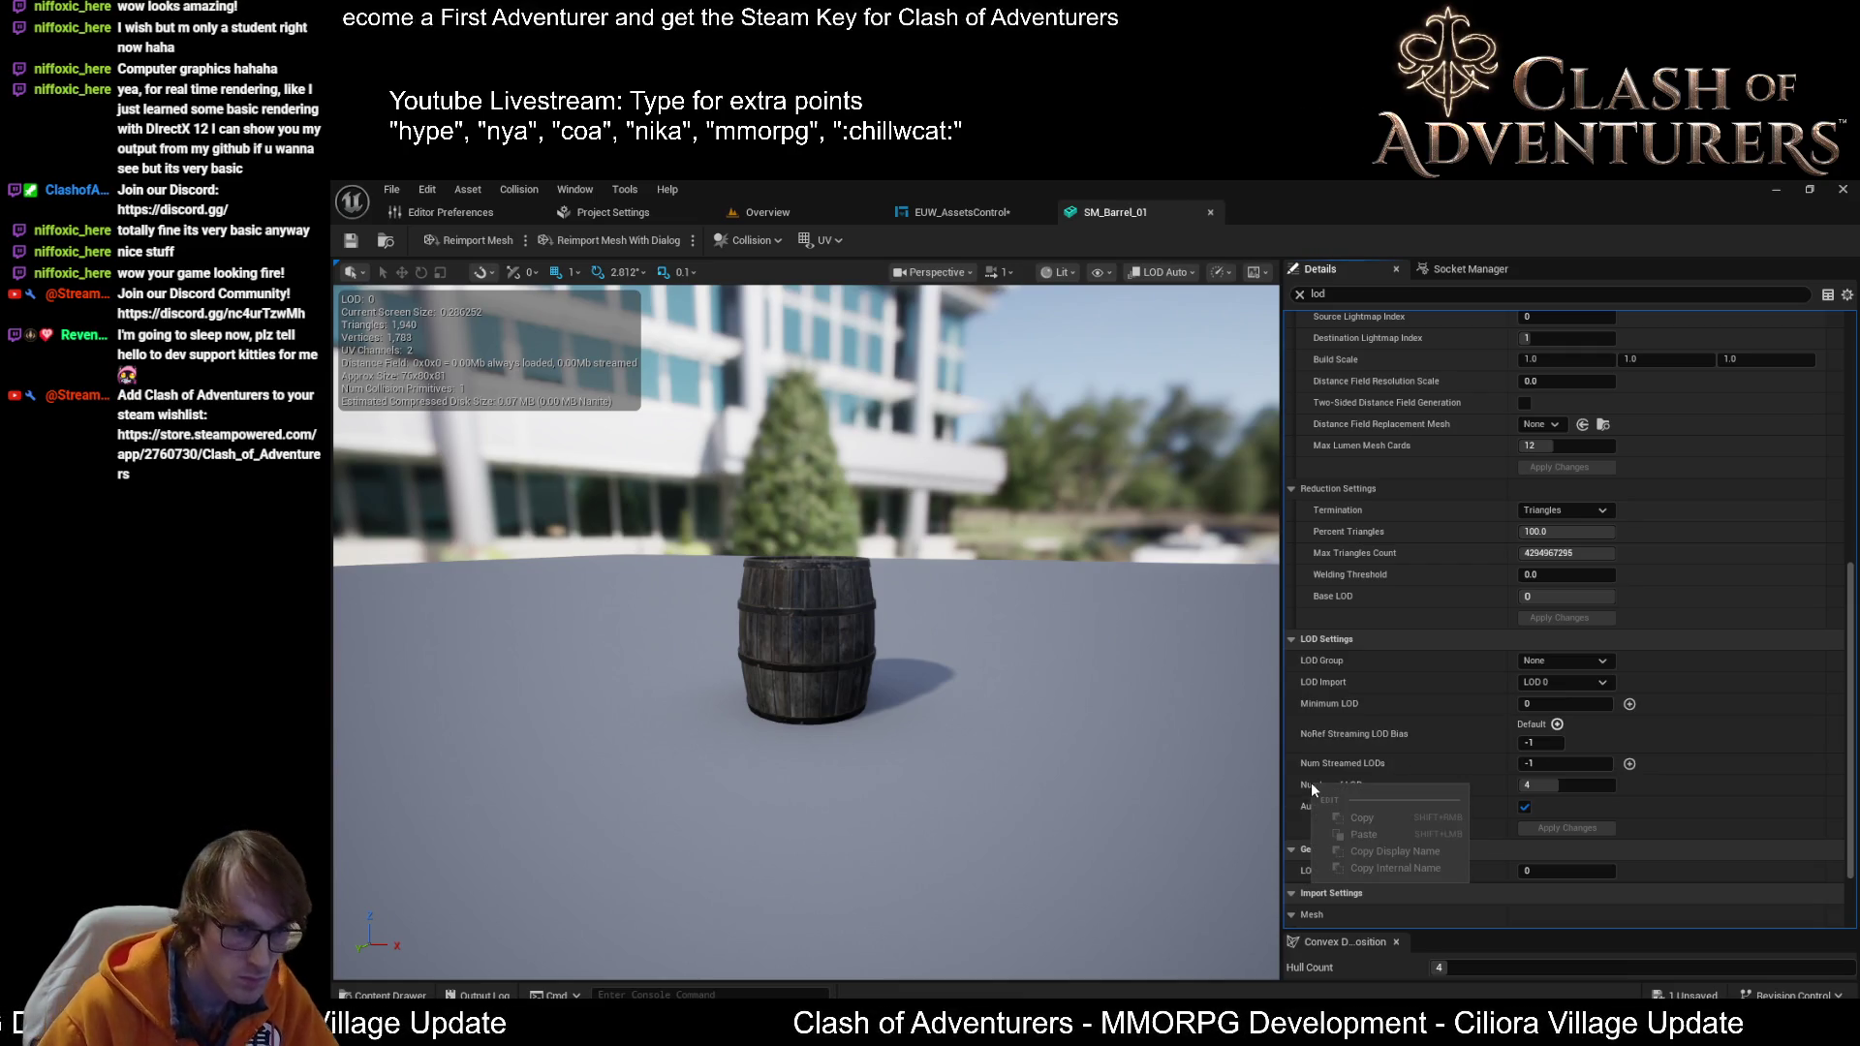
pyautogui.rightClick(1310, 781)
pyautogui.rightClick(1303, 783)
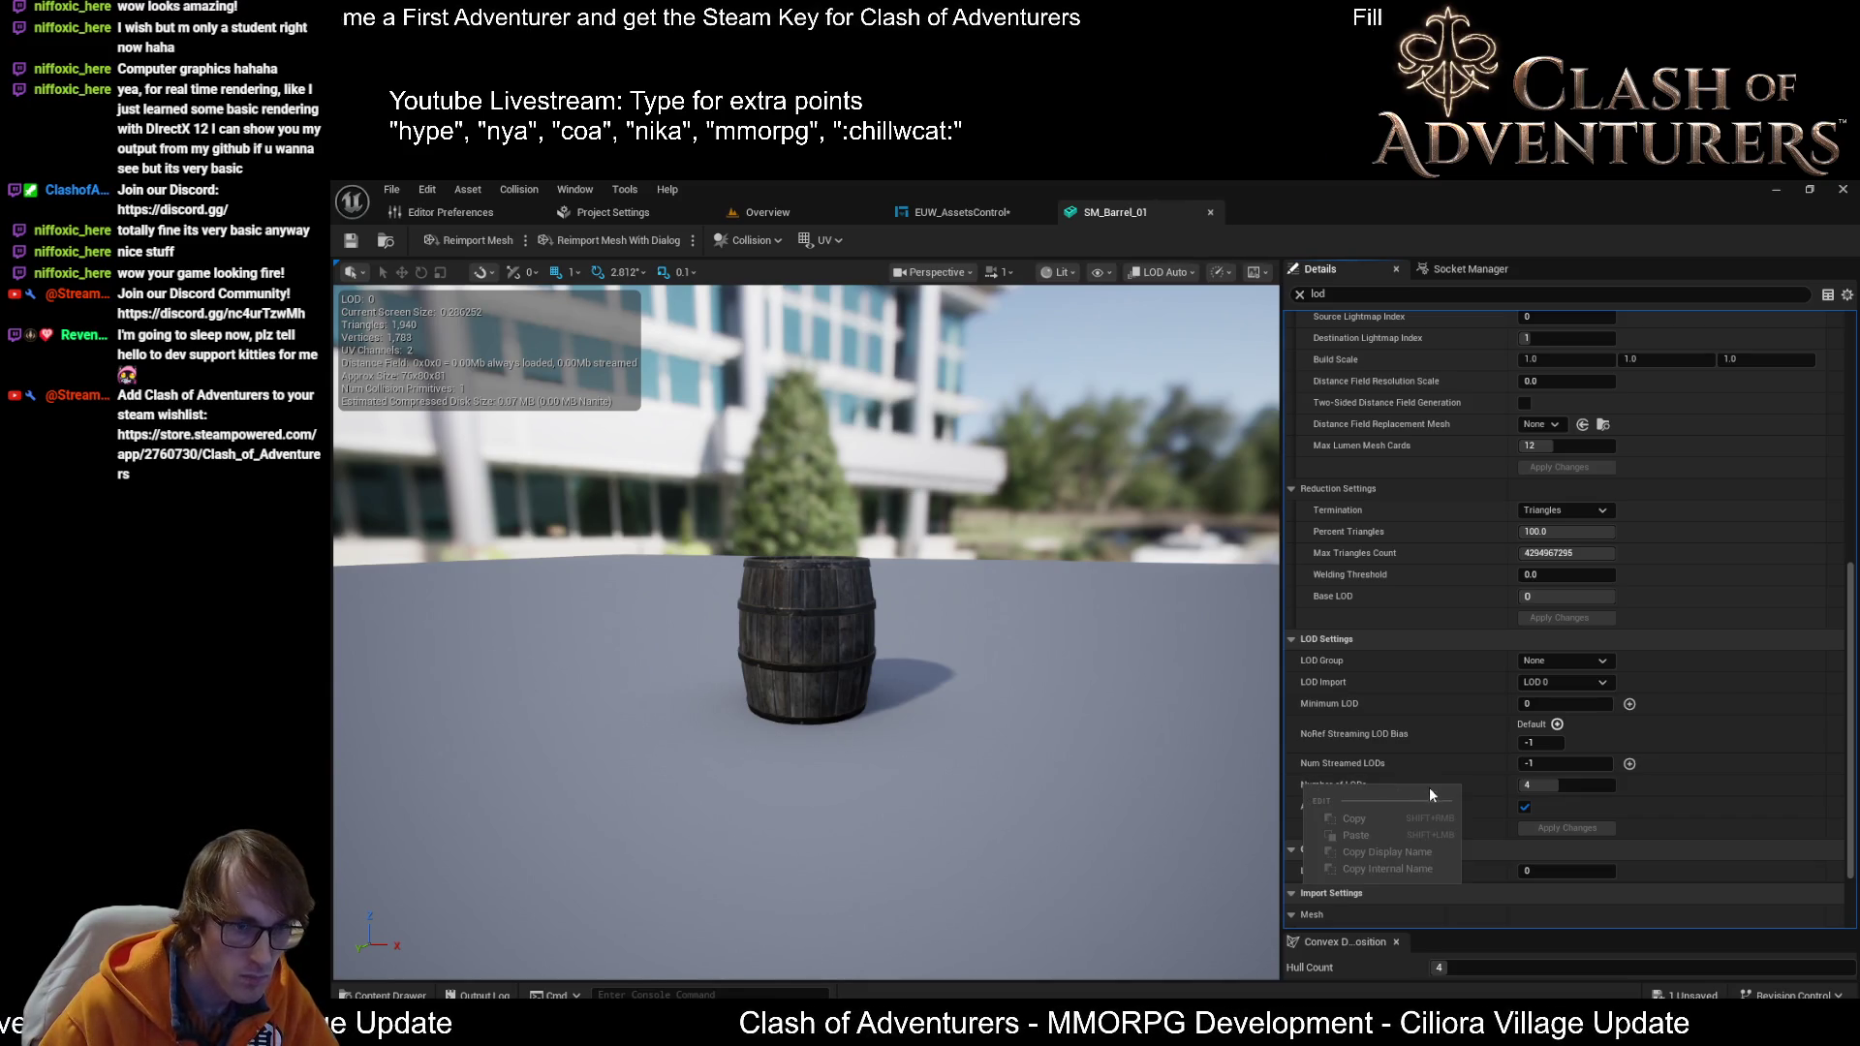
pyautogui.press('Escape')
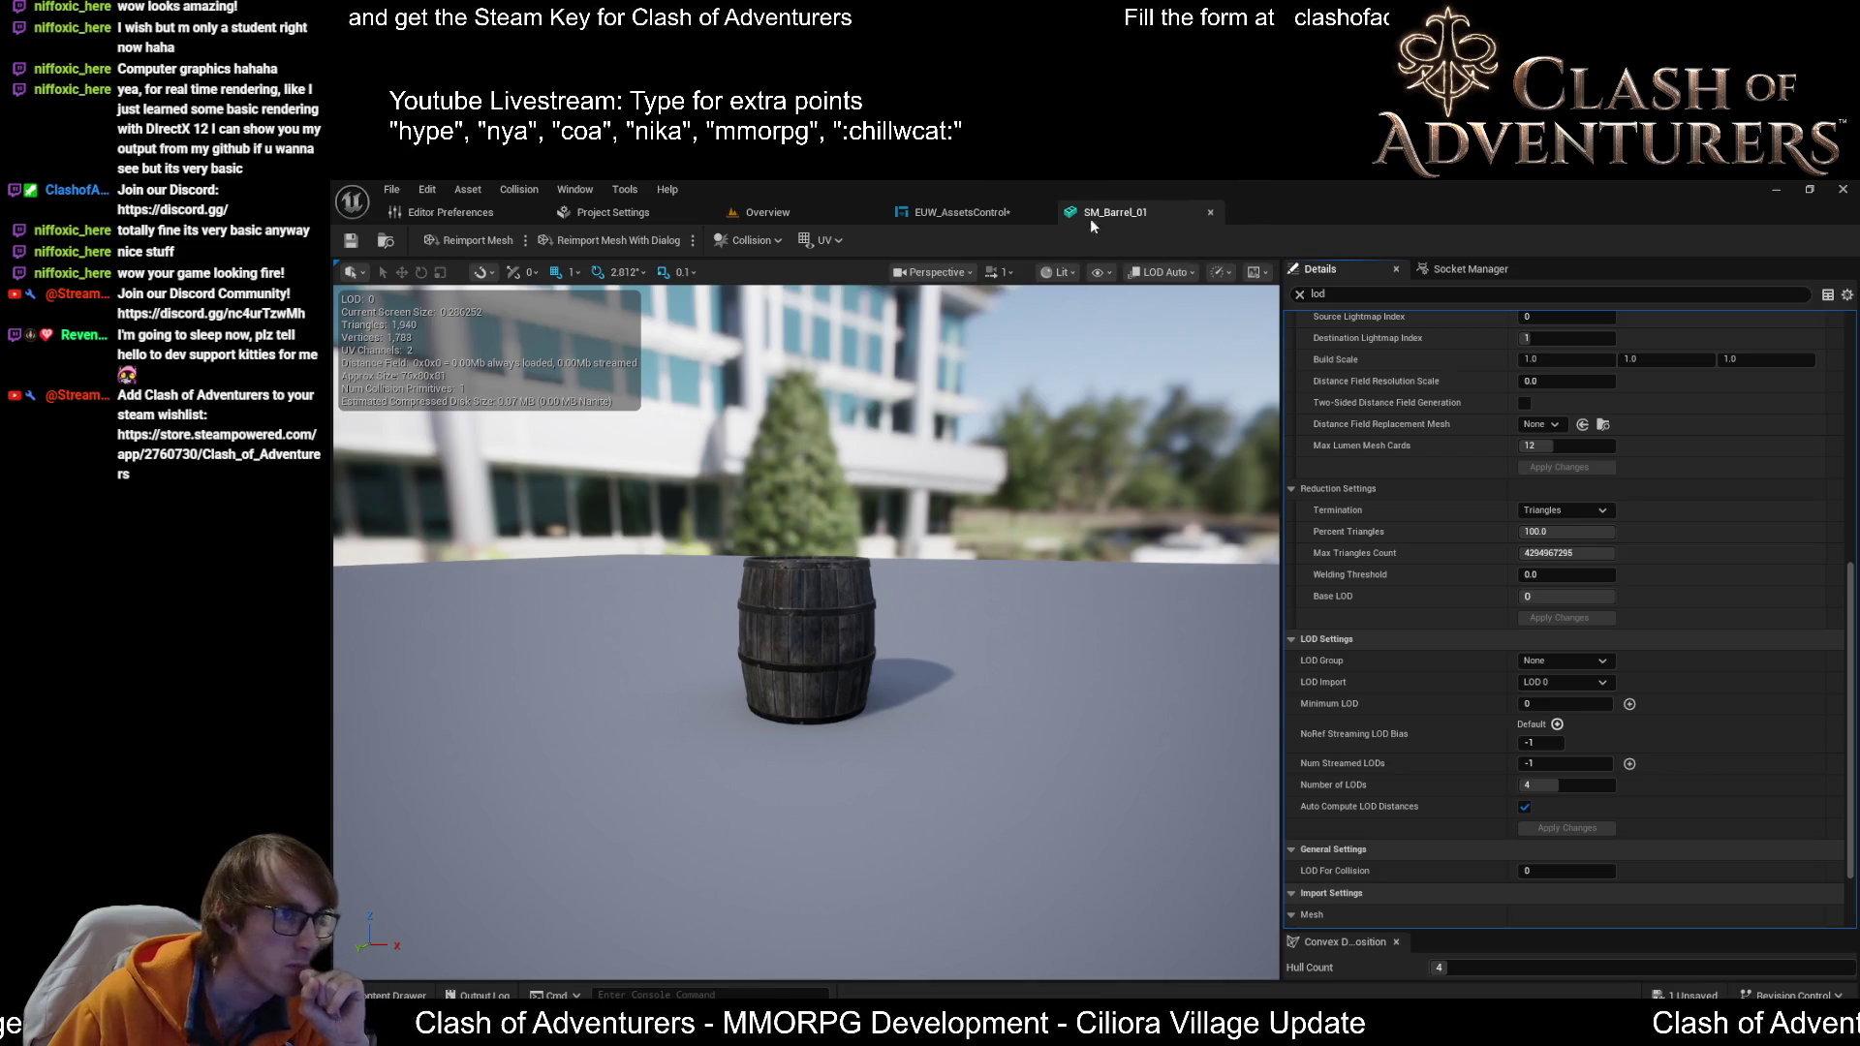
# Paste a LightMapResolution Set Editor Property node and wire Switch on String's Auto and Default into it.
pyautogui.click(979, 211)
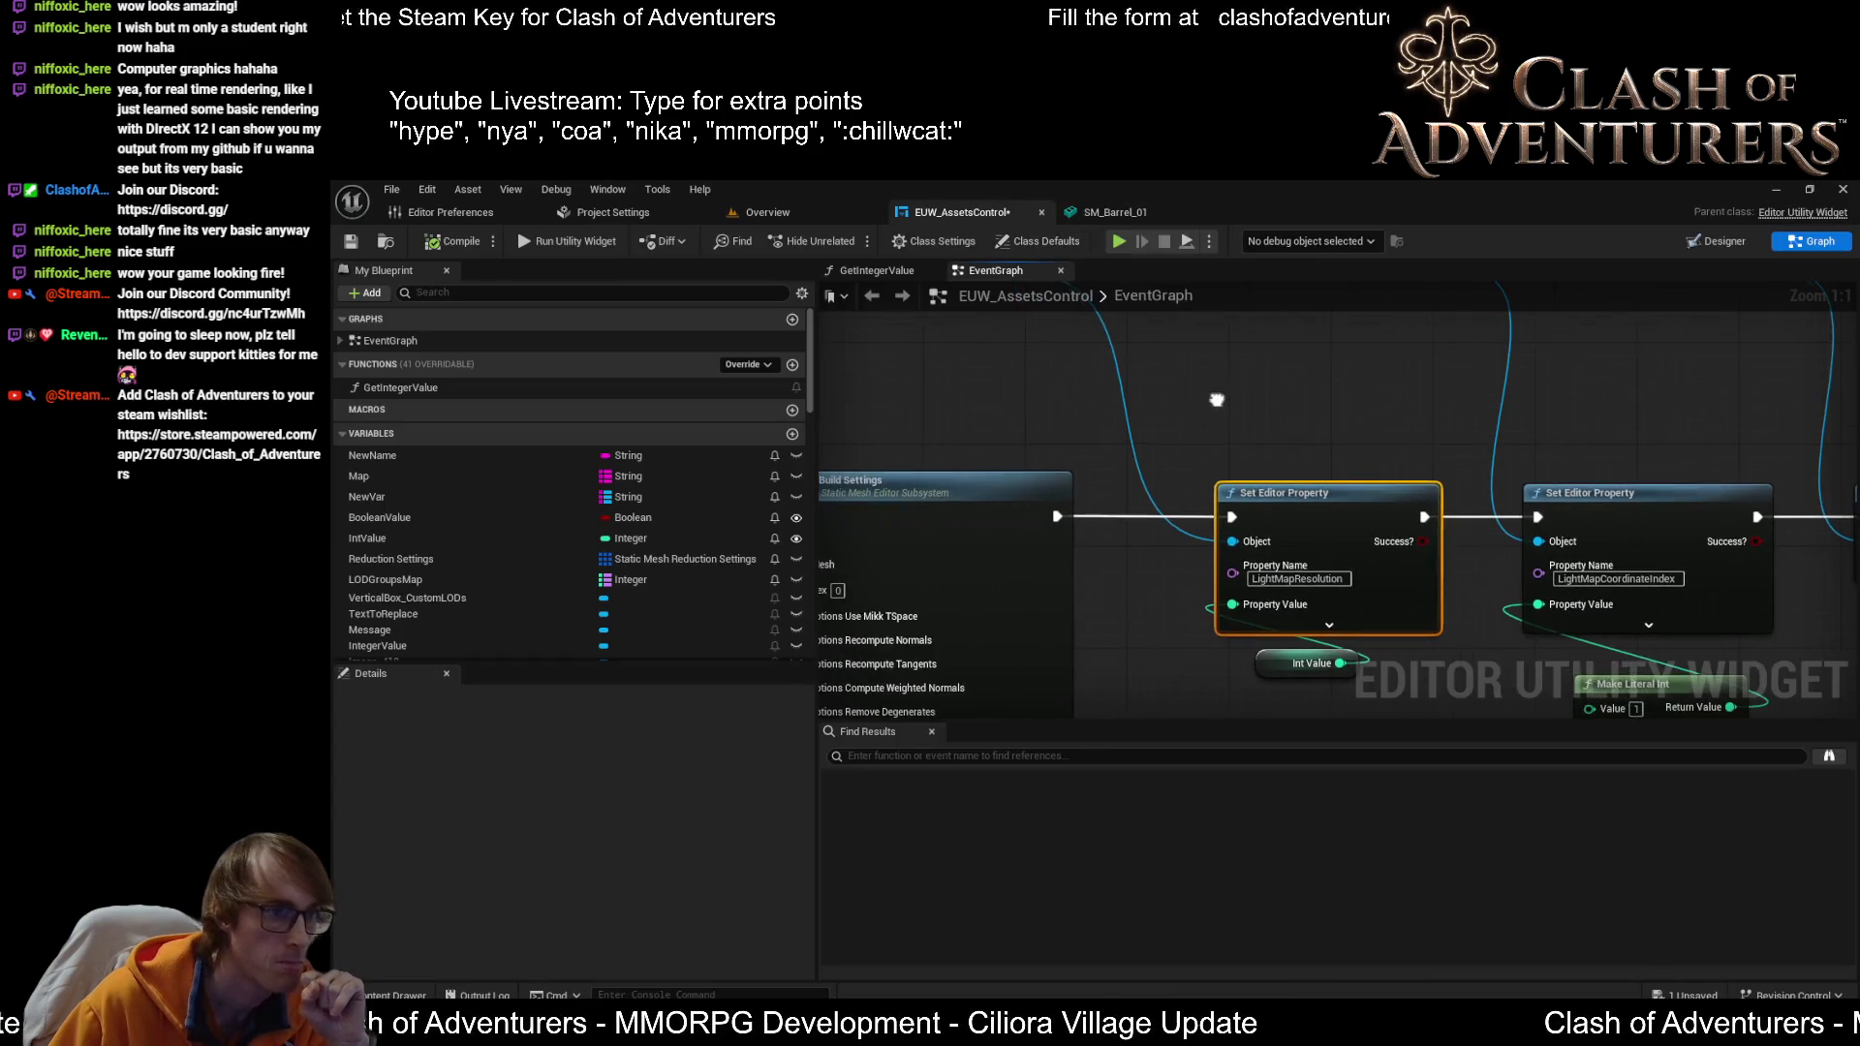
pyautogui.scroll(-4, 1302, 507)
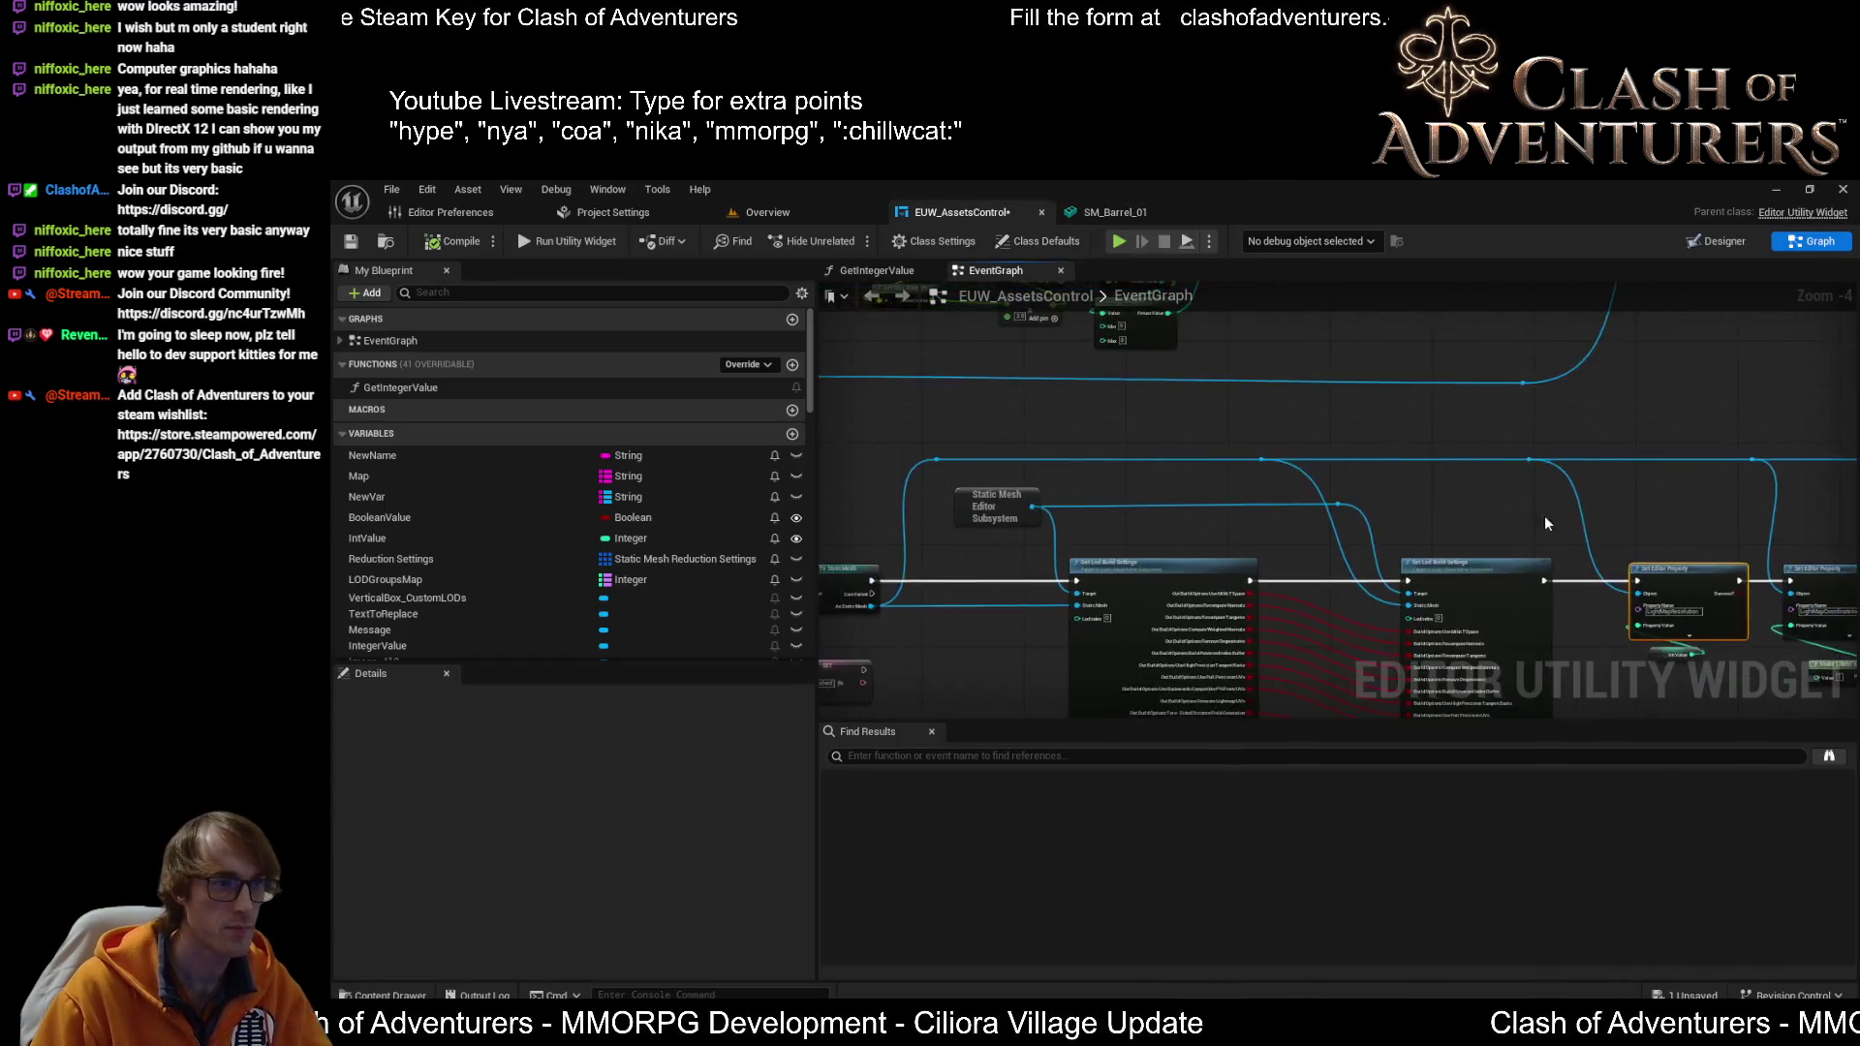
pyautogui.scroll(1, 1331, 659)
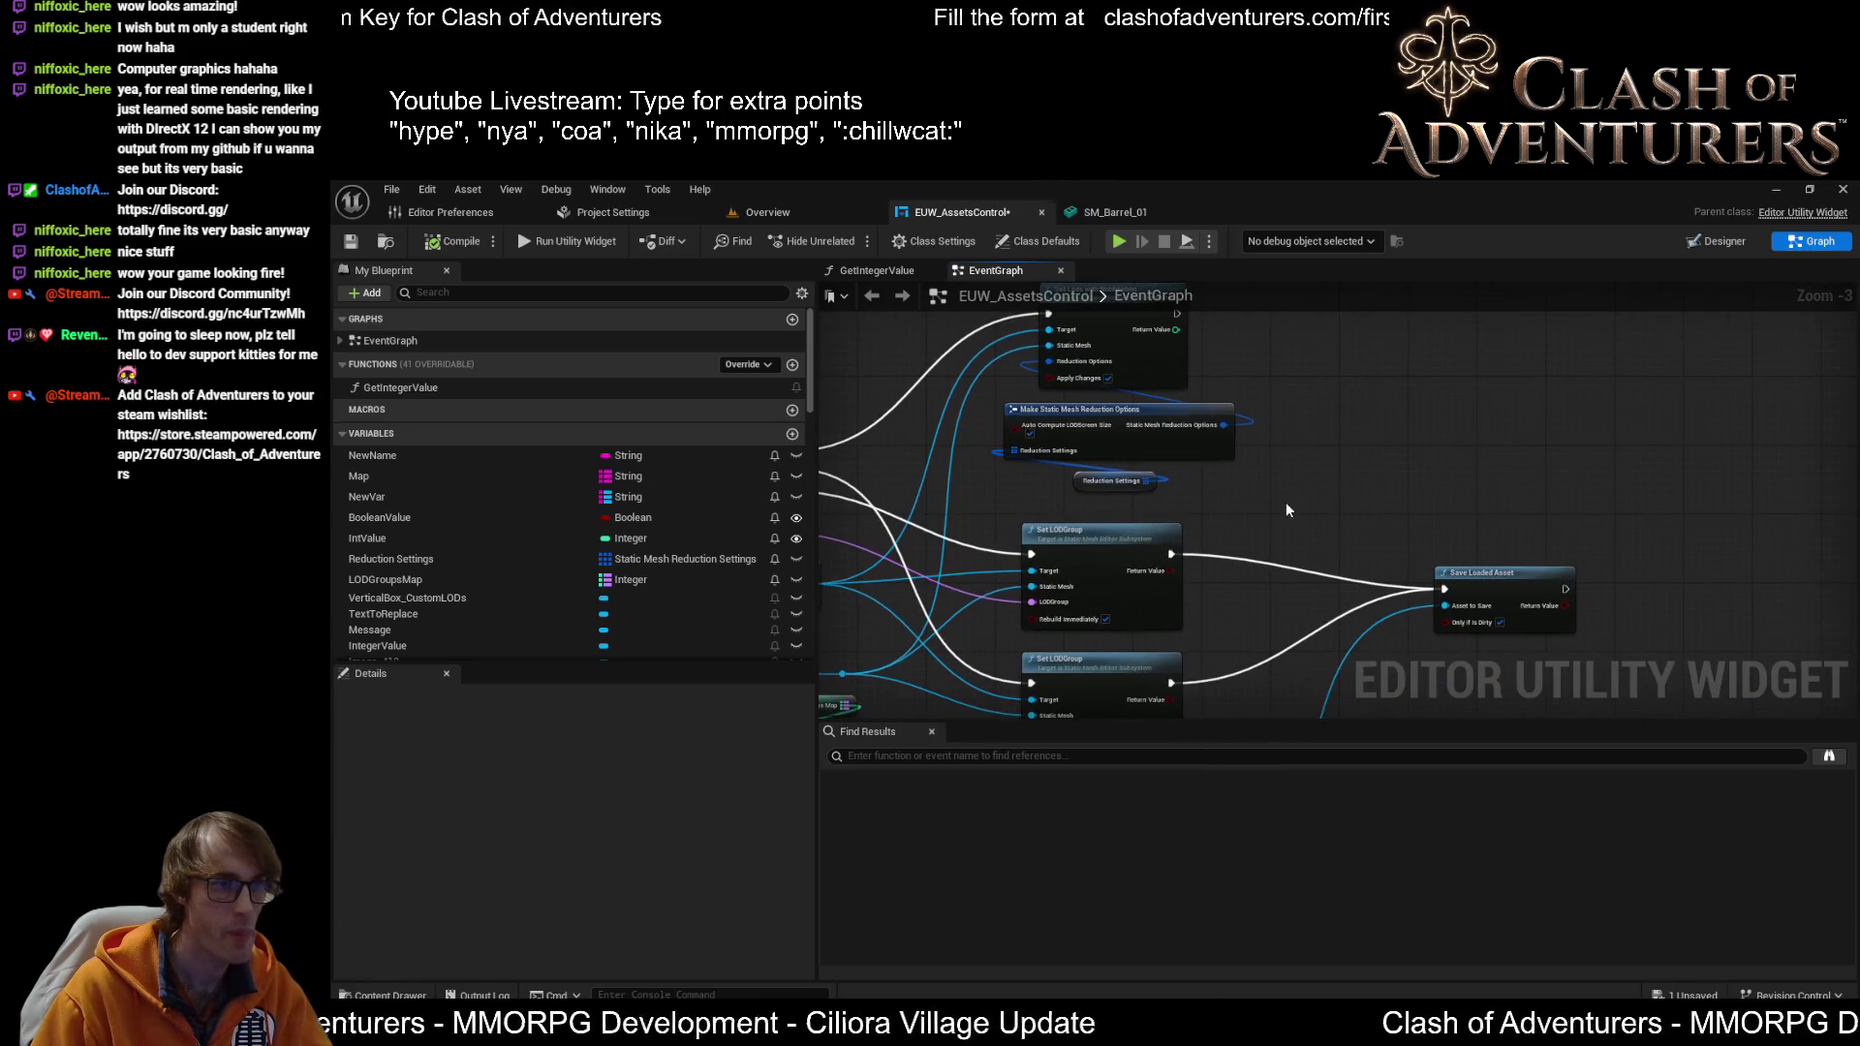
pyautogui.moveTo(1286, 502)
pyautogui.mouseDown()
pyautogui.moveTo(1092, 357)
pyautogui.moveTo(1259, 320)
pyautogui.moveTo(1335, 368)
pyautogui.moveTo(1175, 405)
pyautogui.mouseUp()
pyautogui.hotkey('ctrl', 'v')
pyautogui.scroll(3, 1193, 393)
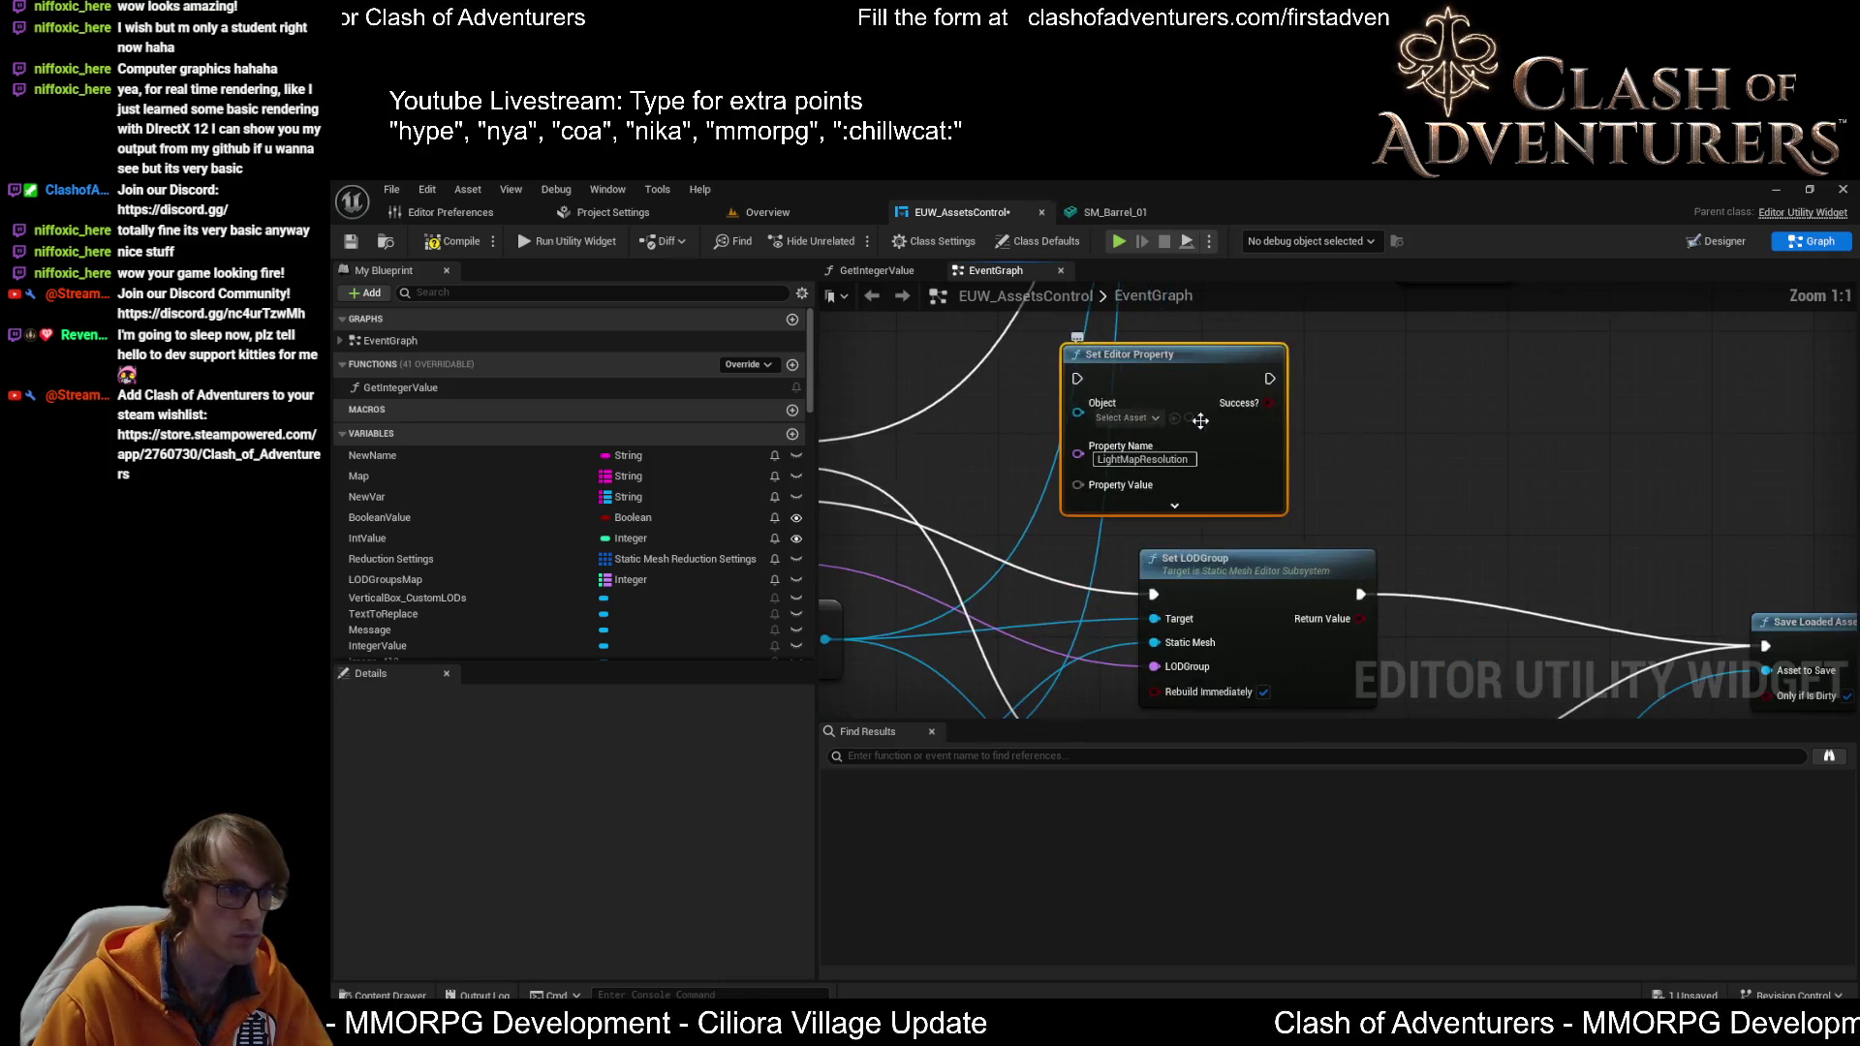
pyautogui.moveTo(1053, 452); pyautogui.dragTo(1343, 363)
pyautogui.moveTo(1053, 486)
pyautogui.mouseDown()
pyautogui.moveTo(1317, 412)
pyautogui.moveTo(1343, 363)
pyautogui.moveTo(1280, 433)
pyautogui.moveTo(1201, 452)
pyautogui.mouseUp()
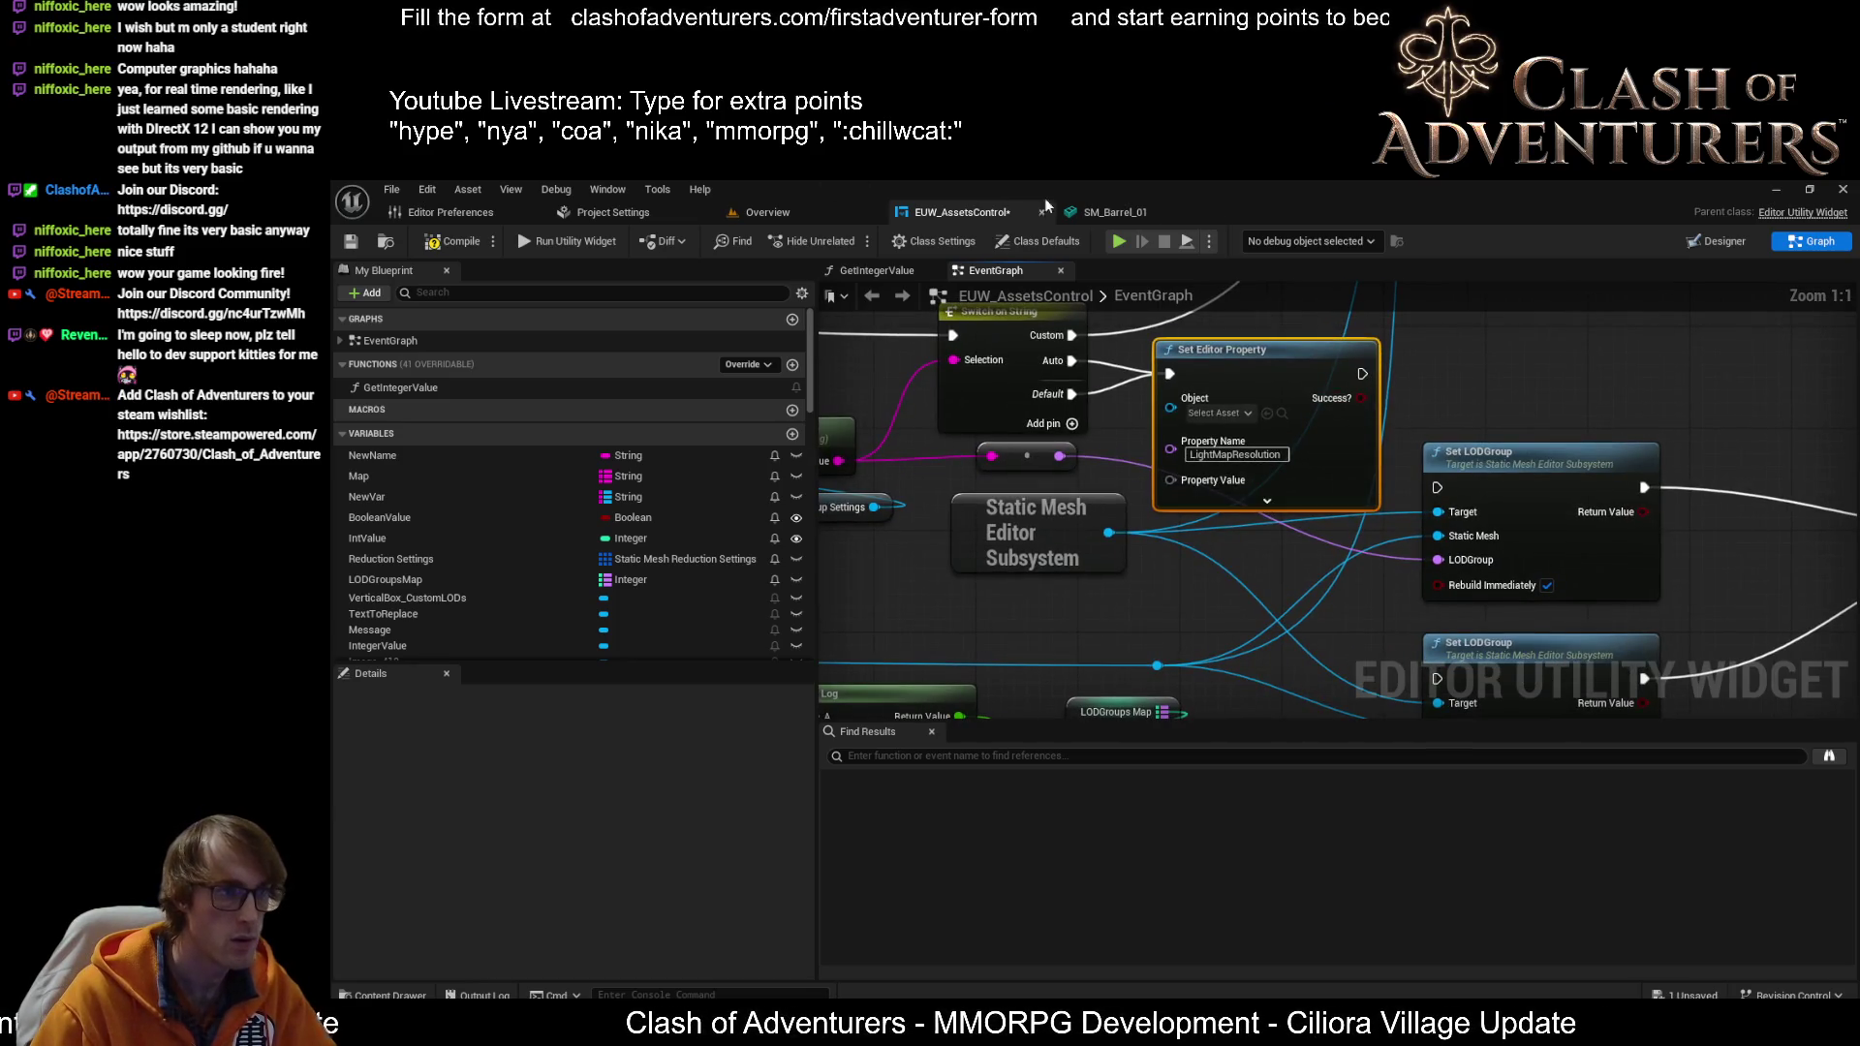
# Check the barrel's LOD settings, then reposition the Processing SET node in the event graph.
pyautogui.click(1147, 211)
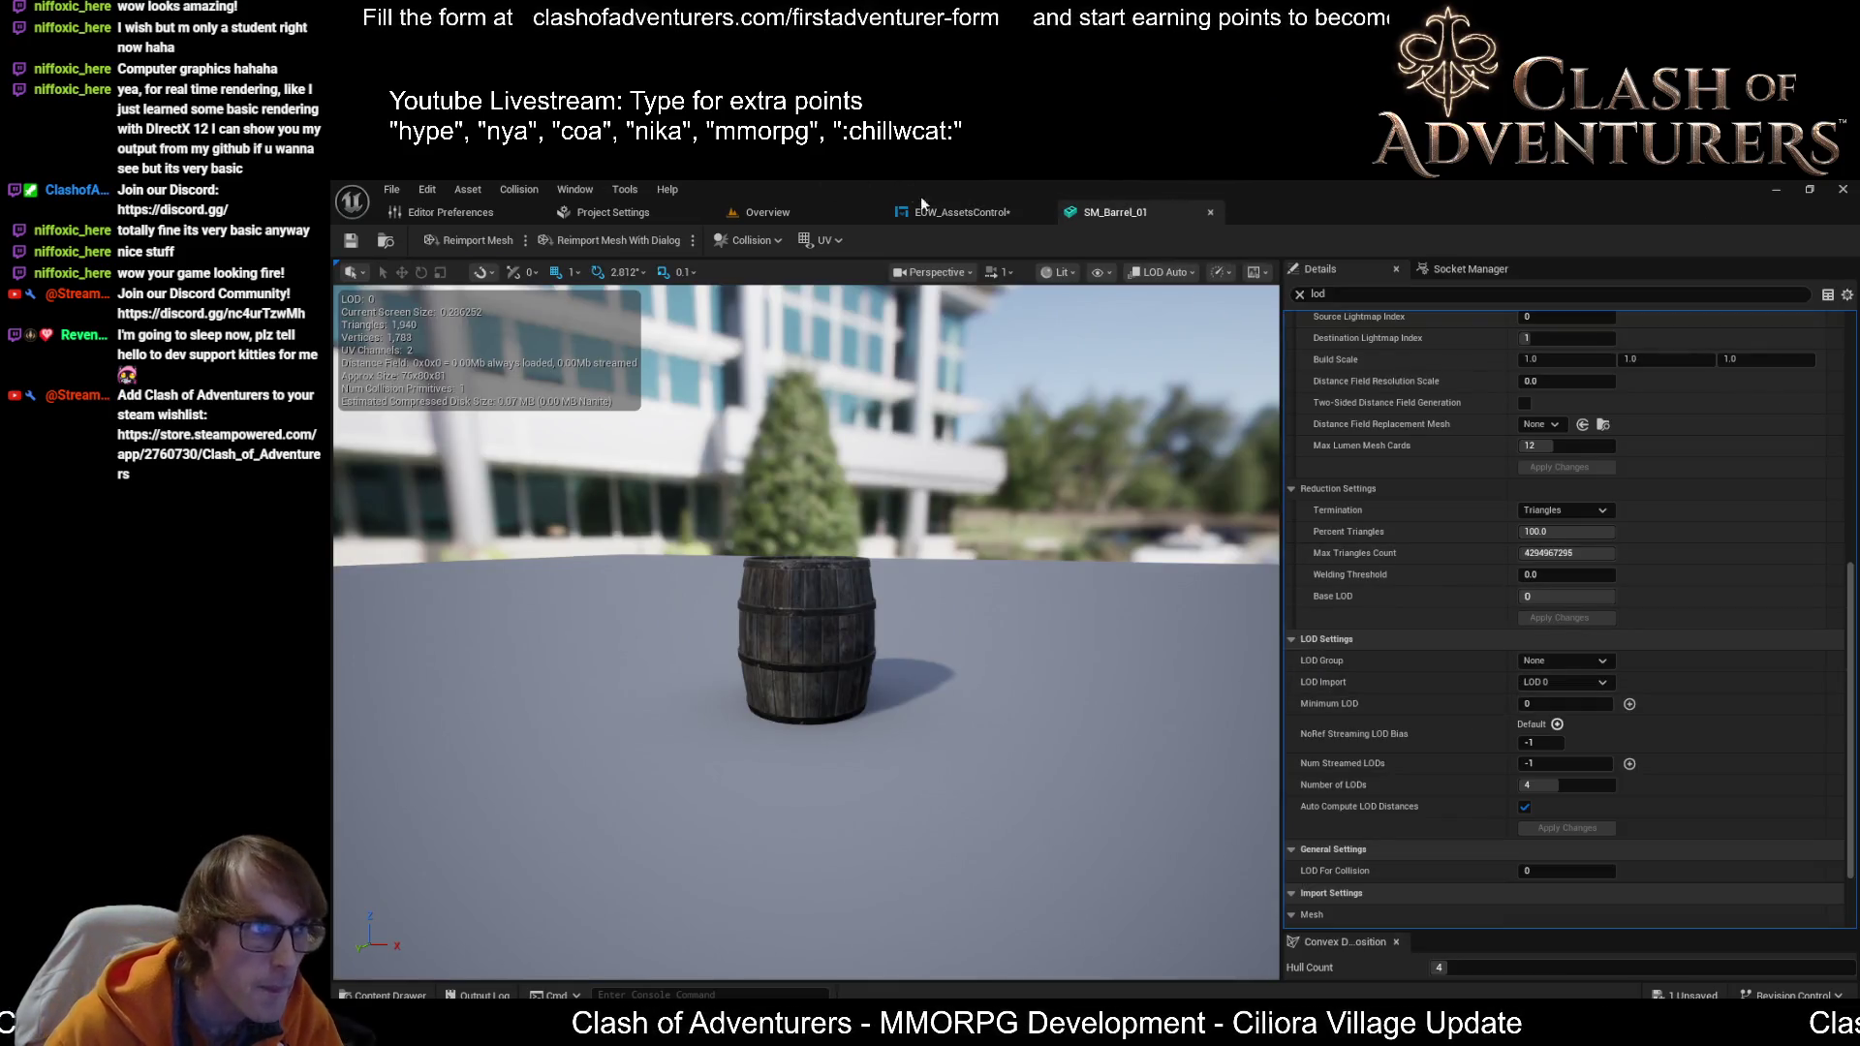
pyautogui.click(969, 212)
pyautogui.moveTo(1166, 316); pyautogui.dragTo(1092, 445)
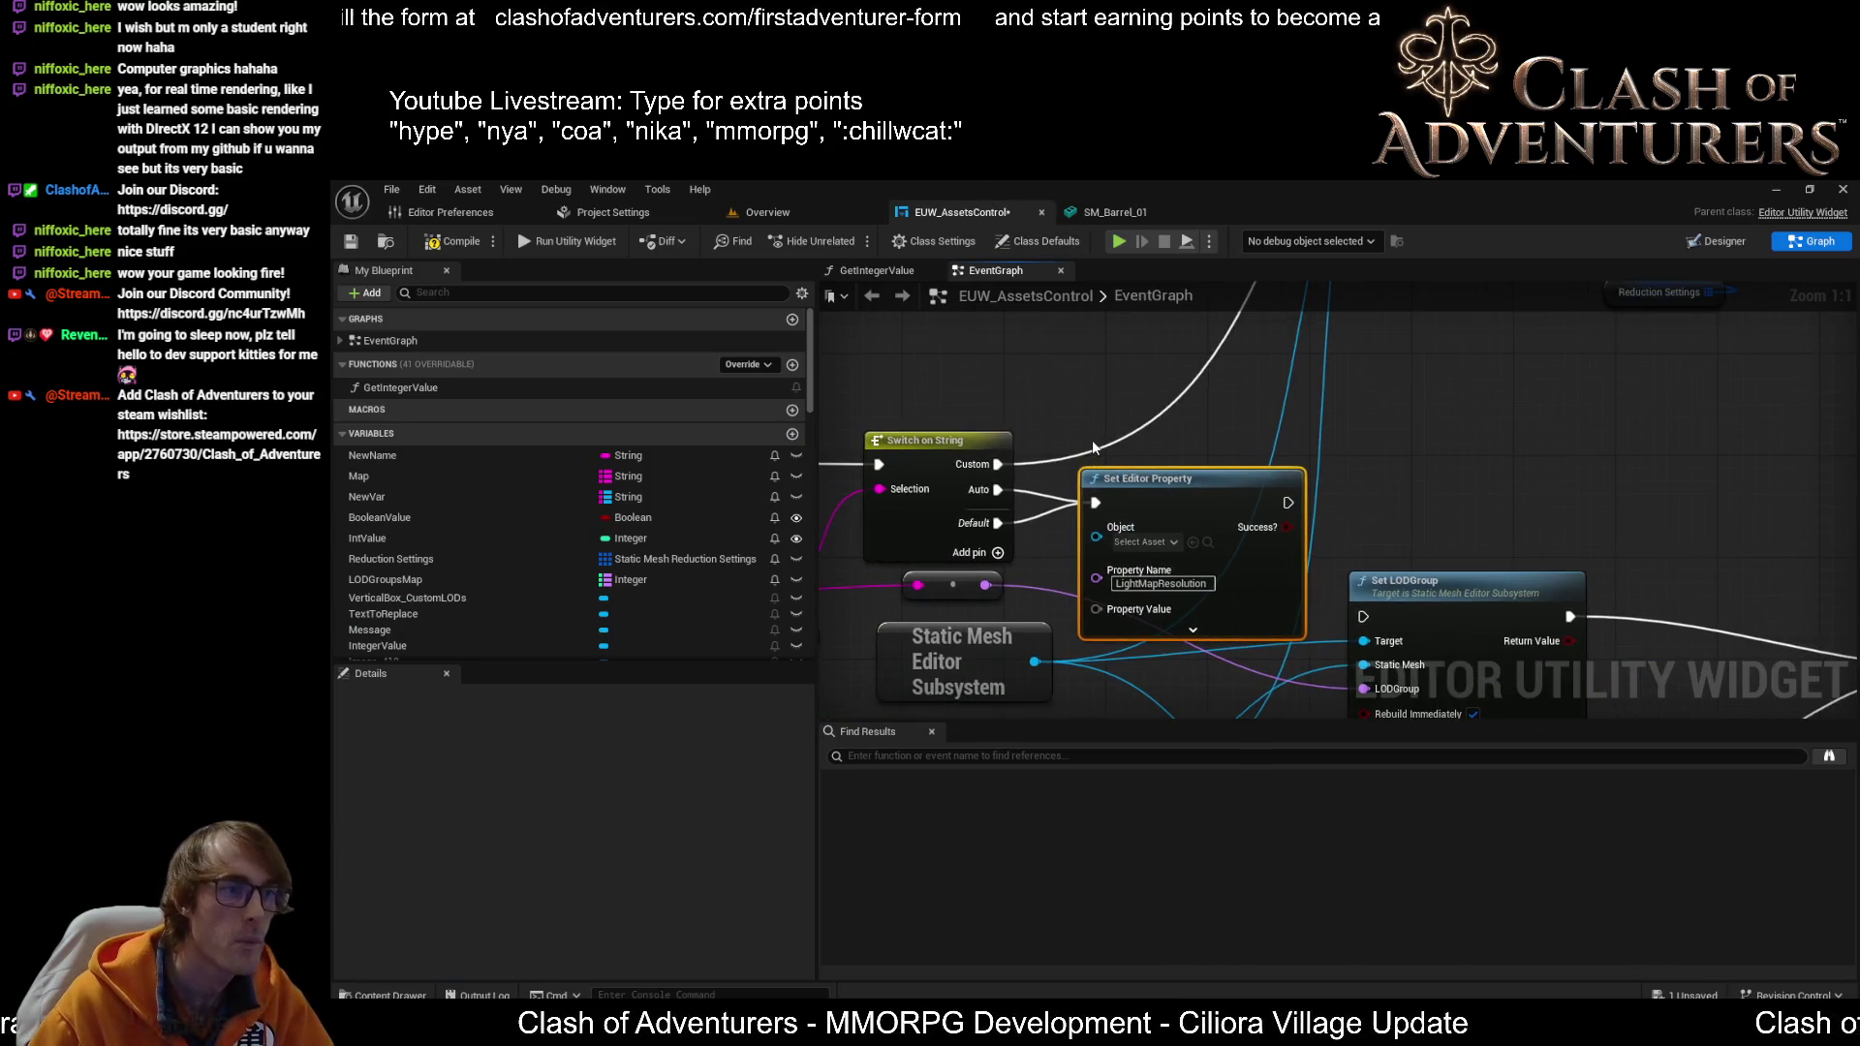
pyautogui.moveTo(993, 474); pyautogui.dragTo(1211, 465)
pyautogui.moveTo(910, 519); pyautogui.dragTo(1164, 459)
pyautogui.moveTo(929, 418)
pyautogui.mouseDown()
pyautogui.moveTo(1127, 456)
pyautogui.moveTo(745, 546)
pyautogui.mouseUp()
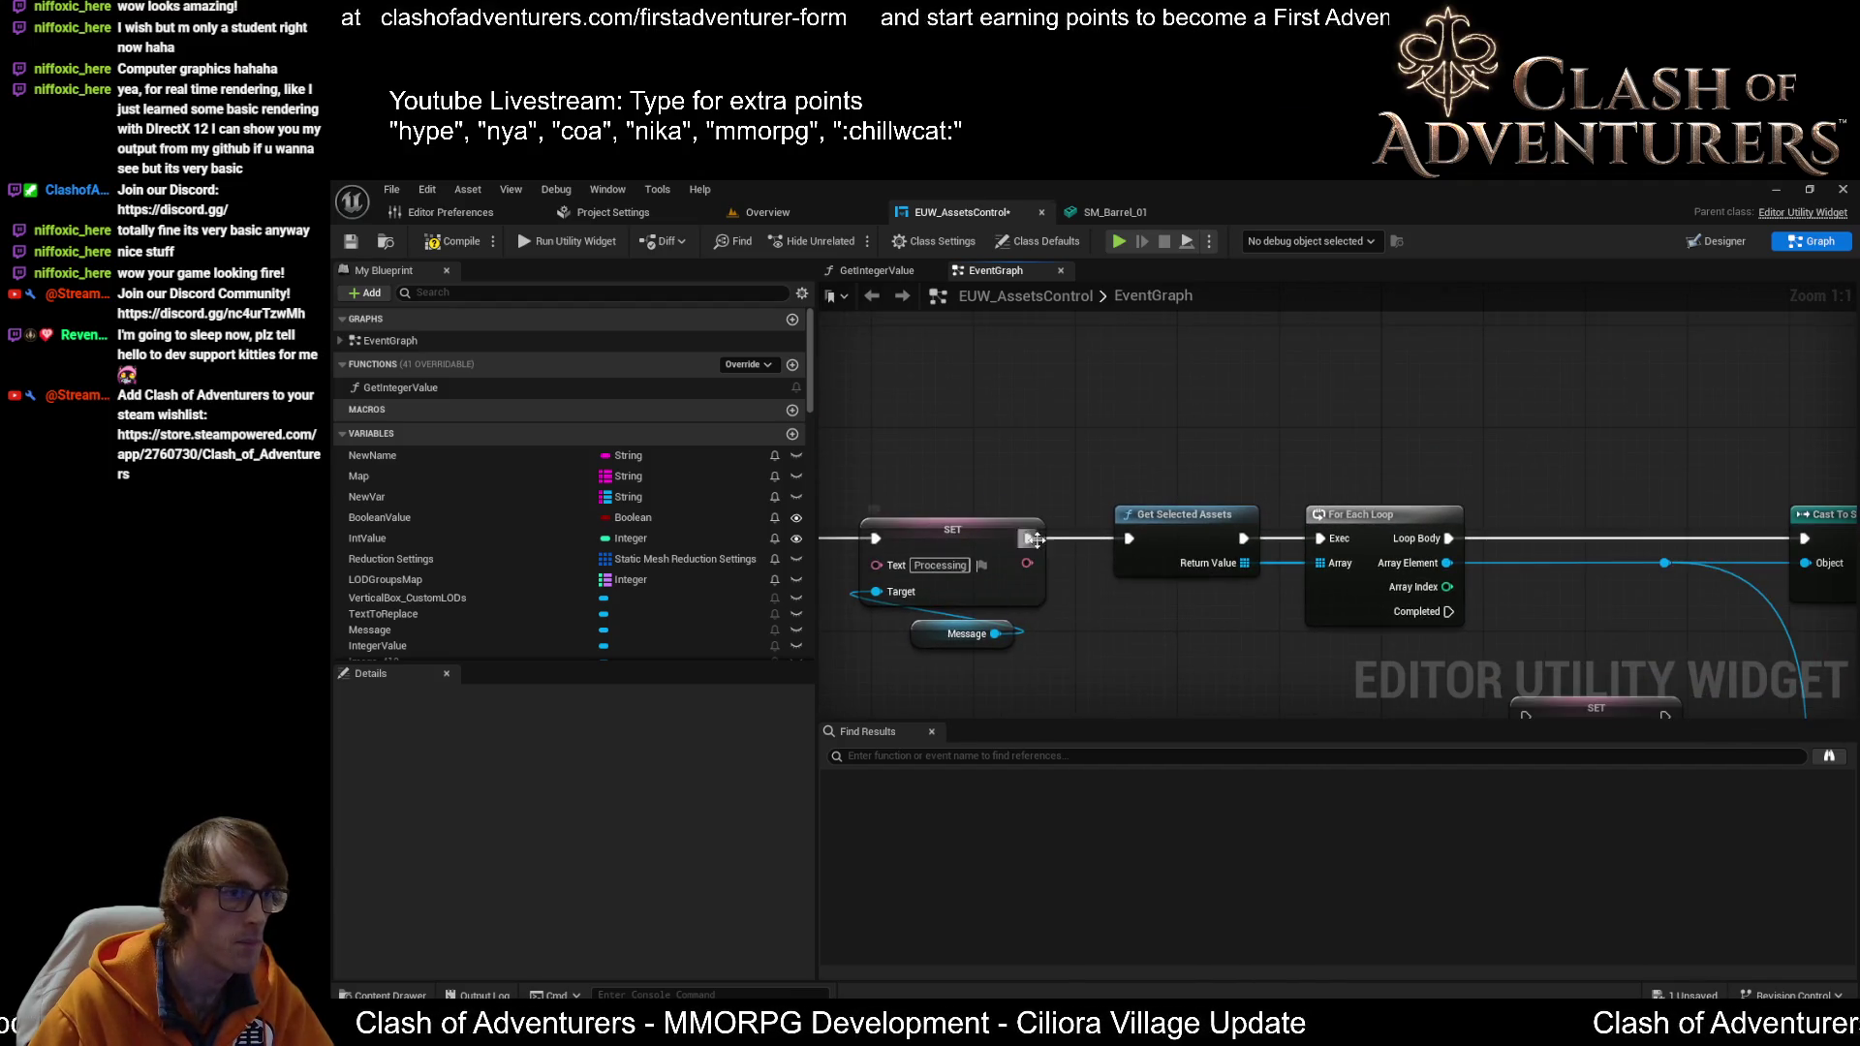
pyautogui.moveTo(1036, 533); pyautogui.dragTo(1048, 537)
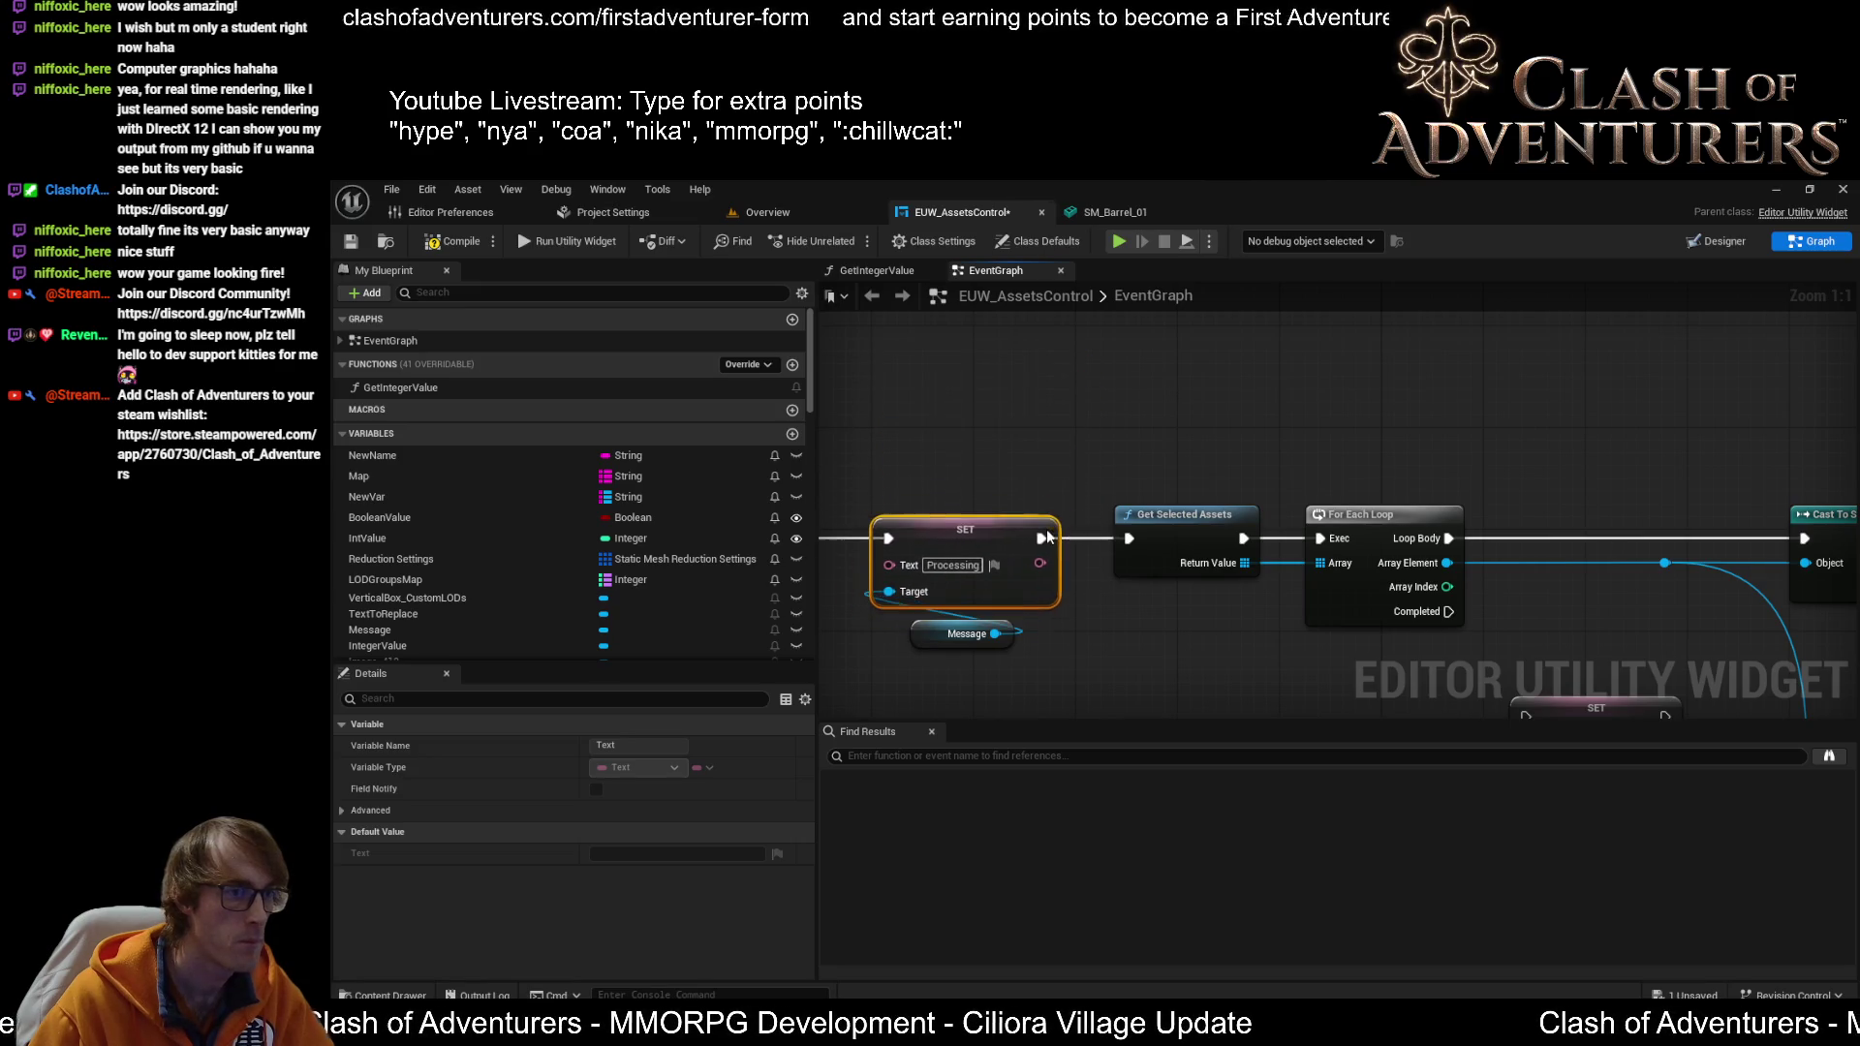
pyautogui.click(1082, 411)
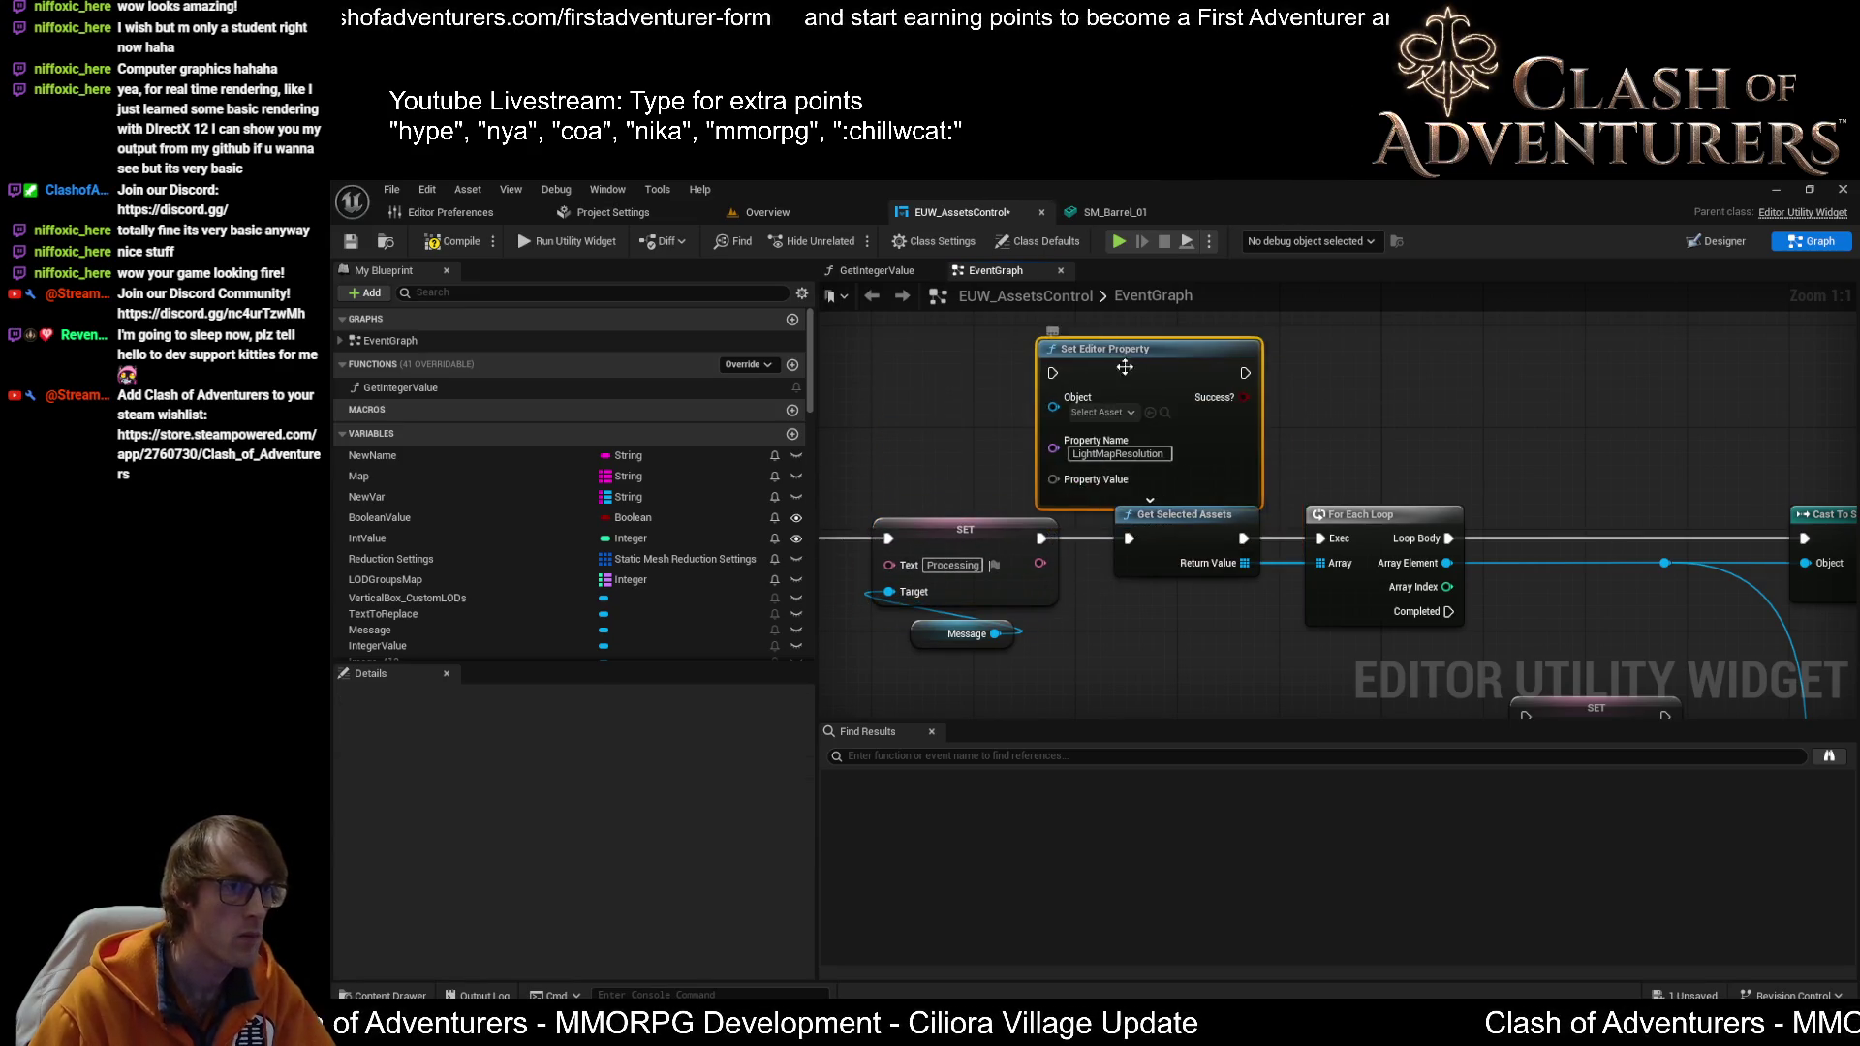
pyautogui.moveTo(840, 524); pyautogui.dragTo(966, 556)
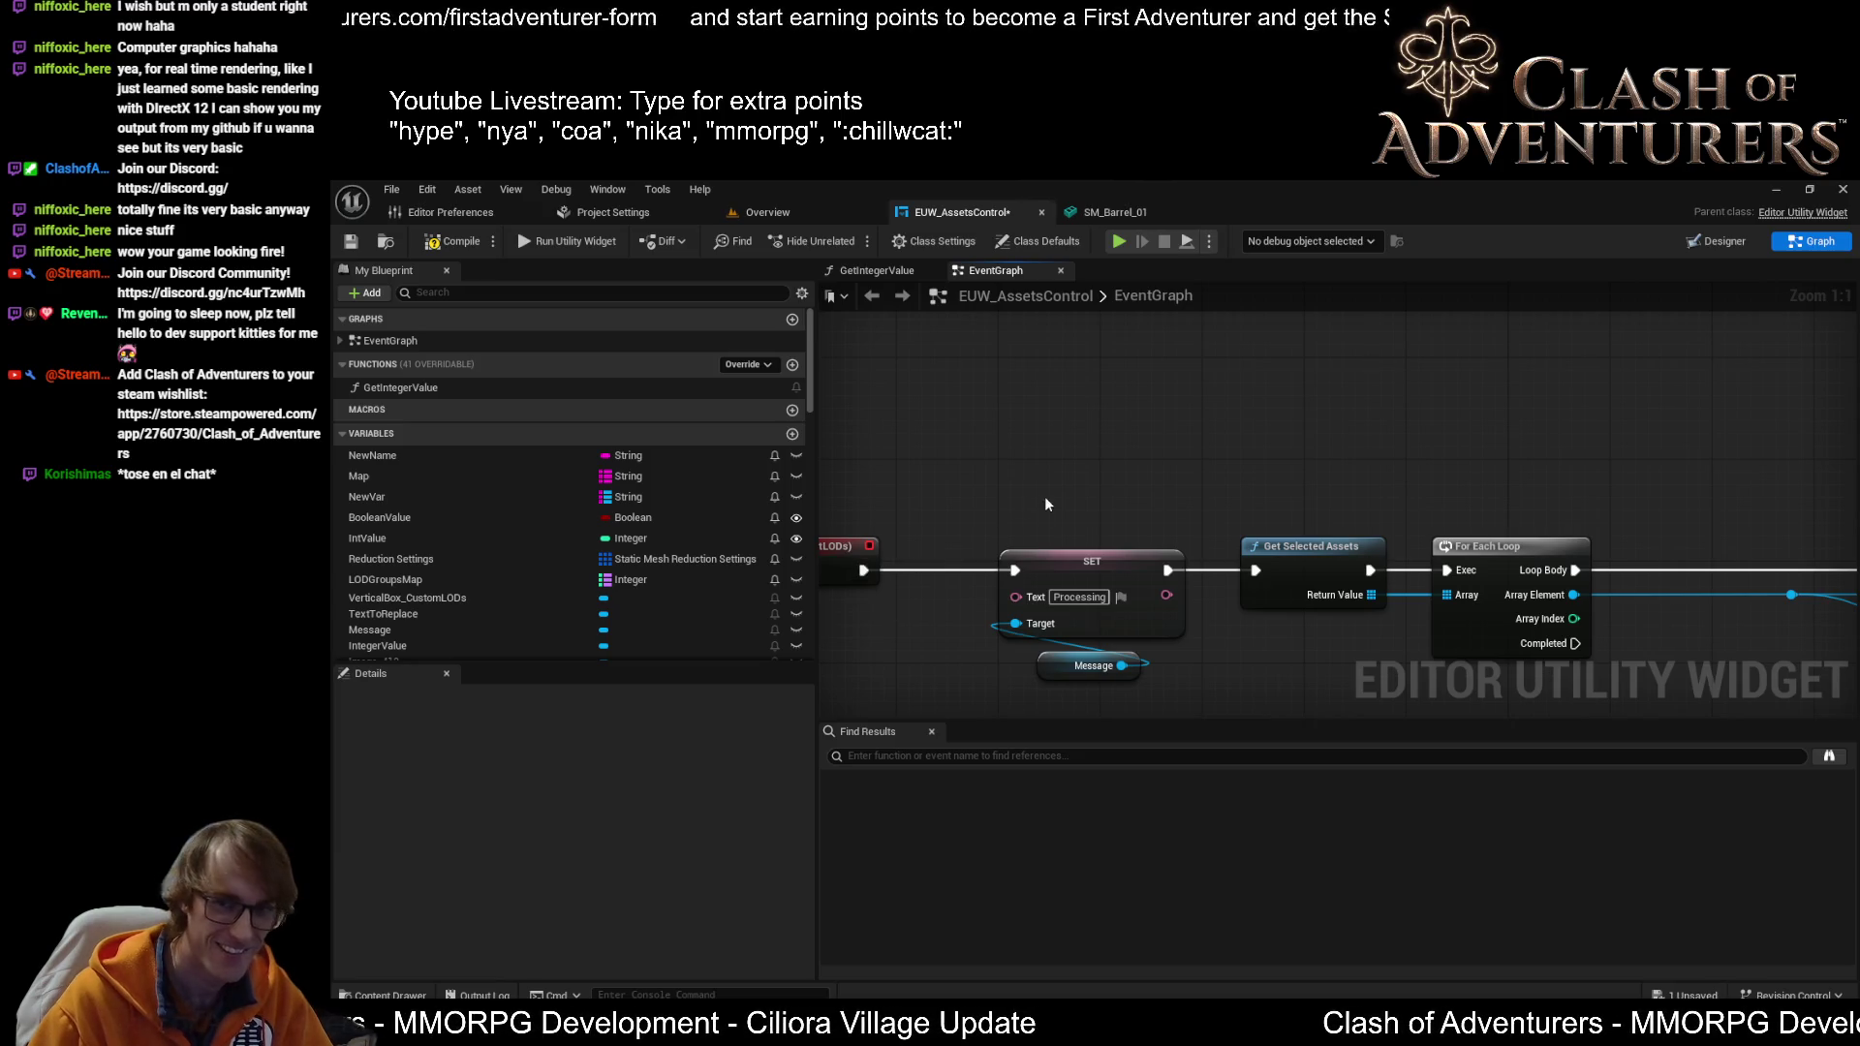
pyautogui.moveTo(1185, 578)
pyautogui.mouseDown()
pyautogui.moveTo(1210, 335)
pyautogui.moveTo(1185, 573)
pyautogui.mouseUp()
# Place a Get Editor Property node from the graph search and move it clear of Get Selected Assets.
pyautogui.rightClick(1200, 452)
pyautogui.write('get')
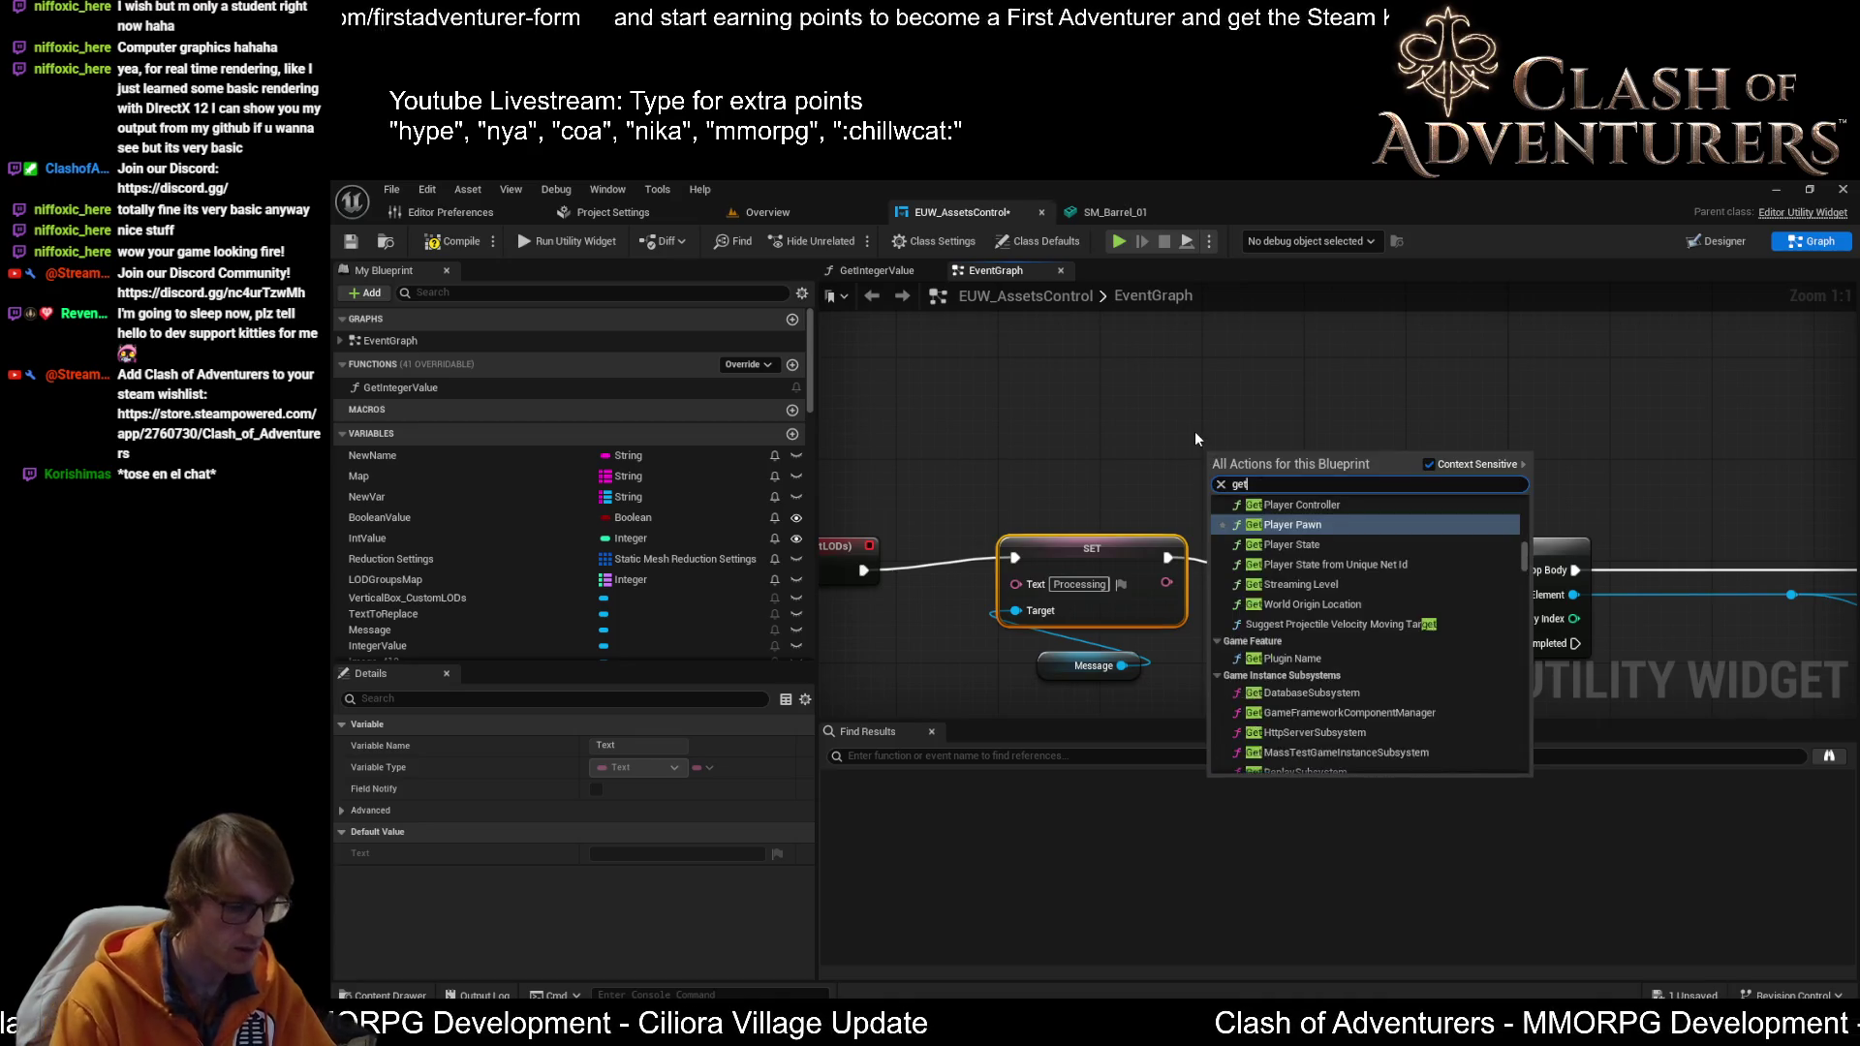
pyautogui.write(' editorprop')
pyautogui.press('Return')
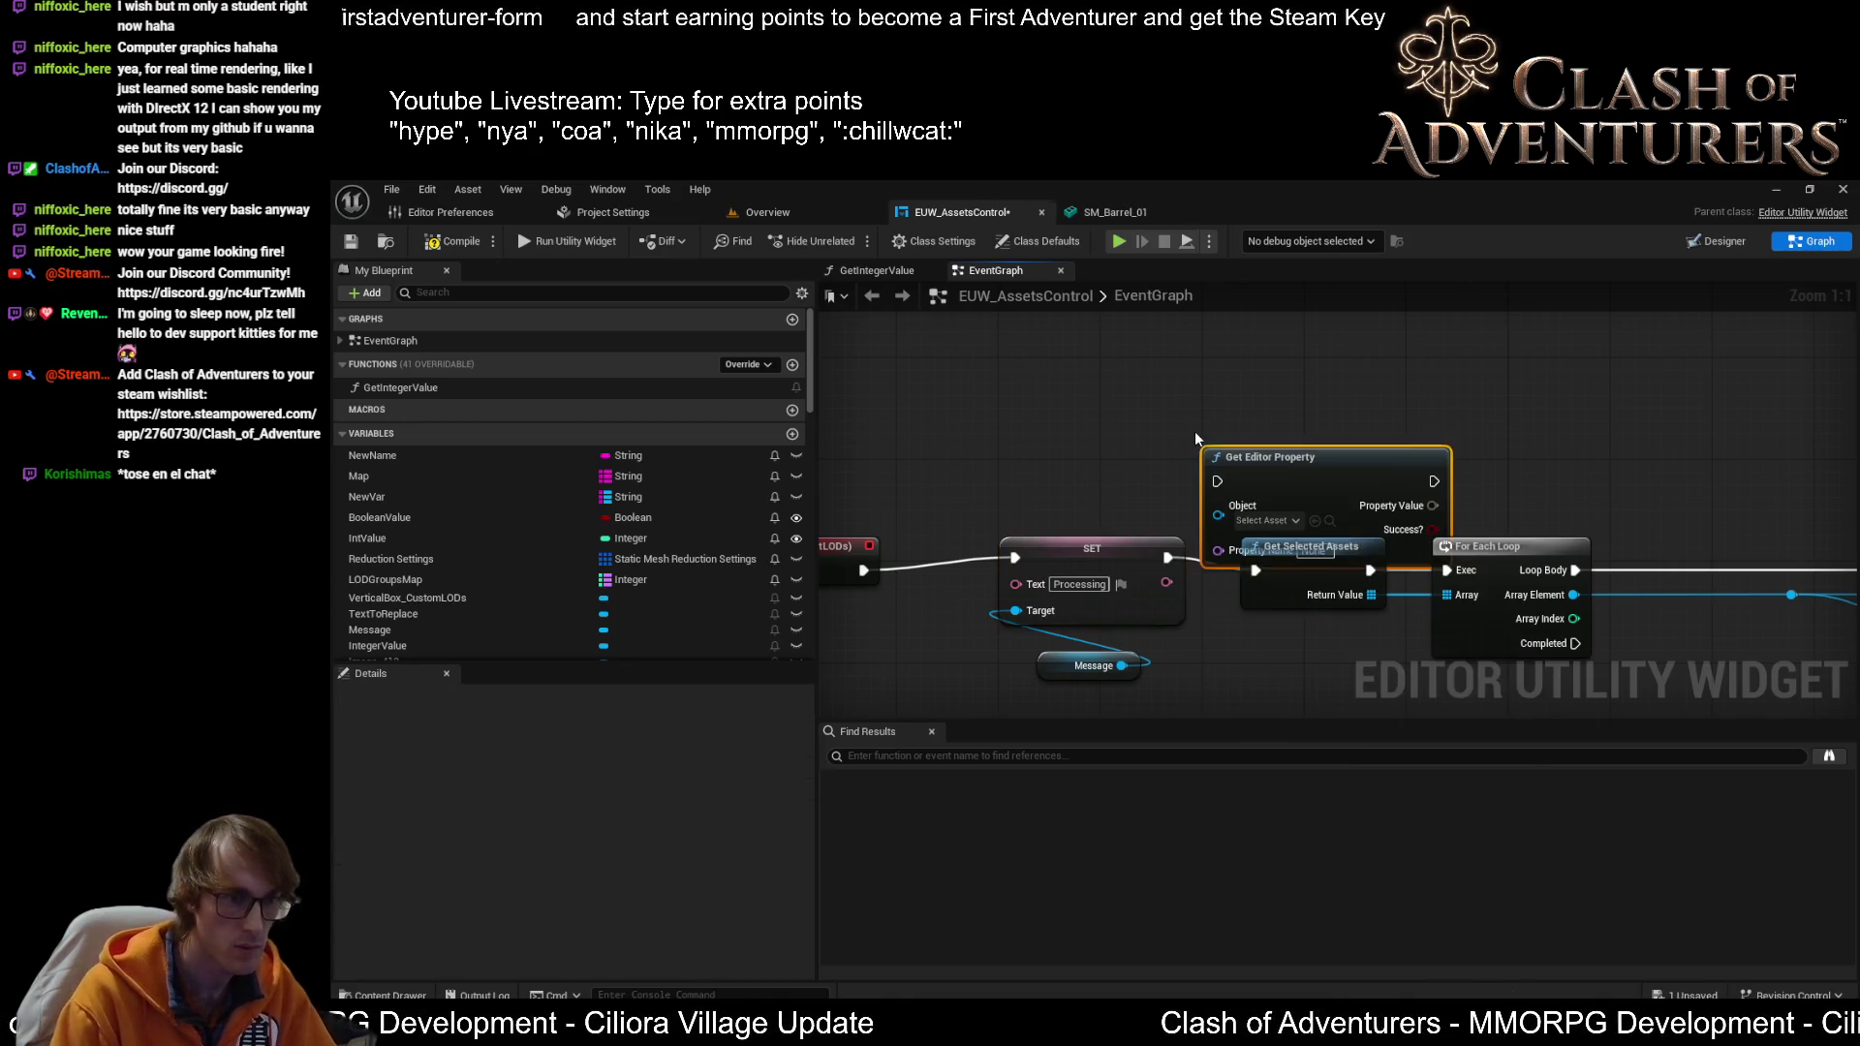
pyautogui.moveTo(1382, 476); pyautogui.dragTo(1380, 391)
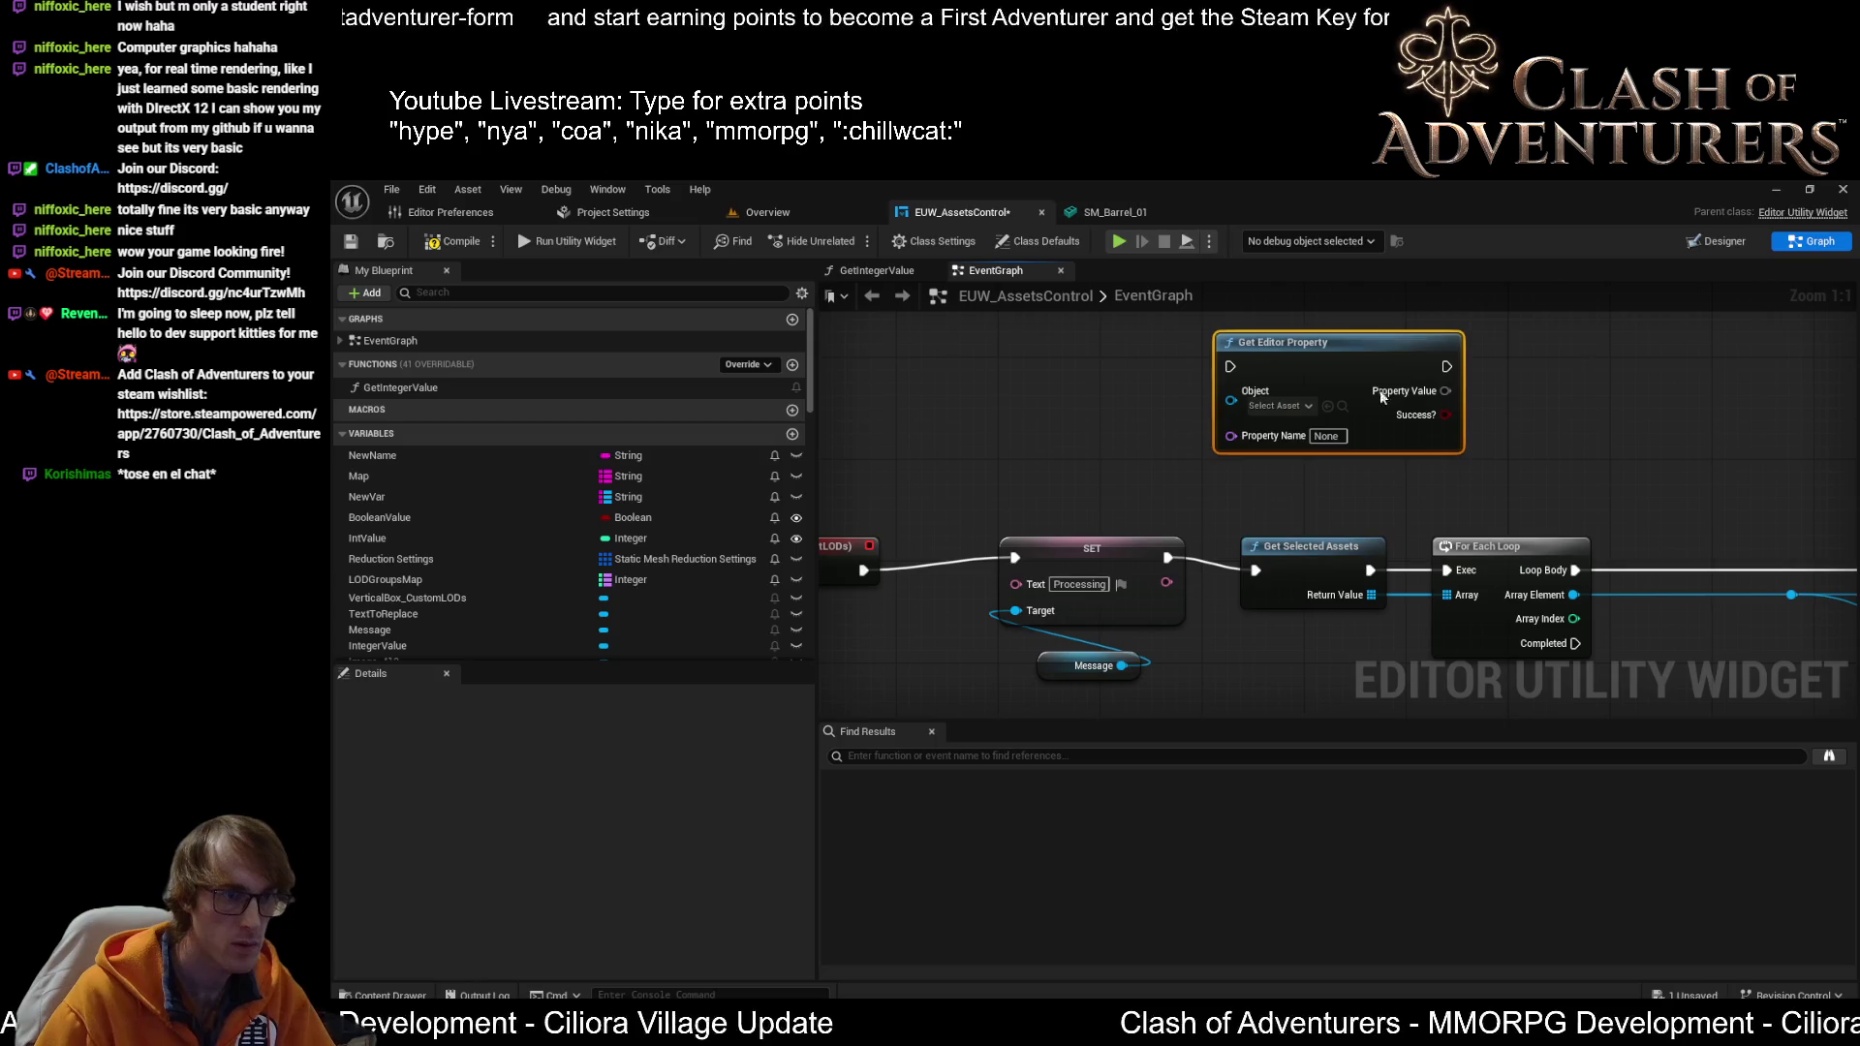
pyautogui.click(1118, 557)
pyautogui.scroll(-1, 1664, 457)
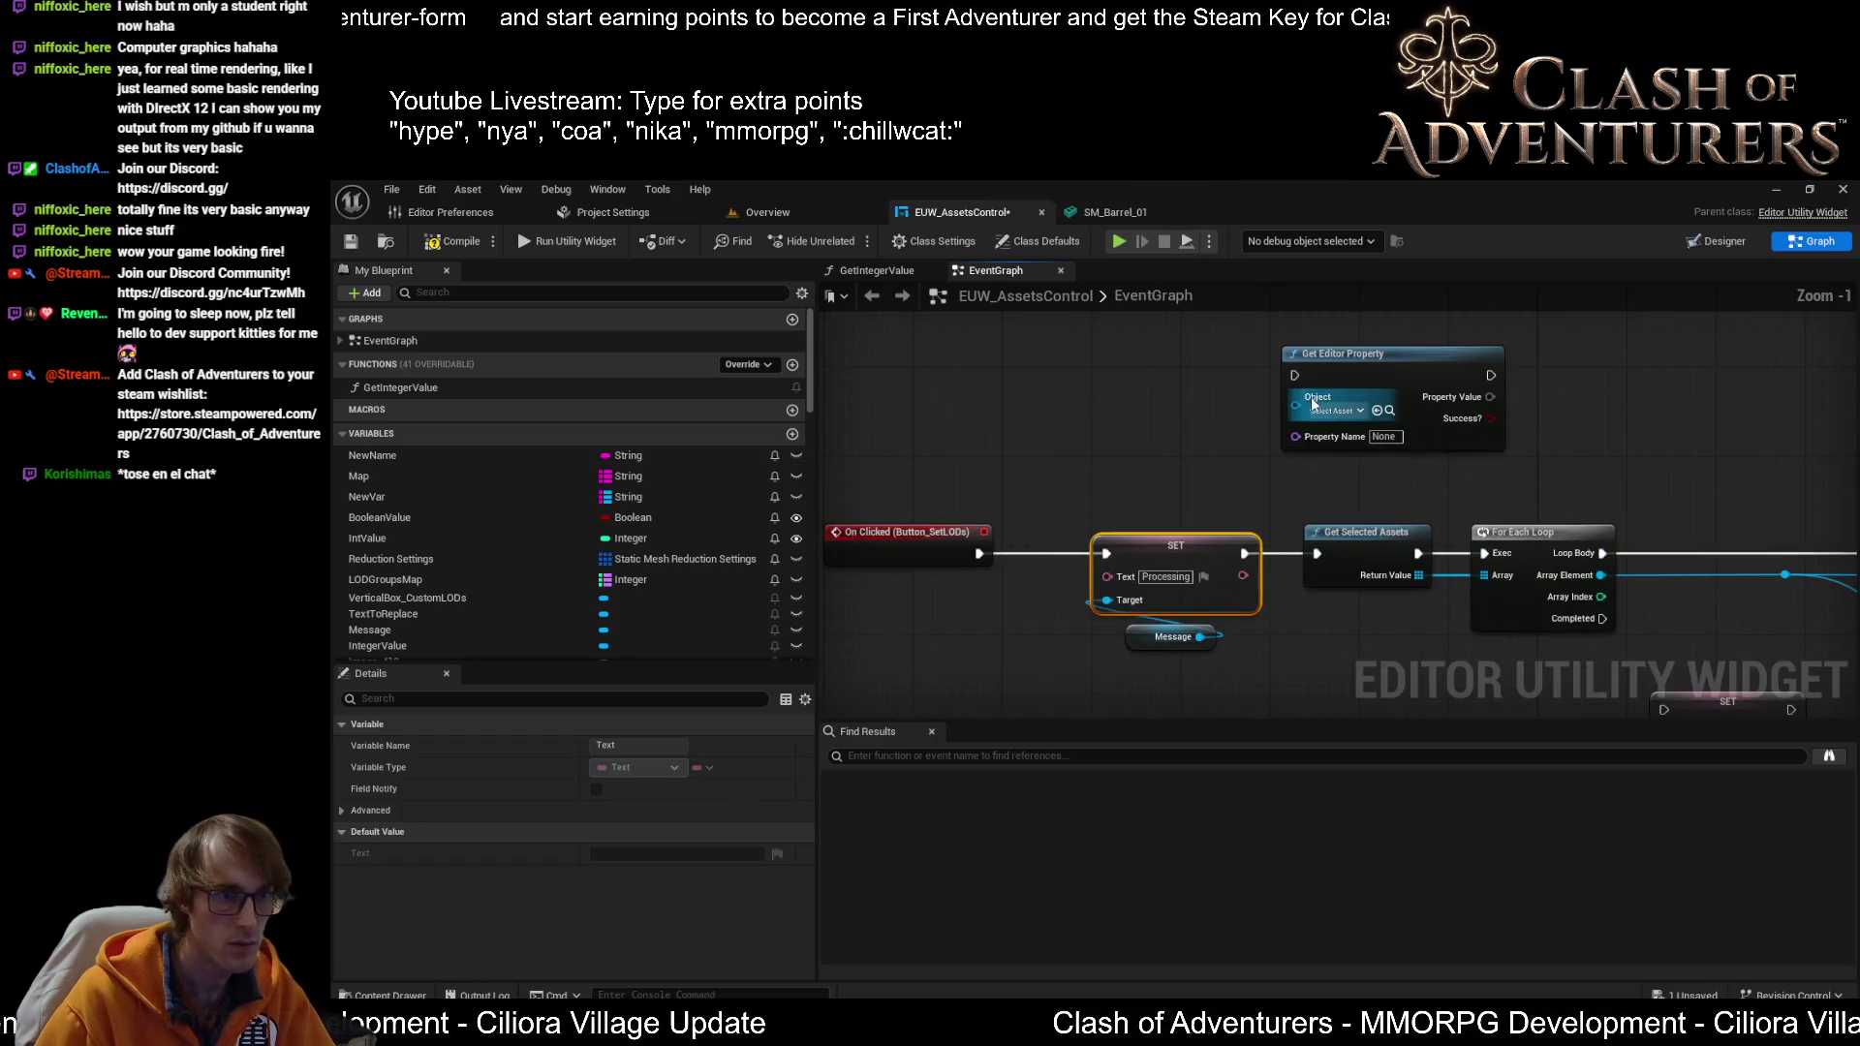
# Add a Get Editor Property node wired from the cast's As Static Mesh output.
pyautogui.moveTo(1314, 405); pyautogui.dragTo(1022, 405)
pyautogui.click(1801, 537)
pyautogui.moveTo(1802, 536); pyautogui.dragTo(822, 303)
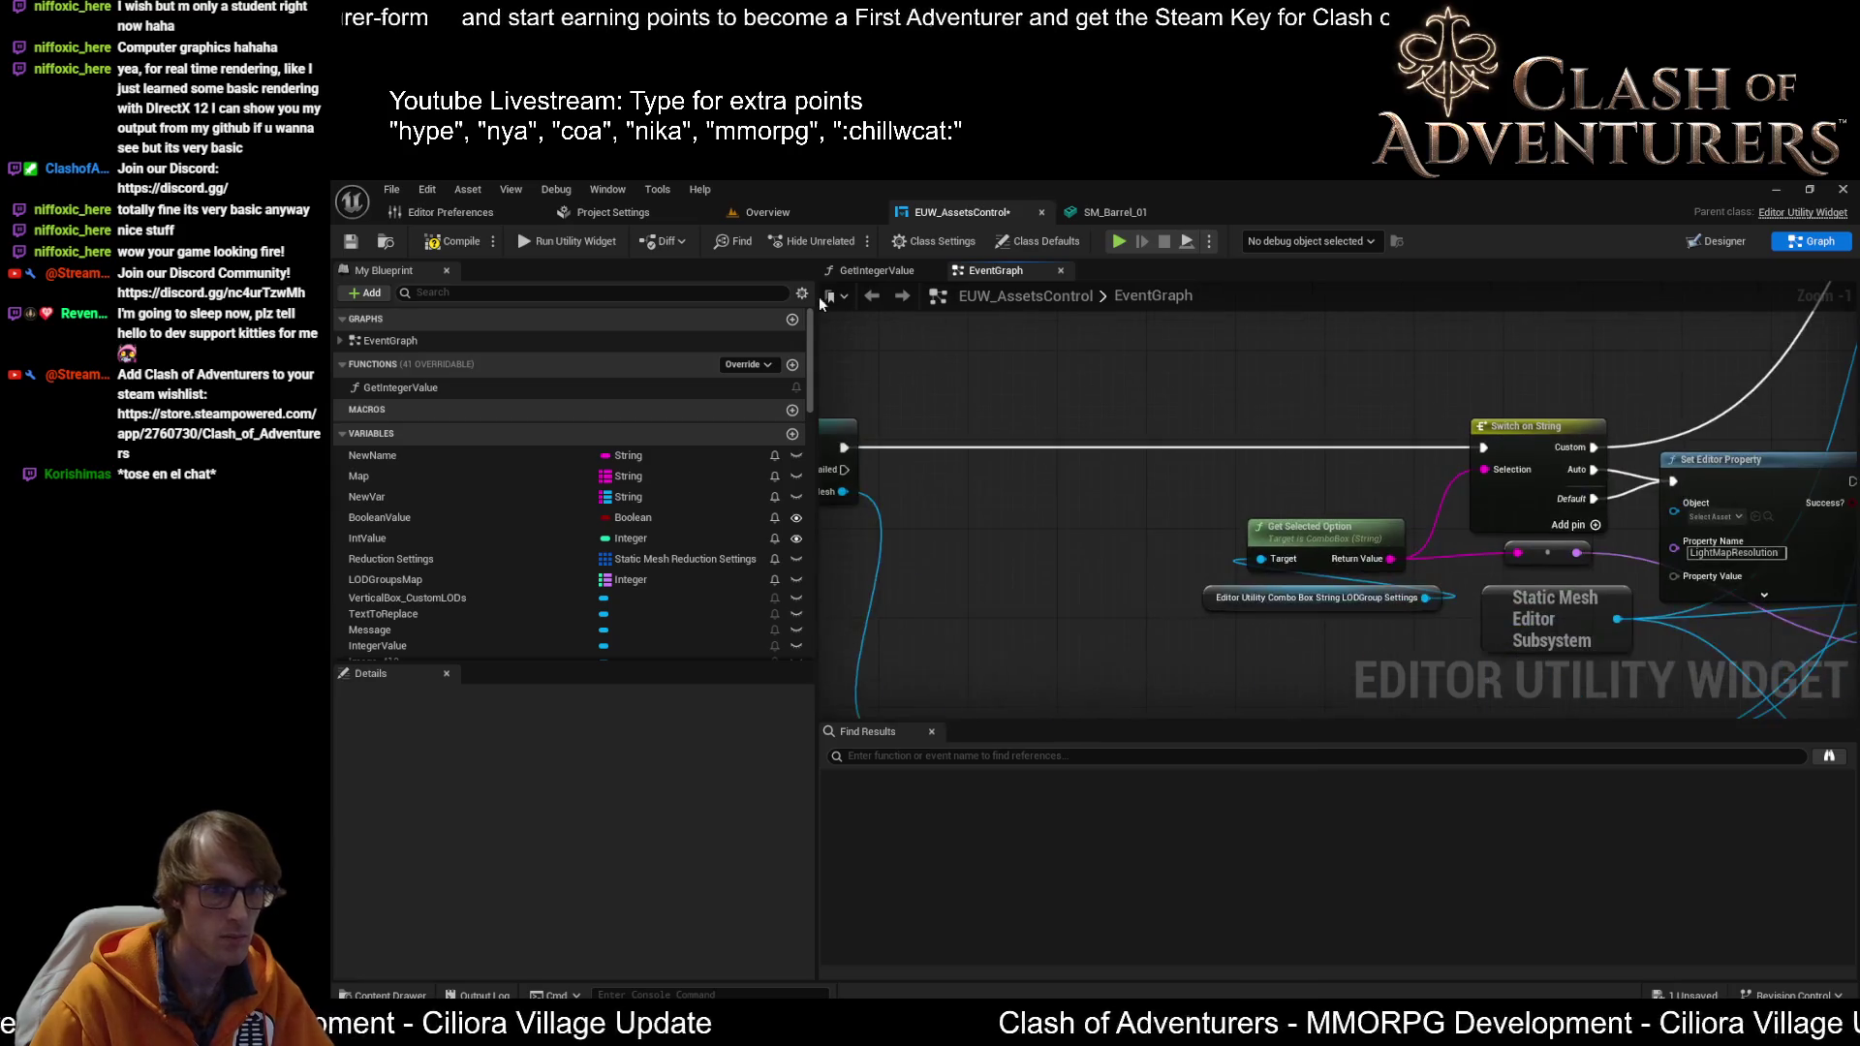
pyautogui.moveTo(968, 329)
pyautogui.mouseDown()
pyautogui.moveTo(871, 436)
pyautogui.moveTo(1104, 600)
pyautogui.moveTo(953, 569)
pyautogui.moveTo(1116, 528)
pyautogui.mouseUp()
pyautogui.moveTo(858, 518); pyautogui.dragTo(1043, 405)
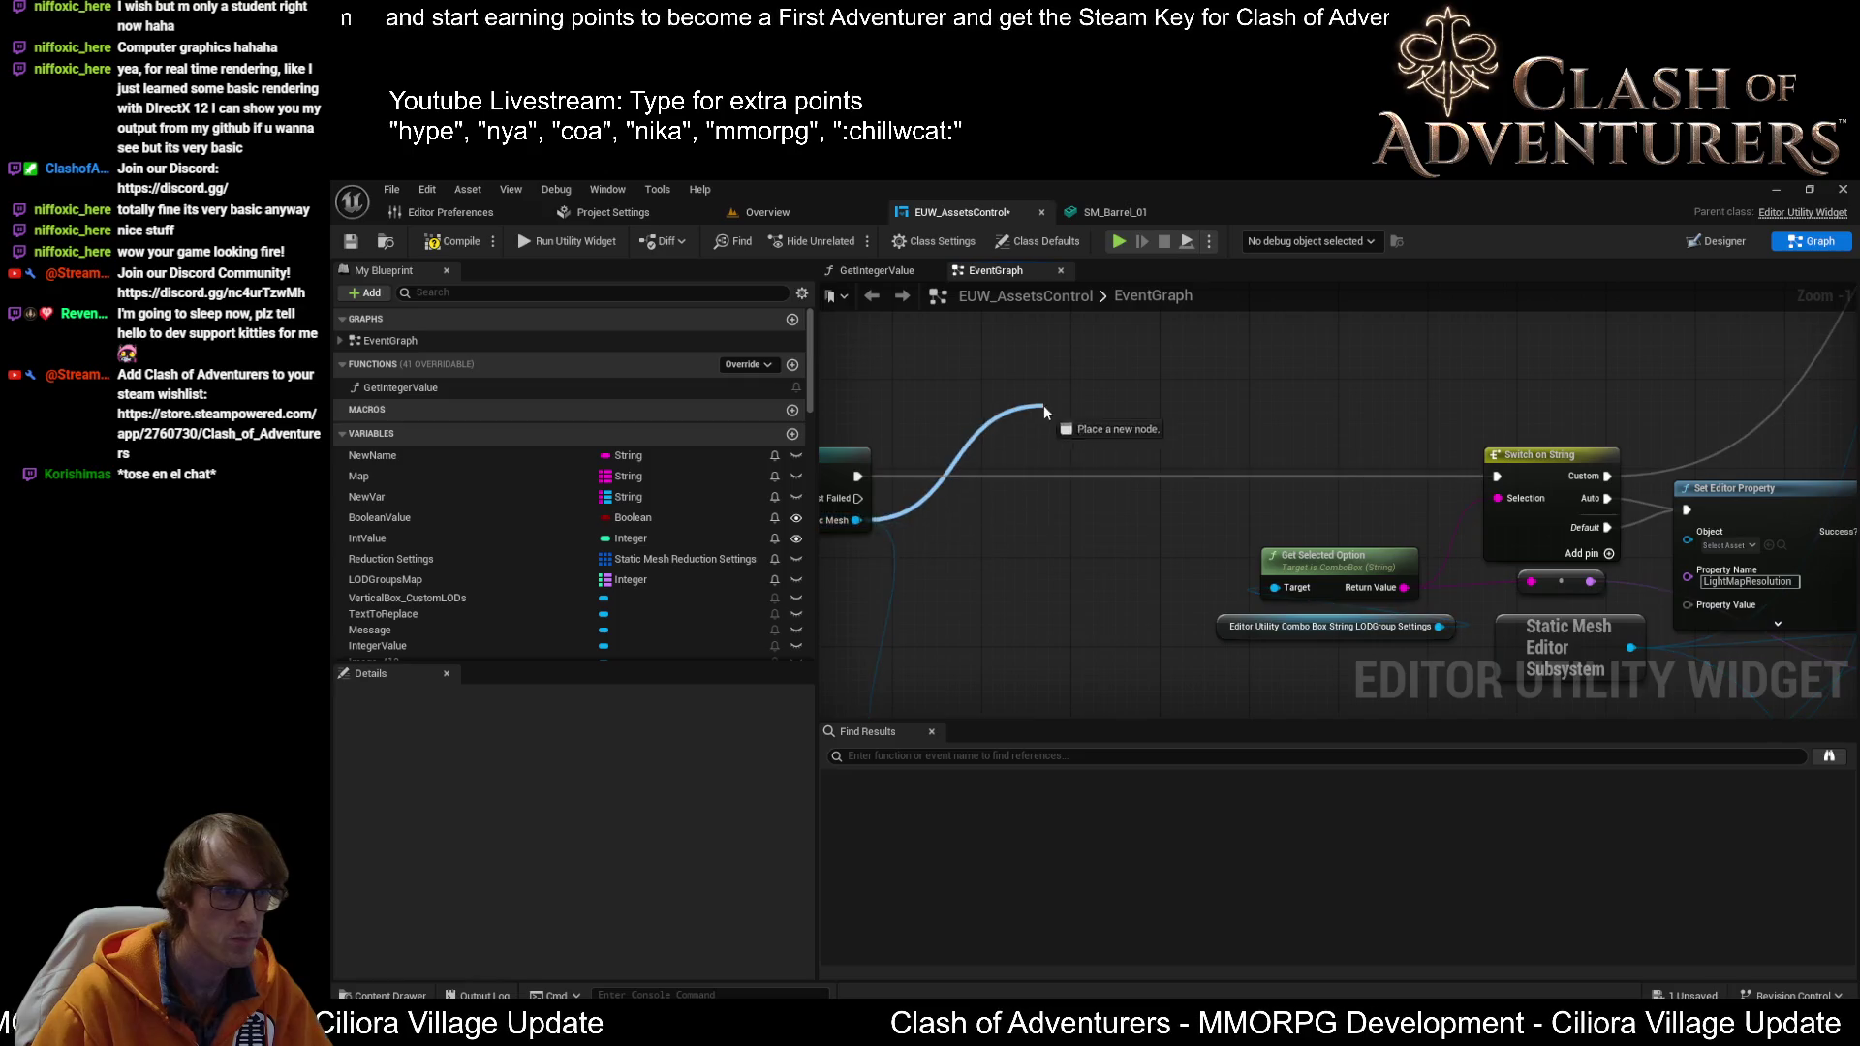
pyautogui.write('get editor prop')
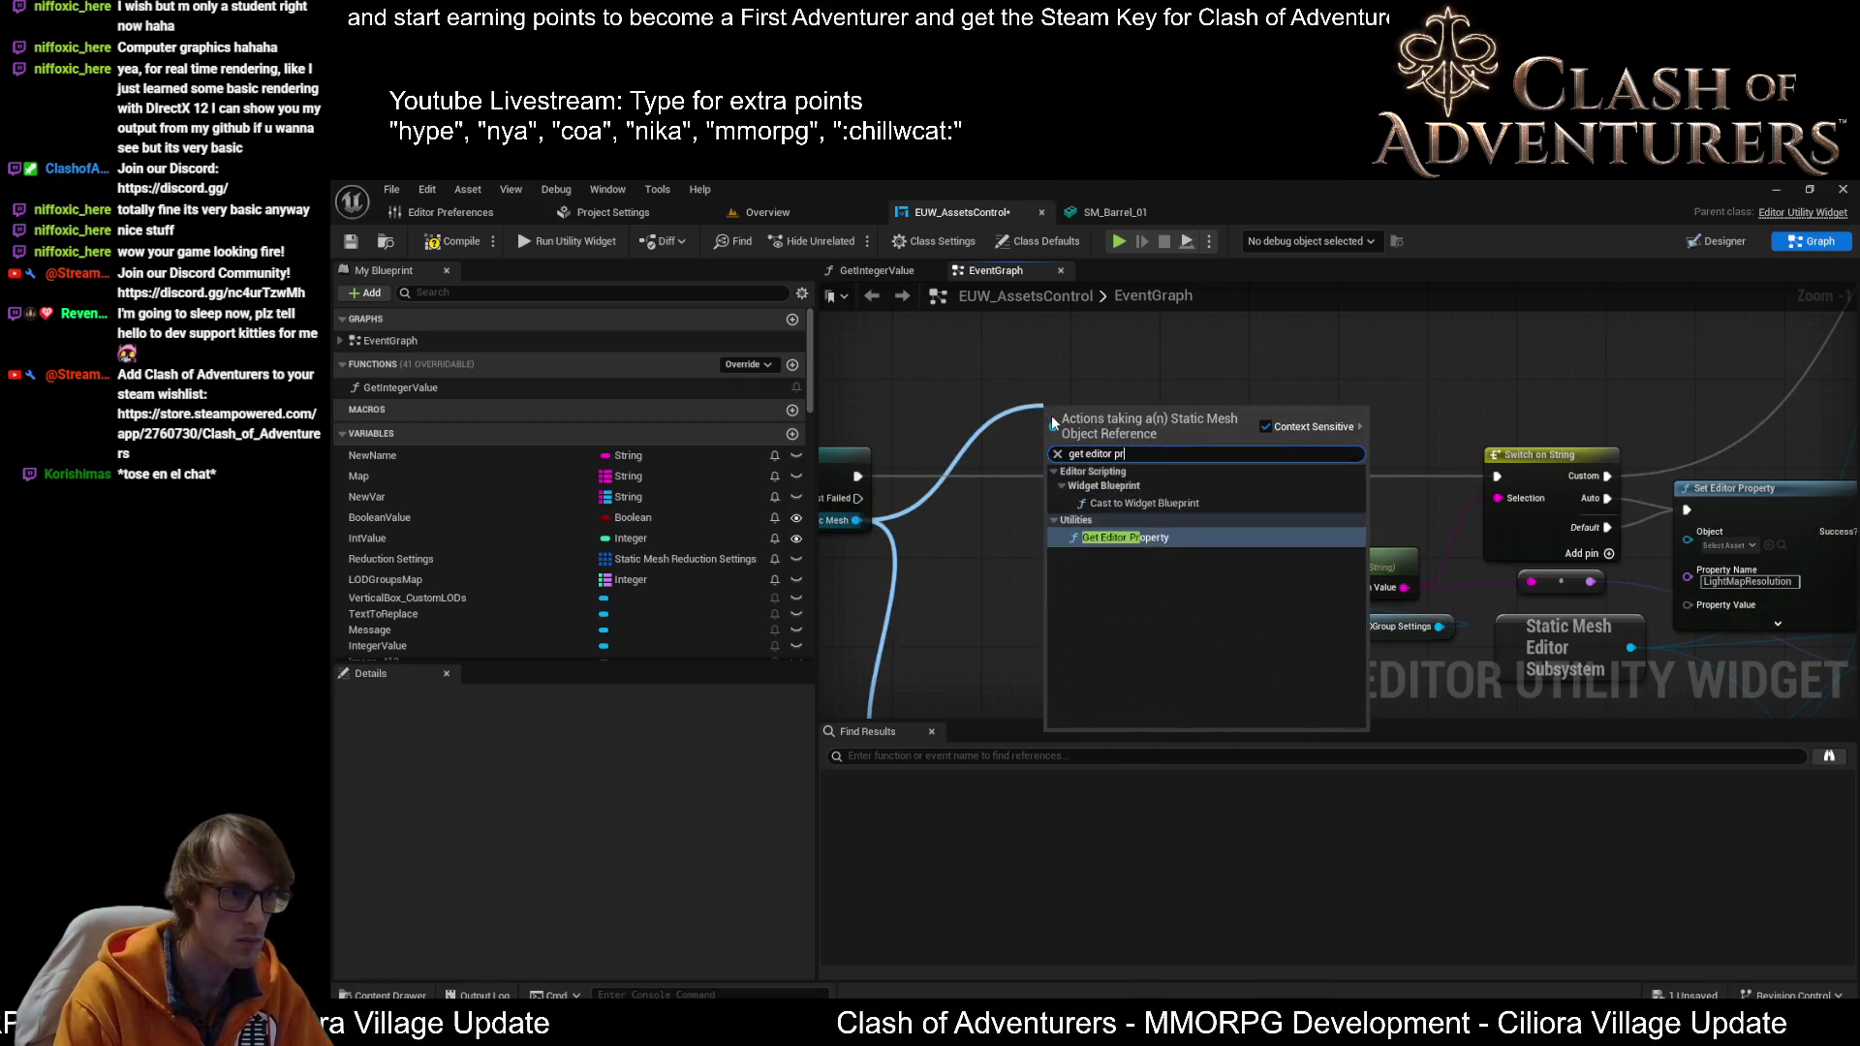
pyautogui.press('Return')
pyautogui.moveTo(1142, 450); pyautogui.dragTo(1186, 456)
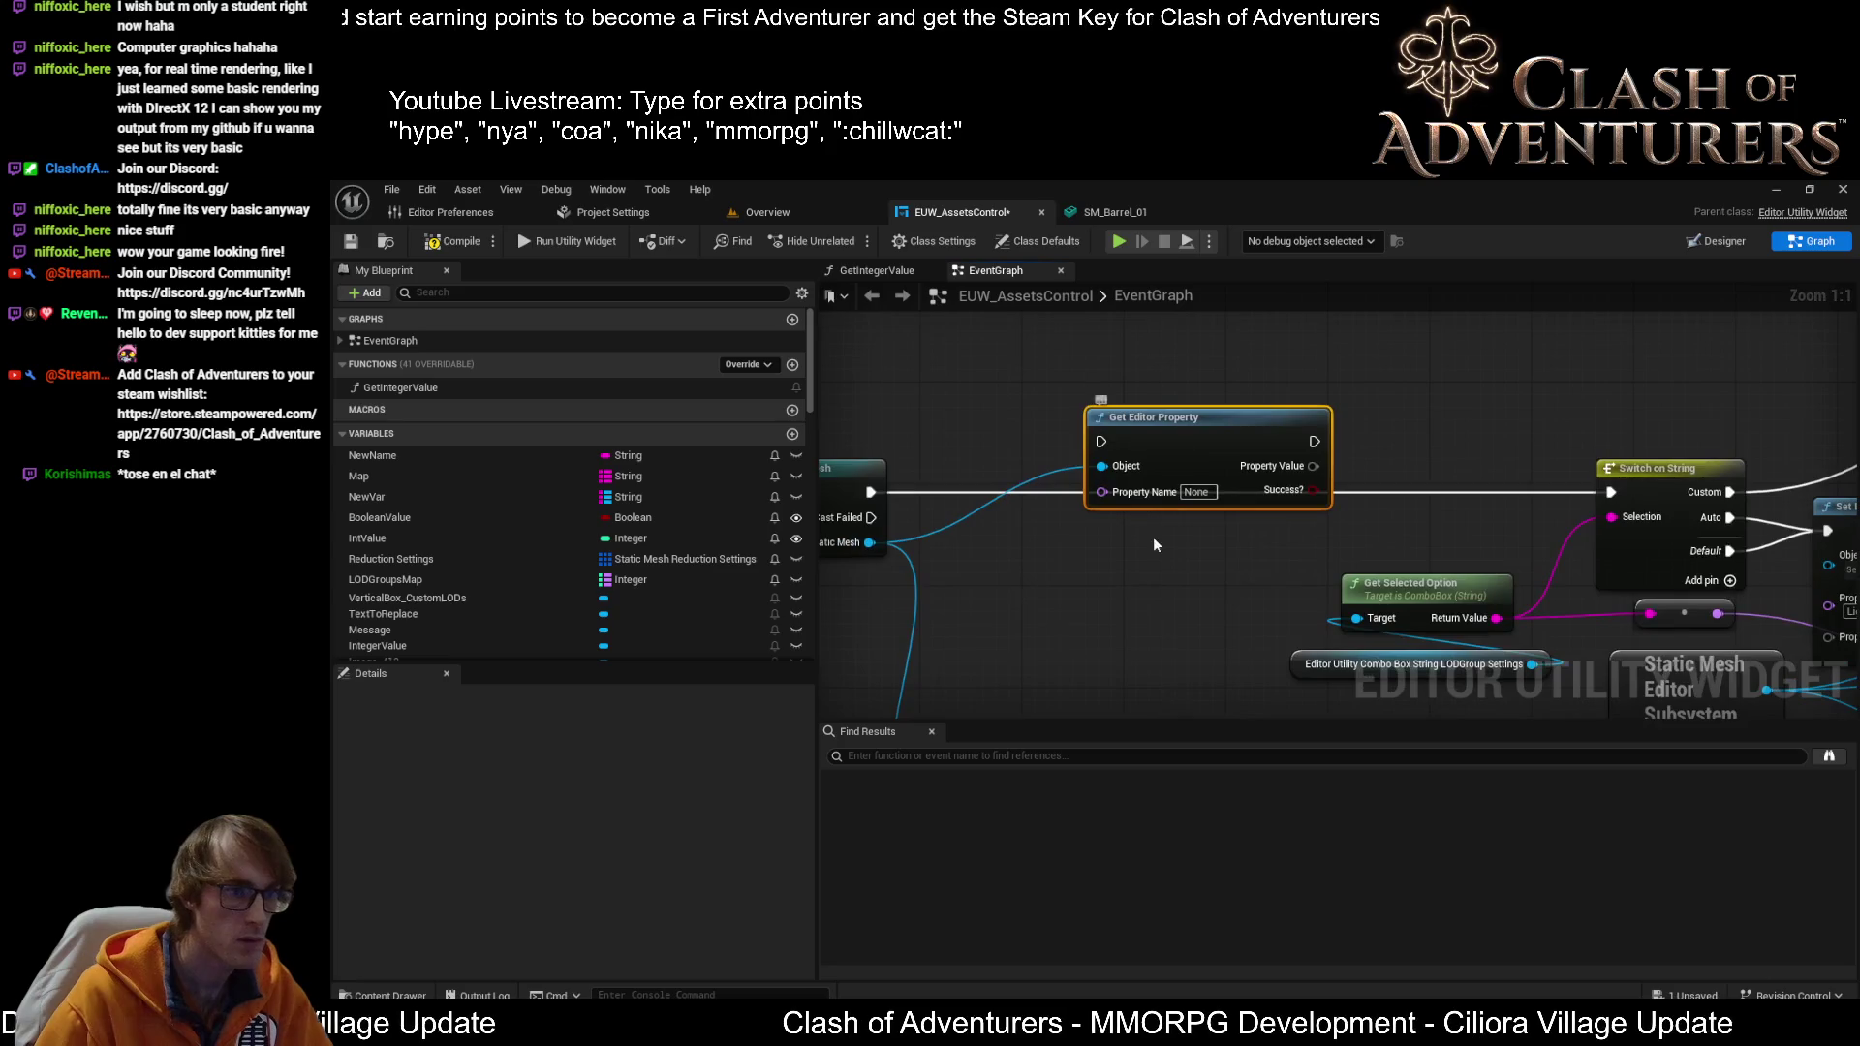
# Compare against SM_Barrel_01's details to find the LOD count property name.
pyautogui.click(1124, 212)
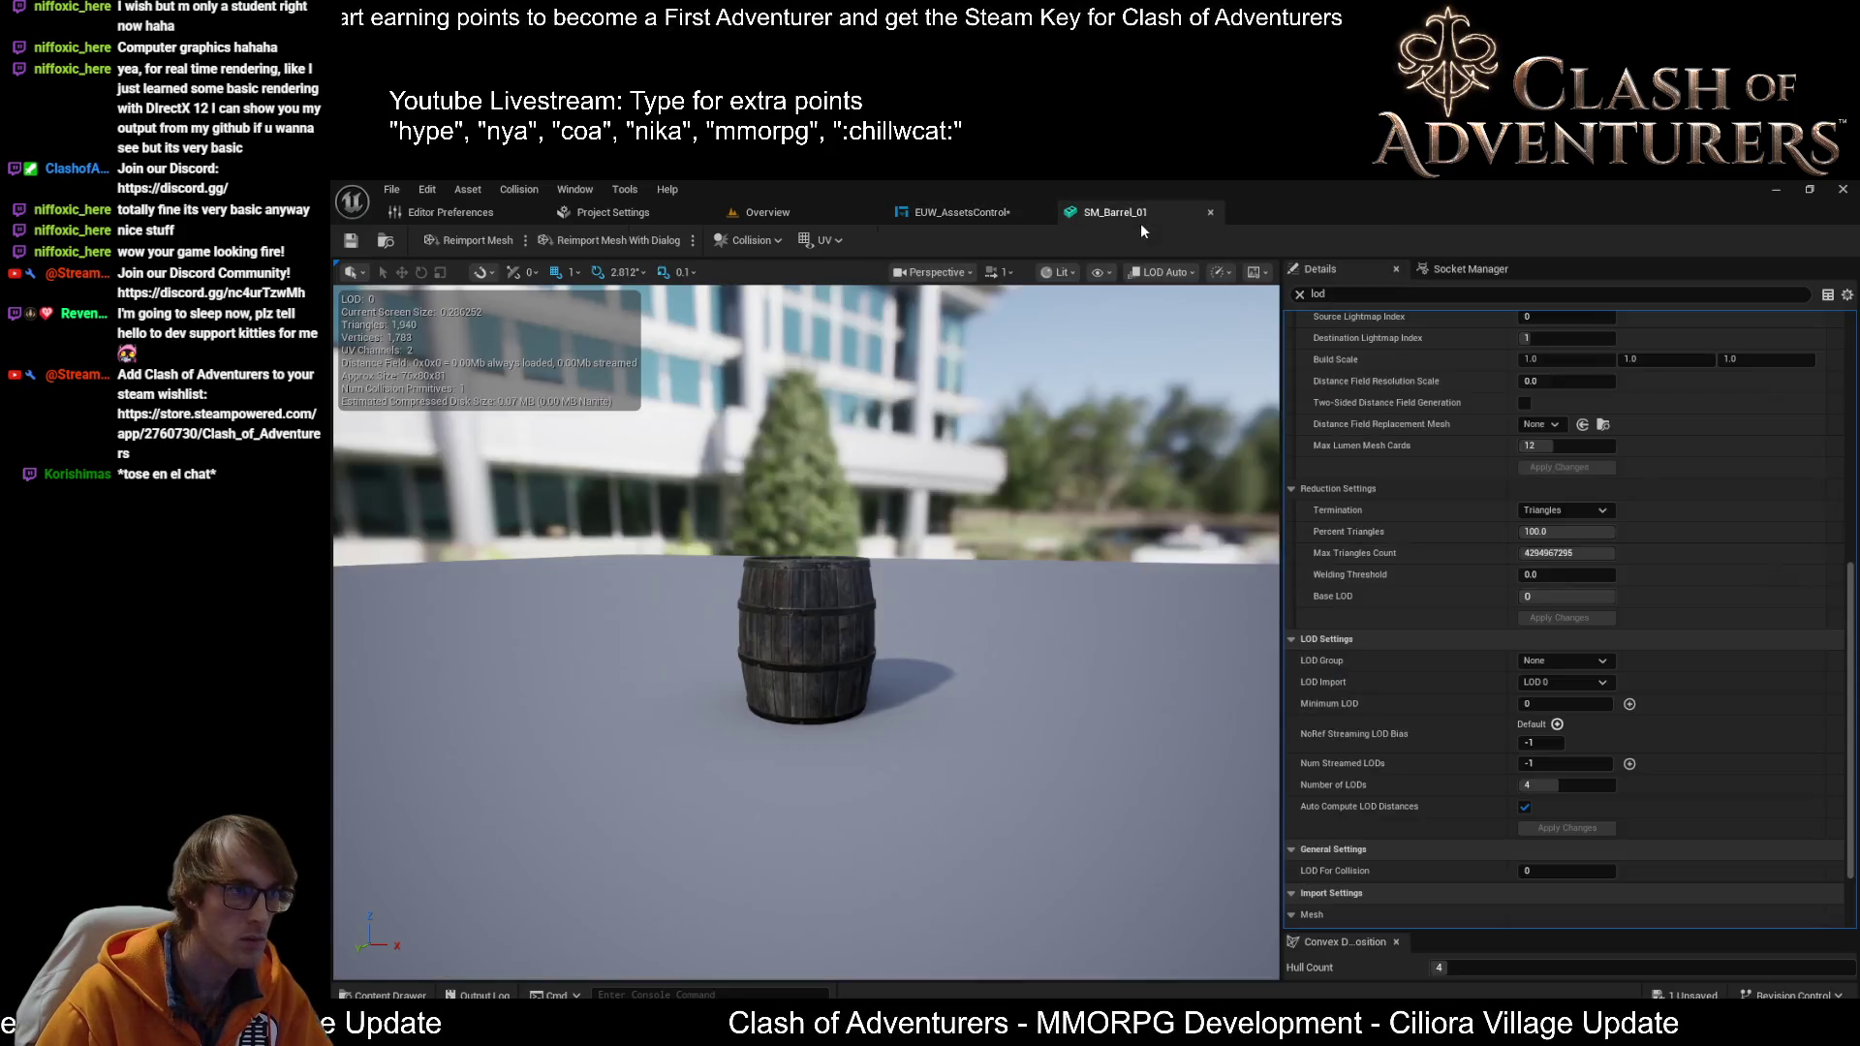
pyautogui.scroll(-3, 1524, 737)
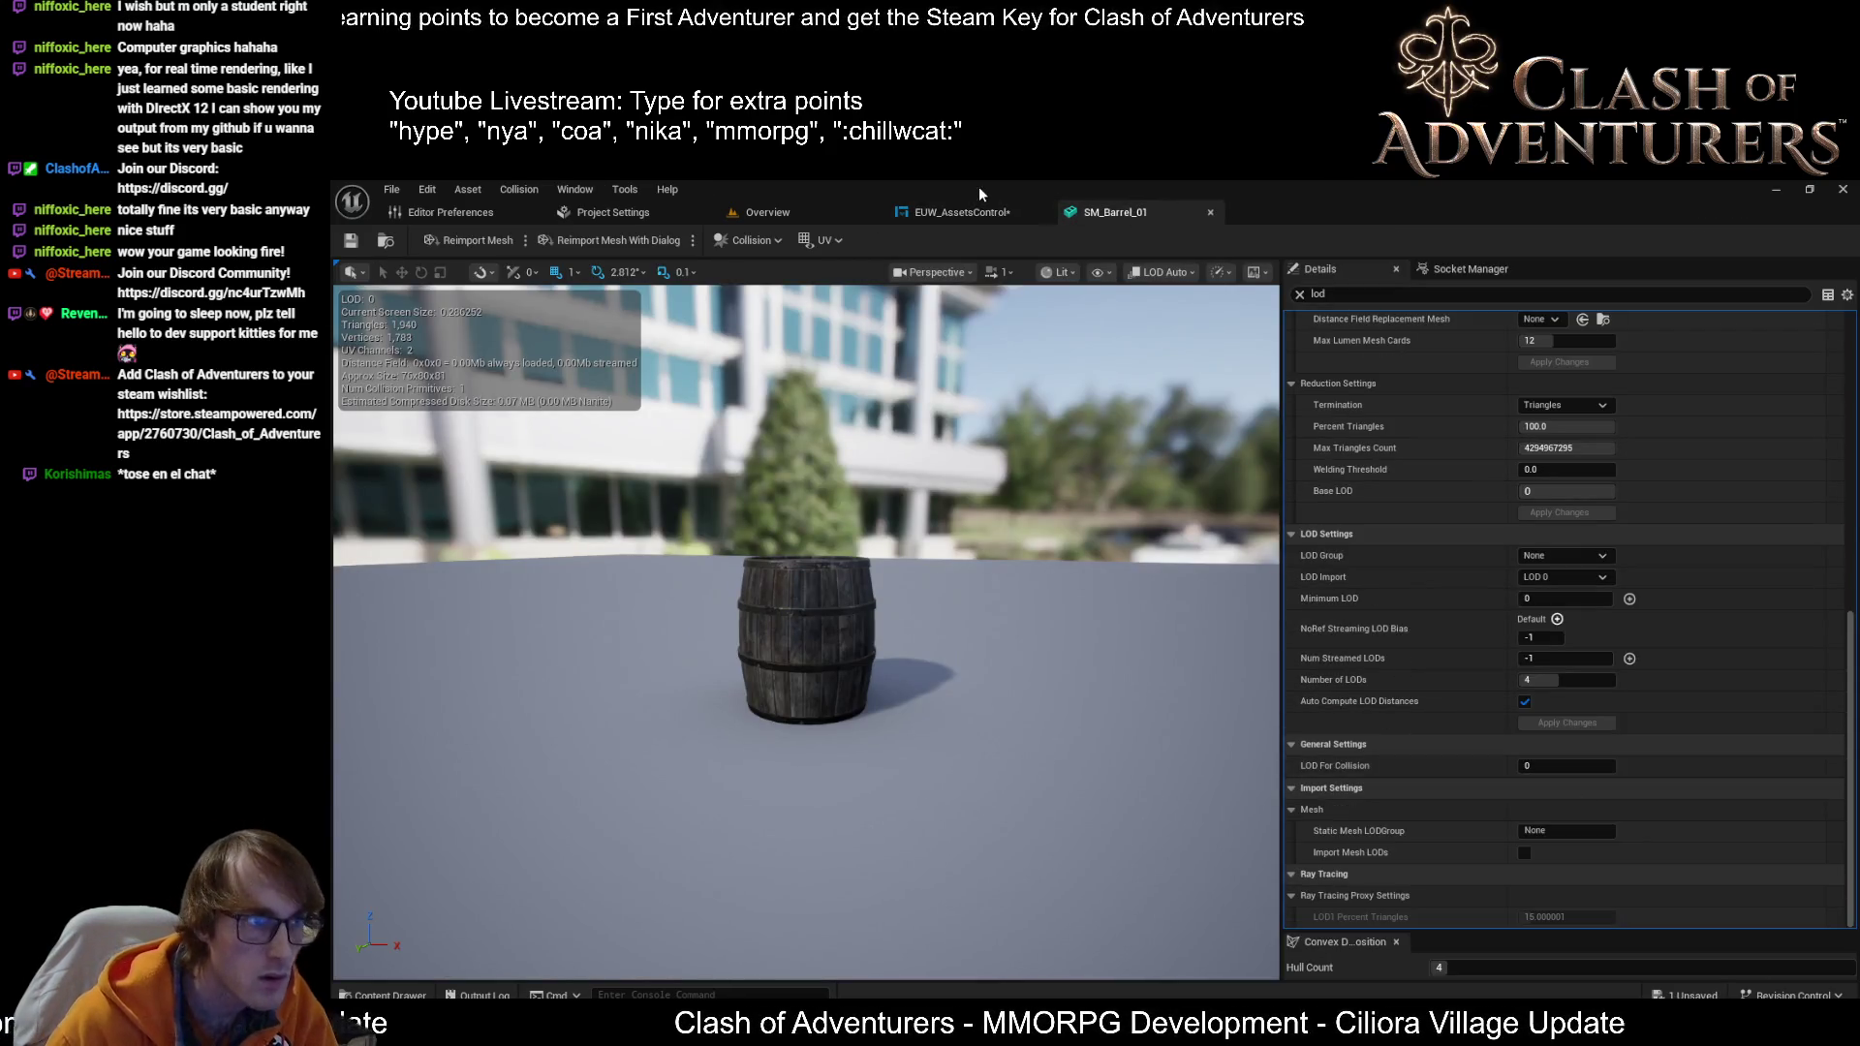
pyautogui.click(961, 212)
pyautogui.scroll(-2, 1060, 351)
pyautogui.scroll(3, 1286, 577)
pyautogui.scroll(2, 1287, 576)
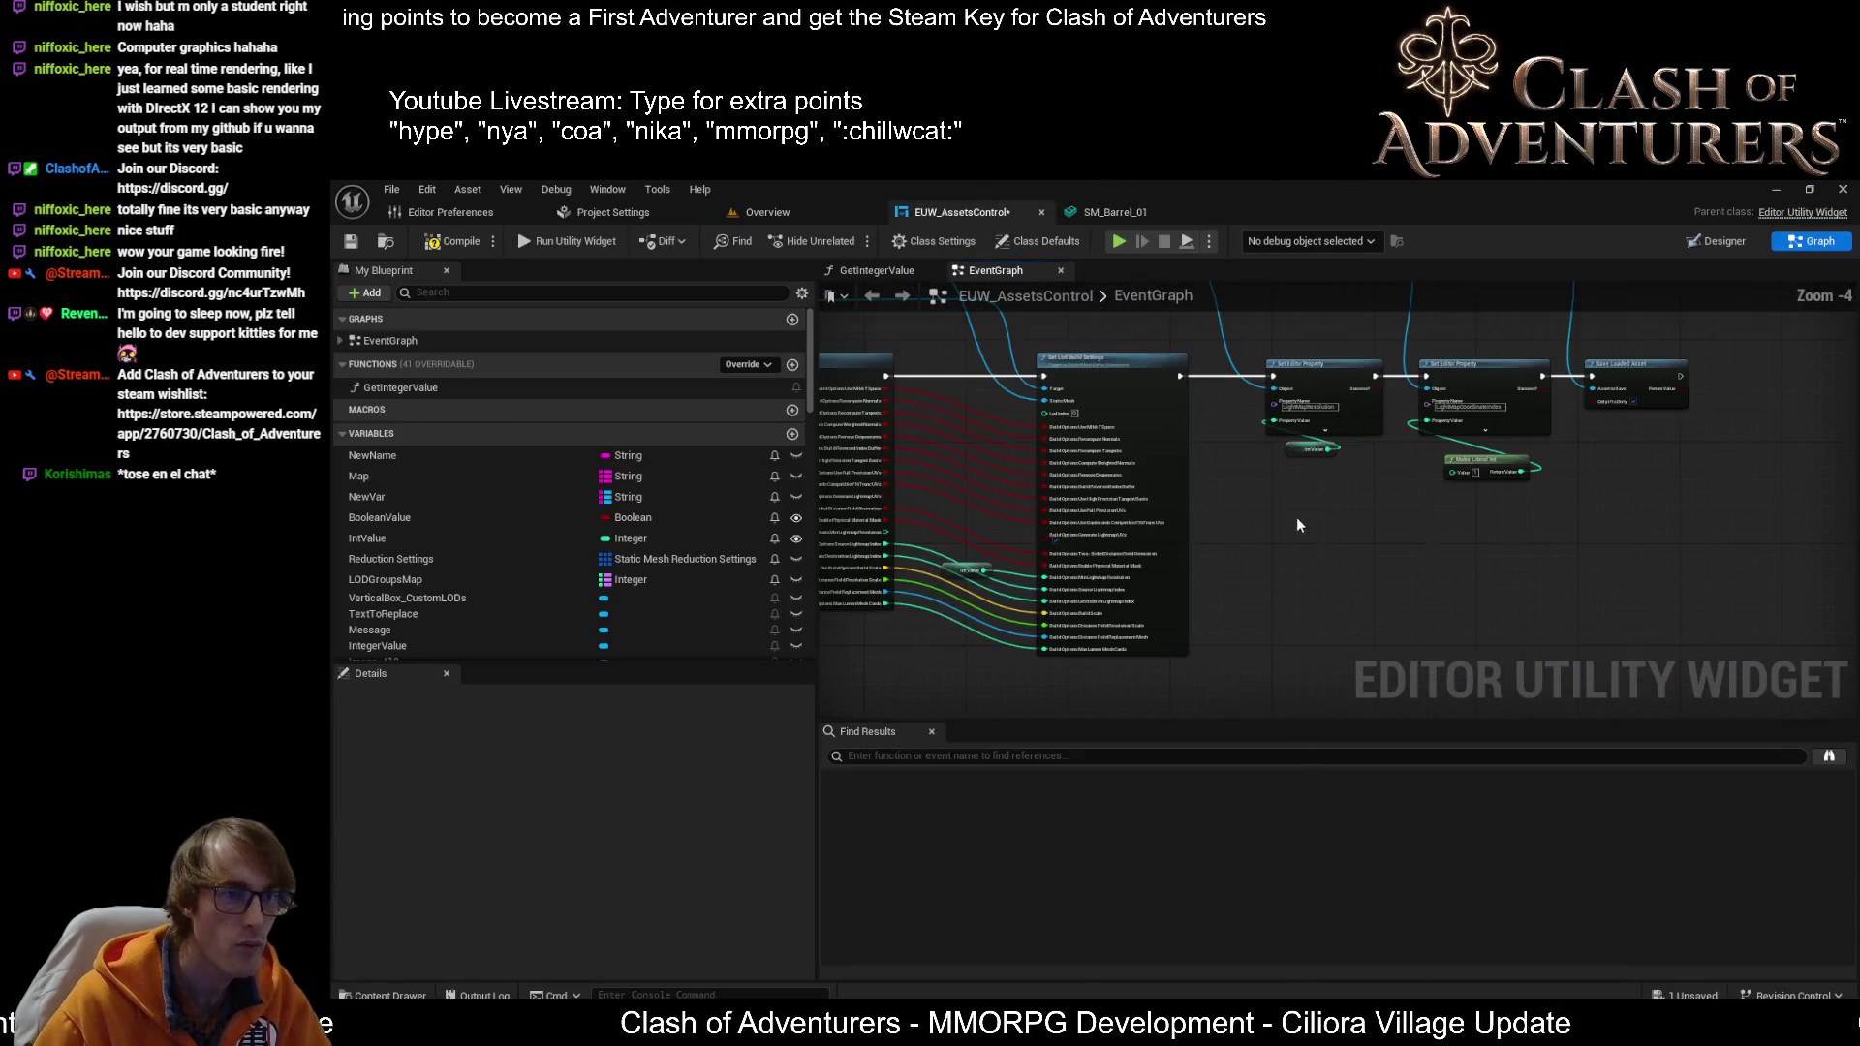
pyautogui.scroll(-5, 1137, 590)
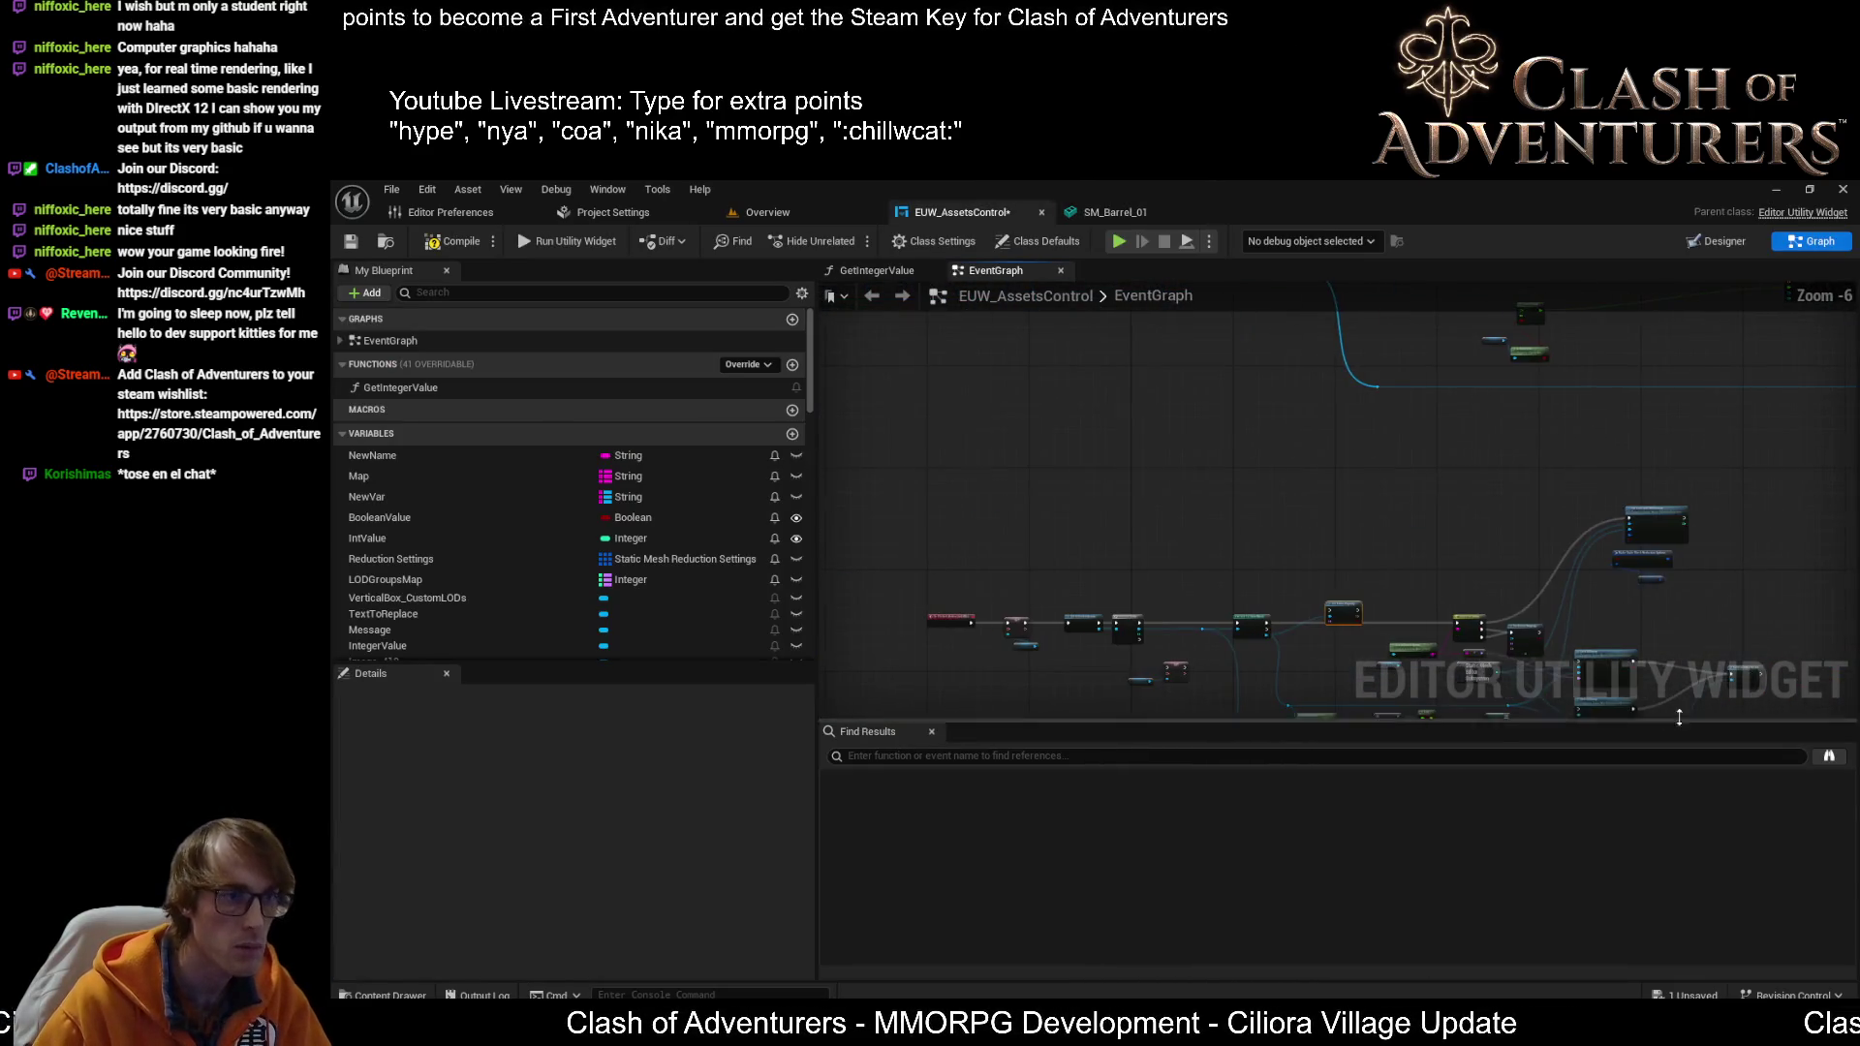
pyautogui.scroll(7, 1321, 533)
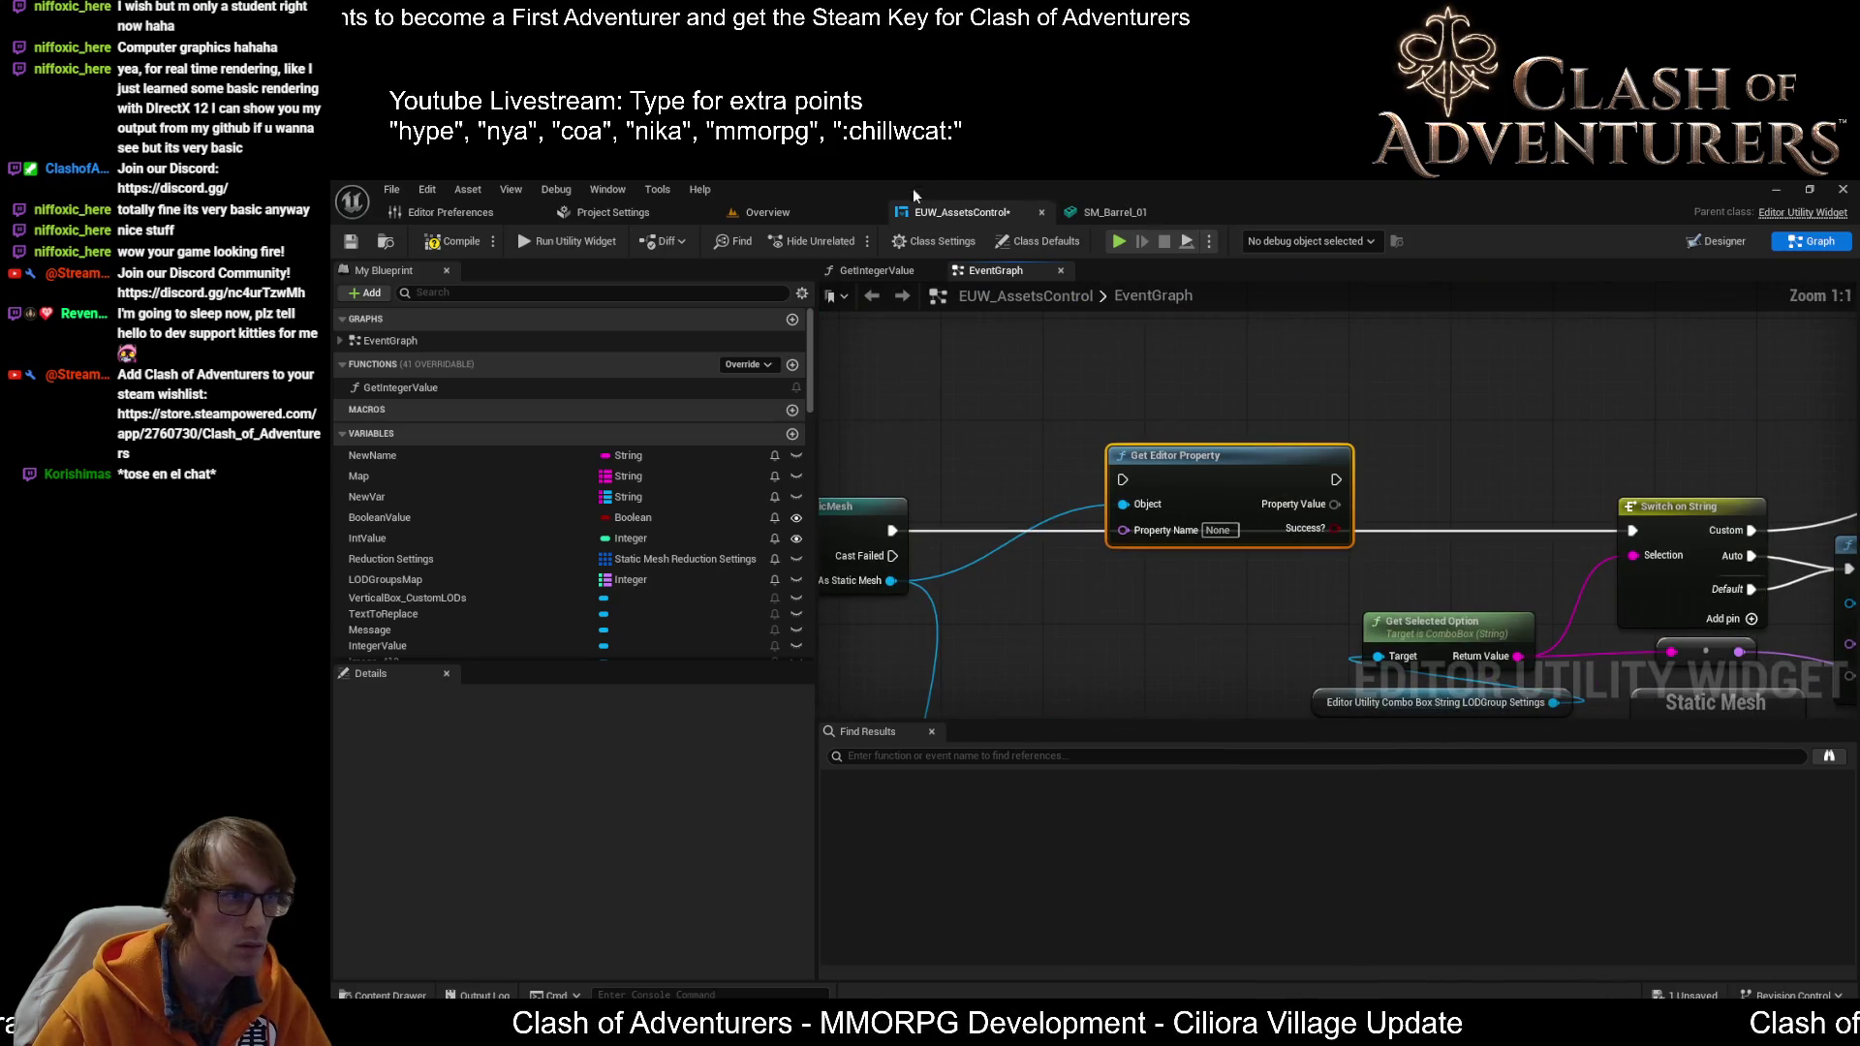
pyautogui.click(1106, 212)
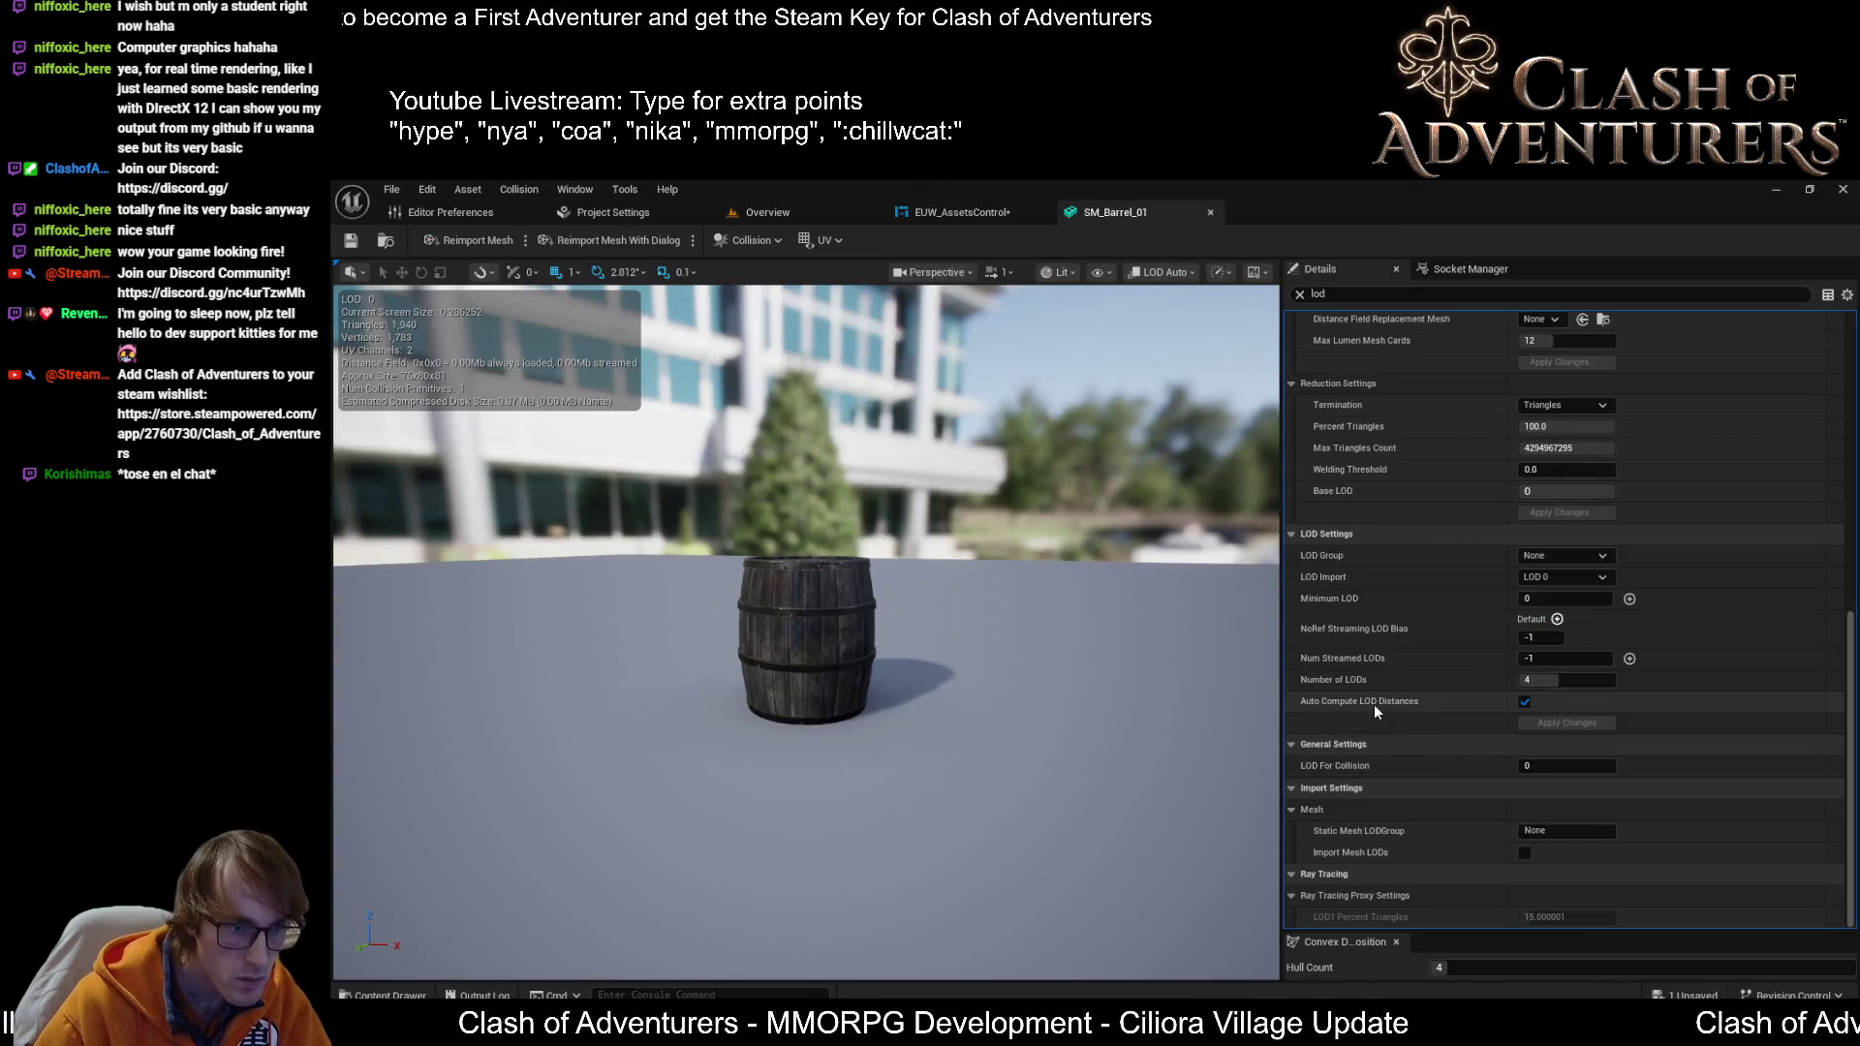
pyautogui.click(978, 215)
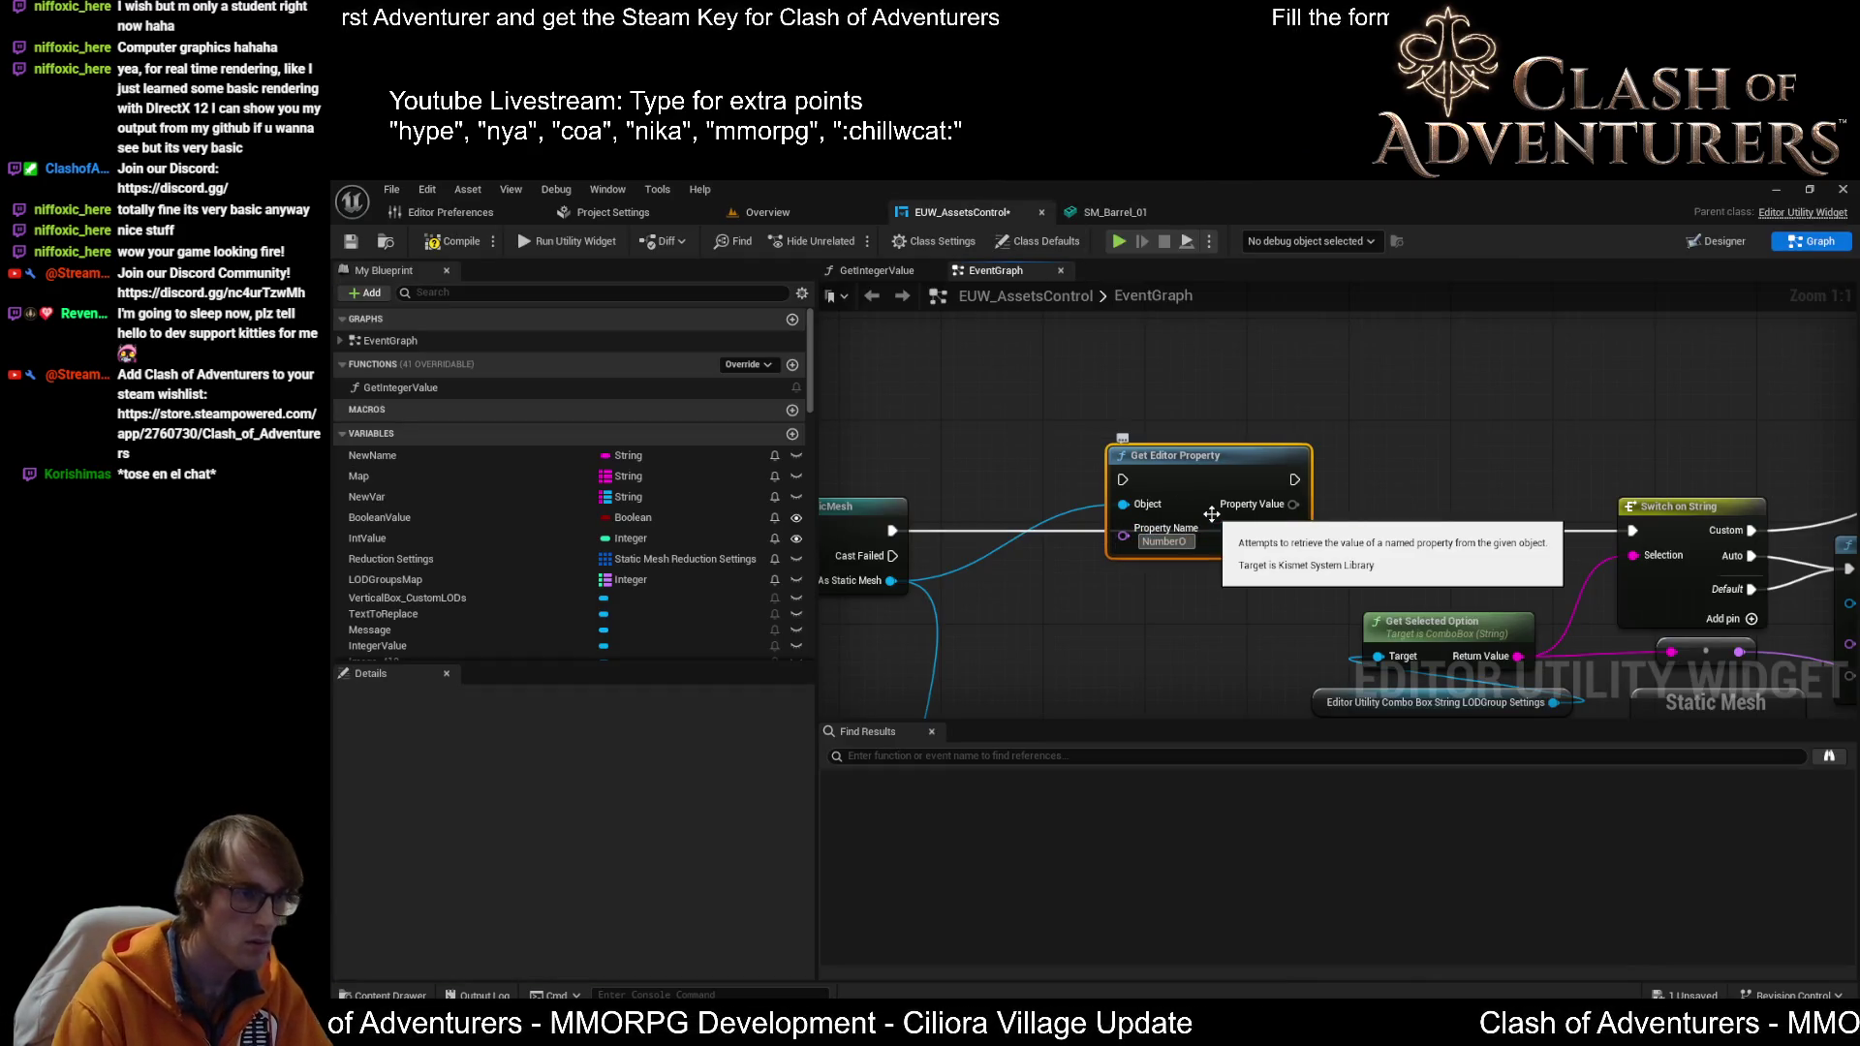
# Set Get Editor Property's Property Name to NumberofLODs and compile.
pyautogui.write('NumberofLo')
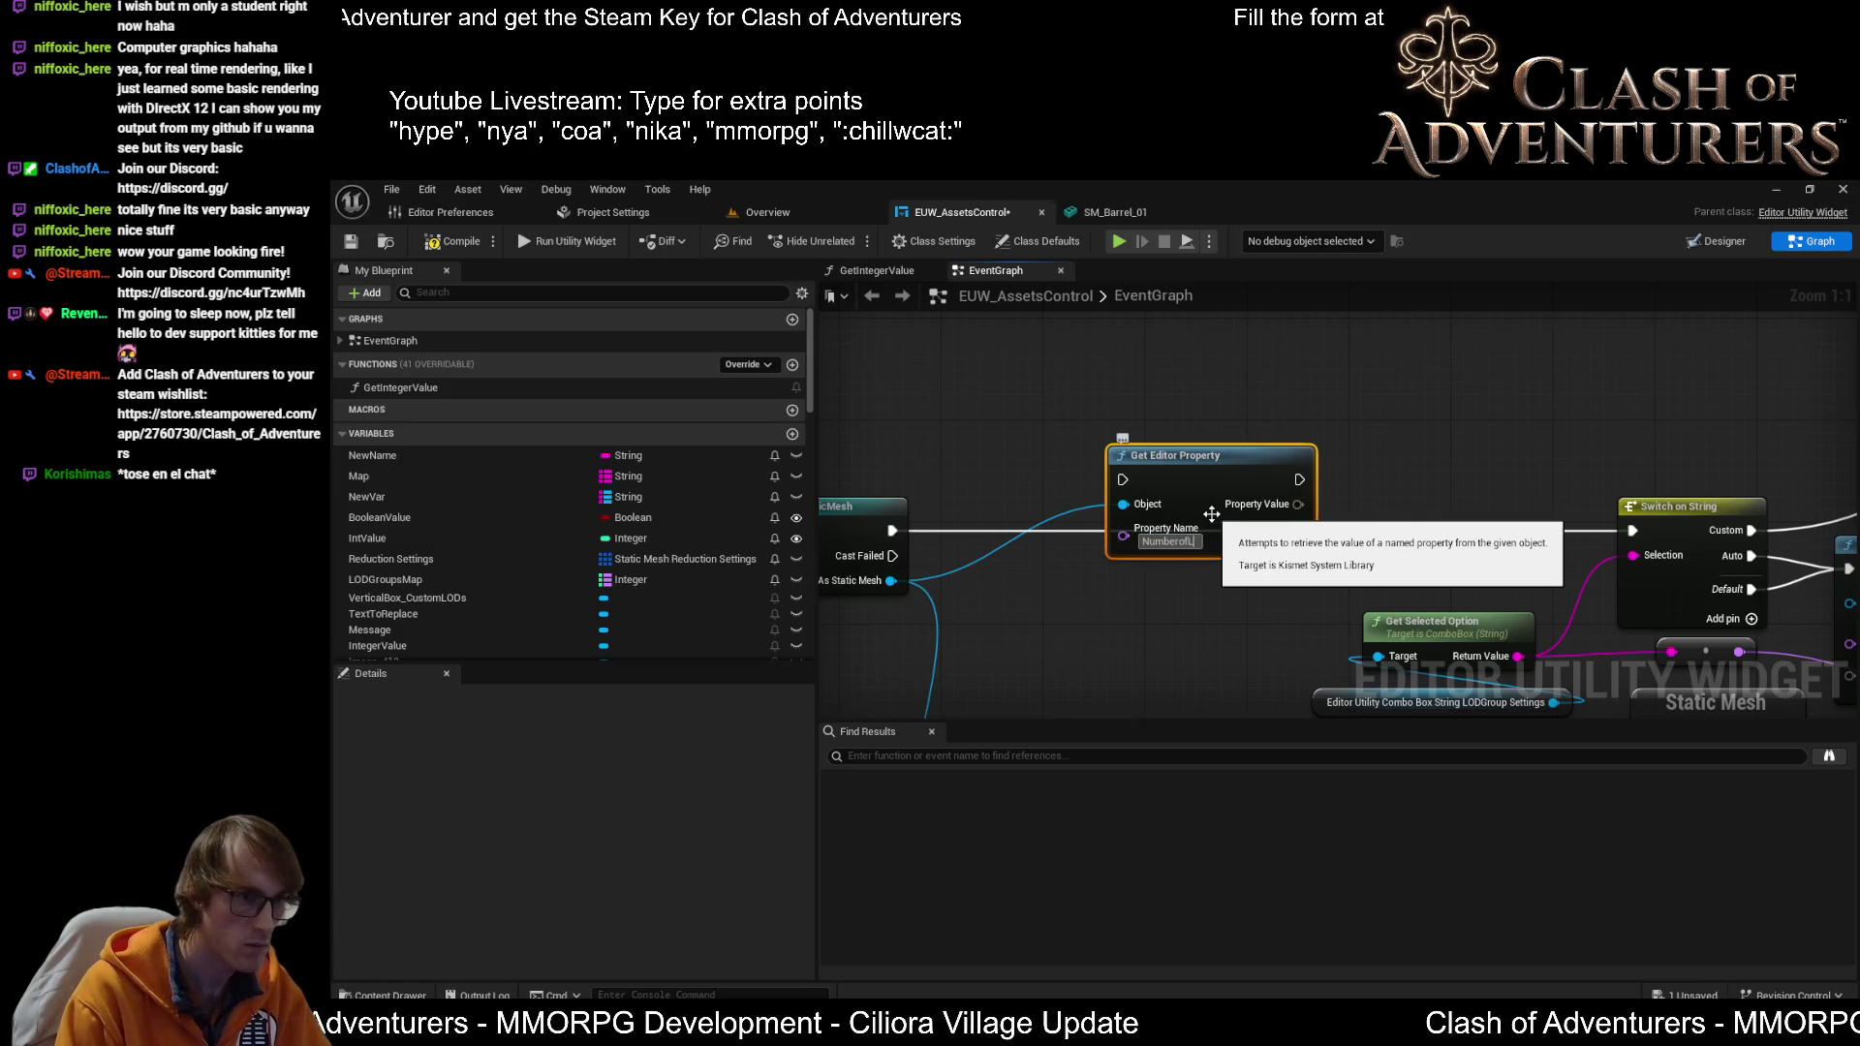
pyautogui.press('BackSpace')
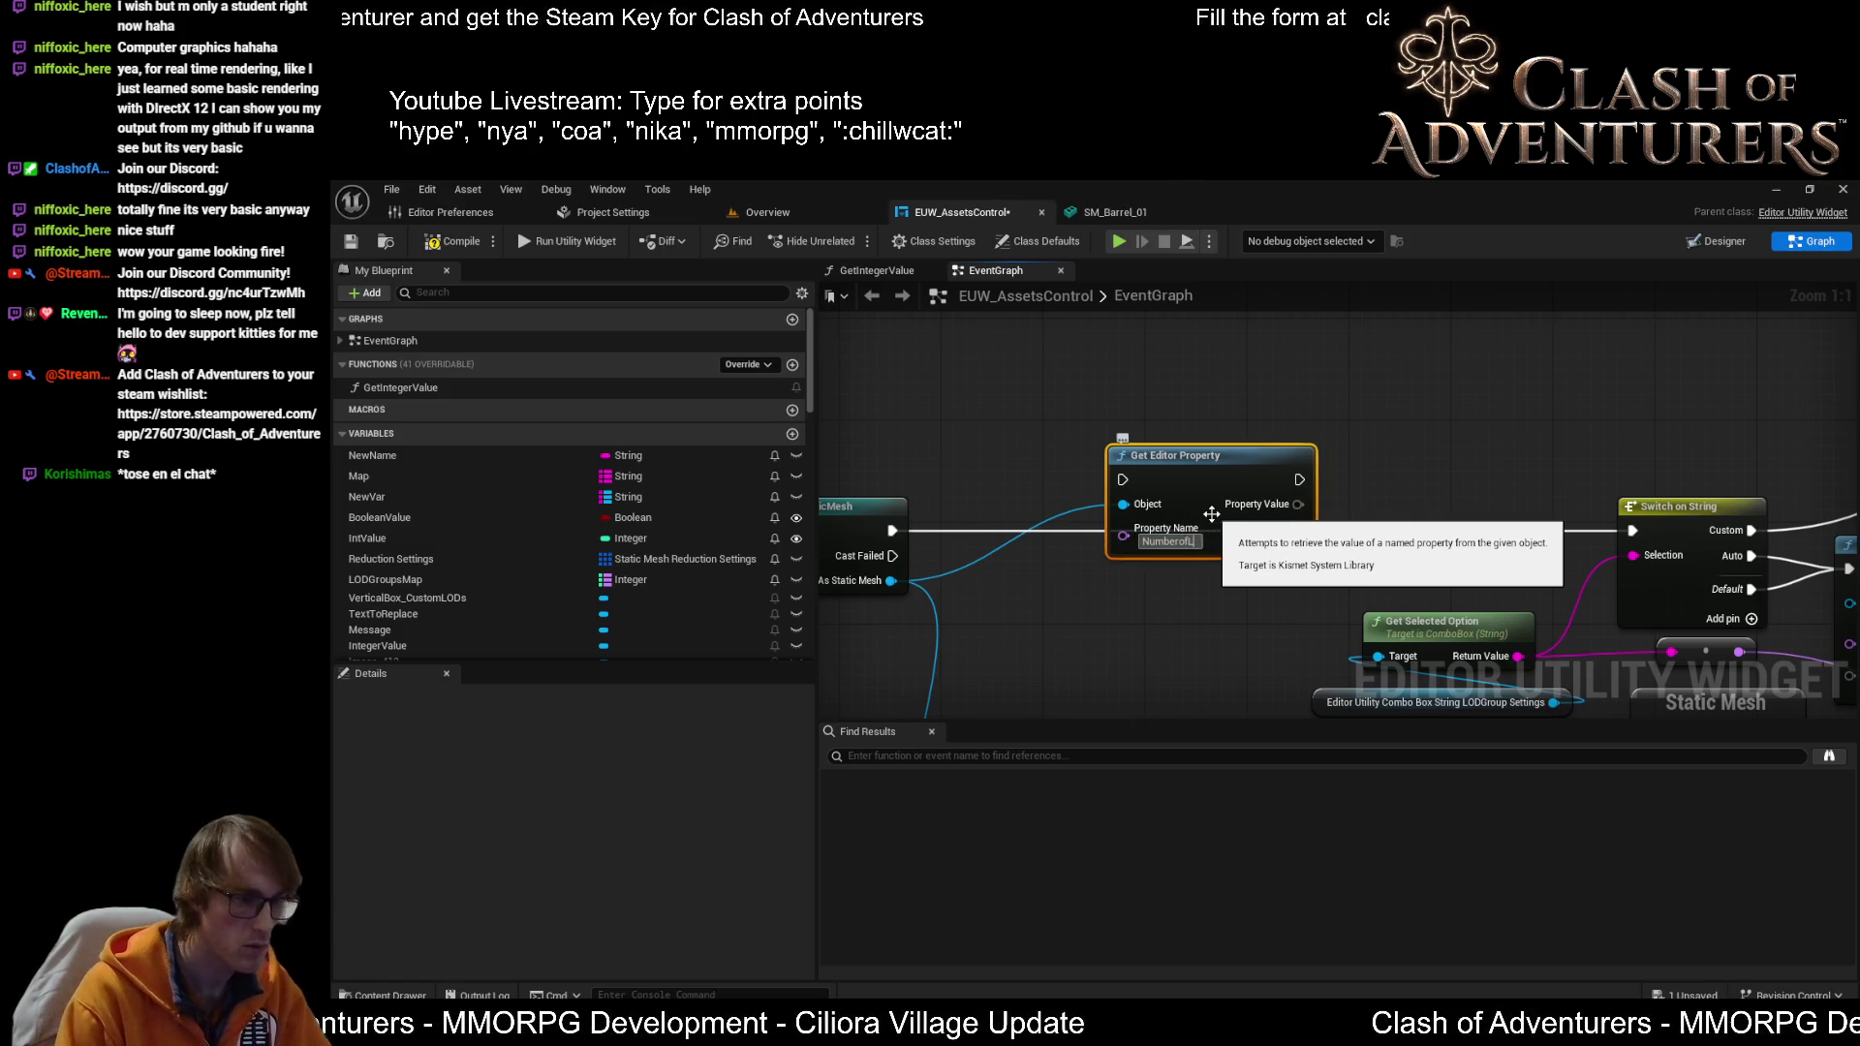
pyautogui.write('ODs')
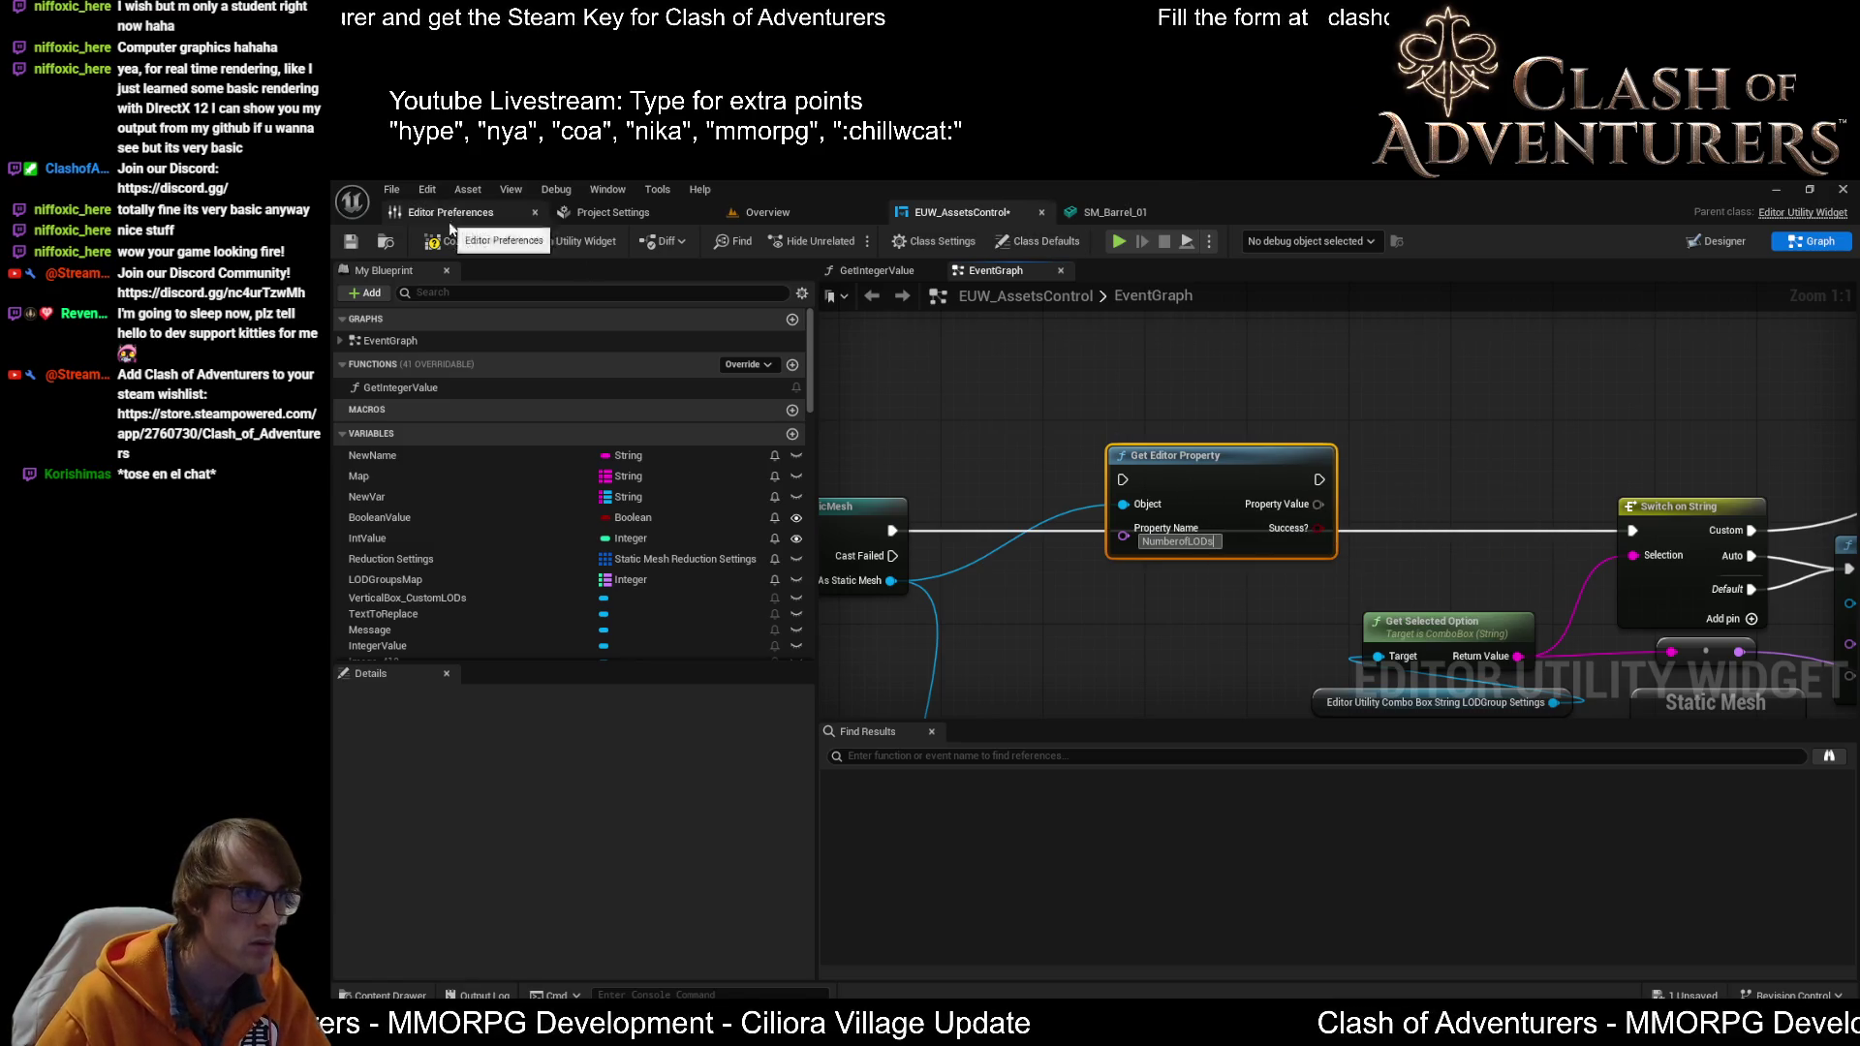
pyautogui.click(455, 242)
# Recompile and wire Cast To StaticMesh's exec output into Get Editor Property.
pyautogui.moveTo(986, 427)
pyautogui.mouseDown()
pyautogui.moveTo(835, 425)
pyautogui.moveTo(731, 343)
pyautogui.mouseUp()
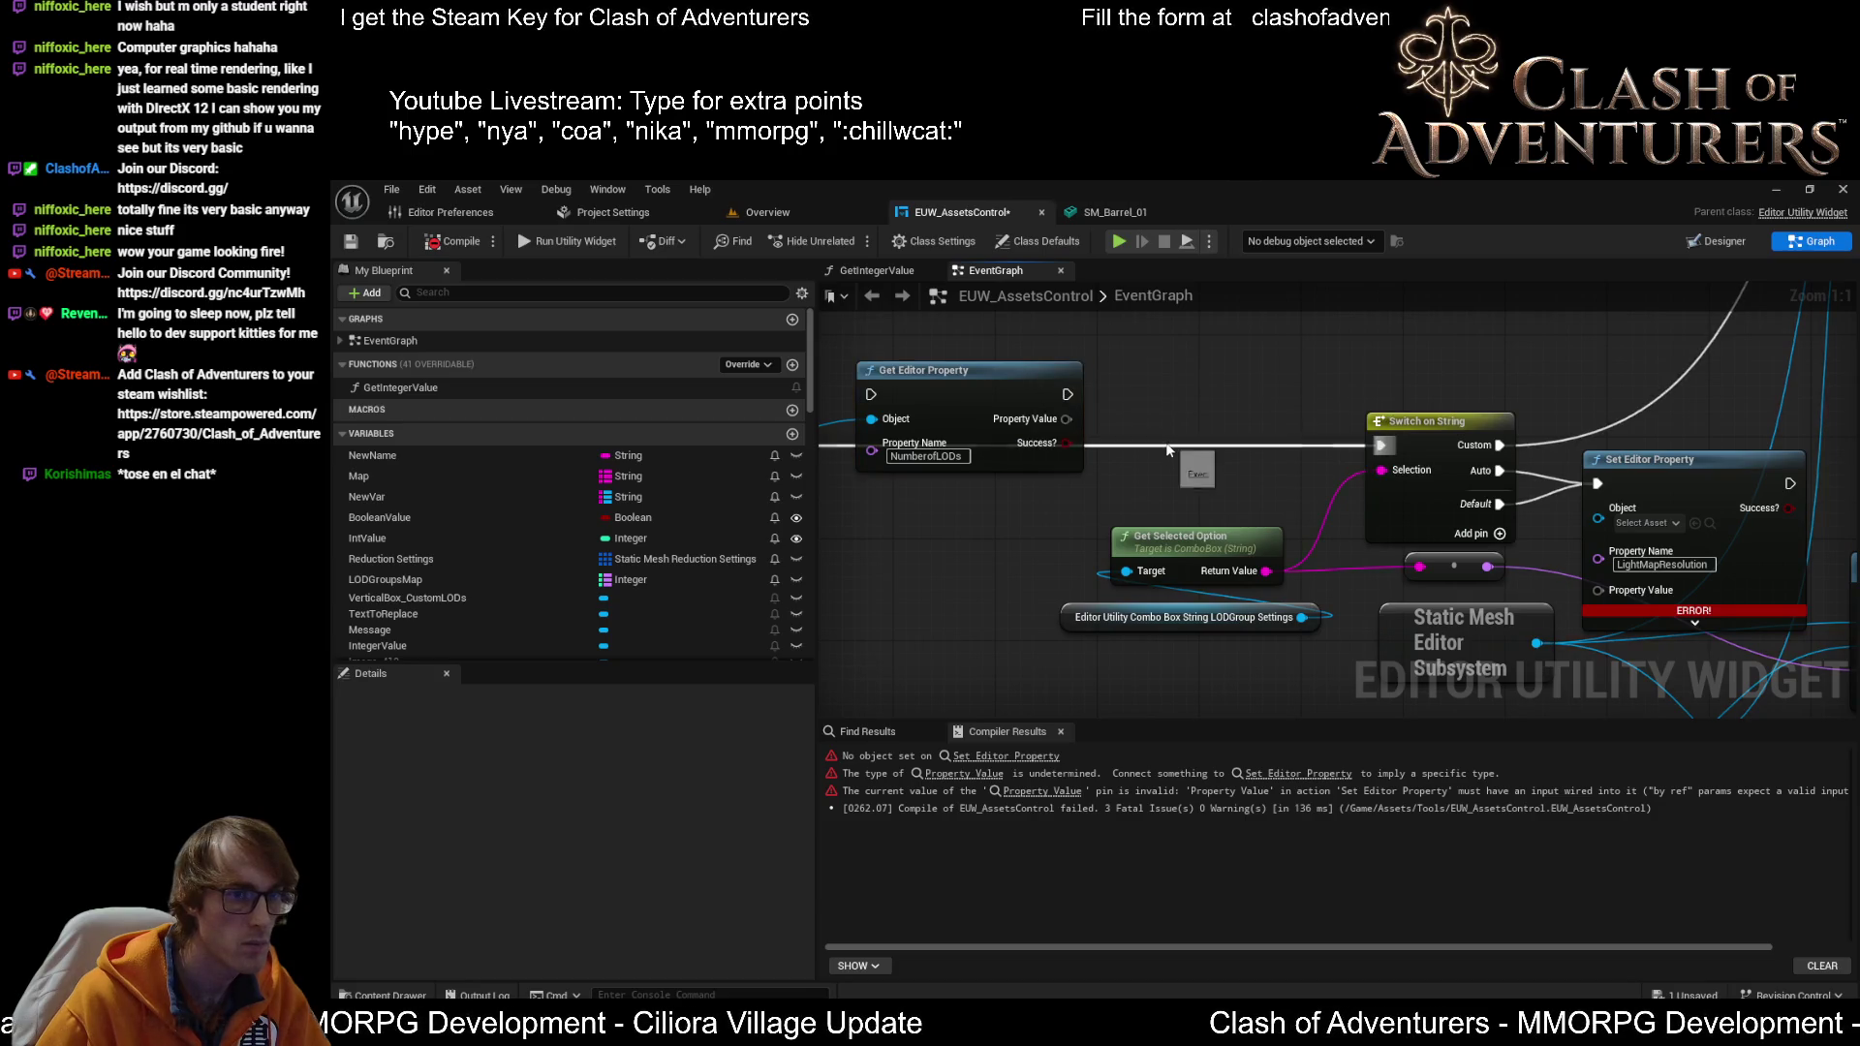
pyautogui.moveTo(1165, 442); pyautogui.dragTo(767, 278)
pyautogui.click(455, 242)
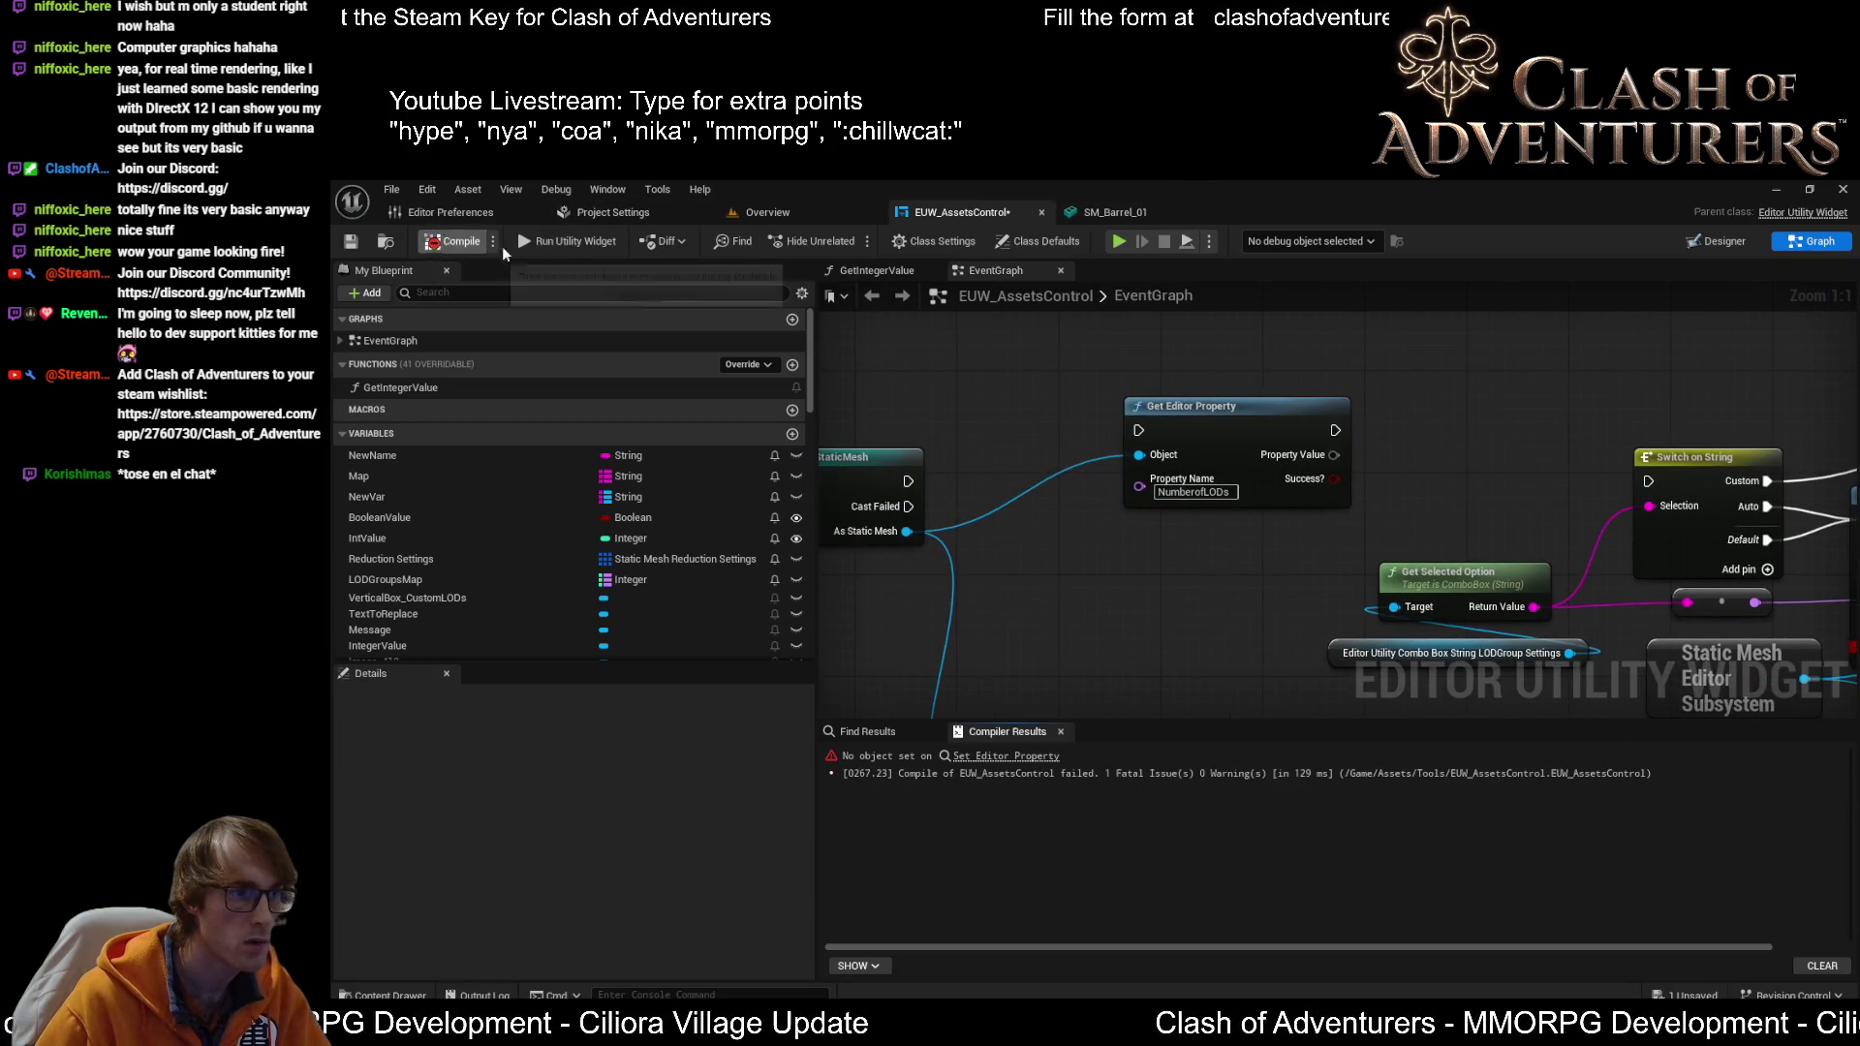
pyautogui.moveTo(1226, 425)
pyautogui.mouseDown()
pyautogui.moveTo(1122, 449)
pyautogui.moveTo(1374, 450)
pyautogui.moveTo(1381, 422)
pyautogui.mouseUp()
pyautogui.scroll(-2, 1122, 449)
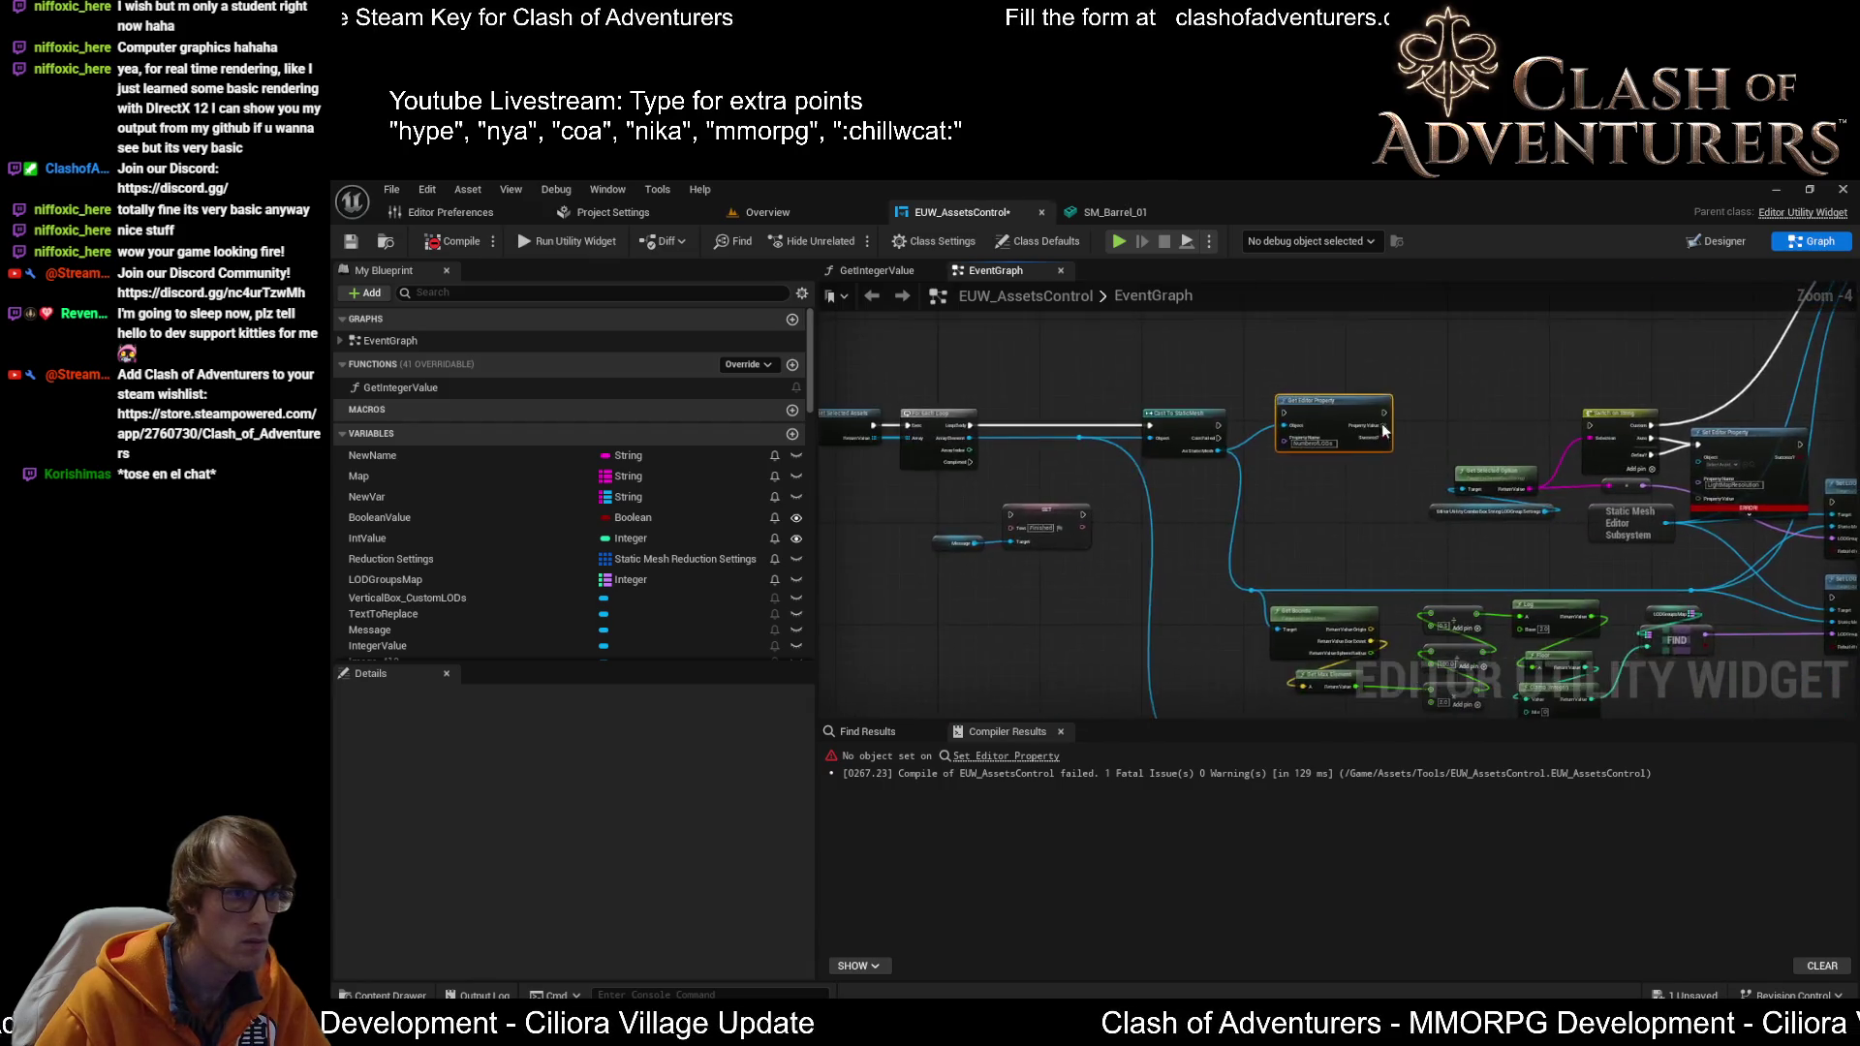
pyautogui.click(456, 243)
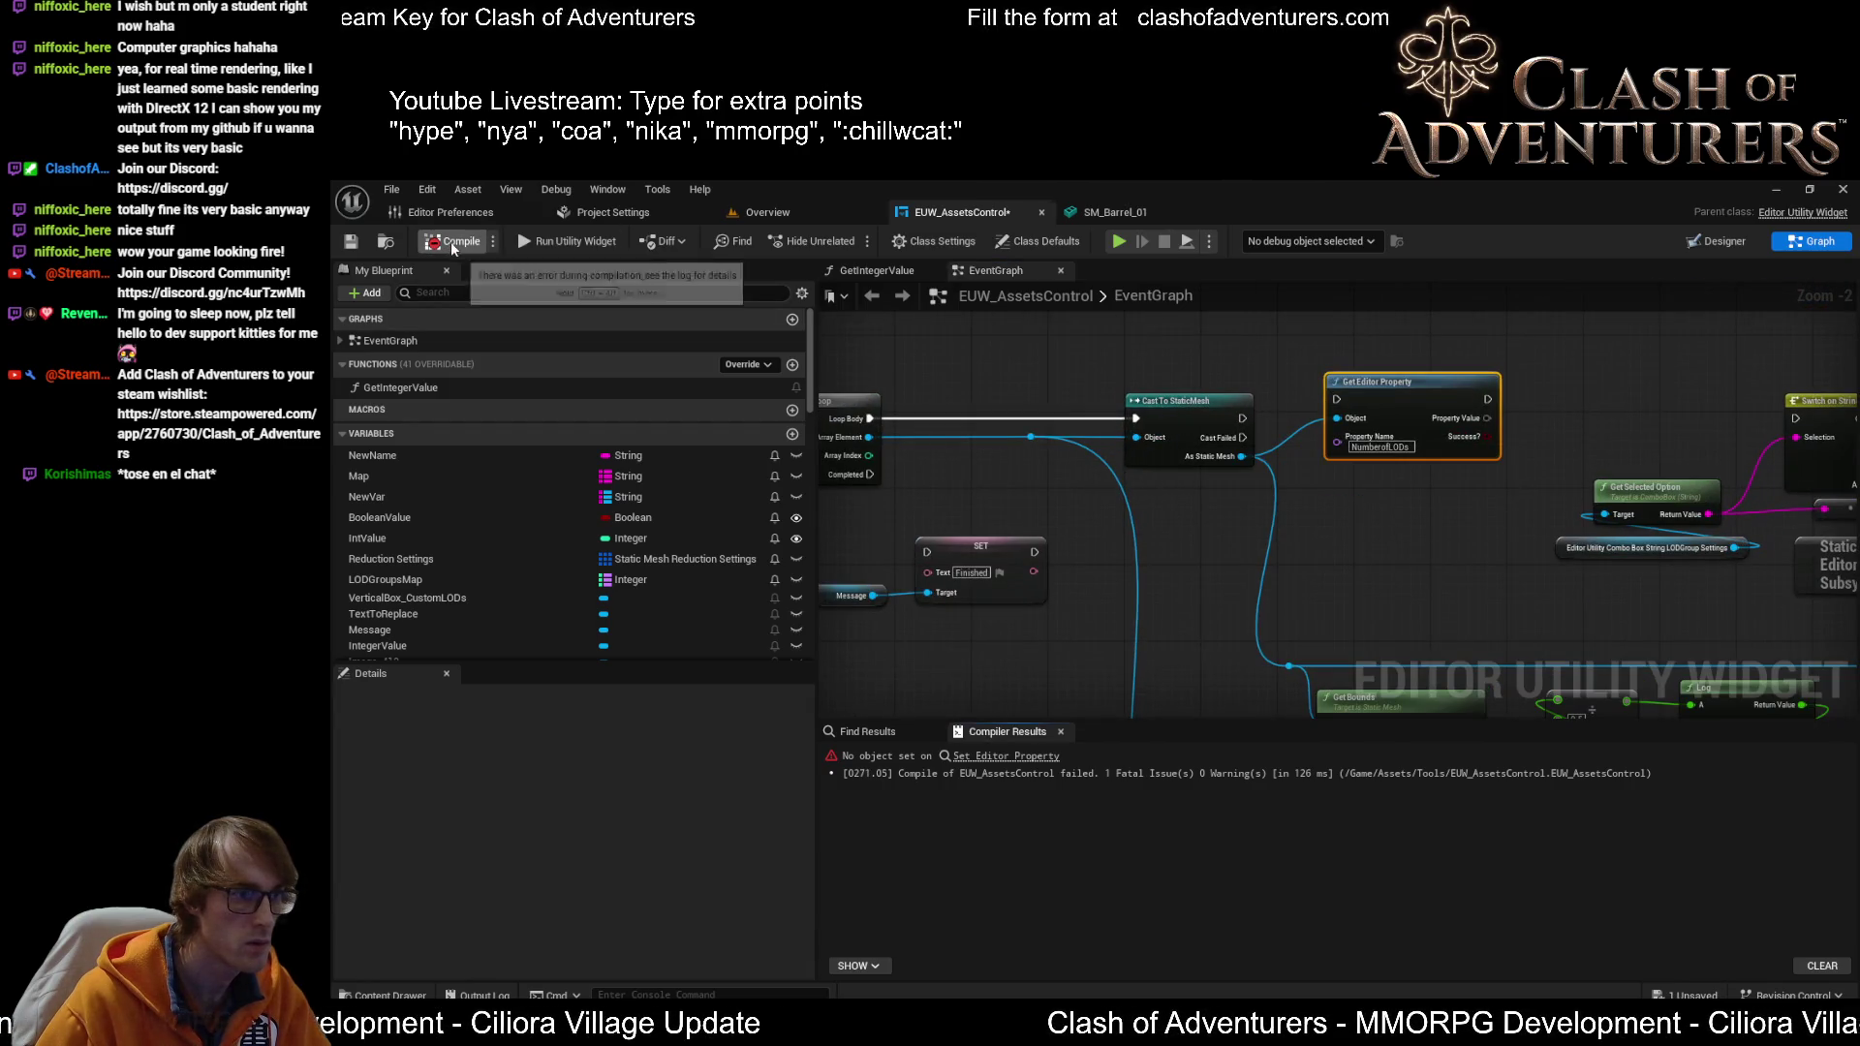
pyautogui.scroll(2, 993, 545)
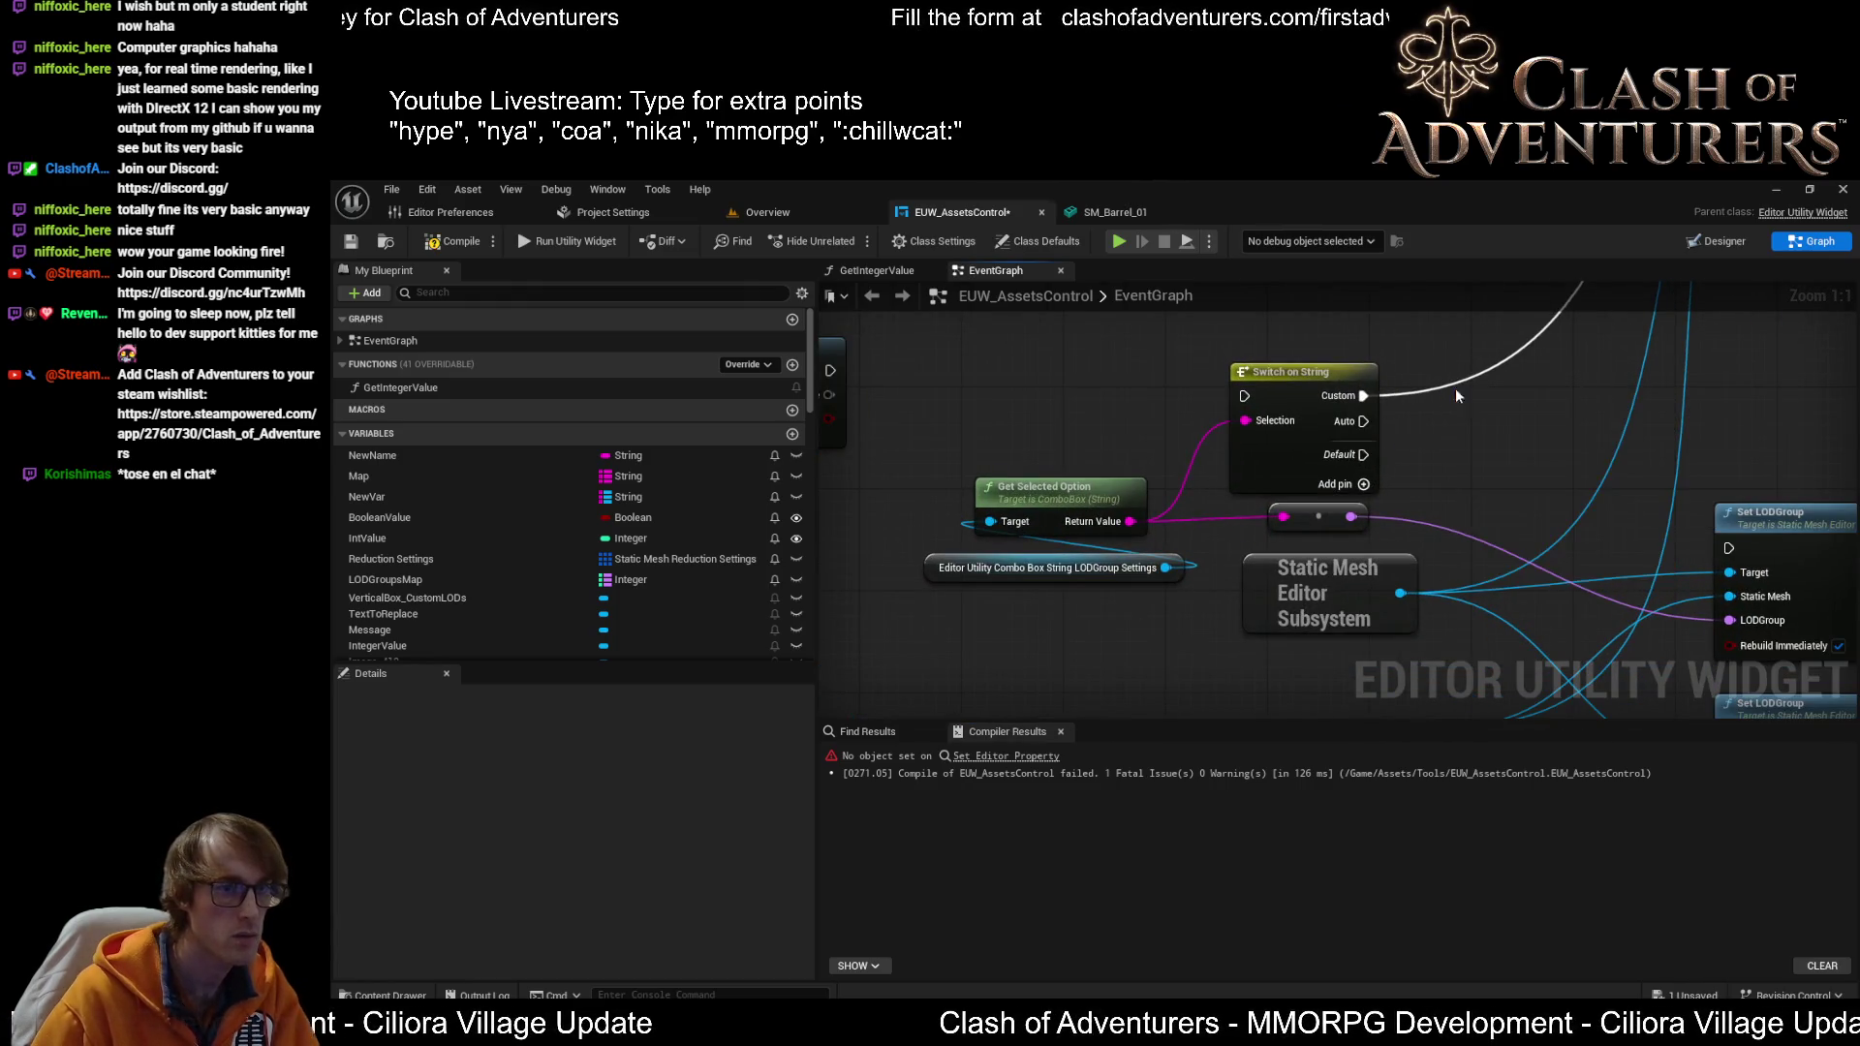
pyautogui.moveTo(1138, 376); pyautogui.dragTo(1716, 389)
pyautogui.moveTo(1080, 408)
pyautogui.mouseDown()
pyautogui.moveTo(1278, 399)
pyautogui.moveTo(1208, 384)
pyautogui.mouseUp()
# Move the Message and SET nodes, feeding Success? into SET Text and running SET after Get Editor Property.
pyautogui.scroll(-5, 1399, 429)
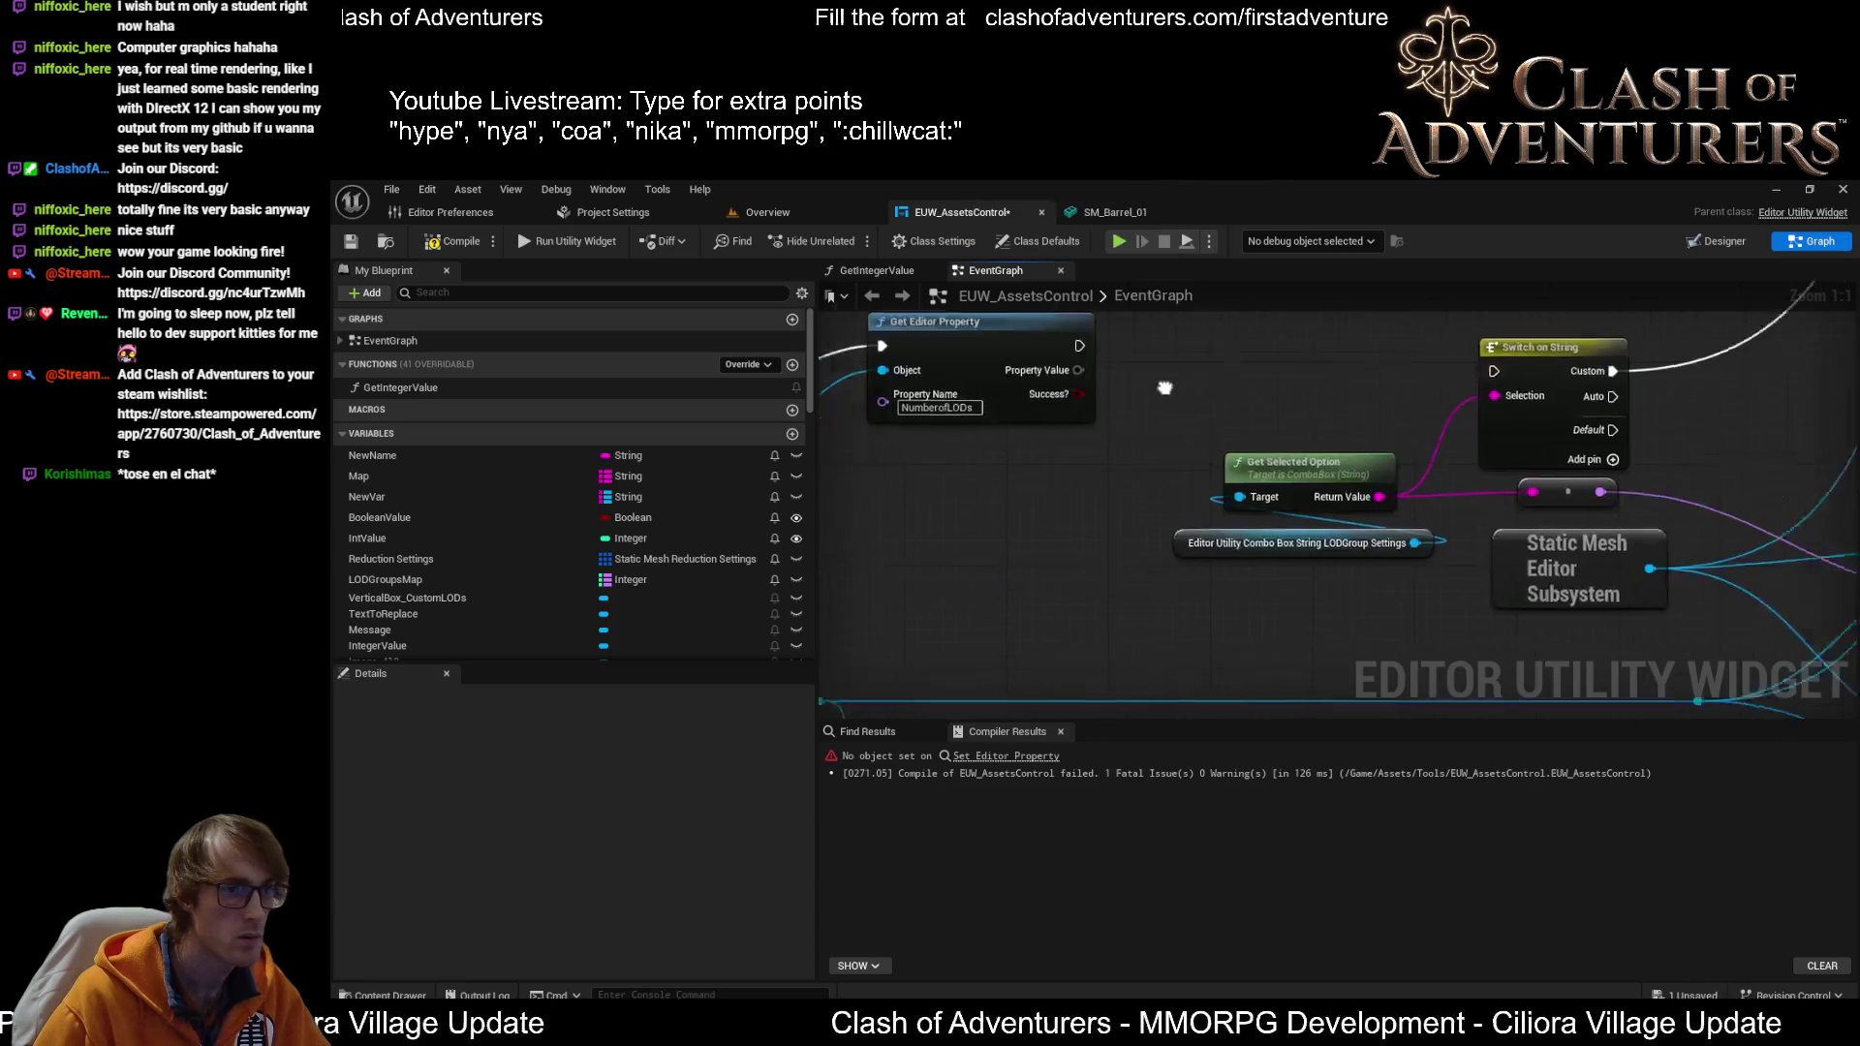
pyautogui.moveTo(1145, 508); pyautogui.dragTo(984, 468)
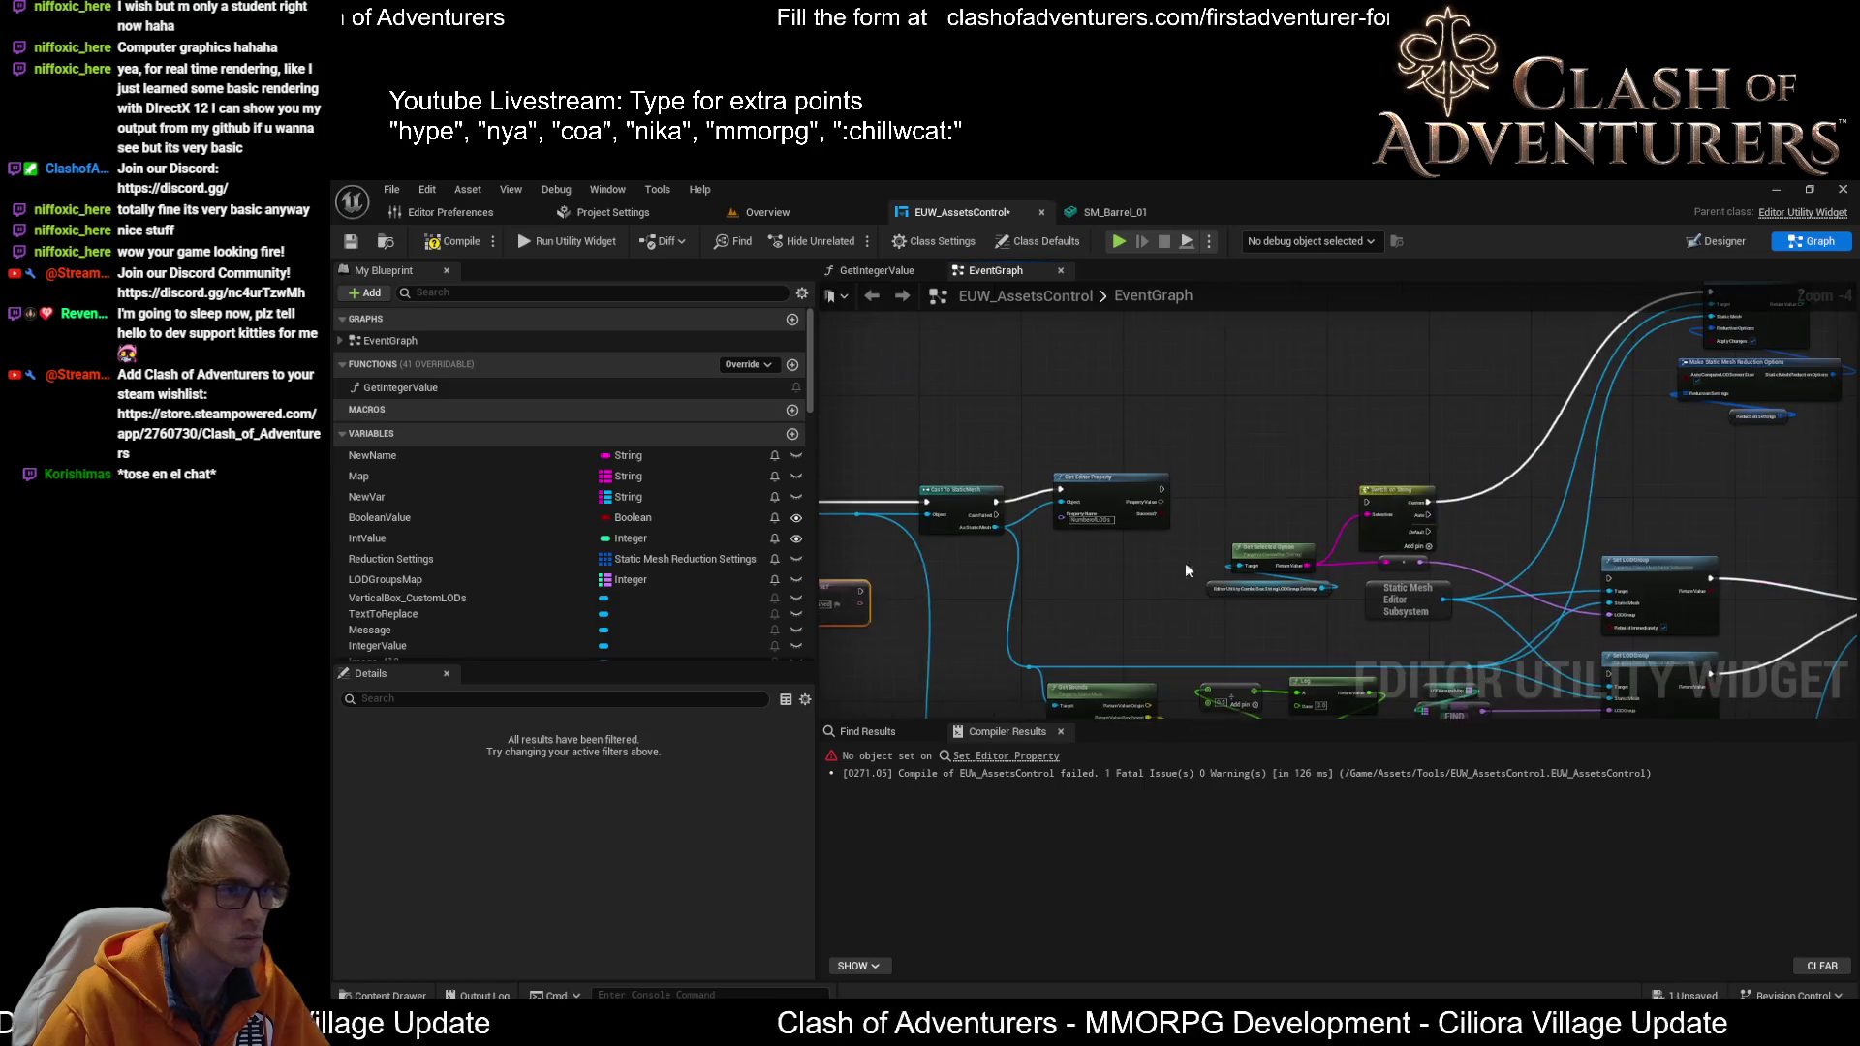
pyautogui.hotkey('ctrl', 'x')
pyautogui.scroll(4, 1177, 427)
pyautogui.hotkey('ctrl', 'v')
pyautogui.moveTo(1112, 591)
pyautogui.mouseDown()
pyautogui.moveTo(1276, 521)
pyautogui.moveTo(1284, 477)
pyautogui.mouseUp()
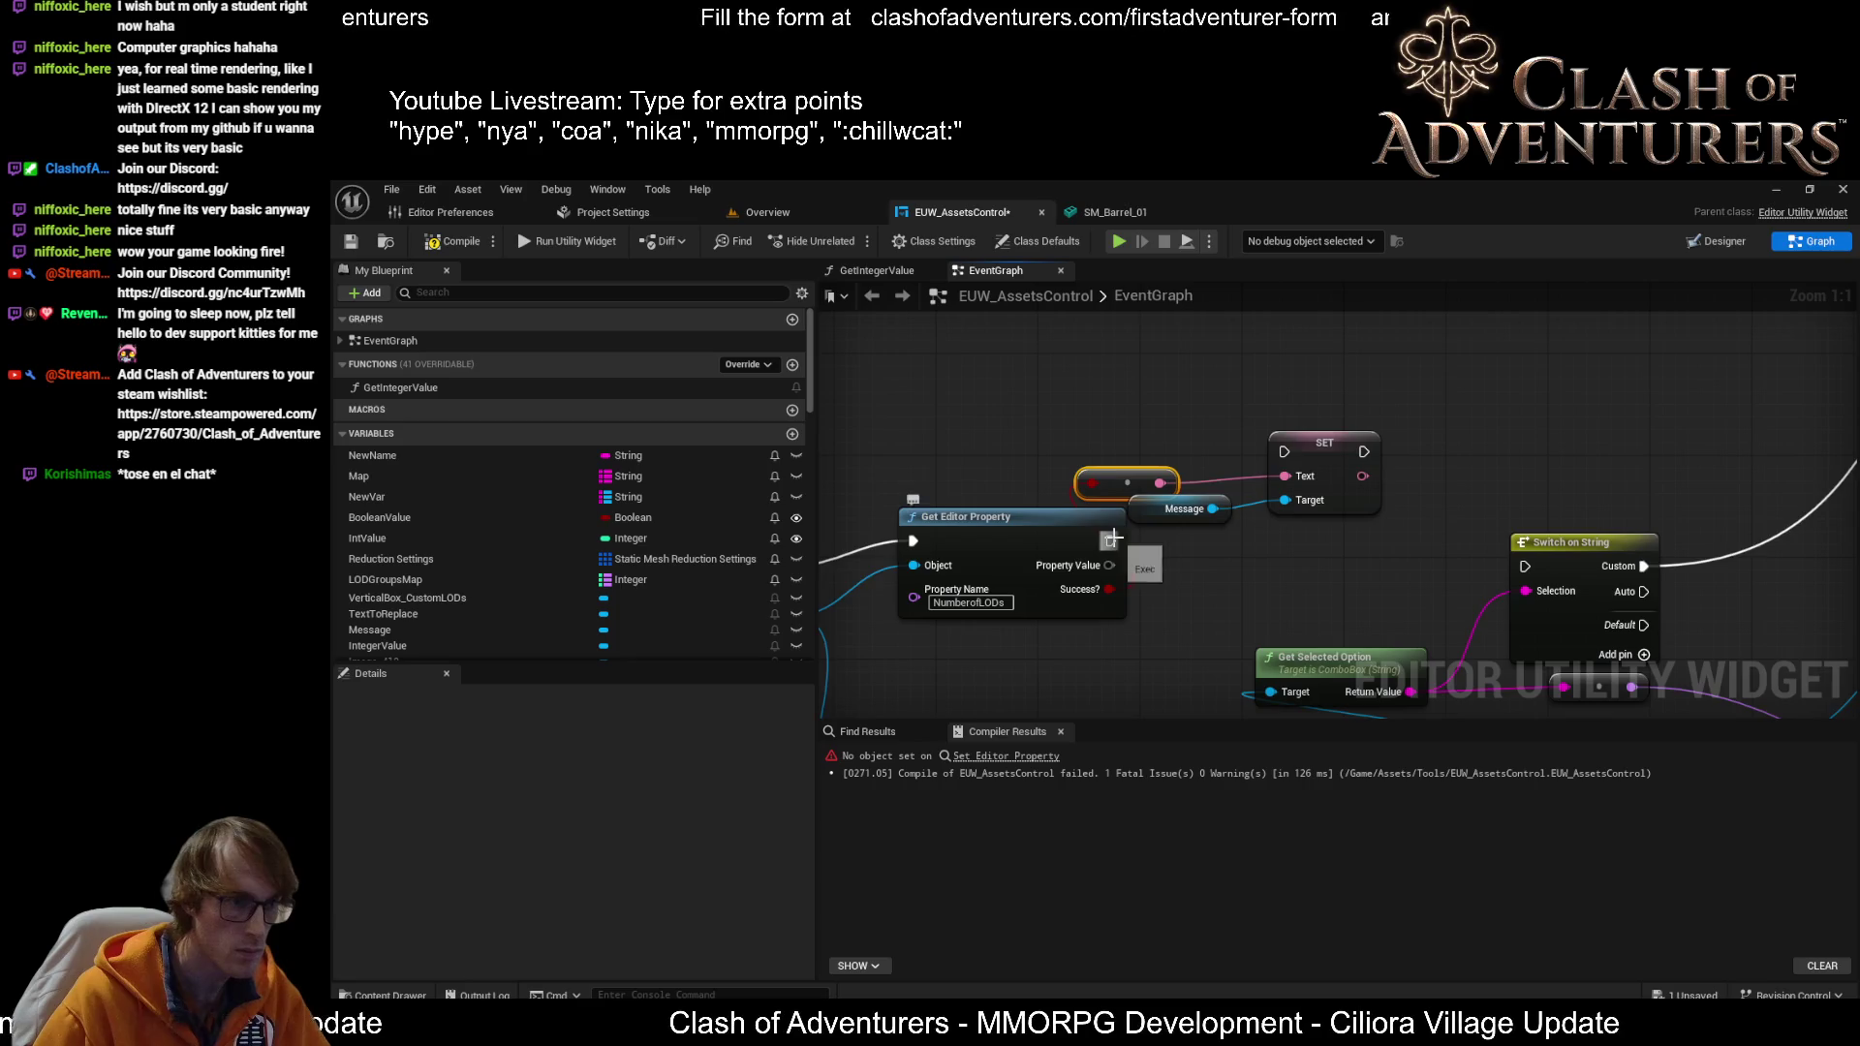
pyautogui.moveTo(1110, 540)
pyautogui.mouseDown()
pyautogui.moveTo(1316, 445)
pyautogui.moveTo(1284, 451)
pyautogui.mouseUp()
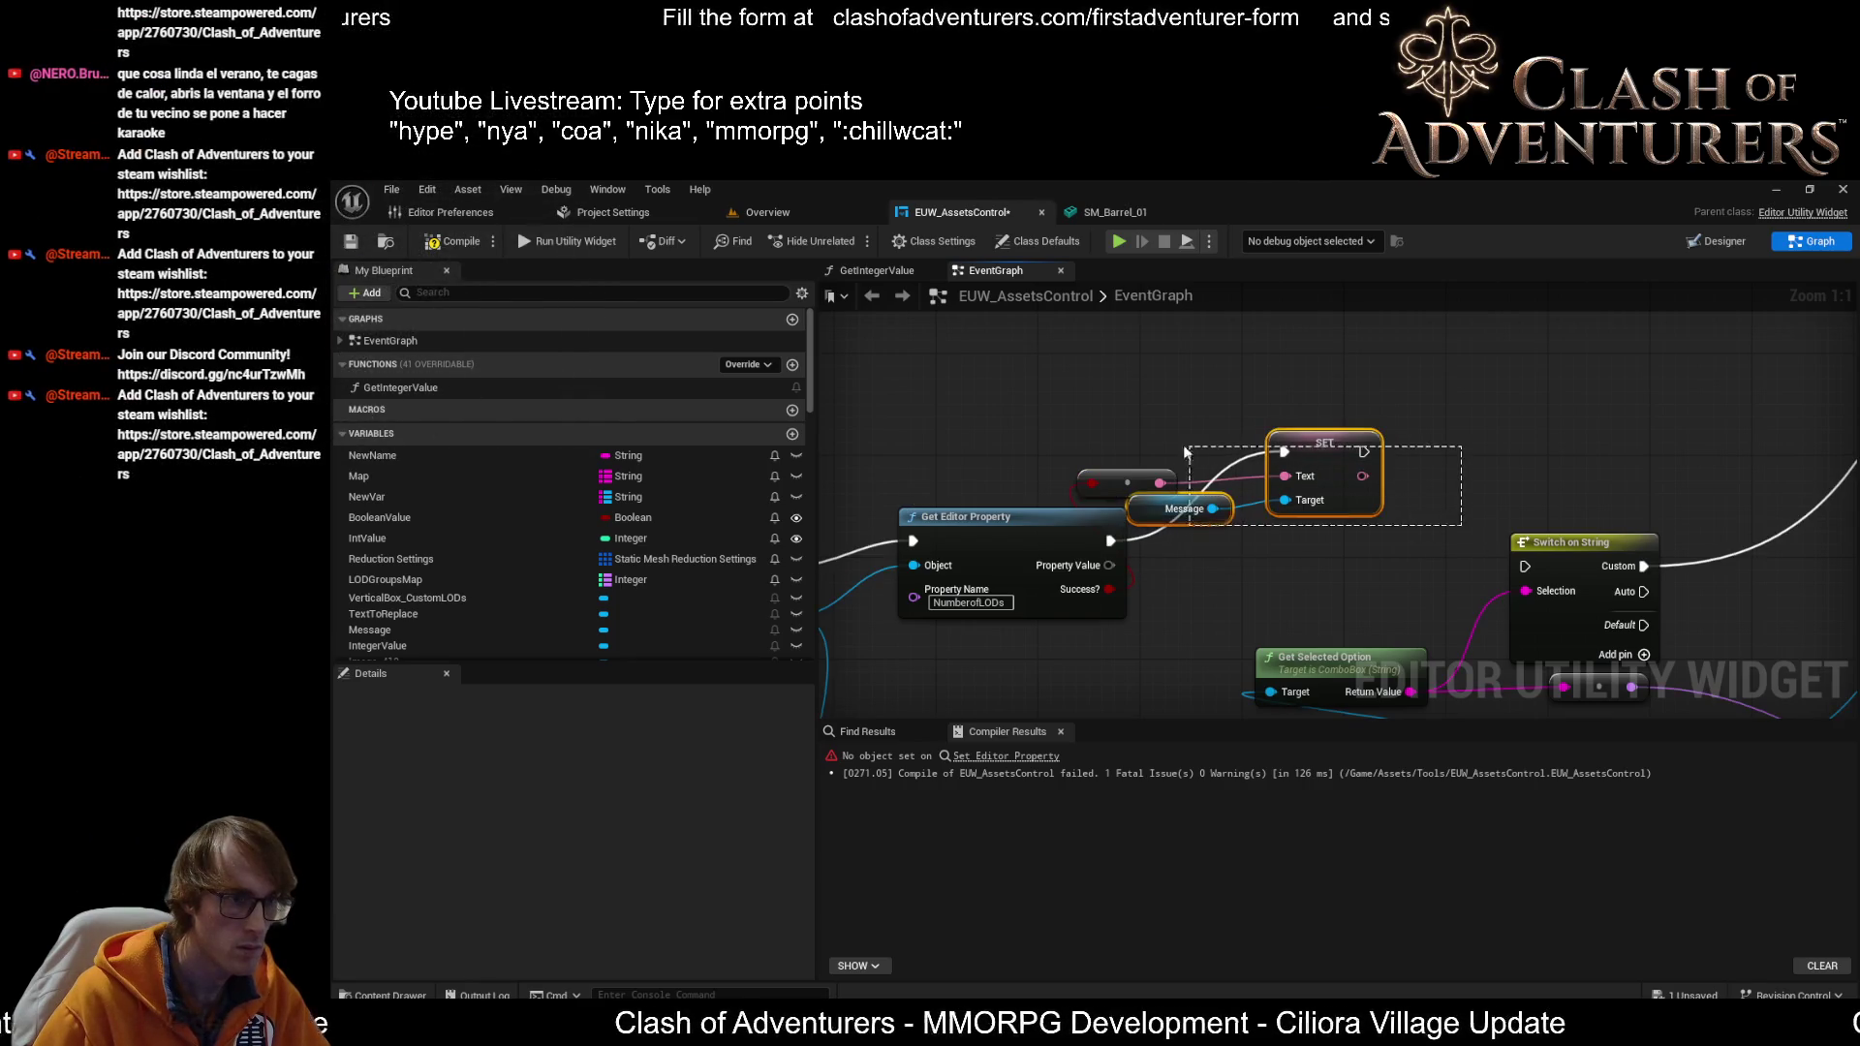
pyautogui.moveTo(1395, 406)
pyautogui.mouseDown()
pyautogui.moveTo(1360, 455)
pyautogui.moveTo(1306, 473)
pyautogui.mouseUp()
pyautogui.click(1183, 508)
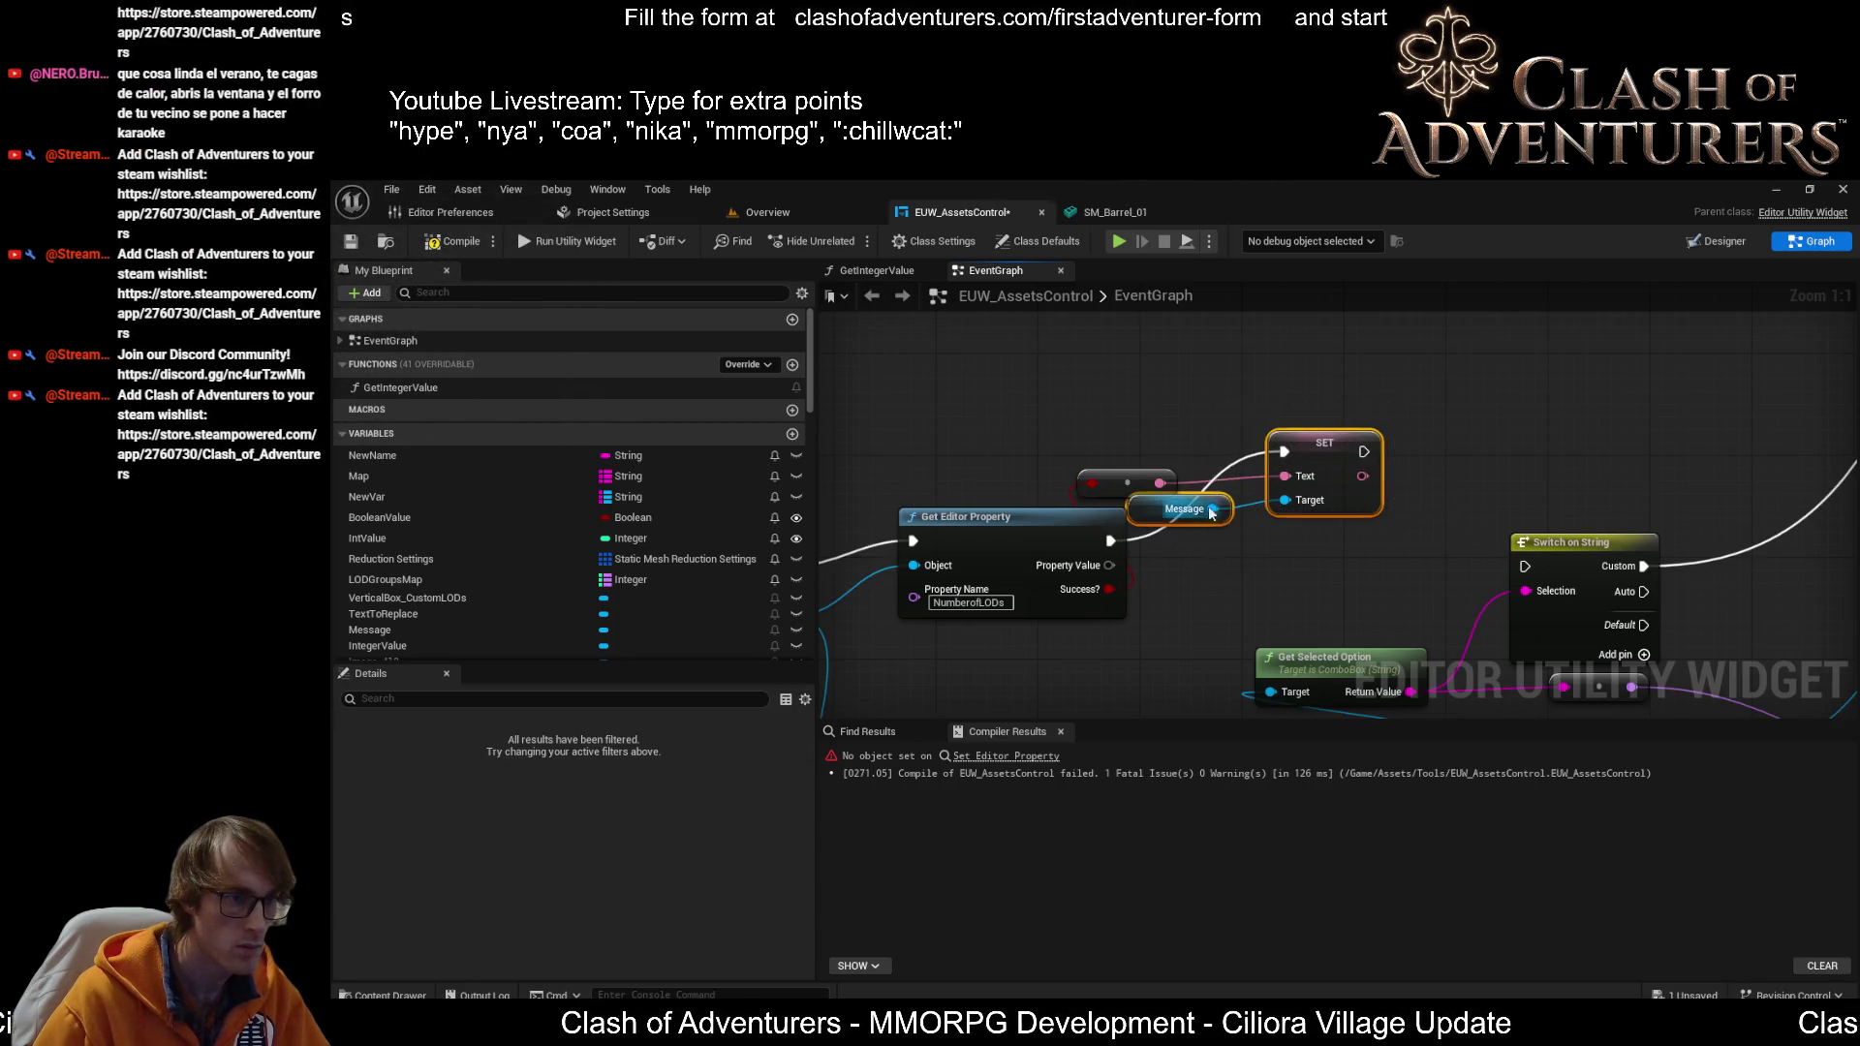
pyautogui.moveTo(1028, 357); pyautogui.dragTo(1233, 365)
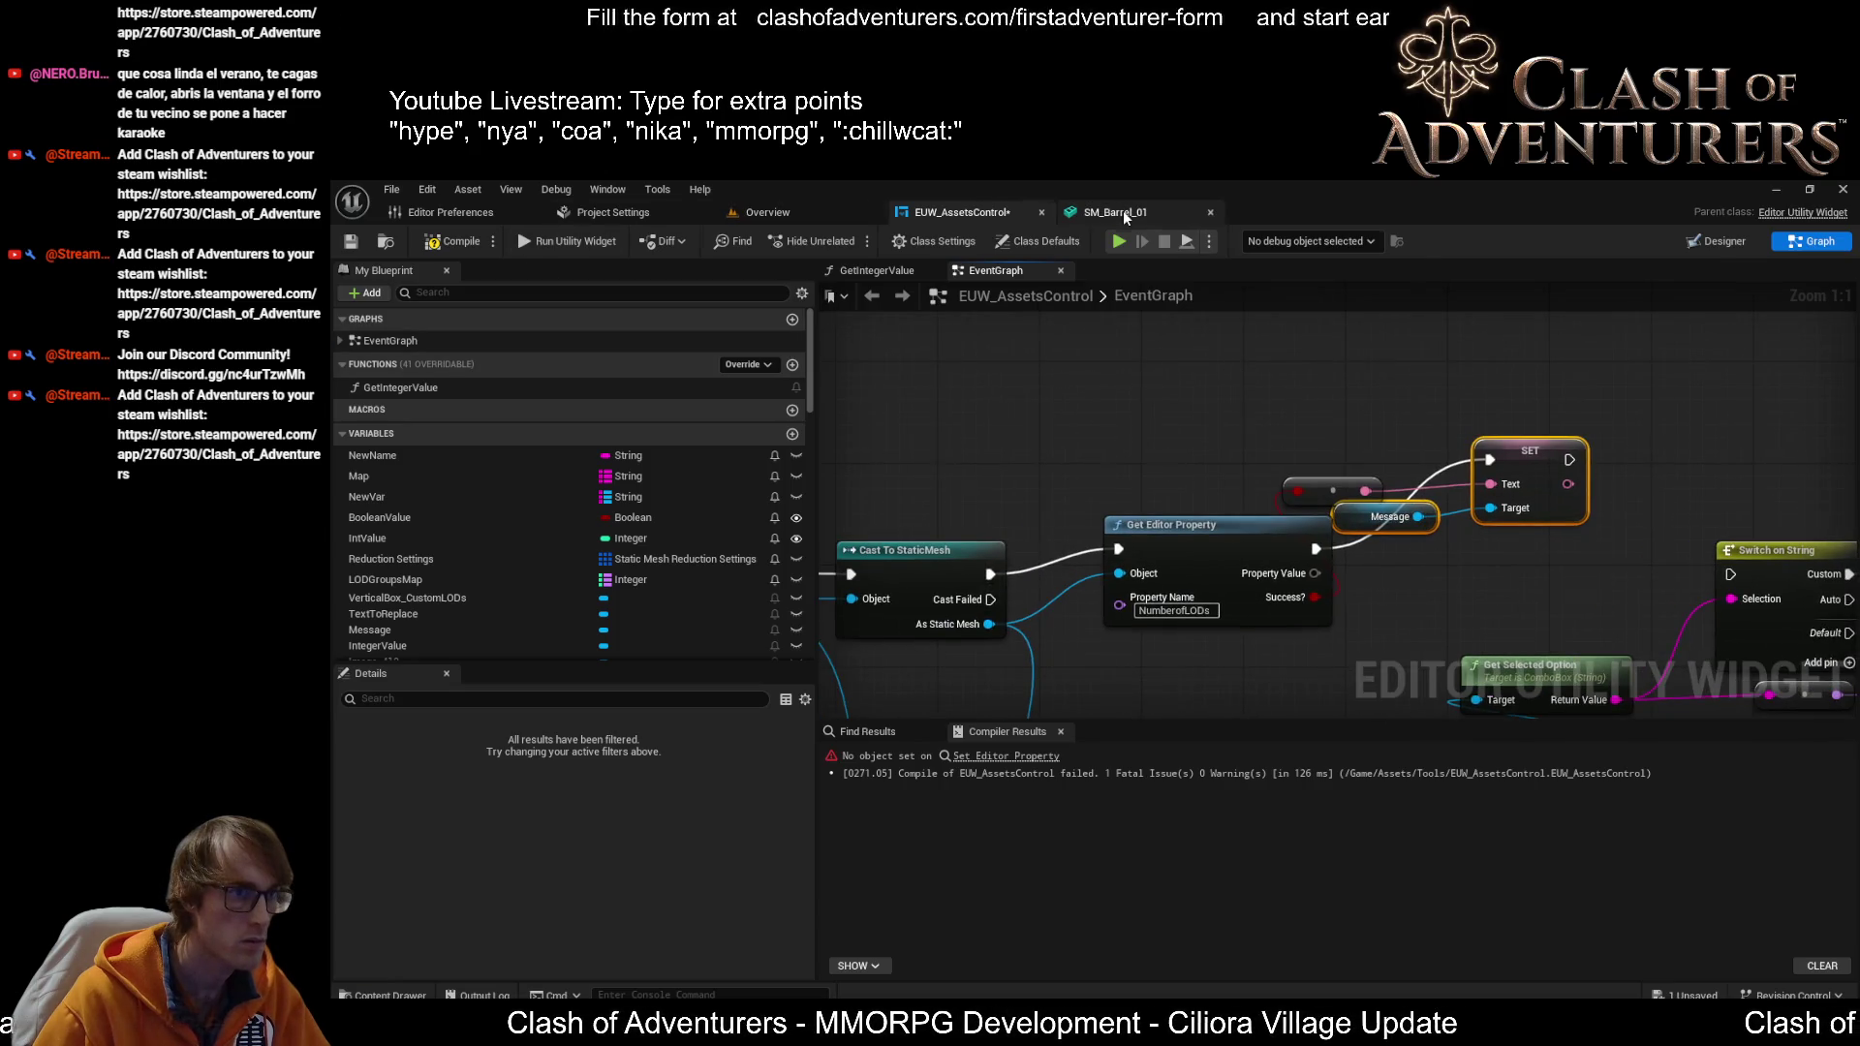
pyautogui.click(1123, 211)
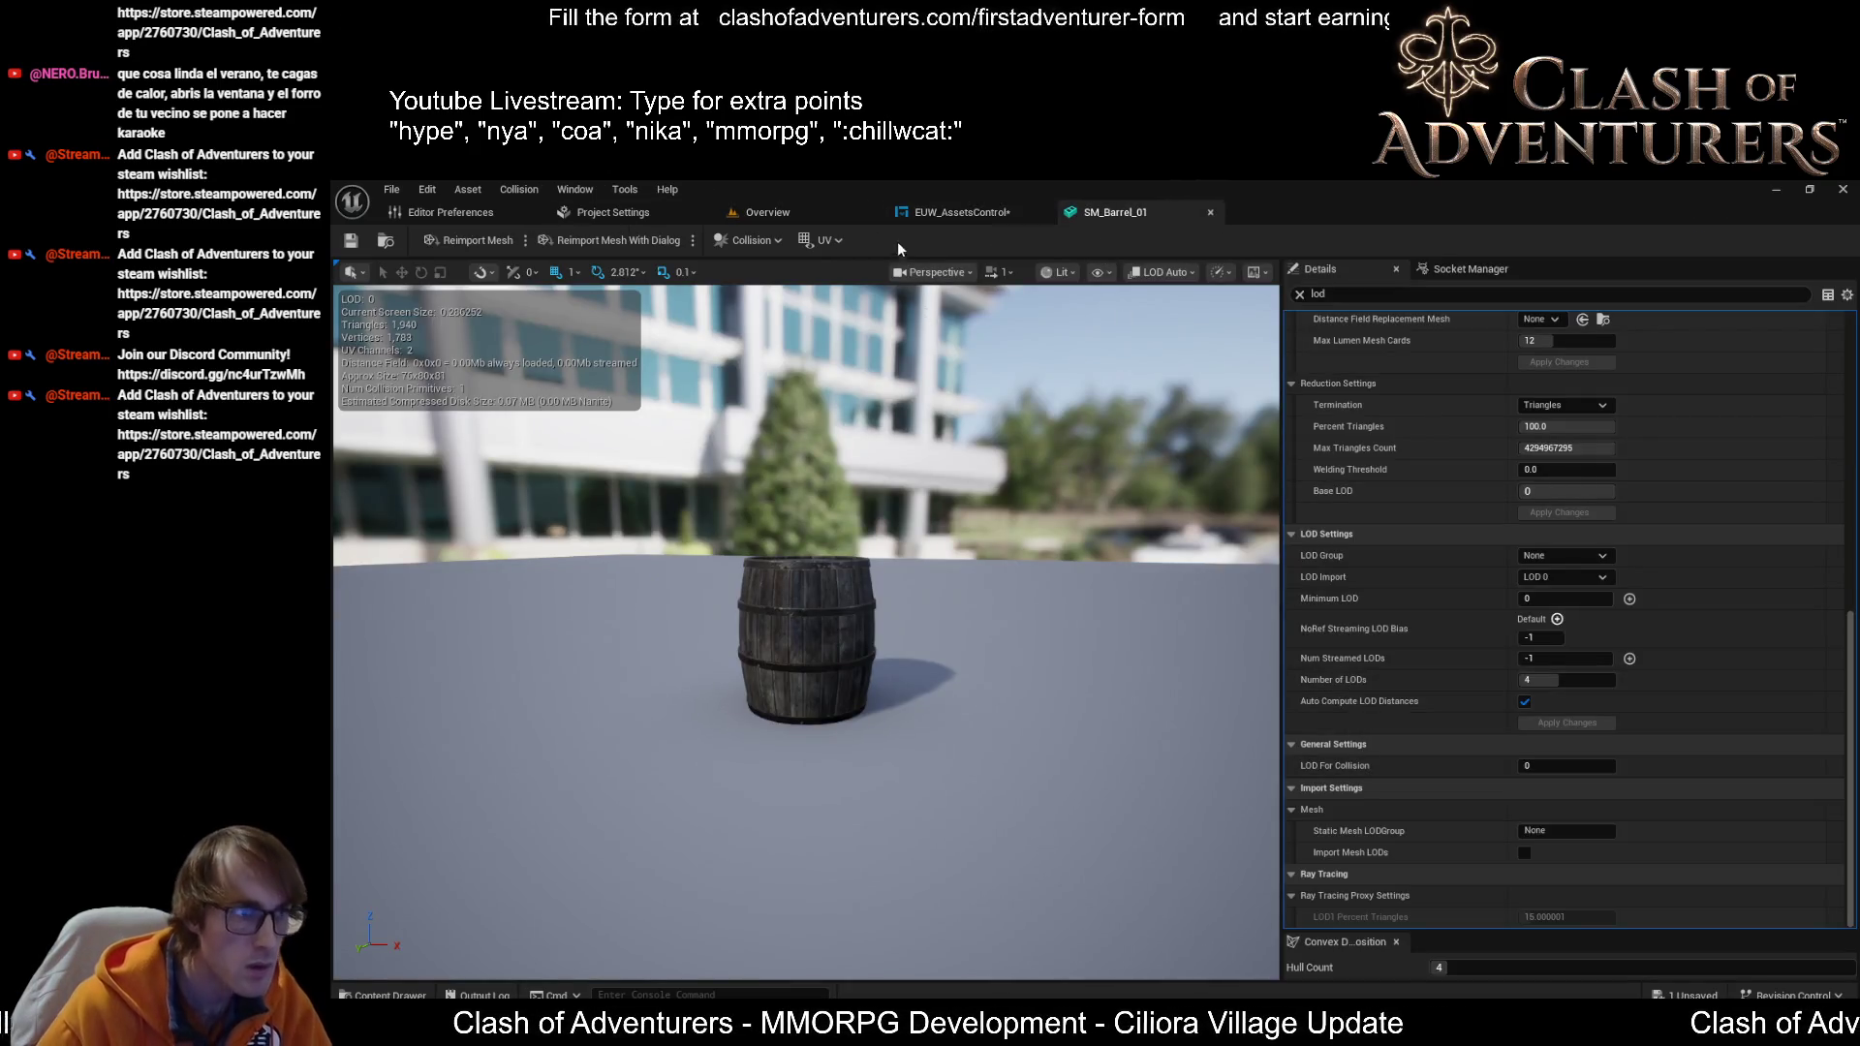
# Connect the Static Mesh Editor Subsystem to Get Editor Property's Object, then compile and save.
pyautogui.click(973, 213)
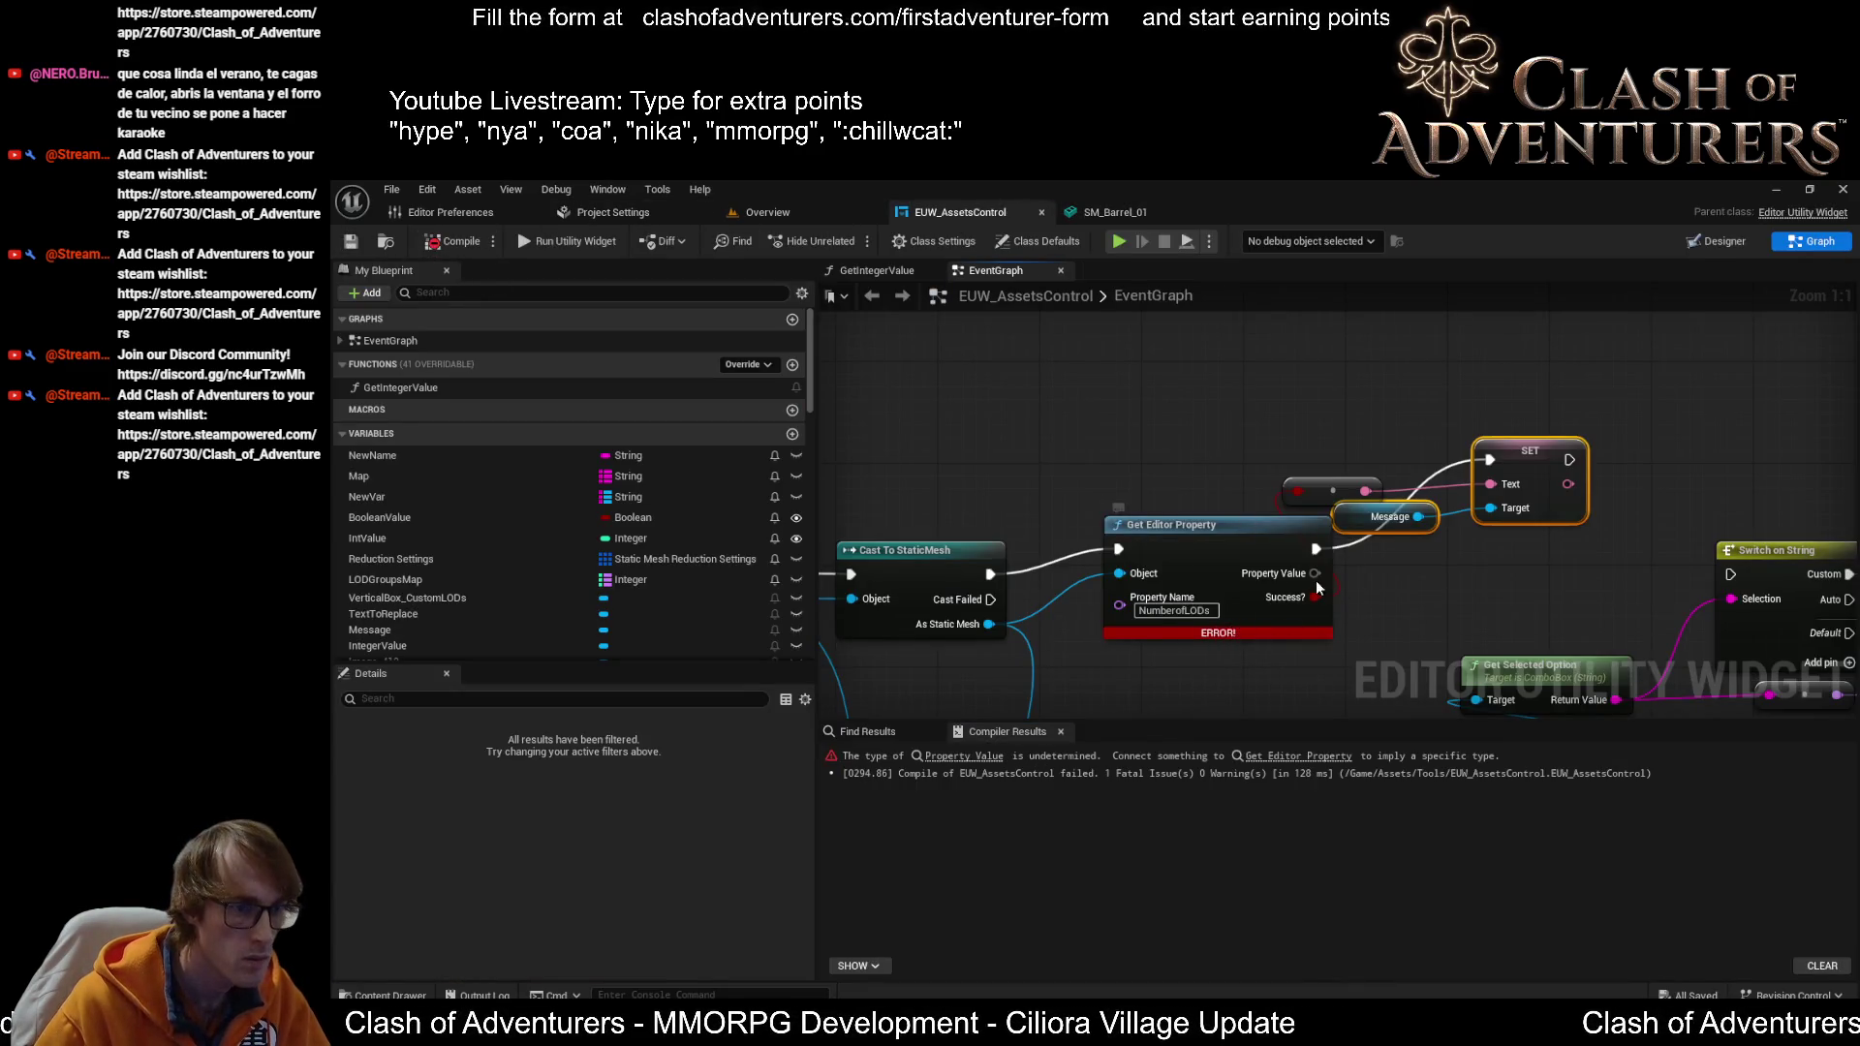
pyautogui.moveTo(1225, 633)
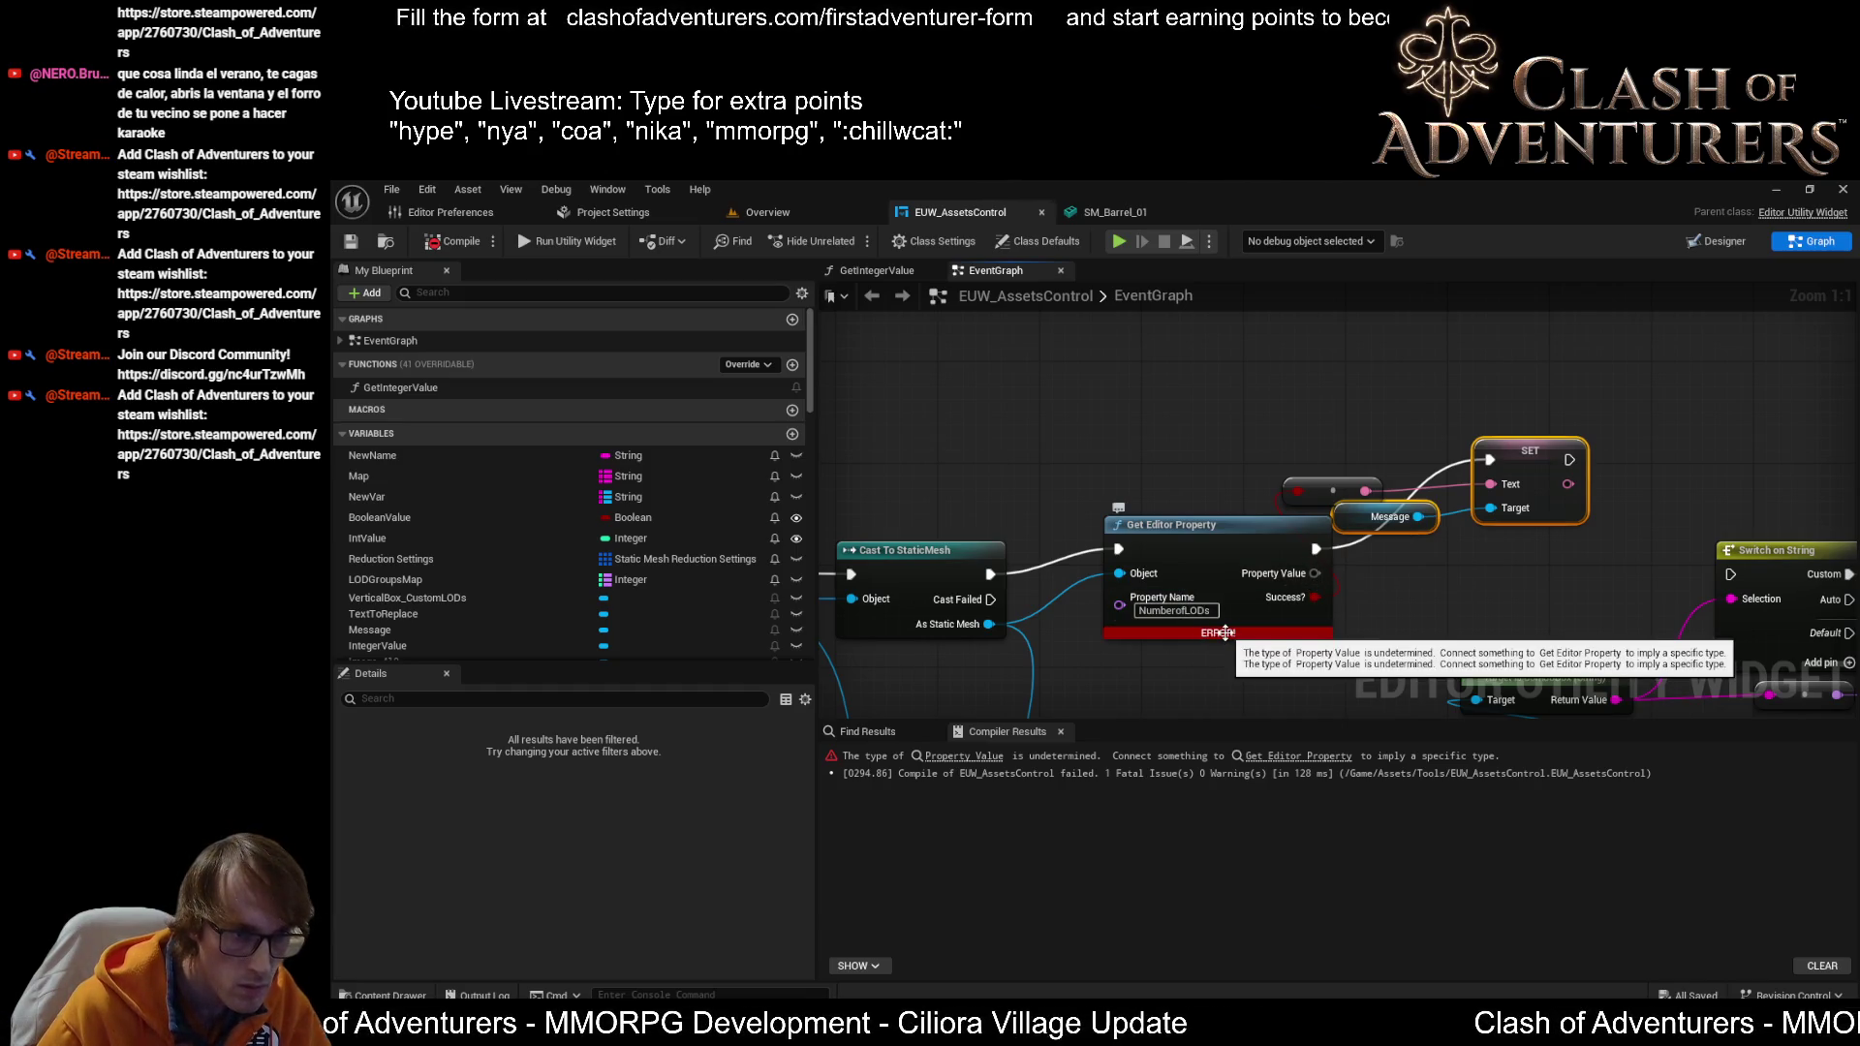
pyautogui.moveTo(1229, 632)
pyautogui.mouseDown()
pyautogui.moveTo(1255, 585)
pyautogui.moveTo(1357, 561)
pyautogui.moveTo(1175, 549)
pyautogui.mouseUp()
pyautogui.scroll(-2, 1176, 549)
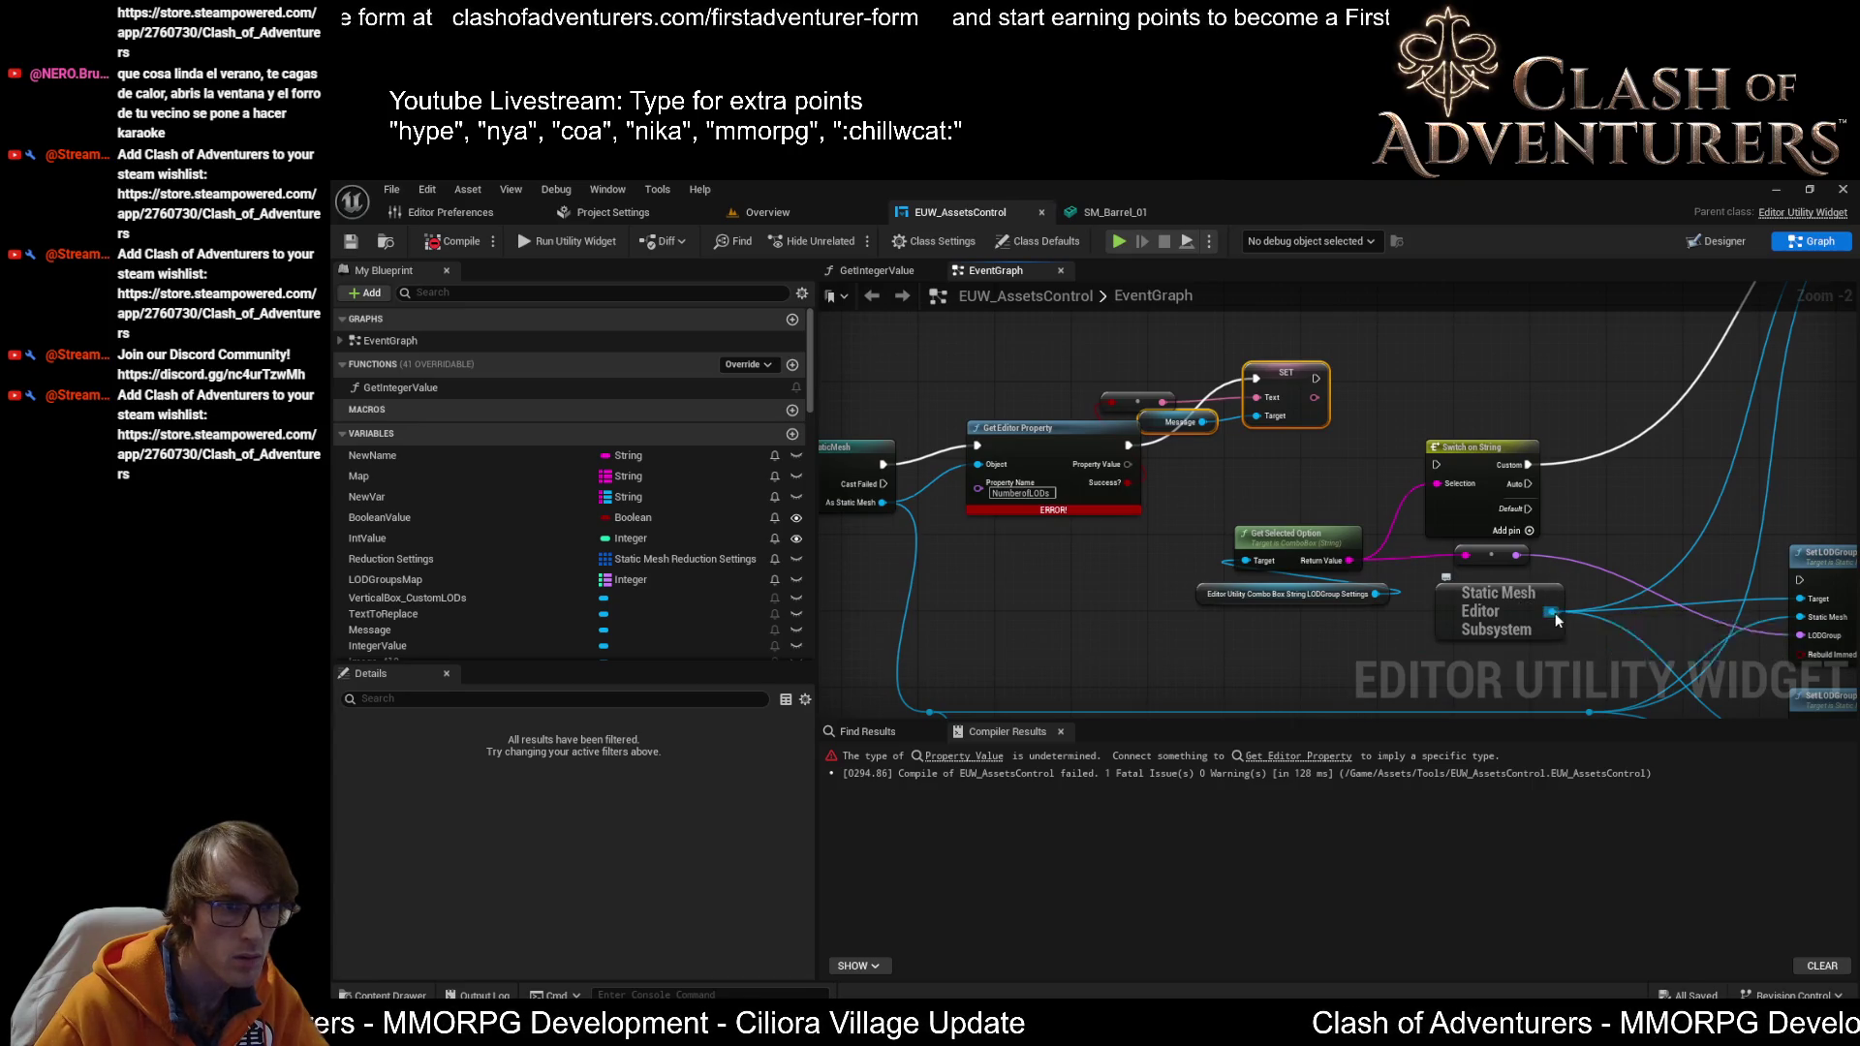
pyautogui.moveTo(1553, 613)
pyautogui.mouseDown()
pyautogui.moveTo(1182, 547)
pyautogui.moveTo(980, 464)
pyautogui.mouseUp()
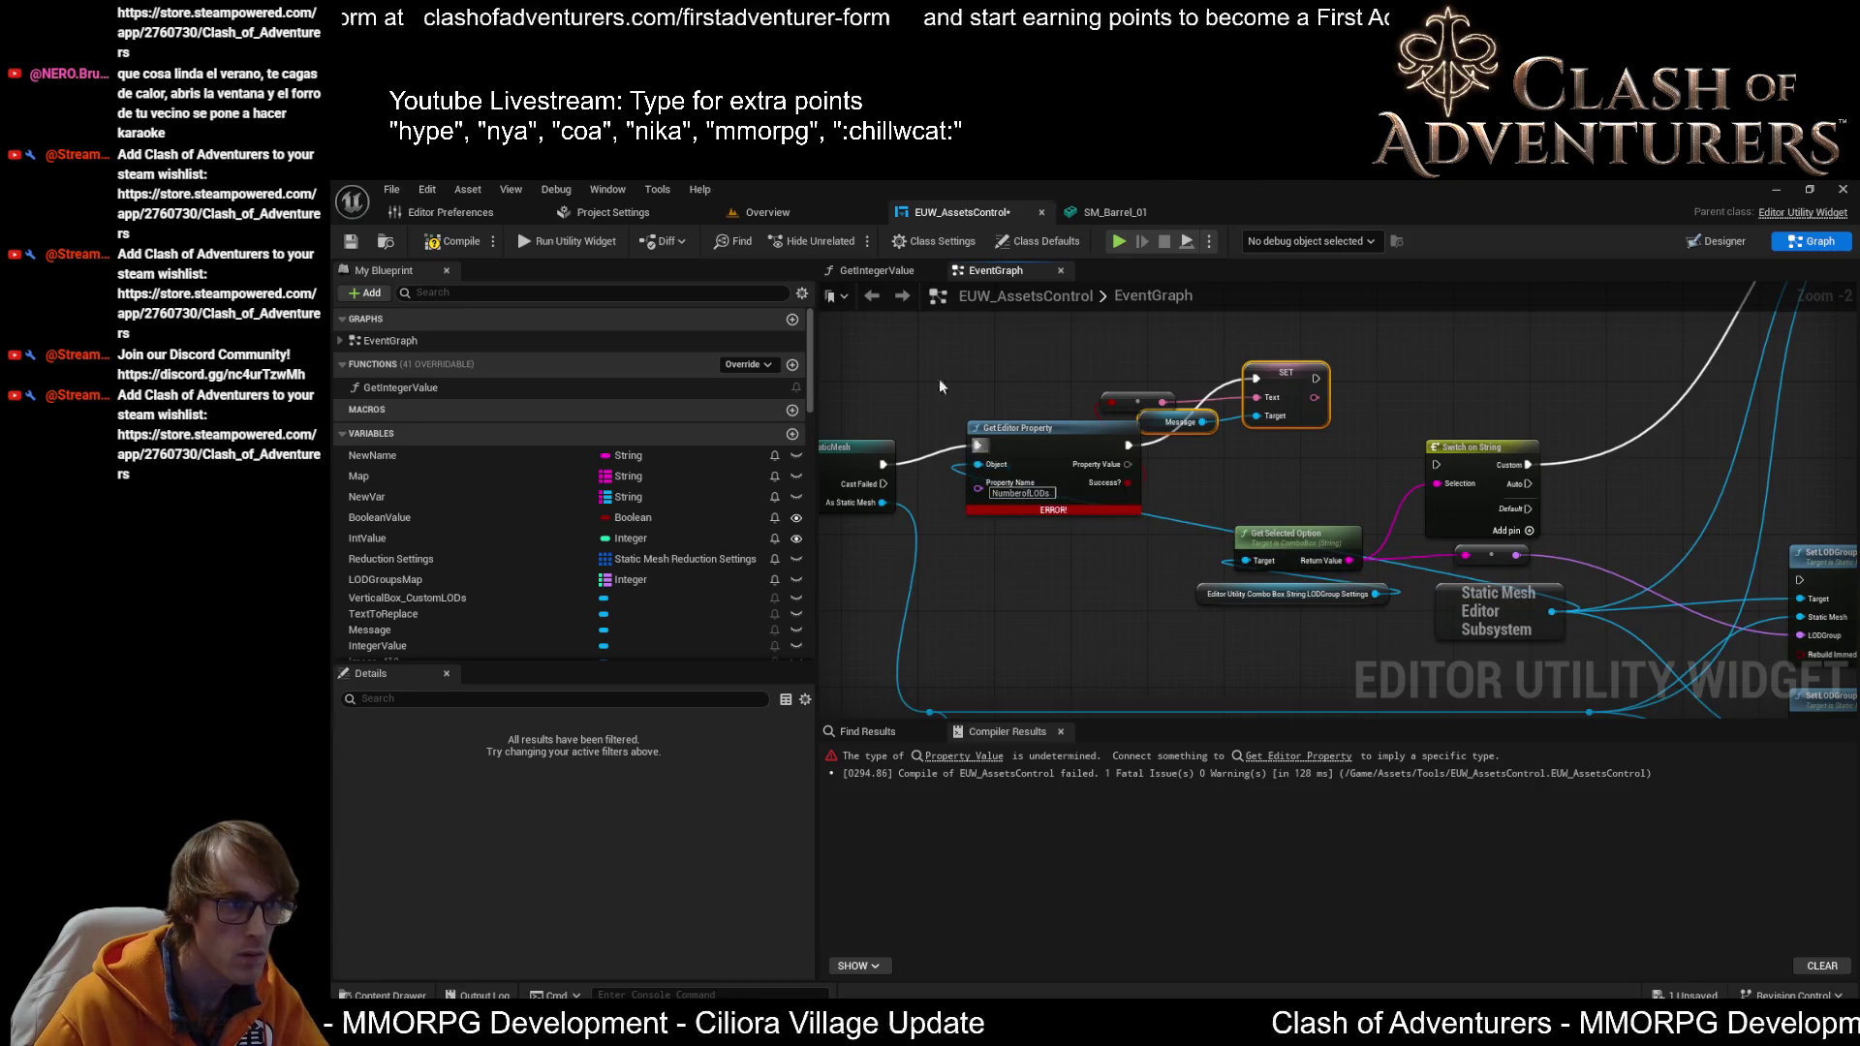
pyautogui.click(455, 241)
pyautogui.click(351, 242)
pyautogui.scroll(2, 1061, 530)
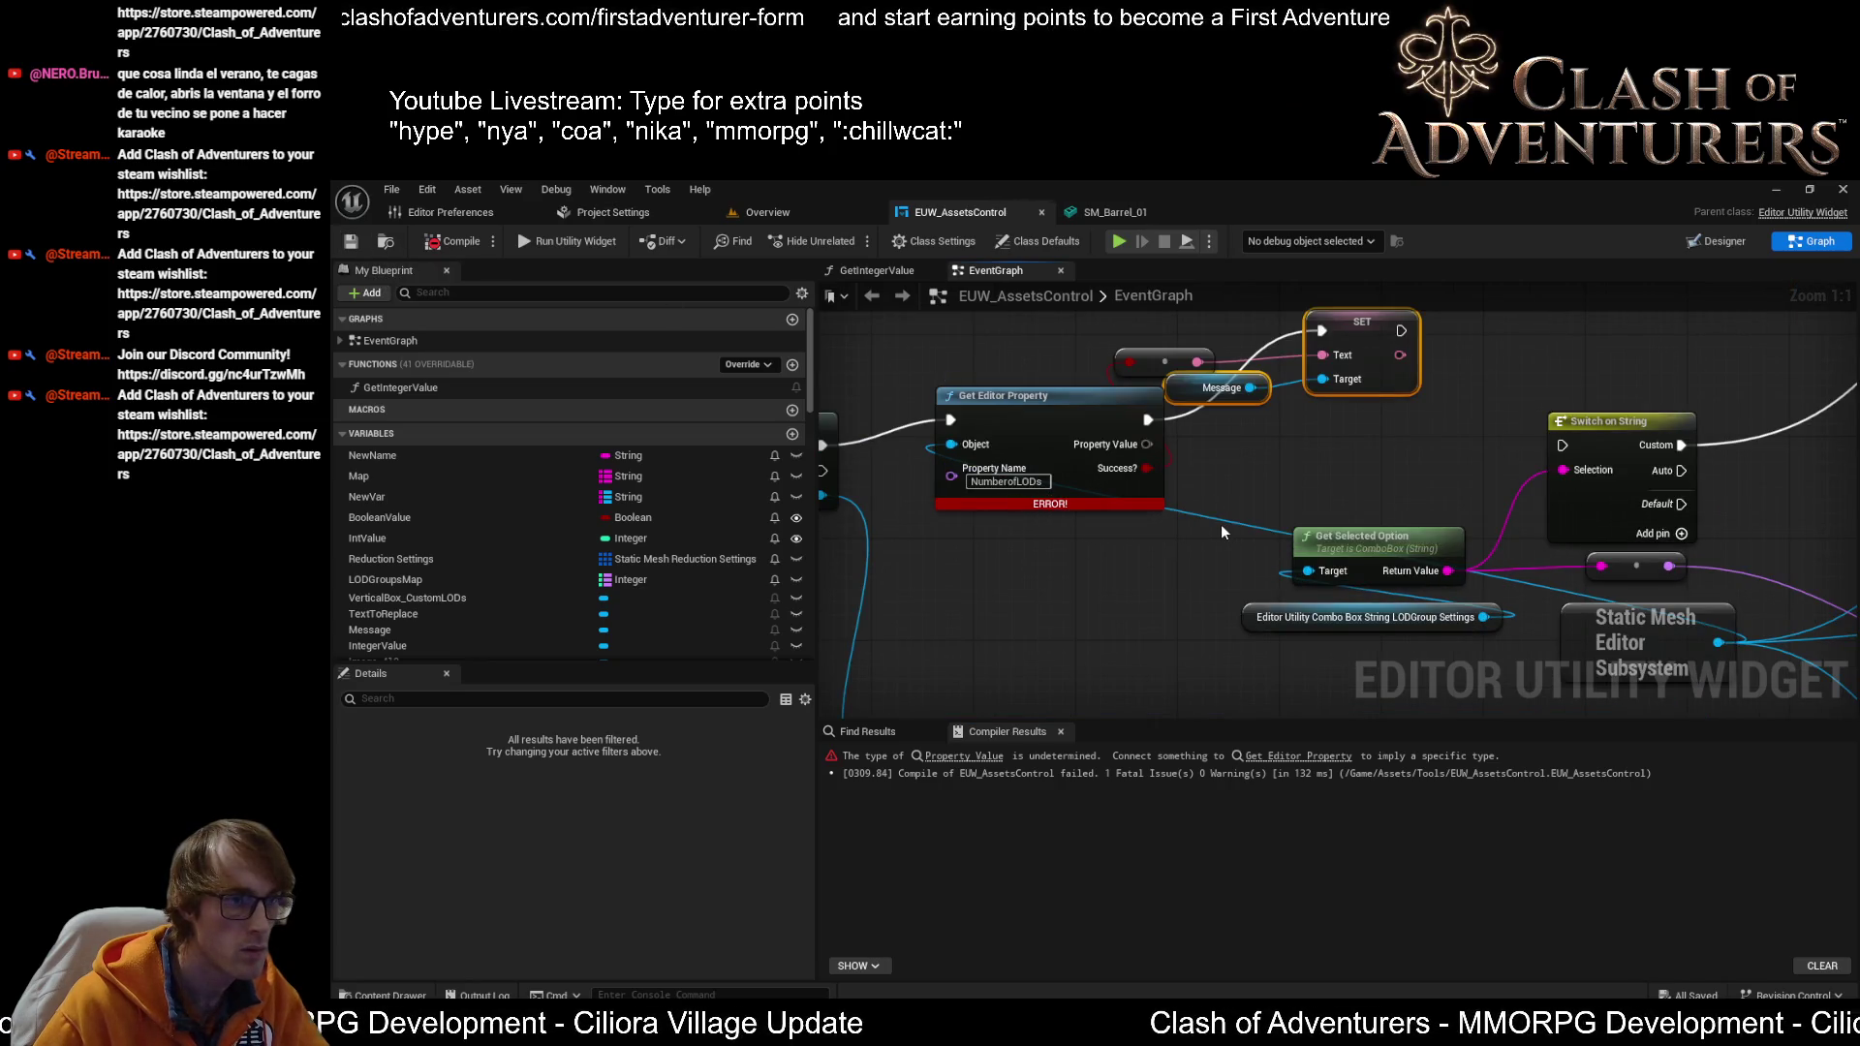
pyautogui.click(965, 758)
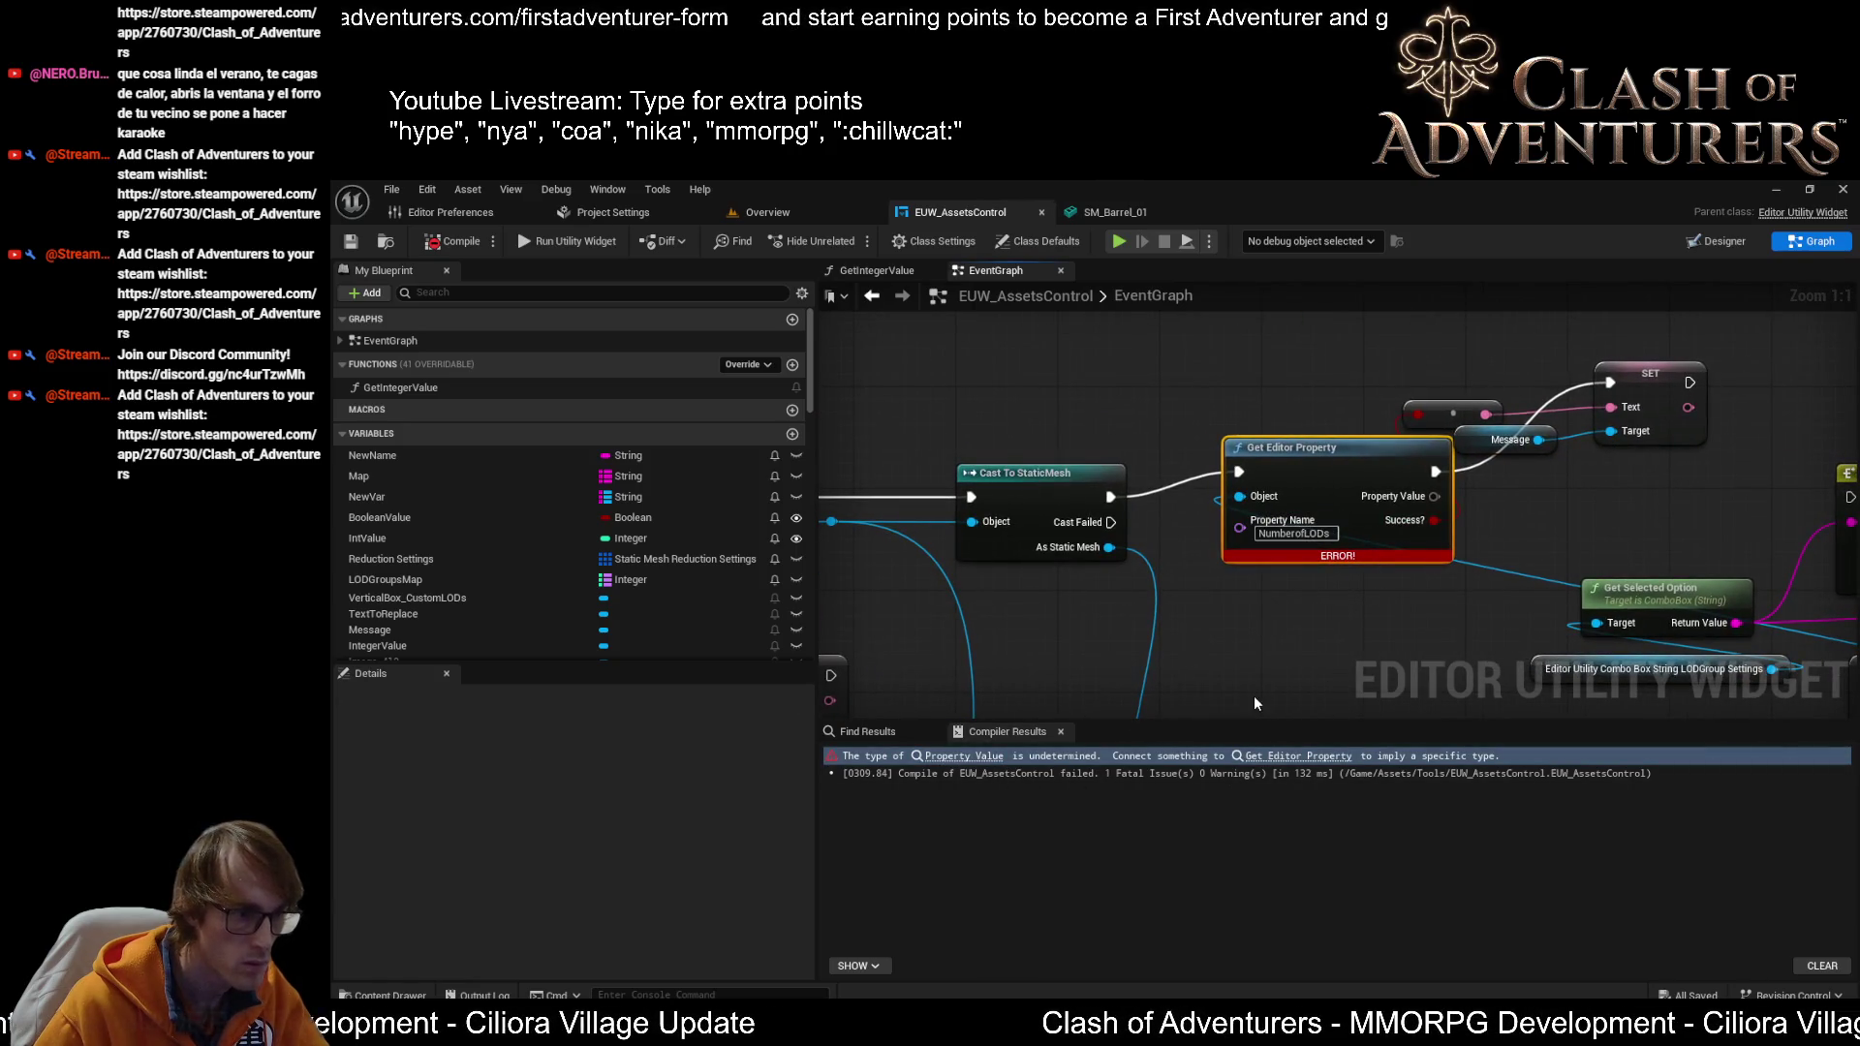
# Add a Make Literal Int node fed by Get Editor Property's Property Value.
pyautogui.moveTo(1346, 554)
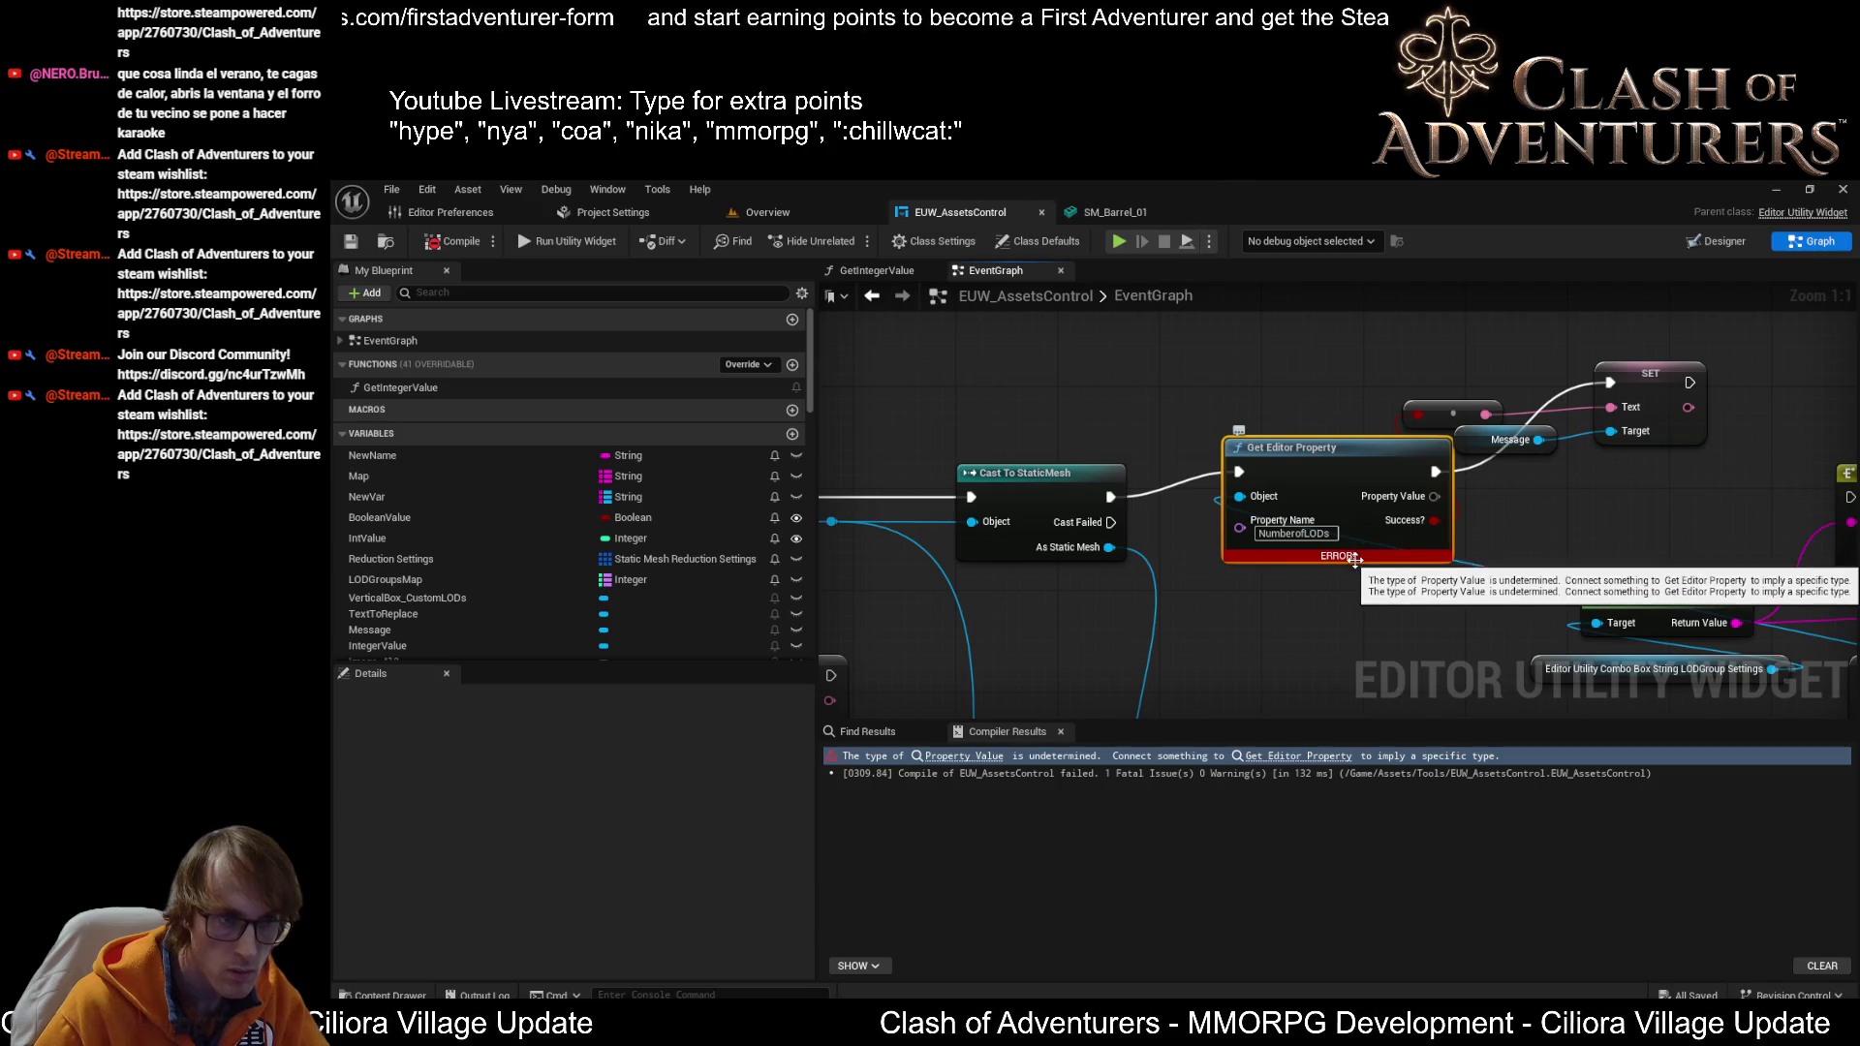
pyautogui.moveTo(1462, 508)
pyautogui.mouseDown()
pyautogui.moveTo(1254, 532)
pyautogui.moveTo(1282, 532)
pyautogui.mouseUp()
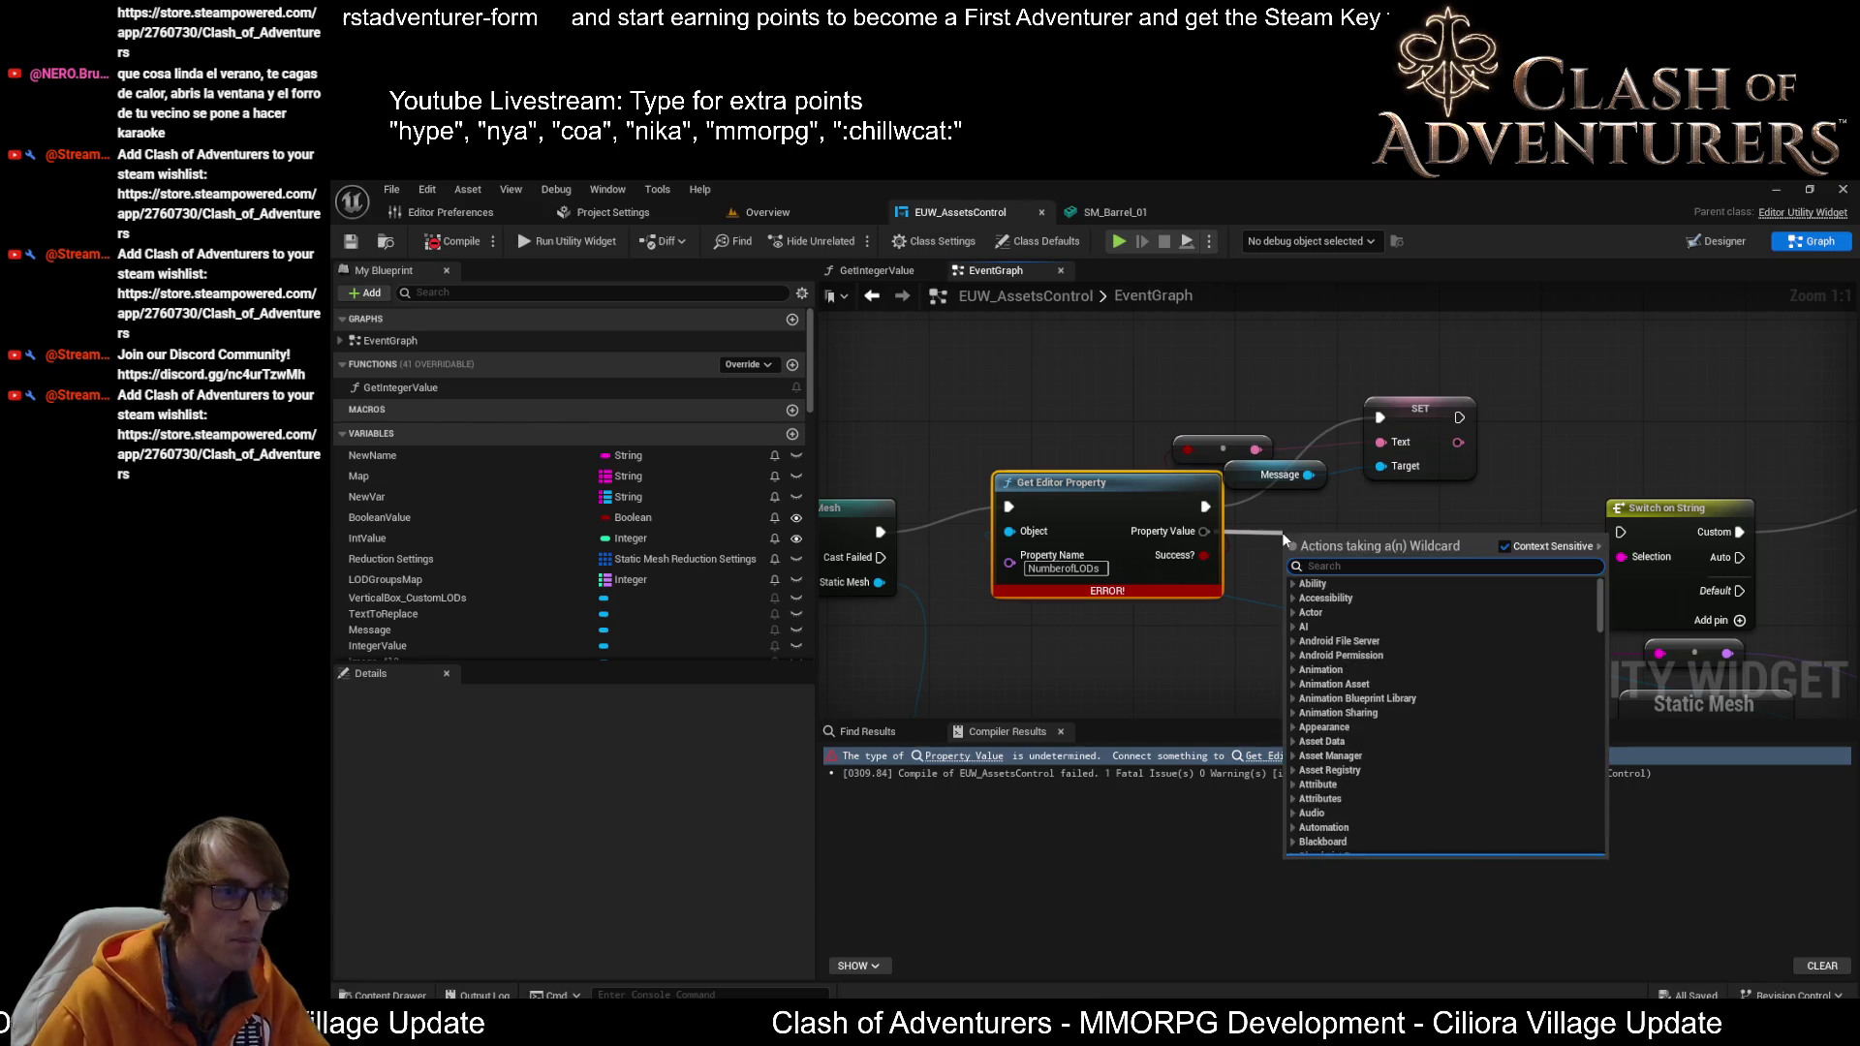
pyautogui.rightClick(1333, 523)
pyautogui.write('make inte')
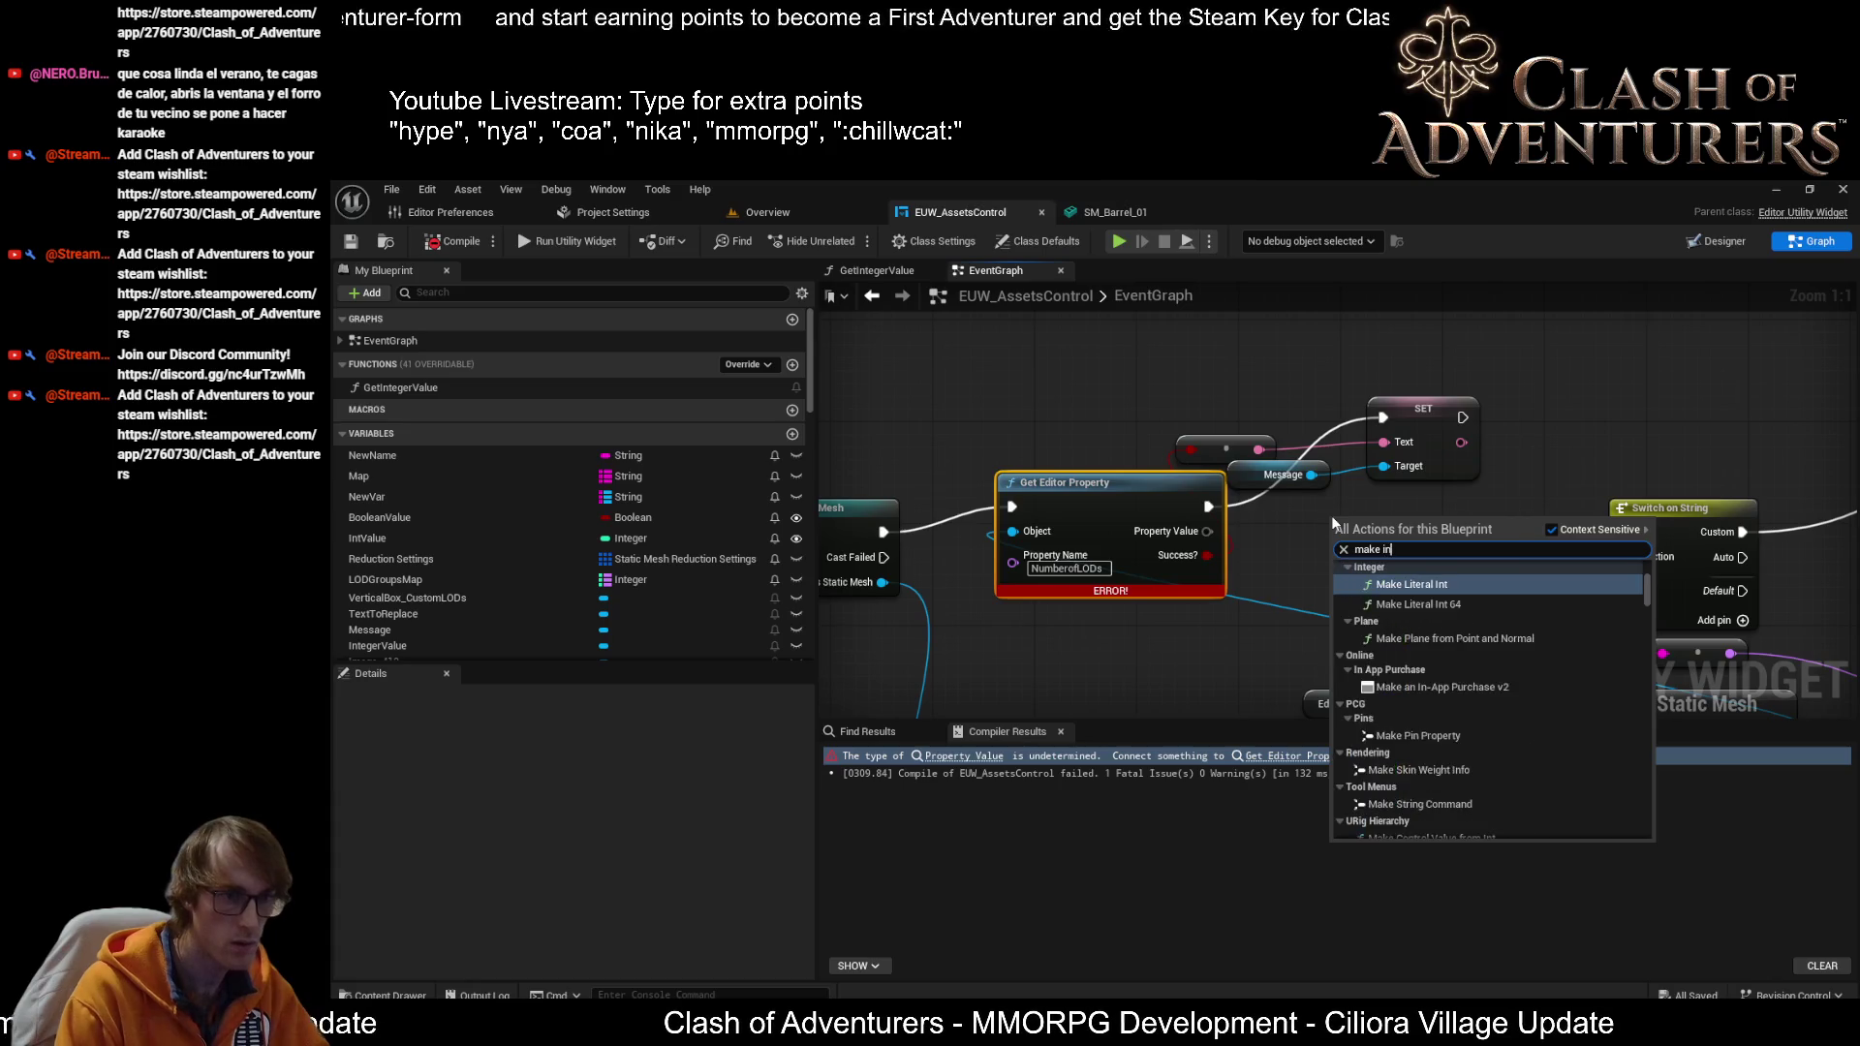
pyautogui.press('Return')
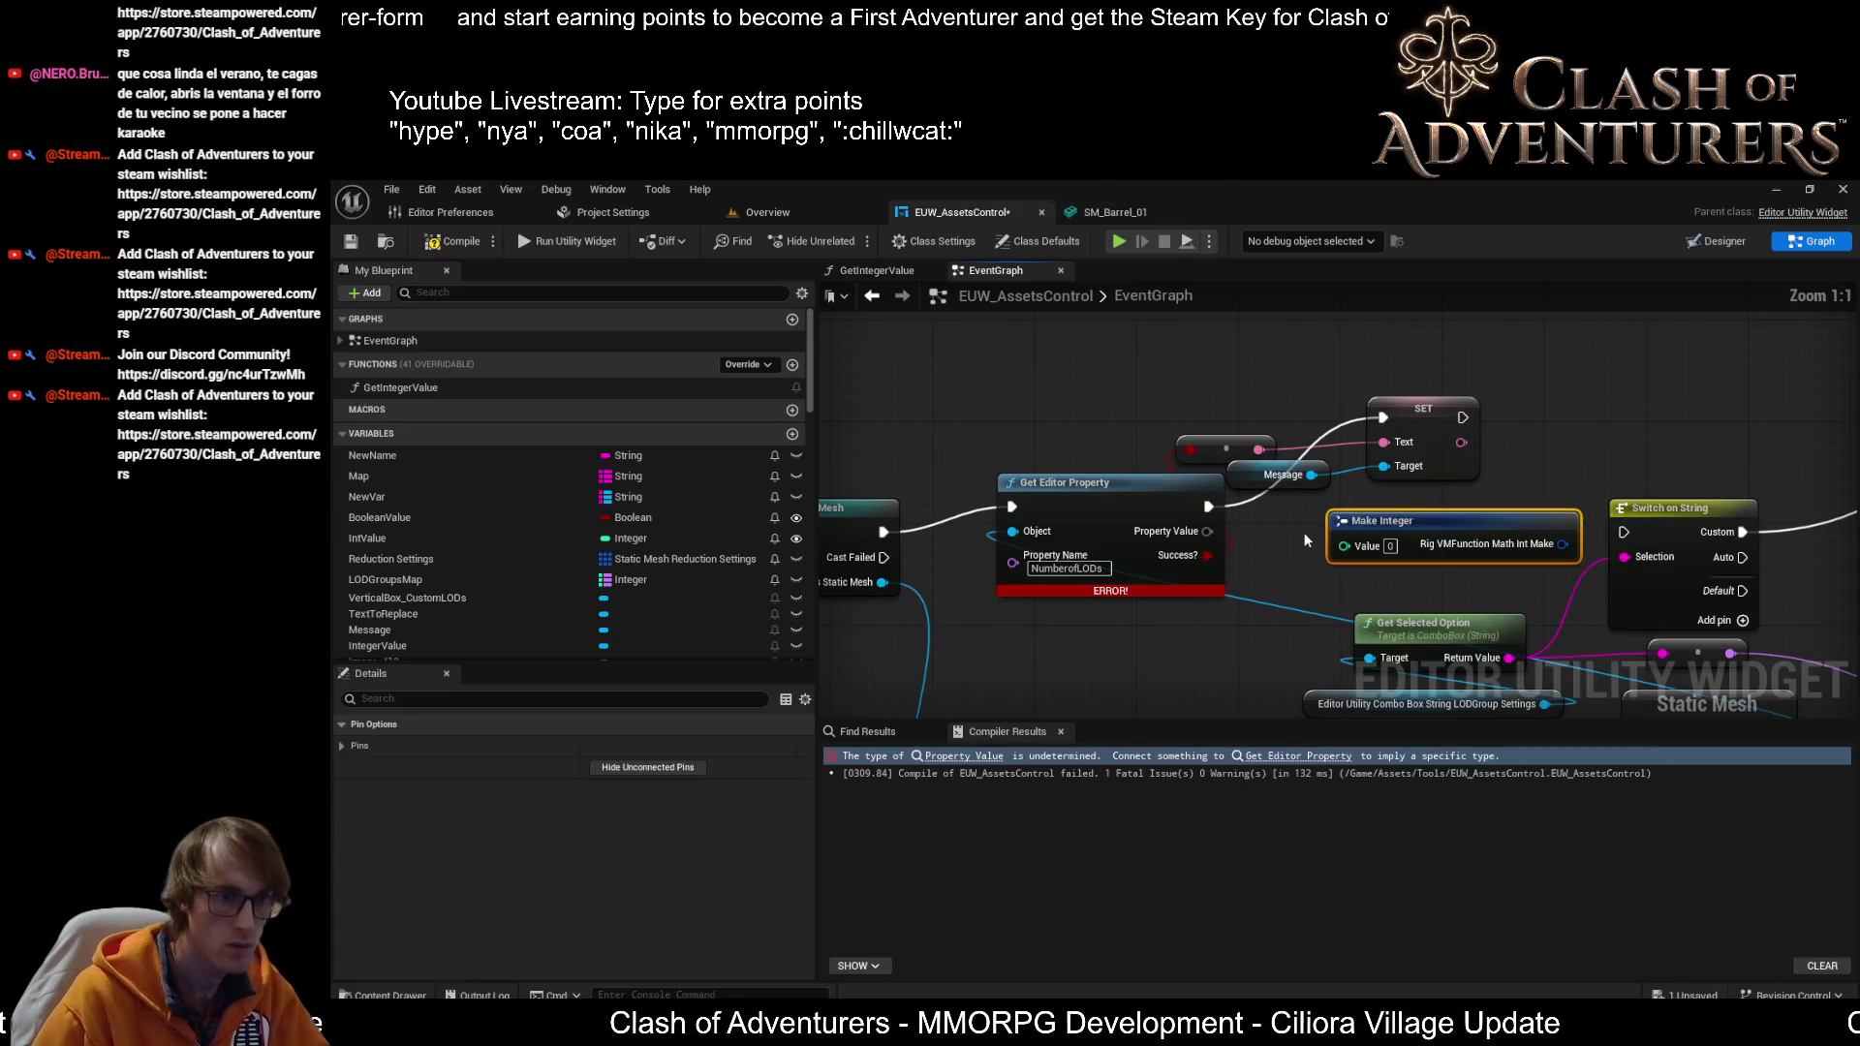
pyautogui.press('Delete')
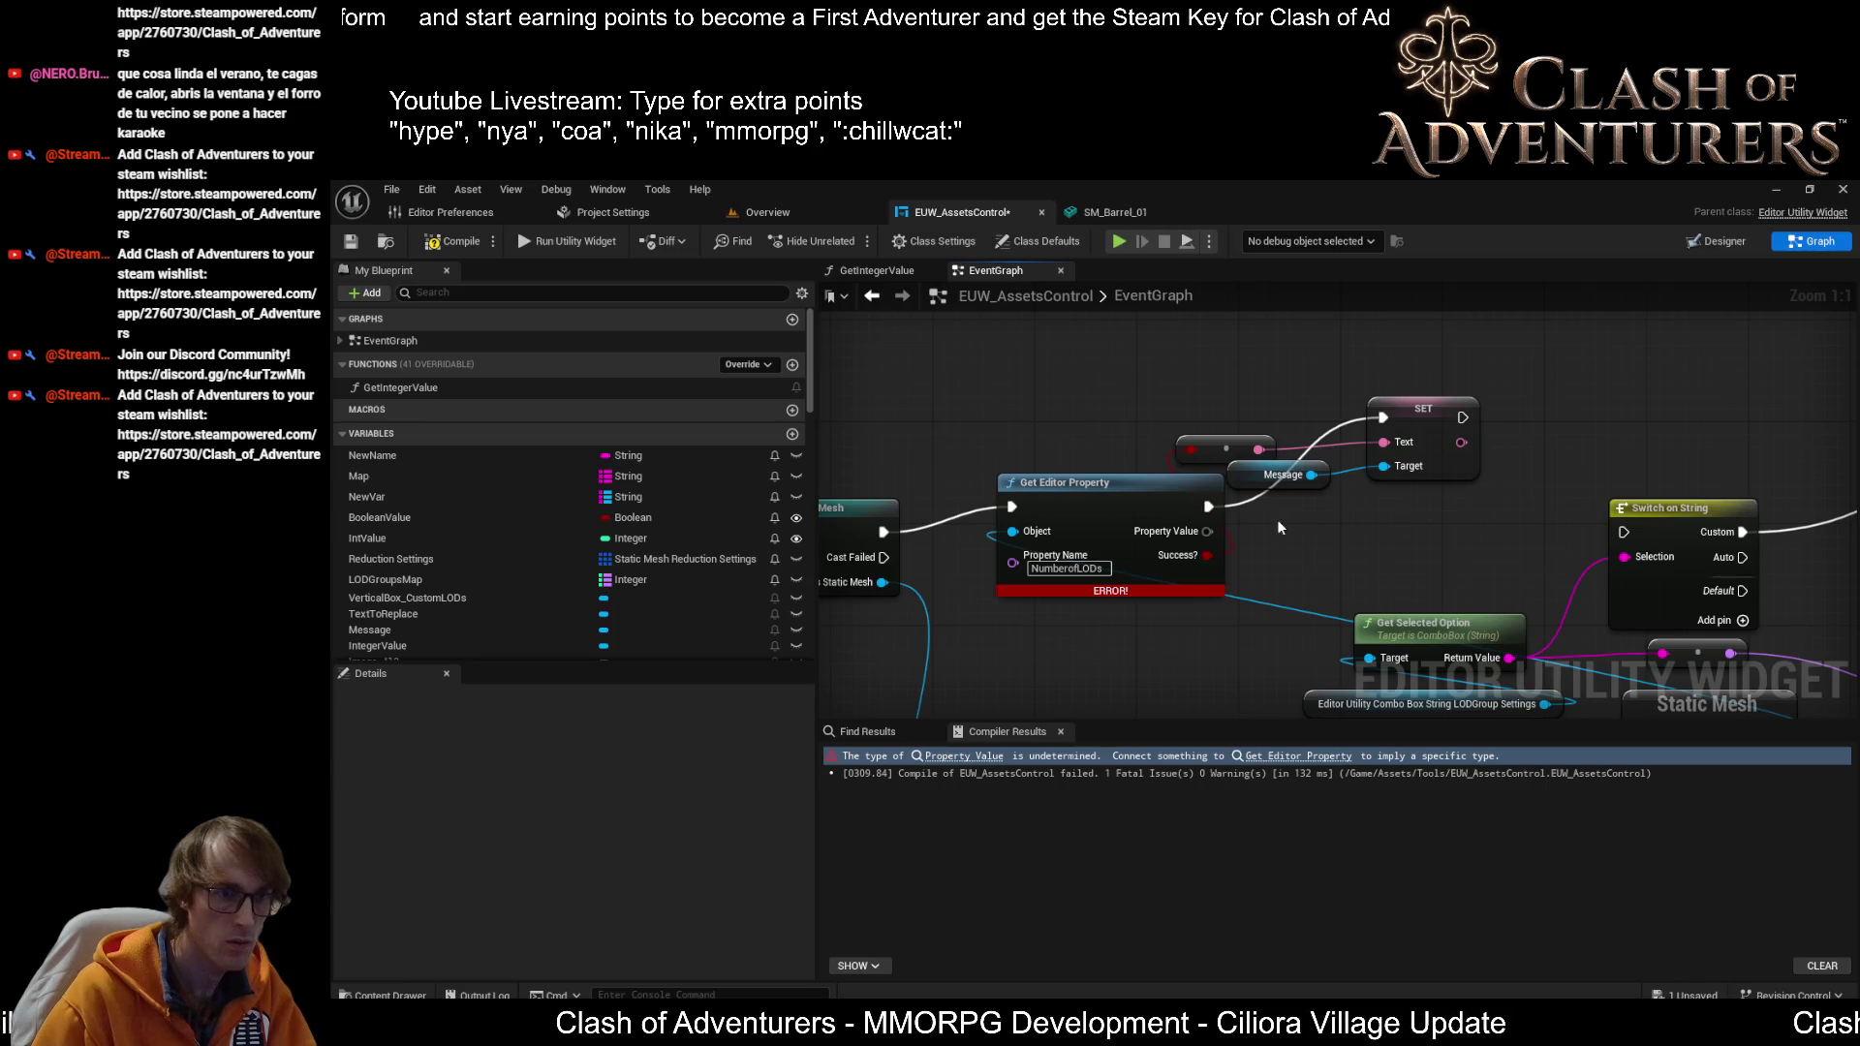
pyautogui.rightClick(1304, 527)
pyautogui.write('make int')
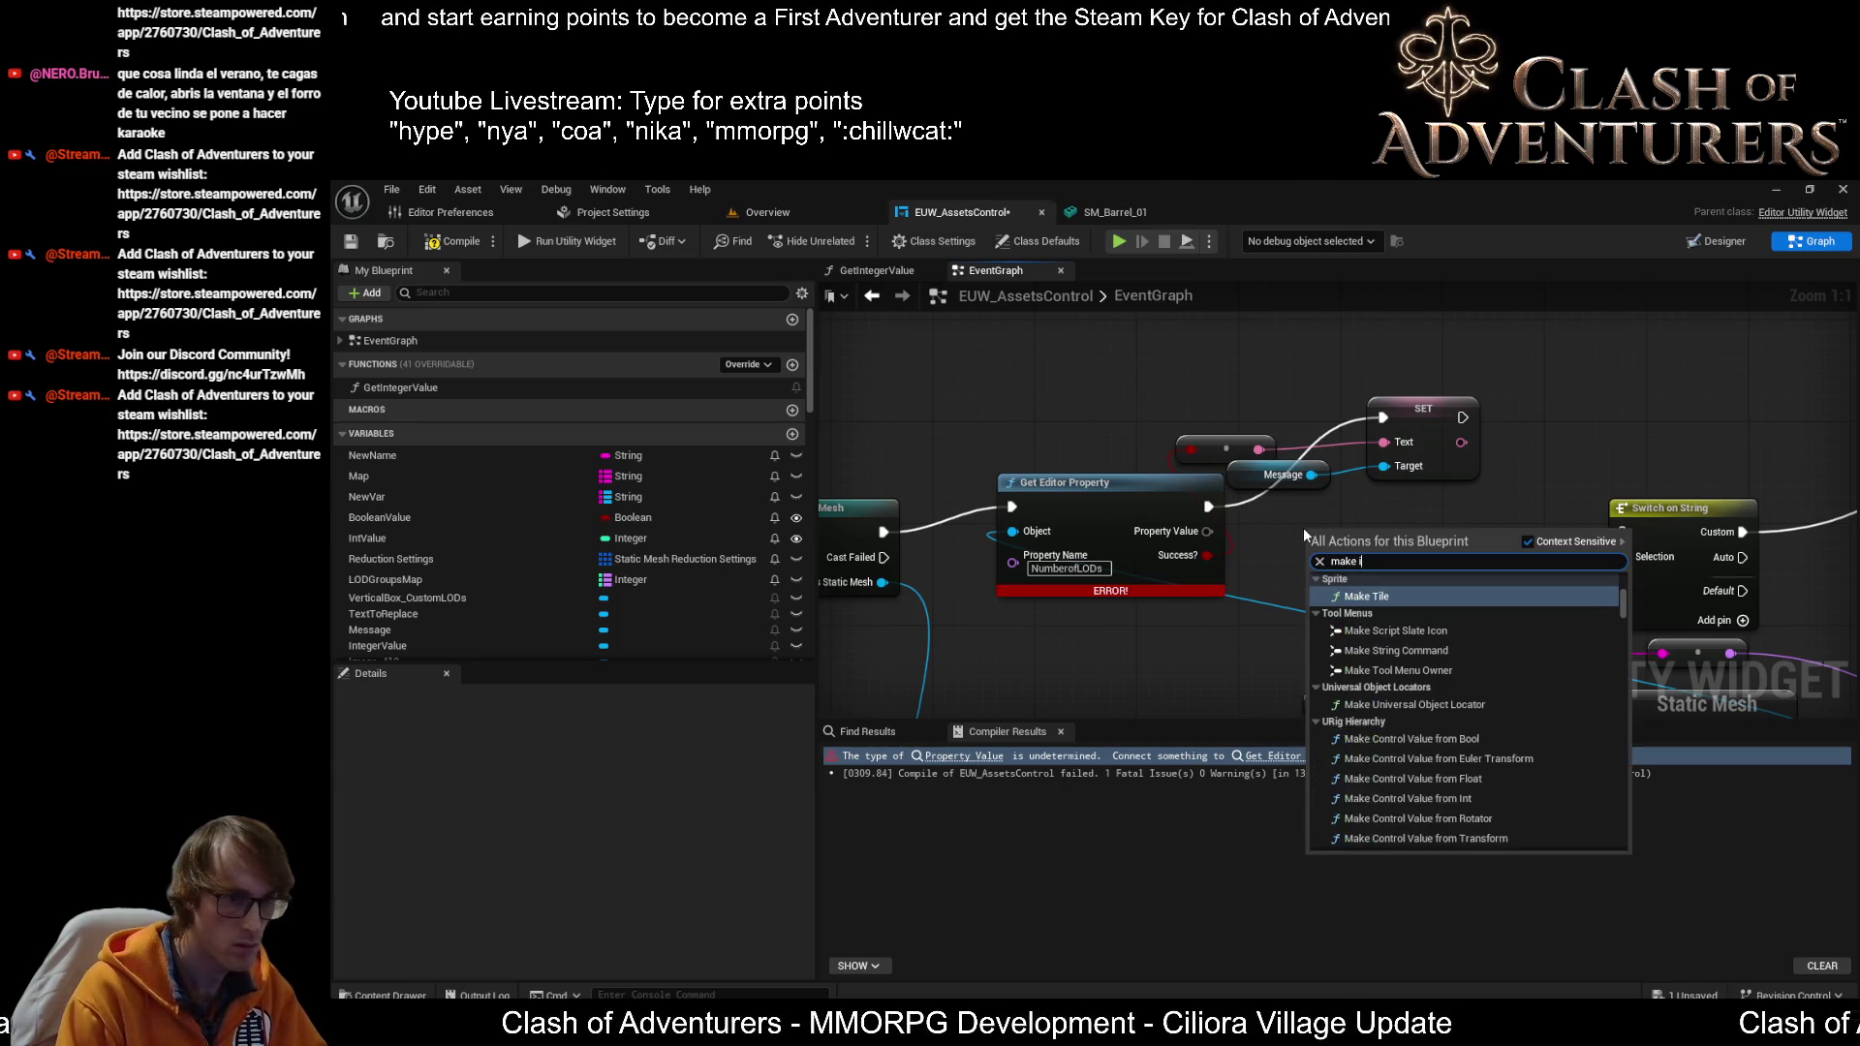
pyautogui.press('Return')
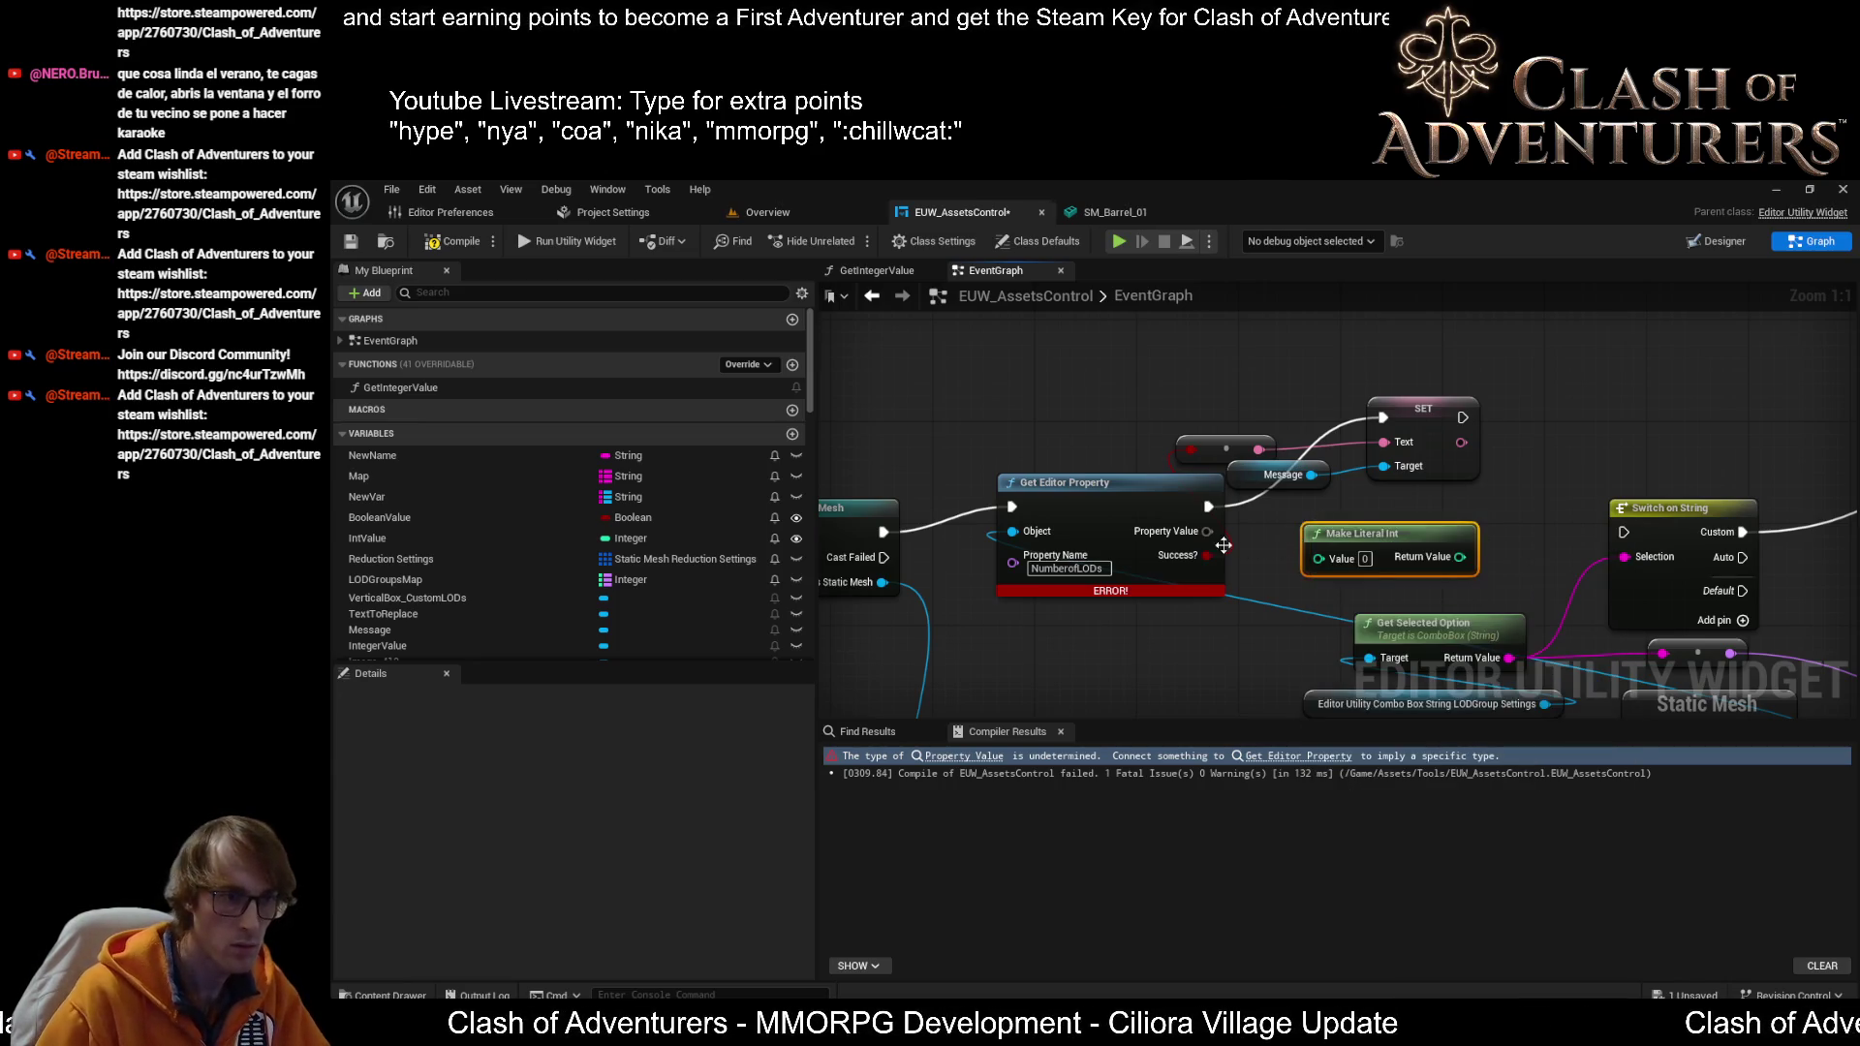
pyautogui.moveTo(1208, 531); pyautogui.dragTo(1340, 562)
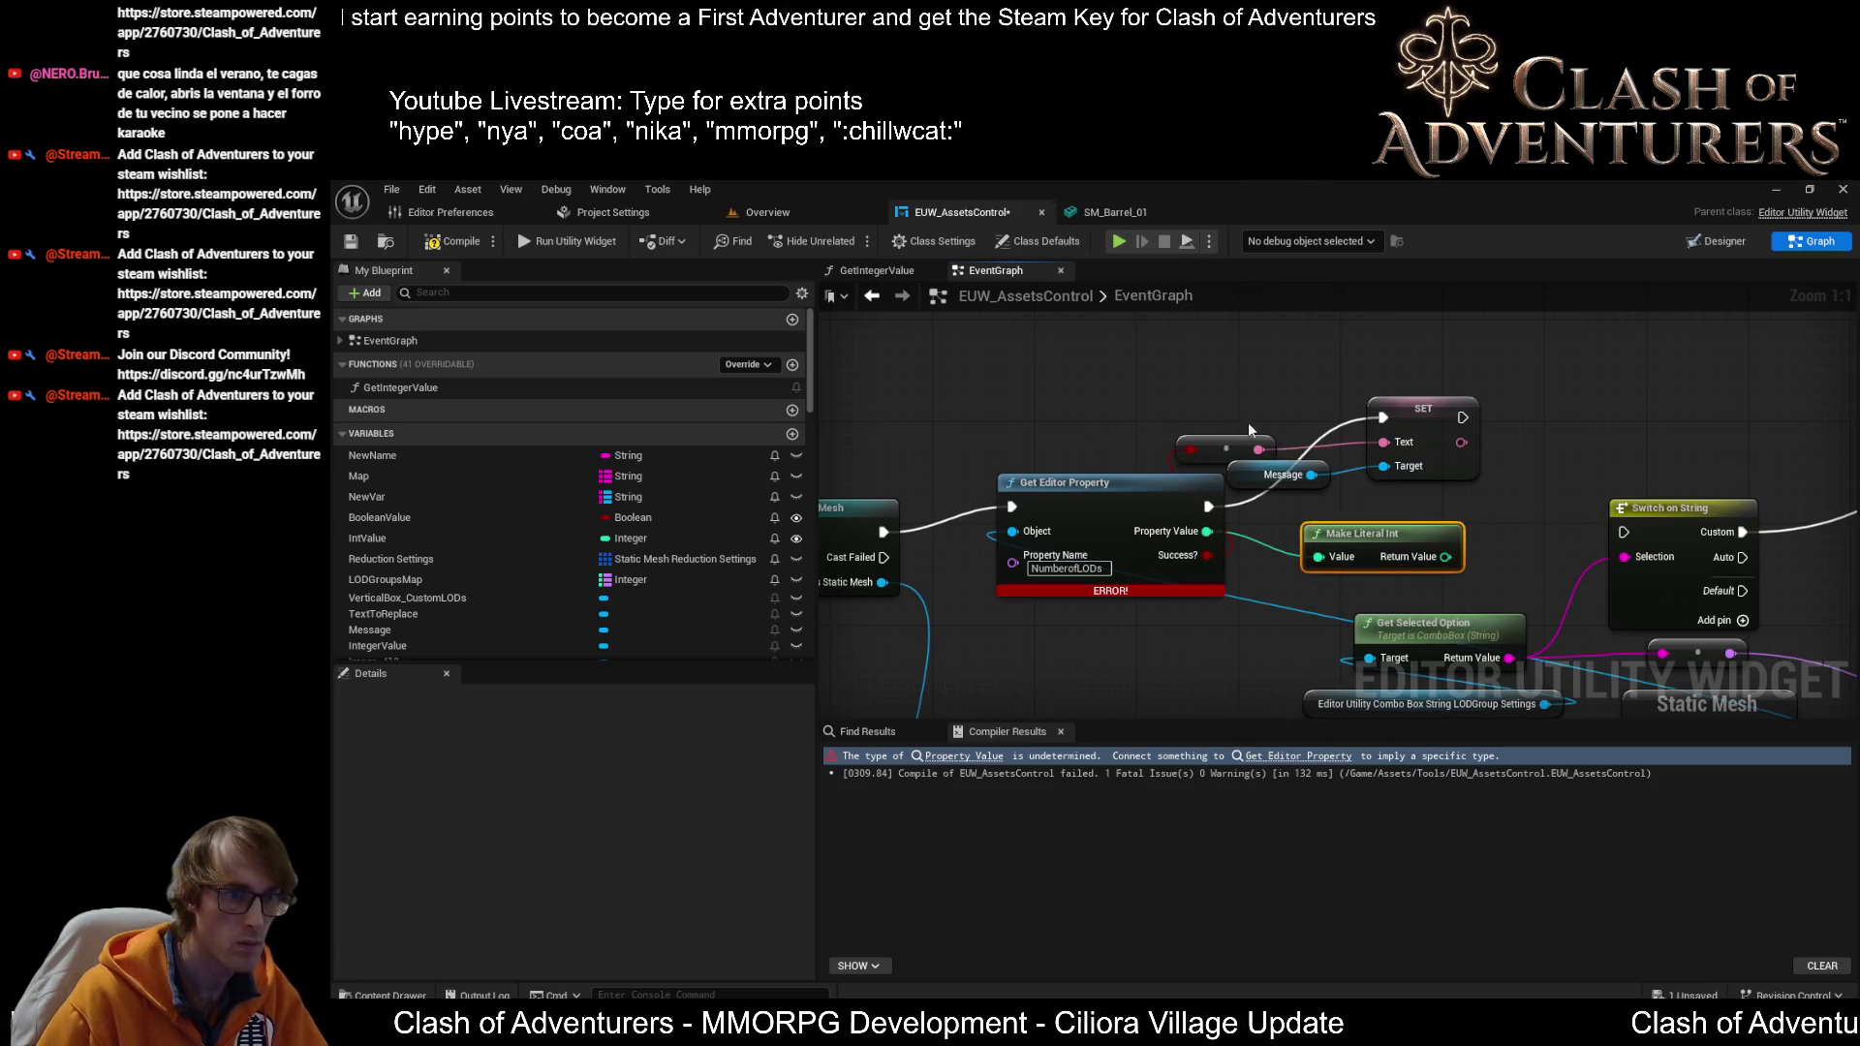
# Compile and save EUW_AssetsControl, run Set LODs, and check SM_Barrel_01's LODs.
pyautogui.click(456, 241)
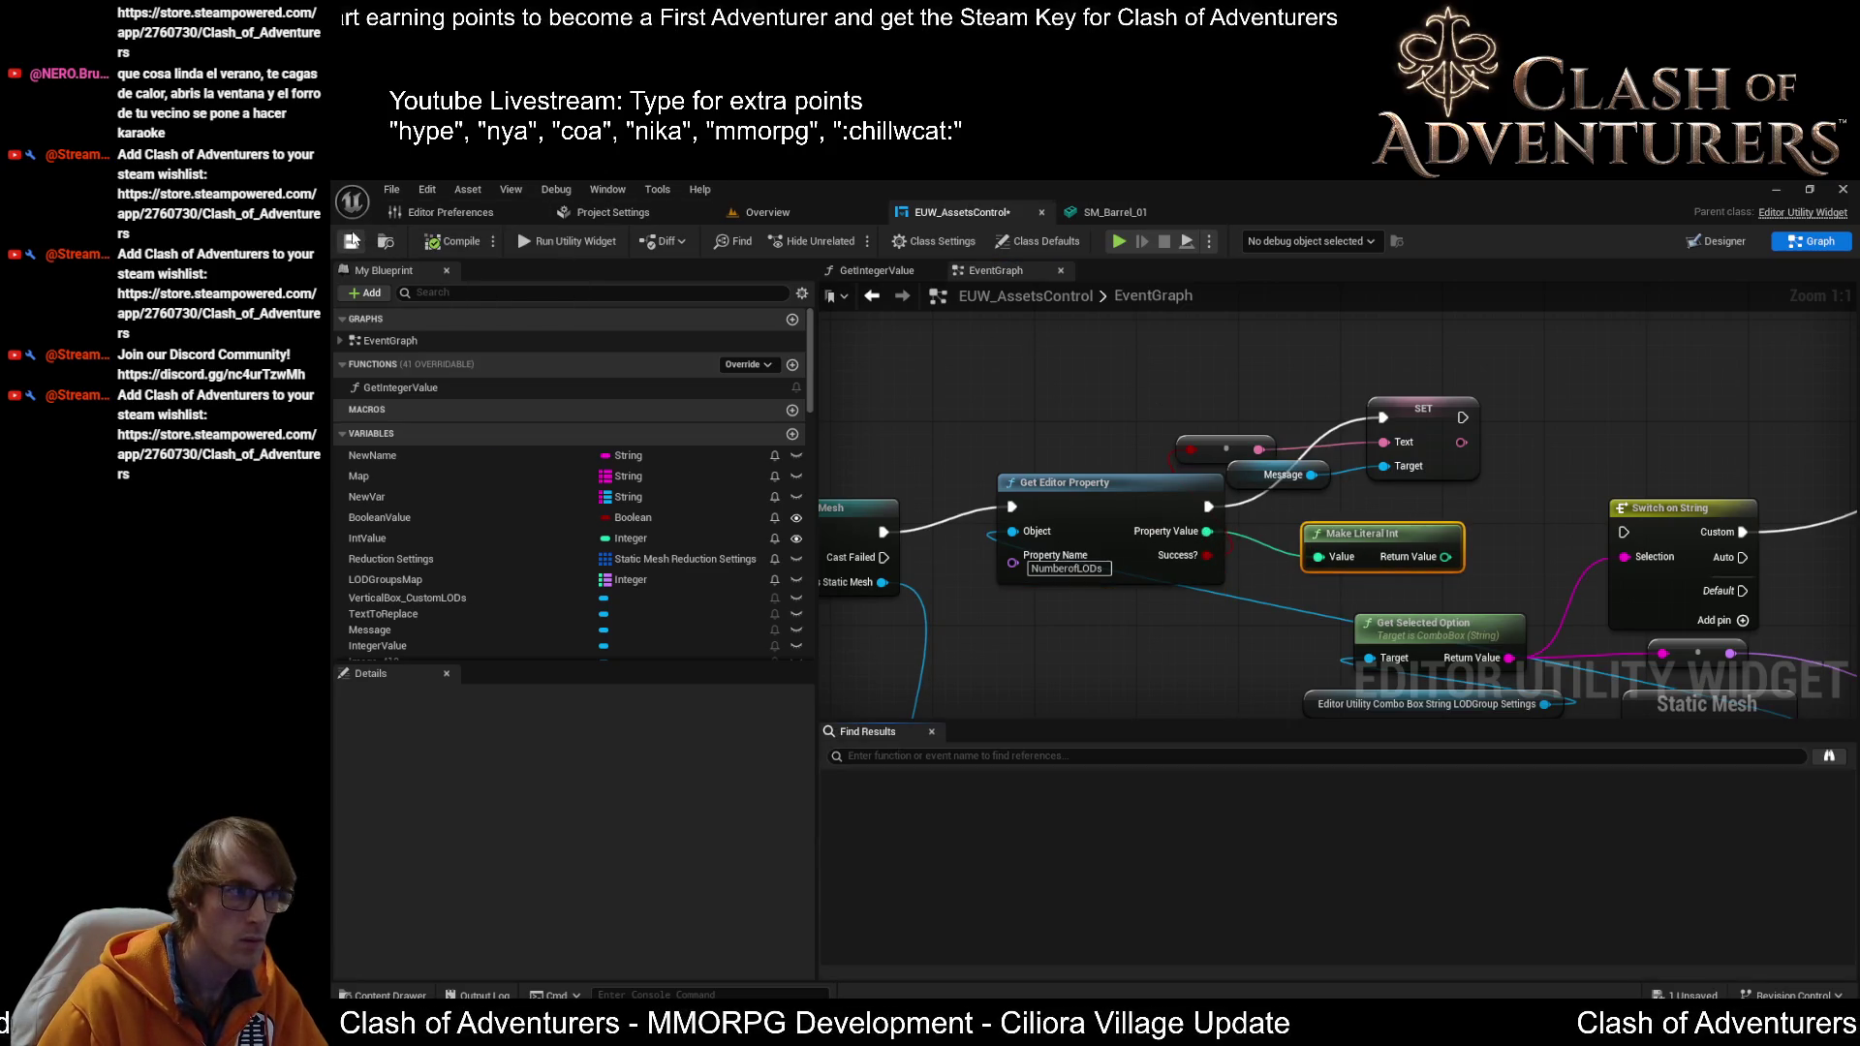
pyautogui.click(351, 241)
pyautogui.click(818, 215)
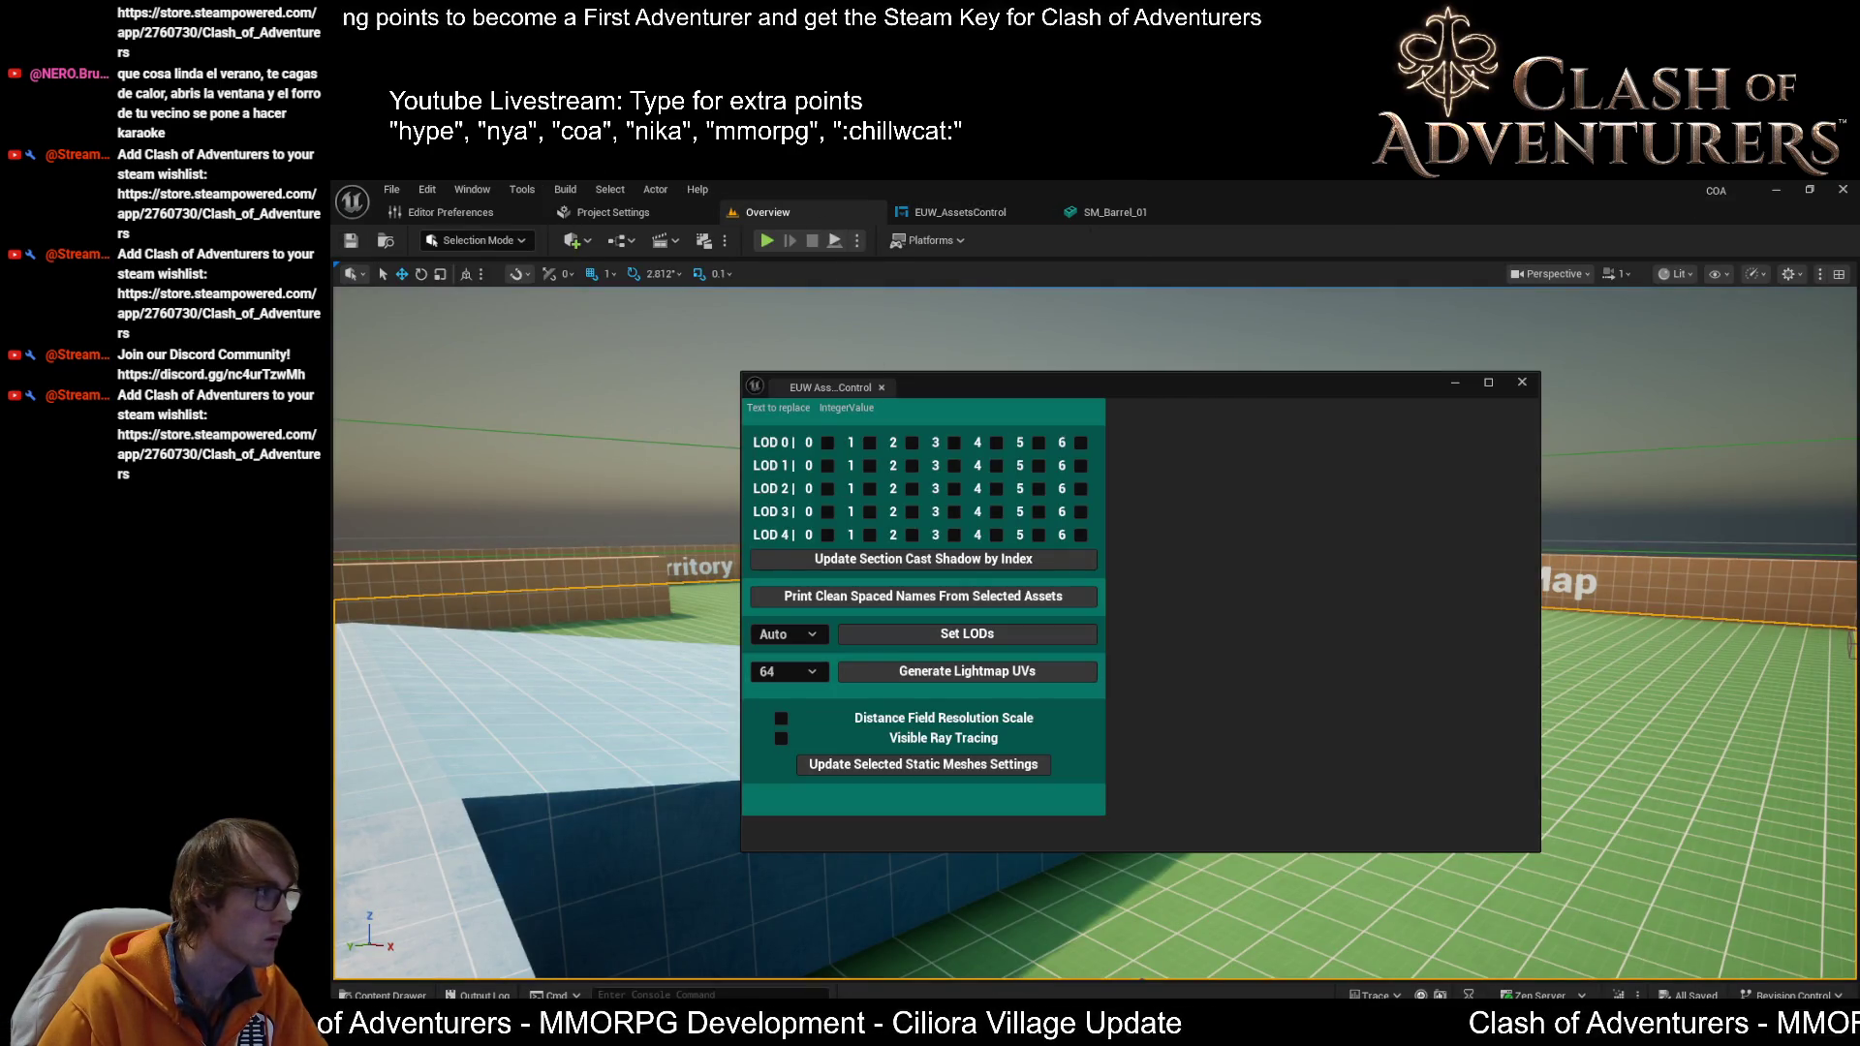
pyautogui.click(905, 765)
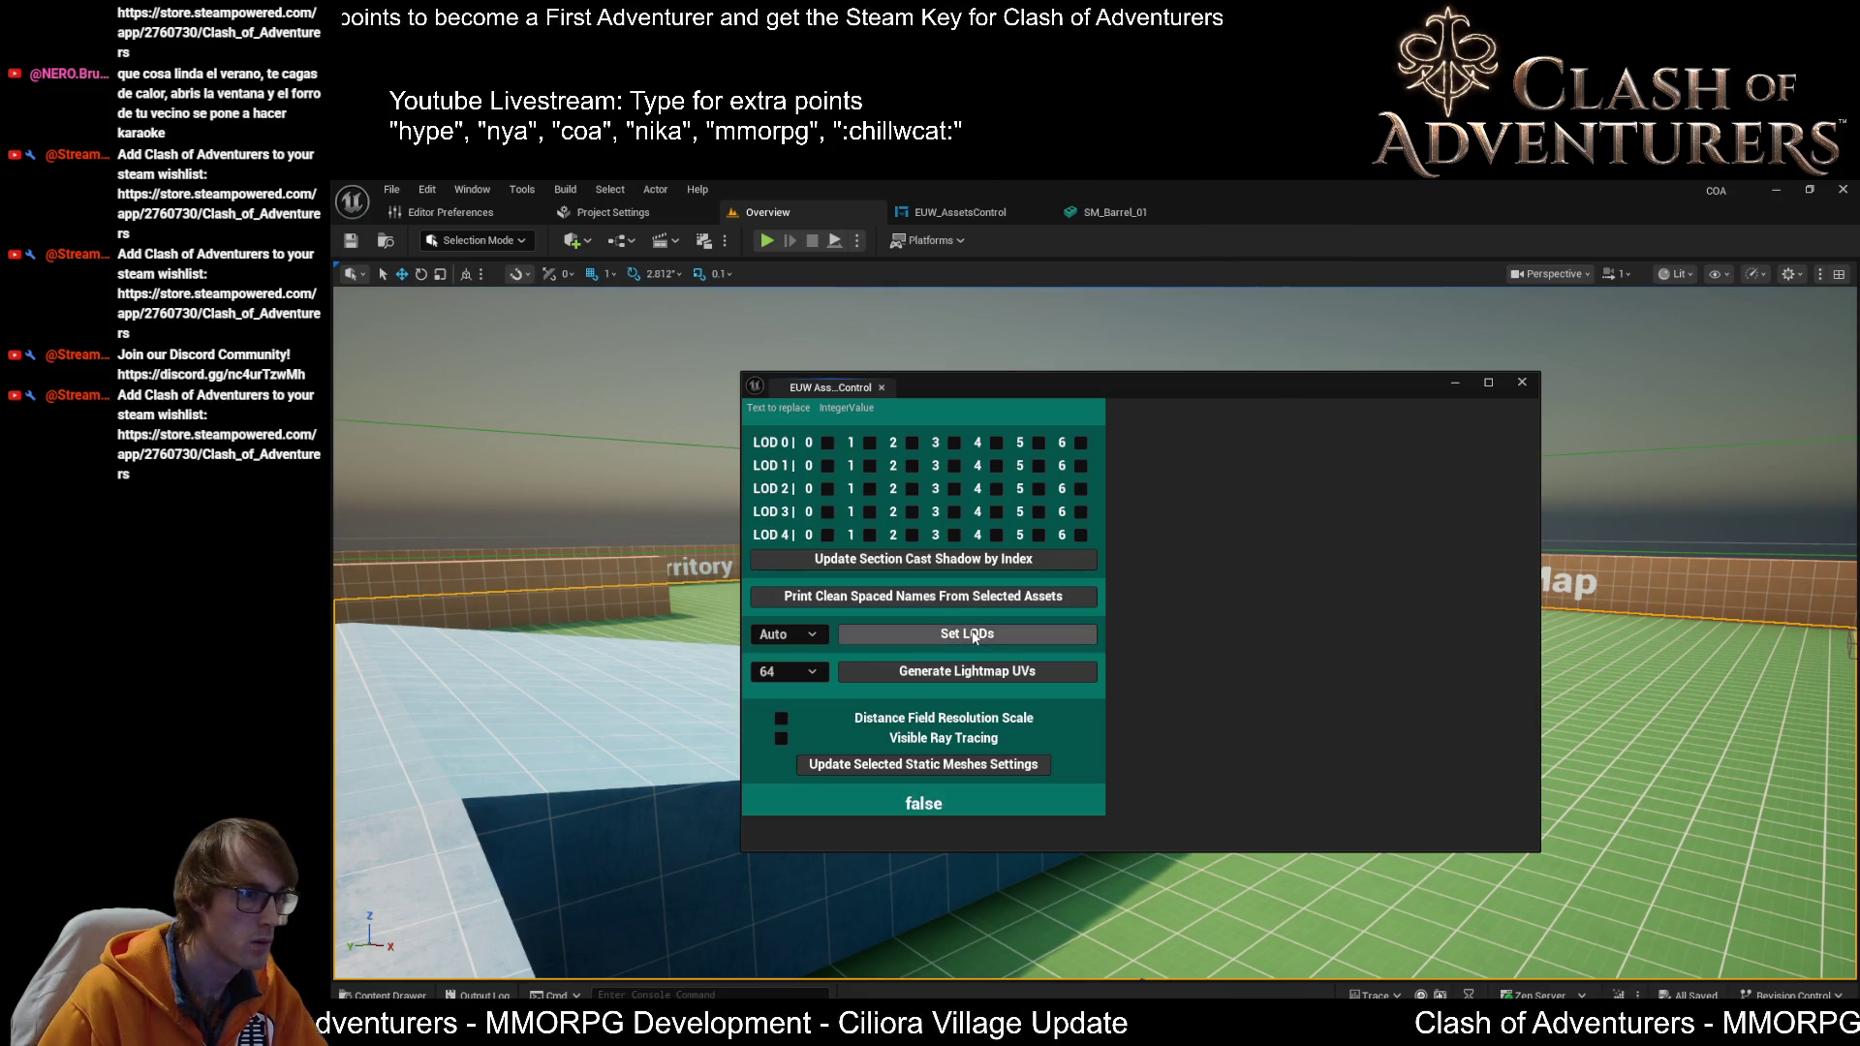
pyautogui.click(1117, 215)
pyautogui.click(990, 218)
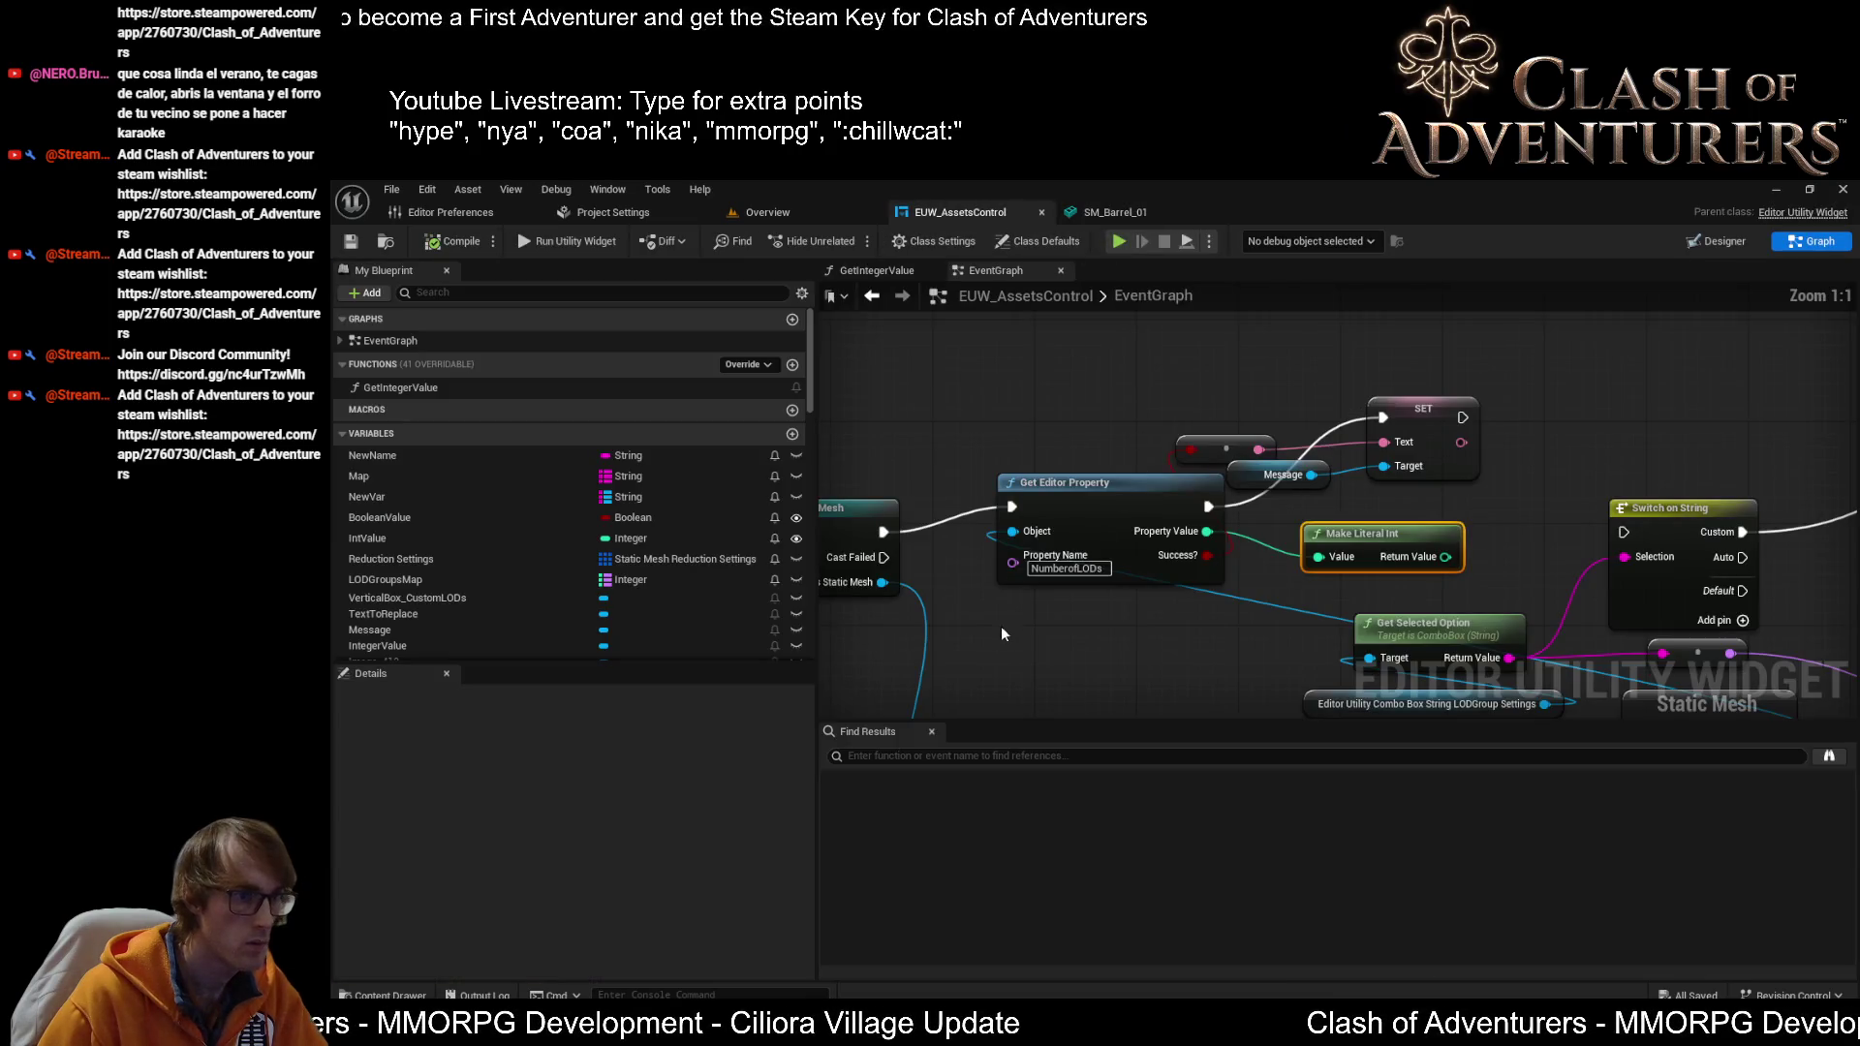
# Correct Get Editor Property's name to NumberOfLODs and save the widget blueprint.
pyautogui.click(1073, 569)
pyautogui.click(1073, 569)
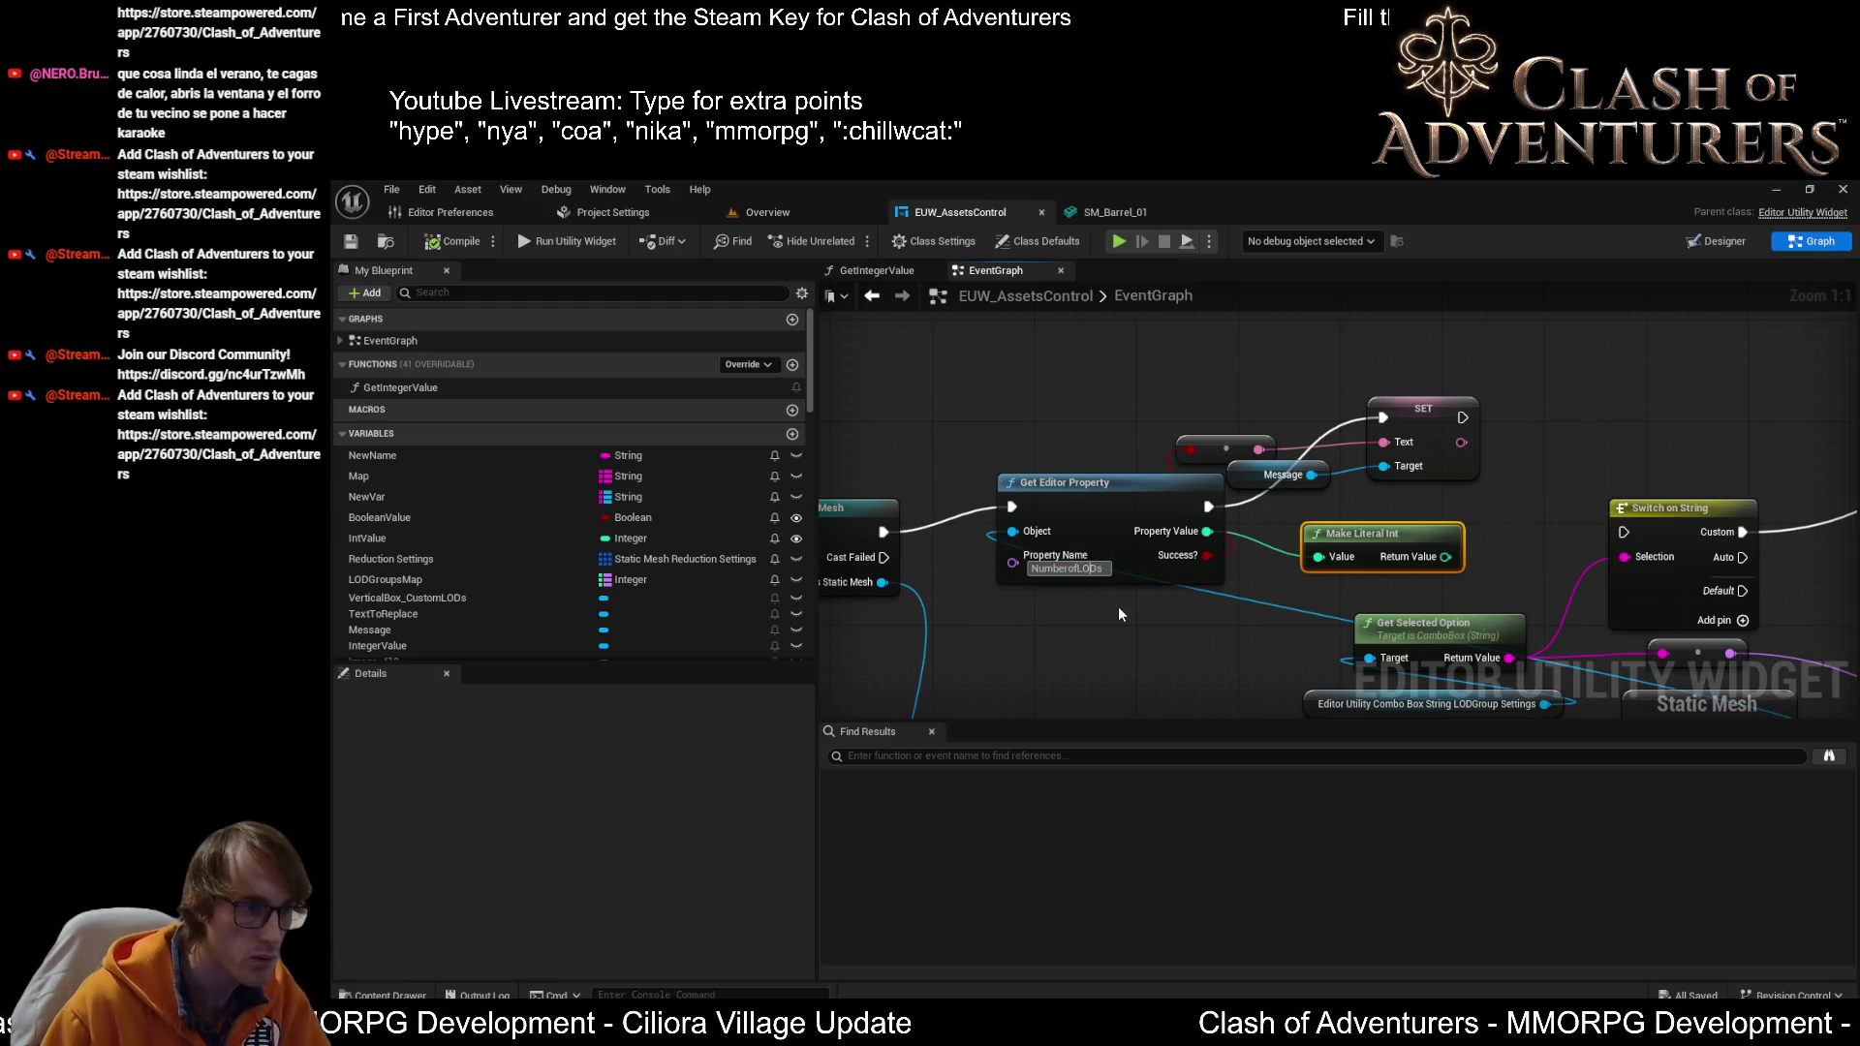
pyautogui.press('BackSpace')
pyautogui.write('O')
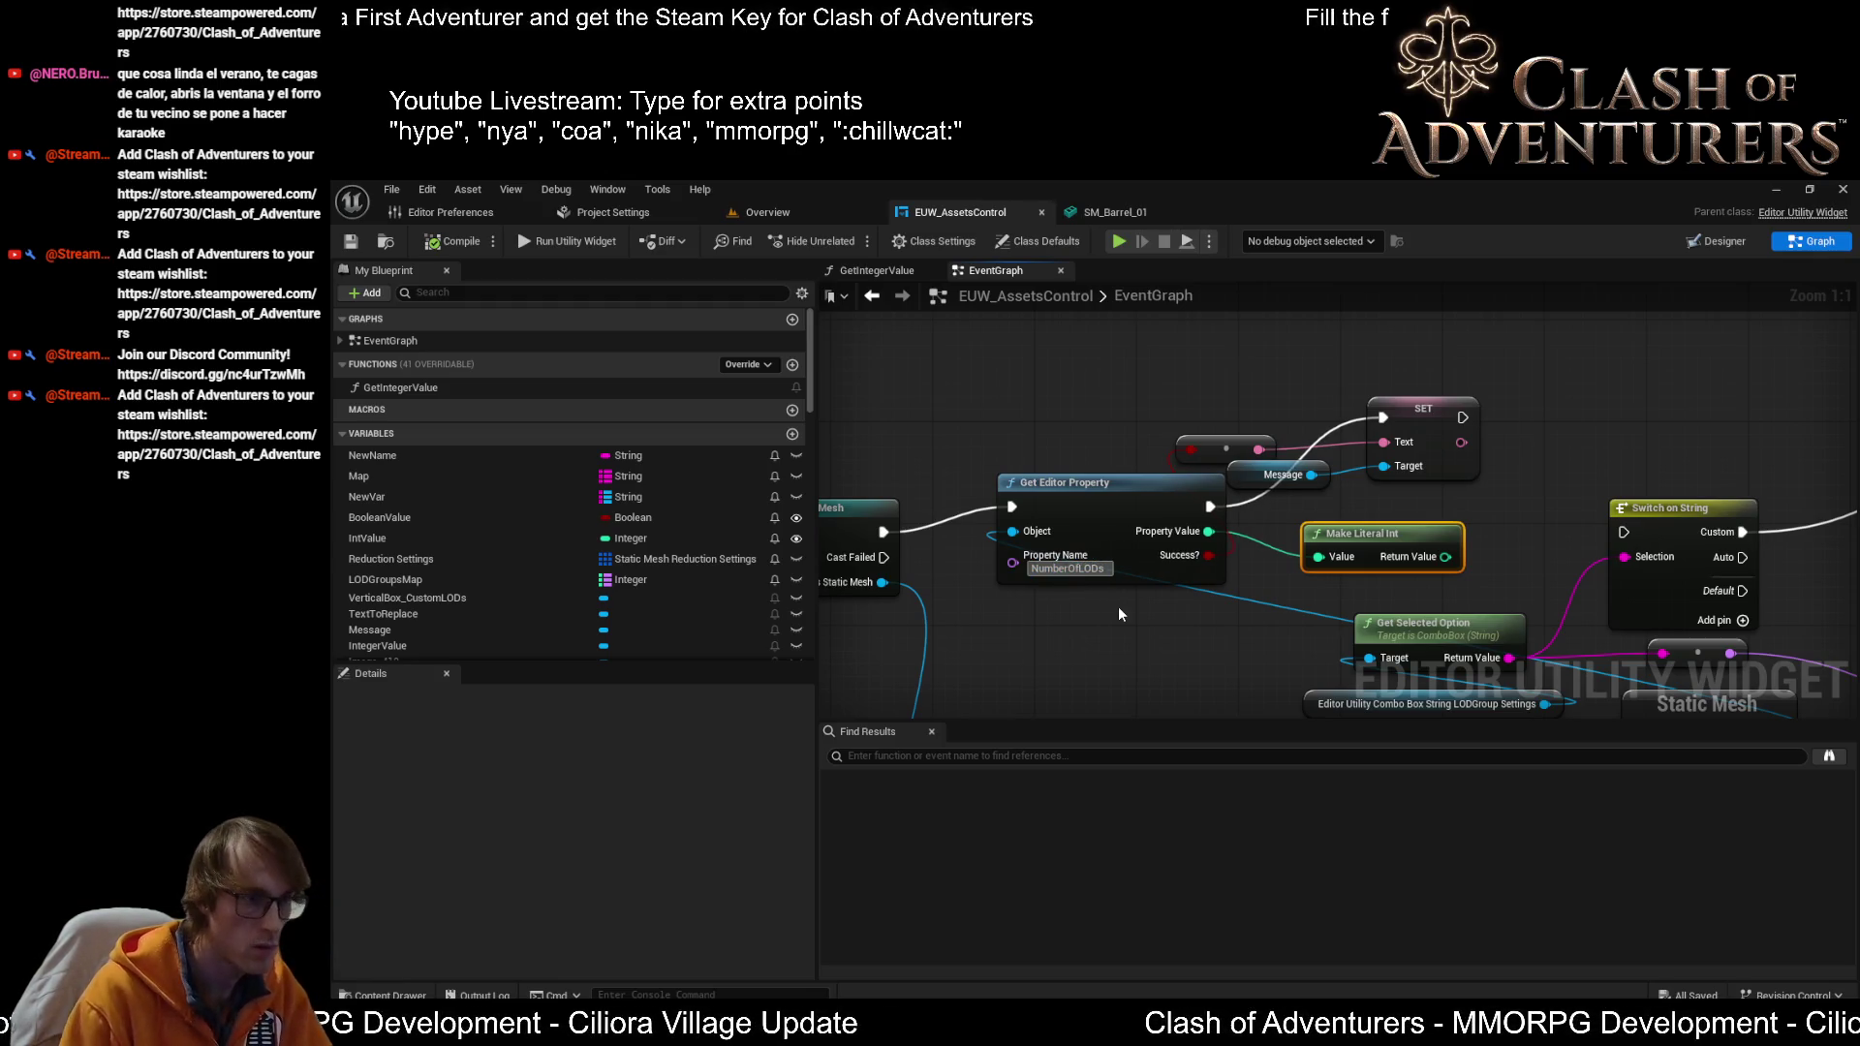
pyautogui.click(1114, 212)
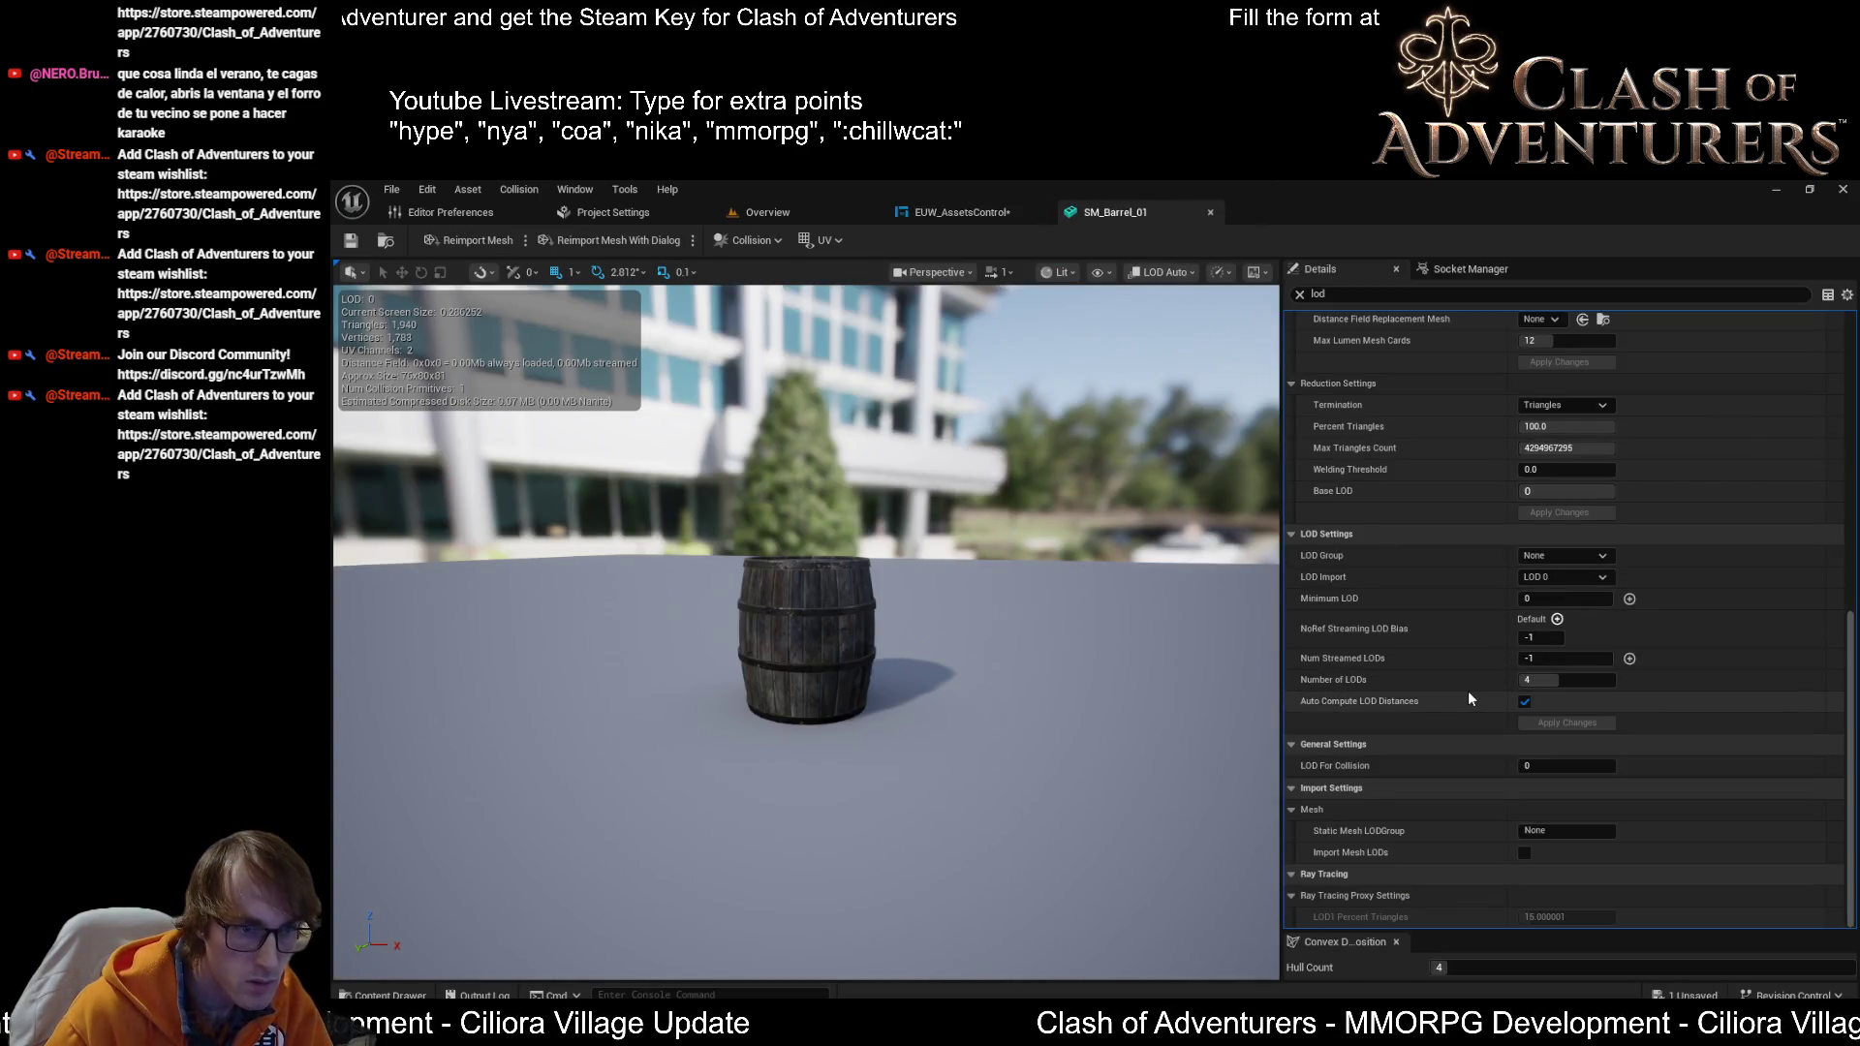
pyautogui.click(944, 211)
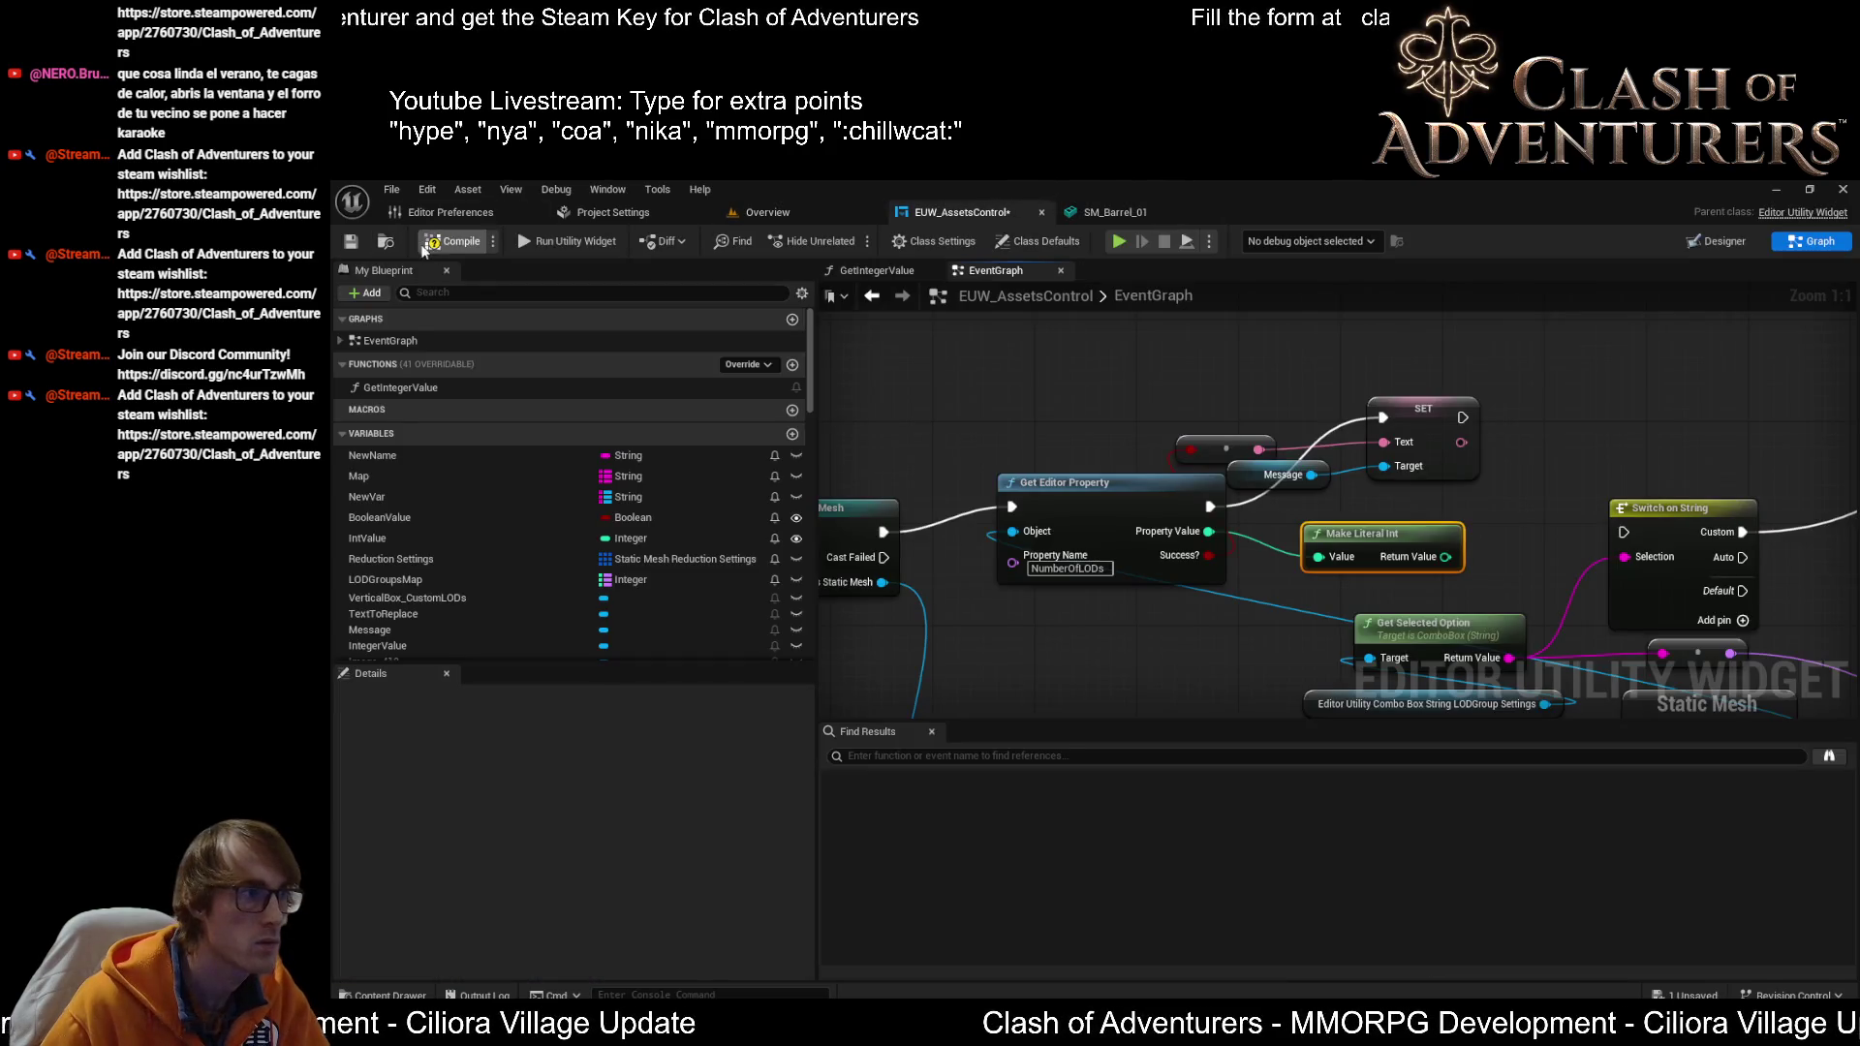
pyautogui.click(351, 242)
# Compare SM_Barrel_01's LOD count with the widget's result, ending on the event graph.
pyautogui.click(1128, 213)
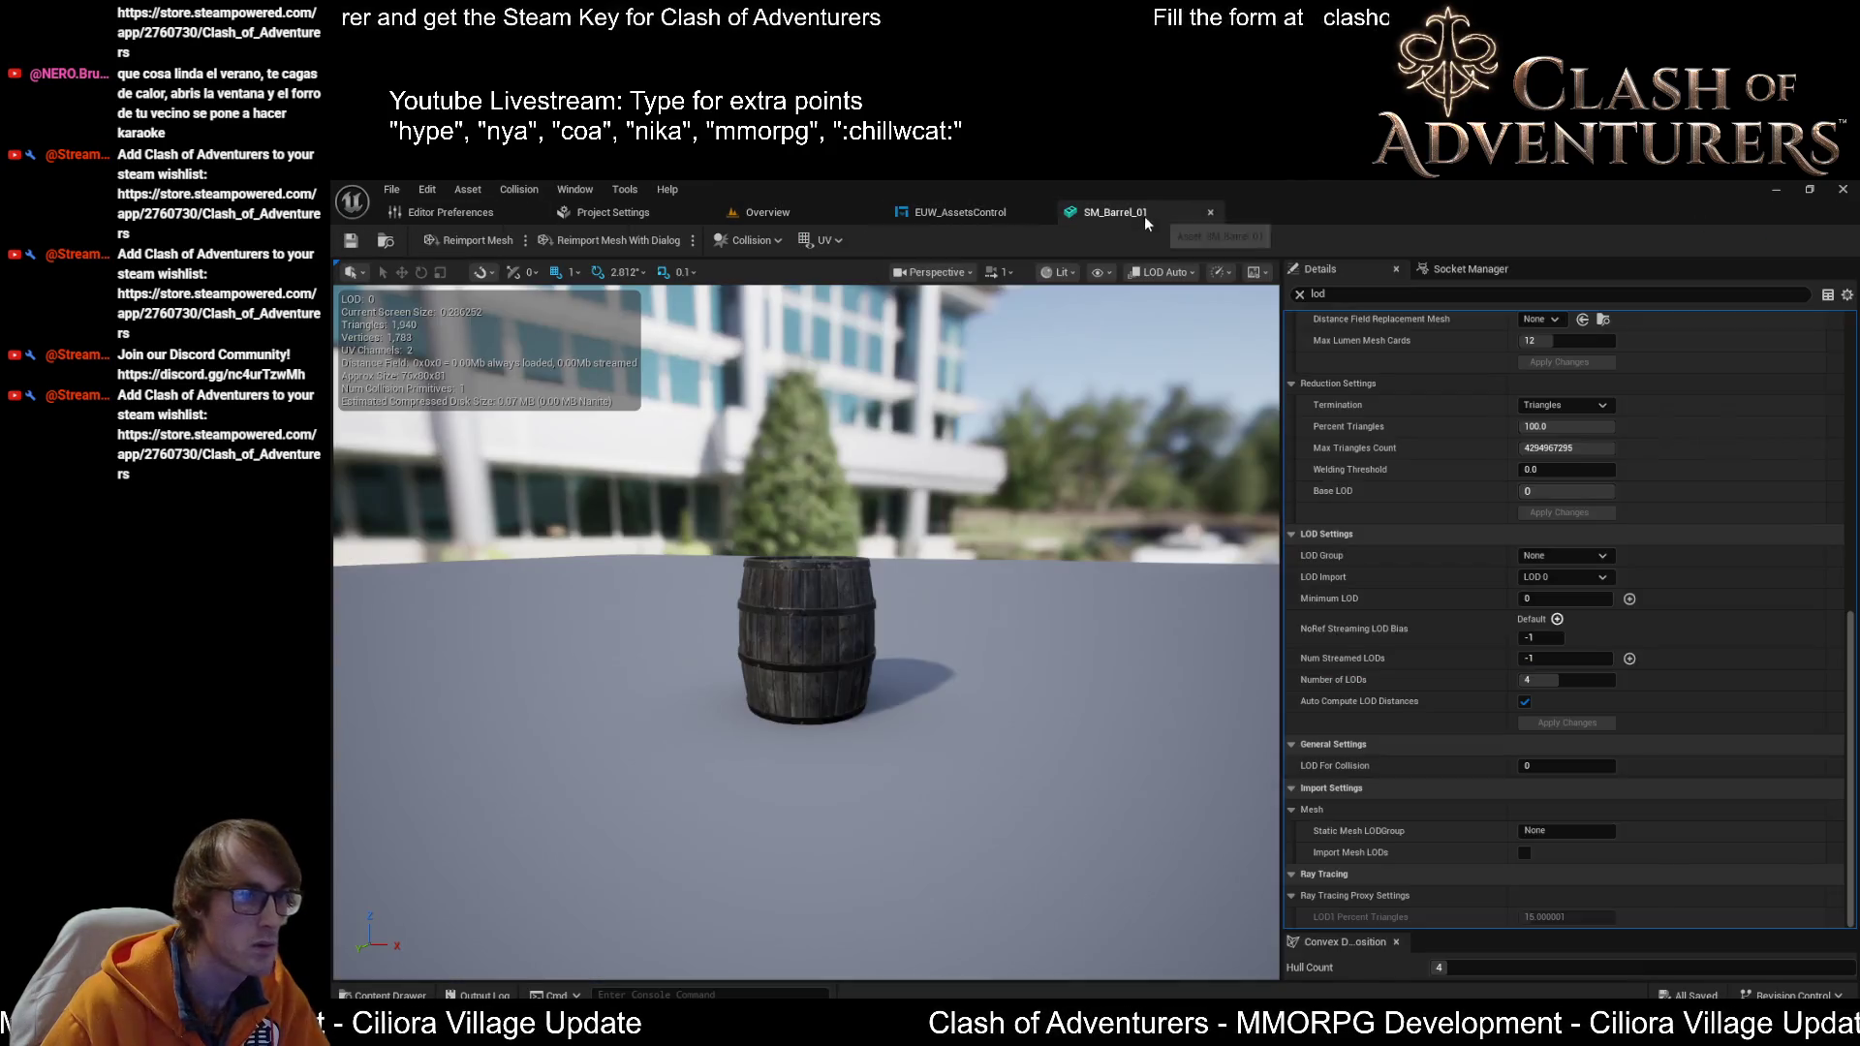
pyautogui.click(942, 213)
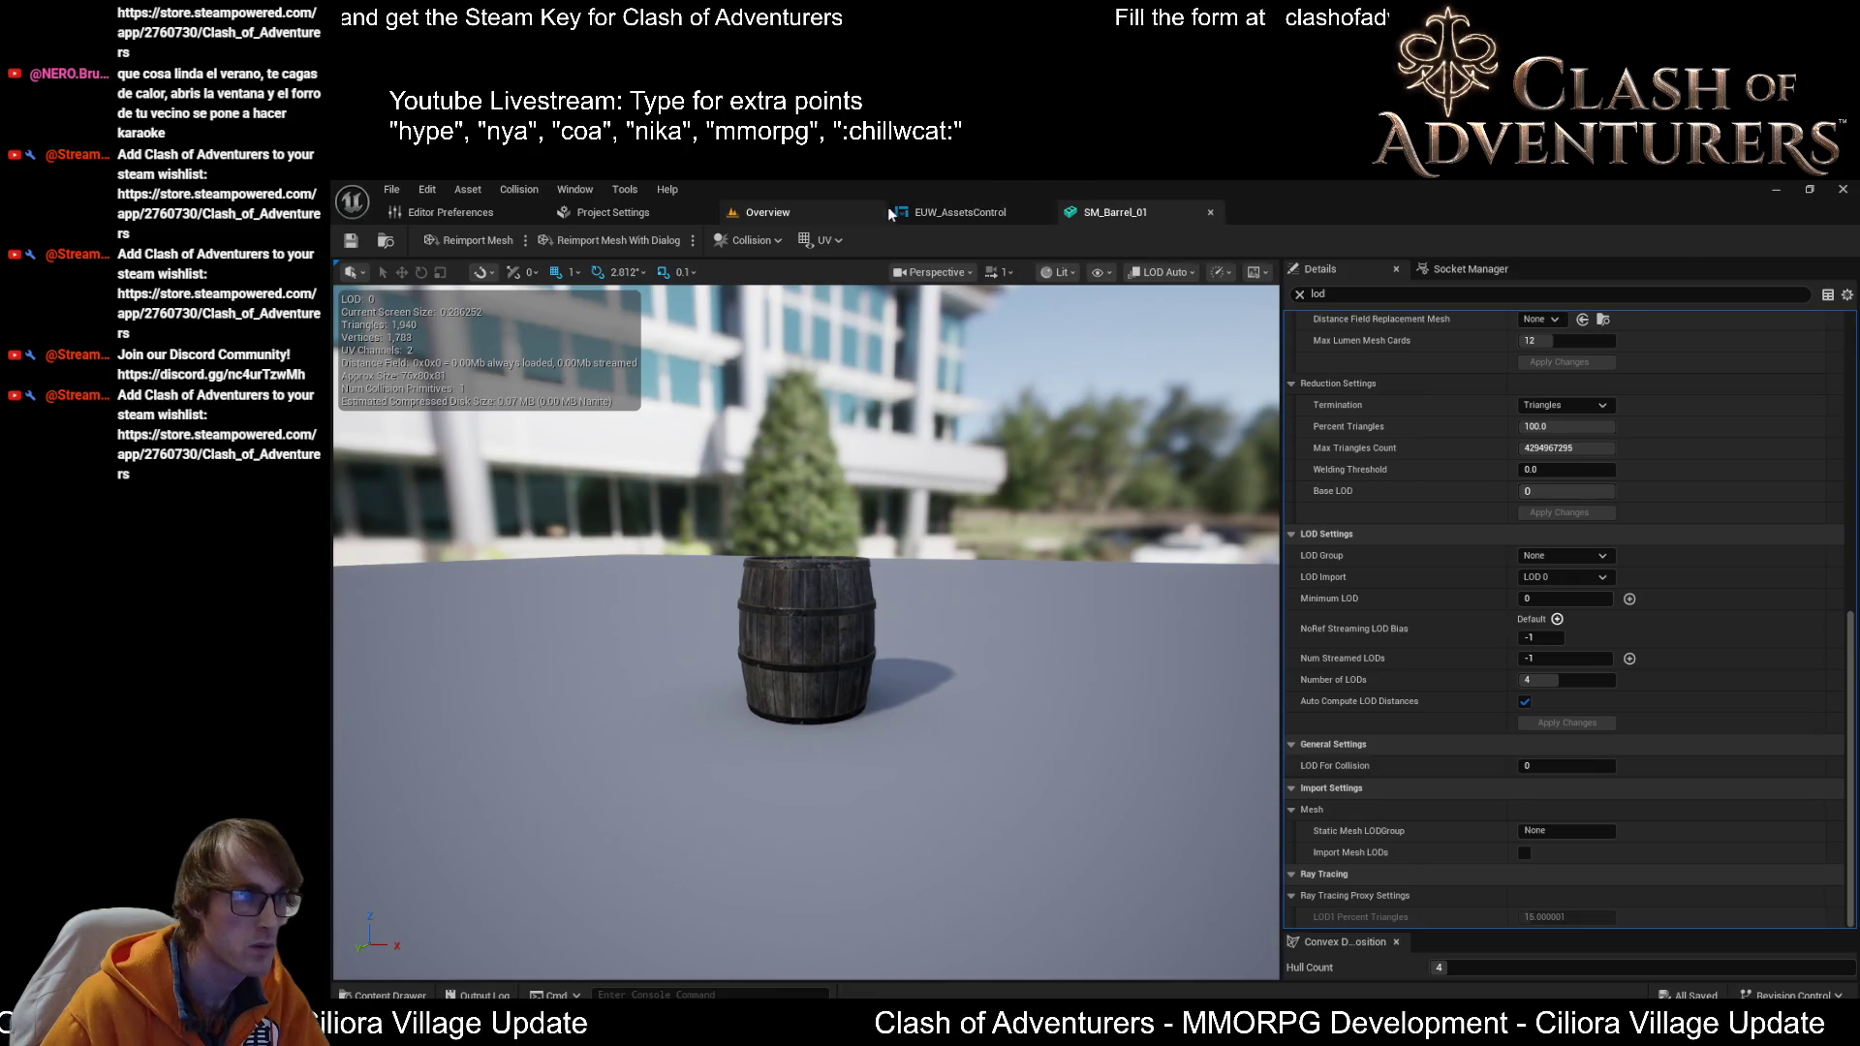
pyautogui.click(768, 213)
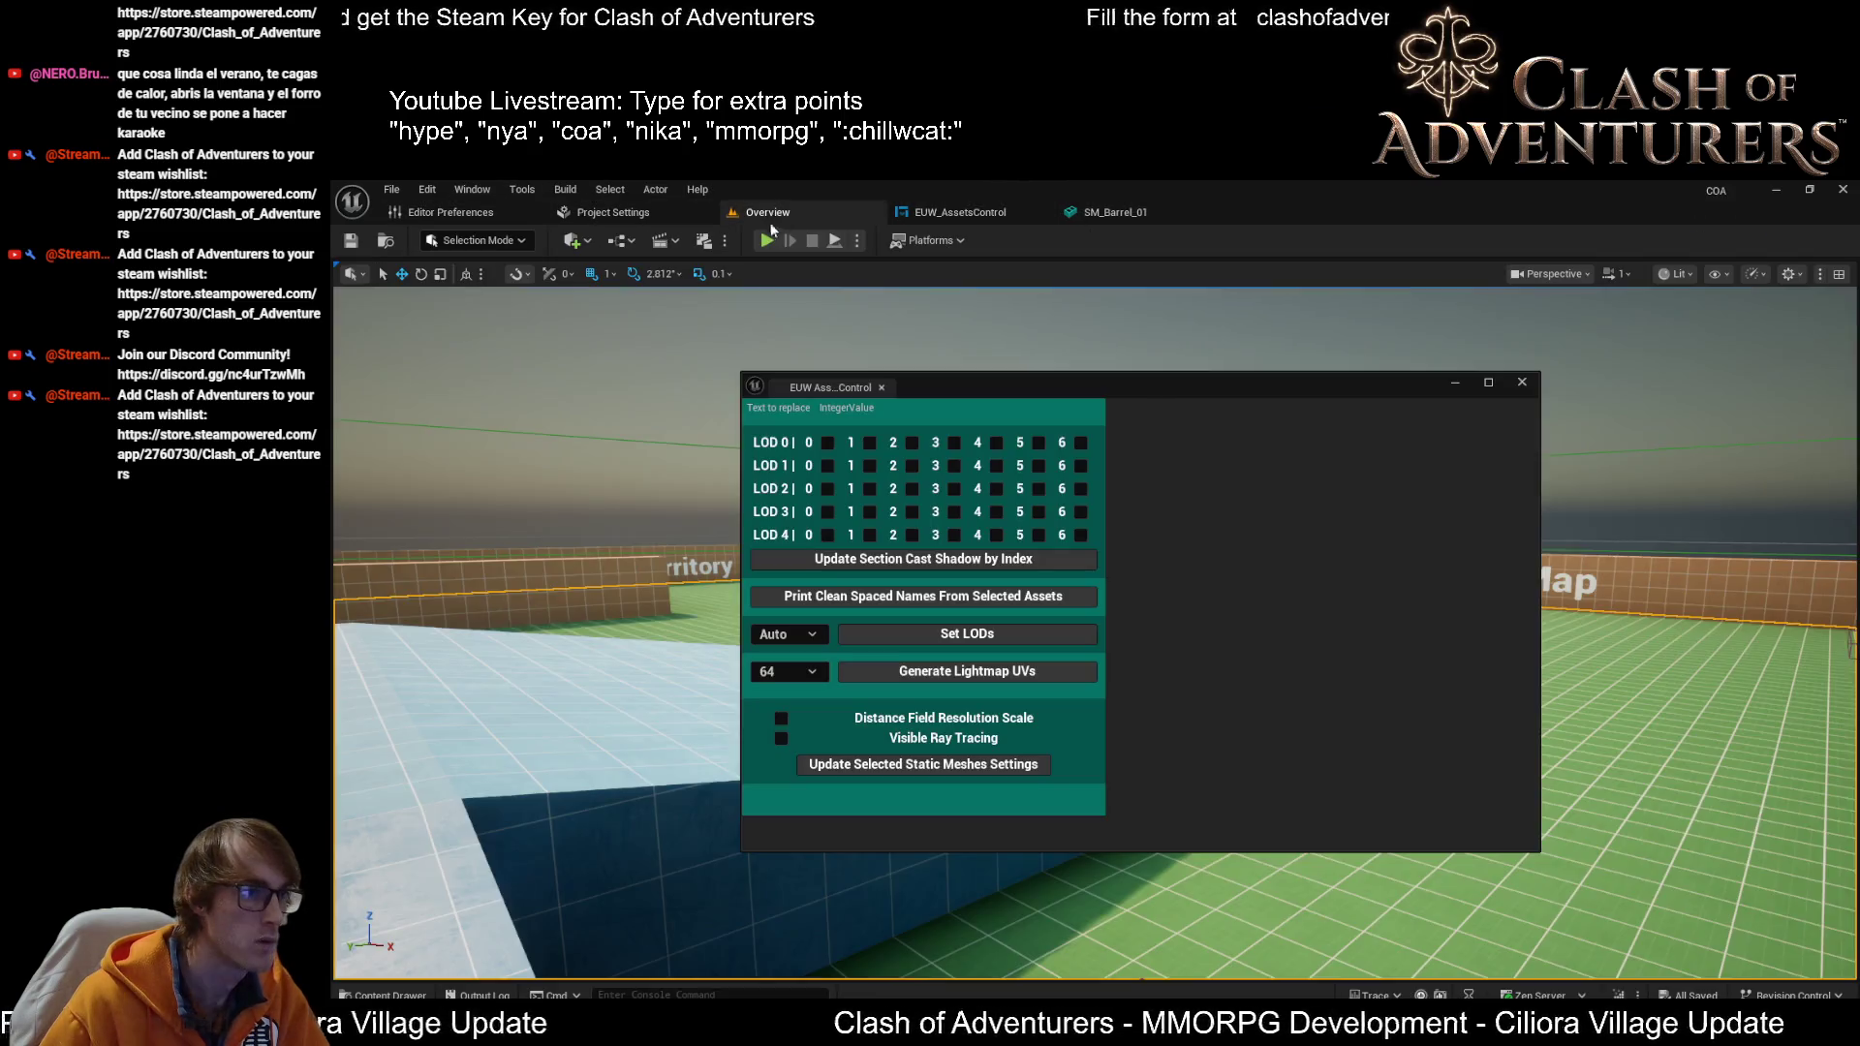
pyautogui.click(973, 215)
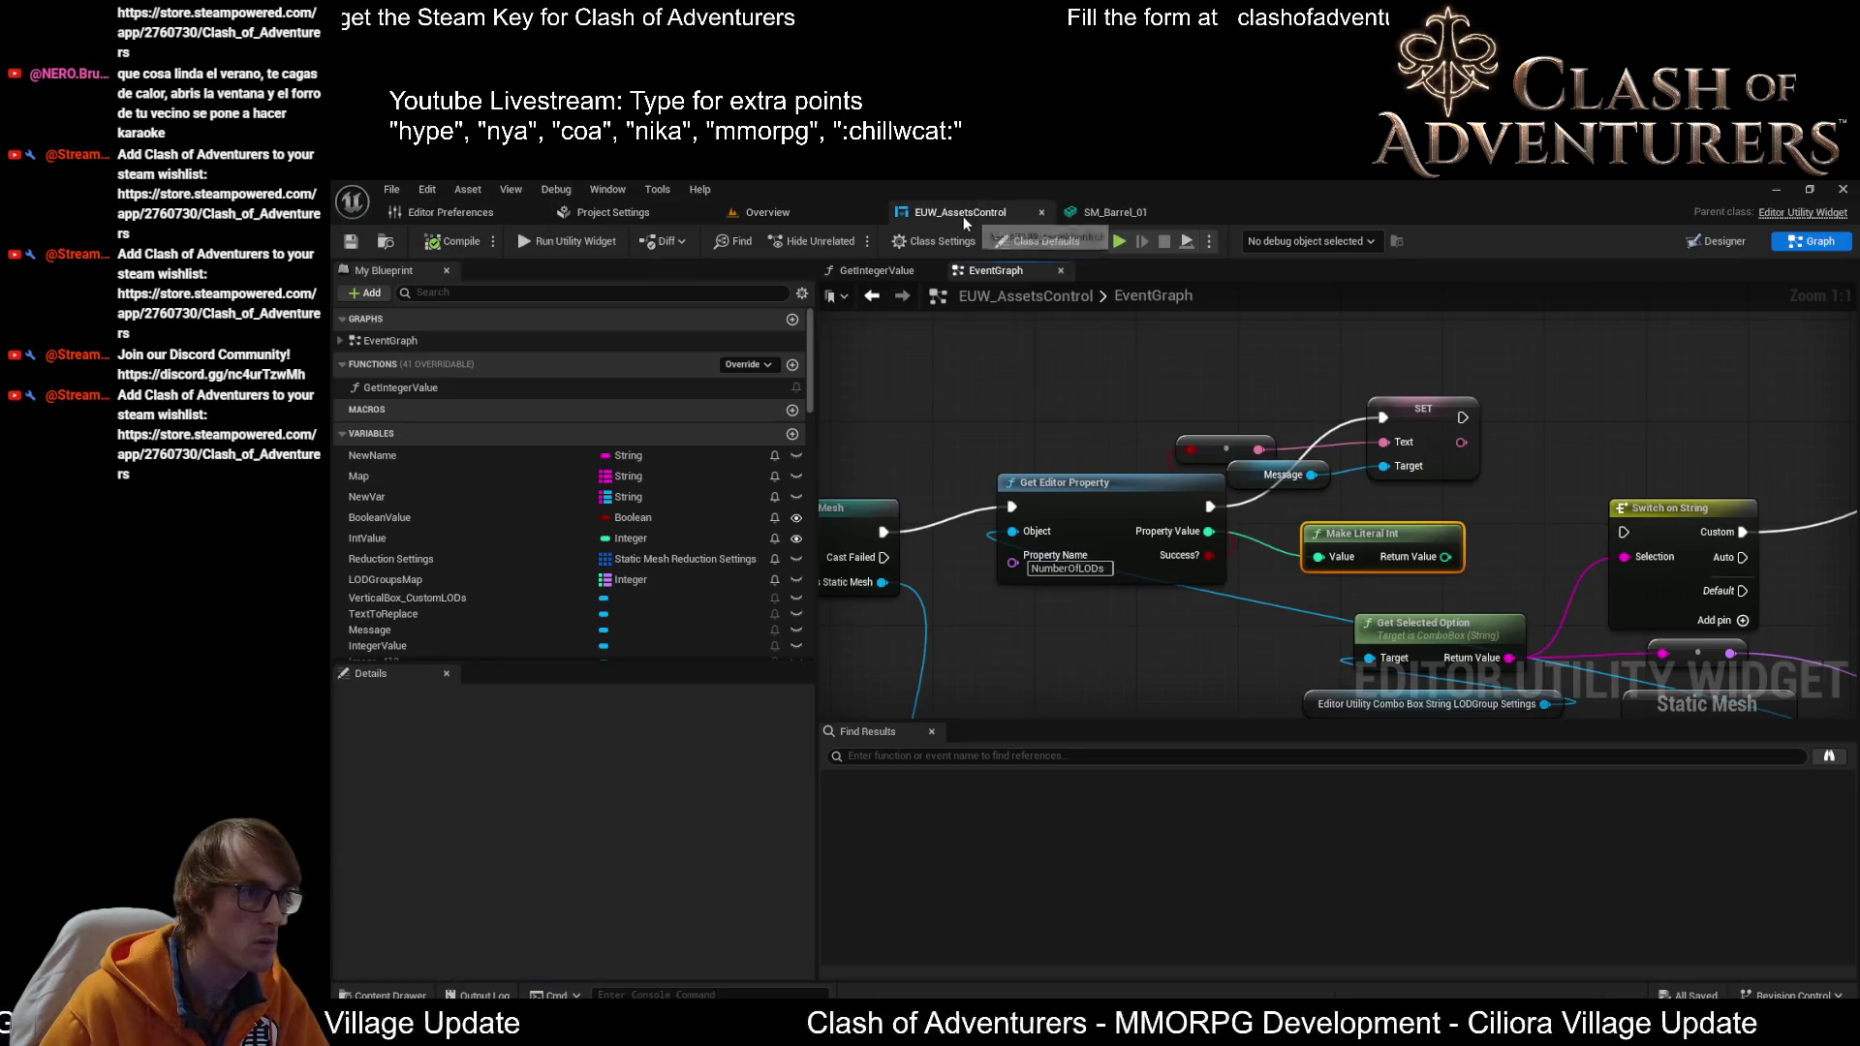
pyautogui.click(811, 219)
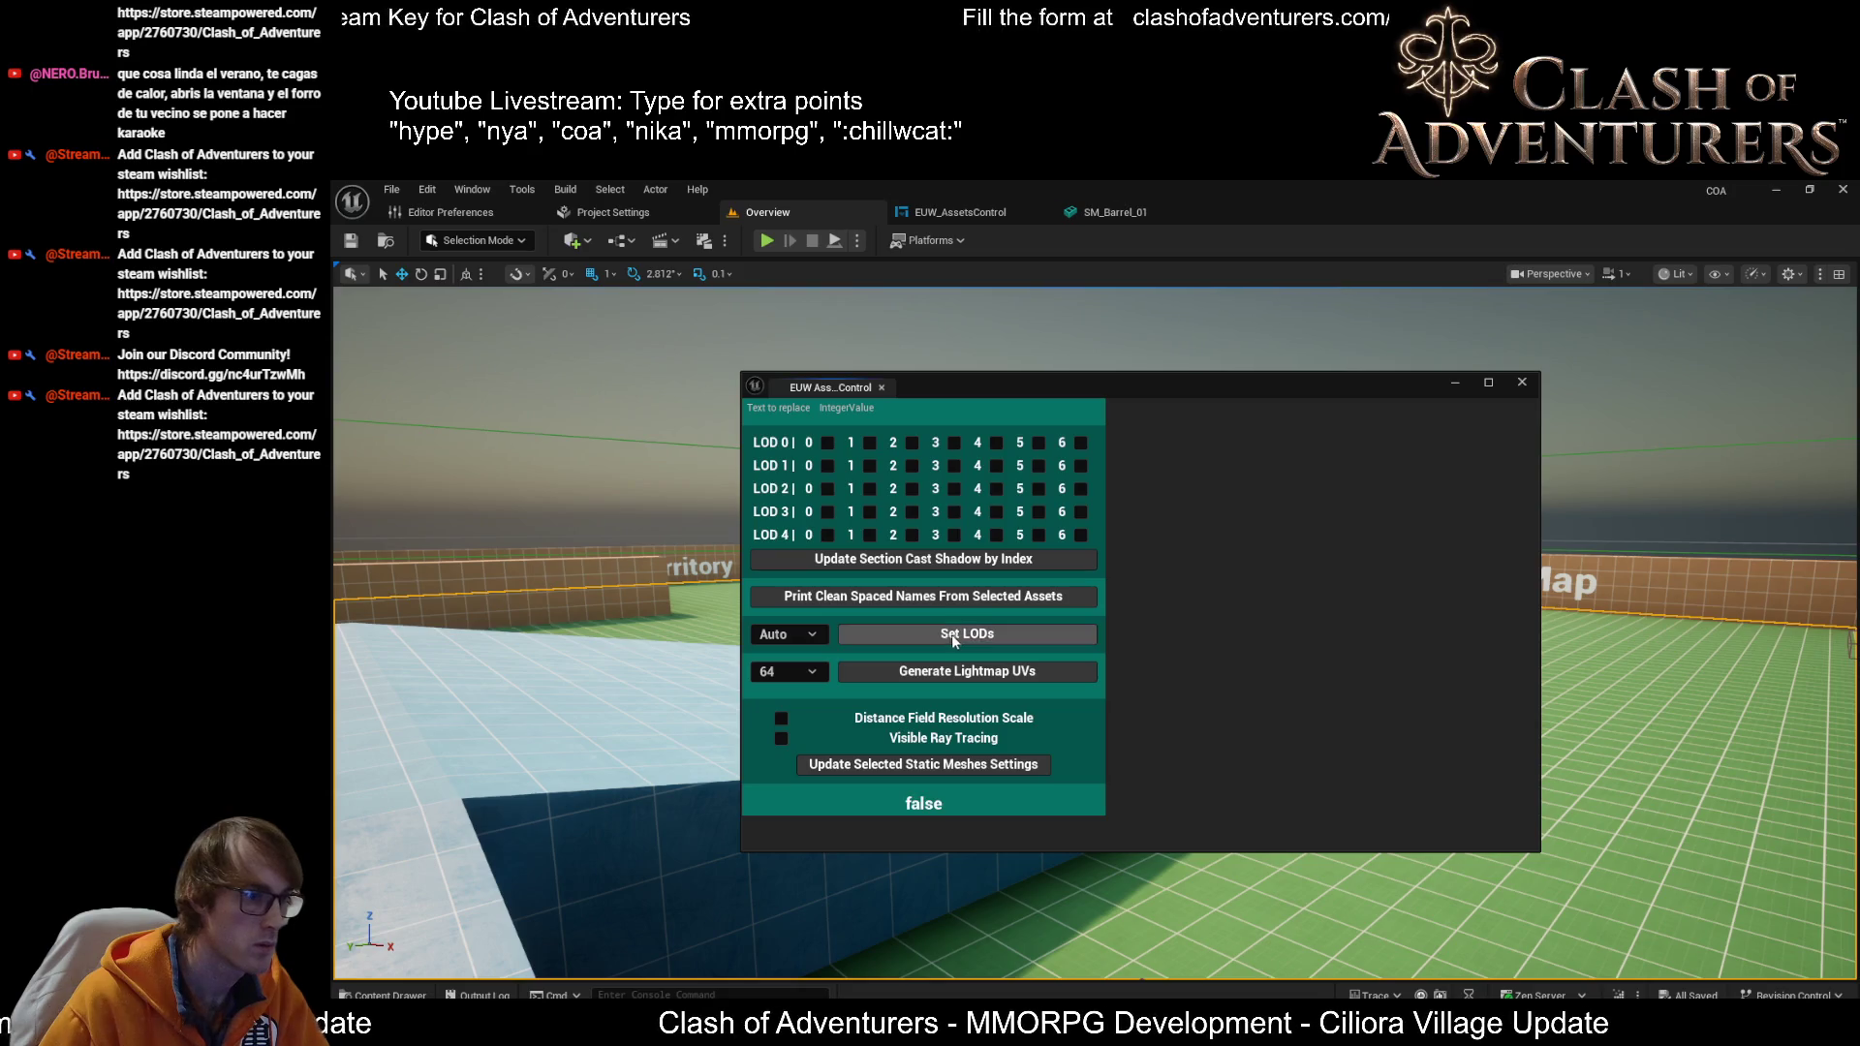
pyautogui.click(1066, 215)
pyautogui.click(959, 213)
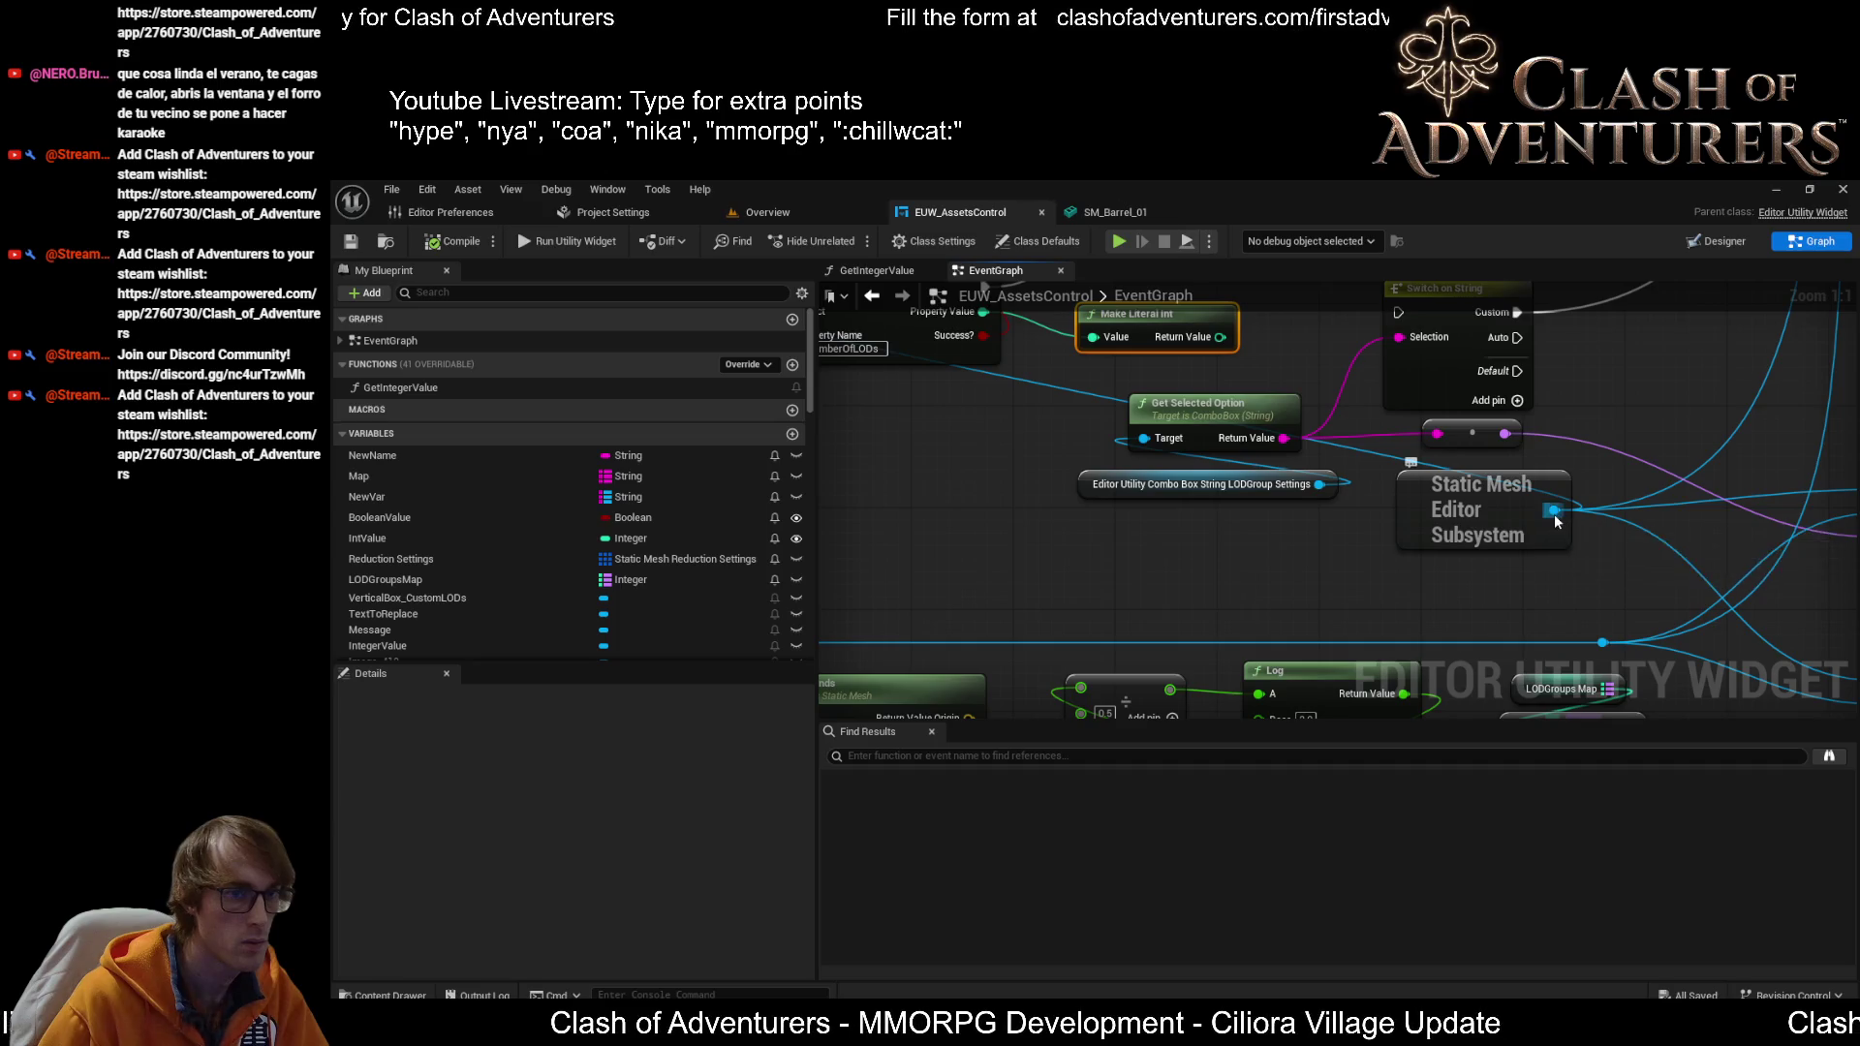
# From the Static Mesh Editor Subsystem pin, add Get Lod Build Settings via a 'lod setting' search.
pyautogui.moveTo(1553, 511); pyautogui.dragTo(1625, 426)
pyautogui.write('lod se')
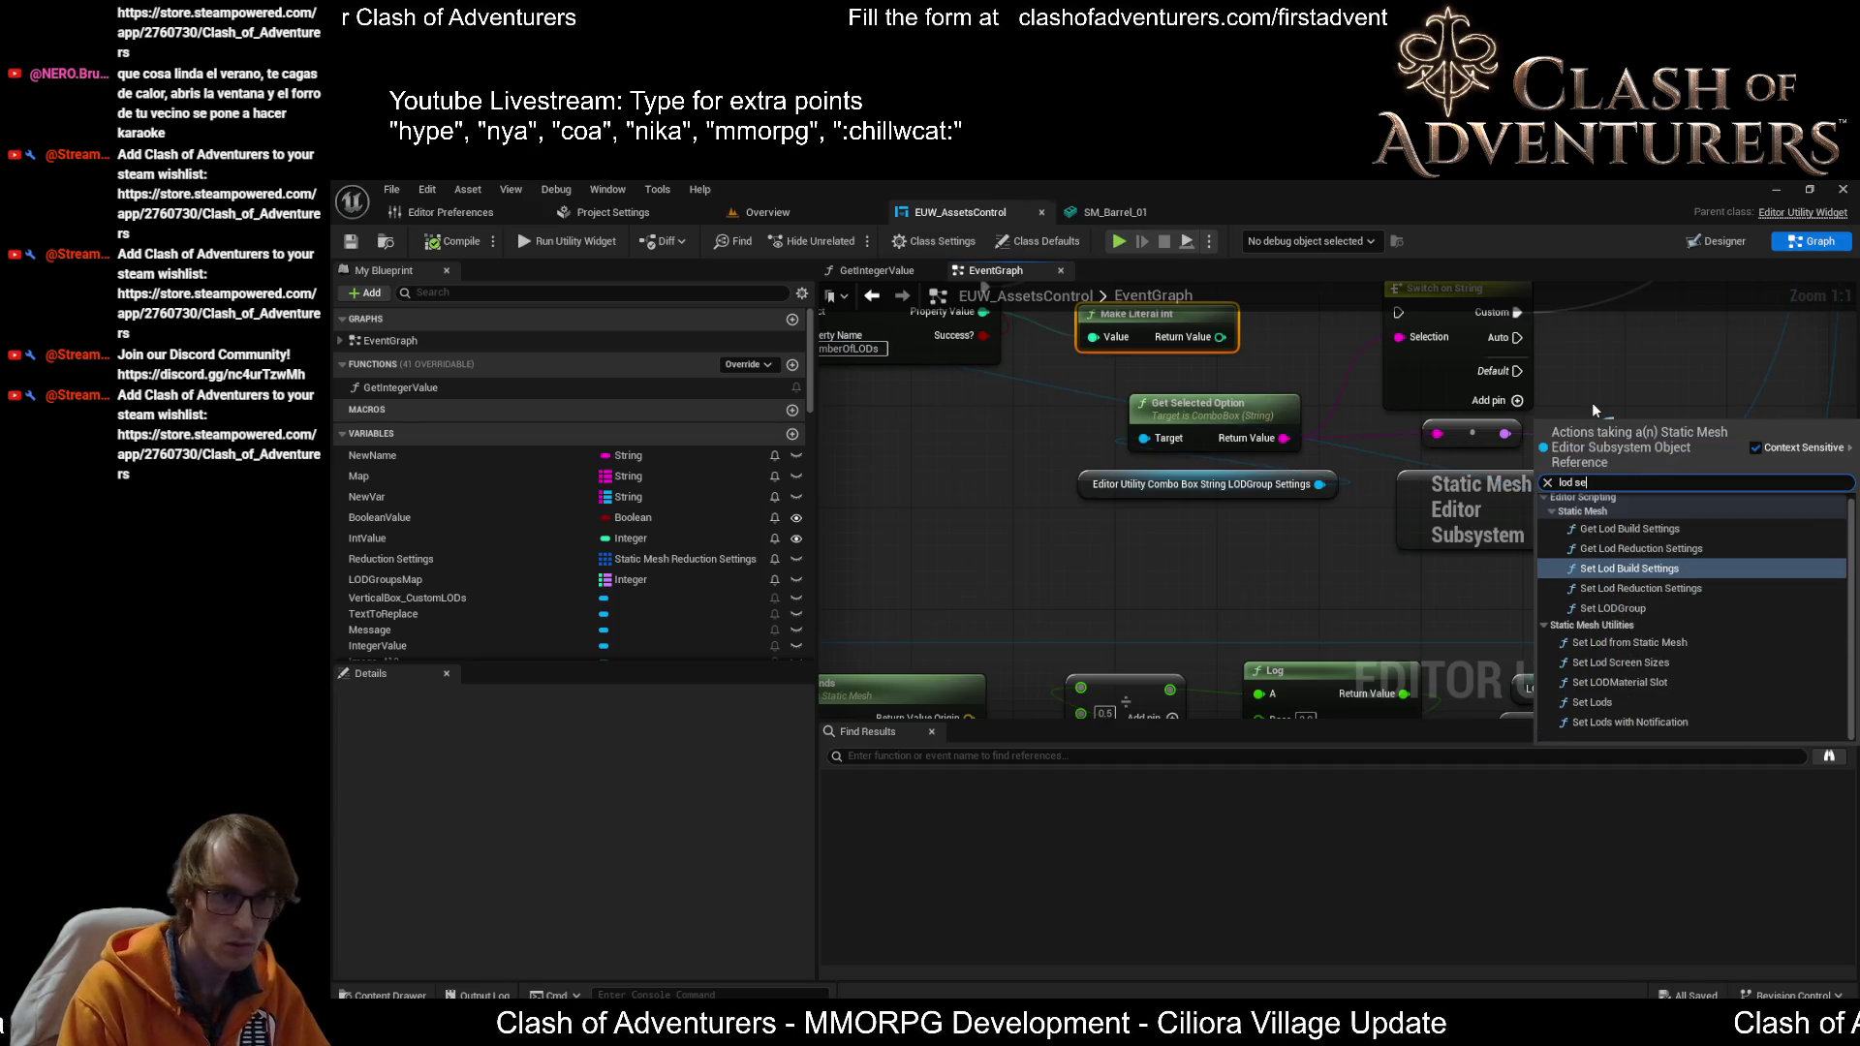
pyautogui.write('tting')
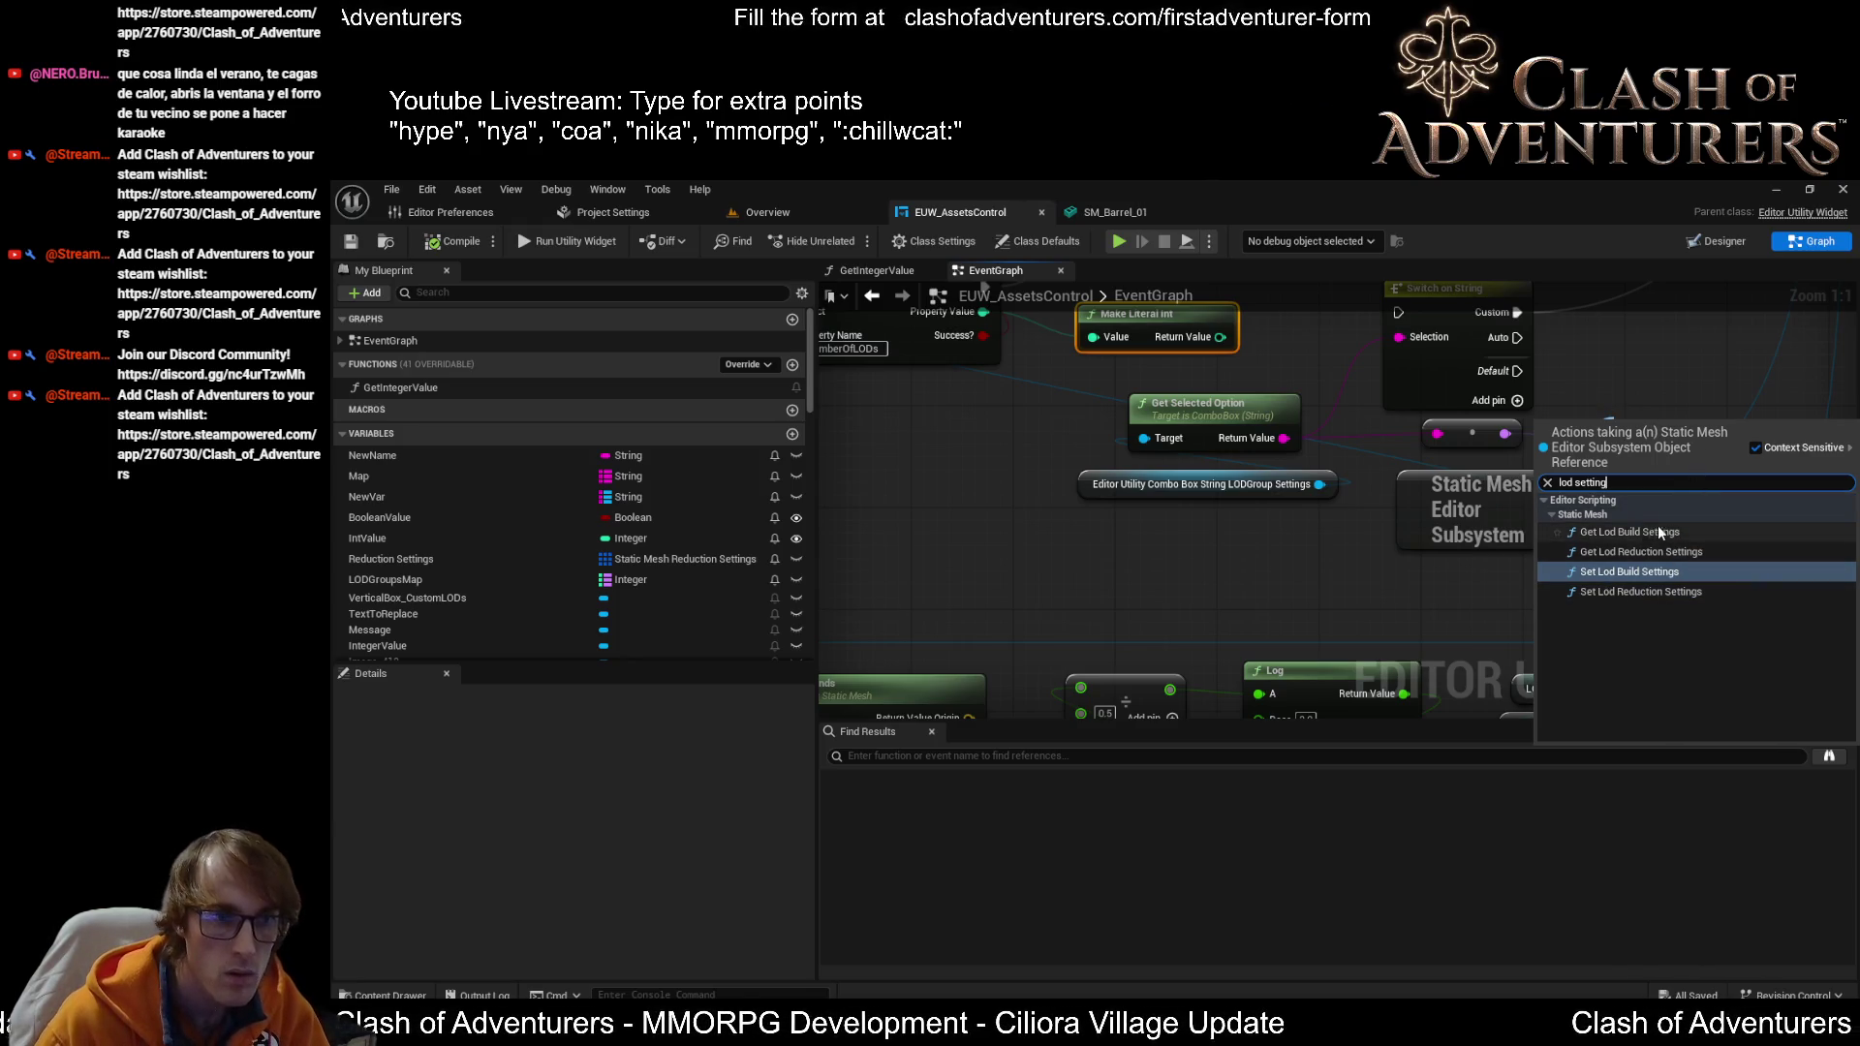
pyautogui.click(1629, 532)
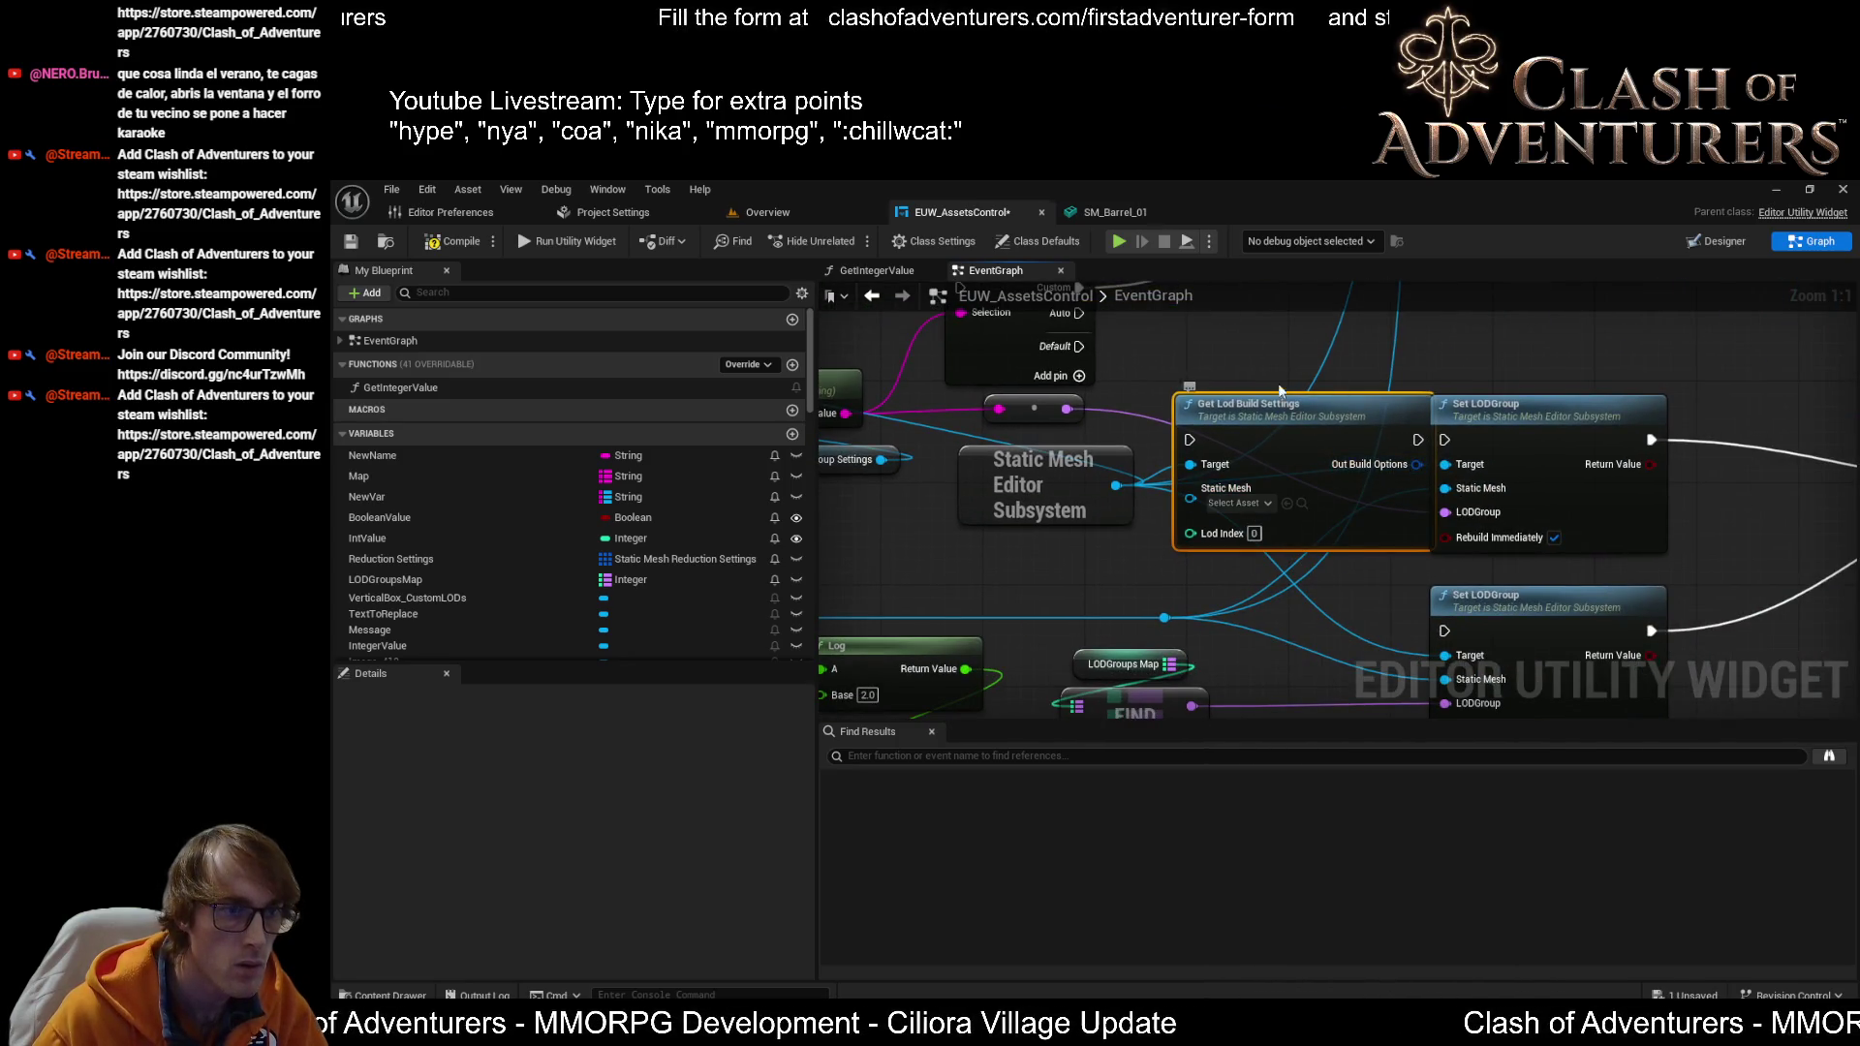
pyautogui.scroll(-1, 1258, 465)
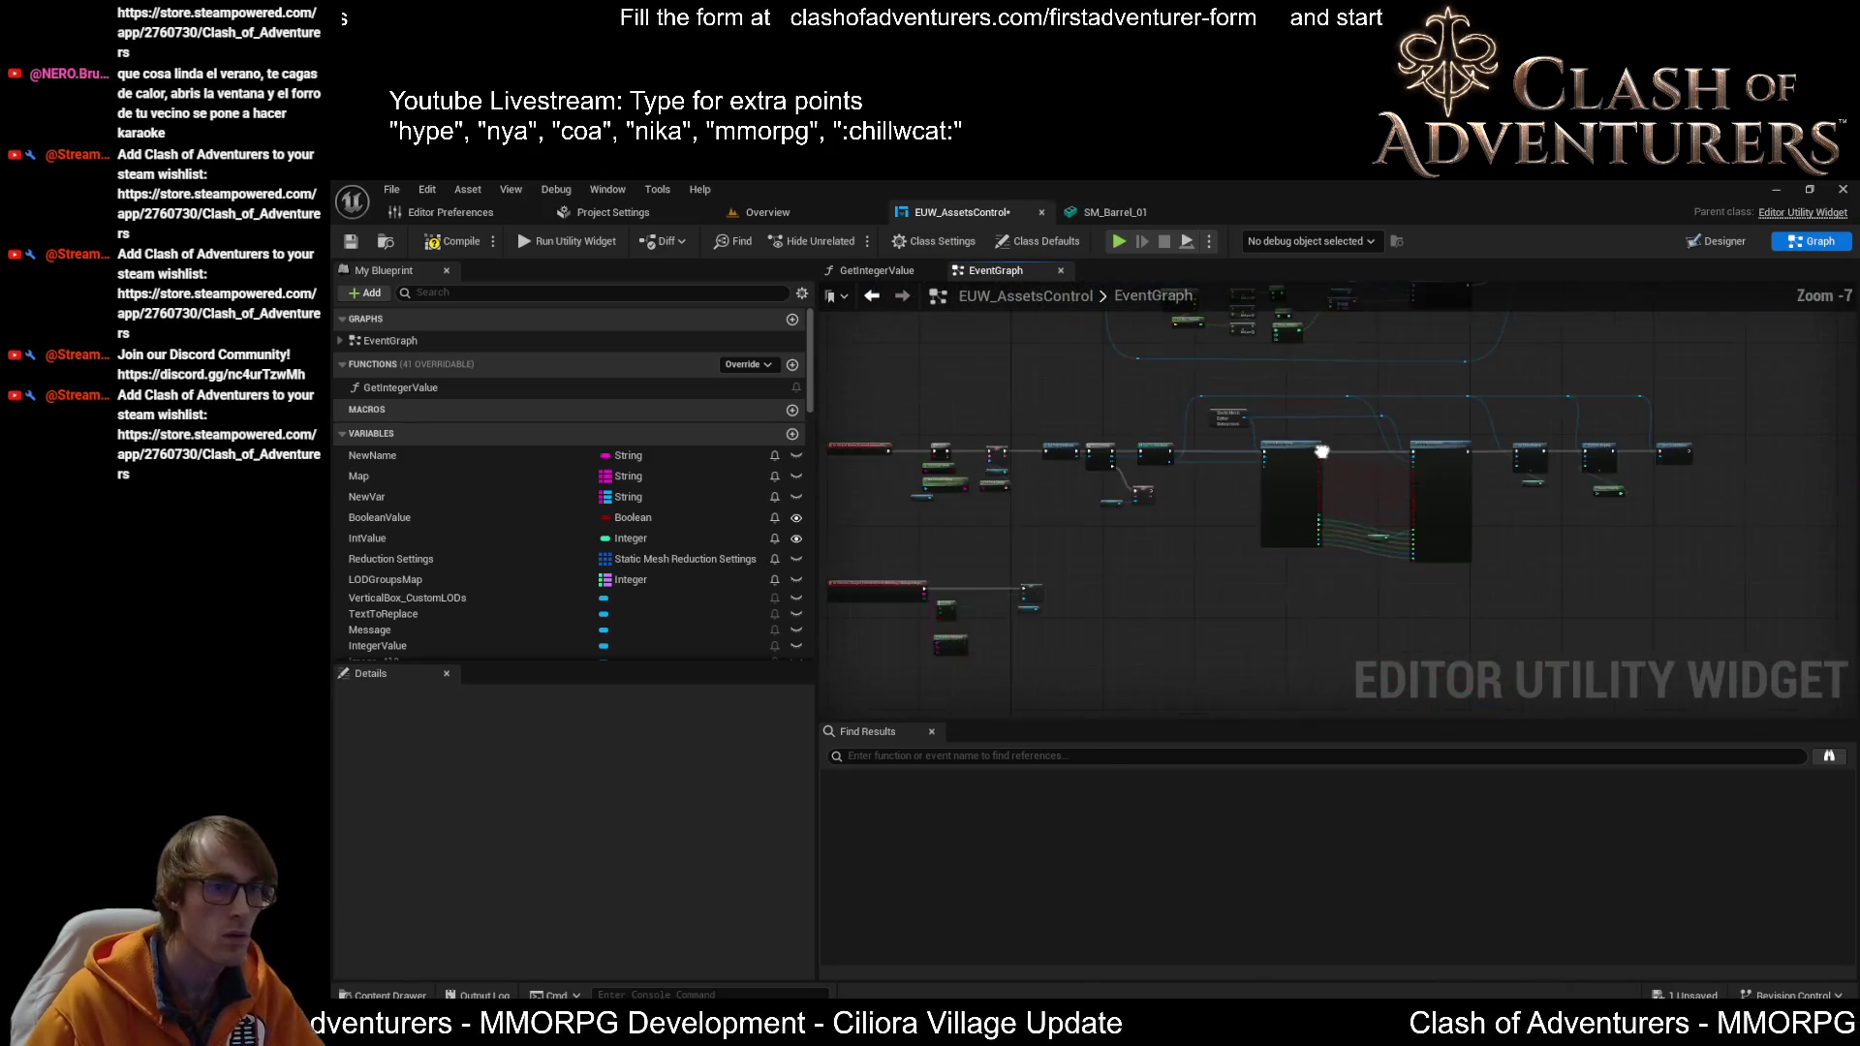
pyautogui.moveTo(1340, 484); pyautogui.dragTo(1157, 285)
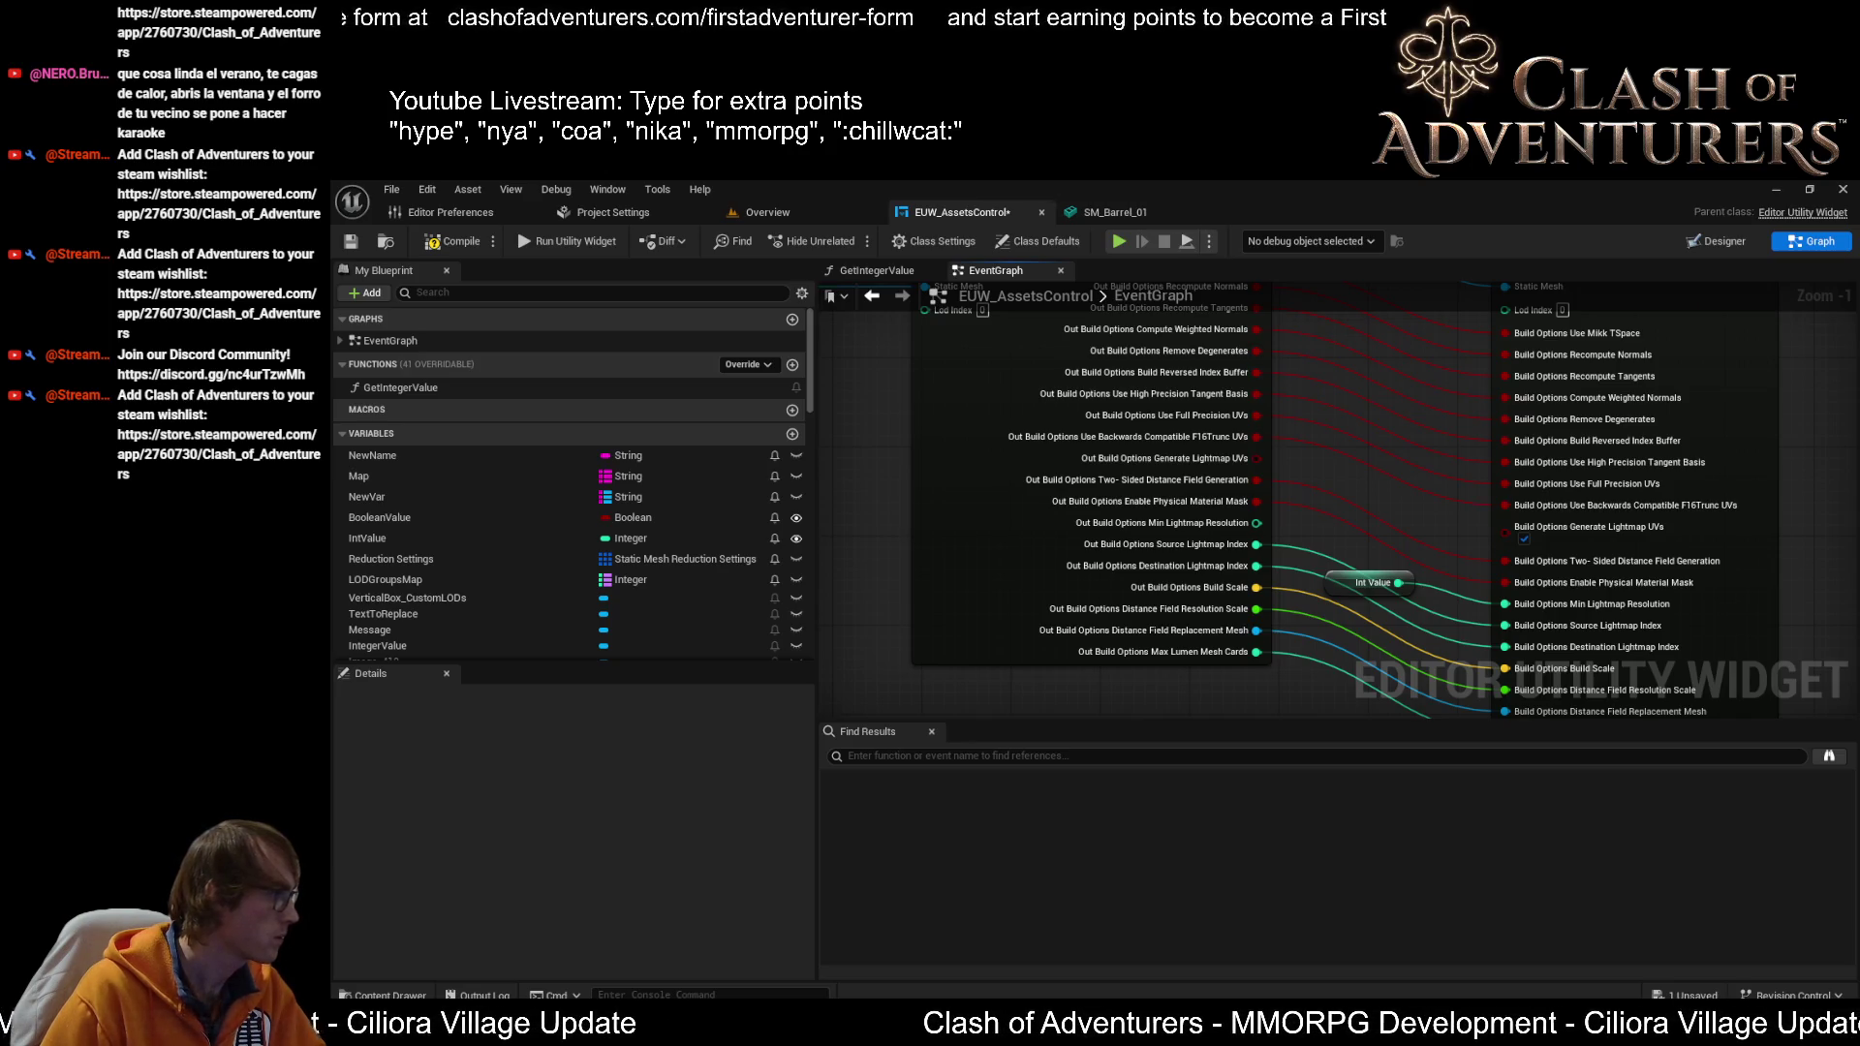
pyautogui.scroll(-4, 1313, 607)
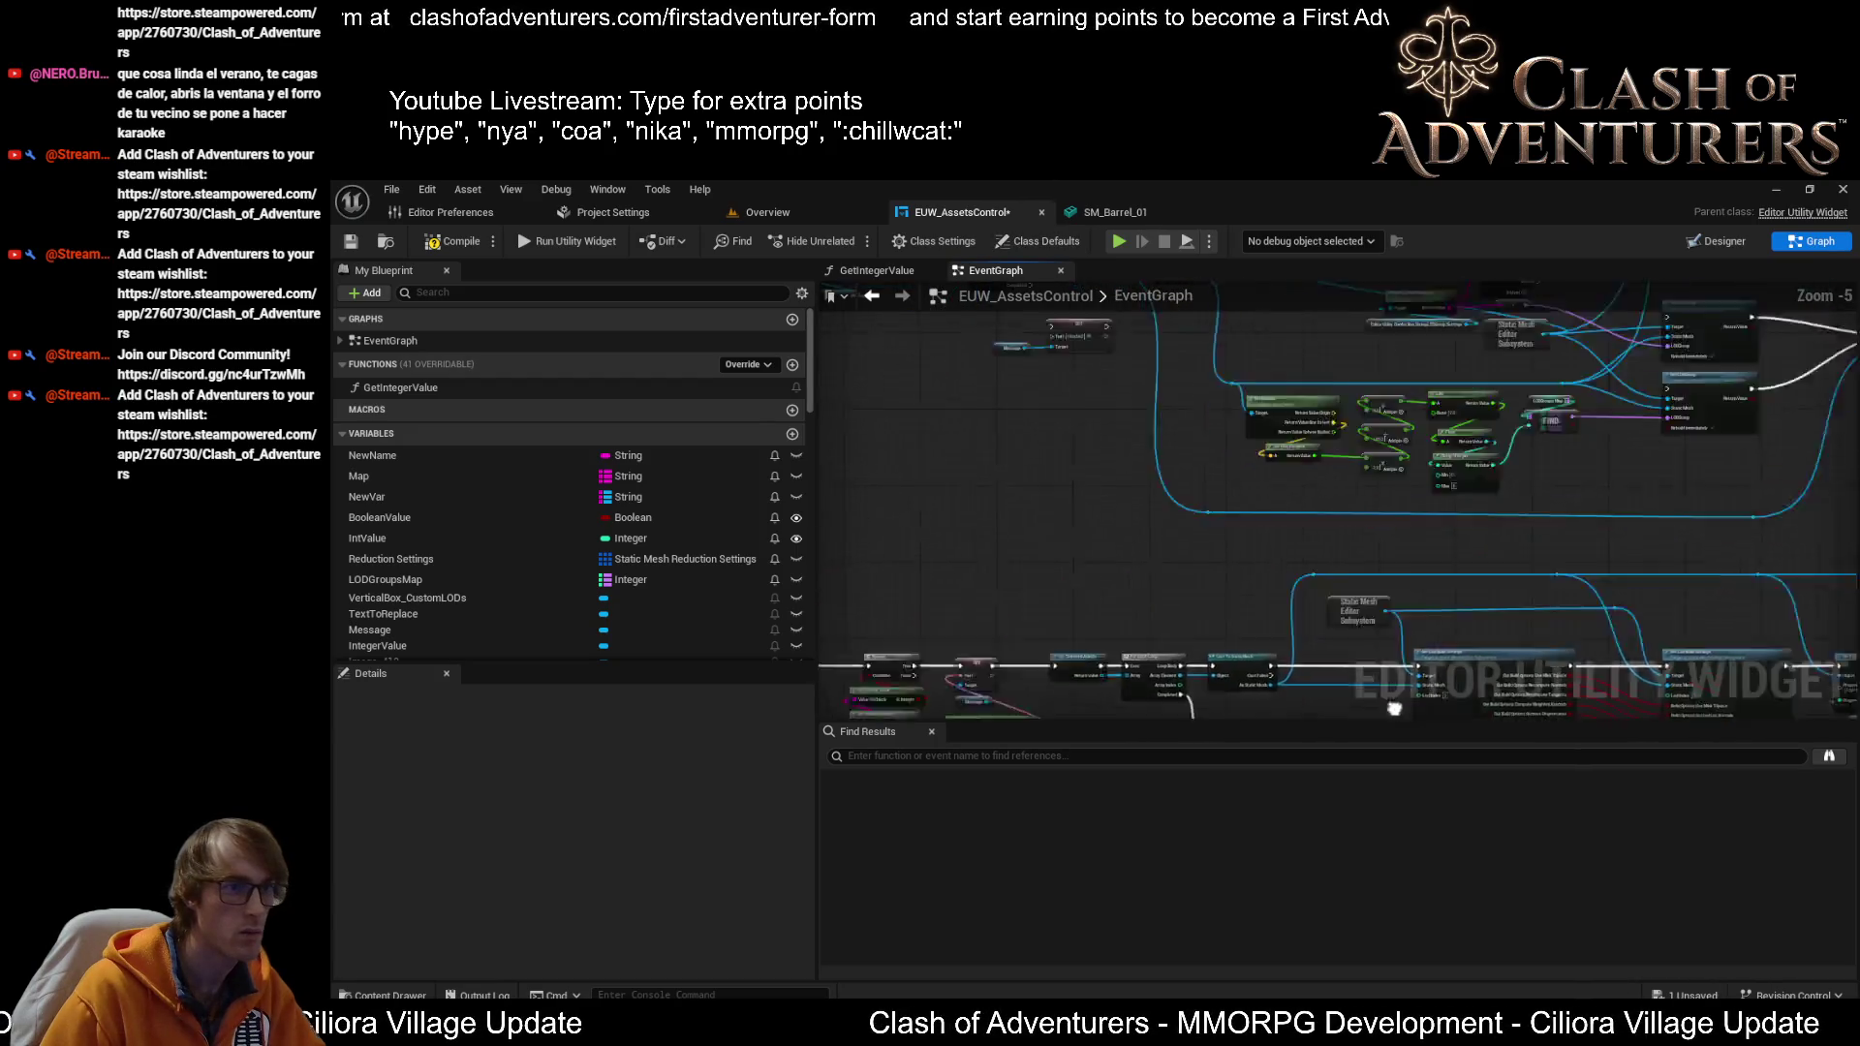
pyautogui.scroll(5, 1241, 383)
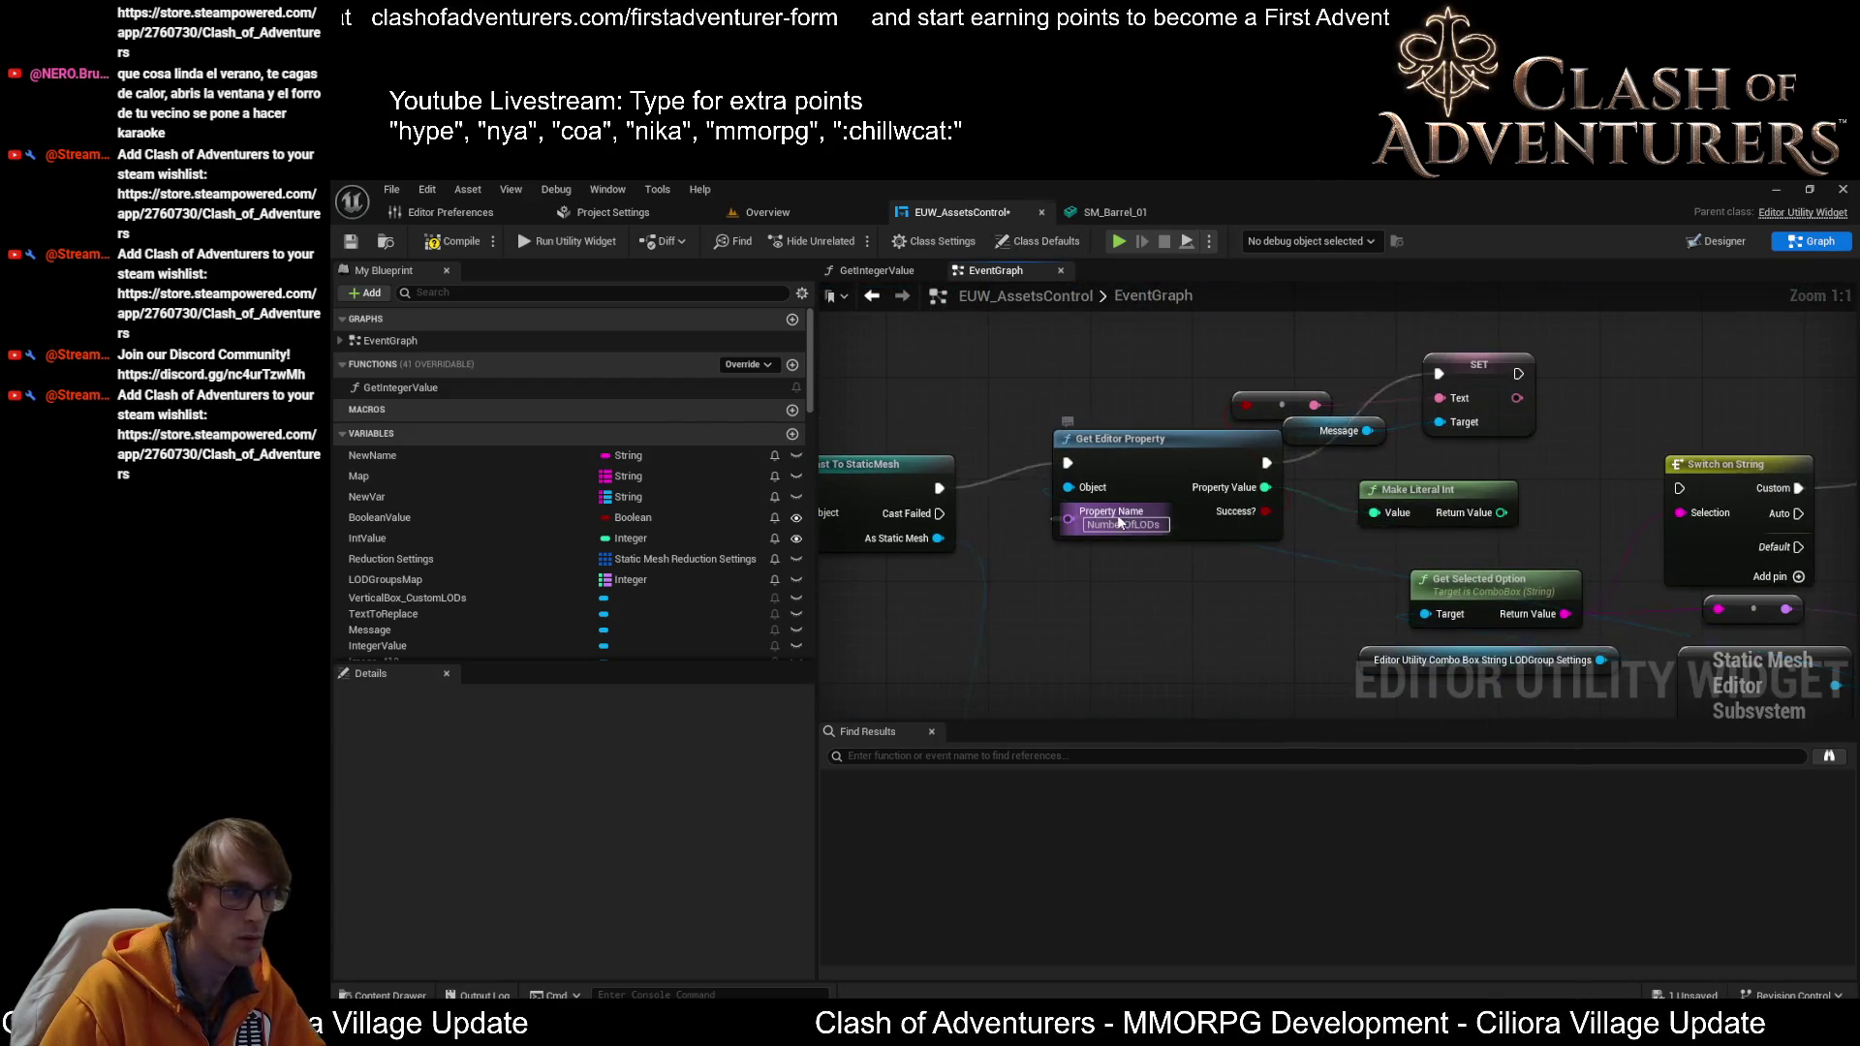
# Rename the property to NumLODs, compile, and rerun Set LODs in the level widget.
pyautogui.write('NumLODs')
pyautogui.press('Return')
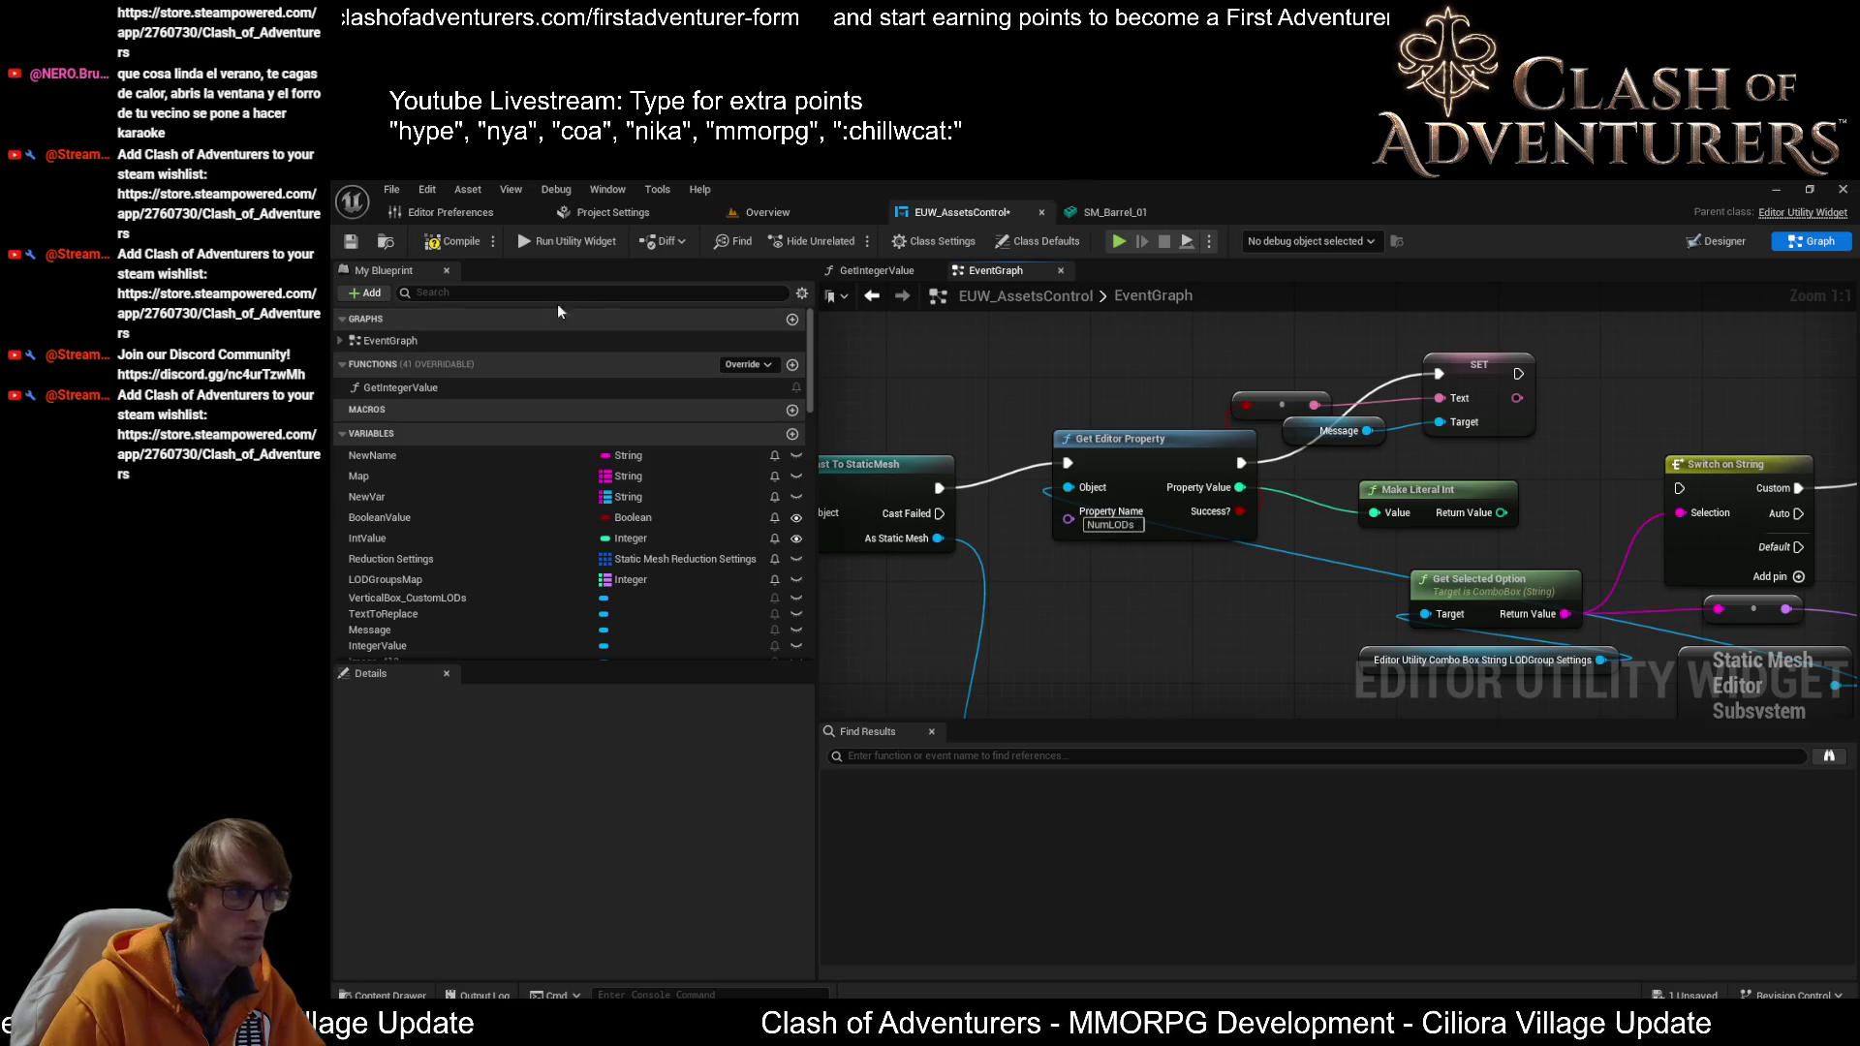
pyautogui.click(451, 242)
pyautogui.click(589, 244)
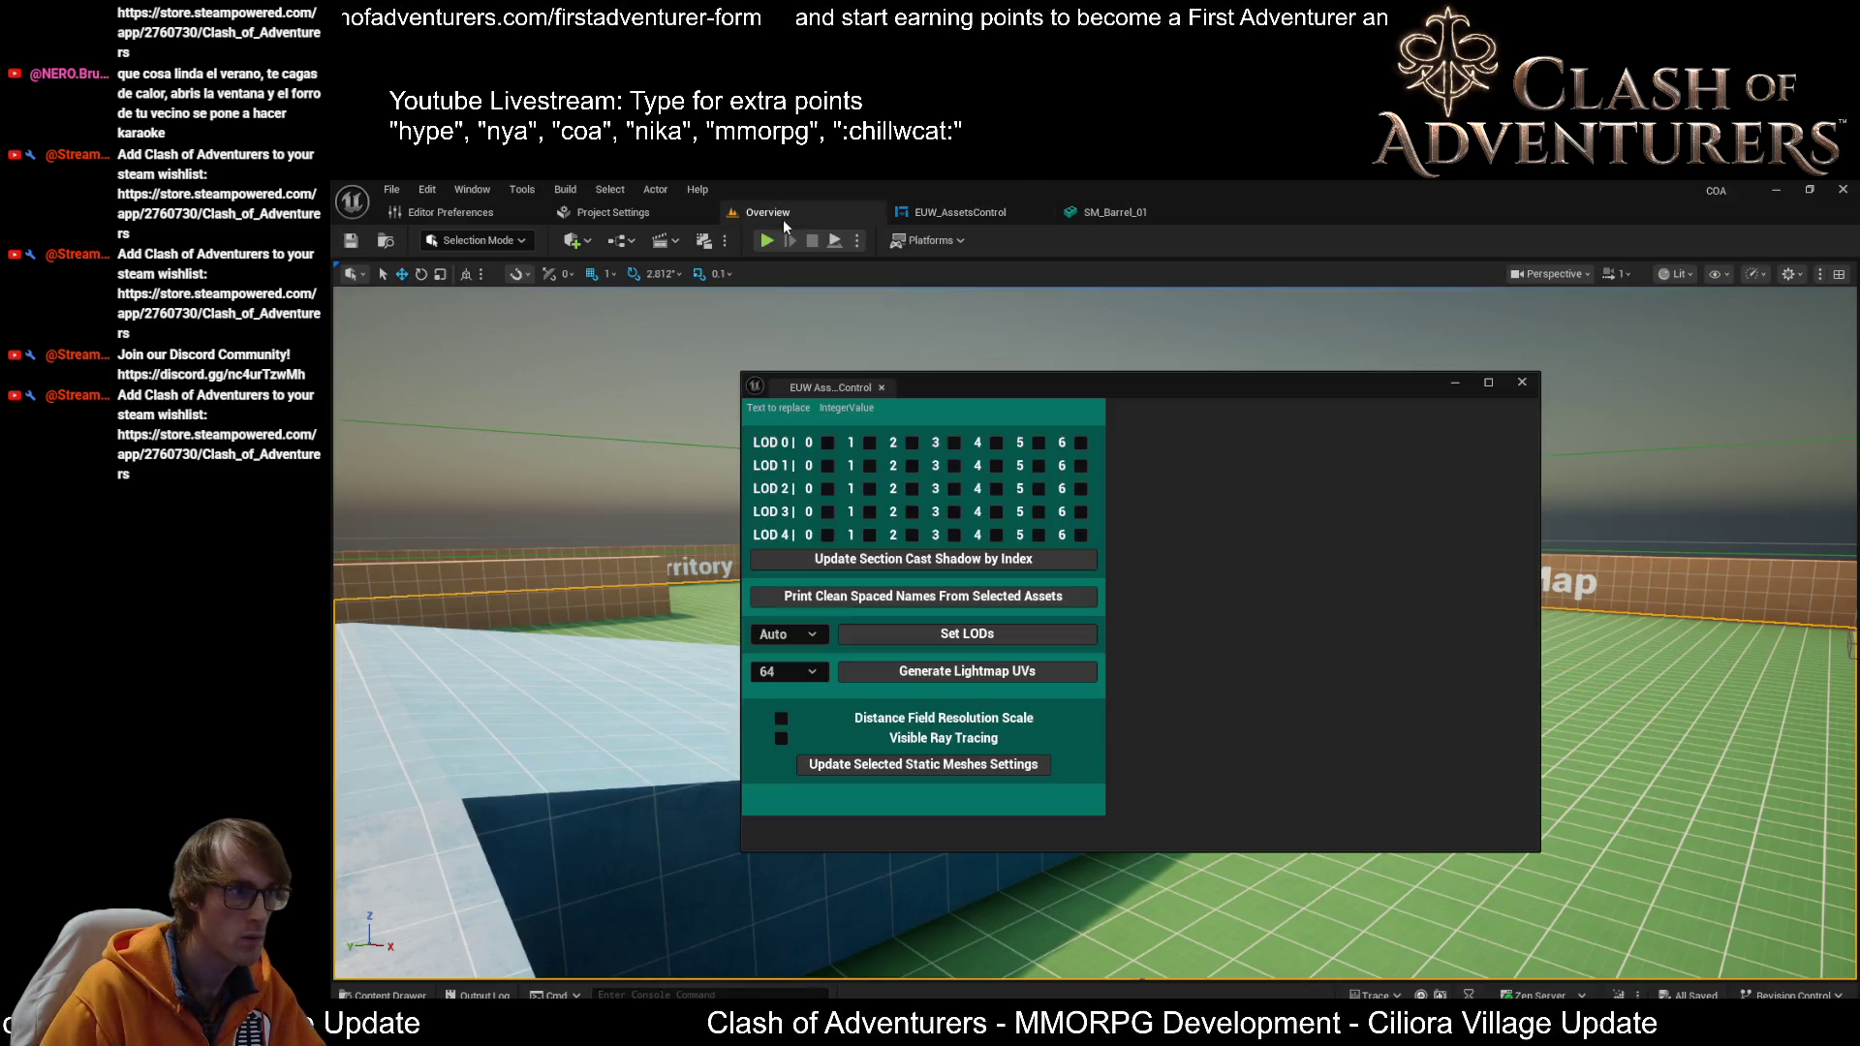
pyautogui.click(957, 635)
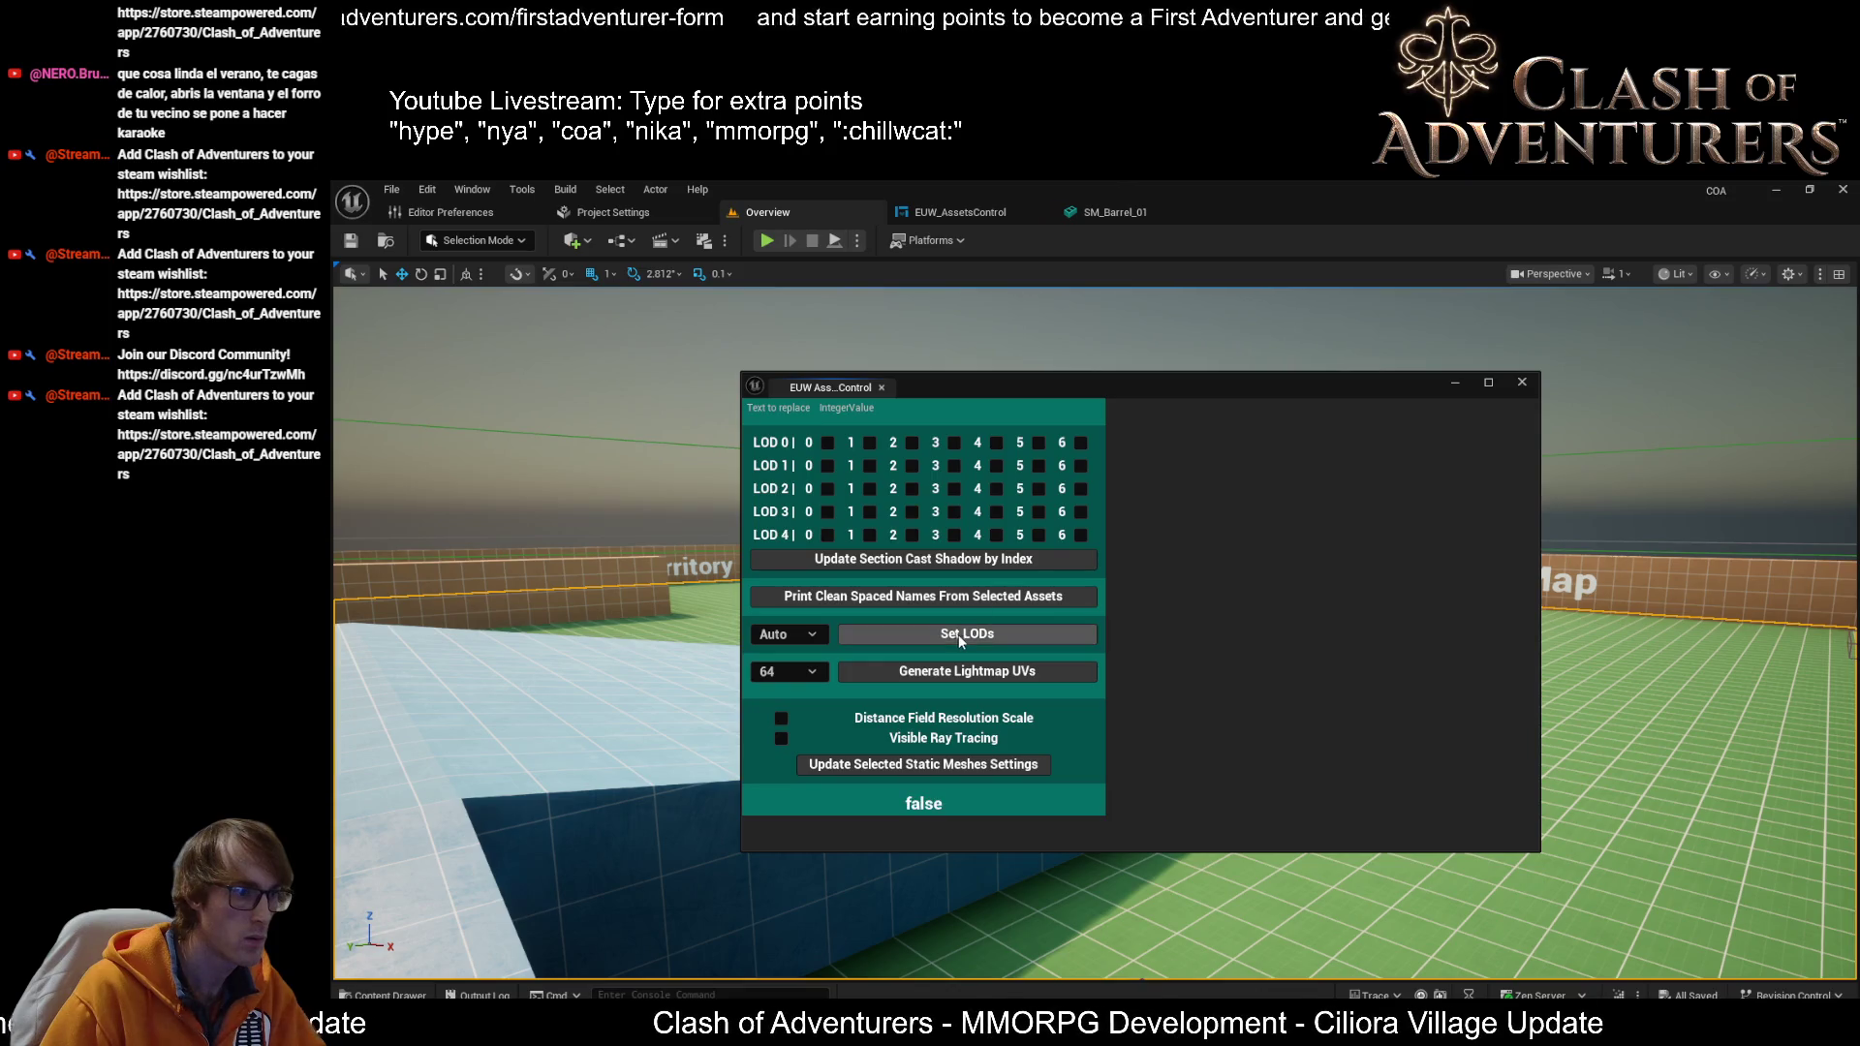
# Return to the event graph and screenshot the area around Get Editor Property.
pyautogui.click(1096, 220)
pyautogui.click(946, 210)
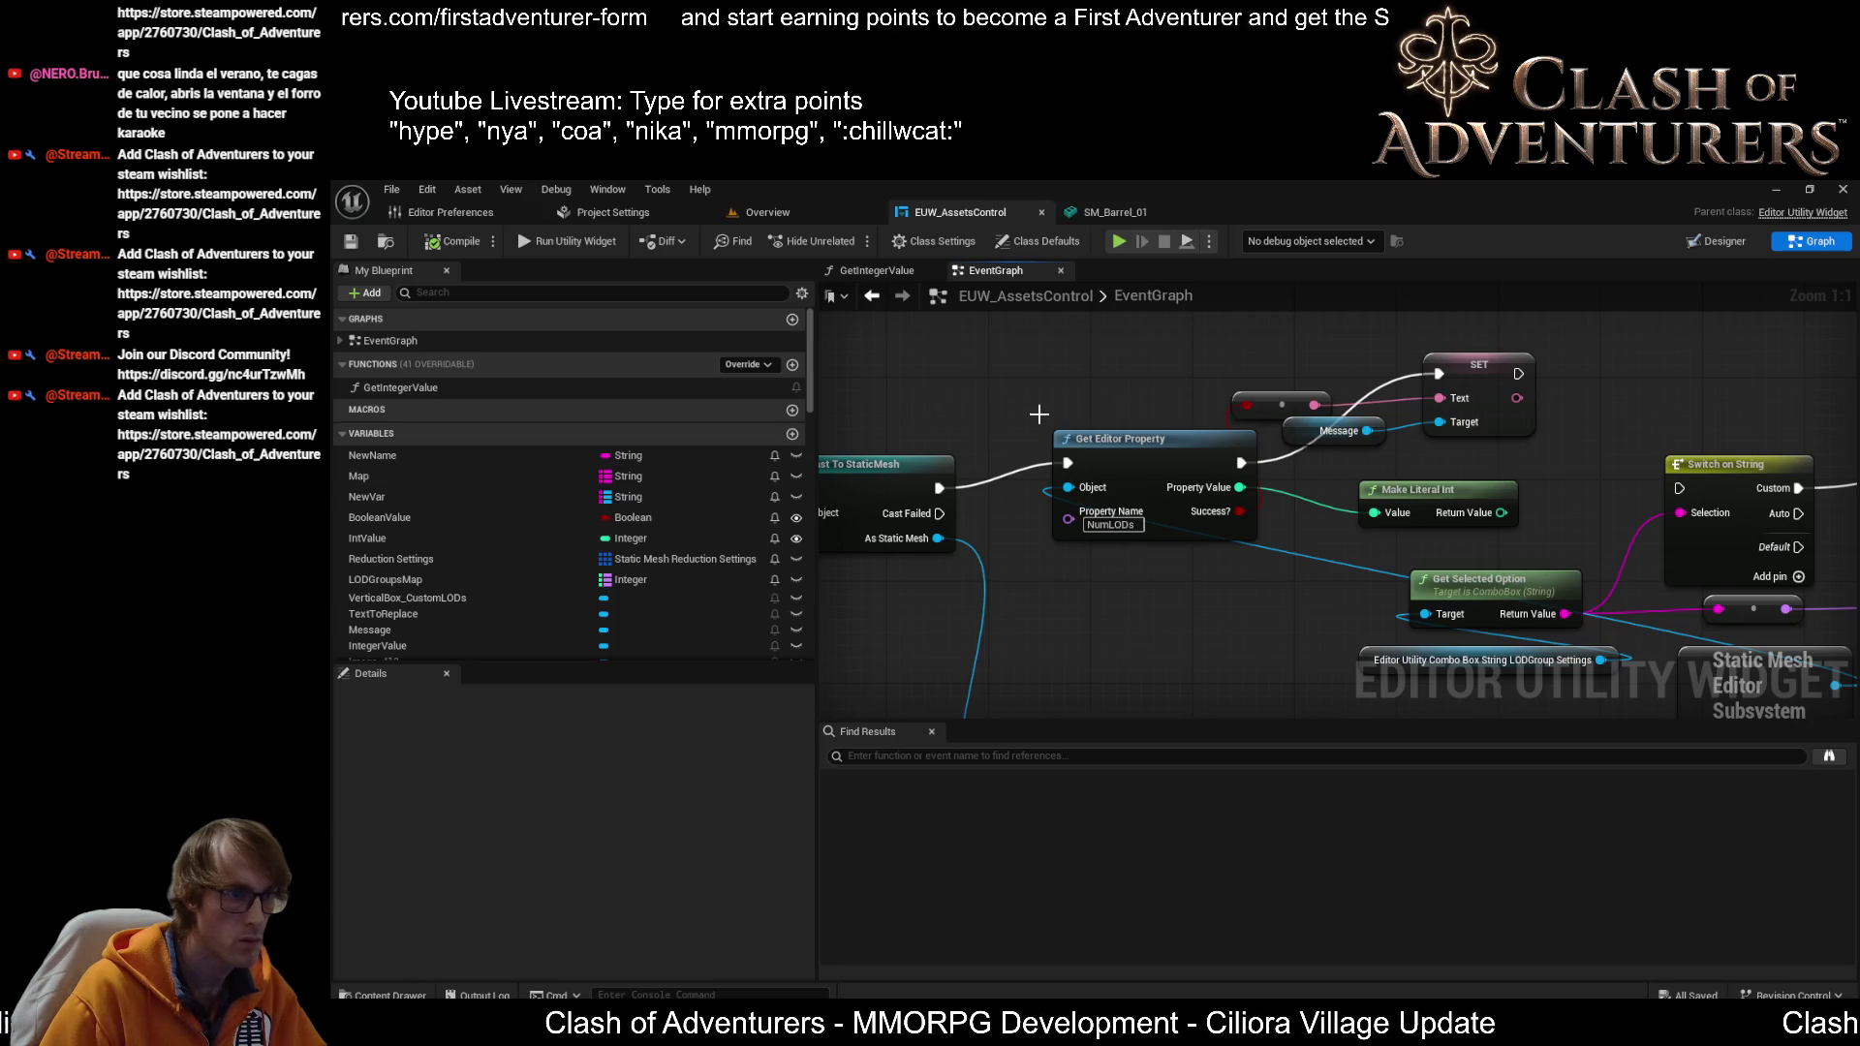
pyautogui.press('super+shift+s')
pyautogui.moveTo(1043, 415)
pyautogui.mouseDown()
pyautogui.moveTo(1187, 523)
pyautogui.moveTo(1259, 546)
pyautogui.mouseUp()
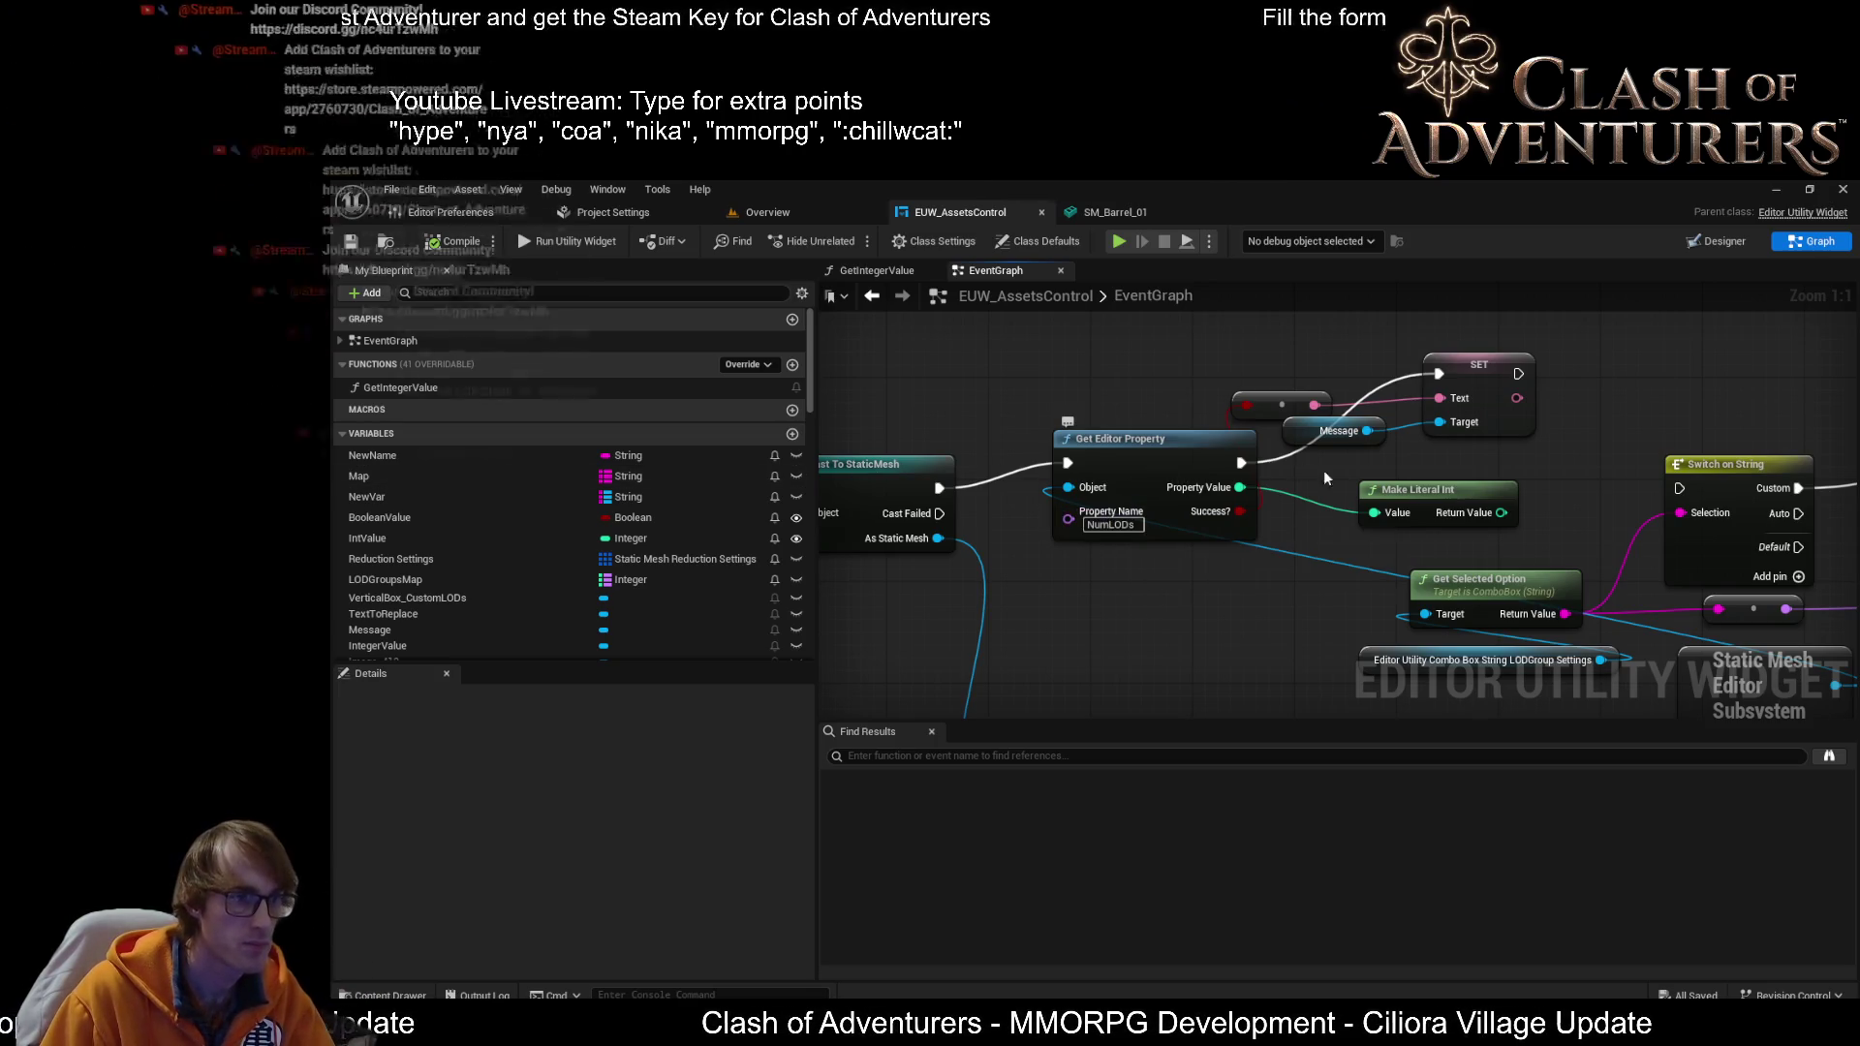
# Add a Set Num Source Models node from the Cast To StaticMesh output.
pyautogui.moveTo(1323, 469); pyautogui.dragTo(974, 248)
pyautogui.moveTo(1487, 464); pyautogui.dragTo(1543, 426)
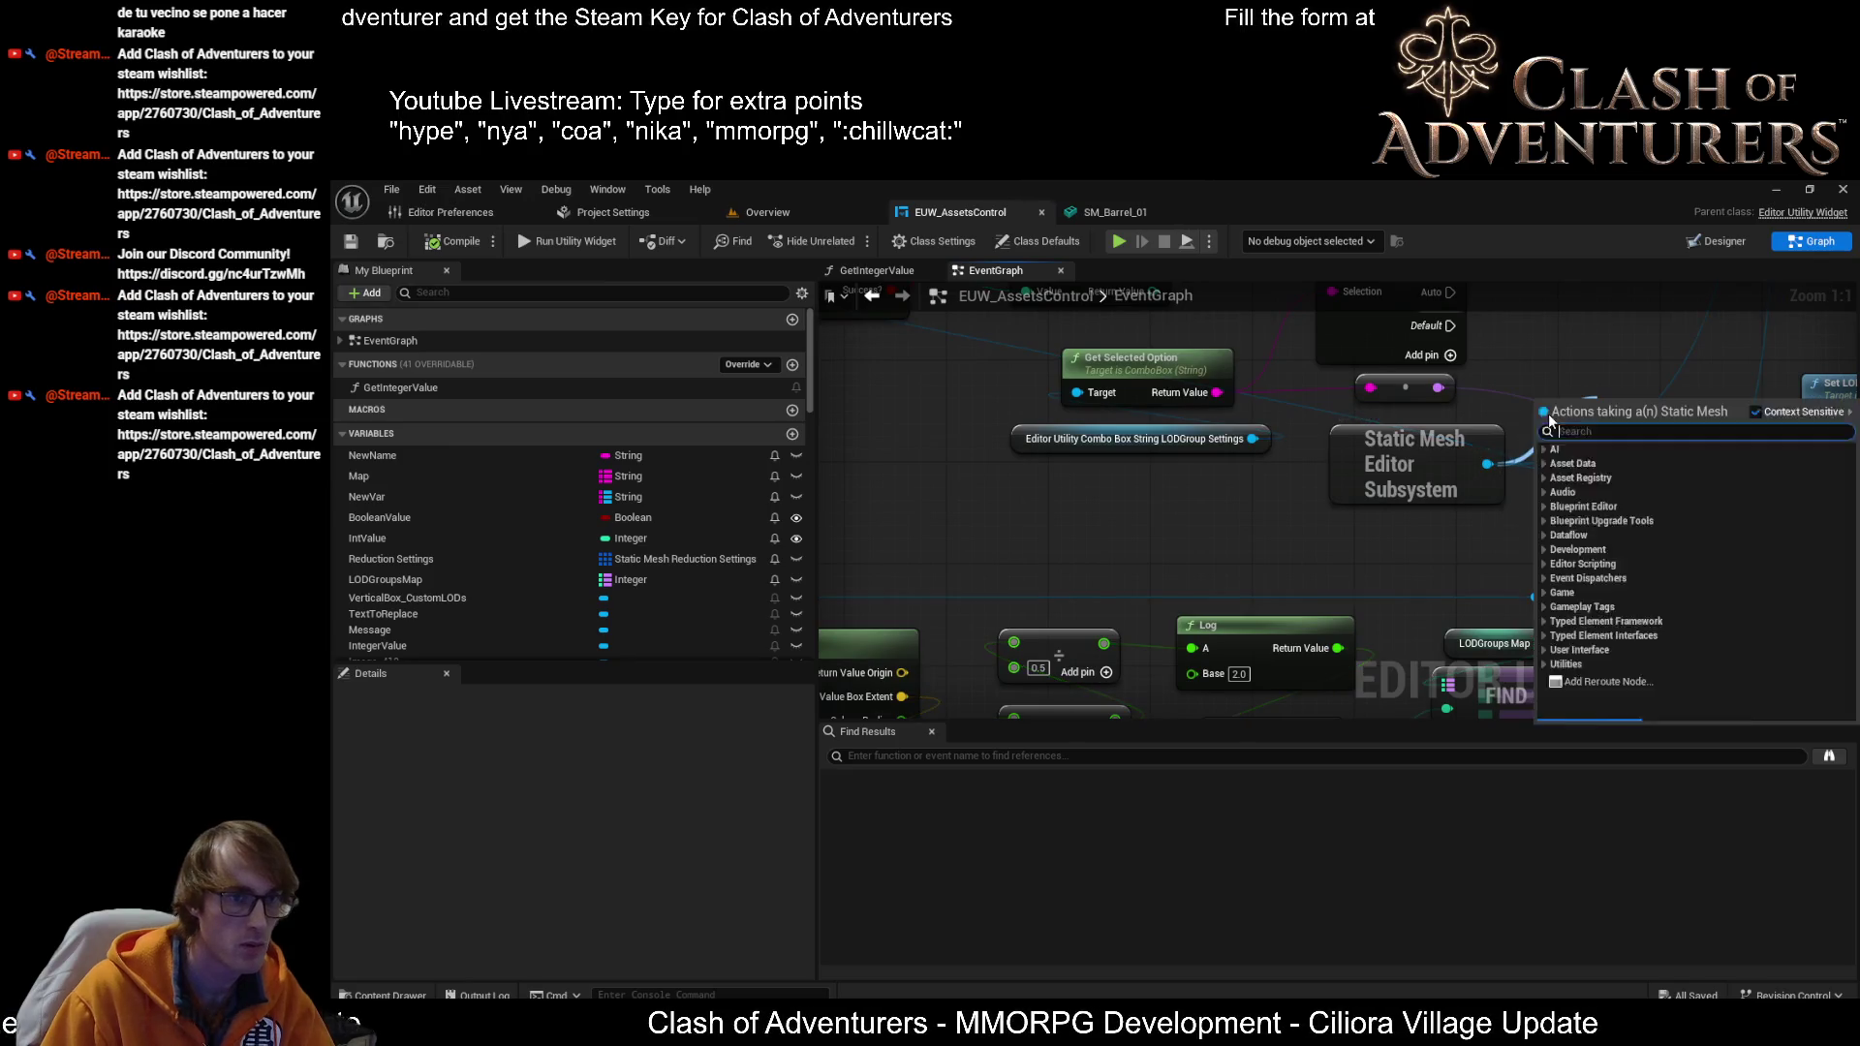
pyautogui.write('source mo')
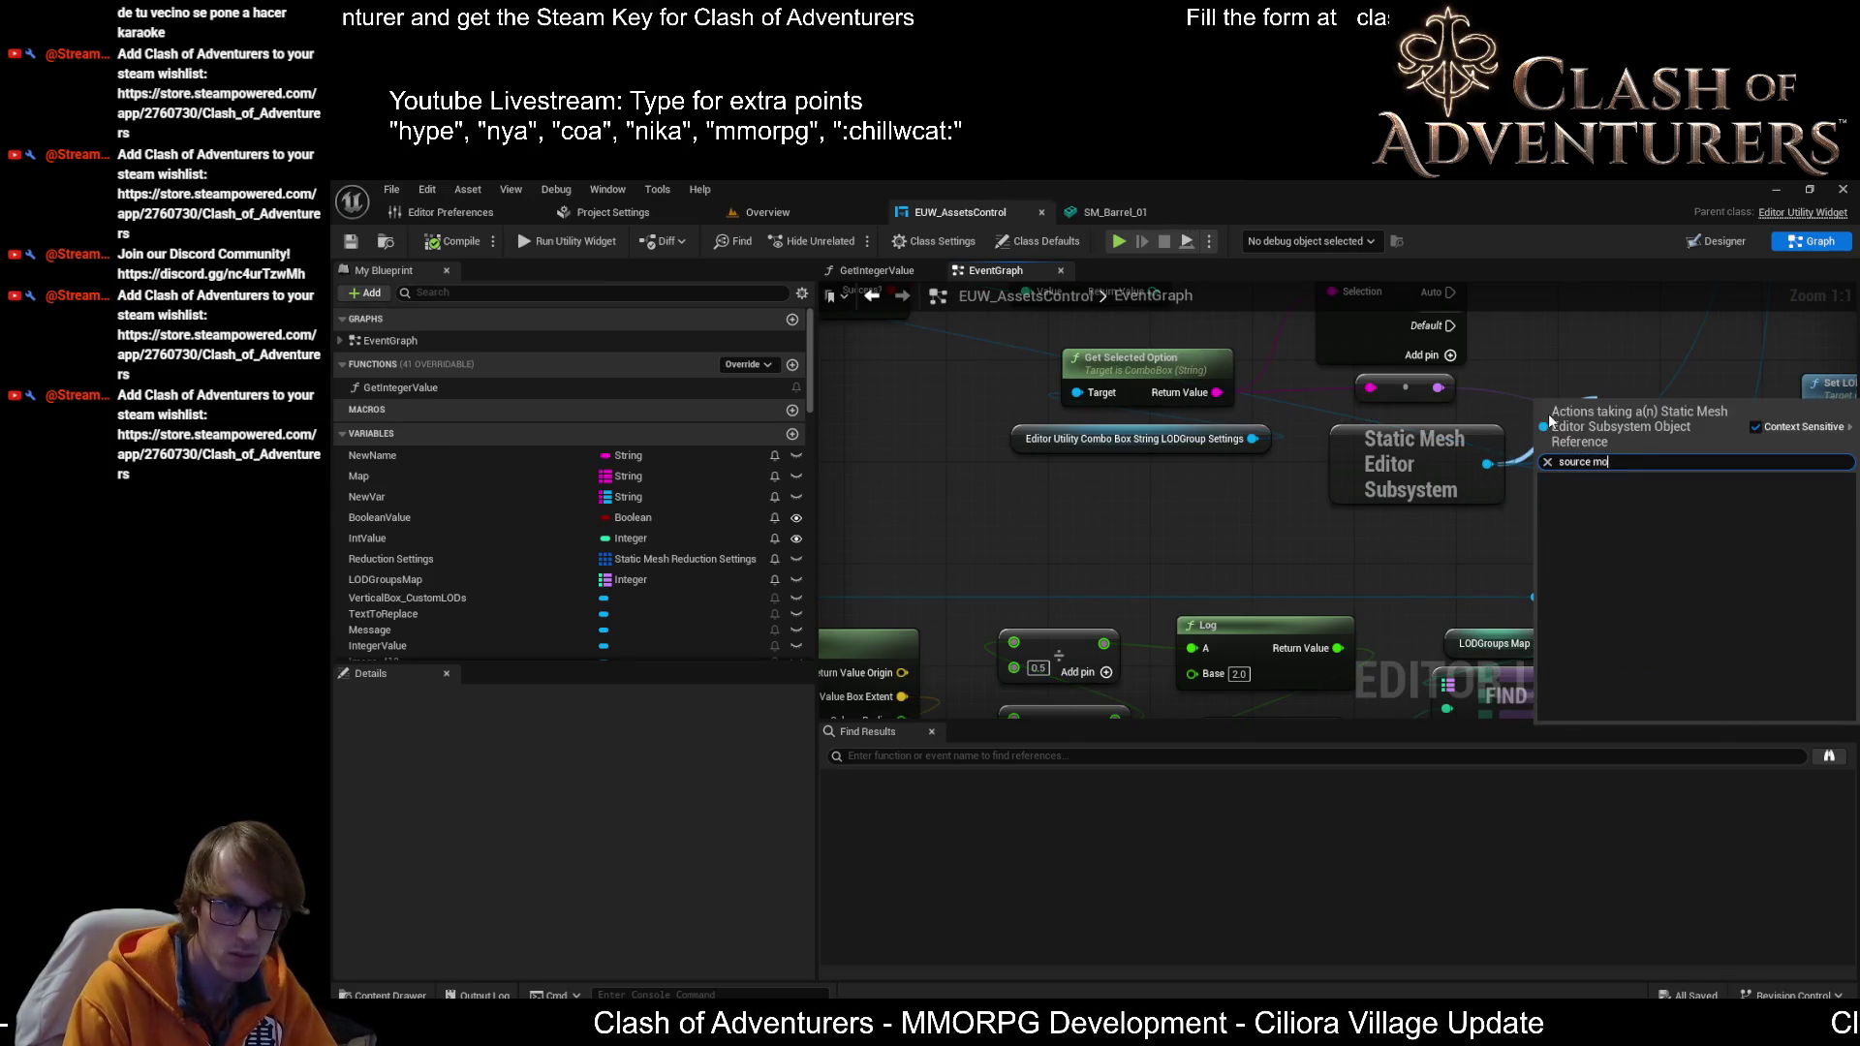
pyautogui.press('Escape')
pyautogui.moveTo(1108, 548); pyautogui.dragTo(1457, 699)
pyautogui.moveTo(949, 469)
pyautogui.mouseDown()
pyautogui.moveTo(1032, 514)
pyautogui.moveTo(1050, 562)
pyautogui.mouseUp()
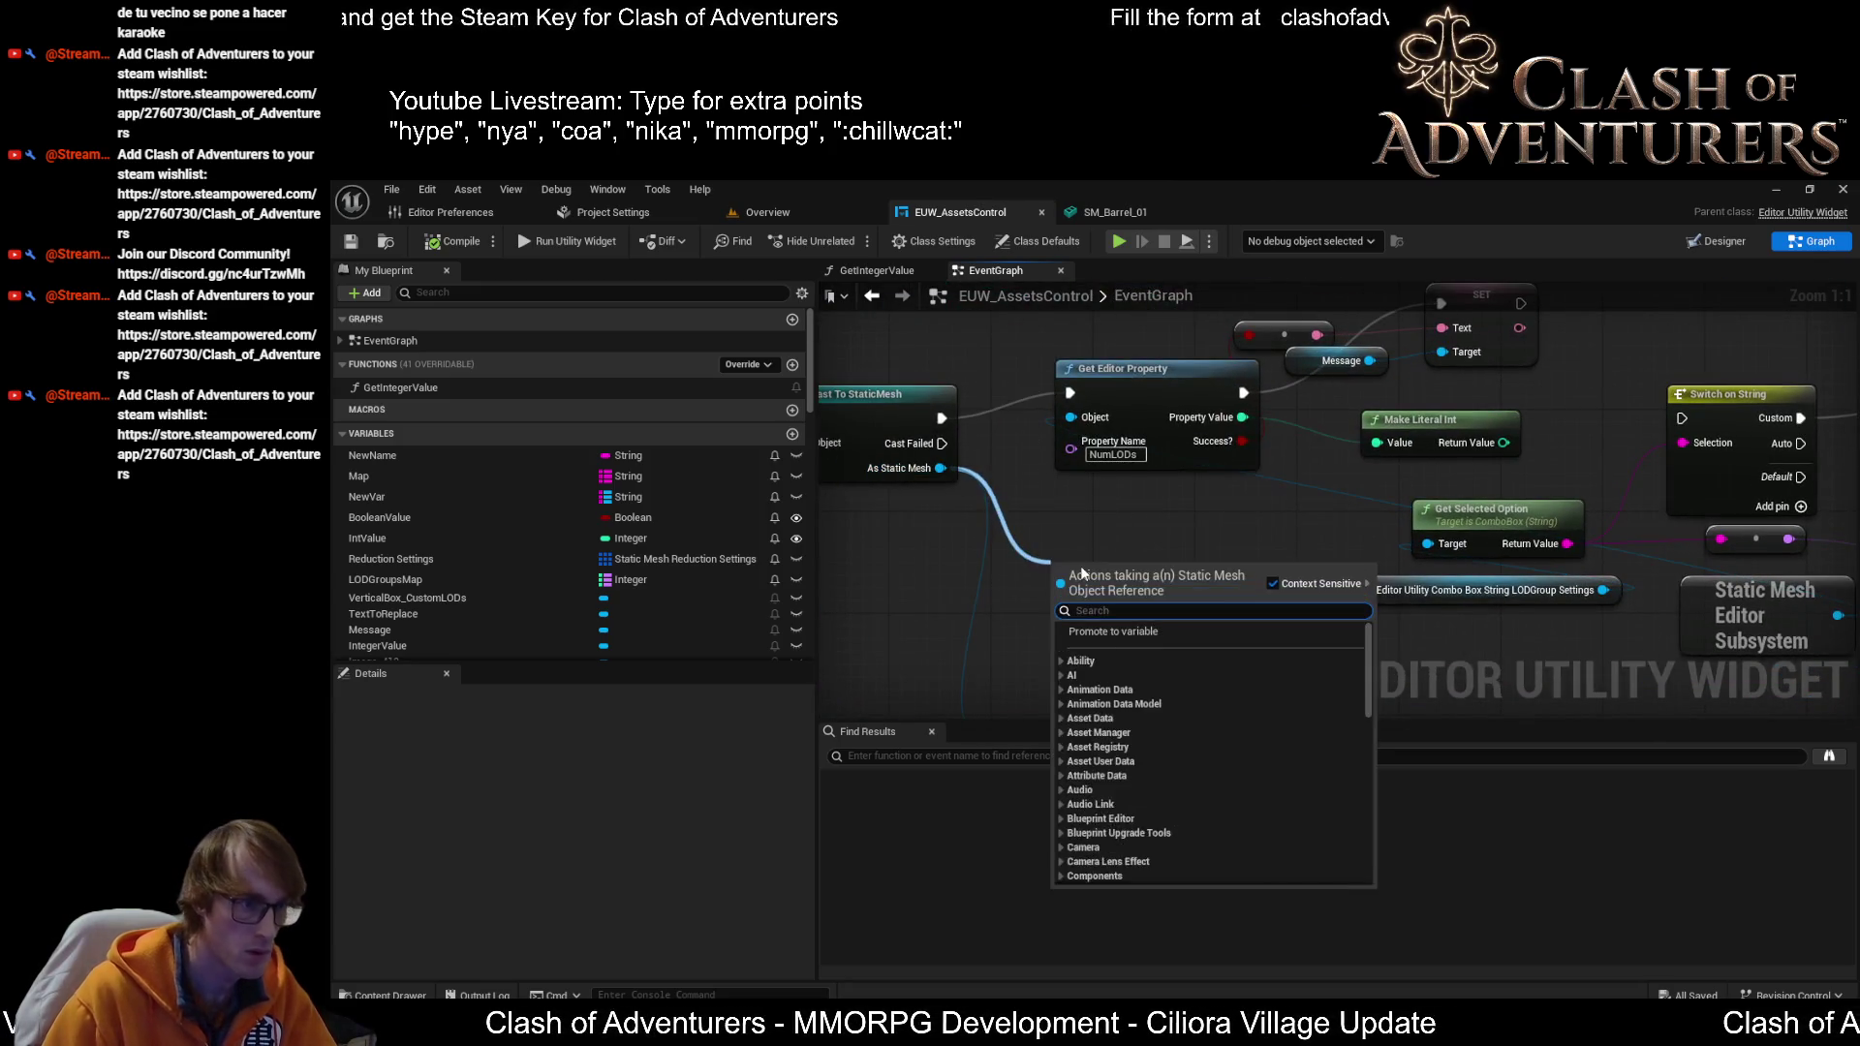
pyautogui.write('source')
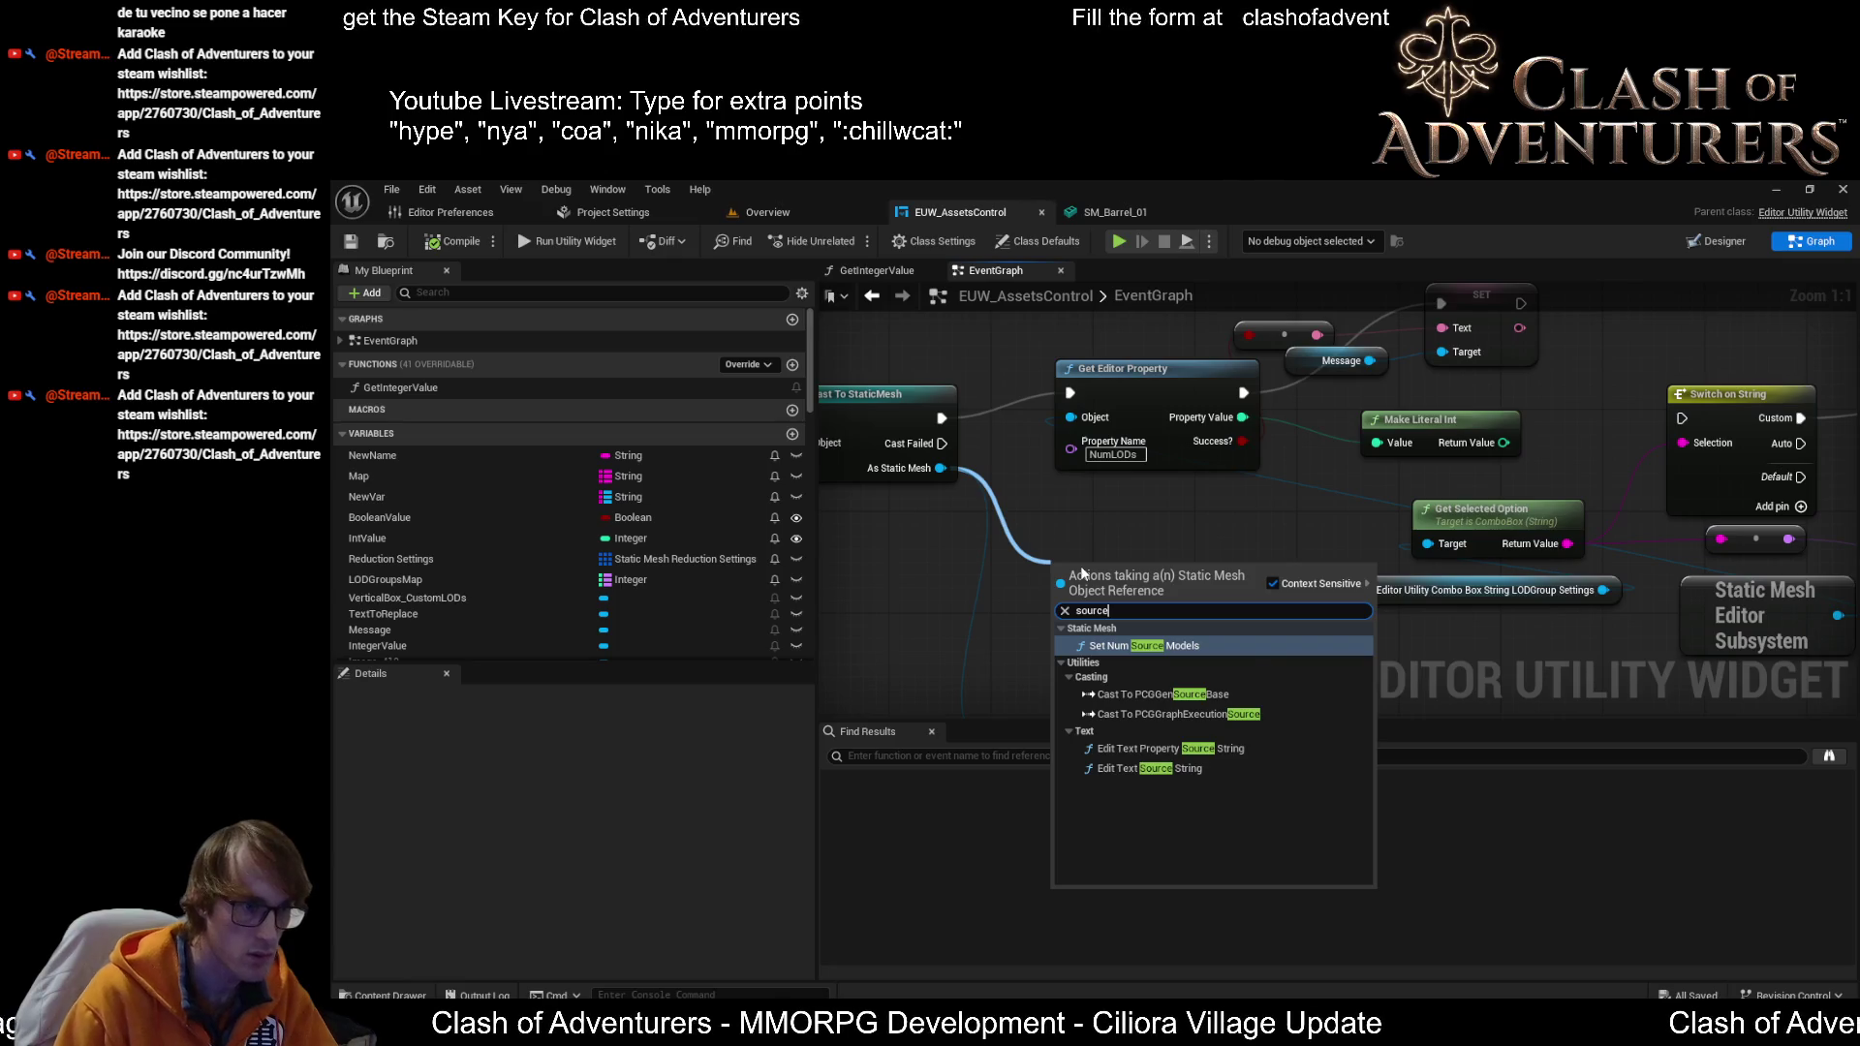
pyautogui.press('Return')
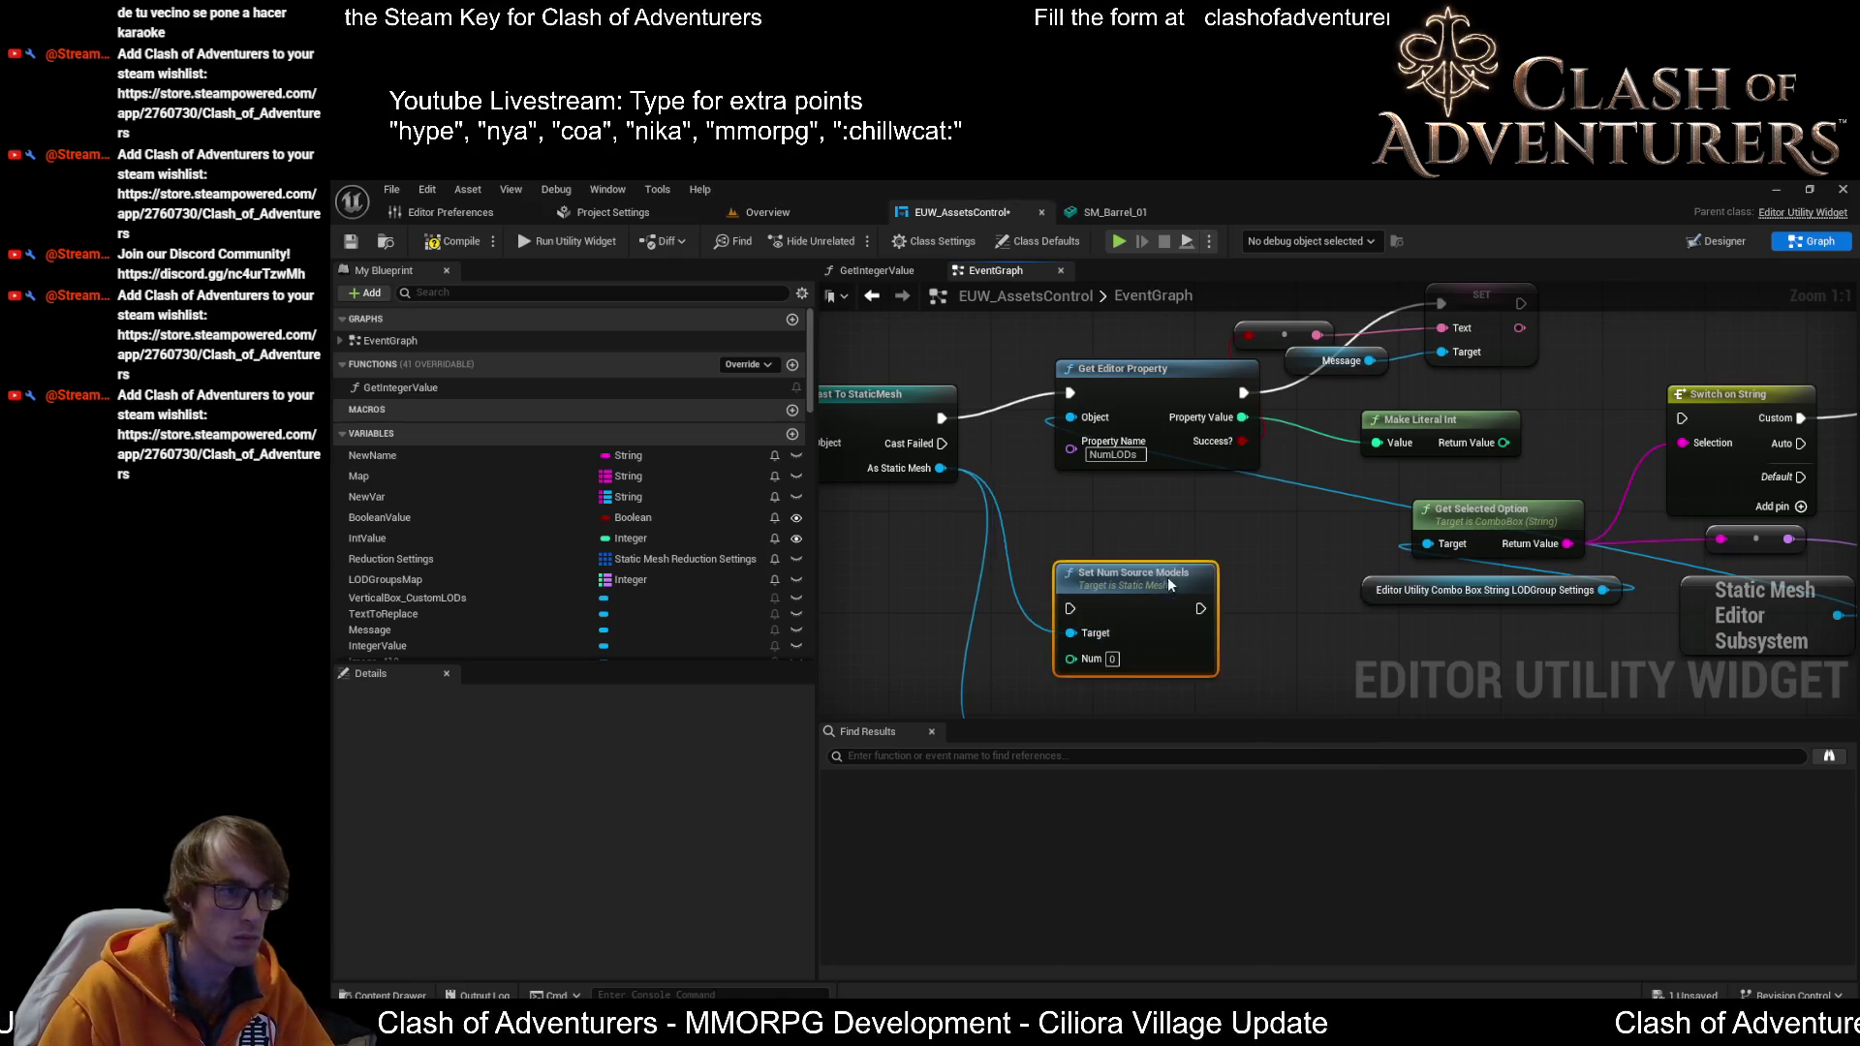
# Place it above Get Editor Property with Num 5, run it after the cast, and save.
pyautogui.moveTo(1168, 581); pyautogui.dragTo(1207, 505)
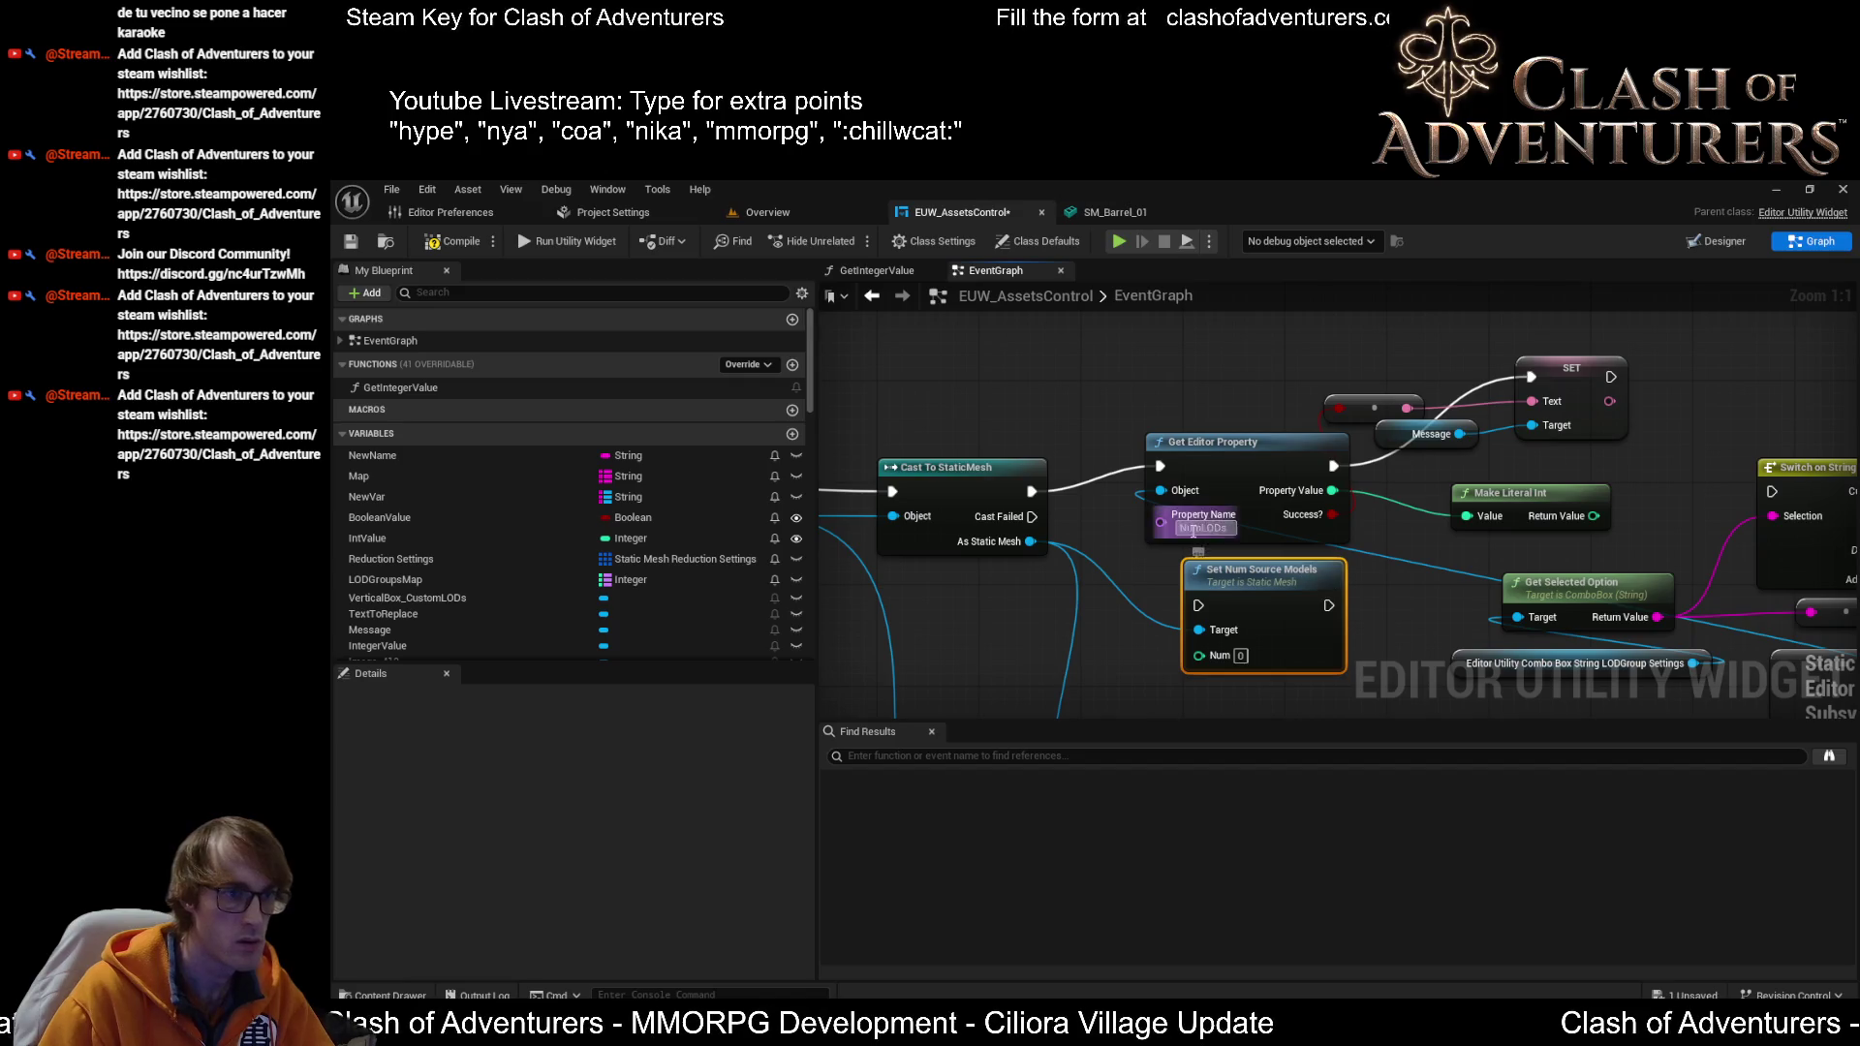
pyautogui.moveTo(1322, 591); pyautogui.dragTo(1355, 365)
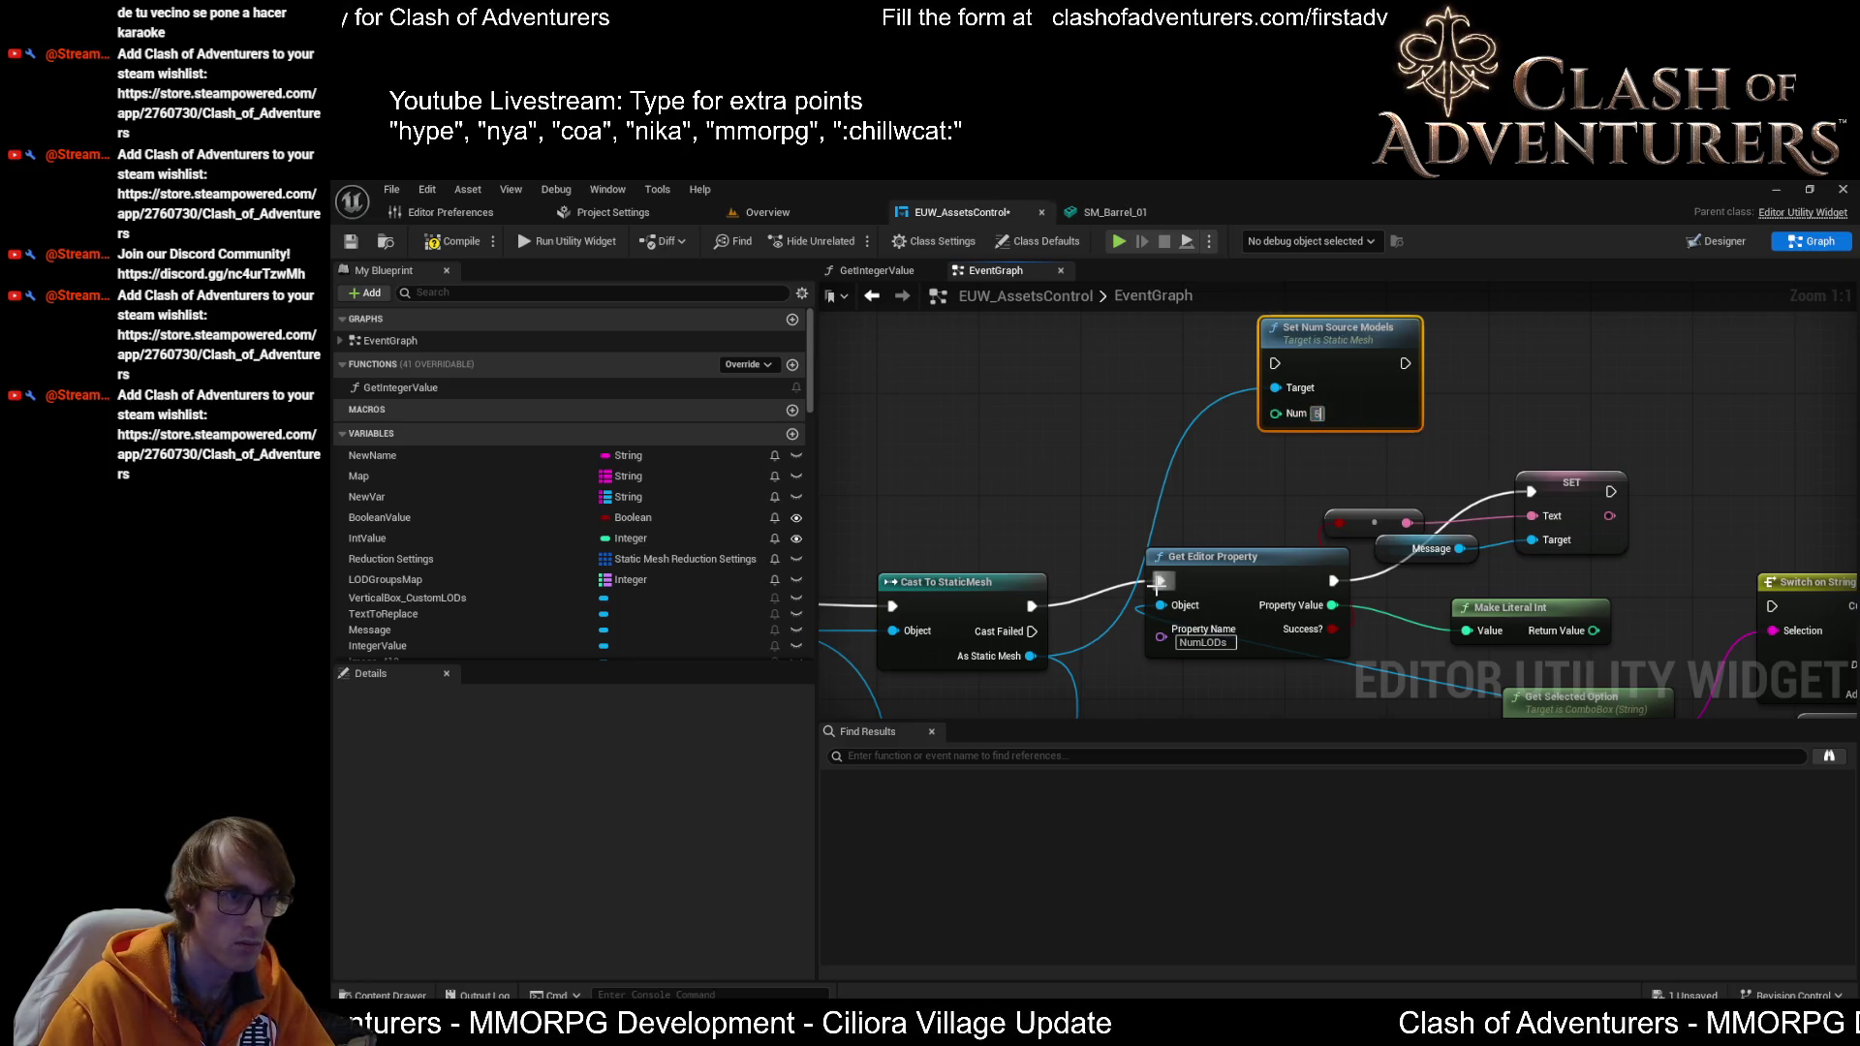
pyautogui.click(1104, 431)
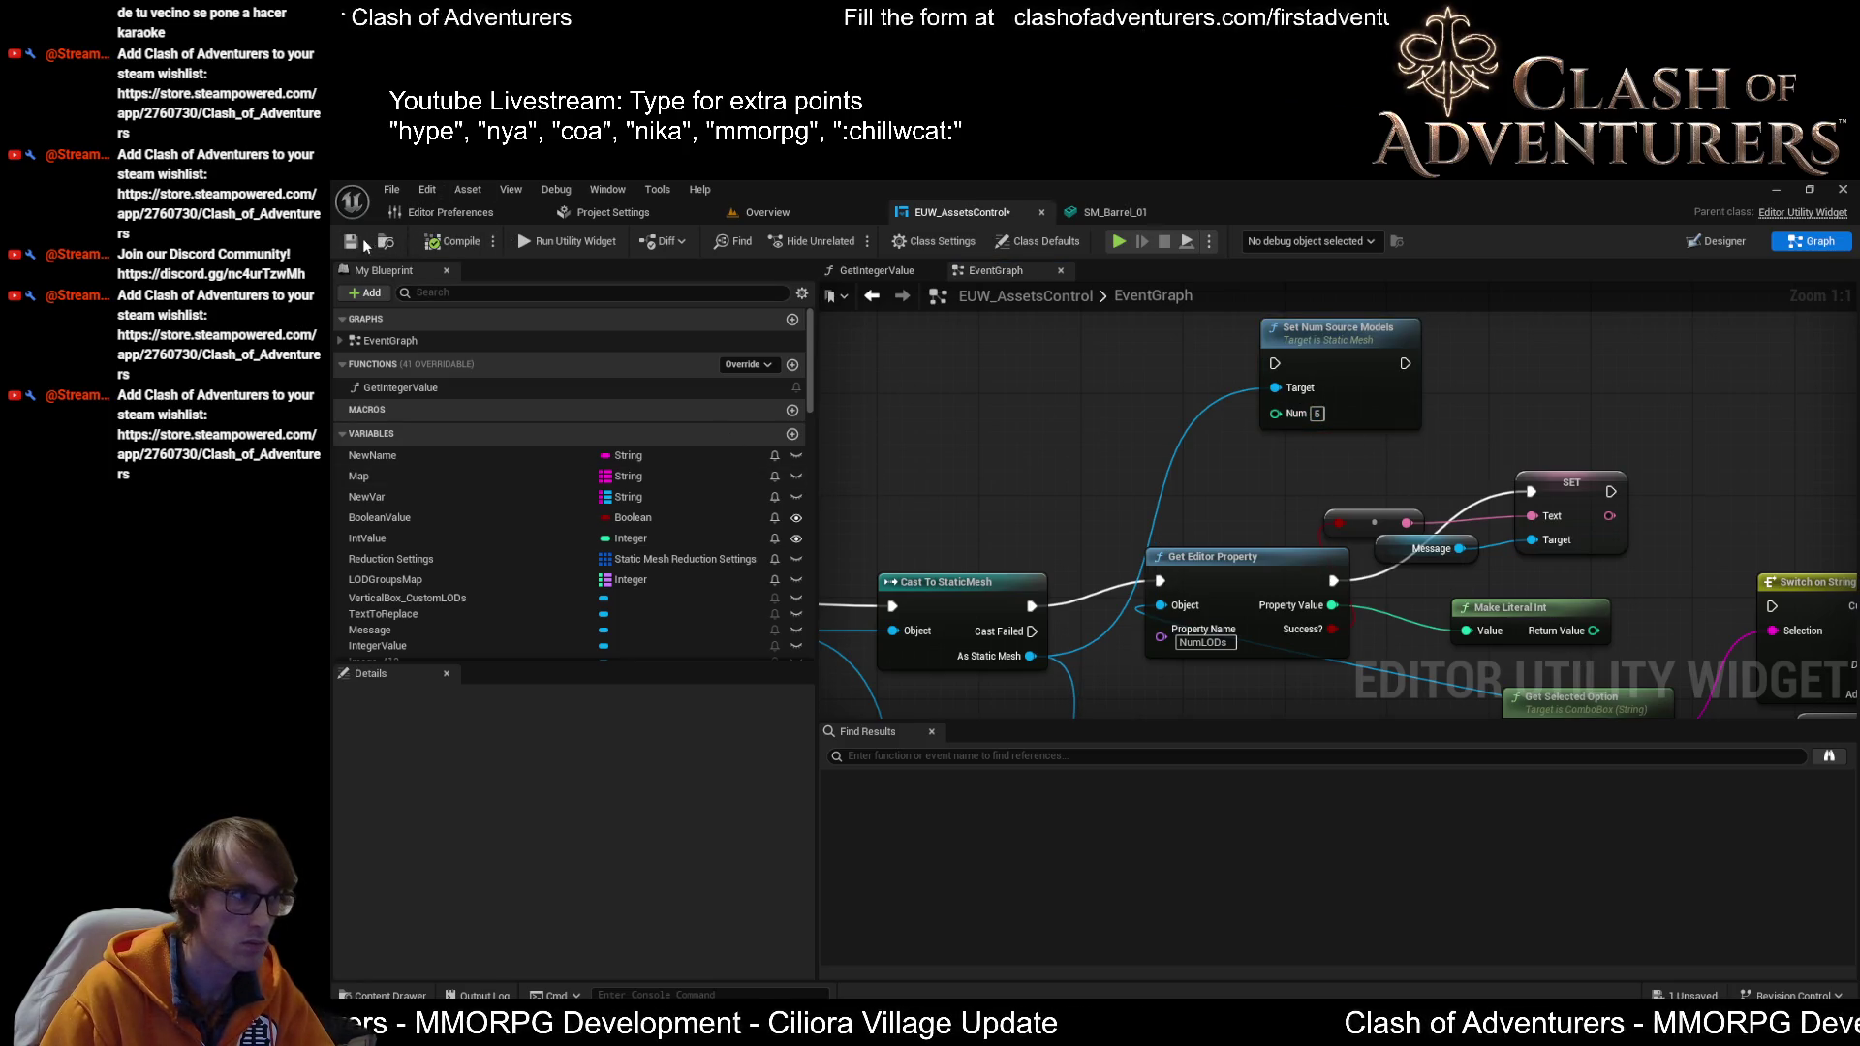
pyautogui.moveTo(1029, 608)
pyautogui.mouseDown()
pyautogui.moveTo(1244, 417)
pyautogui.moveTo(1275, 364)
pyautogui.mouseUp()
pyautogui.click(452, 241)
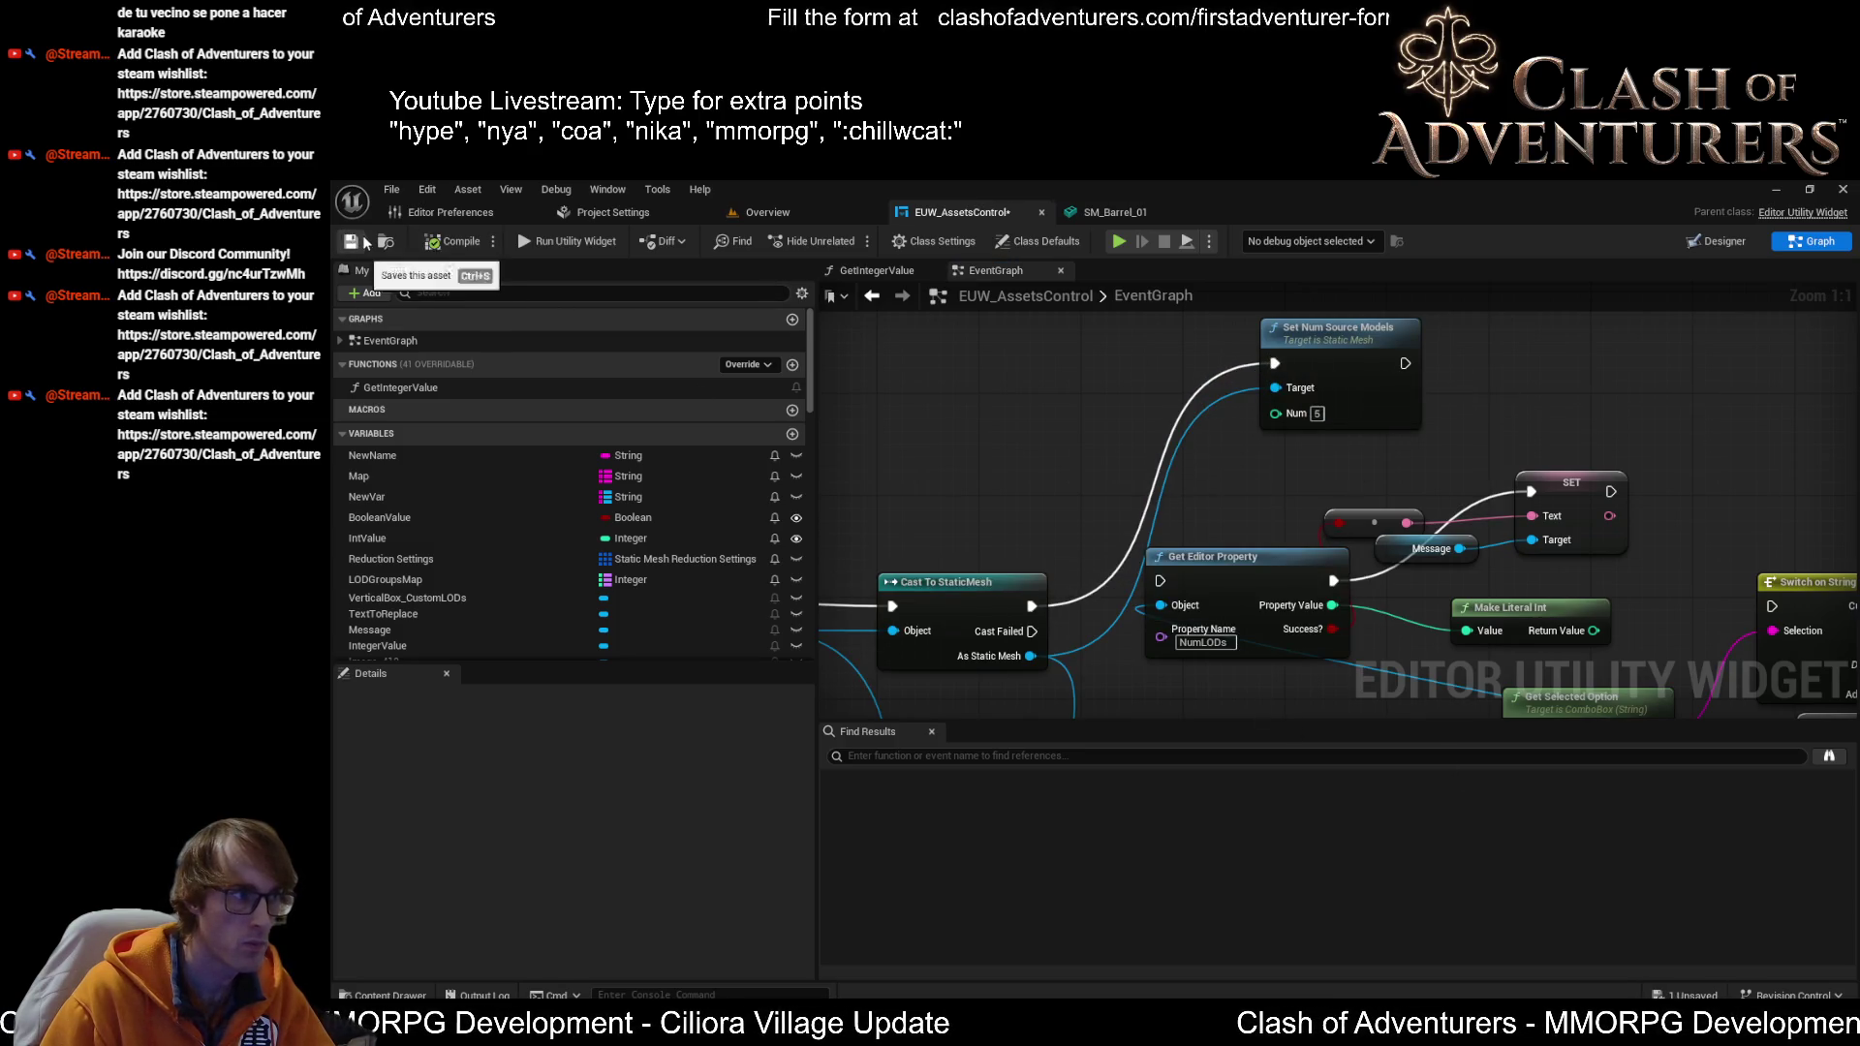
pyautogui.click(768, 212)
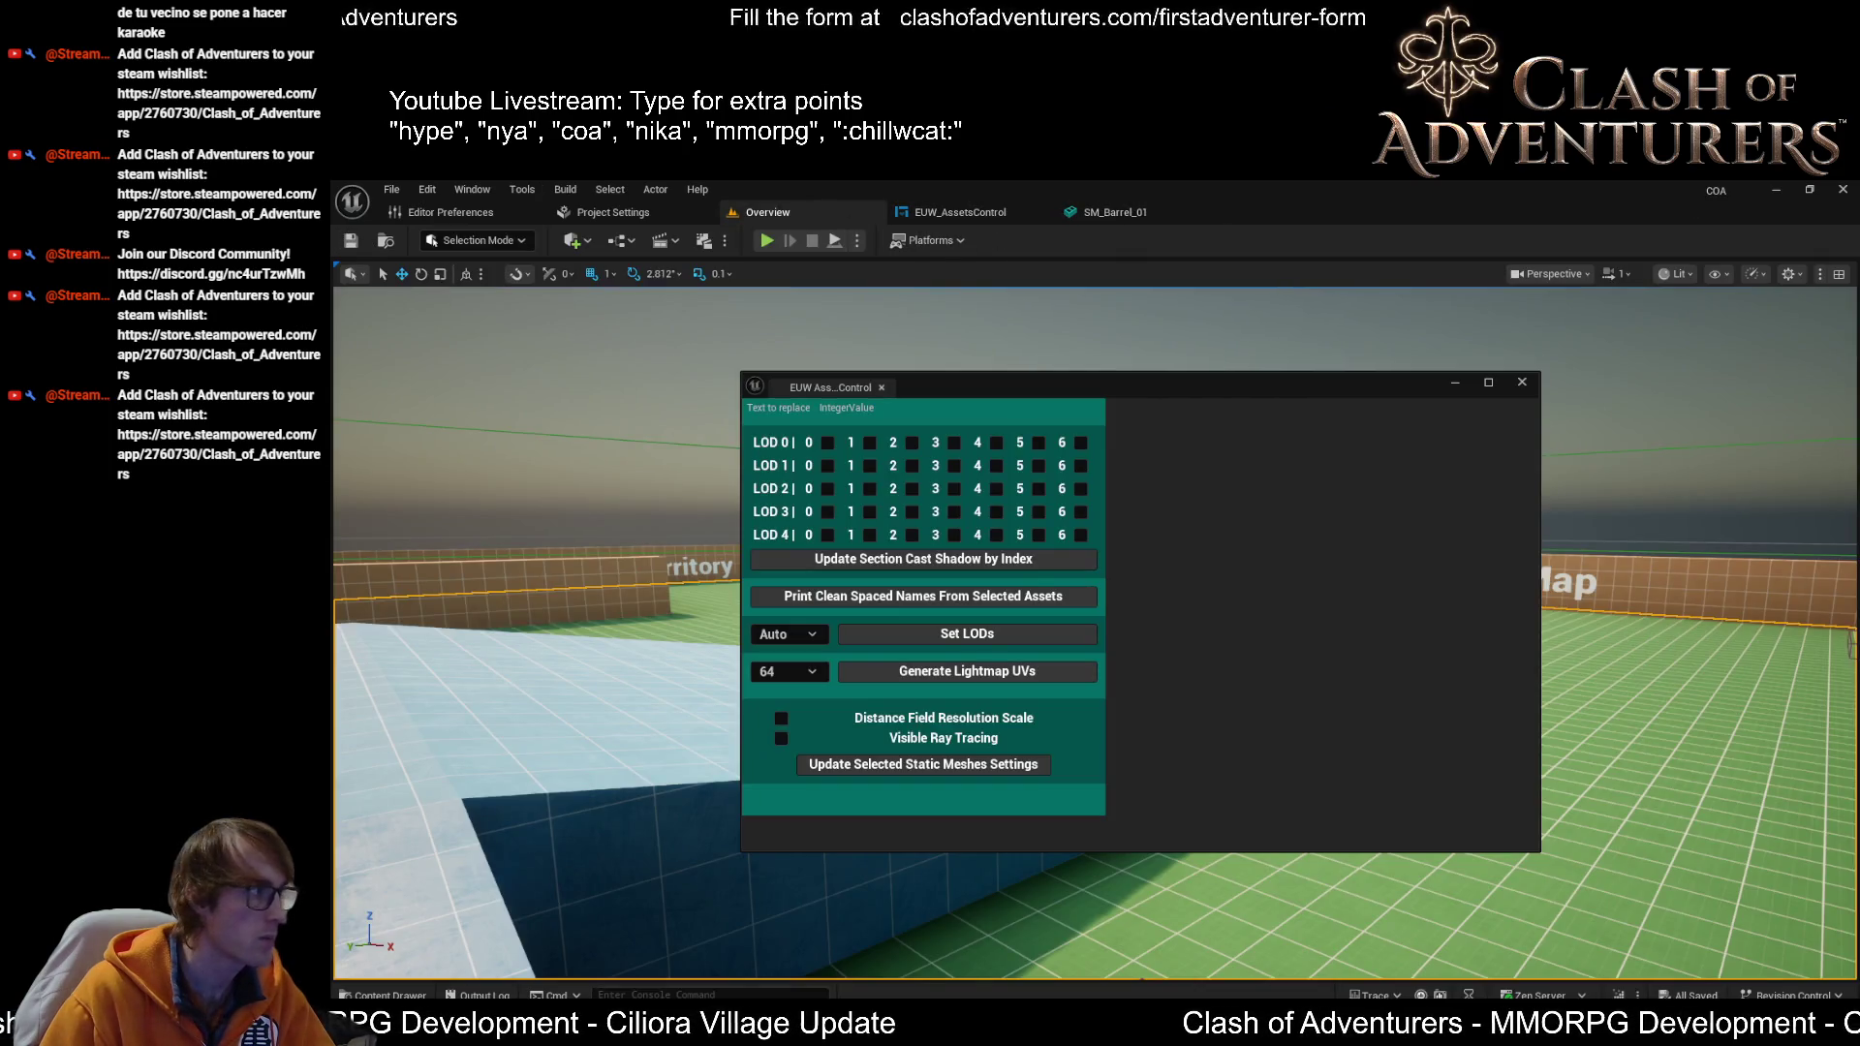
# Run Set LODs, then decline the barrel mesh's apply-changes prompt.
pyautogui.click(949, 635)
pyautogui.click(1128, 213)
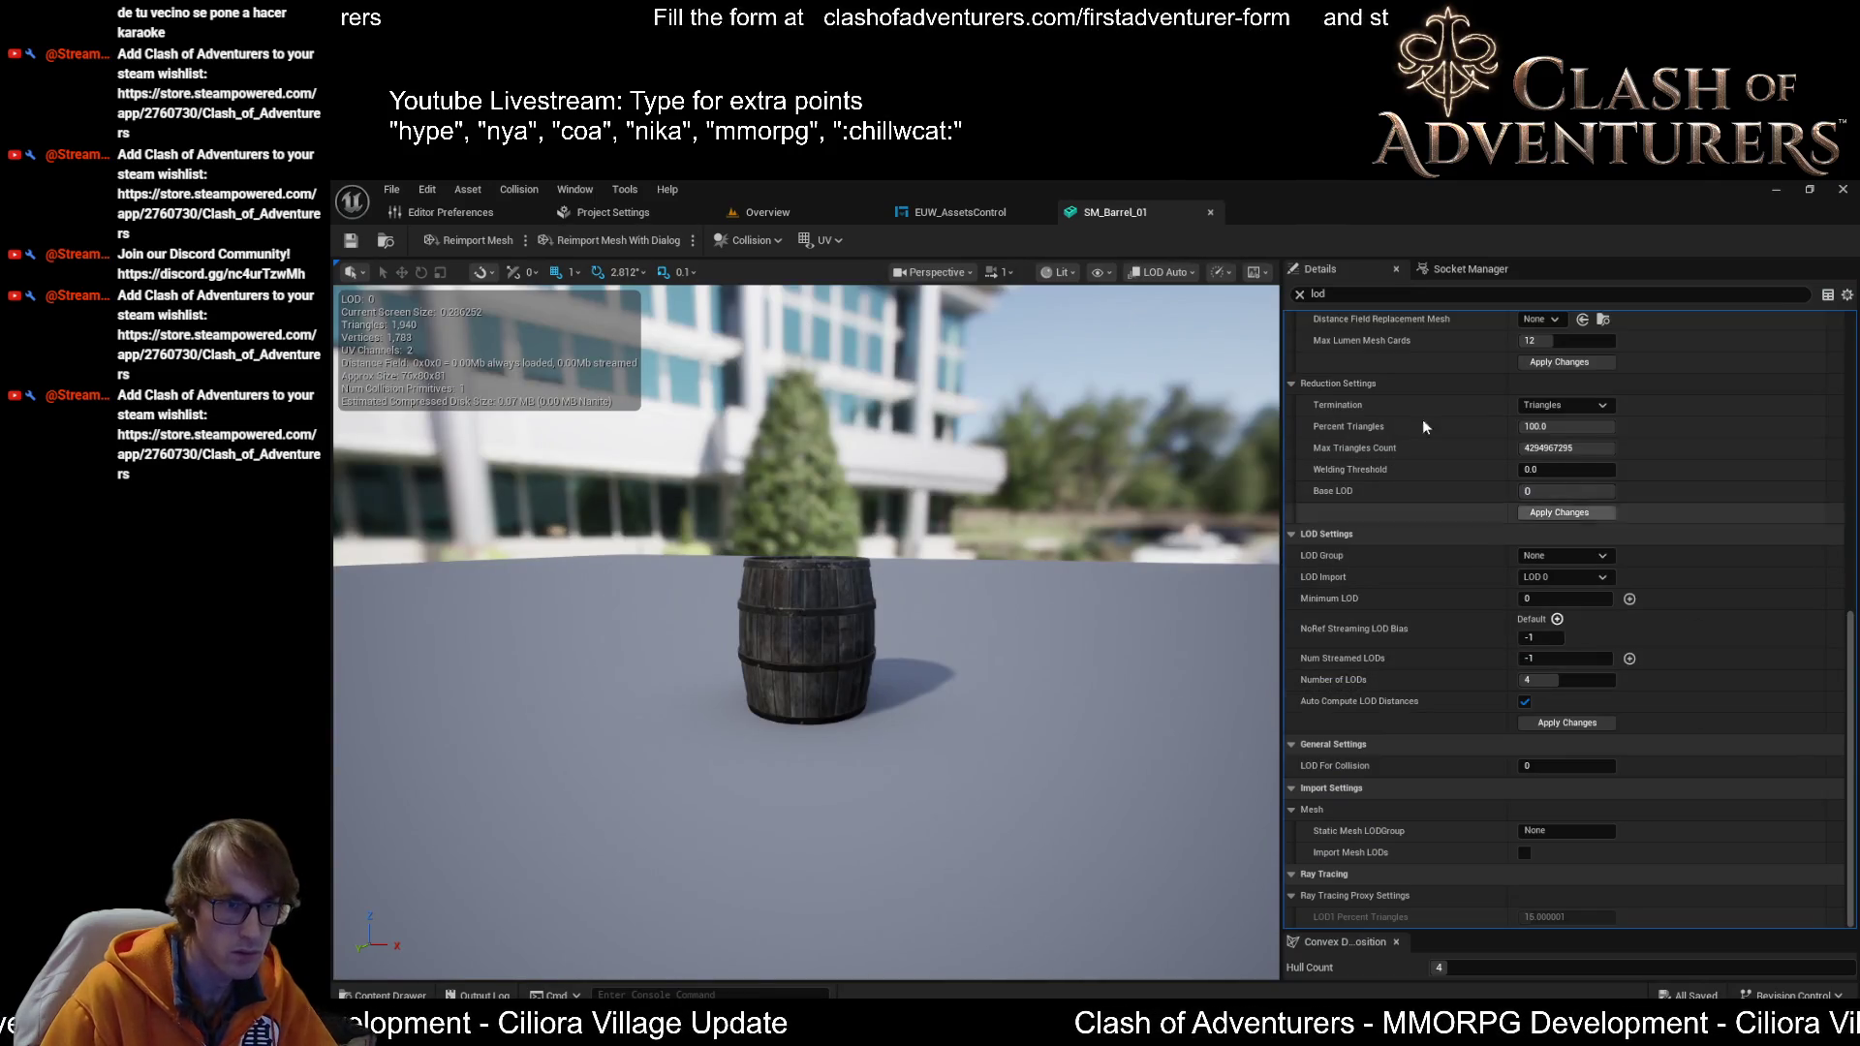
pyautogui.click(1211, 212)
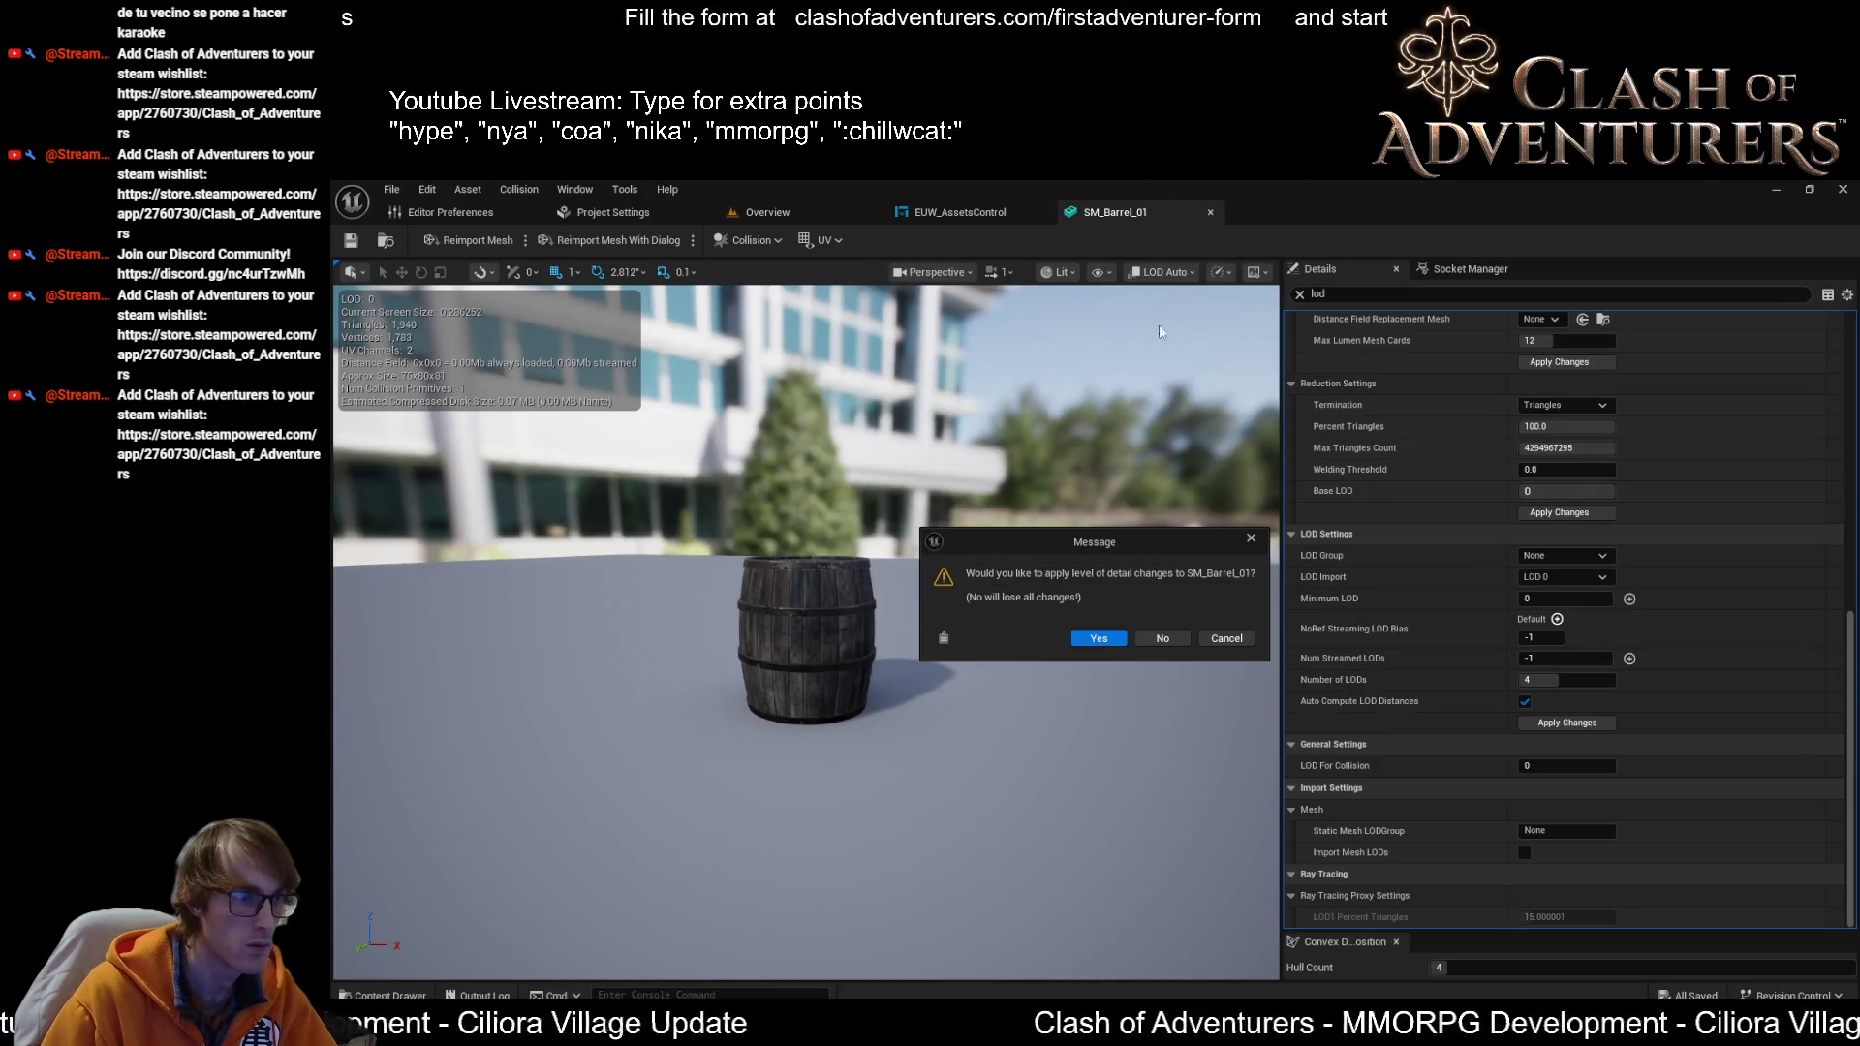
pyautogui.click(1152, 638)
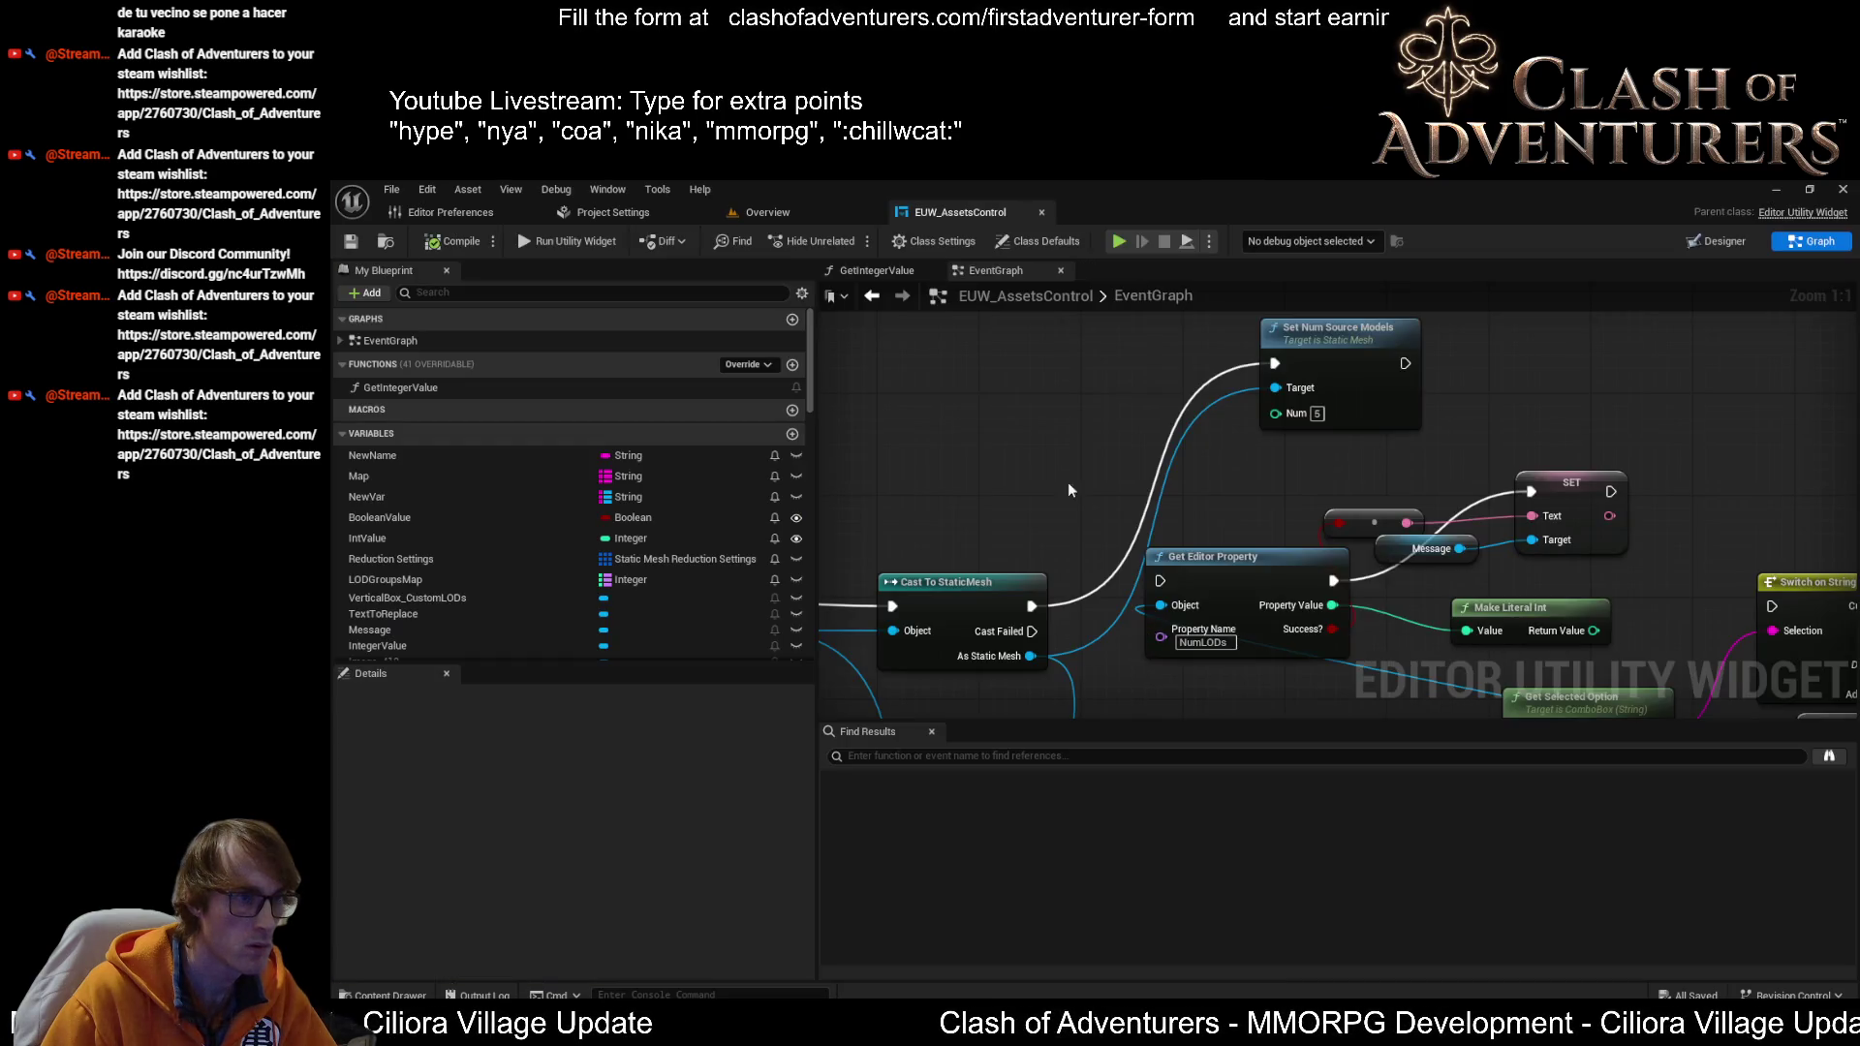
# Rerun Set LODs and apply the new LOD Settings to SM_Barrel_01.
pyautogui.click(786, 220)
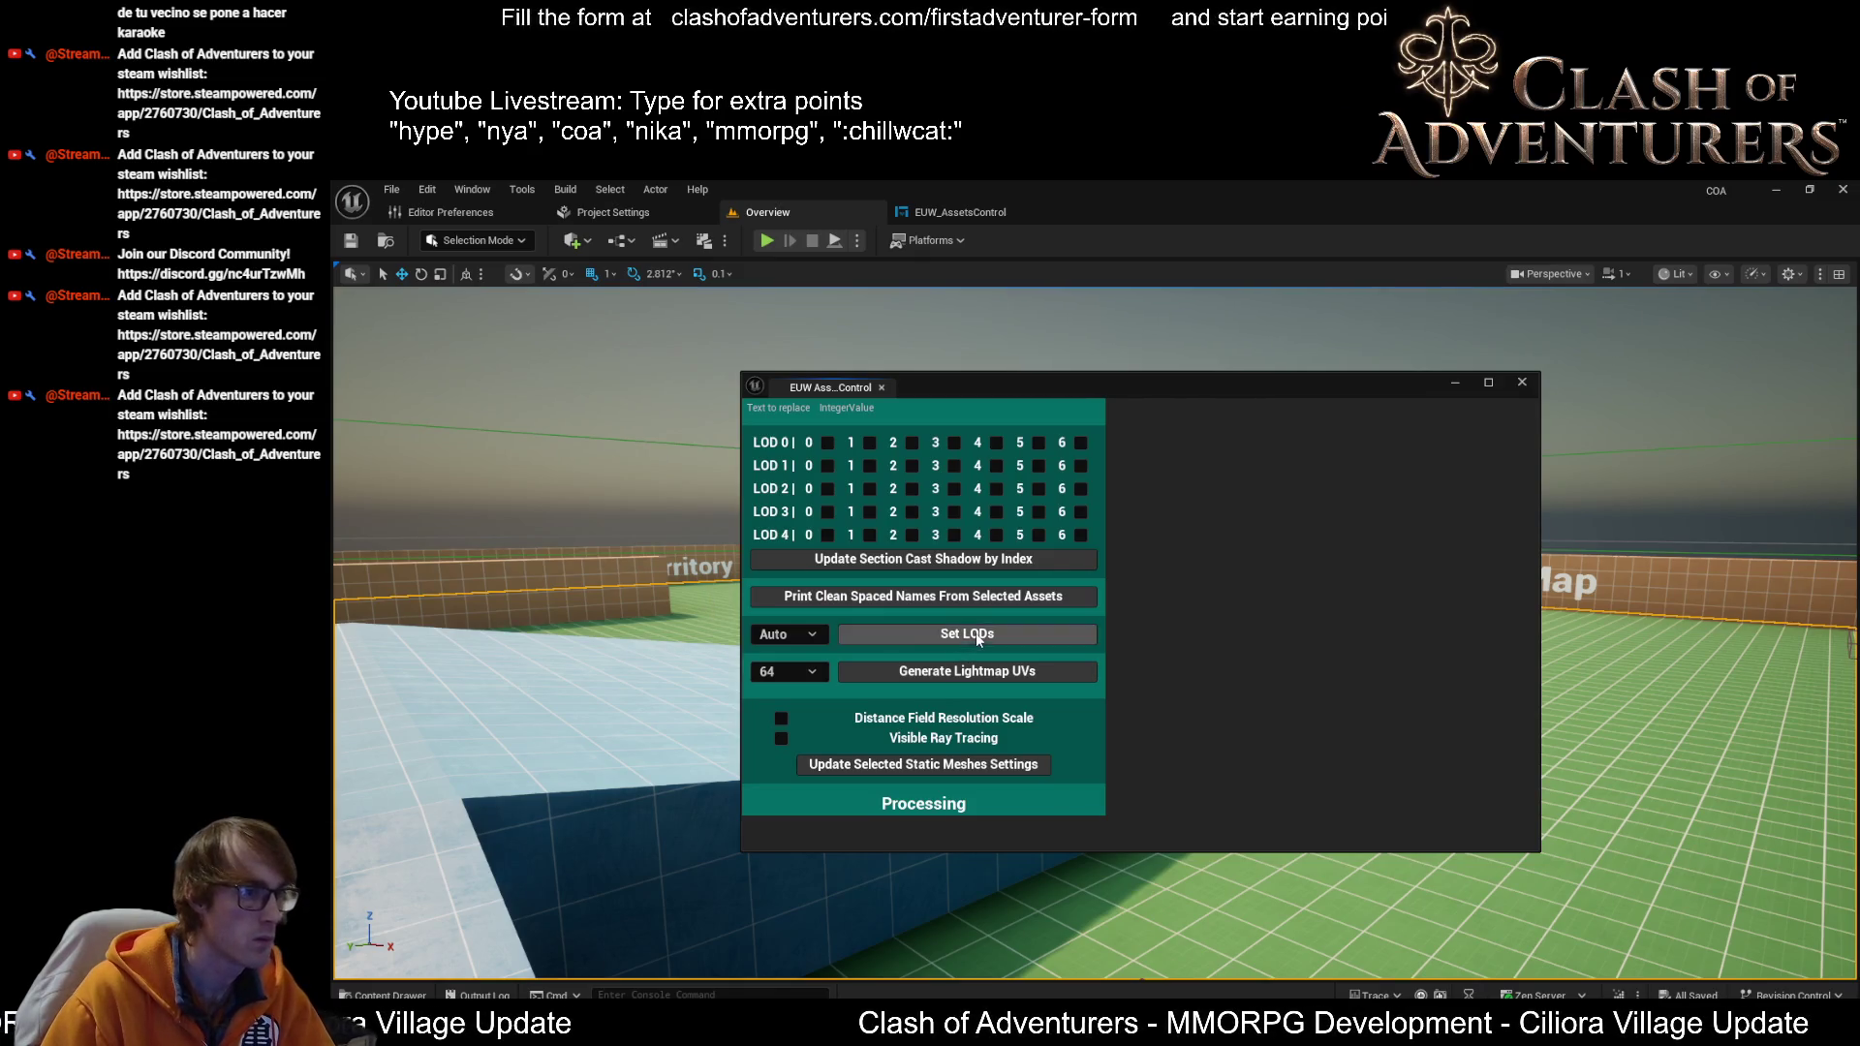
pyautogui.click(961, 635)
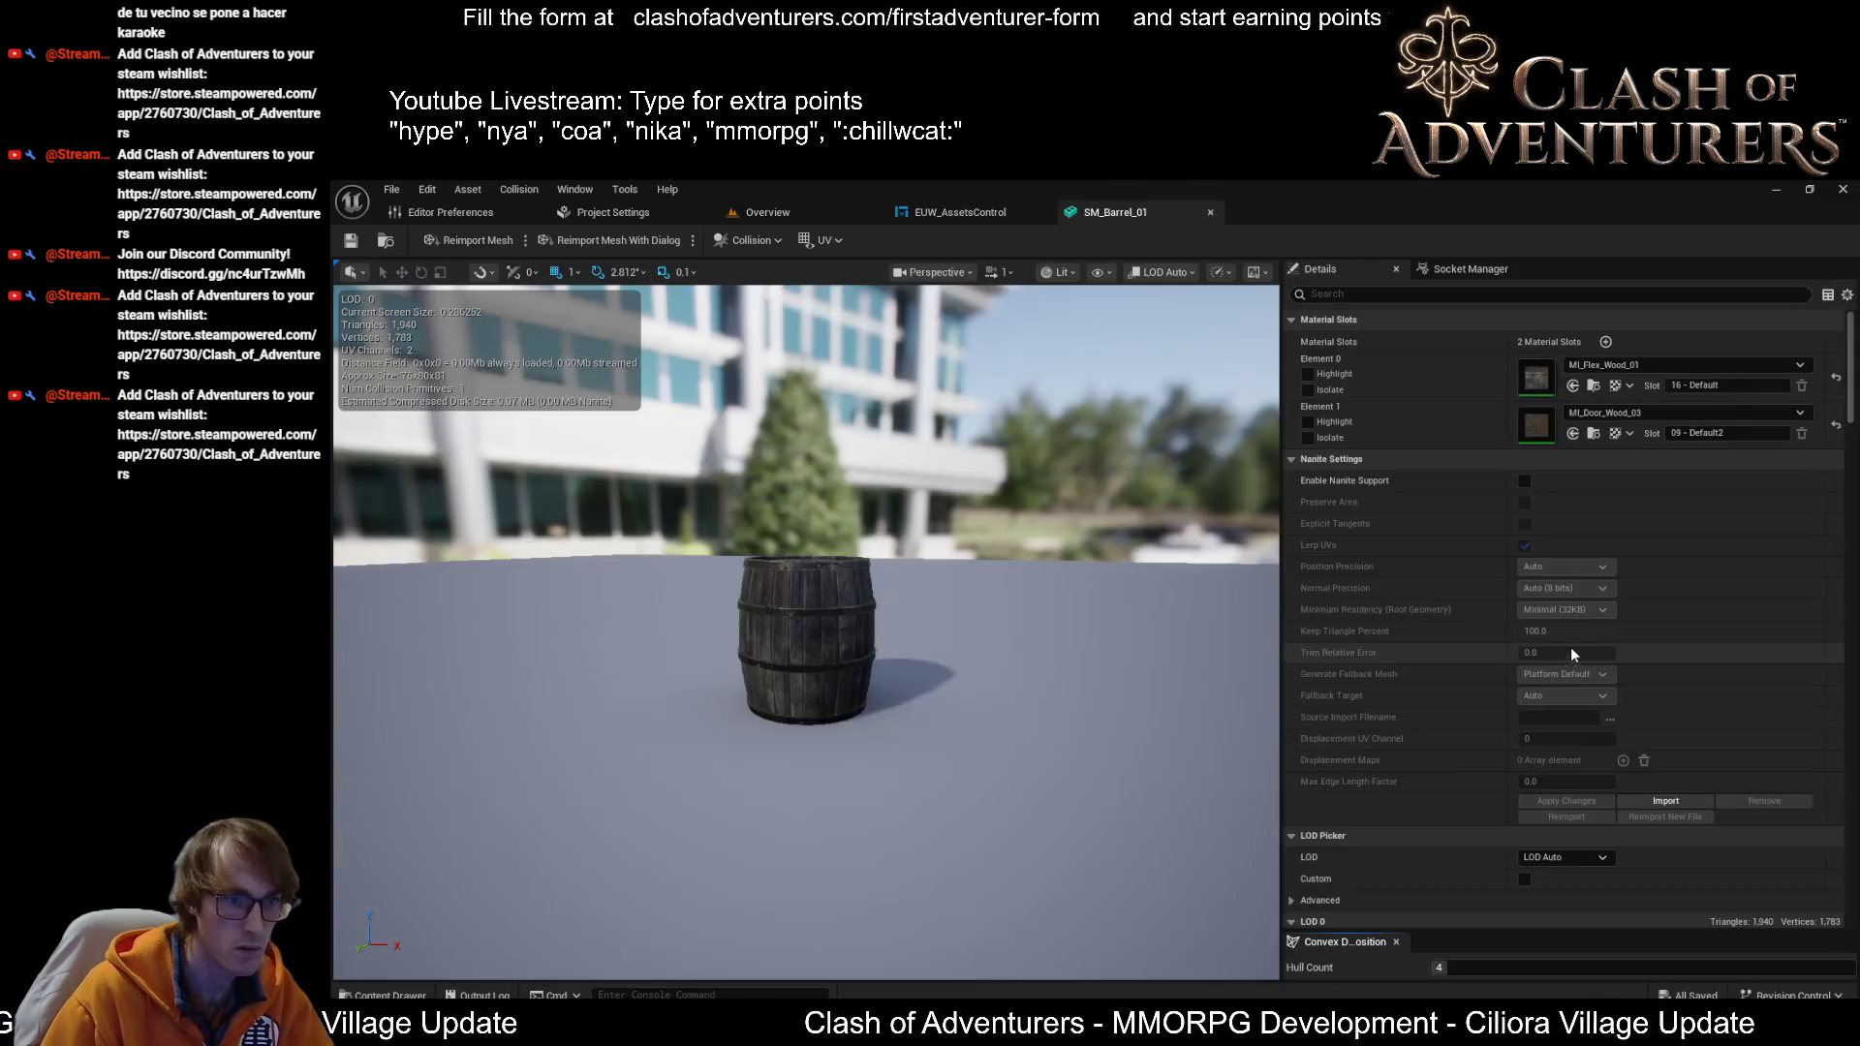
pyautogui.scroll(-10, 1706, 694)
pyautogui.scroll(-8, 1763, 745)
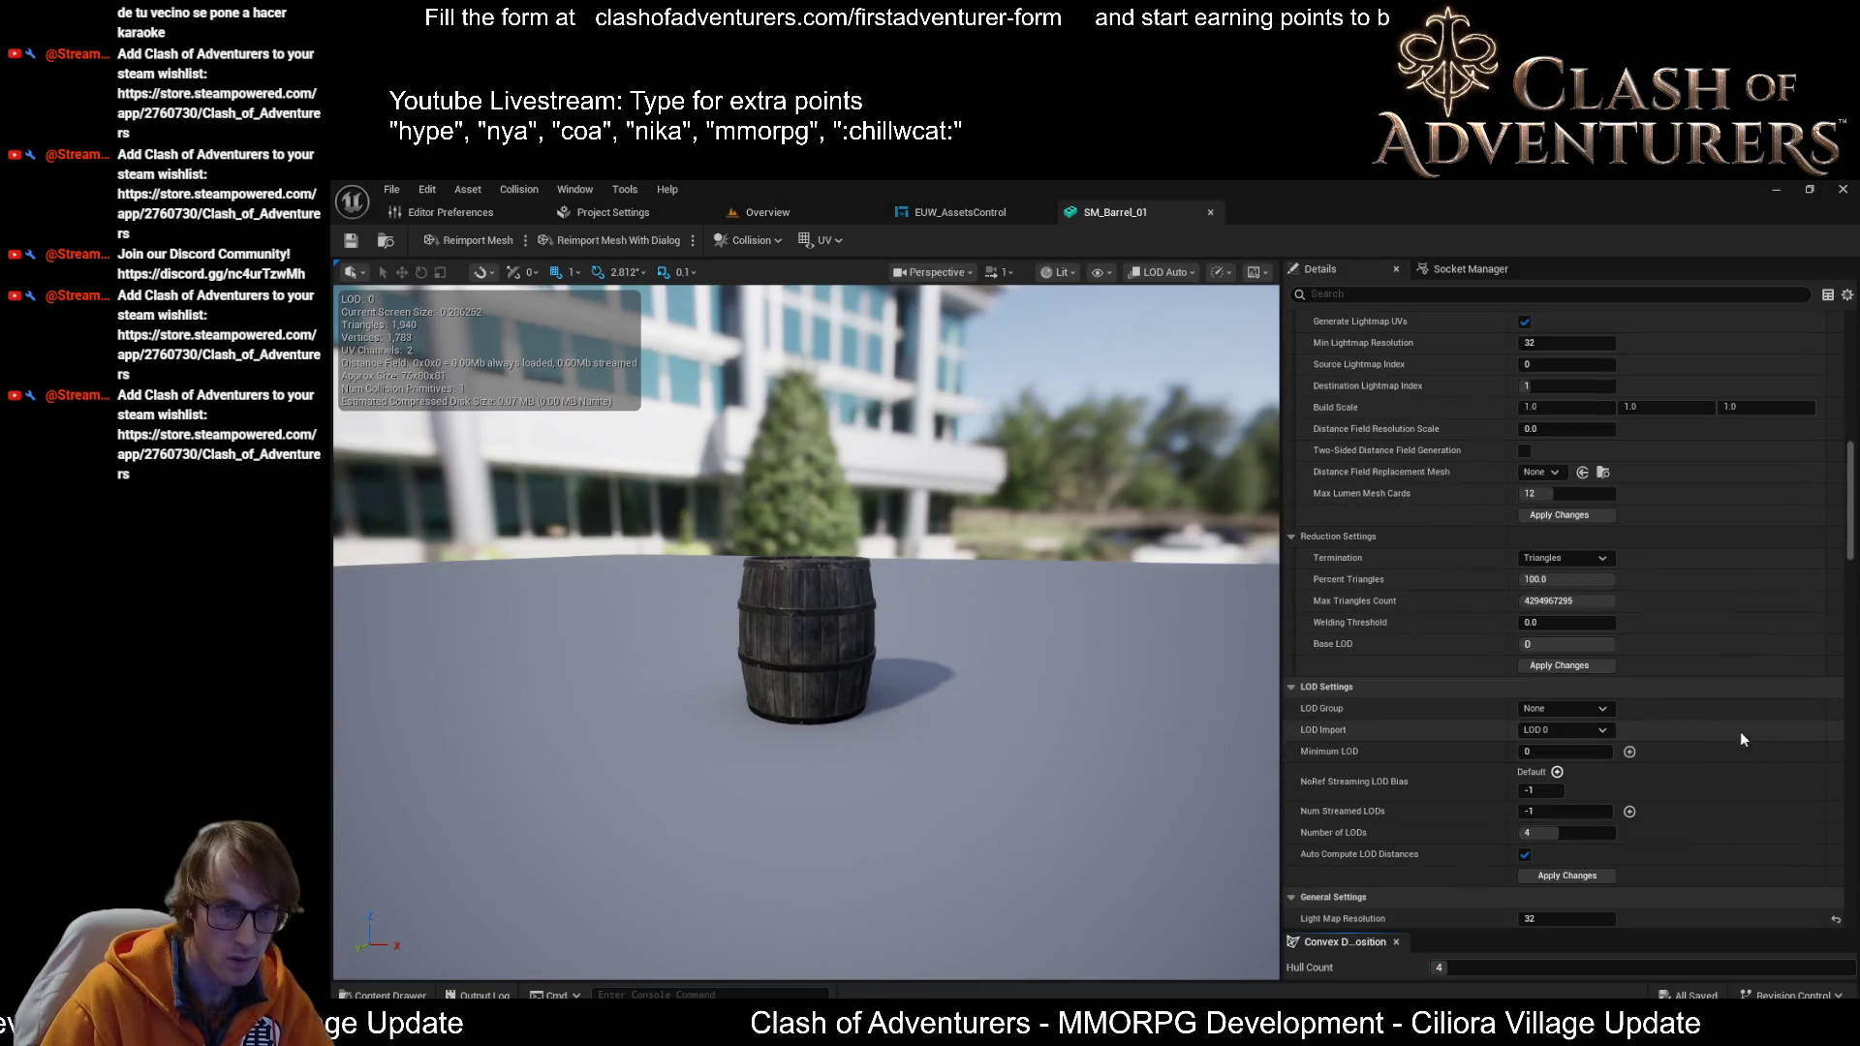
pyautogui.scroll(-1, 1589, 813)
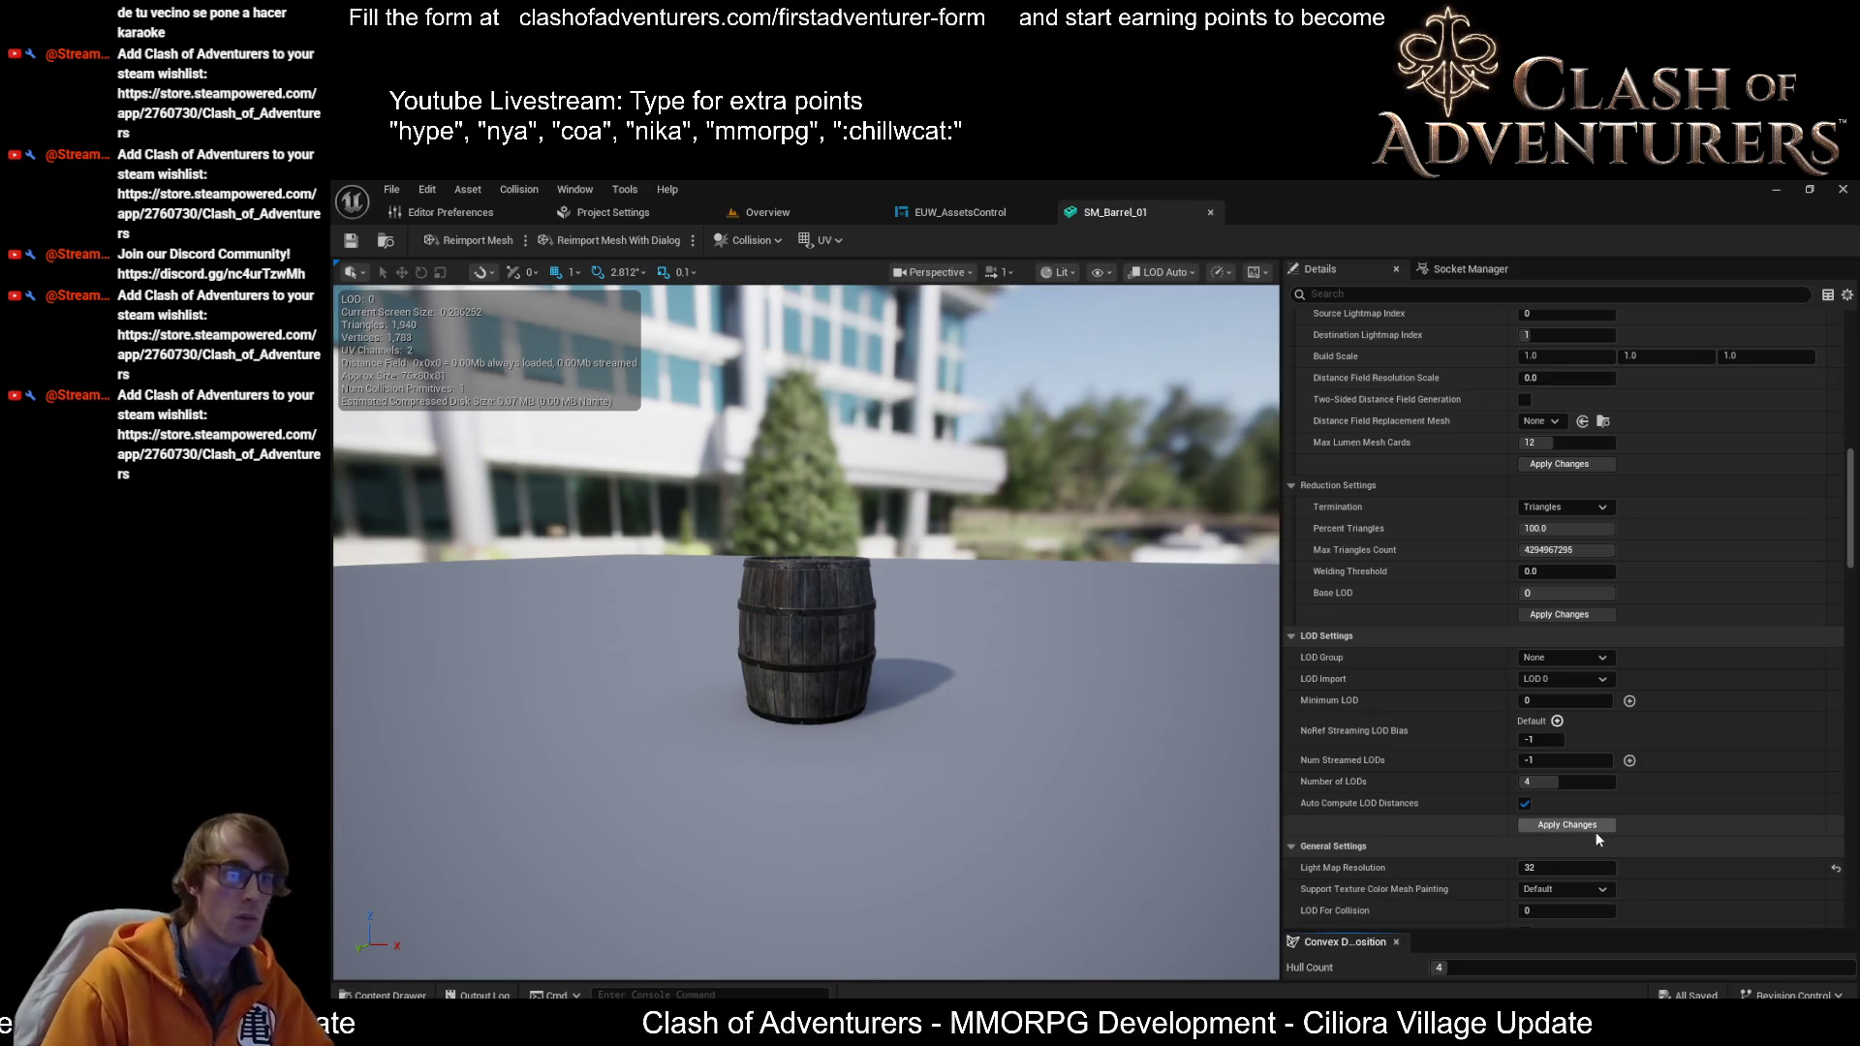
pyautogui.click(1569, 824)
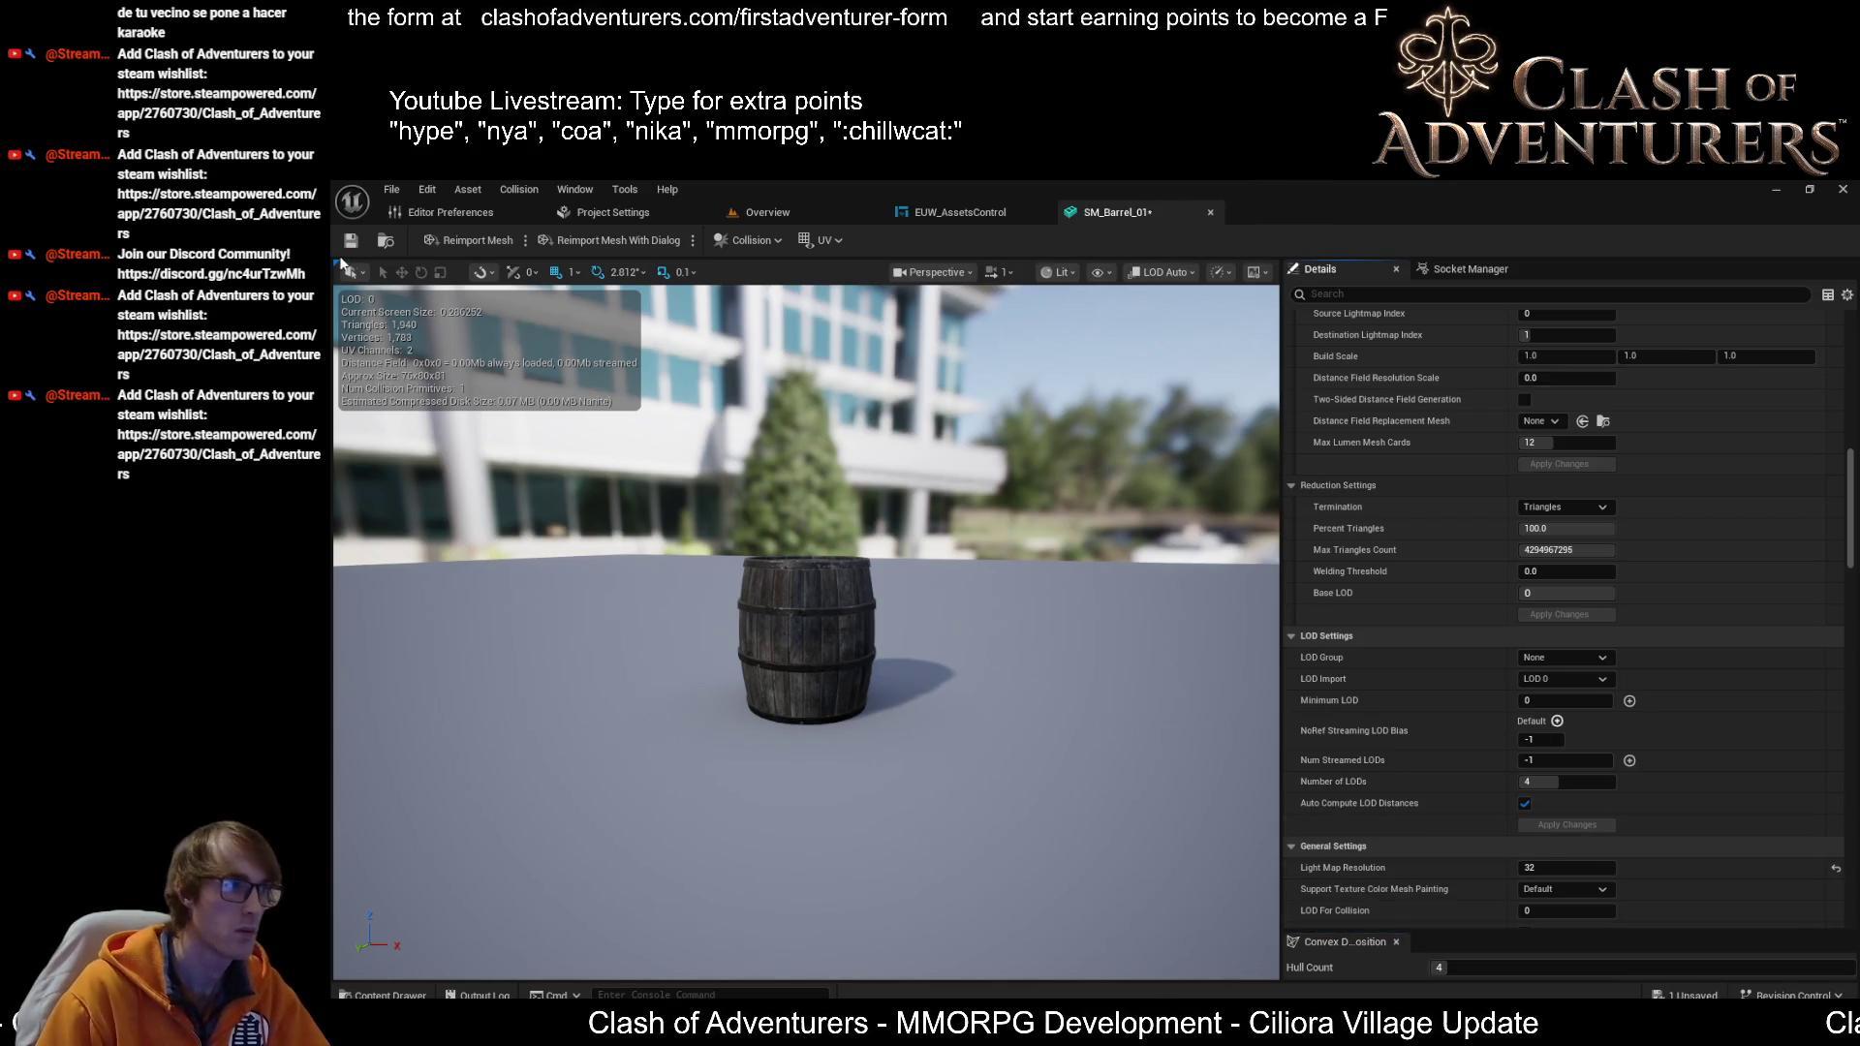
# Save SM_Barrel_01 with 4 LODs, close its editor, and return to the level.
pyautogui.click(350, 240)
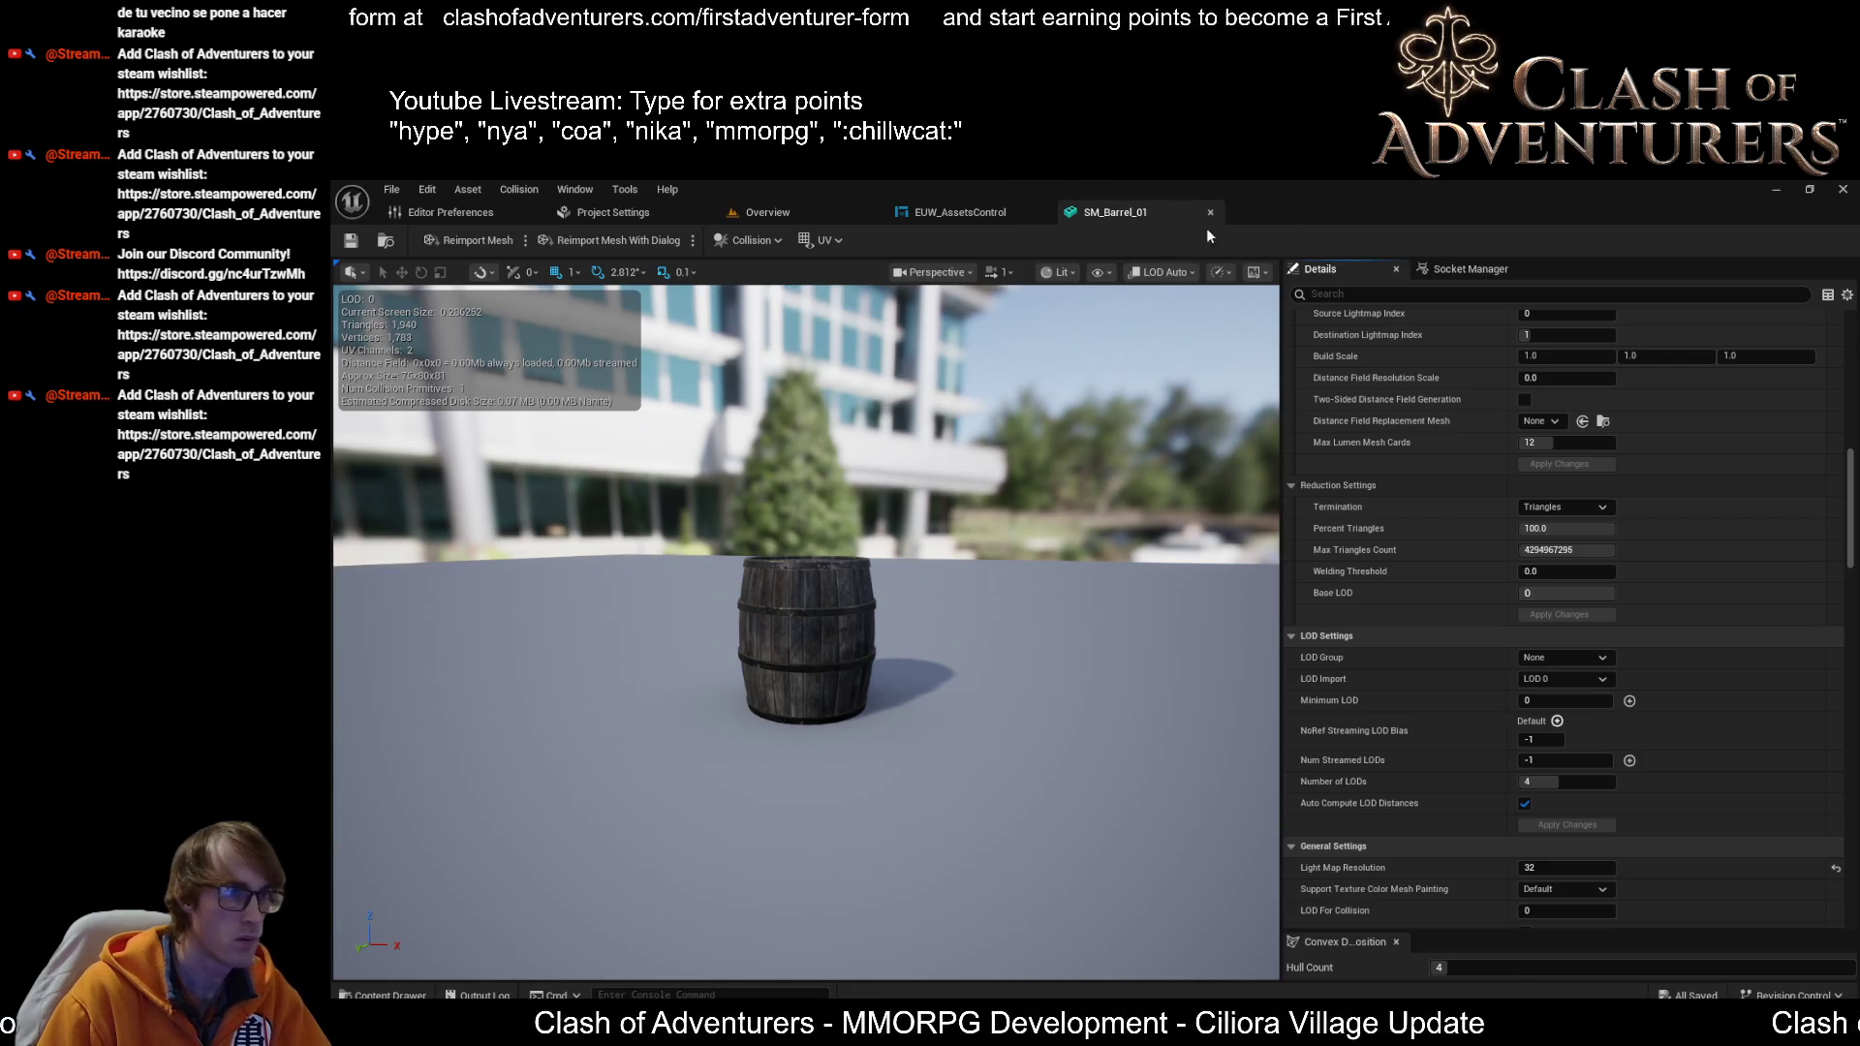
pyautogui.click(1211, 212)
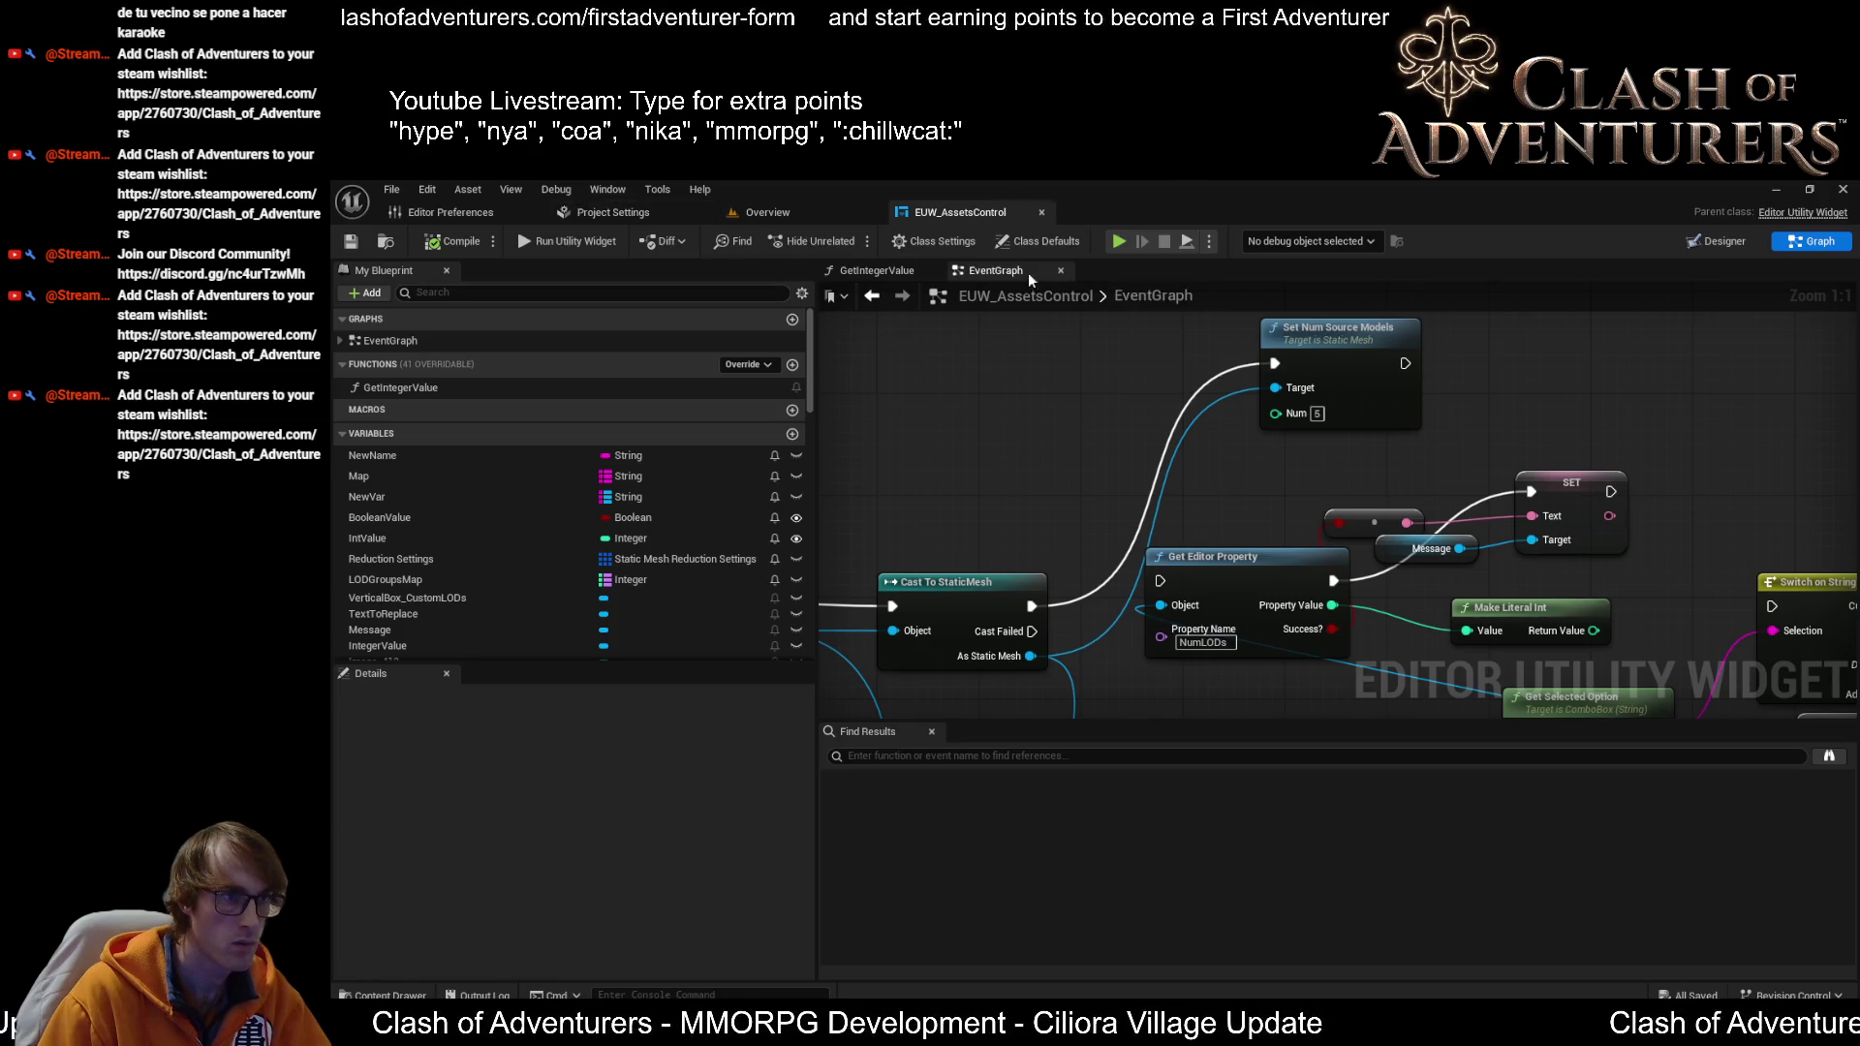
pyautogui.click(779, 209)
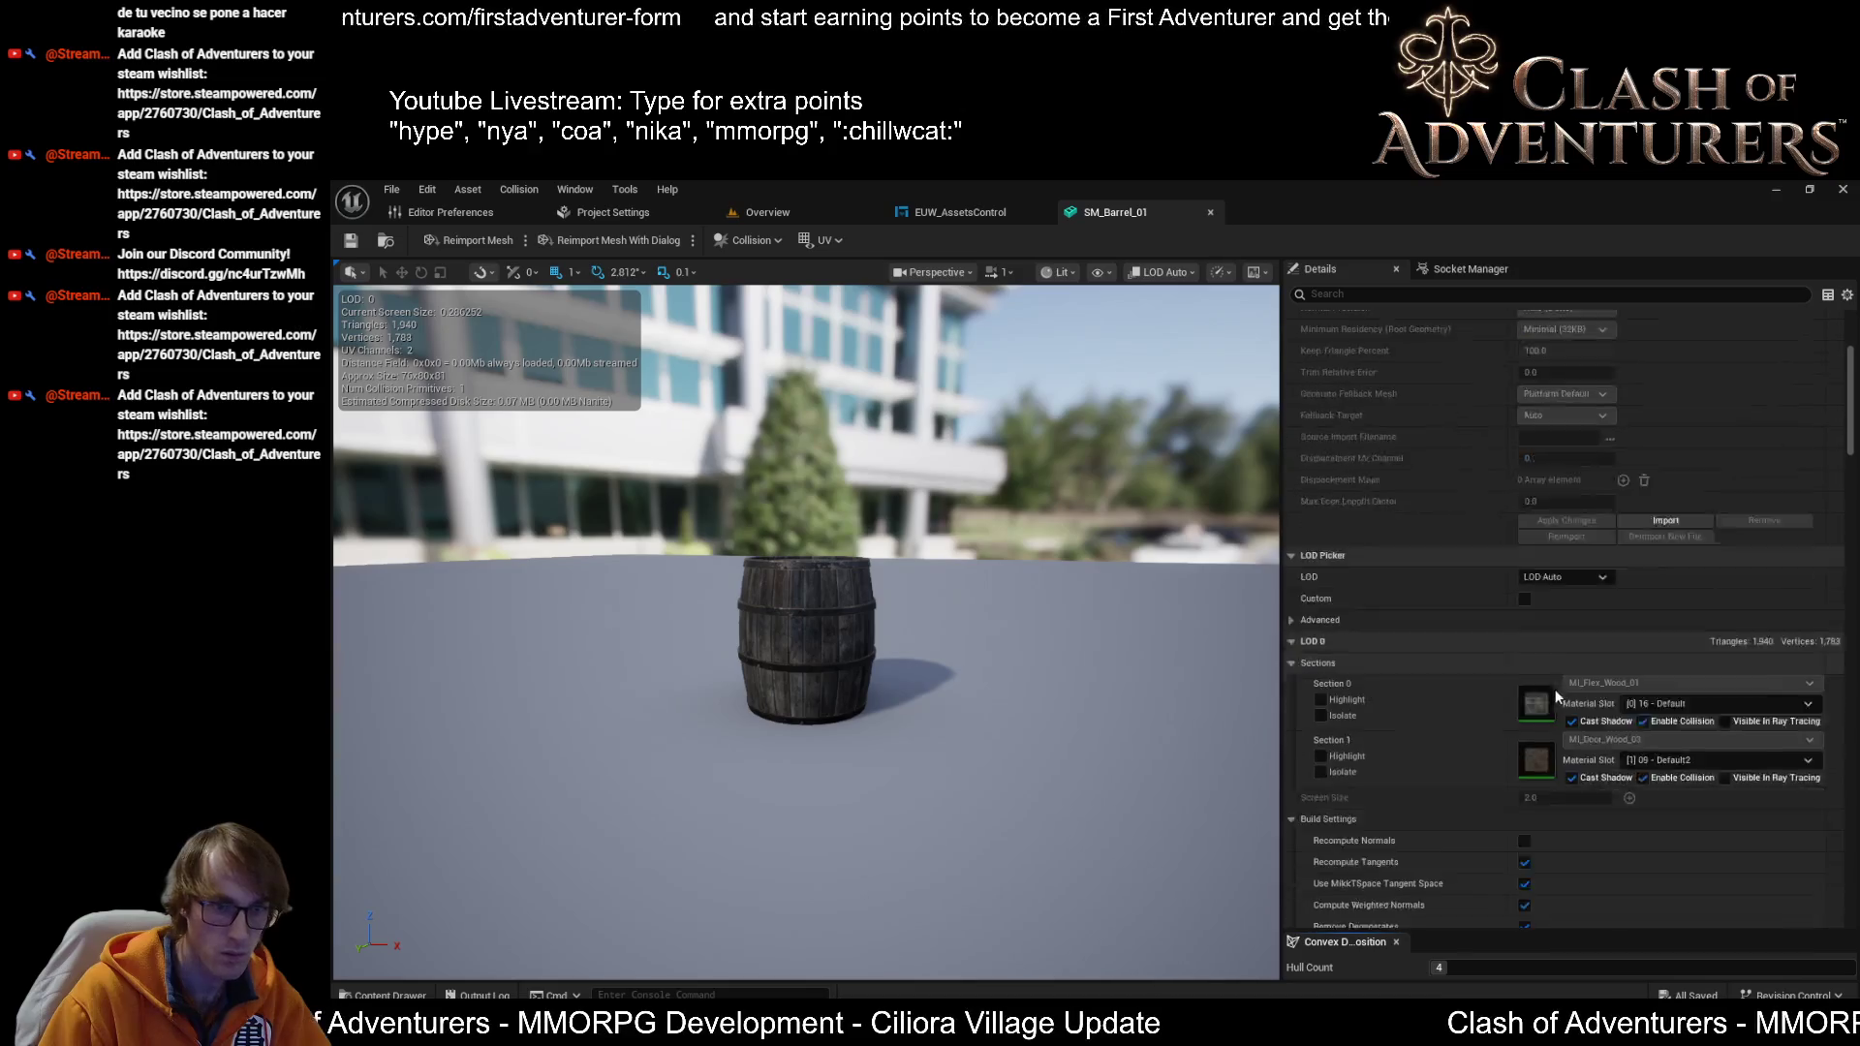
pyautogui.scroll(-5, 1139, 670)
pyautogui.scroll(-5, 1782, 625)
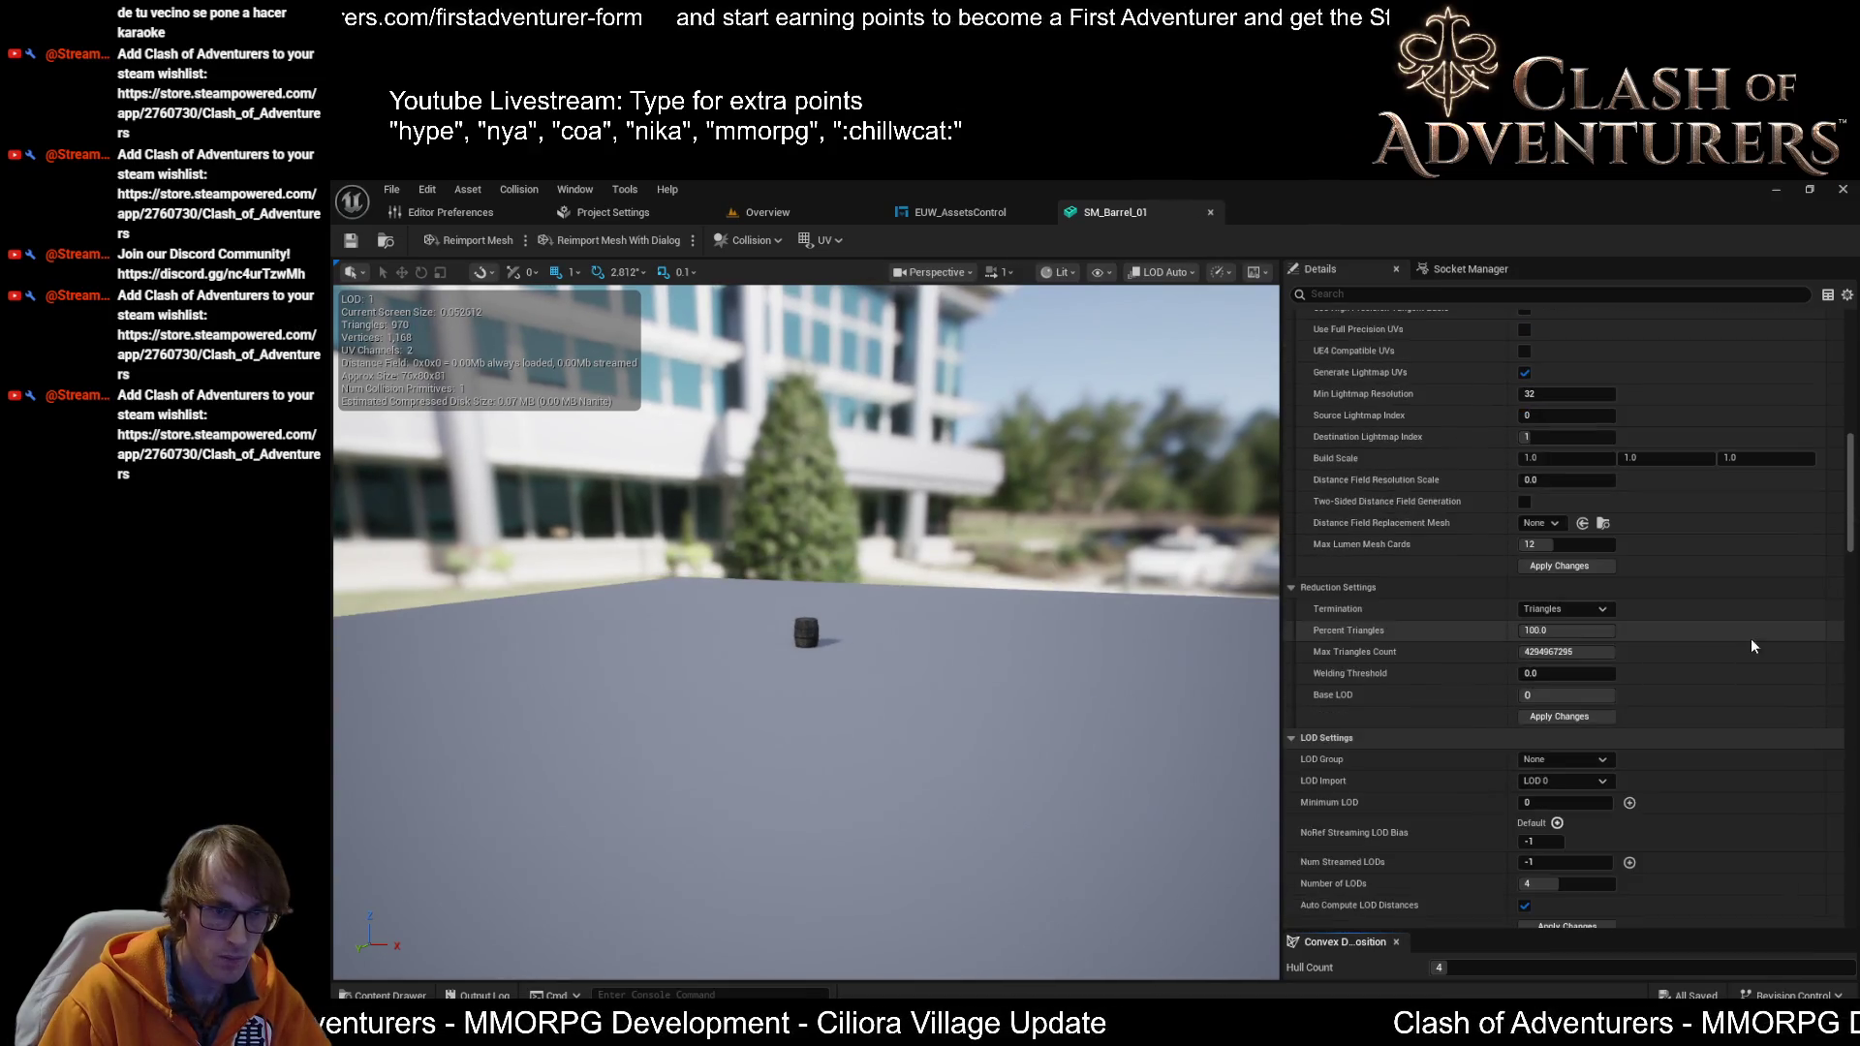
pyautogui.scroll(-2, 1751, 646)
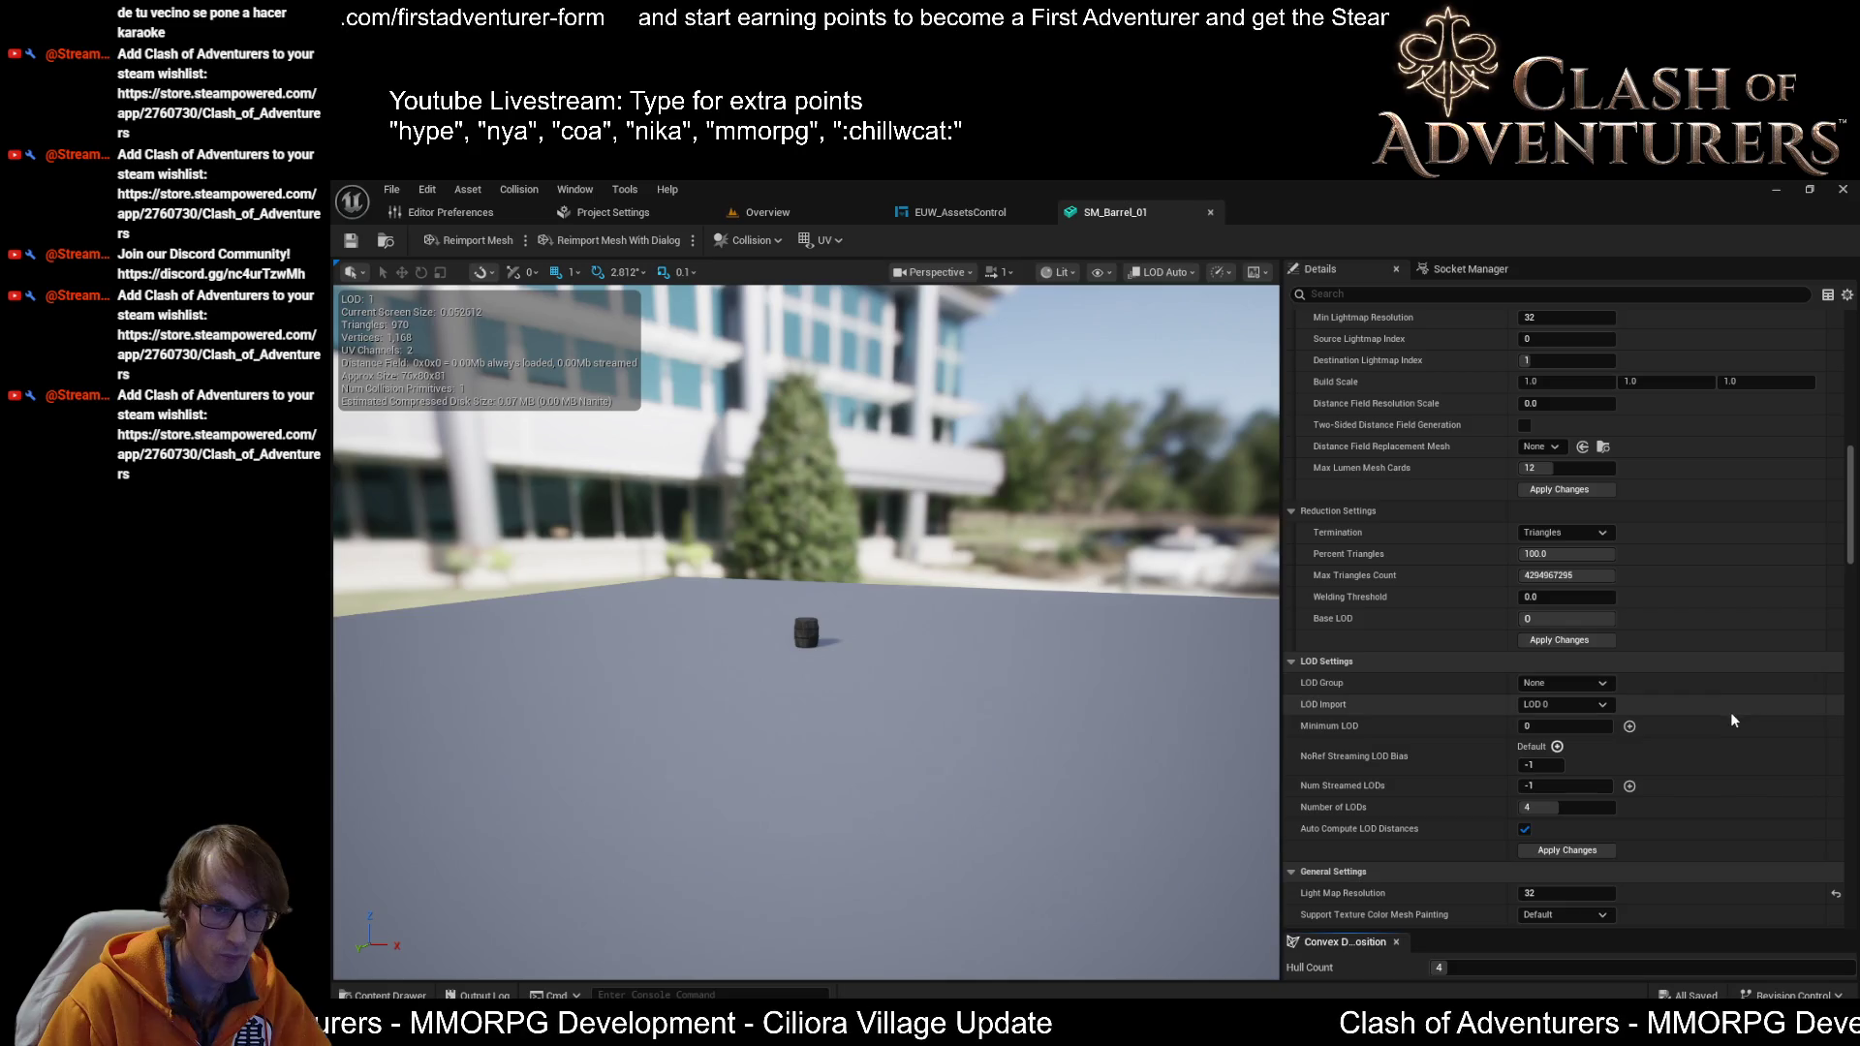
pyautogui.scroll(6, 1734, 736)
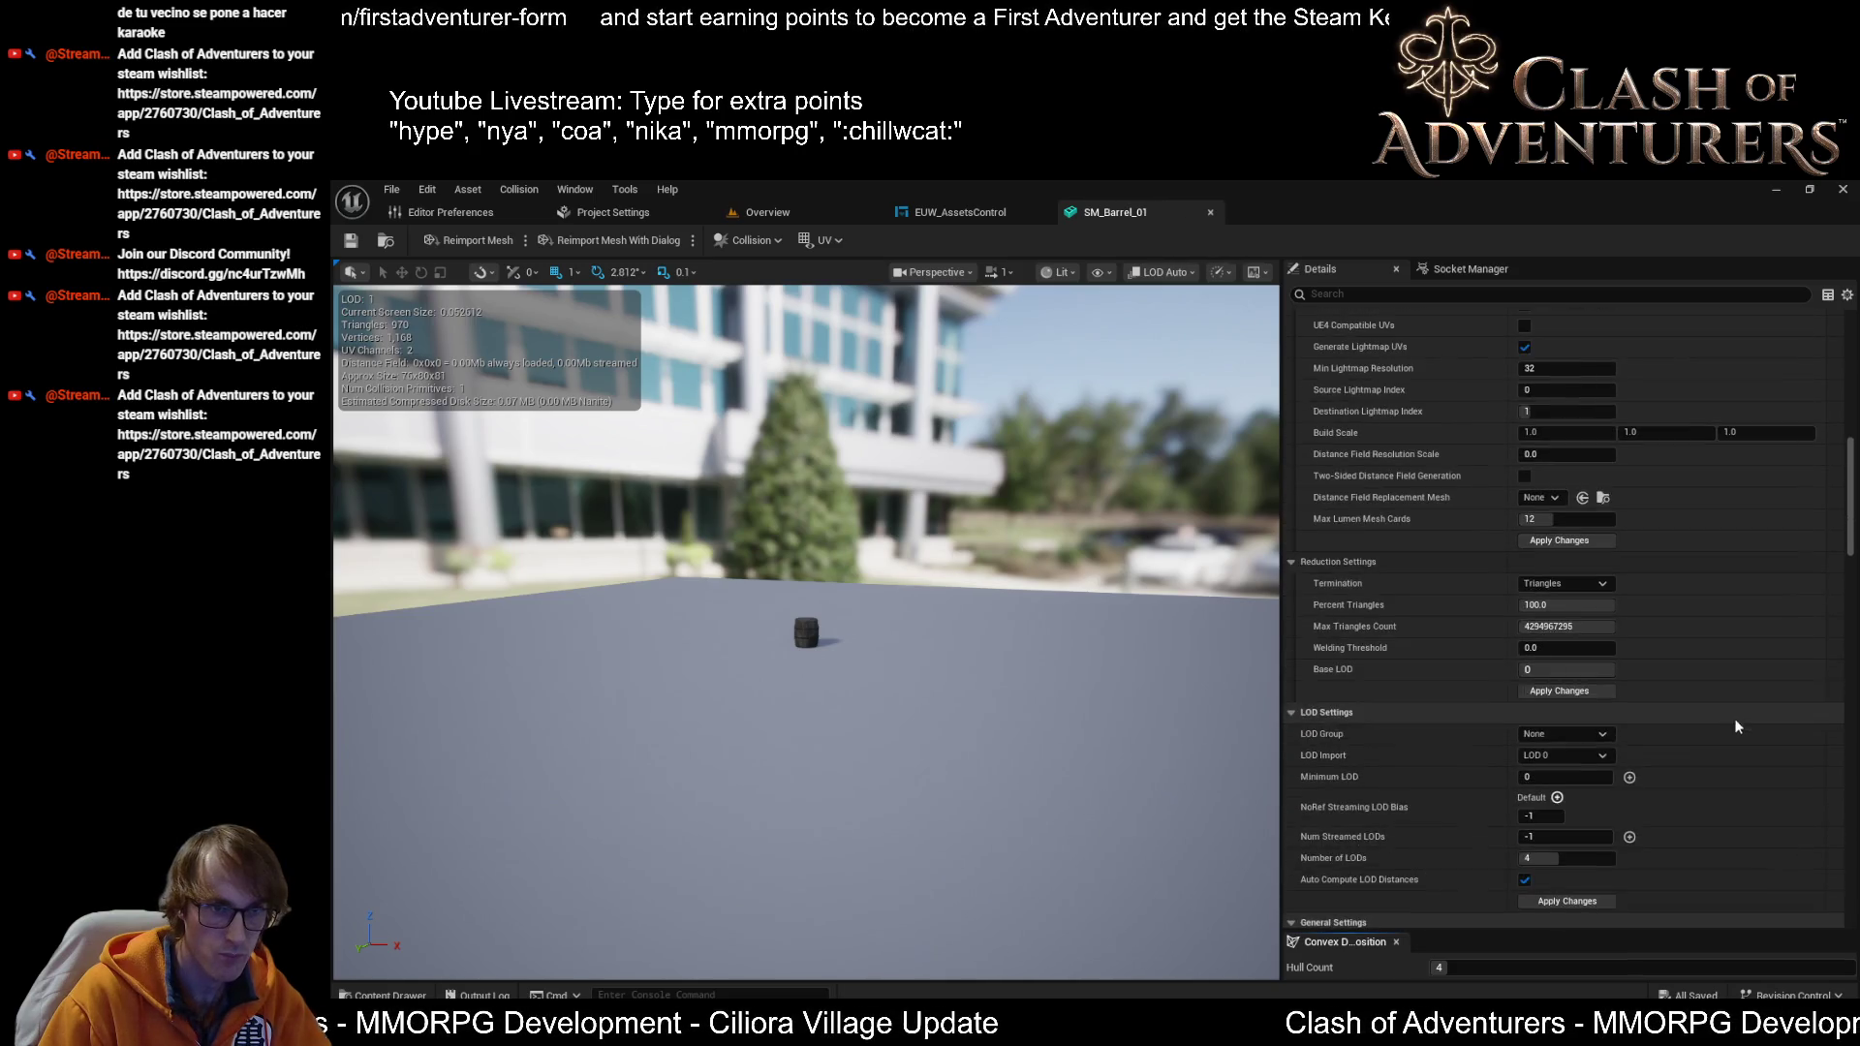
pyautogui.scroll(-5, 1751, 773)
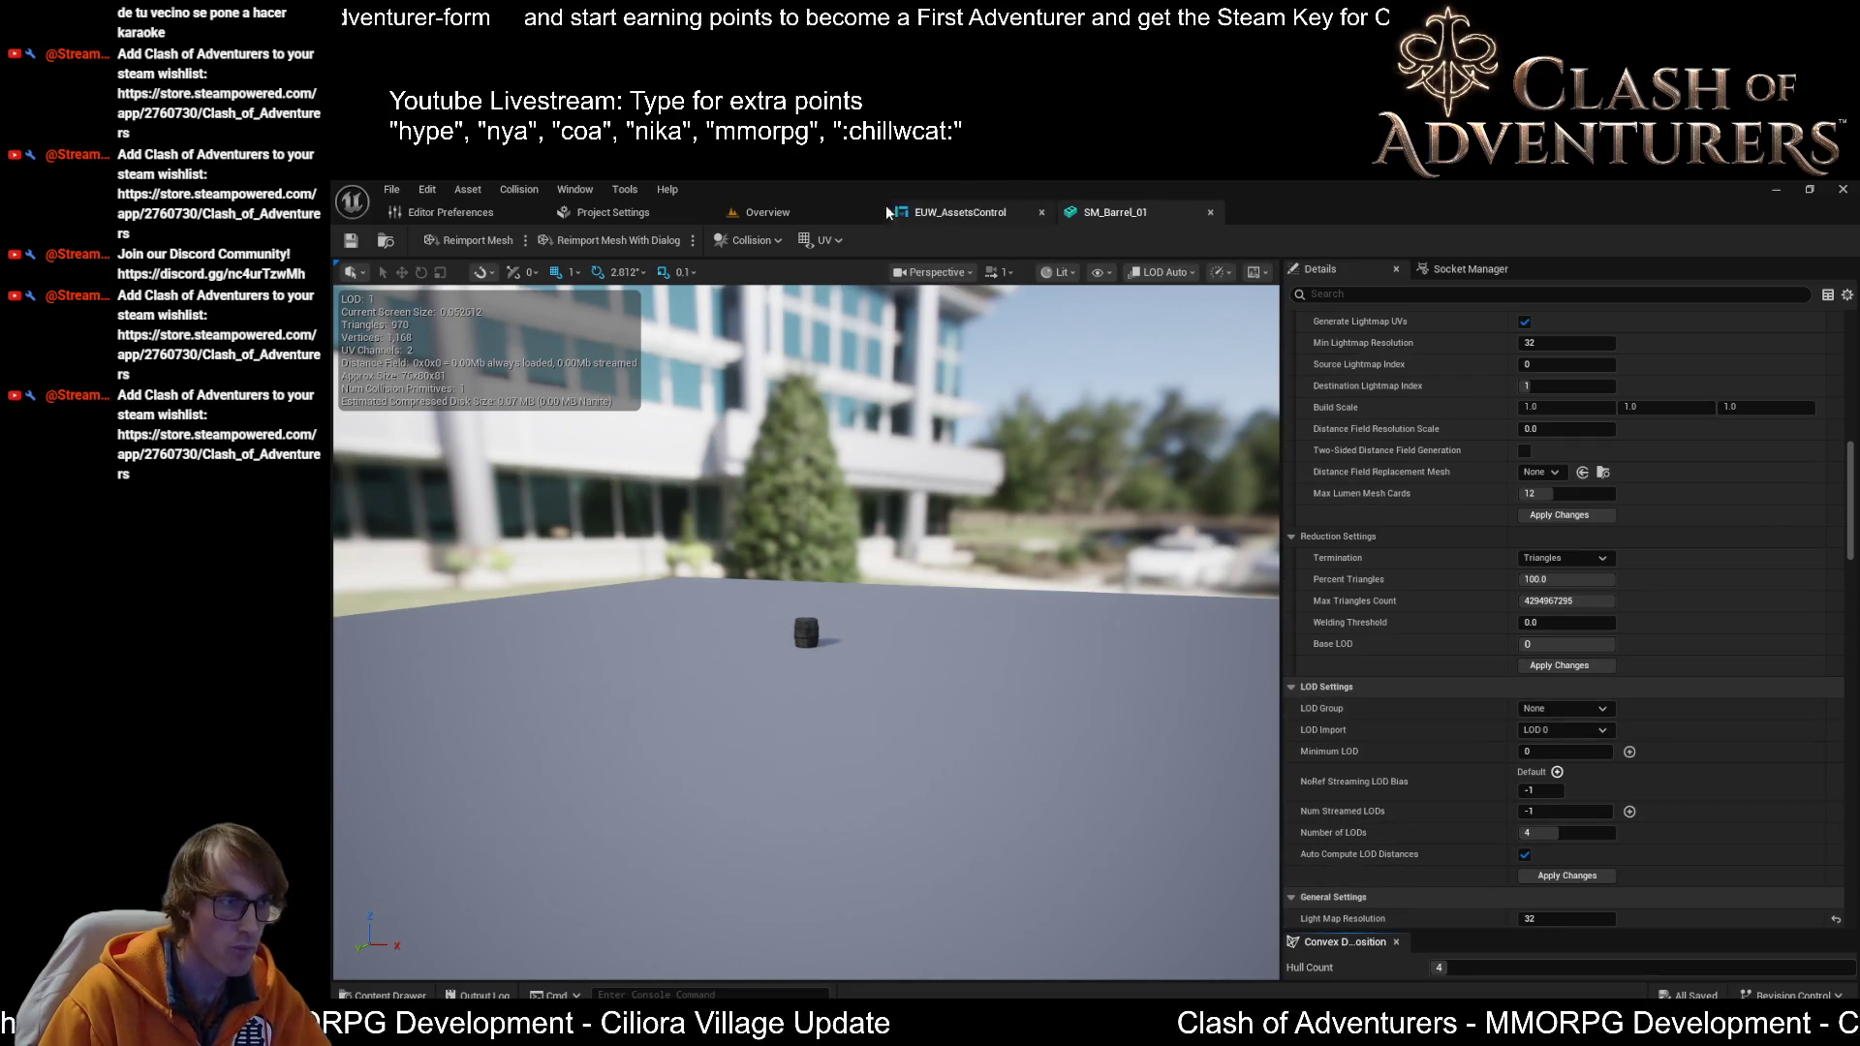
pyautogui.moveTo(1607, 1017)
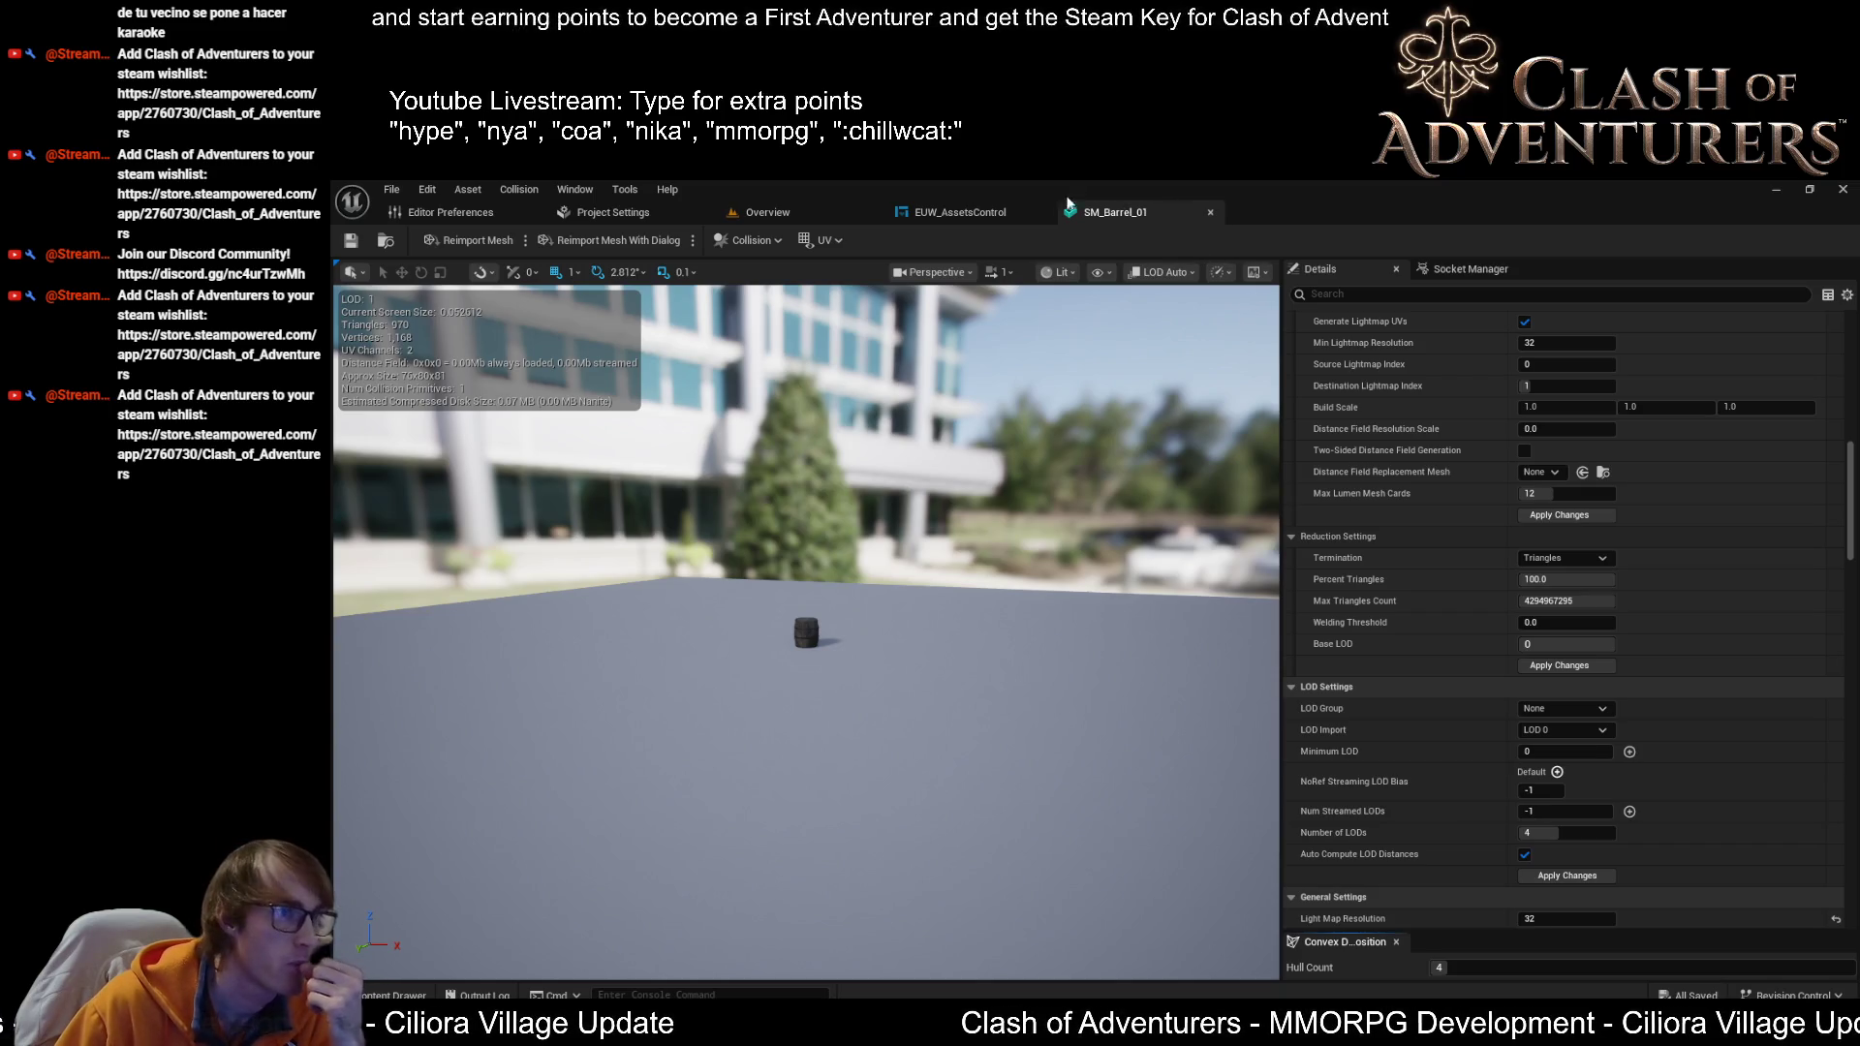
# Set Get Editor Property's name to SourceModels, then survey Set Num Source Models and subsystem nodes.
pyautogui.click(994, 213)
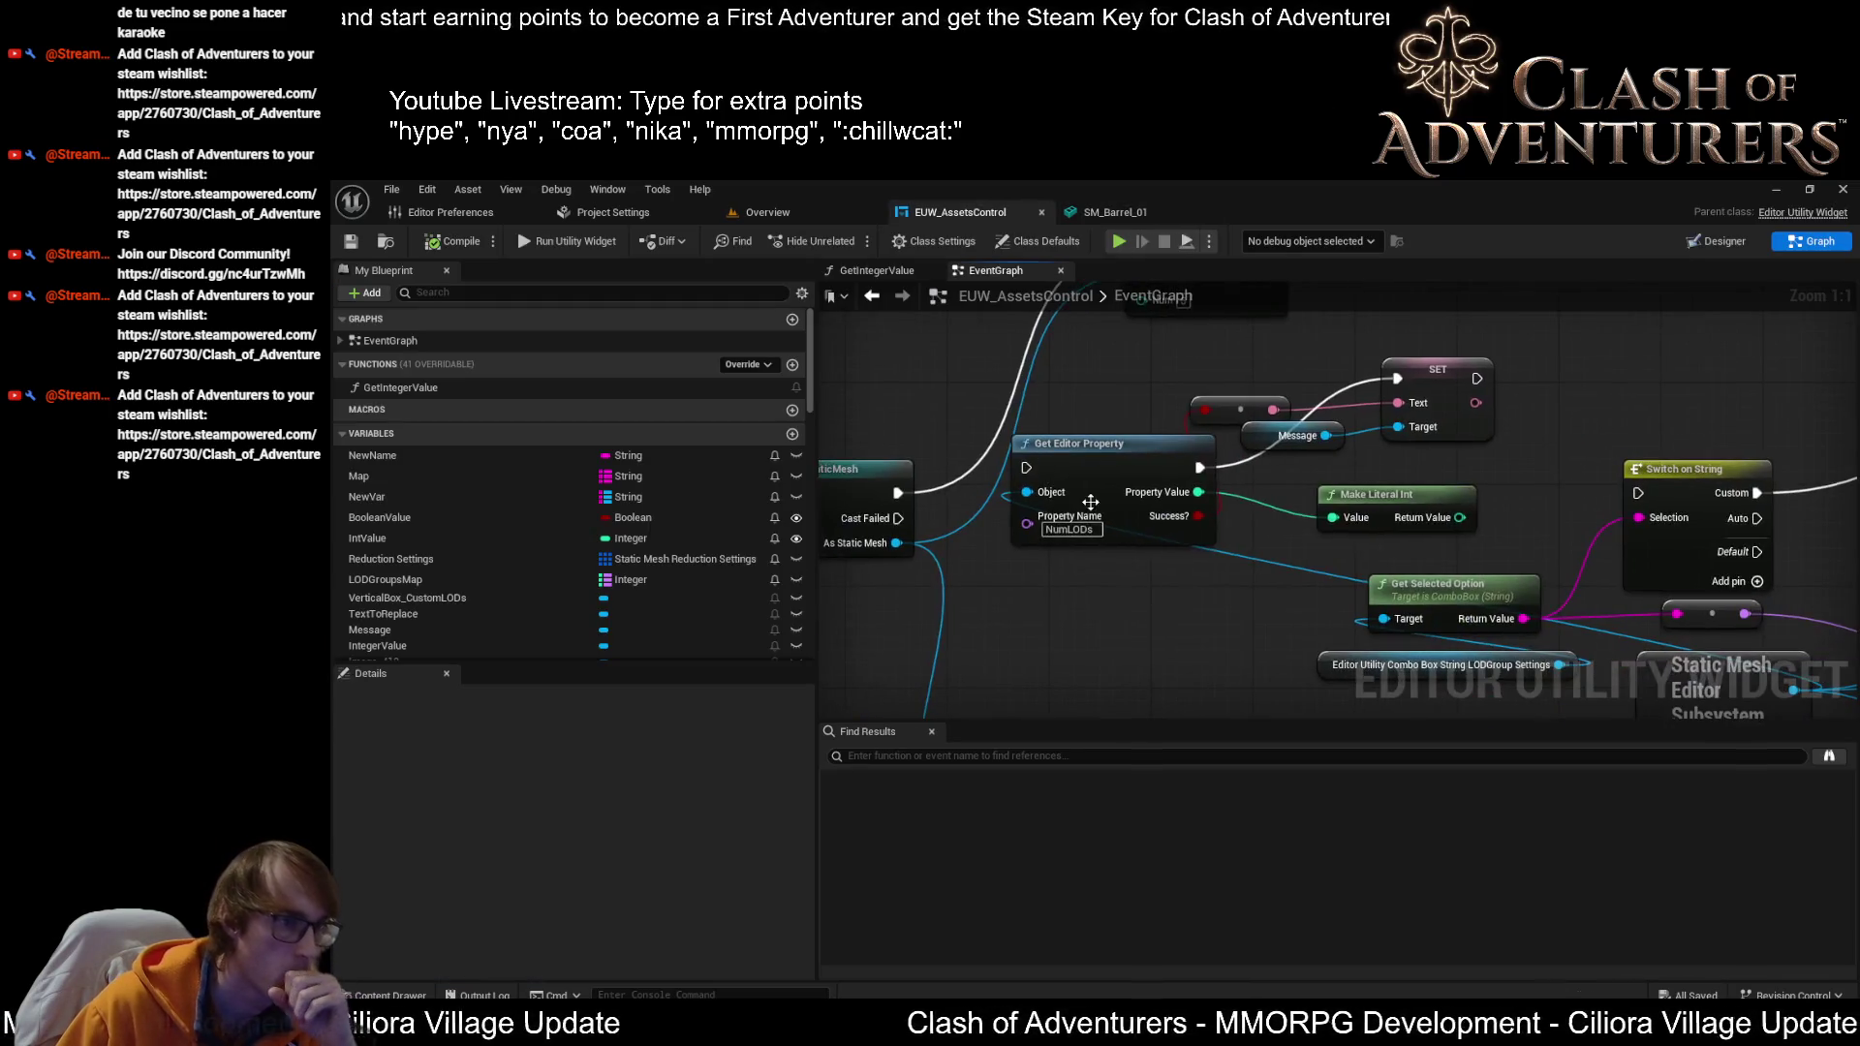
pyautogui.click(1070, 529)
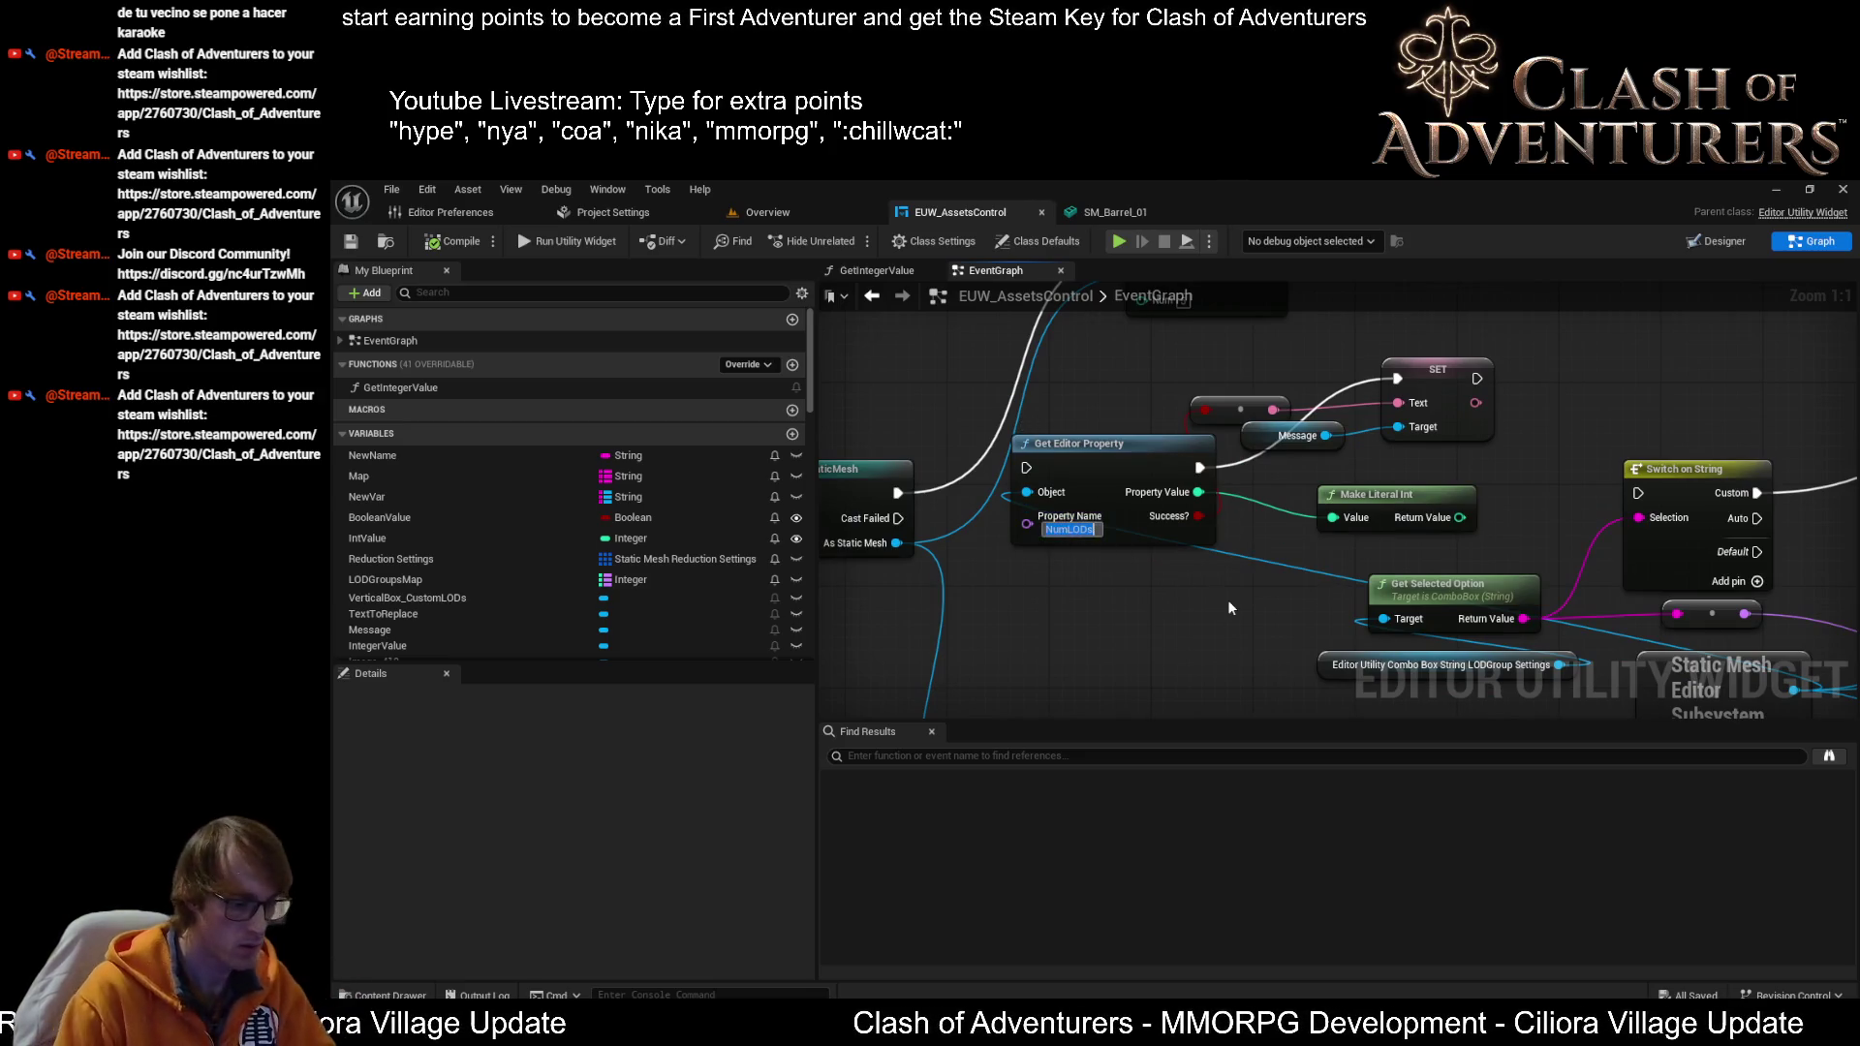
pyautogui.write('SourceModel')
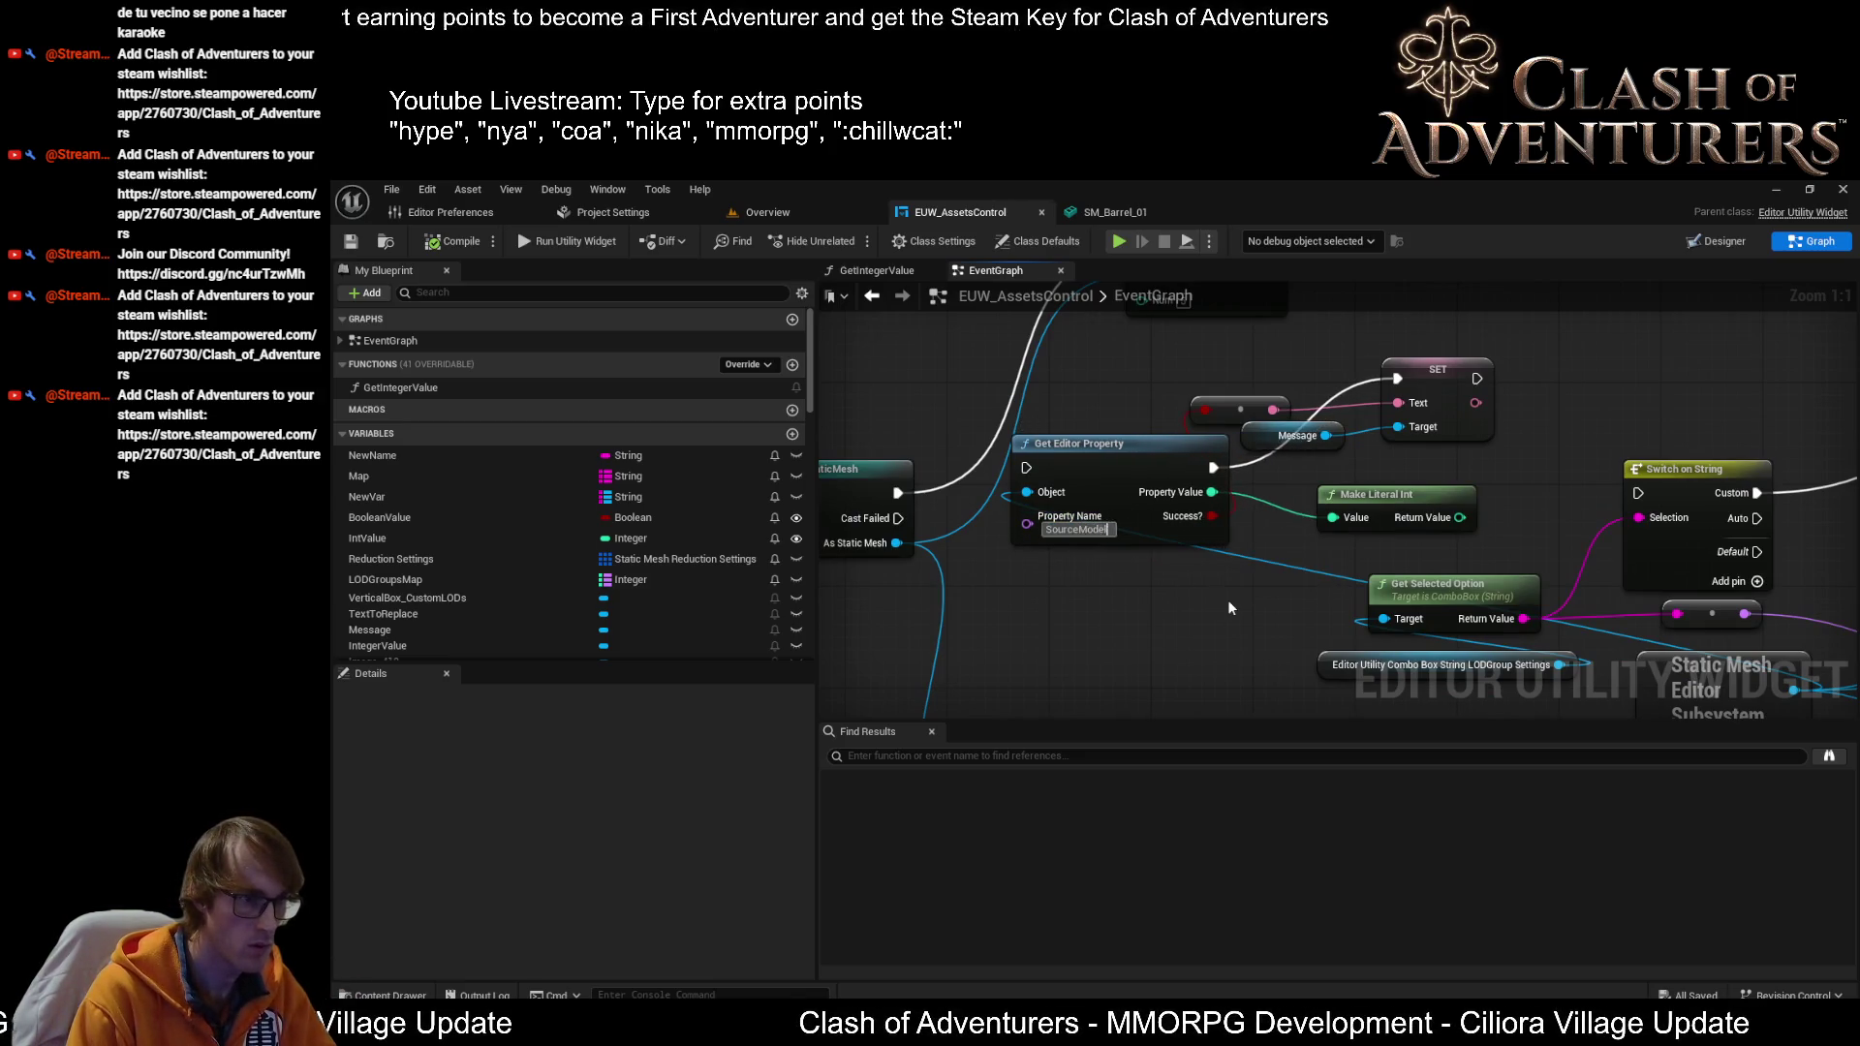
pyautogui.write('s')
pyautogui.press('Return')
pyautogui.moveTo(899, 452)
pyautogui.mouseDown()
pyautogui.moveTo(1078, 566)
pyautogui.moveTo(1206, 581)
pyautogui.moveTo(1133, 528)
pyautogui.moveTo(1253, 461)
pyautogui.mouseUp()
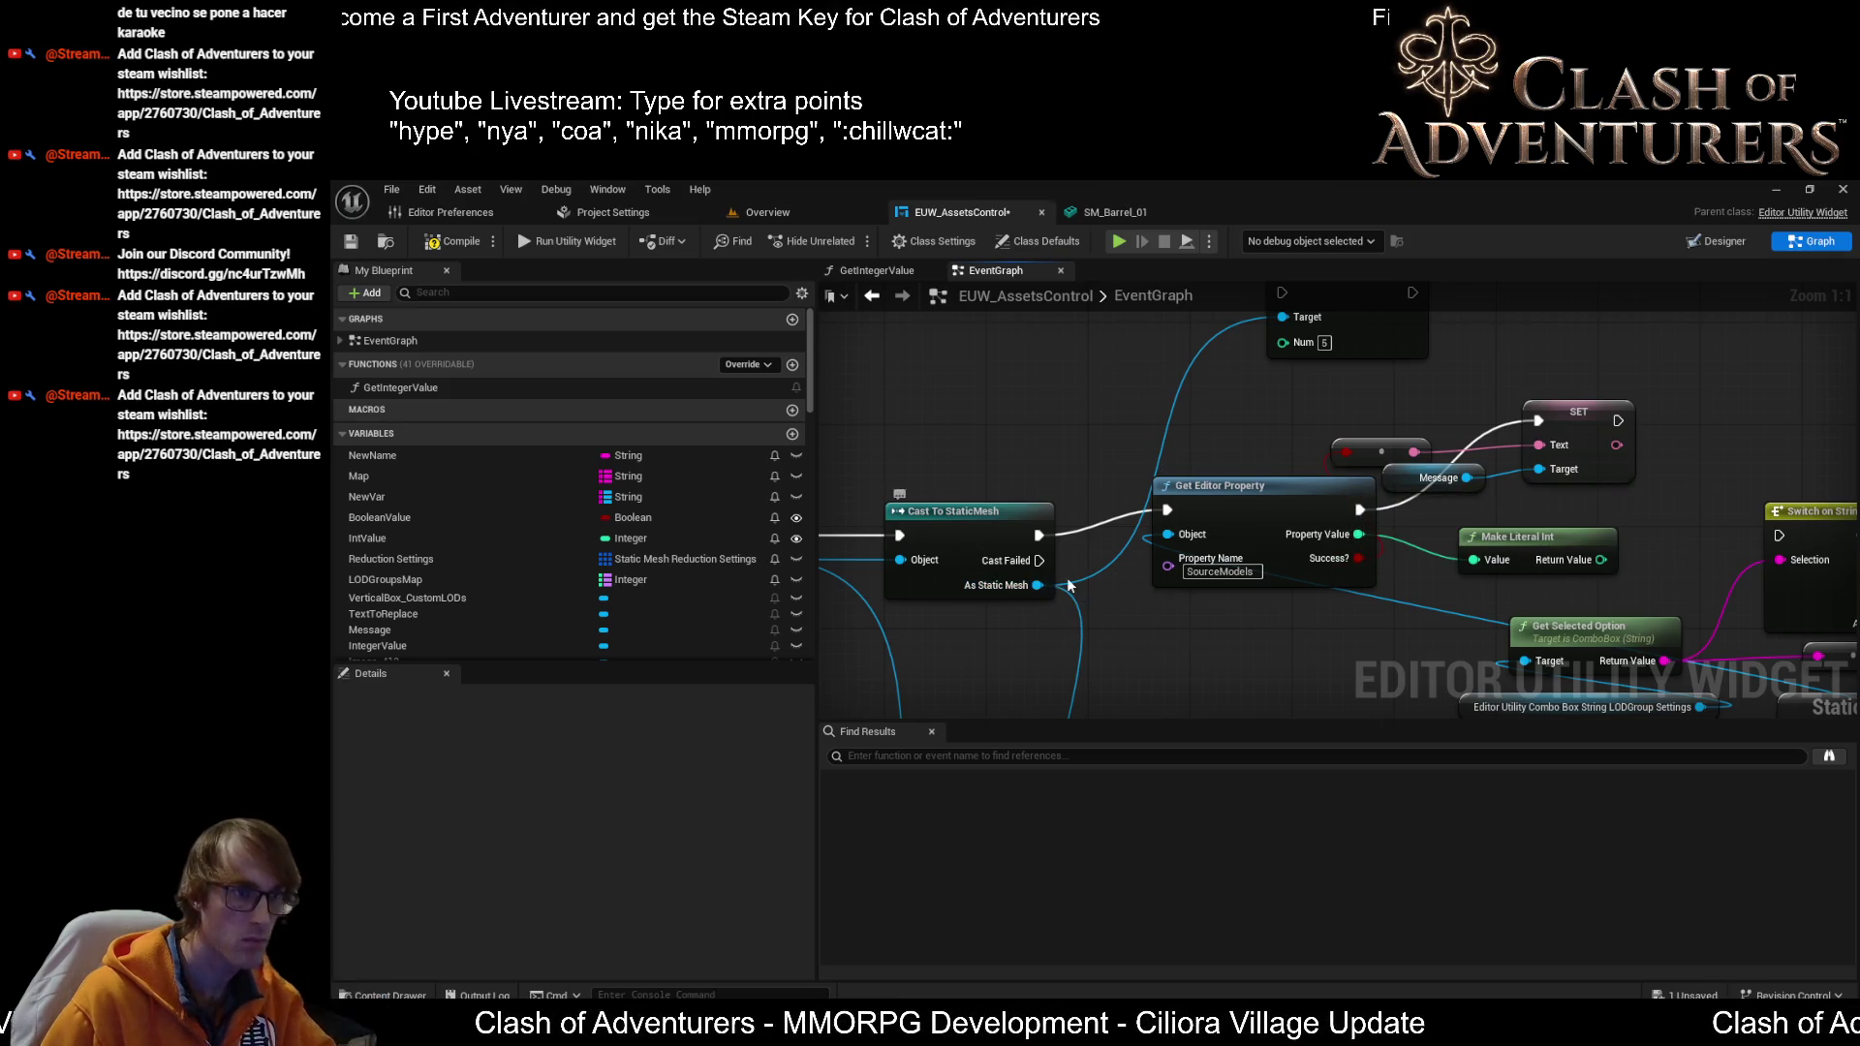
pyautogui.moveTo(1783, 581)
pyautogui.mouseDown()
pyautogui.moveTo(1550, 513)
pyautogui.moveTo(1152, 469)
pyautogui.moveTo(1361, 403)
pyautogui.moveTo(1442, 431)
pyautogui.mouseUp()
pyautogui.scroll(-4, 1361, 403)
pyautogui.scroll(2, 1442, 431)
pyautogui.scroll(2, 1207, 412)
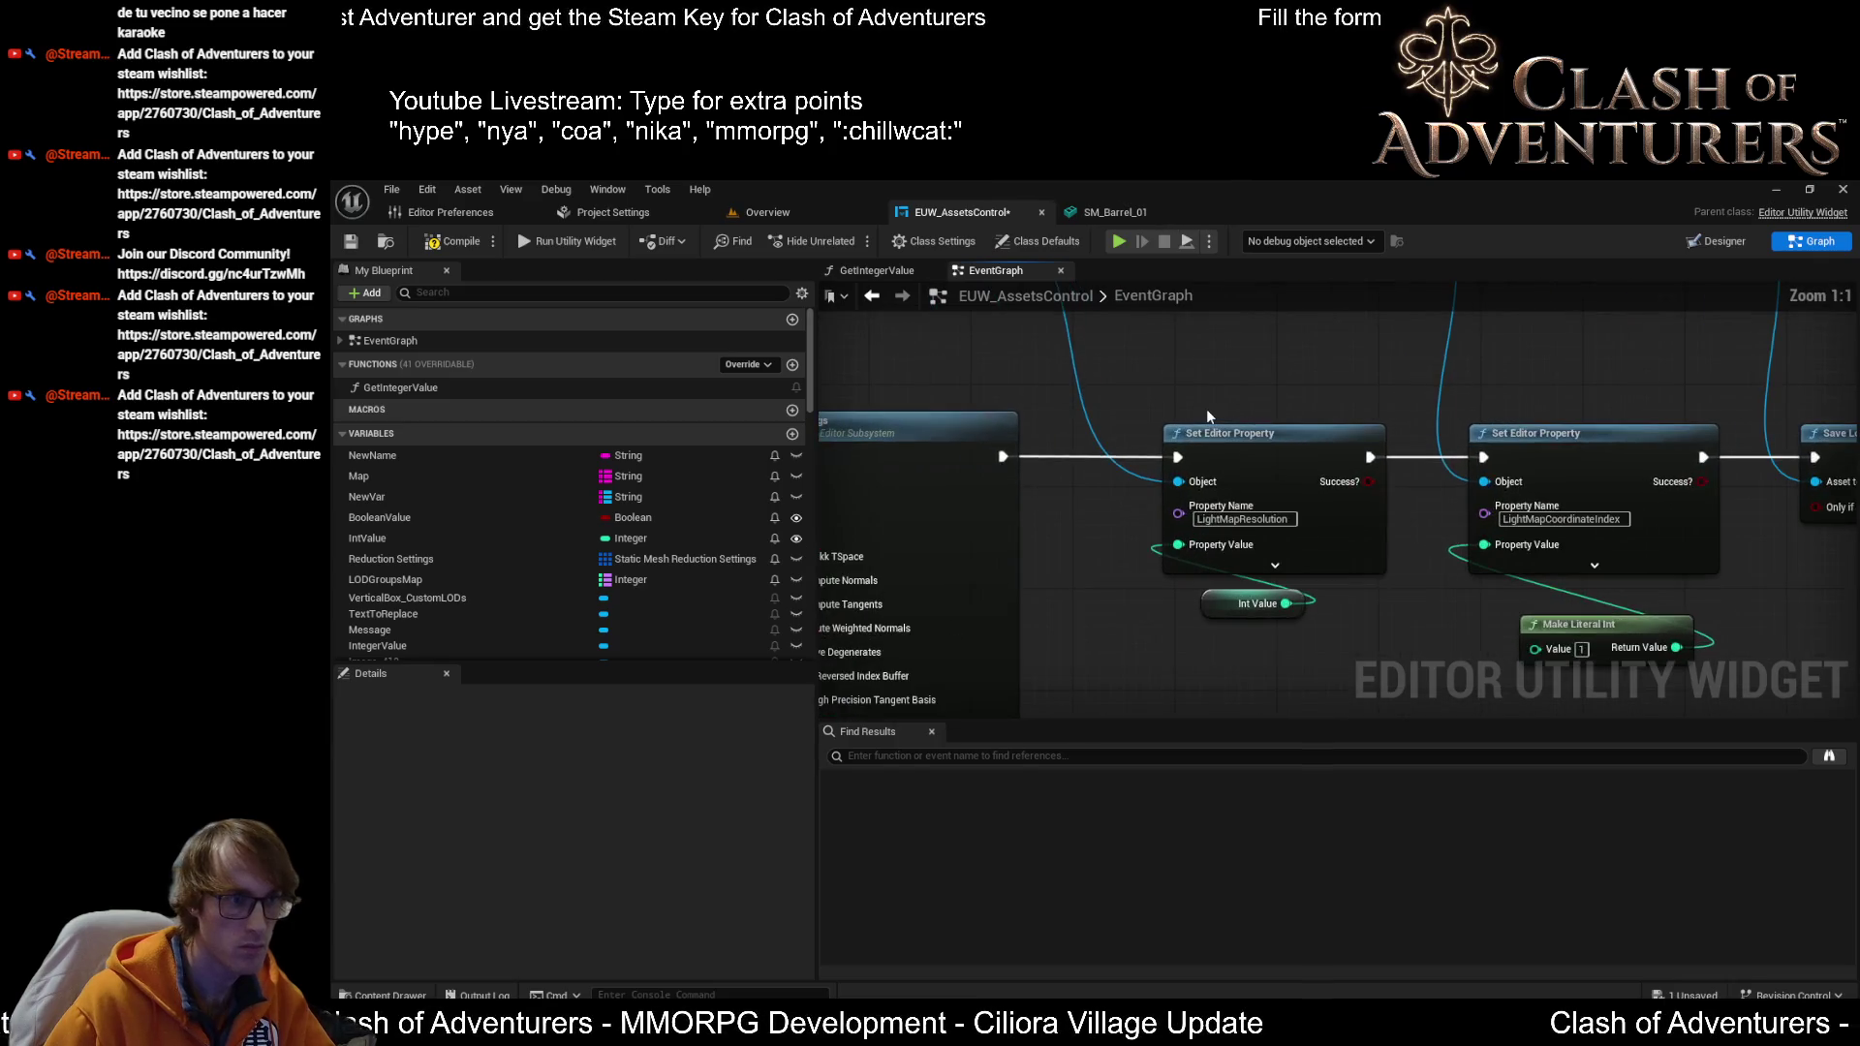
pyautogui.scroll(-2, 1206, 408)
pyautogui.moveTo(1206, 408)
pyautogui.mouseDown()
pyautogui.moveTo(1501, 484)
pyautogui.moveTo(1772, 520)
pyautogui.moveTo(1536, 547)
pyautogui.moveTo(1453, 523)
pyautogui.moveTo(949, 523)
pyautogui.moveTo(1346, 497)
pyautogui.moveTo(1311, 485)
pyautogui.moveTo(678, 495)
pyautogui.moveTo(1122, 511)
pyautogui.moveTo(1026, 403)
pyautogui.moveTo(1008, 506)
pyautogui.moveTo(1120, 535)
pyautogui.mouseUp()
pyautogui.scroll(2, 1122, 510)
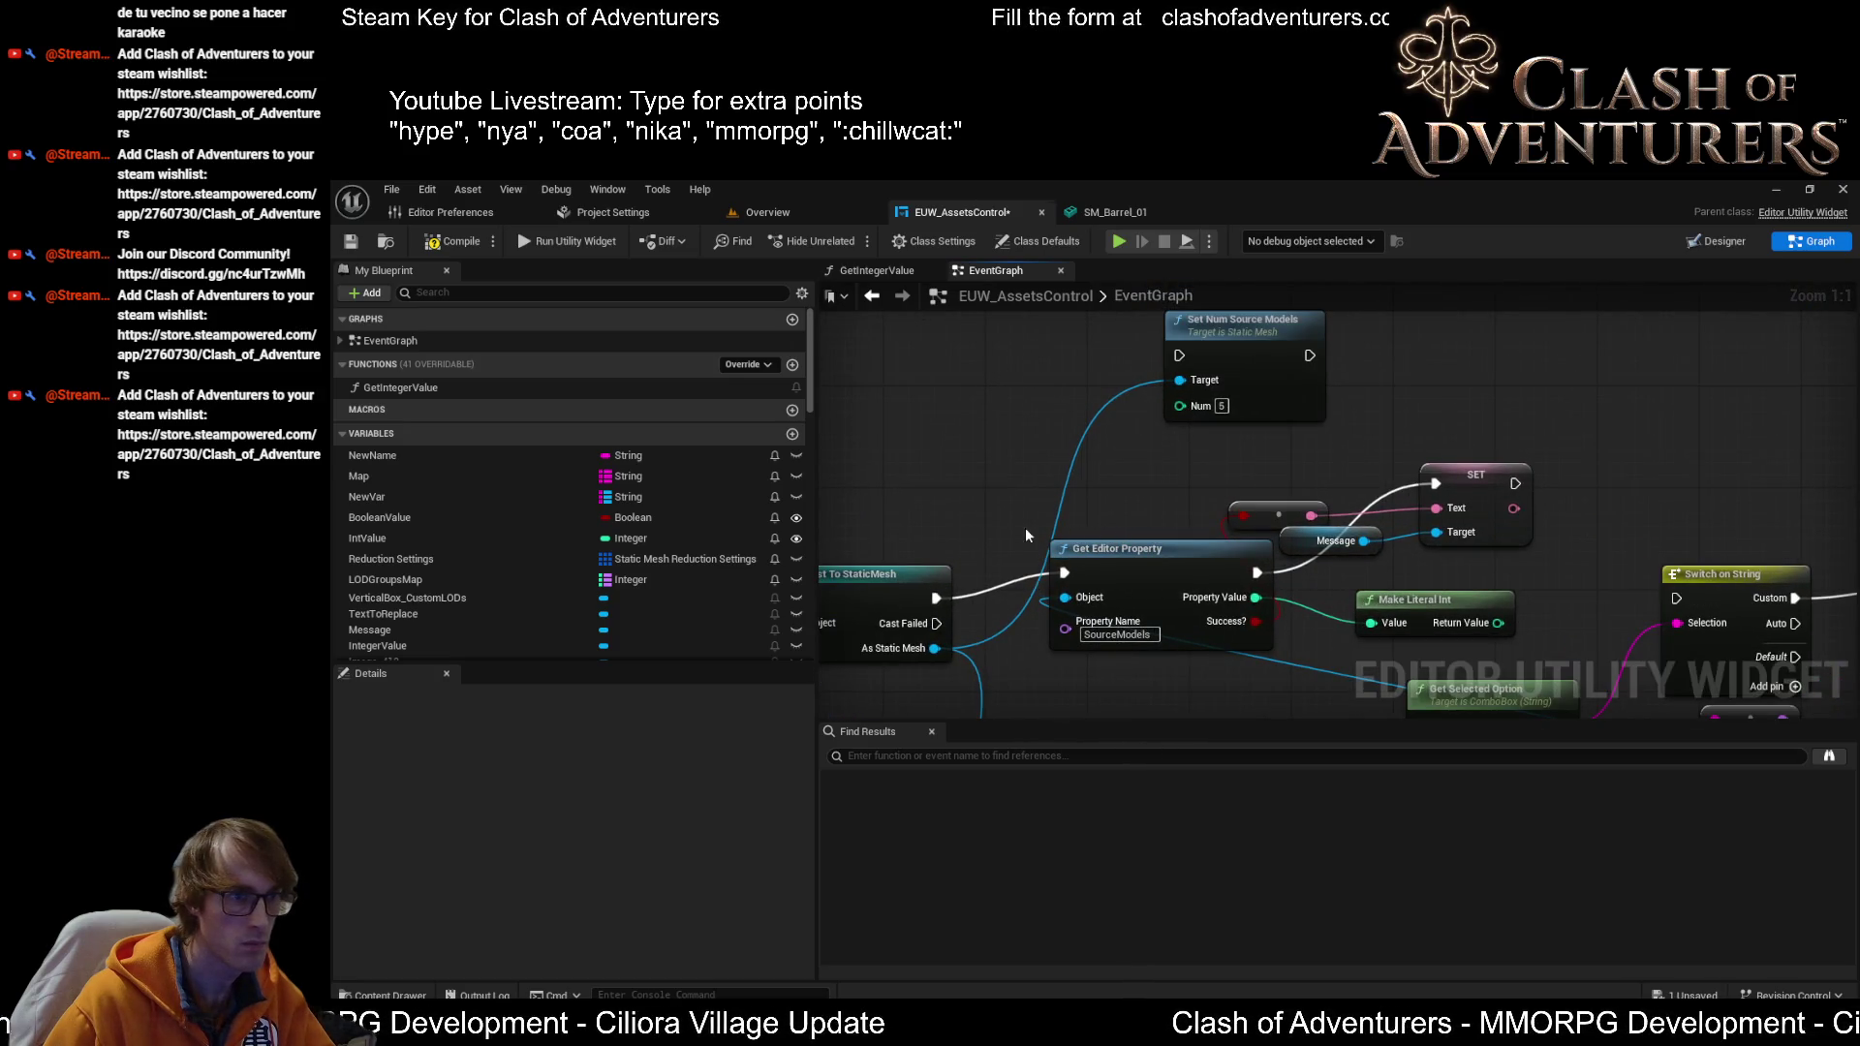
# Add a Set Editor Property node for SourceModels on the static mesh, wired into the execution flow.
pyautogui.moveTo(935, 648)
pyautogui.mouseDown()
pyautogui.moveTo(915, 673)
pyautogui.moveTo(1049, 625)
pyautogui.moveTo(1064, 598)
pyautogui.mouseUp()
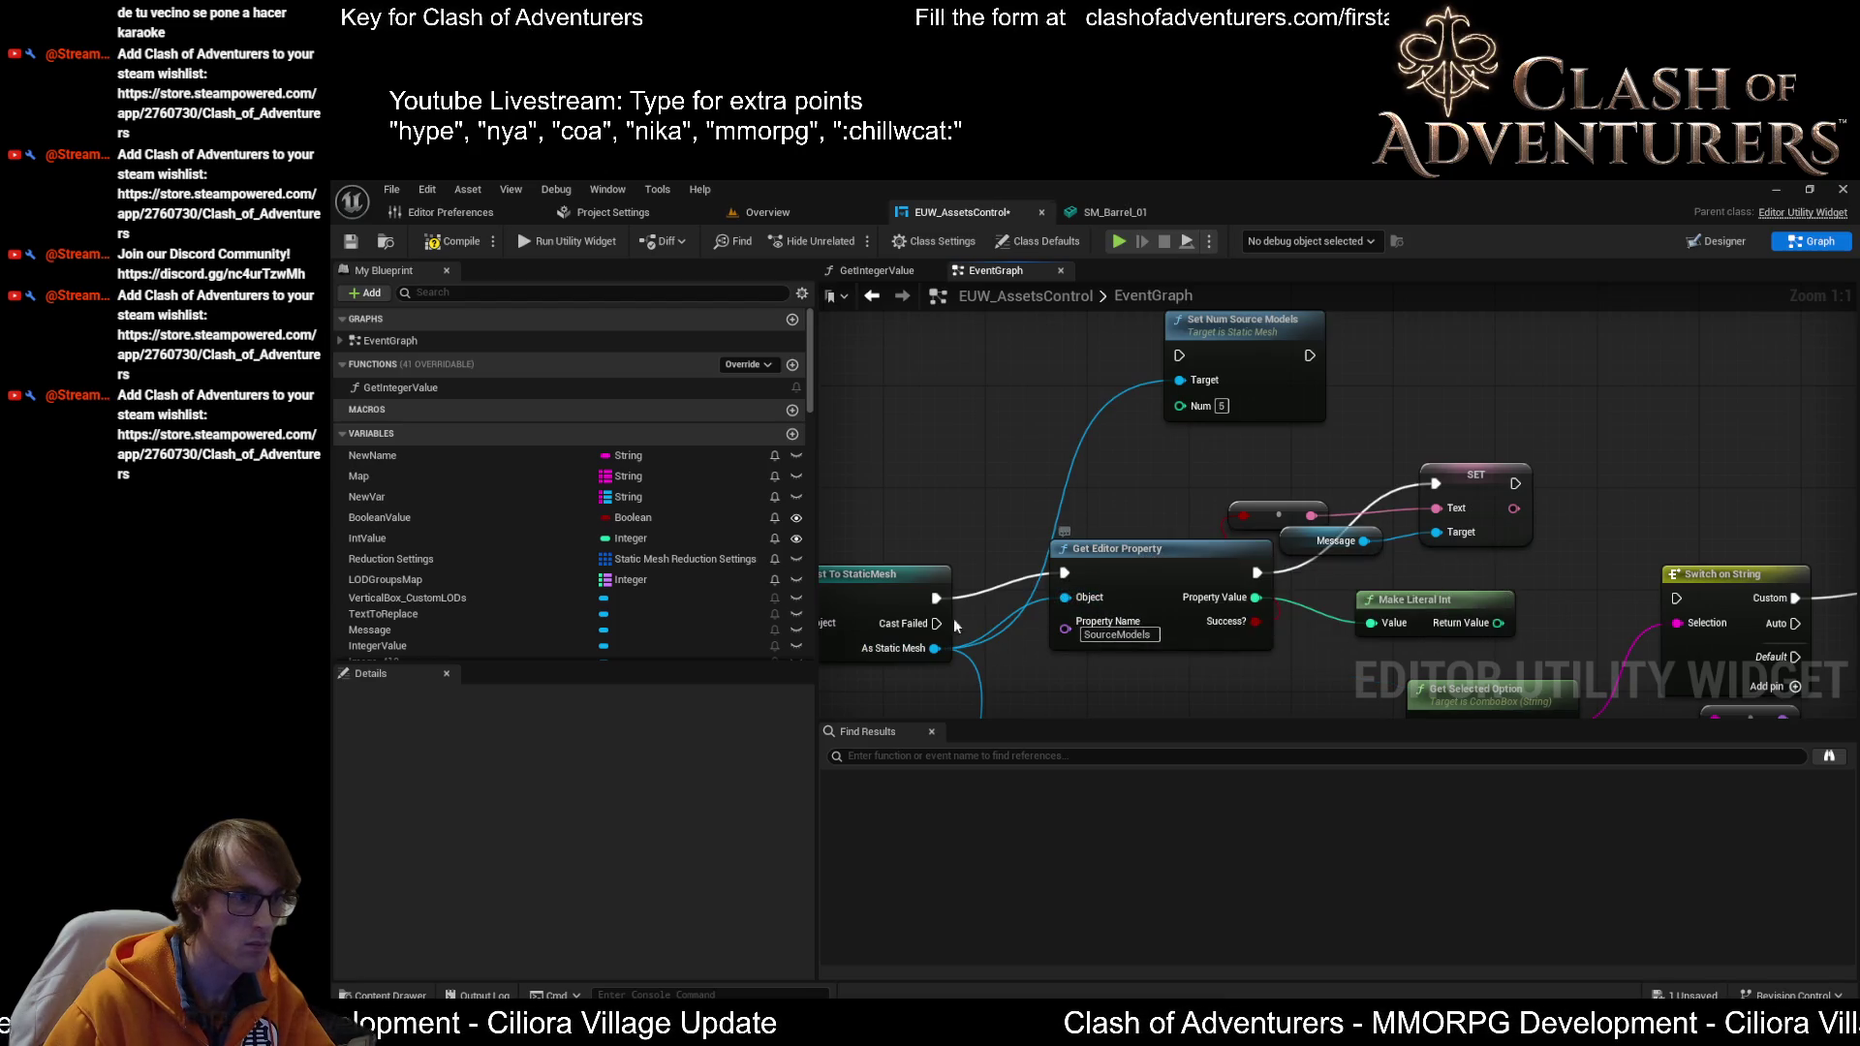
pyautogui.moveTo(935, 648)
pyautogui.mouseDown()
pyautogui.moveTo(1090, 688)
pyautogui.moveTo(1073, 419)
pyautogui.mouseUp()
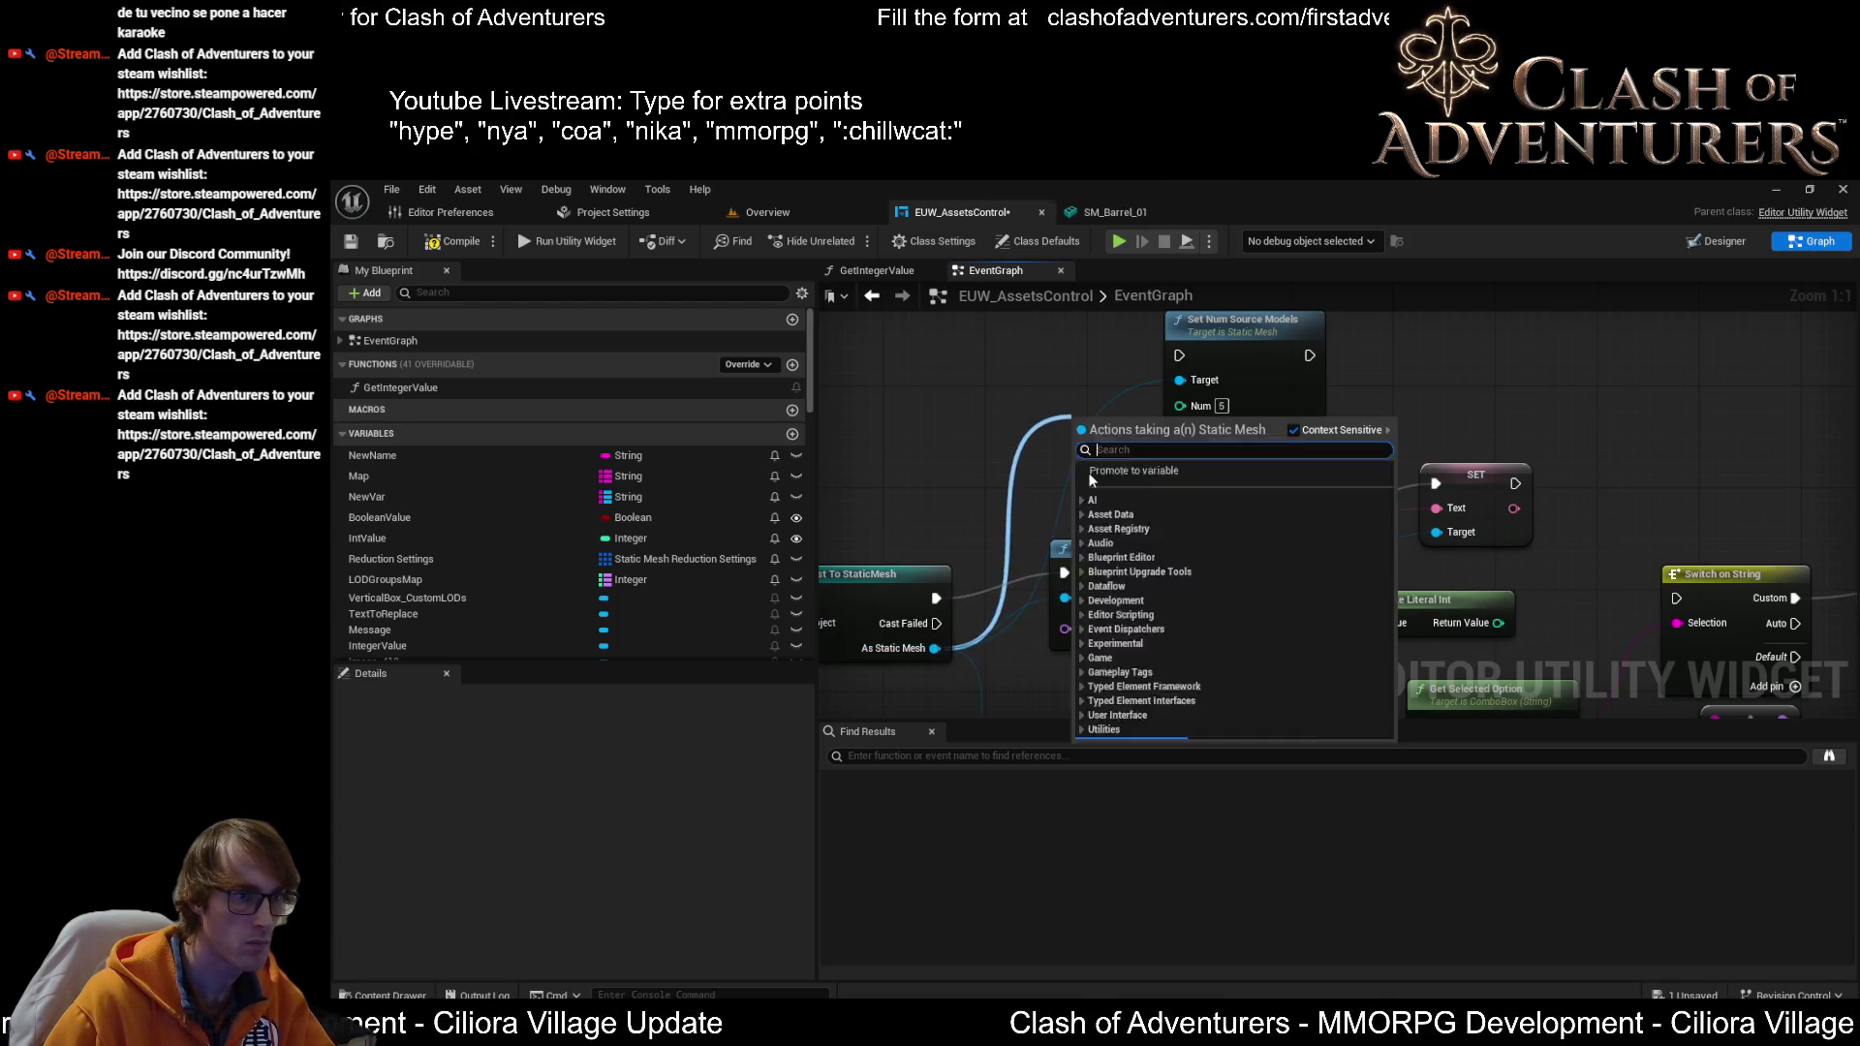
pyautogui.write('set editor')
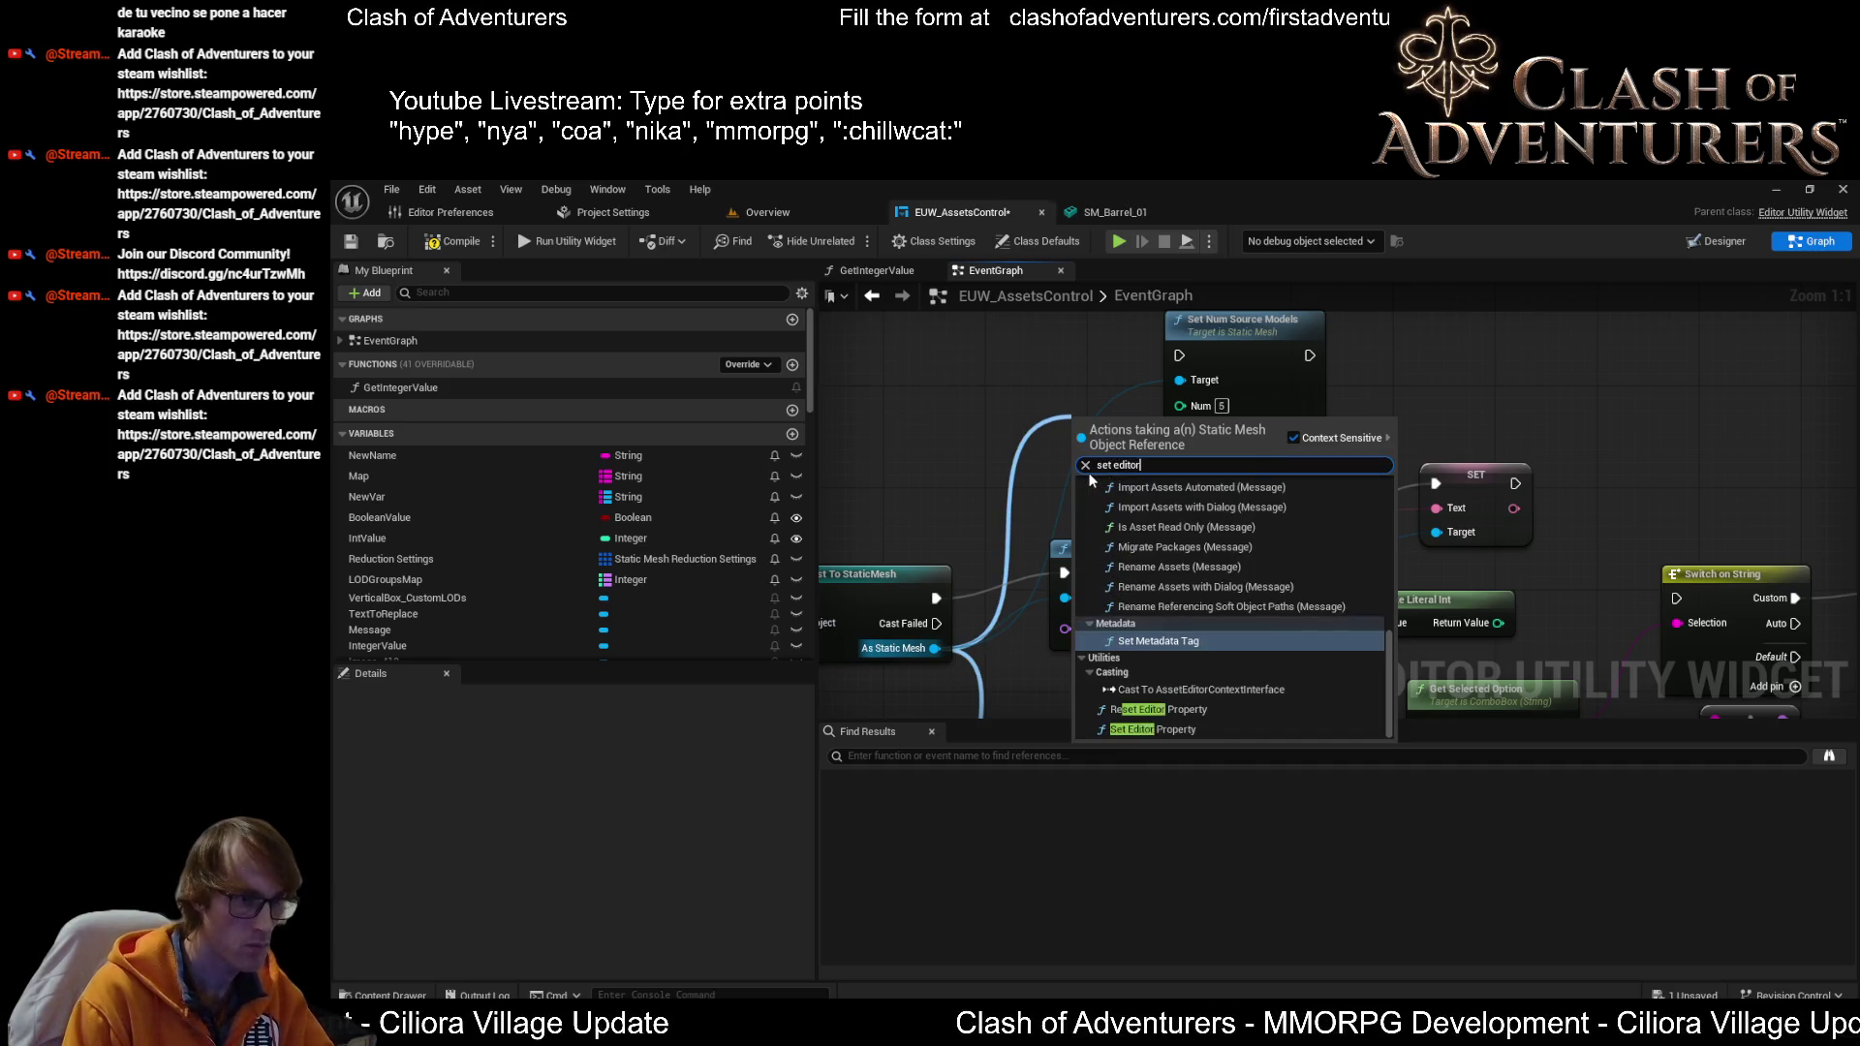
pyautogui.write(' prop')
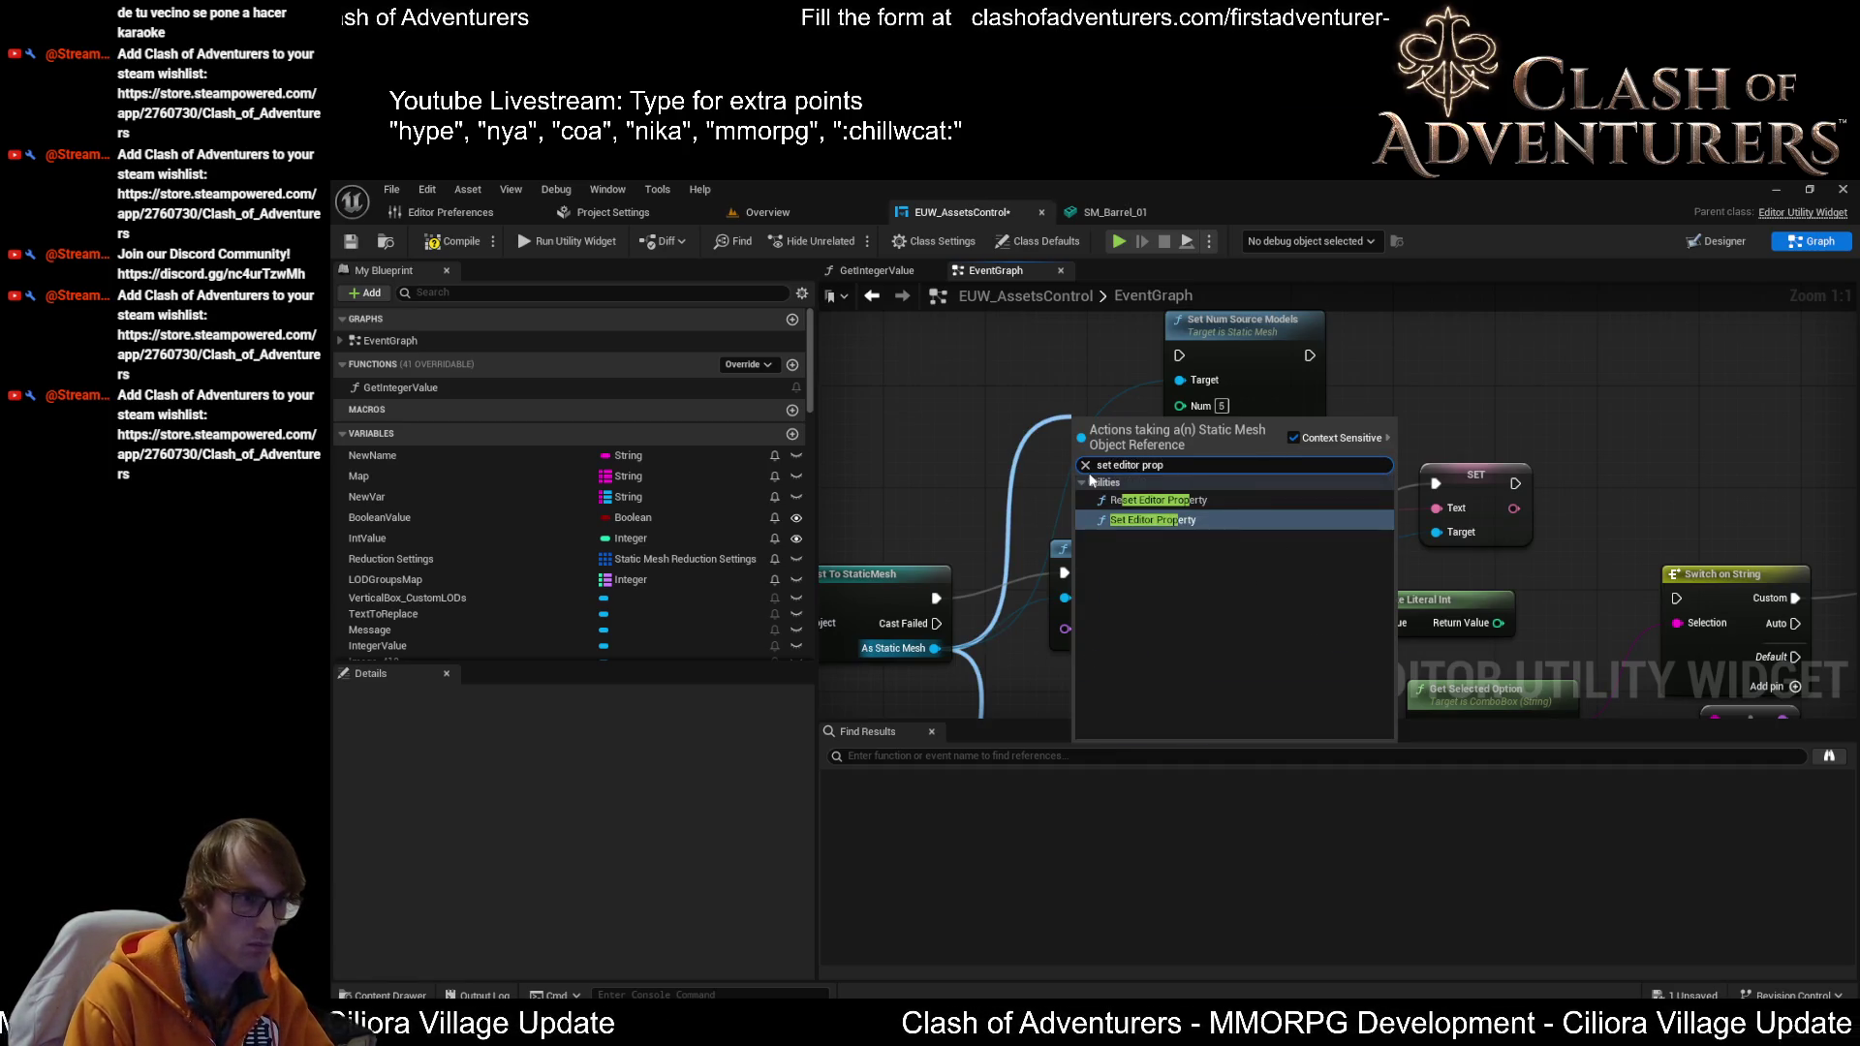
pyautogui.click(1153, 520)
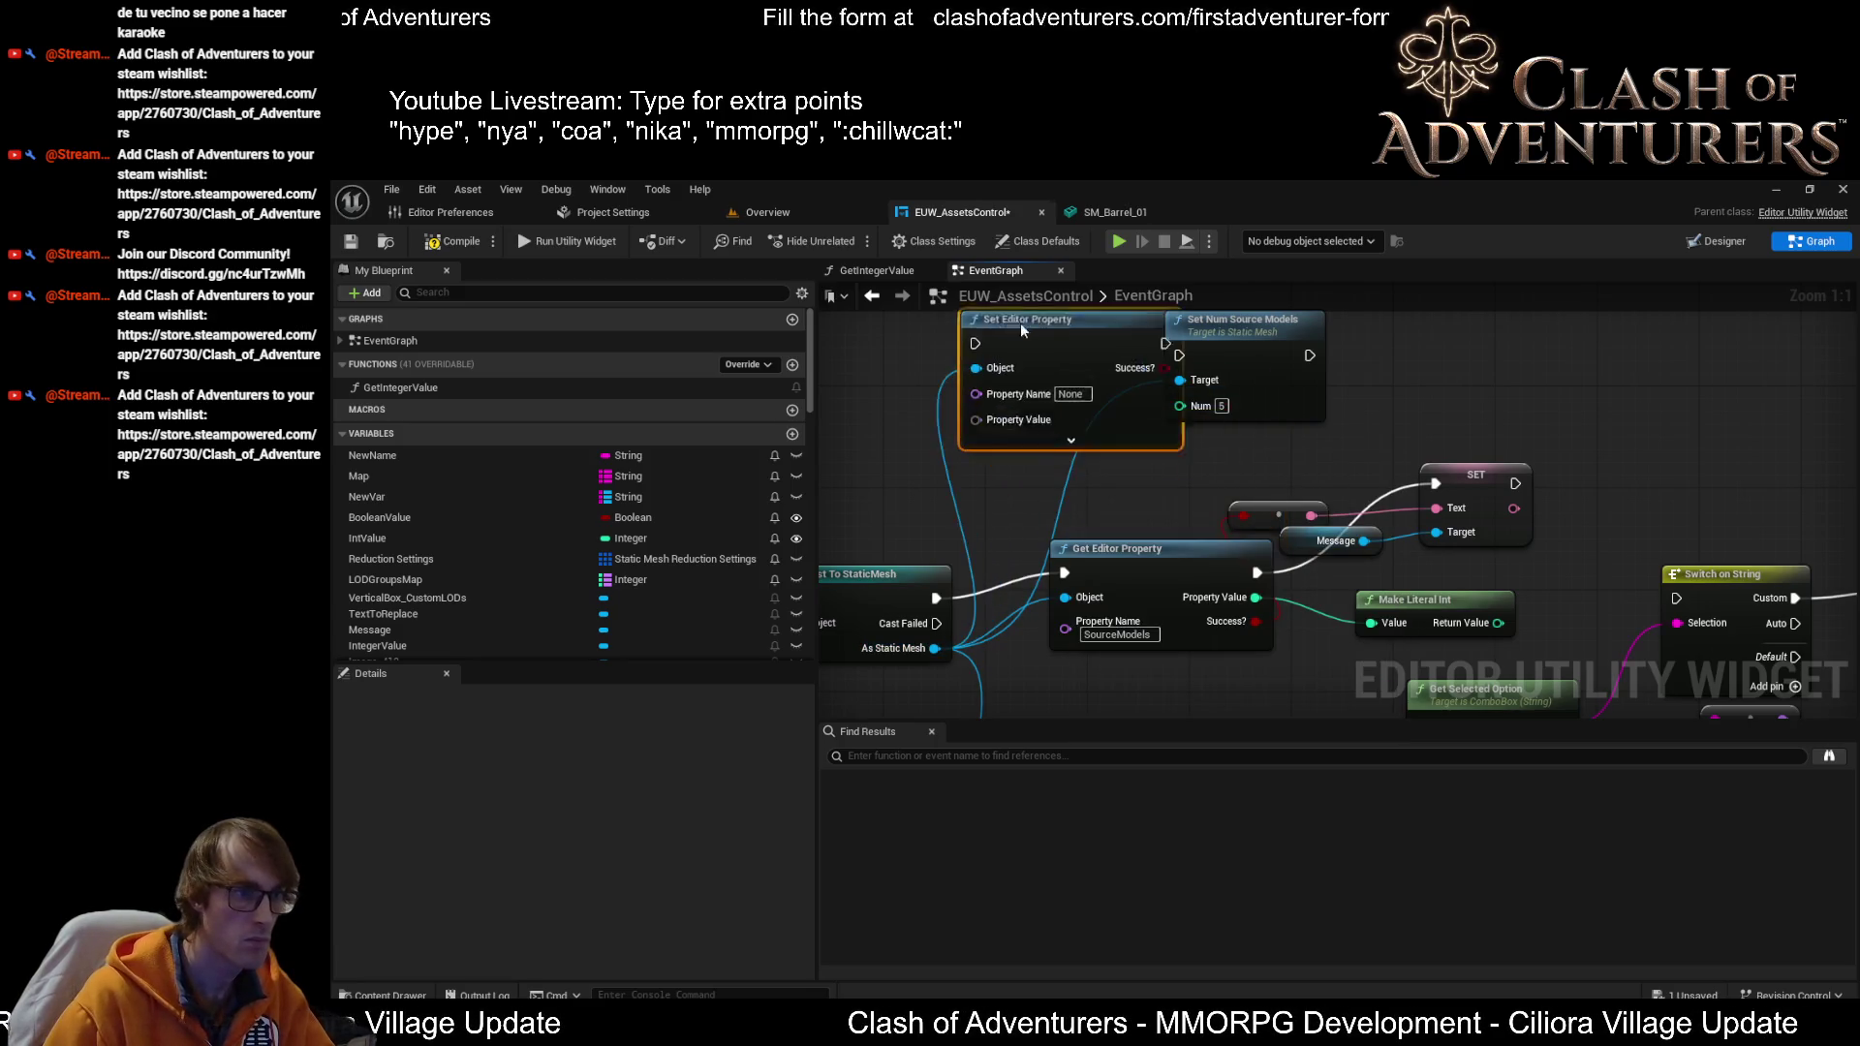
pyautogui.moveTo(1020, 322)
pyautogui.mouseDown()
pyautogui.moveTo(1036, 615)
pyautogui.moveTo(1093, 496)
pyautogui.moveTo(1130, 500)
pyautogui.mouseUp()
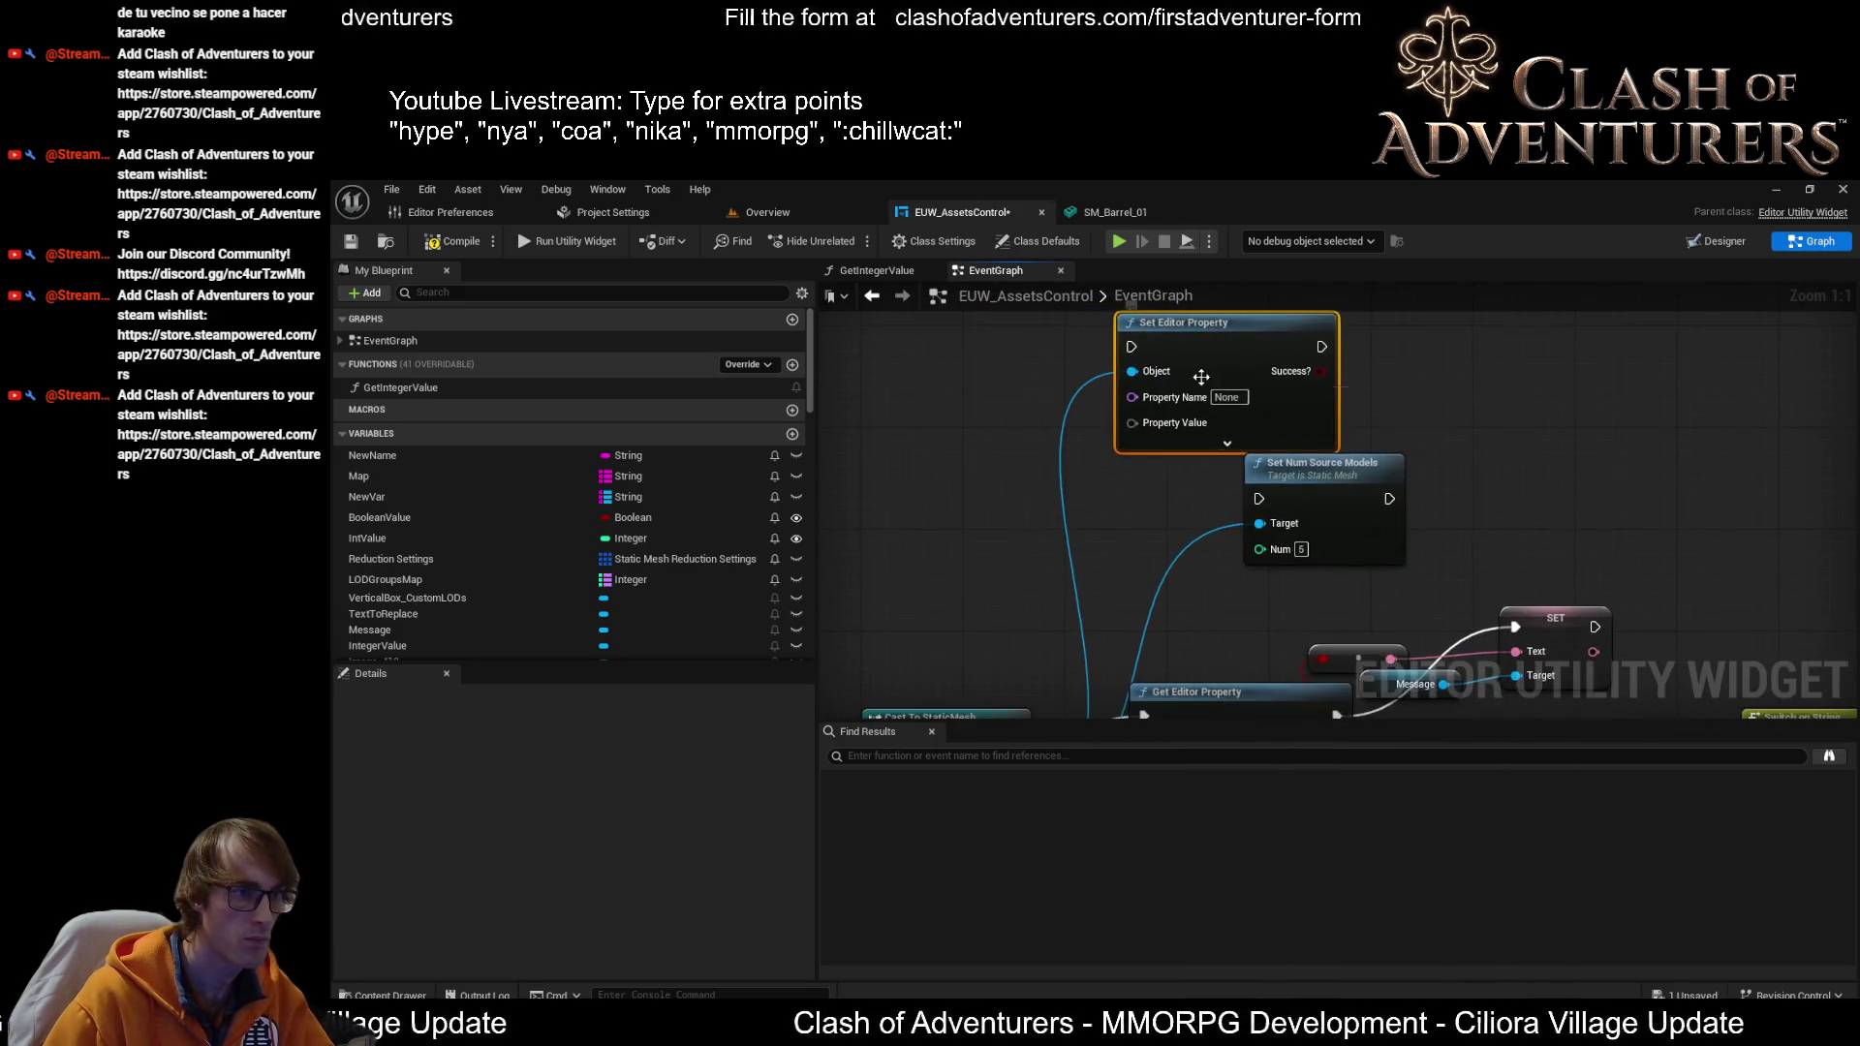
pyautogui.moveTo(1018, 681)
pyautogui.mouseDown()
pyautogui.moveTo(1051, 683)
pyautogui.moveTo(1190, 380)
pyautogui.moveTo(1083, 366)
pyautogui.moveTo(1133, 402)
pyautogui.mouseUp()
pyautogui.click(1228, 453)
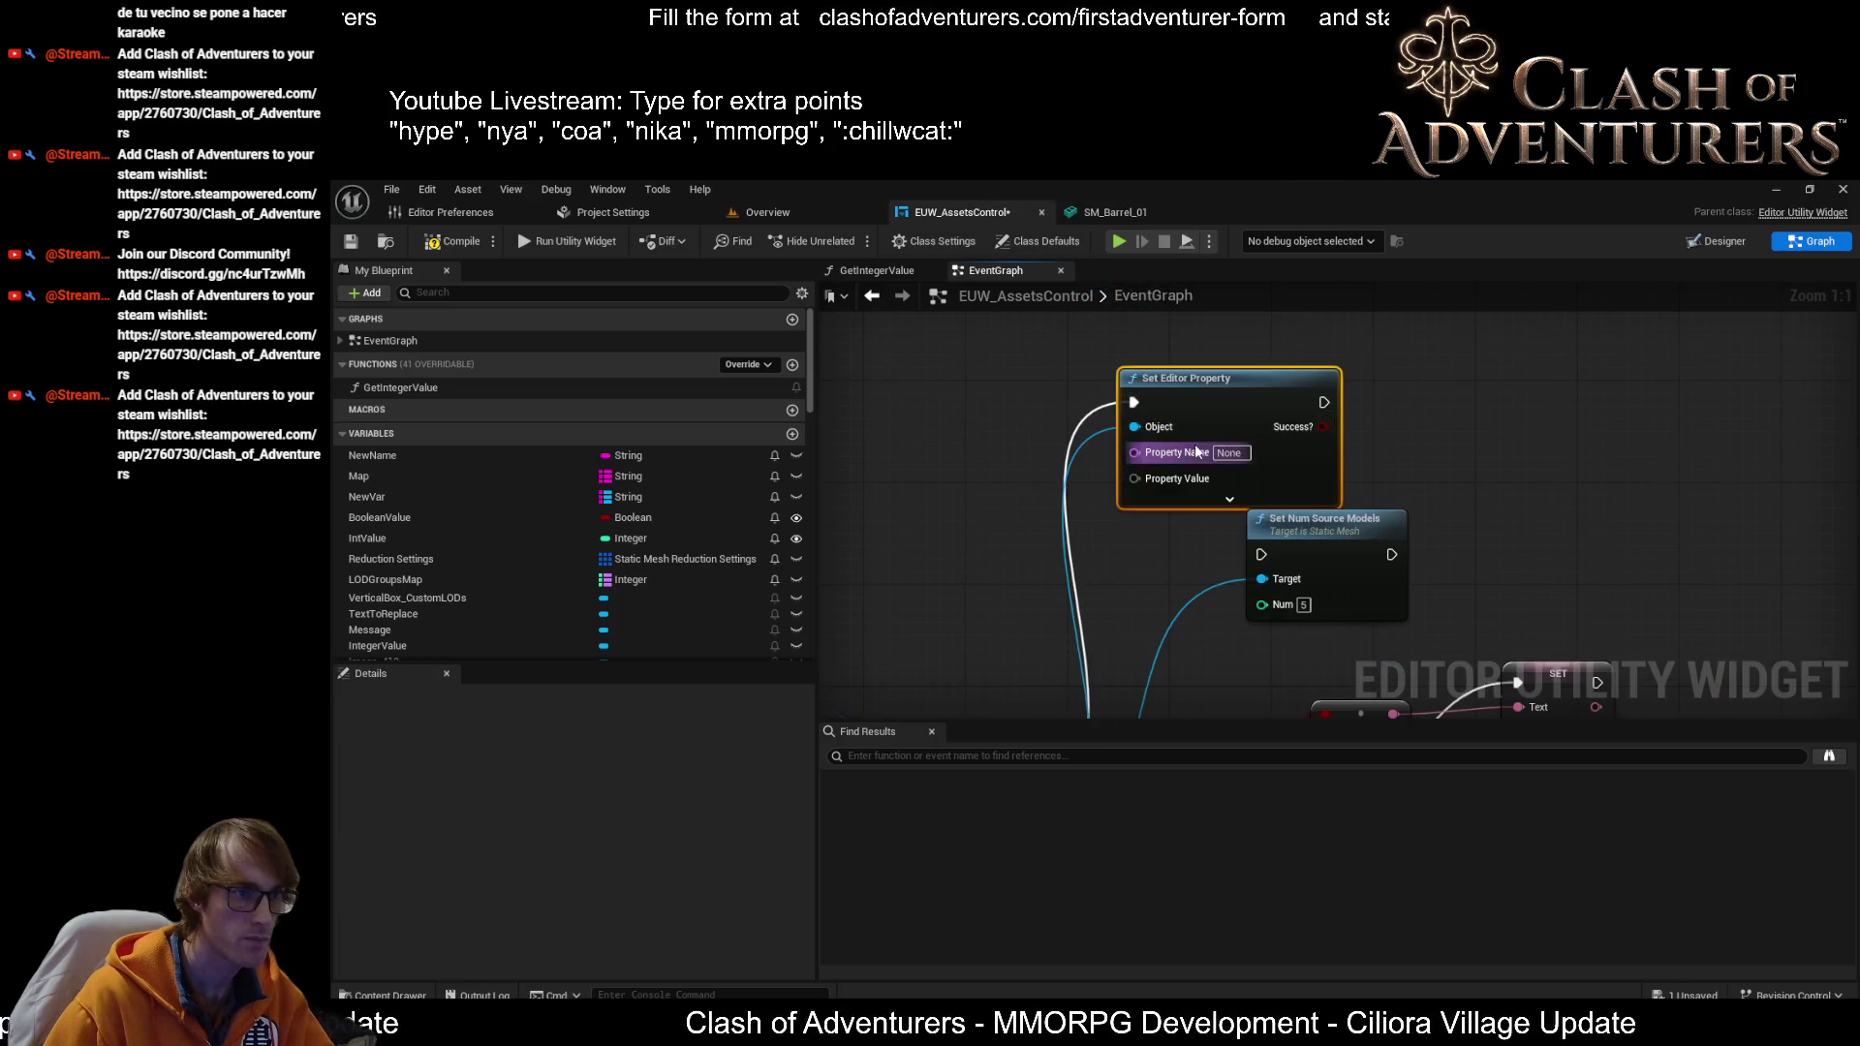
pyautogui.write('SourceModels')
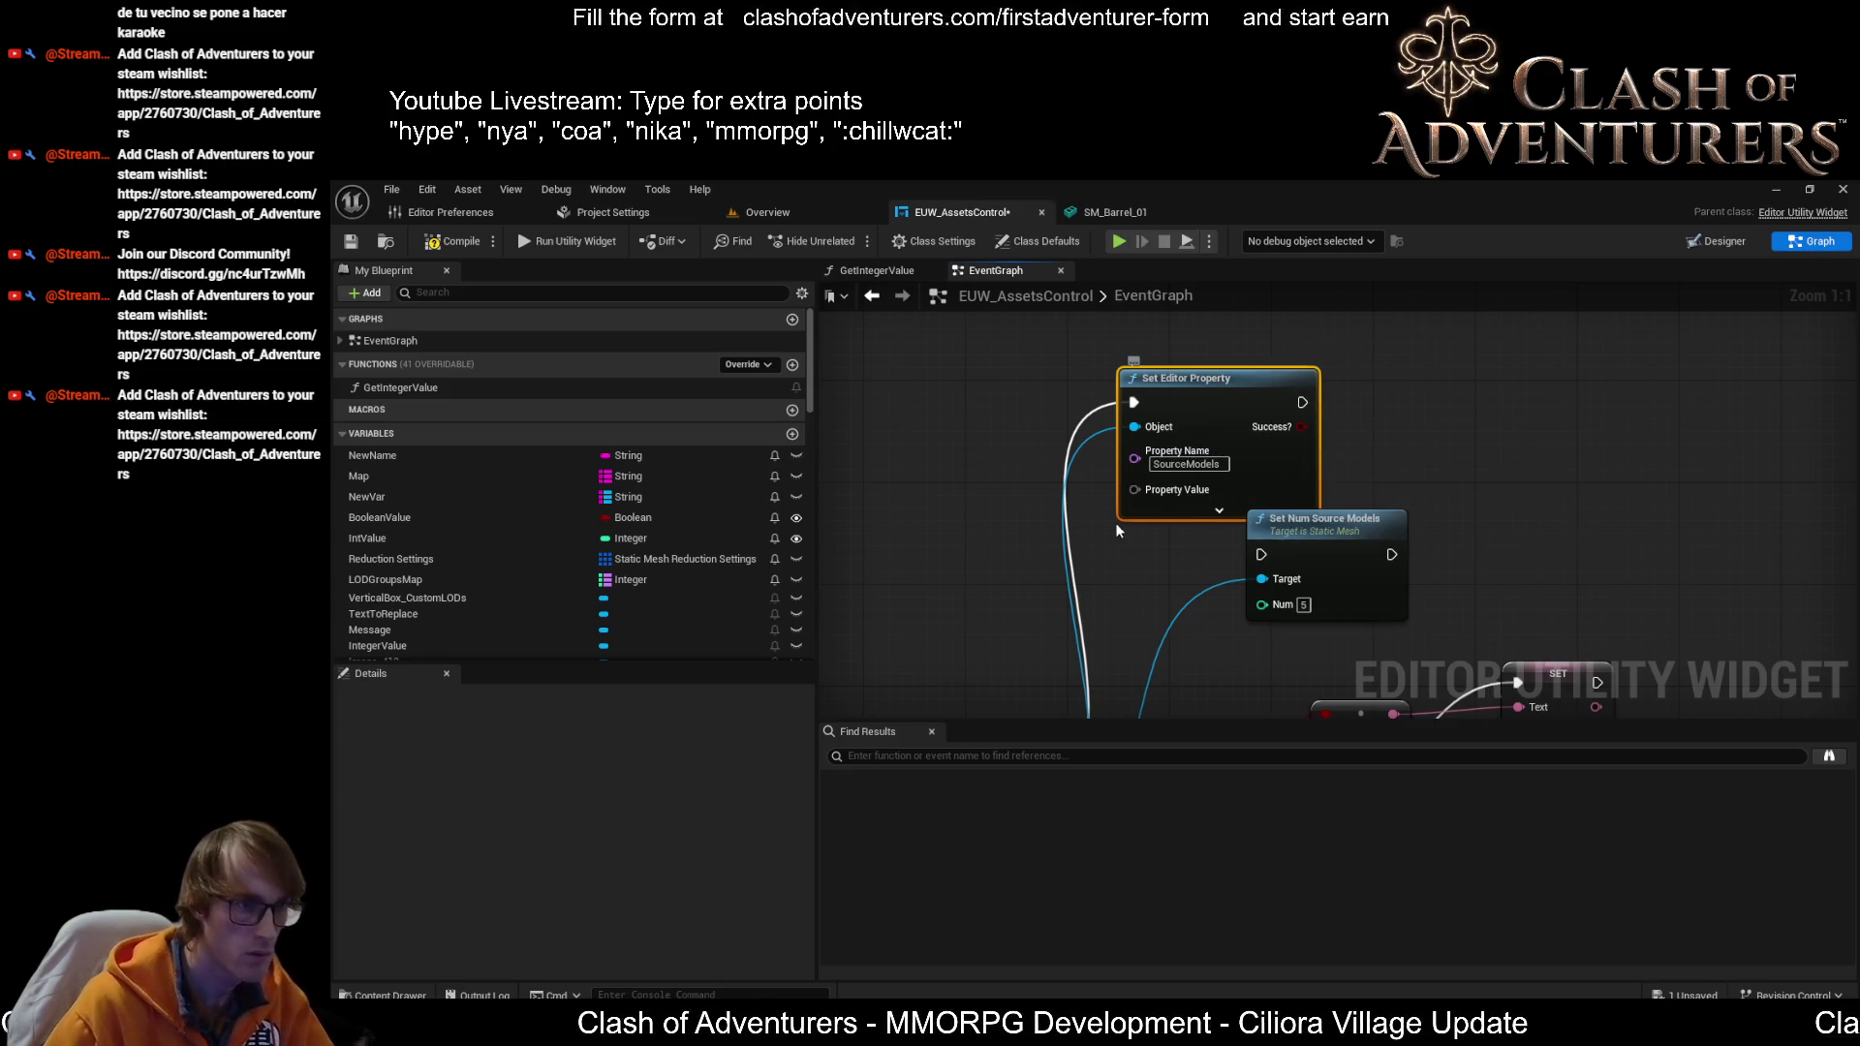
# Move Make Literal Int beside Set Num Source Models, unhook its Value, and set it to 5.
pyautogui.moveTo(1114, 521); pyautogui.dragTo(1086, 354)
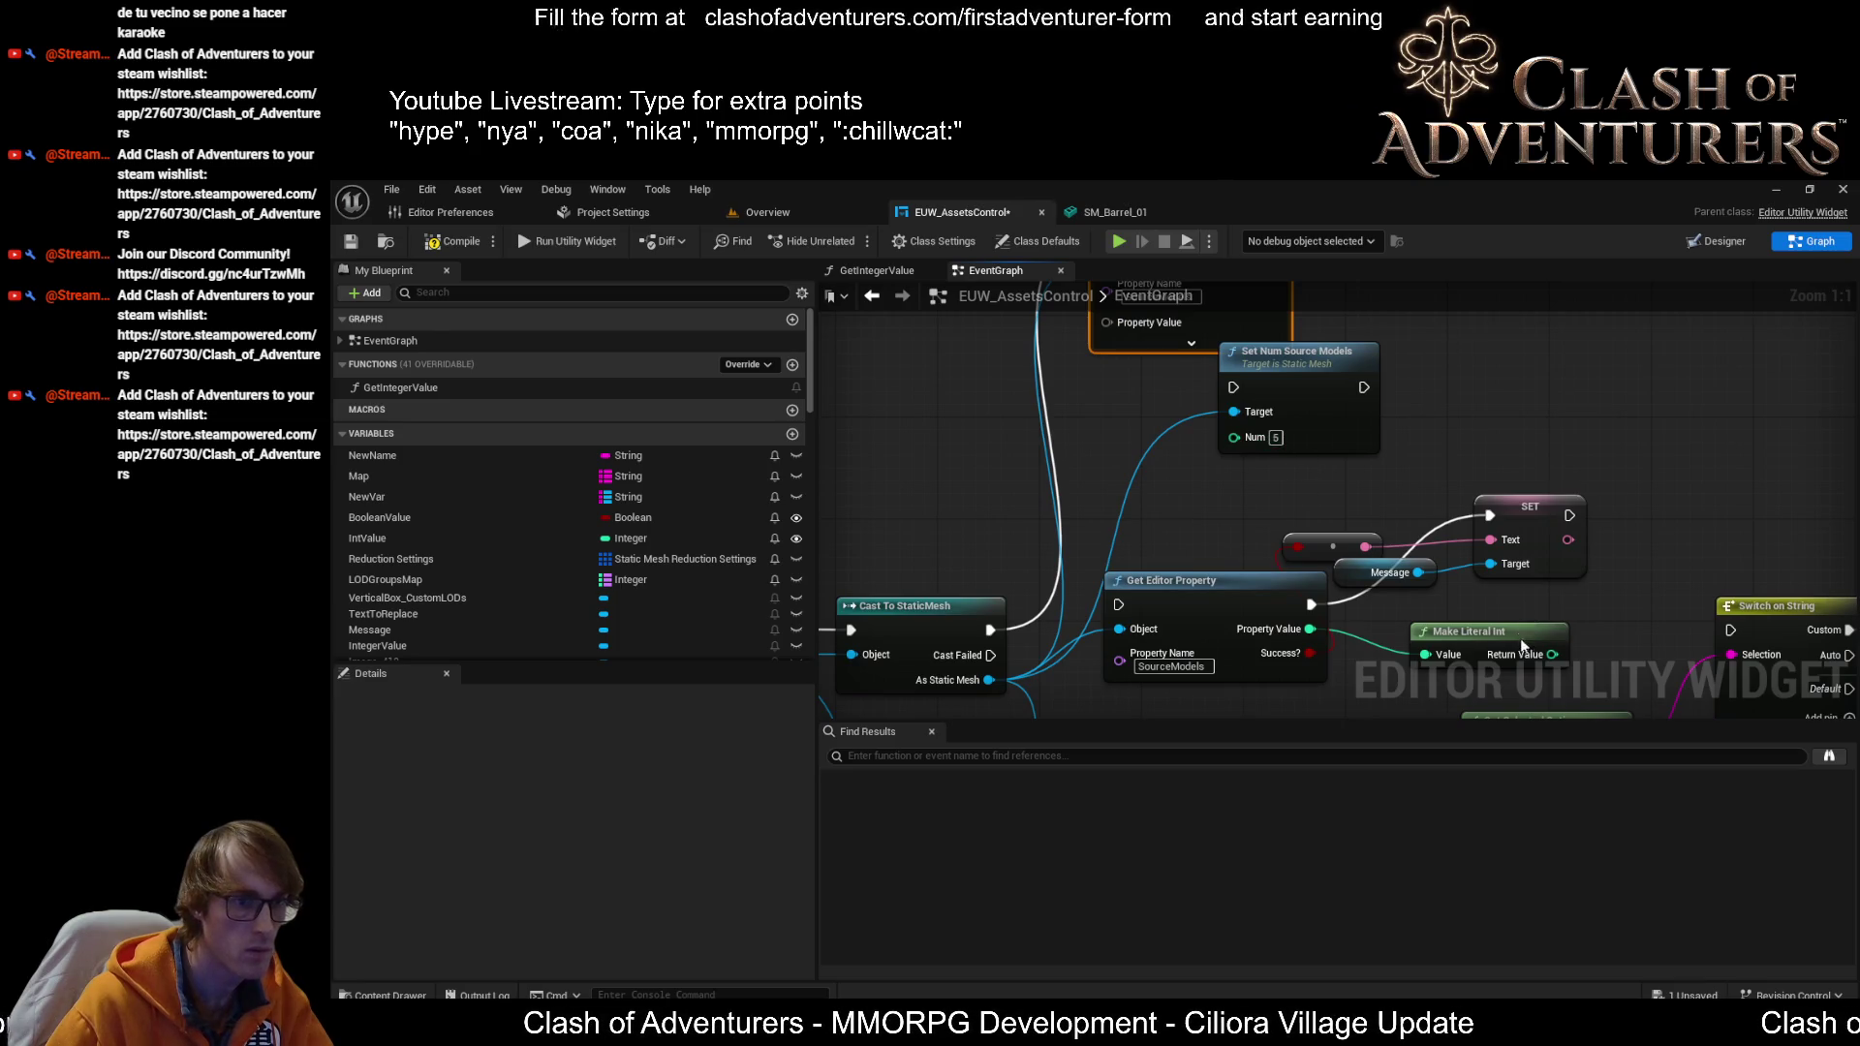
pyautogui.moveTo(1523, 647)
pyautogui.mouseDown()
pyautogui.moveTo(1154, 409)
pyautogui.moveTo(1184, 506)
pyautogui.moveTo(1213, 502)
pyautogui.moveTo(1152, 414)
pyautogui.moveTo(1105, 400)
pyautogui.mouseUp()
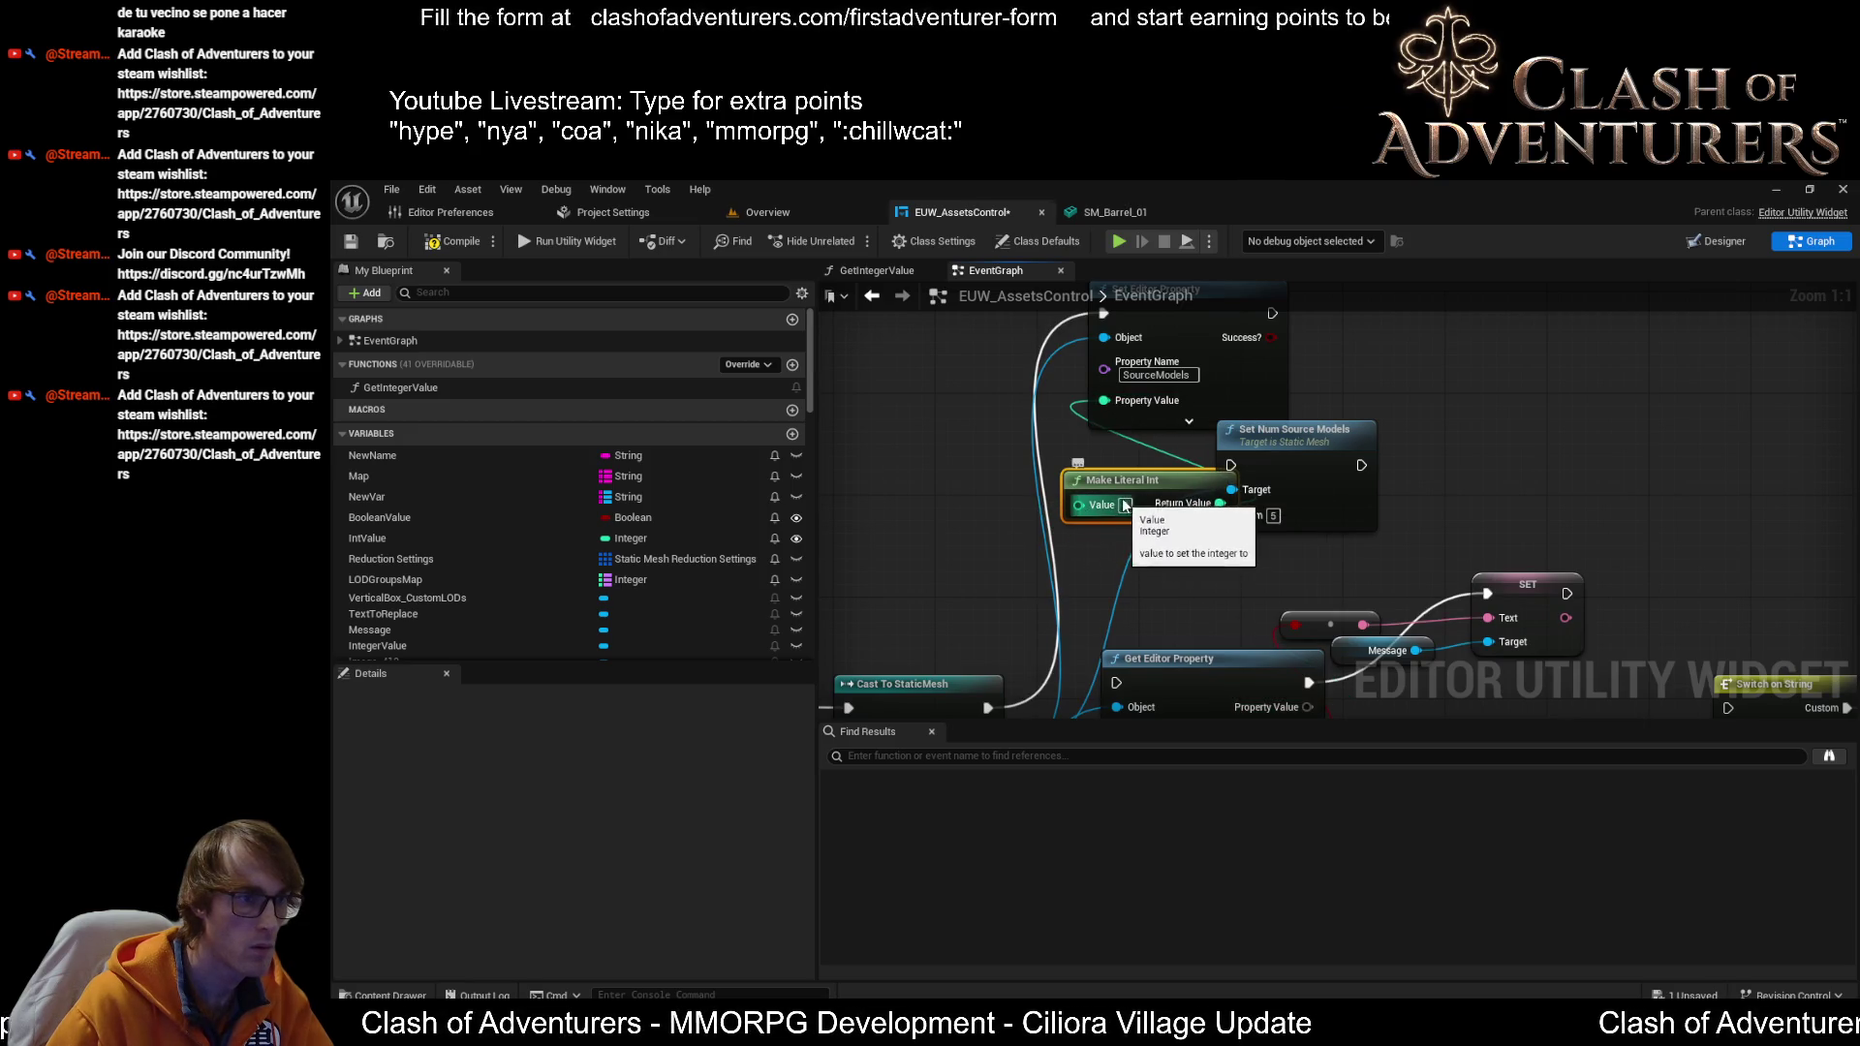
pyautogui.keyDown('alt'); pyautogui.click(1078, 504); pyautogui.keyUp('alt')
pyautogui.press('Return')
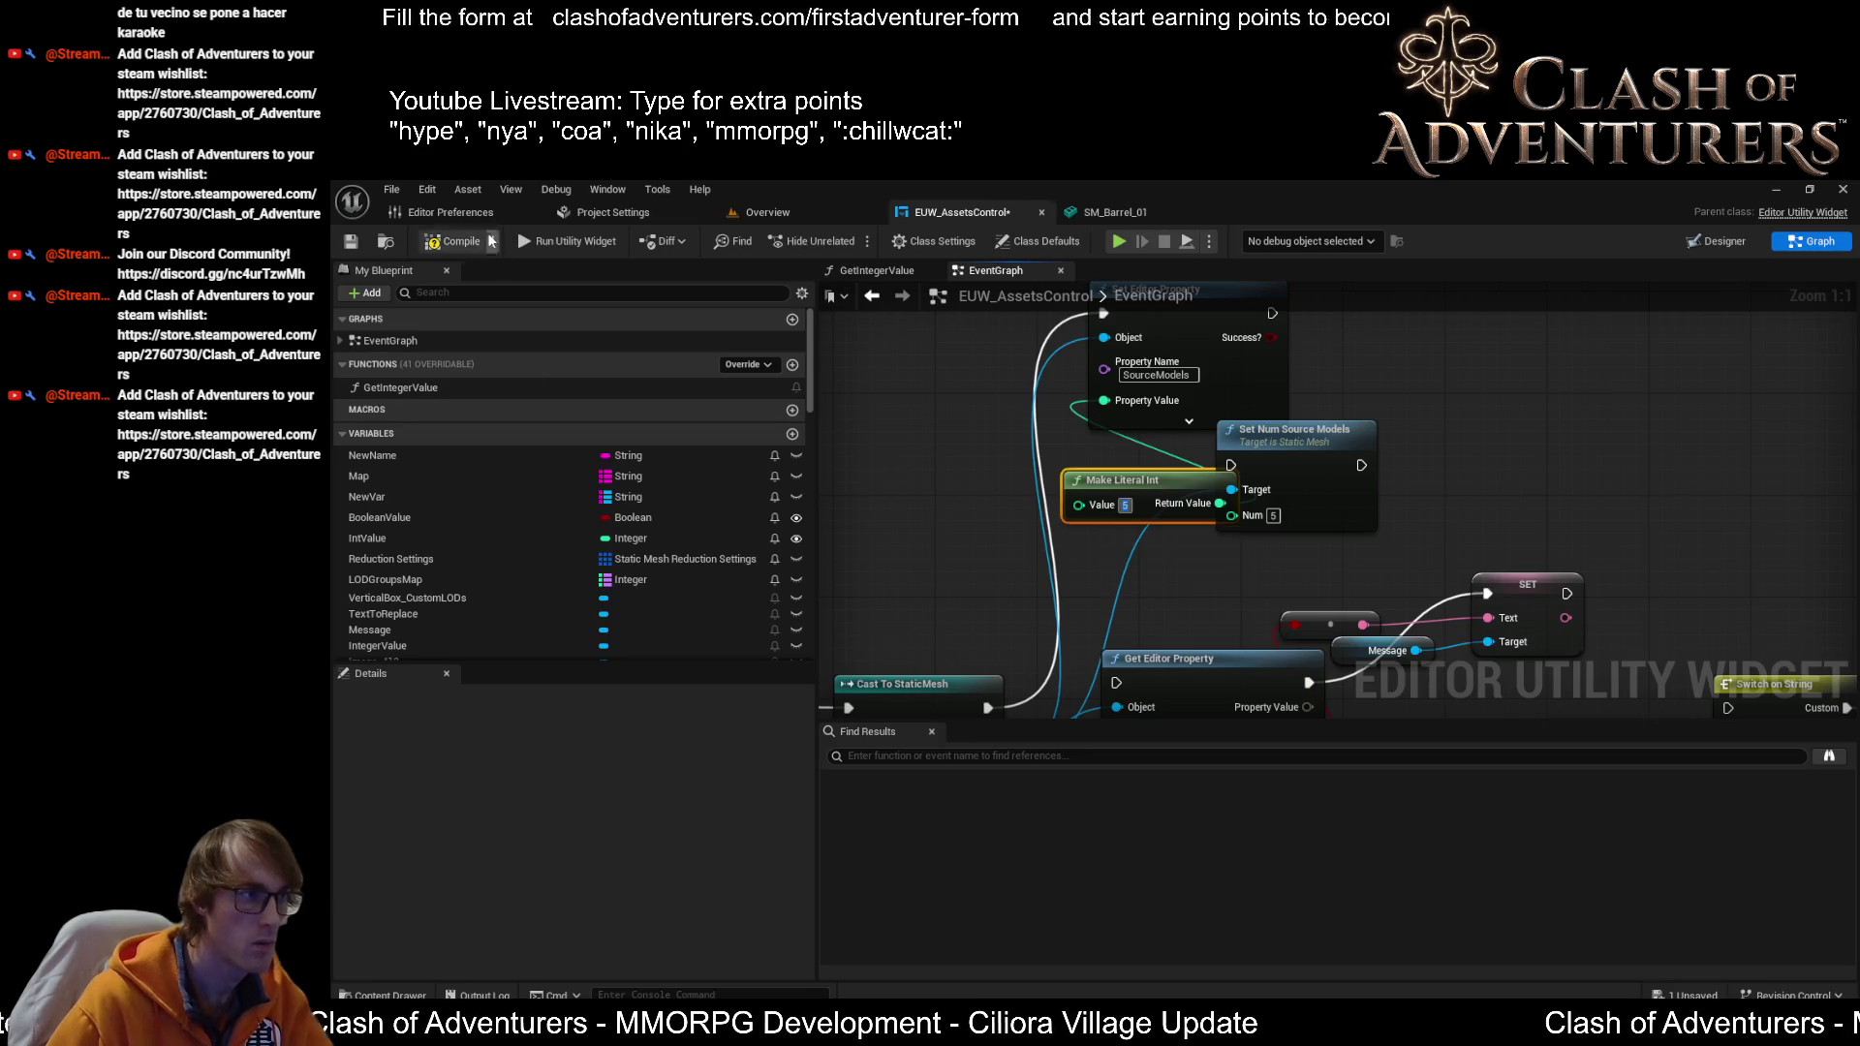
# Compile and save the widget, and close SM_Barrel_01 after answering the apply-changes prompt.
pyautogui.click(341, 245)
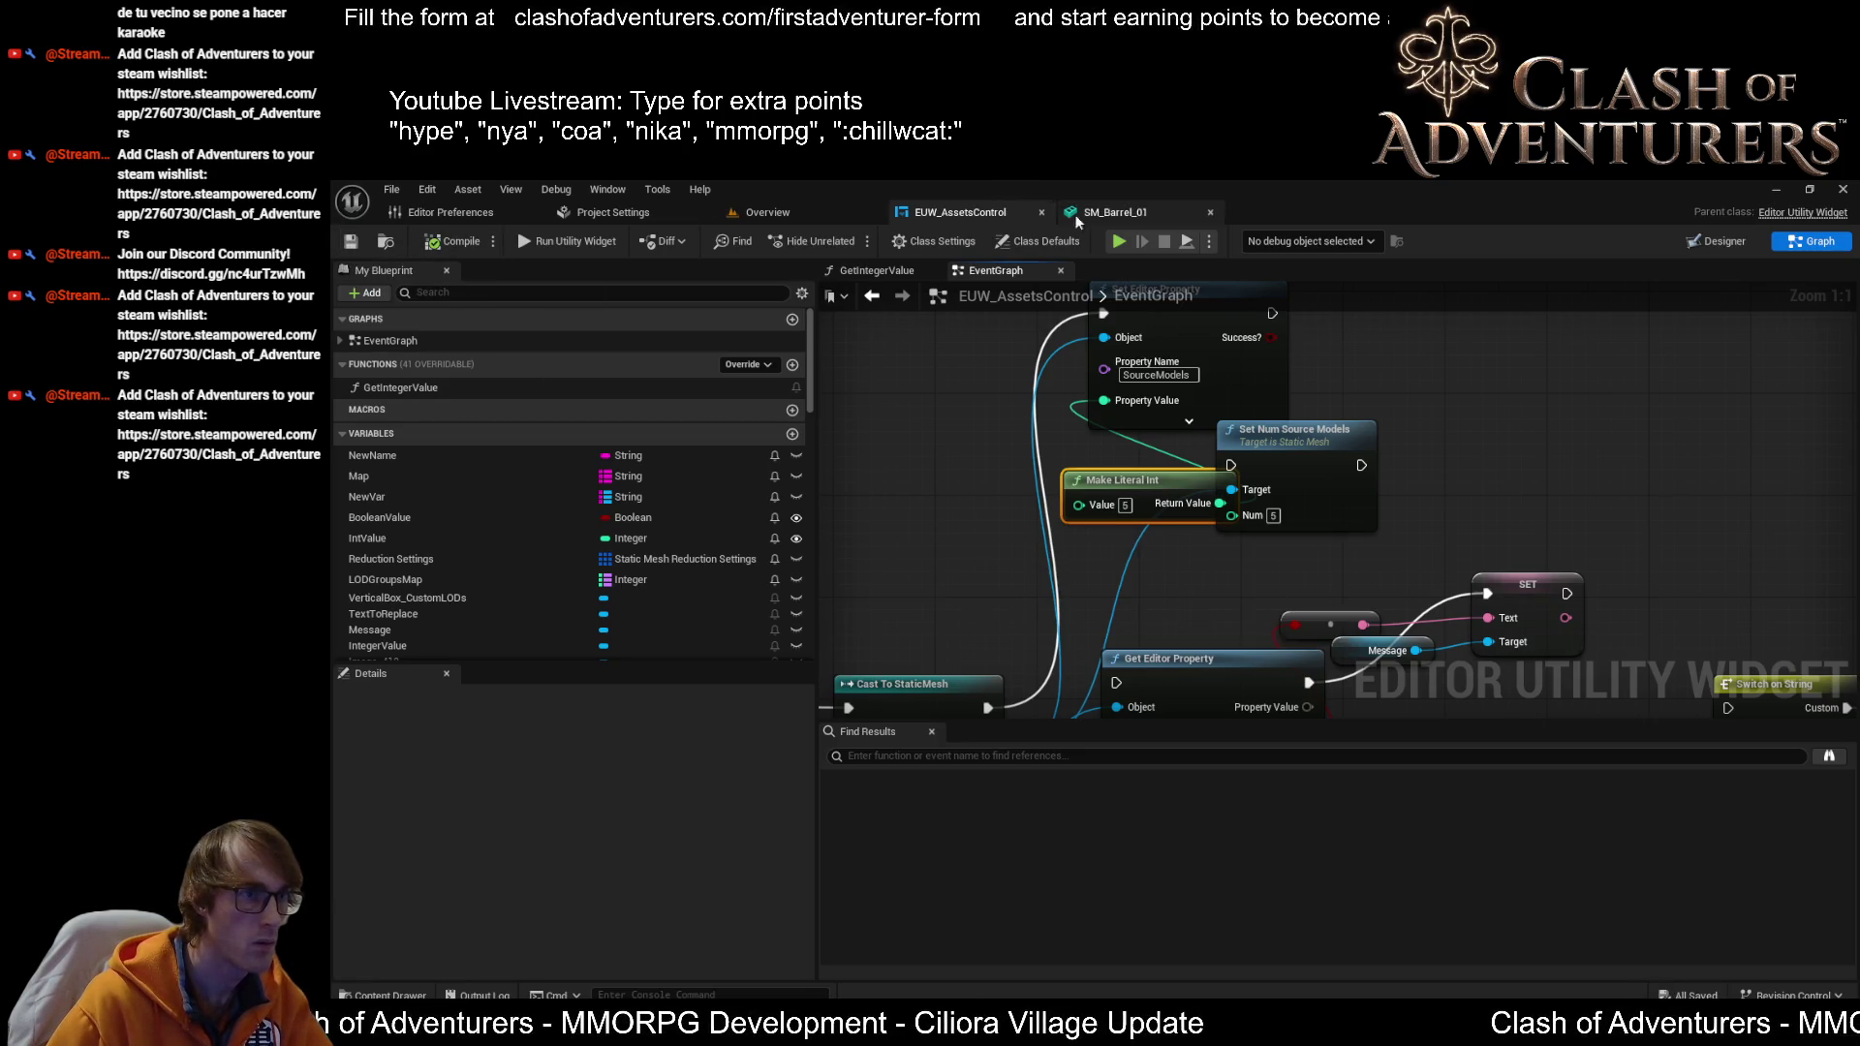
pyautogui.click(1211, 212)
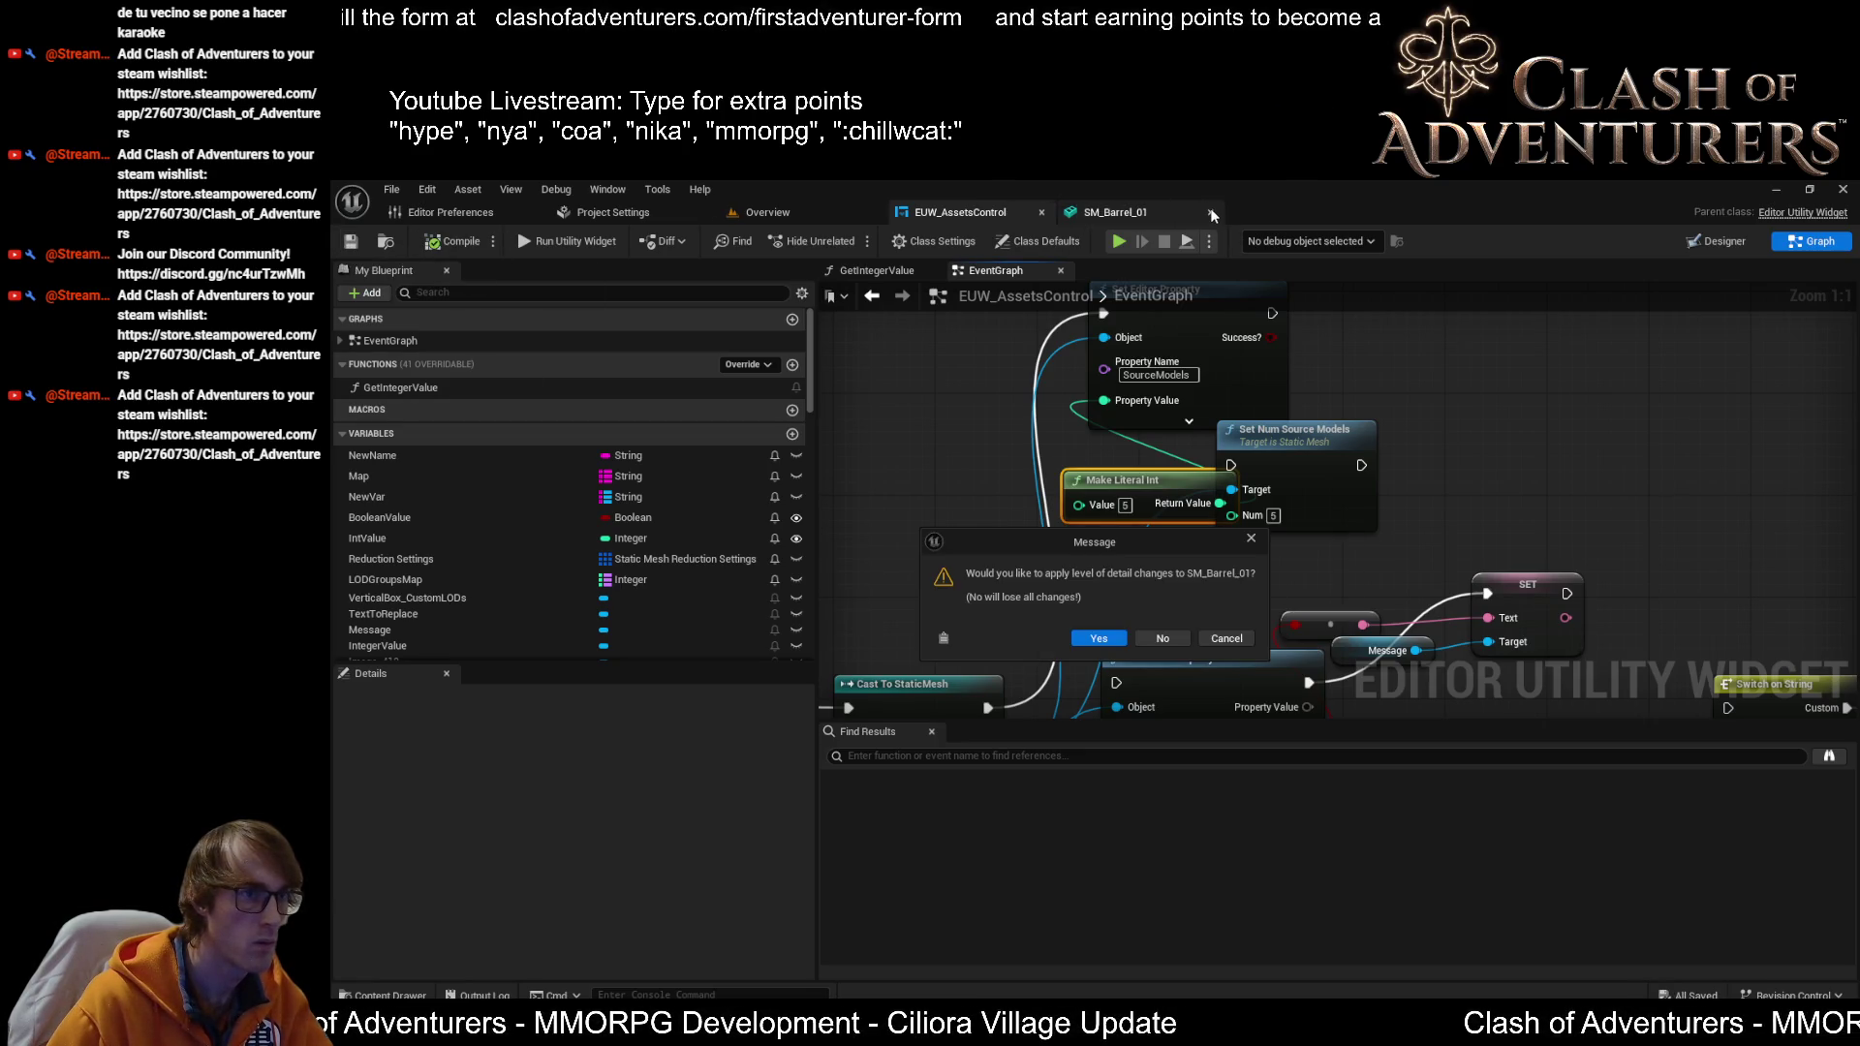
pyautogui.click(1112, 646)
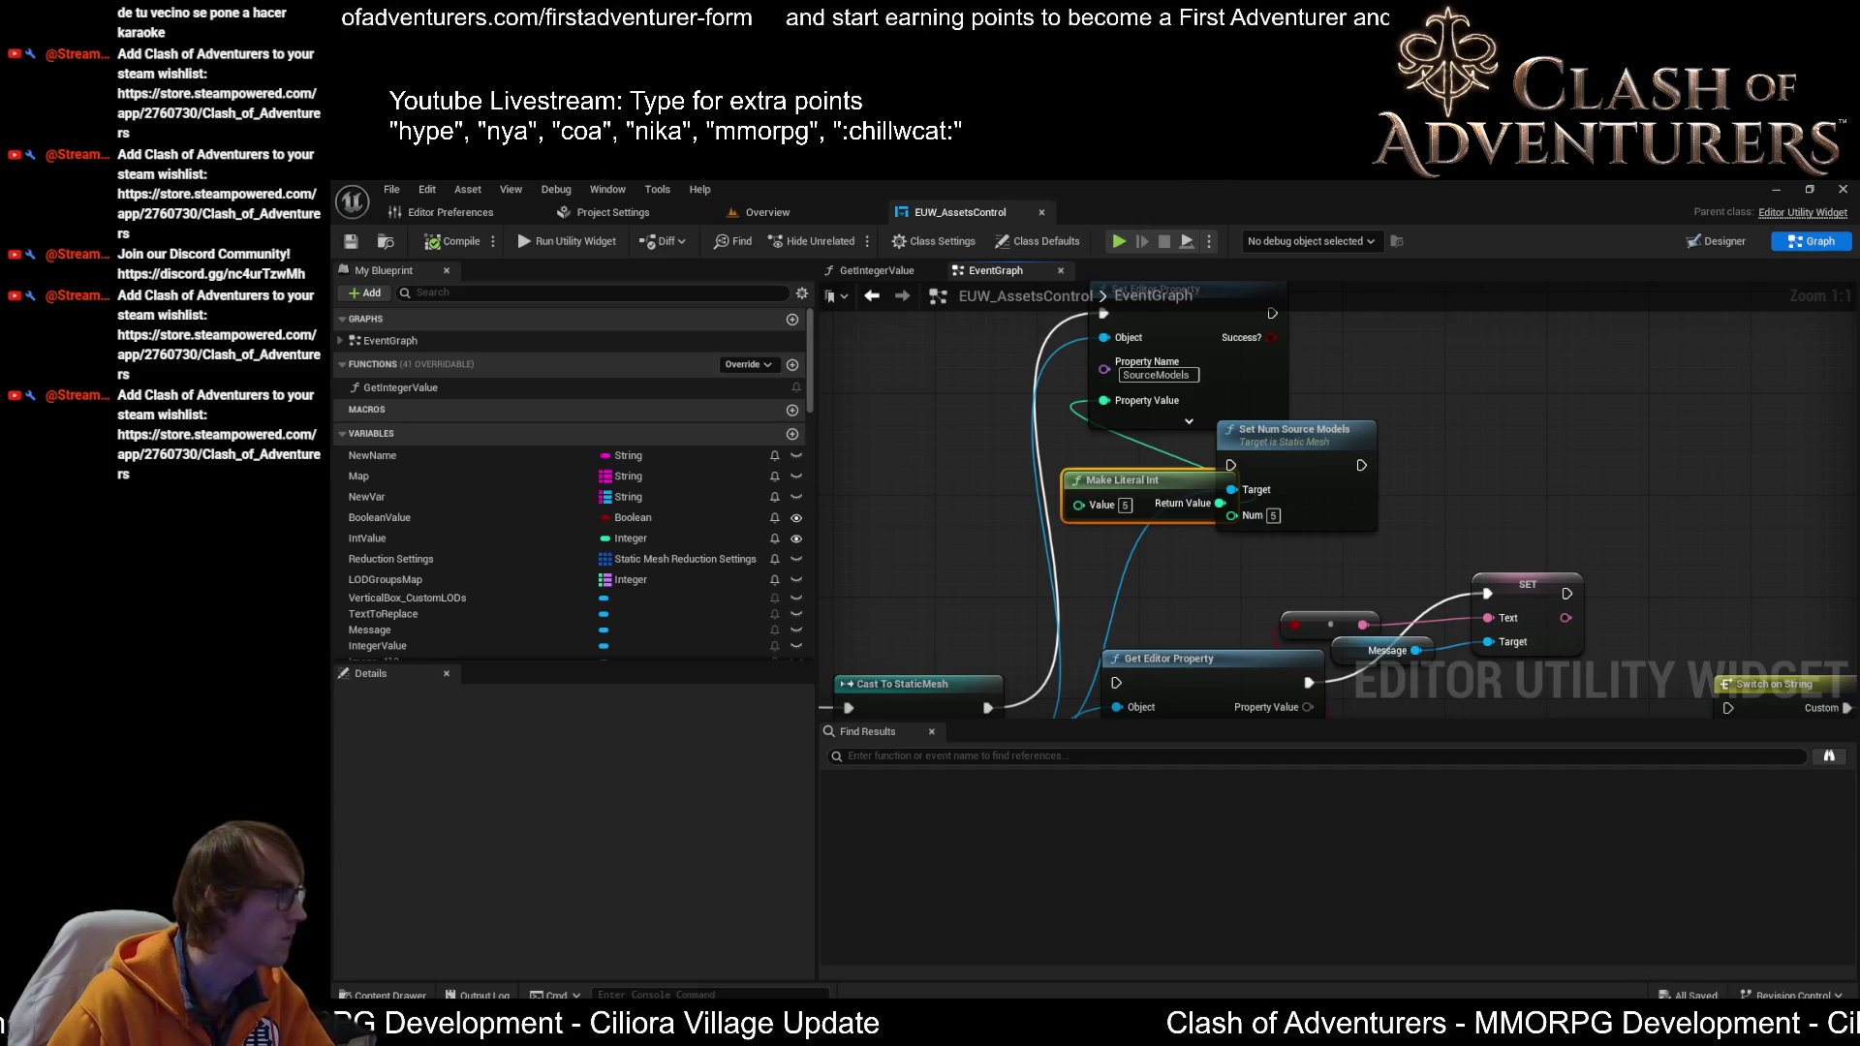
pyautogui.scroll(-10, 1387, 539)
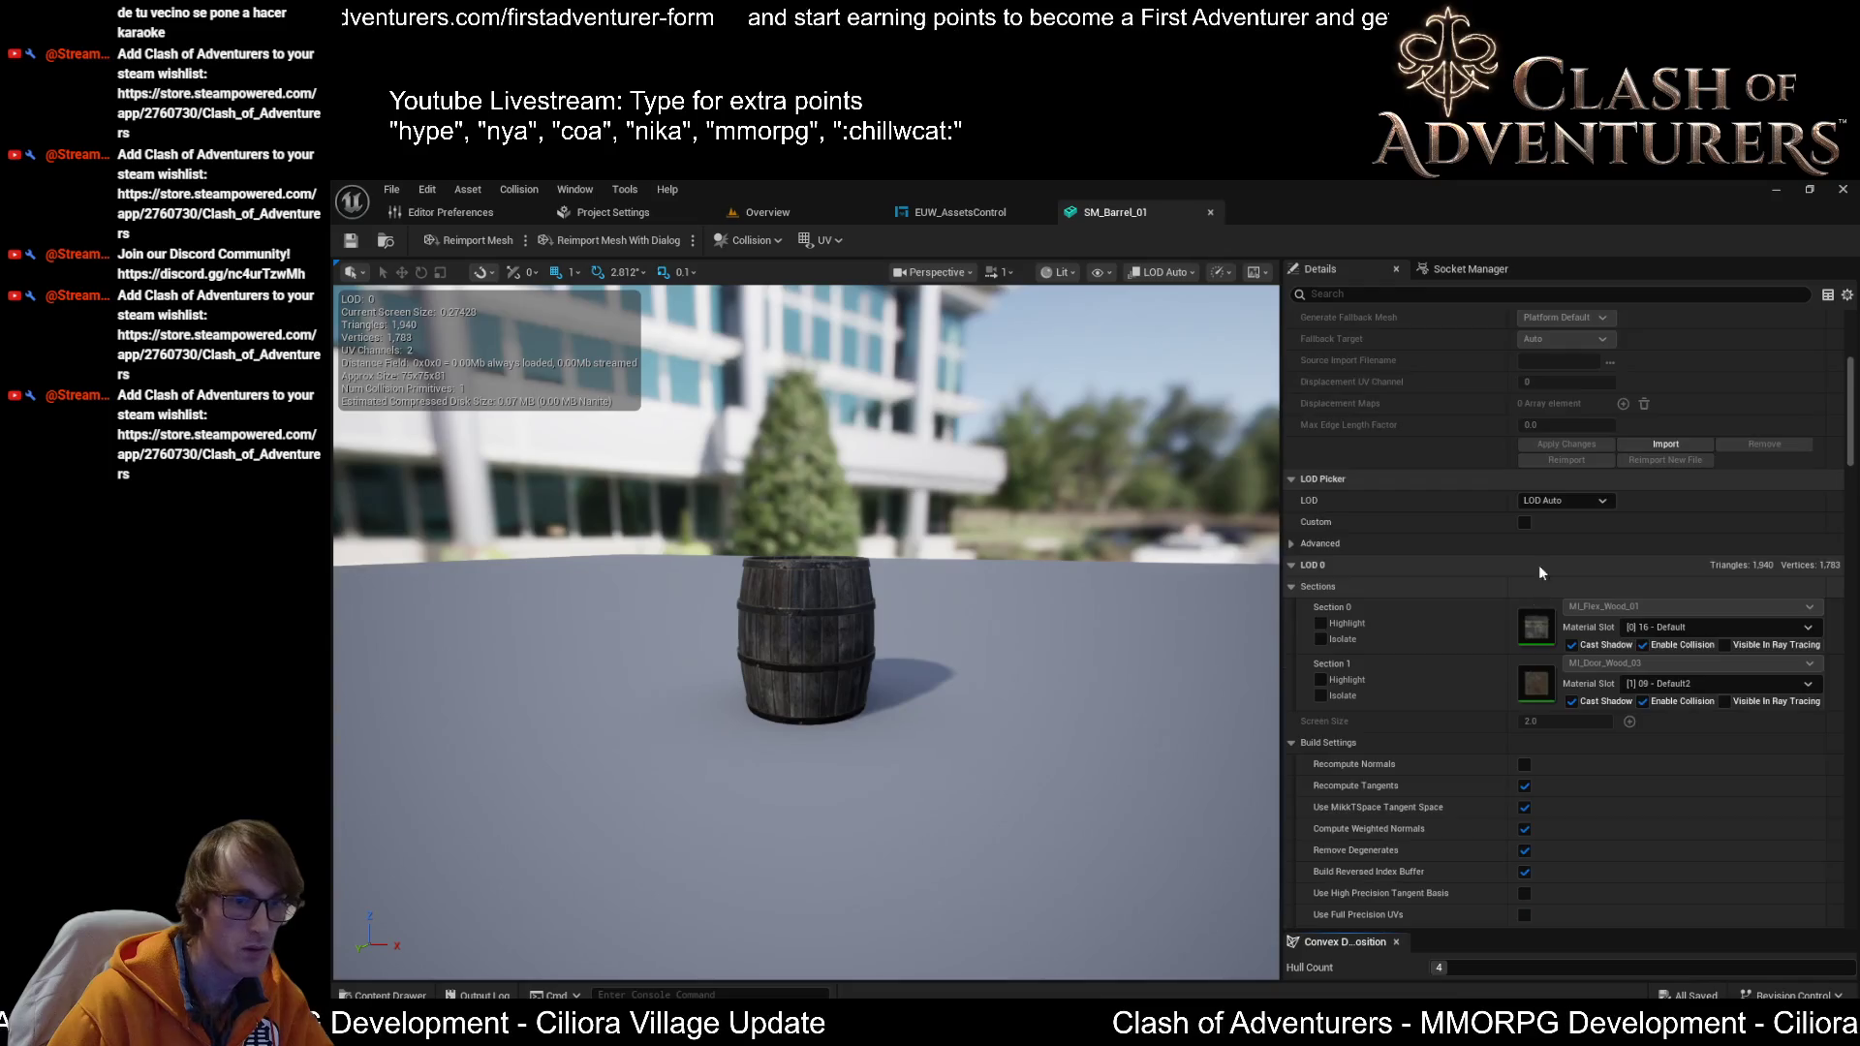
pyautogui.click(1211, 213)
# Run Set LODs on the selected meshes and reopen SM_Barrel_01.
pyautogui.click(843, 222)
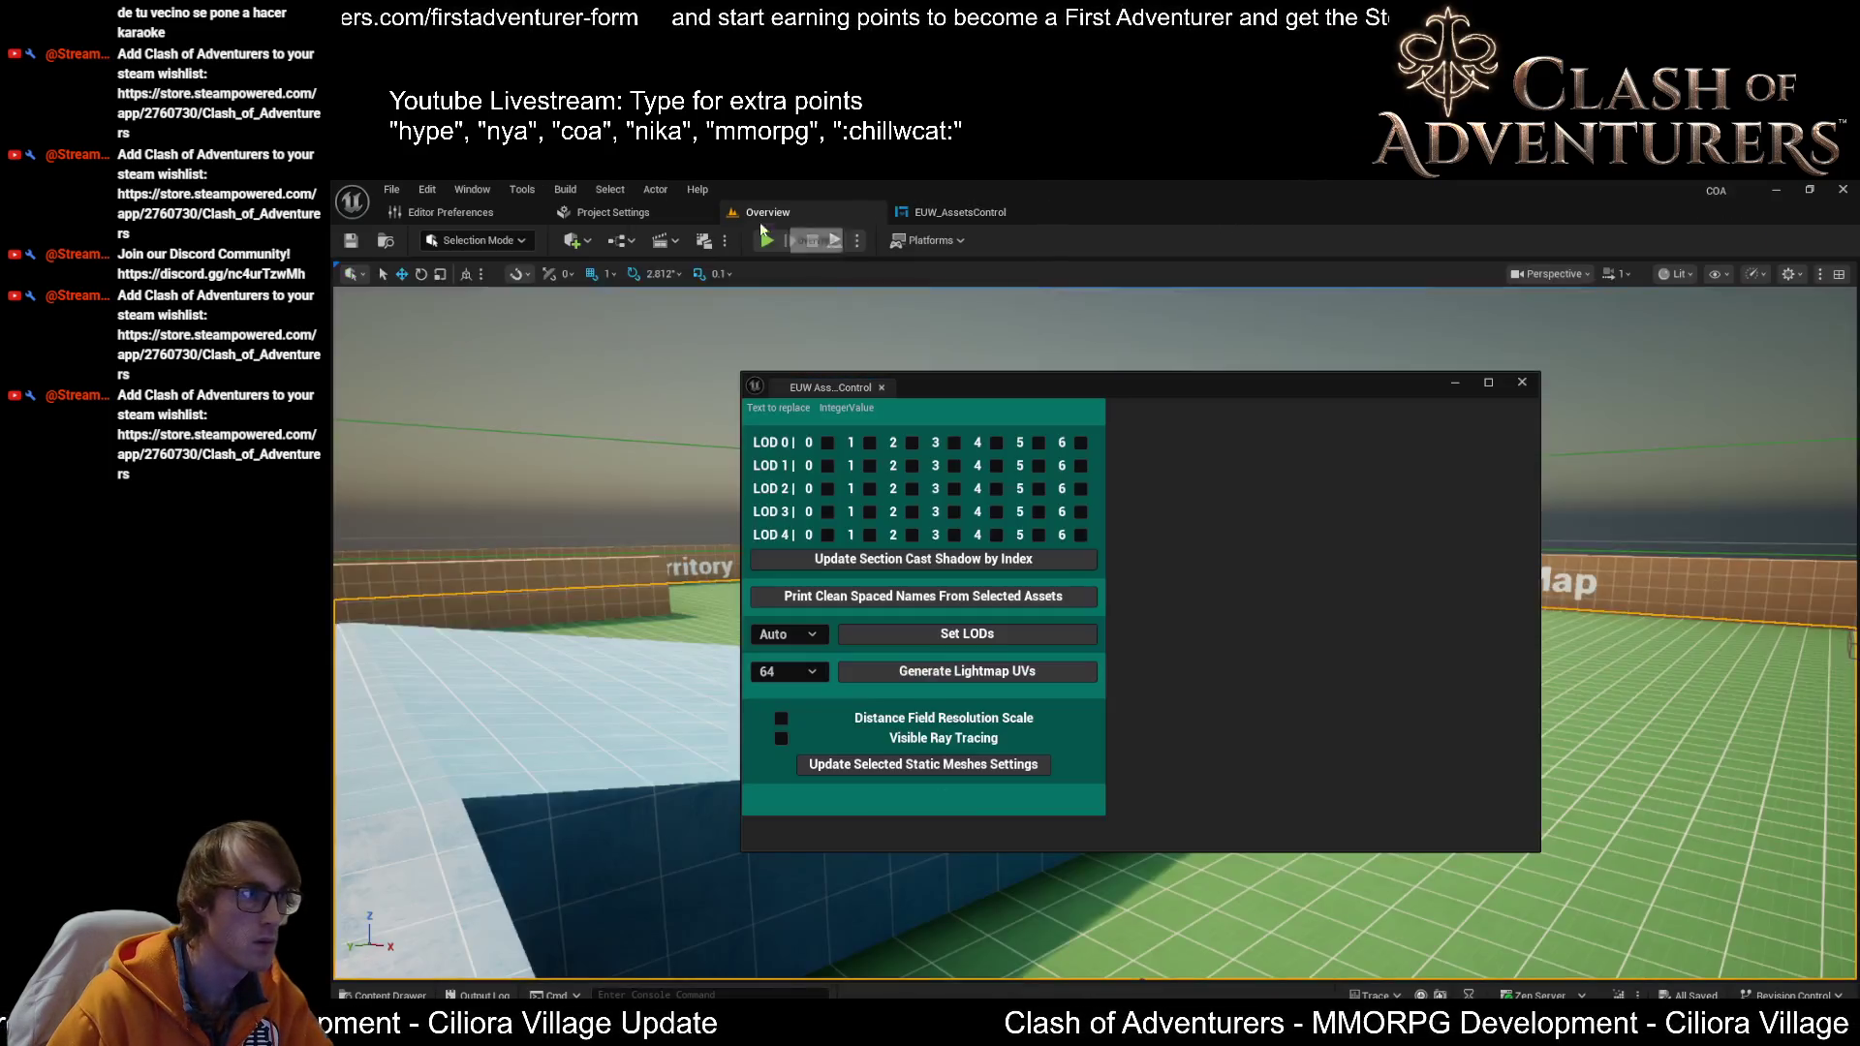
pyautogui.click(992, 641)
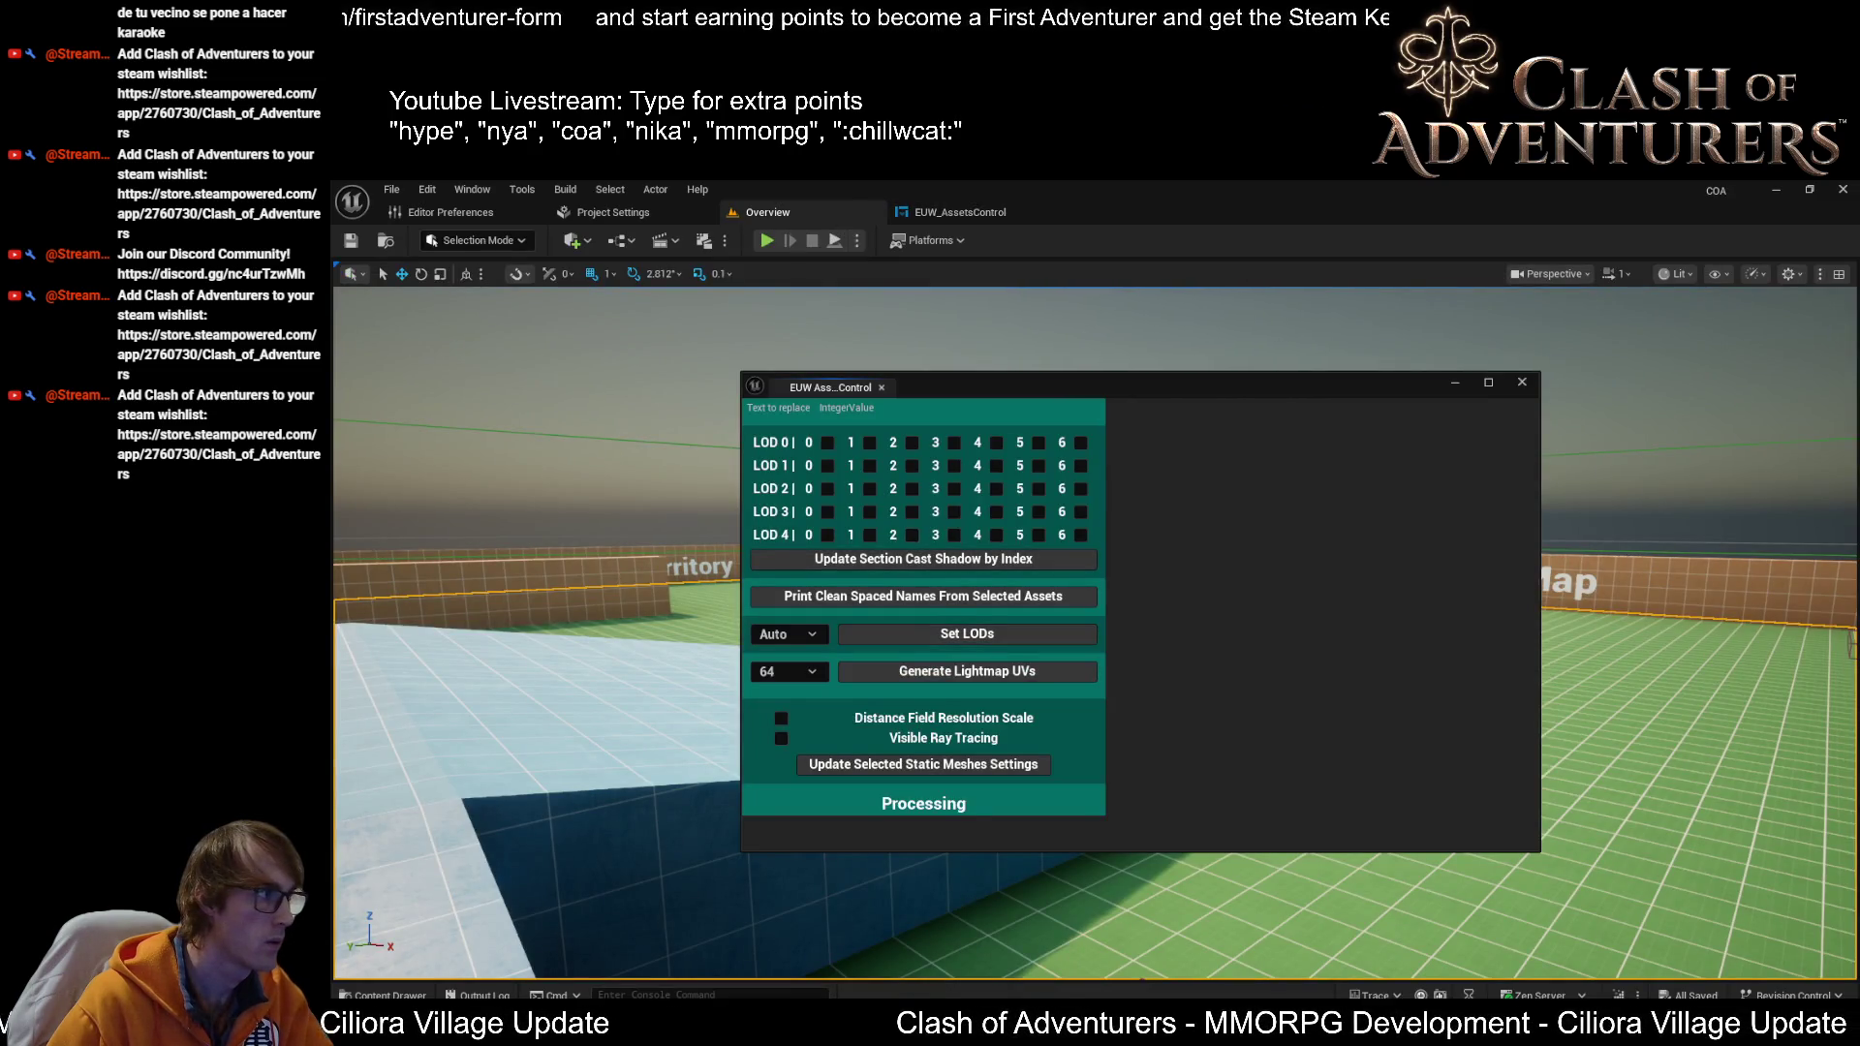
pyautogui.click(1522, 381)
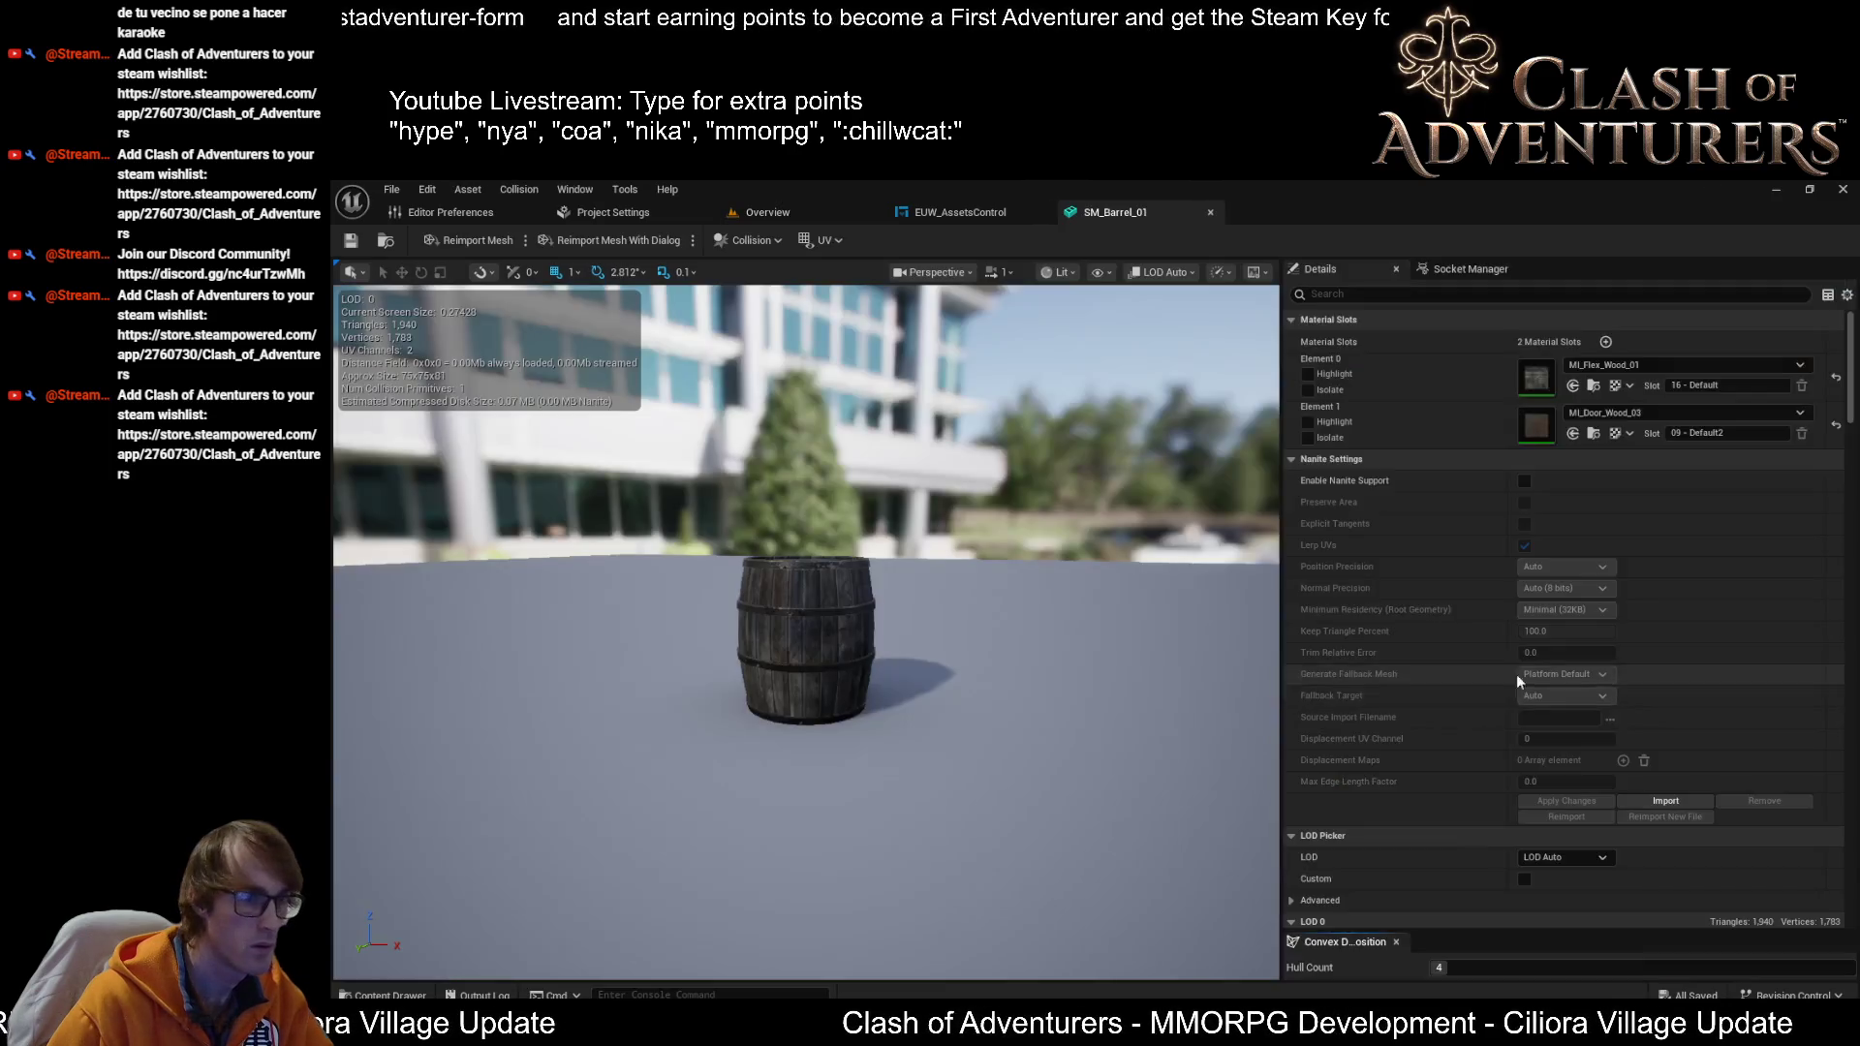
pyautogui.scroll(-10, 1619, 663)
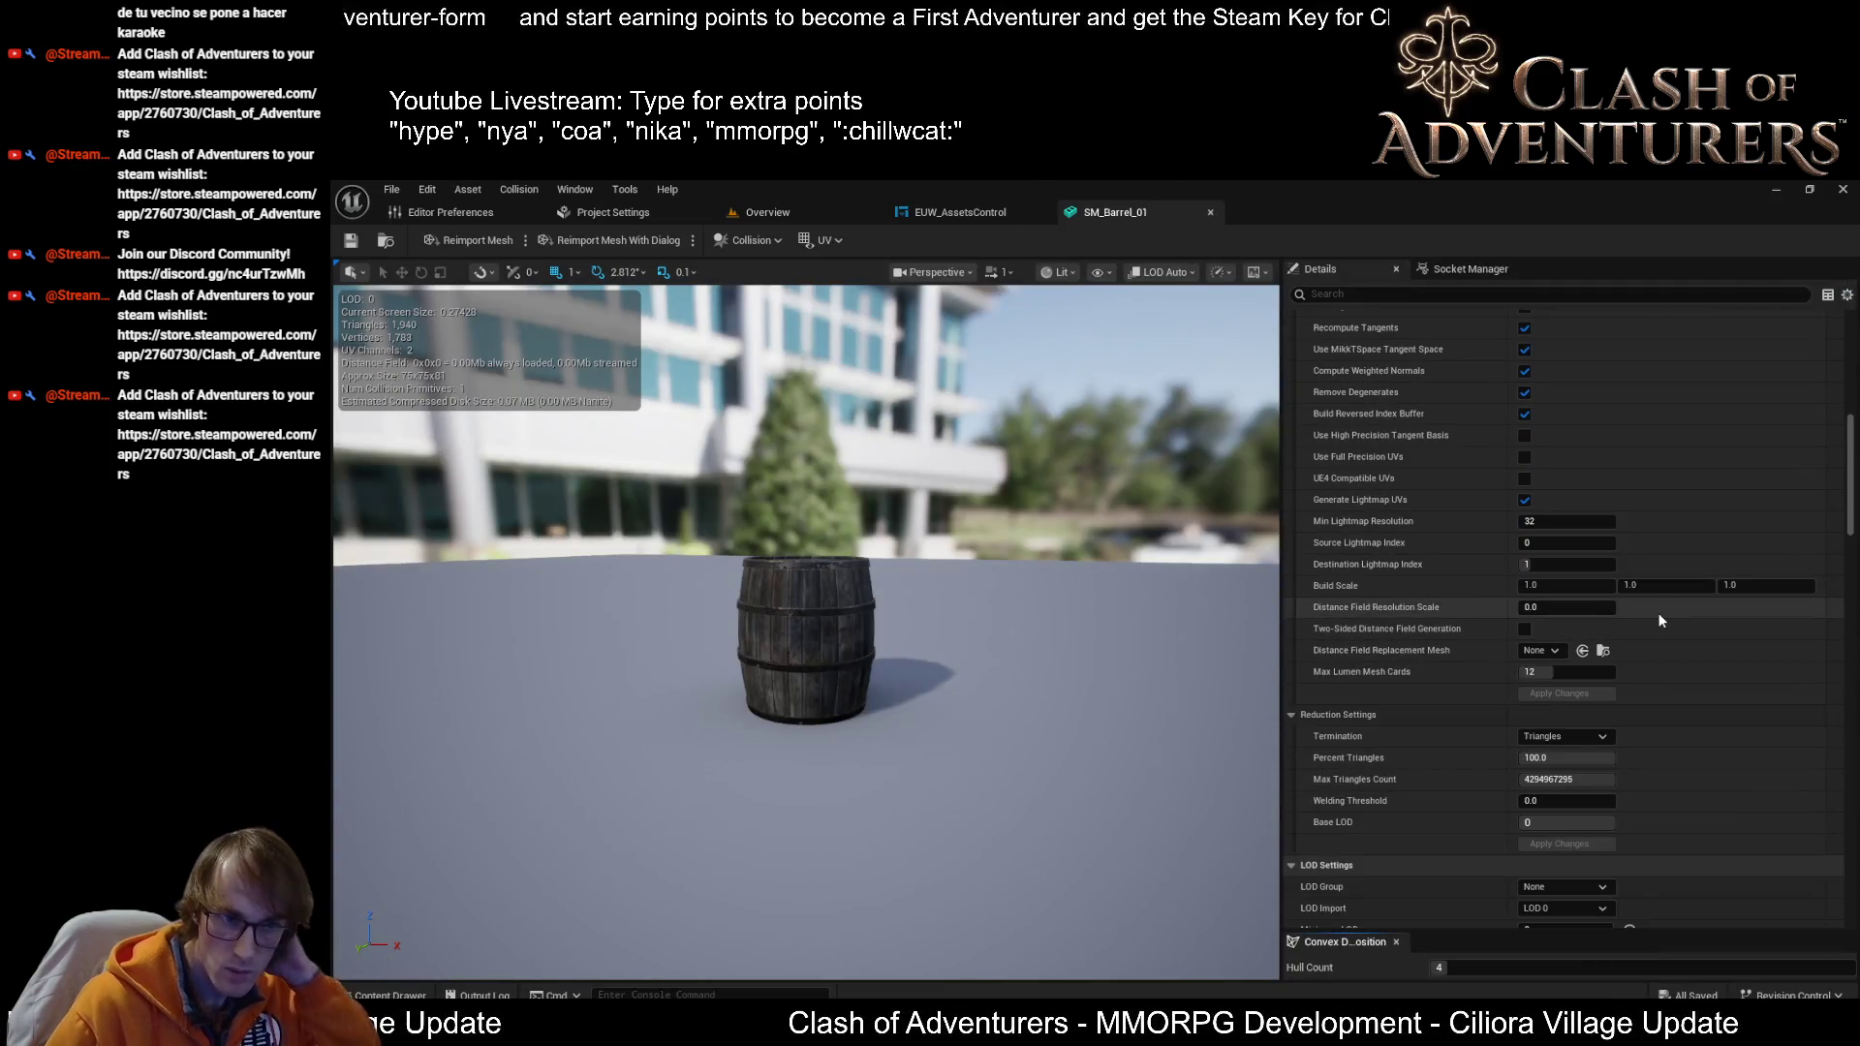
pyautogui.scroll(-4, 1662, 631)
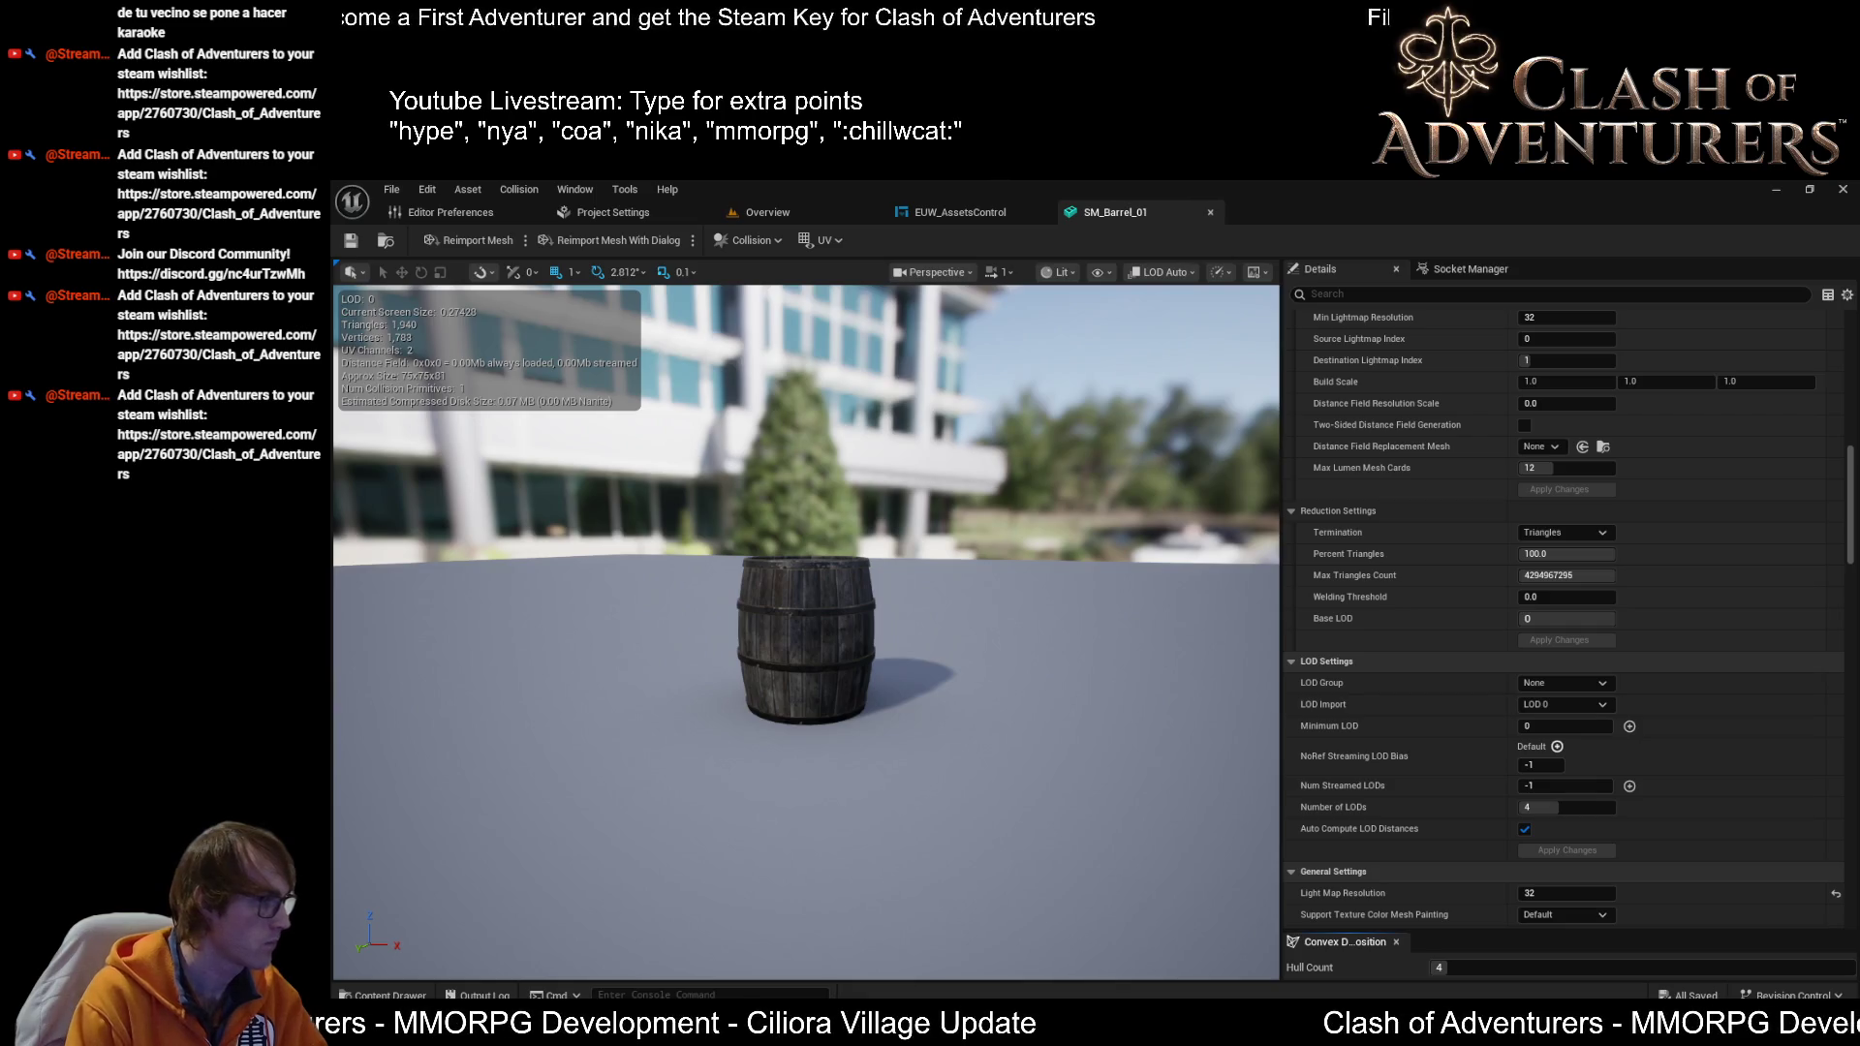
# Spread out the nodes and make the SET node run after Set Editor Property.
pyautogui.click(949, 210)
pyautogui.moveTo(1228, 518)
pyautogui.mouseDown()
pyautogui.moveTo(1395, 530)
pyautogui.moveTo(1372, 313)
pyautogui.mouseUp()
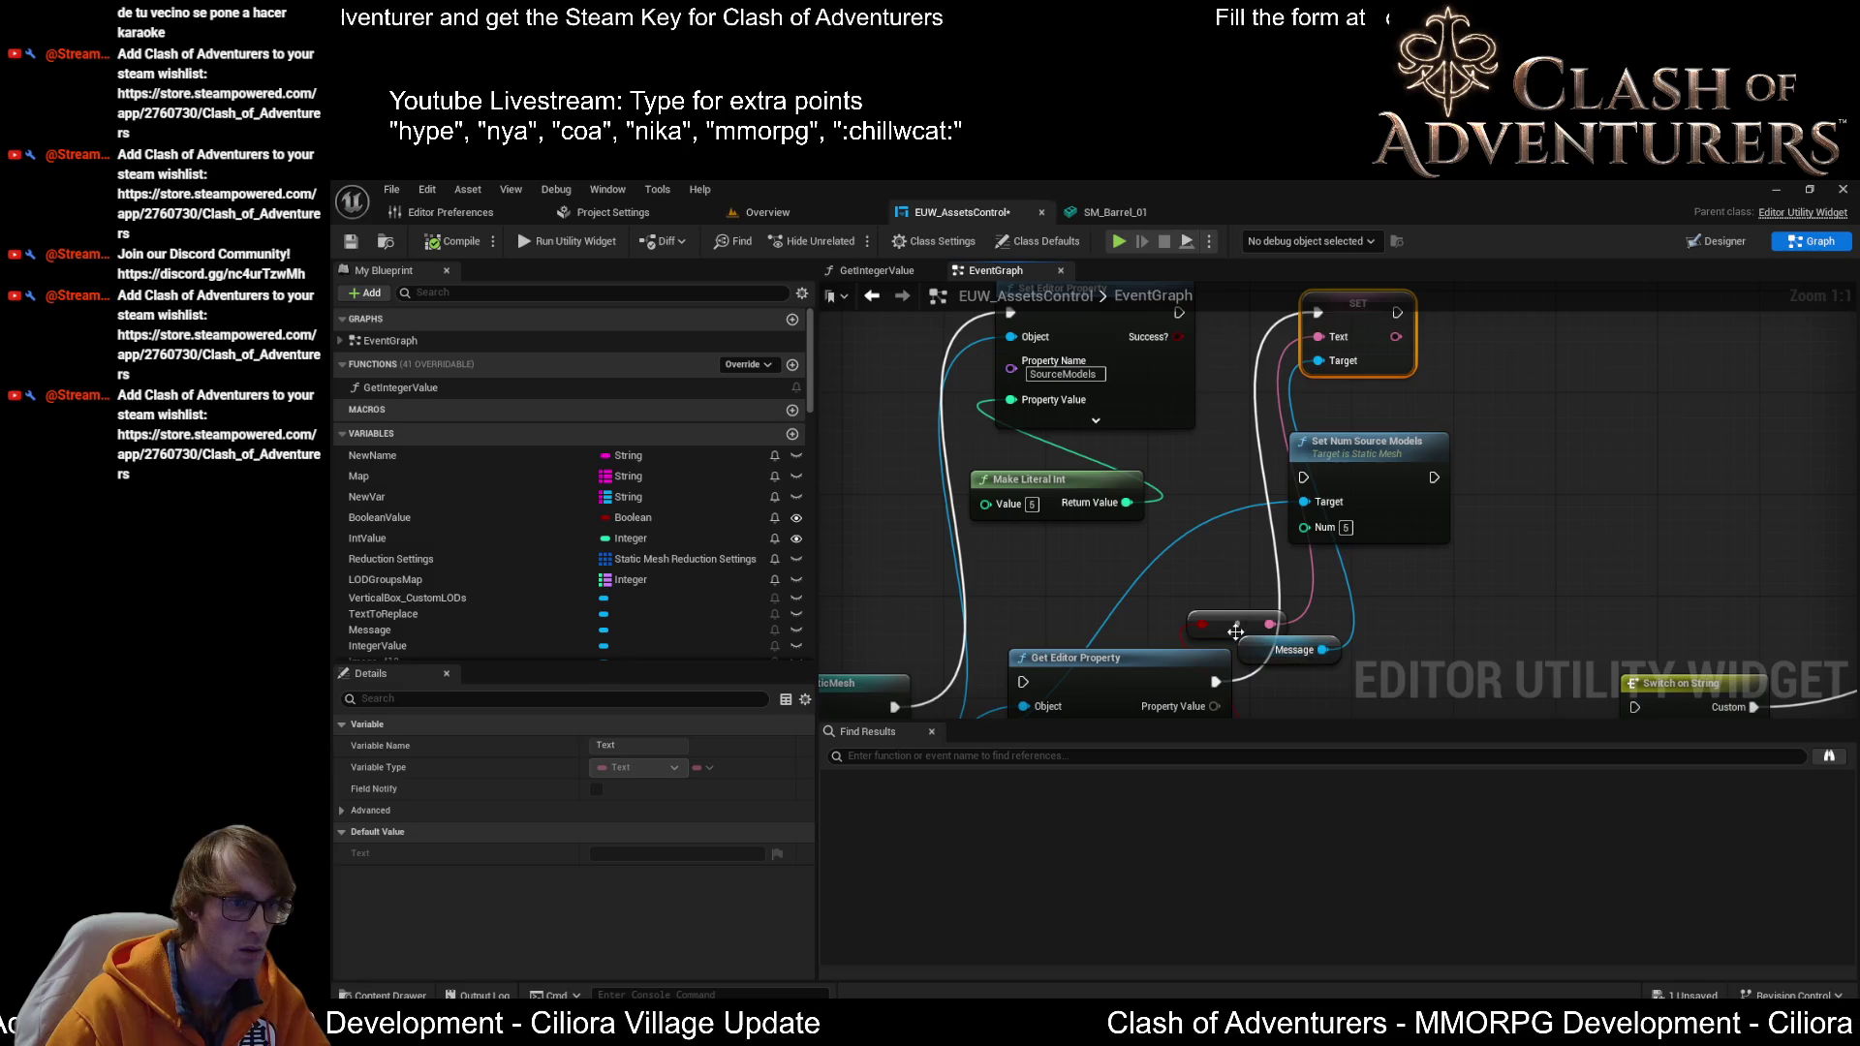
pyautogui.moveTo(1235, 631)
pyautogui.mouseDown()
pyautogui.moveTo(1248, 411)
pyautogui.moveTo(1250, 467)
pyautogui.mouseUp()
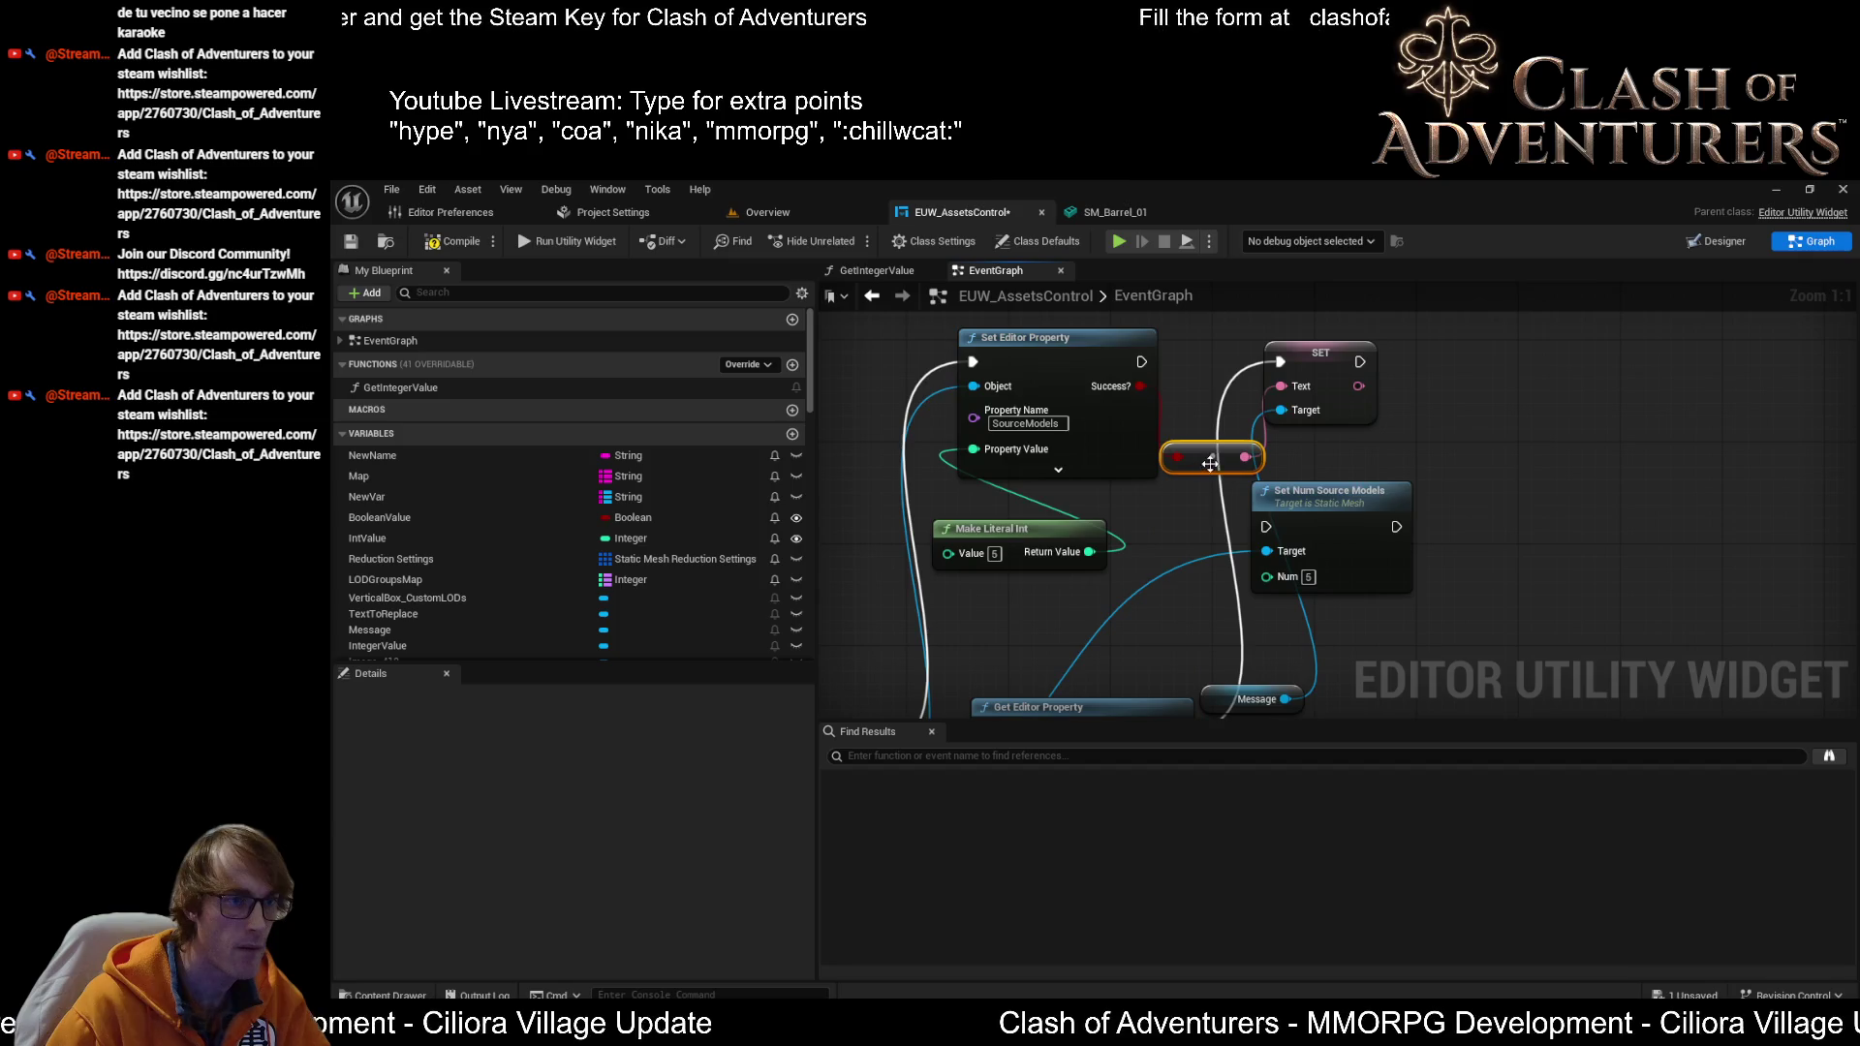
pyautogui.moveTo(1141, 362); pyautogui.dragTo(1278, 362)
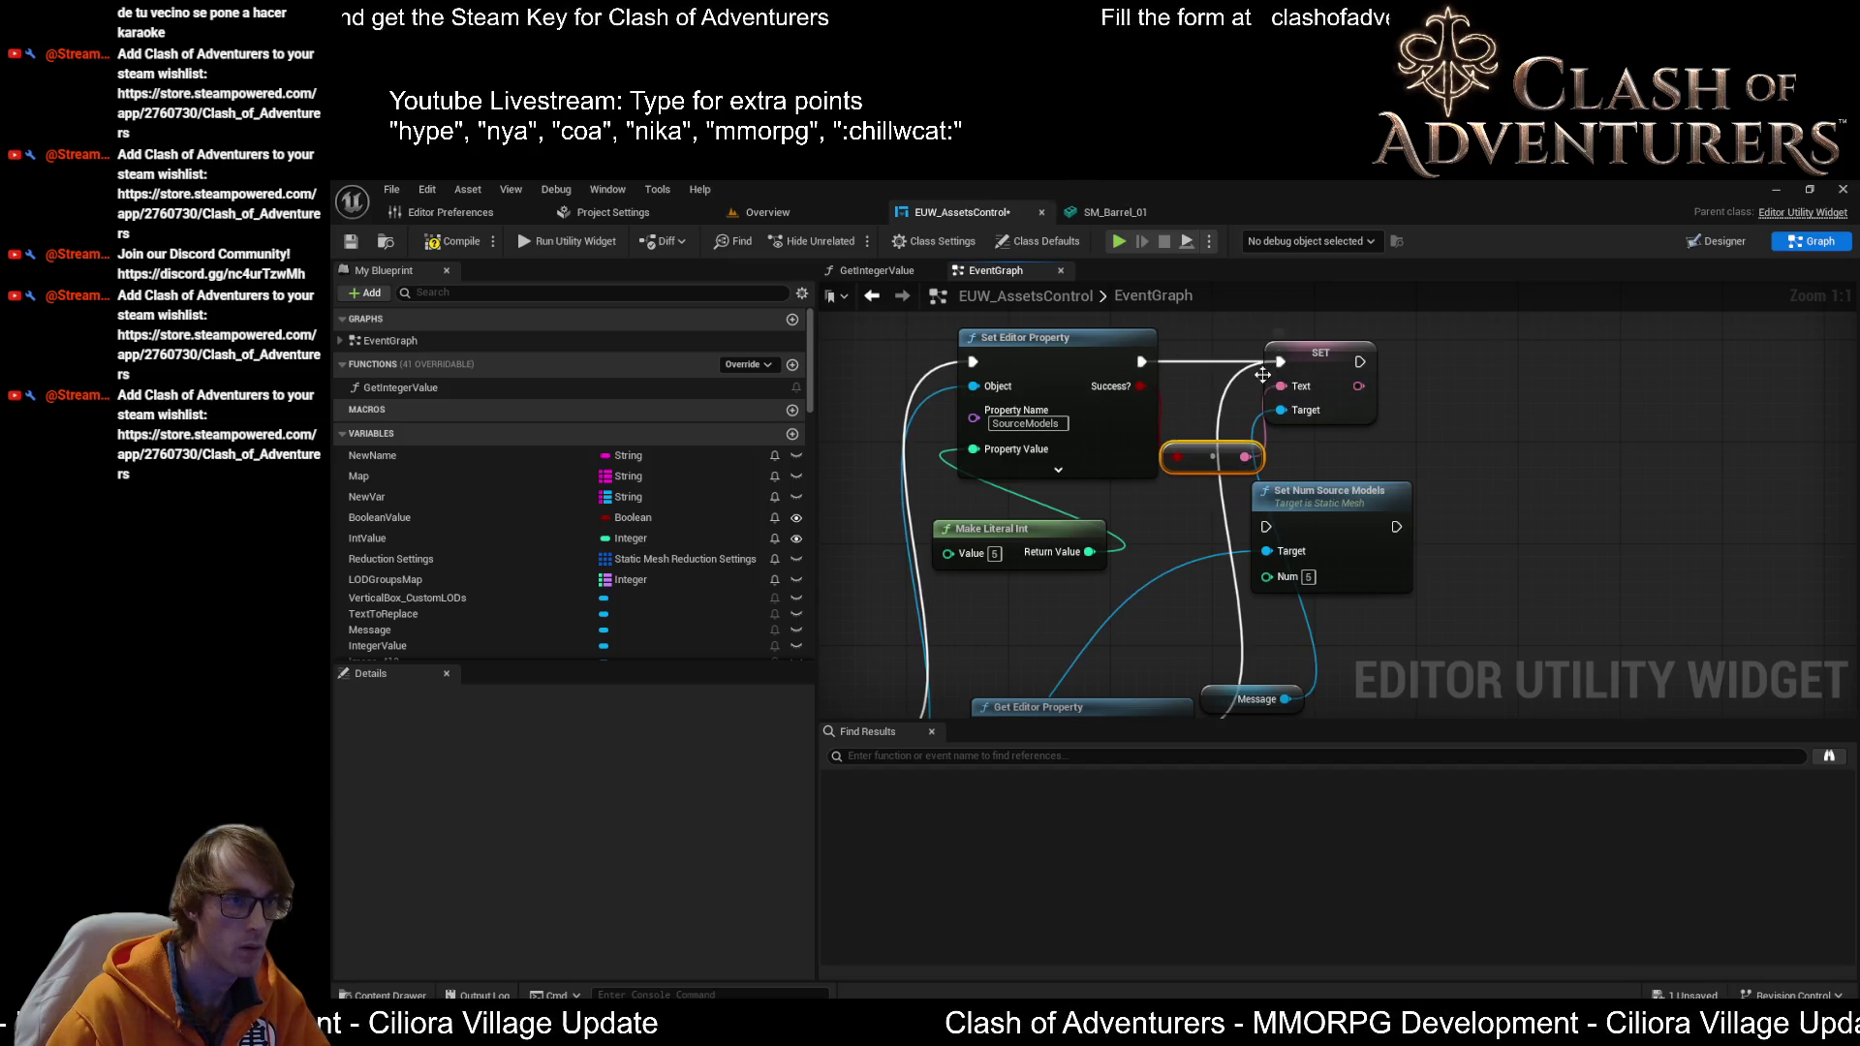
# Save the widget, close SM_Barrel_01, and return to the level.
pyautogui.click(350, 241)
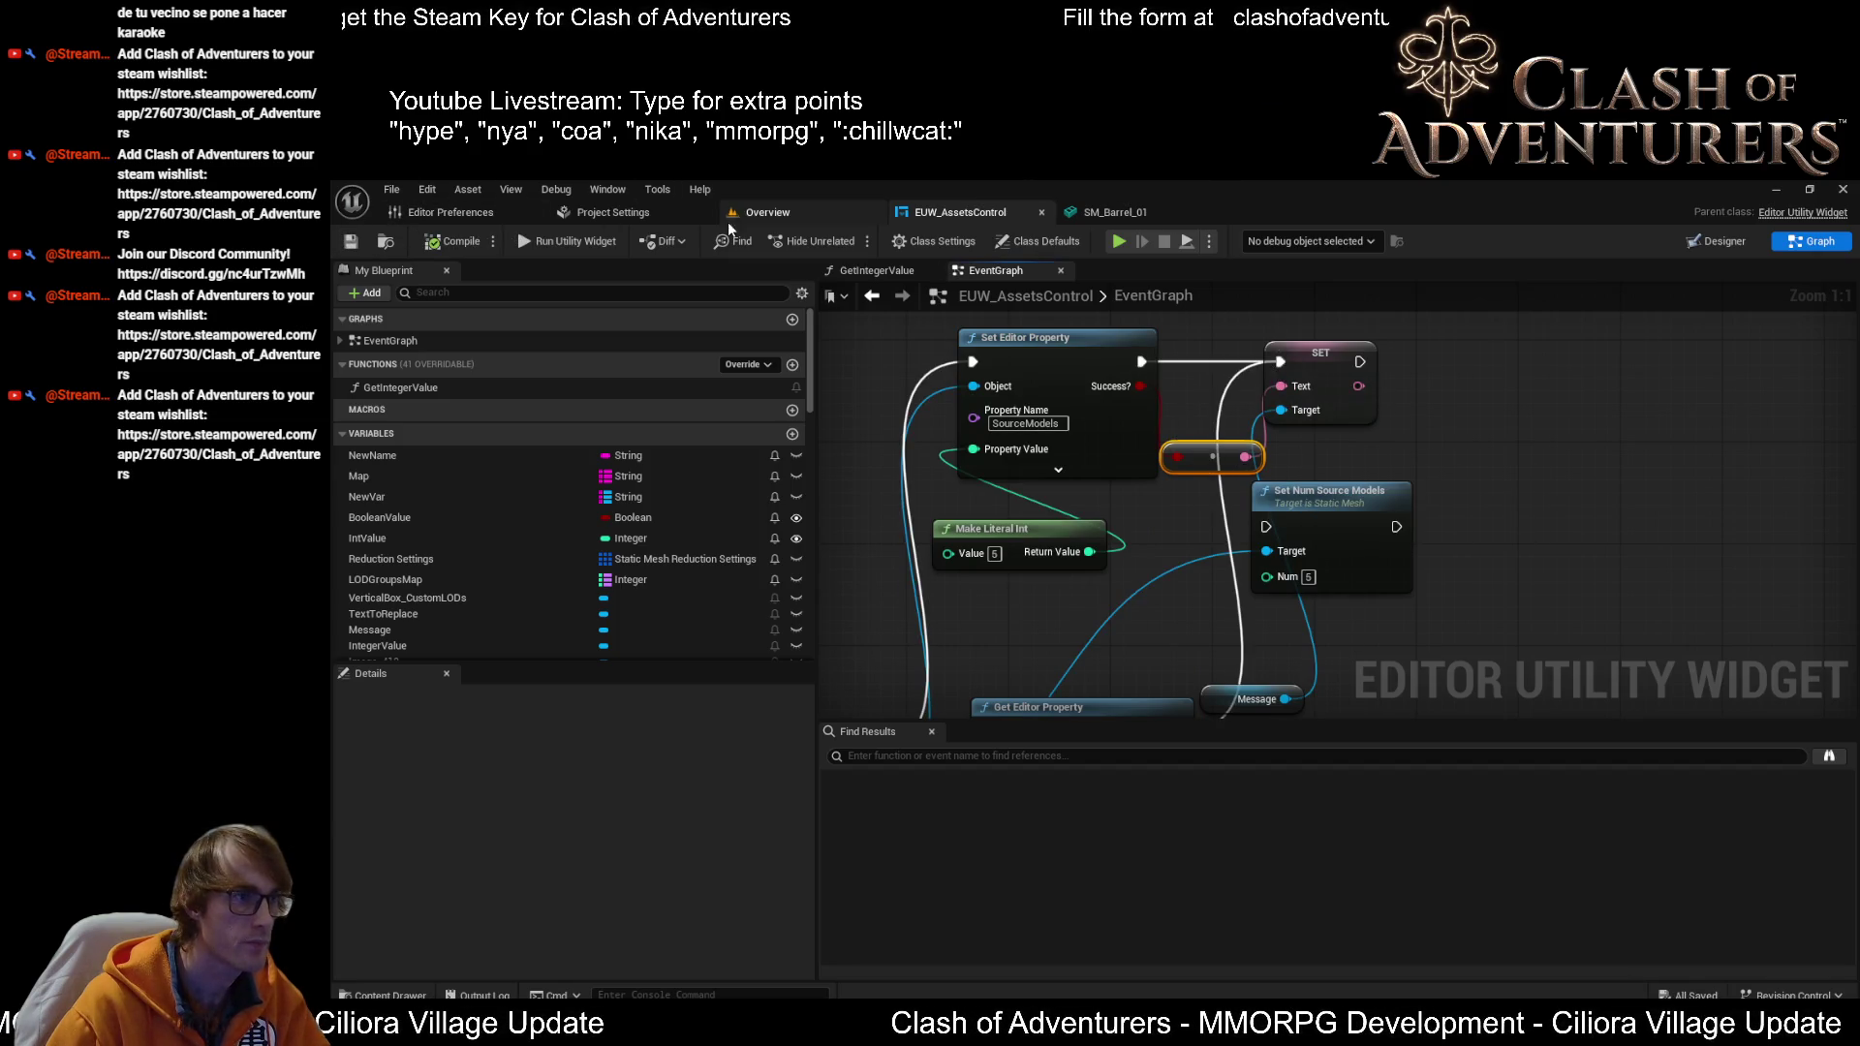
pyautogui.click(1215, 213)
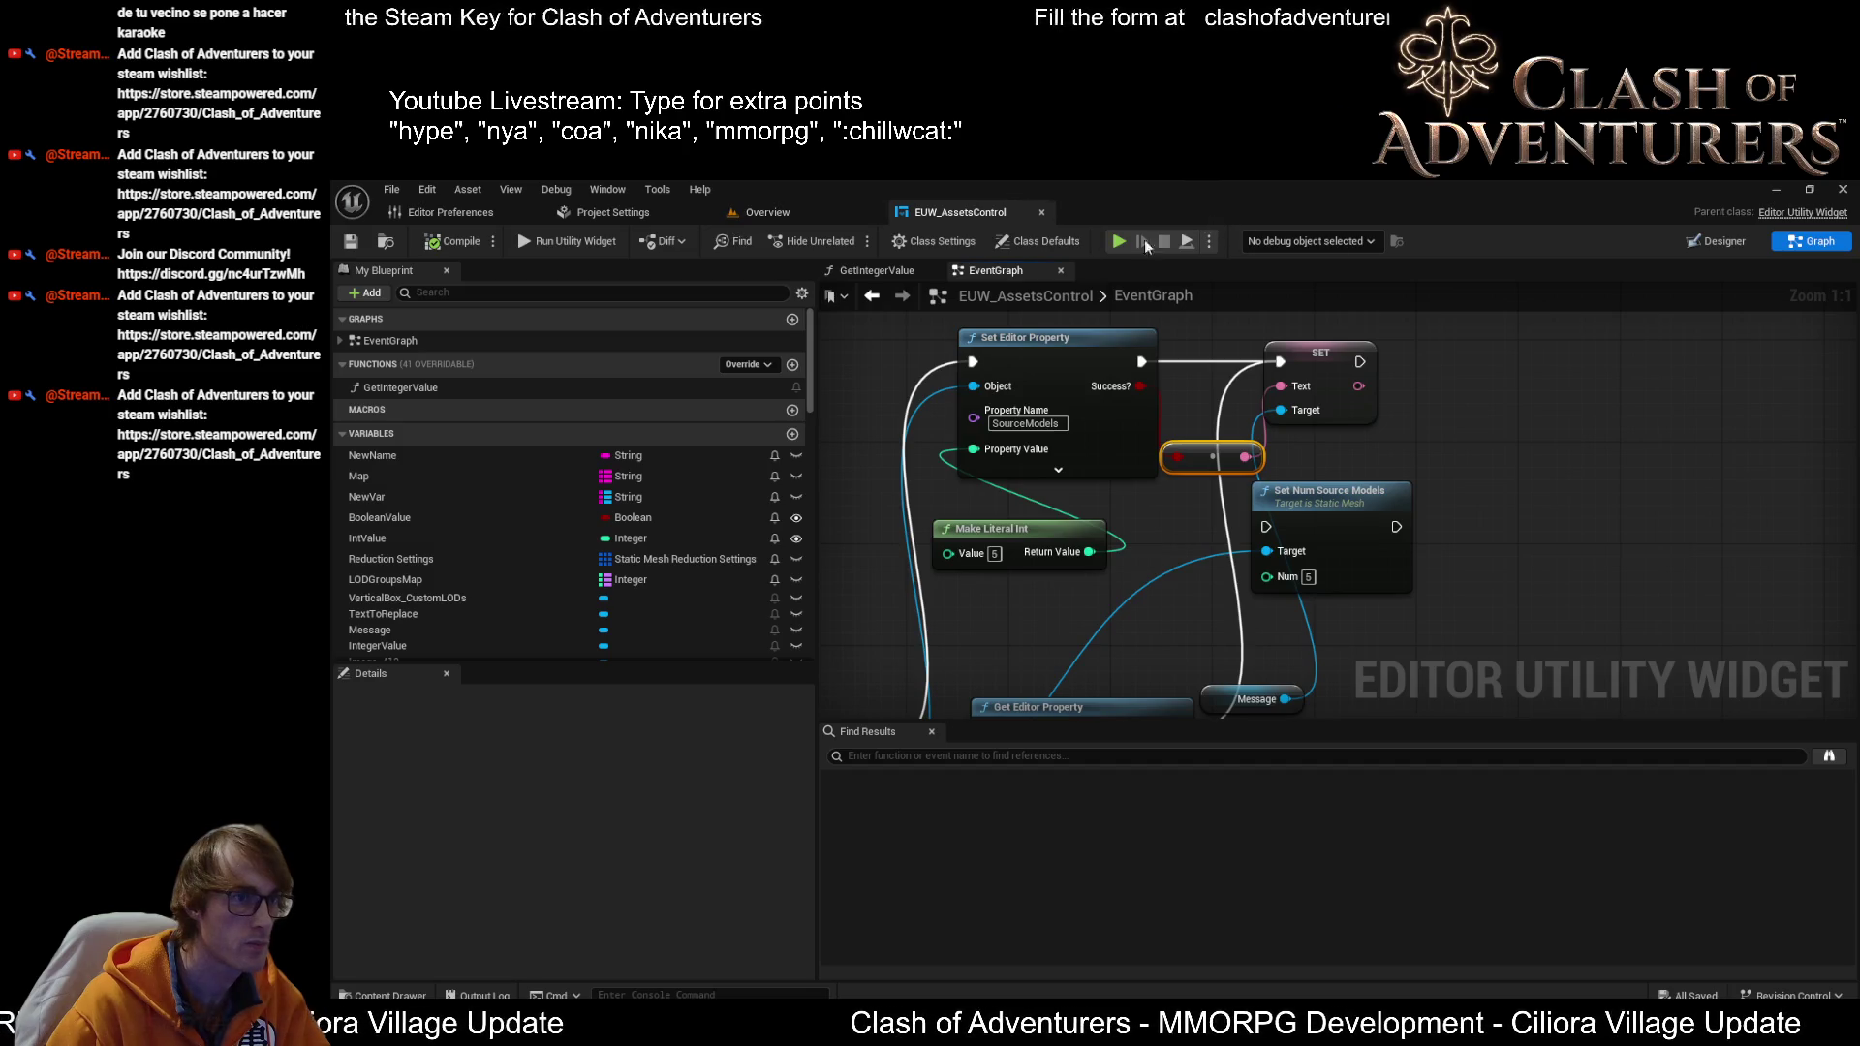
pyautogui.click(801, 211)
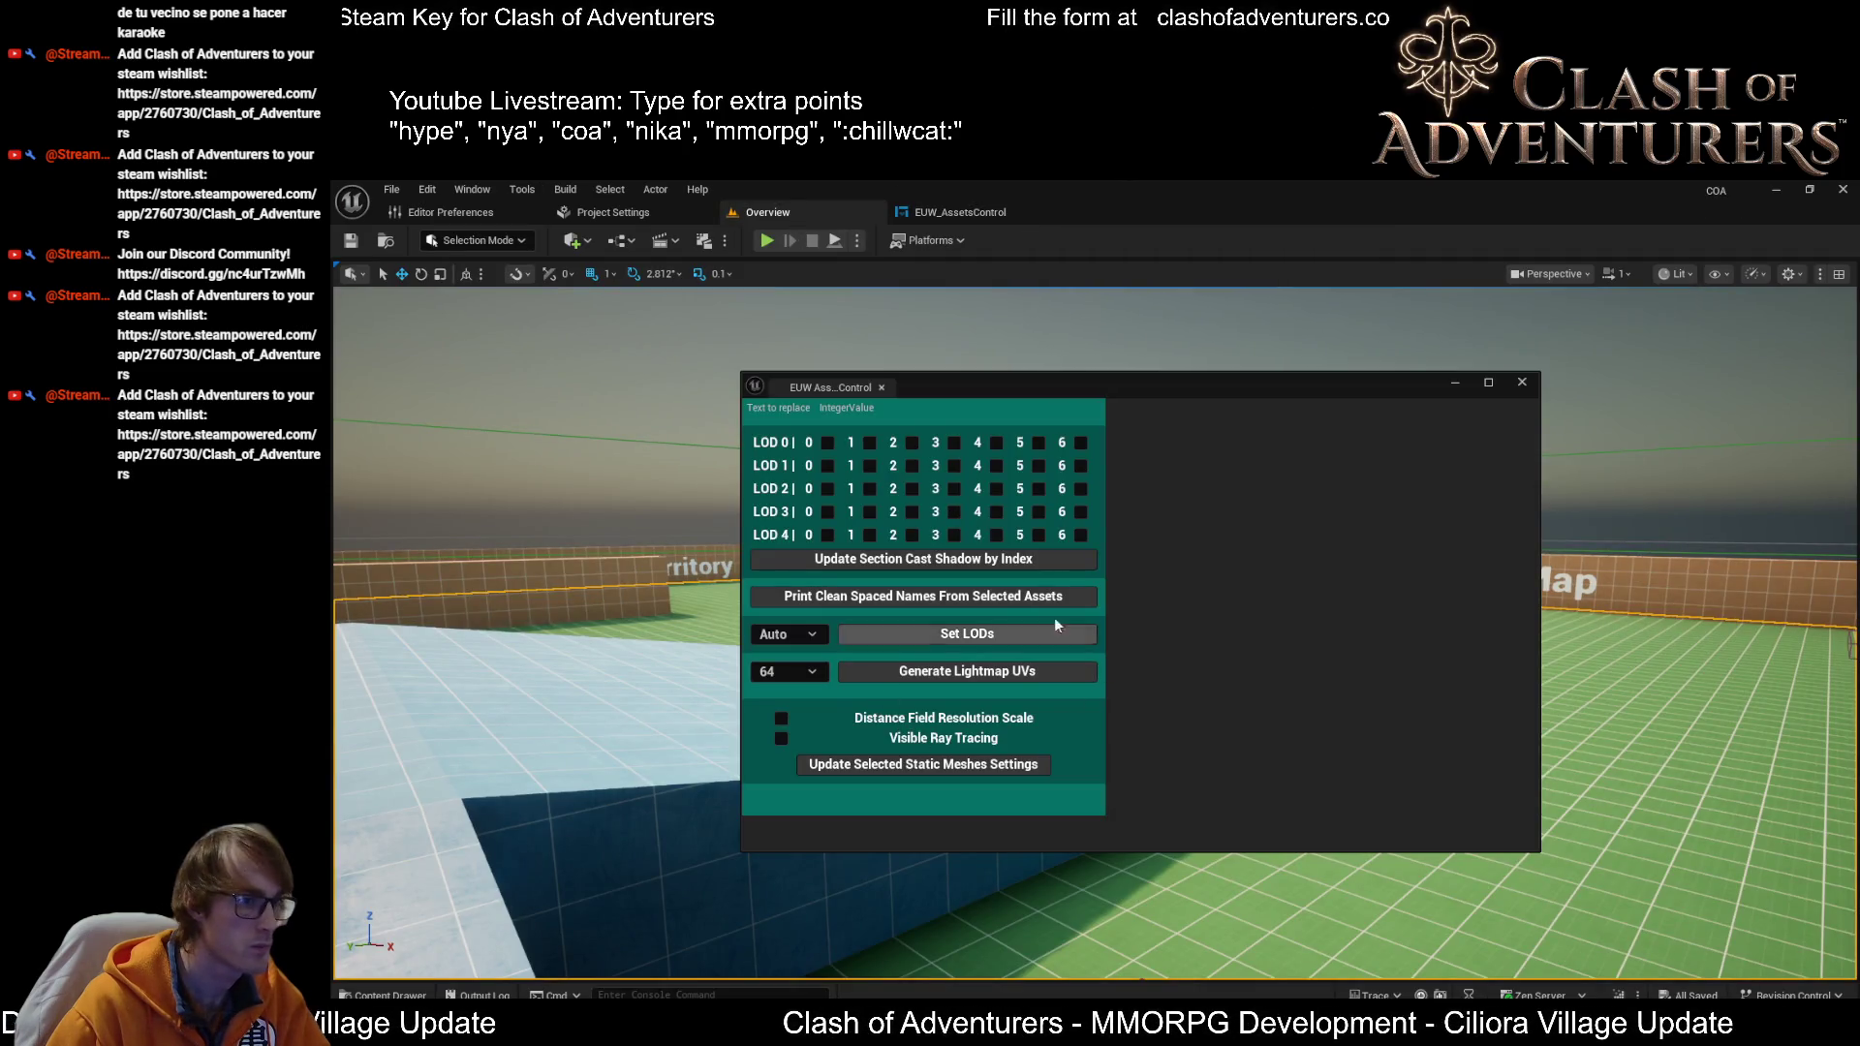
# Rerun Set LODs, then pan the EUW_AssetsControl graph to Cast To StaticMesh.
pyautogui.click(957, 637)
pyautogui.click(969, 212)
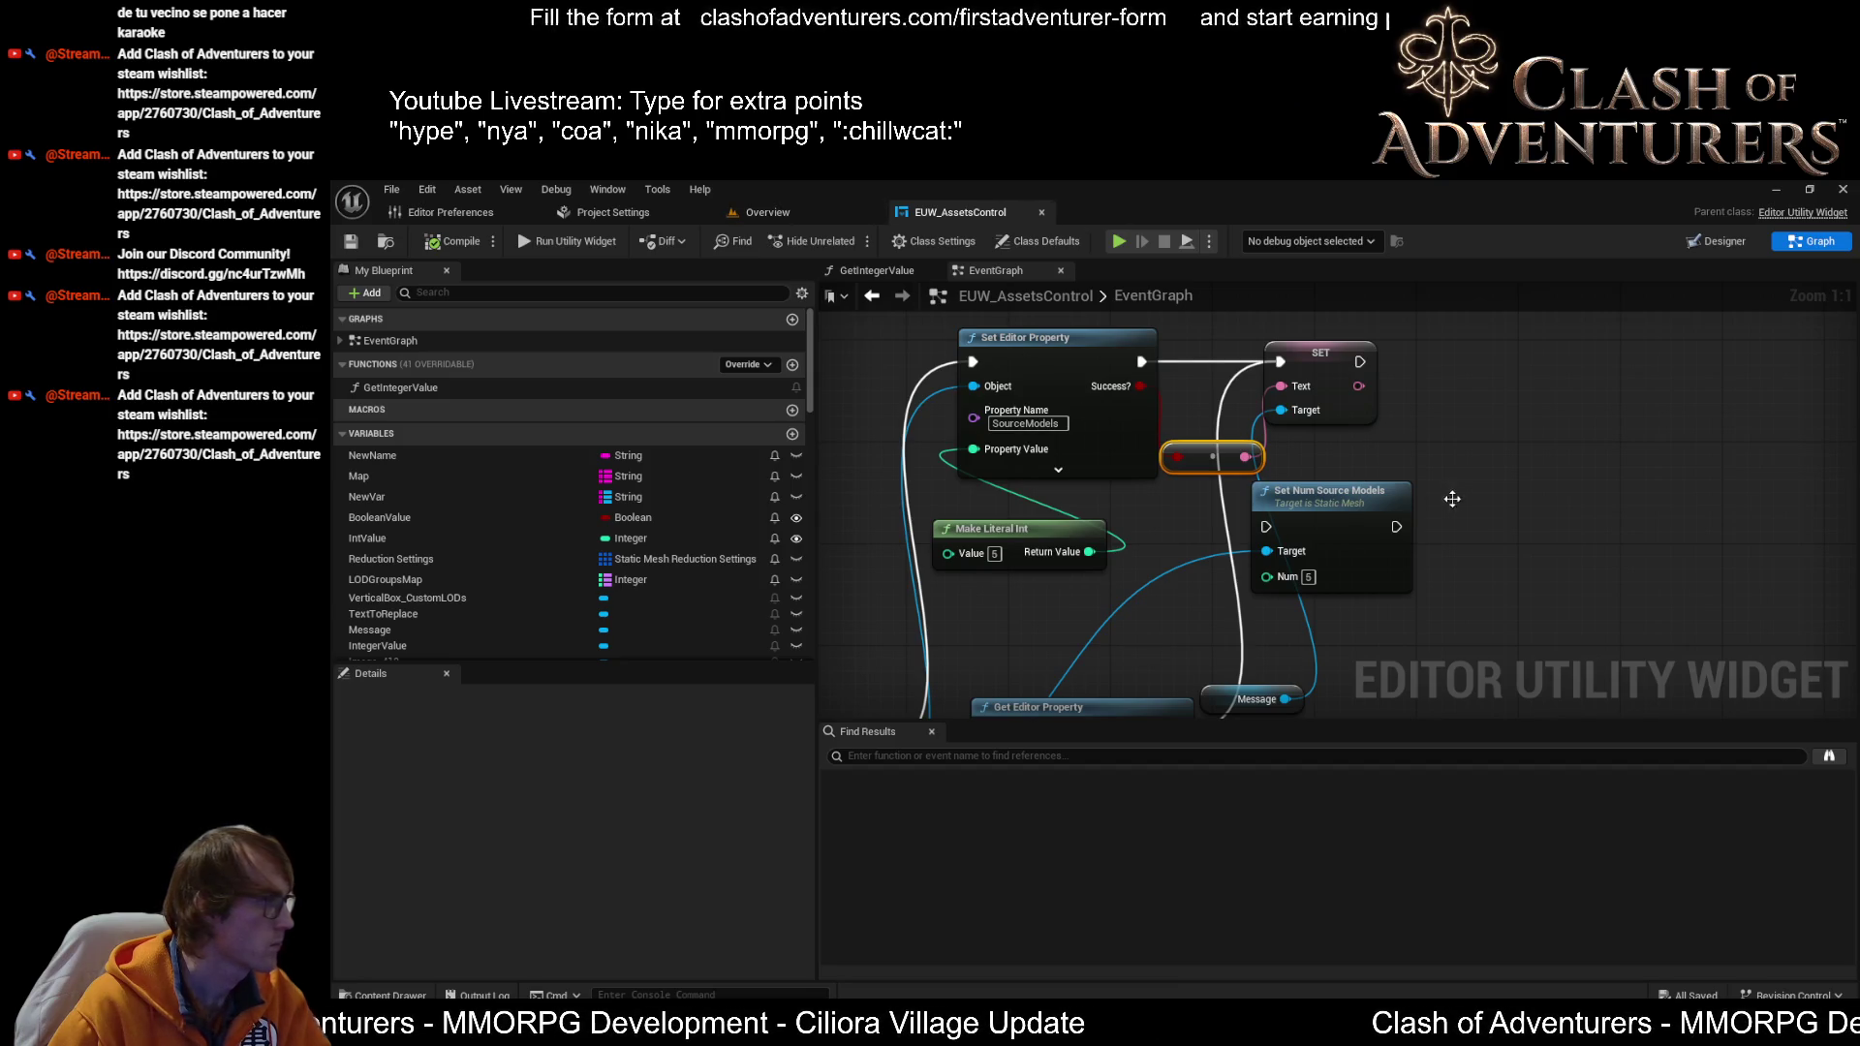
pyautogui.moveTo(1065, 581); pyautogui.dragTo(1210, 432)
pyautogui.moveTo(1018, 634)
pyautogui.mouseDown()
pyautogui.moveTo(1001, 704)
pyautogui.moveTo(1056, 514)
pyautogui.mouseUp()
pyautogui.write('set number of lo')
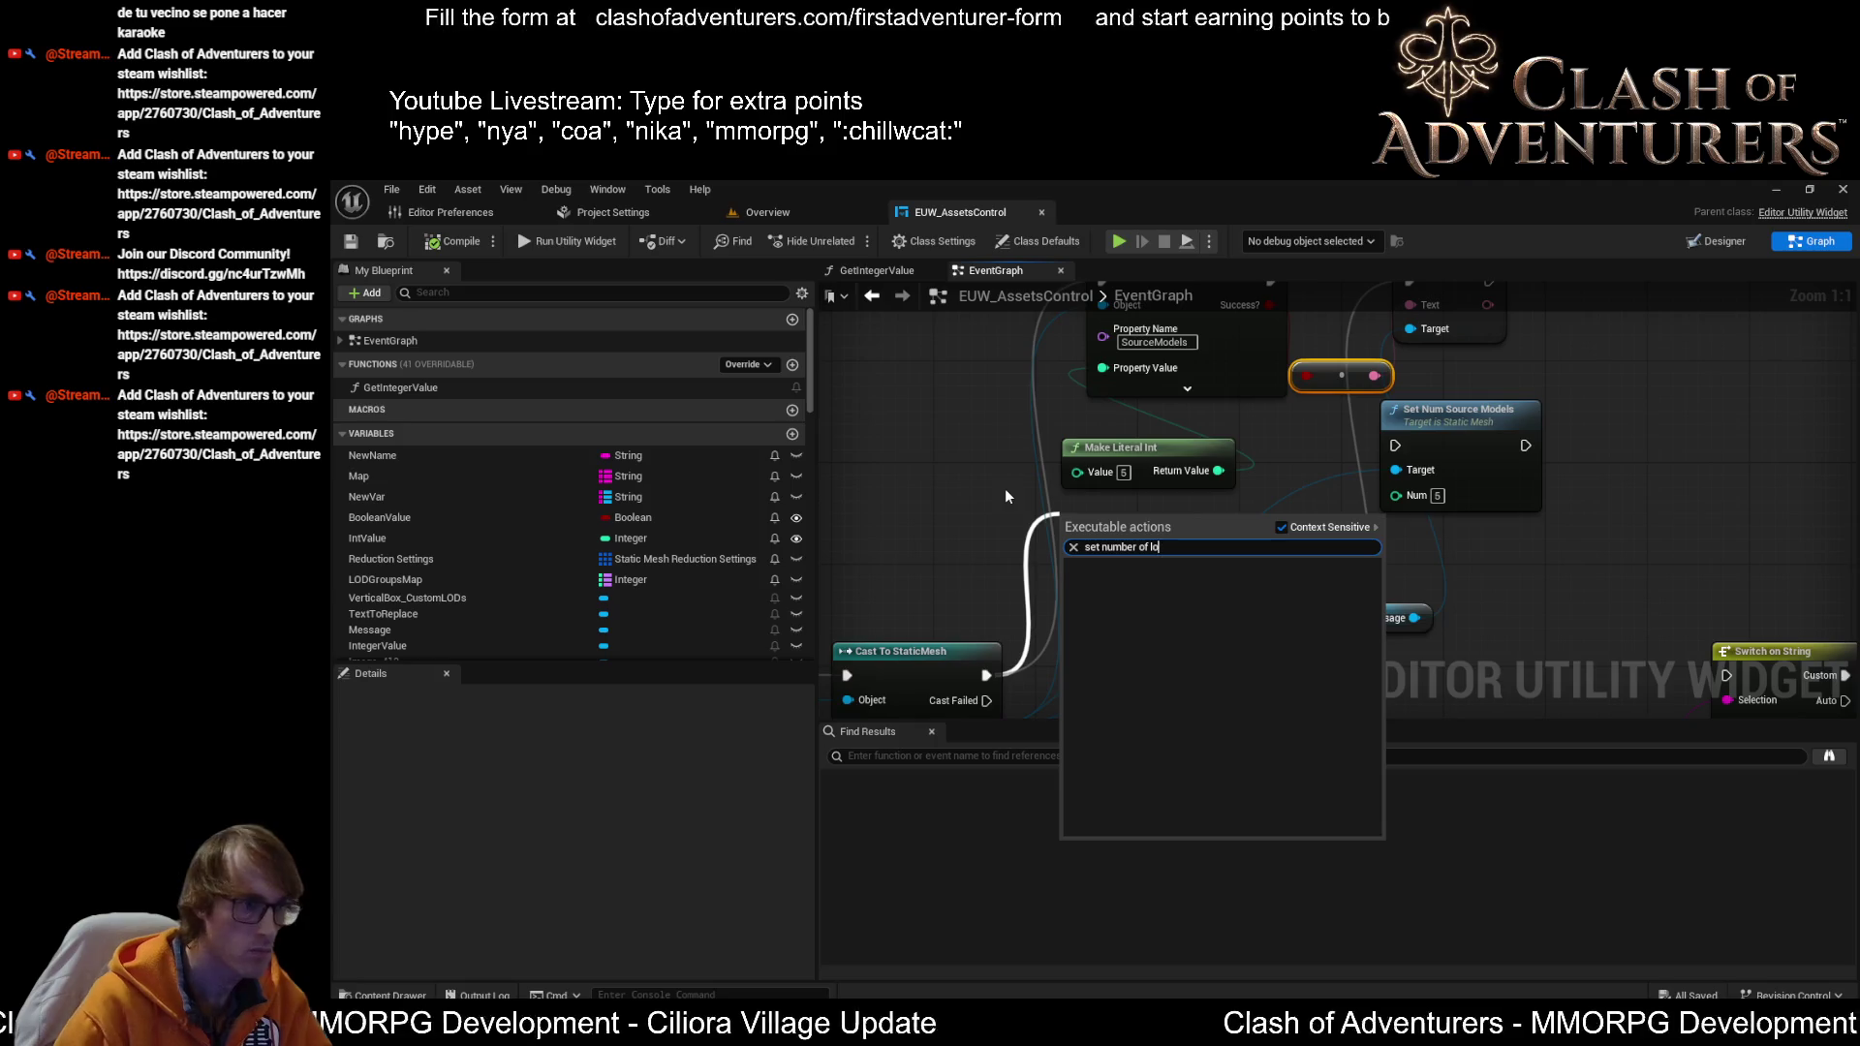
pyautogui.click(963, 501)
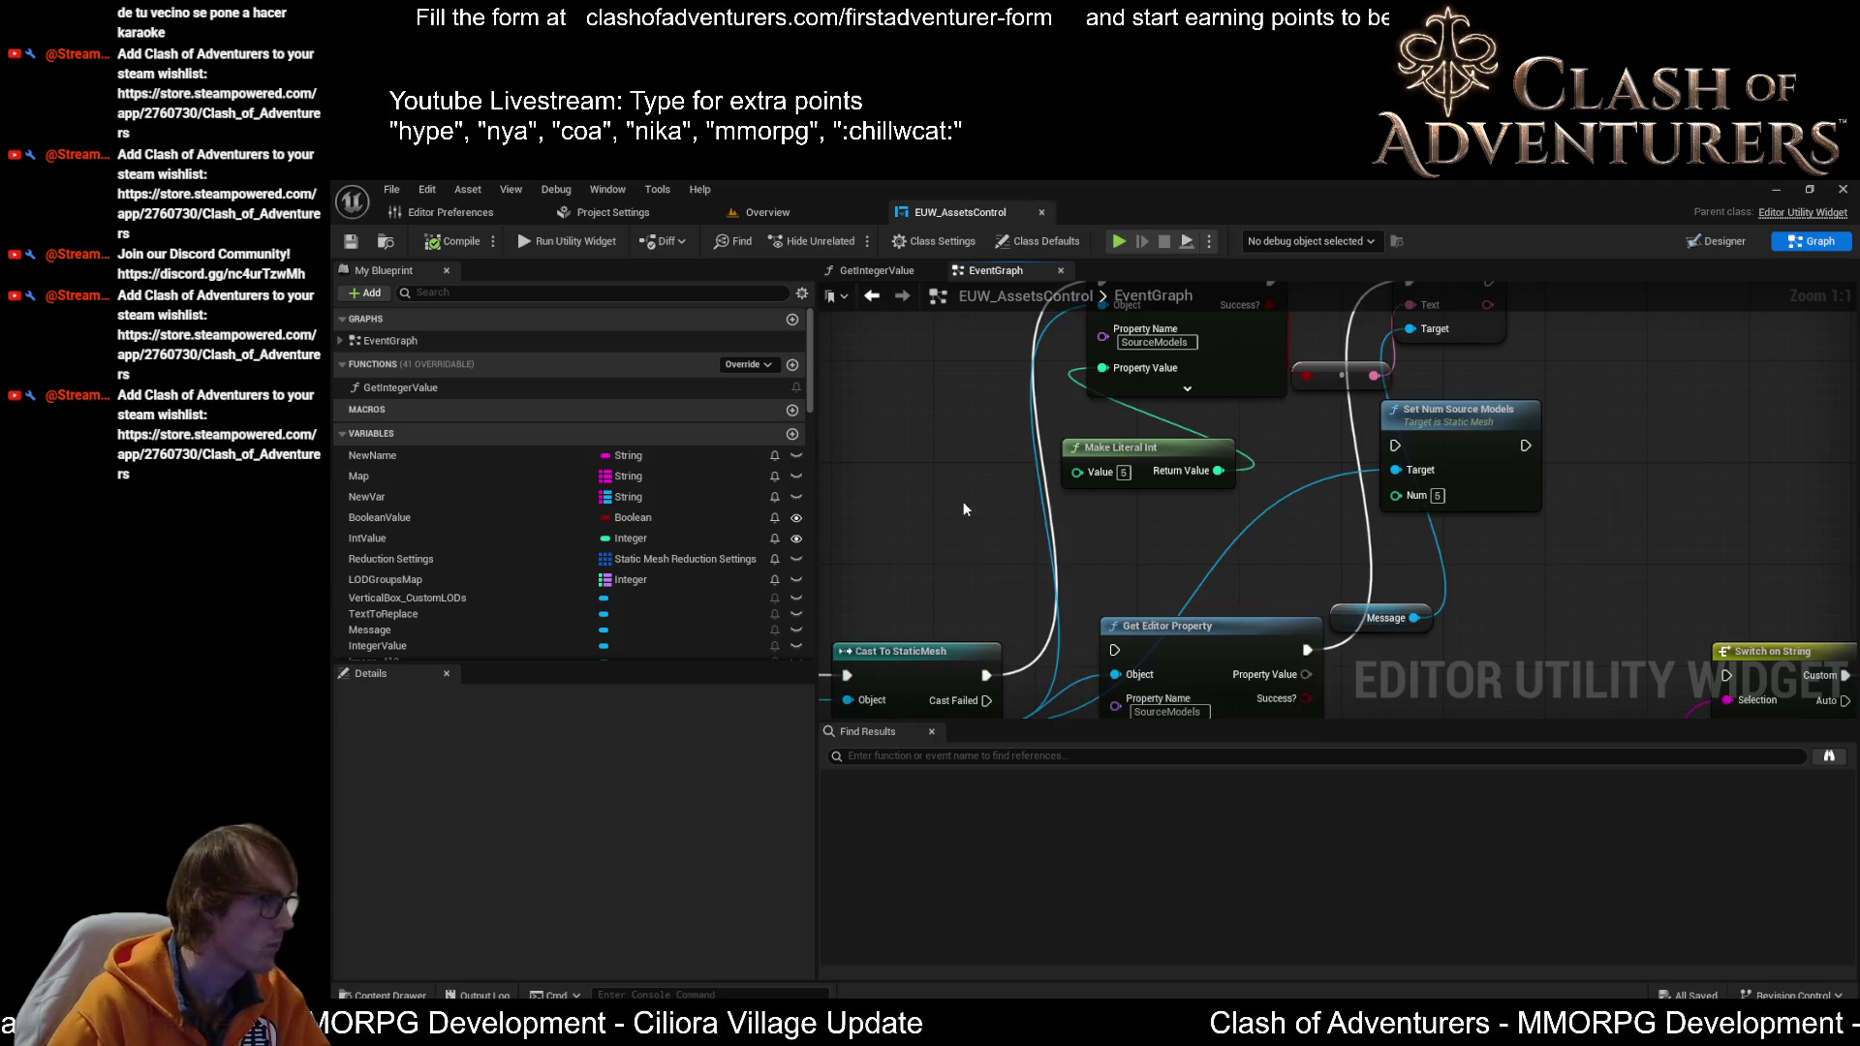
pyautogui.moveTo(963, 504)
pyautogui.mouseDown()
pyautogui.moveTo(1433, 407)
pyautogui.moveTo(1576, 502)
pyautogui.moveTo(1071, 474)
pyautogui.moveTo(969, 368)
pyautogui.moveTo(1211, 407)
pyautogui.moveTo(1307, 387)
pyautogui.moveTo(1396, 419)
pyautogui.moveTo(1486, 486)
pyautogui.moveTo(1059, 302)
pyautogui.mouseUp()
pyautogui.scroll(-2, 1201, 479)
pyautogui.scroll(1, 1485, 485)
pyautogui.scroll(-3, 1105, 426)
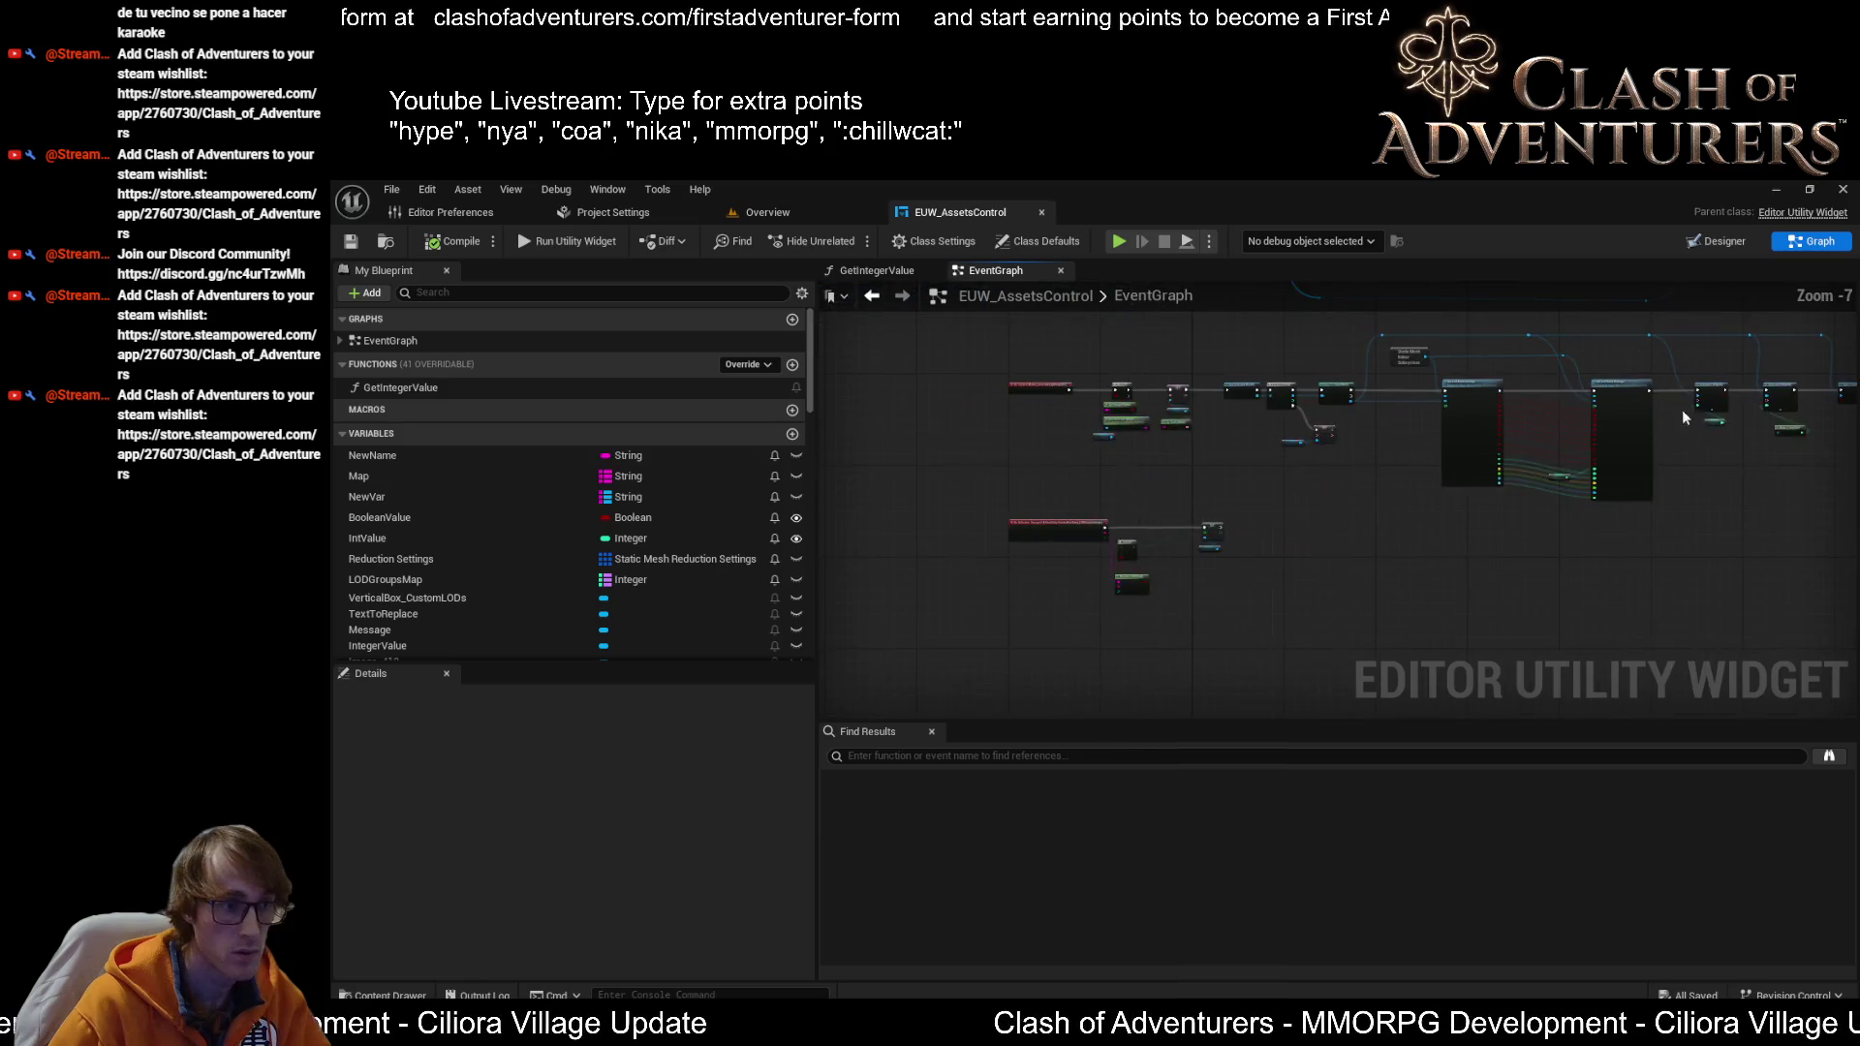
pyautogui.moveTo(1105, 425); pyautogui.dragTo(1102, 682)
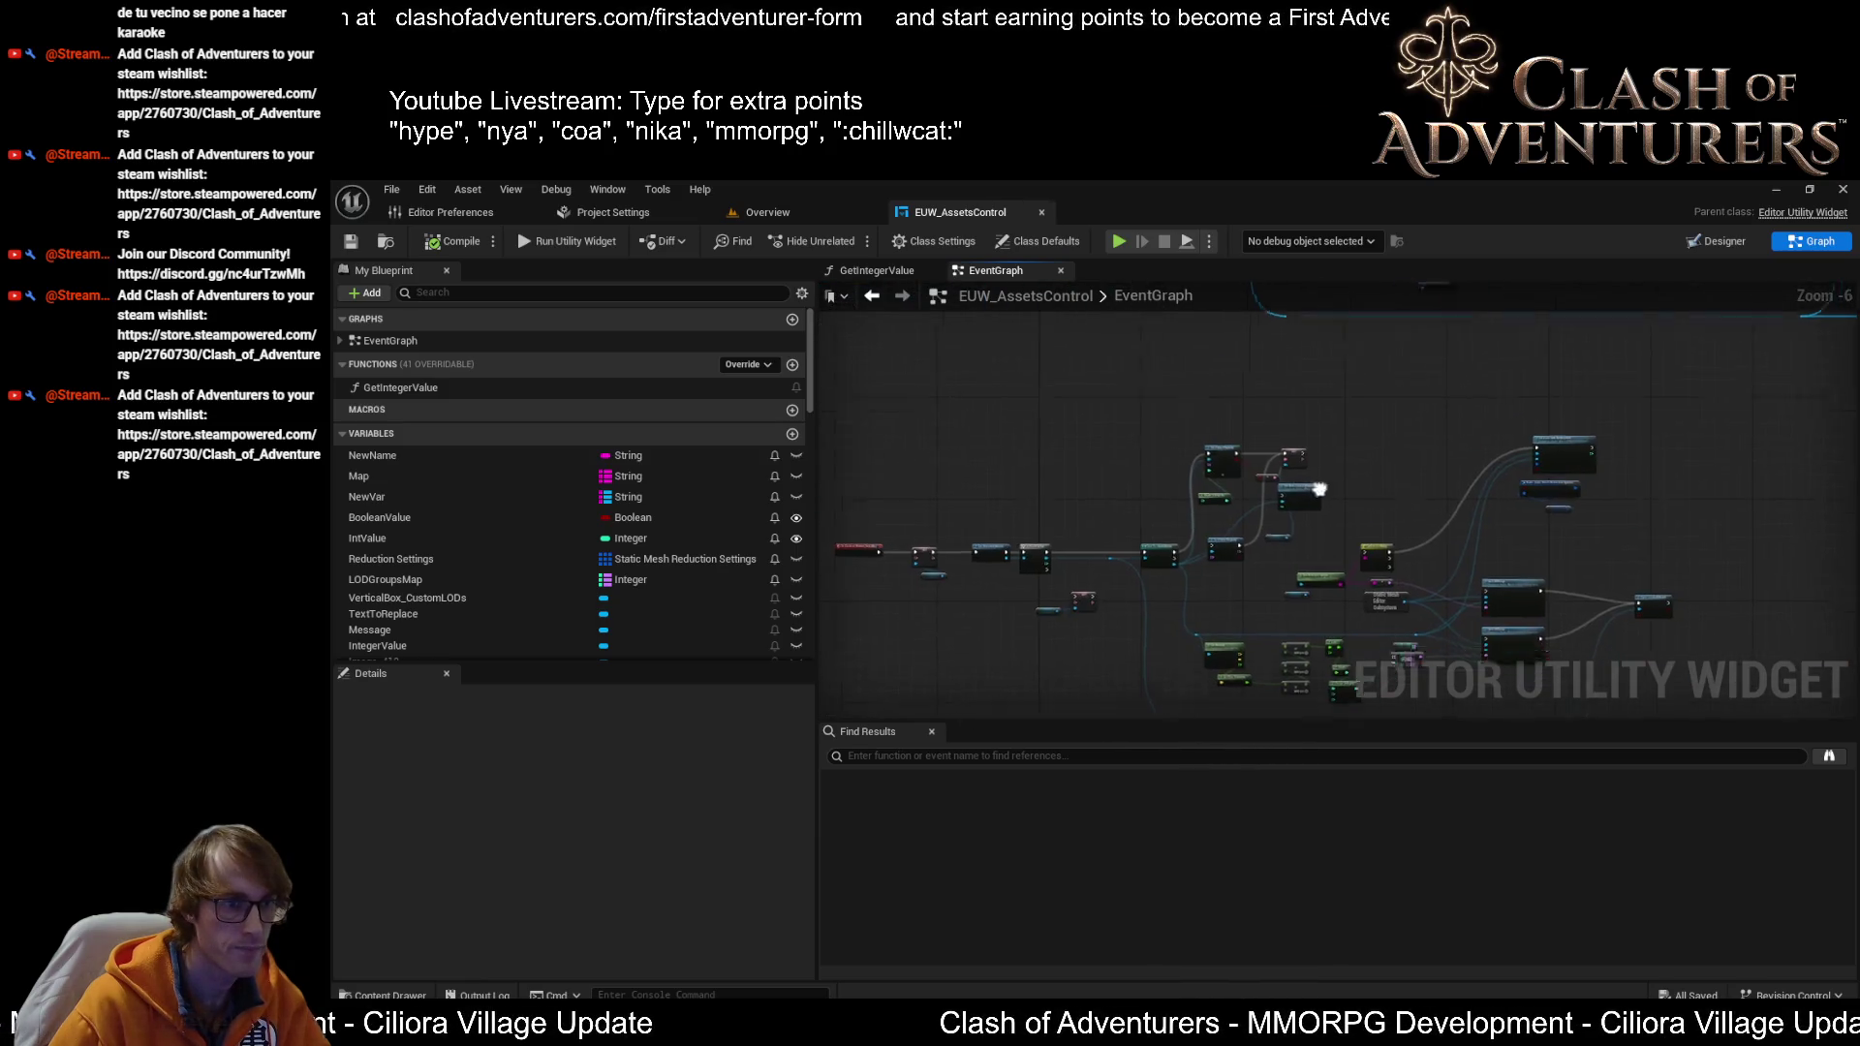
pyautogui.scroll(4, 1101, 682)
pyautogui.moveTo(1027, 424); pyautogui.dragTo(1223, 543)
pyautogui.scroll(-1, 1223, 542)
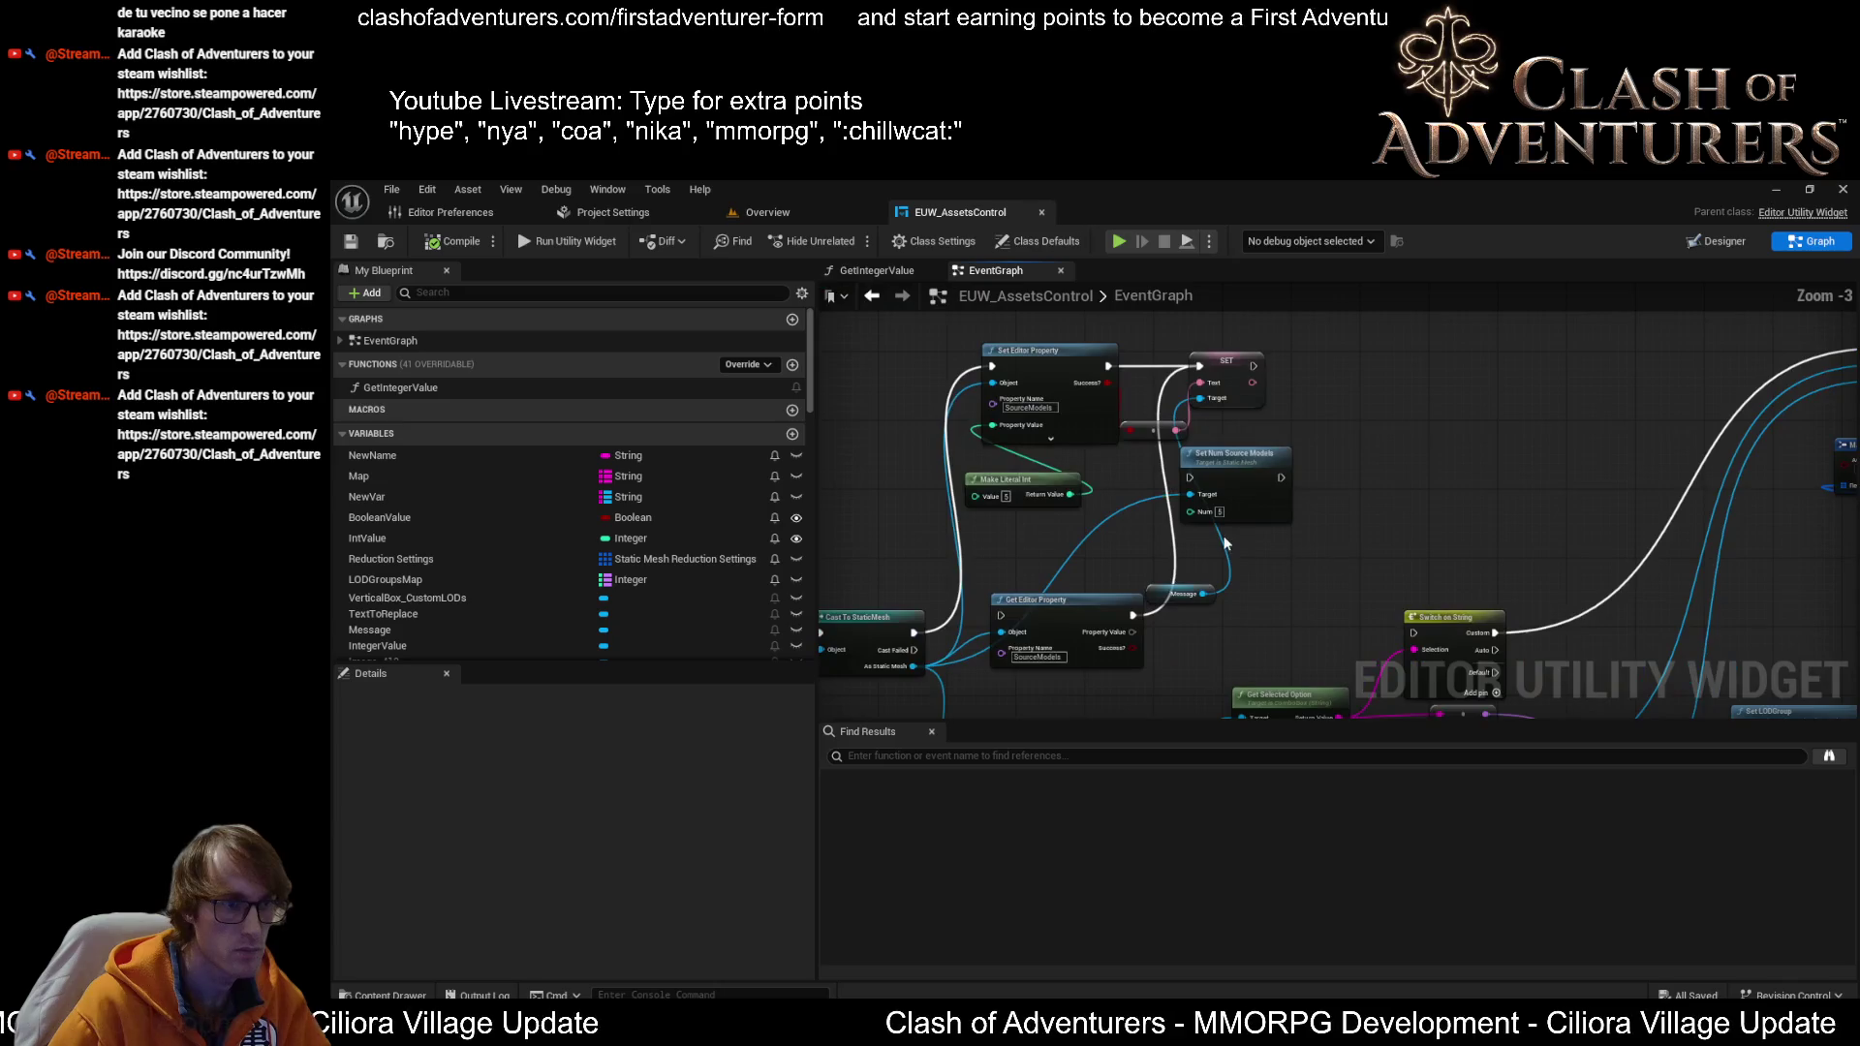
pyautogui.moveTo(911, 631)
pyautogui.mouseDown()
pyautogui.moveTo(925, 542)
pyautogui.moveTo(909, 519)
pyautogui.mouseUp()
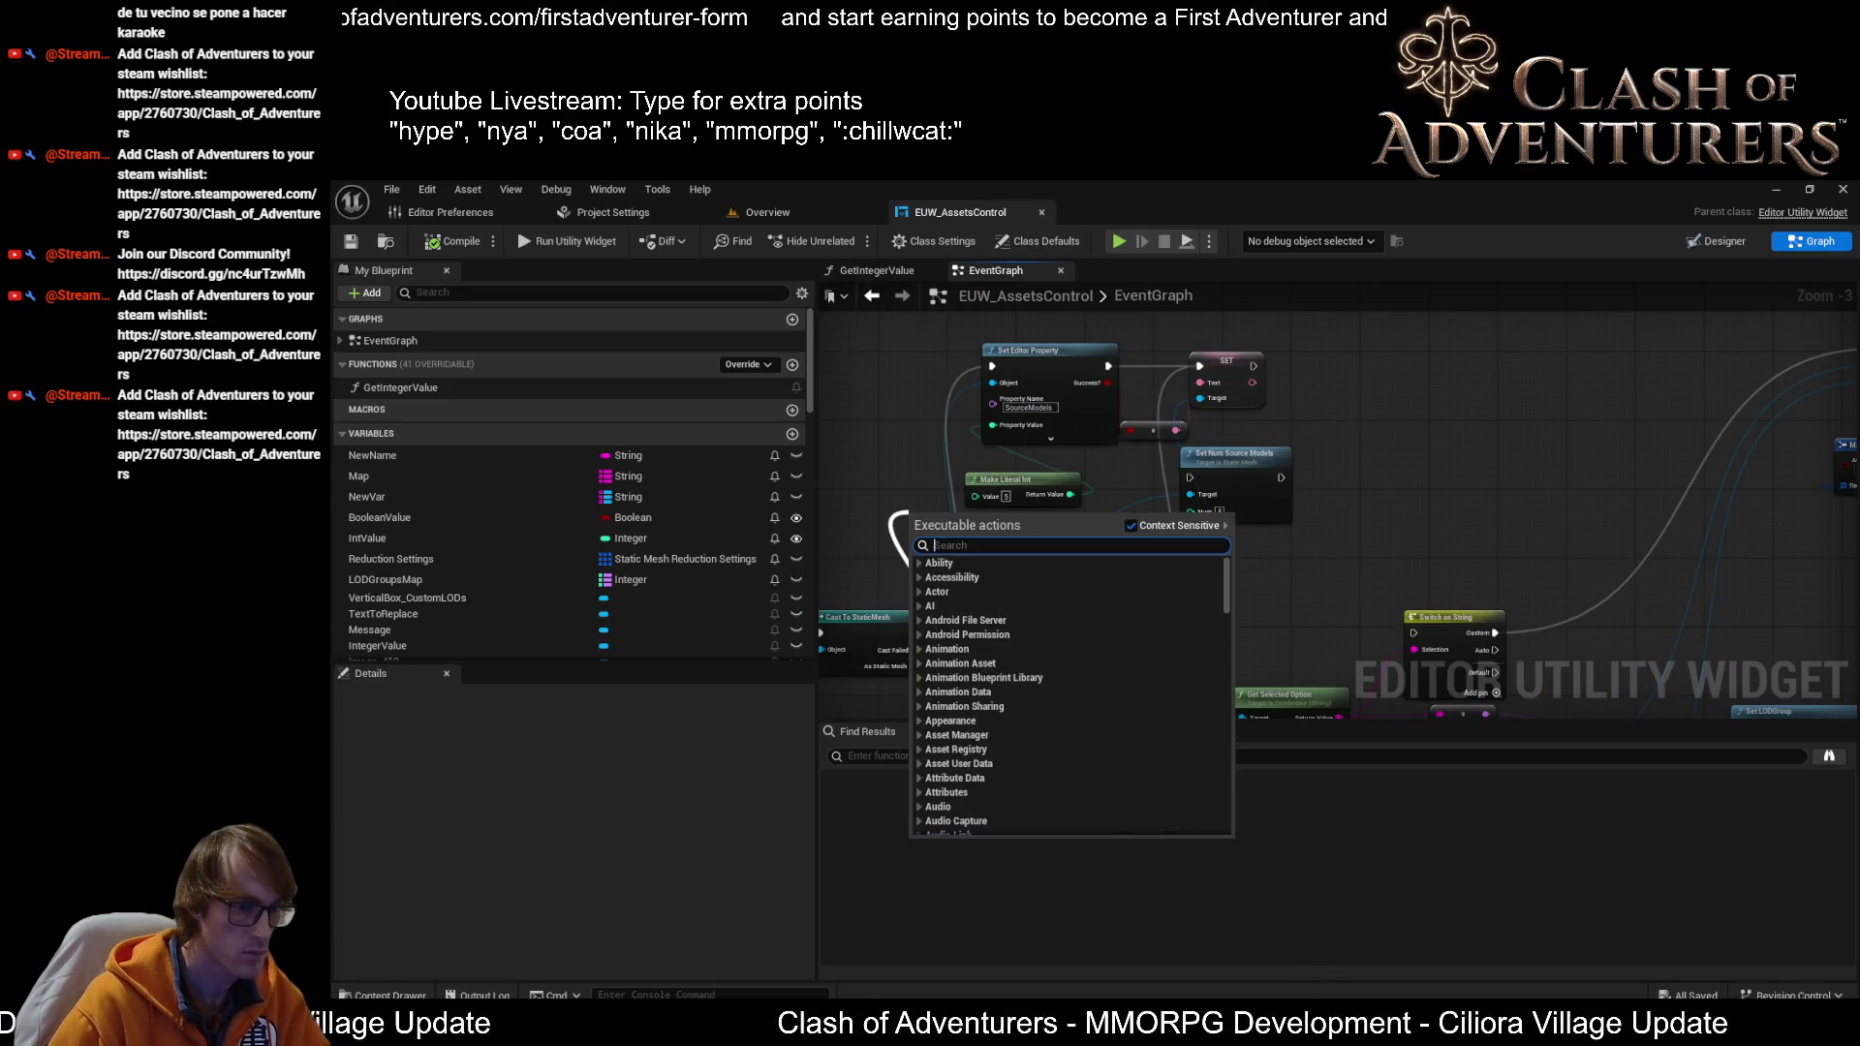
pyautogui.press('Escape')
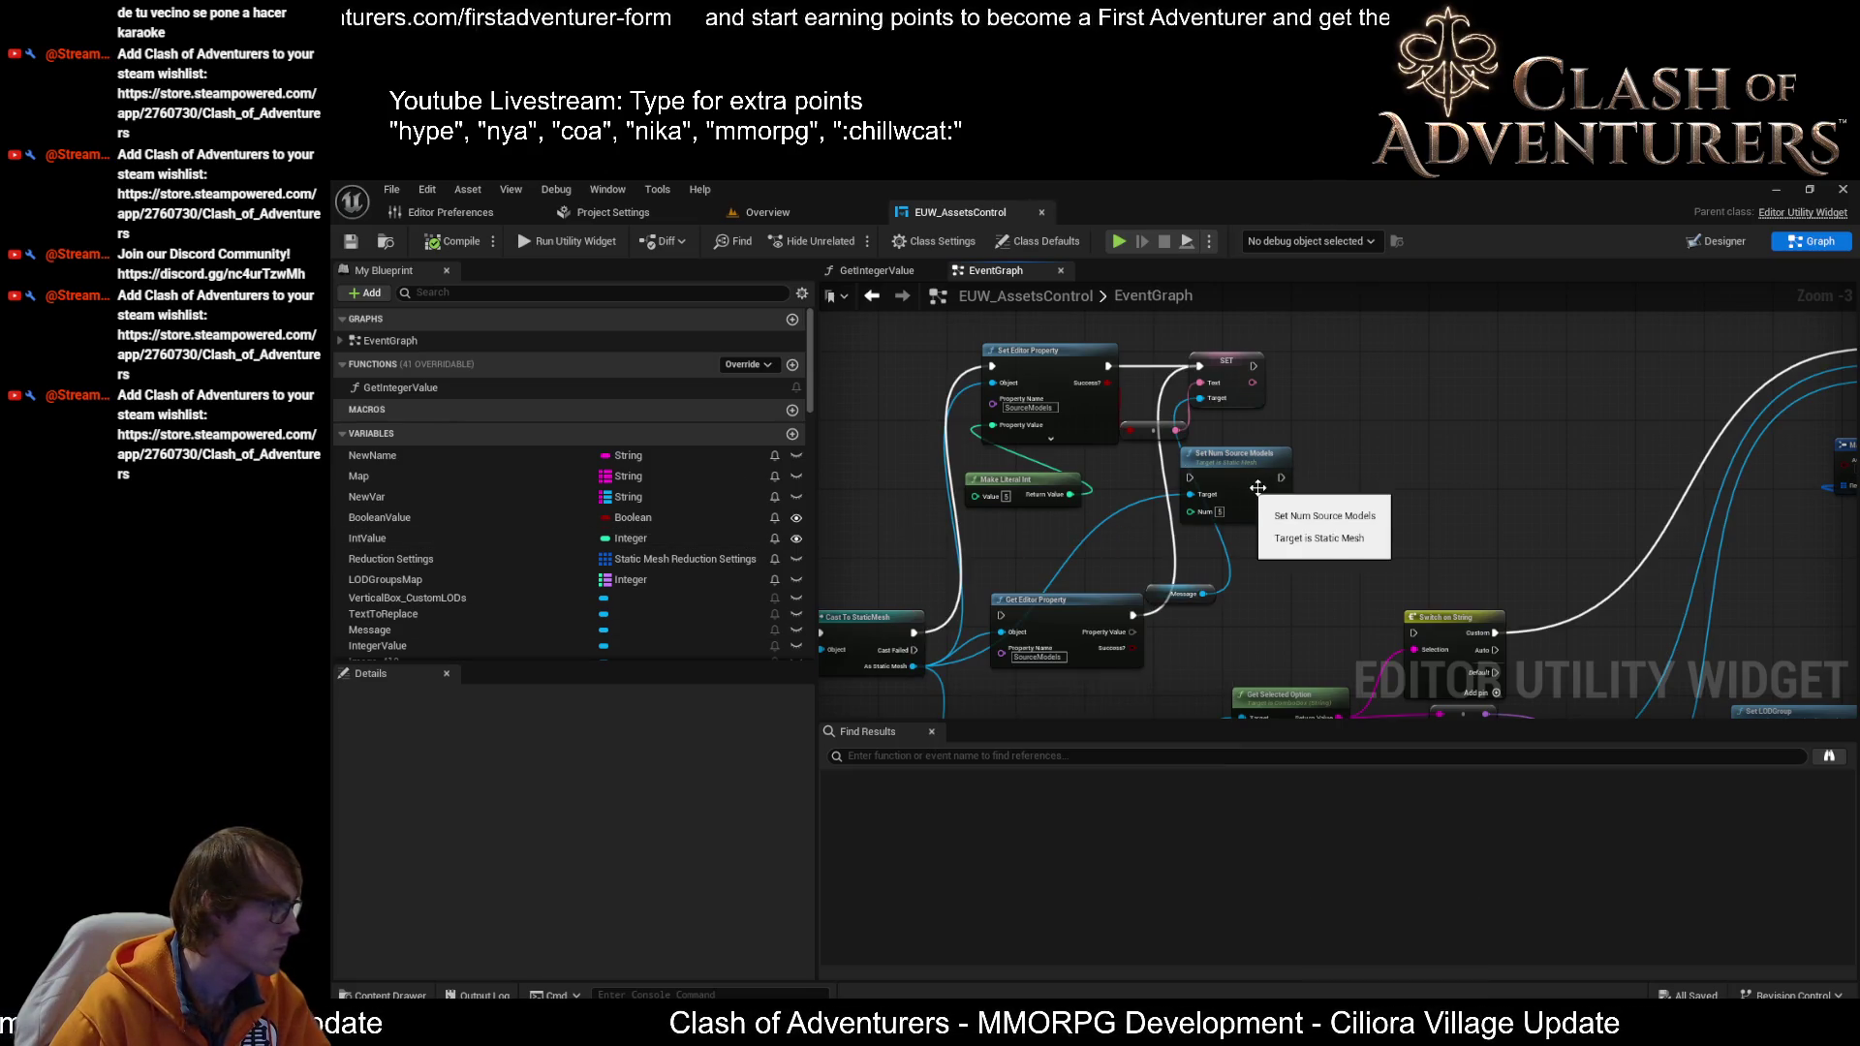
pyautogui.moveTo(859, 626); pyautogui.dragTo(952, 579)
pyautogui.scroll(2, 952, 579)
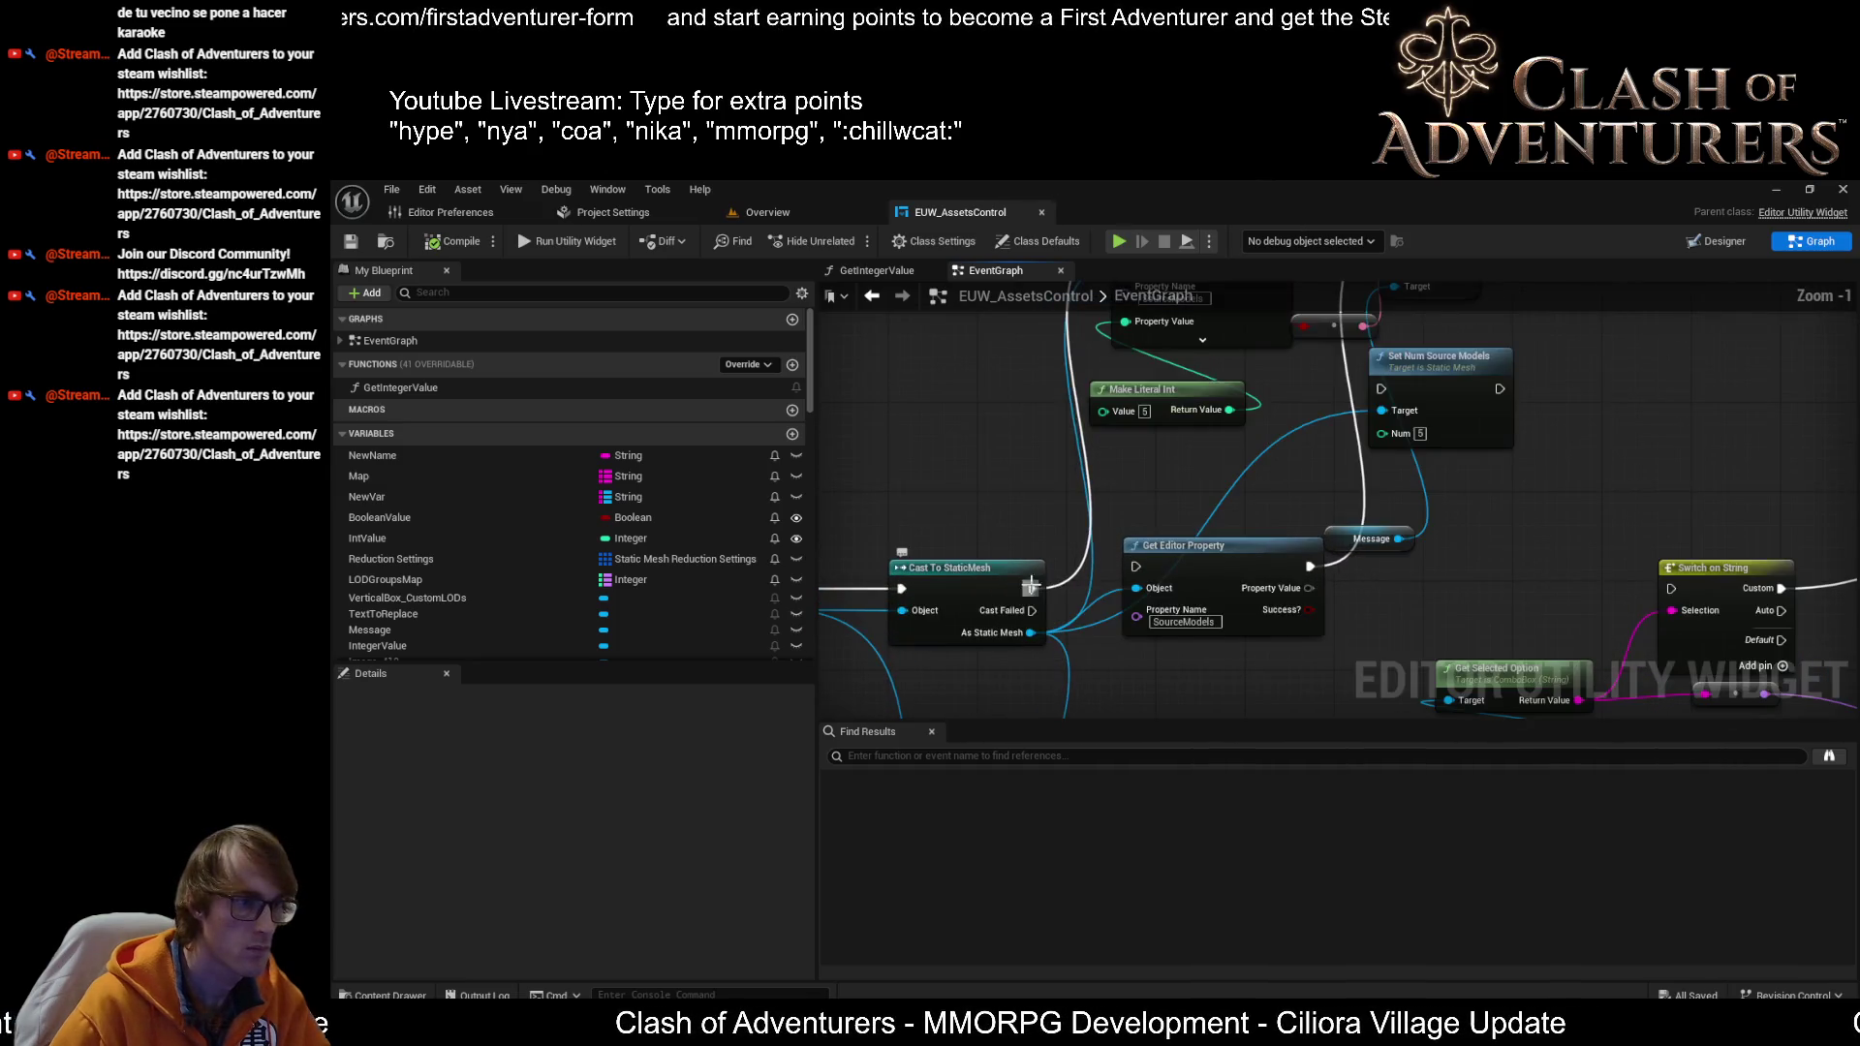
pyautogui.moveTo(939, 677); pyautogui.dragTo(937, 538)
pyautogui.write('set numb')
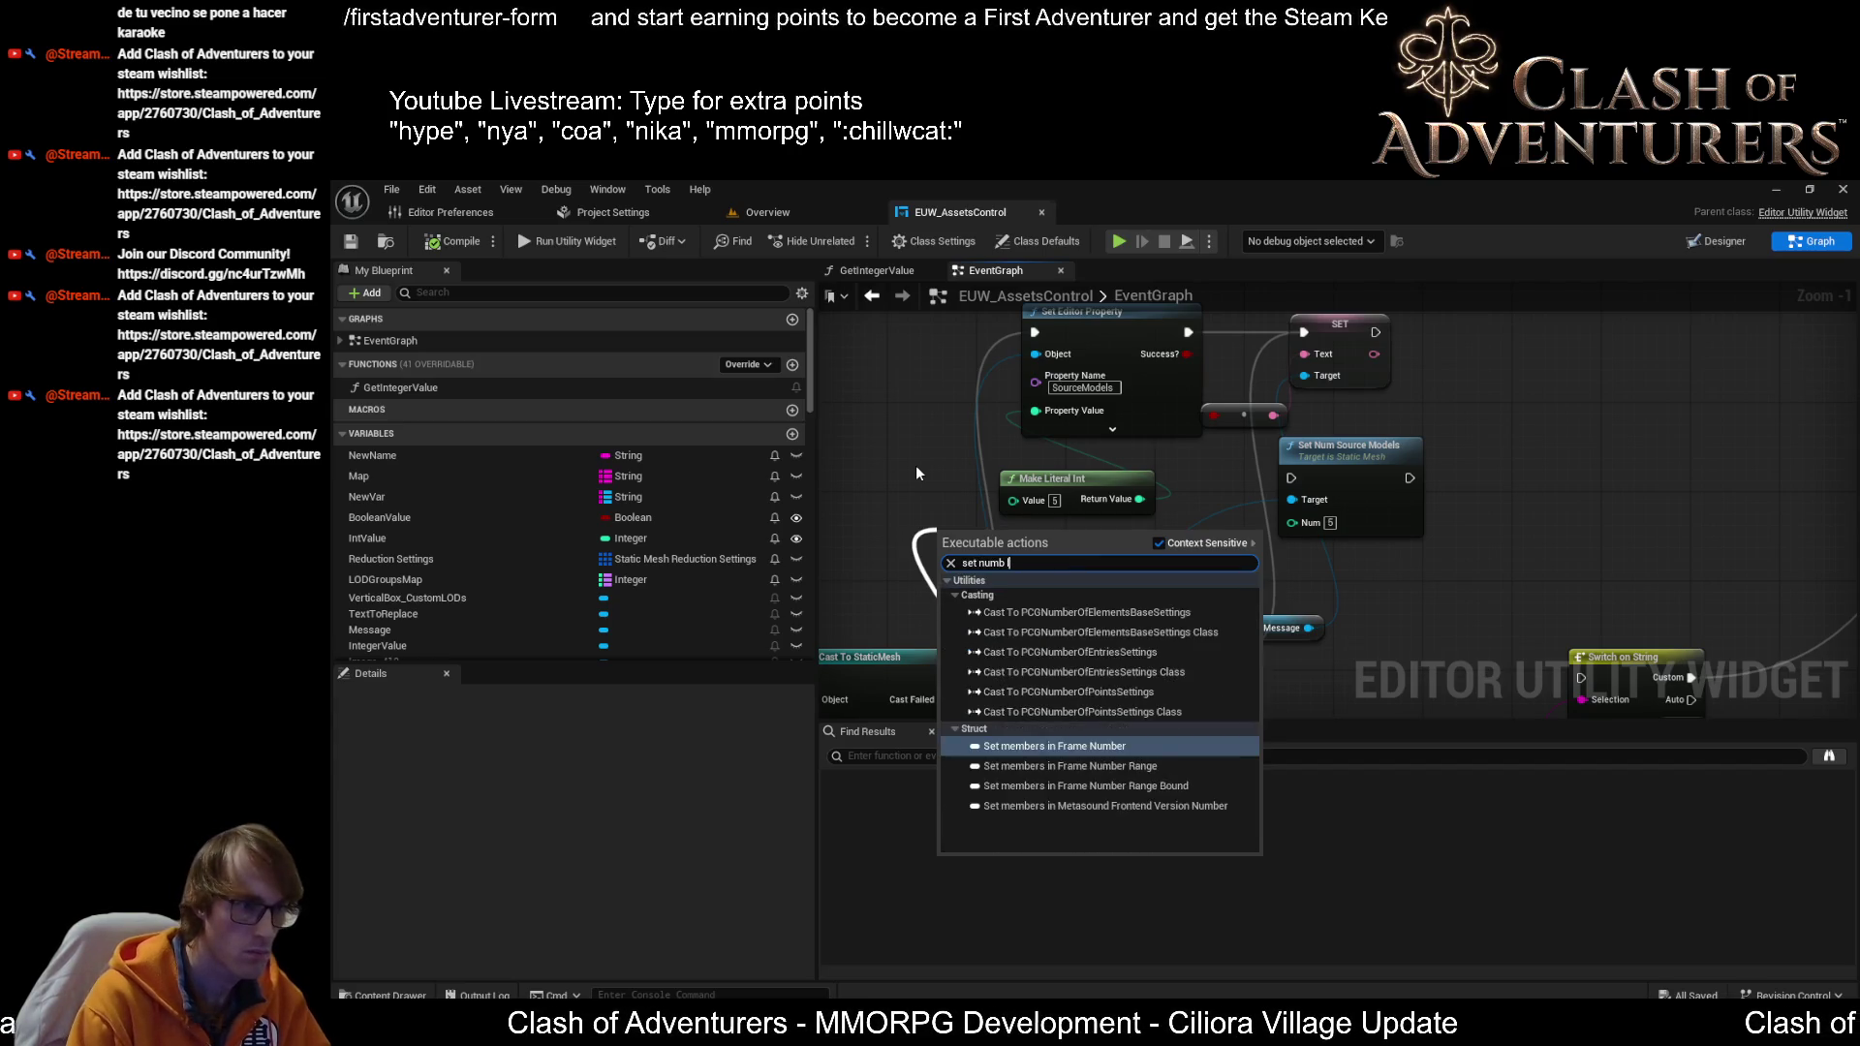
pyautogui.press('BackSpace')
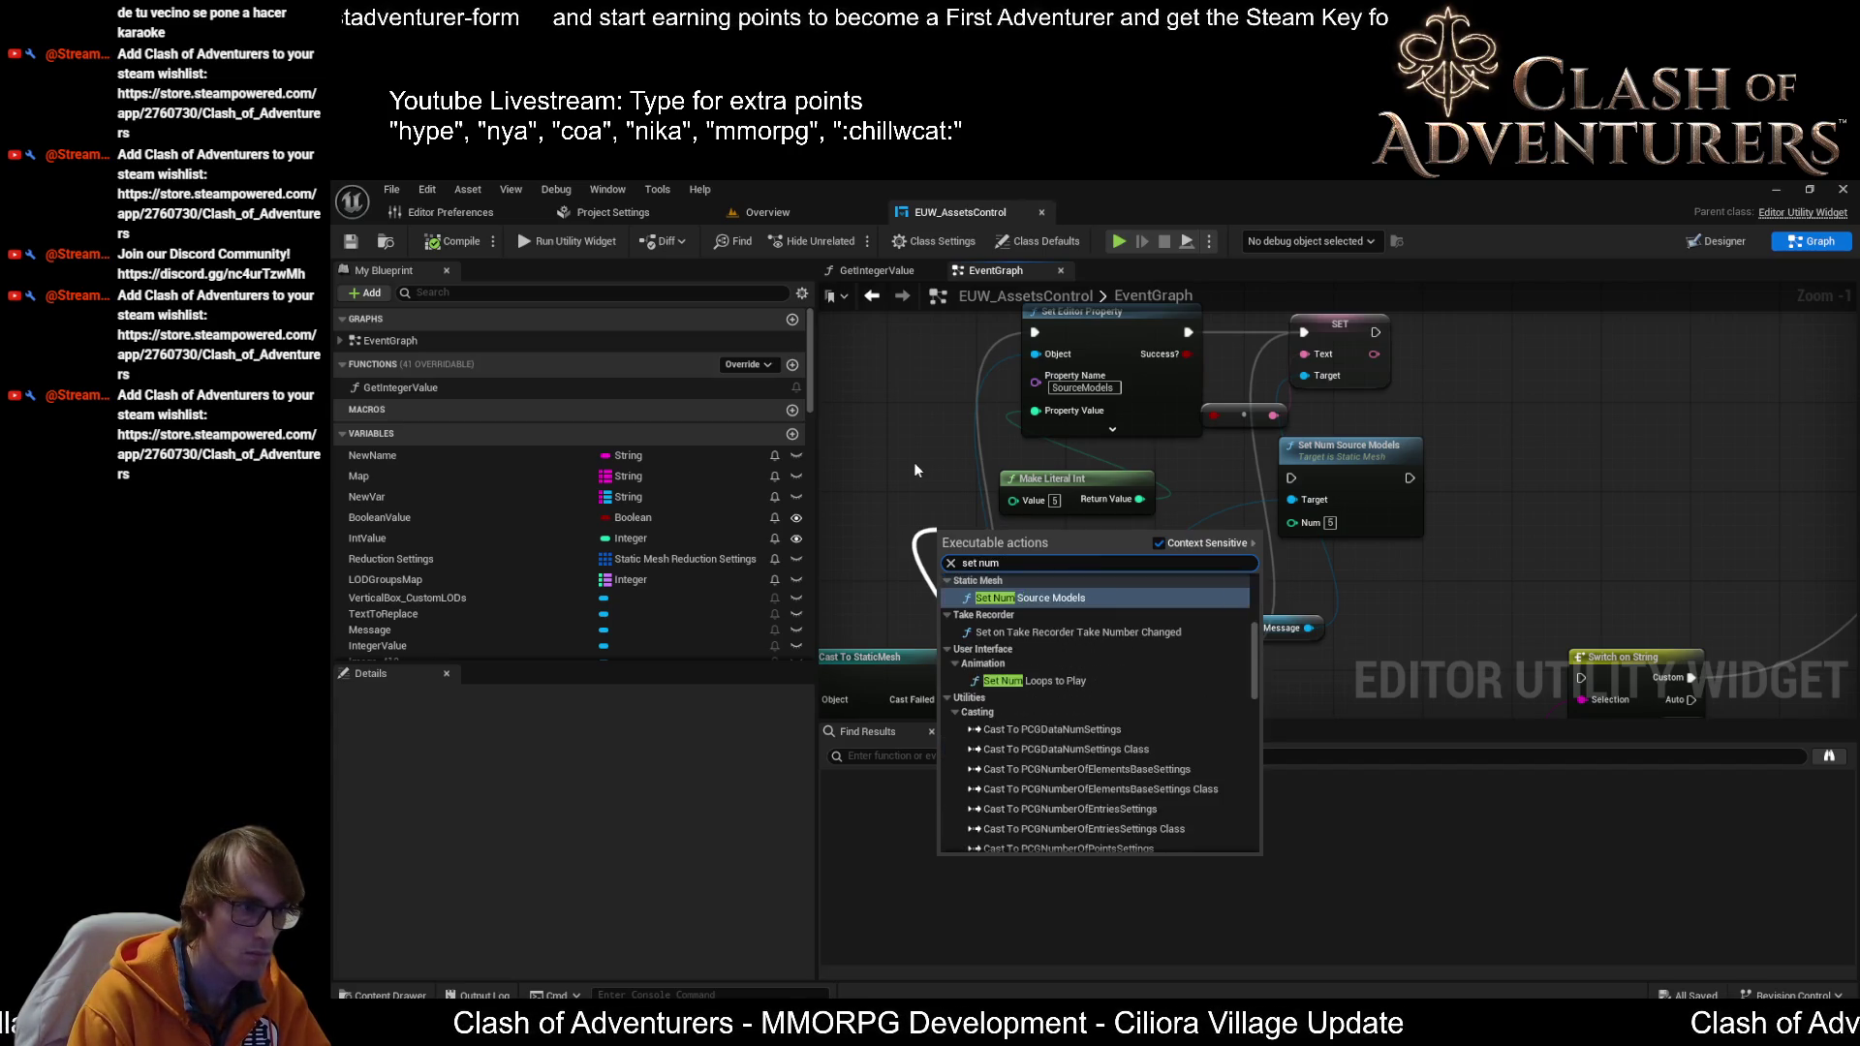
pyautogui.write(' lo')
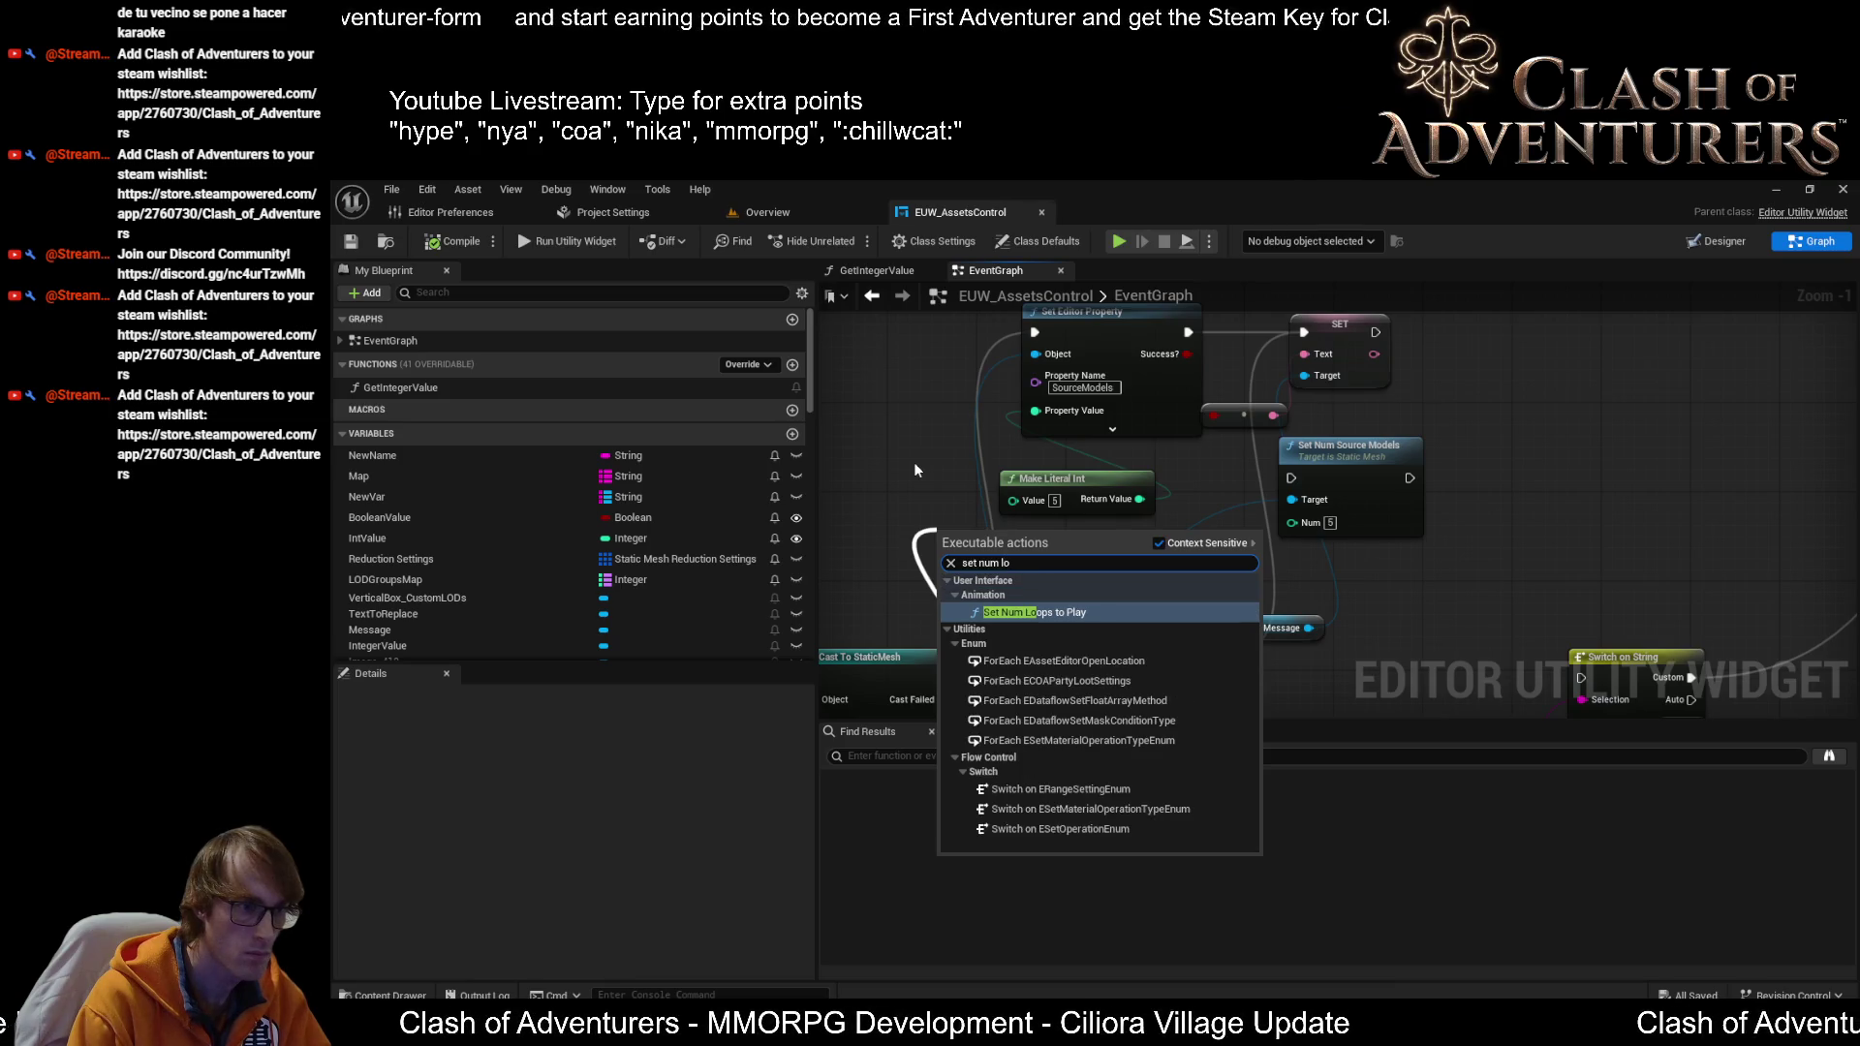
pyautogui.press('BackSpace')
pyautogui.press('BackSpace')
pyautogui.press('BackSpace')
pyautogui.press('BackSpace')
pyautogui.press('BackSpace')
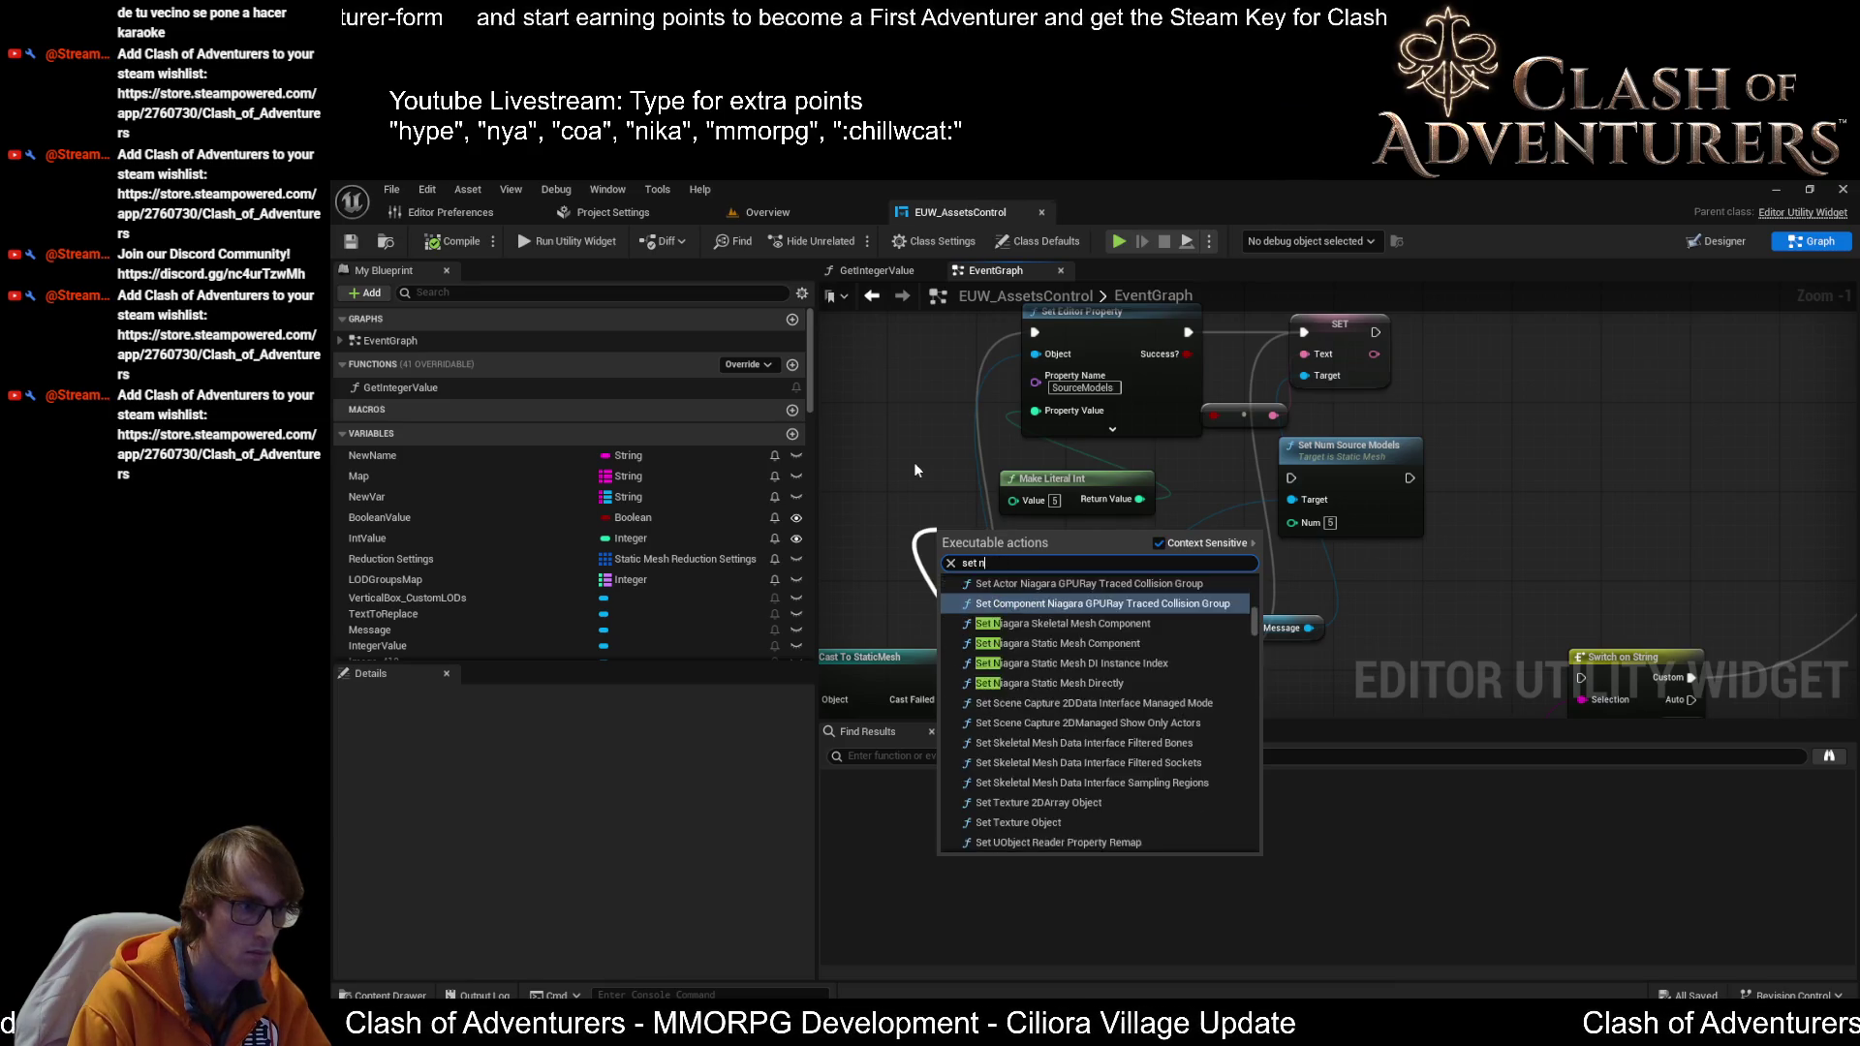
pyautogui.write('lo')
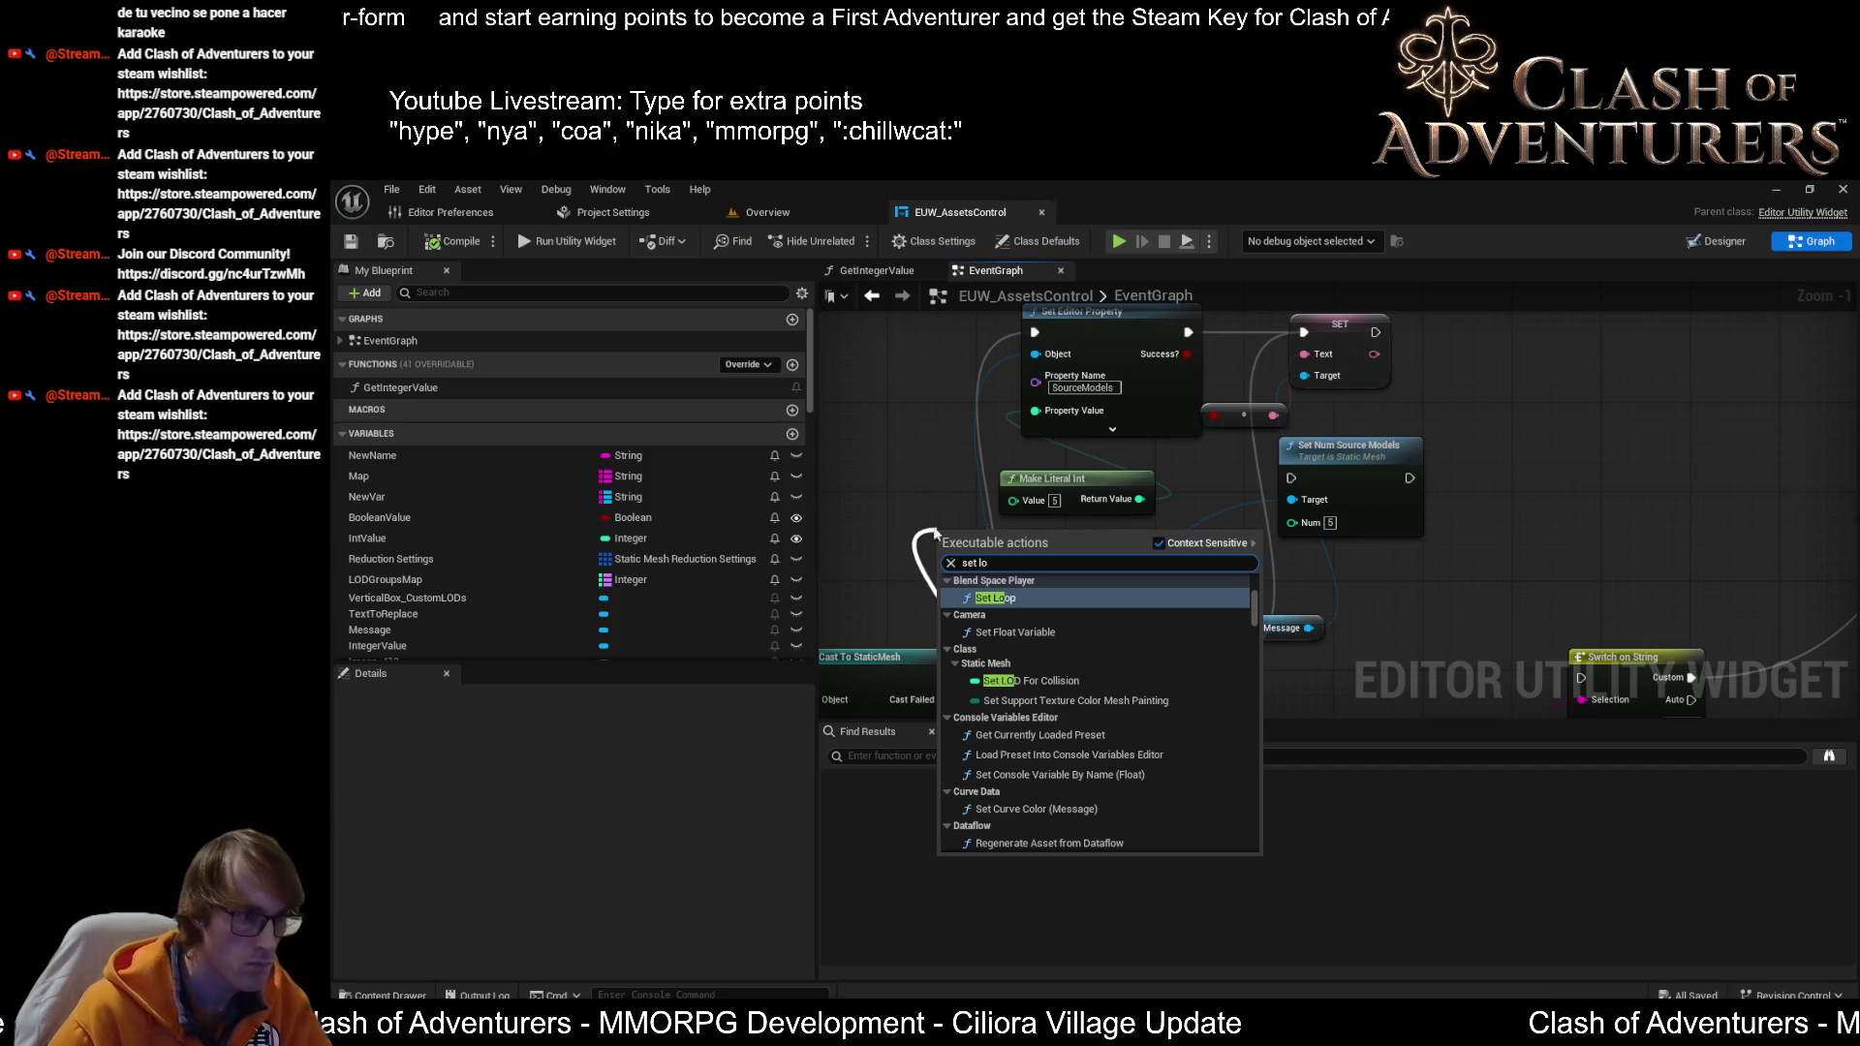
pyautogui.write('d')
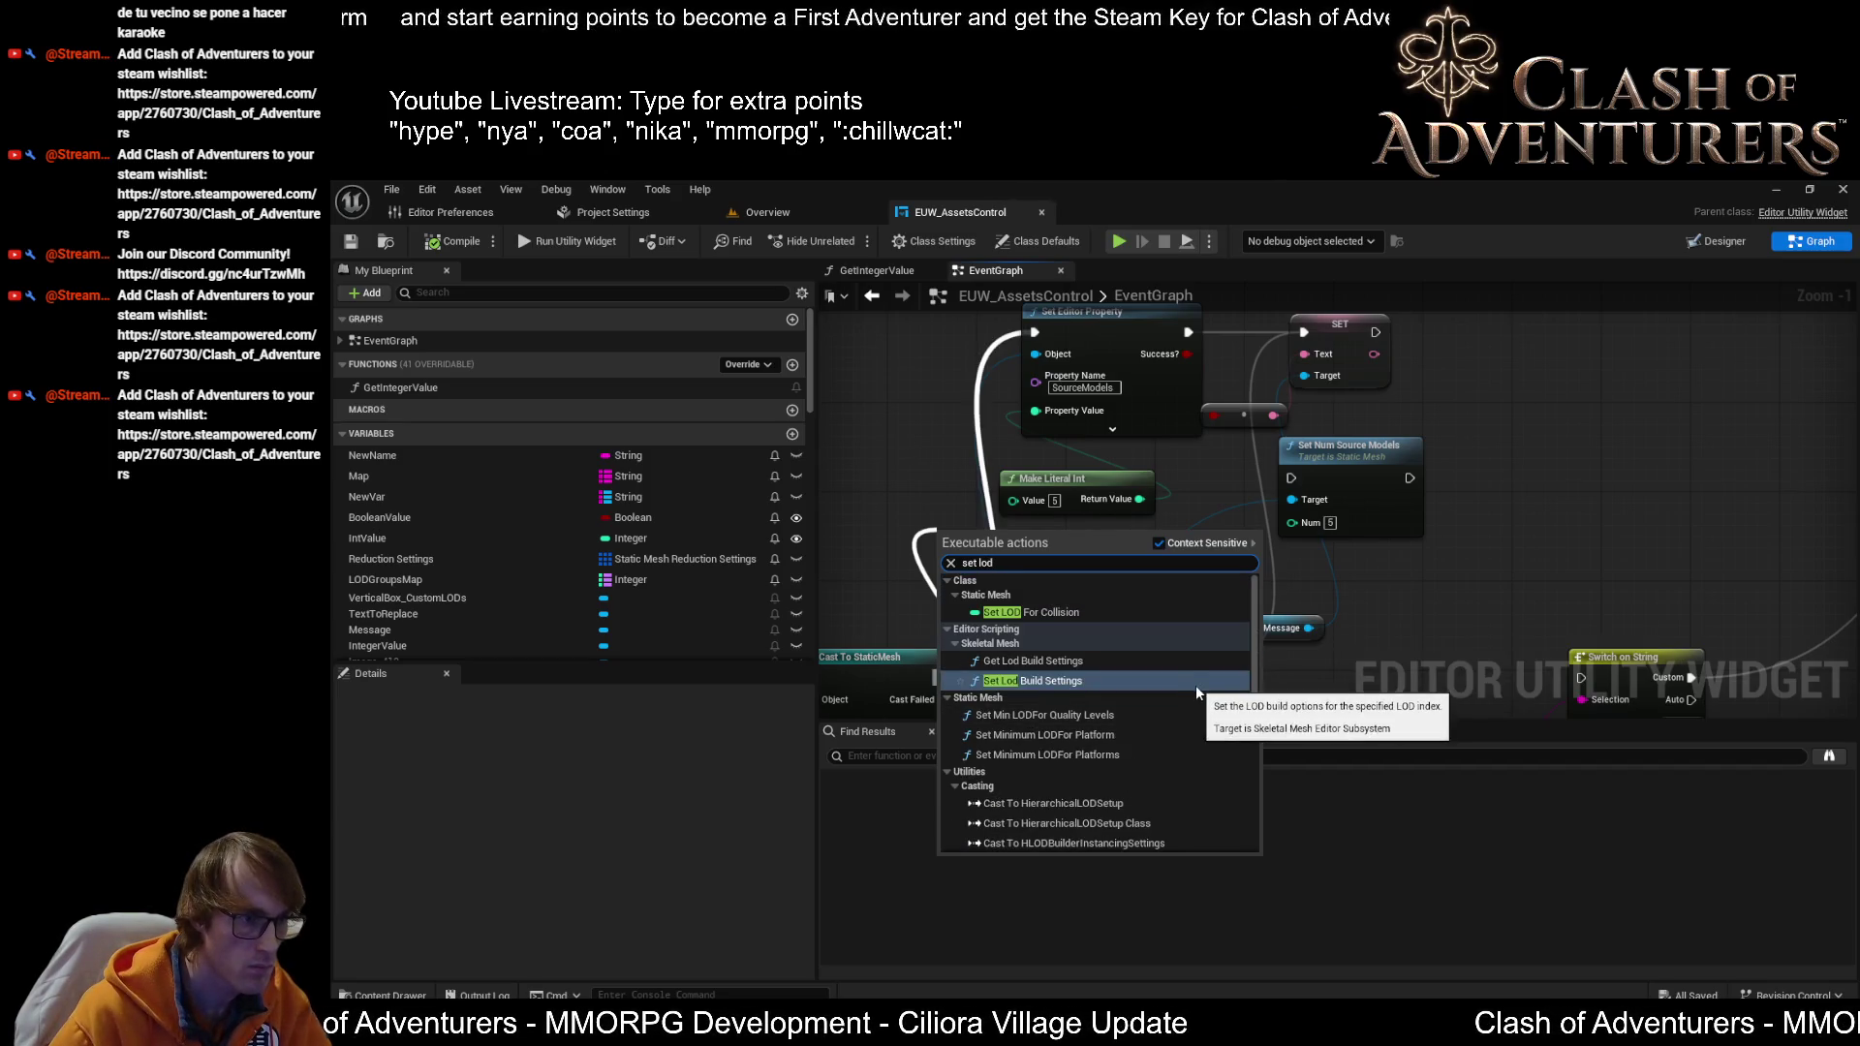
pyautogui.scroll(-5, 1136, 676)
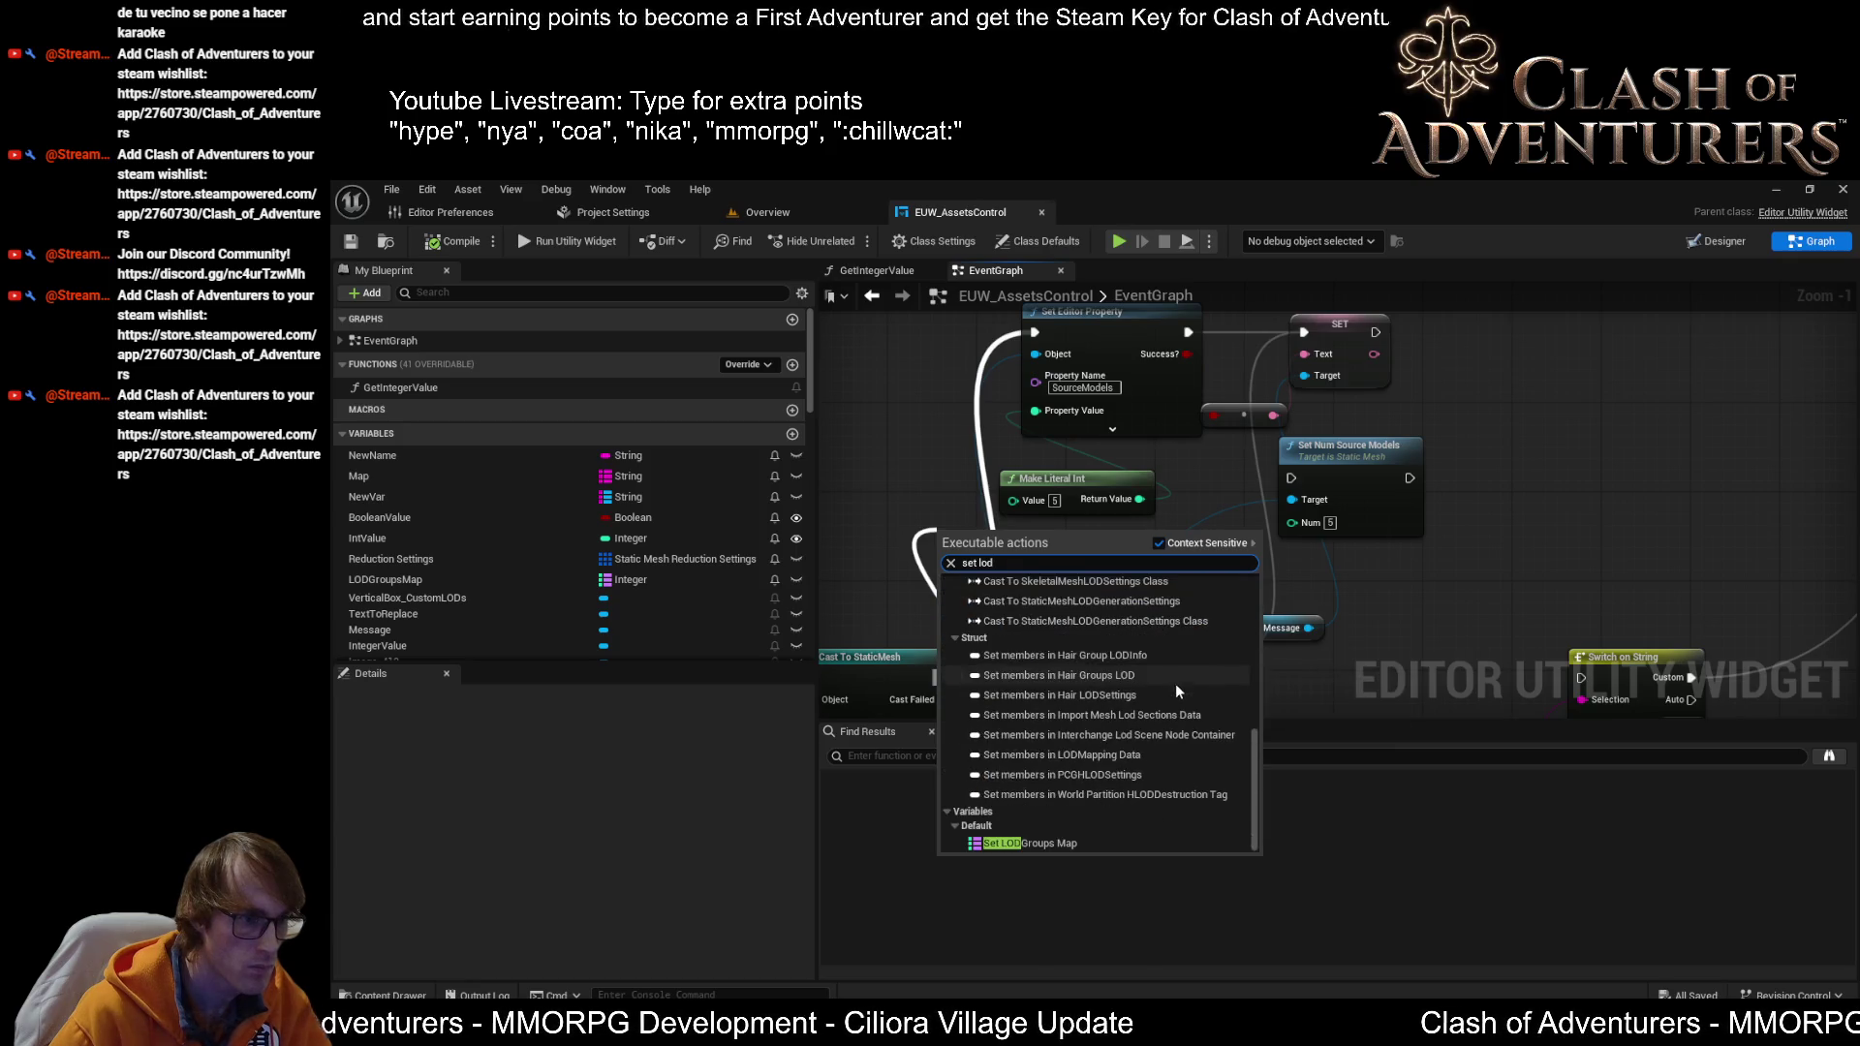
pyautogui.scroll(3, 1152, 812)
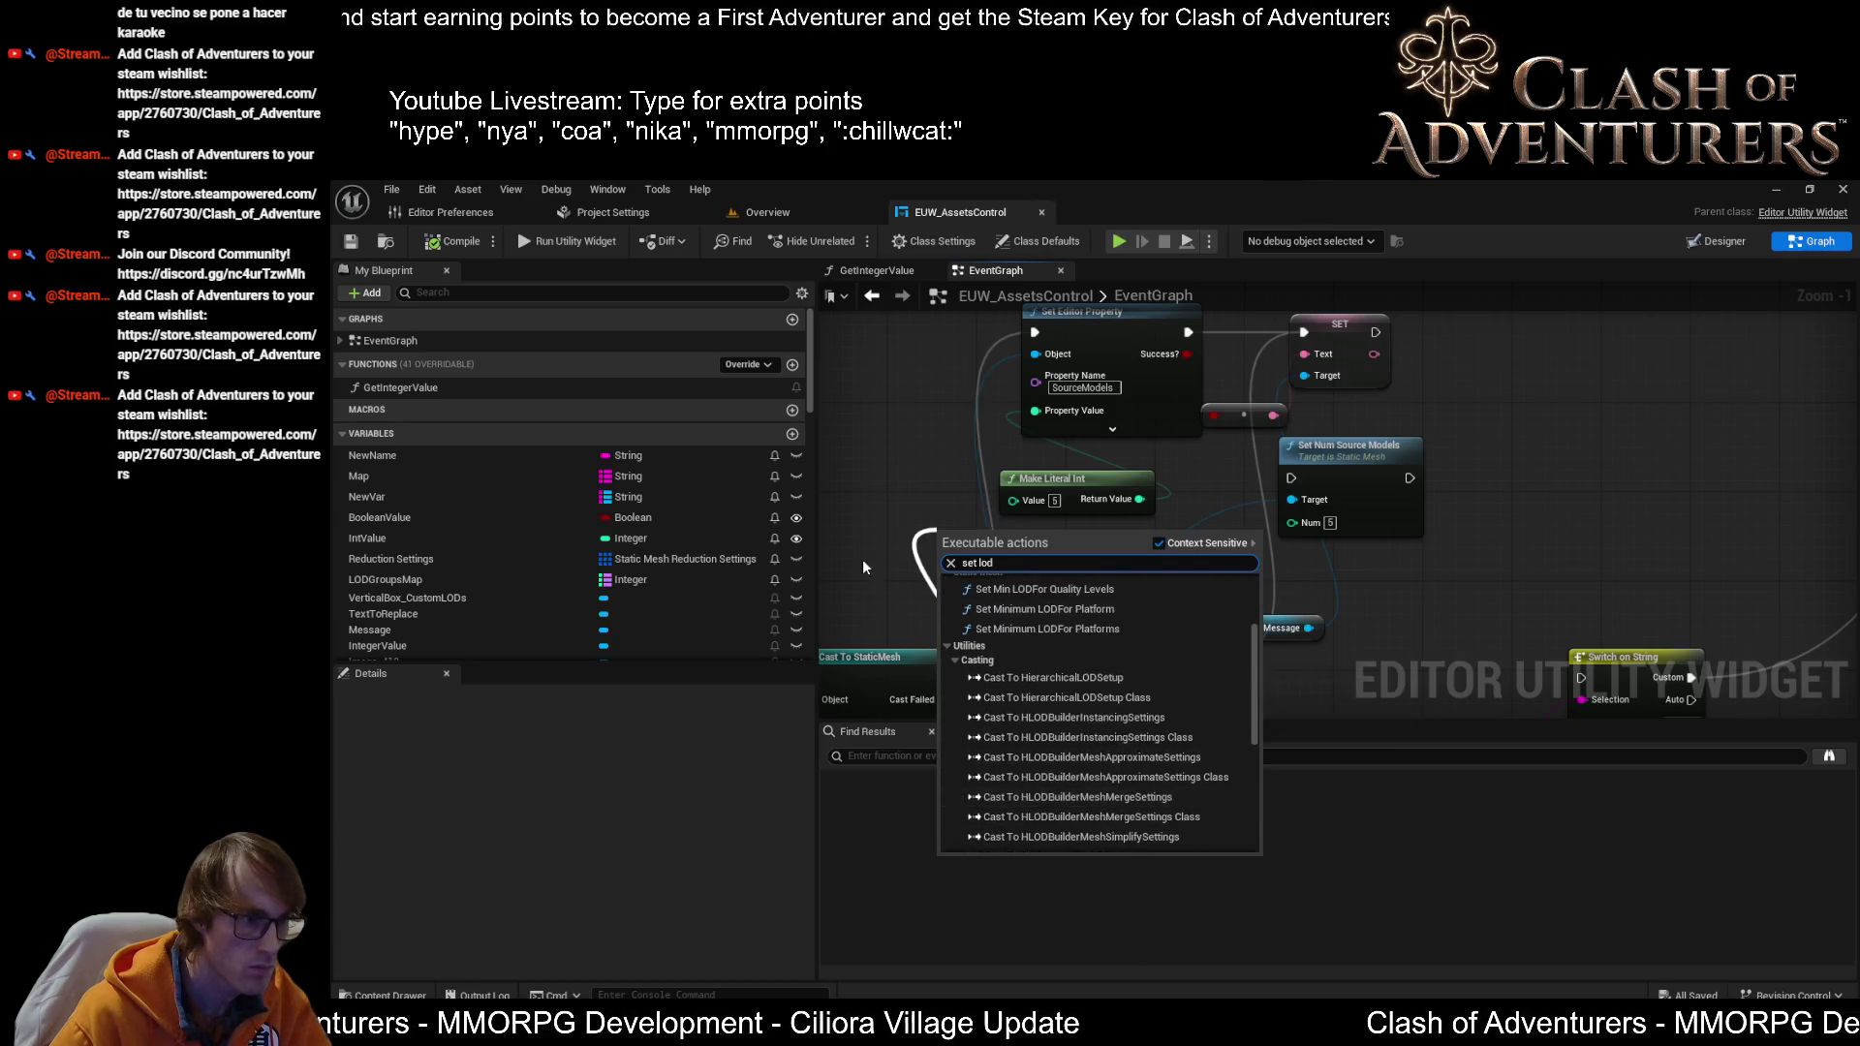
pyautogui.moveTo(884, 552); pyautogui.dragTo(871, 464)
pyautogui.moveTo(953, 635); pyautogui.dragTo(1029, 489)
pyautogui.write('set lod')
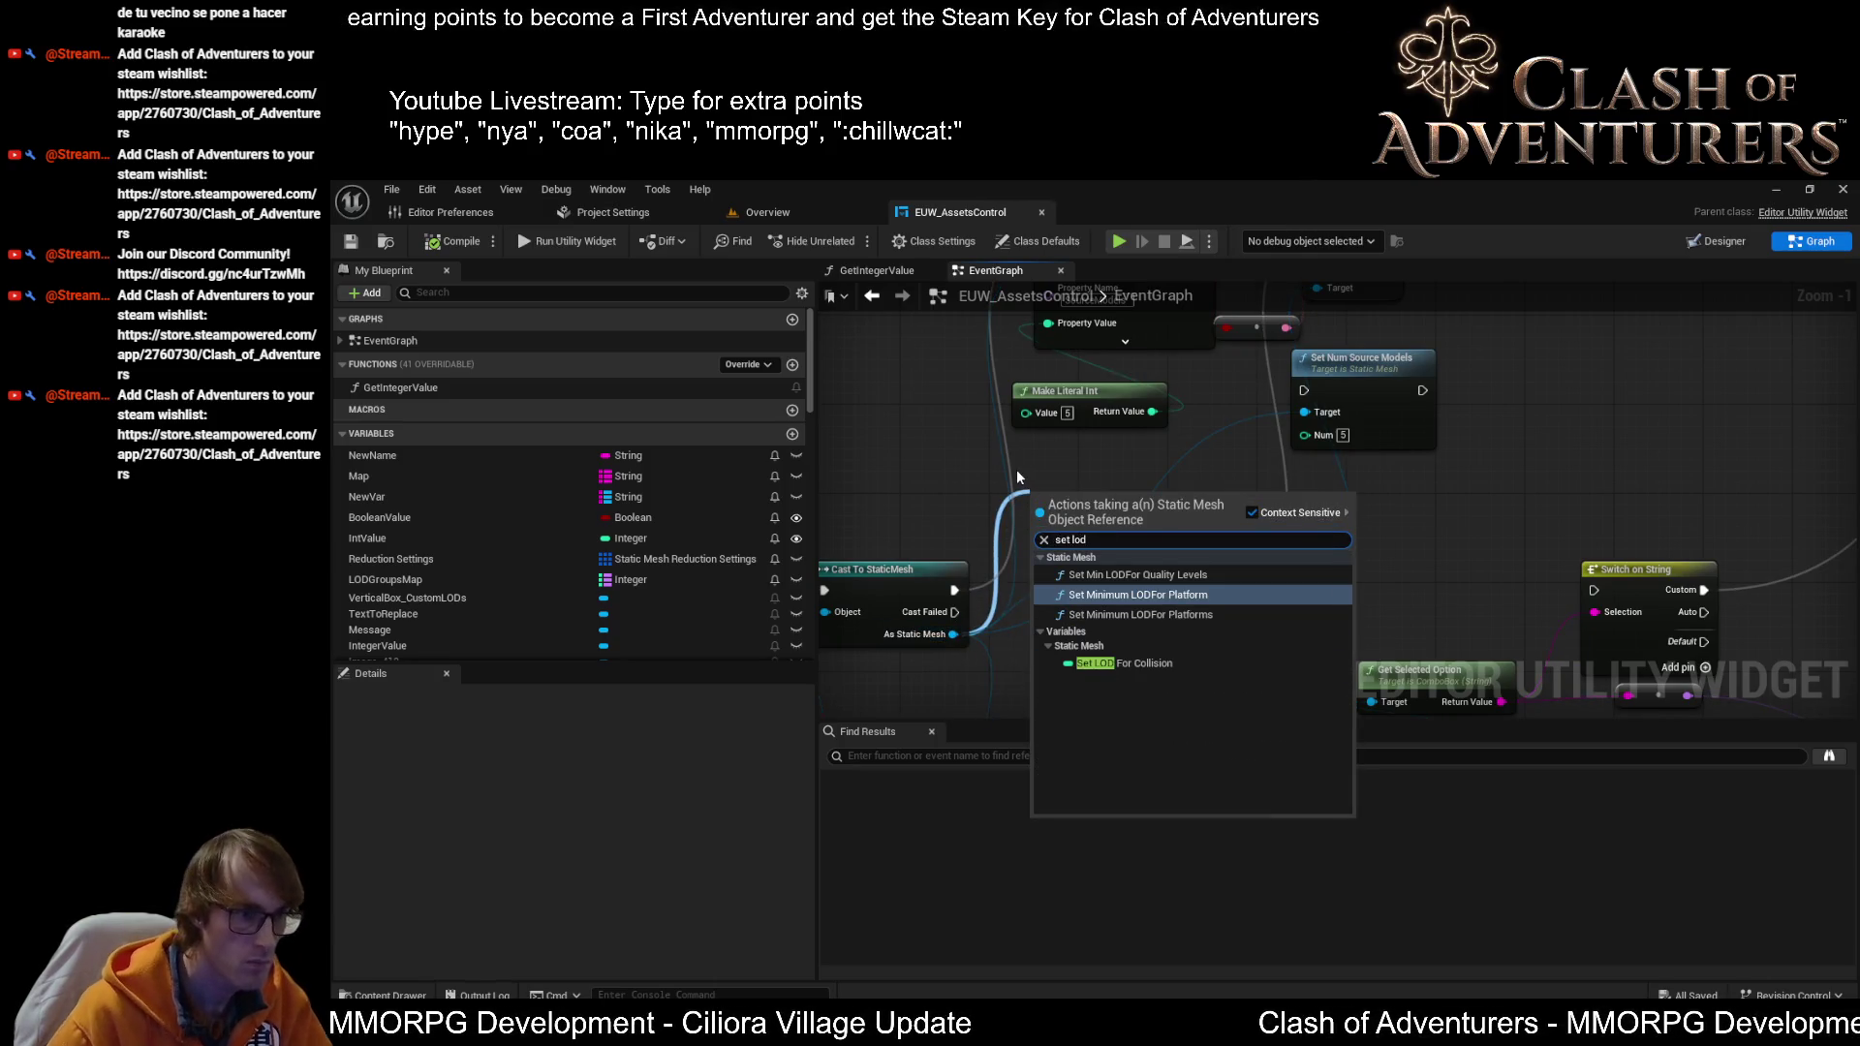
pyautogui.moveTo(1479, 530)
pyautogui.mouseDown()
pyautogui.moveTo(1448, 391)
pyautogui.moveTo(1342, 536)
pyautogui.moveTo(1308, 503)
pyautogui.moveTo(1283, 528)
pyautogui.mouseUp()
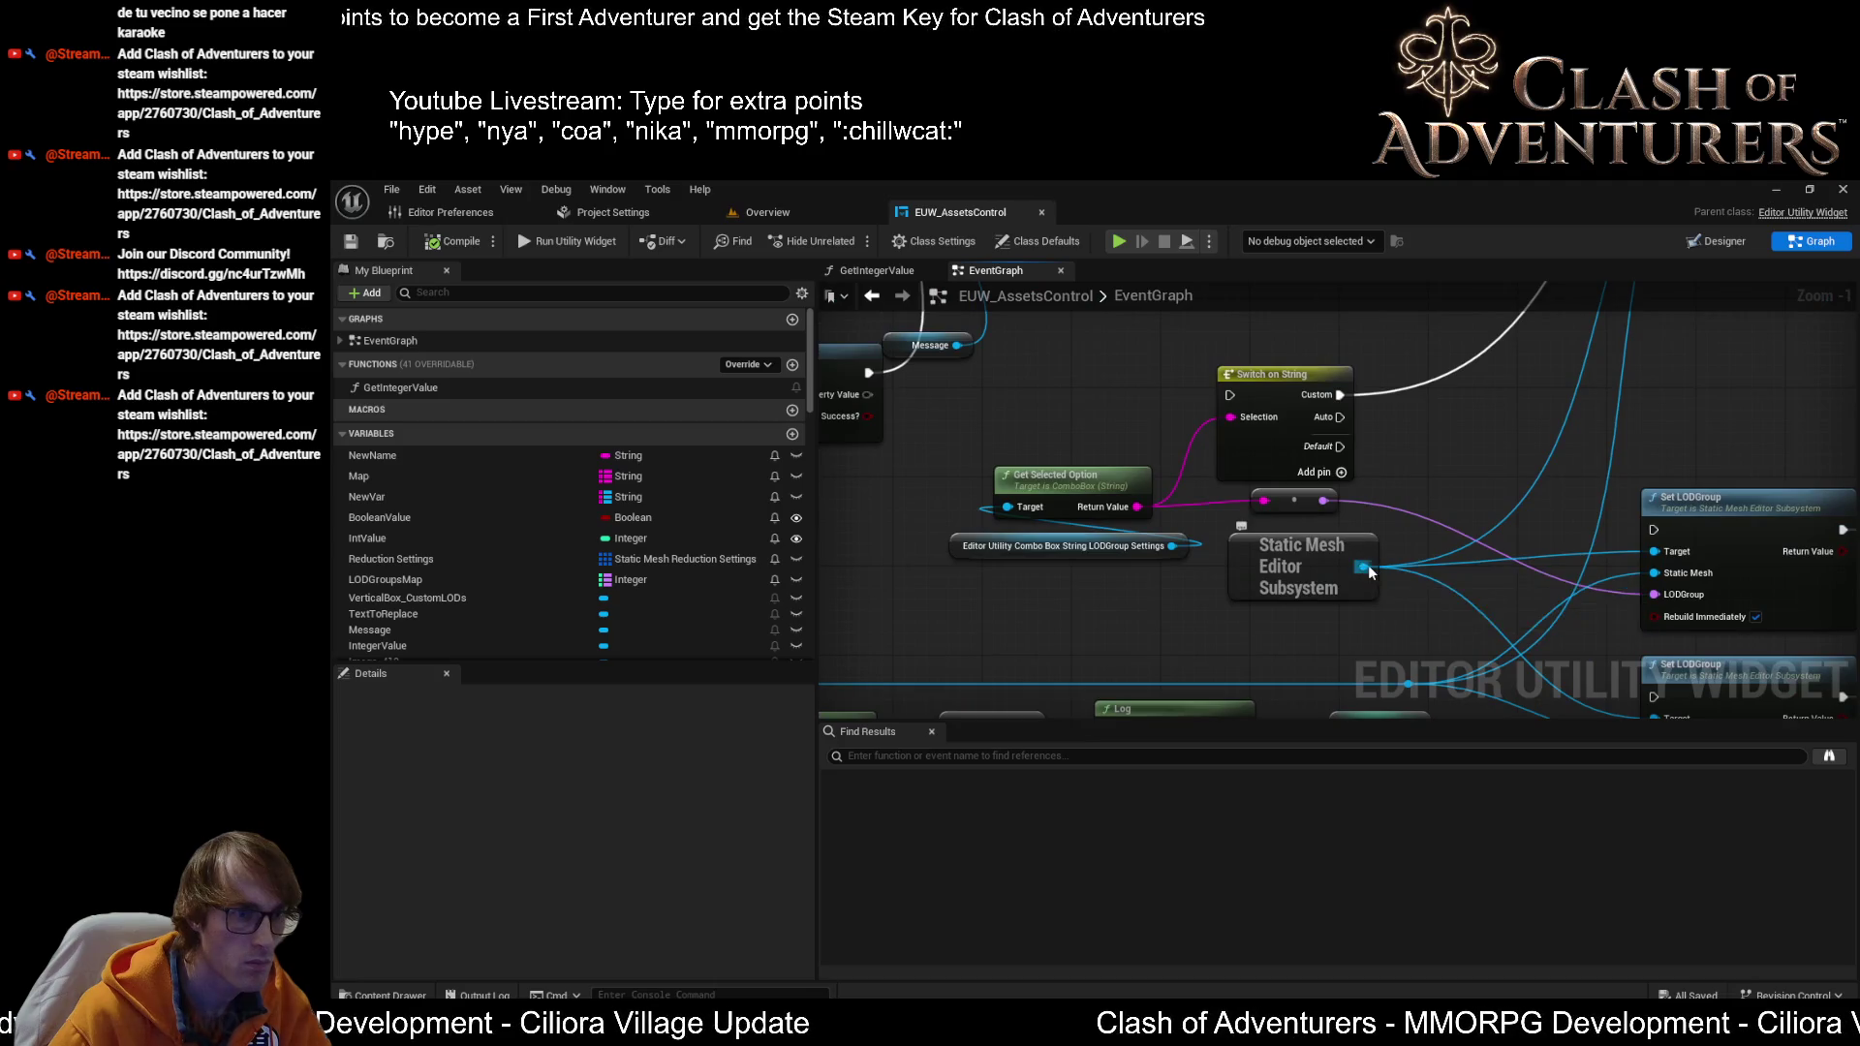
# Add a Set Lod from Static Mesh node from the subsystem pin, then delete it as the wrong function.
pyautogui.moveTo(1376, 566); pyautogui.dragTo(1432, 408)
pyautogui.write('set lod')
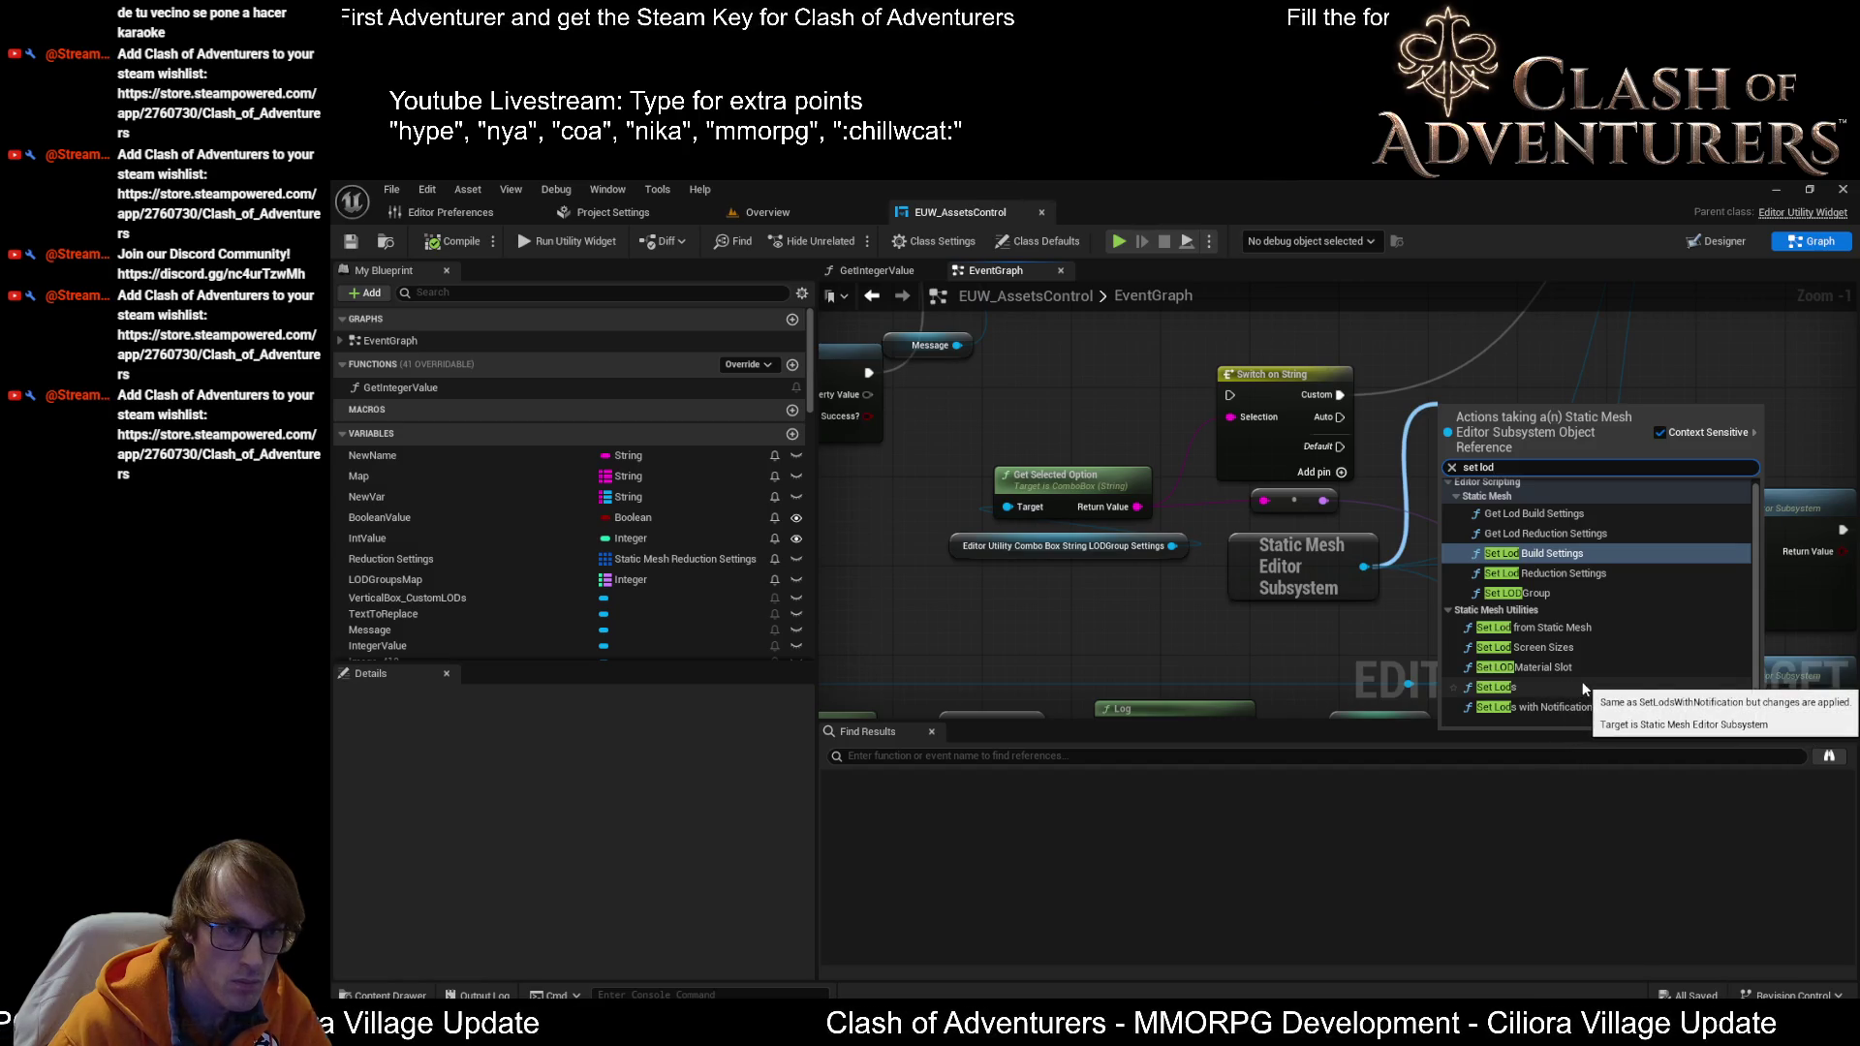
pyautogui.click(1535, 628)
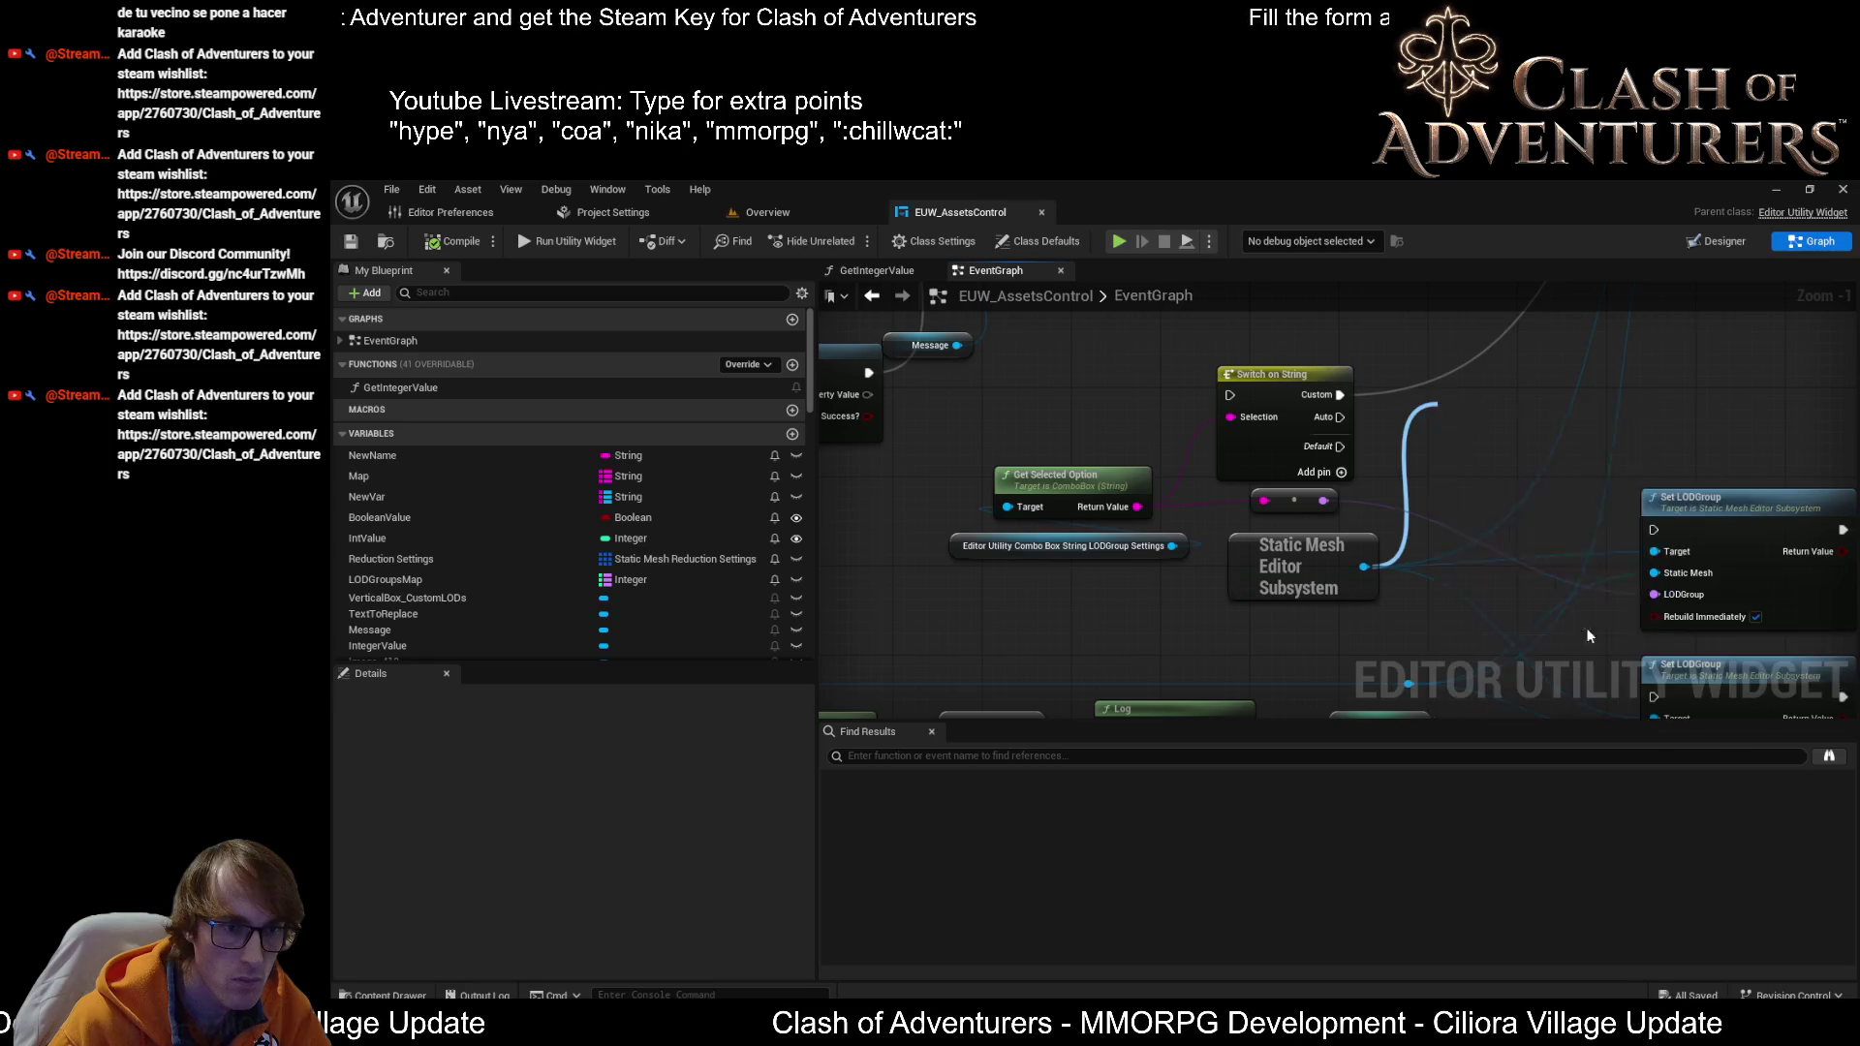
pyautogui.scroll(1, 1493, 607)
pyautogui.moveTo(1493, 606); pyautogui.dragTo(1543, 456)
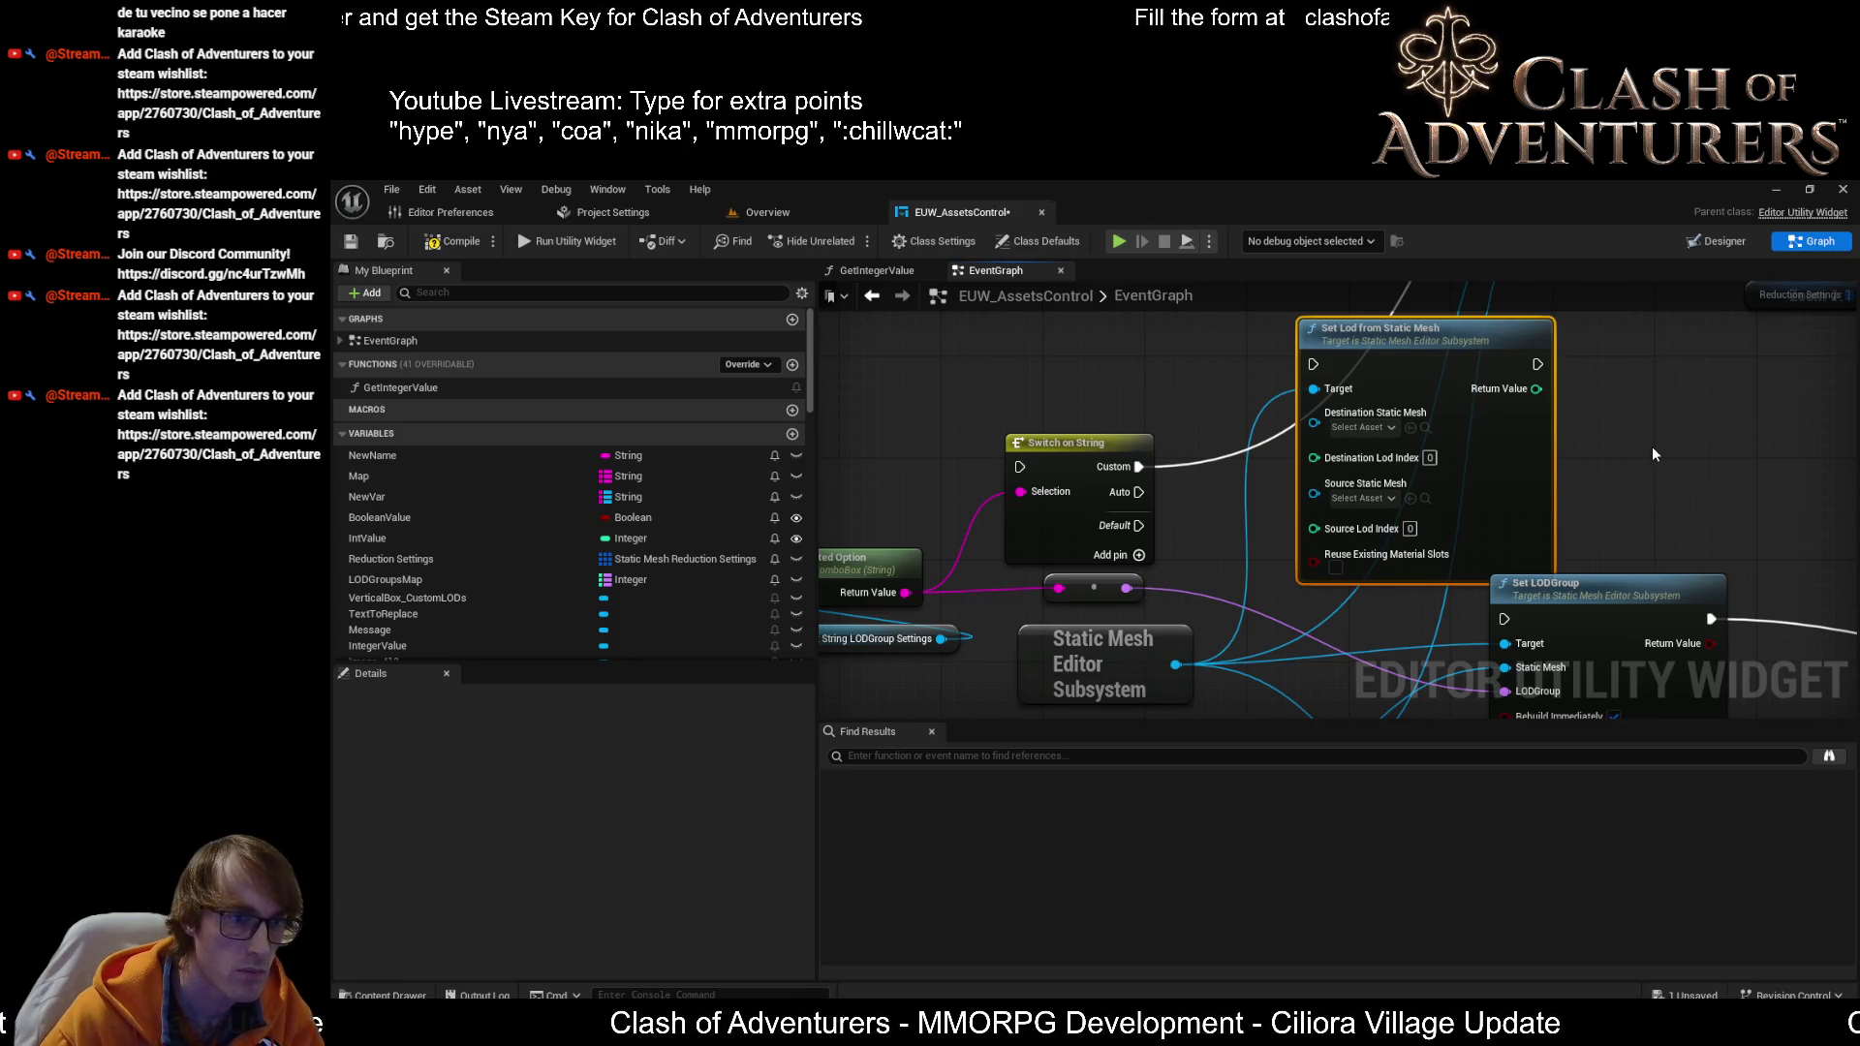
pyautogui.press('Delete')
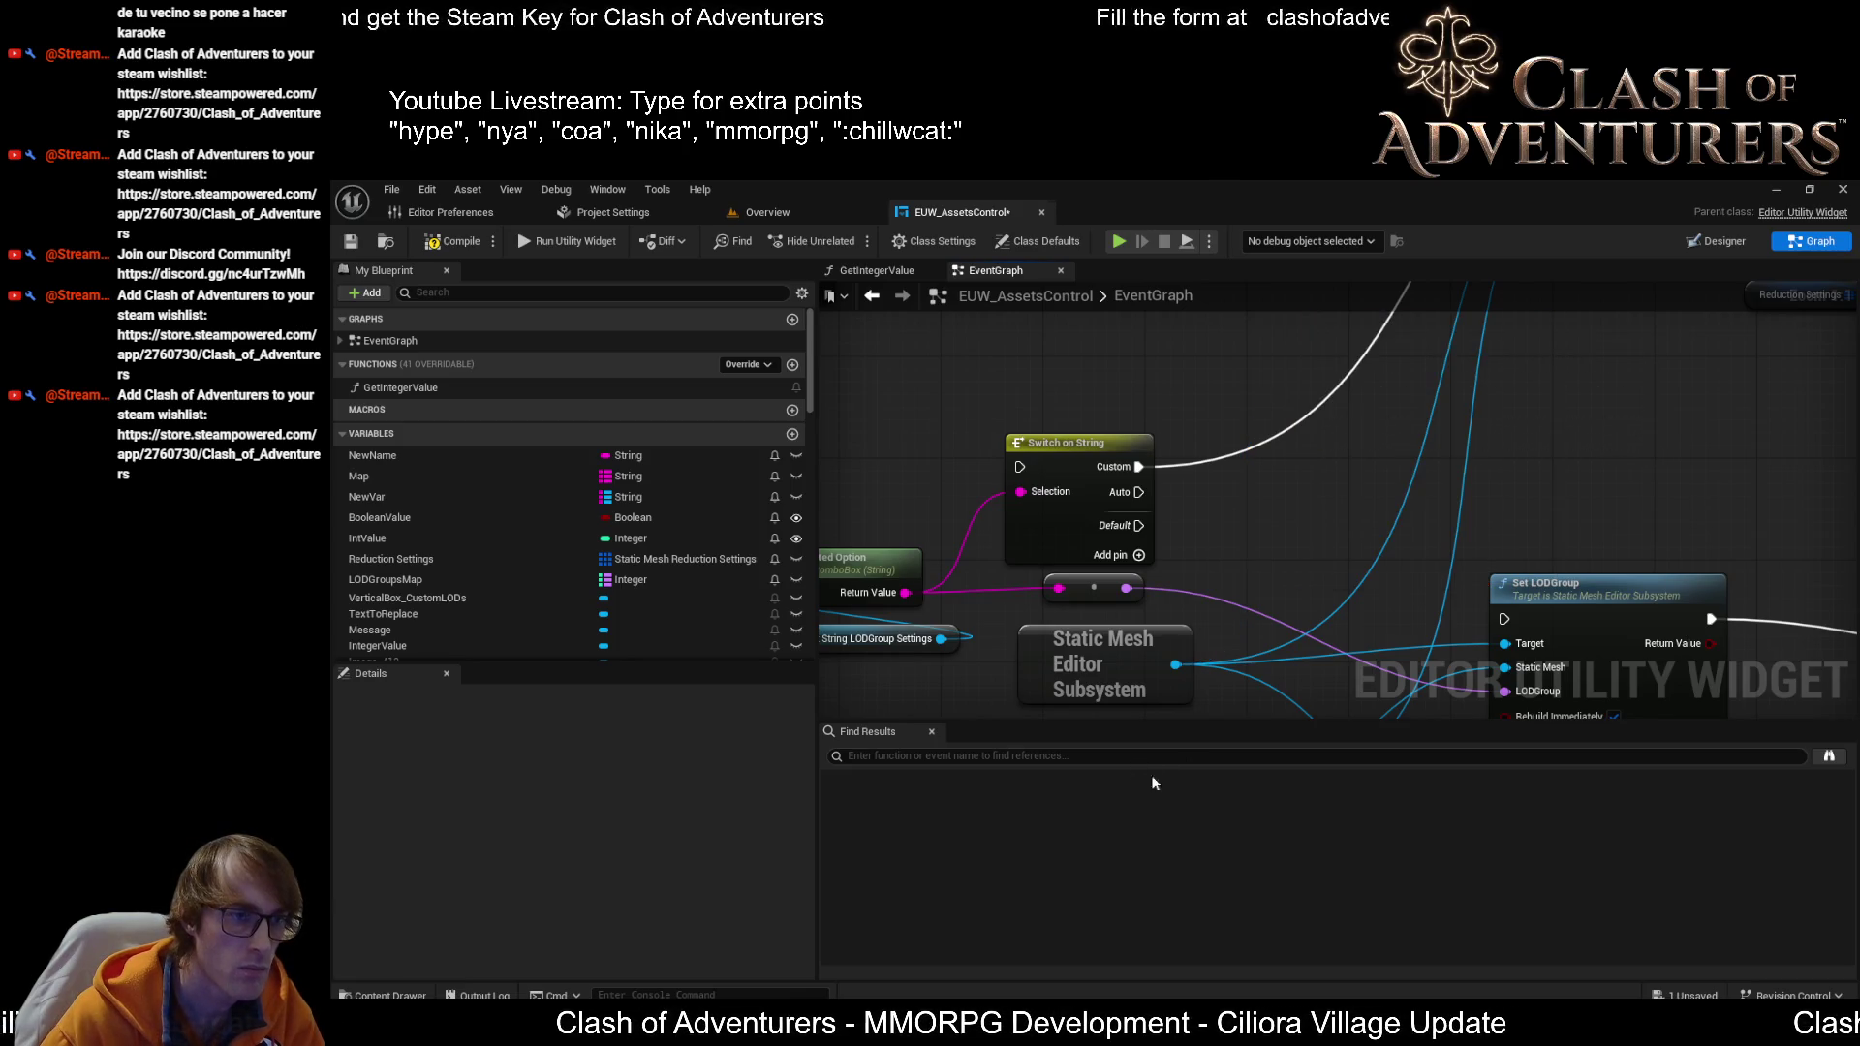
# Add a Set Lods node wired to the Static Mesh Editor Subsystem, placed above Set LODGroup.
pyautogui.moveTo(1173, 665); pyautogui.dragTo(1263, 463)
pyautogui.write('set lod')
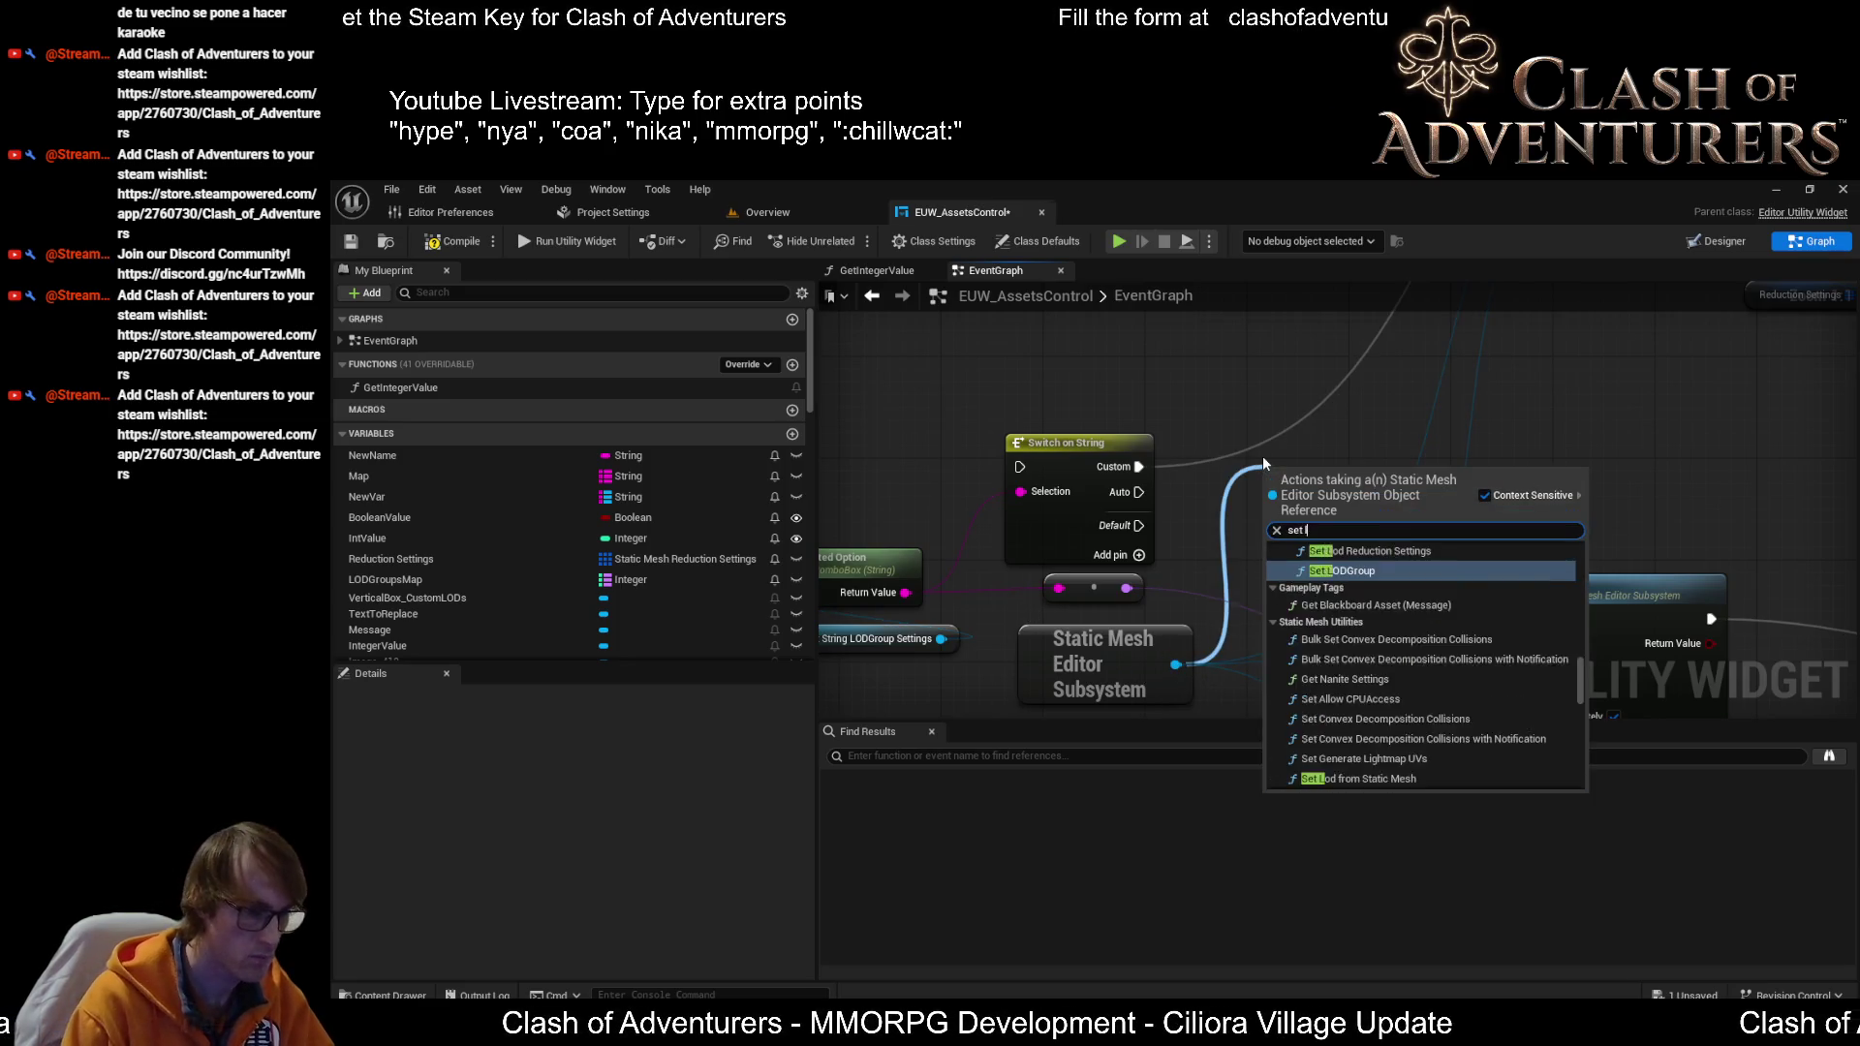
pyautogui.click(1369, 748)
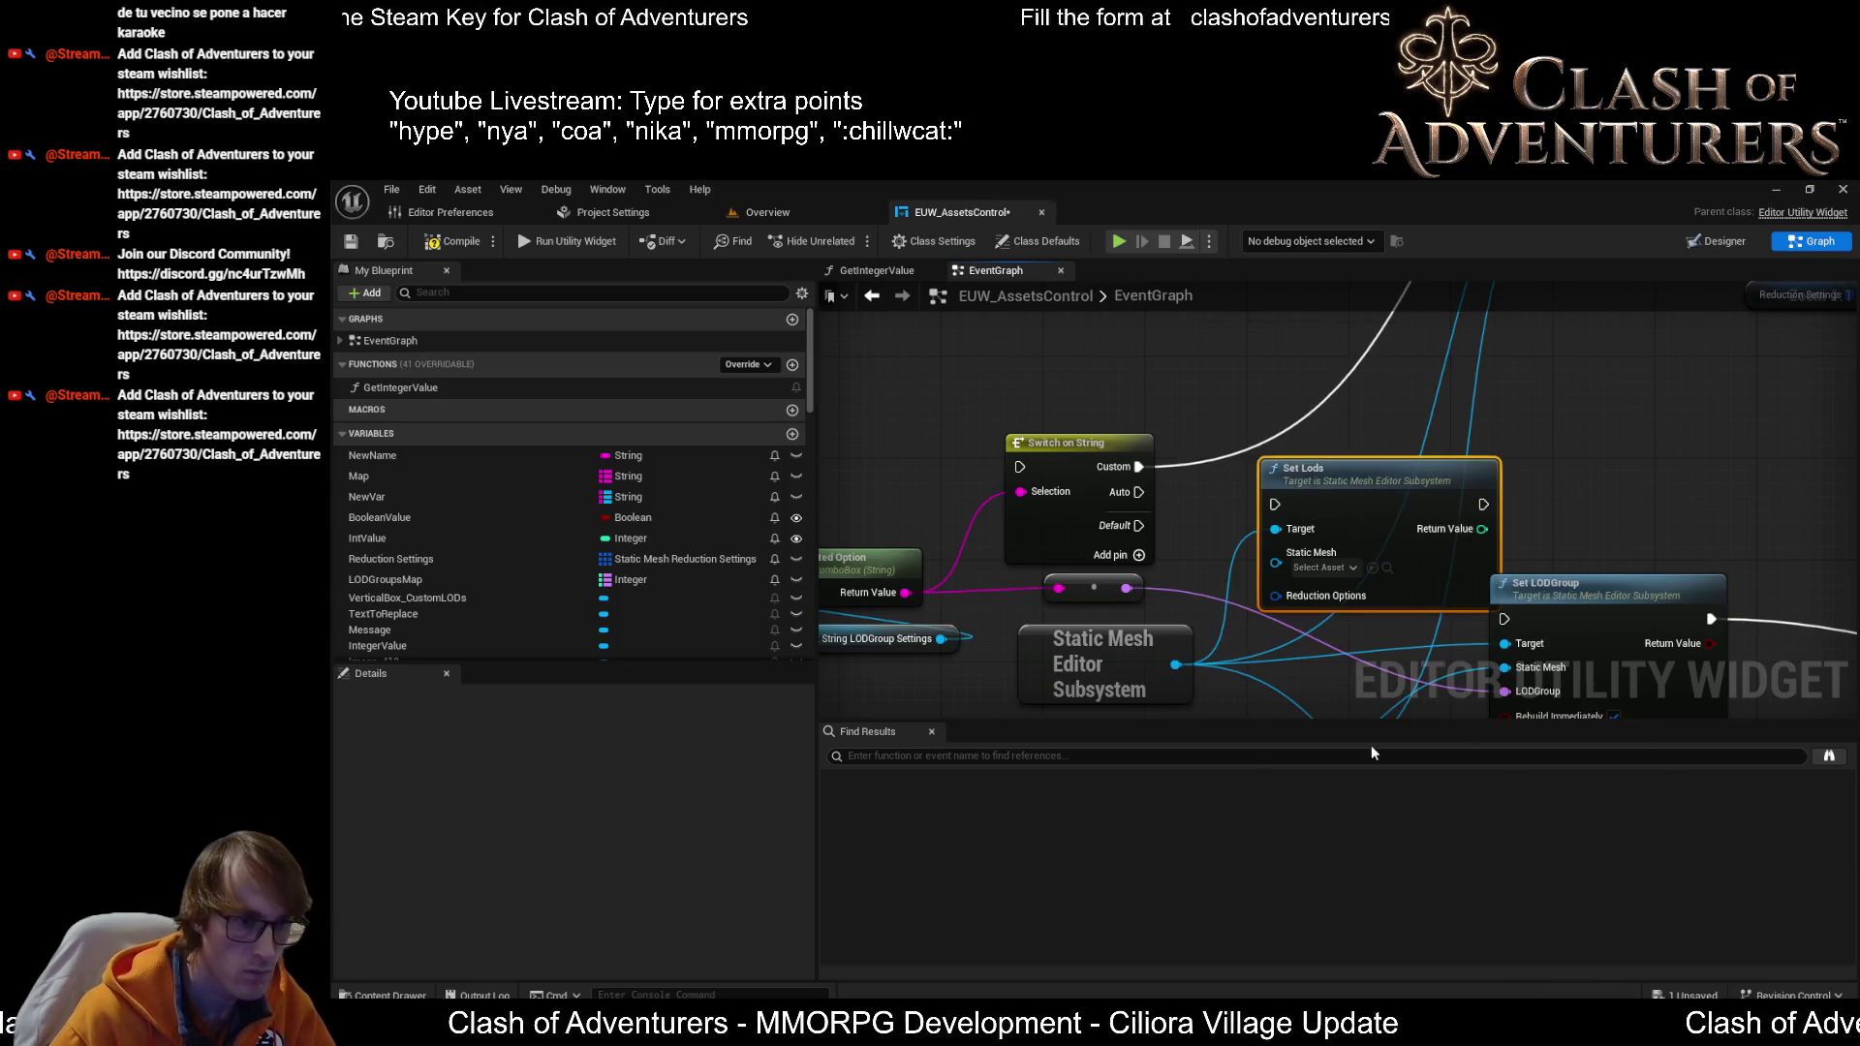
pyautogui.moveTo(1368, 468); pyautogui.dragTo(1380, 379)
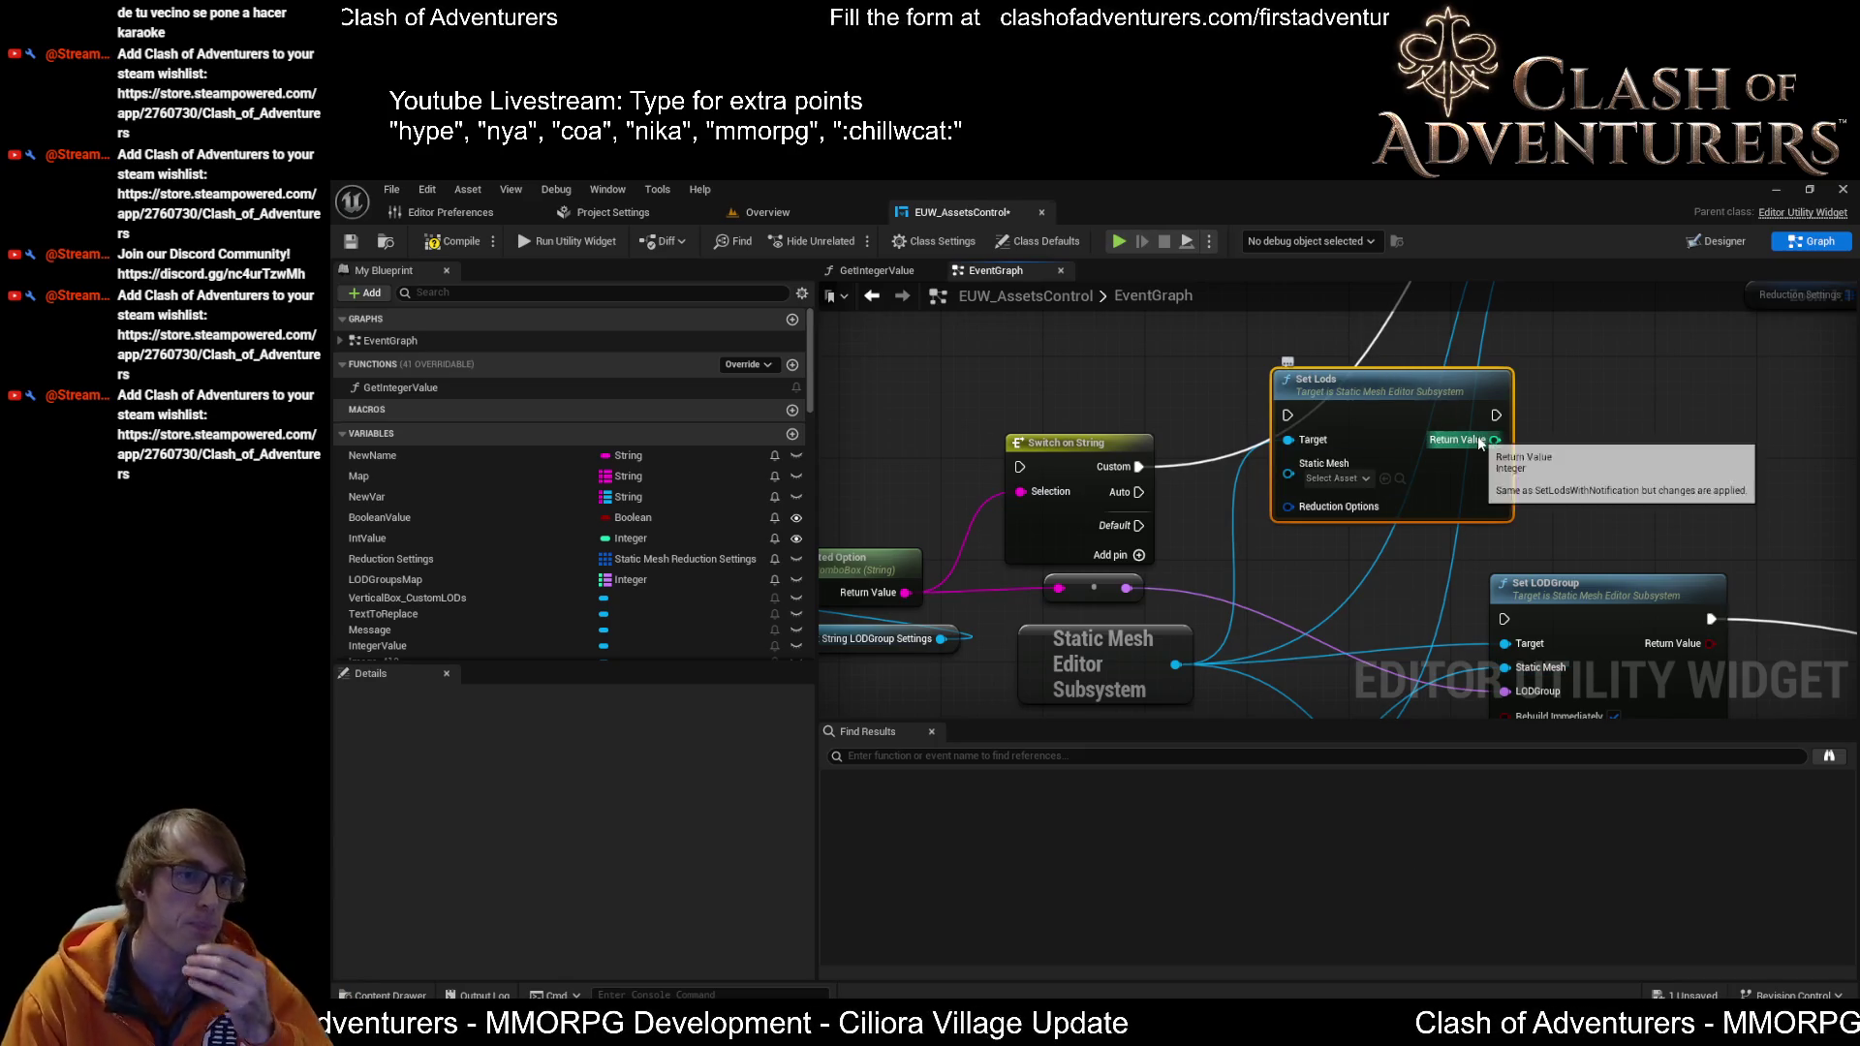
pyautogui.scroll(-2, 1434, 466)
pyautogui.scroll(2, 1182, 475)
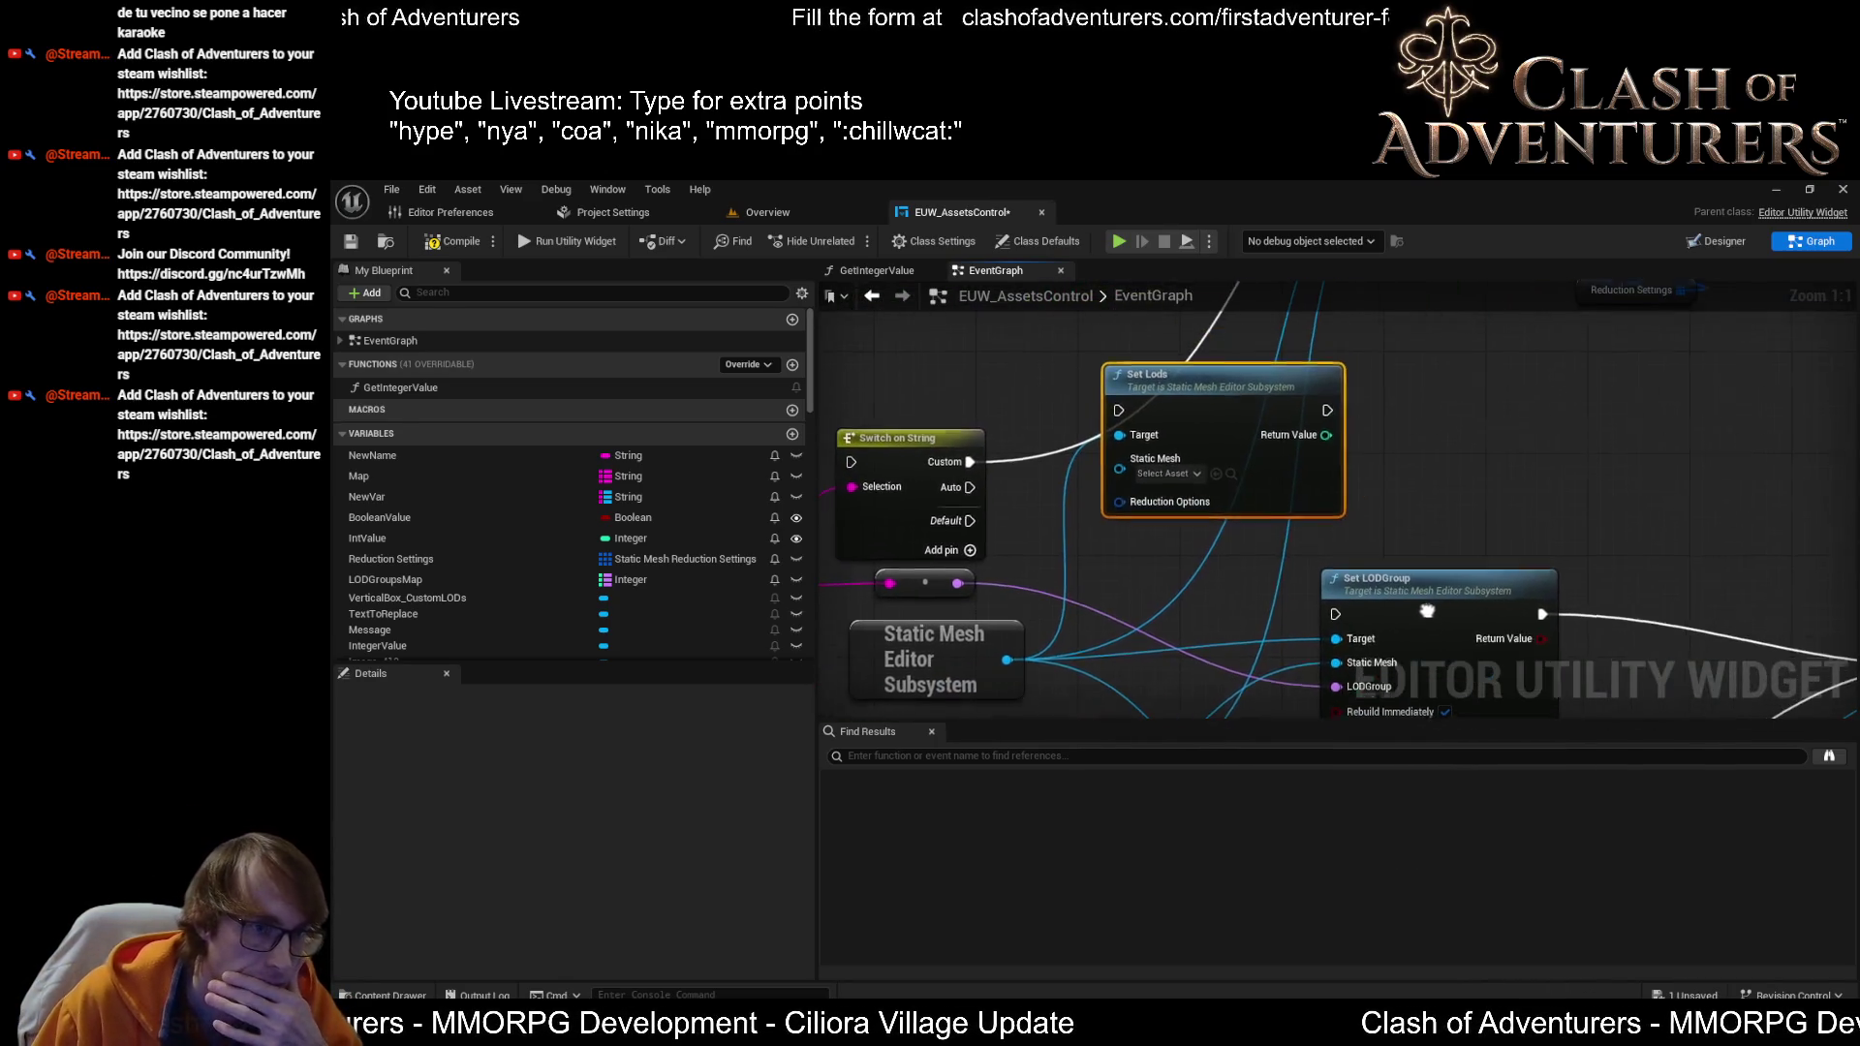
pyautogui.moveTo(1182, 474); pyautogui.dragTo(1349, 457)
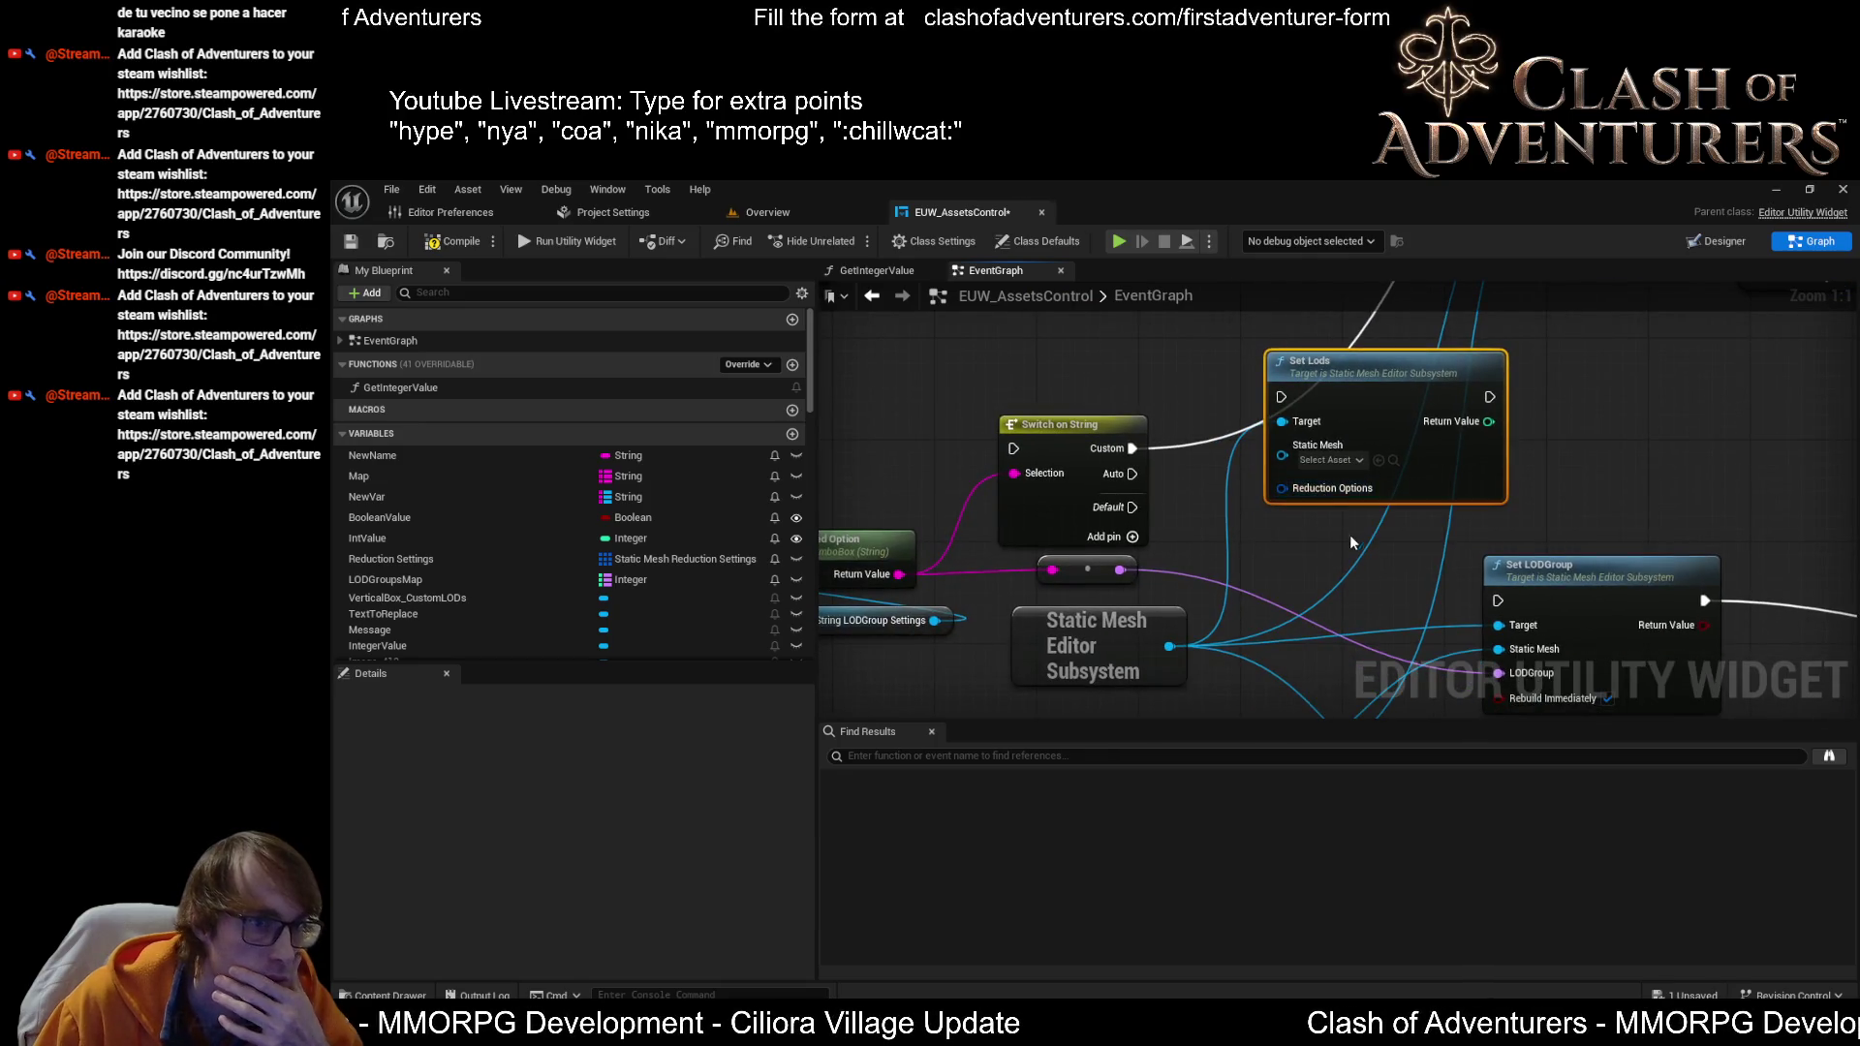
pyautogui.scroll(-2, 1376, 480)
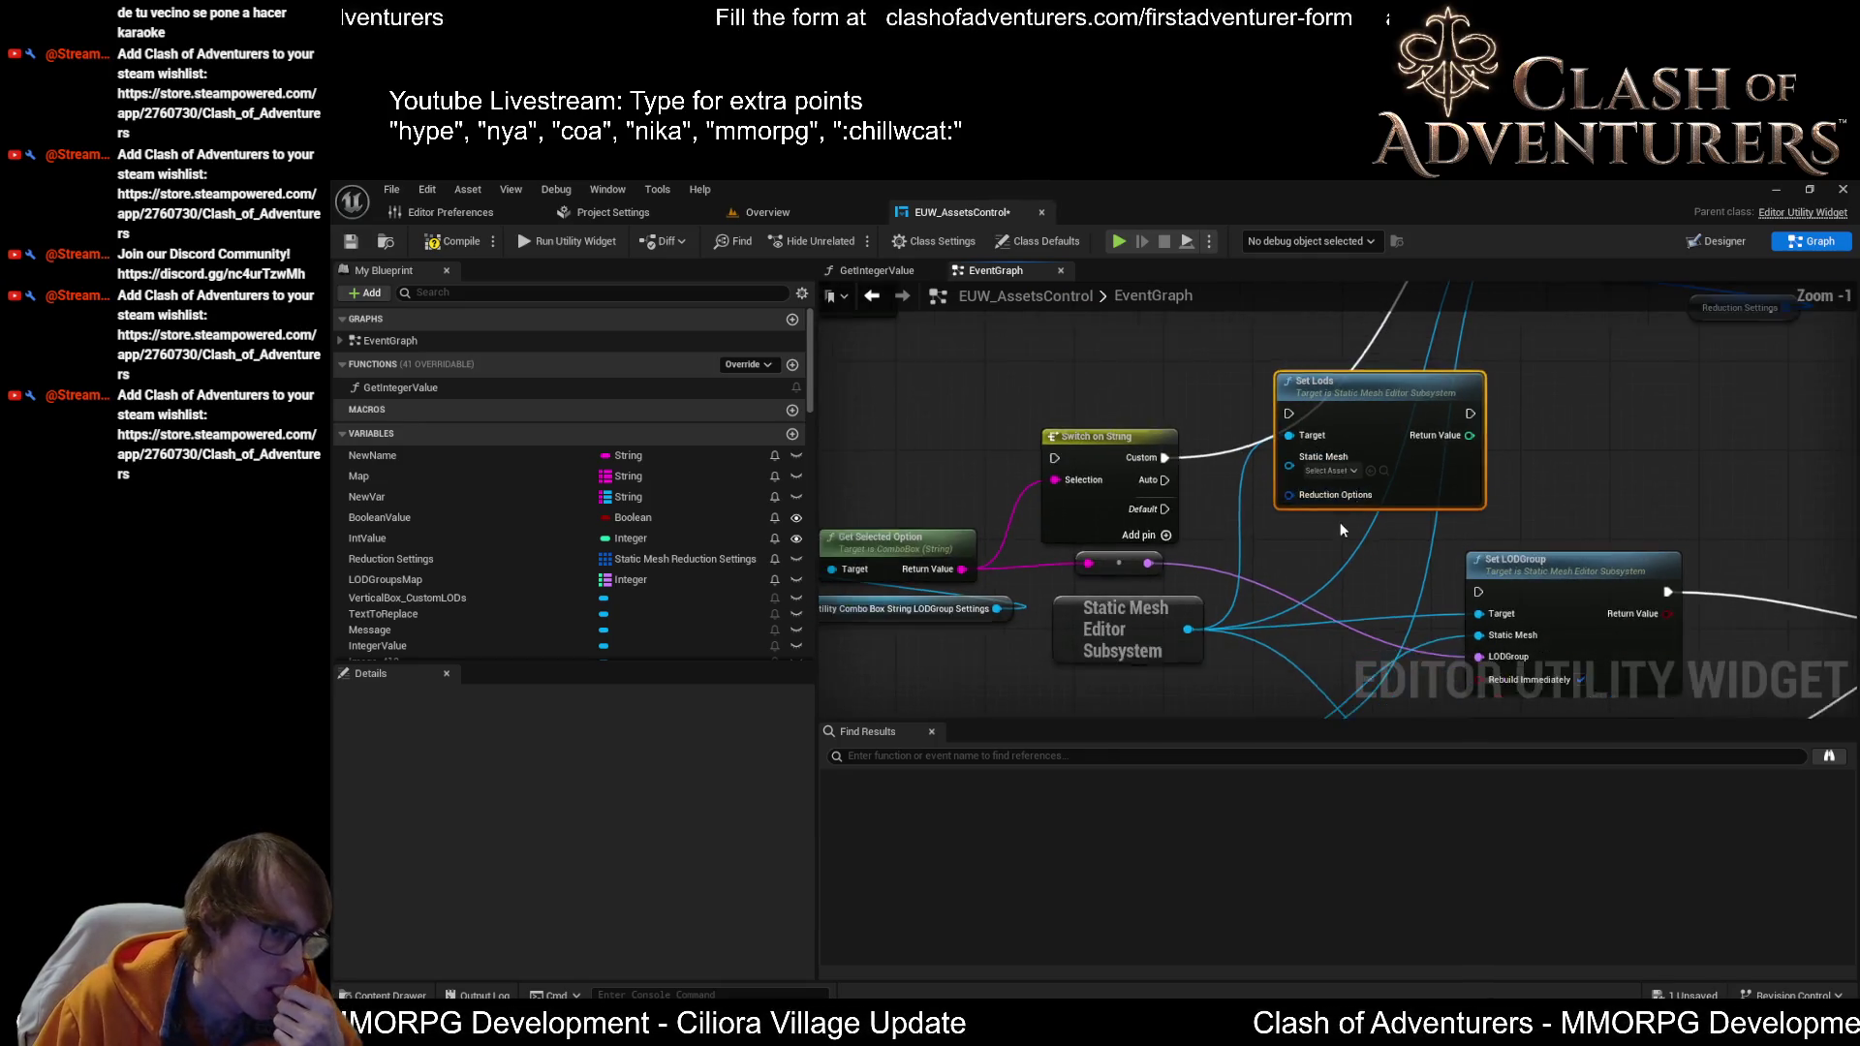
pyautogui.scroll(-3, 1426, 504)
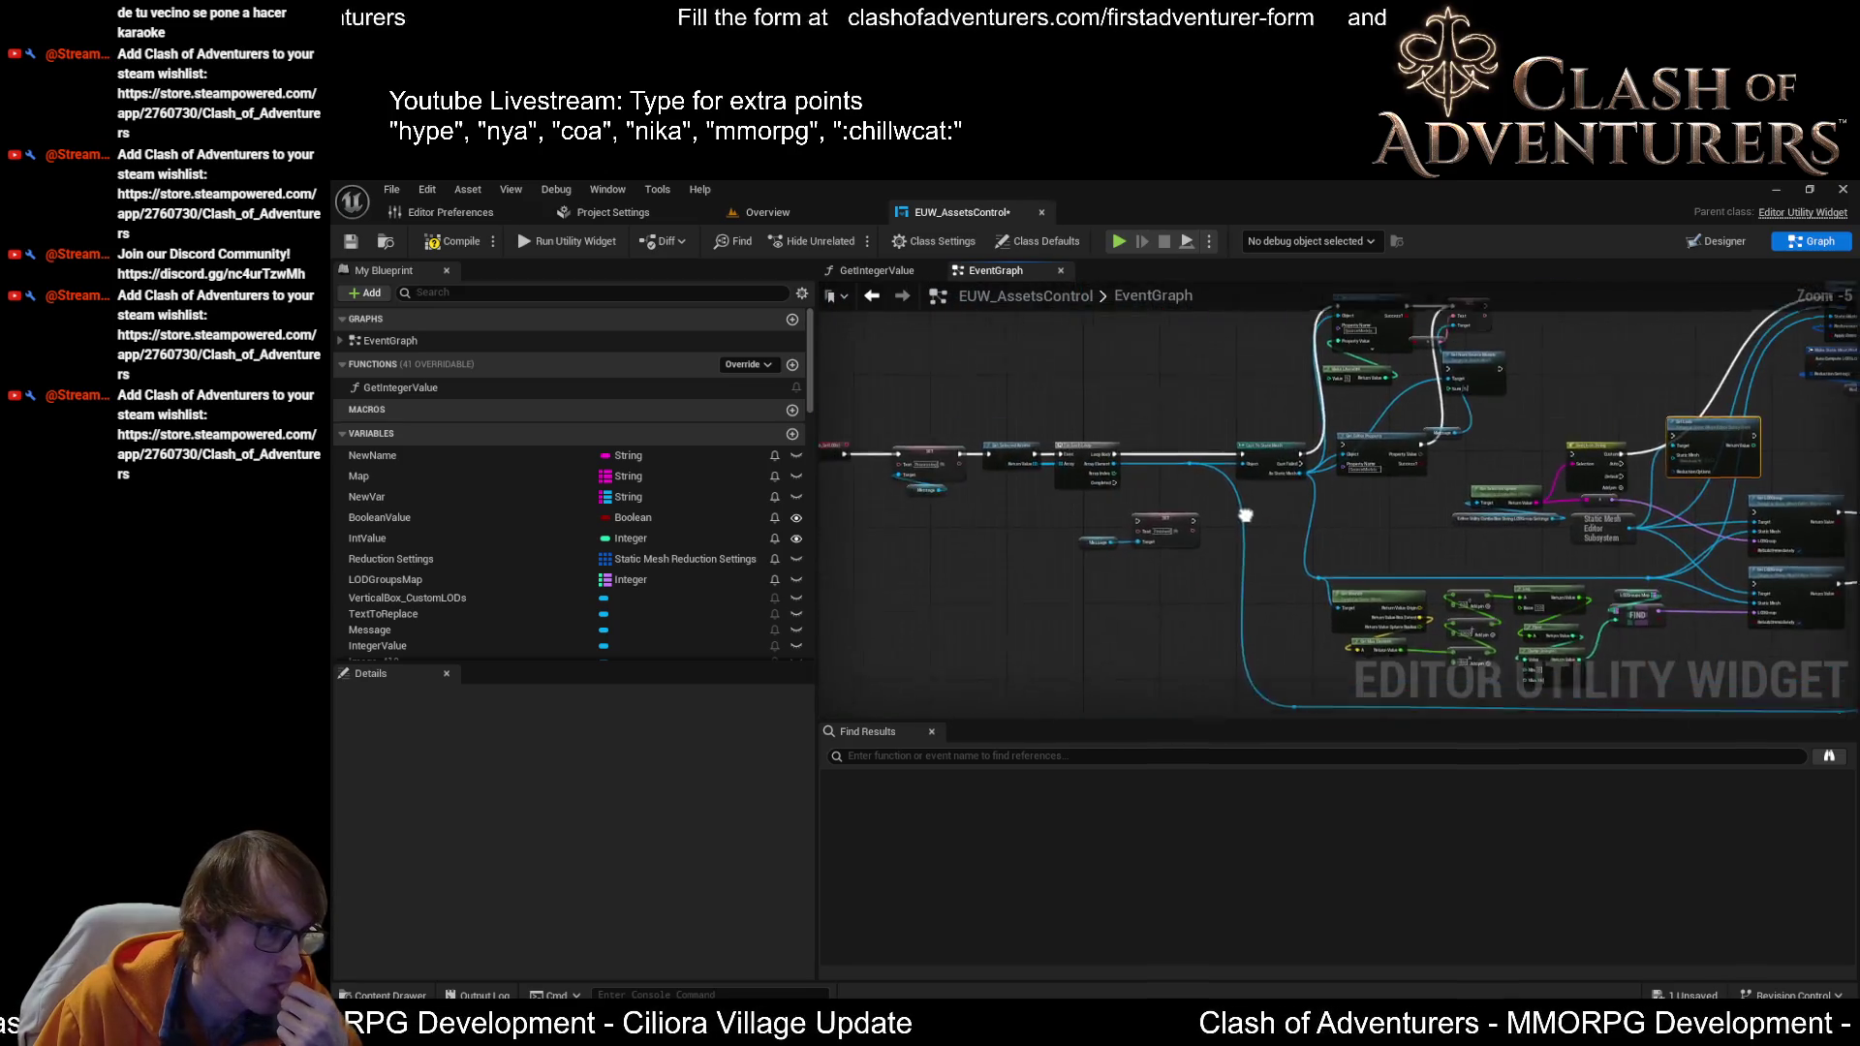
pyautogui.scroll(5, 1307, 539)
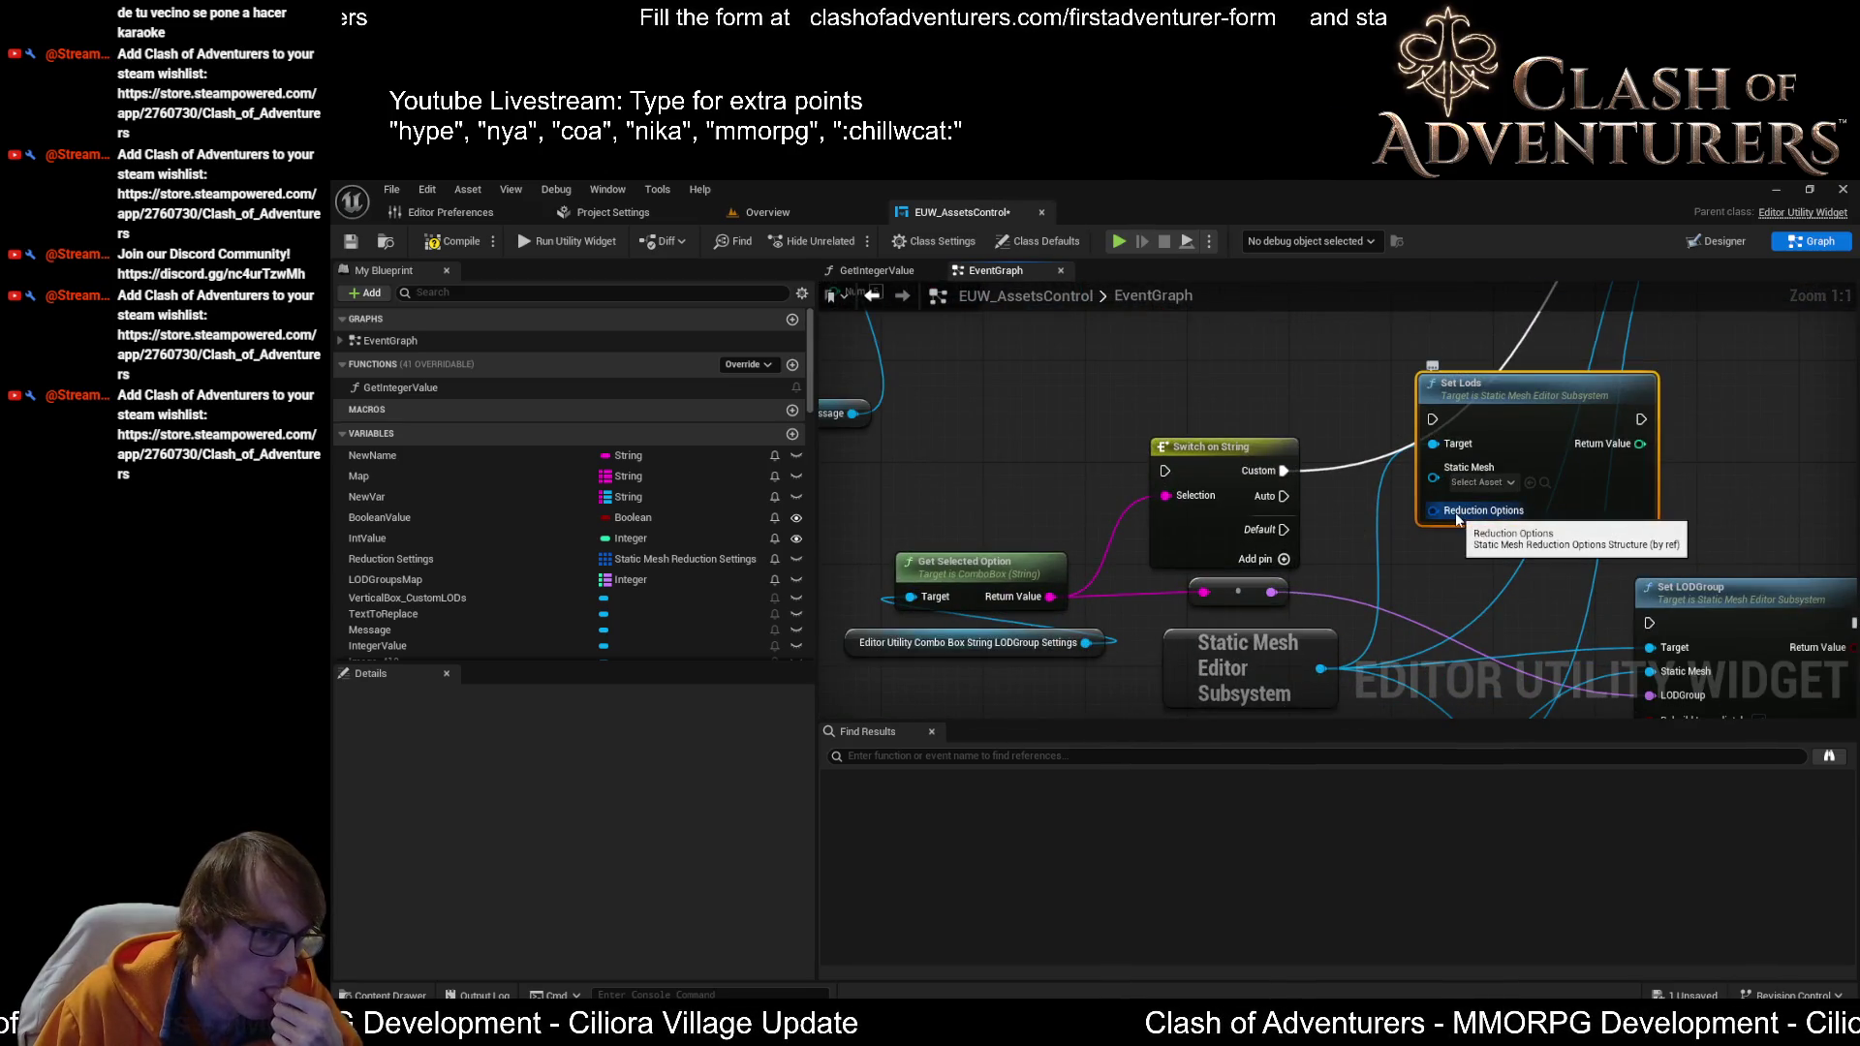
# Search the subsystem's actions for 'set lod' again, then switch to the Blender bookshelf model.
pyautogui.moveTo(1324, 684)
pyautogui.mouseDown()
pyautogui.moveTo(1194, 685)
pyautogui.moveTo(1273, 619)
pyautogui.moveTo(1261, 564)
pyautogui.mouseUp()
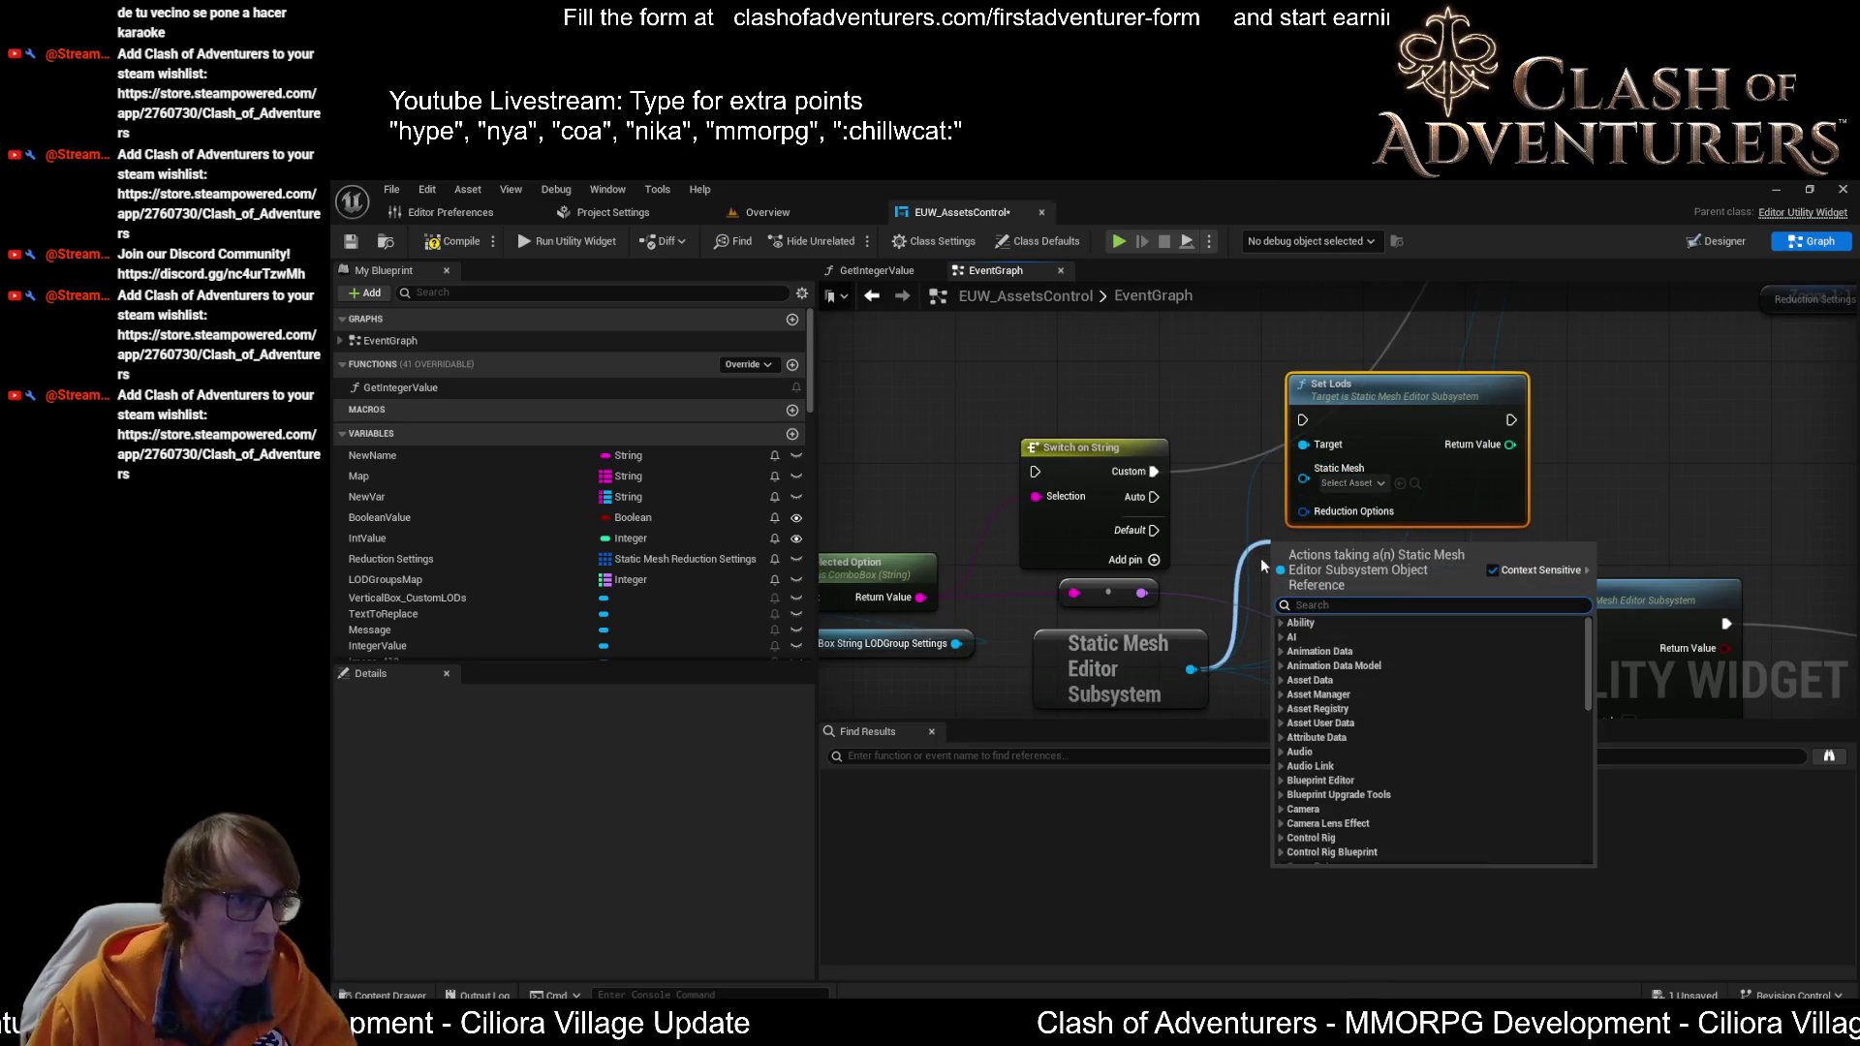
pyautogui.write('e')
pyautogui.press('BackSpace')
pyautogui.write('set')
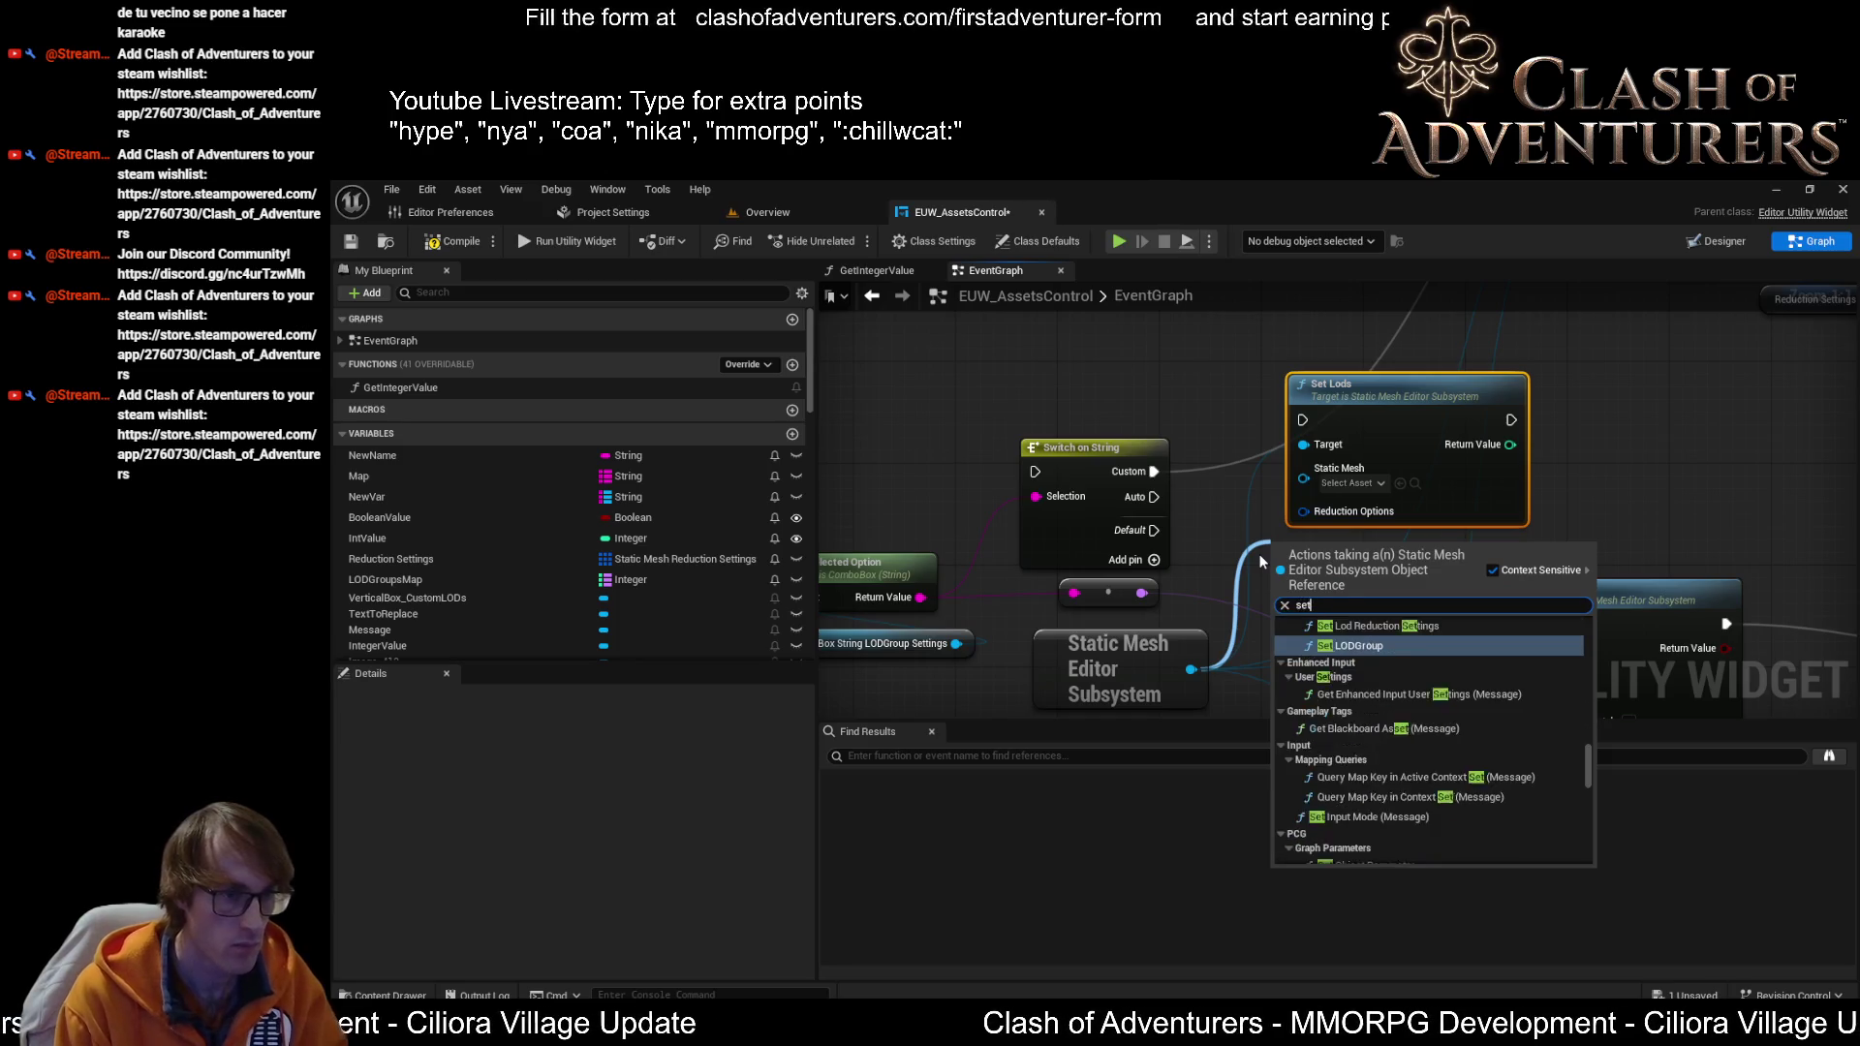
pyautogui.write(' lod')
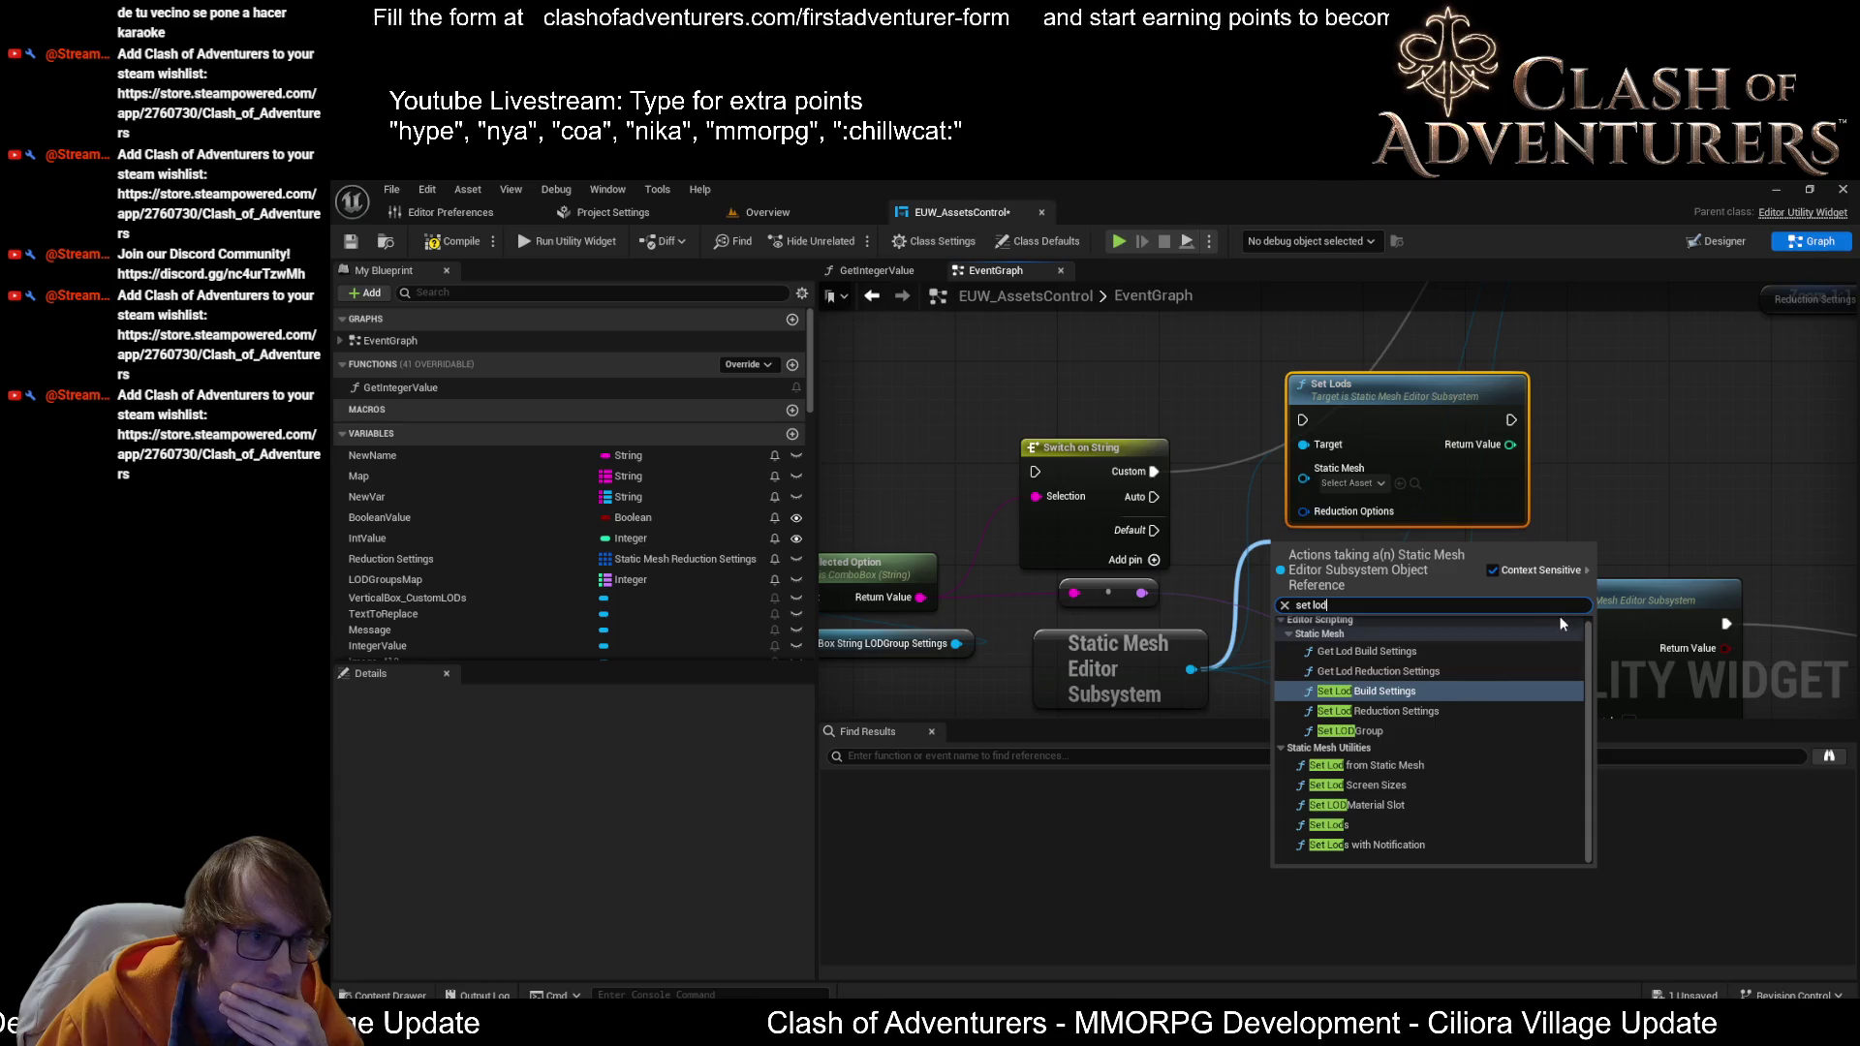
pyautogui.hotkey('alt', 'Tab')
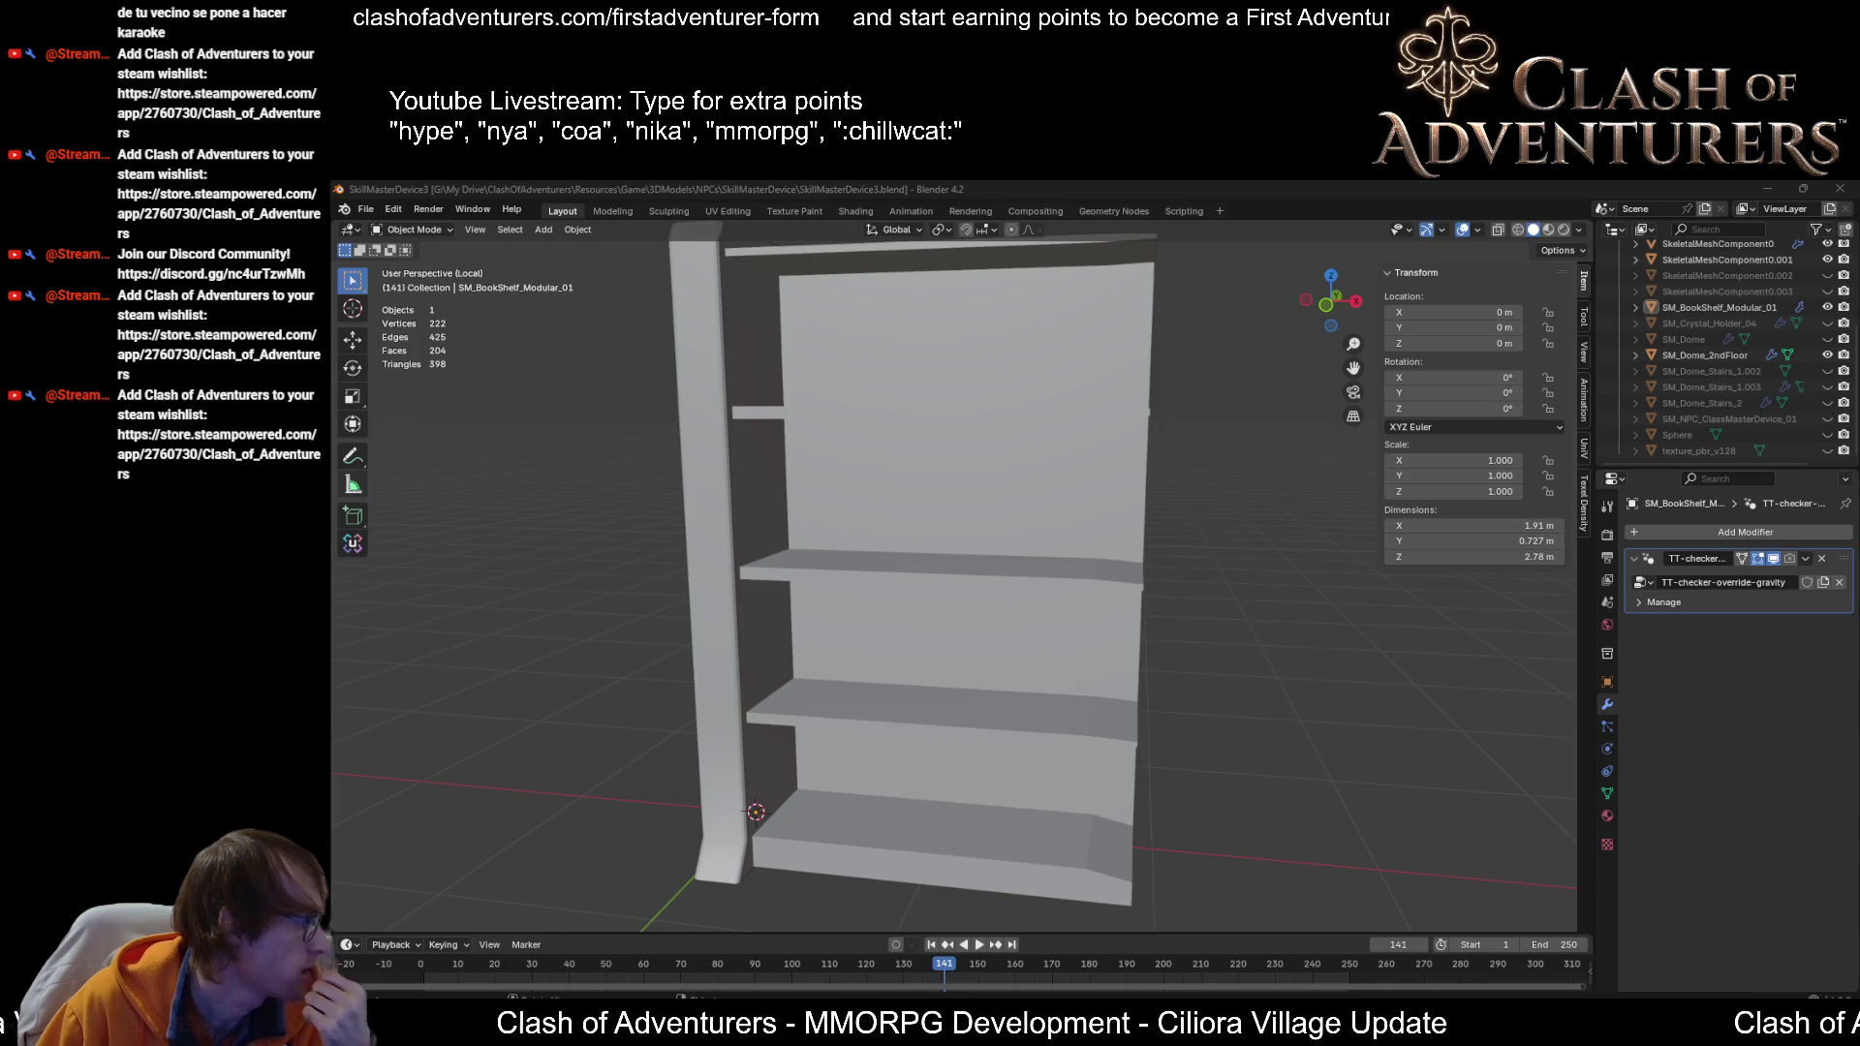
# Back in Unreal, check Edit > Plugins filtered to 'editor scripting' shows it enabled, then close Plugins.
pyautogui.hotkey('alt', 'Tab')
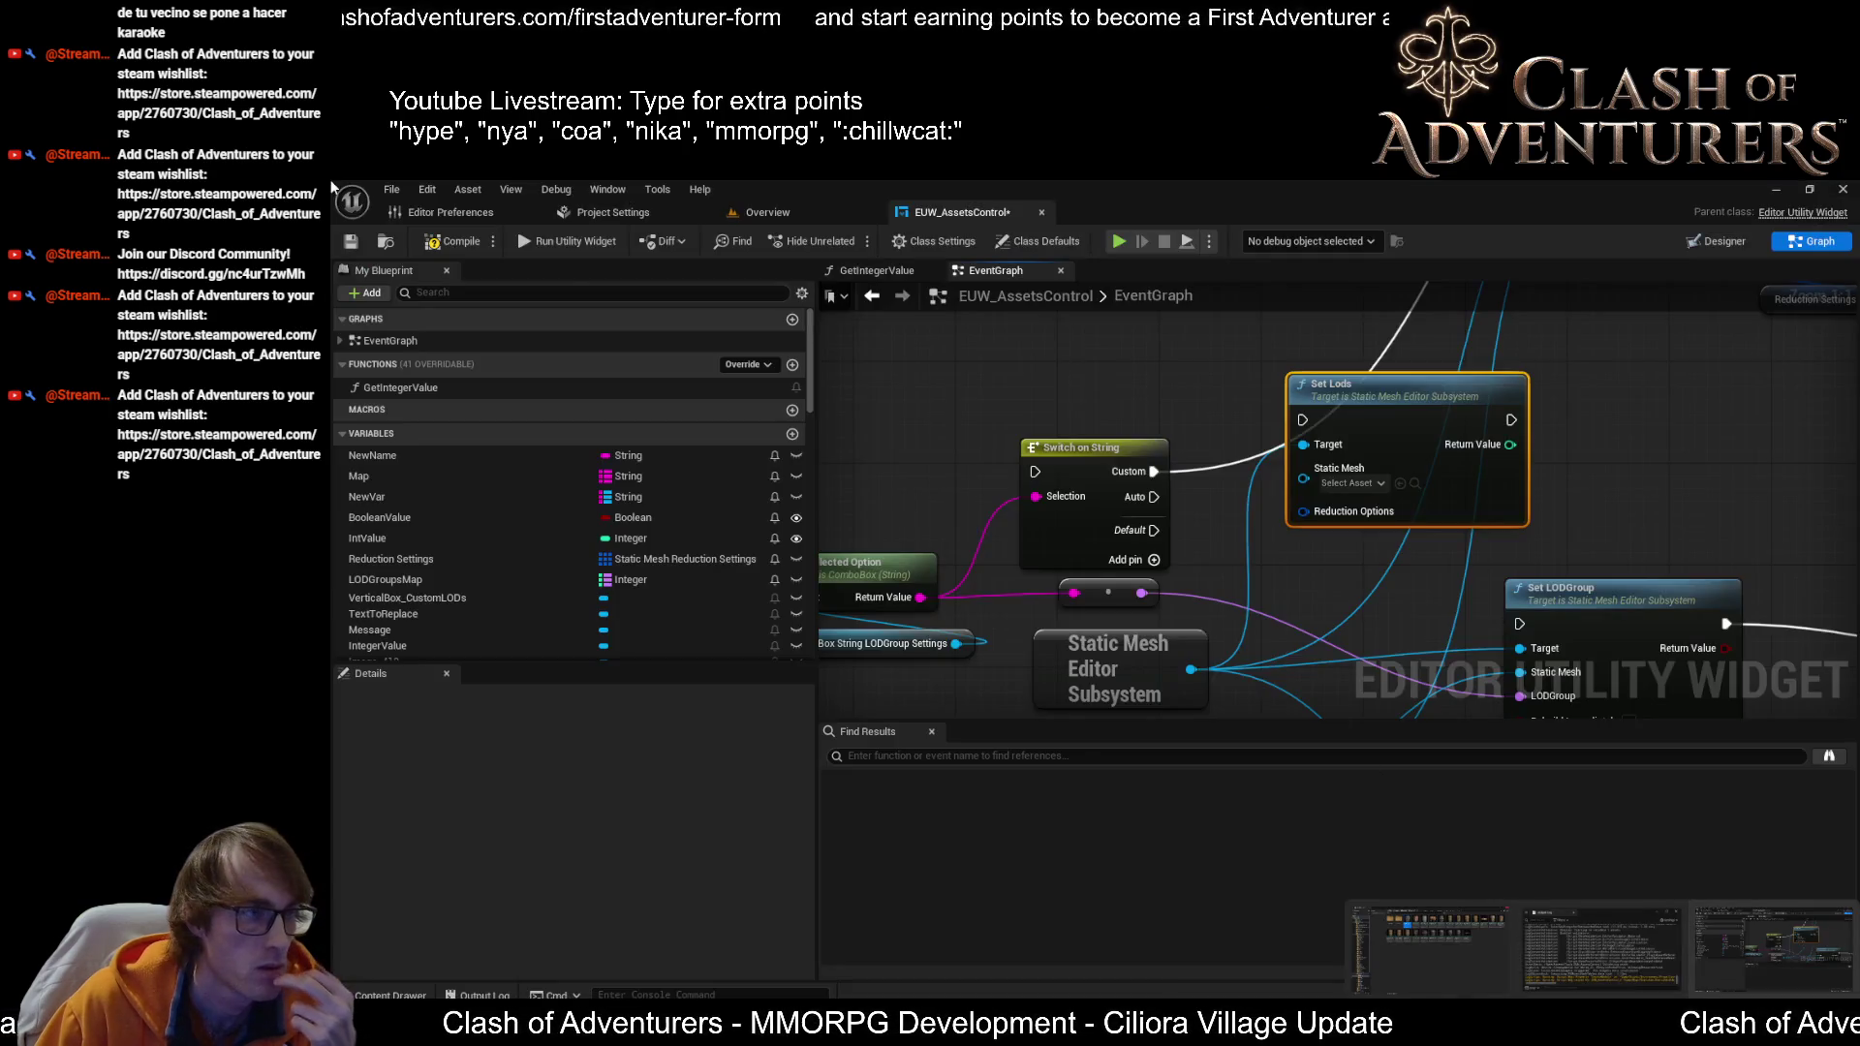
pyautogui.click(427, 189)
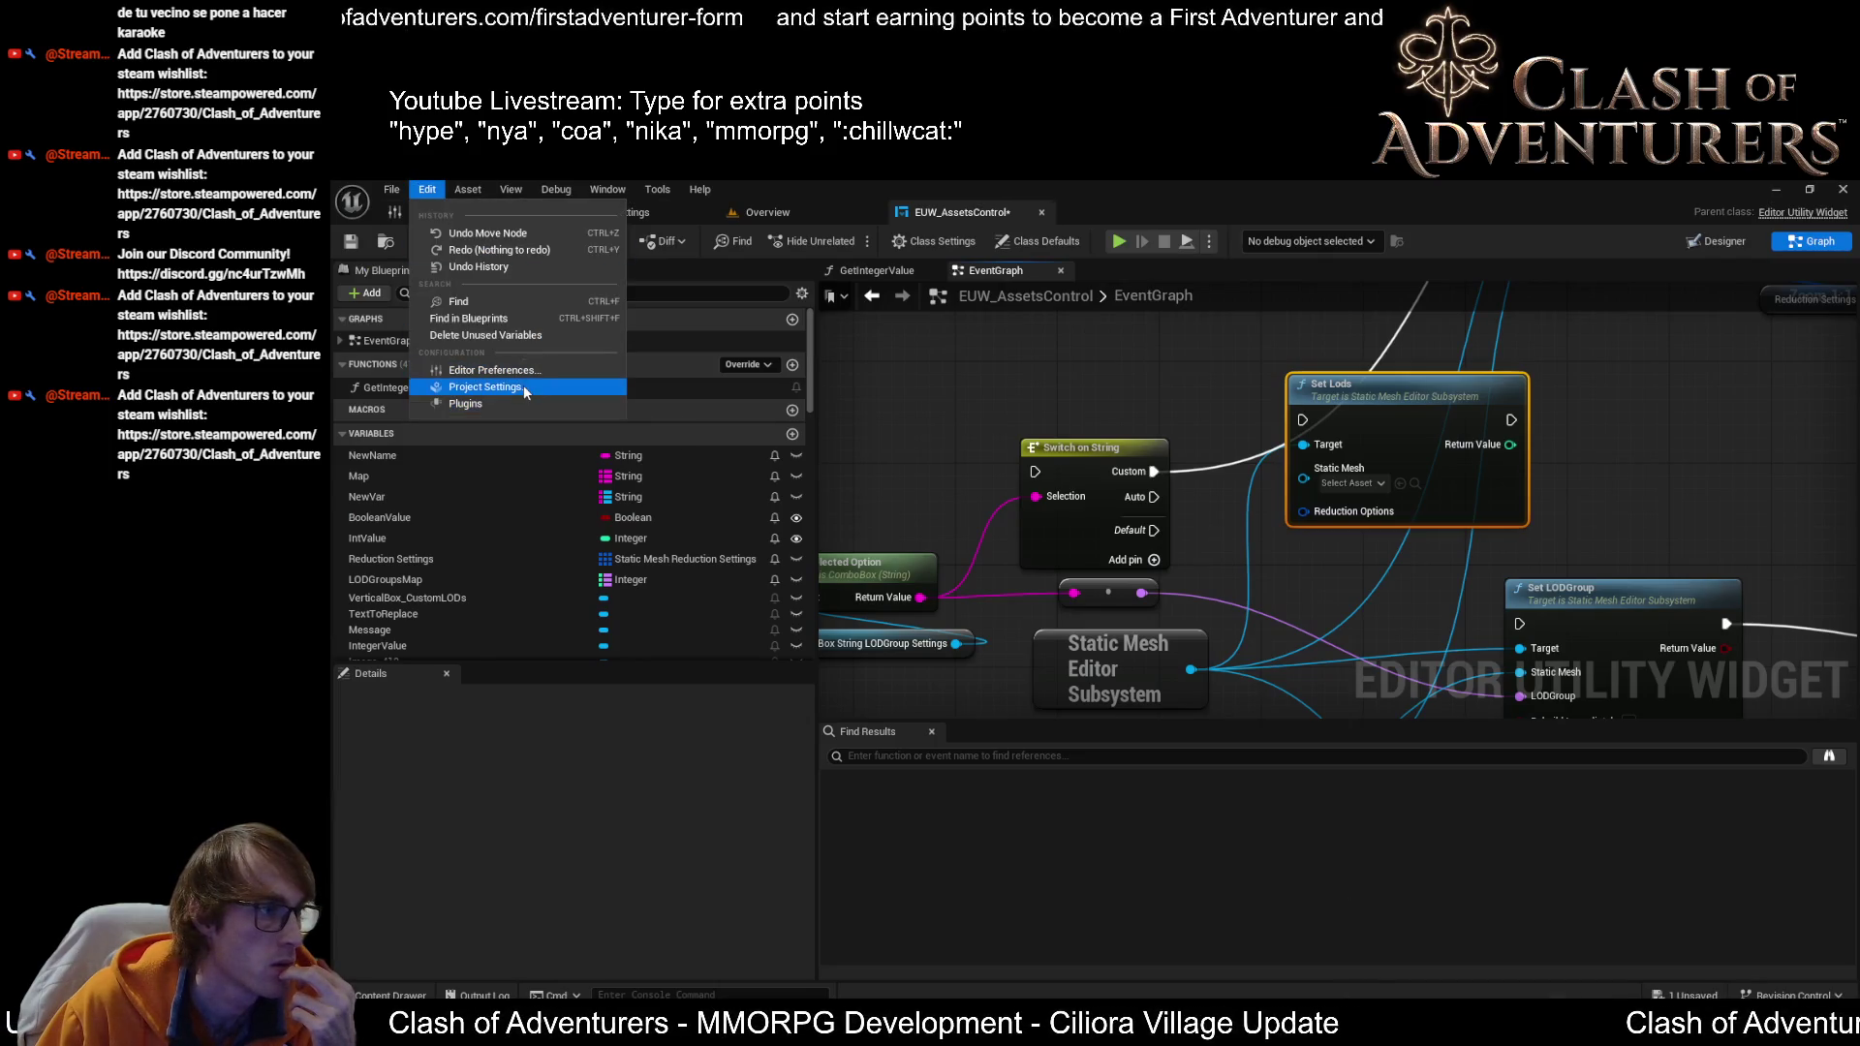
pyautogui.click(498, 403)
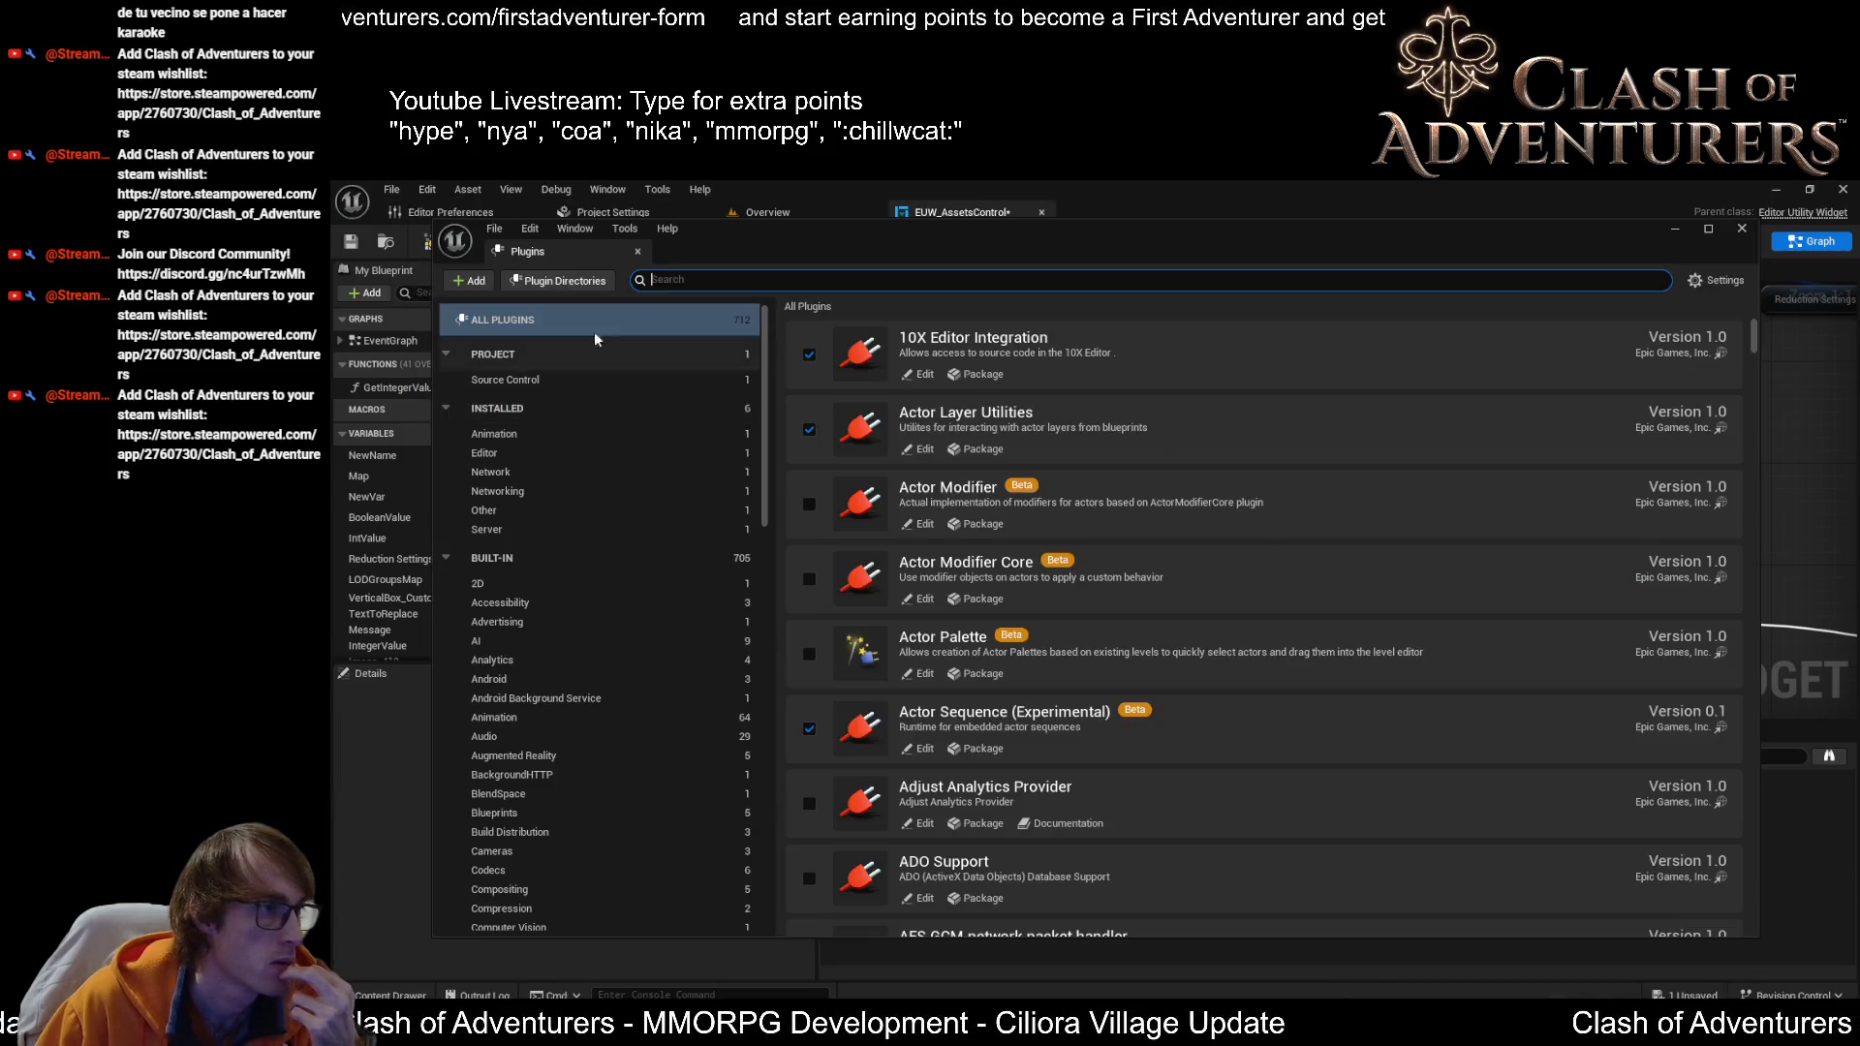
pyautogui.write('editor ')
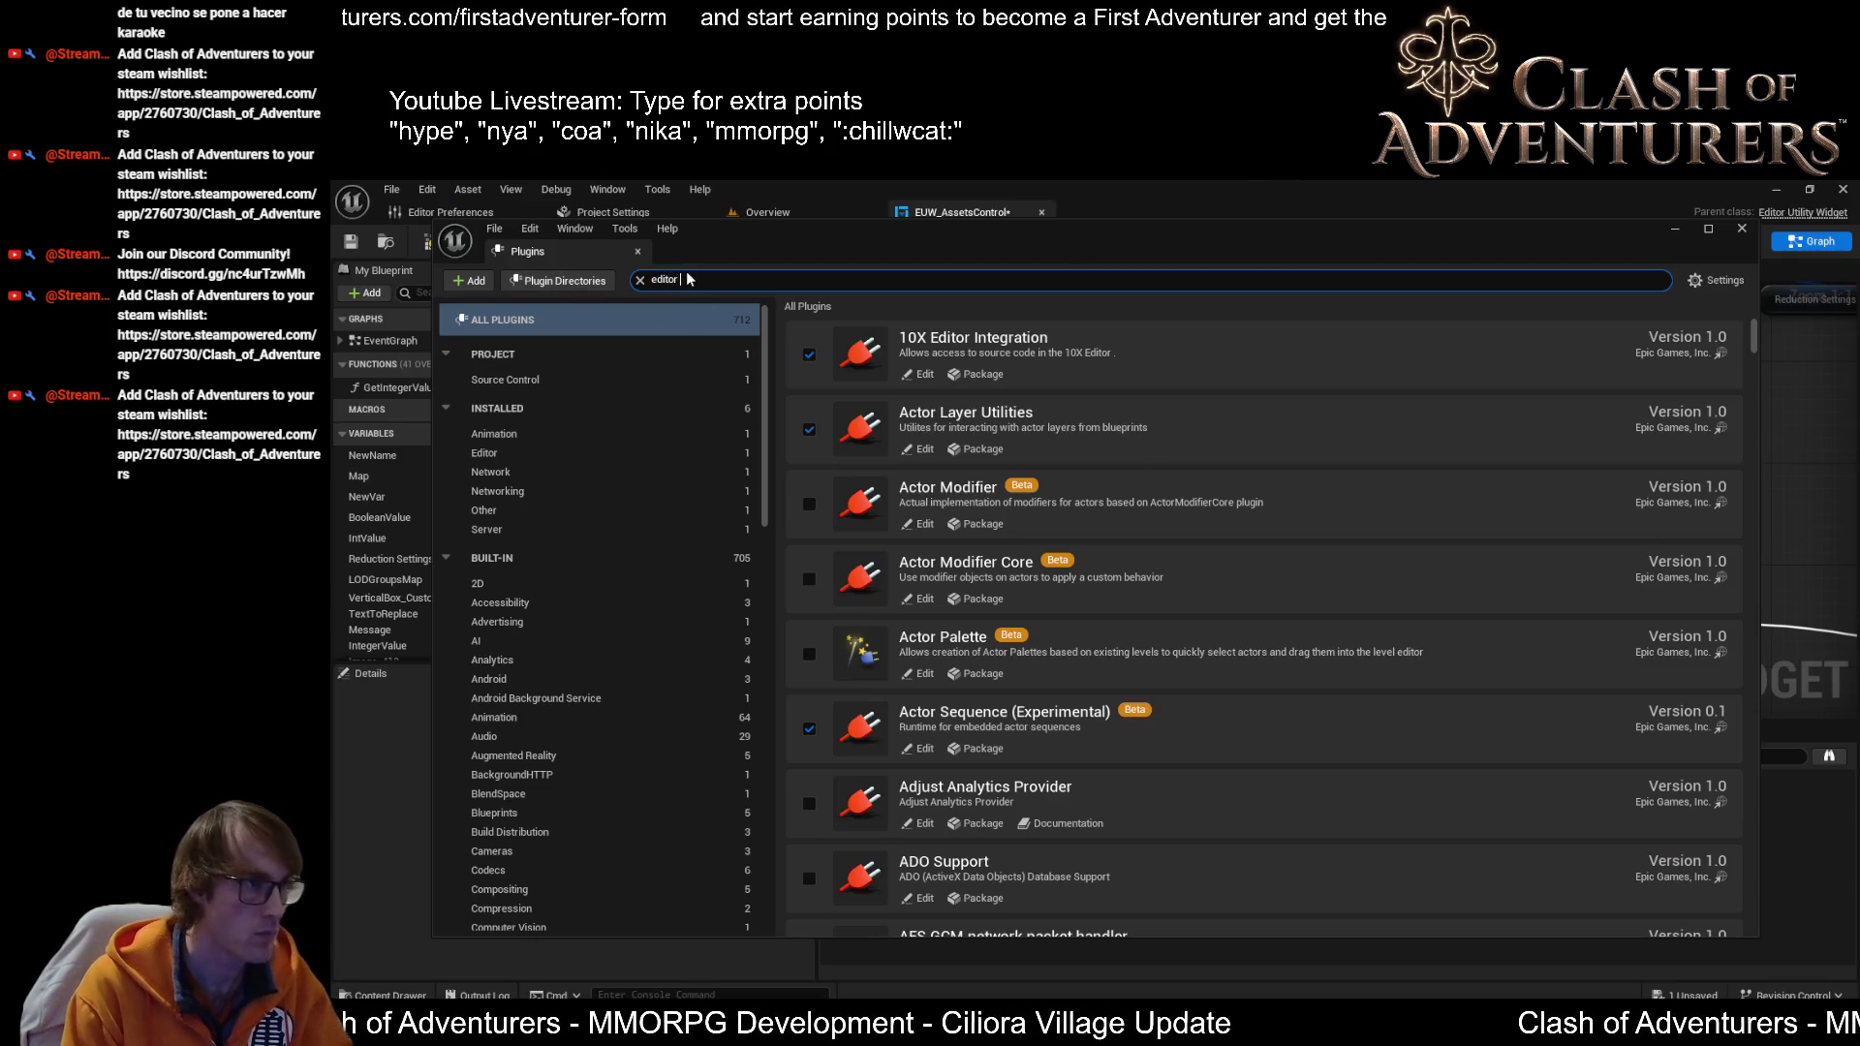
pyautogui.write('scripti')
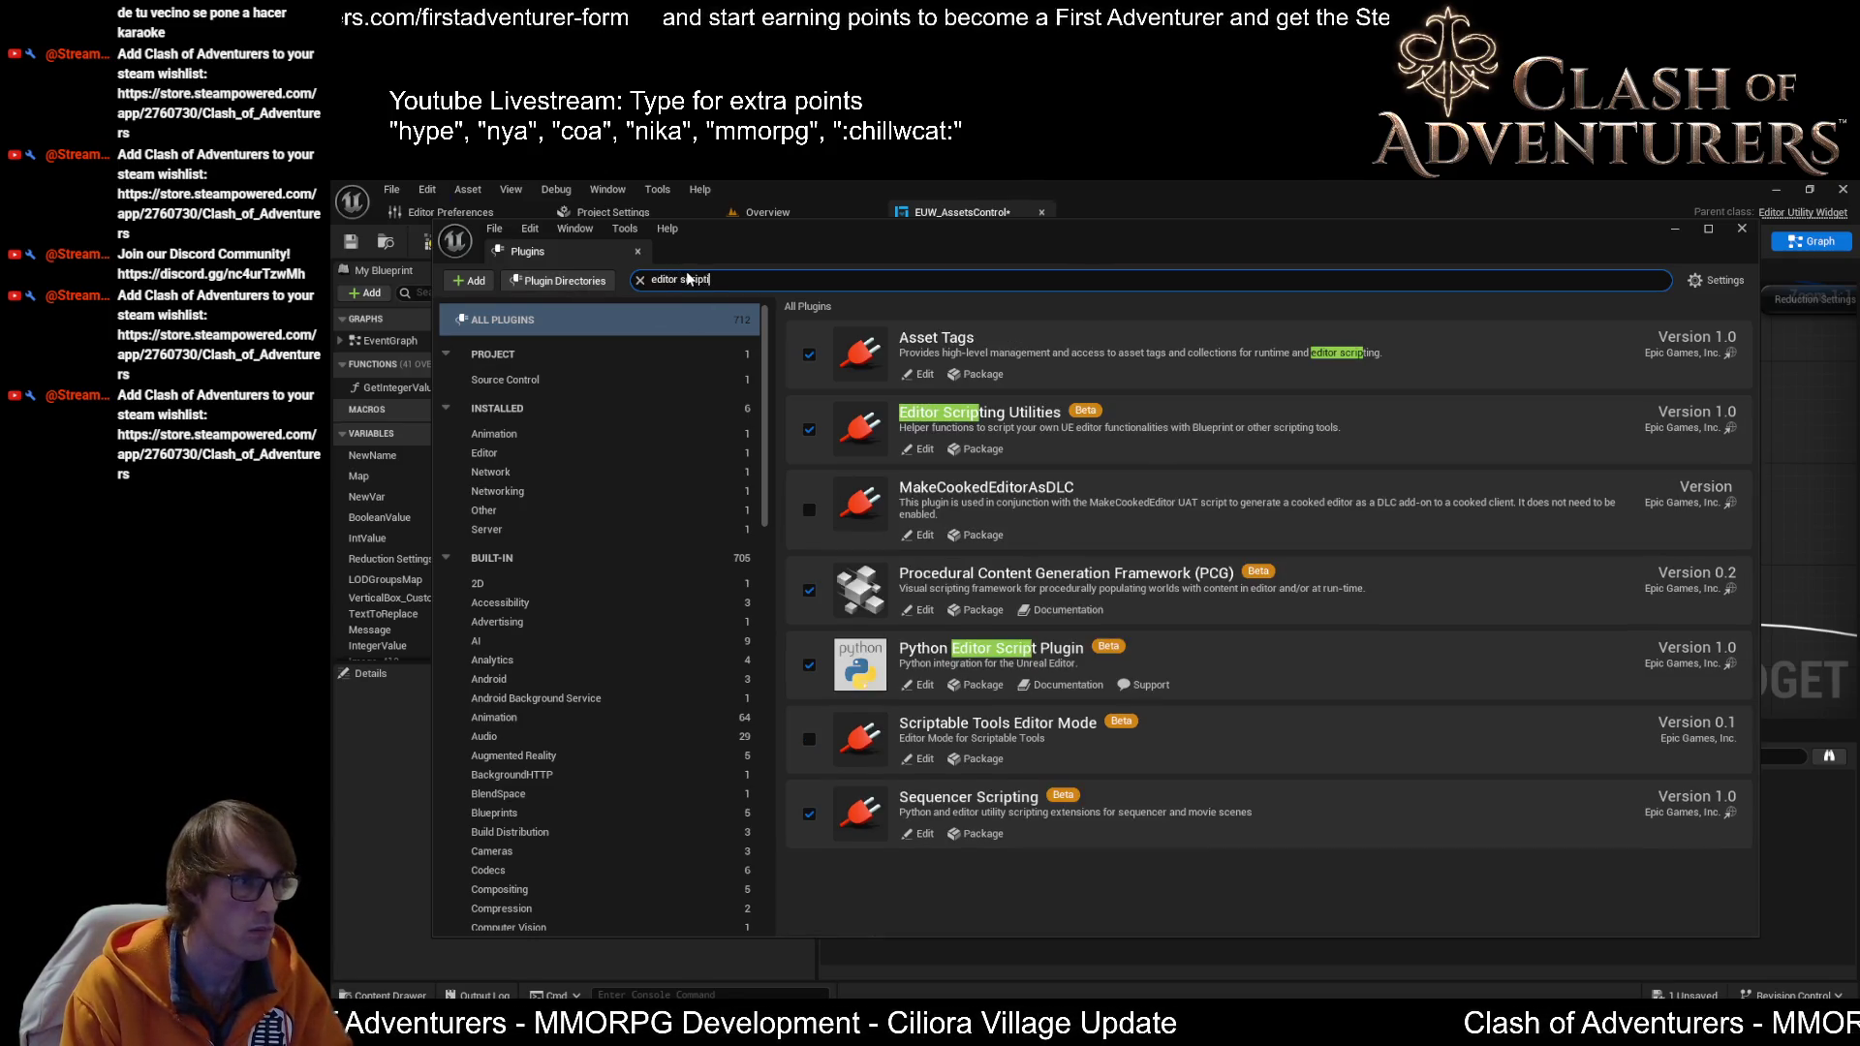
pyautogui.write('ng')
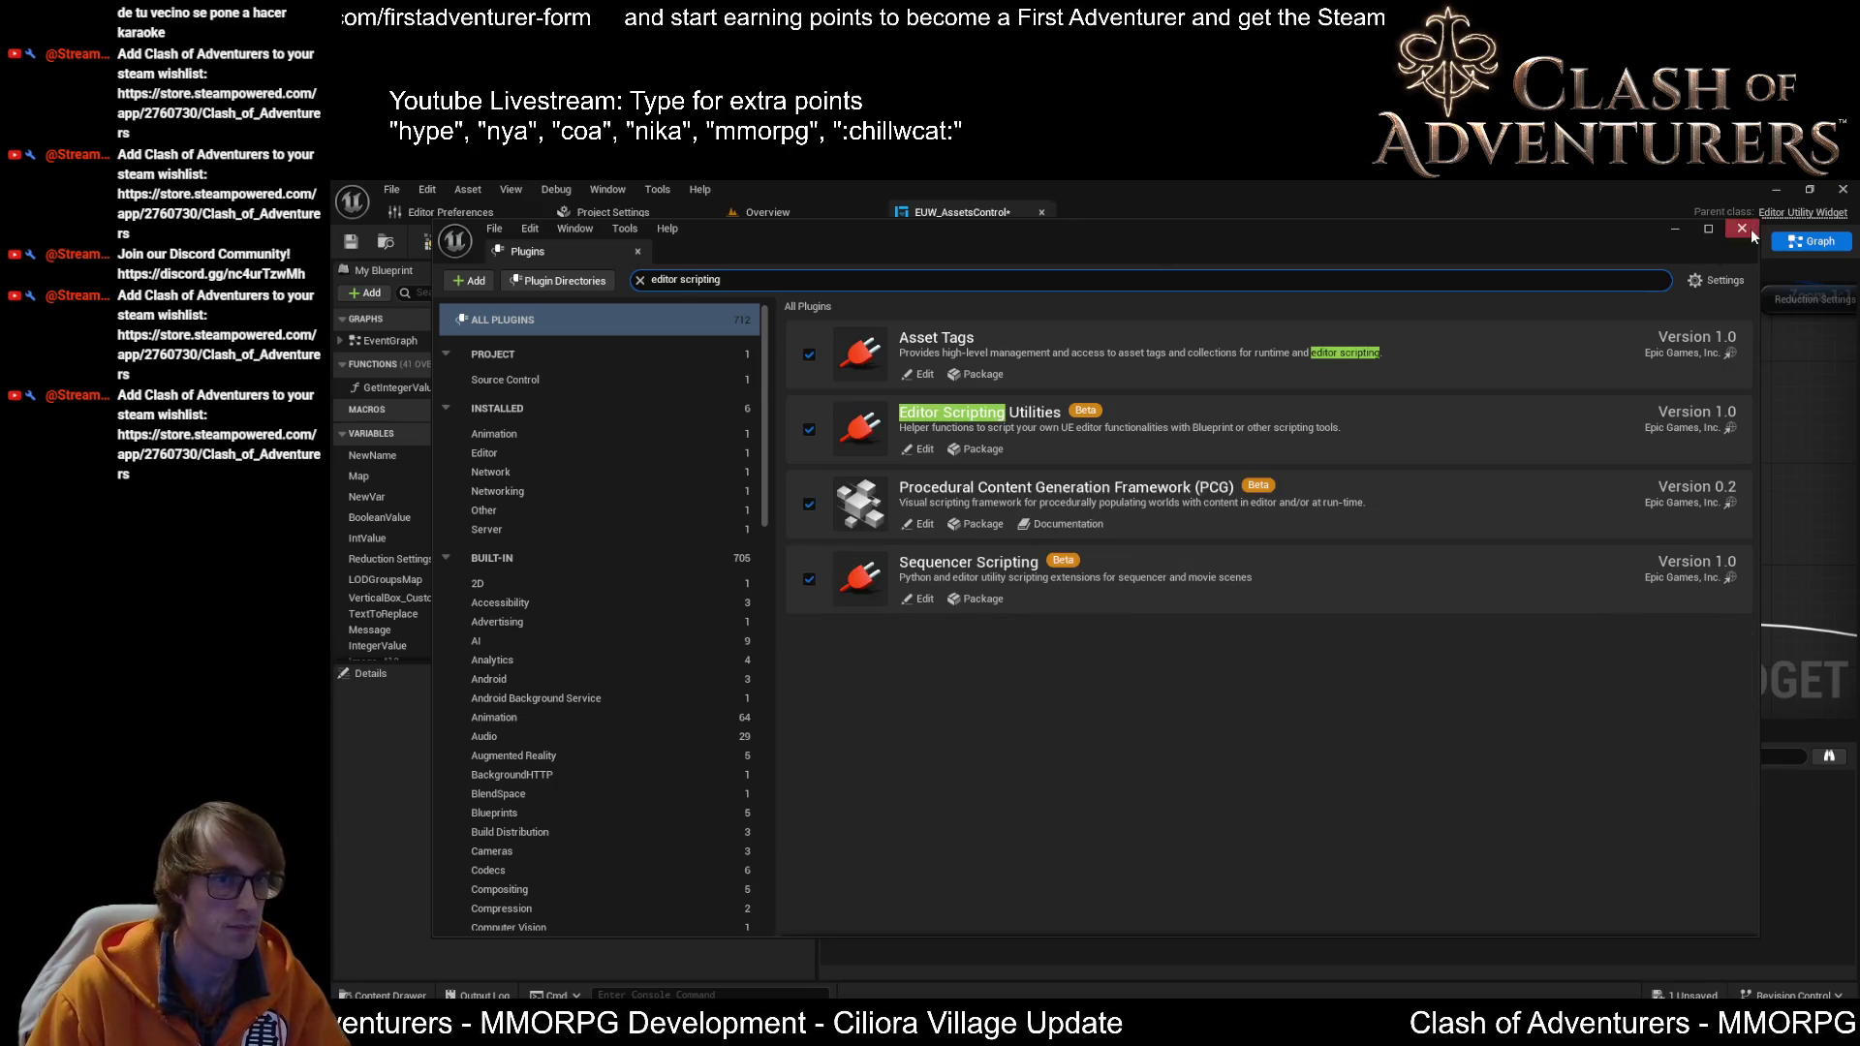
pyautogui.click(1749, 228)
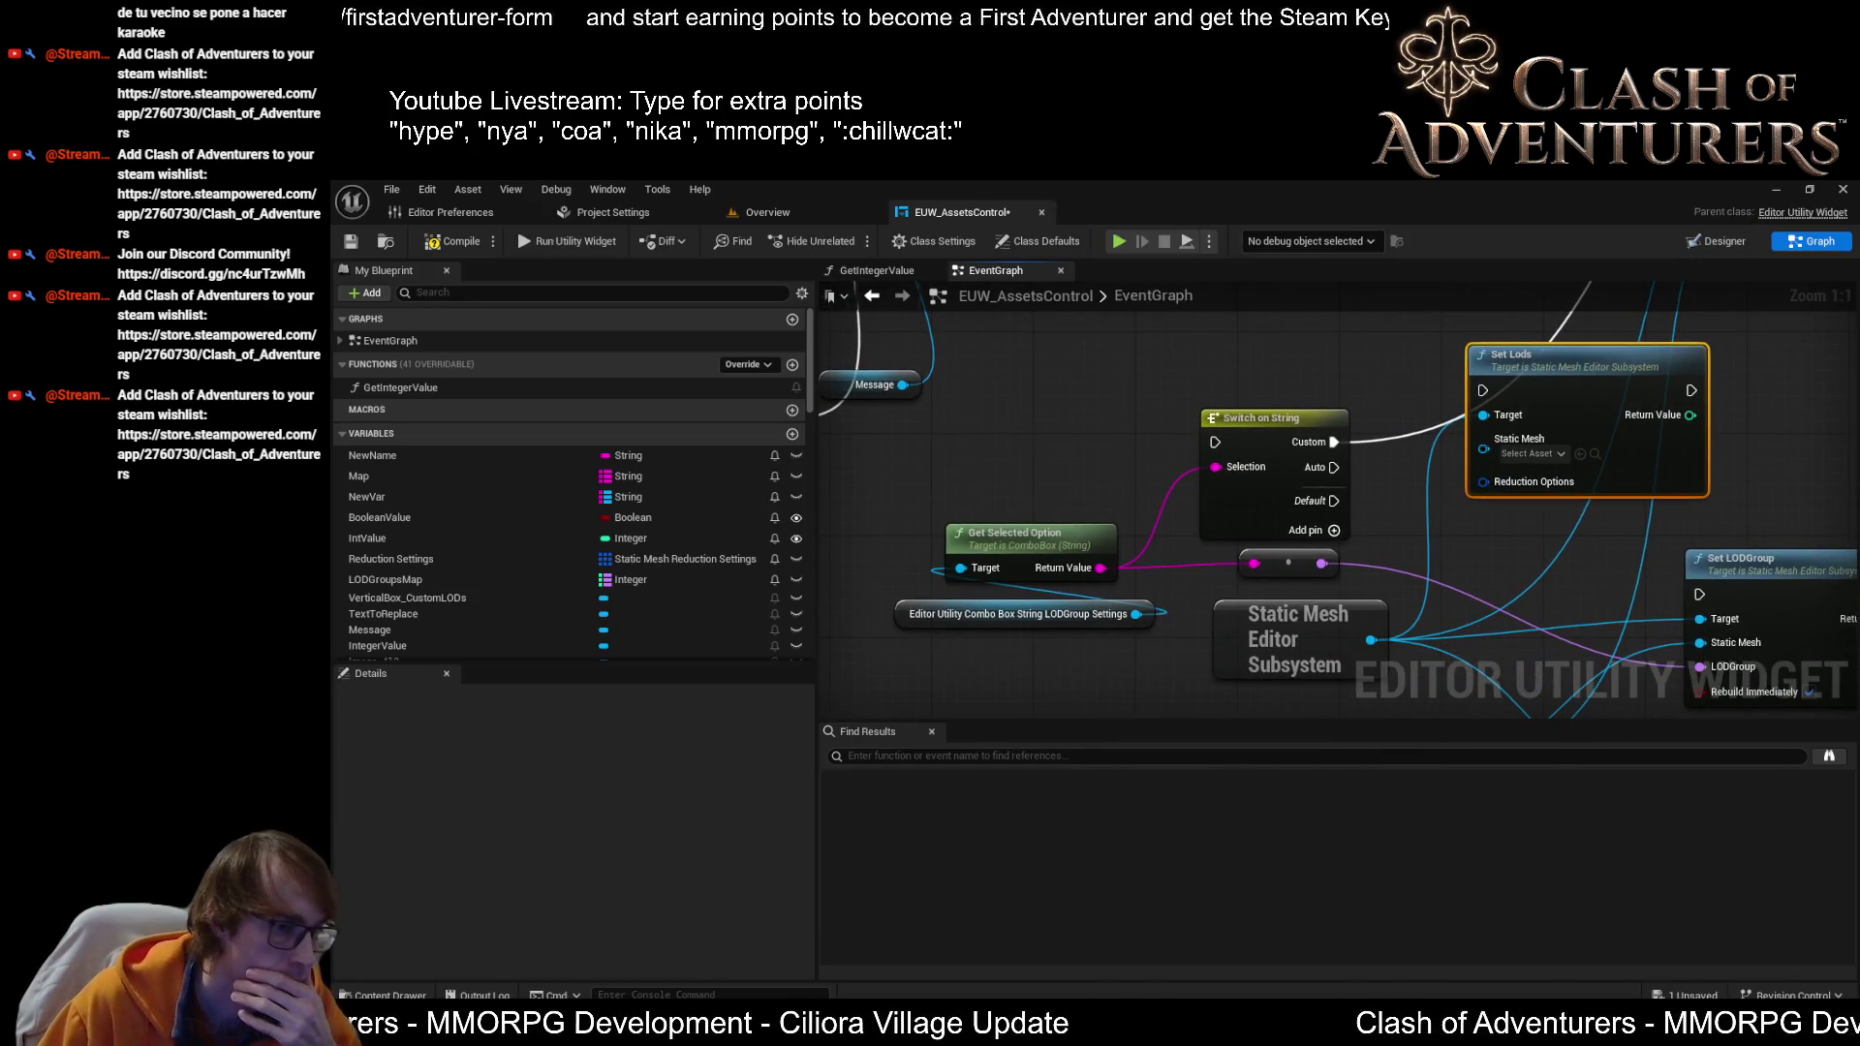
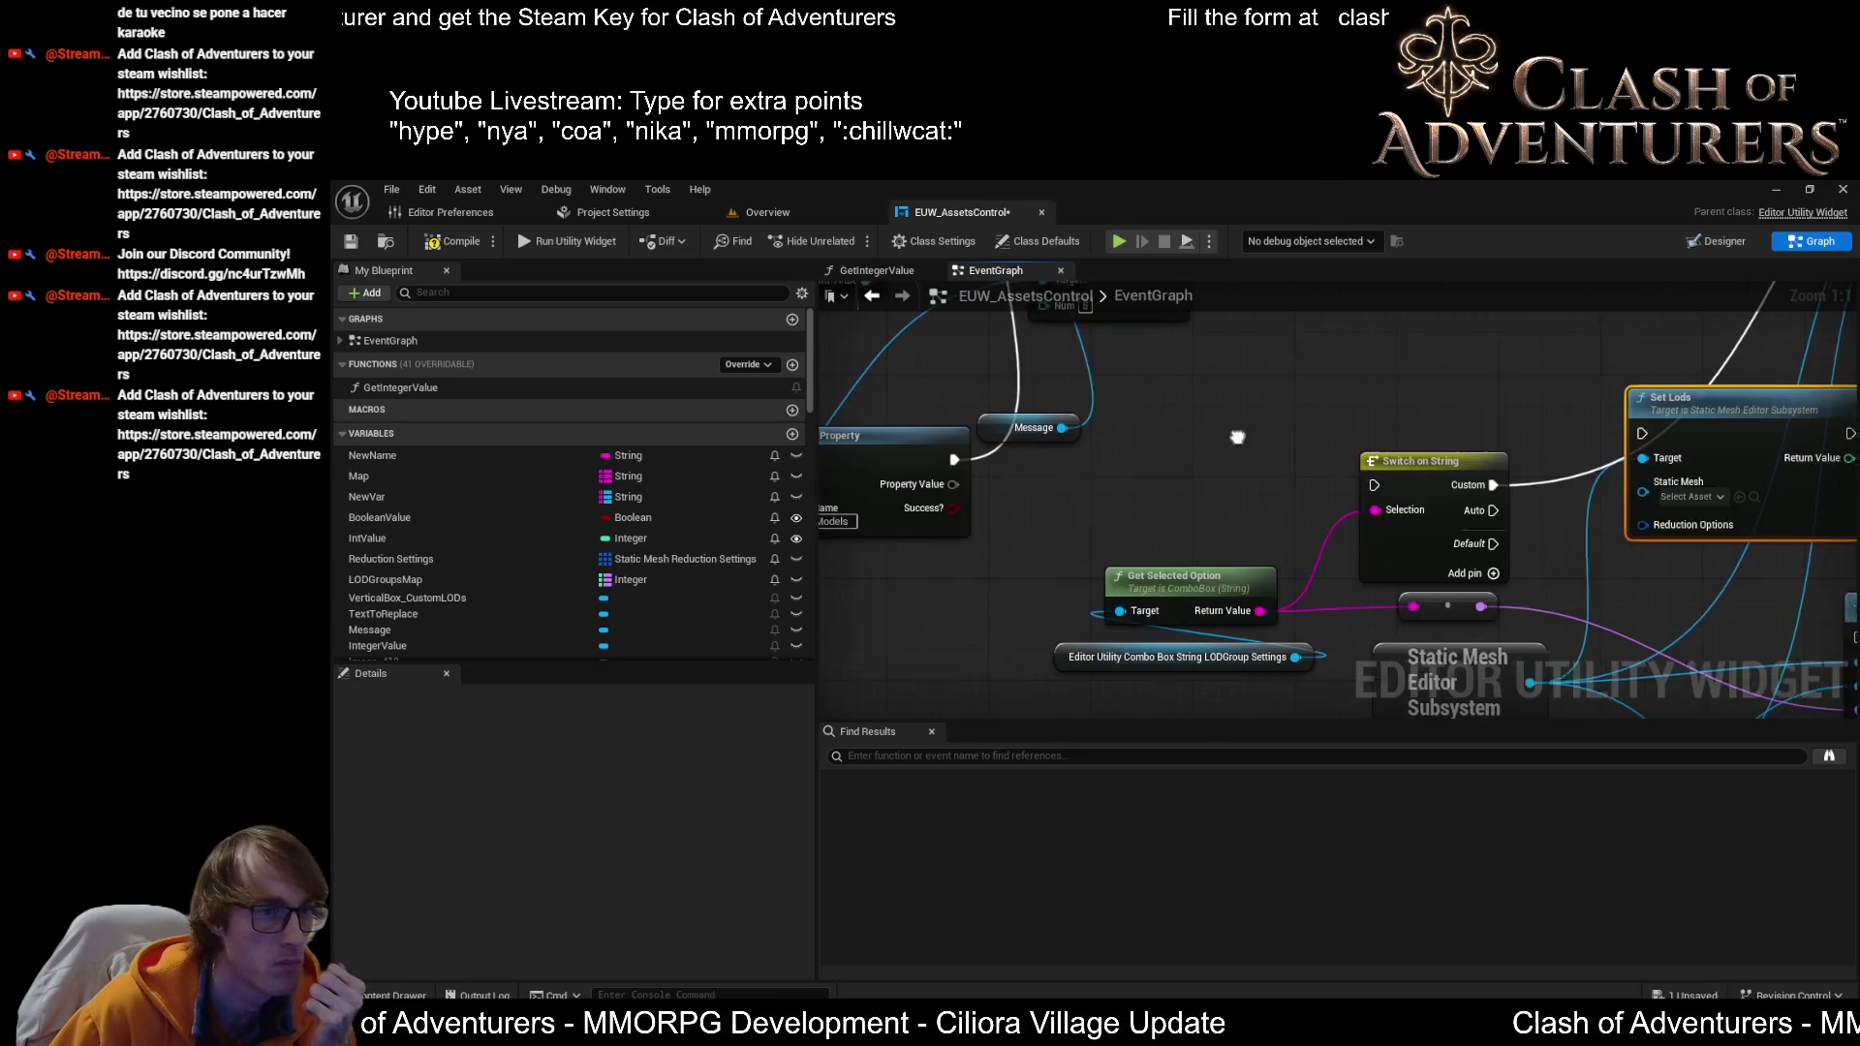
# Search the graph's action menu for 'set num' and 'lod' nodes, then dismiss it without adding one.
pyautogui.rightClick(1207, 424)
pyautogui.write('set num')
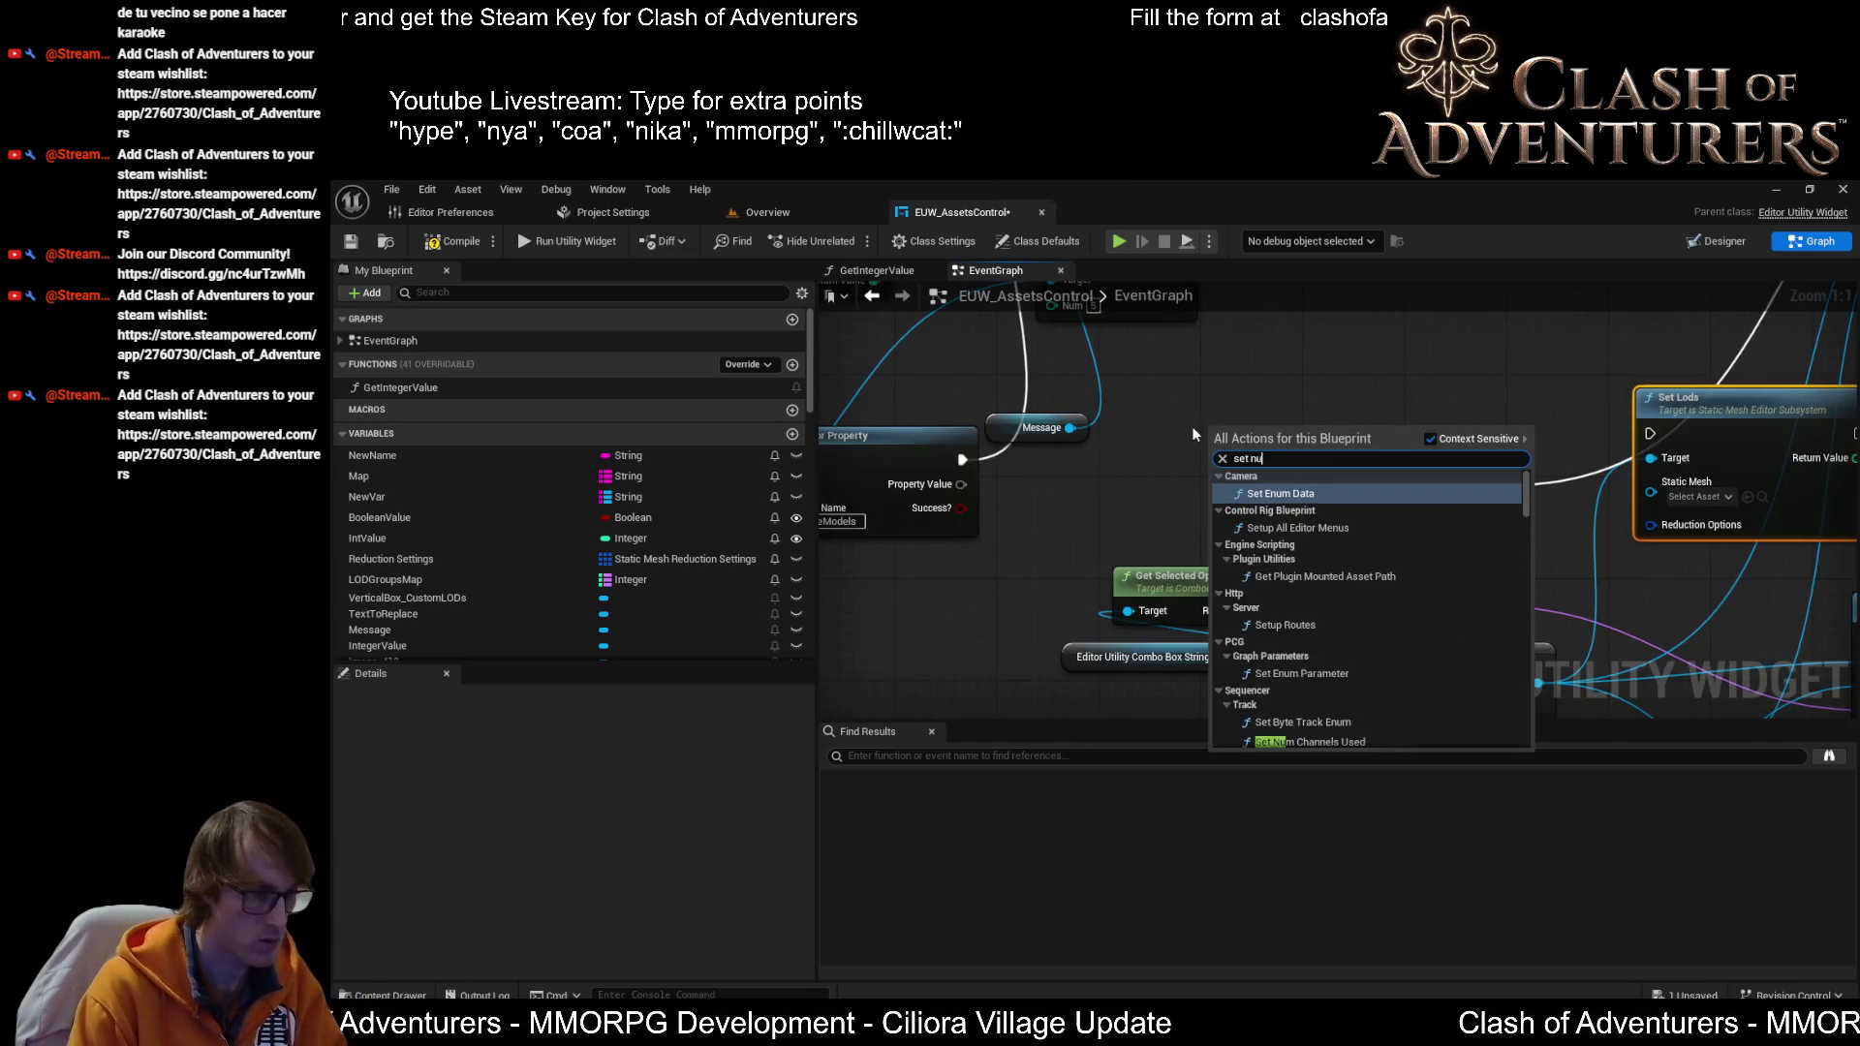
pyautogui.click(1431, 438)
pyautogui.click(1382, 460)
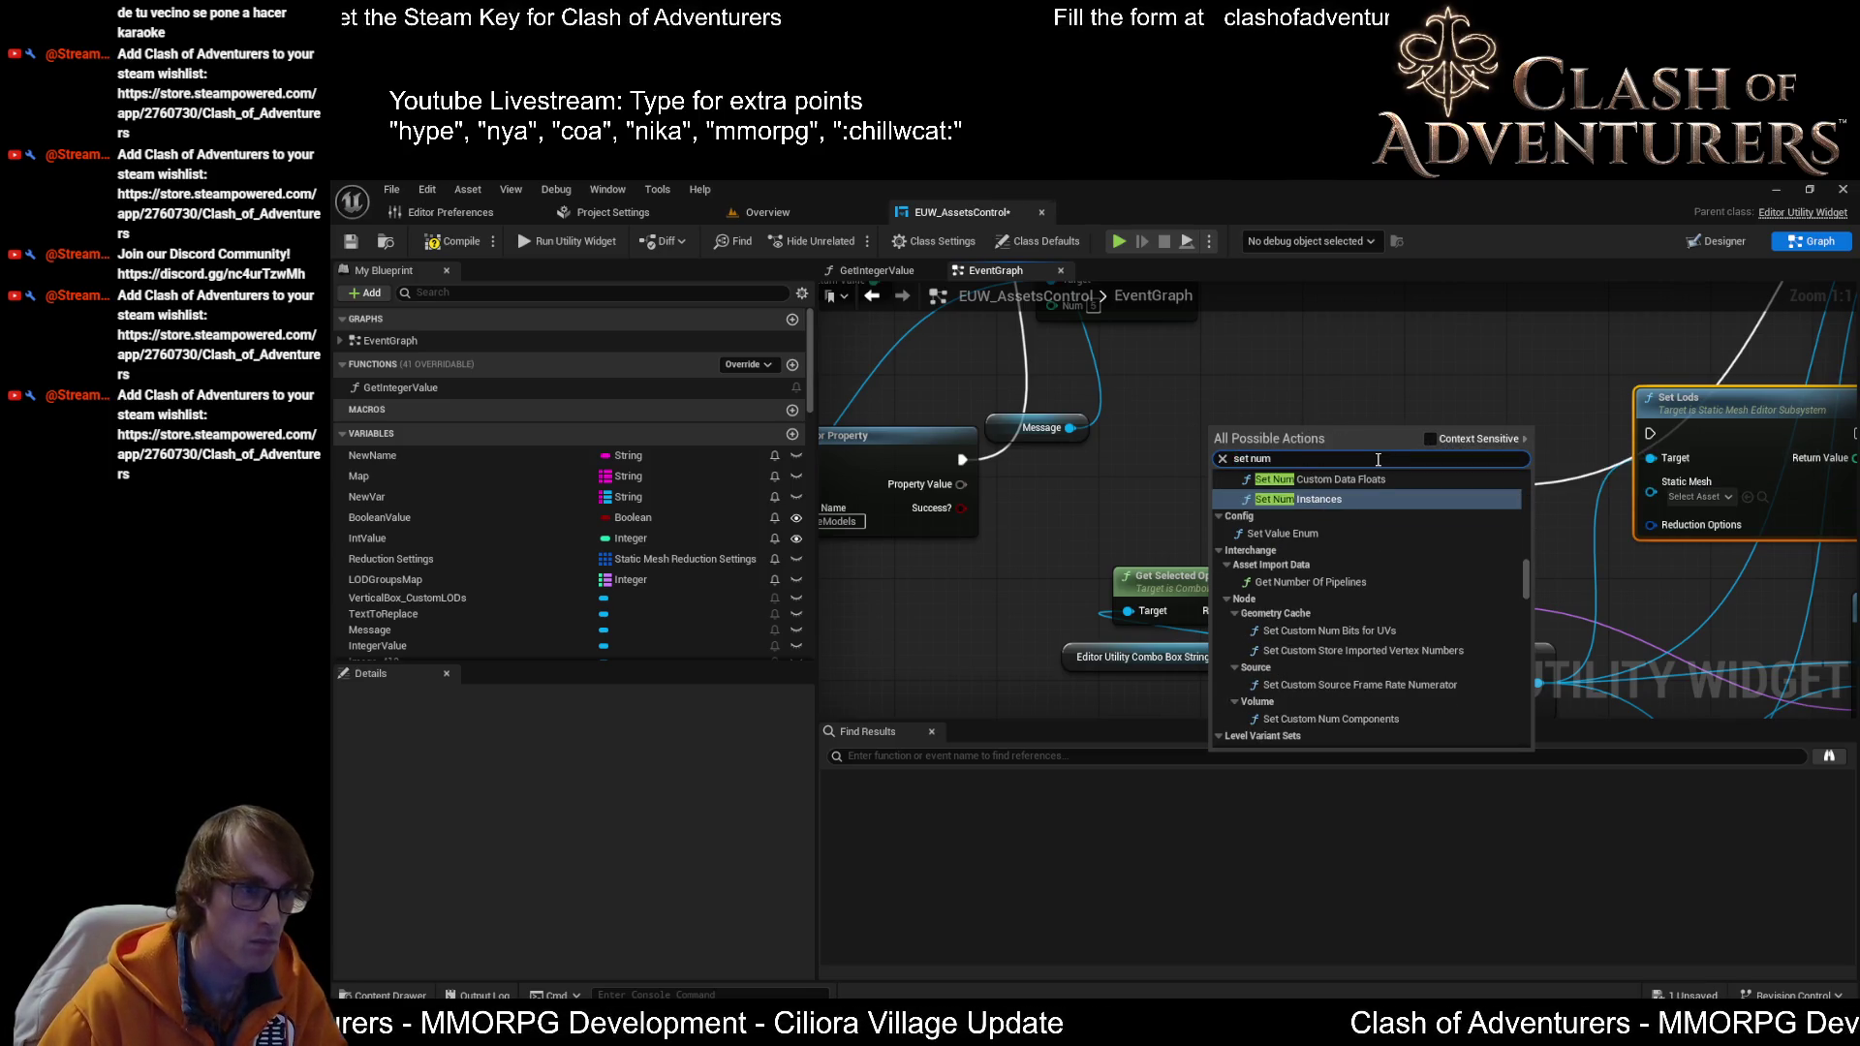
pyautogui.write(' lod')
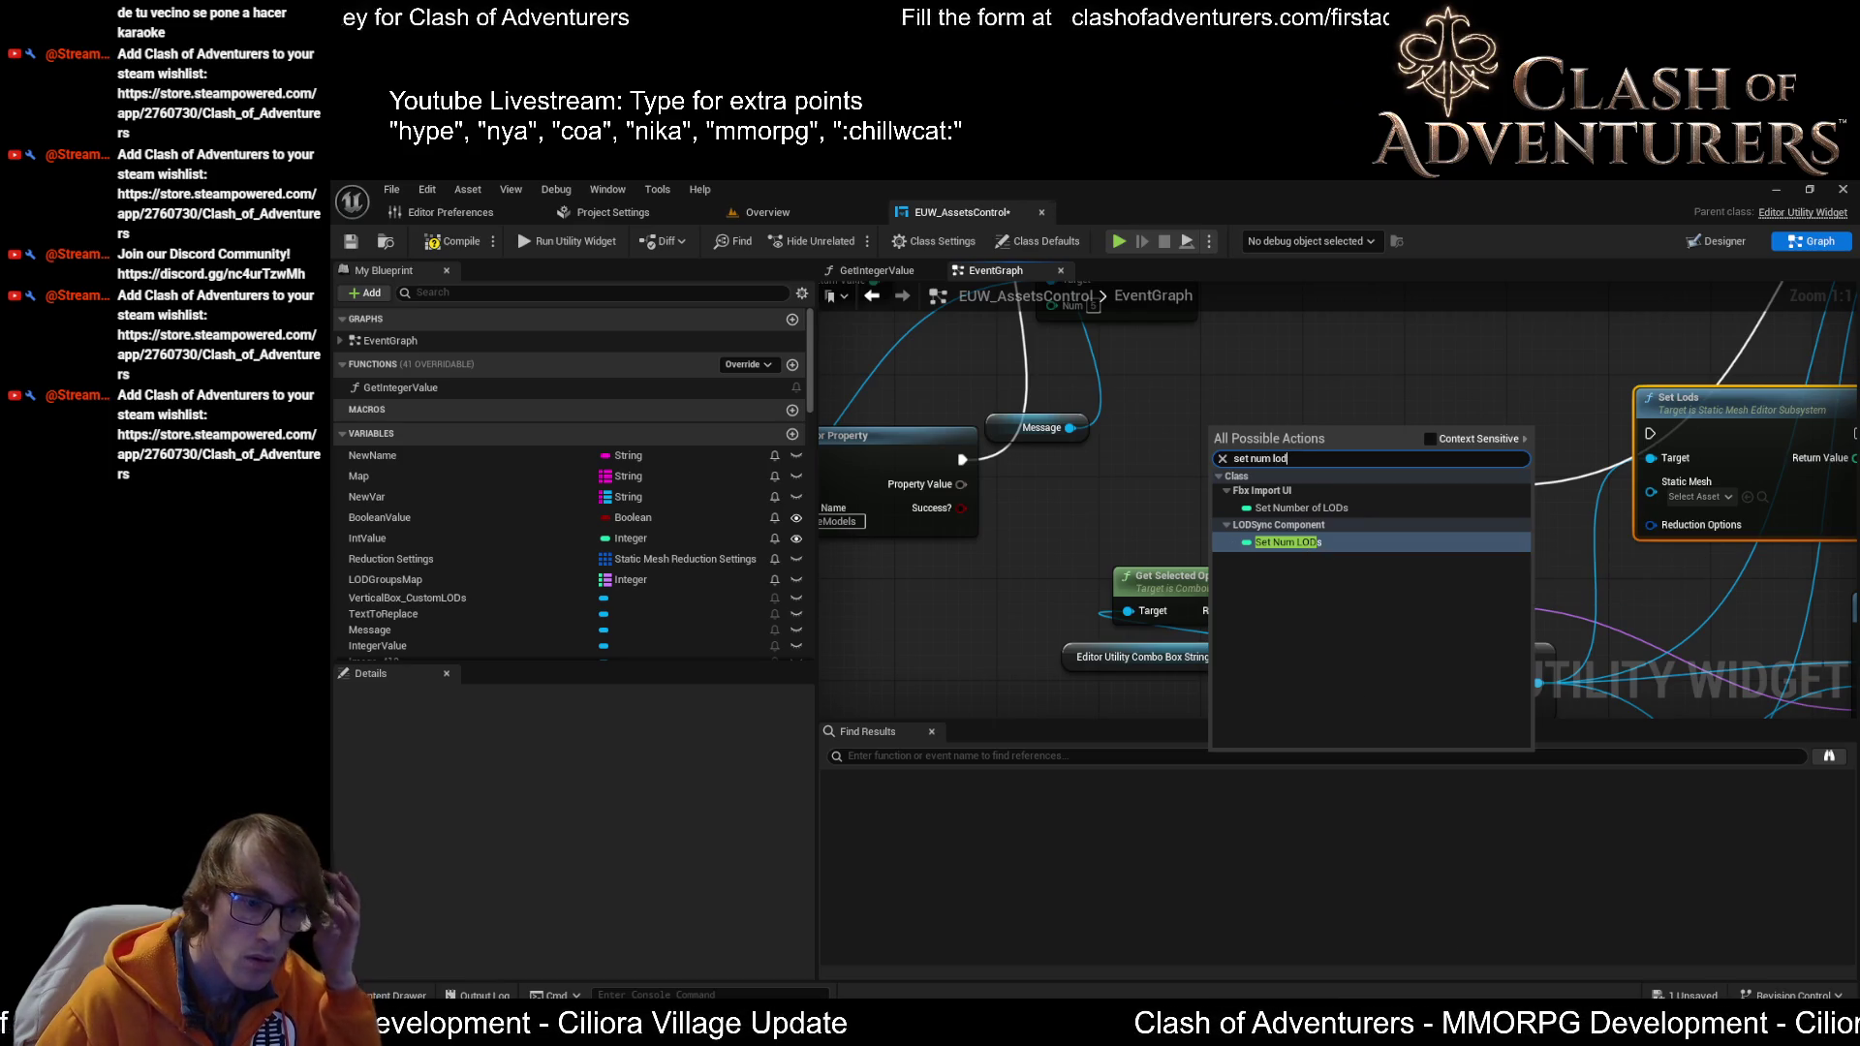
pyautogui.press('Escape')
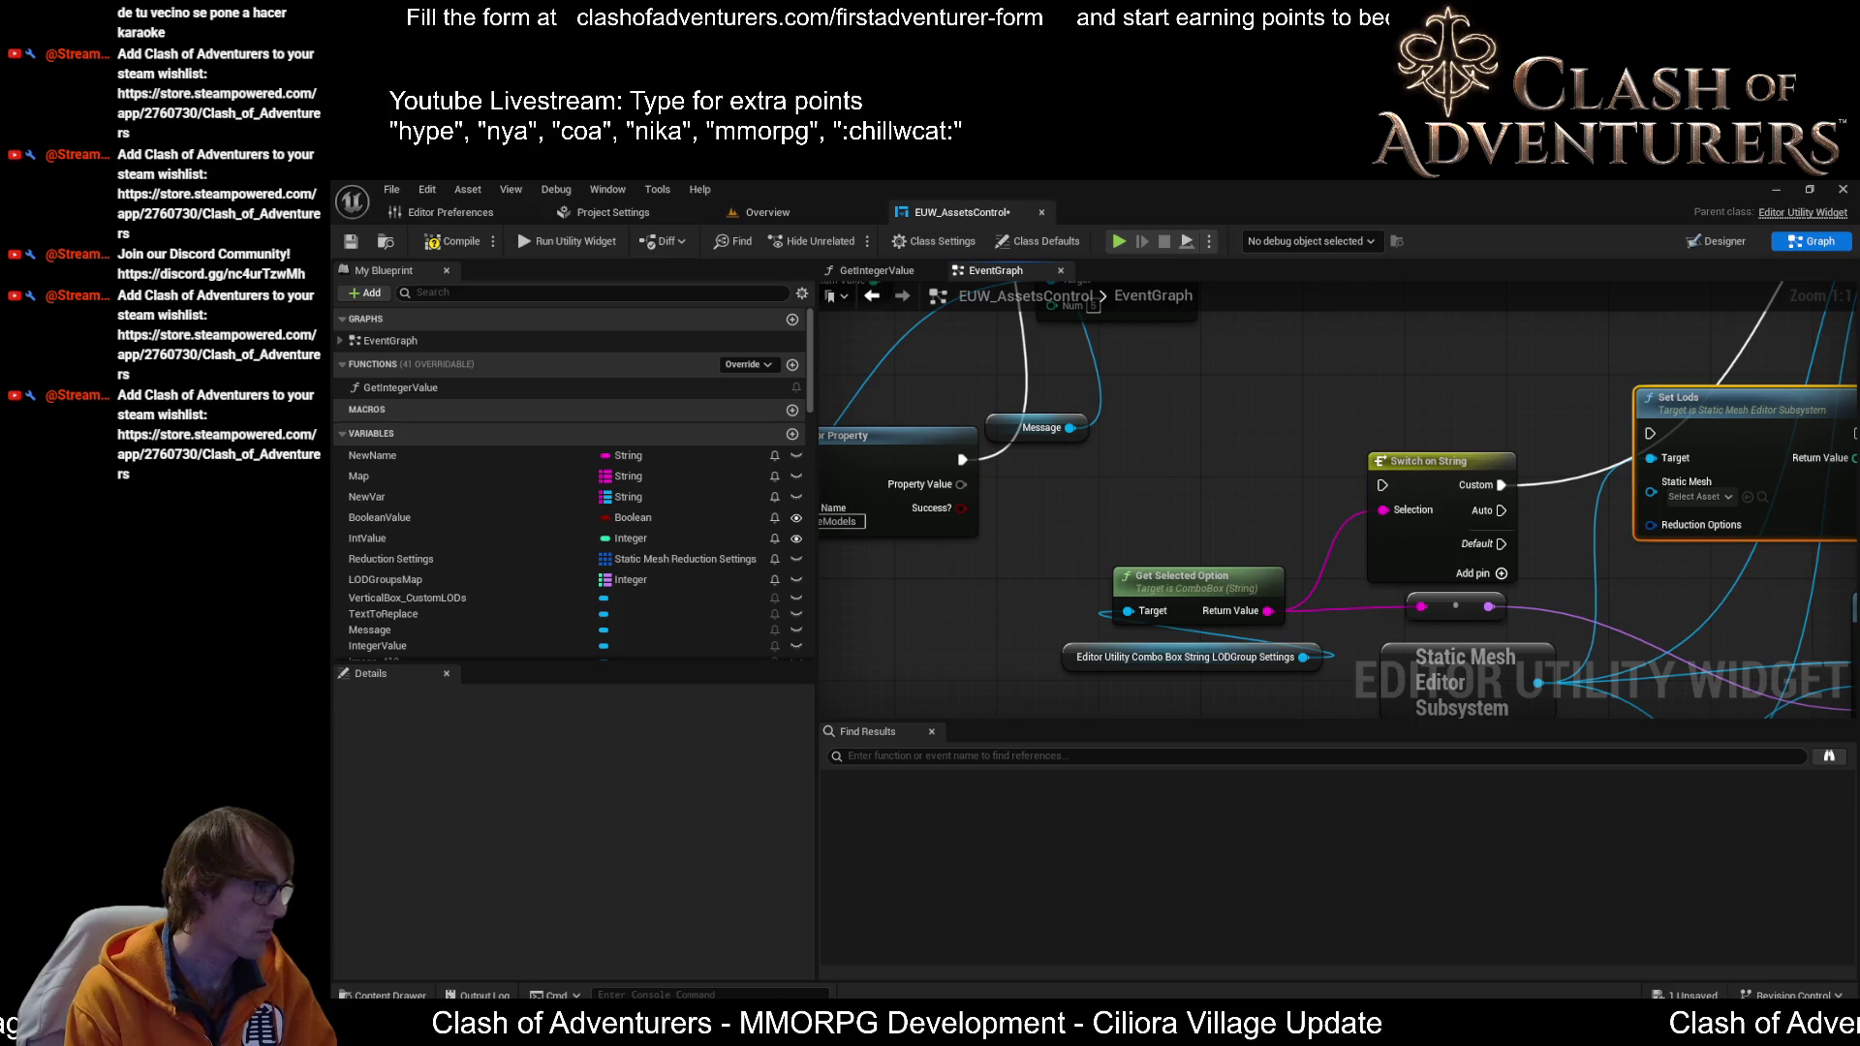
# Save the widget blueprint and delete the Set Num Source Models node set to 0.
pyautogui.moveTo(852, 388); pyautogui.dragTo(1569, 445)
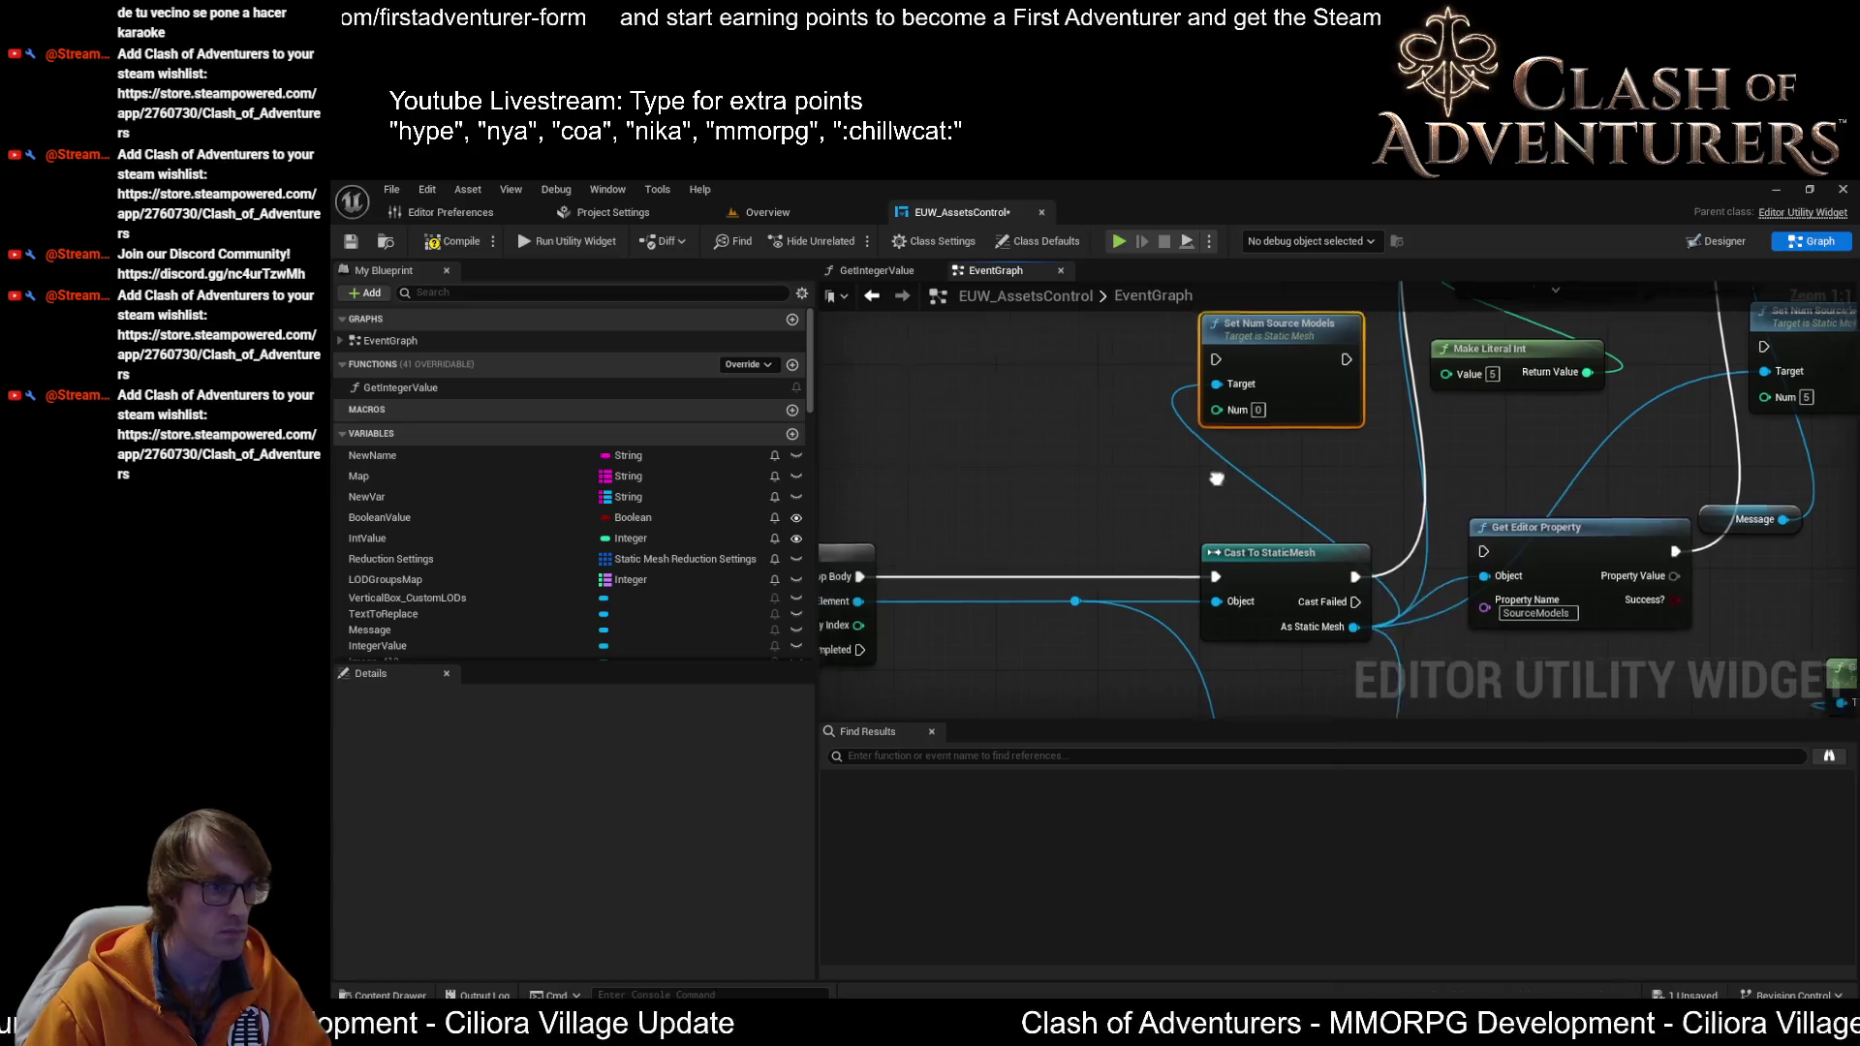
pyautogui.moveTo(1236, 387)
pyautogui.mouseDown()
pyautogui.moveTo(1400, 449)
pyautogui.moveTo(1222, 450)
pyautogui.moveTo(1143, 526)
pyautogui.mouseUp()
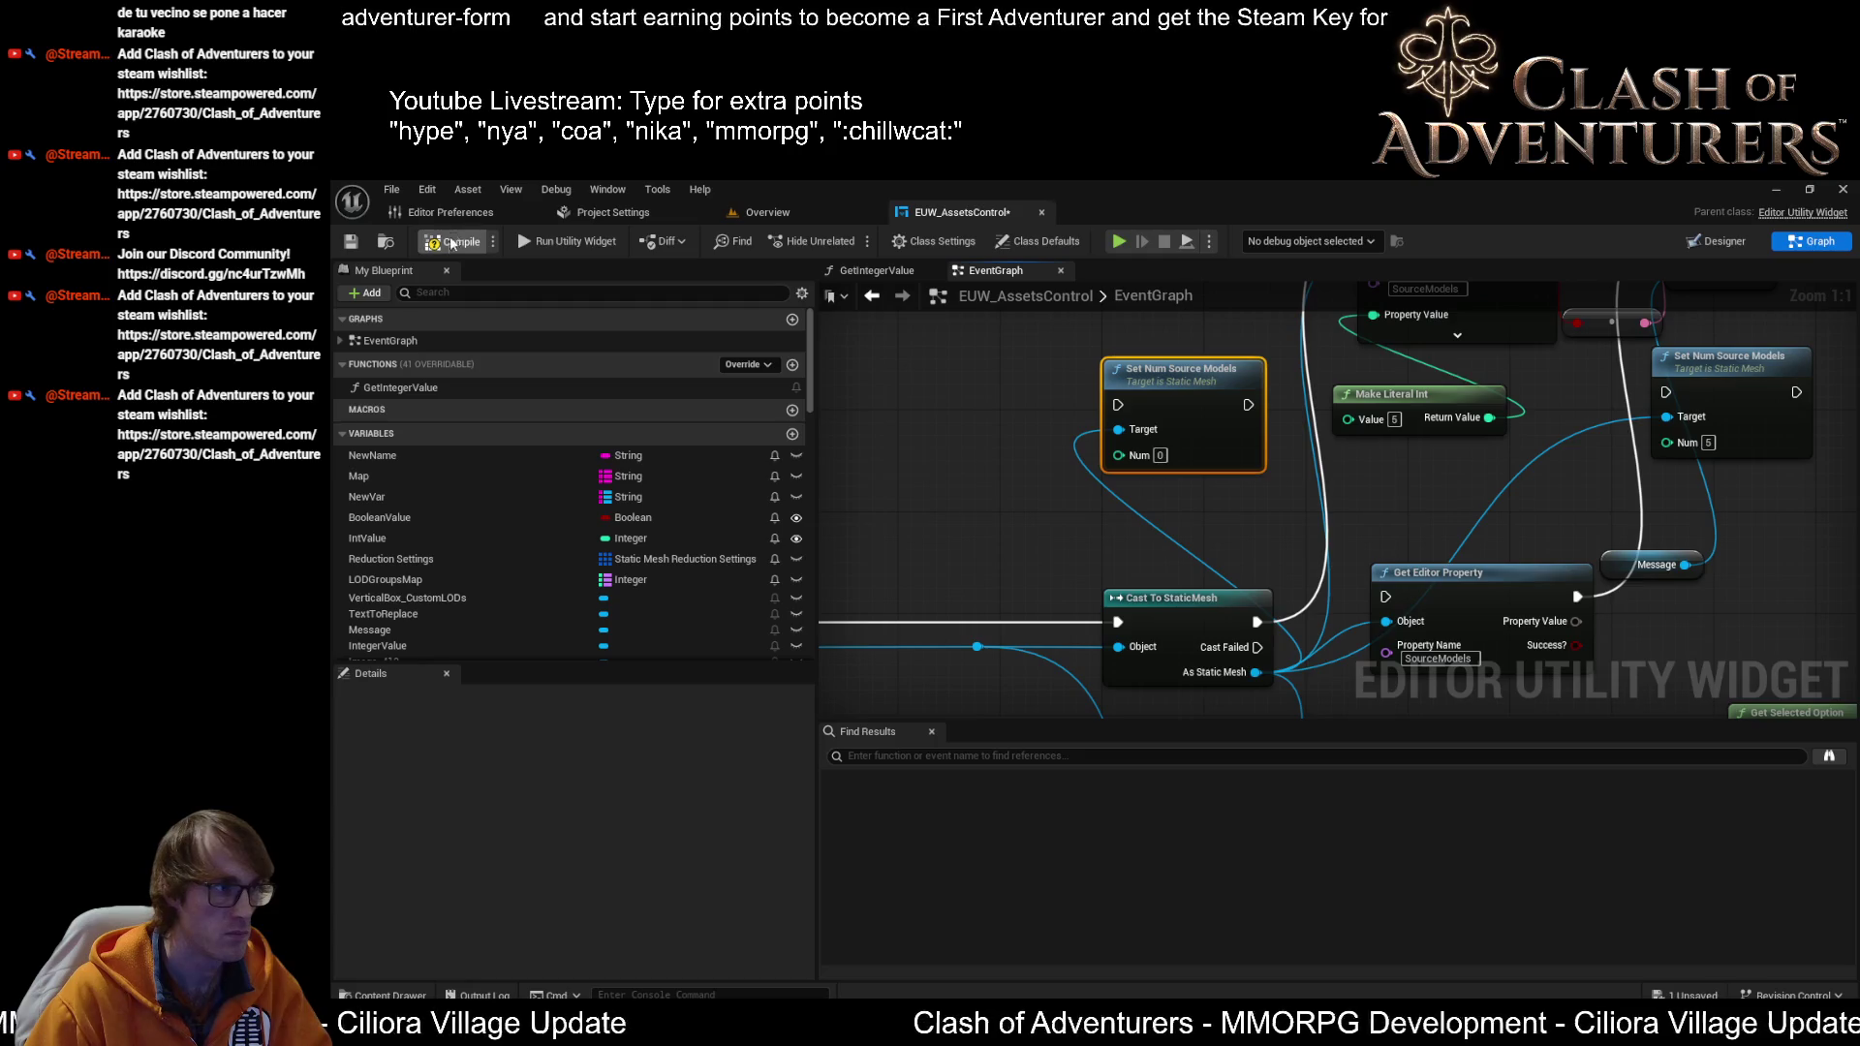
pyautogui.click(364, 248)
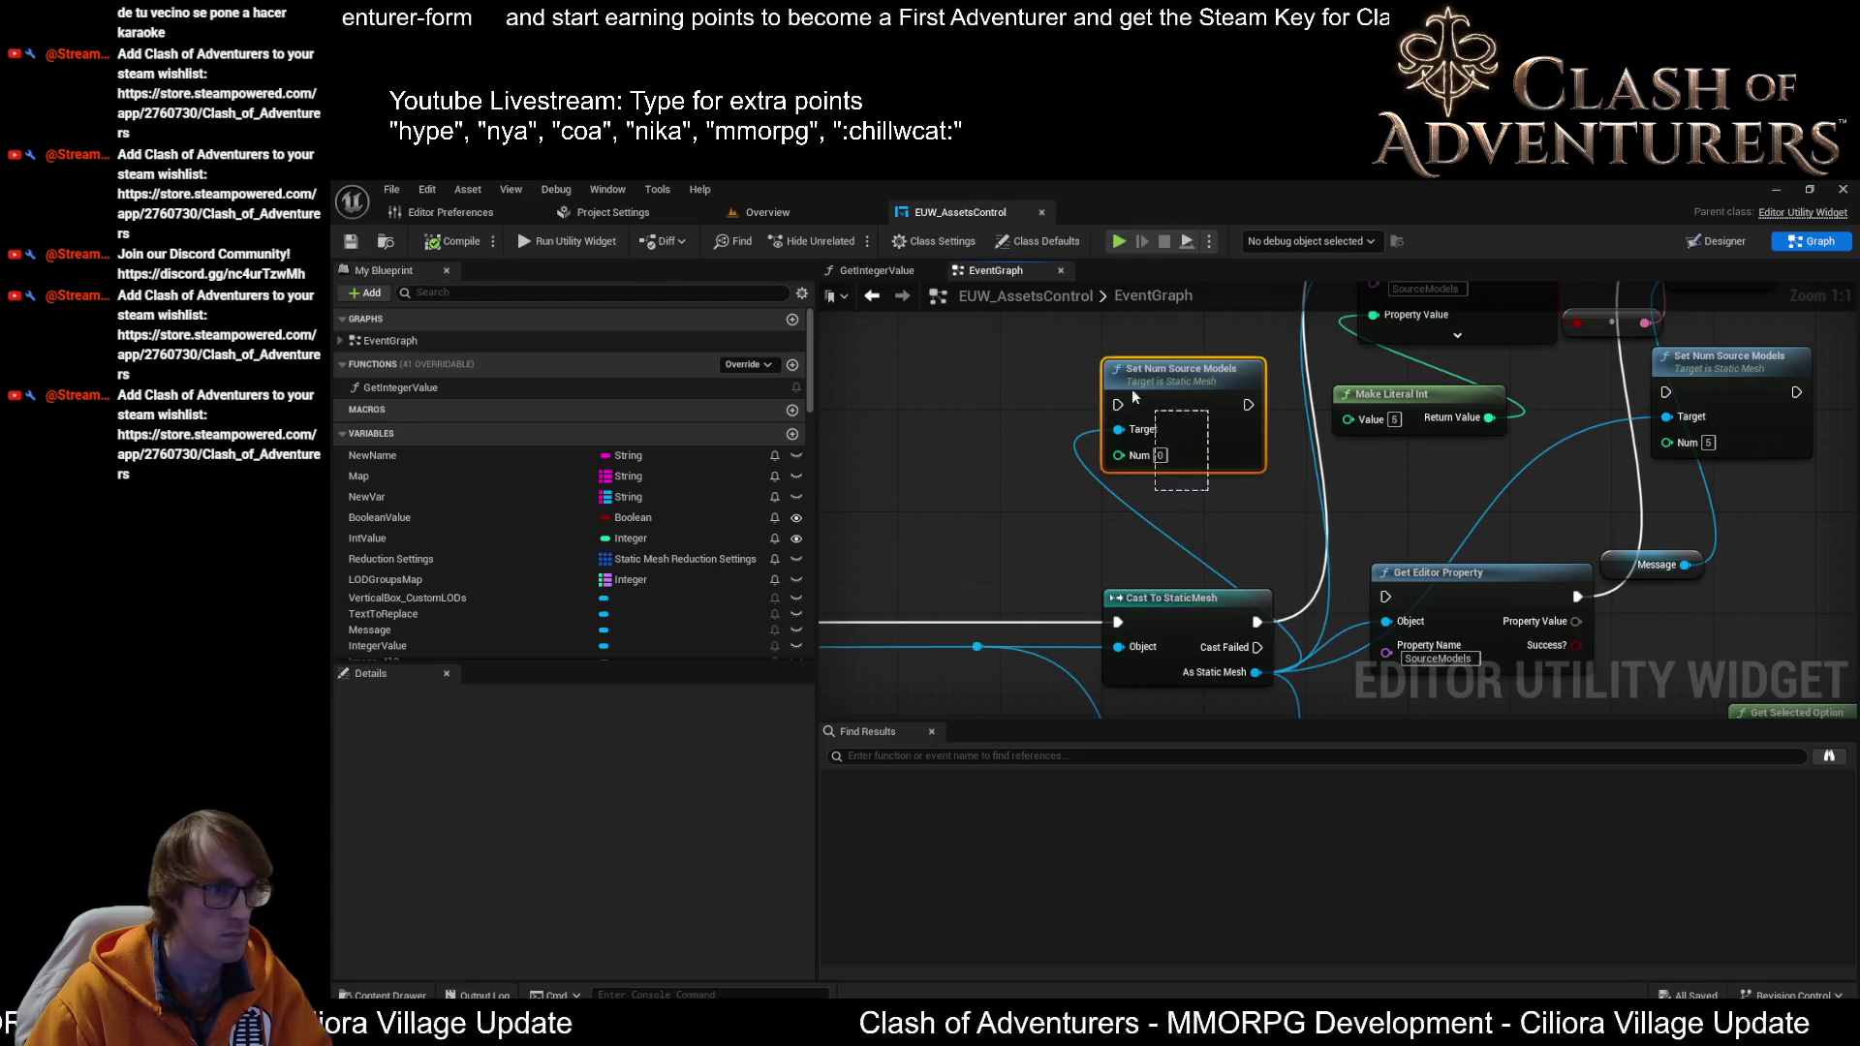
pyautogui.press('Delete')
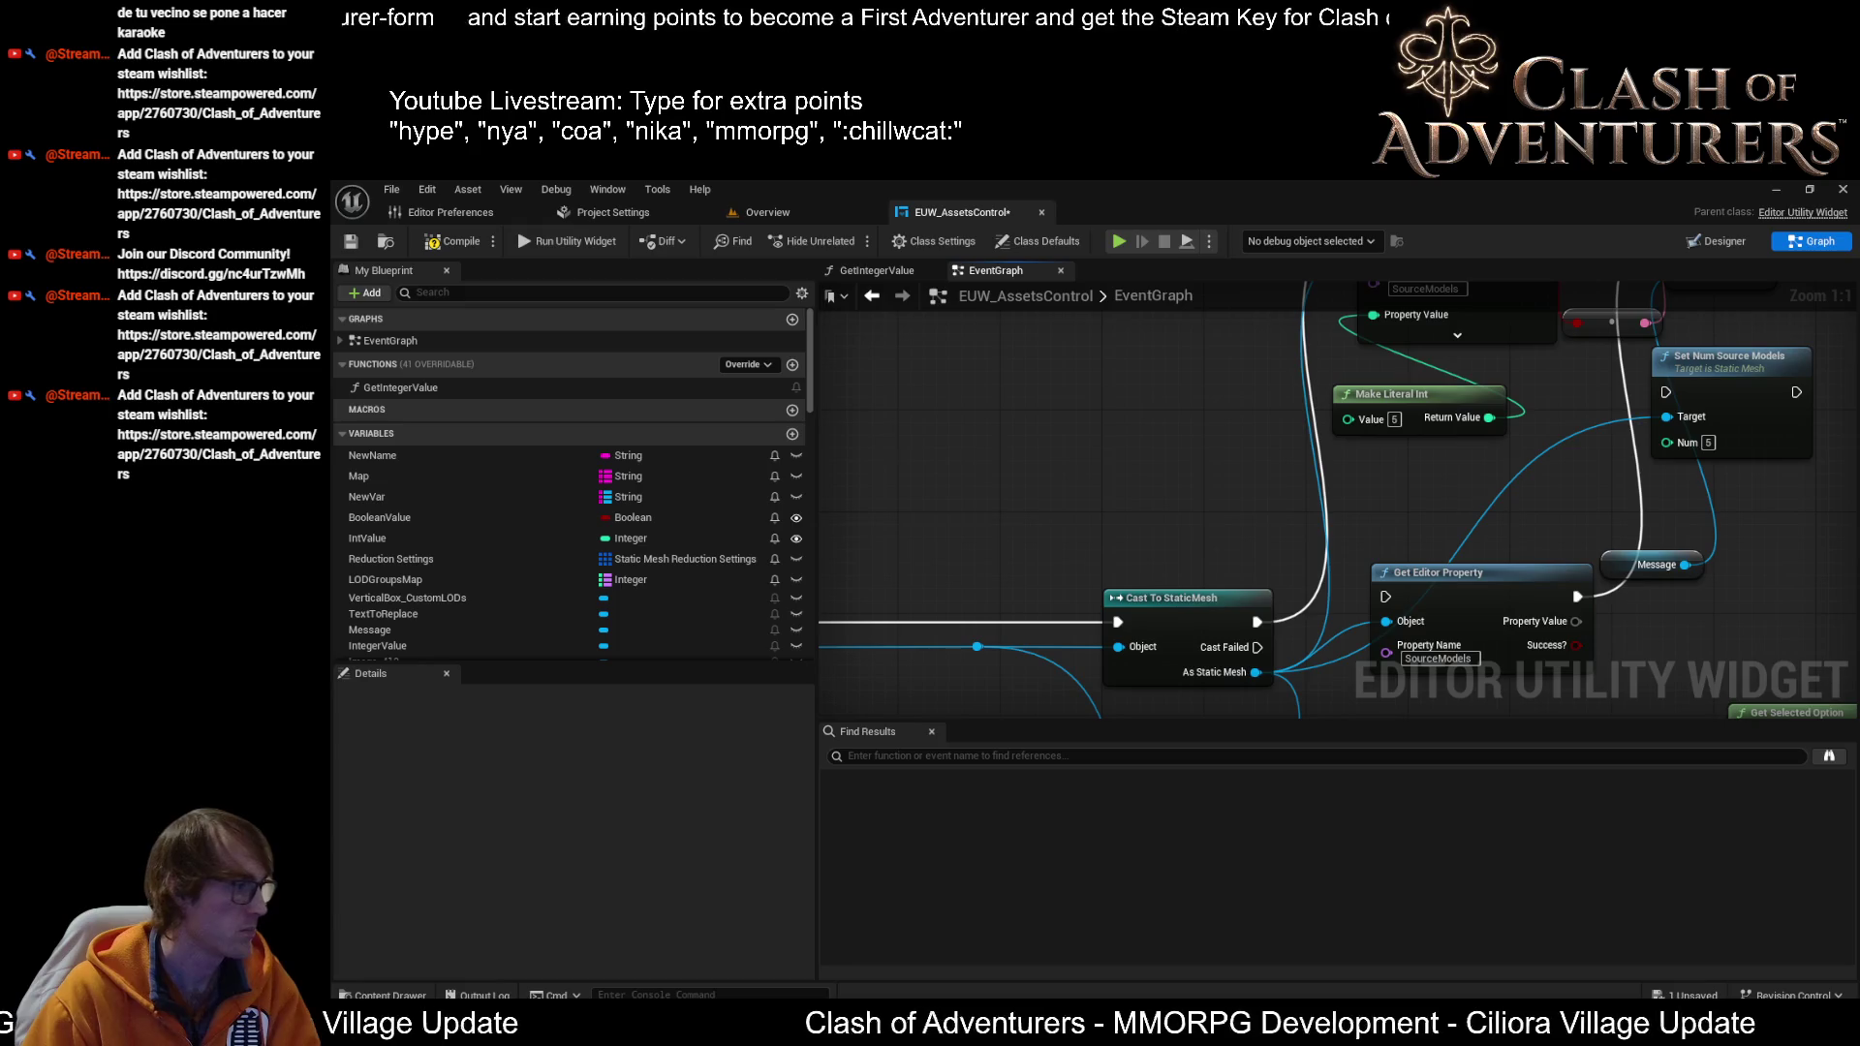
pyautogui.moveTo(1402, 440); pyautogui.dragTo(1058, 462)
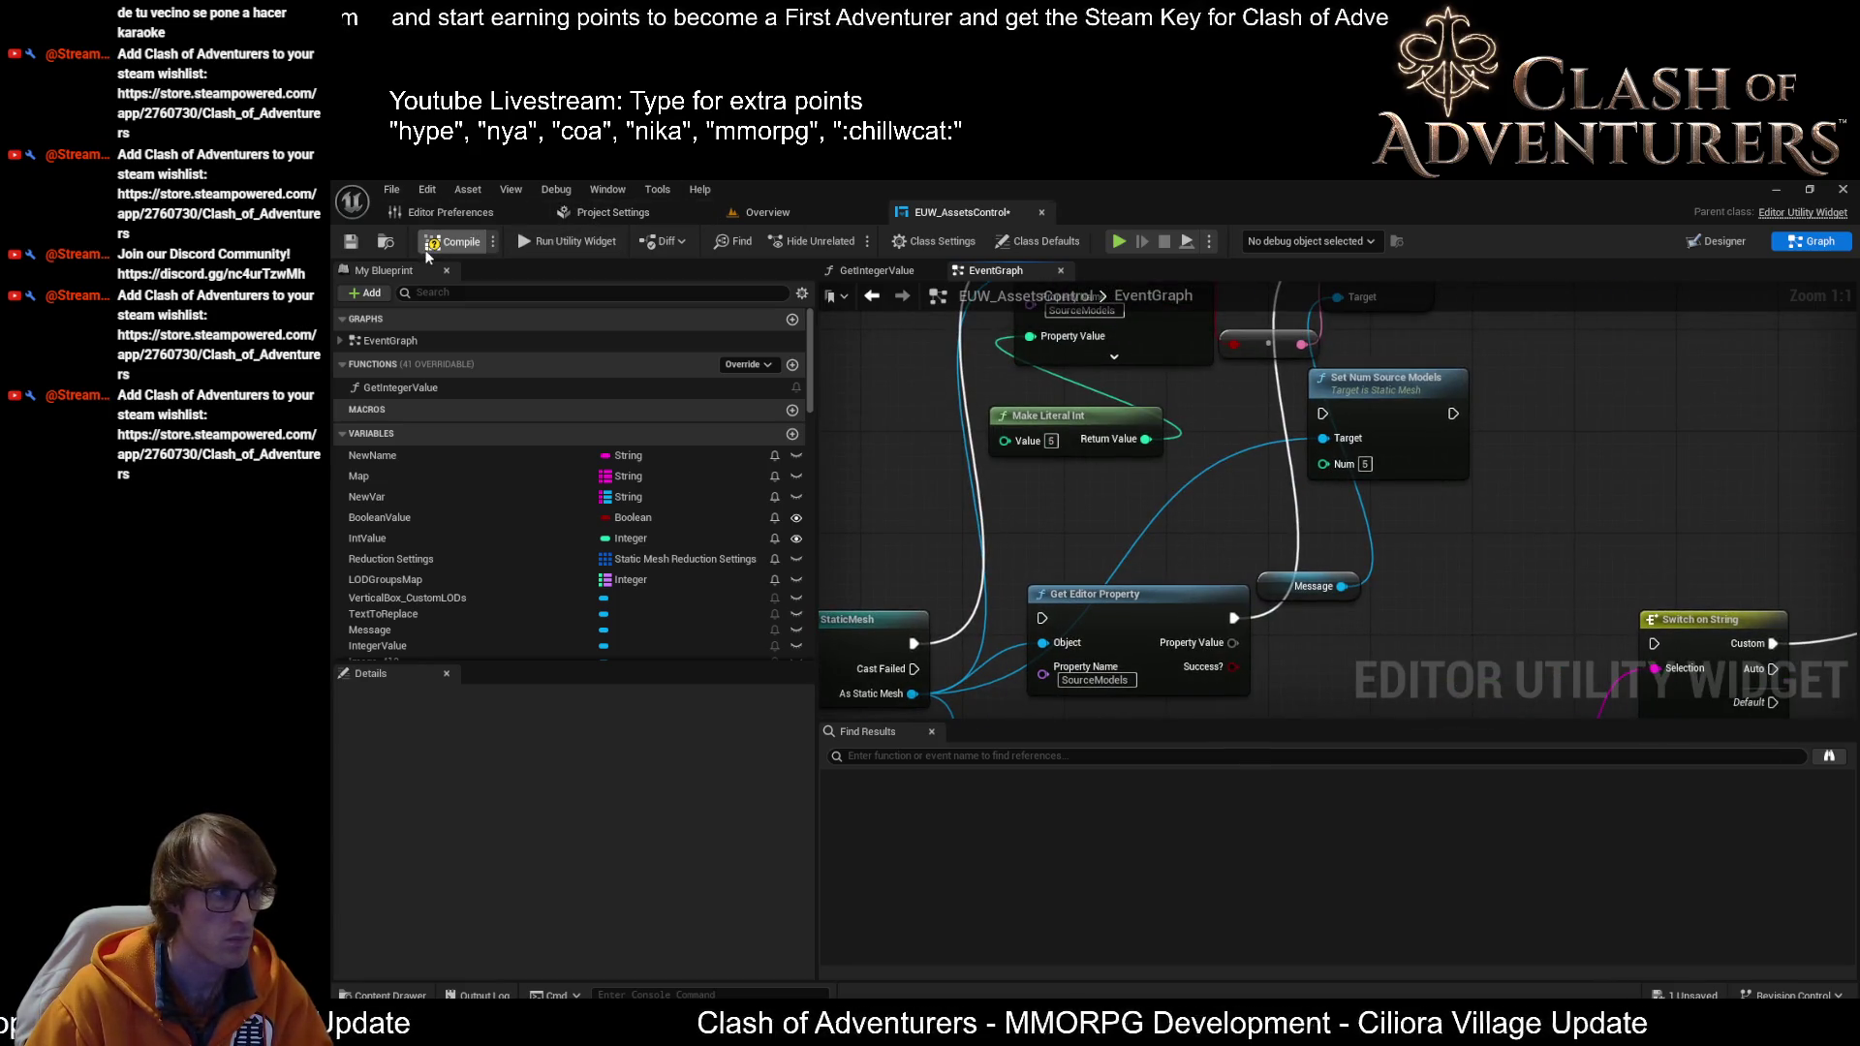
pyautogui.moveTo(1206, 583)
pyautogui.mouseDown()
pyautogui.moveTo(1191, 531)
pyautogui.moveTo(1309, 526)
pyautogui.moveTo(1275, 697)
pyautogui.mouseUp()
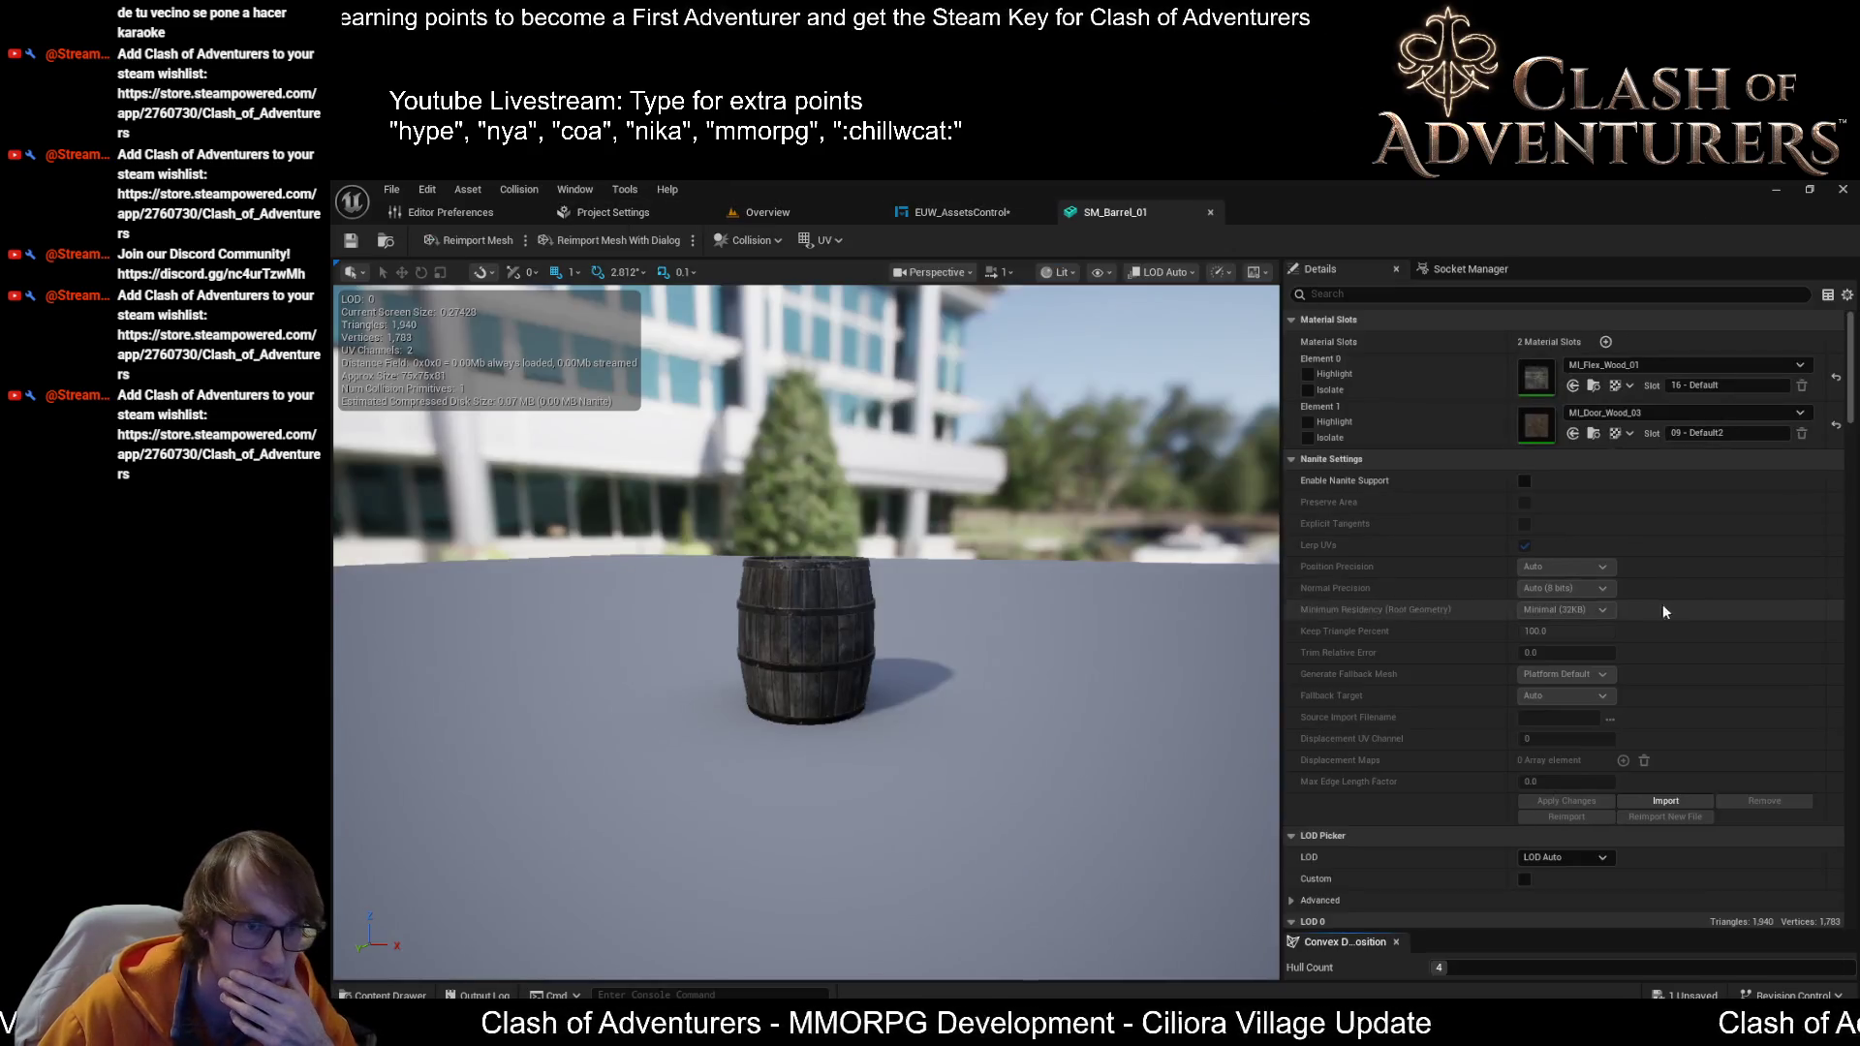
# Scroll SM_Barrel_01's Details to LOD Settings, showing LOD Group None and 4 LODs.
pyautogui.scroll(-8, 1648, 581)
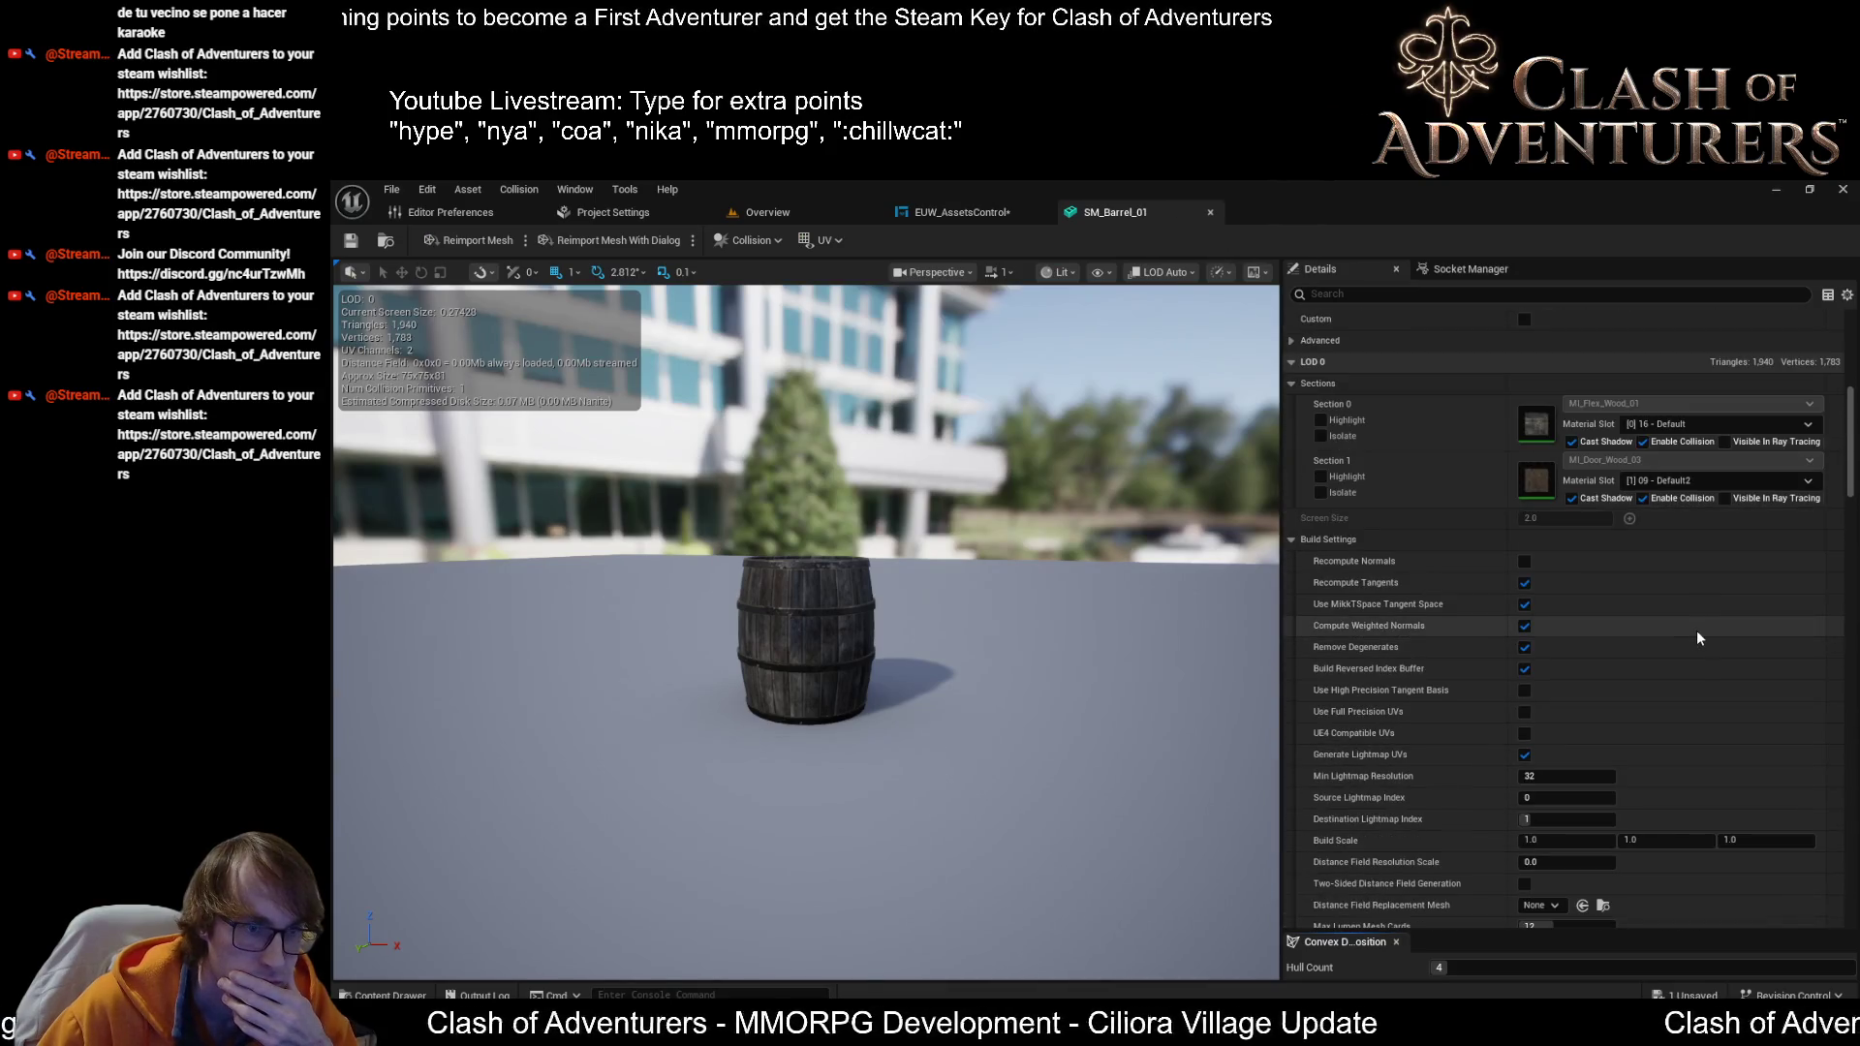
pyautogui.scroll(-12, 1651, 610)
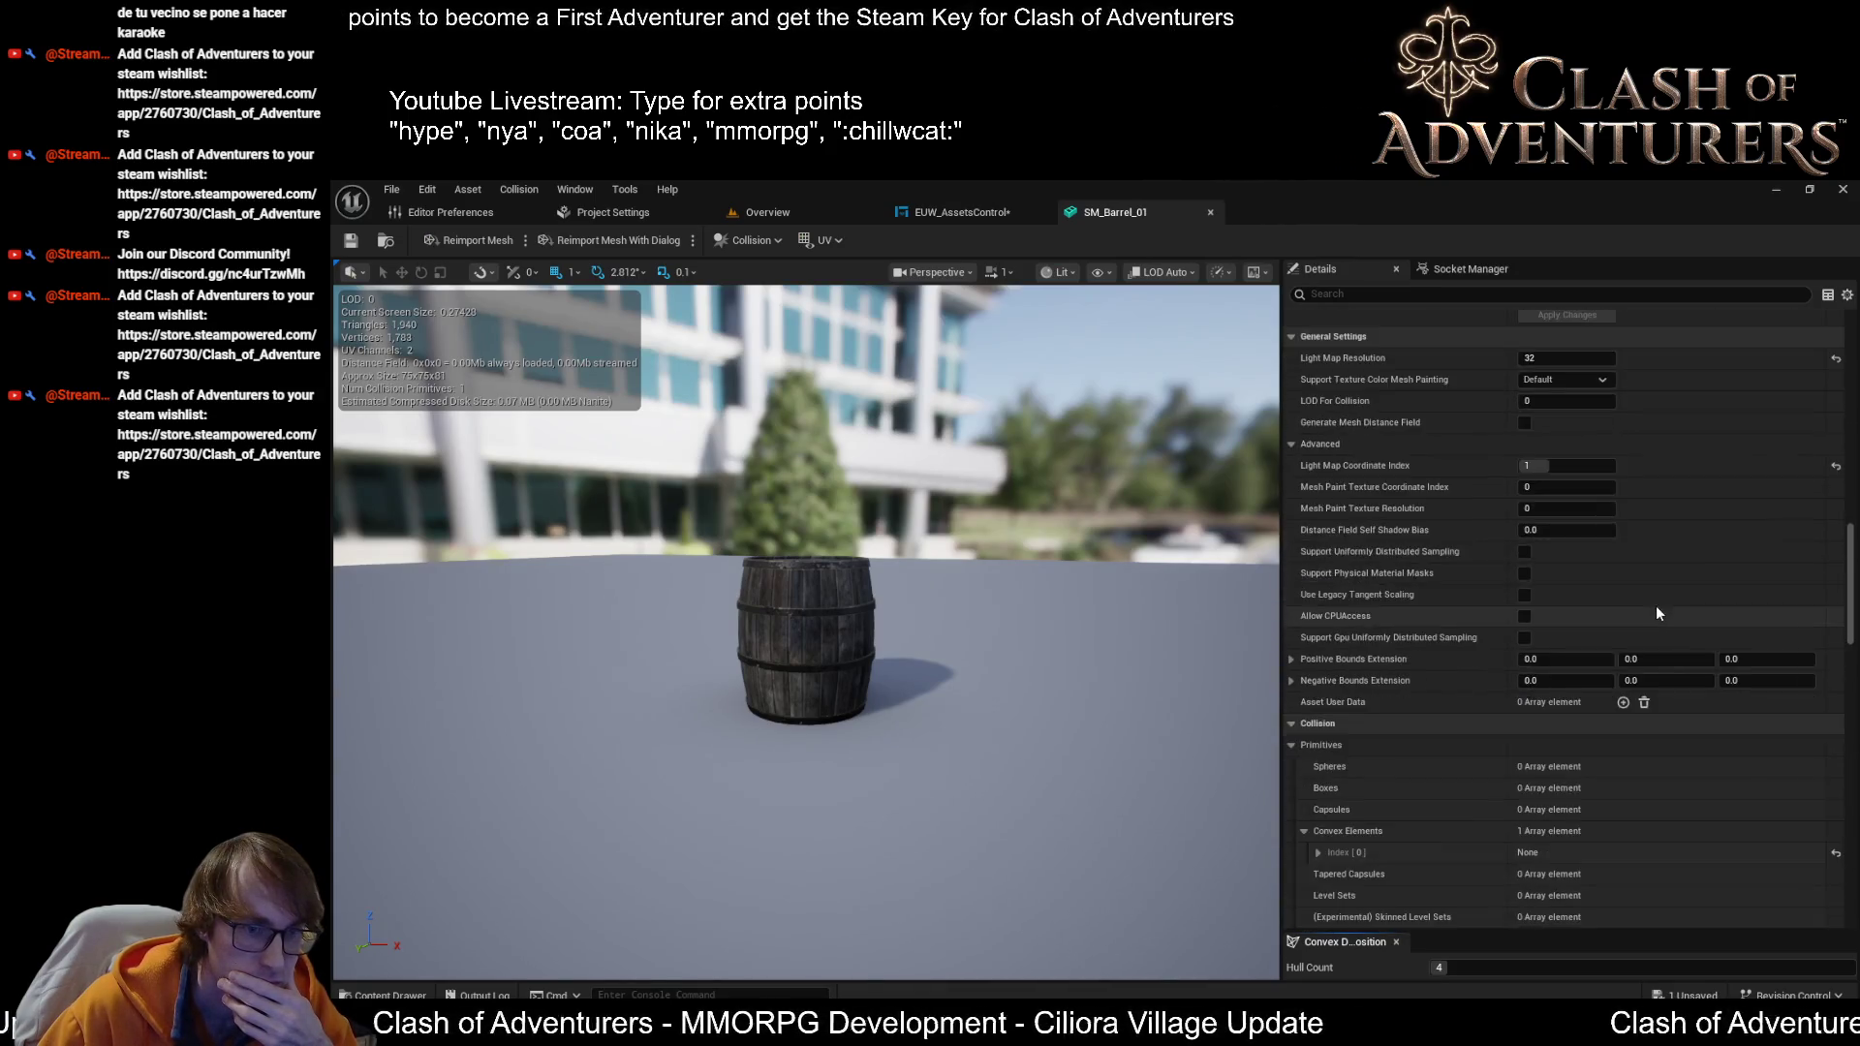
pyautogui.scroll(-8, 1665, 616)
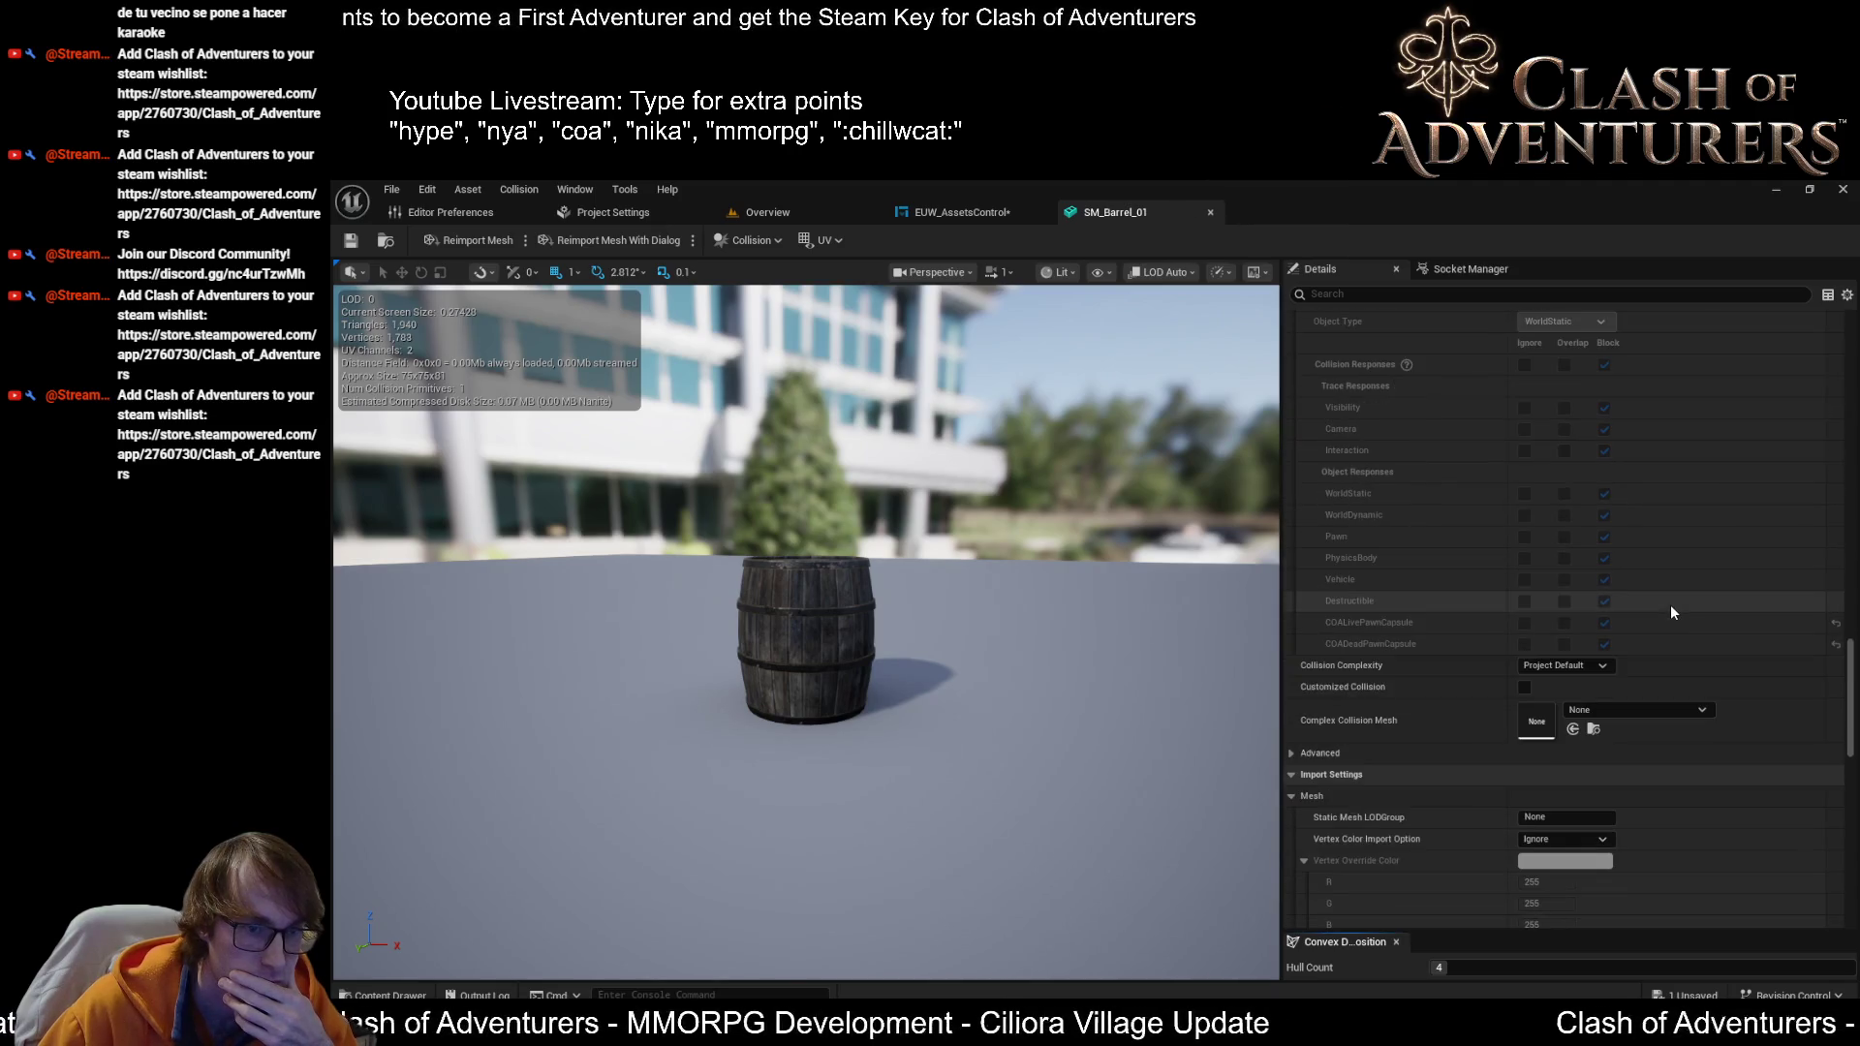
pyautogui.scroll(8, 1671, 610)
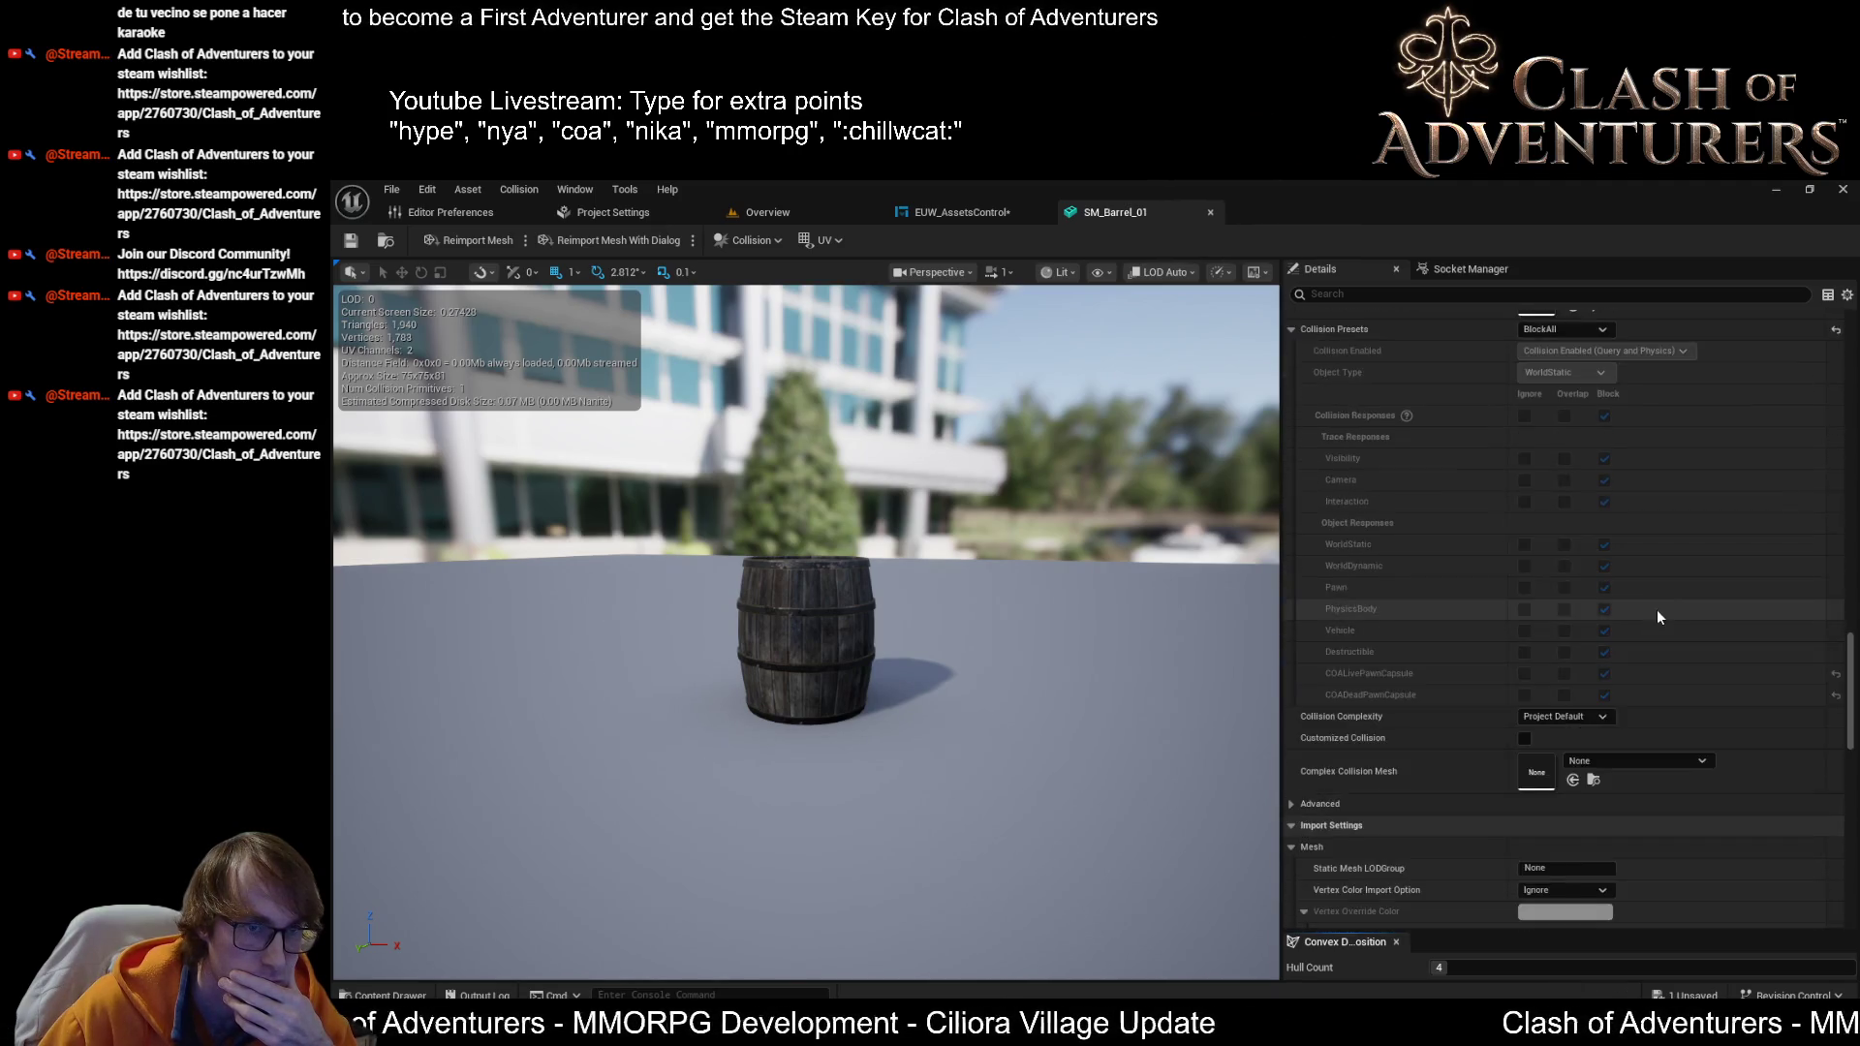
pyautogui.scroll(8, 1658, 632)
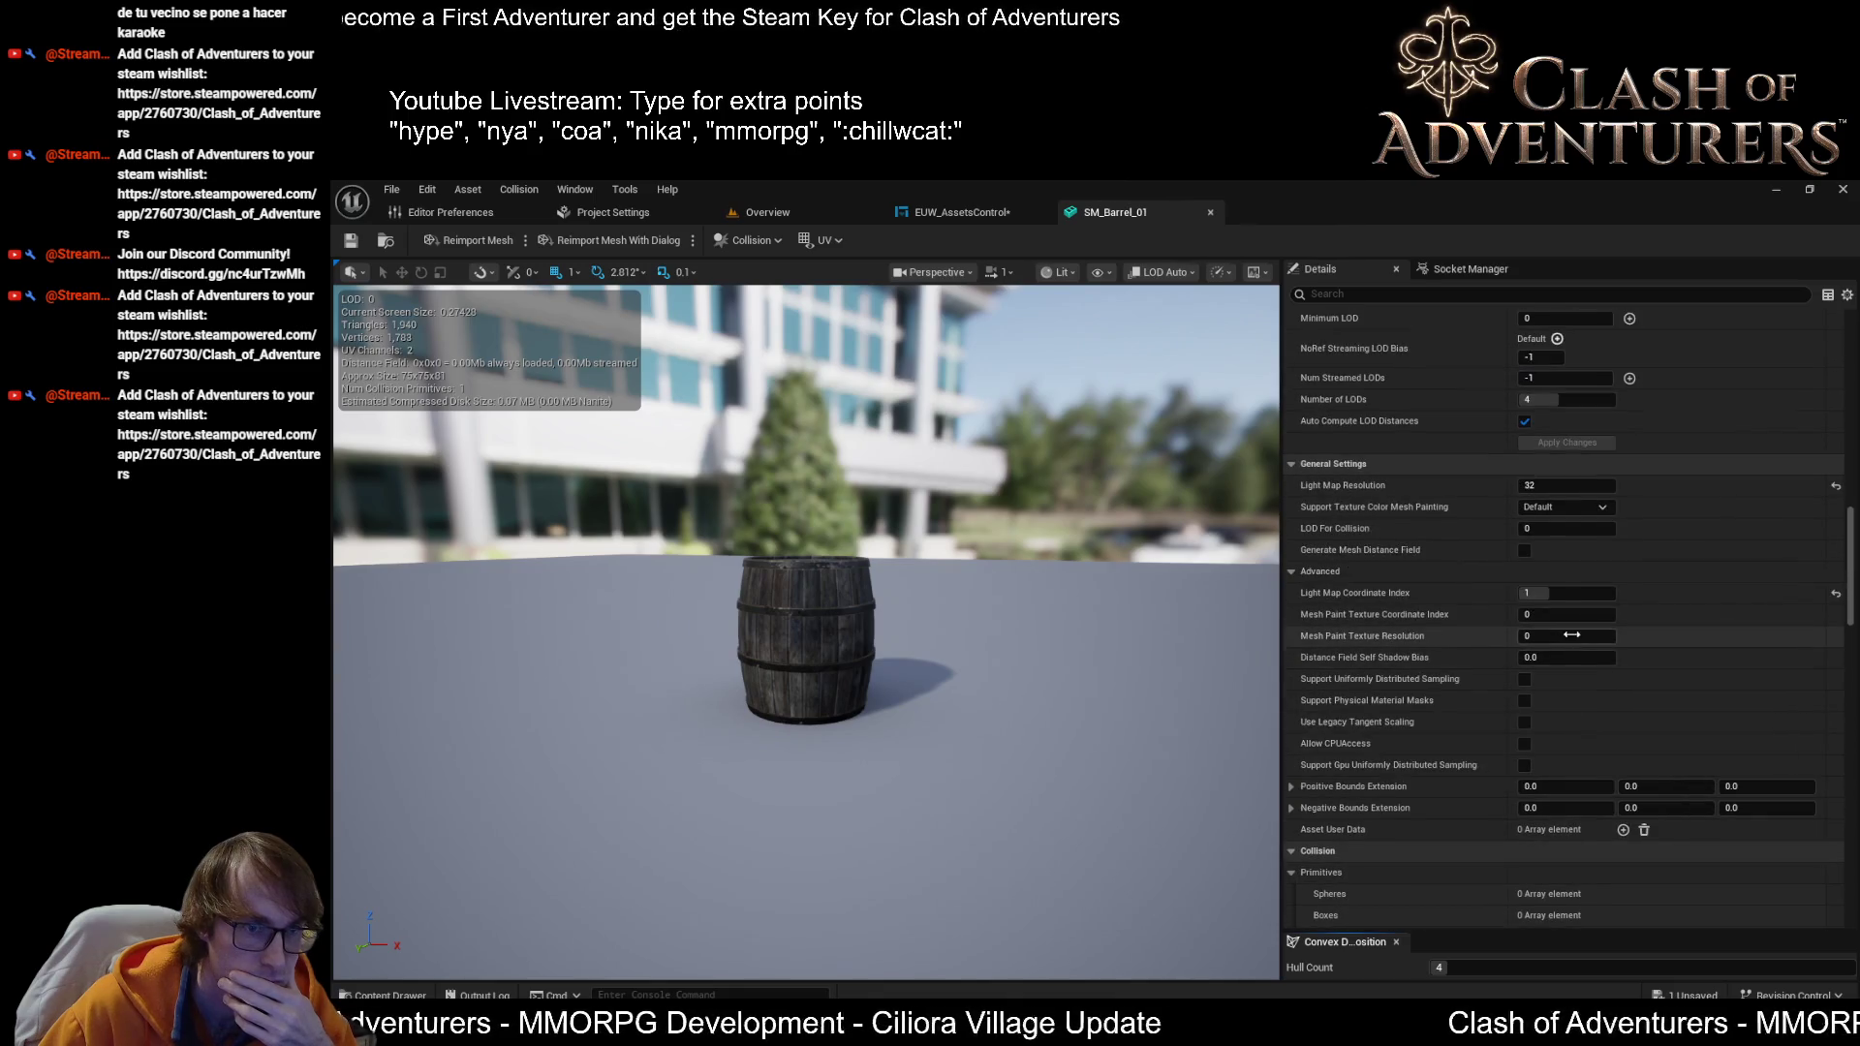
pyautogui.scroll(3, 1523, 752)
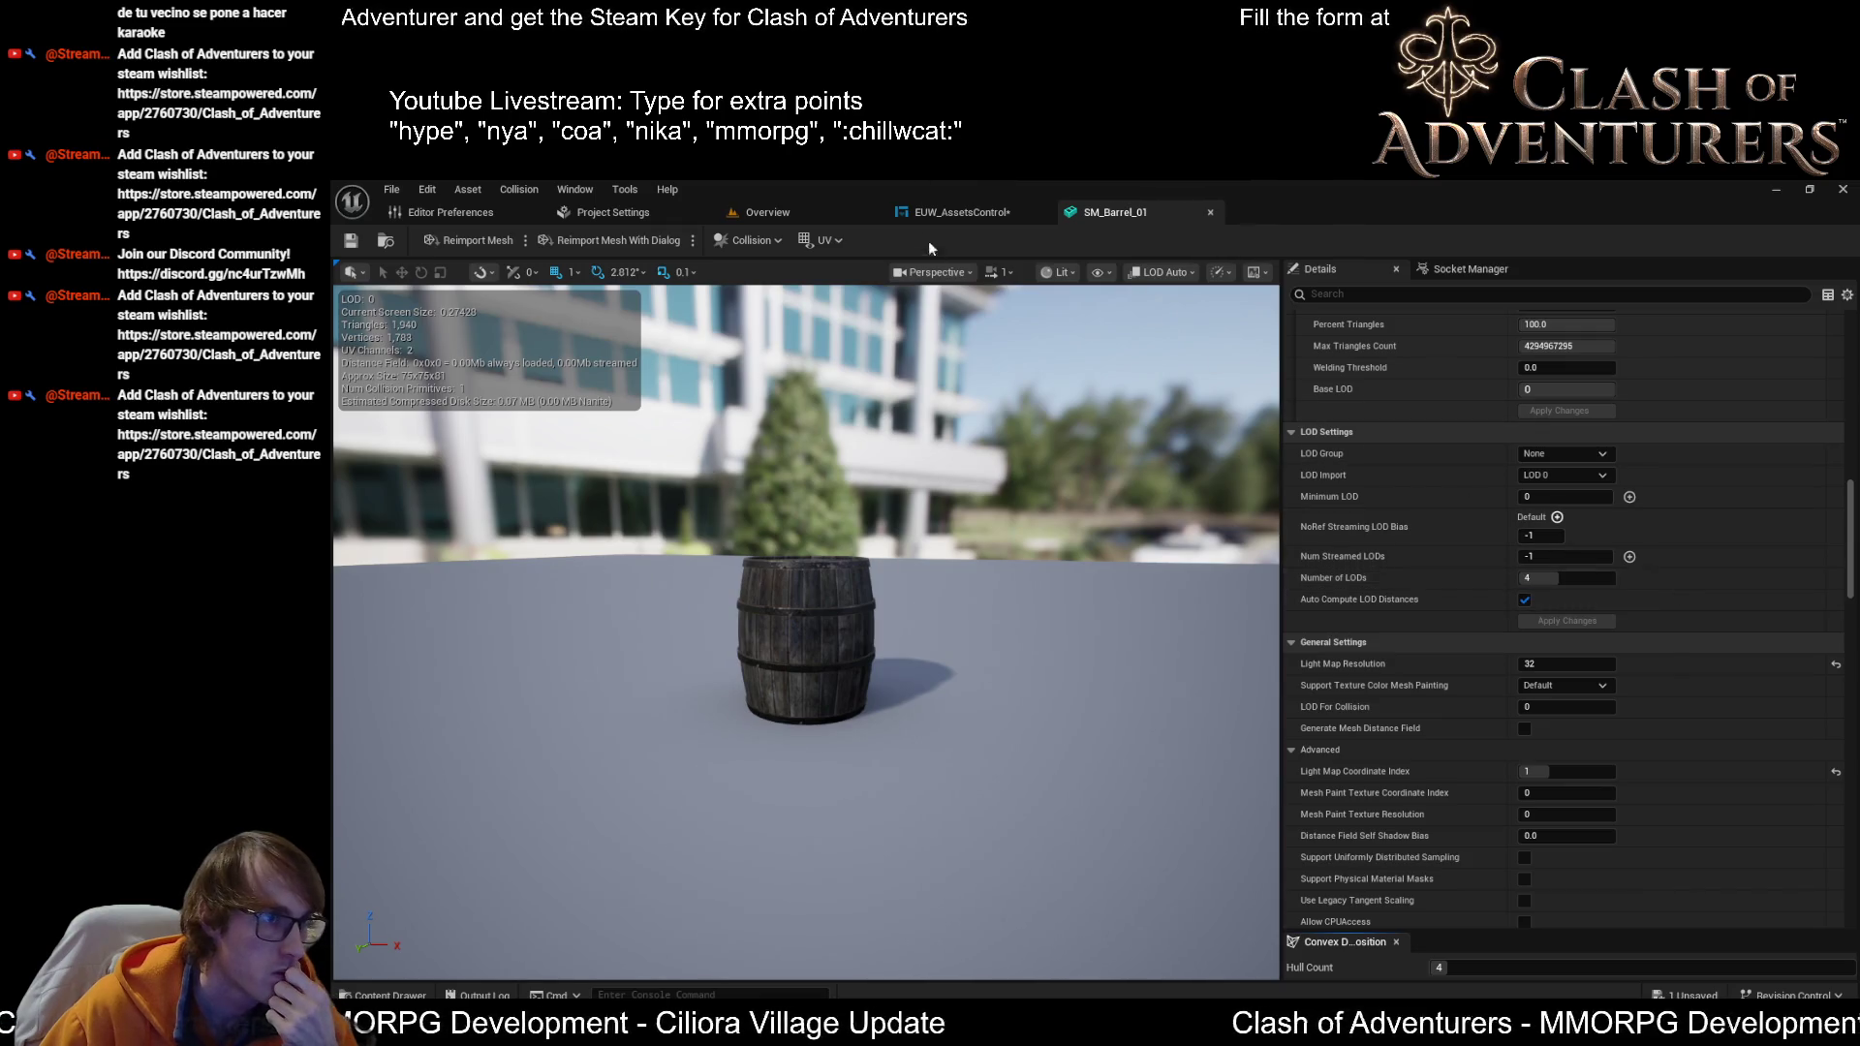
# Return to the EUW_AssetsControl event graph and pan to the loop and cast nodes.
pyautogui.click(966, 211)
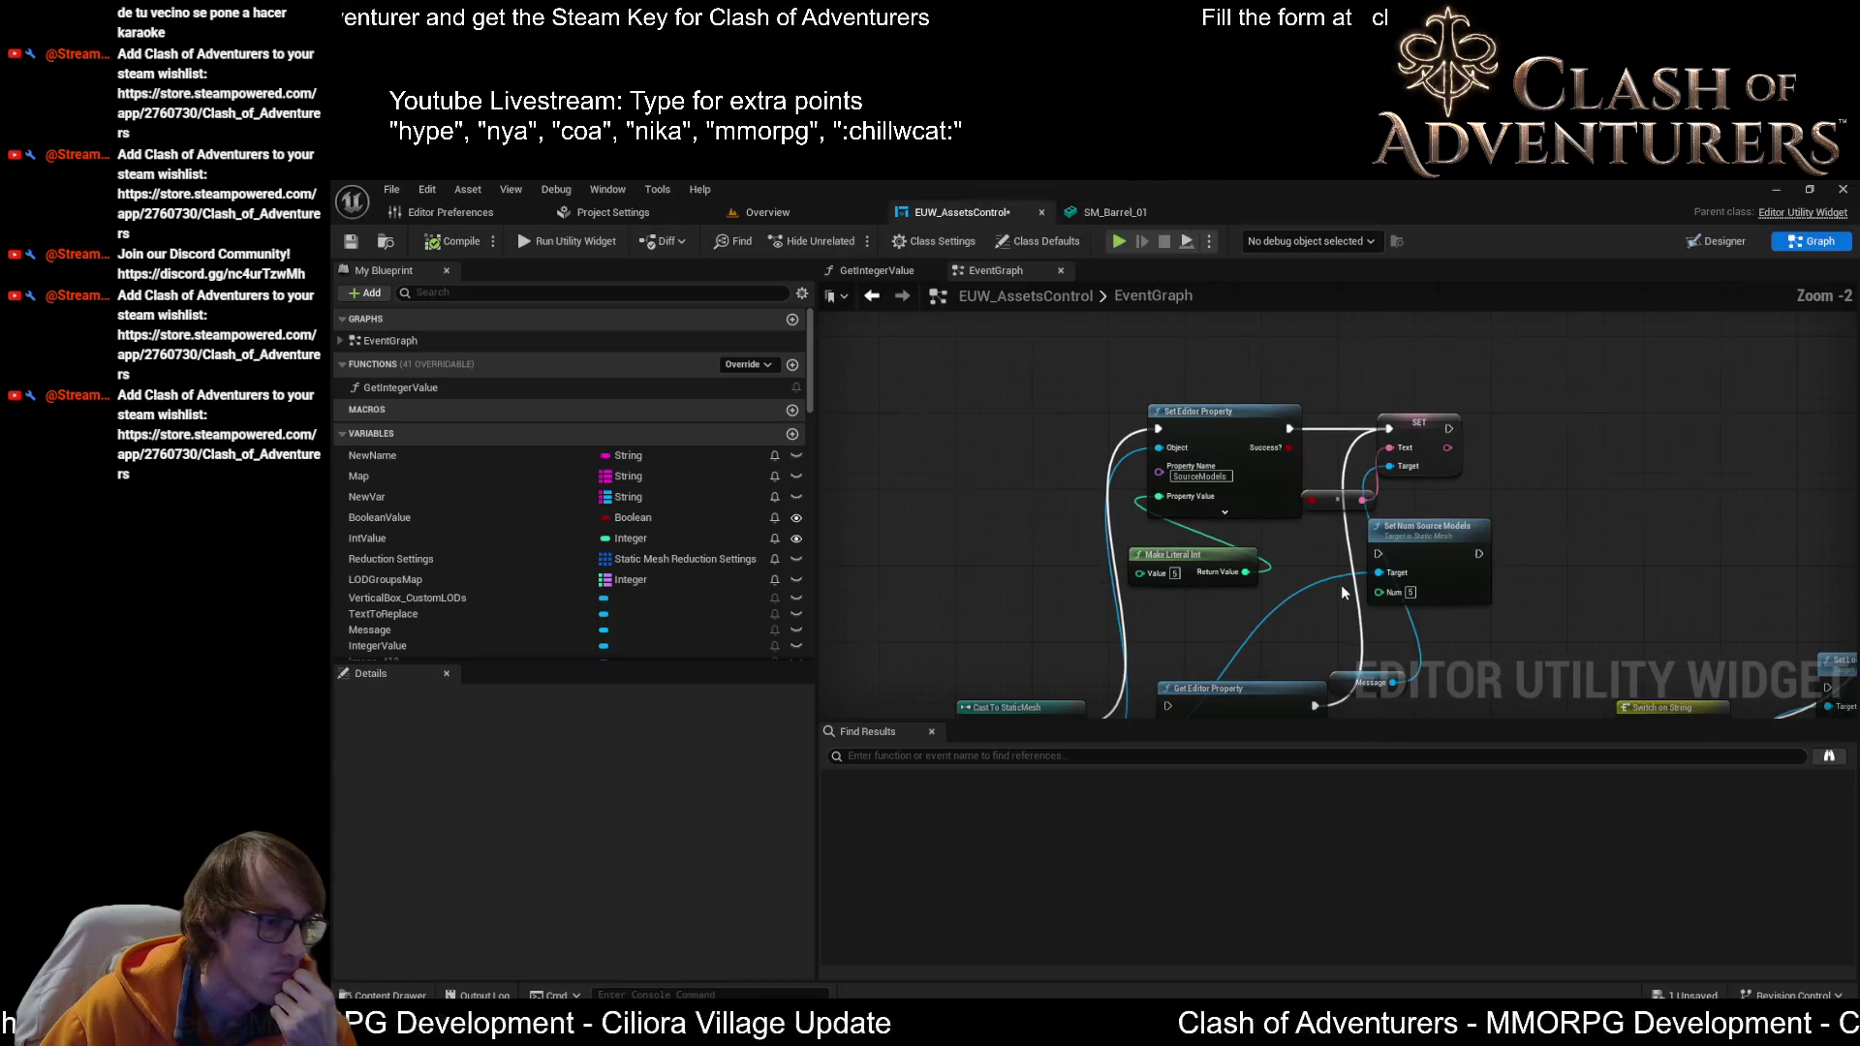
pyautogui.scroll(2, 1327, 608)
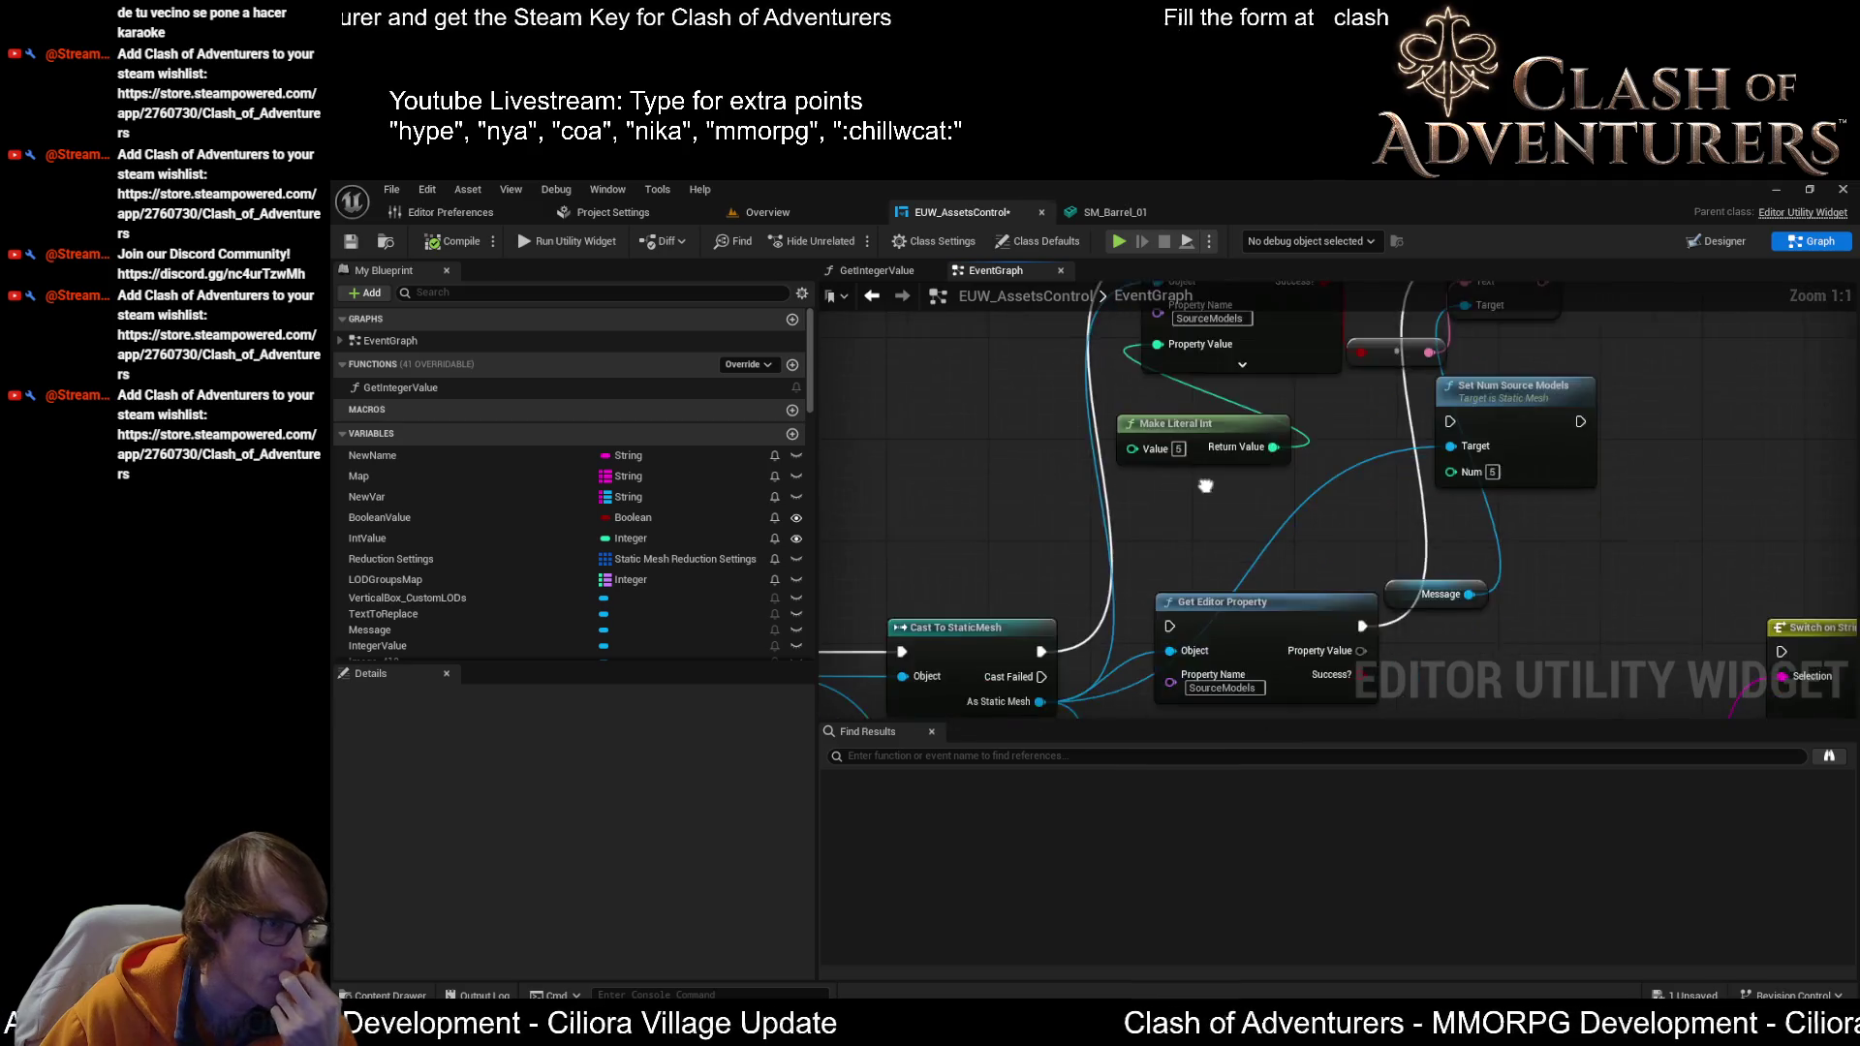
pyautogui.moveTo(1633, 484)
pyautogui.mouseDown()
pyautogui.moveTo(1059, 428)
pyautogui.moveTo(1113, 441)
pyautogui.mouseUp()
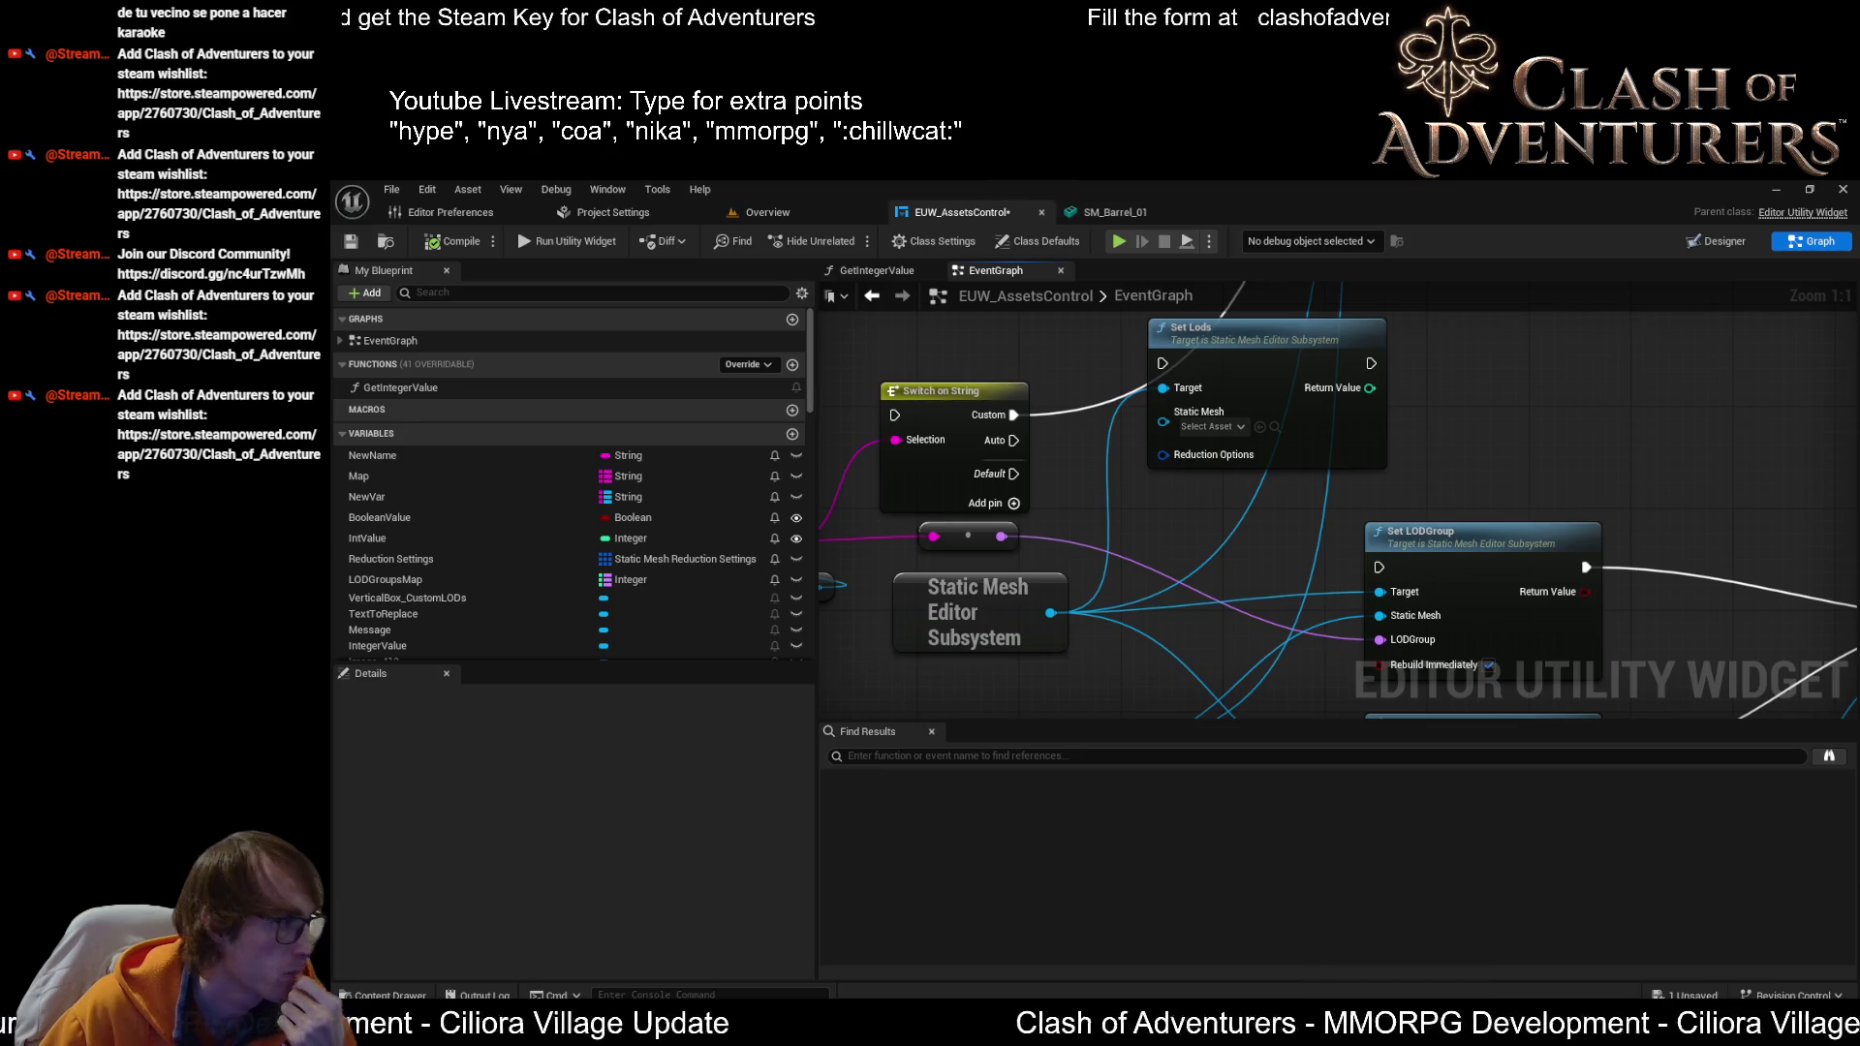
pyautogui.scroll(-1, 1171, 521)
pyautogui.moveTo(1171, 521)
pyautogui.mouseDown()
pyautogui.moveTo(1418, 544)
pyautogui.moveTo(944, 456)
pyautogui.moveTo(990, 572)
pyautogui.mouseUp()
# Drag the Reduction Settings variable from My Blueprint into the event graph.
pyautogui.scroll(-1, 944, 456)
pyautogui.scroll(-2, 958, 504)
pyautogui.scroll(2, 1015, 479)
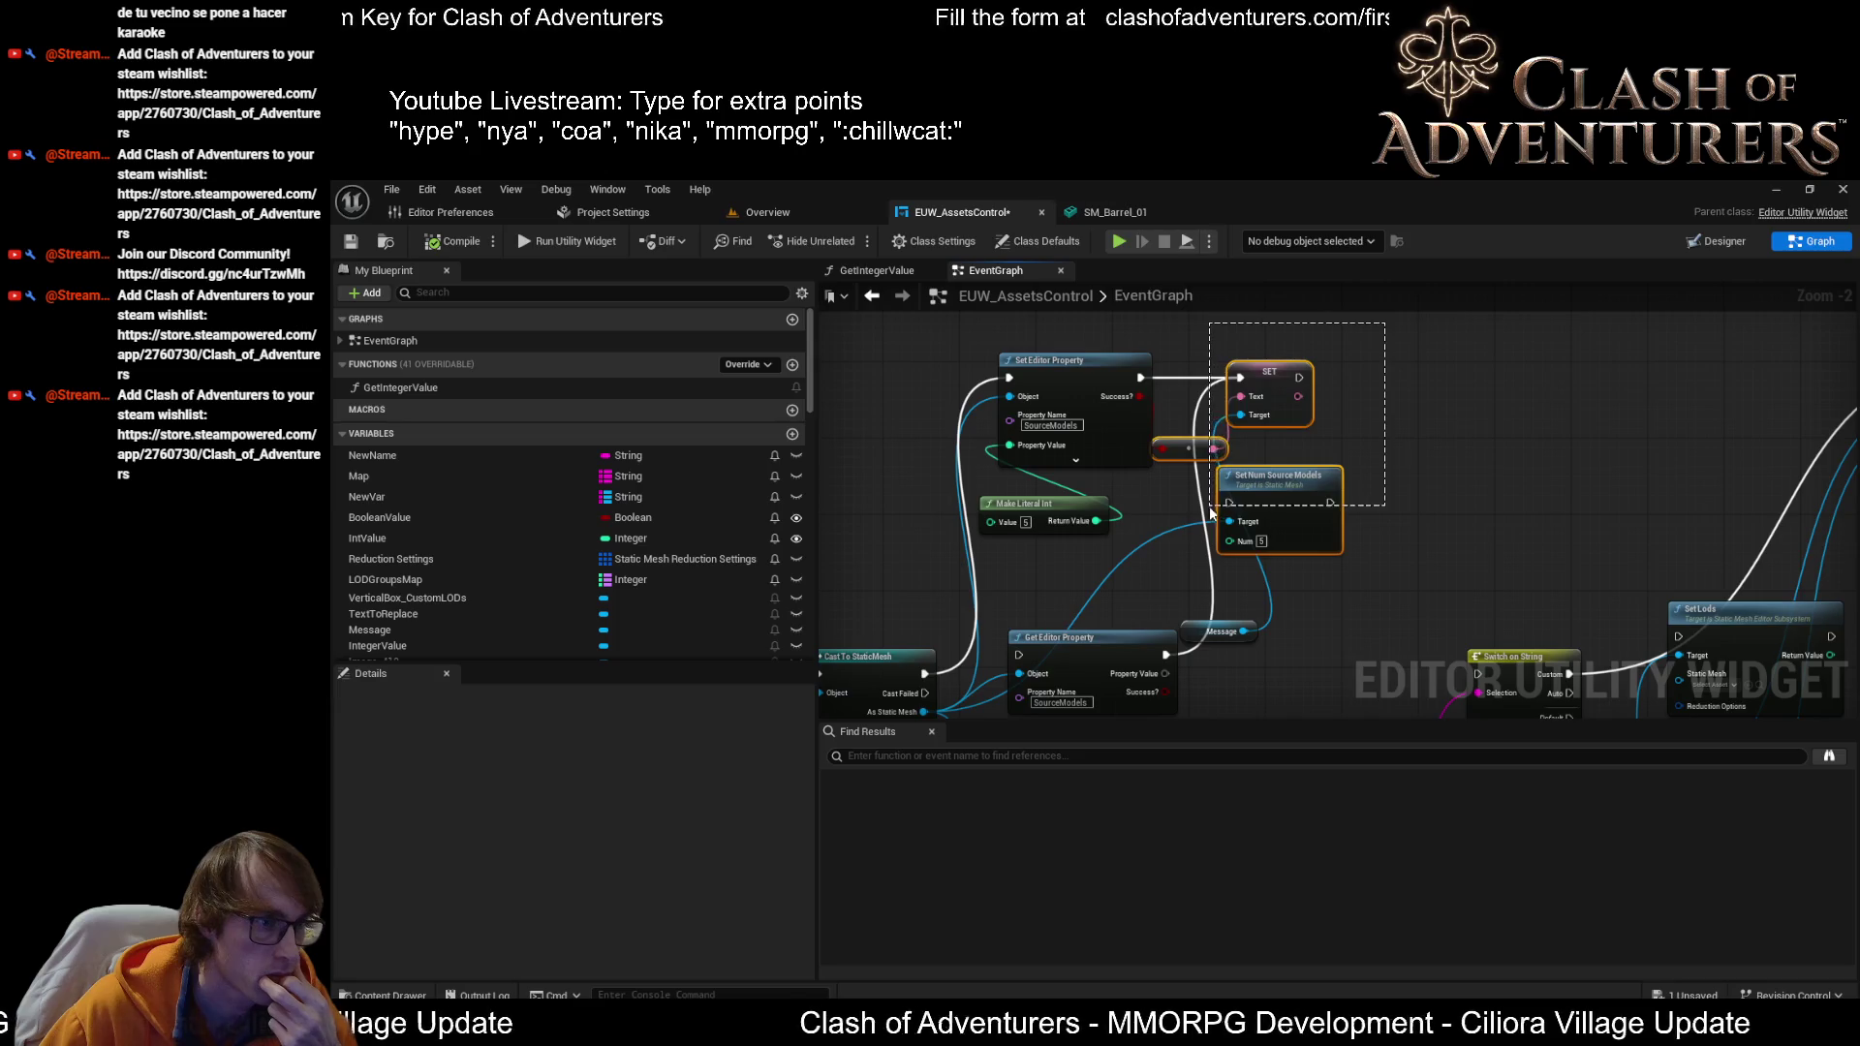
pyautogui.scroll(-2, 1315, 426)
pyautogui.scroll(2, 1048, 518)
pyautogui.scroll(-2, 484, 503)
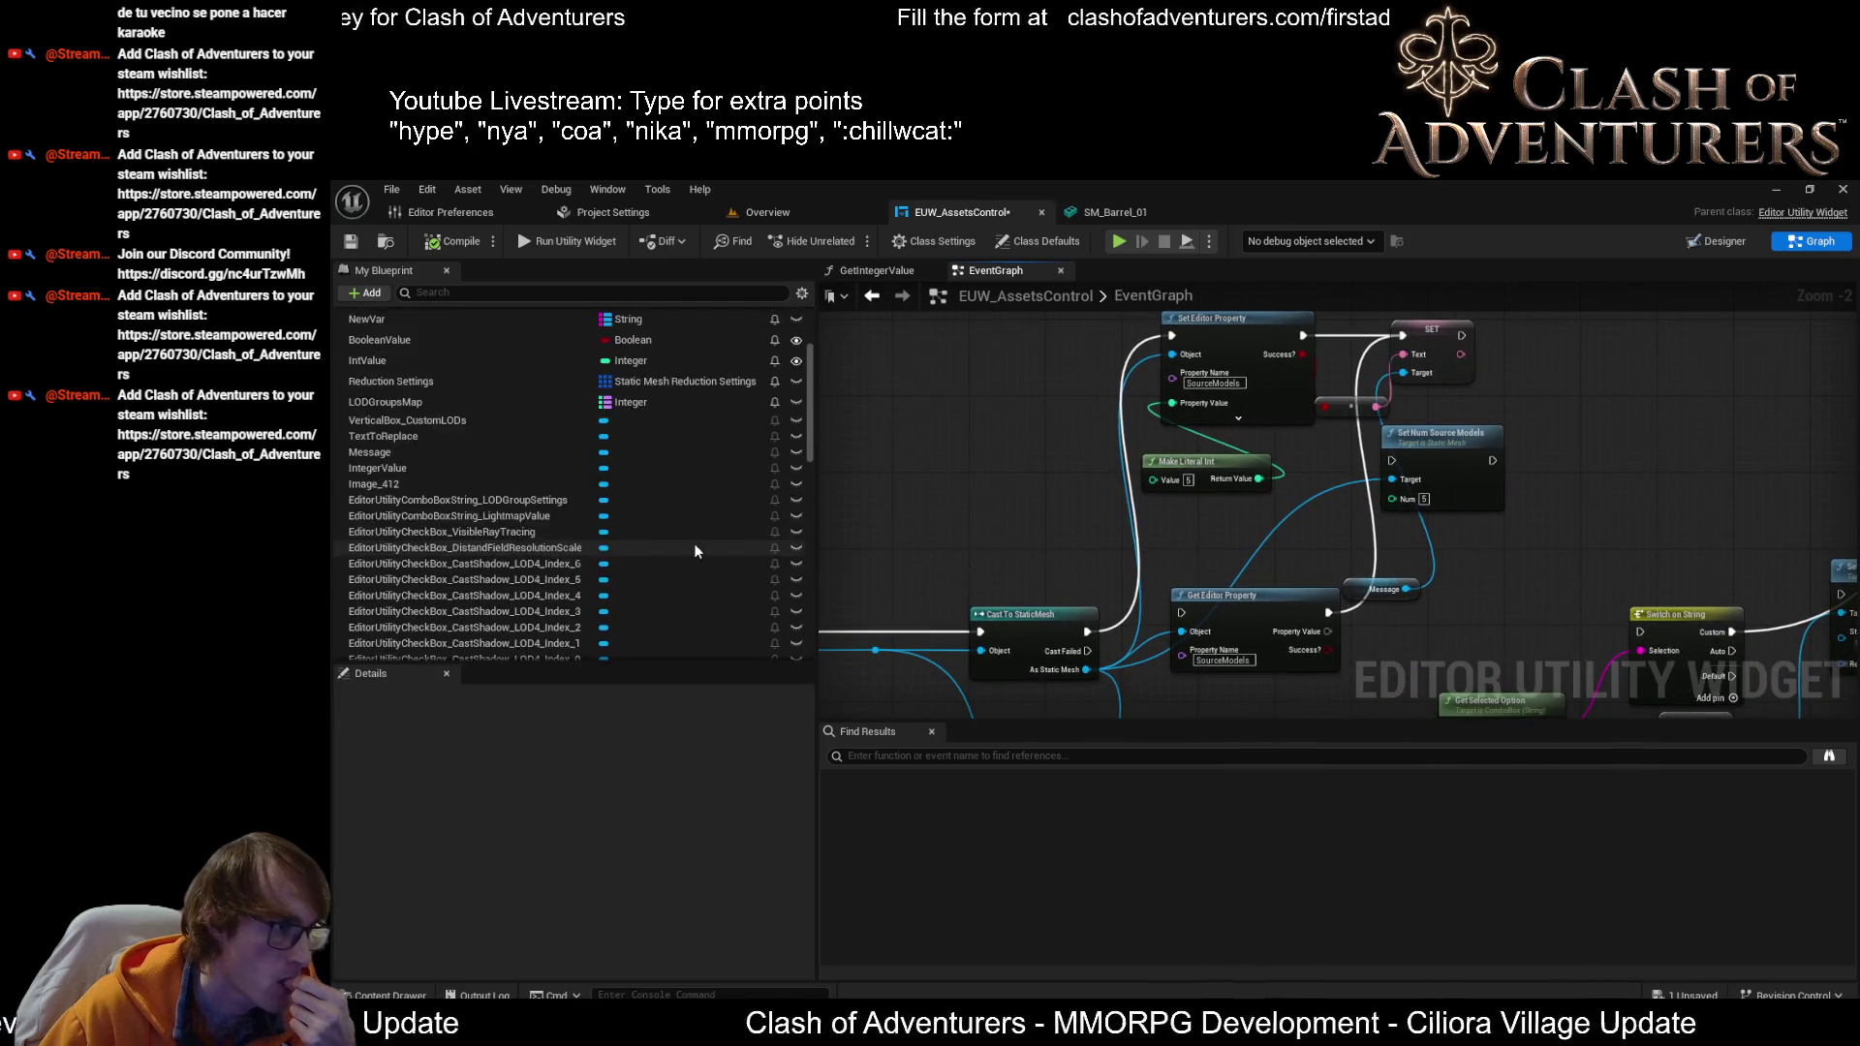
pyautogui.click(441, 481)
pyautogui.moveTo(440, 482)
pyautogui.mouseDown()
pyautogui.moveTo(949, 389)
pyautogui.moveTo(1038, 441)
pyautogui.moveTo(1049, 523)
pyautogui.mouseUp()
# Add a Reduction Settings getter and a Resize array node, placing the getter below Resize.
pyautogui.click(1012, 428)
pyautogui.write('resize')
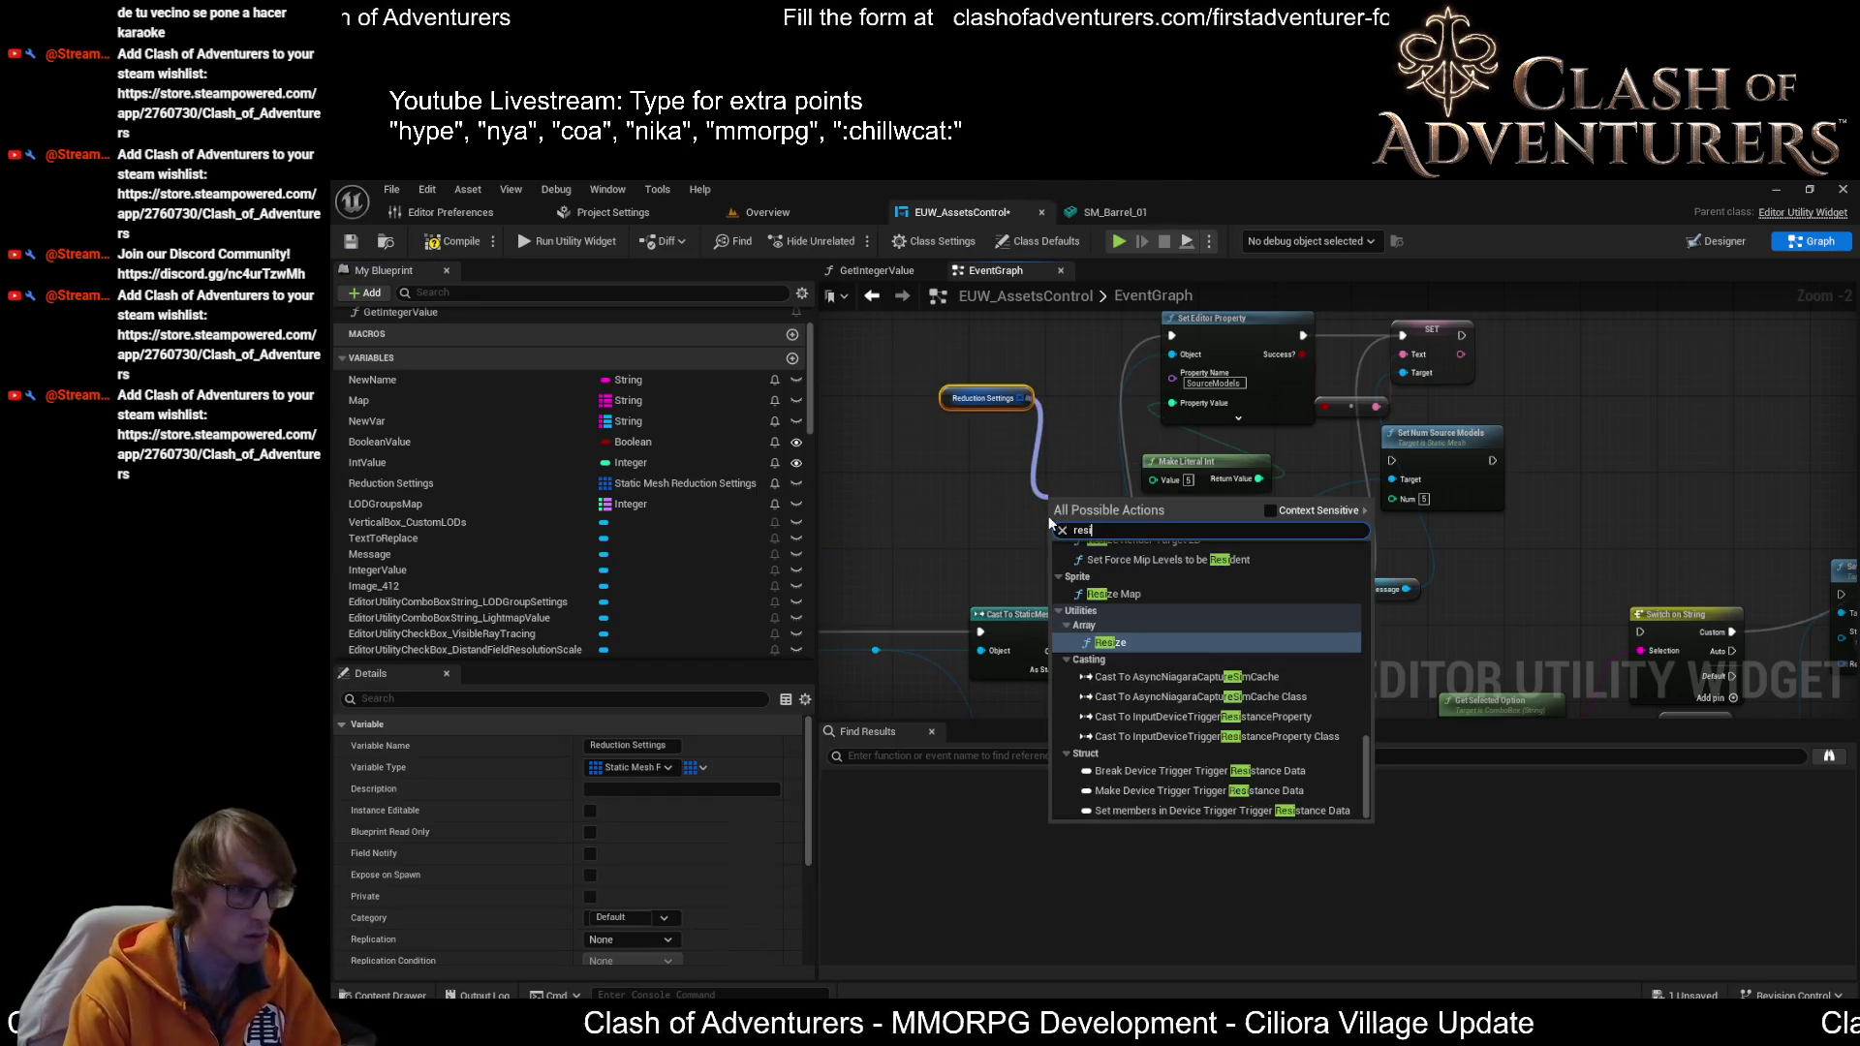
pyautogui.press('Return')
pyautogui.scroll(2, 1050, 523)
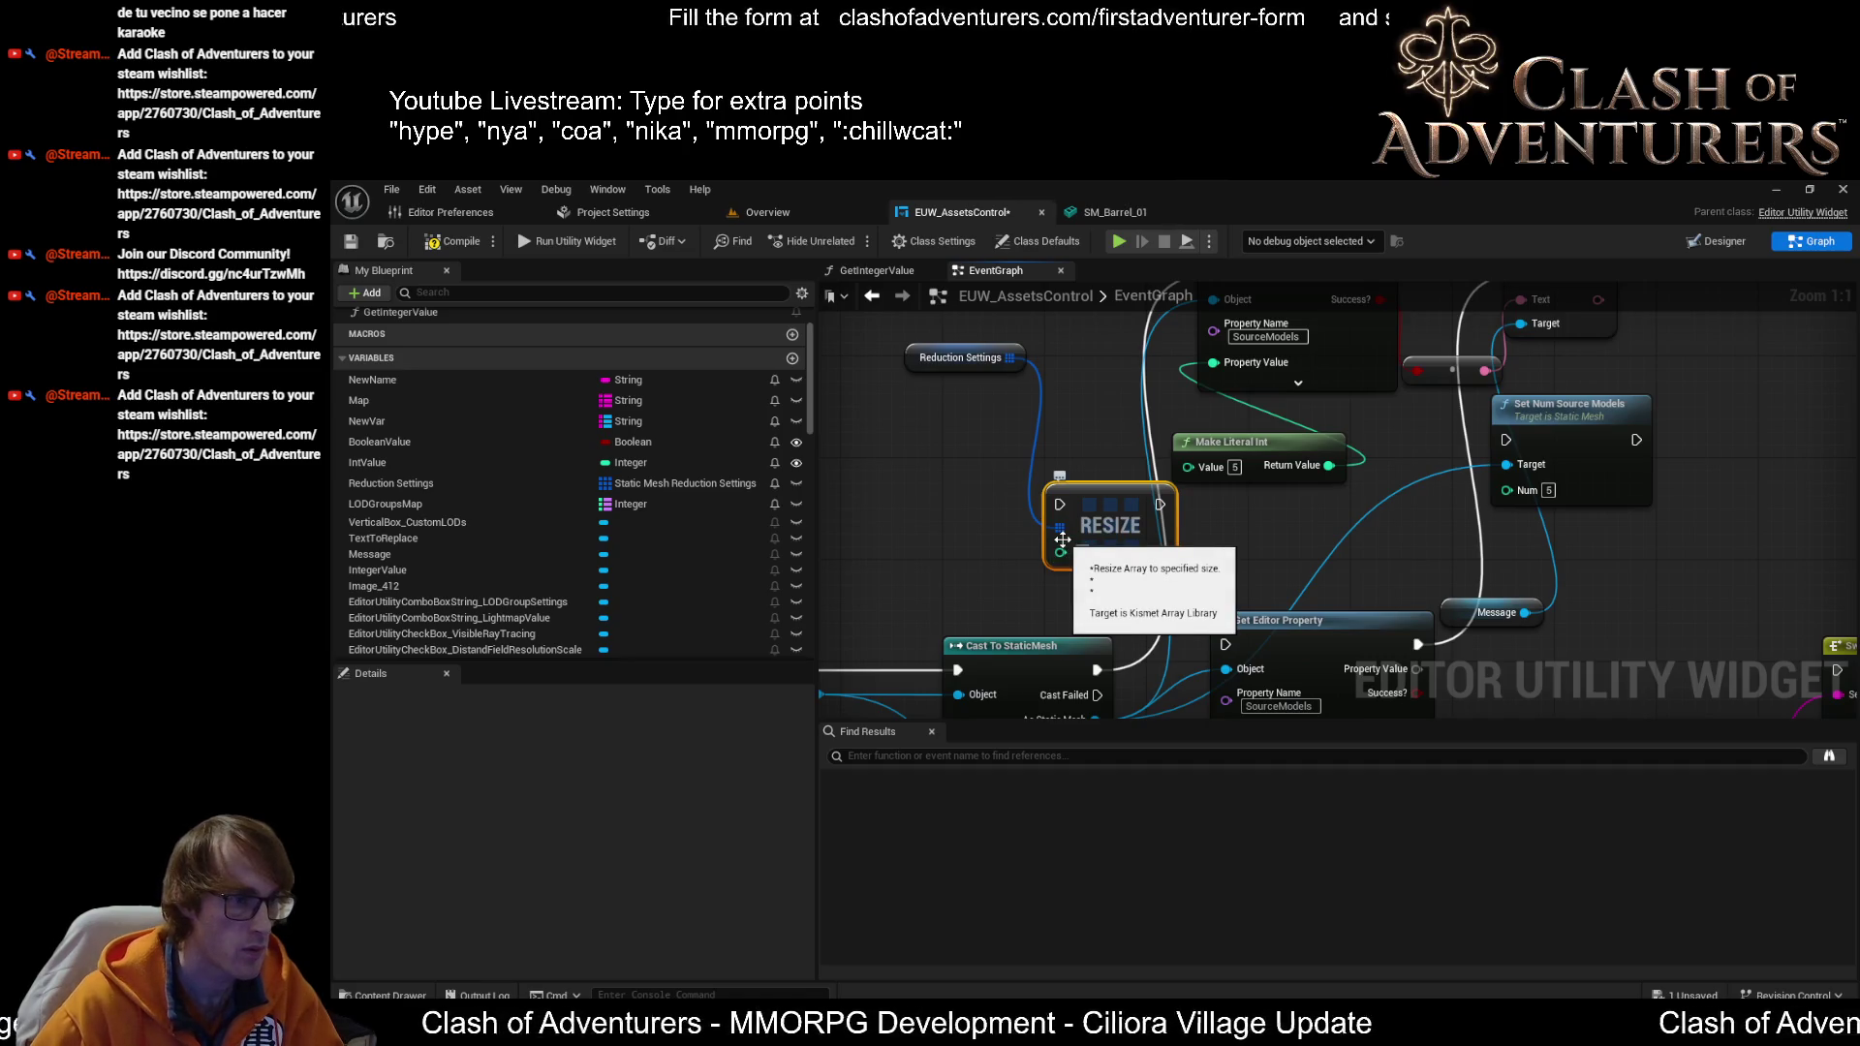
pyautogui.moveTo(932, 365)
pyautogui.mouseDown()
pyautogui.moveTo(1013, 520)
pyautogui.moveTo(1087, 602)
pyautogui.mouseUp()
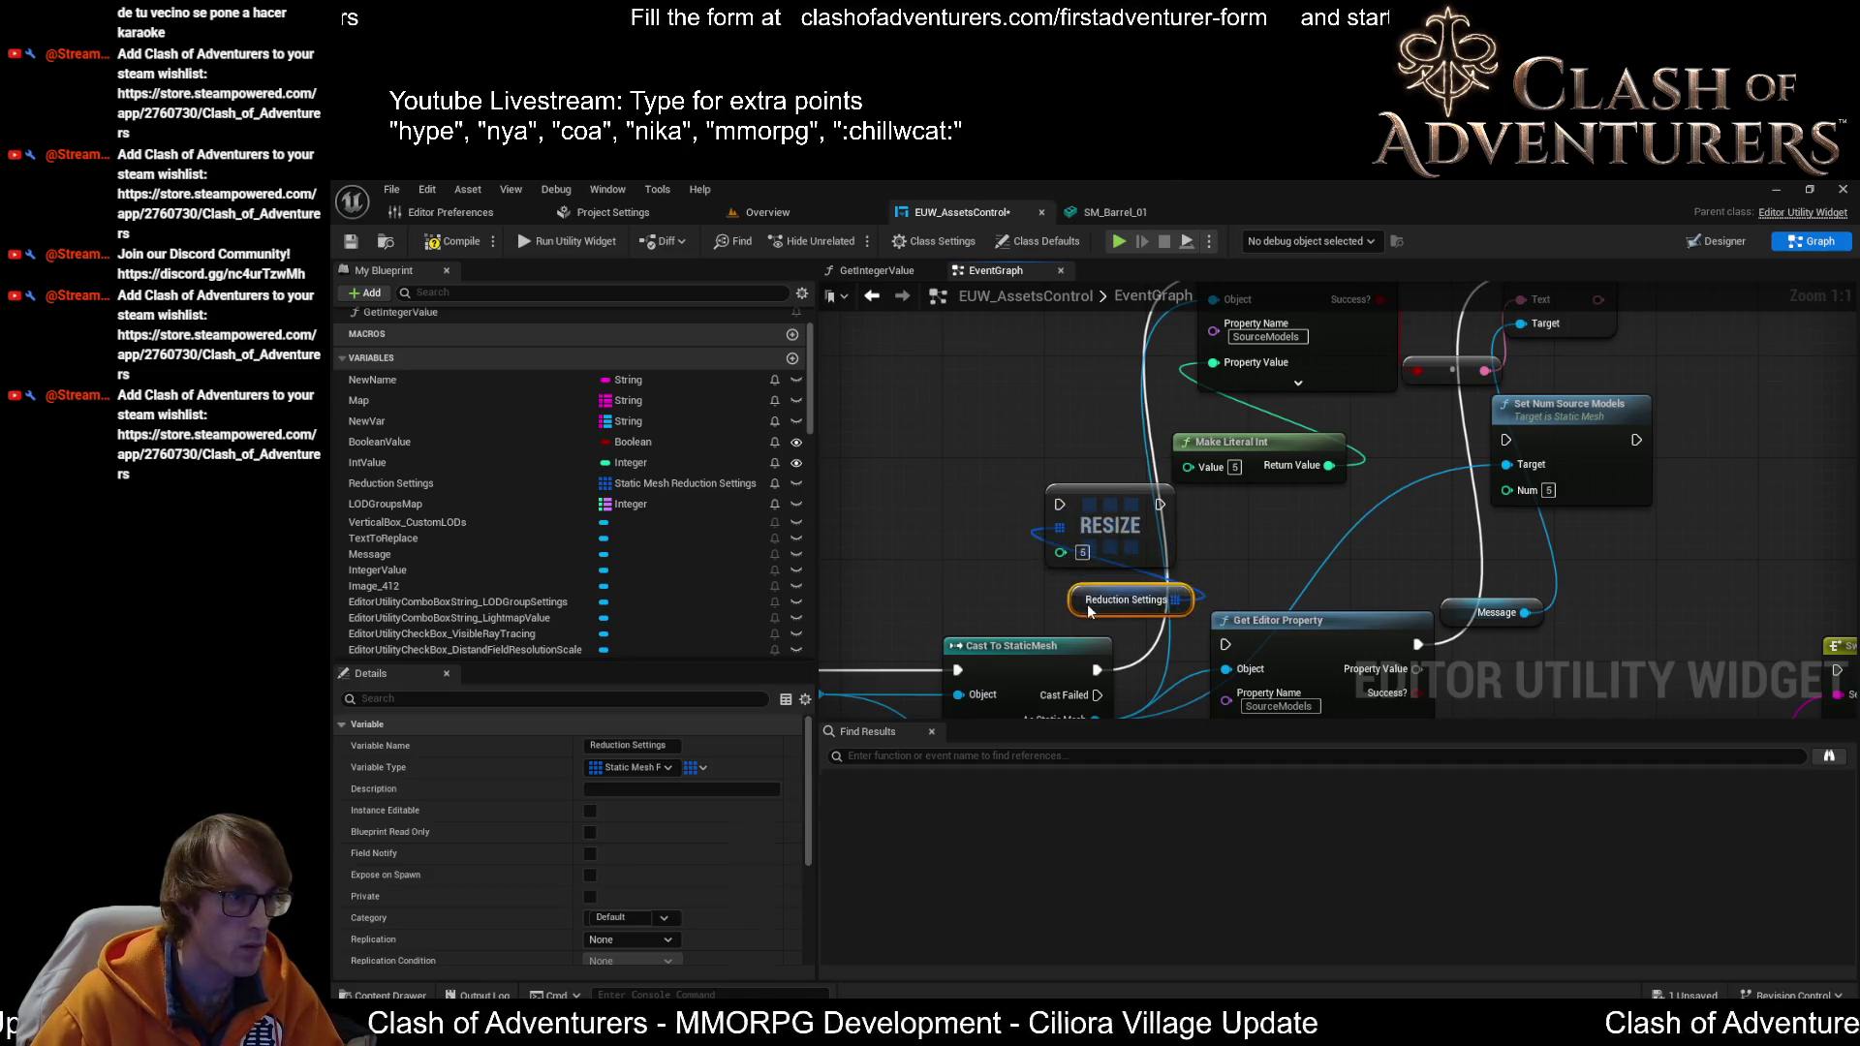
# Delete the Set Editor Property, Make Literal Int, Set Num Source Models and Get Editor Property nodes.
pyautogui.scroll(-1, 1194, 602)
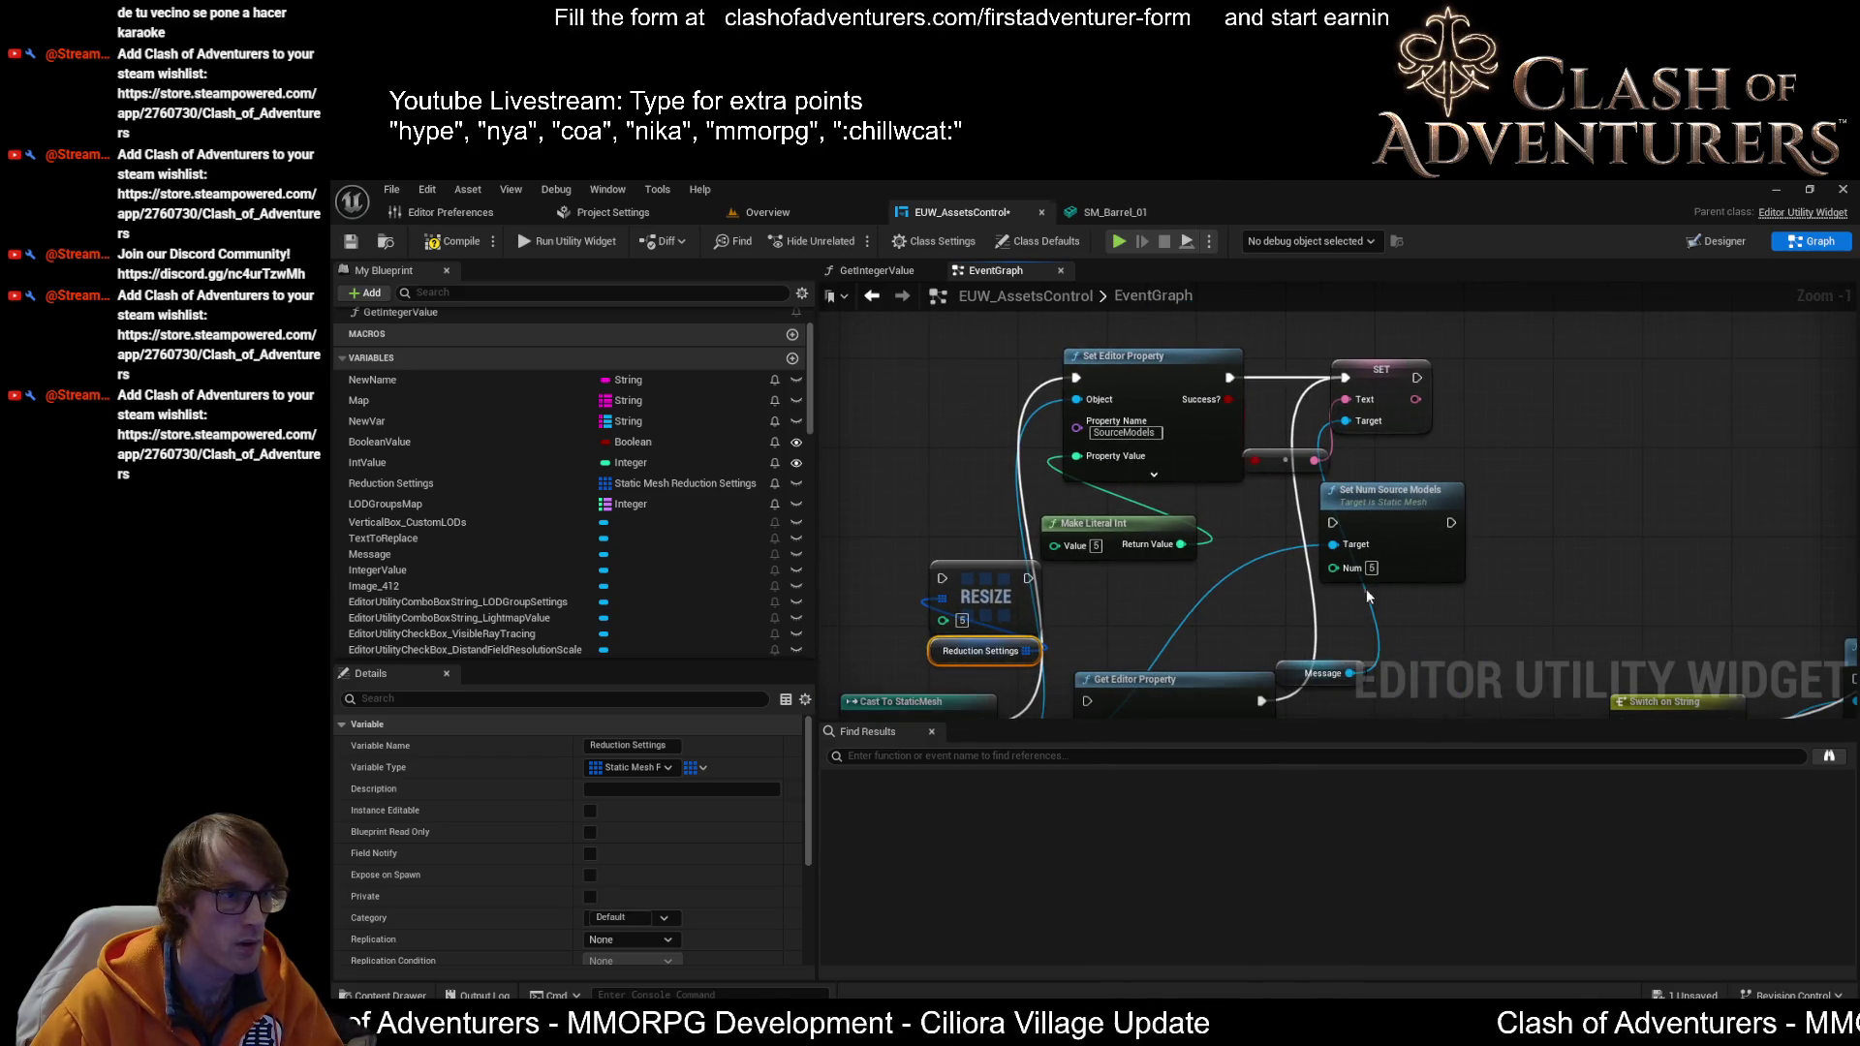
pyautogui.moveTo(1366, 595)
pyautogui.mouseDown()
pyautogui.moveTo(1114, 370)
pyautogui.moveTo(1286, 359)
pyautogui.mouseUp()
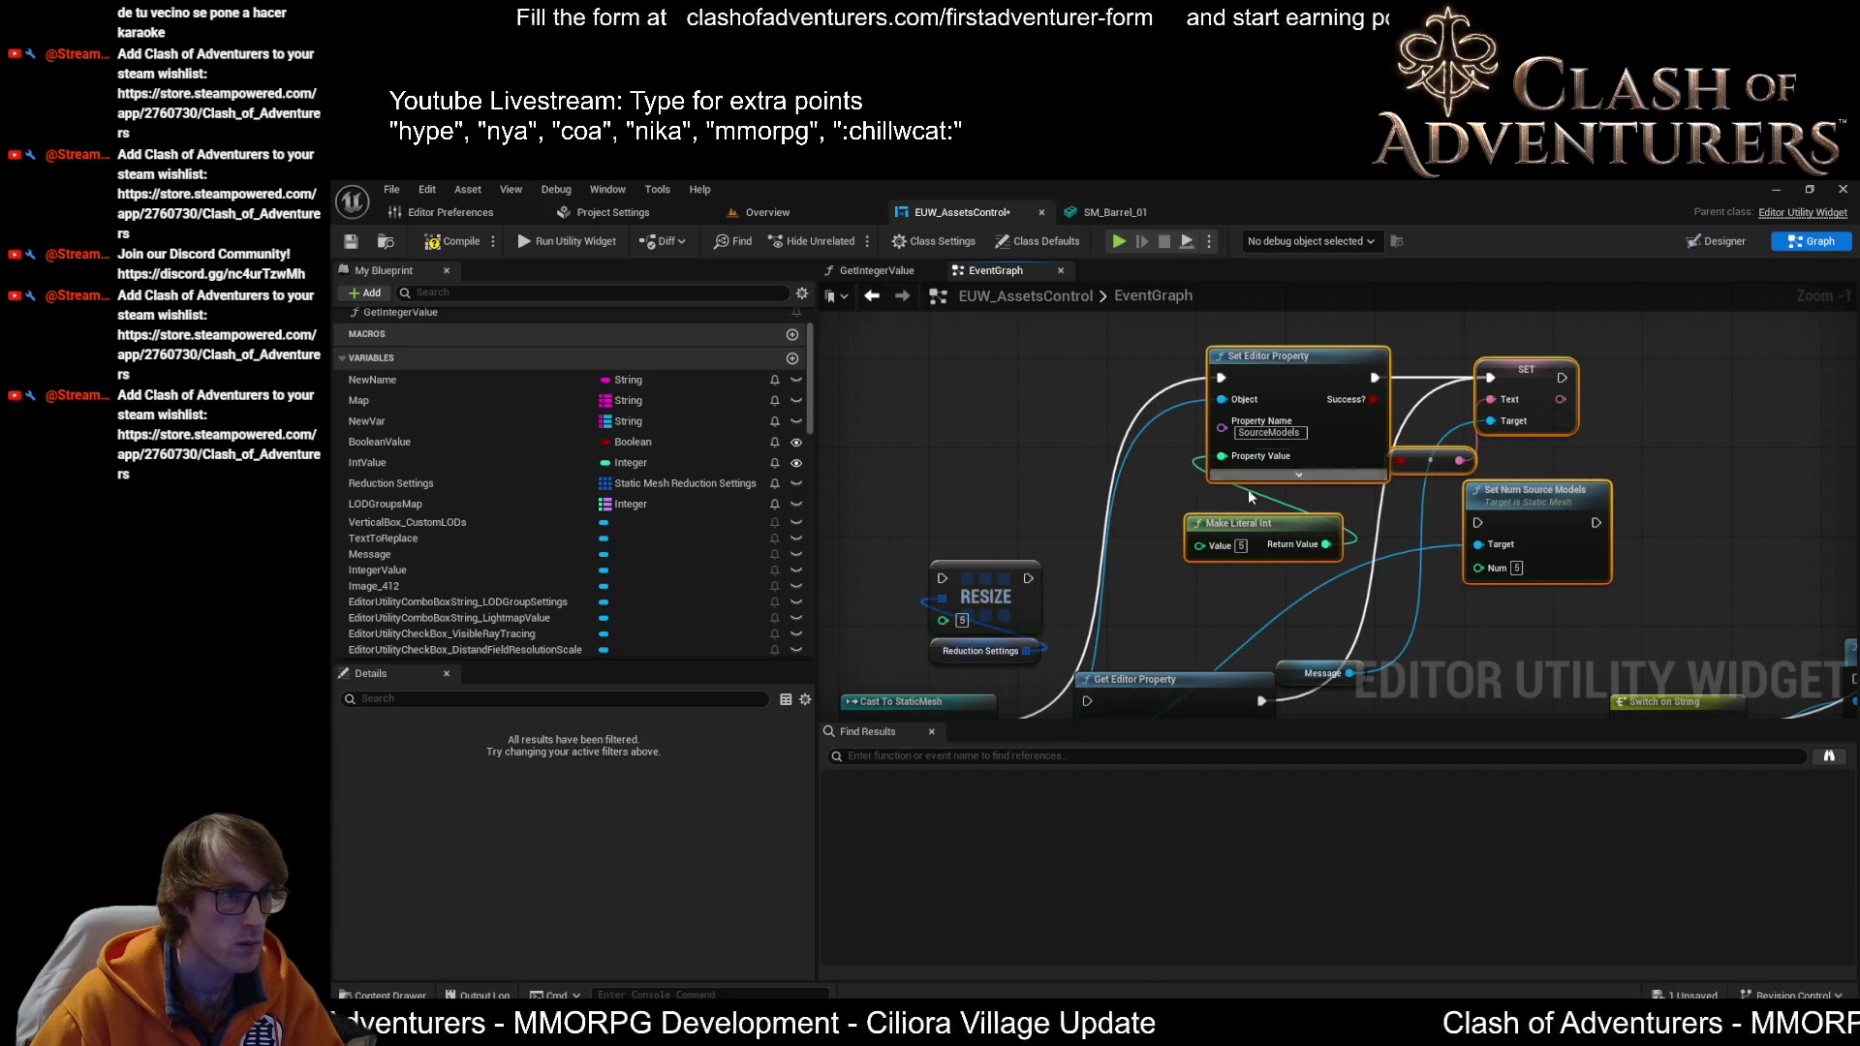
pyautogui.moveTo(1259, 581); pyautogui.dragTo(1279, 397)
pyautogui.press('Delete')
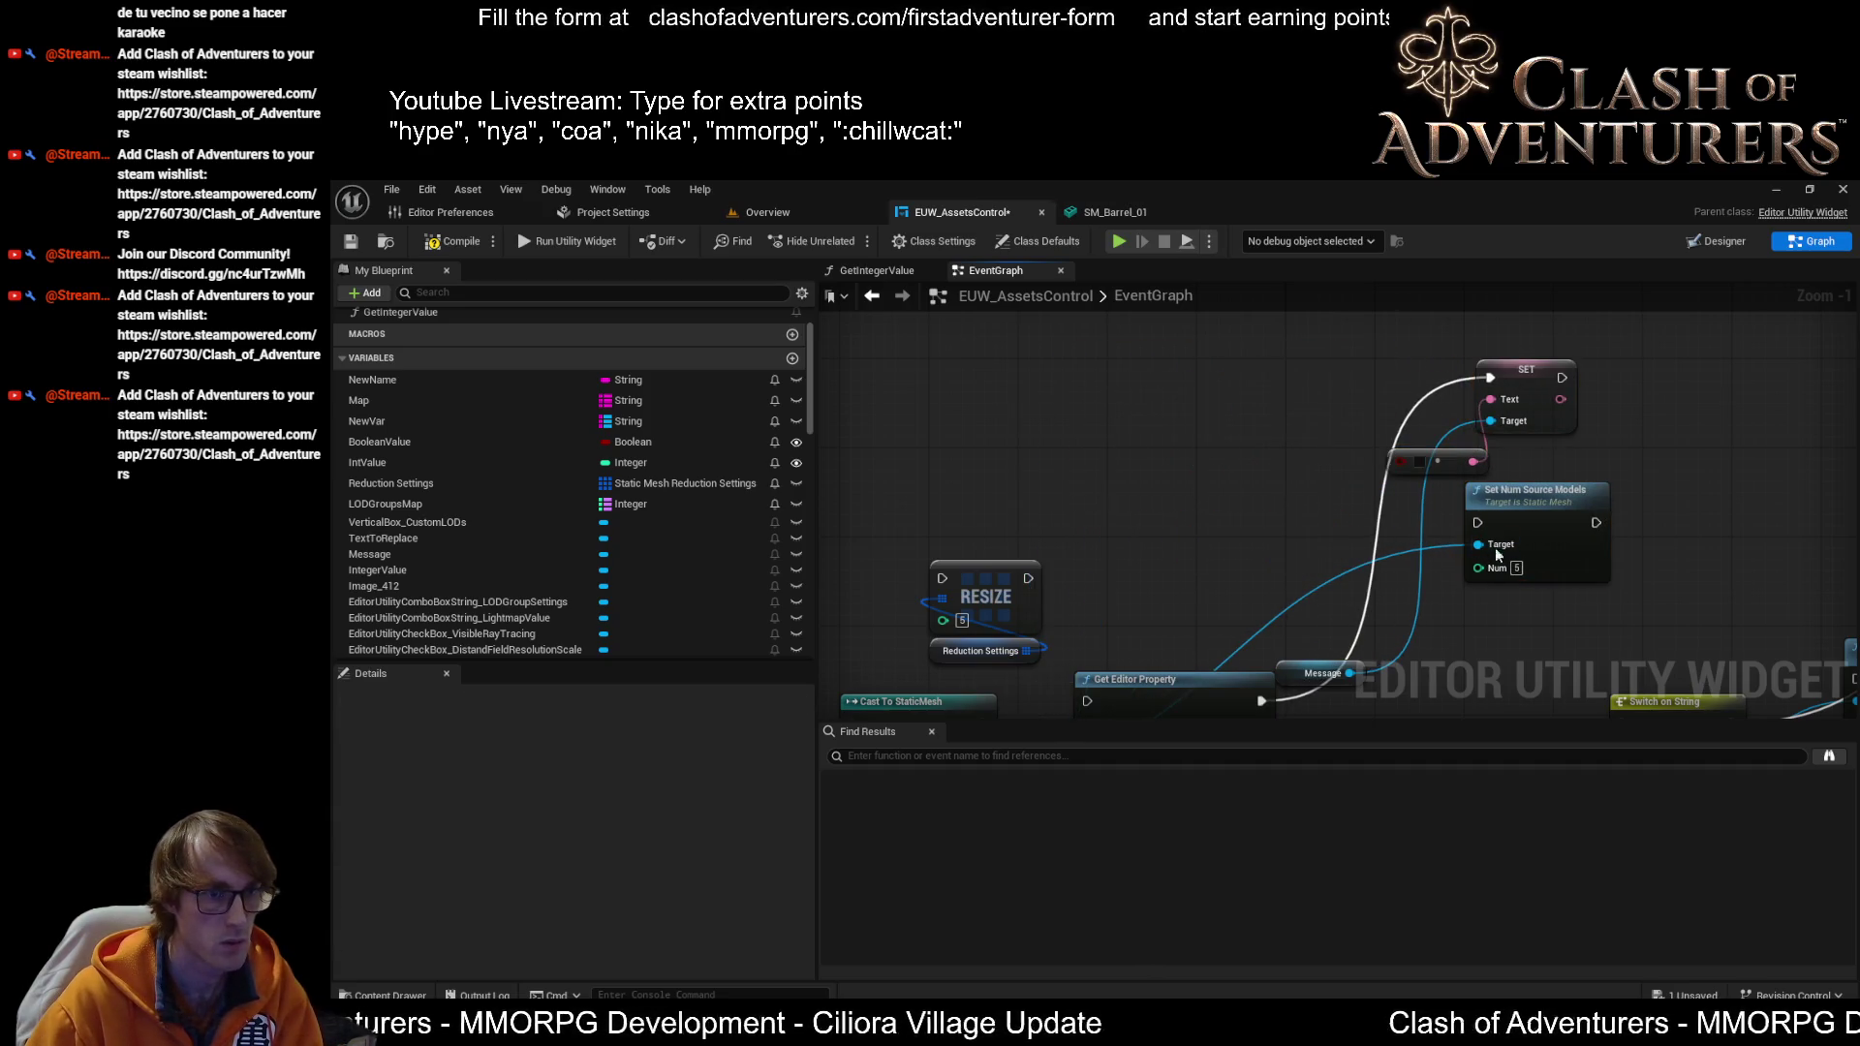
pyautogui.click(1503, 521)
pyautogui.press('Delete')
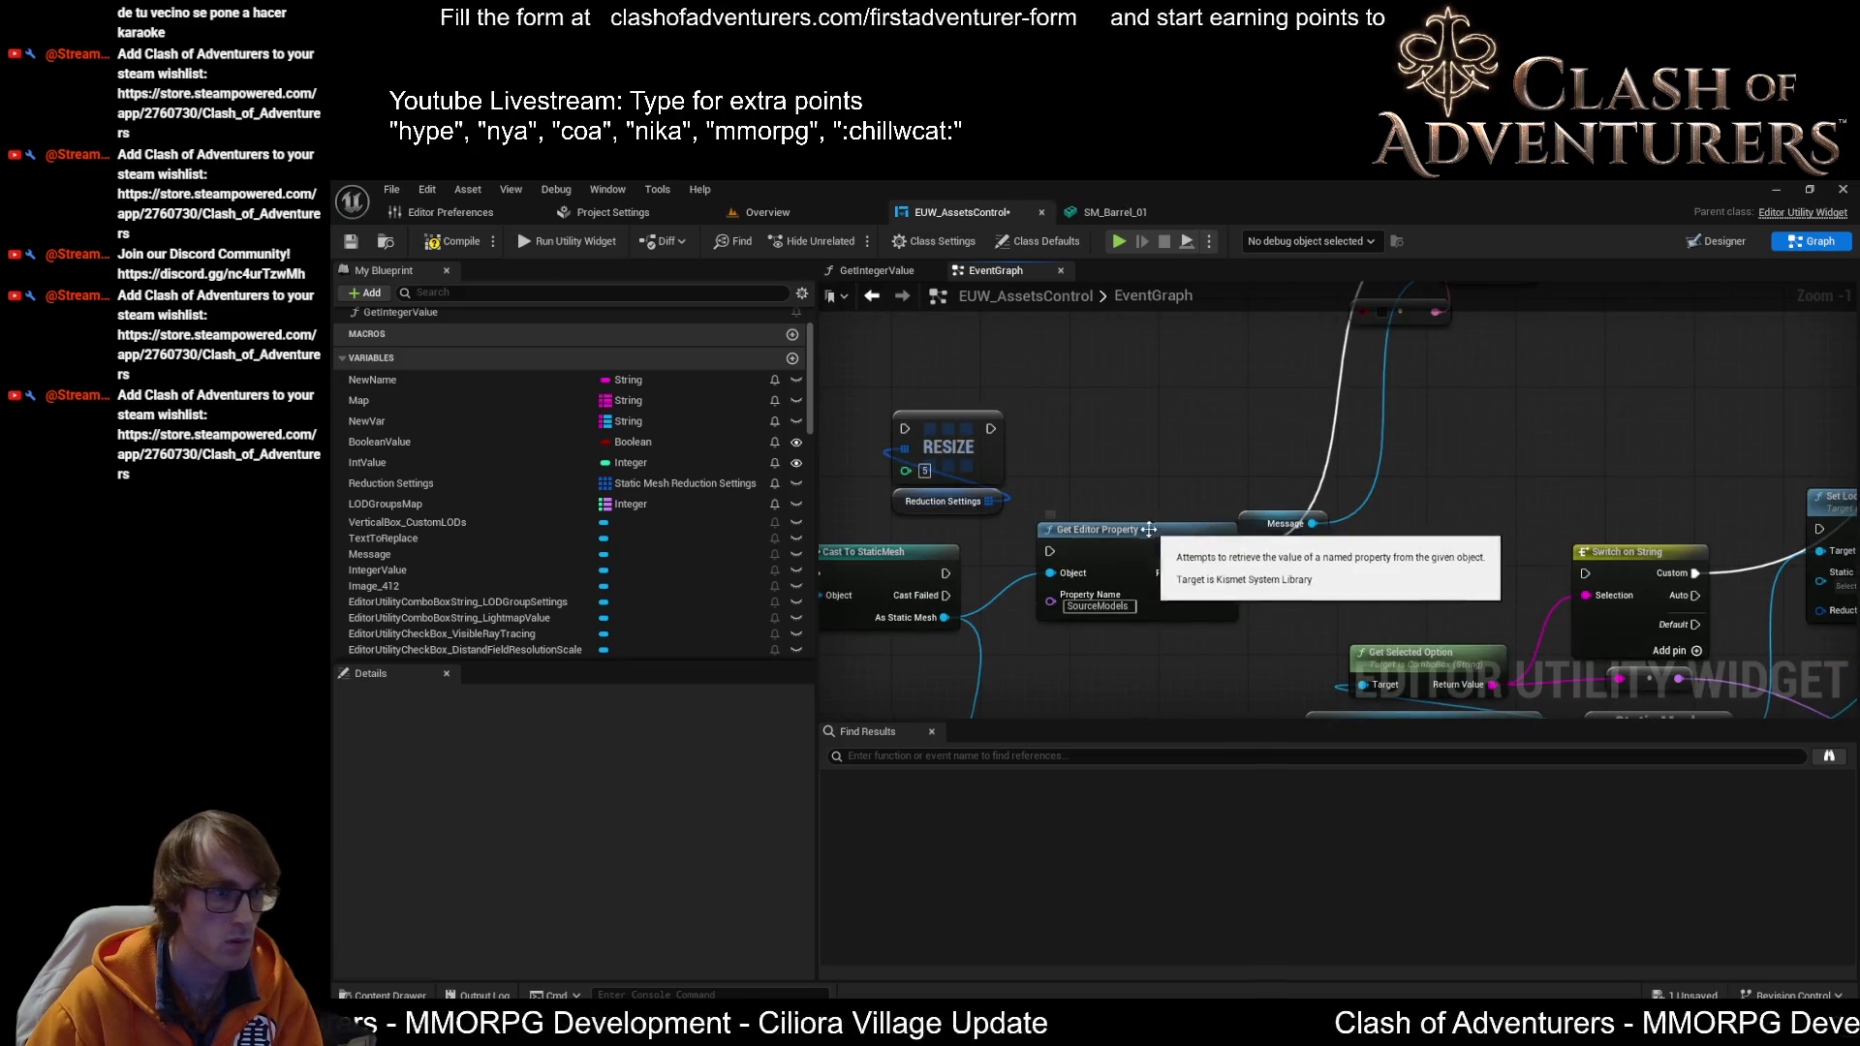
pyautogui.moveTo(1149, 529); pyautogui.dragTo(1153, 555)
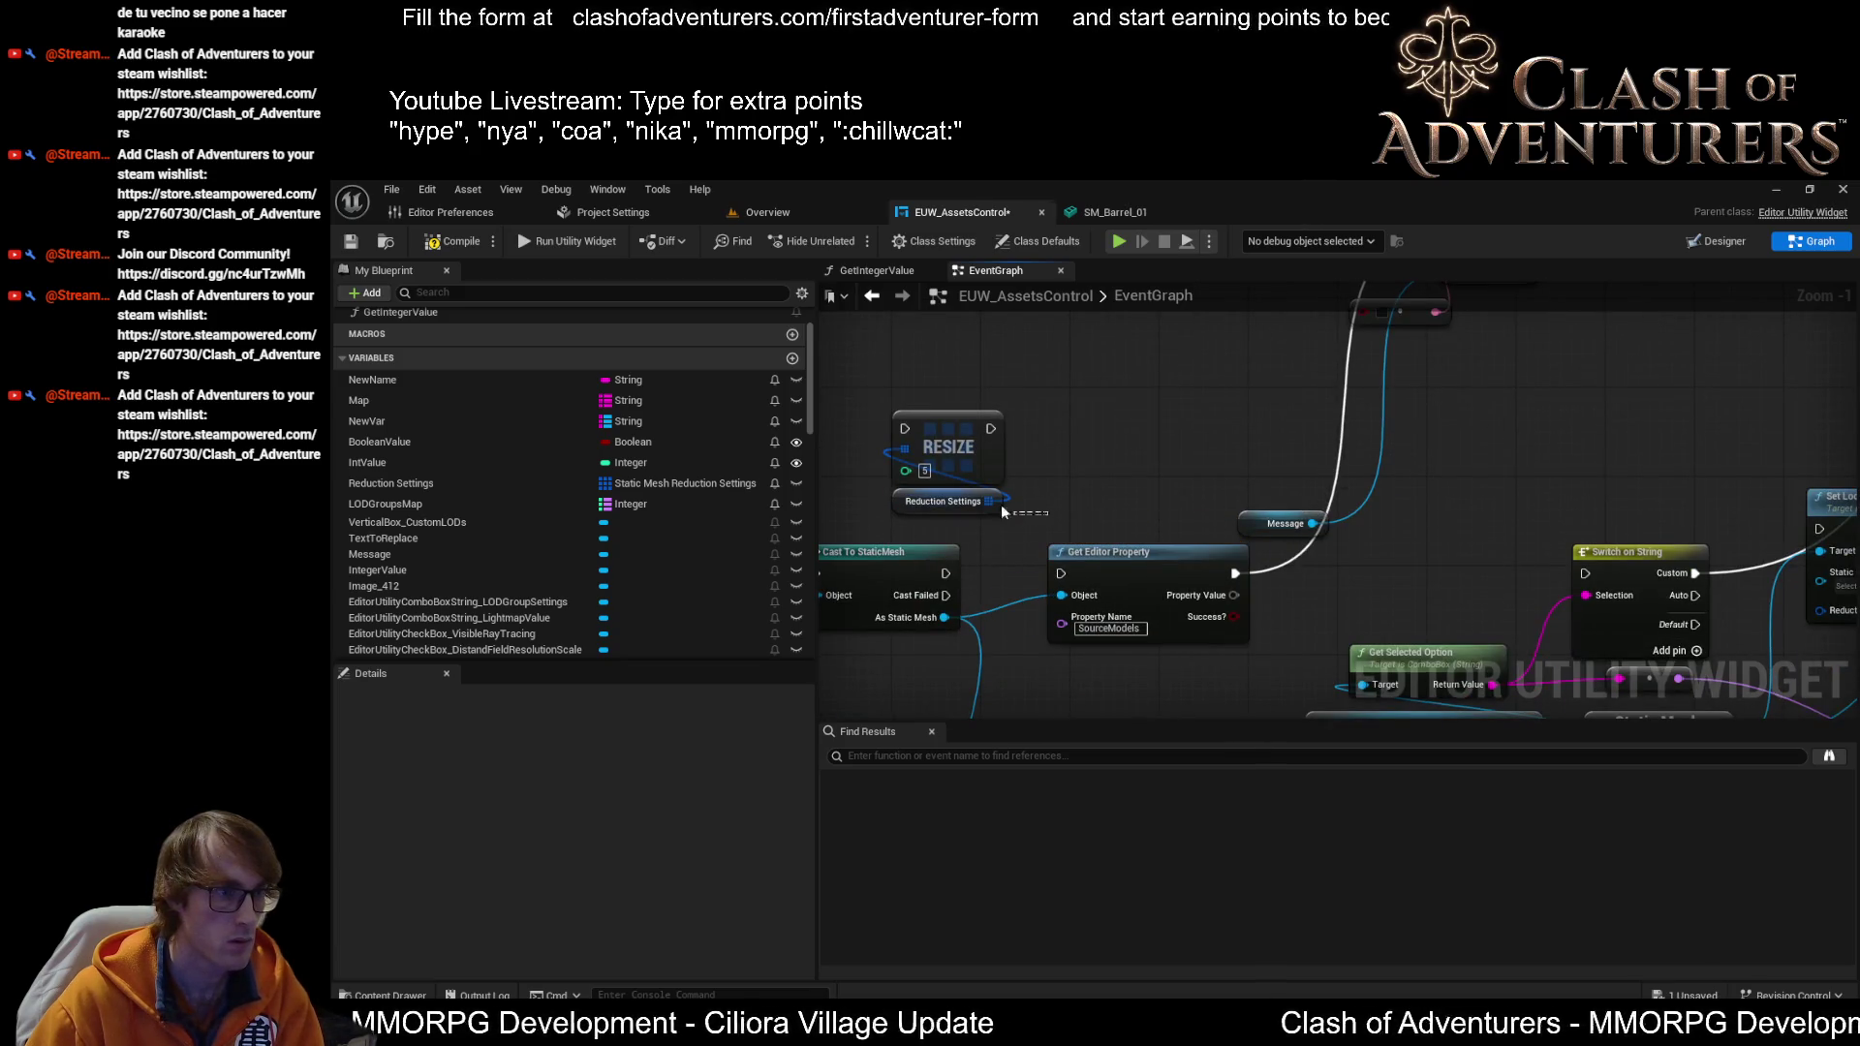
pyautogui.press('Delete')
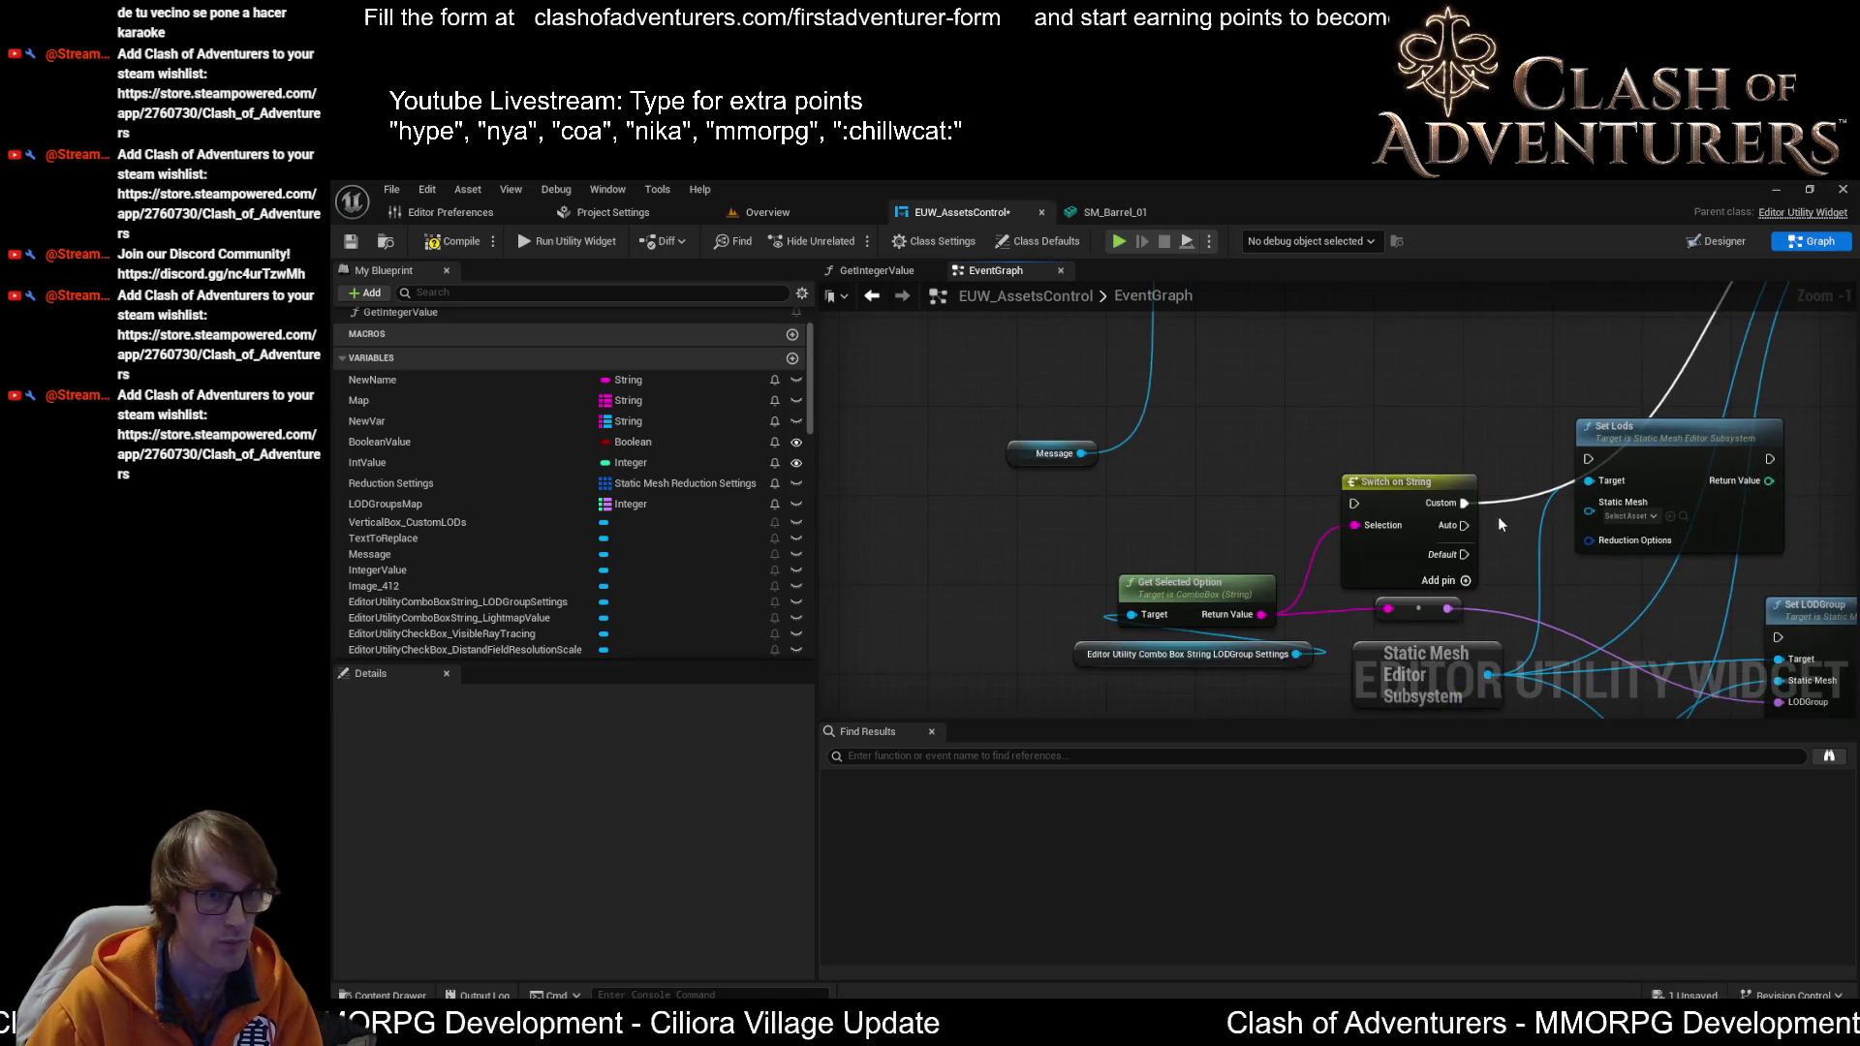
# Move the RESIZE node with its Reduction Settings input and select the Set Lods with Notification nodes.
pyautogui.moveTo(975, 340); pyautogui.dragTo(1187, 474)
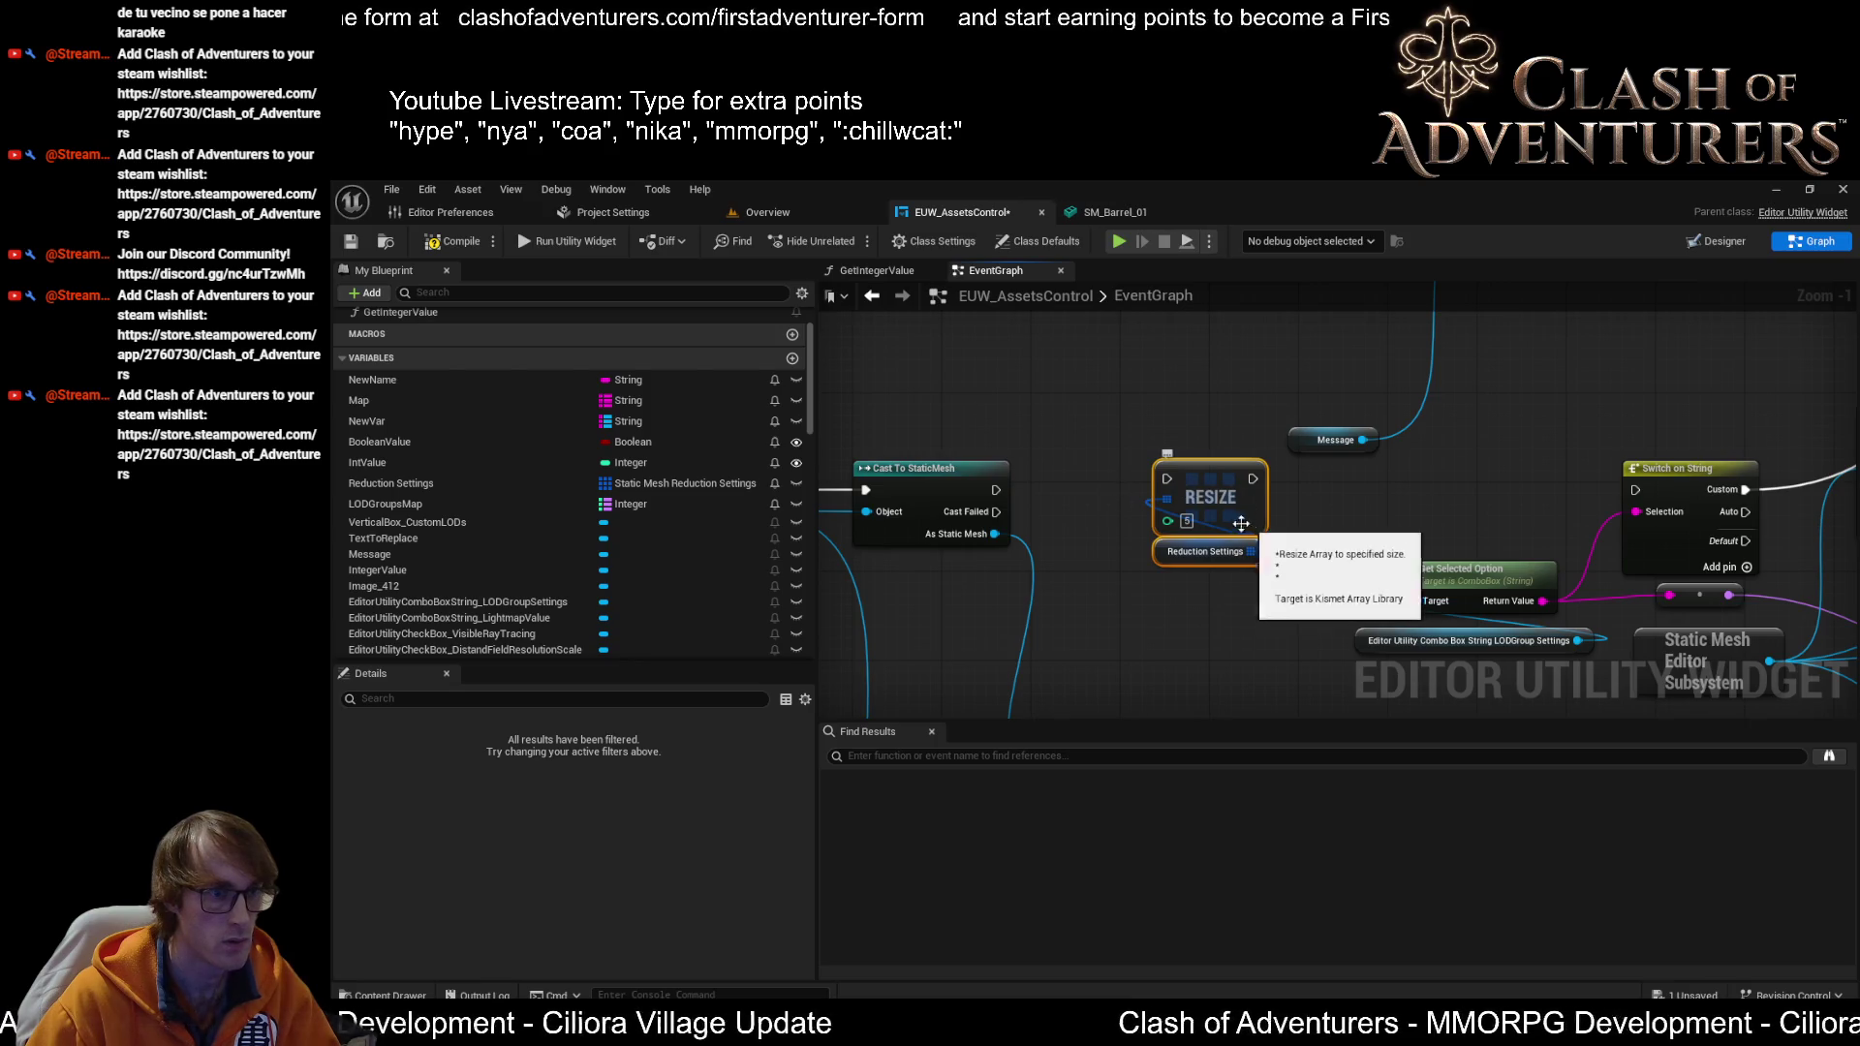
pyautogui.moveTo(1362, 502)
pyautogui.mouseDown()
pyautogui.moveTo(1275, 441)
pyautogui.moveTo(892, 403)
pyautogui.moveTo(1316, 465)
pyautogui.moveTo(1631, 549)
pyautogui.moveTo(1571, 344)
pyautogui.mouseUp()
pyautogui.scroll(-1, 1666, 532)
pyautogui.moveTo(1342, 436); pyautogui.dragTo(1427, 471)
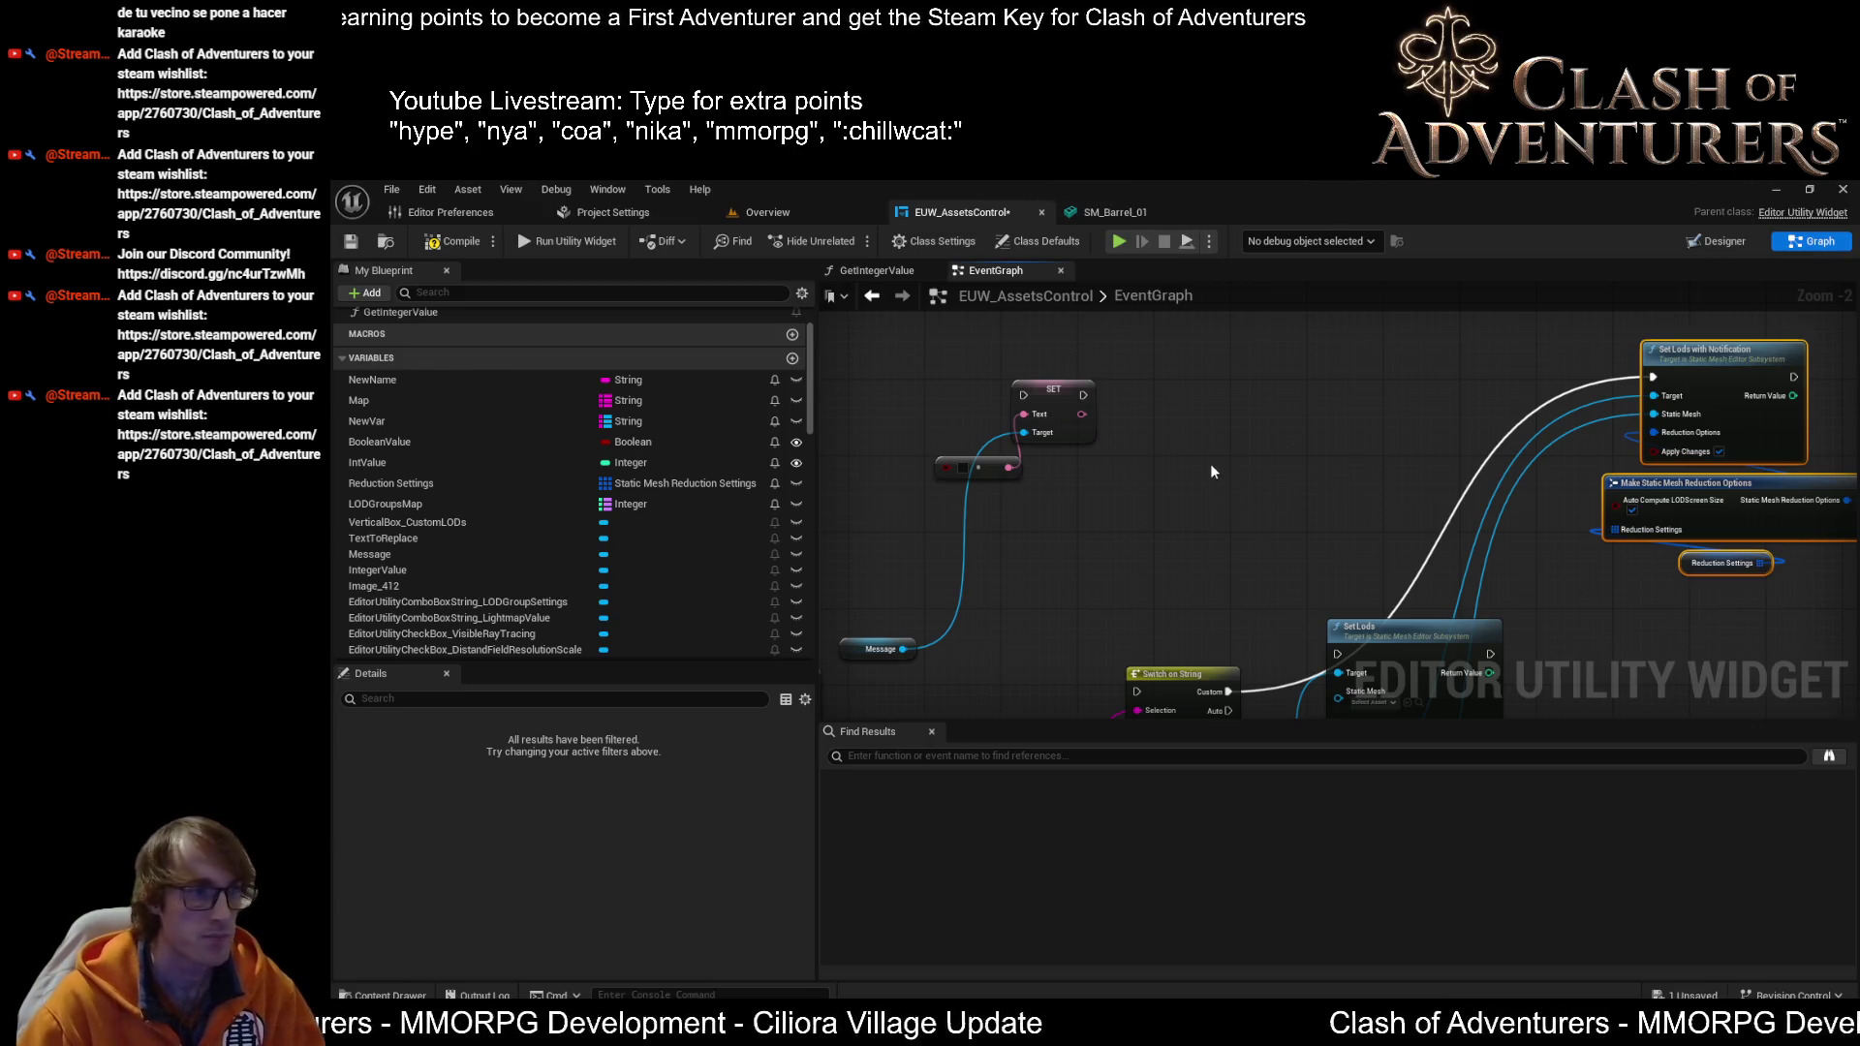
pyautogui.moveTo(1121, 618); pyautogui.dragTo(1049, 617)
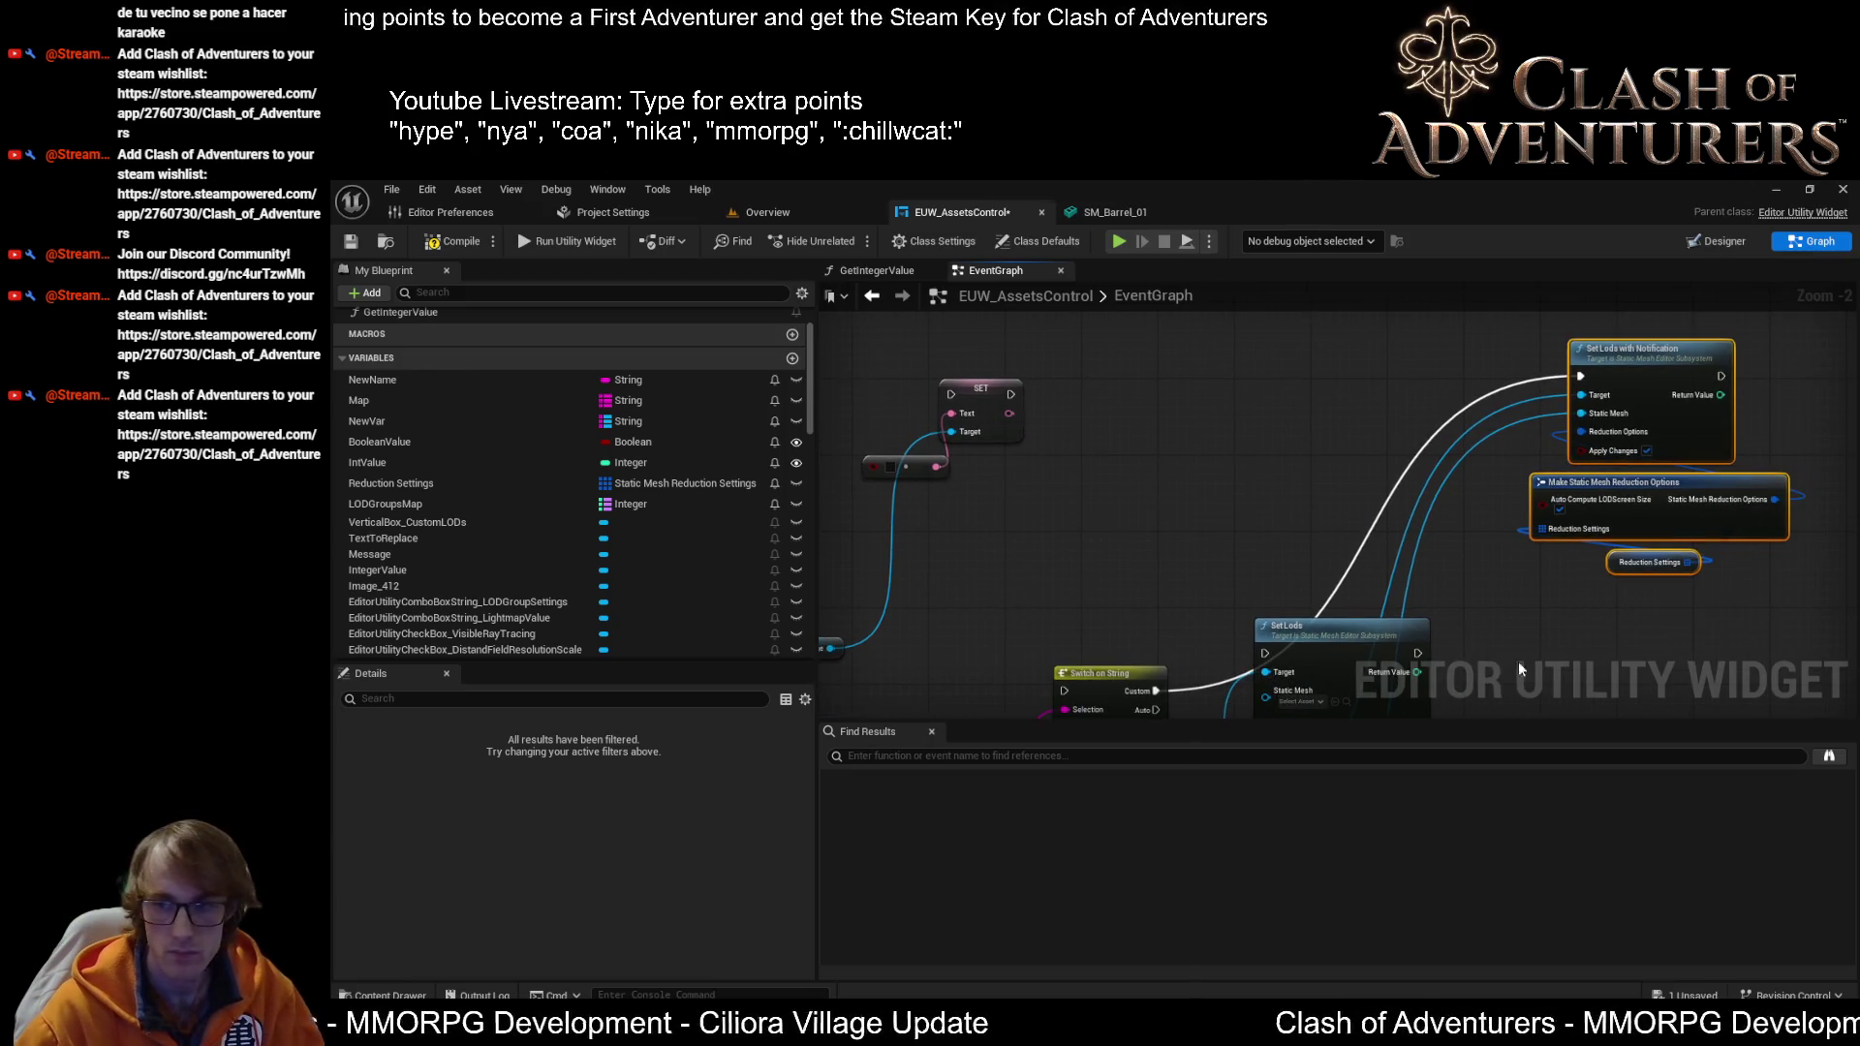
pyautogui.scroll(2, 1496, 535)
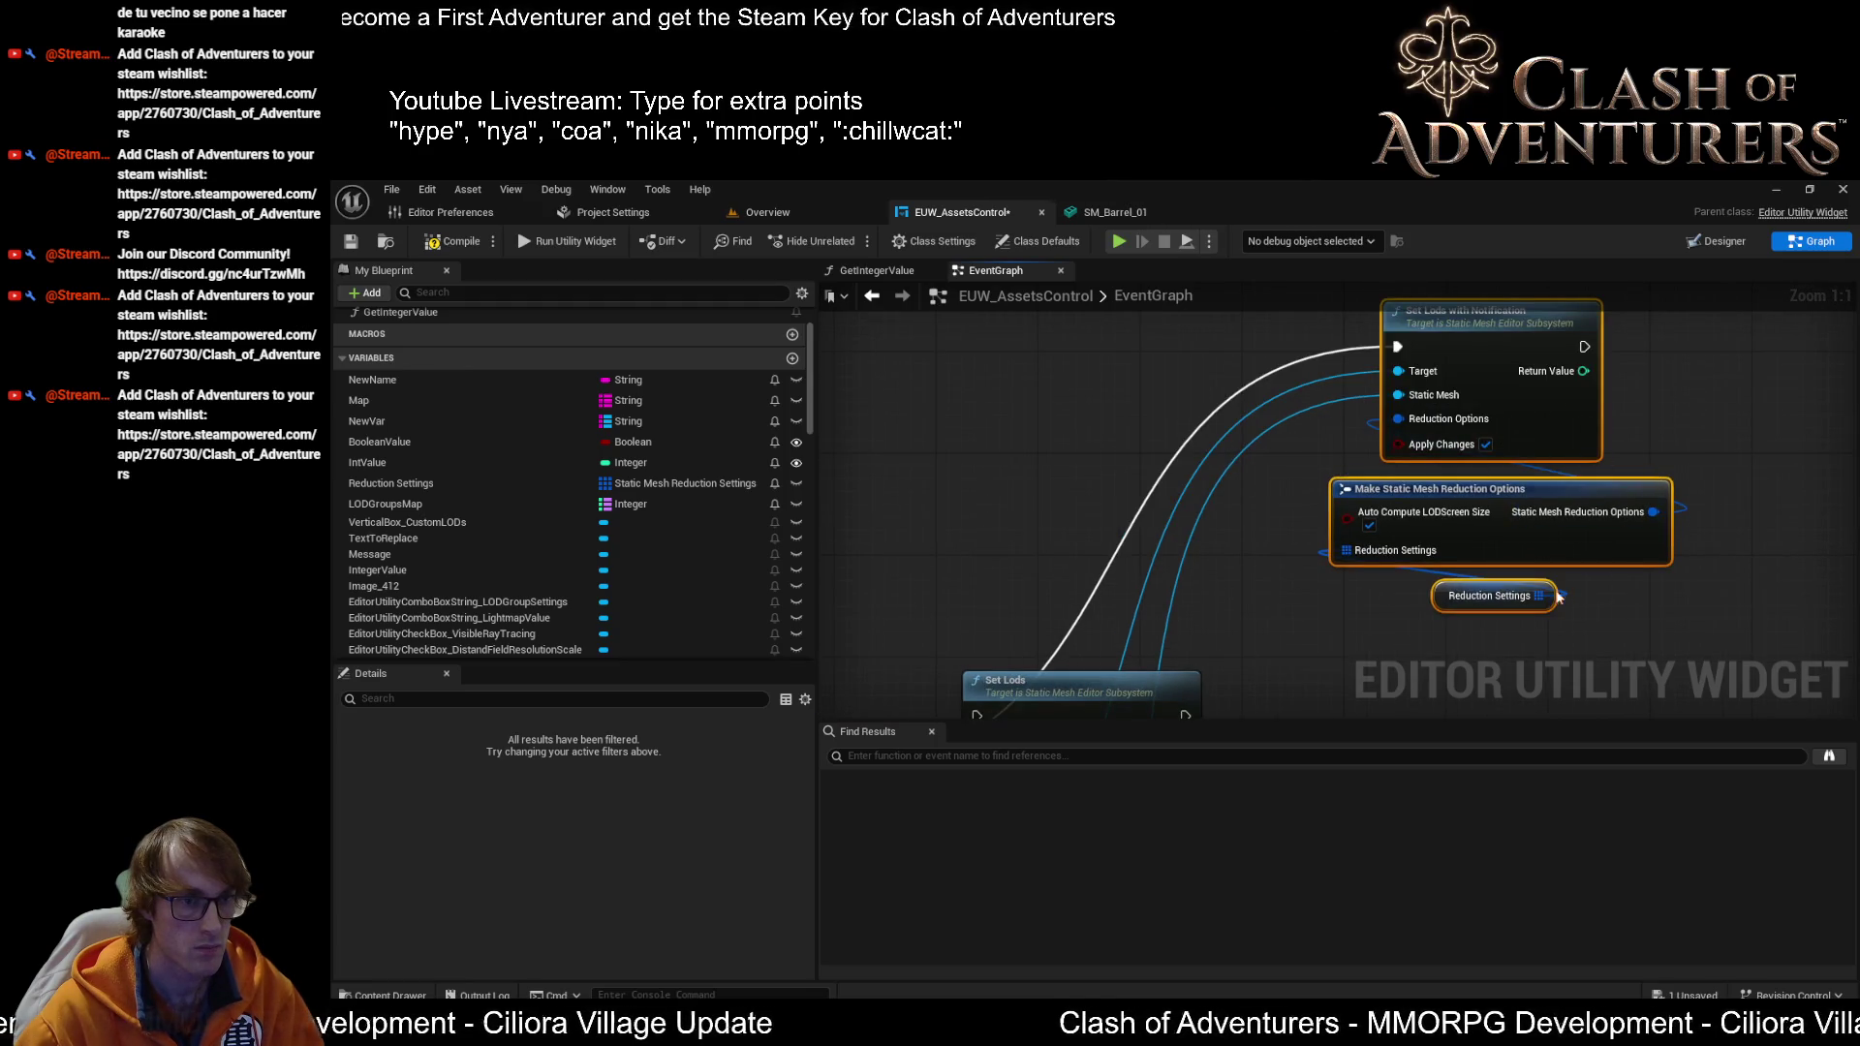
pyautogui.scroll(-1, 1526, 572)
pyautogui.moveTo(1340, 538); pyautogui.dragTo(1459, 227)
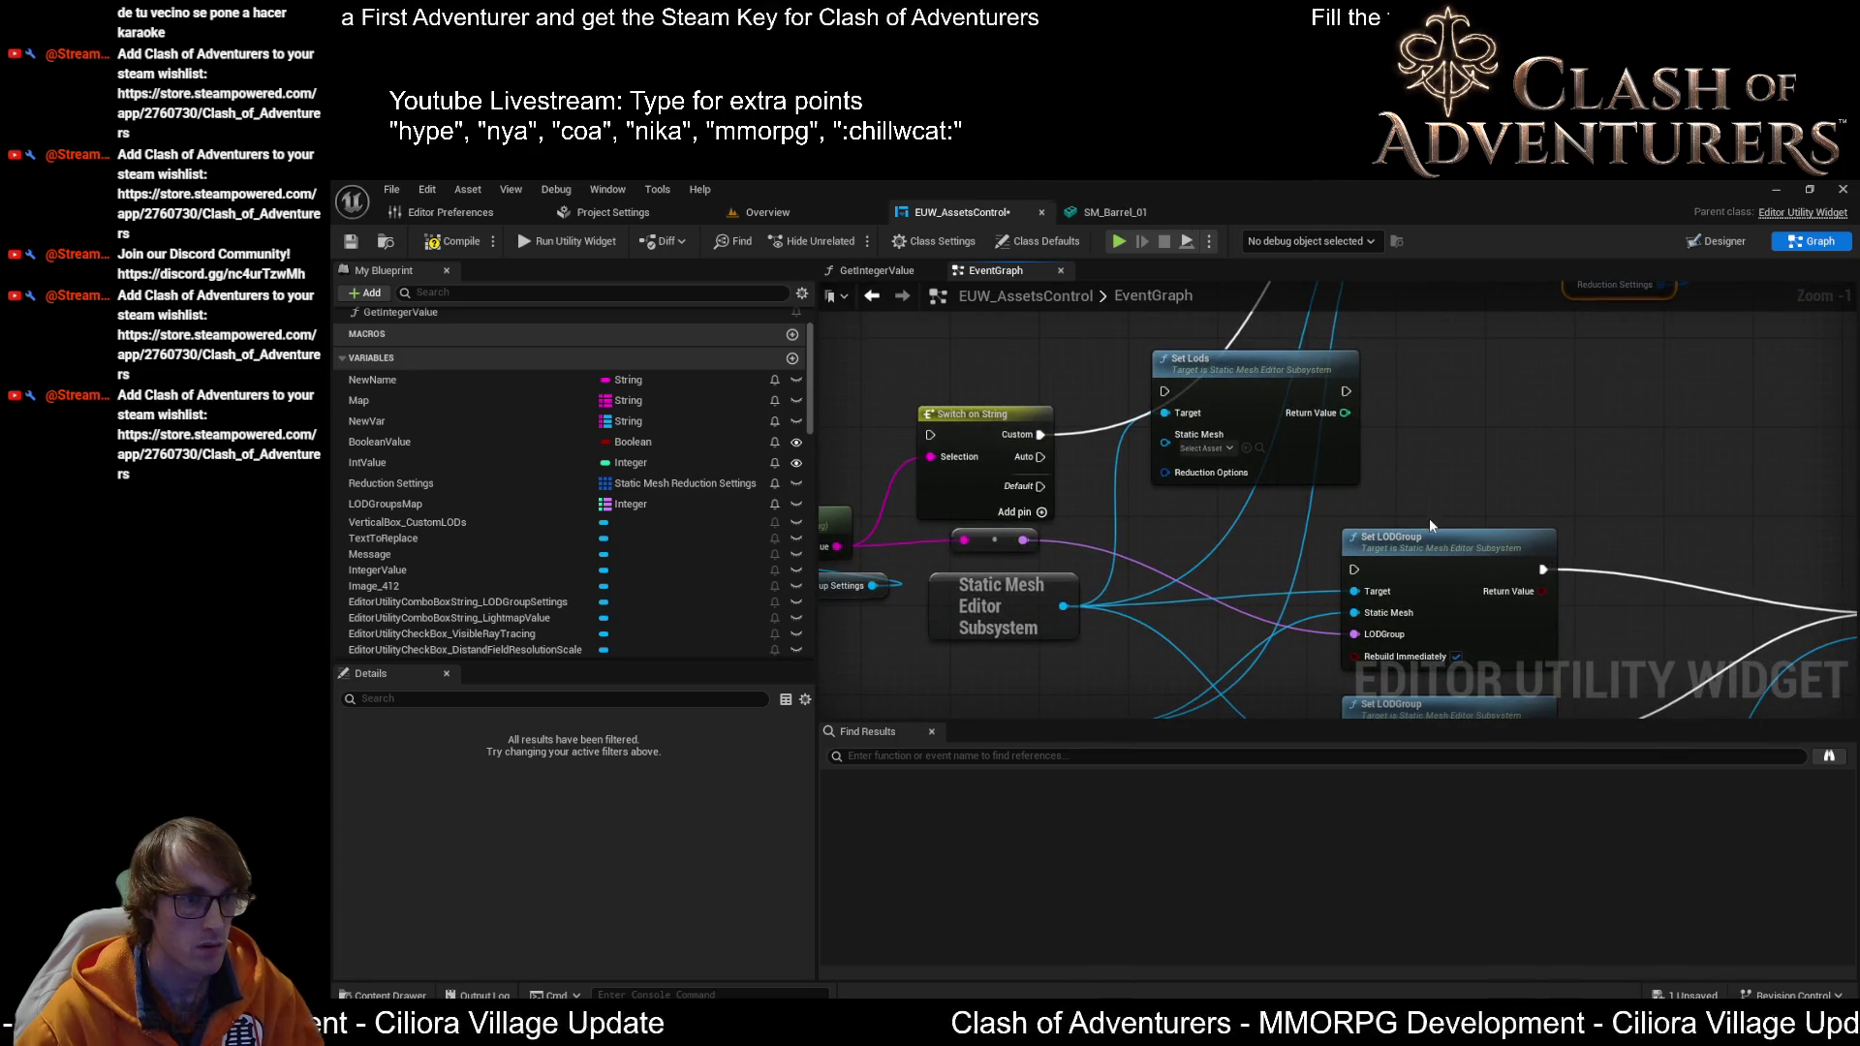
pyautogui.moveTo(1535, 370)
pyautogui.mouseDown()
pyautogui.moveTo(1463, 449)
pyautogui.moveTo(1413, 575)
pyautogui.mouseUp()
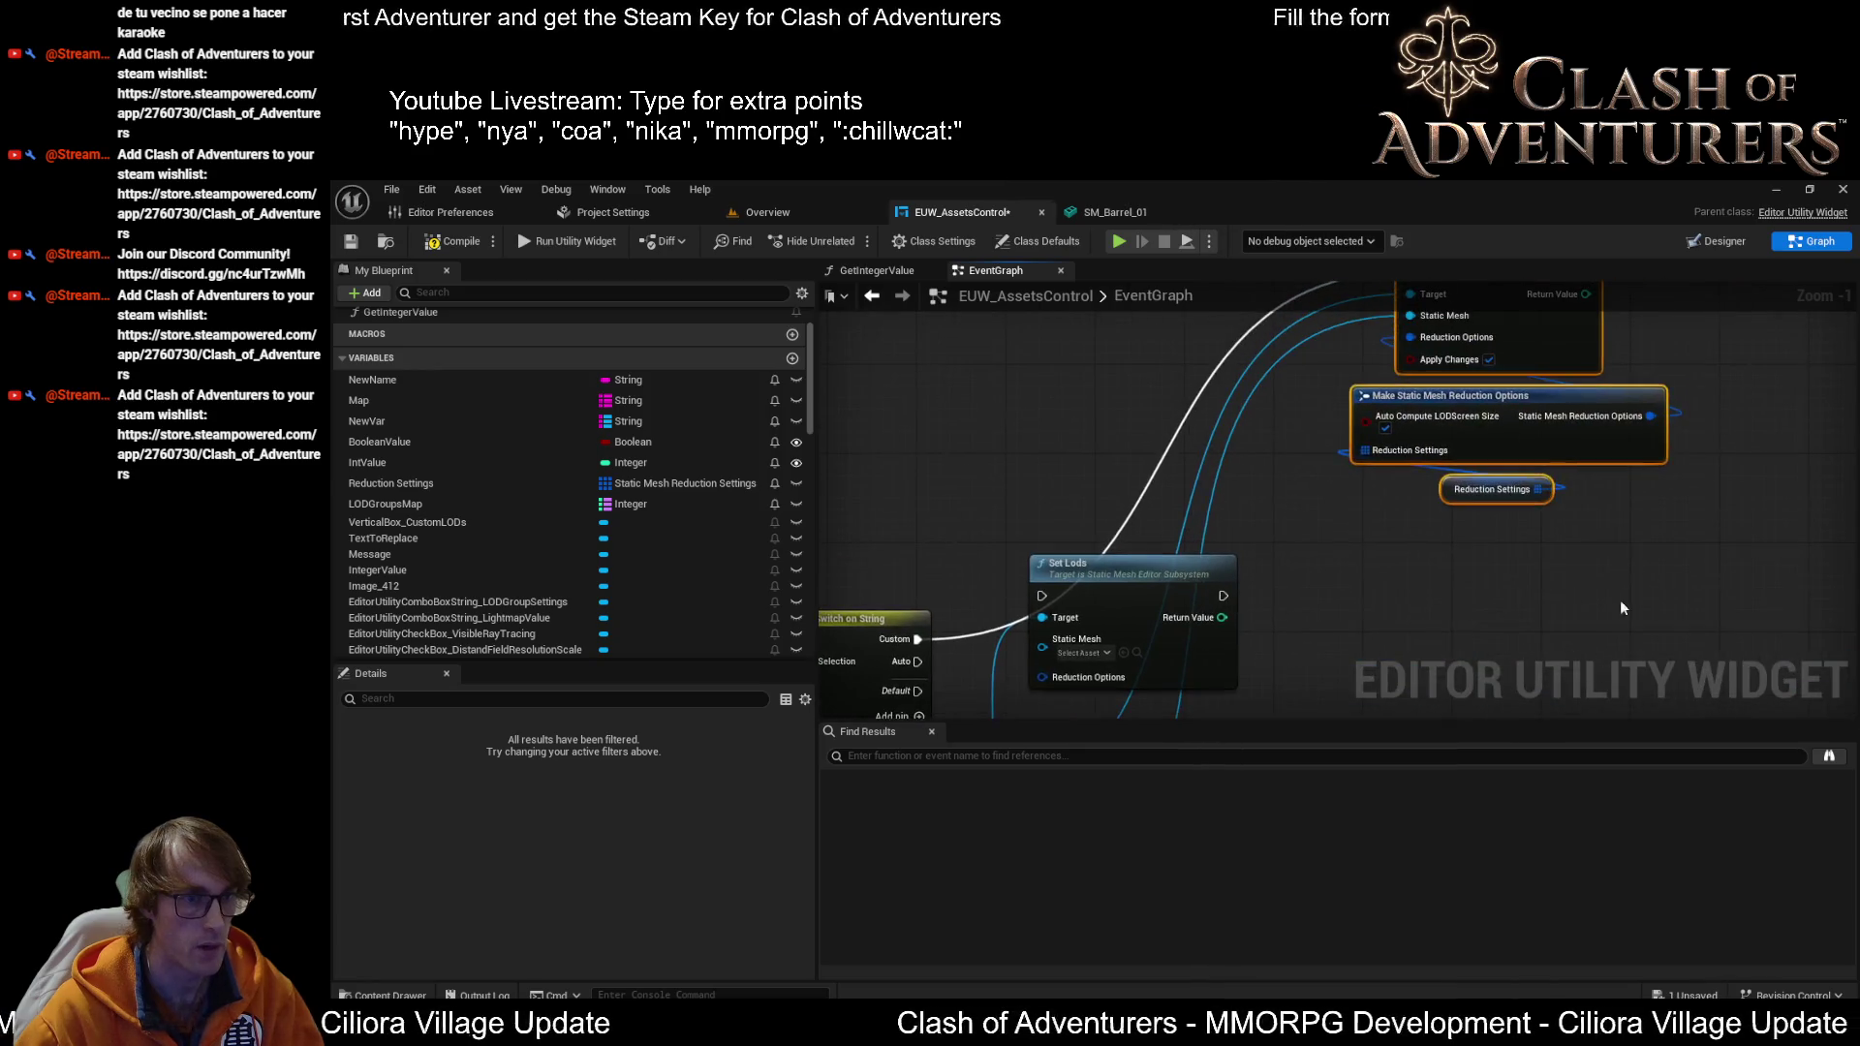
pyautogui.moveTo(1411, 396)
pyautogui.mouseDown()
pyautogui.moveTo(1247, 521)
pyautogui.moveTo(1461, 403)
pyautogui.moveTo(1433, 455)
pyautogui.moveTo(1501, 319)
pyautogui.moveTo(1335, 573)
pyautogui.moveTo(1741, 361)
pyautogui.moveTo(1545, 453)
pyautogui.mouseUp()
# Rewire the Switch on String Auto output to the lower Set LODGroup exec input.
pyautogui.scroll(-2, 1540, 460)
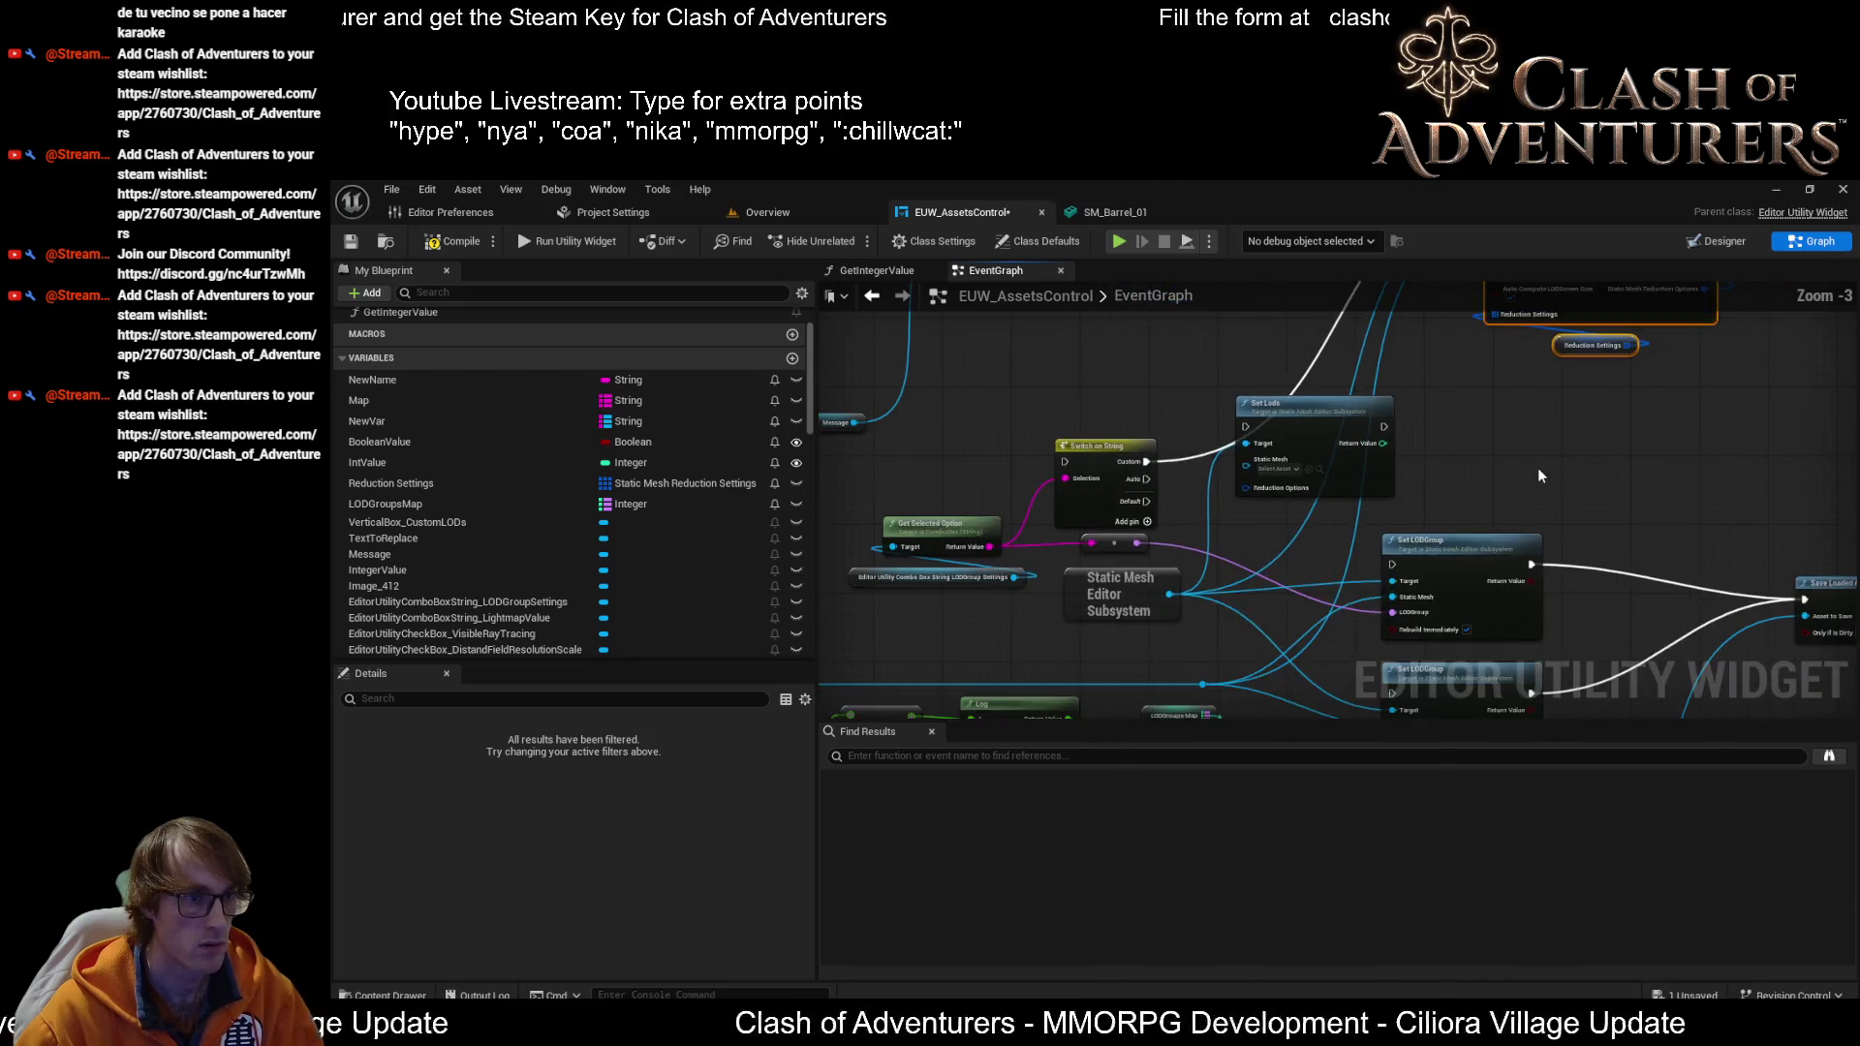
pyautogui.scroll(2, 1588, 419)
pyautogui.moveTo(1229, 414)
pyautogui.mouseDown()
pyautogui.moveTo(1060, 306)
pyautogui.moveTo(1395, 435)
pyautogui.mouseUp()
pyautogui.moveTo(1073, 356)
pyautogui.mouseDown()
pyautogui.moveTo(1392, 607)
pyautogui.moveTo(1396, 437)
pyautogui.mouseUp()
pyautogui.moveTo(1081, 325); pyautogui.dragTo(1402, 605)
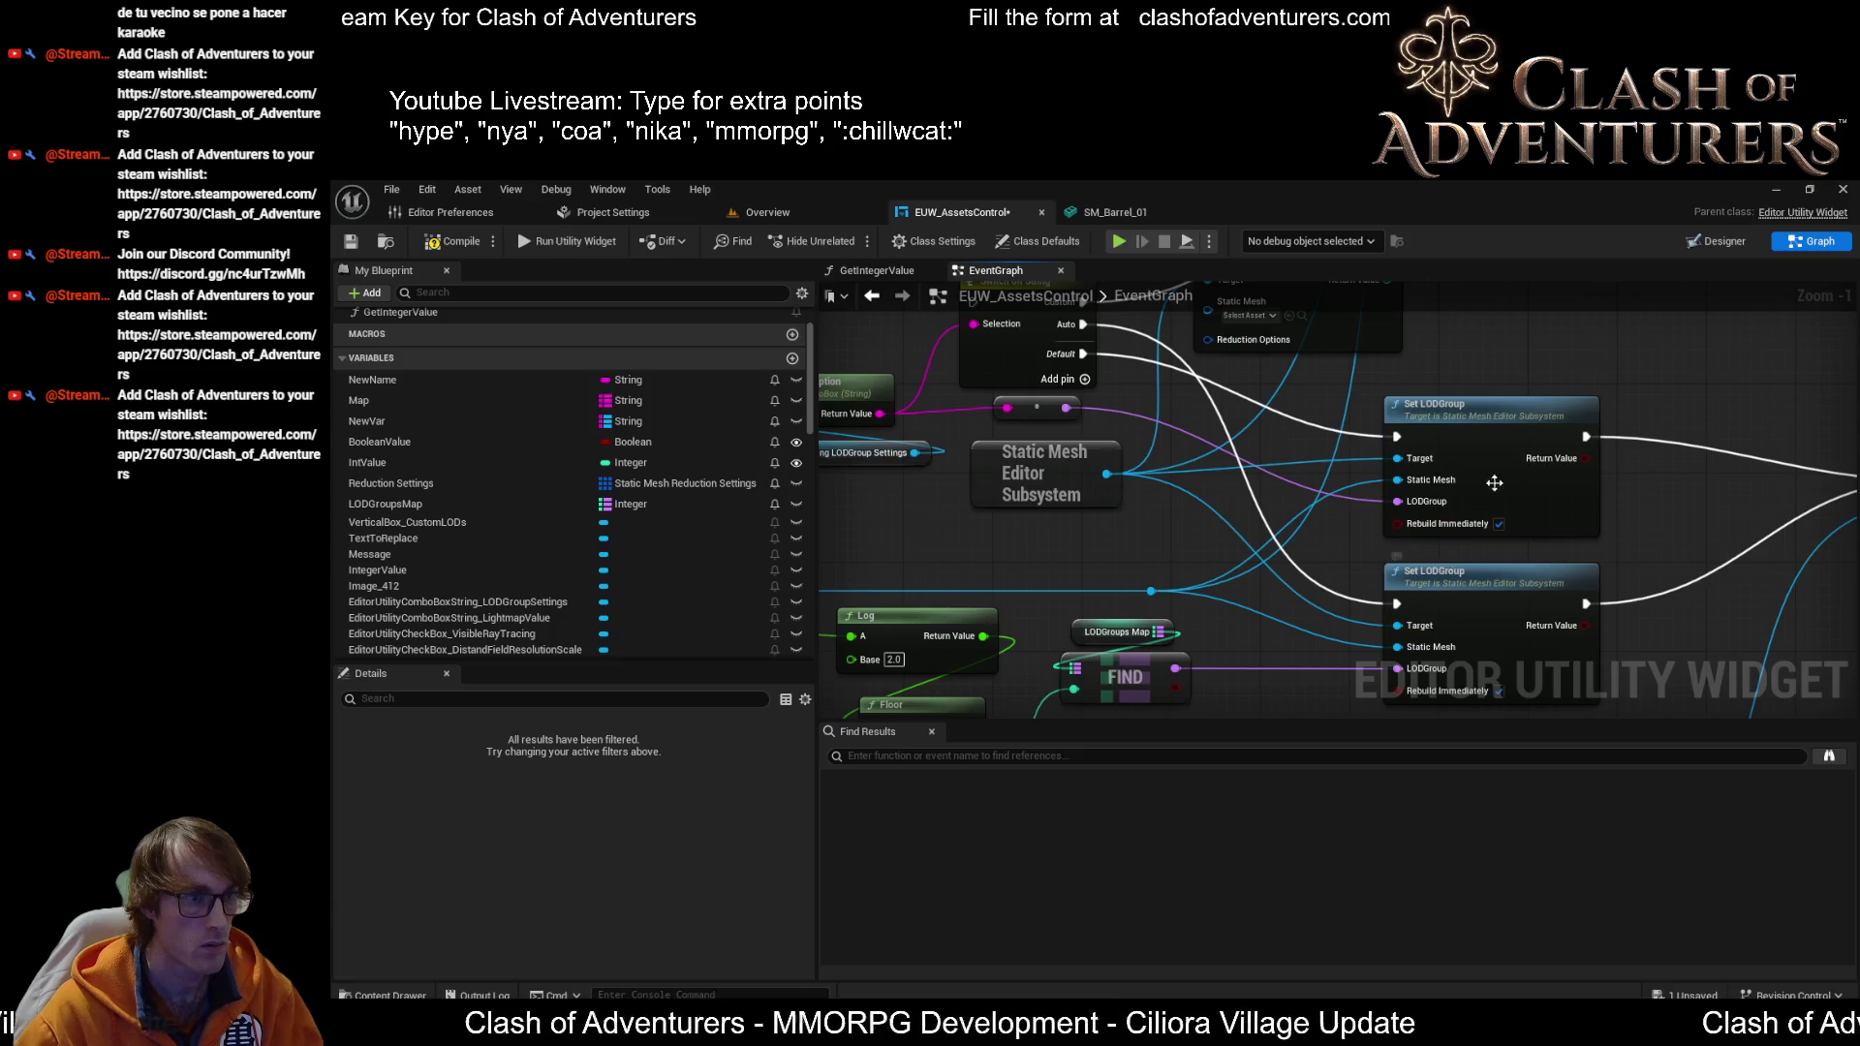
# Select the RESIZE and Reduction Settings nodes to inspect the variable's properties.
pyautogui.scroll(-2, 1369, 436)
pyautogui.moveTo(1366, 475)
pyautogui.mouseDown()
pyautogui.moveTo(1389, 556)
pyautogui.moveTo(1309, 391)
pyautogui.moveTo(1442, 465)
pyautogui.moveTo(1514, 461)
pyautogui.moveTo(1843, 586)
pyautogui.mouseUp()
pyautogui.scroll(3, 1442, 465)
pyautogui.scroll(-2, 1441, 465)
pyautogui.moveTo(1597, 553); pyautogui.dragTo(1772, 542)
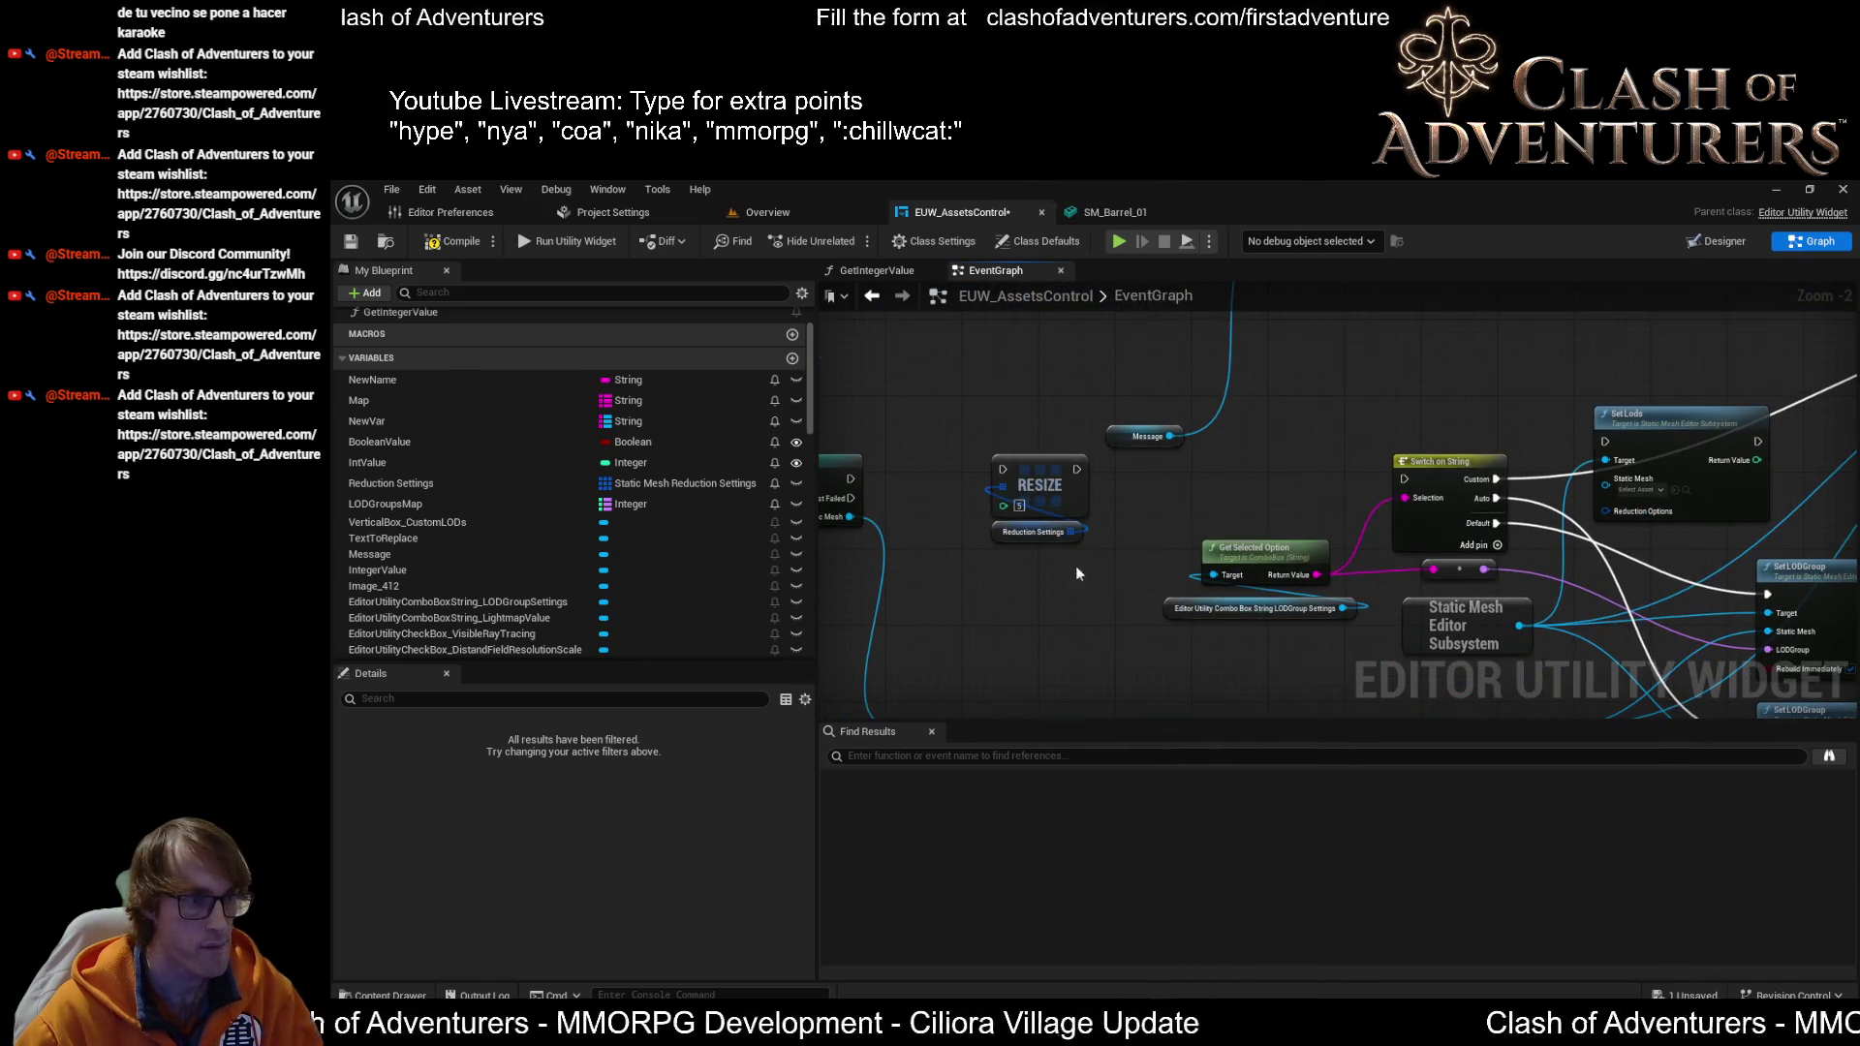
pyautogui.moveTo(1075, 566); pyautogui.dragTo(984, 447)
pyautogui.click(1062, 537)
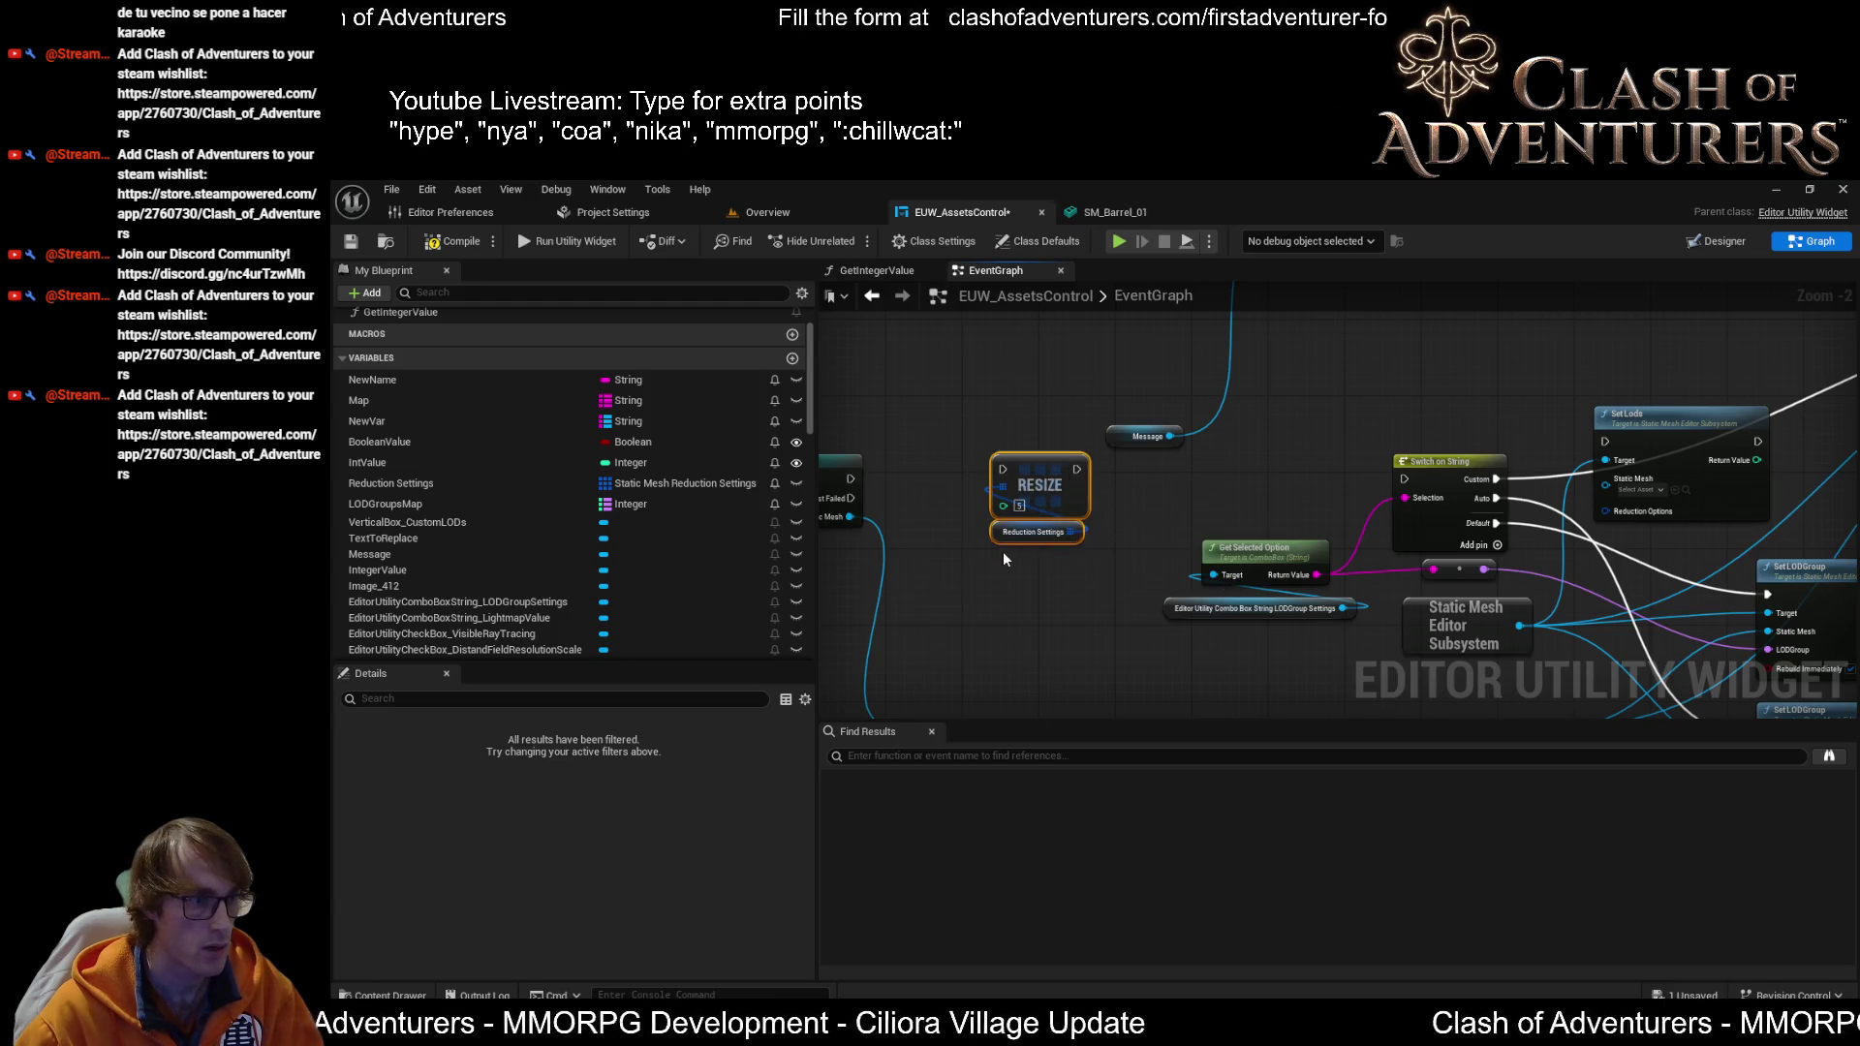
# Delete array element Index [5] from the Reduction Settings default value.
pyautogui.scroll(-5, 687, 829)
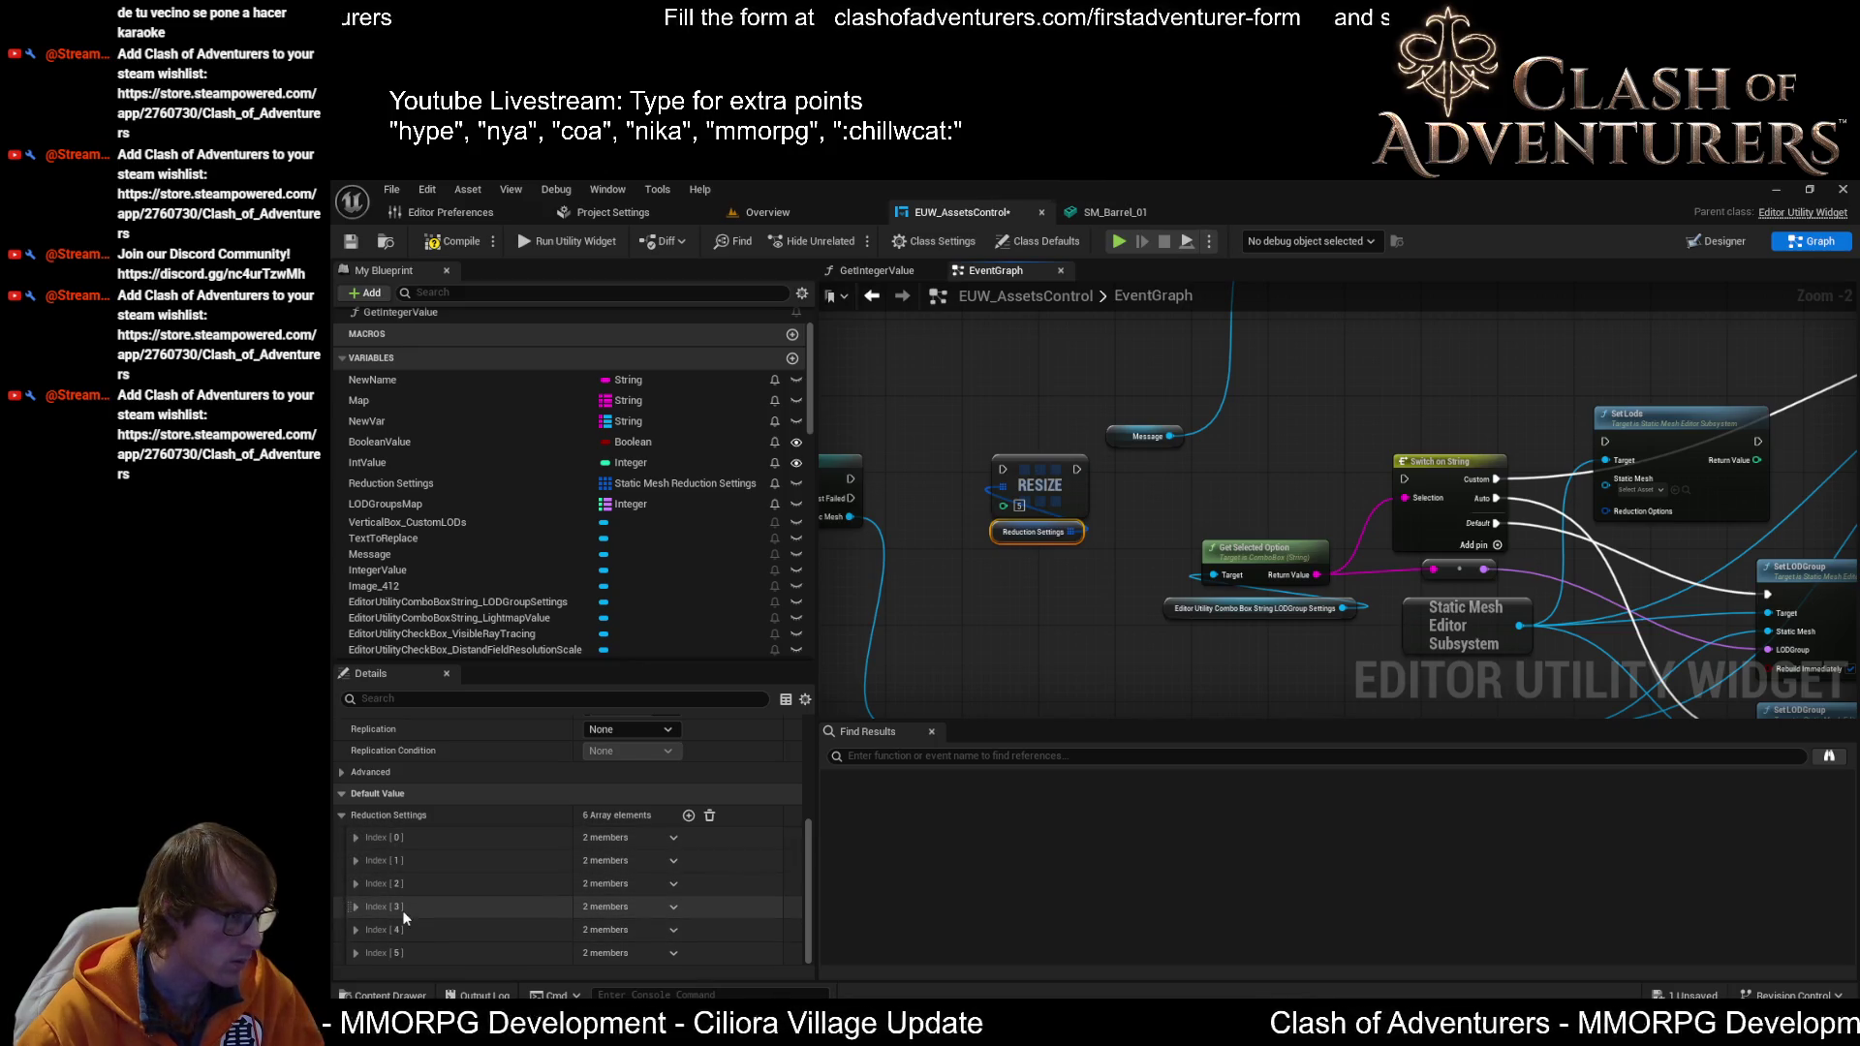
pyautogui.click(673, 953)
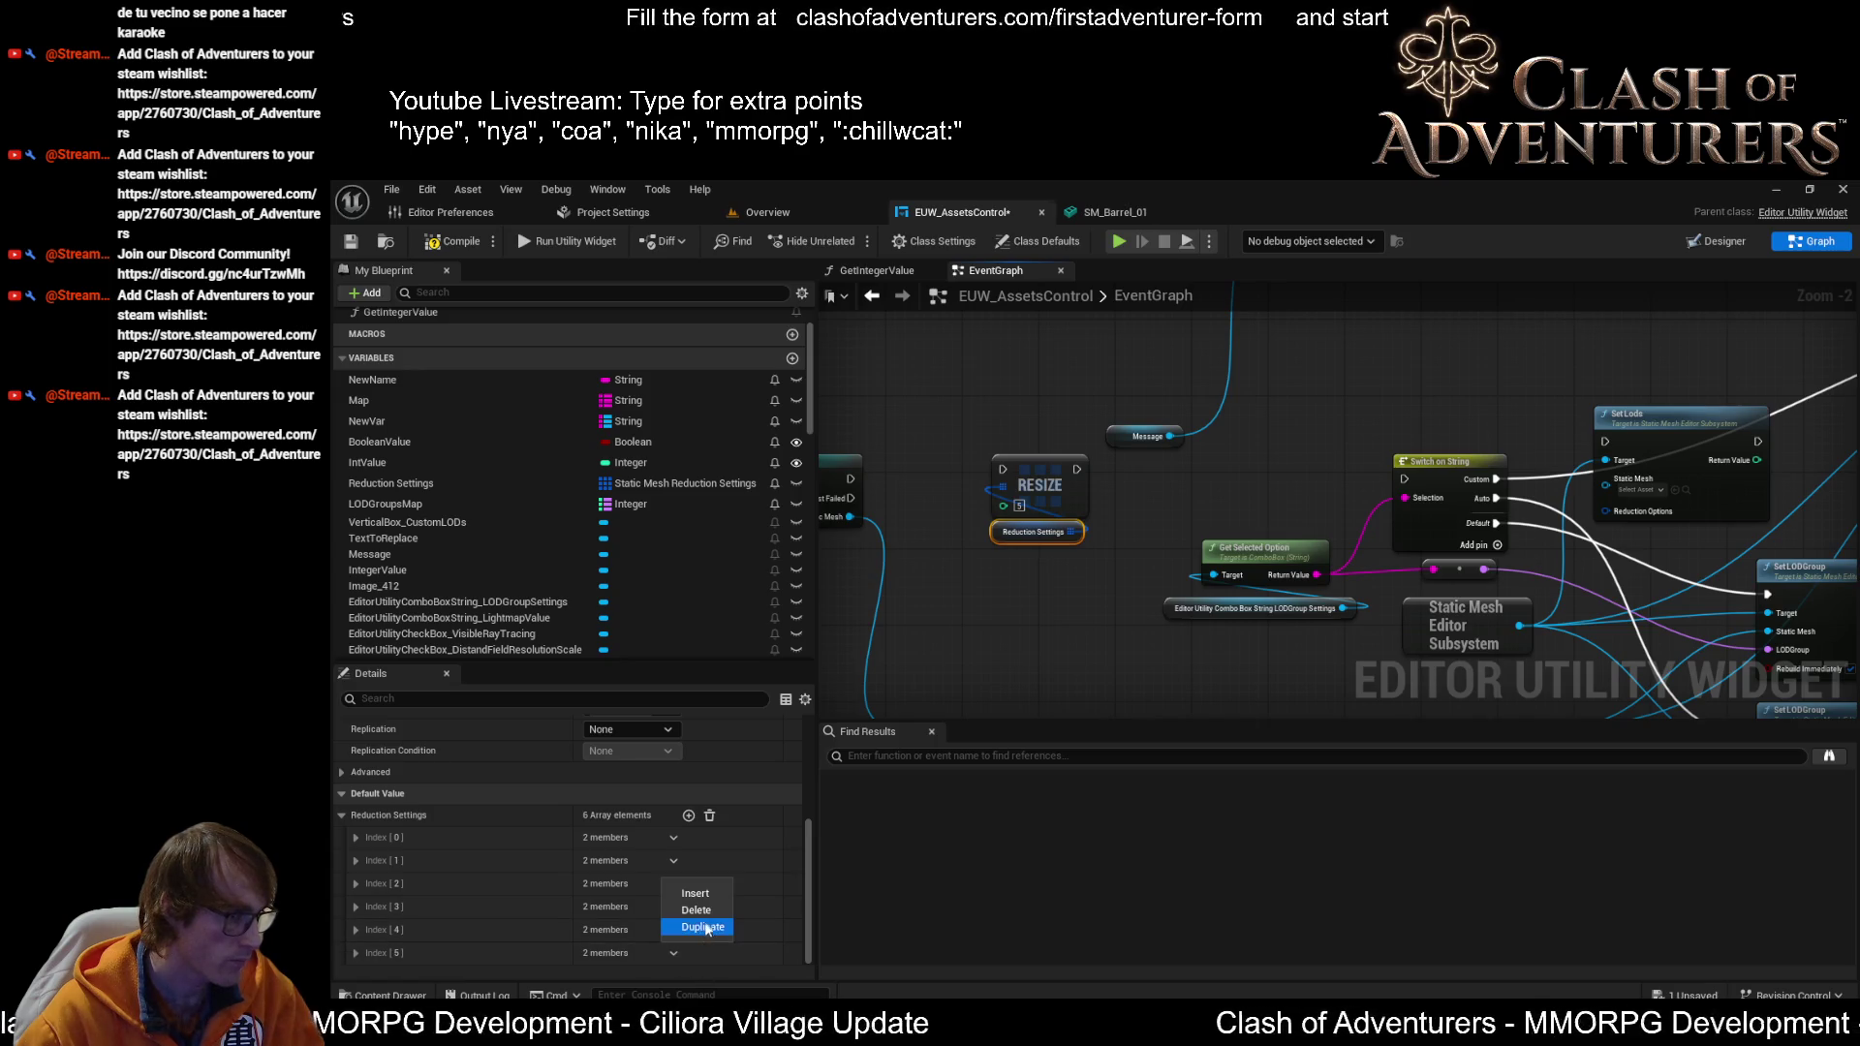
pyautogui.click(696, 910)
# Move the Set Lods node right of Set LODGroup and shift the RESIZE node upward.
pyautogui.moveTo(1199, 683)
pyautogui.mouseDown()
pyautogui.moveTo(1069, 571)
pyautogui.moveTo(729, 636)
pyautogui.mouseUp()
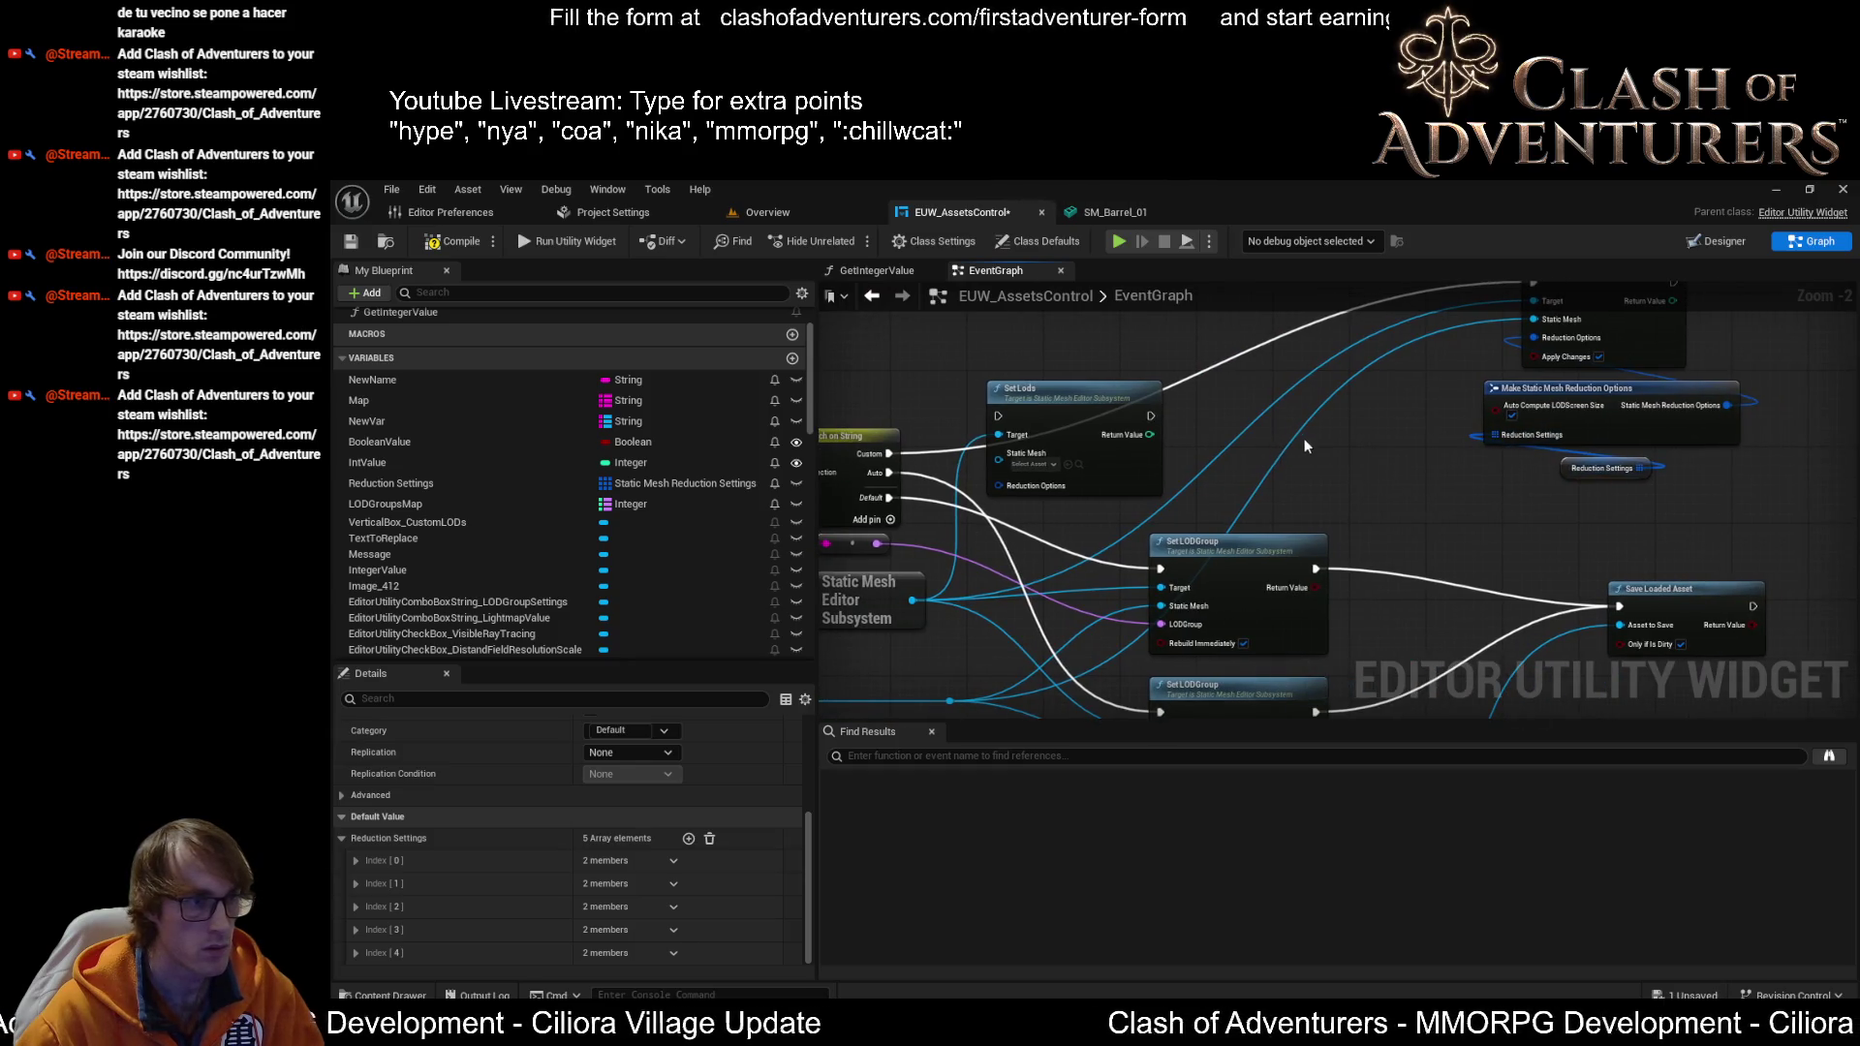
pyautogui.moveTo(1303, 438)
pyautogui.mouseDown()
pyautogui.moveTo(1440, 431)
pyautogui.moveTo(1360, 429)
pyautogui.mouseUp()
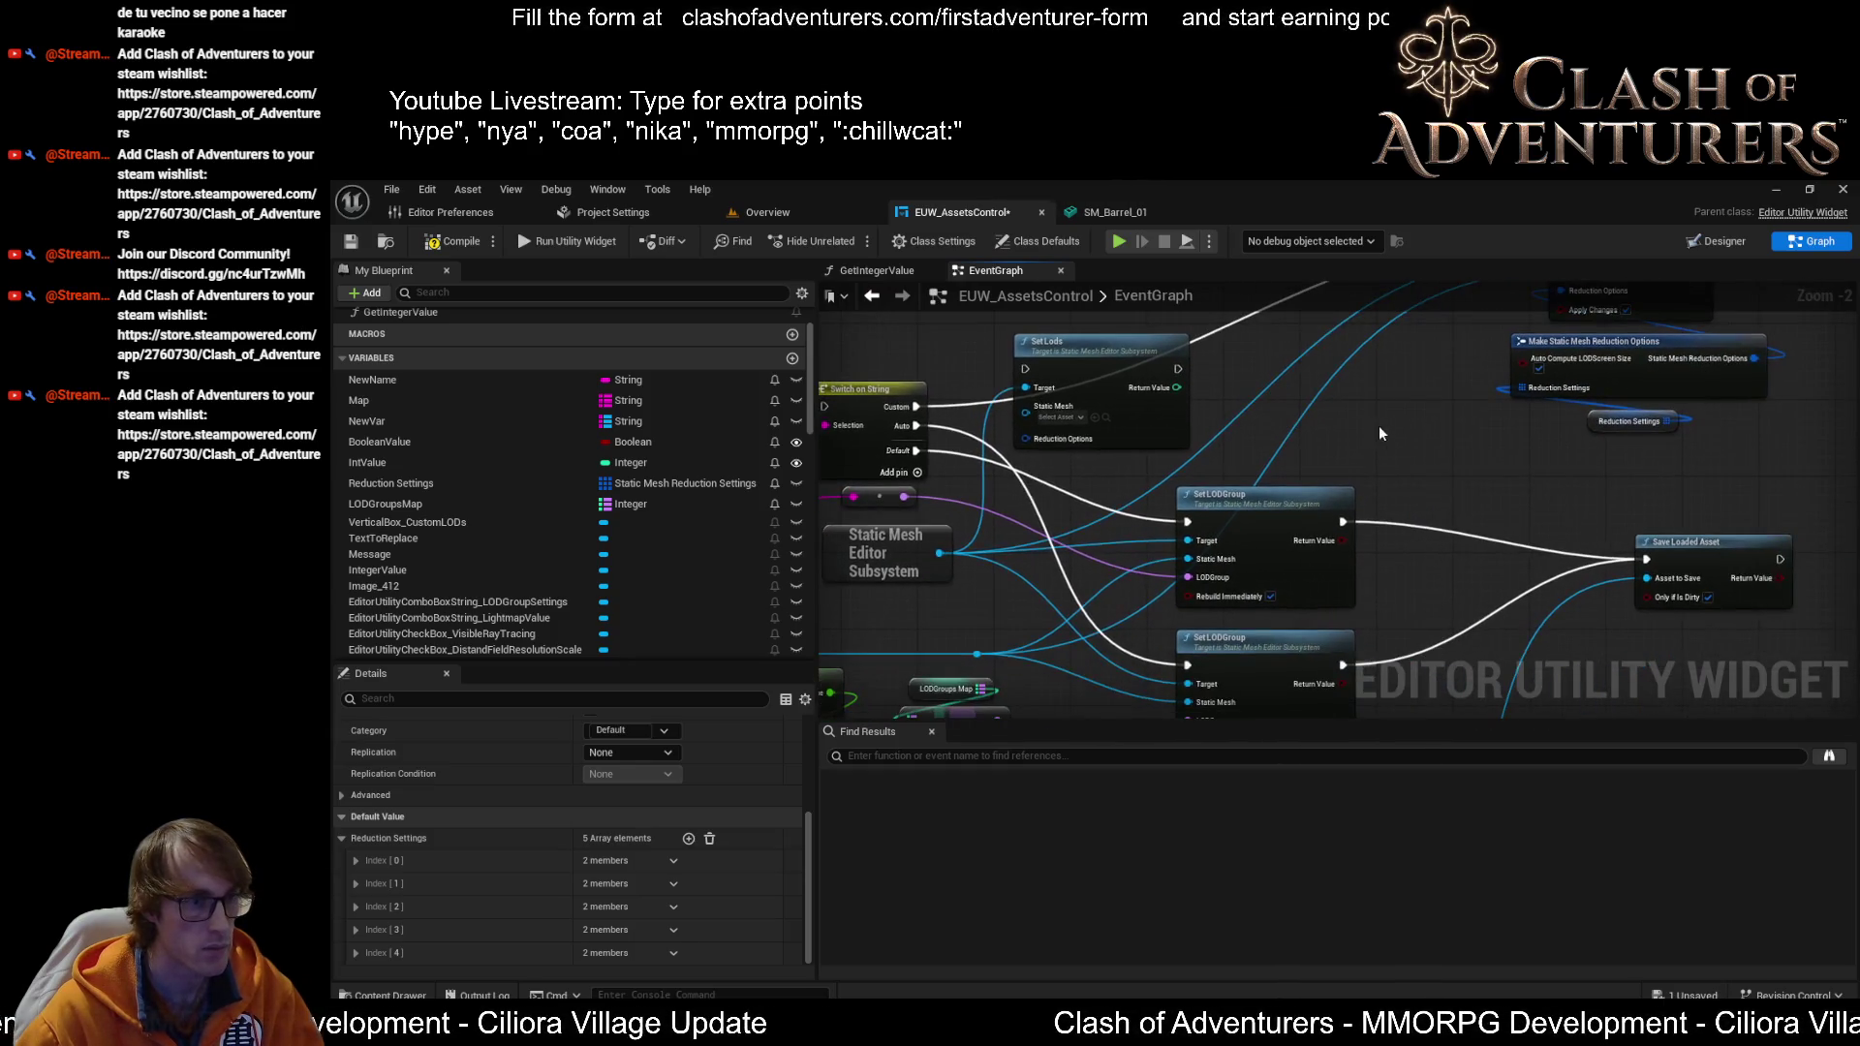
pyautogui.moveTo(1120, 368); pyautogui.dragTo(1670, 482)
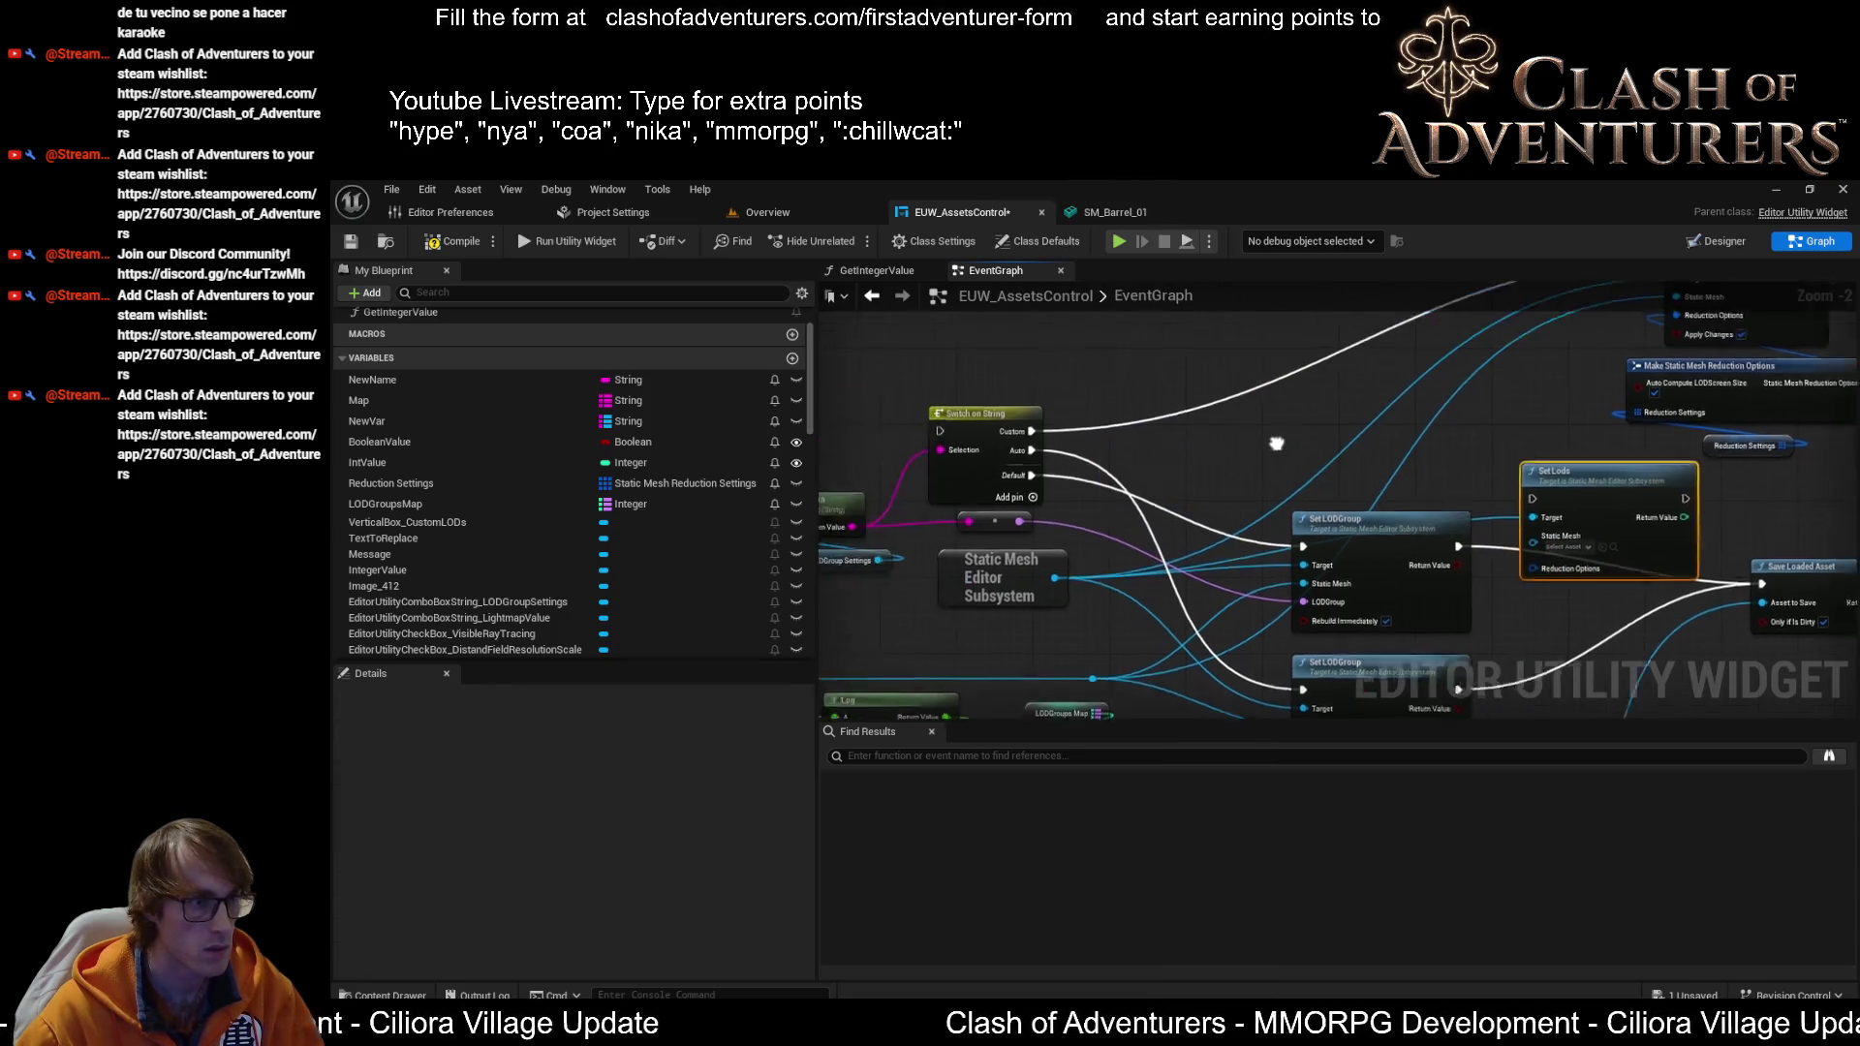
pyautogui.moveTo(1191, 455)
pyautogui.mouseDown()
pyautogui.moveTo(1646, 469)
pyautogui.moveTo(1651, 543)
pyautogui.mouseUp()
pyautogui.moveTo(1121, 586)
pyautogui.mouseDown()
pyautogui.moveTo(1152, 712)
pyautogui.moveTo(1217, 740)
pyautogui.mouseUp()
pyautogui.moveTo(1193, 672)
pyautogui.mouseDown()
pyautogui.moveTo(1125, 420)
pyautogui.moveTo(1090, 550)
pyautogui.mouseUp()
# Wire Cast To StaticMesh into Switch on String and both Set LODGroup nodes into Set Lods.
pyautogui.moveTo(1159, 484)
pyautogui.mouseDown()
pyautogui.moveTo(1740, 496)
pyautogui.moveTo(1261, 380)
pyautogui.moveTo(969, 455)
pyautogui.moveTo(1312, 596)
pyautogui.mouseUp()
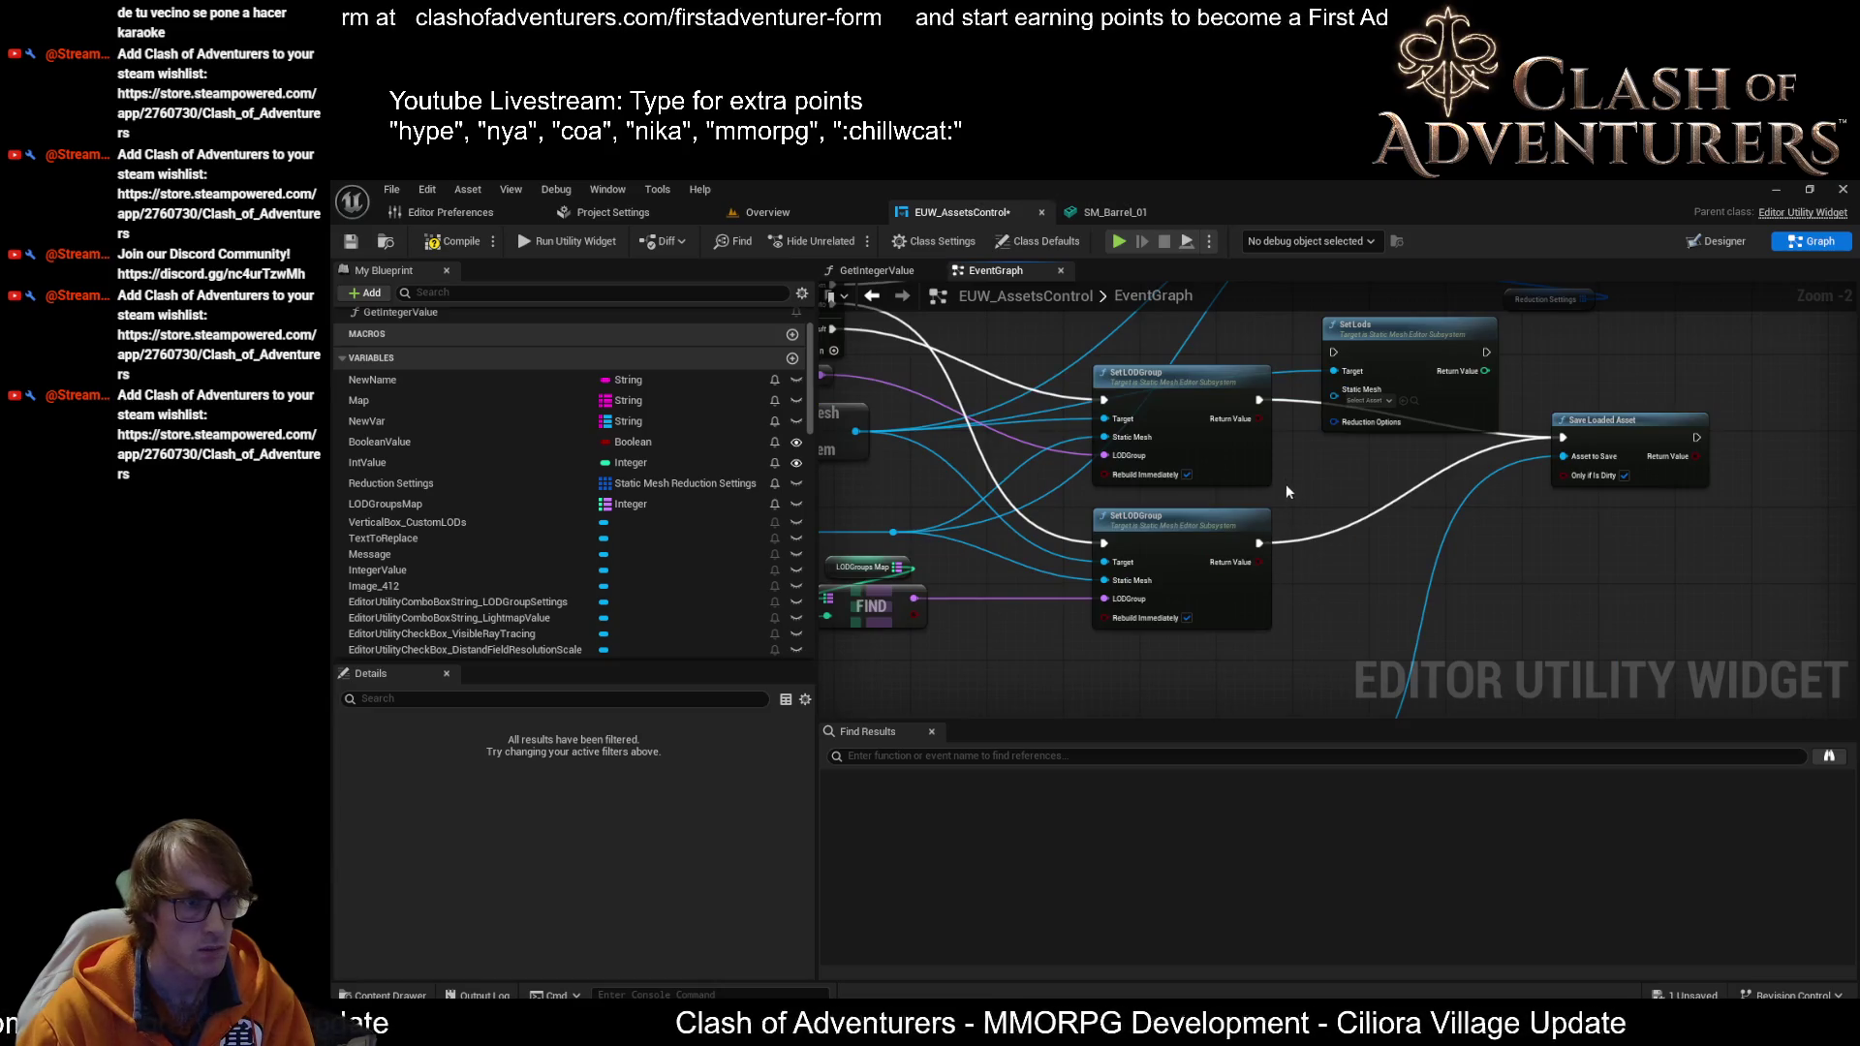
pyautogui.moveTo(1259, 393); pyautogui.dragTo(1323, 360)
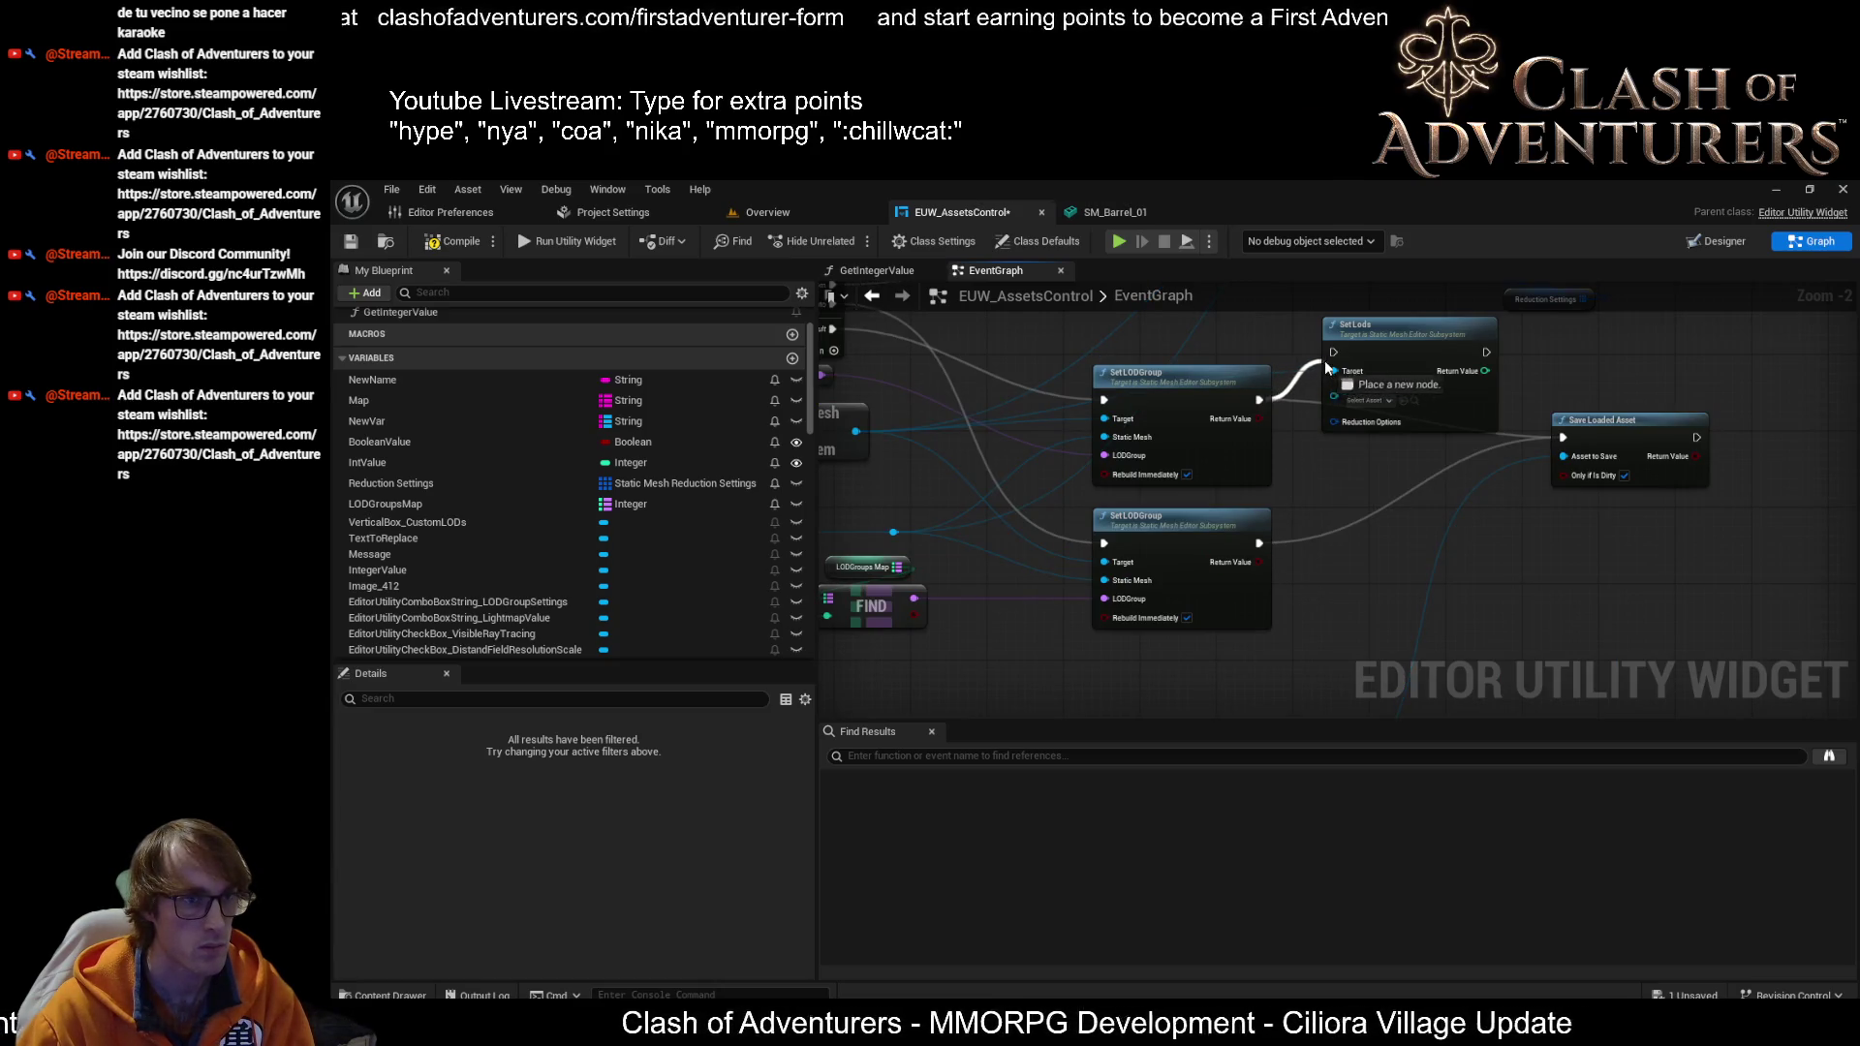
pyautogui.moveTo(1401, 476); pyautogui.dragTo(1324, 523)
pyautogui.moveTo(1368, 450); pyautogui.dragTo(1593, 460)
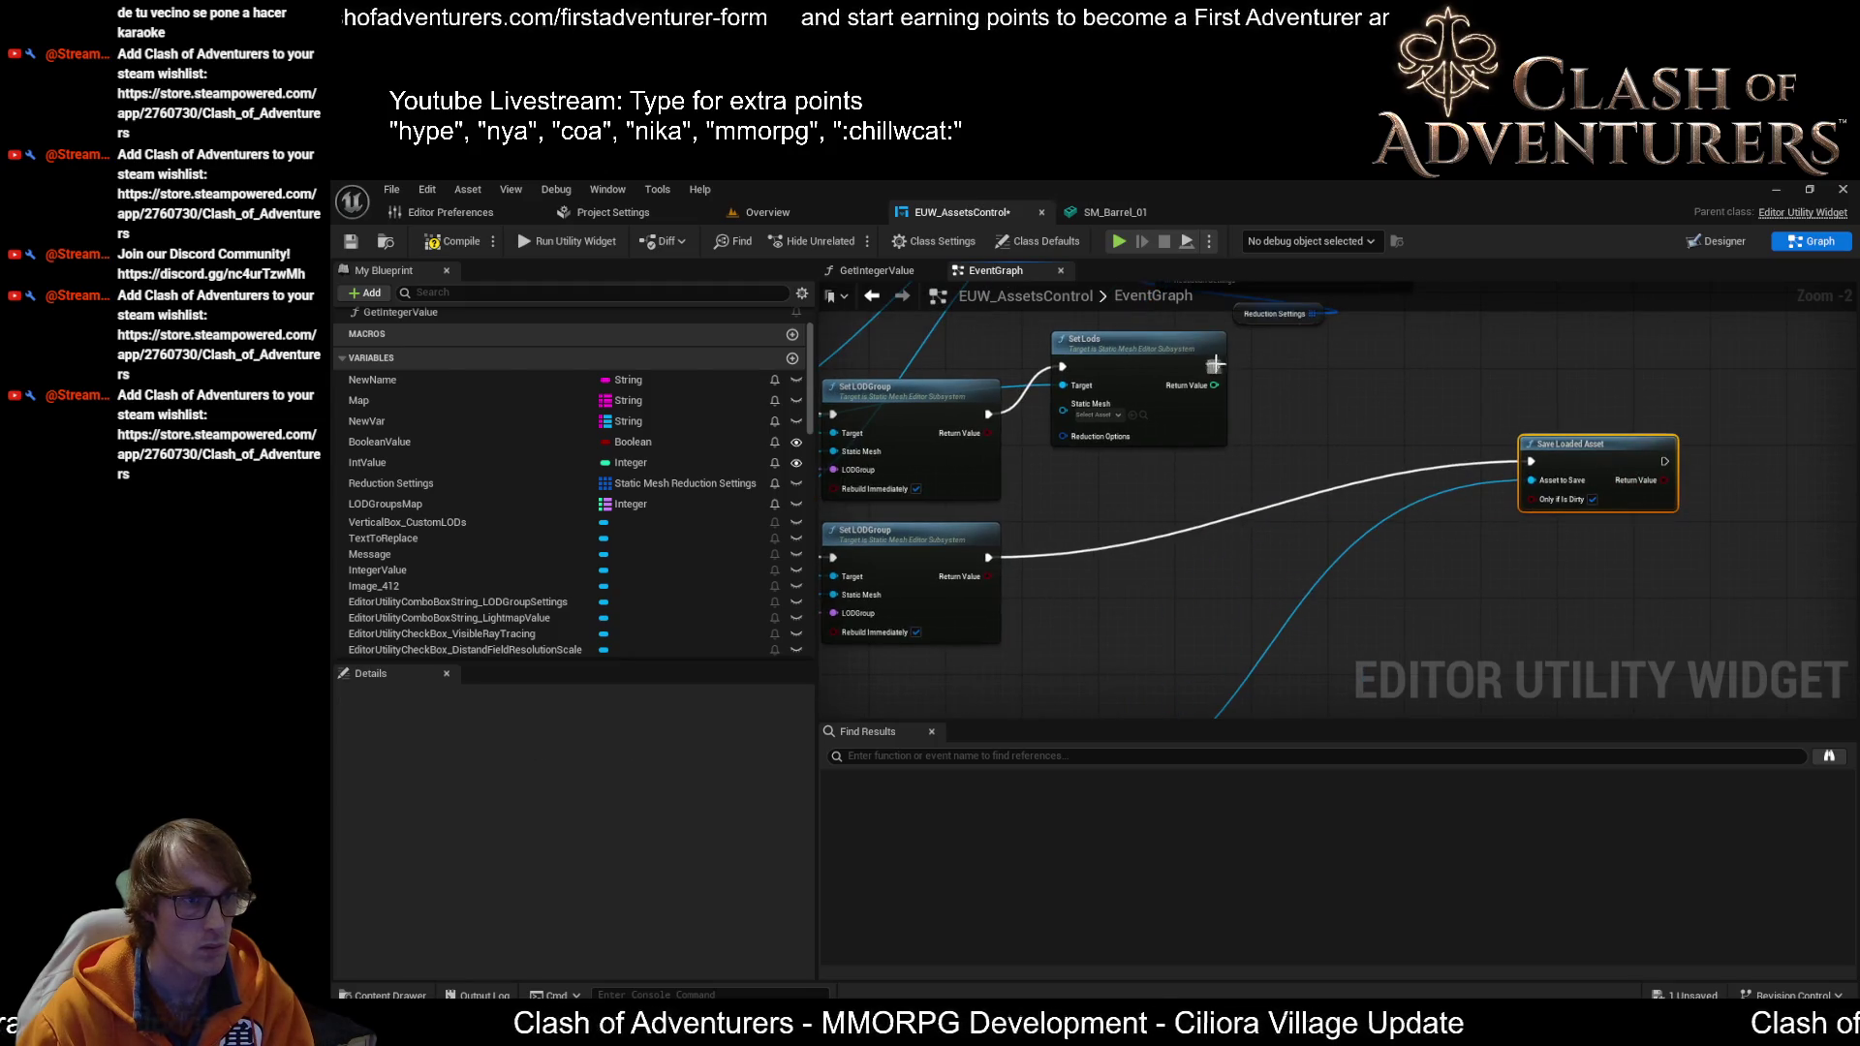
pyautogui.moveTo(1214, 366); pyautogui.dragTo(1531, 461)
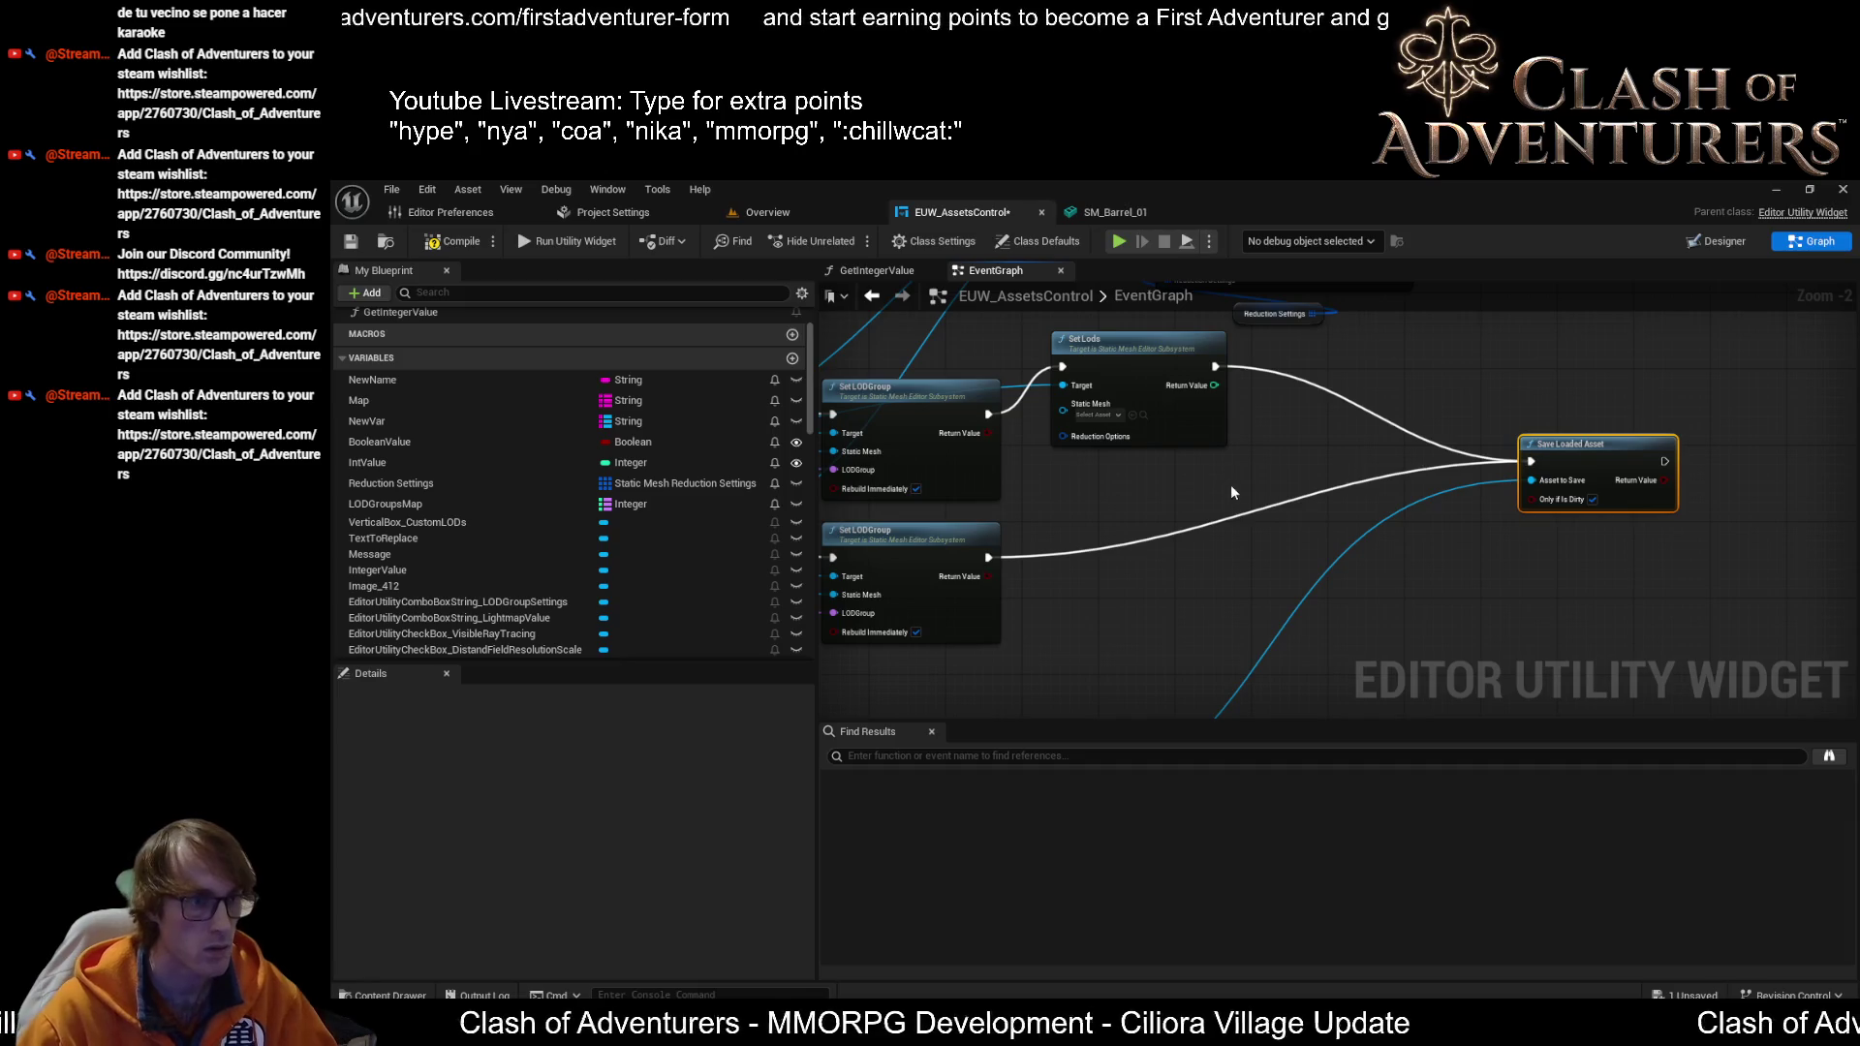
pyautogui.moveTo(993, 560)
pyautogui.mouseDown()
pyautogui.moveTo(1063, 345)
pyautogui.moveTo(1063, 366)
pyautogui.moveTo(1236, 469)
pyautogui.moveTo(1232, 447)
pyautogui.moveTo(1850, 388)
pyautogui.moveTo(1550, 426)
pyautogui.mouseUp()
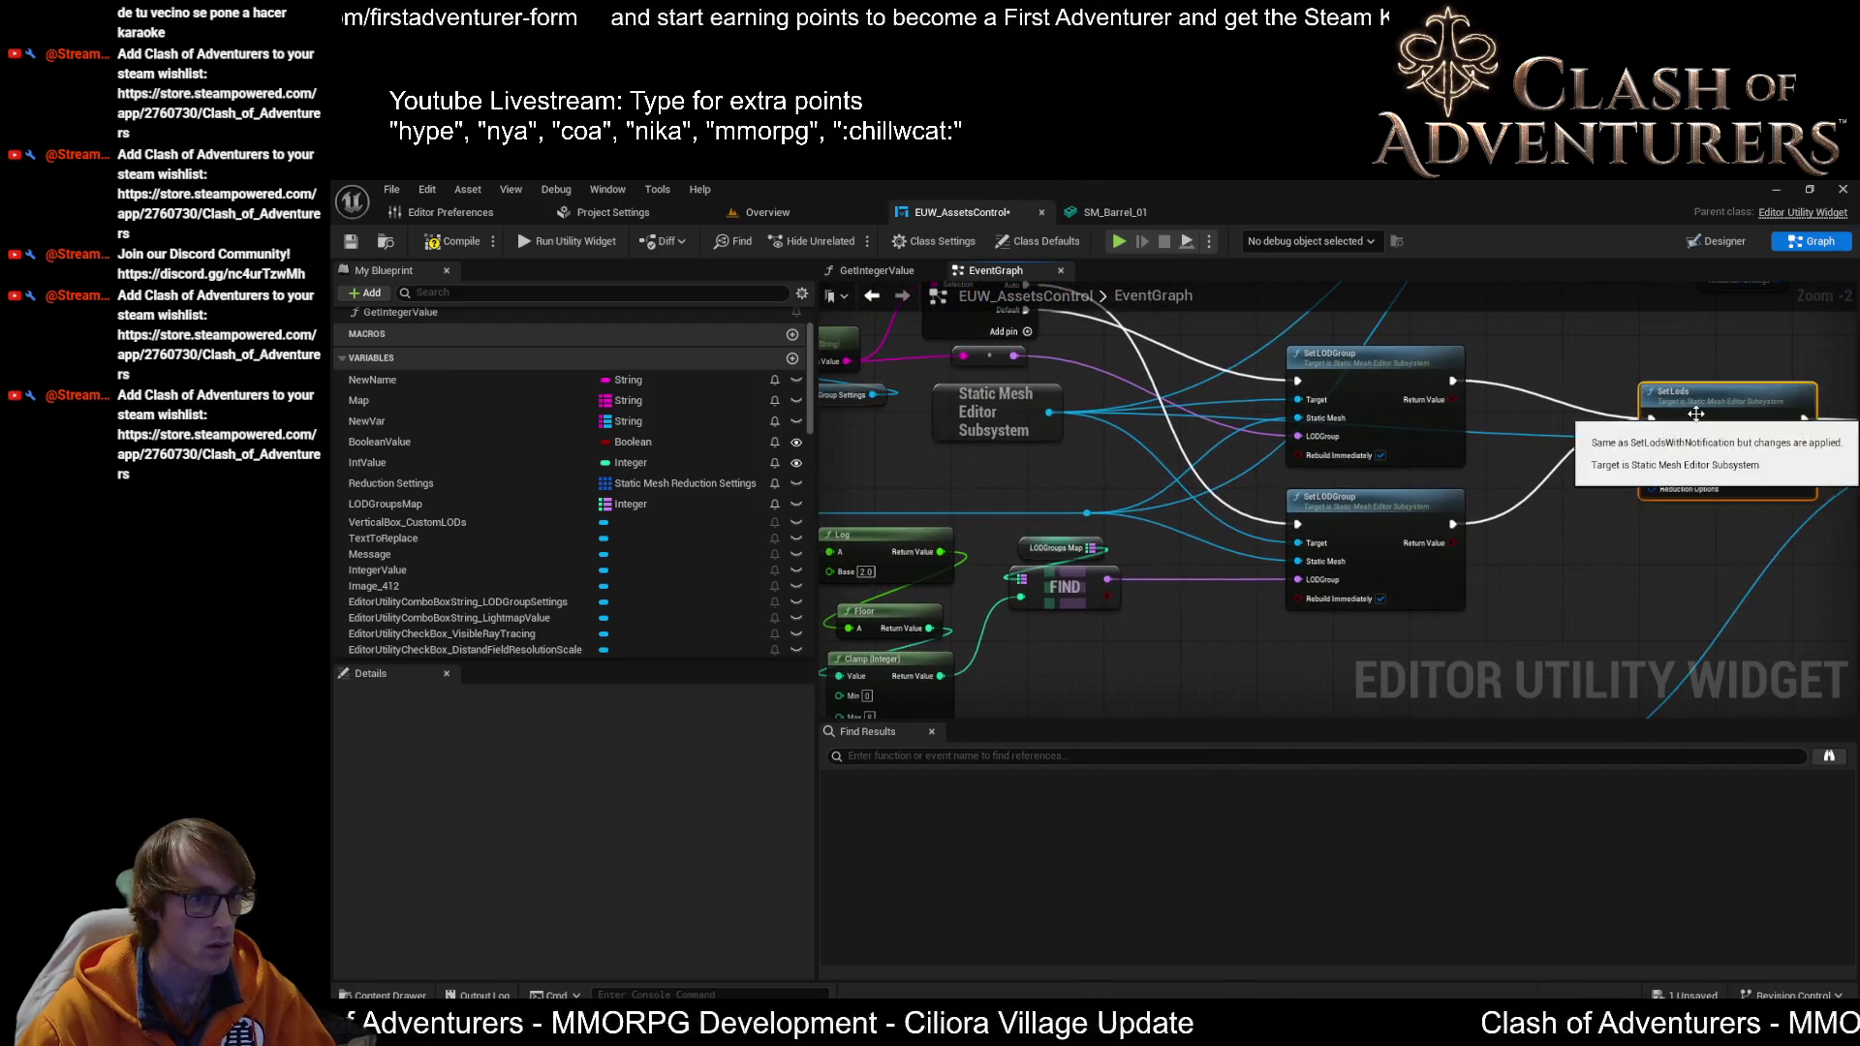
# Connect the static mesh to the Set Lods node's Static Mesh input.
pyautogui.scroll(1, 1747, 530)
pyautogui.moveTo(832, 467)
pyautogui.mouseDown()
pyautogui.moveTo(752, 457)
pyautogui.moveTo(921, 450)
pyautogui.mouseUp()
pyautogui.moveTo(959, 377)
pyautogui.mouseDown()
pyautogui.moveTo(995, 375)
pyautogui.moveTo(991, 411)
pyautogui.moveTo(981, 400)
pyautogui.mouseUp()
pyautogui.moveTo(1088, 424)
pyautogui.mouseDown()
pyautogui.moveTo(1561, 558)
pyautogui.moveTo(1505, 612)
pyautogui.moveTo(1245, 533)
pyautogui.moveTo(1394, 648)
pyautogui.moveTo(1511, 678)
pyautogui.mouseUp()
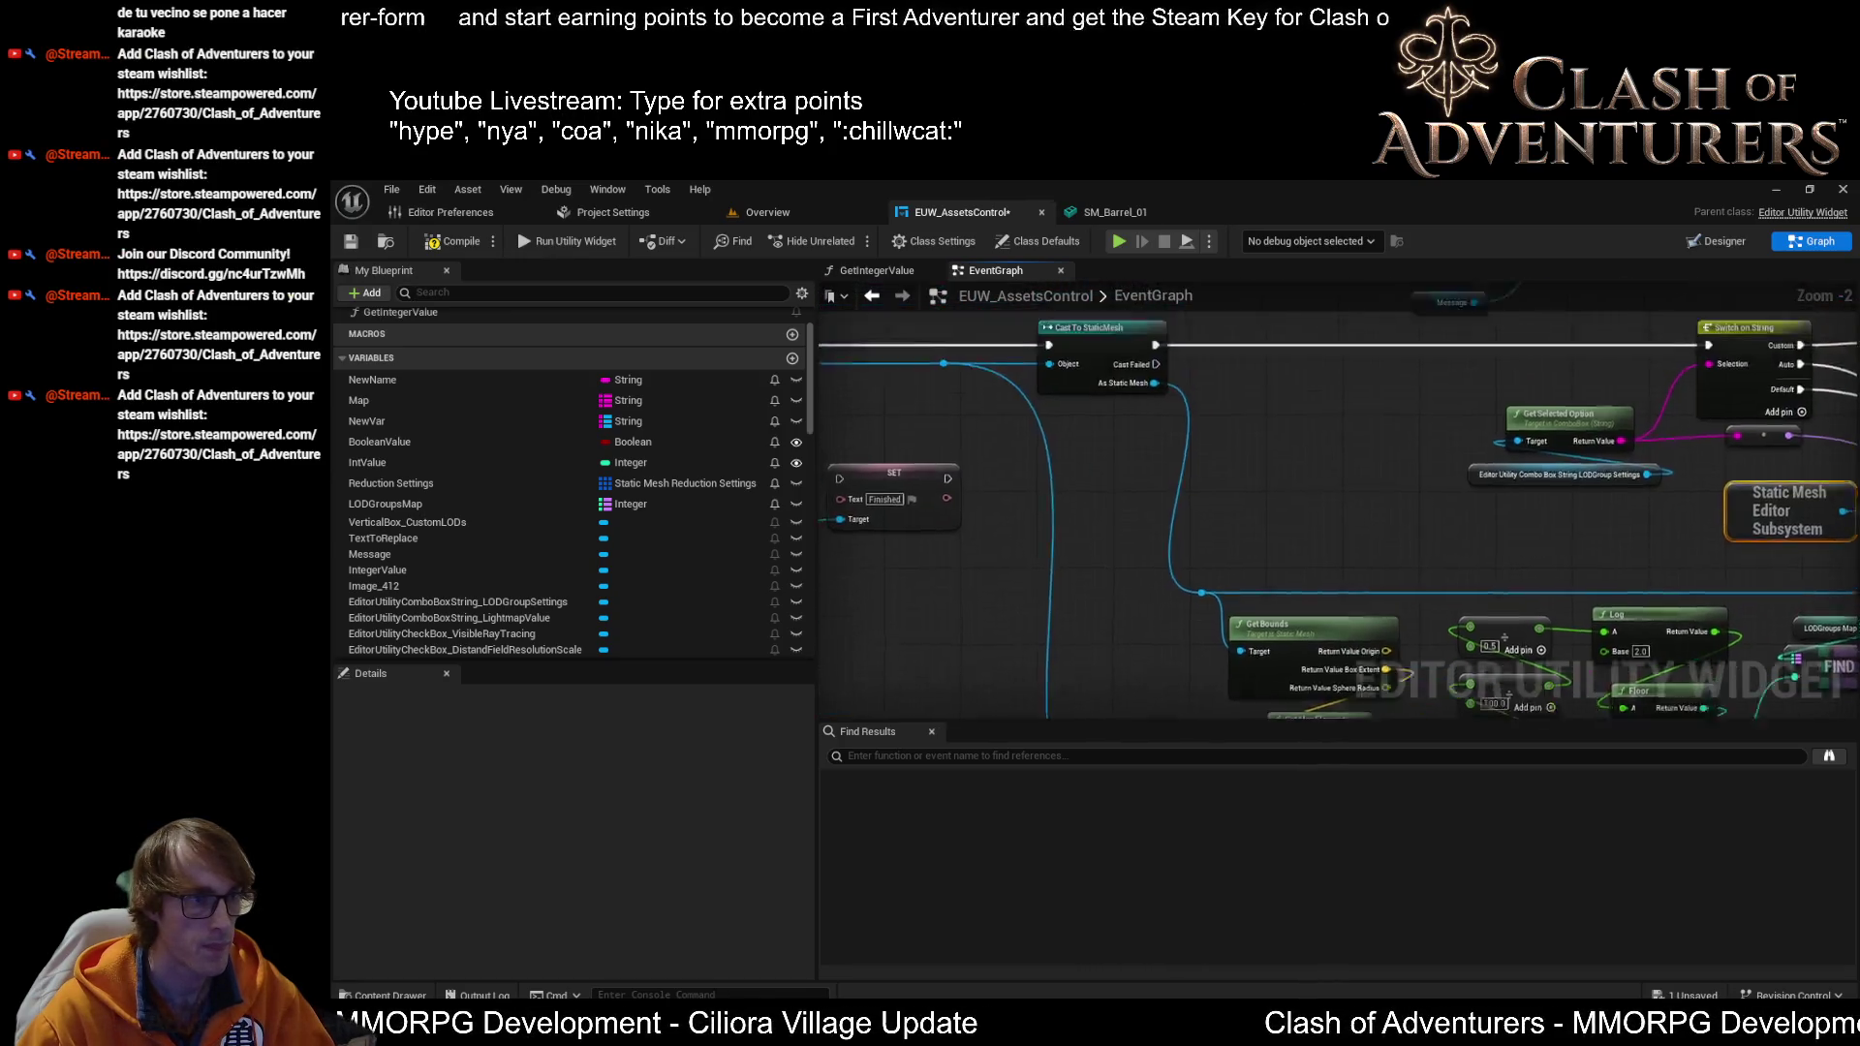
pyautogui.scroll(-1, 1511, 678)
pyautogui.moveTo(1378, 661); pyautogui.dragTo(981, 595)
pyautogui.moveTo(1498, 548); pyautogui.dragTo(1497, 523)
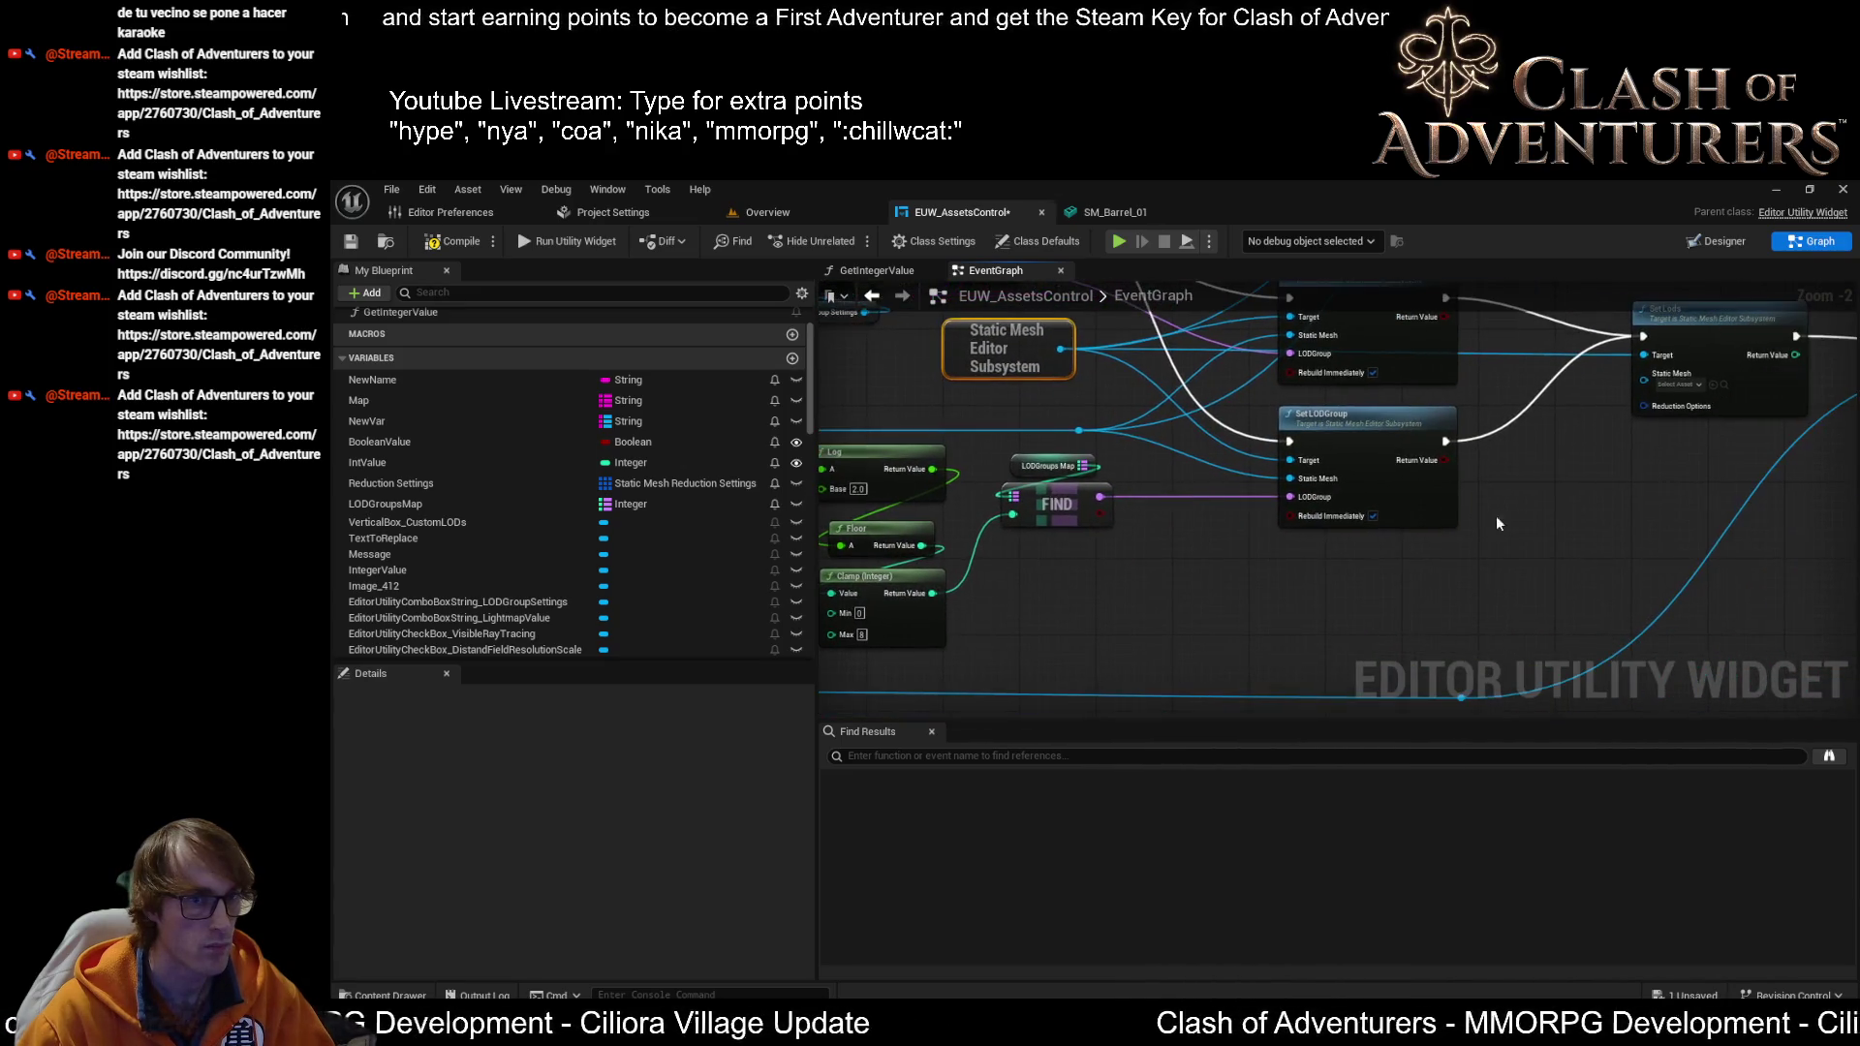
pyautogui.moveTo(1459, 698)
pyautogui.mouseDown()
pyautogui.moveTo(1618, 368)
pyautogui.moveTo(1644, 382)
pyautogui.moveTo(1625, 444)
pyautogui.moveTo(1550, 571)
pyautogui.mouseUp()
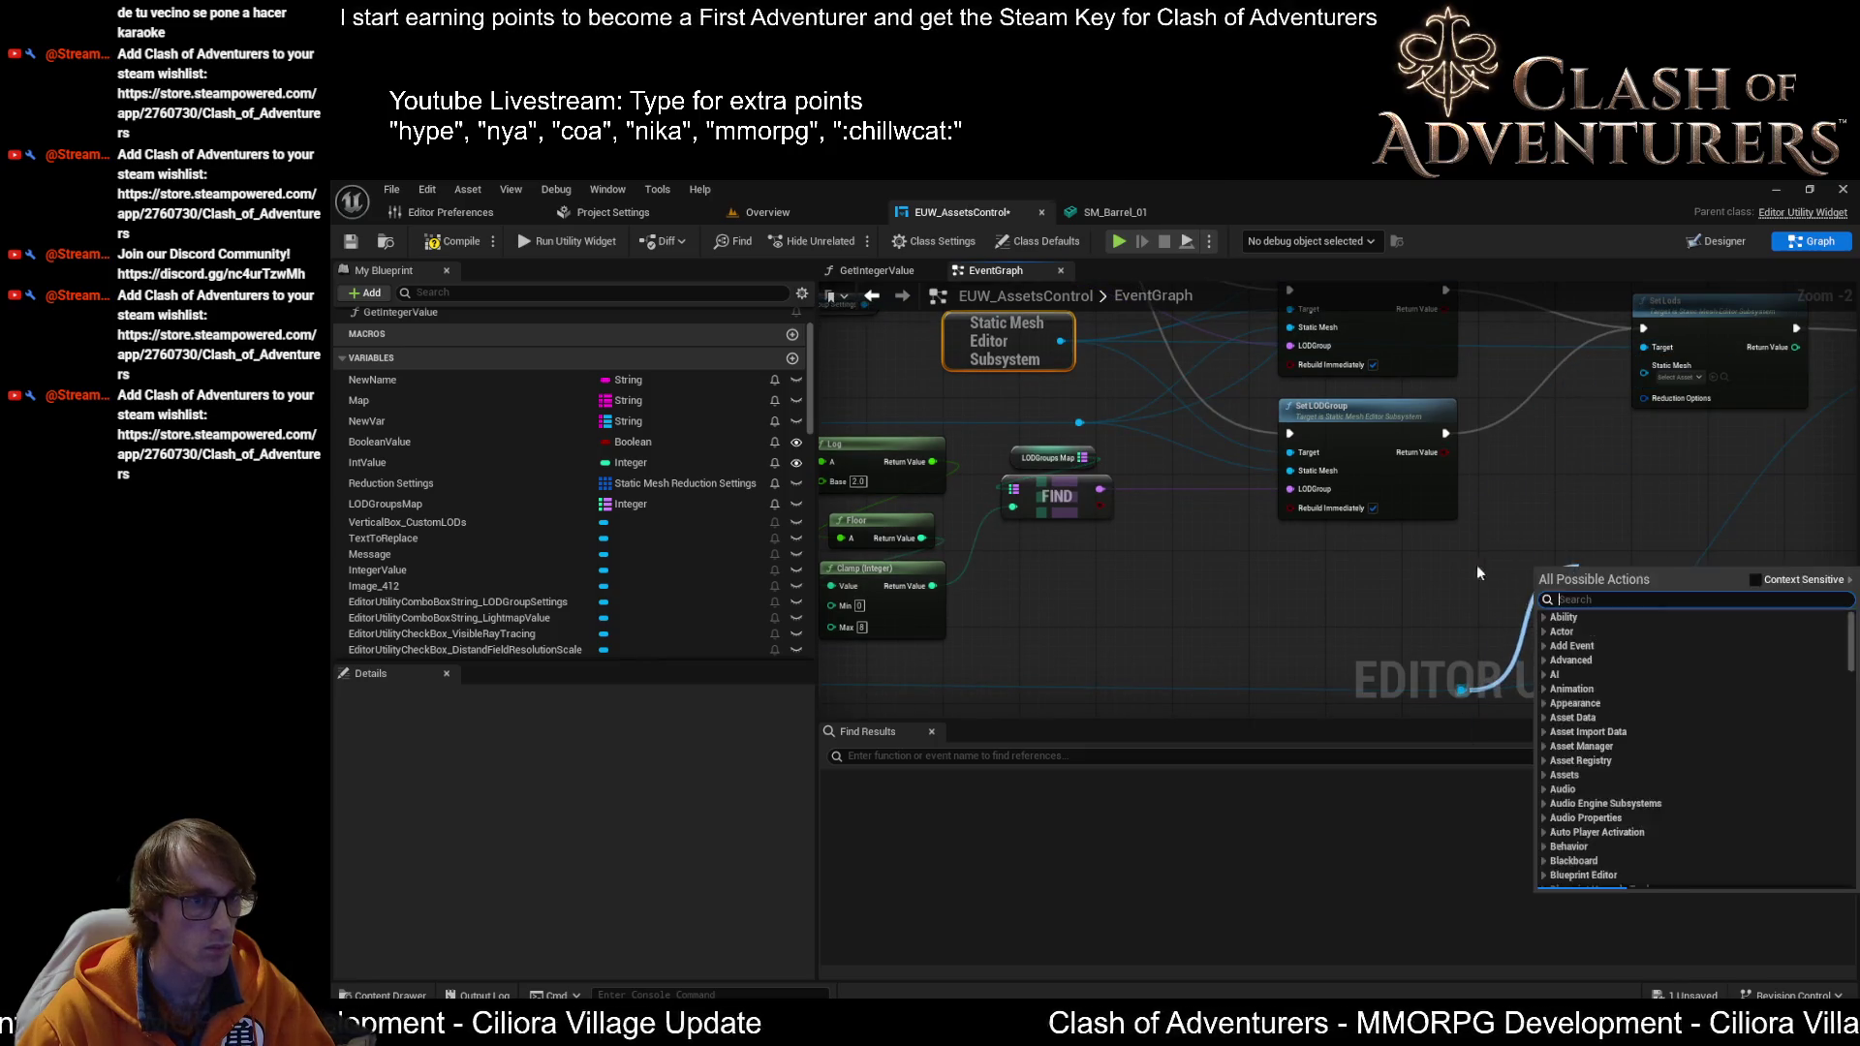
pyautogui.moveTo(1146, 548)
pyautogui.mouseDown()
pyautogui.moveTo(1283, 599)
pyautogui.moveTo(1654, 677)
pyautogui.moveTo(1372, 644)
pyautogui.moveTo(1389, 638)
pyautogui.mouseUp()
pyautogui.moveTo(1344, 523)
pyautogui.mouseDown()
pyautogui.moveTo(1135, 479)
pyautogui.moveTo(1666, 426)
pyautogui.moveTo(1619, 422)
pyautogui.moveTo(1511, 499)
pyautogui.moveTo(1376, 531)
pyautogui.mouseUp()
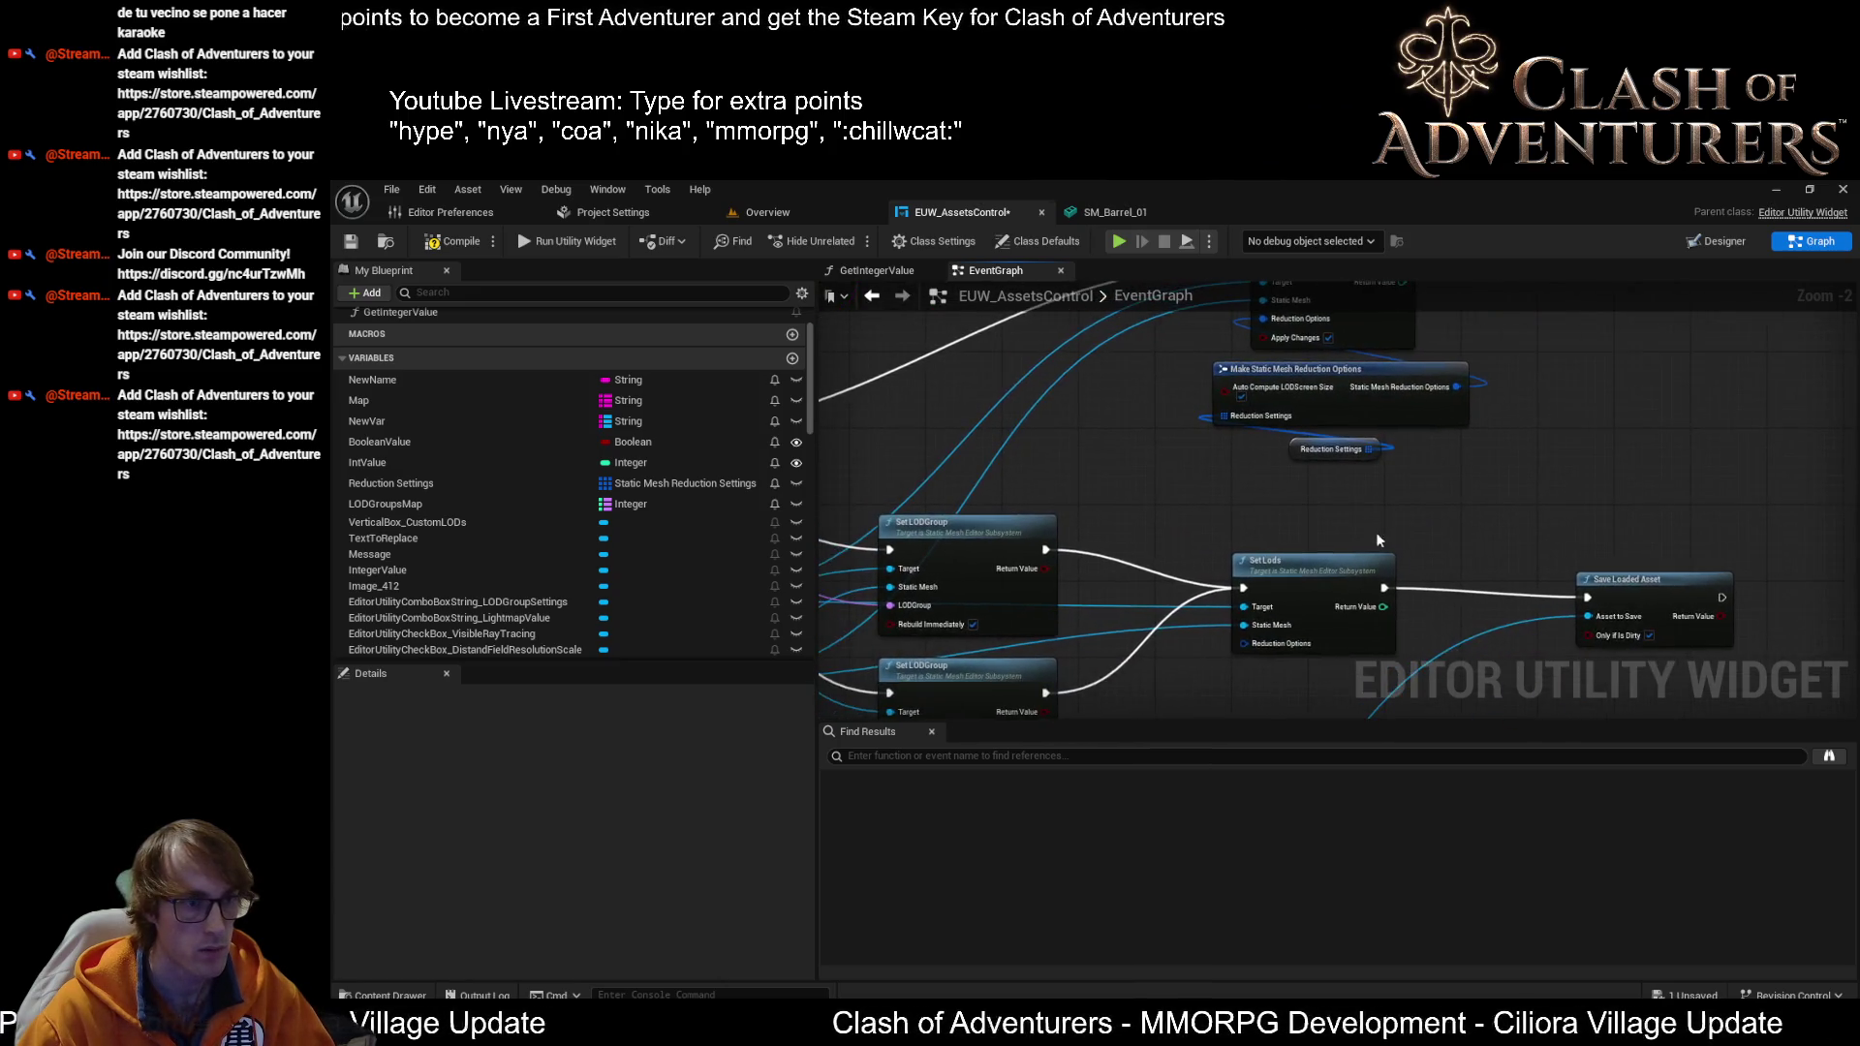
pyautogui.scroll(1, 1395, 494)
pyautogui.moveTo(1424, 470); pyautogui.dragTo(1699, 415)
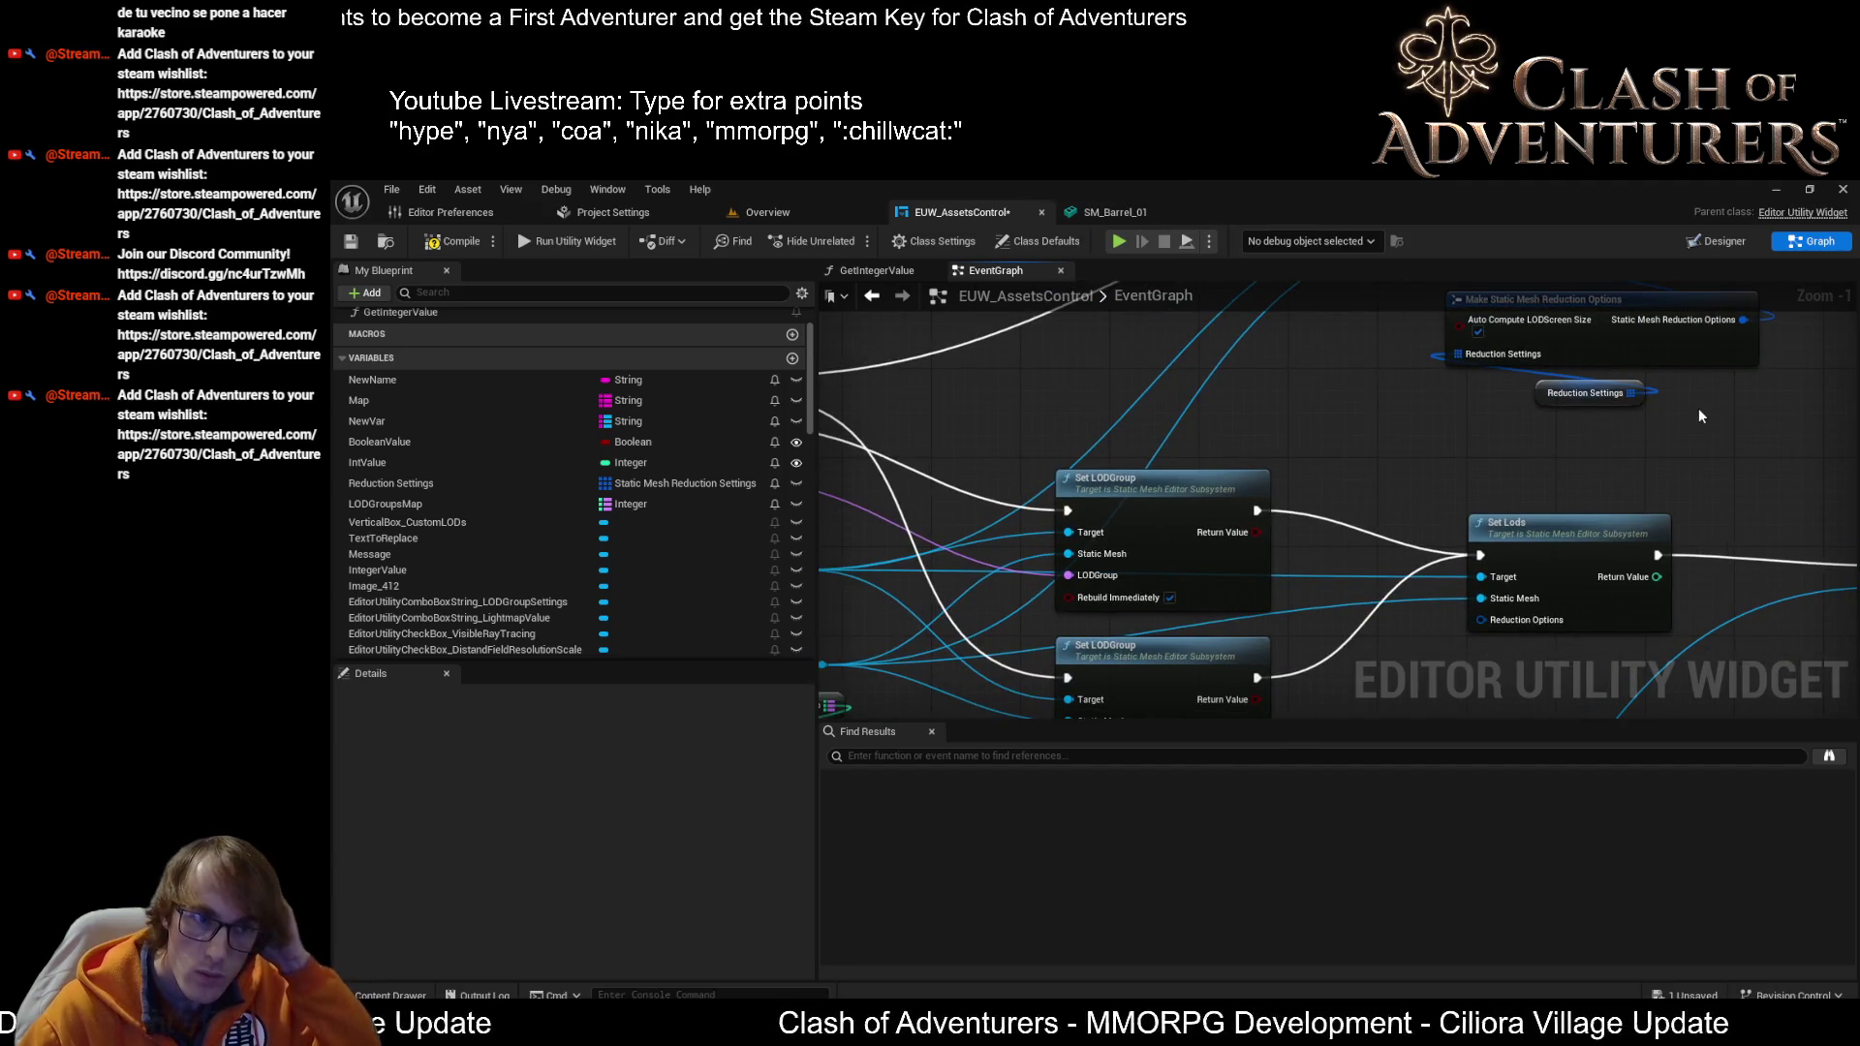
pyautogui.click(1114, 211)
pyautogui.scroll(-3, 1670, 636)
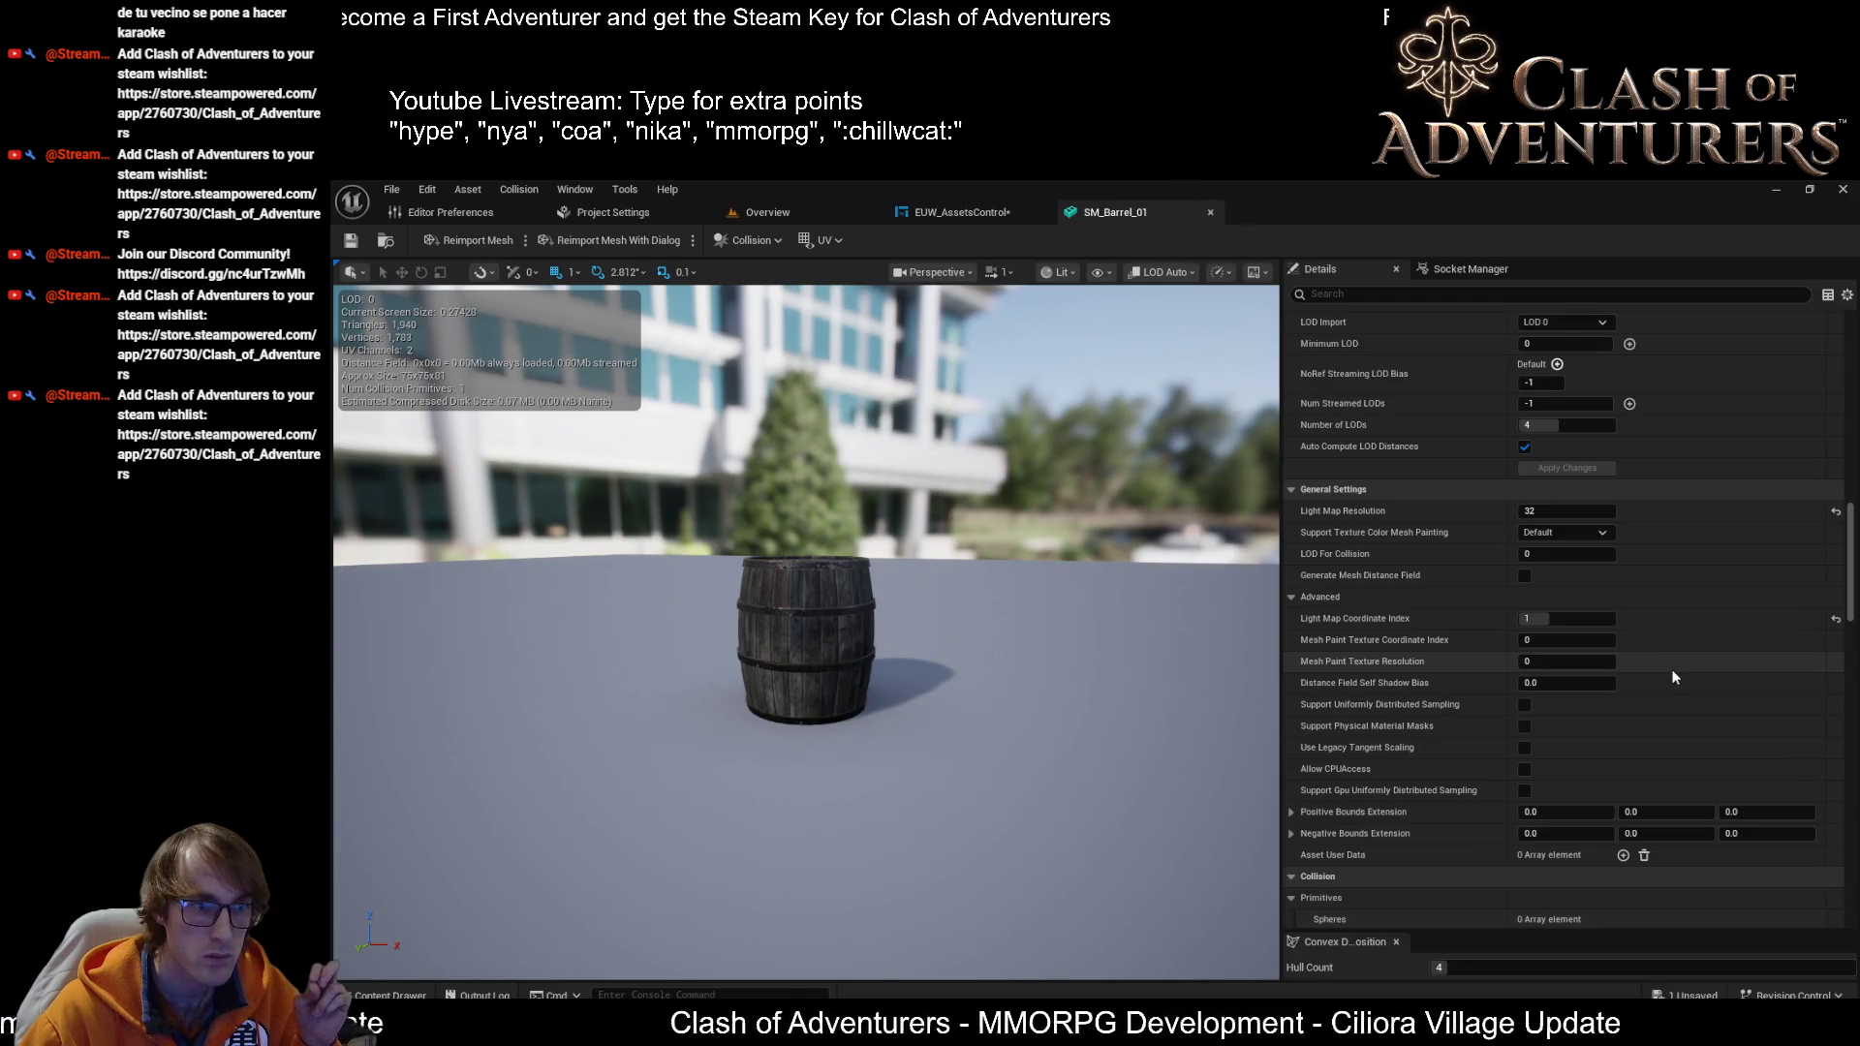
pyautogui.scroll(8, 1673, 676)
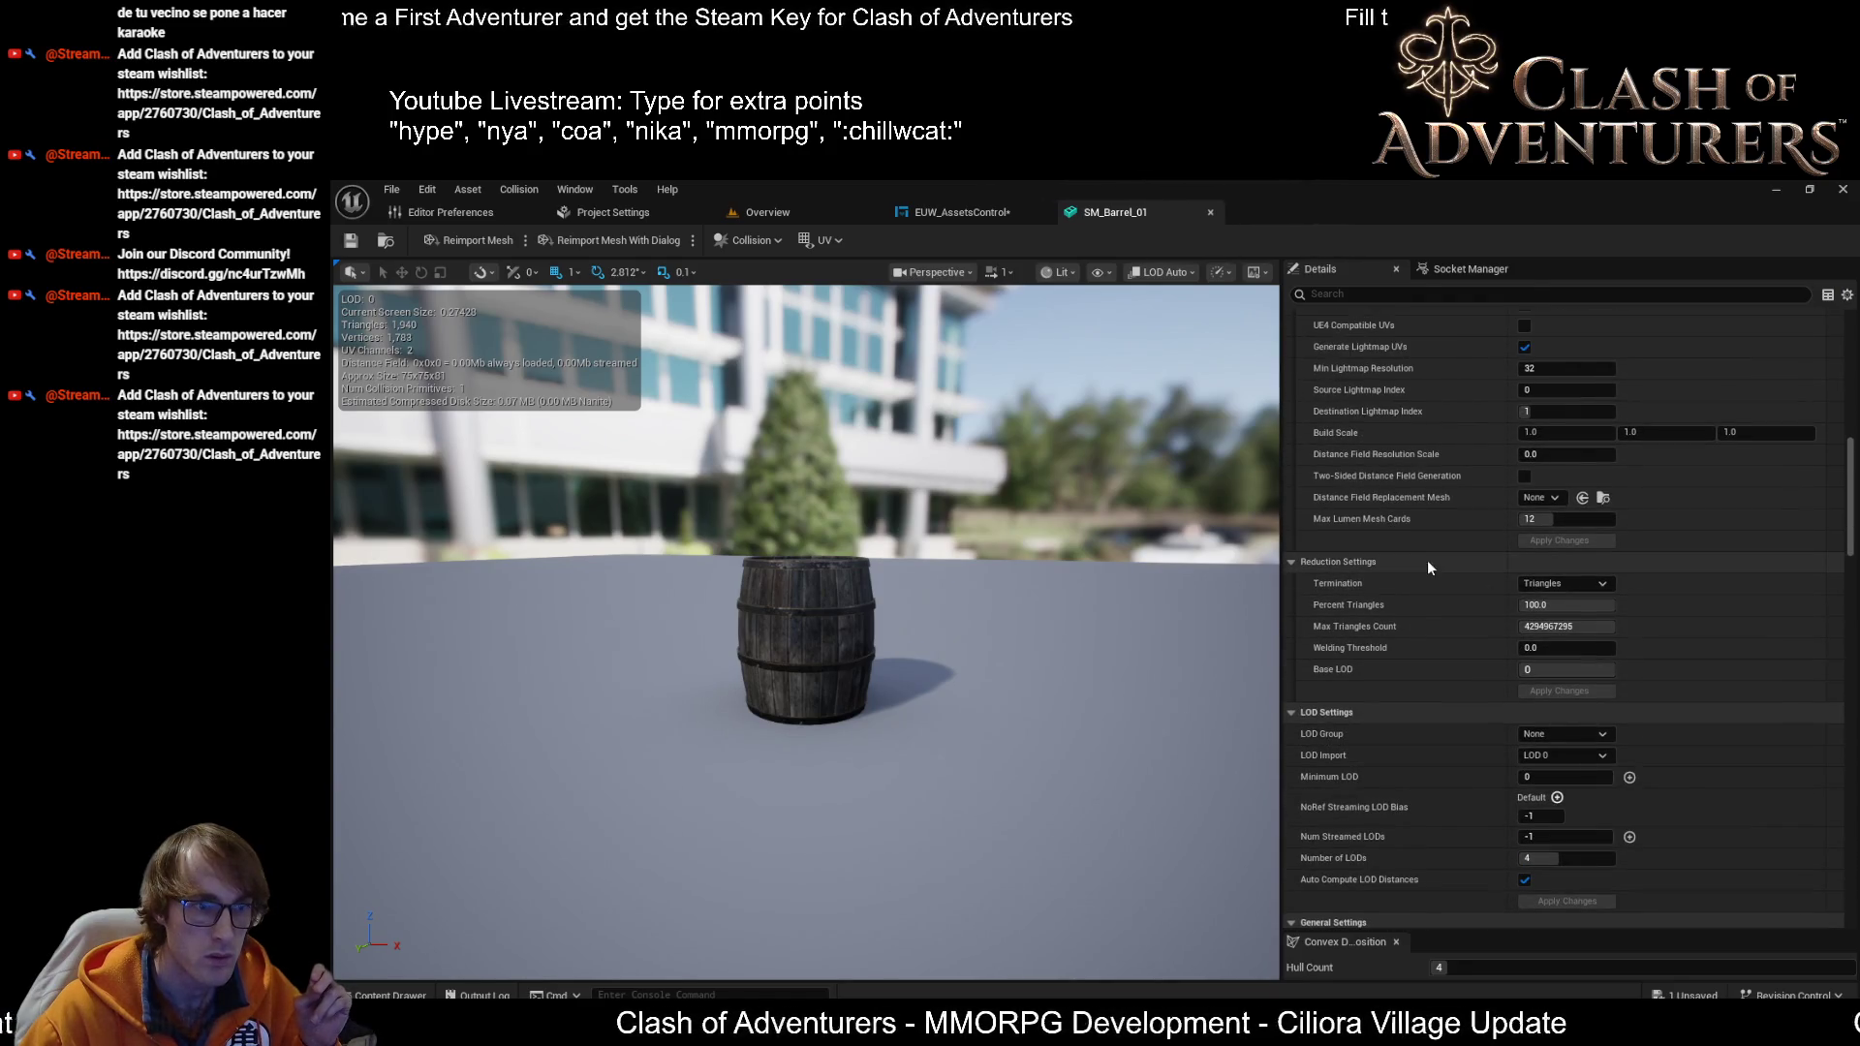
pyautogui.click(987, 213)
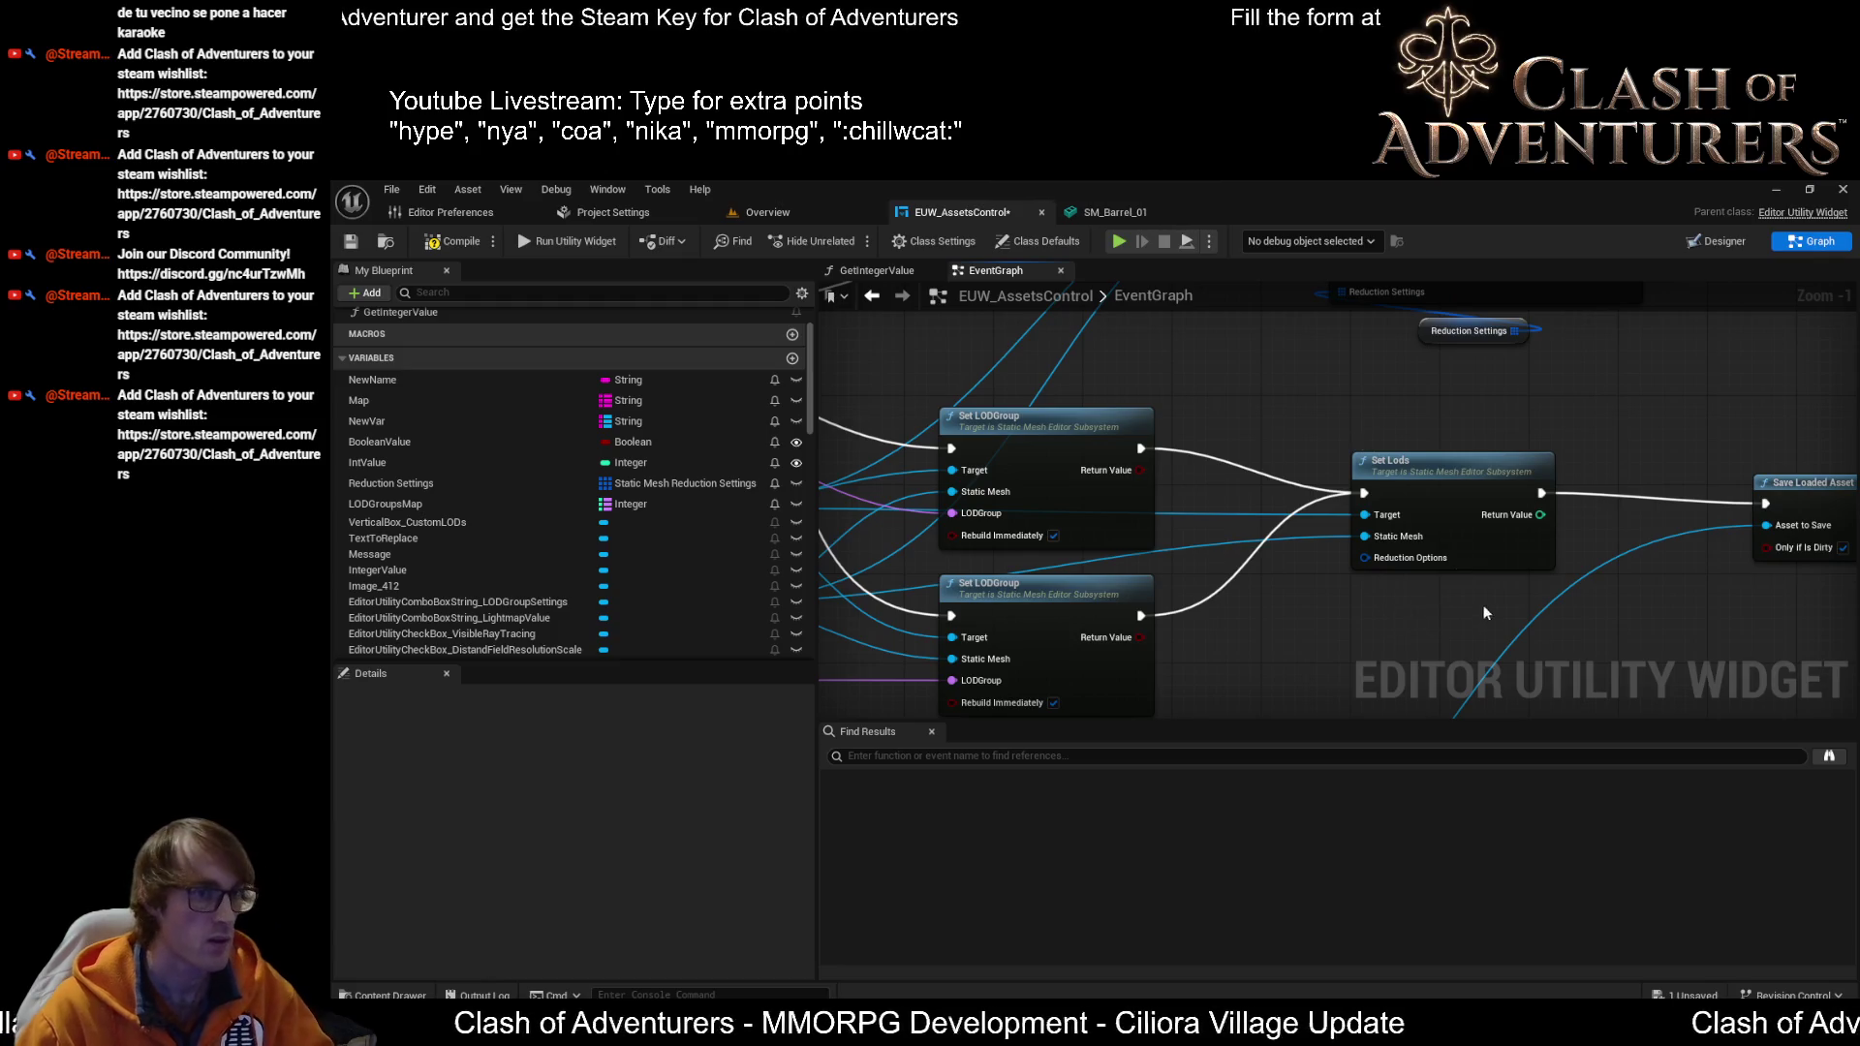
# Delete the Set Lods node and wire both Set LODGroup nodes into Save Loaded Asset.
pyautogui.moveTo(1531, 601)
pyautogui.mouseDown()
pyautogui.moveTo(1496, 649)
pyautogui.moveTo(1448, 644)
pyautogui.moveTo(1453, 689)
pyautogui.moveTo(1505, 525)
pyautogui.mouseUp()
pyautogui.scroll(-1, 1505, 525)
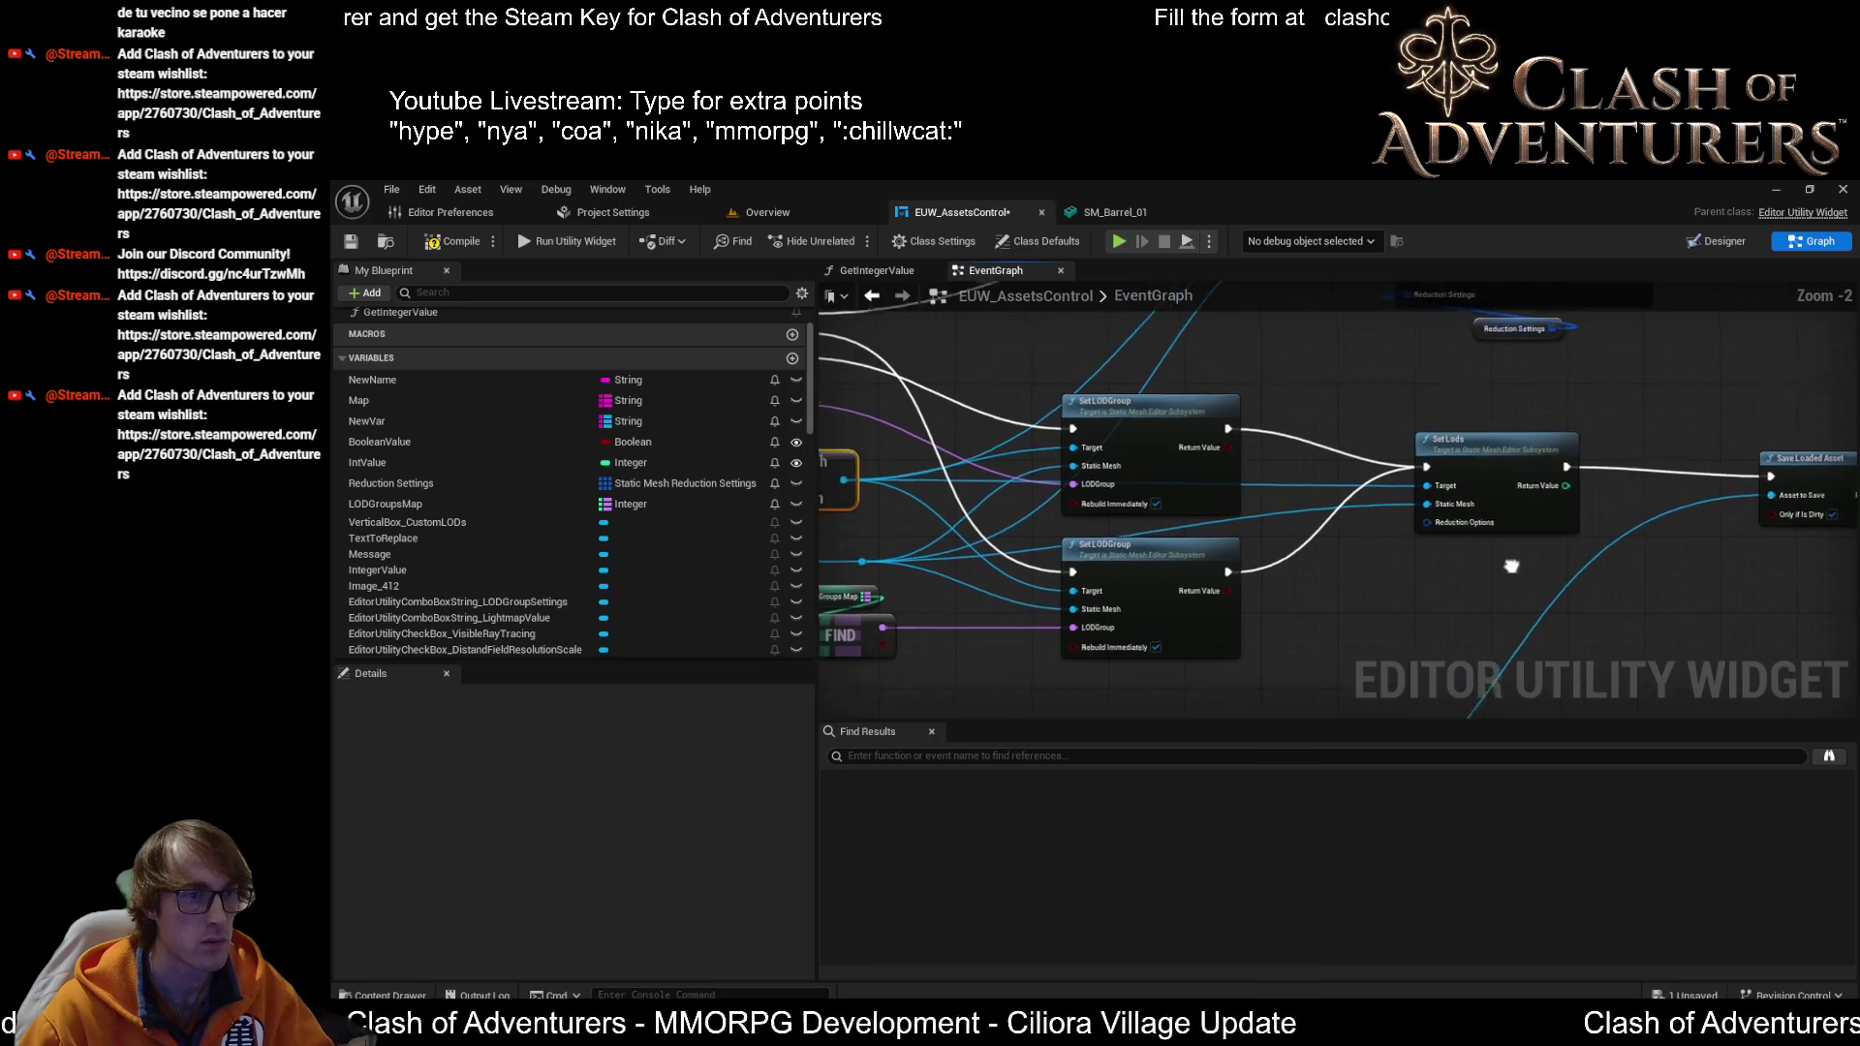
pyautogui.press('Delete')
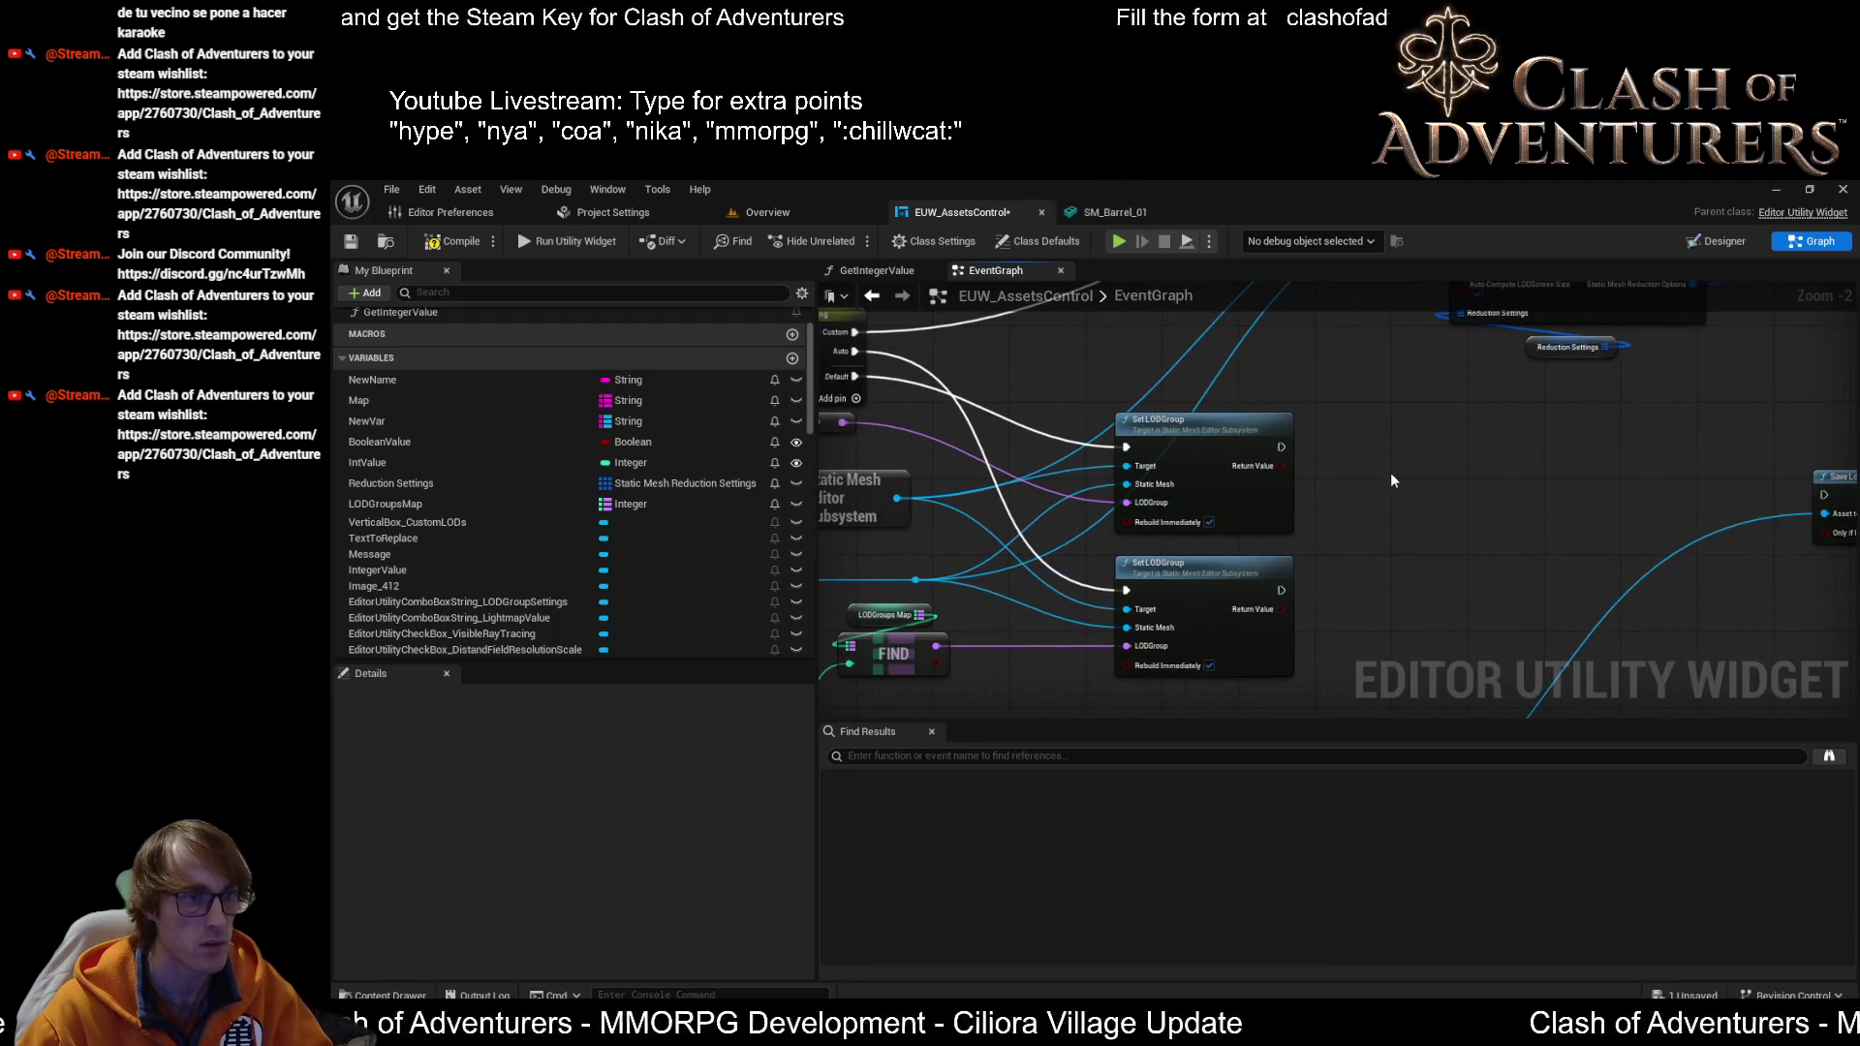
pyautogui.moveTo(1390, 473)
pyautogui.mouseDown()
pyautogui.moveTo(1193, 493)
pyautogui.moveTo(1258, 492)
pyautogui.moveTo(1631, 605)
pyautogui.moveTo(1764, 577)
pyautogui.moveTo(1715, 531)
pyautogui.mouseUp()
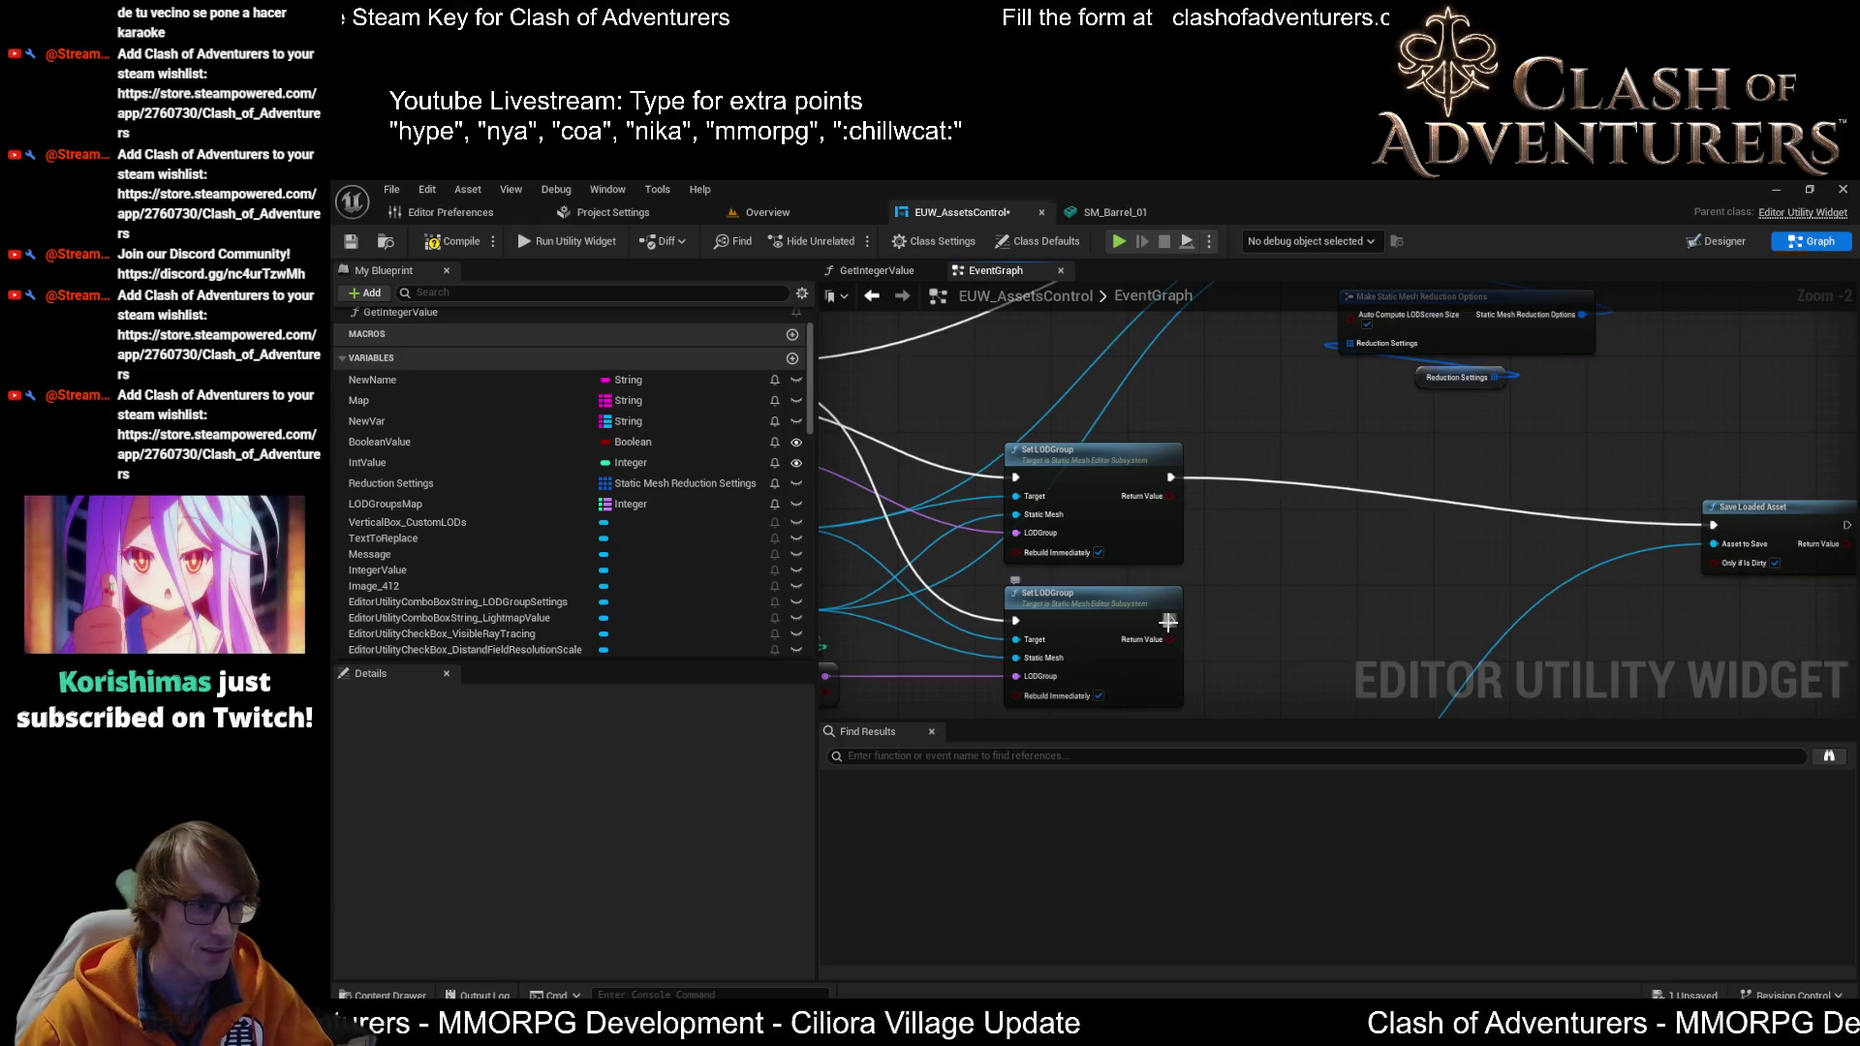
pyautogui.moveTo(1172, 620)
pyautogui.mouseDown()
pyautogui.moveTo(1643, 572)
pyautogui.moveTo(1712, 525)
pyautogui.mouseUp()
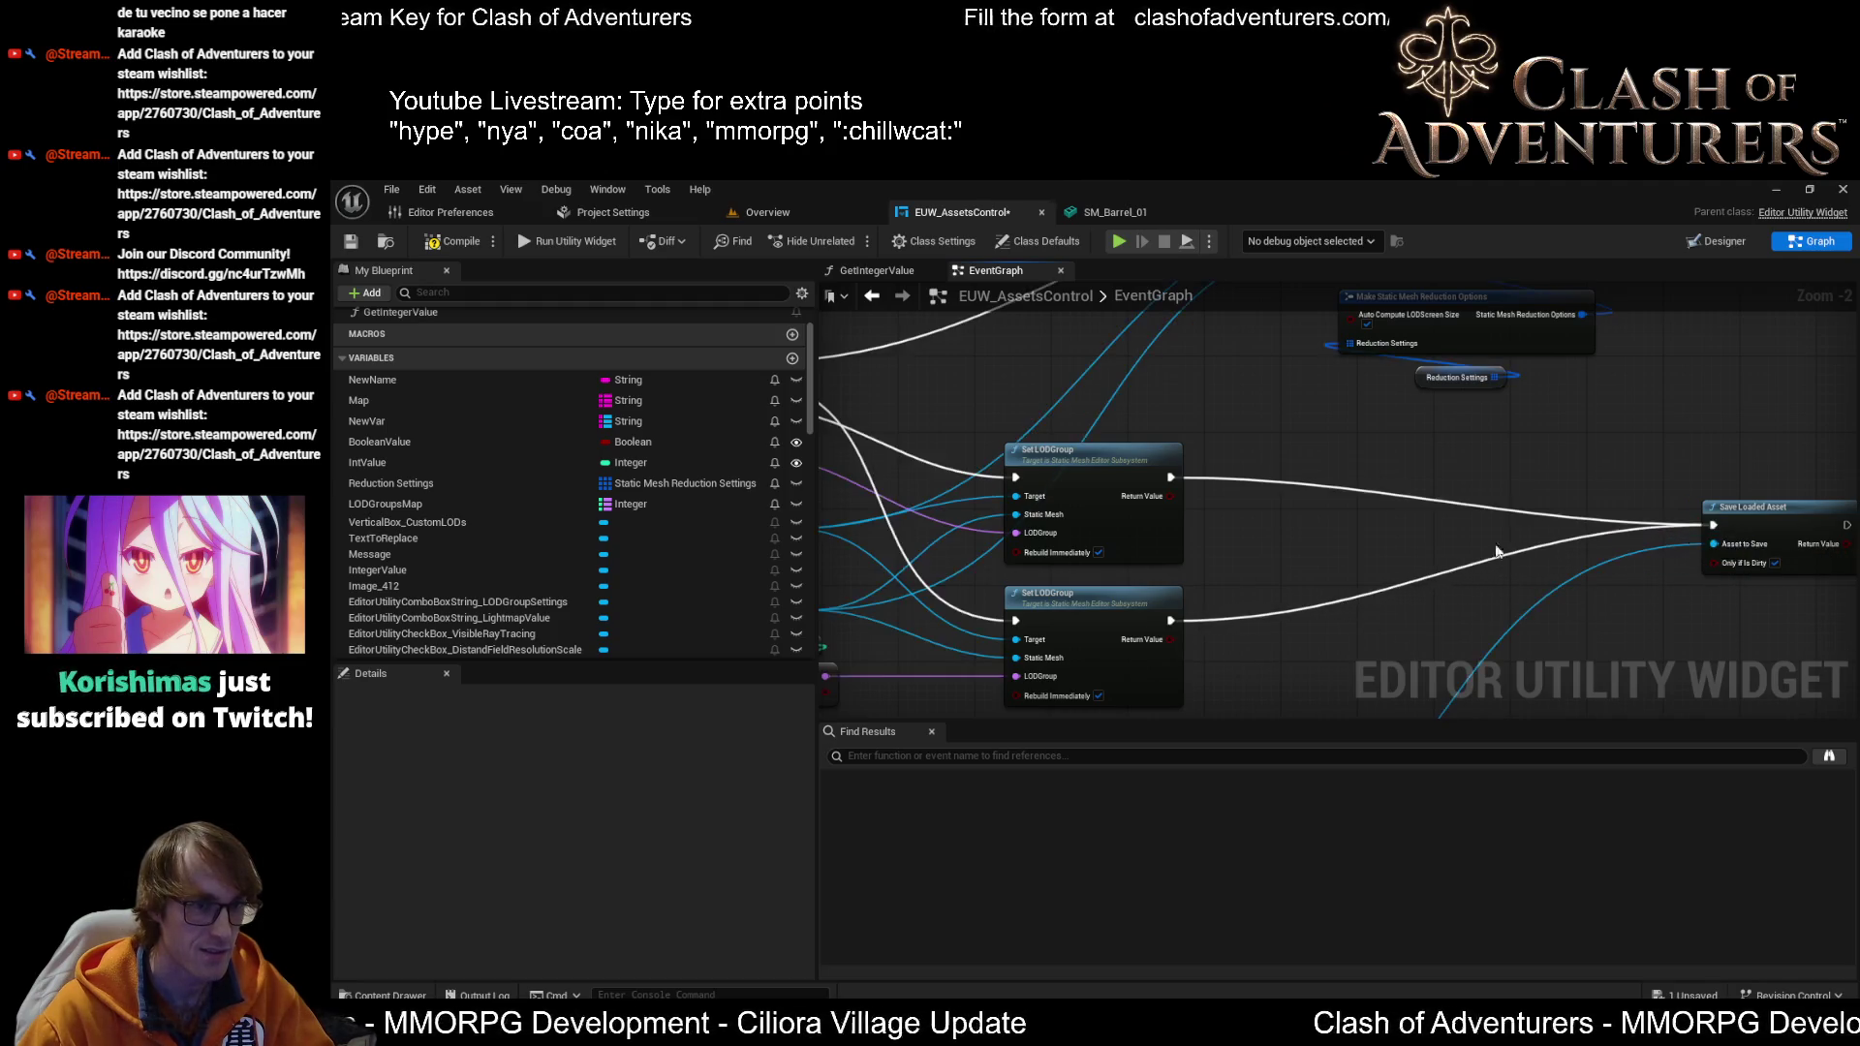
pyautogui.moveTo(1305, 542); pyautogui.dragTo(1367, 509)
# Move the Message node next to SET with the conversion node above it.
pyautogui.scroll(-3, 1367, 508)
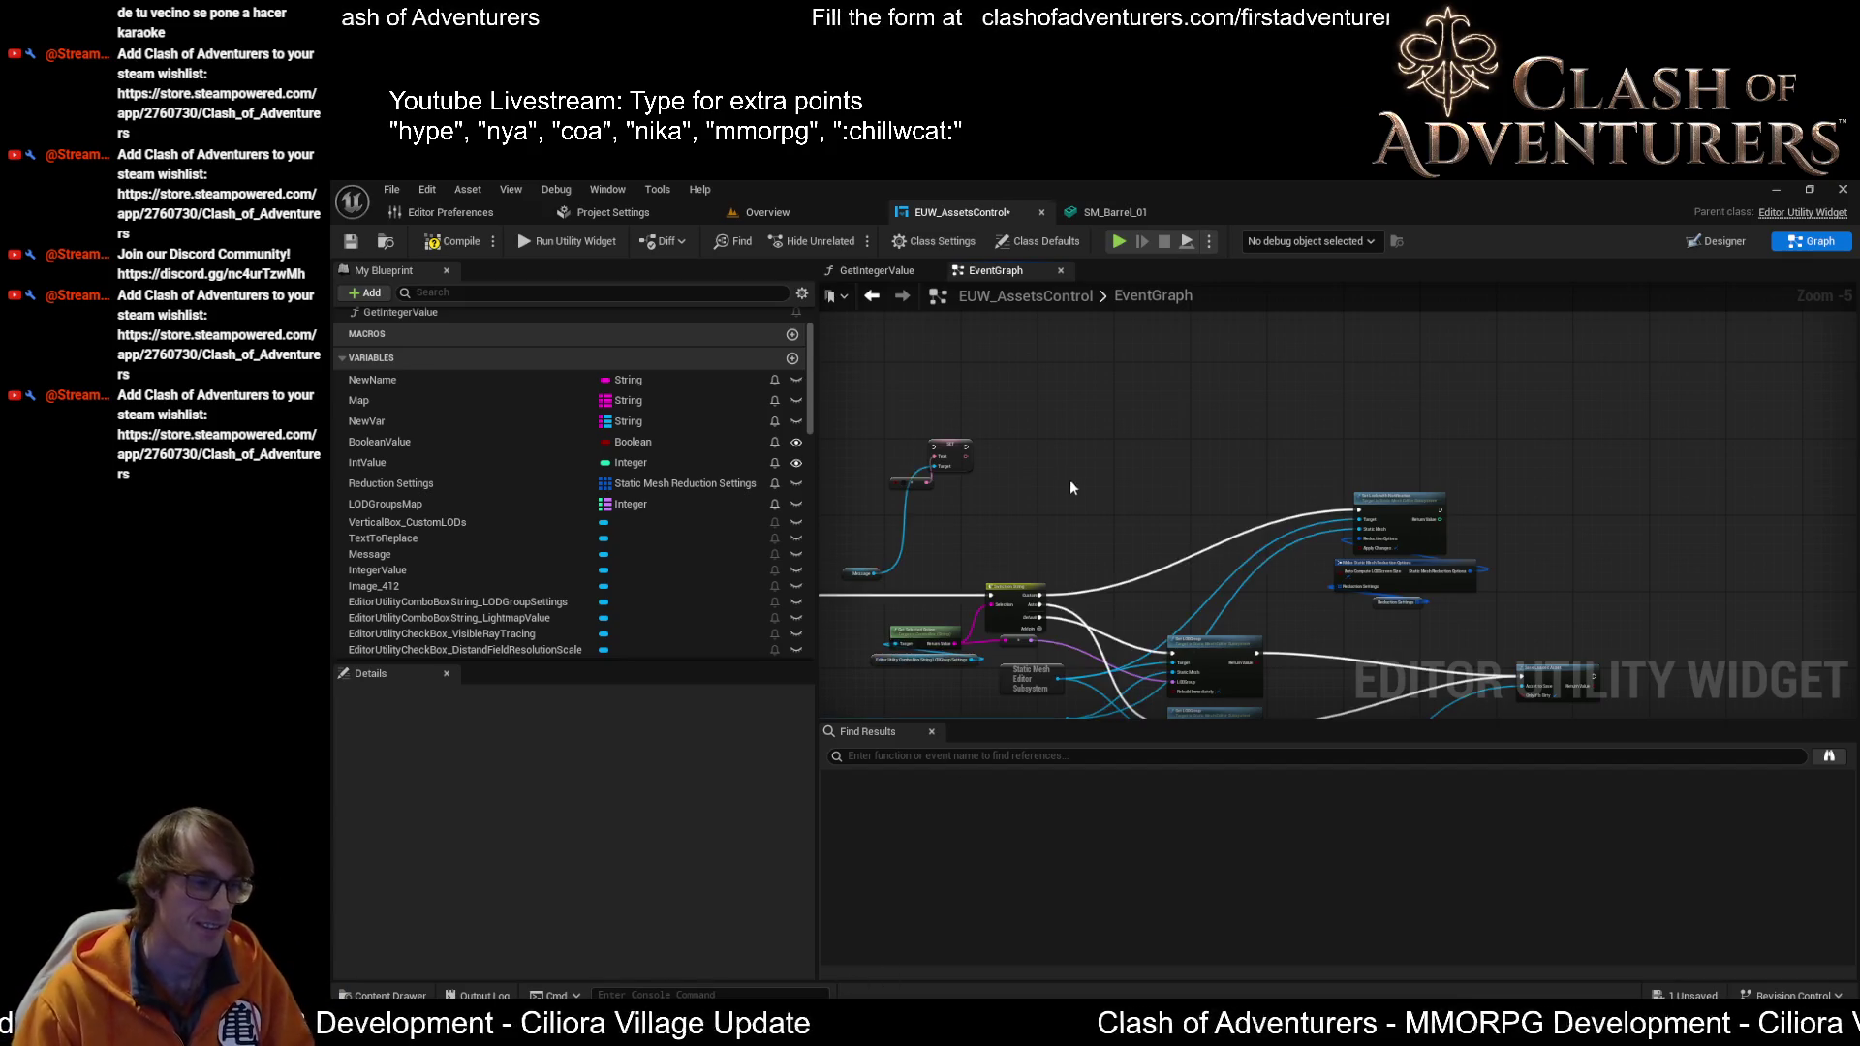
pyautogui.scroll(3, 1070, 479)
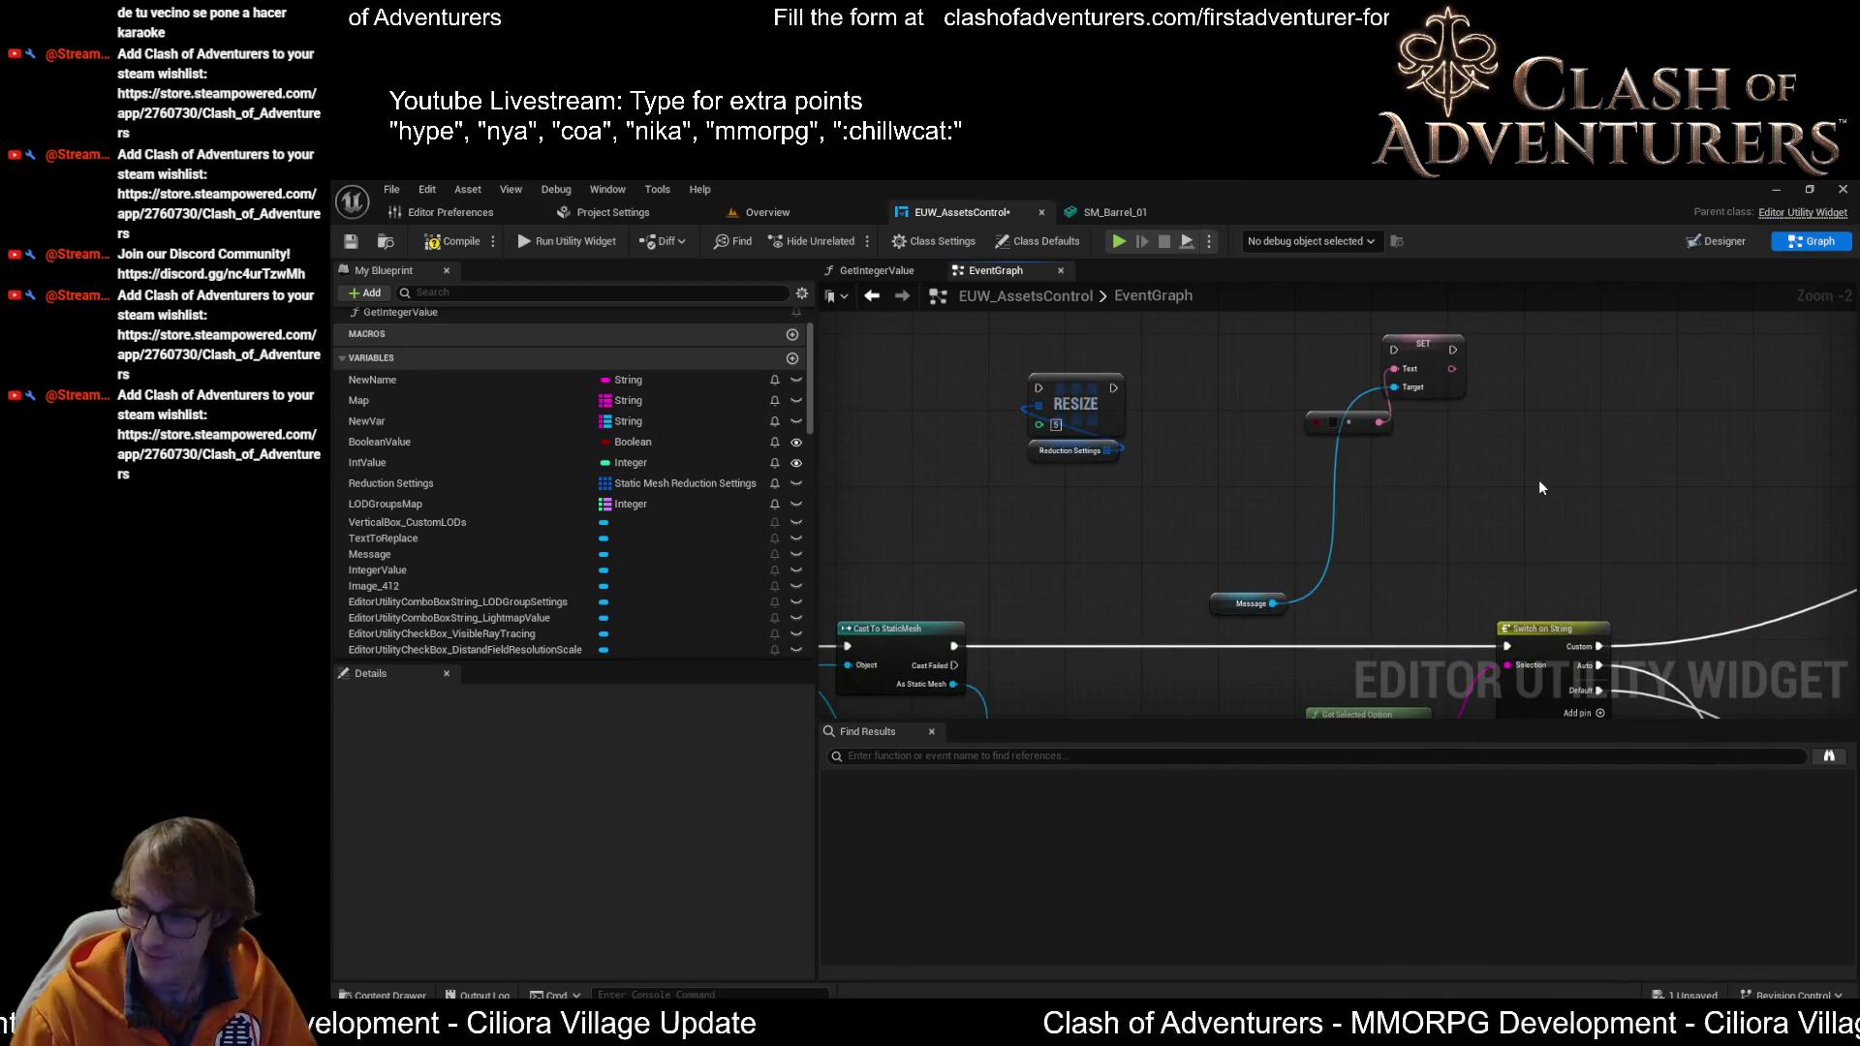
pyautogui.moveTo(1232, 587); pyautogui.dragTo(1405, 448)
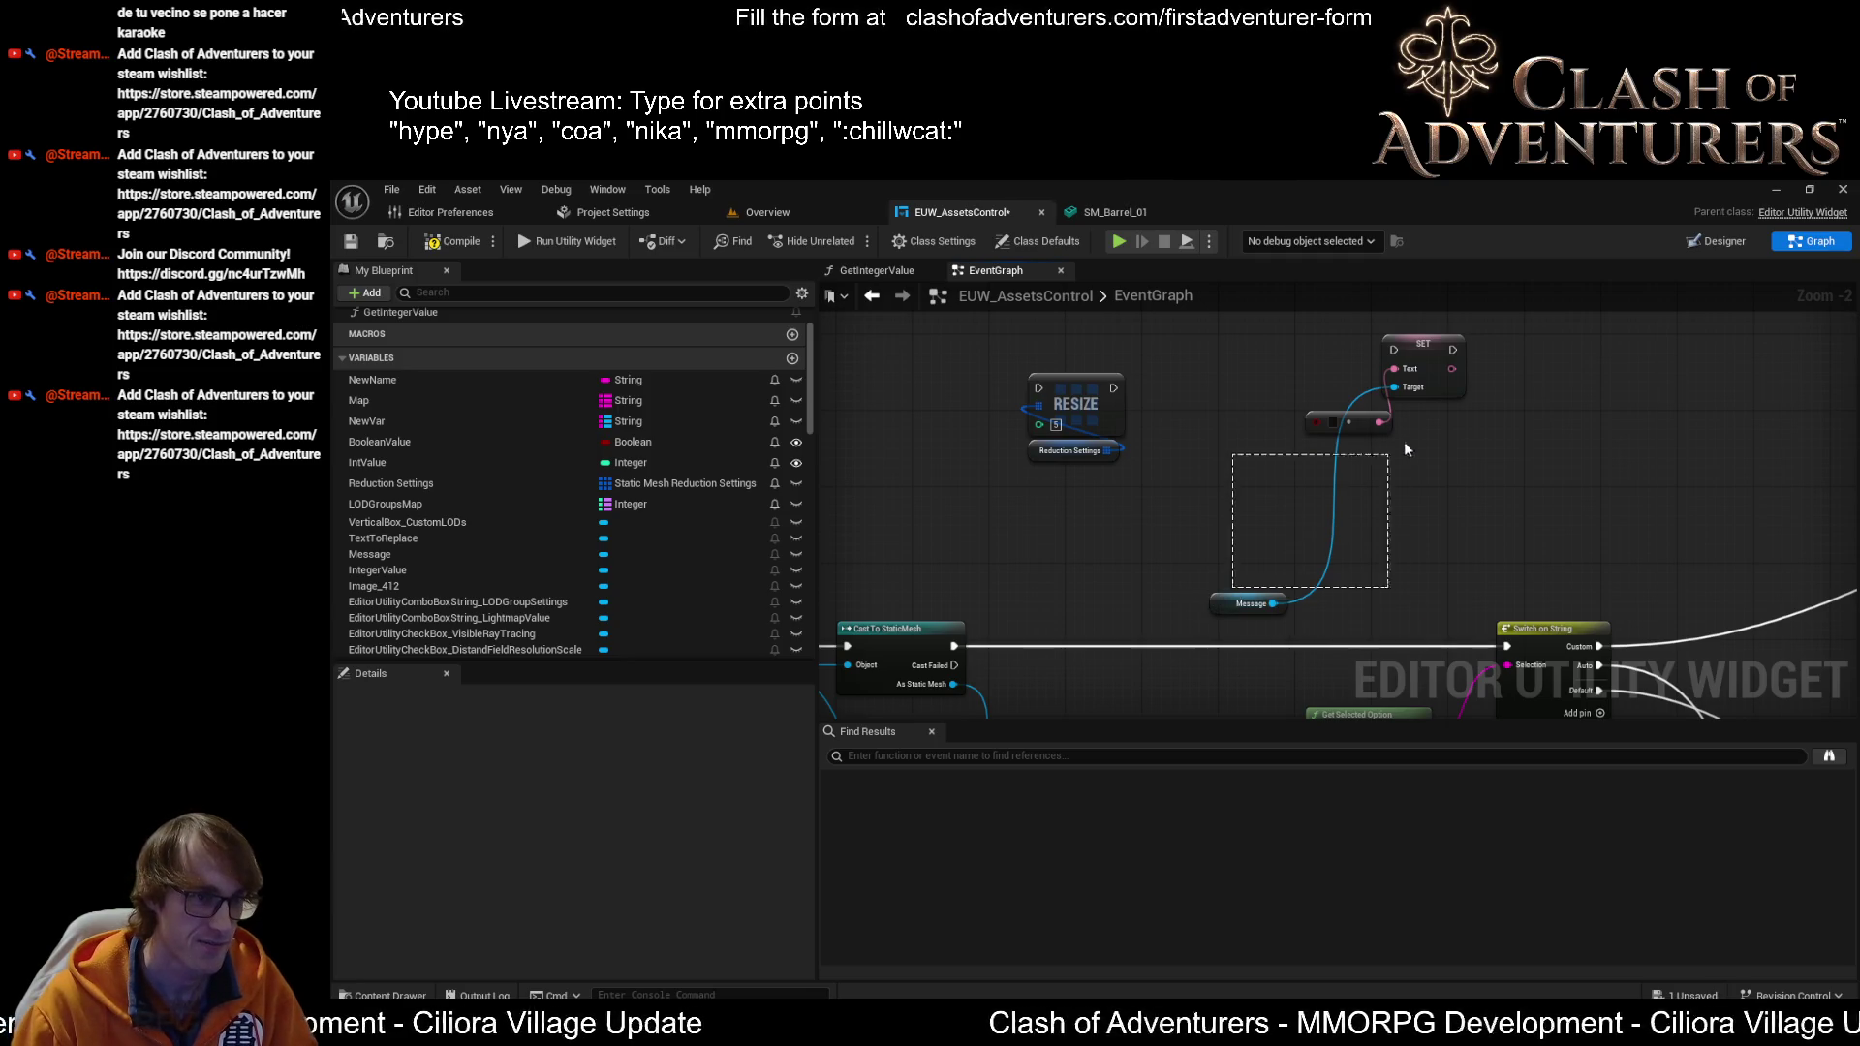
pyautogui.moveTo(1230, 607); pyautogui.dragTo(1394, 471)
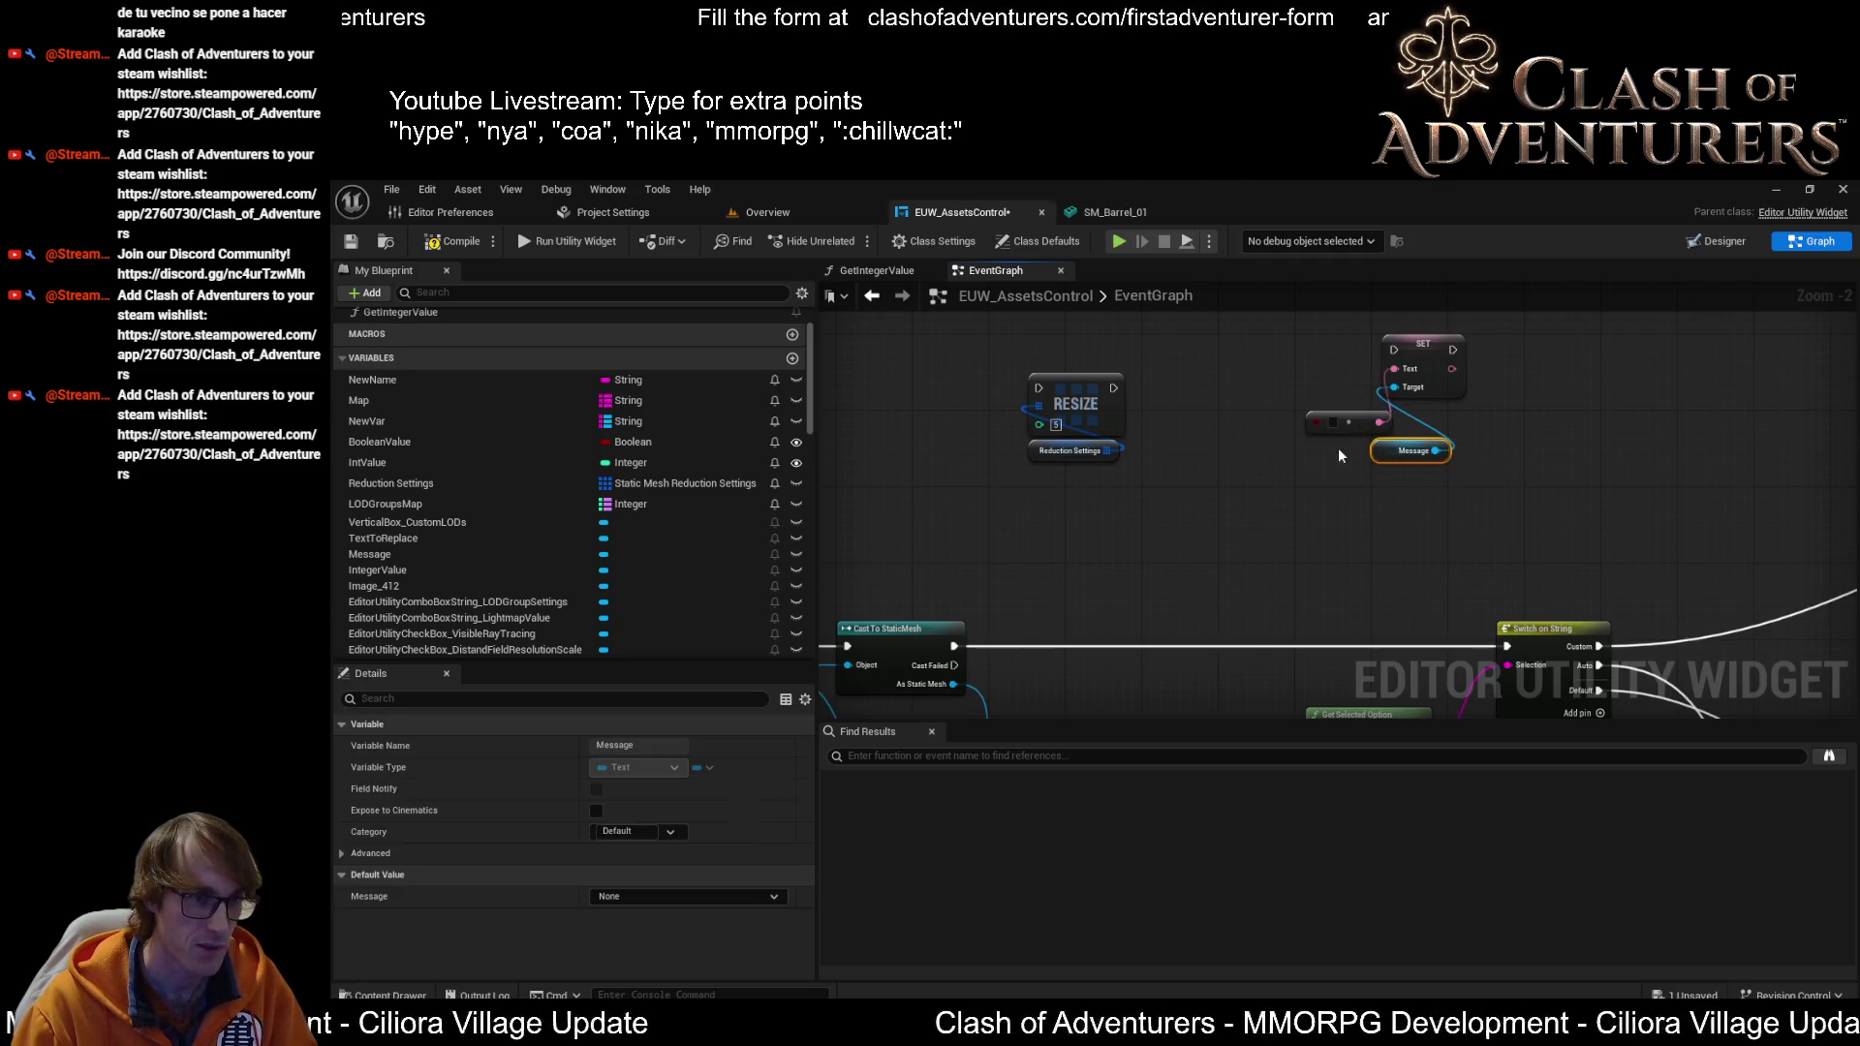
pyautogui.moveTo(1310, 422); pyautogui.dragTo(1378, 429)
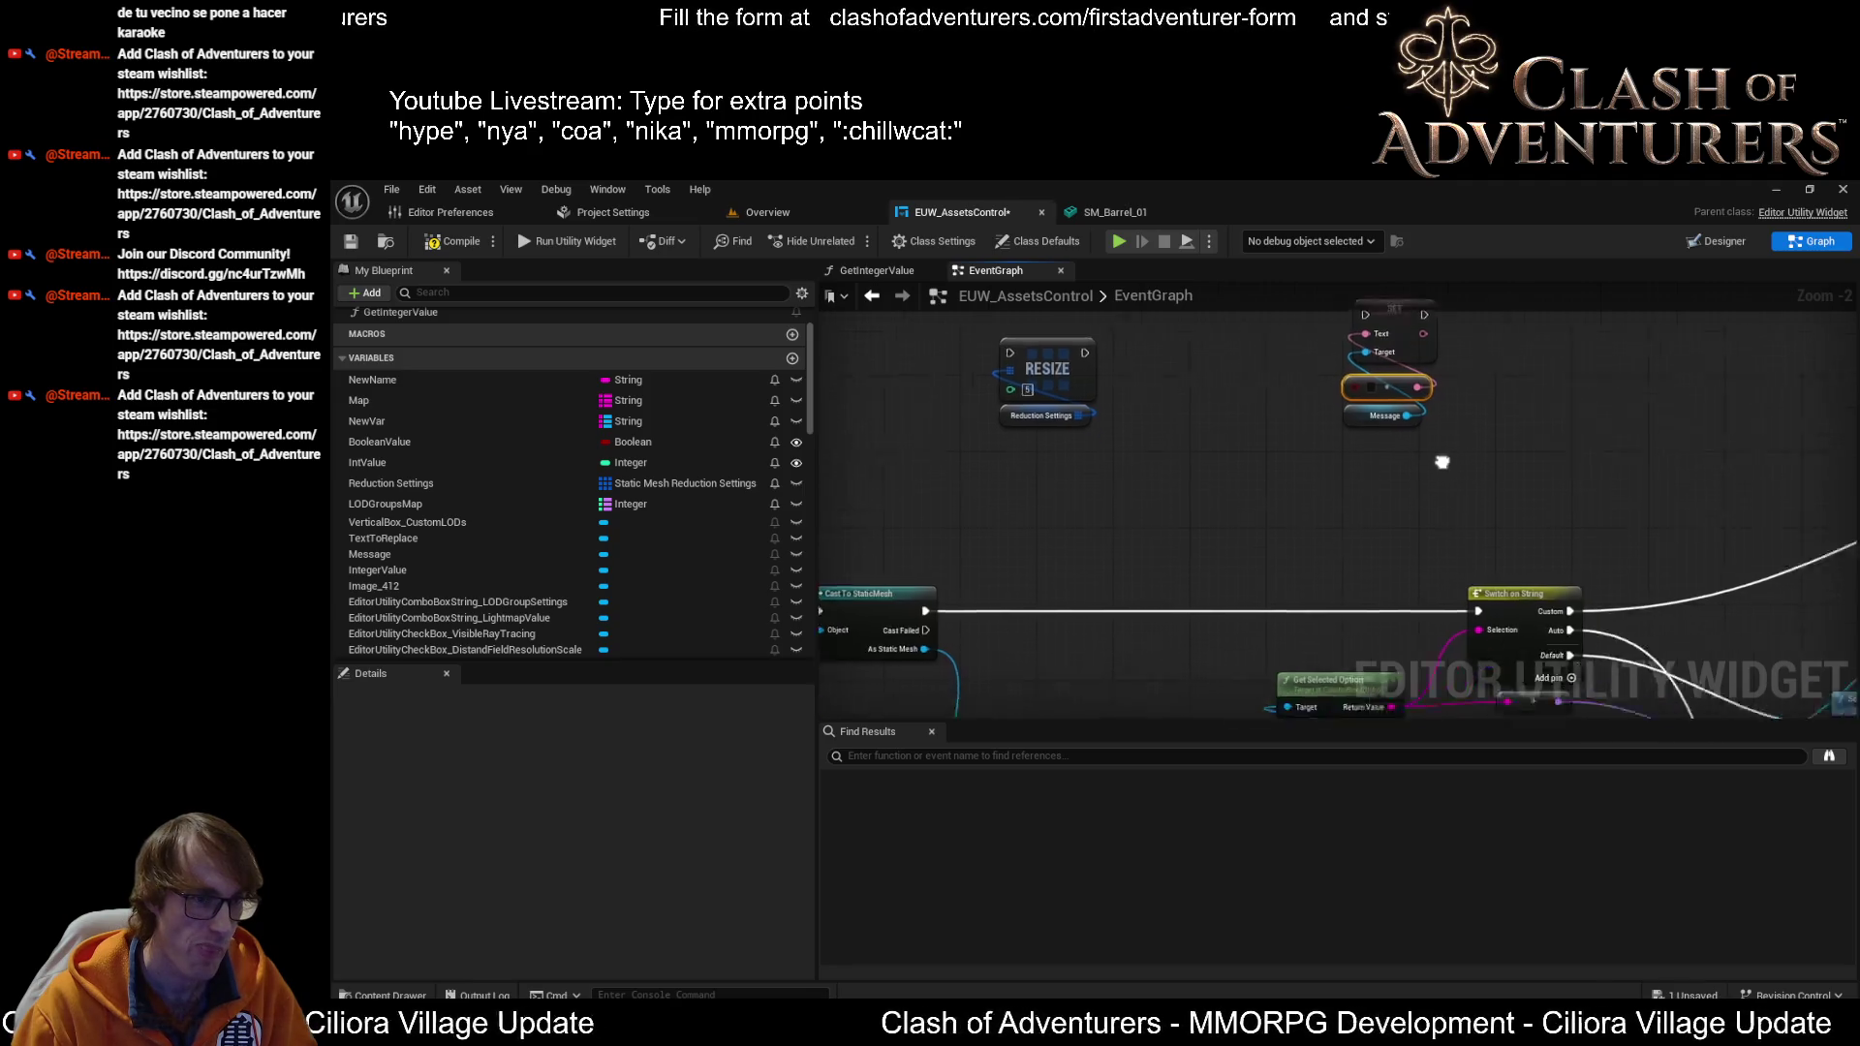
# Shift both Set LODGroup nodes further right, past Cast To StaticMesh and Switch on String.
pyautogui.moveTo(1126, 526); pyautogui.dragTo(976, 336)
pyautogui.moveTo(907, 483); pyautogui.dragTo(1007, 463)
pyautogui.moveTo(1315, 413)
pyautogui.mouseDown()
pyautogui.moveTo(961, 447)
pyautogui.moveTo(1091, 449)
pyautogui.moveTo(1242, 410)
pyautogui.moveTo(1251, 369)
pyautogui.moveTo(966, 339)
pyautogui.moveTo(1141, 617)
pyautogui.mouseUp()
pyautogui.scroll(-2, 1251, 369)
pyautogui.moveTo(1176, 468)
pyautogui.mouseDown()
pyautogui.moveTo(1403, 438)
pyautogui.moveTo(1422, 455)
pyautogui.mouseUp()
# Paste a Set Lods node between the Switch on String Auto branch and its Set LODGroup.
pyautogui.scroll(3, 1308, 539)
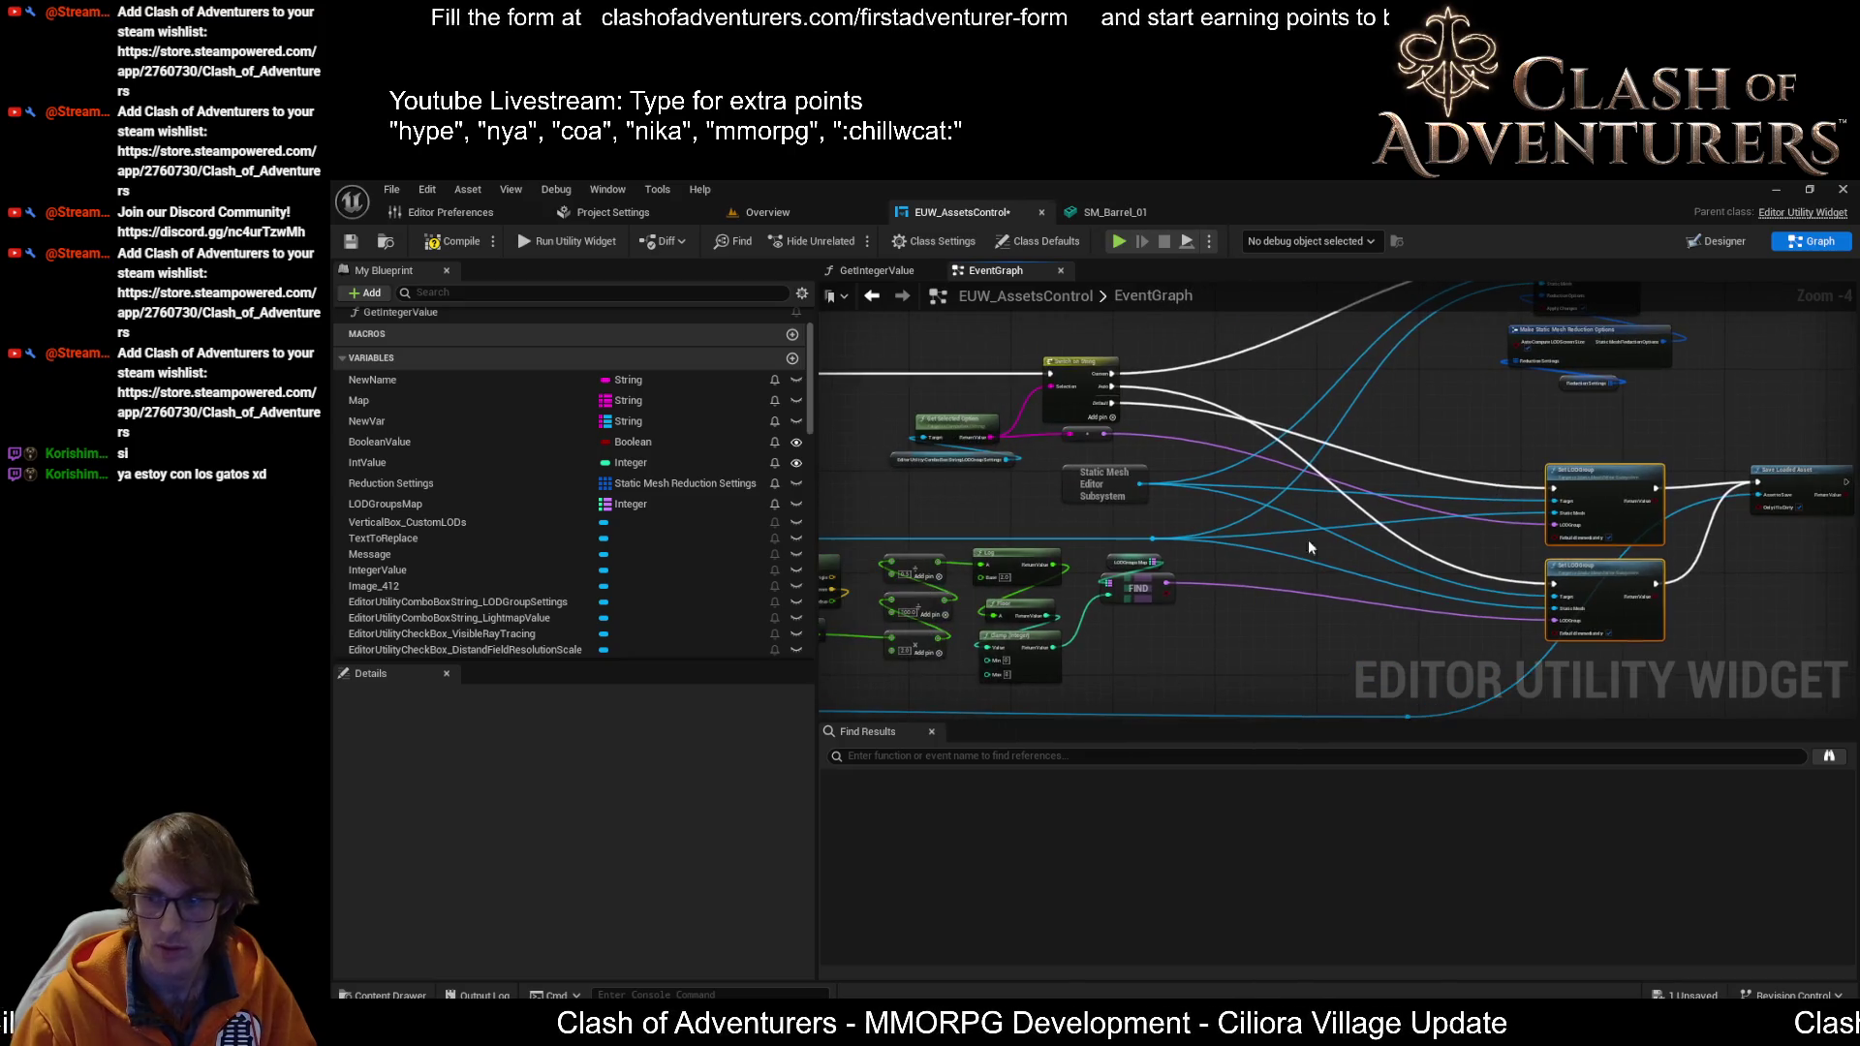
pyautogui.hotkey('ctrl', 'v')
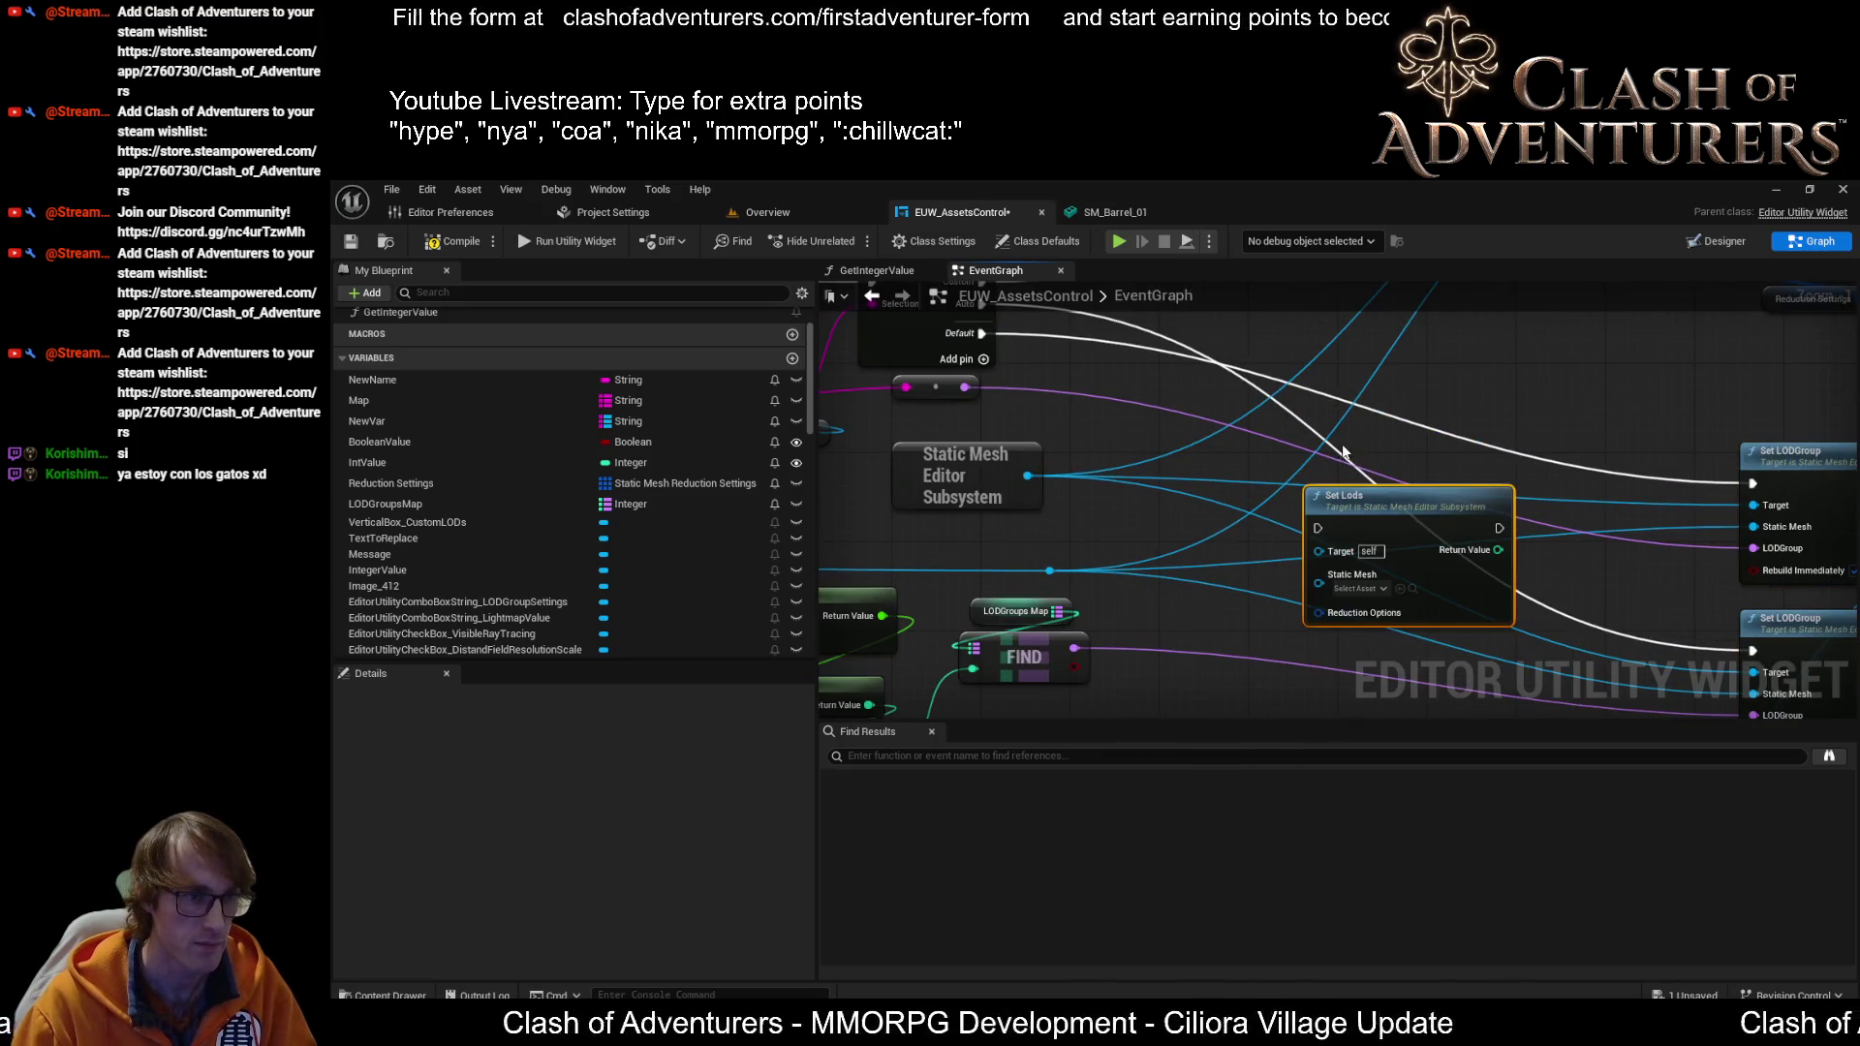
pyautogui.moveTo(1396, 491); pyautogui.dragTo(1396, 461)
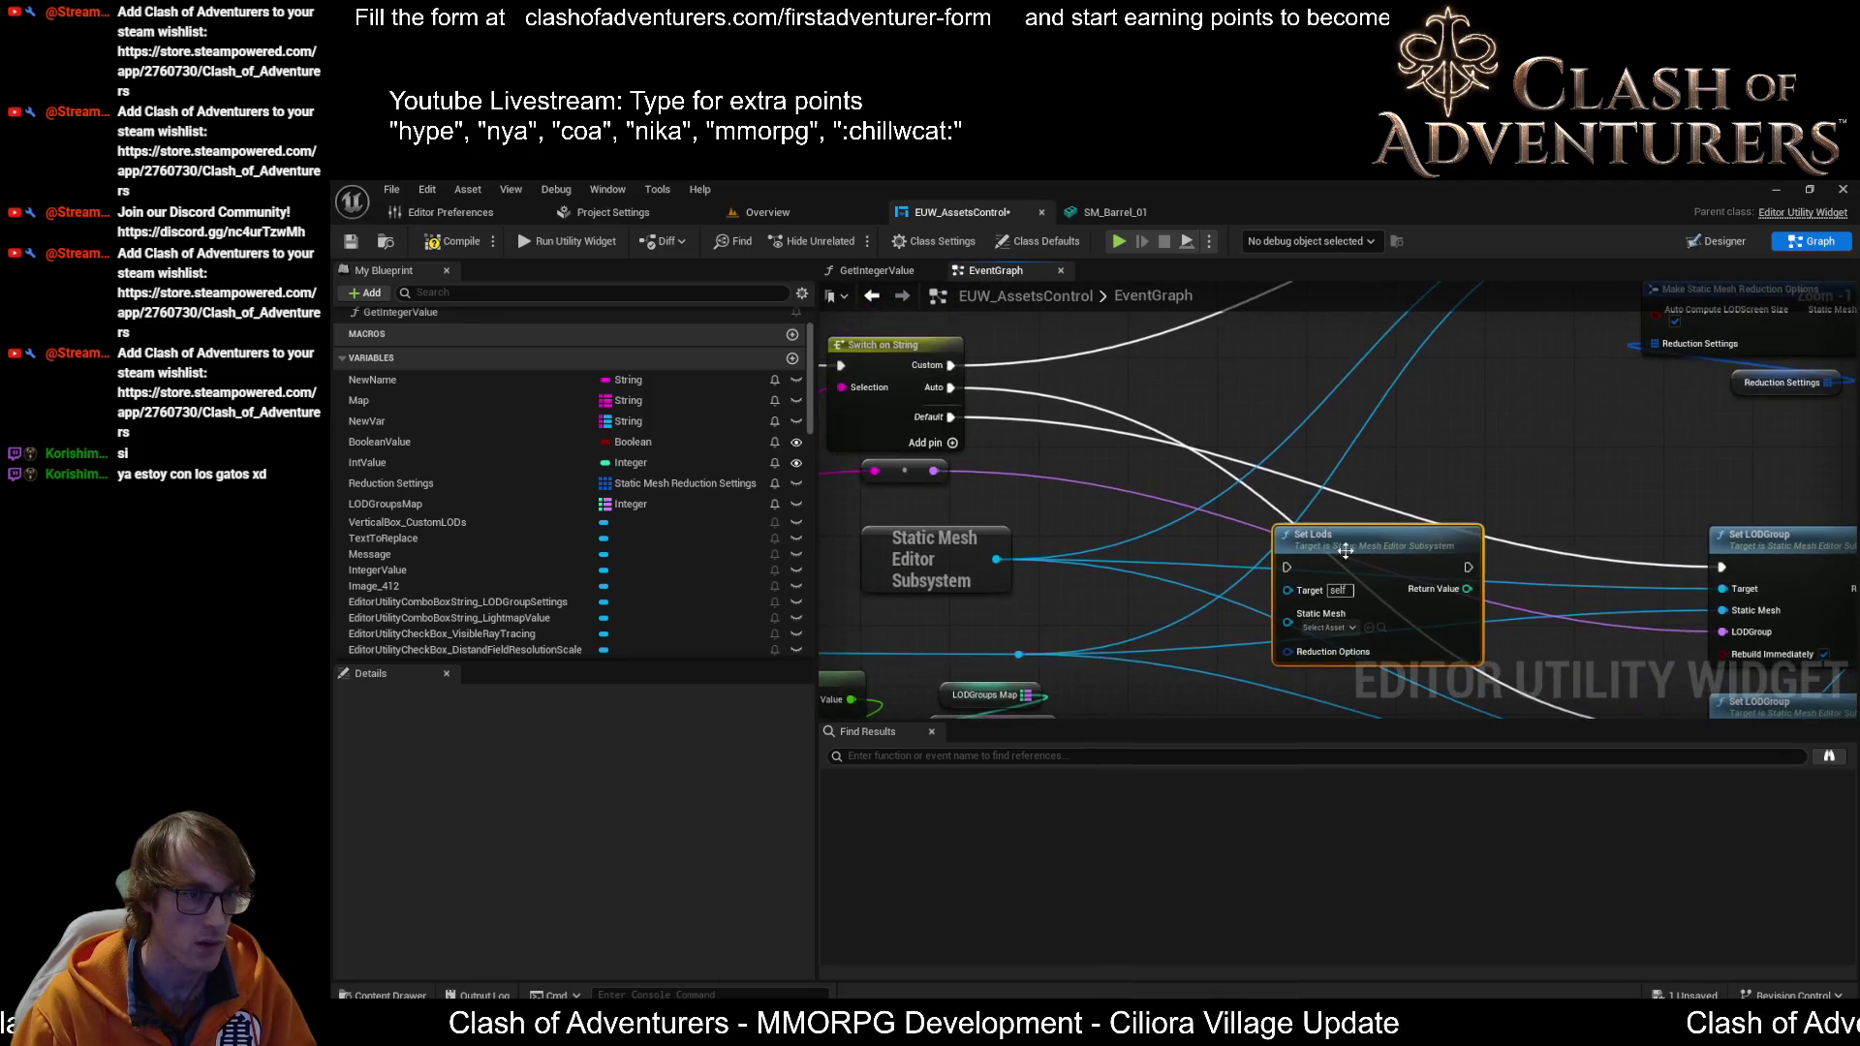
pyautogui.moveTo(1352, 557); pyautogui.dragTo(1374, 524)
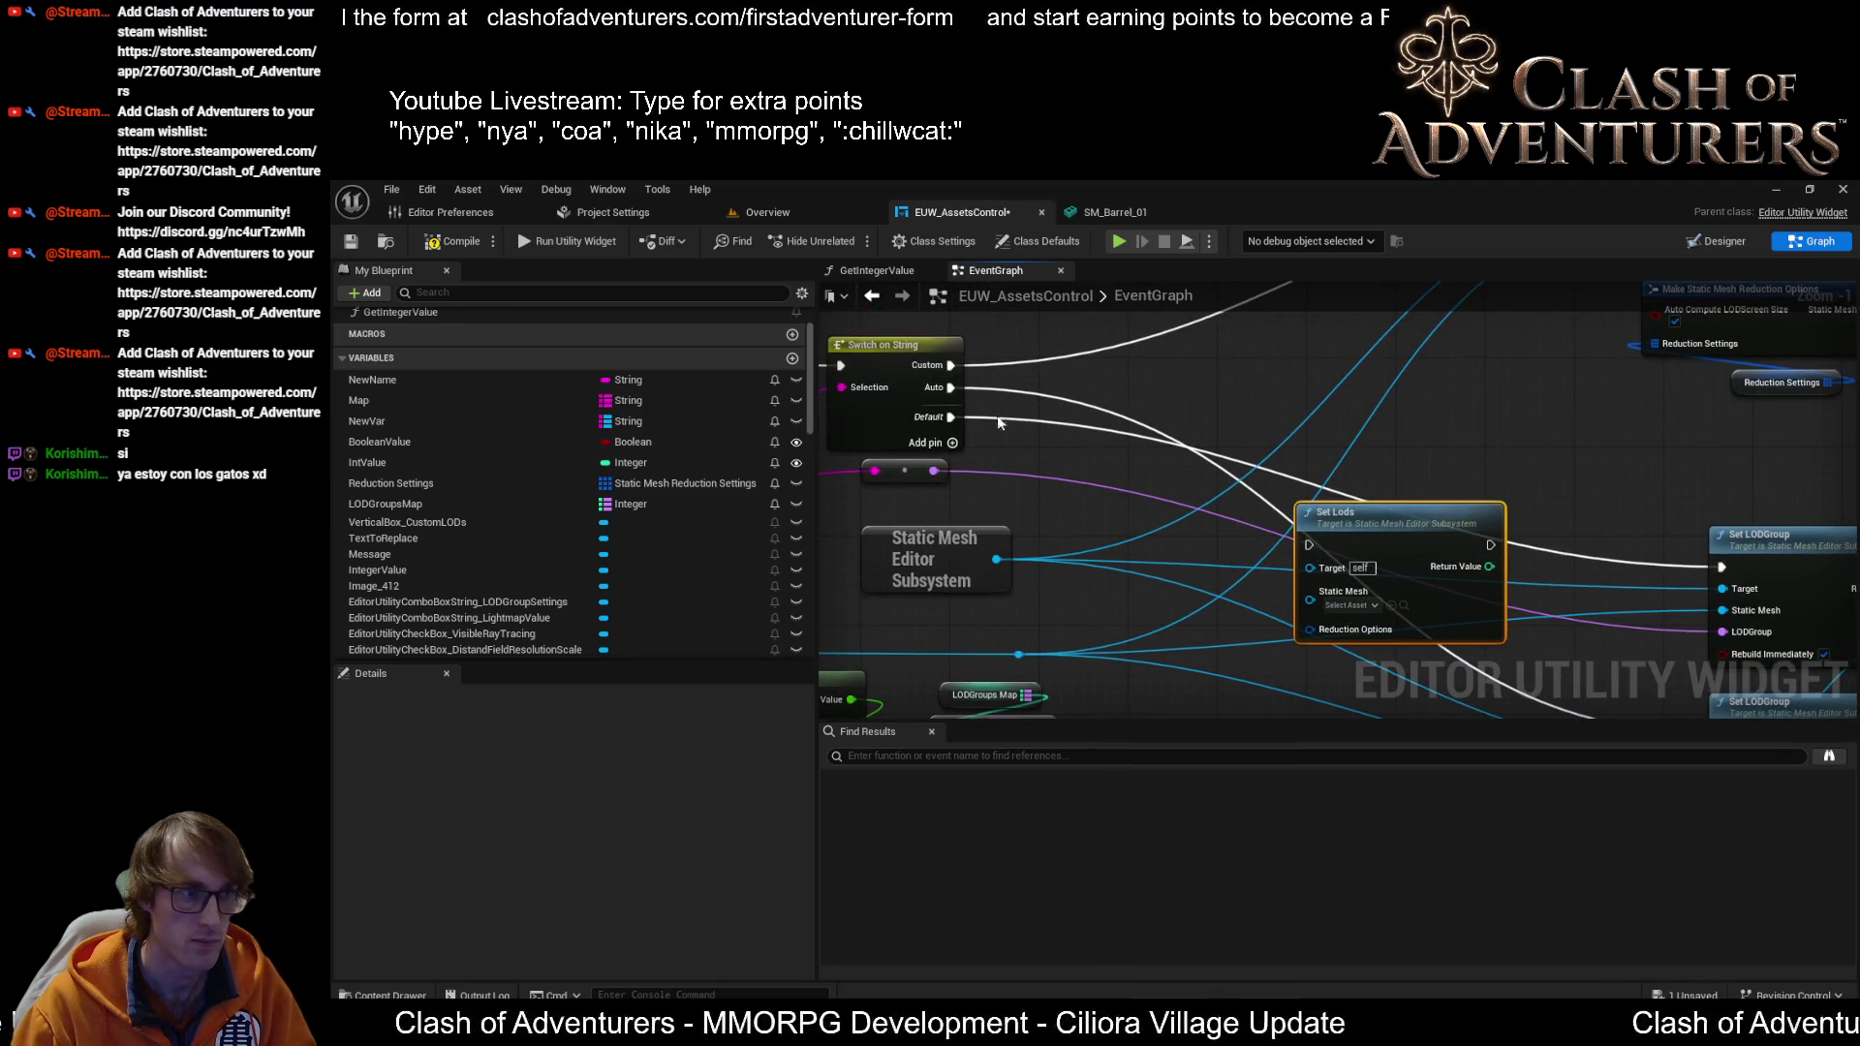
pyautogui.moveTo(949, 389)
pyautogui.mouseDown()
pyautogui.moveTo(1234, 409)
pyautogui.moveTo(1333, 549)
pyautogui.moveTo(1316, 552)
pyautogui.moveTo(1323, 440)
pyautogui.moveTo(1340, 481)
pyautogui.moveTo(1465, 434)
pyautogui.mouseUp()
pyautogui.moveTo(1406, 538)
pyautogui.mouseDown()
pyautogui.moveTo(1465, 479)
pyautogui.moveTo(1403, 481)
pyautogui.moveTo(1492, 485)
pyautogui.mouseUp()
pyautogui.moveTo(938, 393)
pyautogui.mouseDown()
pyautogui.moveTo(1075, 387)
pyautogui.moveTo(1406, 503)
pyautogui.mouseUp()
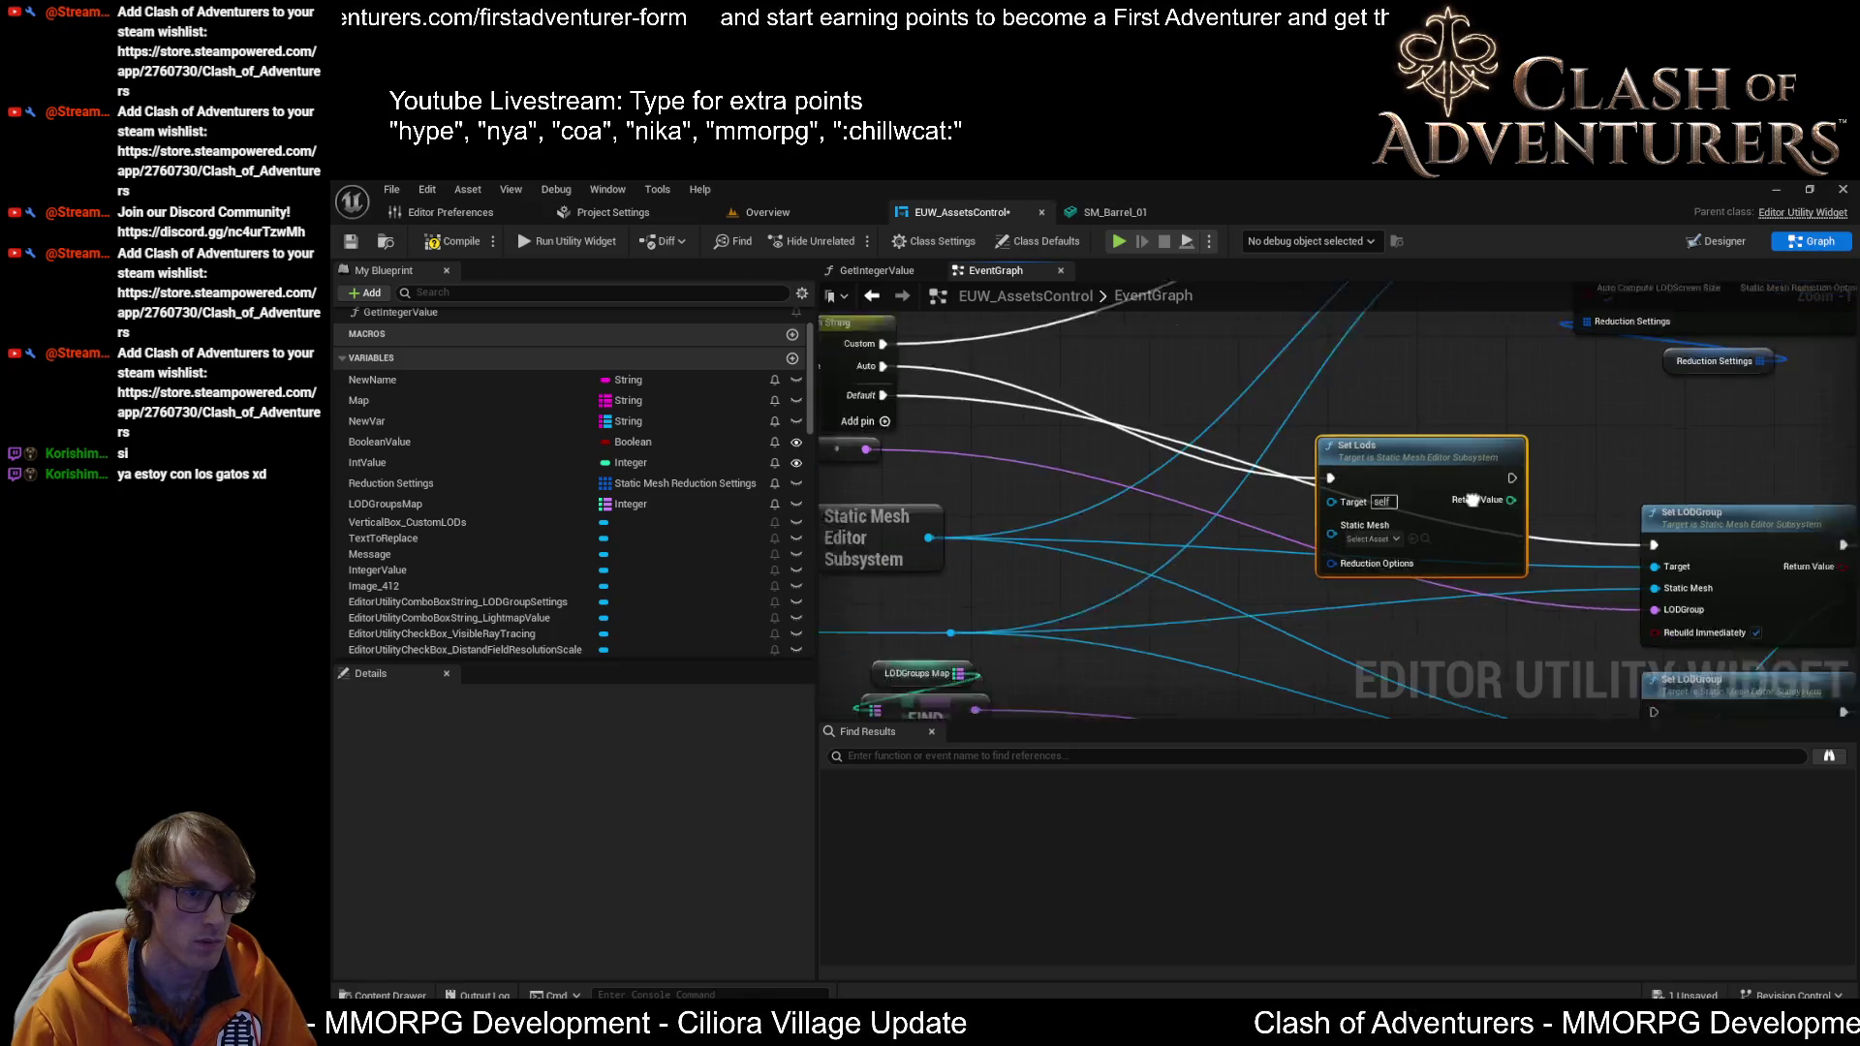
pyautogui.moveTo(1365, 418)
pyautogui.mouseDown()
pyautogui.moveTo(1385, 431)
pyautogui.moveTo(1332, 438)
pyautogui.moveTo(1389, 502)
pyautogui.moveTo(1369, 613)
pyautogui.moveTo(1238, 537)
pyautogui.mouseUp()
pyautogui.moveTo(1368, 548); pyautogui.dragTo(1554, 581)
pyautogui.moveTo(1299, 537)
pyautogui.mouseDown()
pyautogui.moveTo(1283, 572)
pyautogui.moveTo(1453, 678)
pyautogui.moveTo(1469, 533)
pyautogui.moveTo(1120, 440)
pyautogui.moveTo(1263, 555)
pyautogui.mouseUp()
# Paste a second Set Lods copy ahead of the other Set LODGroup node.
pyautogui.moveTo(1415, 541)
pyautogui.mouseDown()
pyautogui.moveTo(1271, 336)
pyautogui.moveTo(1240, 375)
pyautogui.moveTo(1433, 407)
pyautogui.moveTo(1316, 392)
pyautogui.moveTo(1100, 284)
pyautogui.moveTo(1096, 322)
pyautogui.mouseUp()
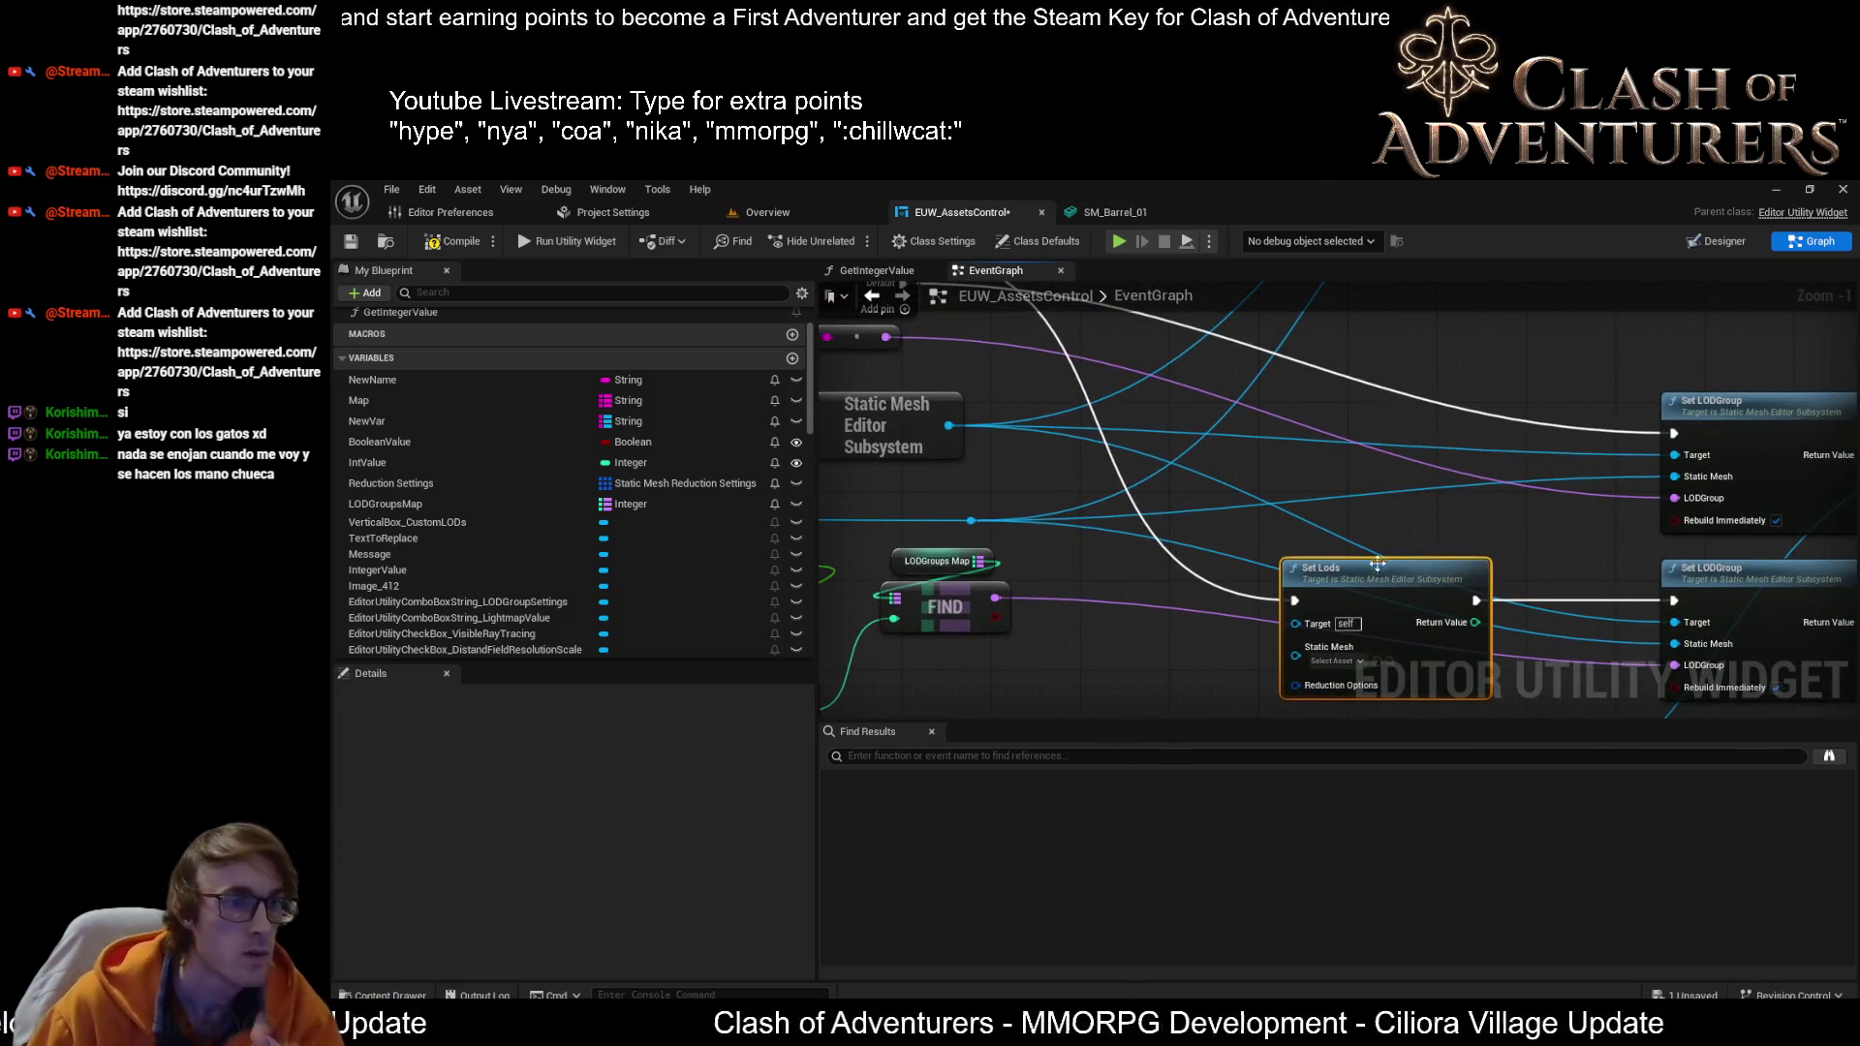
pyautogui.moveTo(1400, 423)
pyautogui.mouseDown()
pyautogui.moveTo(1396, 492)
pyautogui.moveTo(1670, 503)
pyautogui.mouseUp()
pyautogui.hotkey('ctrl', 'v')
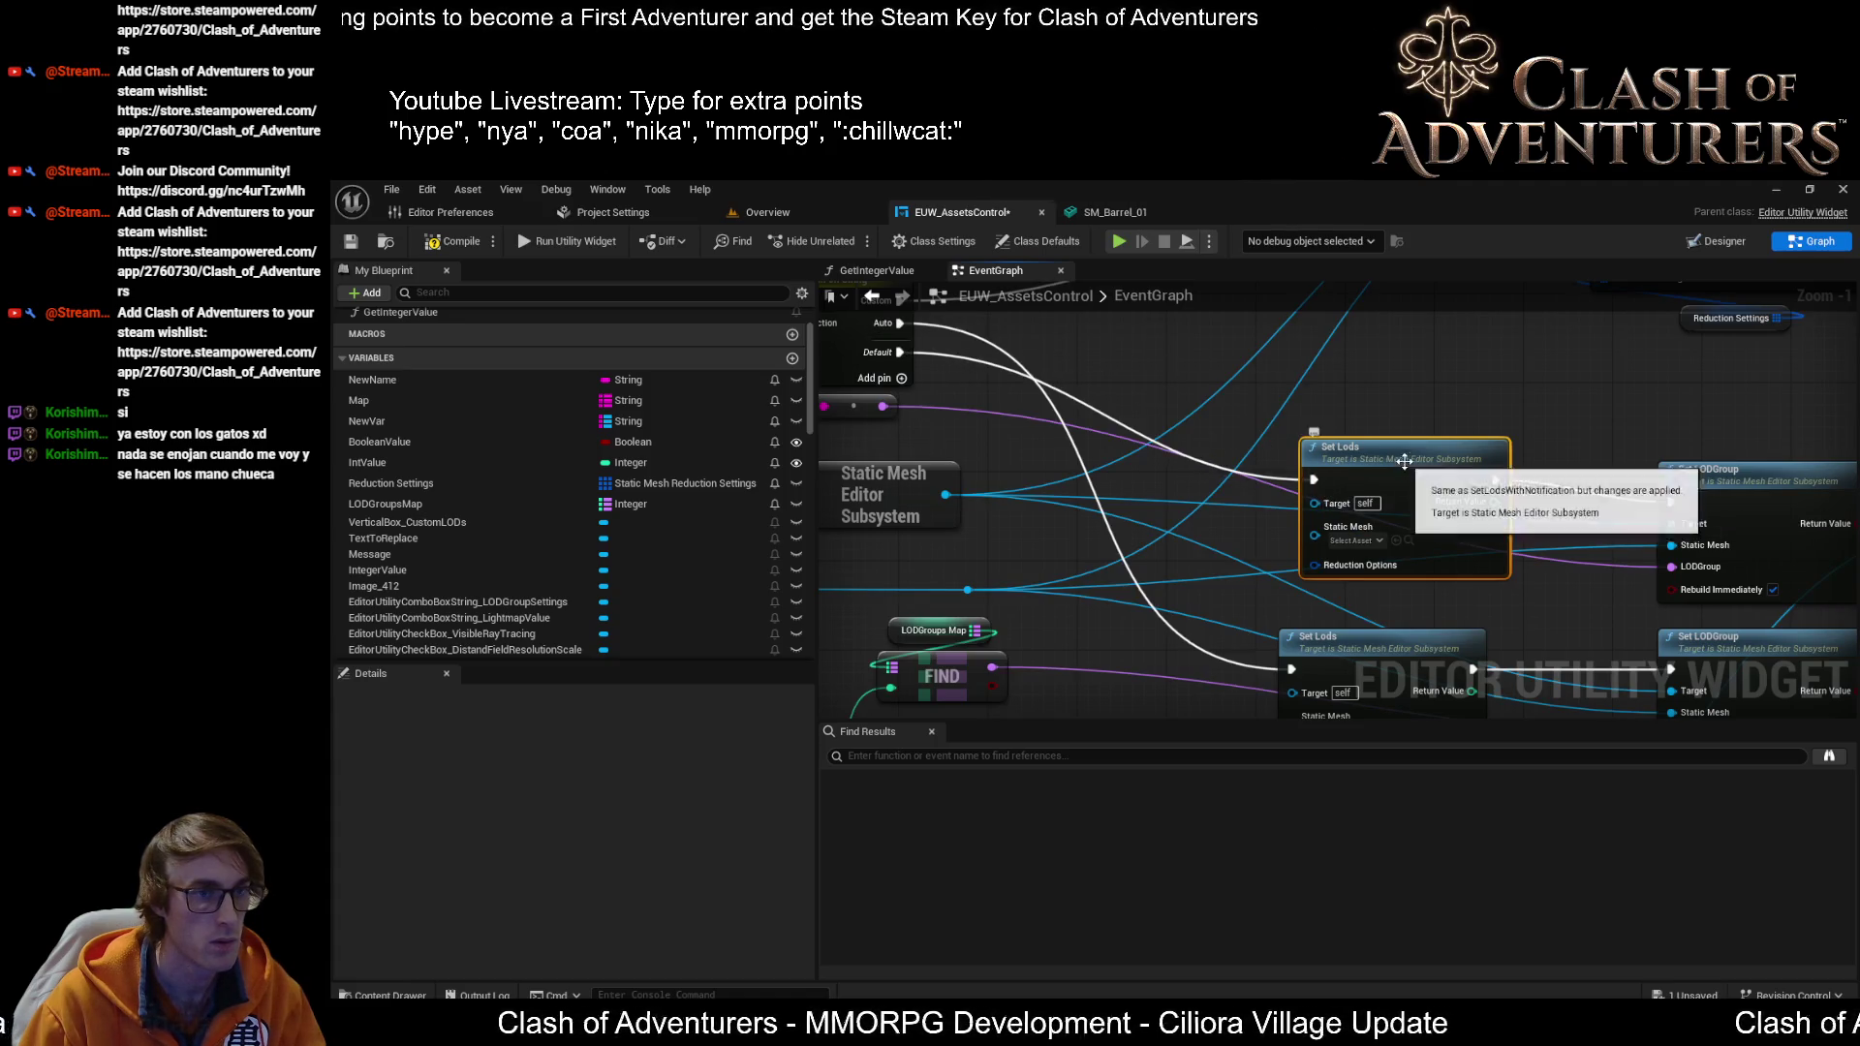
pyautogui.moveTo(1402, 456)
pyautogui.mouseDown()
pyautogui.moveTo(1370, 479)
pyautogui.moveTo(1392, 438)
pyautogui.mouseUp()
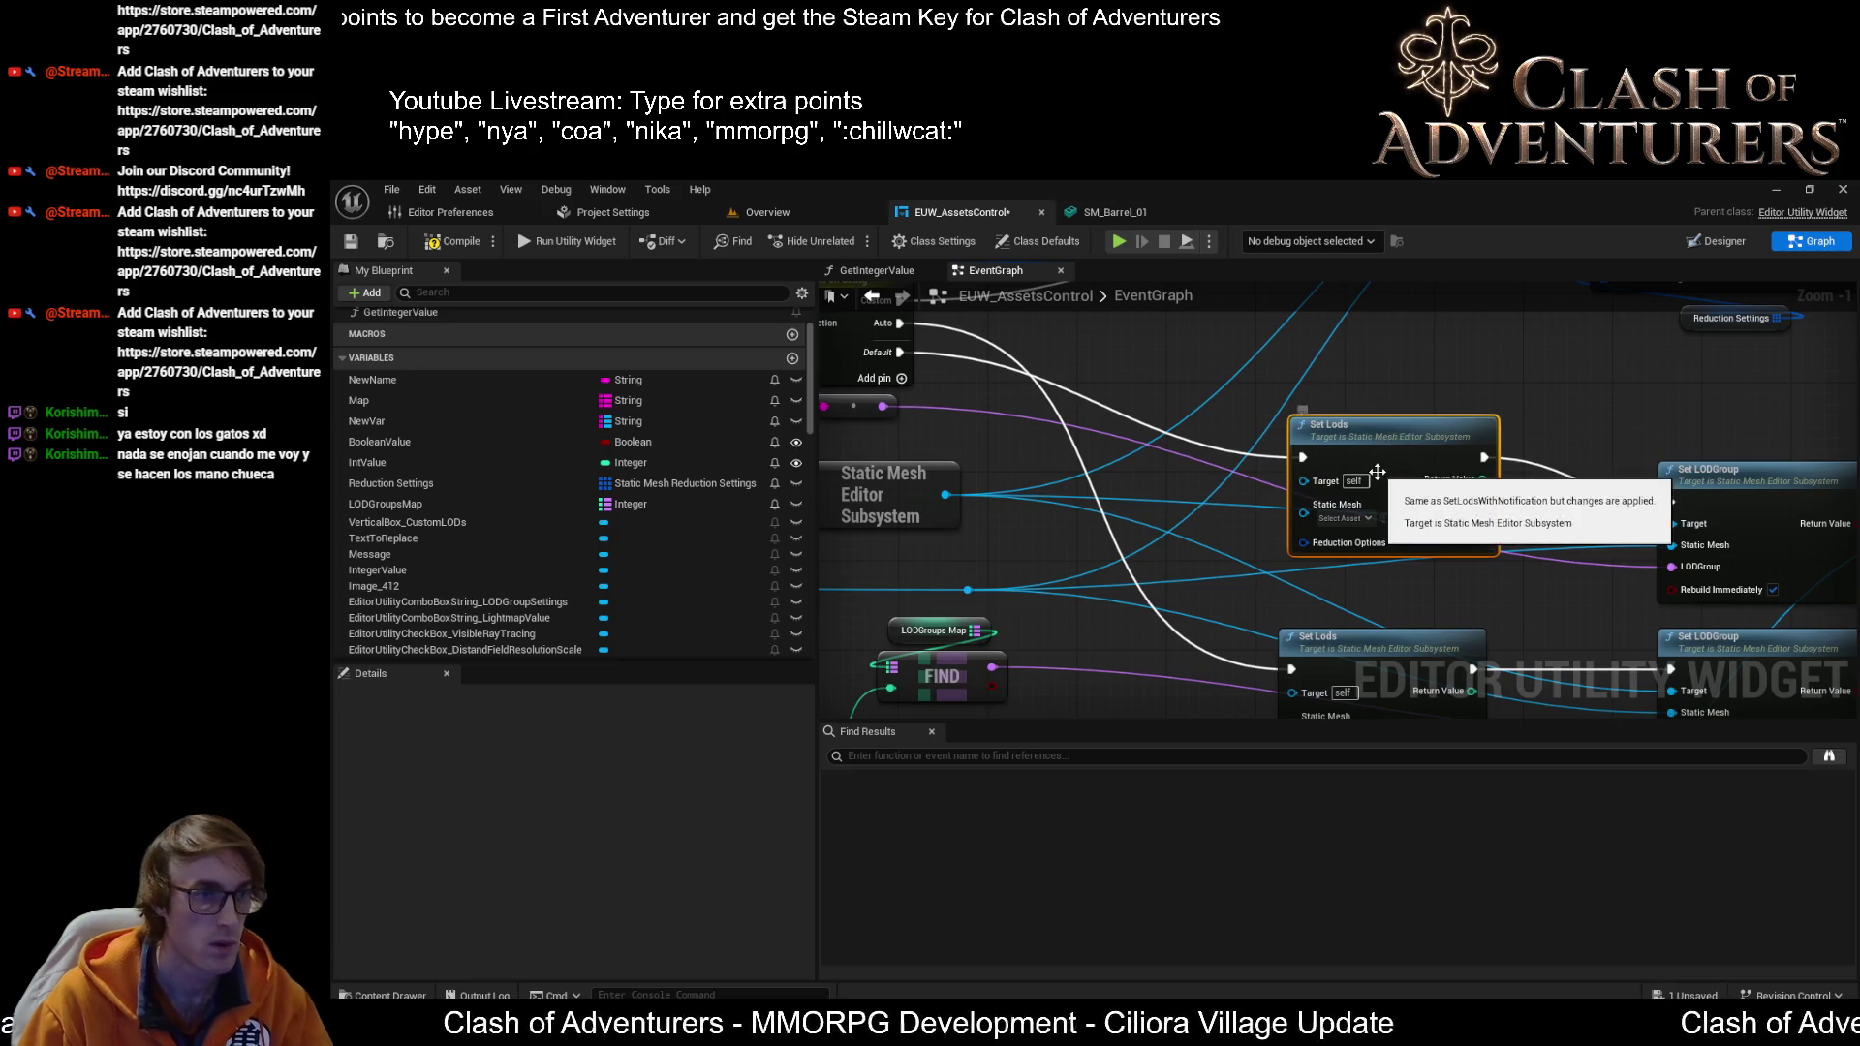
# Wire the Static Mesh Editor Subsystem to both Set Lods Targets and the mesh to their Static Mesh pins.
pyautogui.moveTo(1211, 484)
pyautogui.mouseDown()
pyautogui.moveTo(1011, 468)
pyautogui.moveTo(1022, 435)
pyautogui.mouseUp()
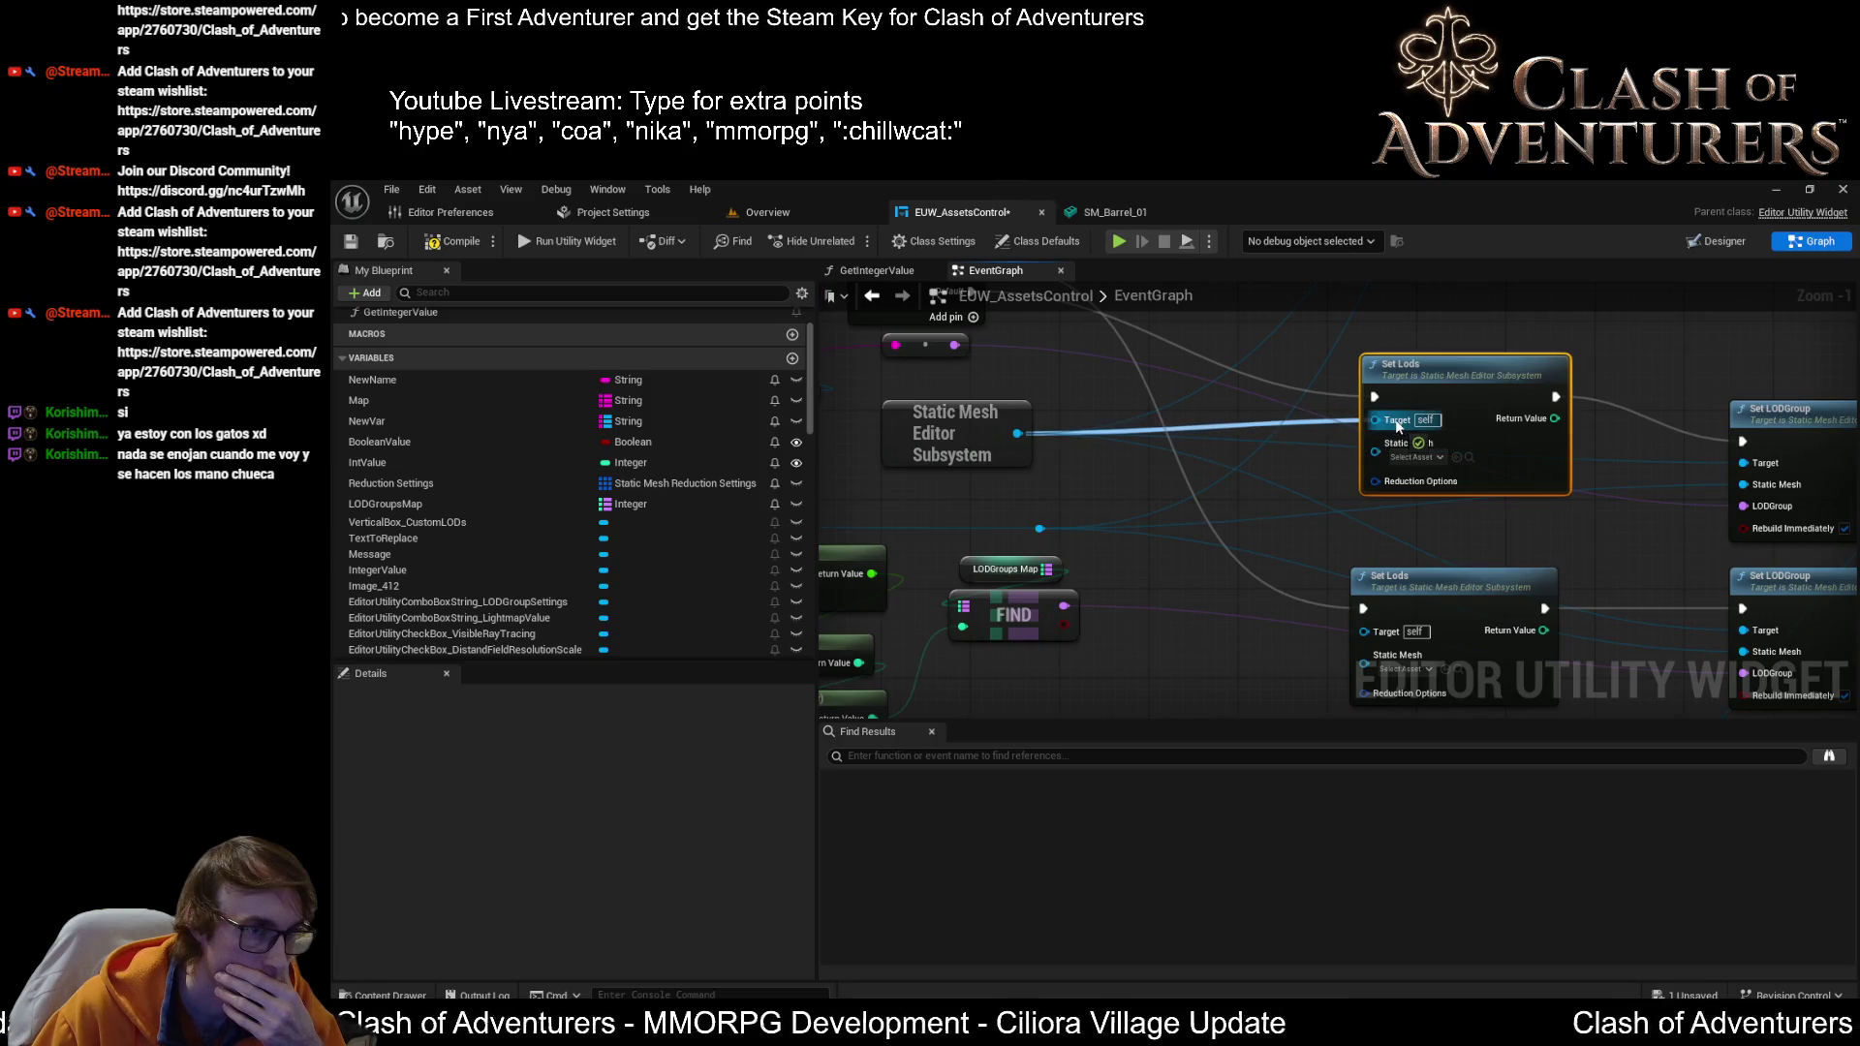
pyautogui.moveTo(1396, 424)
pyautogui.mouseDown()
pyautogui.moveTo(1236, 559)
pyautogui.moveTo(1316, 516)
pyautogui.moveTo(1379, 418)
pyautogui.mouseUp()
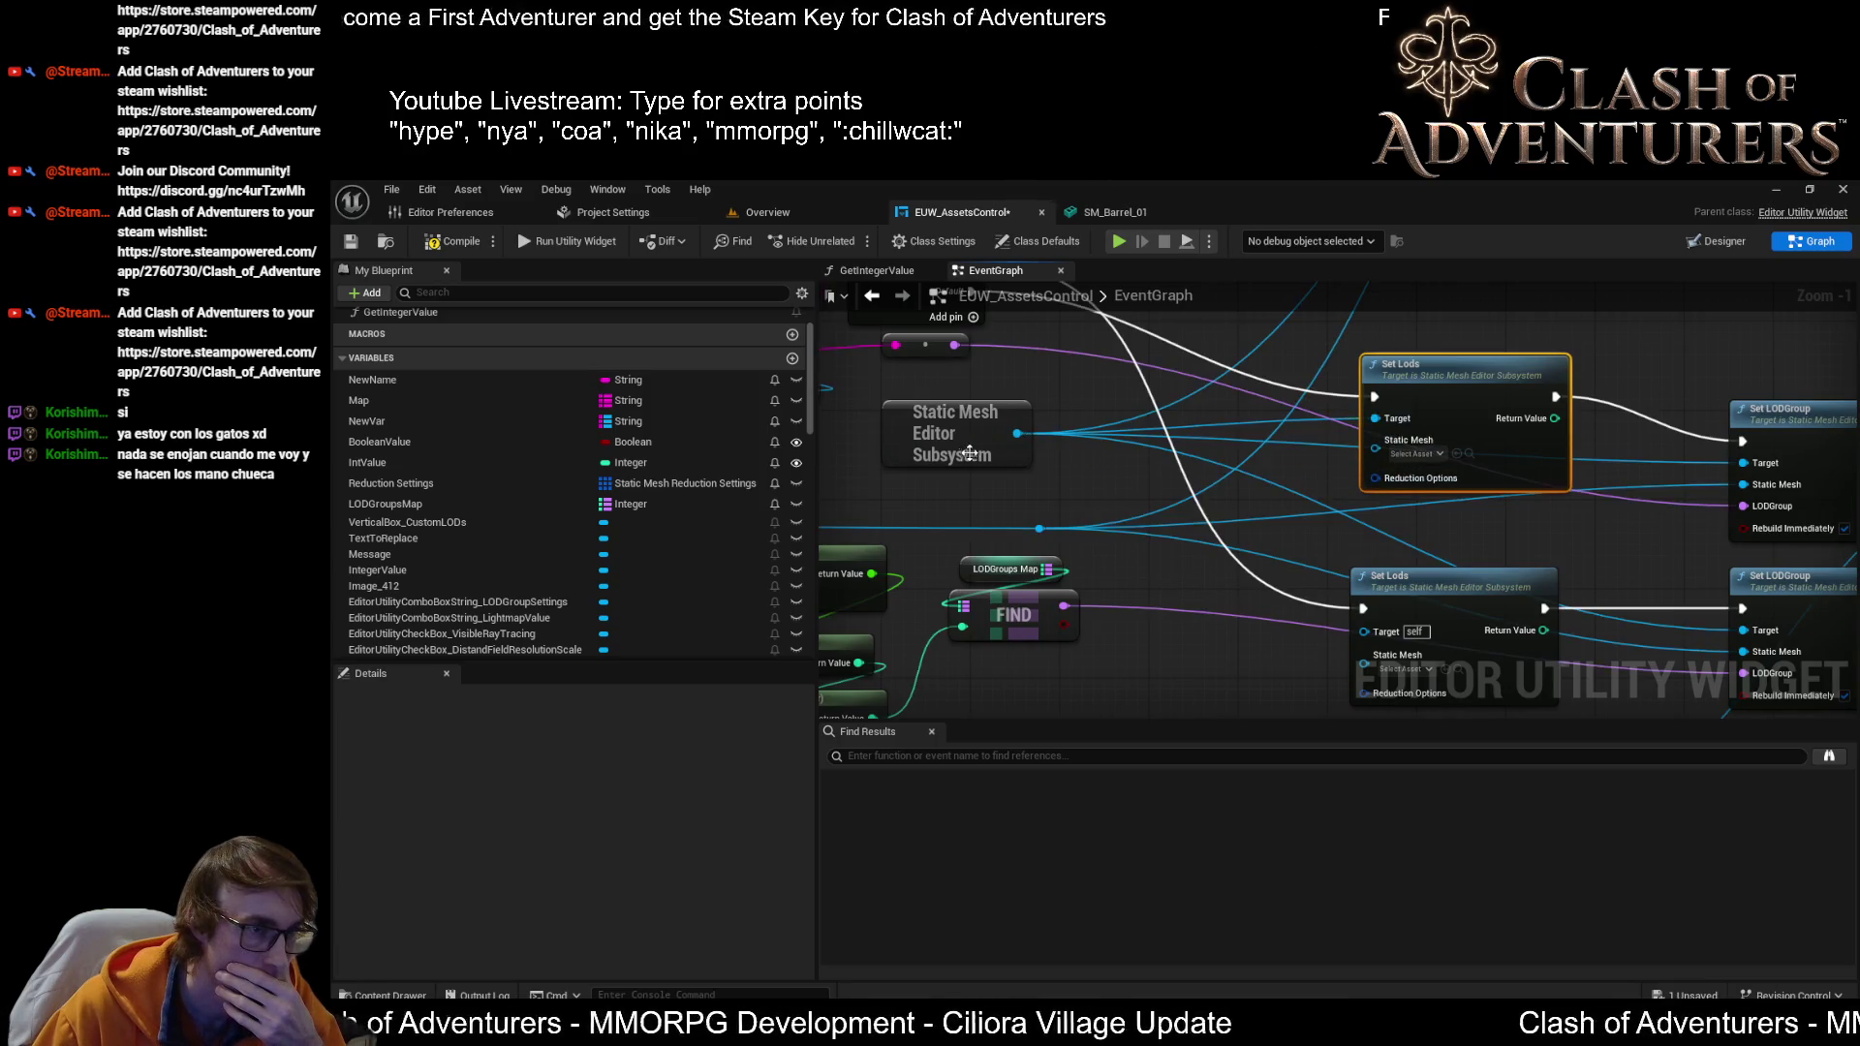
pyautogui.moveTo(1019, 434)
pyautogui.mouseDown()
pyautogui.moveTo(1381, 634)
pyautogui.moveTo(1281, 524)
pyautogui.moveTo(1373, 561)
pyautogui.mouseUp()
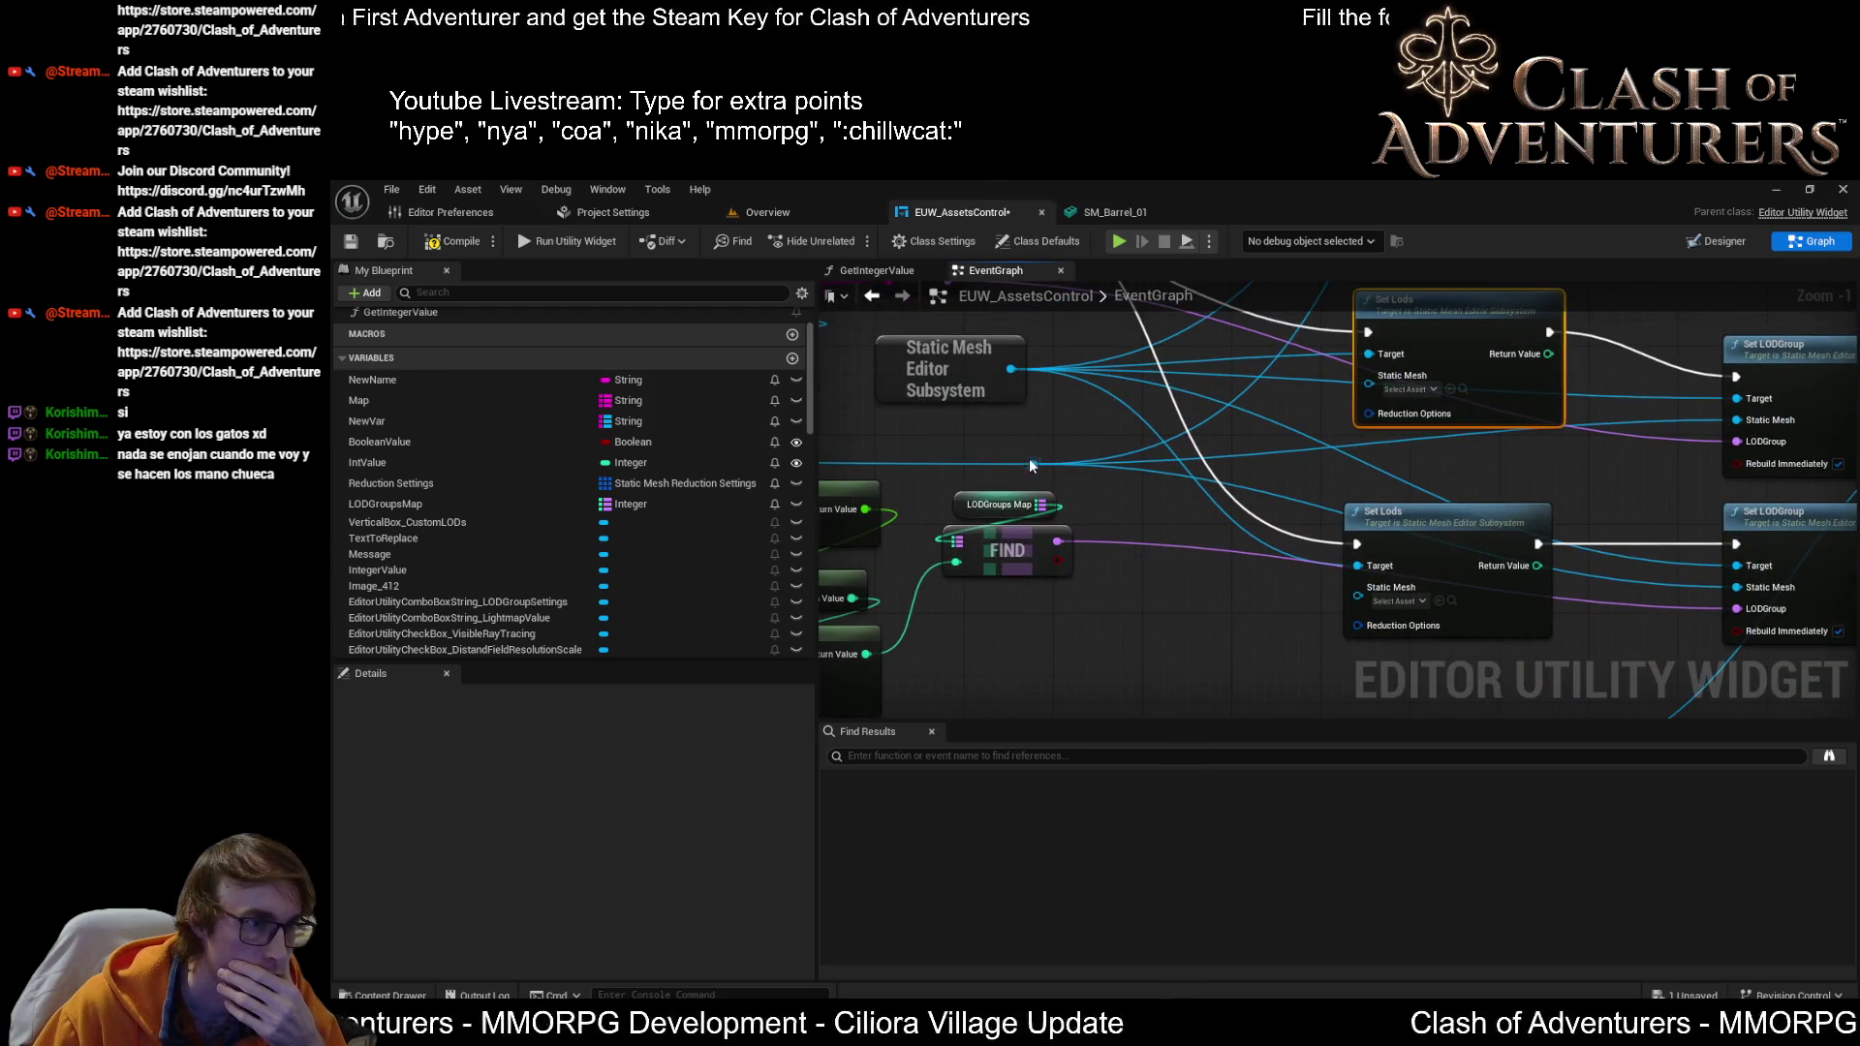
pyautogui.click(1003, 503)
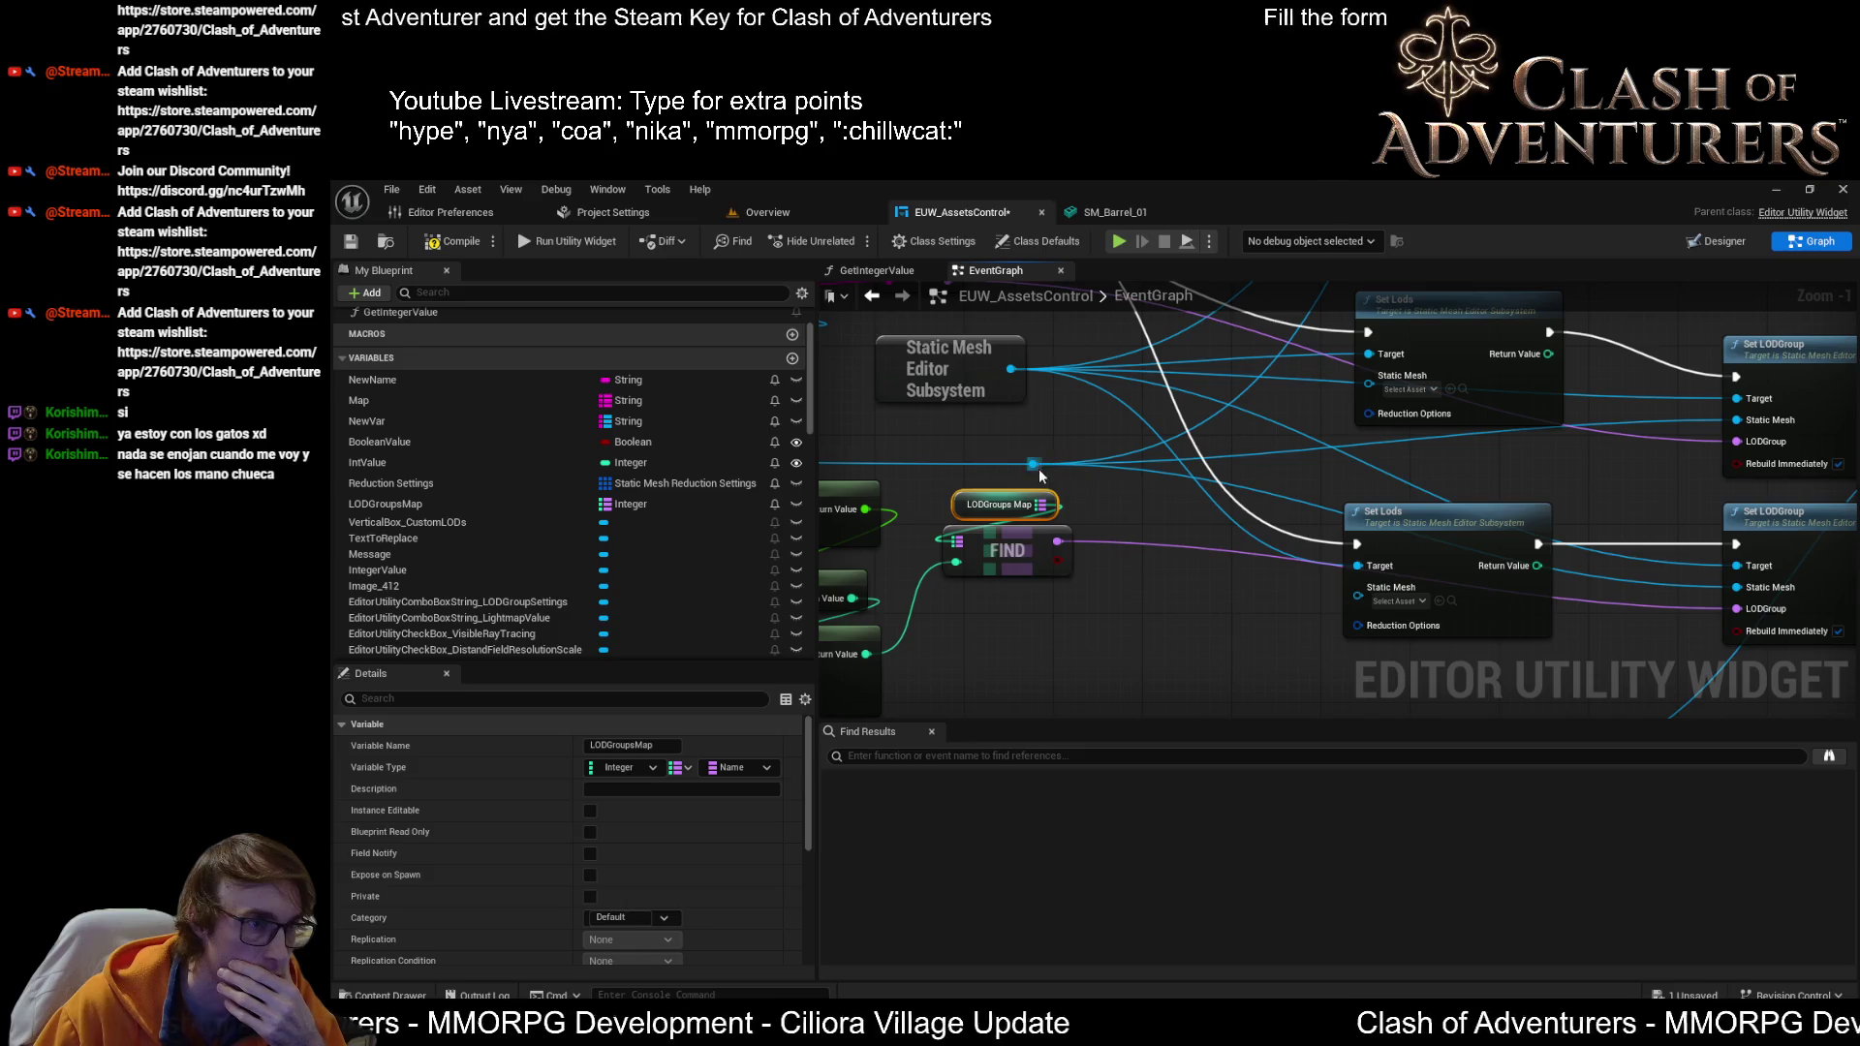
pyautogui.moveTo(1037, 467); pyautogui.dragTo(1357, 587)
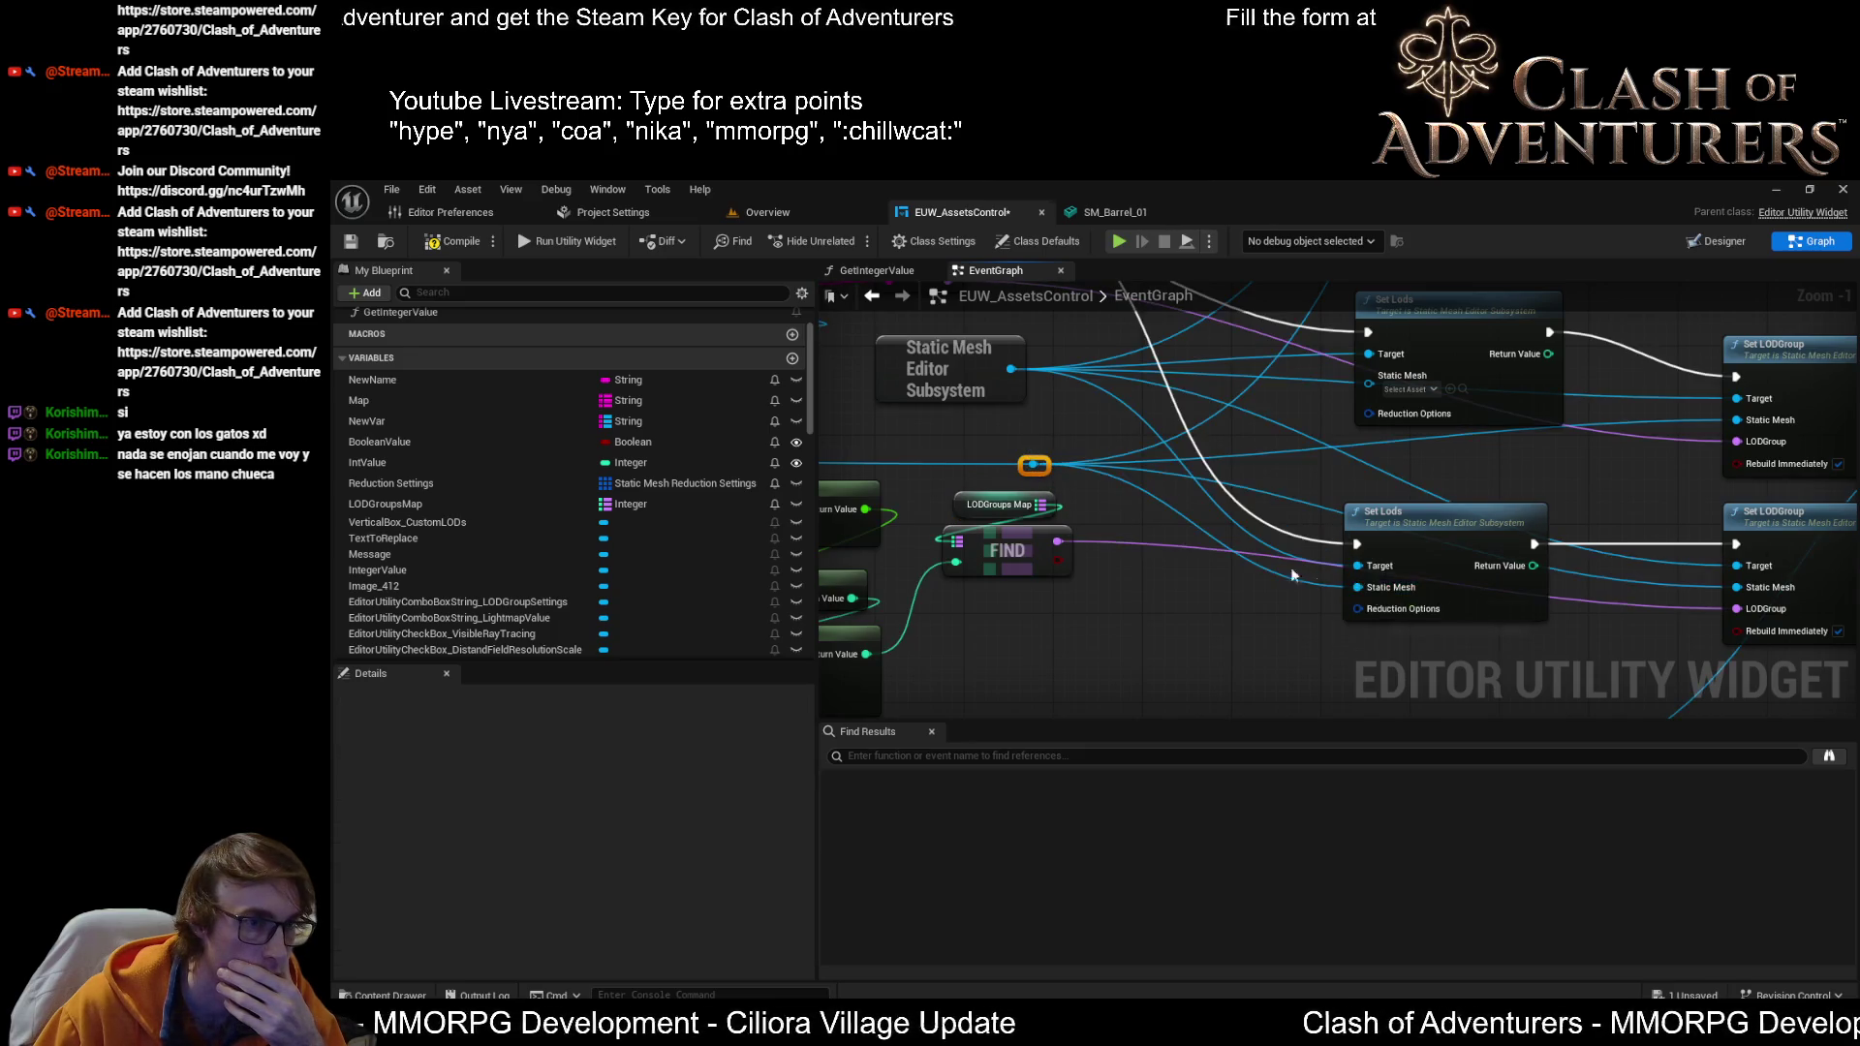
pyautogui.moveTo(1046, 466)
pyautogui.mouseDown()
pyautogui.moveTo(1368, 383)
pyautogui.moveTo(1323, 551)
pyautogui.mouseUp()
pyautogui.scroll(-2, 1323, 551)
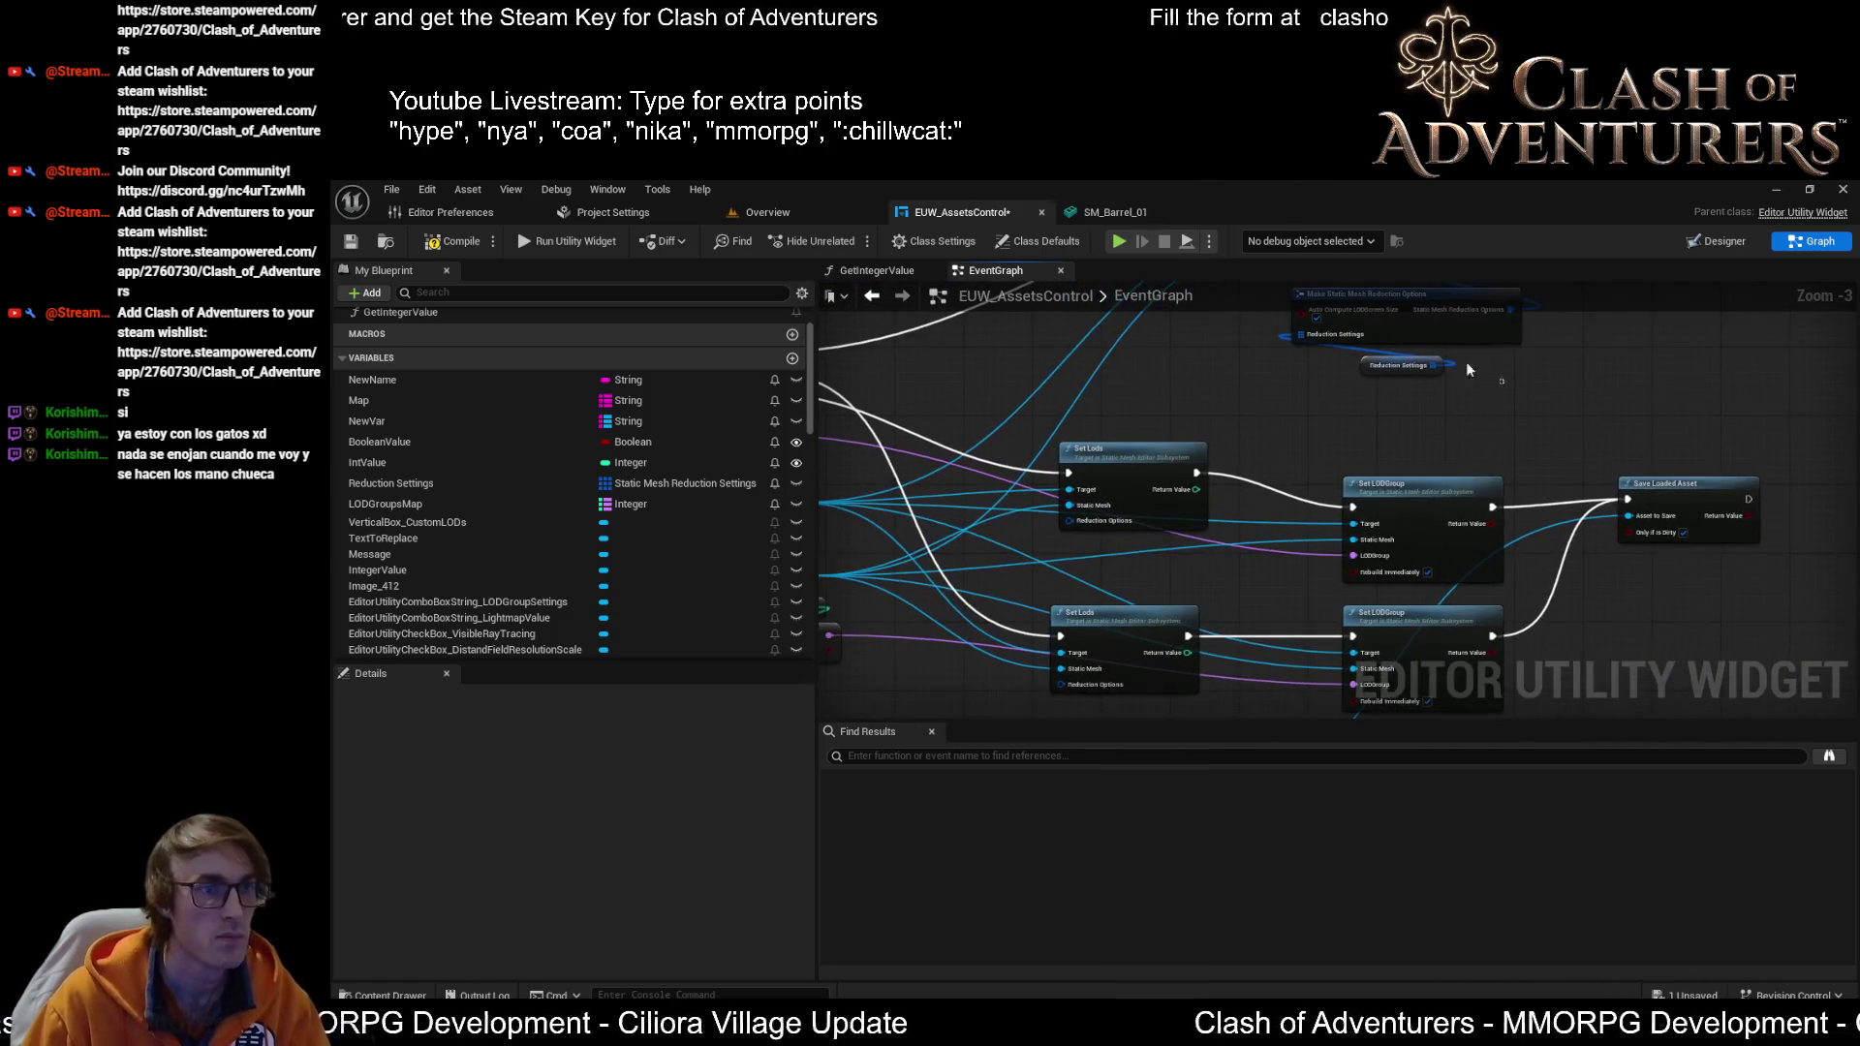
# Duplicate the Reduction Settings variable node in the event graph.
pyautogui.moveTo(1502, 383)
pyautogui.mouseDown()
pyautogui.moveTo(1371, 362)
pyautogui.moveTo(1578, 304)
pyautogui.mouseUp()
pyautogui.hotkey('ctrl', 'c')
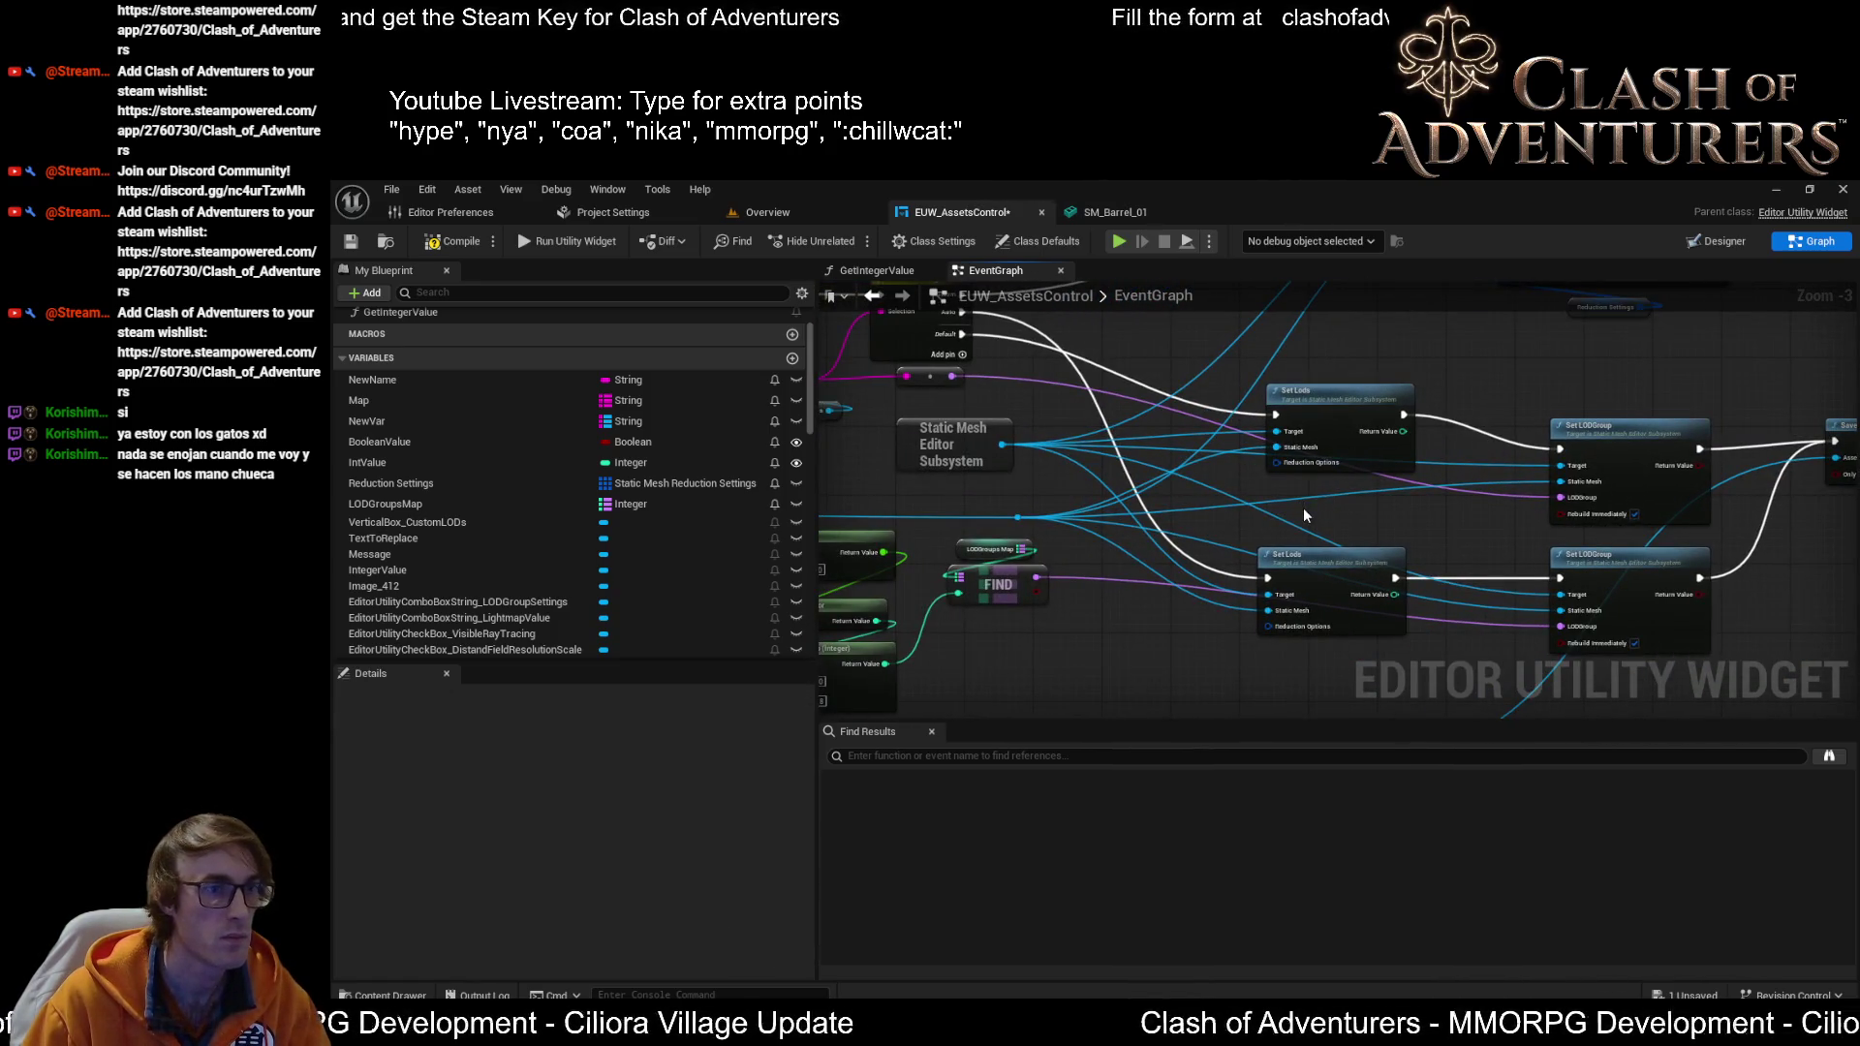
pyautogui.hotkey('ctrl', 'v')
pyautogui.scroll(2, 1349, 505)
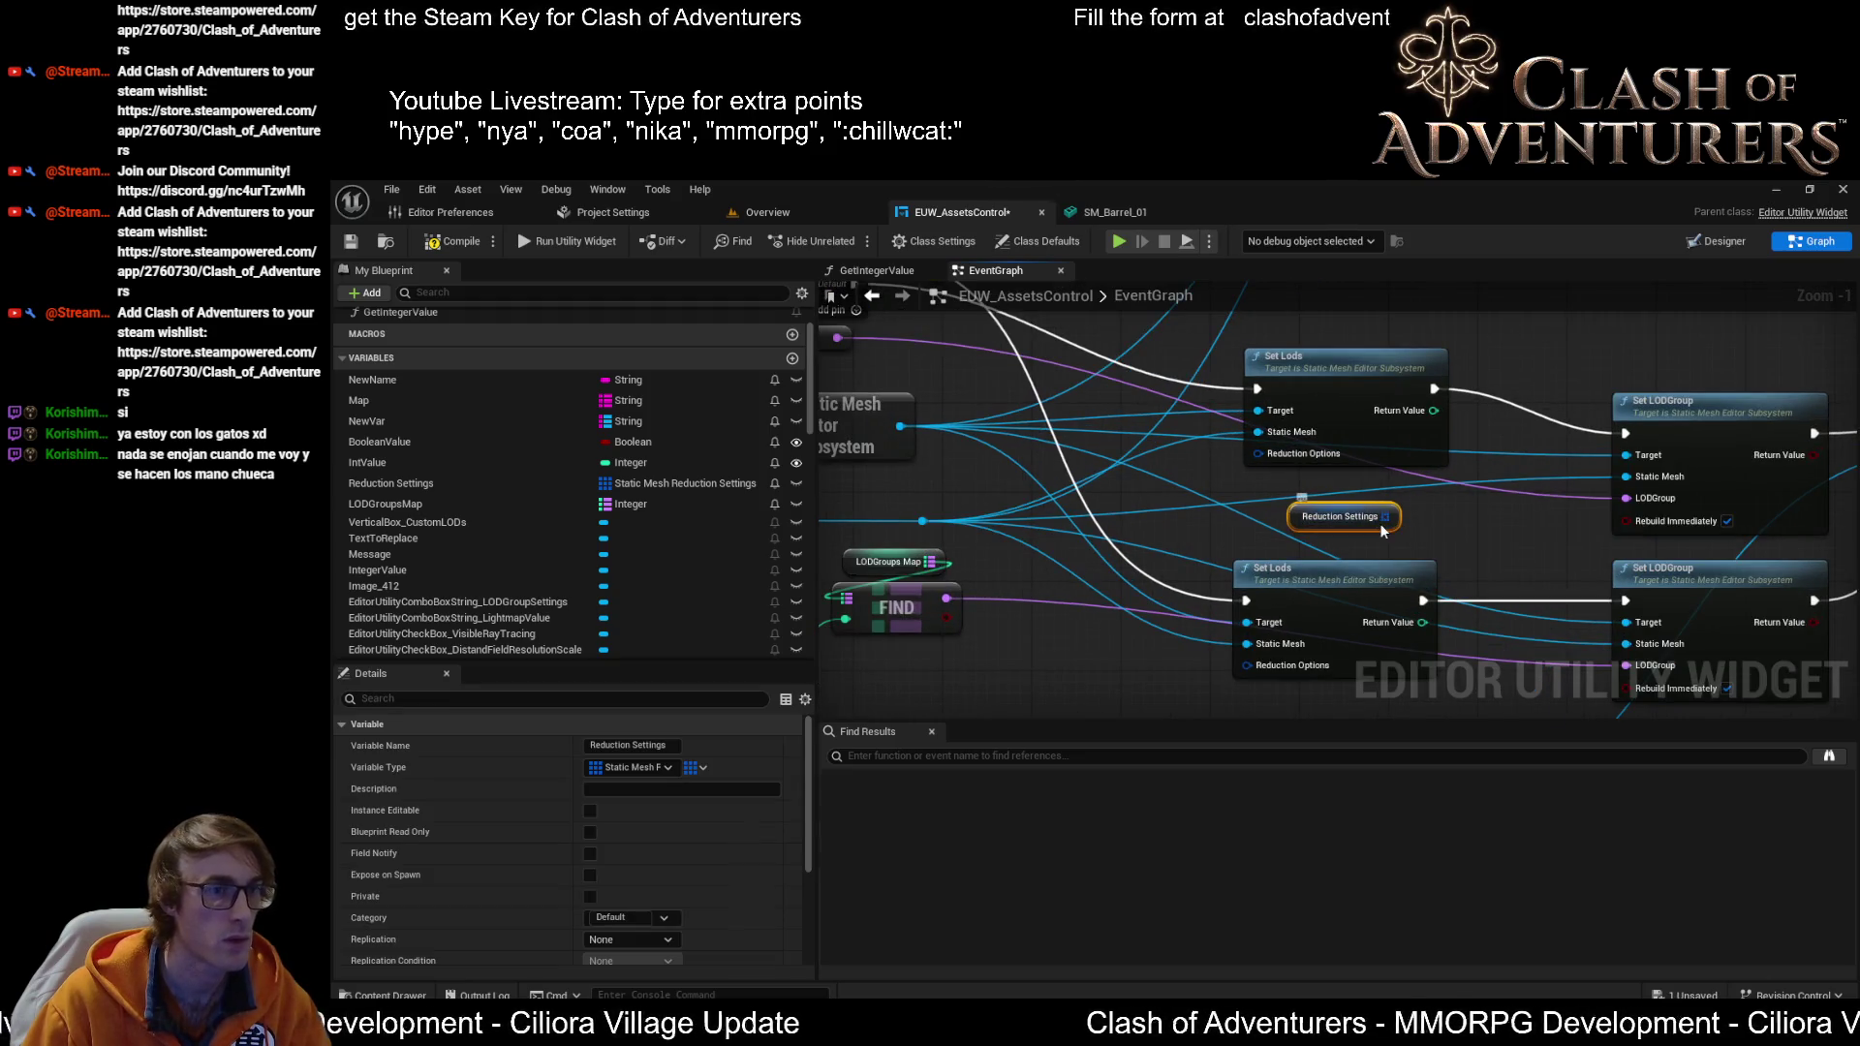
pyautogui.moveTo(1383, 521)
pyautogui.mouseDown()
pyautogui.moveTo(1243, 445)
pyautogui.moveTo(1276, 457)
pyautogui.mouseUp()
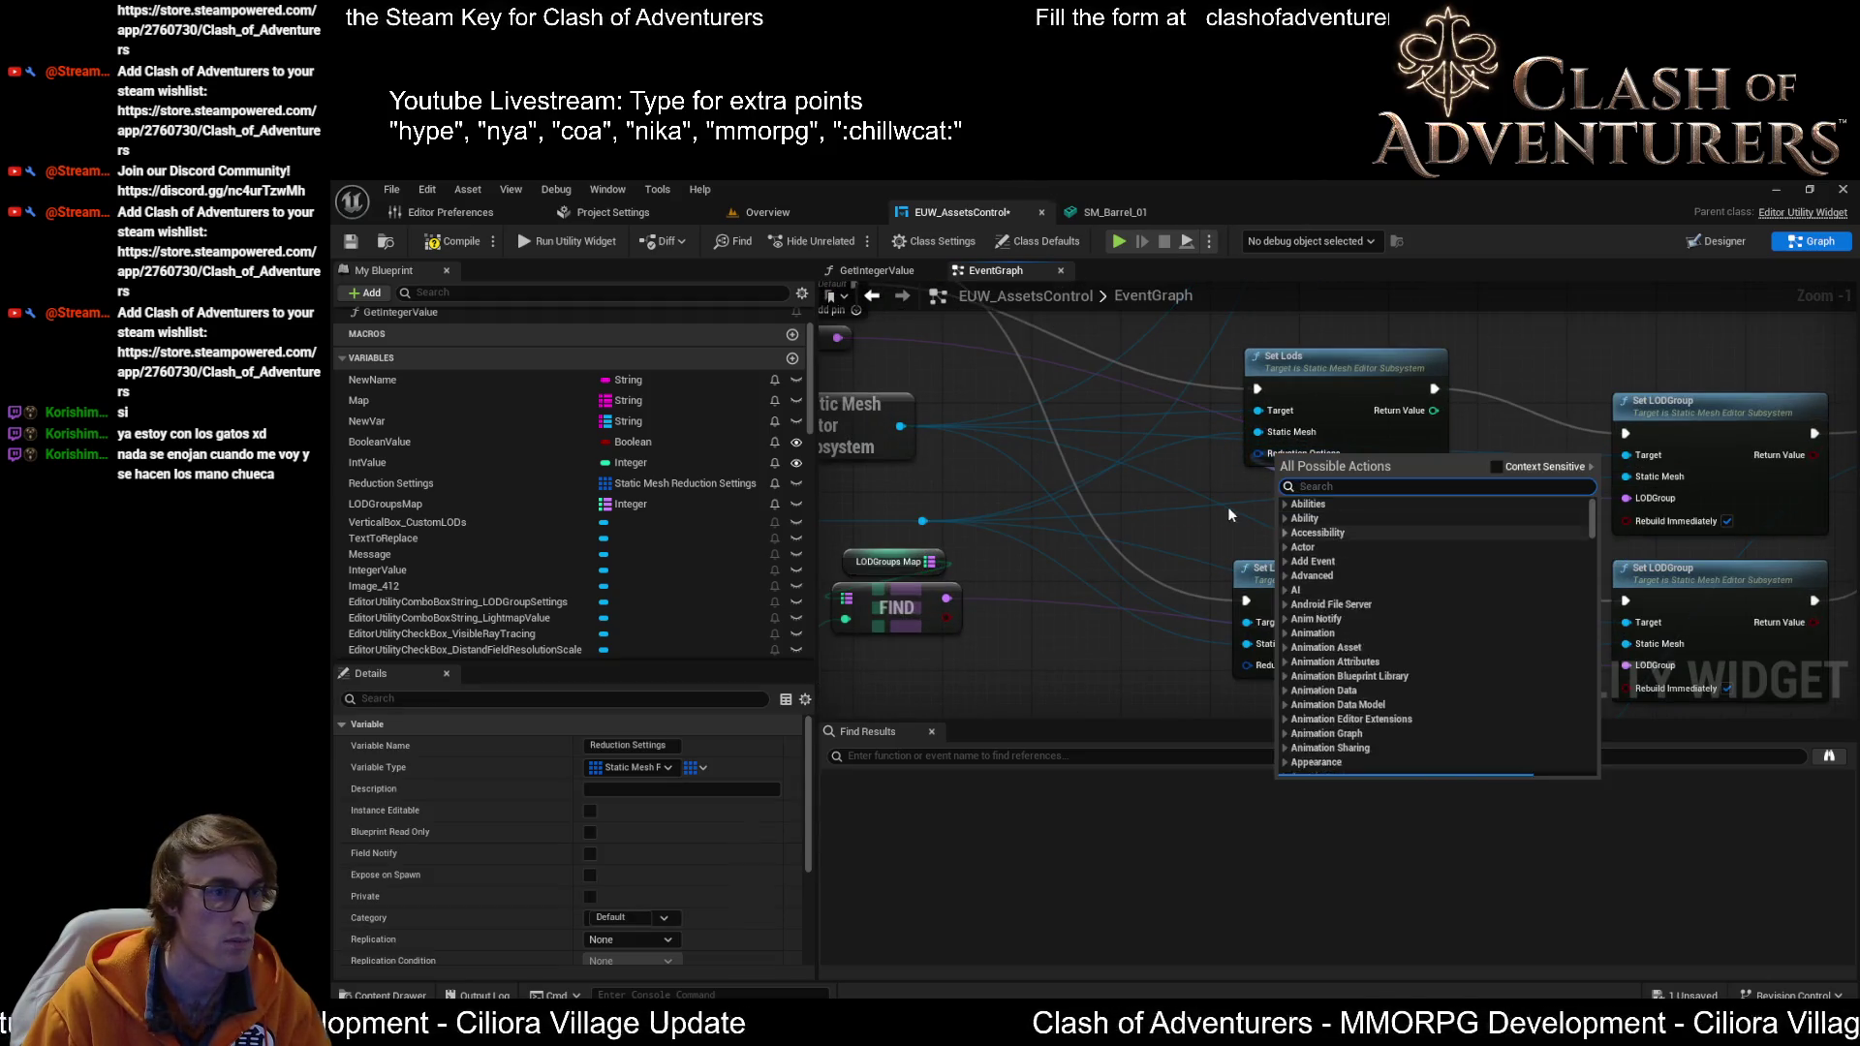
pyautogui.click(1228, 514)
pyautogui.scroll(-1, 1271, 608)
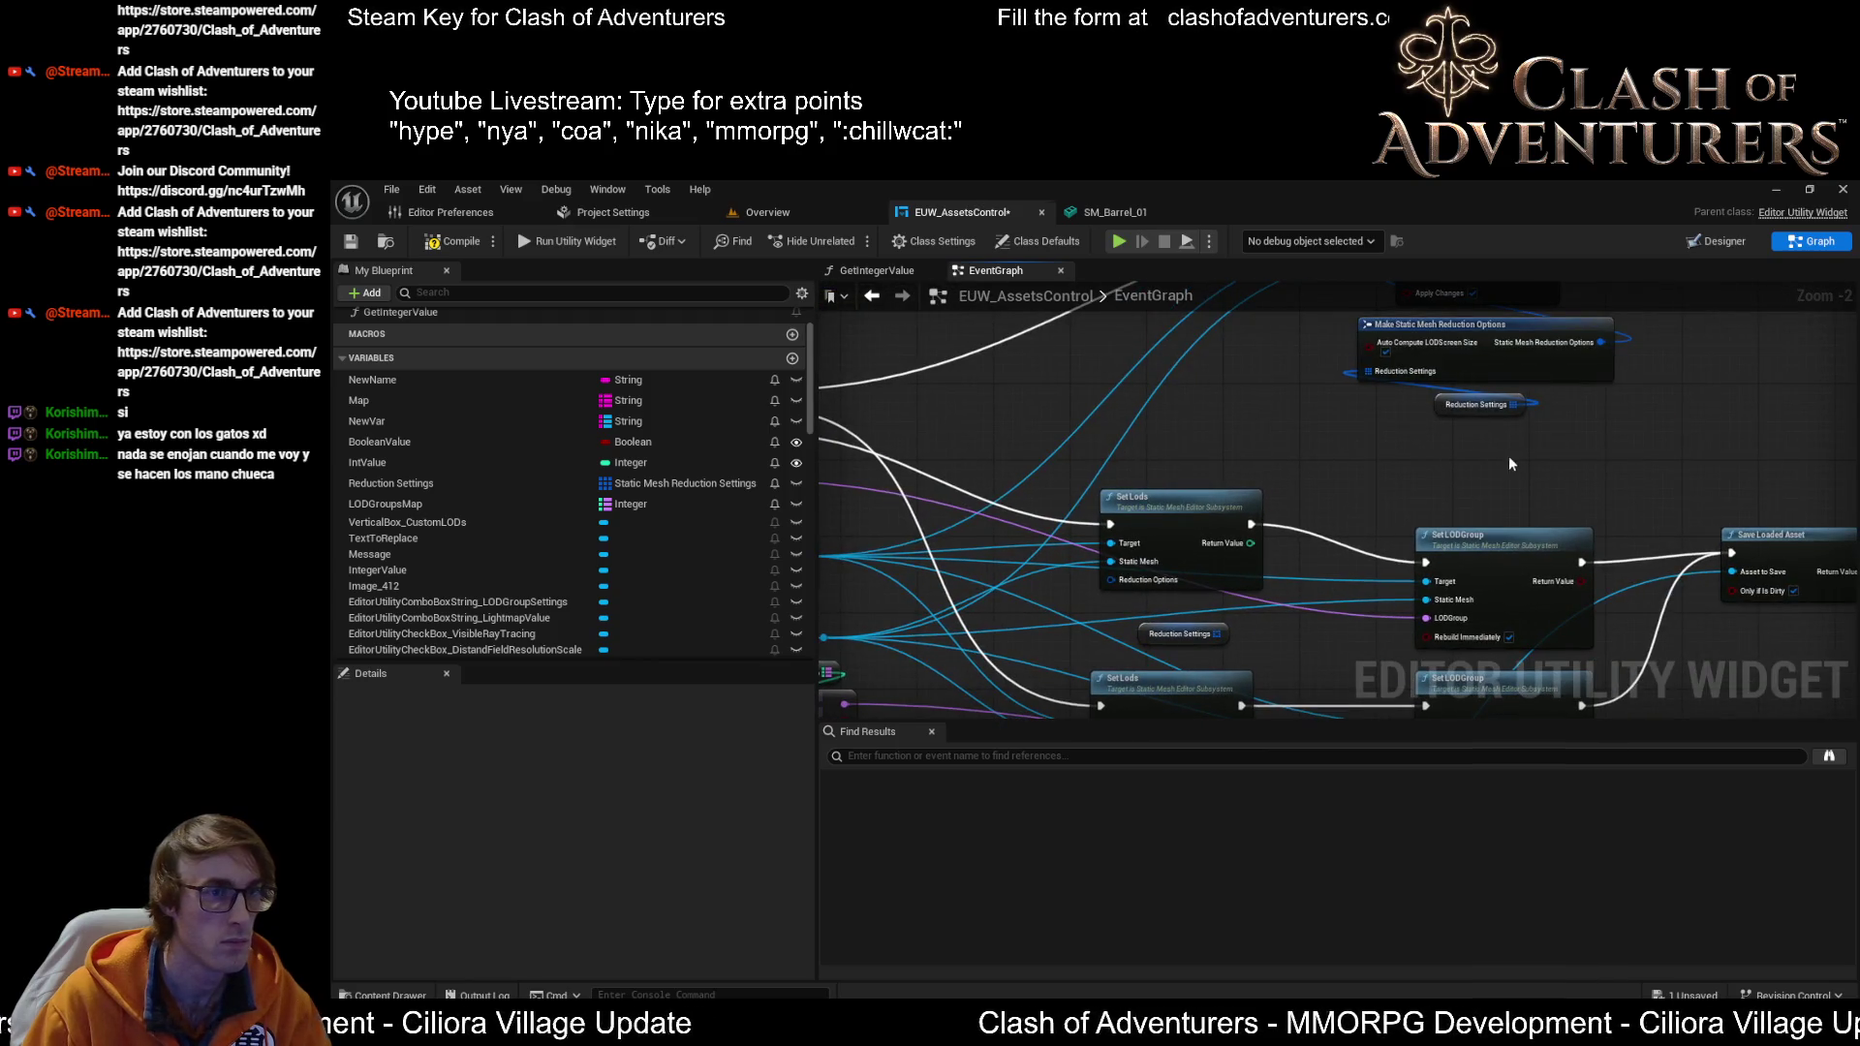
# Space the Set Lods nodes apart, wire reduction options into the lower one, and save.
pyautogui.moveTo(1556, 437)
pyautogui.mouseDown()
pyautogui.moveTo(1424, 385)
pyautogui.moveTo(1292, 499)
pyautogui.mouseUp()
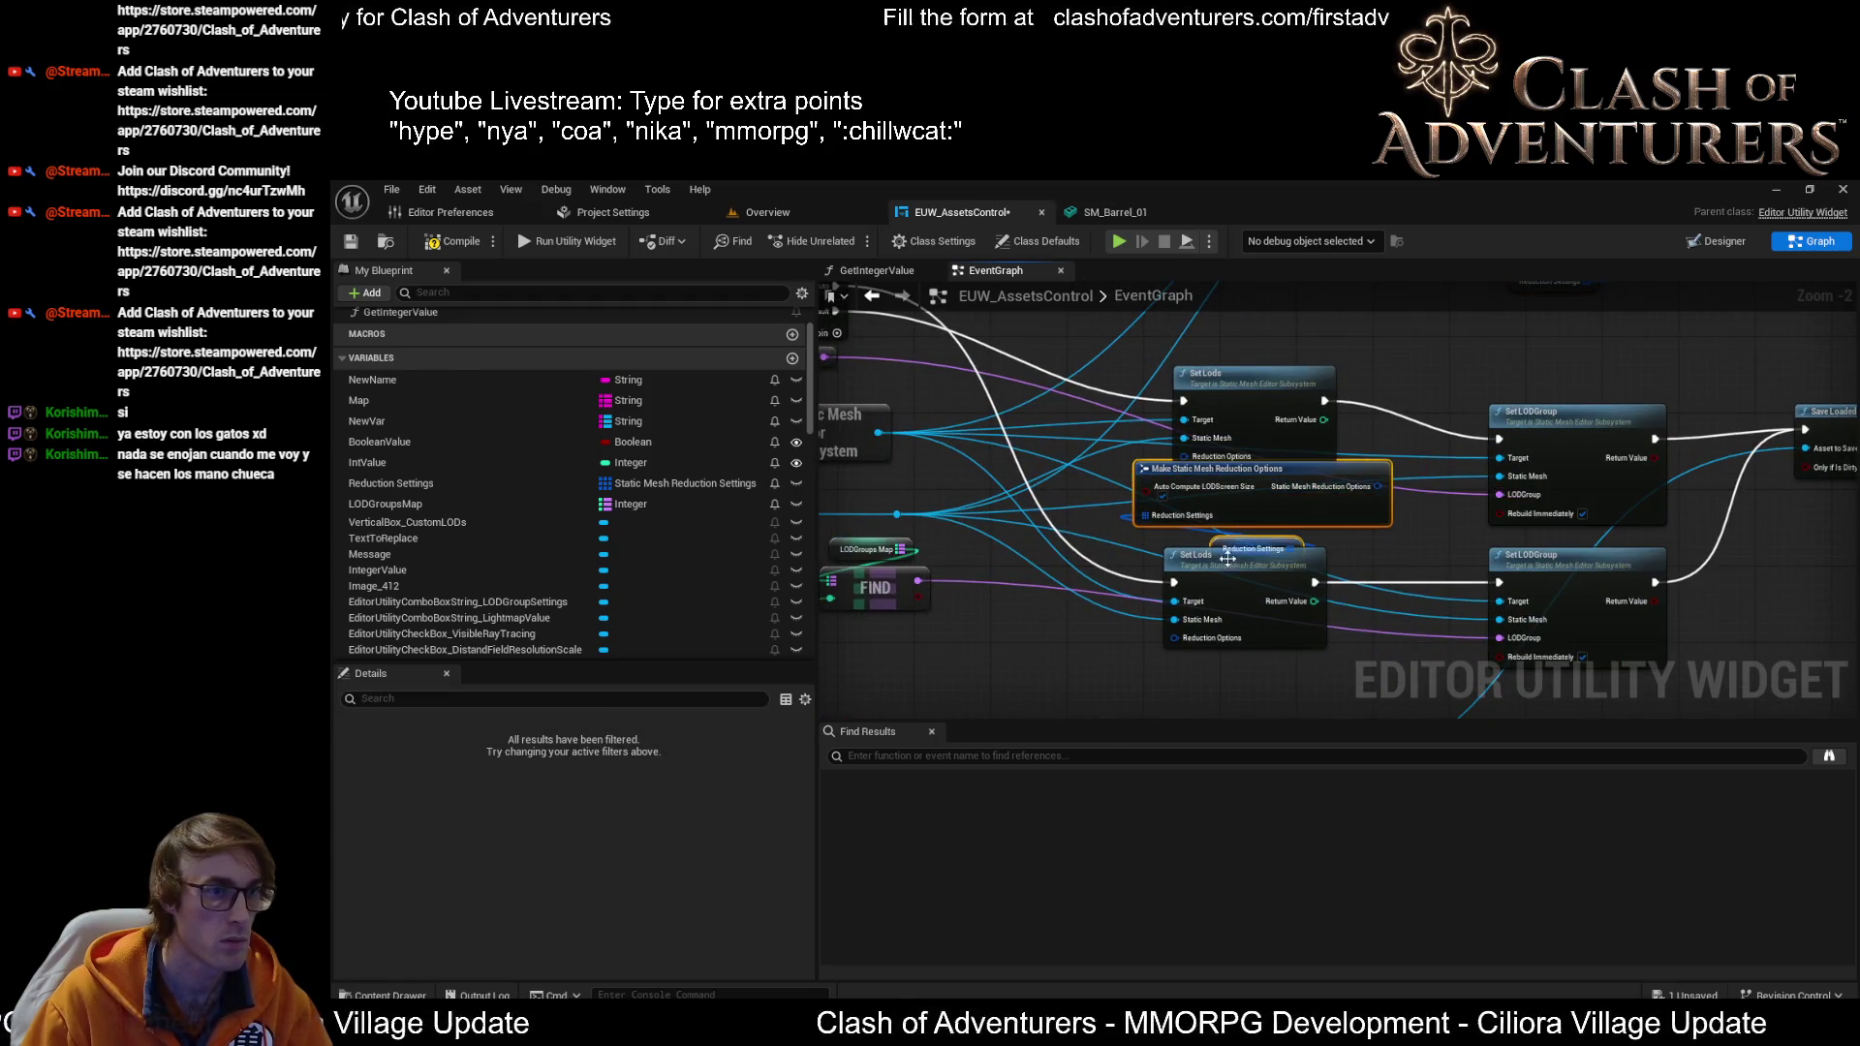
pyautogui.moveTo(1227, 559); pyautogui.dragTo(1237, 588)
pyautogui.moveTo(1248, 373); pyautogui.dragTo(1248, 364)
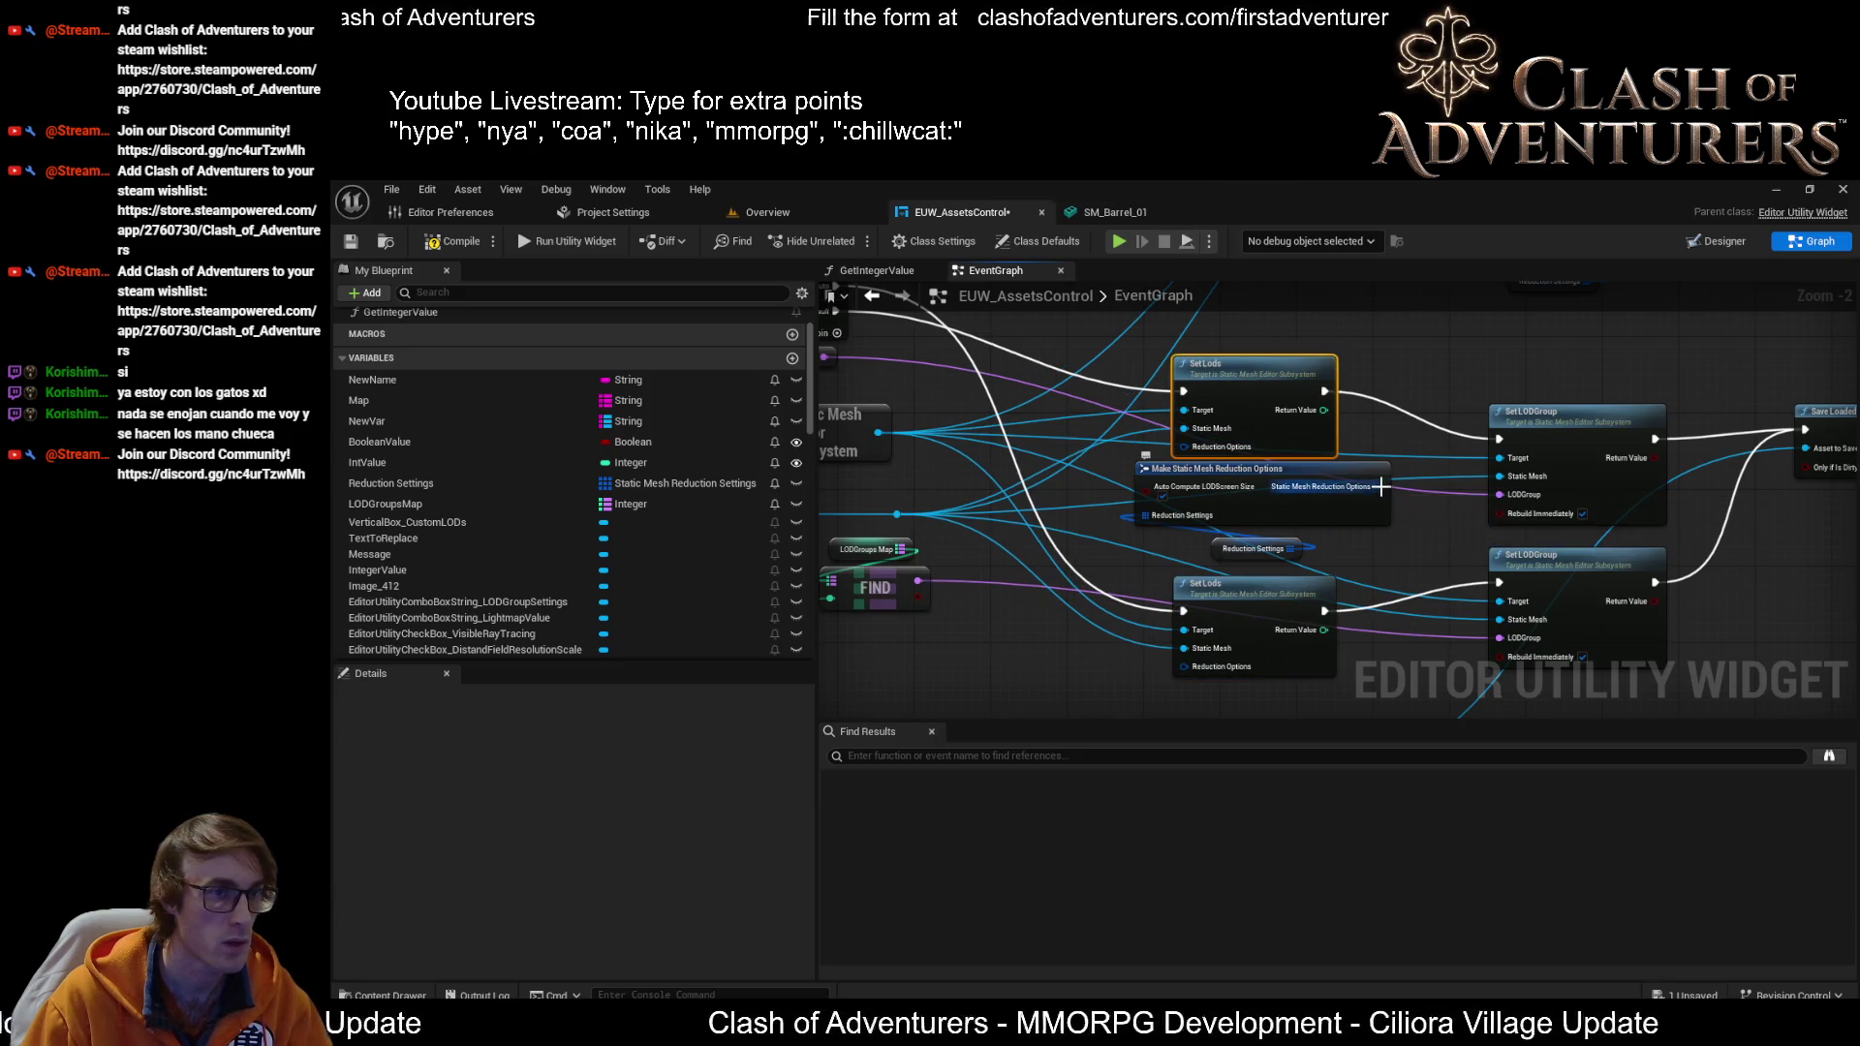
pyautogui.moveTo(1380, 487)
pyautogui.mouseDown()
pyautogui.moveTo(1230, 411)
pyautogui.moveTo(1204, 465)
pyautogui.moveTo(1188, 448)
pyautogui.mouseUp()
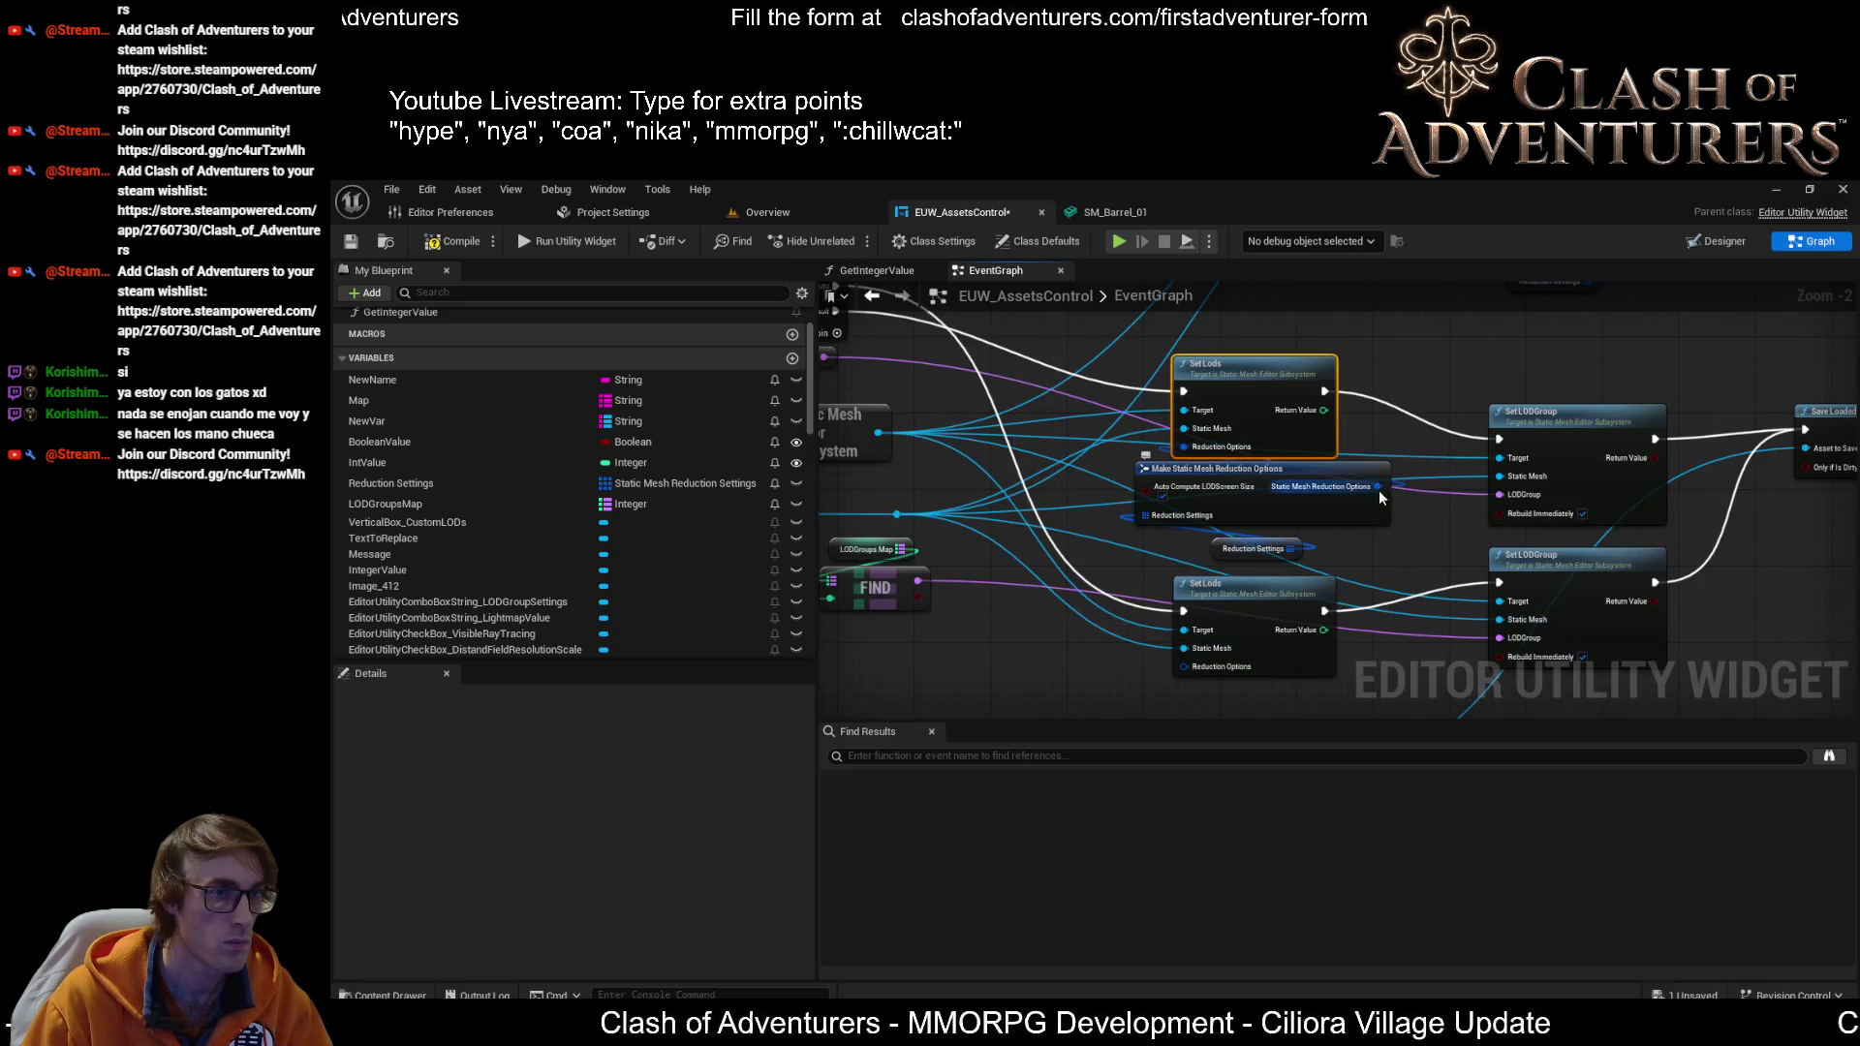
pyautogui.moveTo(1380, 490)
pyautogui.mouseDown()
pyautogui.moveTo(1181, 665)
pyautogui.moveTo(1195, 608)
pyautogui.mouseUp()
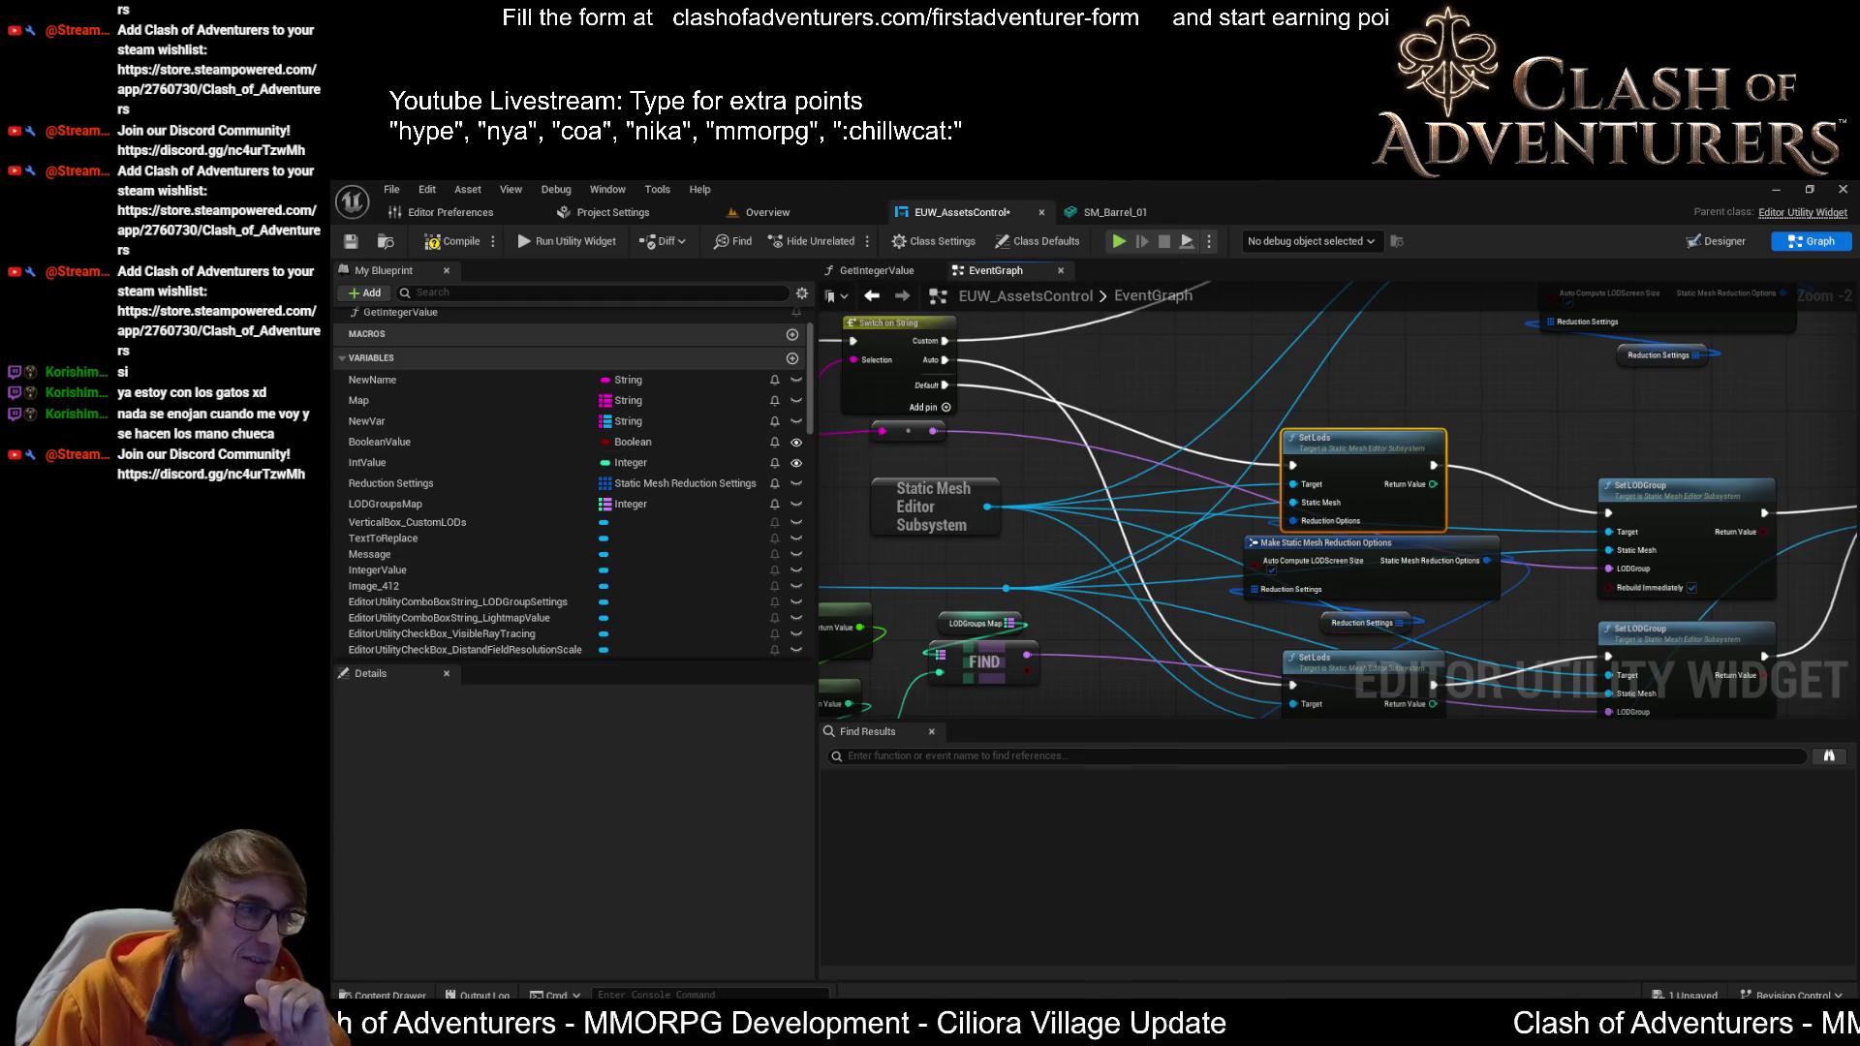
pyautogui.moveTo(1443, 519)
pyautogui.mouseDown()
pyautogui.moveTo(1255, 495)
pyautogui.moveTo(1222, 545)
pyautogui.moveTo(1280, 459)
pyautogui.moveTo(1228, 485)
pyautogui.moveTo(1296, 581)
pyautogui.mouseUp()
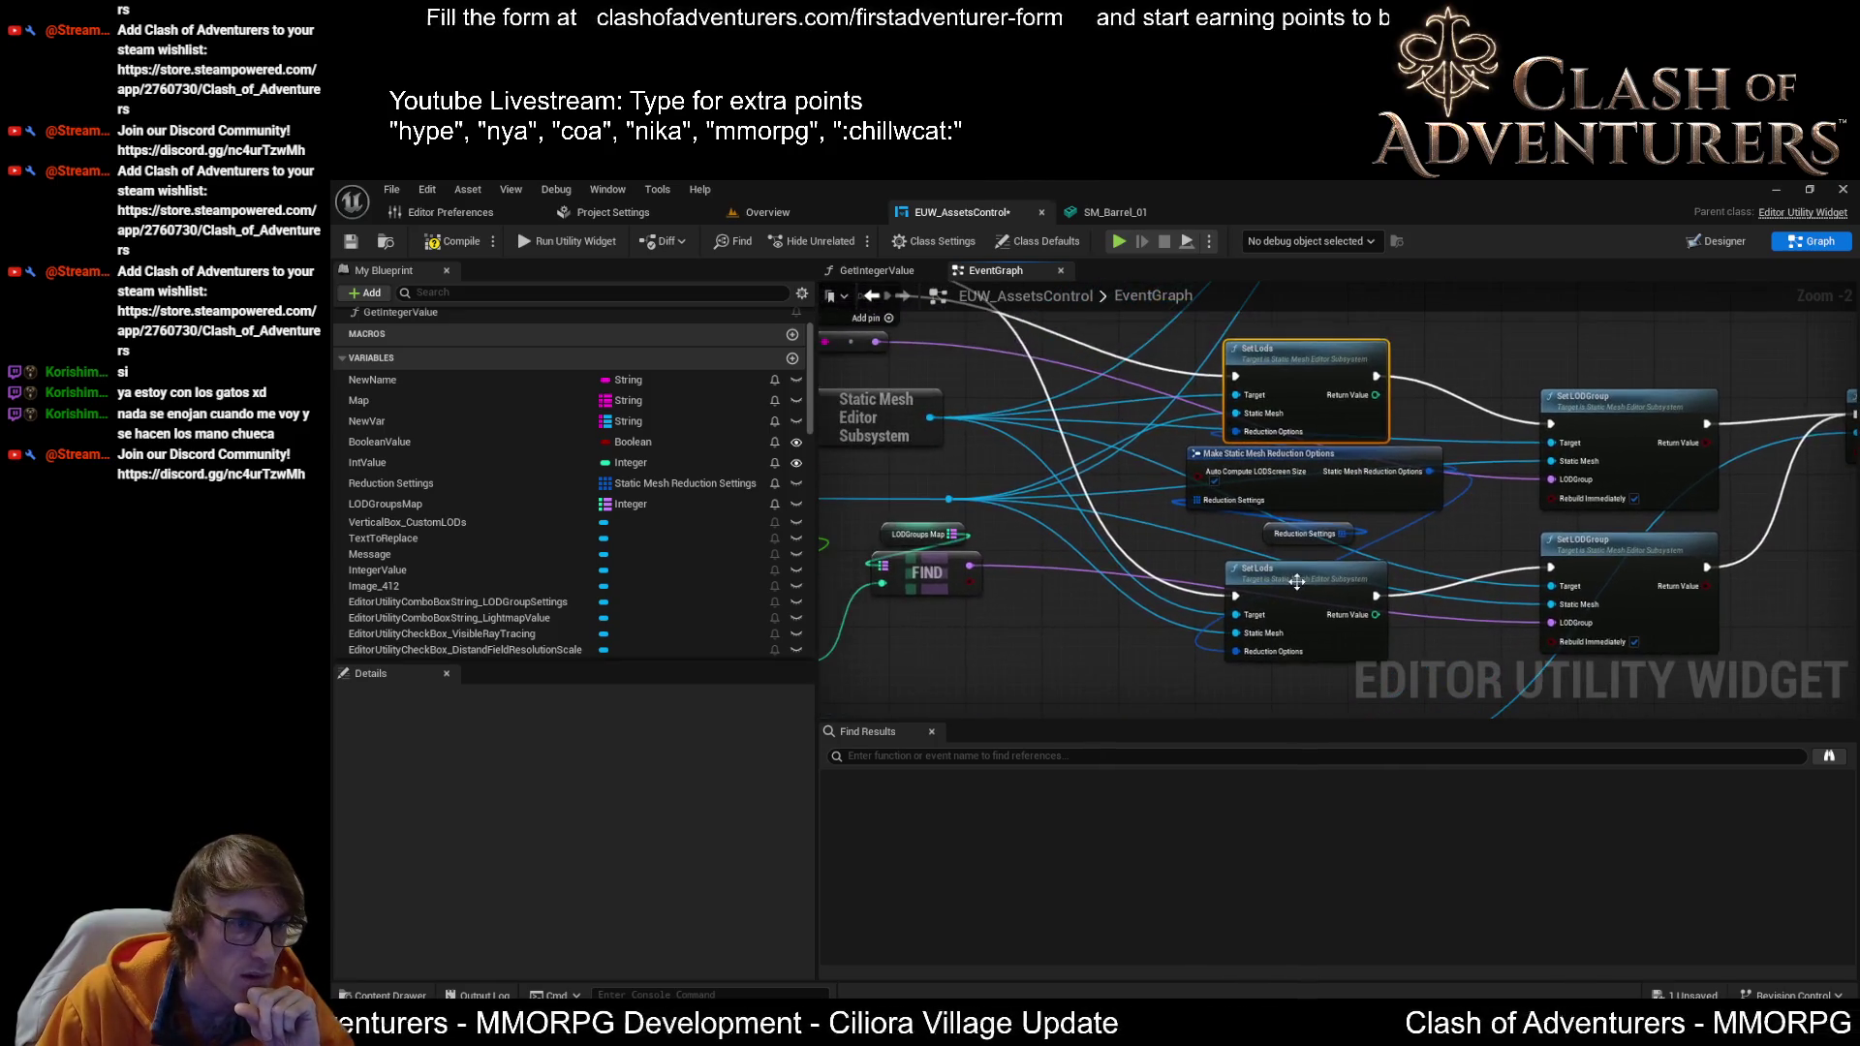
pyautogui.click(339, 243)
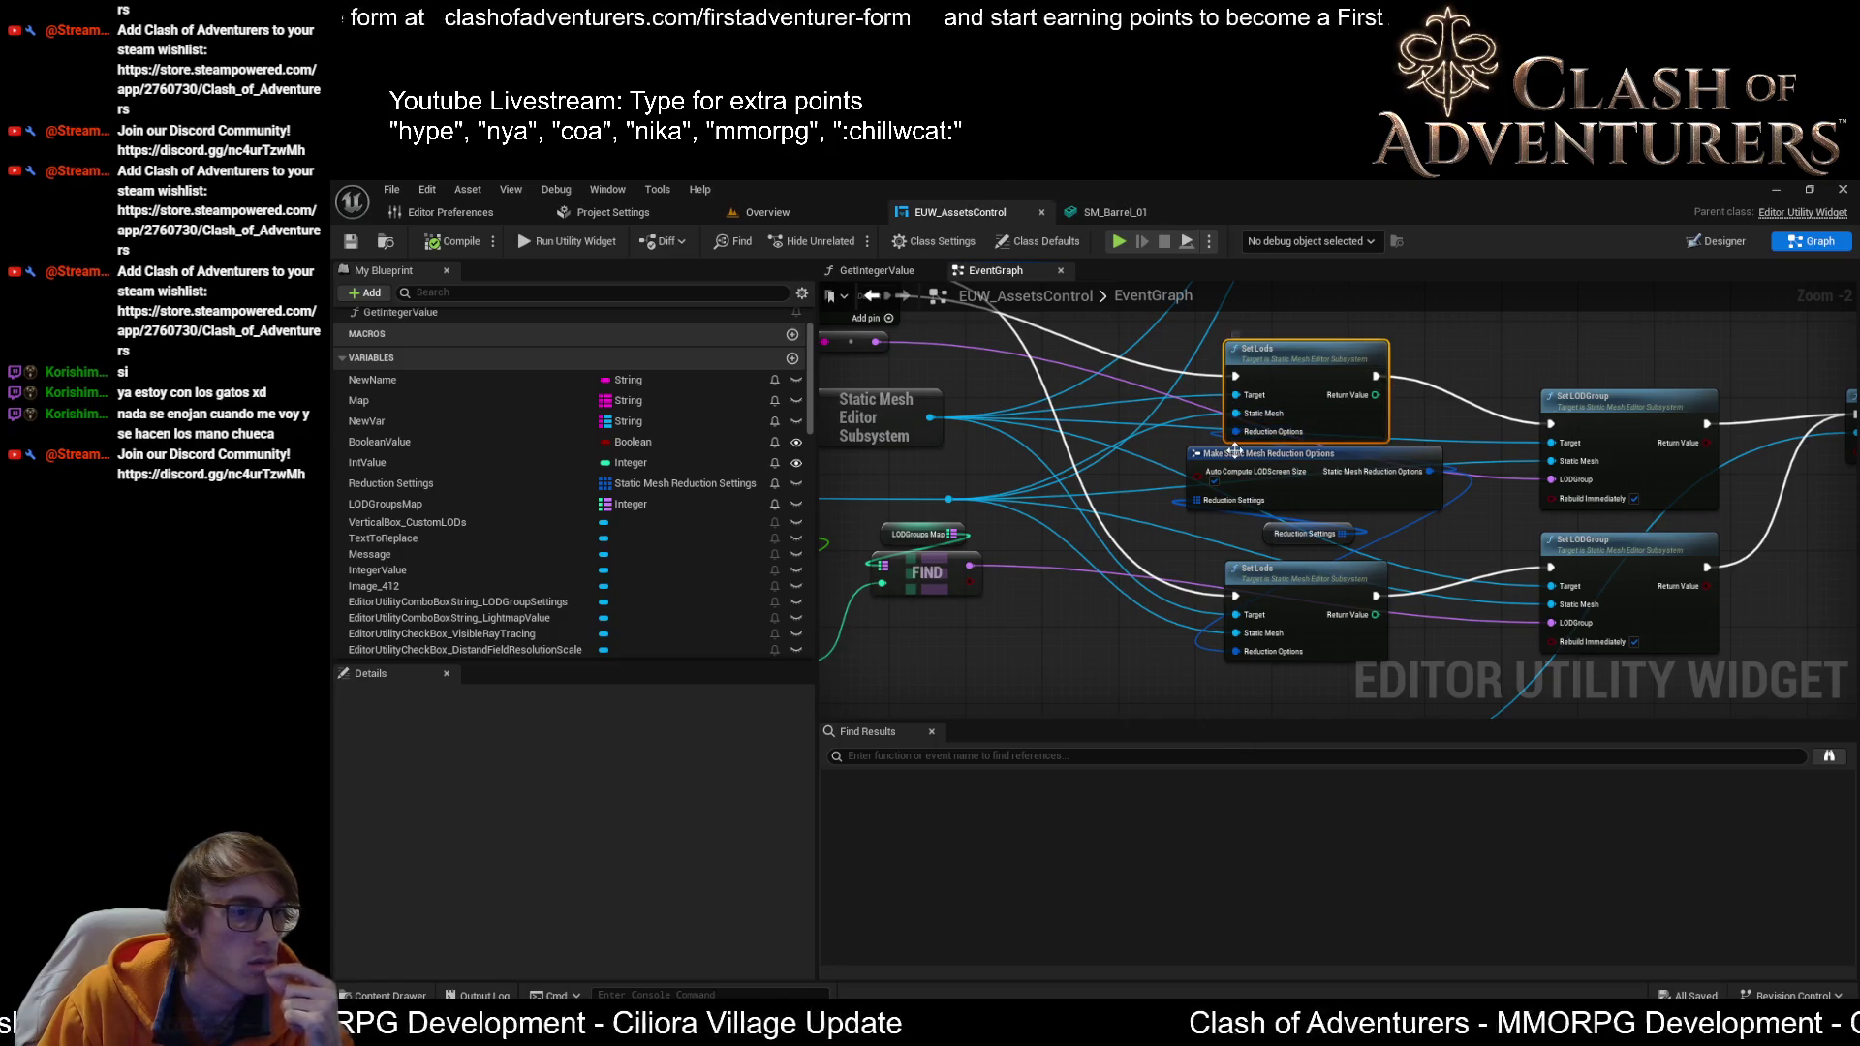
# Check Reduction Settings' default values and review the On Clicked chain through Set LODGroup.
pyautogui.click(1295, 534)
pyautogui.scroll(-1, 715, 881)
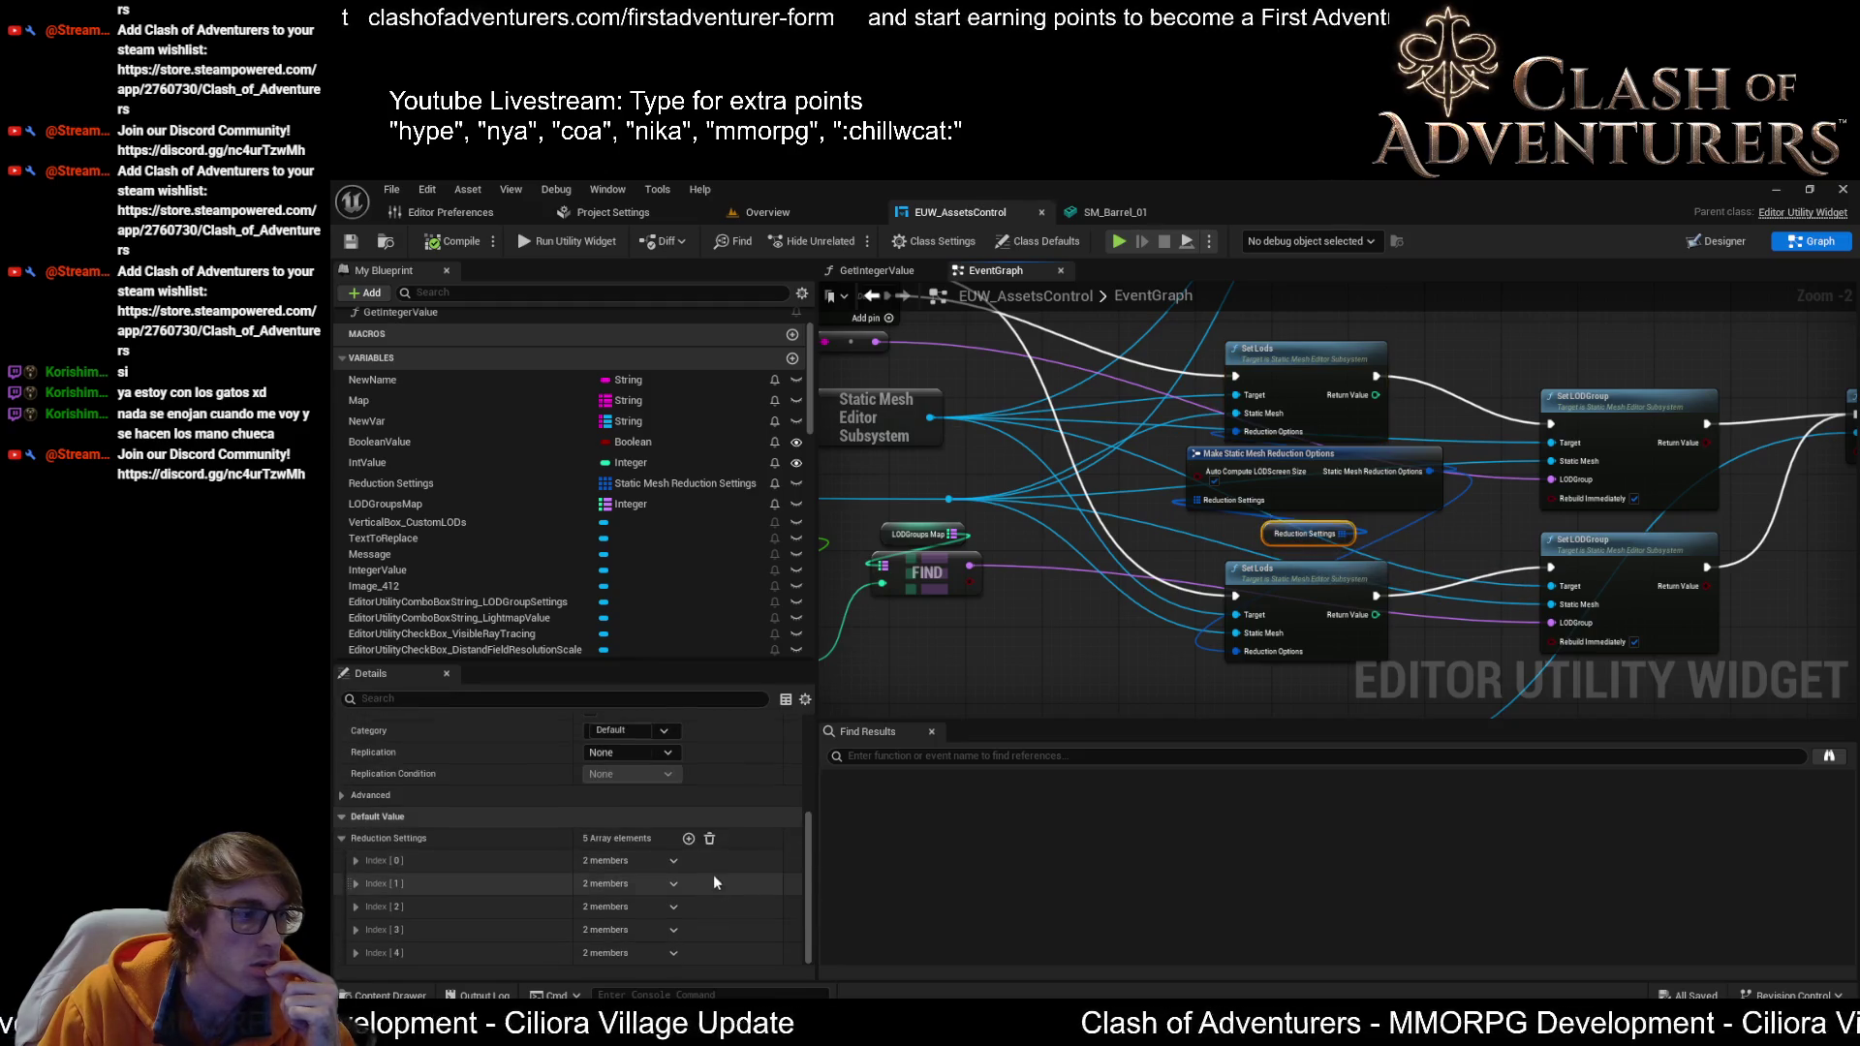
pyautogui.moveTo(1437, 468); pyautogui.dragTo(1270, 574)
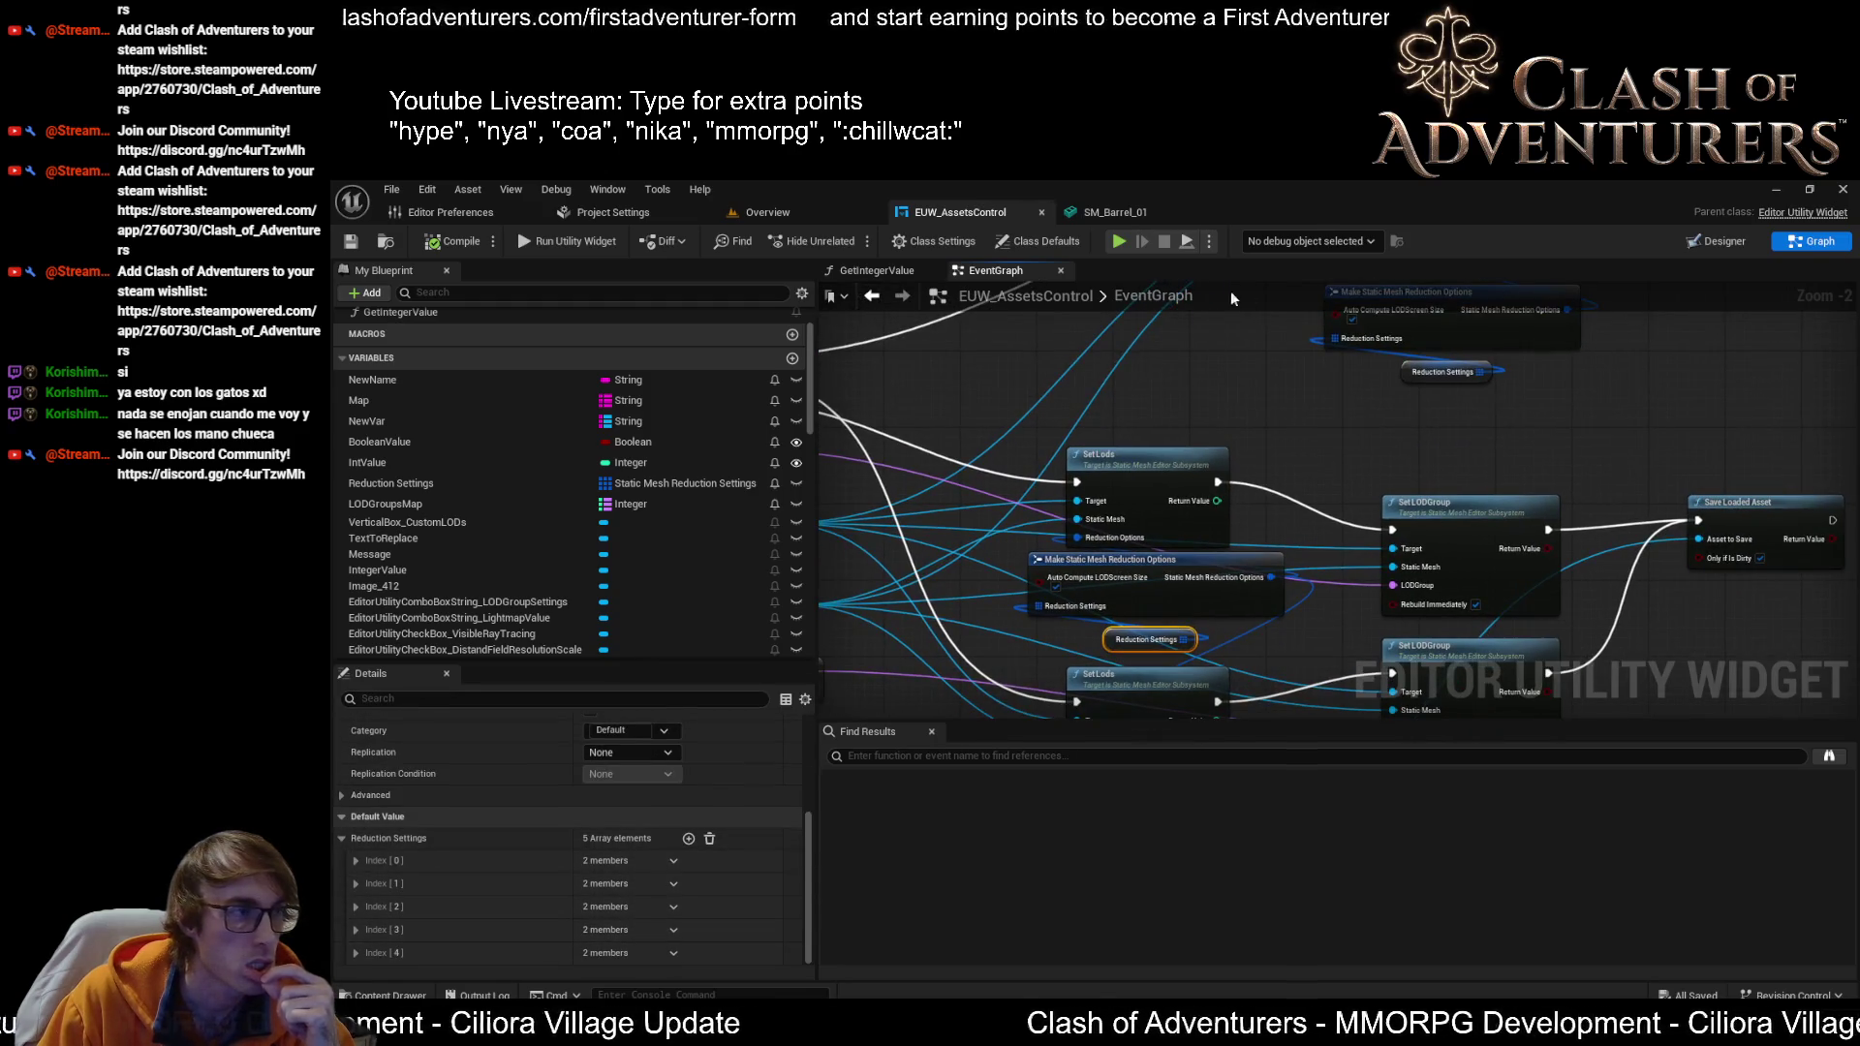
pyautogui.moveTo(1230, 291)
pyautogui.mouseDown()
pyautogui.moveTo(1243, 527)
pyautogui.moveTo(1492, 530)
pyautogui.moveTo(1374, 548)
pyautogui.moveTo(1438, 449)
pyautogui.mouseUp()
pyautogui.moveTo(1630, 519); pyautogui.dragTo(1508, 377)
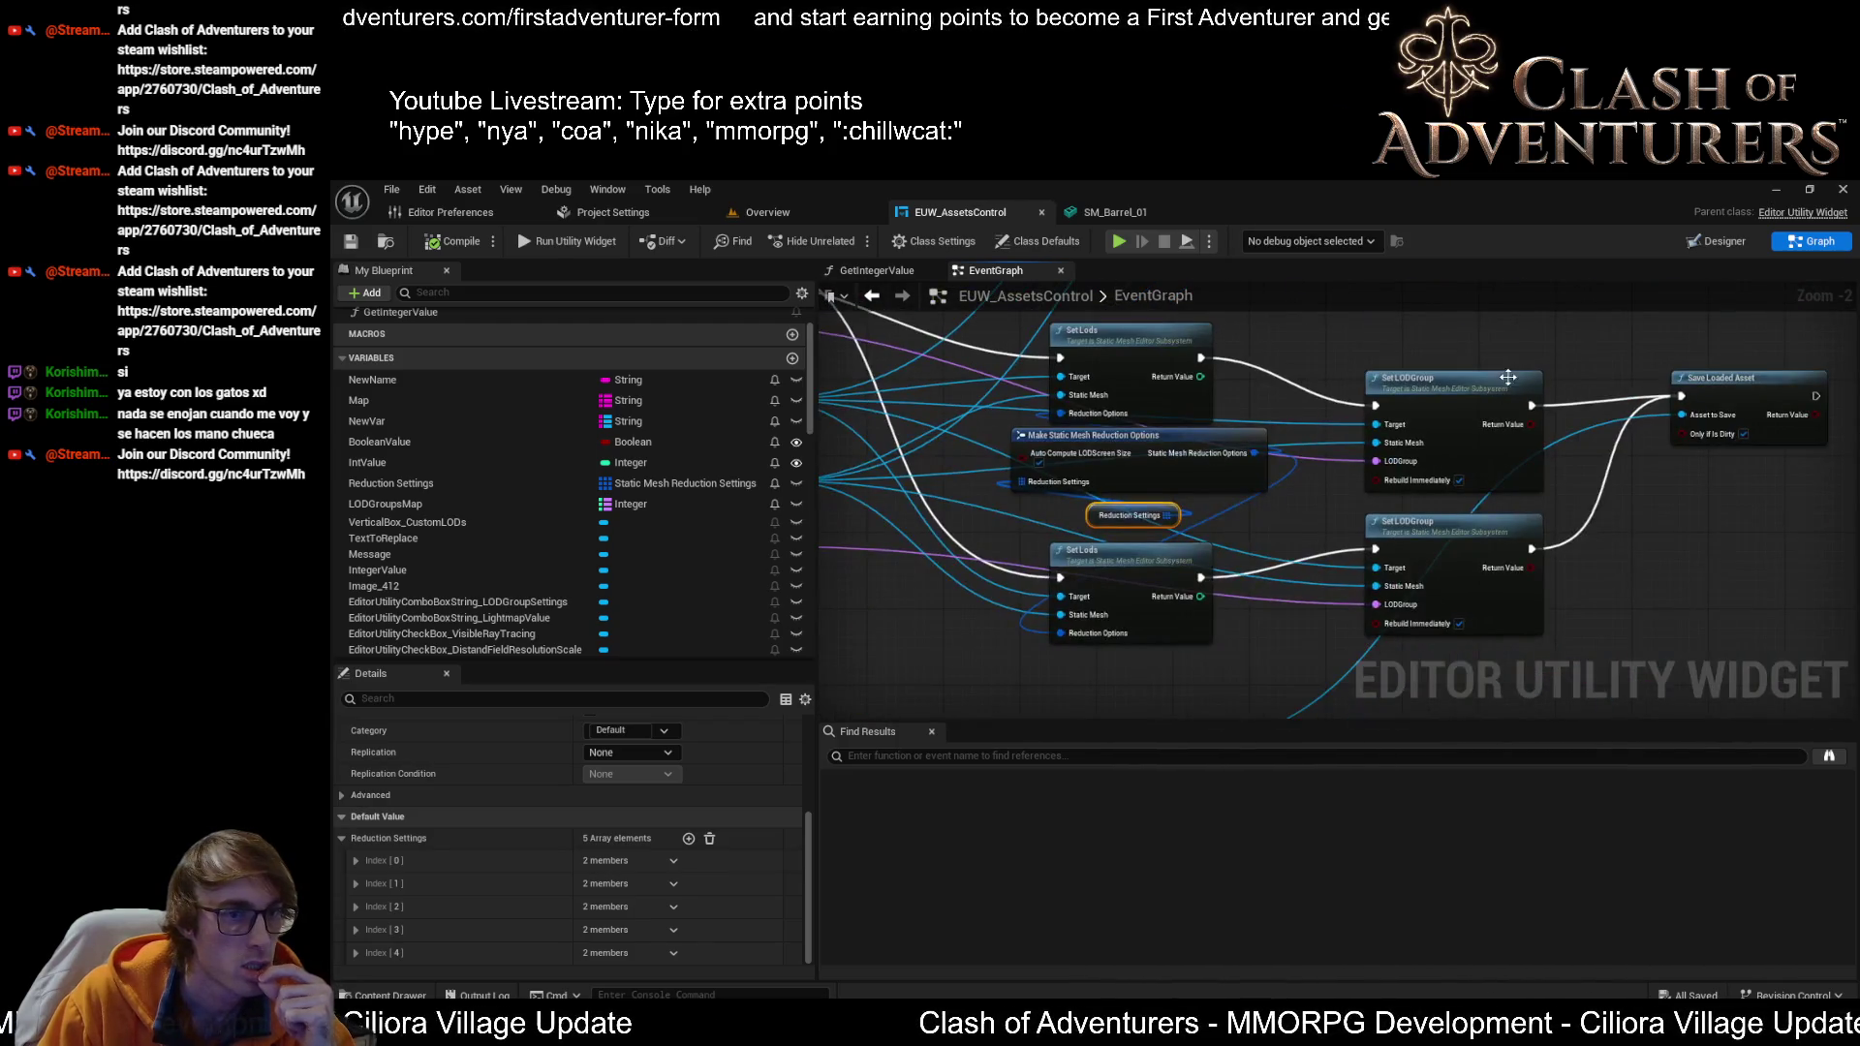
pyautogui.moveTo(1106, 482)
pyautogui.mouseDown()
pyautogui.moveTo(1496, 623)
pyautogui.moveTo(1460, 608)
pyautogui.mouseUp()
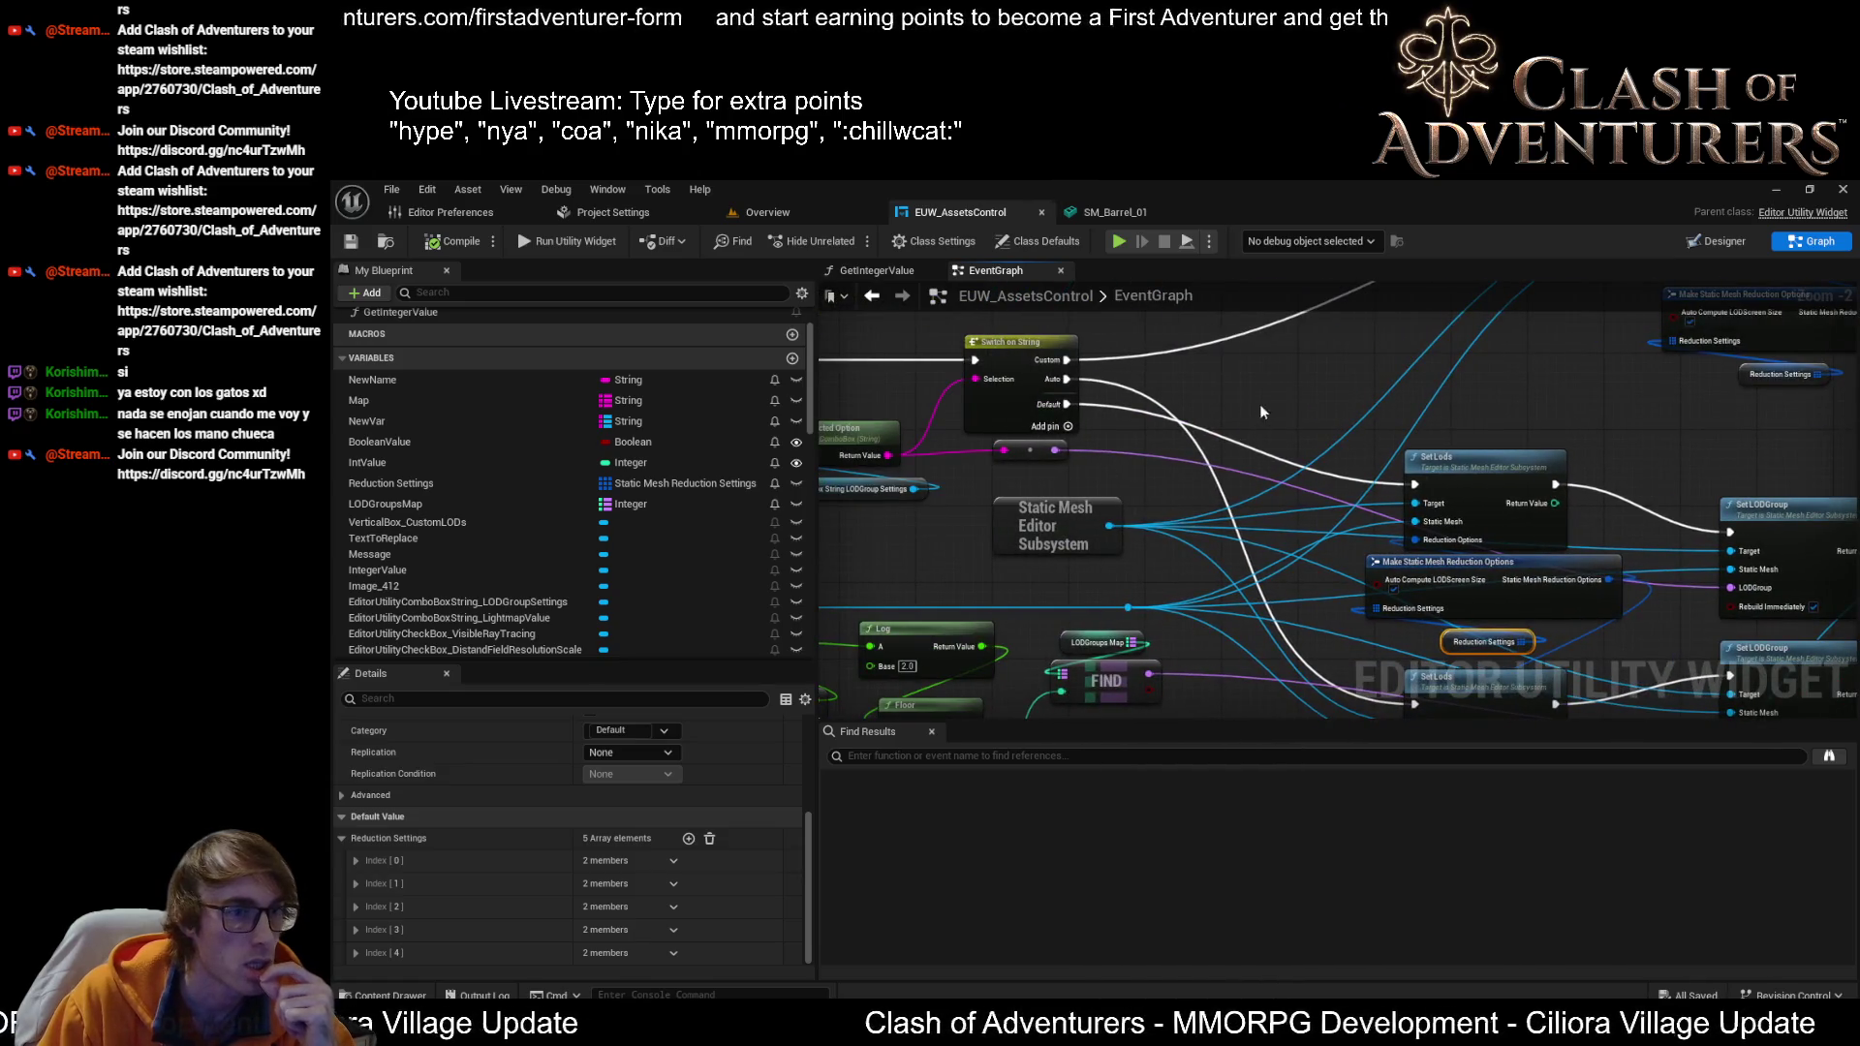
pyautogui.moveTo(1259, 403)
pyautogui.mouseDown()
pyautogui.moveTo(1194, 525)
pyautogui.moveTo(1128, 467)
pyautogui.mouseUp()
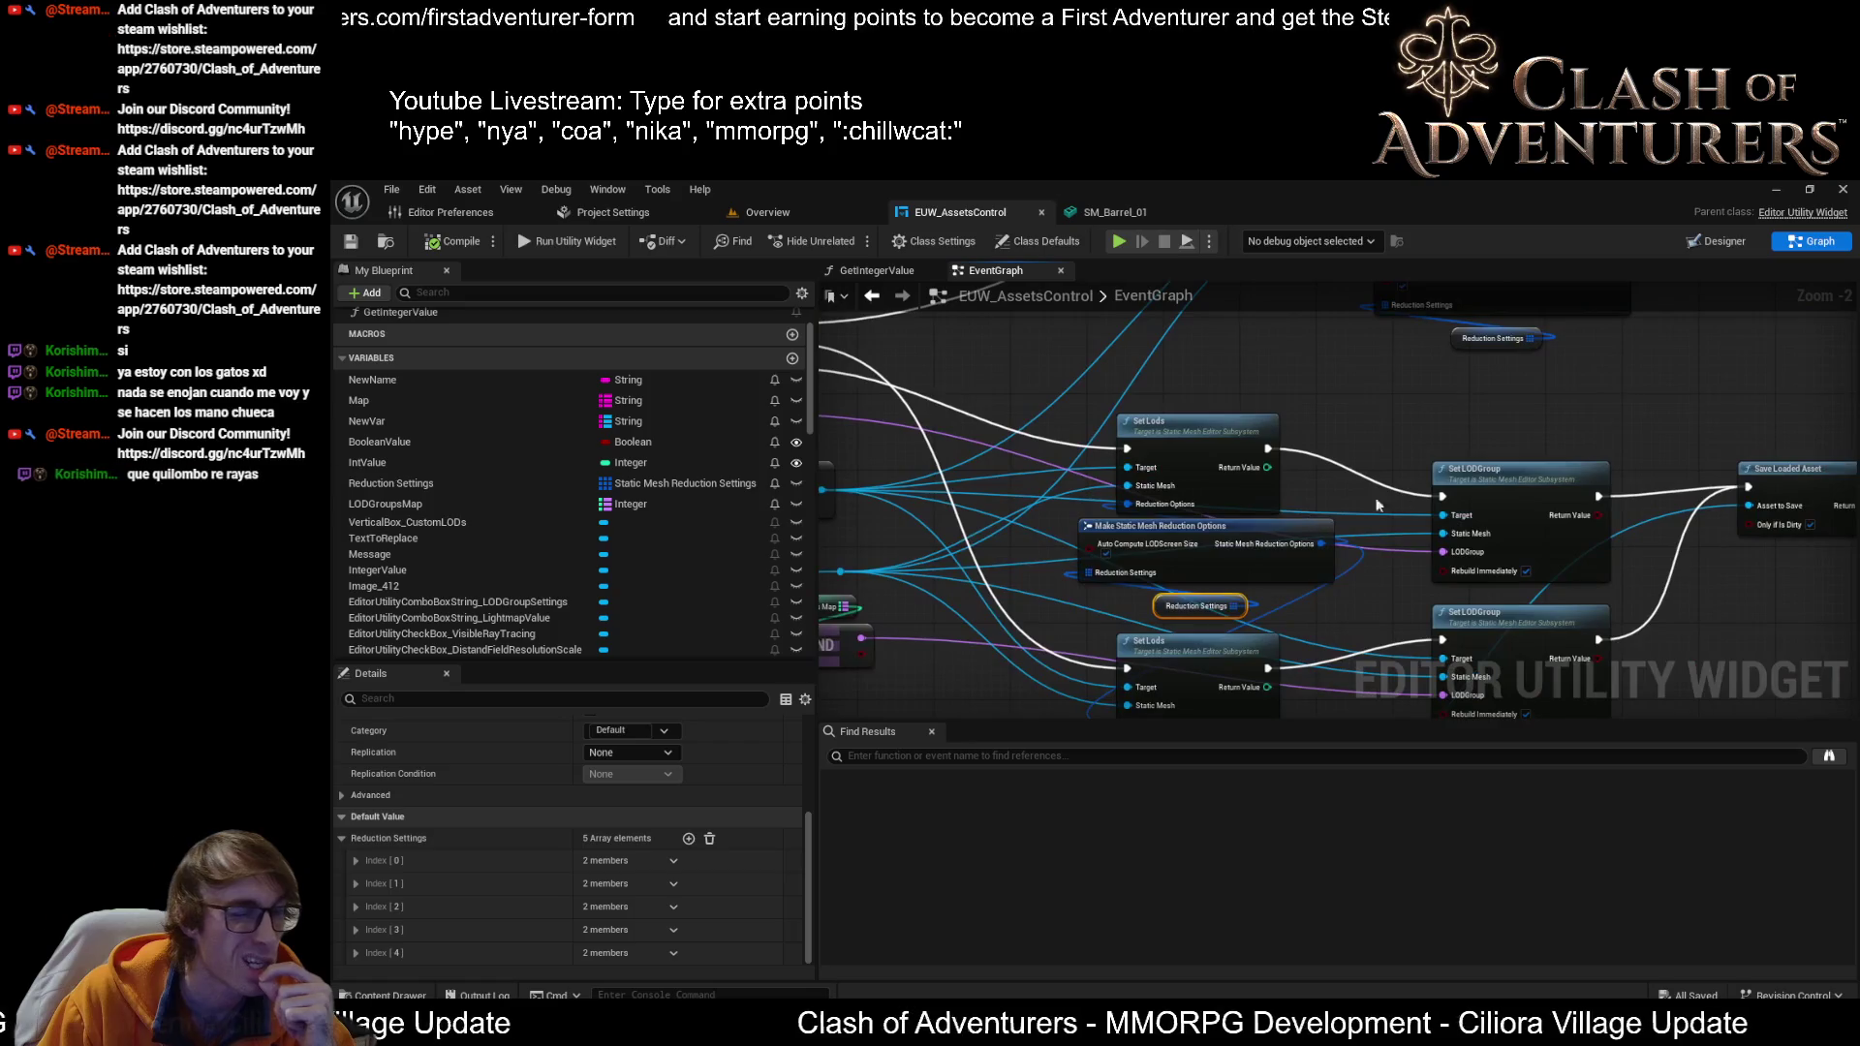
# Resave the blueprint and close the SM_Barrel_01 mesh editor.
pyautogui.click(350, 241)
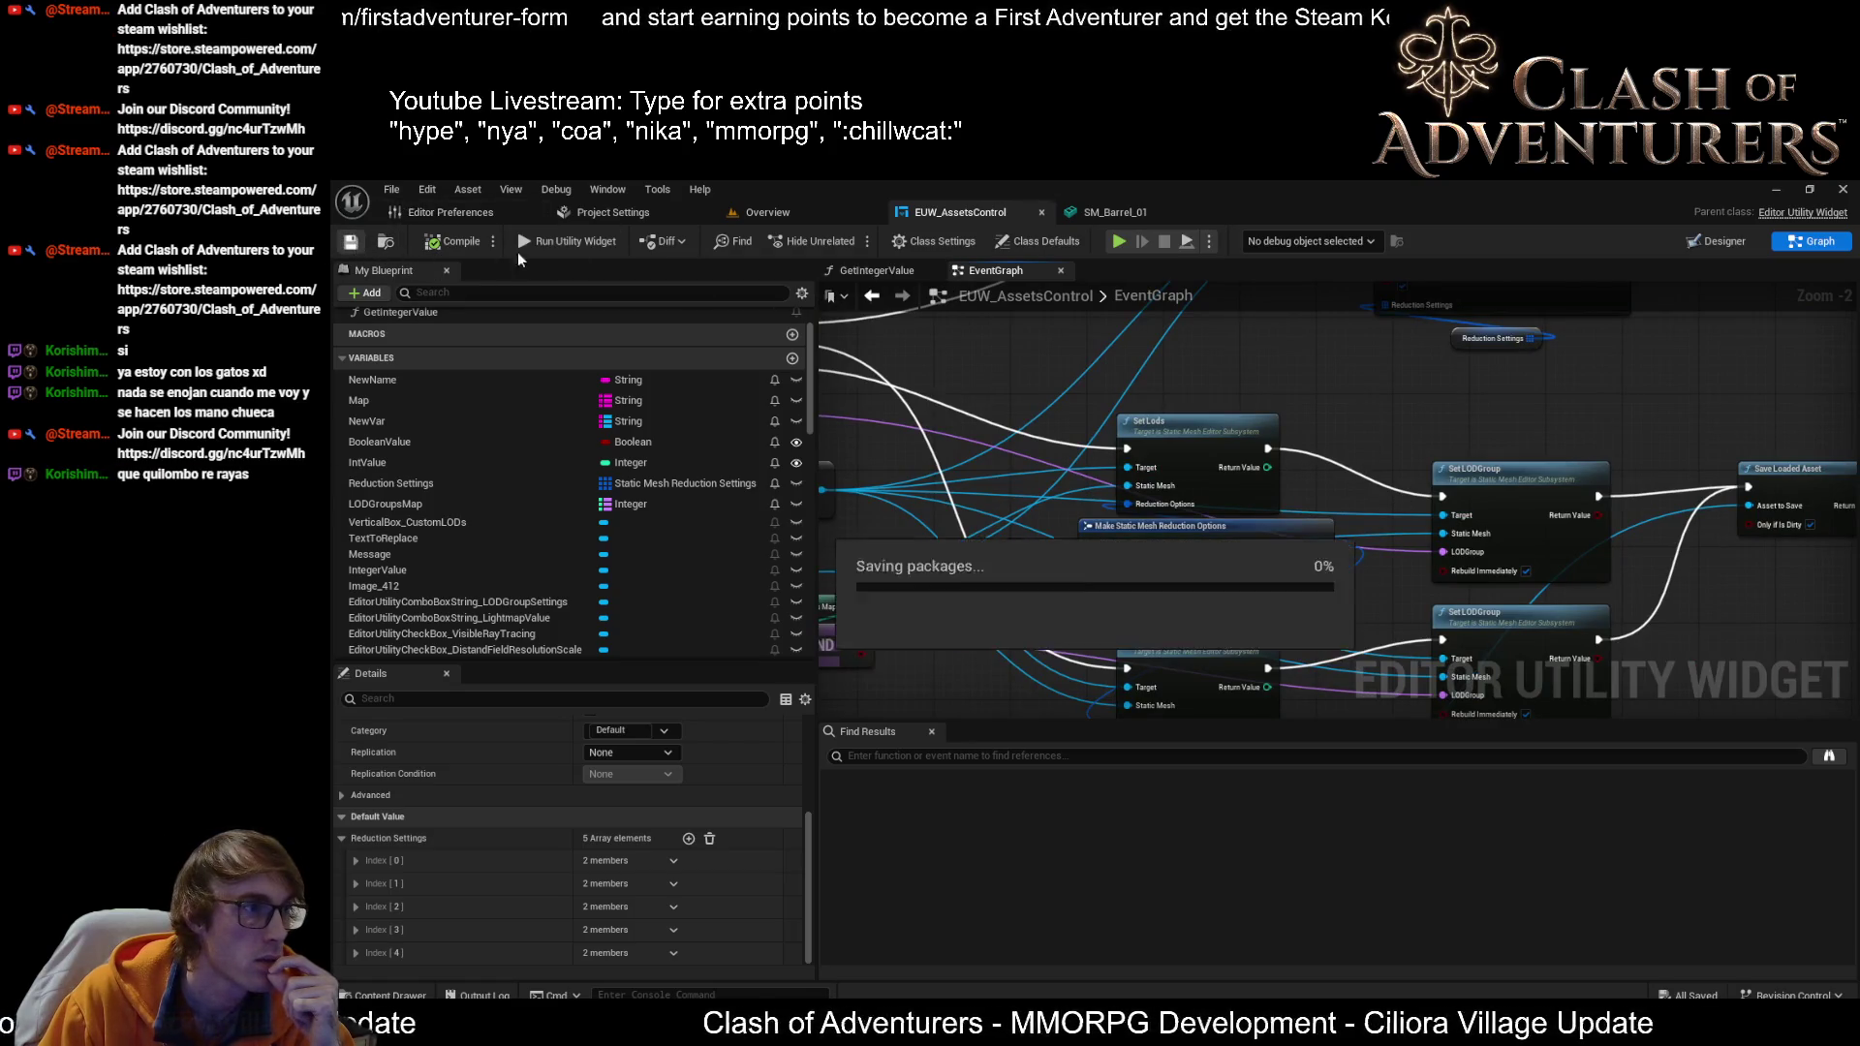
pyautogui.click(1160, 218)
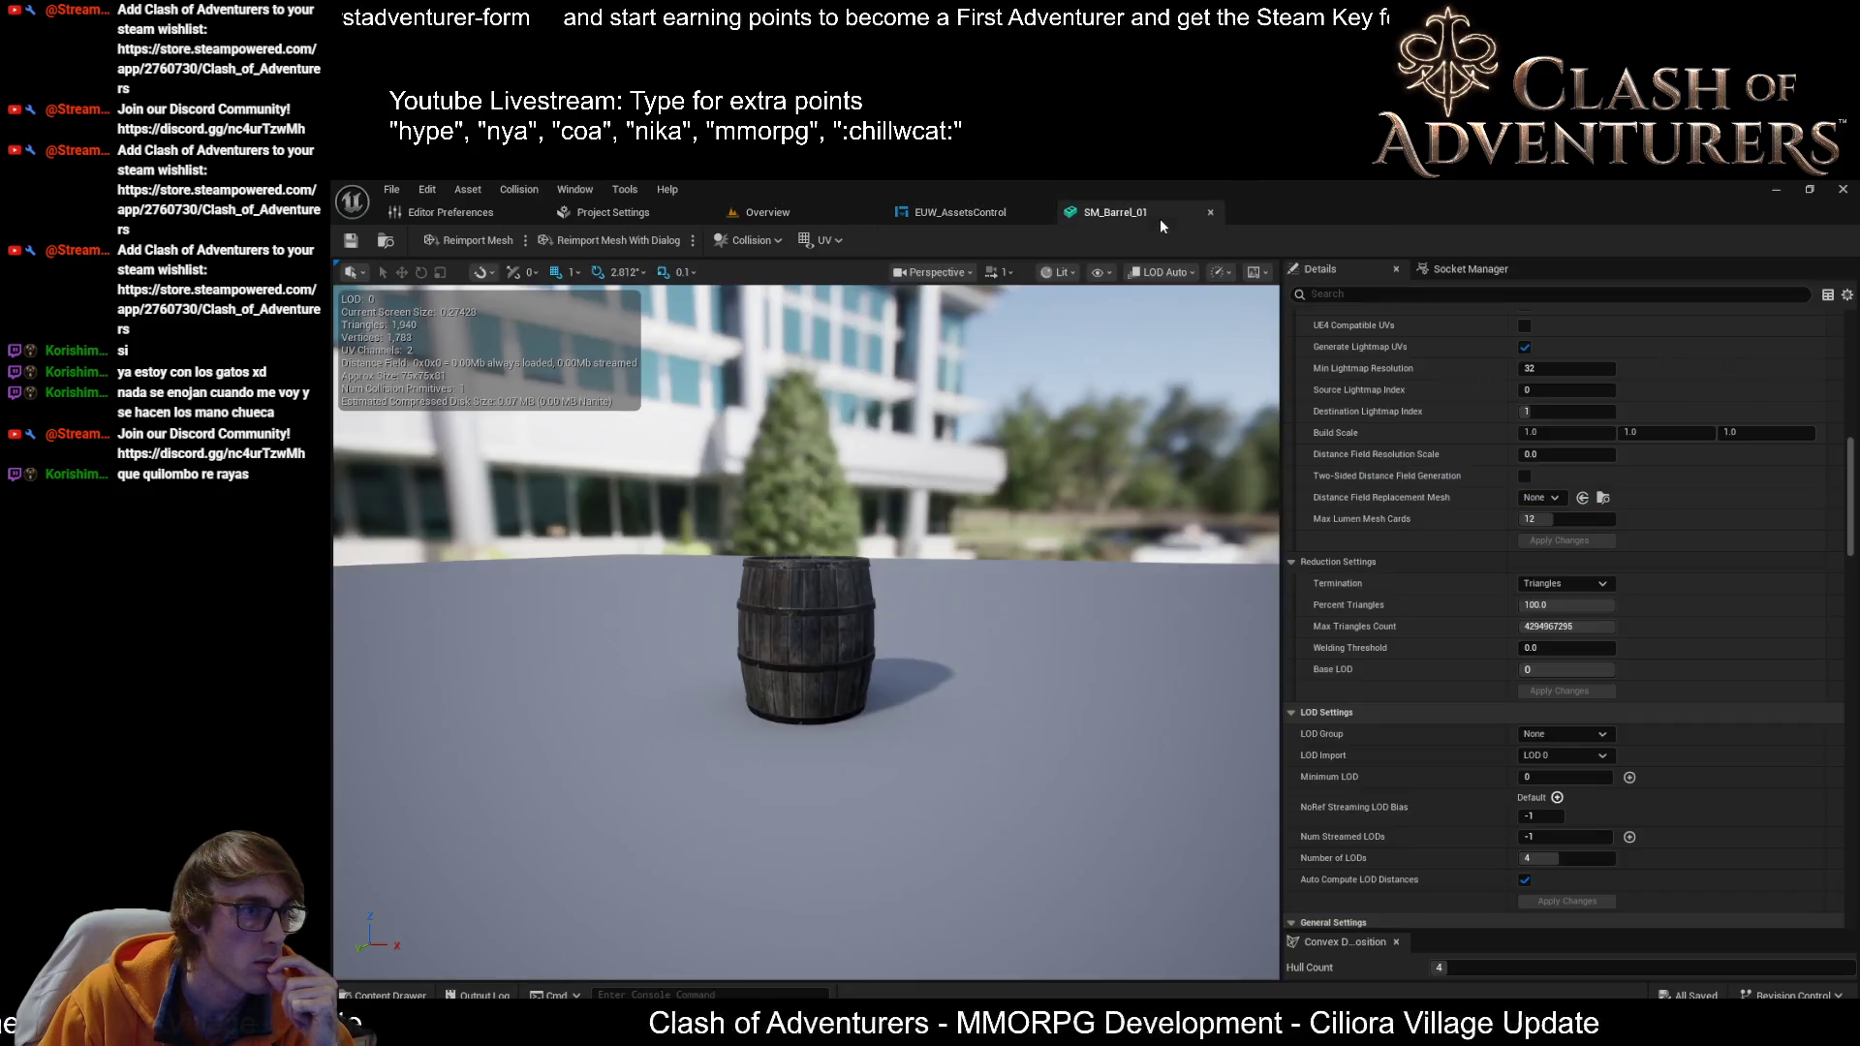
pyautogui.click(1210, 212)
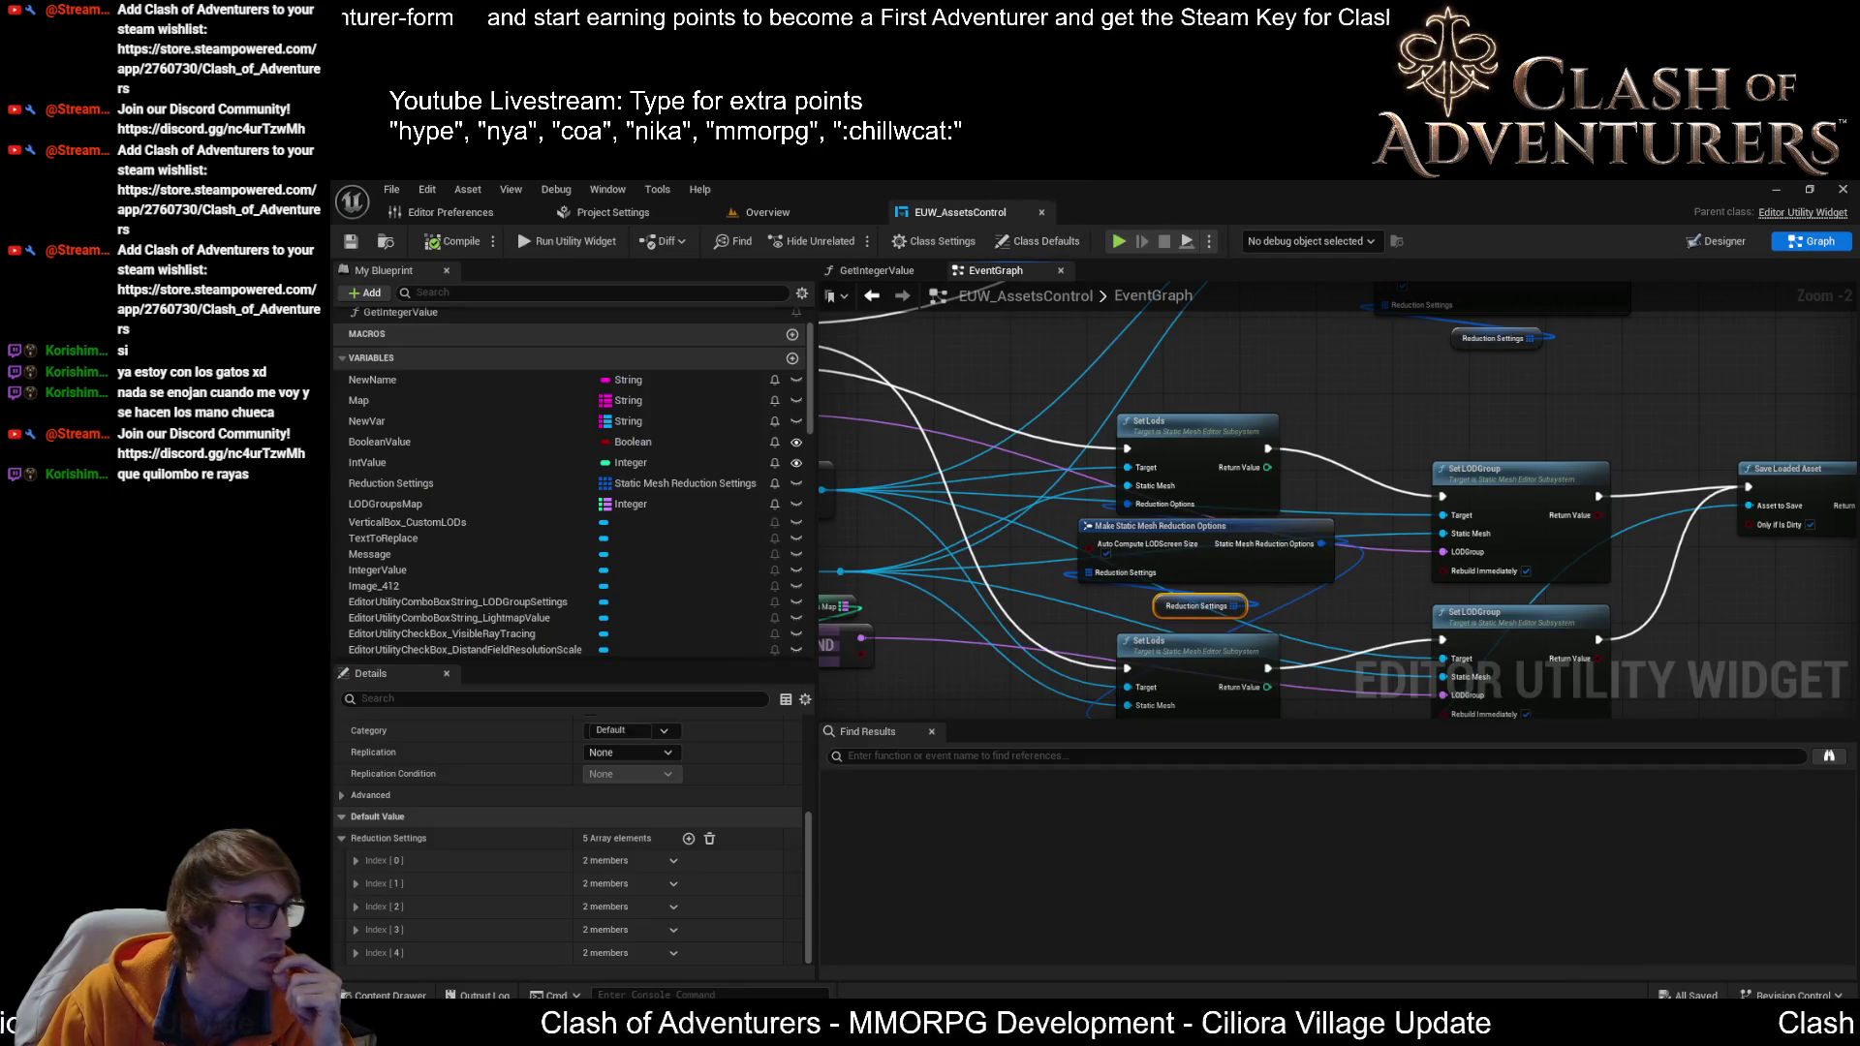
# Run the widget's Set LODs action on the barrel from the Overview level.
pyautogui.click(794, 217)
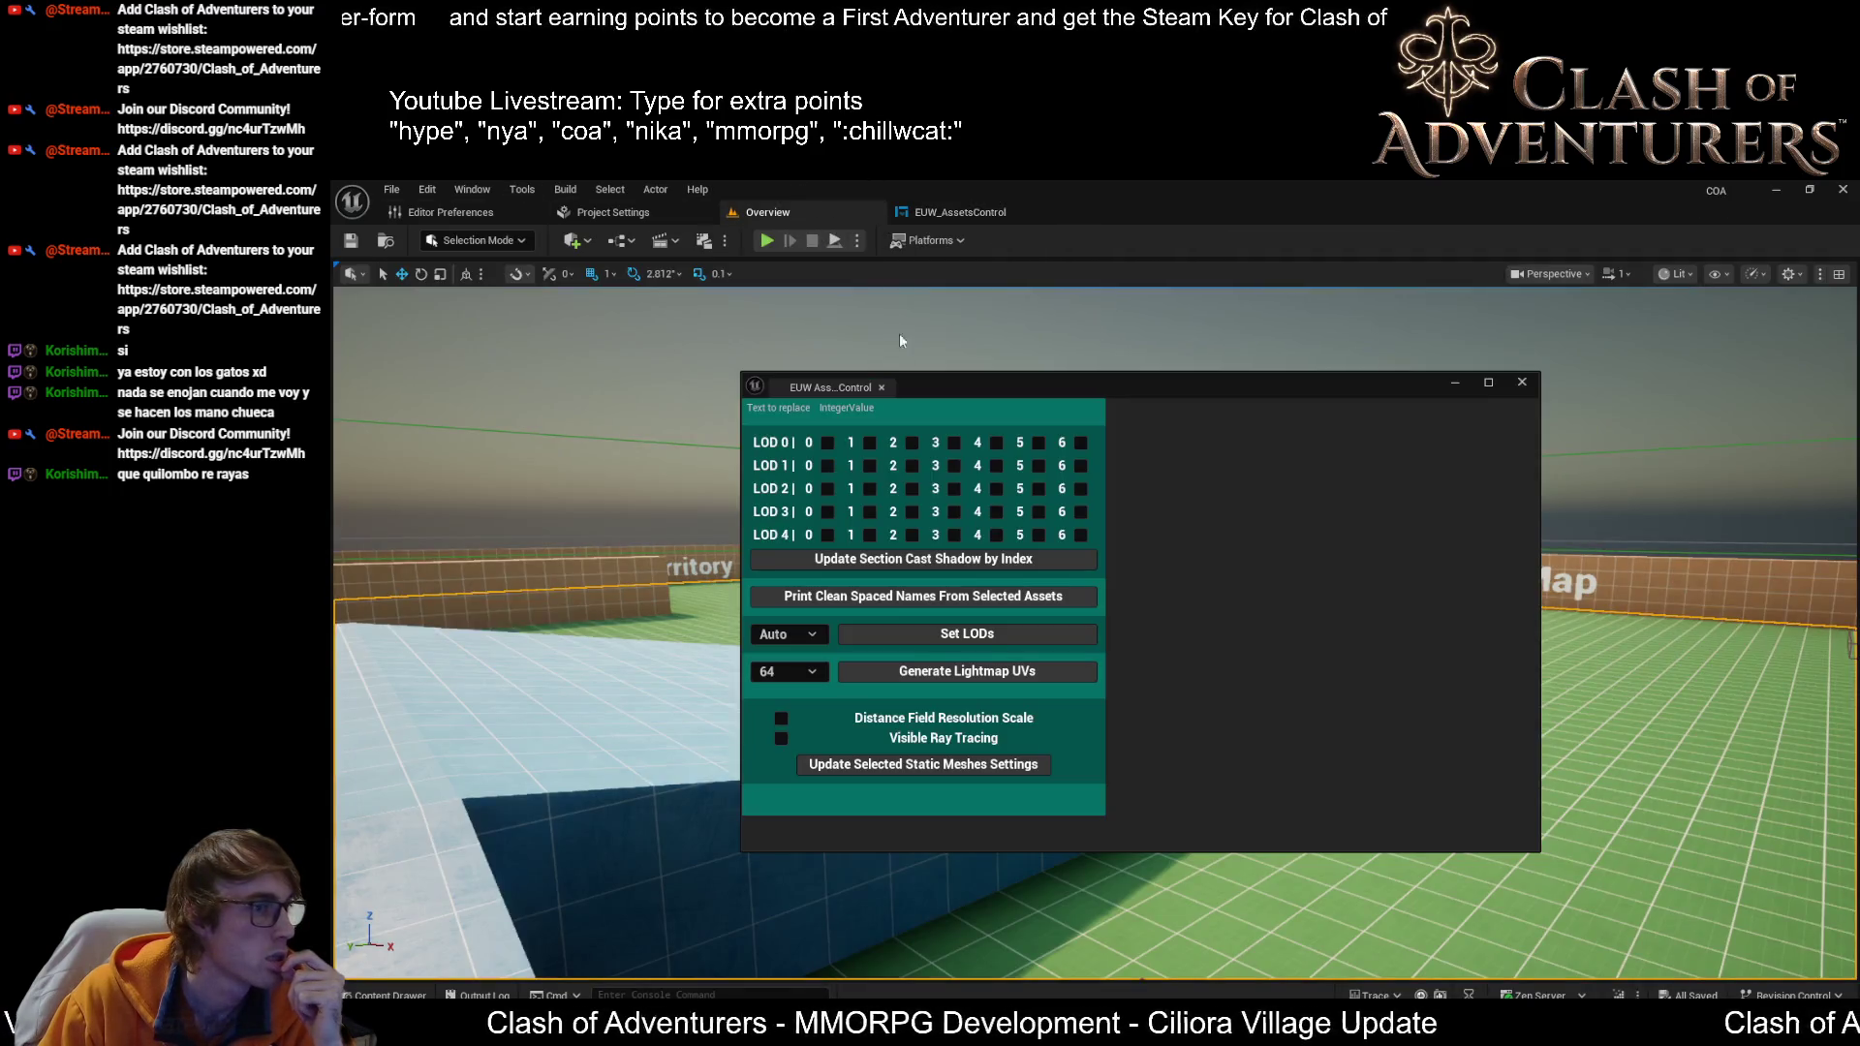
pyautogui.click(955, 638)
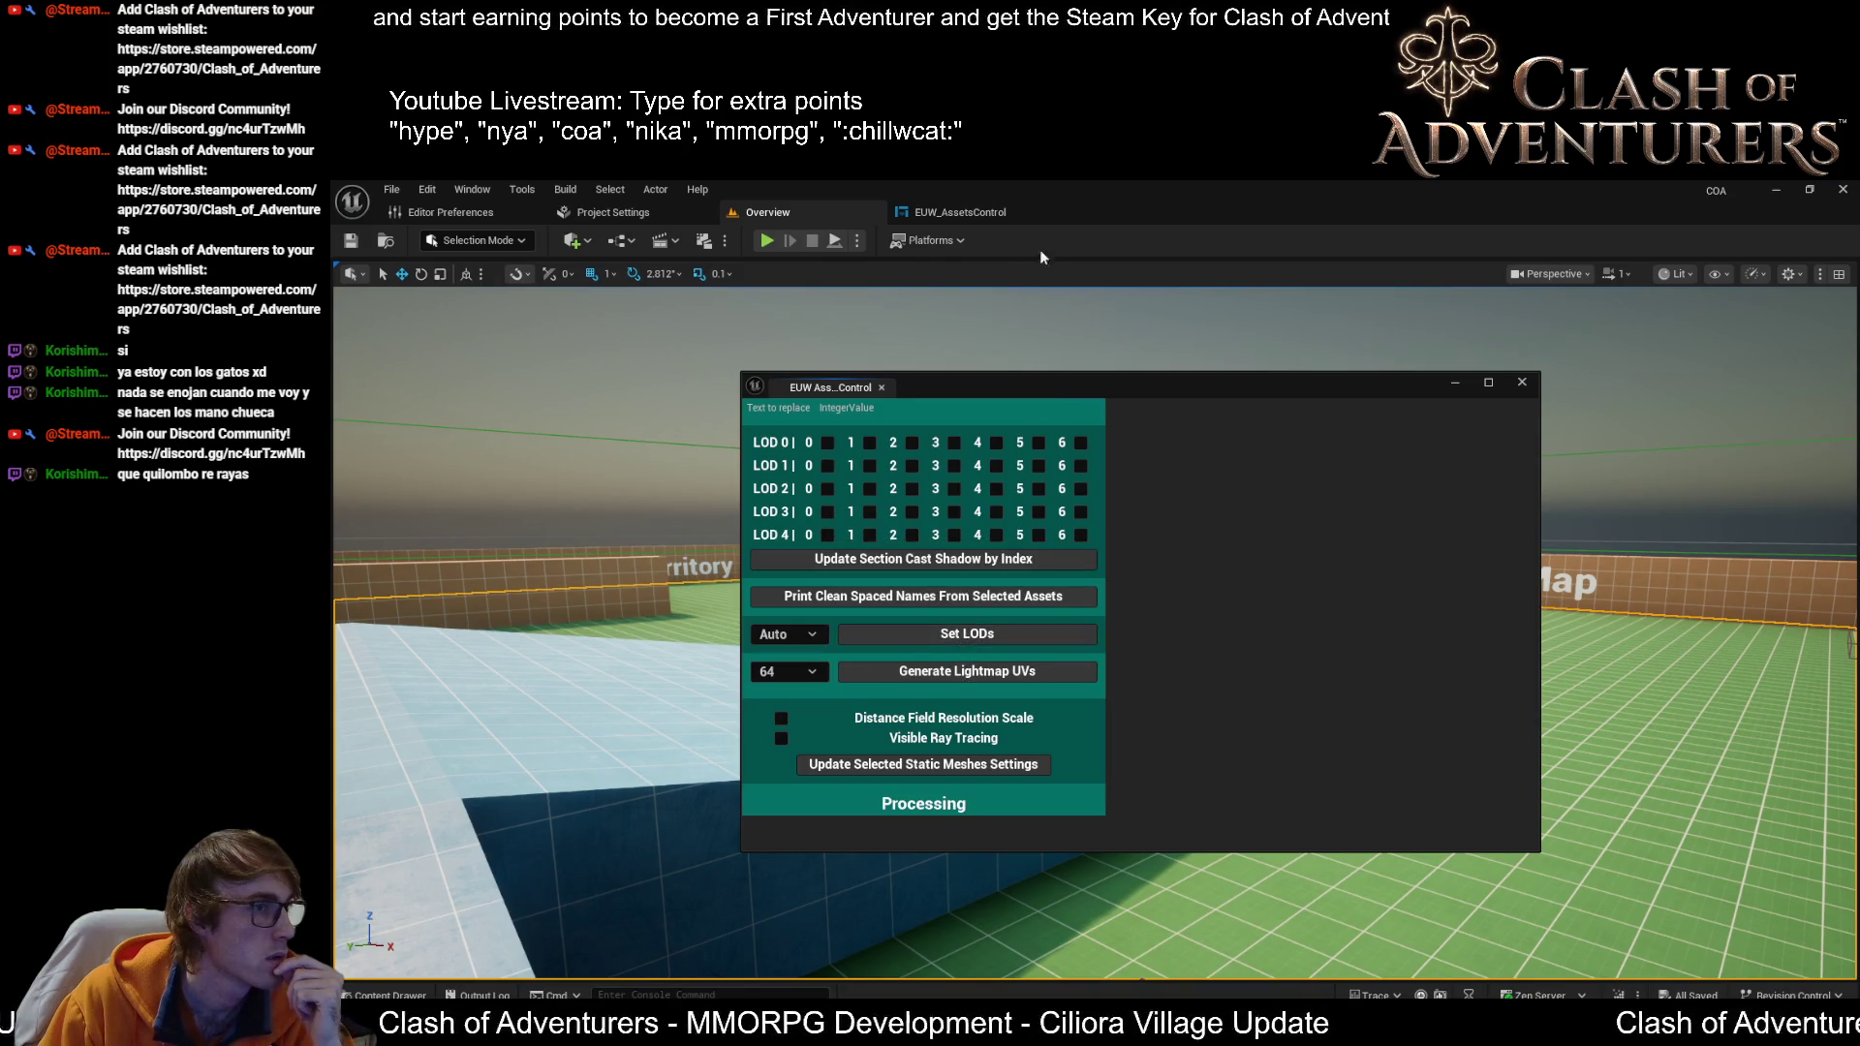
pyautogui.click(979, 217)
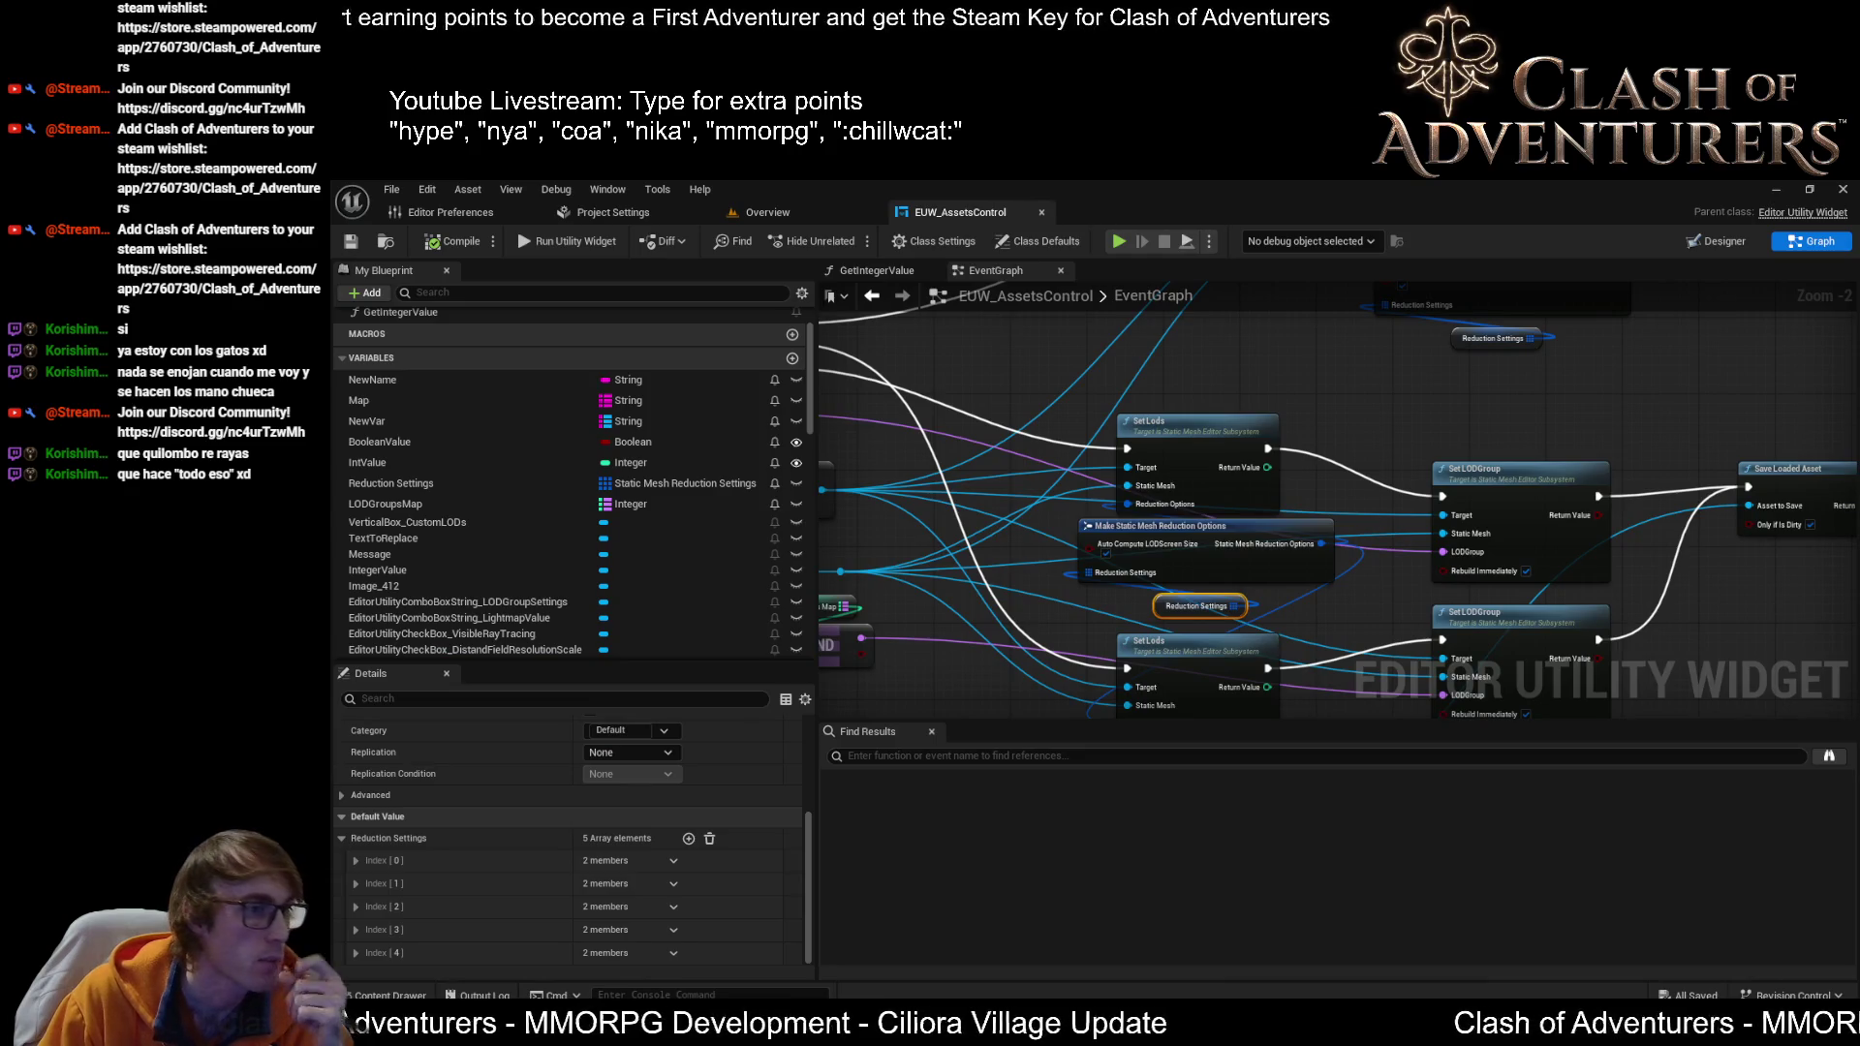
pyautogui.scroll(-5, 1503, 678)
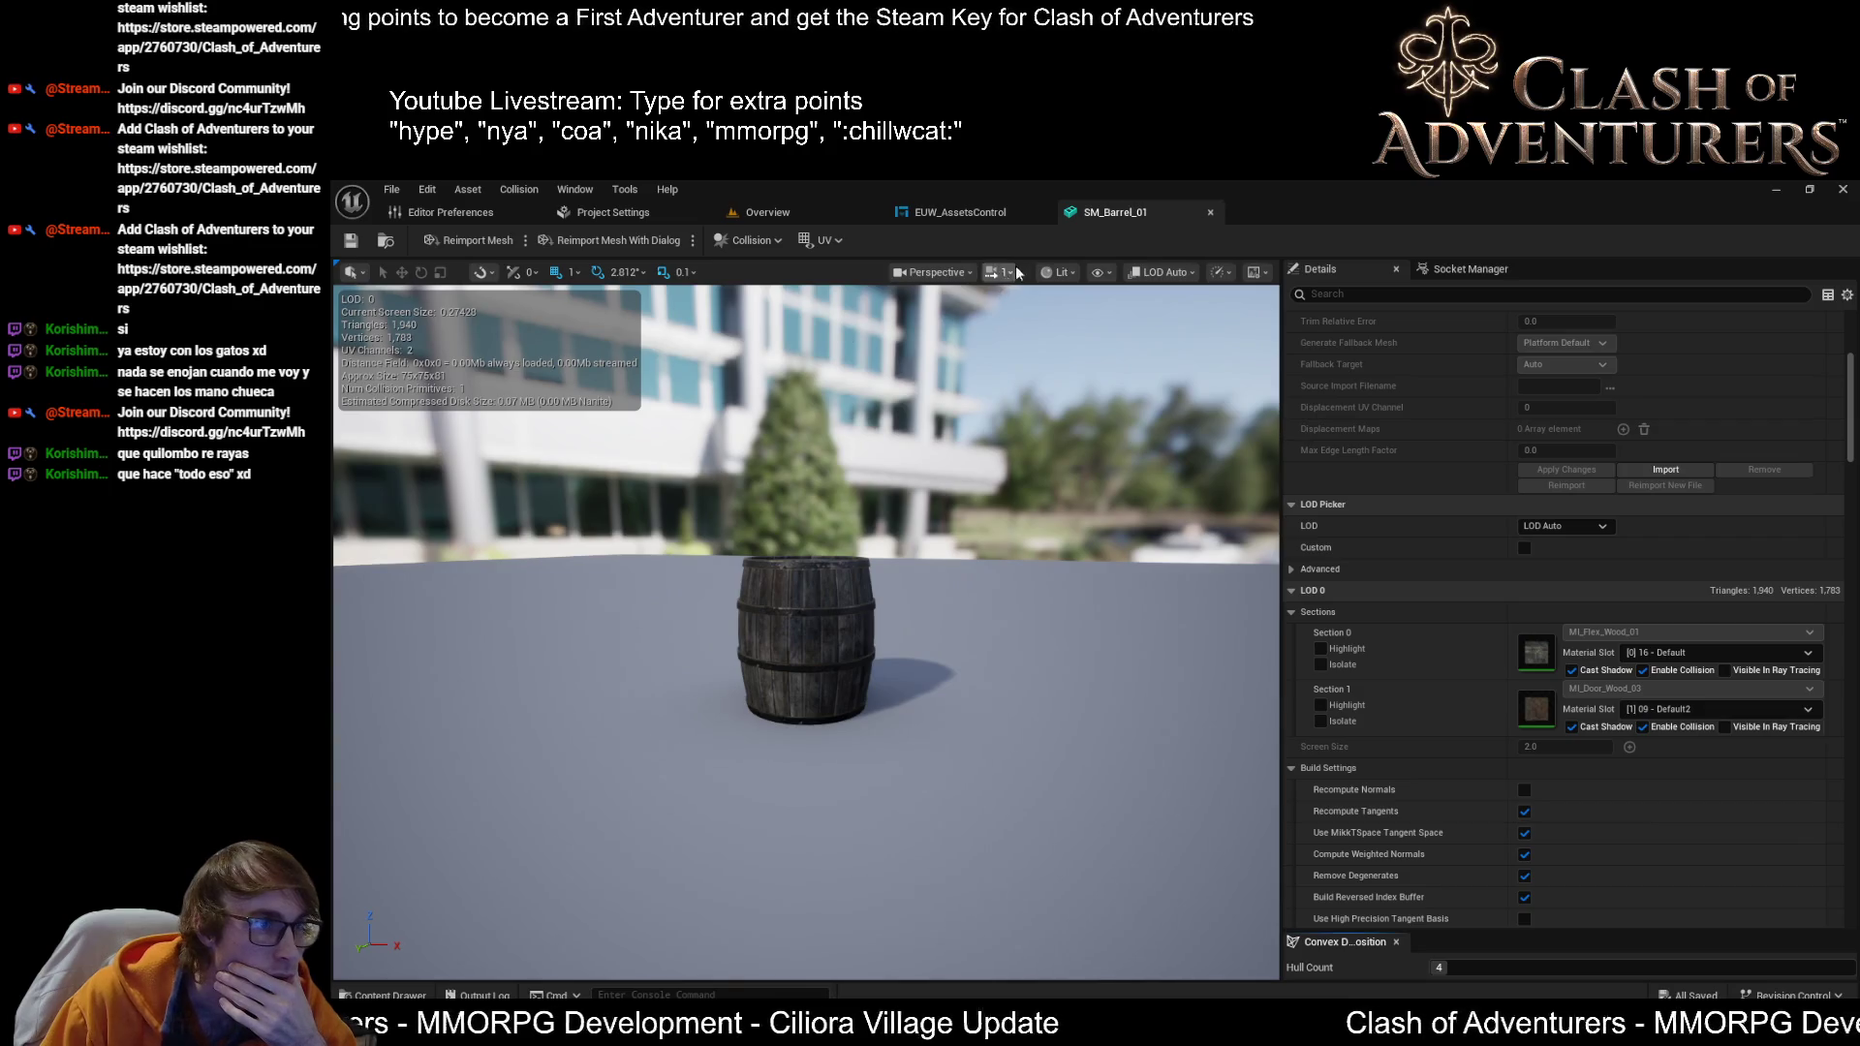
# Enable custom LOD display on SM_Barrel_01 to list LOD0–LOD4.
pyautogui.click(1152, 273)
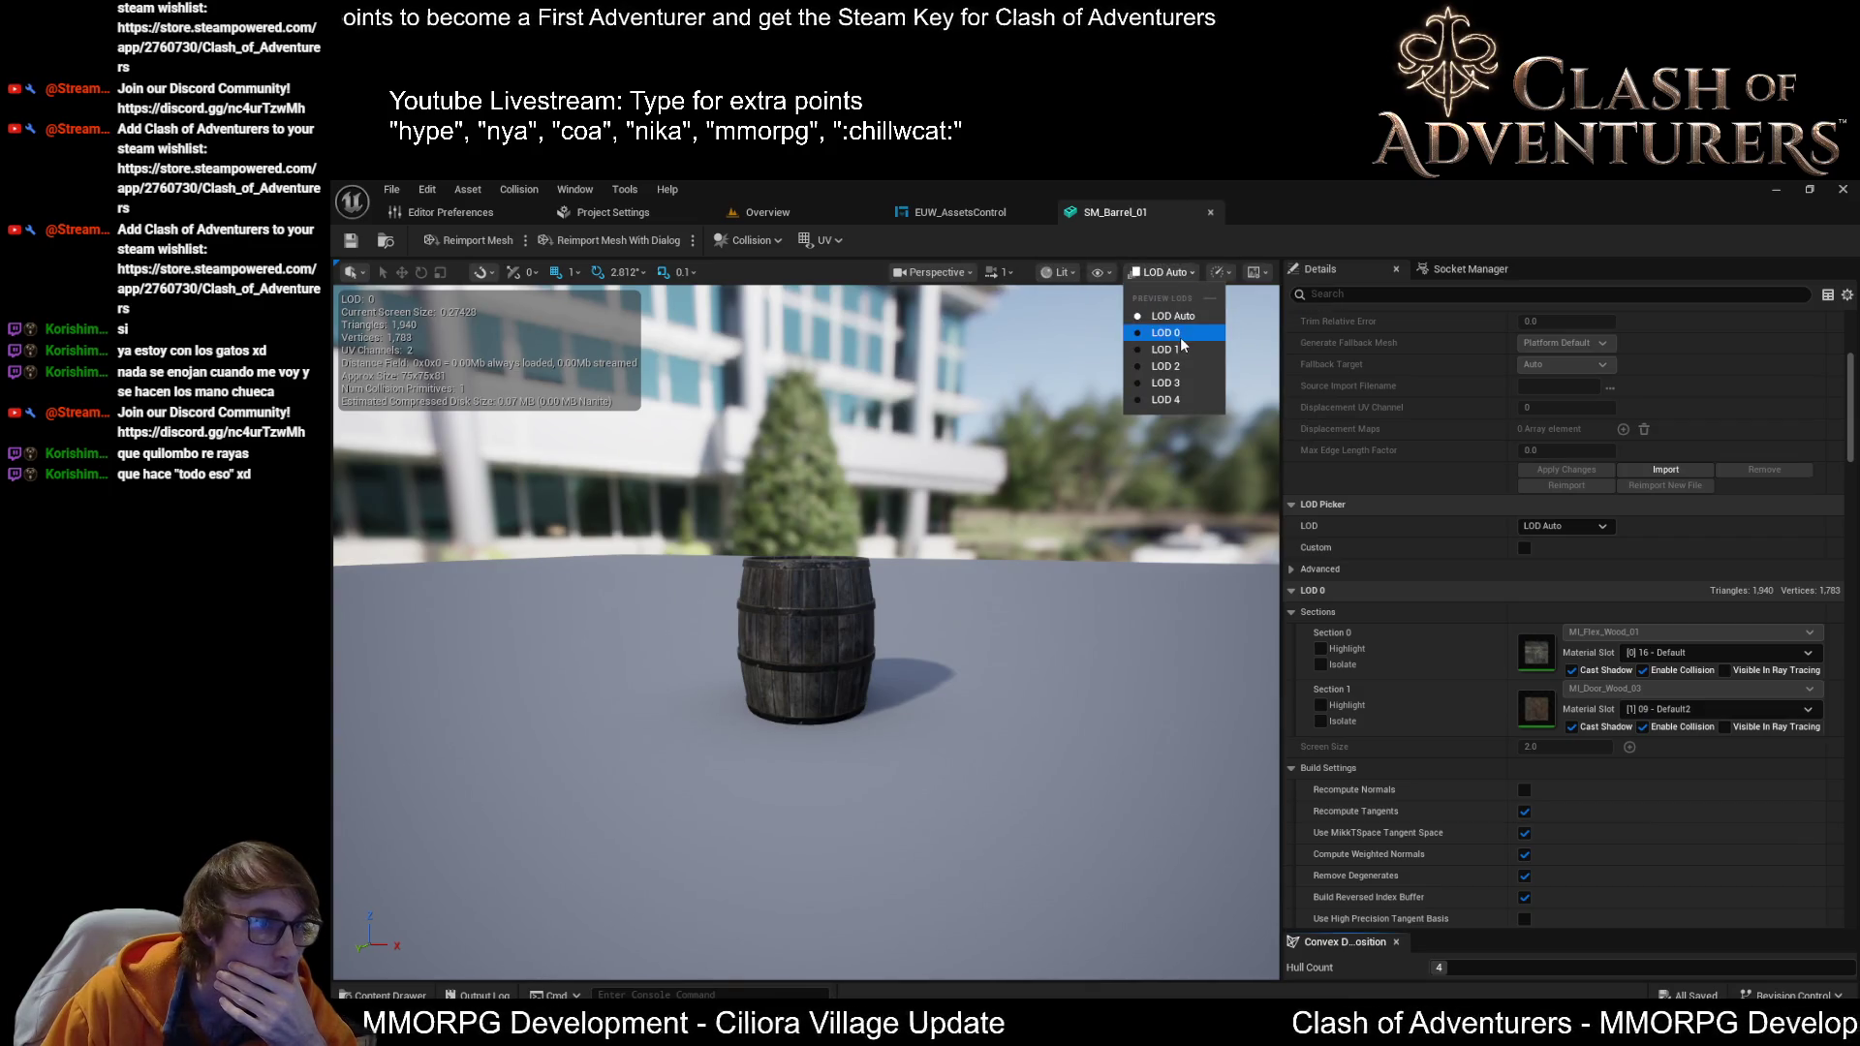
pyautogui.click(1735, 785)
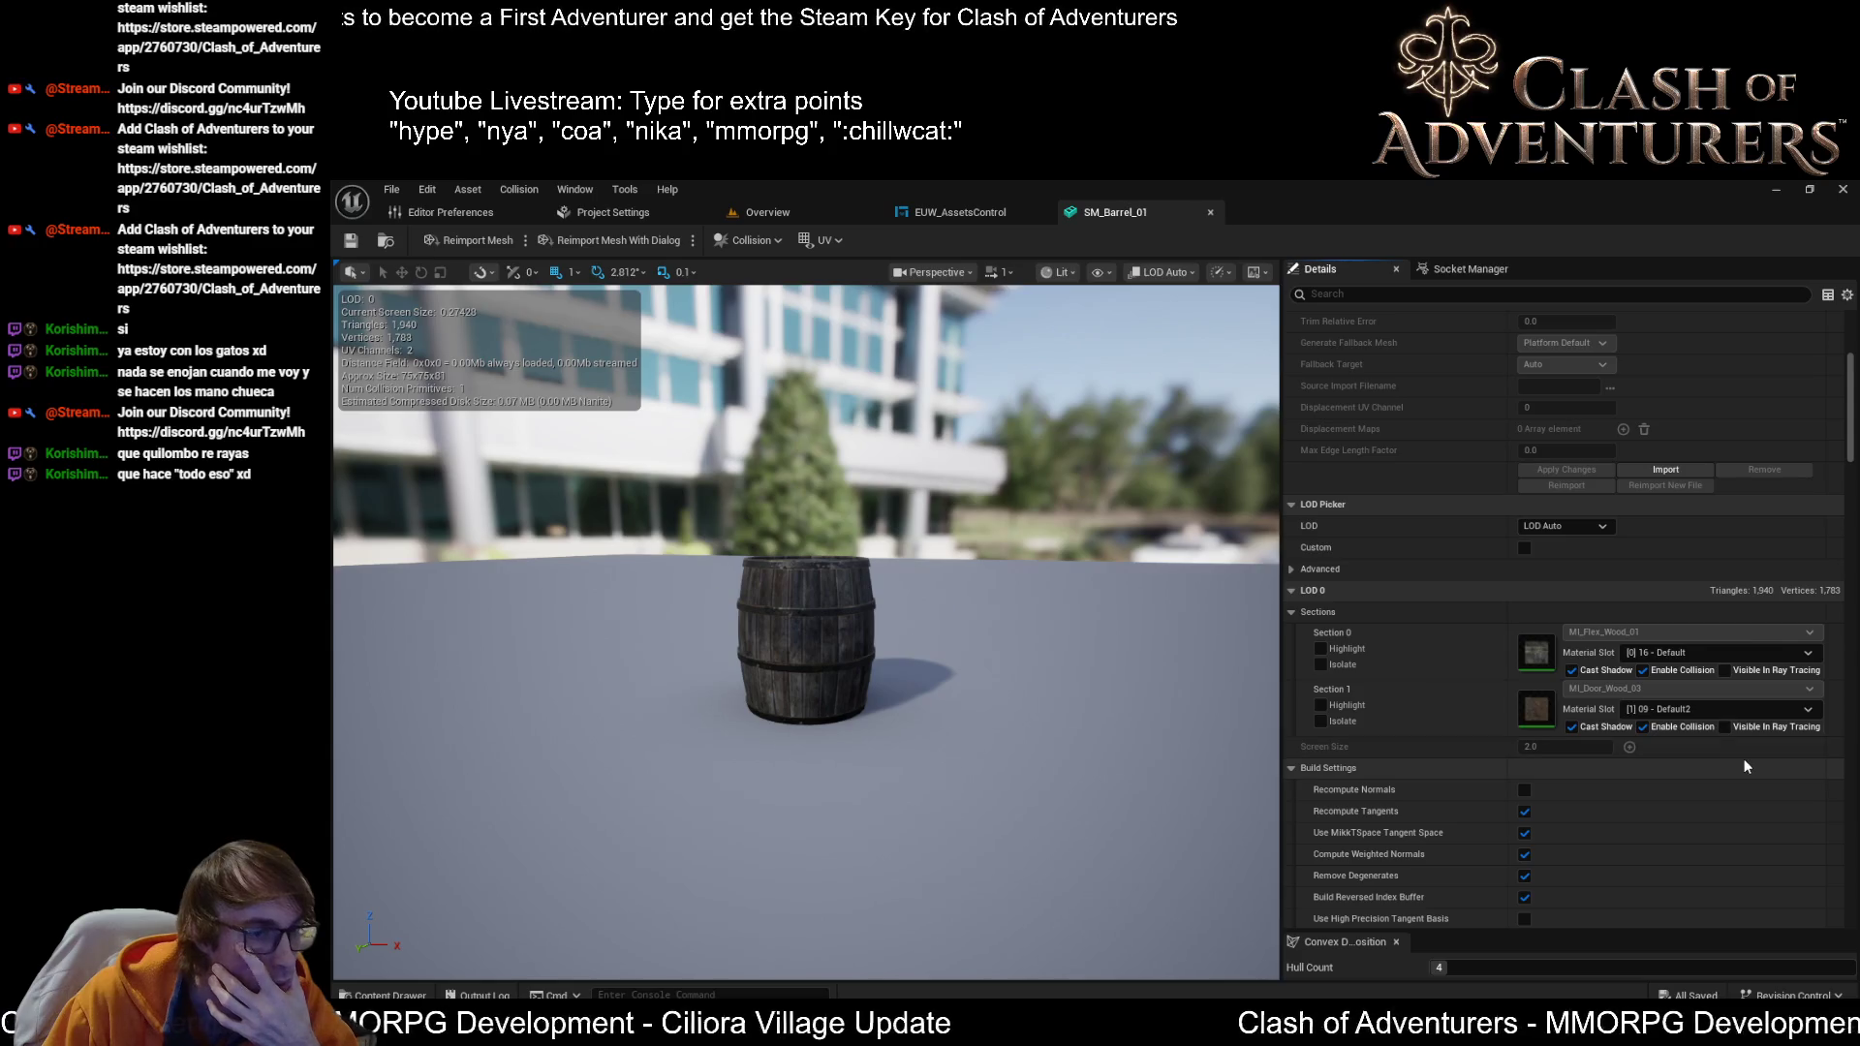
pyautogui.scroll(-3, 1742, 765)
pyautogui.scroll(2, 1736, 785)
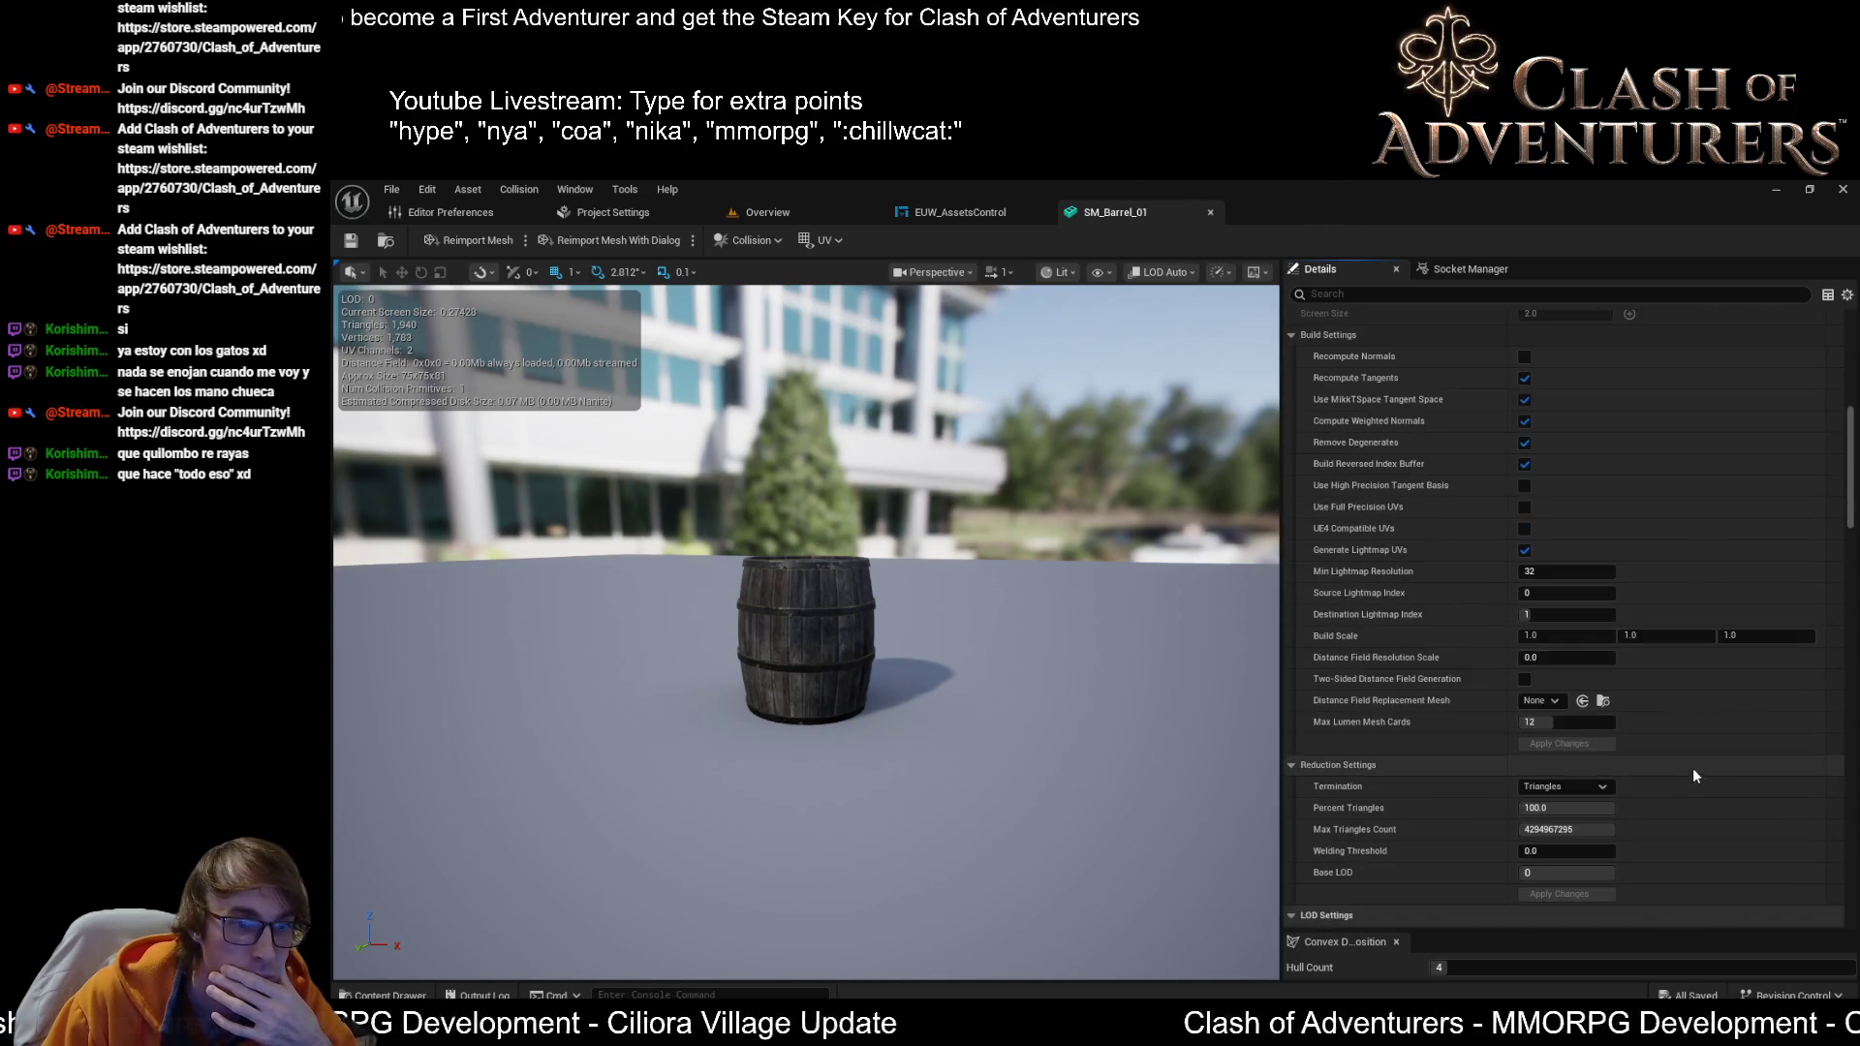
pyautogui.scroll(3, 1542, 528)
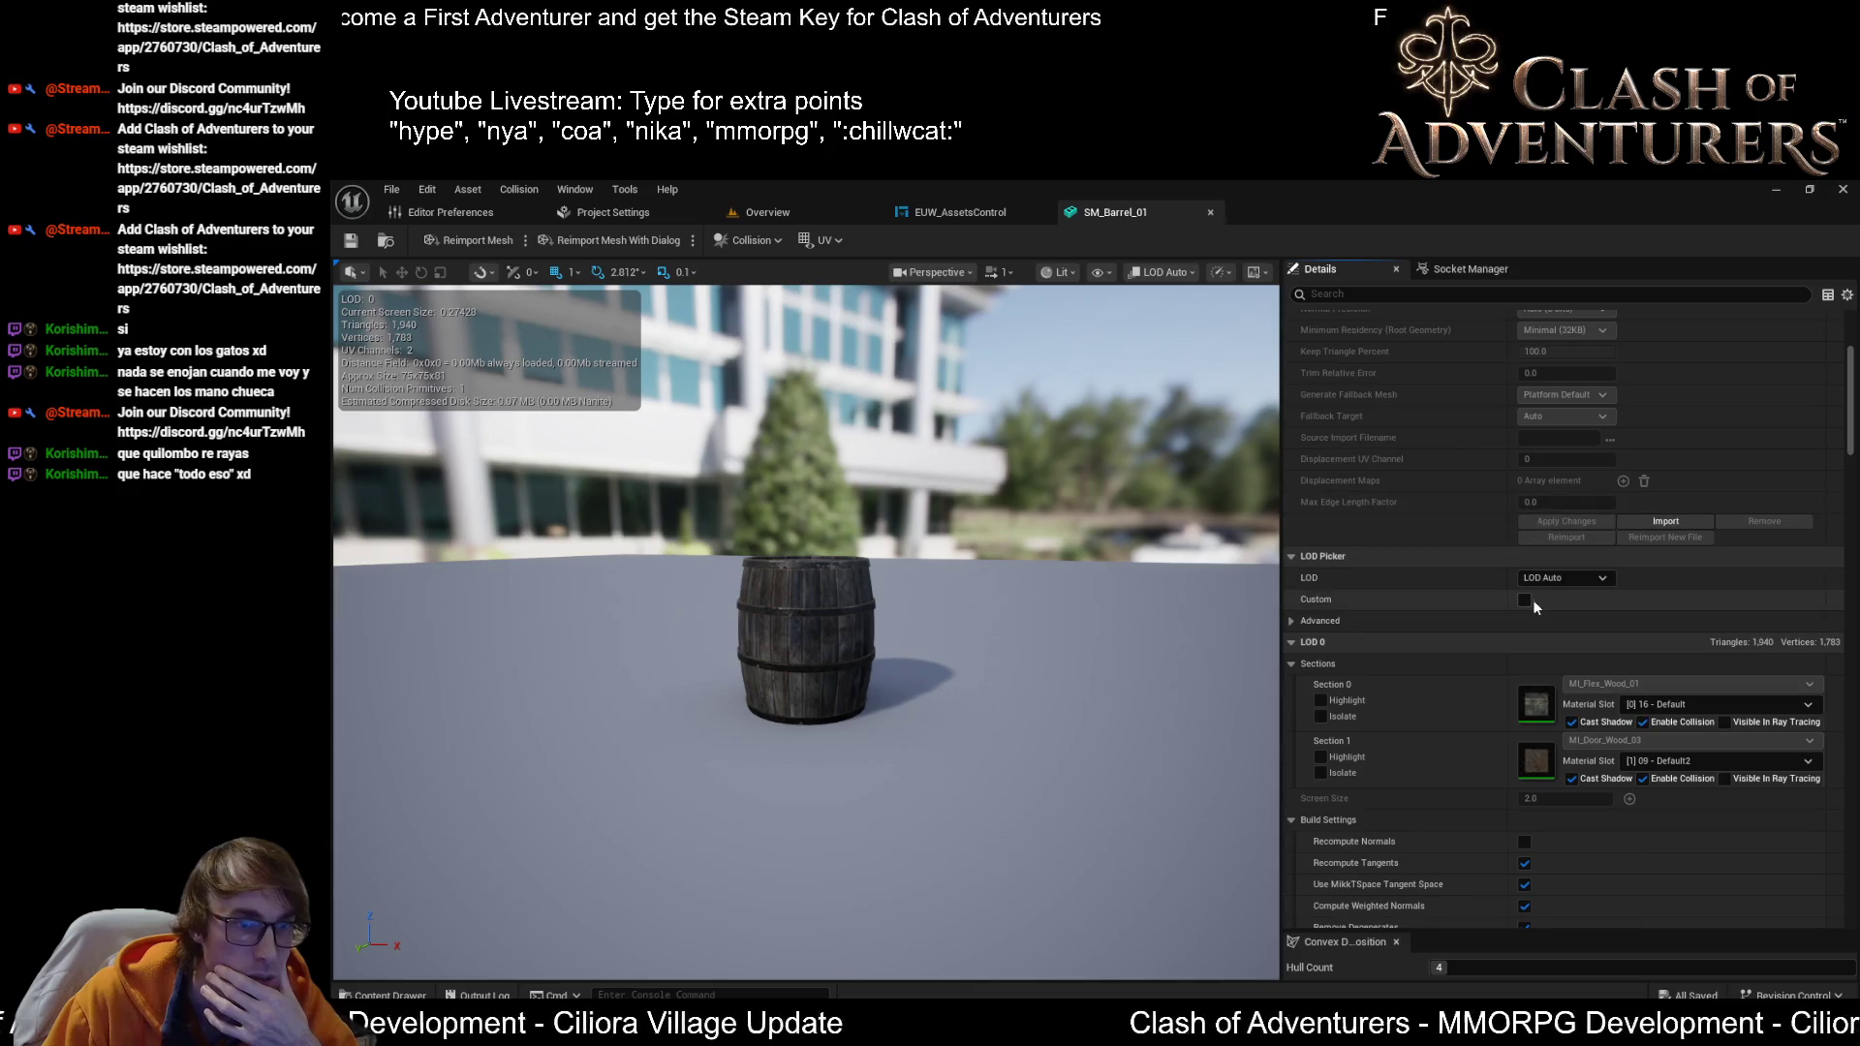
pyautogui.click(1527, 600)
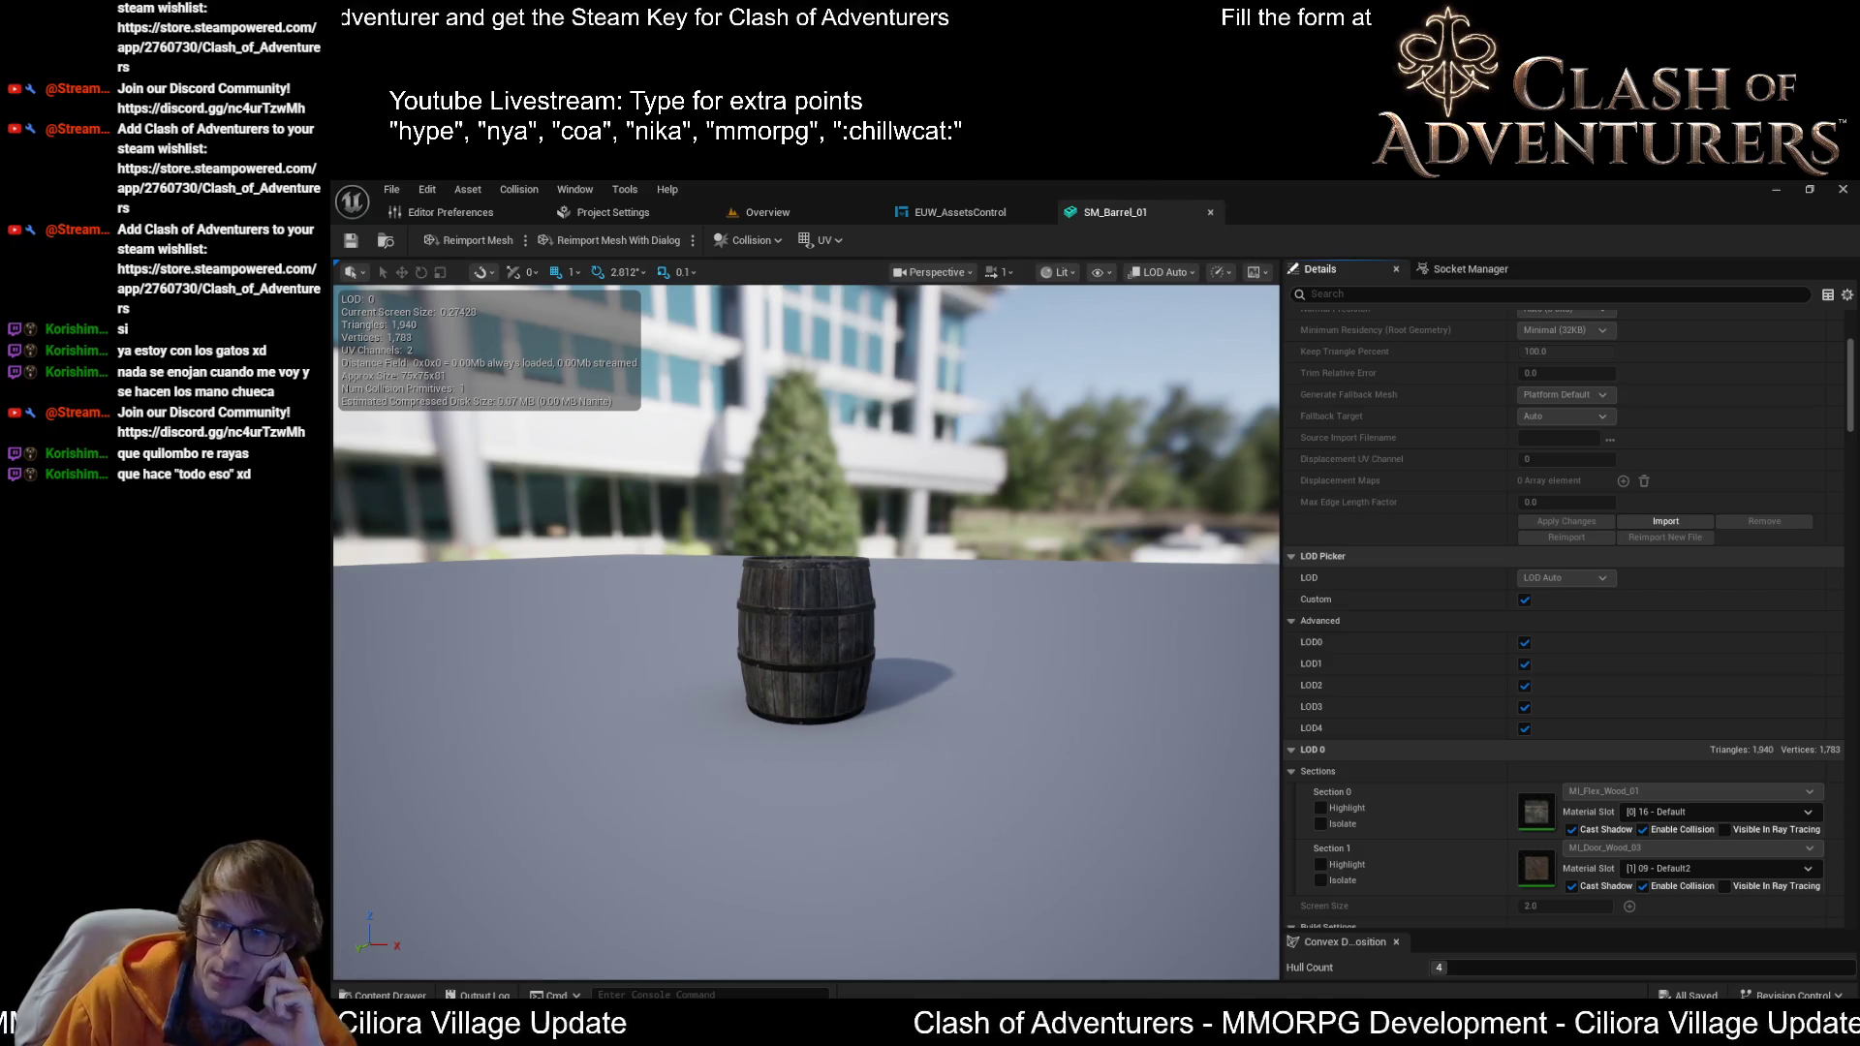
# Expand LOD 4's sections and reduction settings in SM_Barrel_01's Details panel.
pyautogui.scroll(-2, 804, 639)
pyautogui.scroll(-10, 1403, 570)
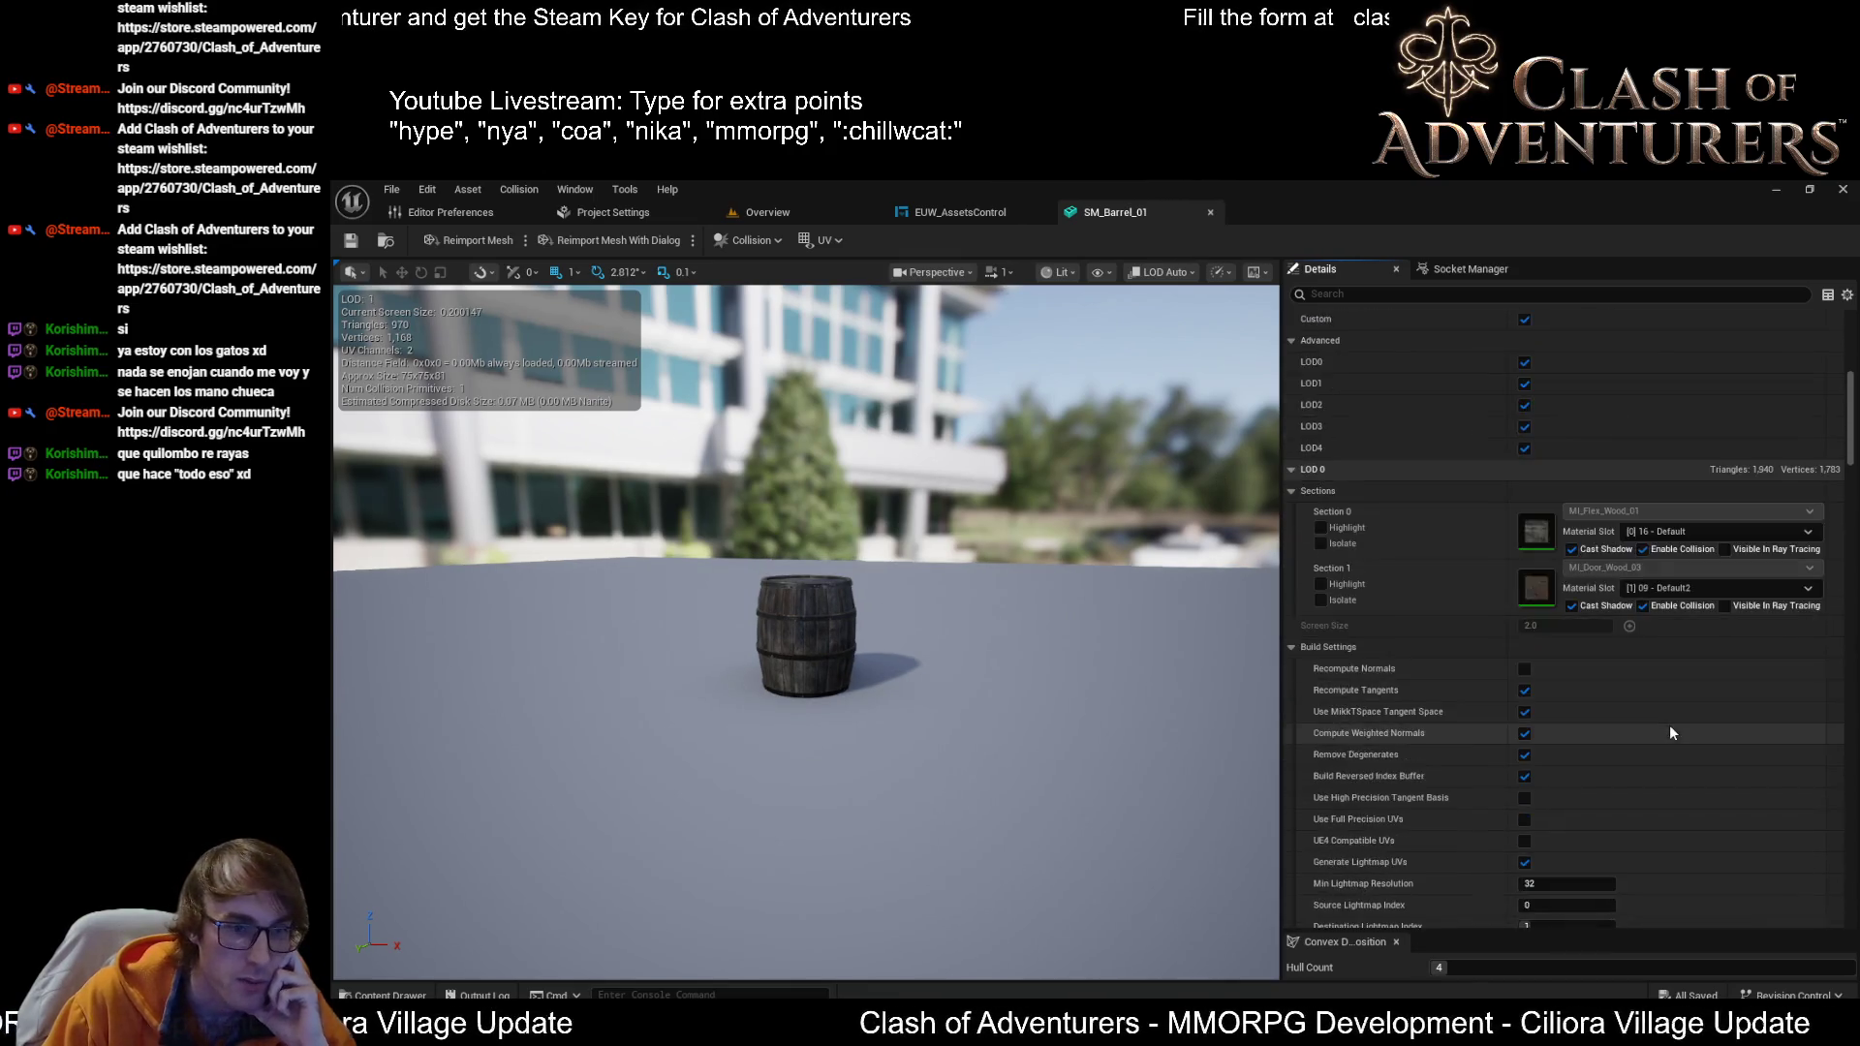
pyautogui.scroll(-4, 1677, 721)
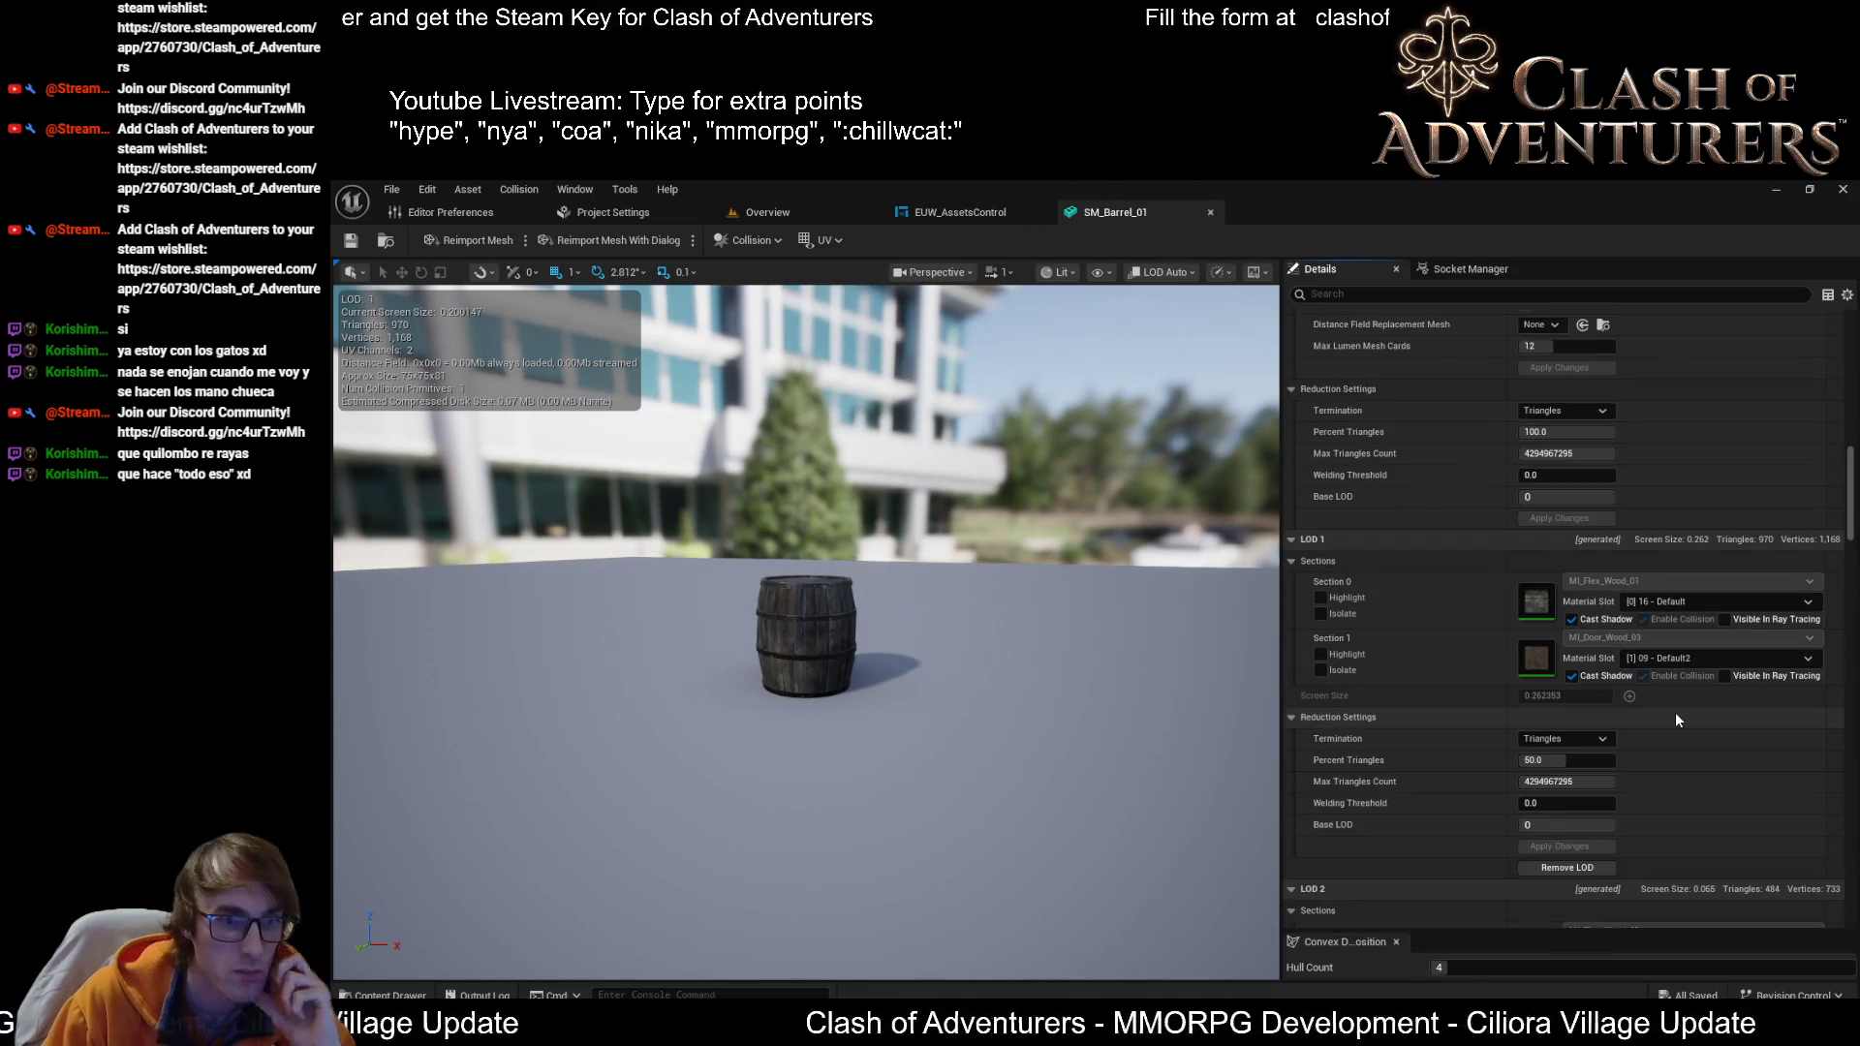
pyautogui.scroll(-10, 1671, 721)
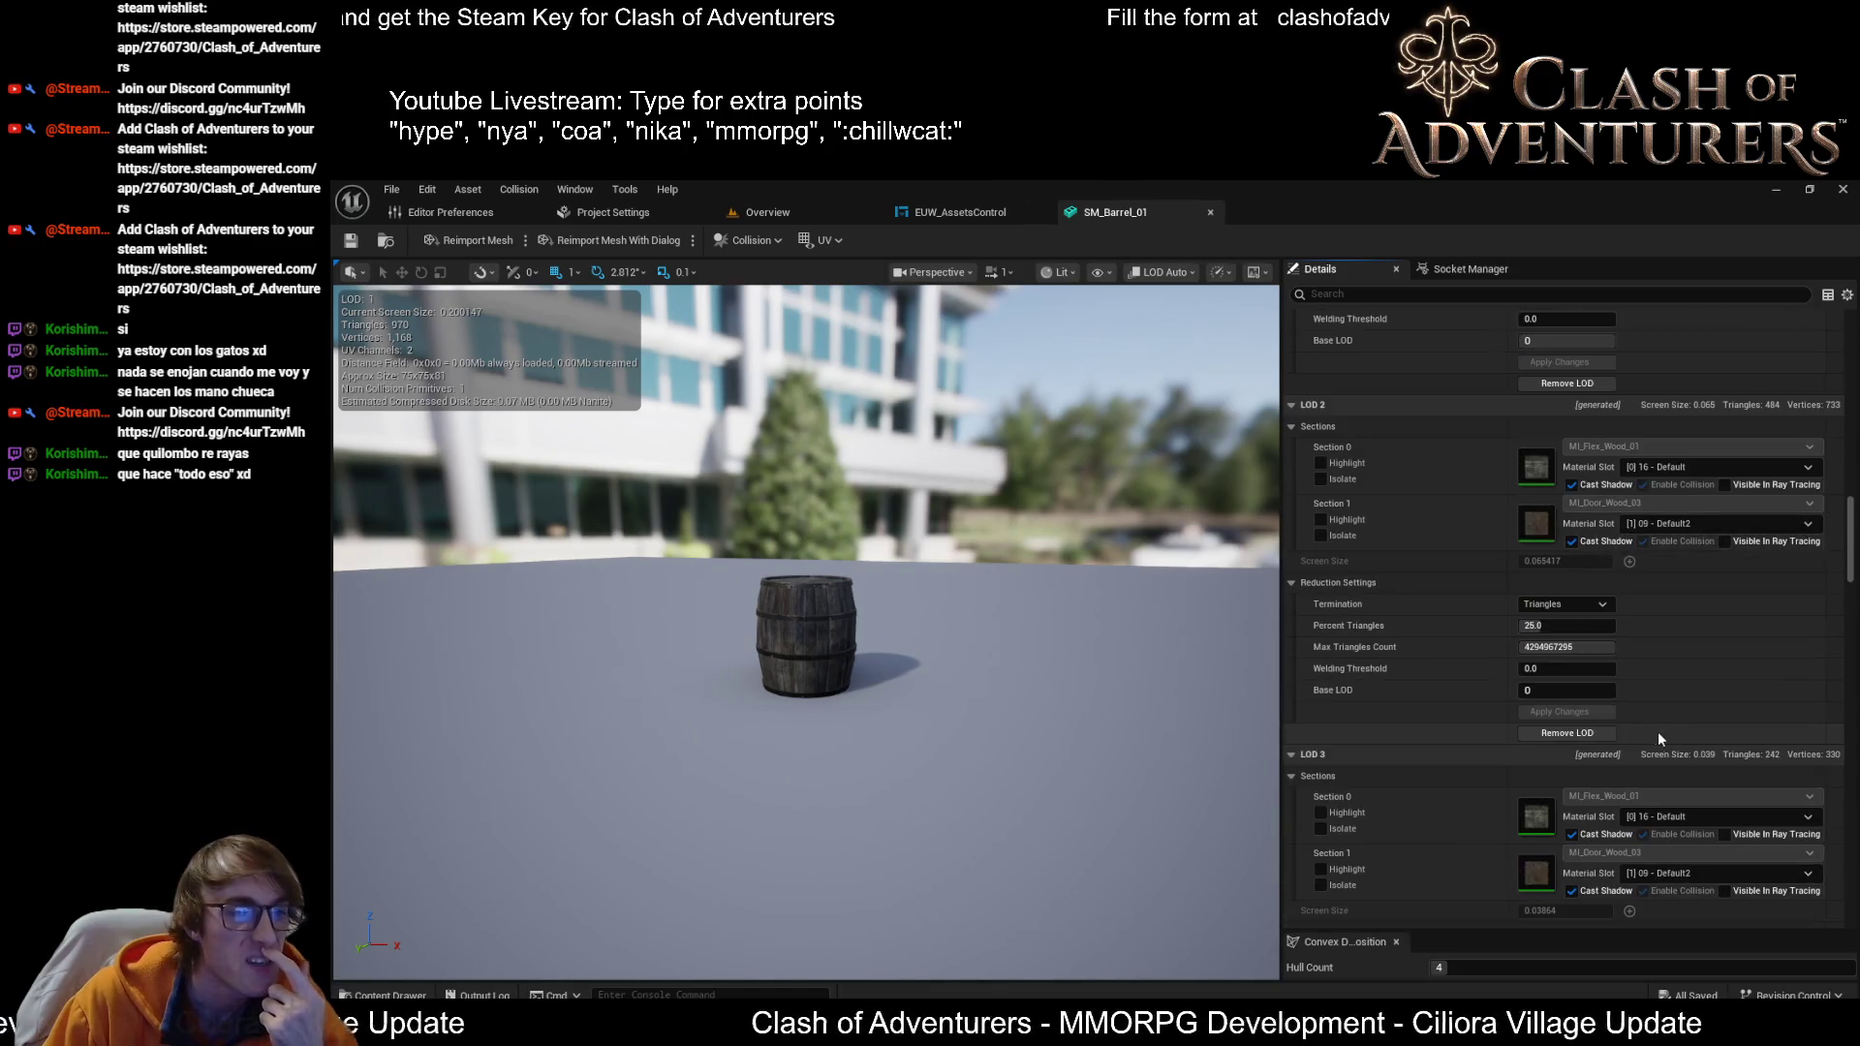
pyautogui.scroll(-6, 1599, 622)
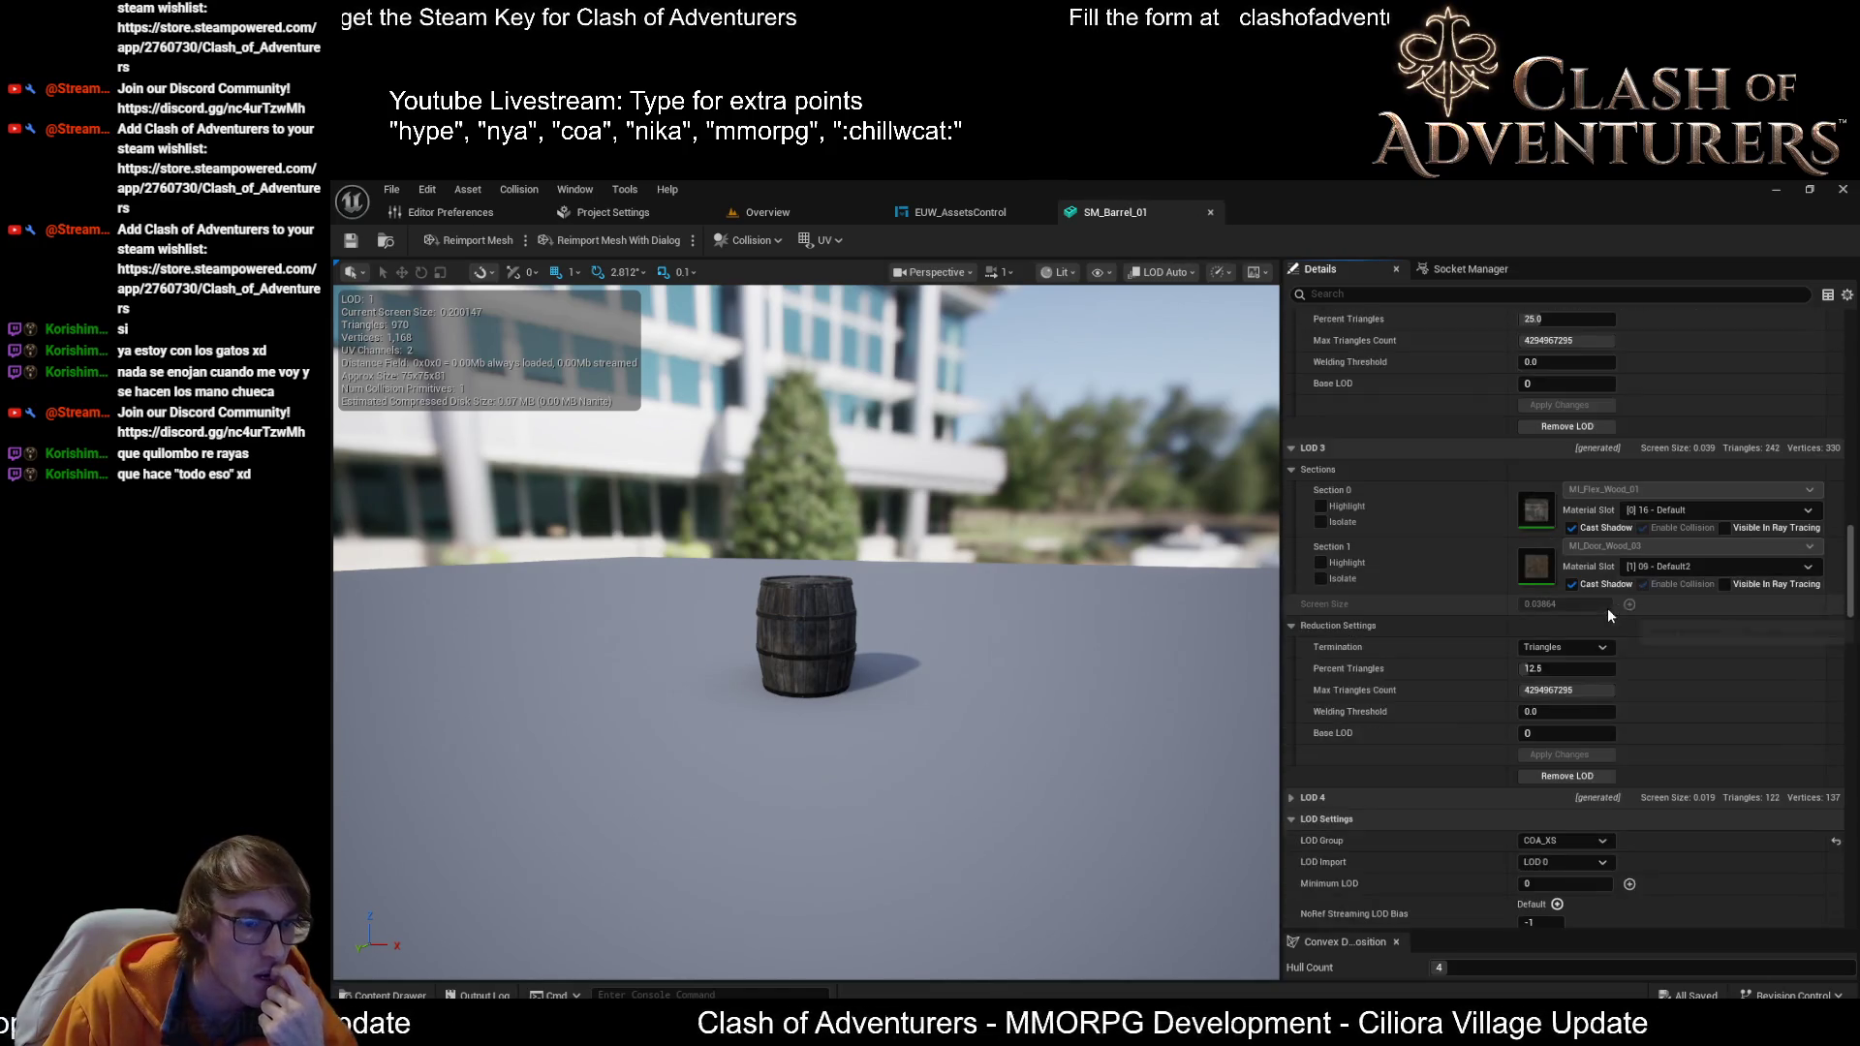
pyautogui.scroll(-3, 1607, 607)
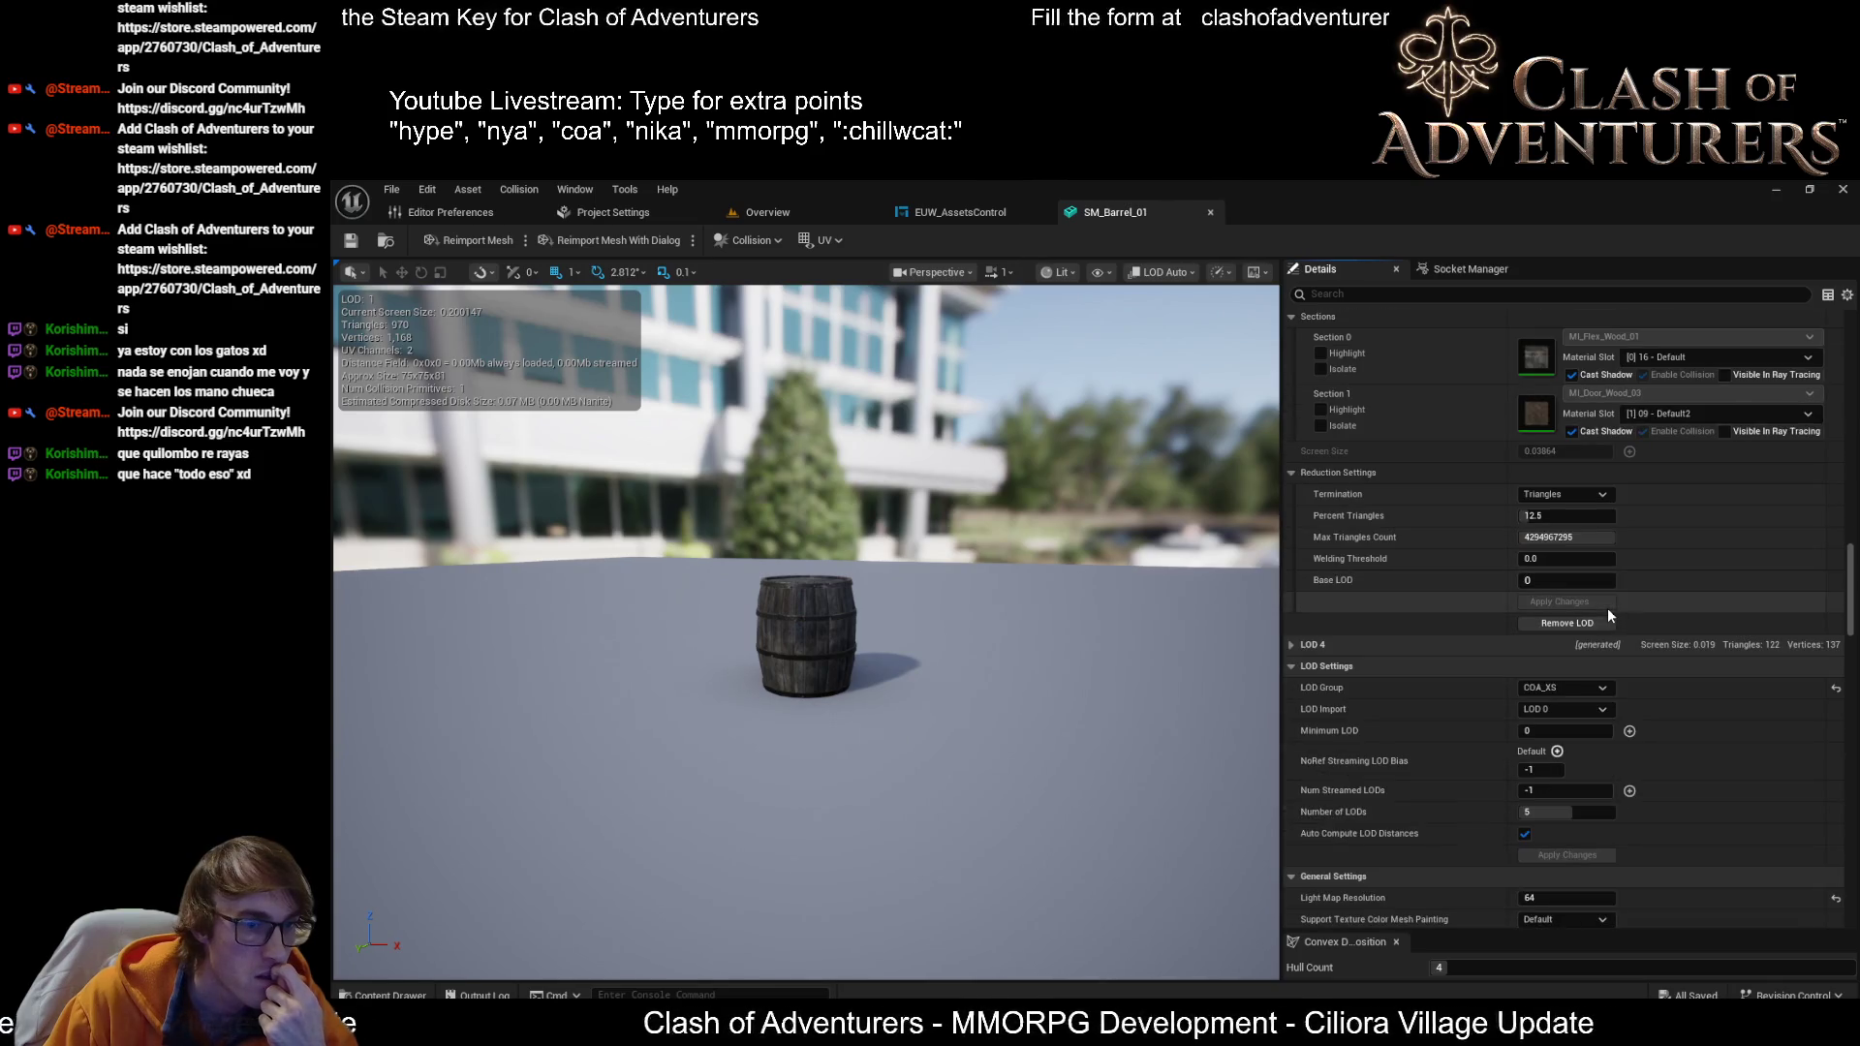
pyautogui.click(1292, 644)
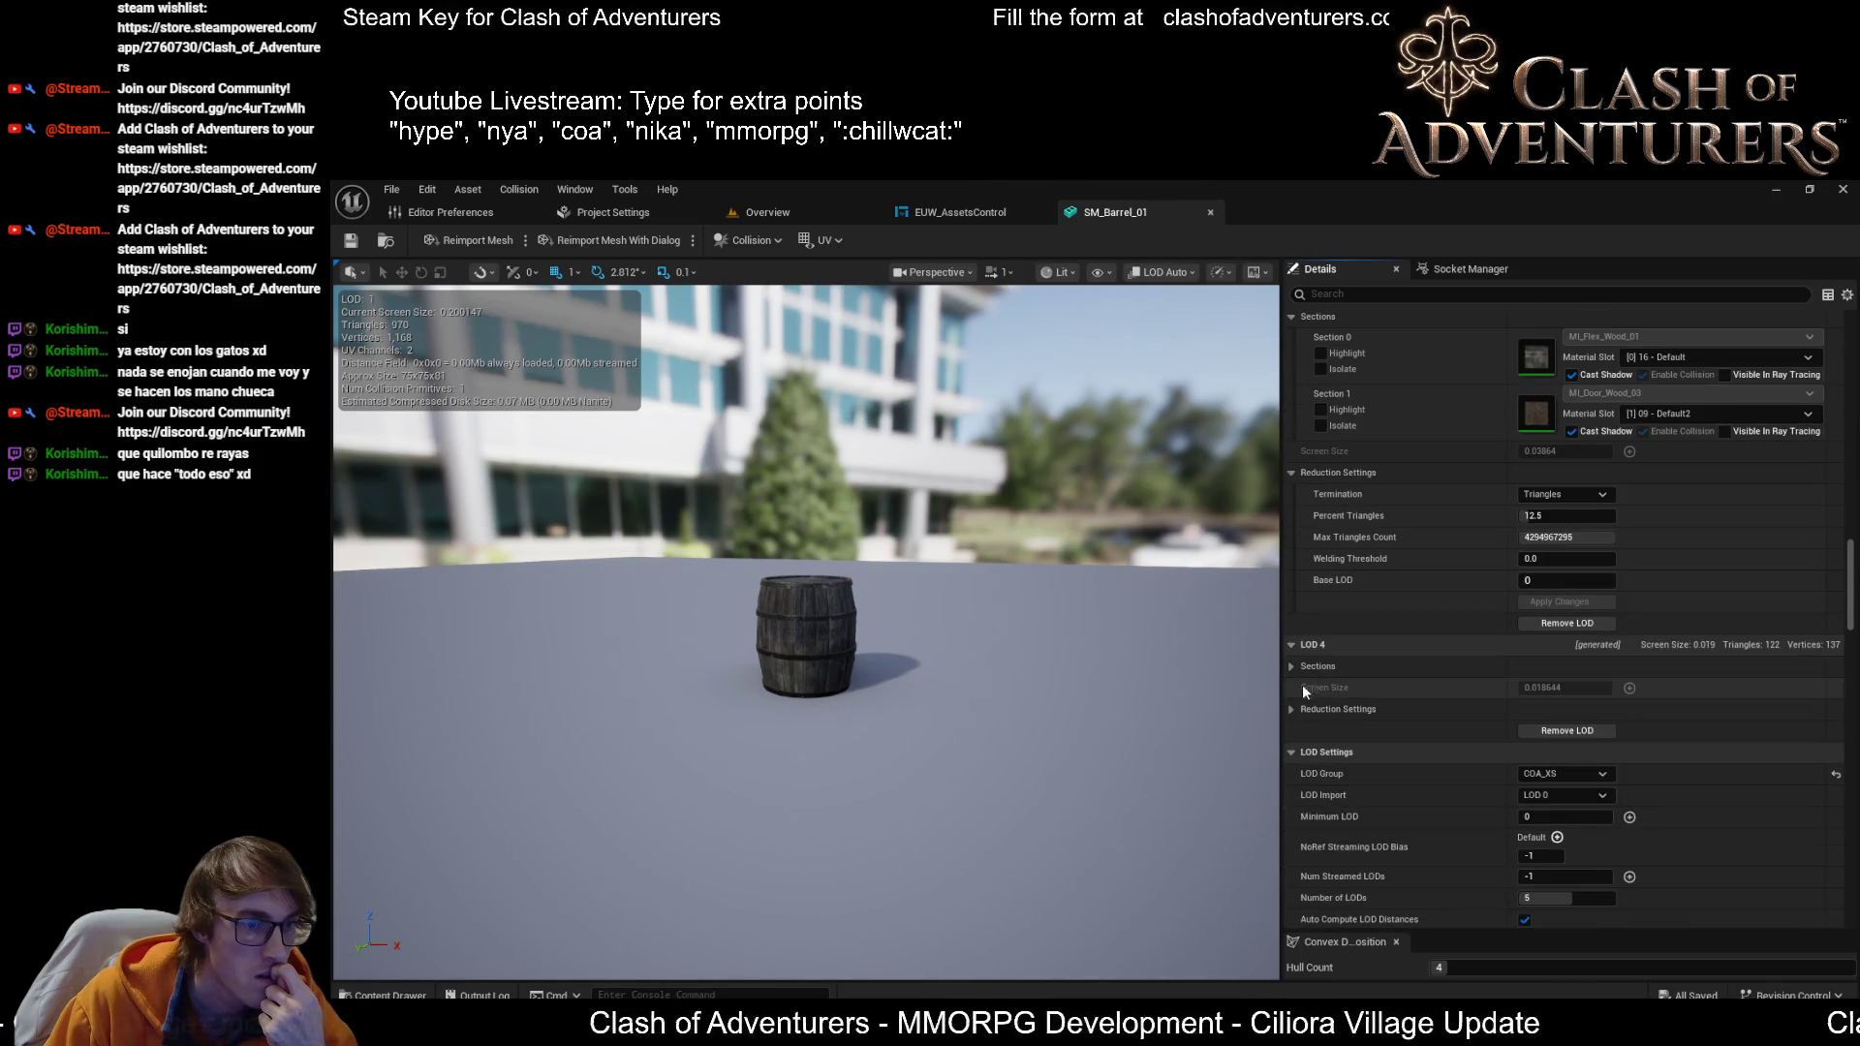
pyautogui.click(1290, 666)
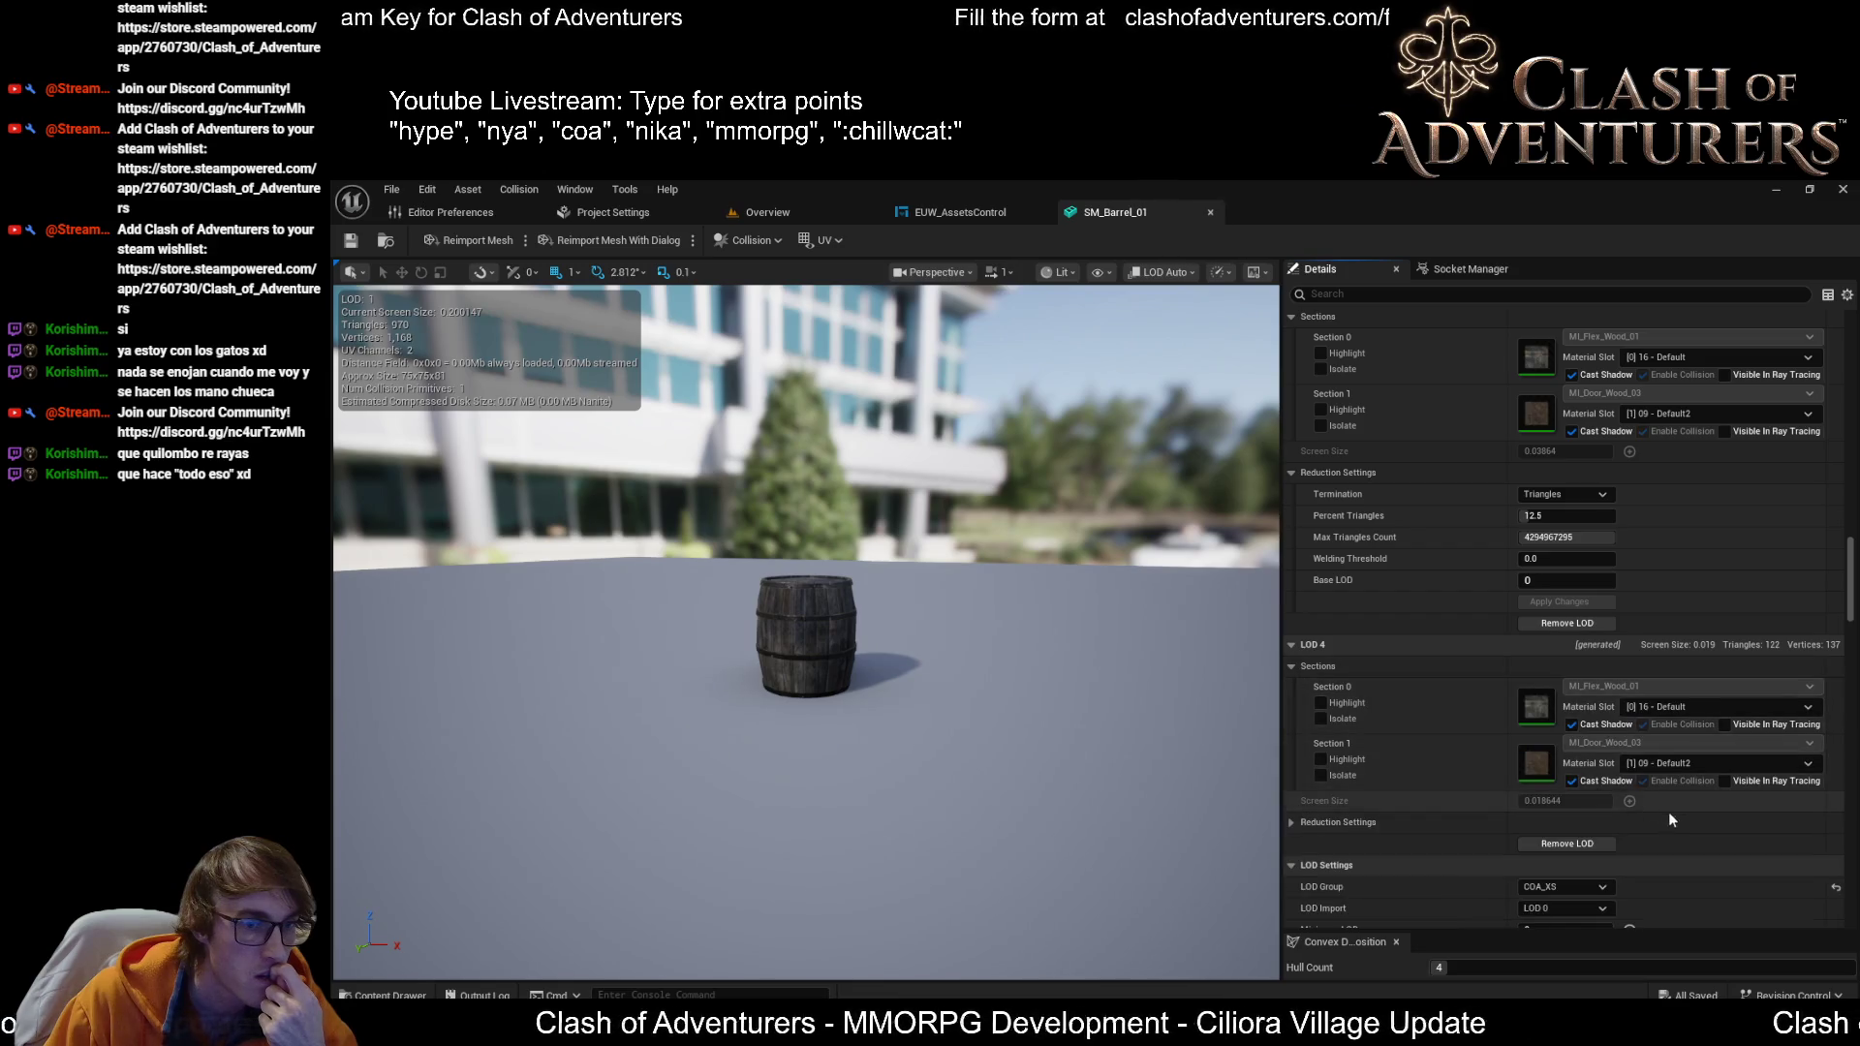
pyautogui.click(1289, 825)
pyautogui.scroll(-1, 1463, 810)
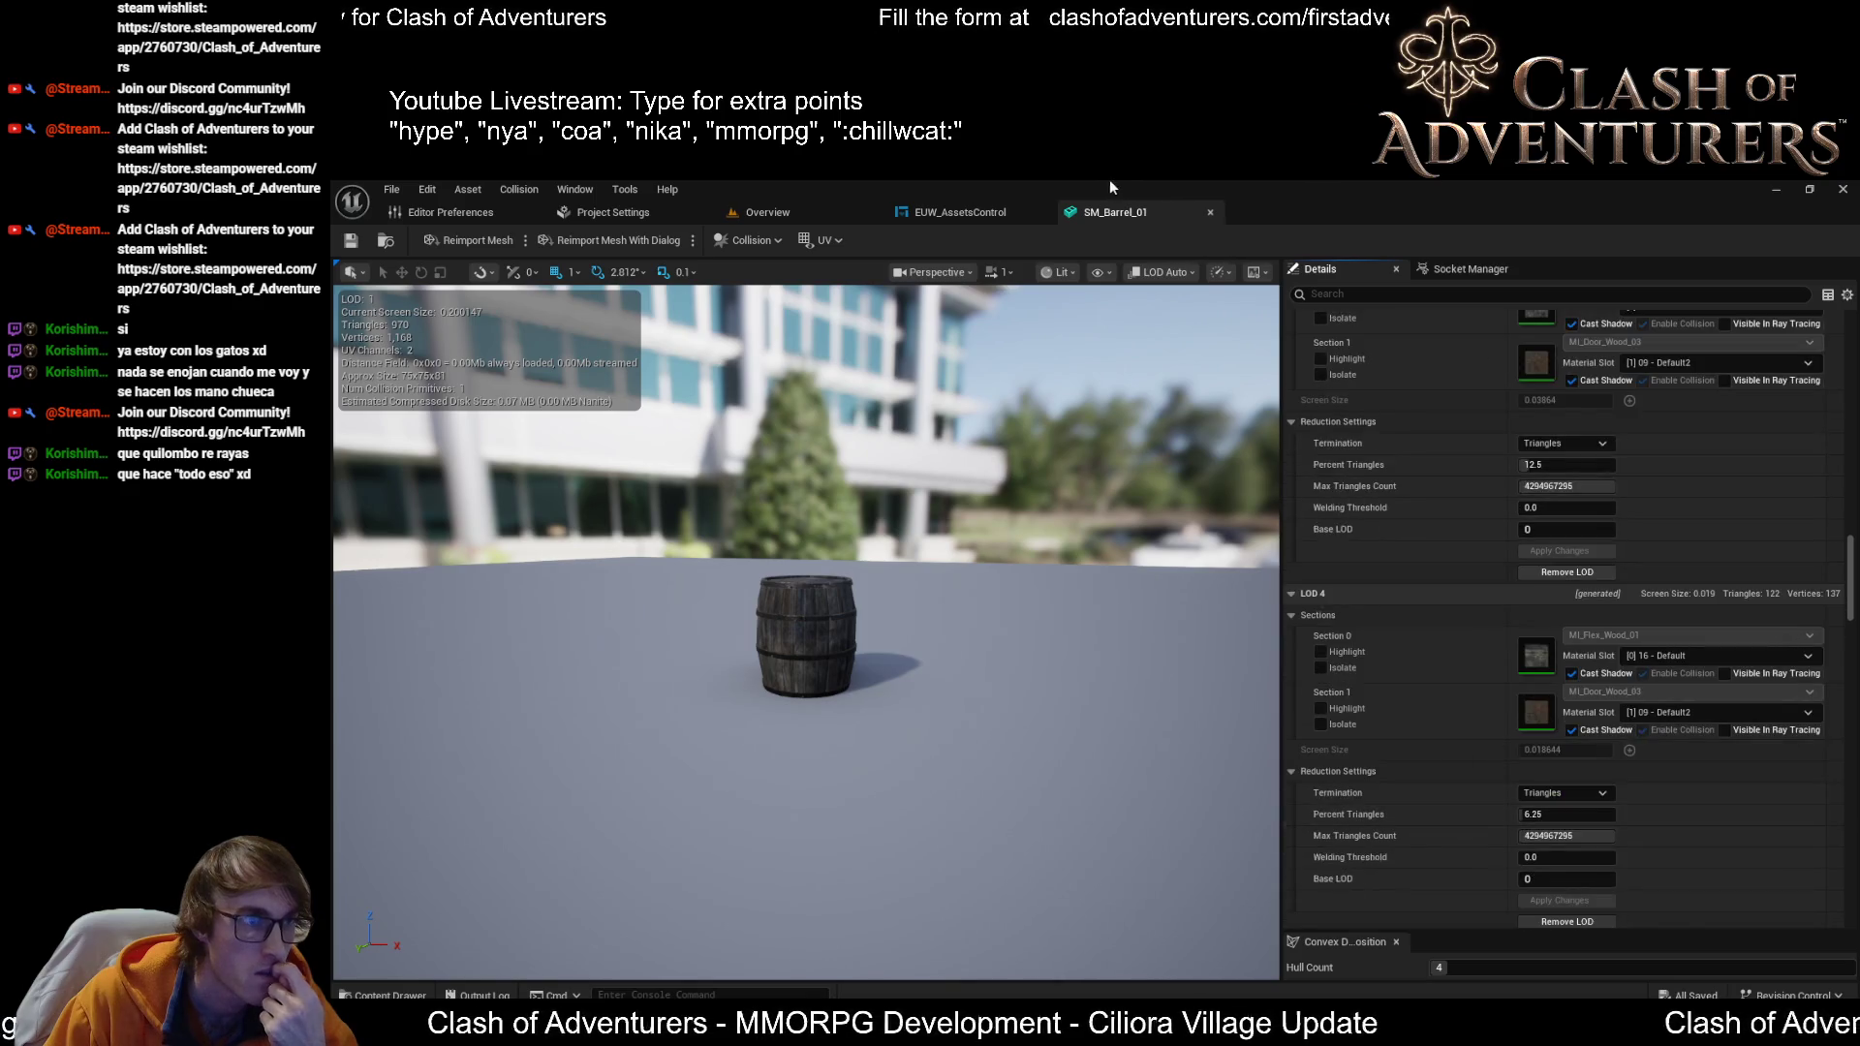
pyautogui.click(959, 221)
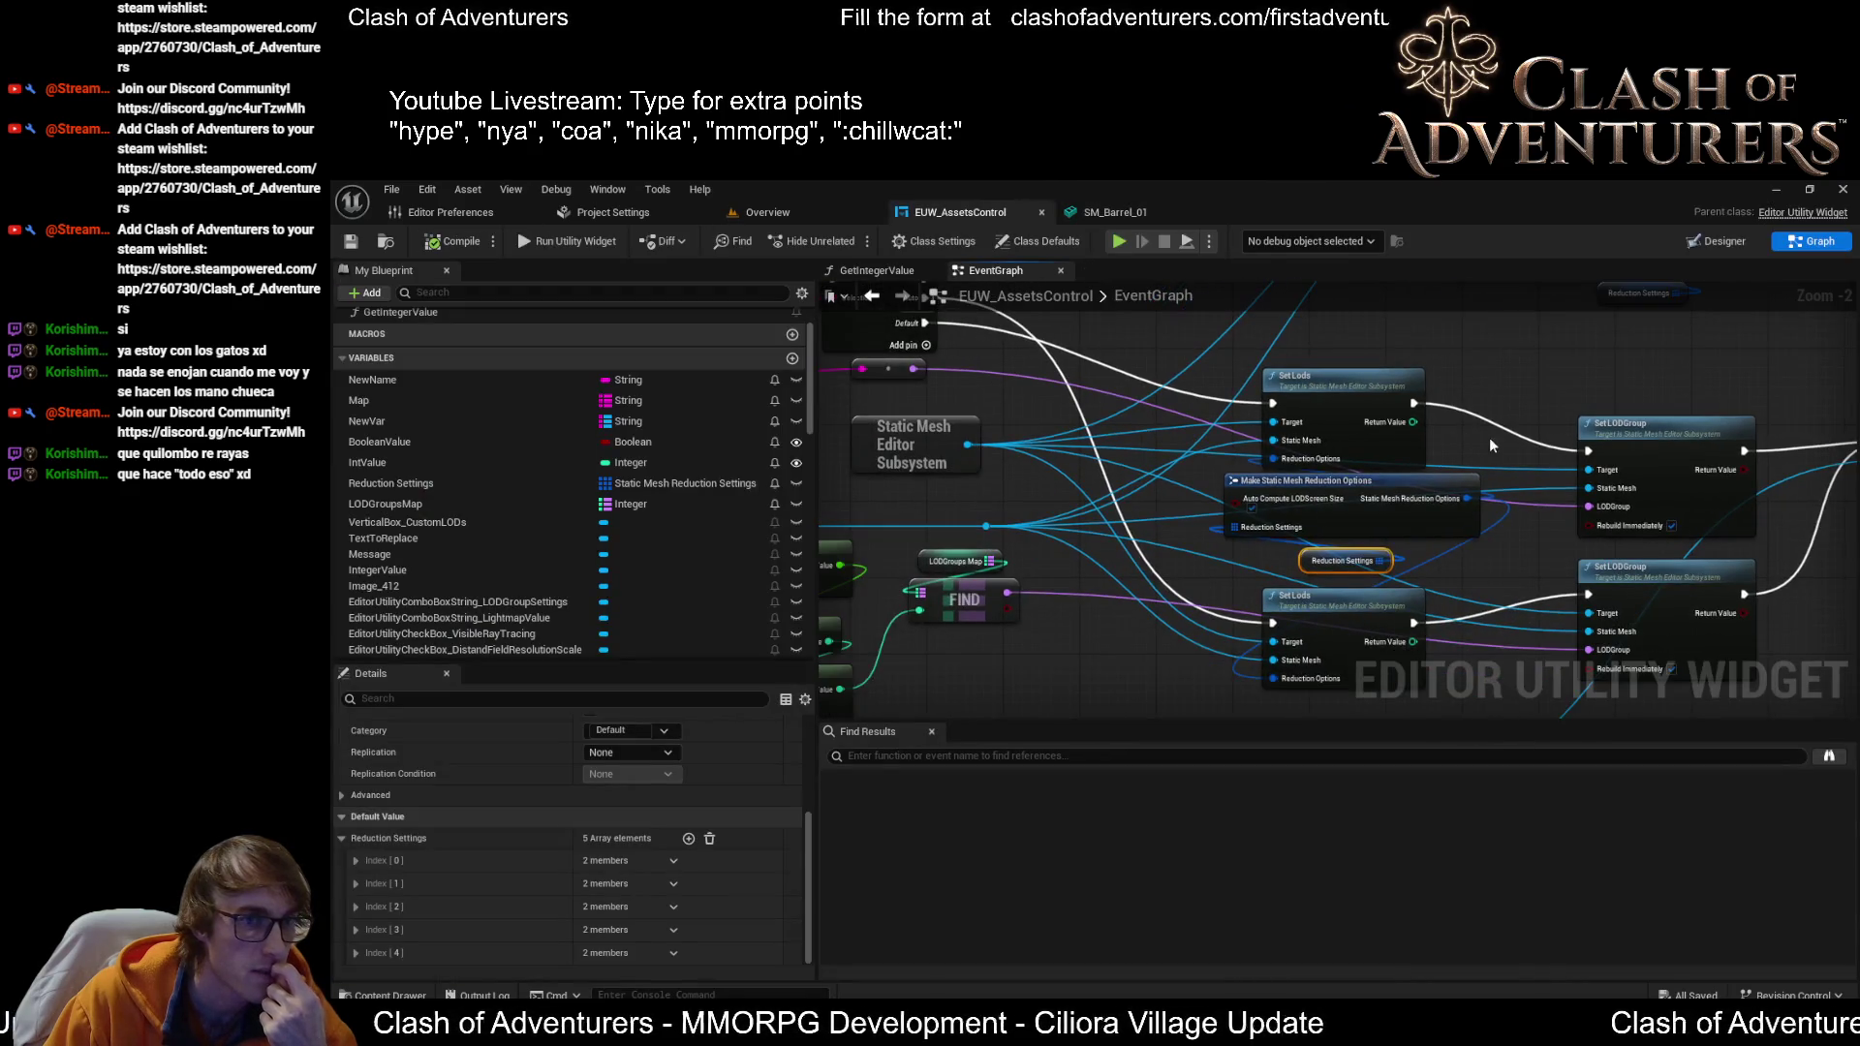
# Pan and zoom the event graph to show Set LODGroup and Save Loaded Asset.
pyautogui.scroll(2, 1356, 449)
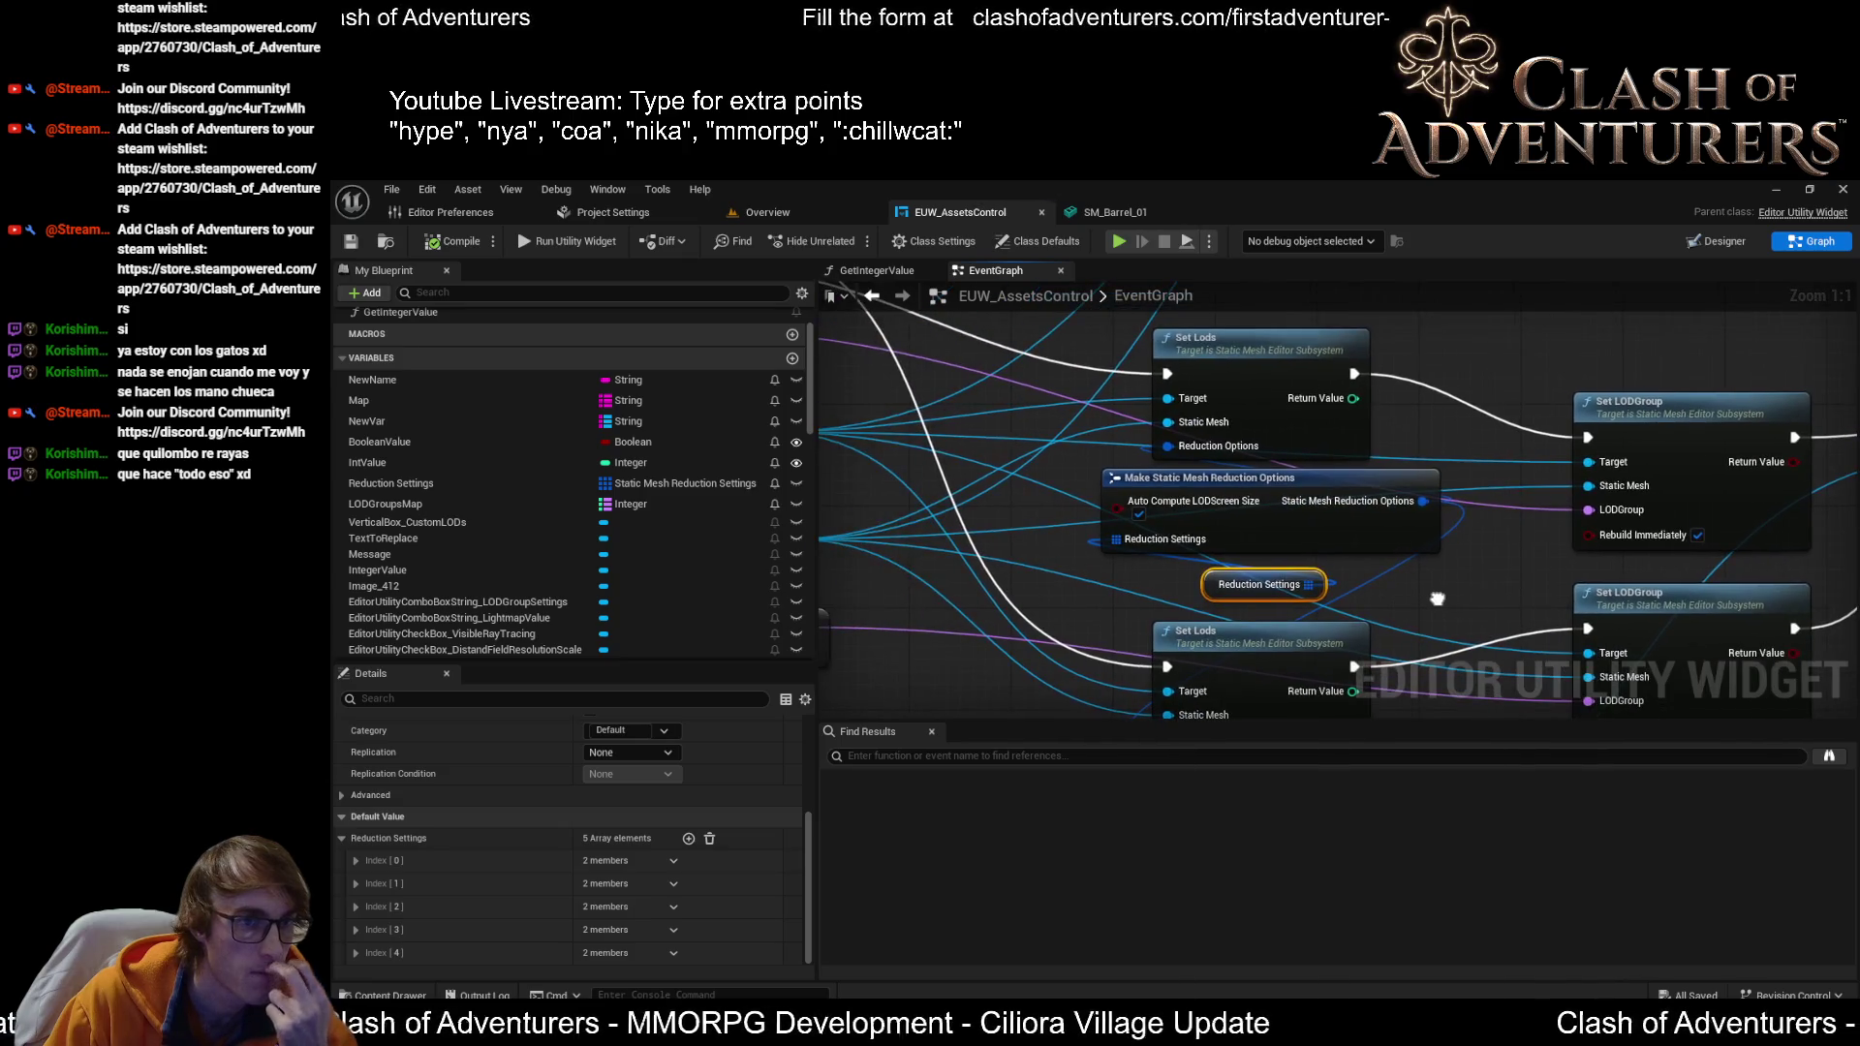
pyautogui.moveTo(1243, 504); pyautogui.dragTo(1246, 550)
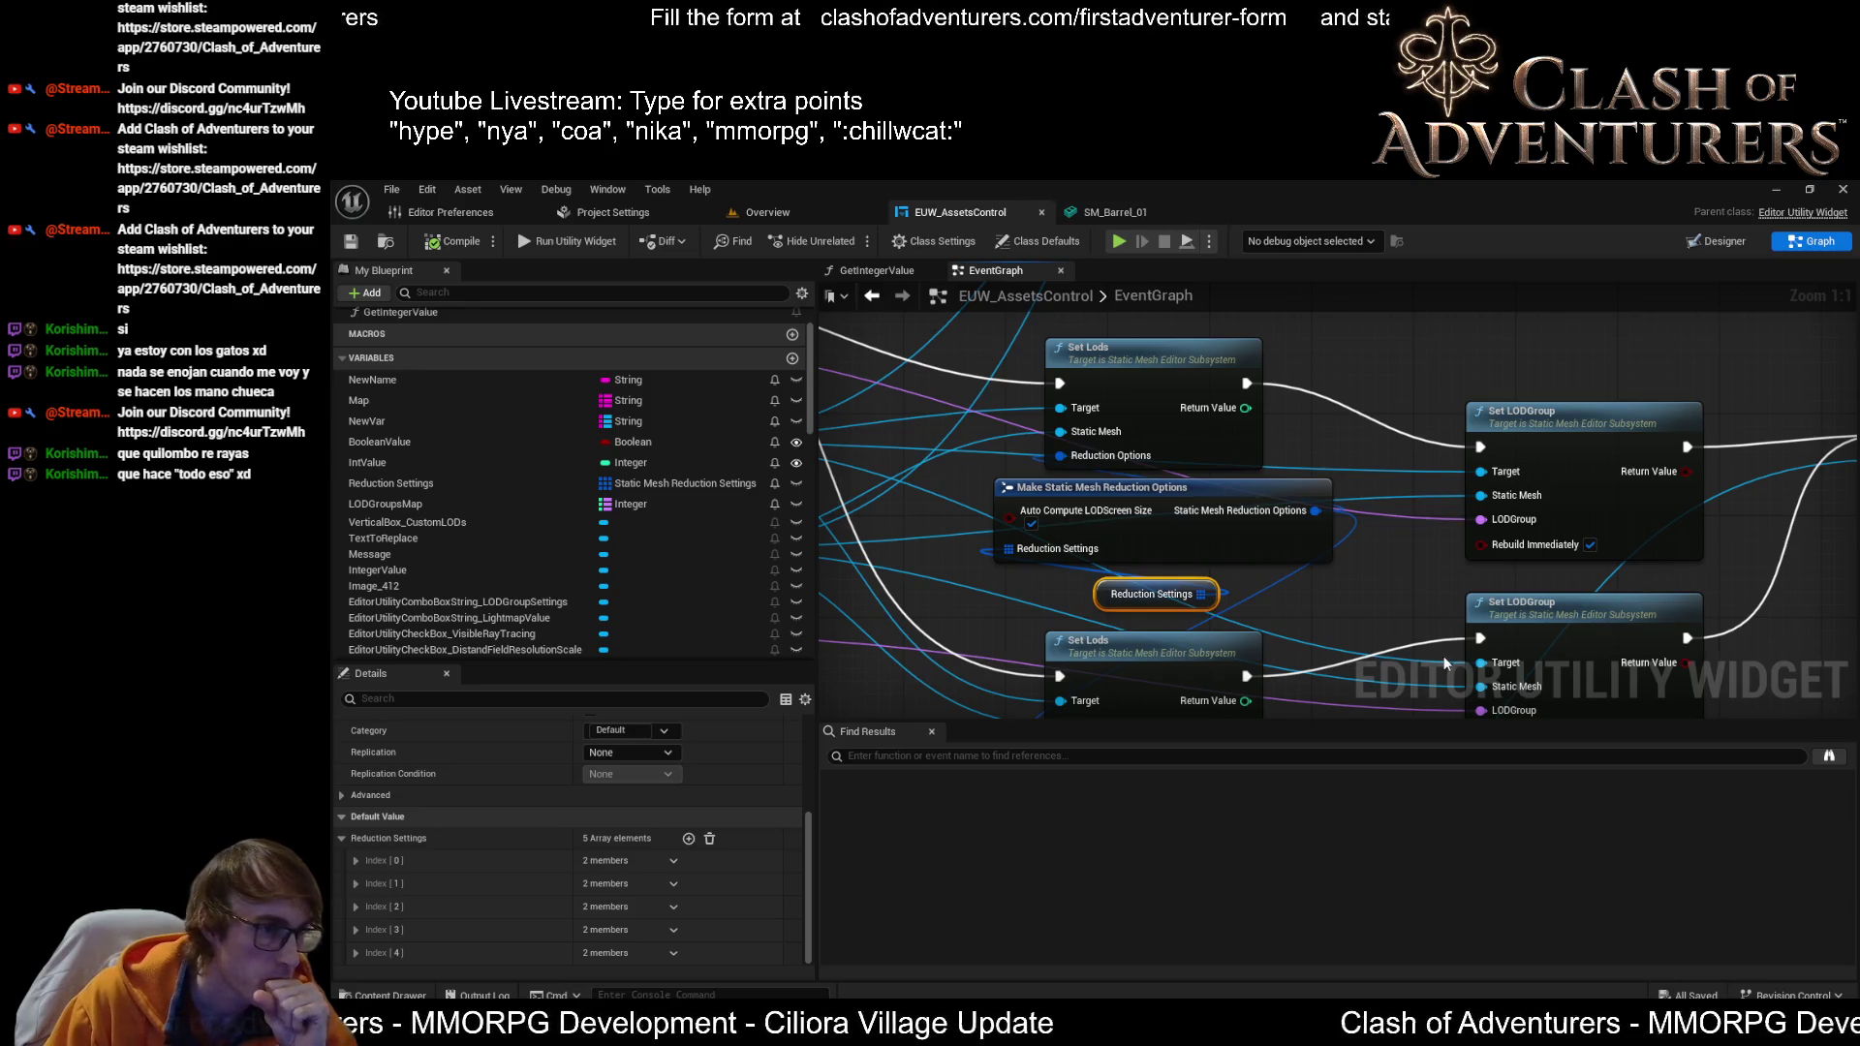
pyautogui.moveTo(1443, 664)
pyautogui.mouseDown()
pyautogui.moveTo(1222, 546)
pyautogui.moveTo(1295, 575)
pyautogui.mouseUp()
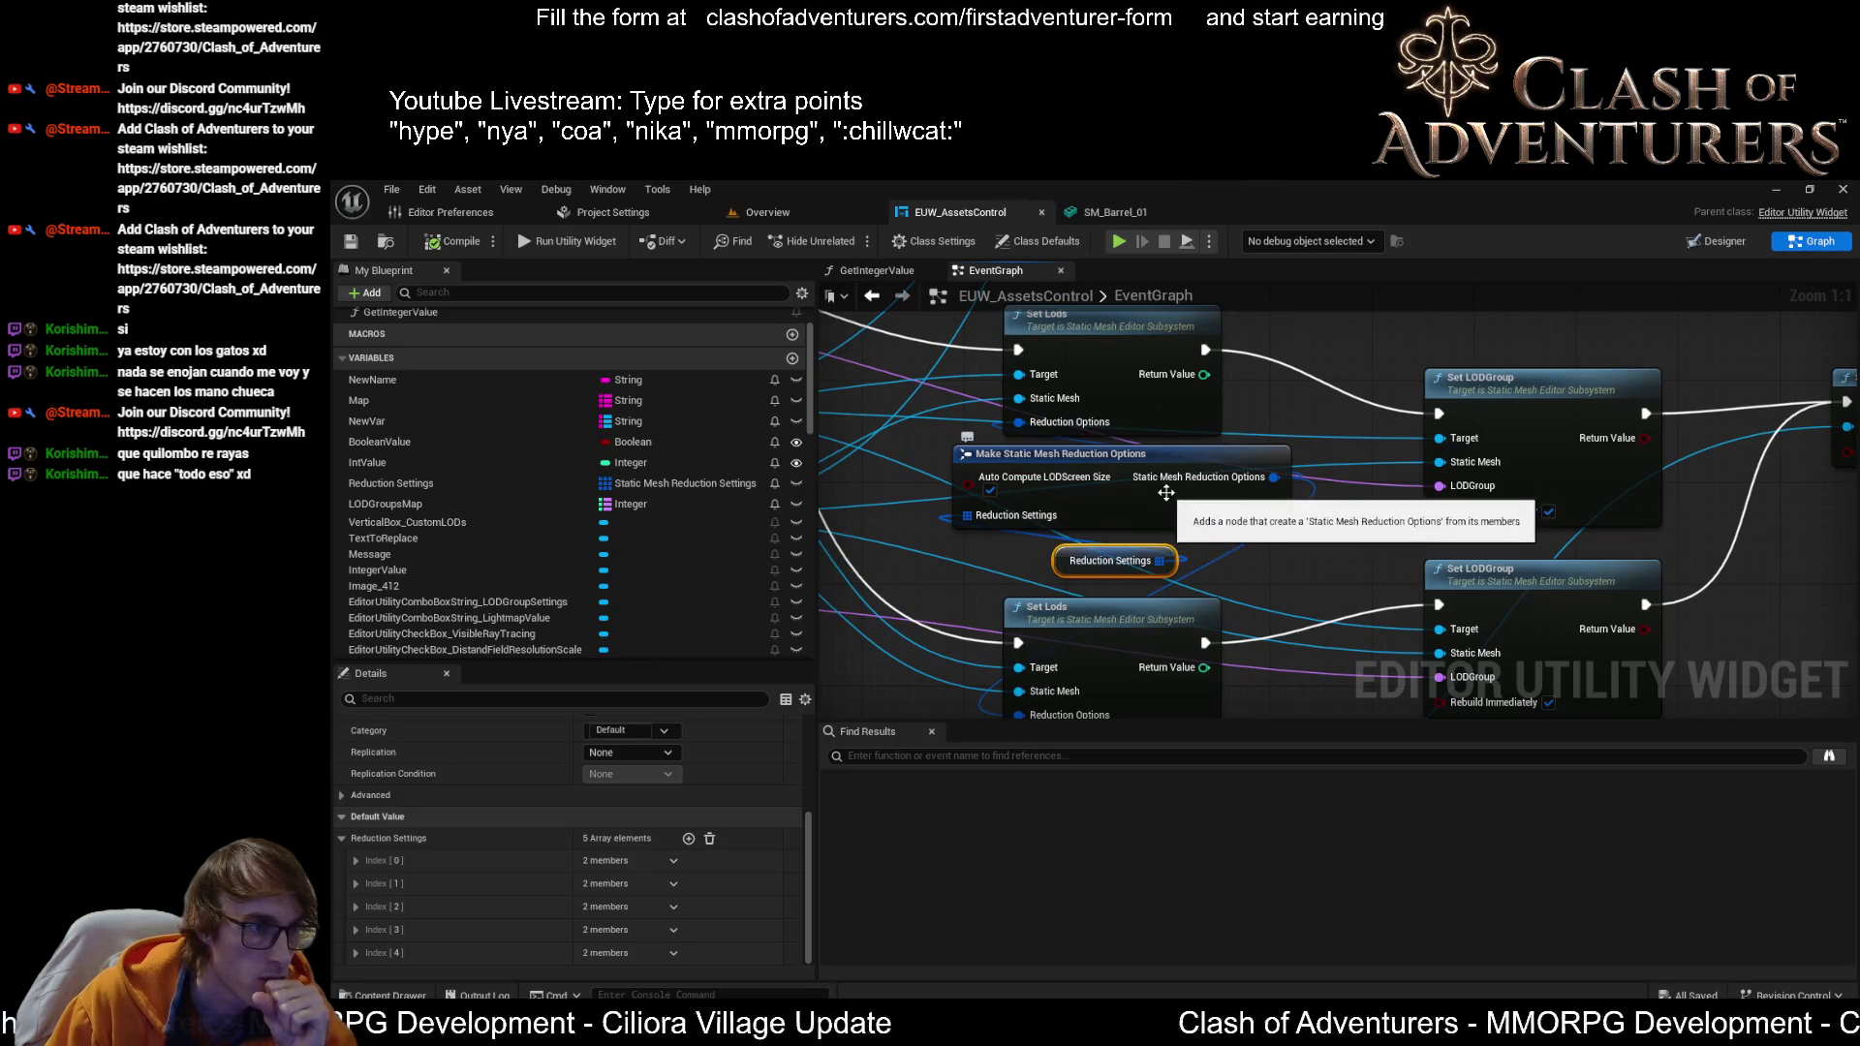
pyautogui.moveTo(955, 593); pyautogui.dragTo(1037, 596)
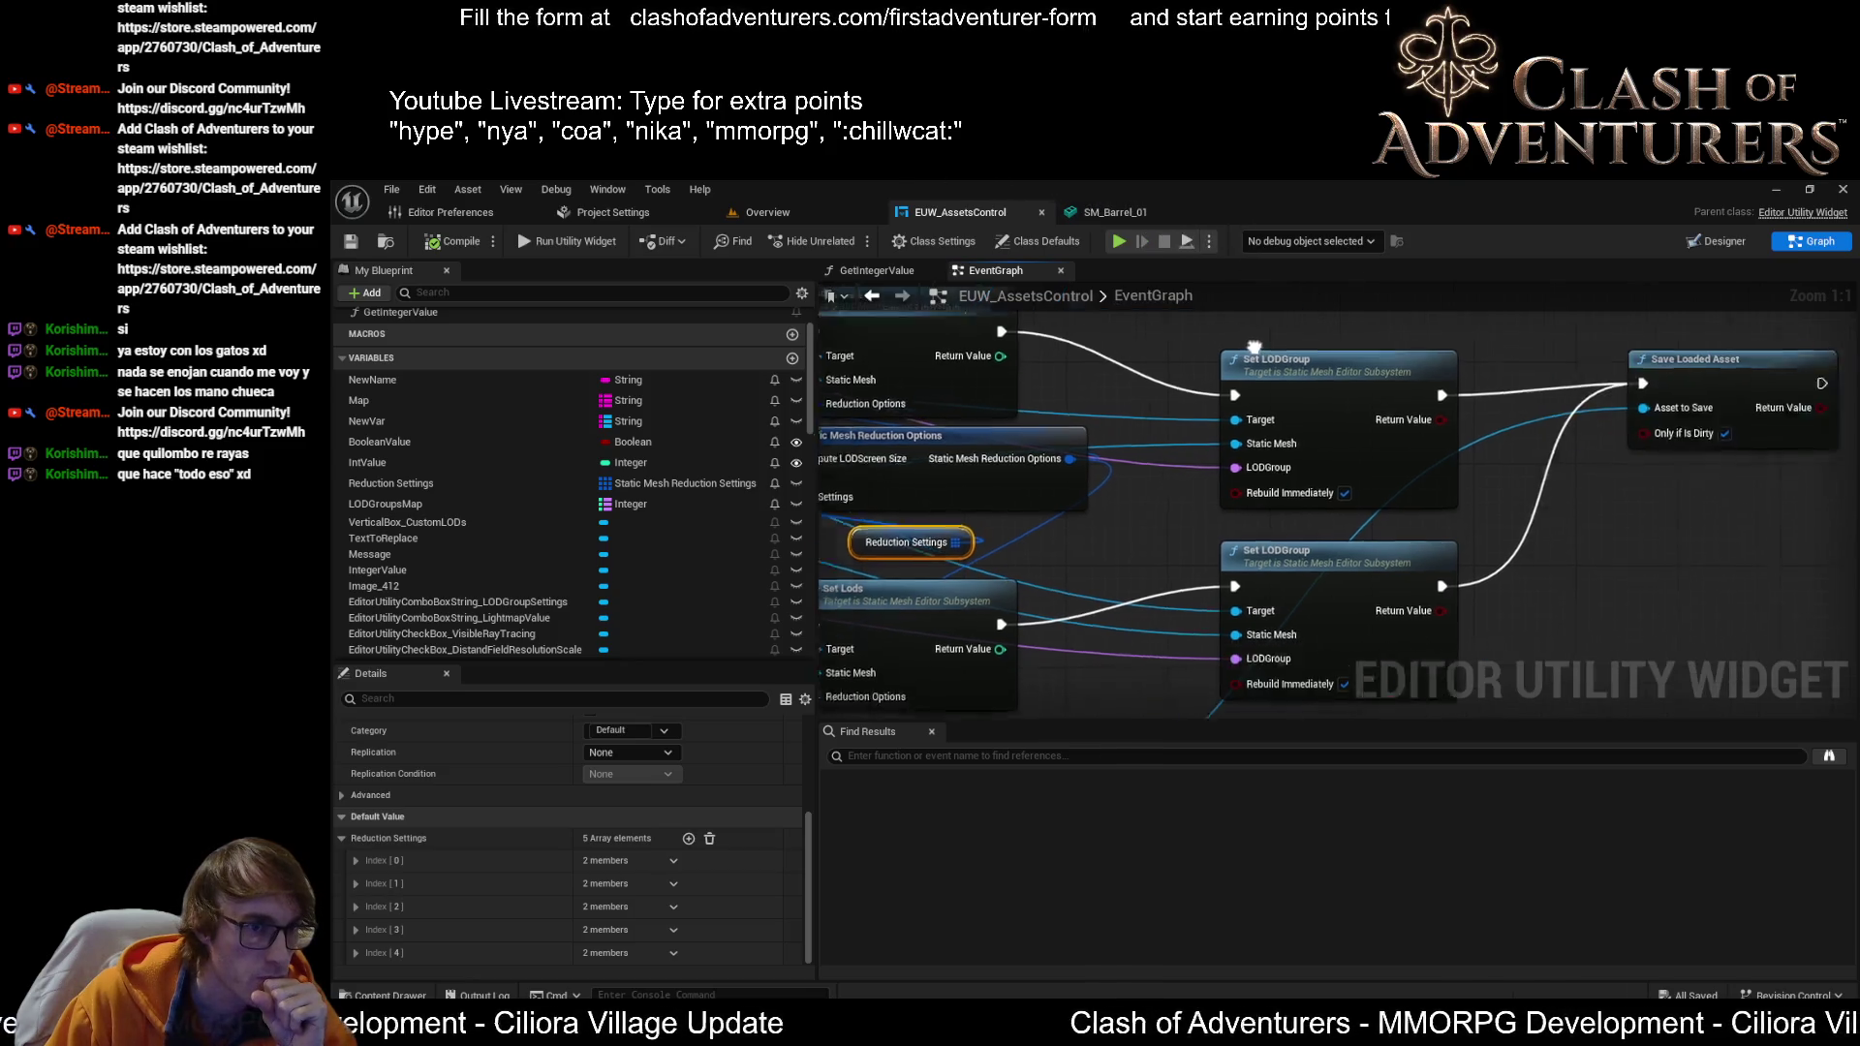
pyautogui.moveTo(1404, 329)
pyautogui.mouseDown()
pyautogui.moveTo(1149, 343)
pyautogui.moveTo(1235, 434)
pyautogui.mouseUp()
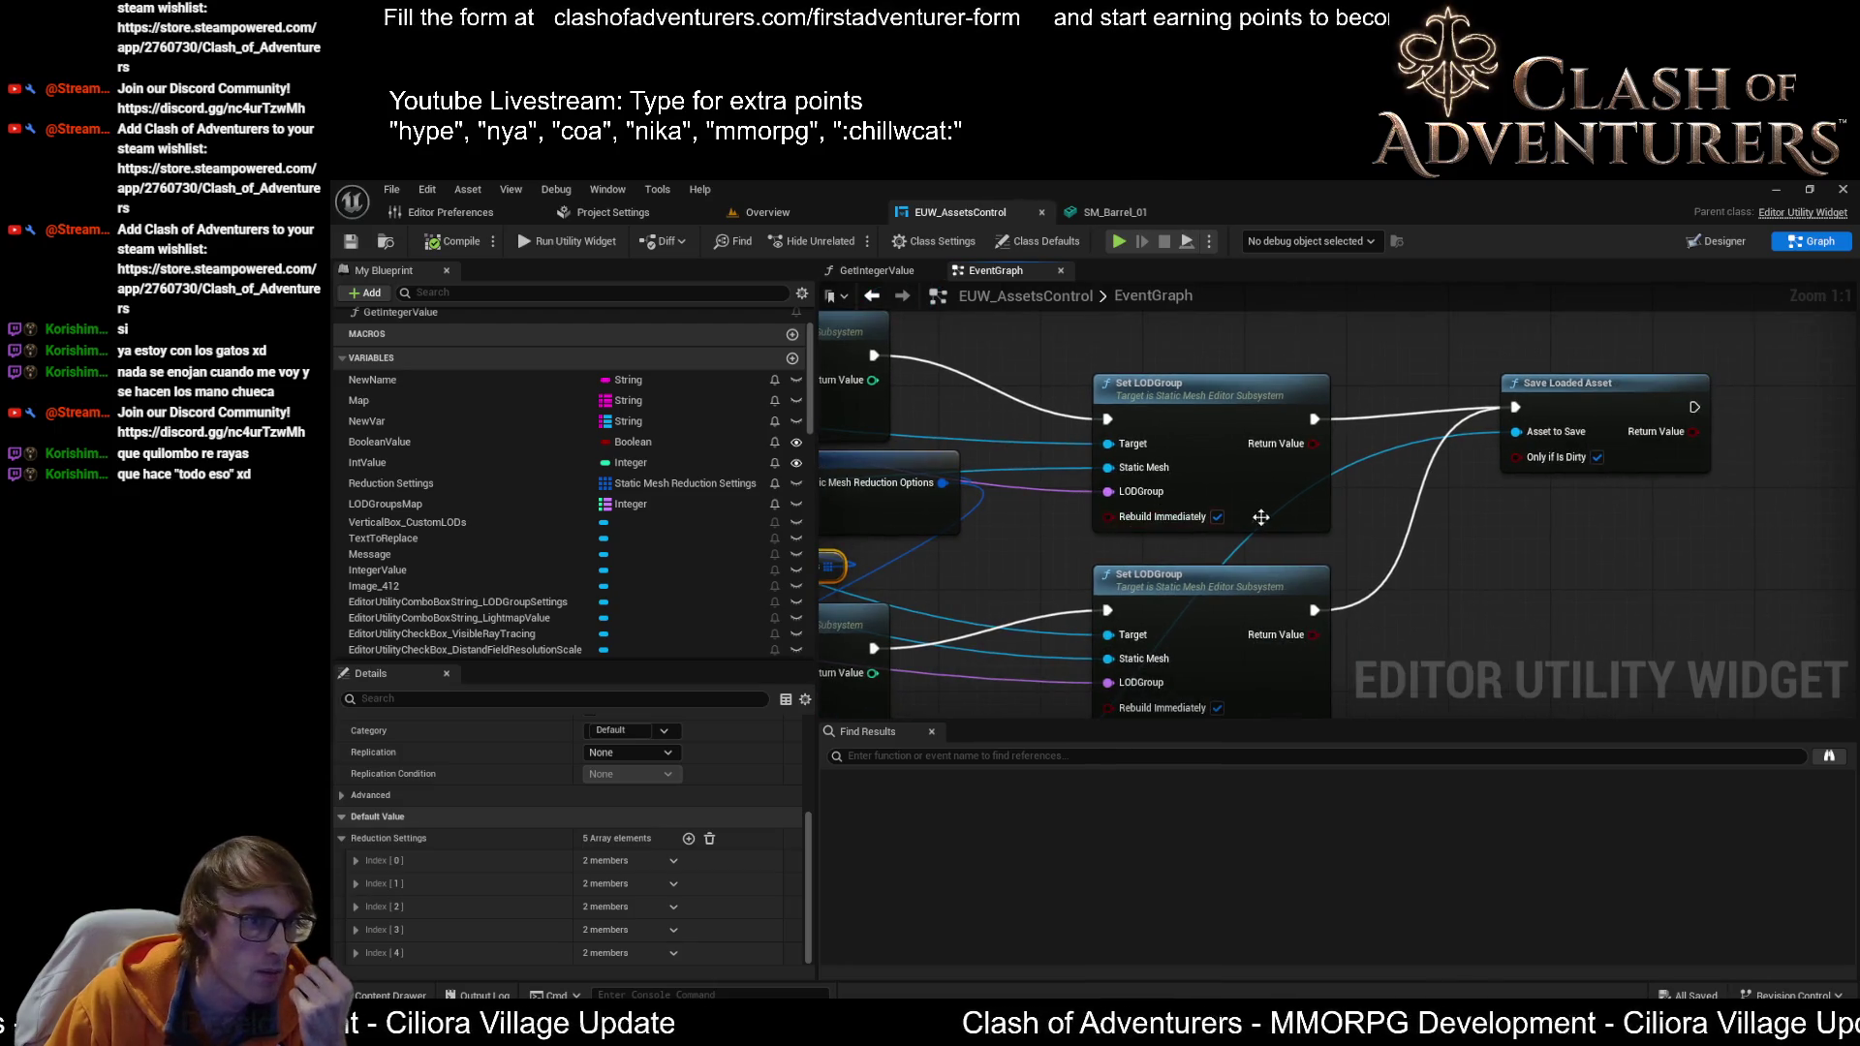
pyautogui.scroll(-3, 1007, 450)
pyautogui.moveTo(1304, 503); pyautogui.dragTo(1443, 653)
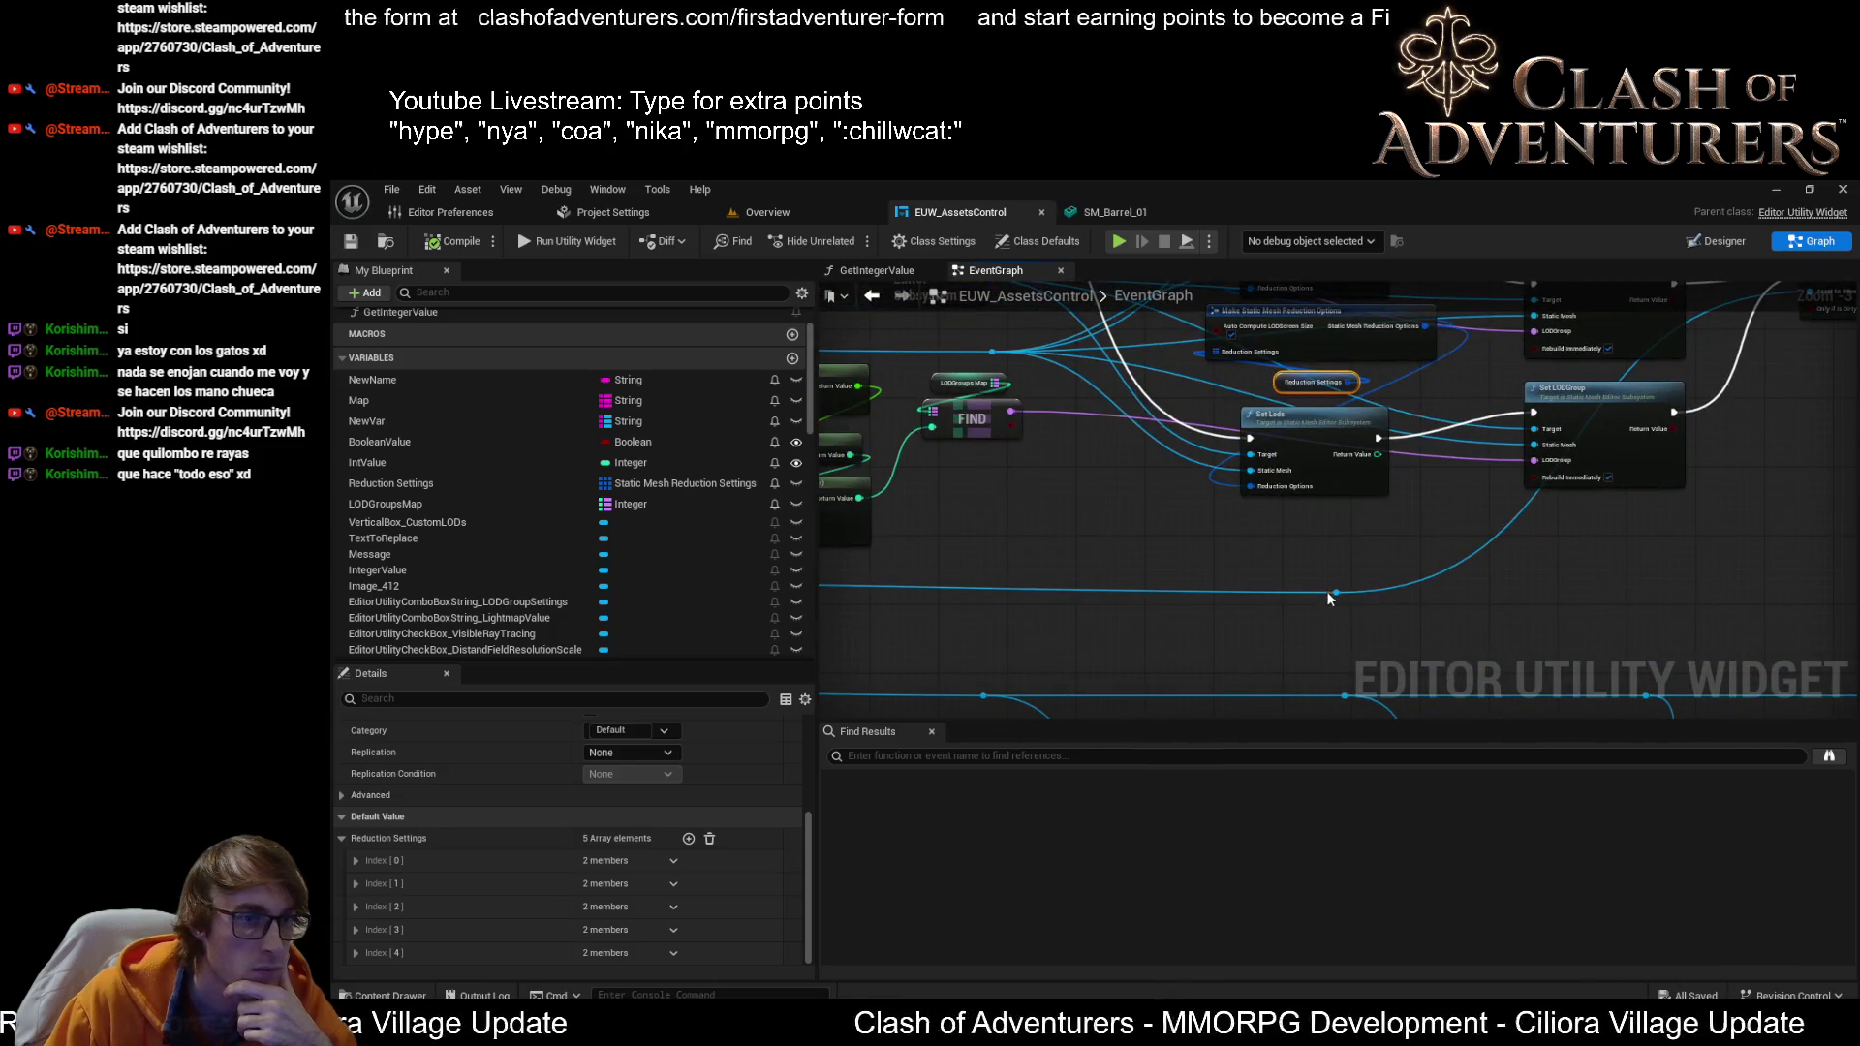
# Search for a 'build' node from a pulled wire, then cancel without adding one.
pyautogui.moveTo(1329, 593); pyautogui.dragTo(1671, 579)
pyautogui.write('bui')
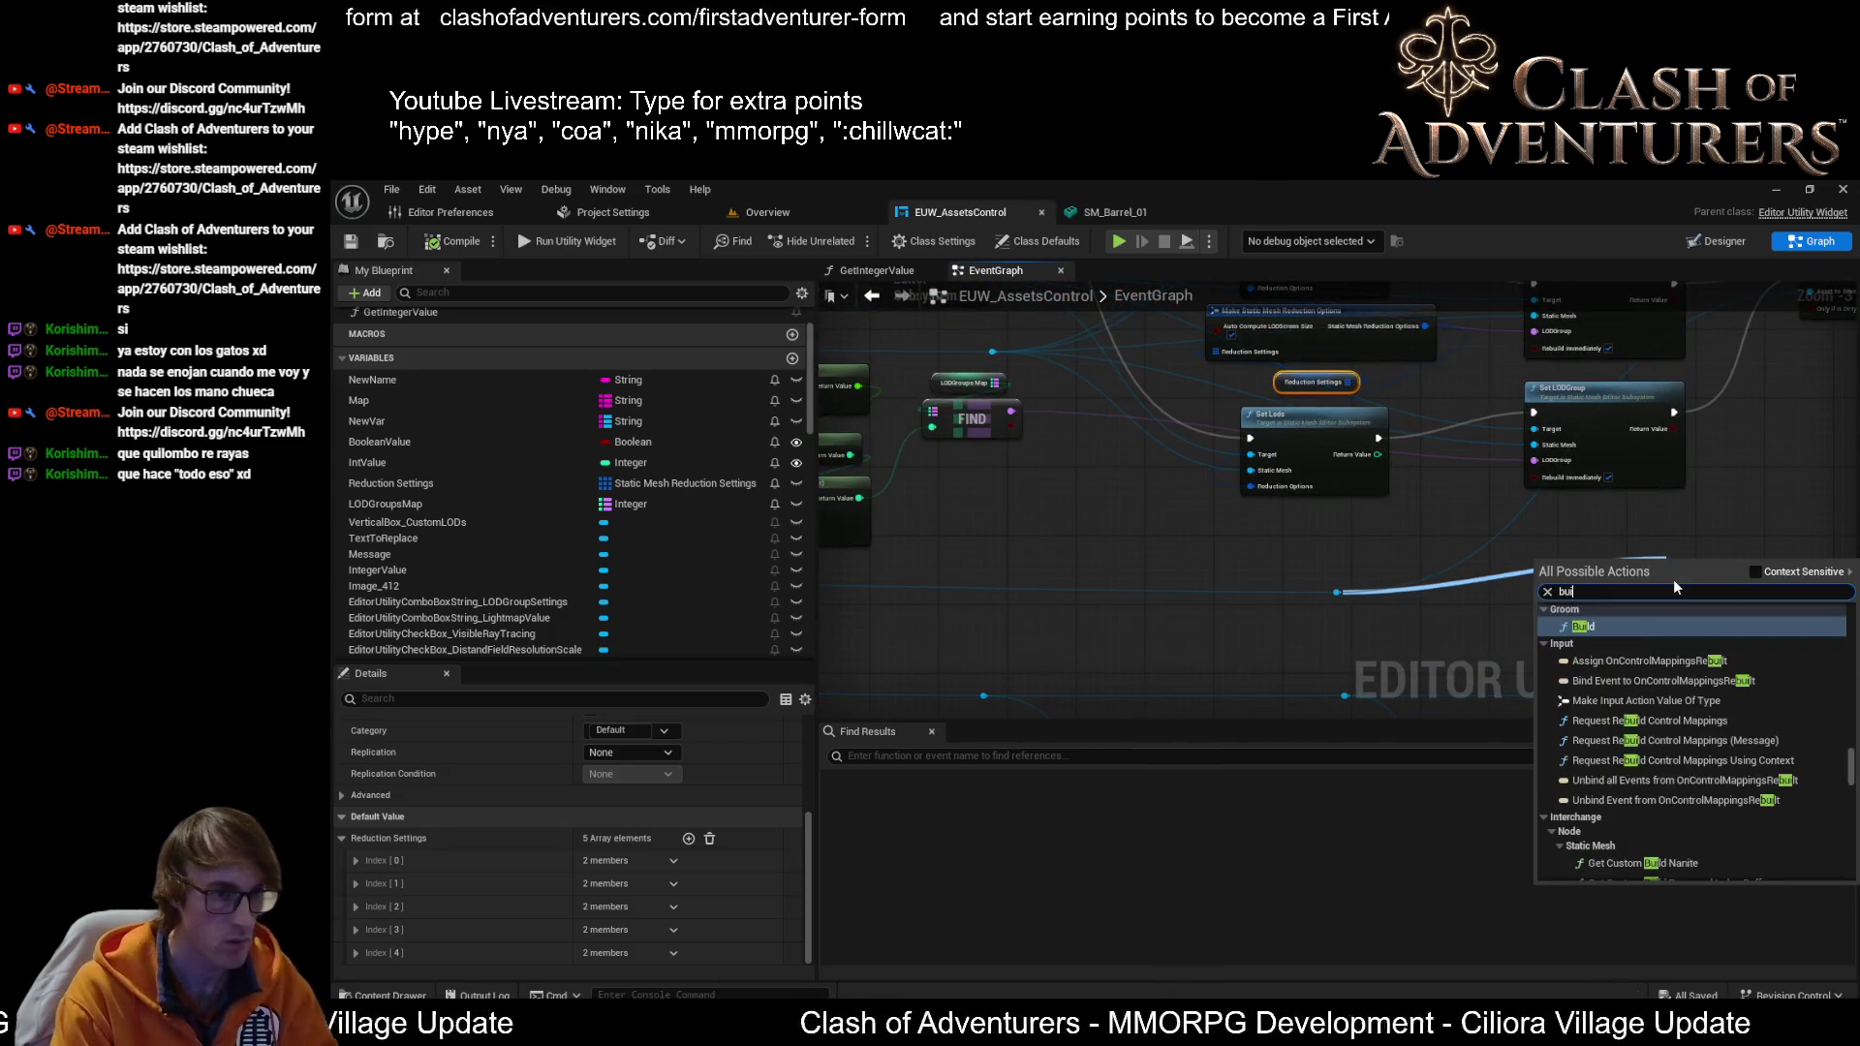
pyautogui.moveTo(1386, 544)
pyautogui.mouseDown()
pyautogui.moveTo(1574, 666)
pyautogui.moveTo(1048, 559)
pyautogui.moveTo(1162, 393)
pyautogui.mouseUp()
pyautogui.write('build')
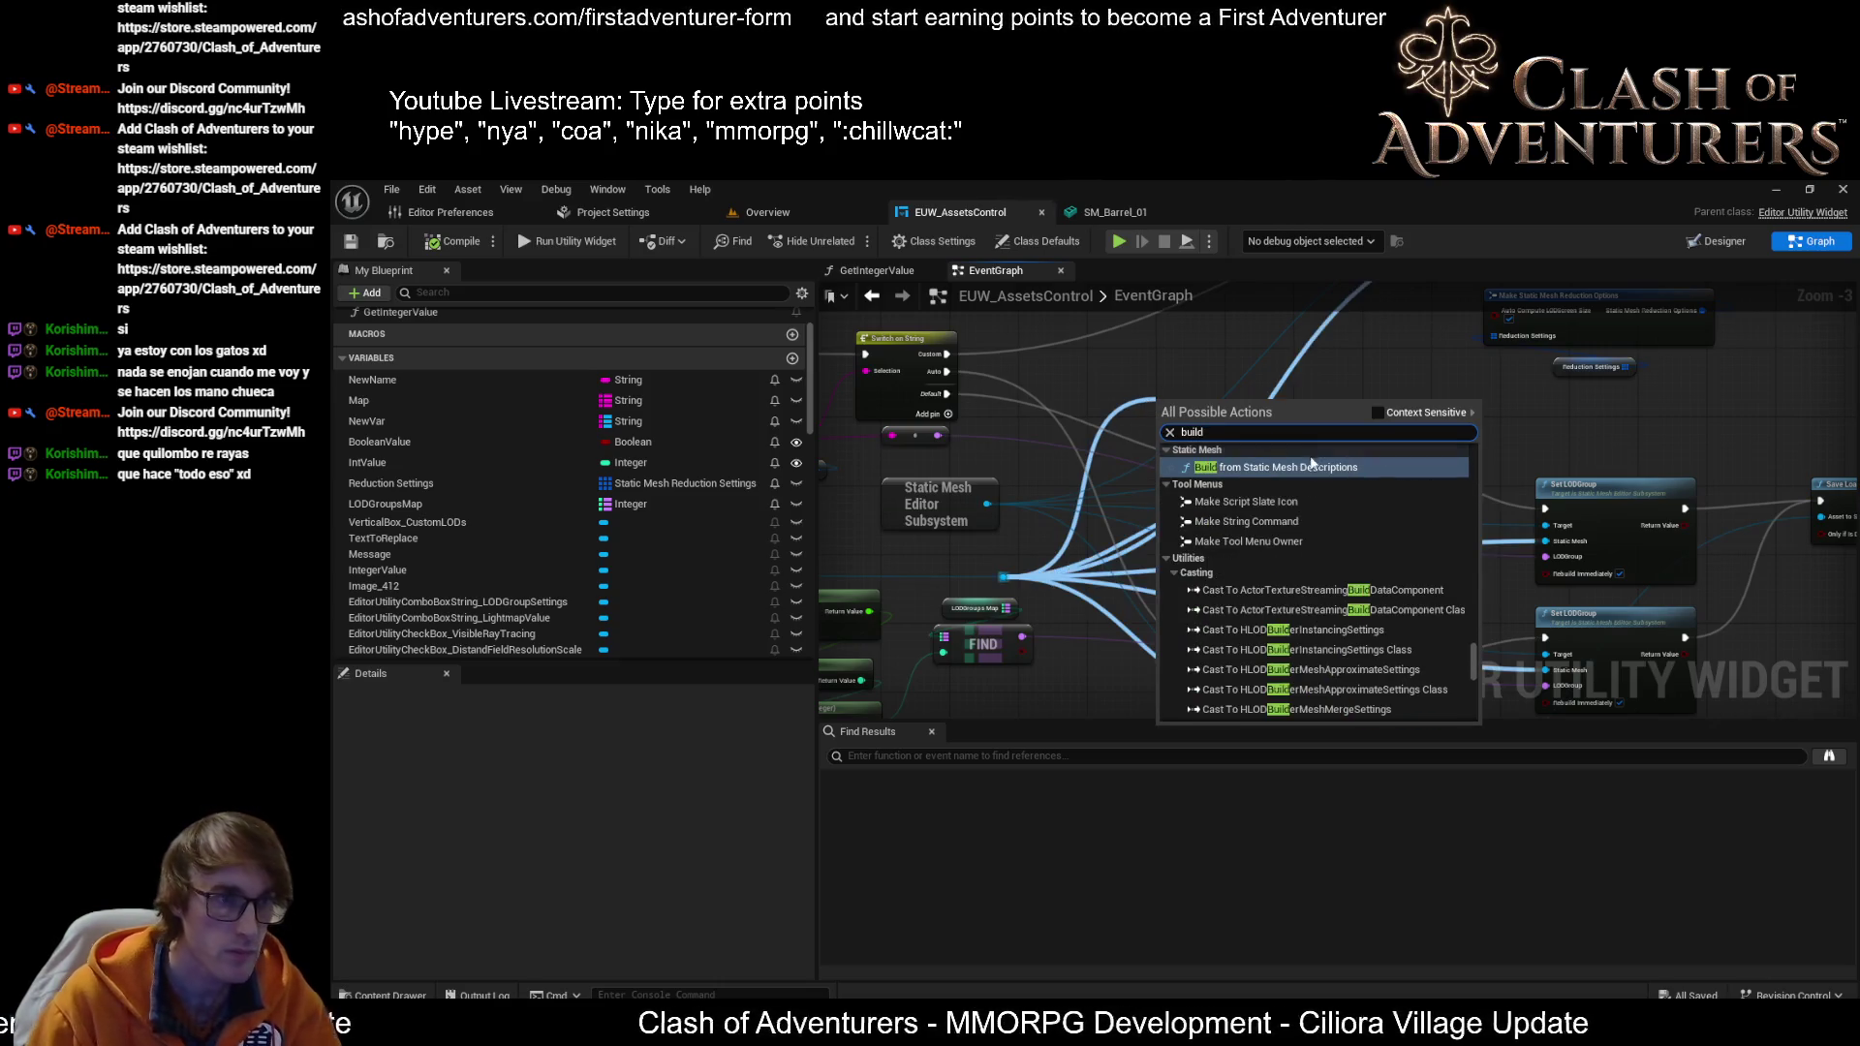
pyautogui.scroll(-10, 1338, 510)
pyautogui.scroll(-10, 1365, 577)
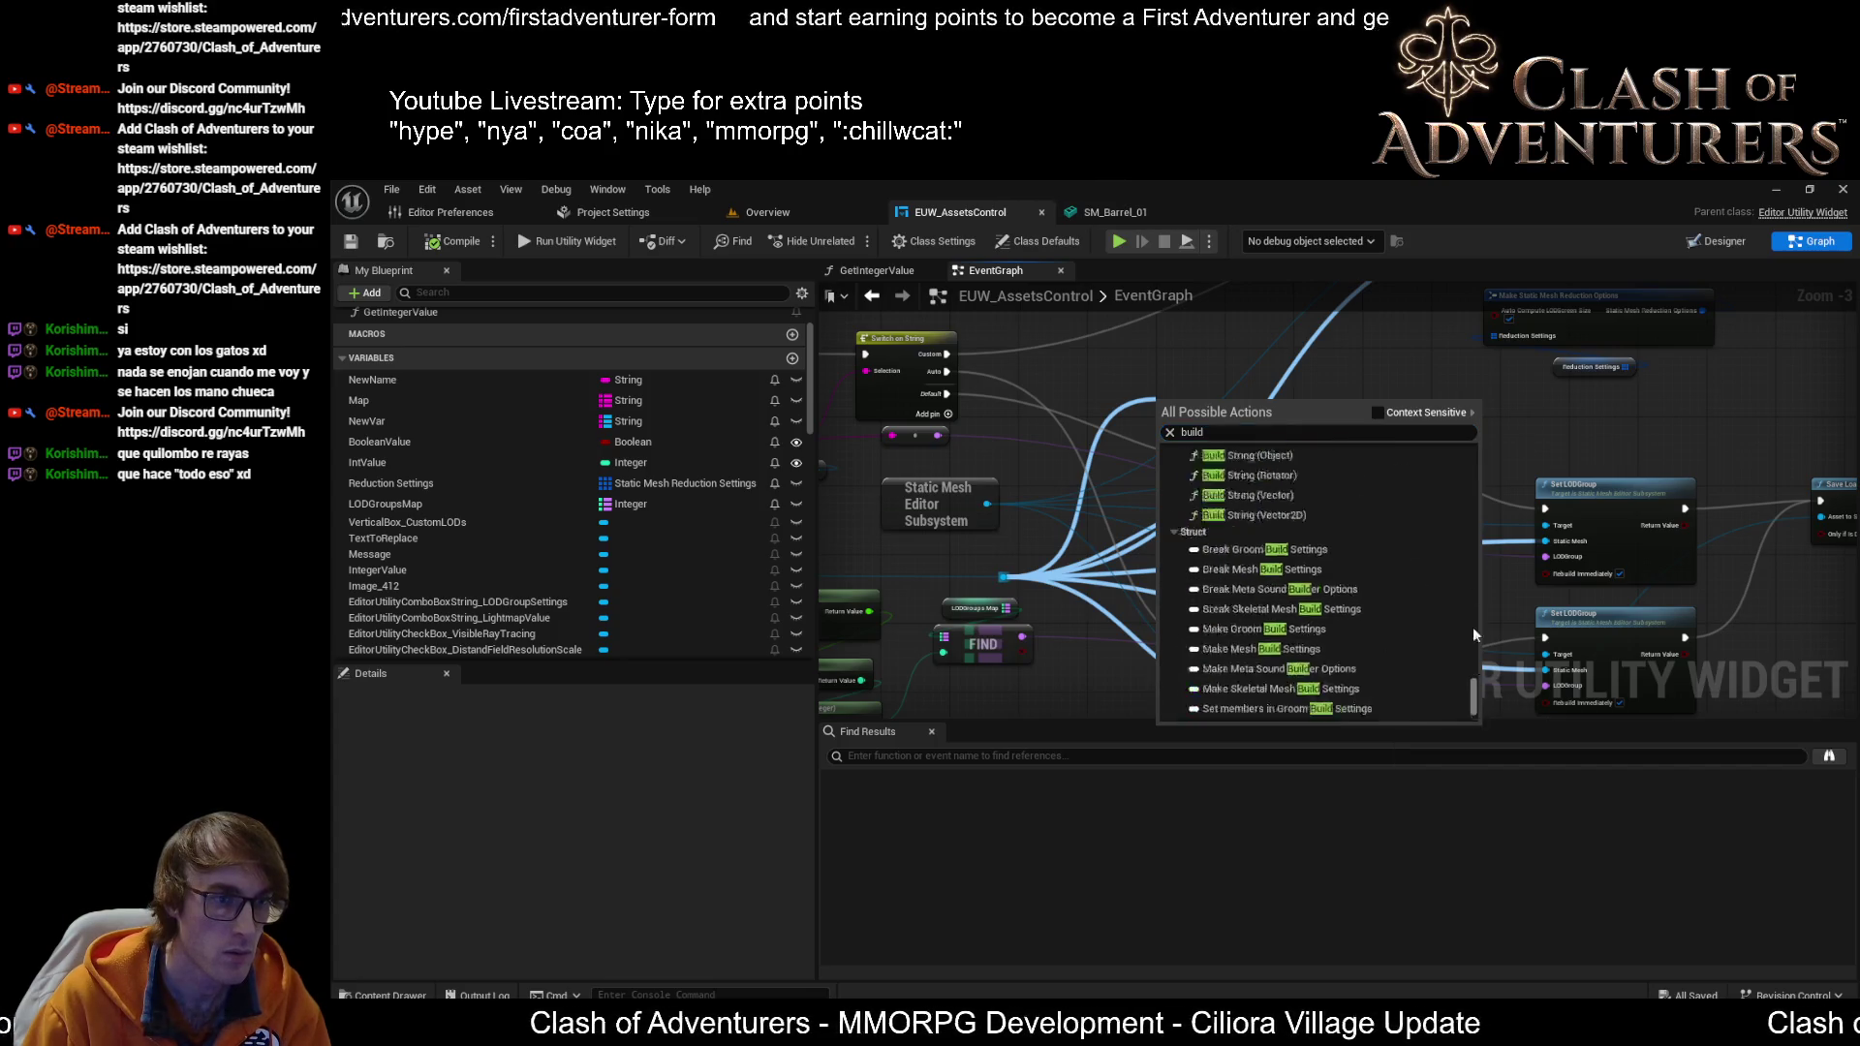
pyautogui.scroll(5, 1469, 543)
pyautogui.moveTo(1503, 415); pyautogui.dragTo(1341, 323)
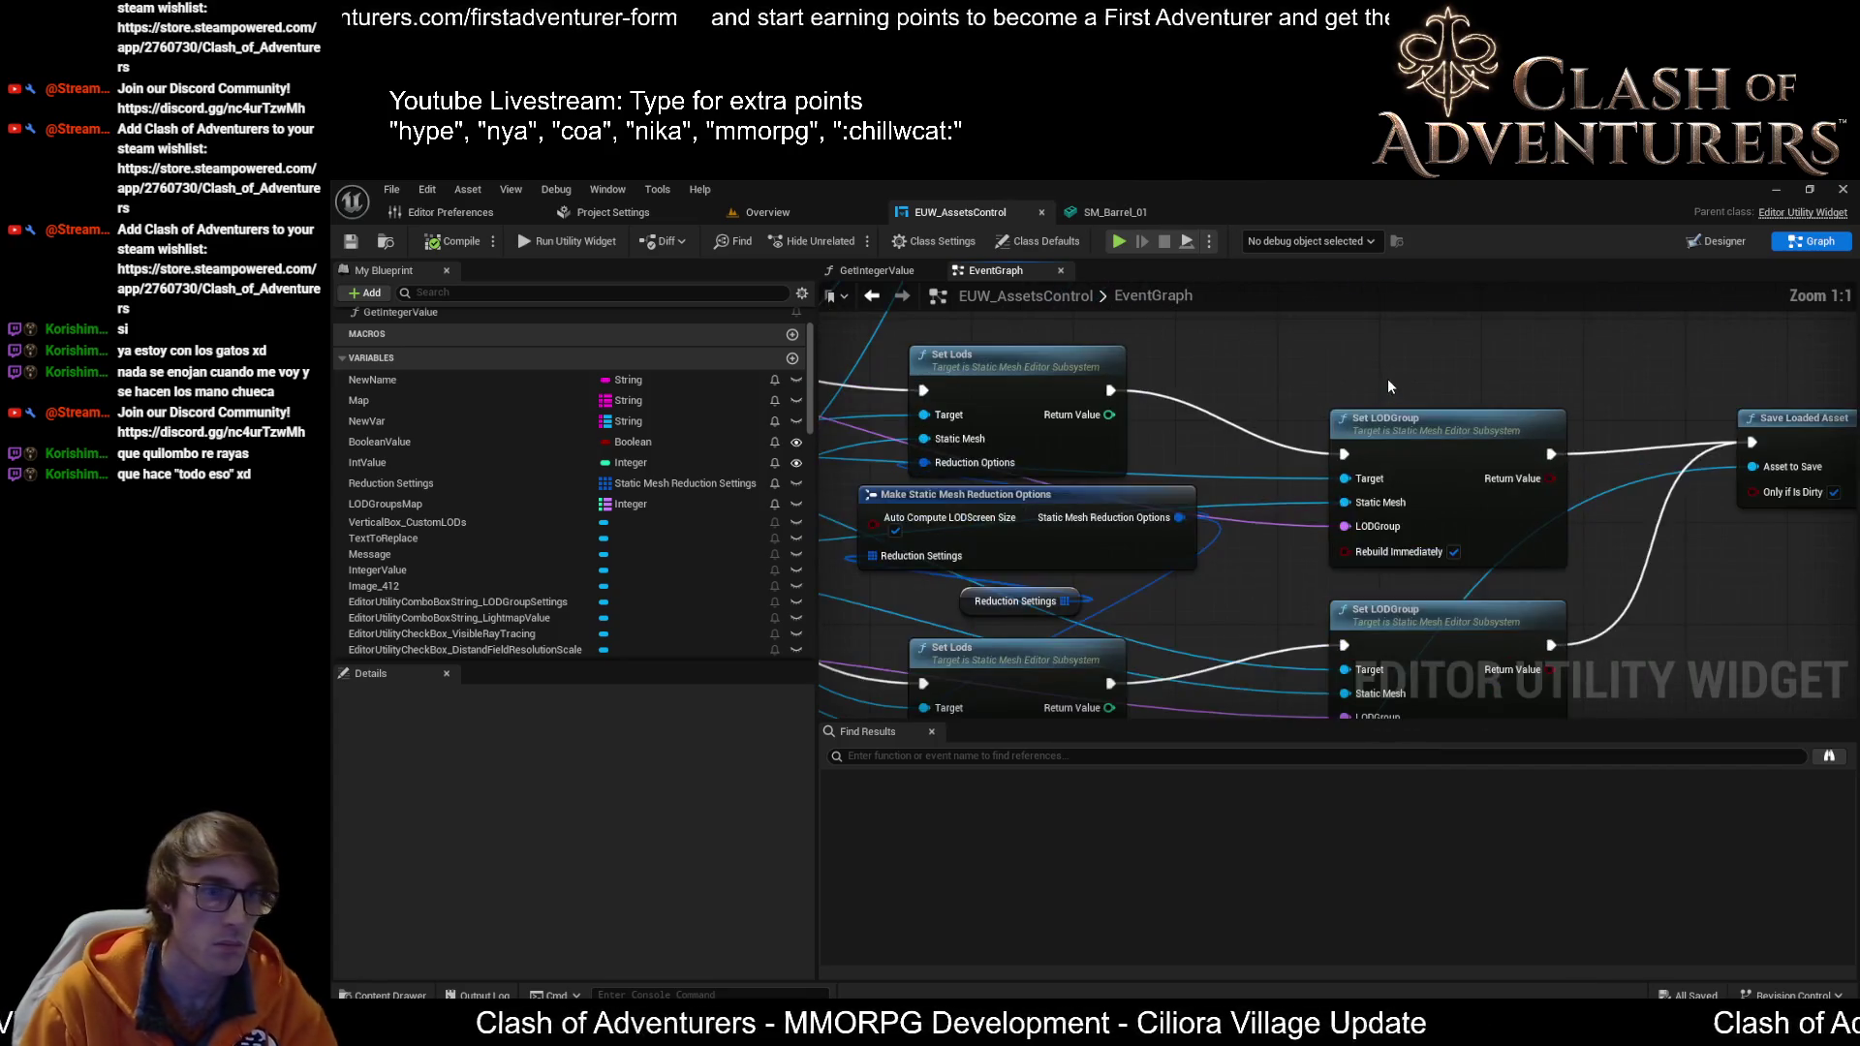
# Drag the Save Loaded Asset node further right of the Set LODGroup nodes.
pyautogui.scroll(3, 1172, 372)
pyautogui.moveTo(1480, 429); pyautogui.dragTo(1322, 495)
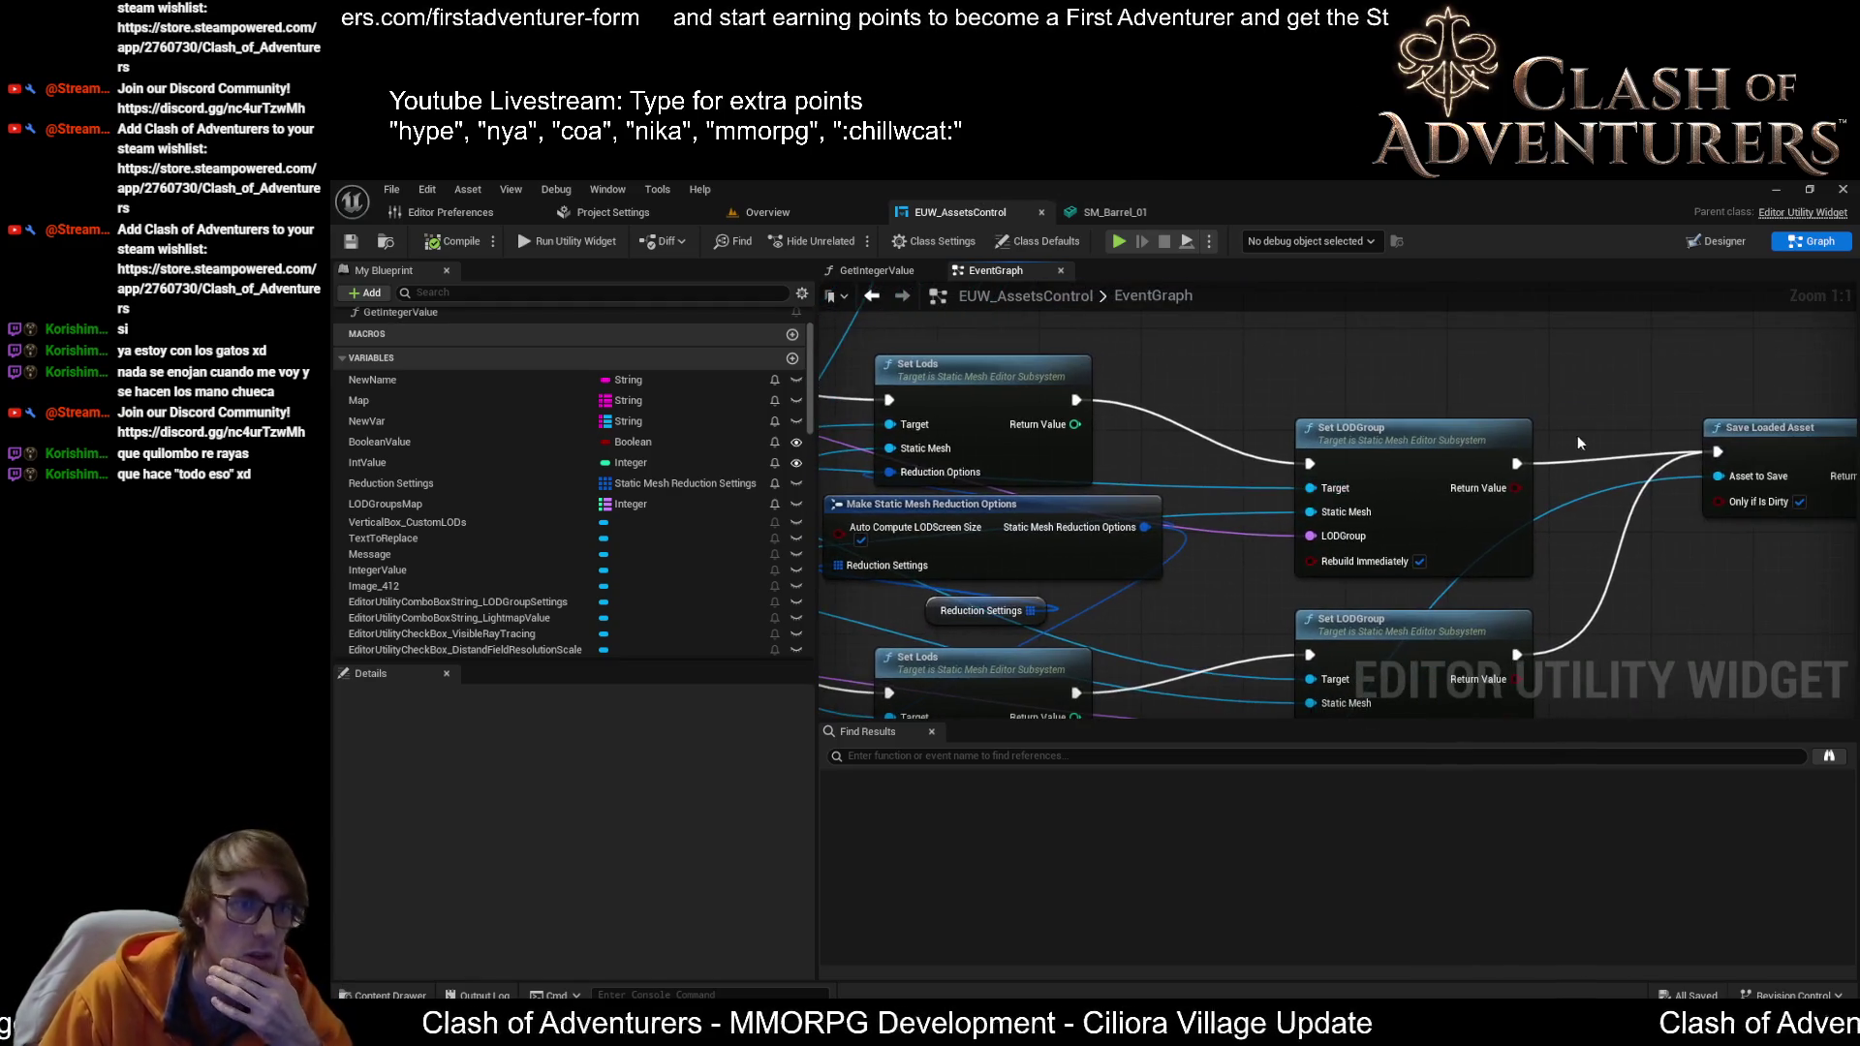
pyautogui.moveTo(1556, 456)
pyautogui.mouseDown()
pyautogui.moveTo(1453, 452)
pyautogui.moveTo(1495, 542)
pyautogui.mouseUp()
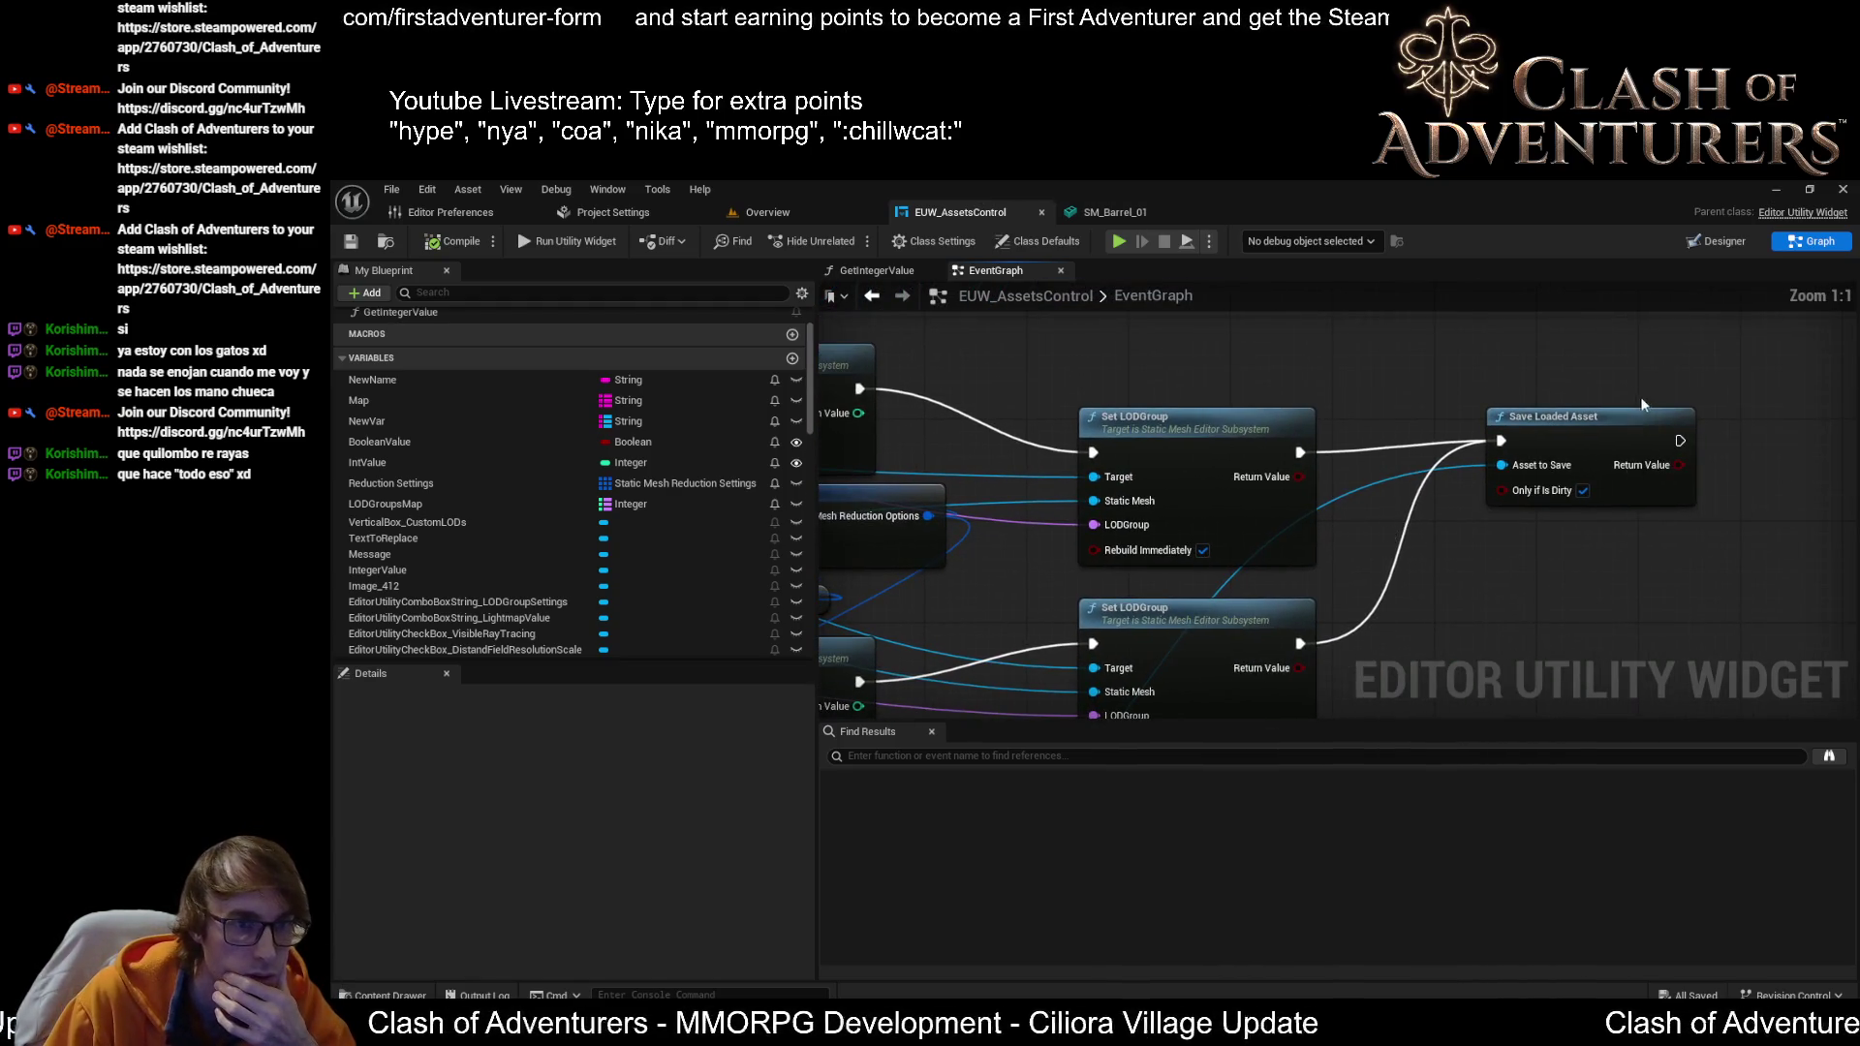
pyautogui.moveTo(1618, 440)
pyautogui.mouseDown()
pyautogui.moveTo(1758, 455)
pyautogui.moveTo(1782, 433)
pyautogui.moveTo(1790, 453)
pyautogui.mouseUp()
# Replace the upper Set Lods node with a pasted Set Lods with Notification node.
pyautogui.rightClick(1483, 482)
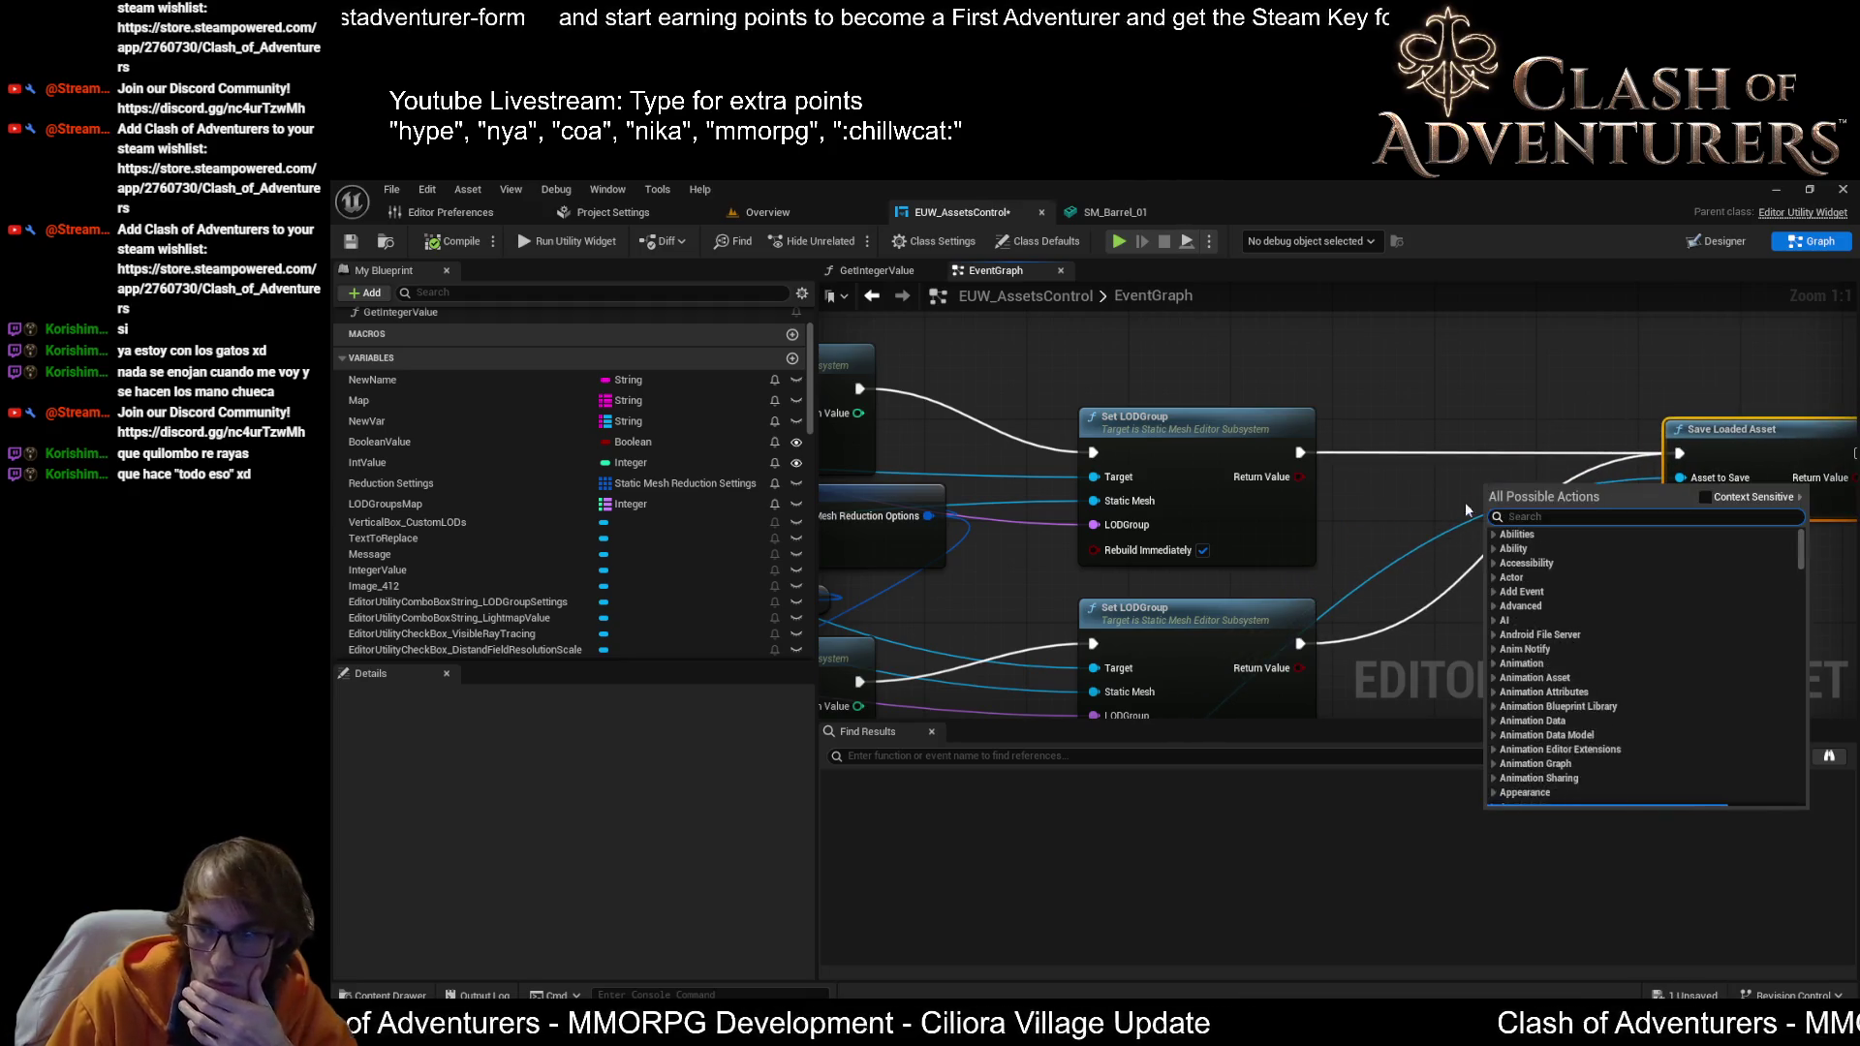
pyautogui.click(1353, 612)
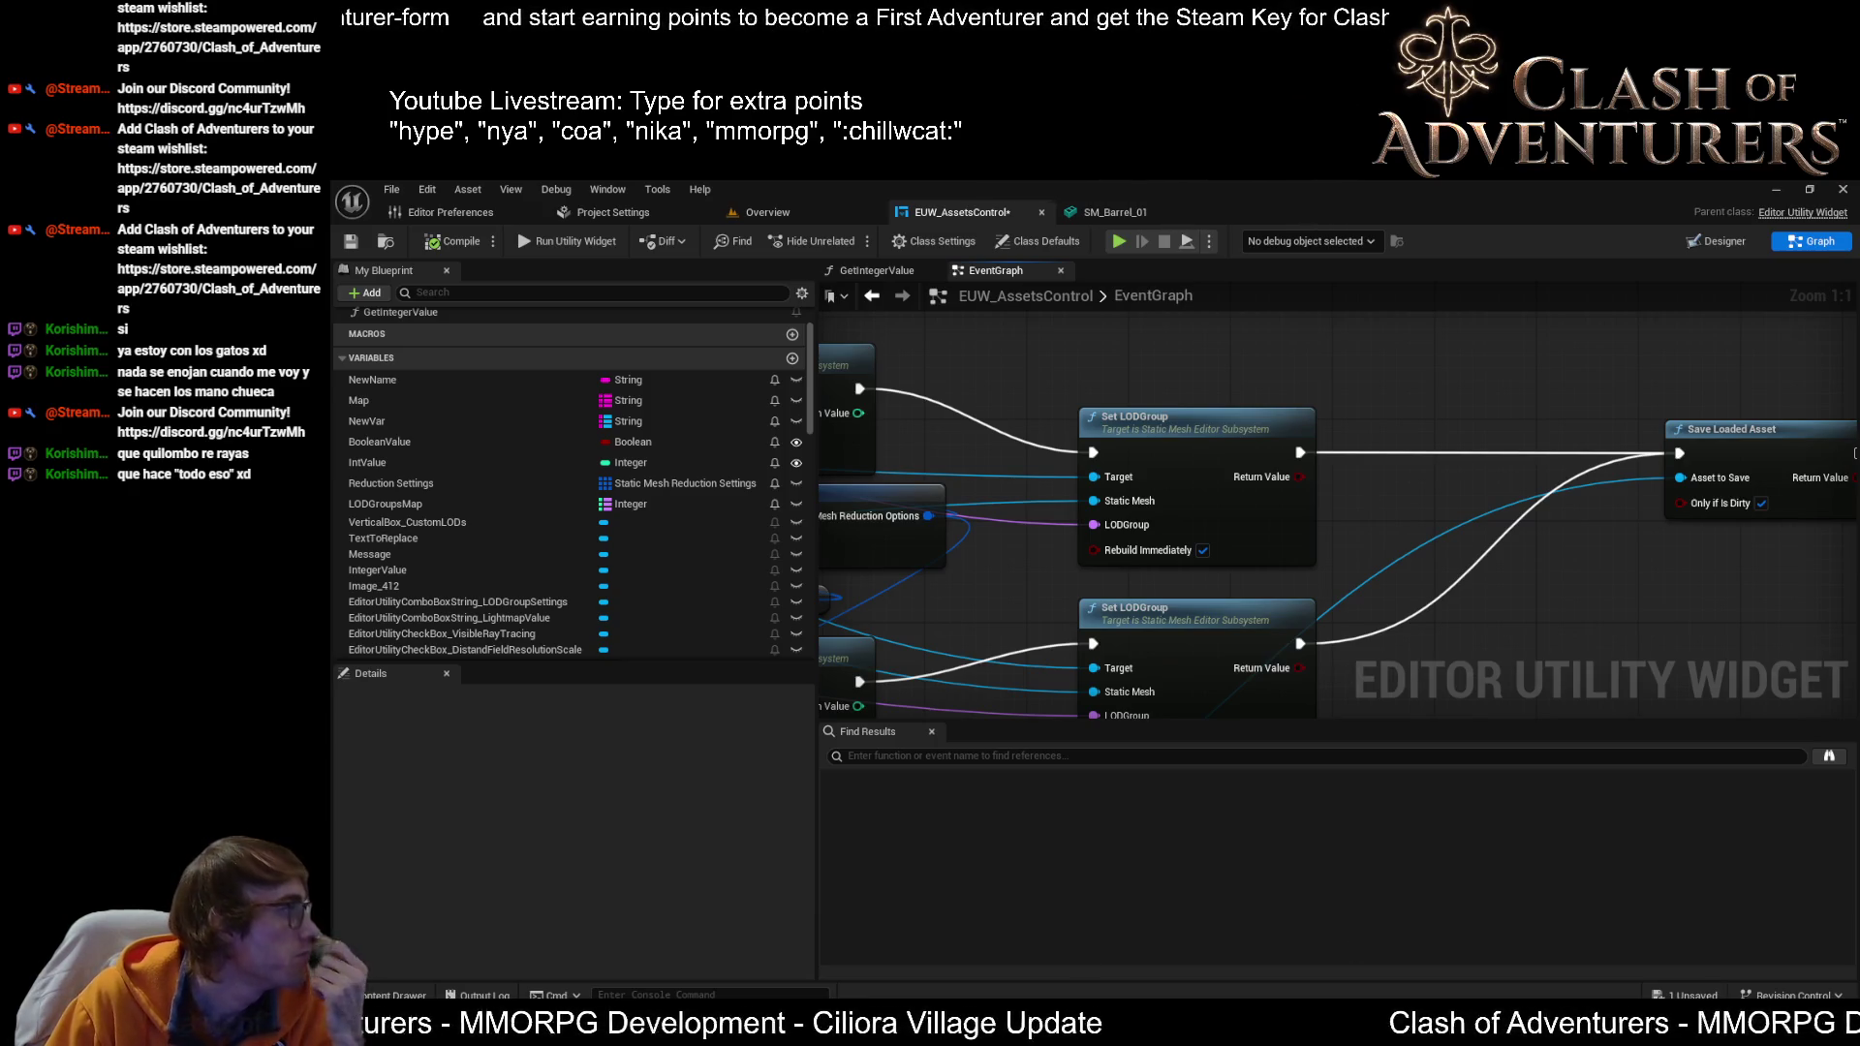
pyautogui.scroll(-2, 1366, 424)
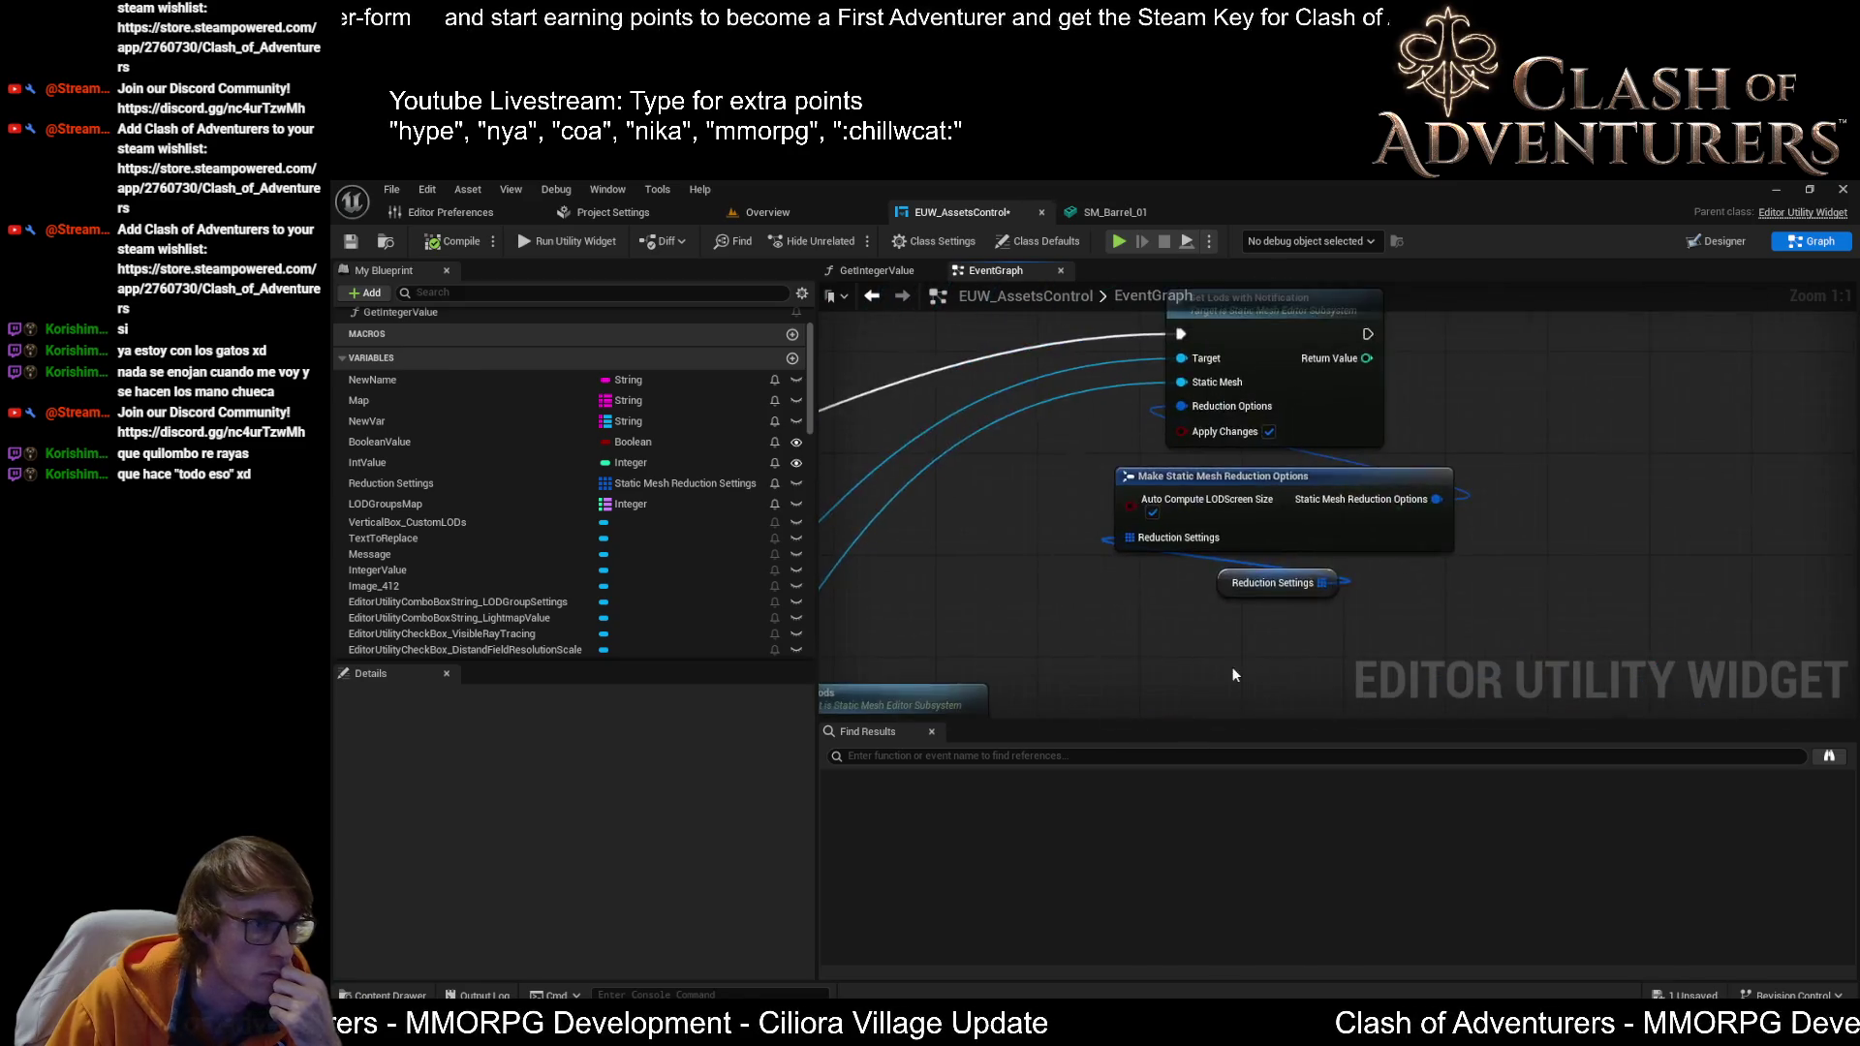
pyautogui.scroll(2, 1201, 577)
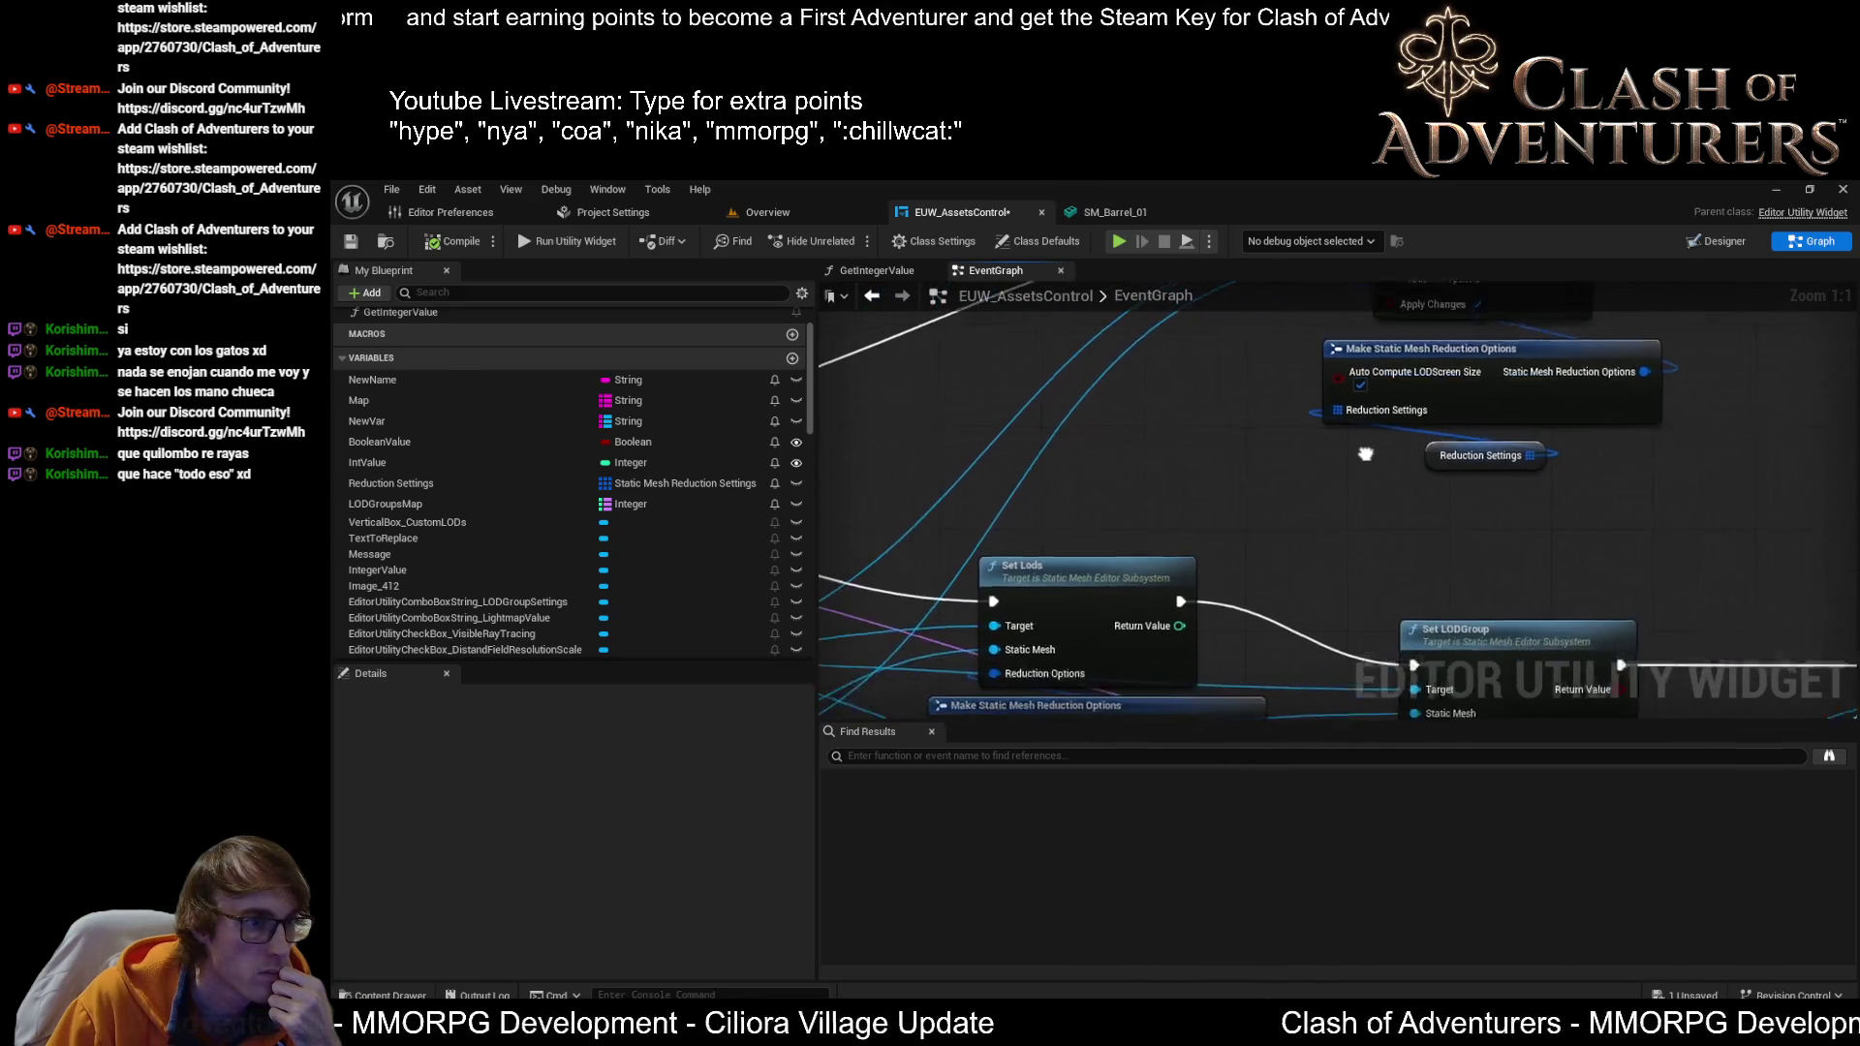
pyautogui.scroll(-1, 1325, 451)
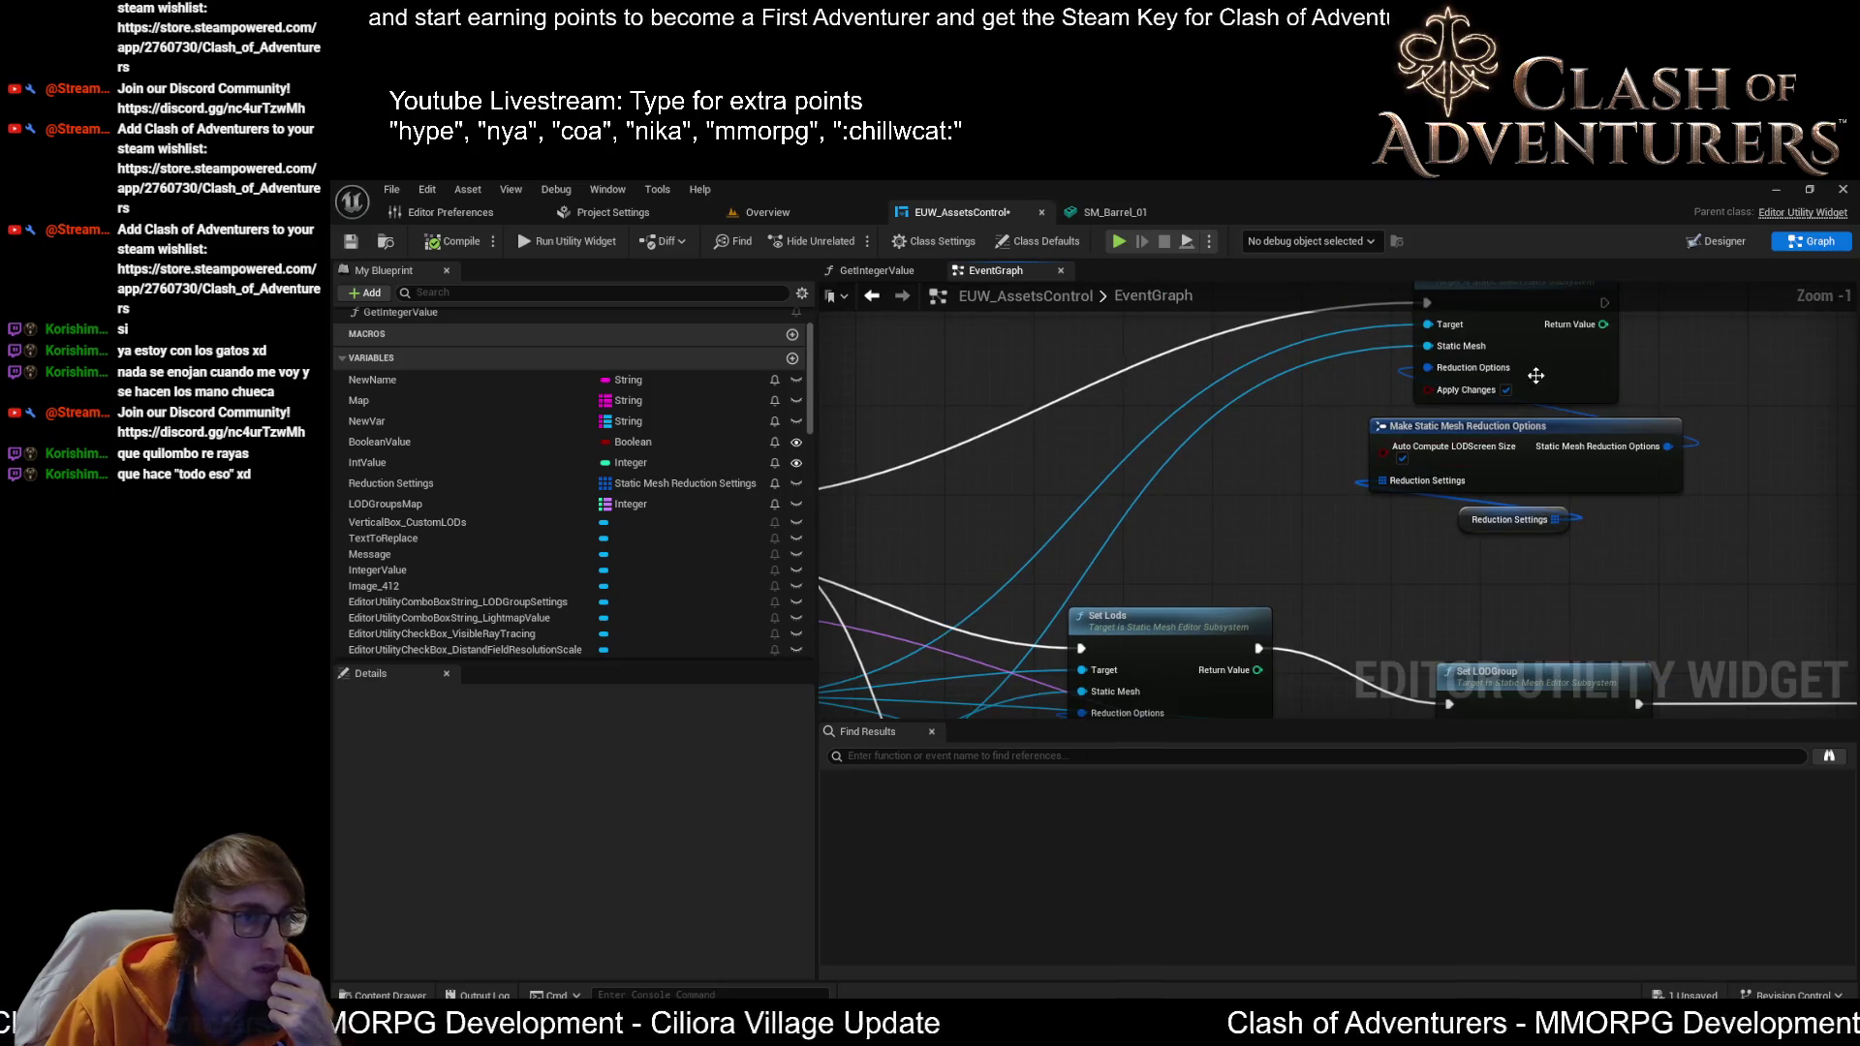
pyautogui.moveTo(1139, 542); pyautogui.dragTo(1235, 440)
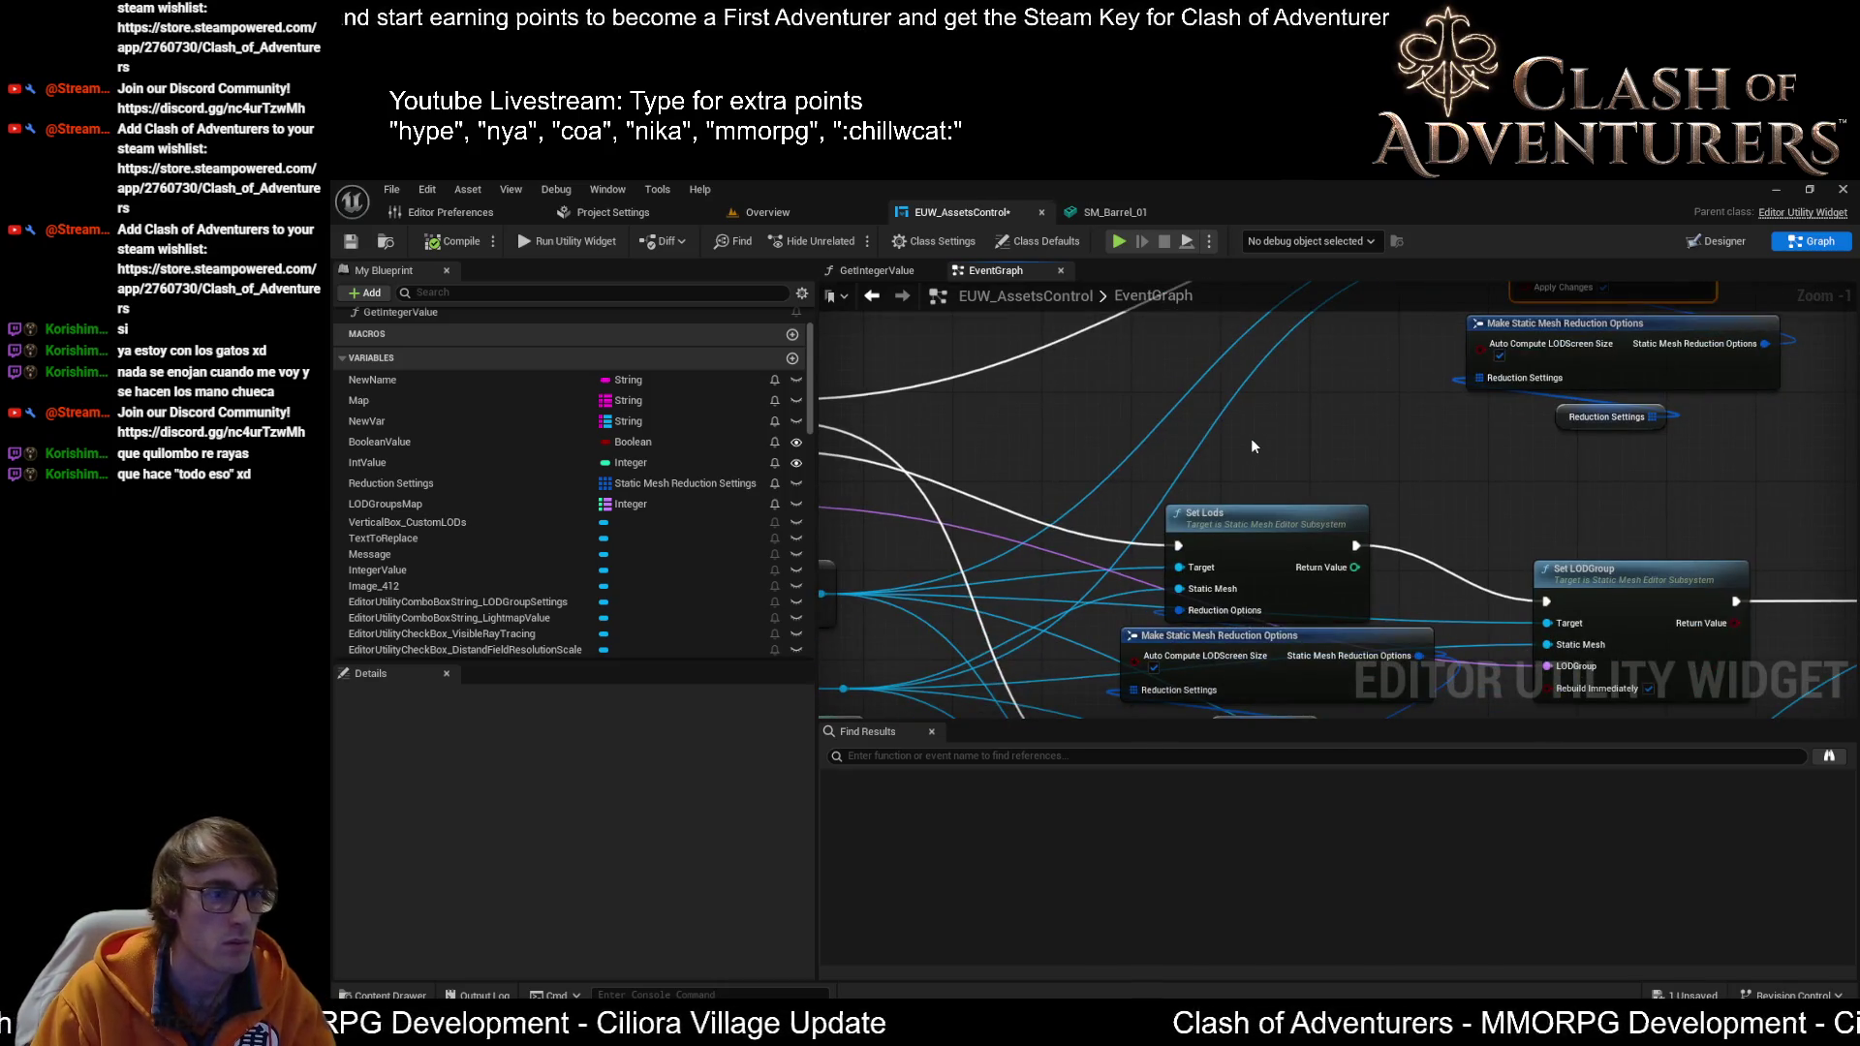
pyautogui.moveTo(1253, 511); pyautogui.dragTo(1265, 485)
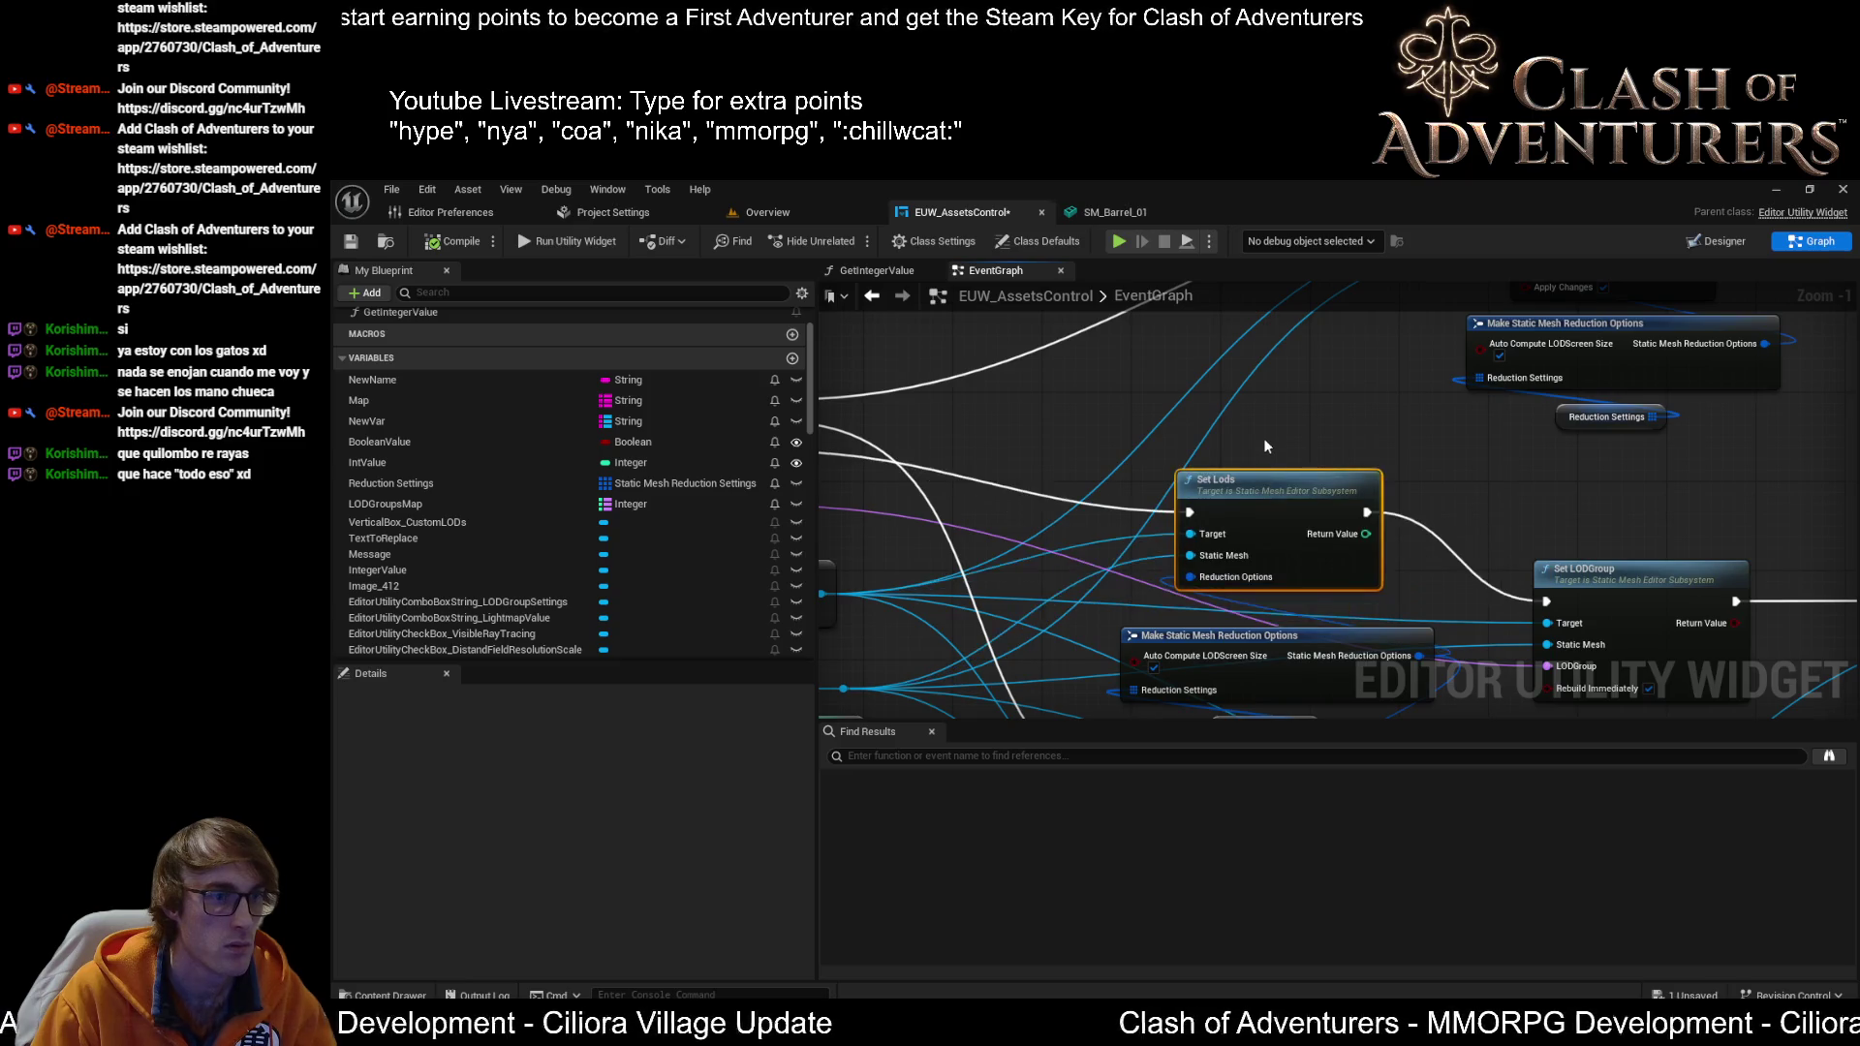
pyautogui.press('Delete')
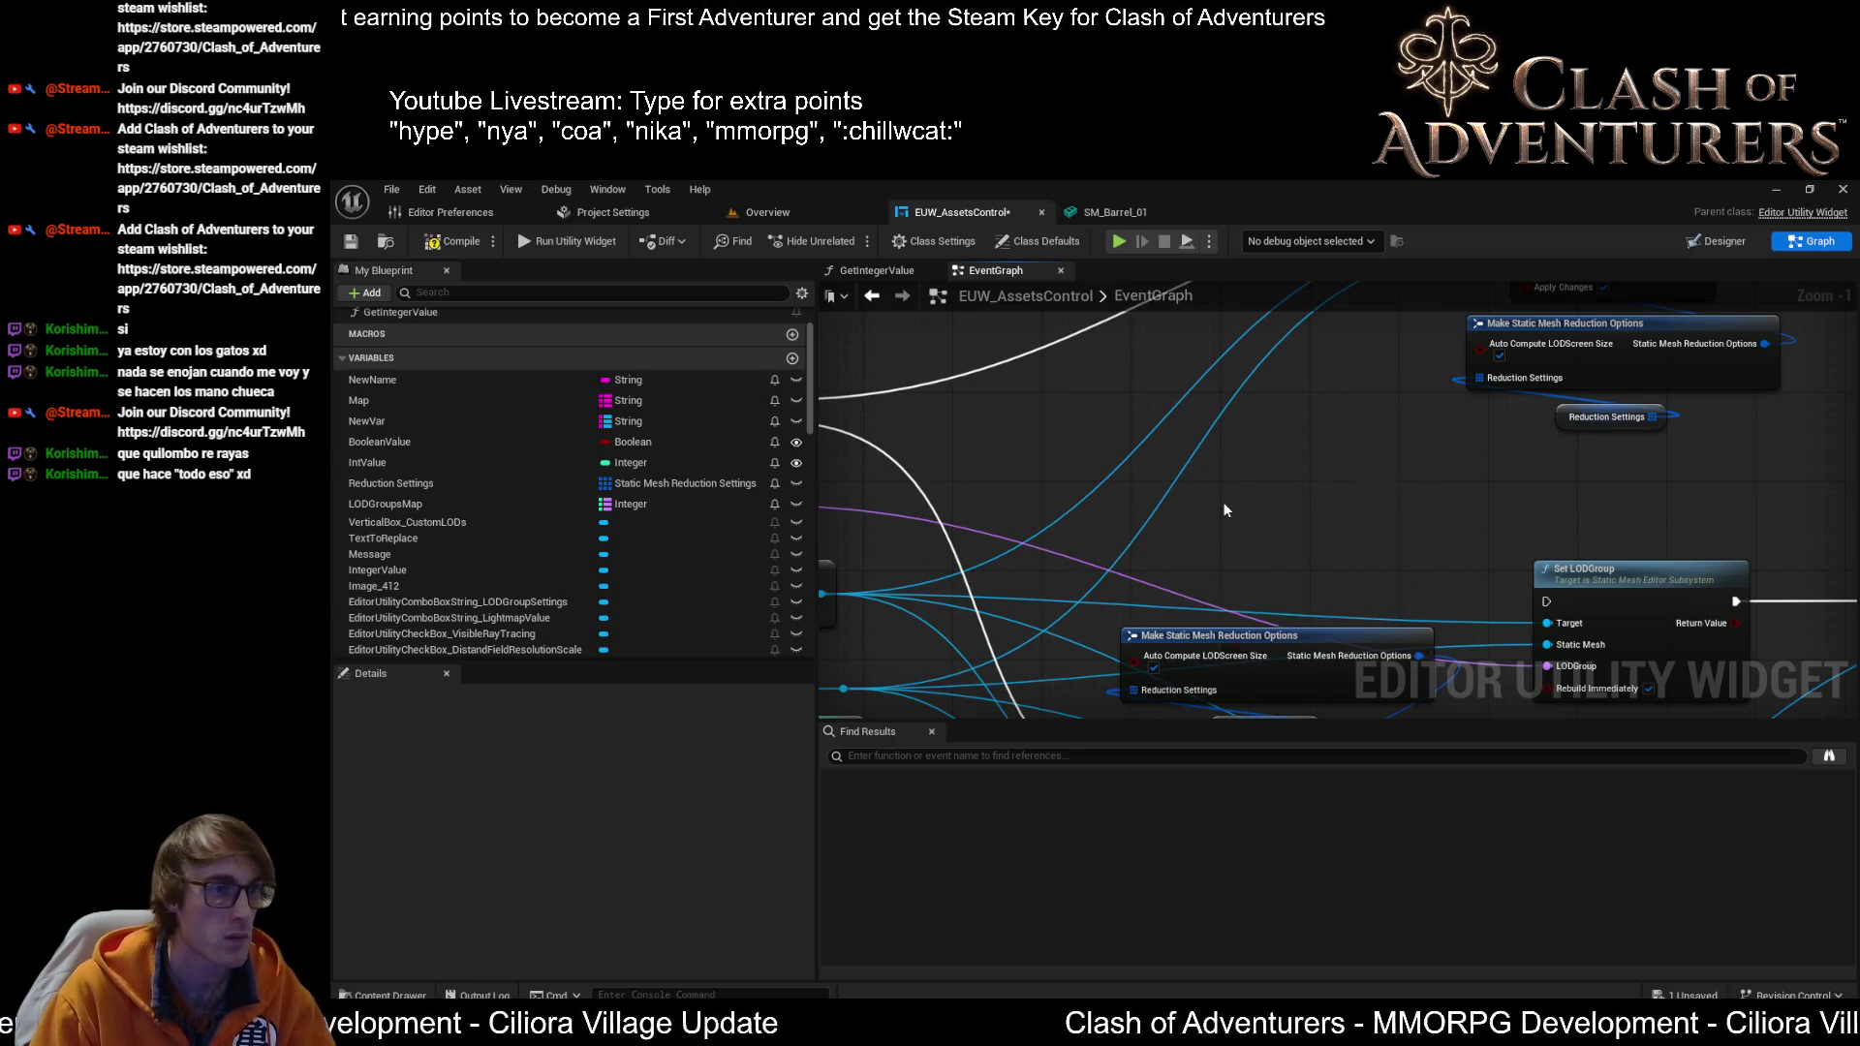
pyautogui.hotkey('ctrl', 'v')
pyautogui.moveTo(1357, 530)
pyautogui.mouseDown()
pyautogui.moveTo(1309, 496)
pyautogui.moveTo(1489, 457)
pyautogui.mouseUp()
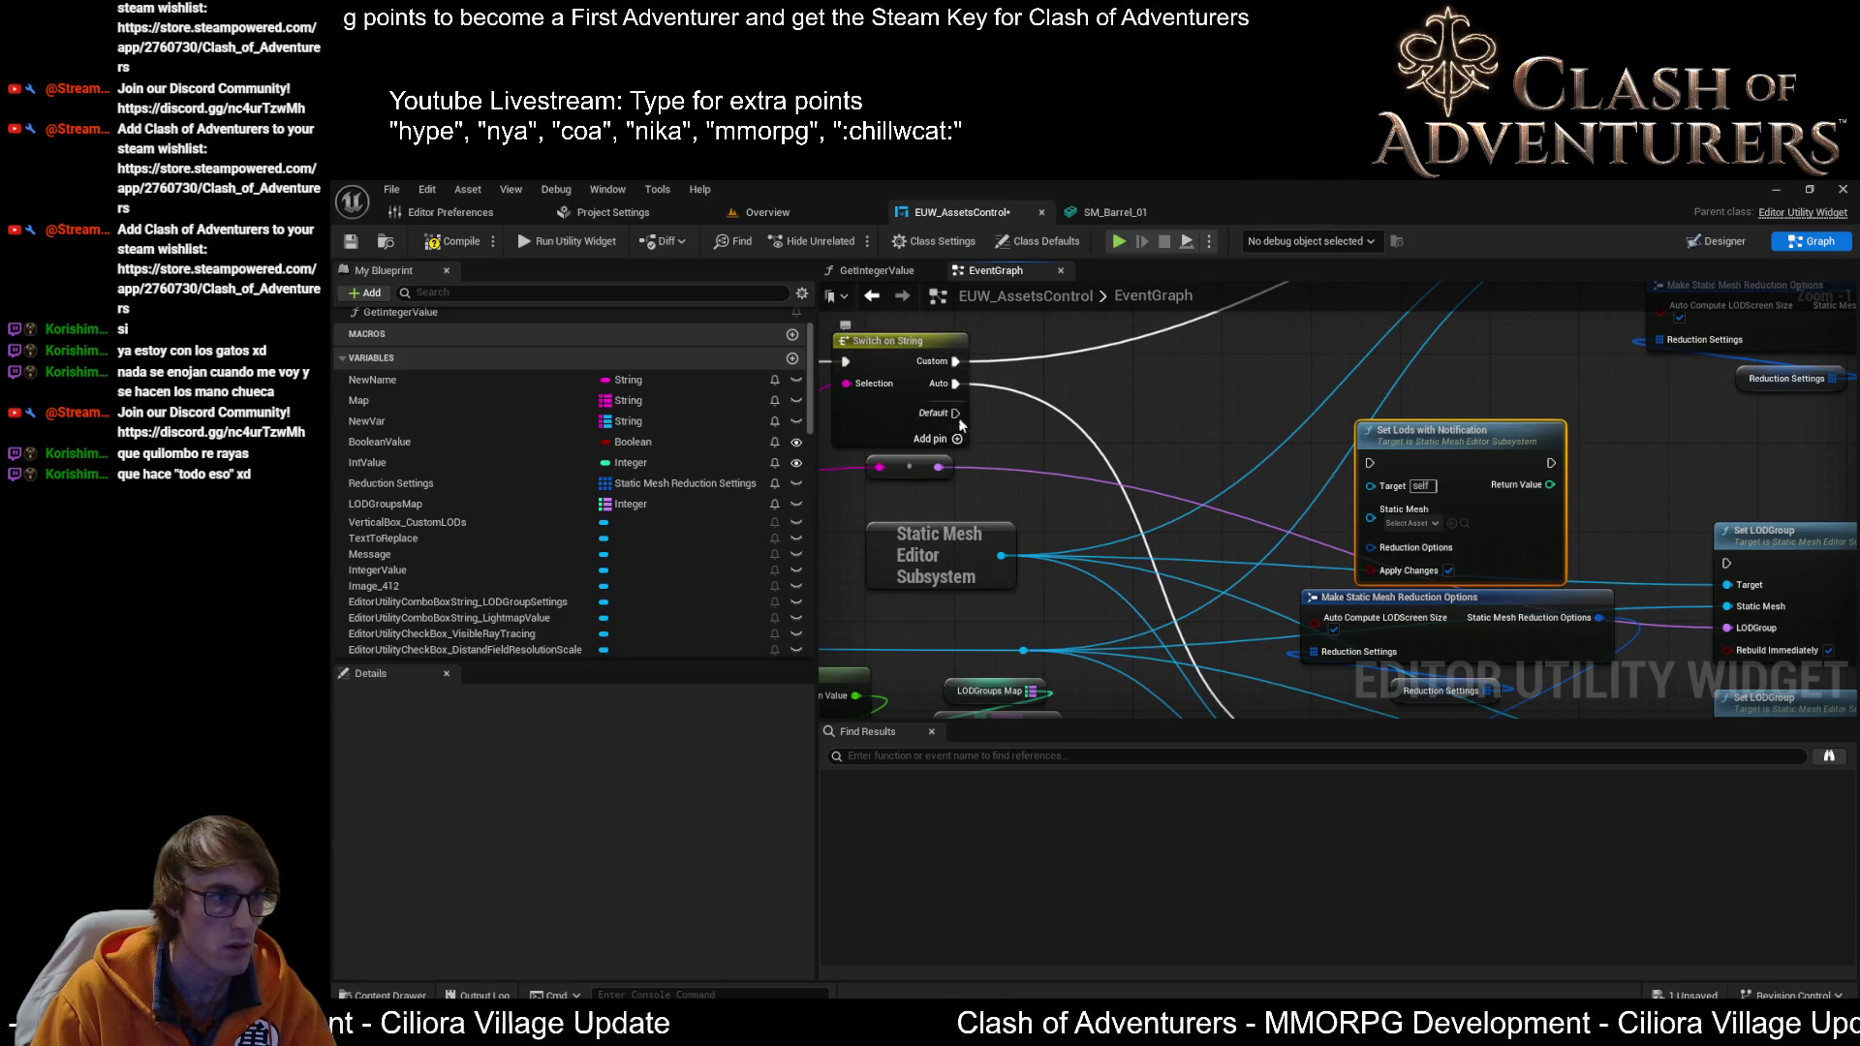
# Wire its exec from Default into Set LODGroup, plus static mesh, reduction options and subsystem target.
pyautogui.moveTo(956, 413)
pyautogui.mouseDown()
pyautogui.moveTo(1396, 487)
pyautogui.moveTo(1364, 463)
pyautogui.mouseUp()
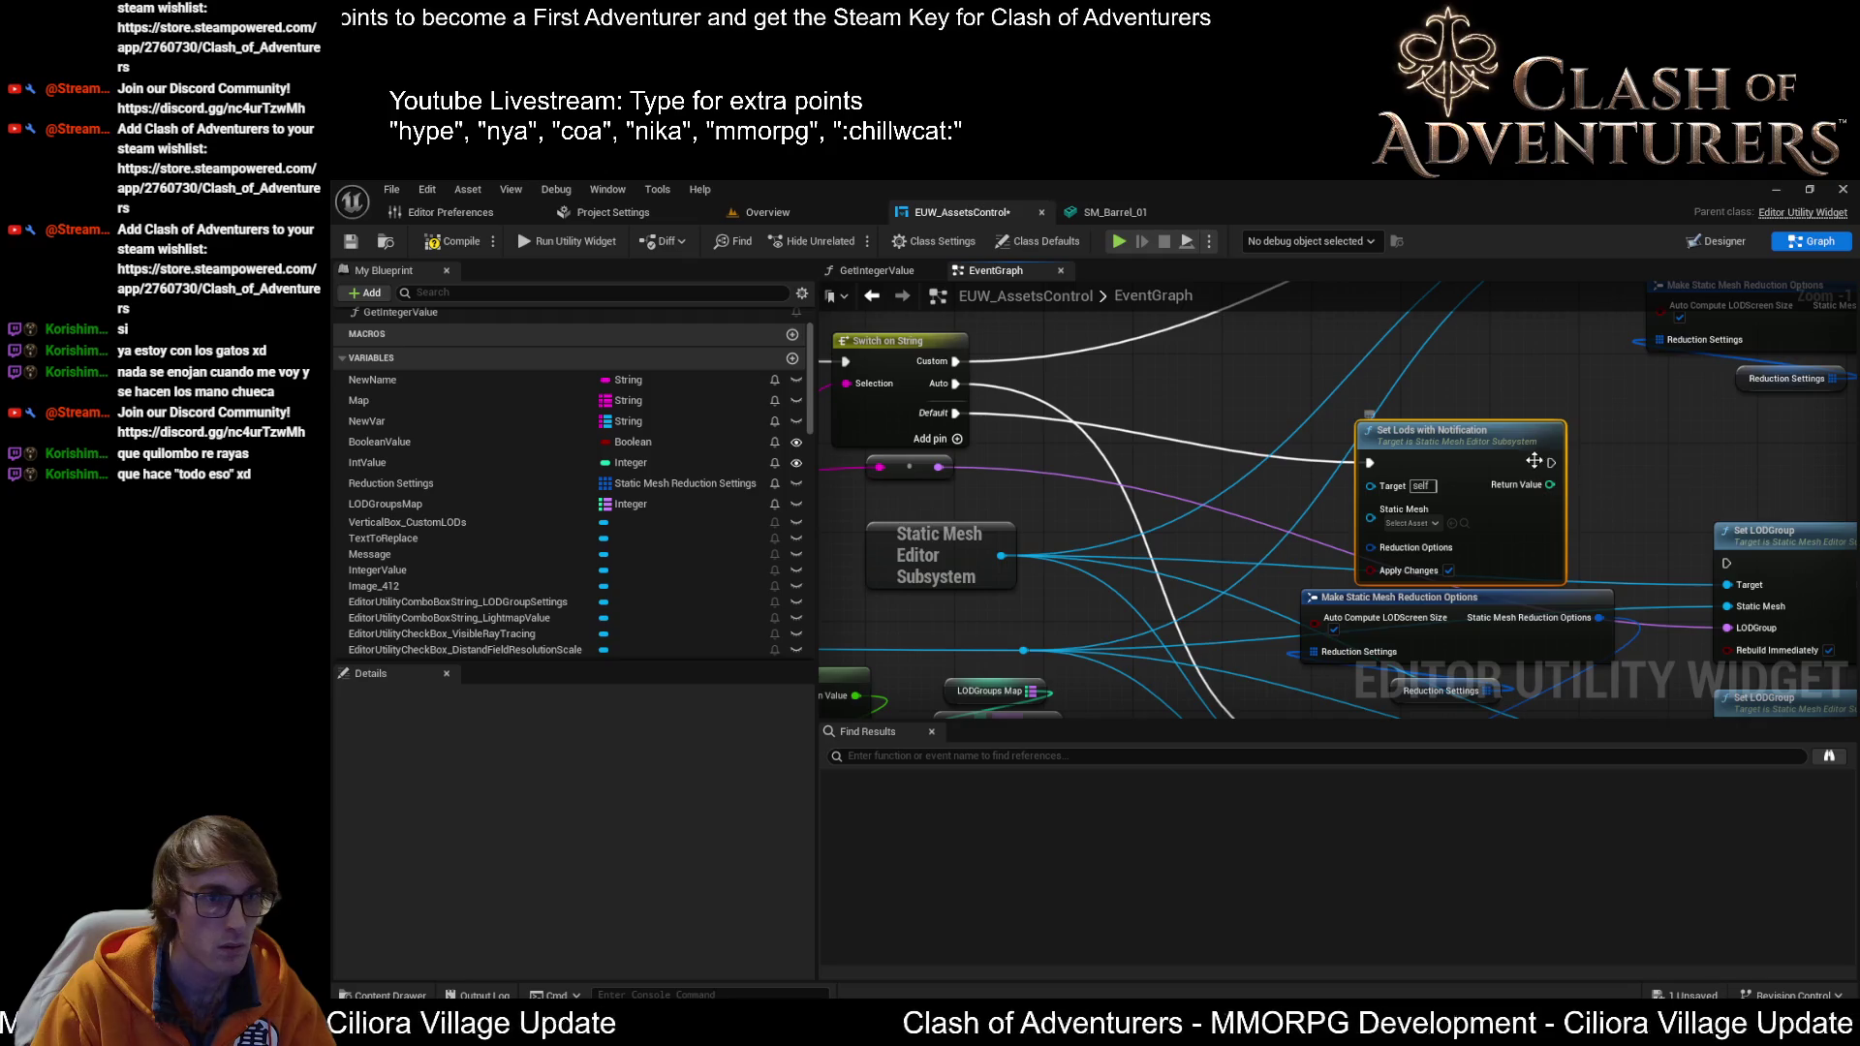
pyautogui.moveTo(1550, 463); pyautogui.dragTo(1725, 563)
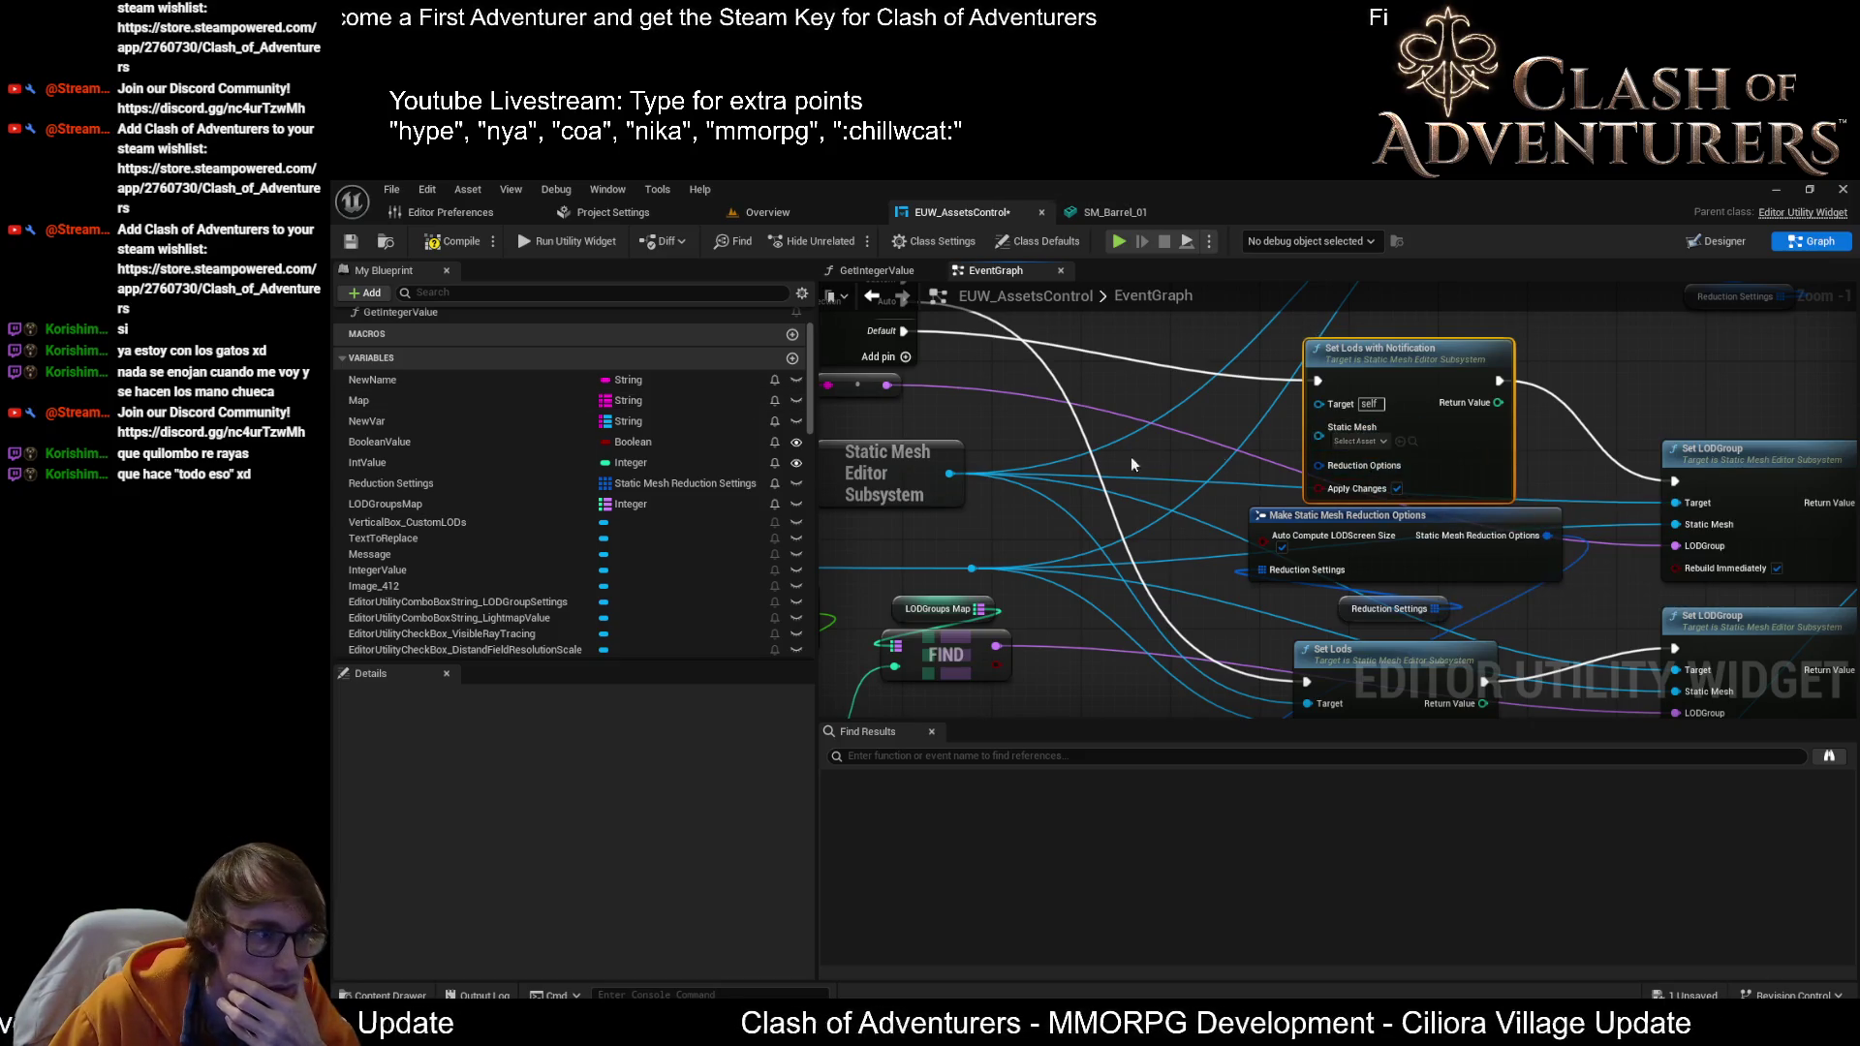
pyautogui.moveTo(883, 500); pyautogui.dragTo(930, 599)
pyautogui.moveTo(1011, 669); pyautogui.dragTo(1403, 541)
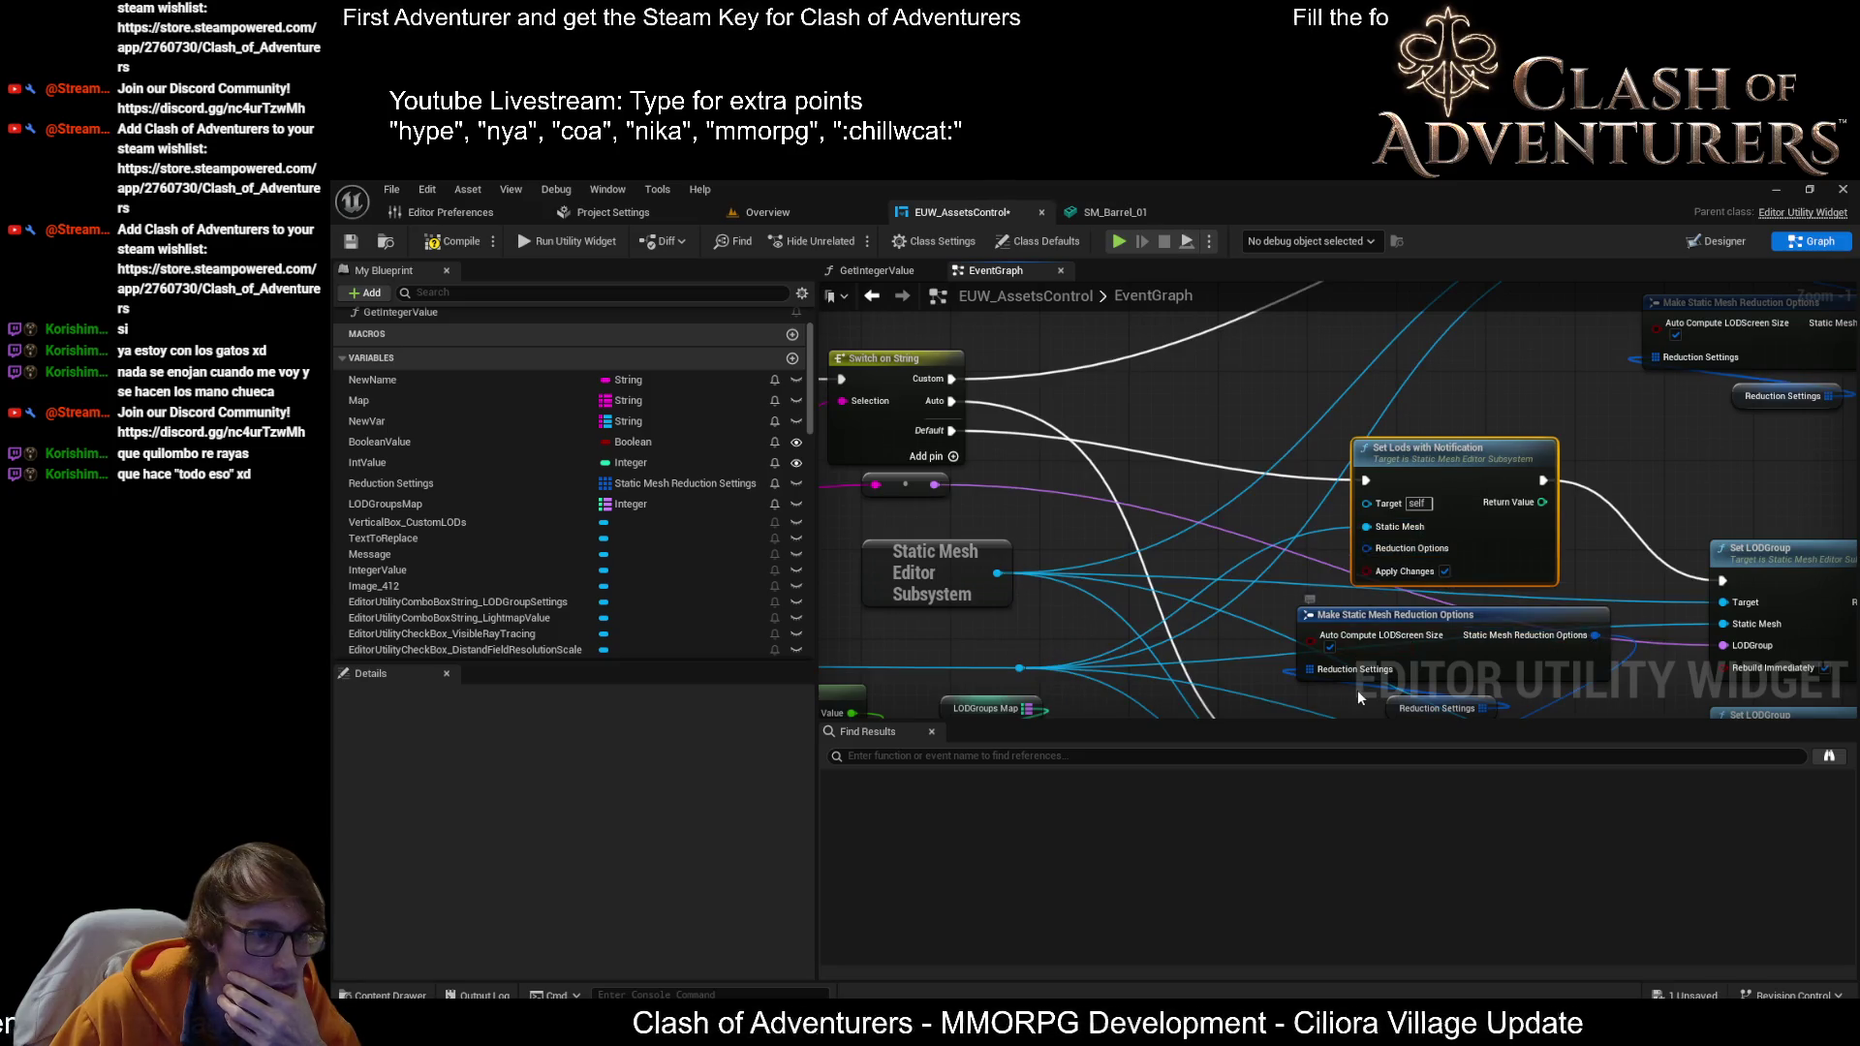
pyautogui.moveTo(1460, 695); pyautogui.dragTo(1378, 600)
pyautogui.moveTo(1512, 541)
pyautogui.mouseDown()
pyautogui.moveTo(1395, 455)
pyautogui.moveTo(1296, 454)
pyautogui.mouseUp()
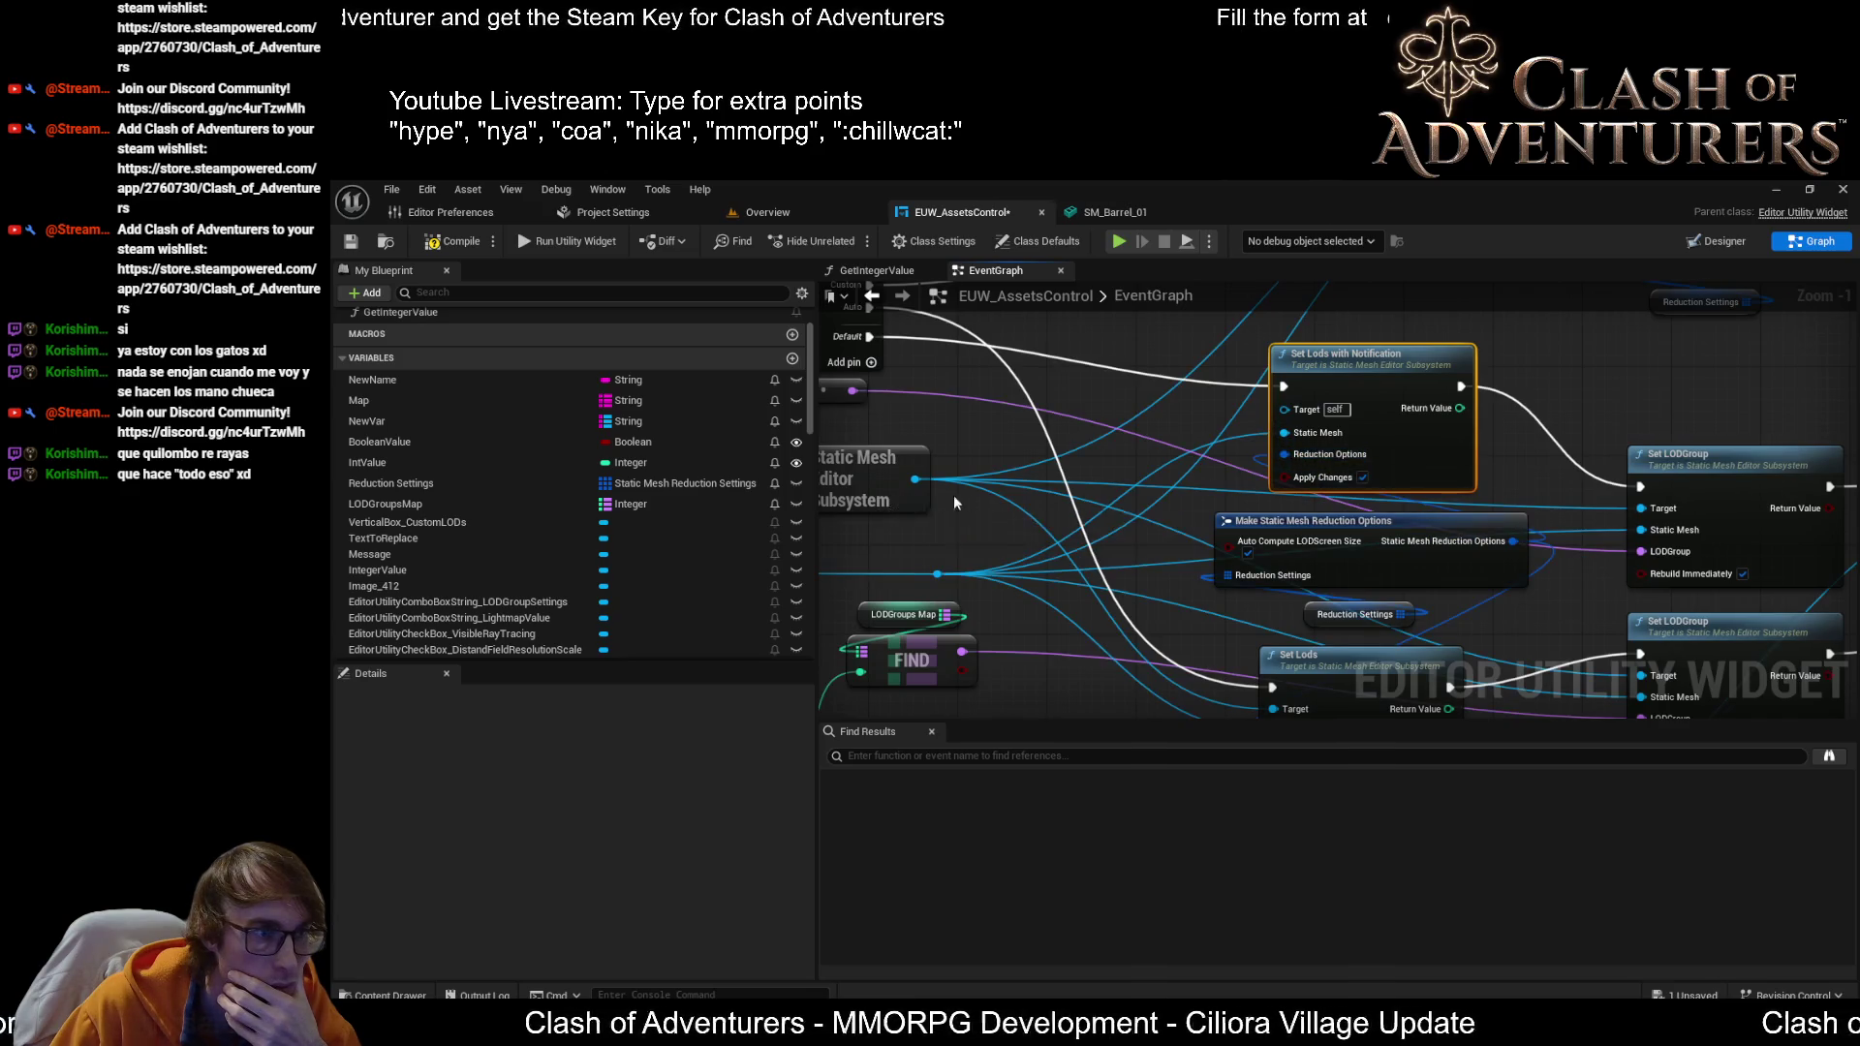
pyautogui.moveTo(954, 500)
pyautogui.mouseDown()
pyautogui.moveTo(1008, 508)
pyautogui.moveTo(1405, 424)
pyautogui.moveTo(1395, 446)
pyautogui.moveTo(1401, 385)
pyautogui.mouseUp()
# Swap the lower Set Lods for Set Lods with Notification chained into the lower Set LODGroup.
pyautogui.rightClick(1308, 552)
pyautogui.click(1341, 558)
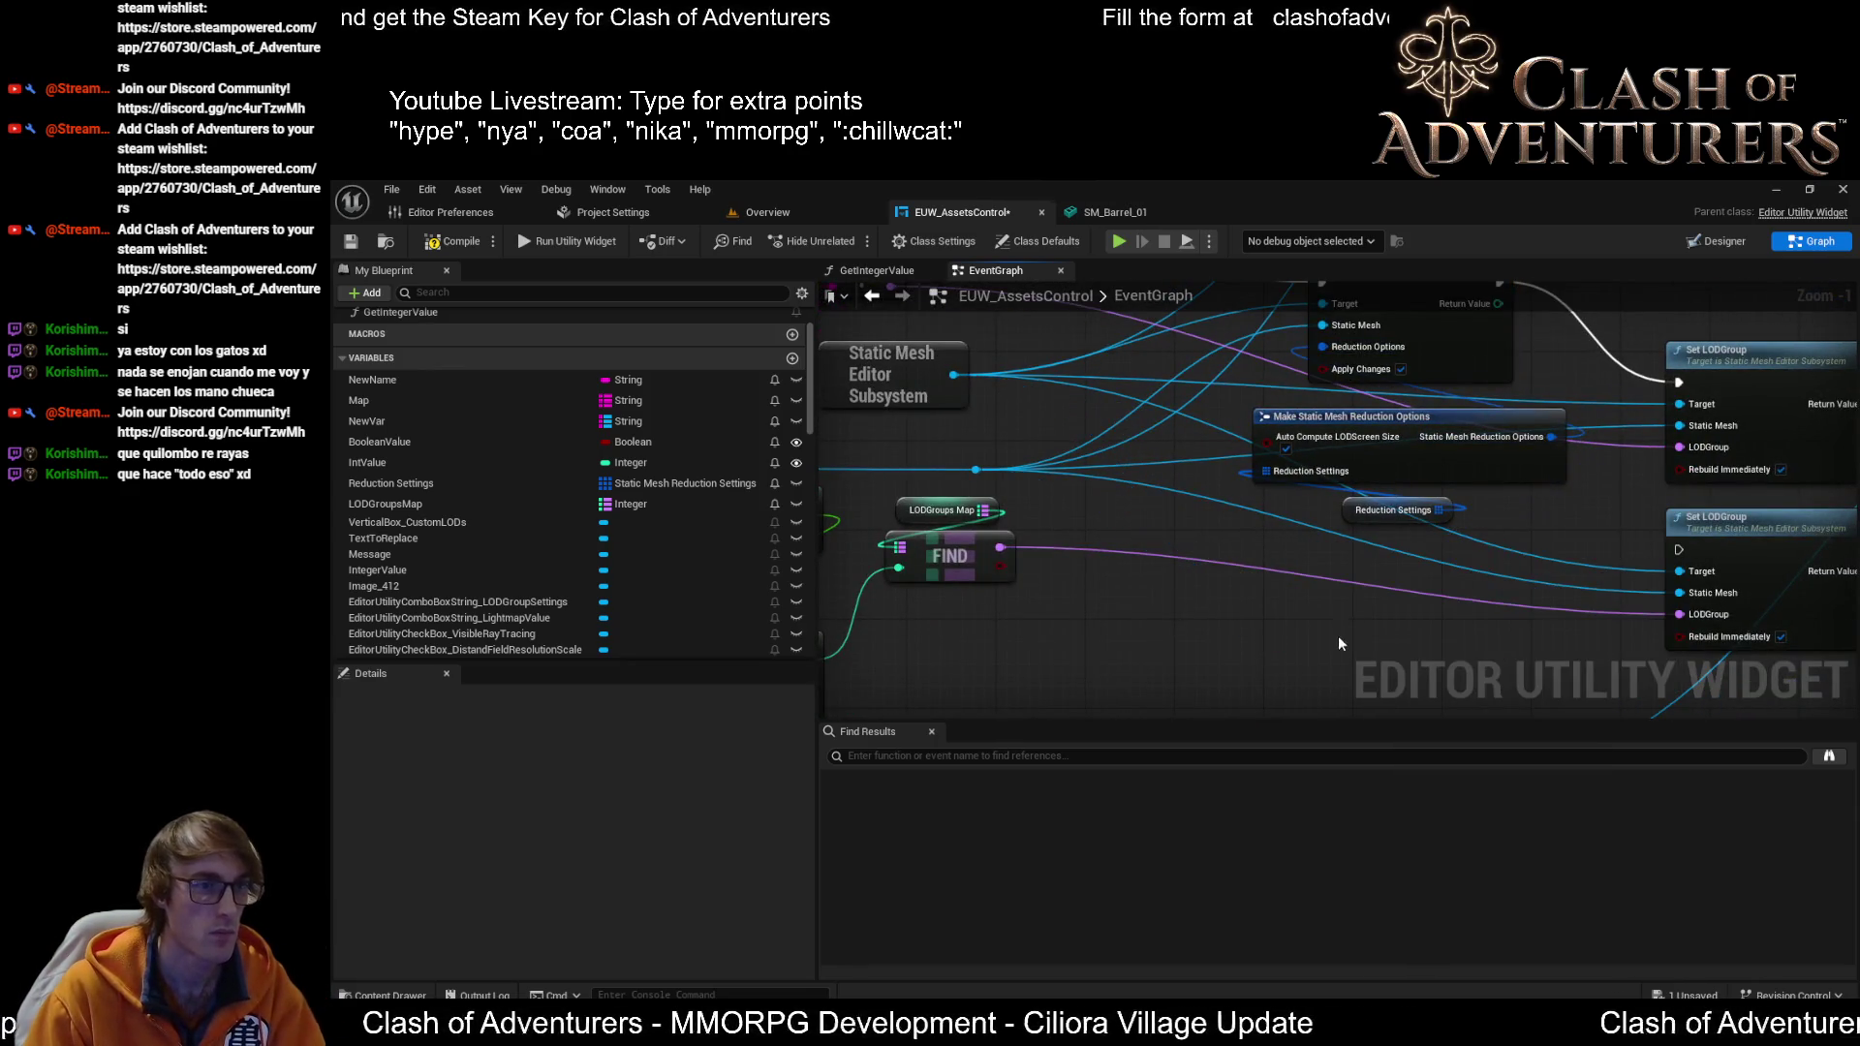
pyautogui.hotkey('ctrl', 'z')
pyautogui.moveTo(1373, 564); pyautogui.dragTo(1312, 577)
pyautogui.moveTo(1456, 593); pyautogui.dragTo(1643, 561)
pyautogui.moveTo(1348, 548); pyautogui.dragTo(1538, 721)
# Wire the Auto branch, reduction options, static mesh and editor subsystem target into the new node.
pyautogui.moveTo(1062, 386)
pyautogui.mouseDown()
pyautogui.moveTo(1279, 575)
pyautogui.moveTo(1443, 533)
pyautogui.moveTo(1579, 548)
pyautogui.moveTo(1476, 468)
pyautogui.mouseUp()
pyautogui.moveTo(1477, 473)
pyautogui.mouseDown()
pyautogui.moveTo(1275, 471)
pyautogui.moveTo(1397, 794)
pyautogui.moveTo(1466, 550)
pyautogui.mouseUp()
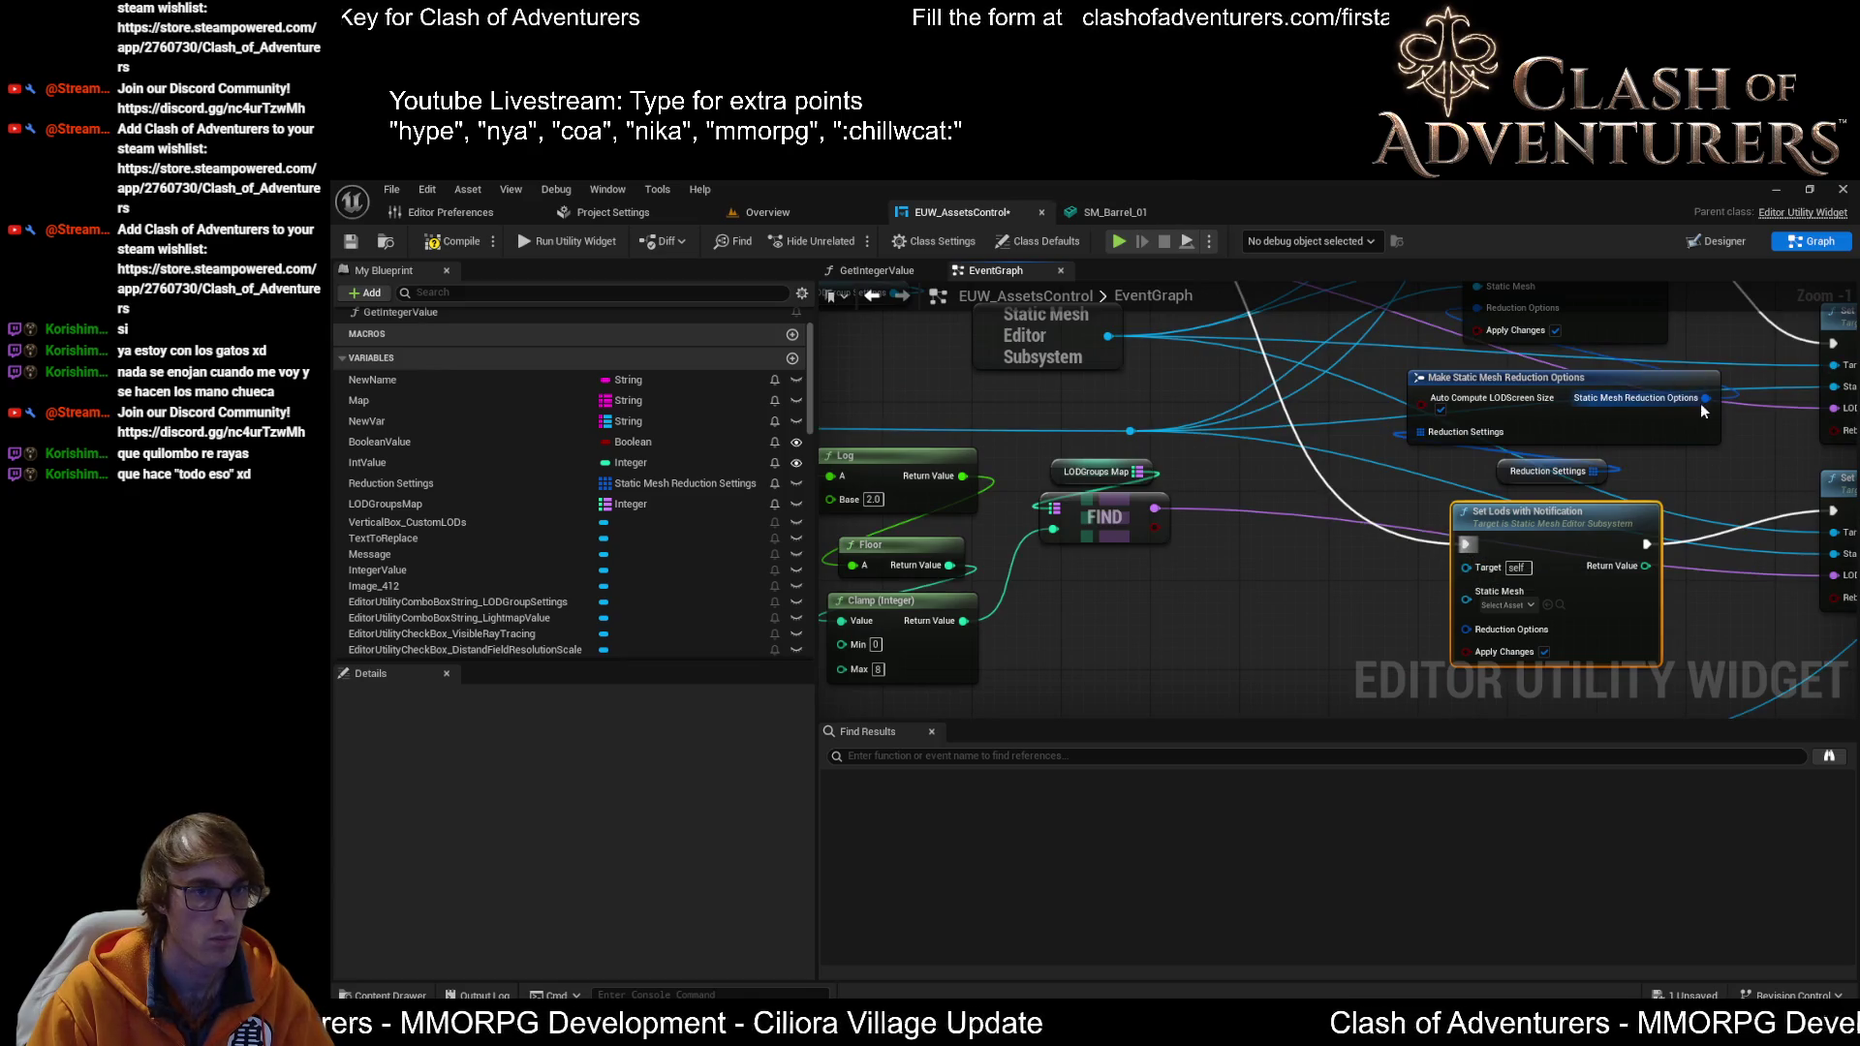
pyautogui.moveTo(1705, 398)
pyautogui.mouseDown()
pyautogui.moveTo(1476, 670)
pyautogui.moveTo(1480, 635)
pyautogui.mouseUp()
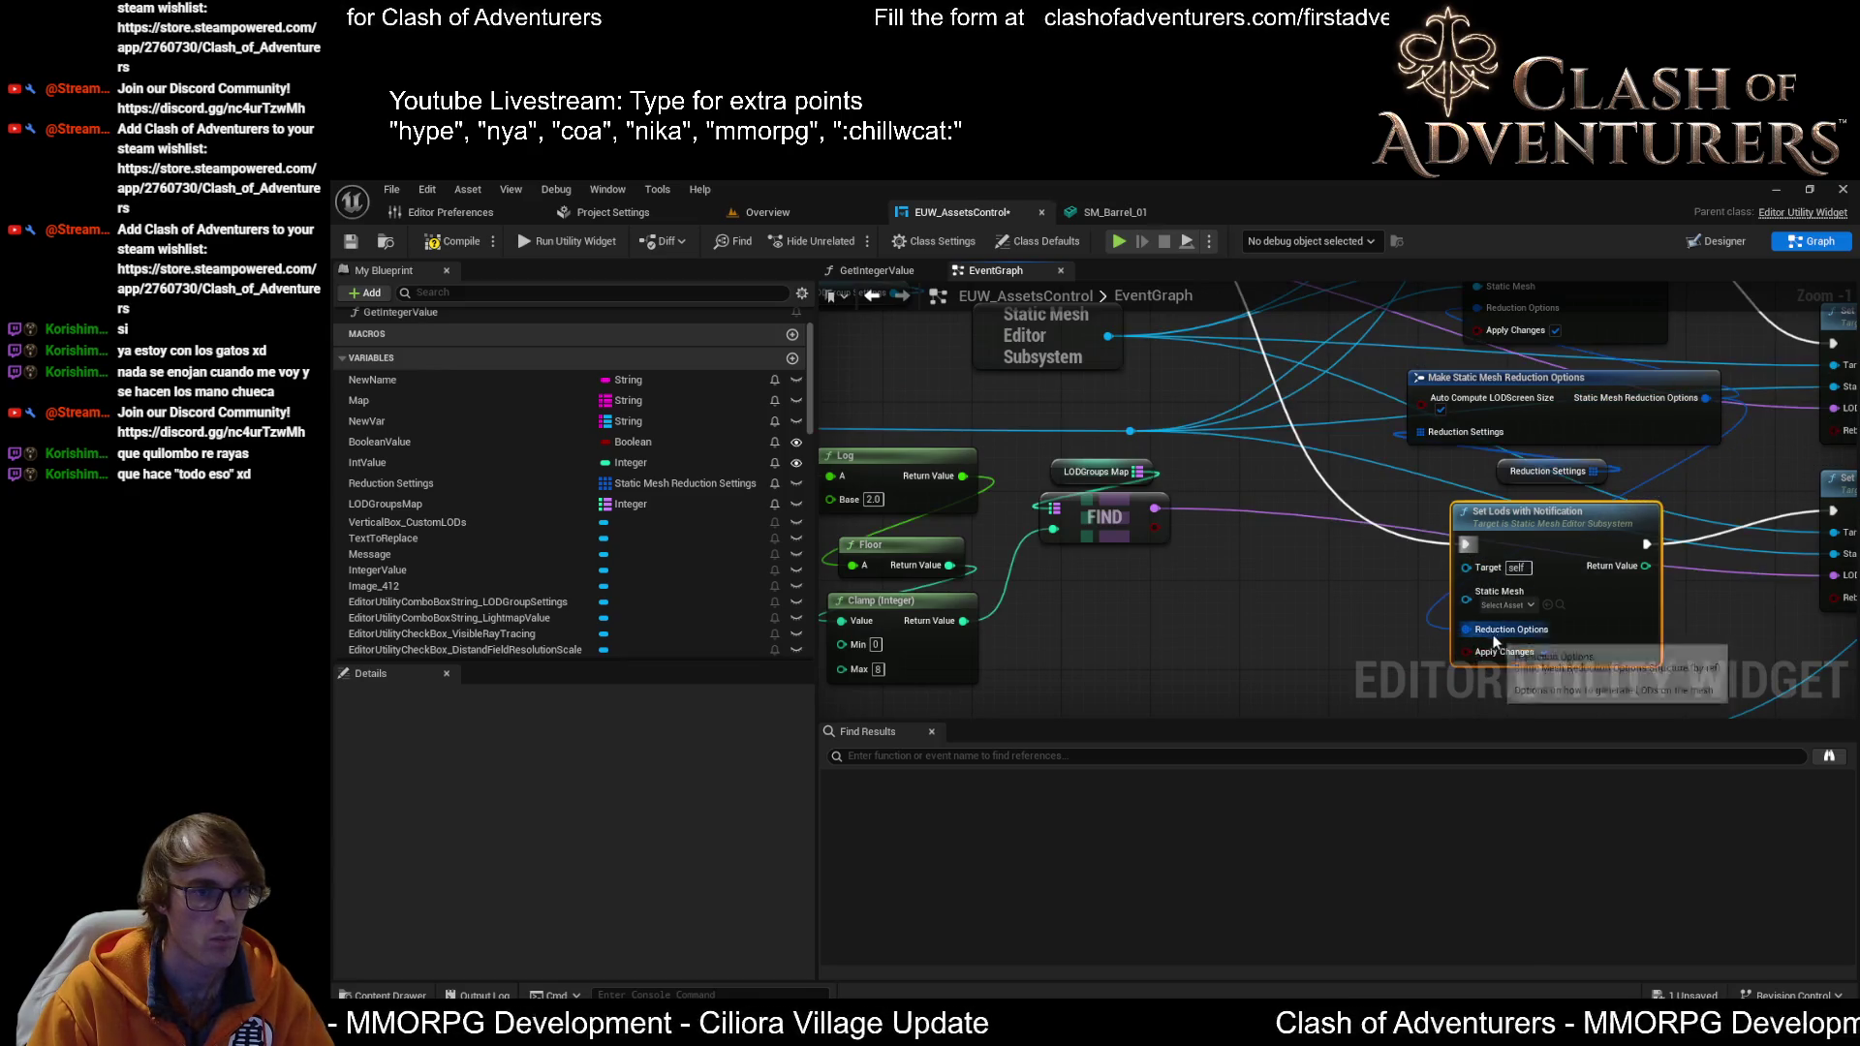
pyautogui.click(1210, 212)
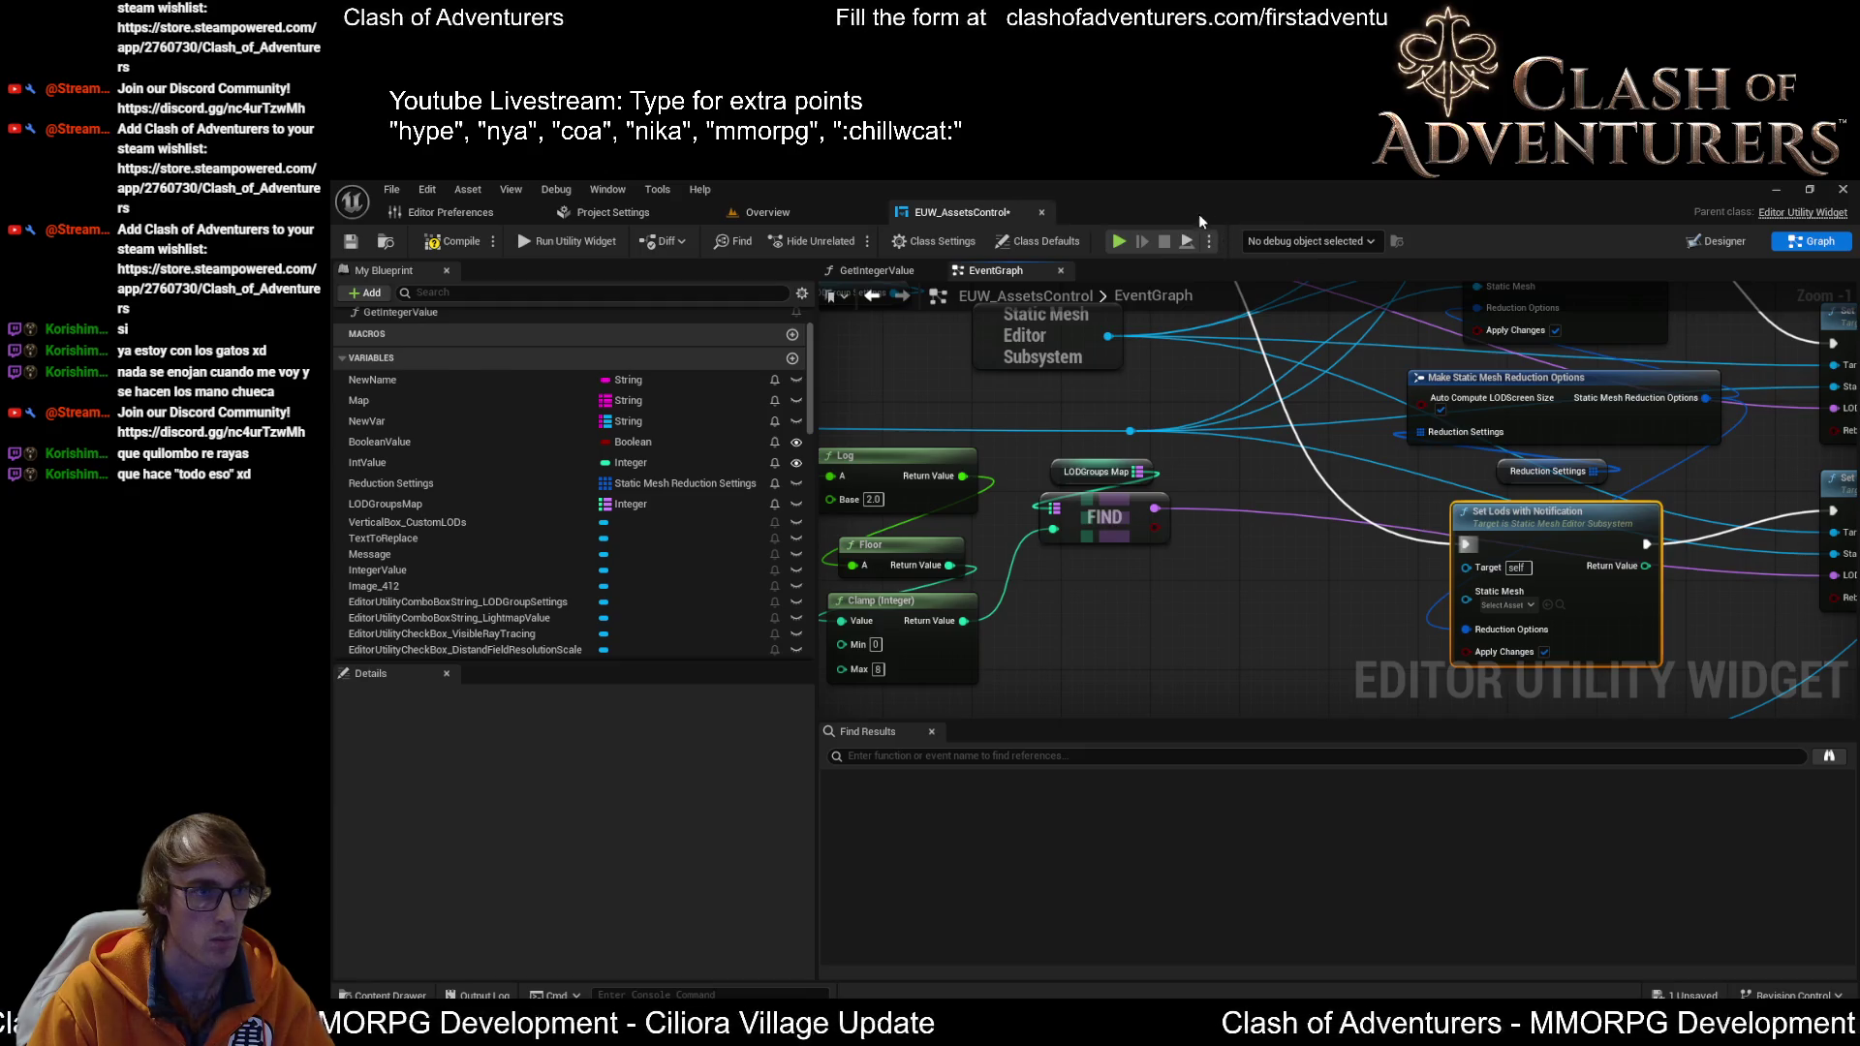
pyautogui.moveTo(1339, 399); pyautogui.dragTo(1232, 455)
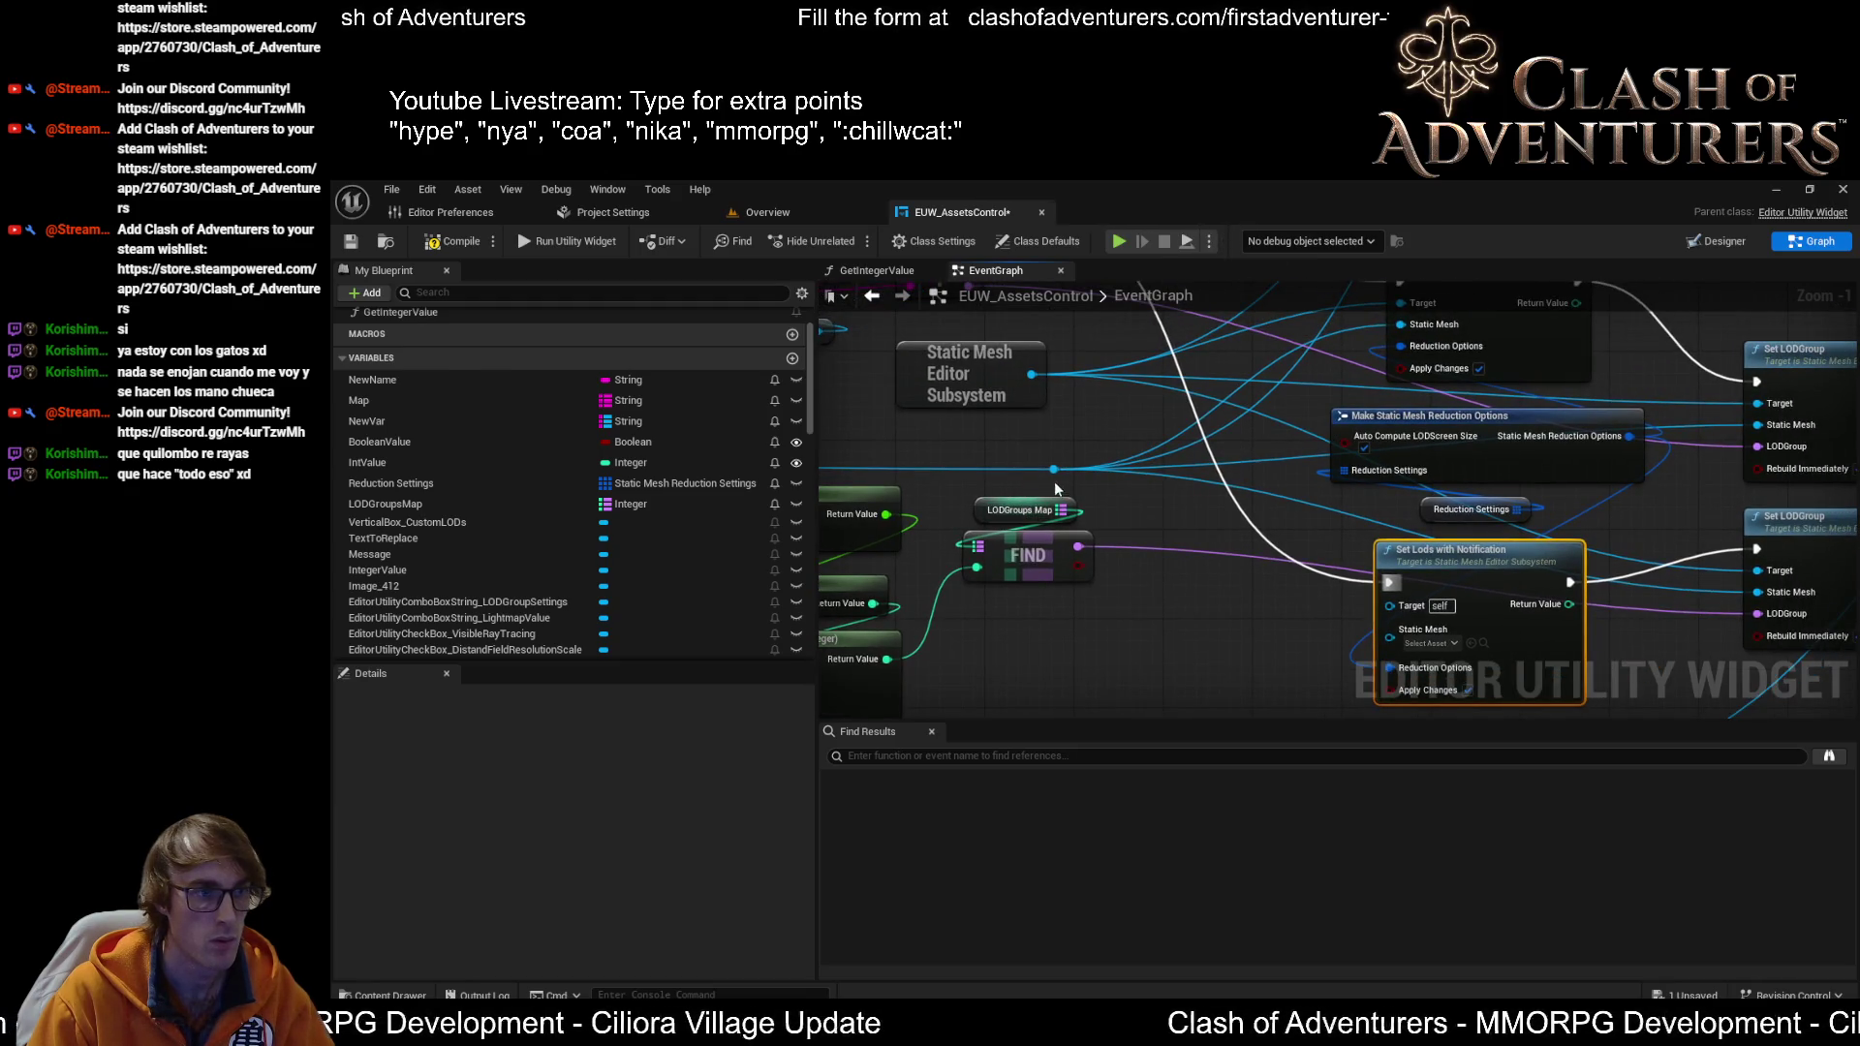
pyautogui.moveTo(1055, 472); pyautogui.dragTo(1390, 631)
pyautogui.moveTo(1029, 375); pyautogui.dragTo(1390, 606)
pyautogui.moveTo(1390, 605)
pyautogui.mouseDown()
pyautogui.moveTo(1337, 516)
pyautogui.moveTo(1348, 614)
pyautogui.mouseUp()
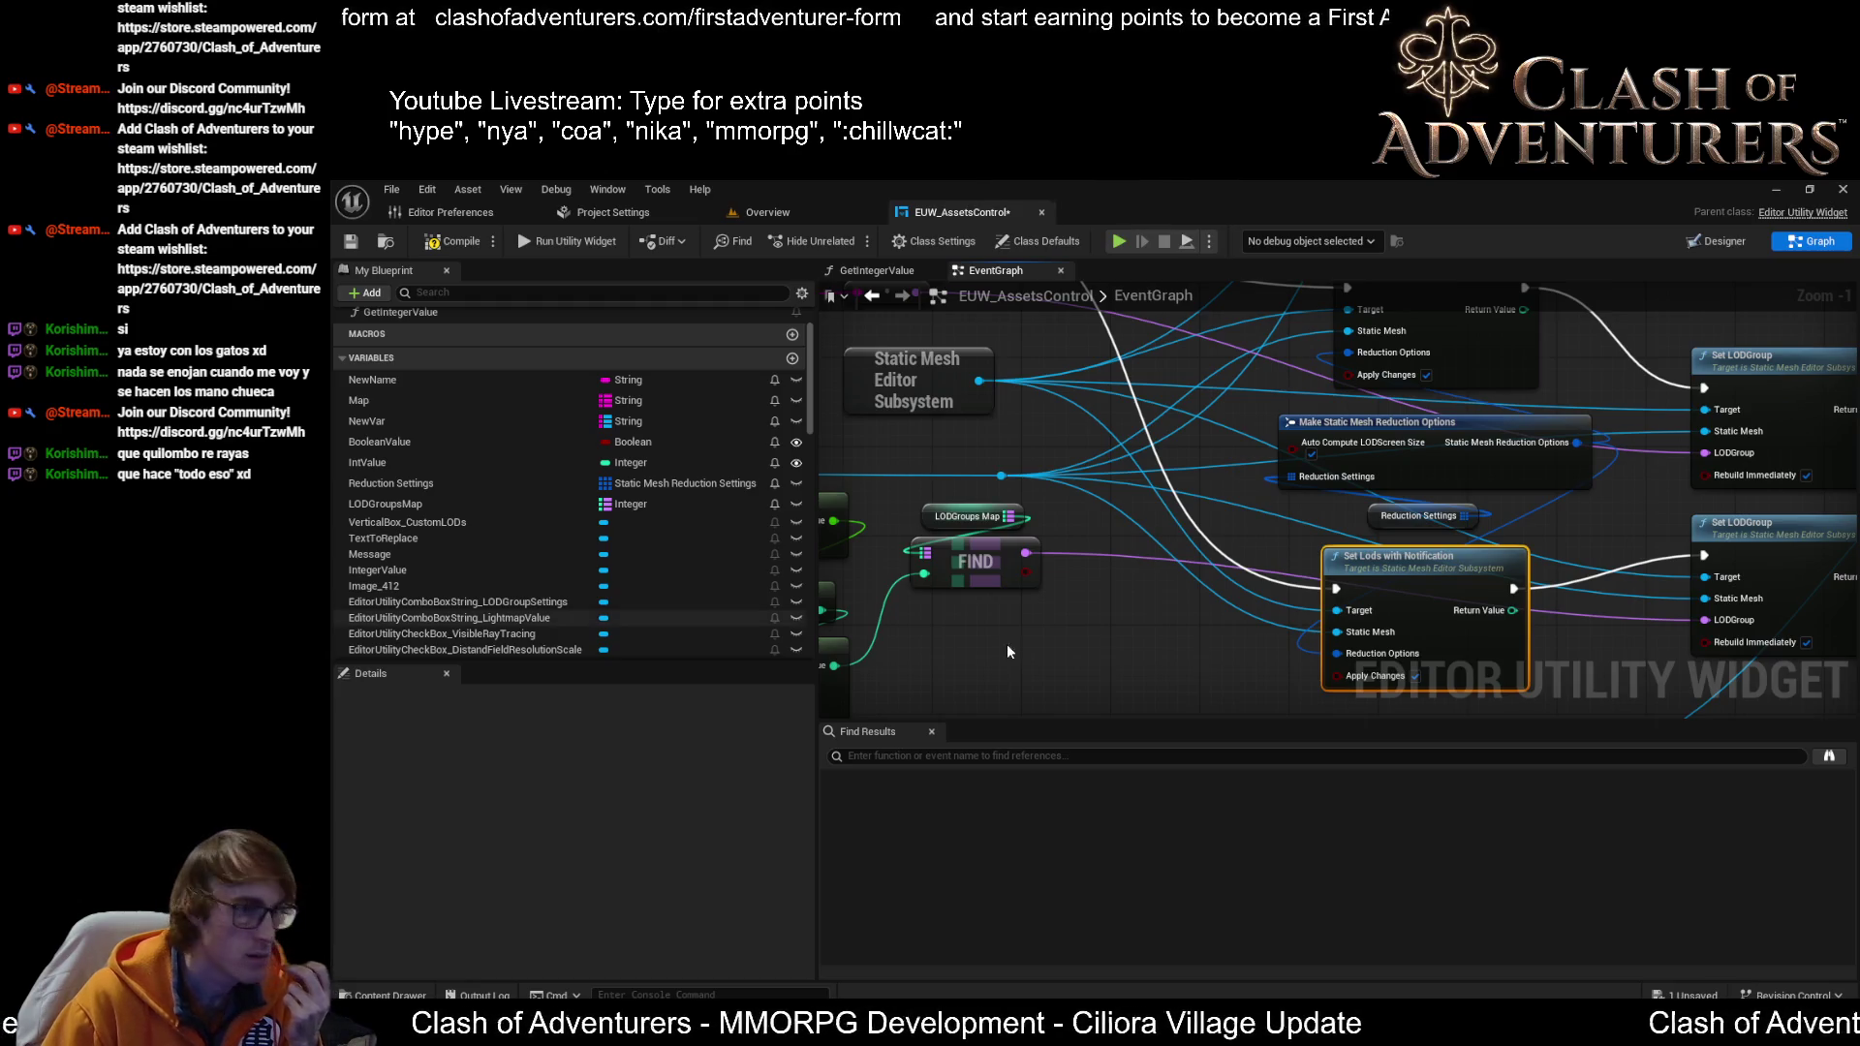
# Toggle Auto Compute LODScreen Size off, compile, then re-enable it on Make Static Mesh Reduction Options.
pyautogui.moveTo(1170, 661); pyautogui.dragTo(1056, 700)
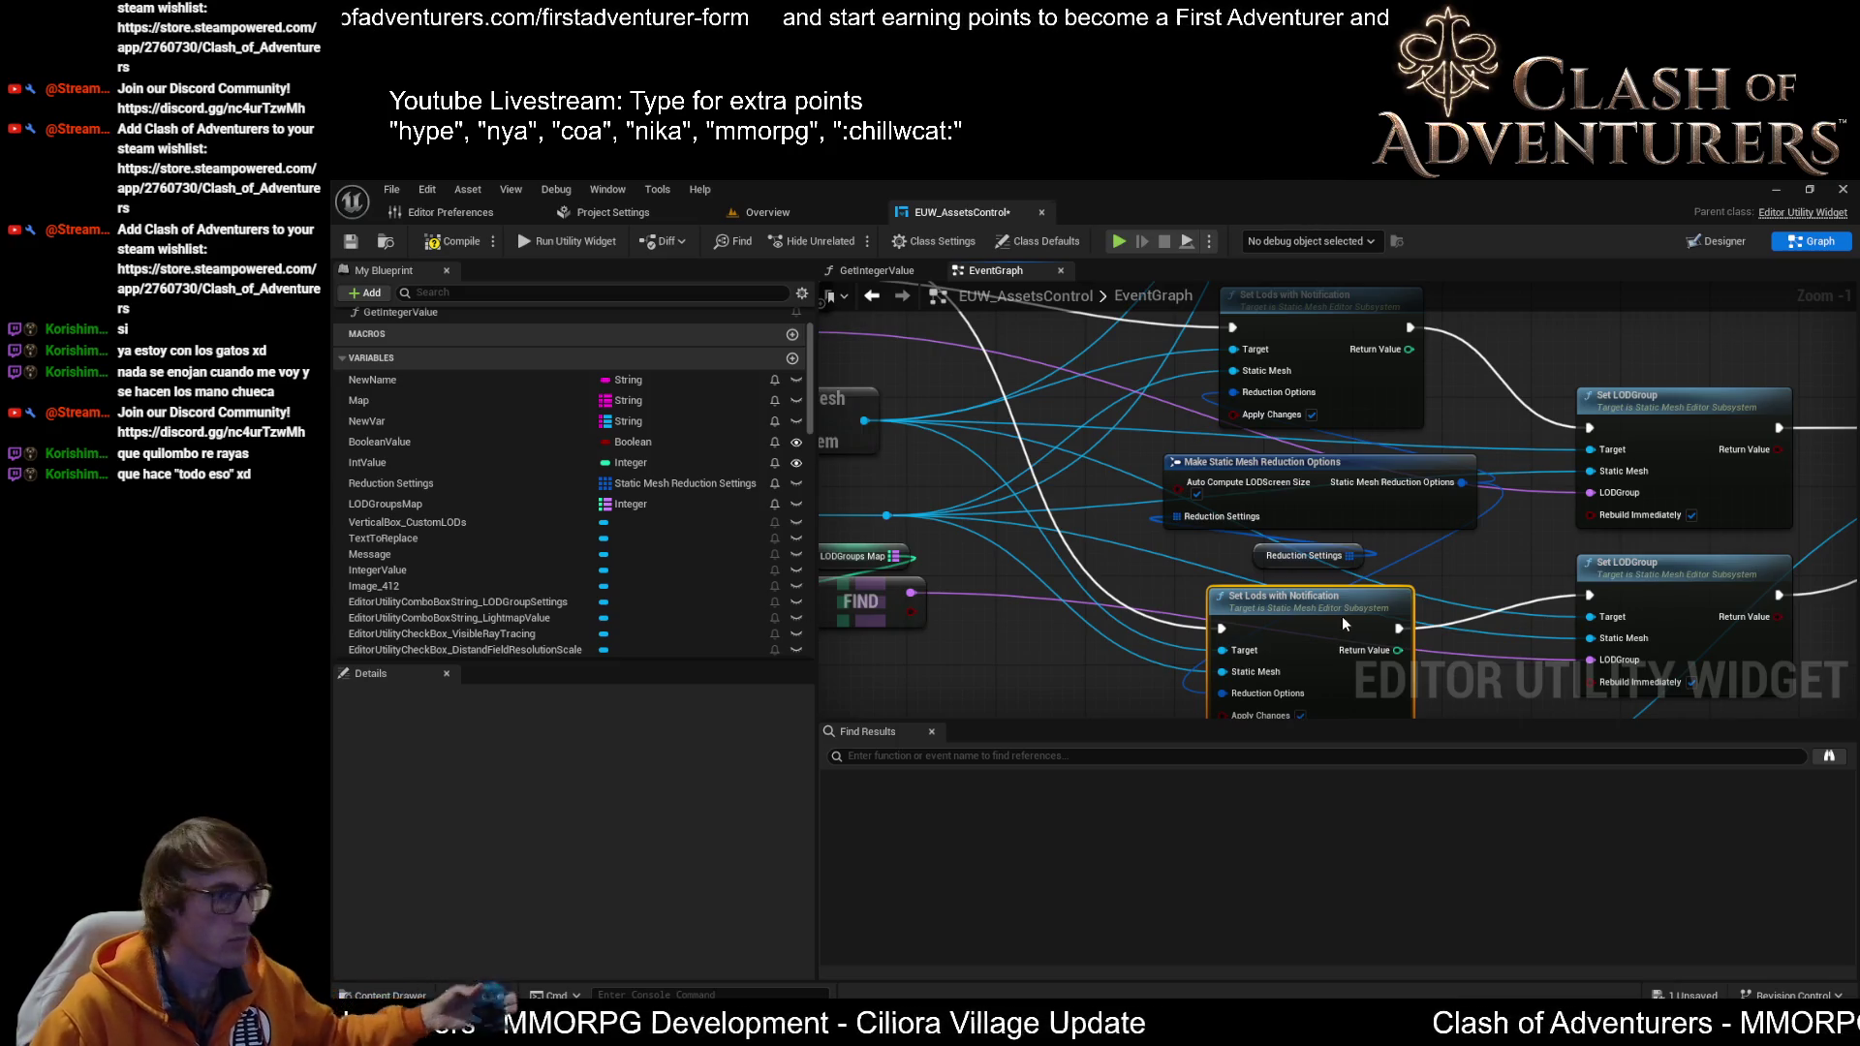
pyautogui.click(1194, 497)
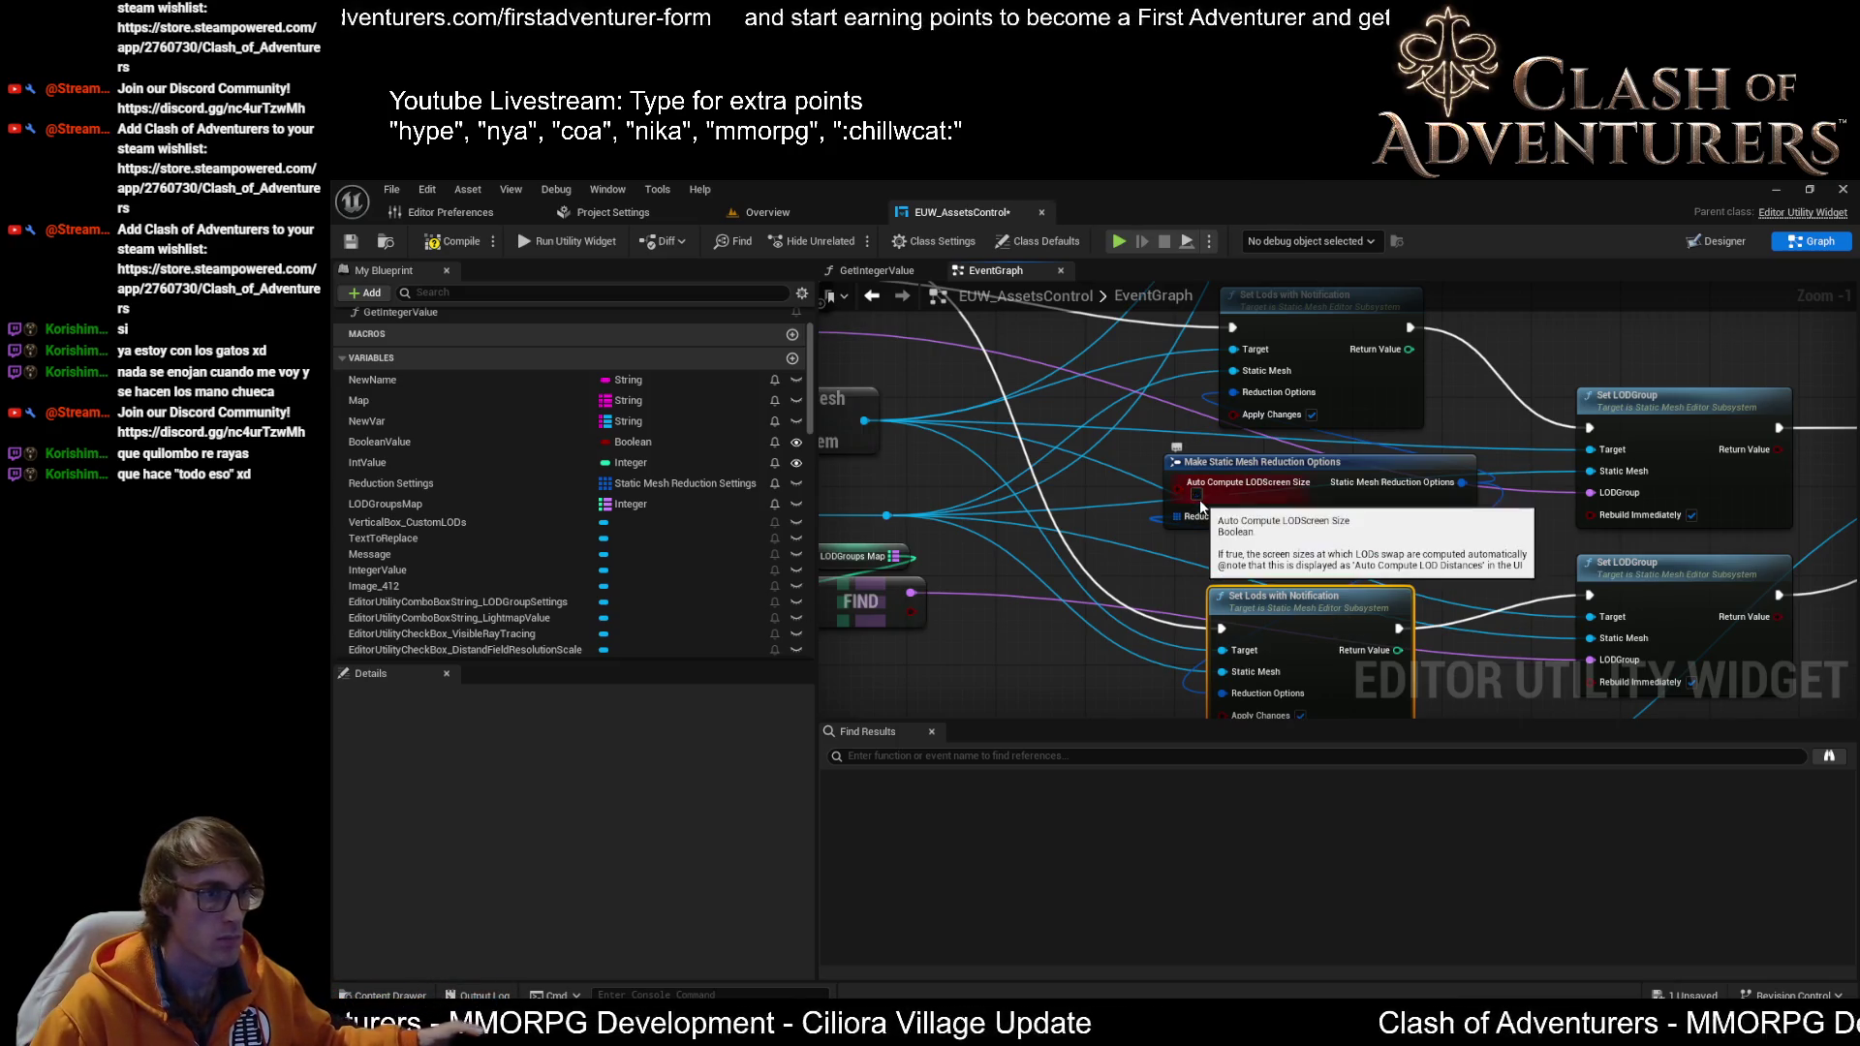
pyautogui.click(449, 246)
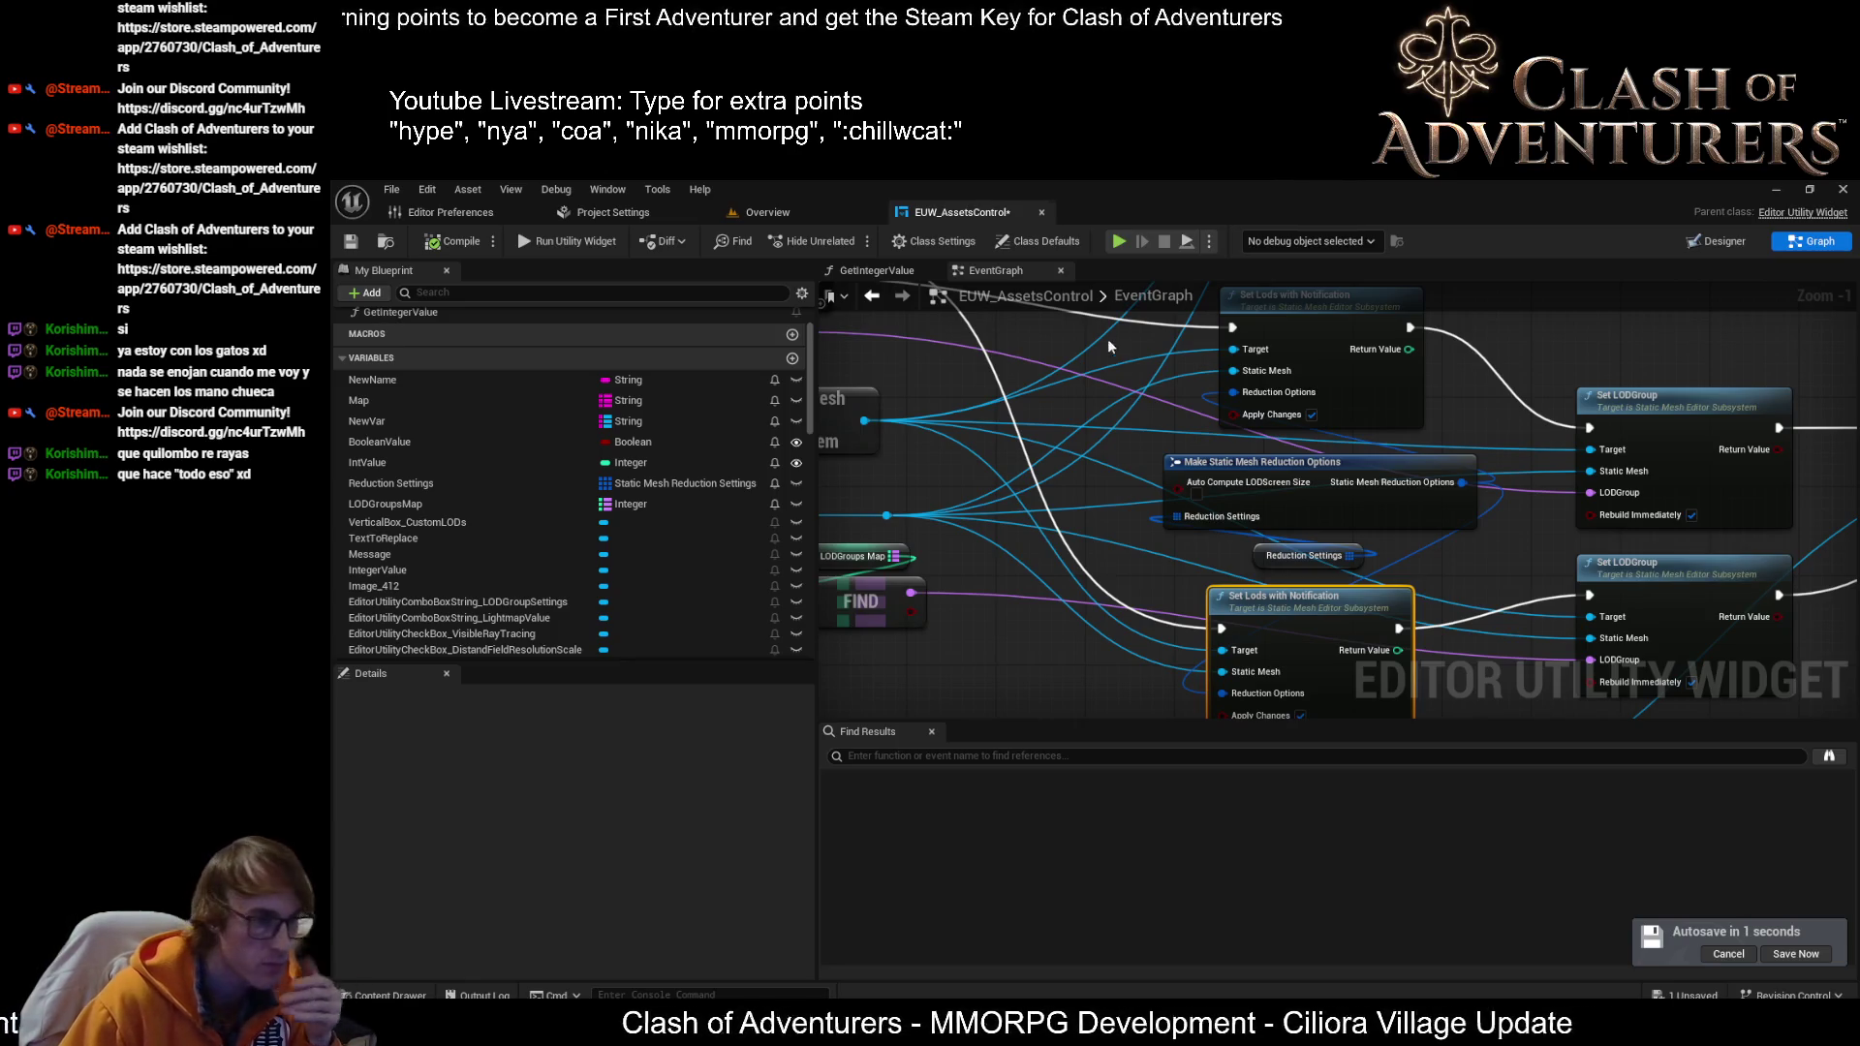
pyautogui.click(1195, 495)
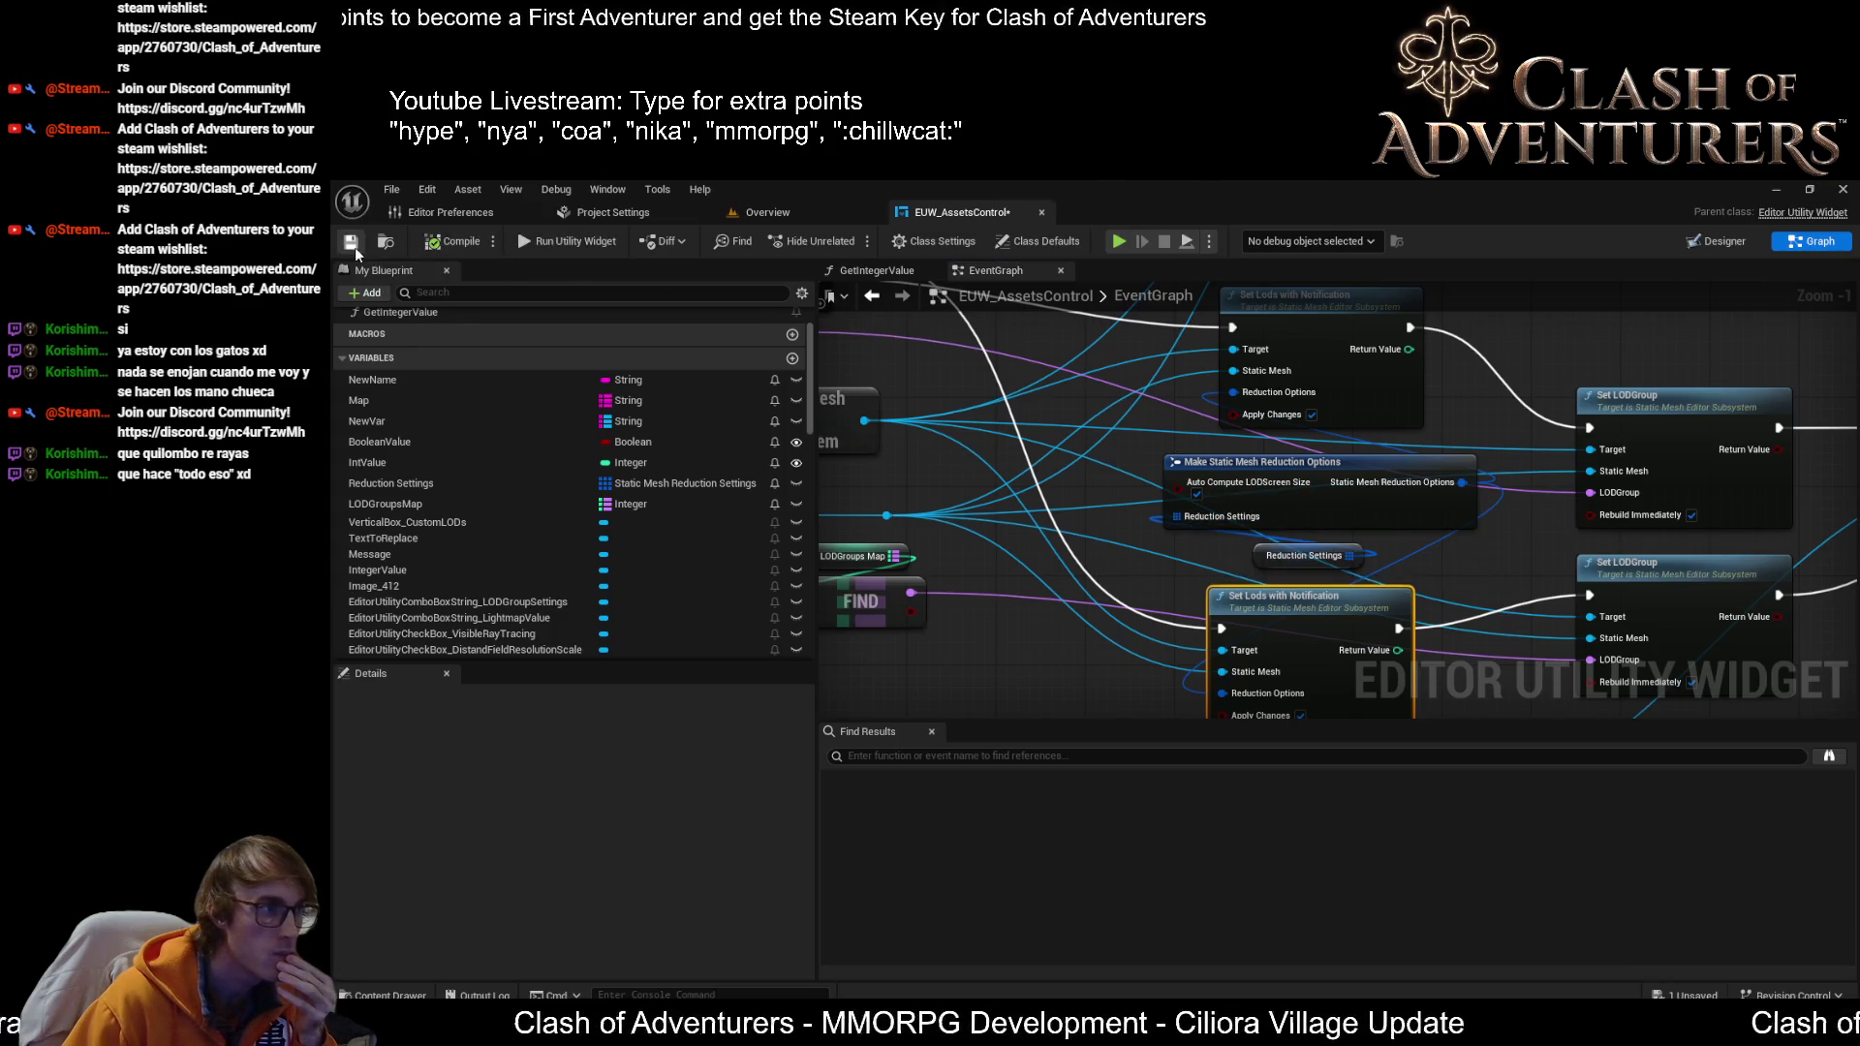
pyautogui.moveTo(1635, 419); pyautogui.dragTo(1306, 426)
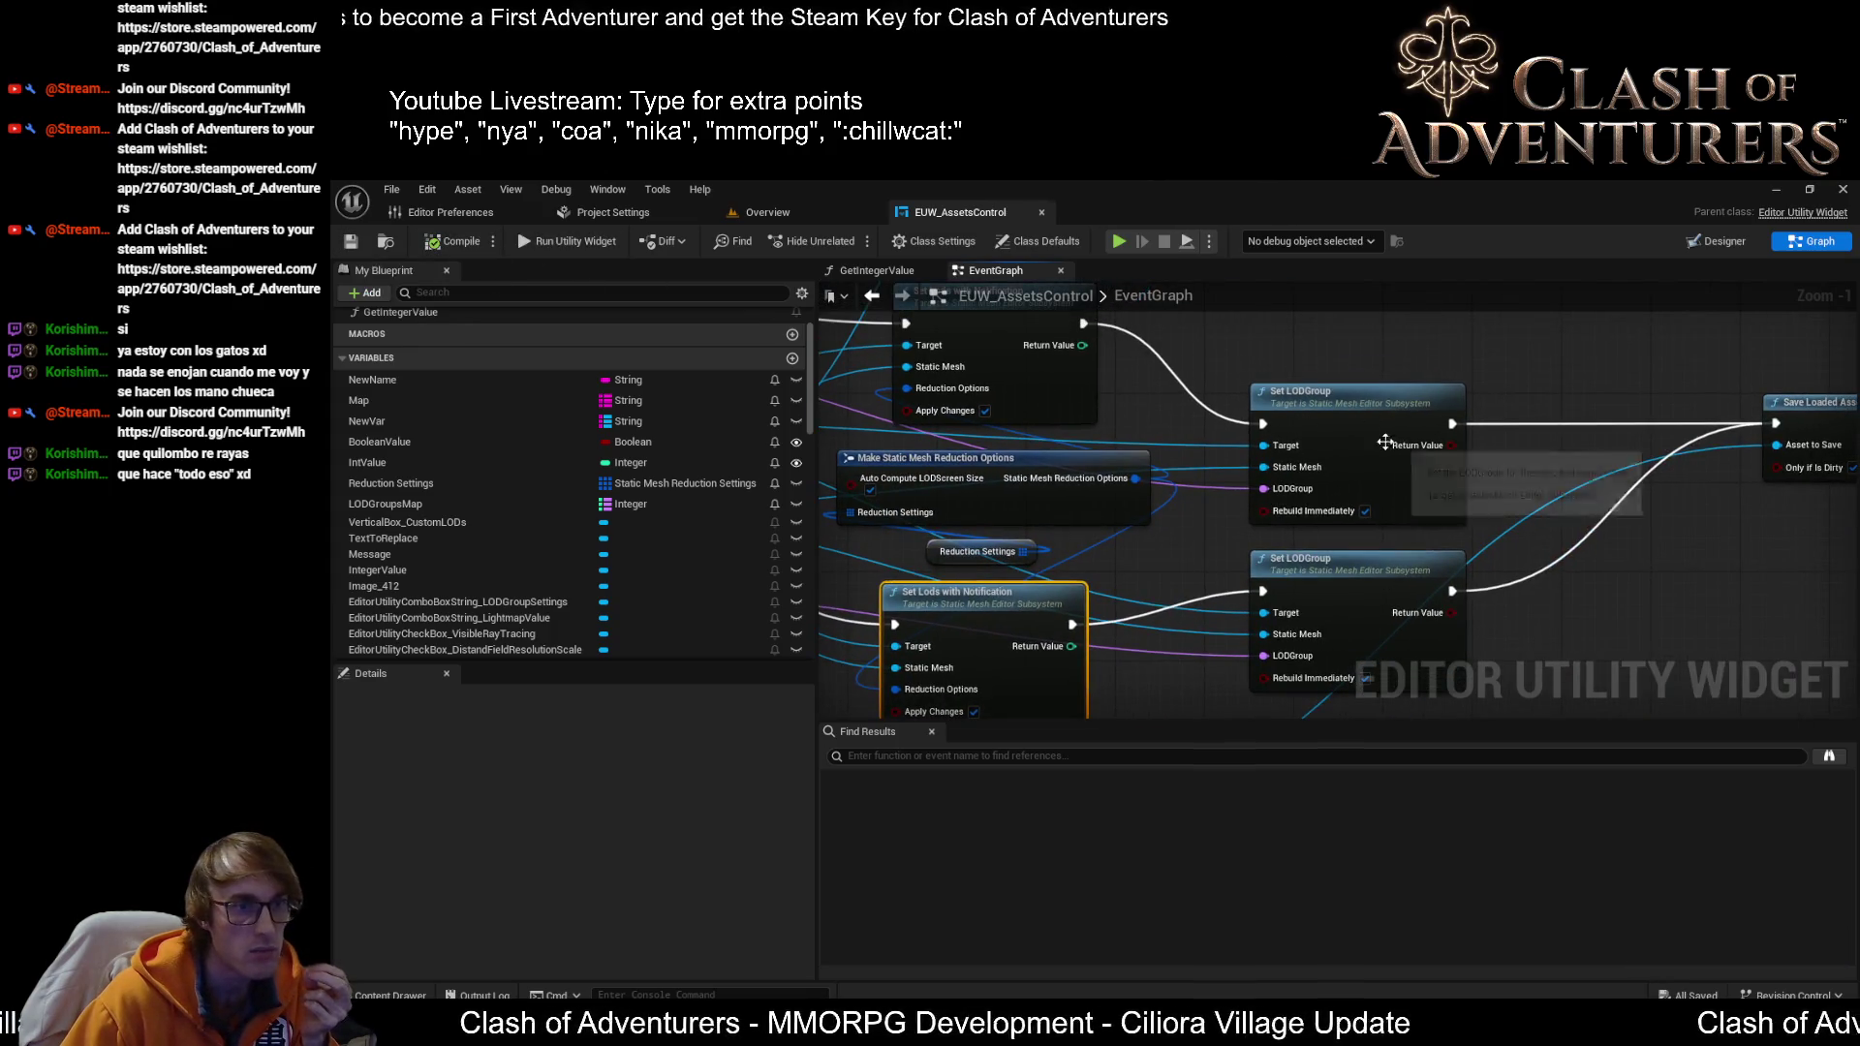
pyautogui.scroll(1, 1287, 363)
pyautogui.moveTo(1375, 563); pyautogui.dragTo(1473, 480)
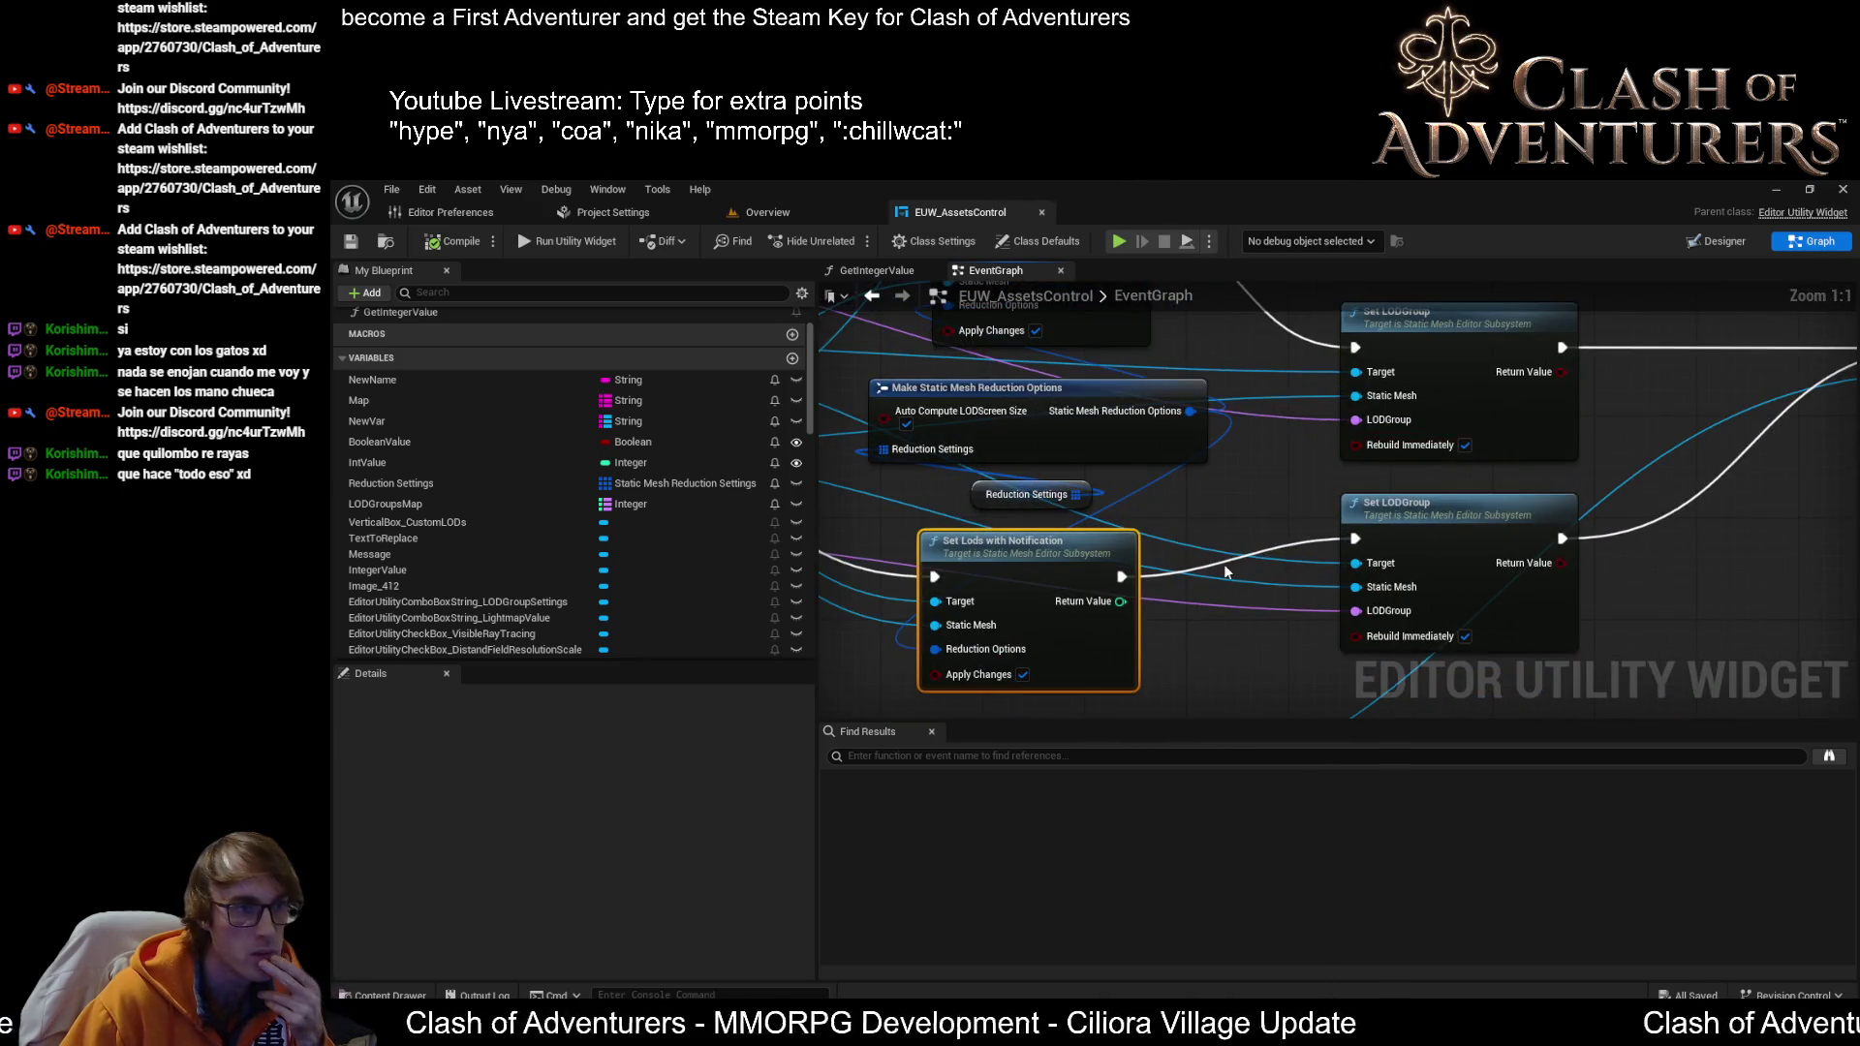
pyautogui.moveTo(1223, 565); pyautogui.dragTo(1211, 621)
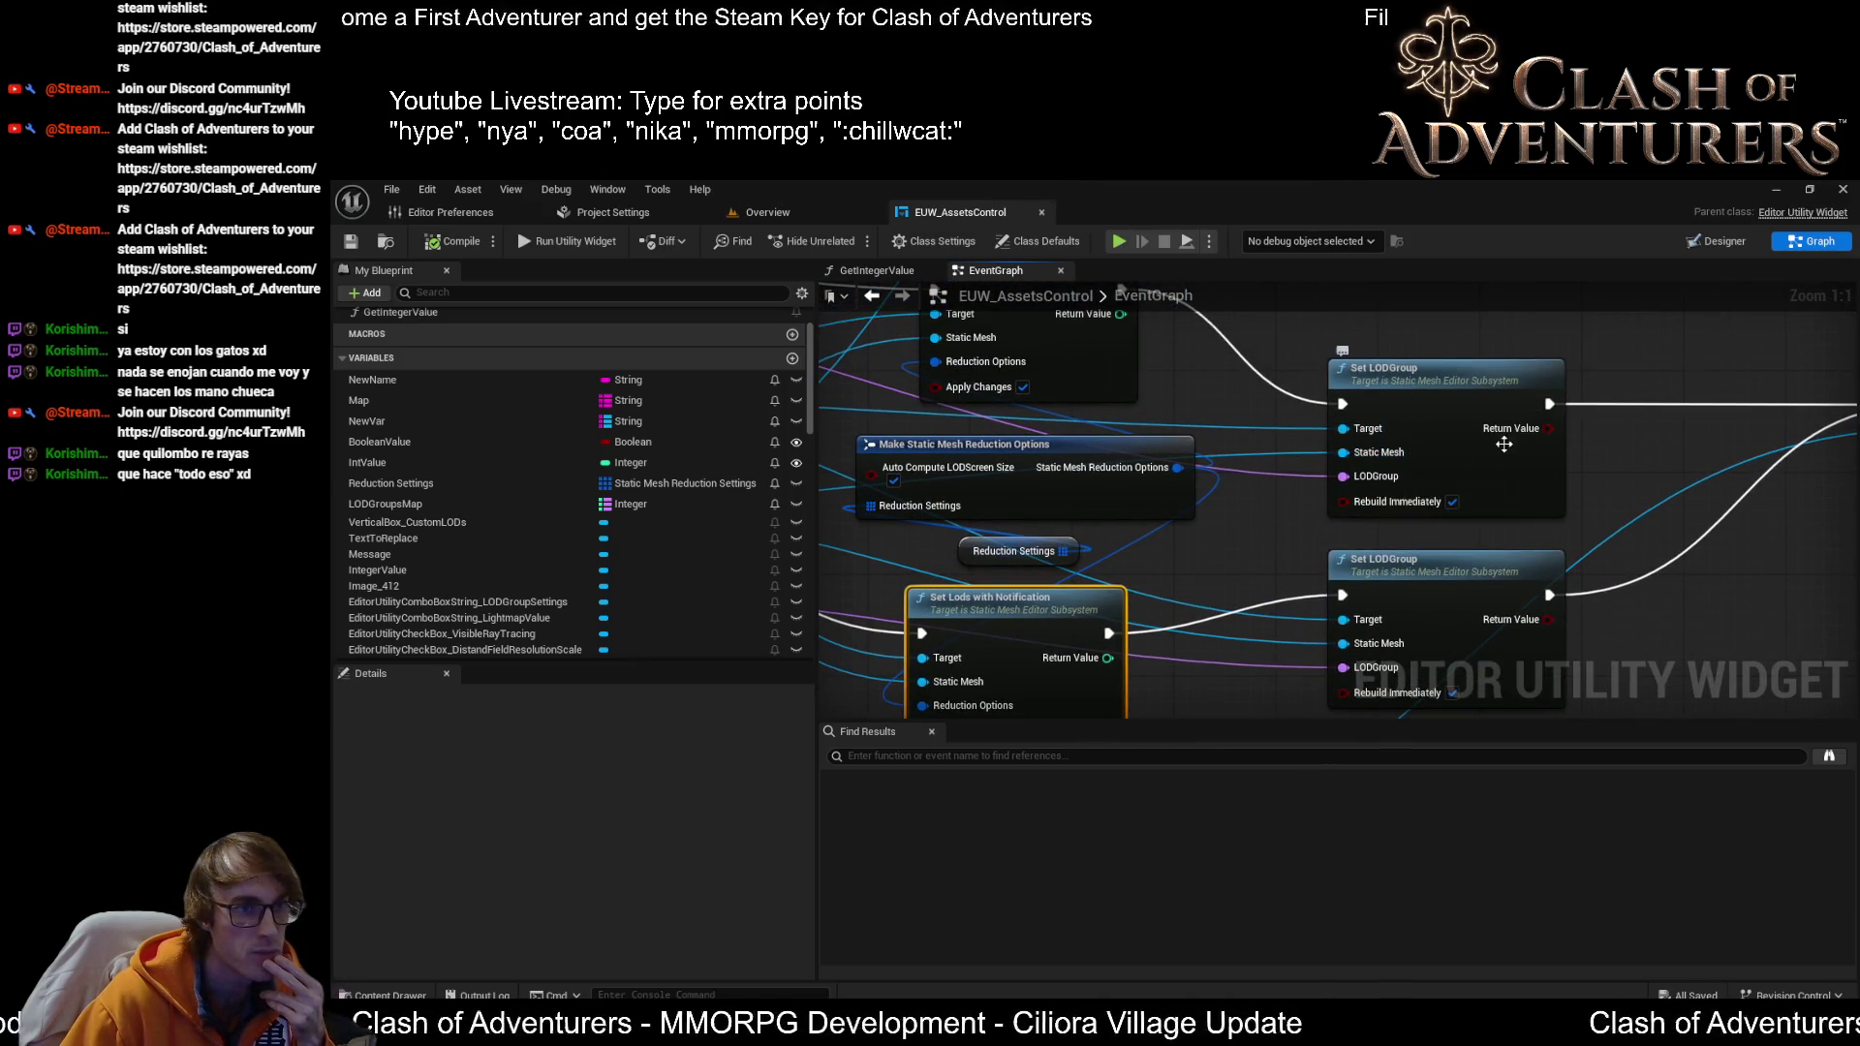
pyautogui.moveTo(1241, 547)
pyautogui.mouseDown()
pyautogui.moveTo(1235, 462)
pyautogui.moveTo(1598, 555)
pyautogui.mouseUp()
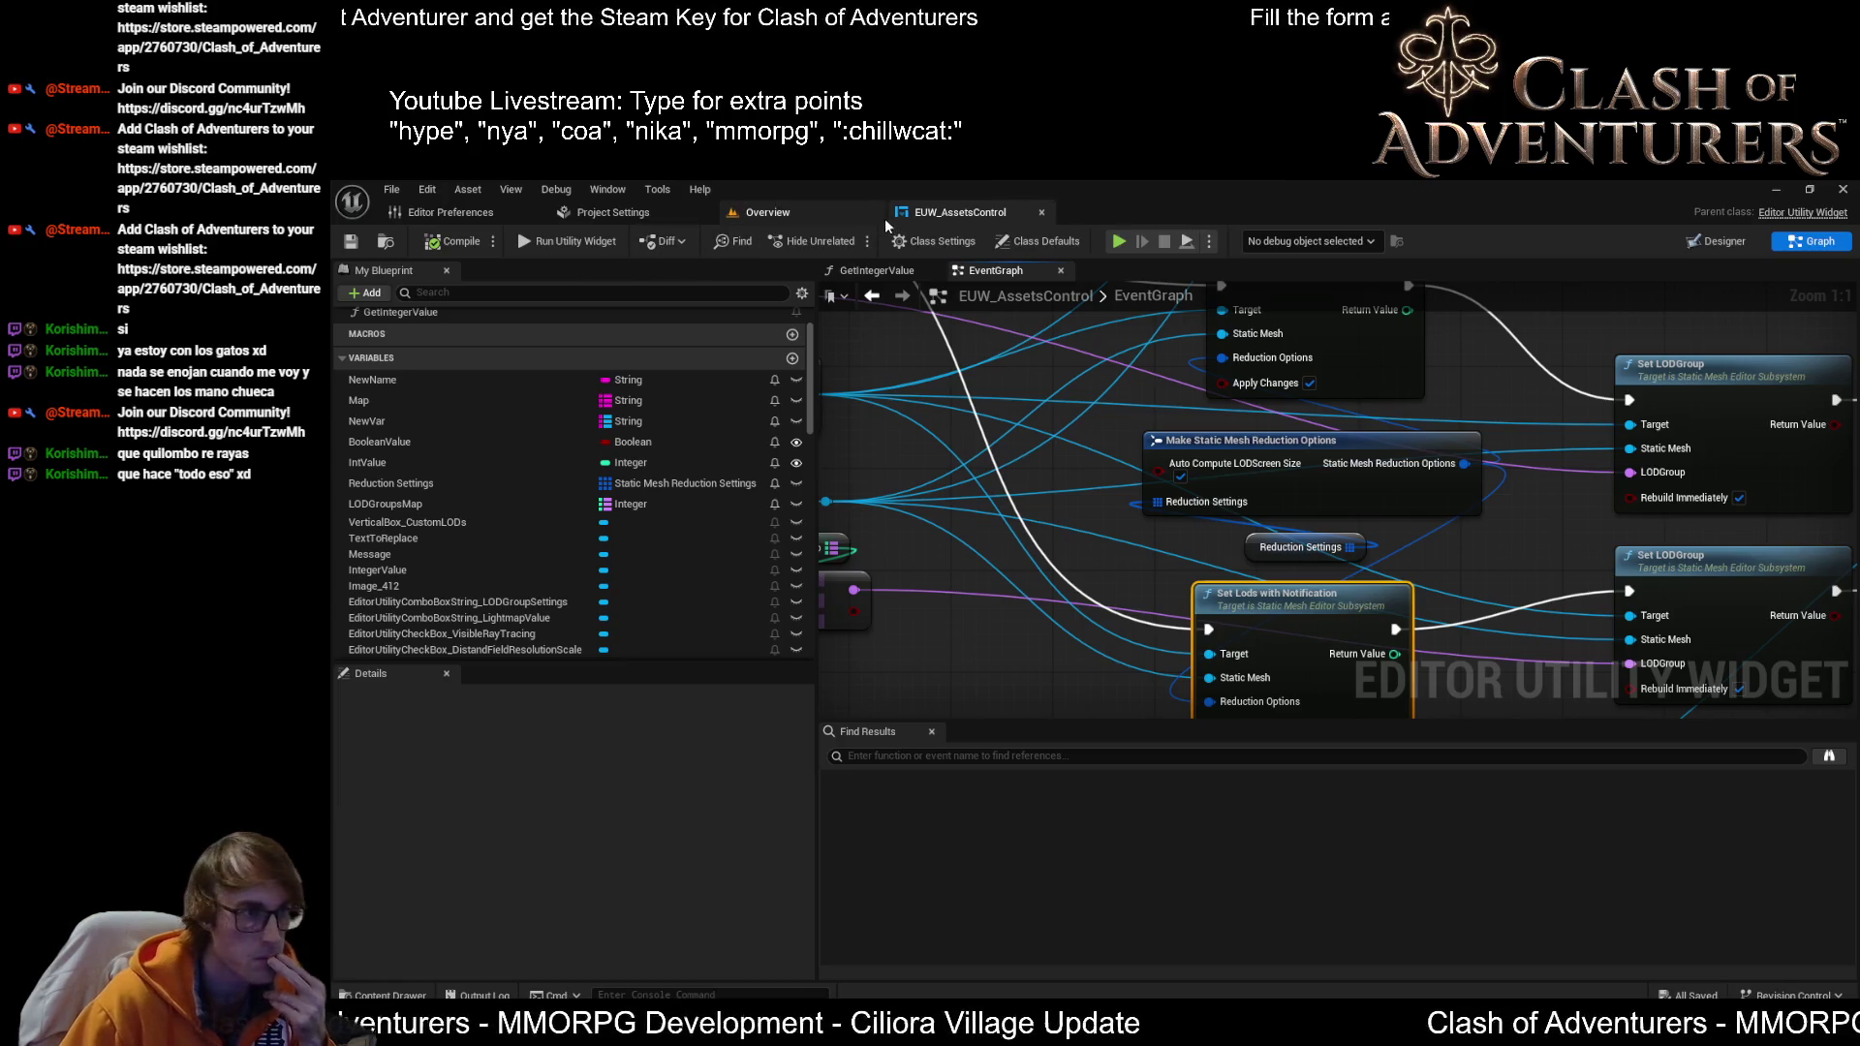
# Run Set LODs from the widget and show SM_Barrel_01's LOD0–LOD4 toggles.
pyautogui.click(843, 209)
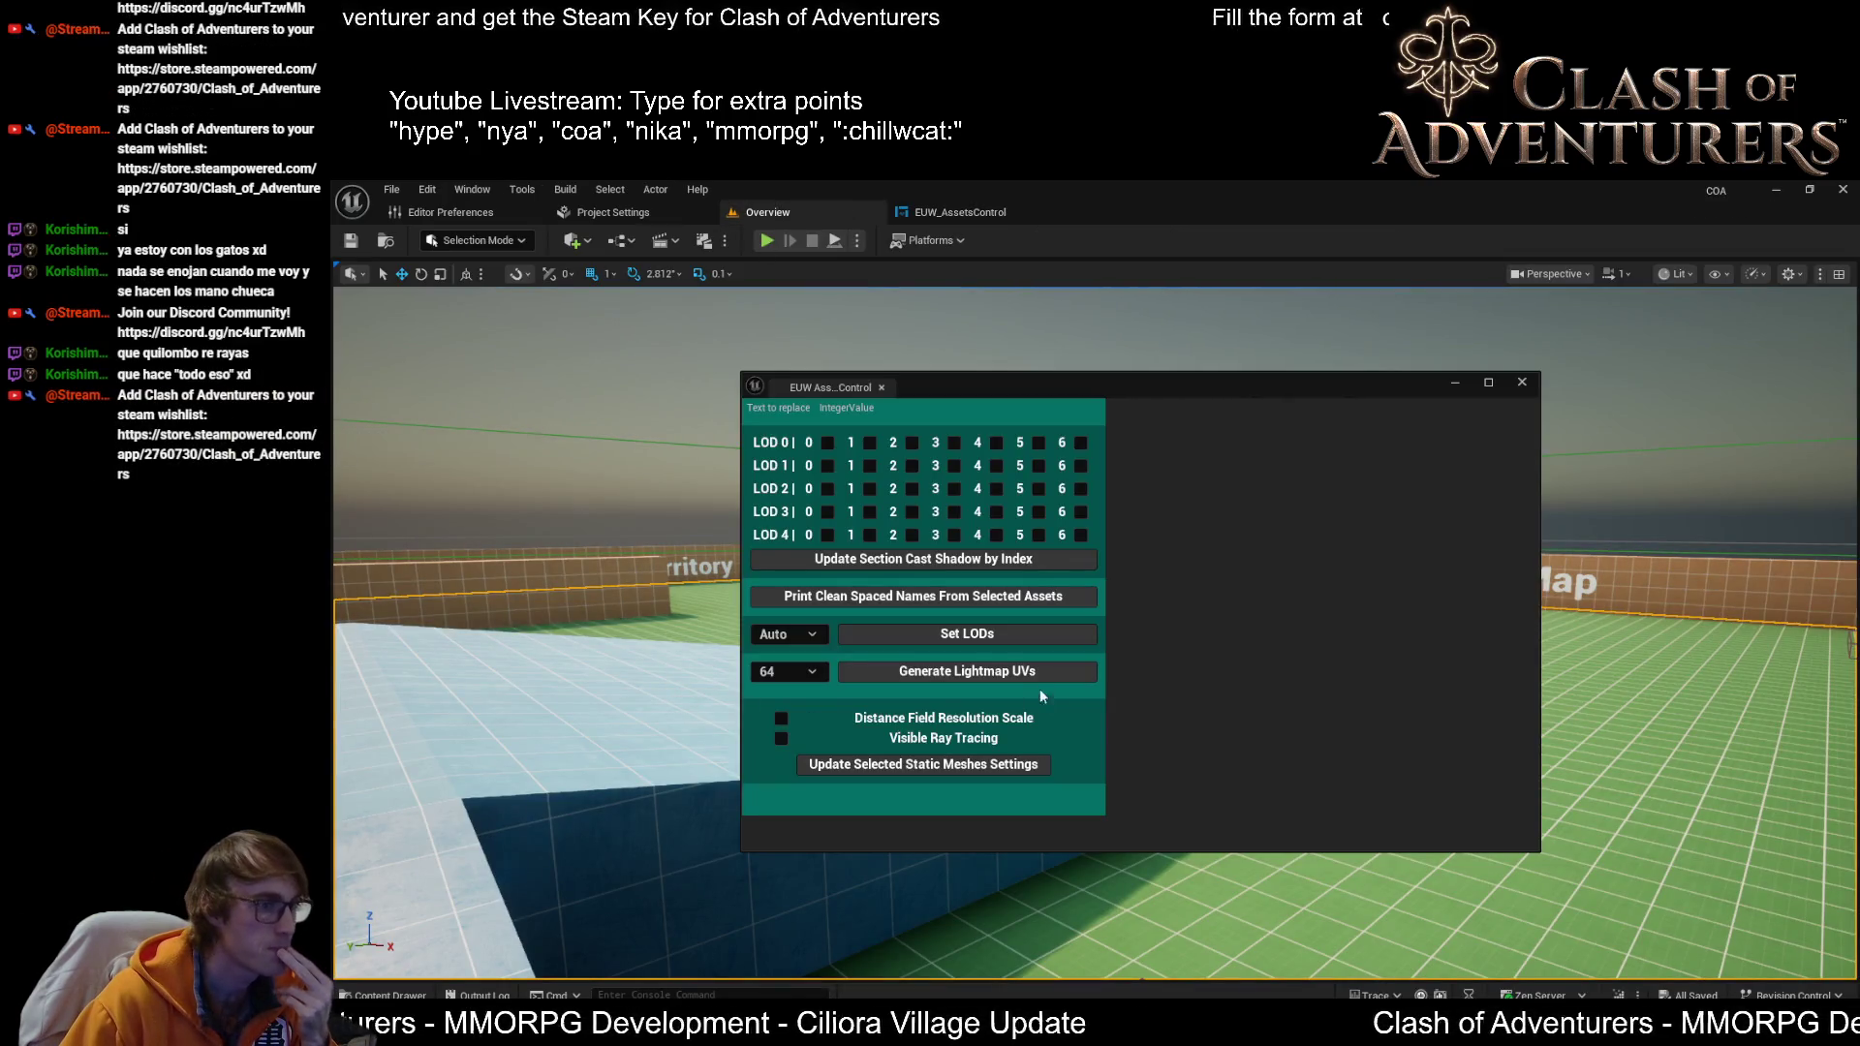
pyautogui.click(1002, 631)
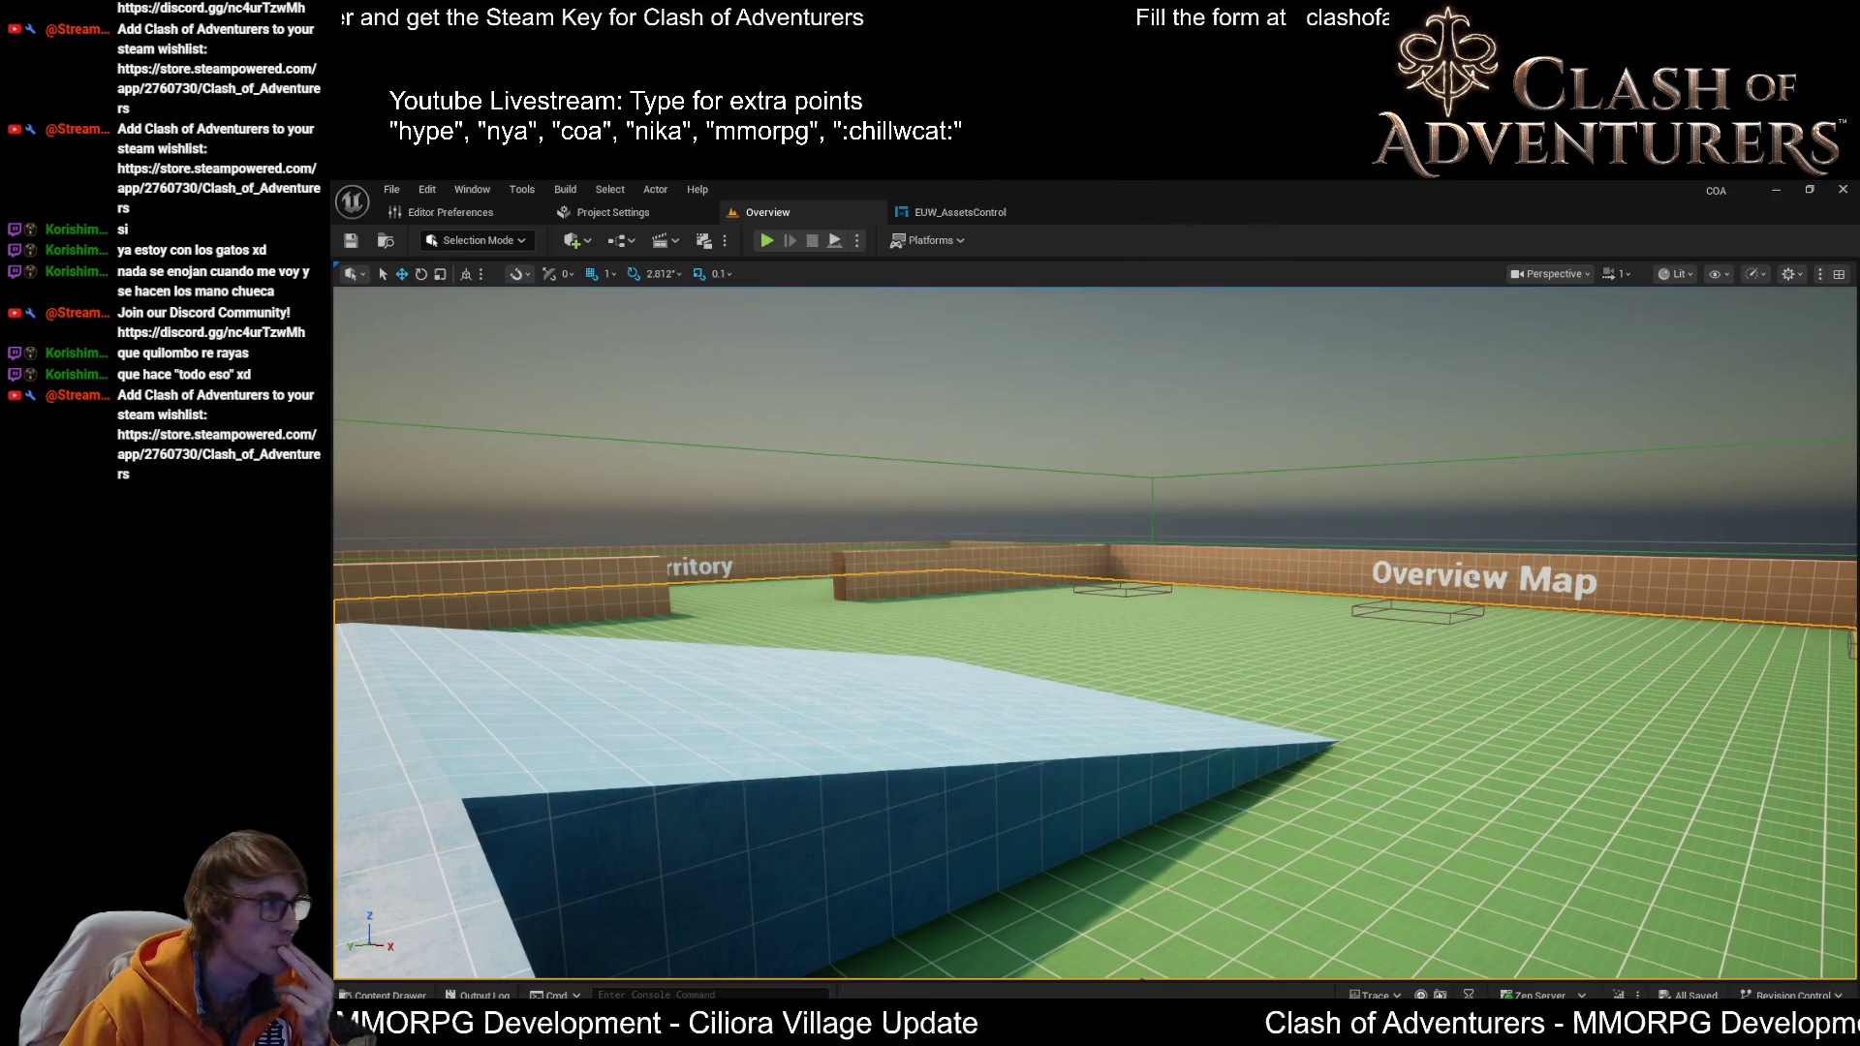
pyautogui.scroll(-5, 1660, 514)
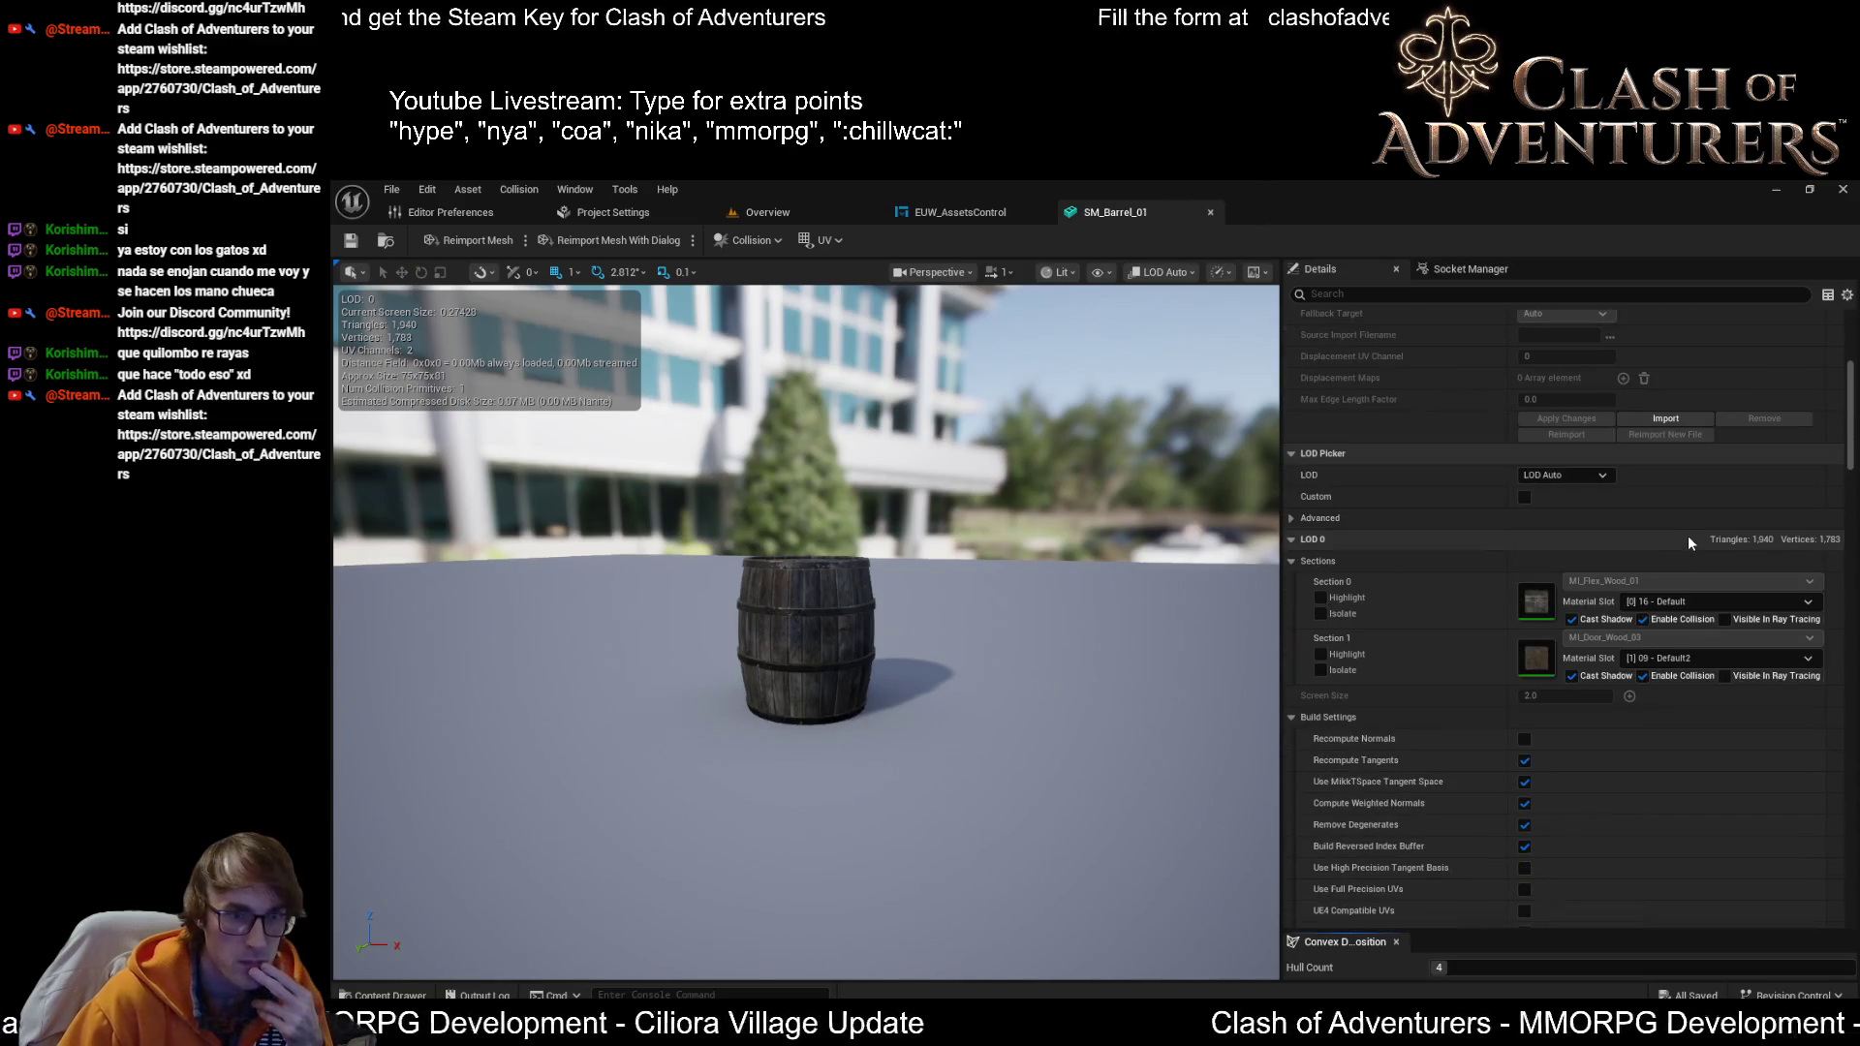
pyautogui.scroll(-10, 1659, 535)
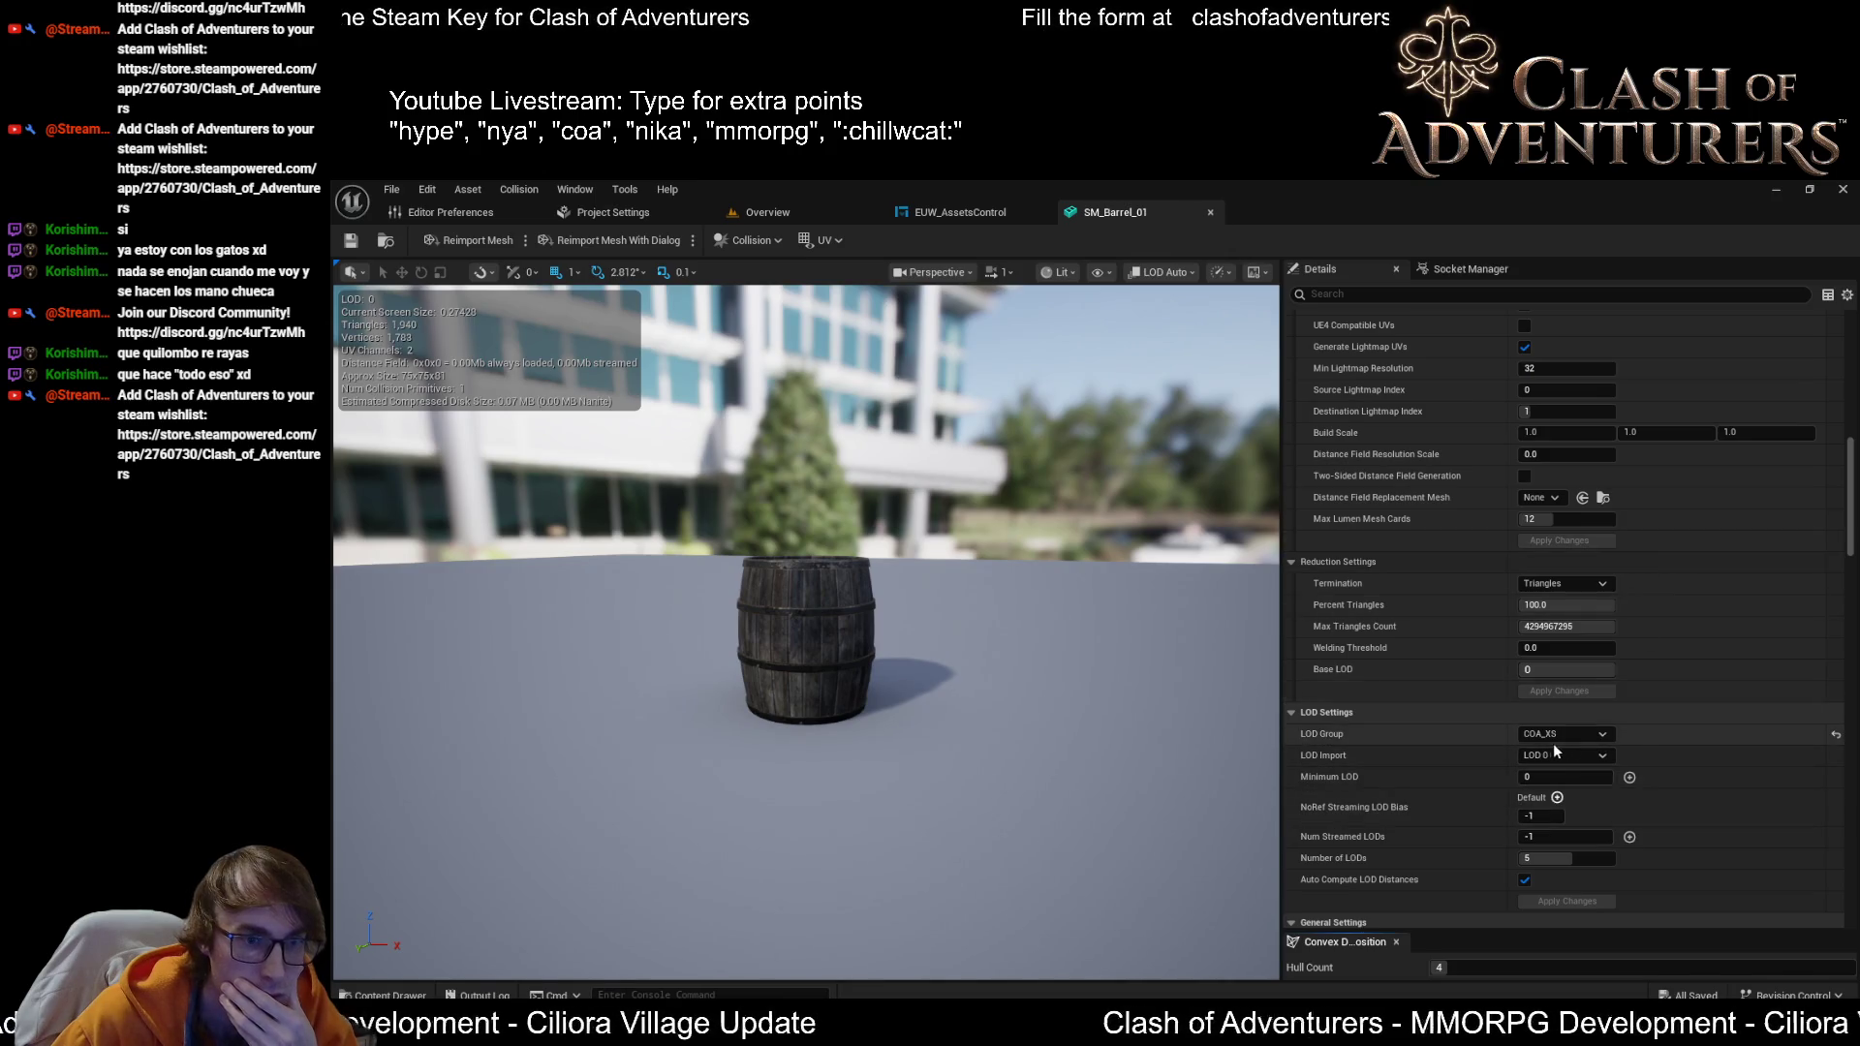
pyautogui.scroll(9, 1633, 743)
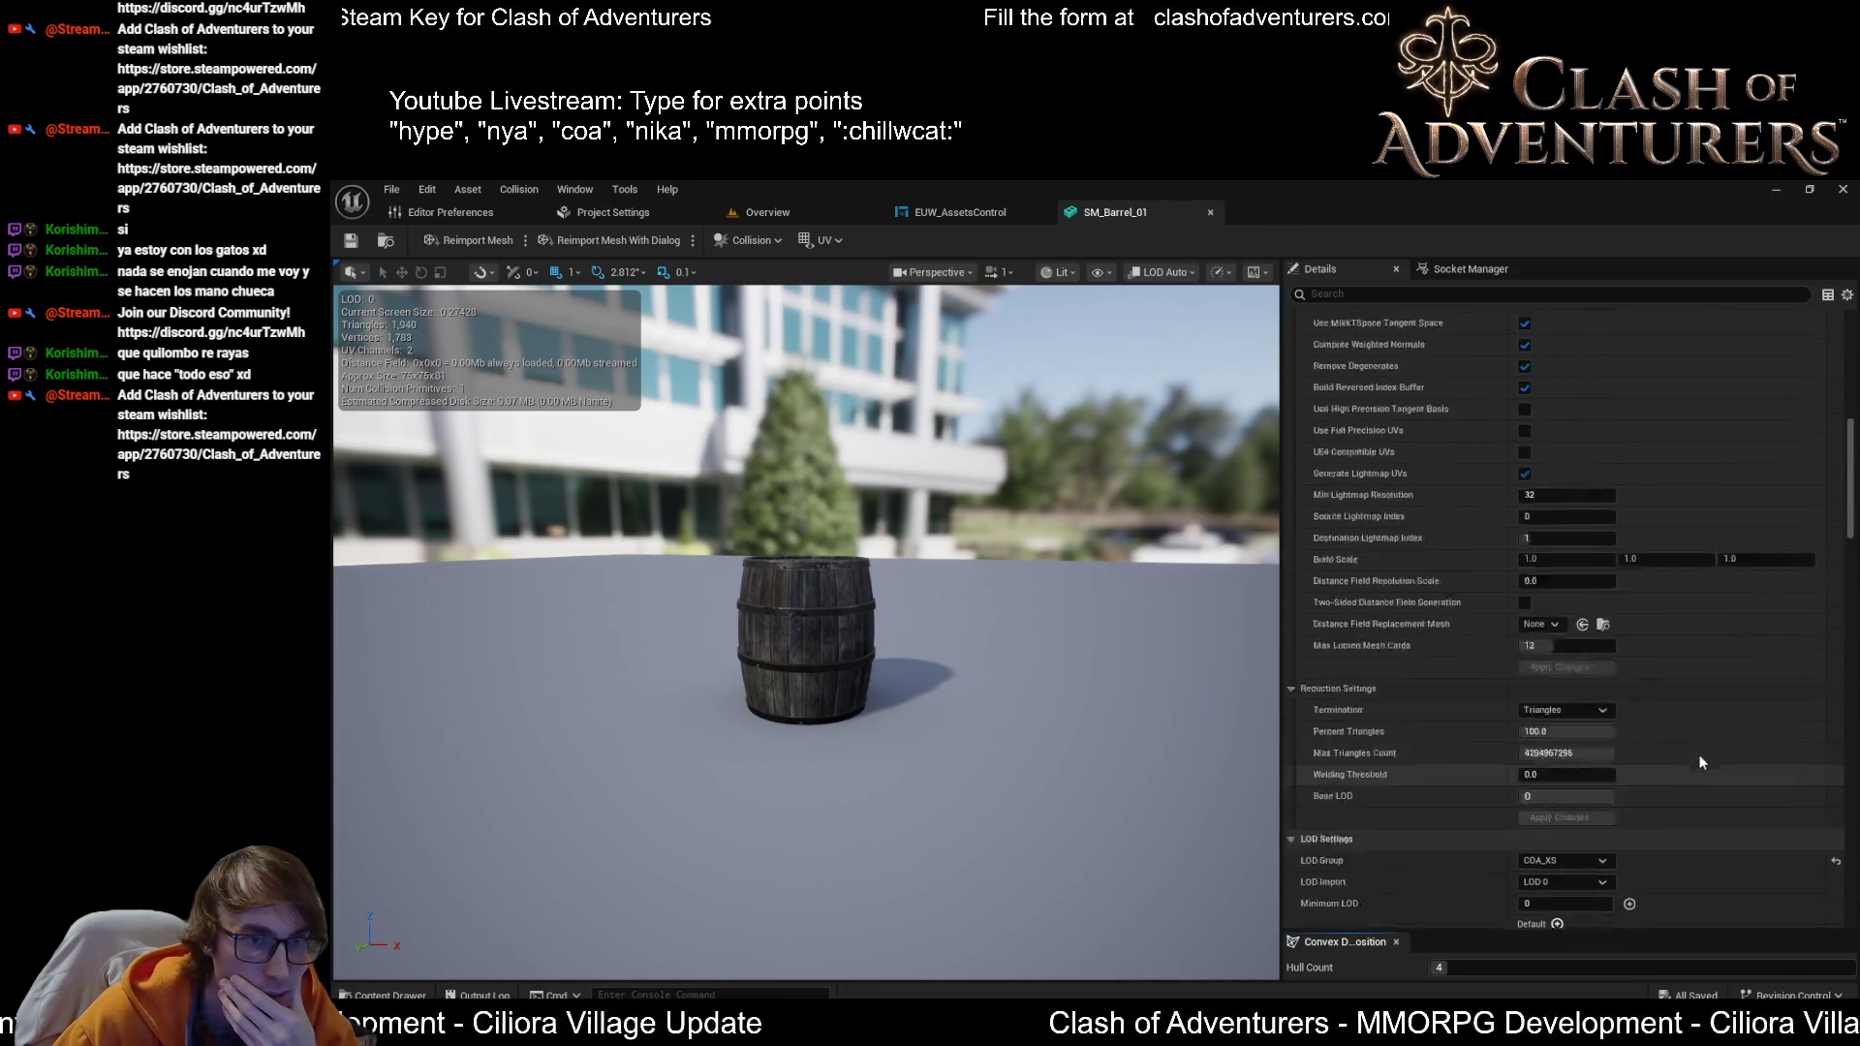
pyautogui.click(1526, 371)
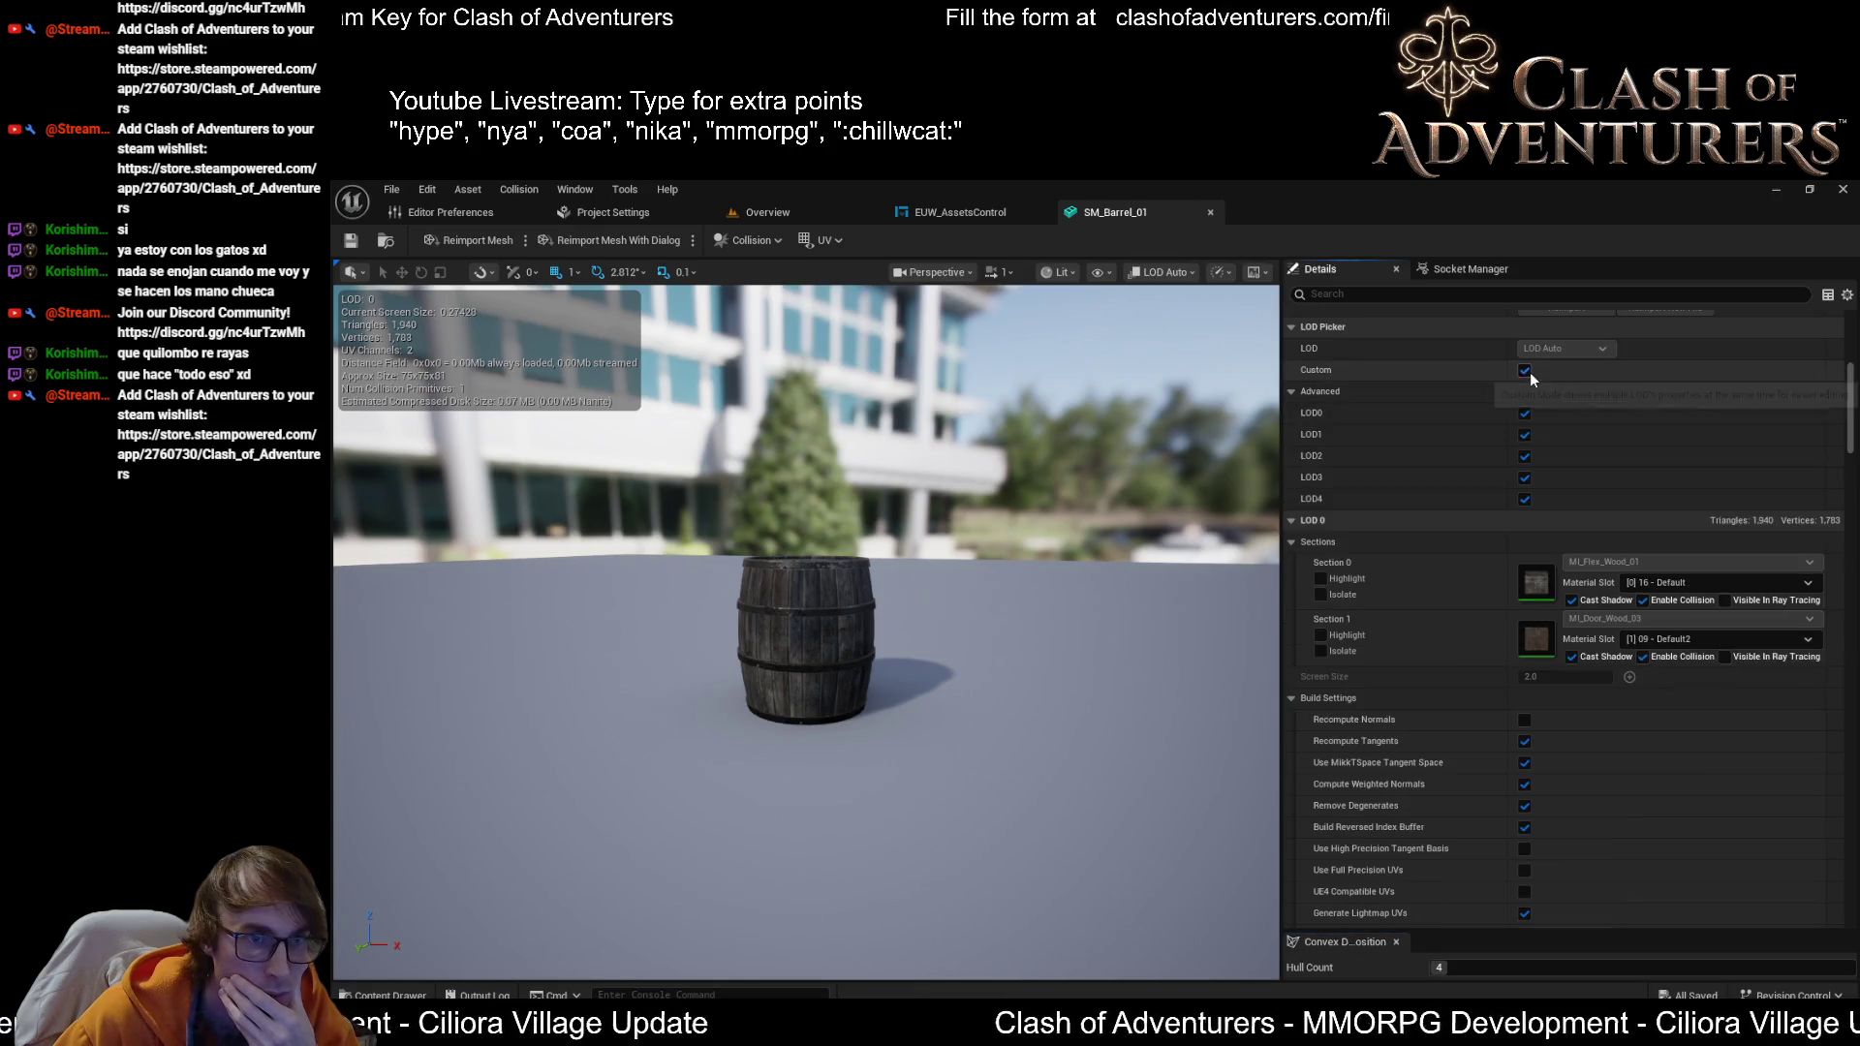
# Review LOD 0–4 and LOD Settings: 5 COA_XS LODs, screen sizes 0.262 down to 0.019.
pyautogui.scroll(-2, 1623, 683)
pyautogui.scroll(-10, 1624, 683)
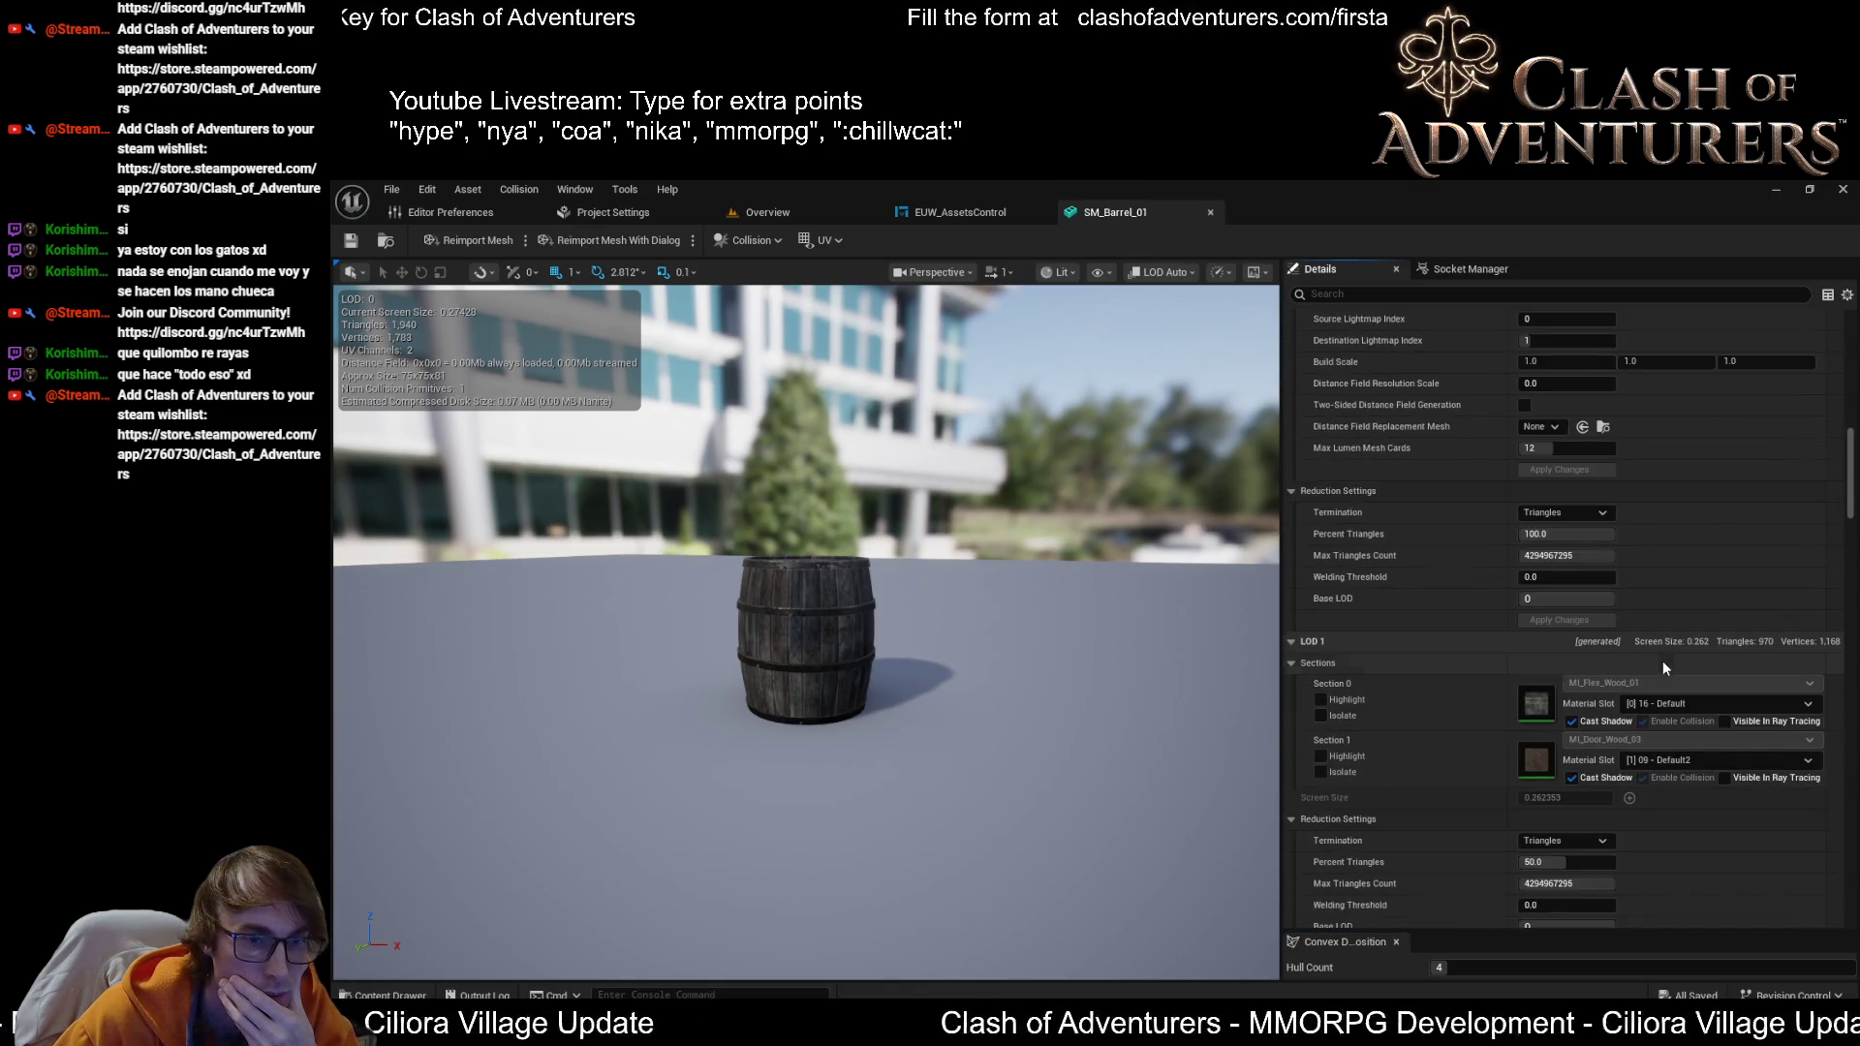
pyautogui.scroll(-3, 1665, 664)
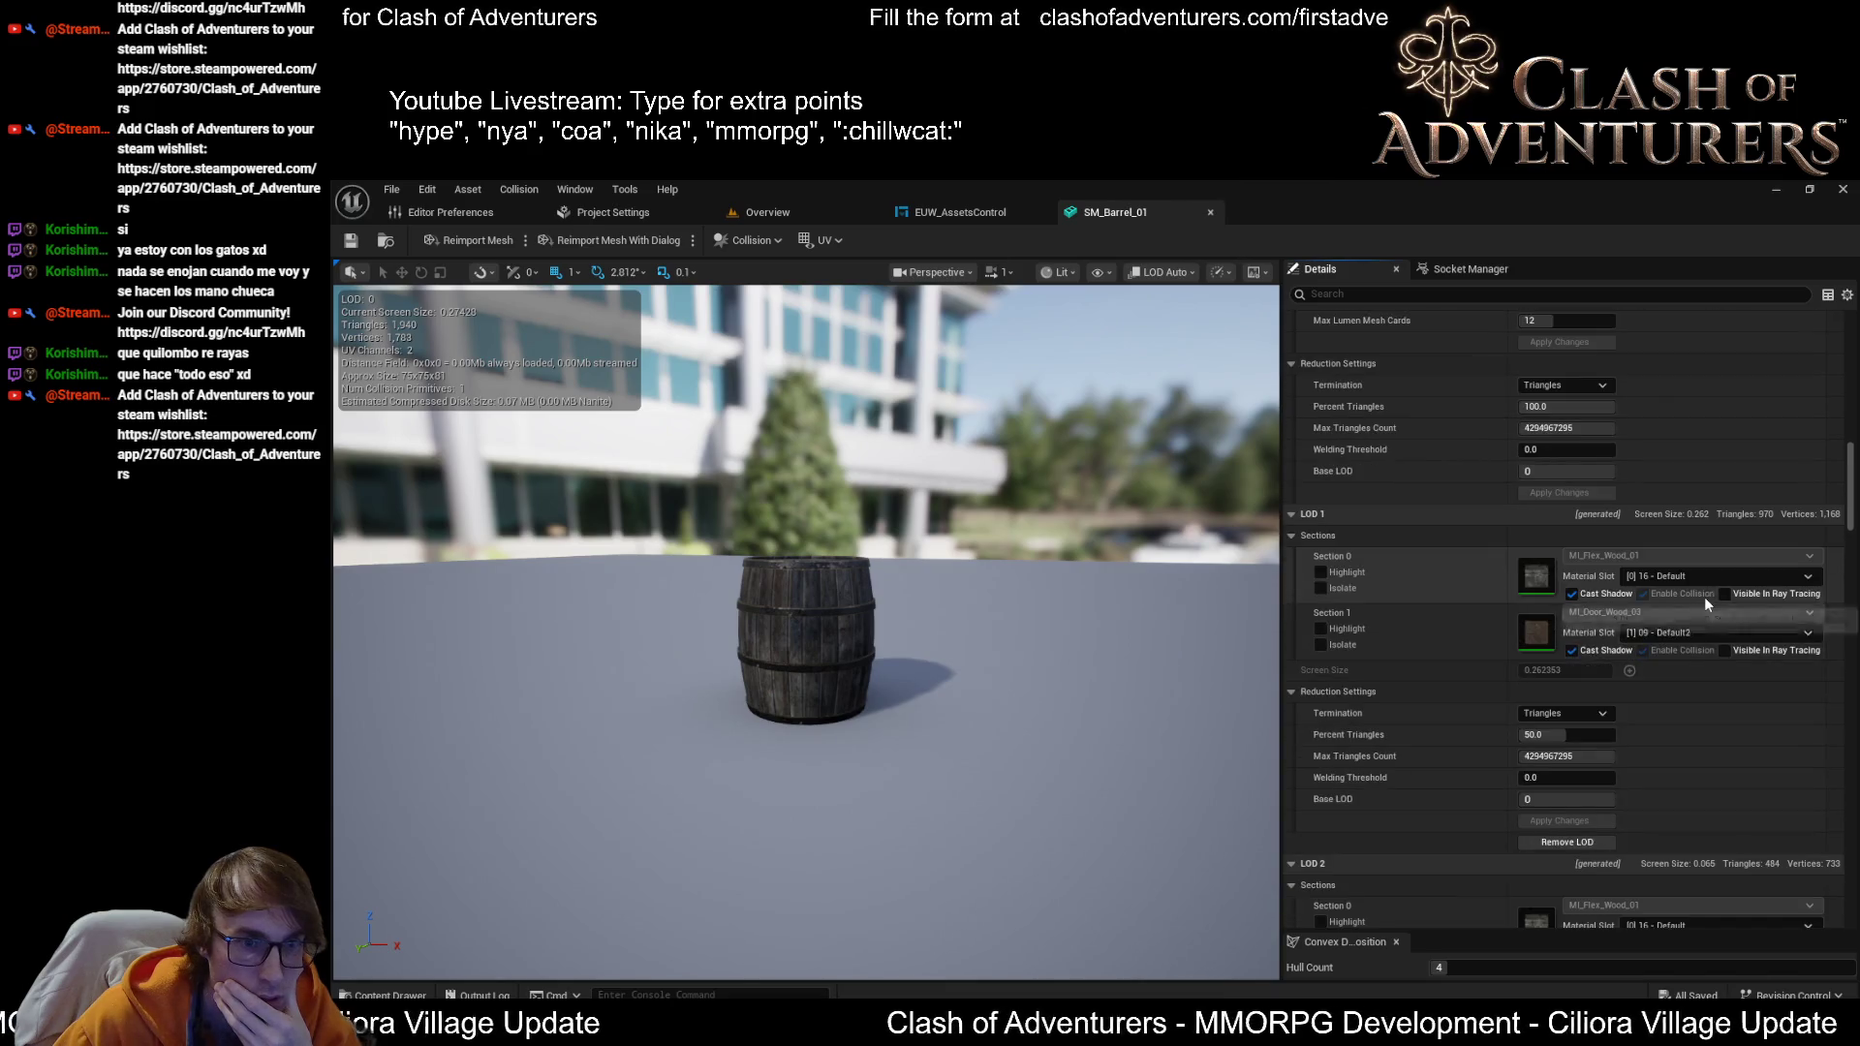
pyautogui.scroll(-7, 1716, 758)
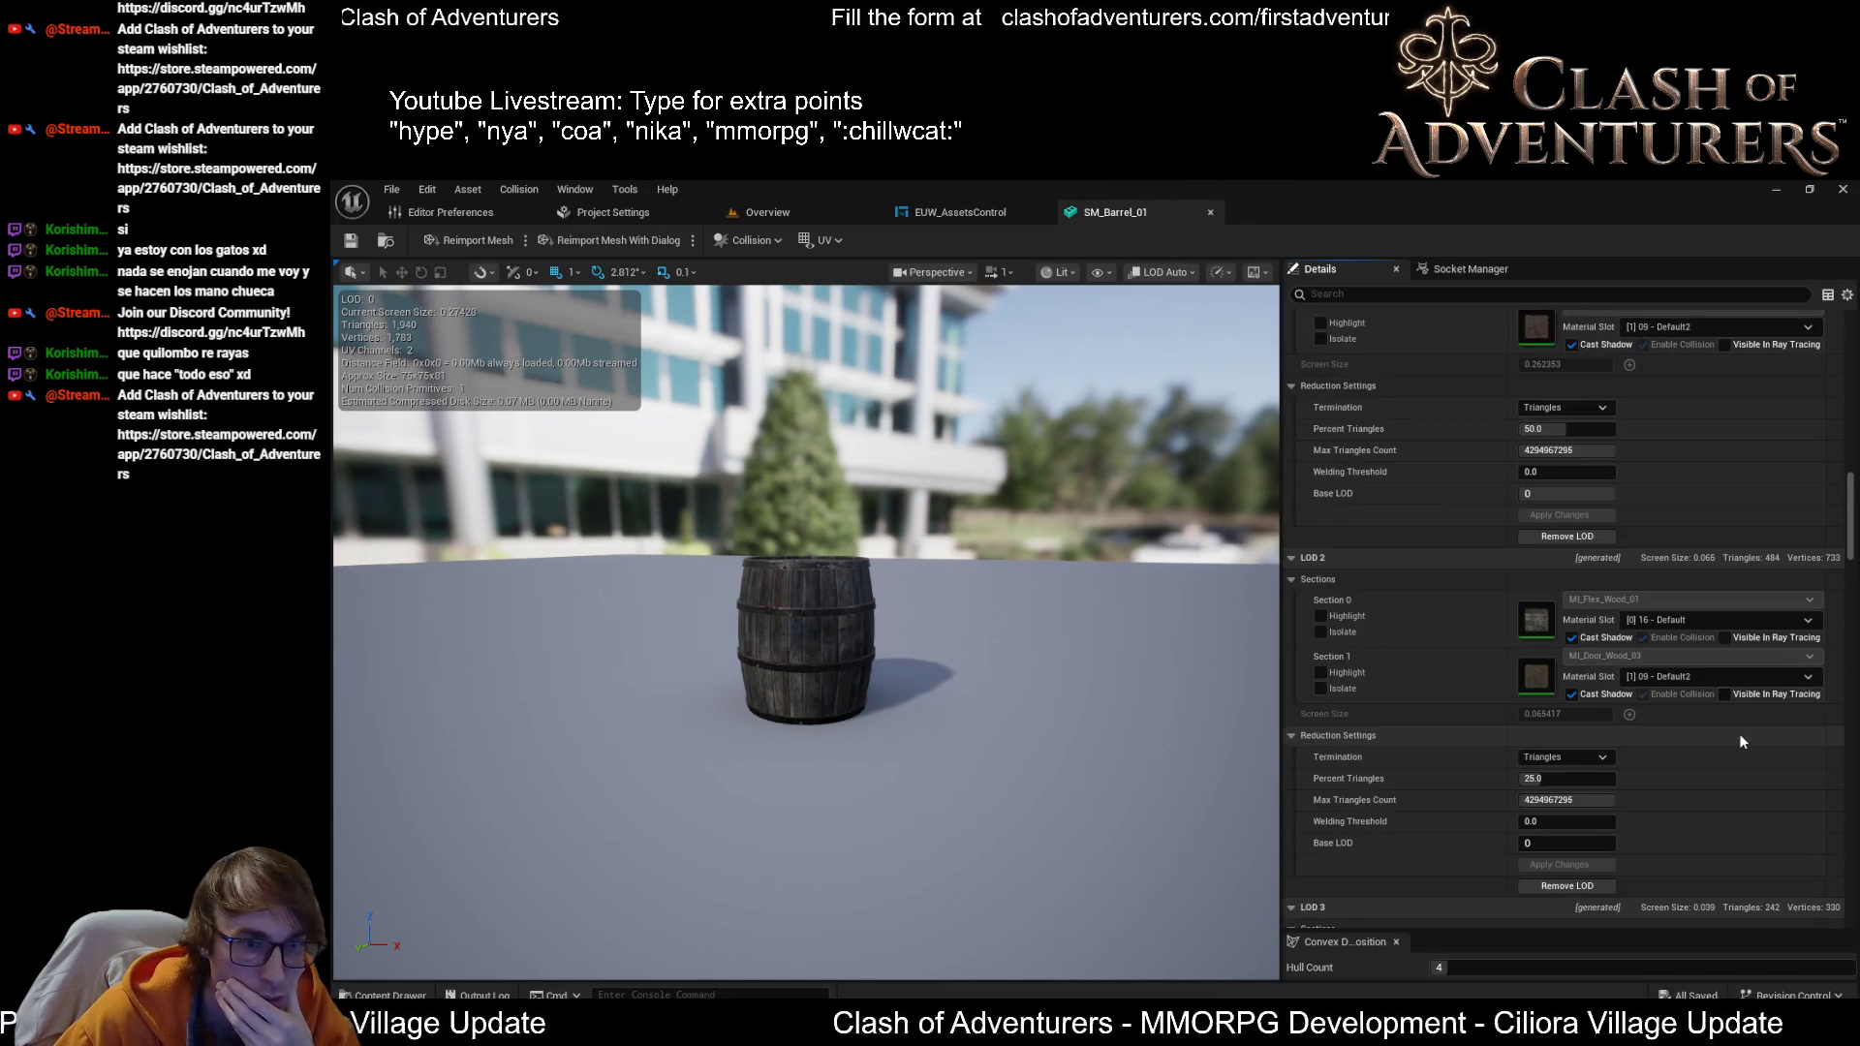
pyautogui.scroll(-8, 1640, 753)
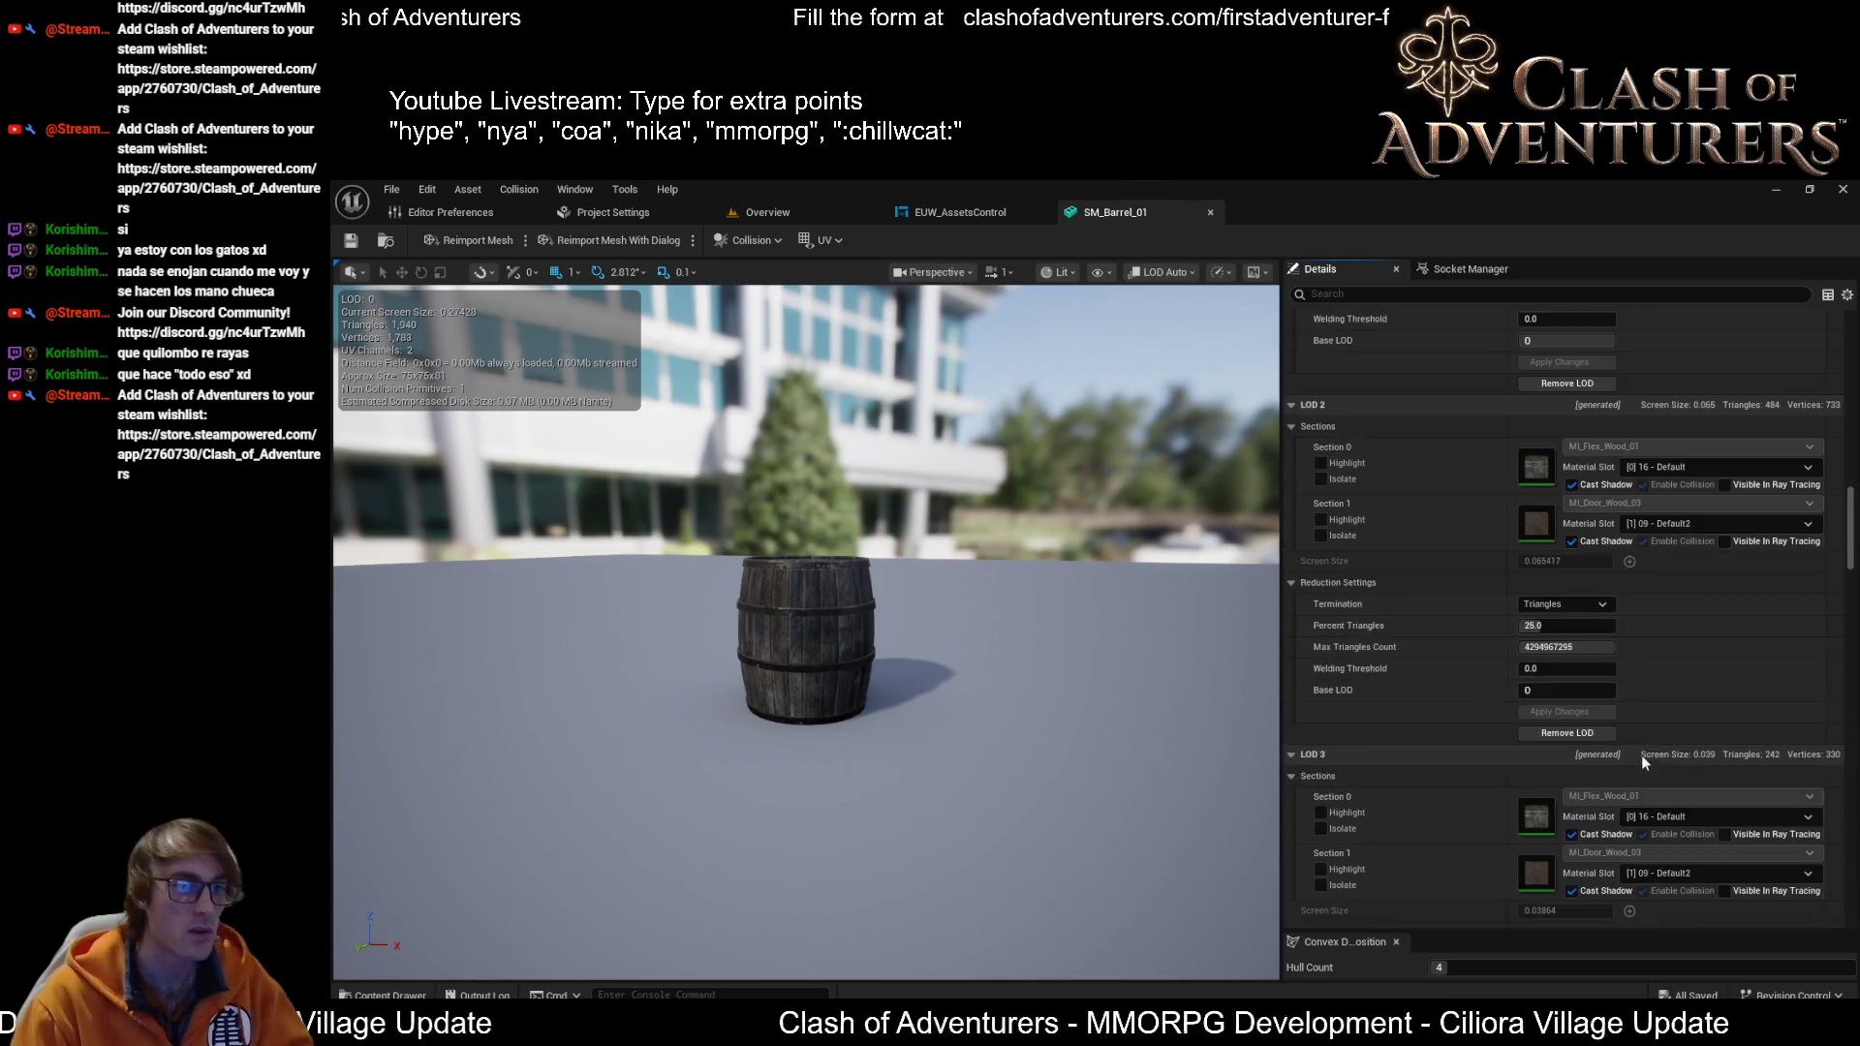
pyautogui.scroll(-9, 1682, 694)
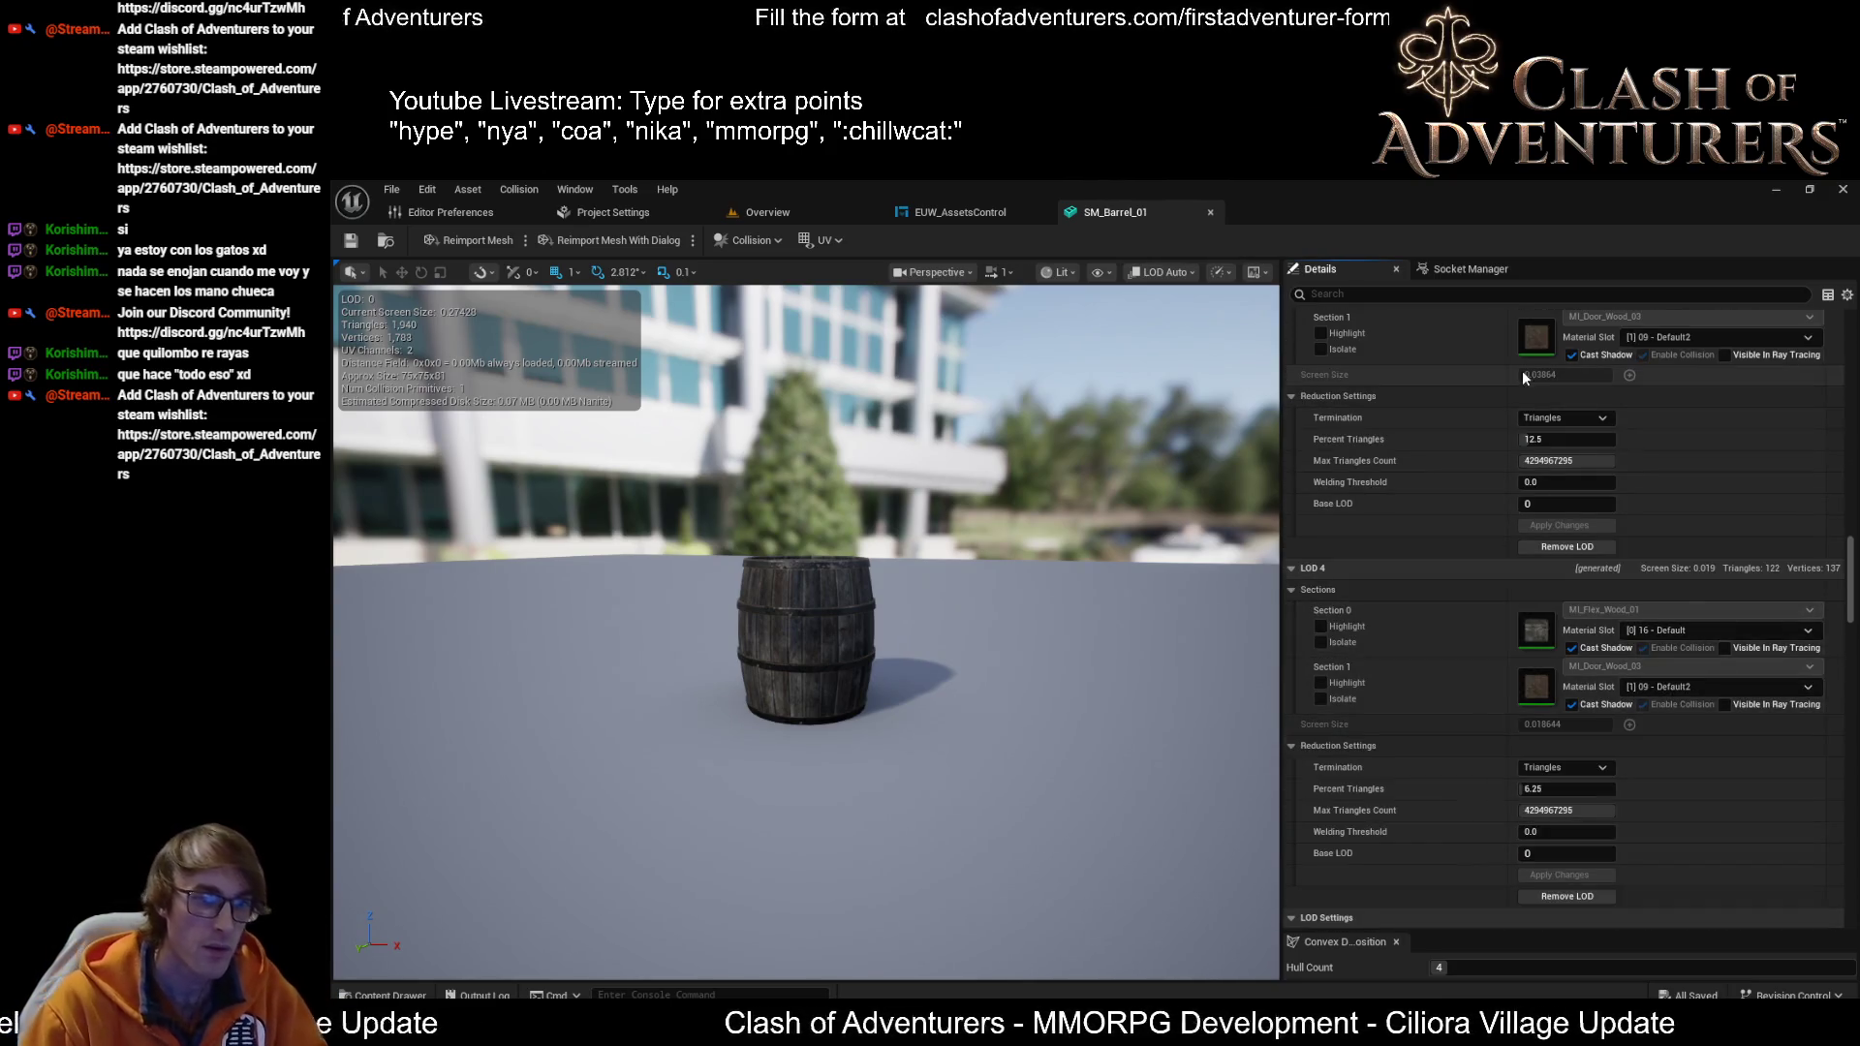
pyautogui.scroll(20, 1693, 722)
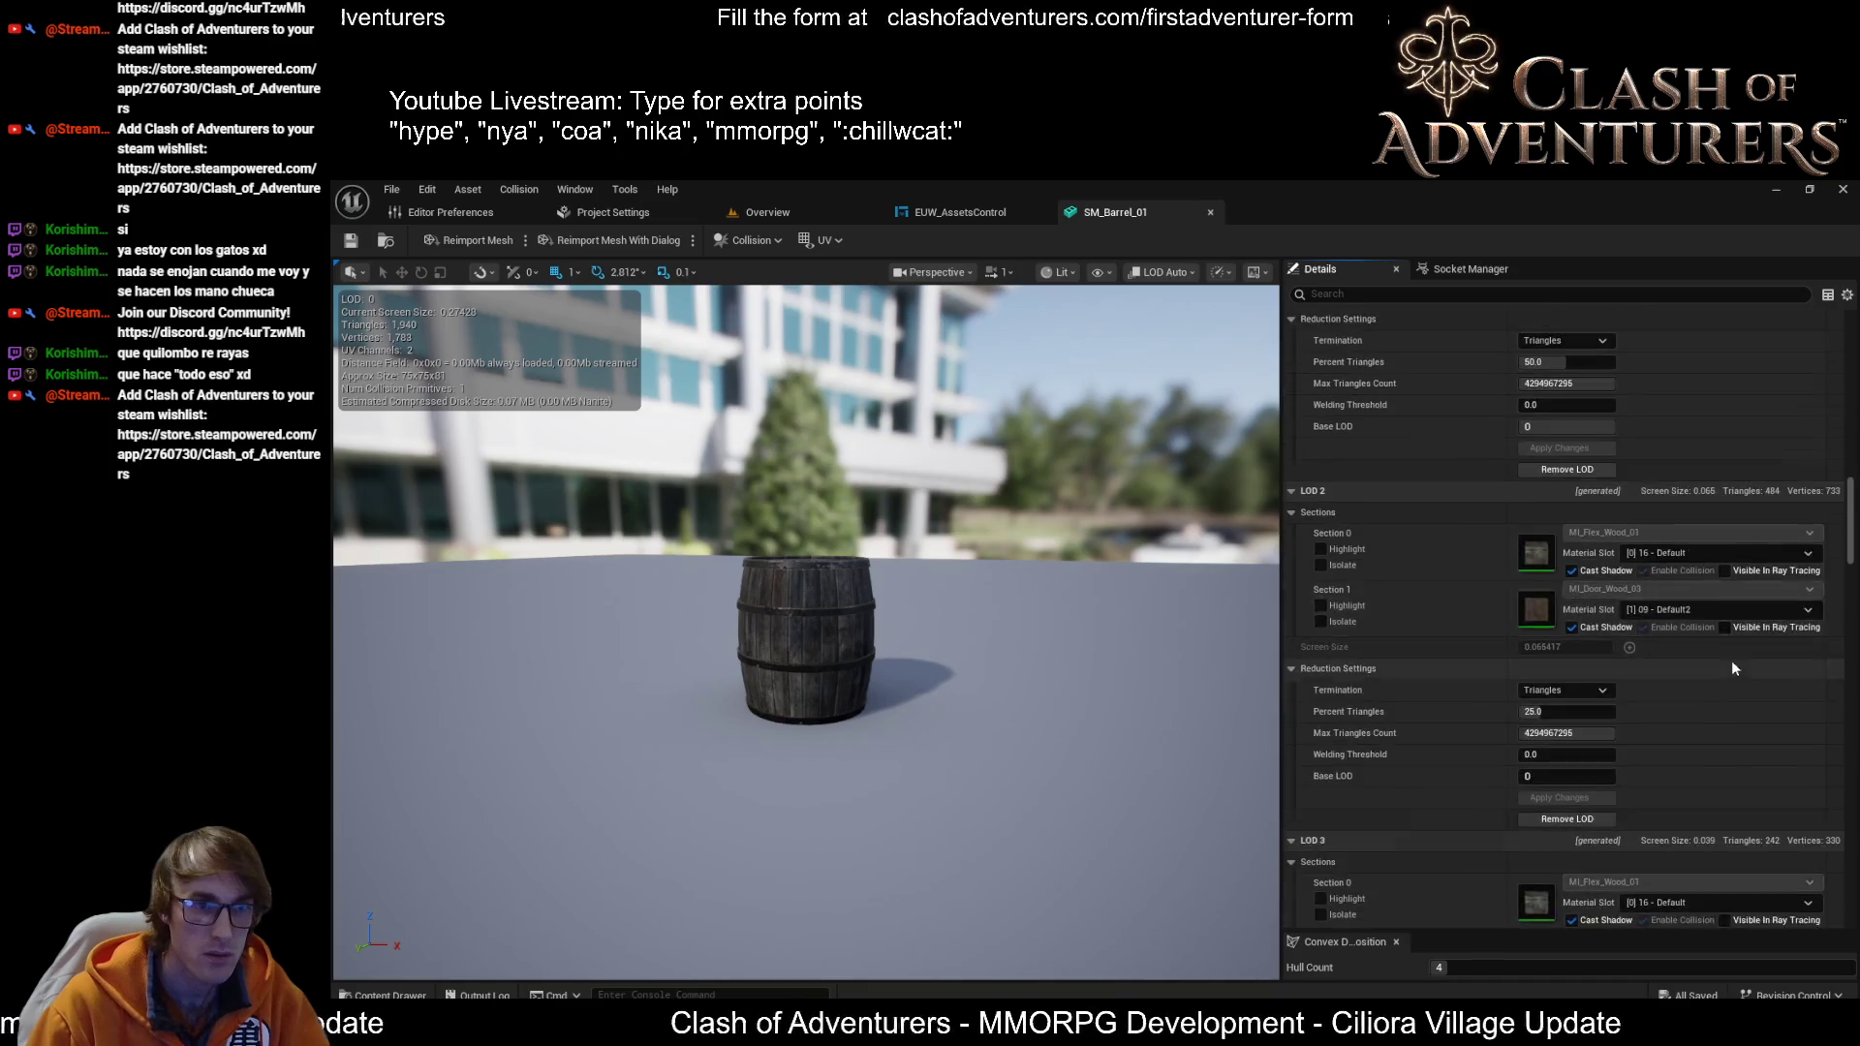
pyautogui.scroll(8, 1734, 678)
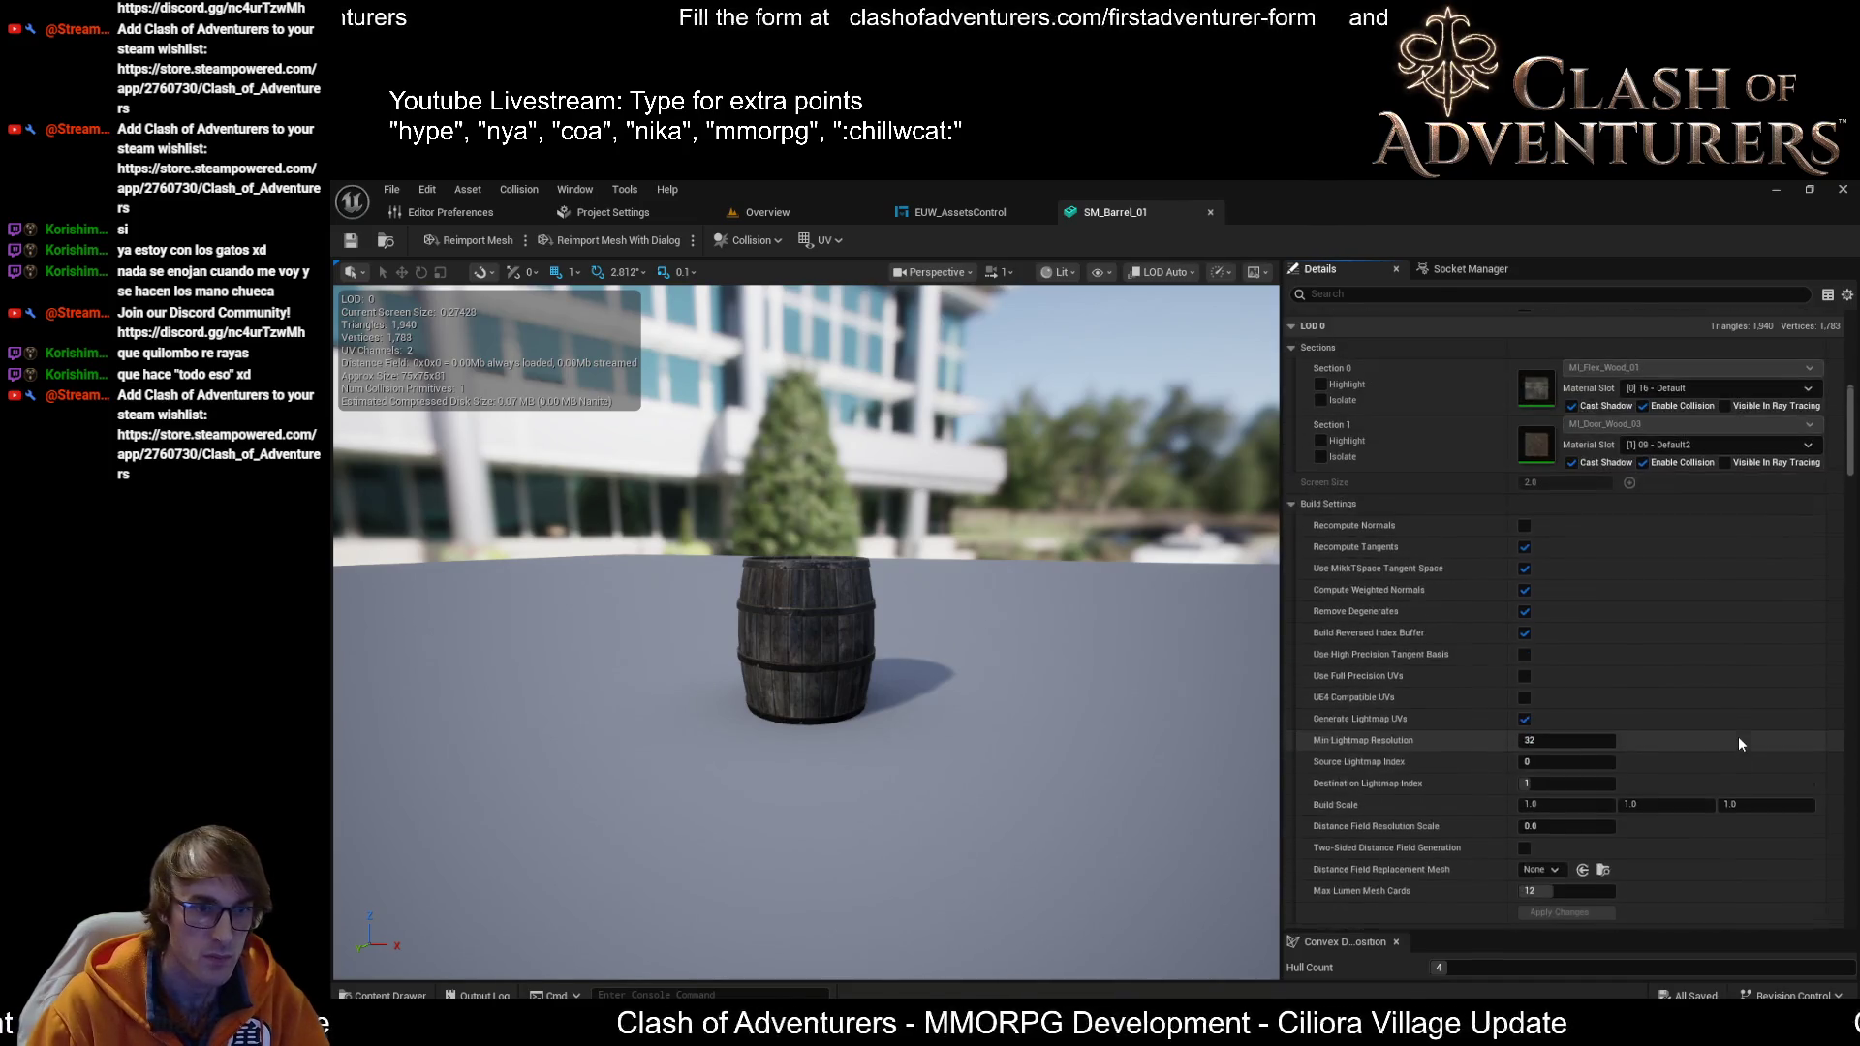
pyautogui.scroll(-3, 1738, 744)
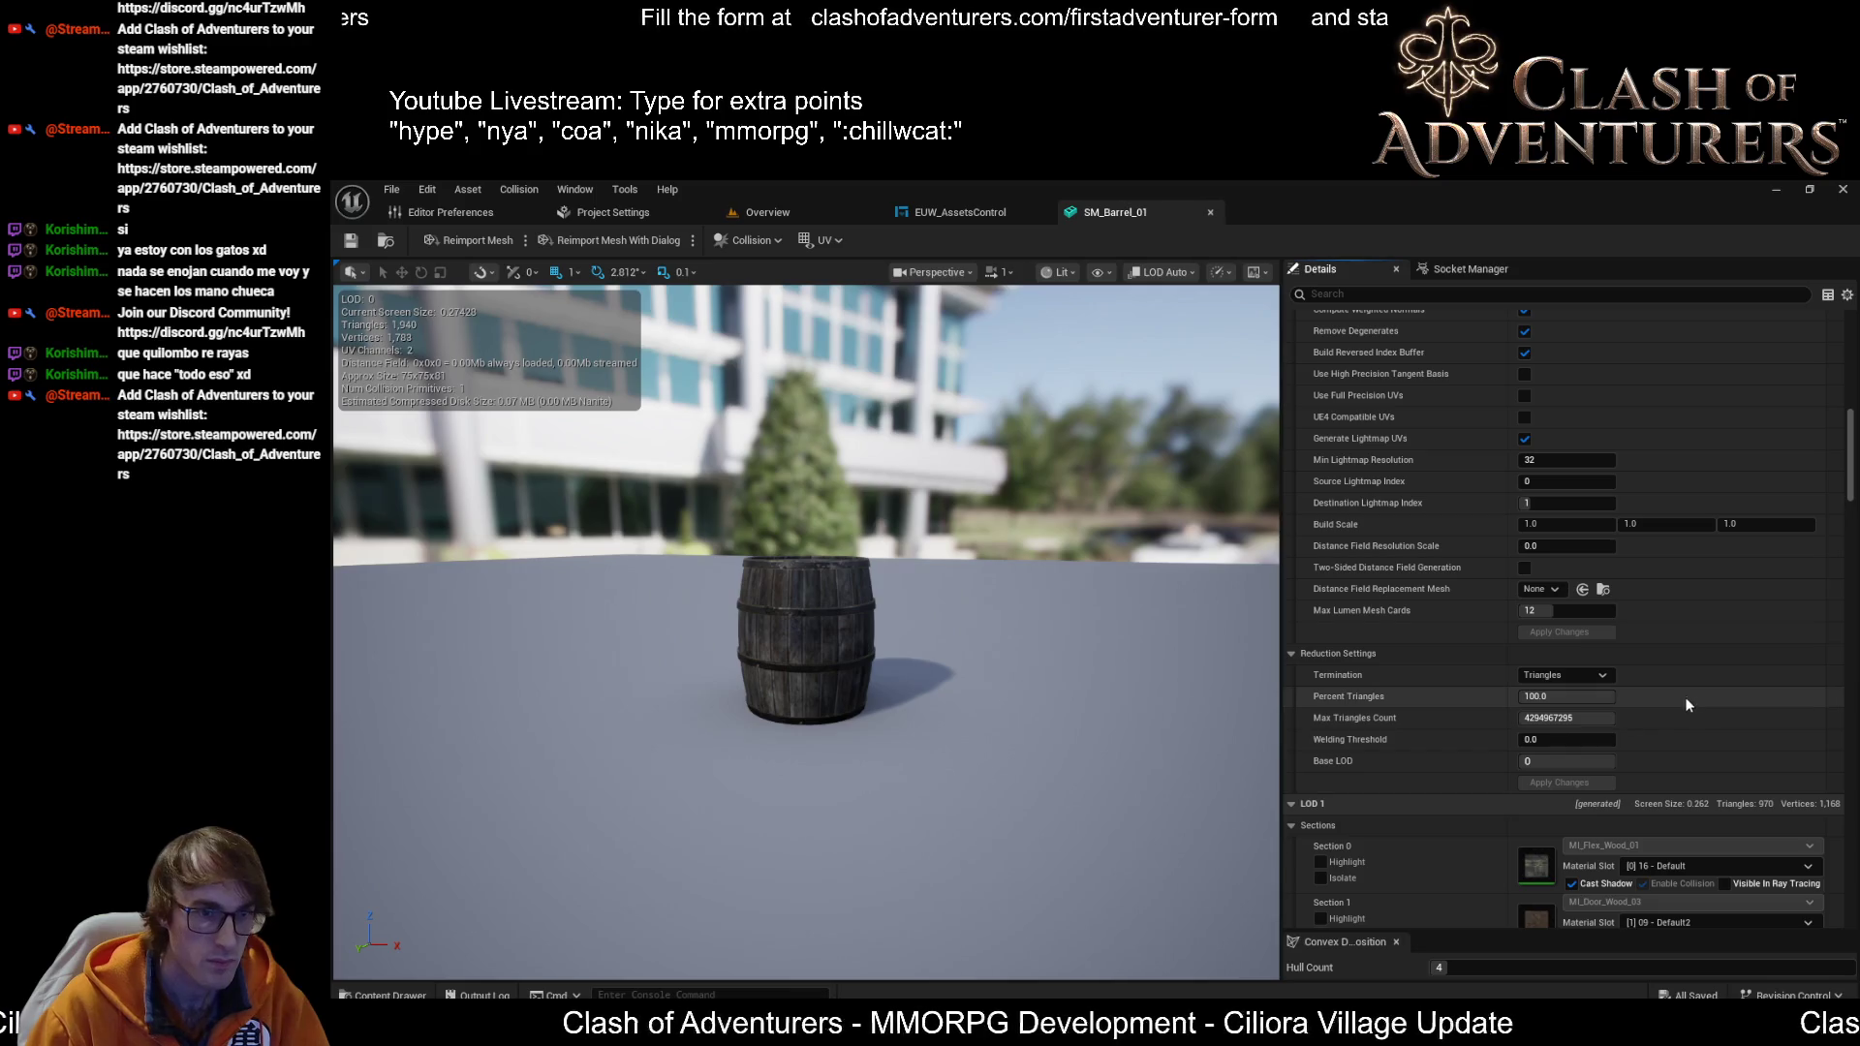
pyautogui.scroll(-10, 1681, 682)
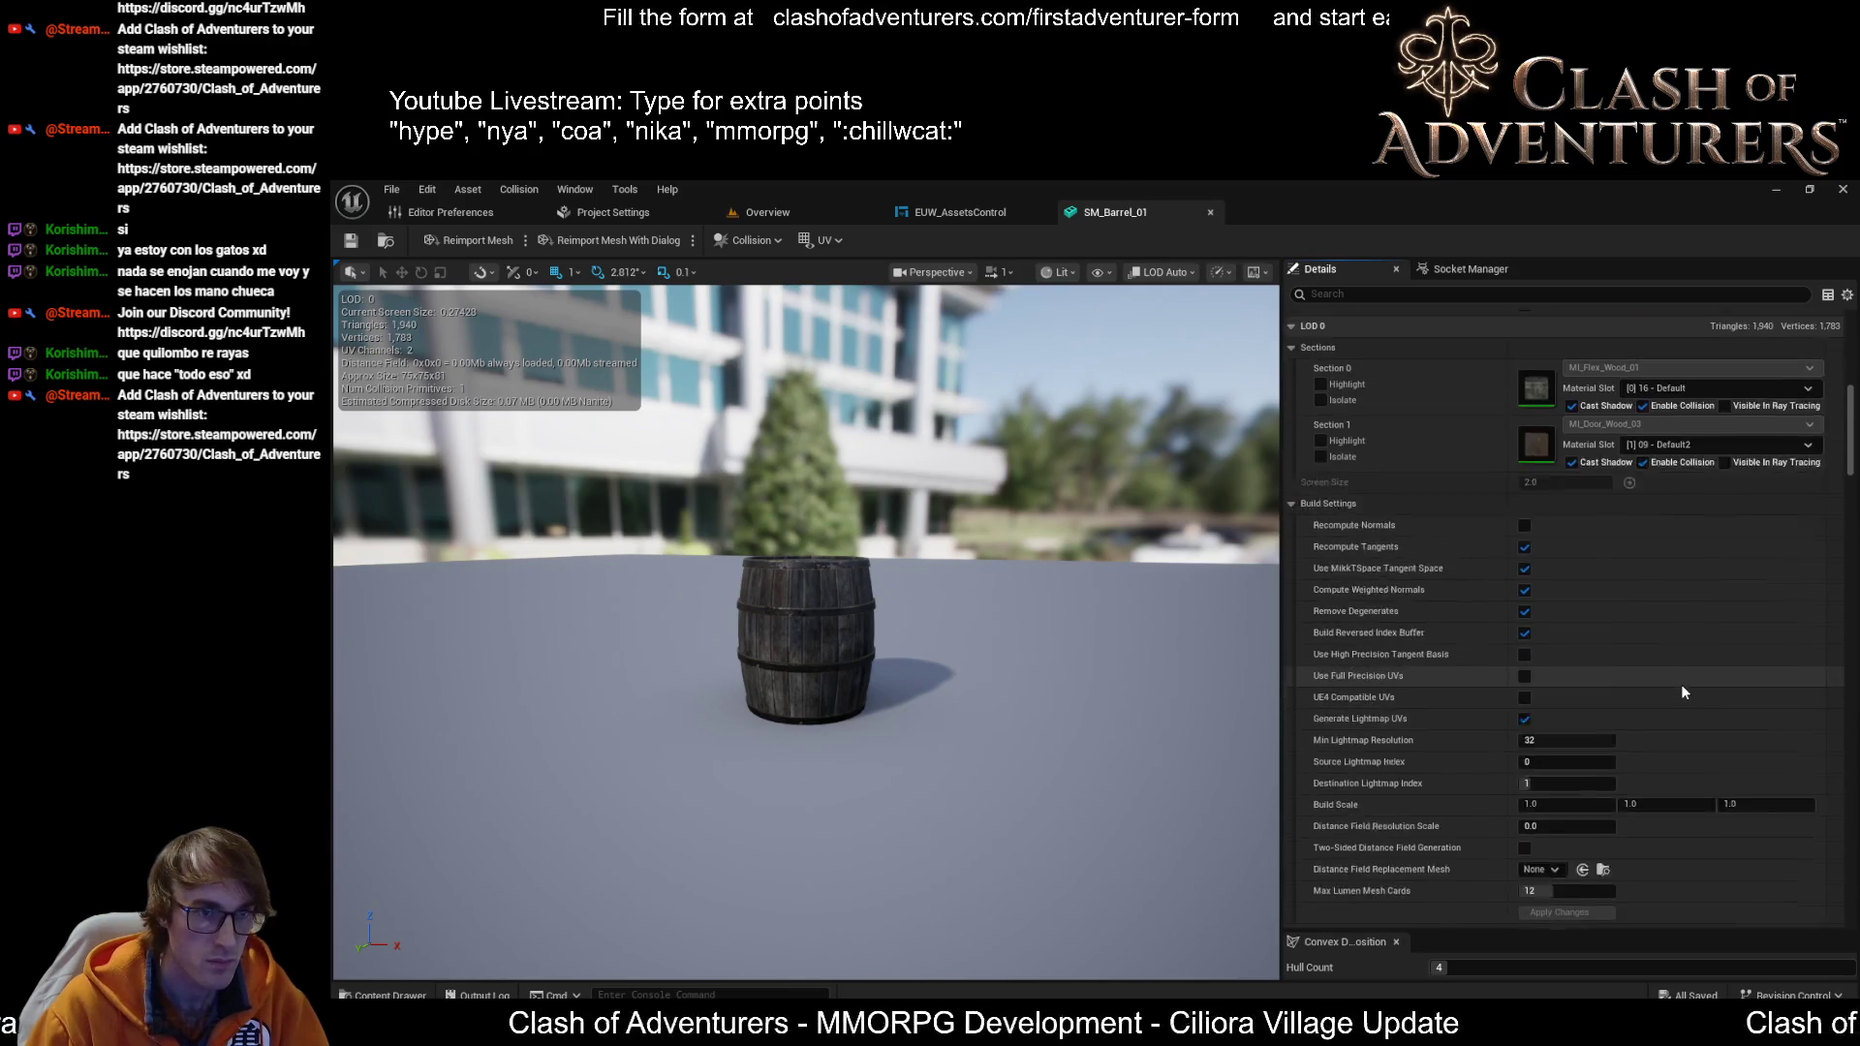
pyautogui.scroll(-15, 1635, 670)
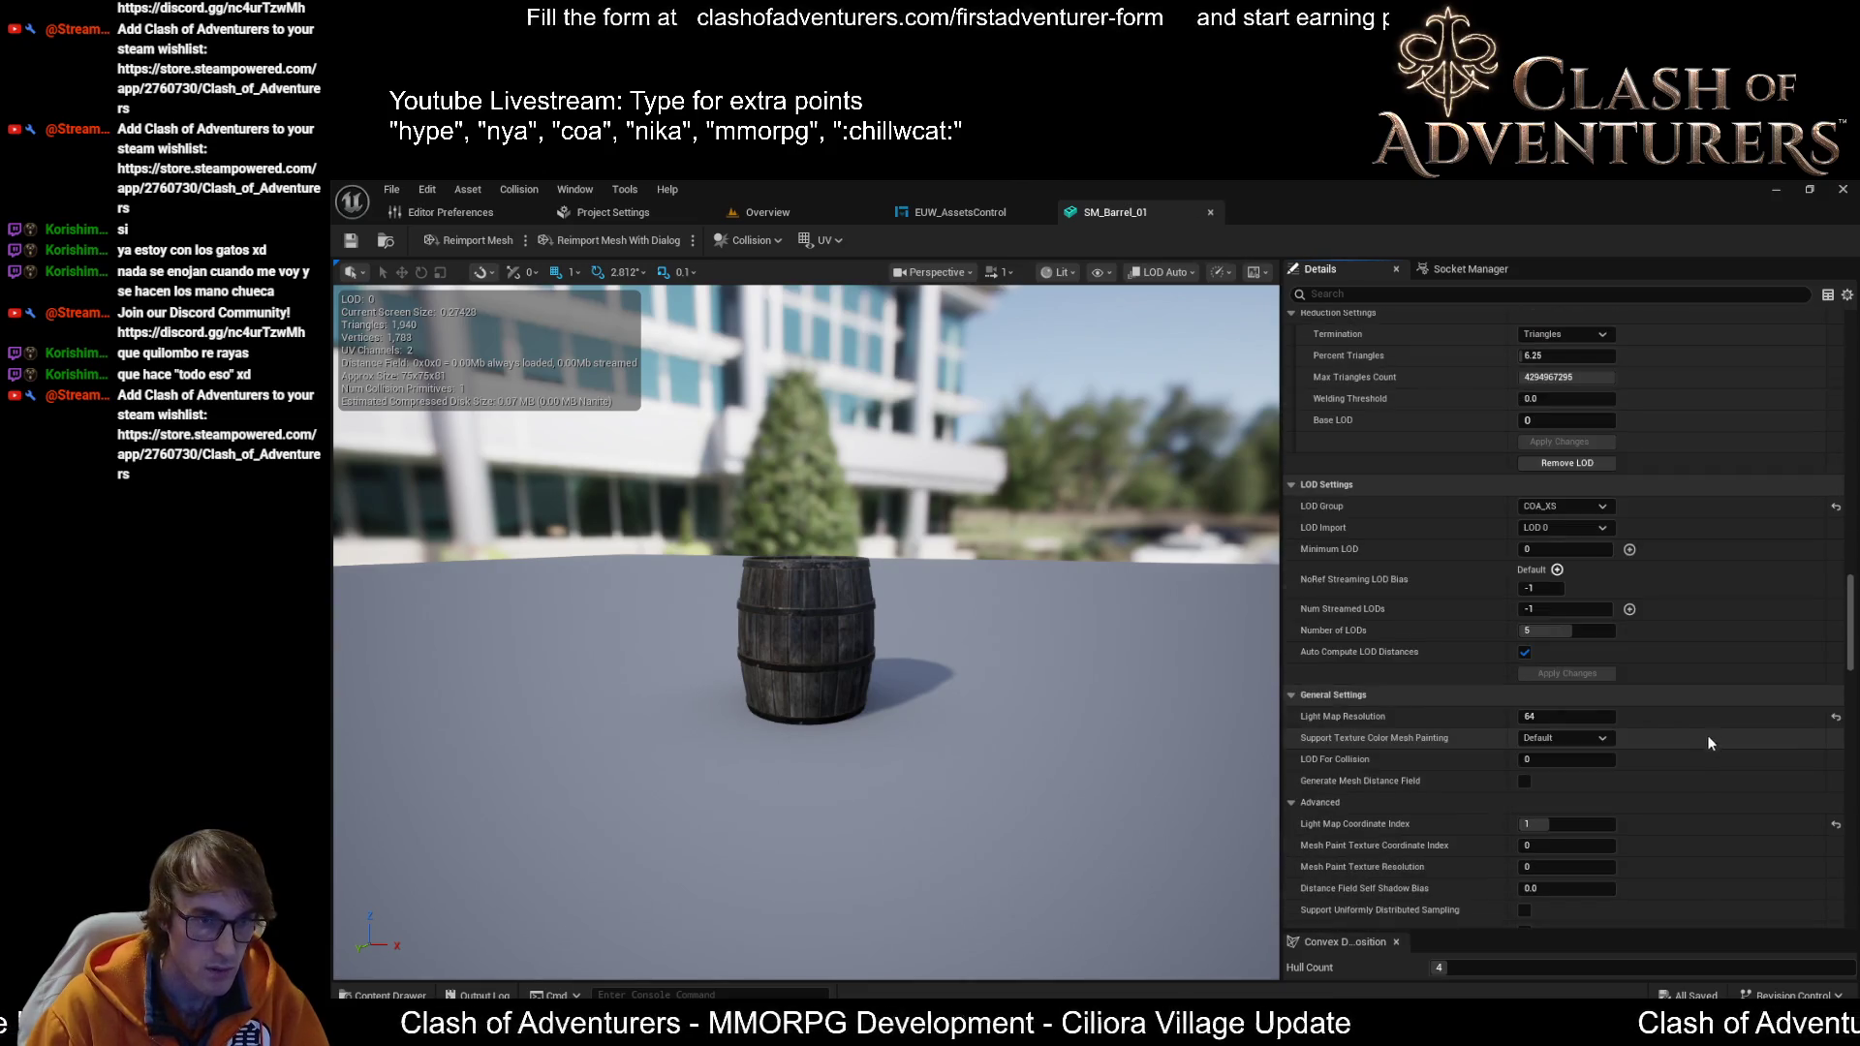
# Cancel a COA_XL attempt, set SM_Barrel_01's LOD group to COA_S, and review its LODs.
pyautogui.click(1600, 510)
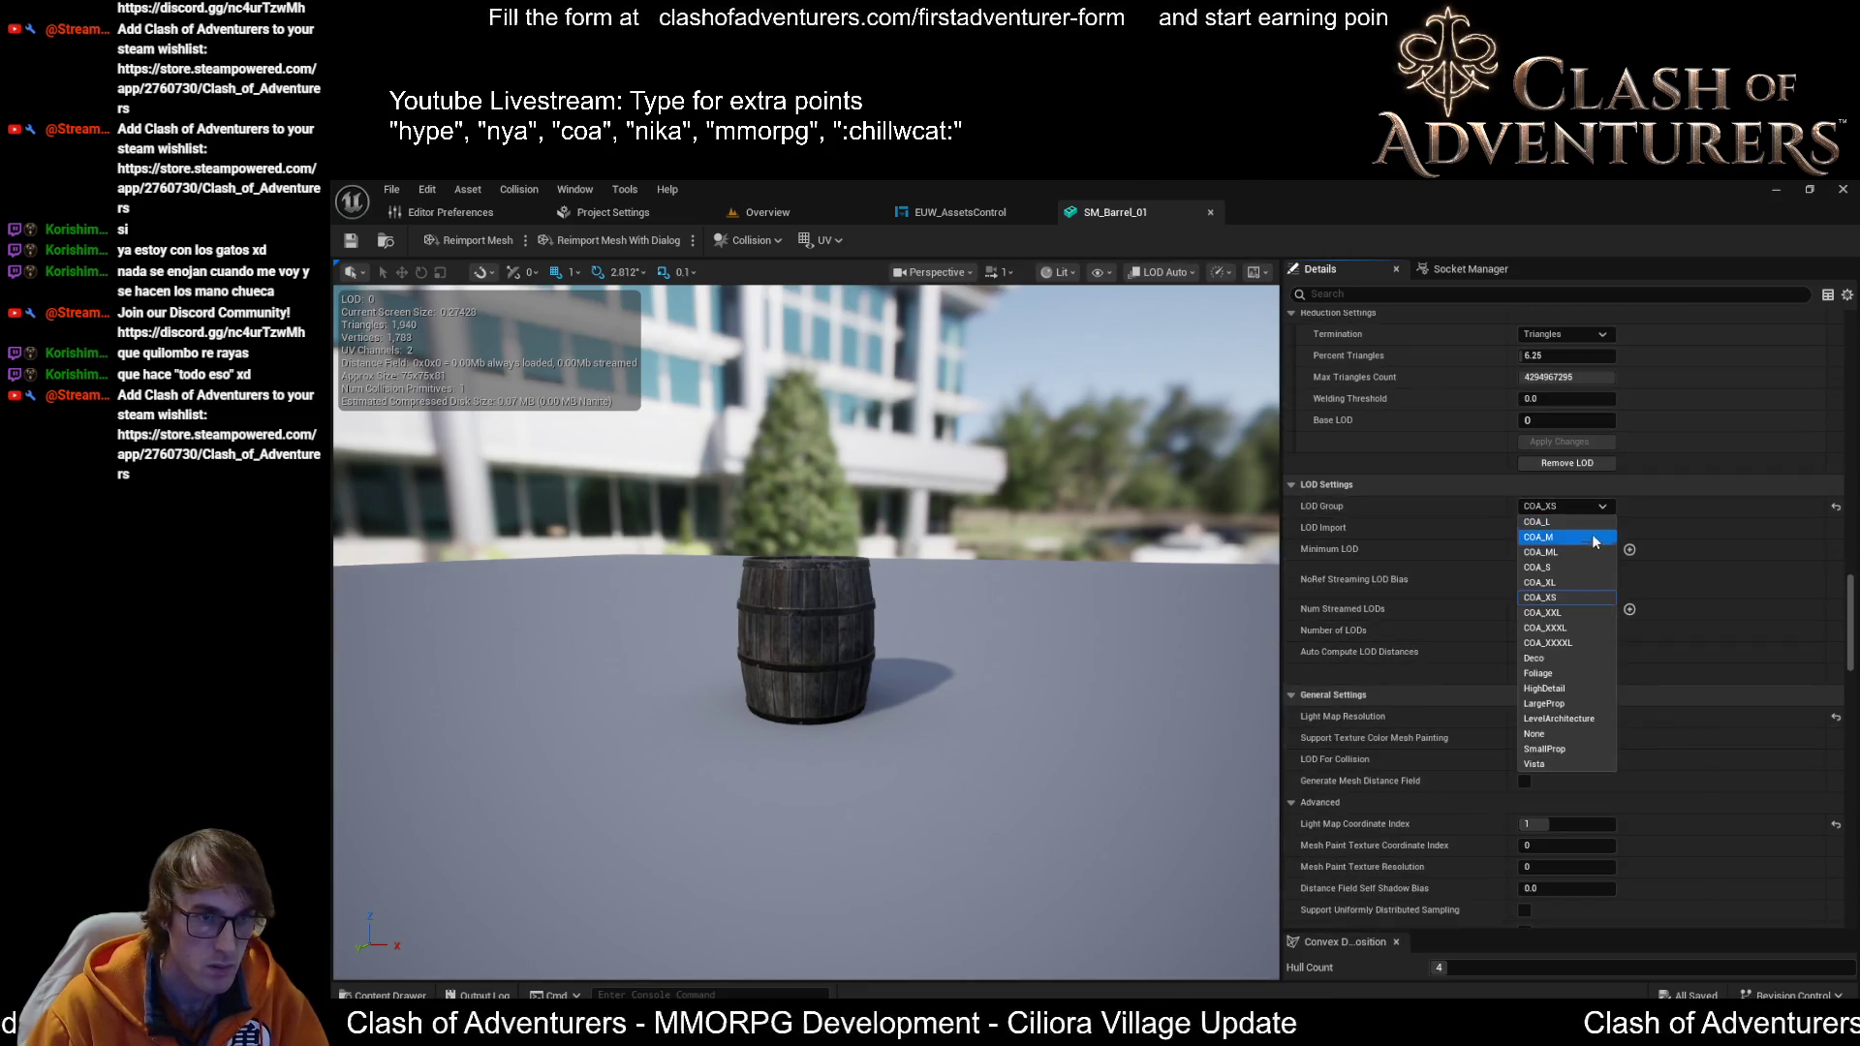
pyautogui.click(1572, 584)
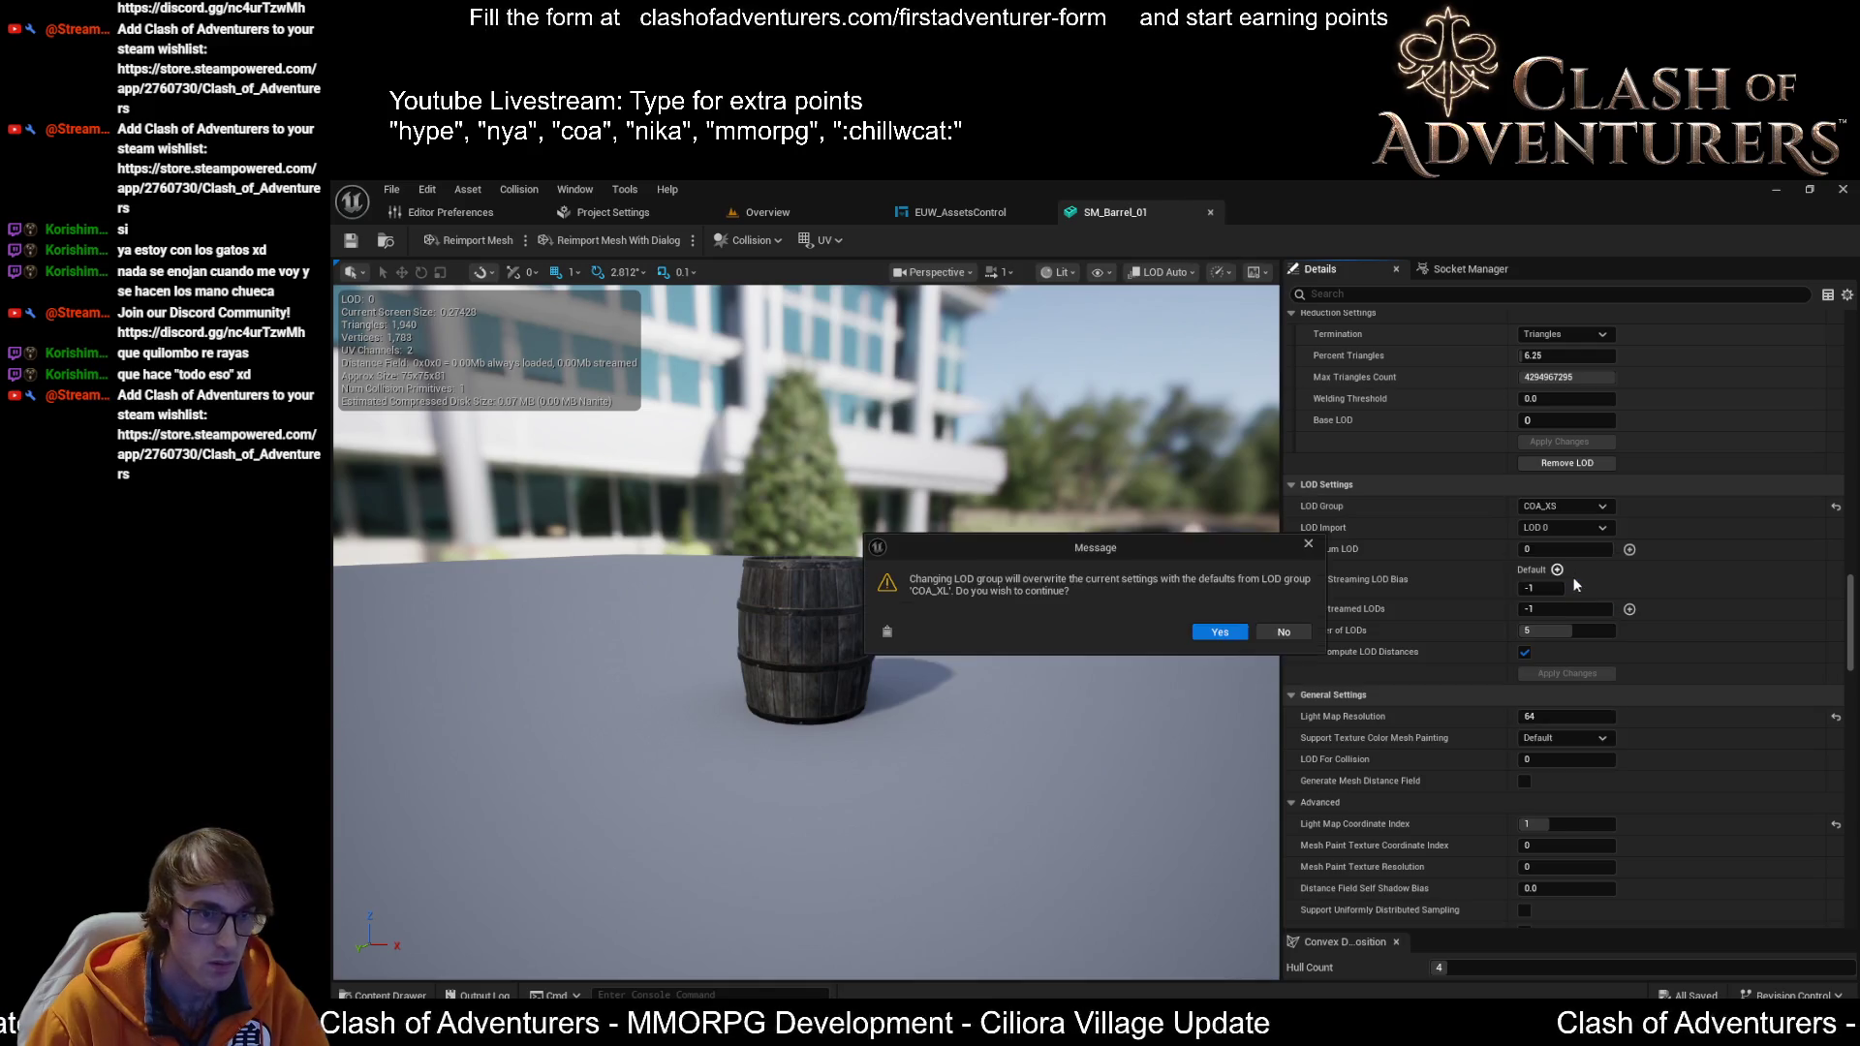
pyautogui.click(1277, 632)
pyautogui.click(1564, 506)
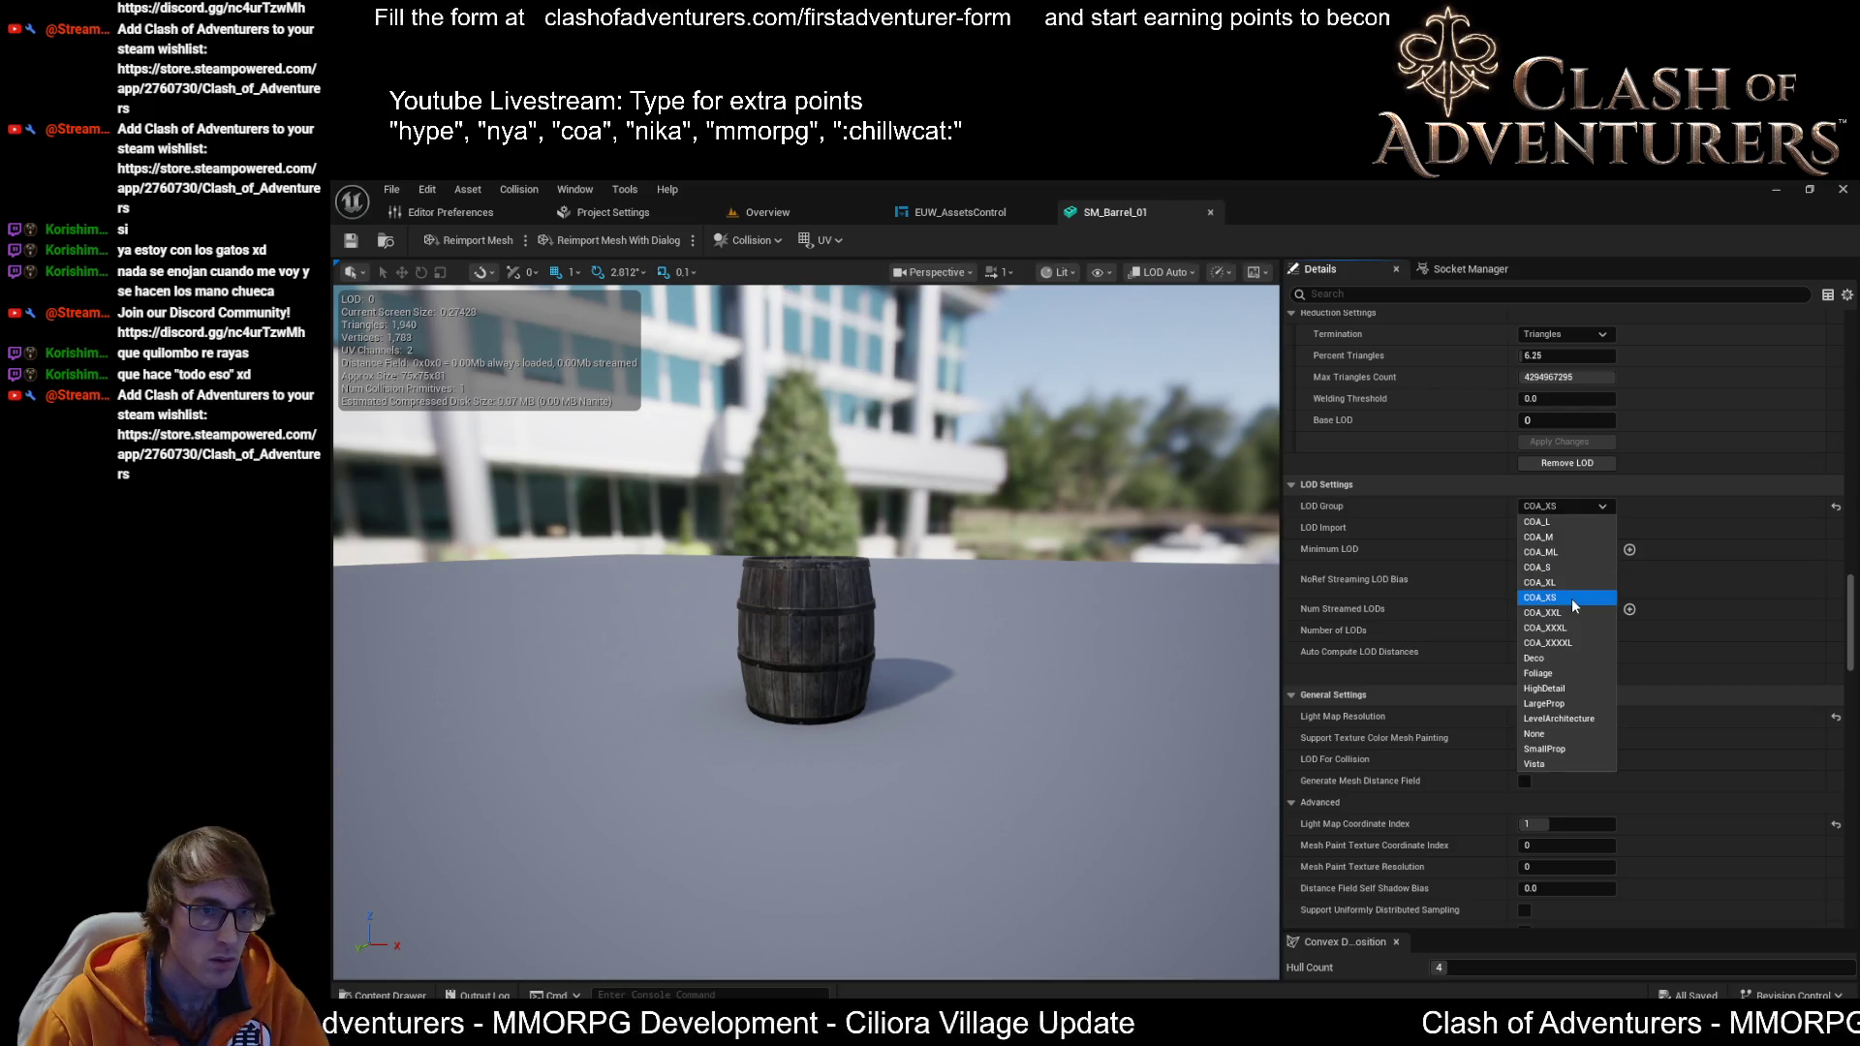
pyautogui.click(1566, 569)
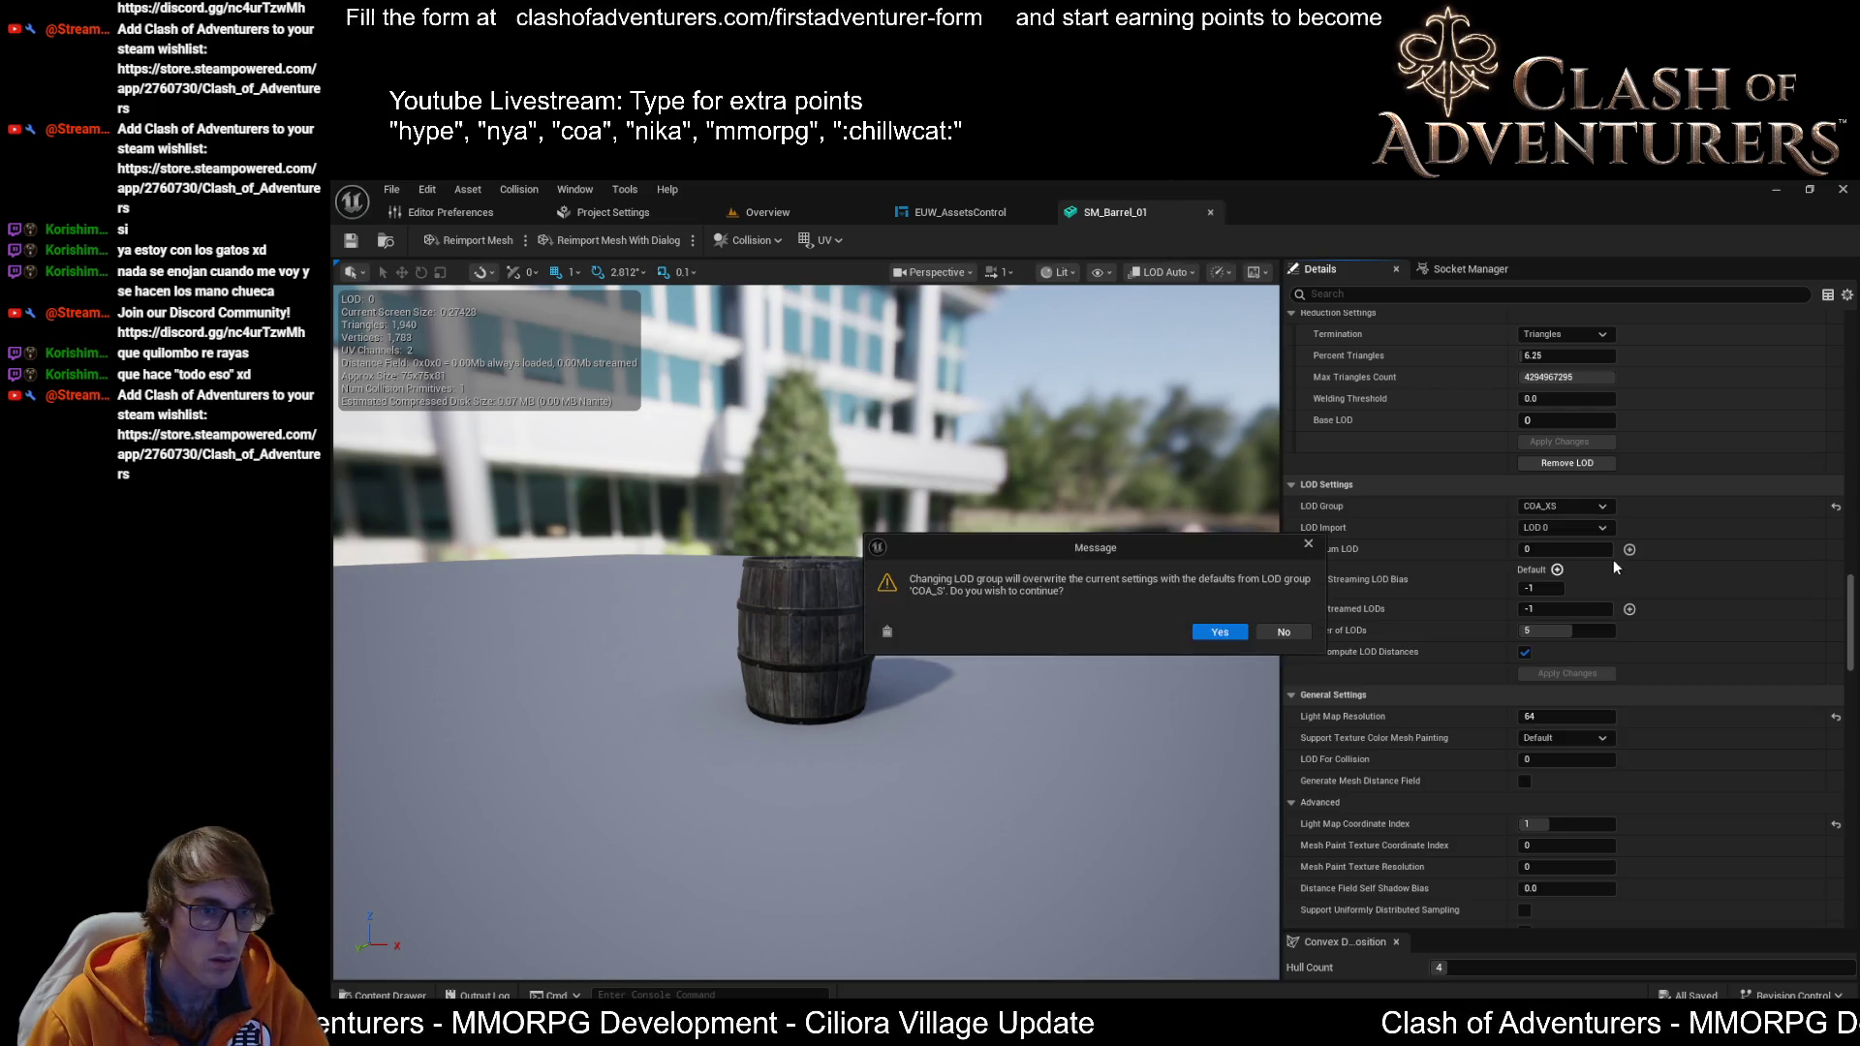
pyautogui.click(1234, 634)
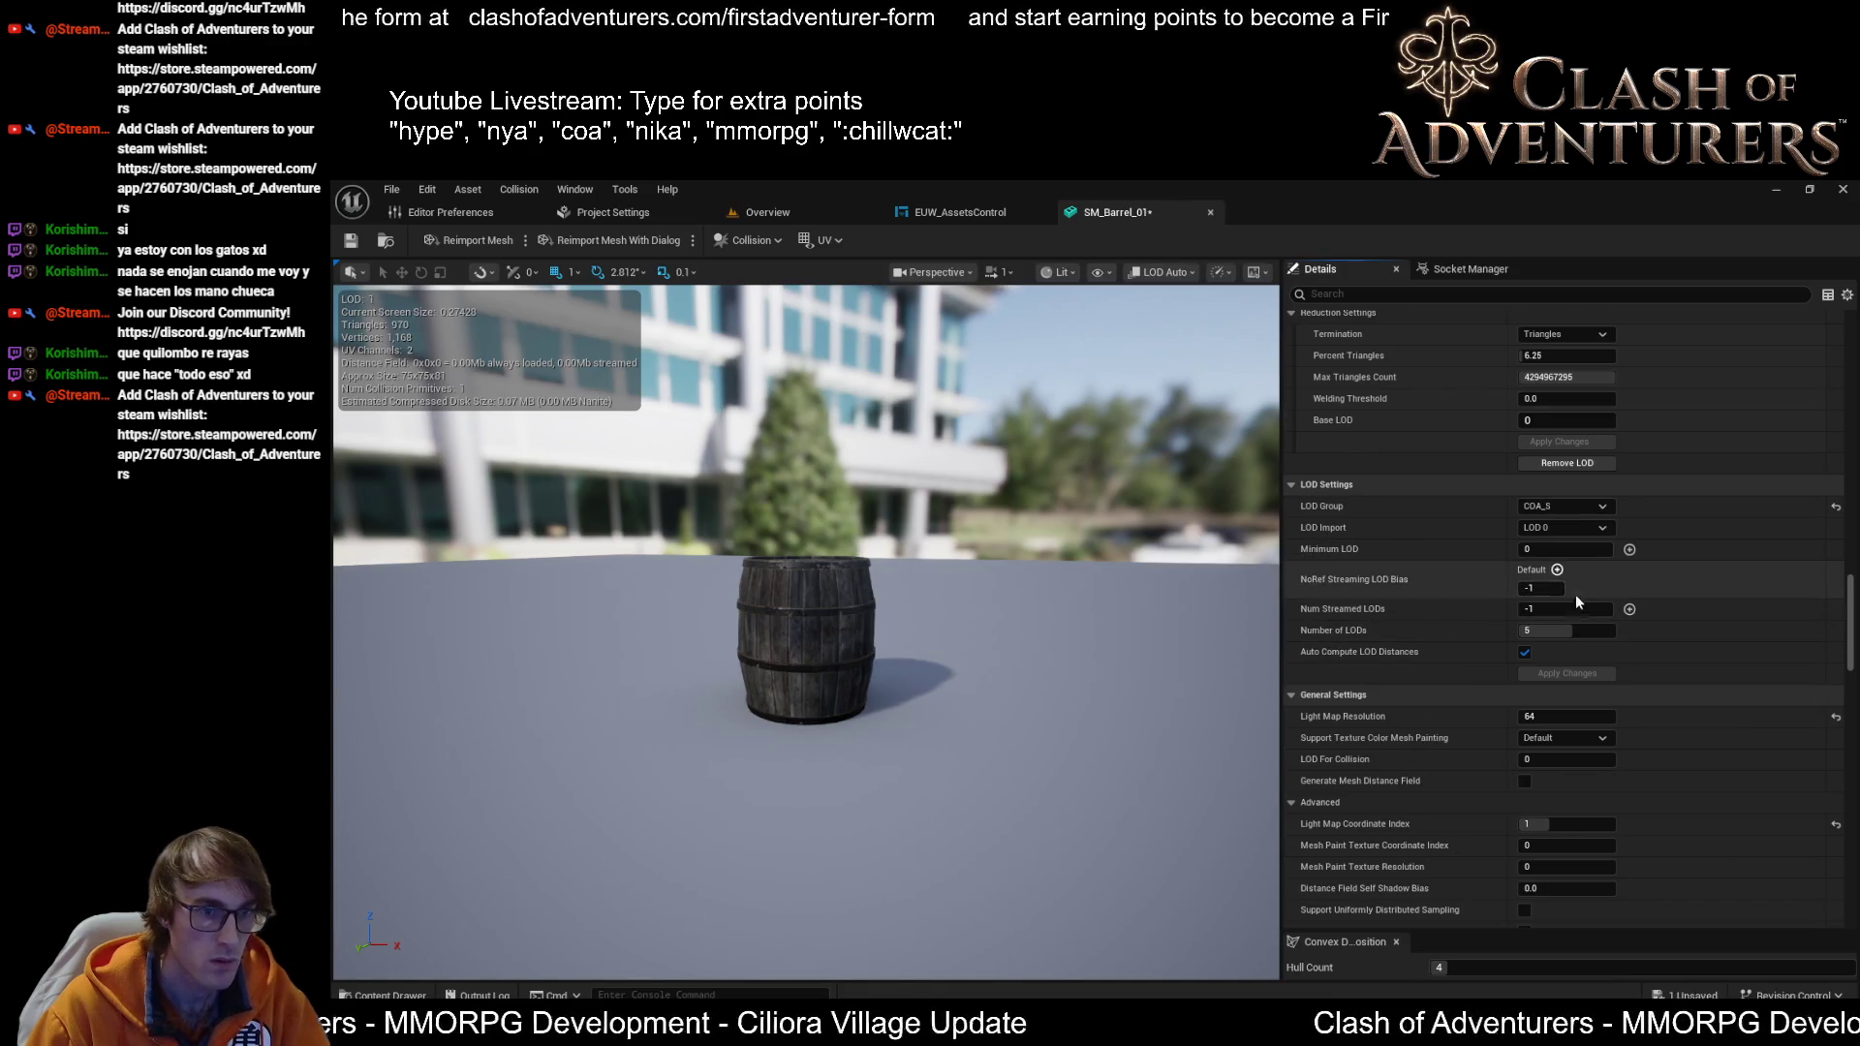
pyautogui.scroll(8, 1652, 639)
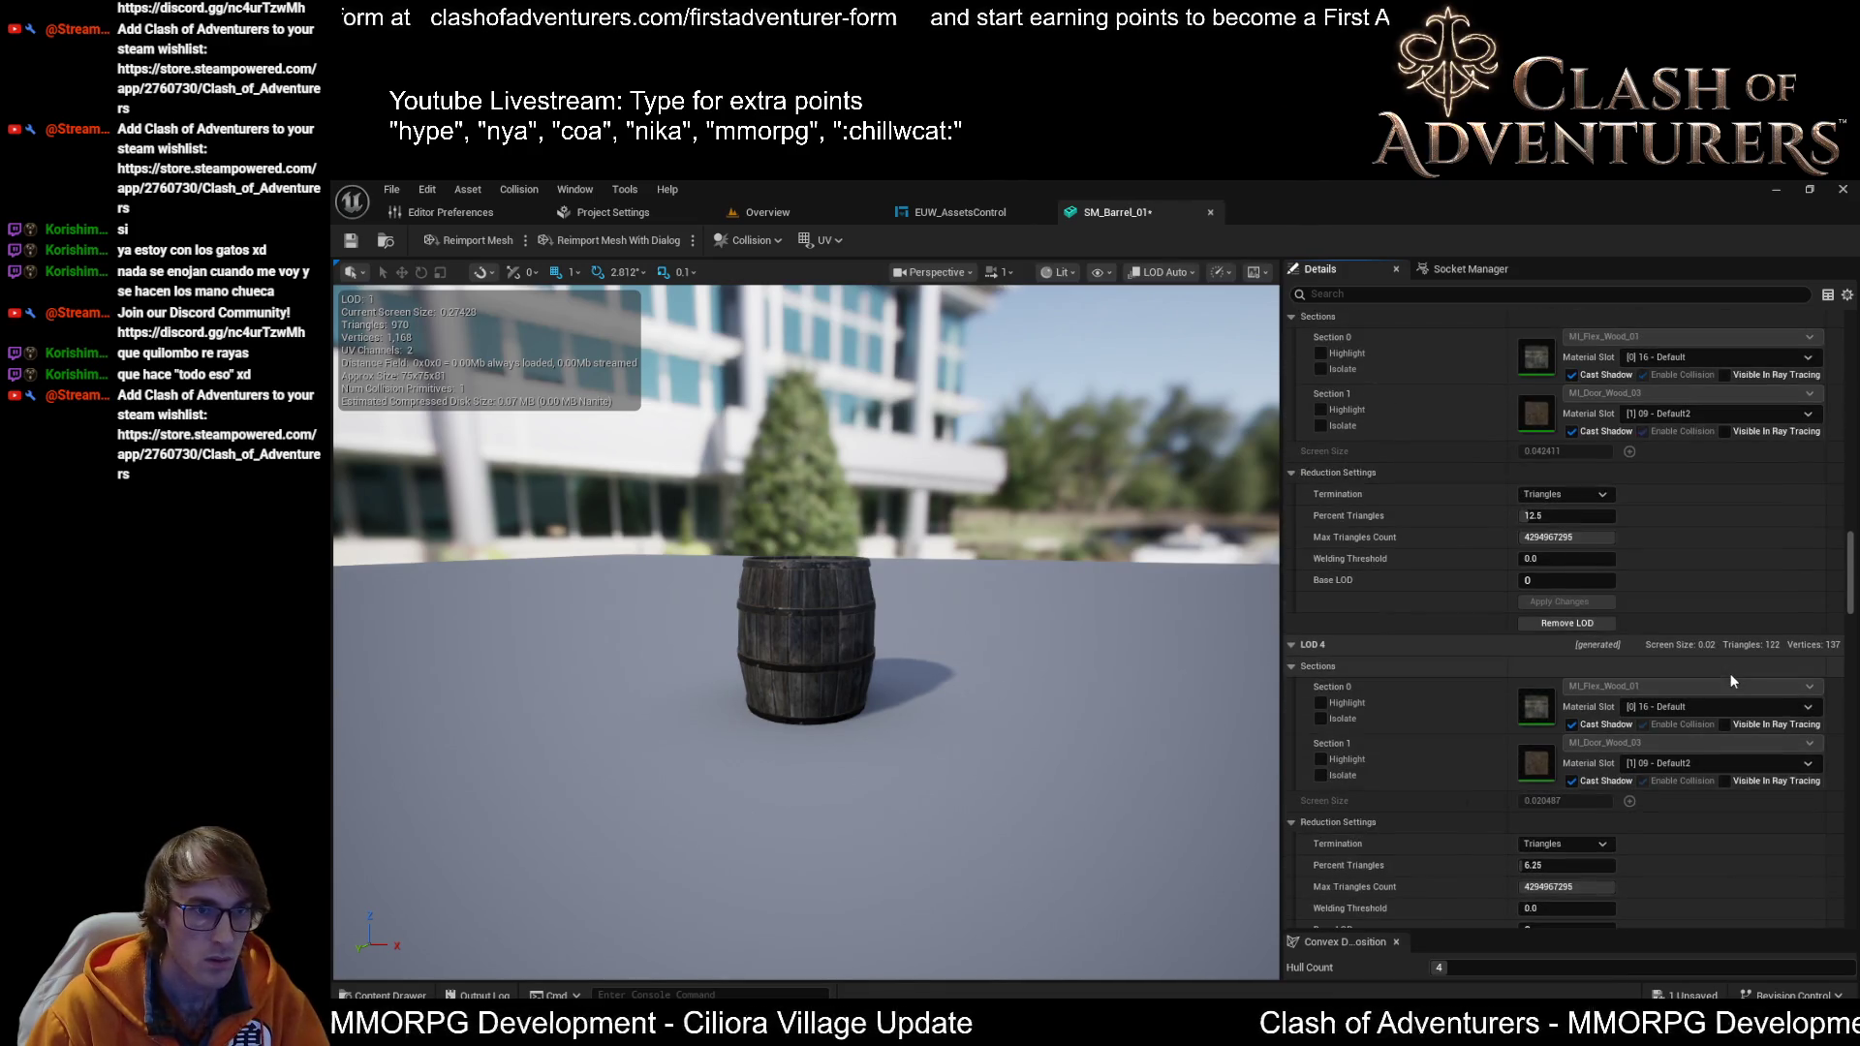
pyautogui.scroll(-1, 1735, 683)
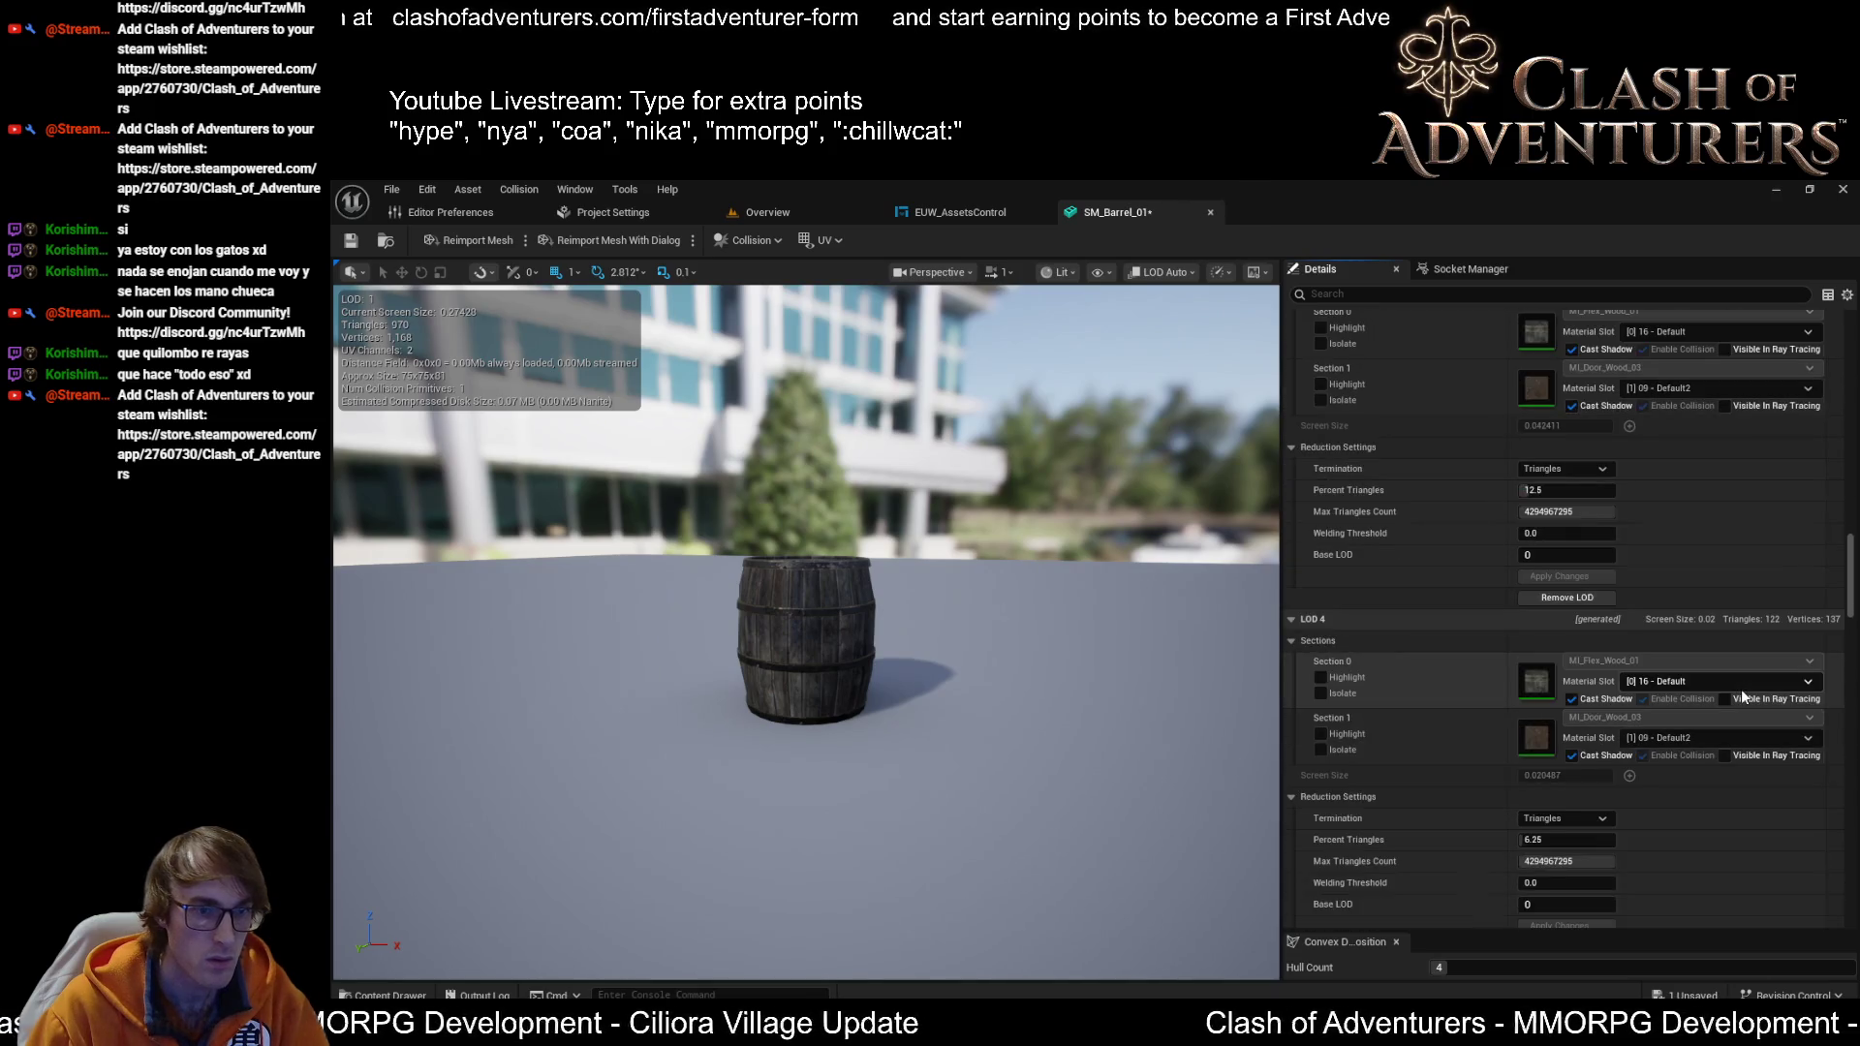
pyautogui.scroll(-5, 1740, 689)
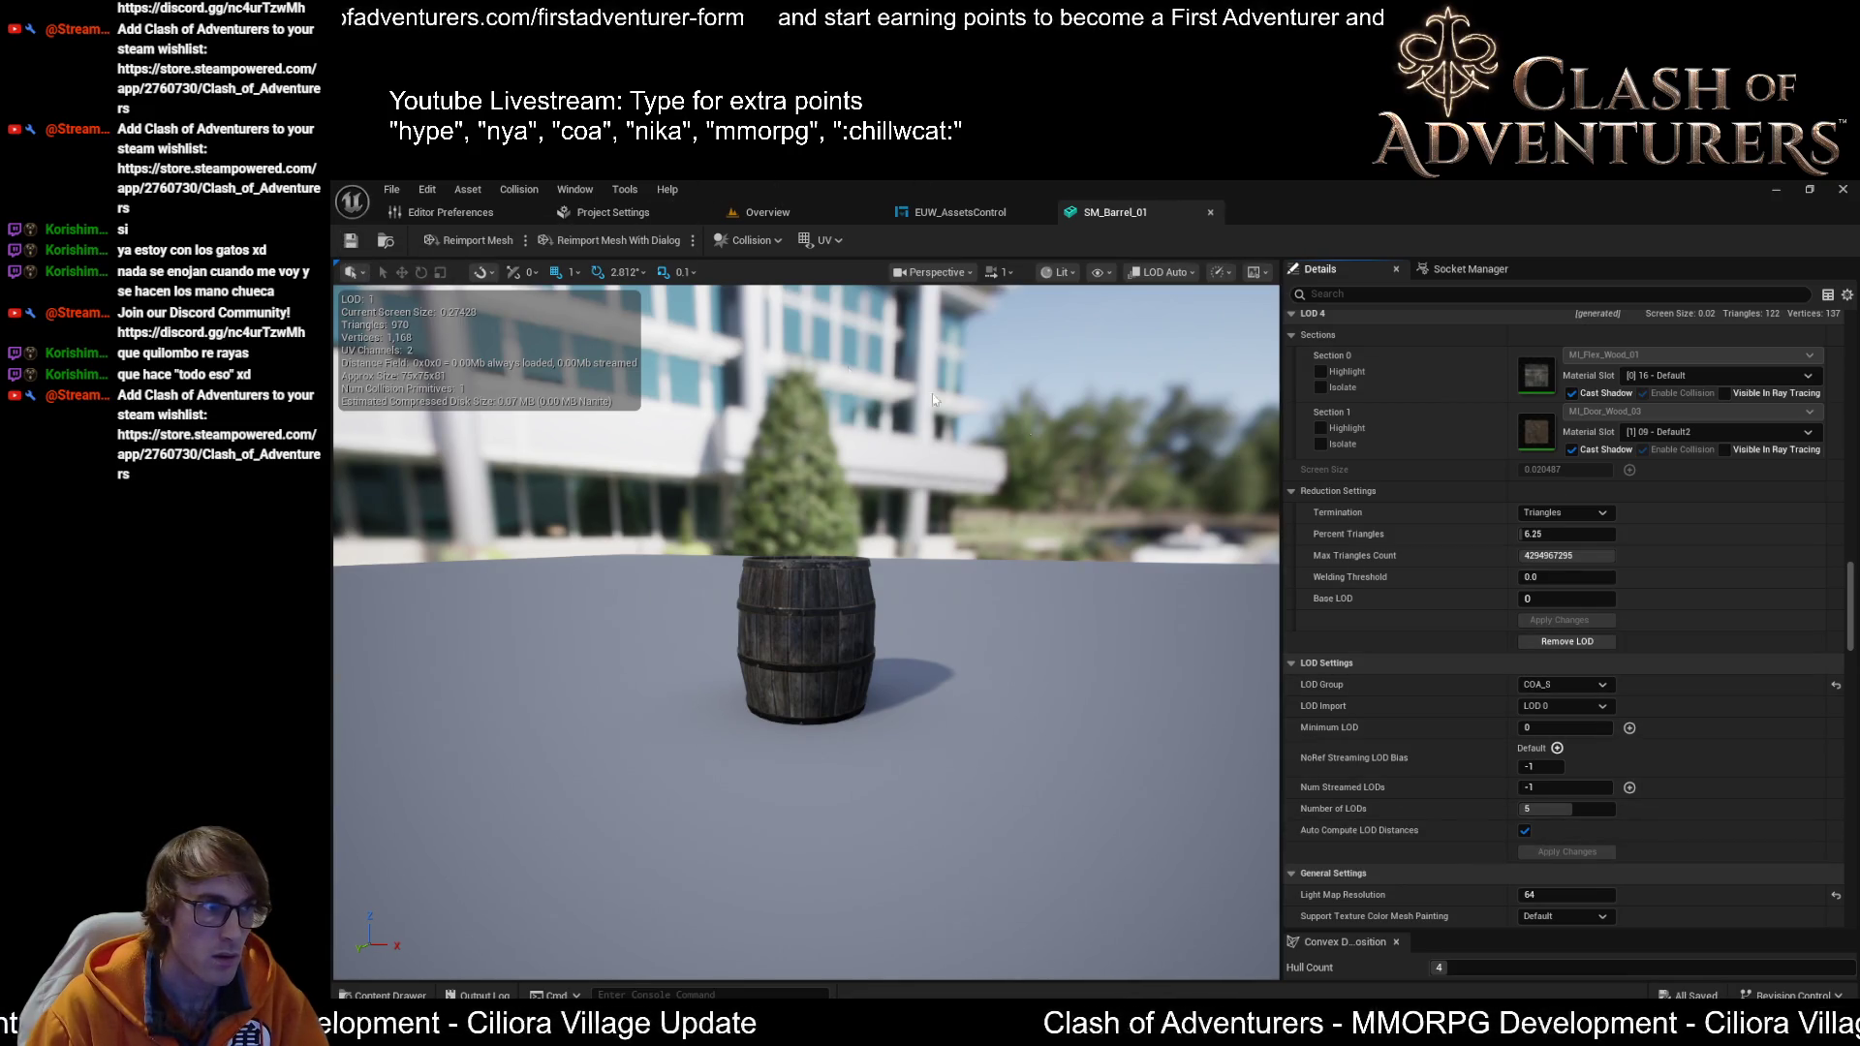
pyautogui.scroll(1, 1627, 697)
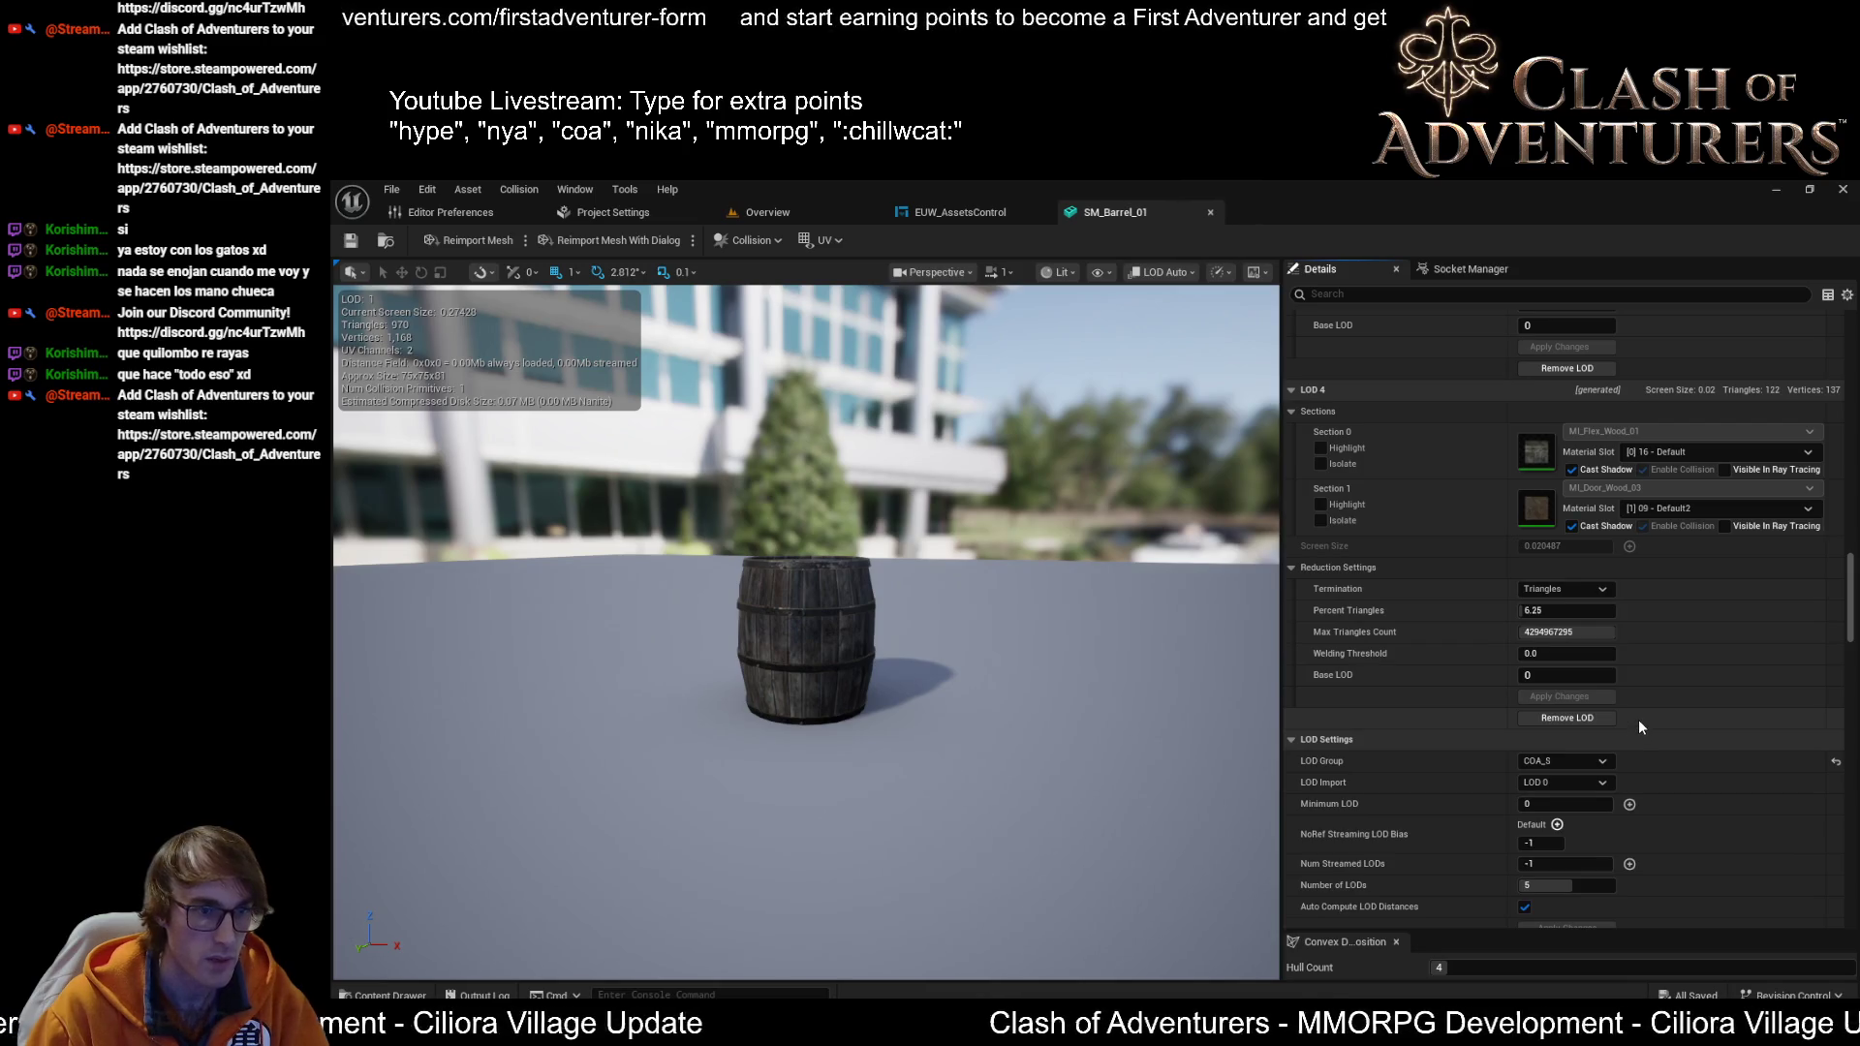
pyautogui.scroll(3, 1636, 719)
pyautogui.scroll(-4, 1656, 755)
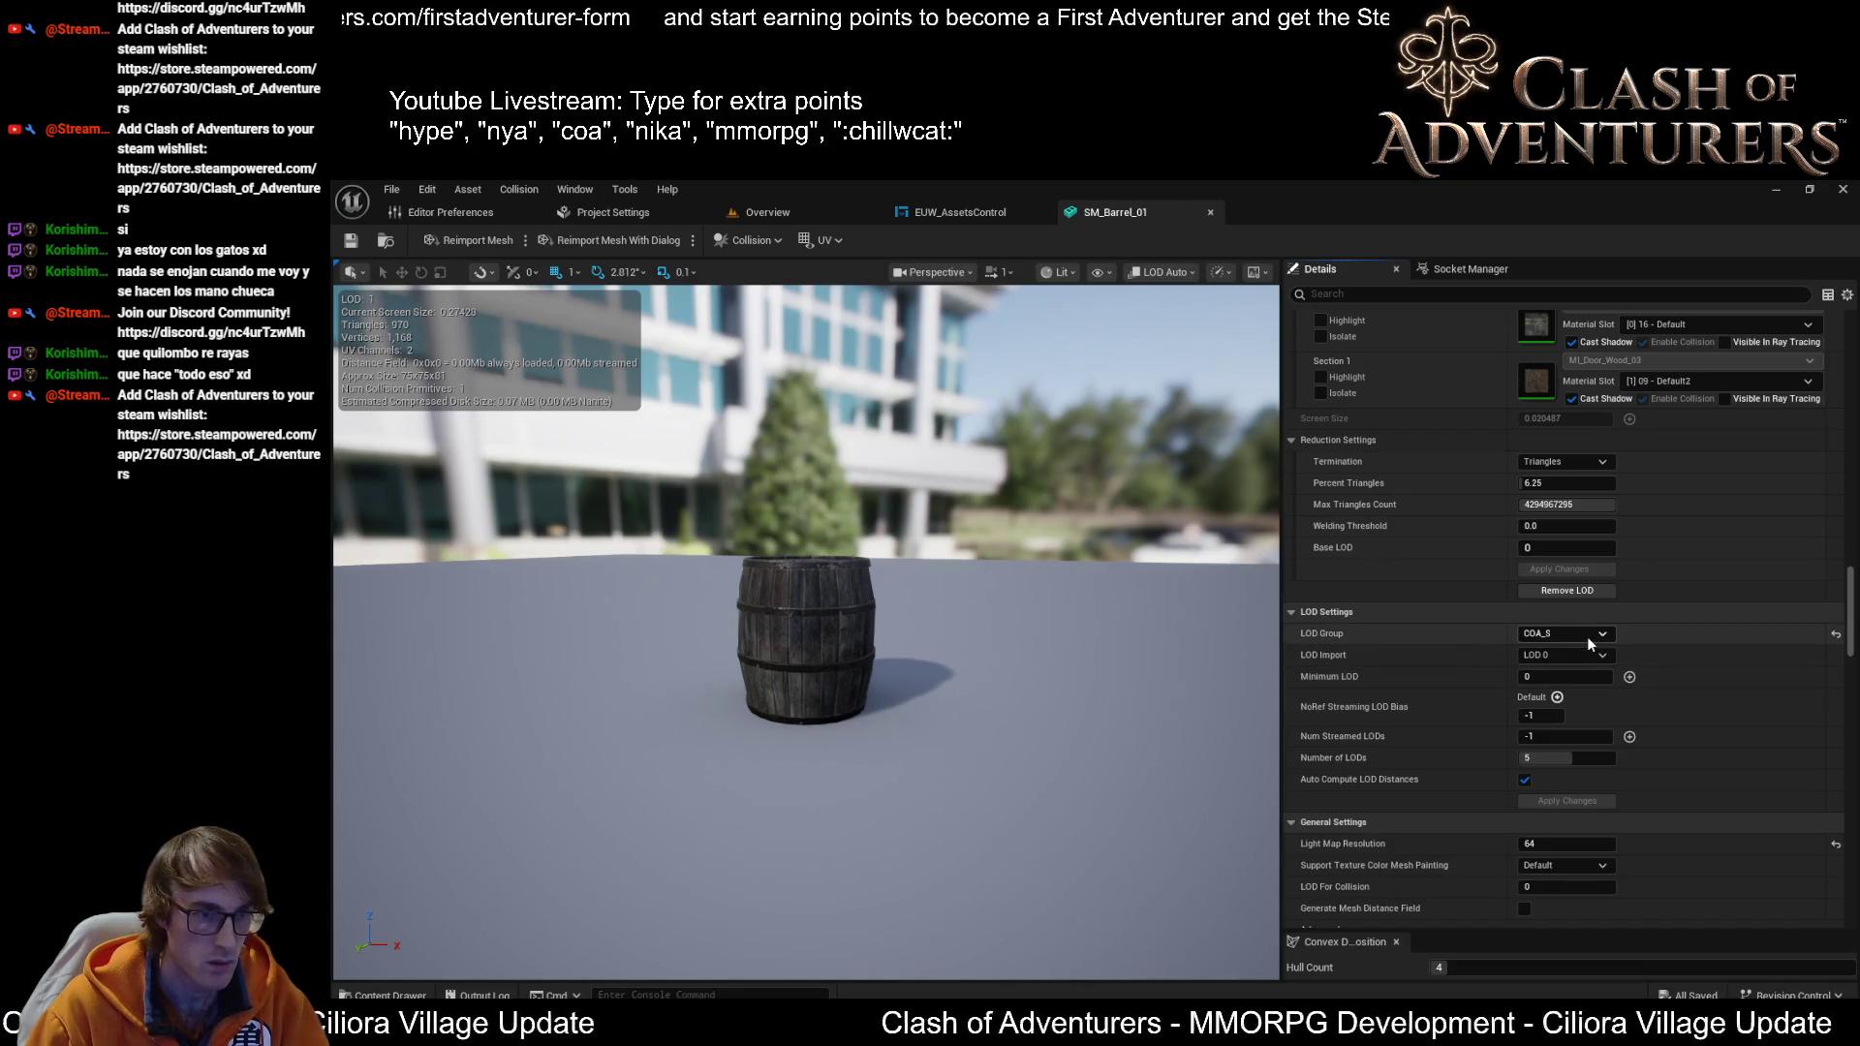
# Switch the LOD group to COA_XL for comparison, then switch back to COA_S.
pyautogui.click(1587, 637)
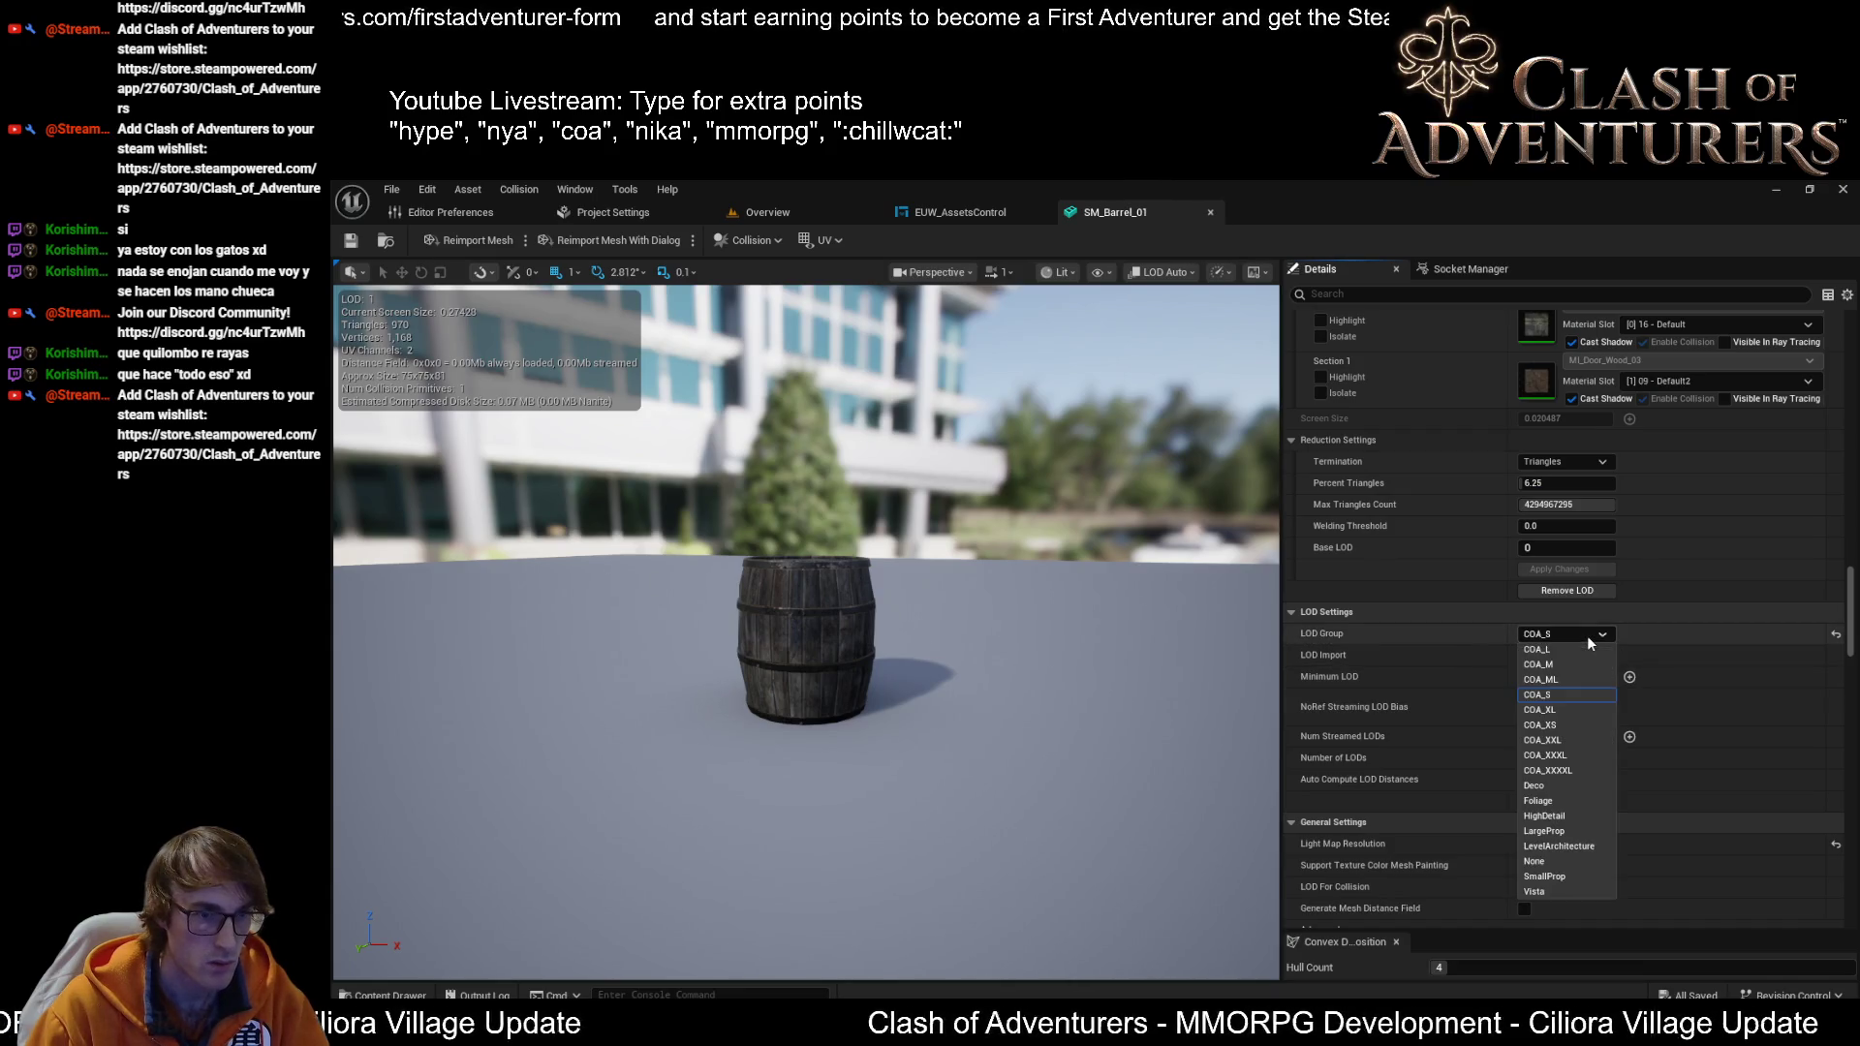
pyautogui.click(1596, 709)
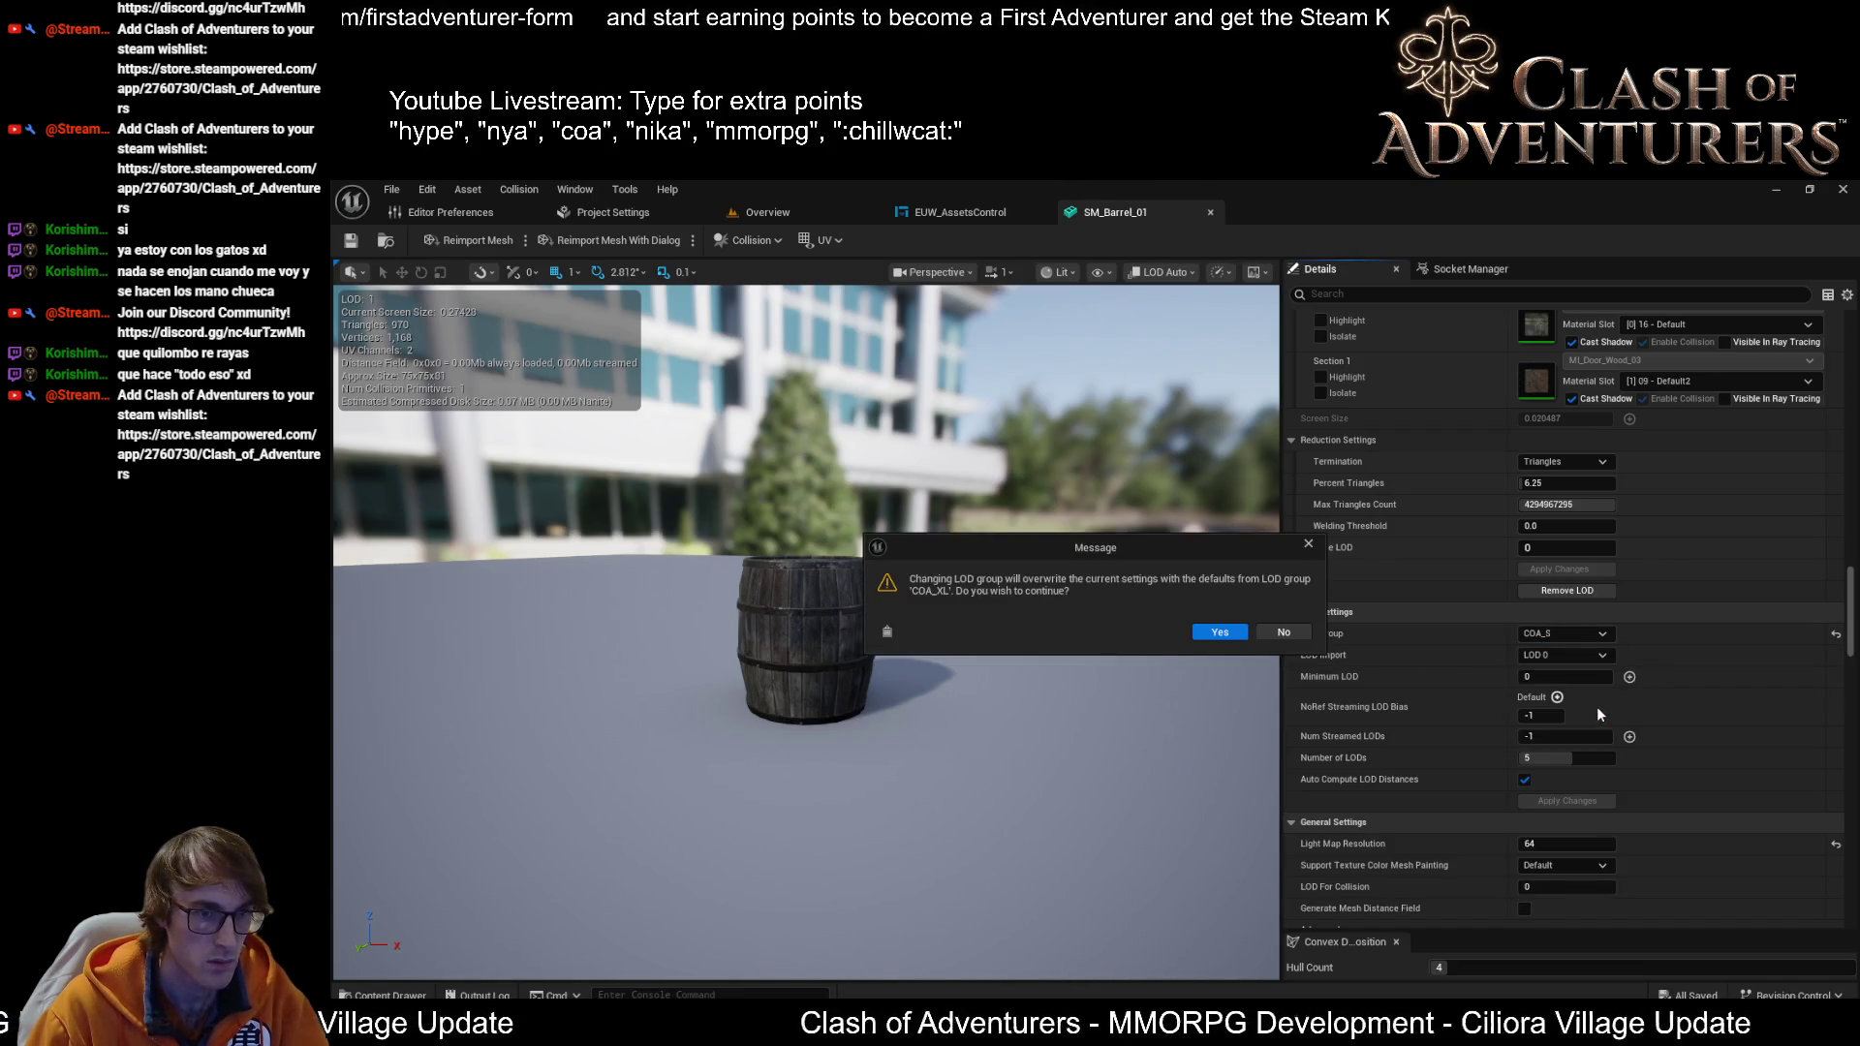
pyautogui.click(1209, 636)
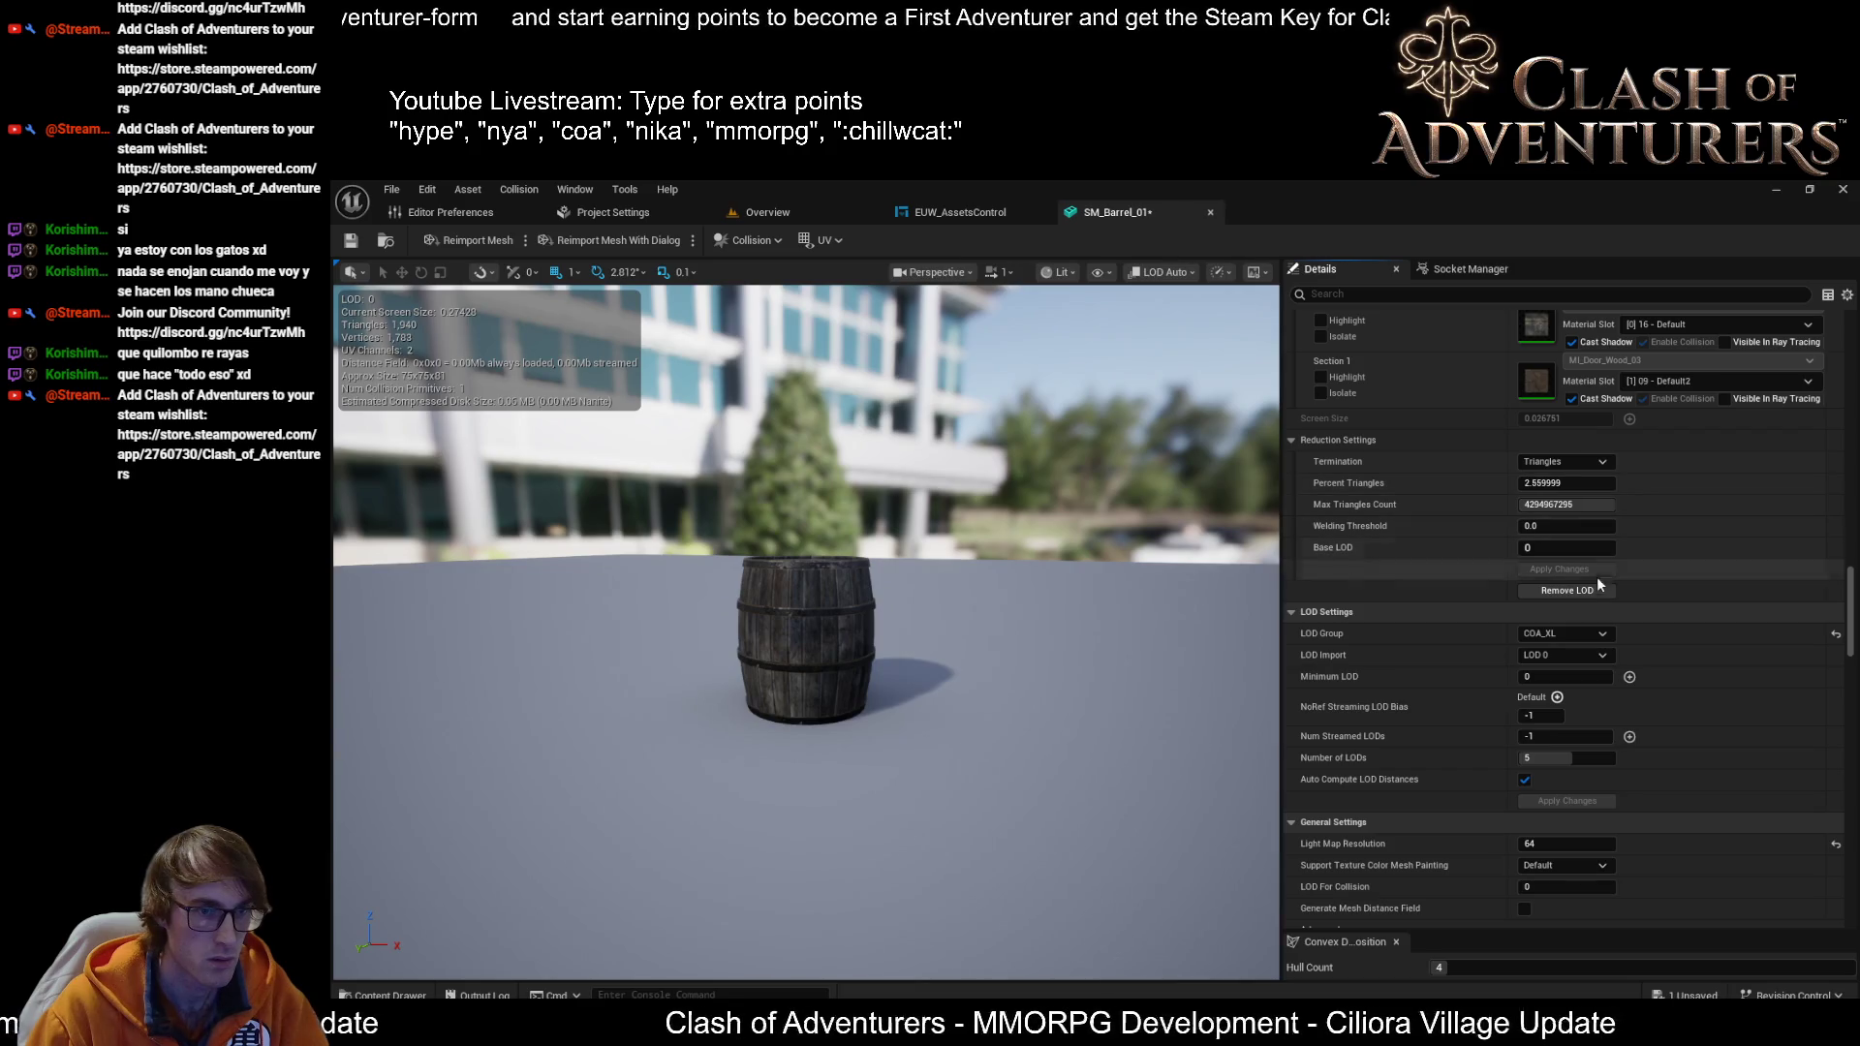
pyautogui.click(1582, 631)
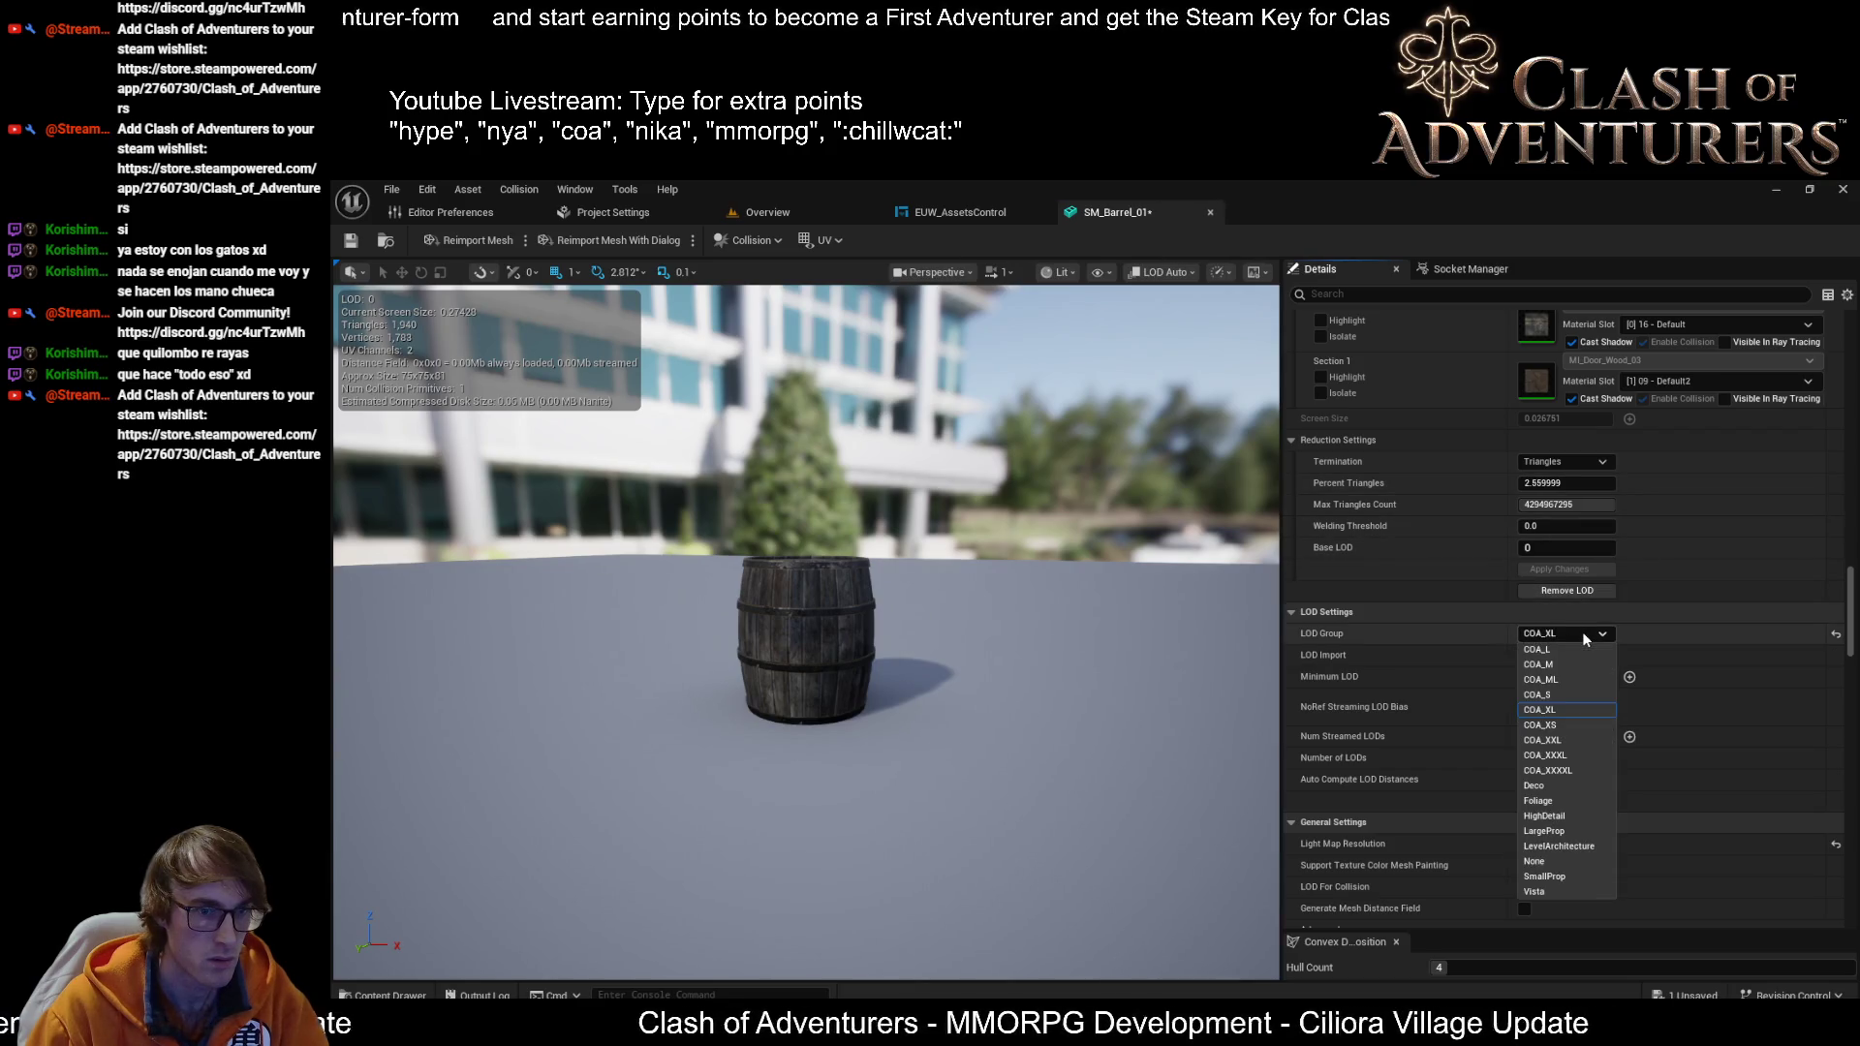
pyautogui.click(1579, 694)
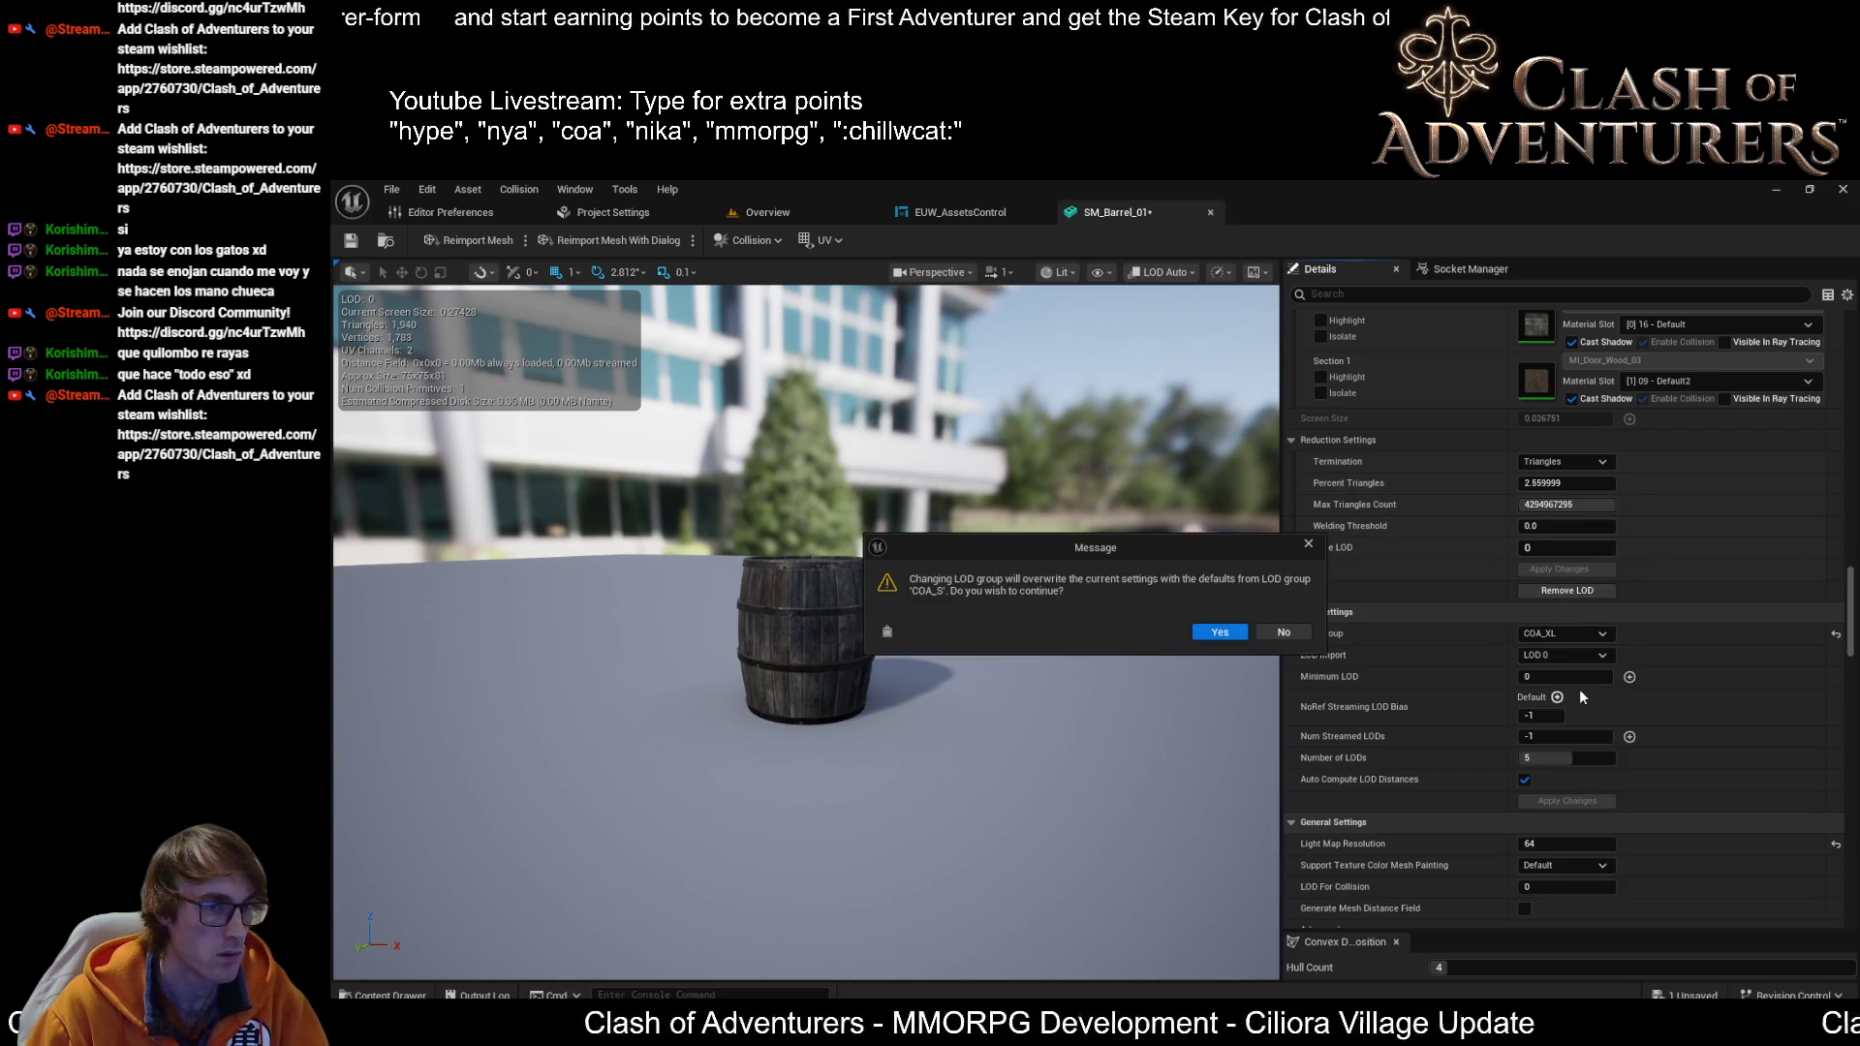
pyautogui.click(1215, 629)
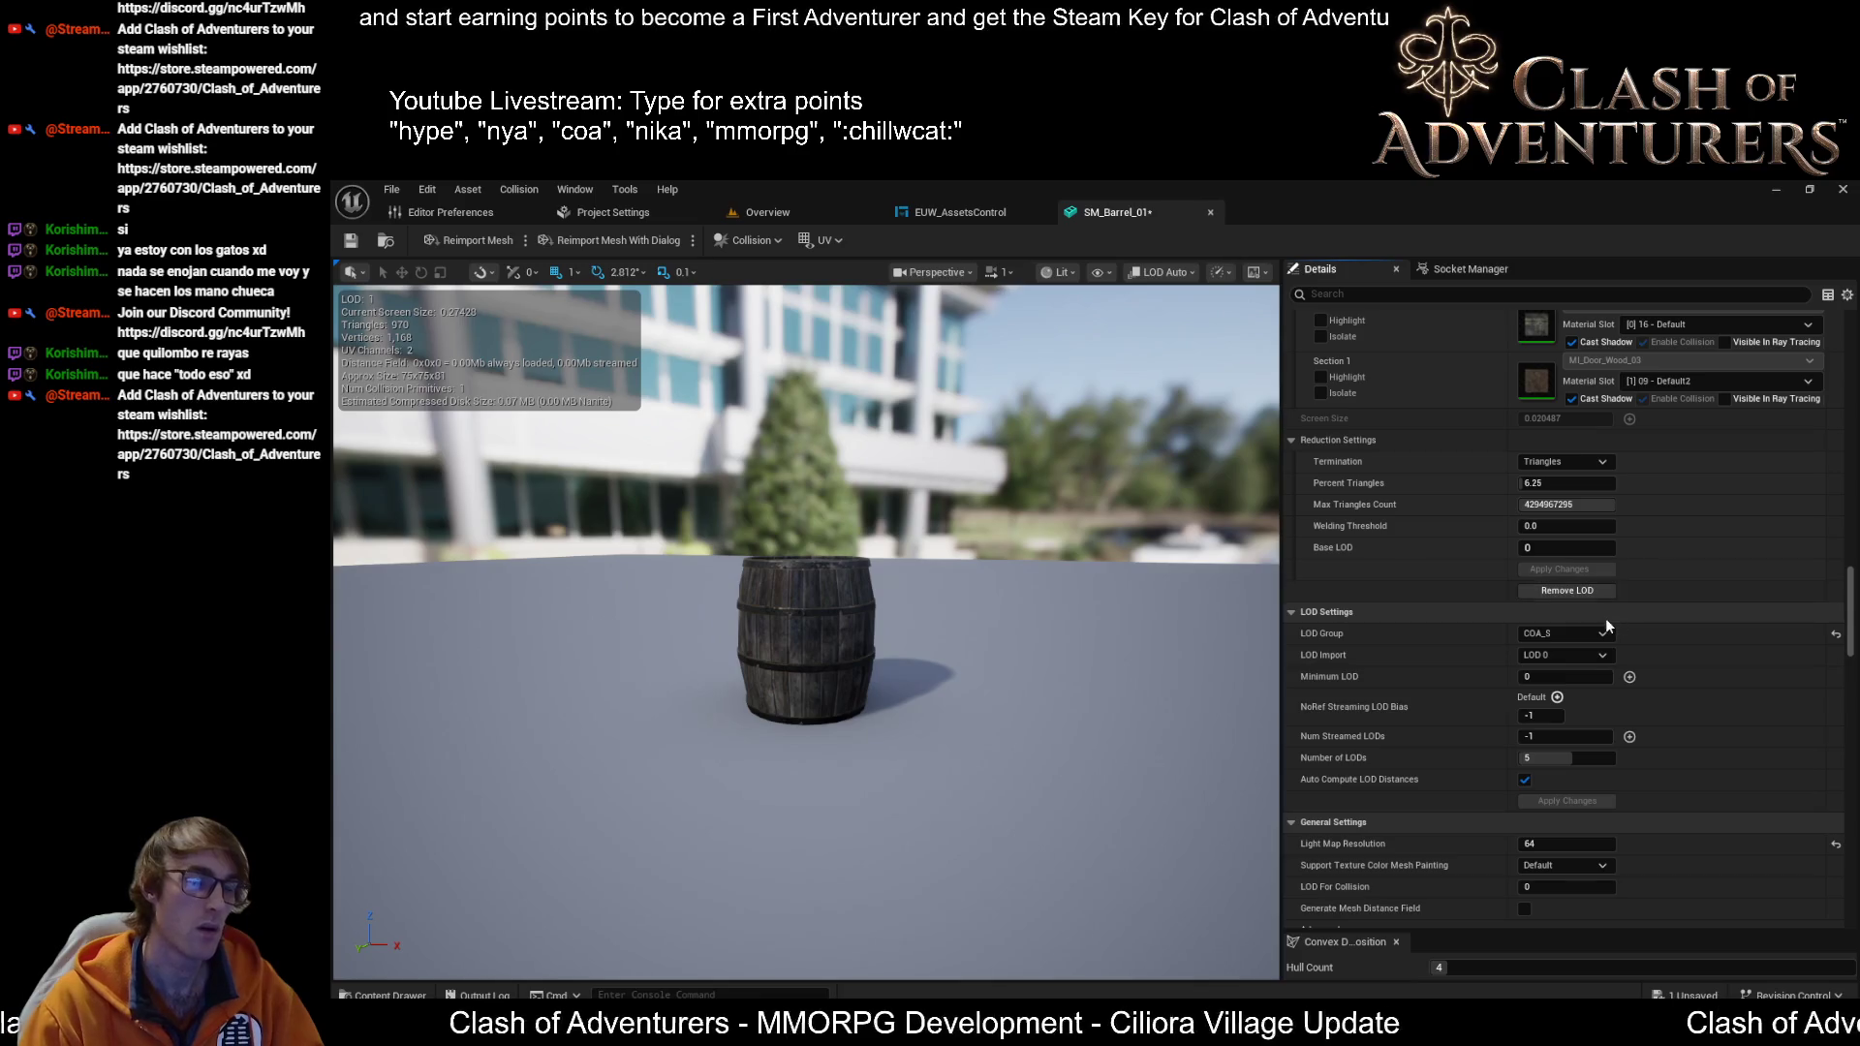
# Check the COA_S LOD reduction values and save the barrel mesh.
pyautogui.scroll(3, 1625, 676)
pyautogui.scroll(3, 1755, 819)
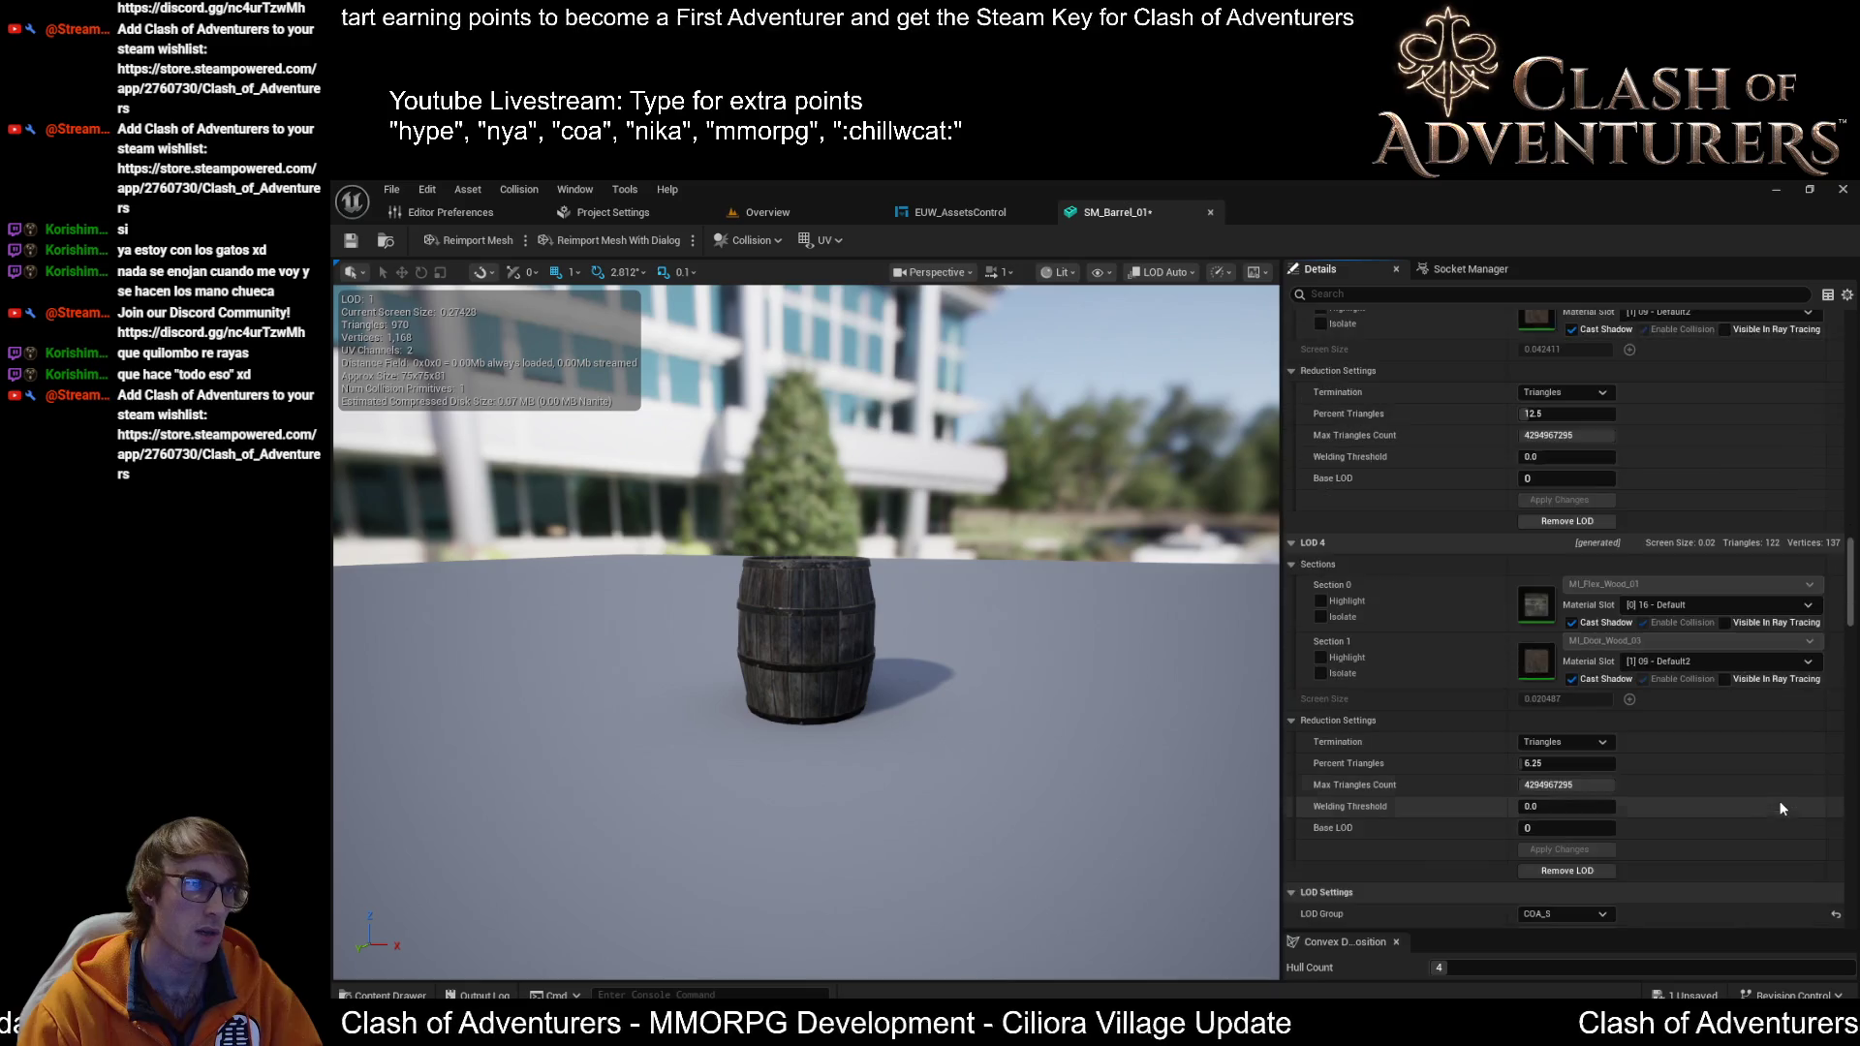
pyautogui.scroll(-2, 1779, 802)
pyautogui.scroll(-2, 1777, 800)
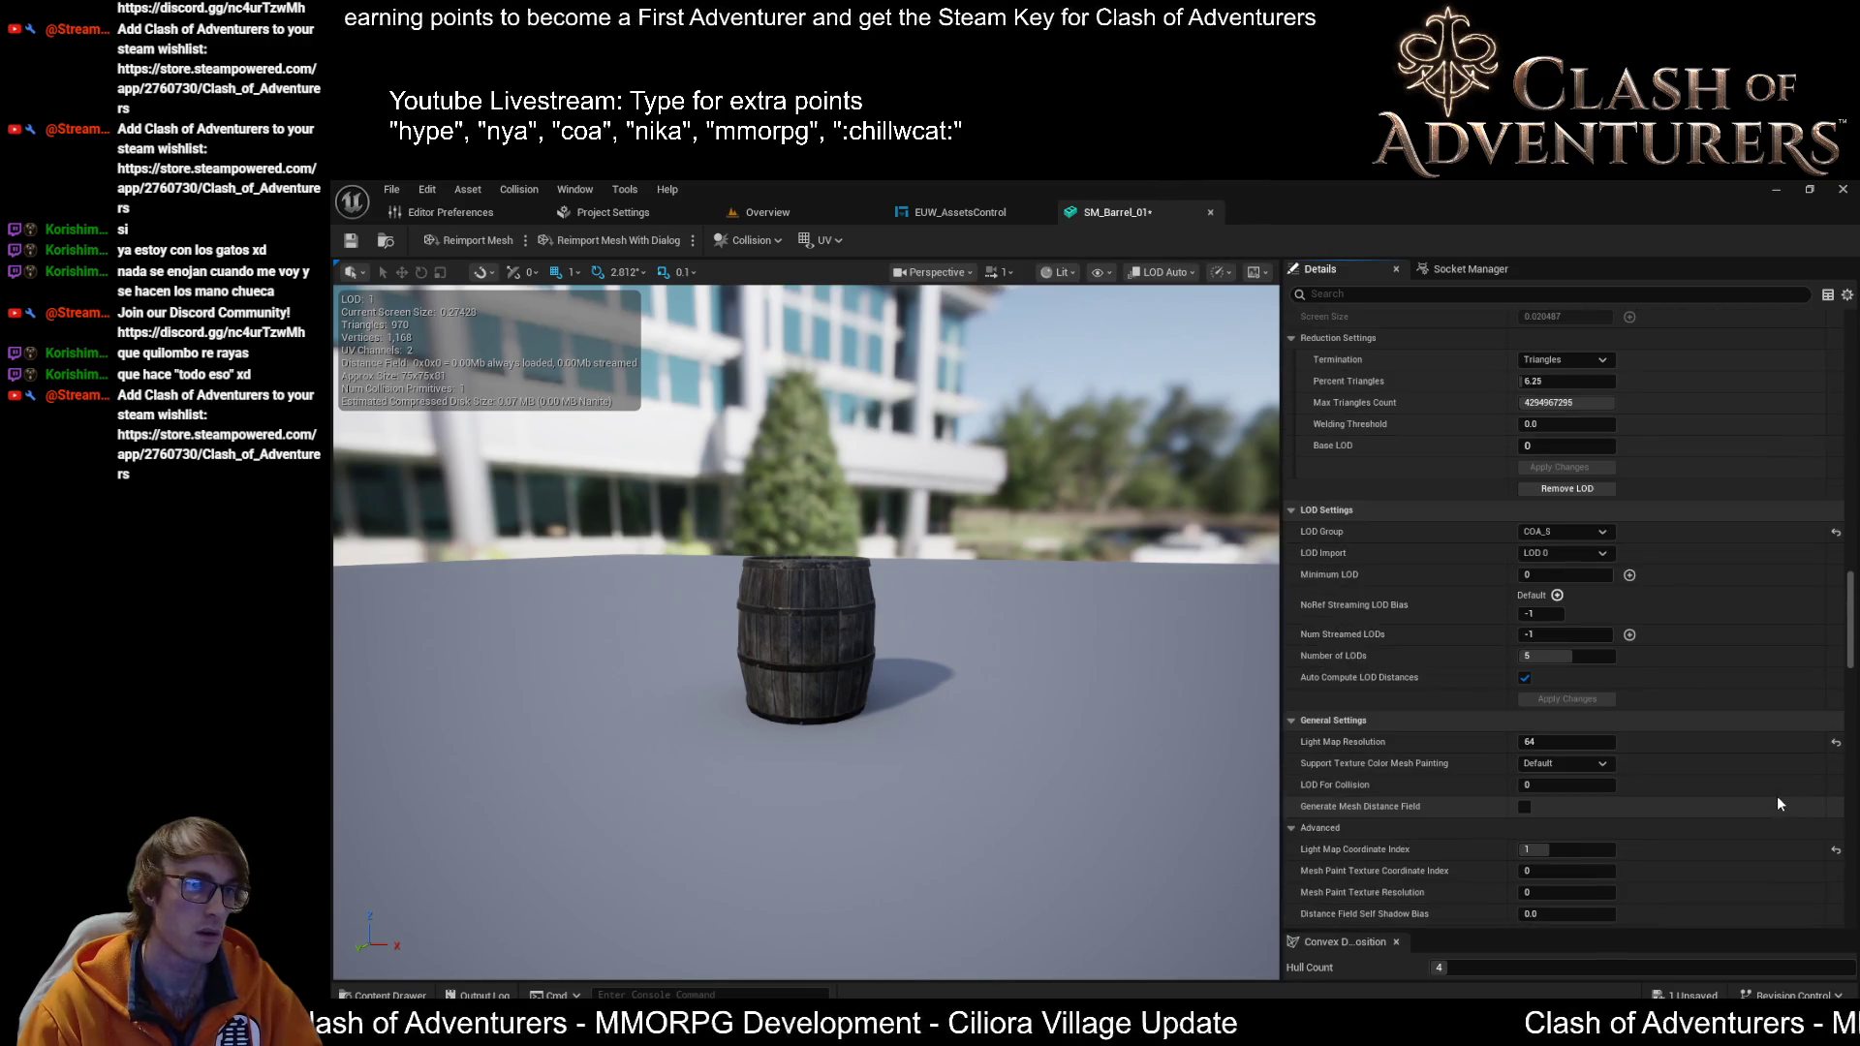
pyautogui.hotkey('ctrl', 's')
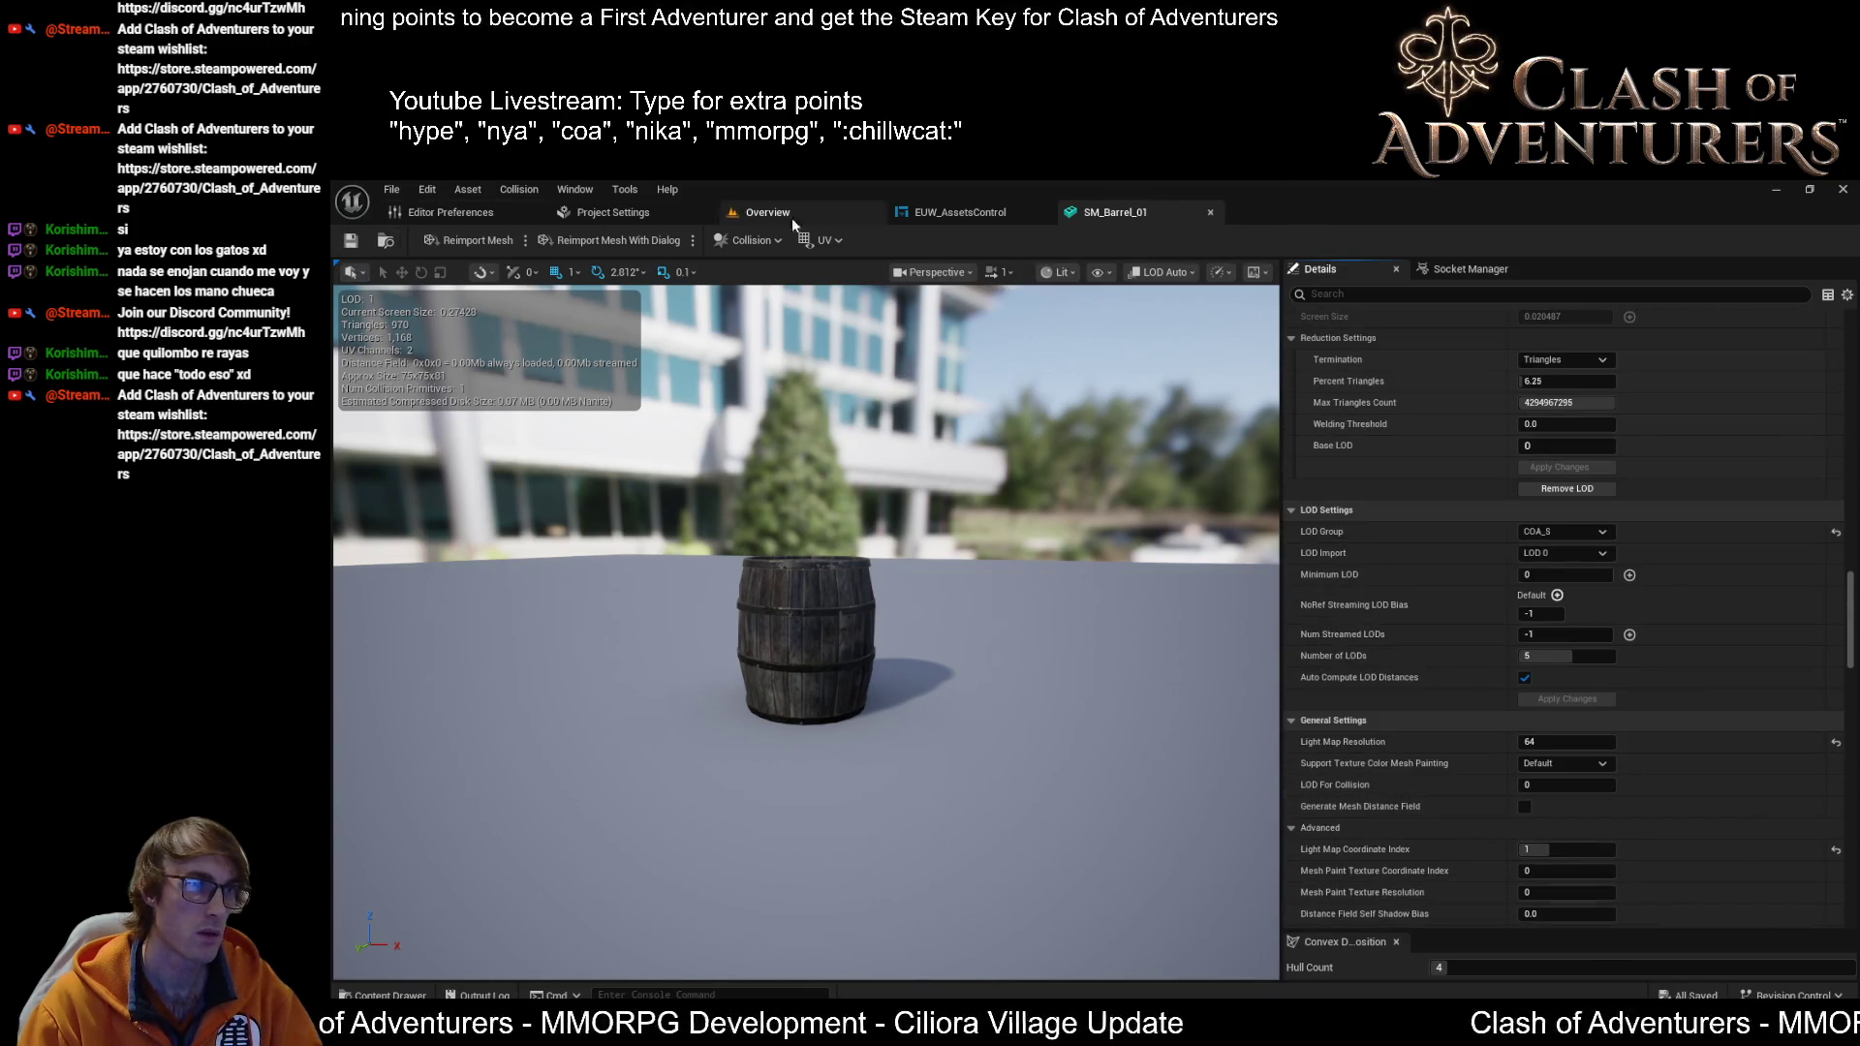
# Run EUW_AssetsControl as a utility widget and press Set LODs with the dropdown on Auto.
pyautogui.click(939, 212)
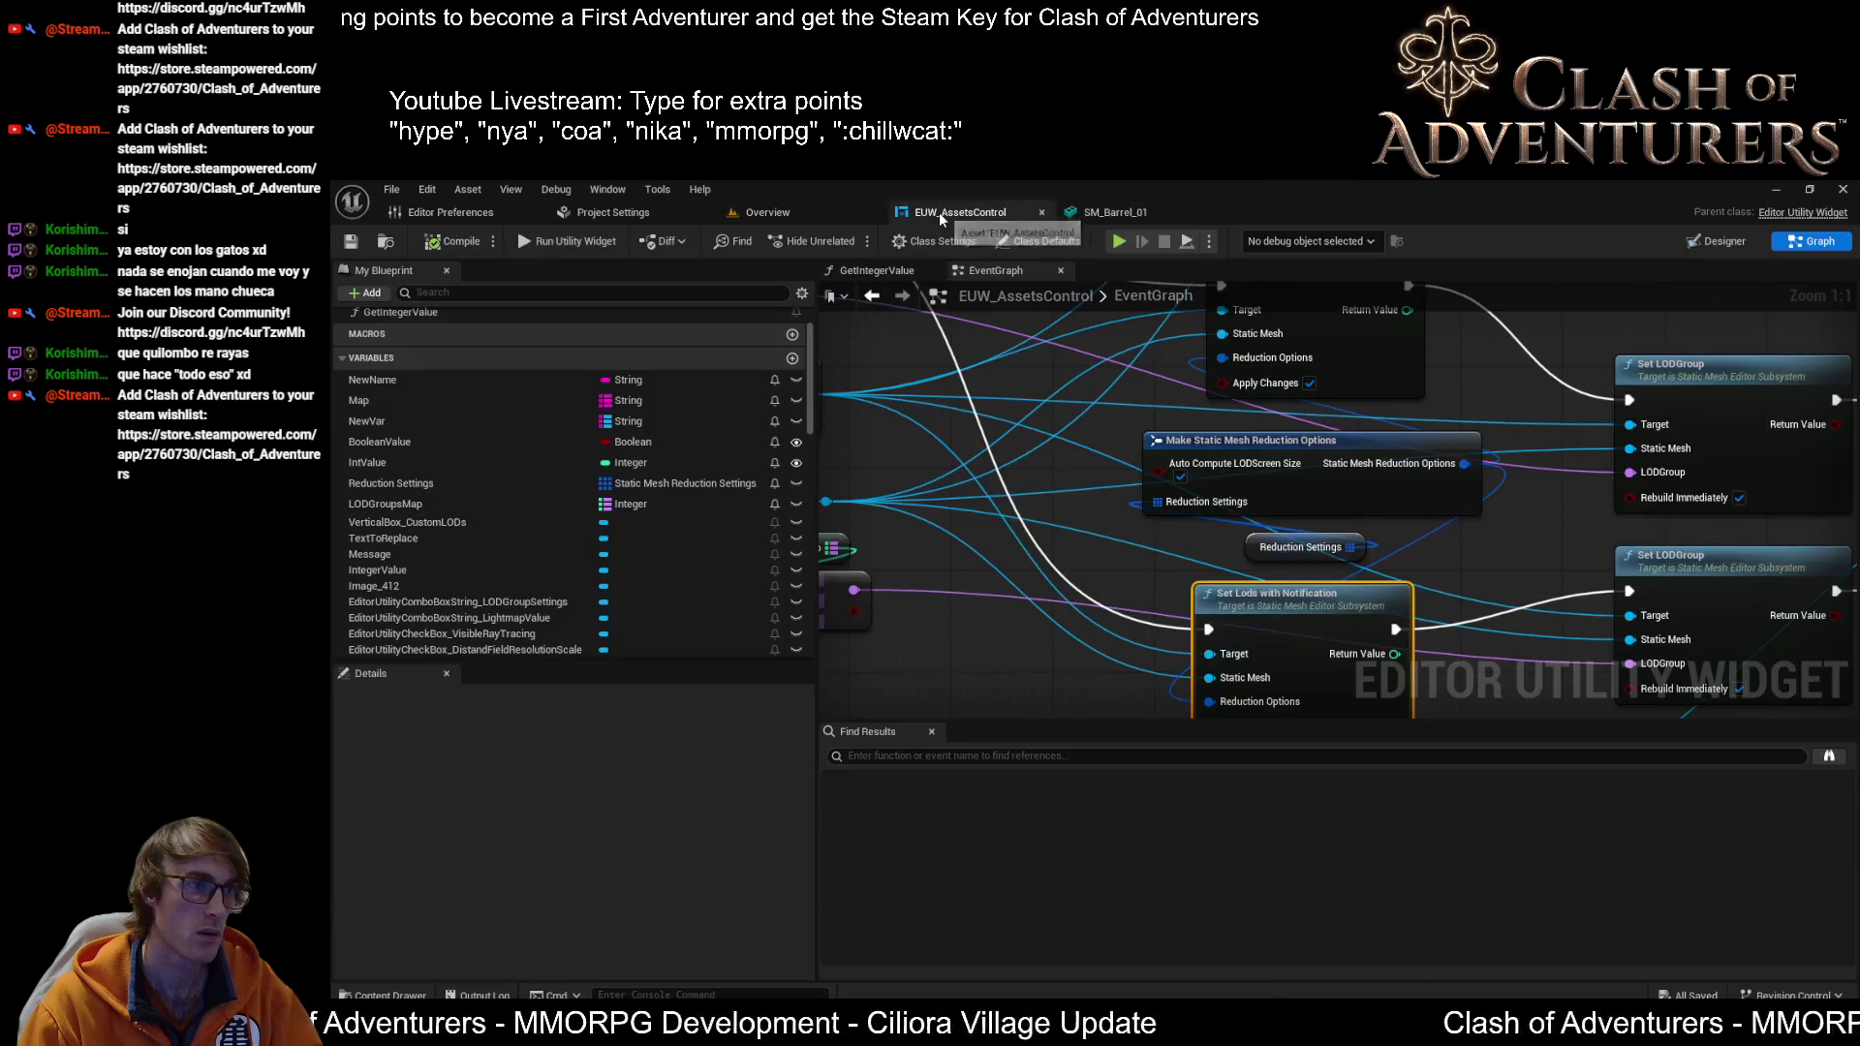
pyautogui.click(523, 245)
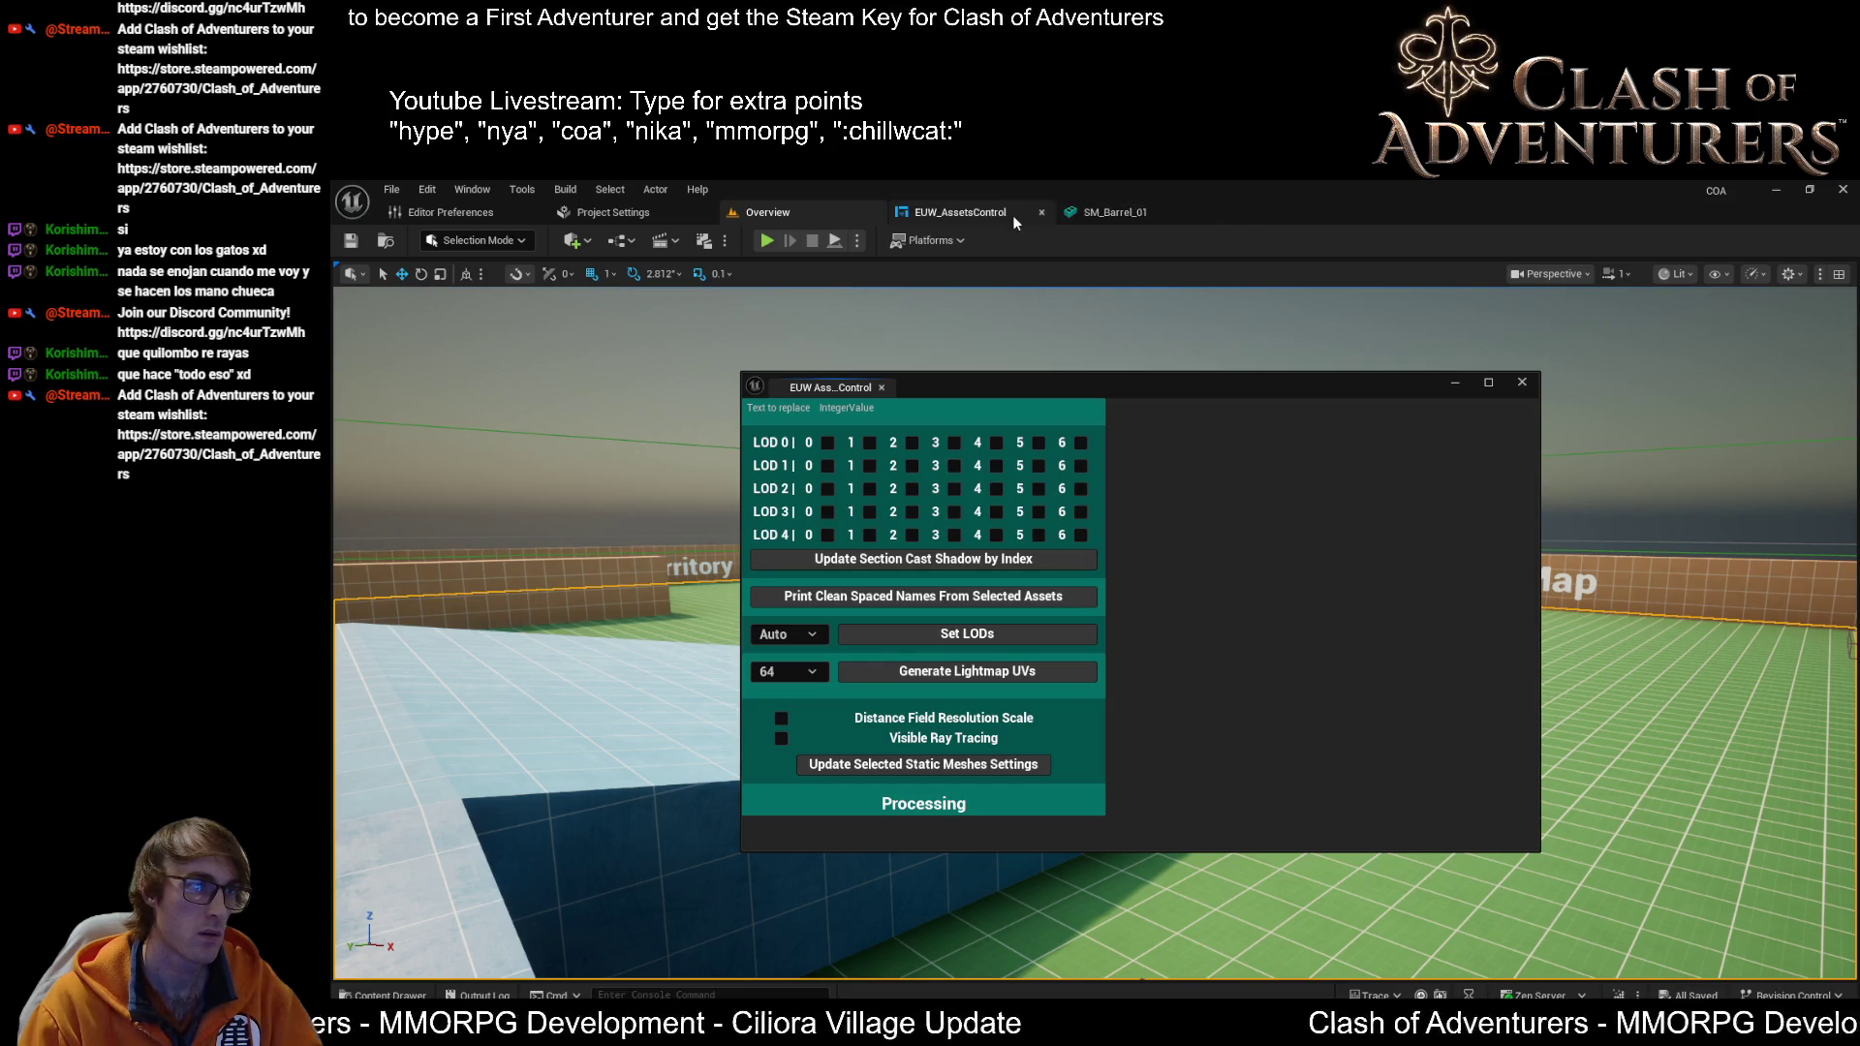
pyautogui.click(1129, 213)
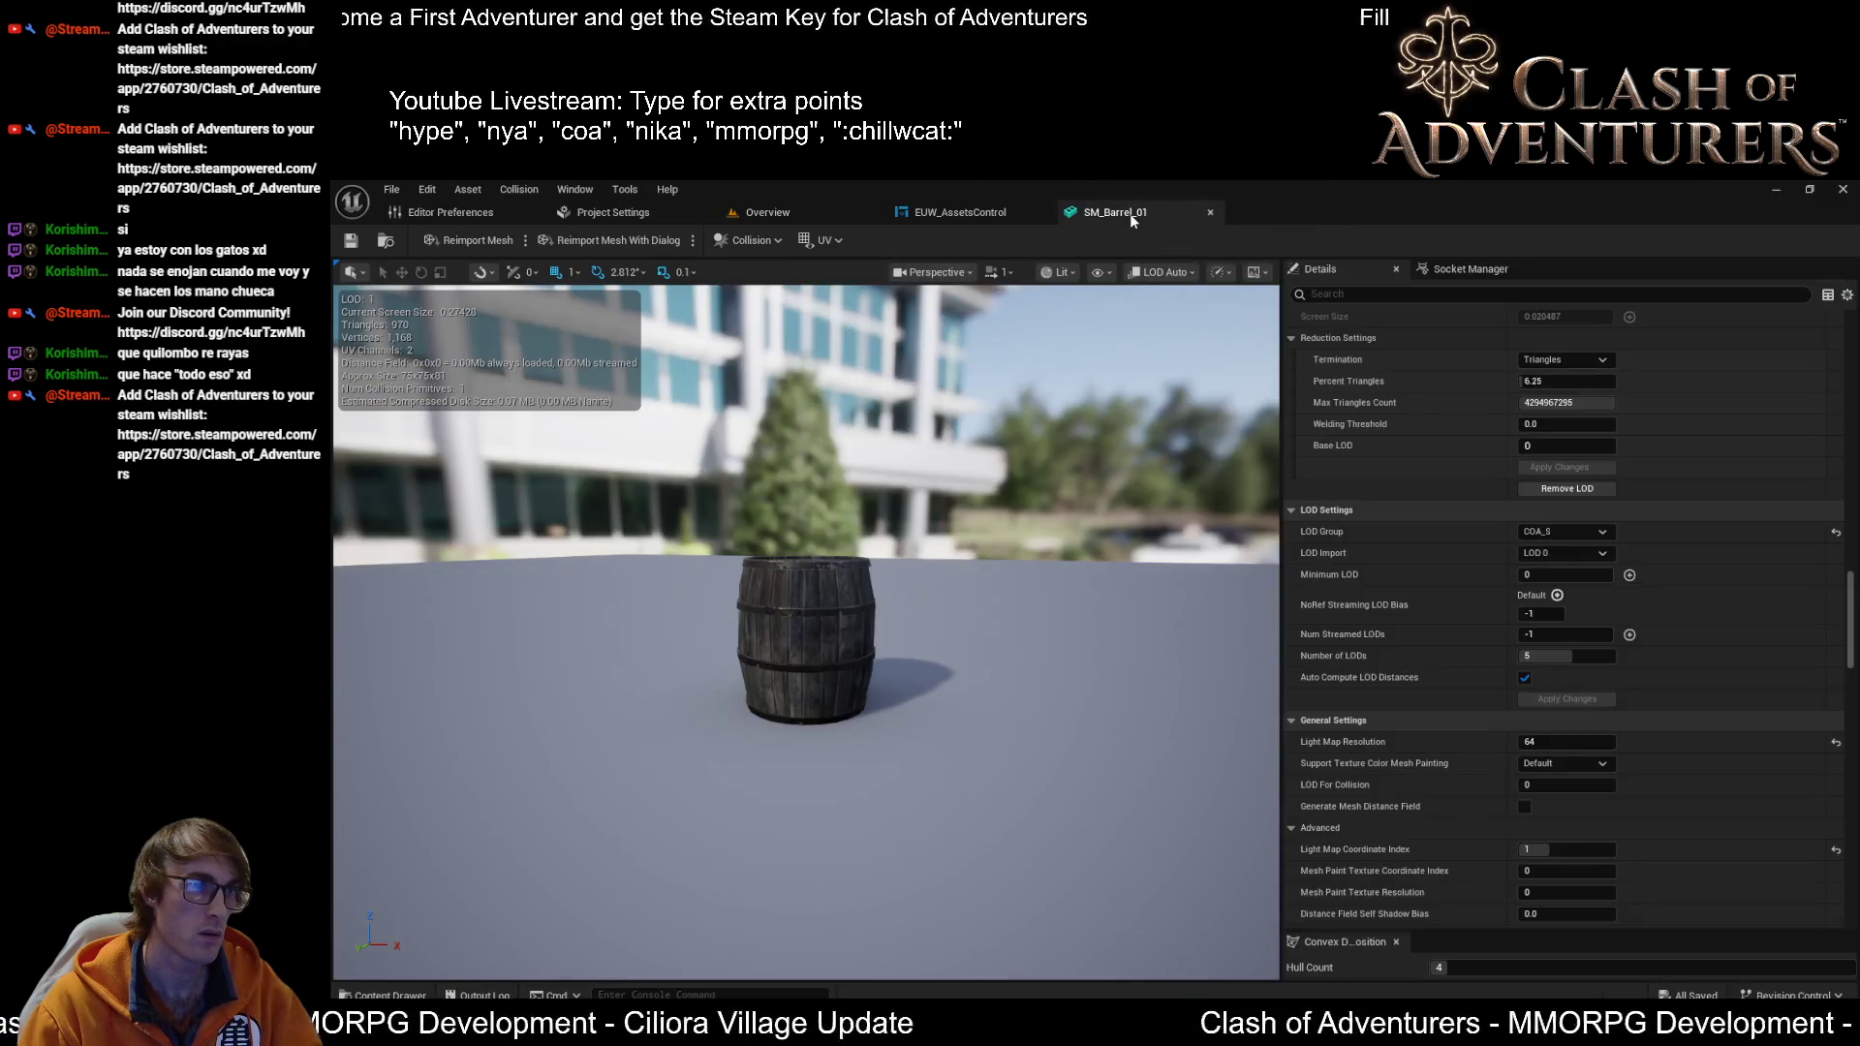
pyautogui.click(1007, 213)
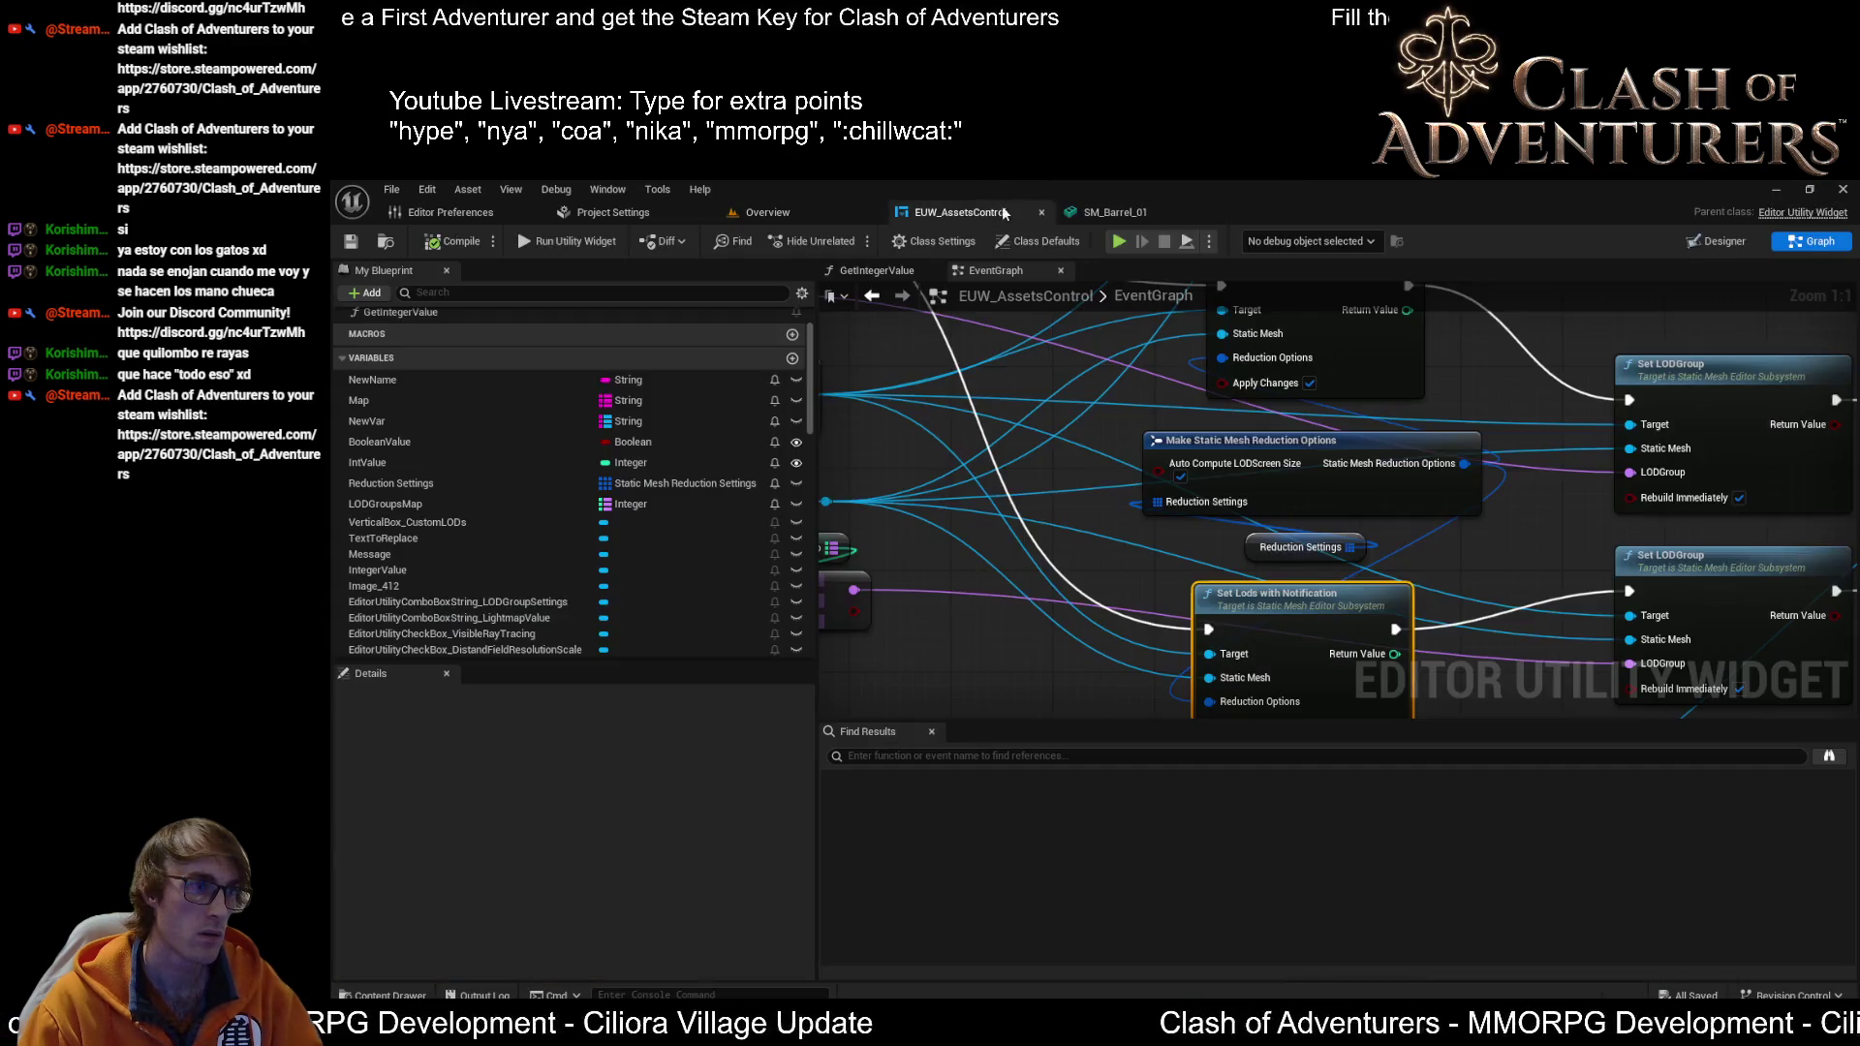
pyautogui.click(788, 203)
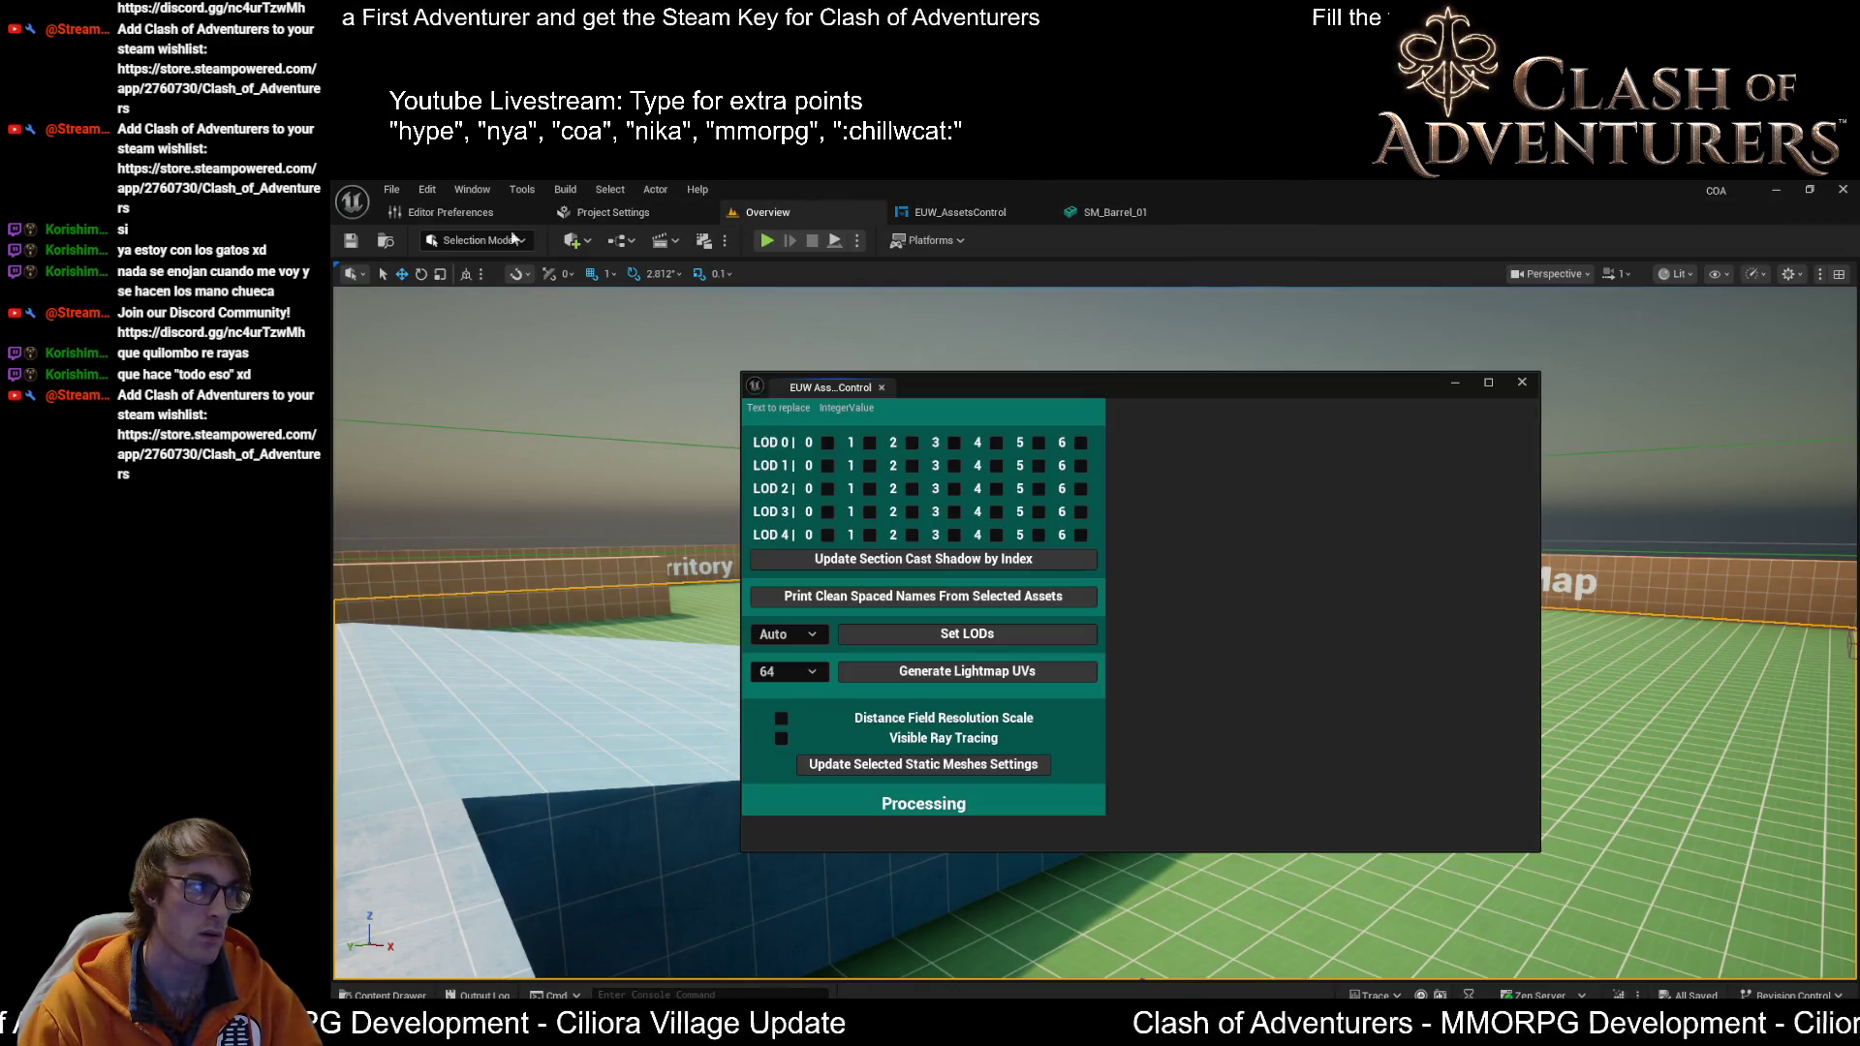
pyautogui.click(954, 631)
pyautogui.click(959, 212)
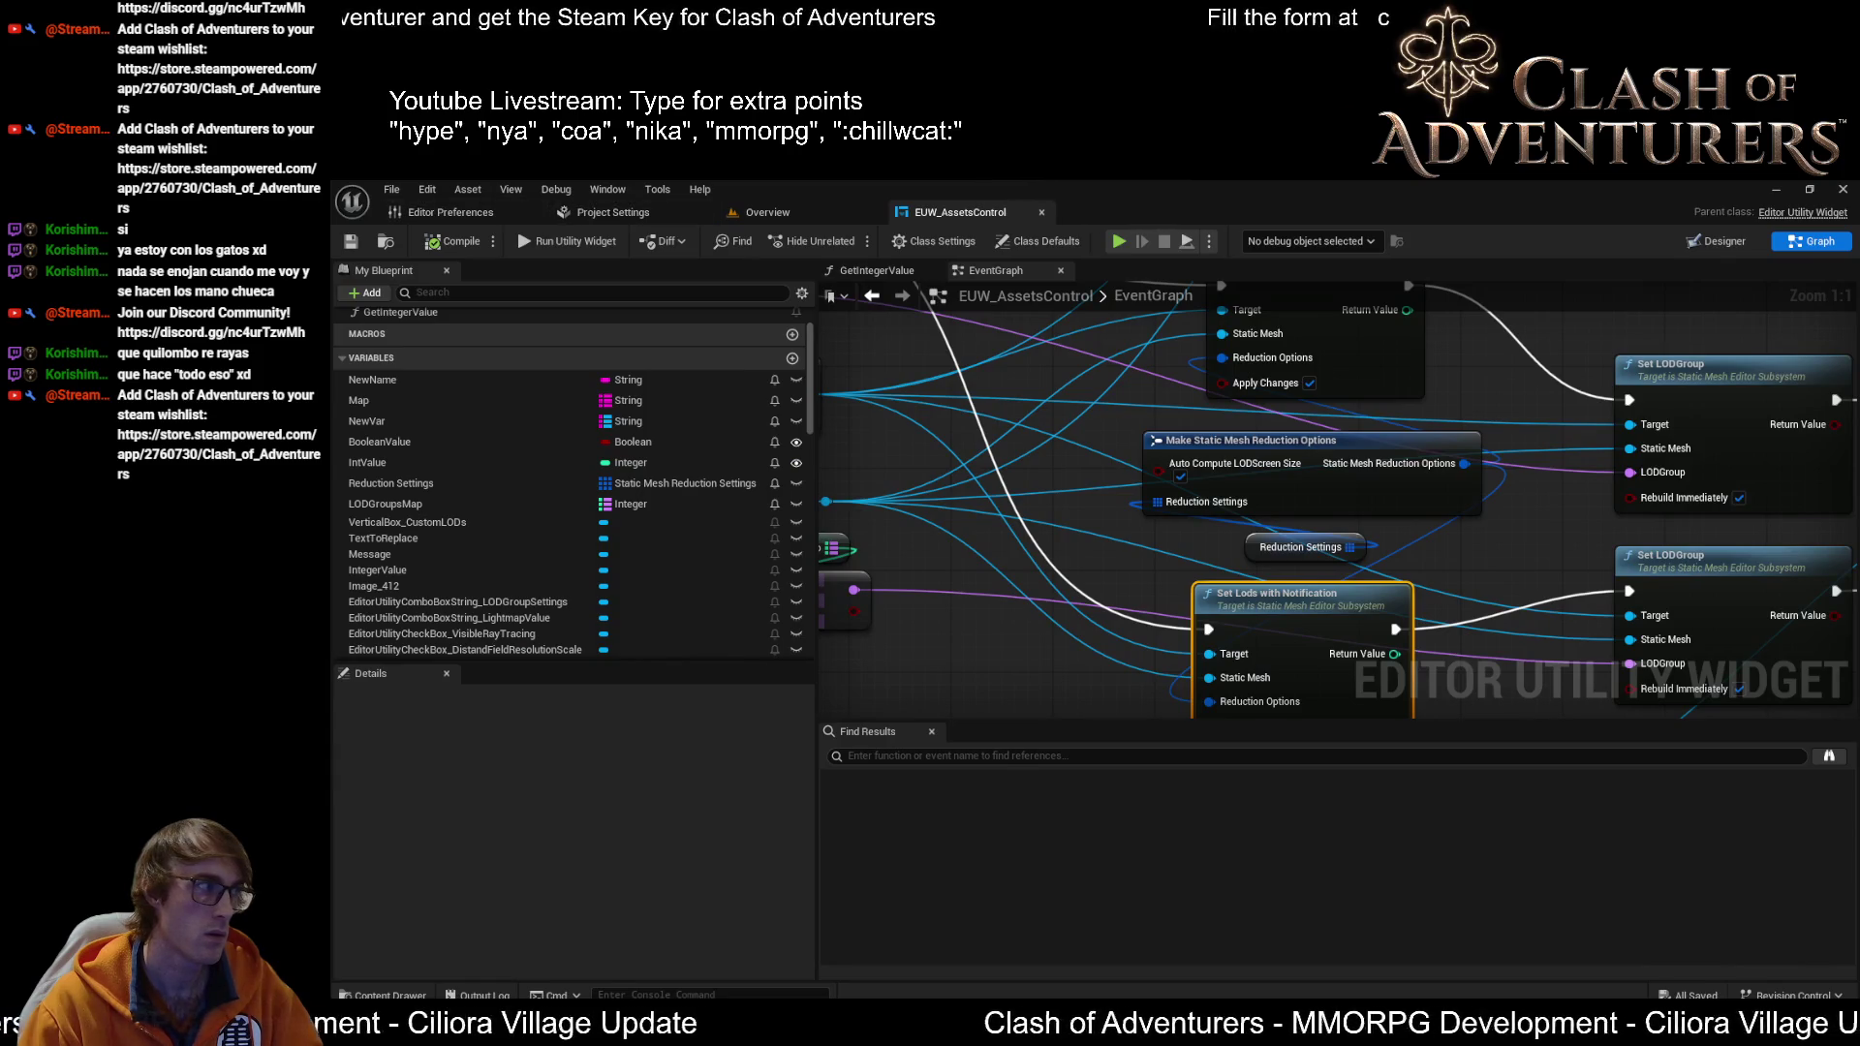
pyautogui.scroll(-10, 1671, 666)
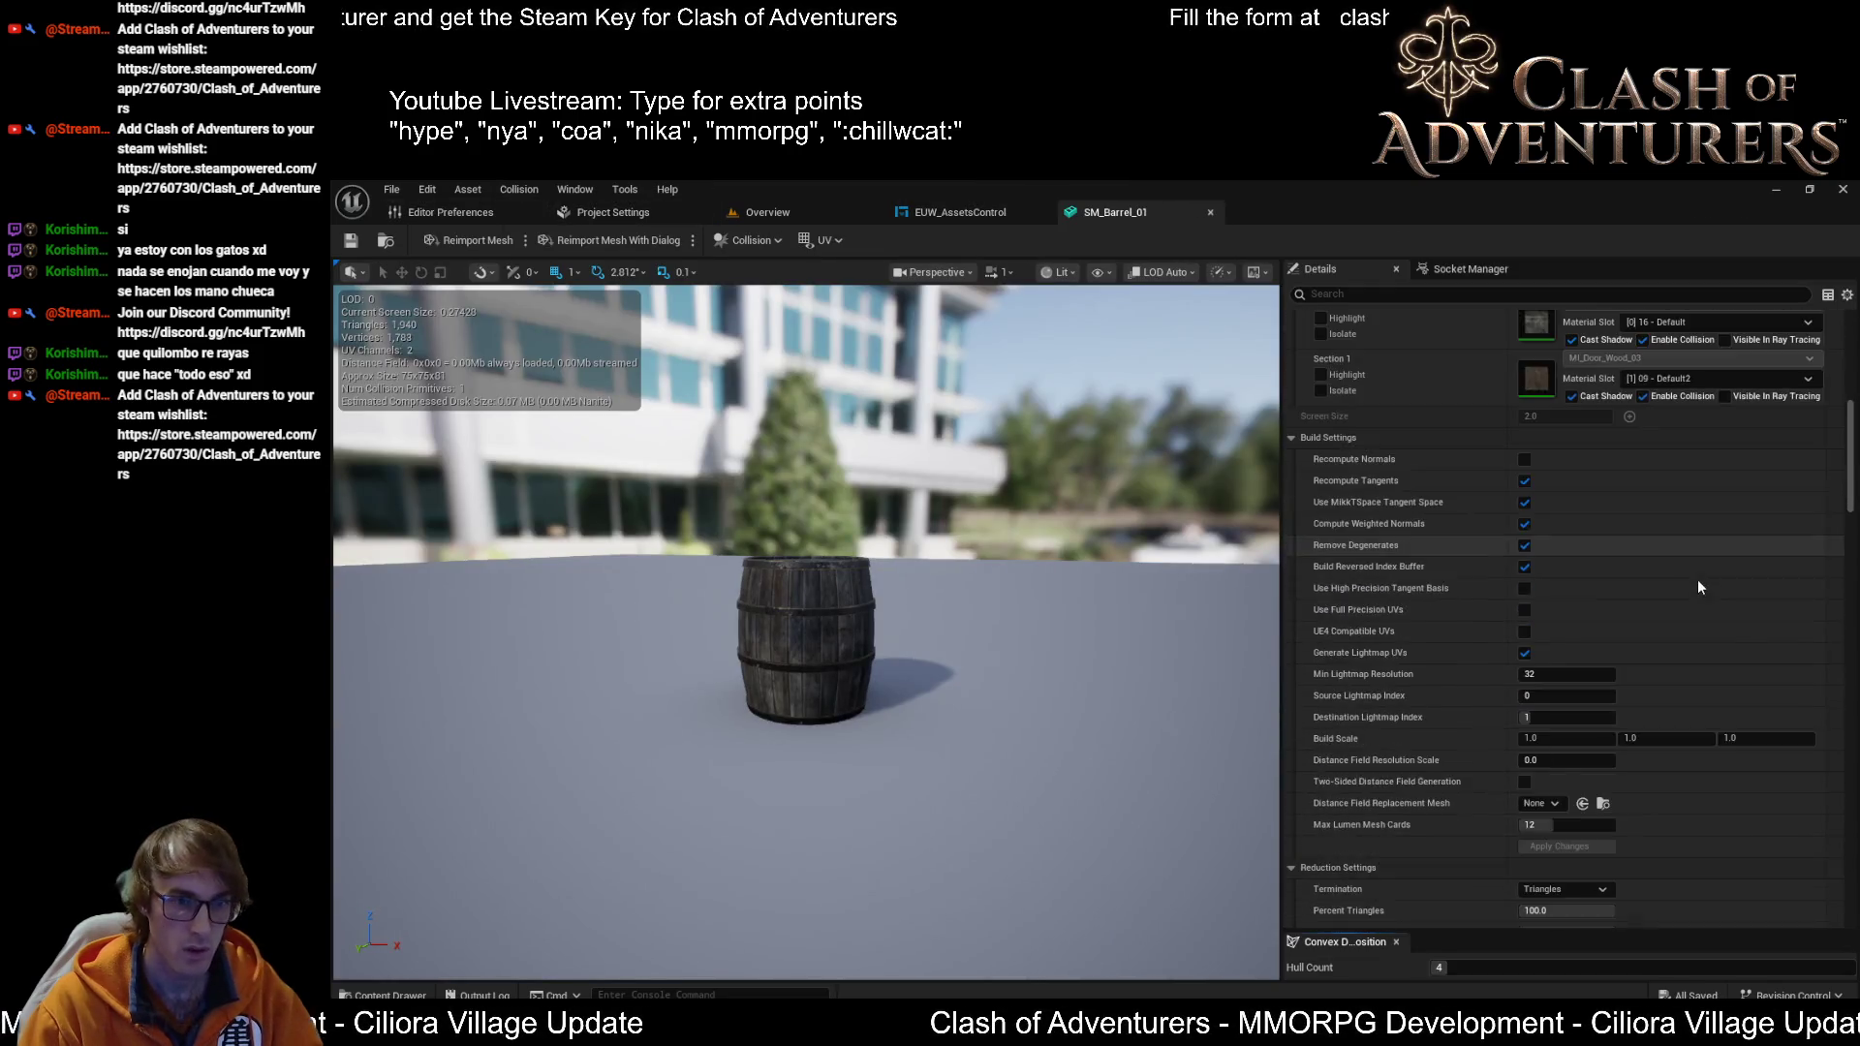
pyautogui.scroll(-5, 1697, 587)
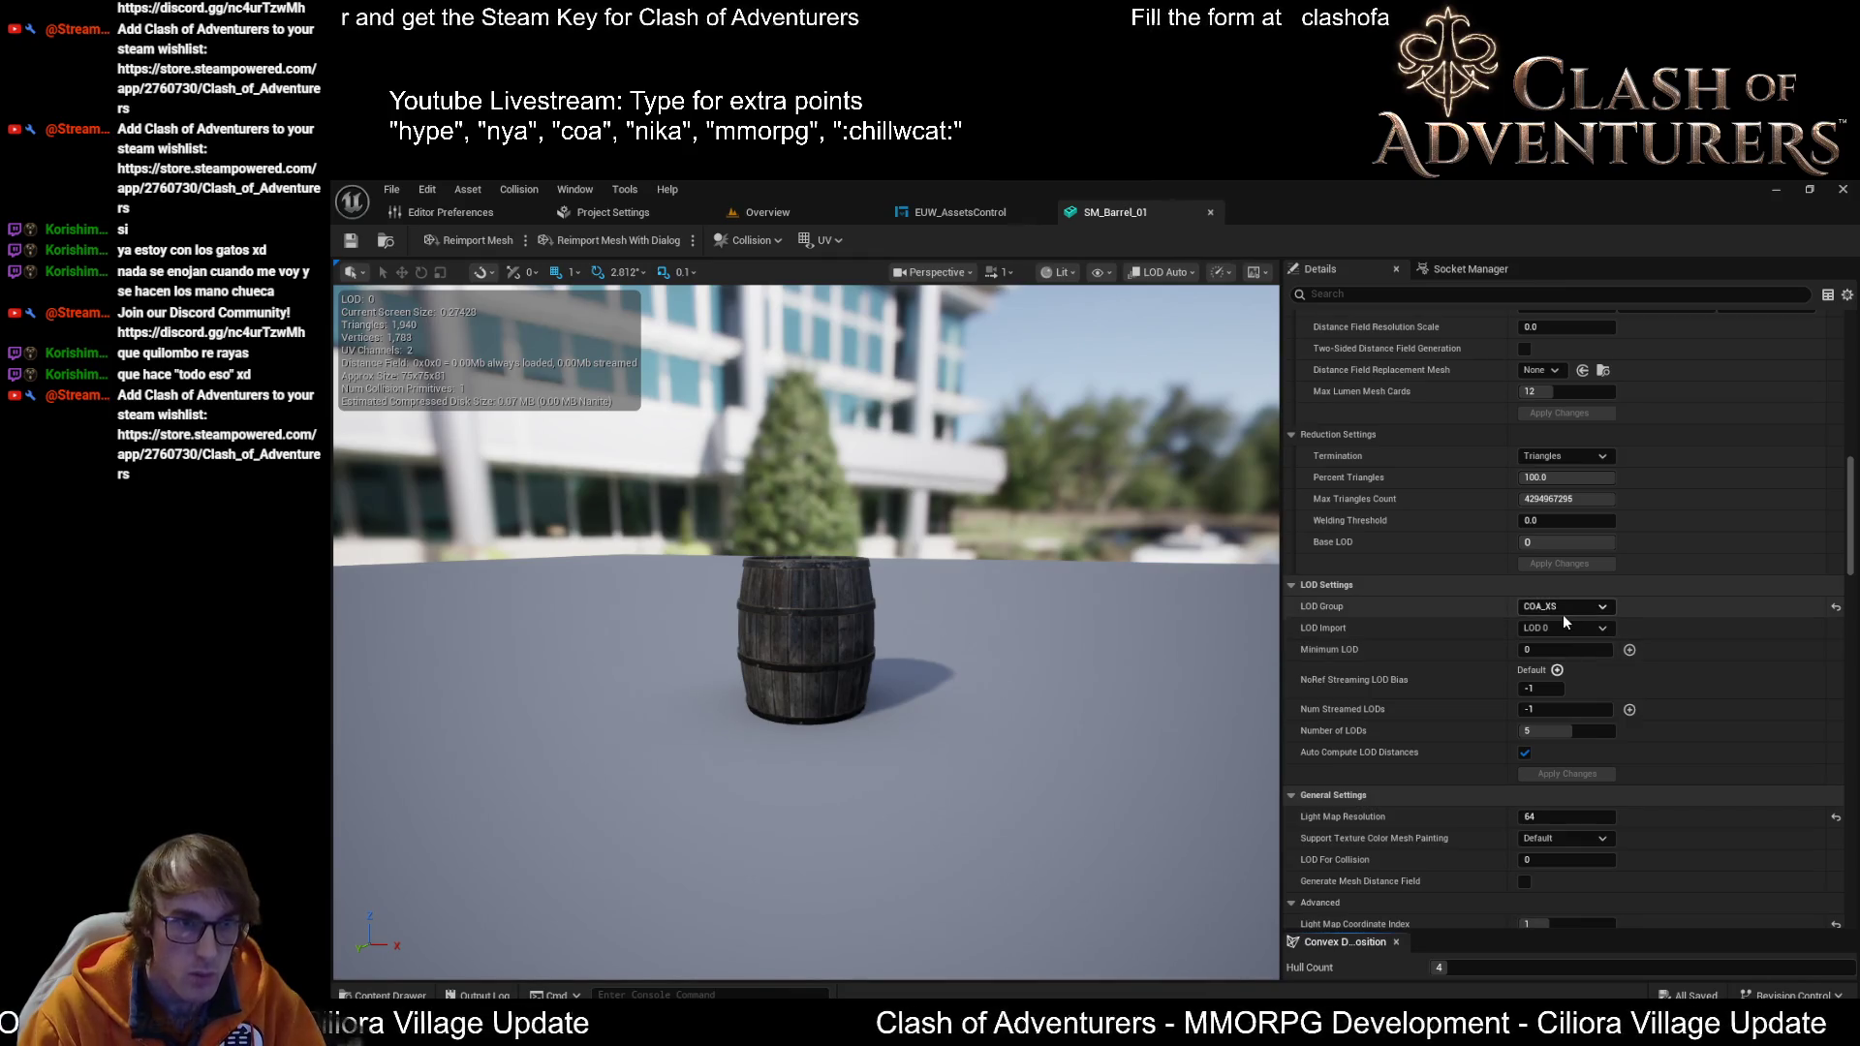
pyautogui.scroll(3, 1642, 651)
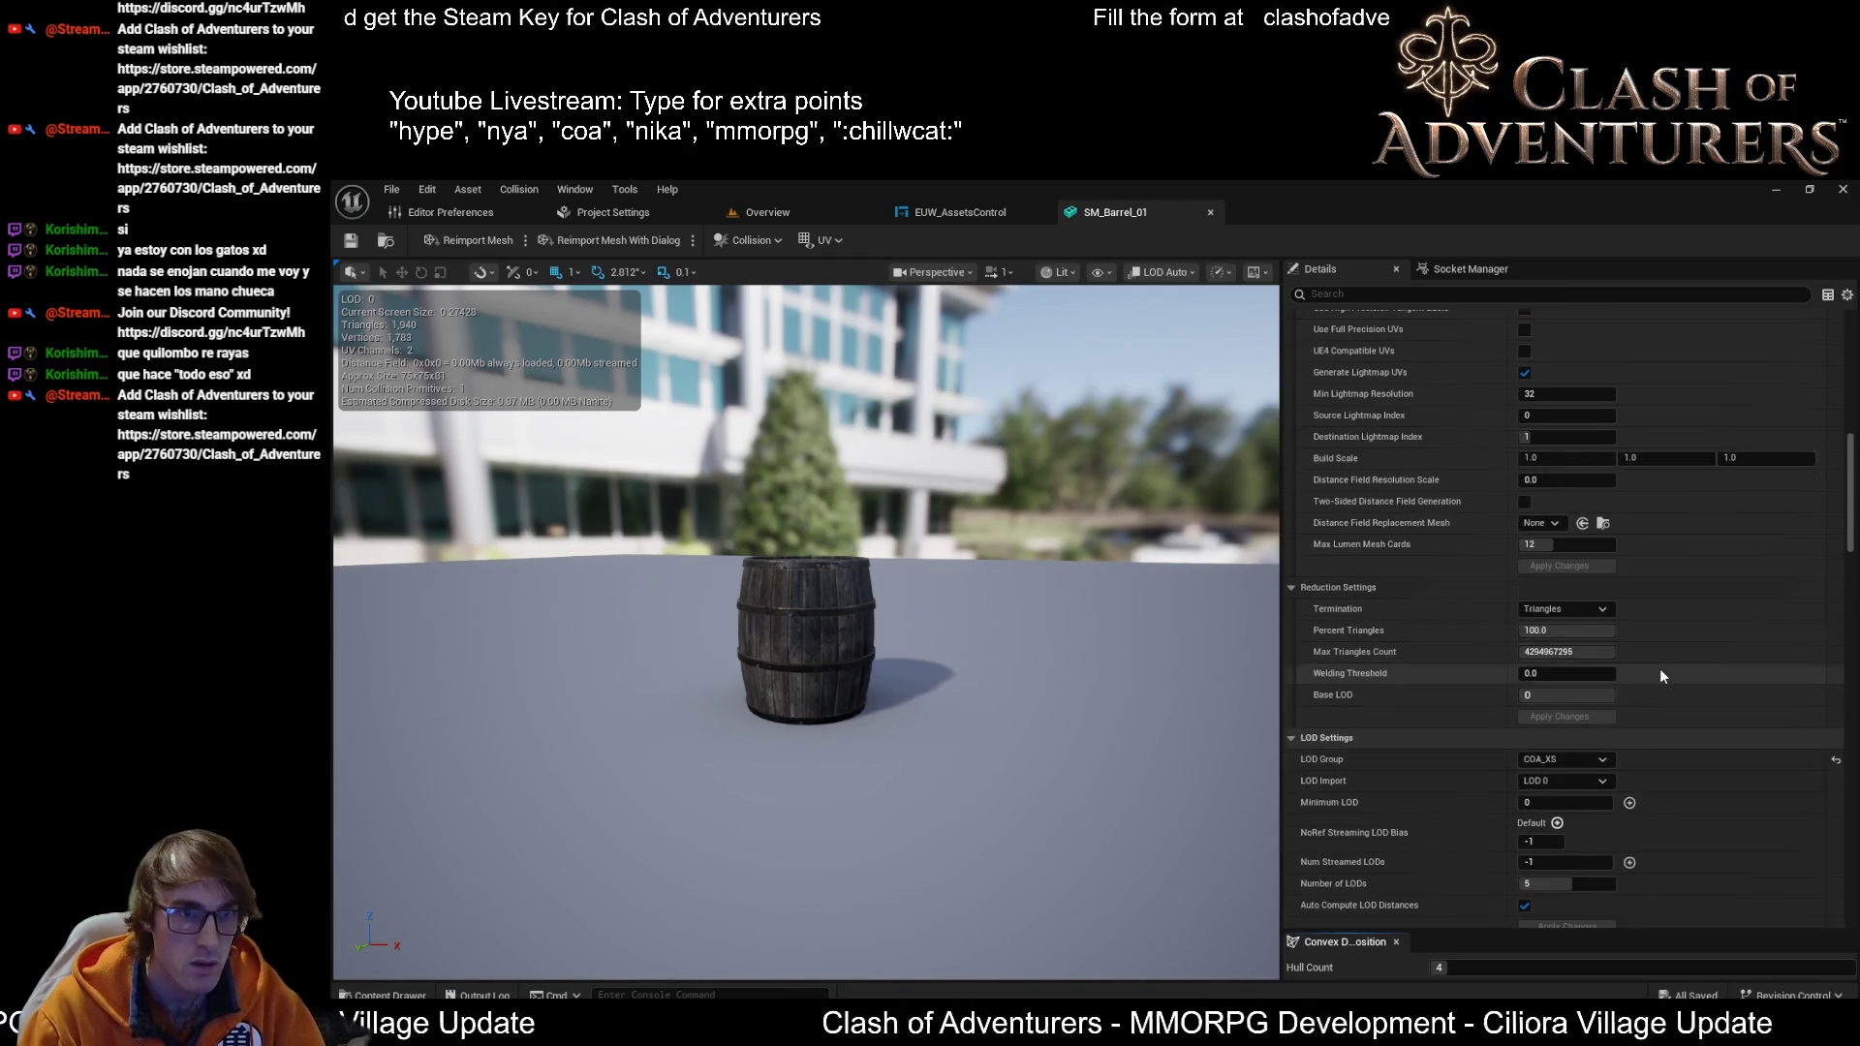
pyautogui.scroll(6, 1660, 670)
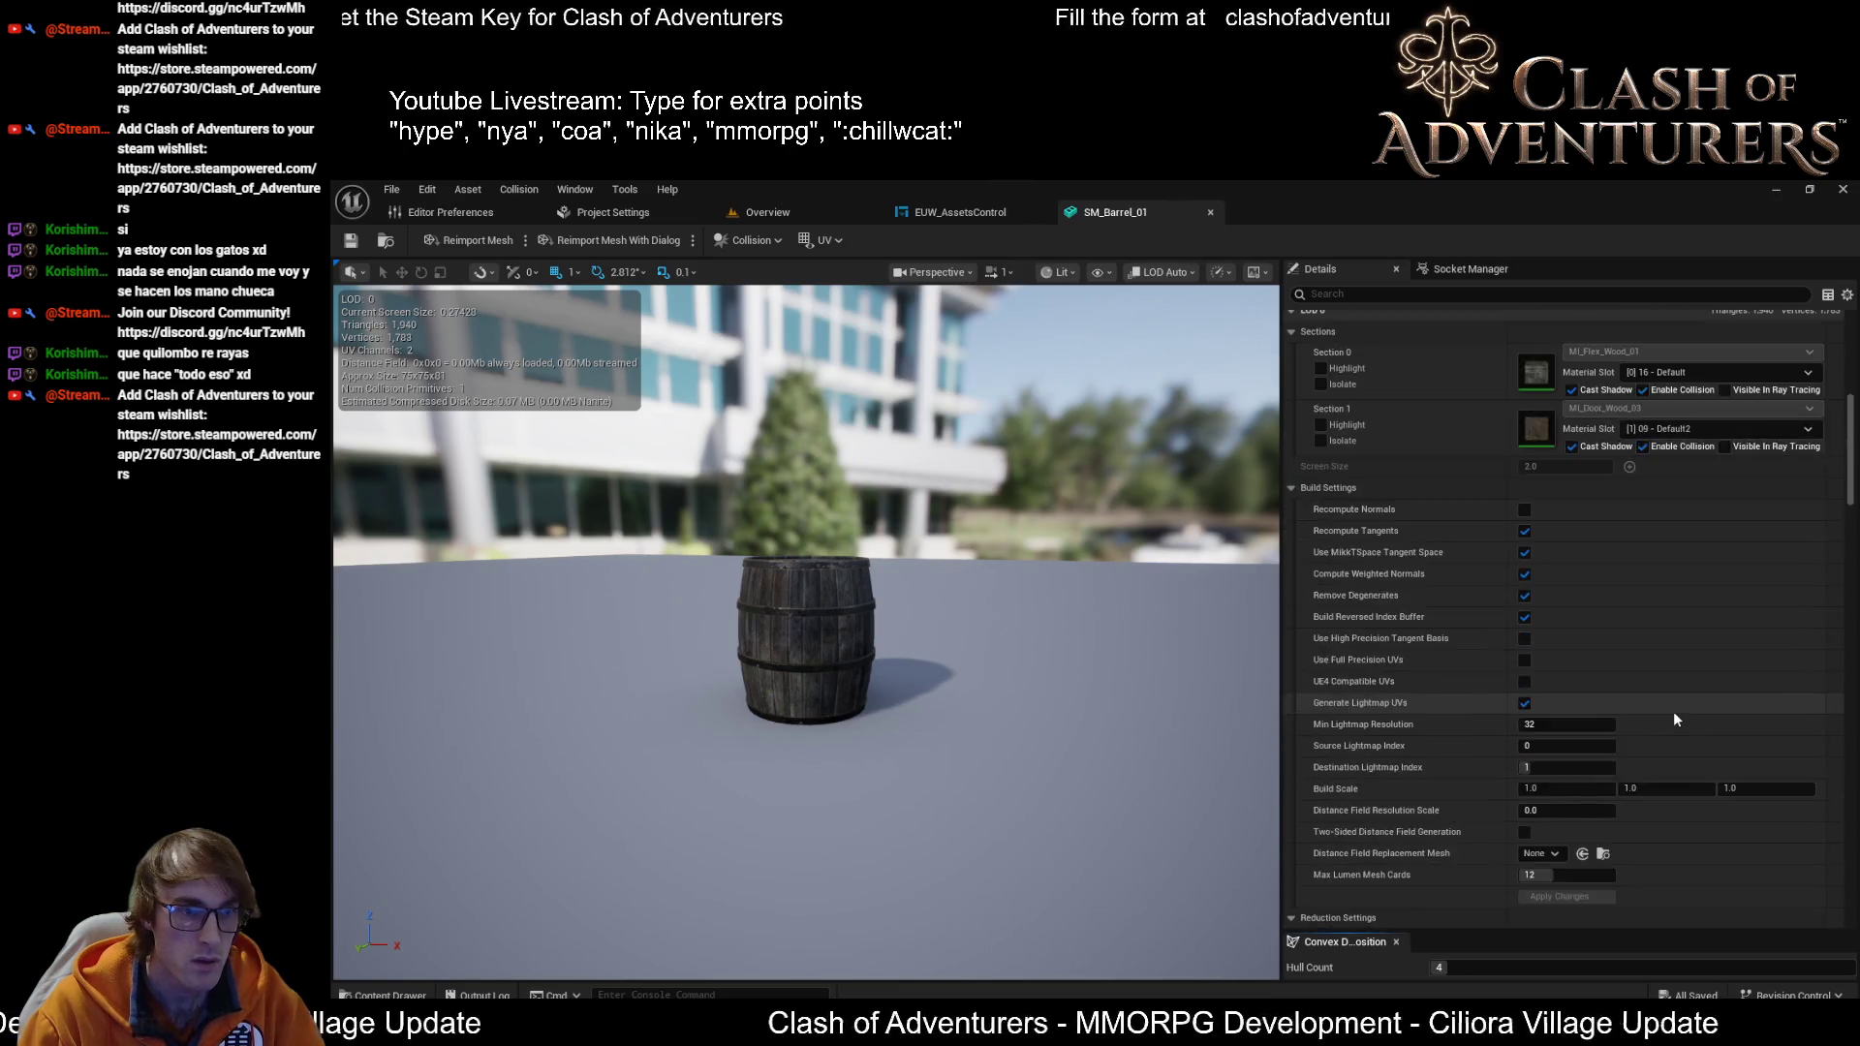
pyautogui.scroll(-10, 1673, 715)
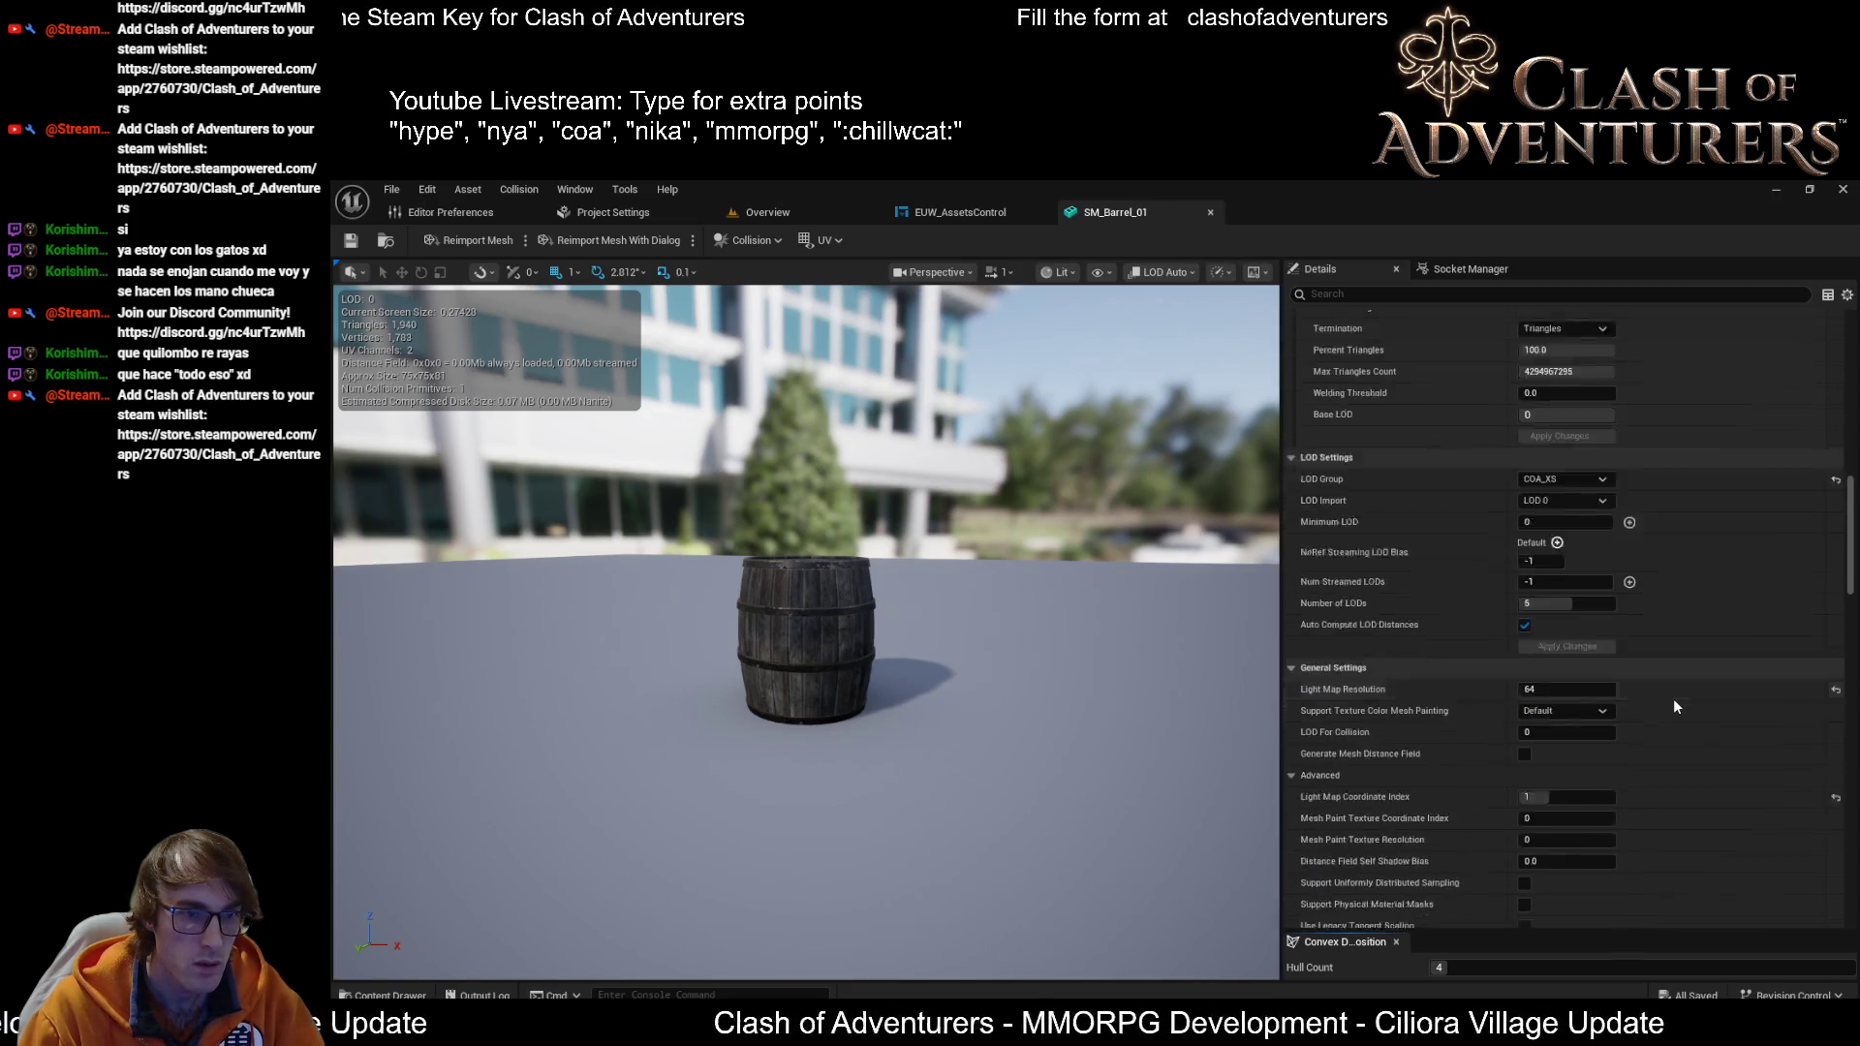
pyautogui.scroll(10, 1675, 706)
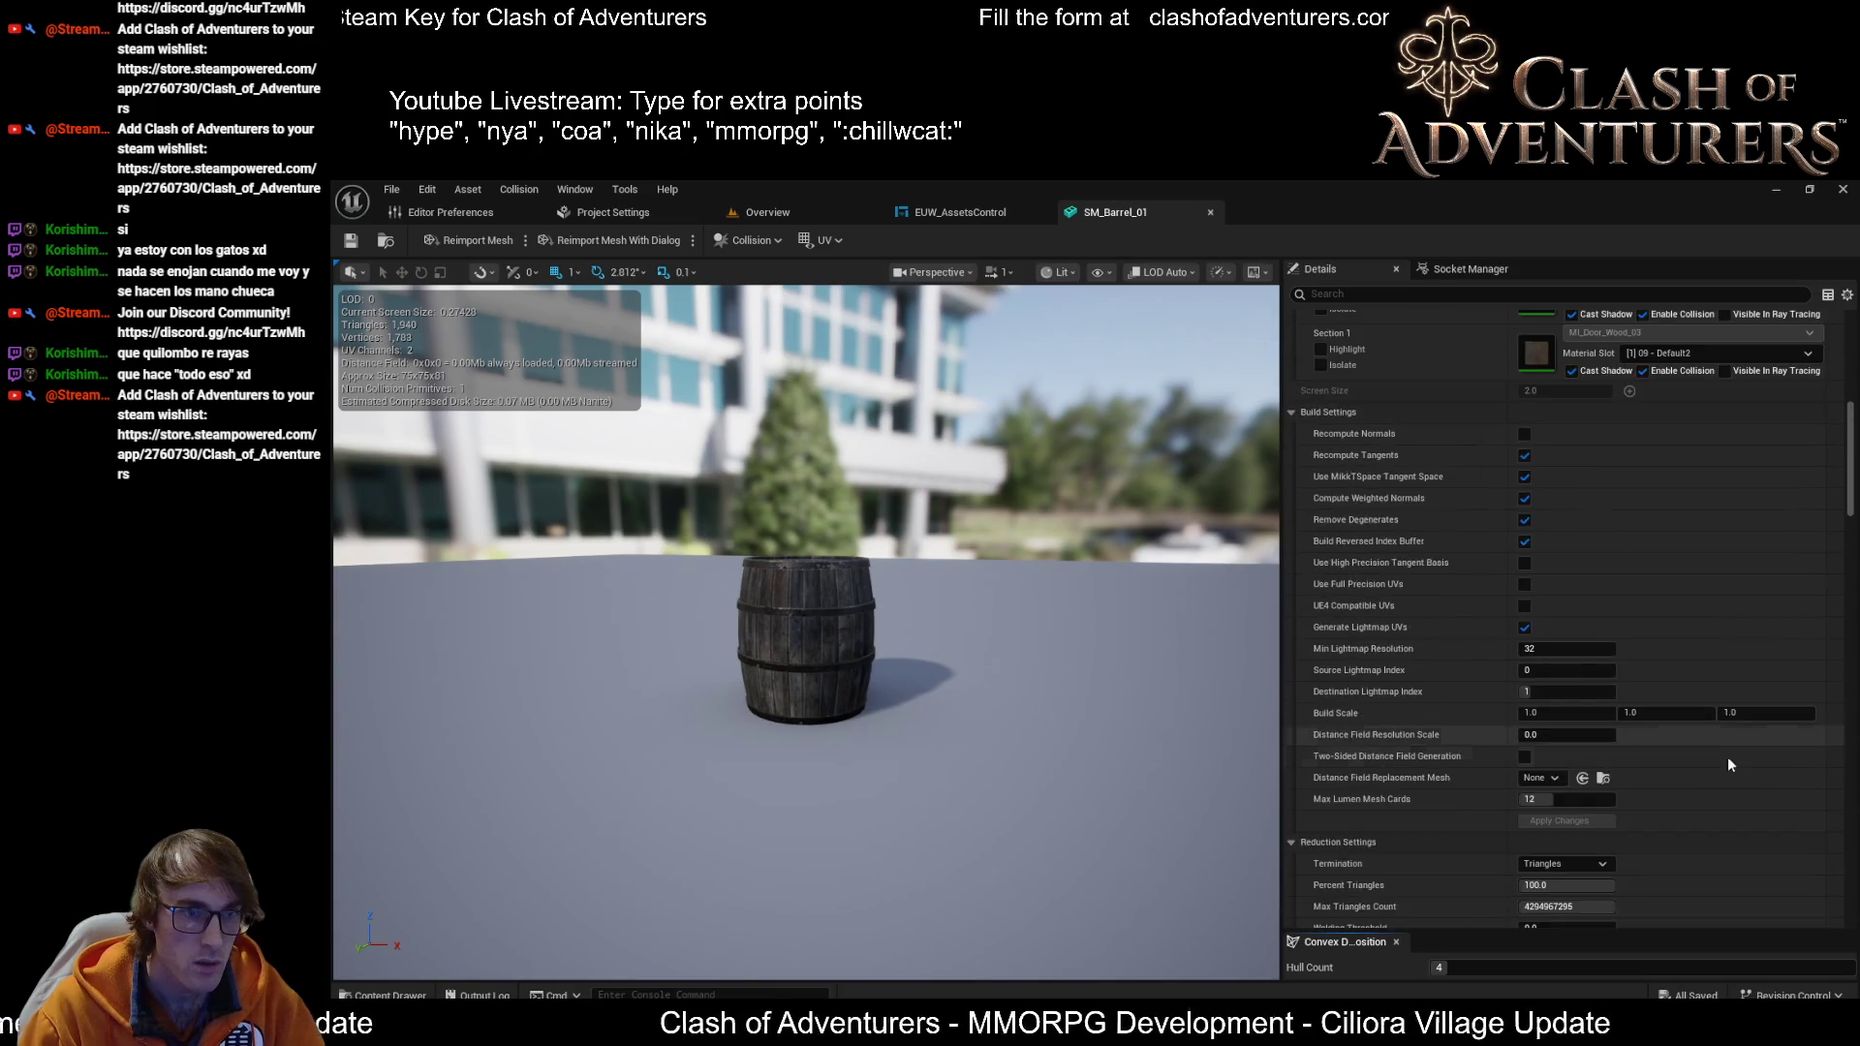
pyautogui.scroll(8, 1729, 760)
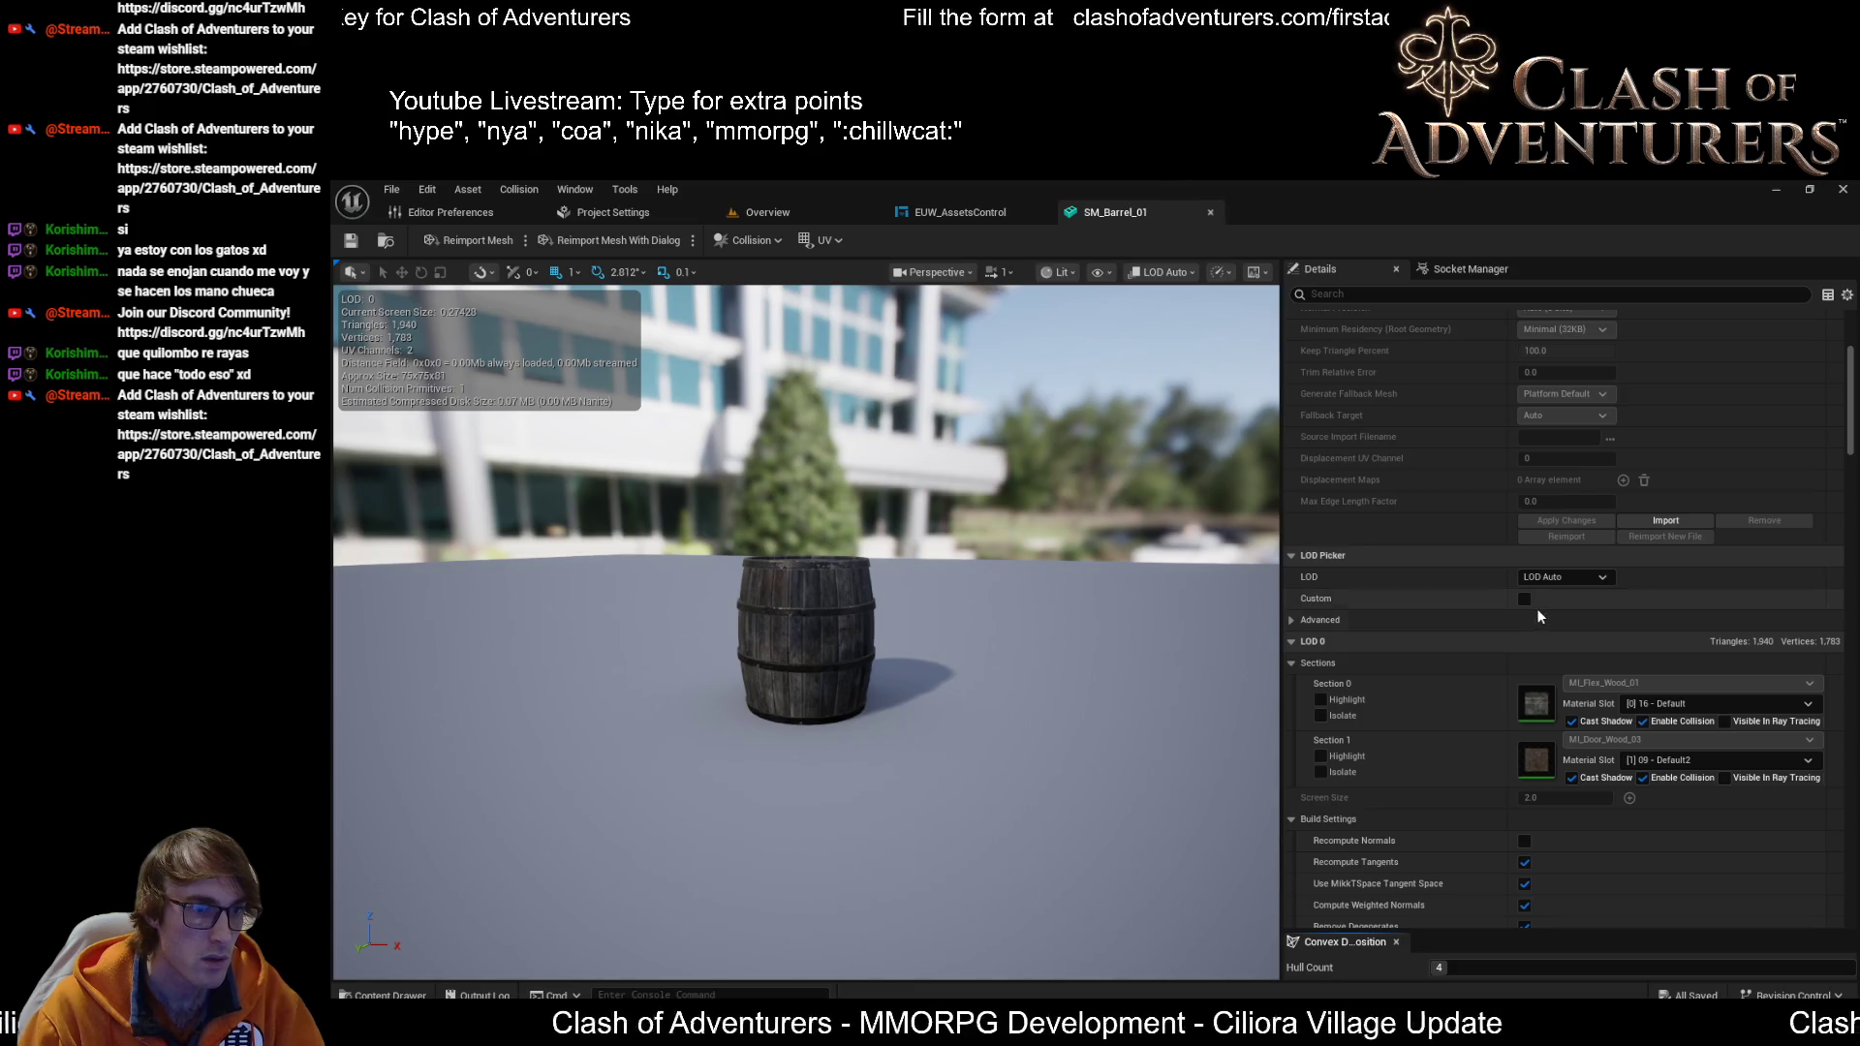
pyautogui.scroll(-10, 1606, 657)
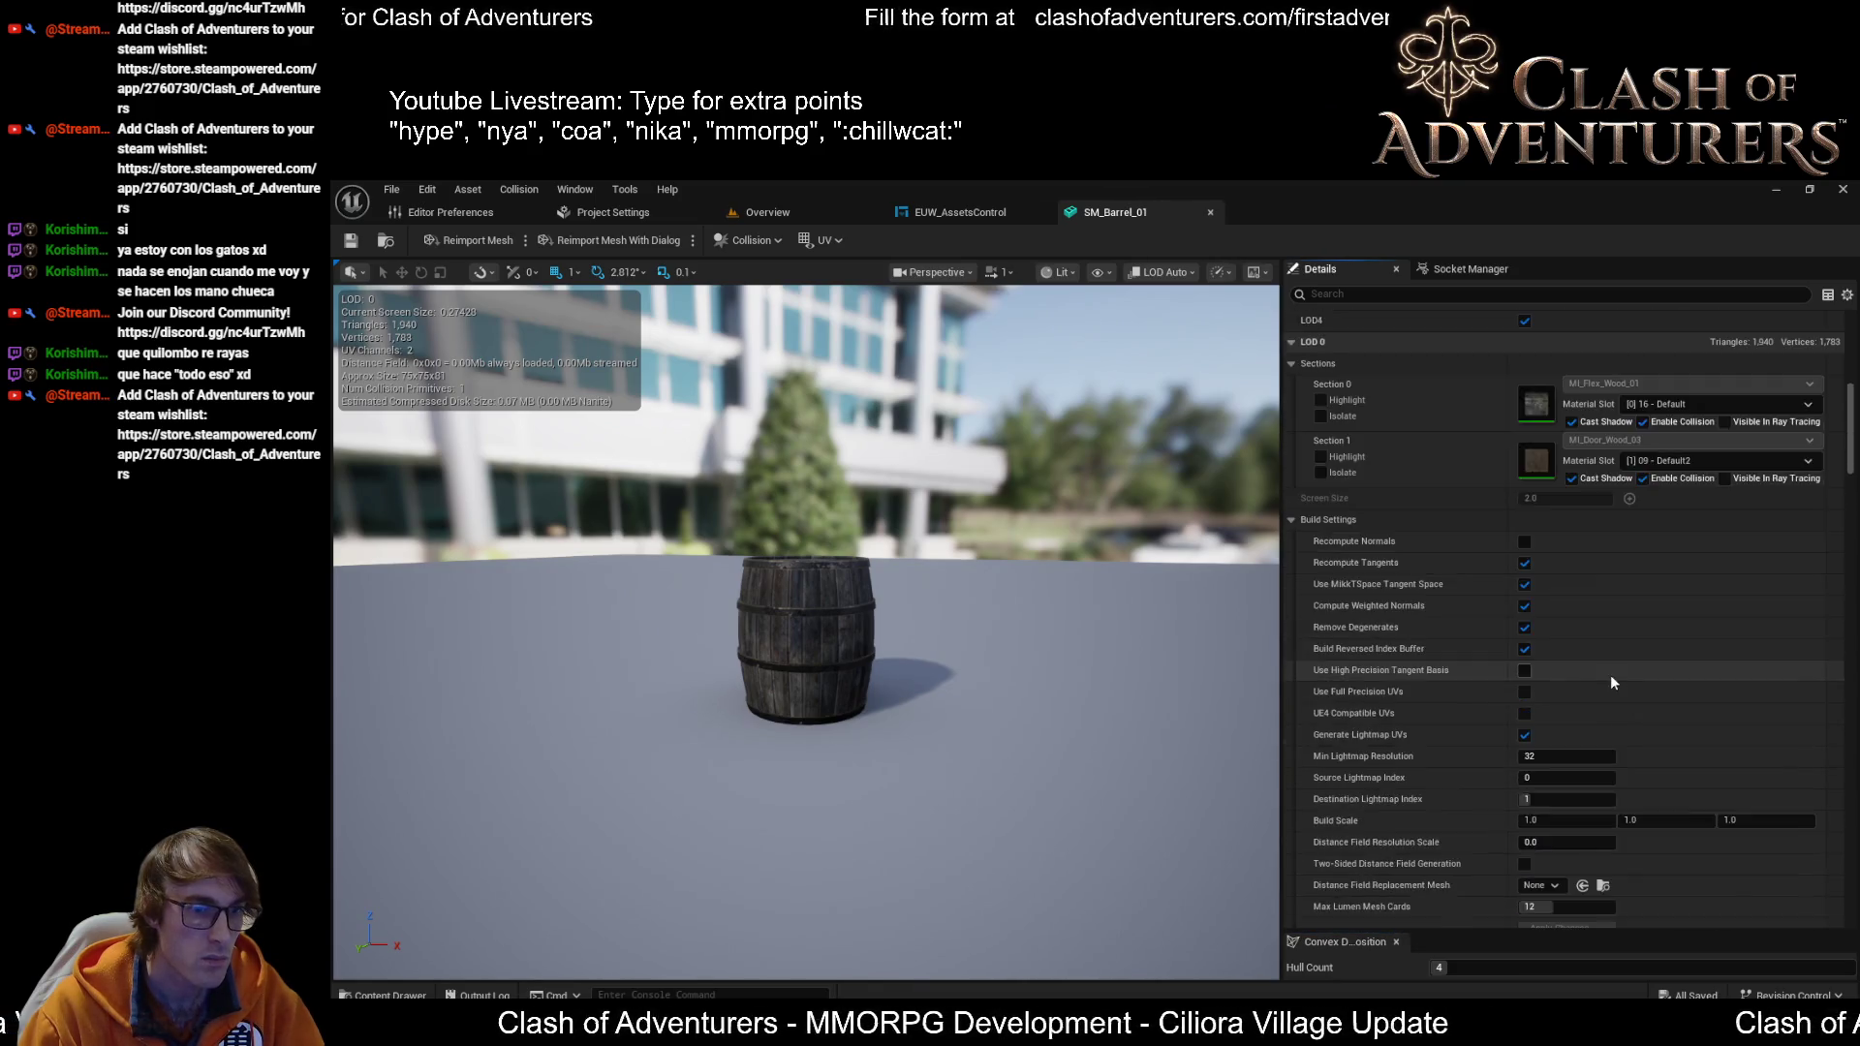
pyautogui.scroll(-10, 1607, 669)
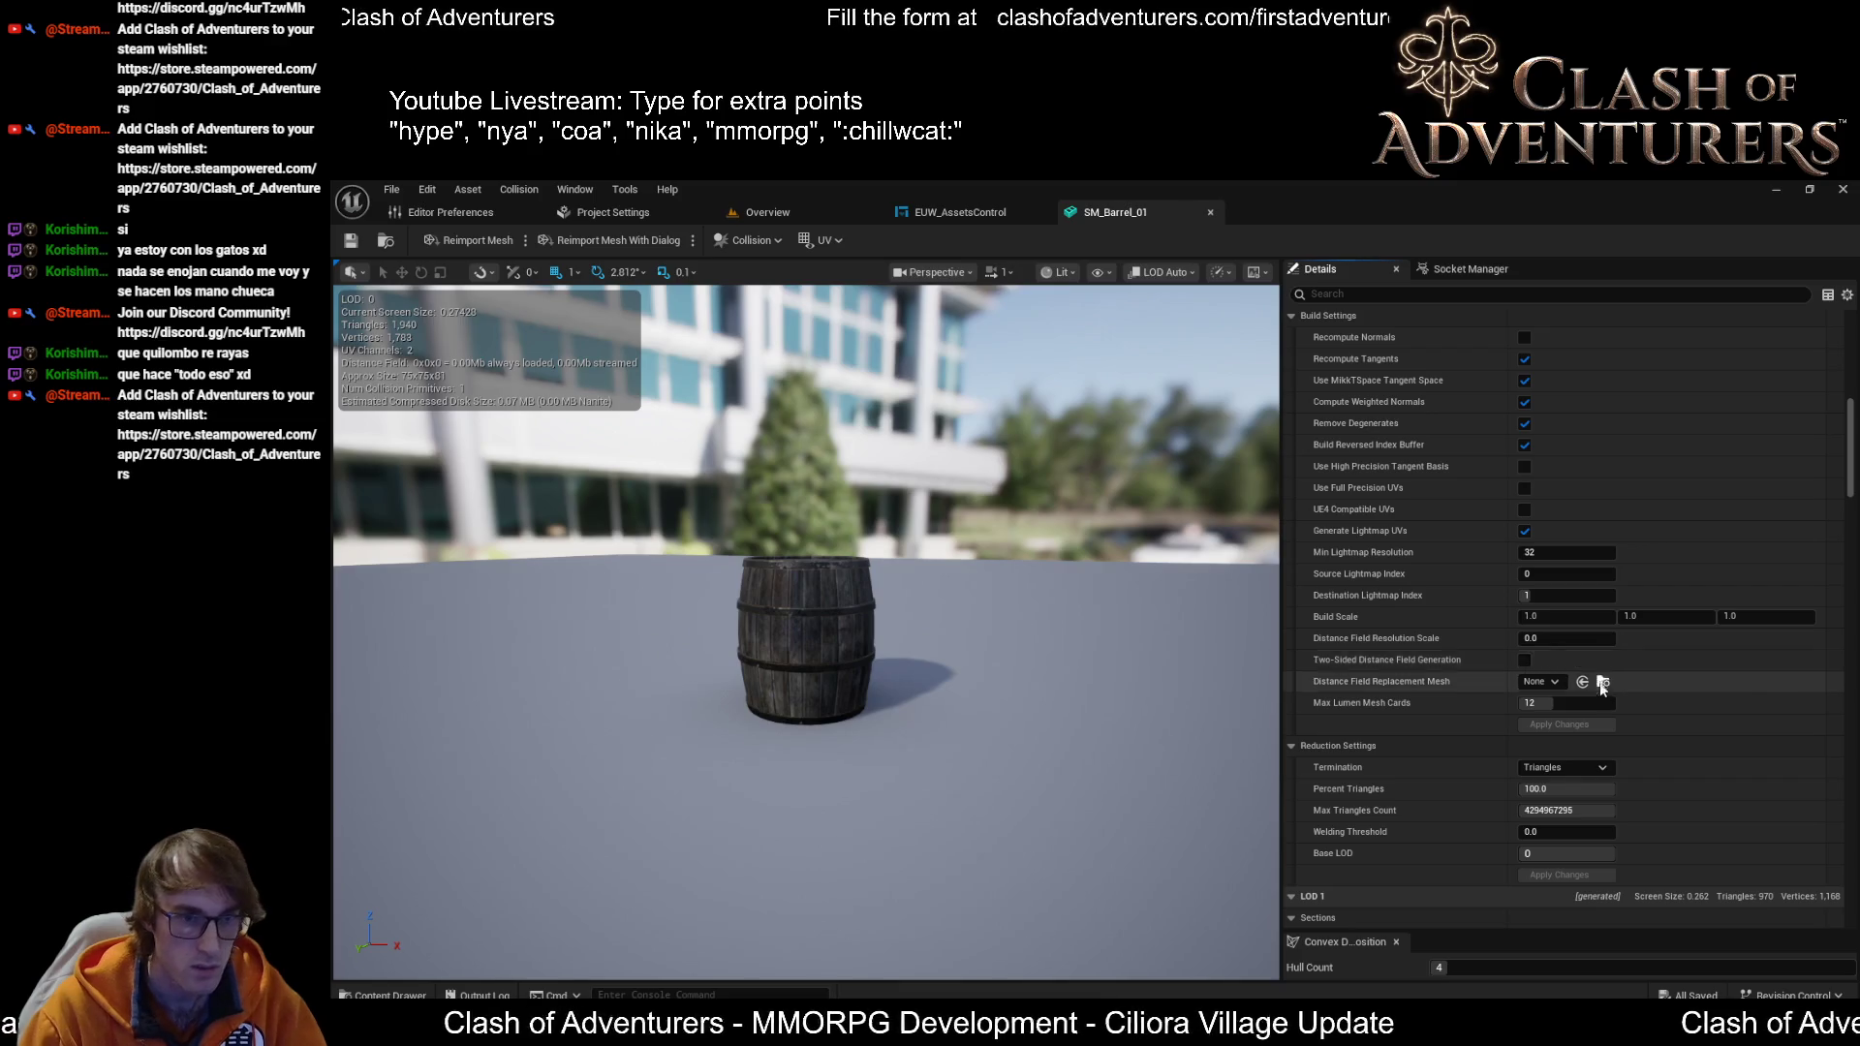
pyautogui.scroll(-6, 1627, 714)
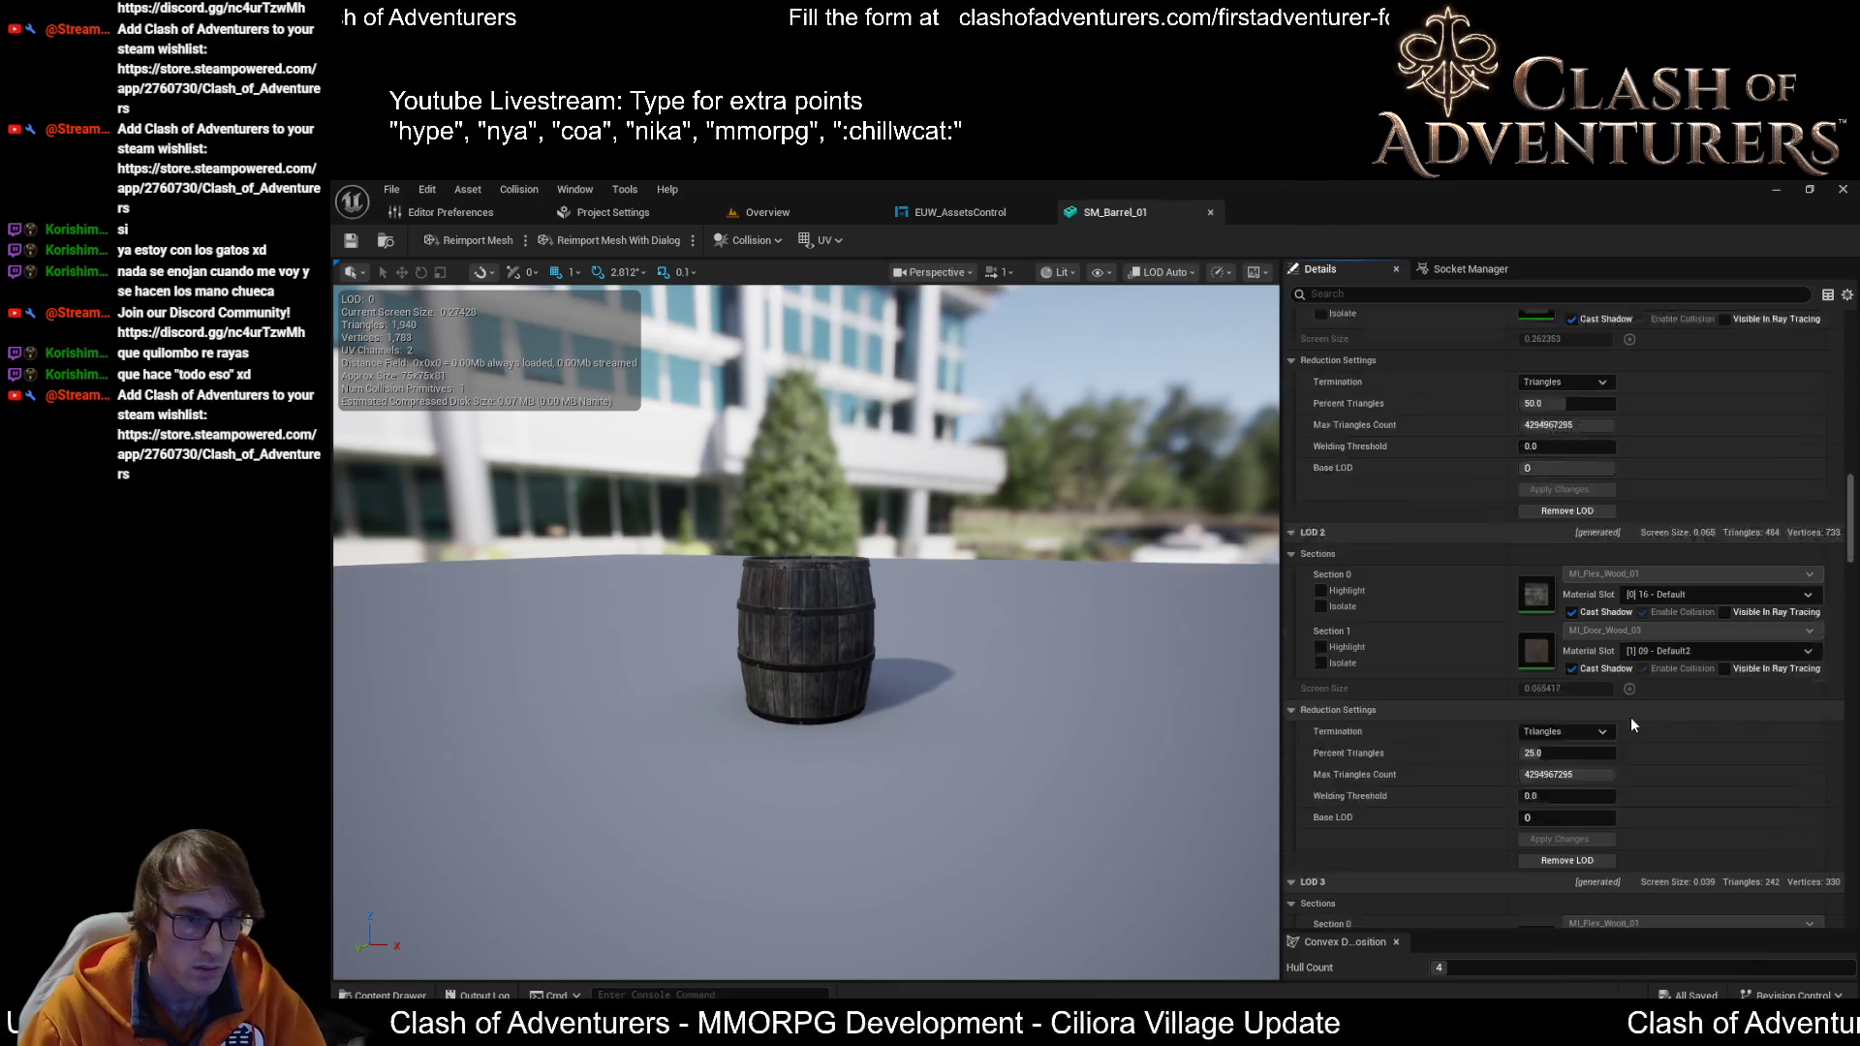
pyautogui.scroll(-12, 1590, 736)
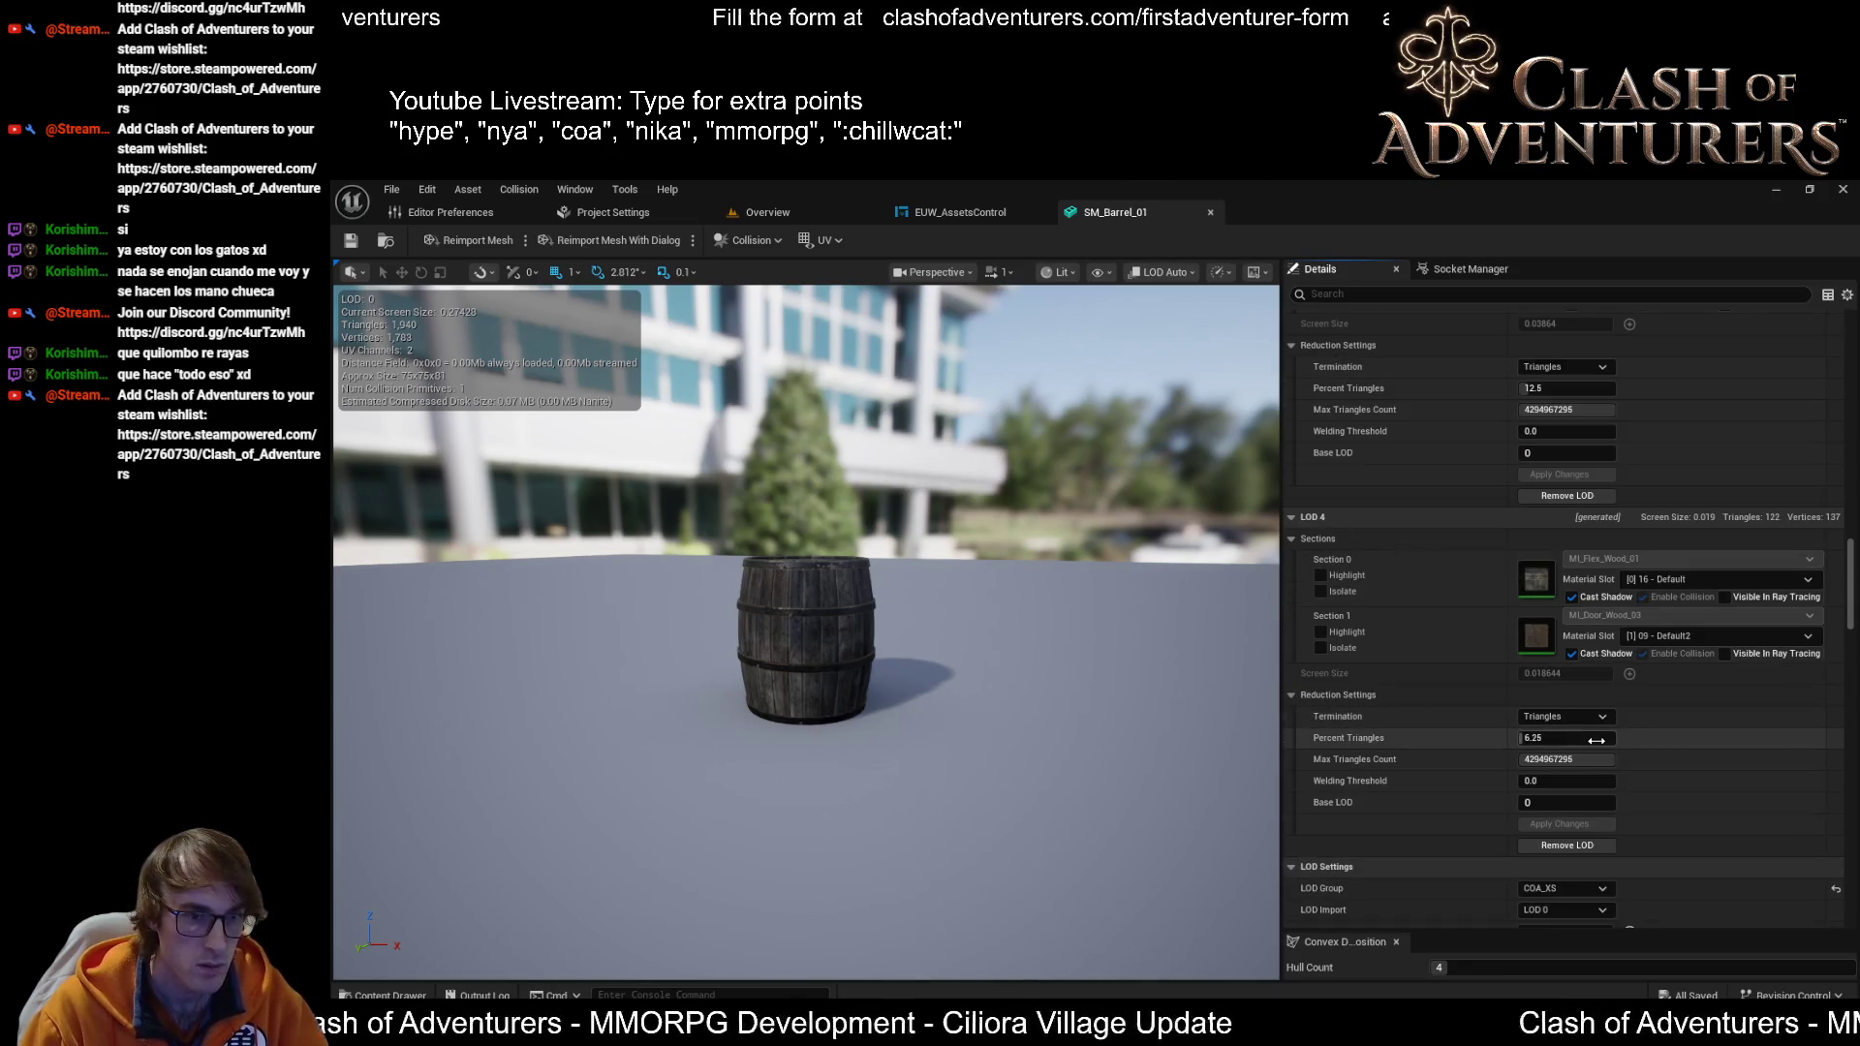
pyautogui.scroll(-4, 1596, 746)
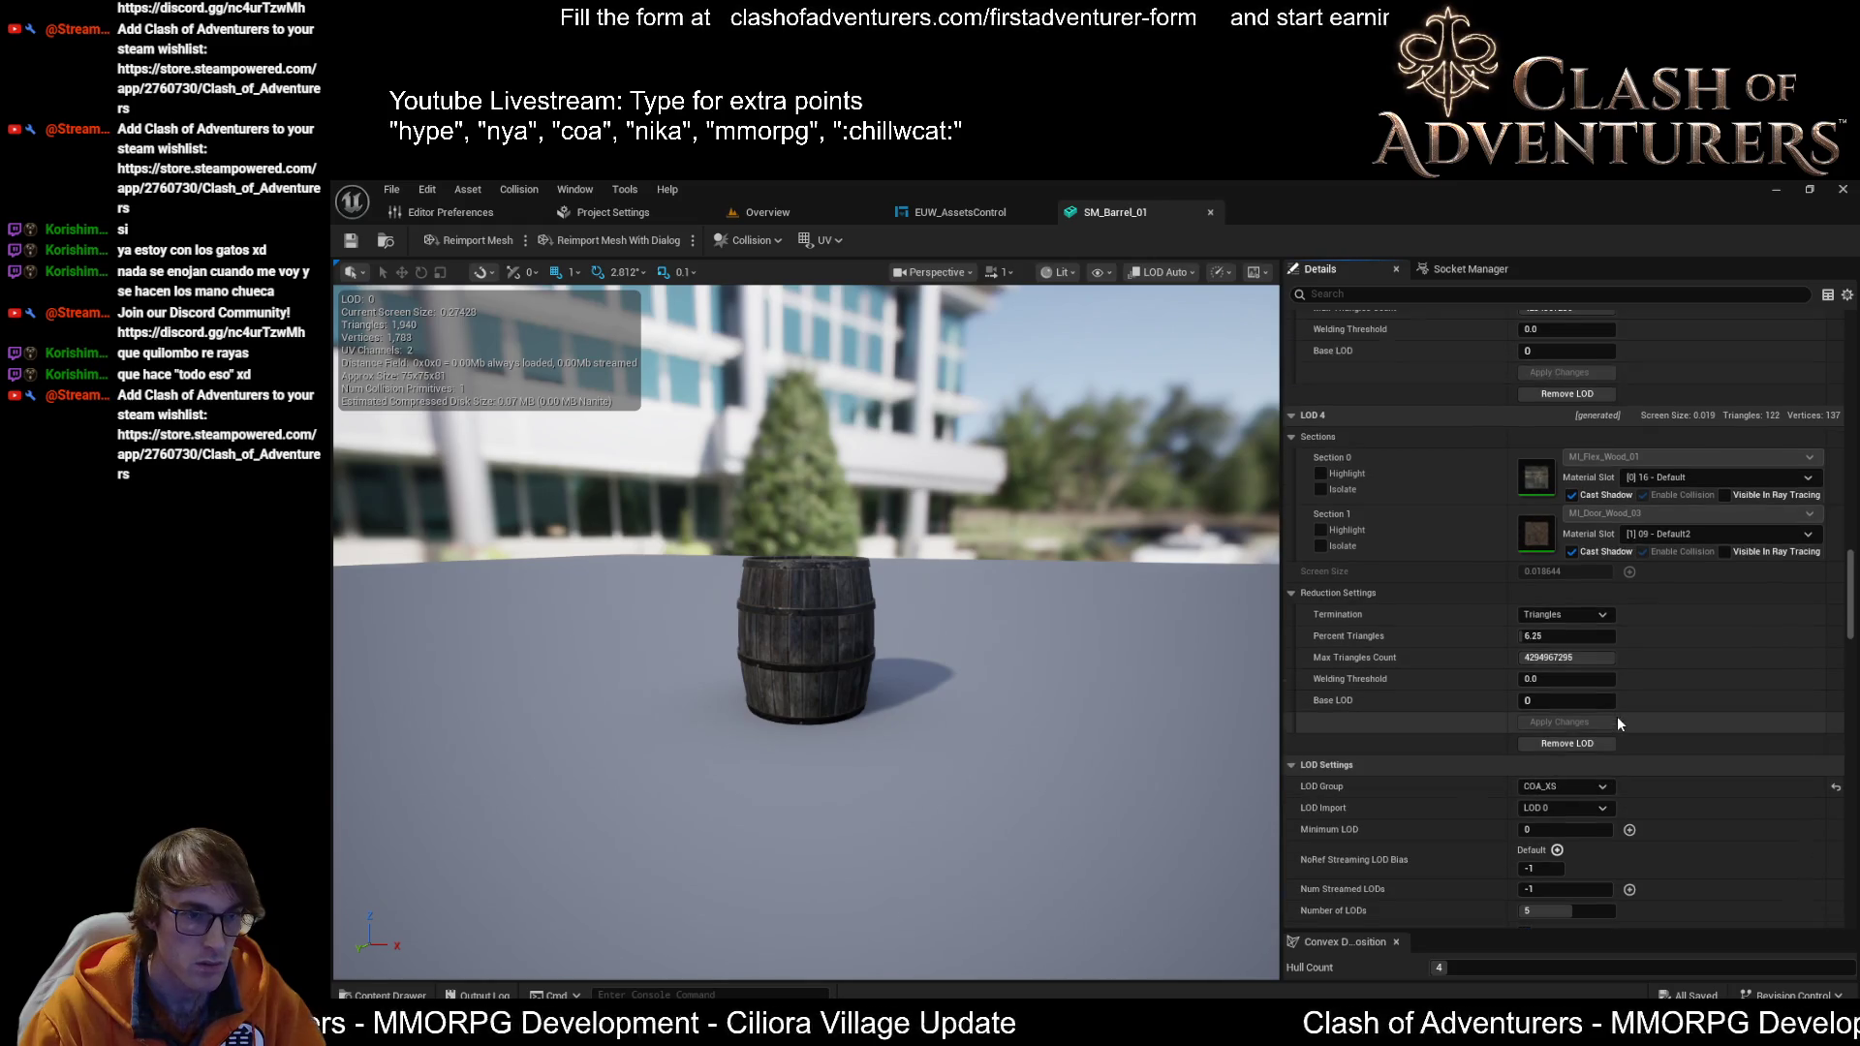
# Set SM_Barrel_01's LOD group to COA_S, confirm the overwrite, and save the mesh.
pyautogui.click(1582, 780)
pyautogui.click(1571, 773)
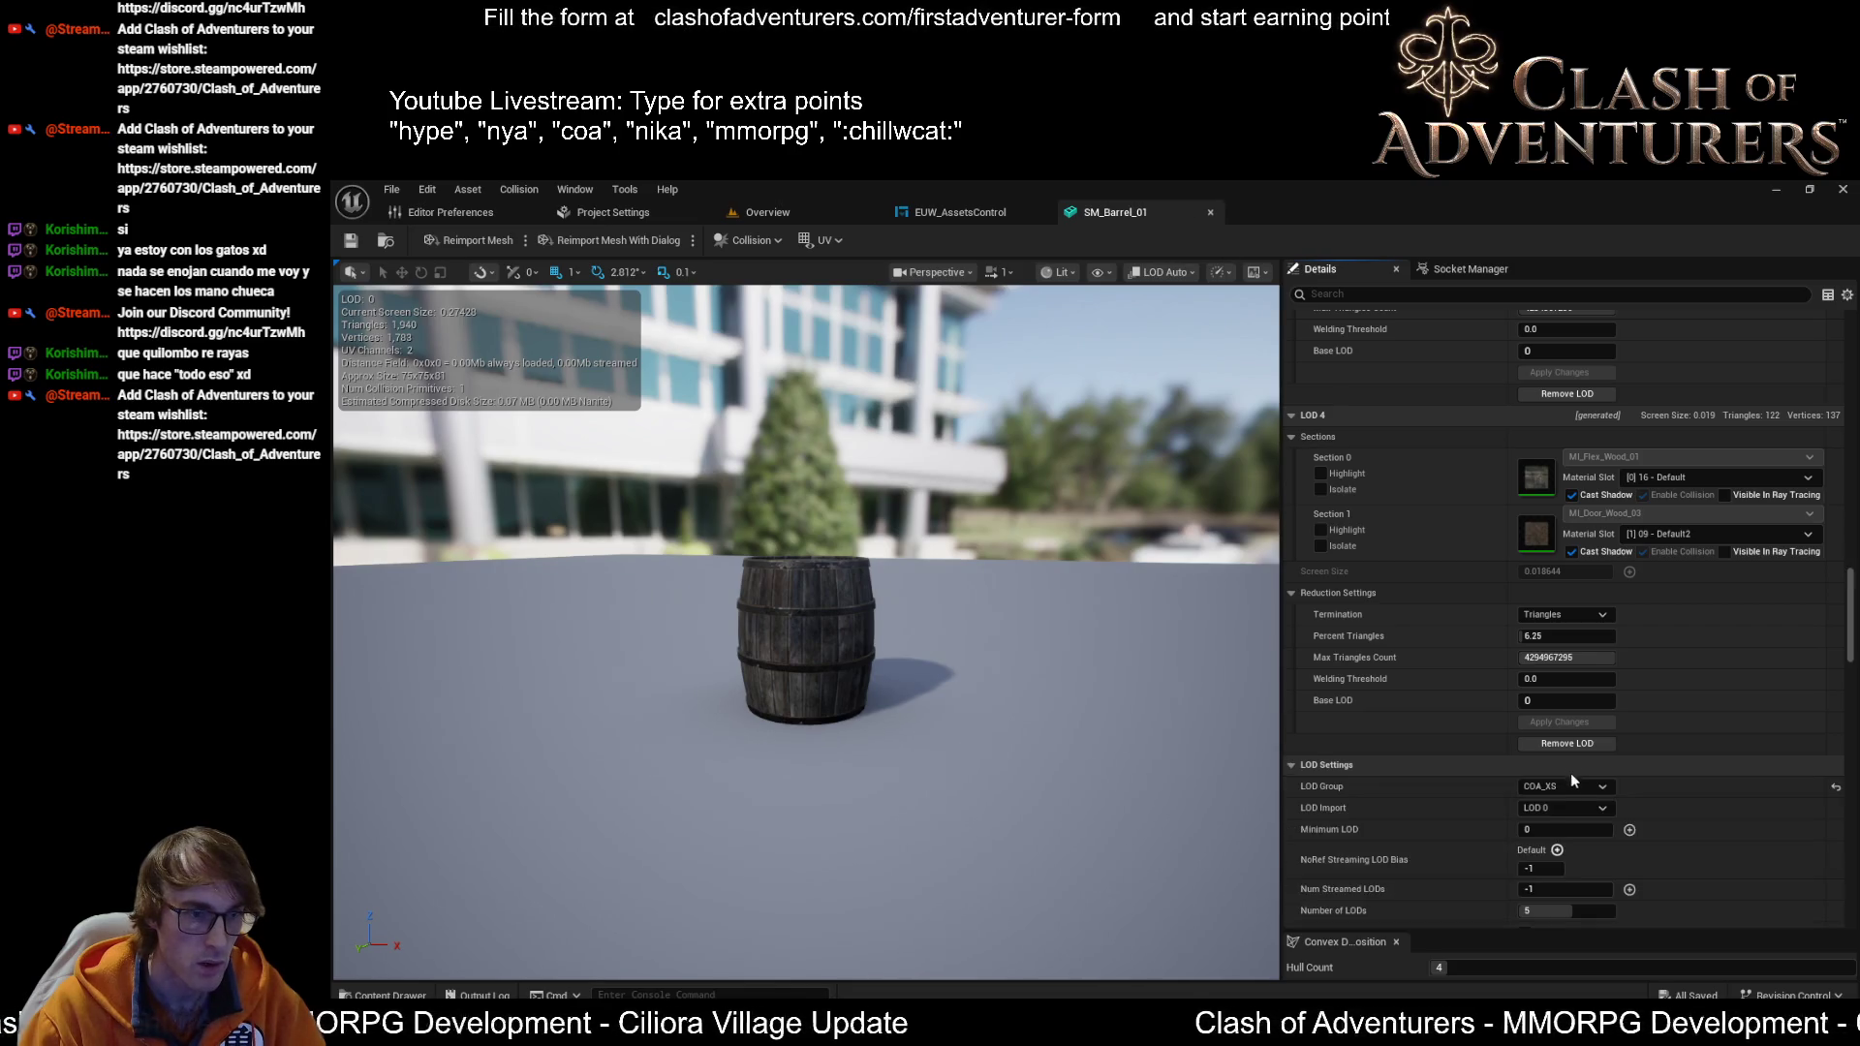
pyautogui.click(1579, 788)
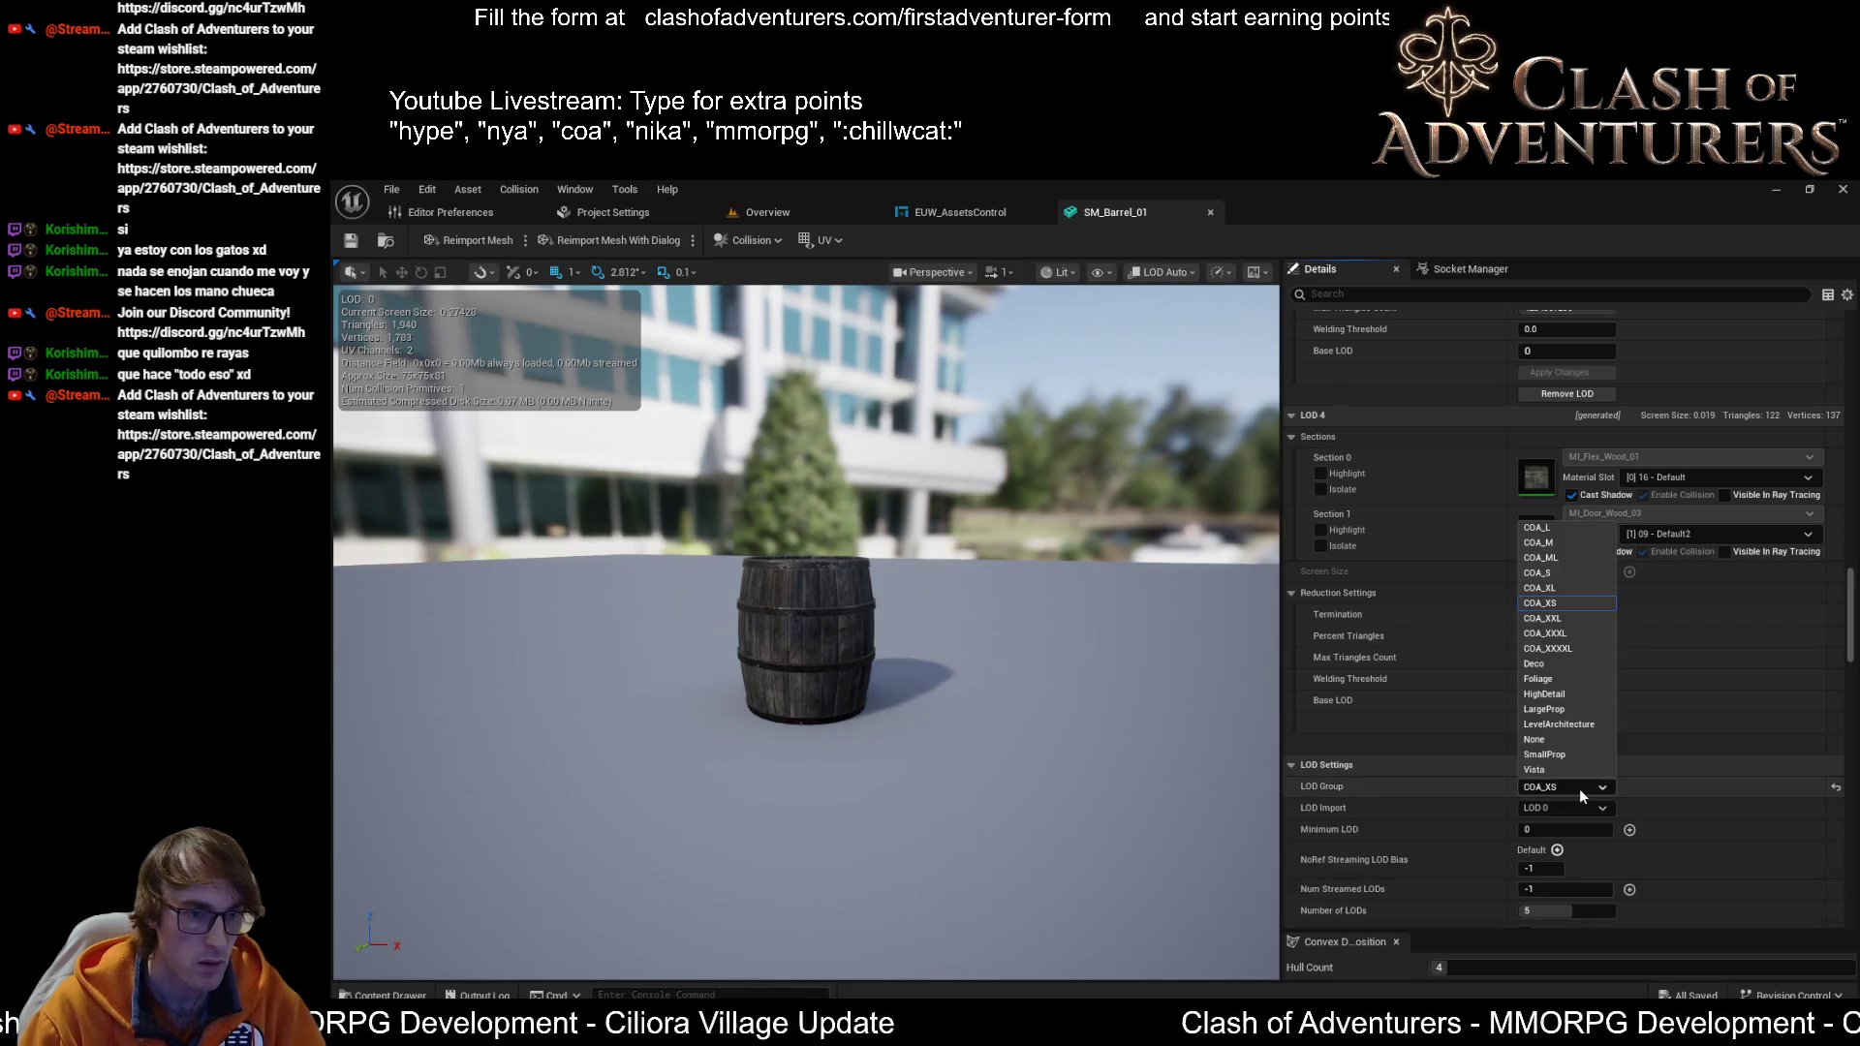
pyautogui.click(1561, 573)
pyautogui.click(1210, 633)
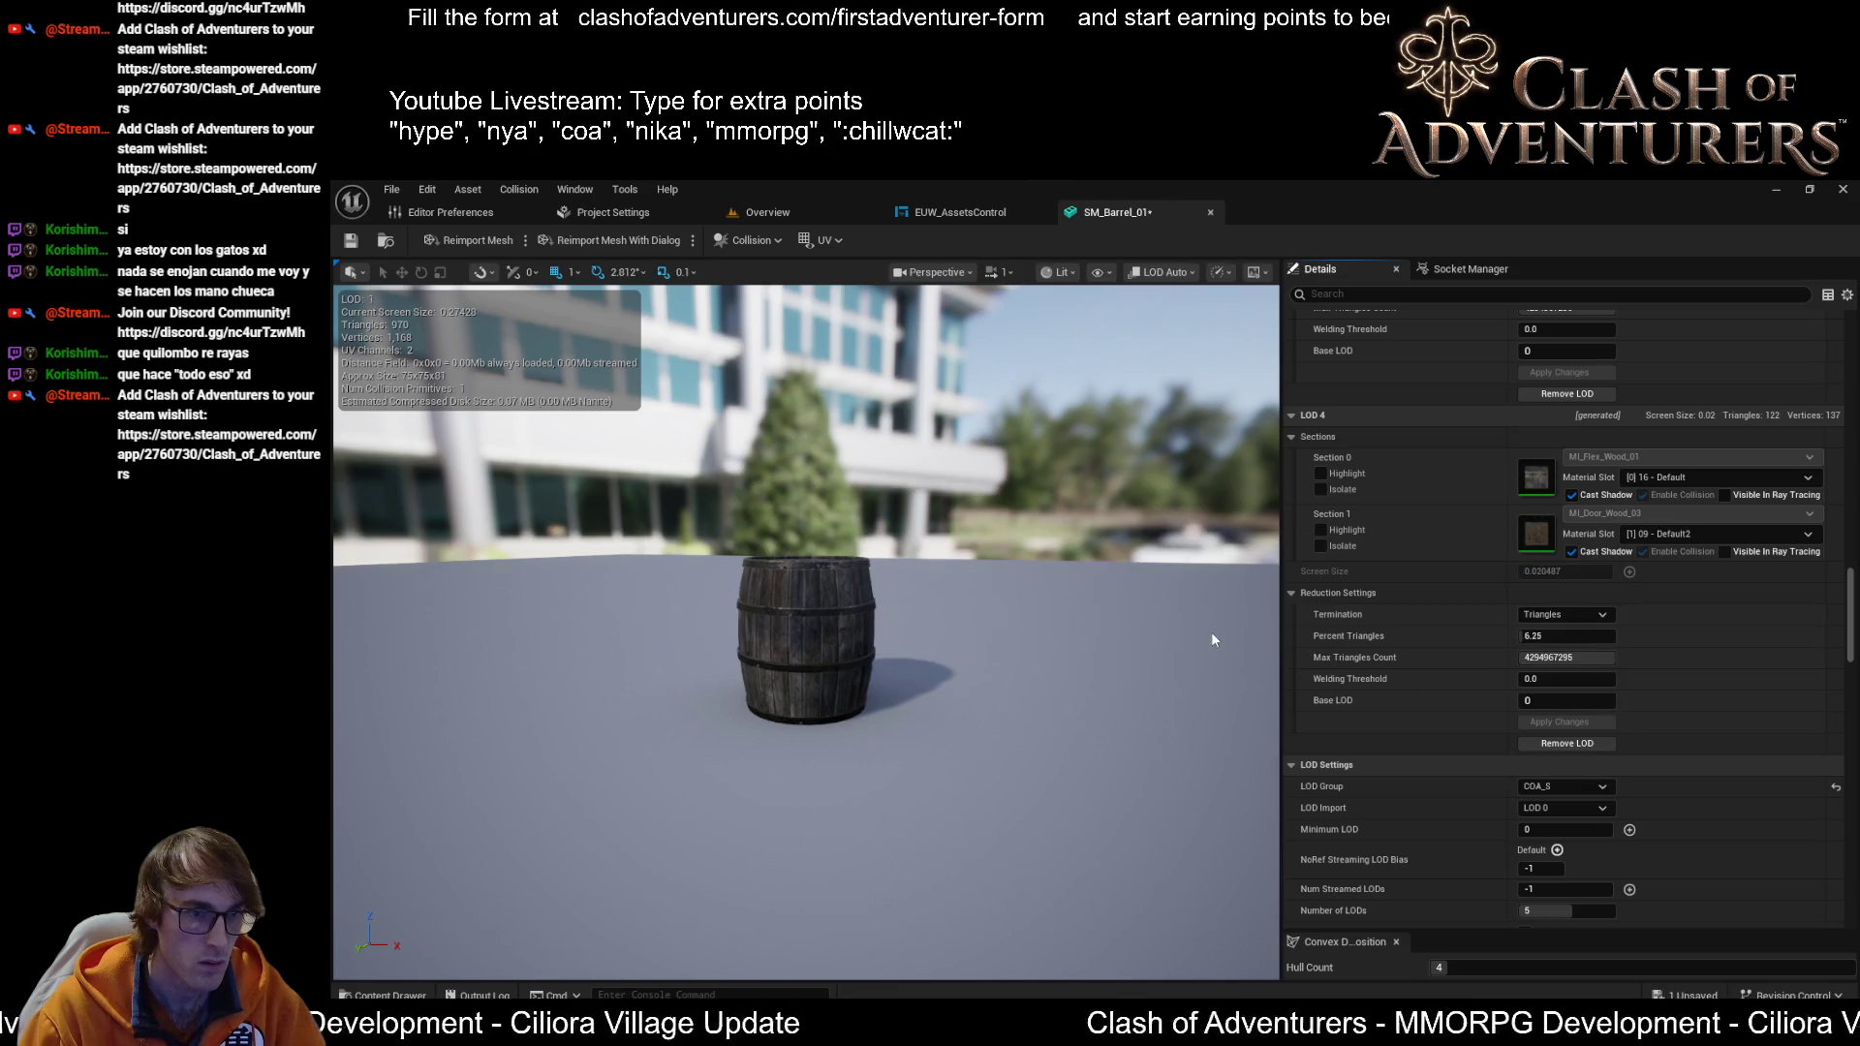
pyautogui.scroll(10, 1629, 776)
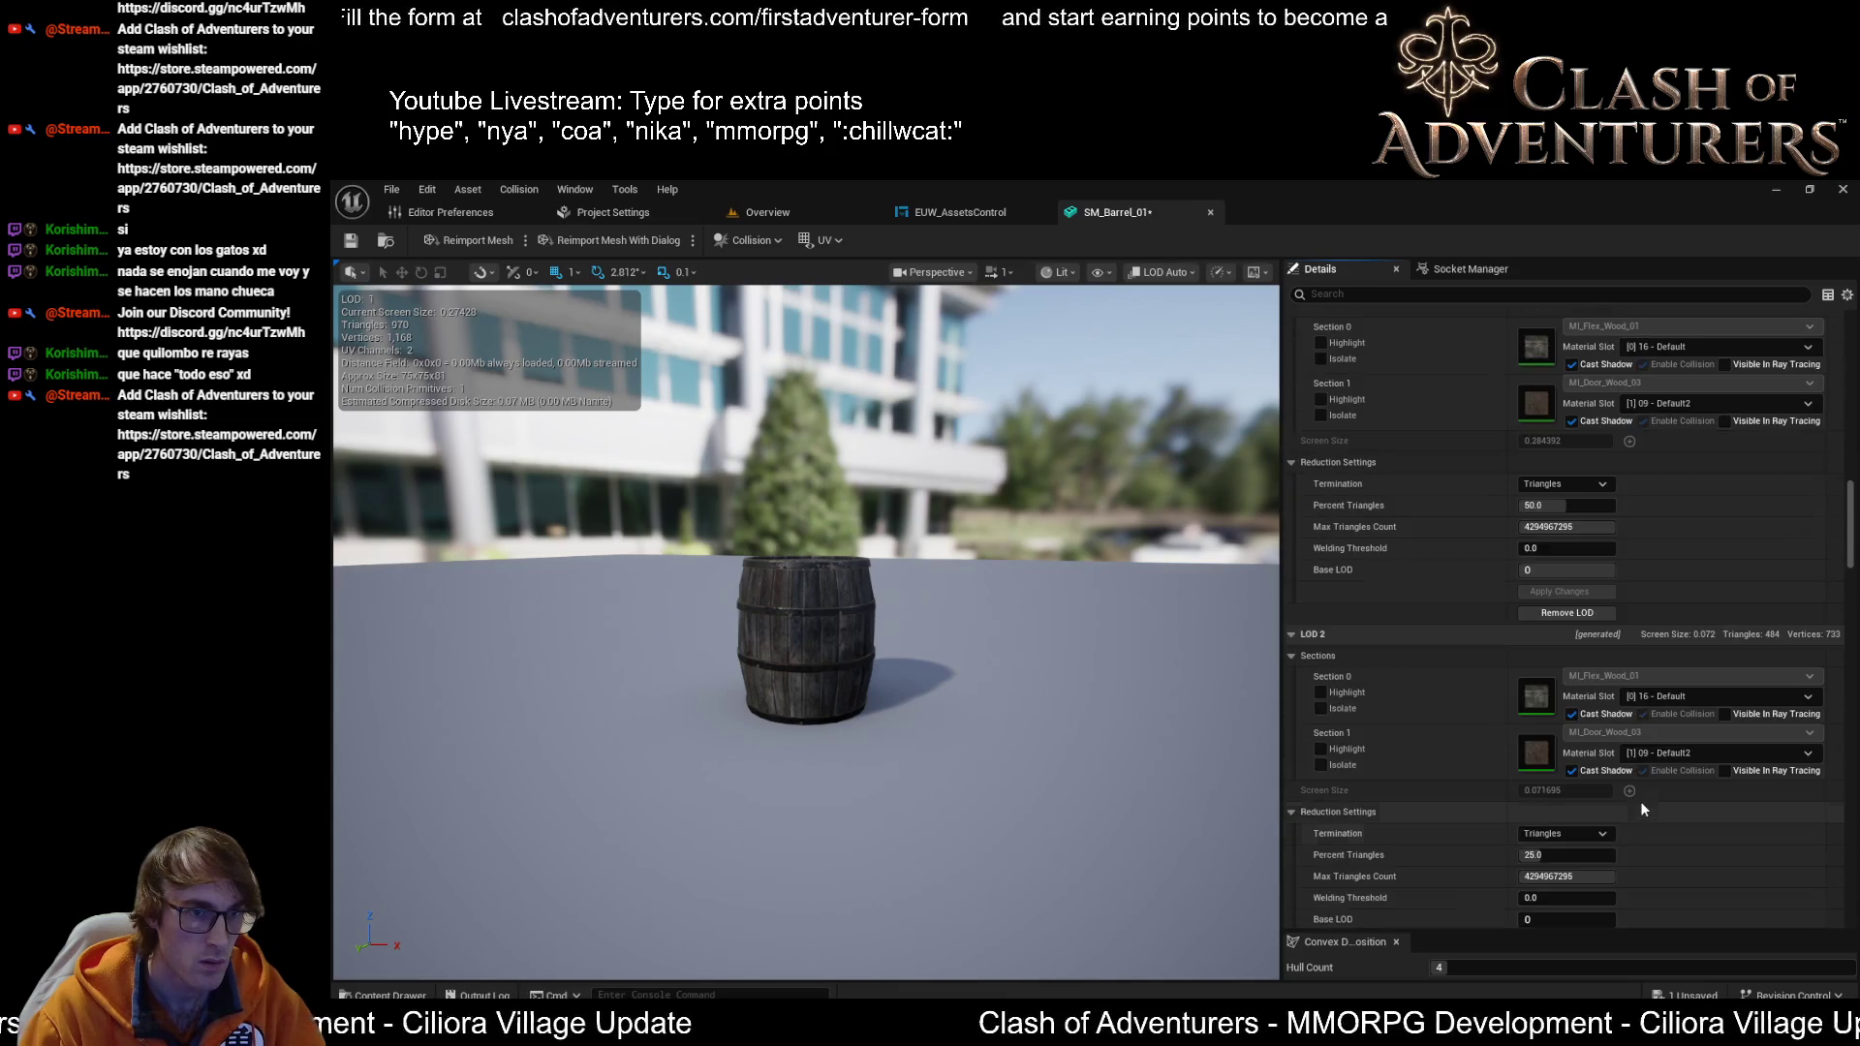
pyautogui.scroll(-2, 1641, 800)
pyautogui.hotkey('ctrl', 's')
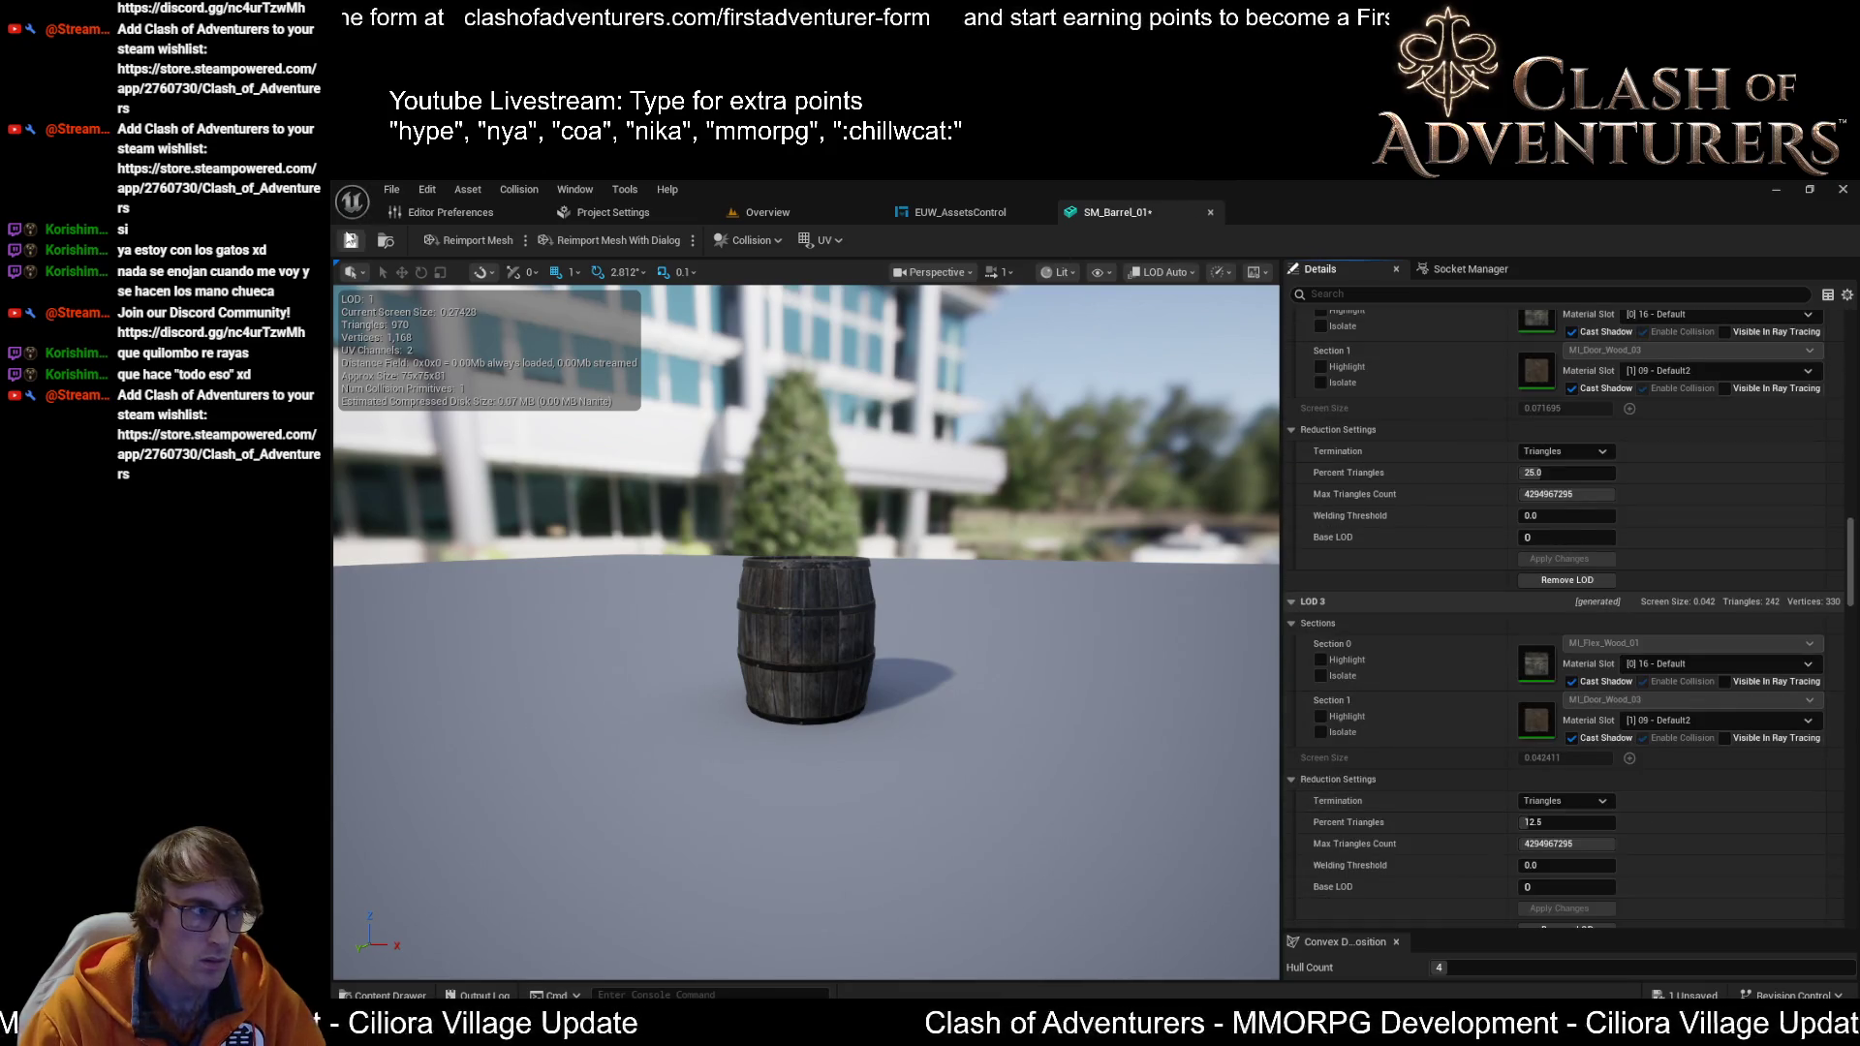
# Change the LOD group to COA_M, accept its defaults, then bring up Visual Studio.
pyautogui.scroll(-1, 1570, 538)
pyautogui.scroll(-15, 1633, 636)
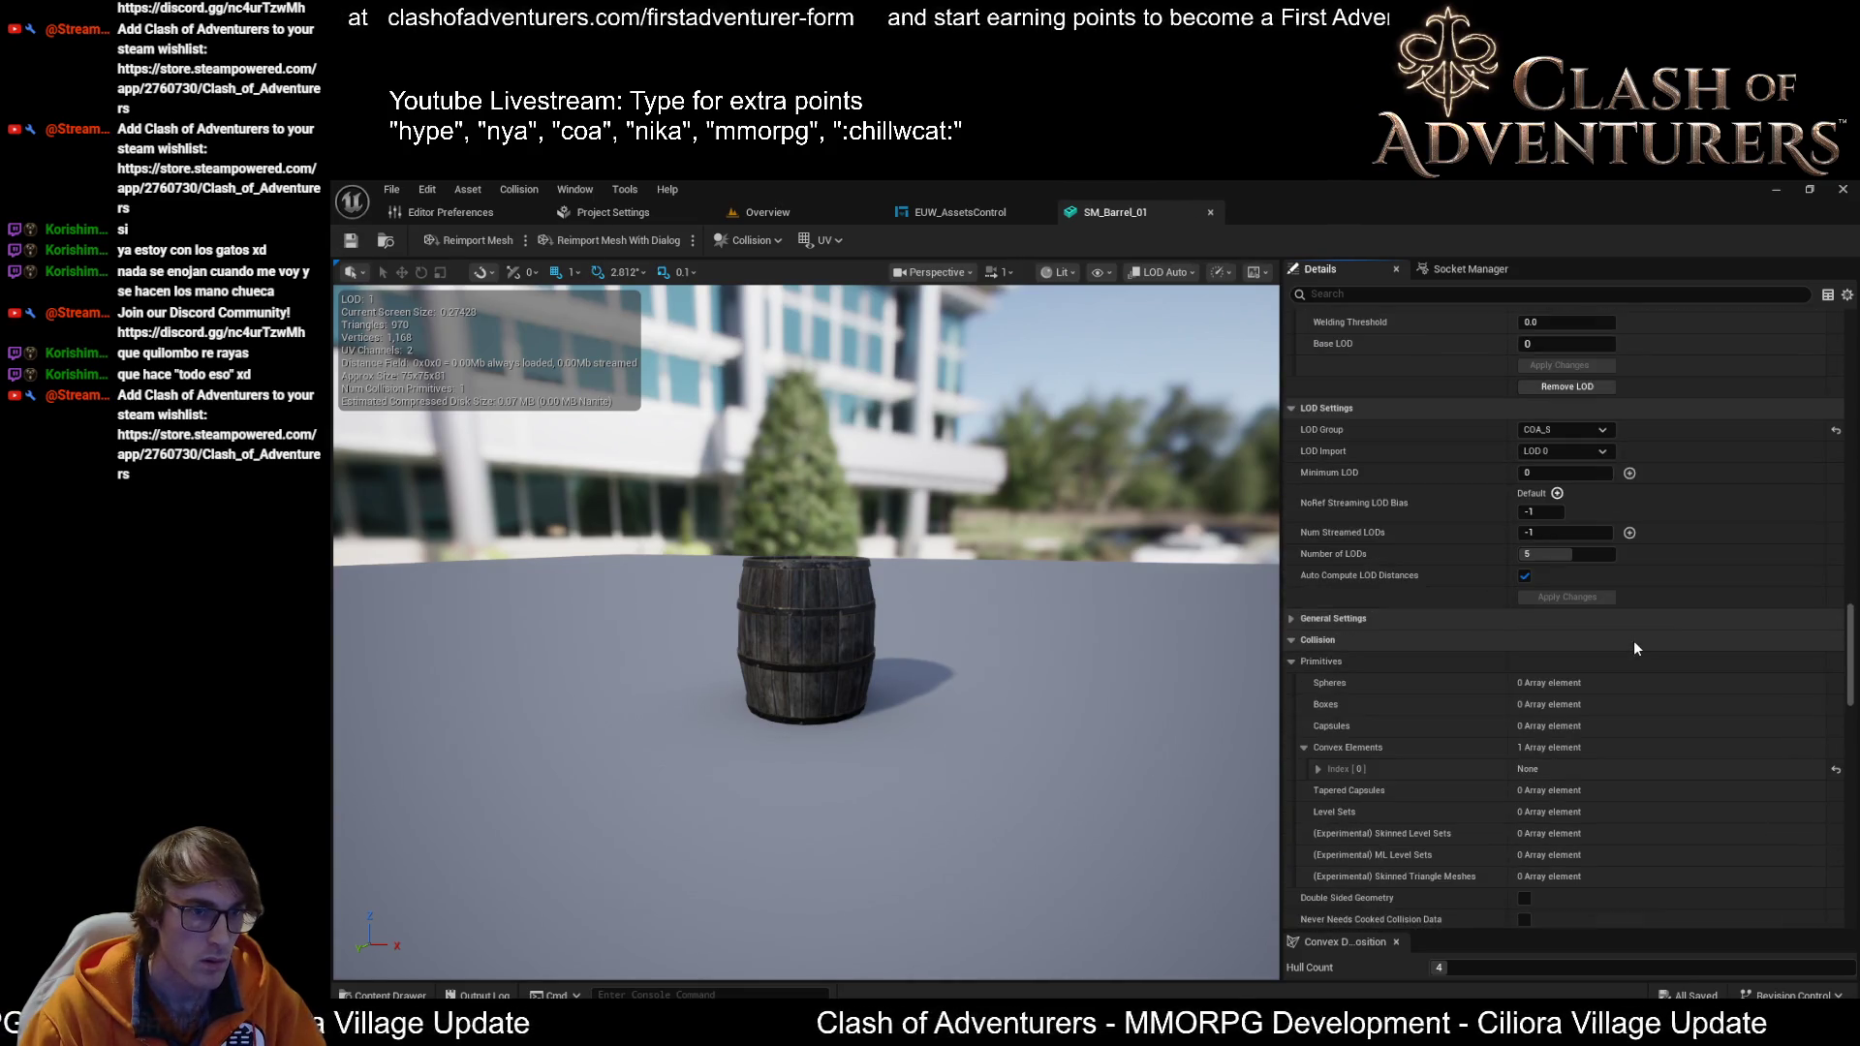
pyautogui.scroll(5, 1615, 626)
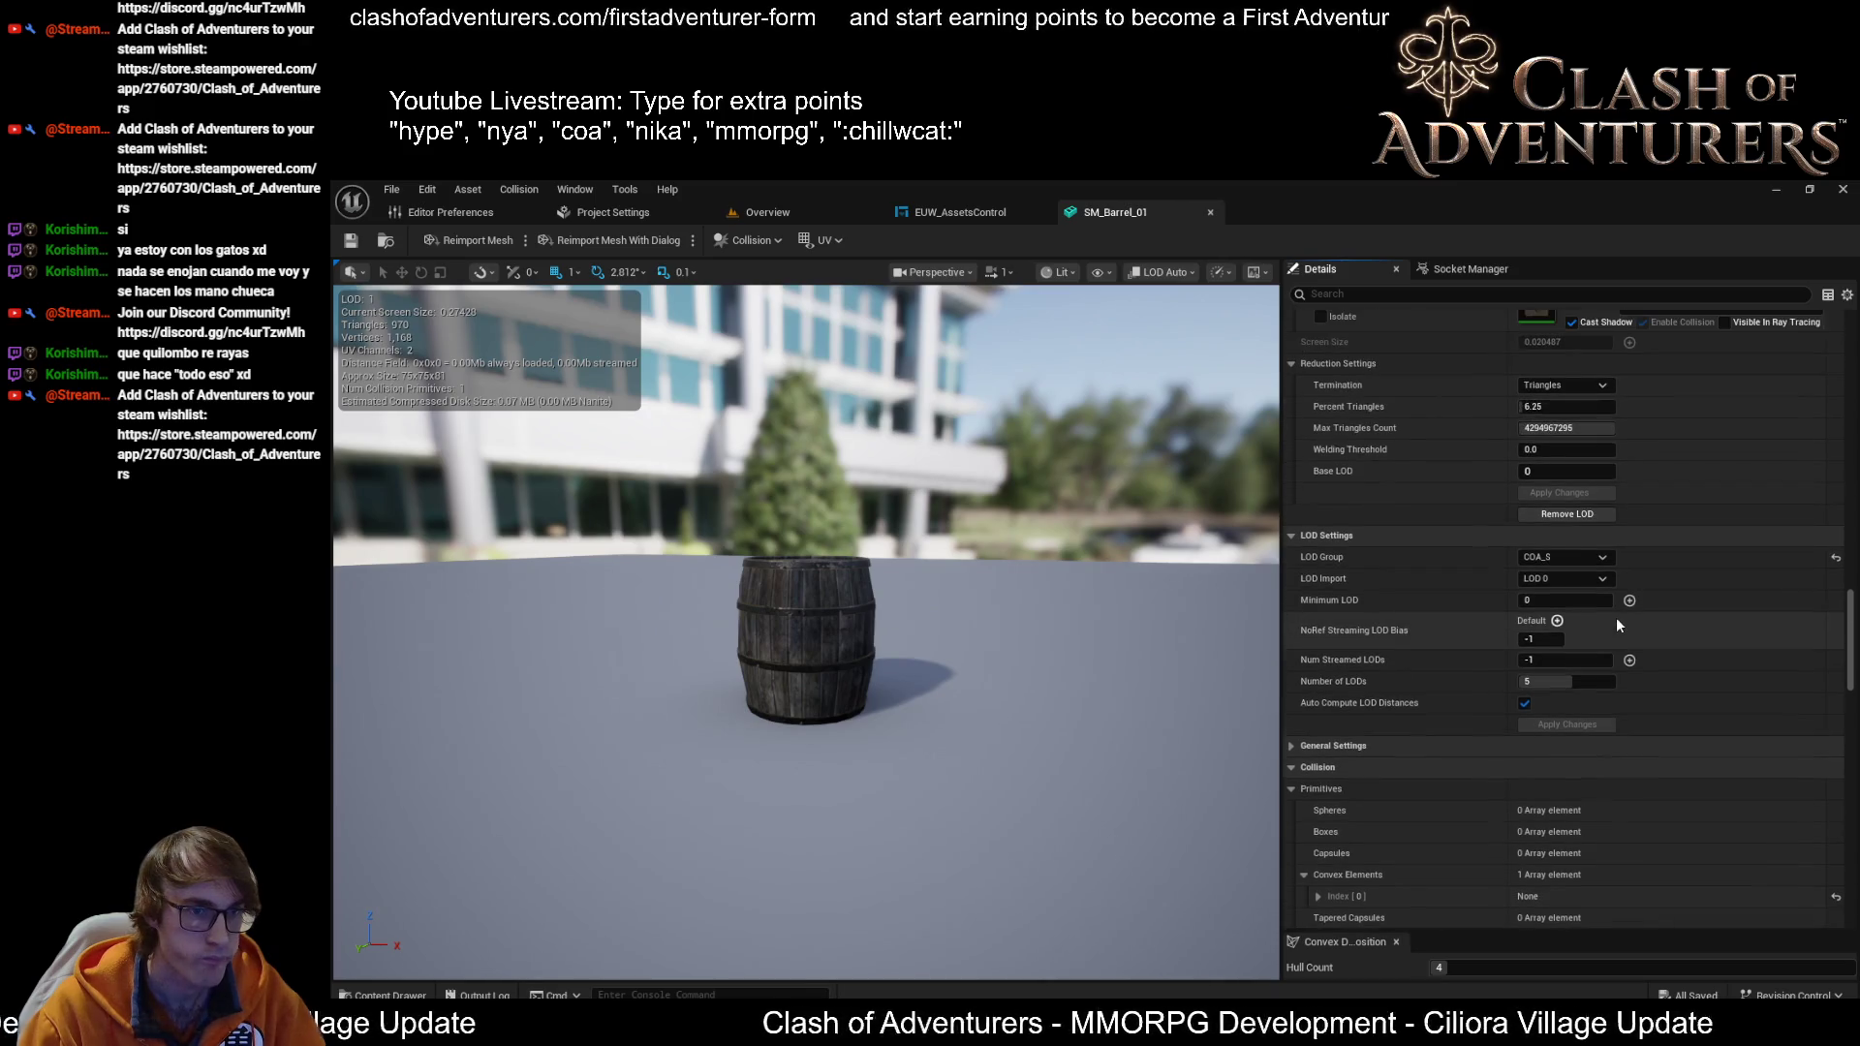
pyautogui.click(1566, 557)
pyautogui.click(1567, 590)
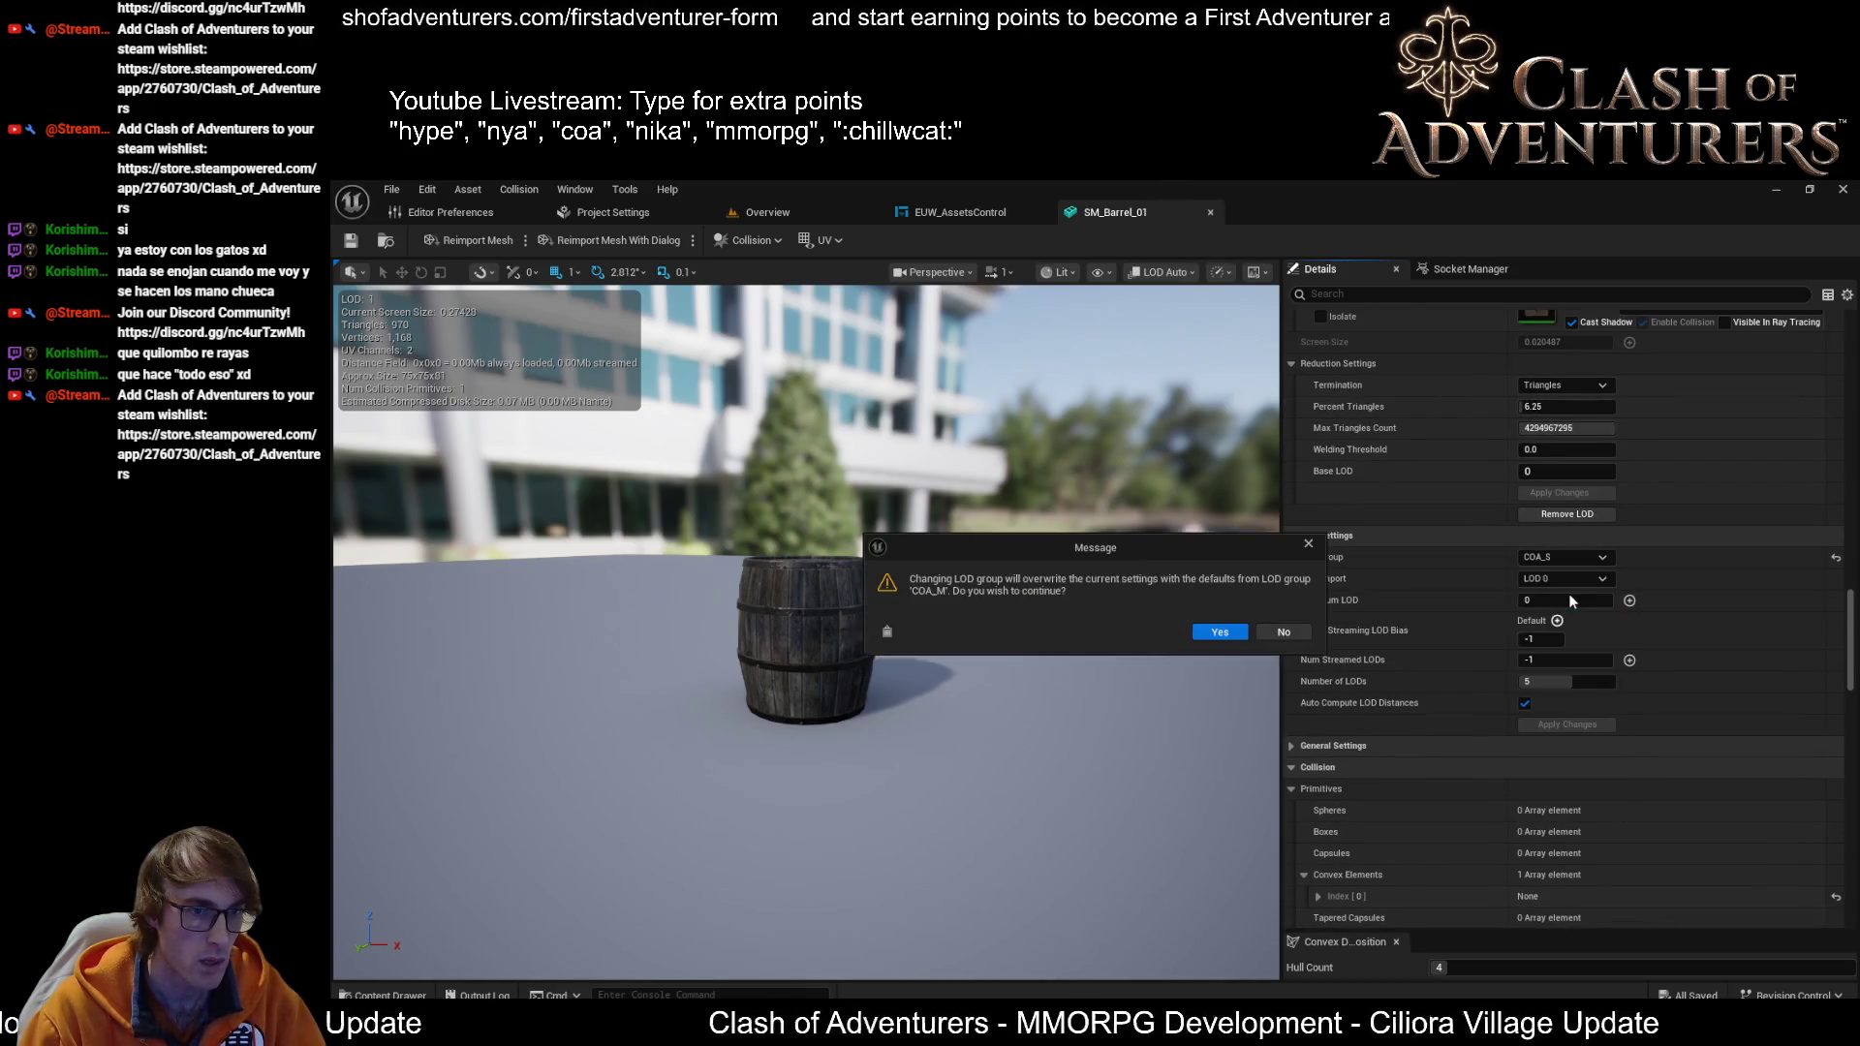
pyautogui.click(1216, 628)
pyautogui.scroll(4, 1555, 572)
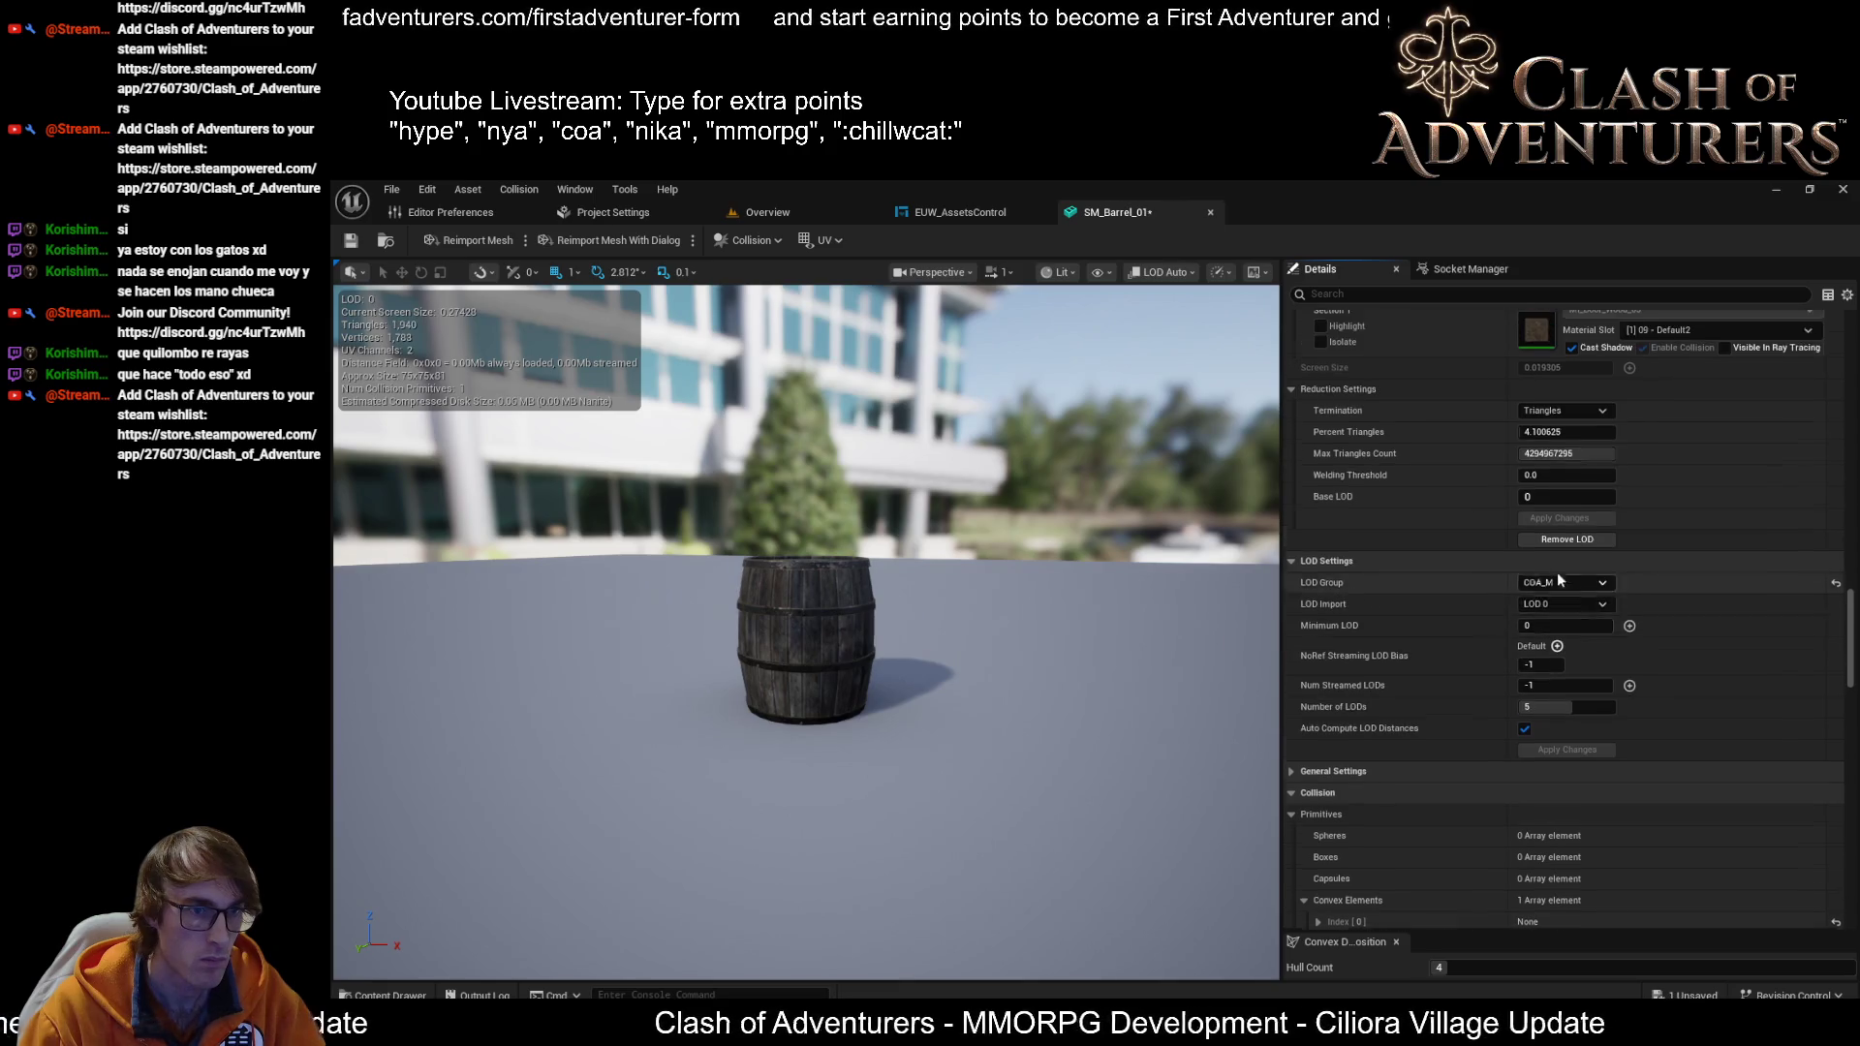
pyautogui.moveTo(1395, 1002)
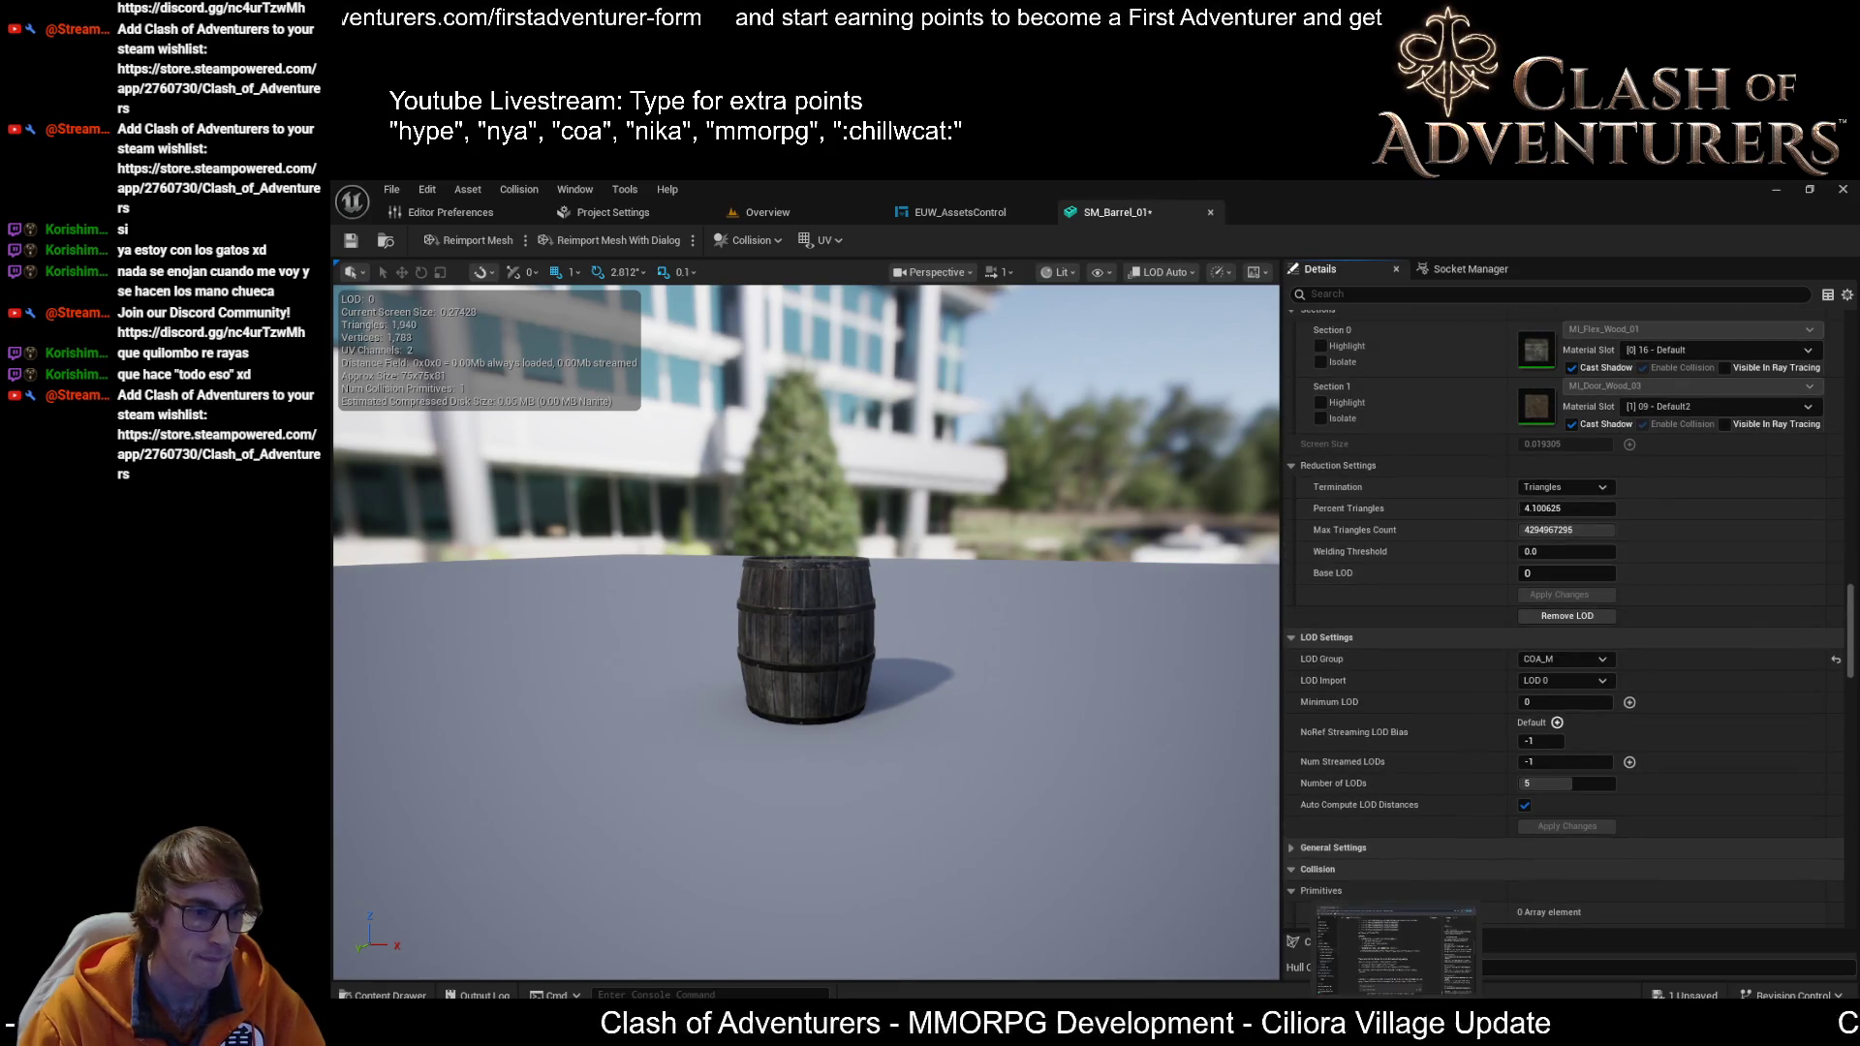
pyautogui.click(1395, 952)
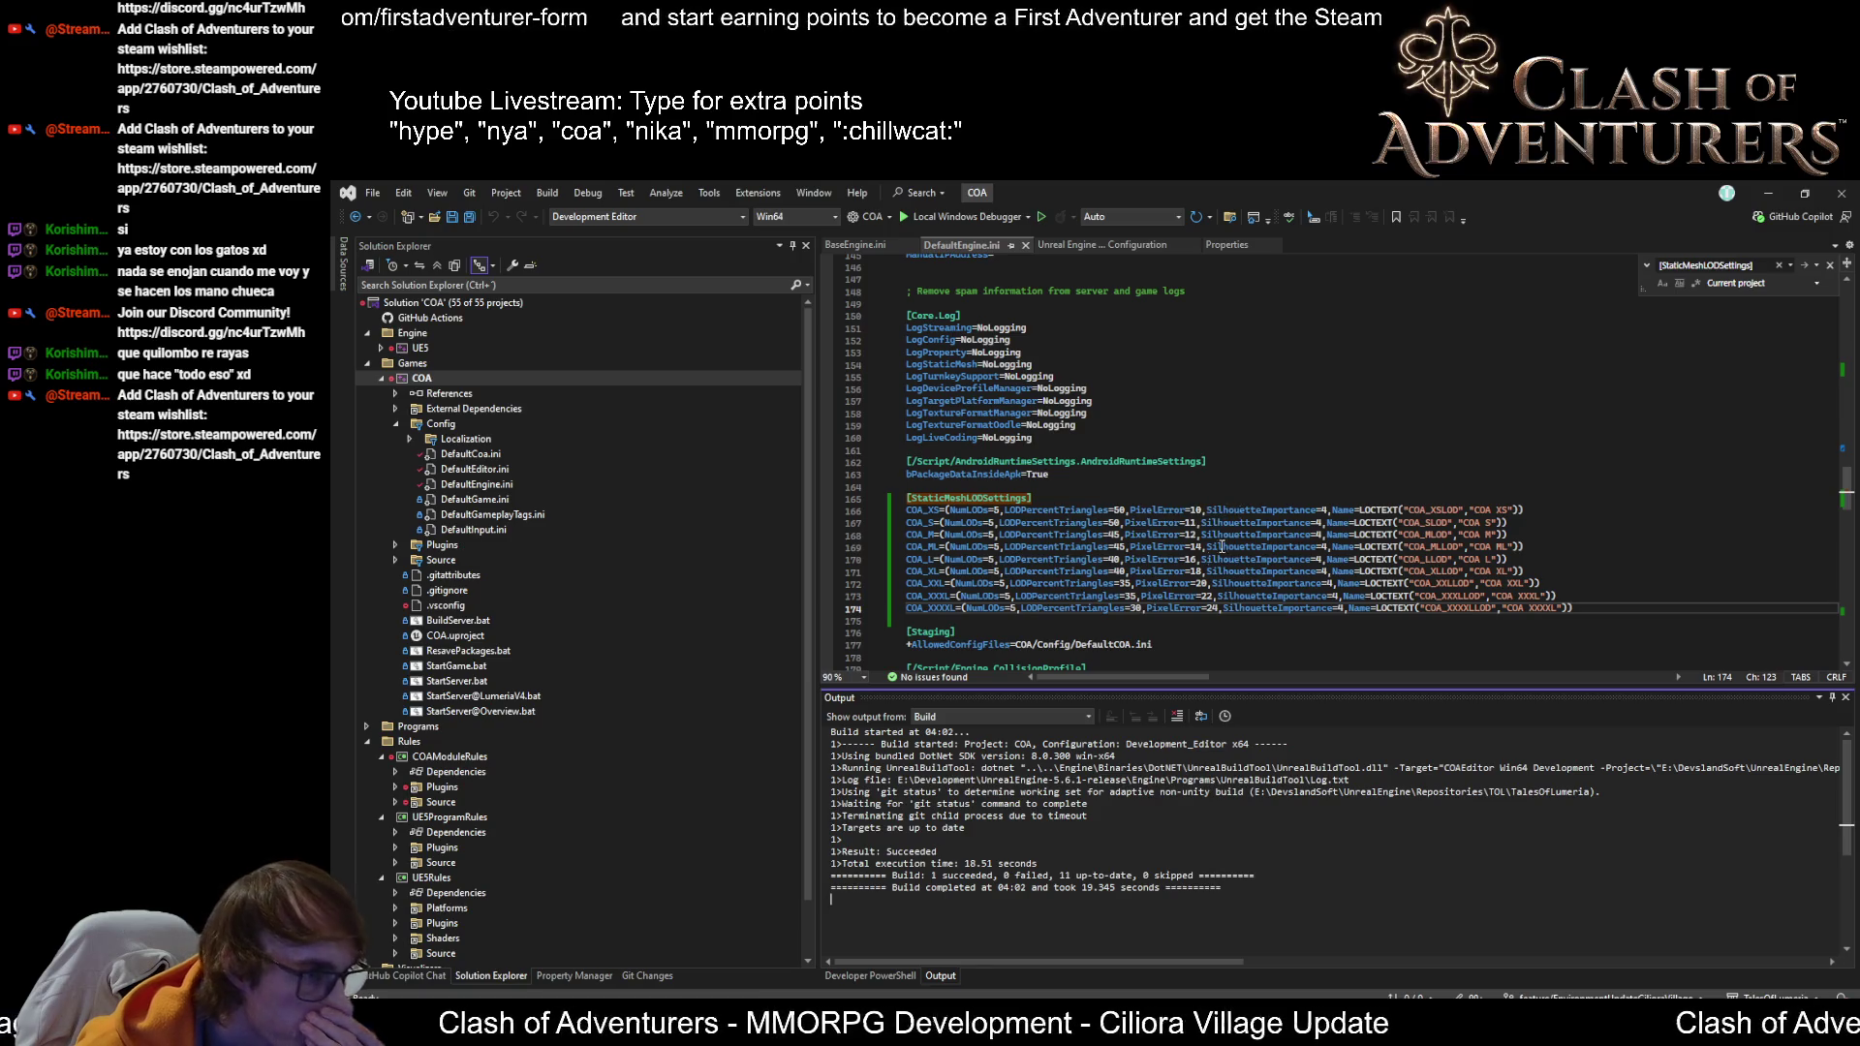
pyautogui.click(1594, 609)
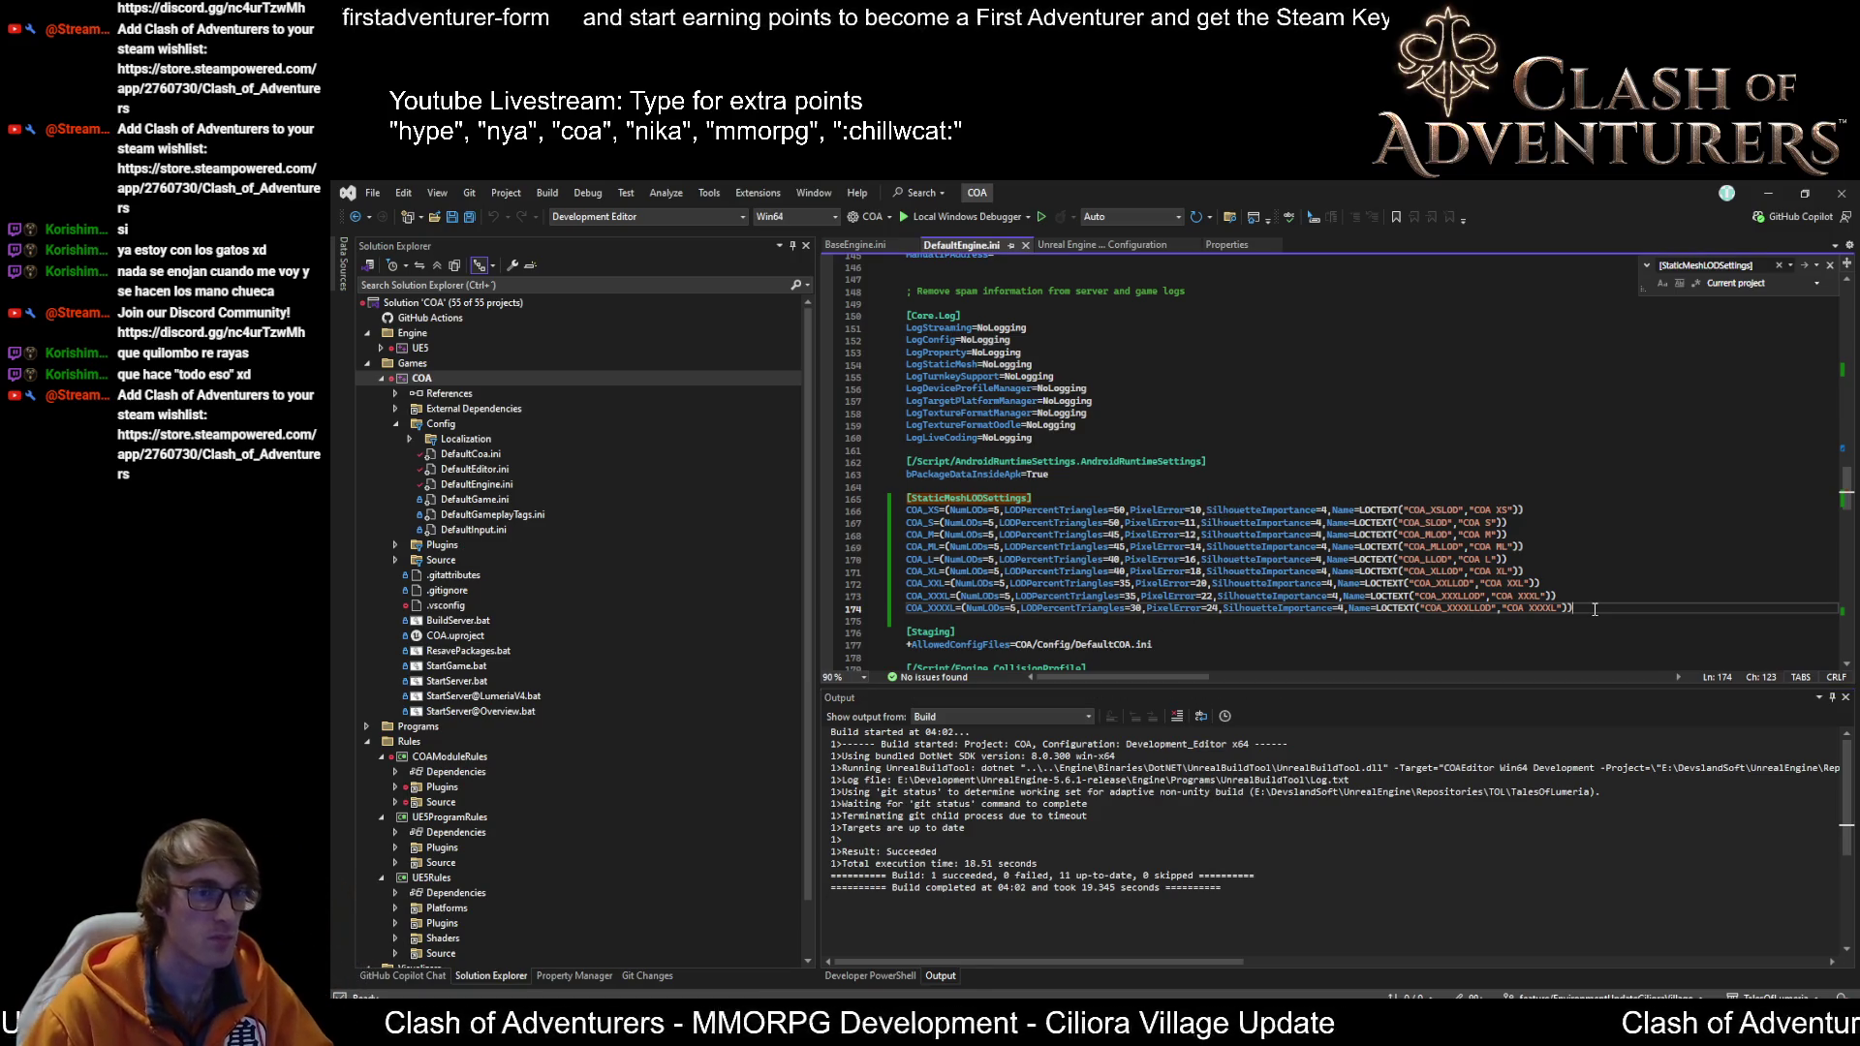
pyautogui.moveTo(1594, 609); pyautogui.dragTo(817, 502)
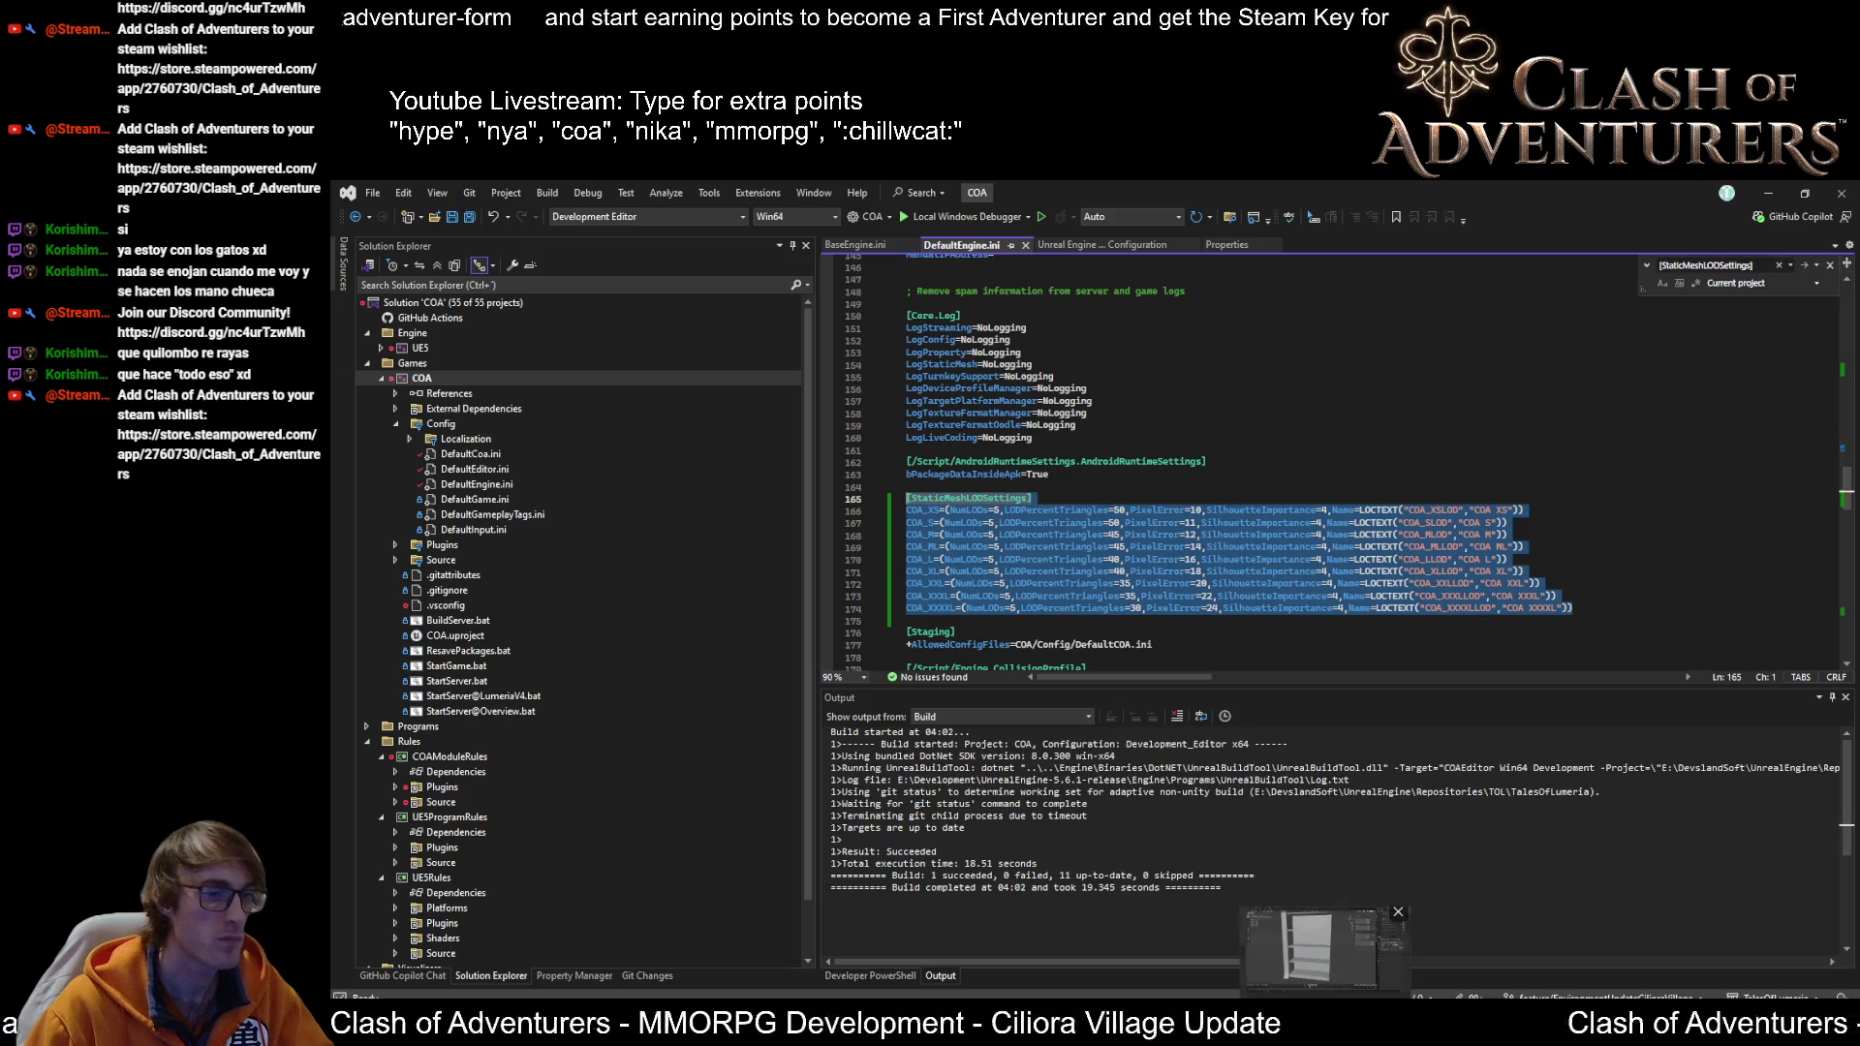
pyautogui.click(1327, 1012)
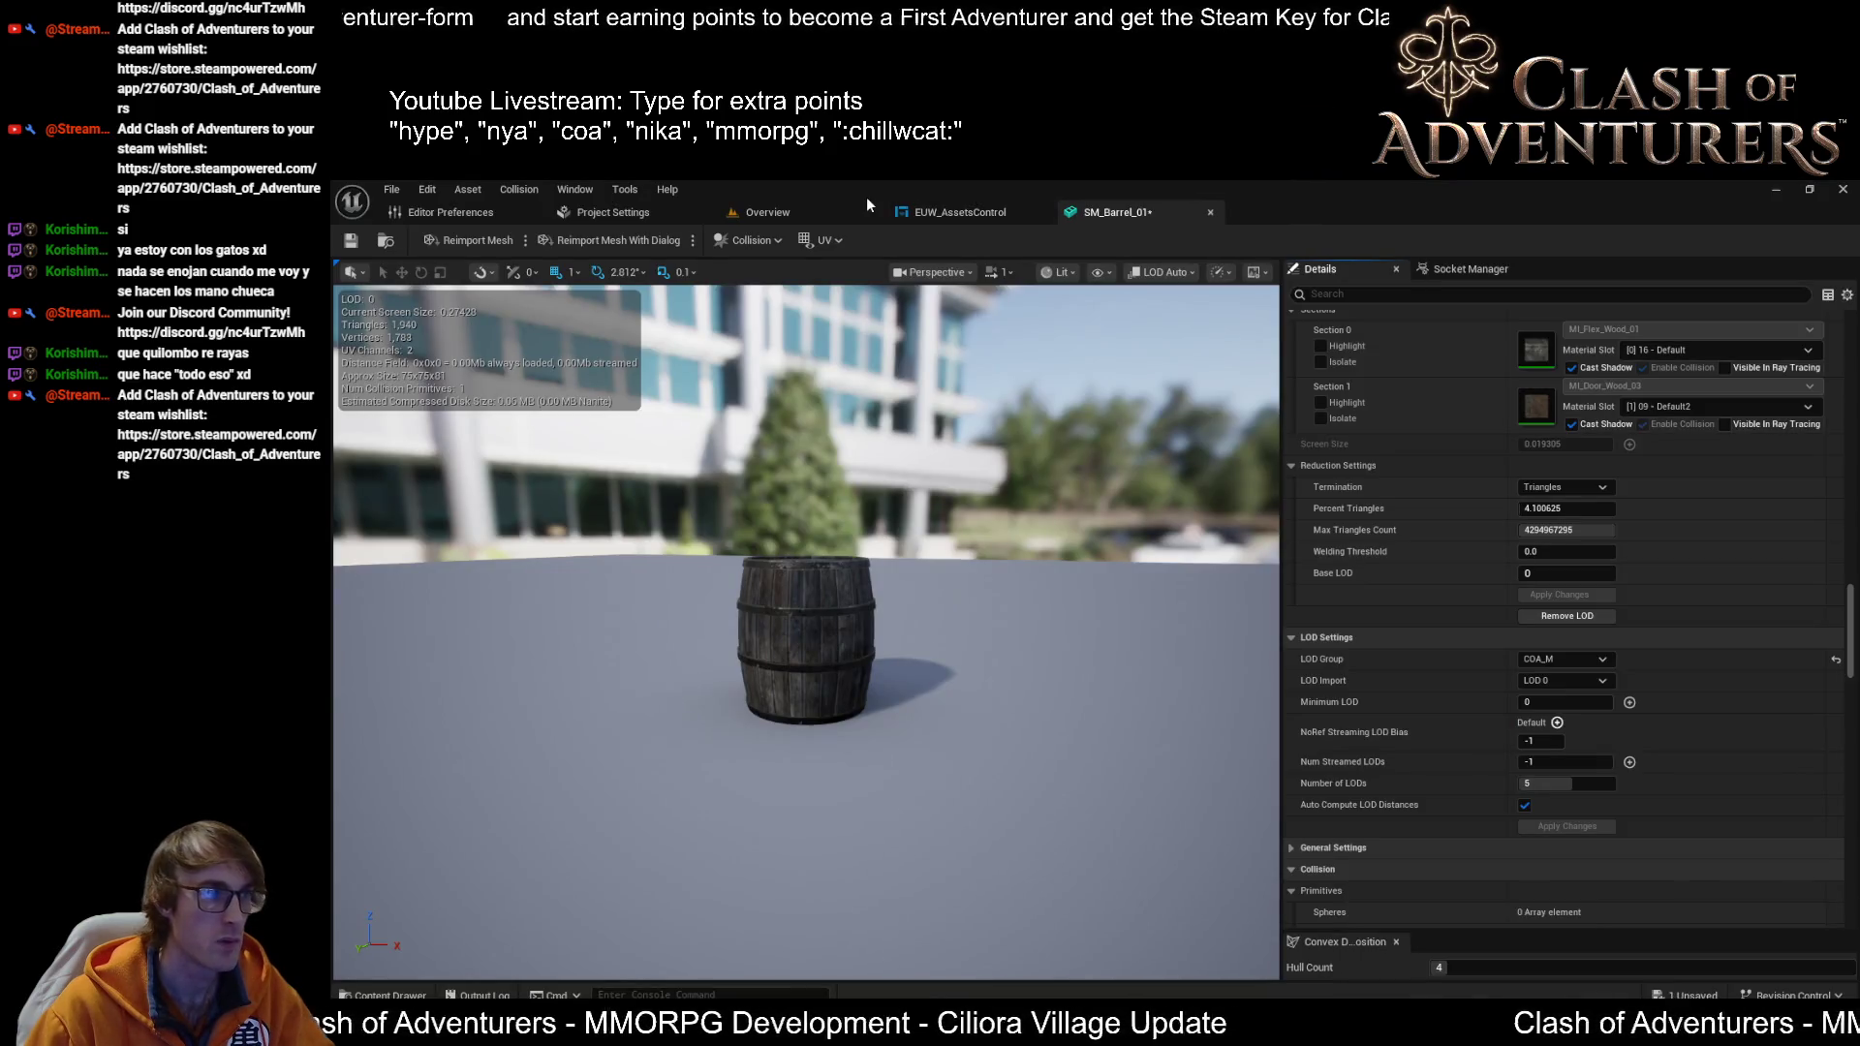
# From the Overview level run Set LODs on the selected meshes, then close SM_Barrel_01.
pyautogui.click(756, 213)
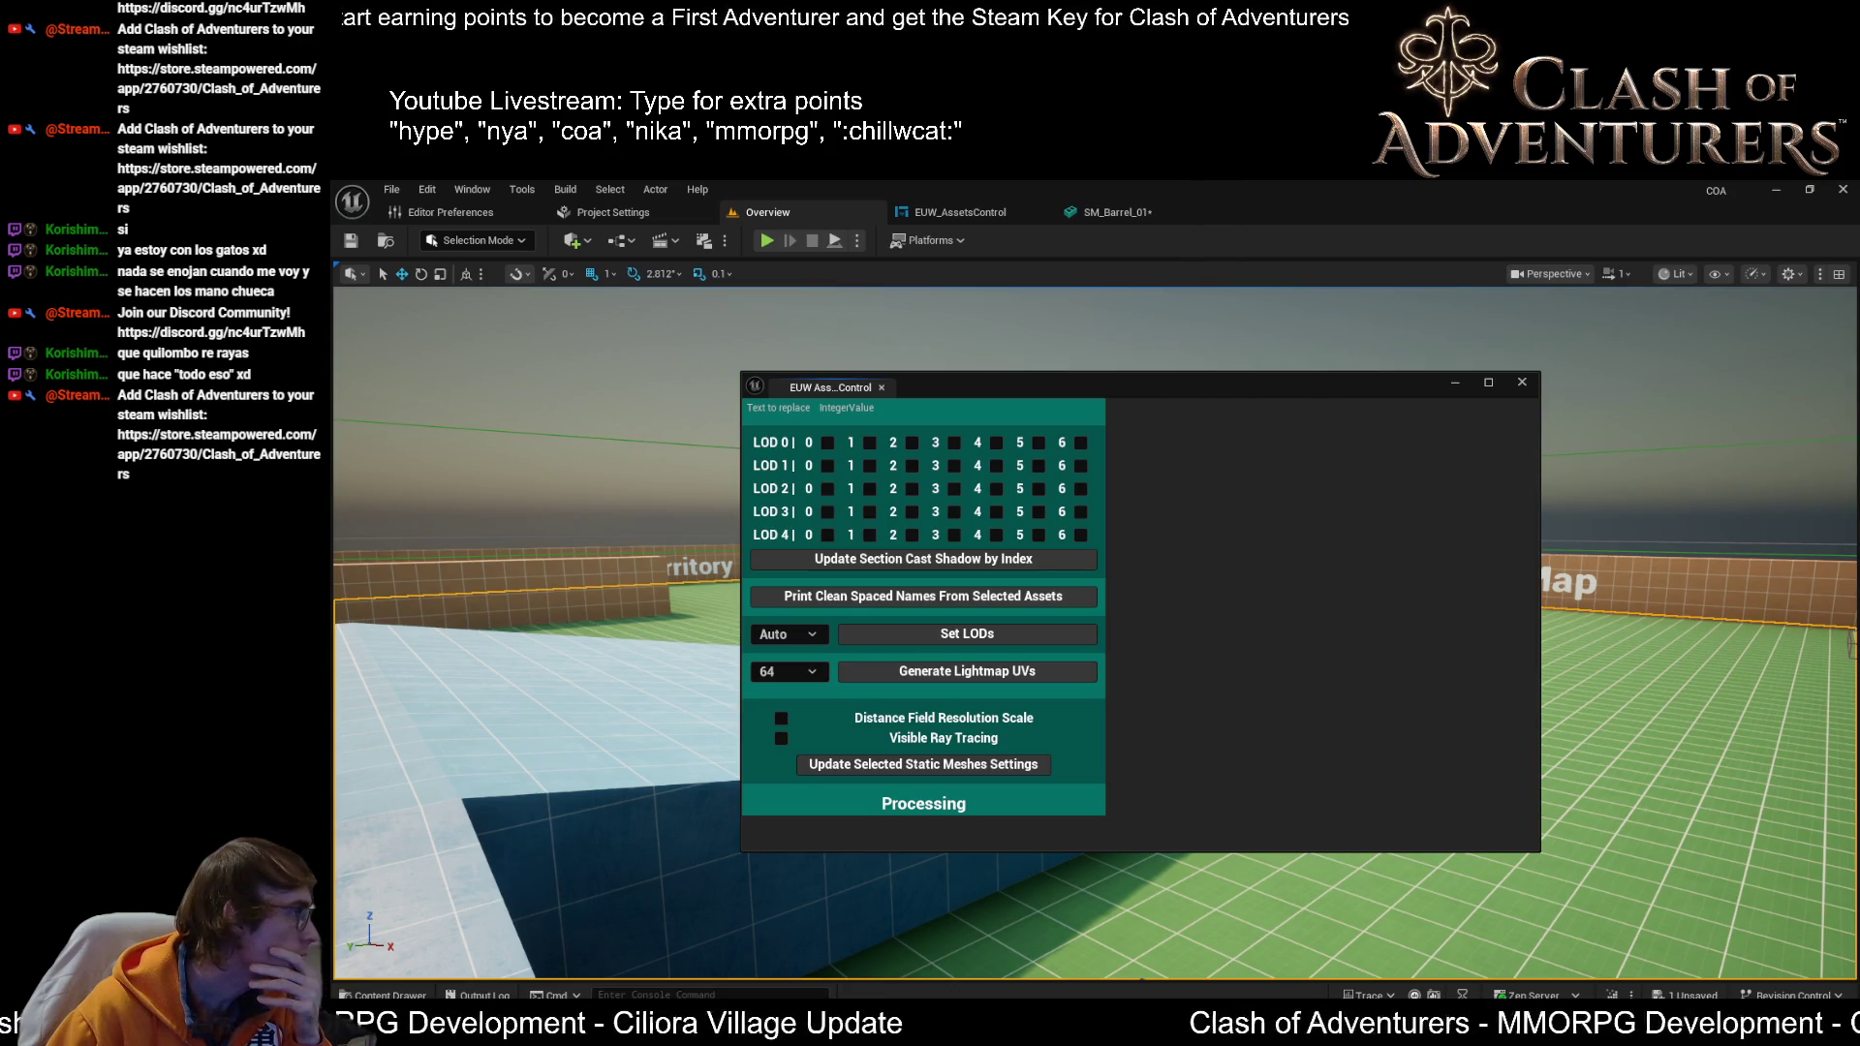
pyautogui.click(994, 635)
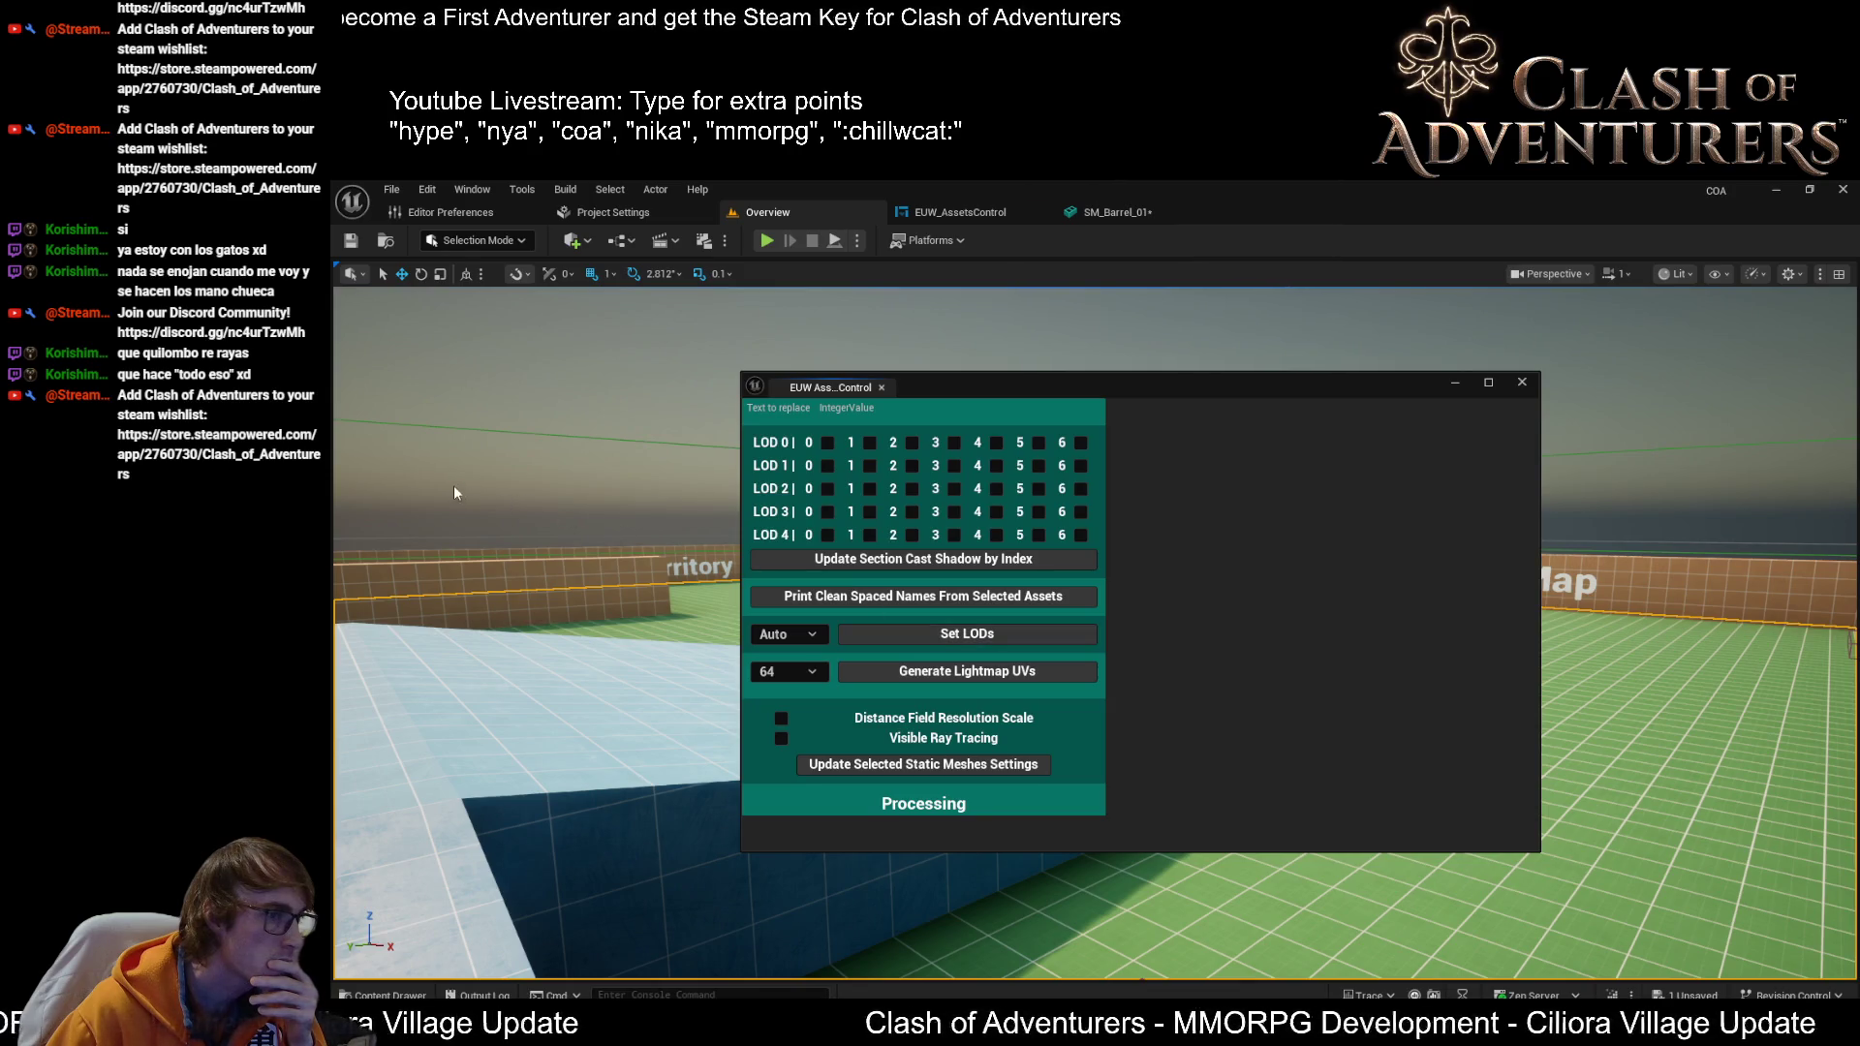
pyautogui.click(959, 213)
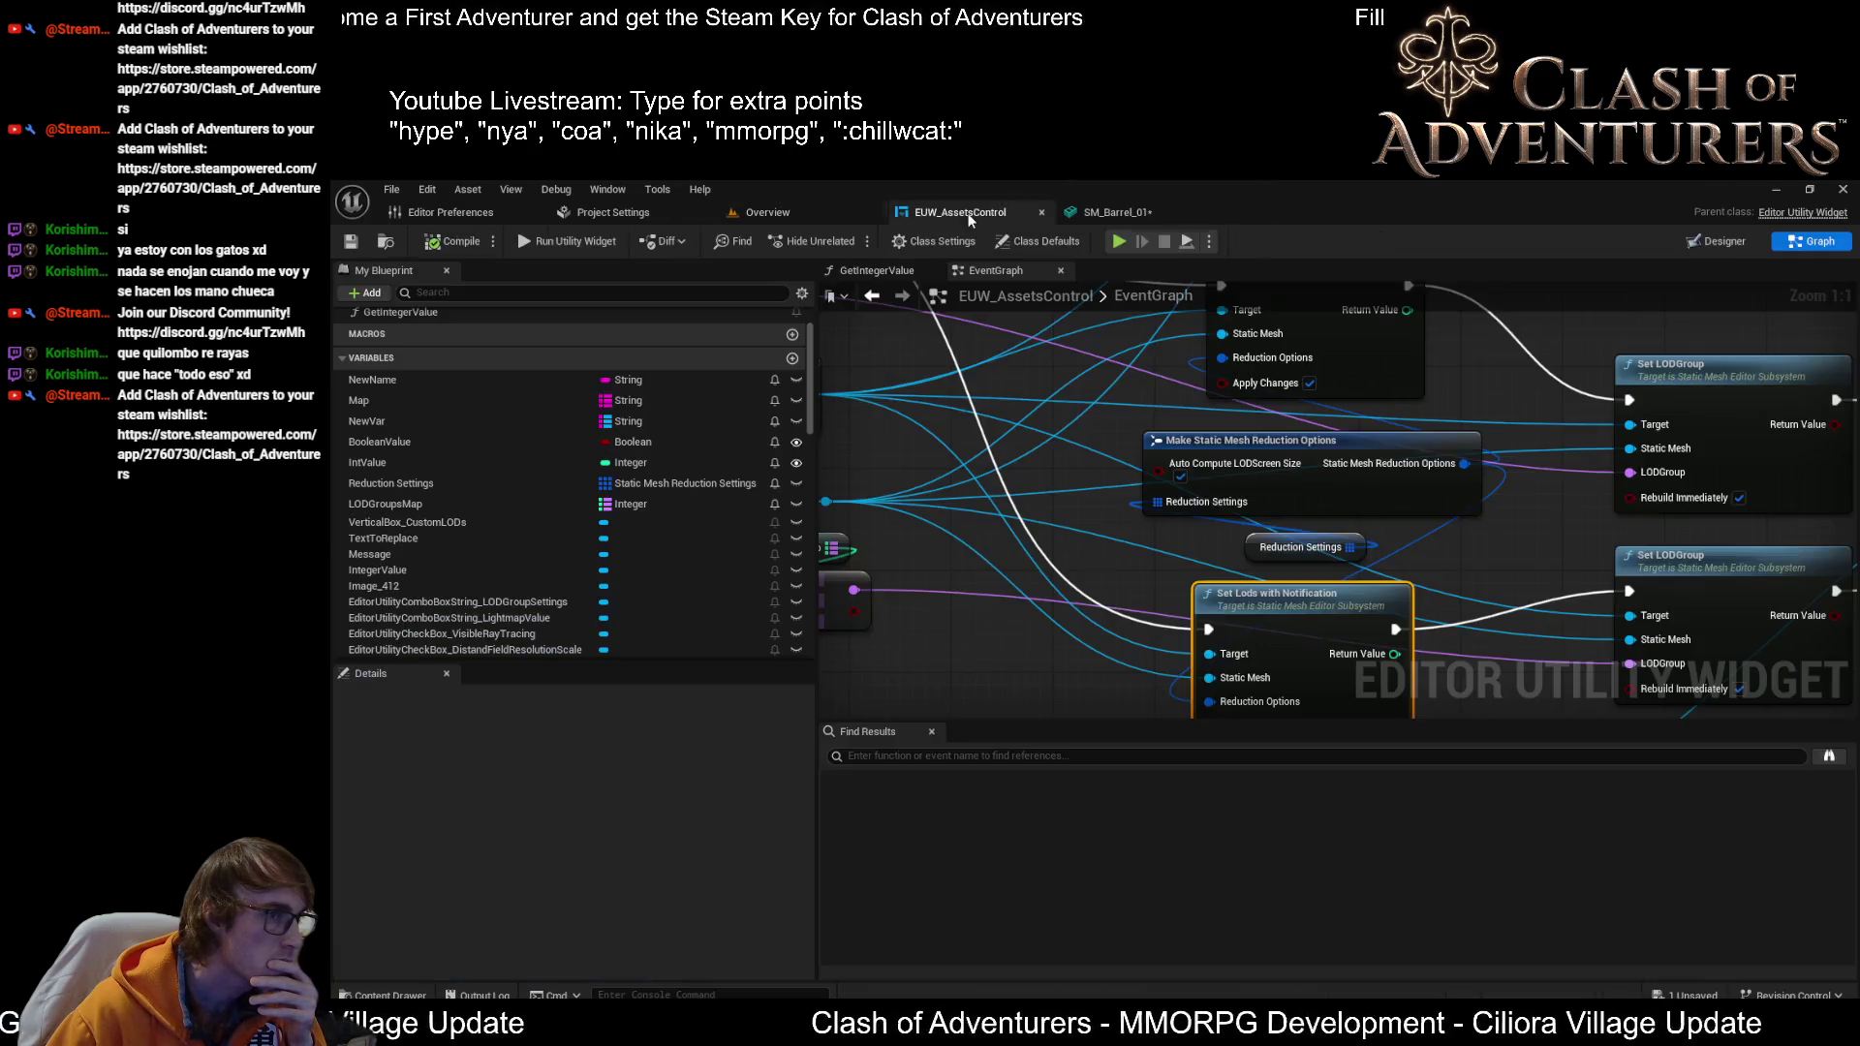
pyautogui.click(1114, 212)
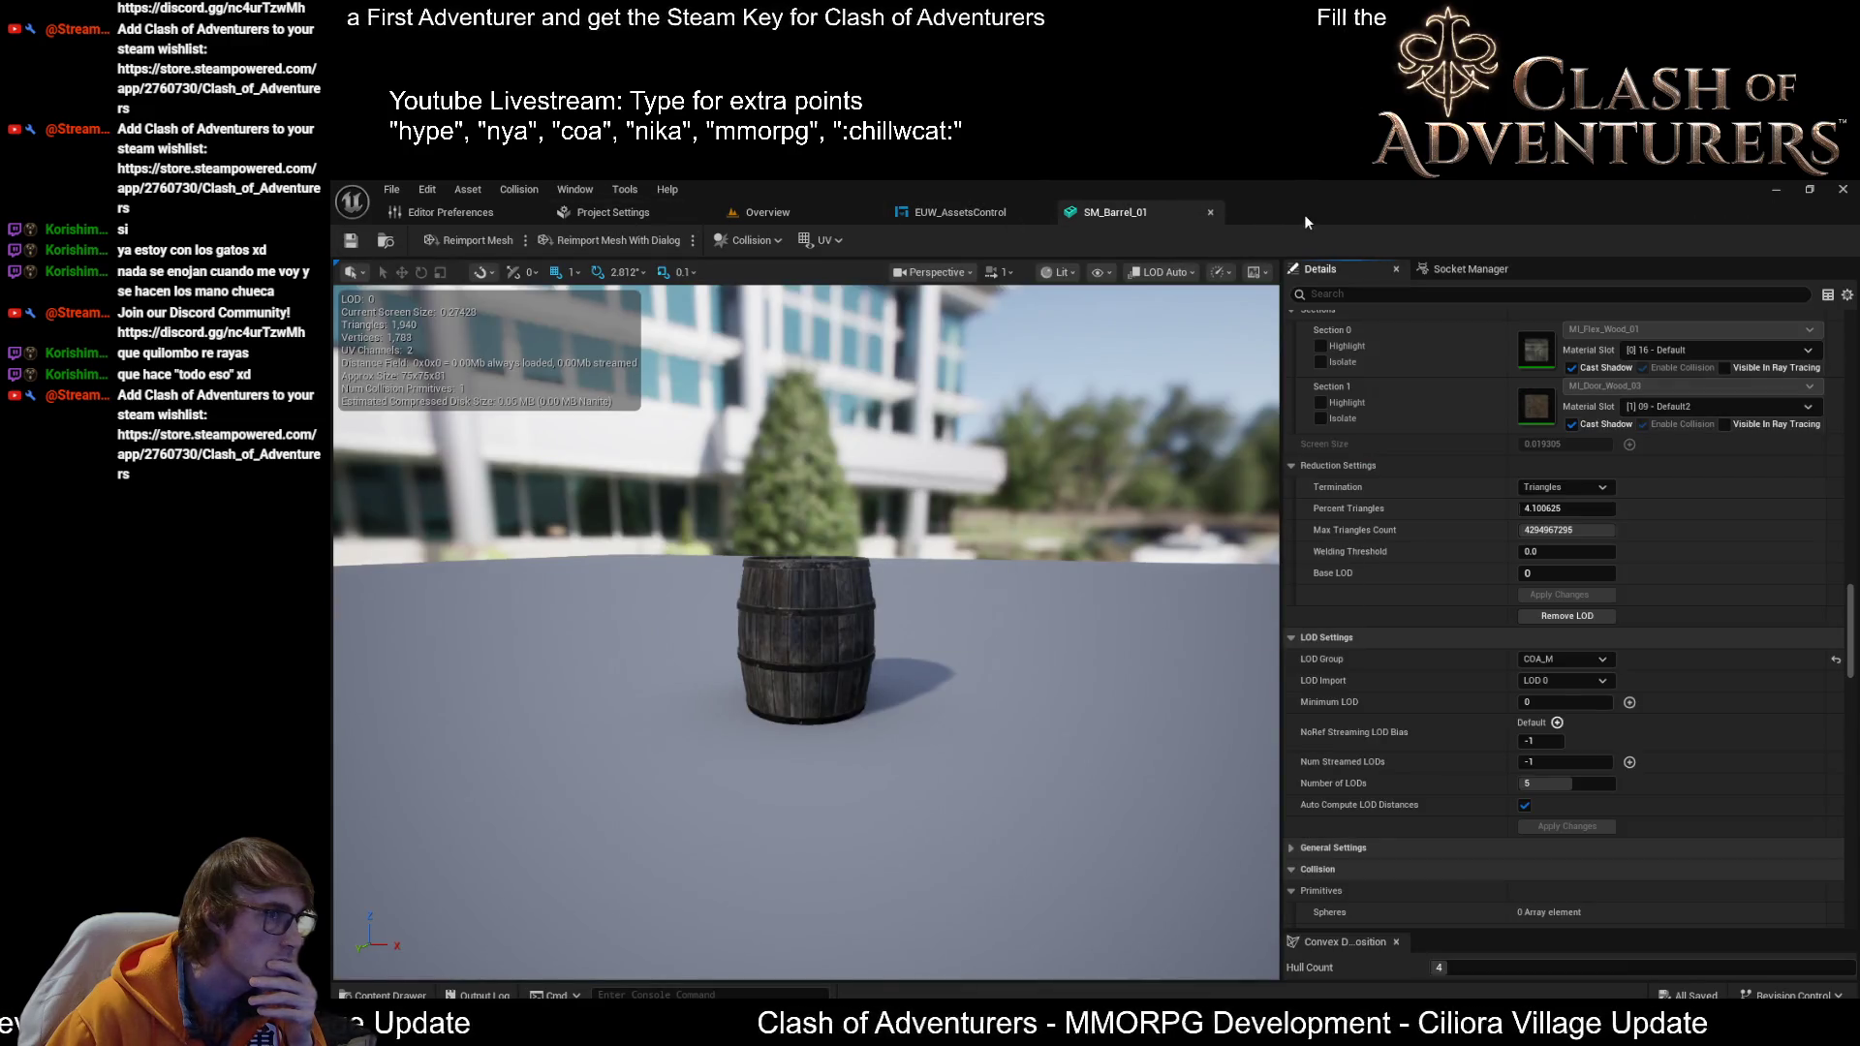
pyautogui.click(1207, 212)
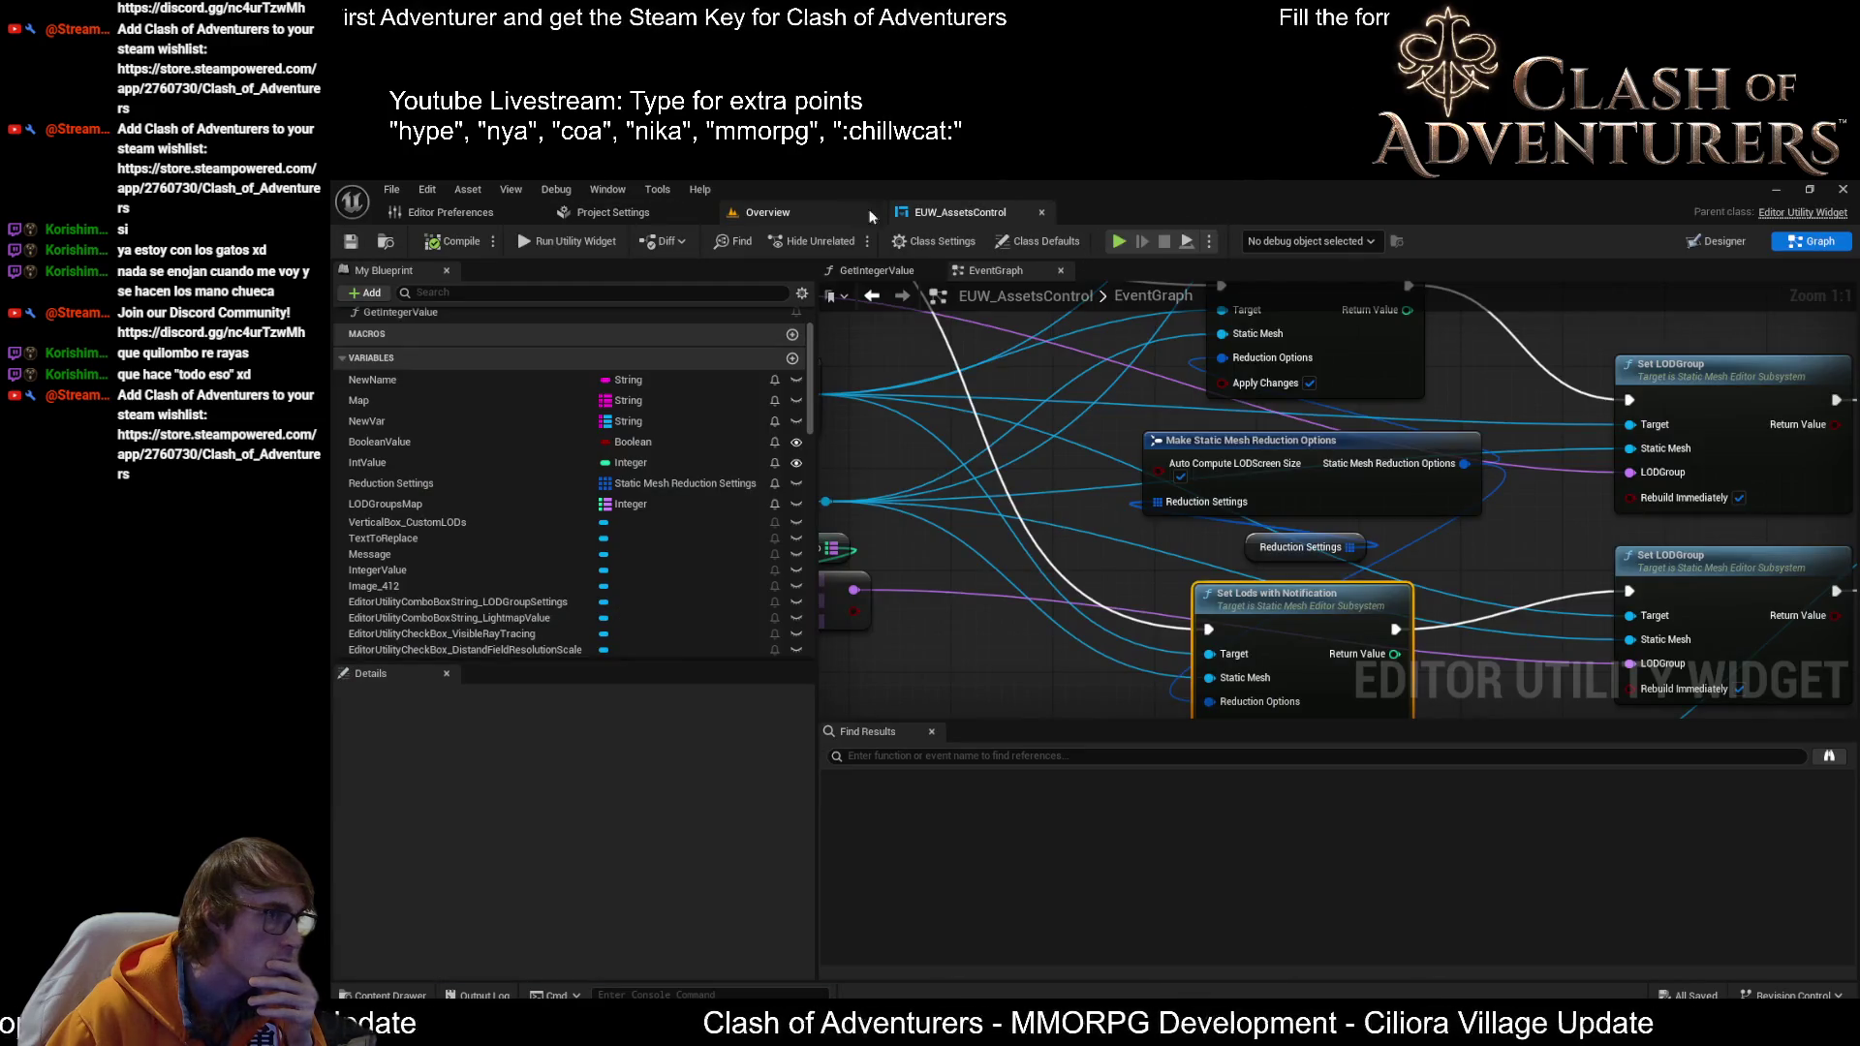